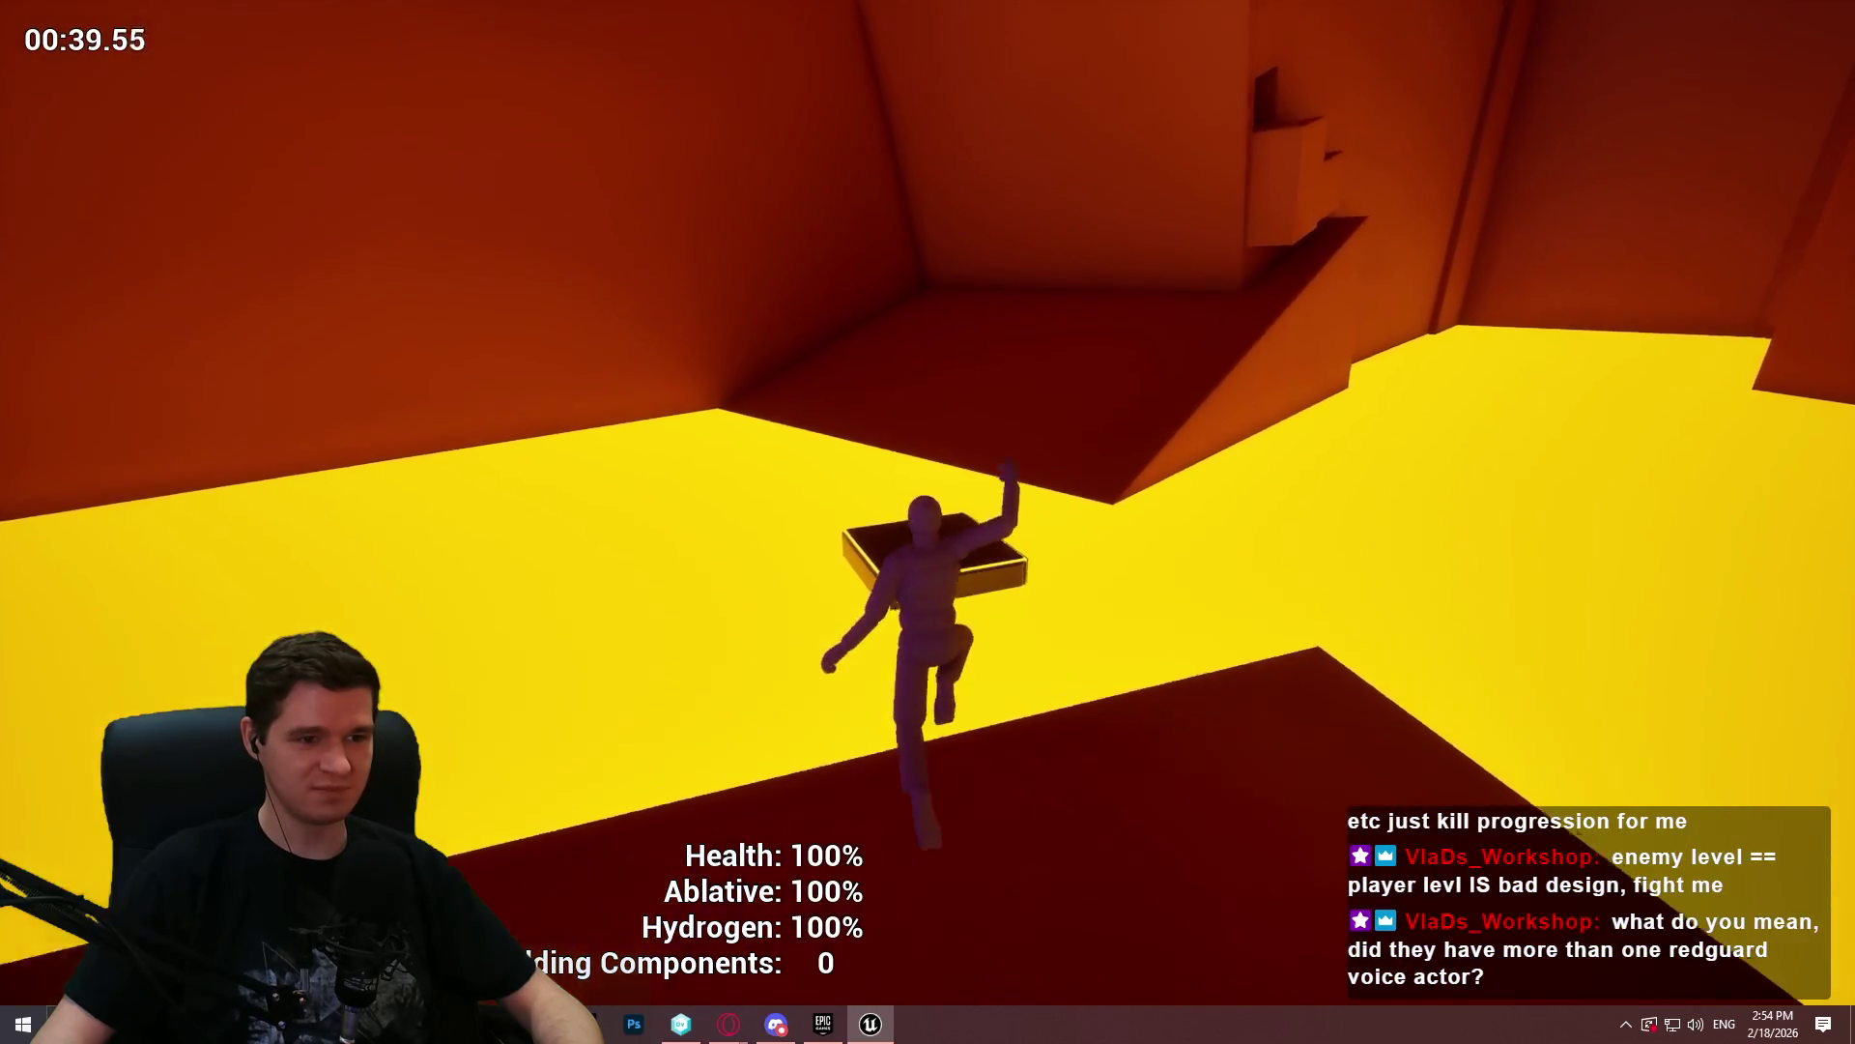
- Stop the play-test and switch to the browser showing the 'eso khajiit' image results
{"action": "key", "text": "Escape"}
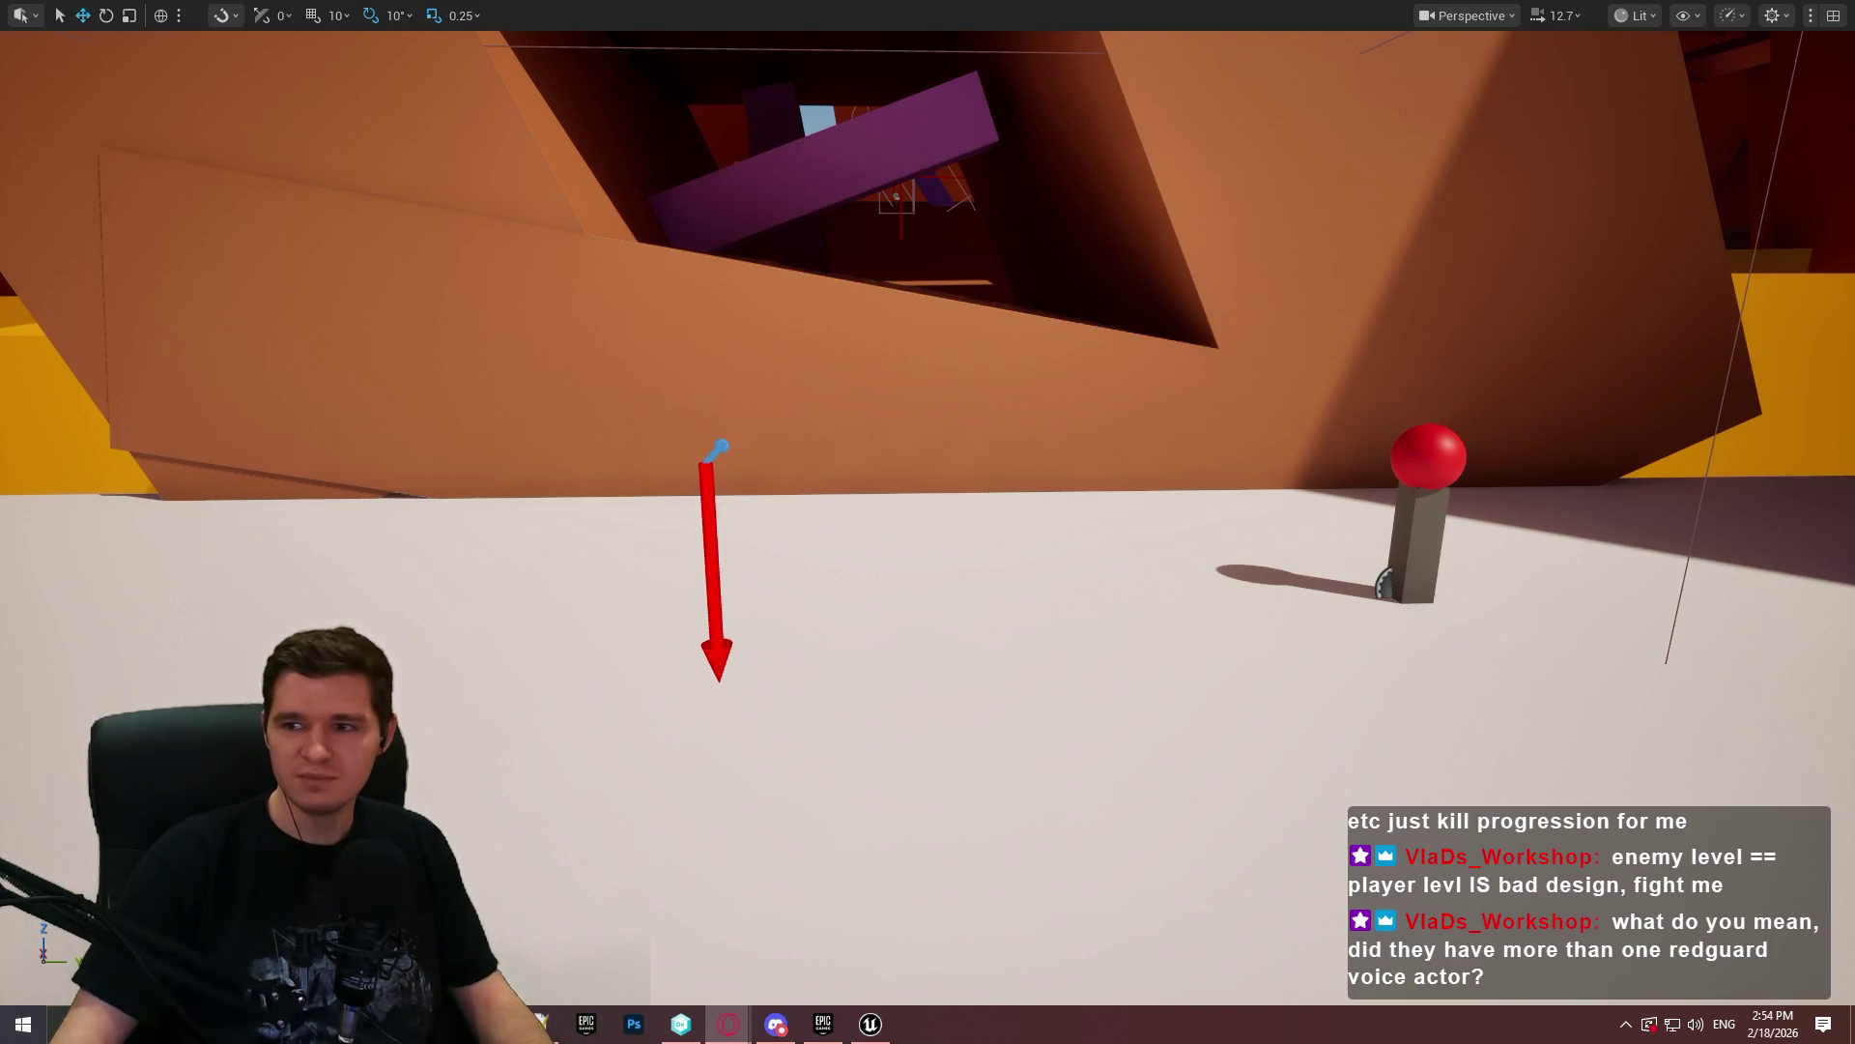
{"action": "key", "text": "alt+Tab"}
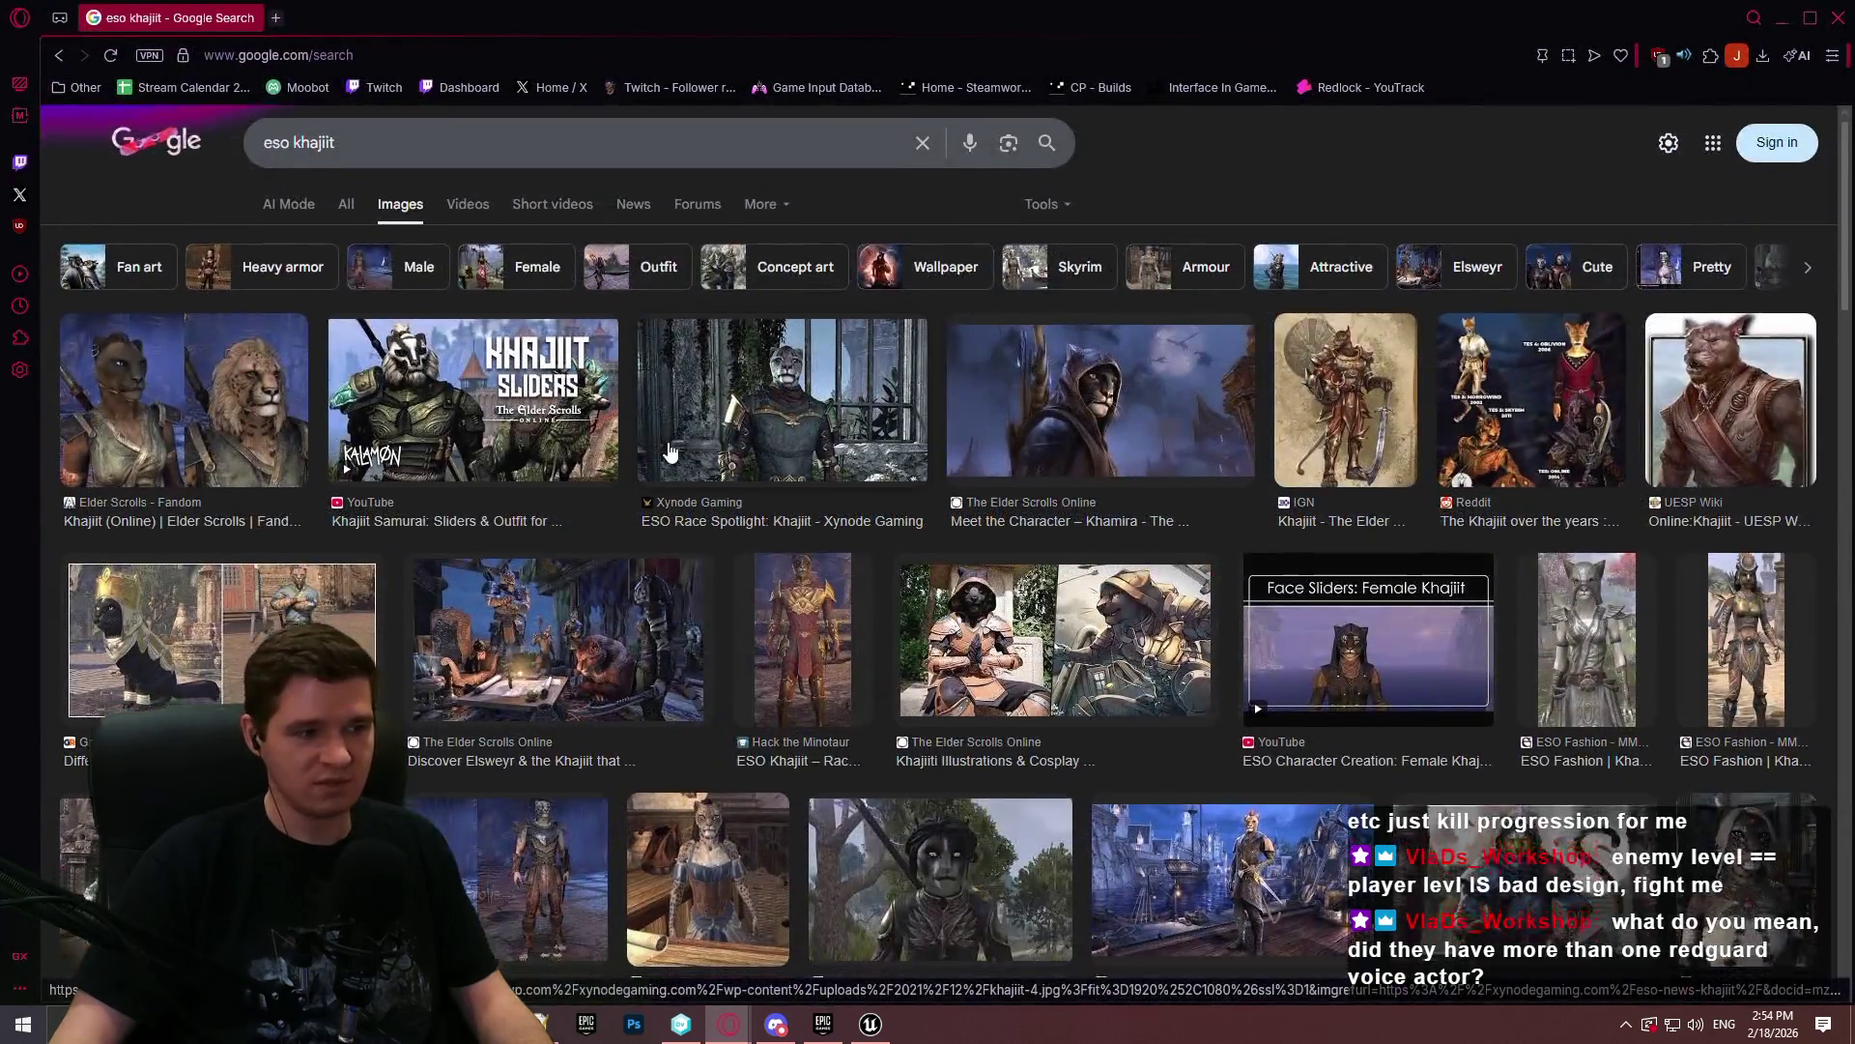
- Preview the GameRant Khajiit image, then the next image result
{"action": "scroll", "coordinate": [167, 477], "scroll_direction": "down", "scroll_amount": 2}
{"action": "left_click", "coordinate": [167, 477]}
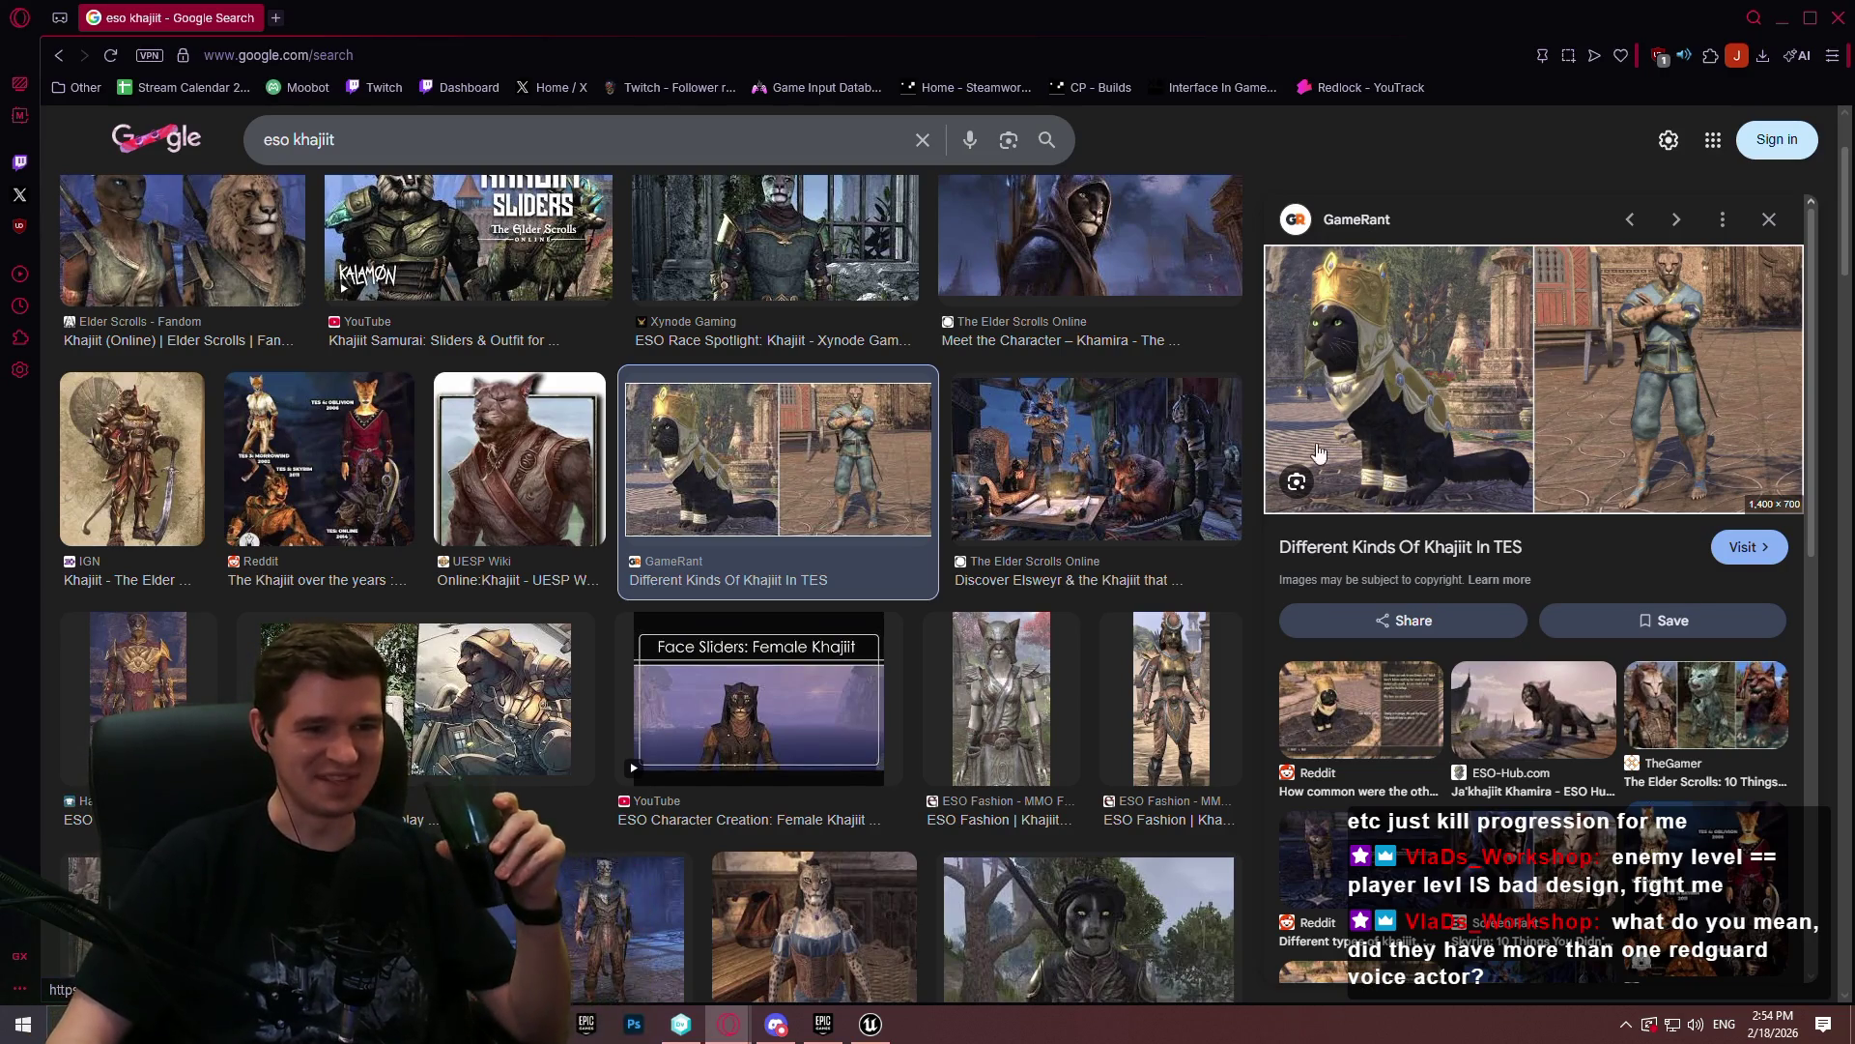
{"action": "key", "text": "Right"}
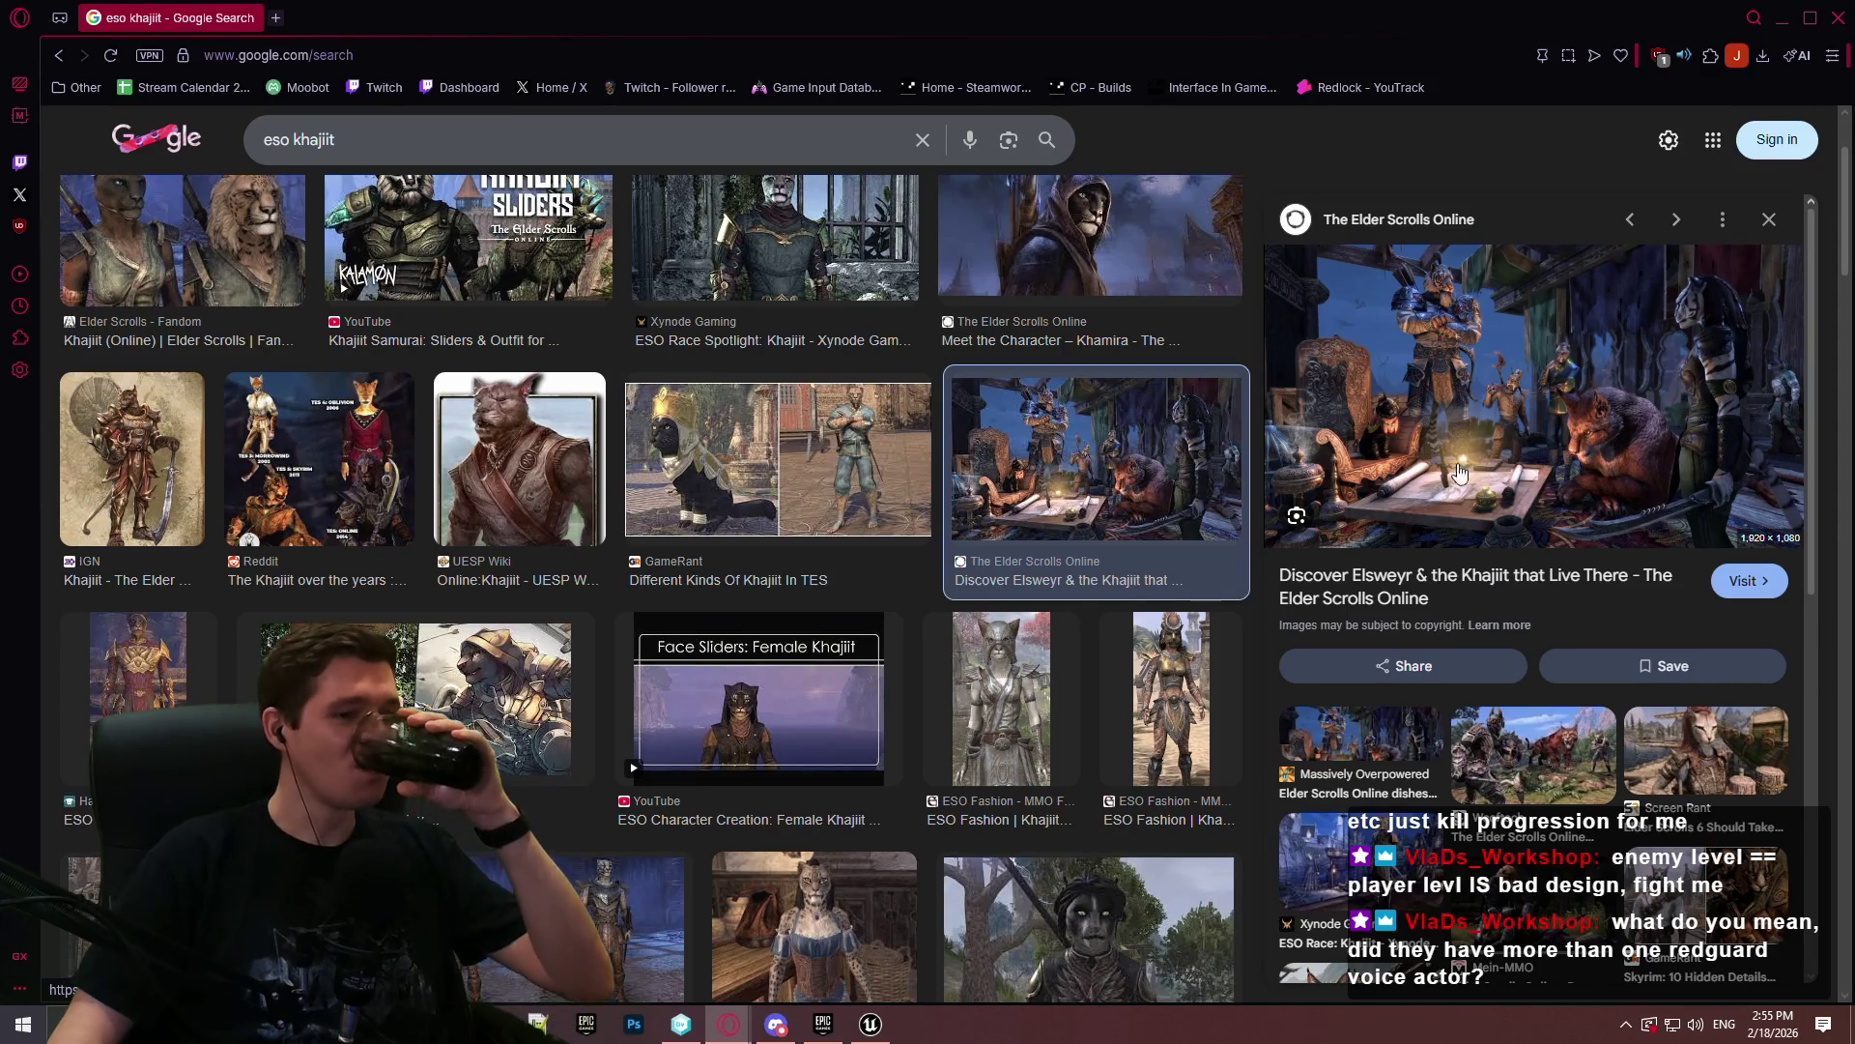
- Scroll further through the image results, then close the browser window
{"action": "scroll", "coordinate": [1151, 444], "scroll_direction": "down", "scroll_amount": 3}
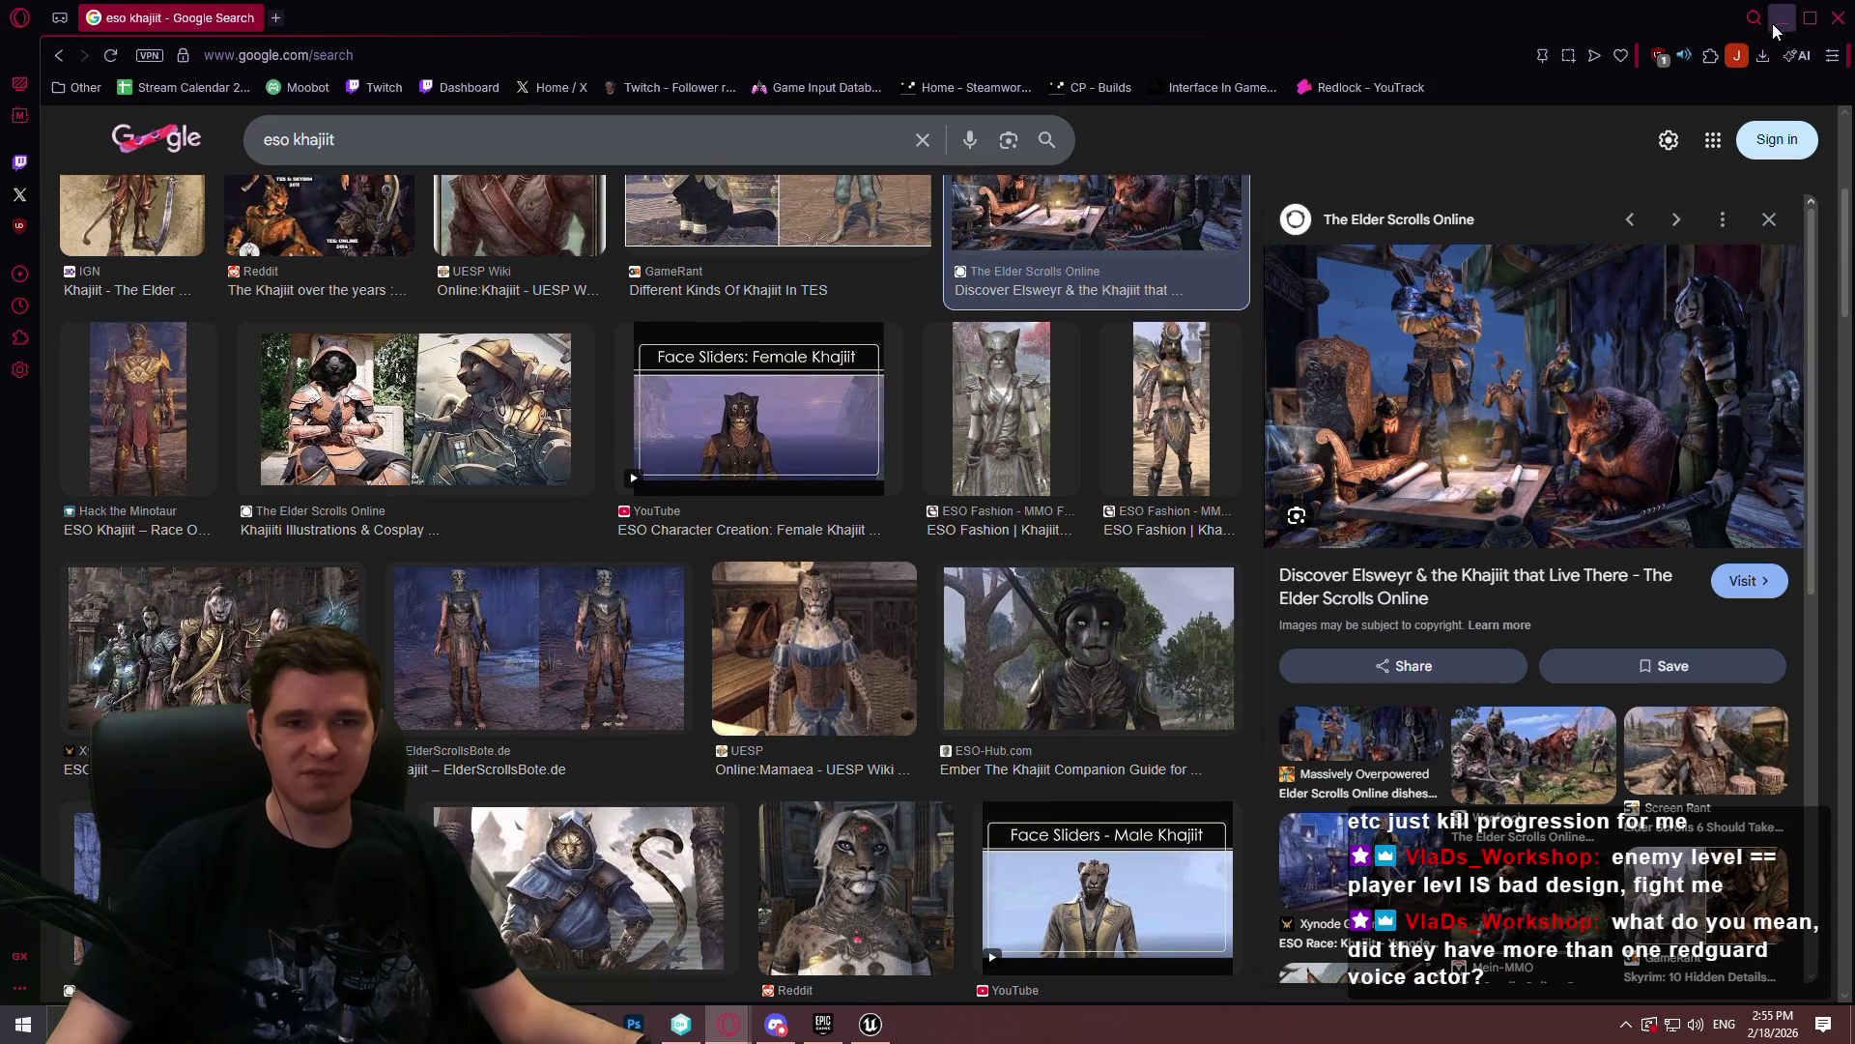
{"action": "scroll", "coordinate": [749, 376], "scroll_direction": "down", "scroll_amount": 4}
{"action": "scroll", "coordinate": [754, 381], "scroll_direction": "down", "scroll_amount": 2}
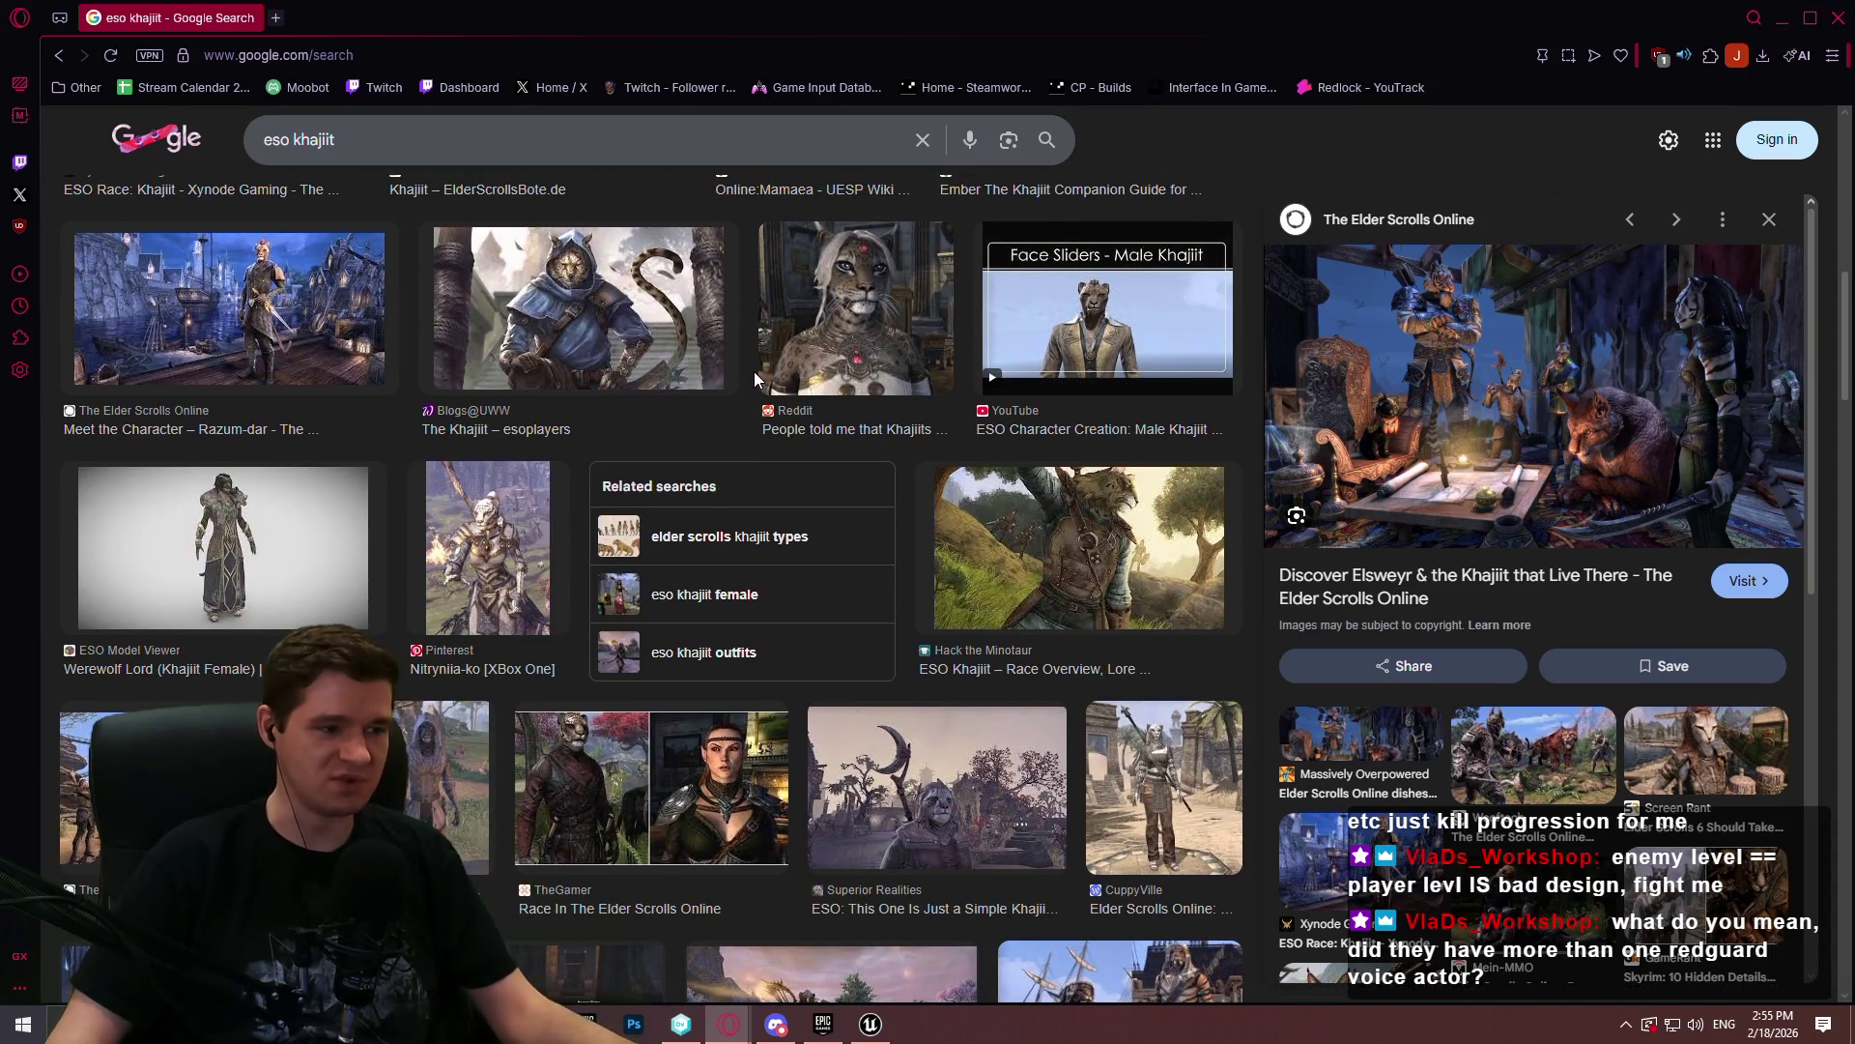
{"action": "scroll", "coordinate": [759, 386], "scroll_direction": "down", "scroll_amount": 4}
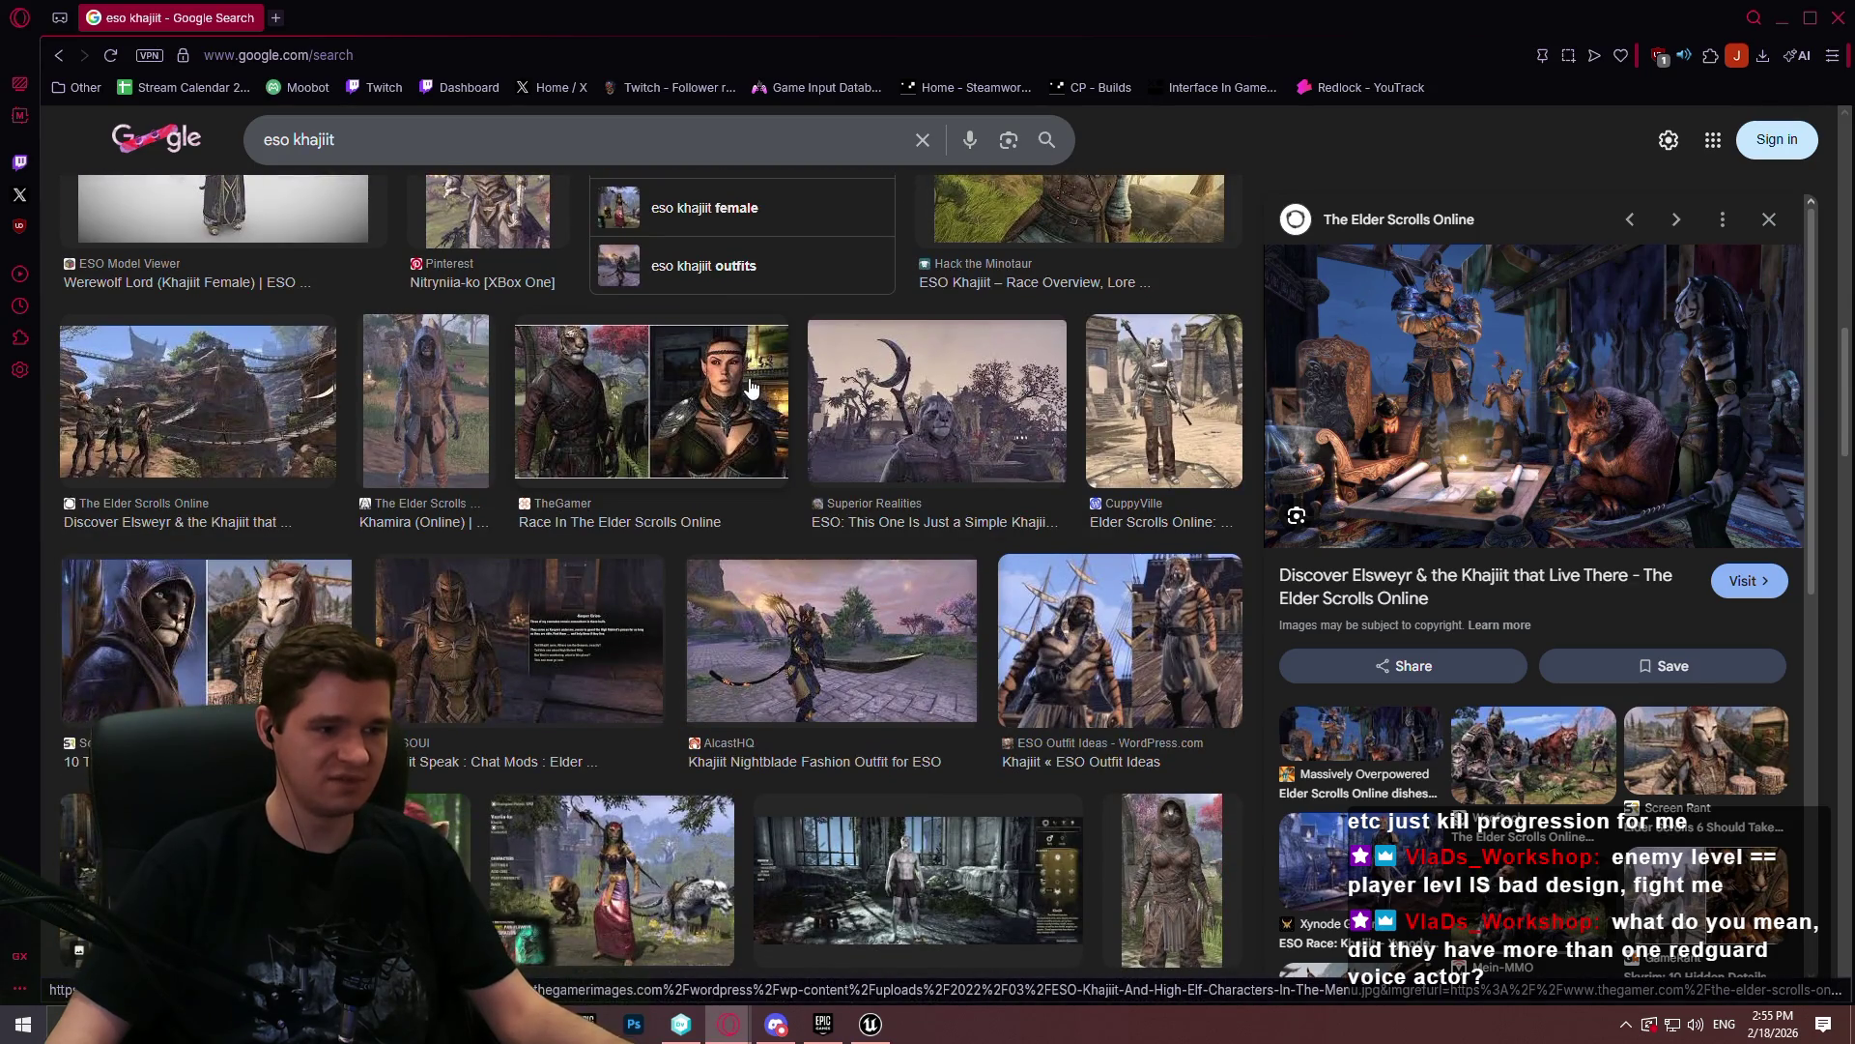
{"action": "scroll", "coordinate": [751, 387], "scroll_direction": "down", "scroll_amount": 8}
{"action": "scroll", "coordinate": [754, 386], "scroll_direction": "down", "scroll_amount": 3}
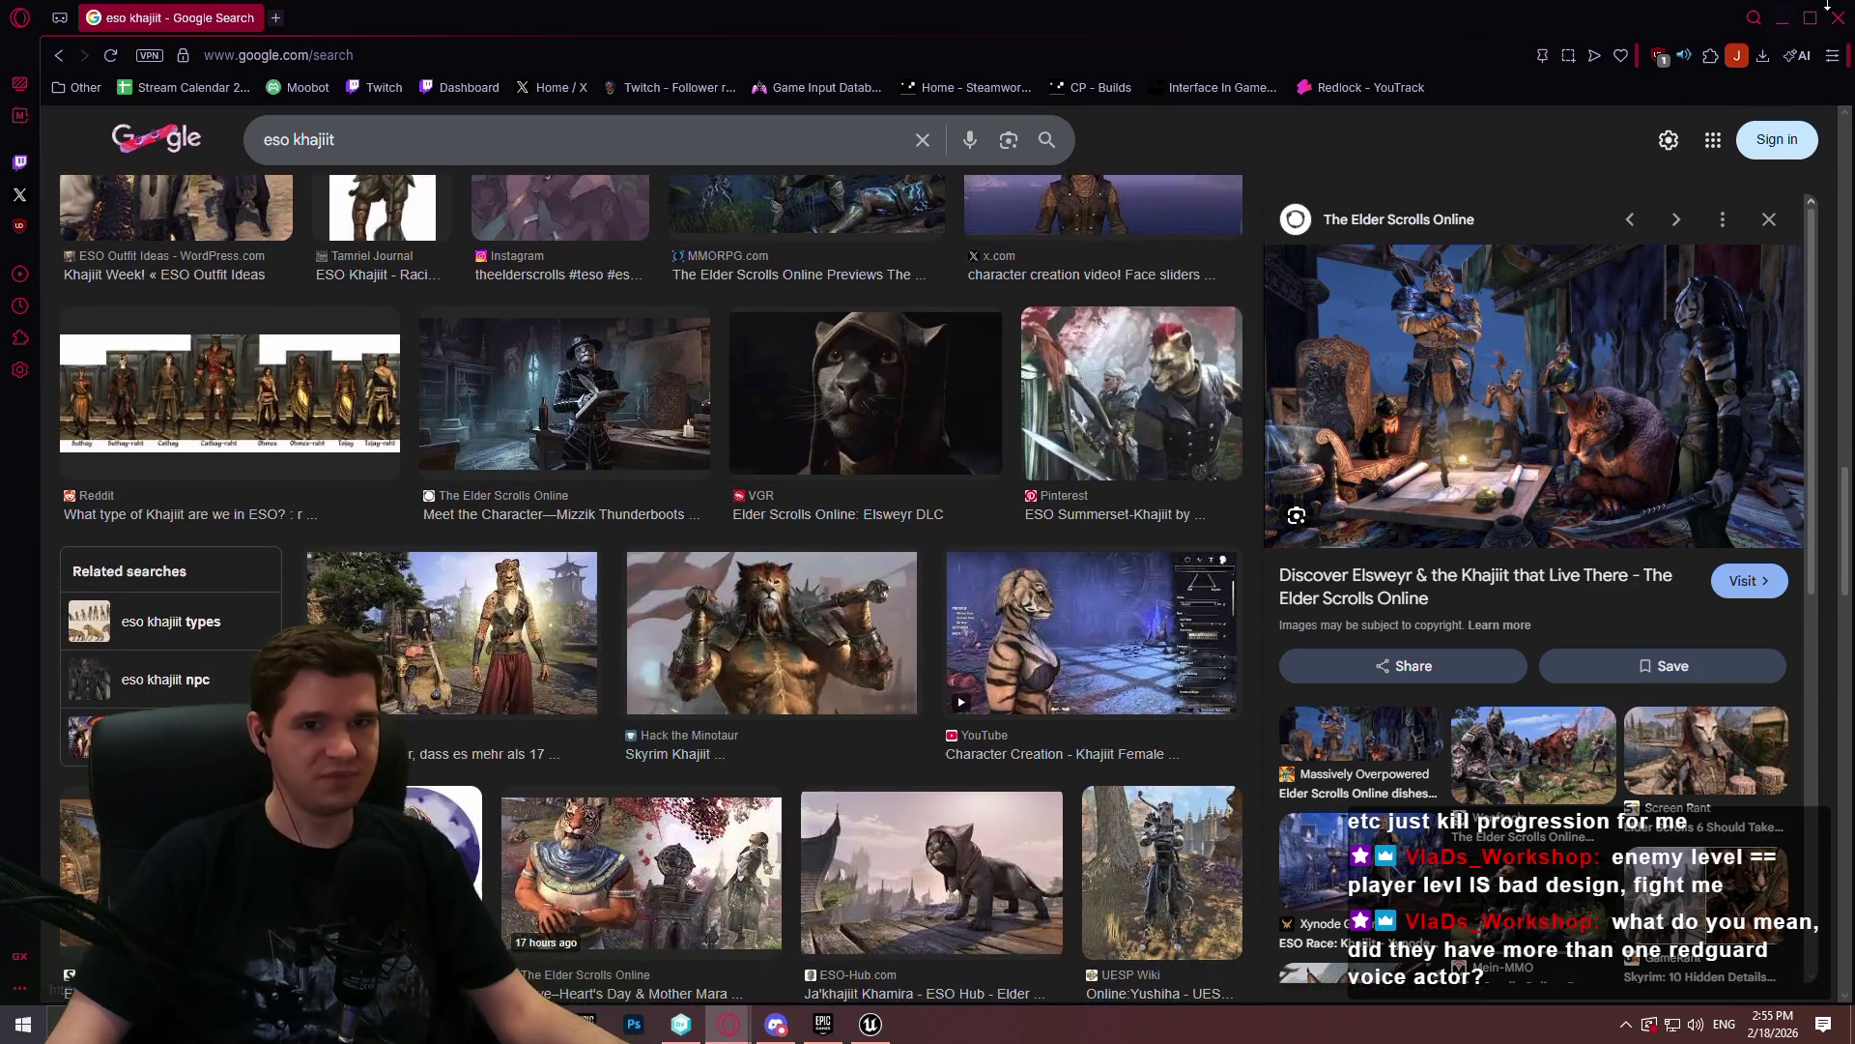
{"action": "left_click", "coordinate": [1842, 17]}
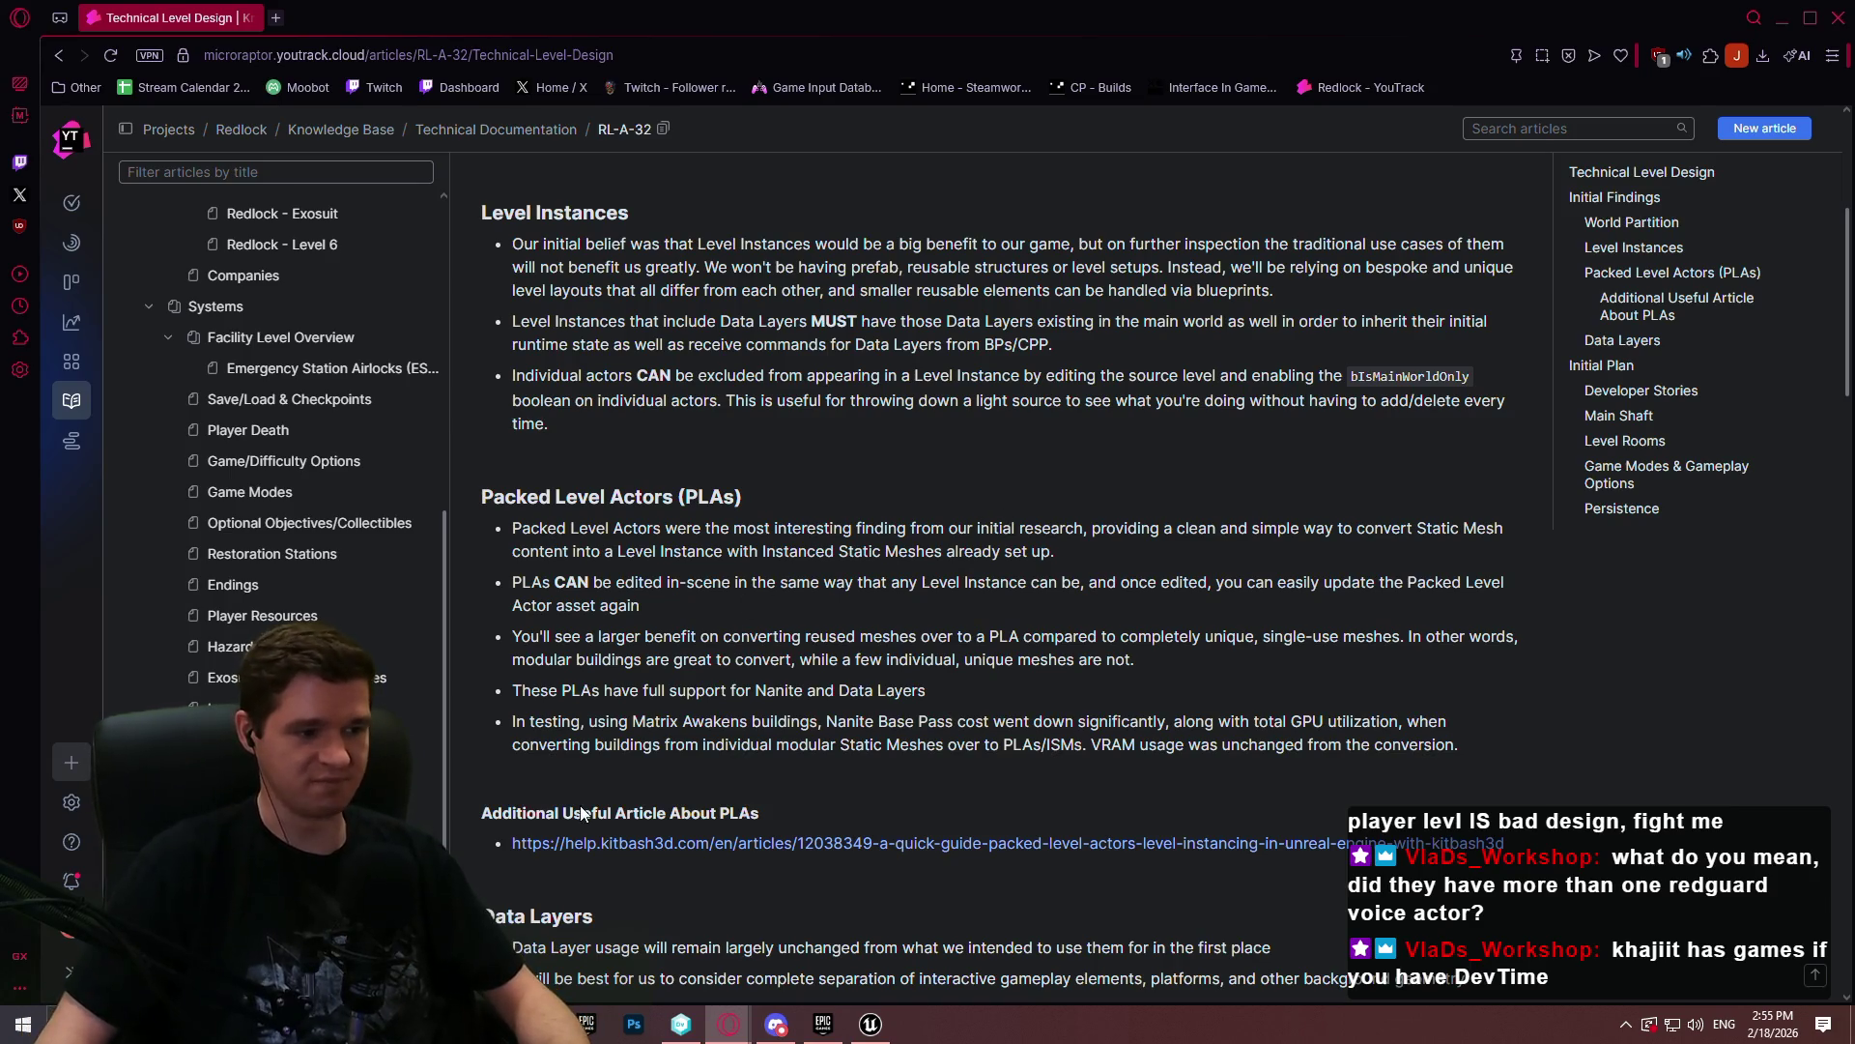
- Return to the Unreal editor and frame the viewport on the START HERE area
{"action": "left_click", "coordinate": [863, 1023]}
{"action": "mouse_move", "coordinate": [860, 467]}
{"action": "left_mouse_down"}
{"action": "mouse_move", "coordinate": [860, 348]}
{"action": "mouse_move", "coordinate": [860, 532]}
{"action": "mouse_move", "coordinate": [861, 493]}
{"action": "left_mouse_up"}
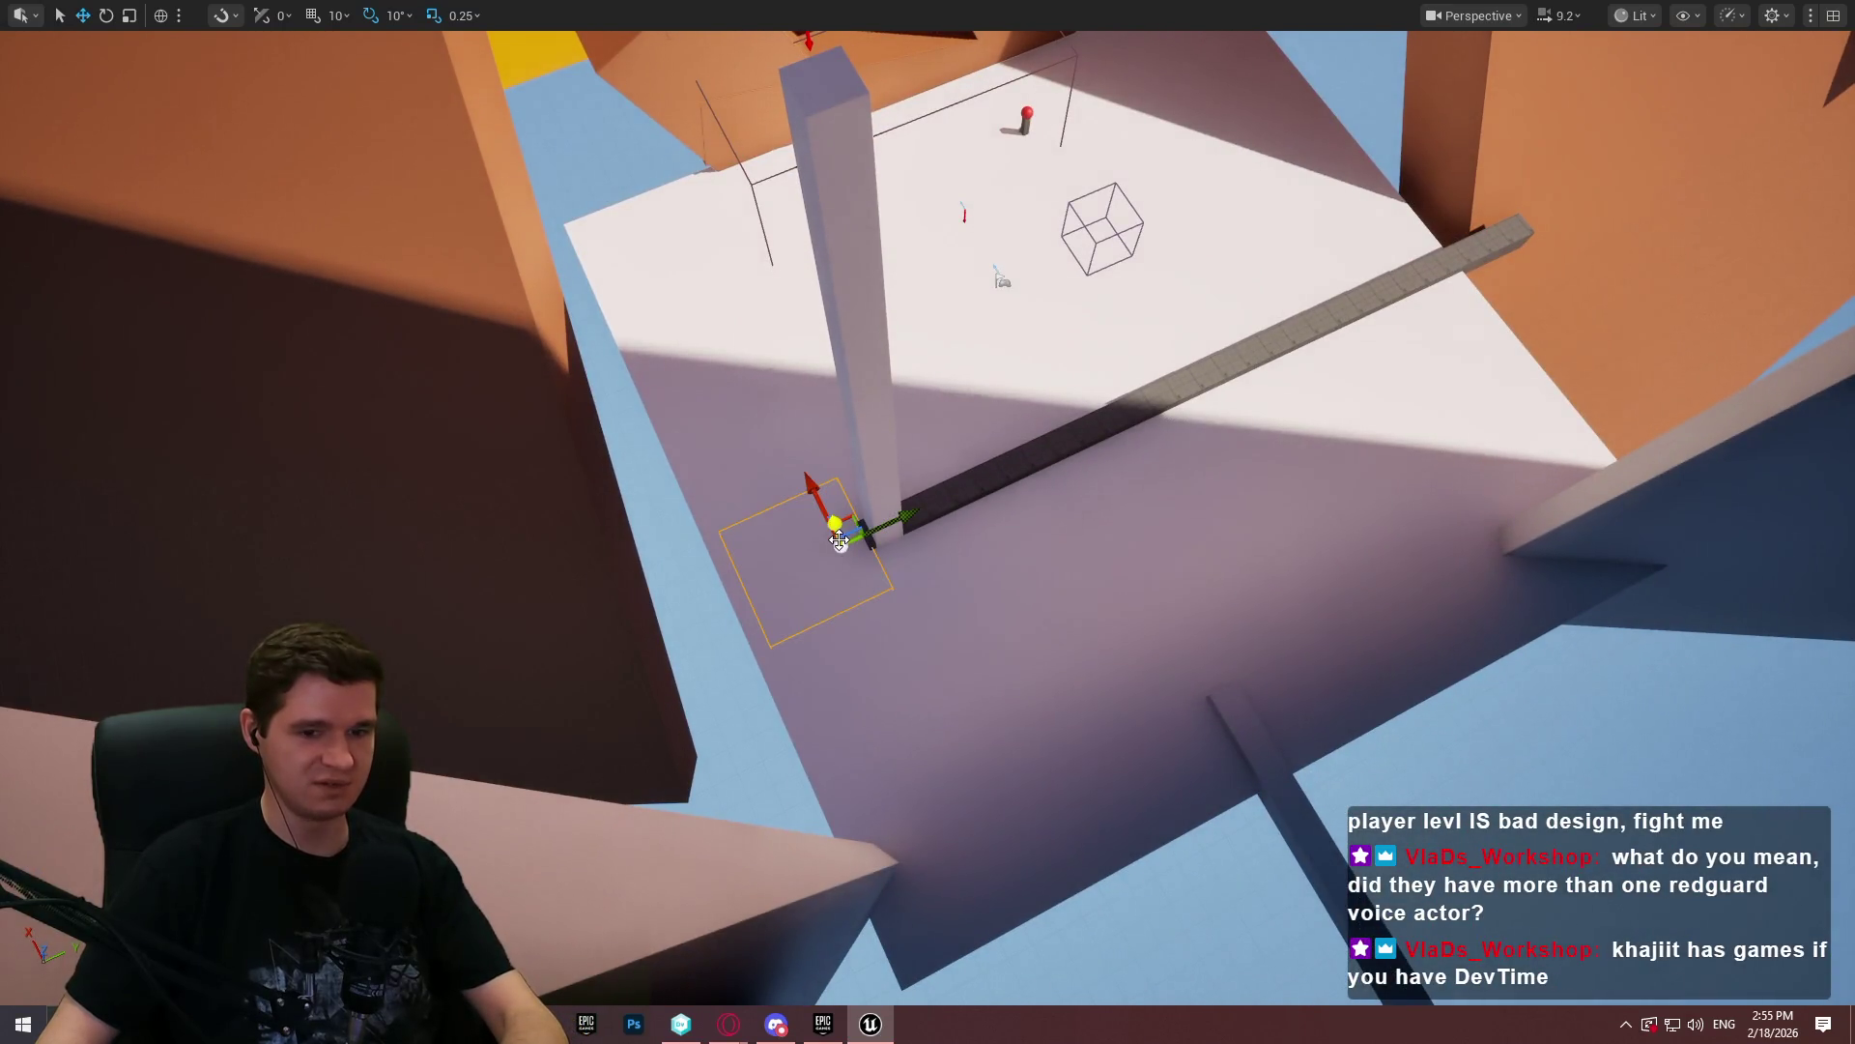
{"action": "key", "text": "Delete"}
{"action": "left_click_drag", "start_coordinate": [861, 323], "coordinate": [743, 219]}
{"action": "left_click_drag", "start_coordinate": [1012, 272], "coordinate": [1037, 365]}
- Leave the full-screen viewport and launch a standalone play session of the level
{"action": "key", "text": "F11"}
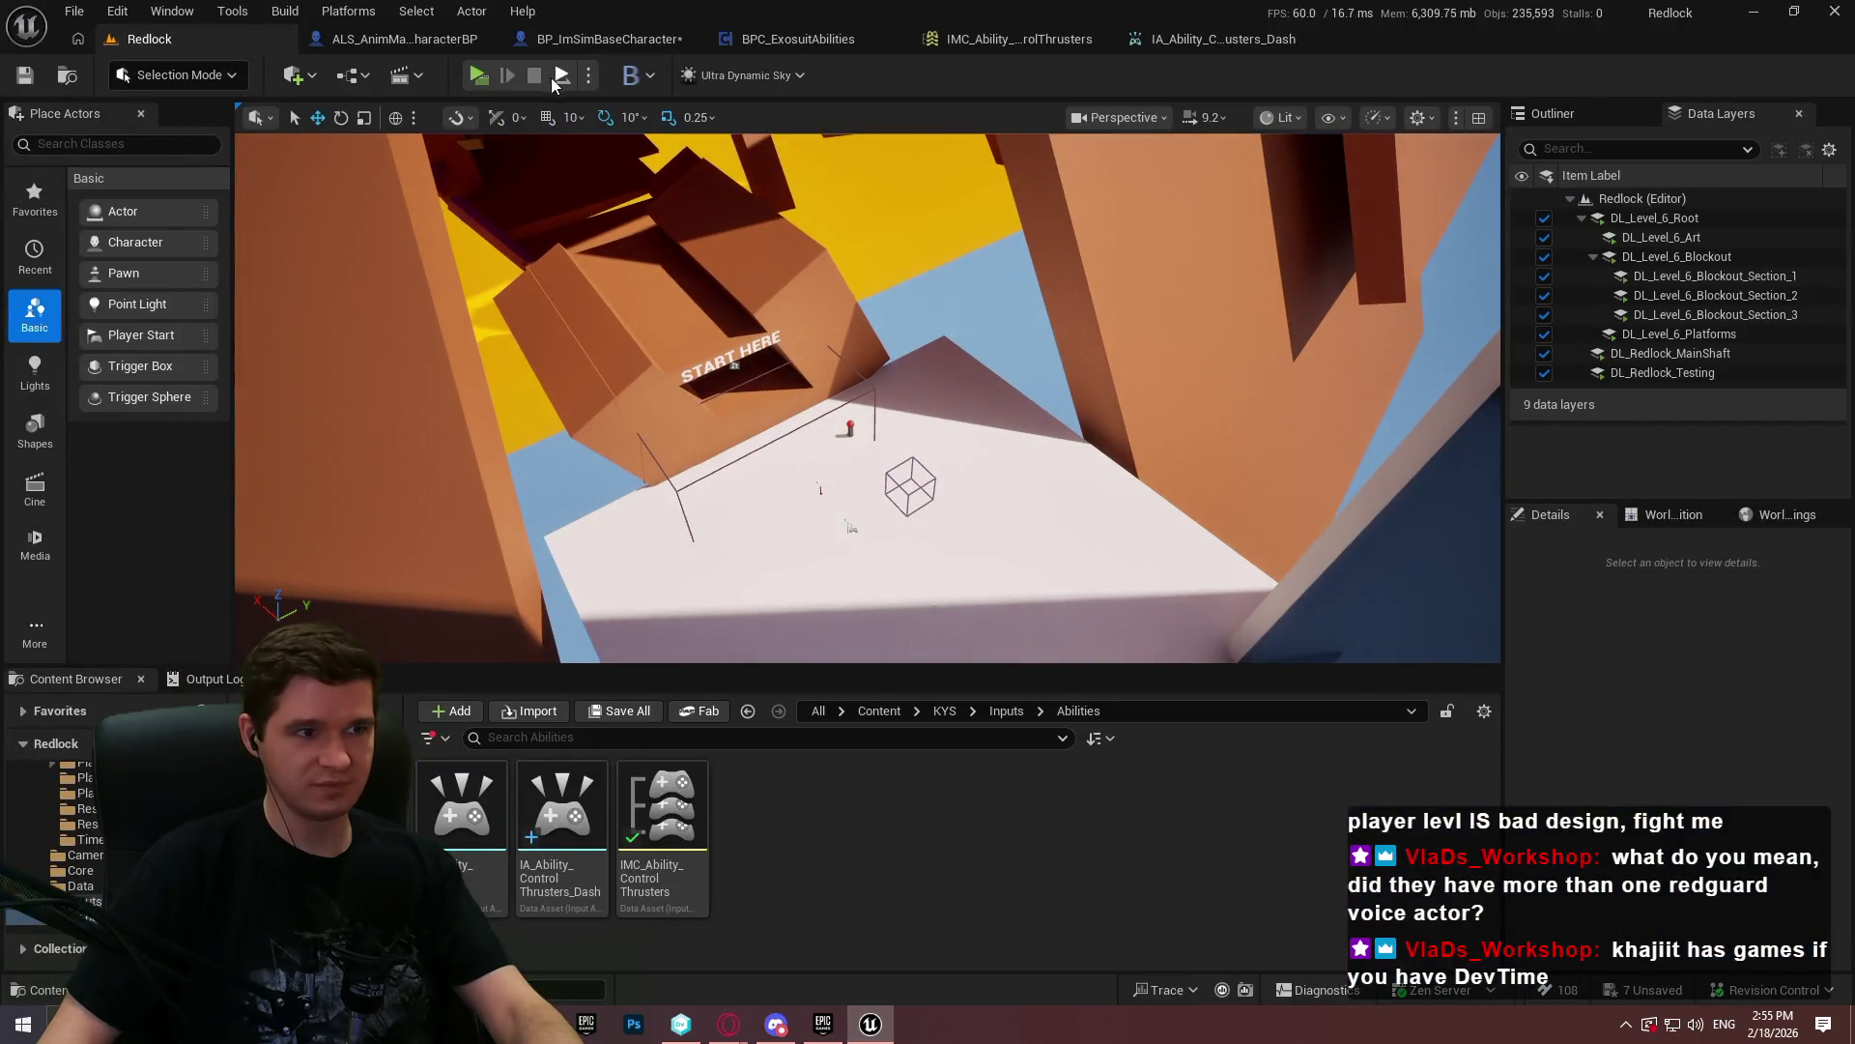
{"action": "key", "text": "alt+p"}
{"action": "key", "text": "Return"}
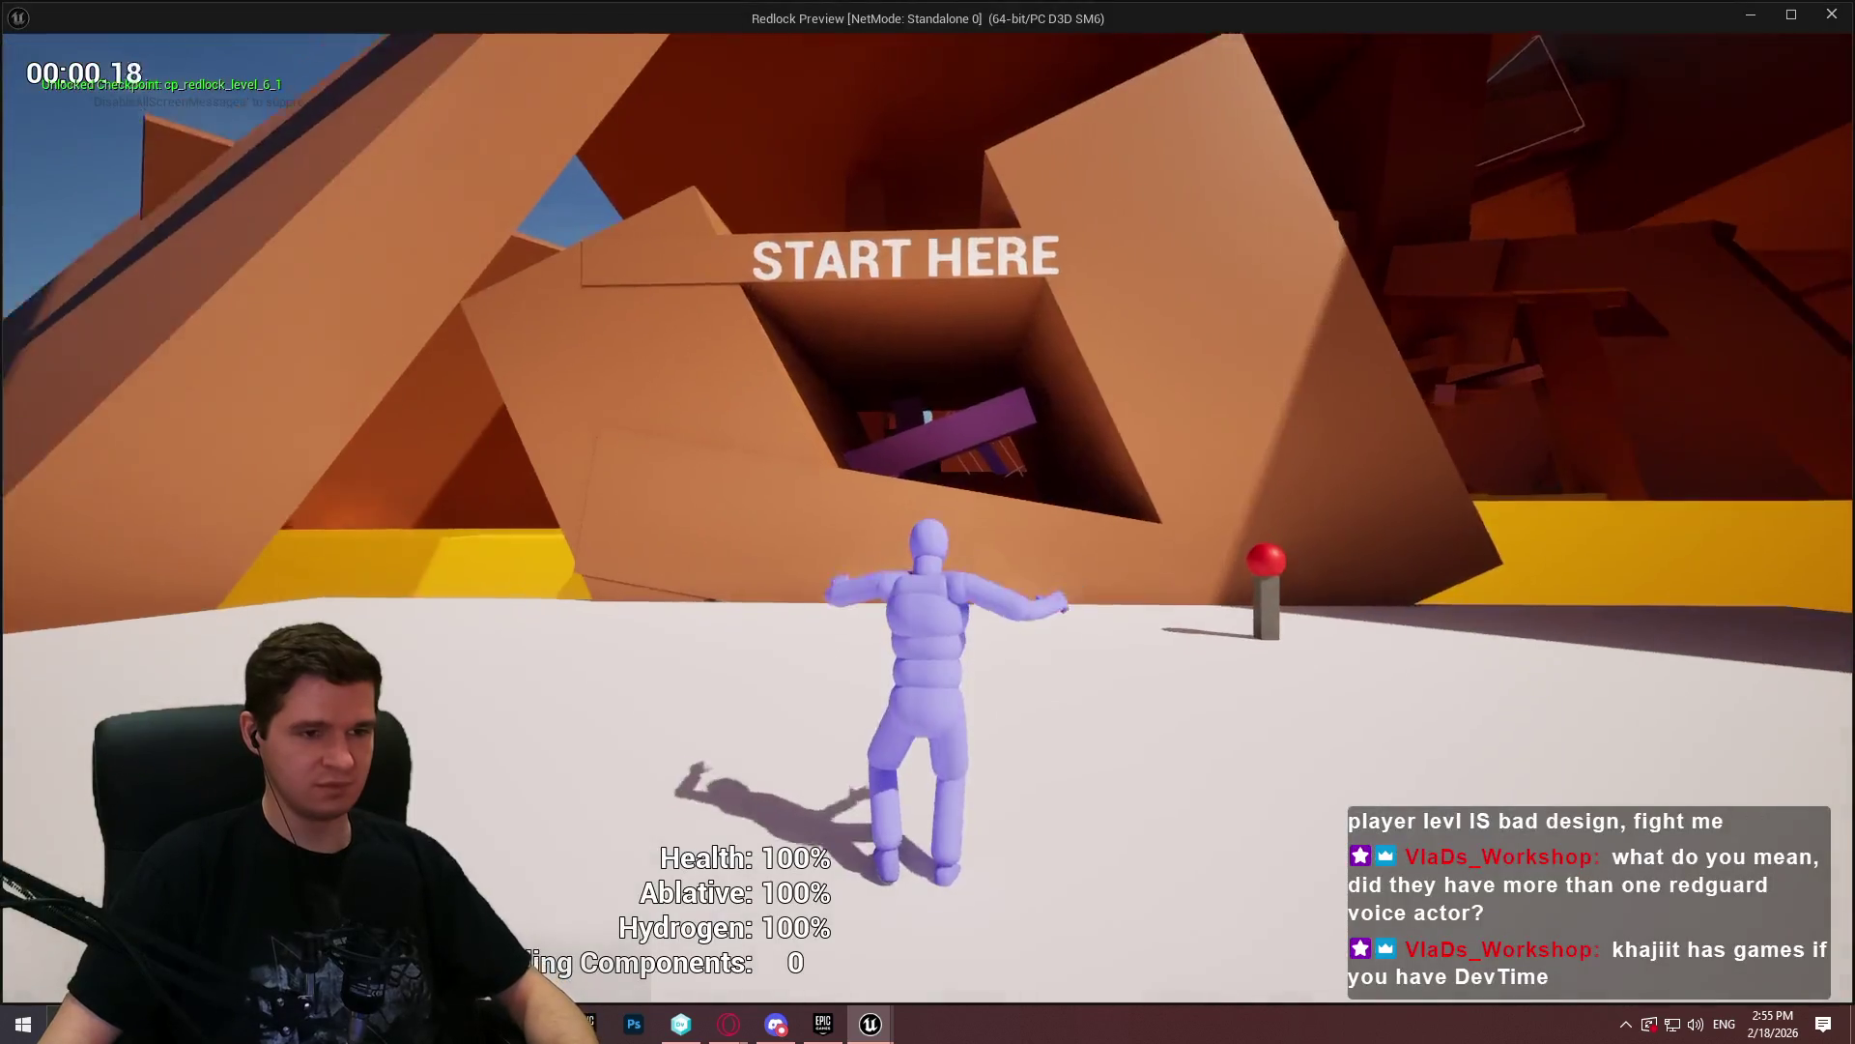
- Run toward the red pillar, jump to test the air dash, then close the preview
{"action": "key", "text": "w"}
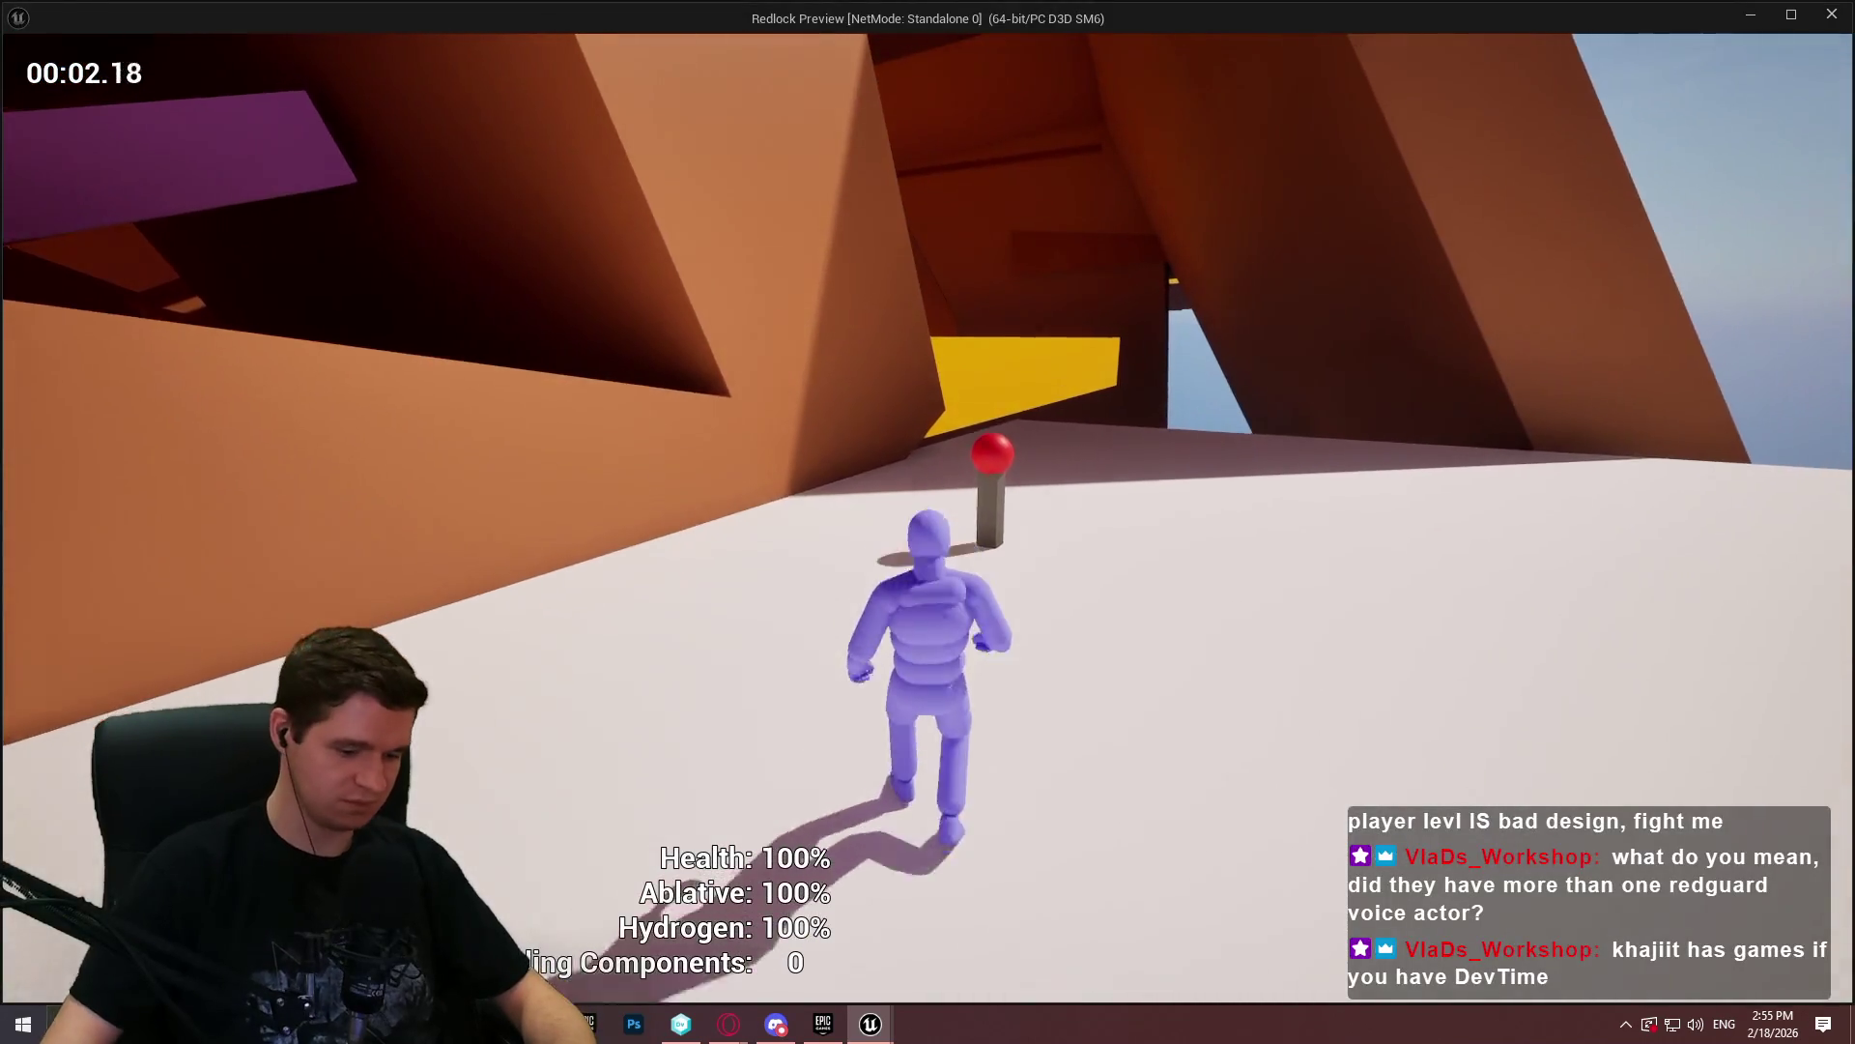
{"action": "key", "text": "space"}
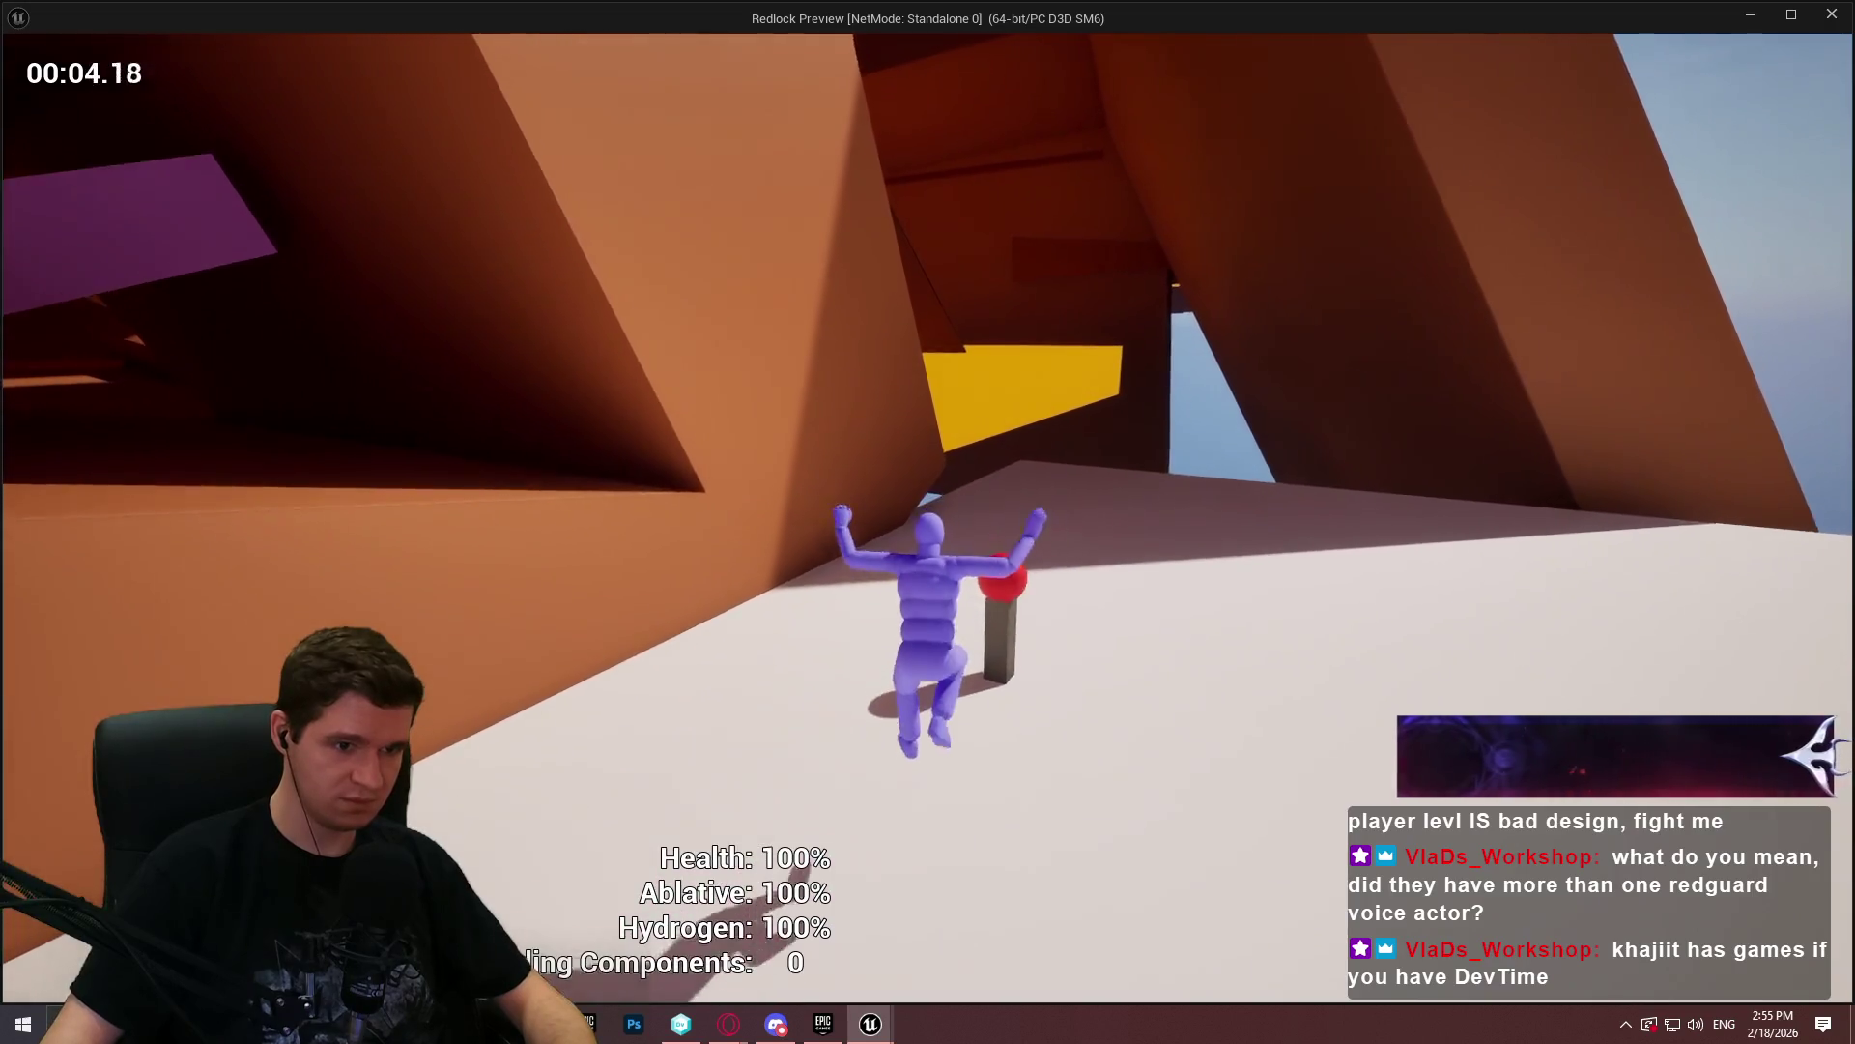
{"action": "key", "text": "space"}
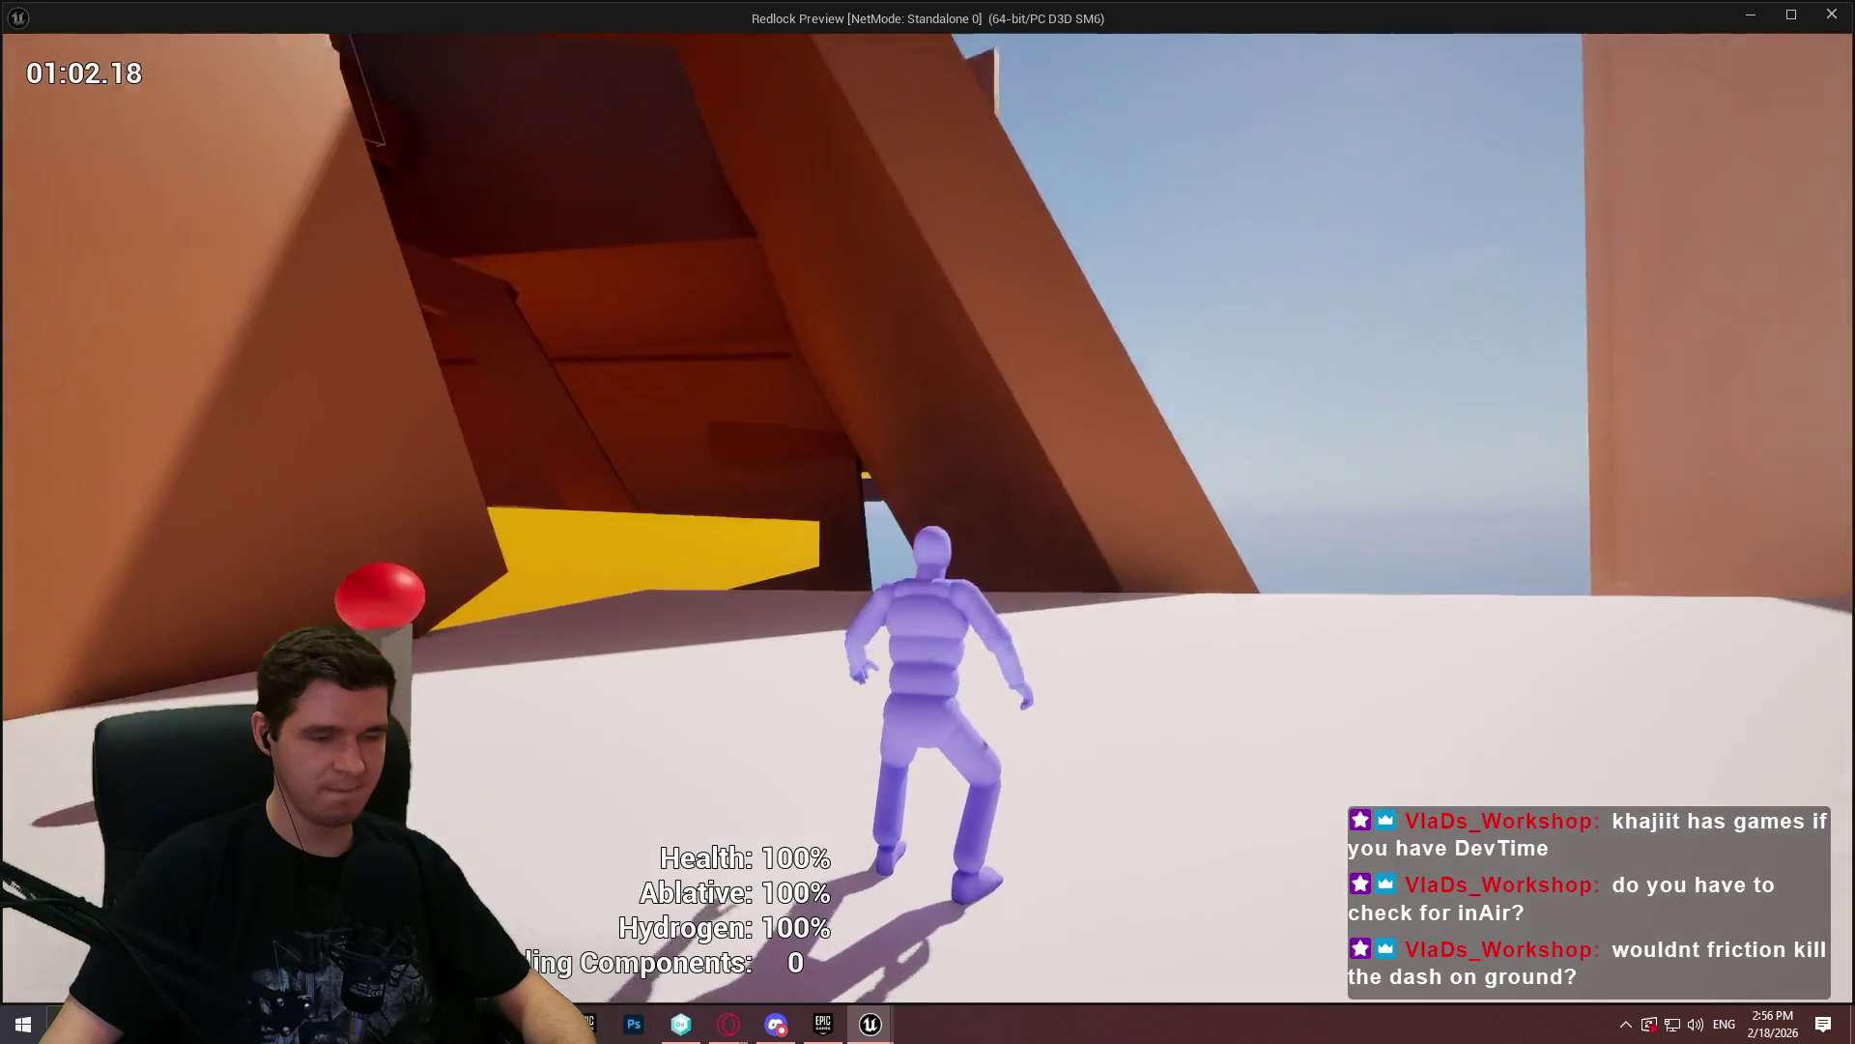
{"action": "key", "text": "Escape"}
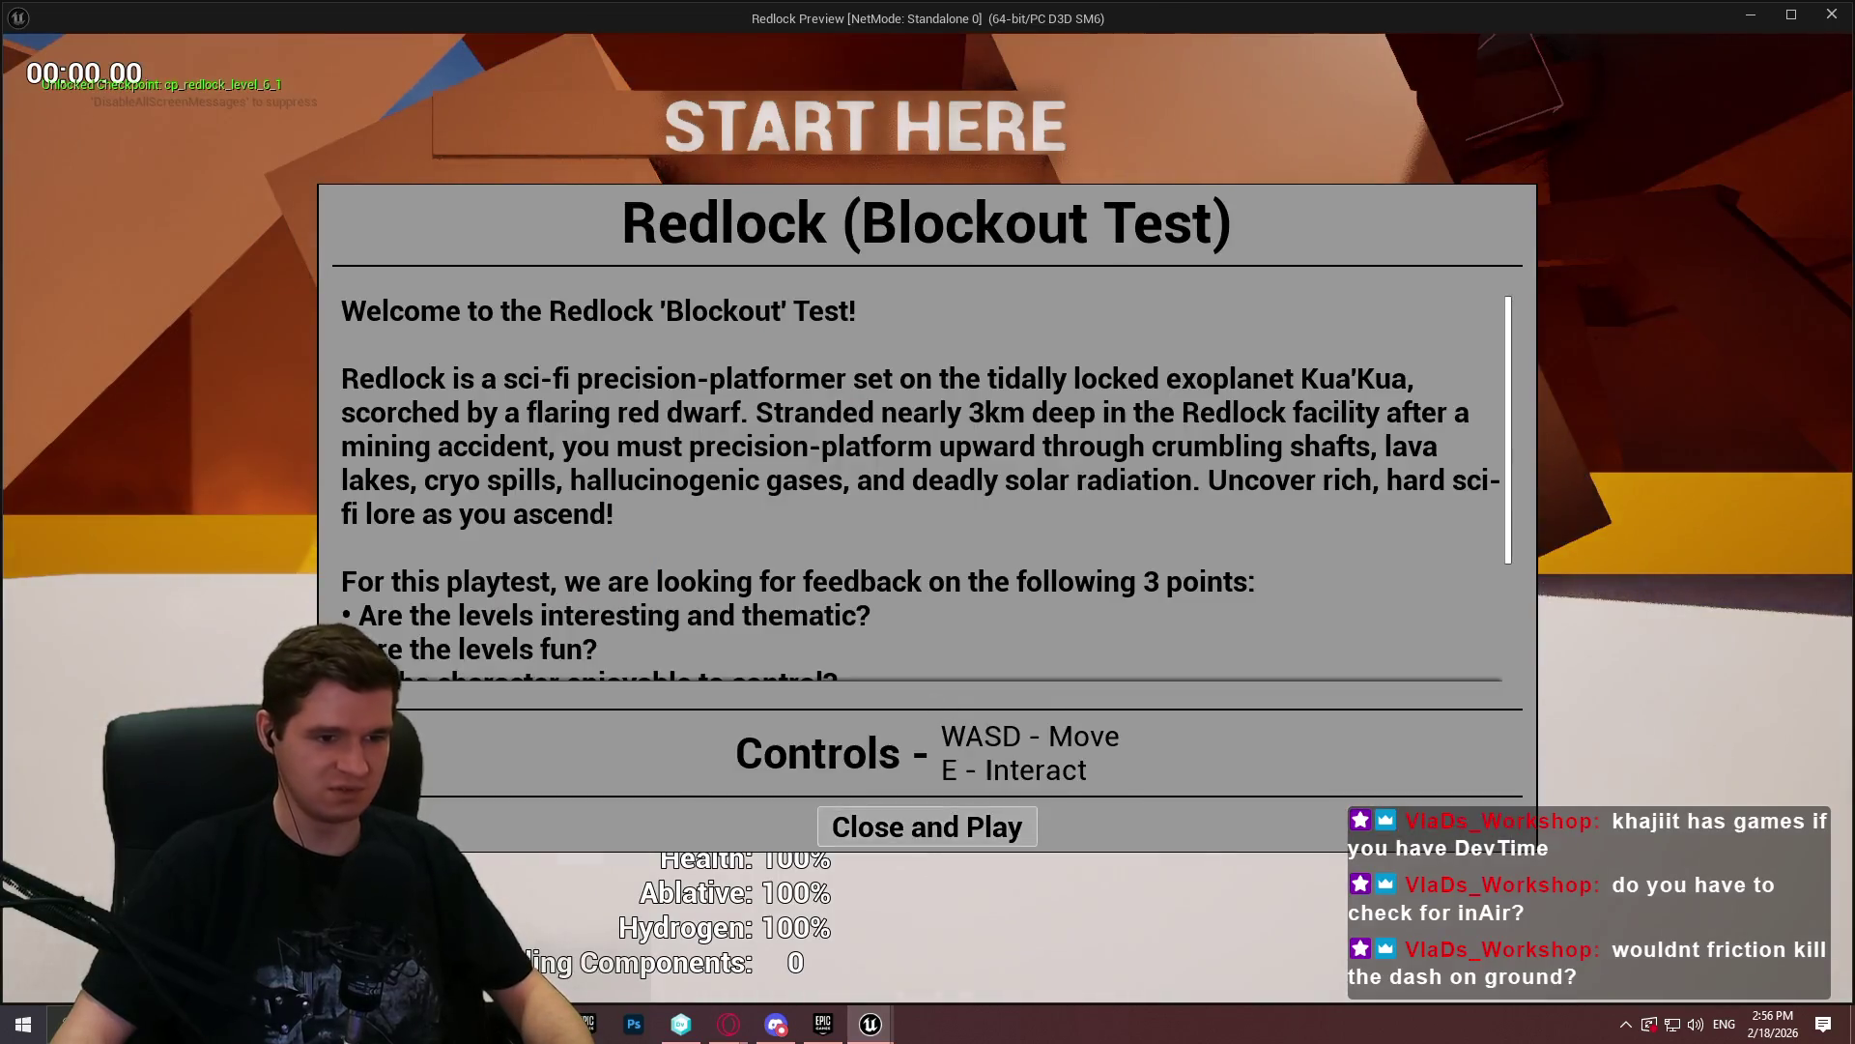
{"action": "left_click", "coordinate": [928, 825]}
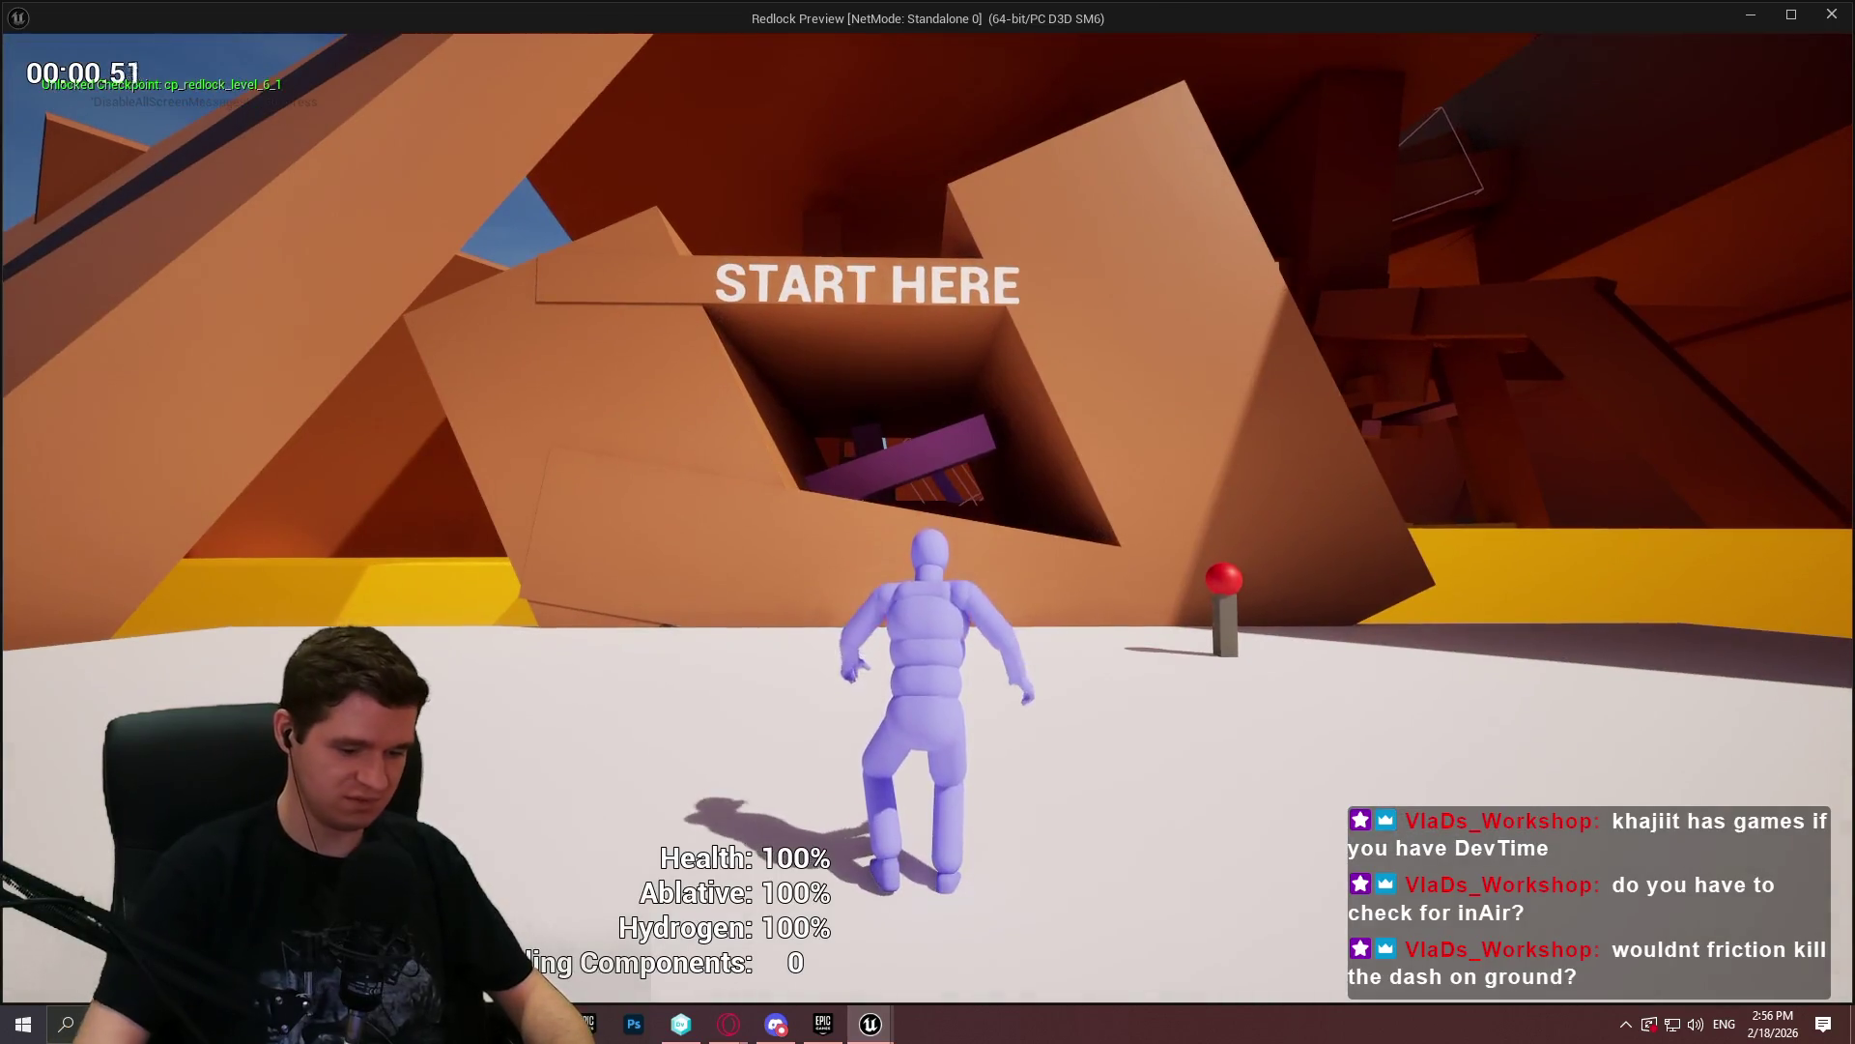
{"action": "key", "text": "w"}
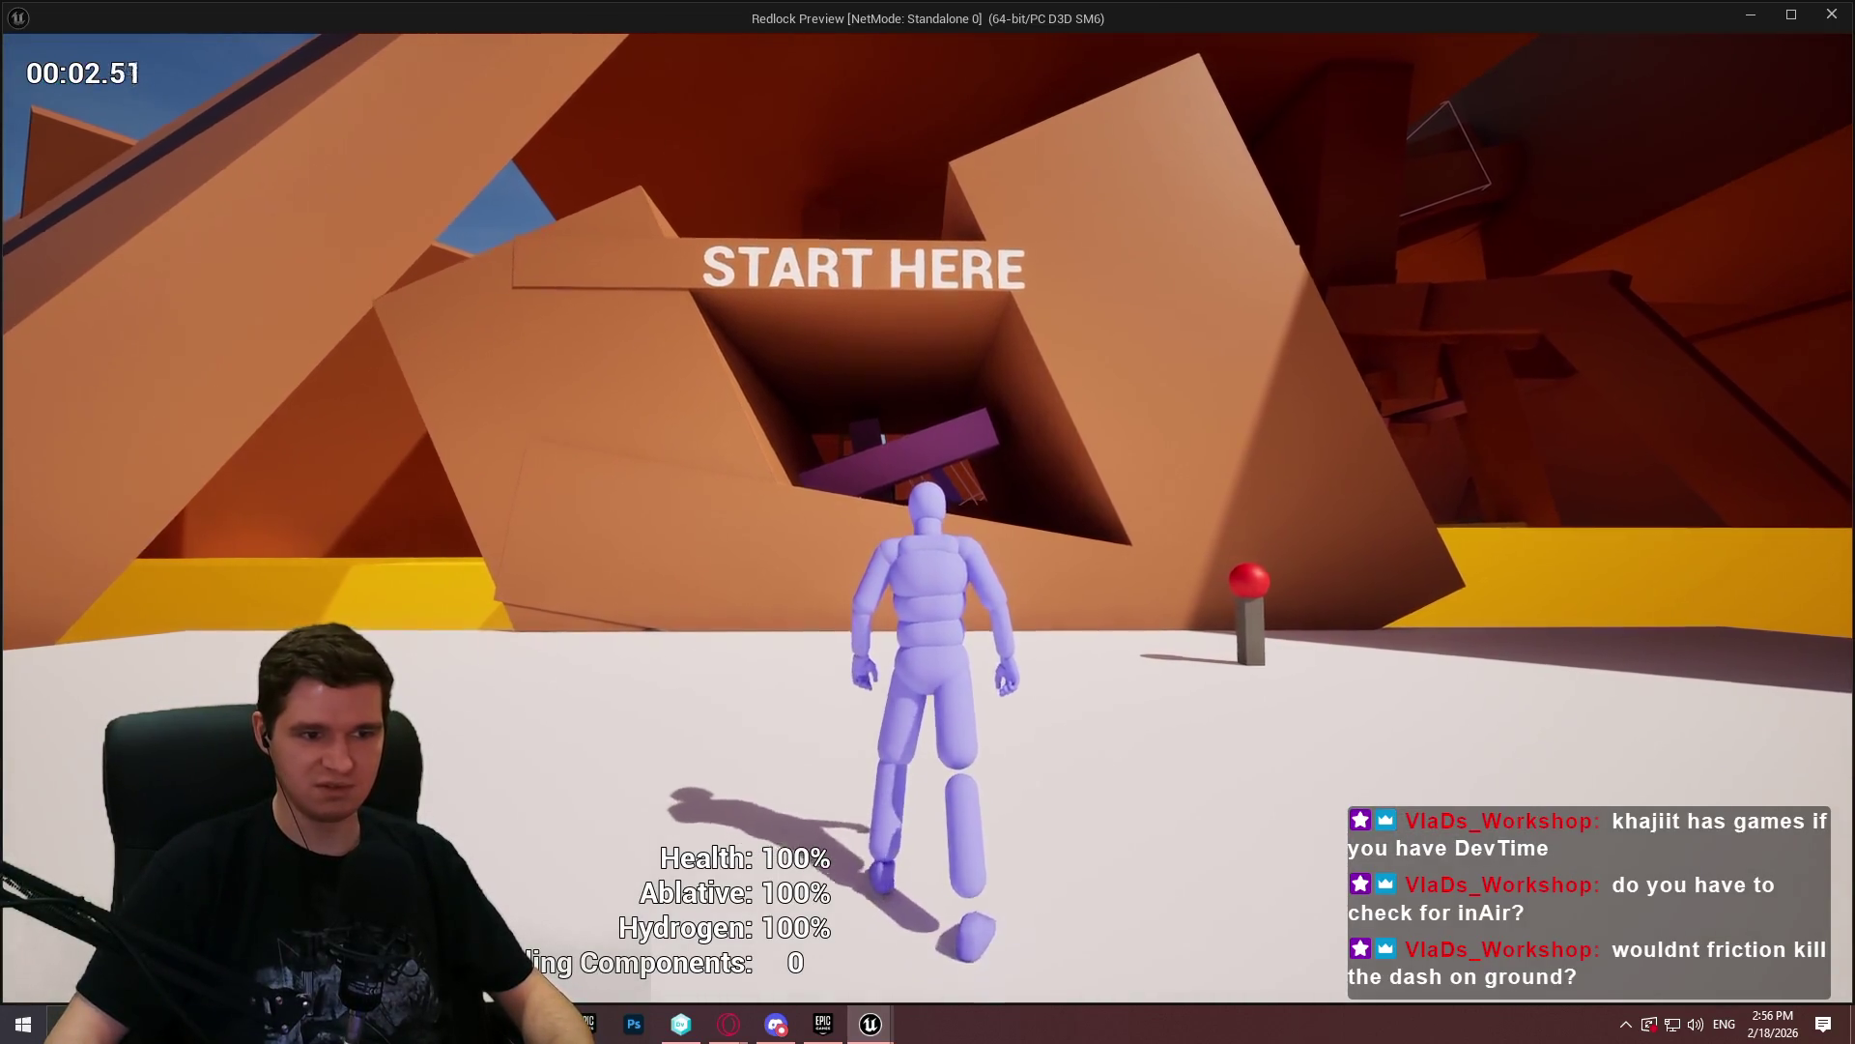
{"action": "key", "text": "w"}
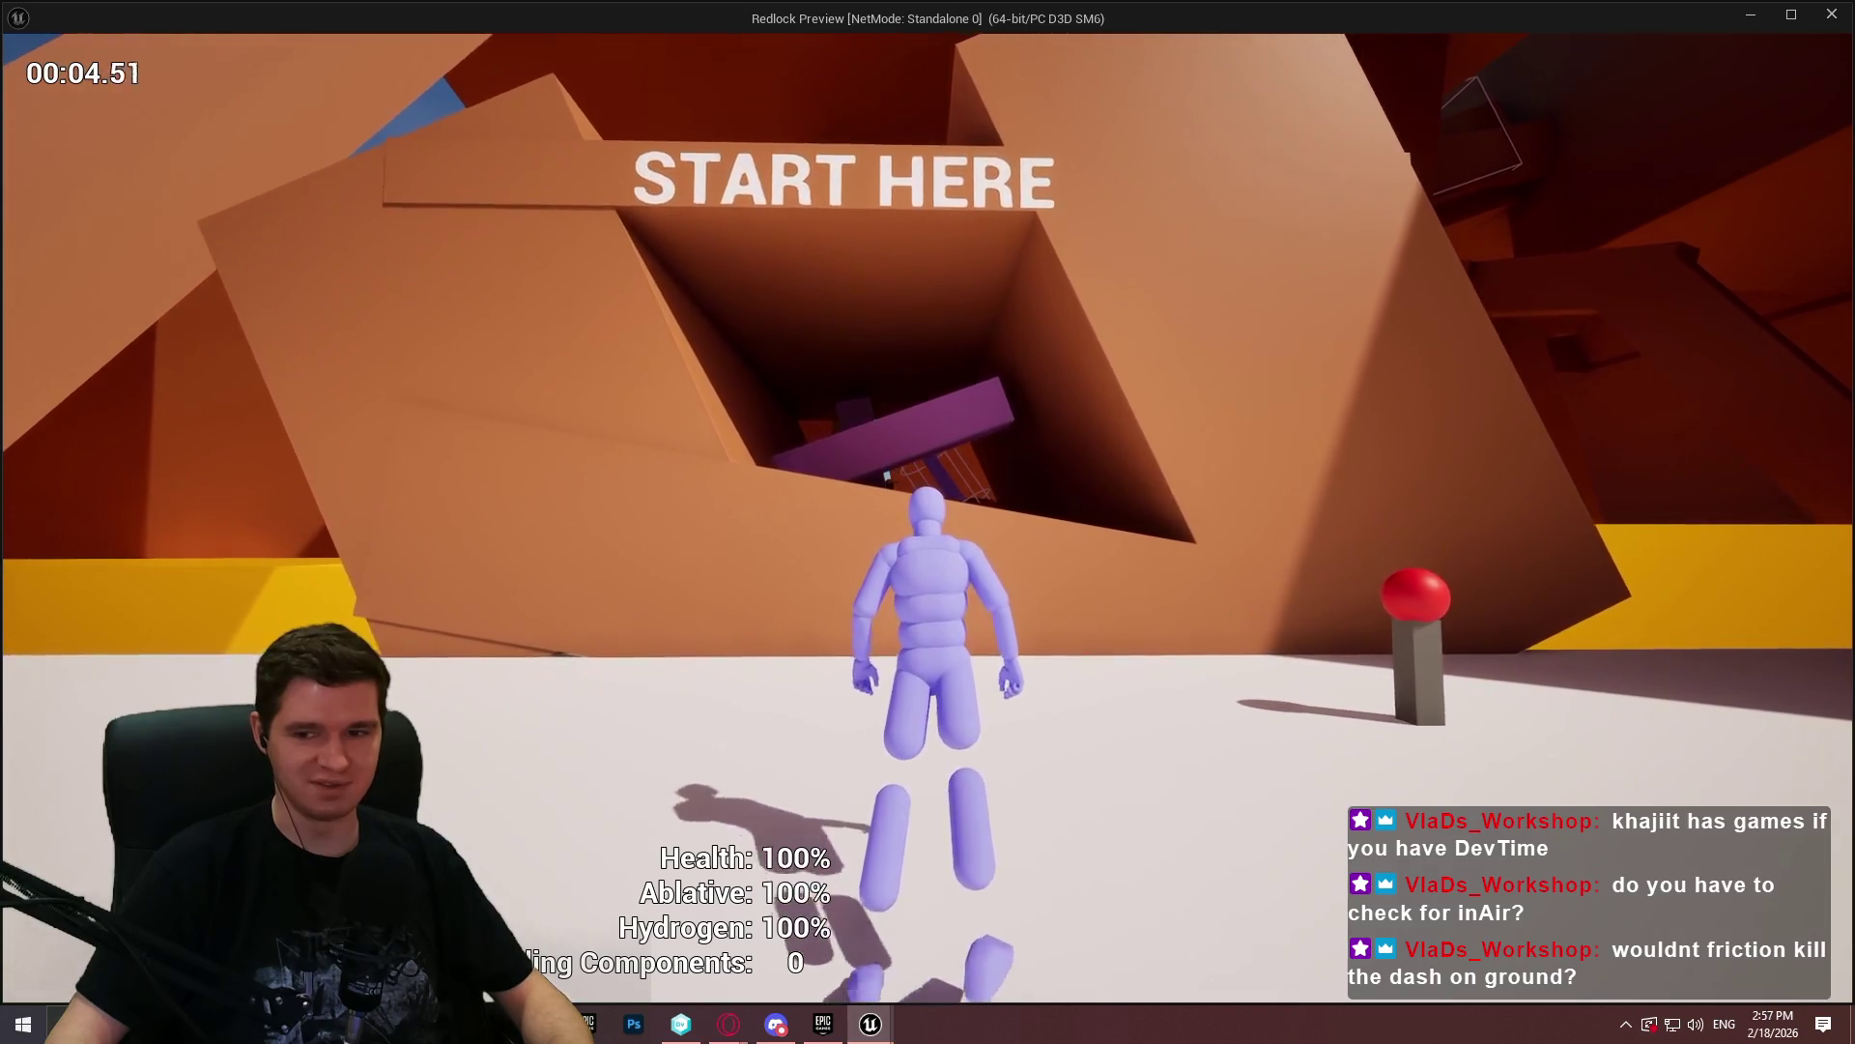
{"action": "key", "text": "w"}
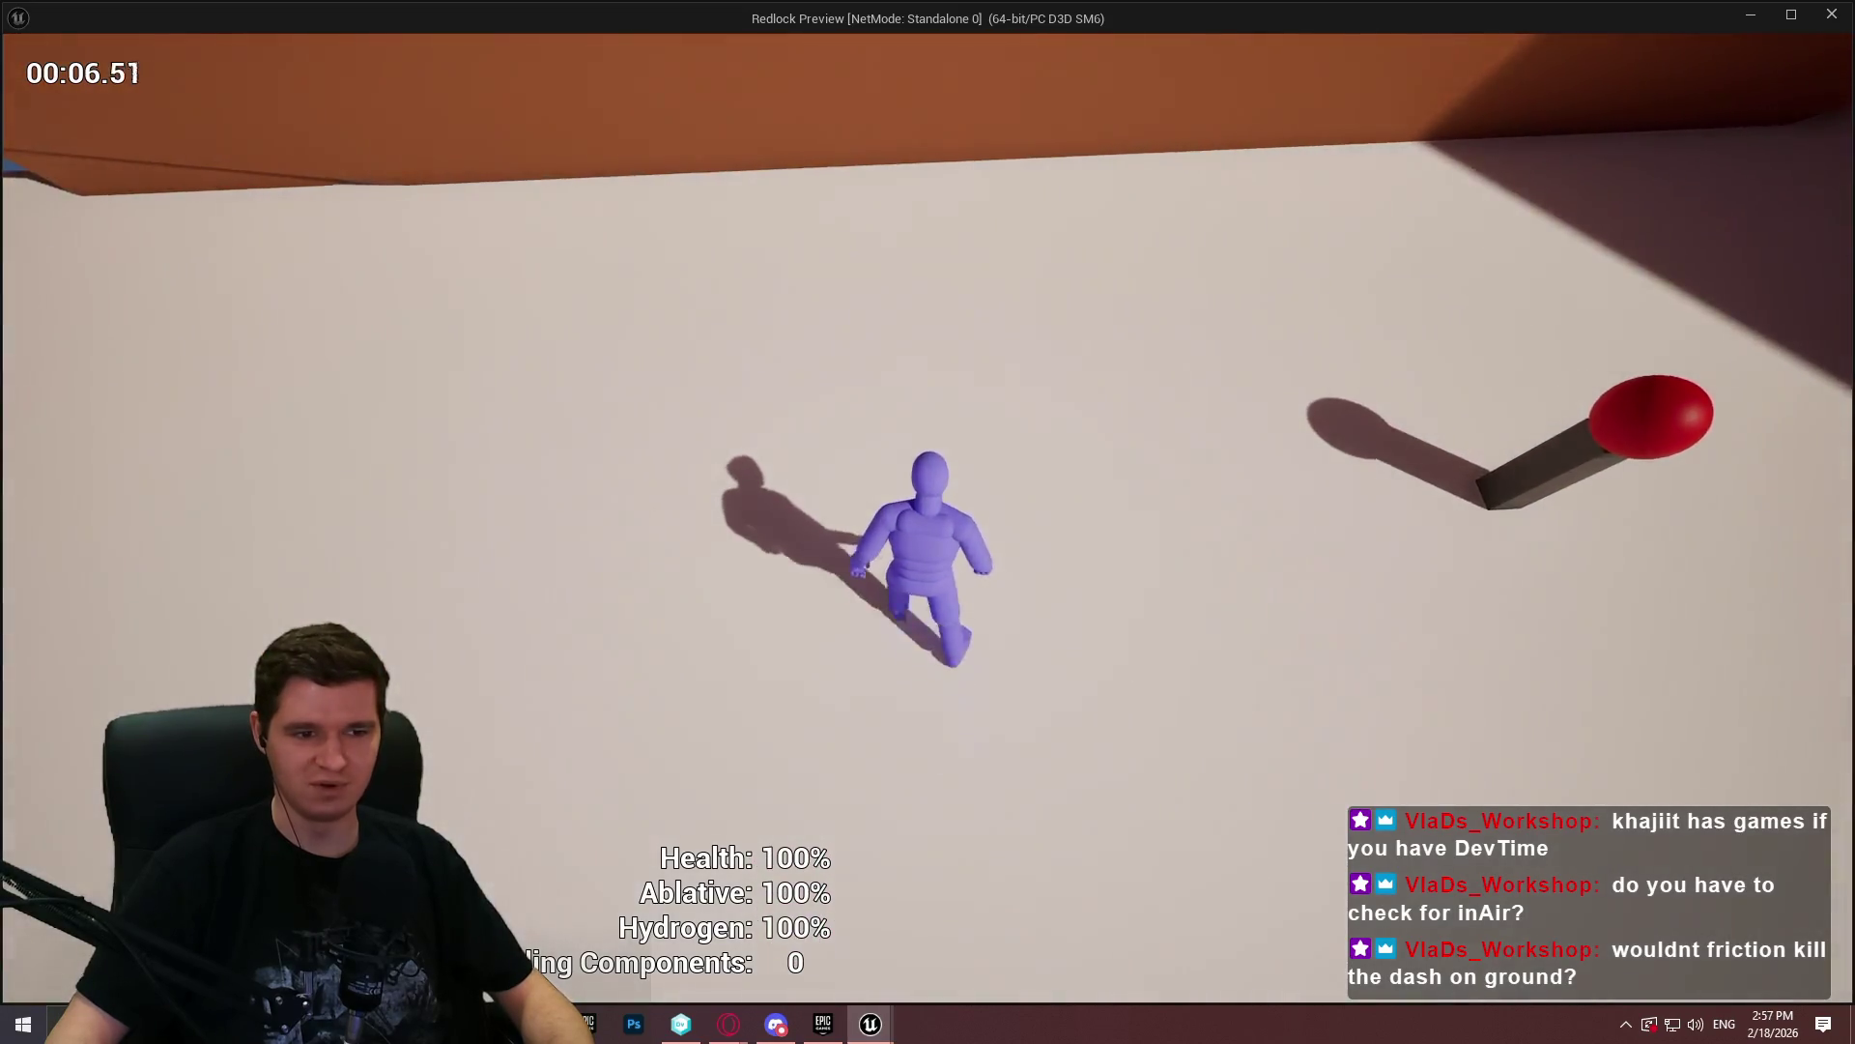
{"action": "key", "text": "w"}
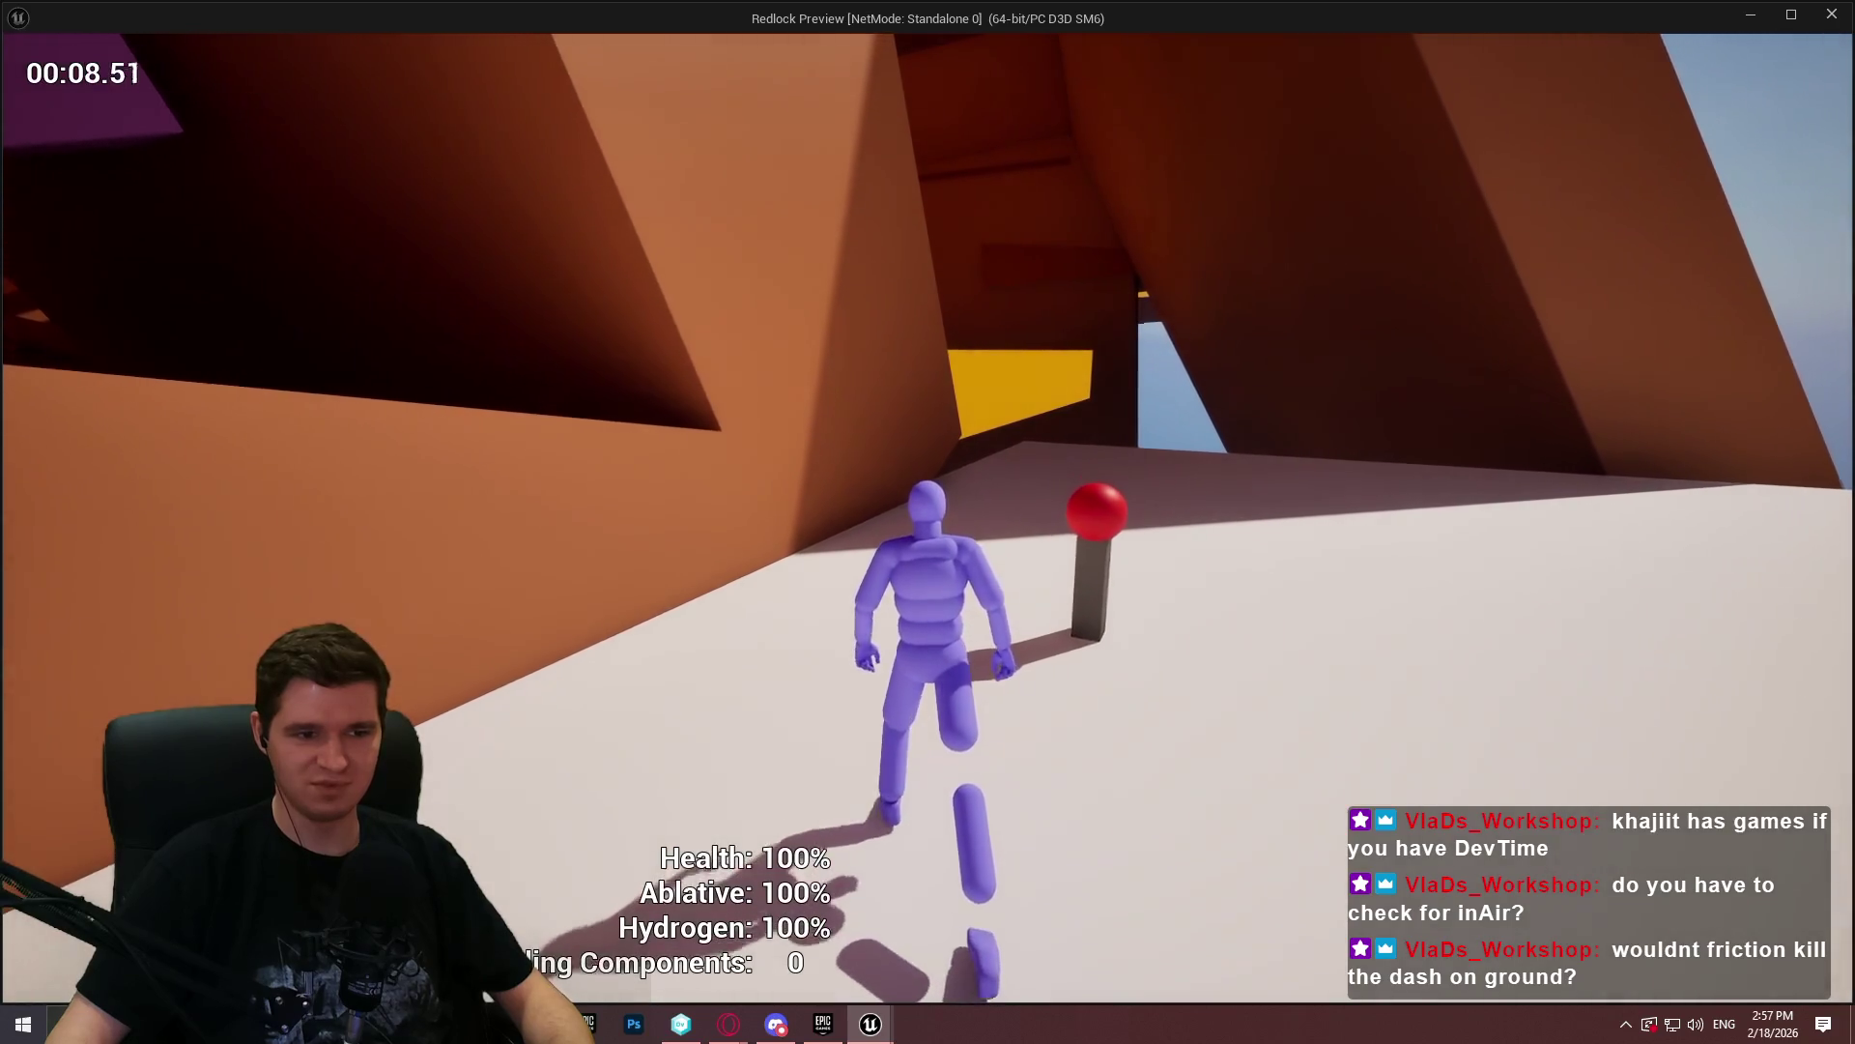
{"action": "key", "text": "w"}
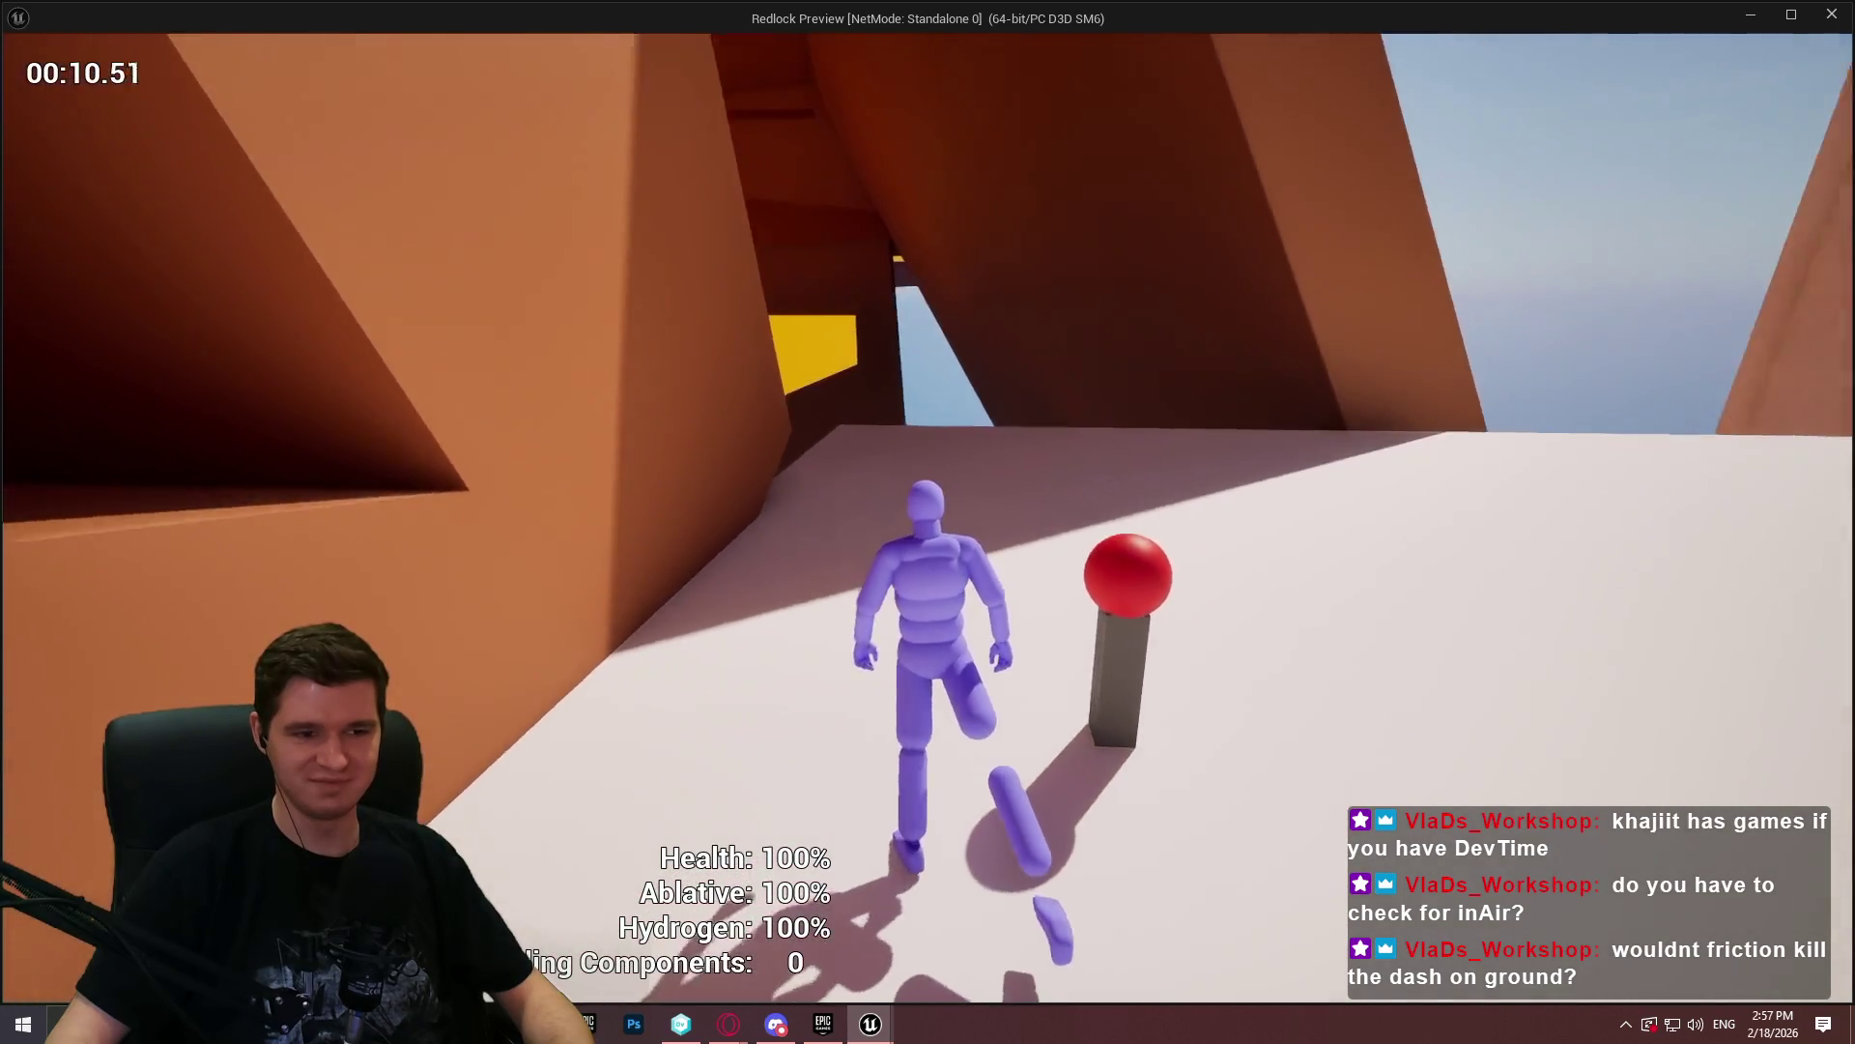
{"action": "key", "text": "w"}
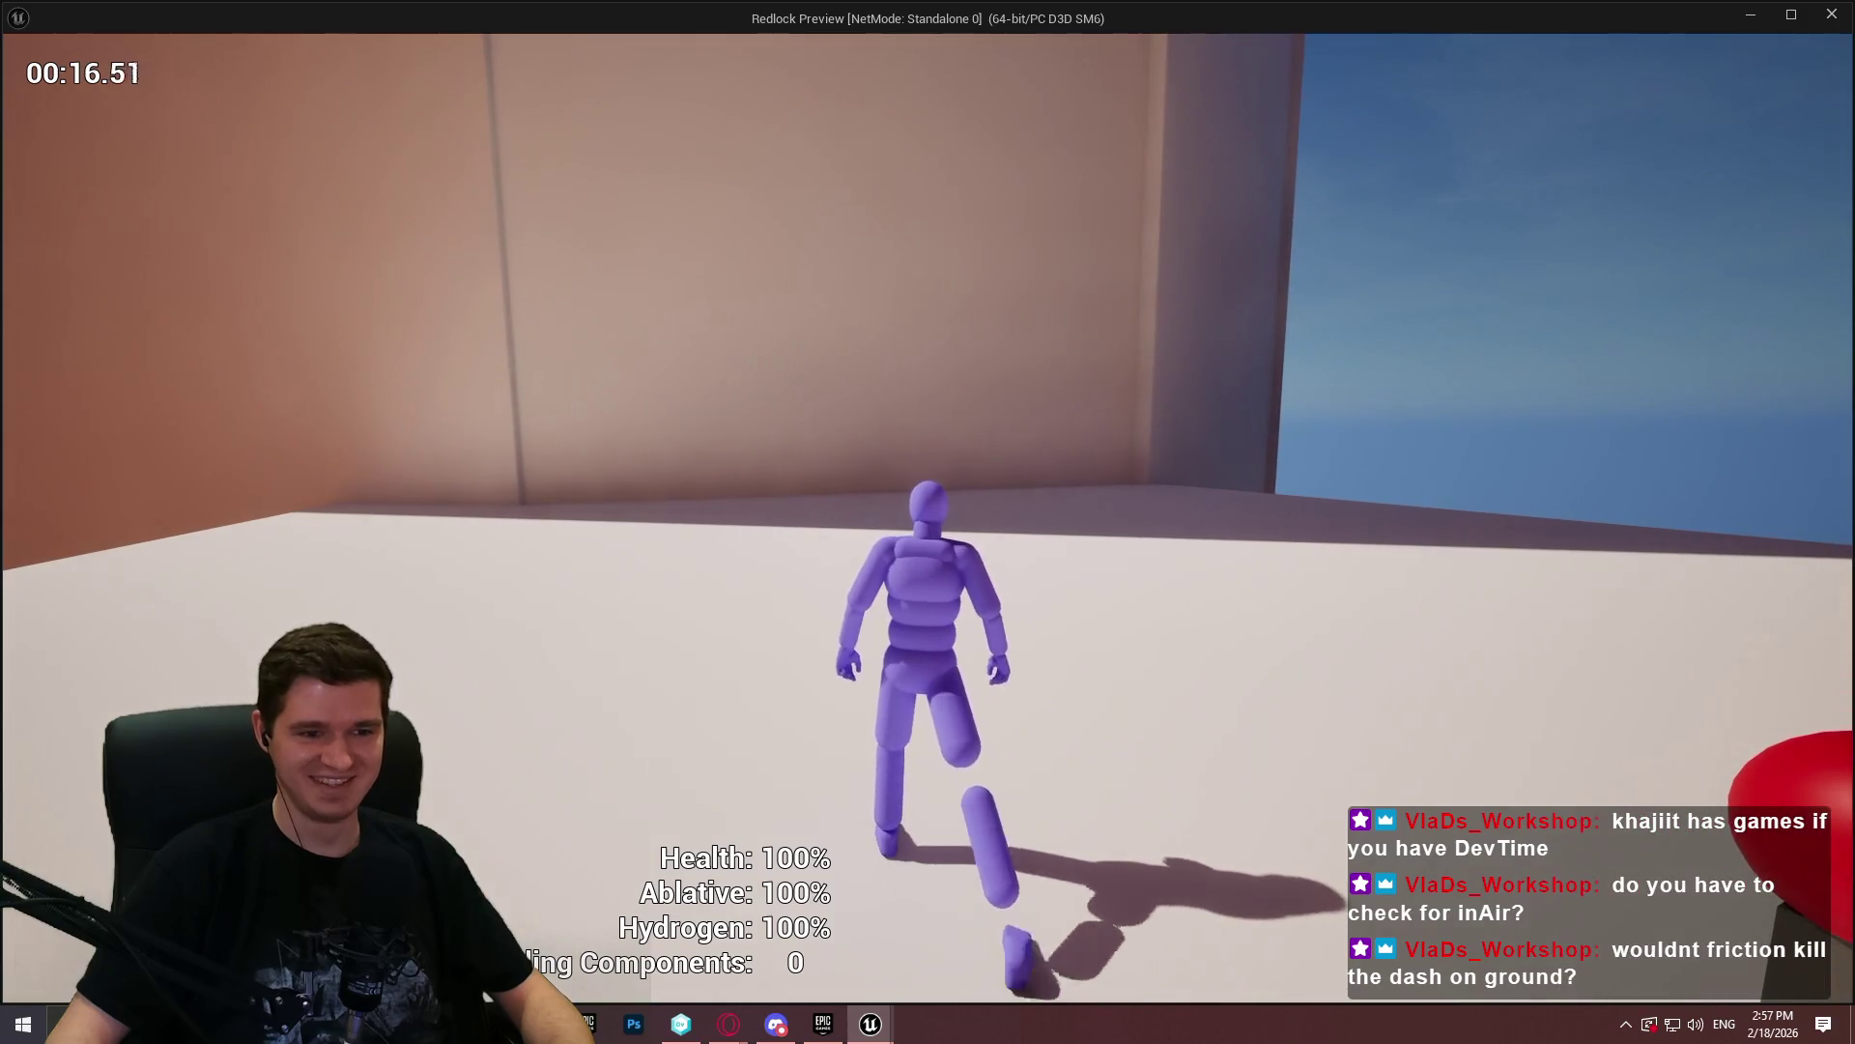
{"action": "key", "text": "w"}
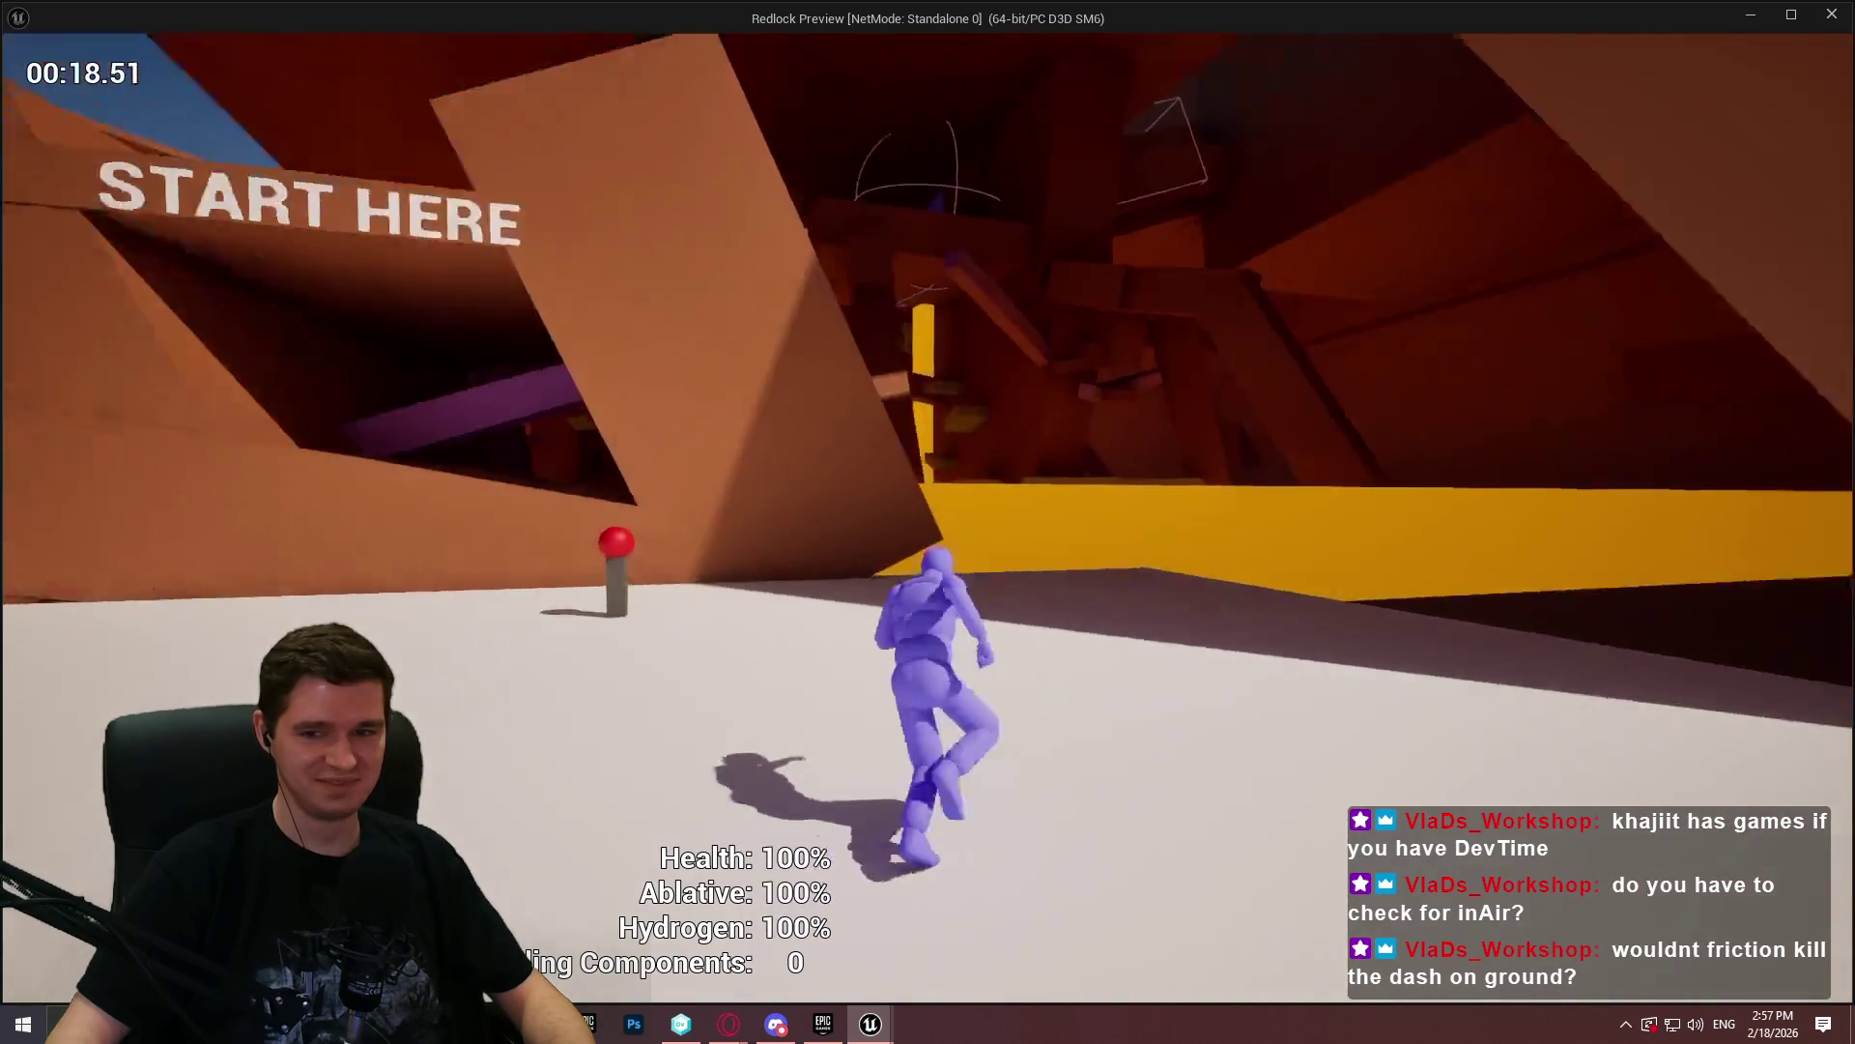
{"action": "key", "text": "space"}
{"action": "key", "text": "Escape"}
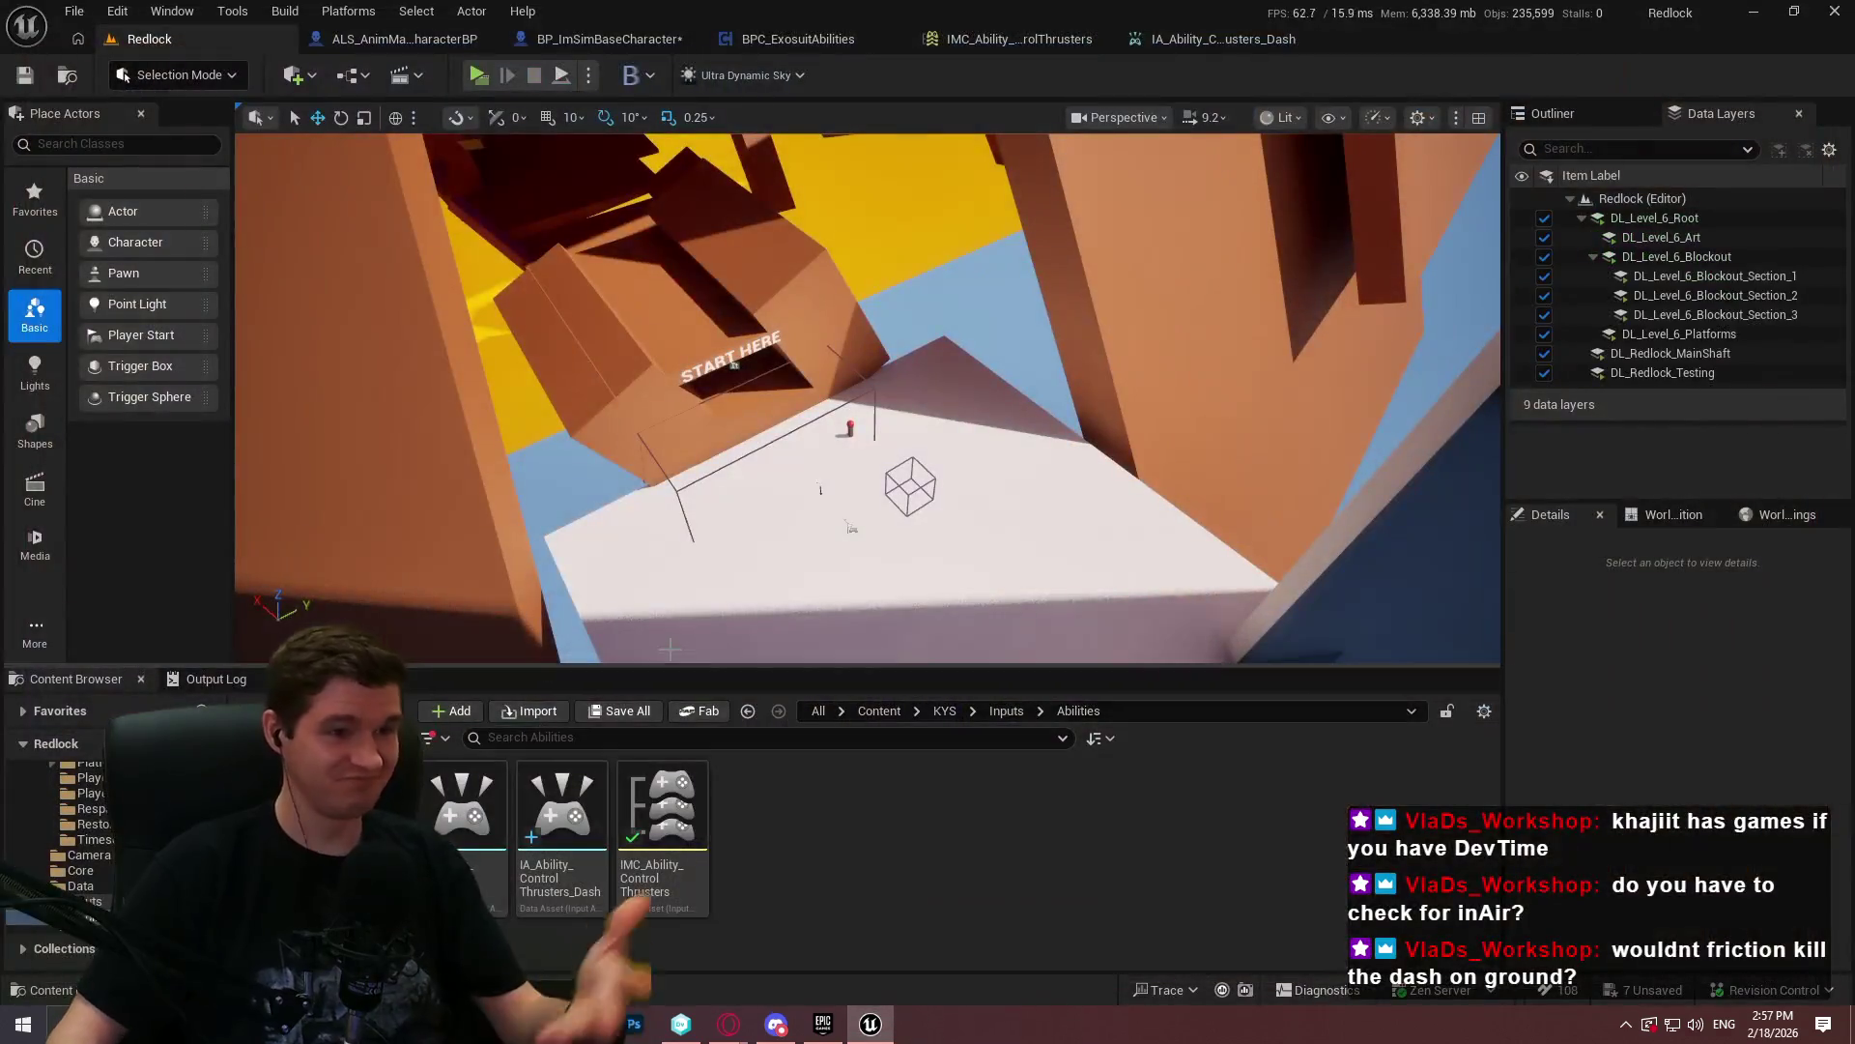
- In BPC_ExosuitAbilities, review the Dash input's Get Forward Vector, Make Vector and Add Impulse nodes
{"action": "left_click", "coordinate": [629, 39]}
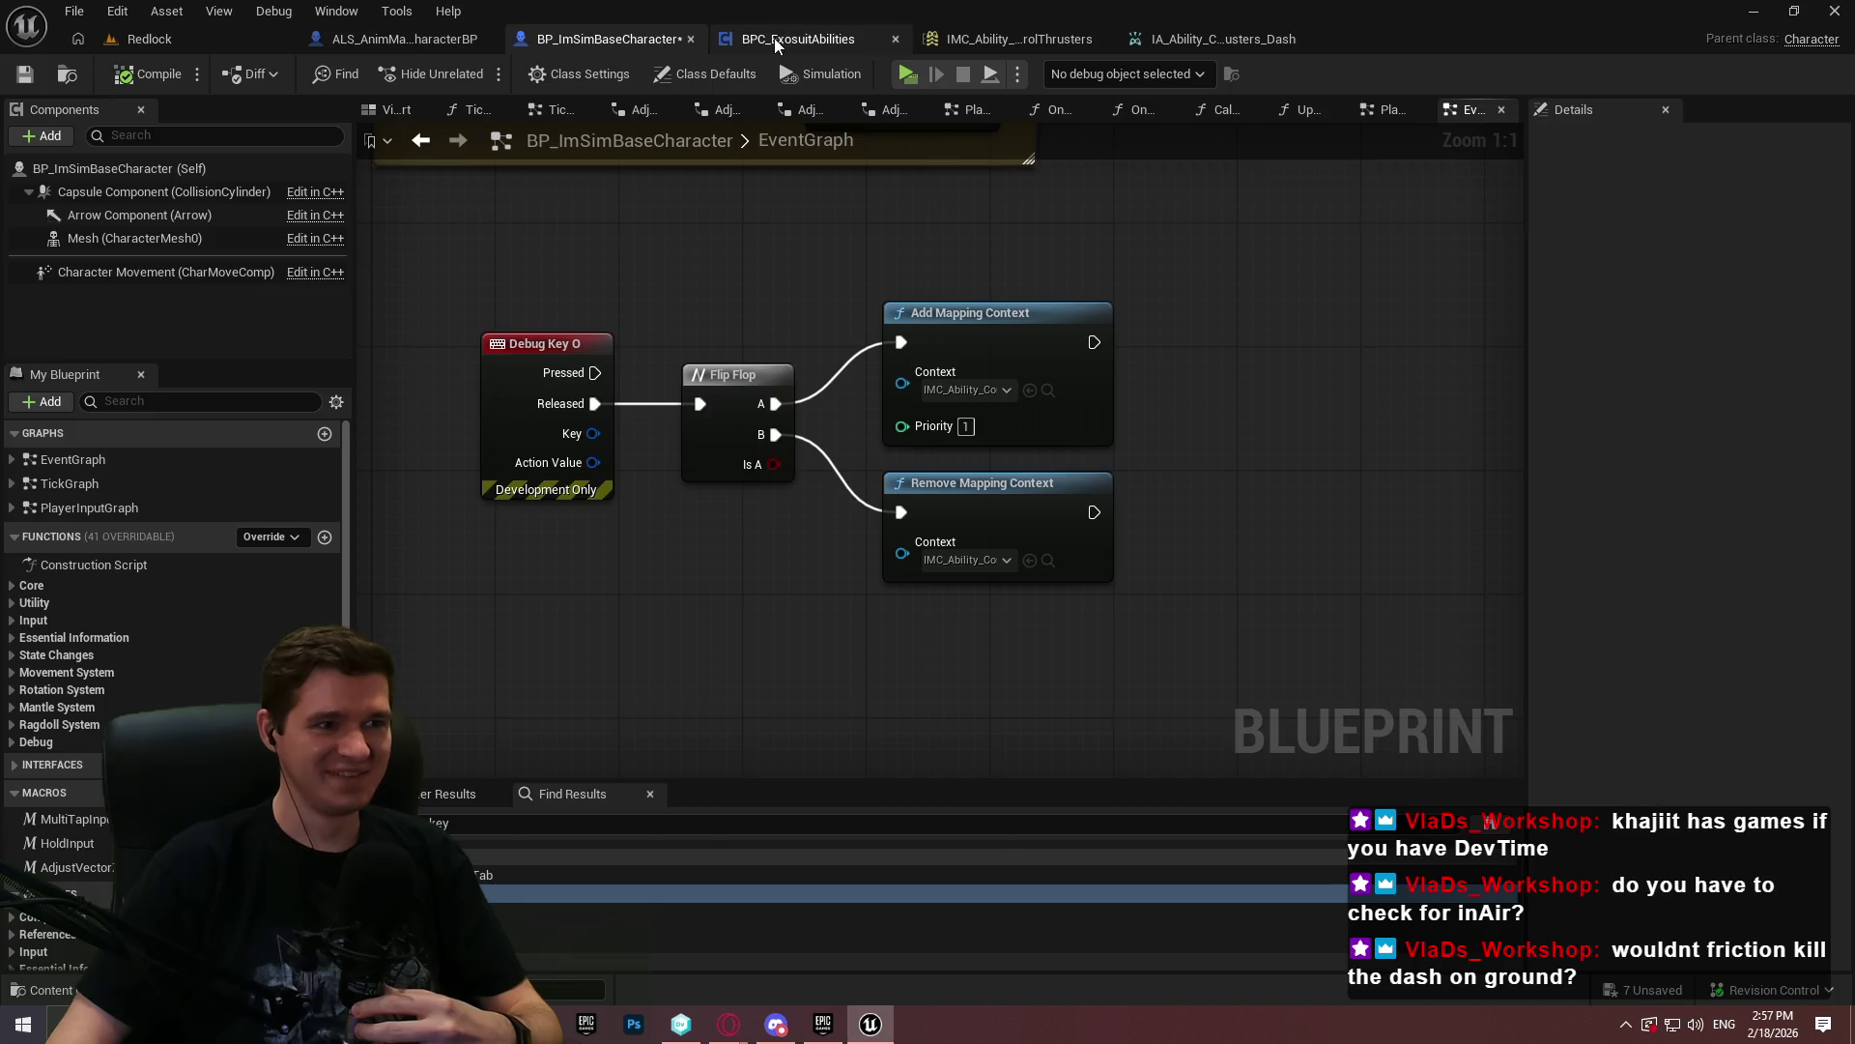
{"action": "left_click", "coordinate": [776, 43]}
{"action": "scroll", "coordinate": [812, 619], "scroll_direction": "down", "scroll_amount": 9}
{"action": "scroll", "coordinate": [986, 500], "scroll_direction": "up", "scroll_amount": 4}
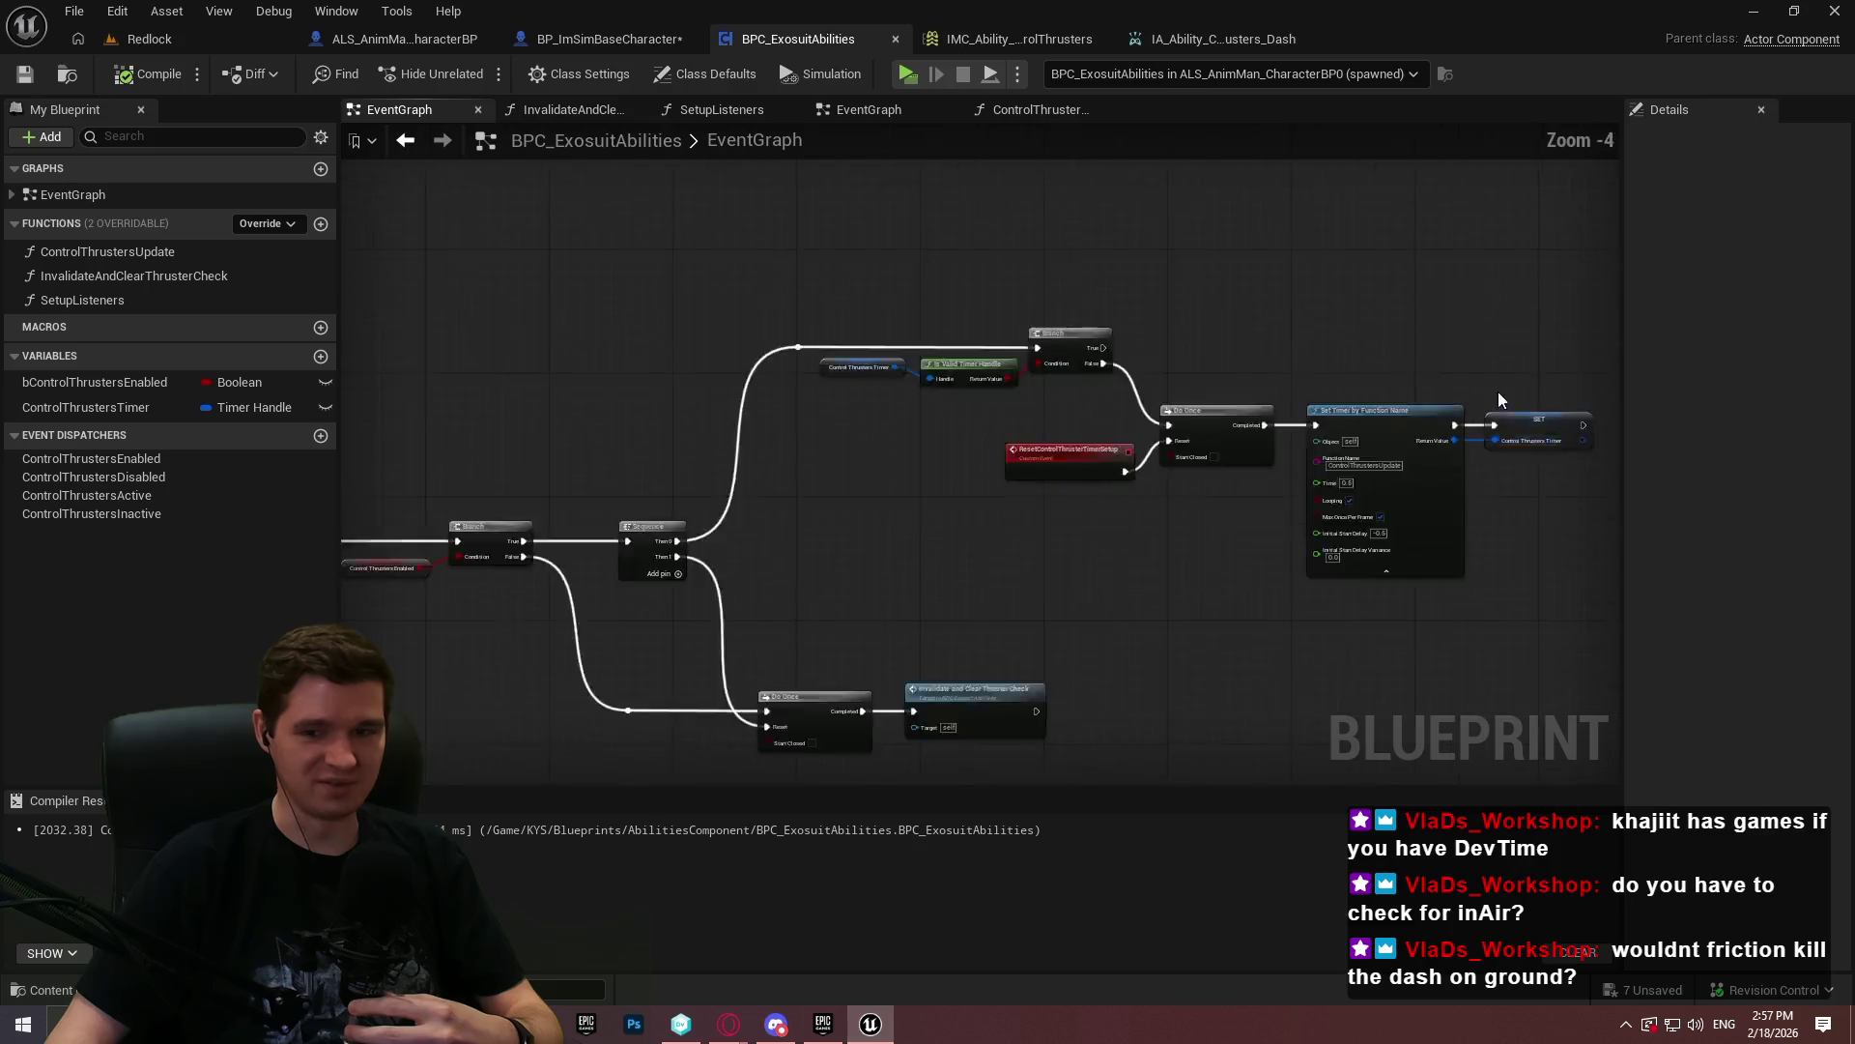
{"action": "scroll", "coordinate": [1151, 364], "scroll_direction": "up", "scroll_amount": 2}
{"action": "scroll", "coordinate": [1556, 529], "scroll_direction": "down", "scroll_amount": 3}
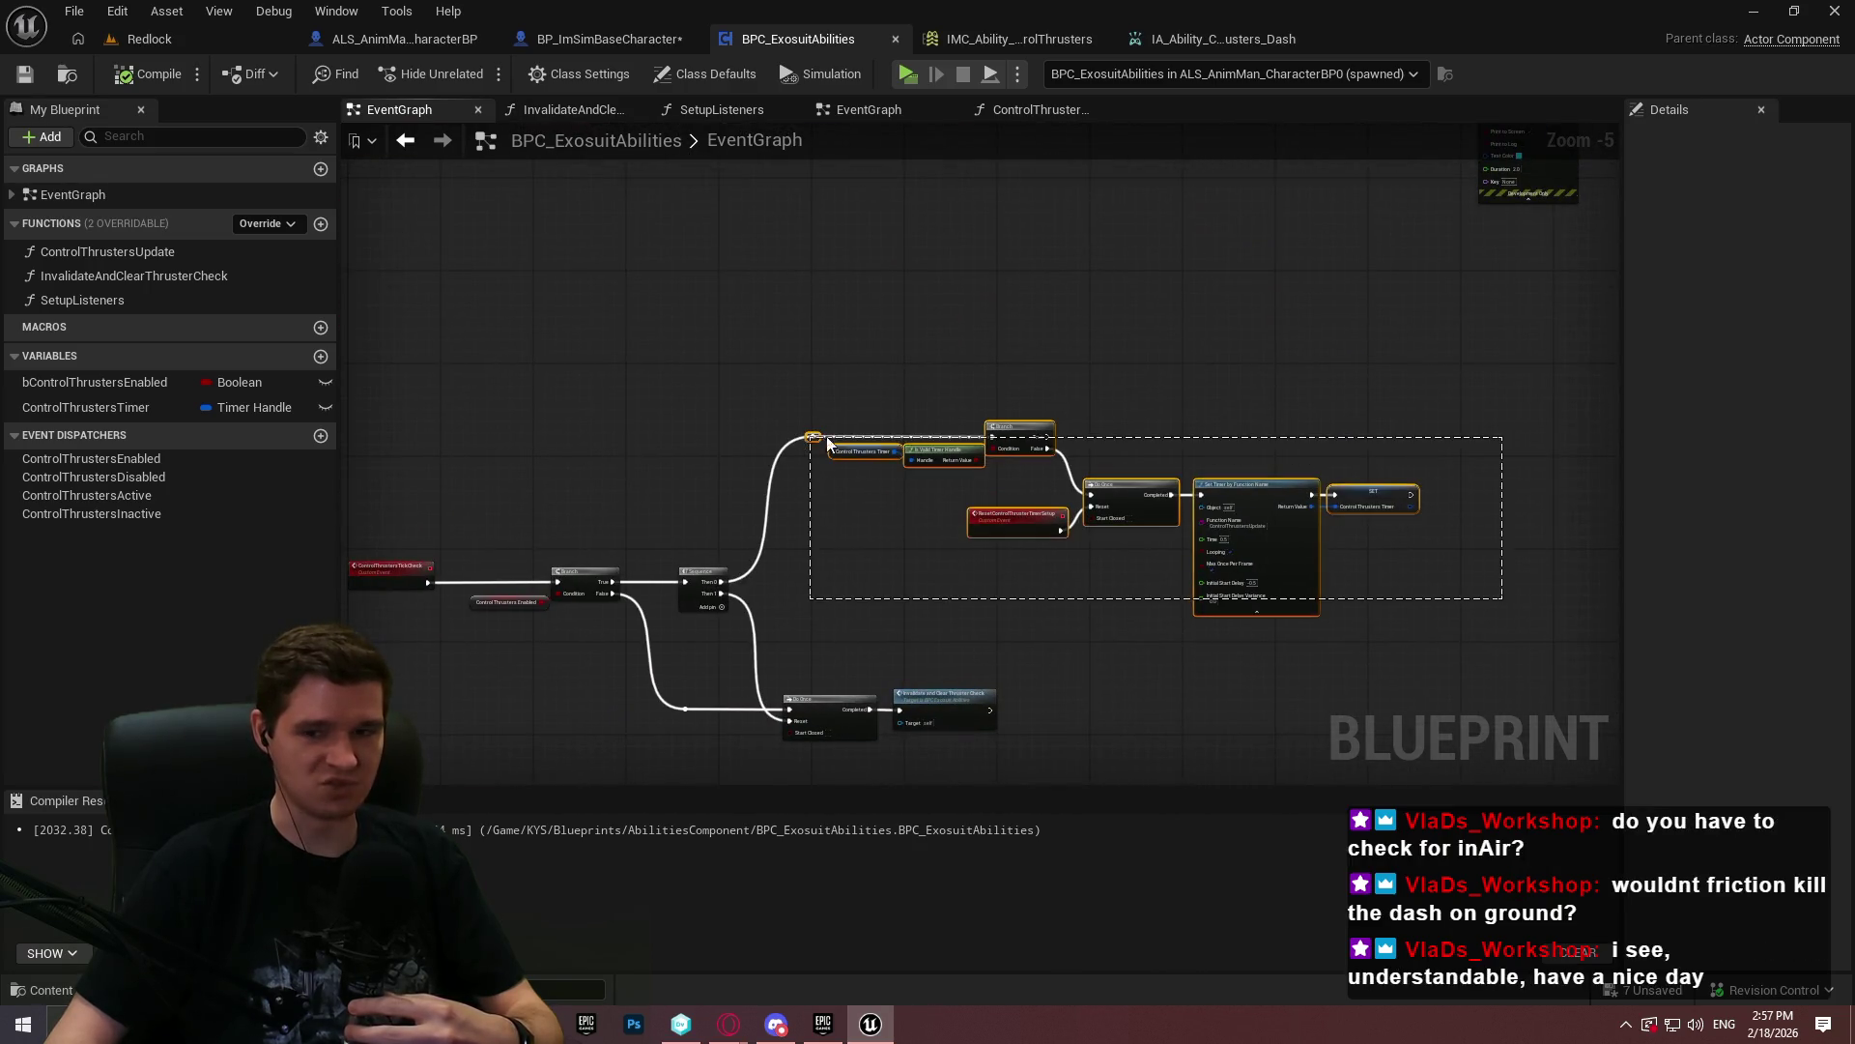
{"action": "scroll", "coordinate": [1047, 621], "scroll_direction": "up", "scroll_amount": 5}
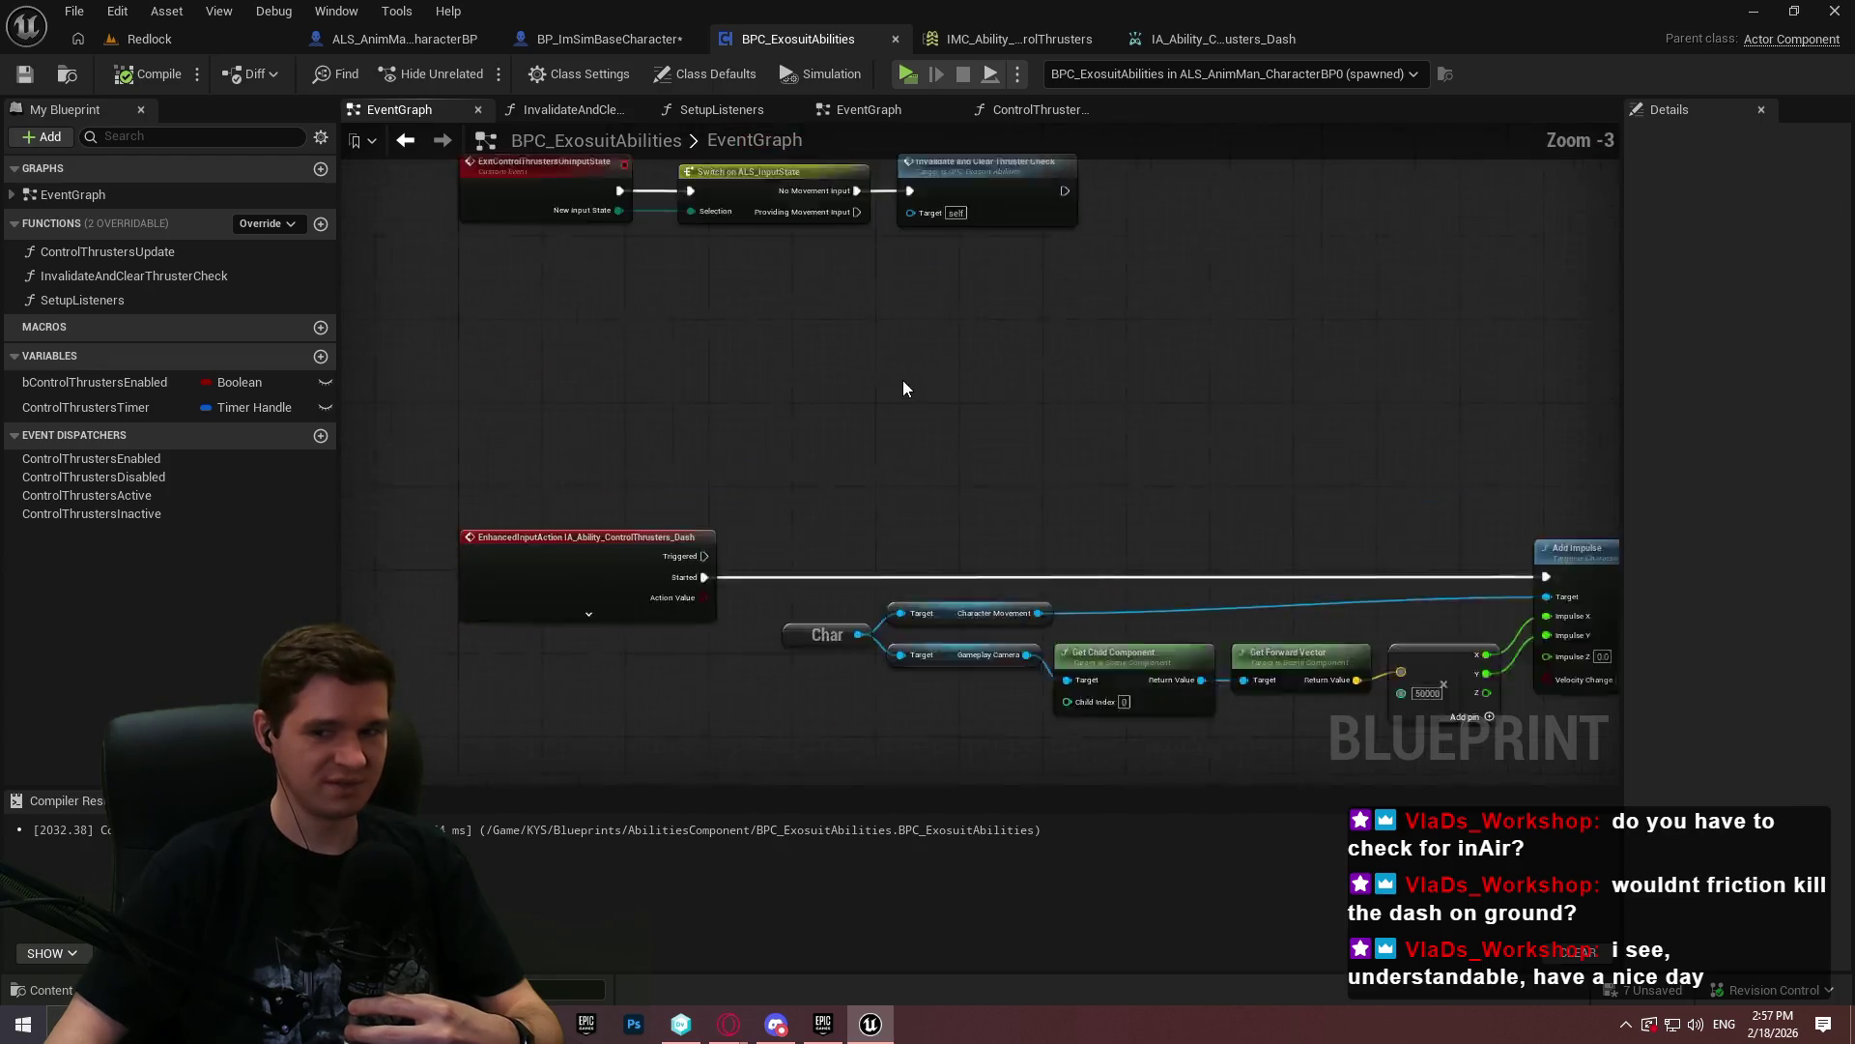
{"action": "left_click_drag", "start_coordinate": [944, 520], "coordinate": [817, 386]}
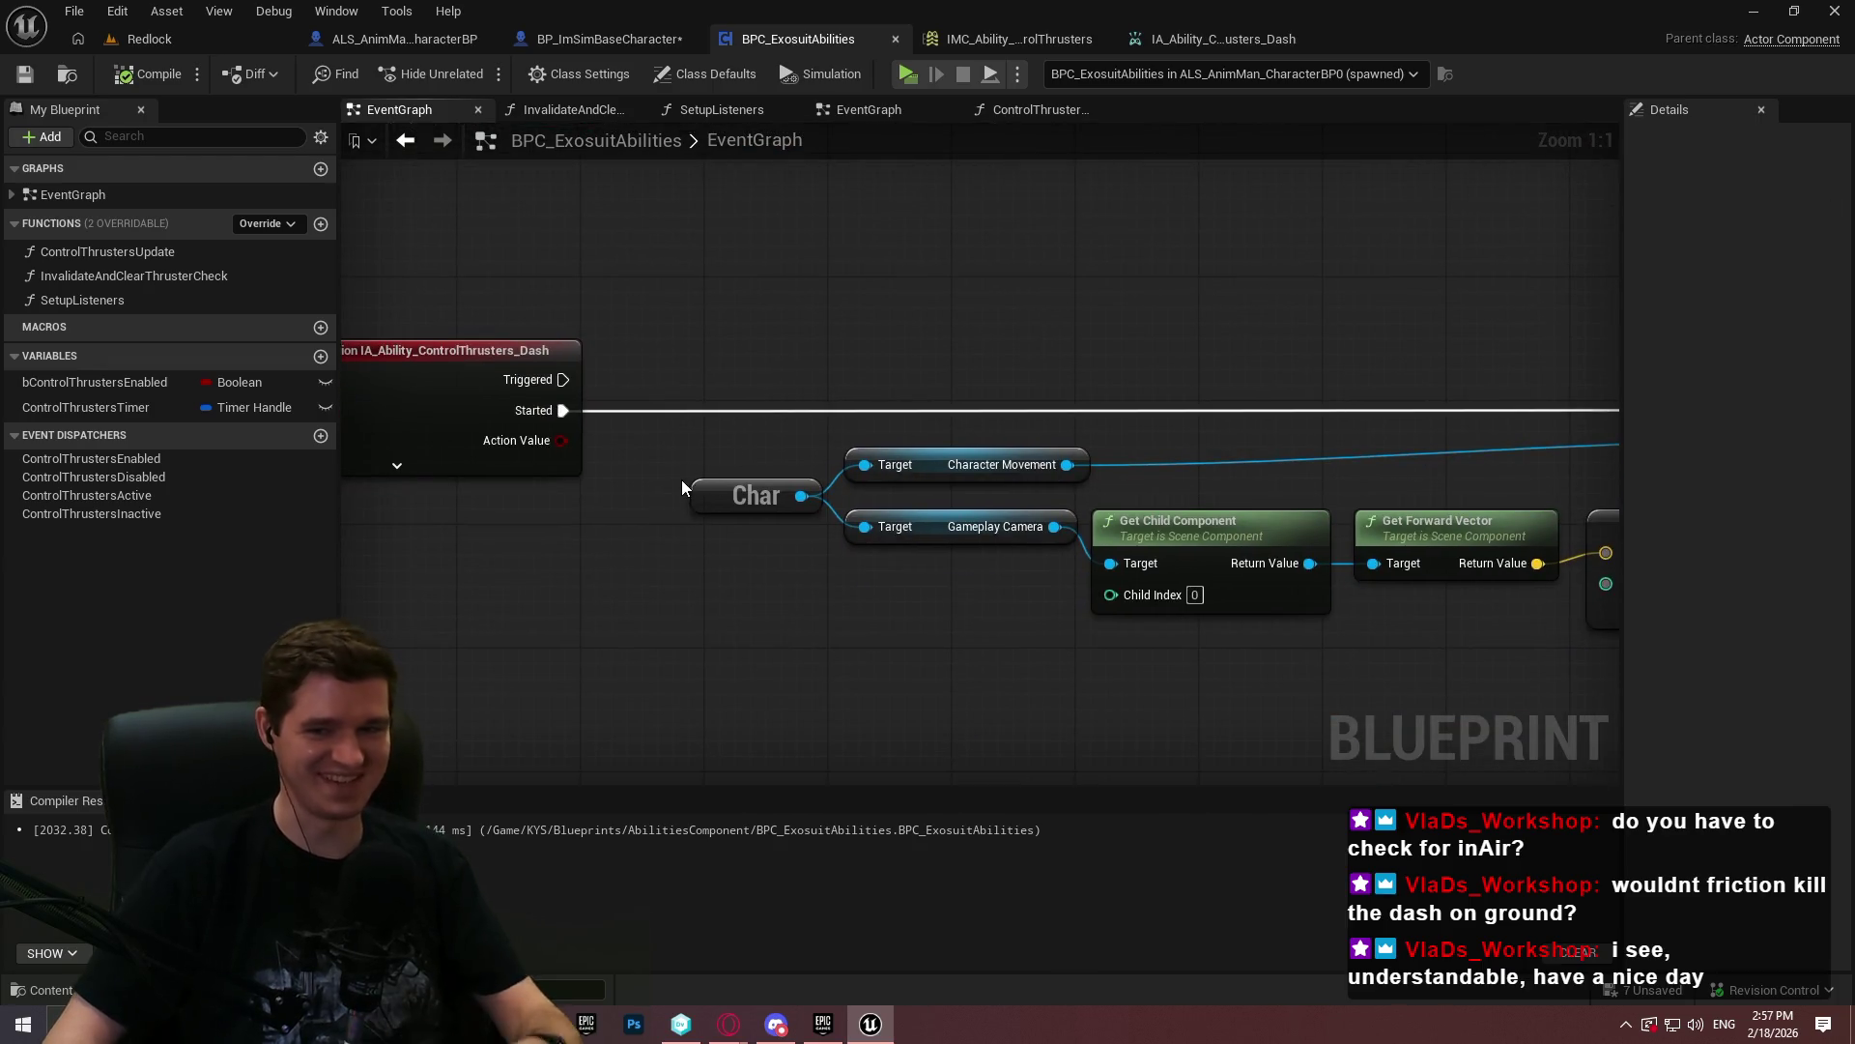
{"action": "left_click_drag", "start_coordinate": [696, 478], "coordinate": [416, 360]}
{"action": "left_click_drag", "start_coordinate": [738, 515], "coordinate": [260, 544]}
{"action": "scroll", "coordinate": [672, 647], "scroll_direction": "down", "scroll_amount": 1}
{"action": "scroll", "coordinate": [870, 671], "scroll_direction": "down", "scroll_amount": 1}
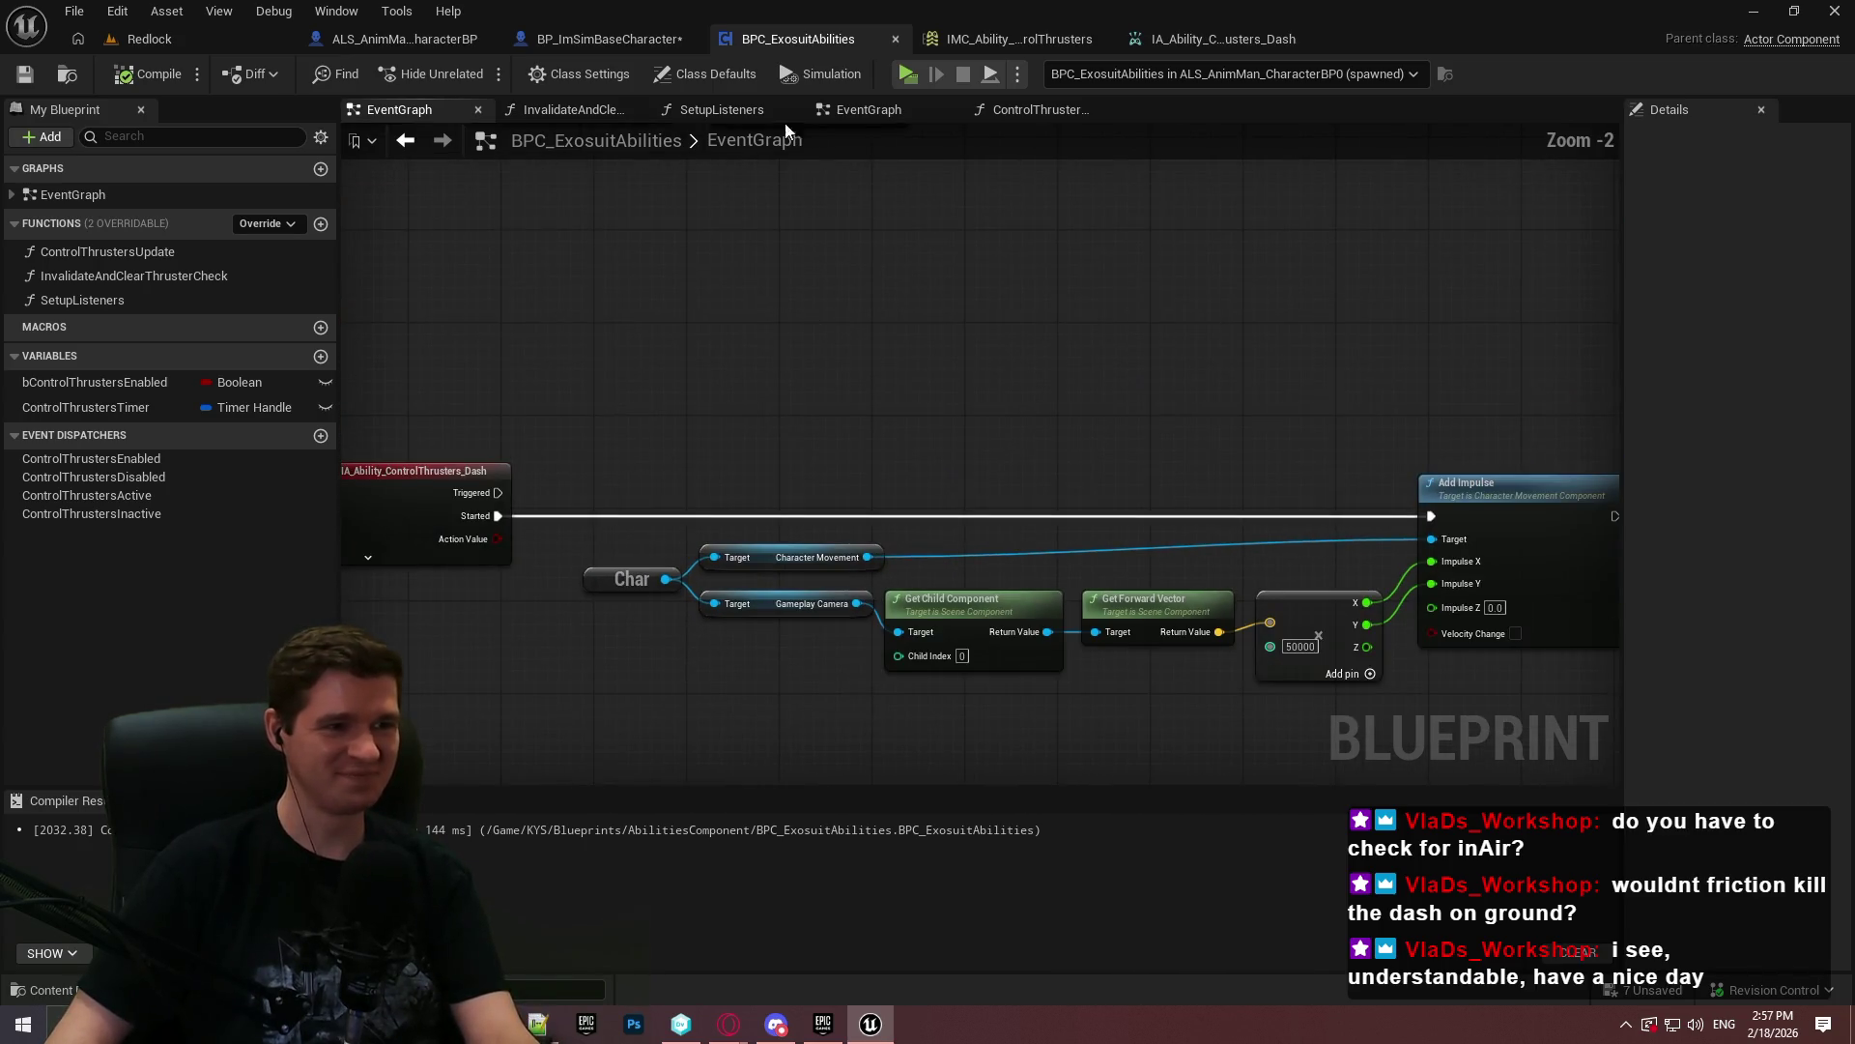
- Copy the movement-input, in-air and PlayerHydrogen checks from ControlThrustersUpdate, returning to EventGraph
{"action": "left_click", "coordinate": [1043, 112]}
{"action": "scroll", "coordinate": [710, 363], "scroll_direction": "up", "scroll_amount": 5}
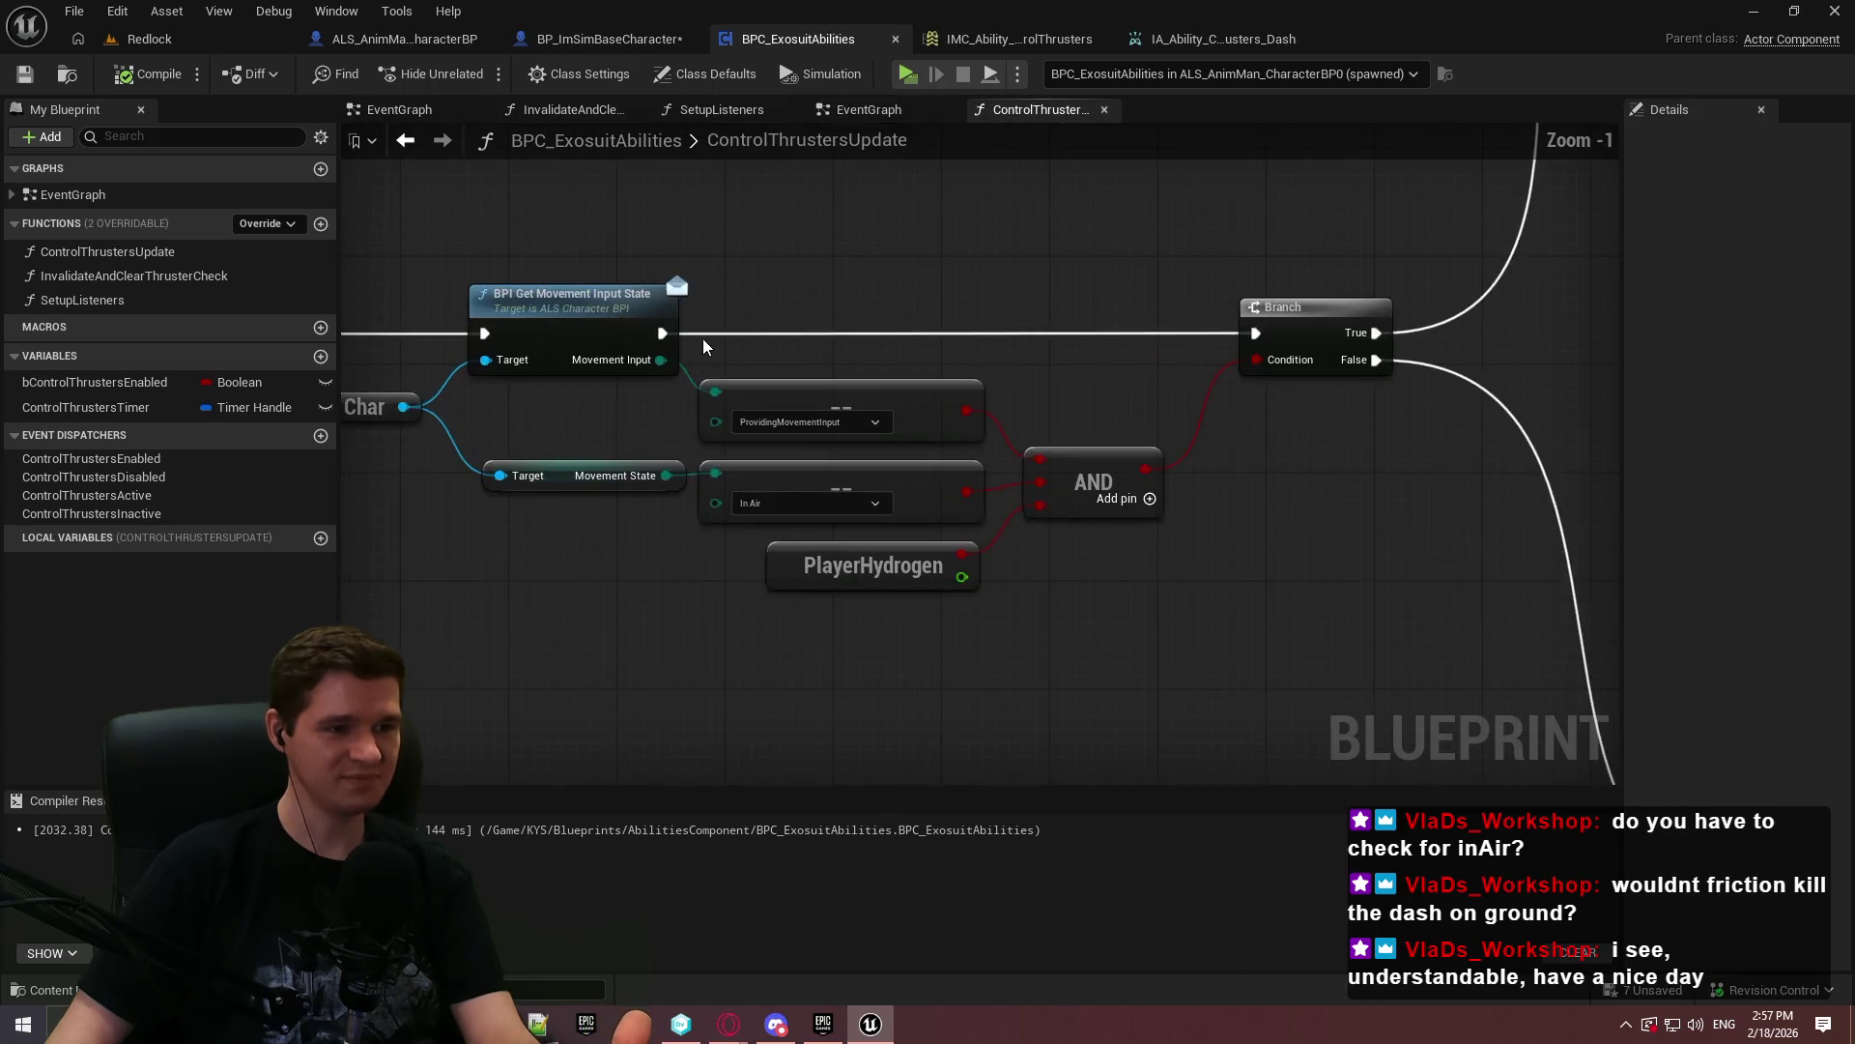
{"action": "left_click_drag", "start_coordinate": [606, 295], "coordinate": [917, 298]}
{"action": "mouse_move", "coordinate": [519, 213]}
{"action": "left_mouse_down"}
{"action": "mouse_move", "coordinate": [982, 396]}
{"action": "mouse_move", "coordinate": [1490, 660]}
{"action": "left_mouse_up"}
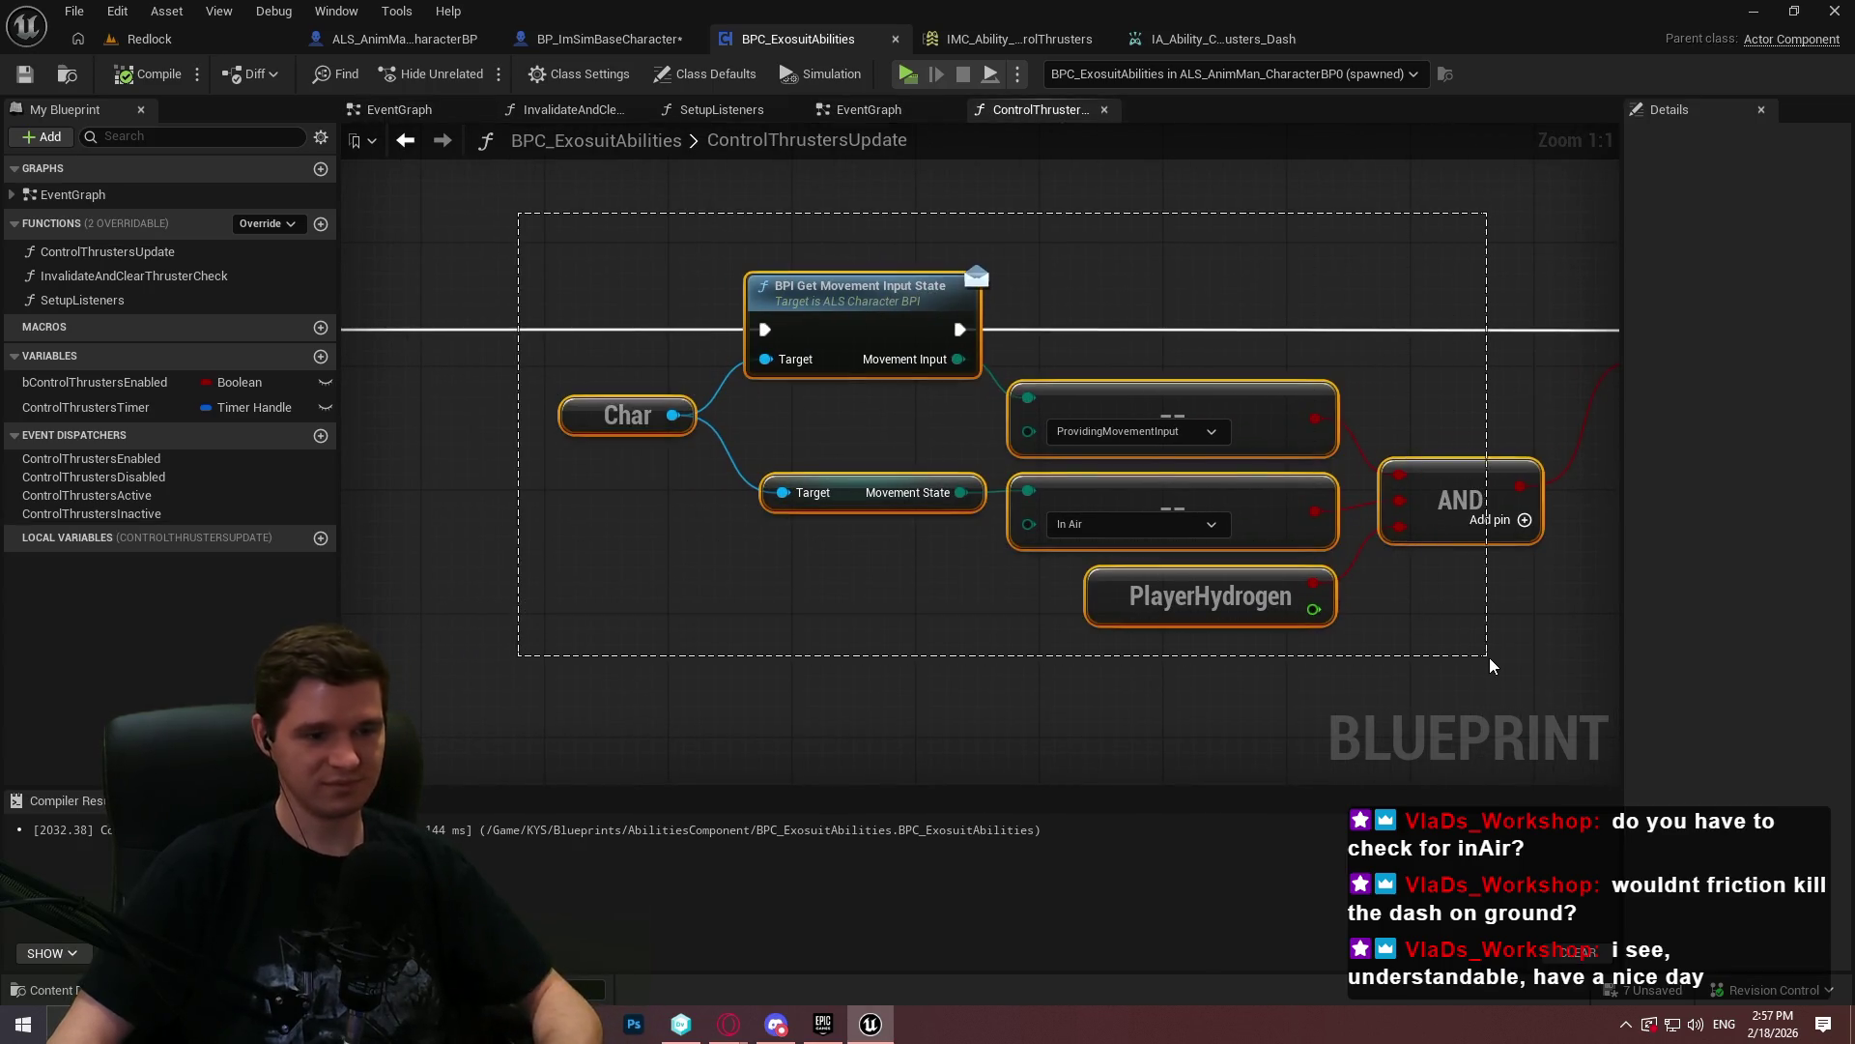
{"action": "left_click", "coordinate": [844, 112]}
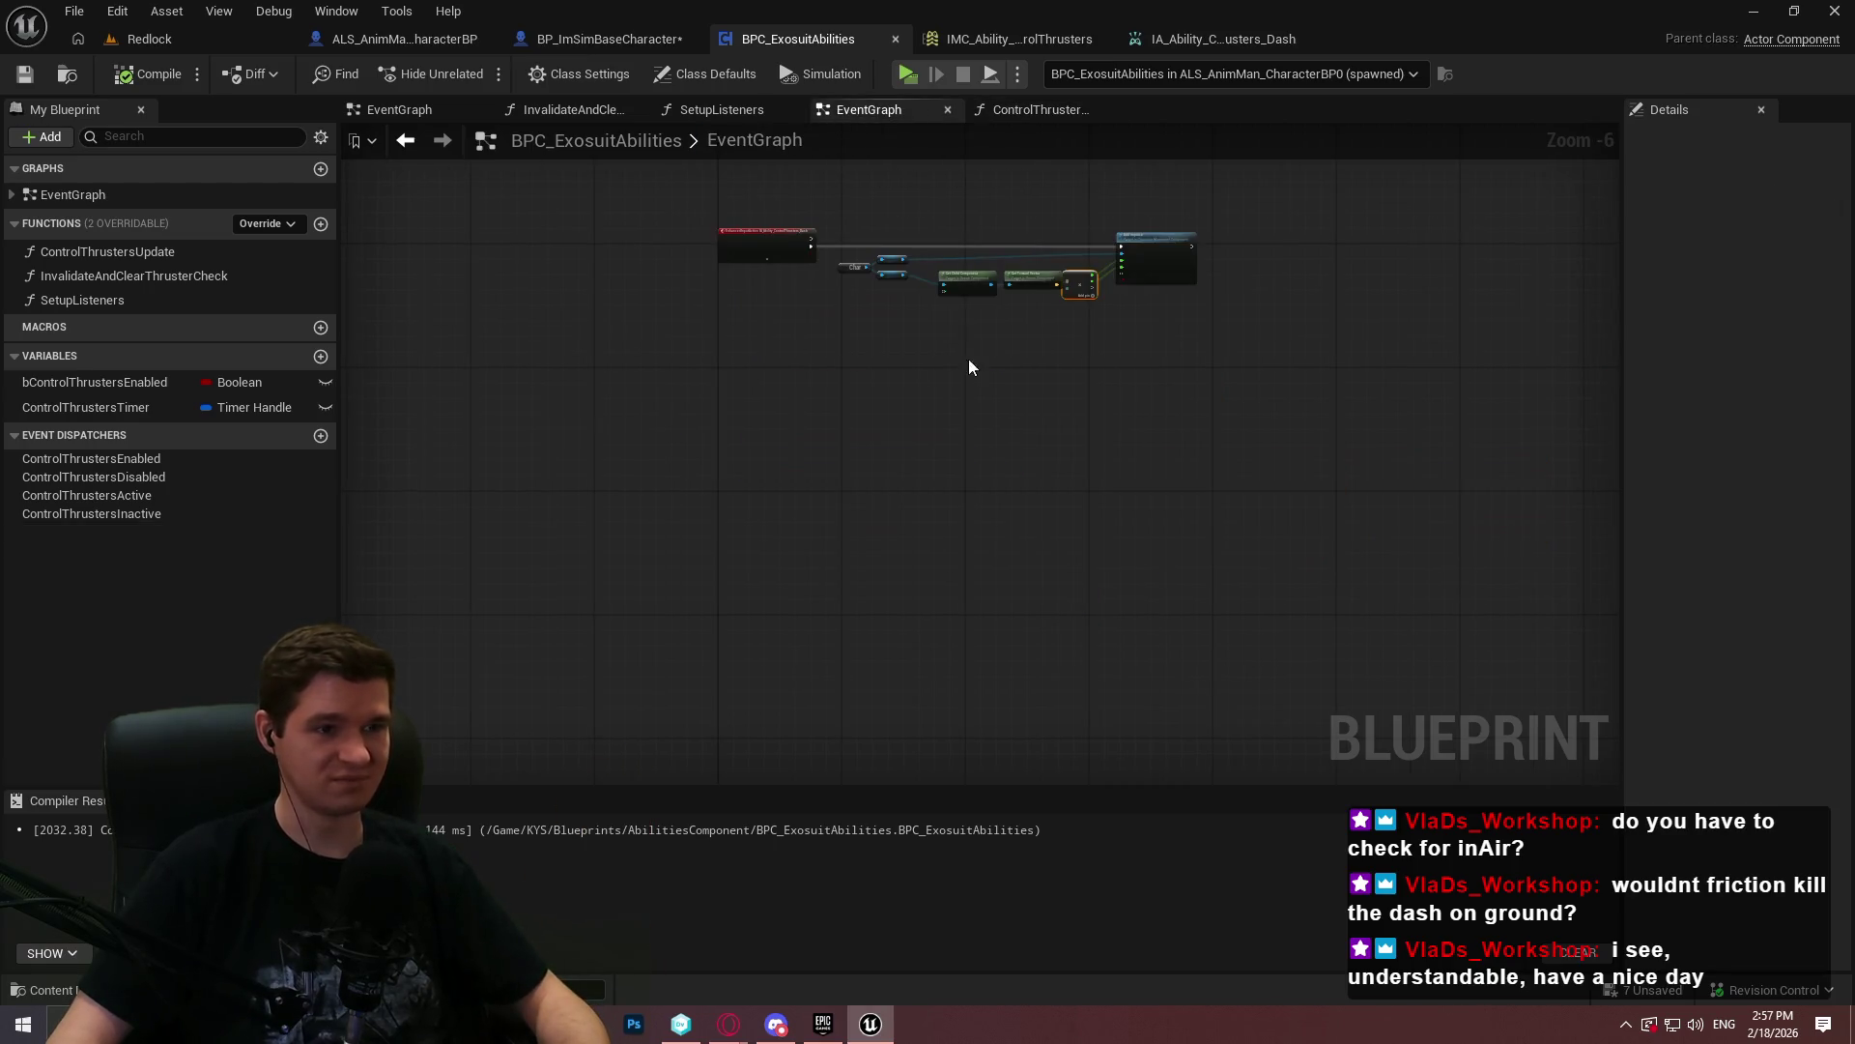
- Add a new blueprint function named PerformDash
{"action": "left_click", "coordinate": [321, 224]}
{"action": "type", "text": "Perof"}
{"action": "key", "text": "BackSpace"}
{"action": "type", "text": "rformDas"}
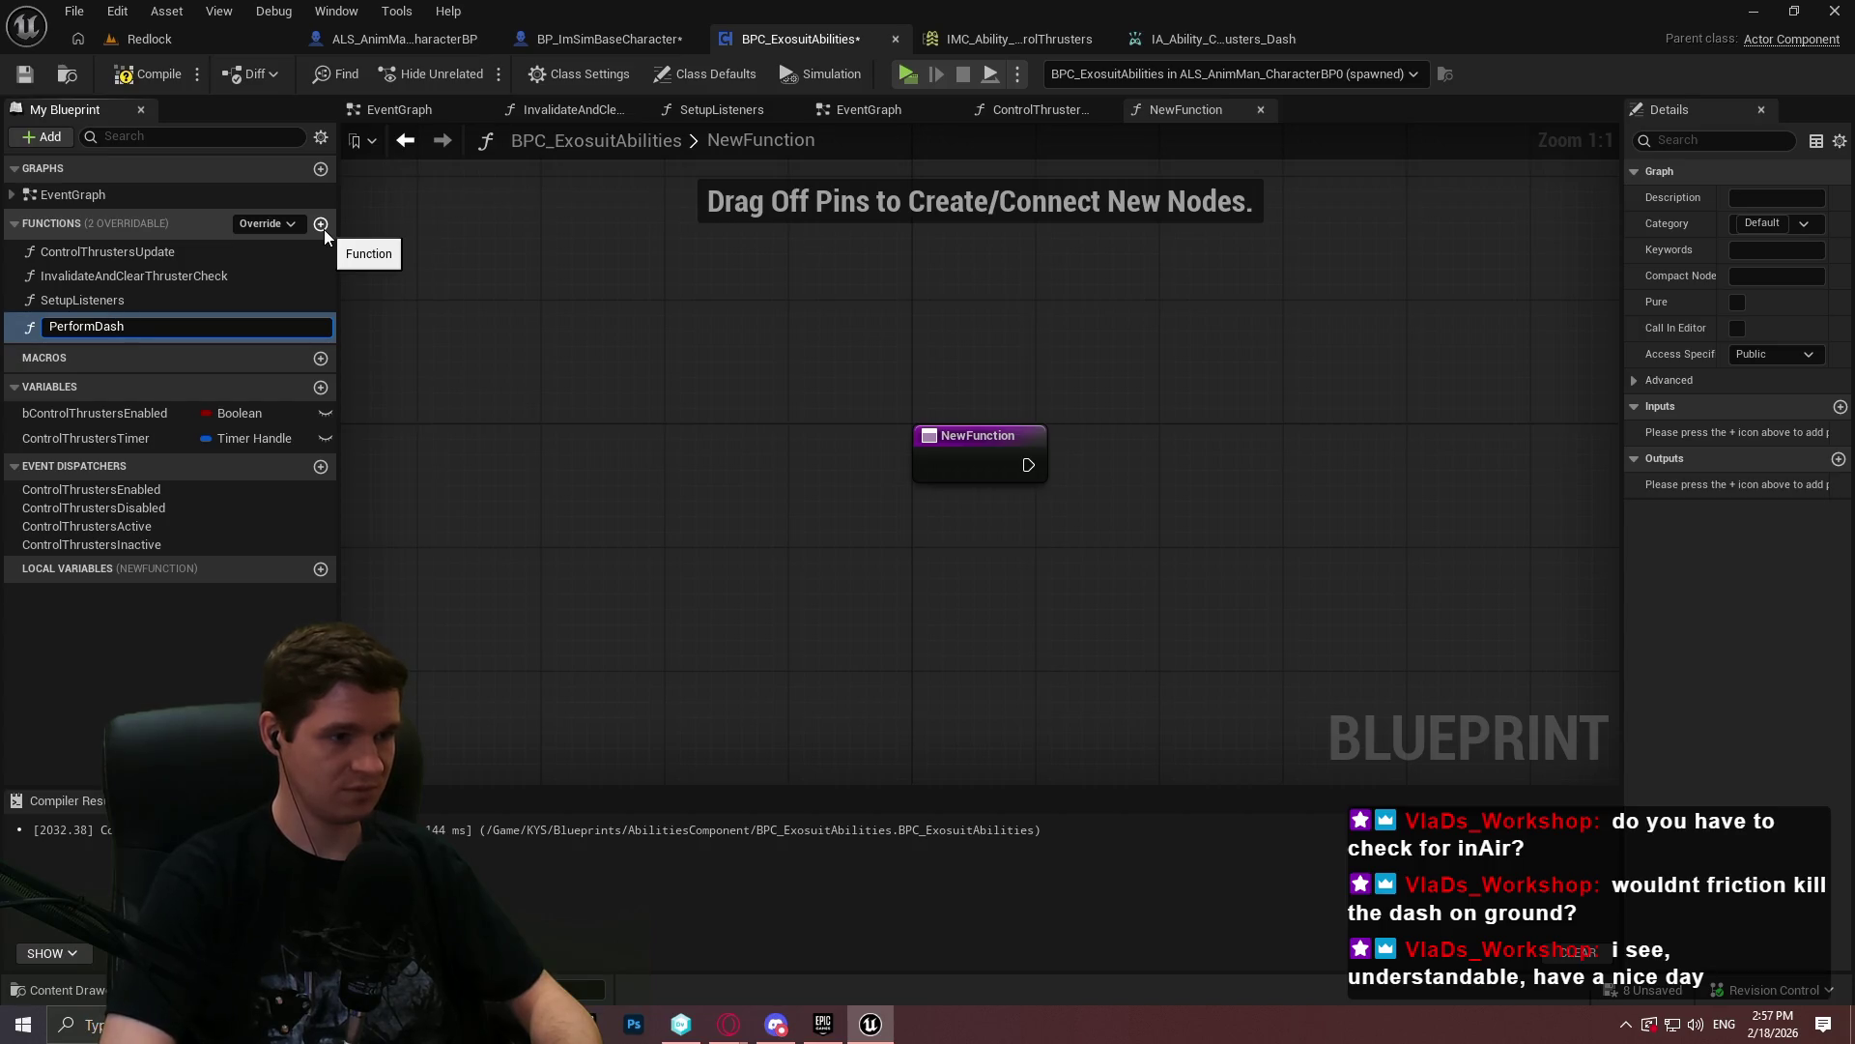
{"action": "type", "text": "h"}
{"action": "key", "text": "Return"}
- Paste the check nodes into PerformDash, wire the entry into them, and compile
{"action": "scroll", "coordinate": [943, 420], "scroll_direction": "down", "scroll_amount": 2}
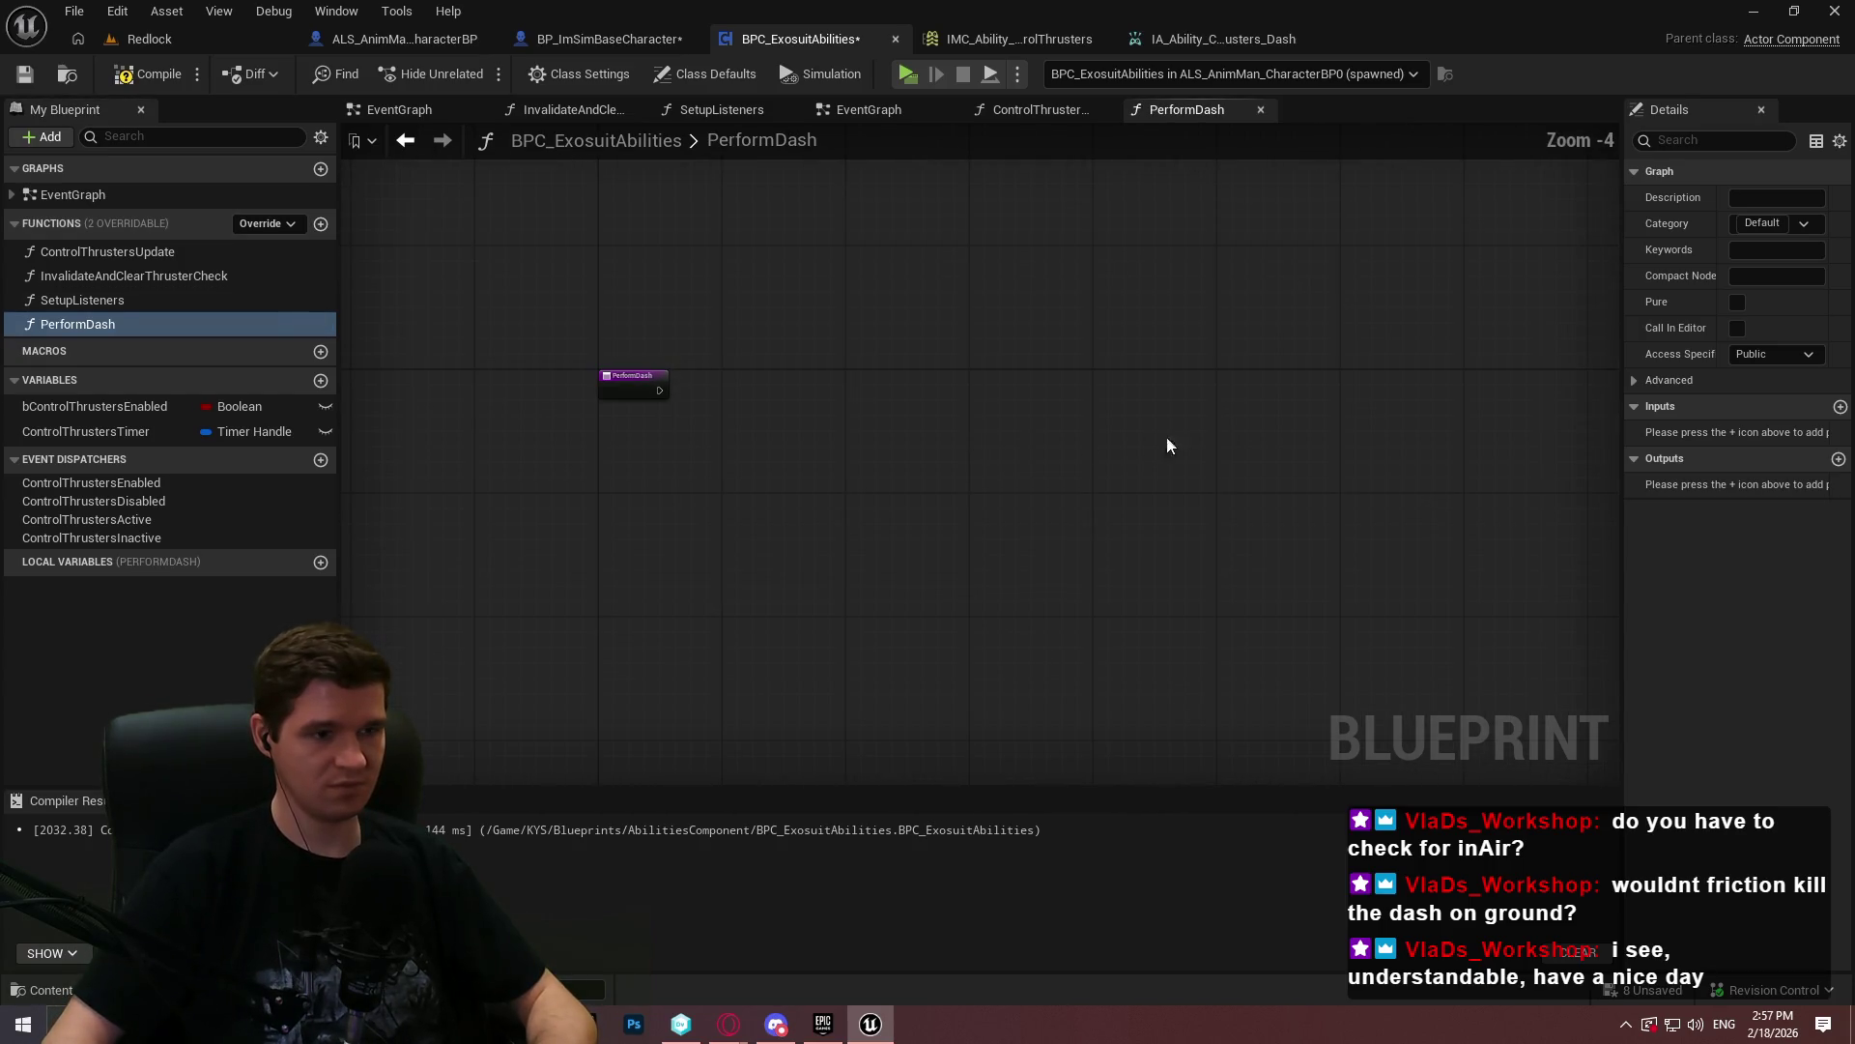
{"action": "key", "text": "ctrl+v"}
{"action": "left_click_drag", "start_coordinate": [1109, 375], "coordinate": [455, 386]}
{"action": "left_click_drag", "start_coordinate": [1194, 402], "coordinate": [939, 414]}
{"action": "left_click", "coordinate": [1450, 420]}
{"action": "scroll", "coordinate": [953, 551], "scroll_direction": "up", "scroll_amount": 2}
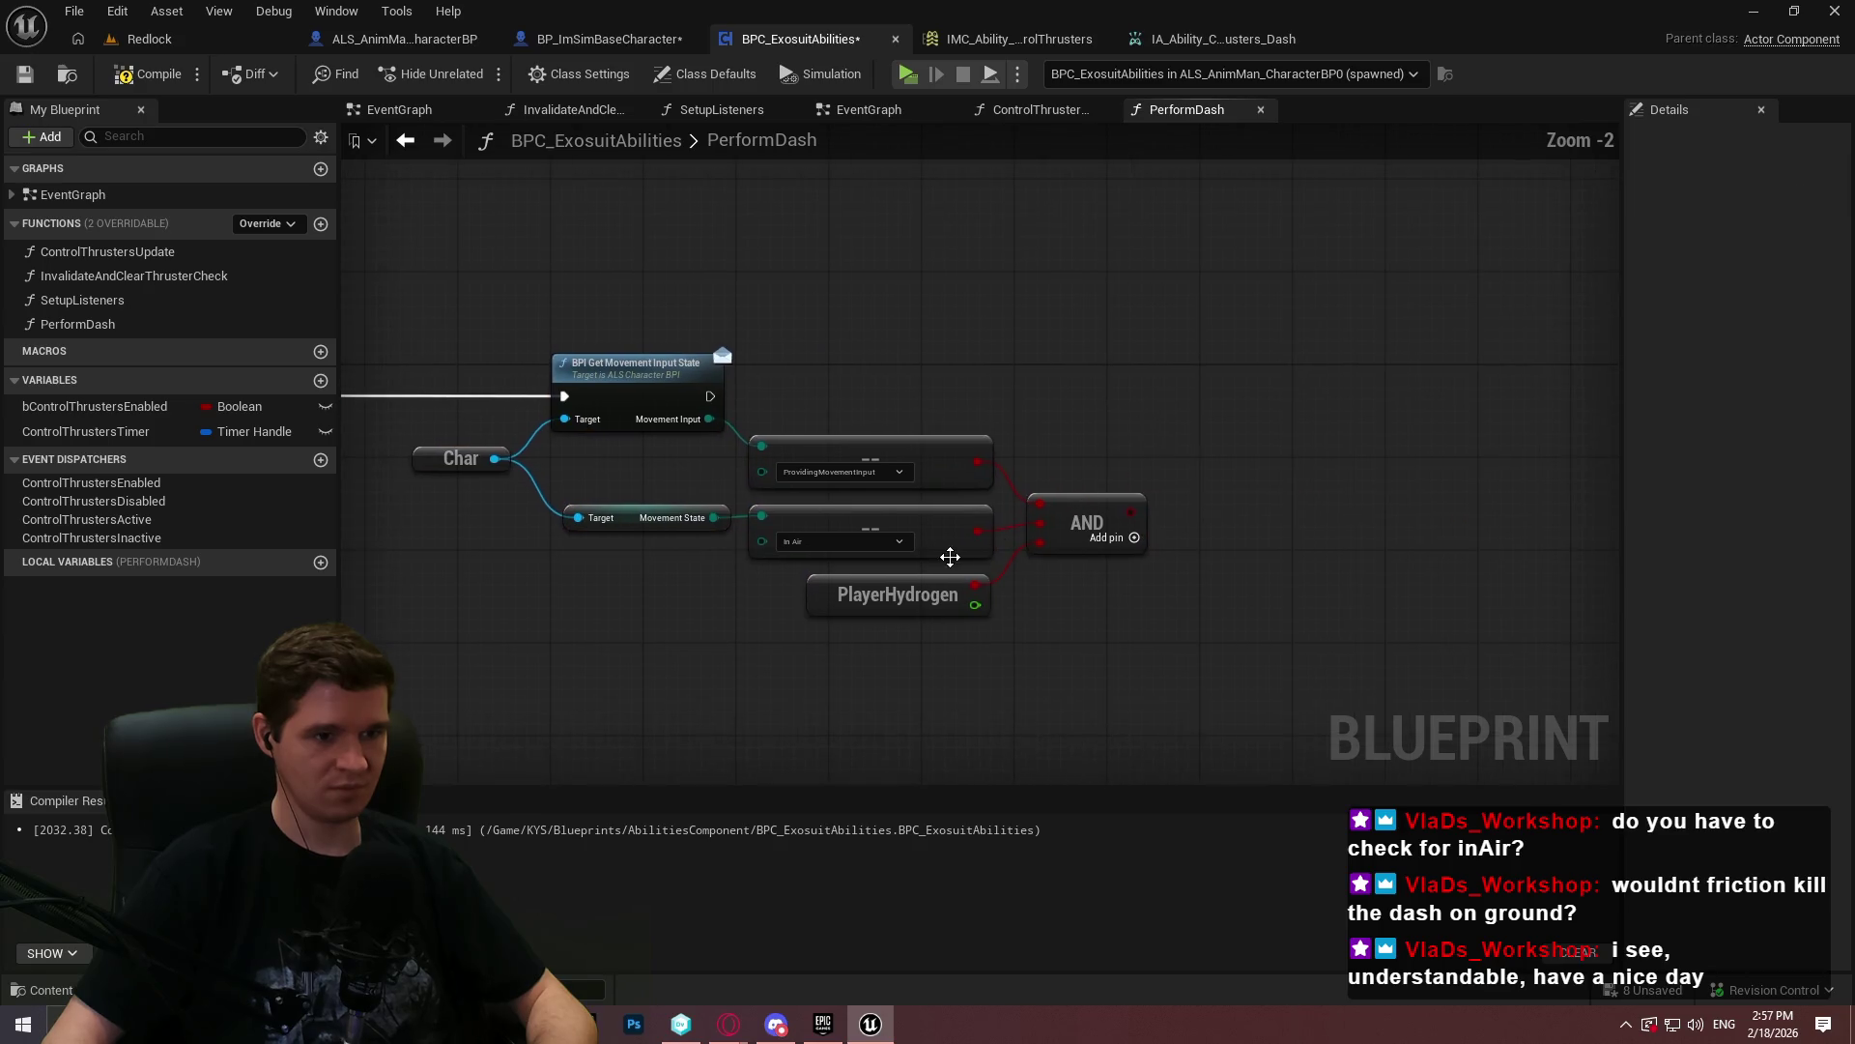
{"action": "left_click", "coordinate": [108, 81]}
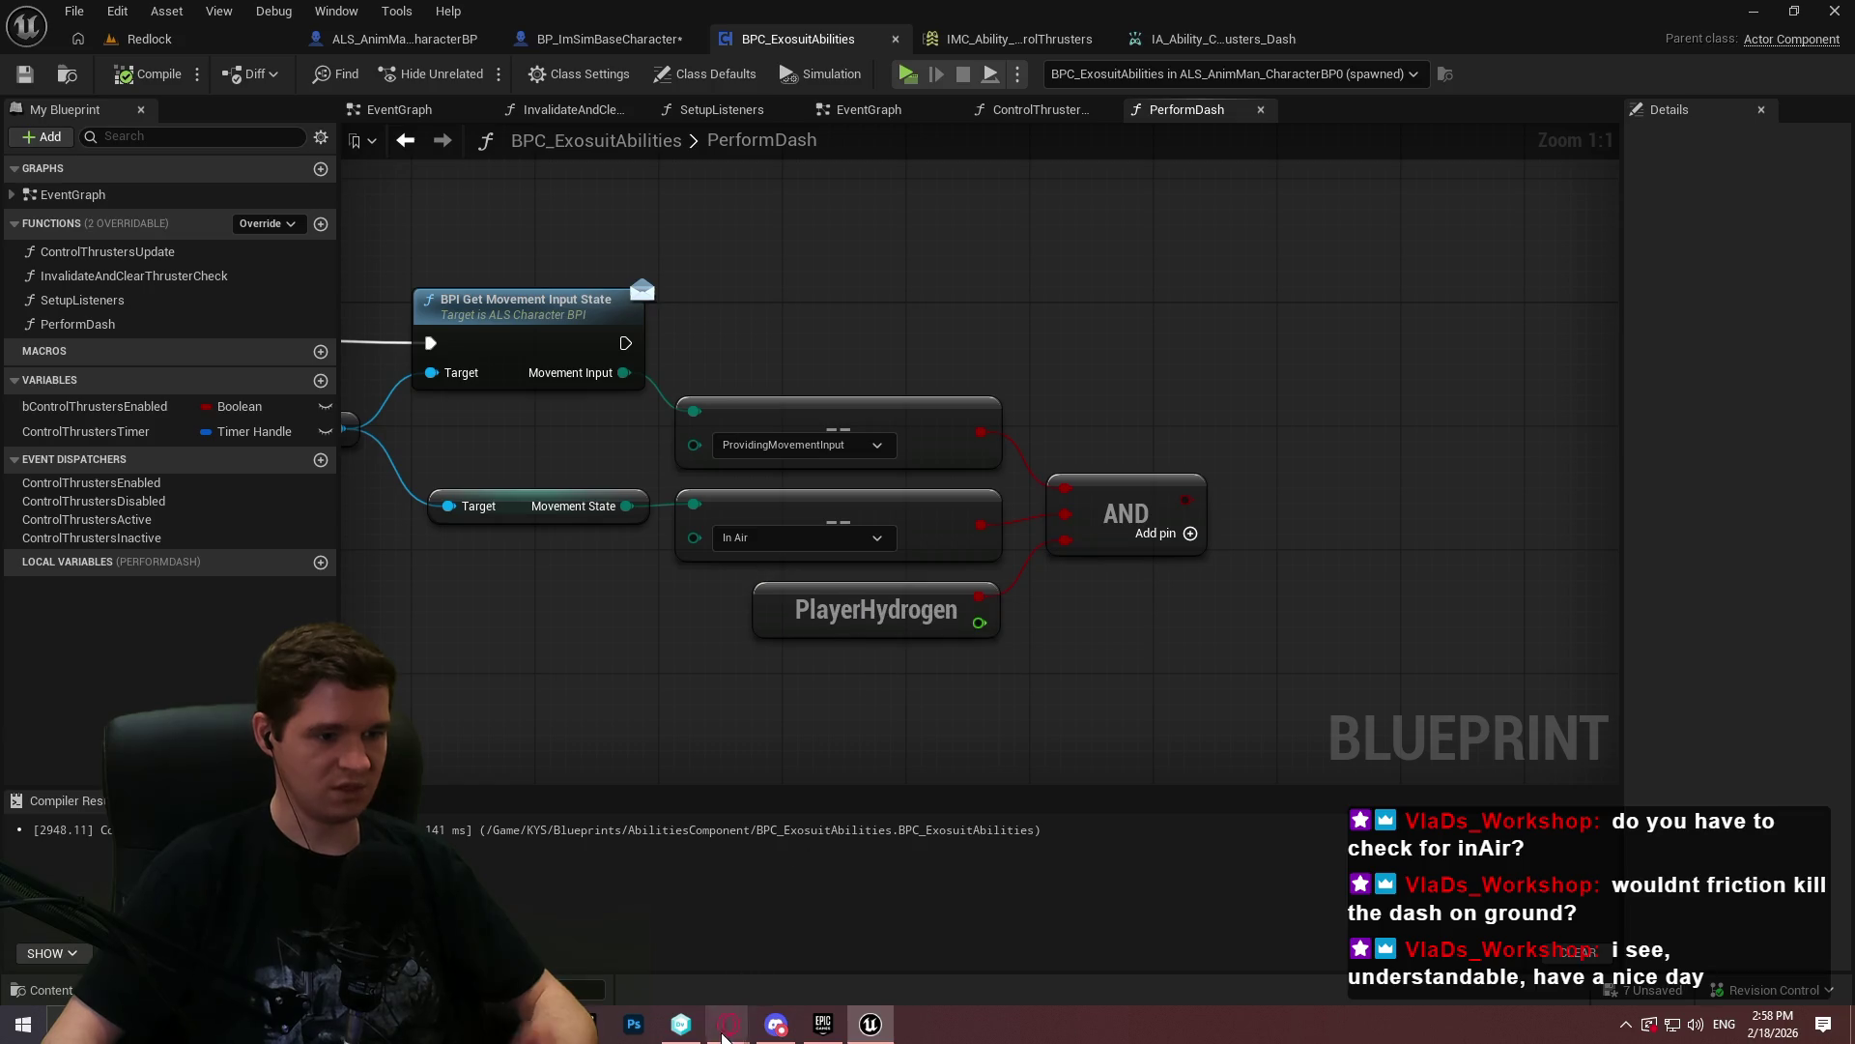
{"action": "mouse_move", "coordinate": [729, 1024]}
{"action": "left_click", "coordinate": [803, 965]}
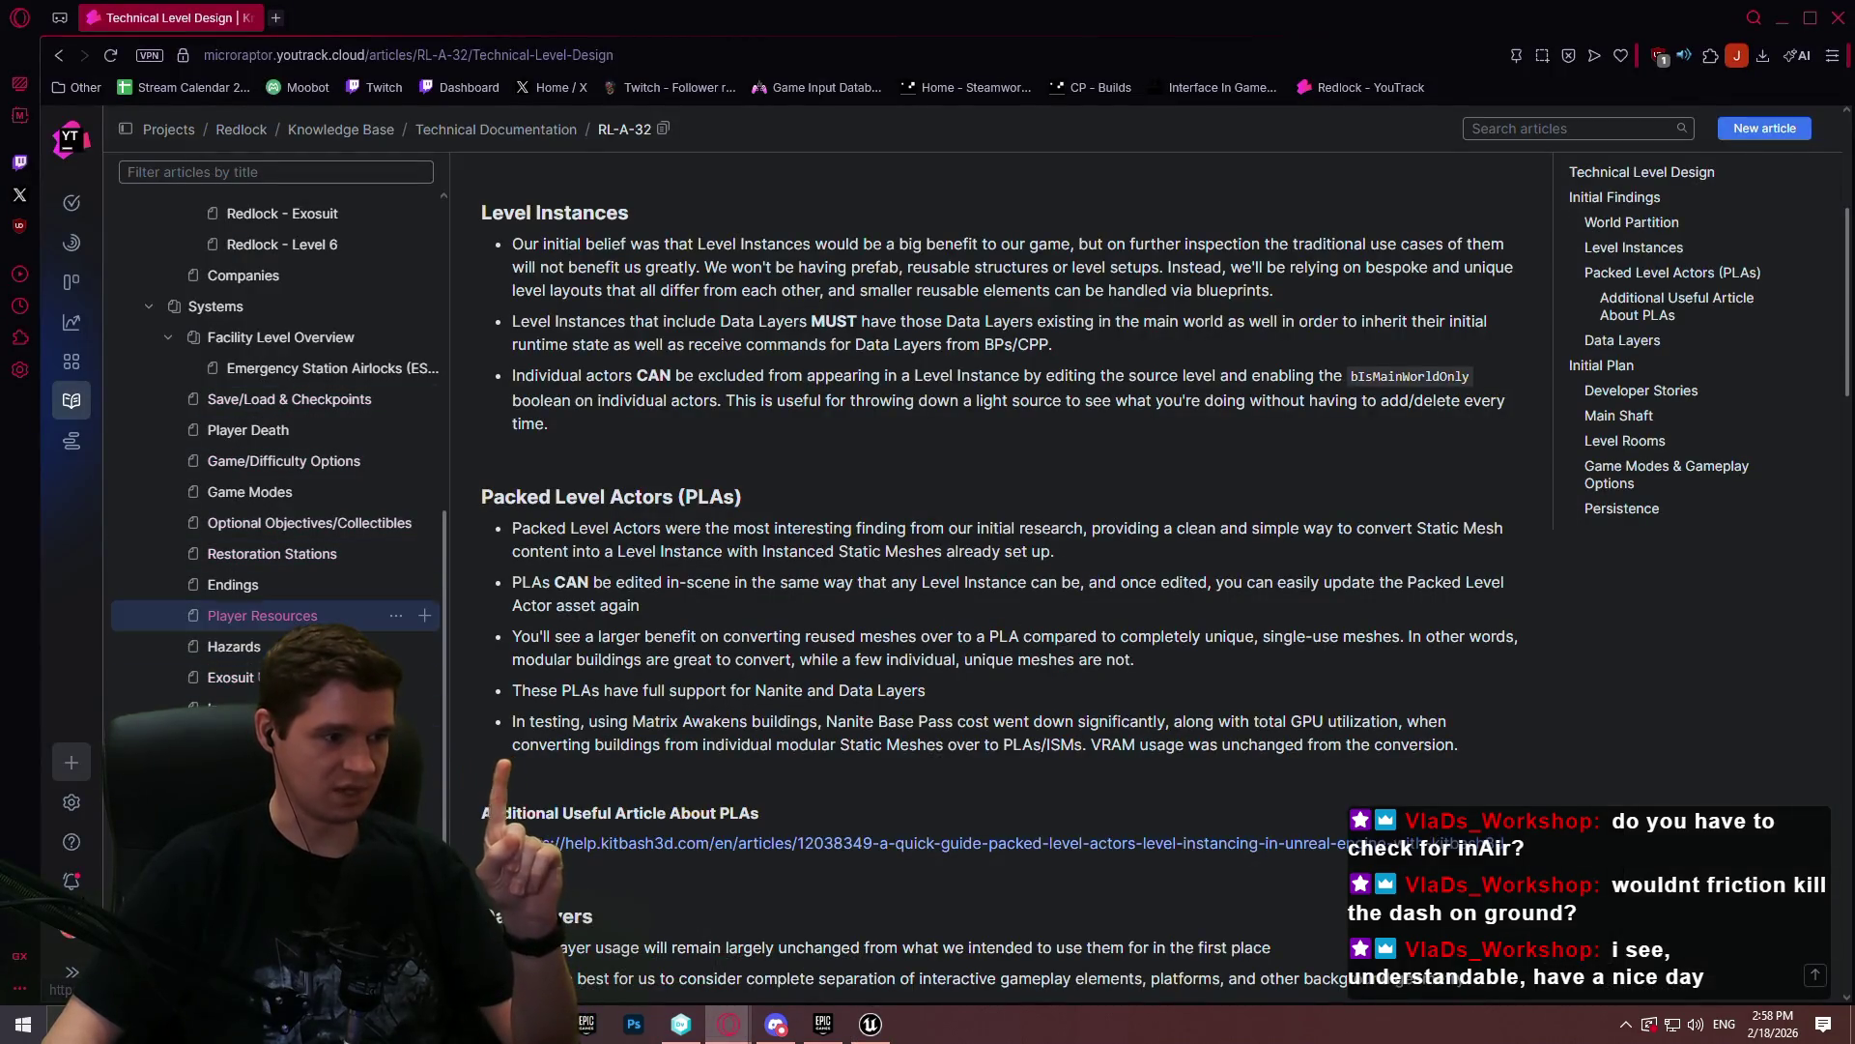
- In the Exosuit Upgrades & Abilities article, highlight Double Jump's Hydrogen-above-0% requirement
{"action": "left_click", "coordinate": [271, 616]}
{"action": "scroll", "coordinate": [1086, 674], "scroll_direction": "down", "scroll_amount": 3}
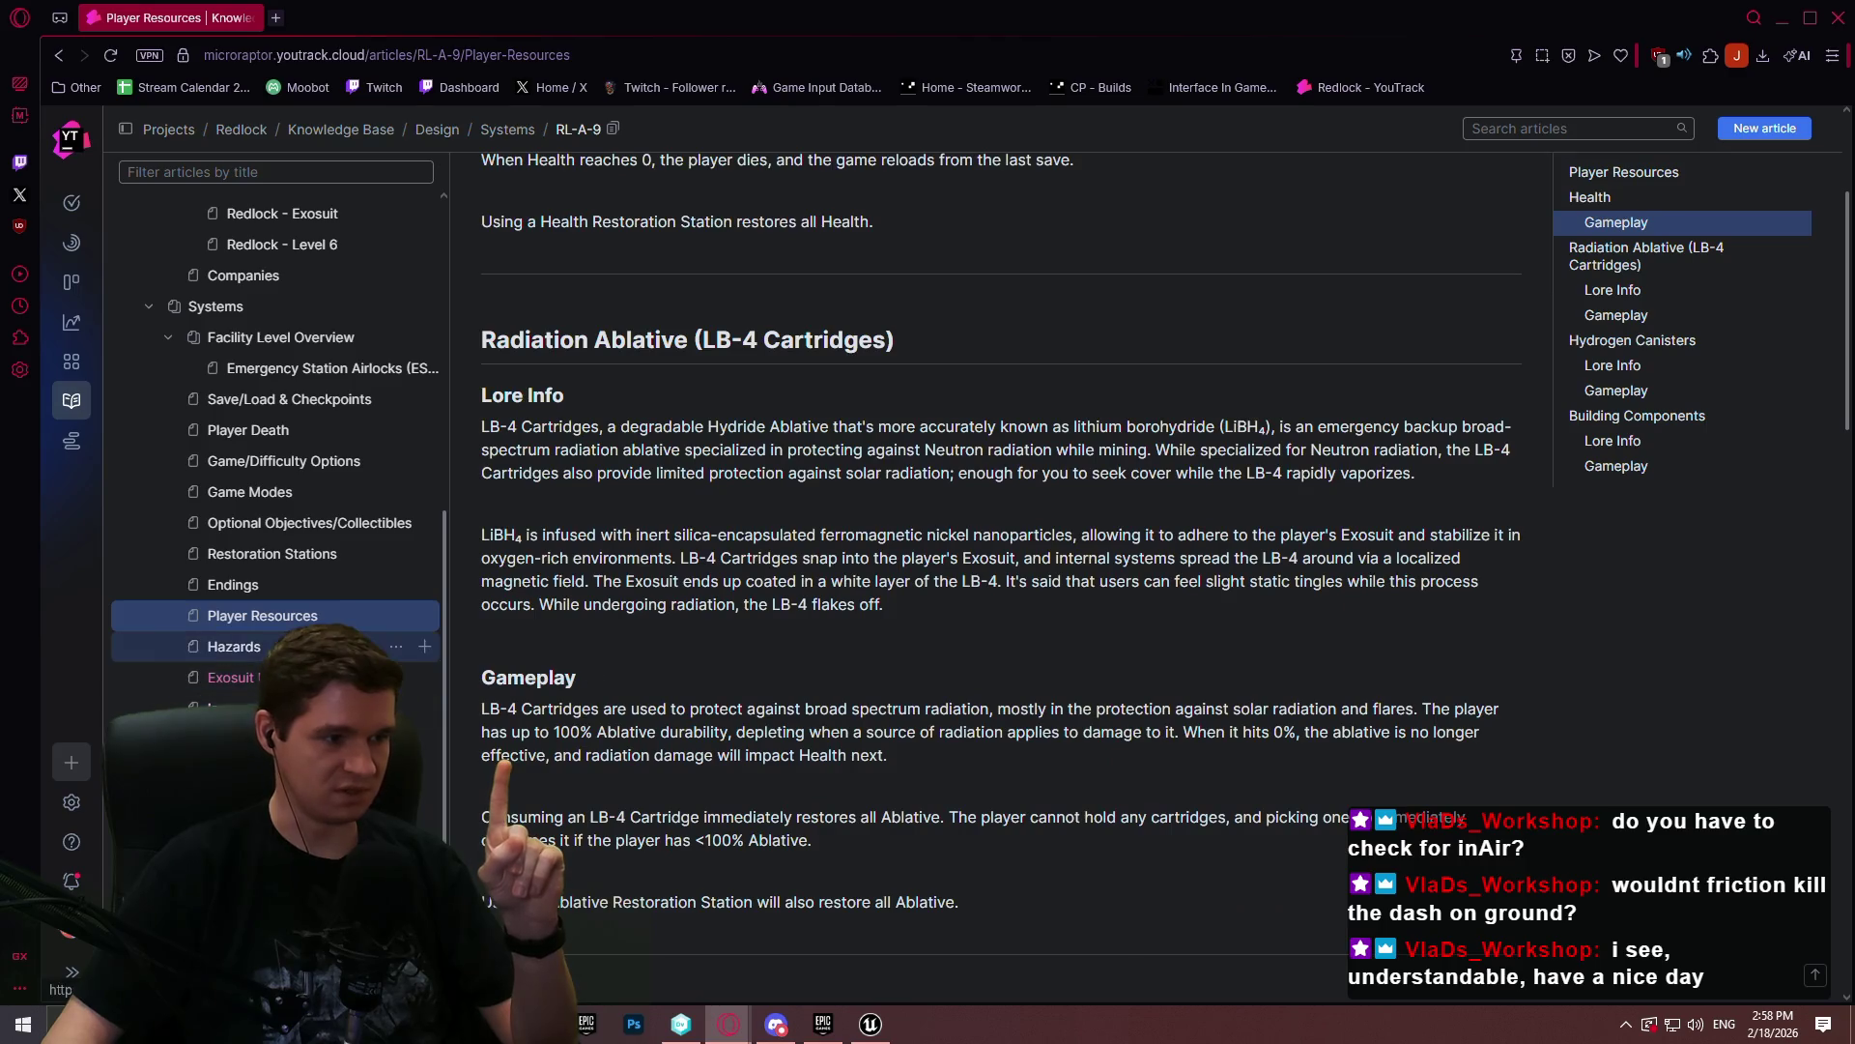
{"action": "left_click", "coordinate": [232, 677]}
{"action": "scroll", "coordinate": [721, 708], "scroll_direction": "down", "scroll_amount": 5}
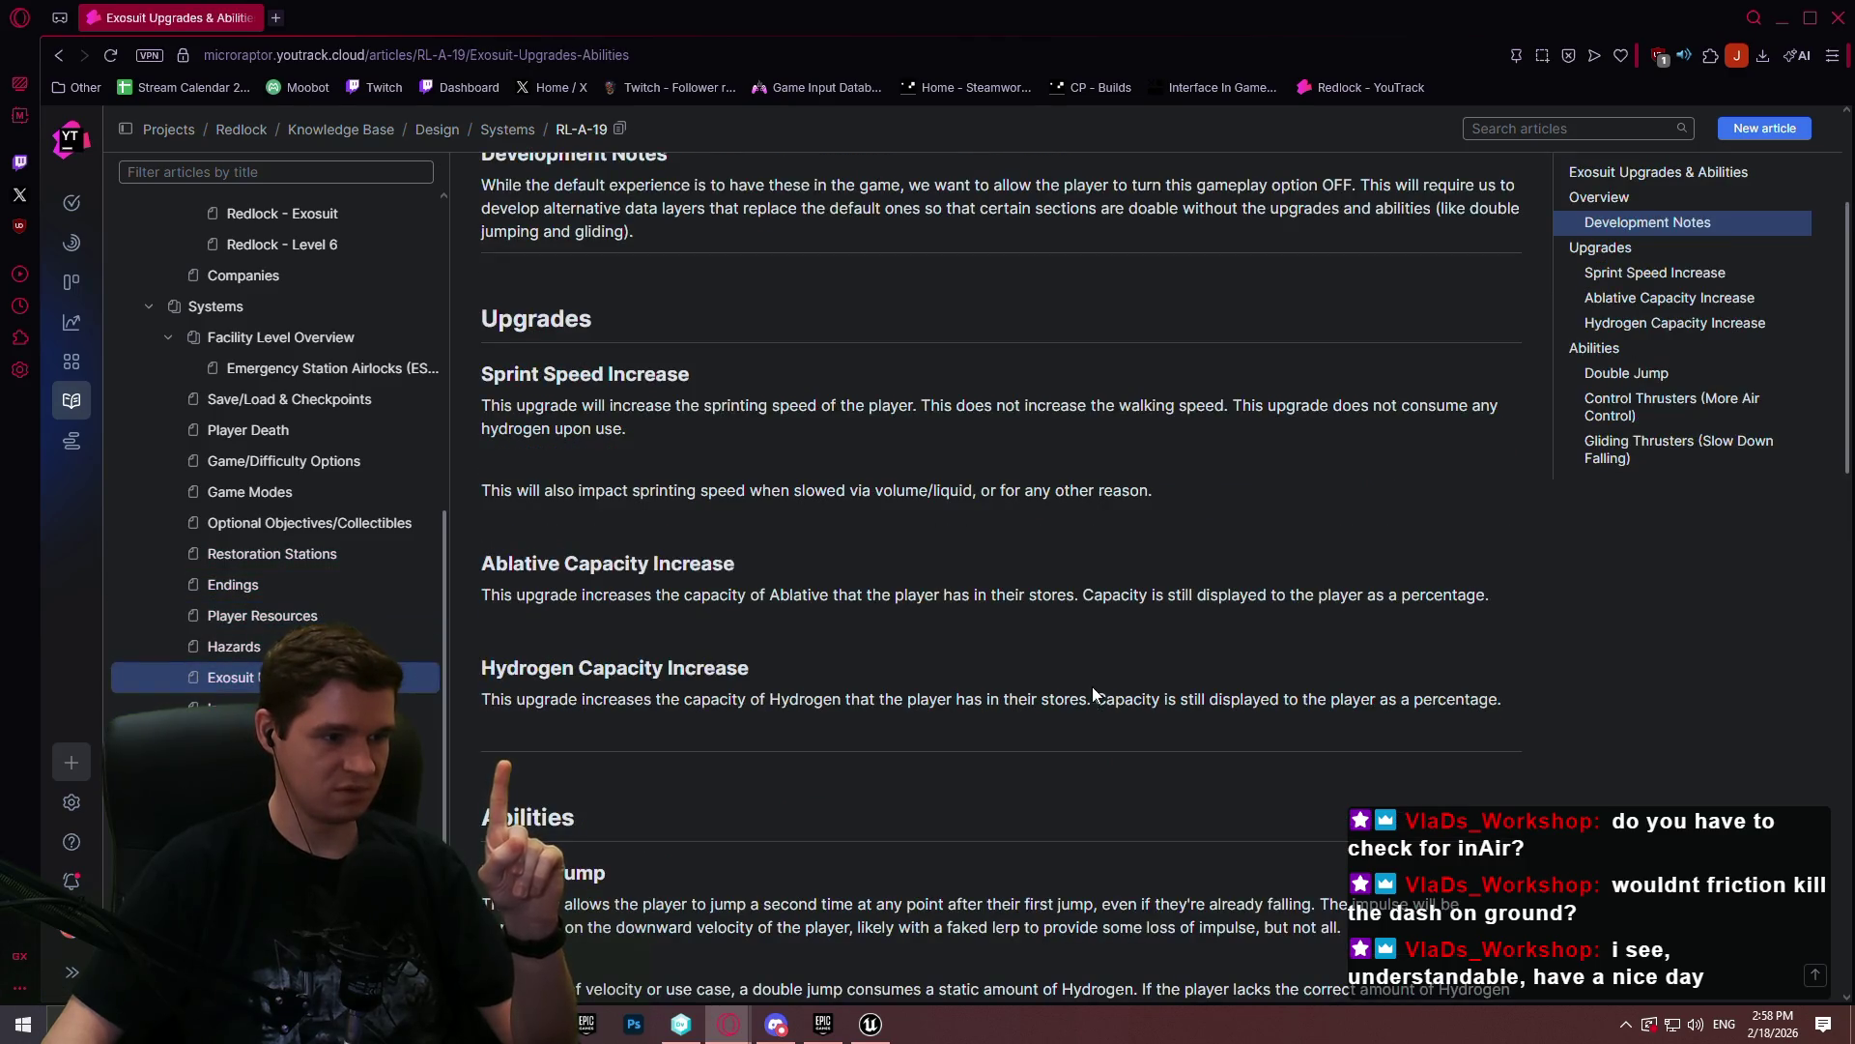
{"action": "scroll", "coordinate": [1093, 689], "scroll_direction": "down", "scroll_amount": 5}
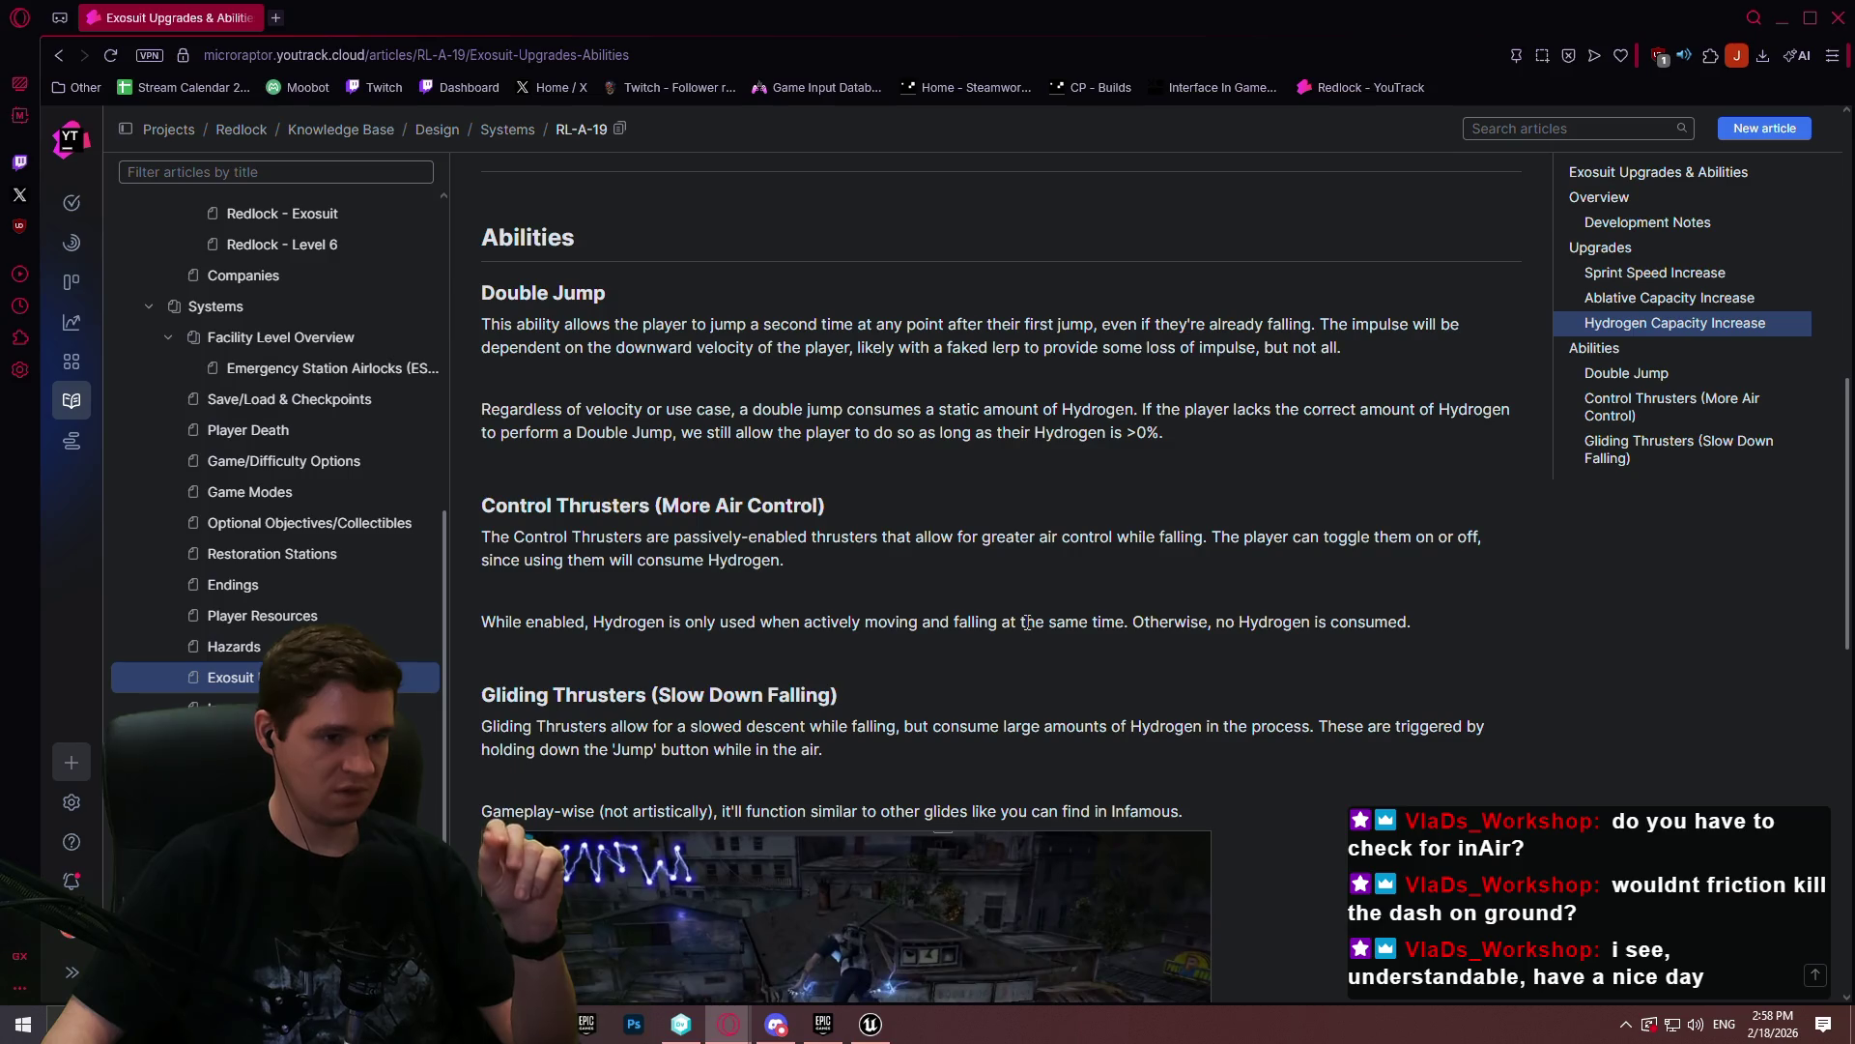
{"action": "left_click_drag", "start_coordinate": [1206, 427], "coordinate": [1142, 410]}
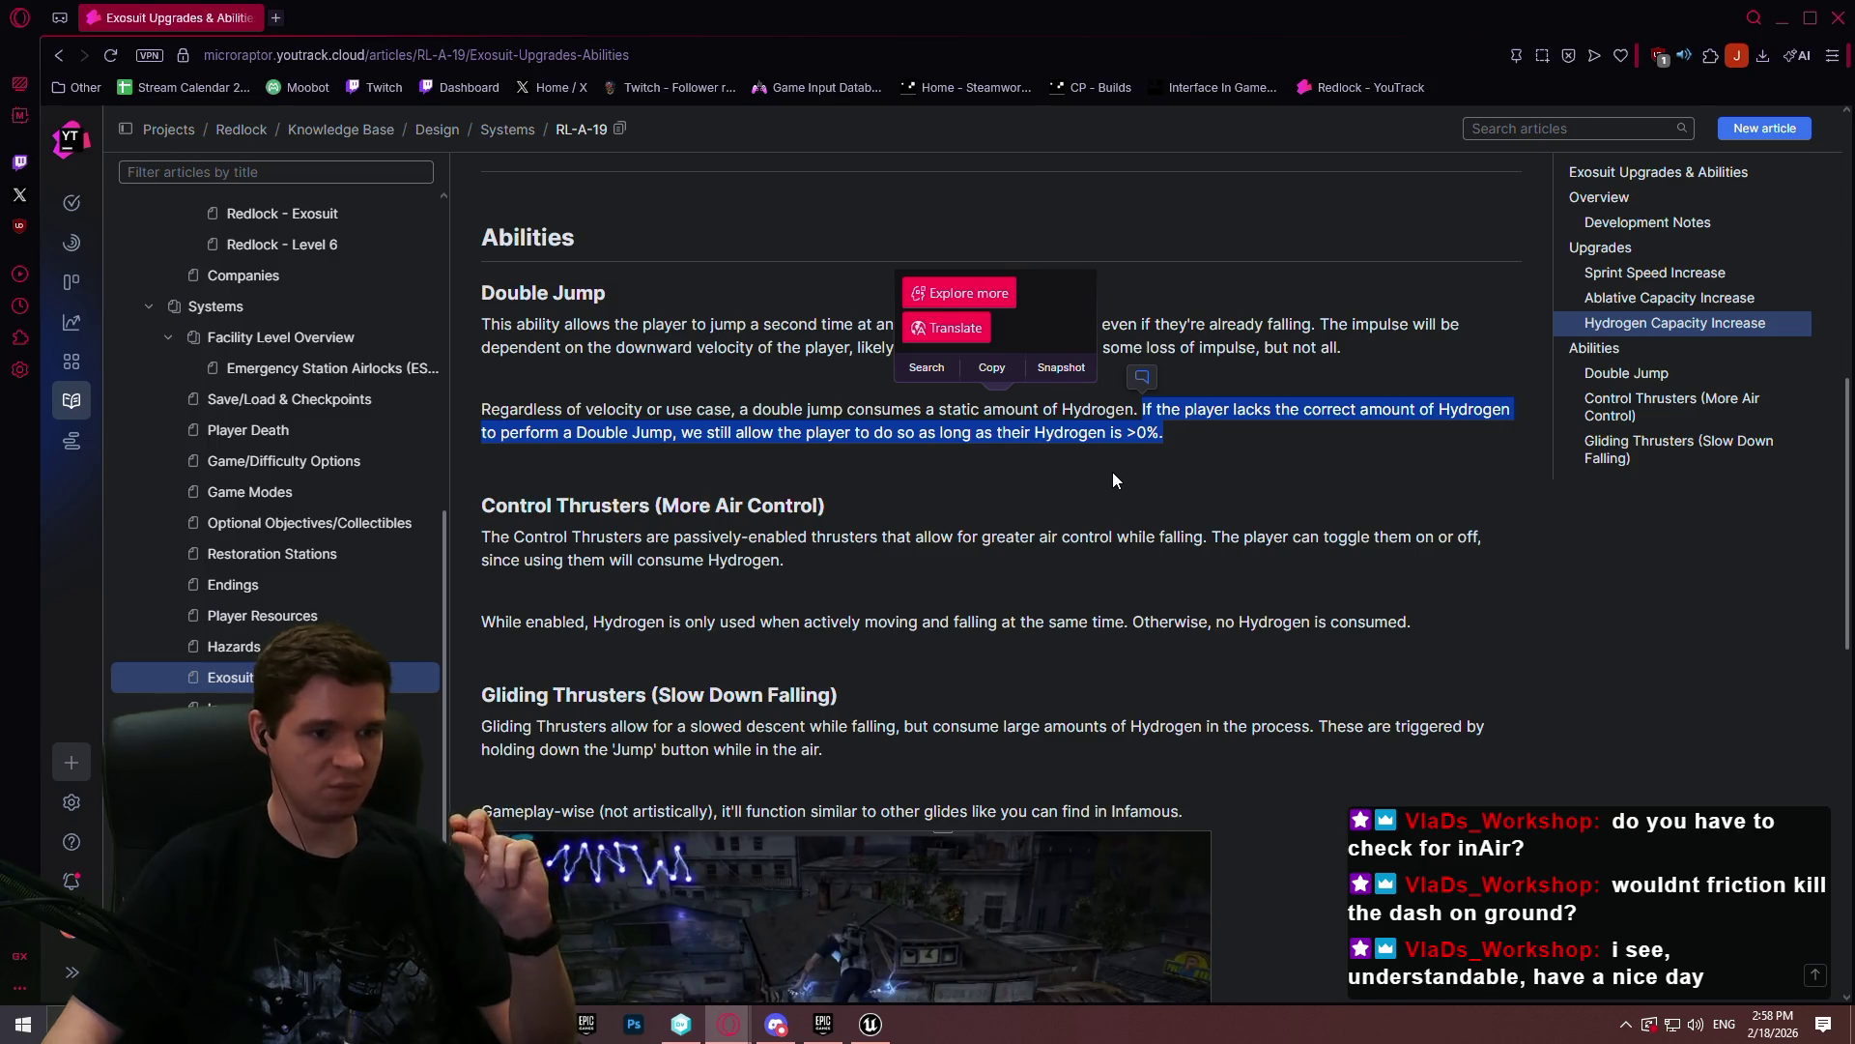
{"action": "left_click", "coordinate": [1779, 17]}
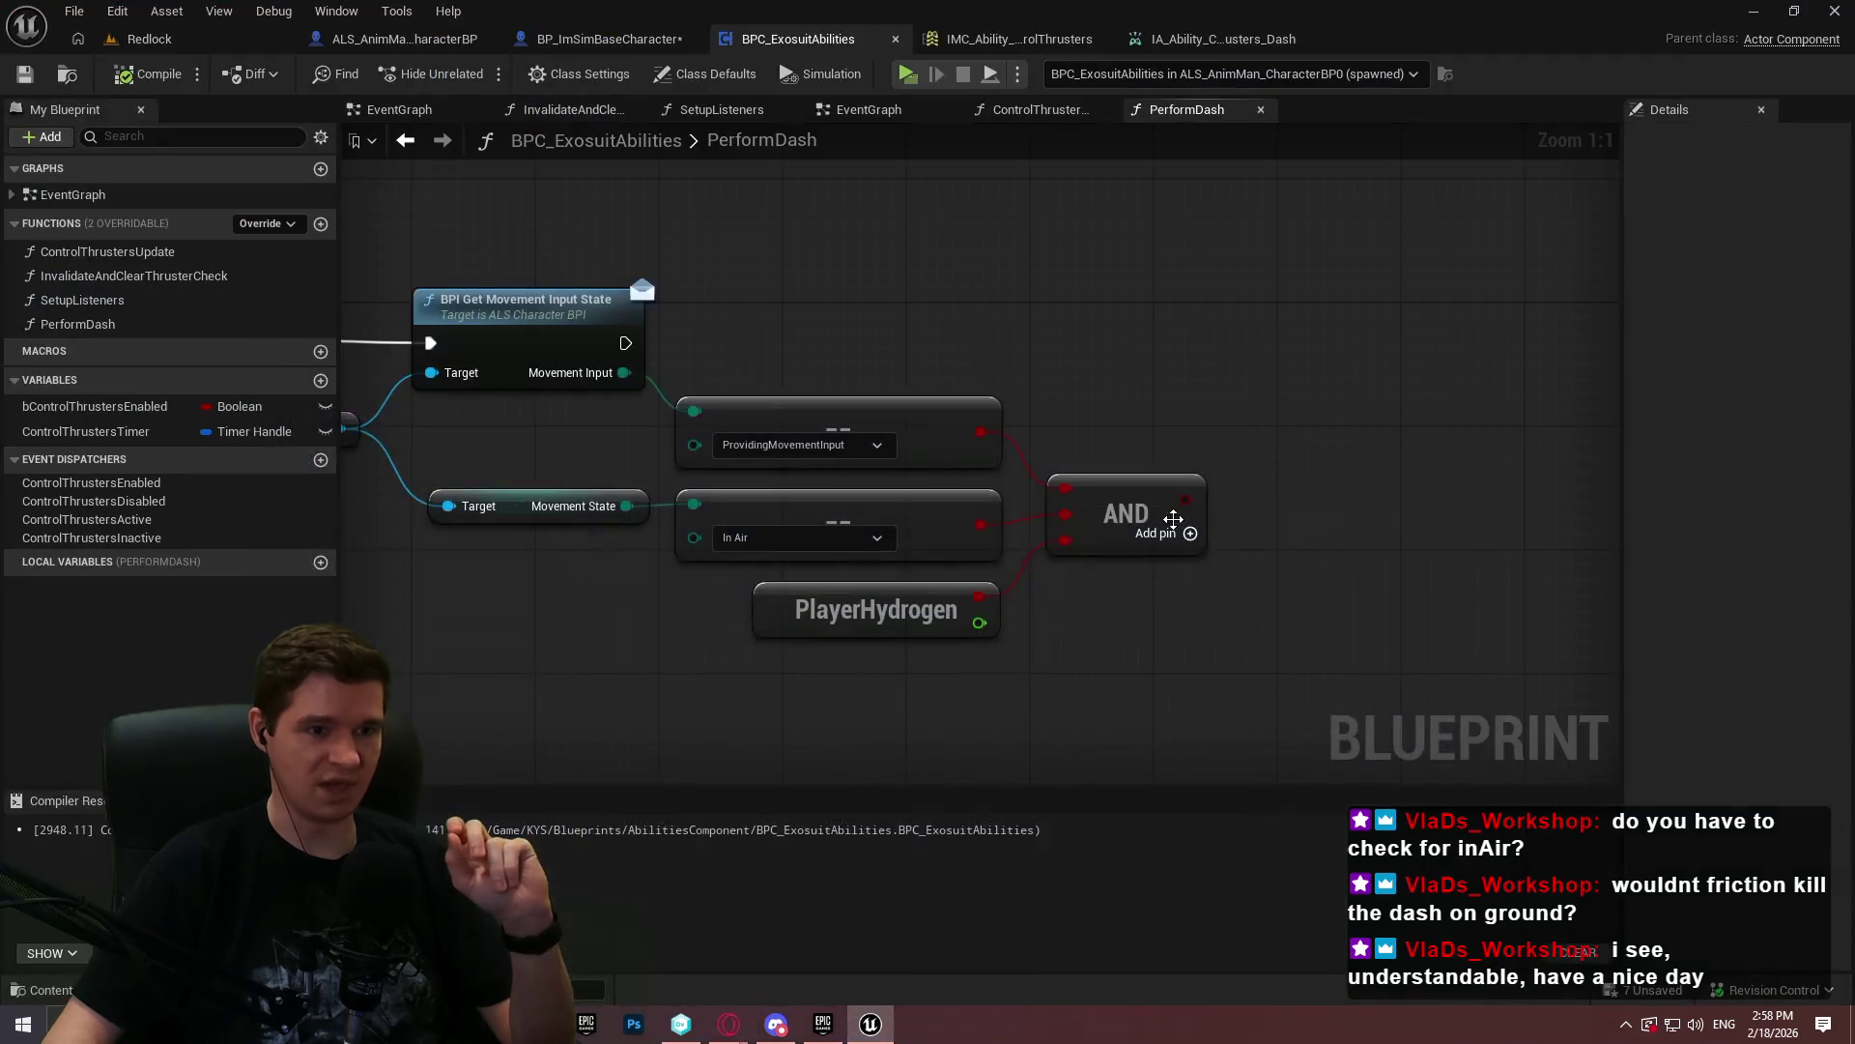
- Add an Update Player Hydrogen node targeting a Get Player Resources Component
{"action": "left_click_drag", "start_coordinate": [1024, 584], "coordinate": [788, 663]}
{"action": "right_click", "coordinate": [867, 663]}
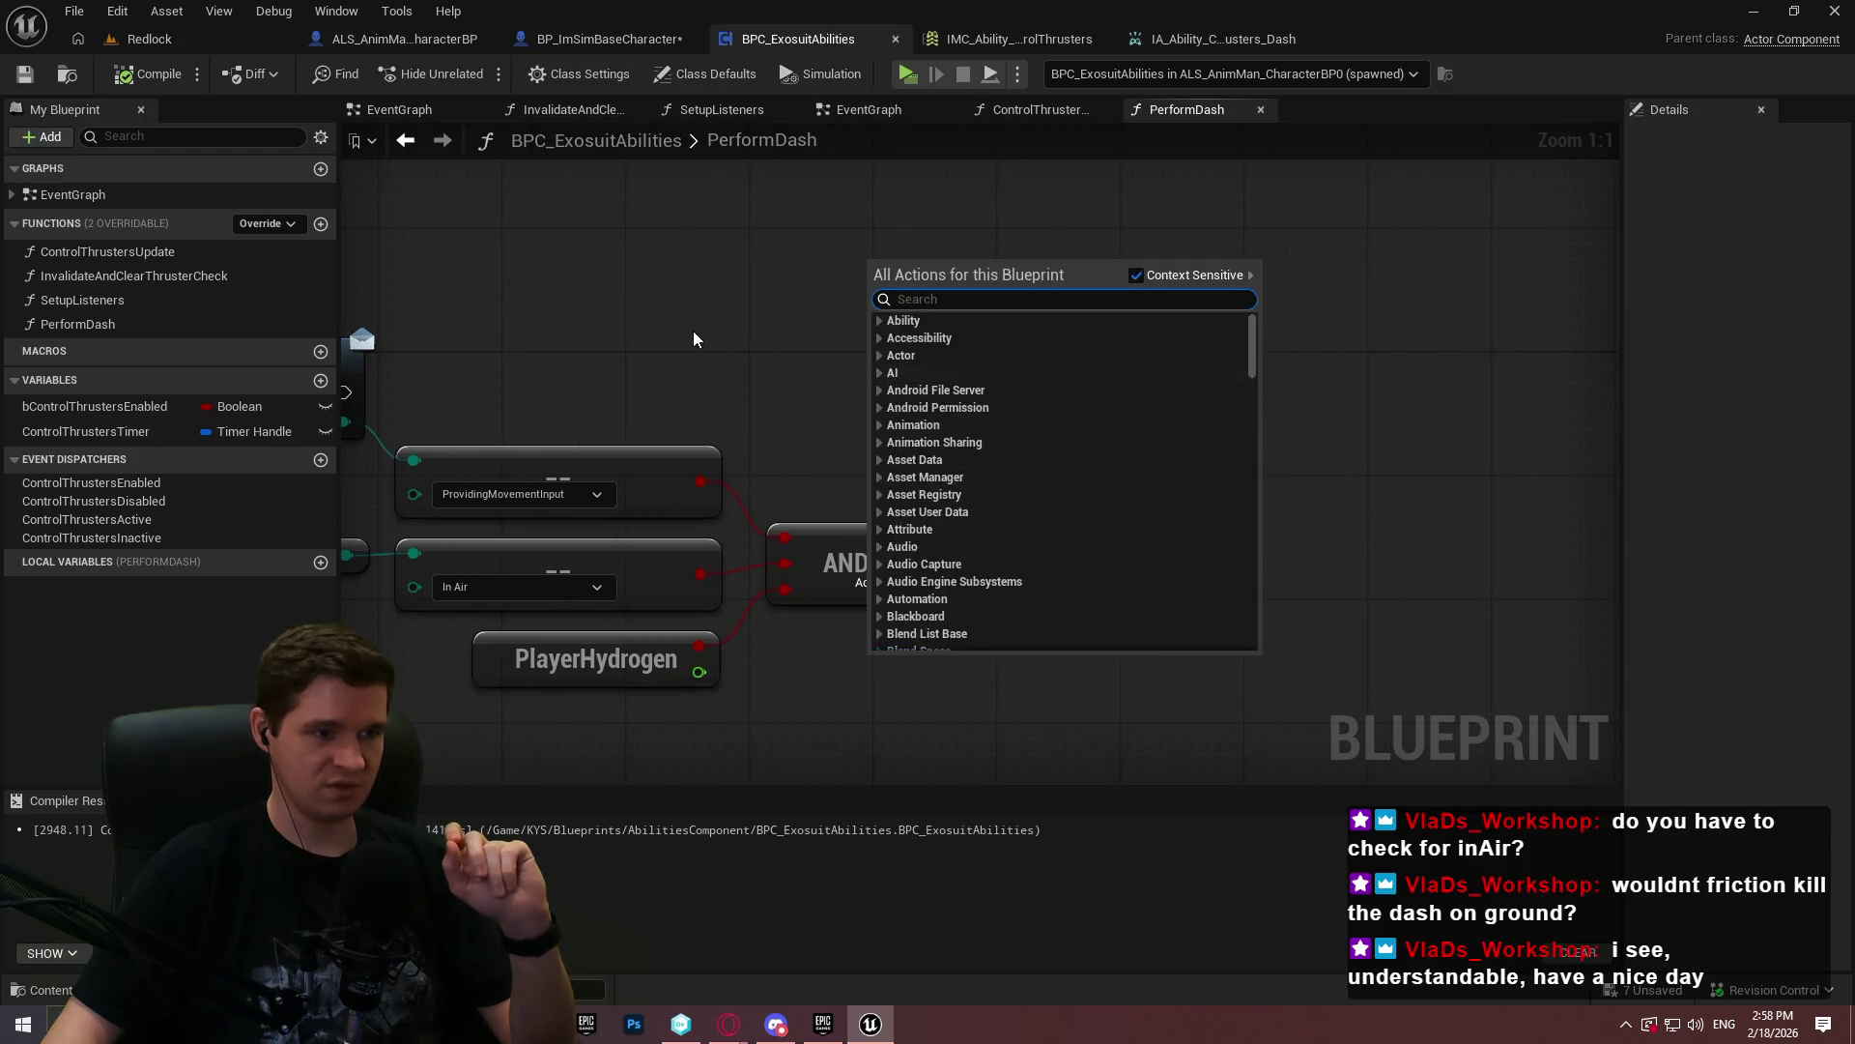
{"action": "left_click_drag", "start_coordinate": [705, 340], "coordinate": [891, 315]}
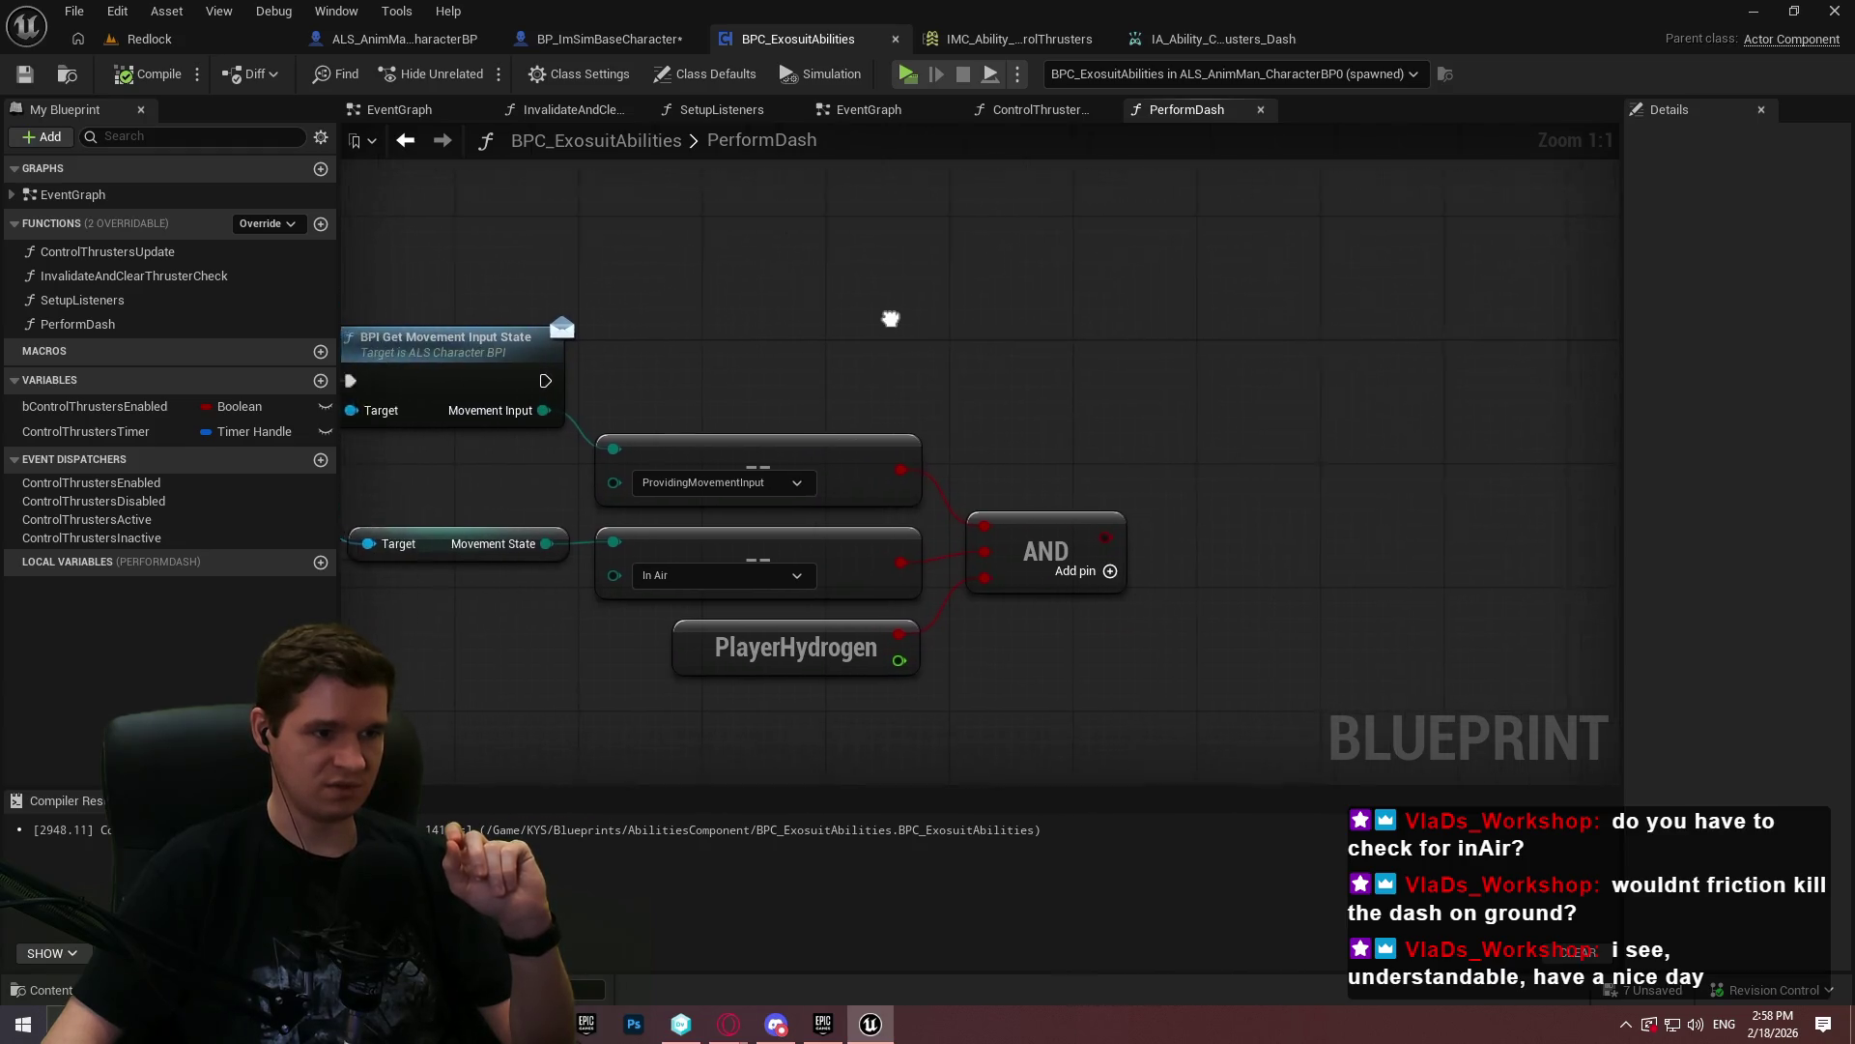
{"action": "right_click", "coordinate": [1082, 402]}
{"action": "type", "text": "update player h"}
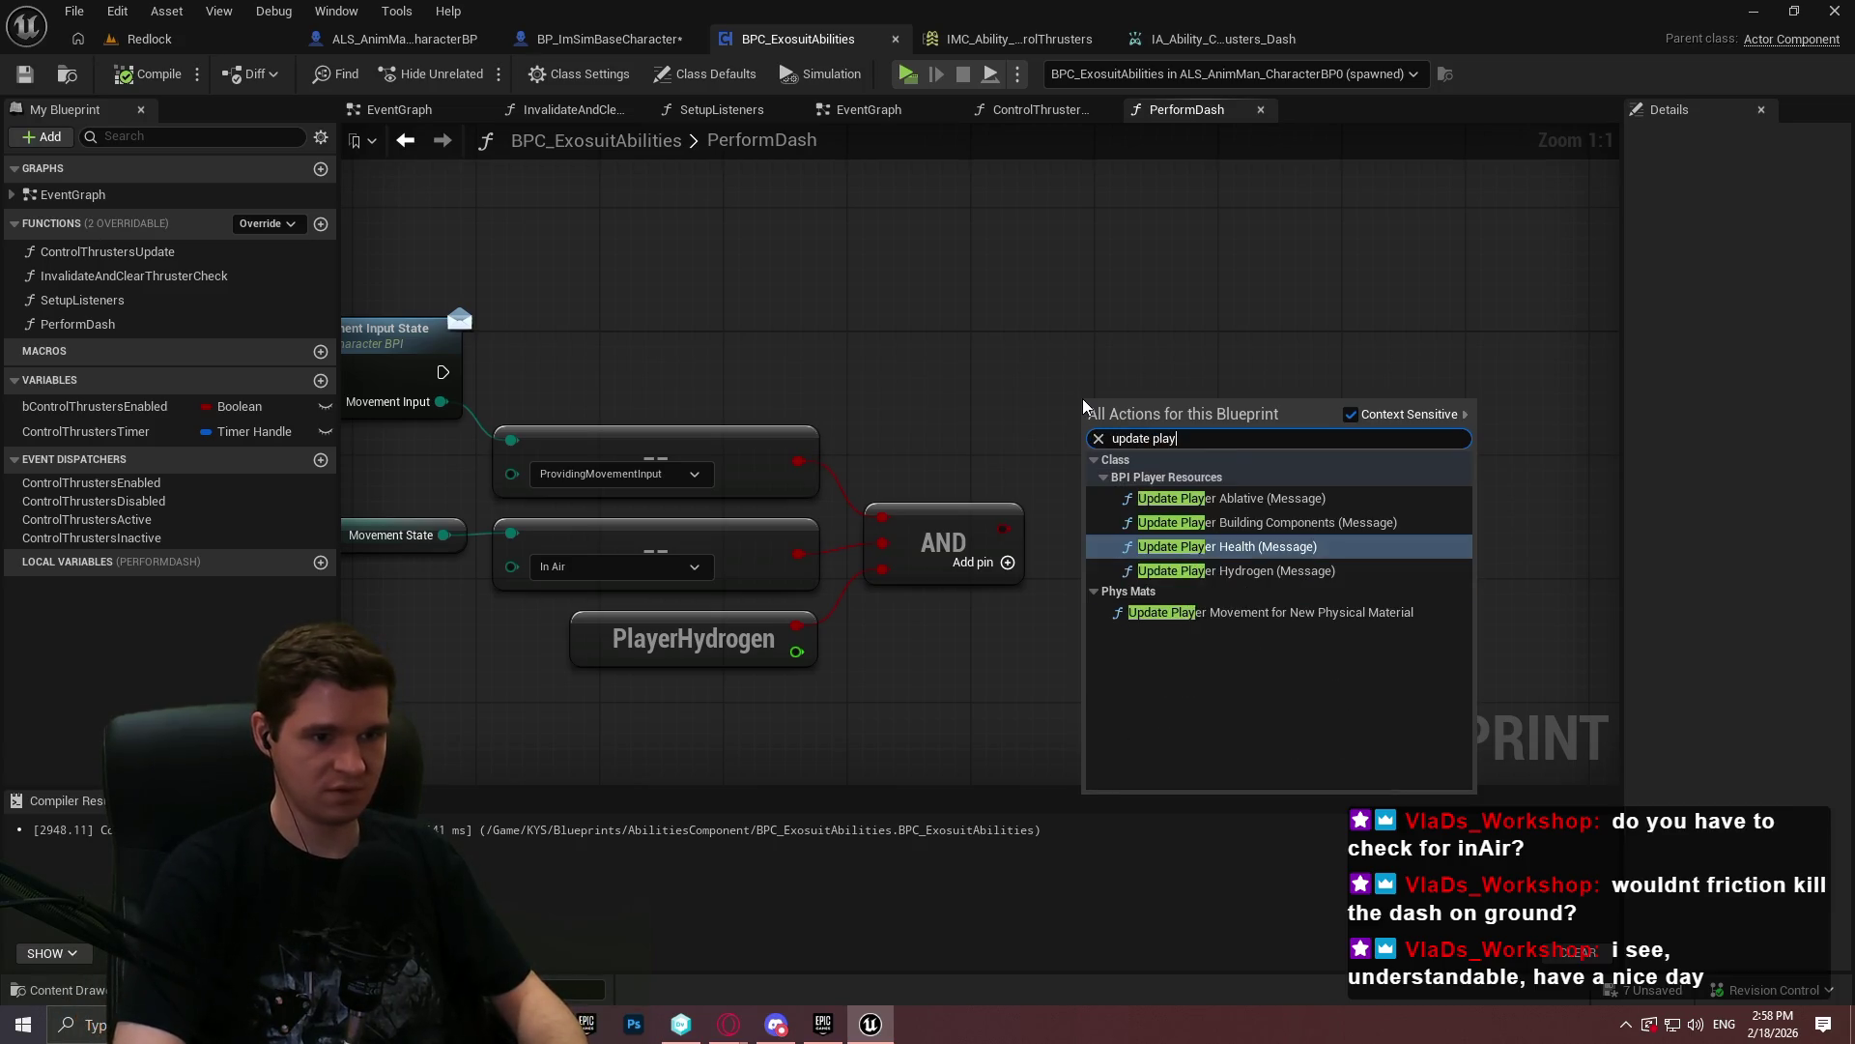
{"action": "left_click", "coordinate": [1237, 522]}
{"action": "left_click_drag", "start_coordinate": [1208, 384], "coordinate": [1415, 314]}
{"action": "left_click_drag", "start_coordinate": [1346, 401], "coordinate": [1145, 402]}
{"action": "type", "text": "get p"}
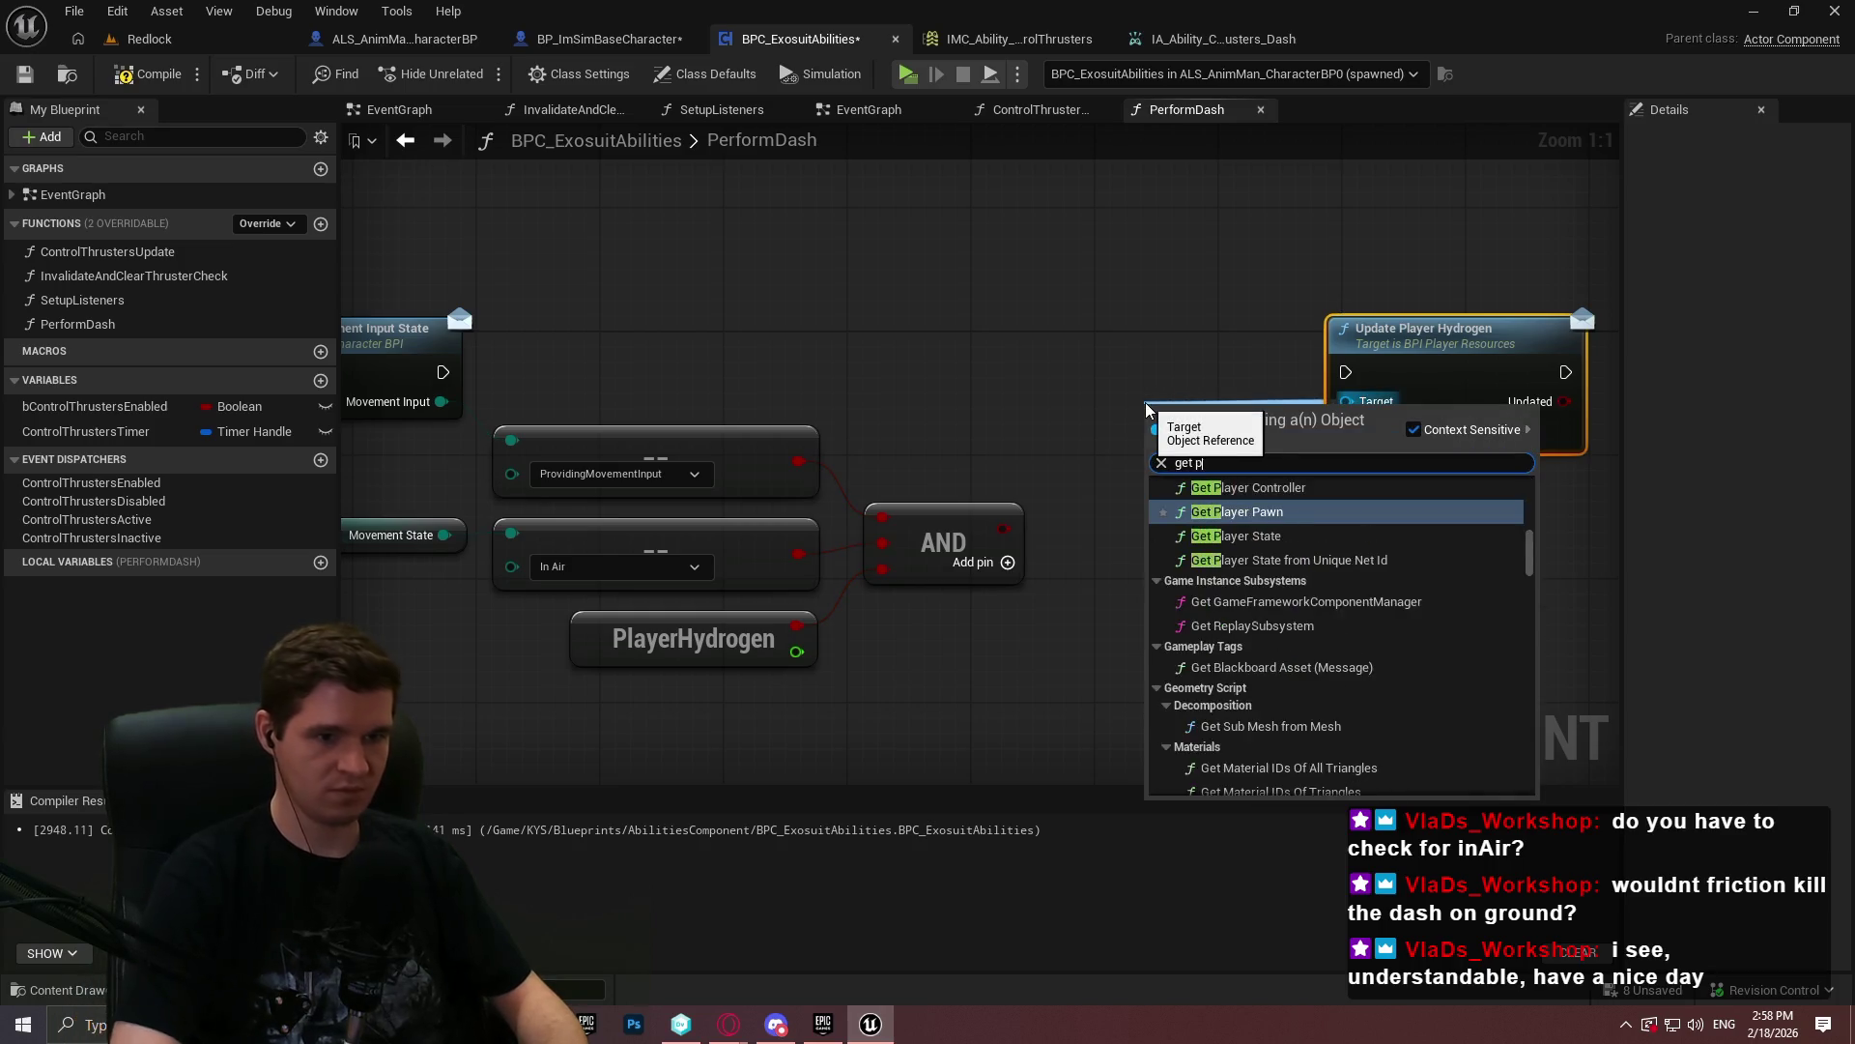
{"action": "type", "text": "layer e"}
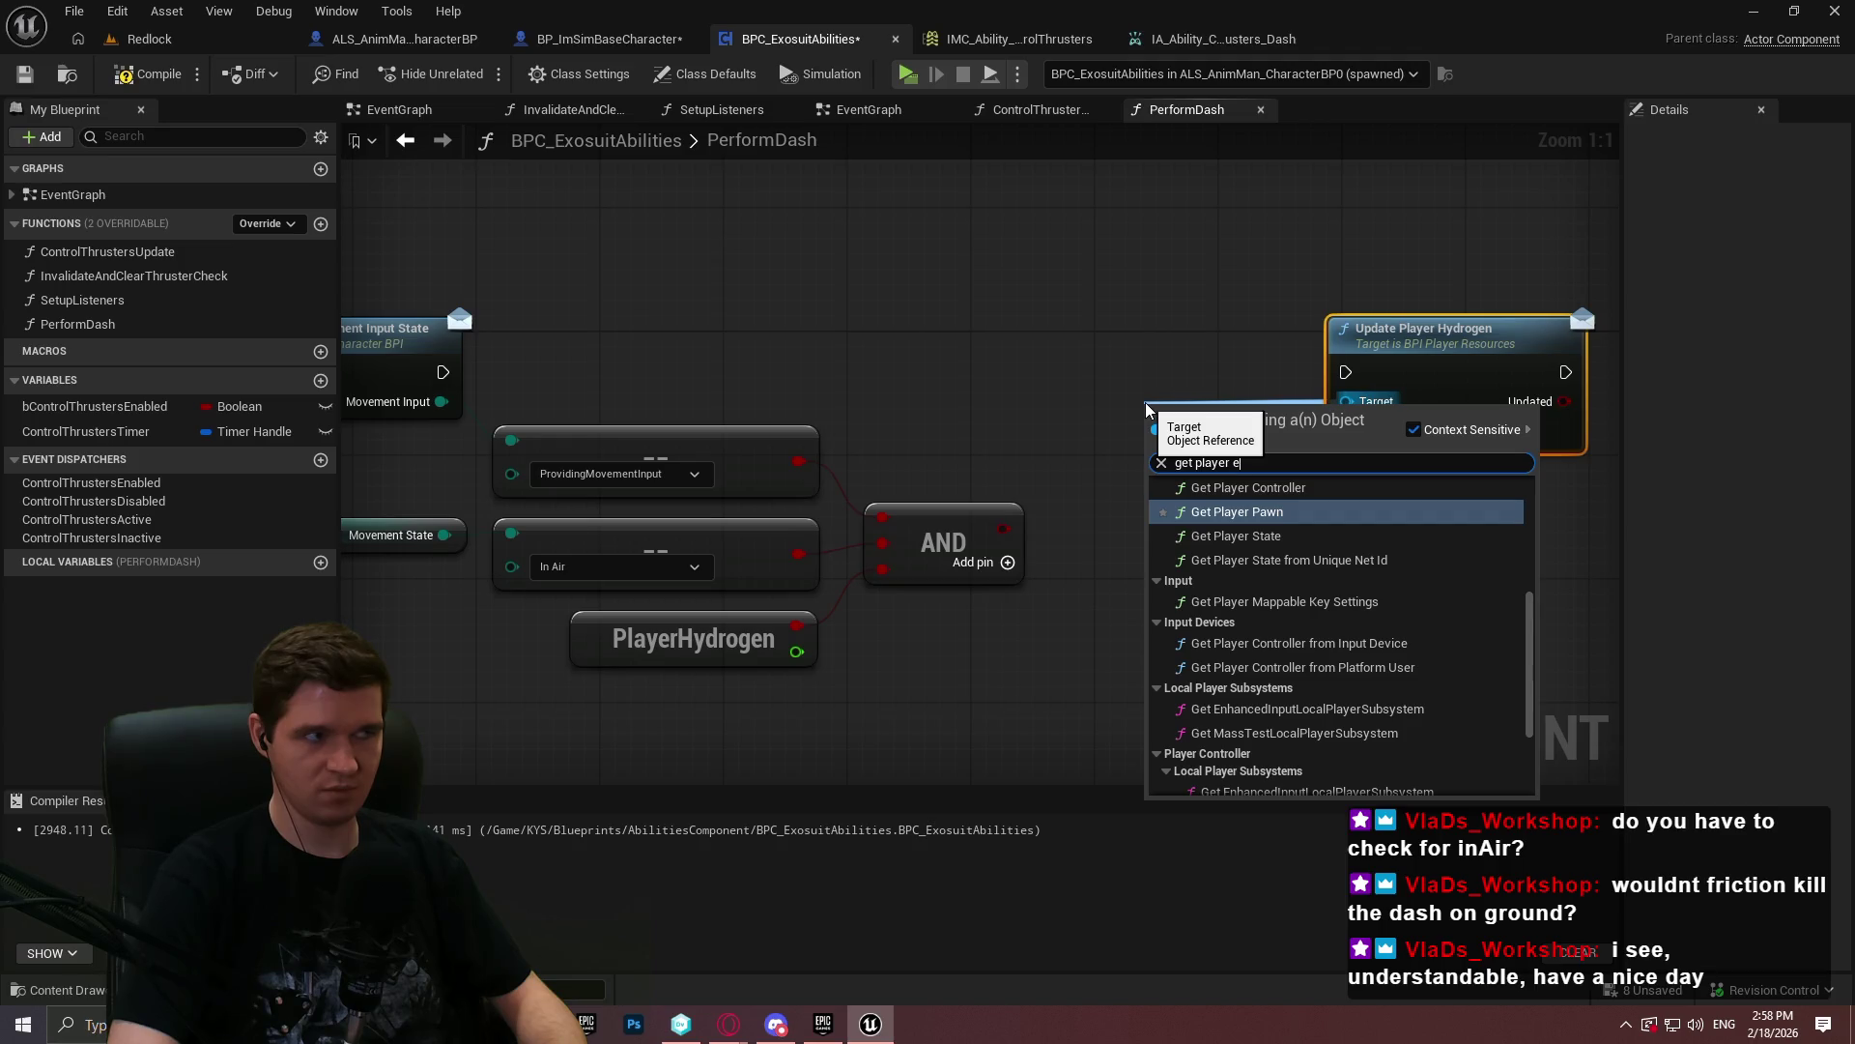
{"action": "key", "text": "BackSpace"}
{"action": "type", "text": "res"}
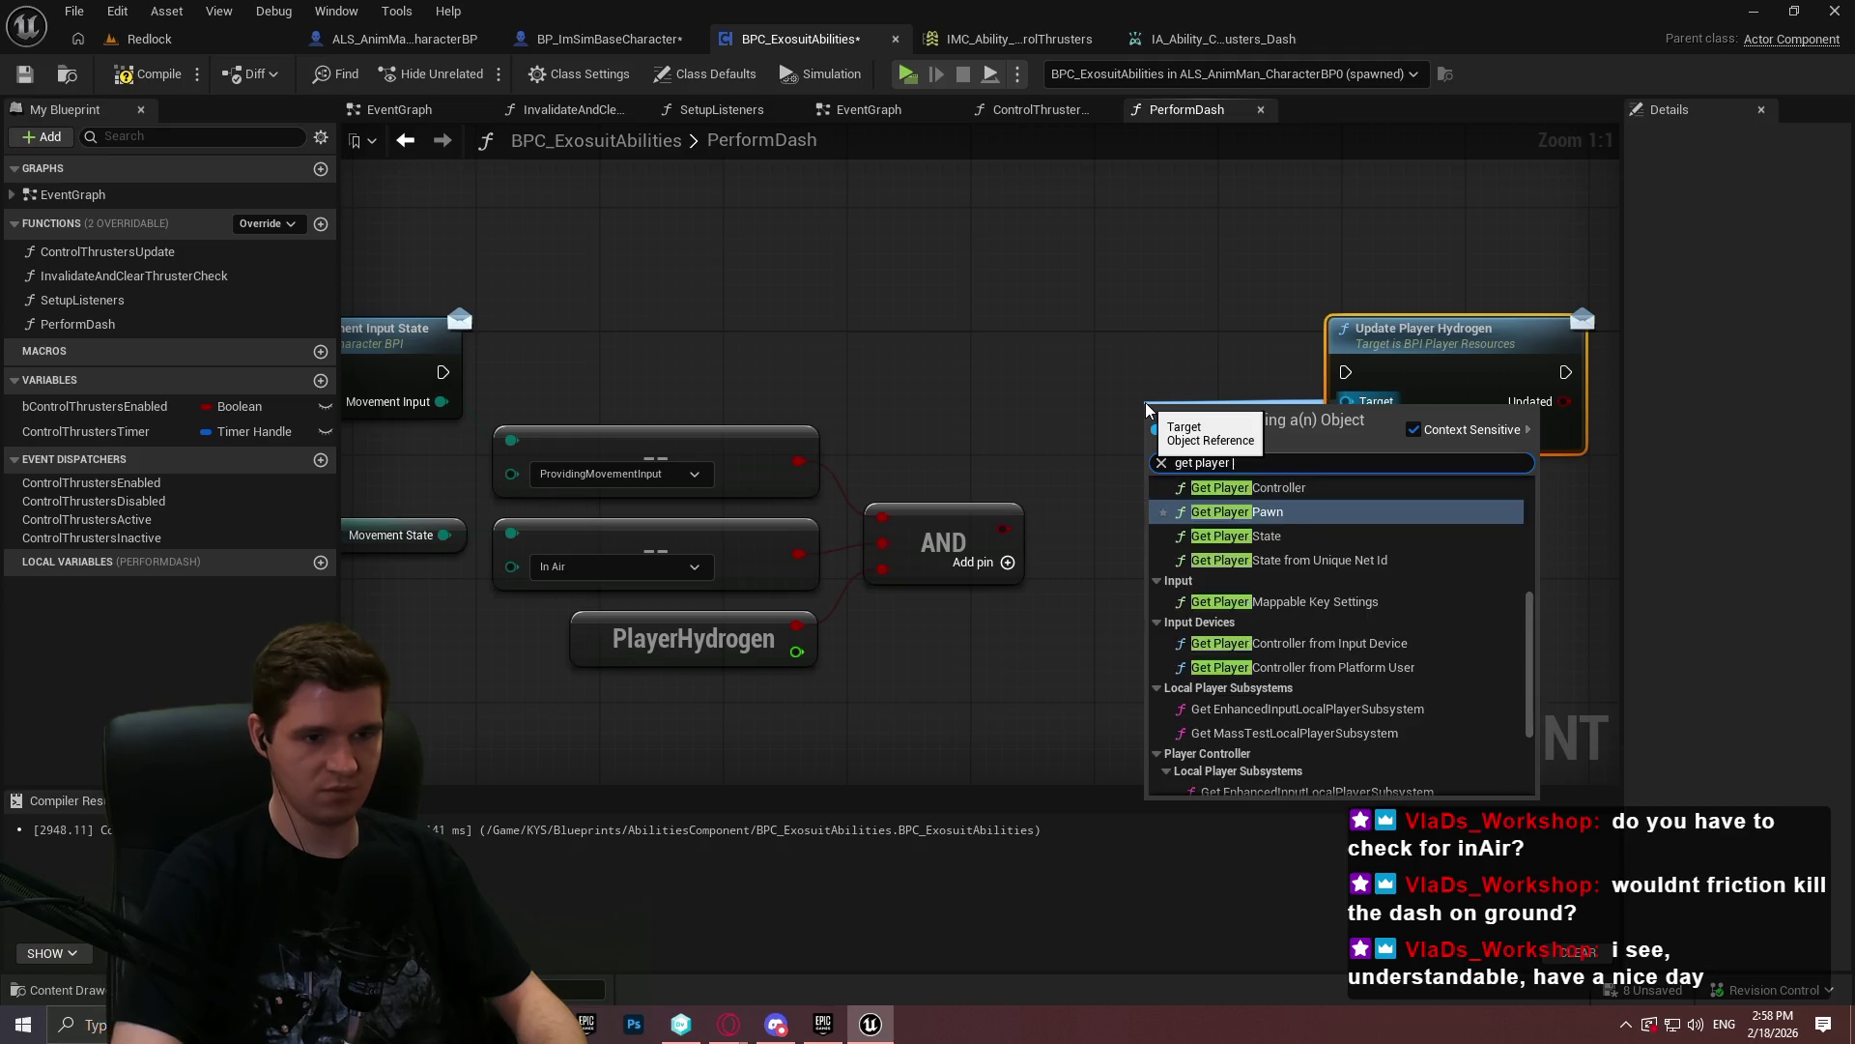
{"action": "key", "text": "Return"}
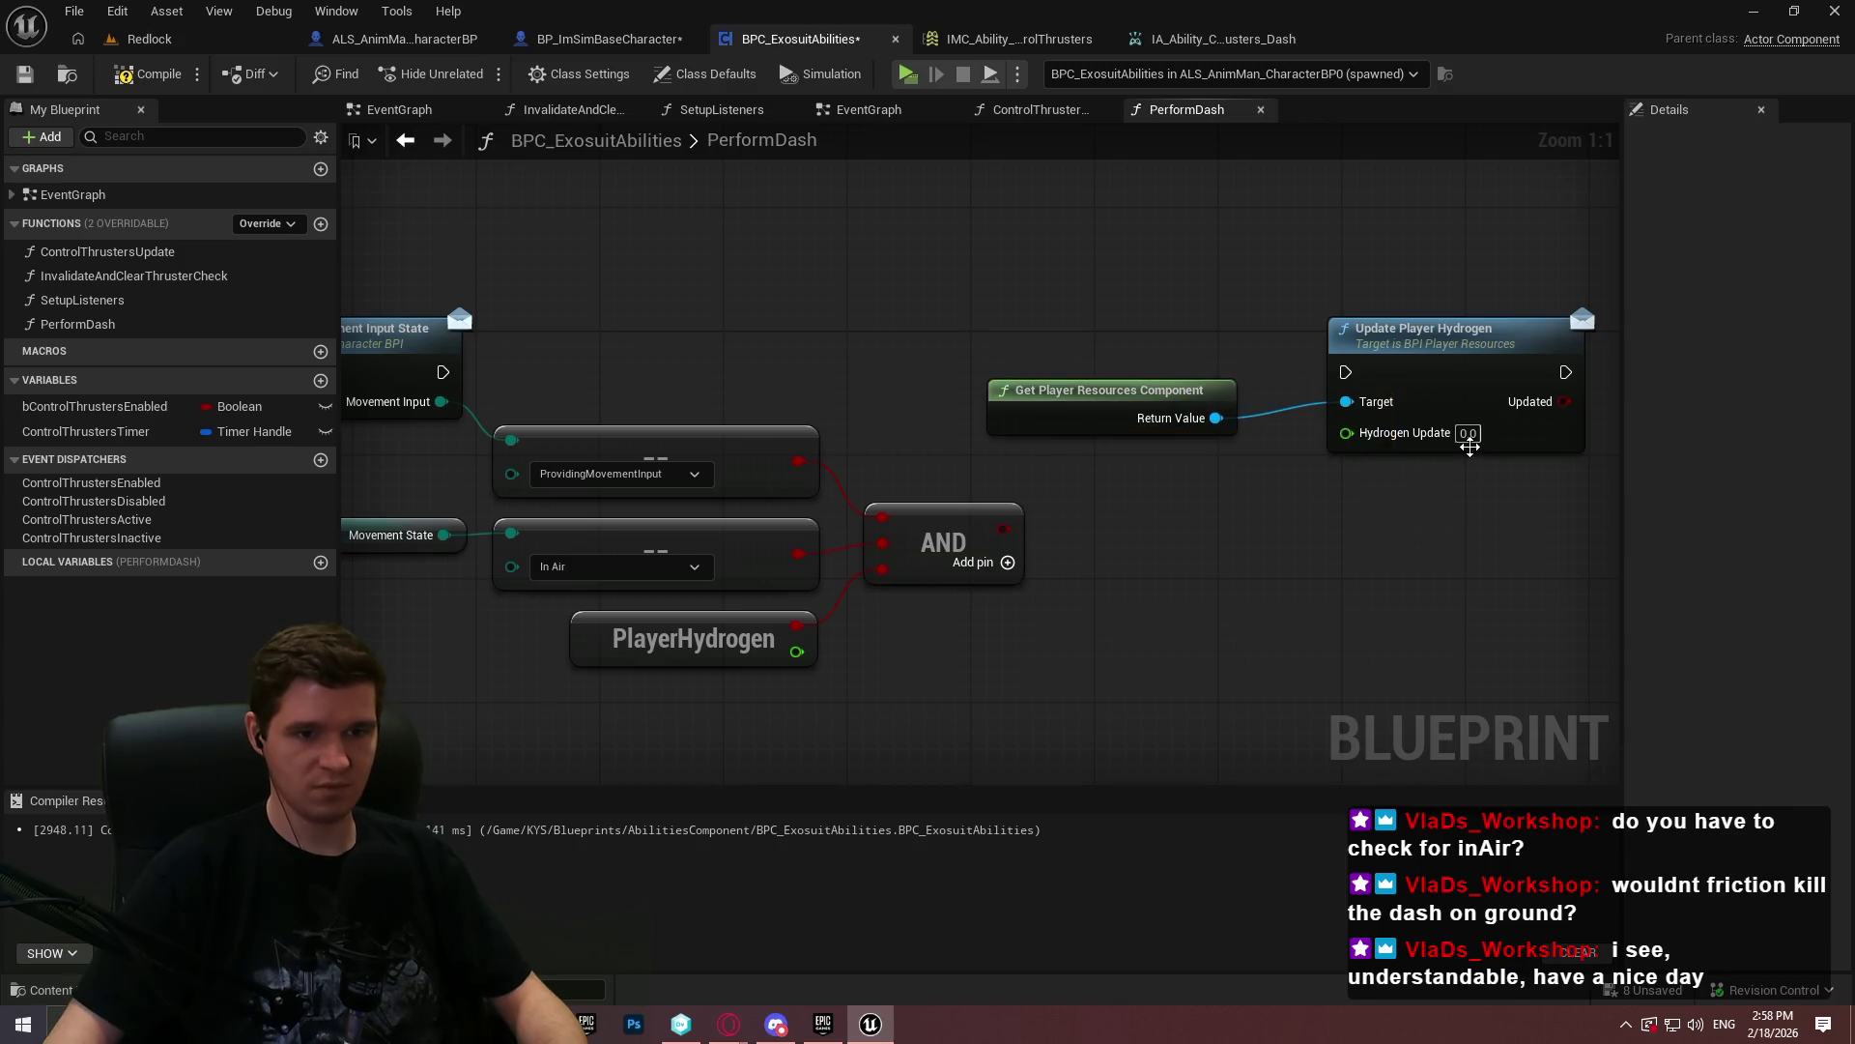
- Set the hydrogen amount to -0.05 and run it from a Branch on the AND result's True path
{"action": "type", "text": "-5"}
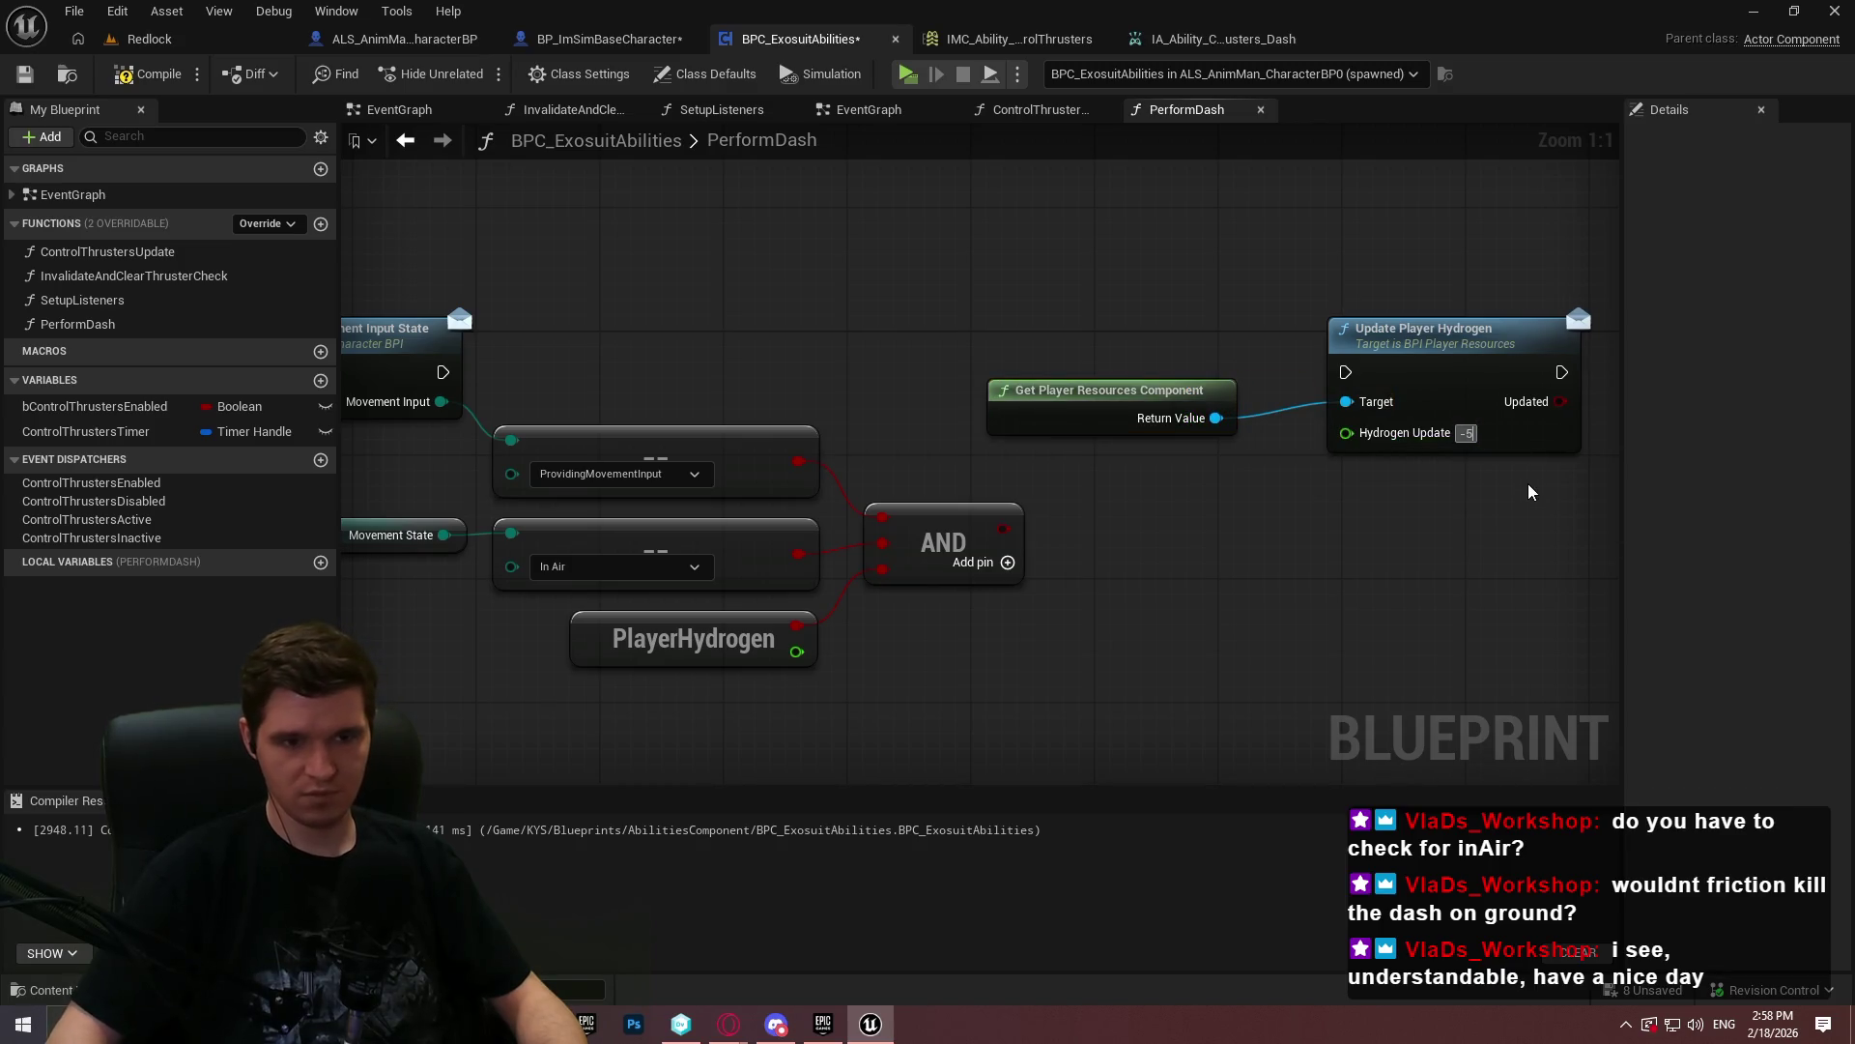
{"action": "left_click_drag", "start_coordinate": [1461, 505], "coordinate": [1362, 522]}
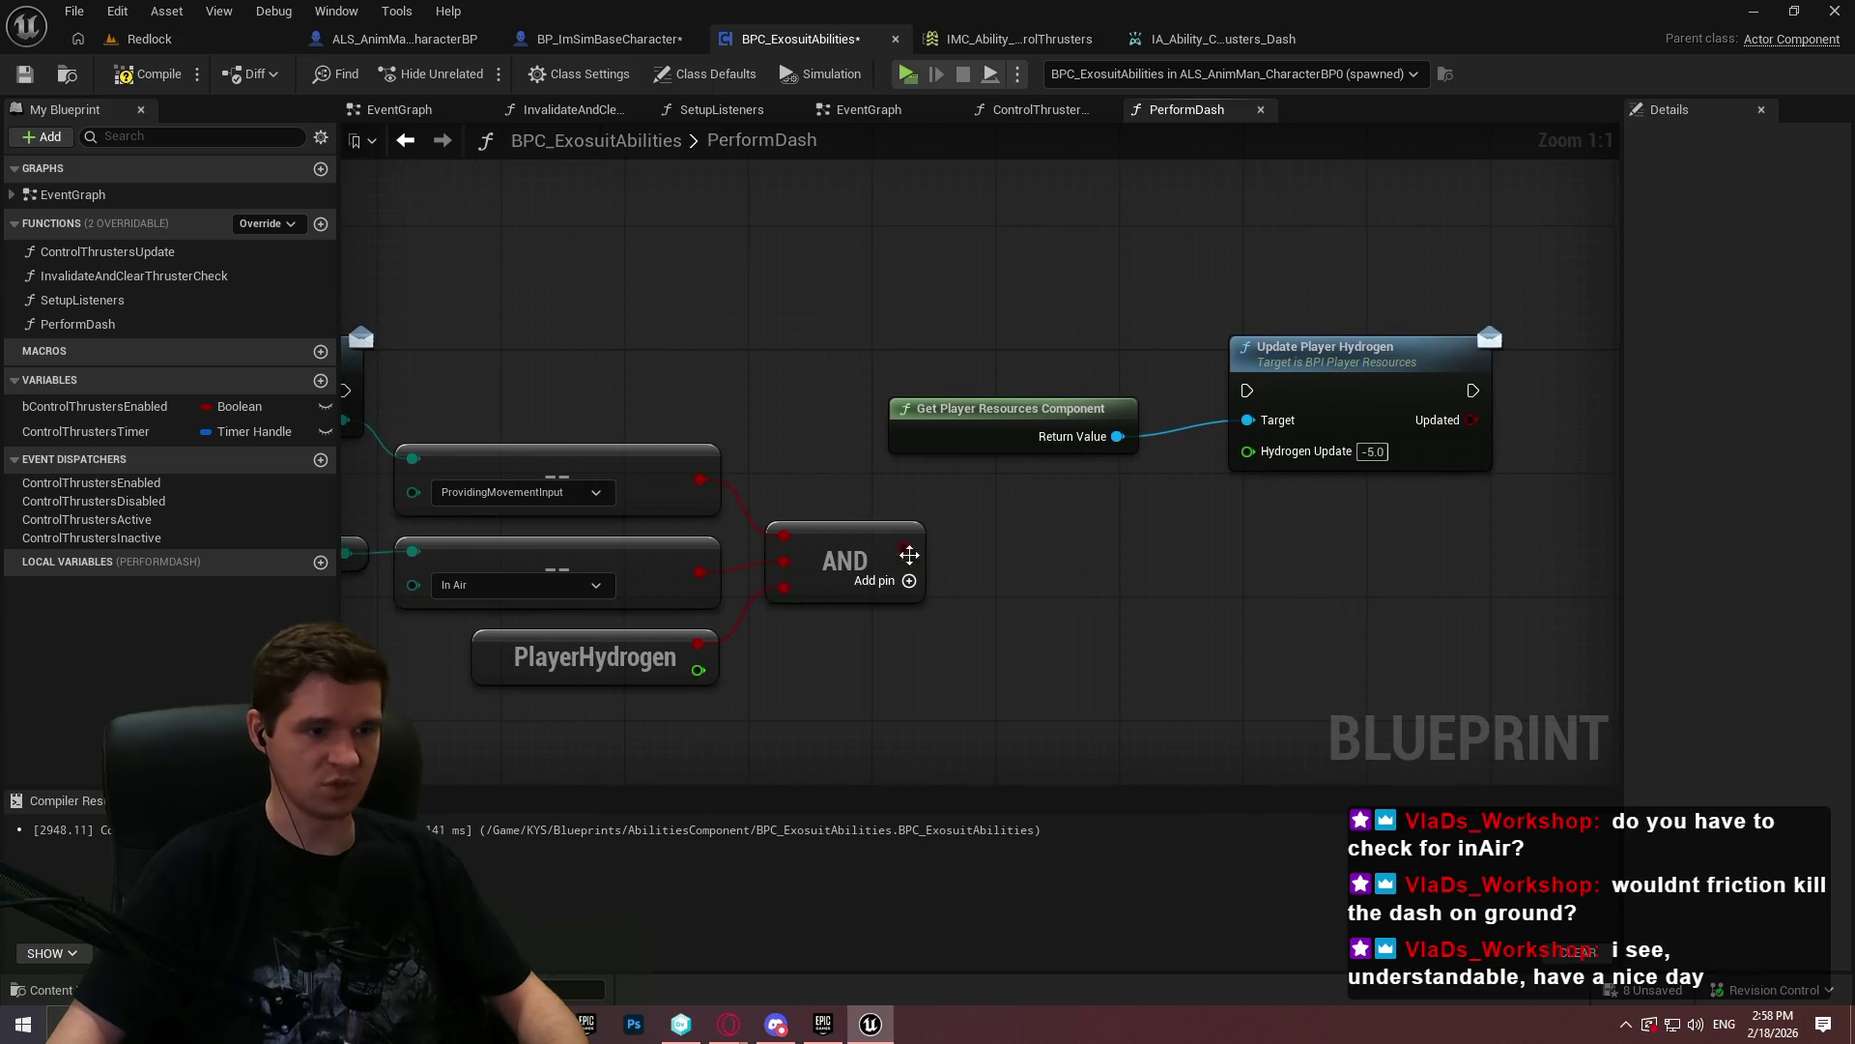
{"action": "left_click", "coordinate": [997, 502]}
{"action": "mouse_move", "coordinate": [1015, 577]}
{"action": "left_mouse_down"}
{"action": "mouse_move", "coordinate": [846, 543]}
{"action": "mouse_move", "coordinate": [904, 547]}
{"action": "mouse_move", "coordinate": [699, 385]}
{"action": "left_mouse_up"}
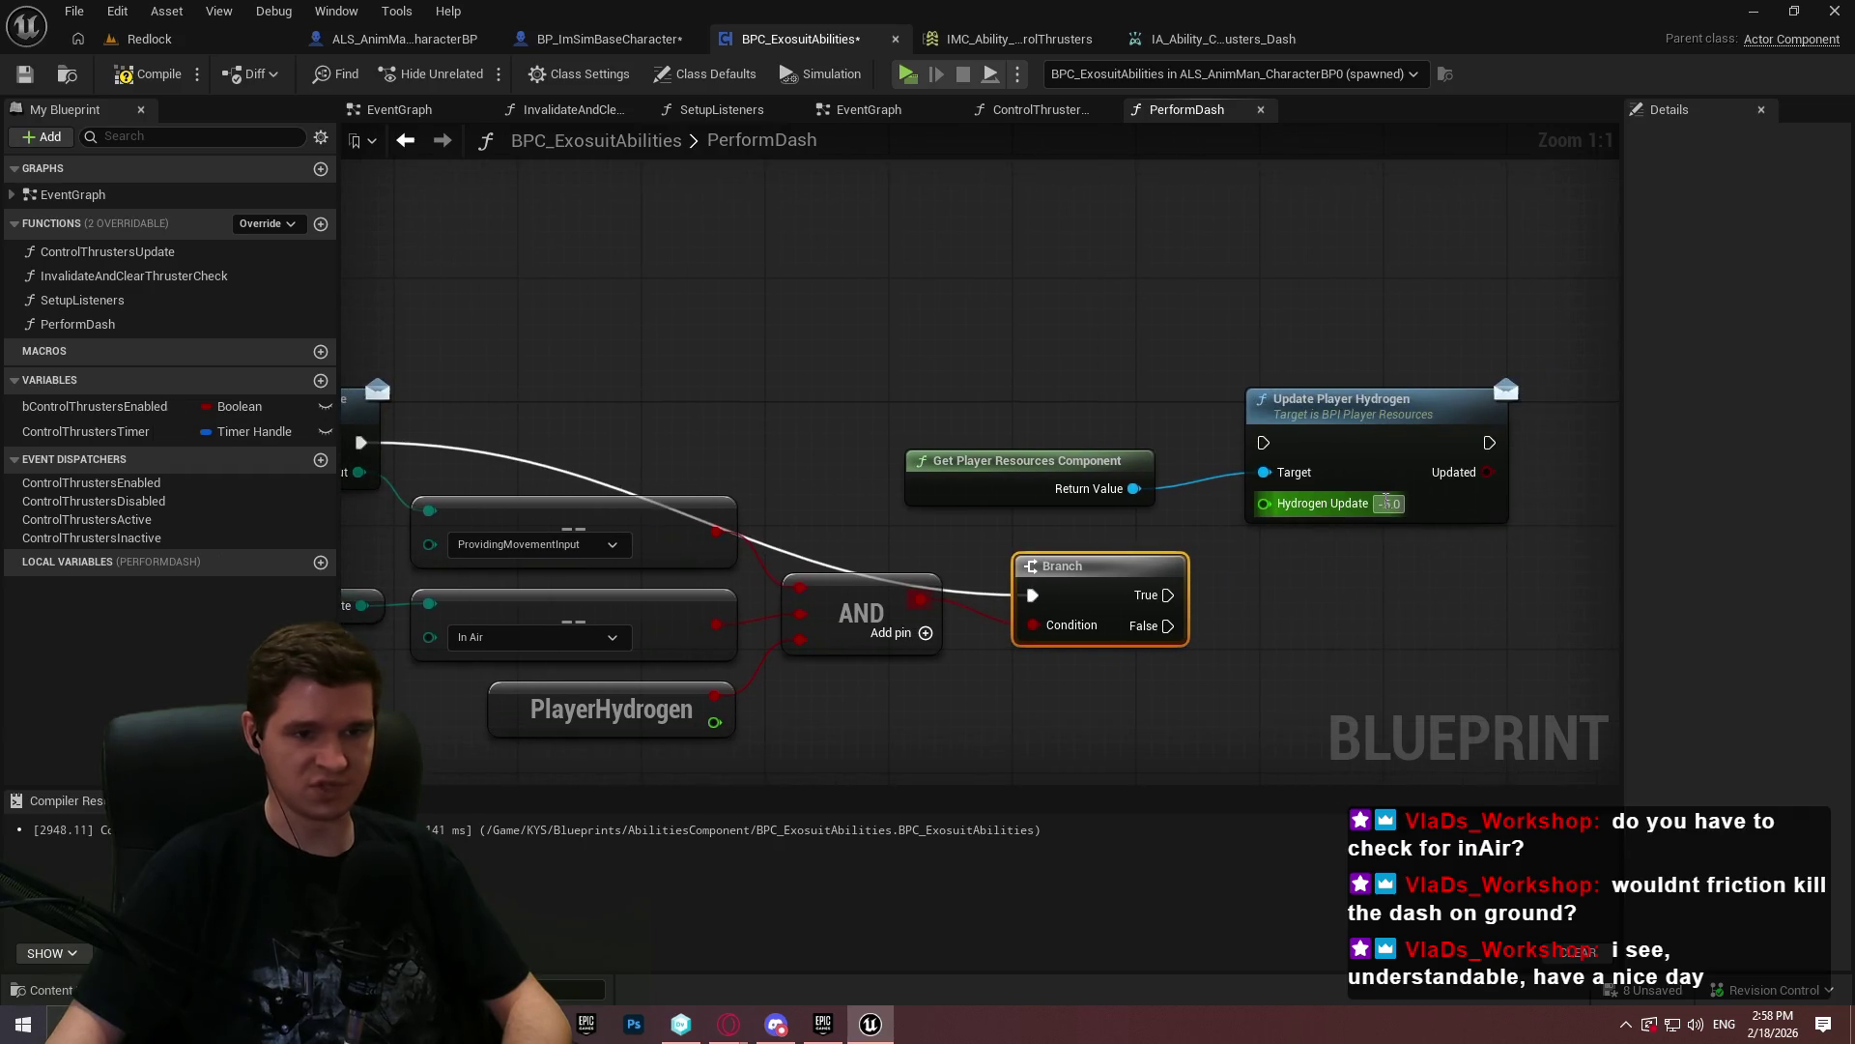
{"action": "left_click", "coordinate": [1388, 503]}
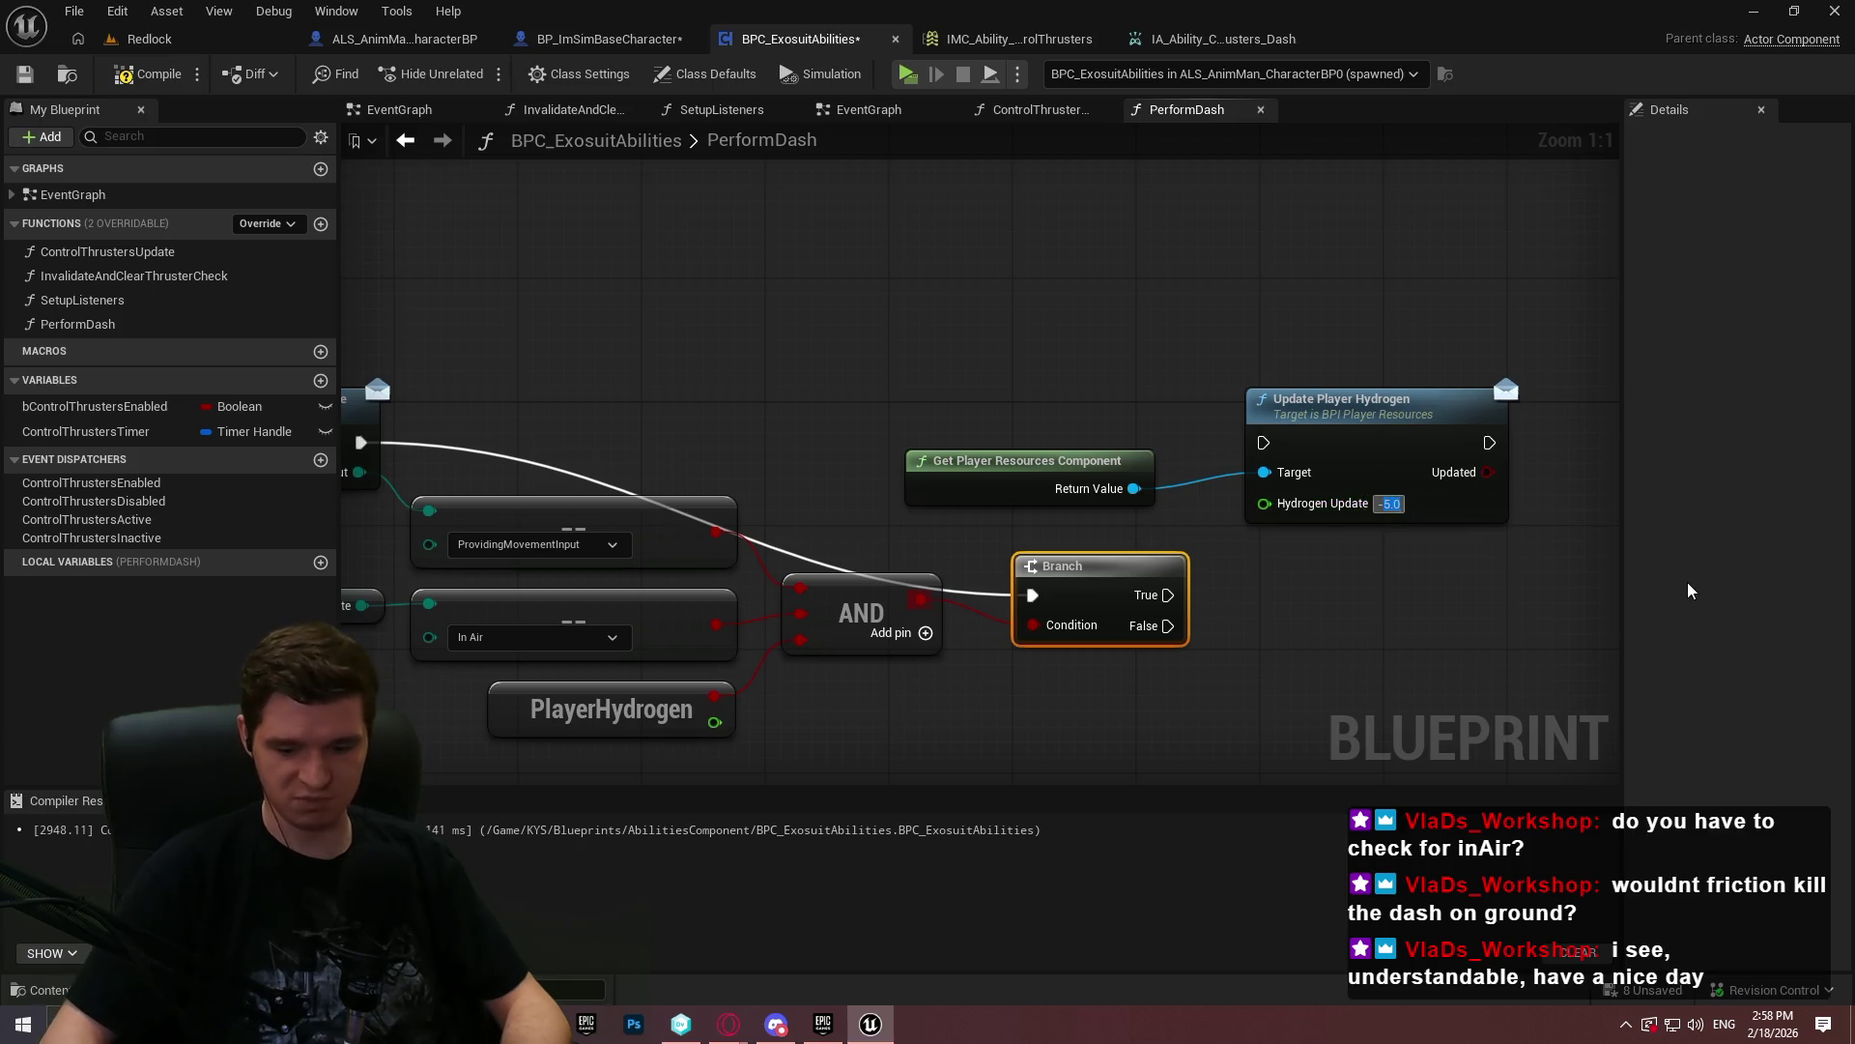
{"action": "mouse_move", "coordinate": [1168, 594]}
{"action": "left_mouse_down"}
{"action": "mouse_move", "coordinate": [1189, 498]}
{"action": "mouse_move", "coordinate": [1263, 443]}
{"action": "left_mouse_up"}
{"action": "mouse_move", "coordinate": [1168, 595]}
{"action": "left_mouse_down"}
{"action": "mouse_move", "coordinate": [1132, 384]}
{"action": "mouse_move", "coordinate": [1083, 579]}
{"action": "mouse_move", "coordinate": [1126, 418]}
{"action": "mouse_move", "coordinate": [1082, 430]}
{"action": "mouse_move", "coordinate": [1149, 588]}
{"action": "left_mouse_up"}
{"action": "left_click", "coordinate": [1324, 398], "text": "ctrl"}
{"action": "left_click_drag", "start_coordinate": [1293, 396], "coordinate": [1620, 411]}
{"action": "mouse_move", "coordinate": [1082, 604]}
{"action": "left_mouse_down"}
{"action": "mouse_move", "coordinate": [976, 504]}
{"action": "mouse_move", "coordinate": [991, 500]}
{"action": "left_mouse_up"}
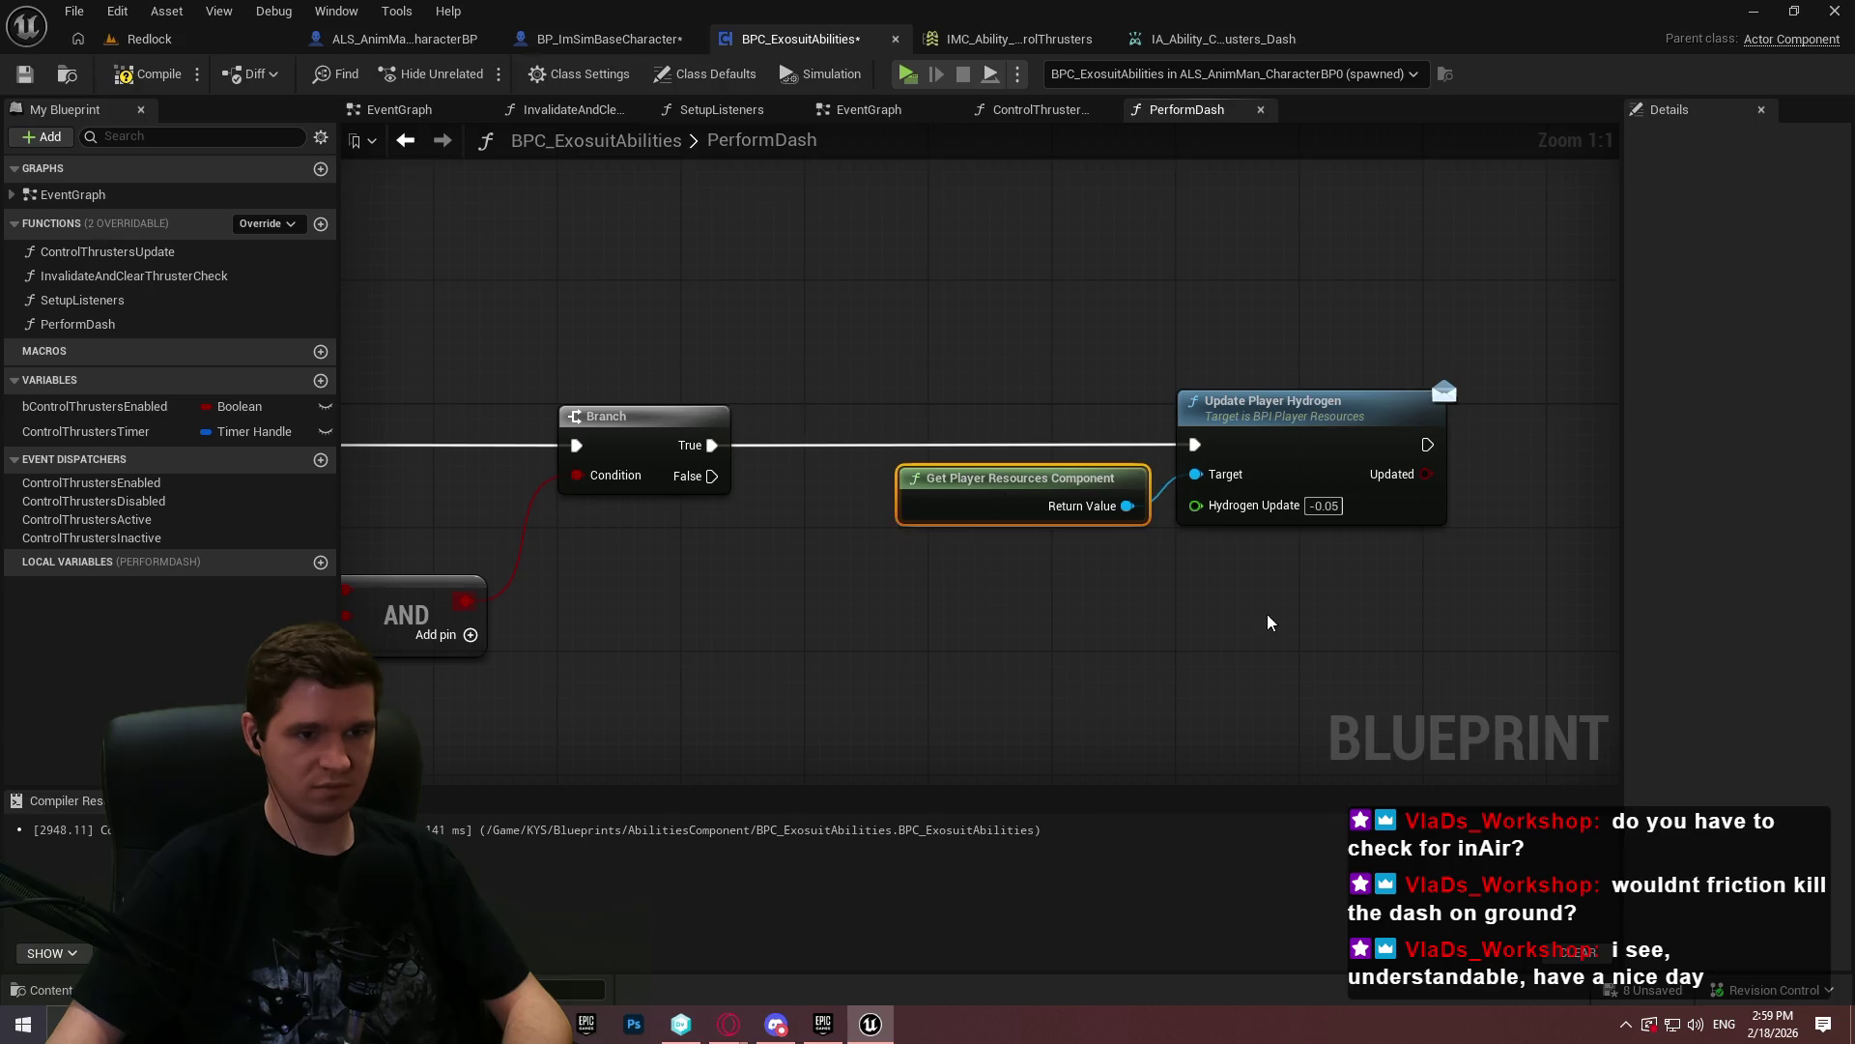
{"action": "left_click", "coordinate": [869, 109]}
{"action": "scroll", "coordinate": [1111, 468], "scroll_direction": "up", "scroll_amount": 6}
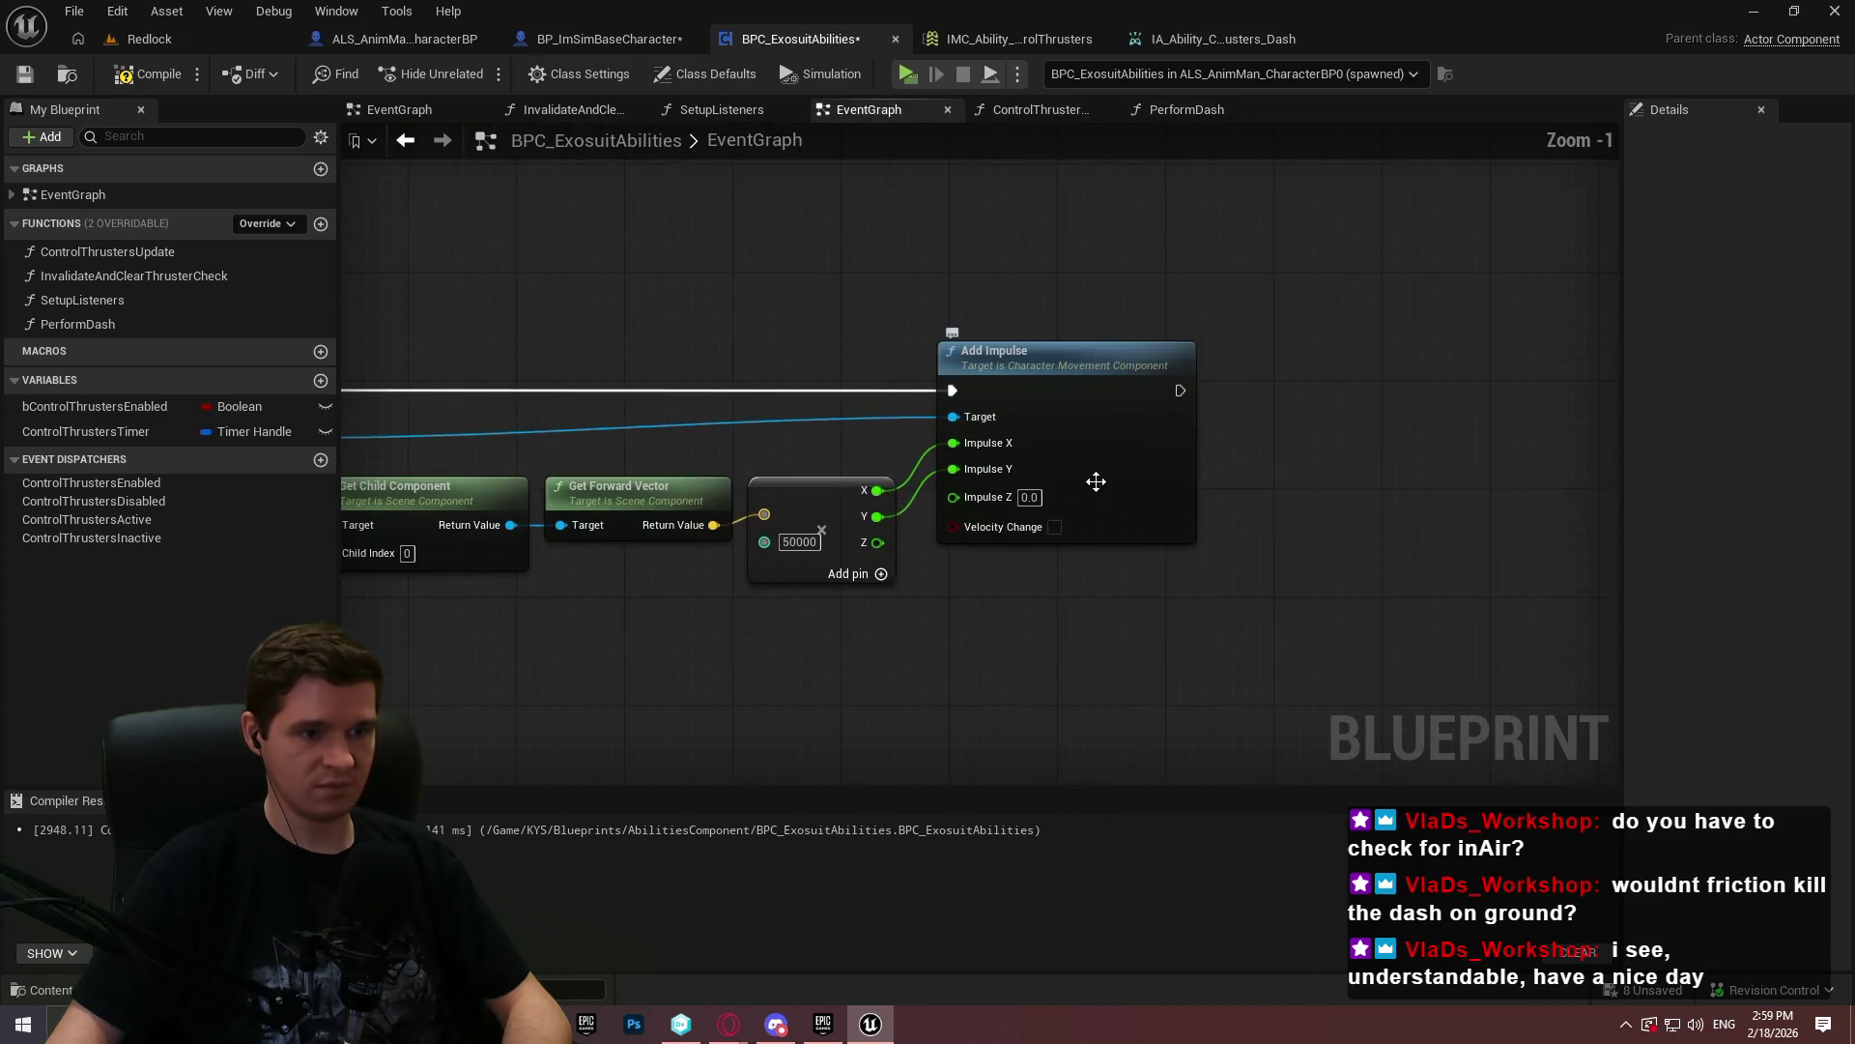
{"action": "mouse_move", "coordinate": [1184, 610]}
{"action": "left_mouse_down"}
{"action": "mouse_move", "coordinate": [1477, 566]}
{"action": "mouse_move", "coordinate": [1562, 613]}
{"action": "mouse_move", "coordinate": [1694, 623]}
{"action": "mouse_move", "coordinate": [1568, 616]}
{"action": "mouse_move", "coordinate": [1406, 564]}
{"action": "left_mouse_up"}
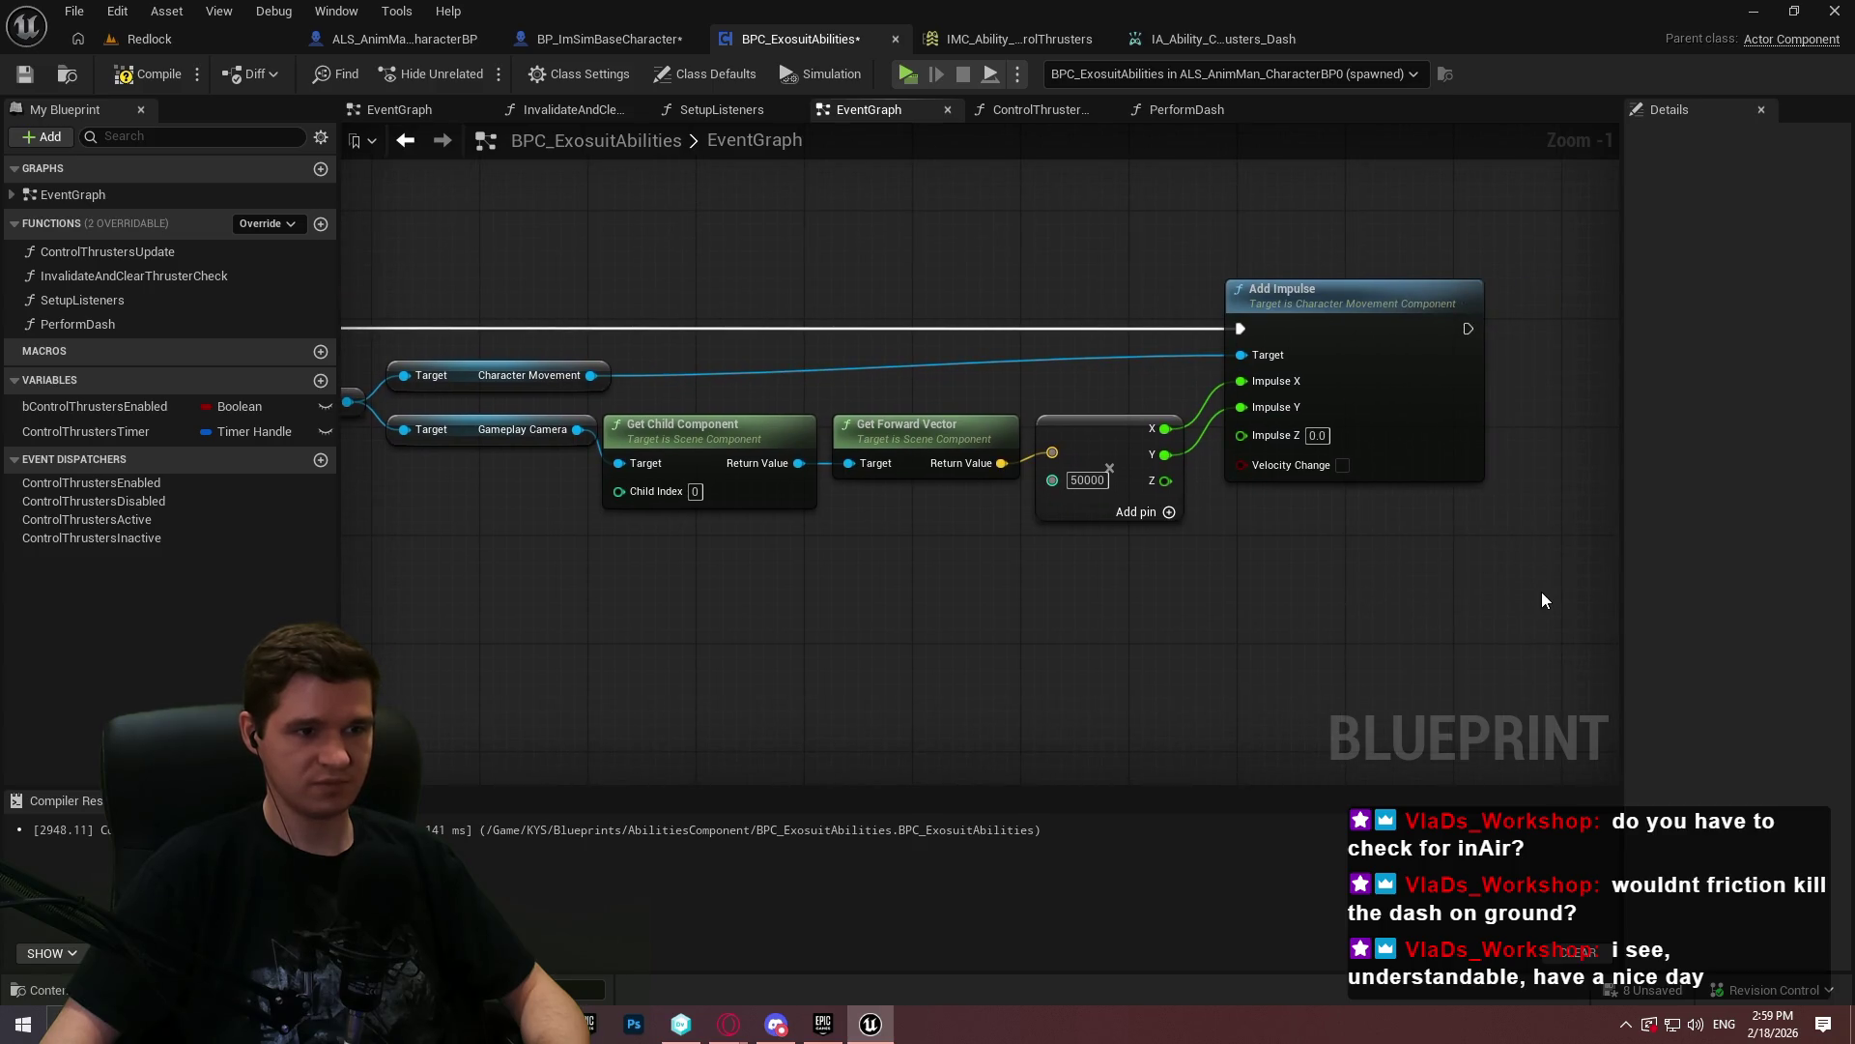
{"action": "mouse_move", "coordinate": [1567, 607]}
{"action": "left_mouse_down"}
{"action": "mouse_move", "coordinate": [1208, 549]}
{"action": "mouse_move", "coordinate": [577, 294]}
{"action": "mouse_move", "coordinate": [601, 290]}
{"action": "left_mouse_up"}
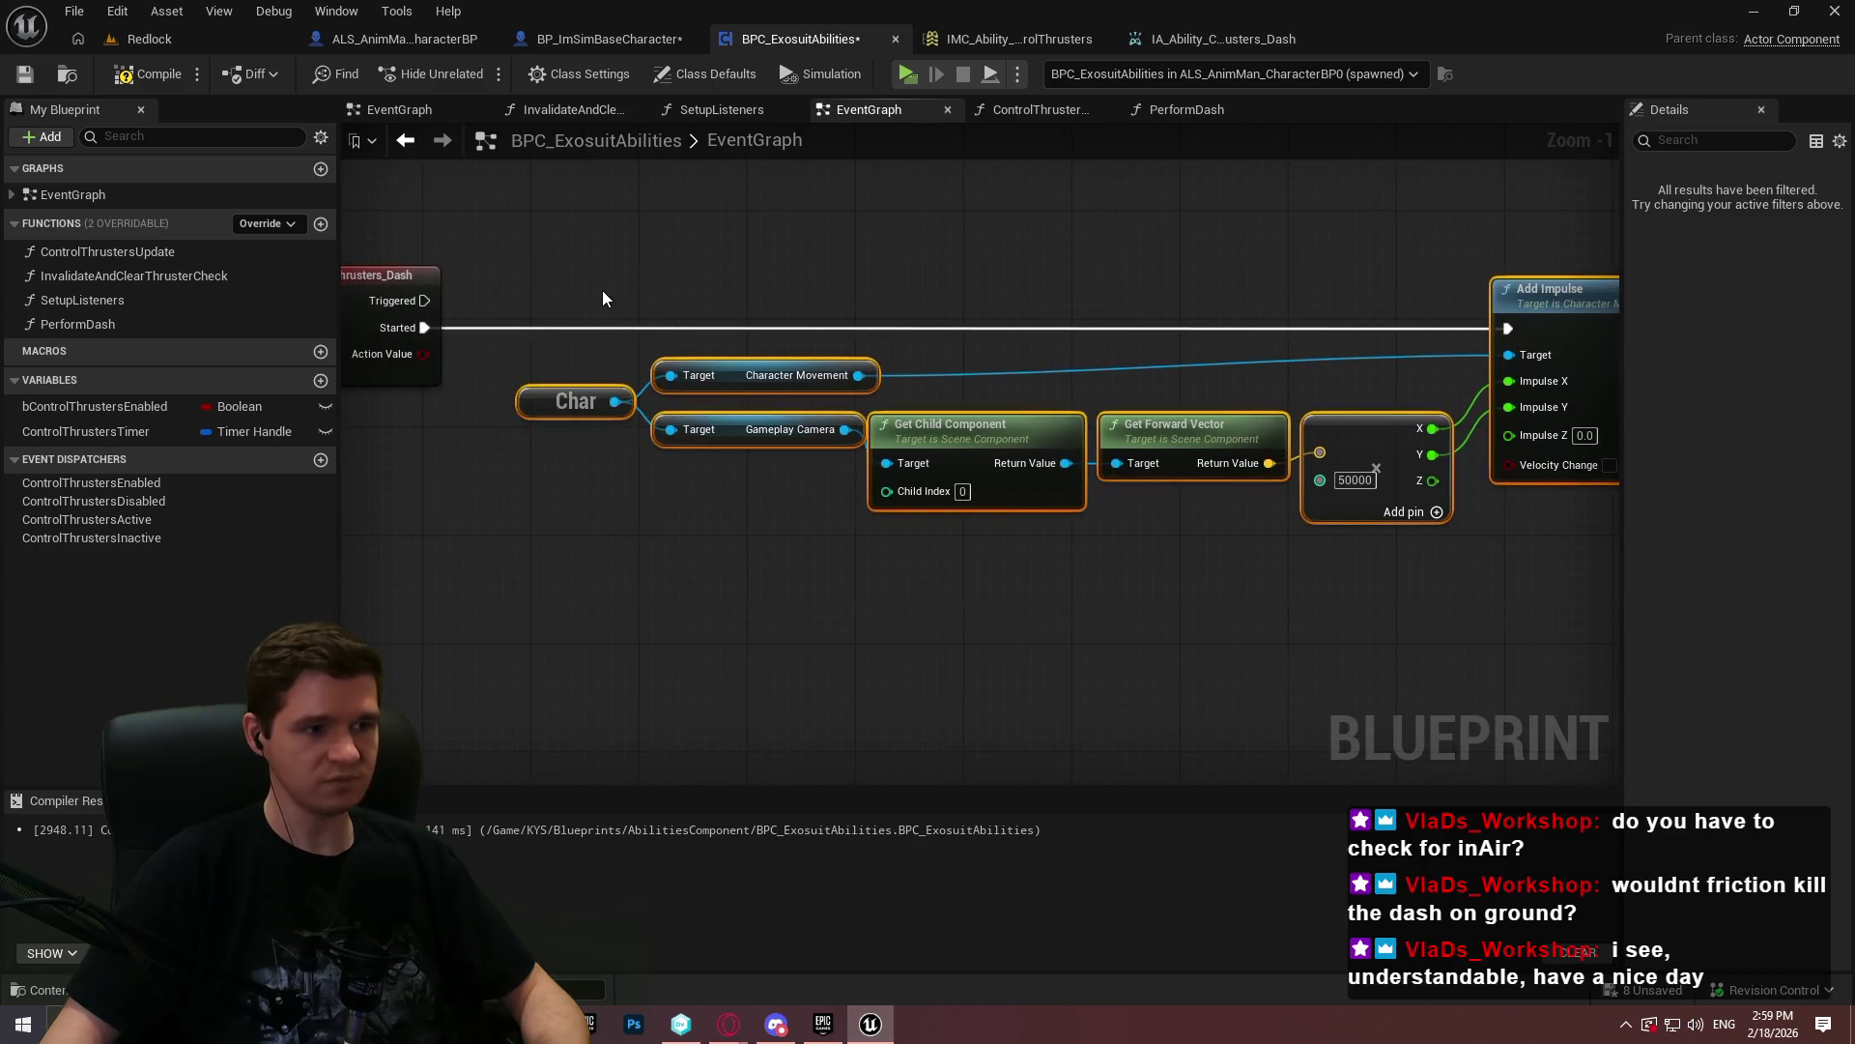
{"action": "left_click", "coordinate": [1167, 109]}
{"action": "key", "text": "ctrl+v"}
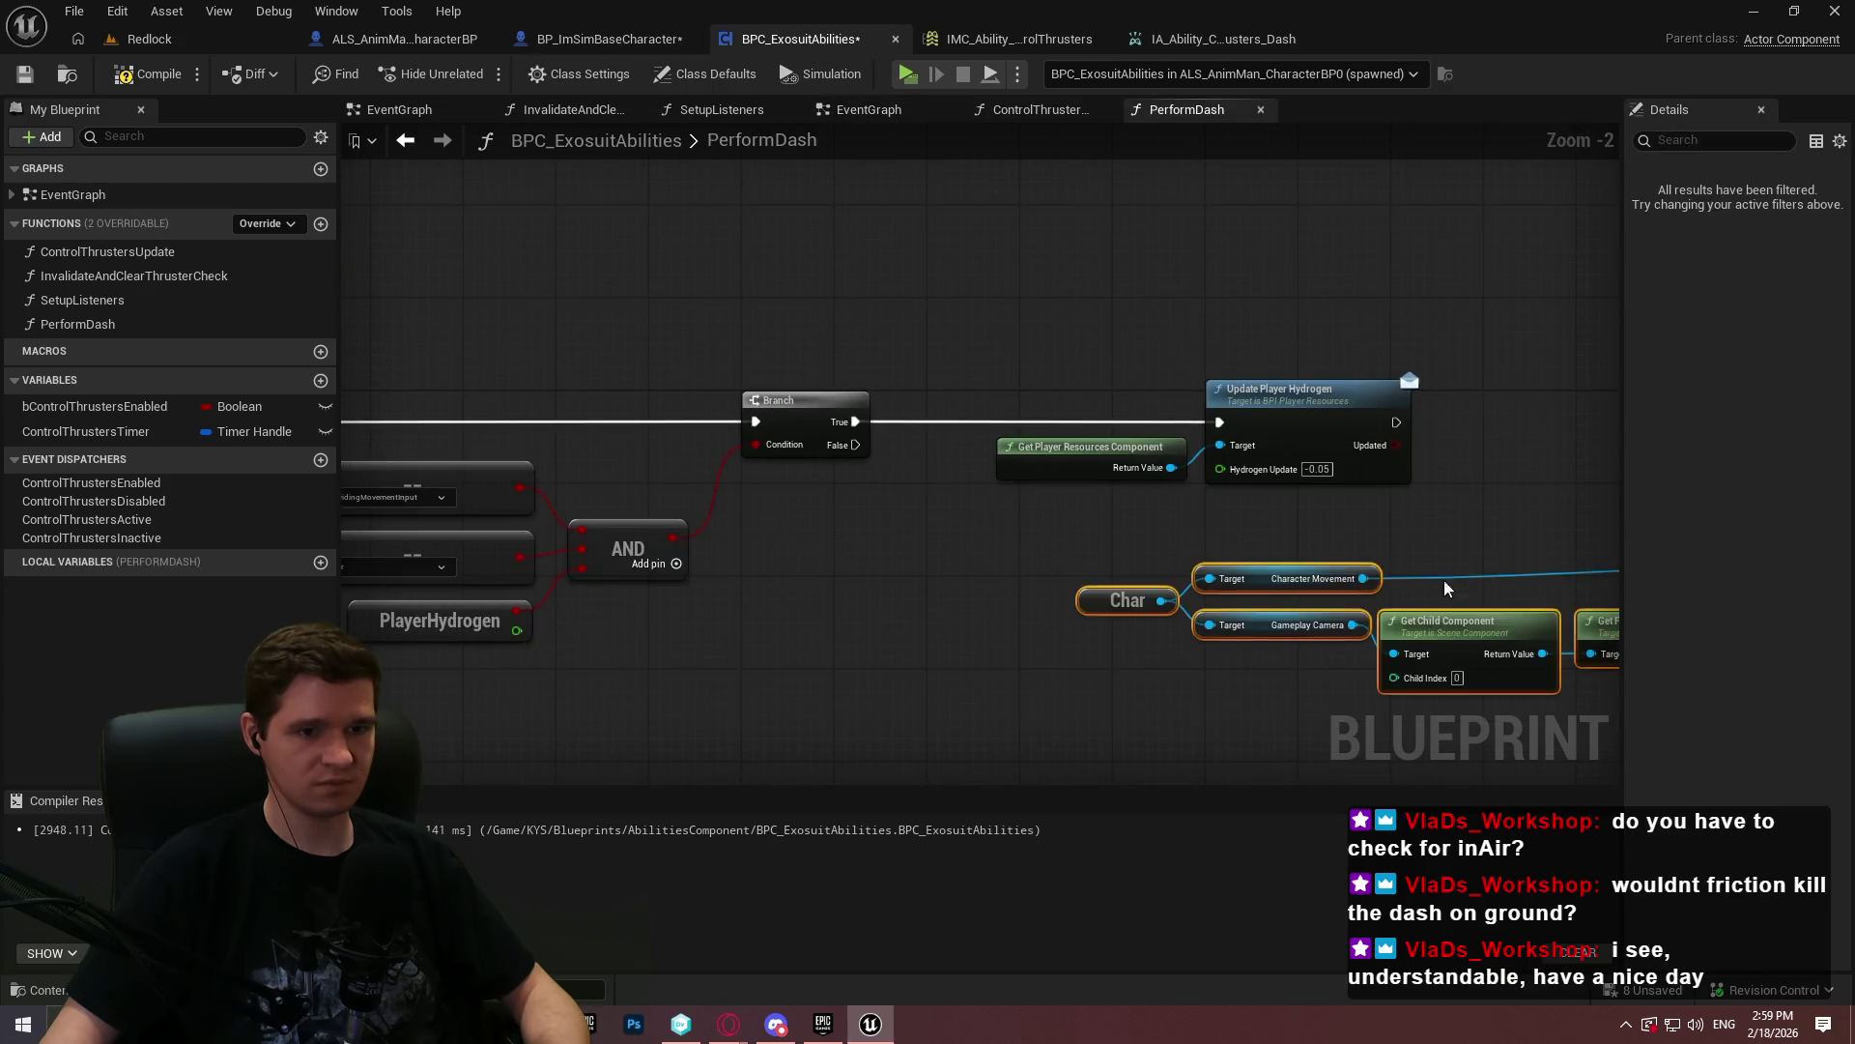
{"action": "left_click_drag", "start_coordinate": [1417, 503], "coordinate": [886, 387]}
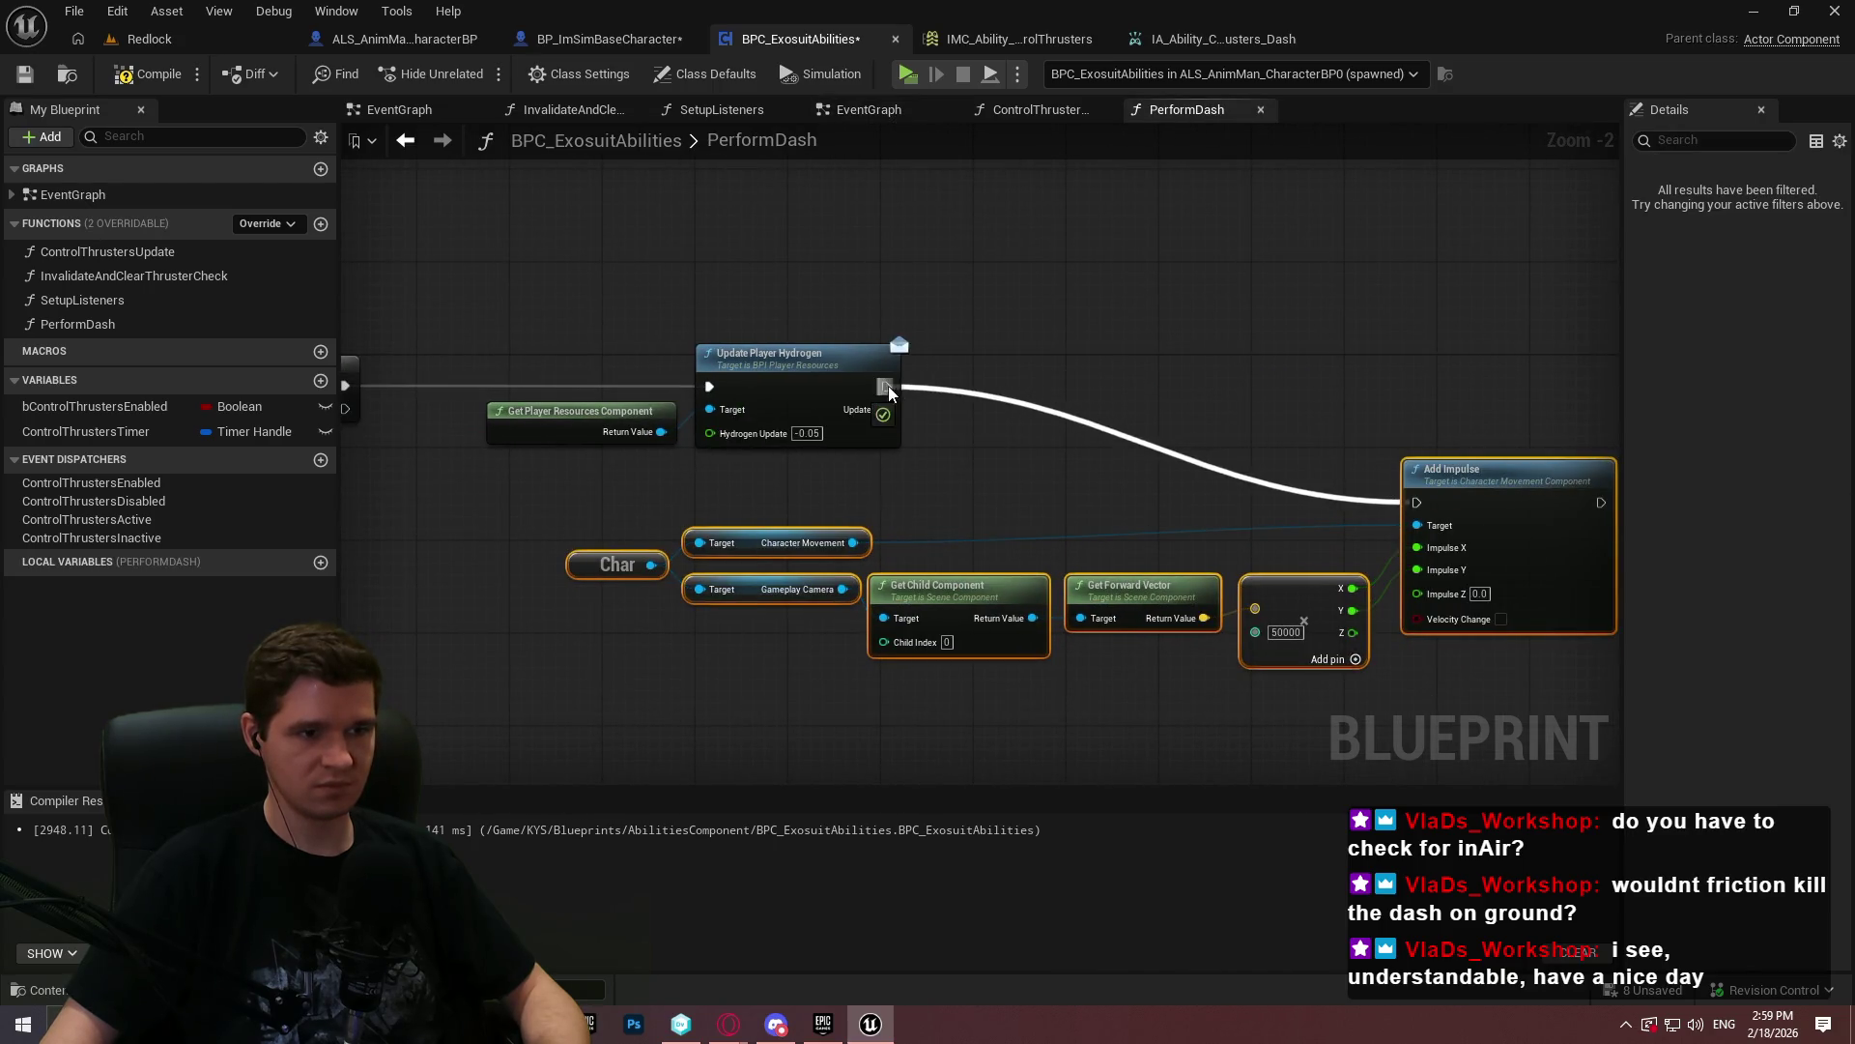
{"action": "mouse_move", "coordinate": [1328, 480]}
{"action": "left_mouse_down"}
{"action": "mouse_move", "coordinate": [1585, 362]}
{"action": "mouse_move", "coordinate": [1591, 377]}
{"action": "mouse_move", "coordinate": [1562, 346]}
{"action": "mouse_move", "coordinate": [1582, 379]}
{"action": "mouse_move", "coordinate": [1598, 357]}
{"action": "mouse_move", "coordinate": [1591, 372]}
{"action": "mouse_move", "coordinate": [1509, 358]}
{"action": "mouse_move", "coordinate": [1535, 393]}
{"action": "left_mouse_up"}
{"action": "left_click", "coordinate": [1438, 644]}
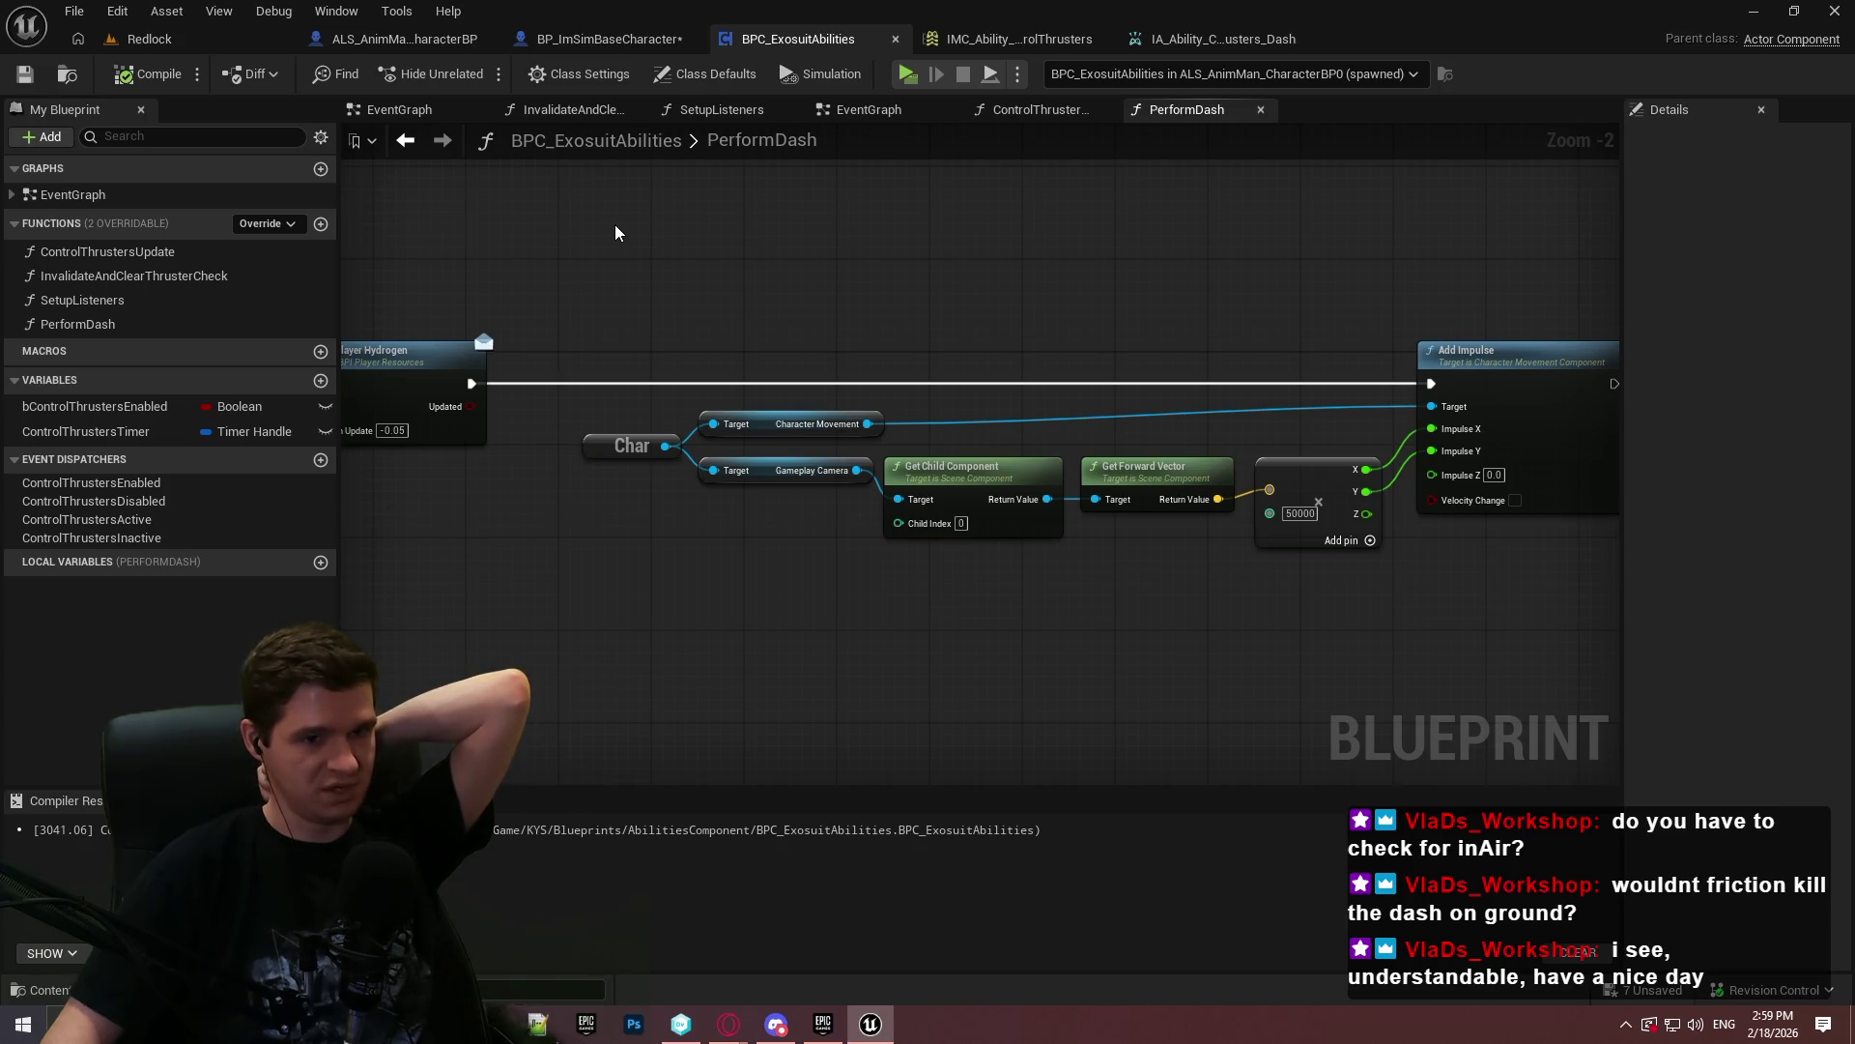
- Open BP_ImSimBaseCharacter's MultiTapInput macro and inspect its Local Integer logic
{"action": "left_click", "coordinate": [406, 39]}
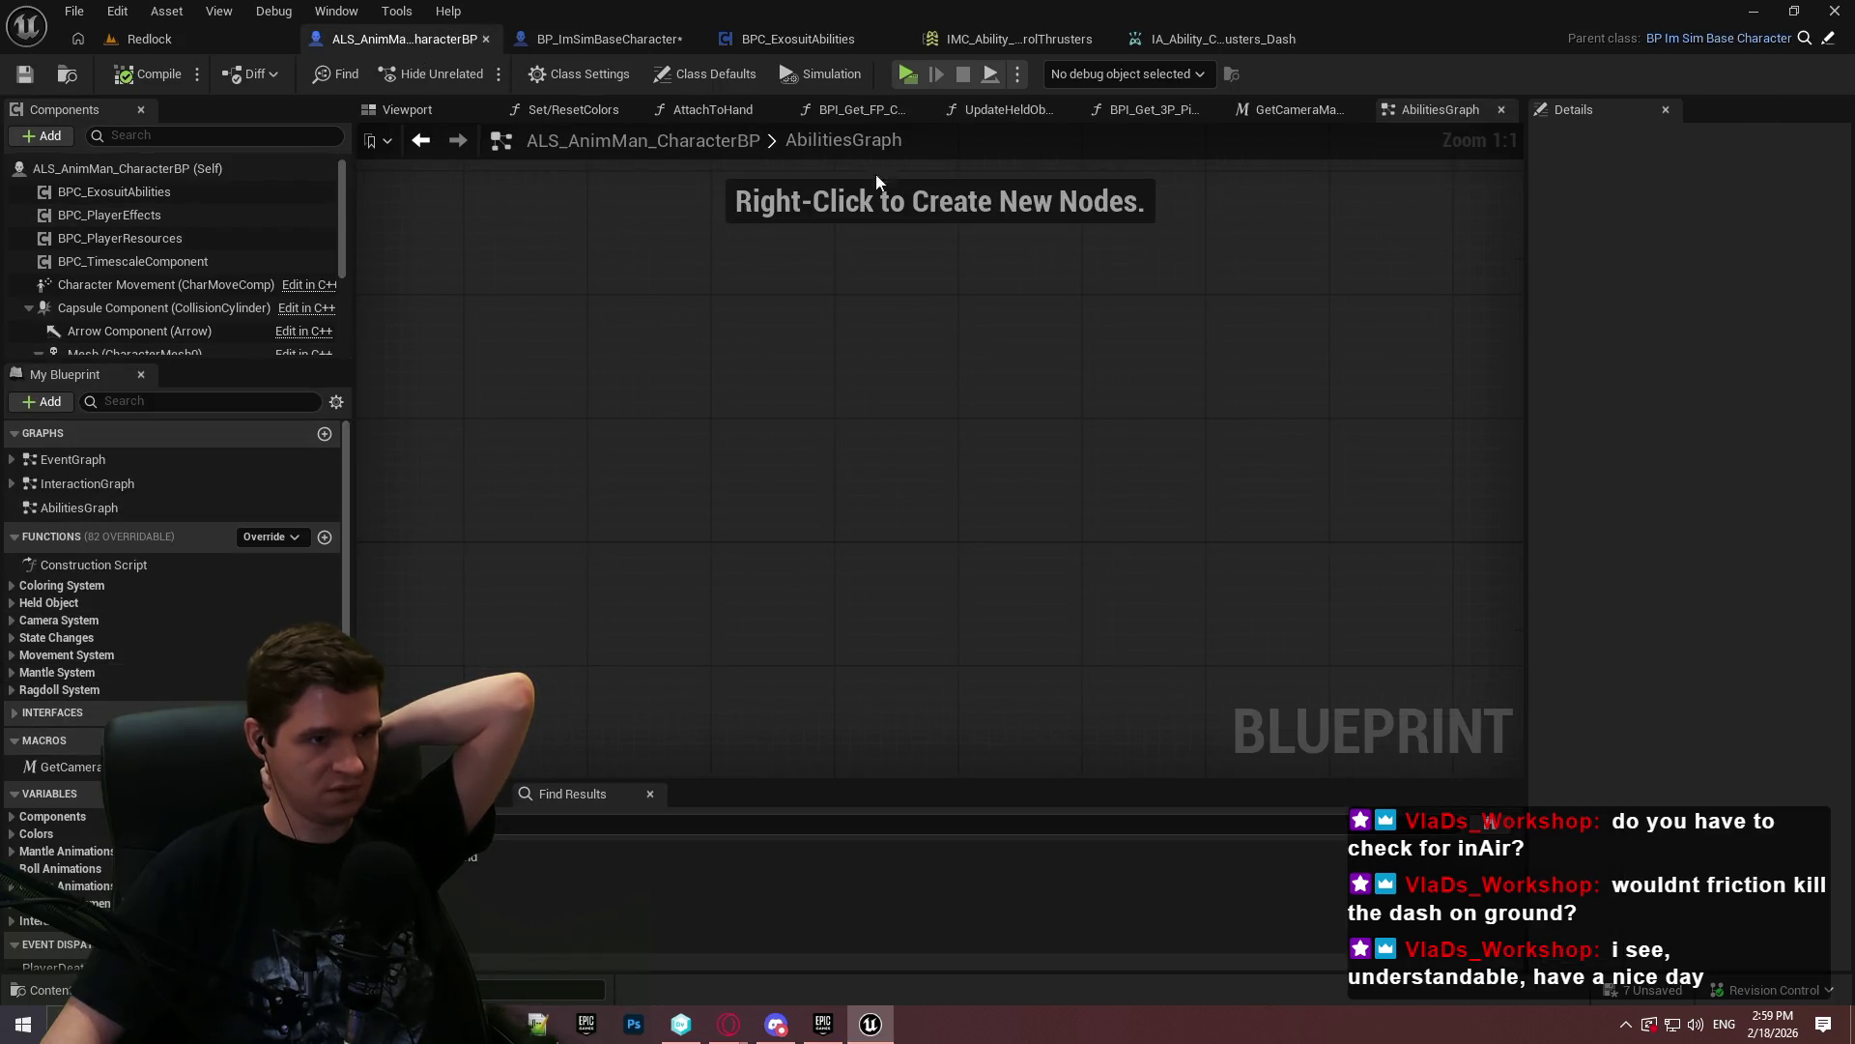
{"action": "left_click", "coordinate": [623, 38]}
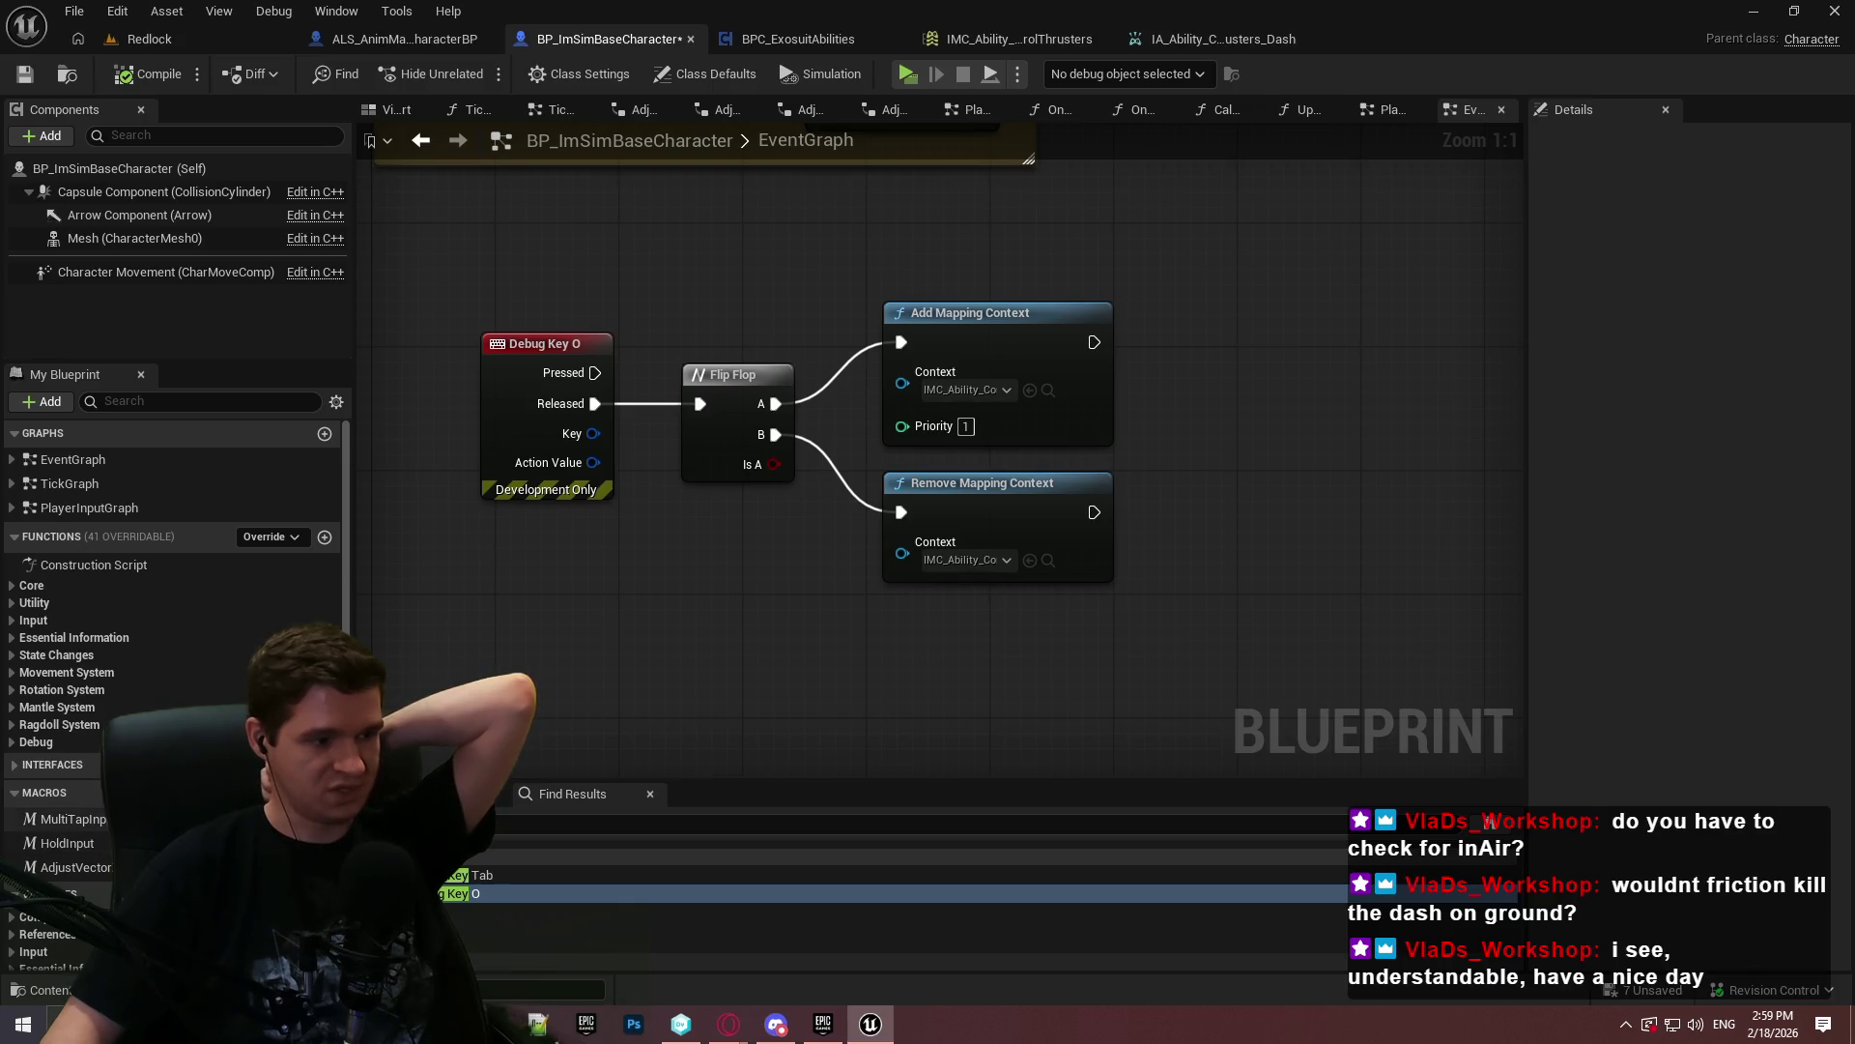
{"action": "double_click", "coordinate": [73, 819]}
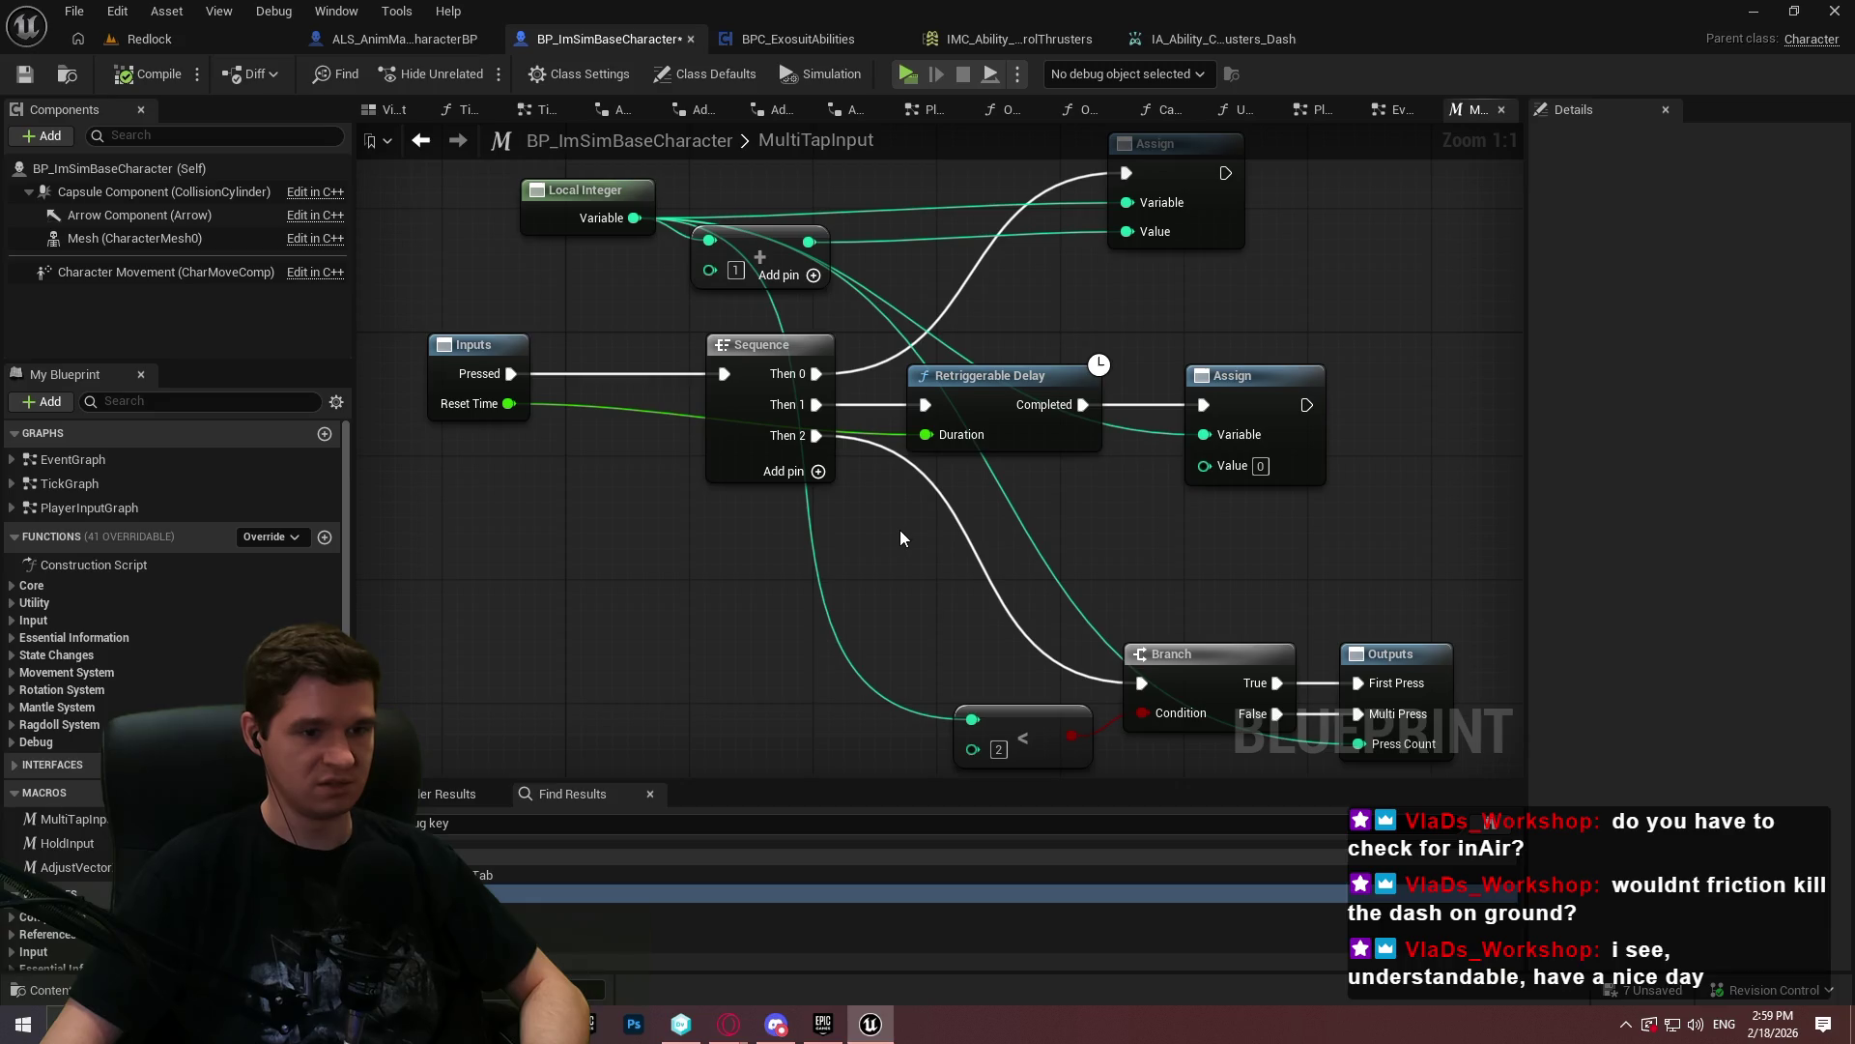
{"action": "mouse_move", "coordinate": [902, 525]}
{"action": "left_mouse_down"}
{"action": "mouse_move", "coordinate": [732, 541]}
{"action": "mouse_move", "coordinate": [944, 418]}
{"action": "mouse_move", "coordinate": [949, 568]}
{"action": "mouse_move", "coordinate": [873, 569]}
{"action": "left_mouse_up"}
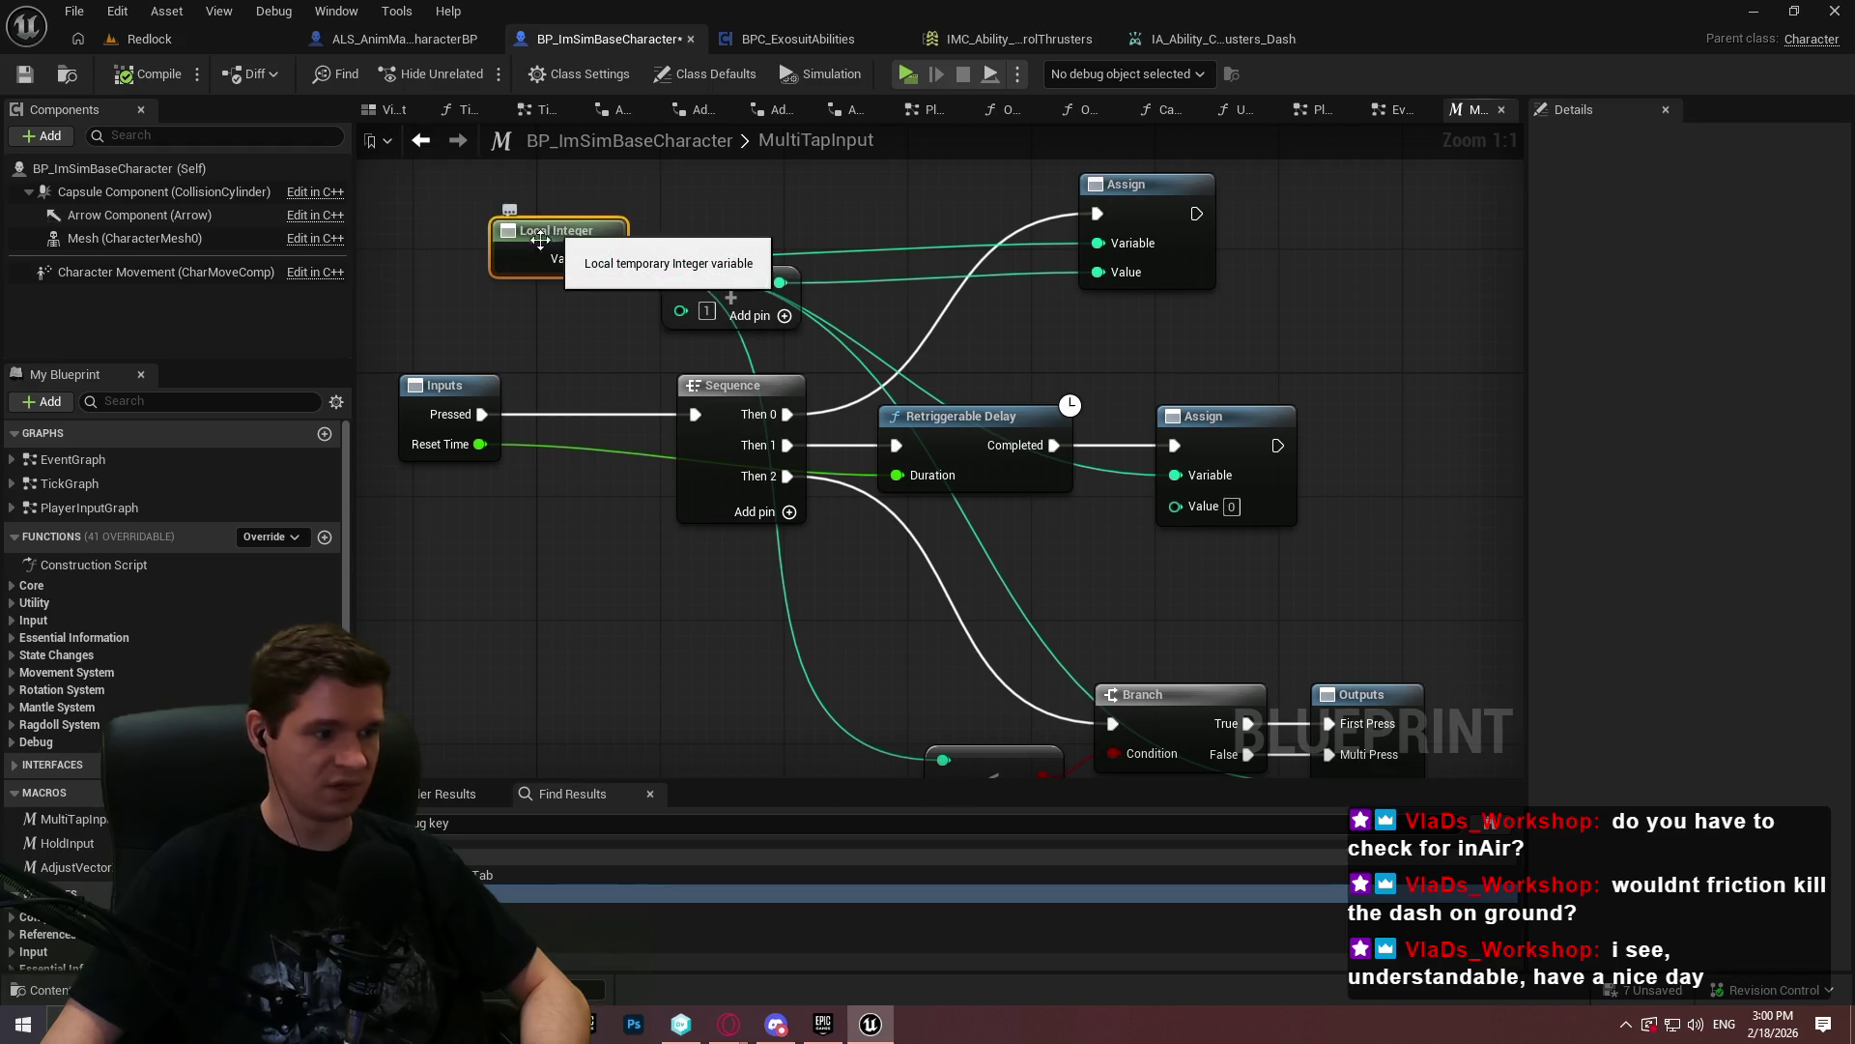
{"action": "left_click", "coordinate": [552, 228]}
{"action": "mouse_move", "coordinate": [639, 613]}
{"action": "left_mouse_down"}
{"action": "mouse_move", "coordinate": [732, 669]}
{"action": "mouse_move", "coordinate": [695, 616]}
{"action": "left_mouse_up"}
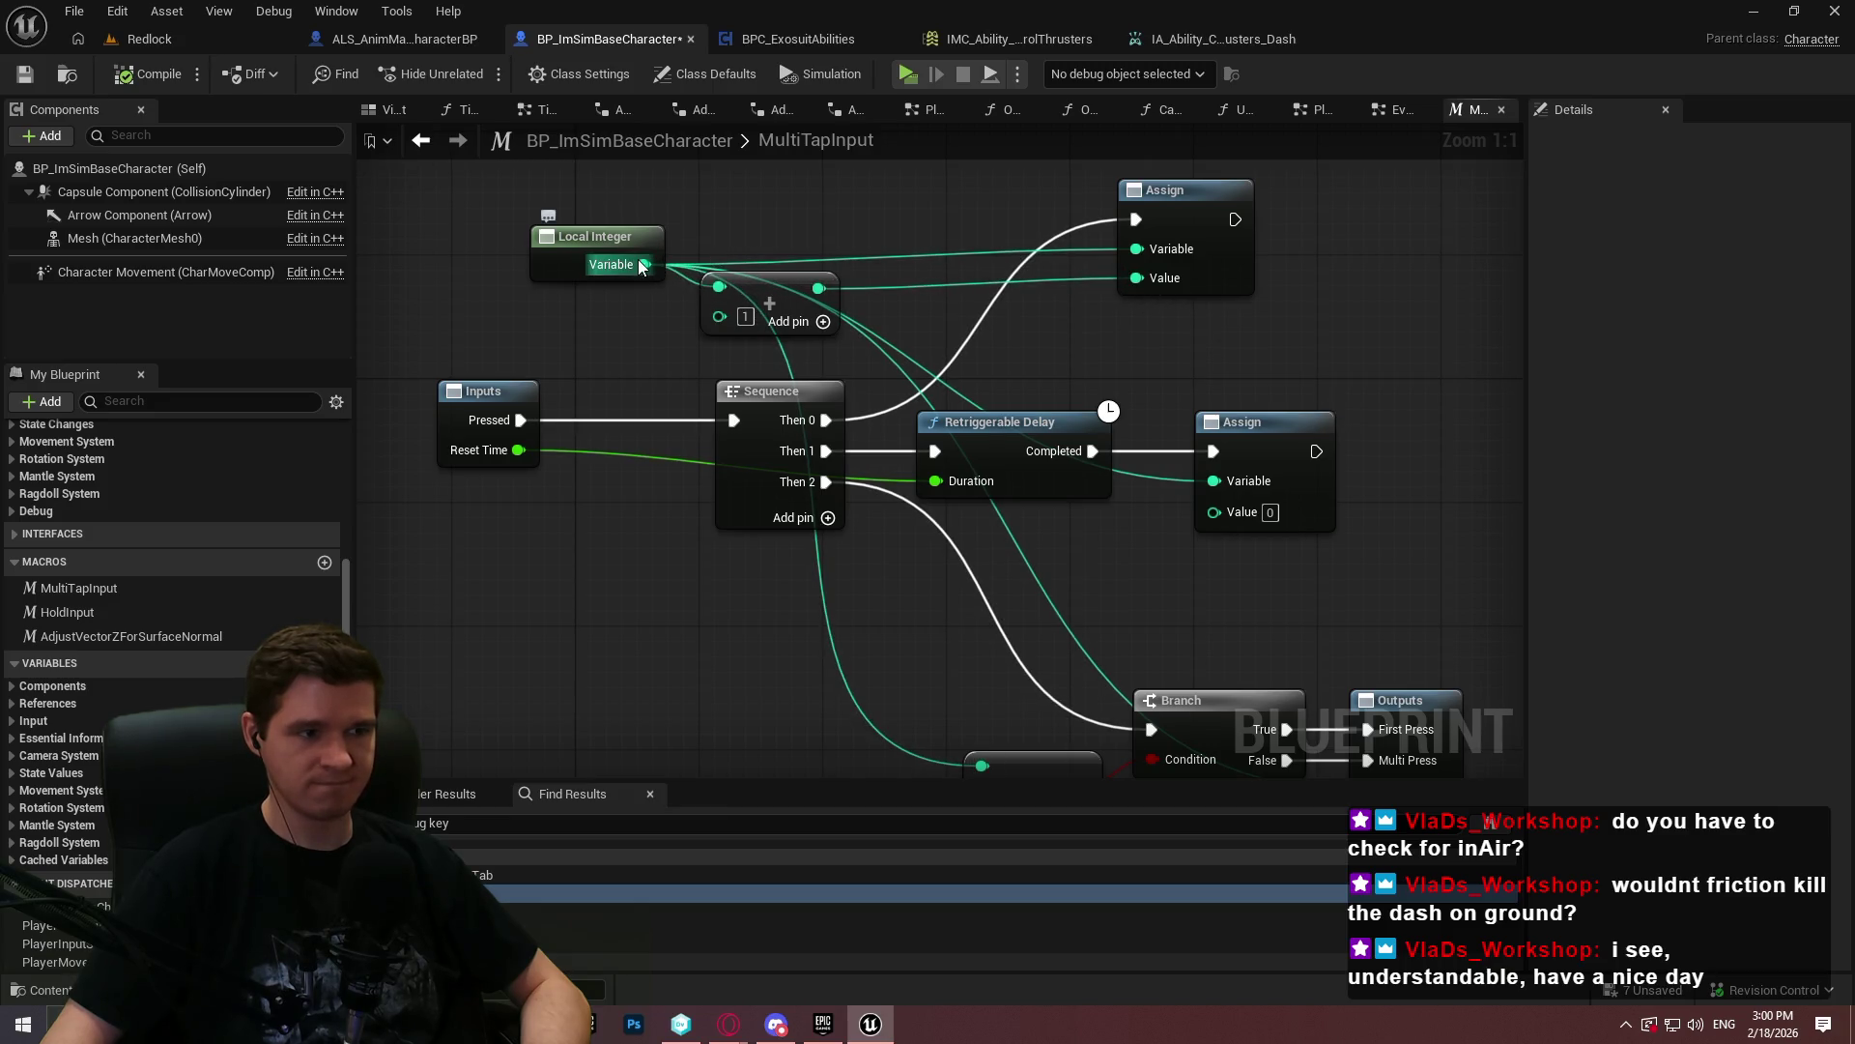
{"action": "mouse_move", "coordinate": [604, 264]}
{"action": "left_mouse_down"}
{"action": "mouse_move", "coordinate": [558, 205]}
{"action": "mouse_move", "coordinate": [580, 252]}
{"action": "left_mouse_up"}
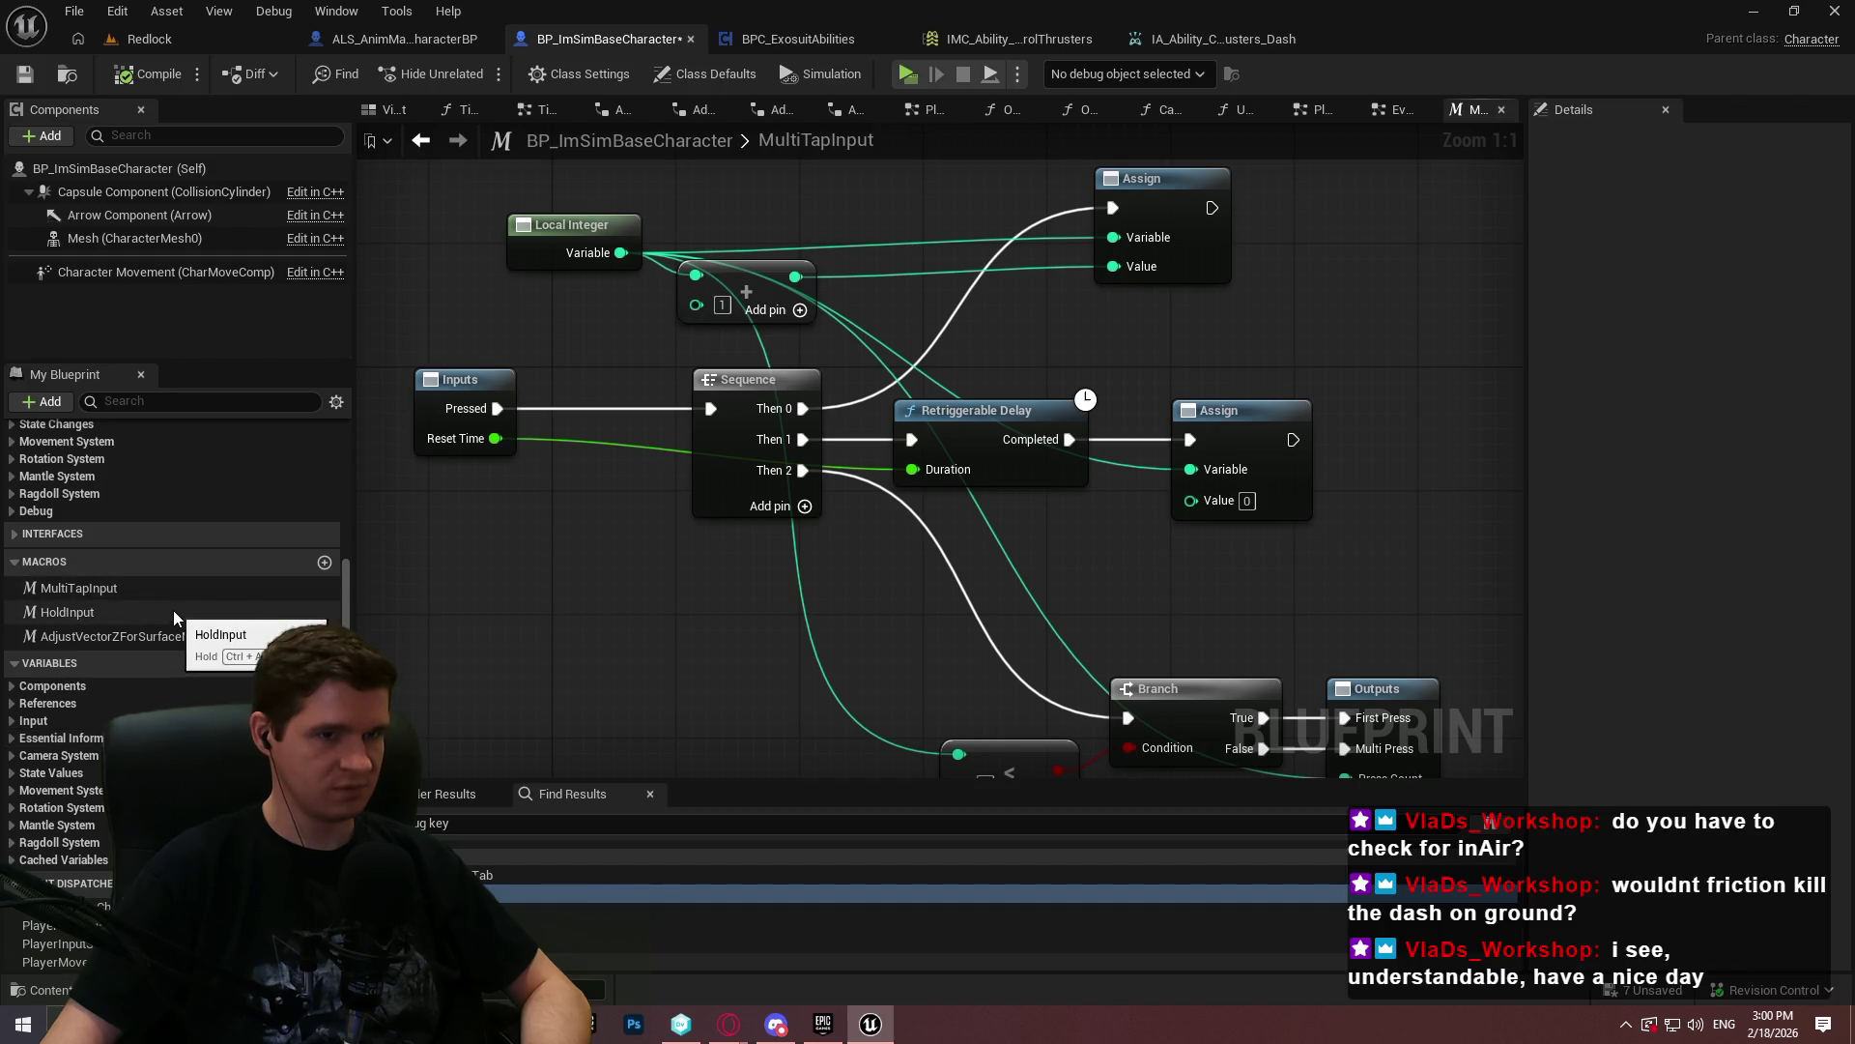
- Review the MultiTapInput macro's inputs, outputs and description, then switch to ALS_AnimMan_CharacterBP
{"action": "left_click", "coordinate": [92, 588]}
{"action": "key", "text": "ctrl+alt"}
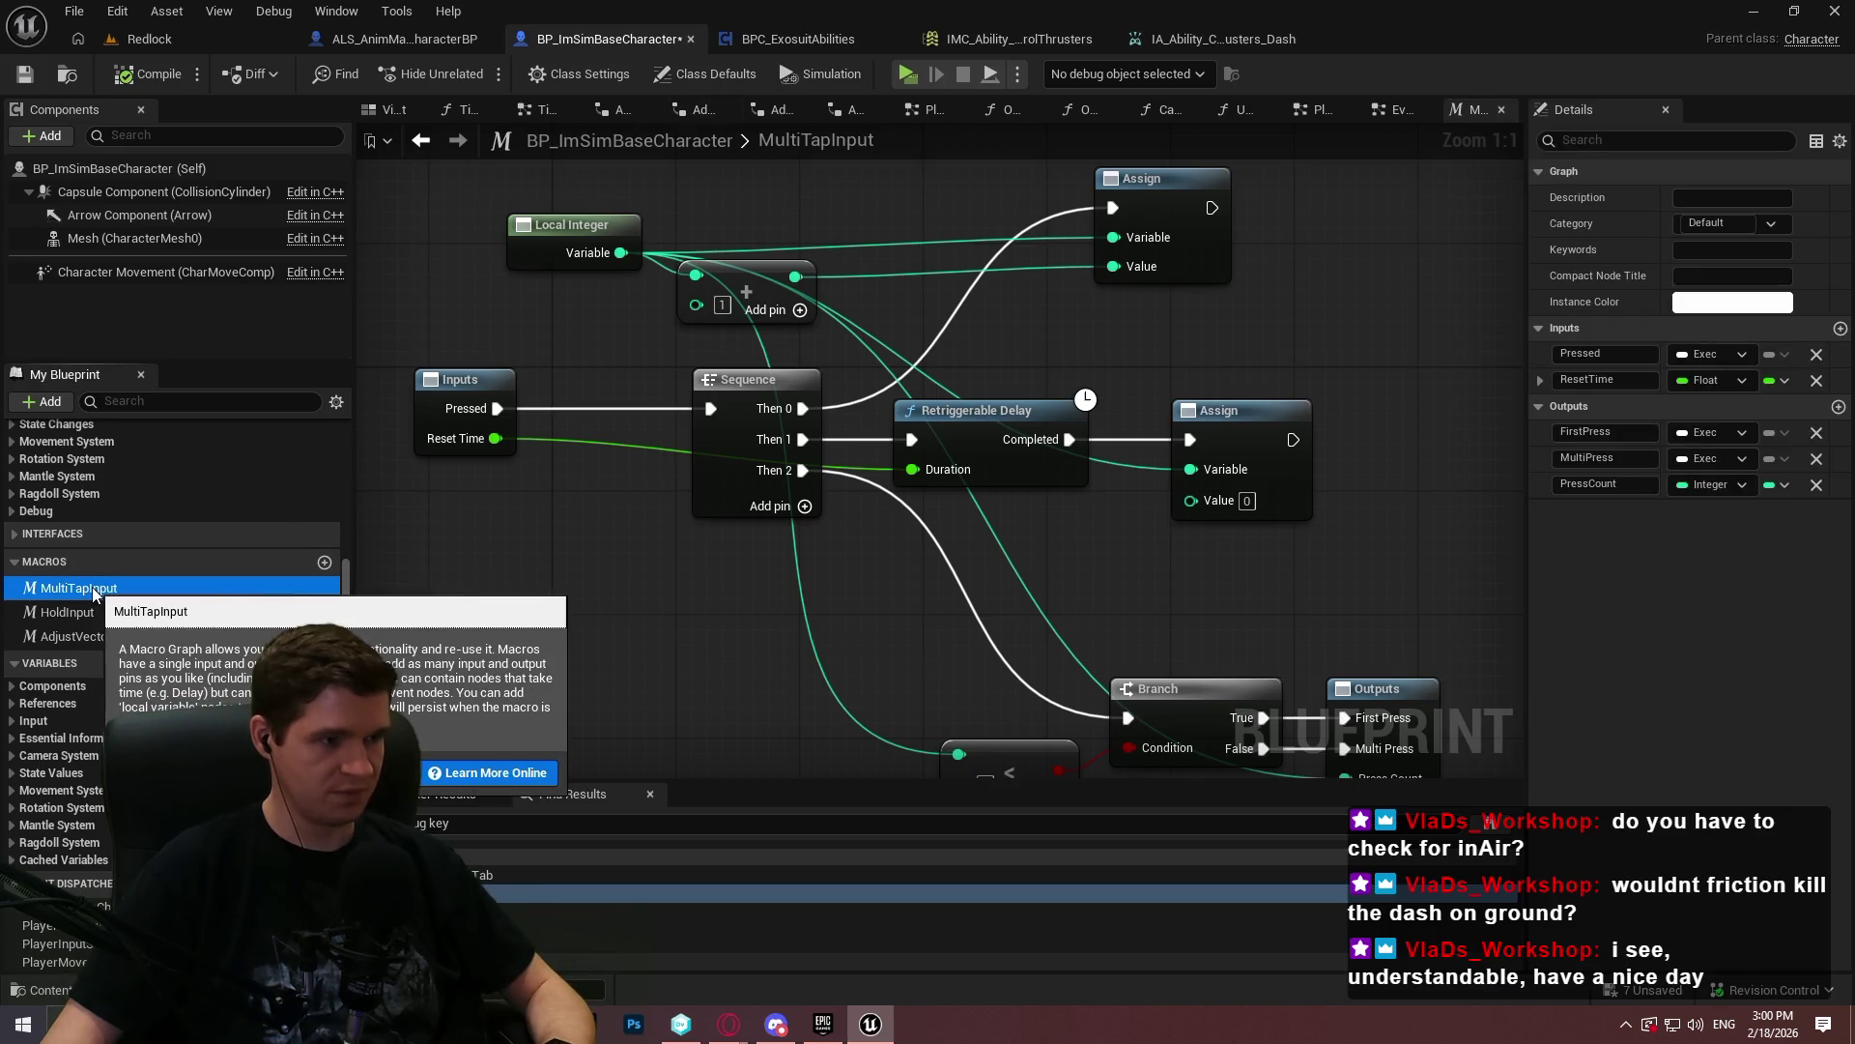
{"action": "left_click", "coordinate": [1288, 293]}
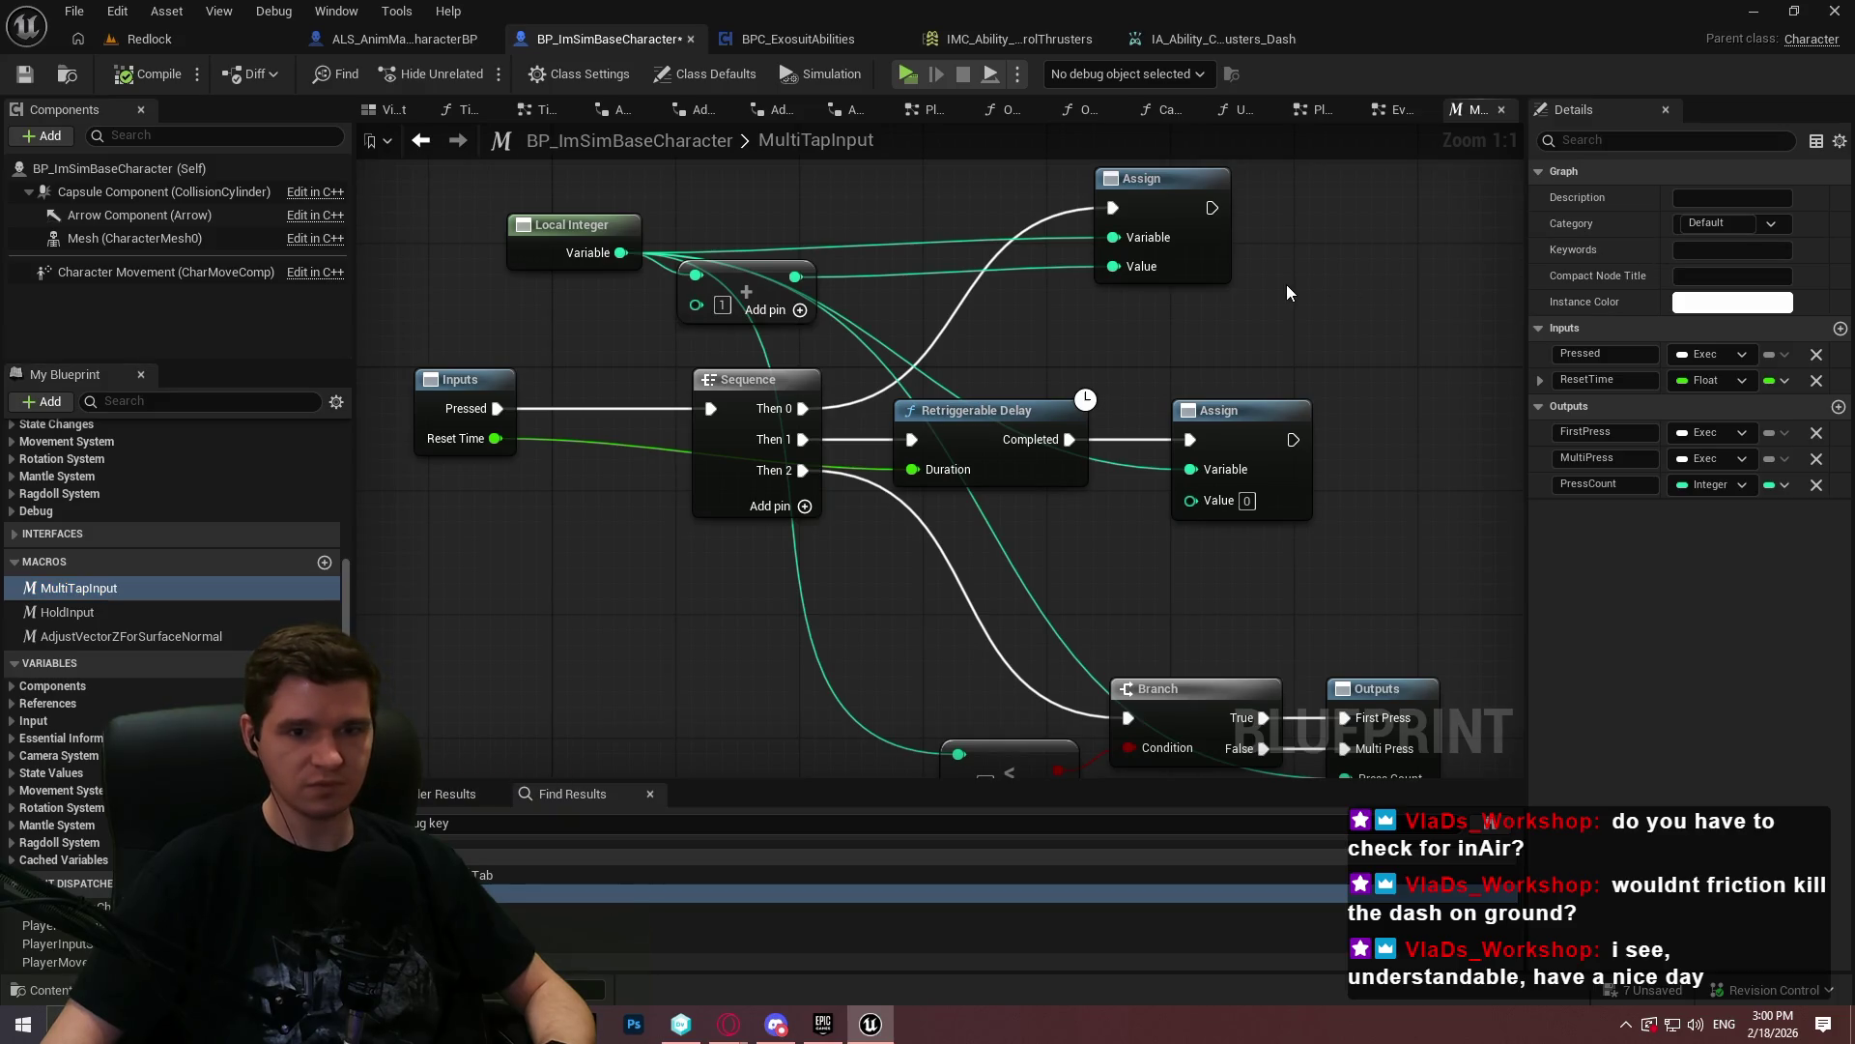
{"action": "left_click", "coordinate": [806, 45]}
{"action": "left_click", "coordinate": [421, 39]}
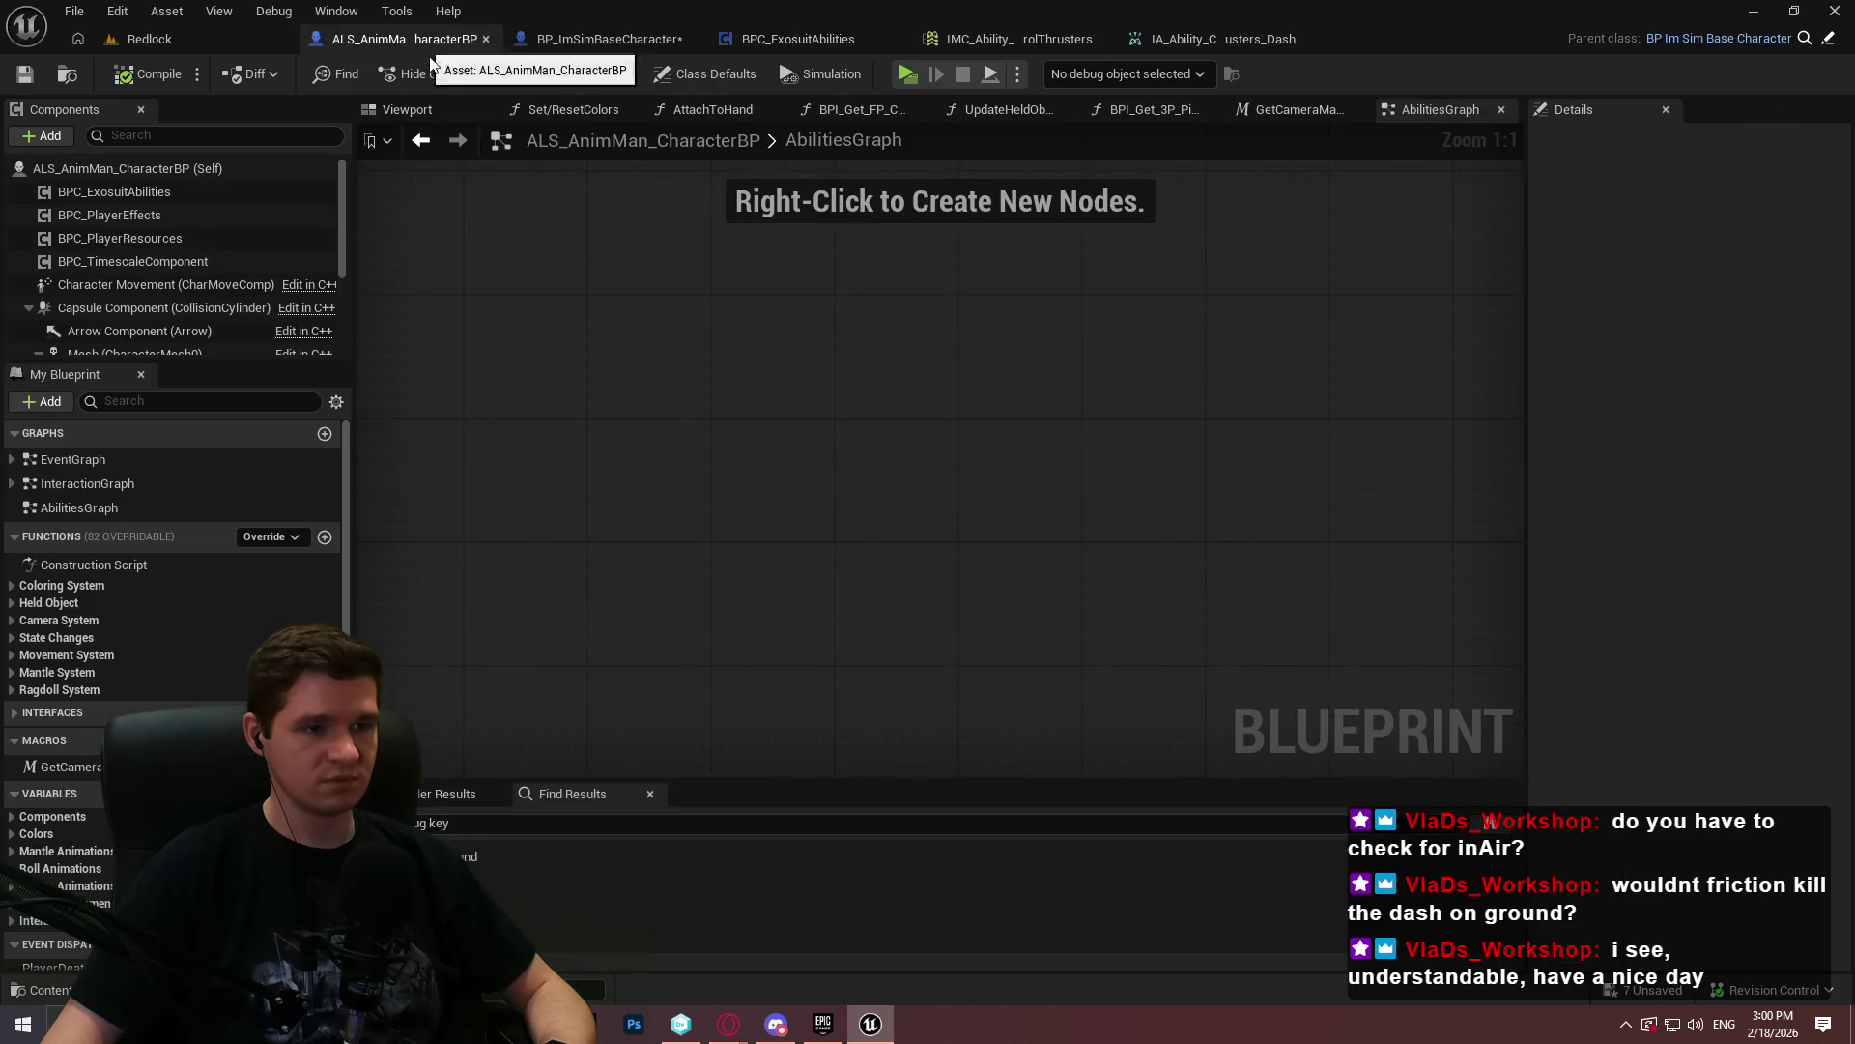
- End PerformDash's Branch False path with a Return Node
{"action": "left_click", "coordinate": [764, 39]}
{"action": "scroll", "coordinate": [1059, 328], "scroll_direction": "down", "scroll_amount": 2}
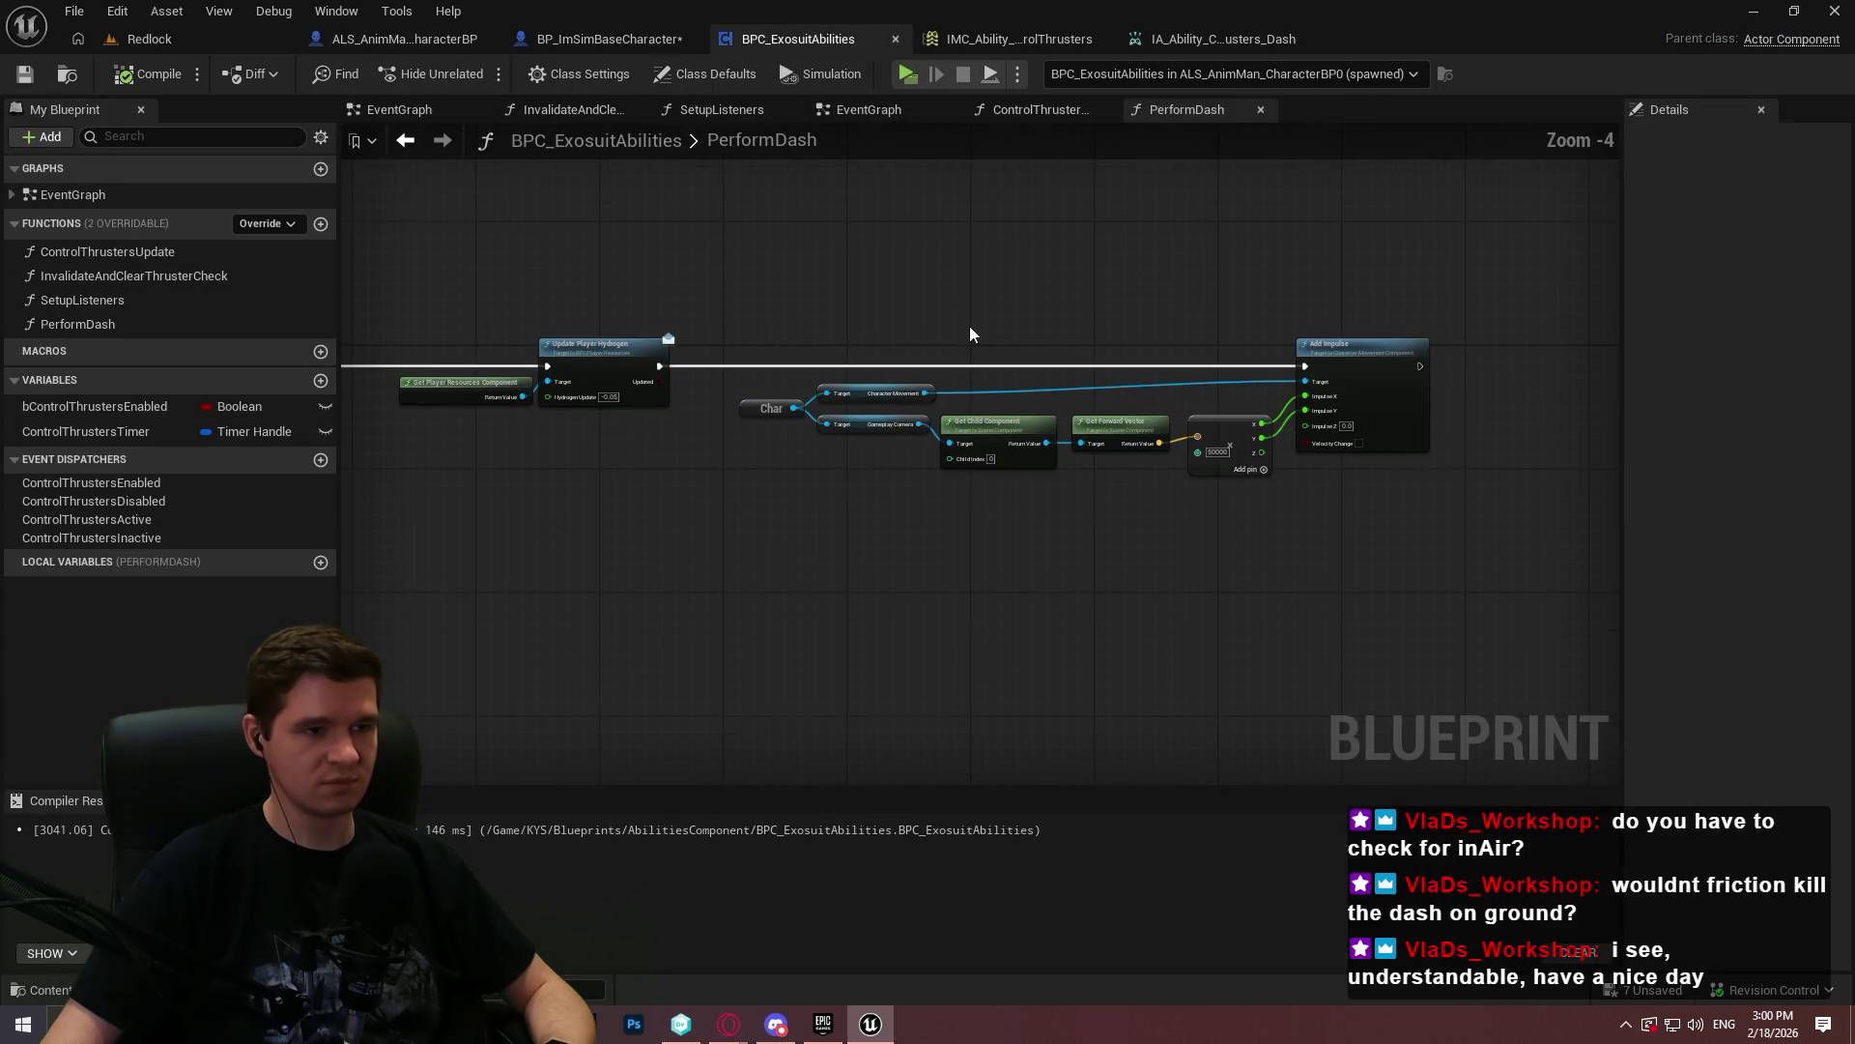
{"action": "left_click_drag", "start_coordinate": [408, 337], "coordinate": [930, 330]}
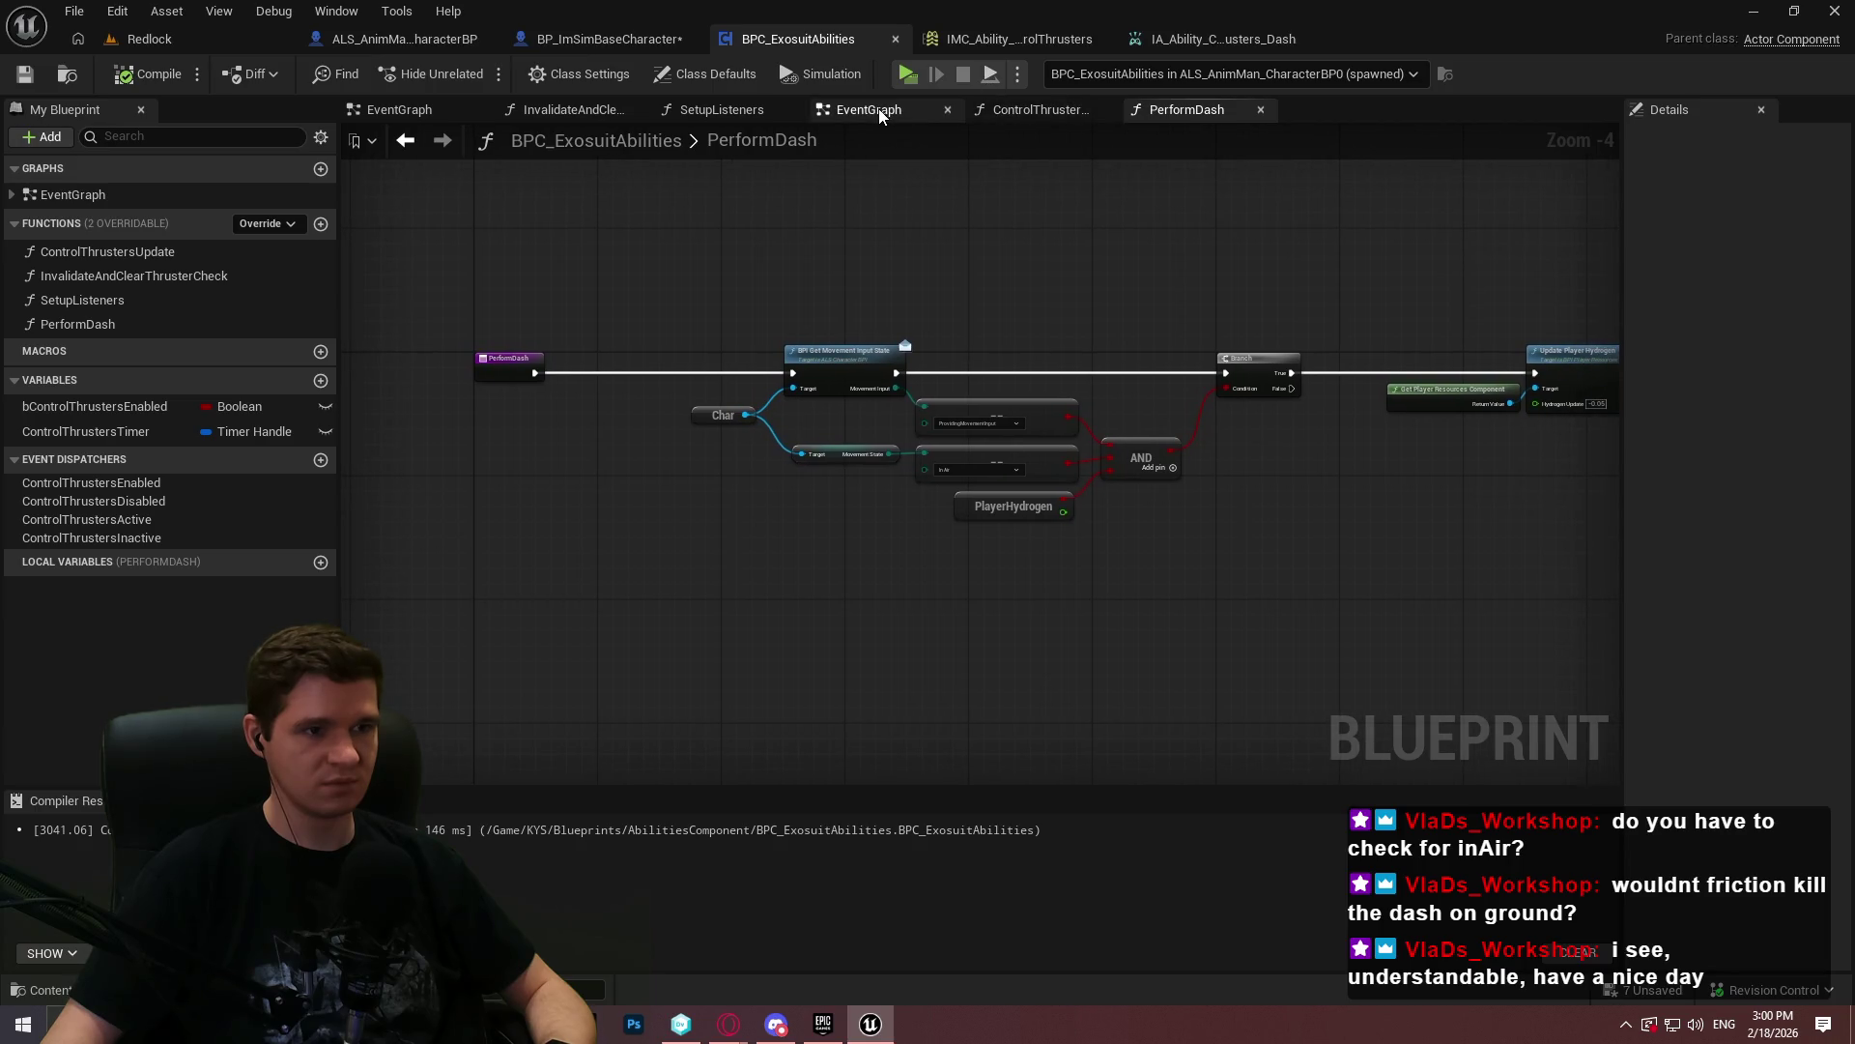
{"action": "scroll", "coordinate": [1047, 380], "scroll_direction": "up", "scroll_amount": 1}
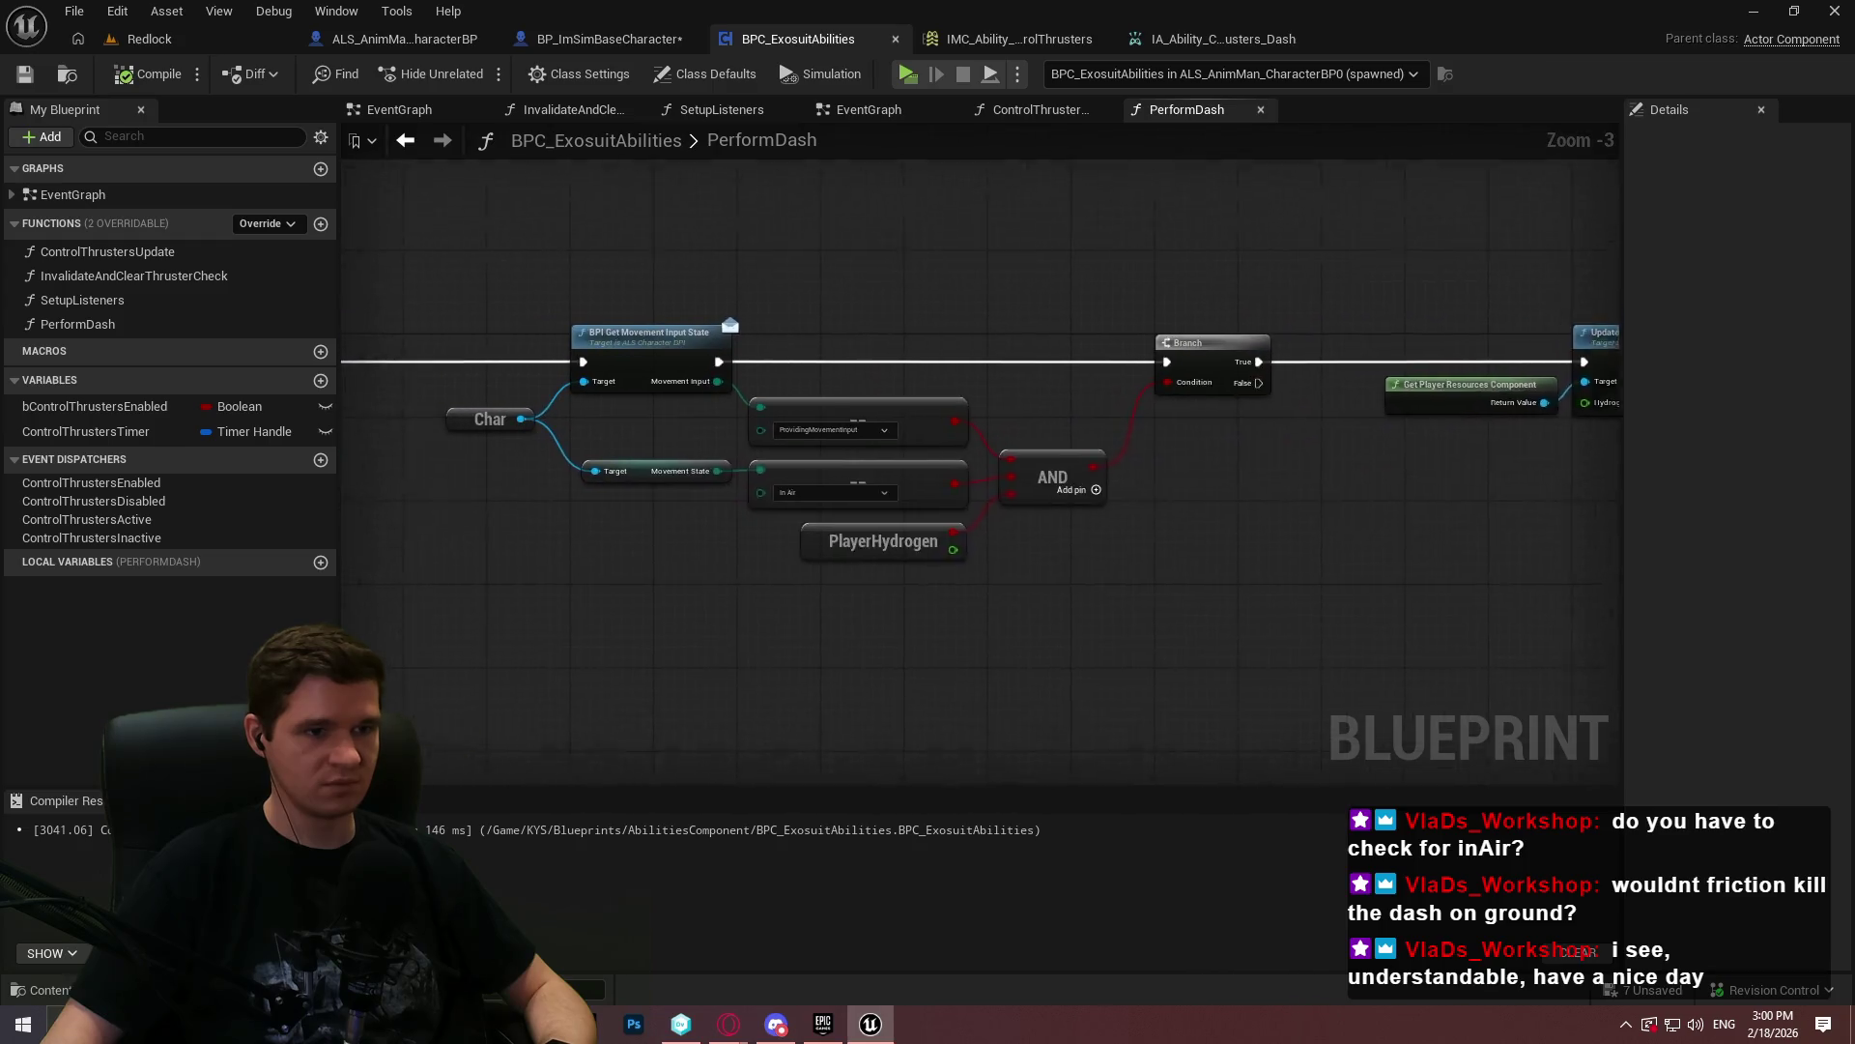
{"action": "mouse_move", "coordinate": [1509, 360]}
{"action": "left_mouse_down"}
{"action": "mouse_move", "coordinate": [1547, 362]}
{"action": "mouse_move", "coordinate": [1217, 331]}
{"action": "left_mouse_up"}
{"action": "mouse_move", "coordinate": [1065, 364]}
{"action": "left_mouse_down"}
{"action": "mouse_move", "coordinate": [1188, 510]}
{"action": "mouse_move", "coordinate": [1179, 489]}
{"action": "left_mouse_up"}
{"action": "type", "text": "return"}
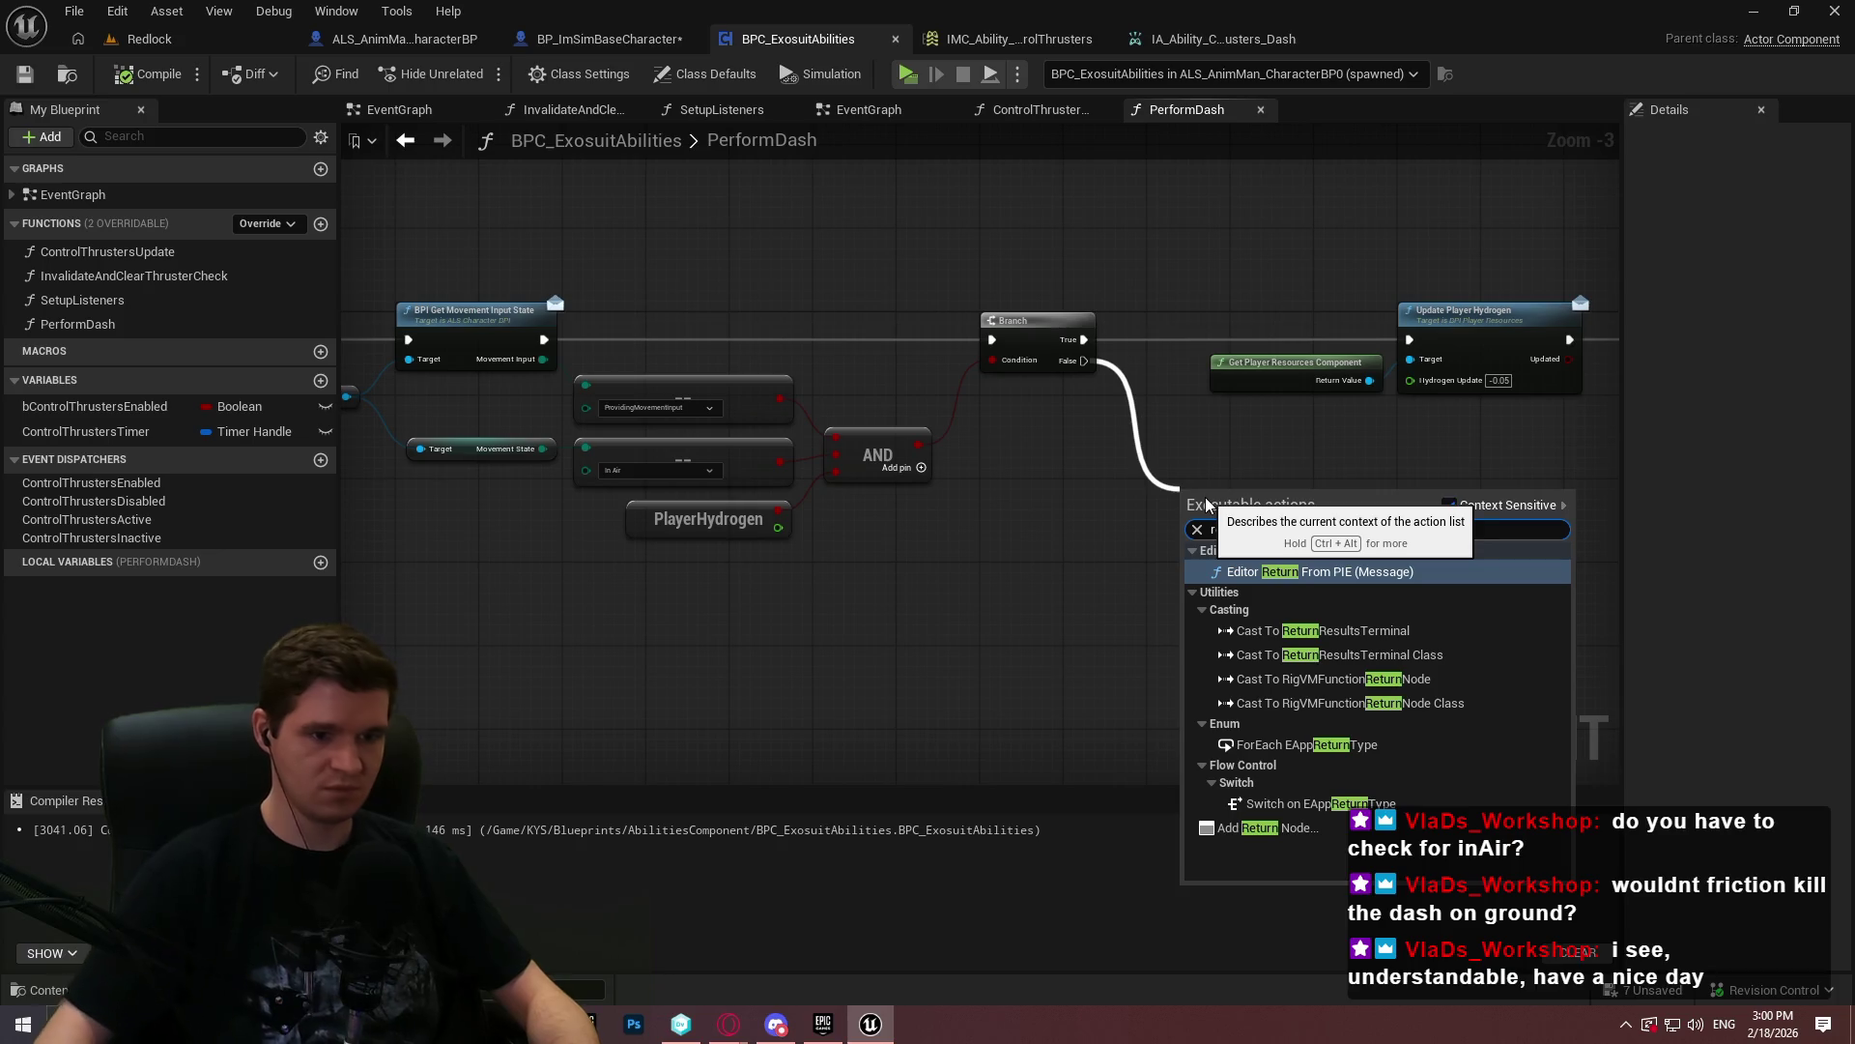
{"action": "left_click", "coordinate": [1266, 828]}
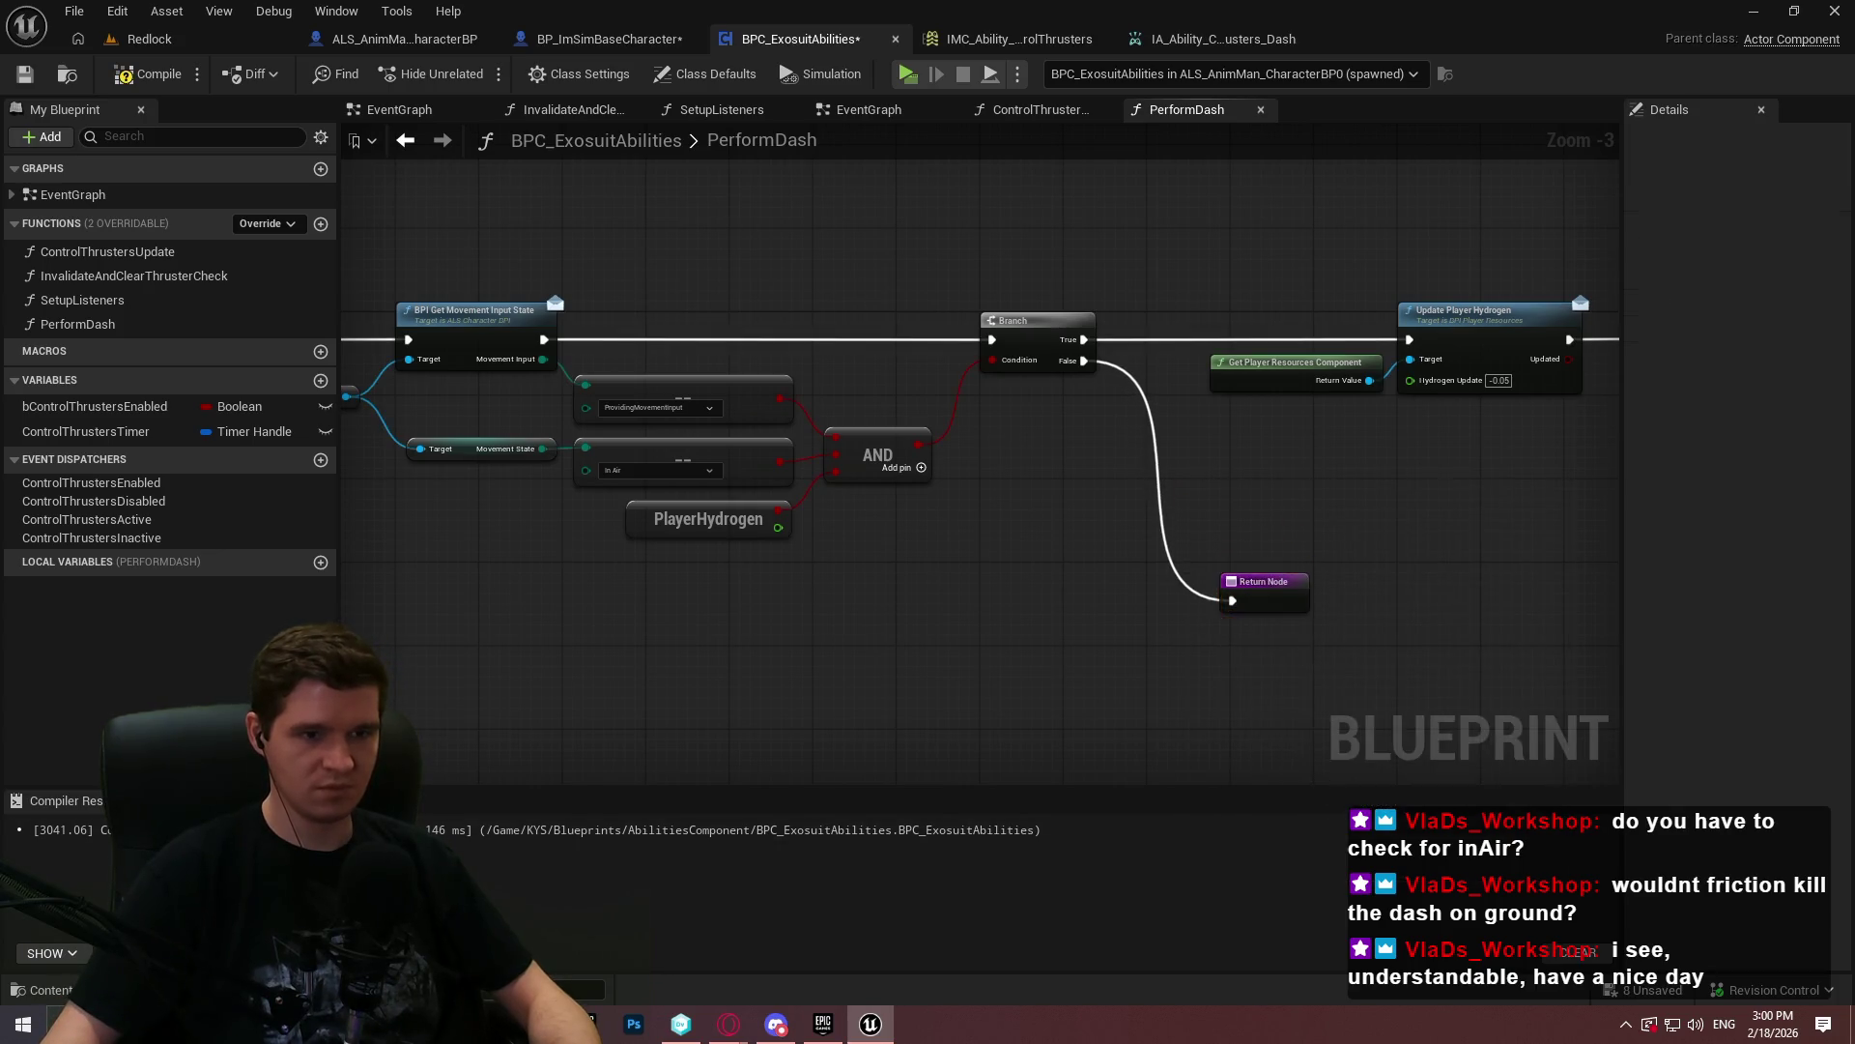
- Add a Return Node after Add Impulse and compile the blueprint
{"action": "left_click_drag", "start_coordinate": [1395, 474], "coordinate": [1403, 417]}
{"action": "left_click_drag", "start_coordinate": [1196, 312], "coordinate": [1261, 310]}
{"action": "type", "text": "return"}
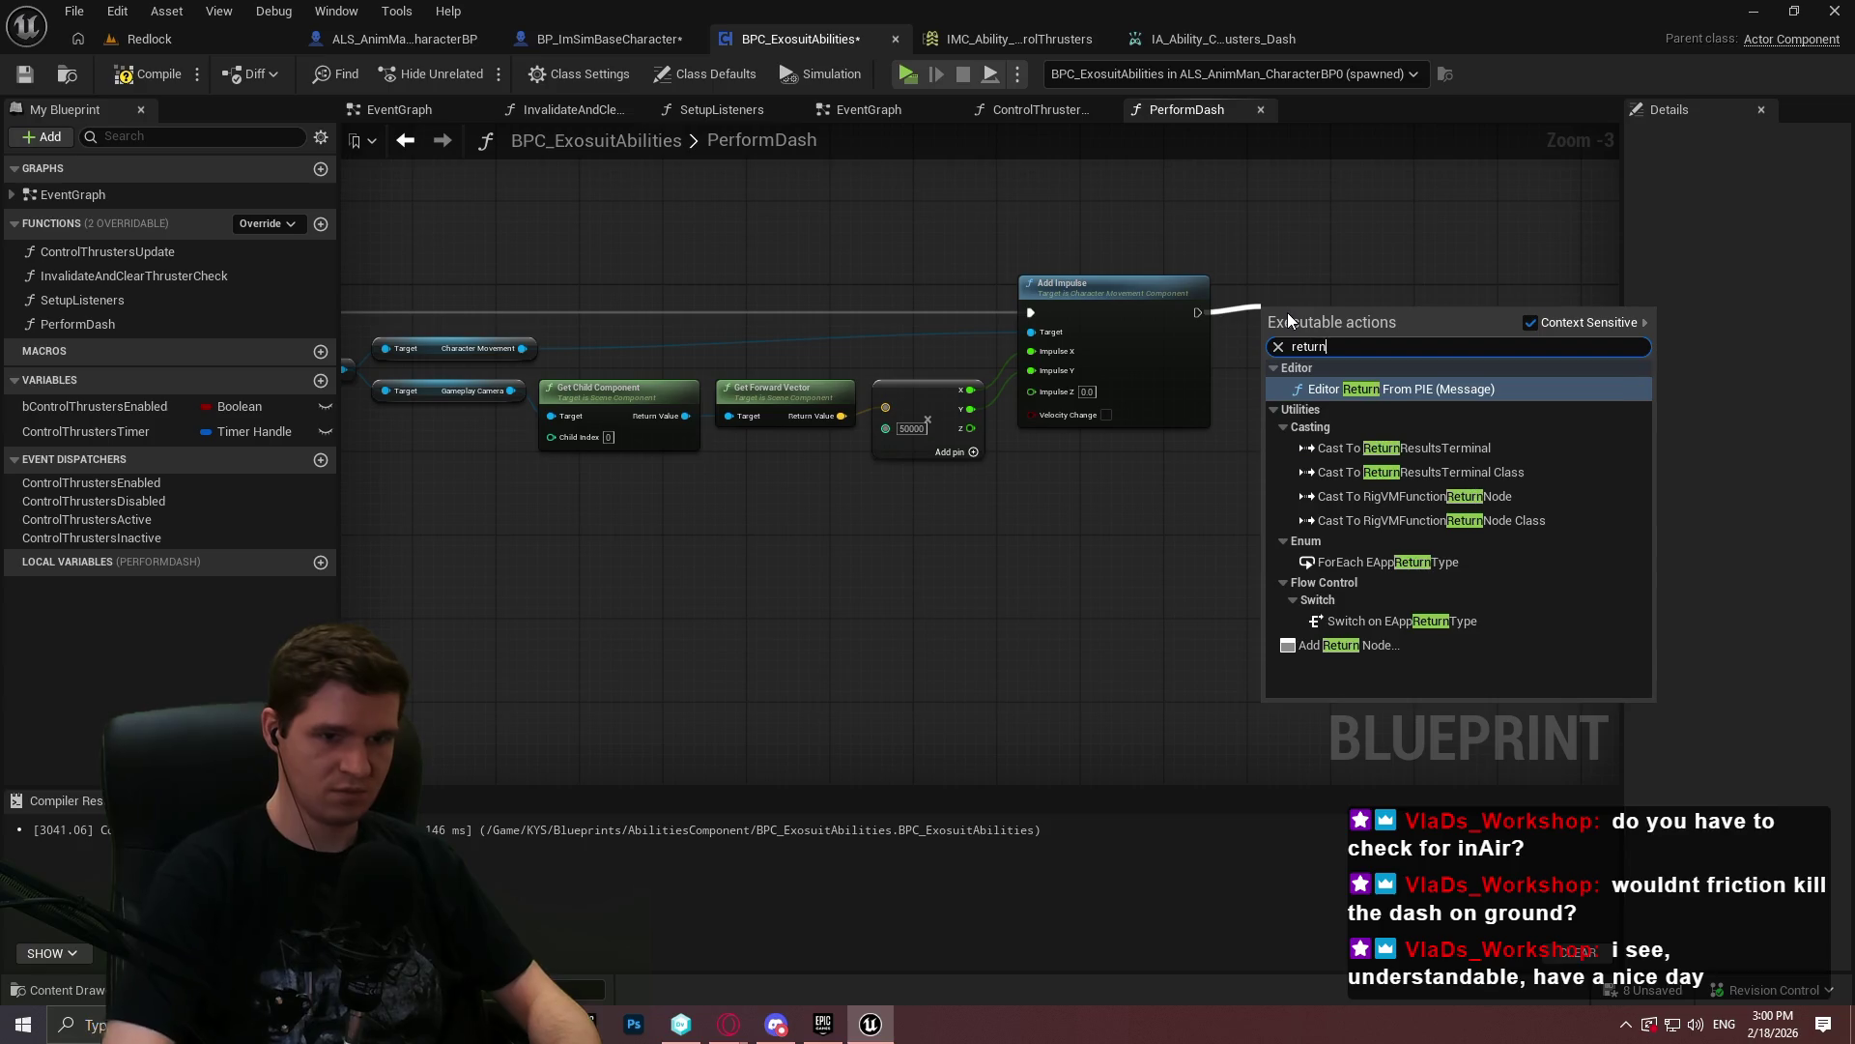
{"action": "left_click", "coordinate": [1412, 653]}
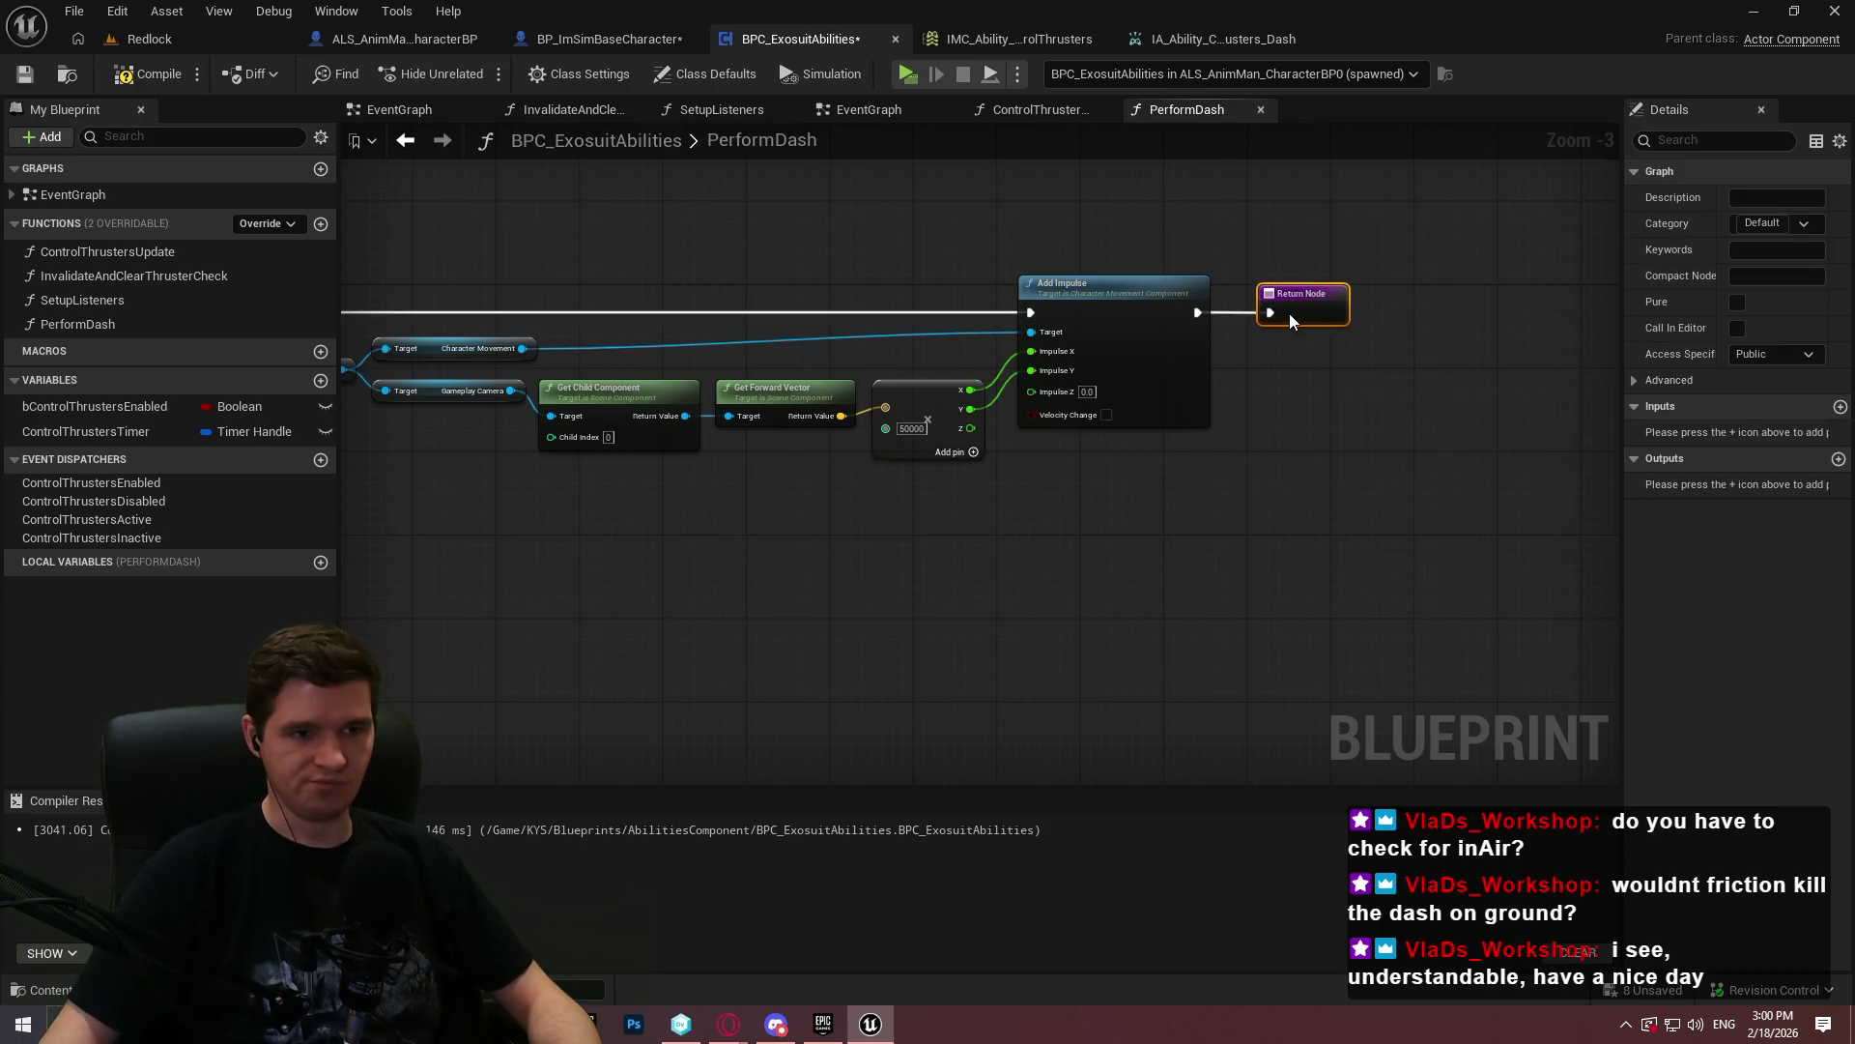
{"action": "left_click_drag", "start_coordinate": [1118, 541], "coordinate": [1418, 518]}
{"action": "left_click", "coordinate": [148, 73]}
{"action": "left_click", "coordinate": [881, 510]}
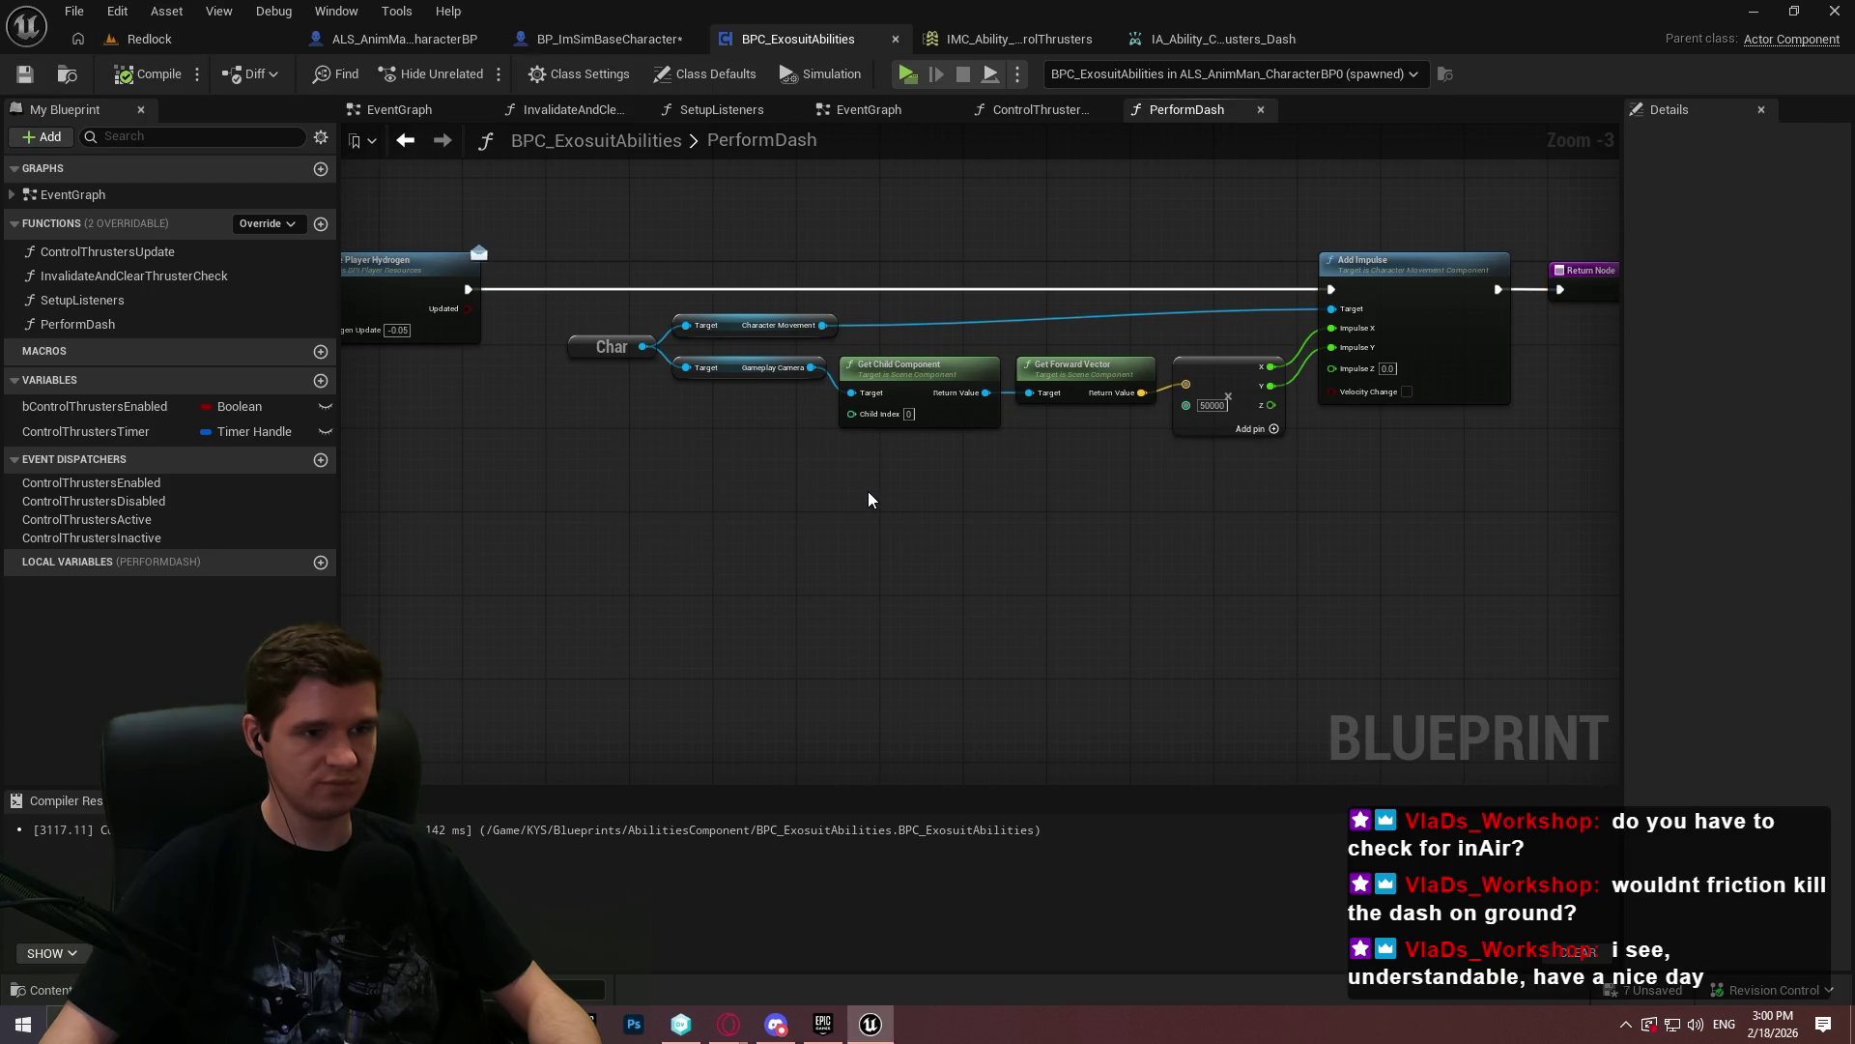
{"action": "left_click_drag", "start_coordinate": [1333, 445], "coordinate": [564, 219]}
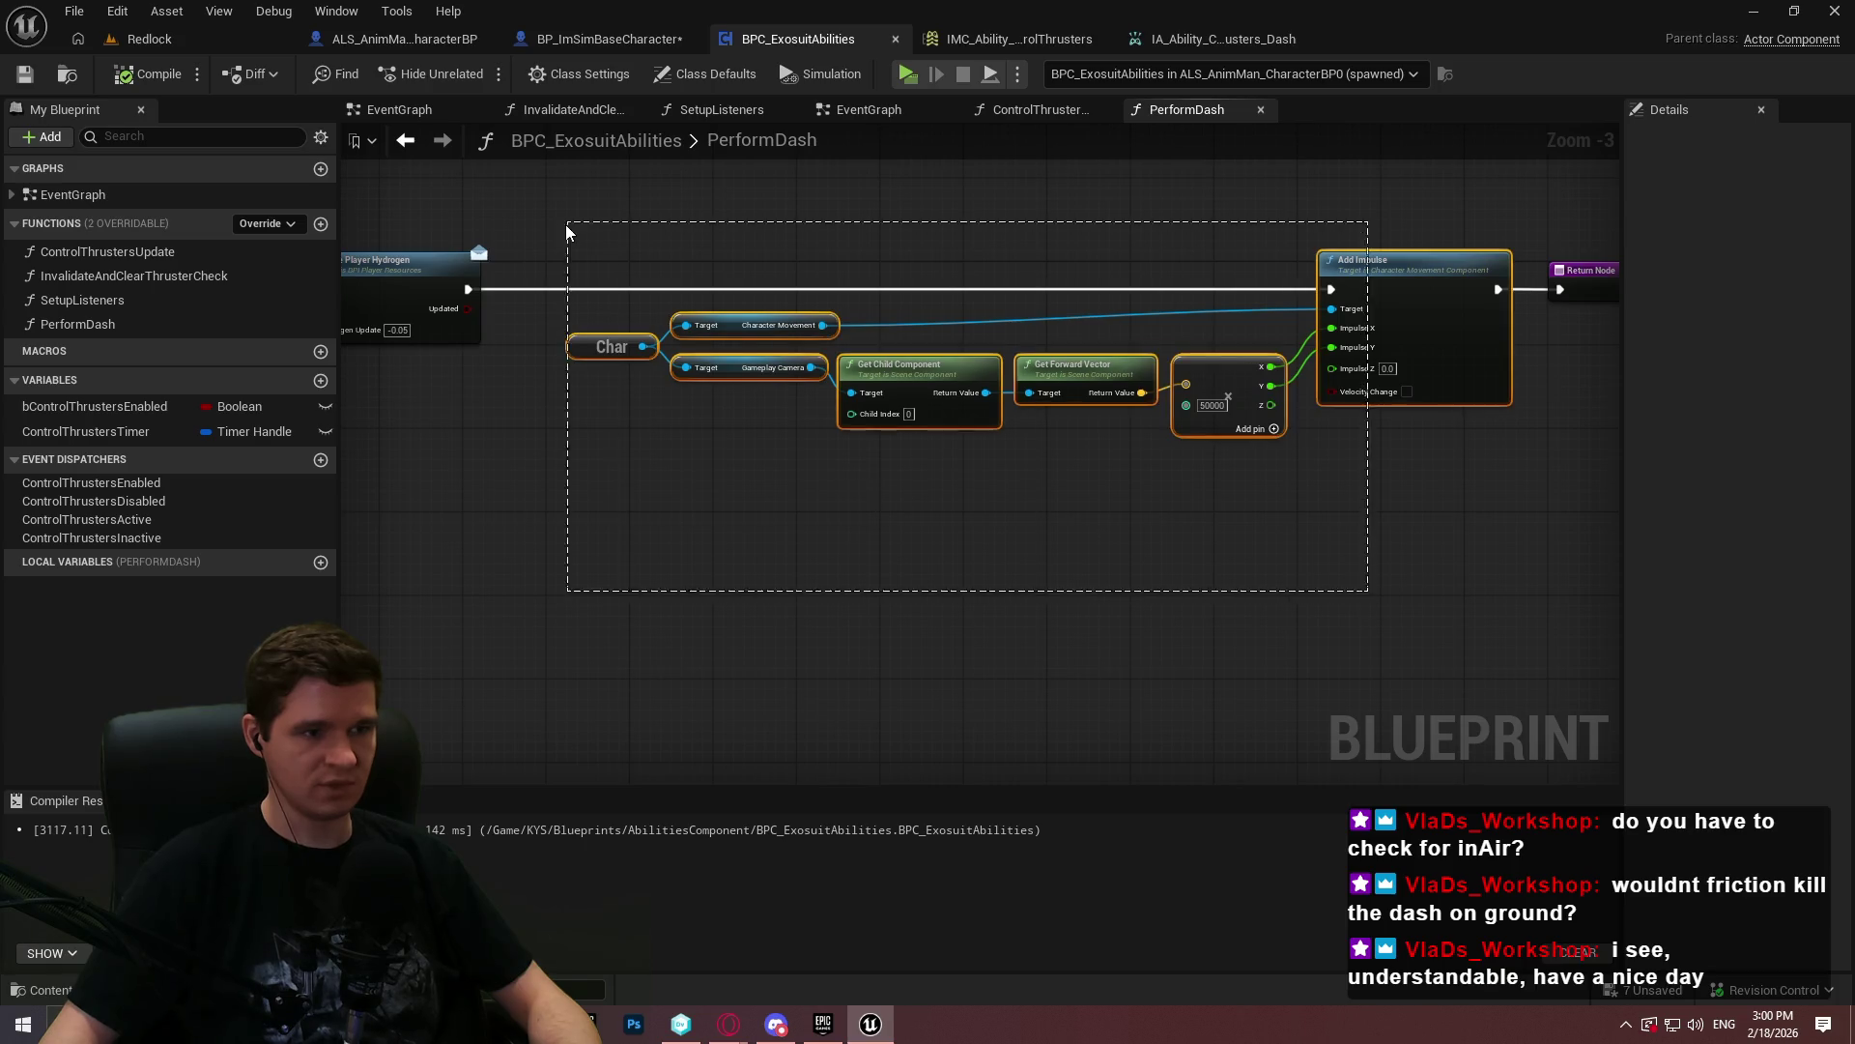
{"action": "left_click_drag", "start_coordinate": [899, 526], "coordinate": [1745, 597]}
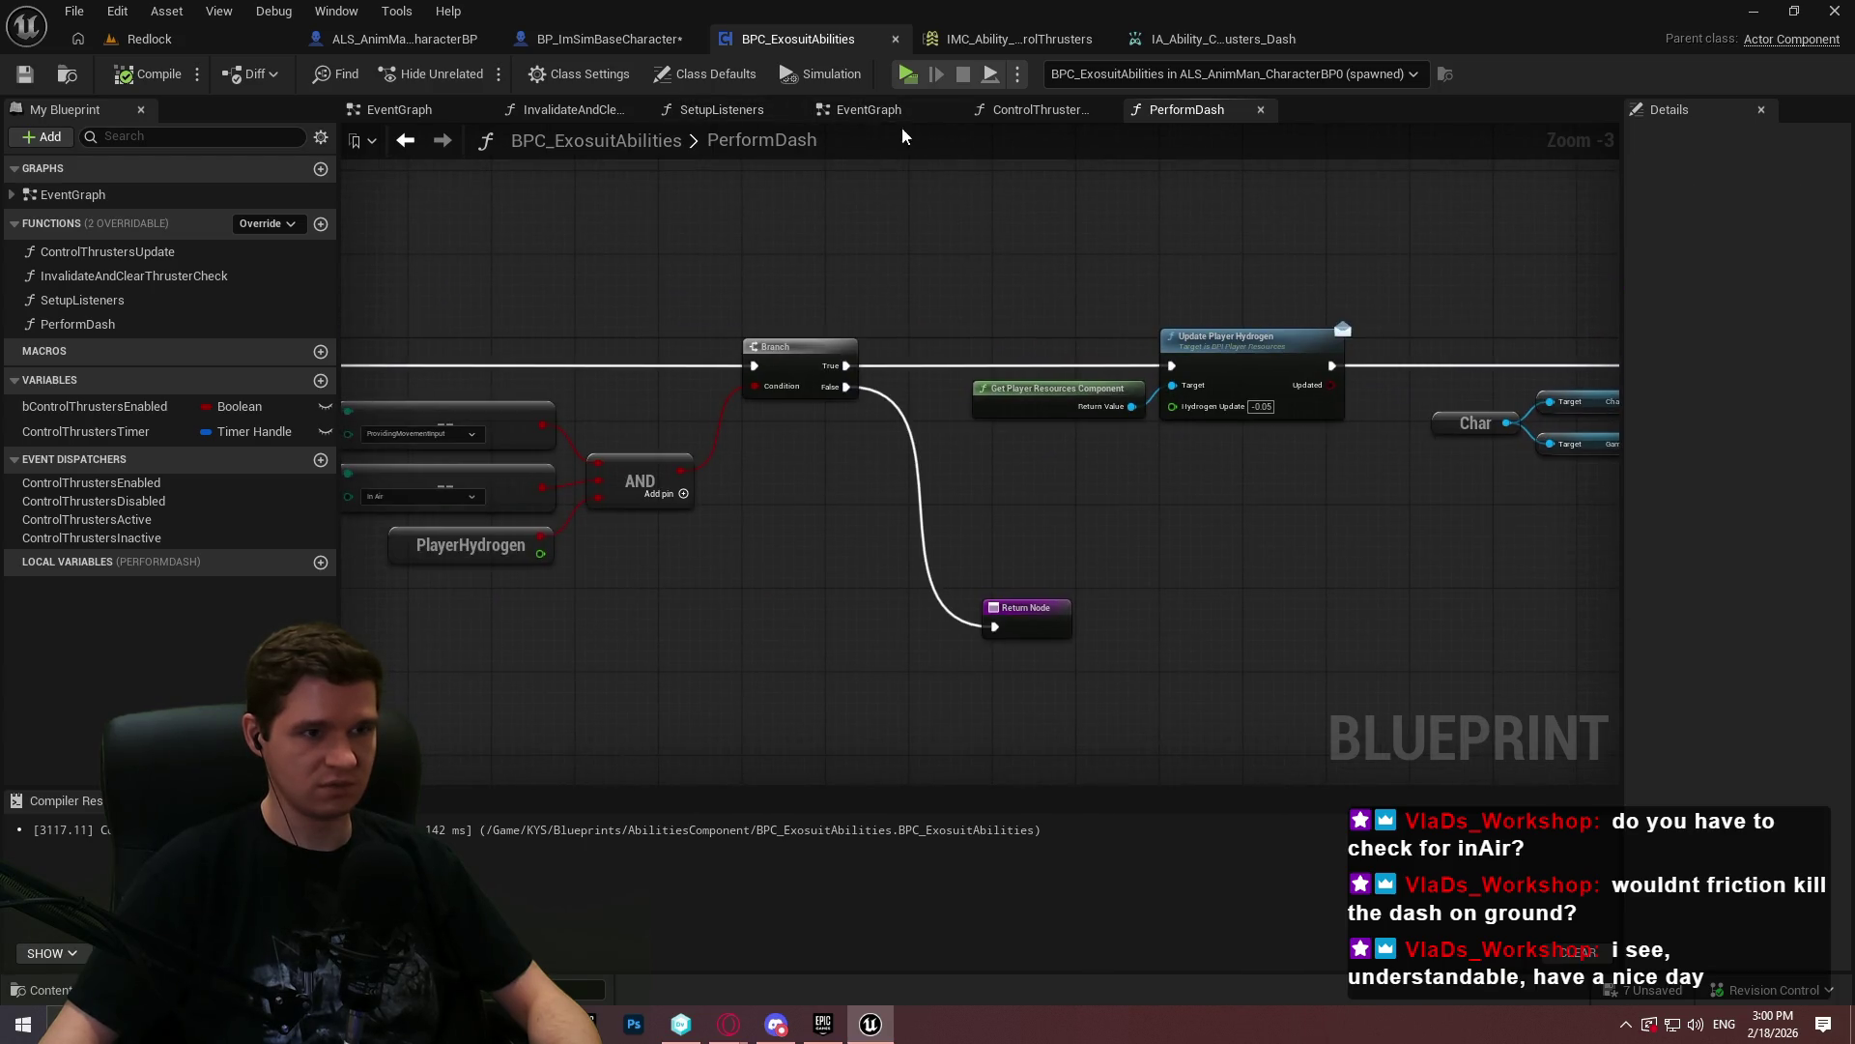
{"action": "left_click", "coordinate": [913, 111]}
- Call Perform Dash from the dash input's Started event and add a DashPerformed event dispatcher
{"action": "left_click_drag", "start_coordinate": [77, 324], "coordinate": [1176, 638]}
{"action": "left_click_drag", "start_coordinate": [1062, 654], "coordinate": [424, 327]}
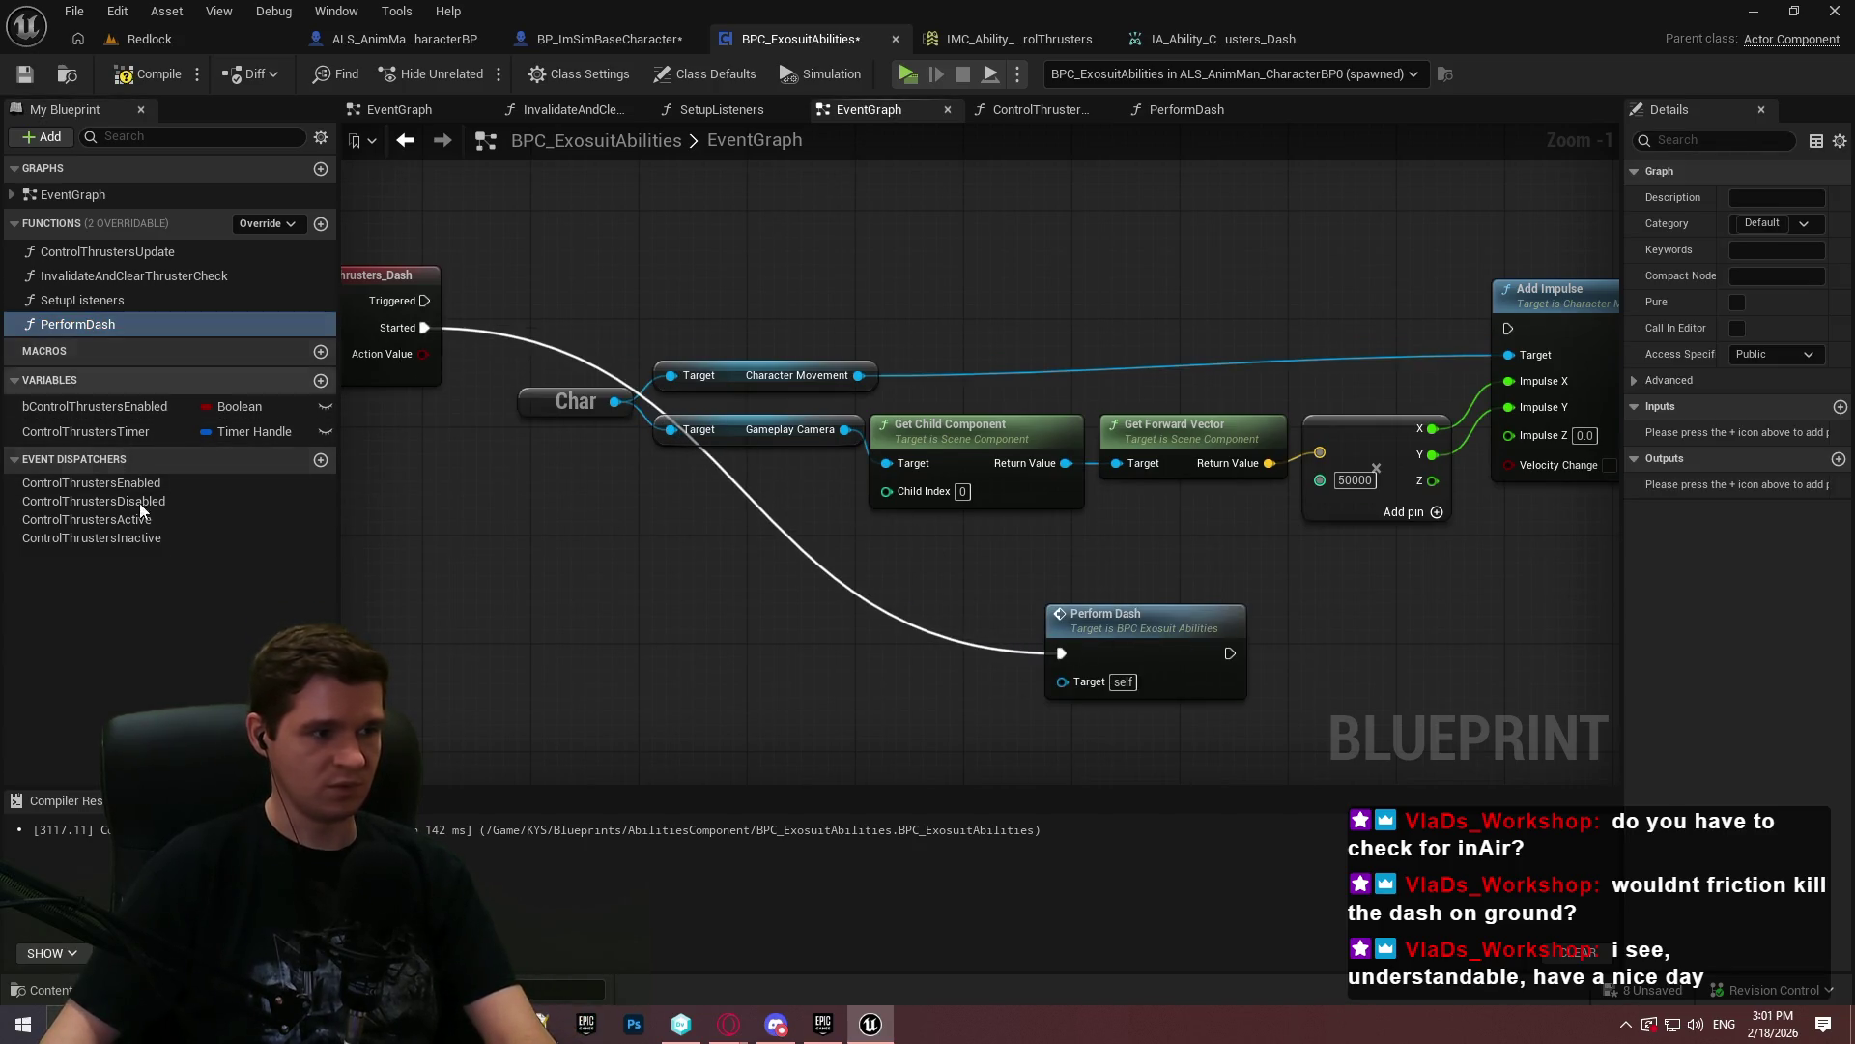
{"action": "left_click", "coordinate": [321, 460]}
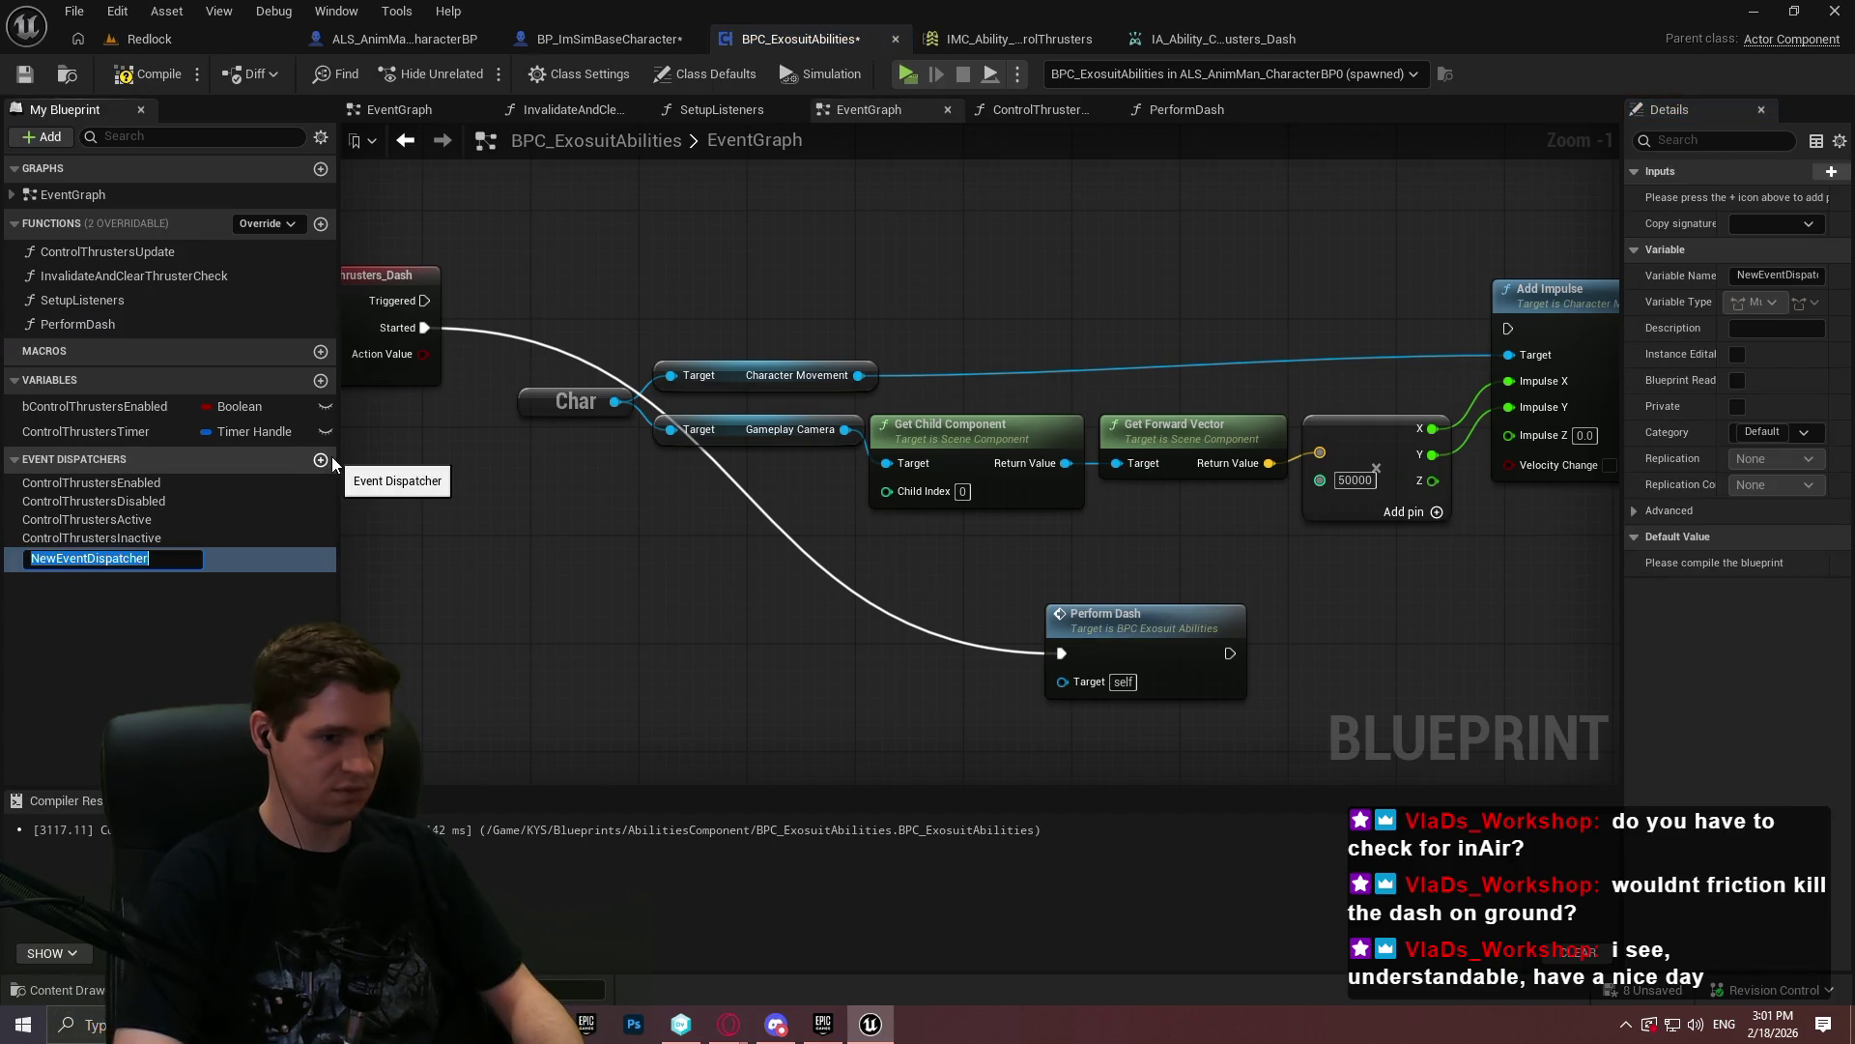
{"action": "type", "text": "DashP"}
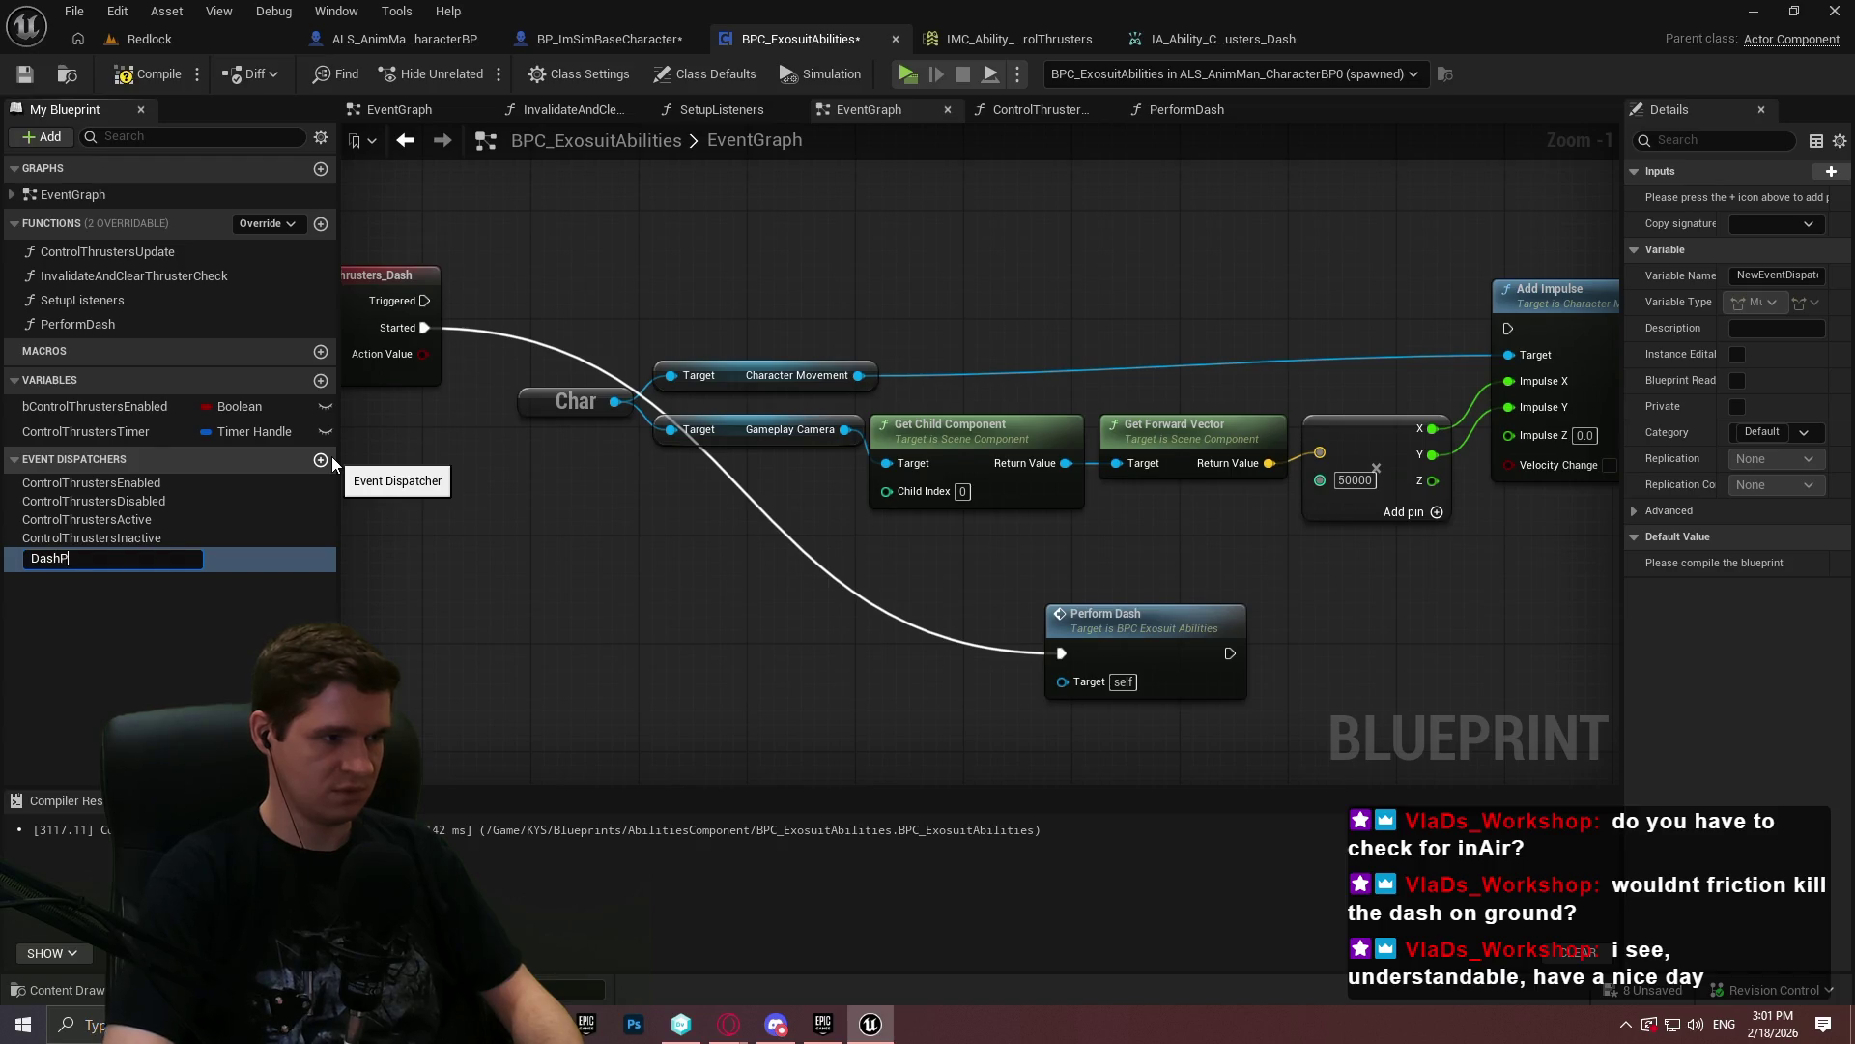
{"action": "type", "text": "erformed"}
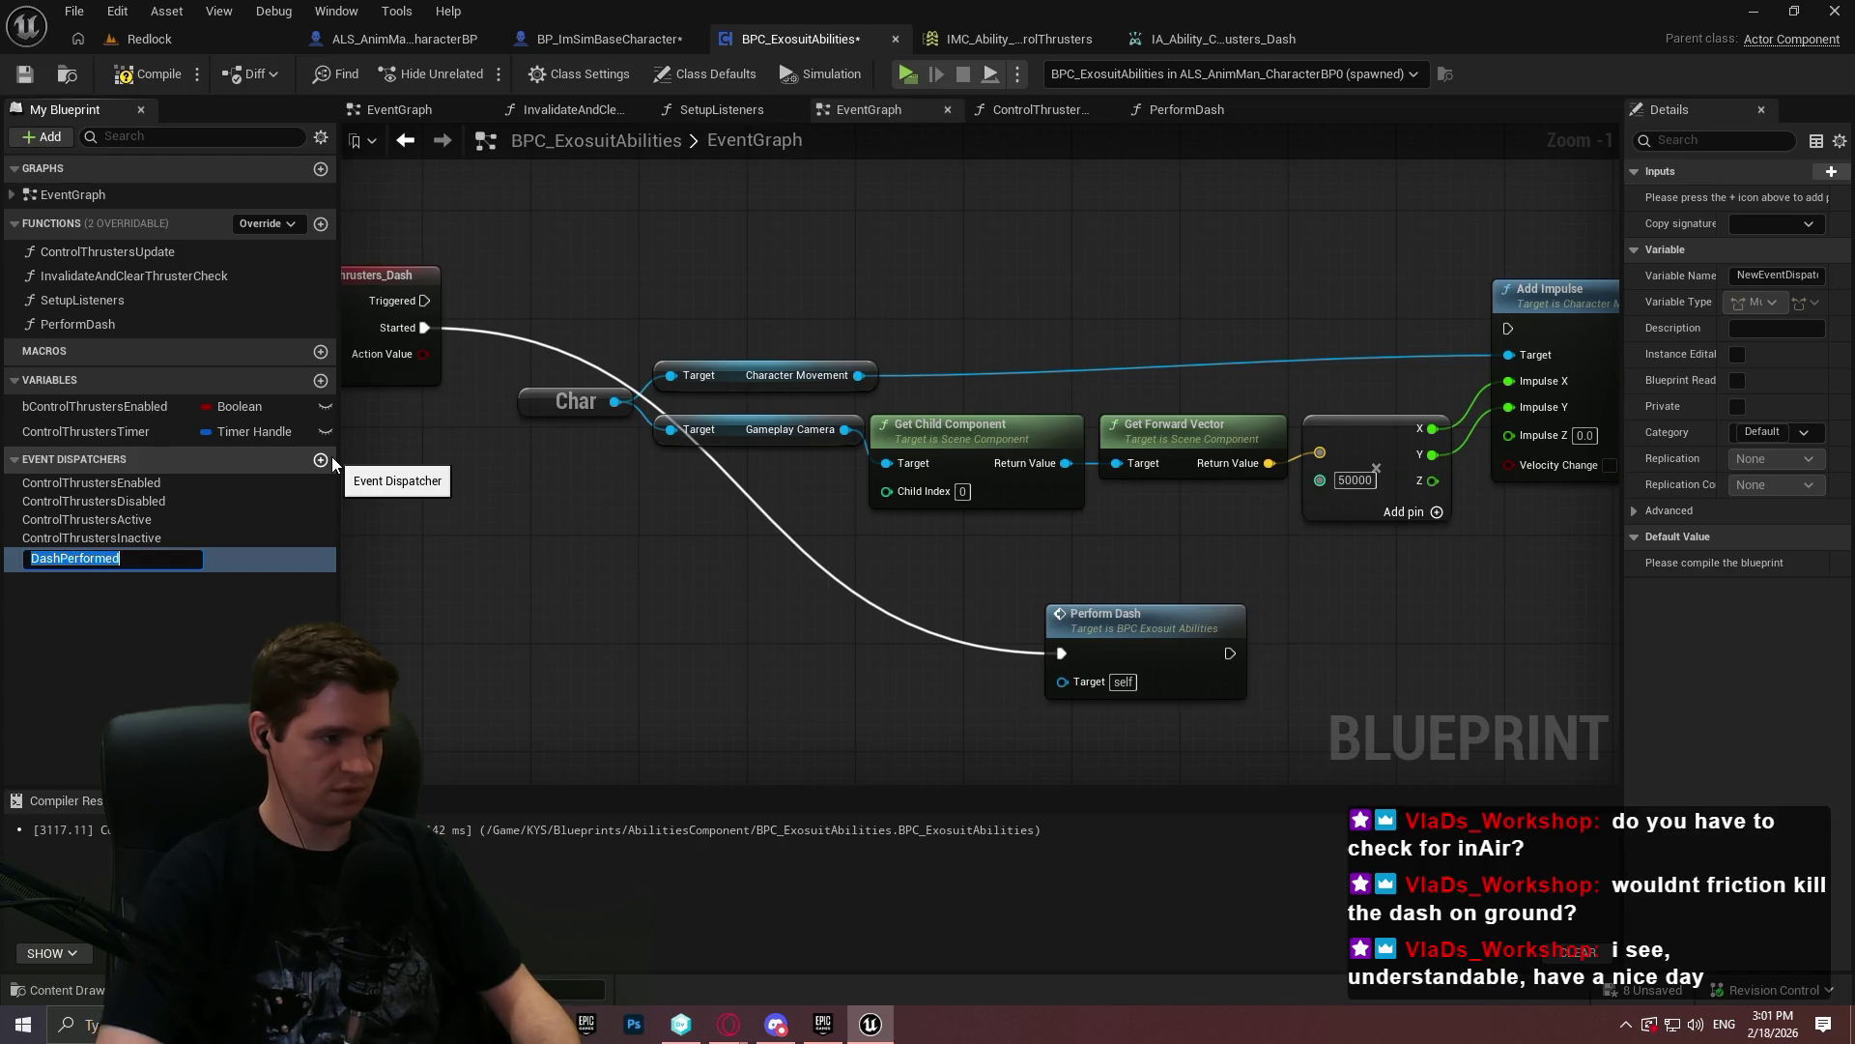
{"action": "key", "text": "Return"}
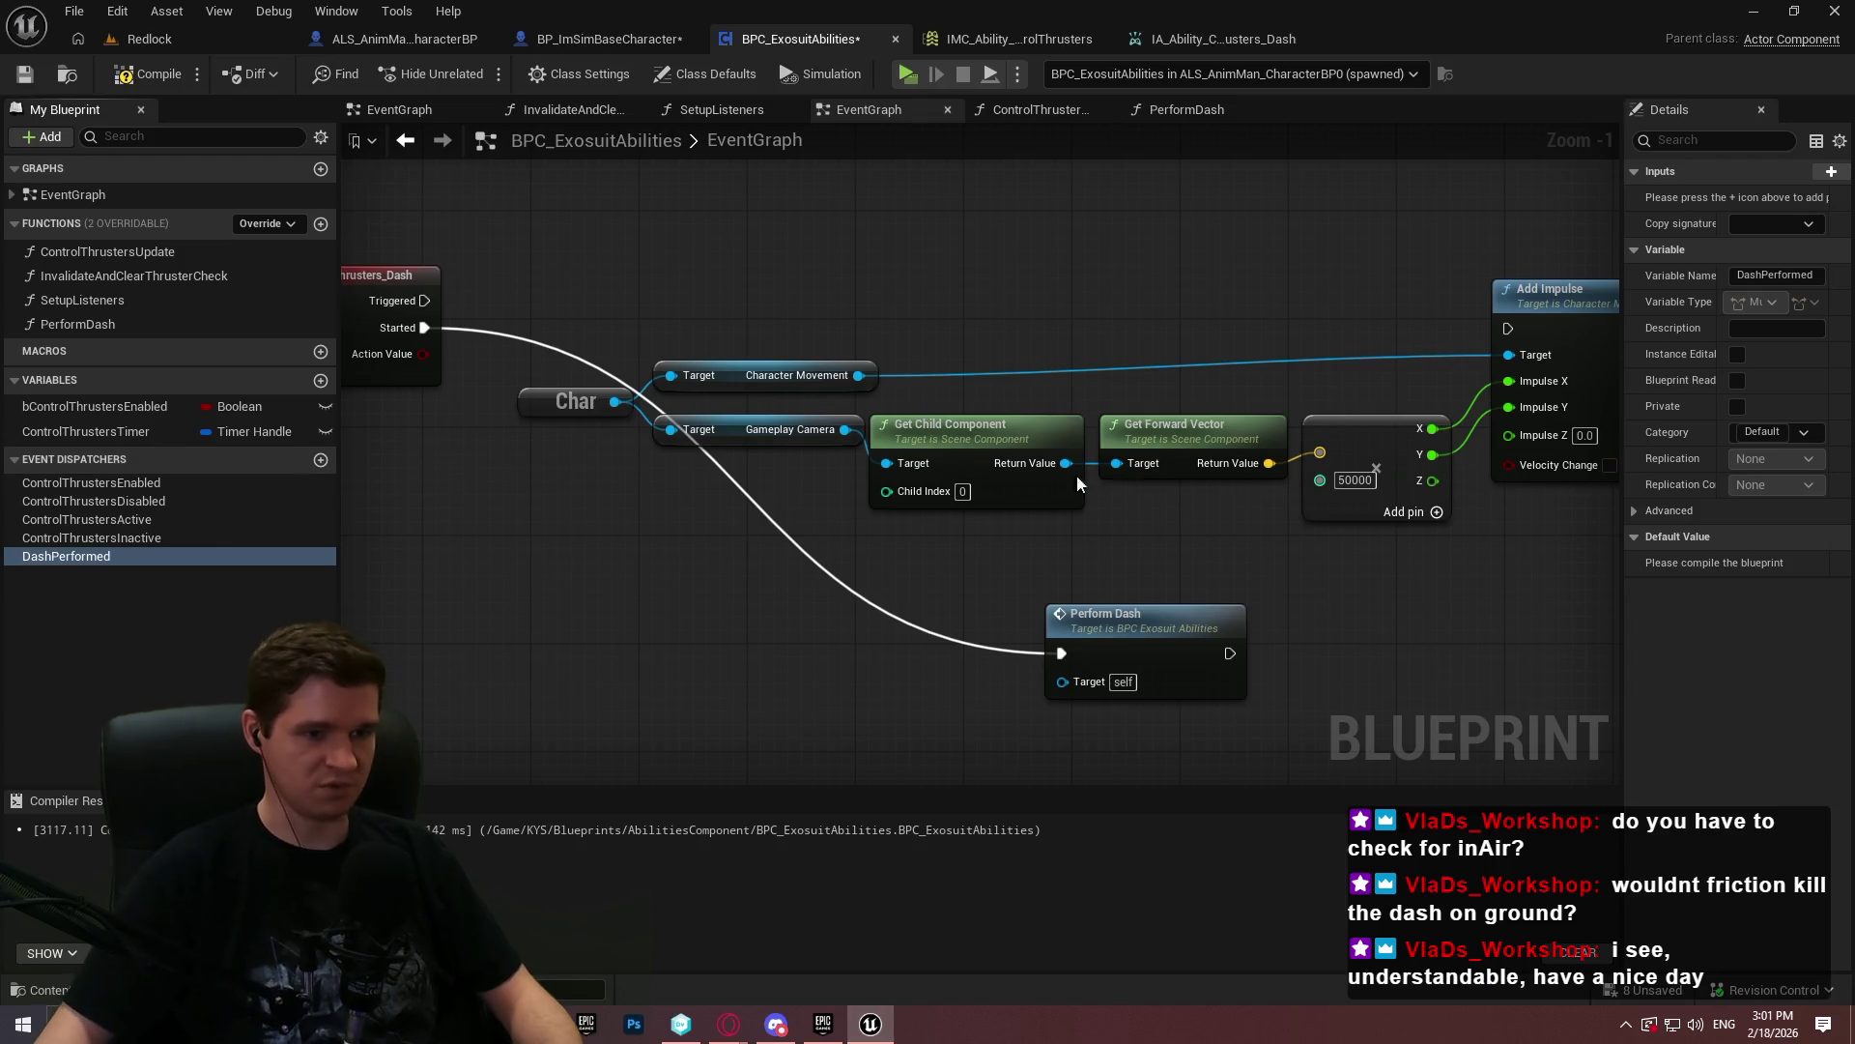
{"action": "double_click", "coordinate": [1118, 648]}
- In PerformDash, call DashPerformed between Add Impulse and the Return Node, then compile and save
{"action": "mouse_move", "coordinate": [75, 563]}
{"action": "left_mouse_down"}
{"action": "mouse_move", "coordinate": [1345, 605]}
{"action": "mouse_move", "coordinate": [1734, 497]}
{"action": "mouse_move", "coordinate": [1186, 391]}
{"action": "left_mouse_up"}
{"action": "left_click", "coordinate": [1348, 623]}
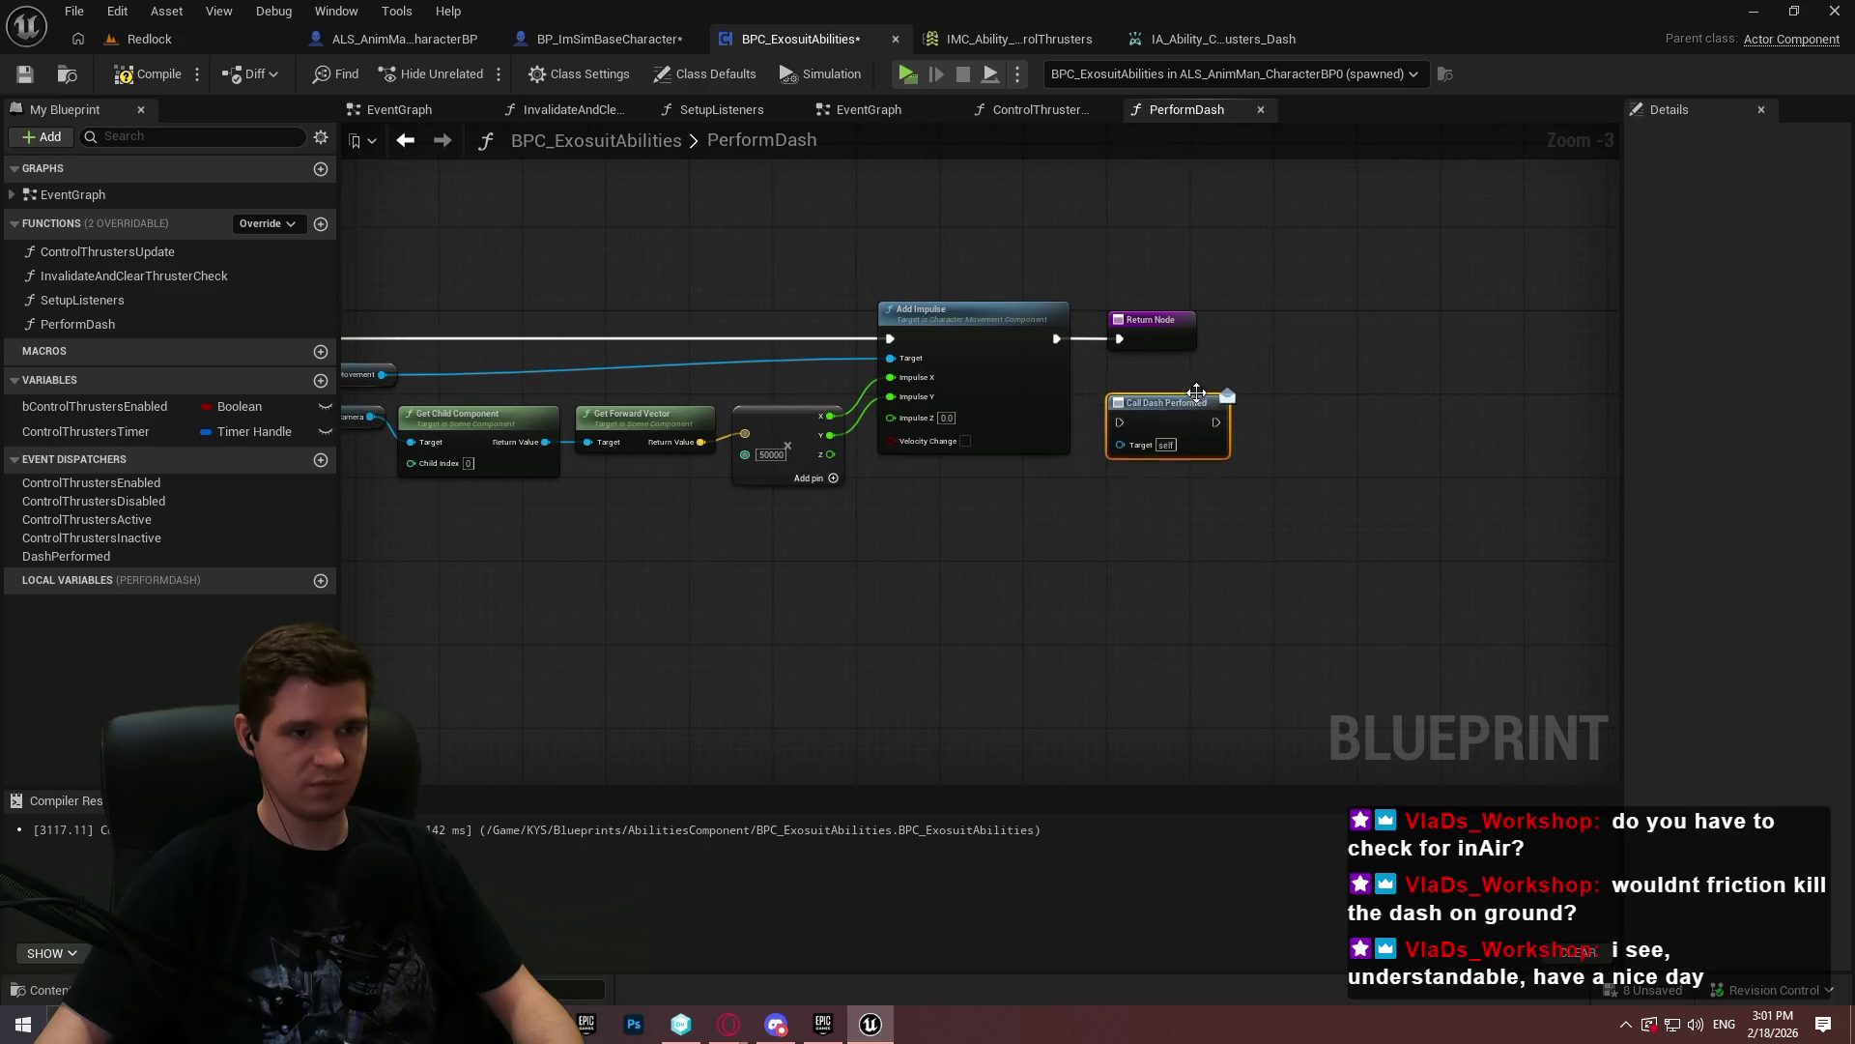
{"action": "scroll", "coordinate": [1174, 397], "scroll_direction": "up", "scroll_amount": 2}
{"action": "left_click_drag", "start_coordinate": [1032, 316], "coordinate": [1104, 411]}
{"action": "left_click_drag", "start_coordinate": [1093, 308], "coordinate": [1390, 321]}
{"action": "mouse_move", "coordinate": [1125, 397]}
{"action": "left_mouse_down"}
{"action": "mouse_move", "coordinate": [1125, 302]}
{"action": "mouse_move", "coordinate": [1305, 317]}
{"action": "left_mouse_up"}
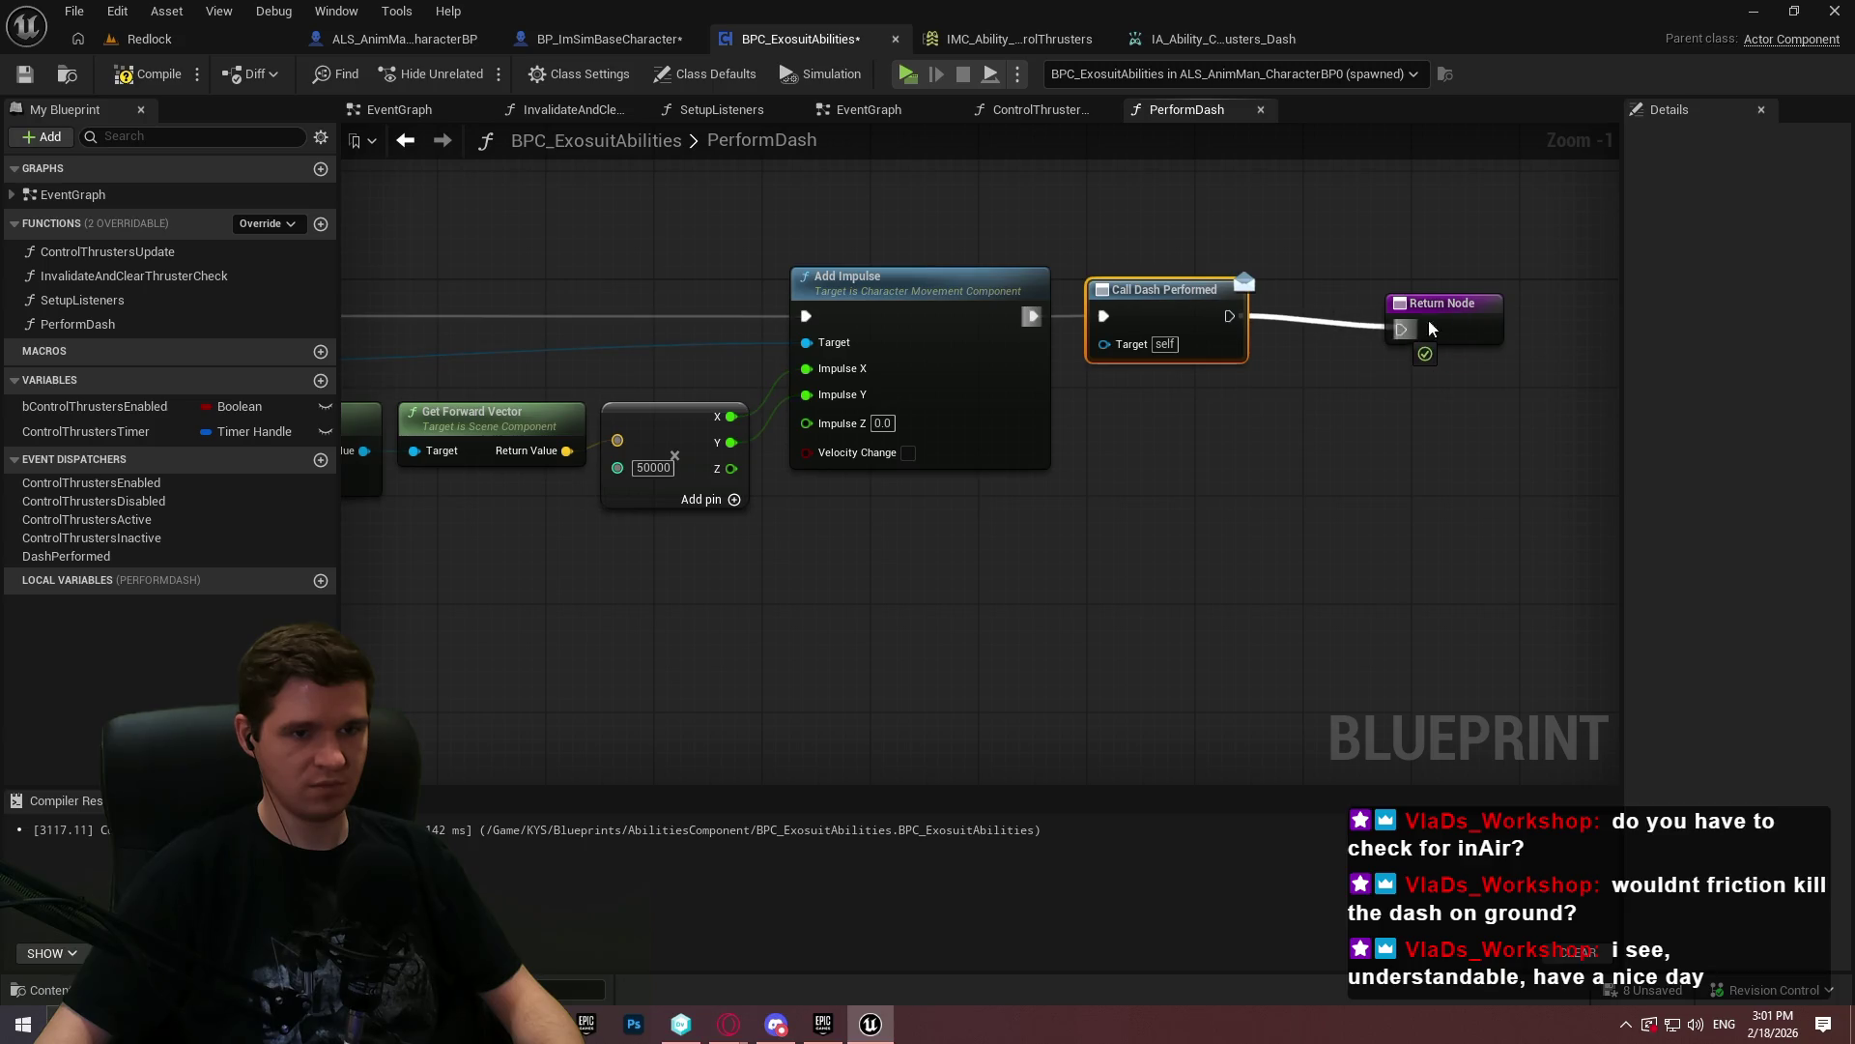
{"action": "left_click_drag", "start_coordinate": [1417, 323], "coordinate": [1417, 323]}
{"action": "left_click_drag", "start_coordinate": [1453, 319], "coordinate": [1356, 305]}
{"action": "left_click", "coordinate": [1274, 425]}
{"action": "left_click", "coordinate": [147, 73]}
{"action": "left_click", "coordinate": [24, 74]}
- In the EventGraph, delete the leftover impulse chain beside Perform Dash and save the Blueprint
{"action": "left_click", "coordinate": [856, 110]}
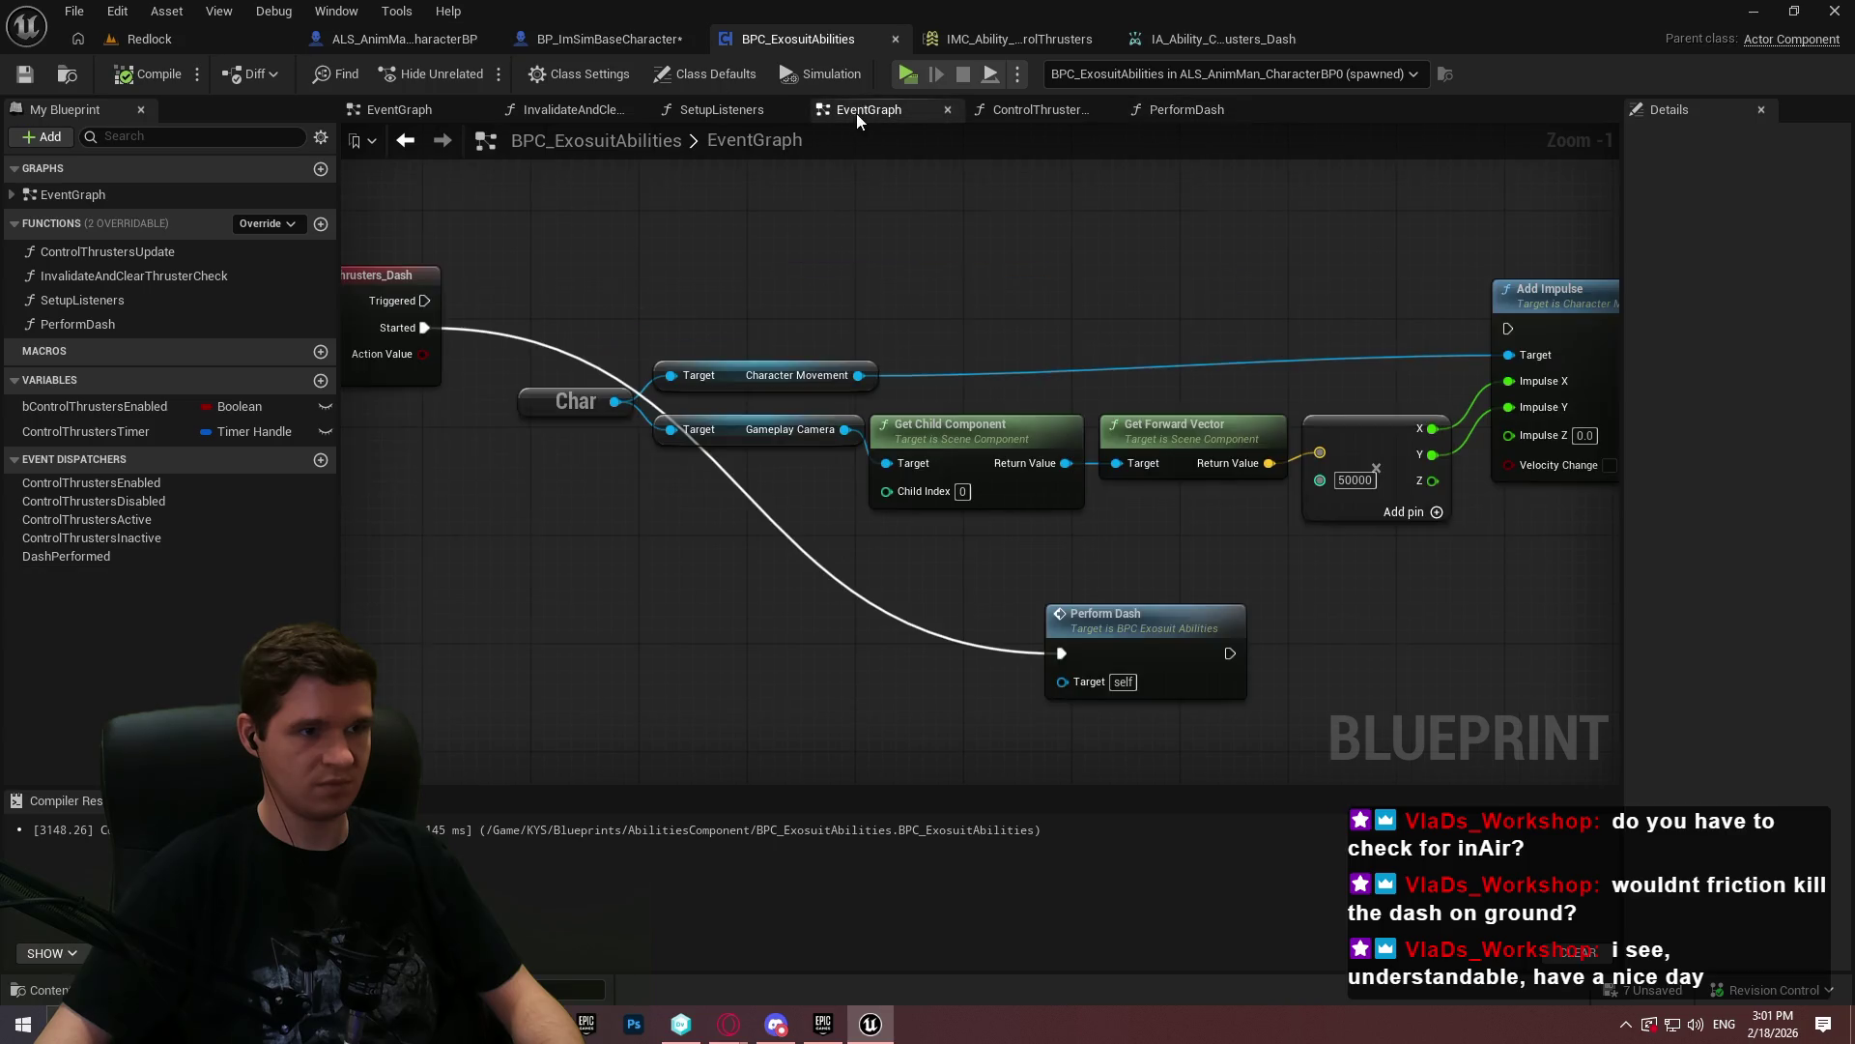
{"action": "mouse_move", "coordinate": [1140, 637]}
{"action": "left_mouse_down"}
{"action": "mouse_move", "coordinate": [619, 279]}
{"action": "mouse_move", "coordinate": [582, 309]}
{"action": "left_mouse_up"}
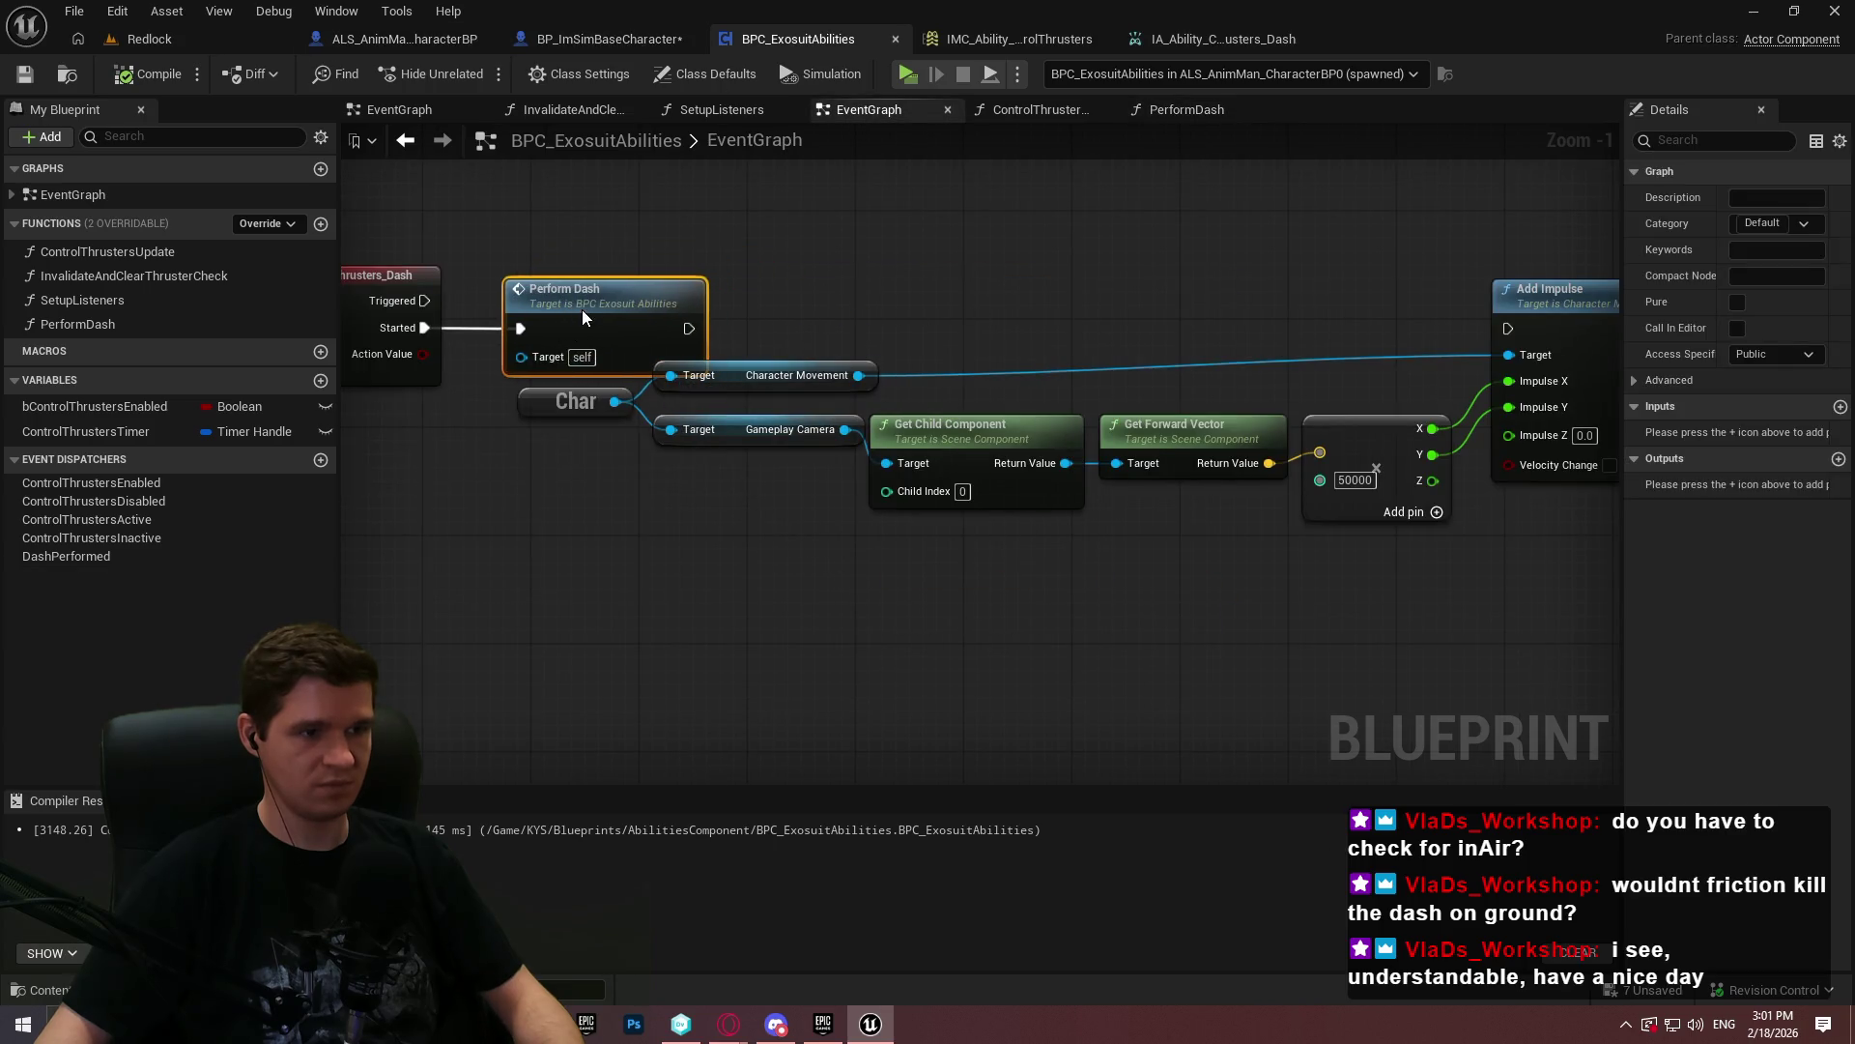
{"action": "scroll", "coordinate": [1150, 455], "scroll_direction": "down", "scroll_amount": 3}
{"action": "left_click_drag", "start_coordinate": [1493, 494], "coordinate": [791, 407]}
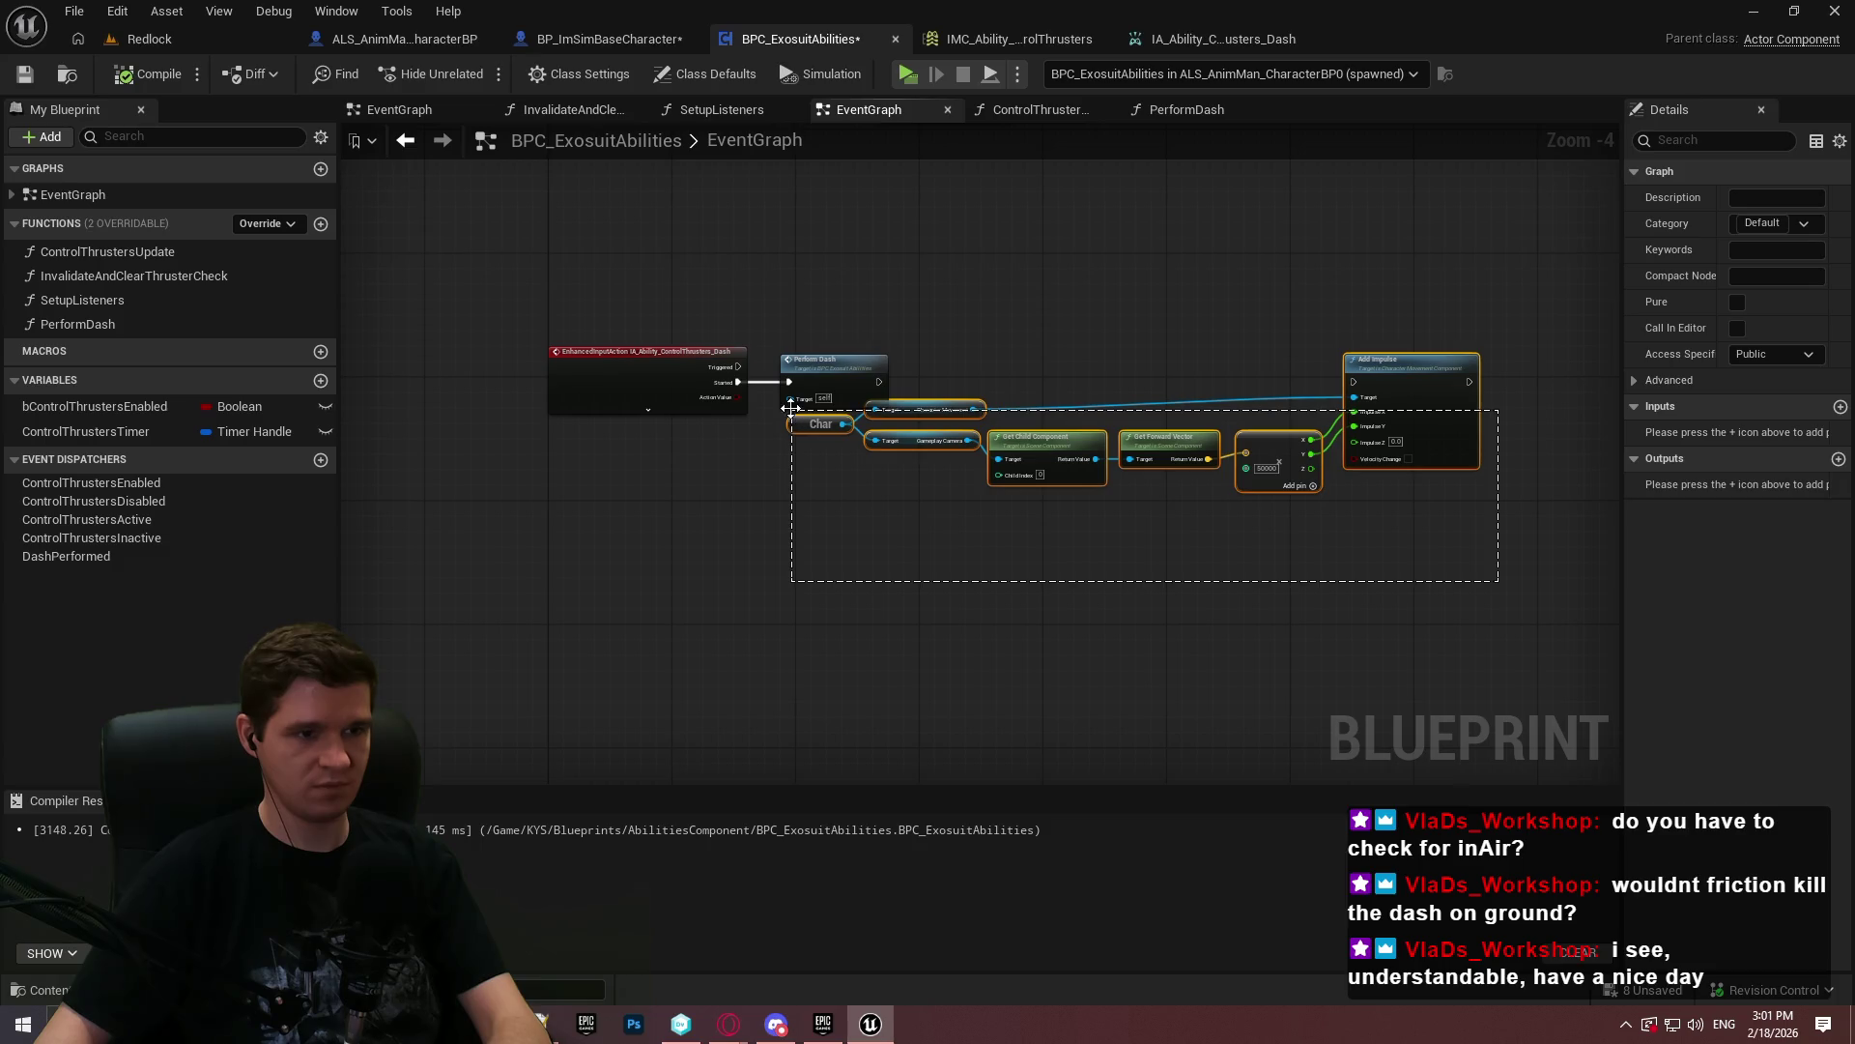
{"action": "key", "text": "Delete"}
{"action": "left_click", "coordinate": [29, 79]}
- Start a play-in-editor test and run the character forward, jumping to thrust
{"action": "key", "text": "alt+p"}
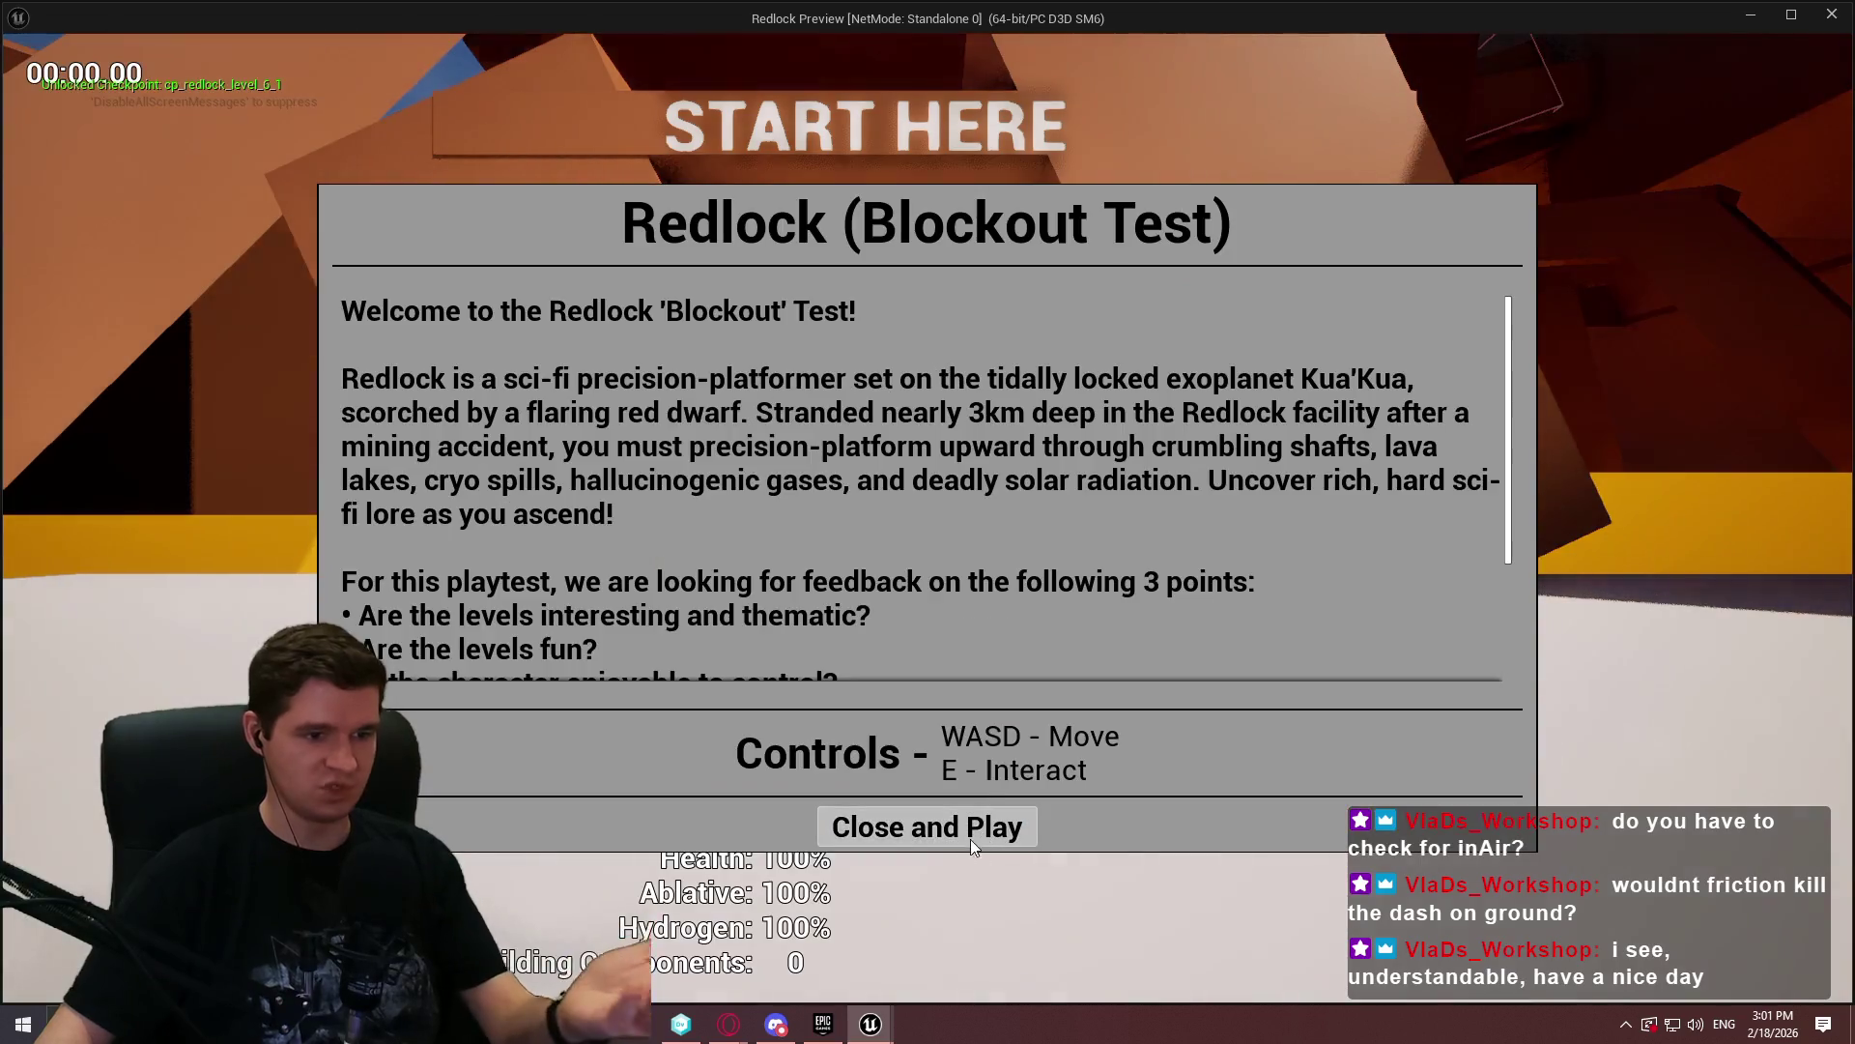
{"action": "left_click", "coordinate": [927, 853]}
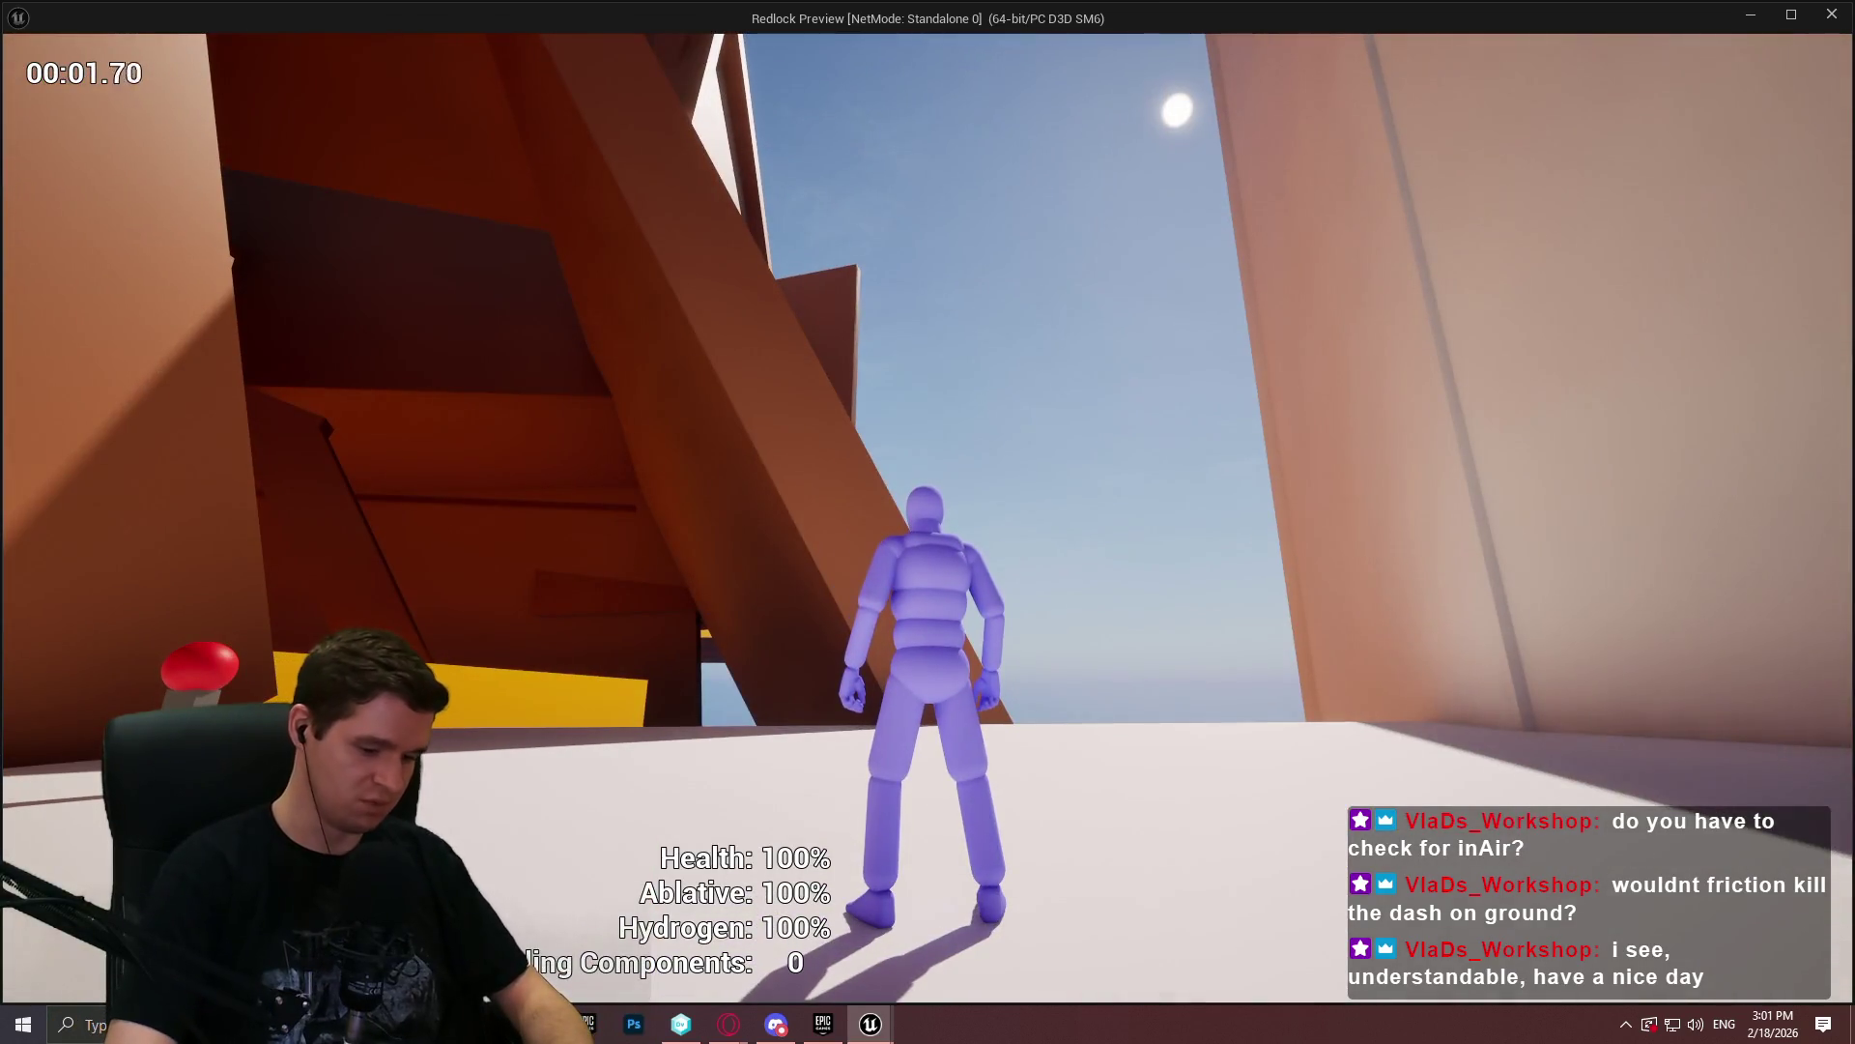
{"action": "key", "text": "w"}
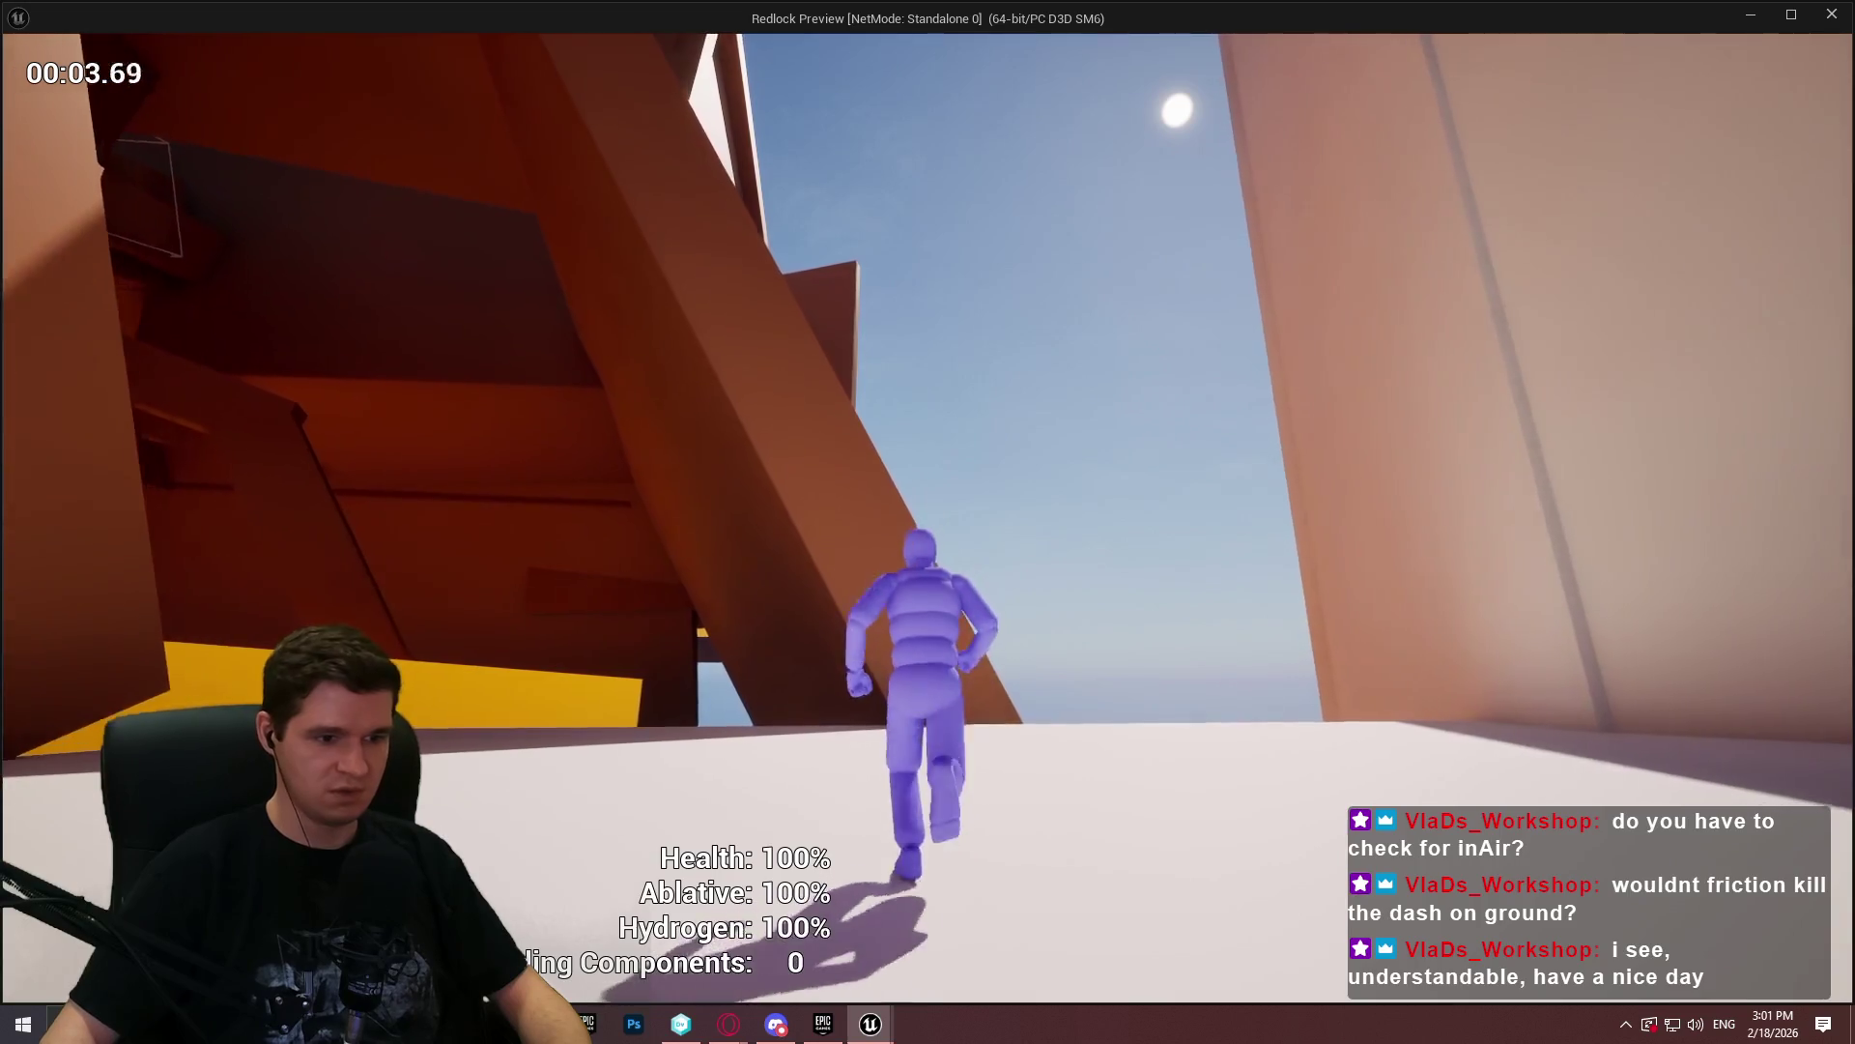
{"action": "key", "text": "space"}
{"action": "key", "text": "space"}
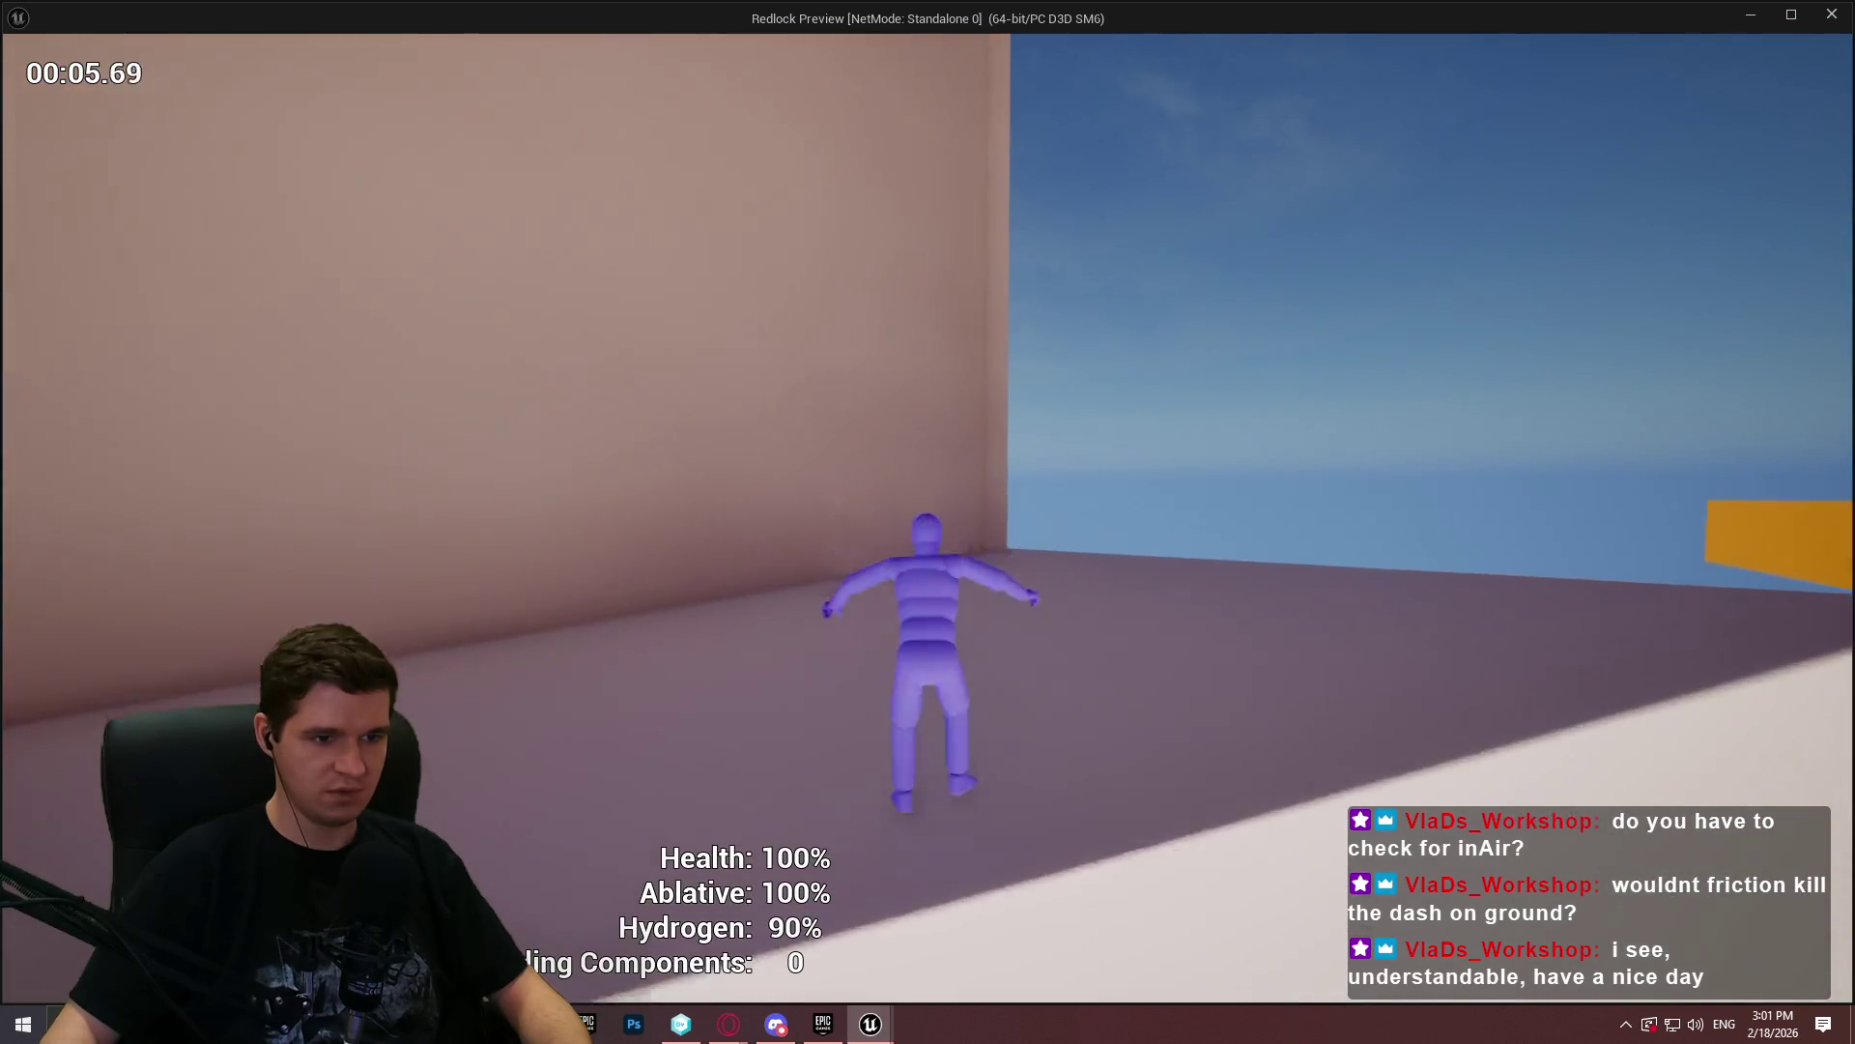
{"action": "key", "text": "space"}
- Run toward START HERE and jump and dash mid-air until hydrogen drains to 0%
{"action": "key", "text": "w"}
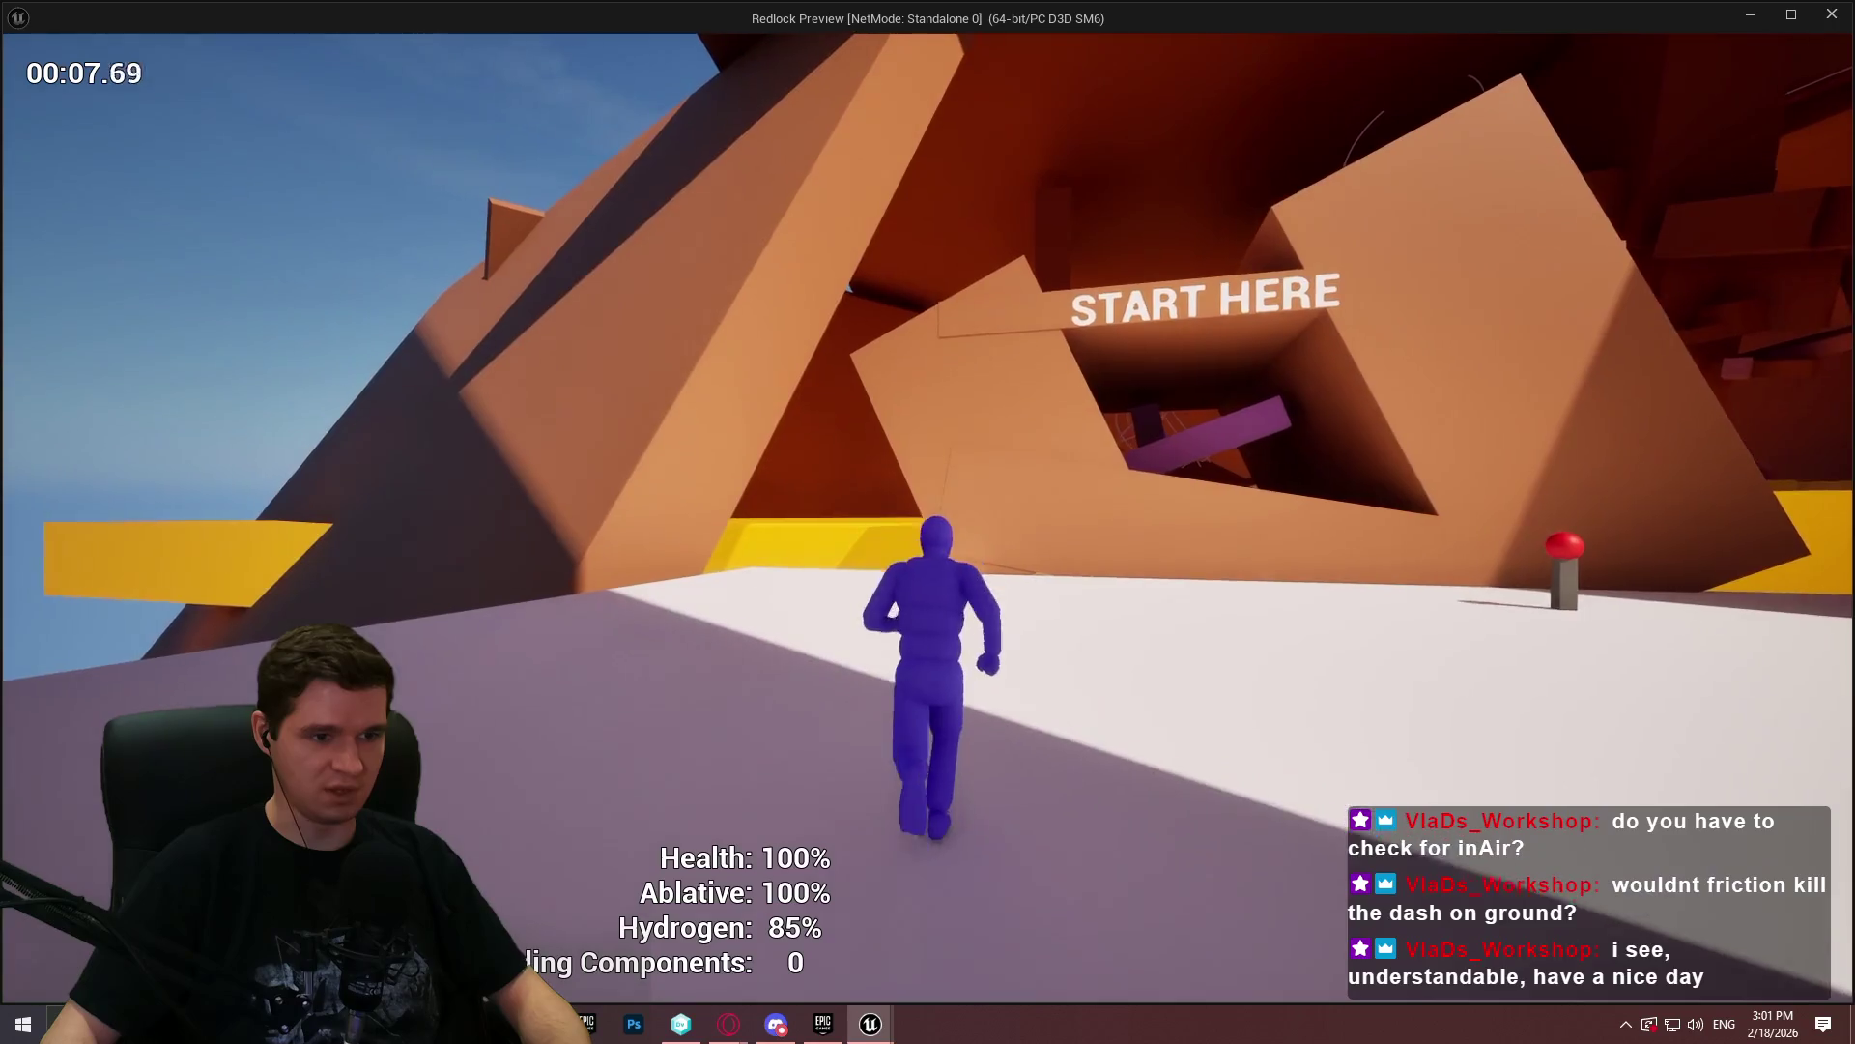
{"action": "key", "text": "w"}
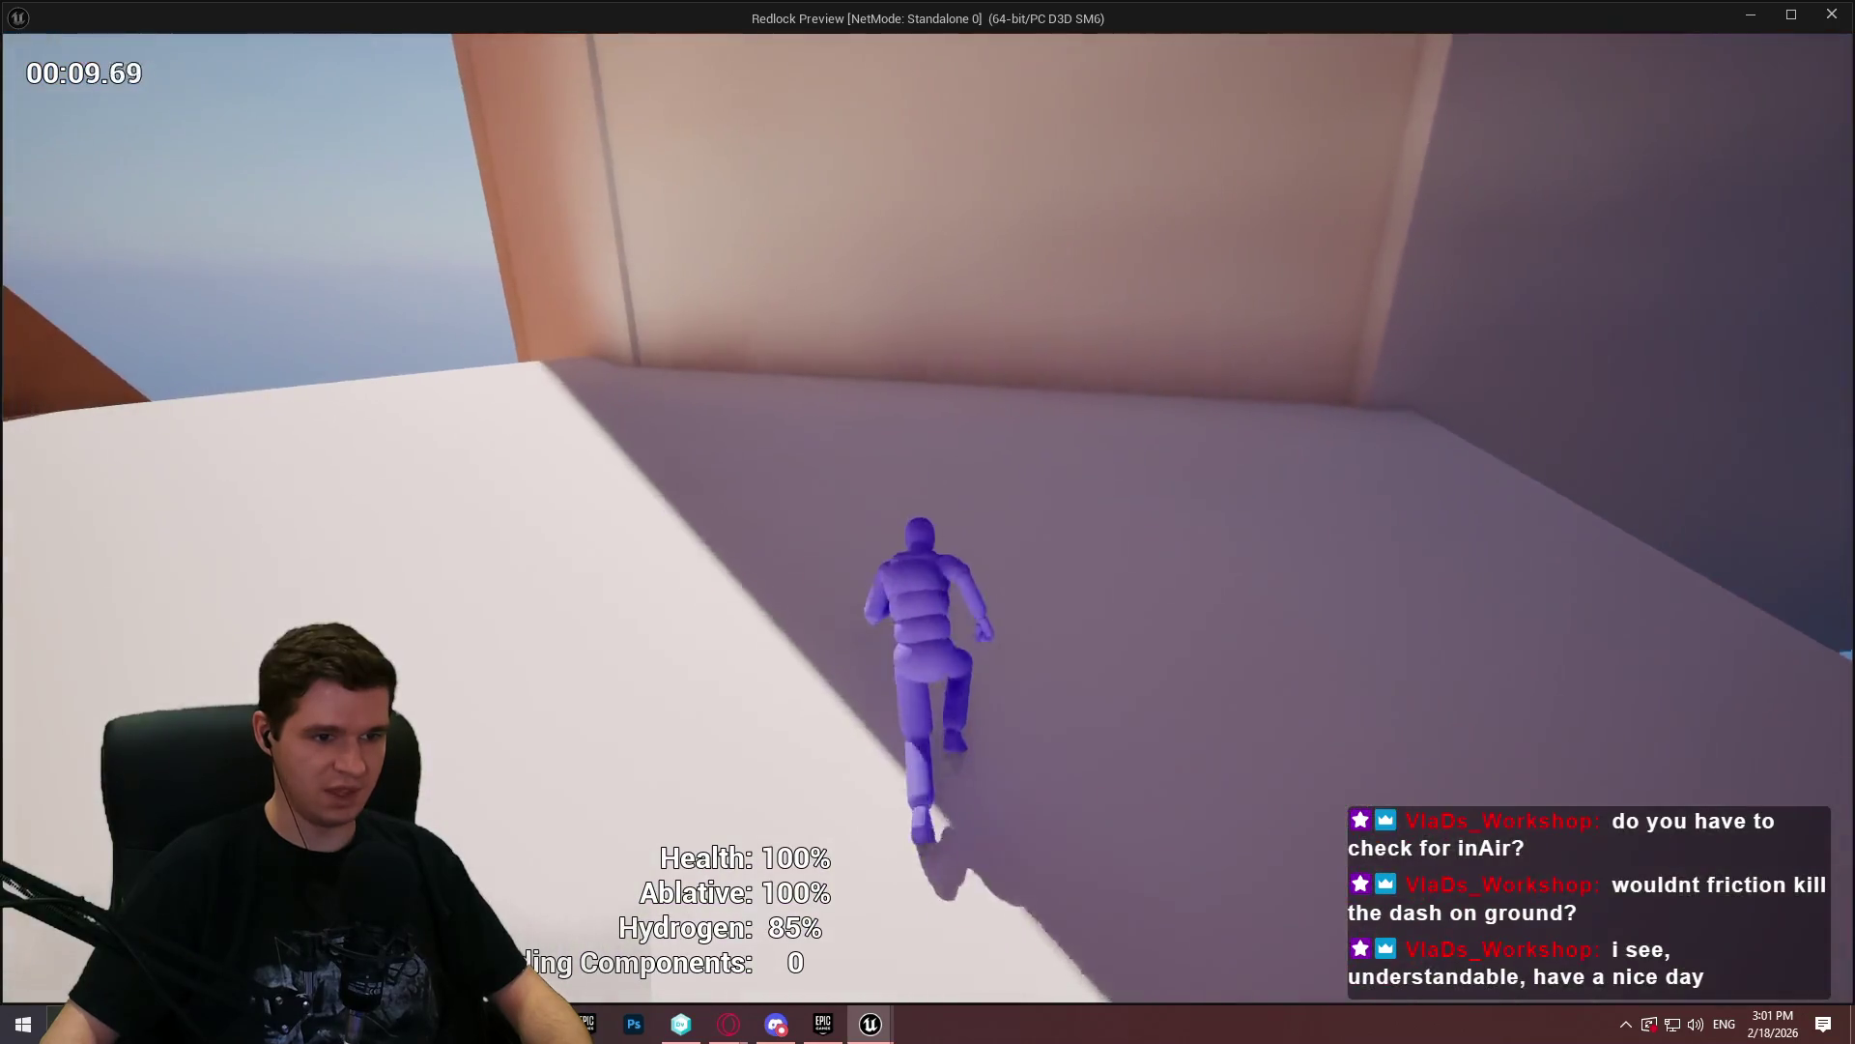
{"action": "key", "text": "w"}
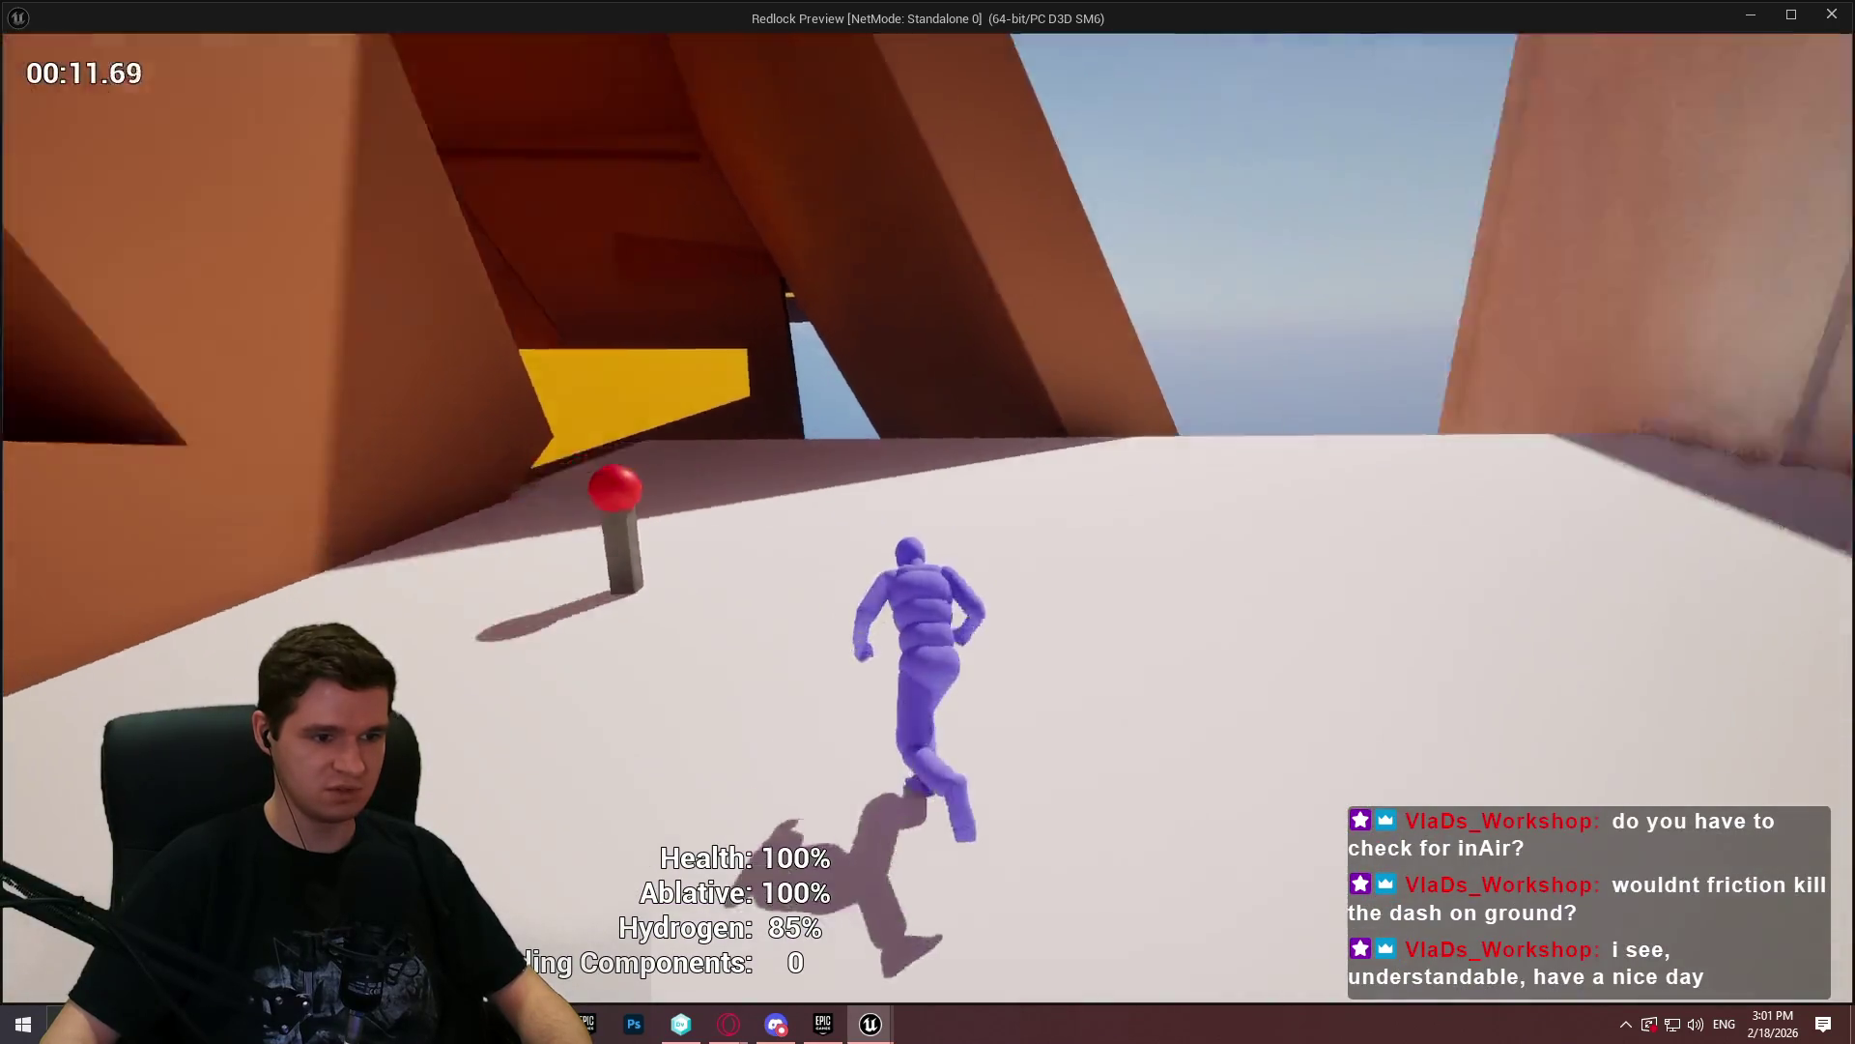
{"action": "key", "text": "w"}
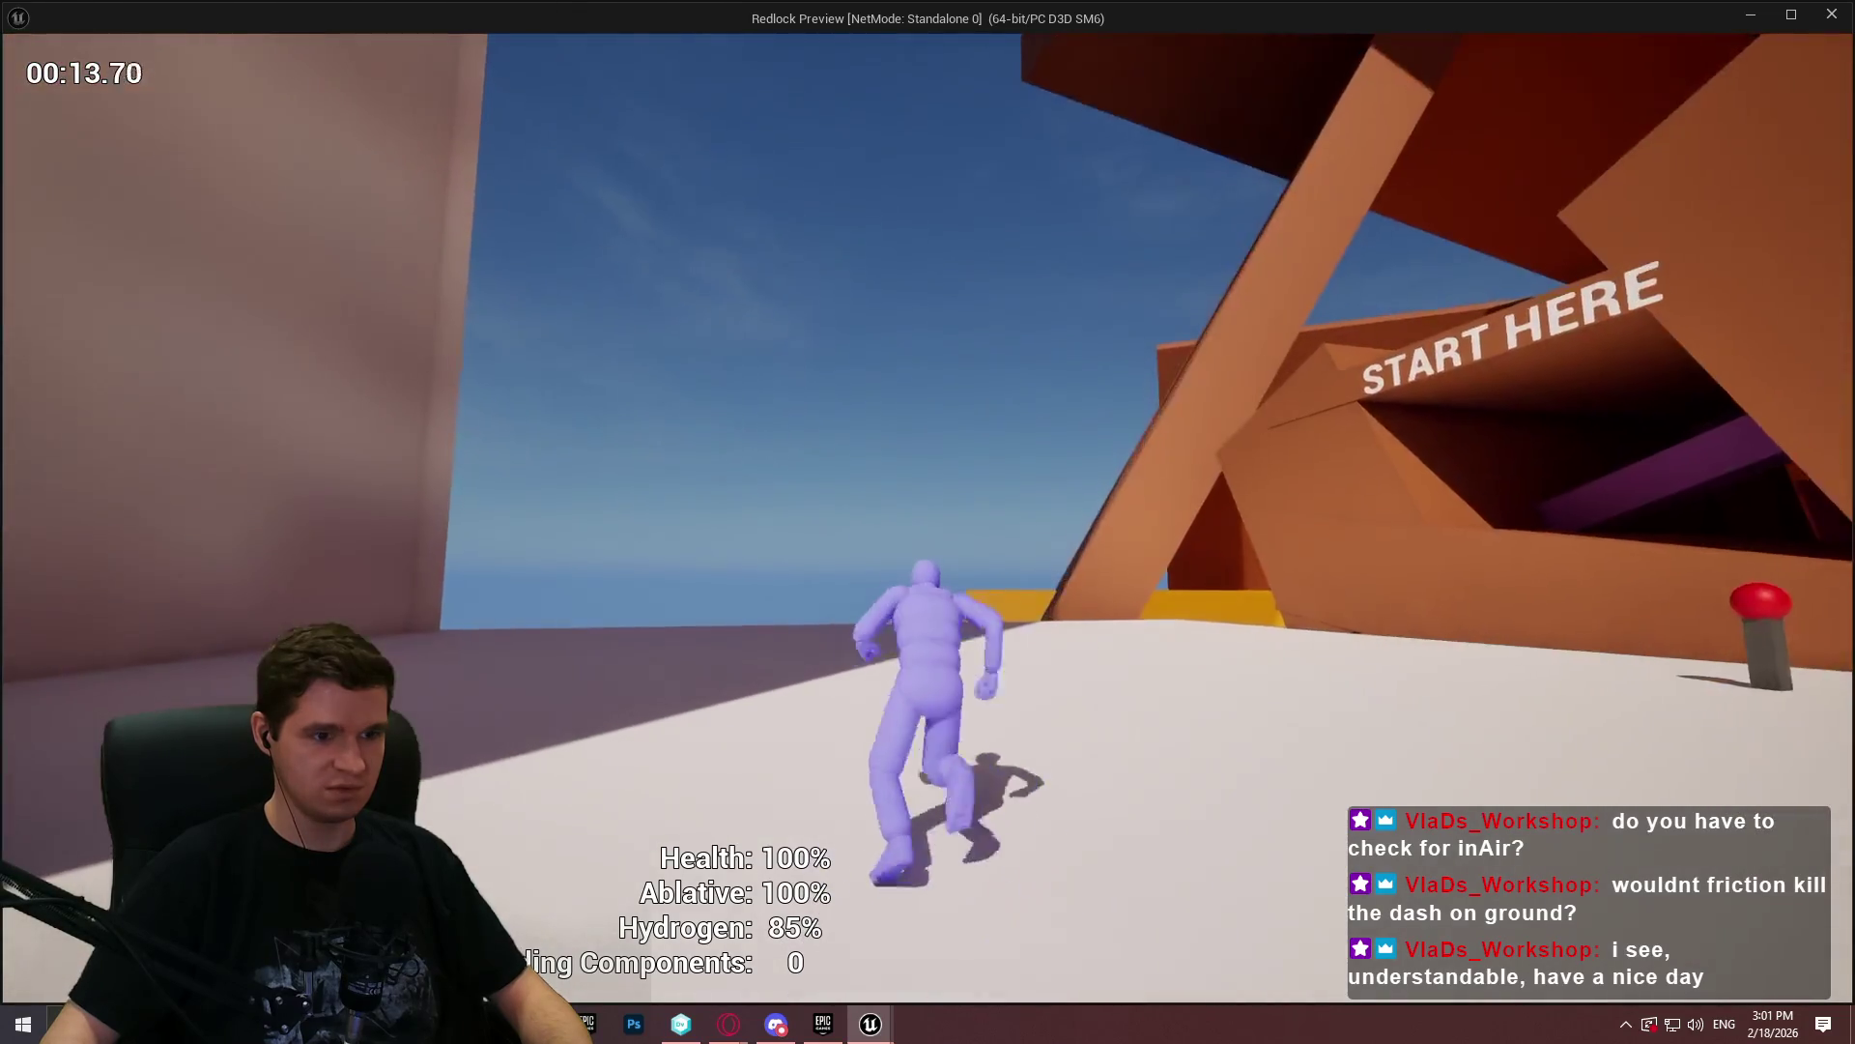
{"action": "key", "text": "w"}
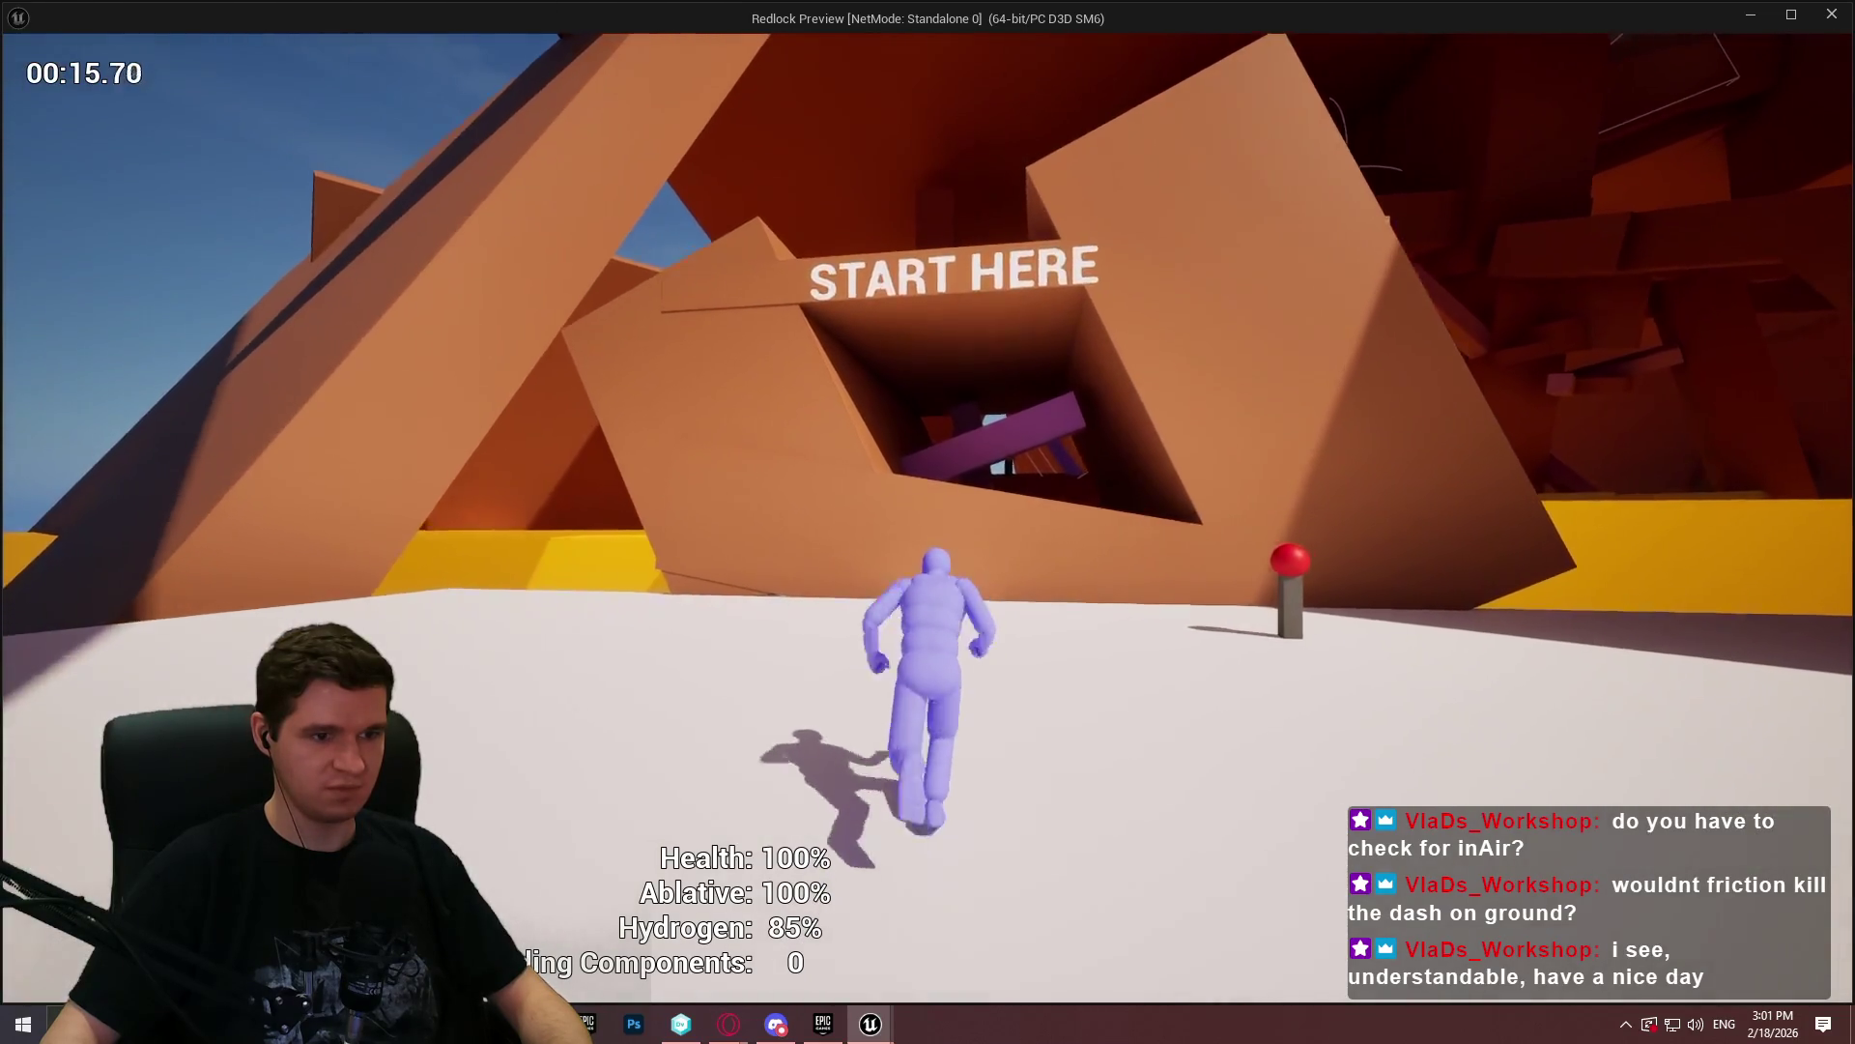
{"action": "key", "text": "space"}
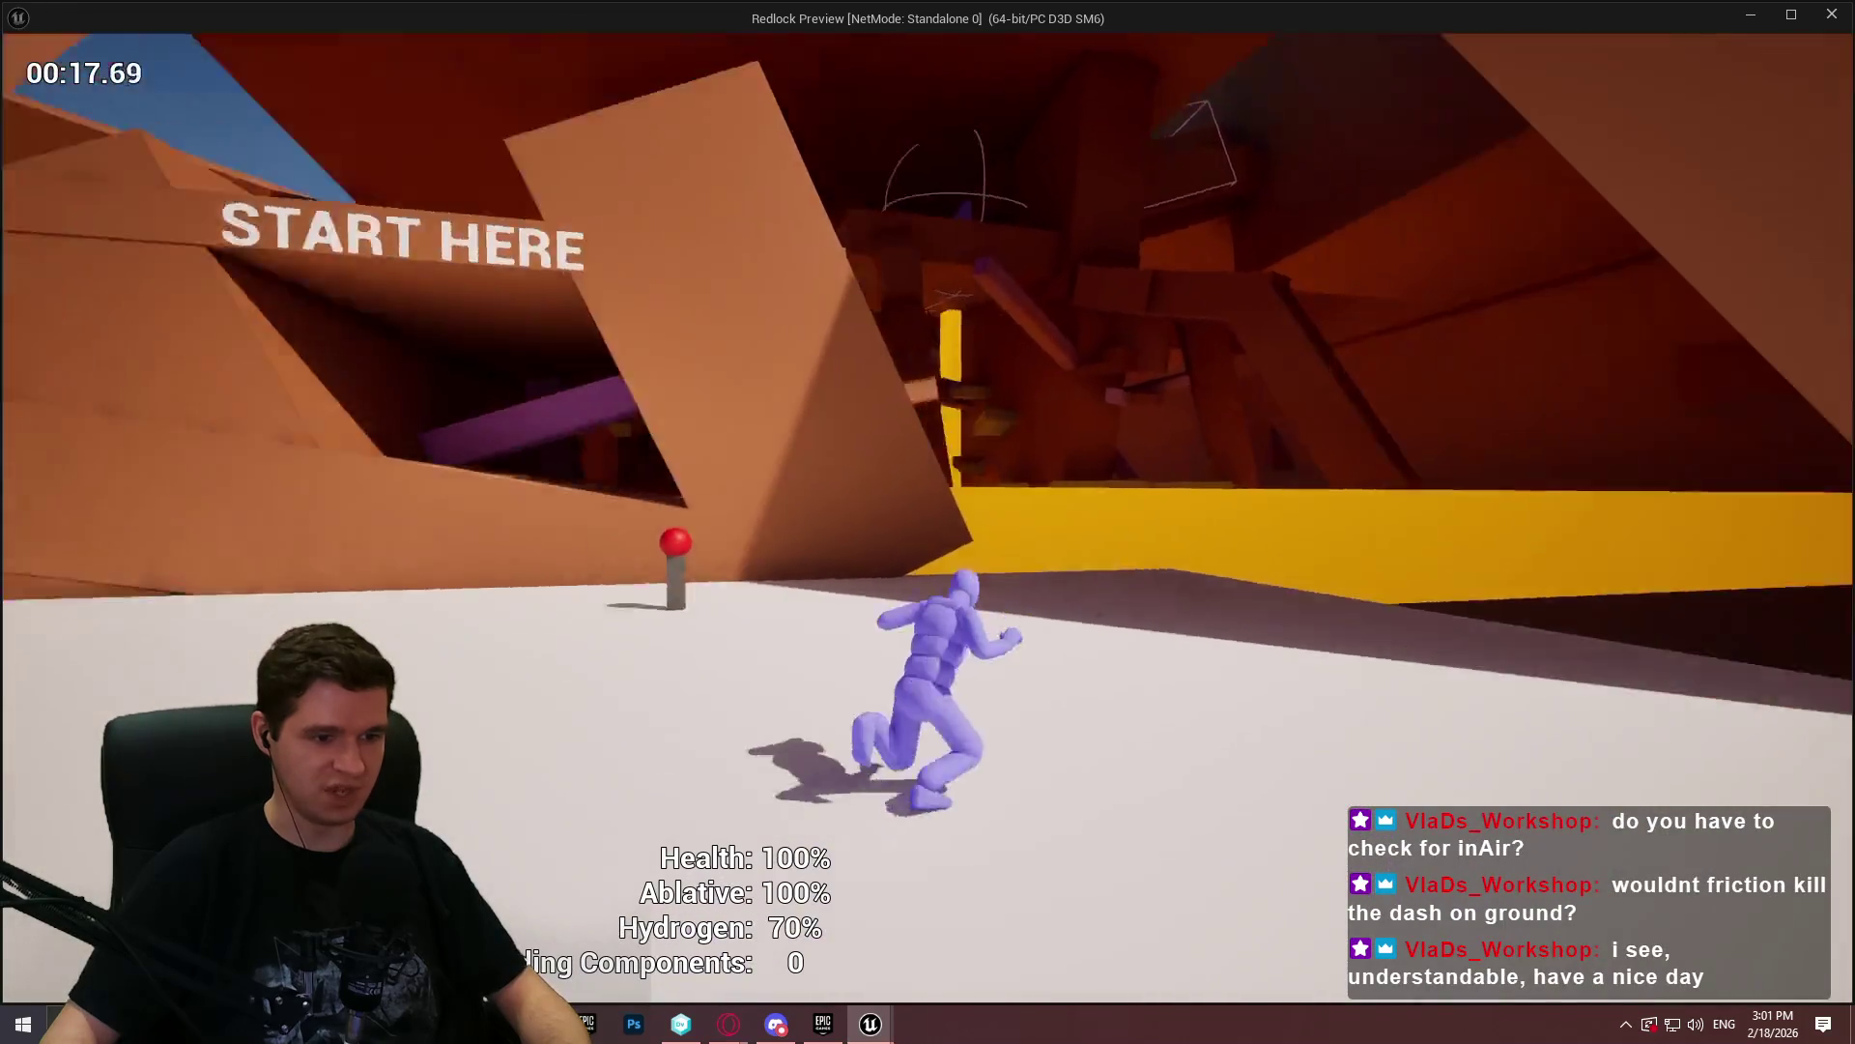
{"action": "key", "text": "space"}
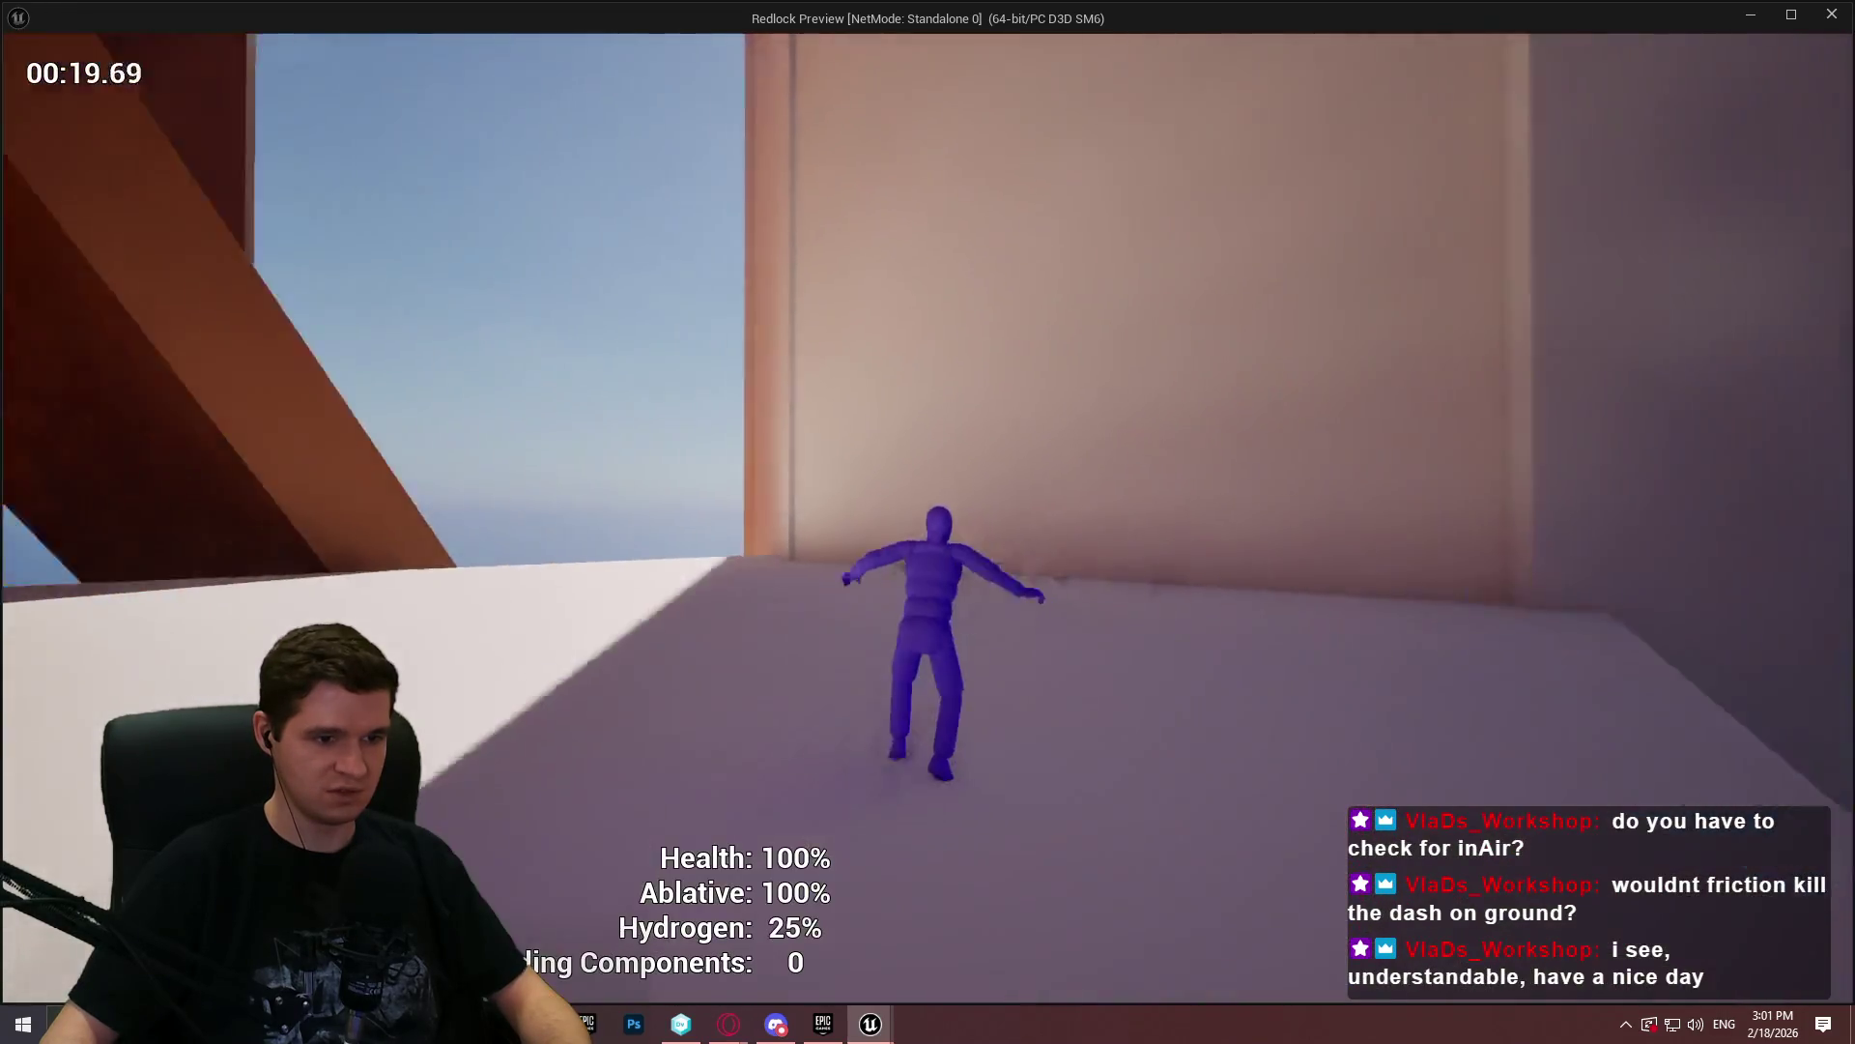
{"action": "key", "text": "space"}
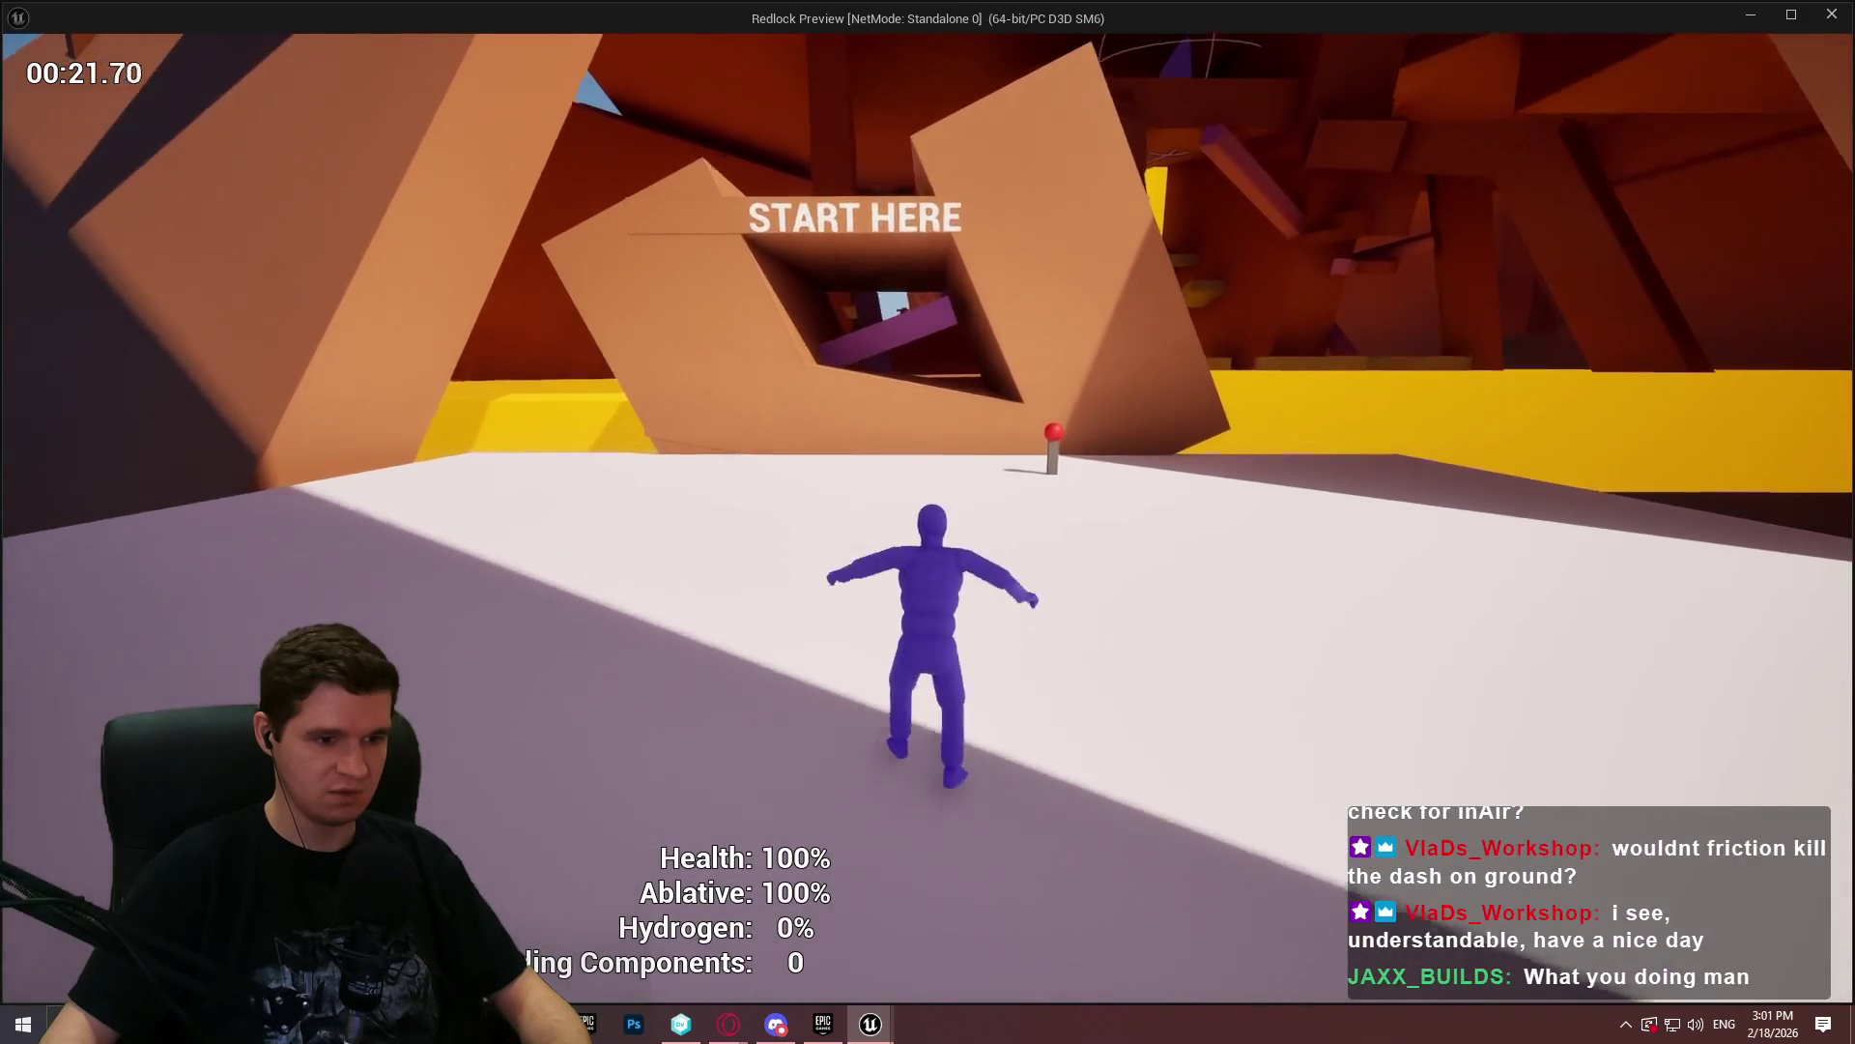
- Land, stop the play-test and return to the EventGraph's Perform Dash node
{"action": "key", "text": "w"}
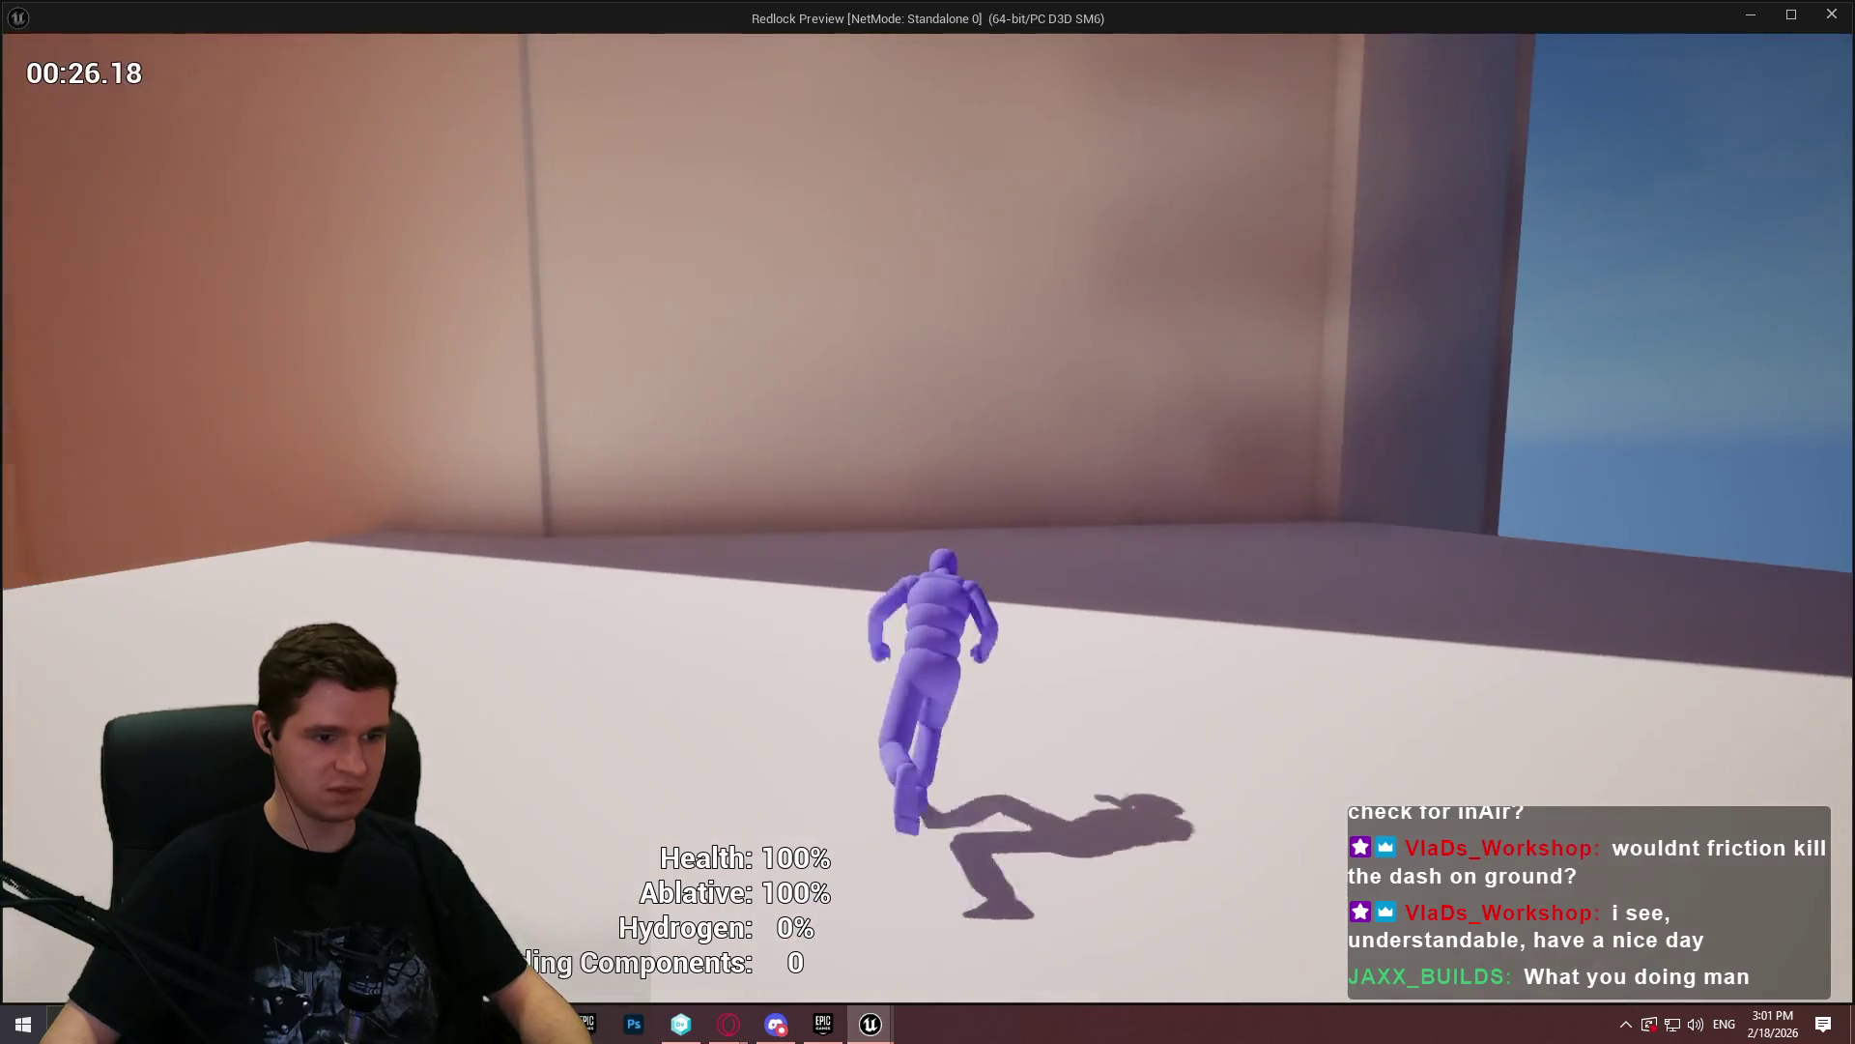
{"action": "key", "text": "alt+Tab"}
{"action": "key", "text": "Escape"}
{"action": "left_click", "coordinate": [843, 368]}
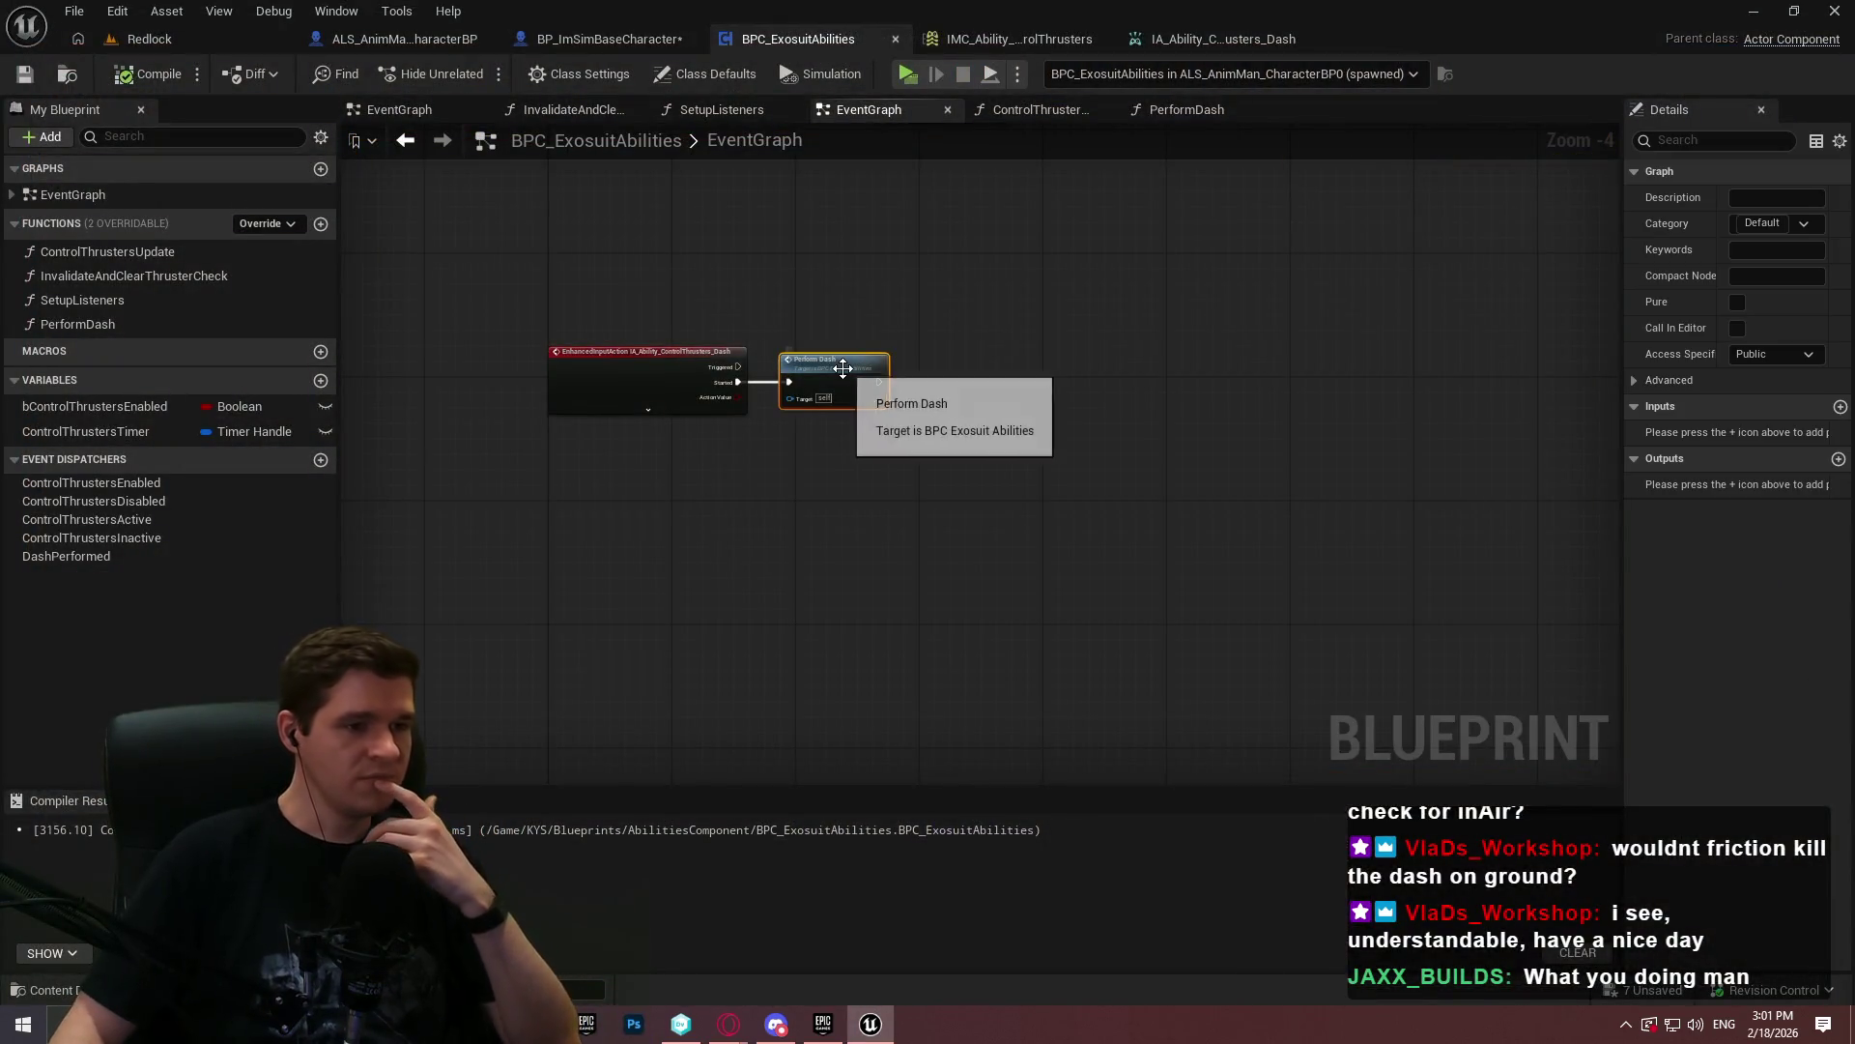
{"action": "scroll", "coordinate": [810, 368], "scroll_direction": "up", "scroll_amount": 4}
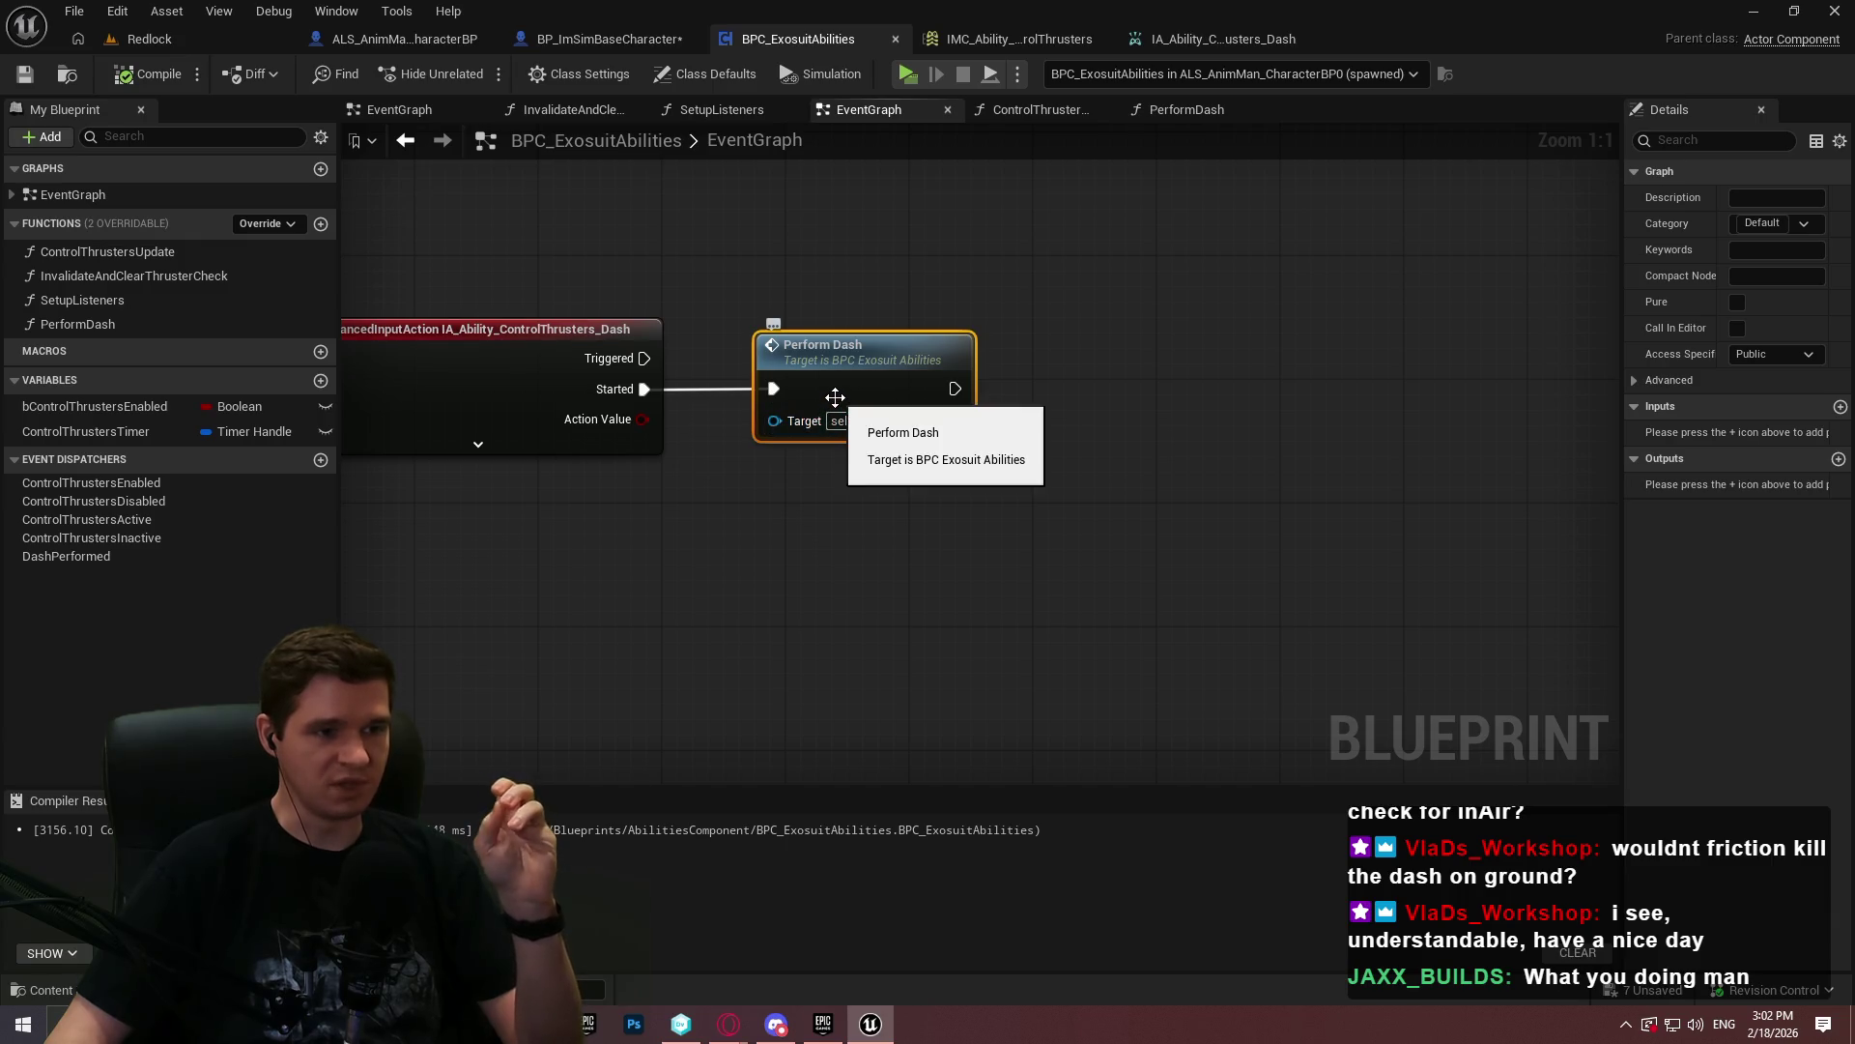
{"action": "left_click", "coordinate": [1111, 437]}
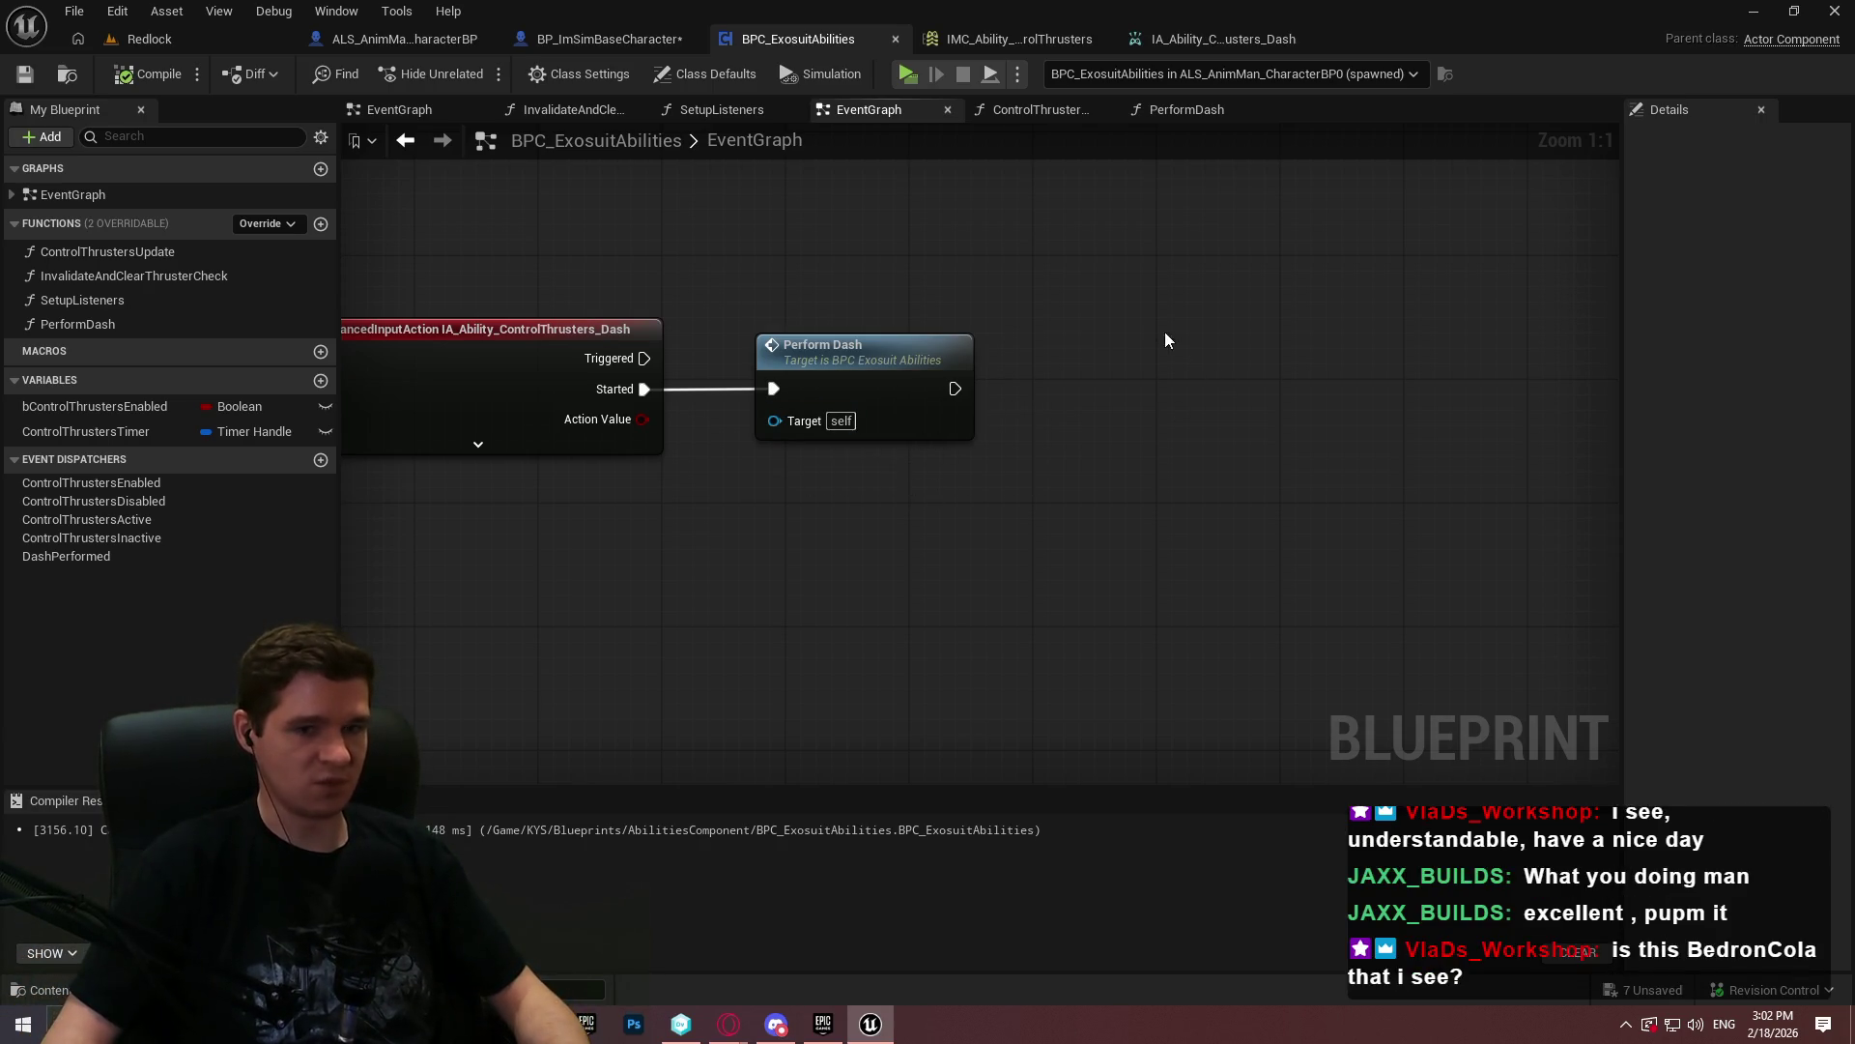
- Move the Dash input event and its Perform Dash call slightly lower in the EventGraph
{"action": "scroll", "coordinate": [1112, 406], "scroll_direction": "down", "scroll_amount": 4}
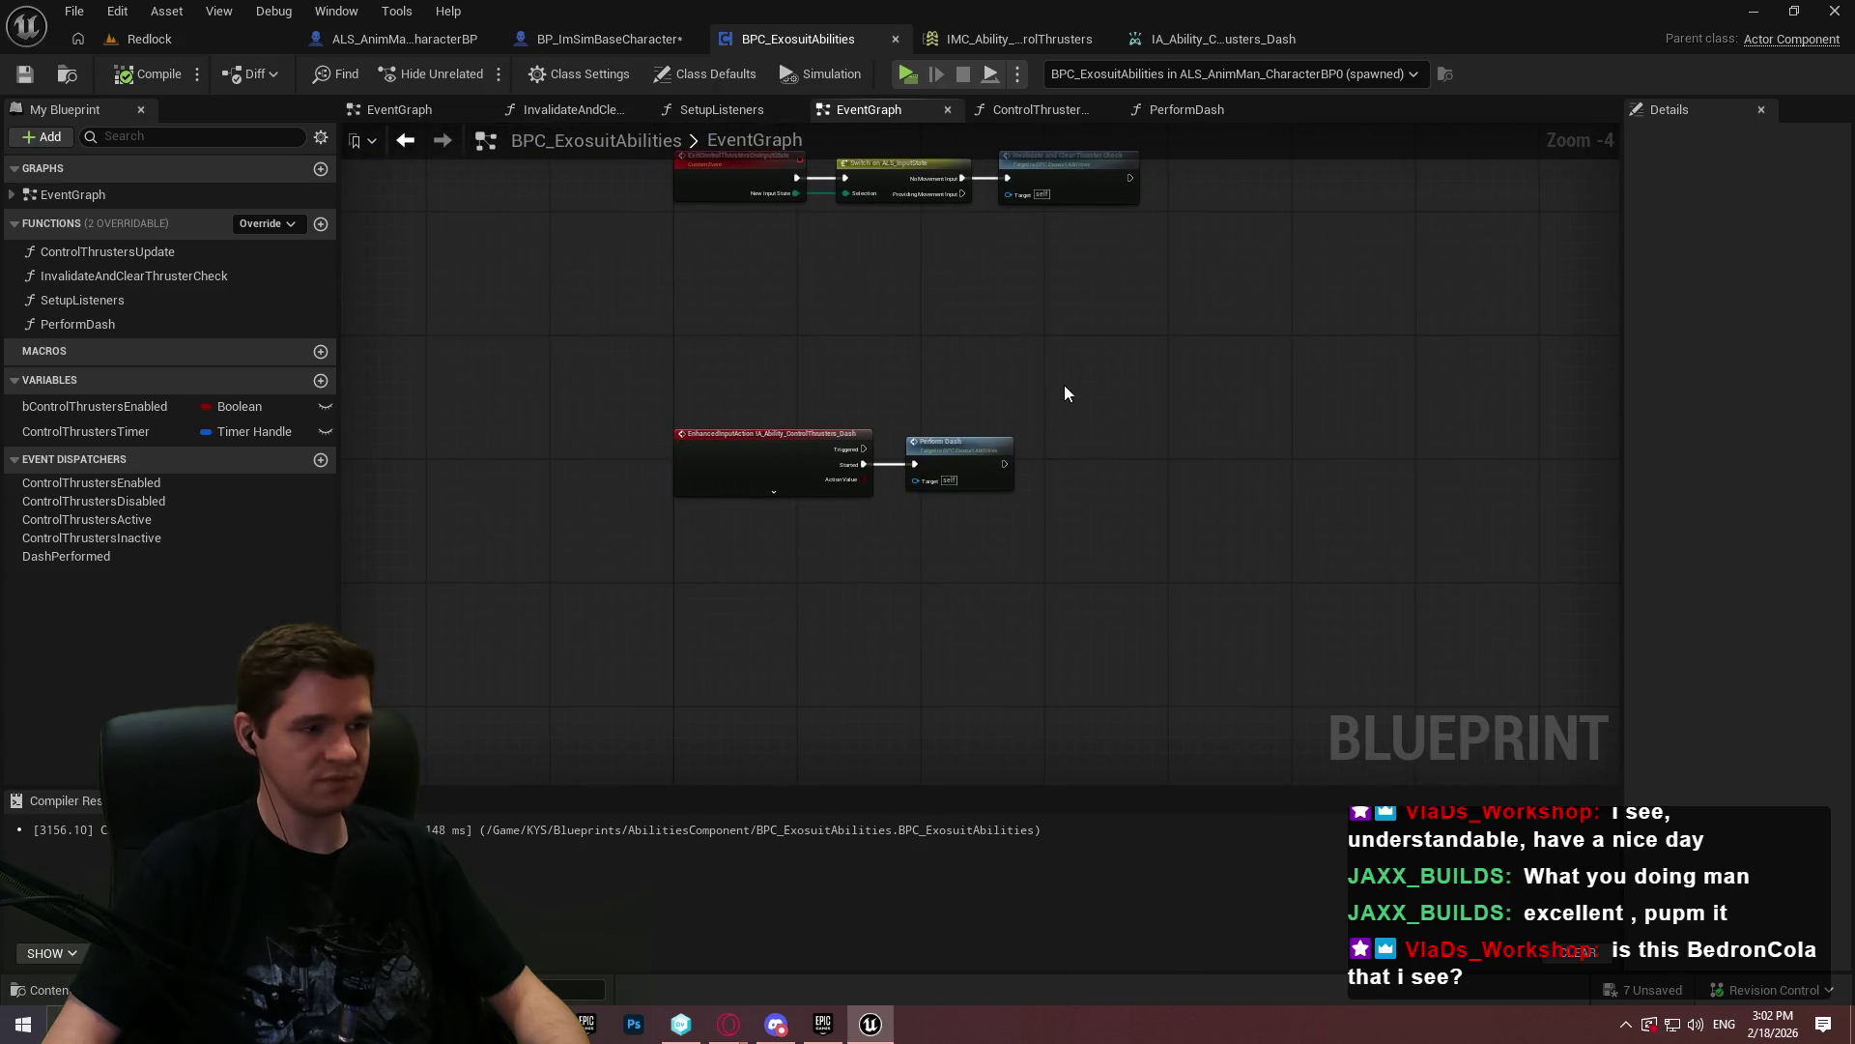
{"action": "scroll", "coordinate": [560, 385], "scroll_direction": "up", "scroll_amount": 4}
{"action": "scroll", "coordinate": [629, 352], "scroll_direction": "down", "scroll_amount": 3}
{"action": "mouse_move", "coordinate": [911, 278]}
{"action": "left_mouse_down"}
{"action": "mouse_move", "coordinate": [1022, 554]}
{"action": "mouse_move", "coordinate": [1048, 501]}
{"action": "mouse_move", "coordinate": [717, 282]}
{"action": "mouse_move", "coordinate": [726, 504]}
{"action": "left_mouse_up"}
{"action": "mouse_move", "coordinate": [937, 531]}
{"action": "left_mouse_down"}
{"action": "mouse_move", "coordinate": [472, 444]}
{"action": "mouse_move", "coordinate": [472, 483]}
{"action": "left_mouse_up"}
{"action": "left_click", "coordinate": [520, 333]}
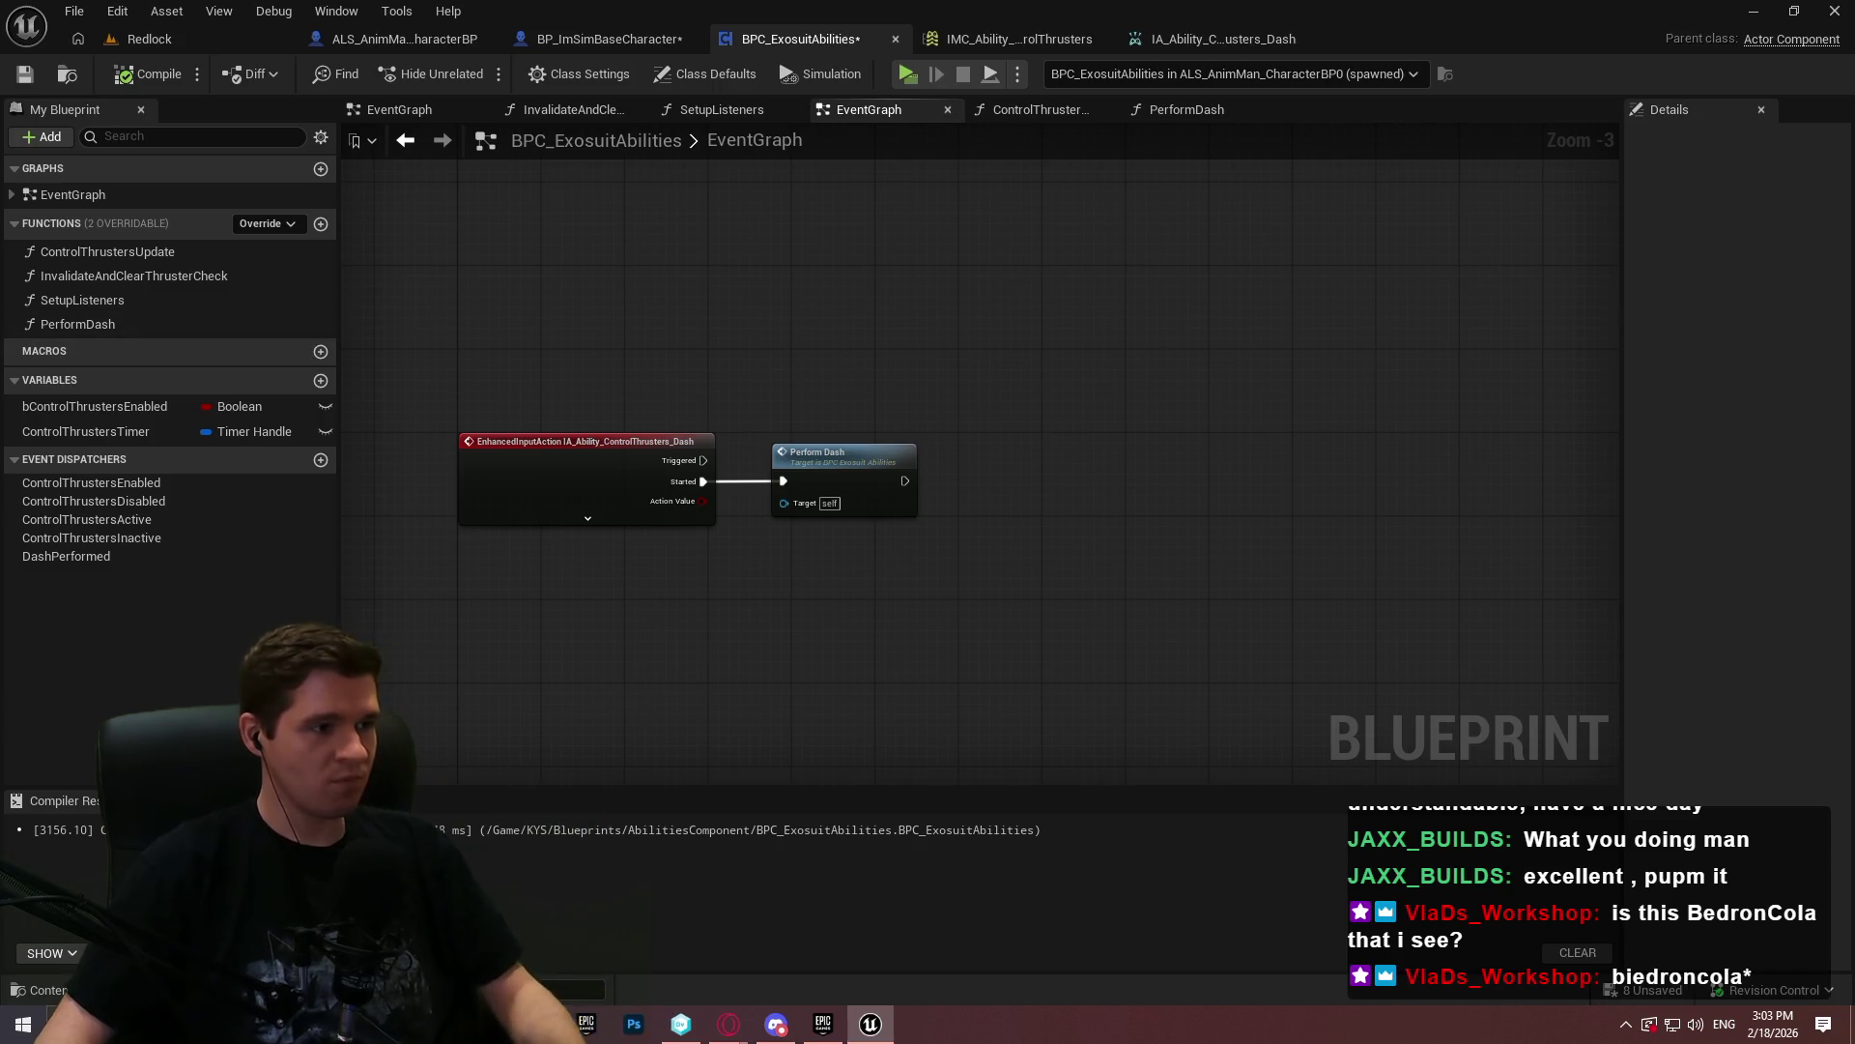
{"action": "scroll", "coordinate": [966, 387], "scroll_direction": "down", "scroll_amount": 3}
{"action": "scroll", "coordinate": [1027, 640], "scroll_direction": "up", "scroll_amount": 3}
{"action": "double_click", "coordinate": [962, 584]}
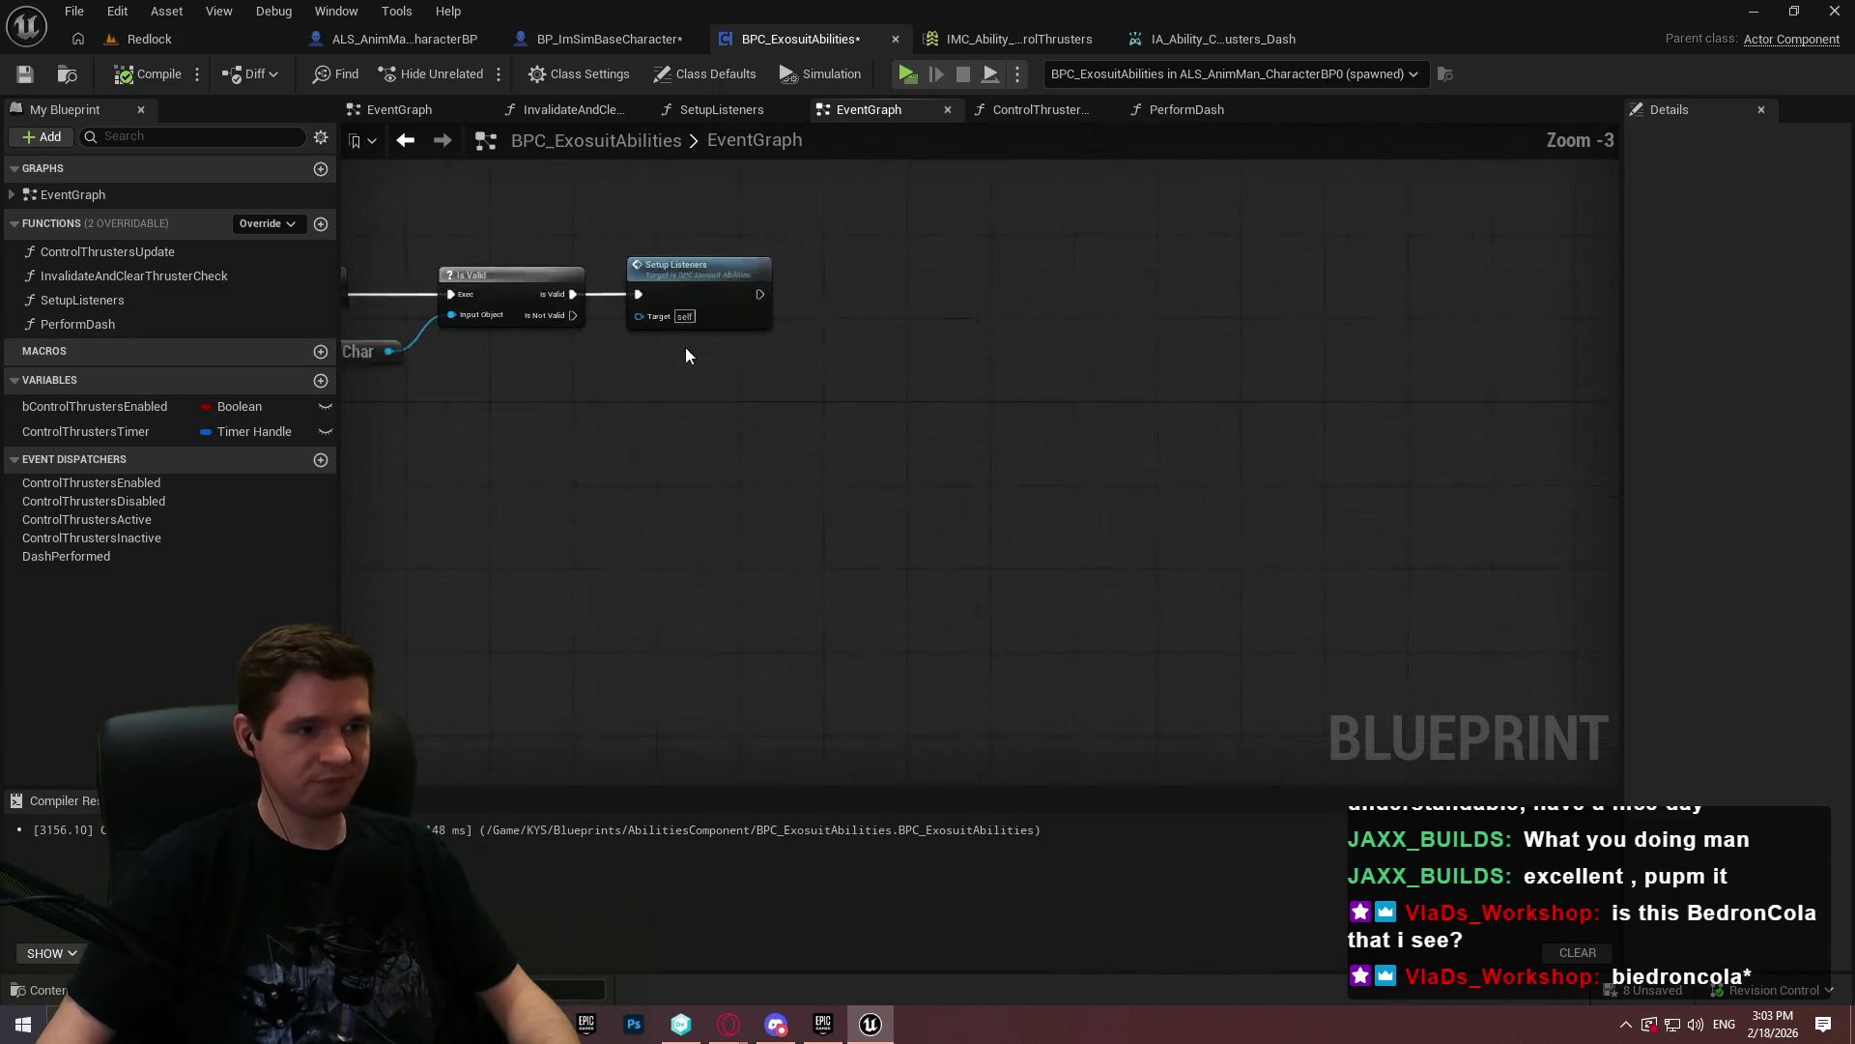
- Duplicate the two Bind Event nodes in SetupListeners and chain the copies after the originals
{"action": "left_click_drag", "start_coordinate": [1396, 649], "coordinate": [1135, 485]}
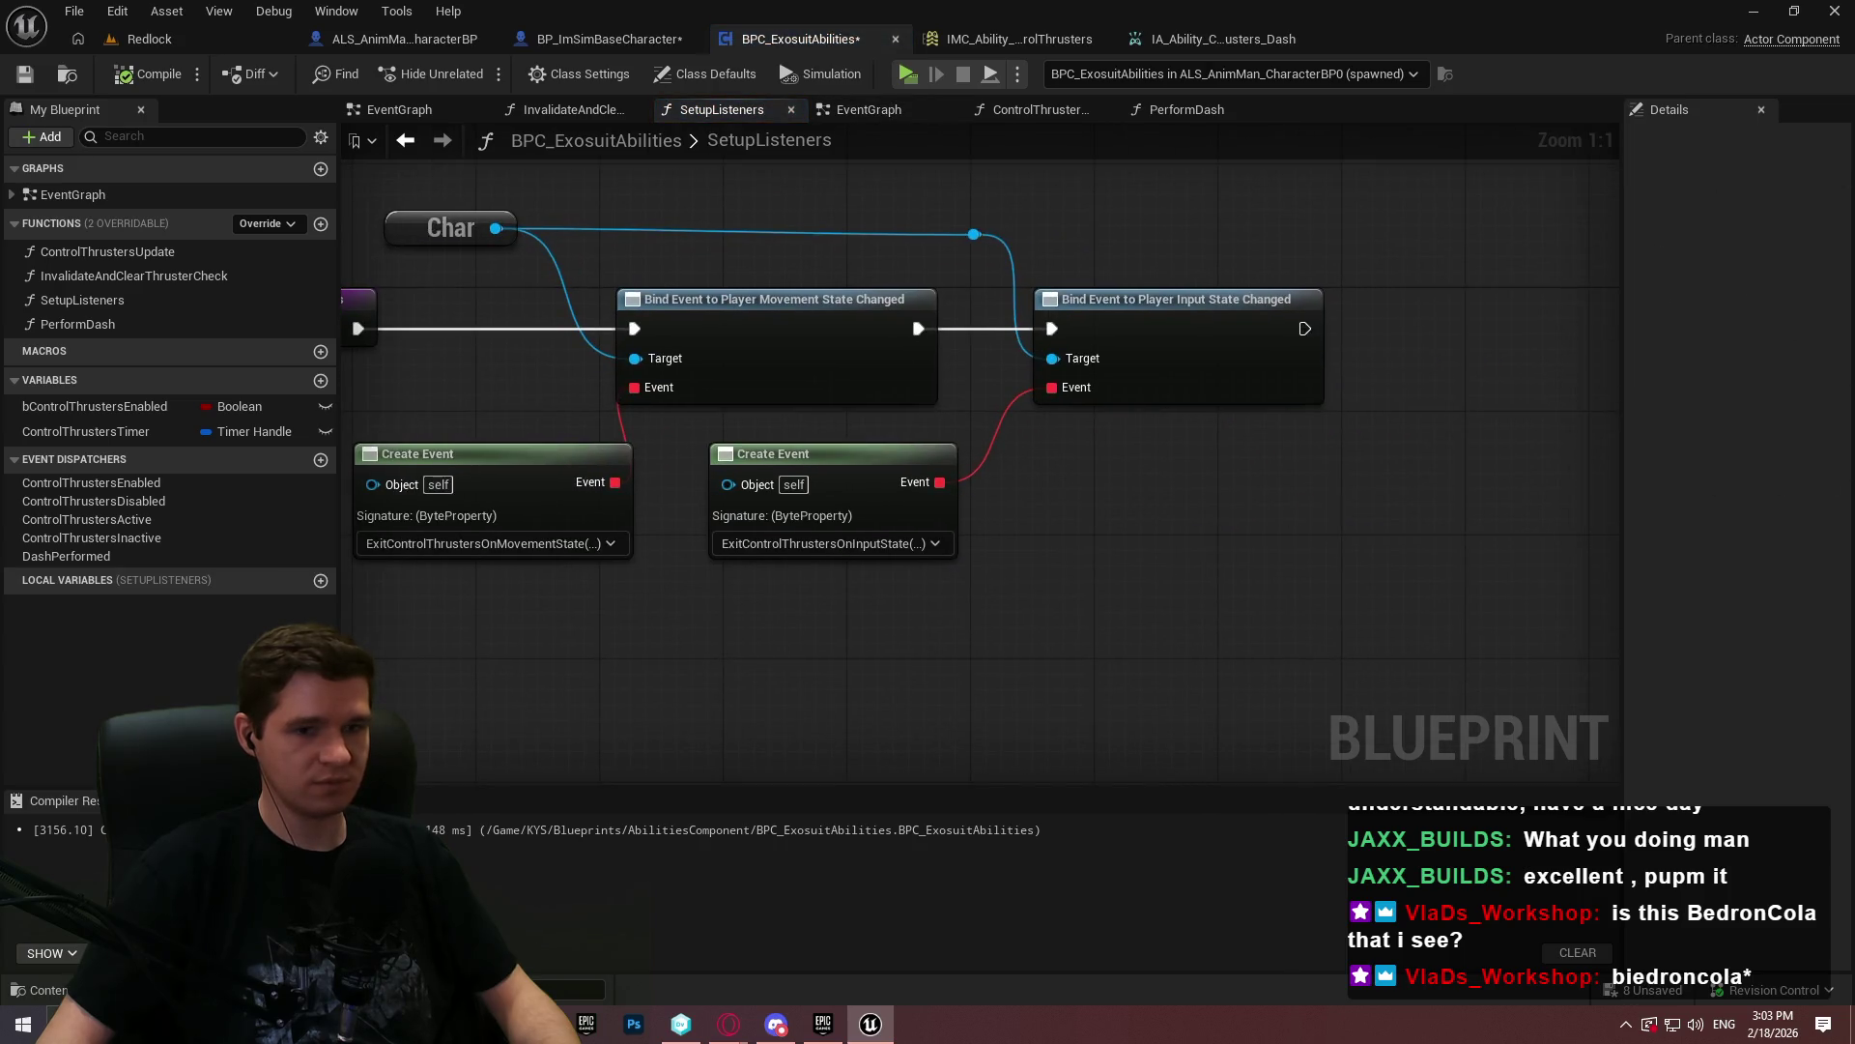
{"action": "left_click_drag", "start_coordinate": [1264, 303], "coordinate": [993, 203]}
{"action": "left_click_drag", "start_coordinate": [938, 371], "coordinate": [1366, 411]}
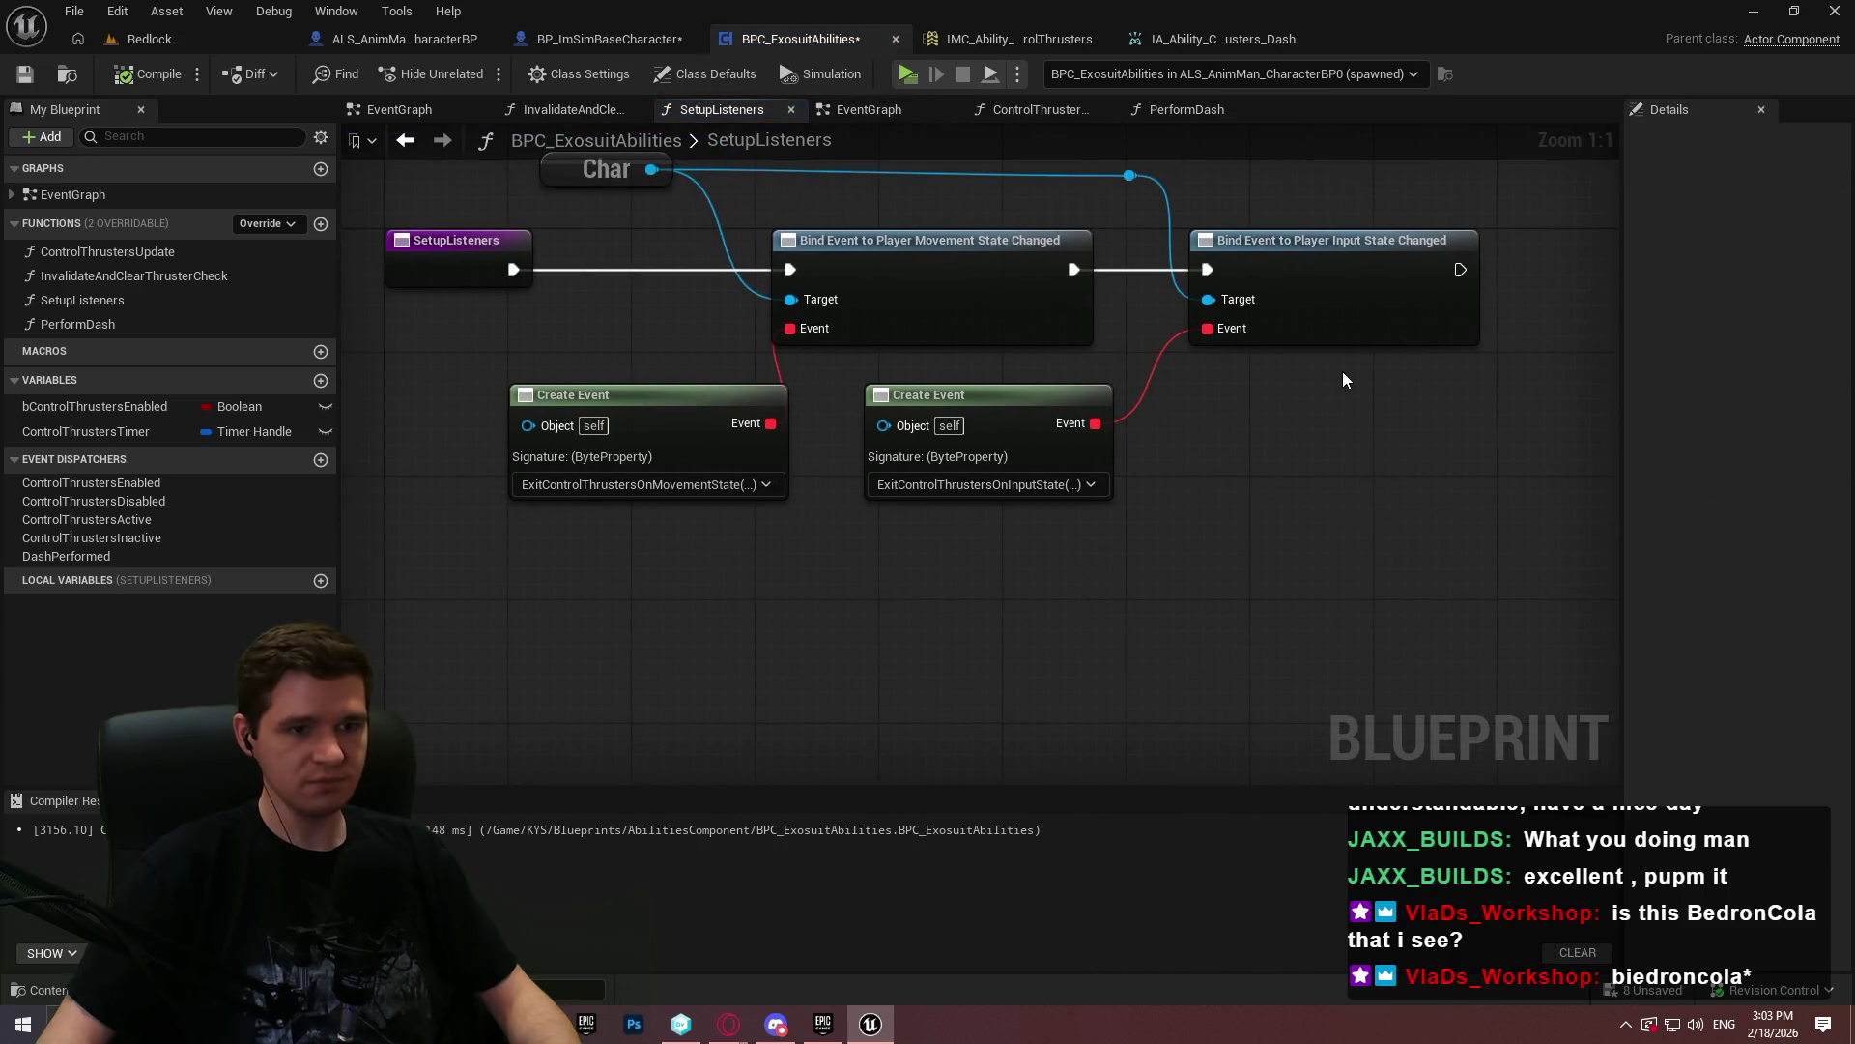
{"action": "mouse_move", "coordinate": [1341, 372]}
{"action": "left_mouse_down"}
{"action": "mouse_move", "coordinate": [1132, 440]}
{"action": "mouse_move", "coordinate": [1189, 465]}
{"action": "mouse_move", "coordinate": [1364, 473]}
{"action": "mouse_move", "coordinate": [1280, 462]}
{"action": "left_mouse_up"}
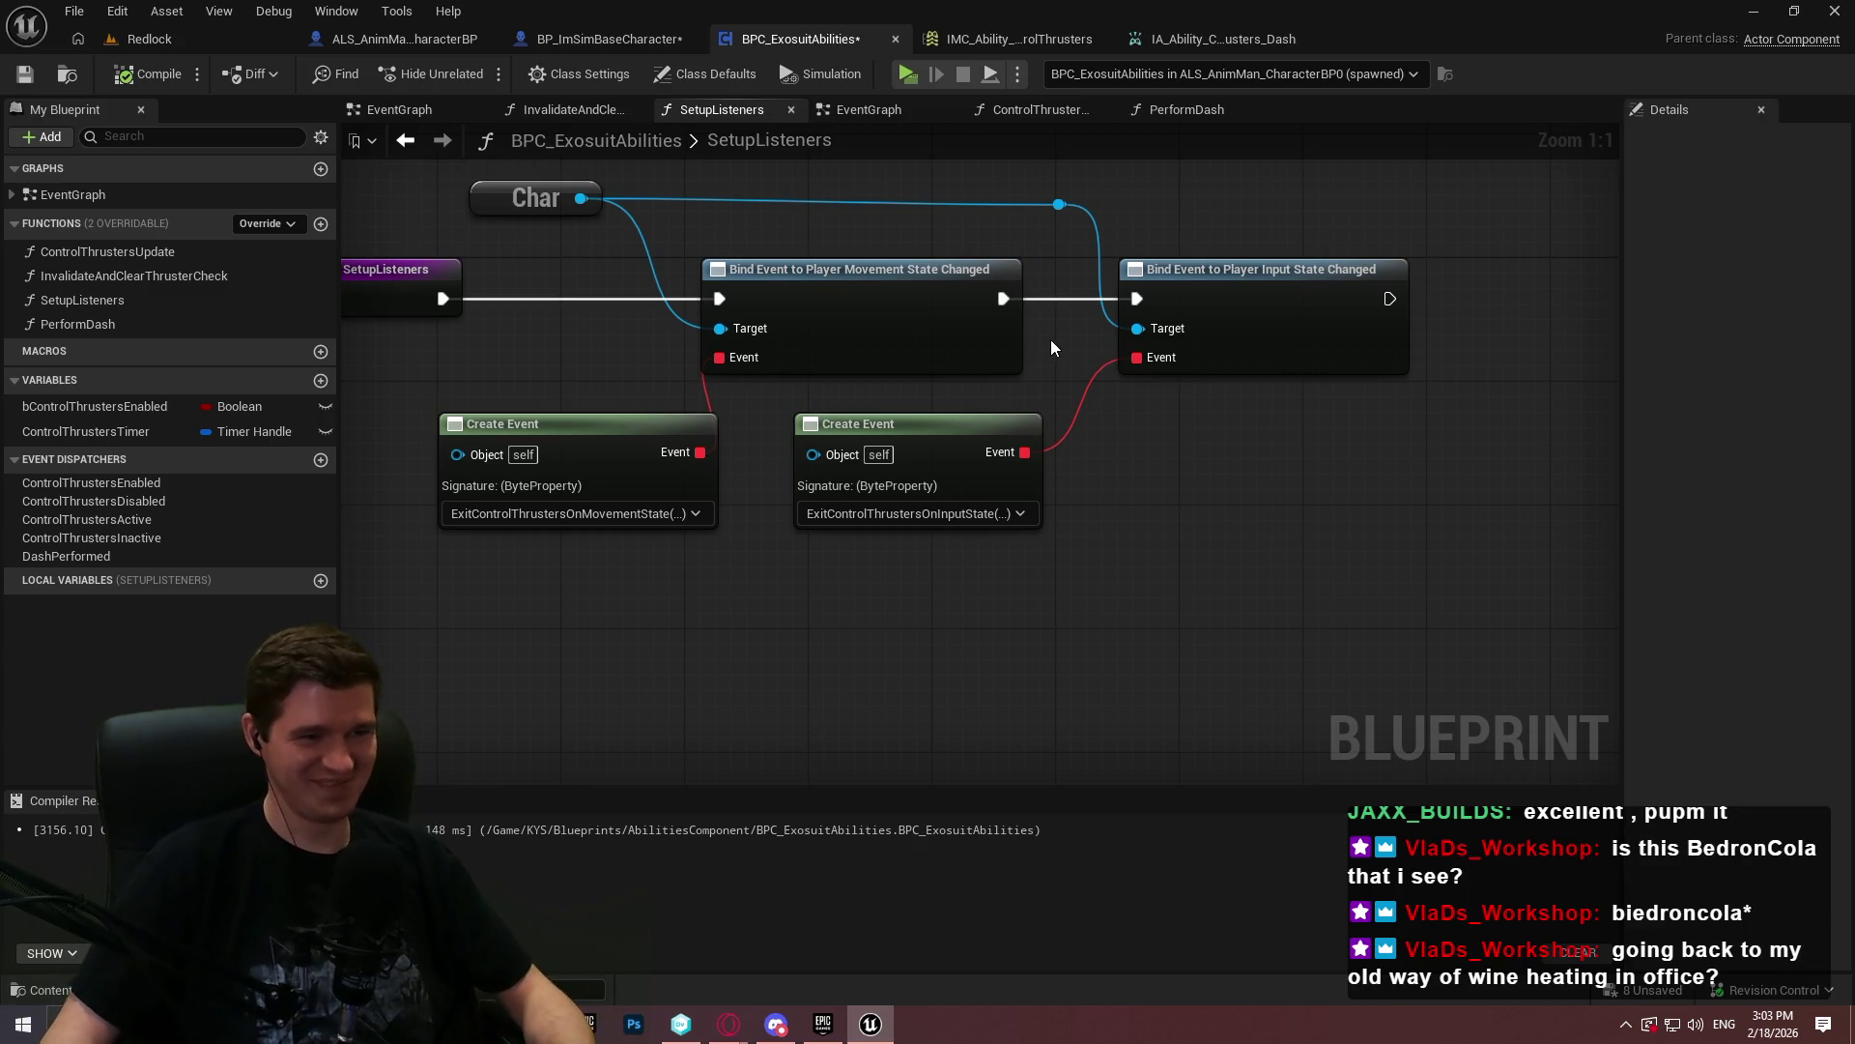
{"action": "left_click_drag", "start_coordinate": [1506, 328], "coordinate": [779, 328]}
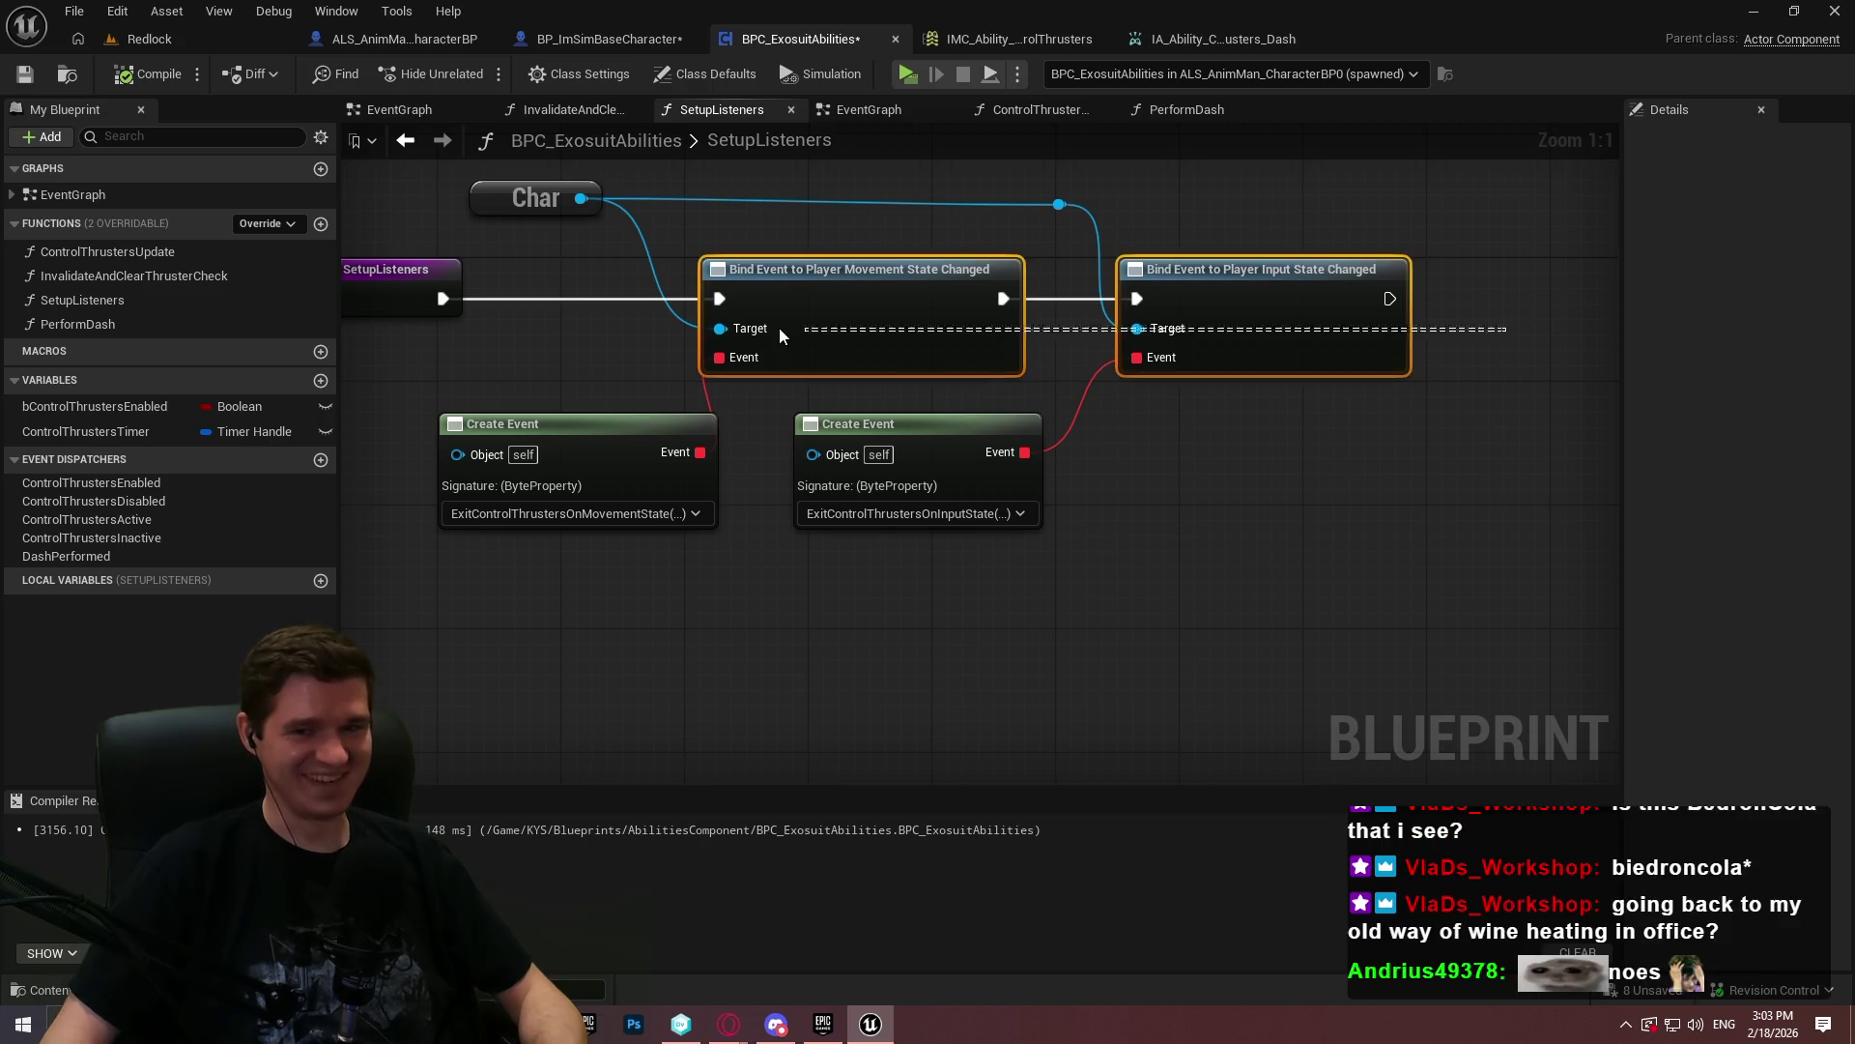
{"action": "key", "text": "ctrl+c"}
{"action": "key", "text": "ctrl+v"}
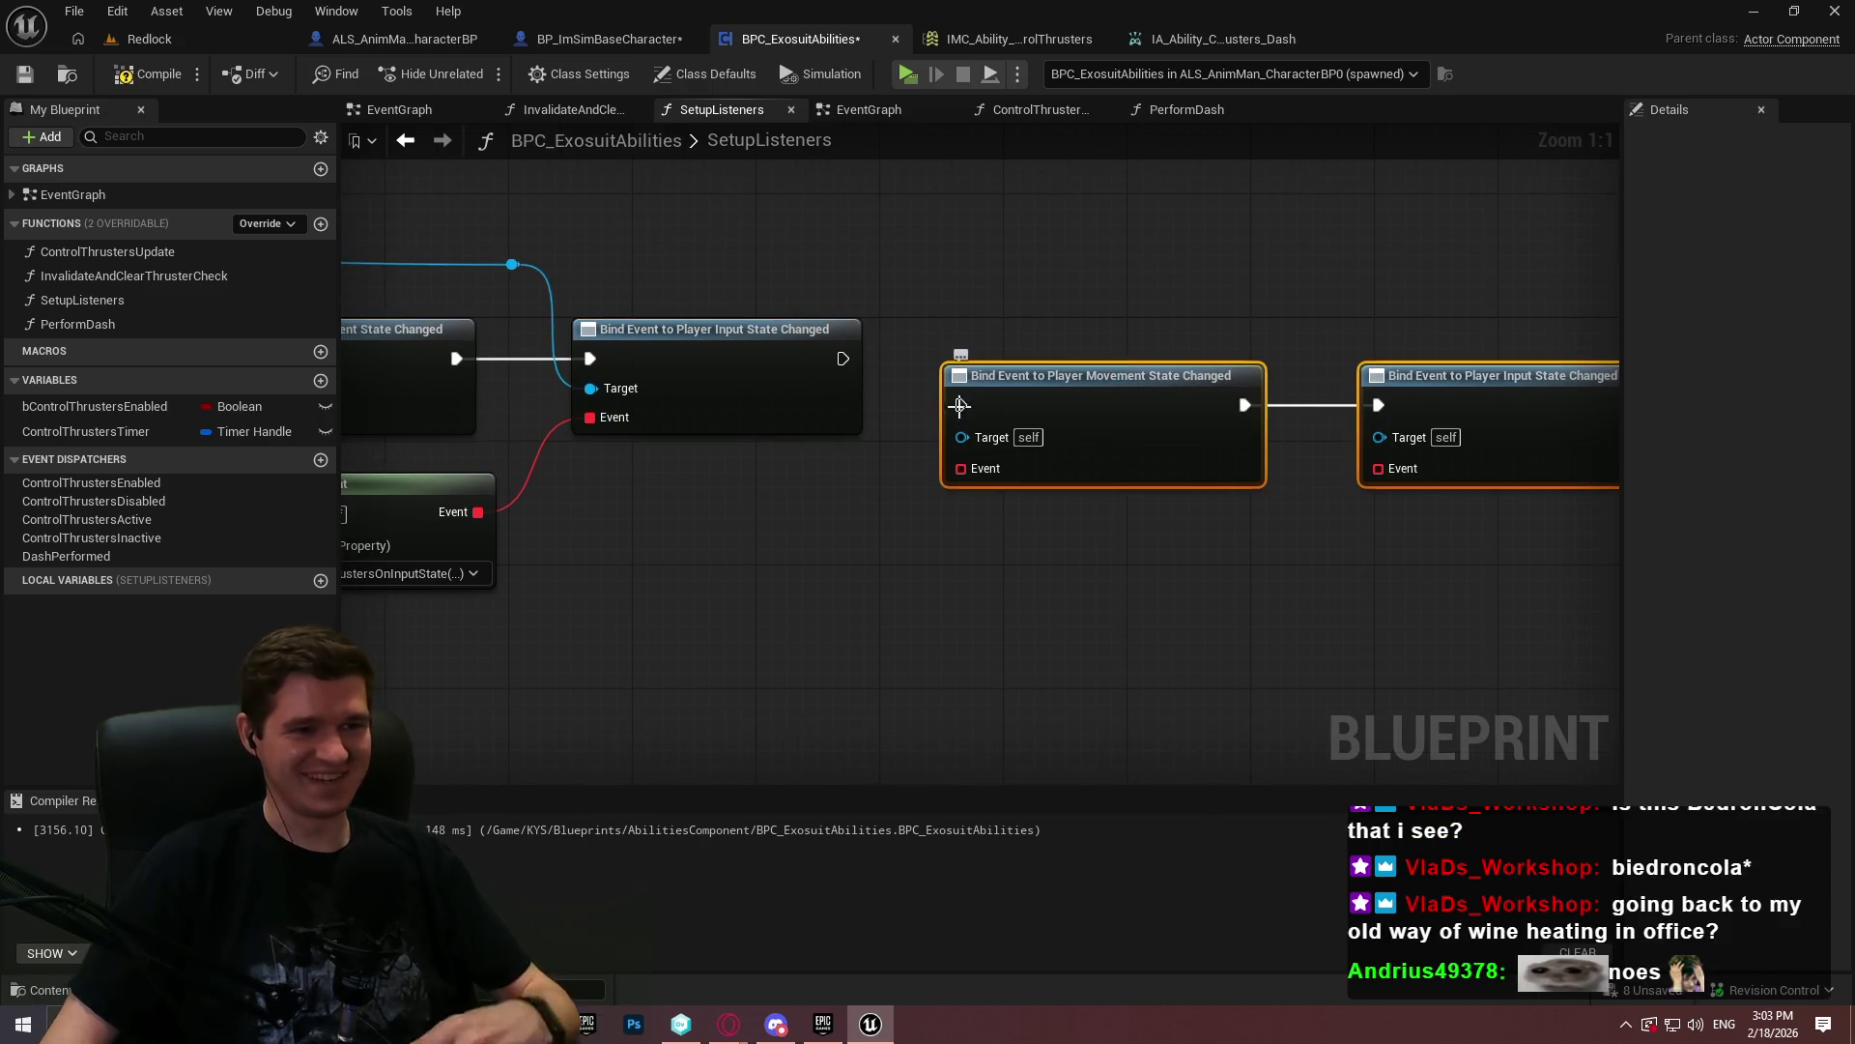
{"action": "left_click_drag", "start_coordinate": [861, 368], "coordinate": [856, 363]}
{"action": "left_click_drag", "start_coordinate": [1019, 356], "coordinate": [1035, 339]}
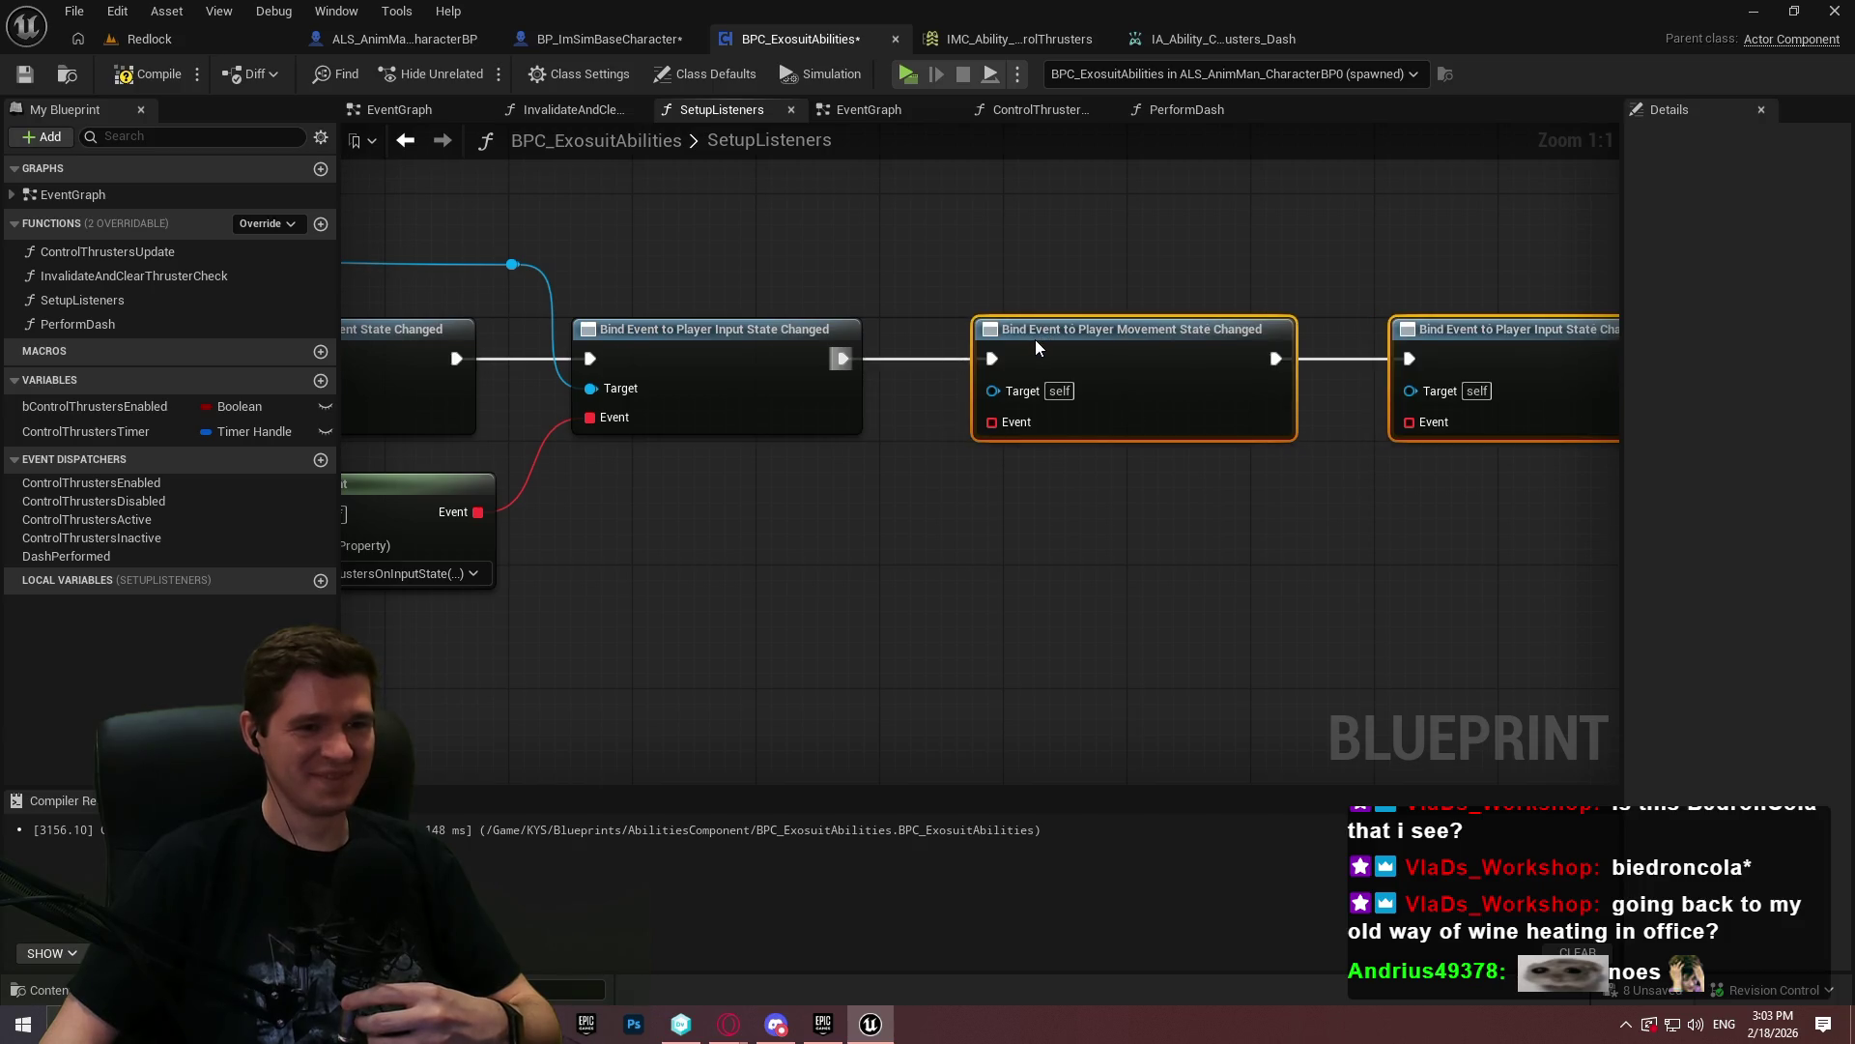
{"action": "left_click", "coordinate": [977, 508]}
- Feed the Char reference into both duplicated binds' Target pins through reroute knots
{"action": "mouse_move", "coordinate": [581, 273]}
{"action": "left_mouse_down"}
{"action": "mouse_move", "coordinate": [1058, 333]}
{"action": "mouse_move", "coordinate": [1041, 396]}
{"action": "left_mouse_up"}
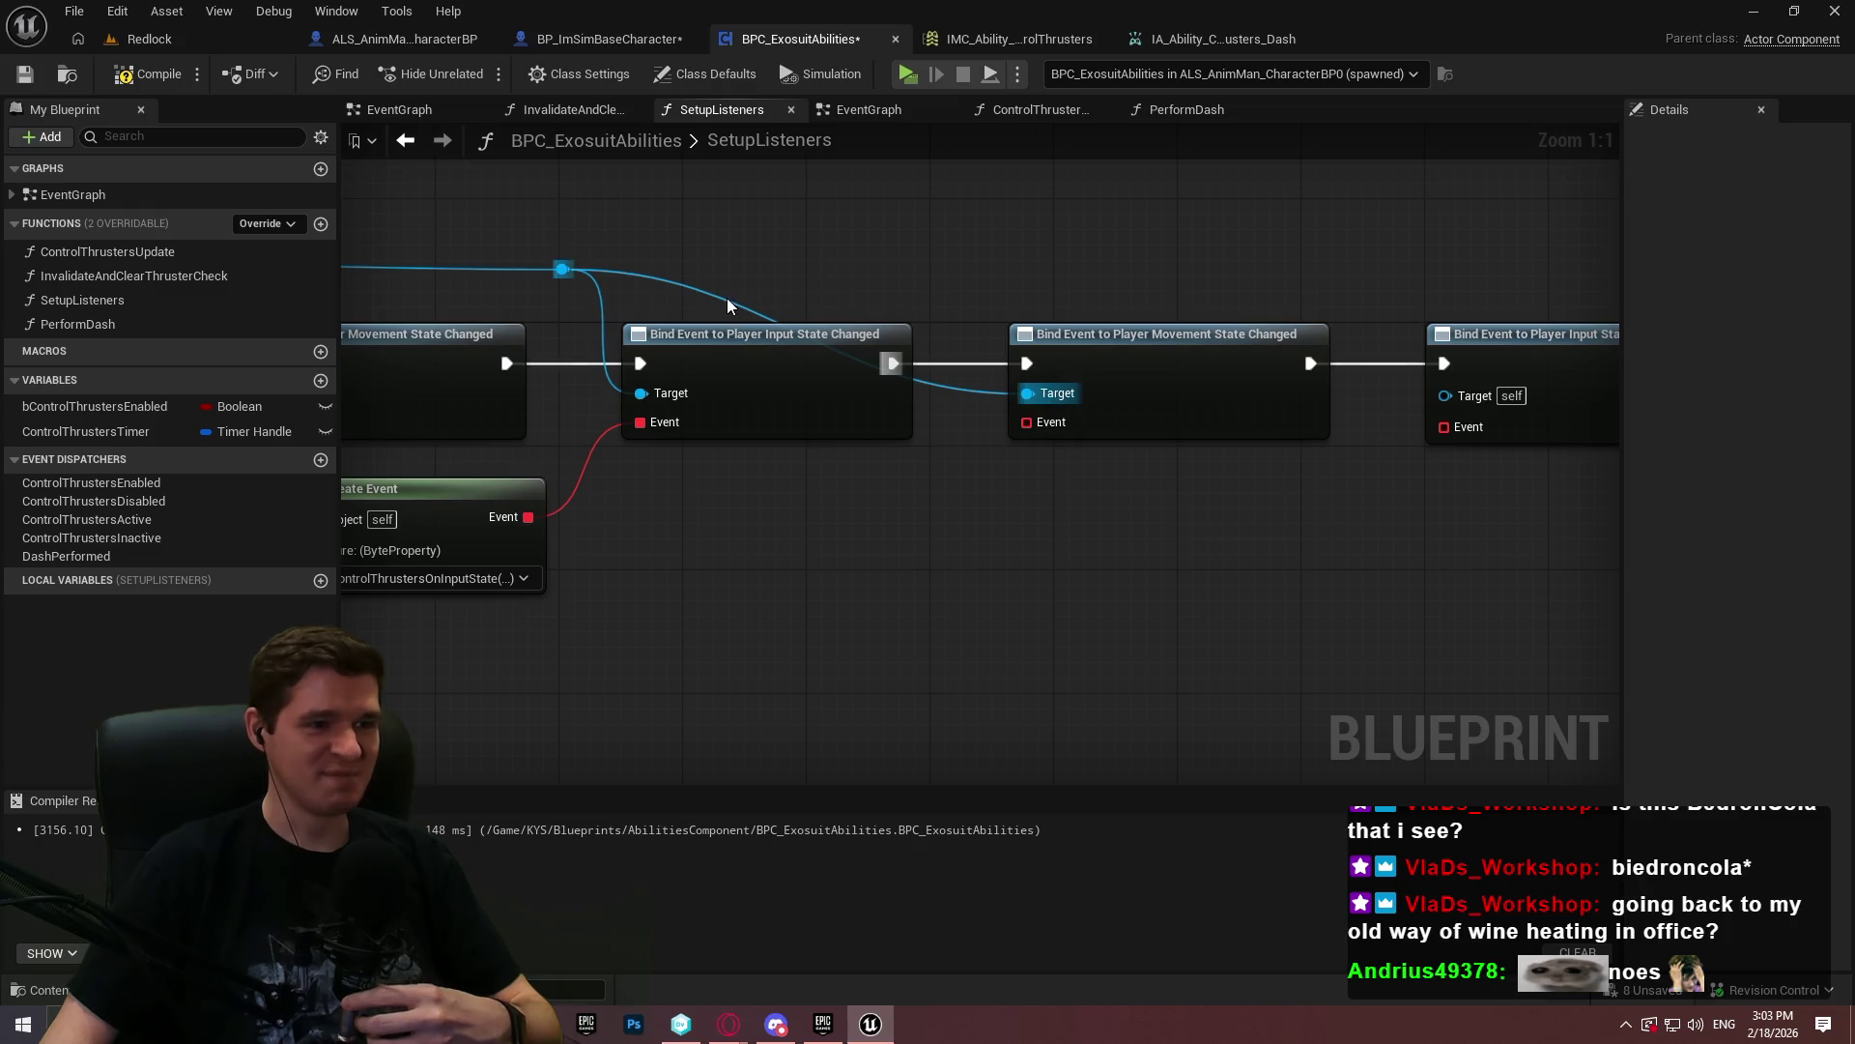
{"action": "double_click", "coordinate": [726, 296]}
{"action": "left_click_drag", "start_coordinate": [717, 280], "coordinate": [895, 281]}
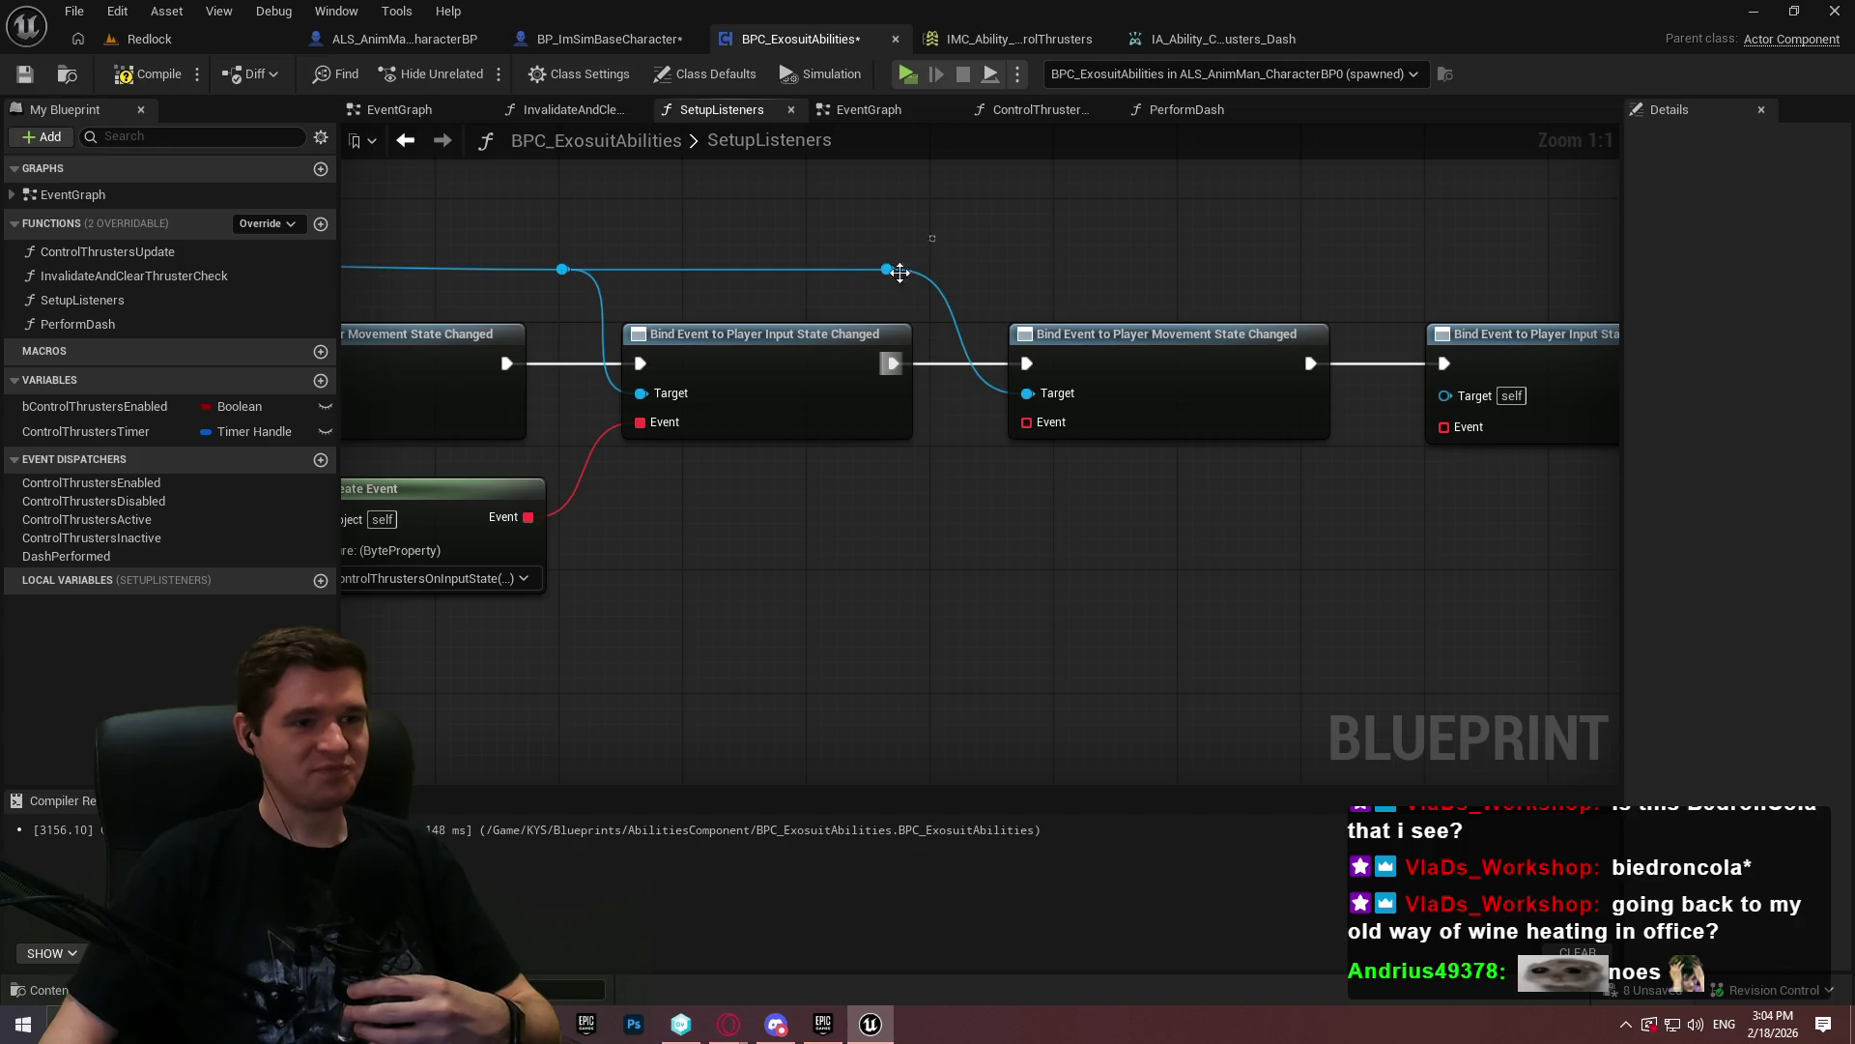
{"action": "mouse_move", "coordinate": [895, 275]}
{"action": "left_mouse_down"}
{"action": "mouse_move", "coordinate": [1511, 402]}
{"action": "mouse_move", "coordinate": [1494, 399]}
{"action": "left_mouse_up"}
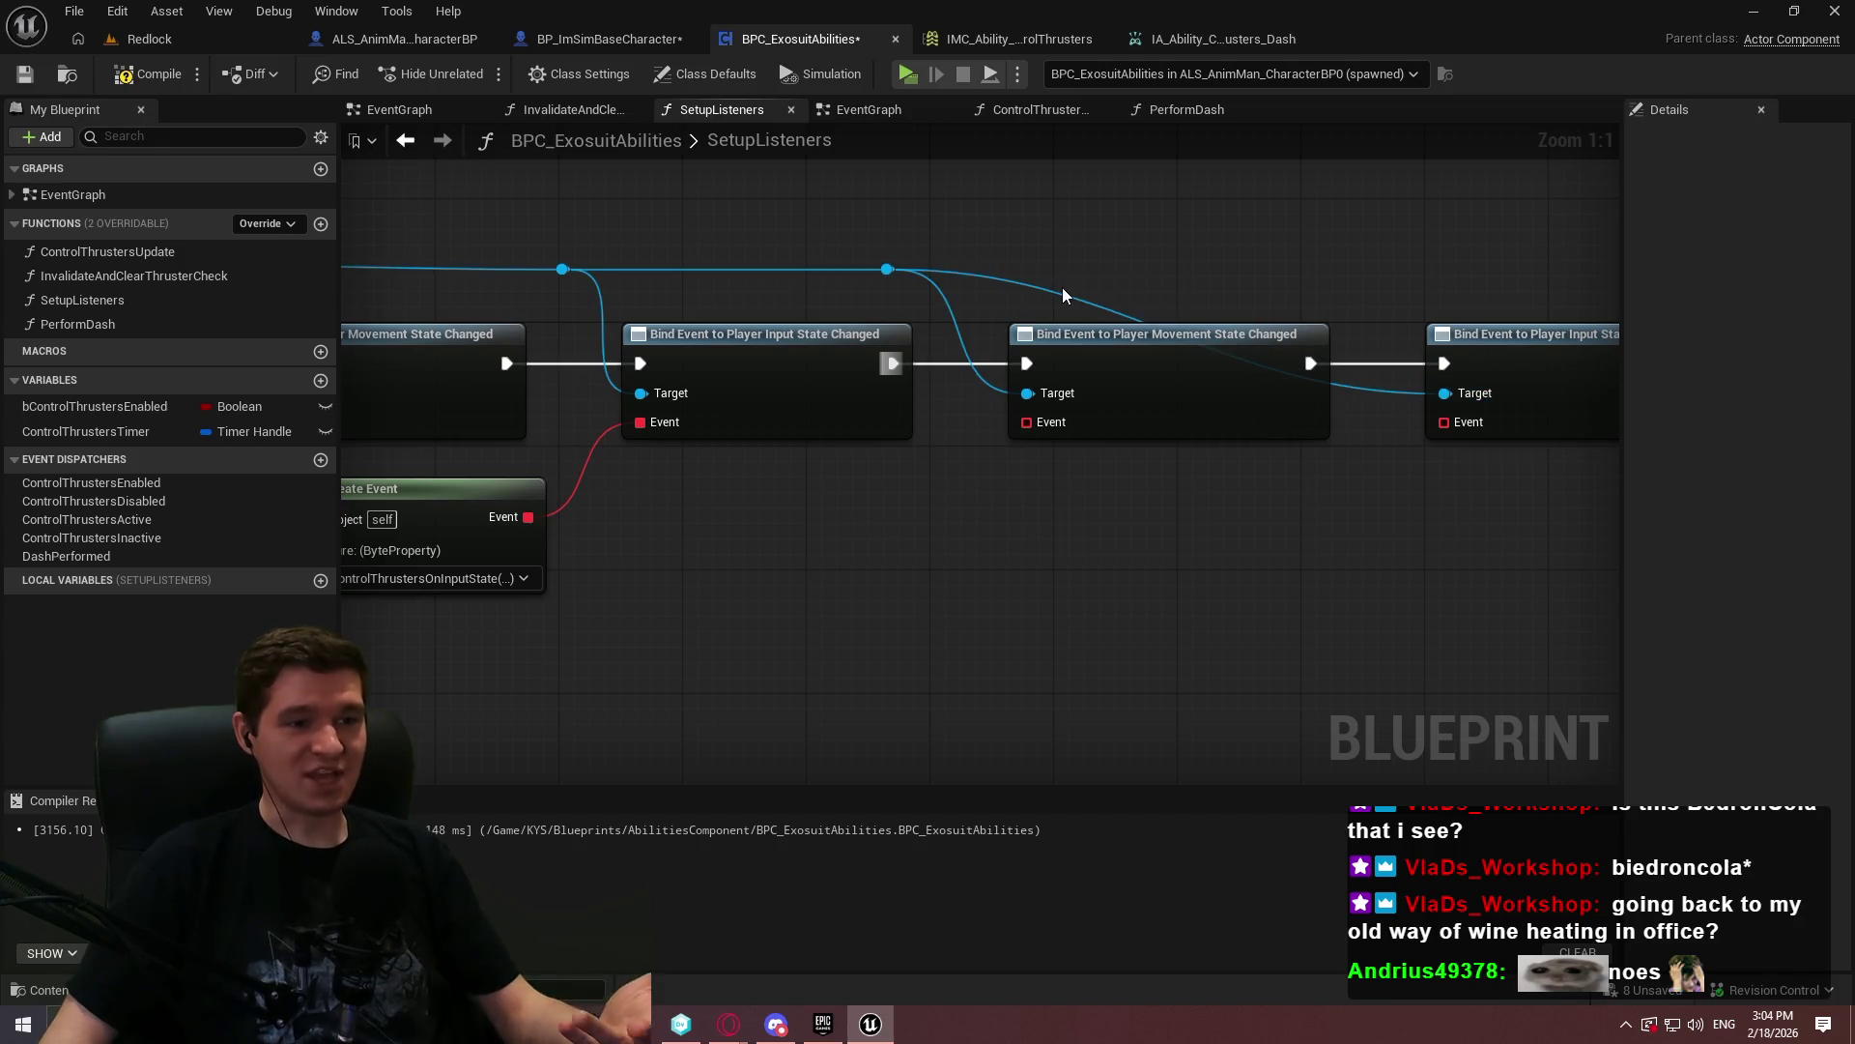
{"action": "double_click", "coordinate": [1061, 290]}
{"action": "left_click_drag", "start_coordinate": [1057, 281], "coordinate": [1316, 272]}
{"action": "left_click", "coordinate": [988, 290]}
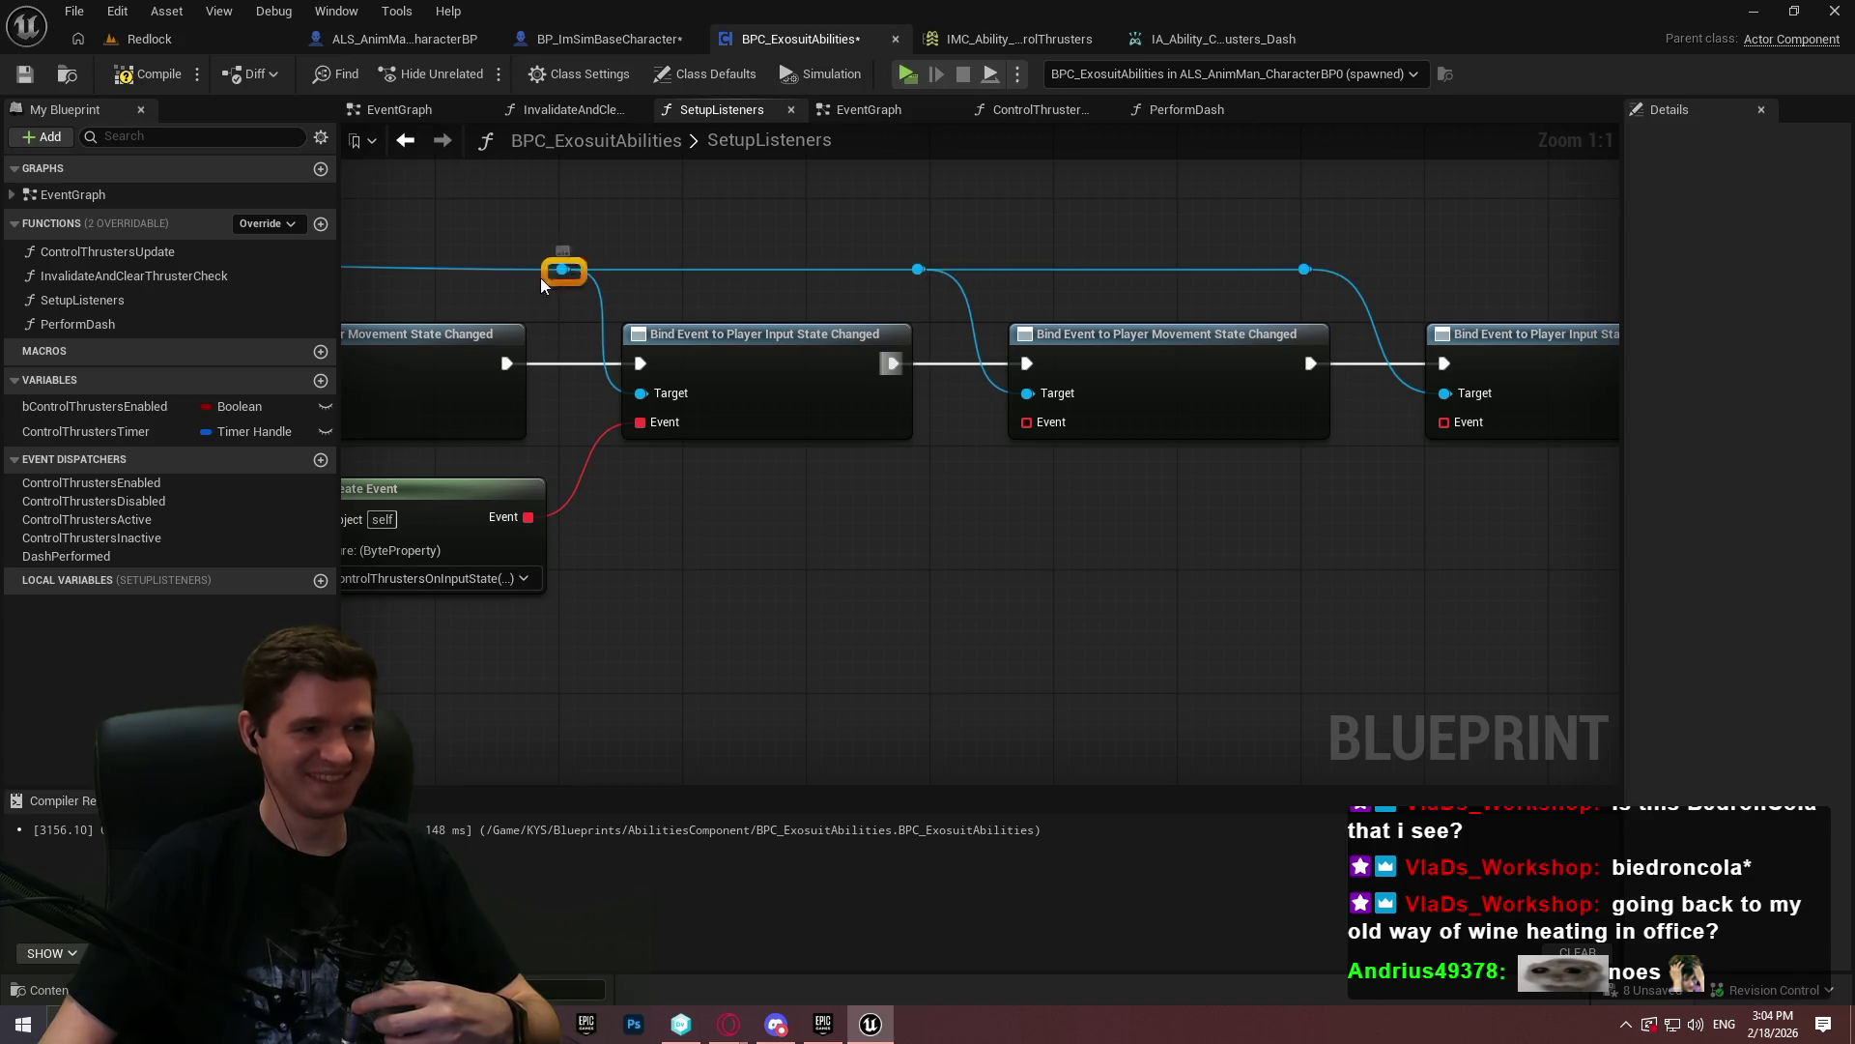
{"action": "left_click_drag", "start_coordinate": [549, 275], "coordinate": [553, 274]}
{"action": "left_click", "coordinate": [1261, 319]}
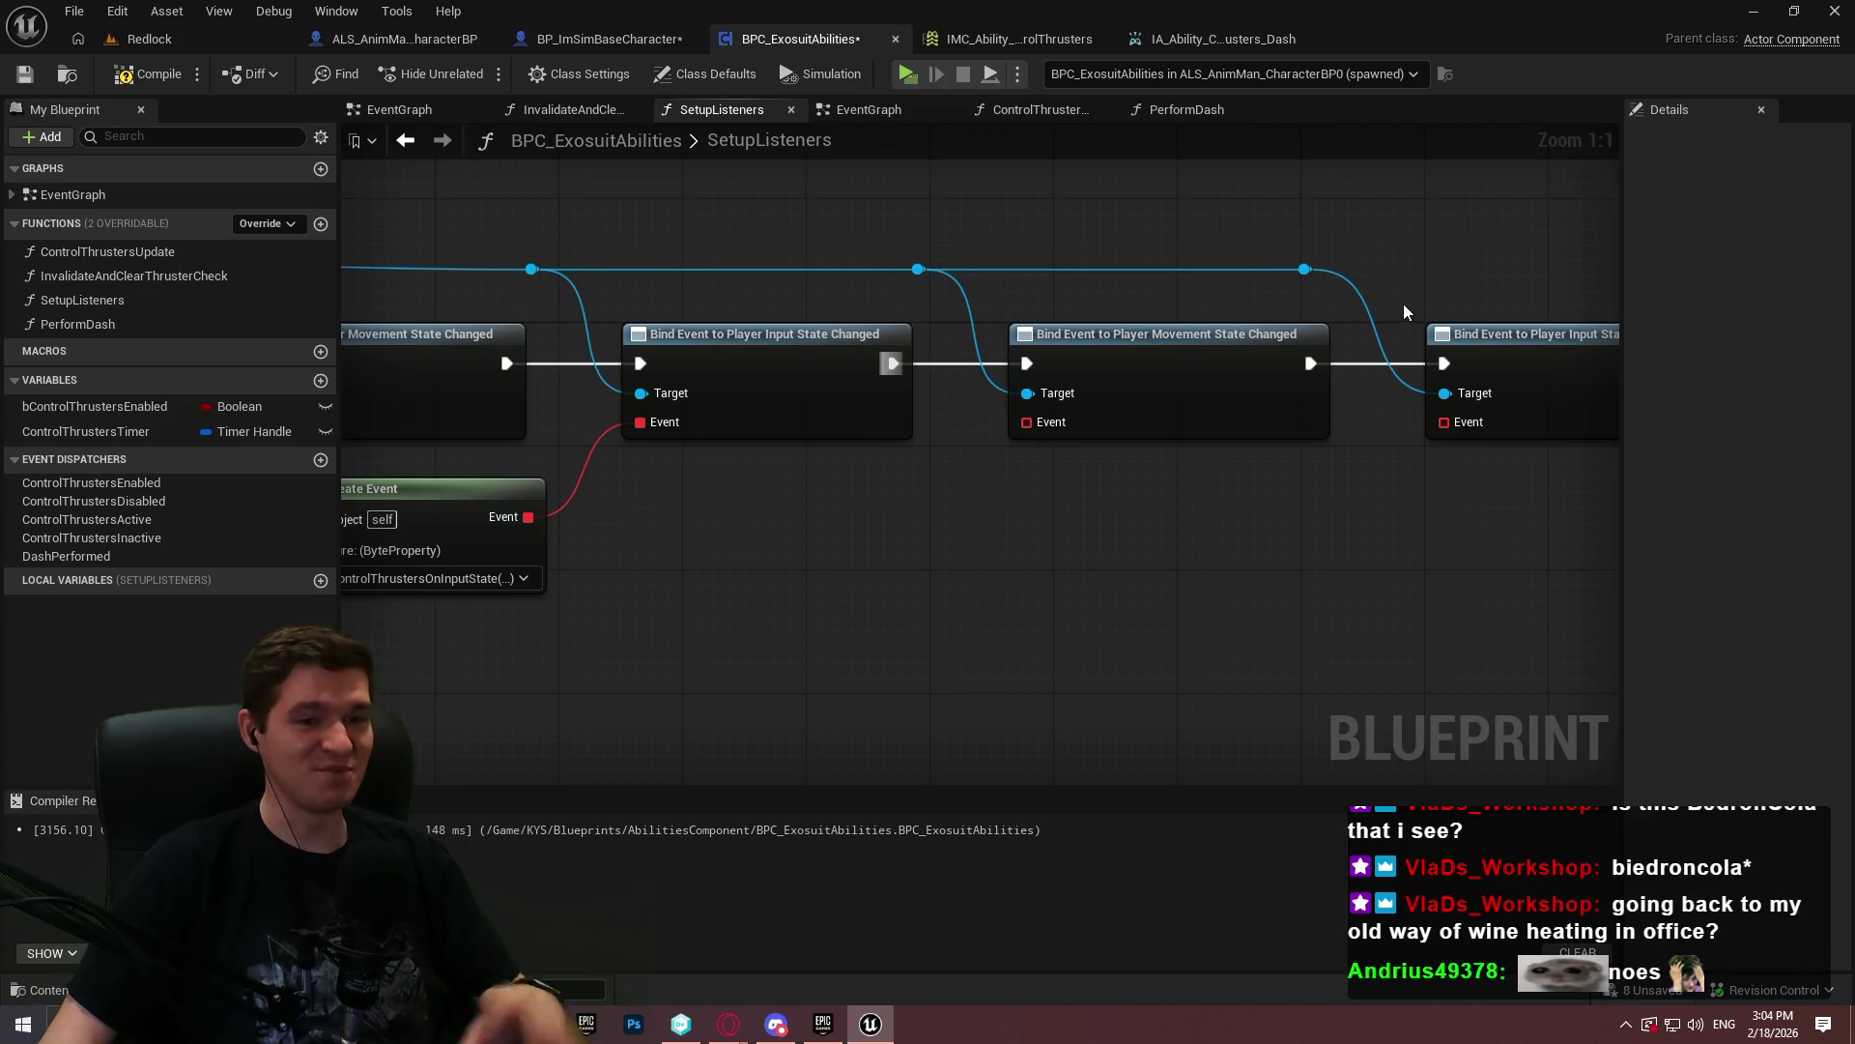
- Wire a new Create Event into Bind Event to Player Movement State Changed with a matching event
{"action": "left_click_drag", "start_coordinate": [805, 576], "coordinate": [1525, 473]}
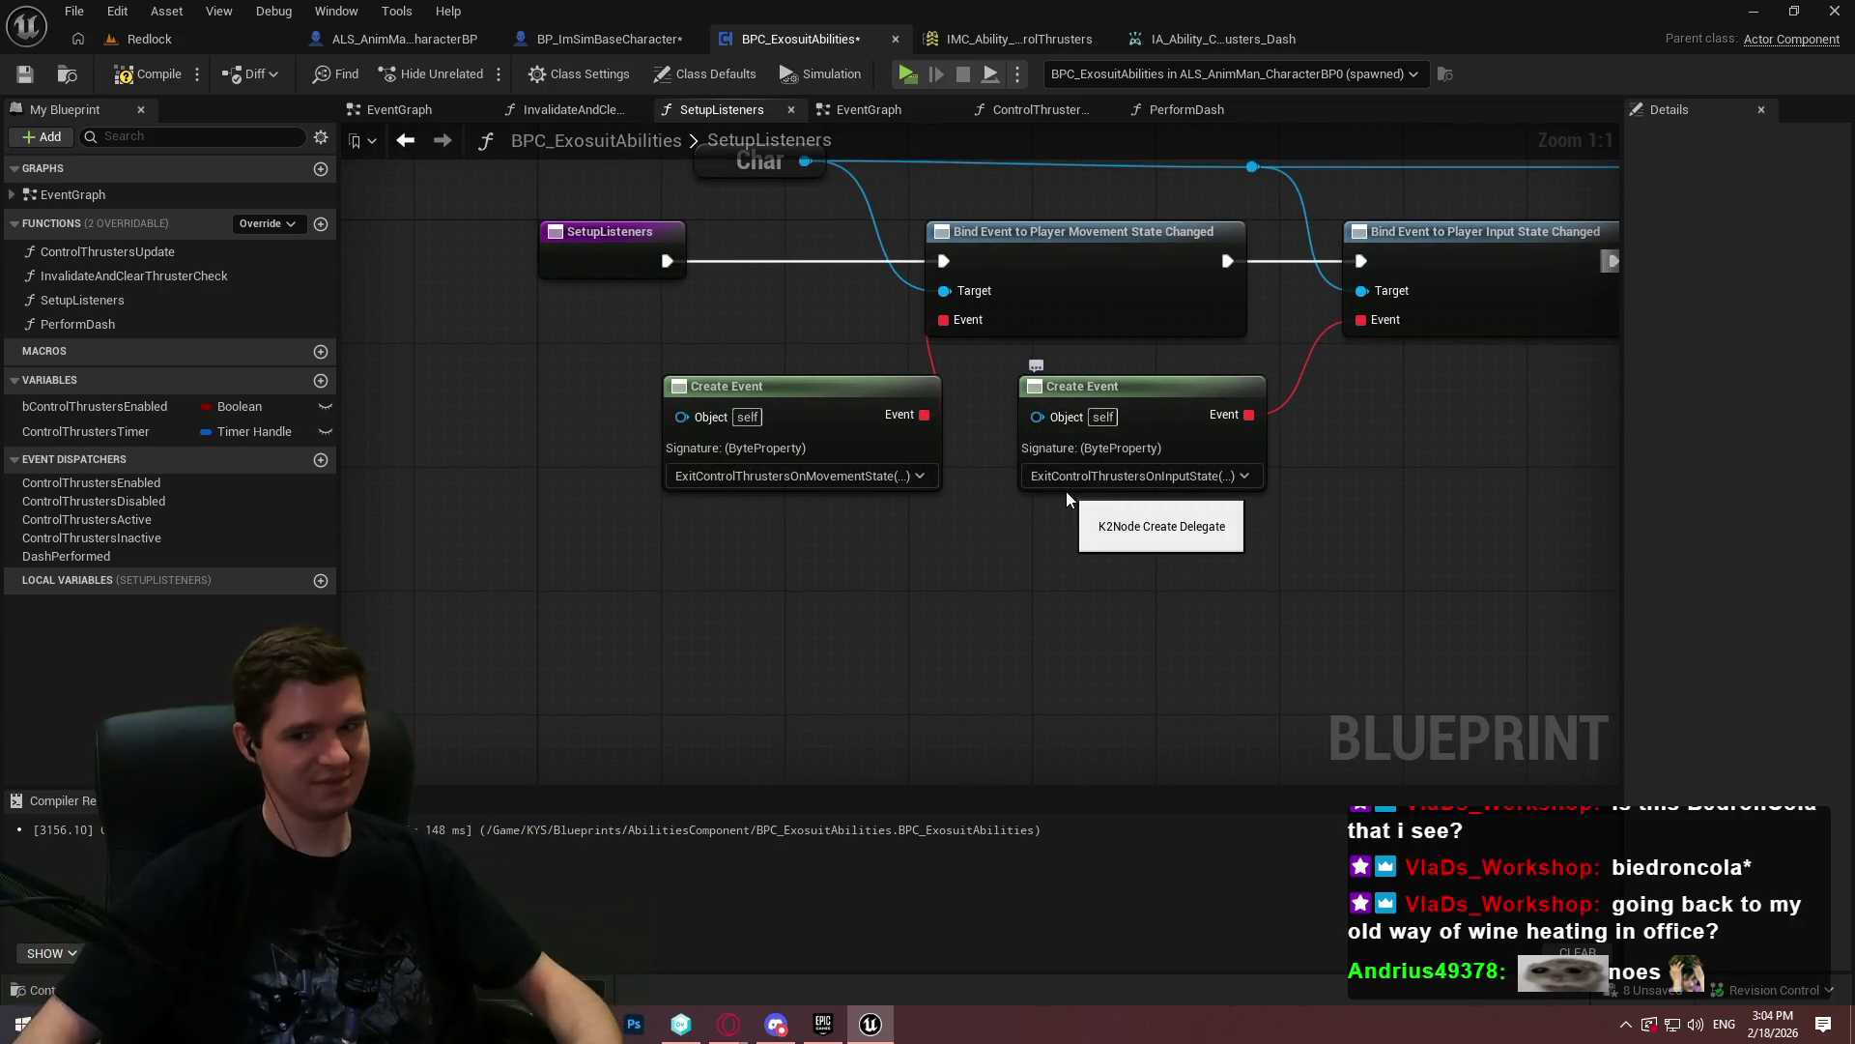
{"action": "left_click_drag", "start_coordinate": [1131, 553], "coordinate": [808, 584]}
{"action": "left_click", "coordinate": [618, 488]}
{"action": "left_click_drag", "start_coordinate": [1027, 621], "coordinate": [501, 493]}
{"action": "left_click", "coordinate": [1118, 561]}
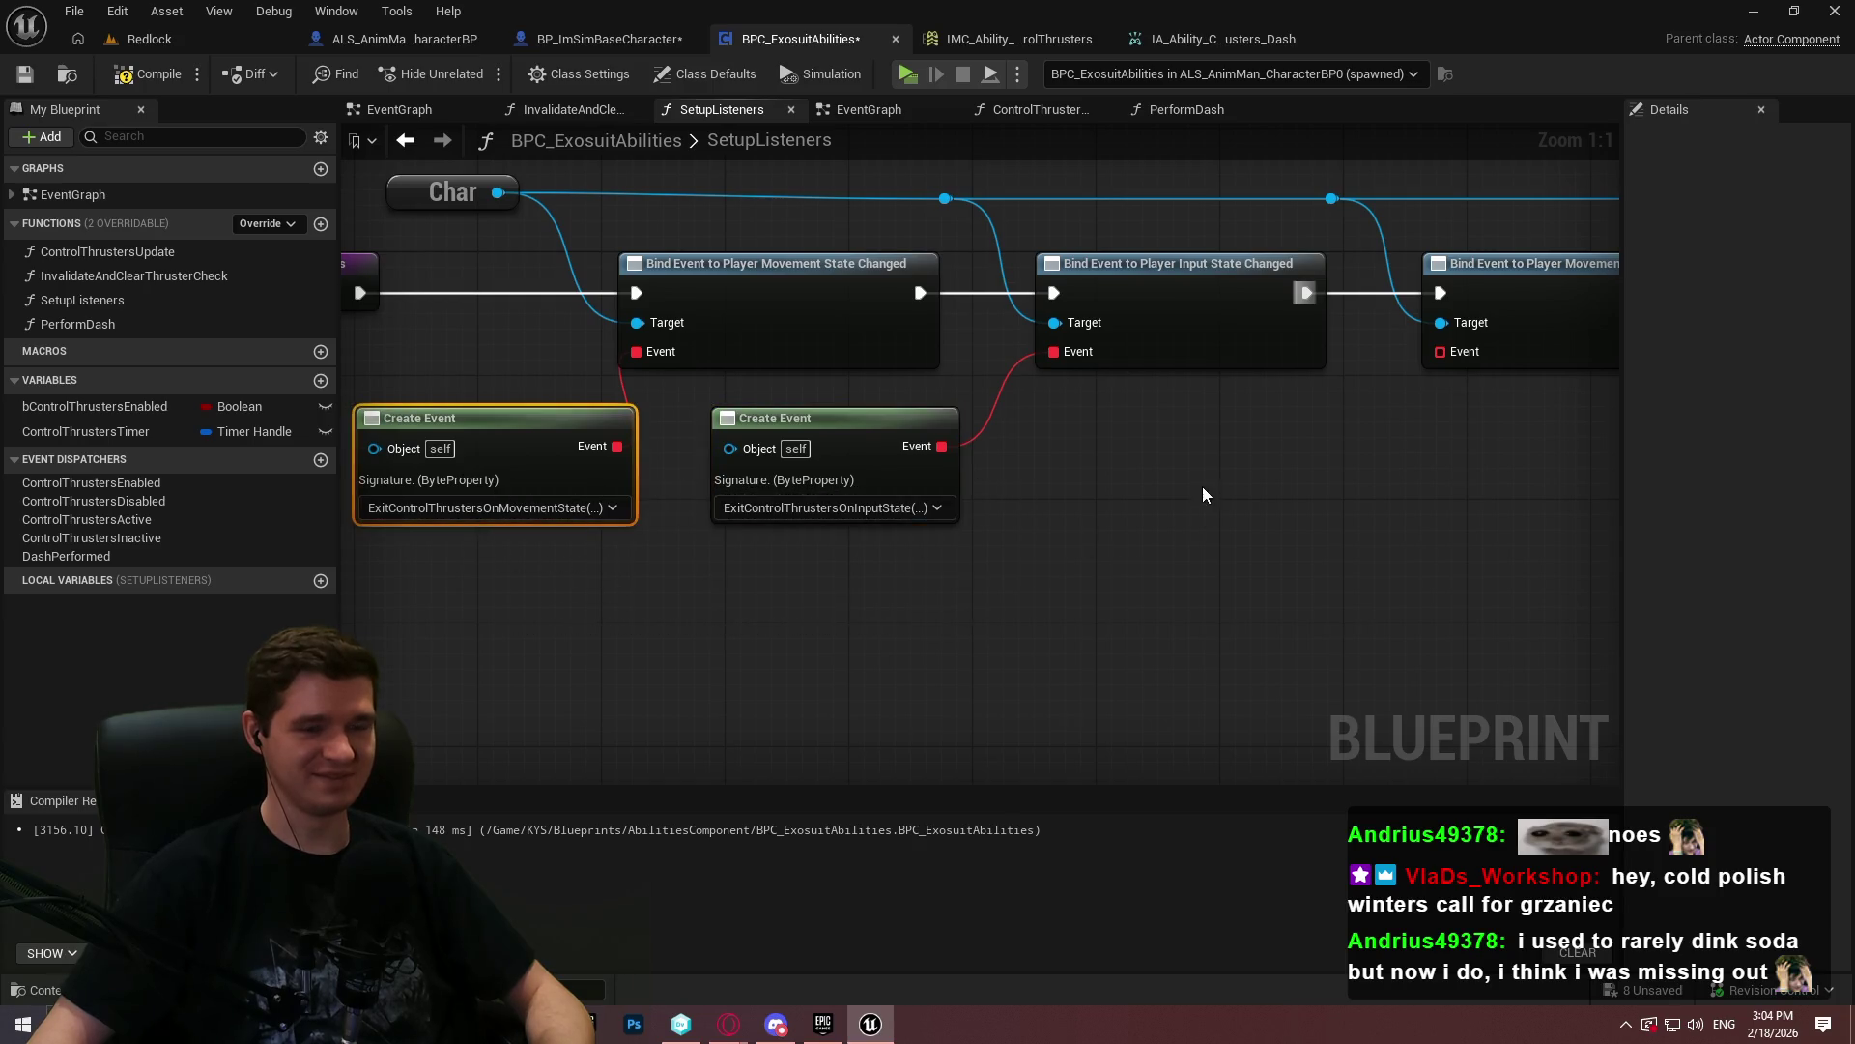
{"action": "key", "text": "ctrl+v"}
{"action": "left_click_drag", "start_coordinate": [1600, 458], "coordinate": [1202, 507]}
{"action": "left_click_drag", "start_coordinate": [1006, 573], "coordinate": [1006, 480]}
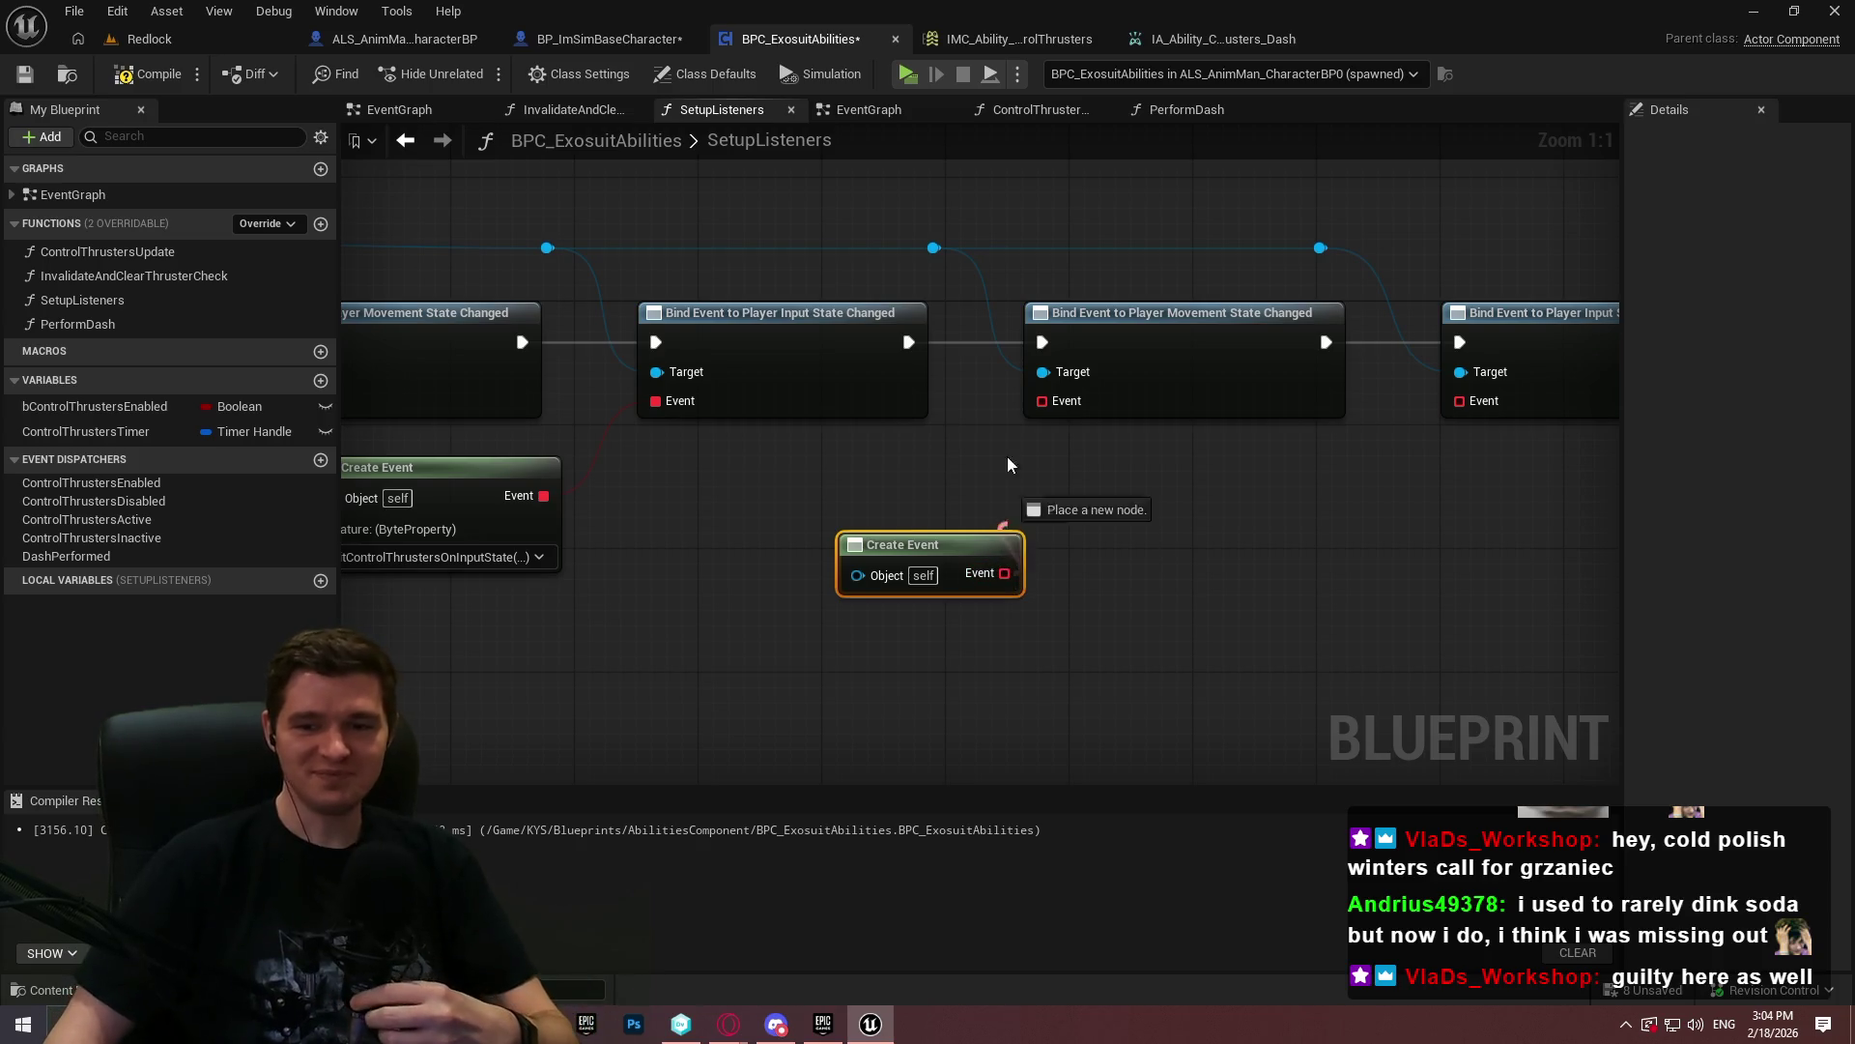
{"action": "left_click_drag", "start_coordinate": [970, 569], "coordinate": [860, 493]}
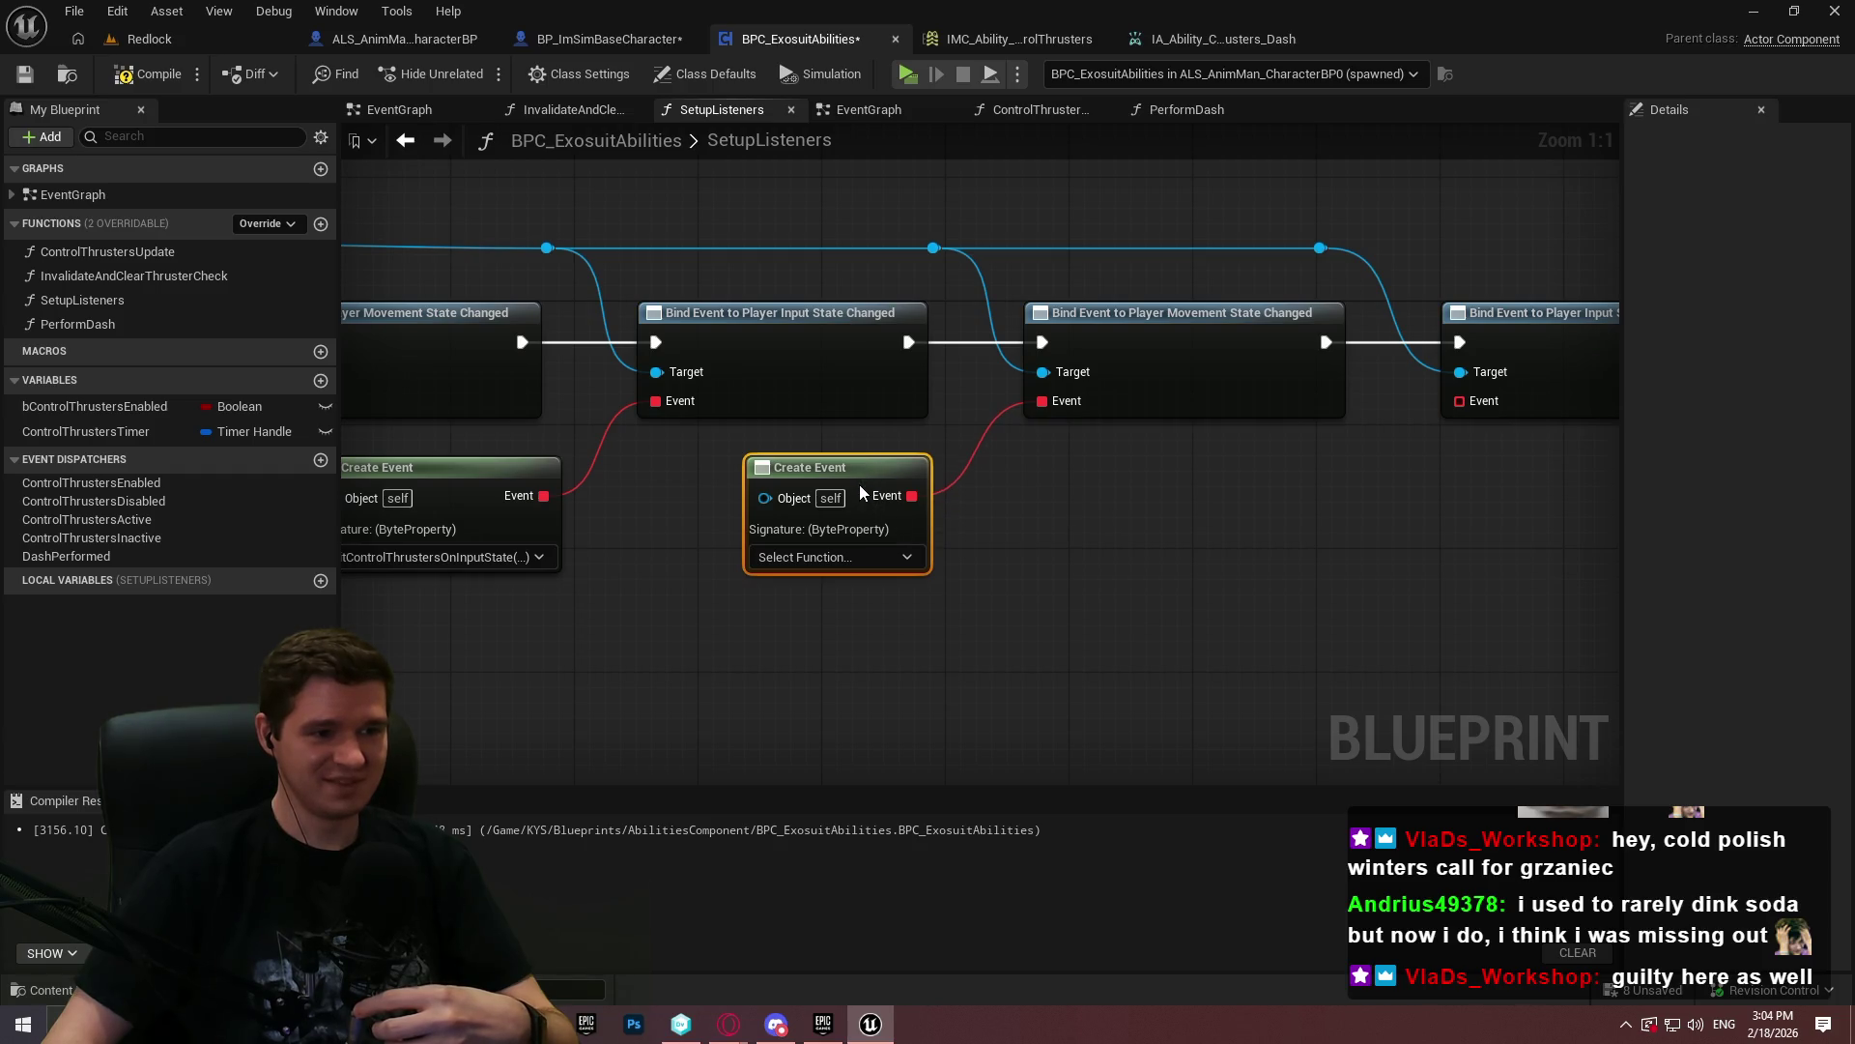
{"action": "left_click", "coordinate": [808, 561]}
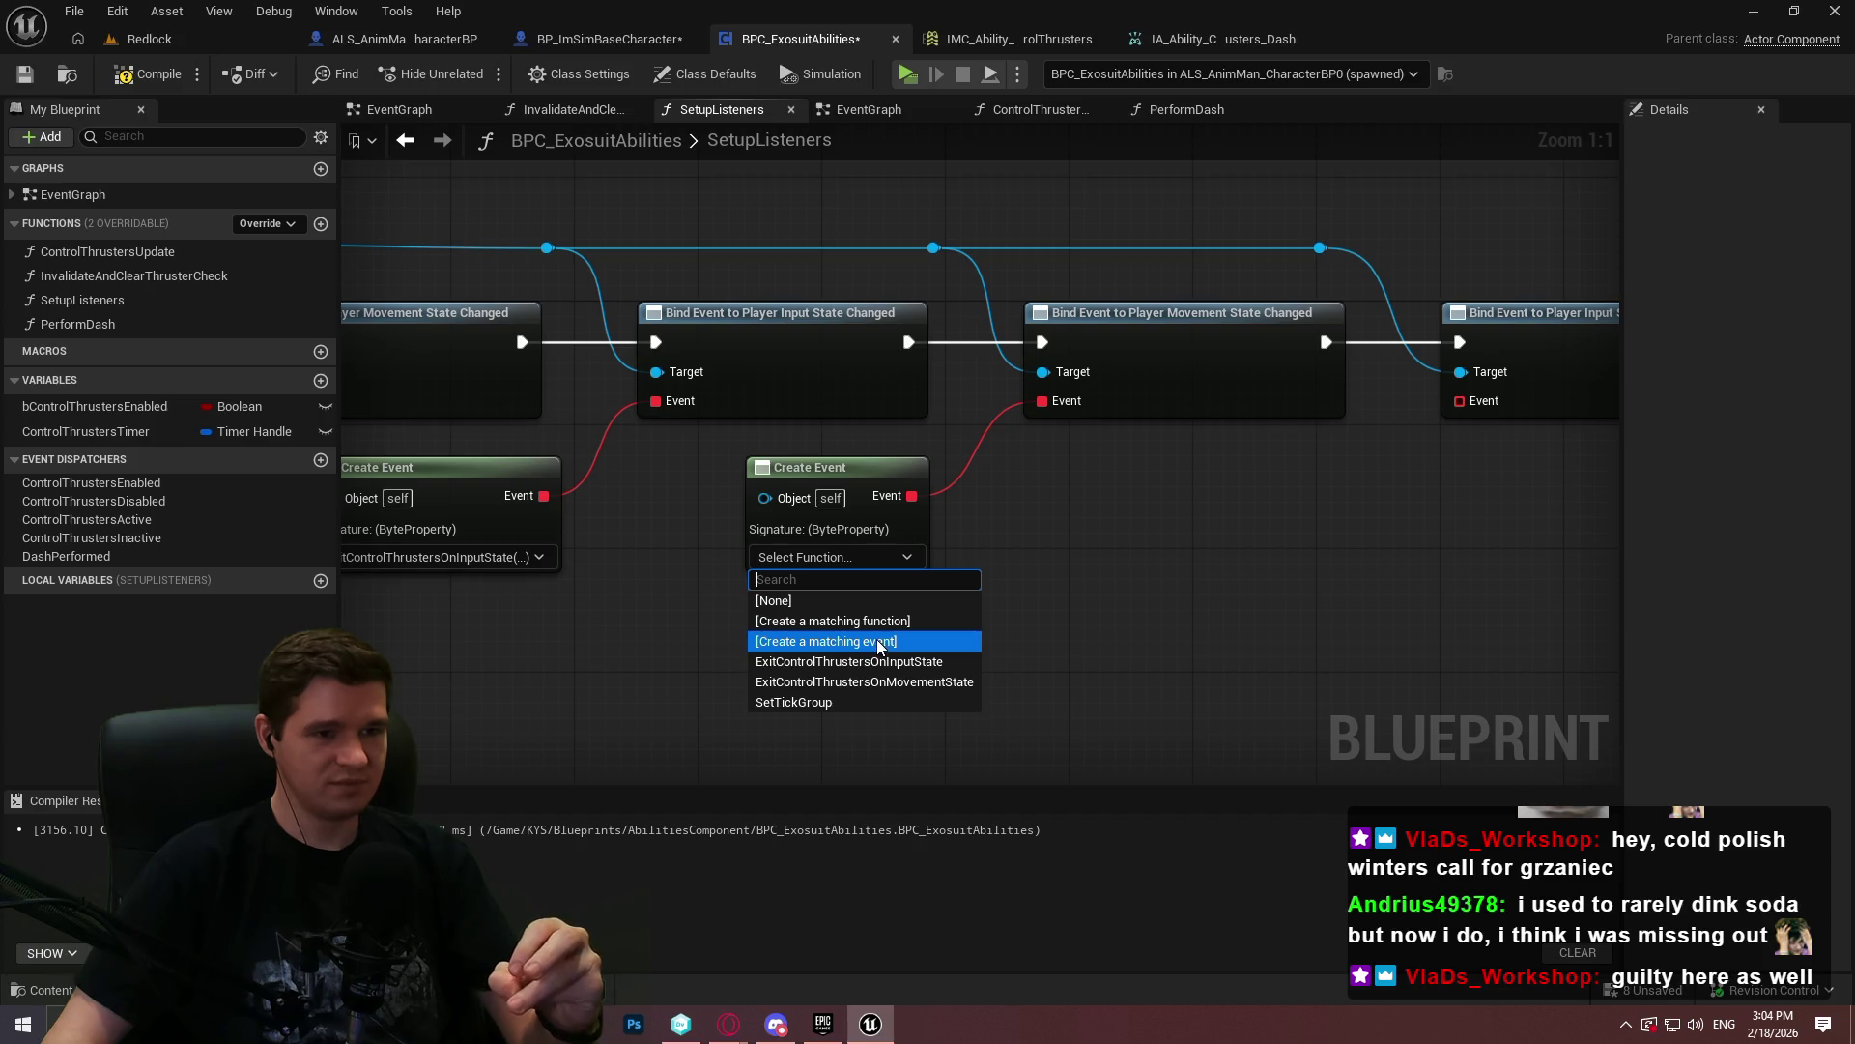
{"action": "left_click", "coordinate": [877, 641]}
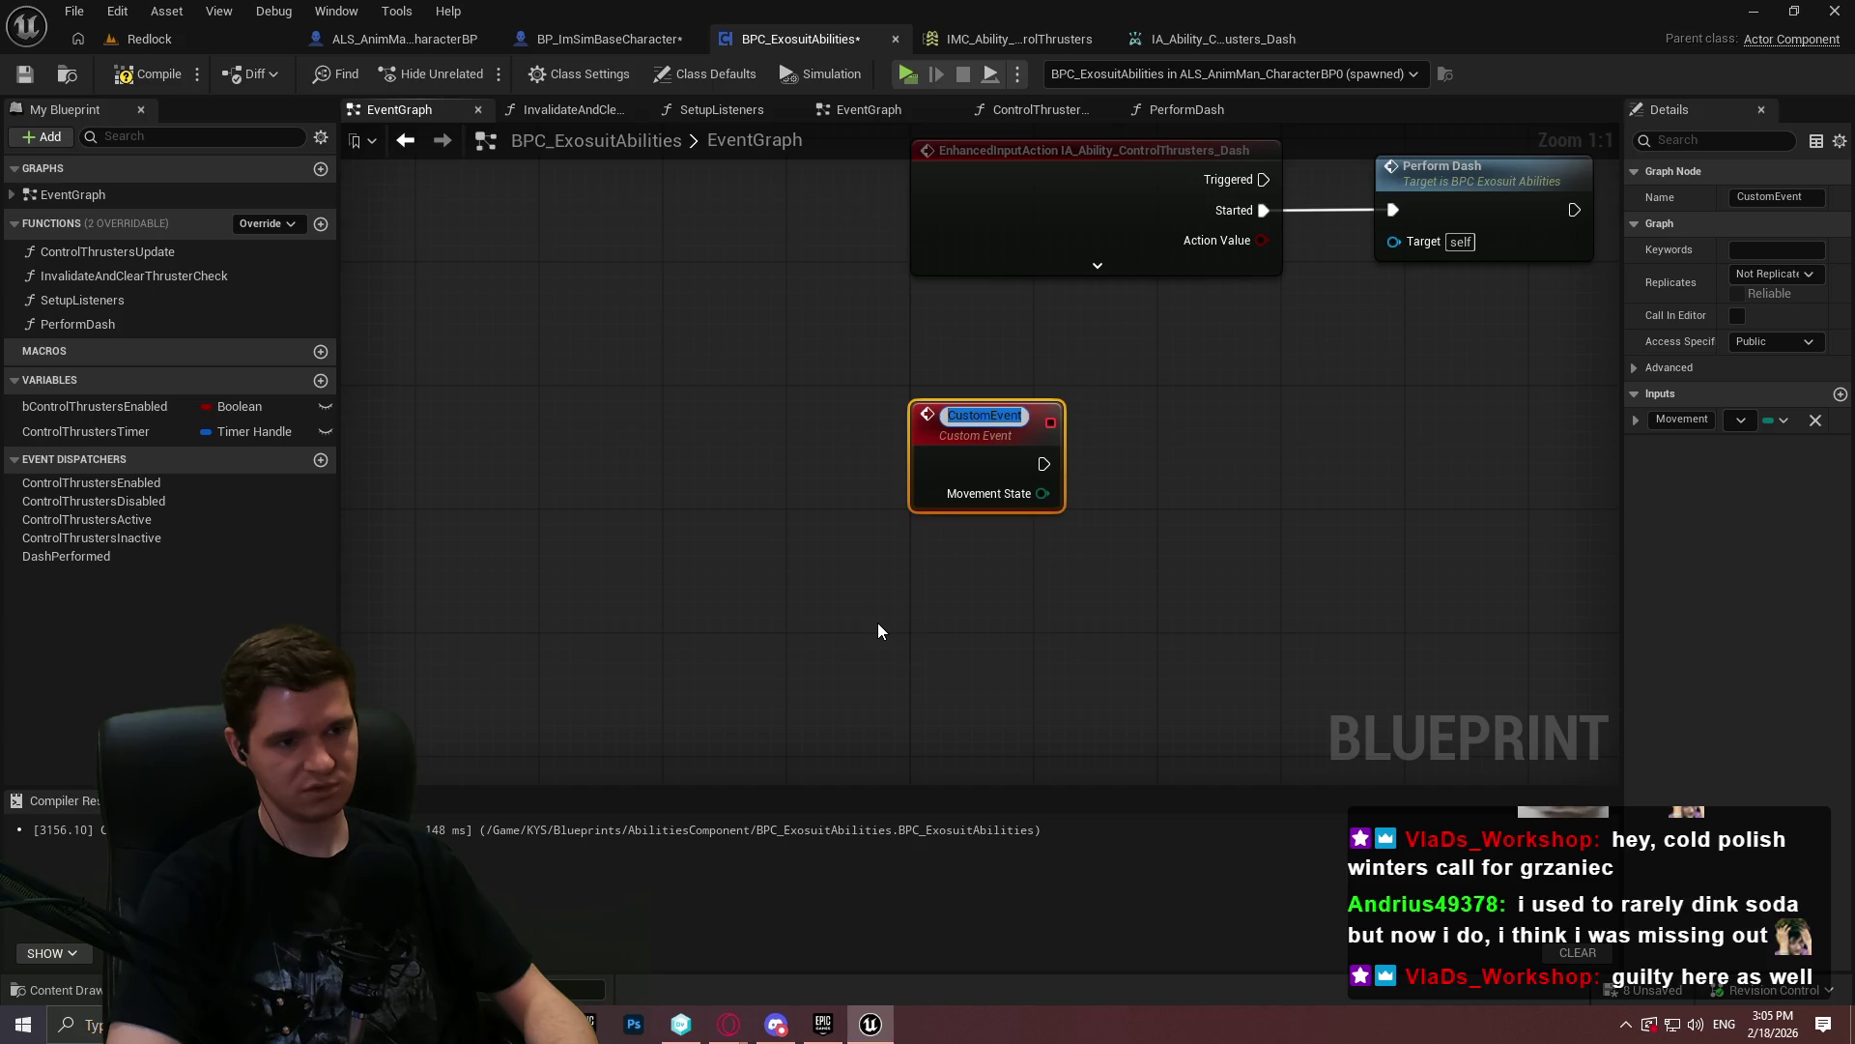
- Name the new event OnPlayerMovementStateUpdated and connect it to Switch on ALS_MovementState
{"action": "type", "text": "O"}
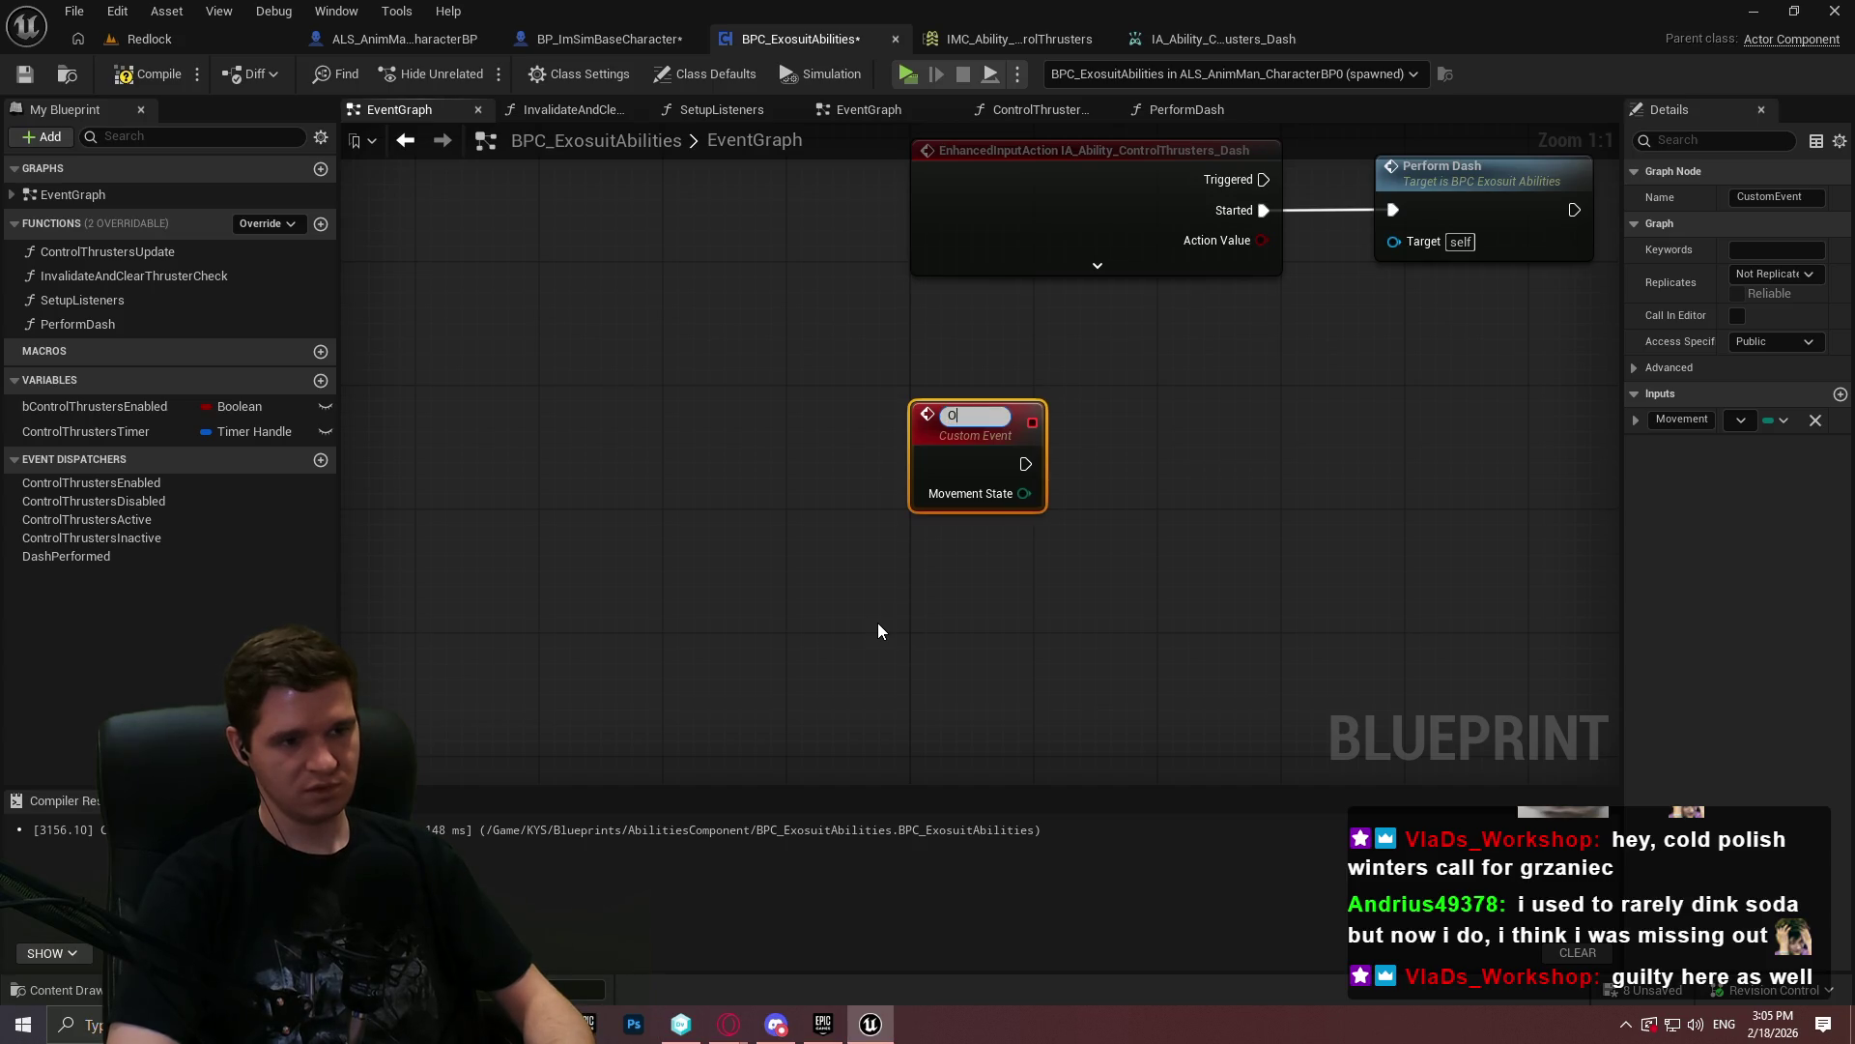
{"action": "type", "text": "nPlayer"}
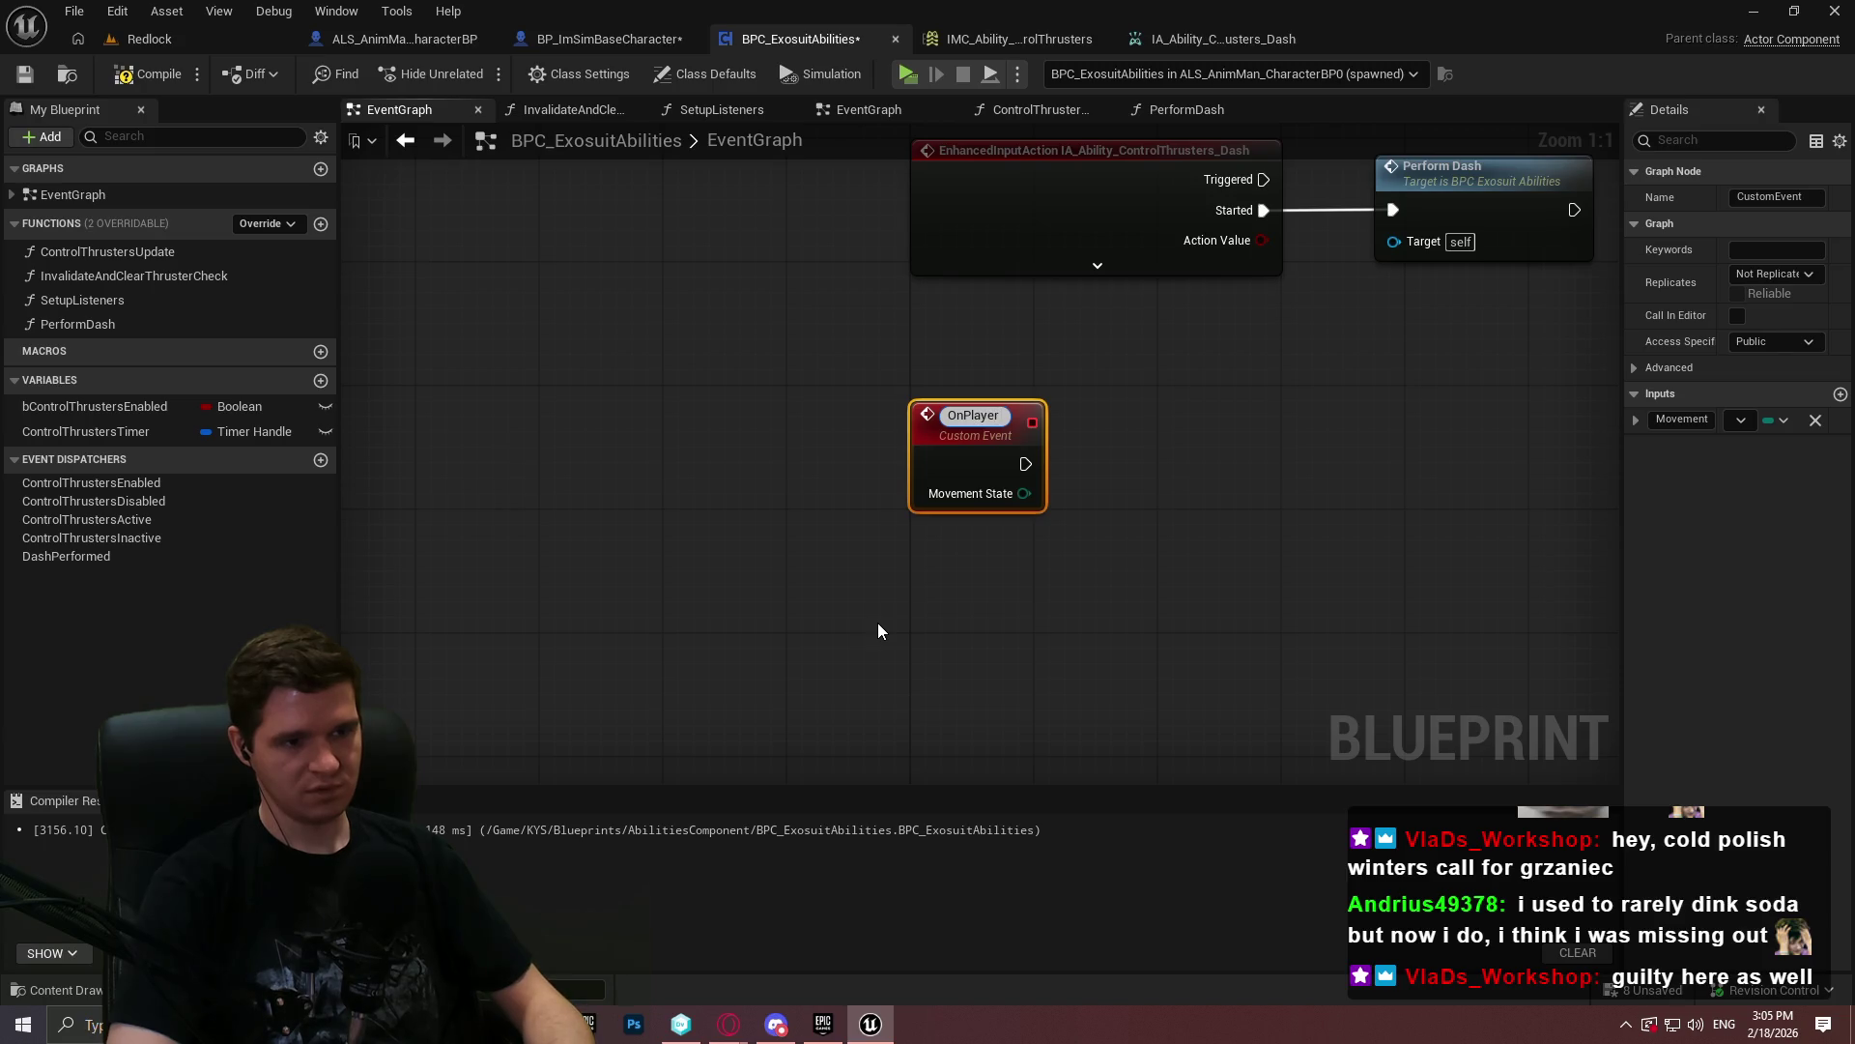
{"action": "type", "text": "MovementStat"}
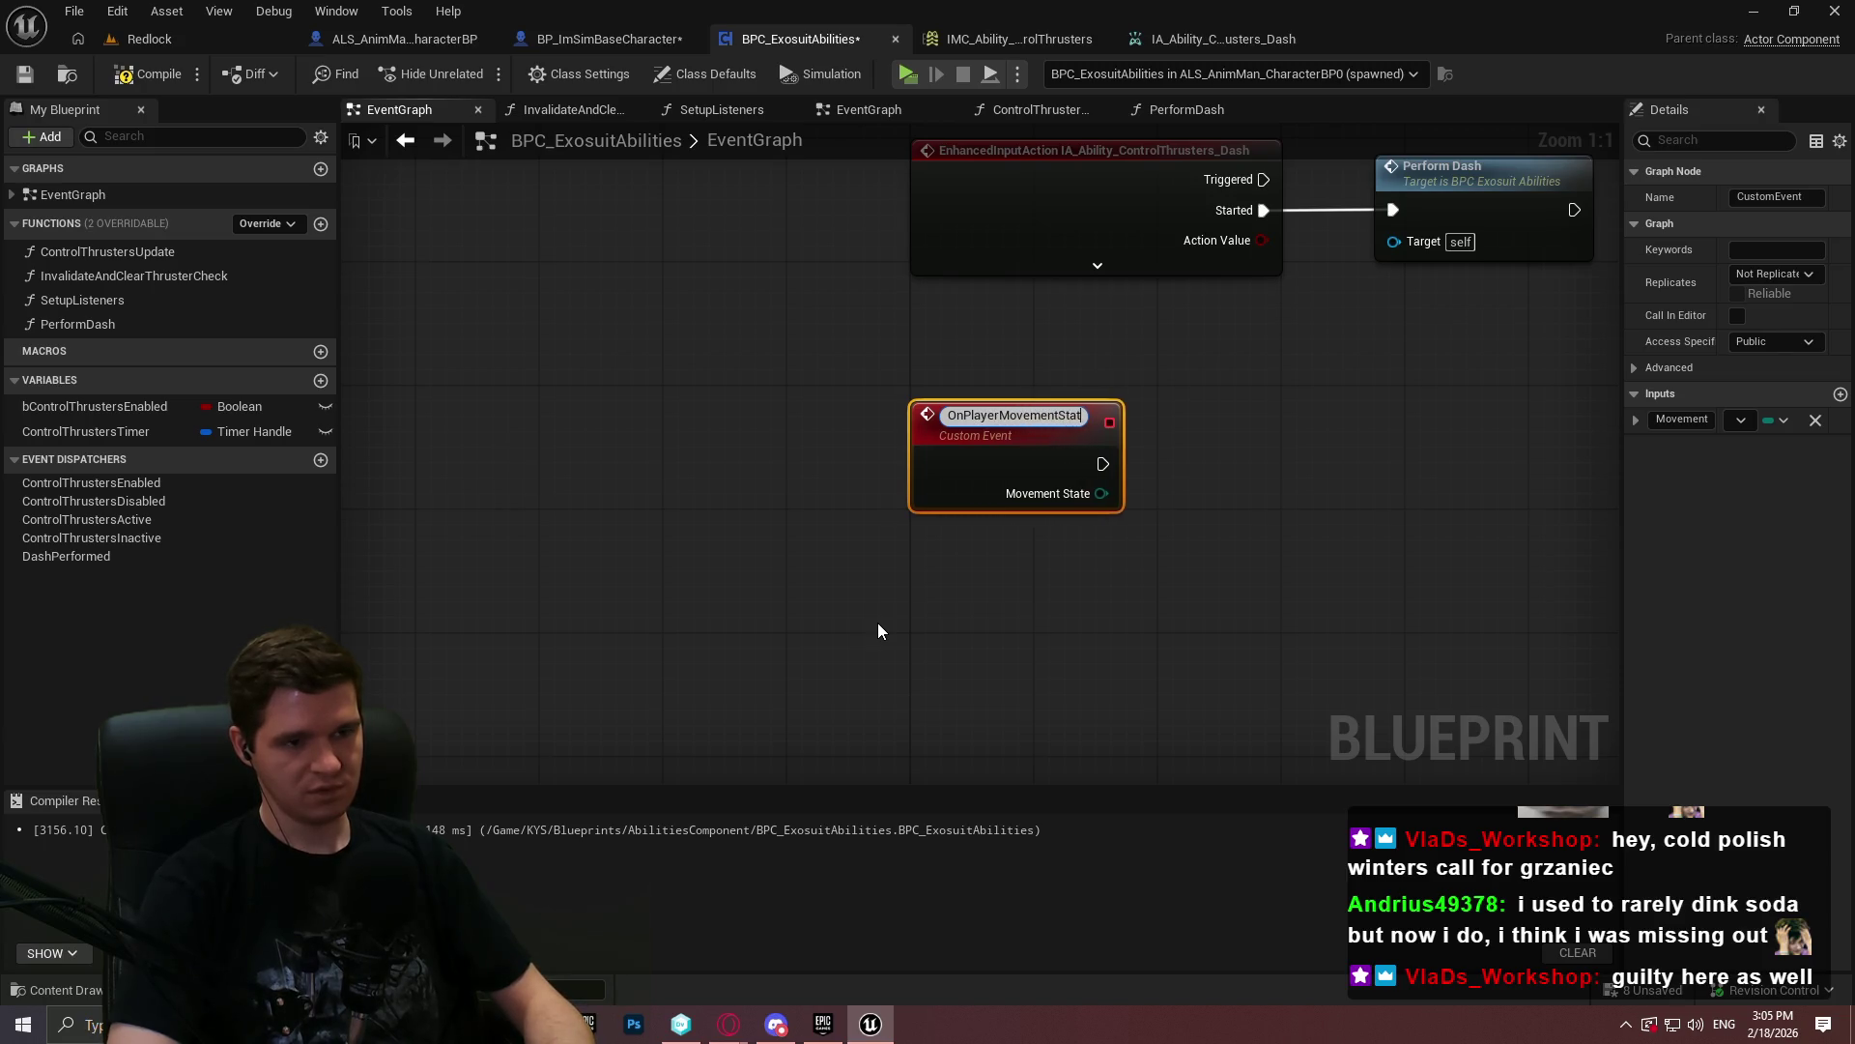
{"action": "type", "text": "eUpdated"}
{"action": "key", "text": "Return"}
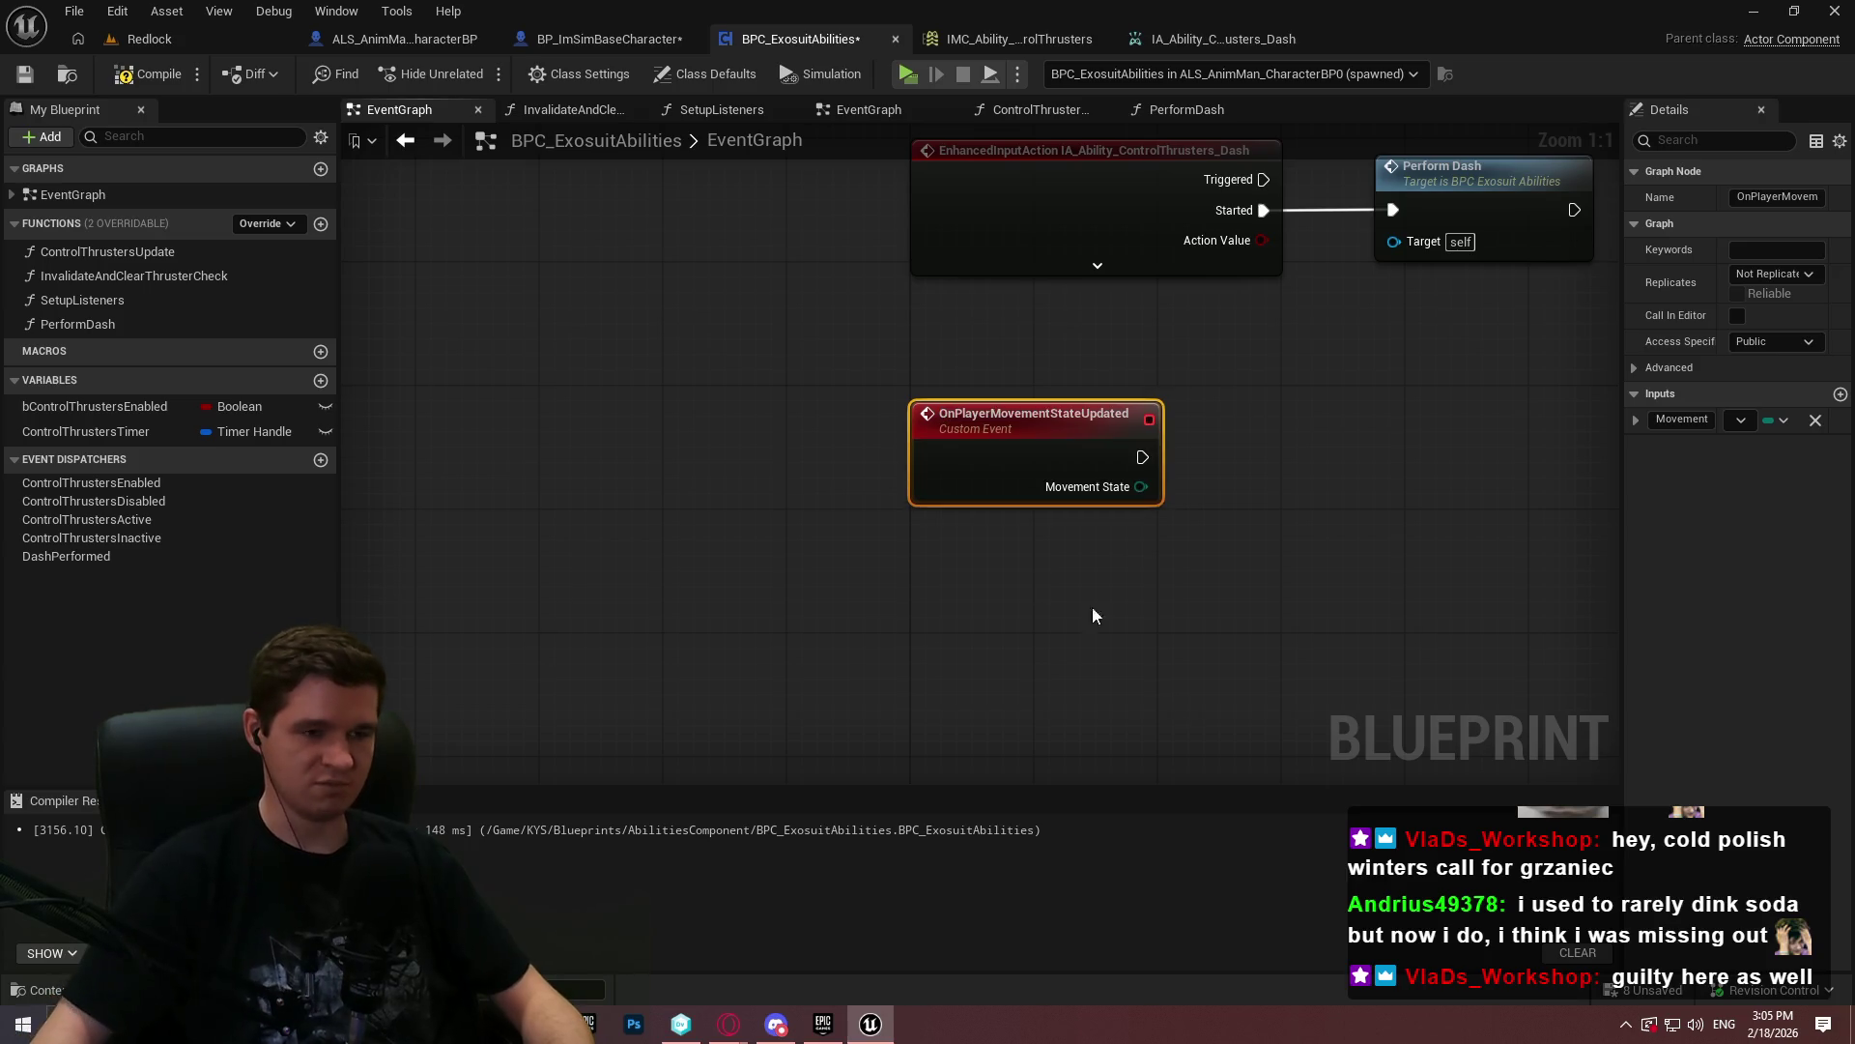
{"action": "scroll", "coordinate": [1129, 580], "scroll_direction": "down", "scroll_amount": 2}
{"action": "scroll", "coordinate": [1336, 531], "scroll_direction": "down", "scroll_amount": 1}
{"action": "mouse_move", "coordinate": [1267, 559]}
{"action": "left_mouse_down"}
{"action": "mouse_move", "coordinate": [1214, 294]}
{"action": "mouse_move", "coordinate": [1085, 481]}
{"action": "left_mouse_up"}
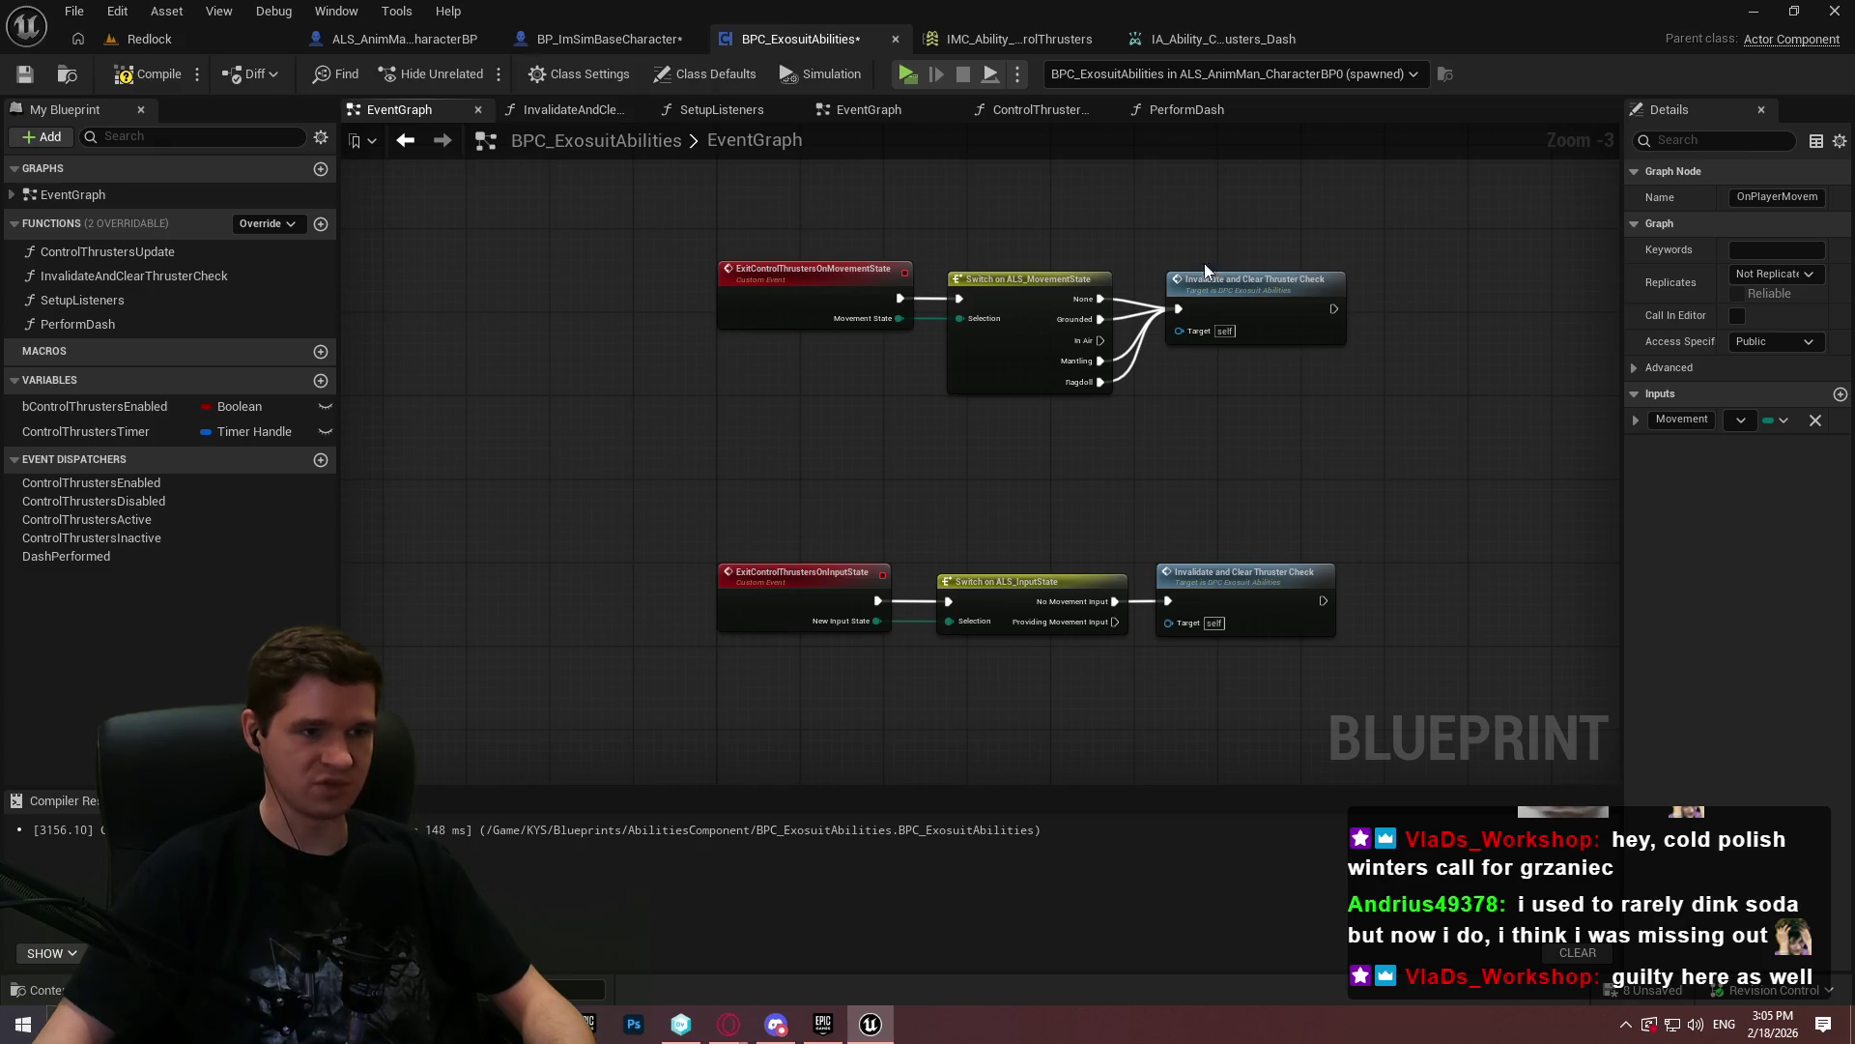
{"action": "mouse_move", "coordinate": [880, 416]}
{"action": "left_mouse_down"}
{"action": "mouse_move", "coordinate": [942, 360]}
{"action": "mouse_move", "coordinate": [812, 484]}
{"action": "mouse_move", "coordinate": [765, 566]}
{"action": "left_mouse_up"}
{"action": "scroll", "coordinate": [1041, 582], "scroll_direction": "up", "scroll_amount": 2}
{"action": "left_click", "coordinate": [1042, 582]}
{"action": "scroll", "coordinate": [944, 601], "scroll_direction": "up", "scroll_amount": 1}
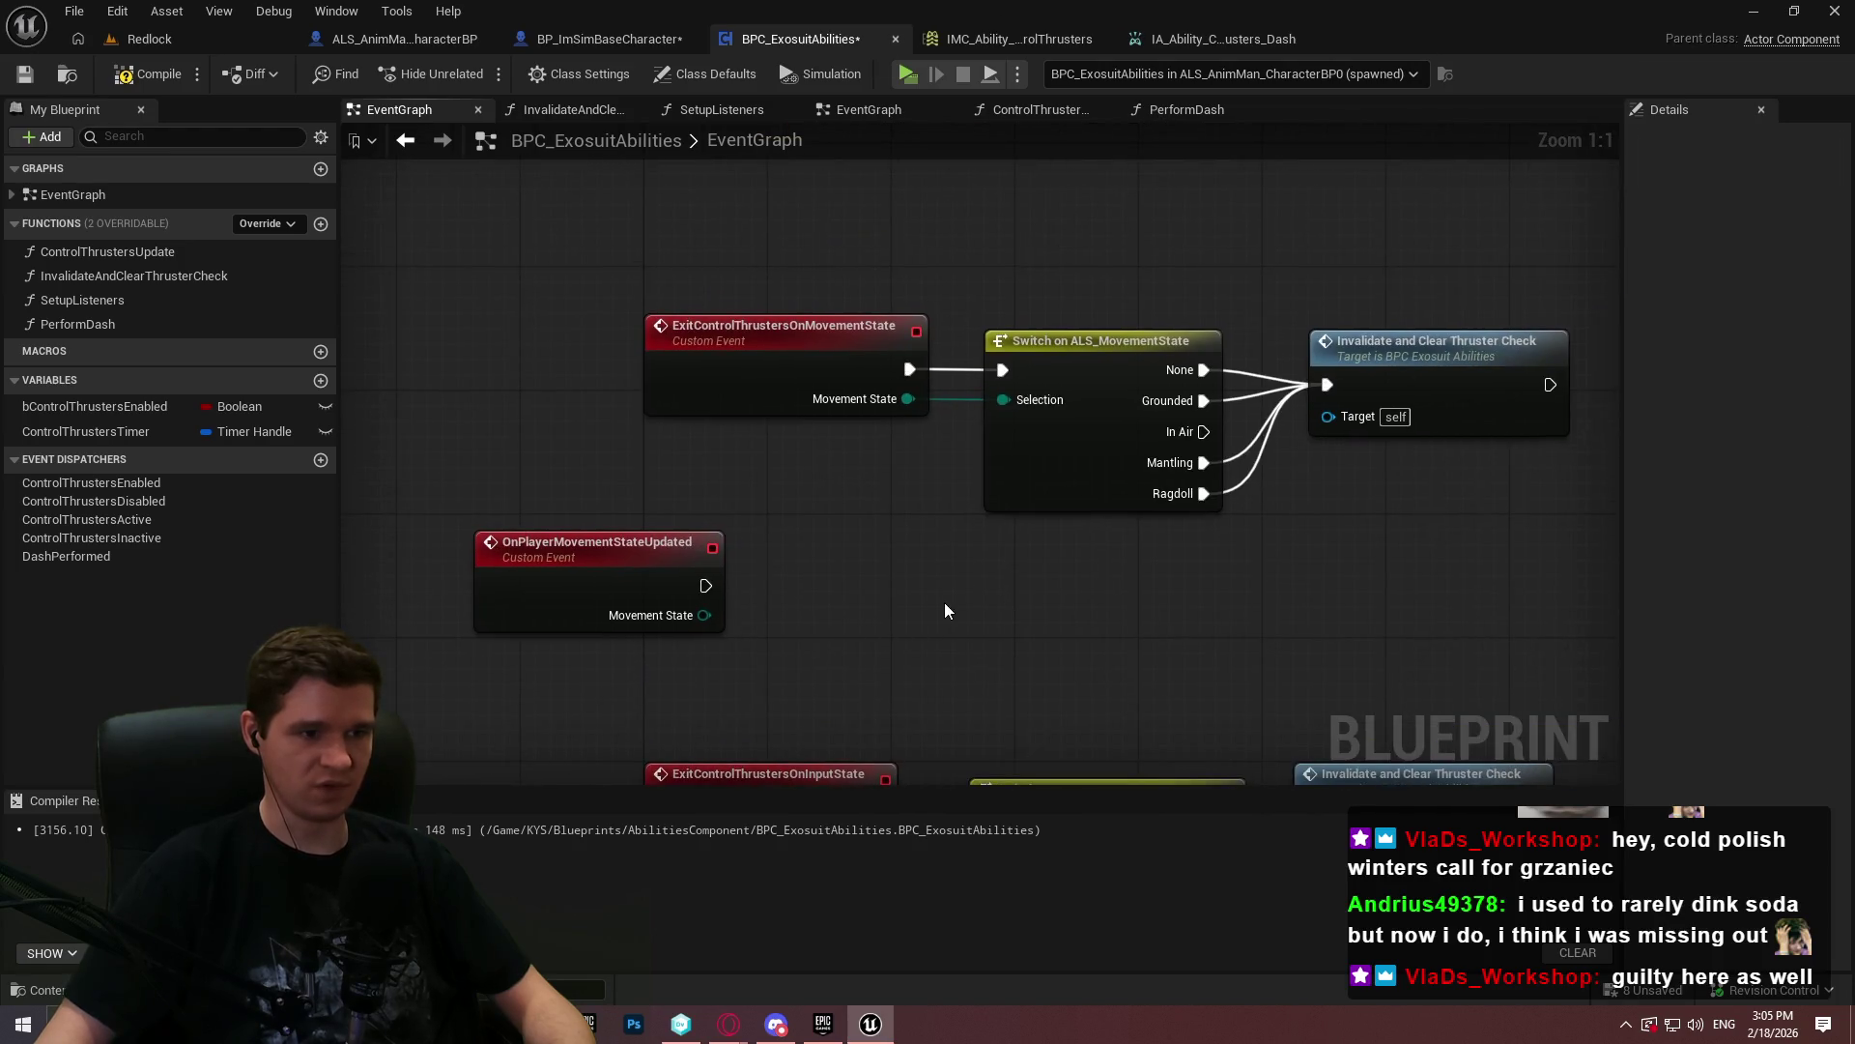
{"action": "mouse_move", "coordinate": [696, 614]}
{"action": "left_mouse_down"}
{"action": "mouse_move", "coordinate": [785, 611]}
{"action": "mouse_move", "coordinate": [1012, 374]}
{"action": "mouse_move", "coordinate": [686, 569]}
{"action": "mouse_move", "coordinate": [701, 617]}
{"action": "left_mouse_up"}
- Delete the old ExitControlThrustersOnMovementState event and move the new event into its place
{"action": "left_click", "coordinate": [763, 329]}
{"action": "key", "text": "Delete"}
{"action": "mouse_move", "coordinate": [628, 565]}
{"action": "left_mouse_down"}
{"action": "mouse_move", "coordinate": [837, 352]}
{"action": "mouse_move", "coordinate": [800, 351]}
{"action": "left_mouse_up"}
{"action": "mouse_move", "coordinate": [1423, 537]}
{"action": "left_mouse_down"}
{"action": "mouse_move", "coordinate": [1092, 328]}
{"action": "mouse_move", "coordinate": [1038, 368]}
{"action": "left_mouse_up"}
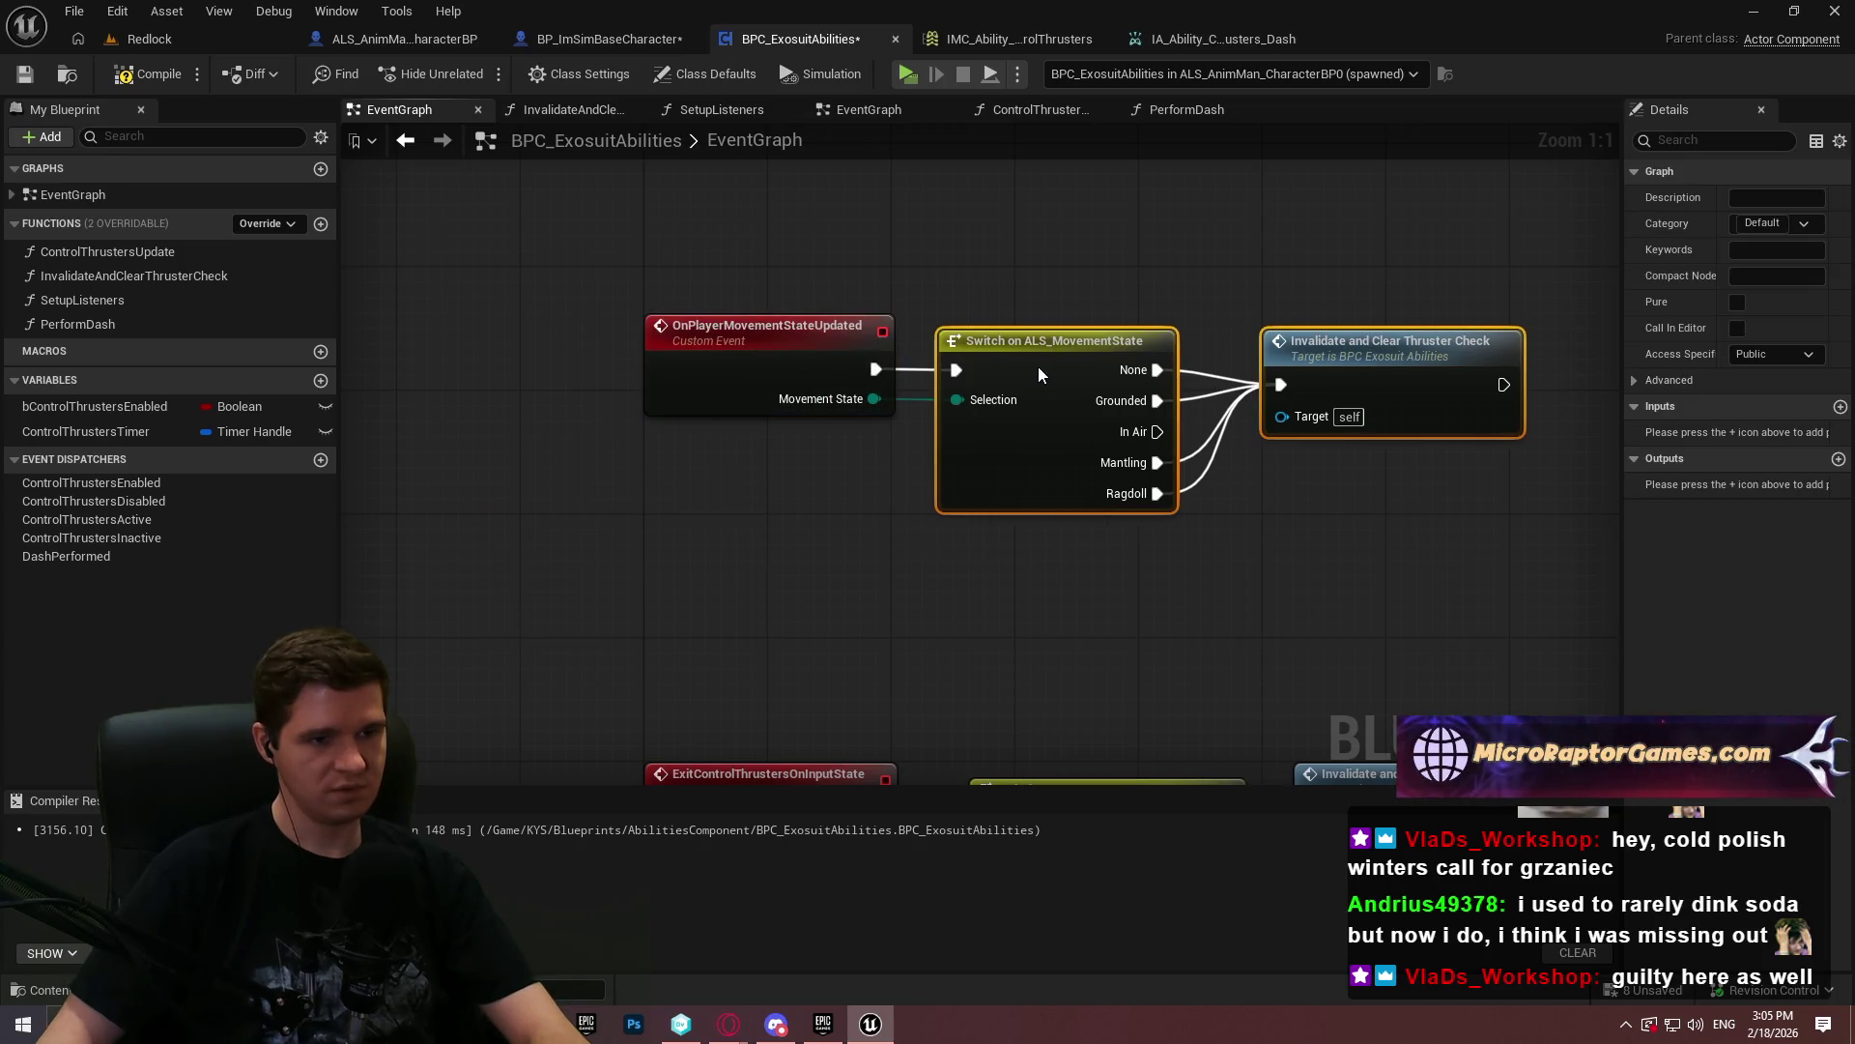
{"action": "left_click", "coordinate": [1204, 513]}
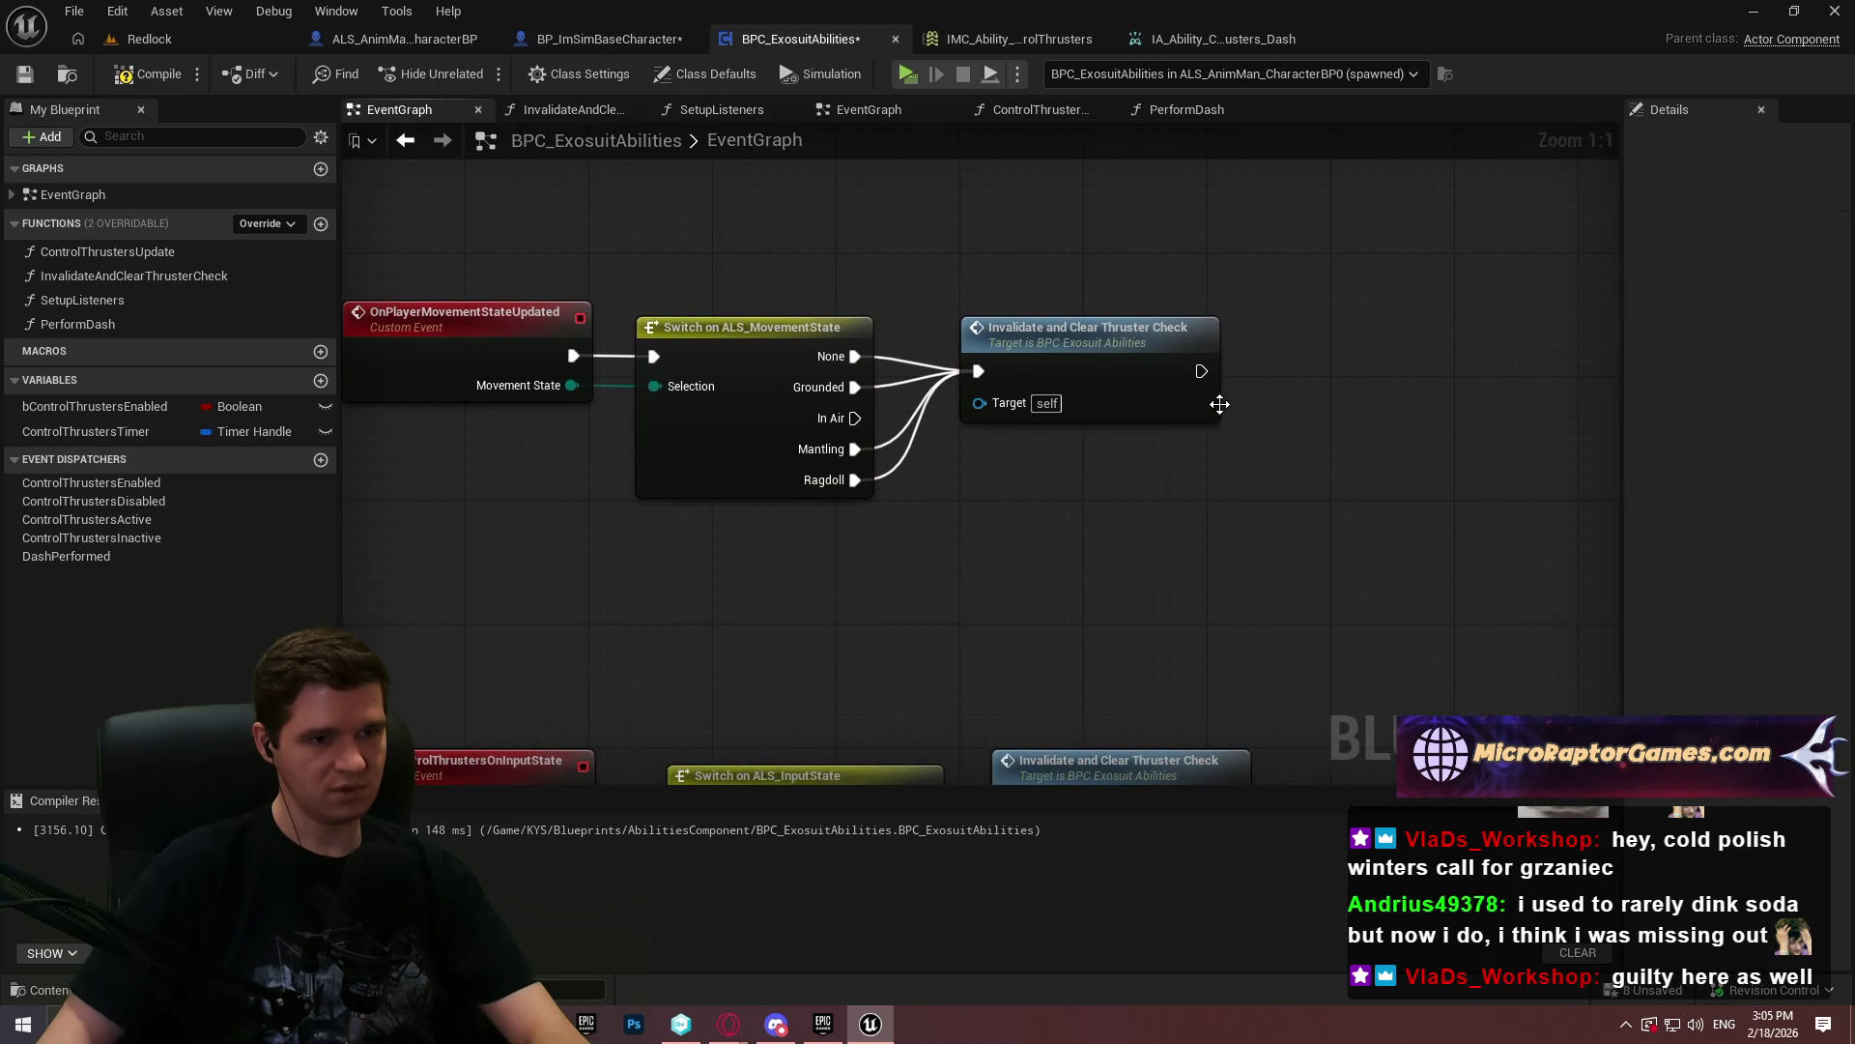
- Add a new function named ResetDashAllowance, correcting the name from ResetDashPerformance
{"action": "left_click", "coordinate": [321, 224]}
{"action": "type", "text": "Reset"}
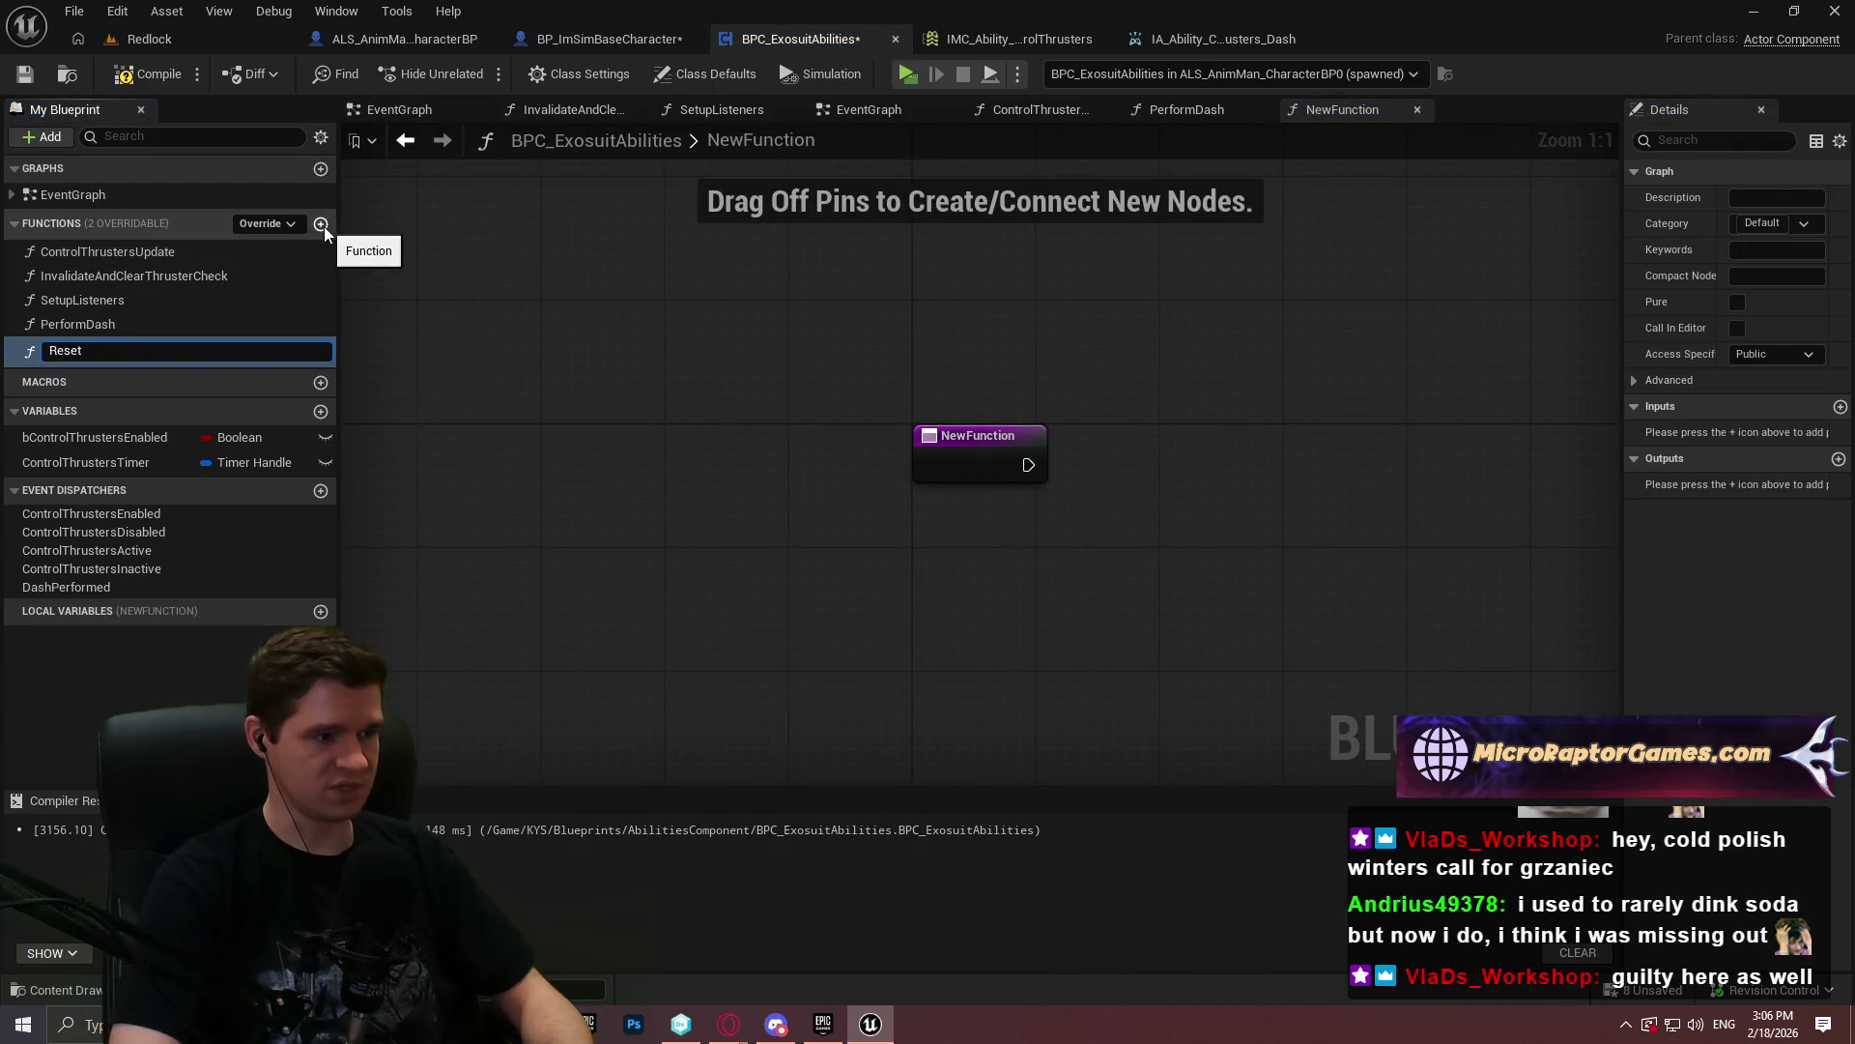
{"action": "type", "text": "Dash"}
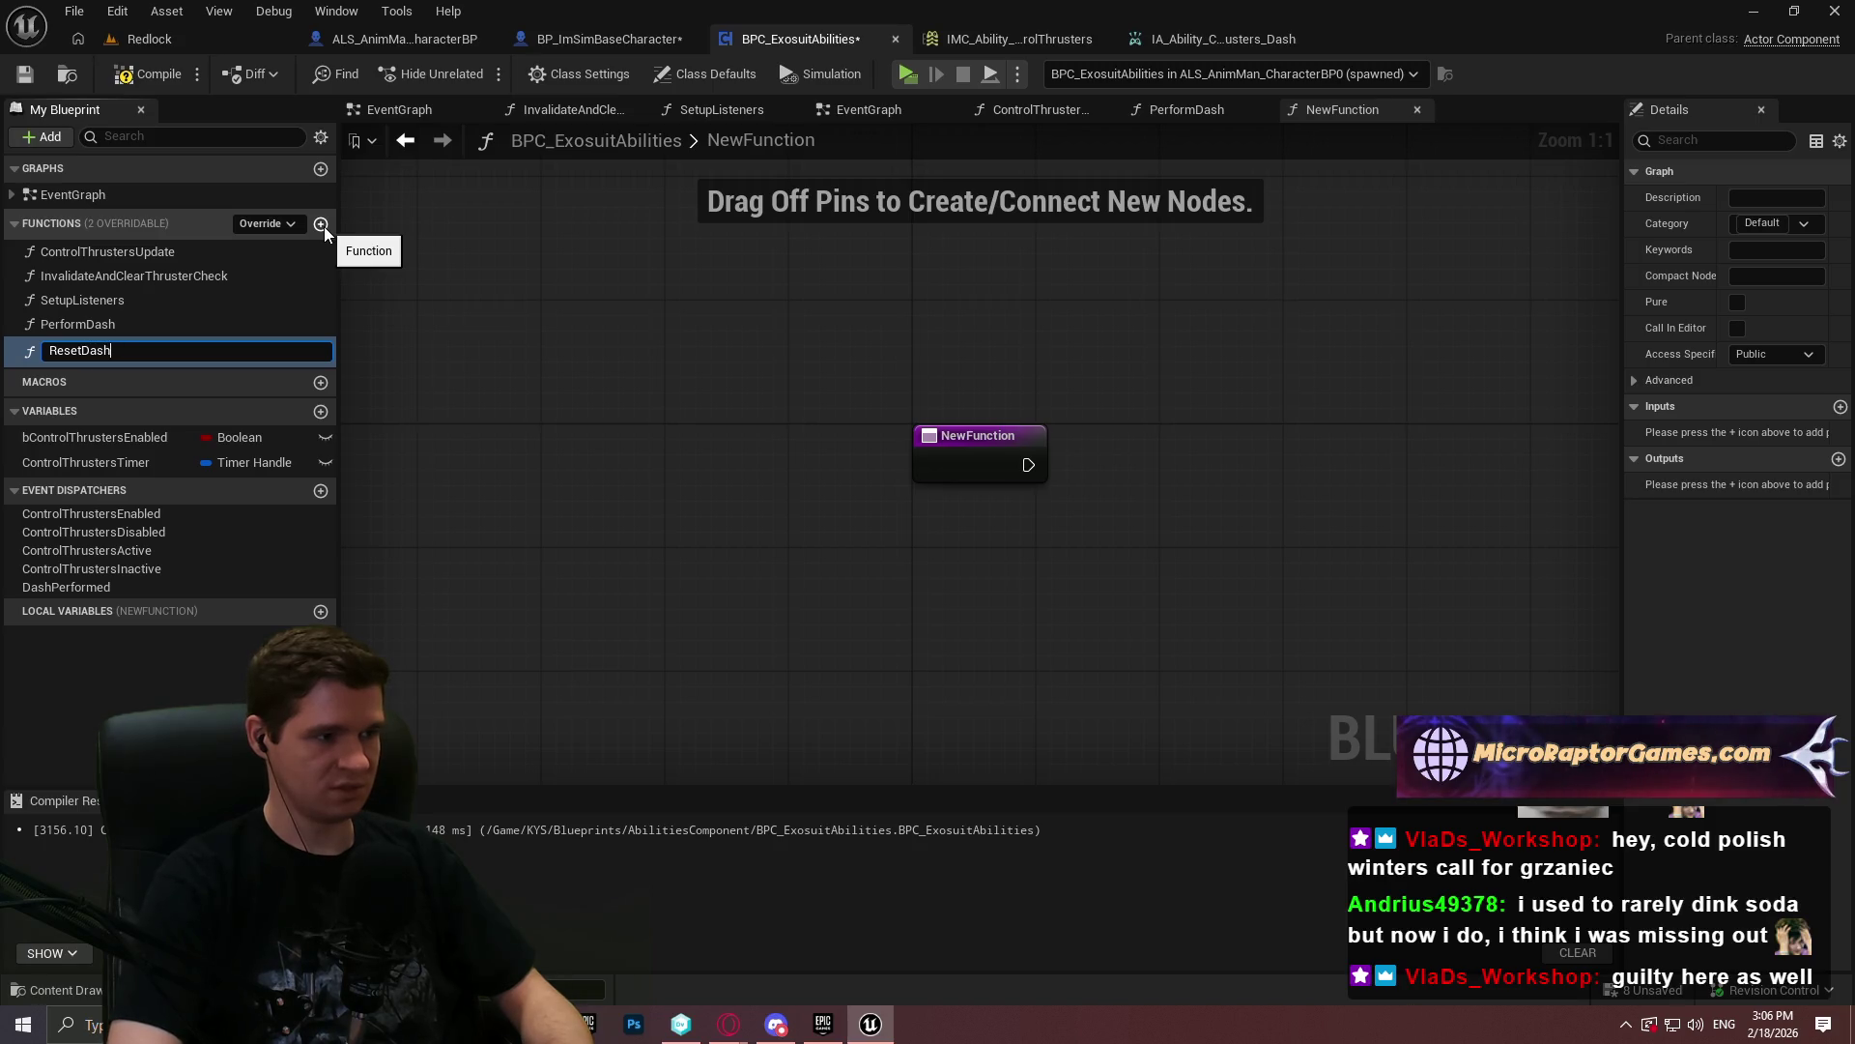
{"action": "type", "text": "Performance"}
{"action": "key", "text": "Return"}
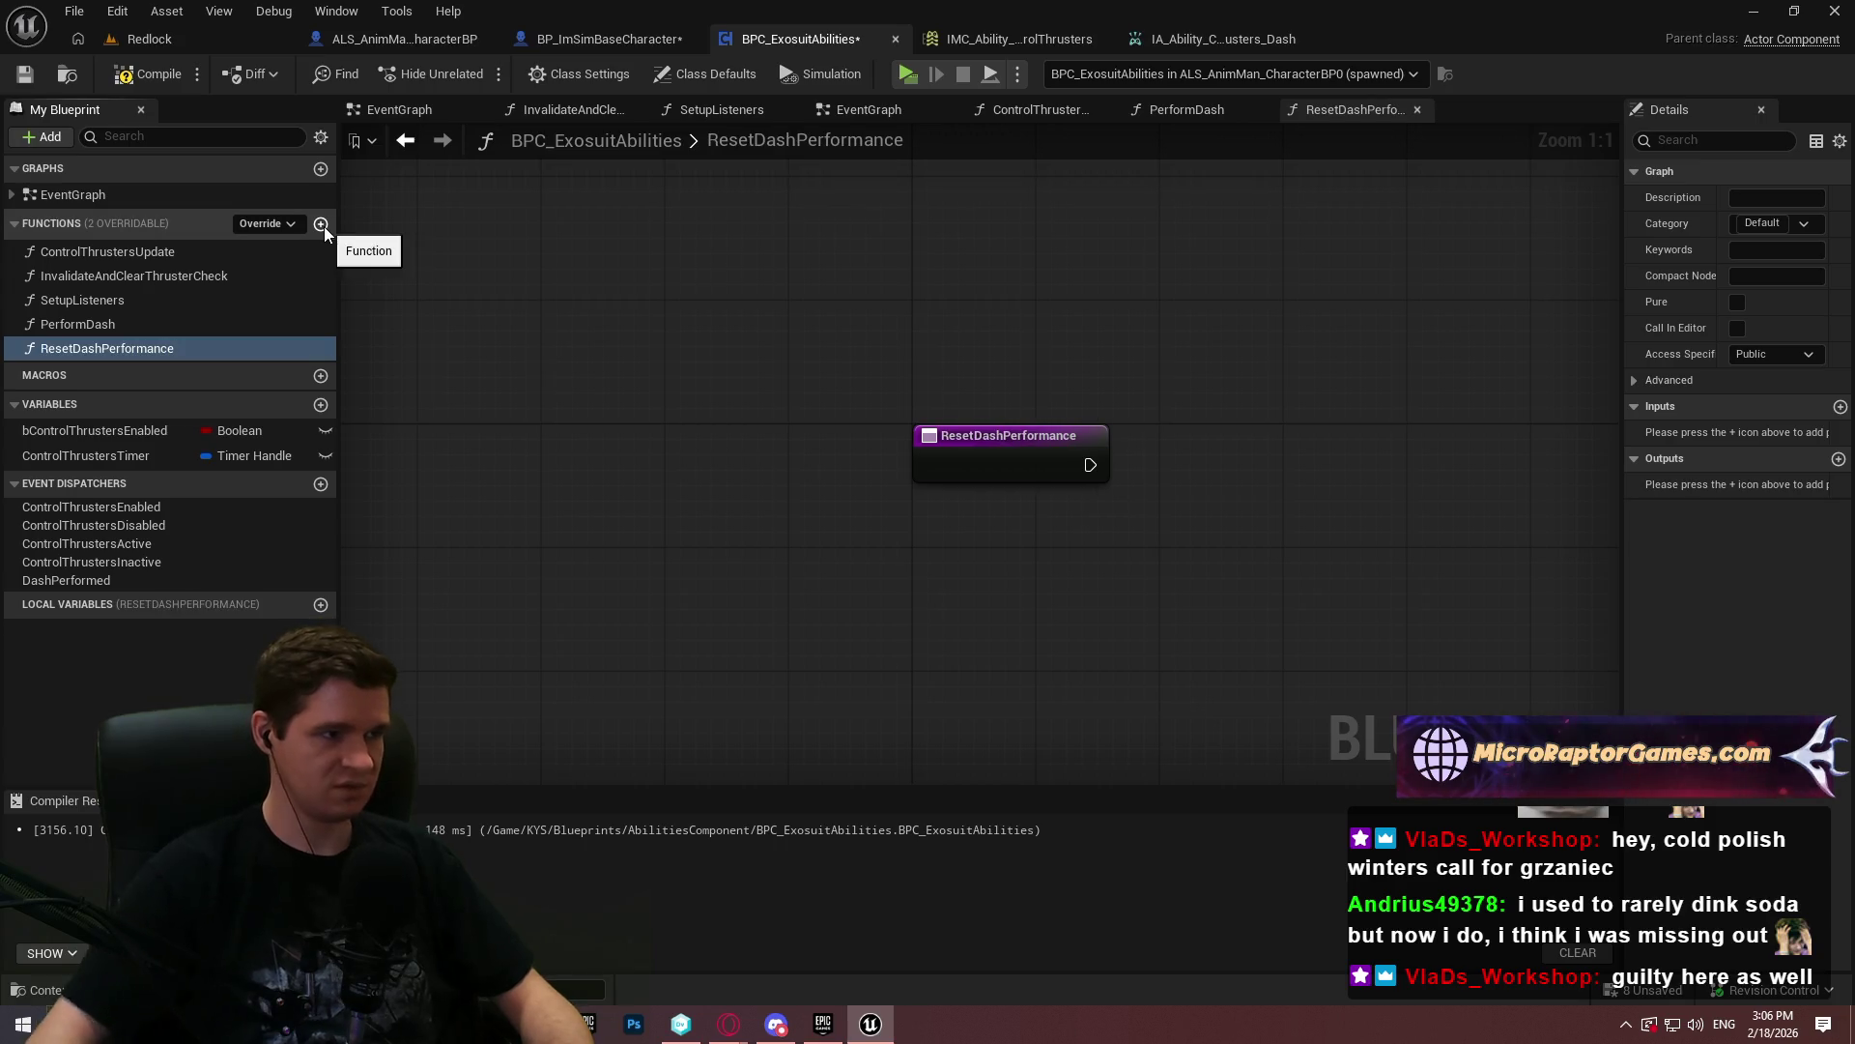
{"action": "key", "text": "F2"}
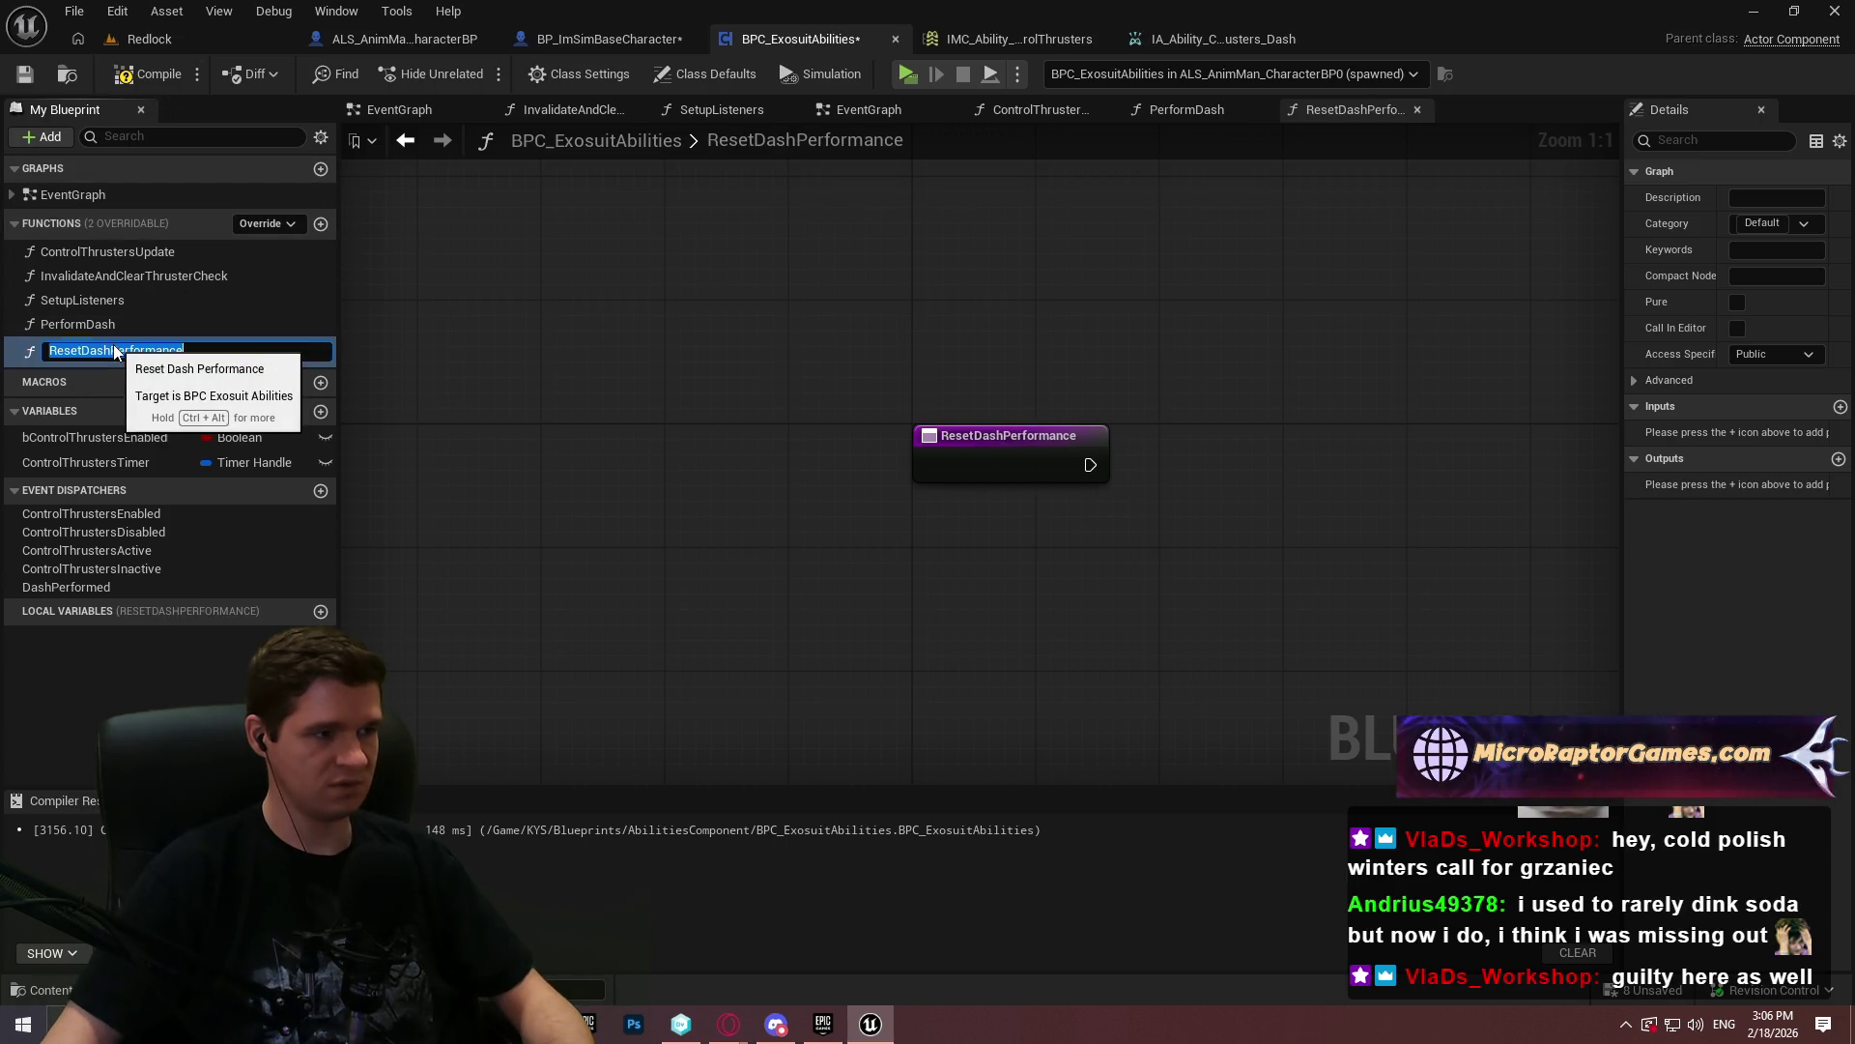
{"action": "key", "text": "End"}
{"action": "key", "text": "BackSpace"}
{"action": "key", "text": "BackSpace"}
{"action": "key", "text": "BackSpace"}
{"action": "type", "text": "Allowance"}
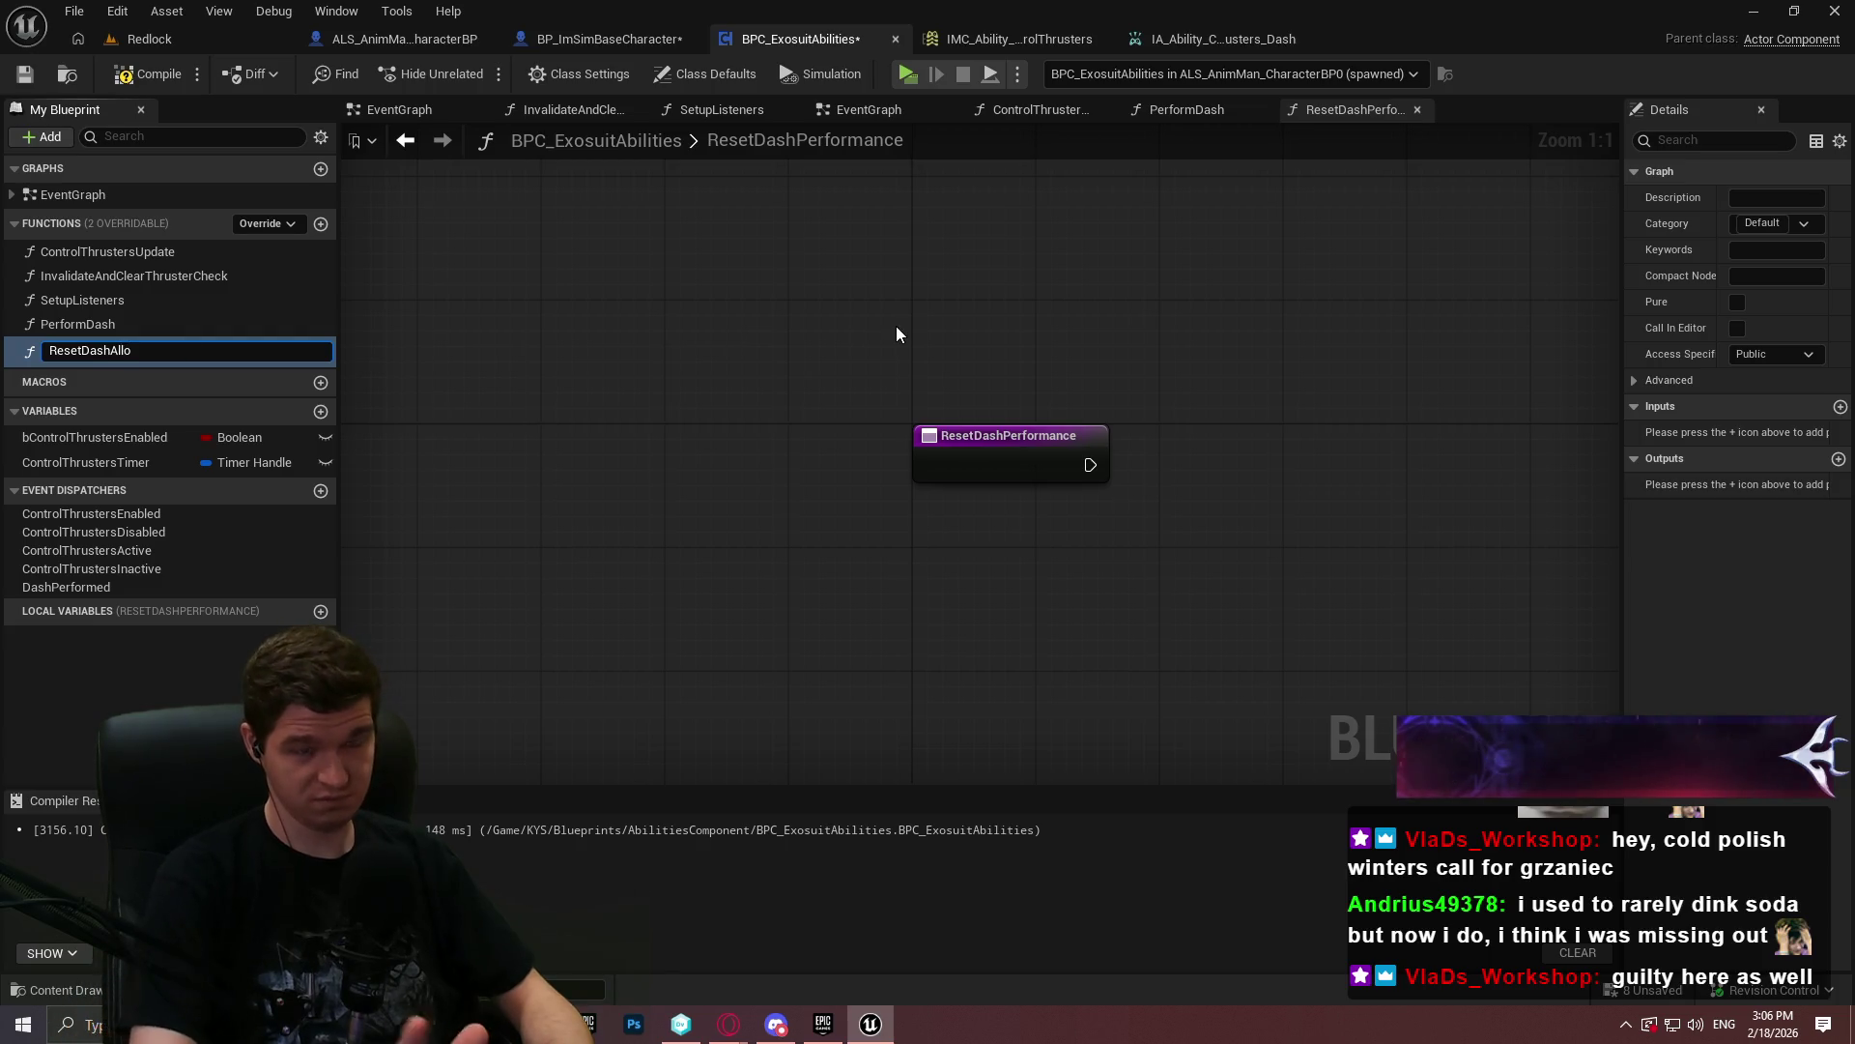
{"action": "key", "text": "Return"}
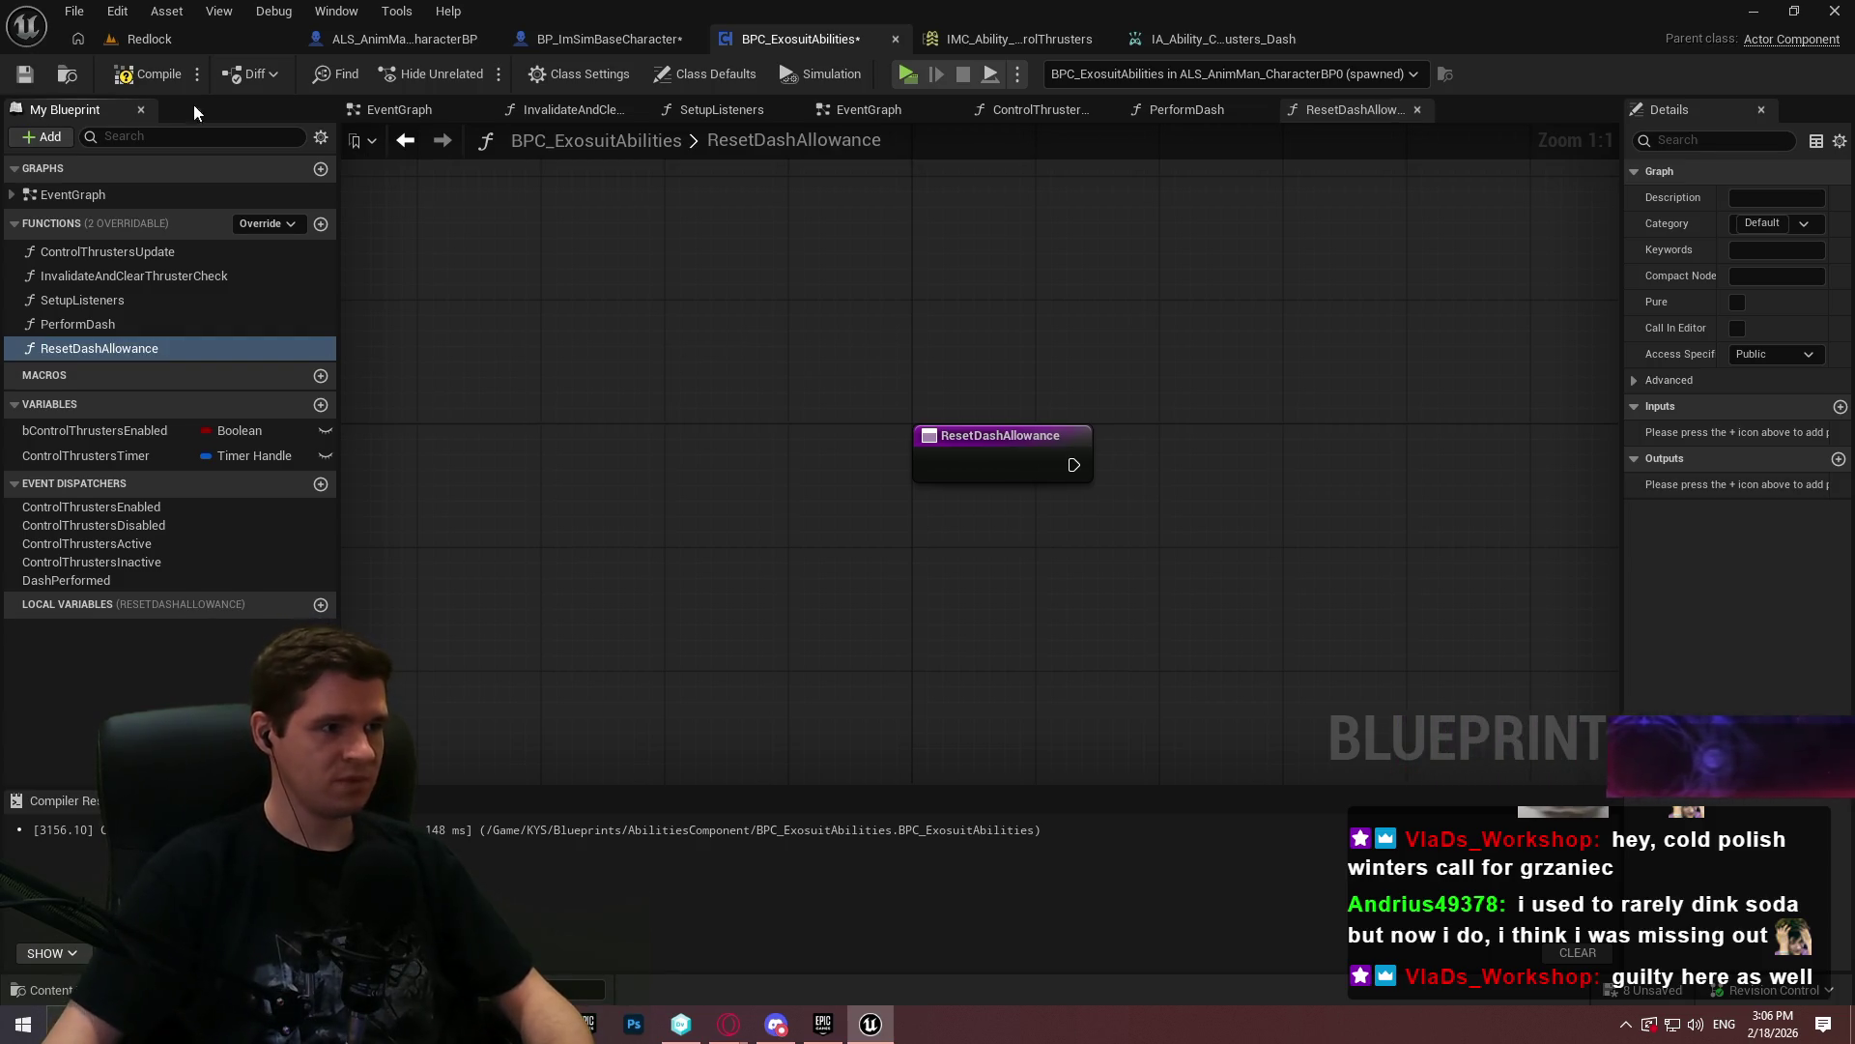
- Compile and save the blueprint, returning to the EventGraph
{"action": "left_click", "coordinate": [147, 73]}
{"action": "key", "text": "ctrl+s"}
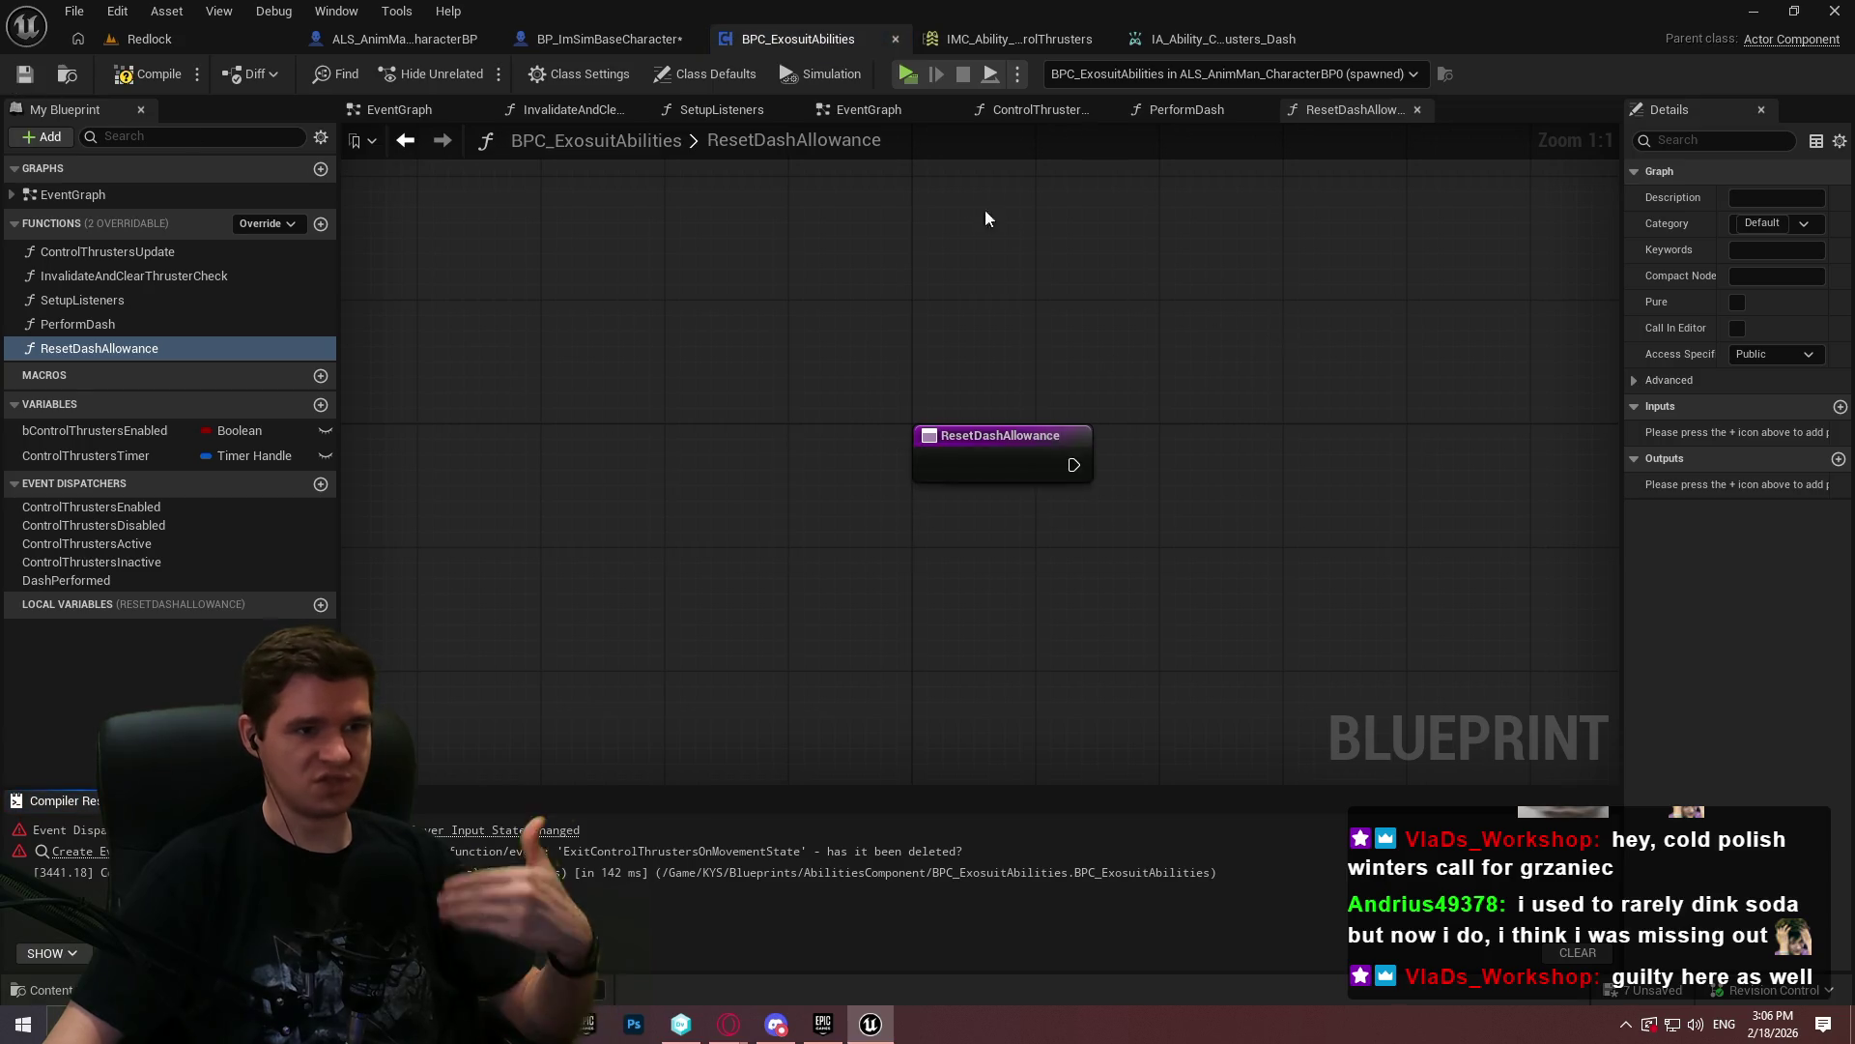
{"action": "left_click", "coordinate": [846, 111]}
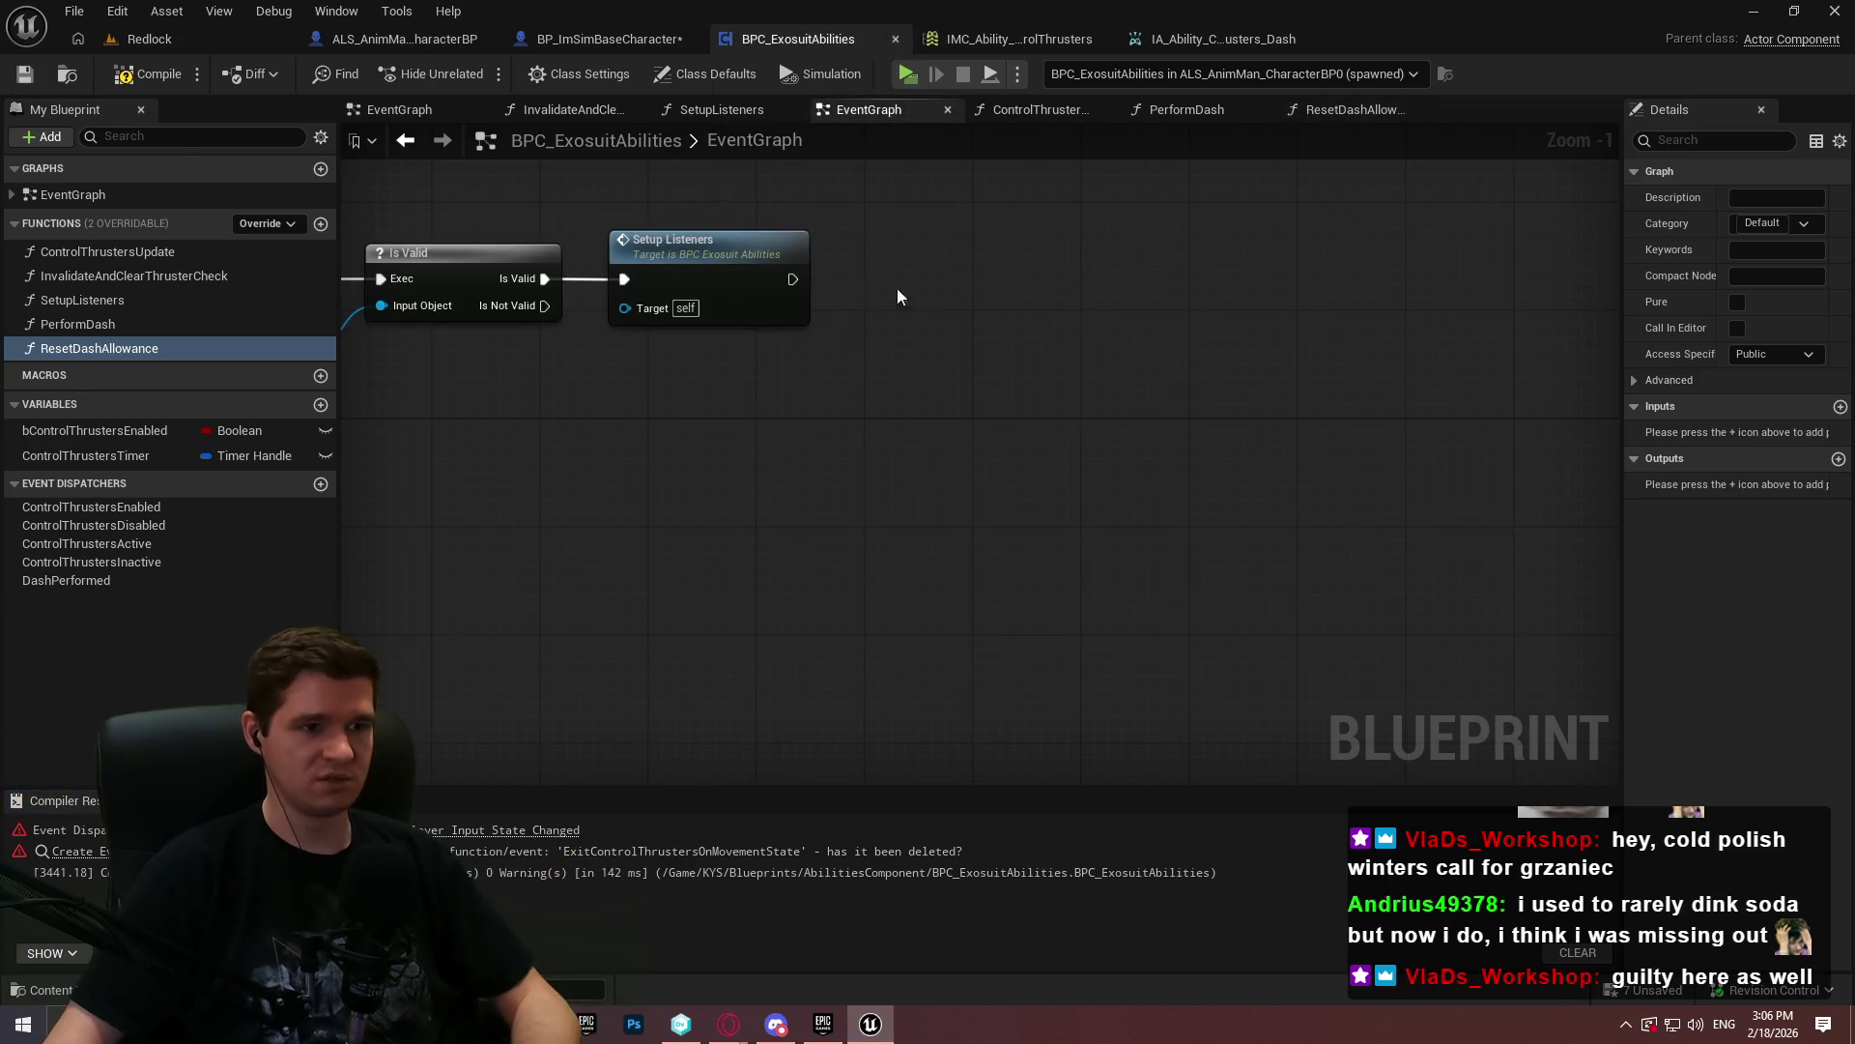
- Call Reset Dash Allowance after Invalidate and Clear Thruster Check, then open that function's graph
{"action": "scroll", "coordinate": [822, 406], "scroll_direction": "down", "scroll_amount": 2}
{"action": "scroll", "coordinate": [944, 544], "scroll_direction": "down", "scroll_amount": 1}
{"action": "mouse_move", "coordinate": [1359, 505]}
{"action": "left_mouse_down"}
{"action": "mouse_move", "coordinate": [1218, 274]}
{"action": "mouse_move", "coordinate": [1157, 425]}
{"action": "mouse_move", "coordinate": [760, 462]}
{"action": "mouse_move", "coordinate": [990, 625]}
{"action": "mouse_move", "coordinate": [997, 358]}
{"action": "left_mouse_up"}
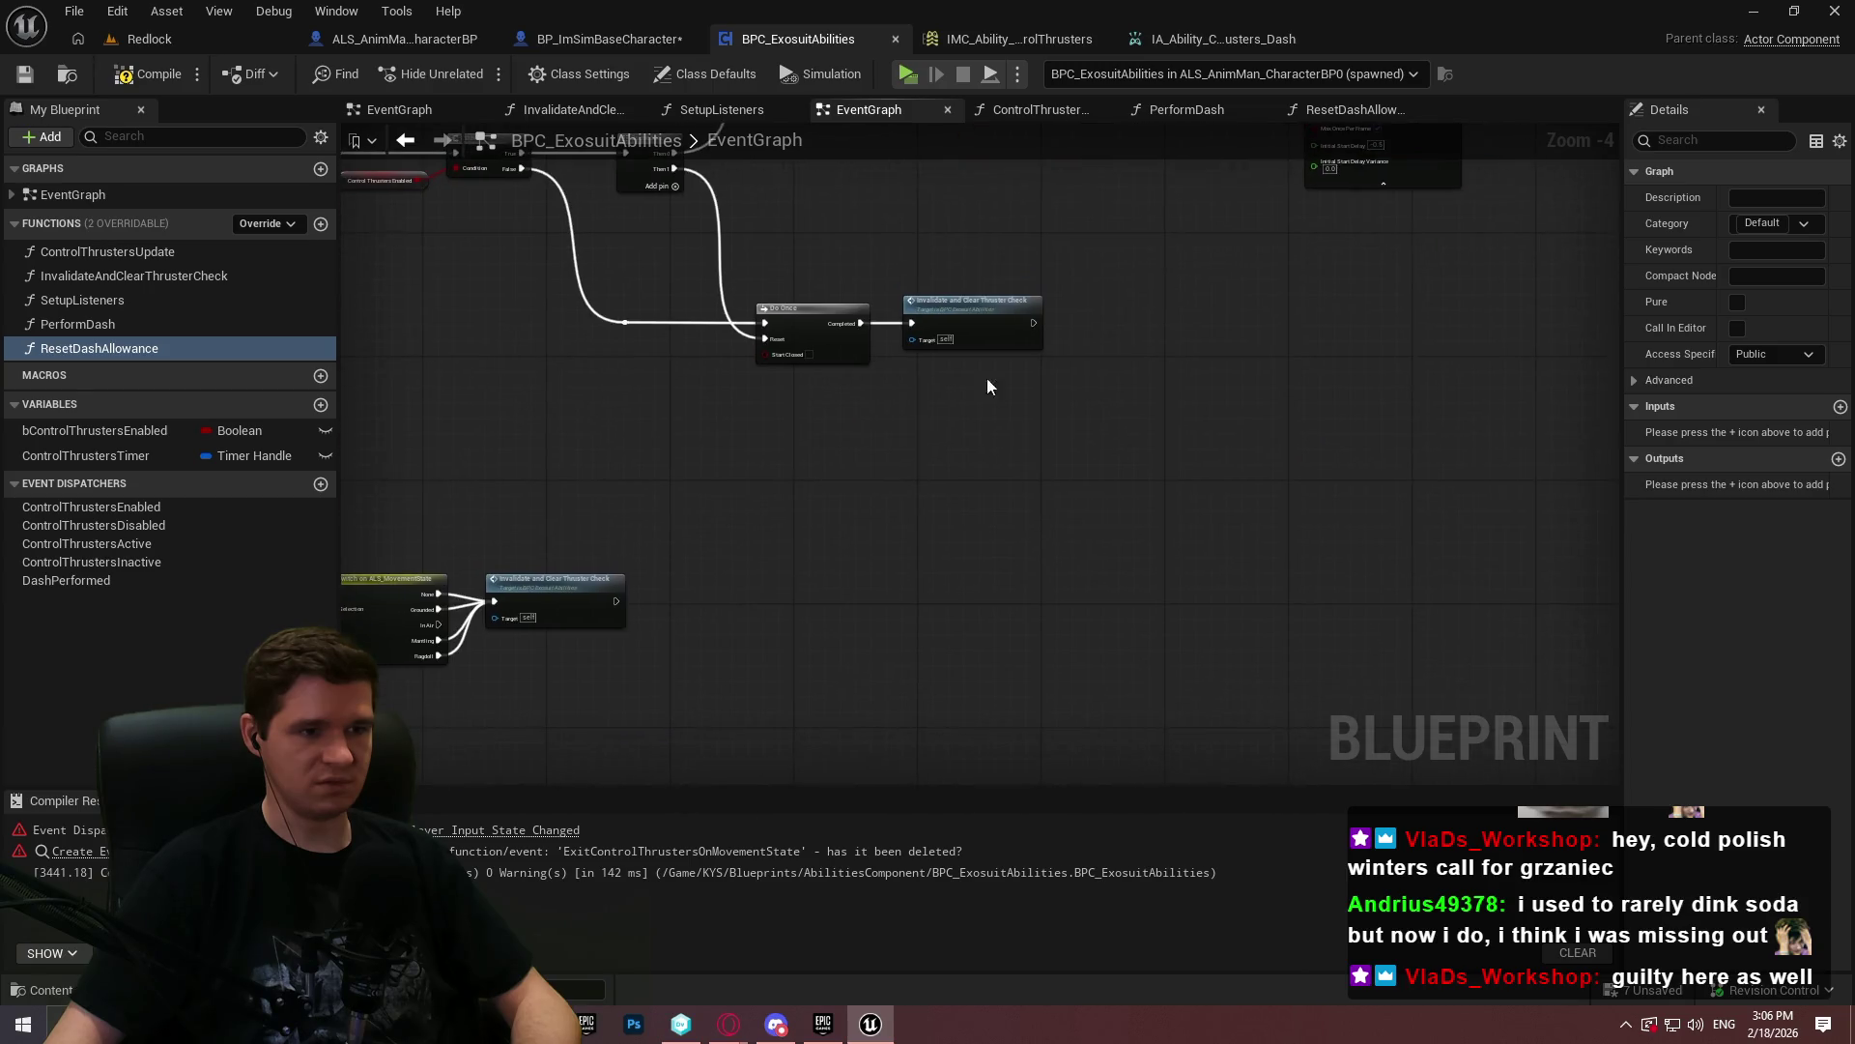
{"action": "scroll", "coordinate": [996, 358], "scroll_direction": "up", "scroll_amount": 3}
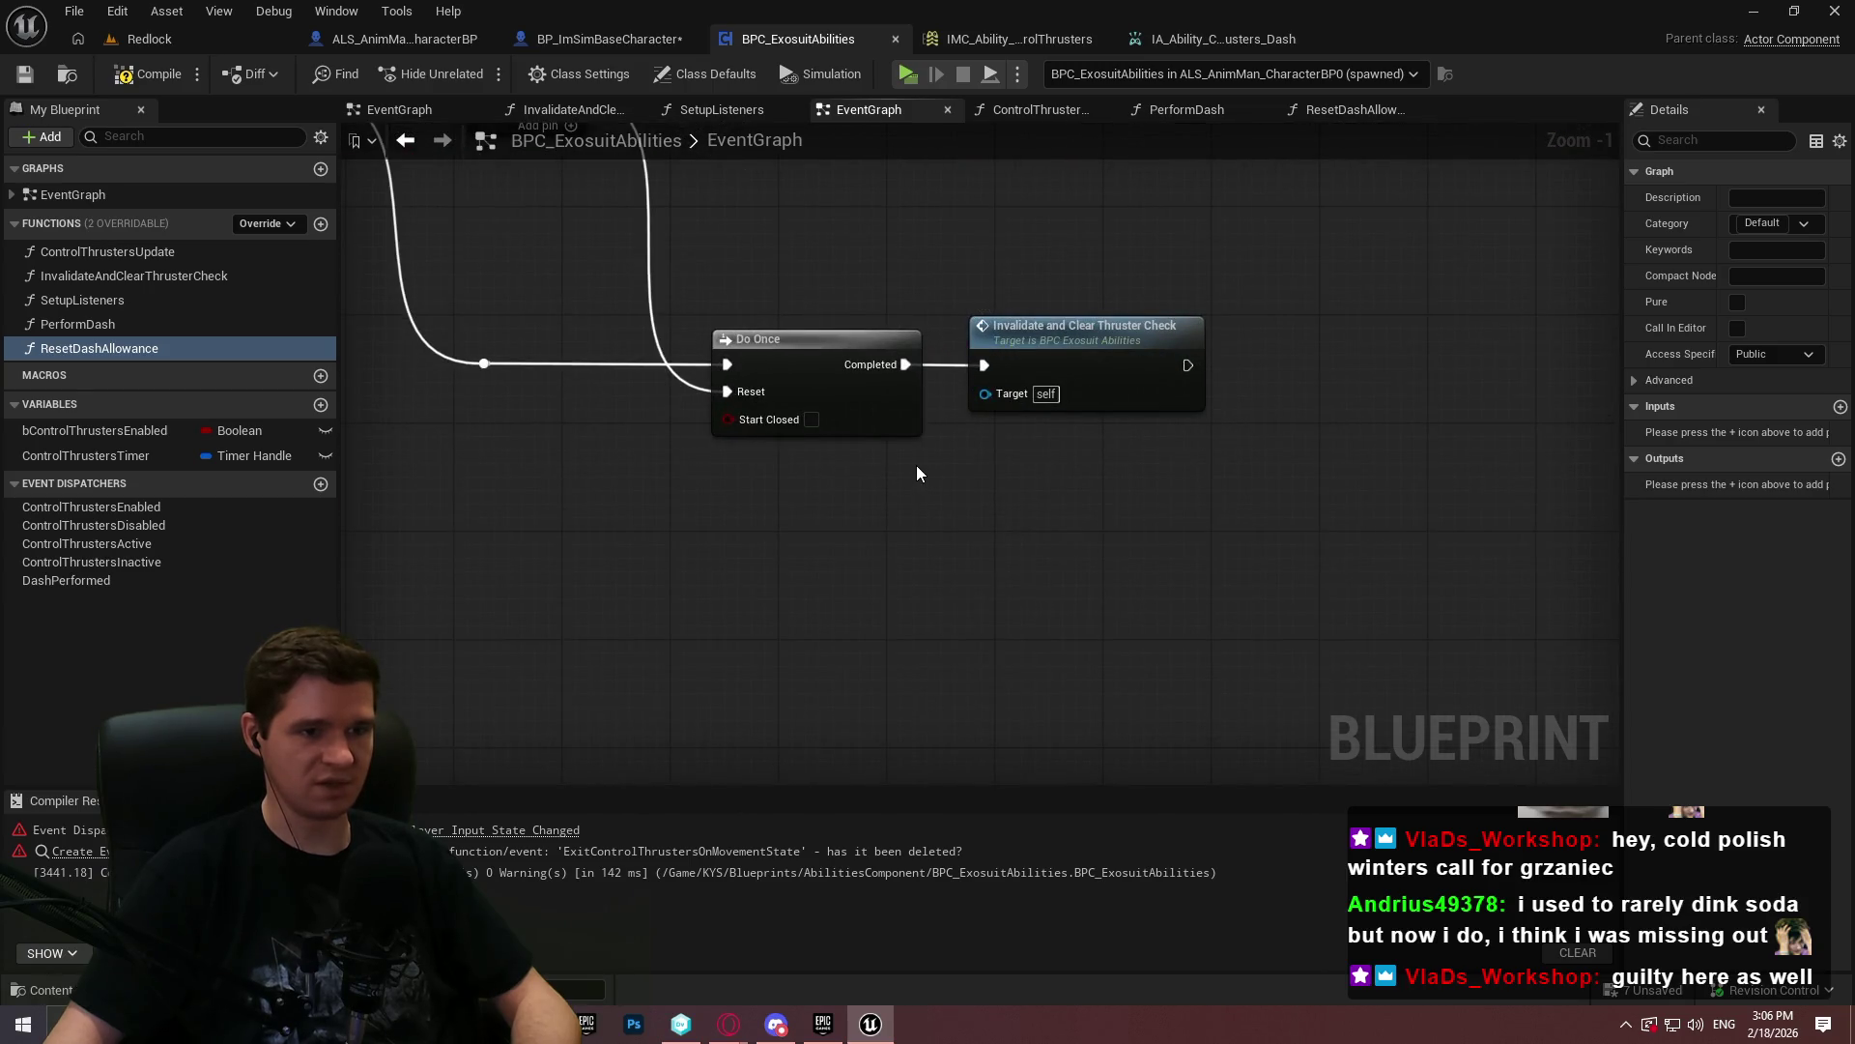
{"action": "left_click", "coordinate": [84, 346]}
{"action": "mouse_move", "coordinate": [751, 495]}
{"action": "left_mouse_down"}
{"action": "mouse_move", "coordinate": [983, 494]}
{"action": "mouse_move", "coordinate": [705, 677]}
{"action": "mouse_move", "coordinate": [974, 597]}
{"action": "mouse_move", "coordinate": [918, 643]}
{"action": "left_mouse_up"}
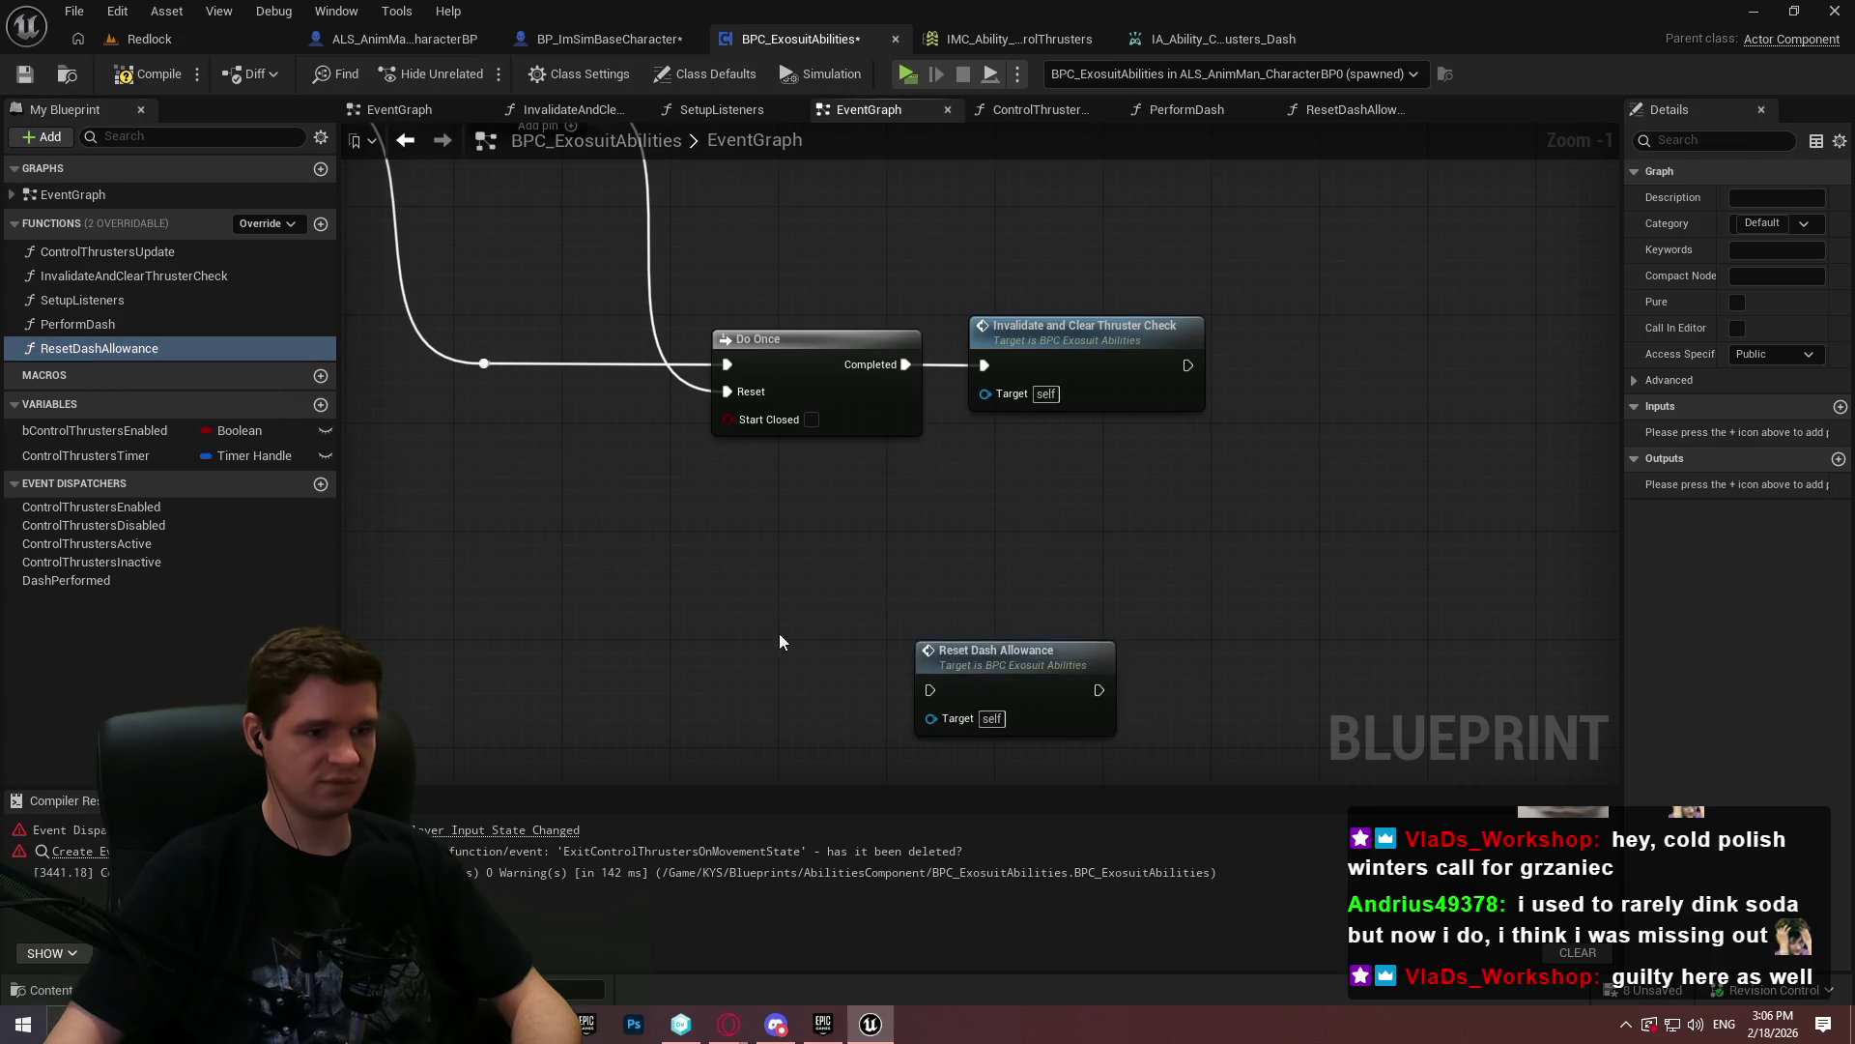
{"action": "scroll", "coordinate": [784, 635], "scroll_direction": "down", "scroll_amount": 3}
{"action": "mouse_move", "coordinate": [767, 622]}
{"action": "left_mouse_down"}
{"action": "mouse_move", "coordinate": [1109, 240]}
{"action": "mouse_move", "coordinate": [1005, 375]}
{"action": "mouse_move", "coordinate": [803, 336]}
{"action": "left_mouse_up"}
{"action": "scroll", "coordinate": [1005, 375], "scroll_direction": "up", "scroll_amount": 4}
{"action": "mouse_move", "coordinate": [1036, 384]}
{"action": "left_mouse_down"}
{"action": "mouse_move", "coordinate": [947, 294]}
{"action": "mouse_move", "coordinate": [928, 303]}
{"action": "left_mouse_up"}
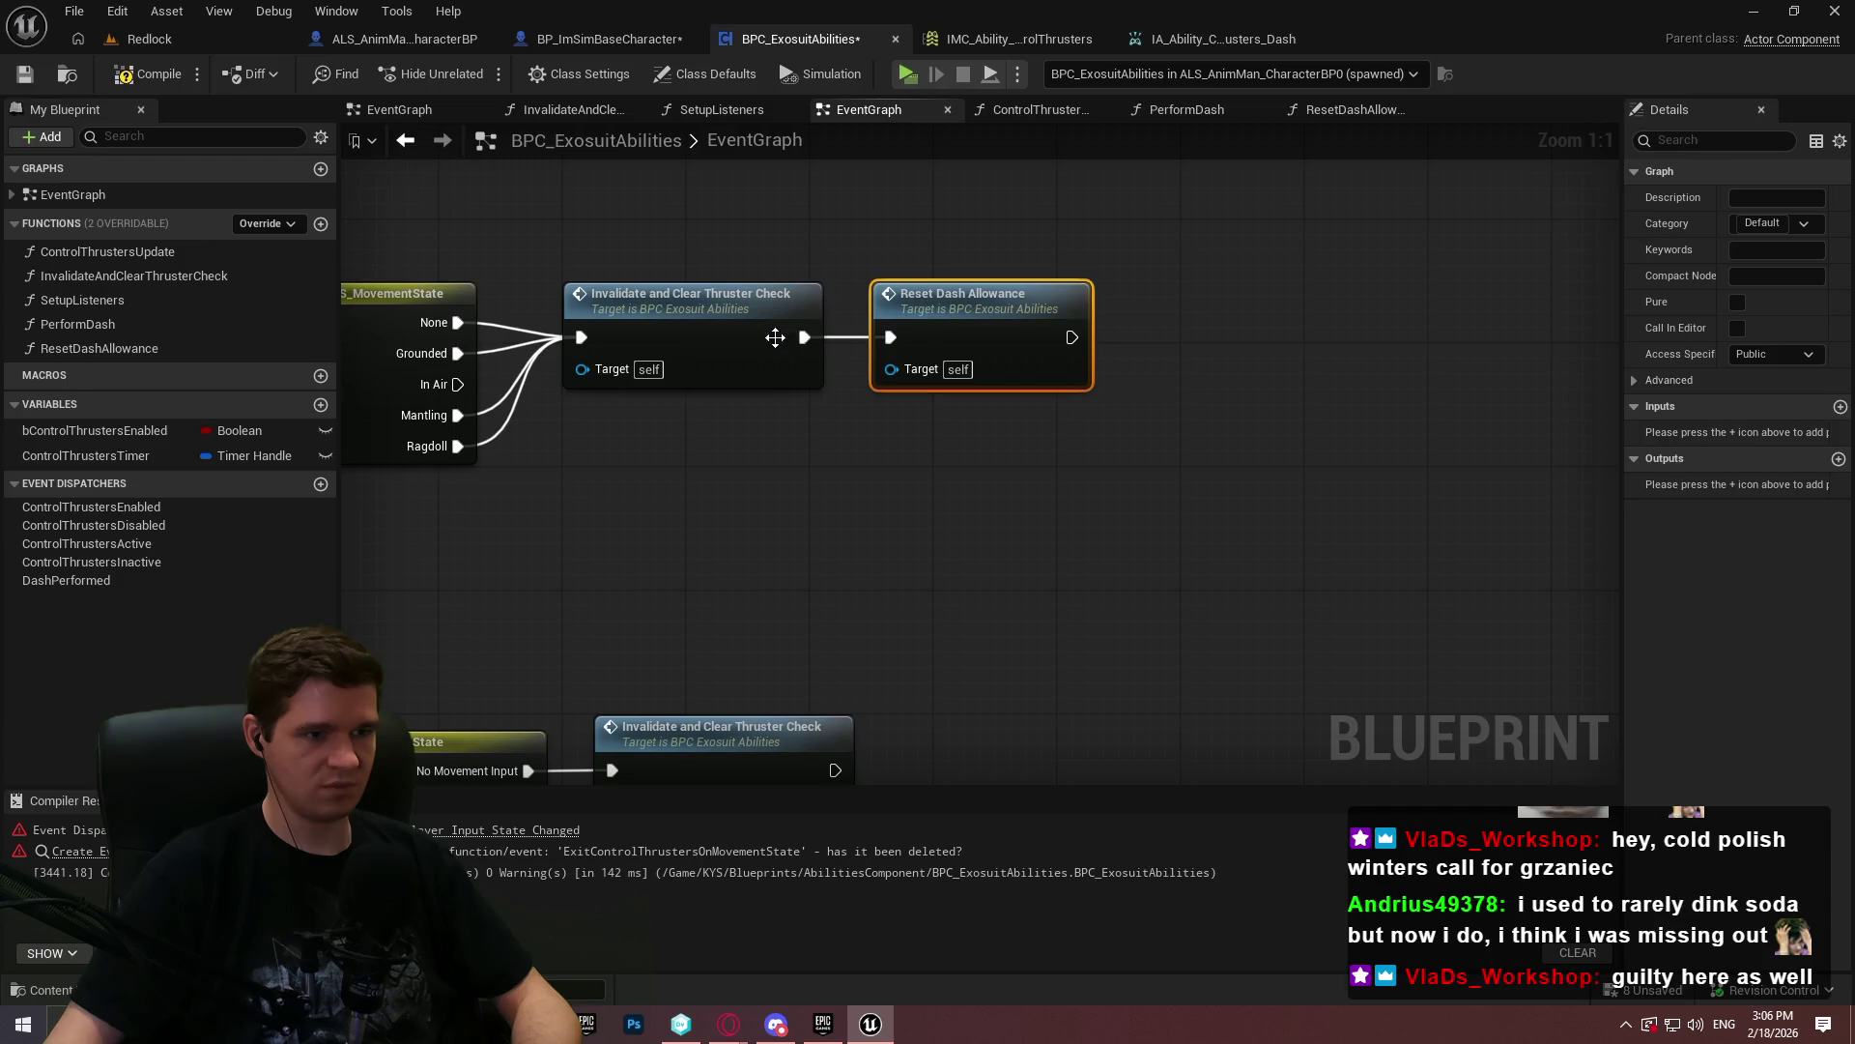
{"action": "scroll", "coordinate": [820, 541], "scroll_direction": "down", "scroll_amount": 1}
{"action": "mouse_move", "coordinate": [819, 542]}
{"action": "left_mouse_down"}
{"action": "mouse_move", "coordinate": [1221, 489]}
{"action": "mouse_move", "coordinate": [1150, 357]}
{"action": "mouse_move", "coordinate": [962, 583]}
{"action": "left_mouse_up"}
{"action": "double_click", "coordinate": [1099, 392]}
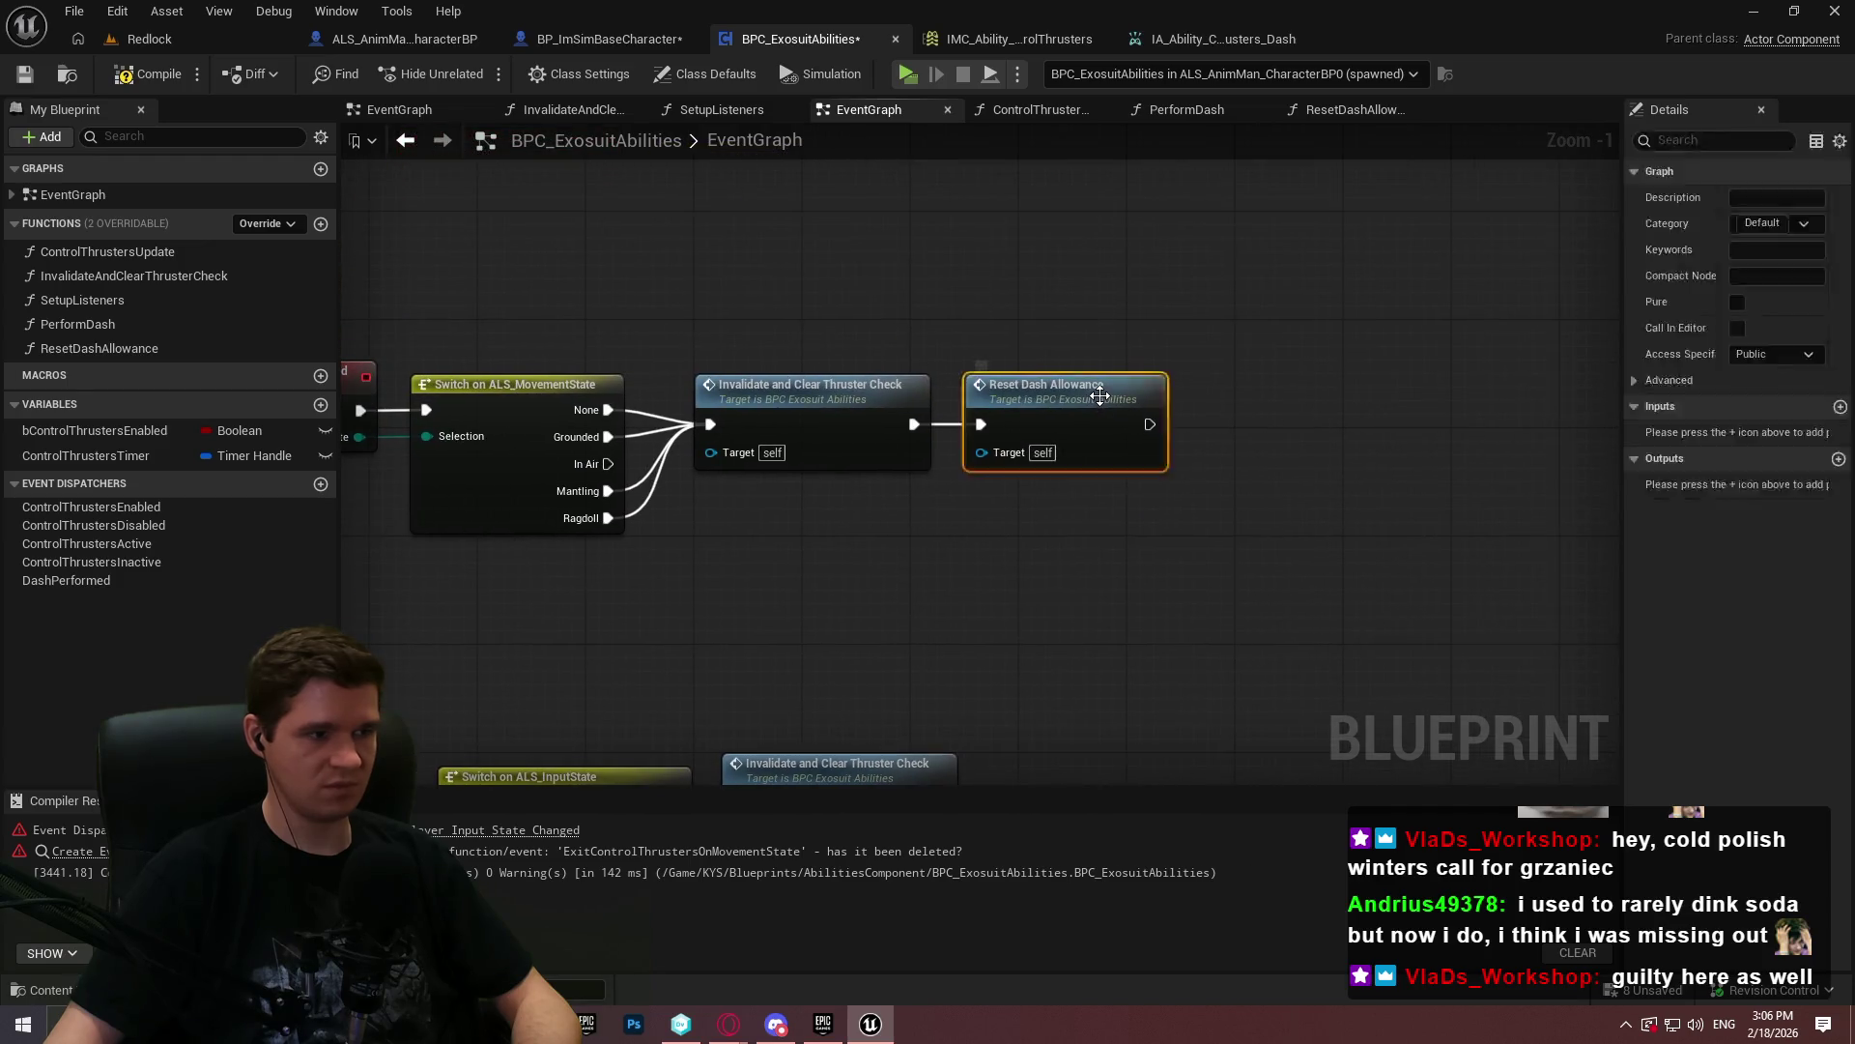
- Add a Boolean variable named bHasDashedWhileInAir, then compile and save
{"action": "left_click", "coordinate": [320, 375]}
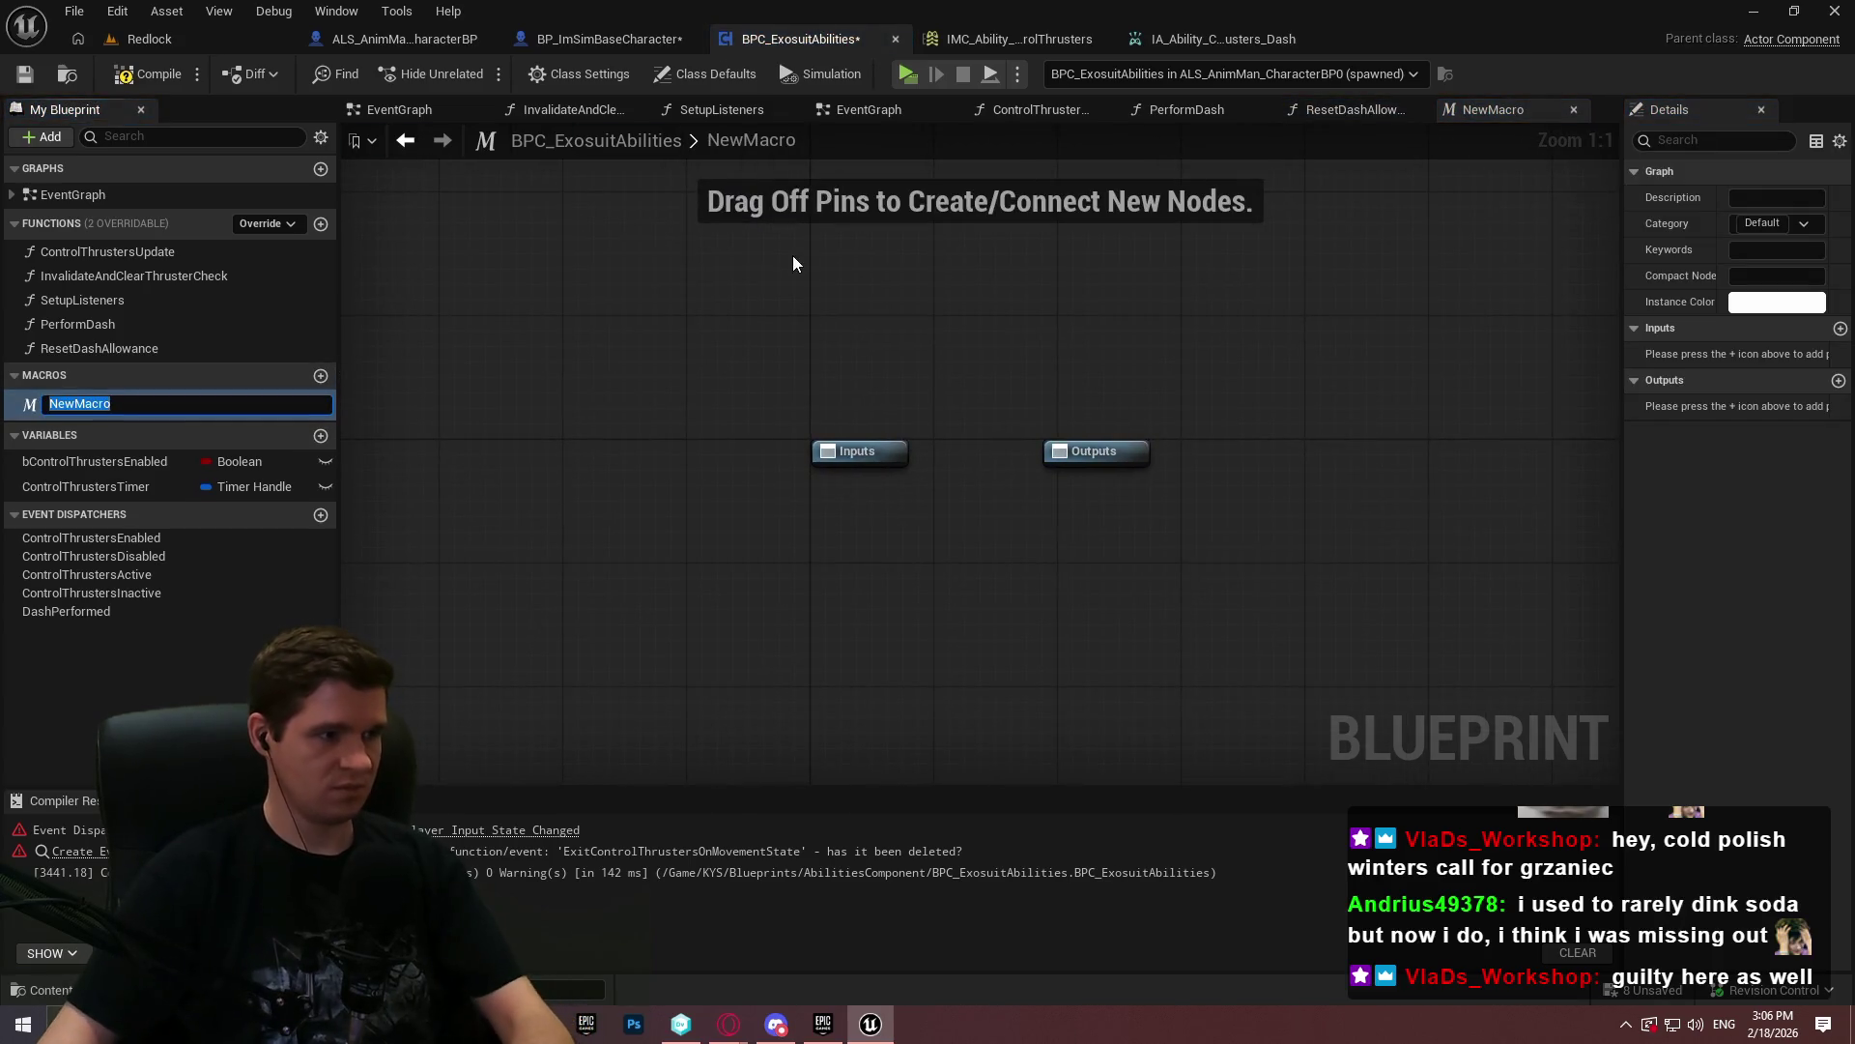
{"action": "left_click", "coordinate": [90, 398]}
{"action": "key", "text": "Delete"}
{"action": "left_click", "coordinate": [321, 404]}
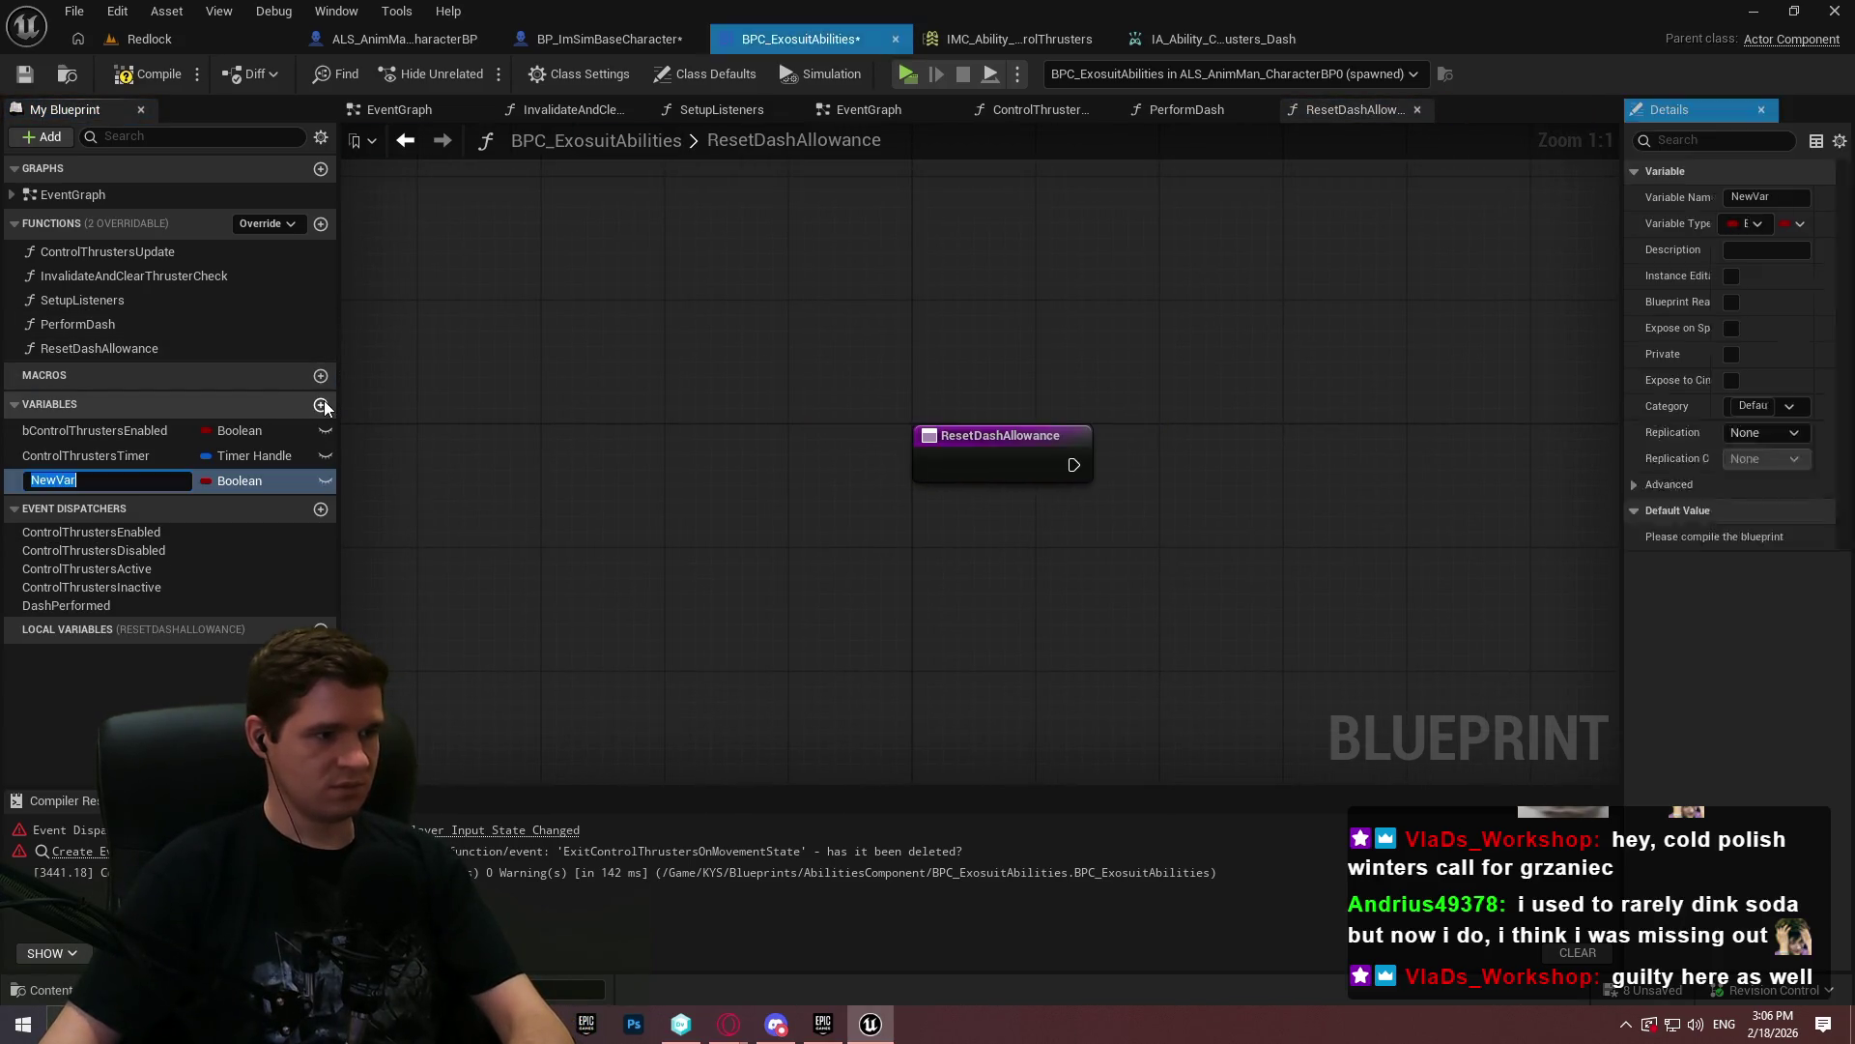
{"action": "type", "text": "bHa"}
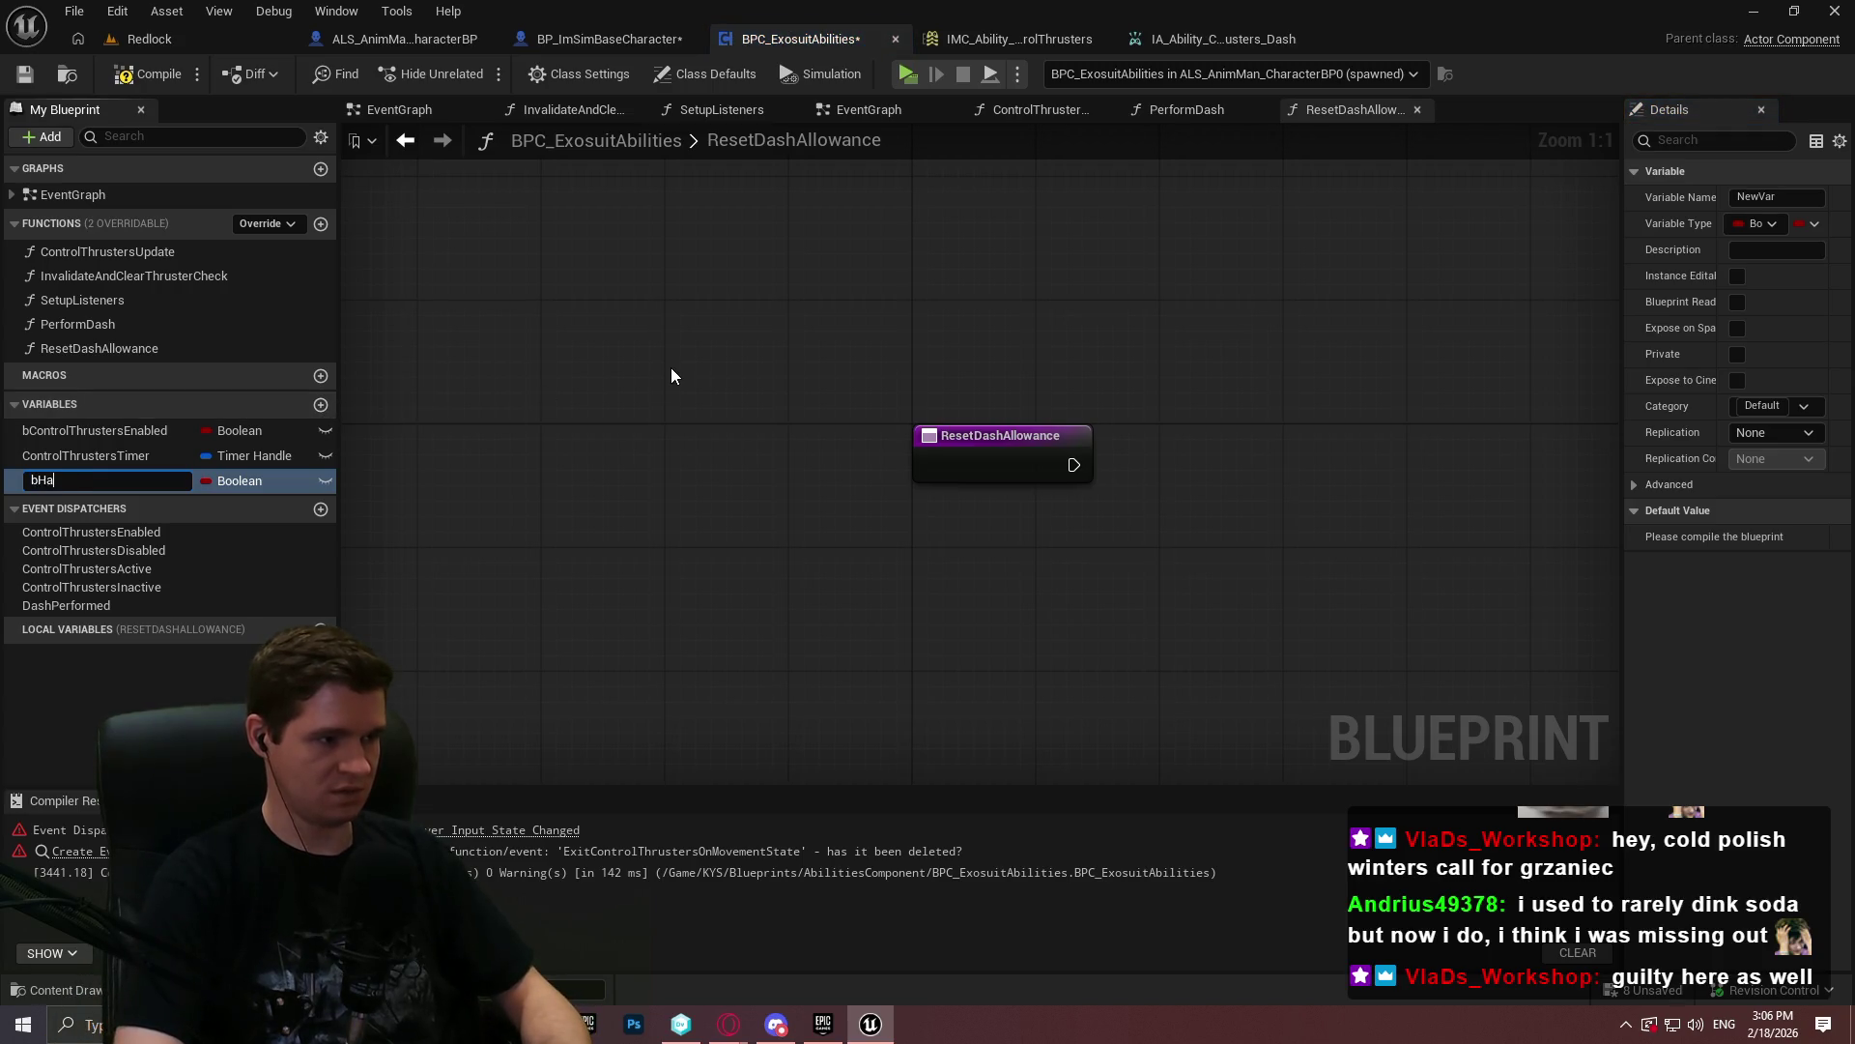
{"action": "type", "text": "sDashed"}
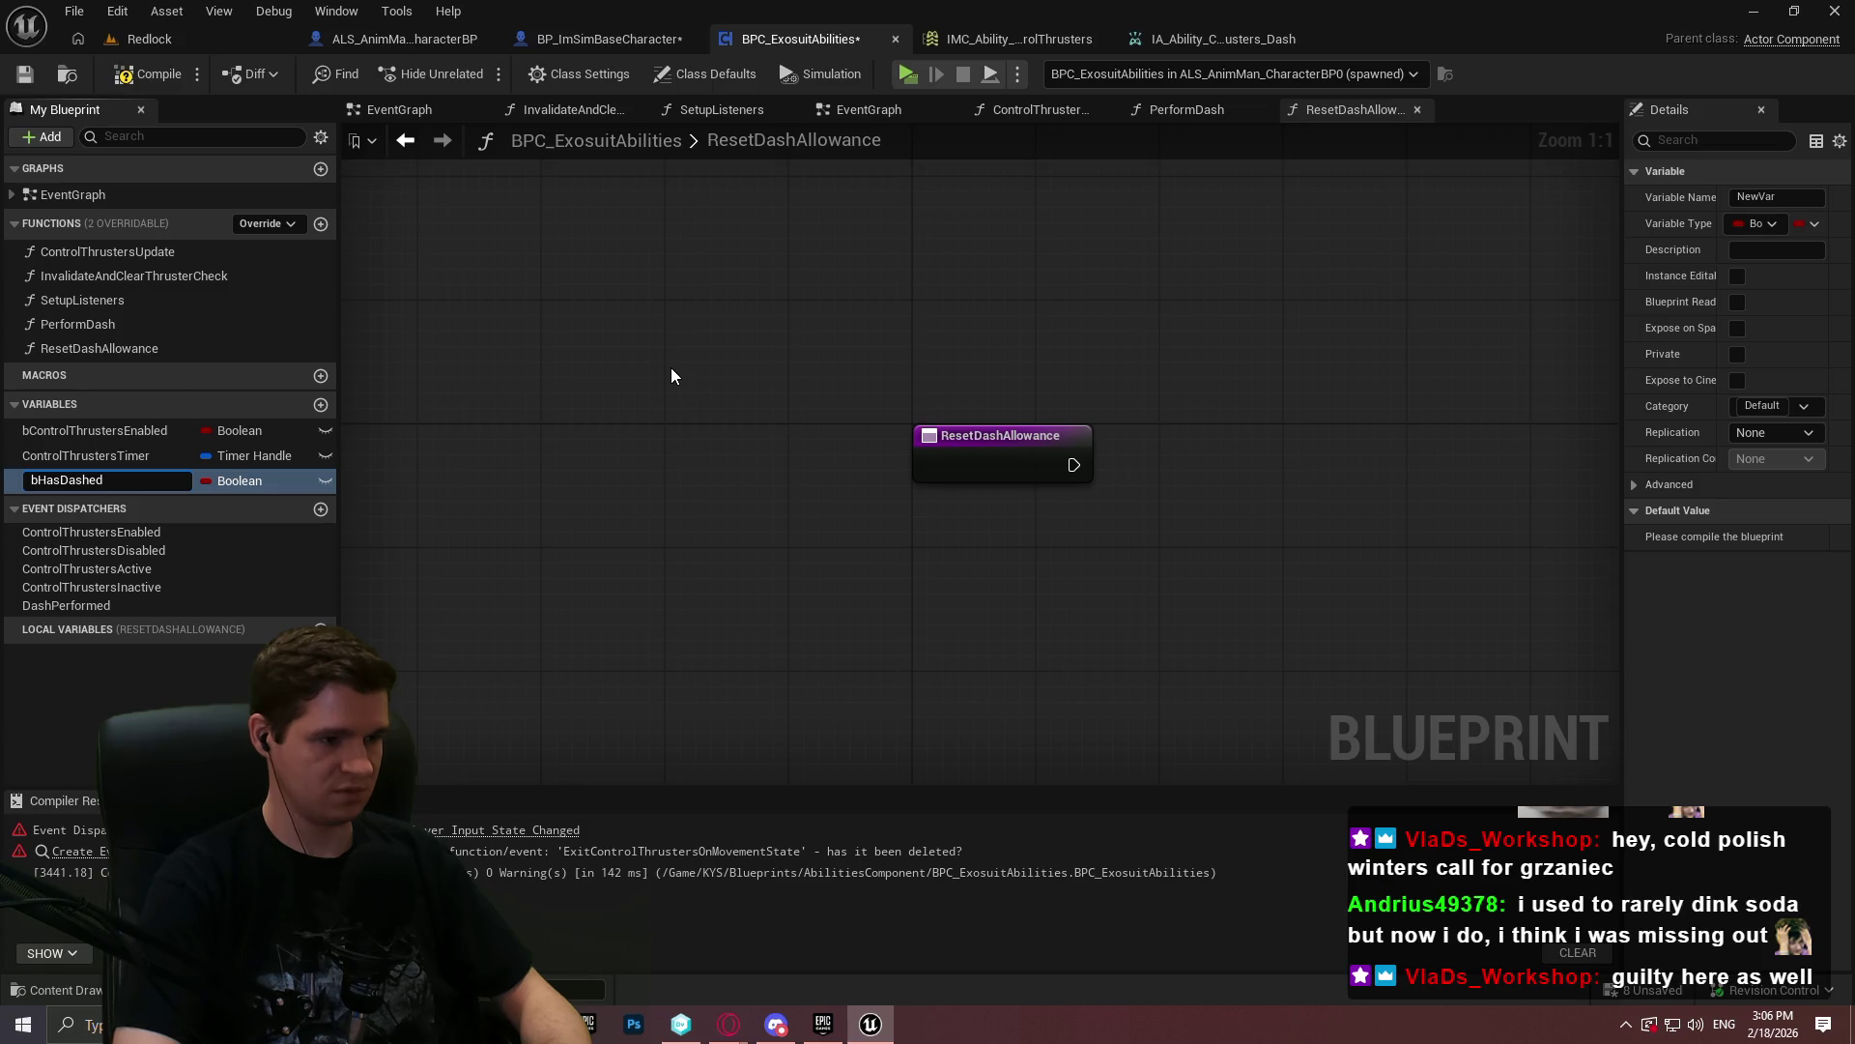
{"action": "type", "text": "WhileInAir"}
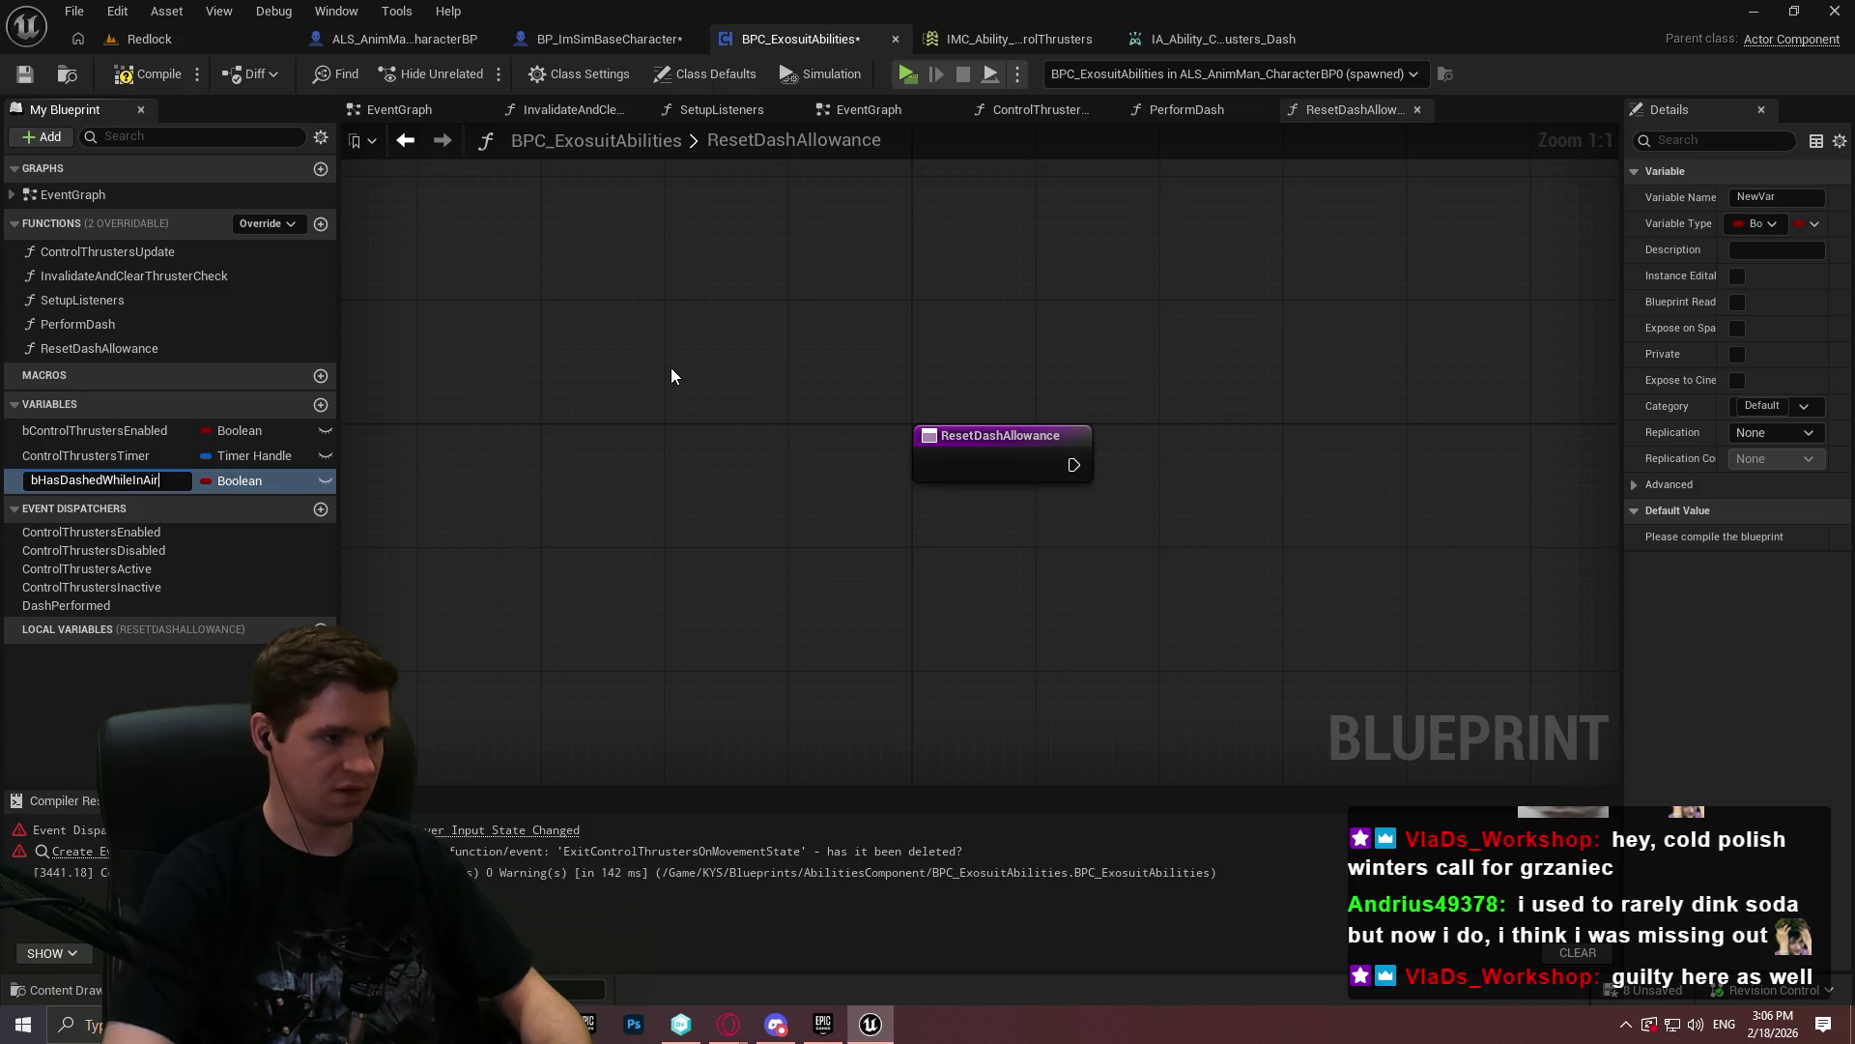
{"action": "key", "text": "Return"}
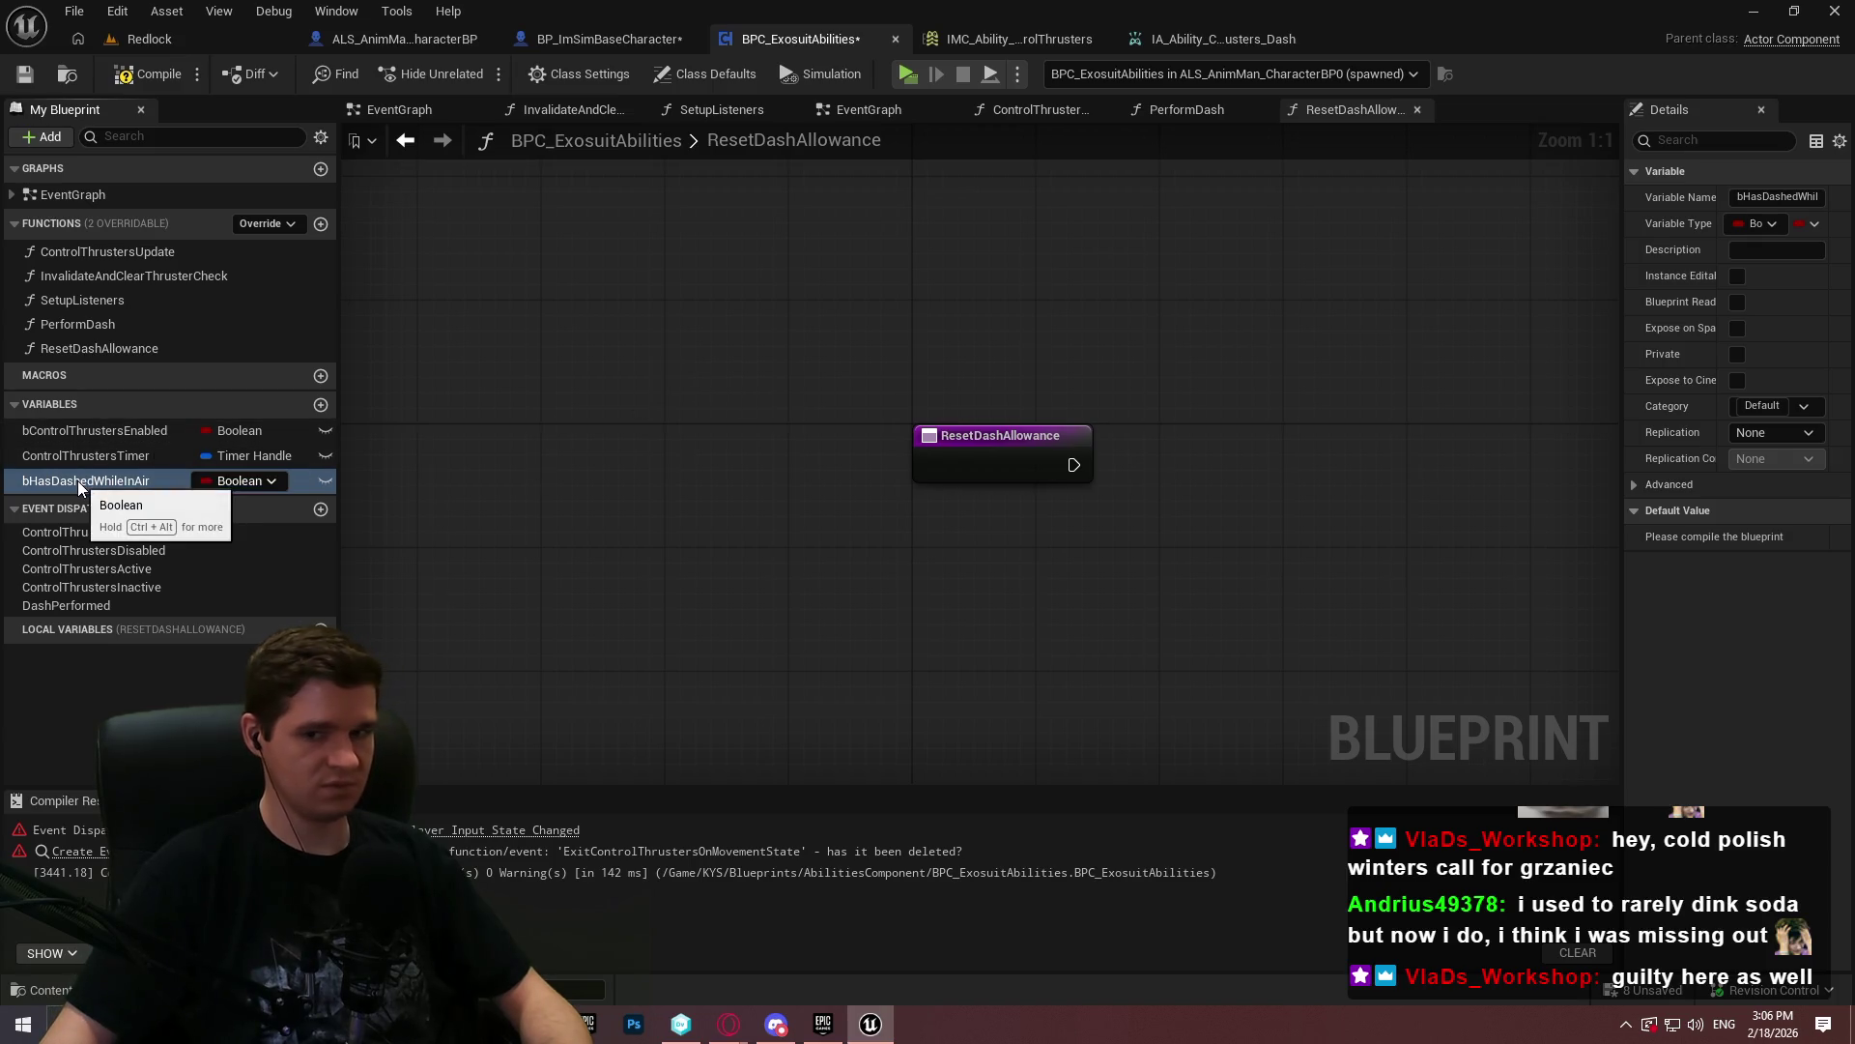
{"action": "left_click", "coordinate": [142, 74]}
{"action": "left_click", "coordinate": [24, 74]}
- In ResetDashAllowance, set bHasDashedWhileInAir to false from the entry, followed by a Return Node
{"action": "mouse_move", "coordinate": [249, 480]}
{"action": "left_mouse_down"}
{"action": "mouse_move", "coordinate": [1384, 437]}
{"action": "mouse_move", "coordinate": [1029, 474]}
{"action": "mouse_move", "coordinate": [1074, 465]}
{"action": "left_mouse_up"}
{"action": "left_click", "coordinate": [1388, 466]}
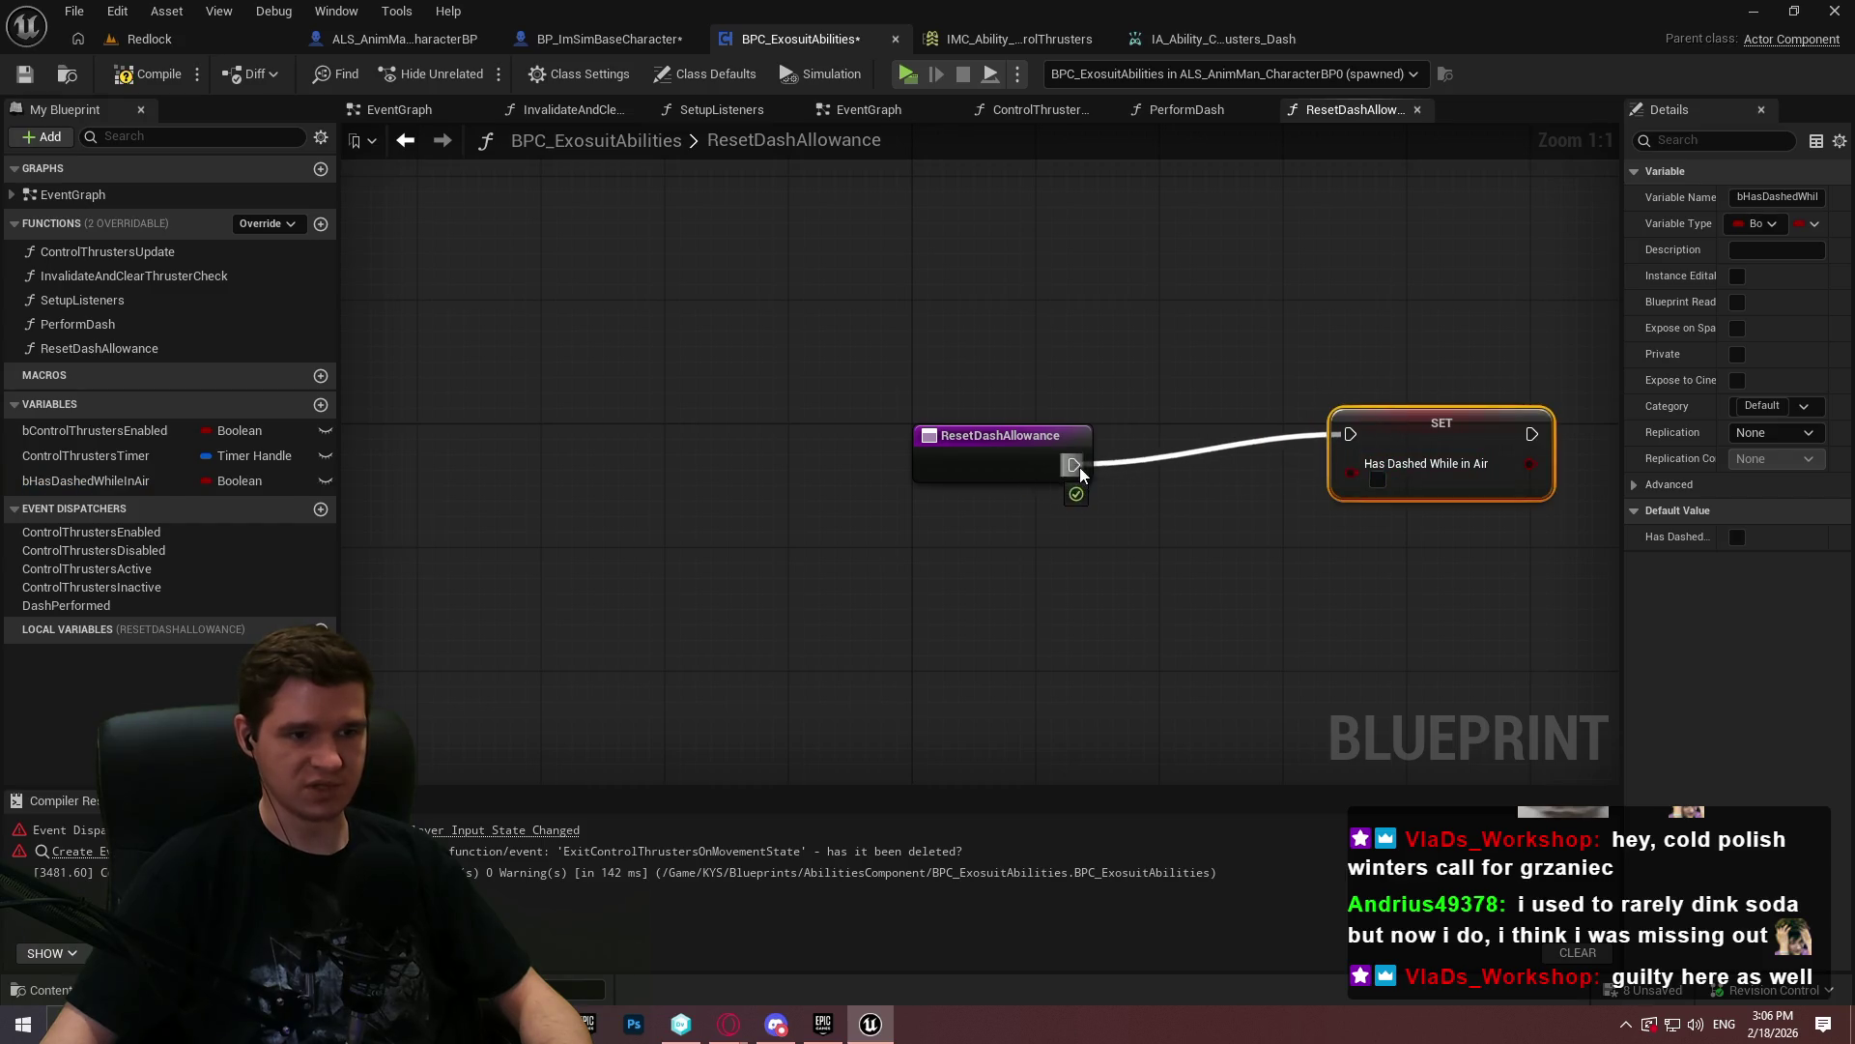
{"action": "left_click_drag", "start_coordinate": [1471, 431], "coordinate": [1270, 461]}
{"action": "left_click_drag", "start_coordinate": [1483, 449], "coordinate": [1128, 435]}
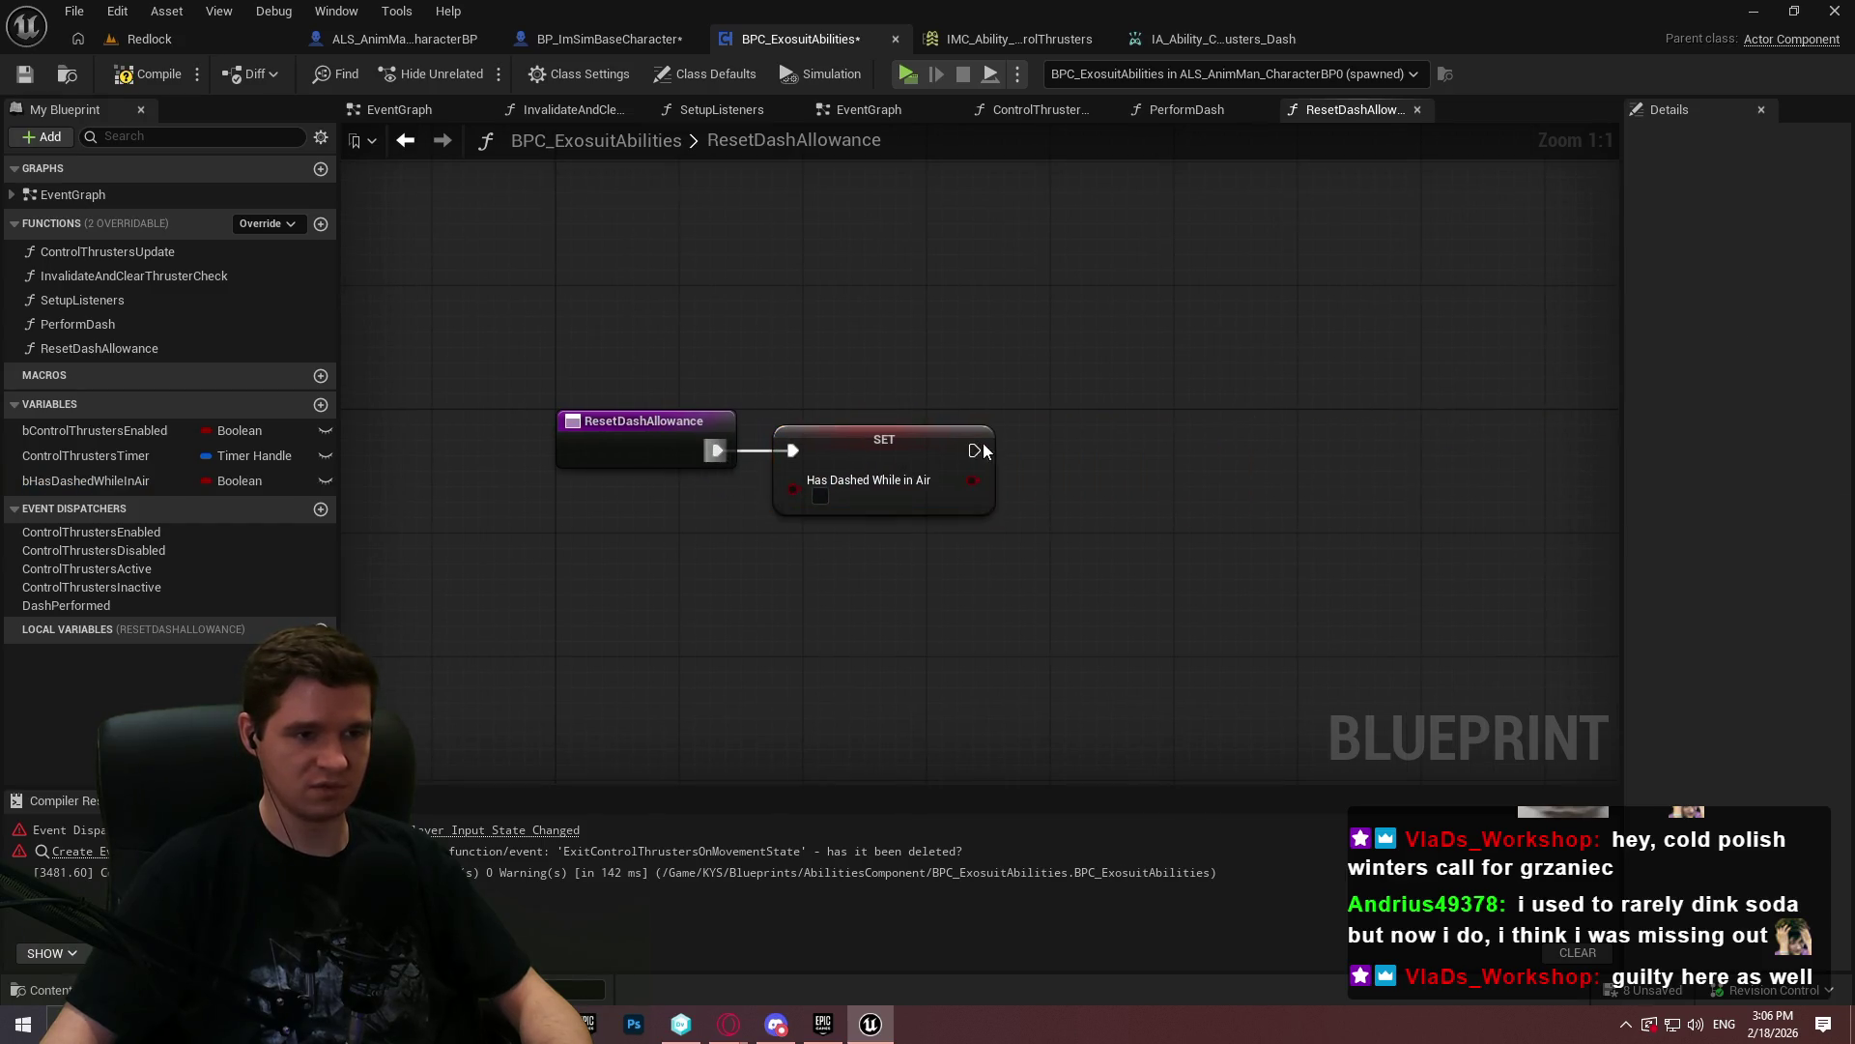
{"action": "left_click_drag", "start_coordinate": [974, 449], "coordinate": [1082, 428]}
{"action": "type", "text": "return"}
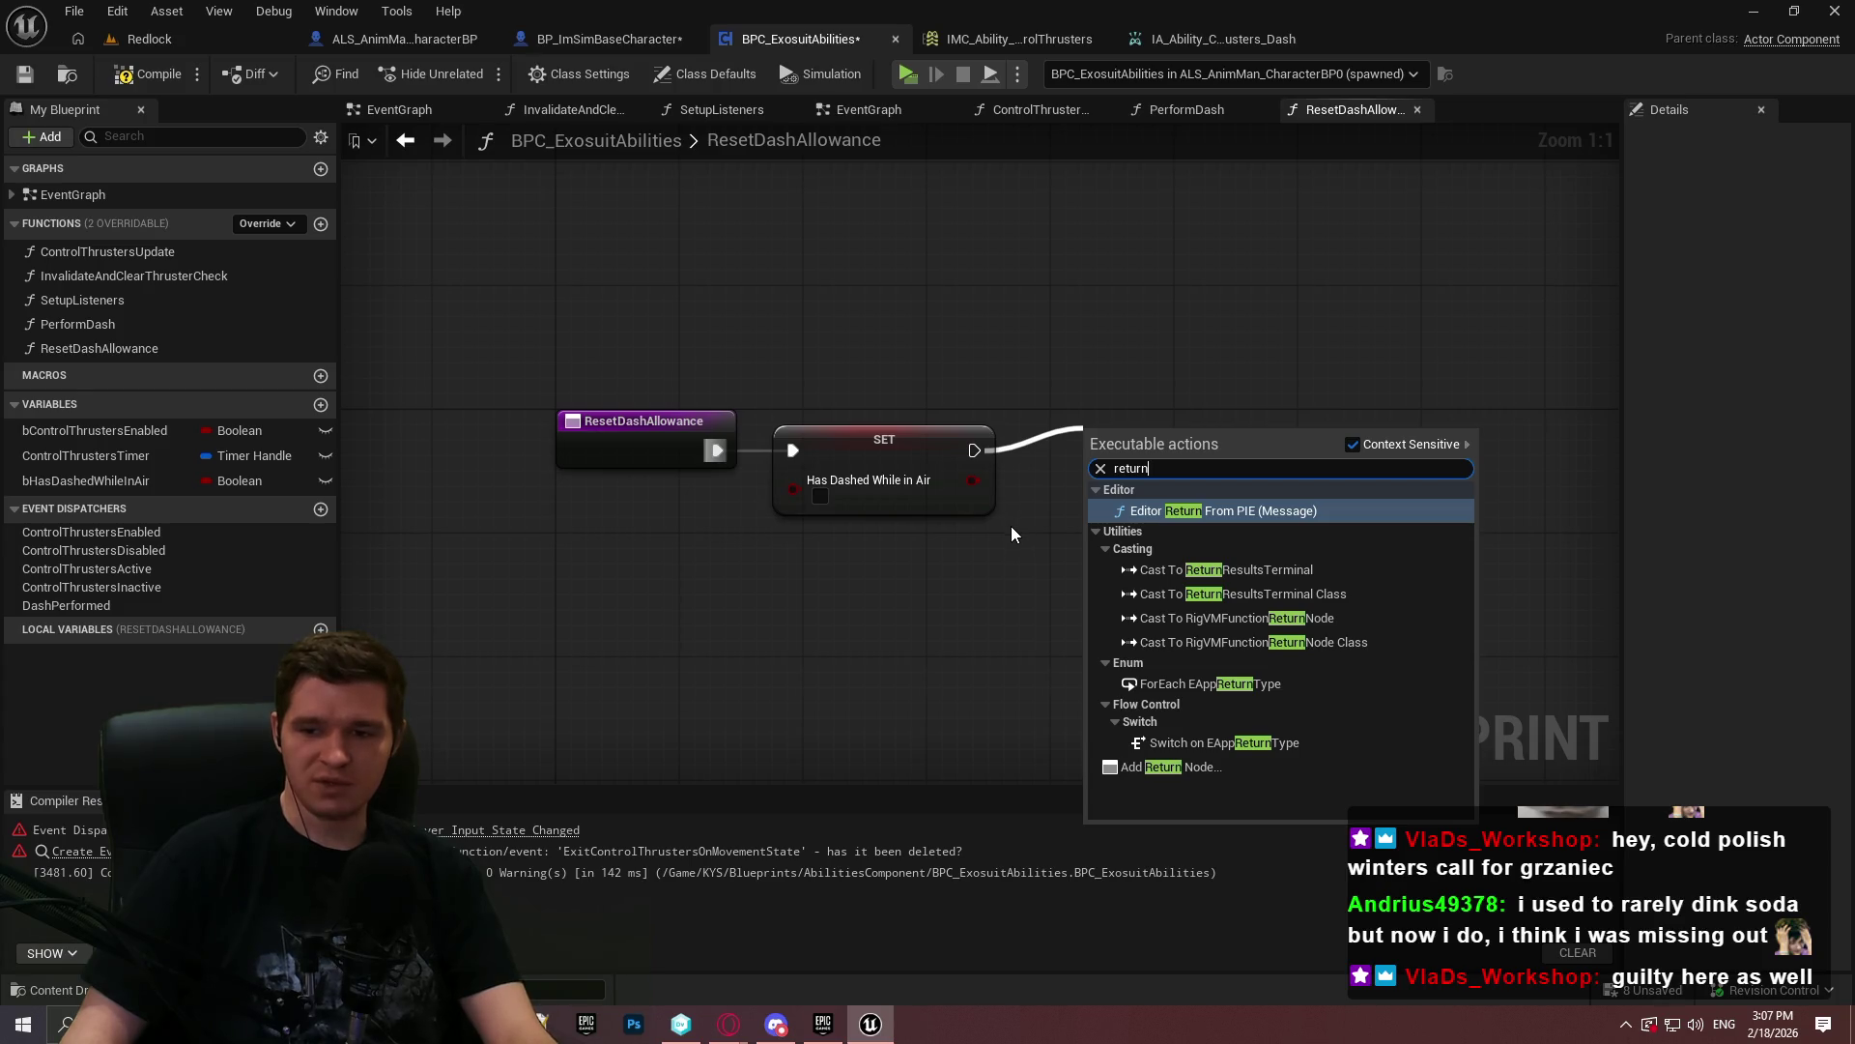
{"action": "left_click", "coordinate": [1165, 765]}
- Line up the SET and Return nodes, then compile the blueprint
{"action": "left_click_drag", "start_coordinate": [1088, 431], "coordinate": [1060, 419]}
{"action": "left_click", "coordinate": [1167, 593]}
{"action": "left_click_drag", "start_coordinate": [869, 433], "coordinate": [889, 438]}
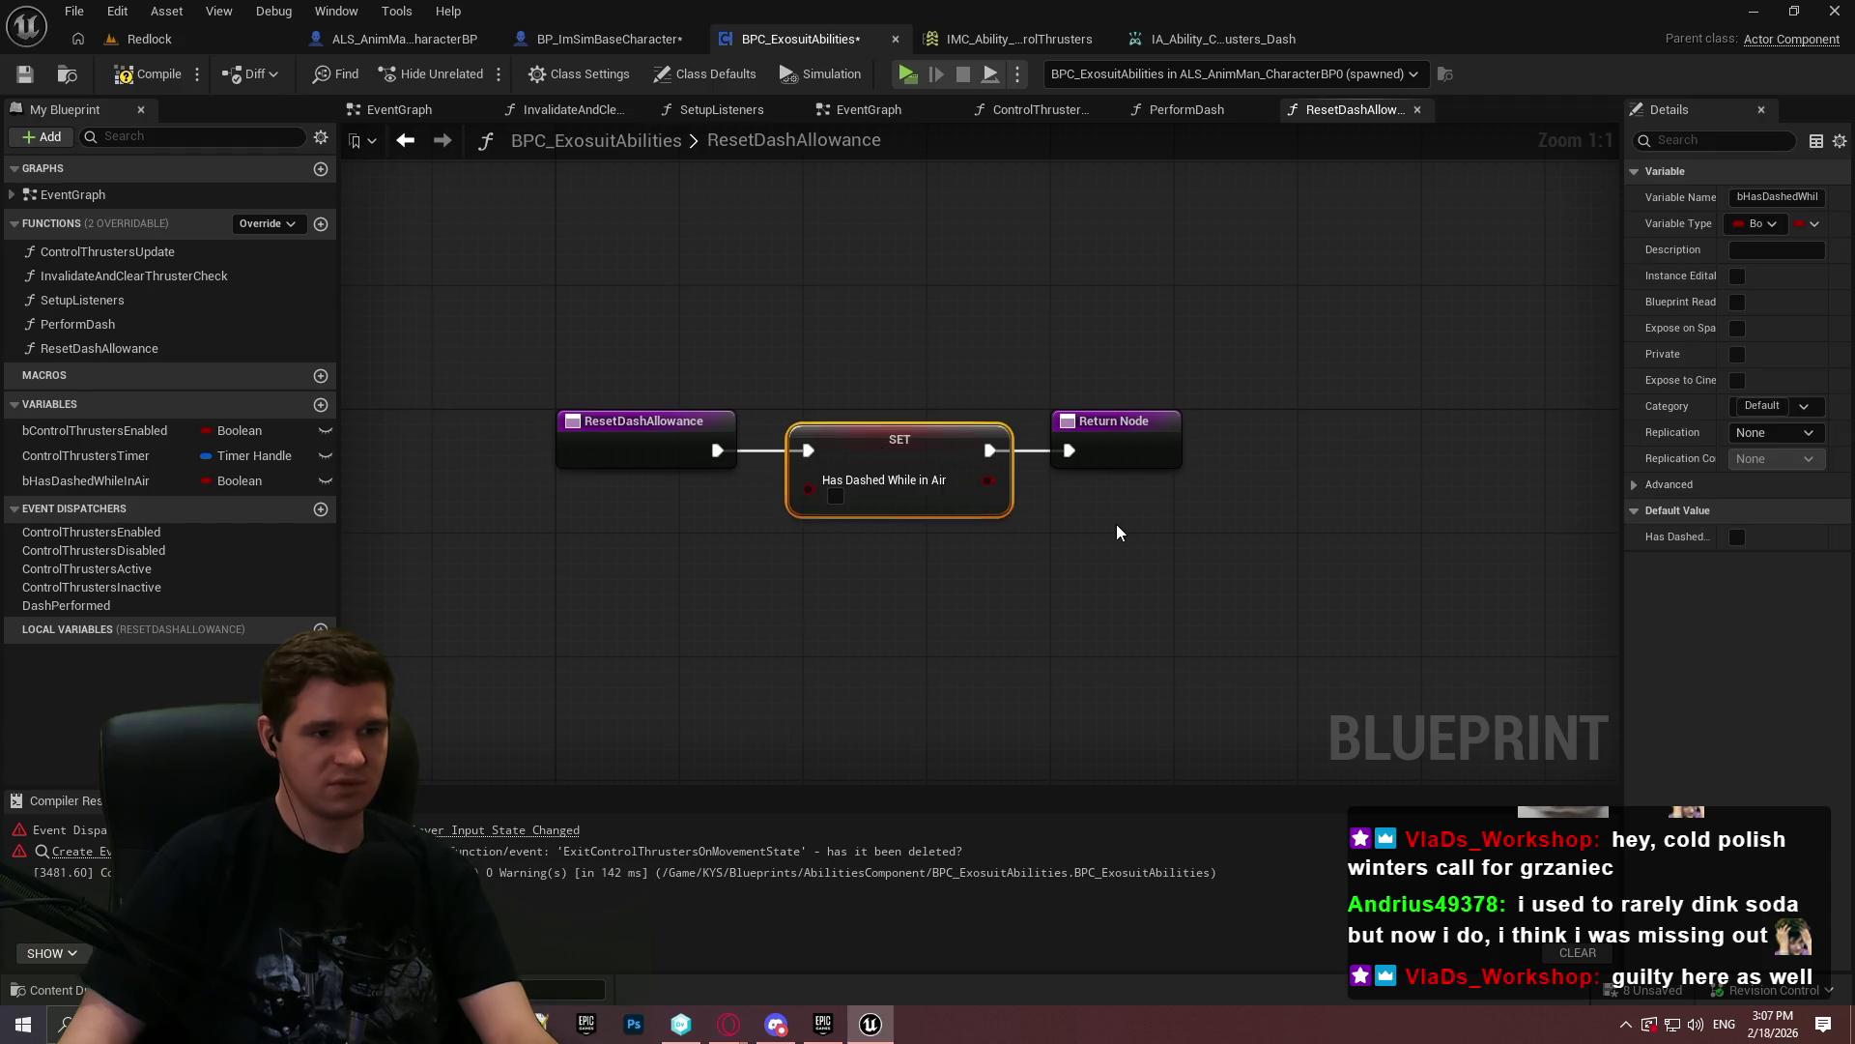
{"action": "left_click_drag", "start_coordinate": [1104, 449], "coordinate": [1119, 448]}
{"action": "left_click", "coordinate": [1185, 616]}
{"action": "left_click", "coordinate": [140, 77]}
{"action": "left_click", "coordinate": [881, 112]}
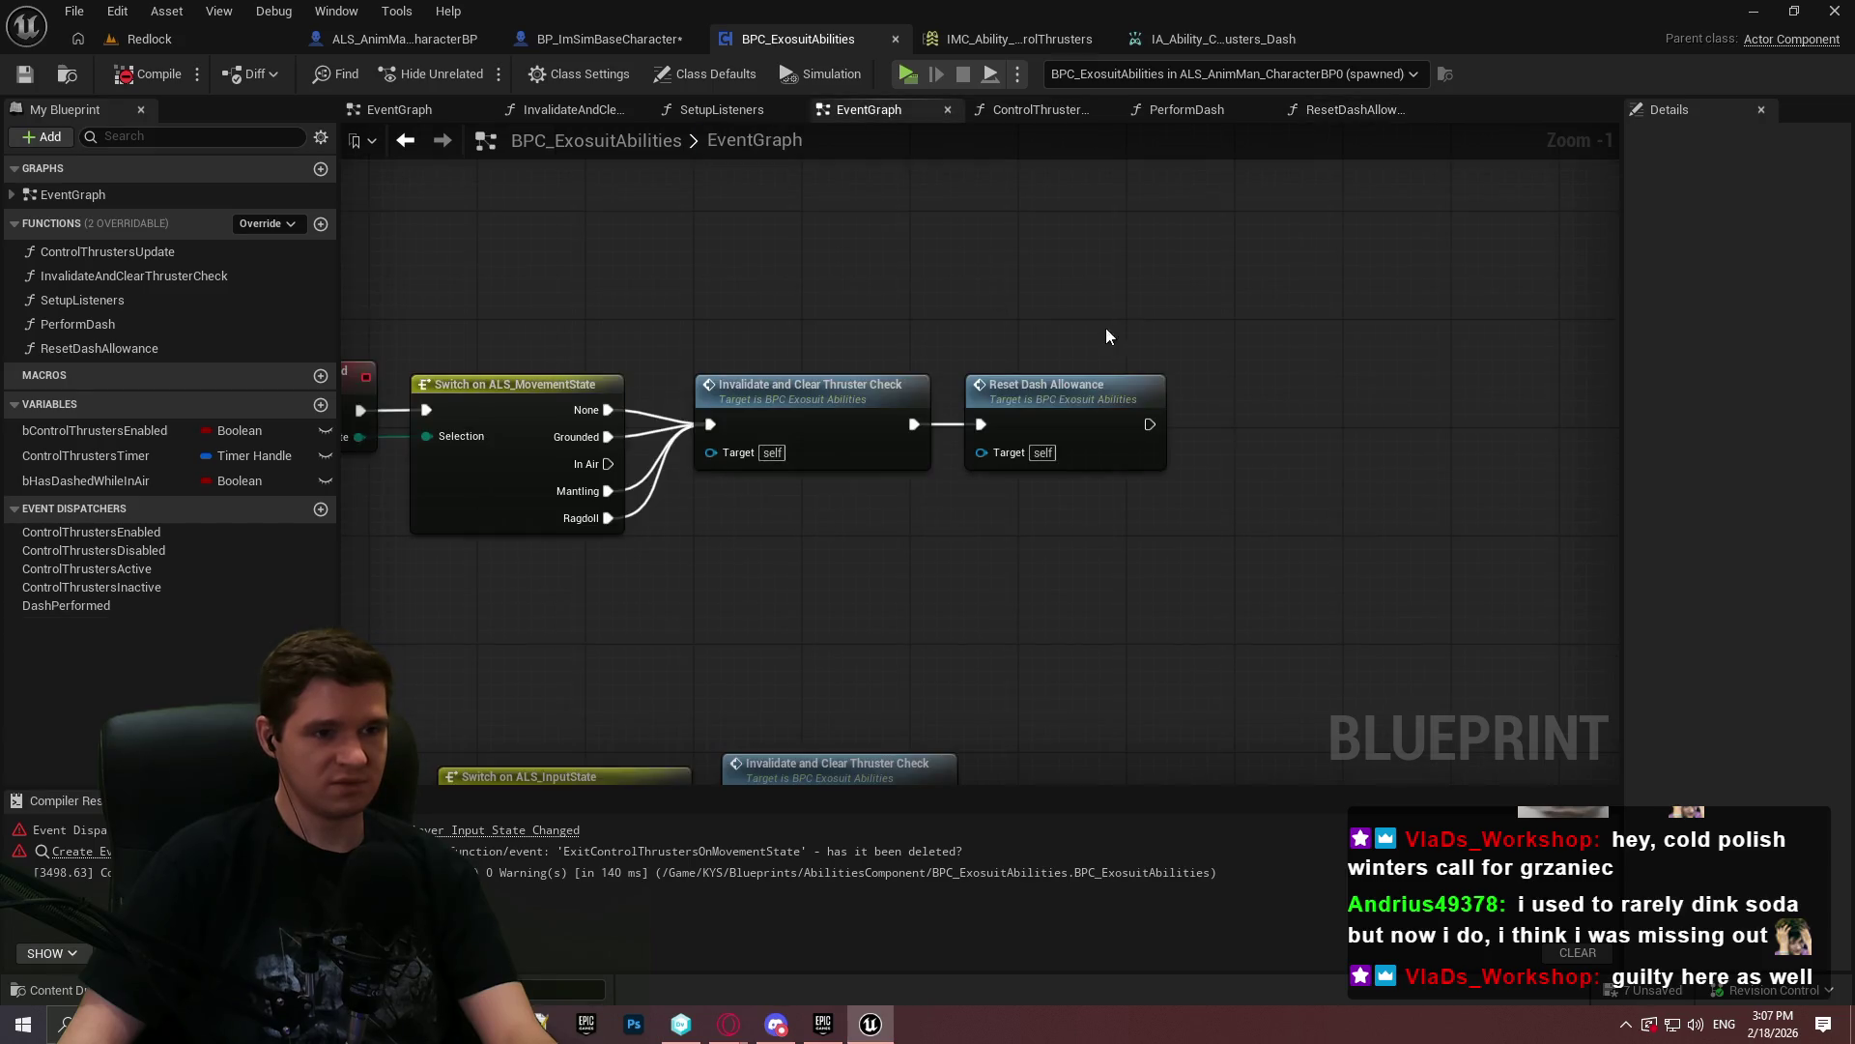
{"action": "scroll", "coordinate": [1208, 271], "scroll_direction": "down", "scroll_amount": 2}
{"action": "scroll", "coordinate": [1202, 300], "scroll_direction": "up", "scroll_amount": 2}
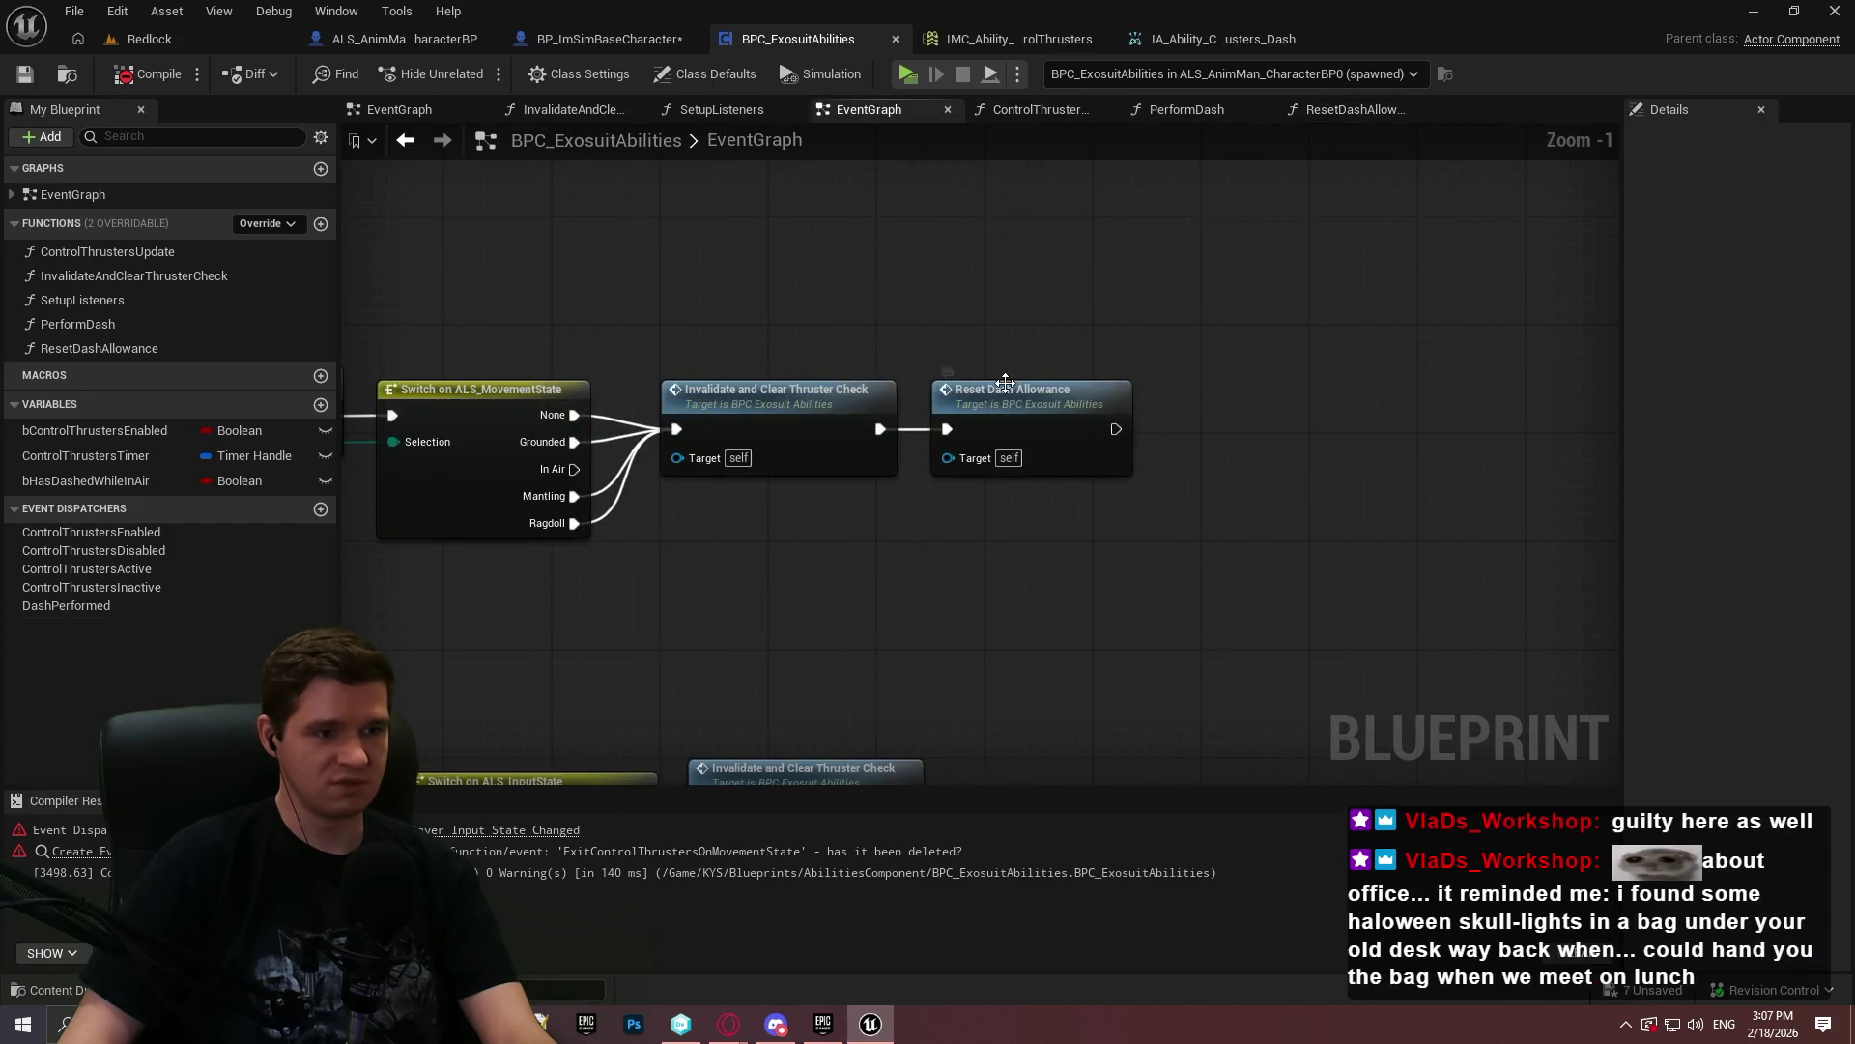
{"action": "scroll", "coordinate": [1183, 269], "scroll_direction": "down", "scroll_amount": 2}
{"action": "left_click_drag", "start_coordinate": [1060, 413], "coordinate": [1067, 402]}
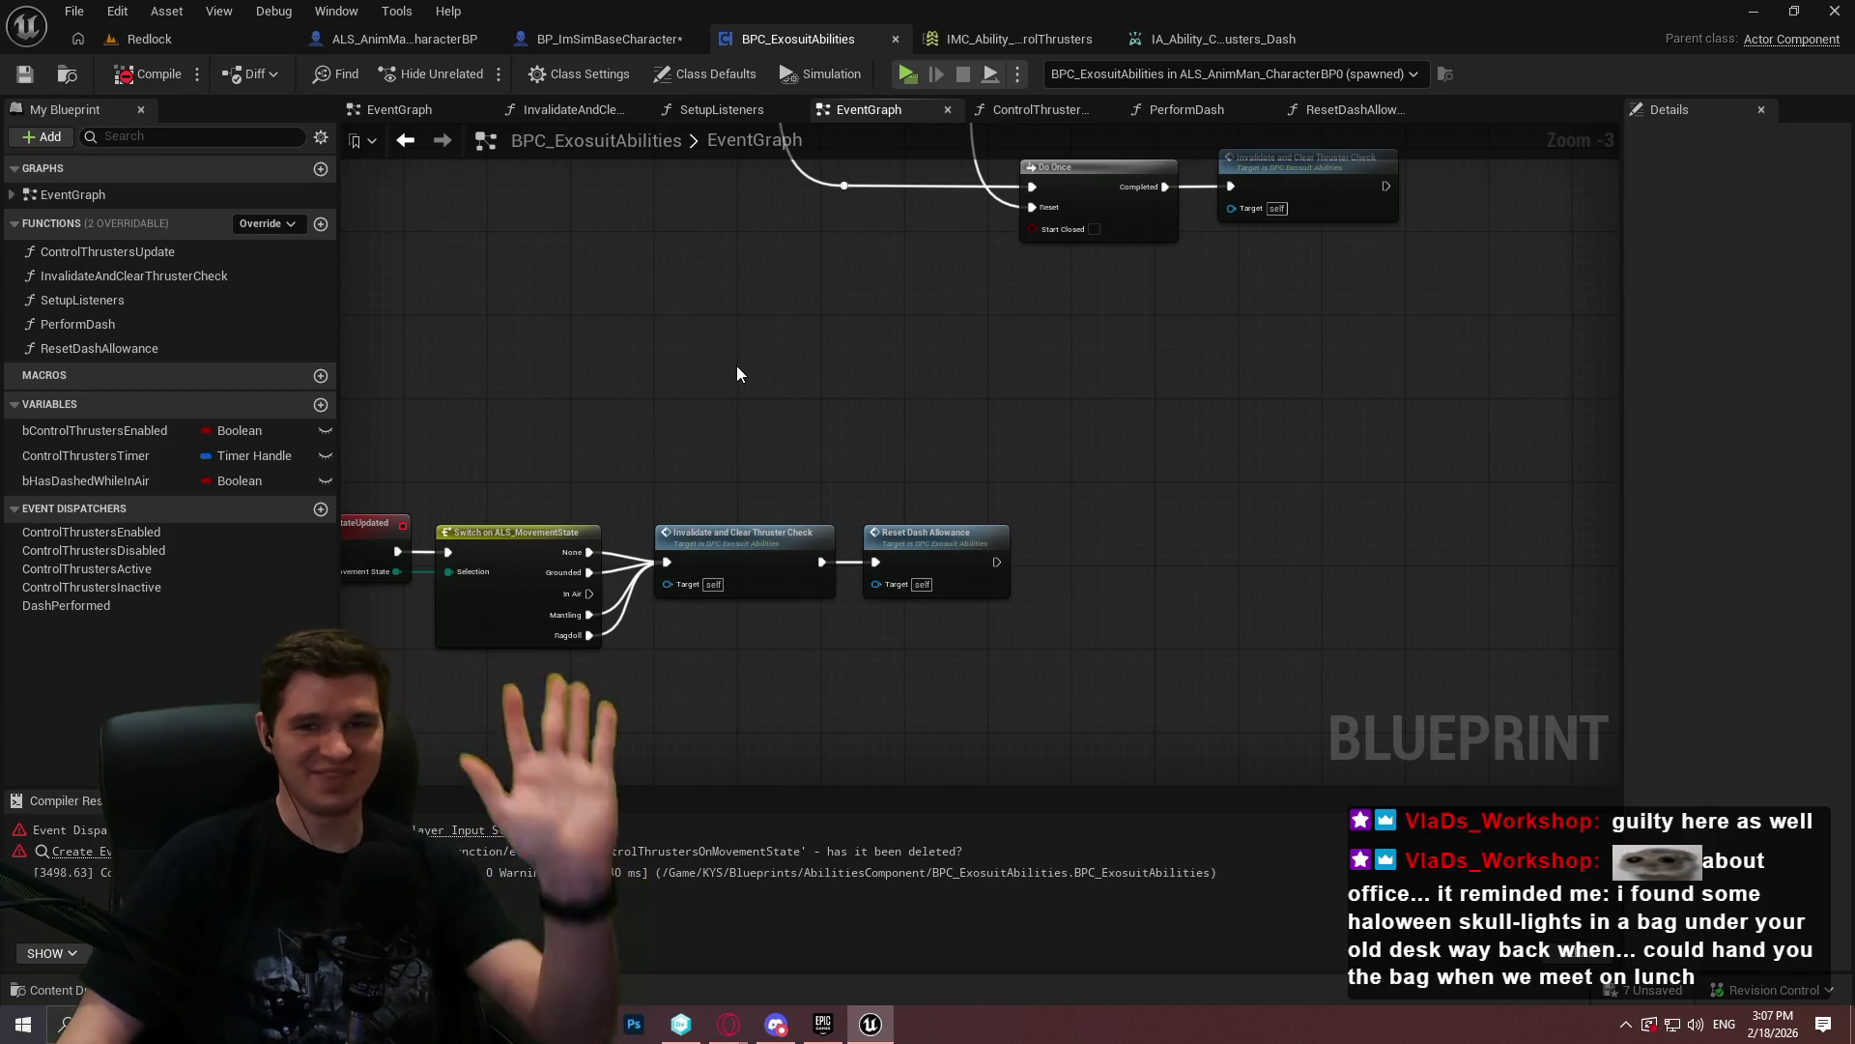
{"action": "mouse_move", "coordinate": [884, 297]}
{"action": "left_mouse_down"}
{"action": "mouse_move", "coordinate": [953, 523]}
{"action": "mouse_move", "coordinate": [1056, 620]}
{"action": "left_mouse_up"}
{"action": "mouse_move", "coordinate": [1592, 629]}
{"action": "left_mouse_down"}
{"action": "mouse_move", "coordinate": [1093, 468]}
{"action": "mouse_move", "coordinate": [1014, 474]}
{"action": "left_mouse_up"}
{"action": "left_click", "coordinate": [1144, 675]}
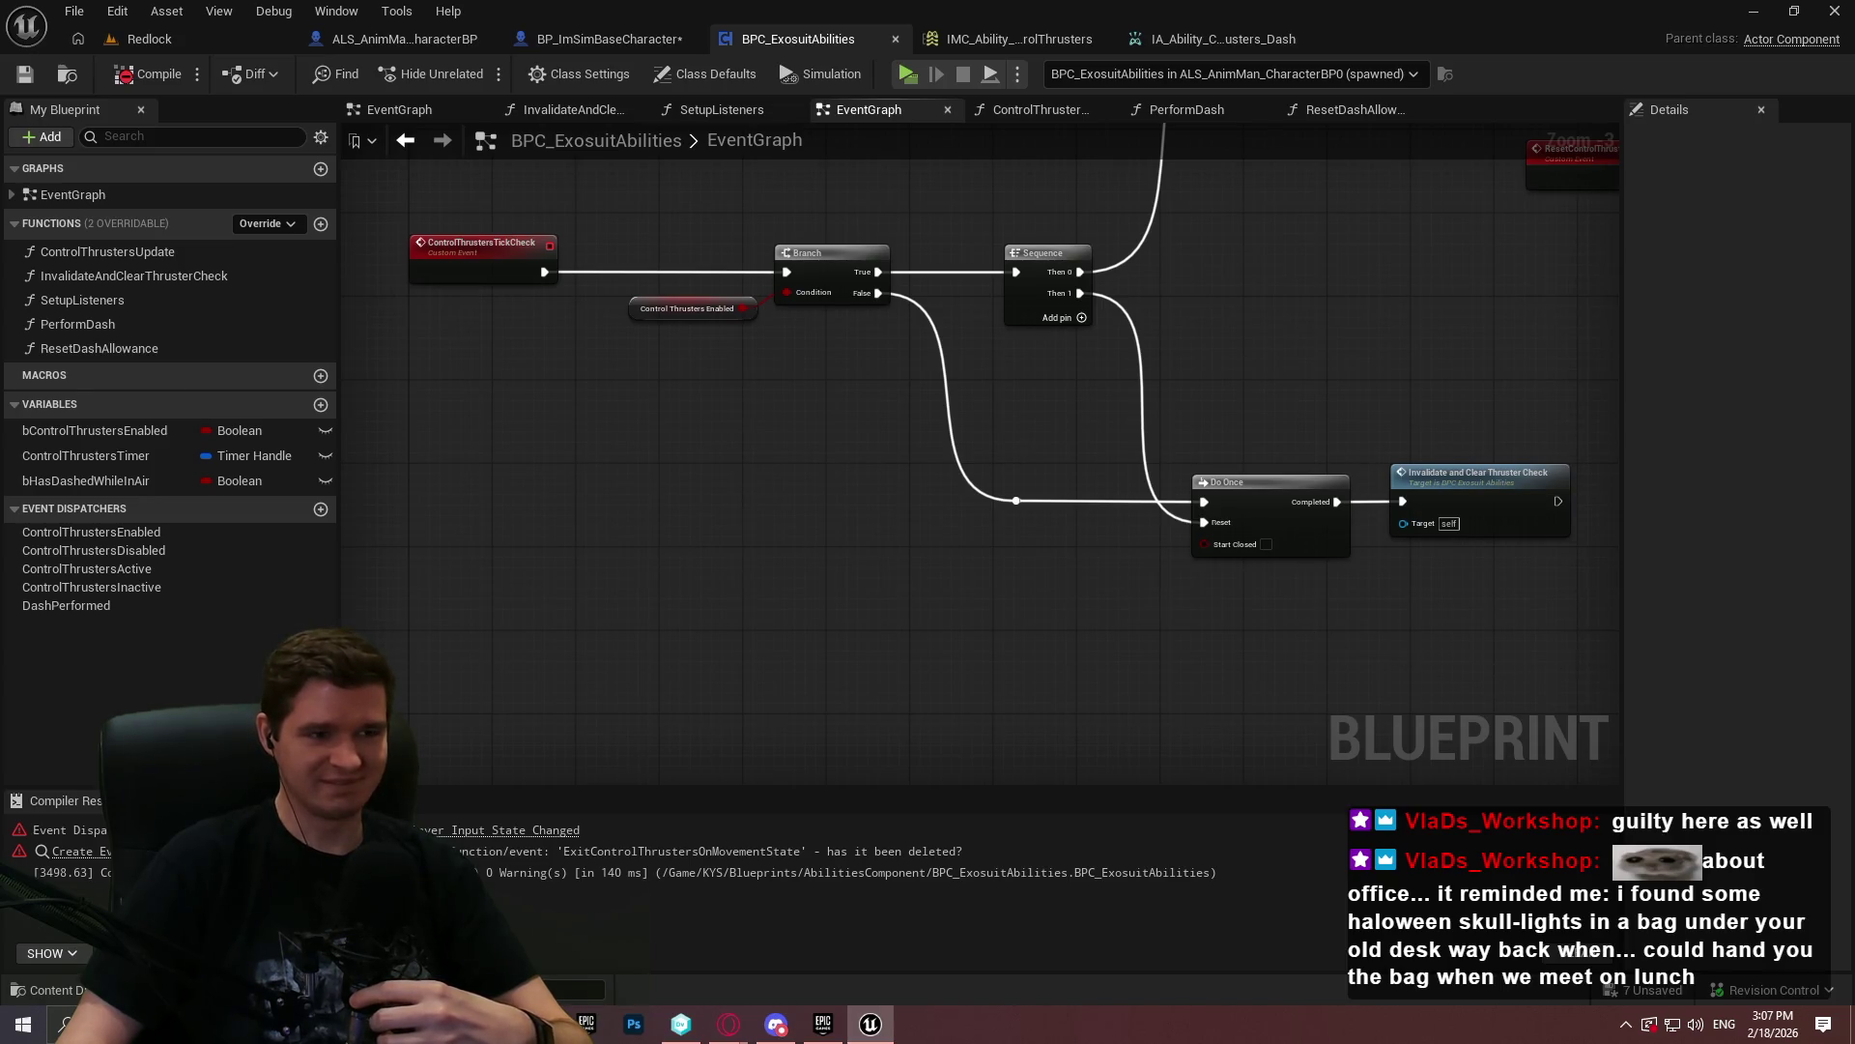
{"action": "left_click_drag", "start_coordinate": [1536, 608], "coordinate": [1180, 620]}
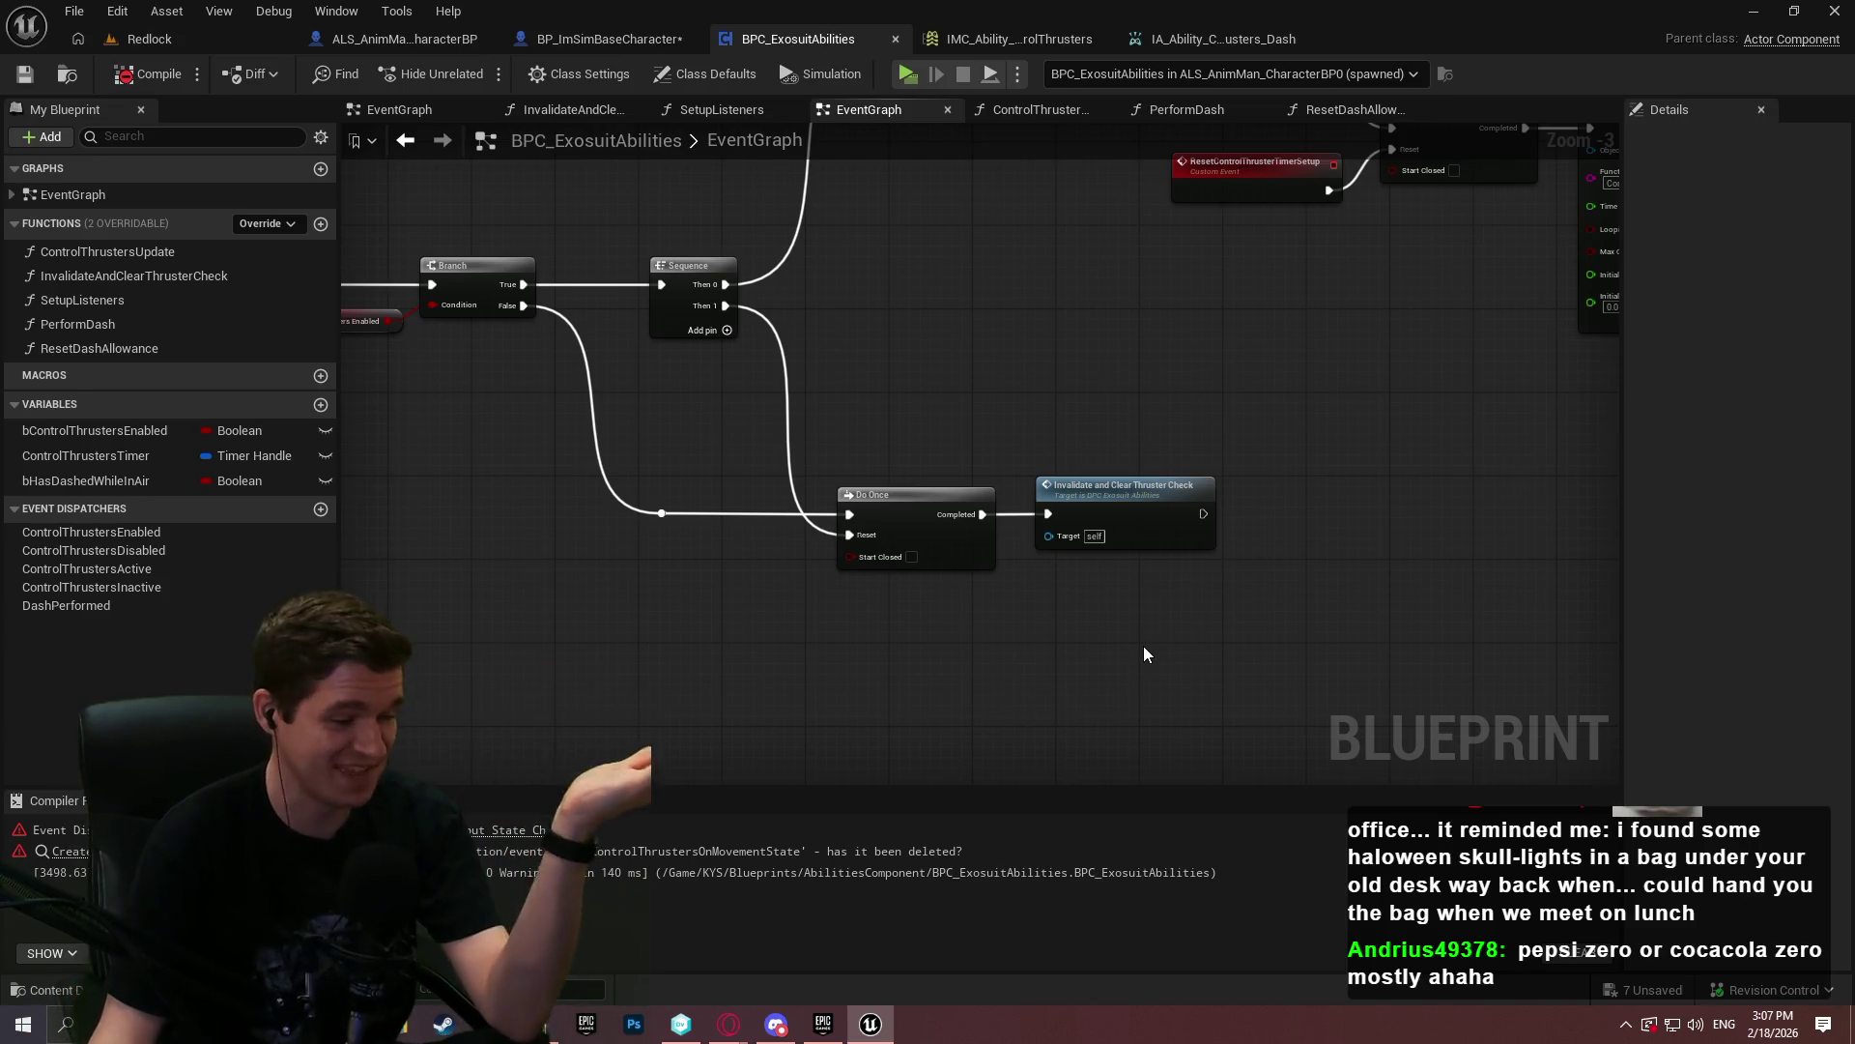
{"action": "mouse_move", "coordinate": [1081, 632]}
{"action": "left_mouse_down"}
{"action": "mouse_move", "coordinate": [1213, 542]}
{"action": "mouse_move", "coordinate": [1353, 580]}
{"action": "mouse_move", "coordinate": [987, 635]}
{"action": "mouse_move", "coordinate": [1130, 468]}
{"action": "left_mouse_up"}
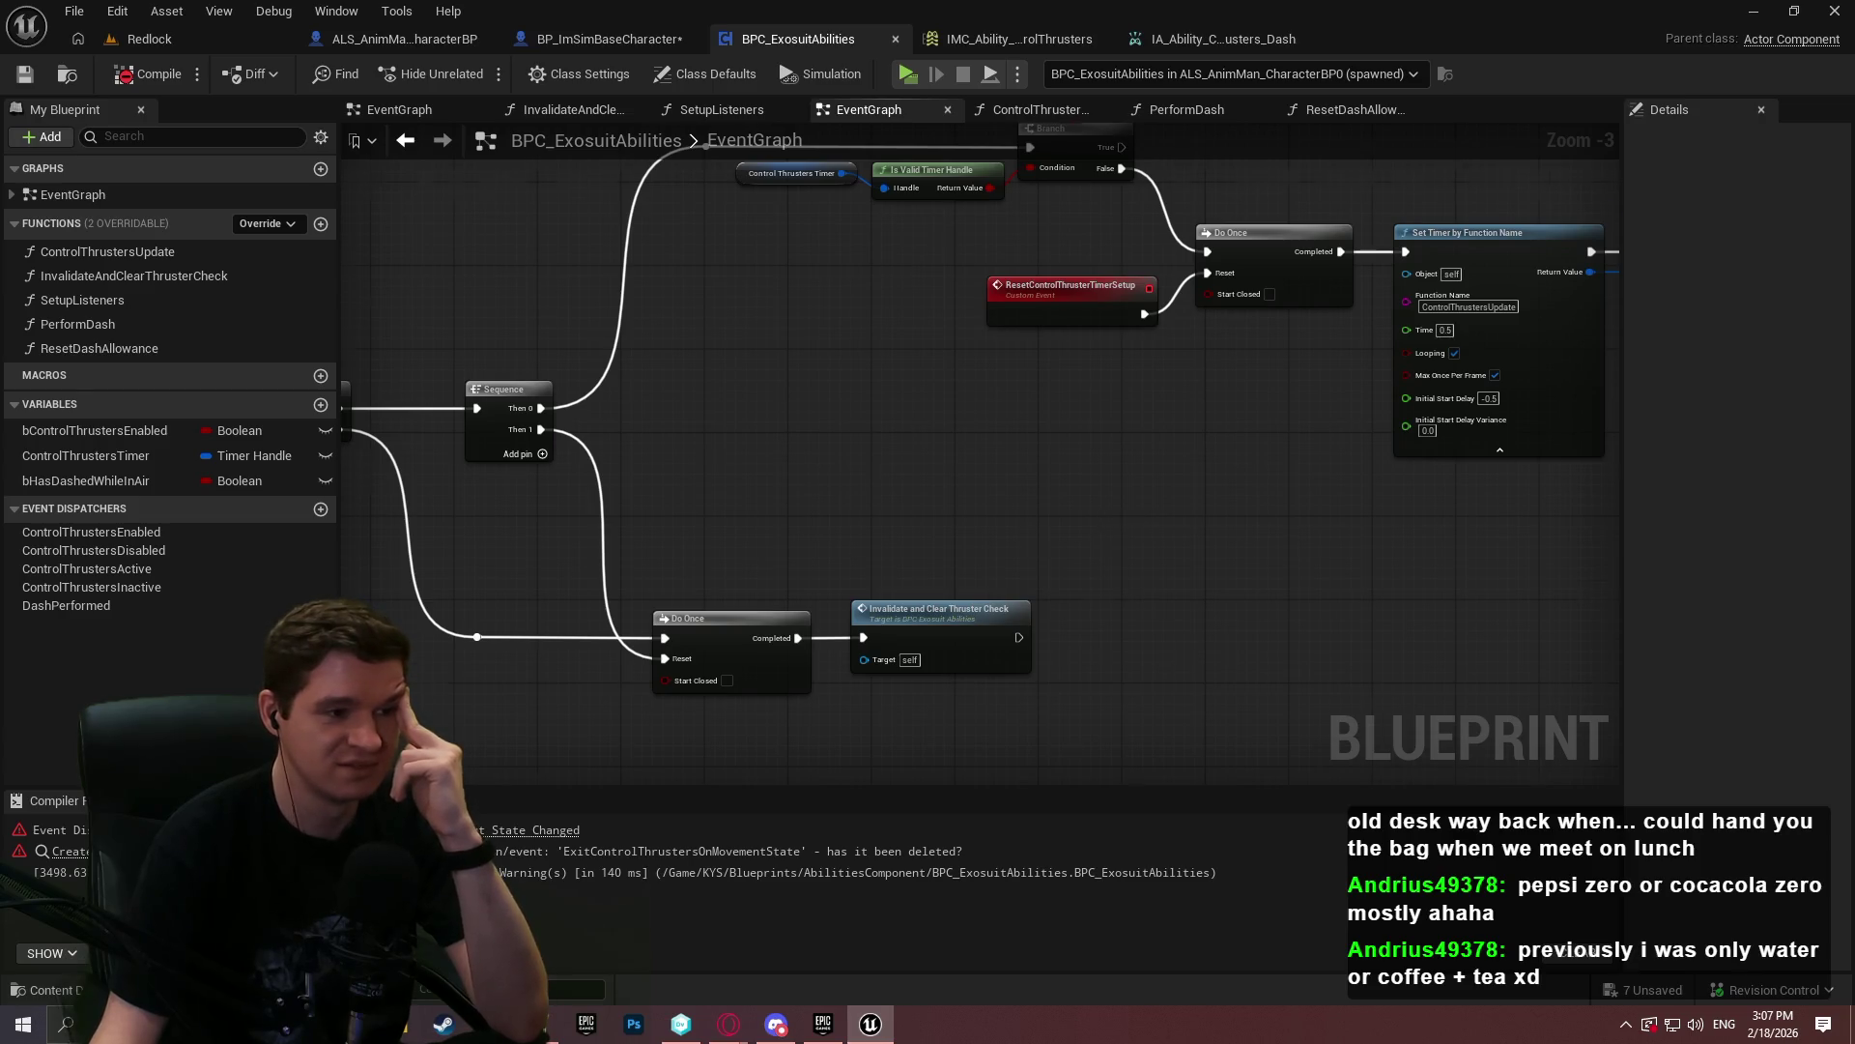
{"action": "left_click_drag", "start_coordinate": [619, 489], "coordinate": [1175, 438]}
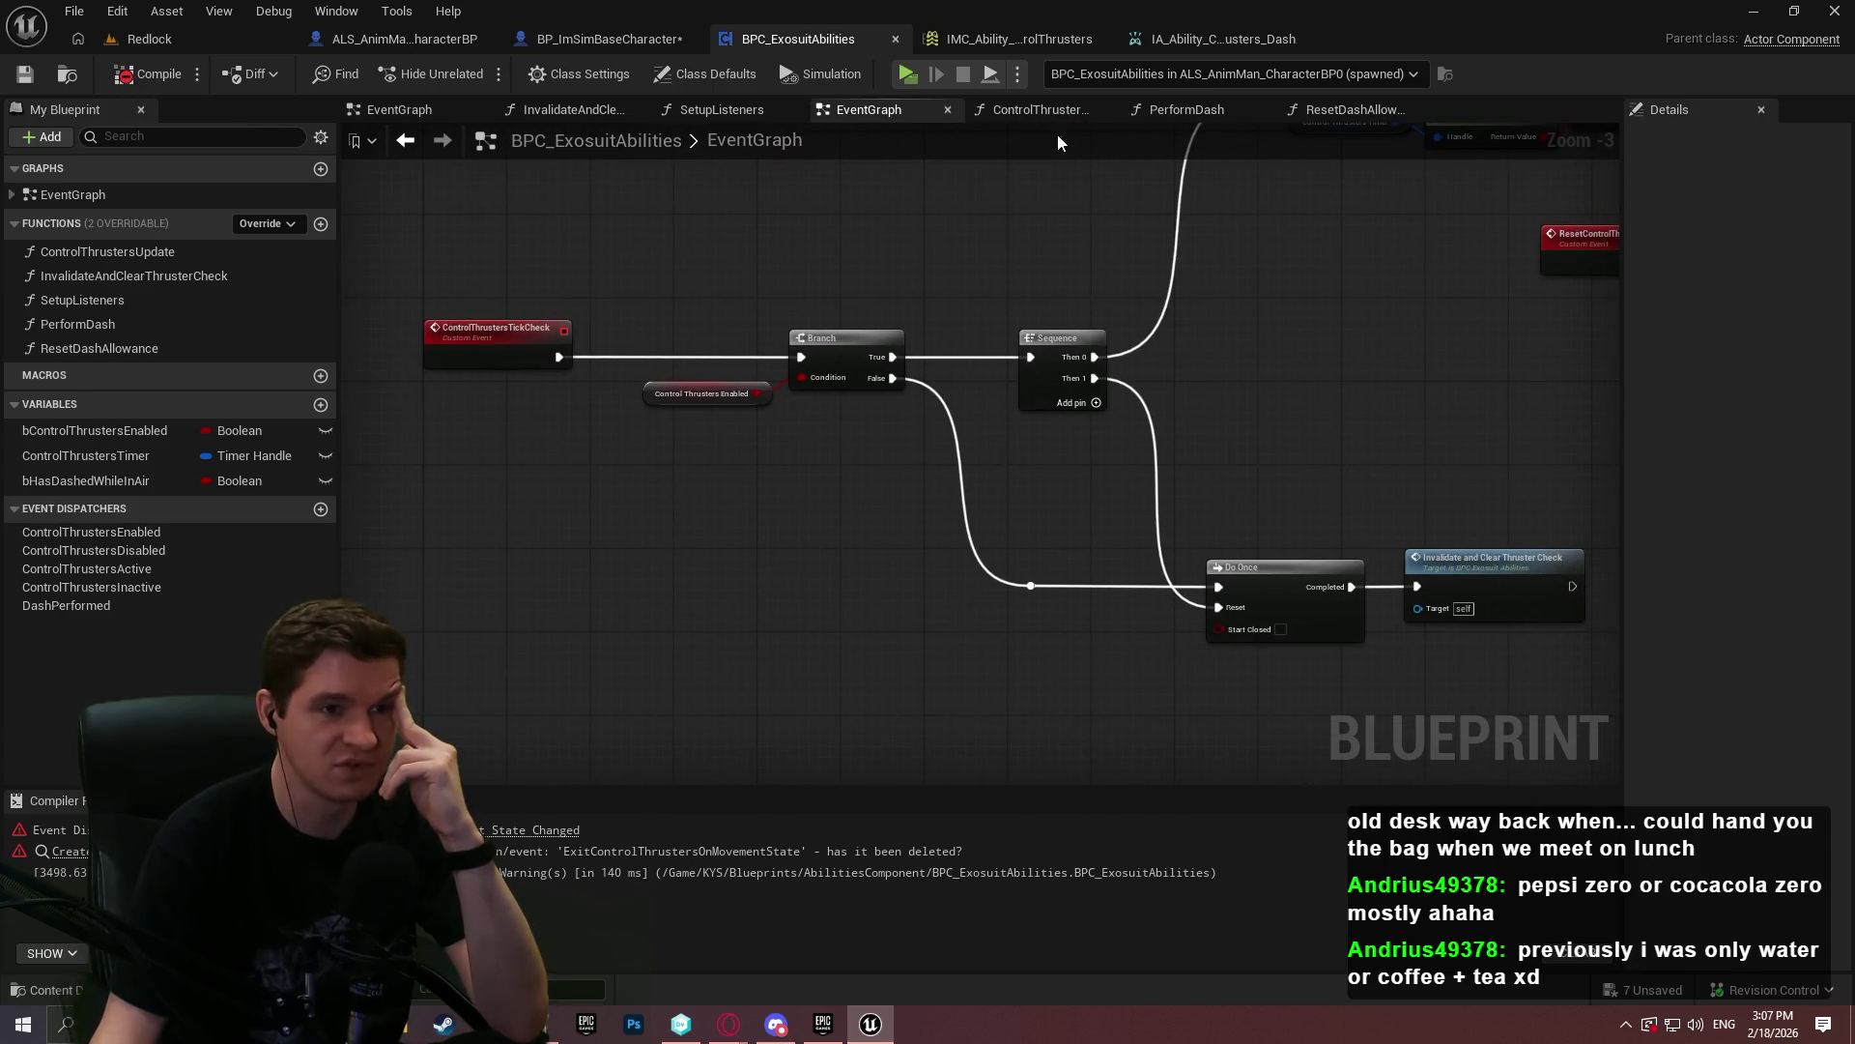
{"action": "left_click", "coordinate": [116, 292]}
- In SetupListeners, give the errored Player Input State Changed binding a Create Event with a matching custom event
{"action": "double_click", "coordinate": [116, 299]}
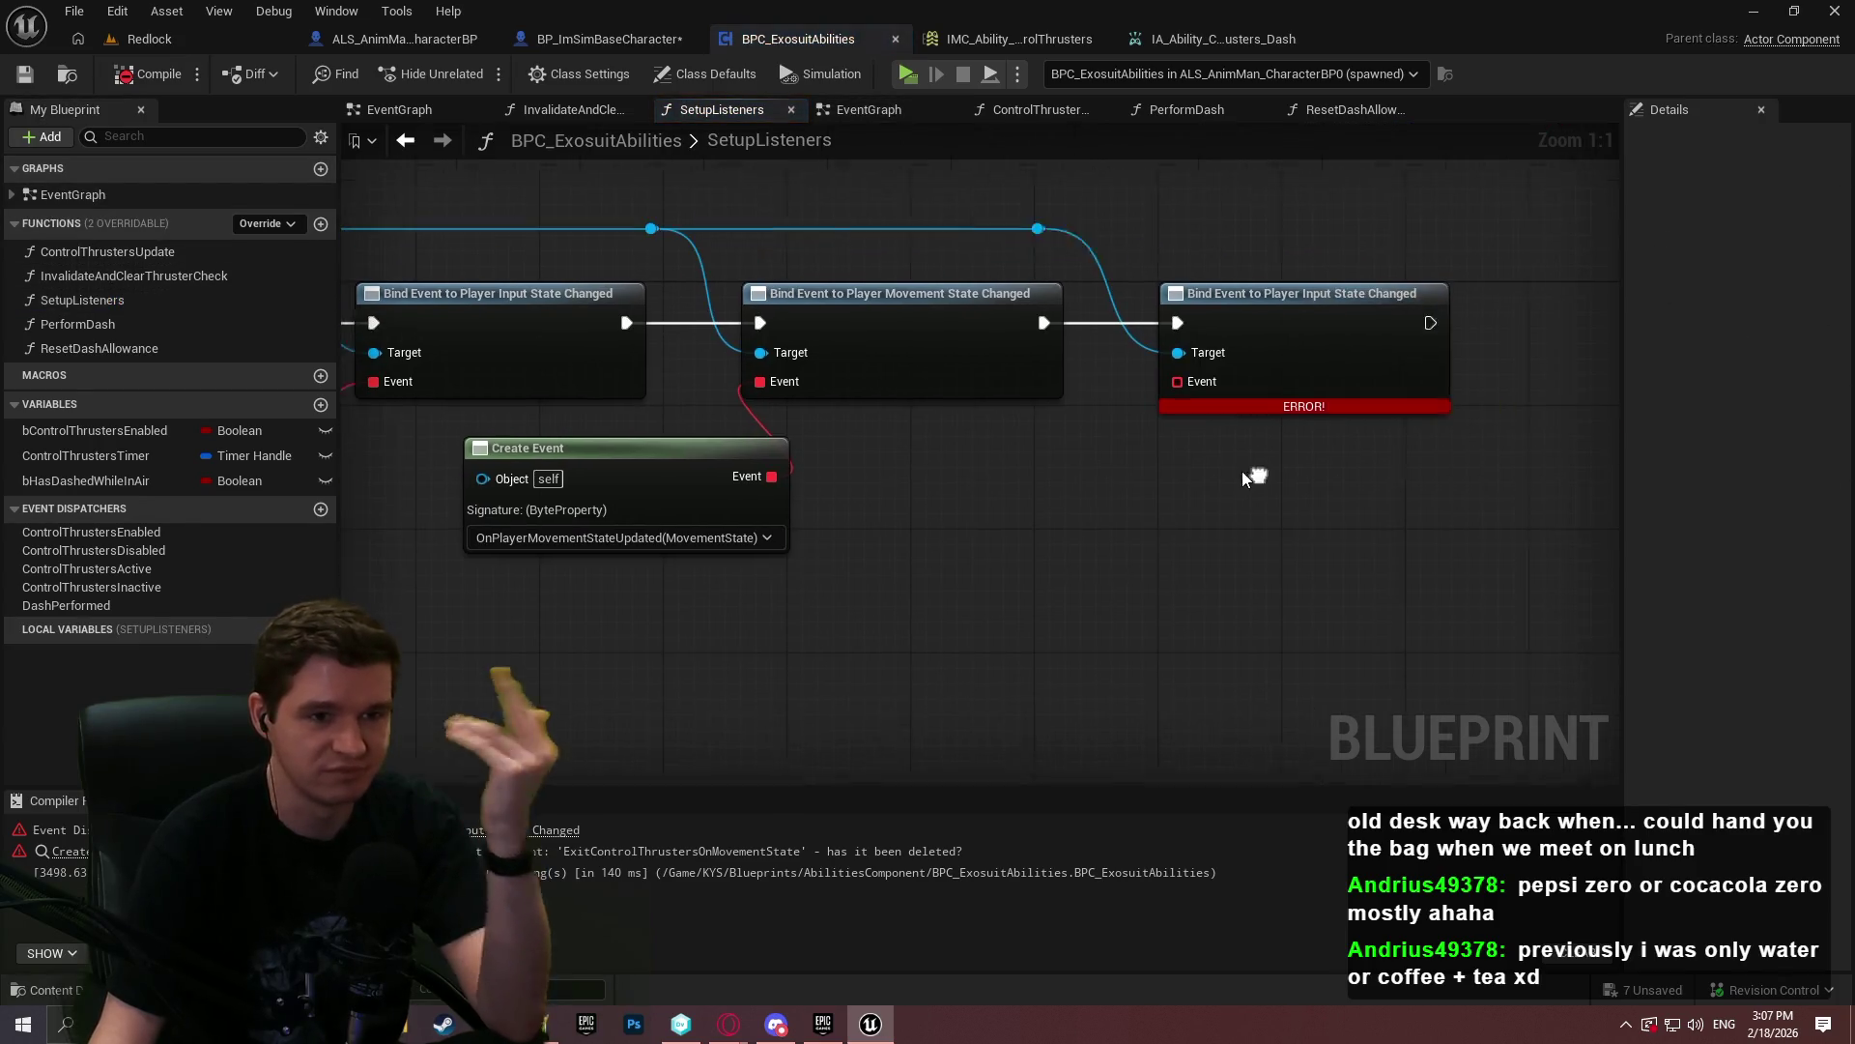
{"action": "left_click", "coordinate": [1214, 379]}
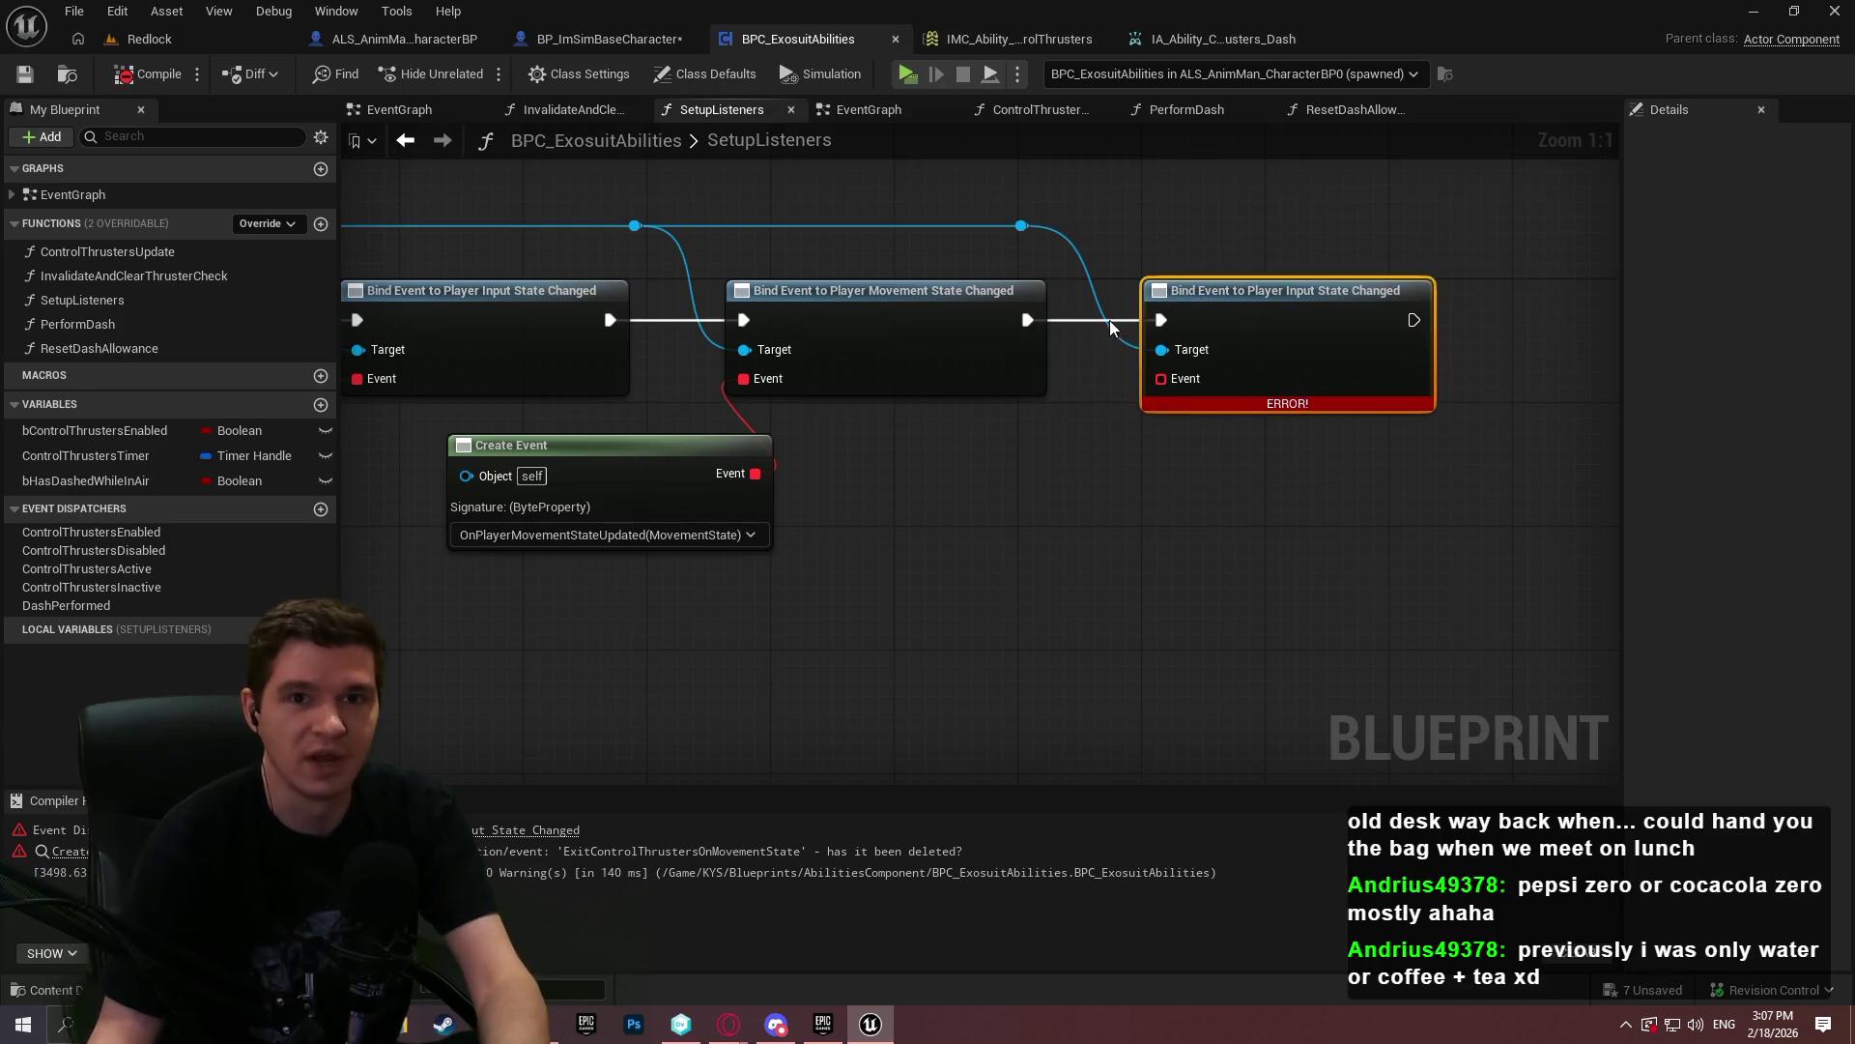
{"action": "scroll", "coordinate": [1115, 531], "scroll_direction": "down", "scroll_amount": 1}
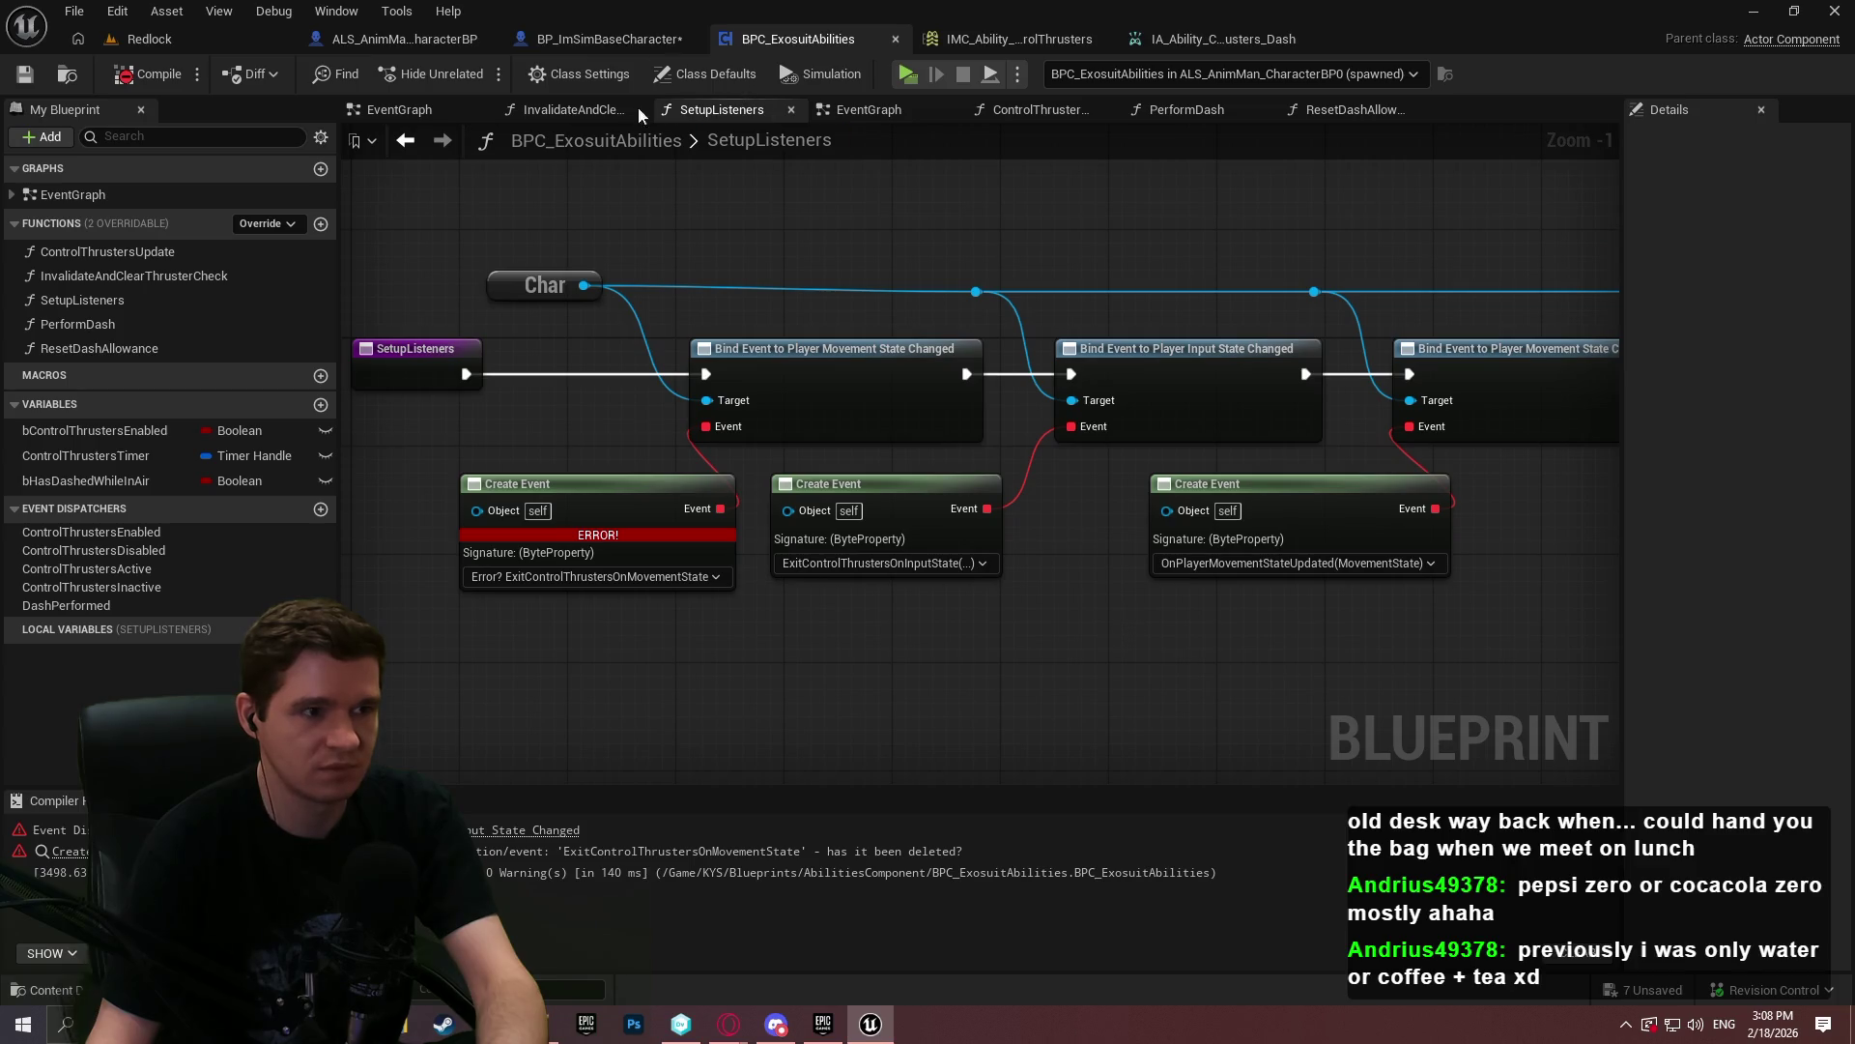
{"action": "left_click_drag", "start_coordinate": [1058, 398], "coordinate": [1006, 491]}
{"action": "type", "text": "create event"}
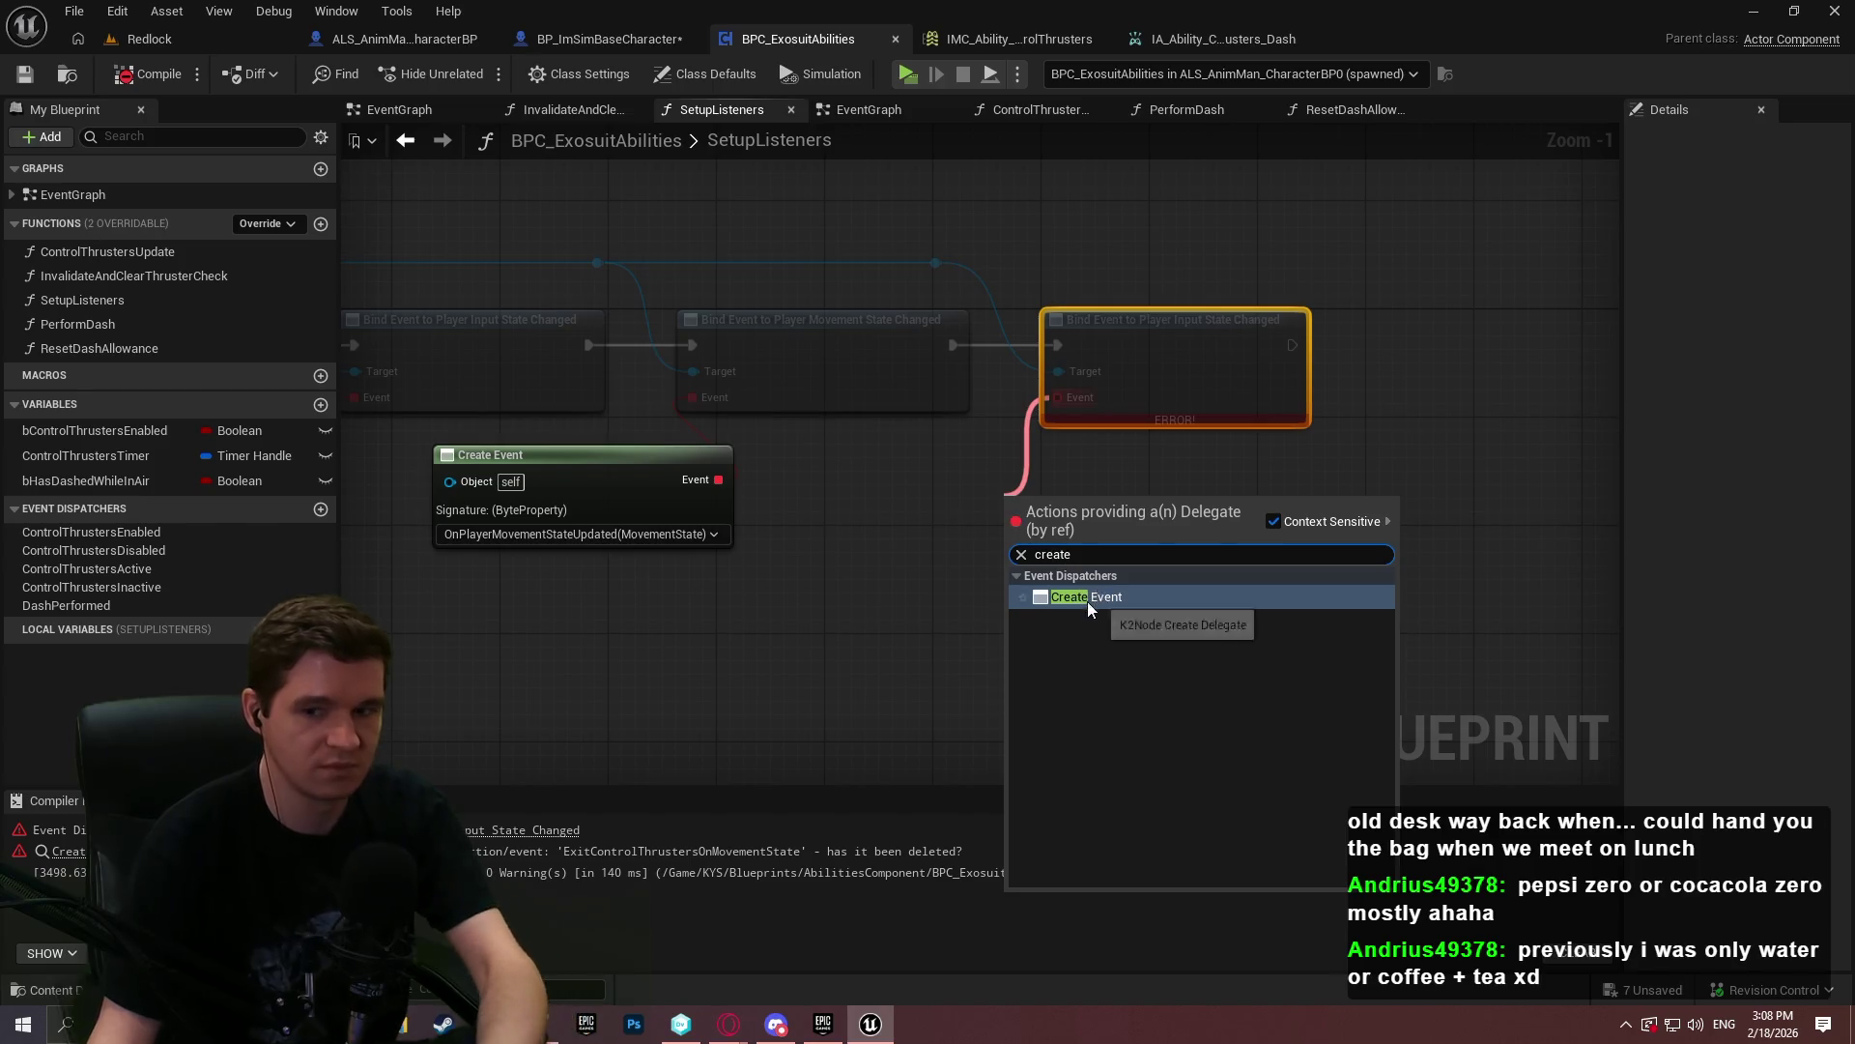
{"action": "left_click", "coordinate": [1082, 598]}
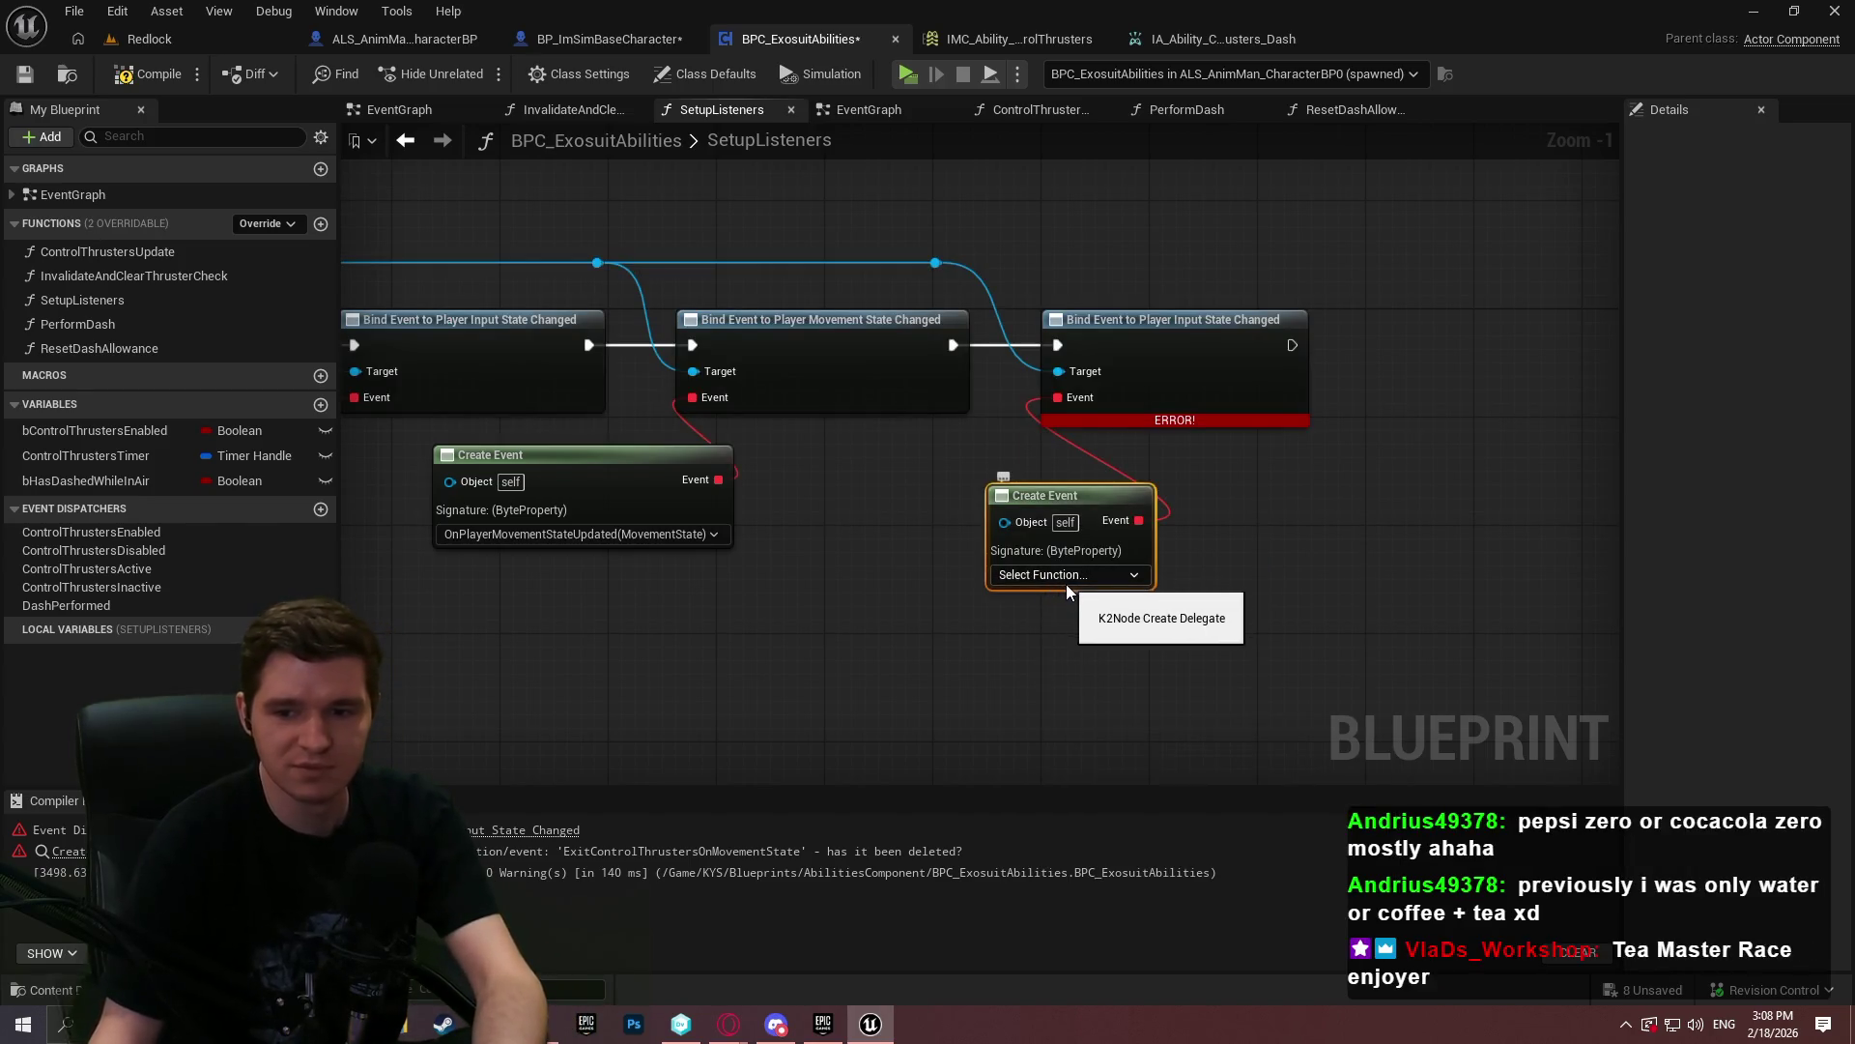
{"action": "left_click", "coordinate": [1060, 577]}
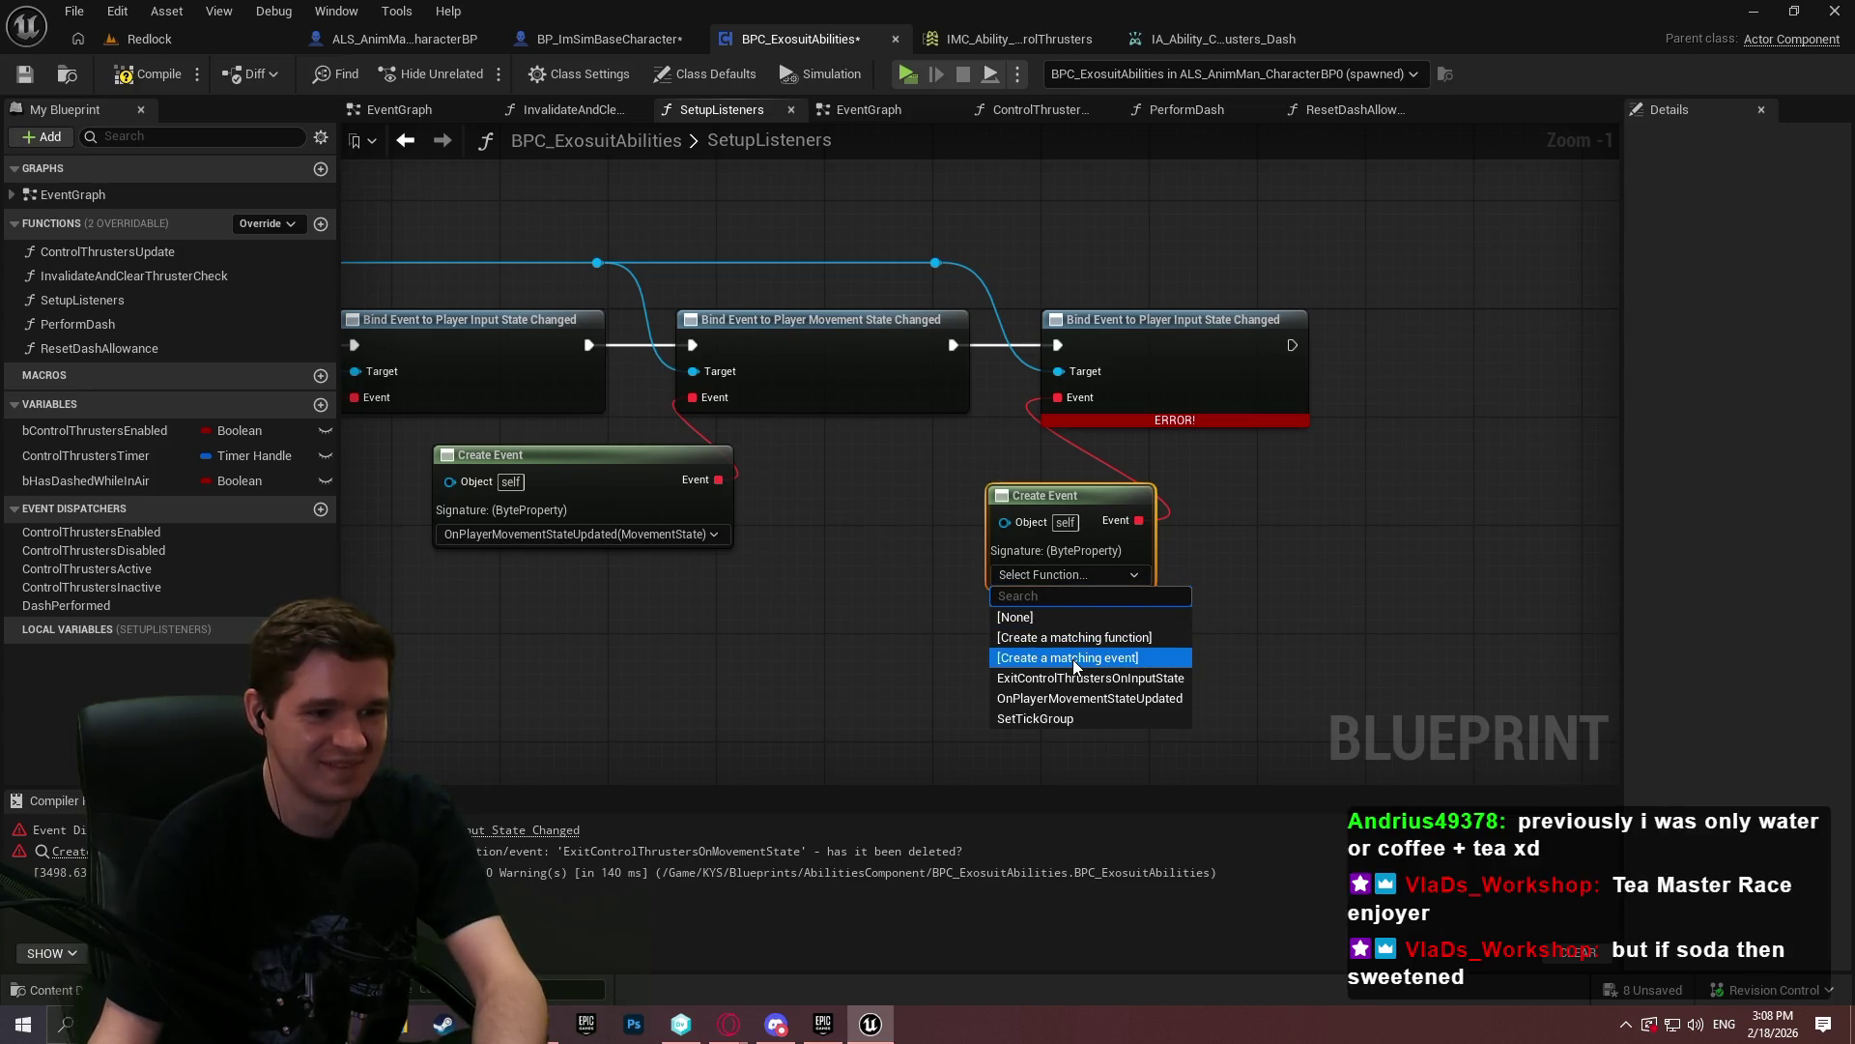
{"action": "left_click", "coordinate": [1073, 659]}
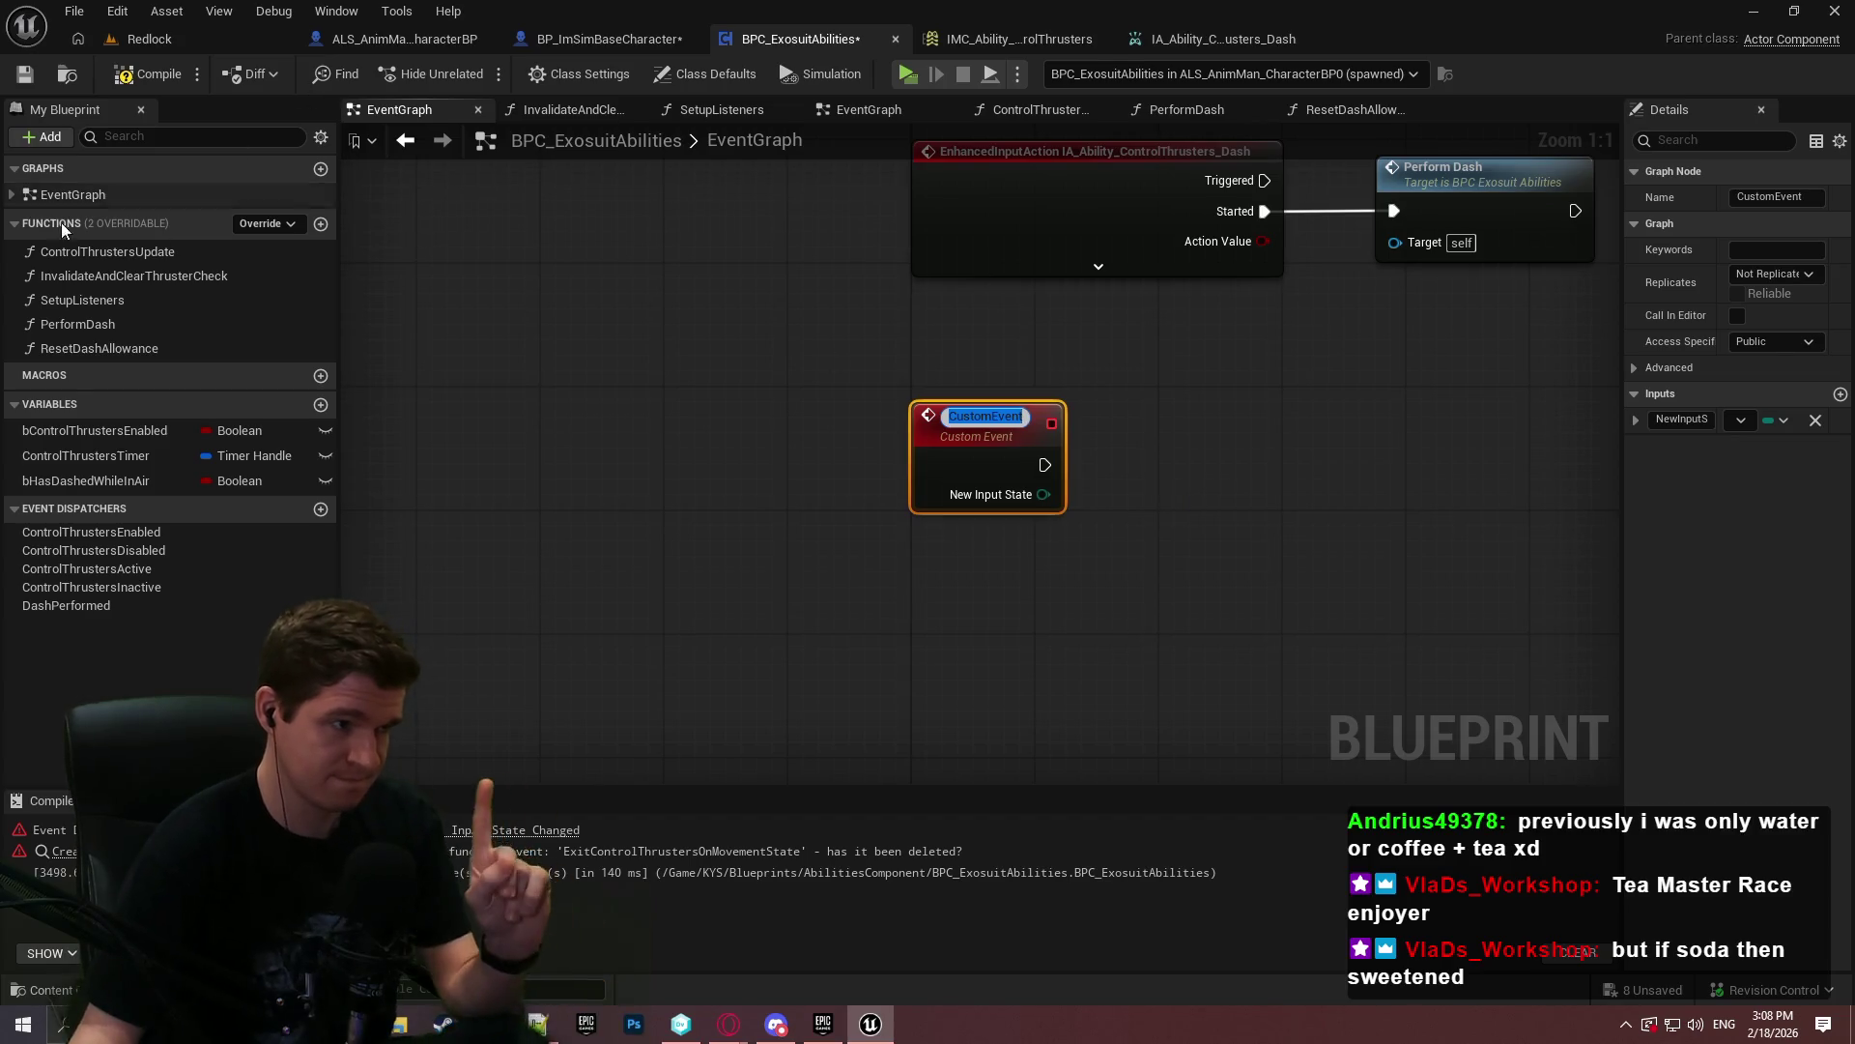
- Rename the new custom event to OnPlayerMovementInputStateUpdated
{"action": "left_click", "coordinate": [1005, 486]}
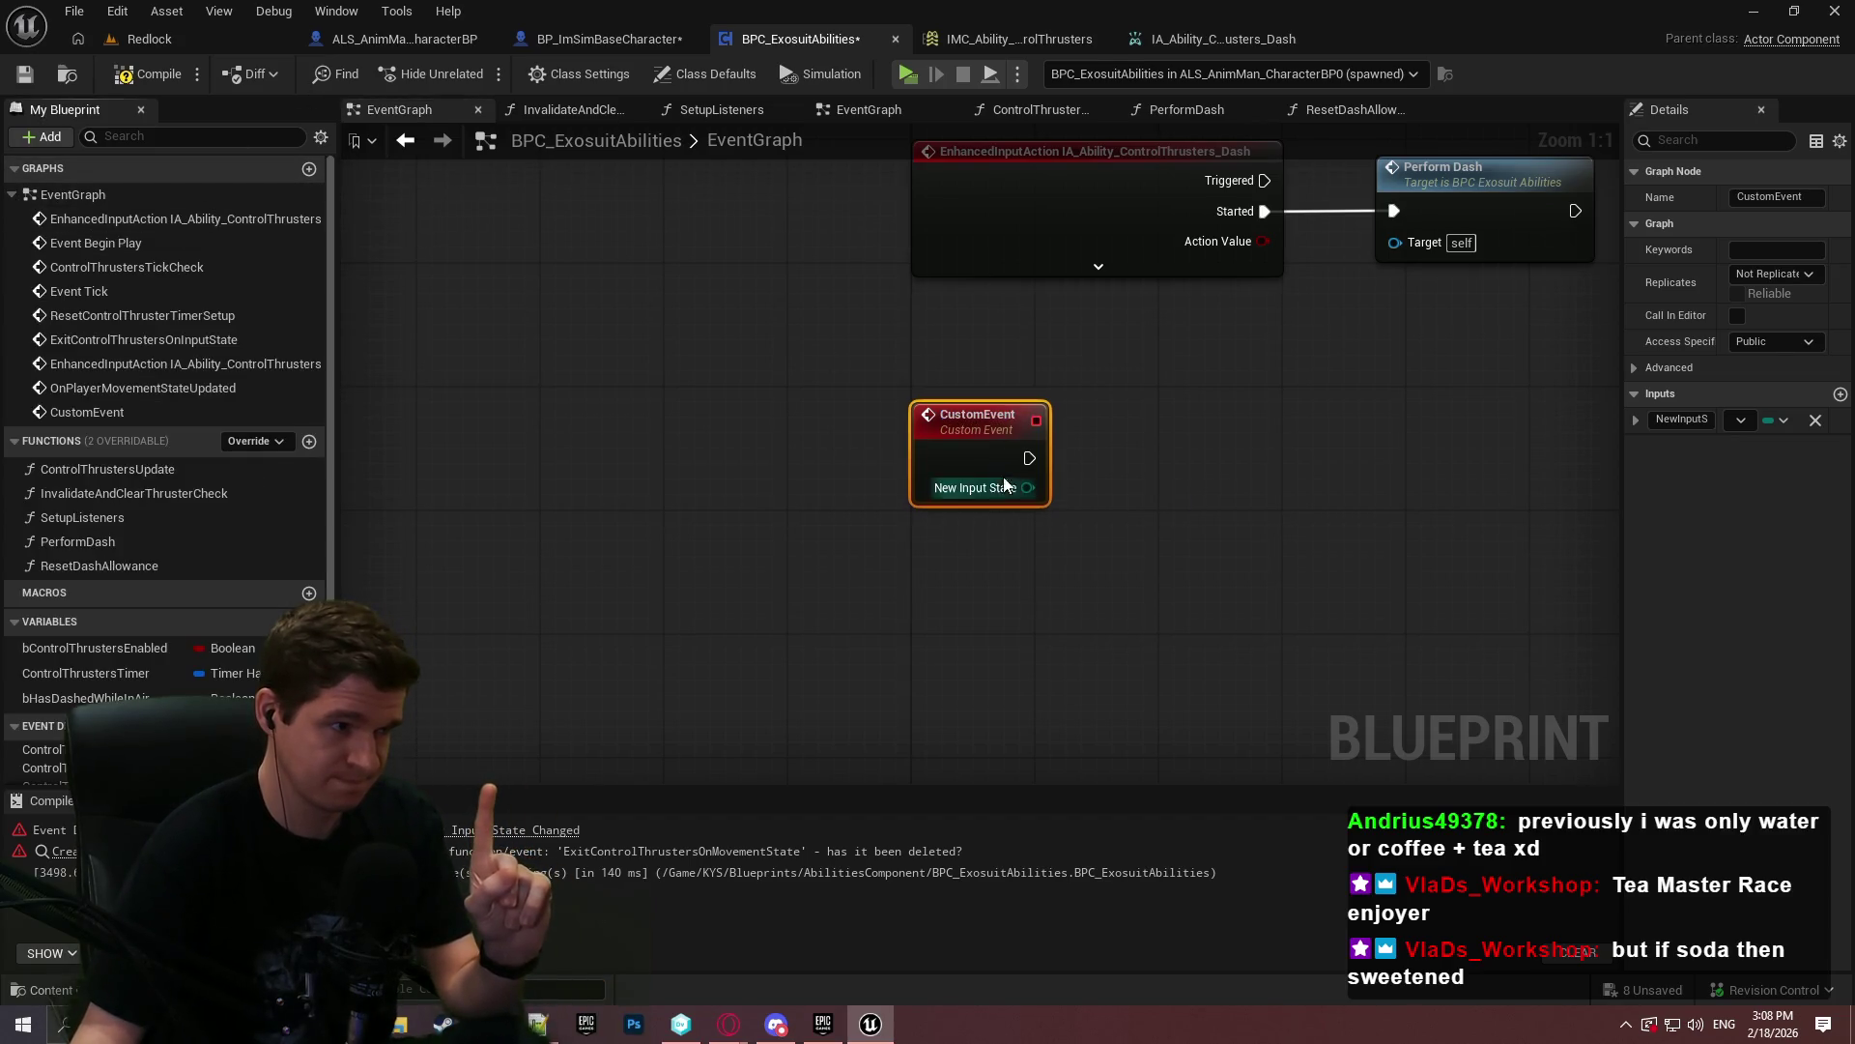
{"action": "double_click", "coordinate": [981, 421]}
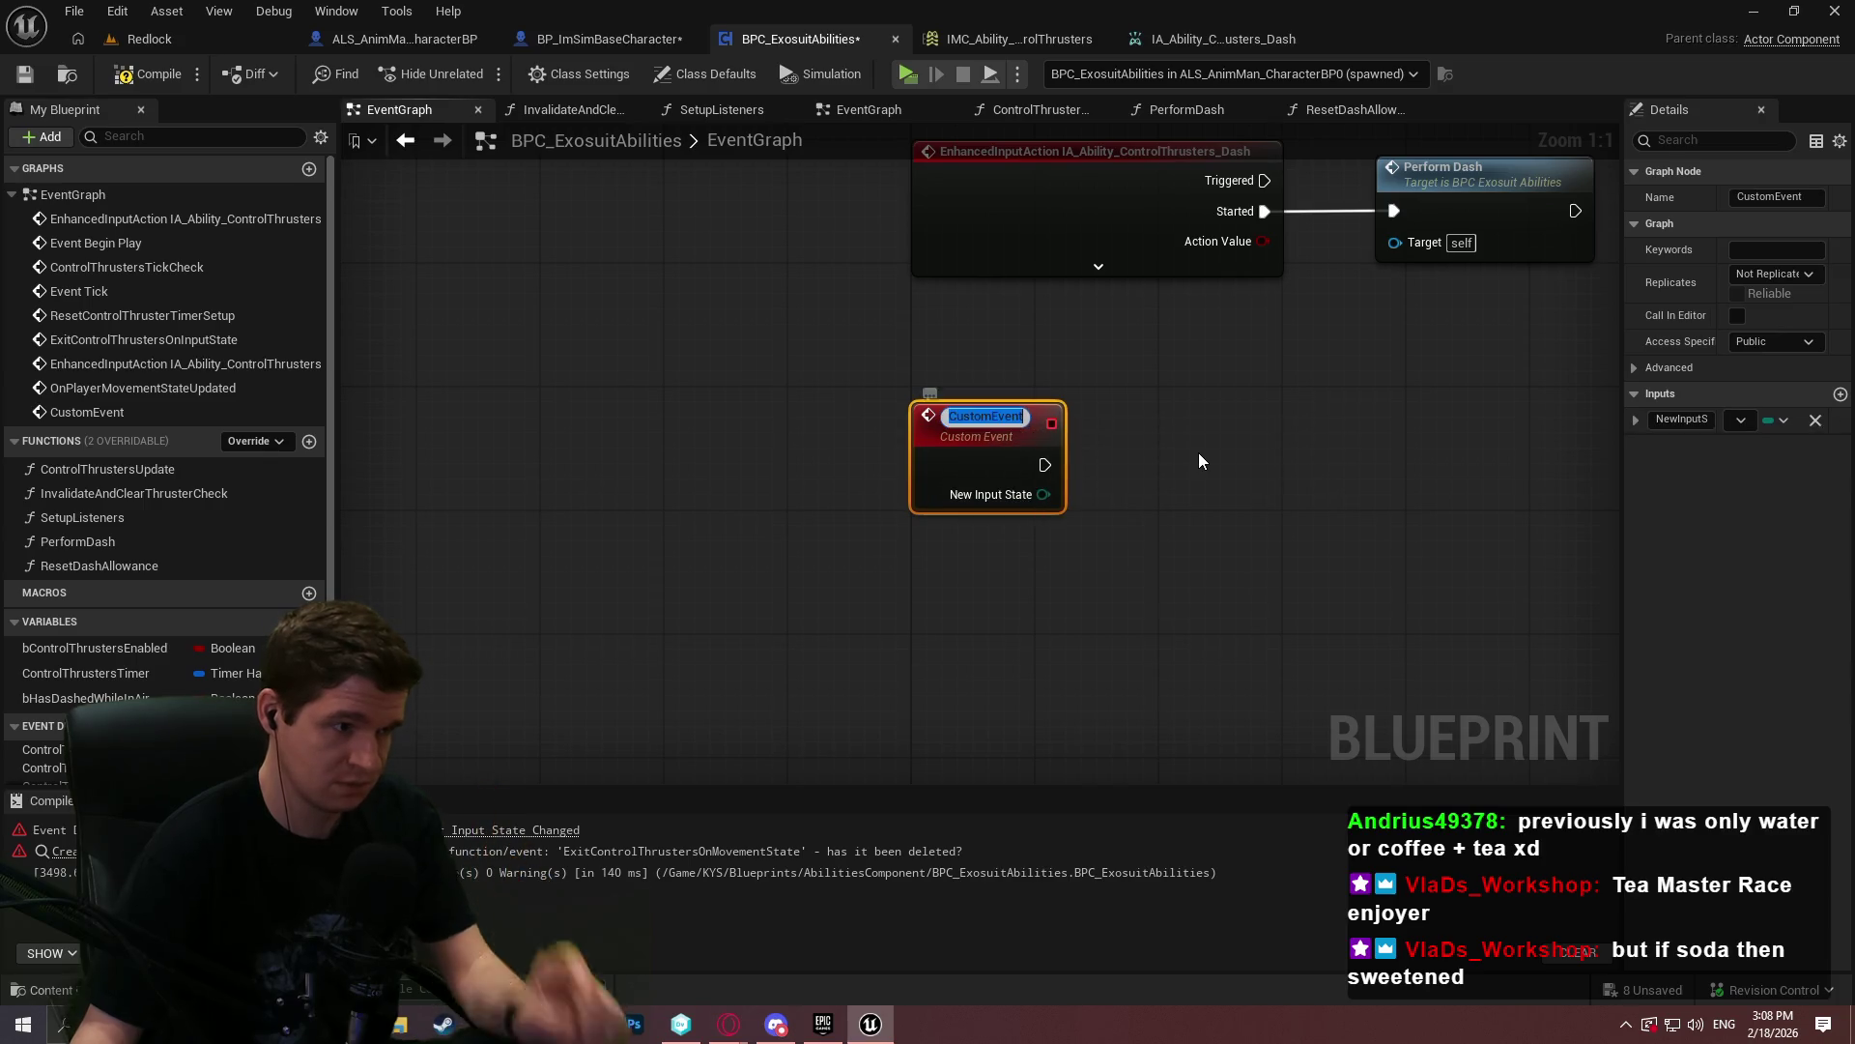
{"action": "type", "text": "OnPlayer"}
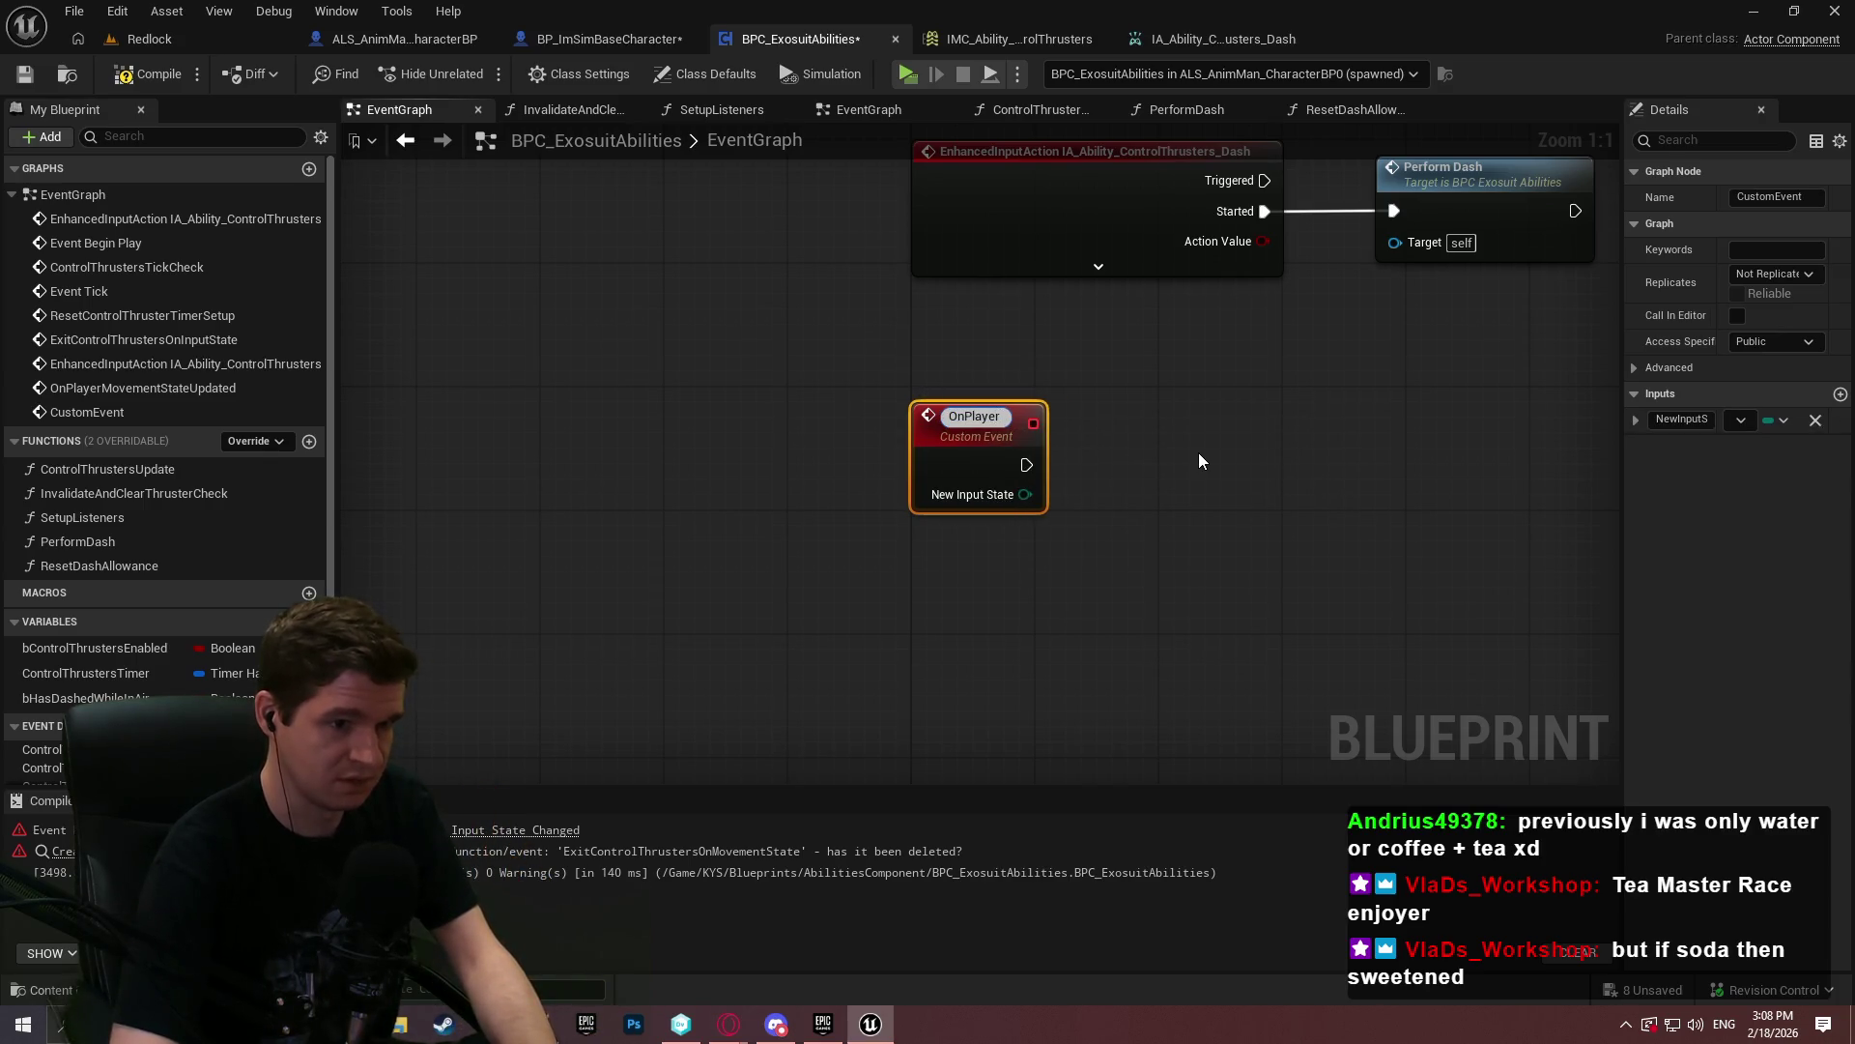
{"action": "type", "text": "Movement"}
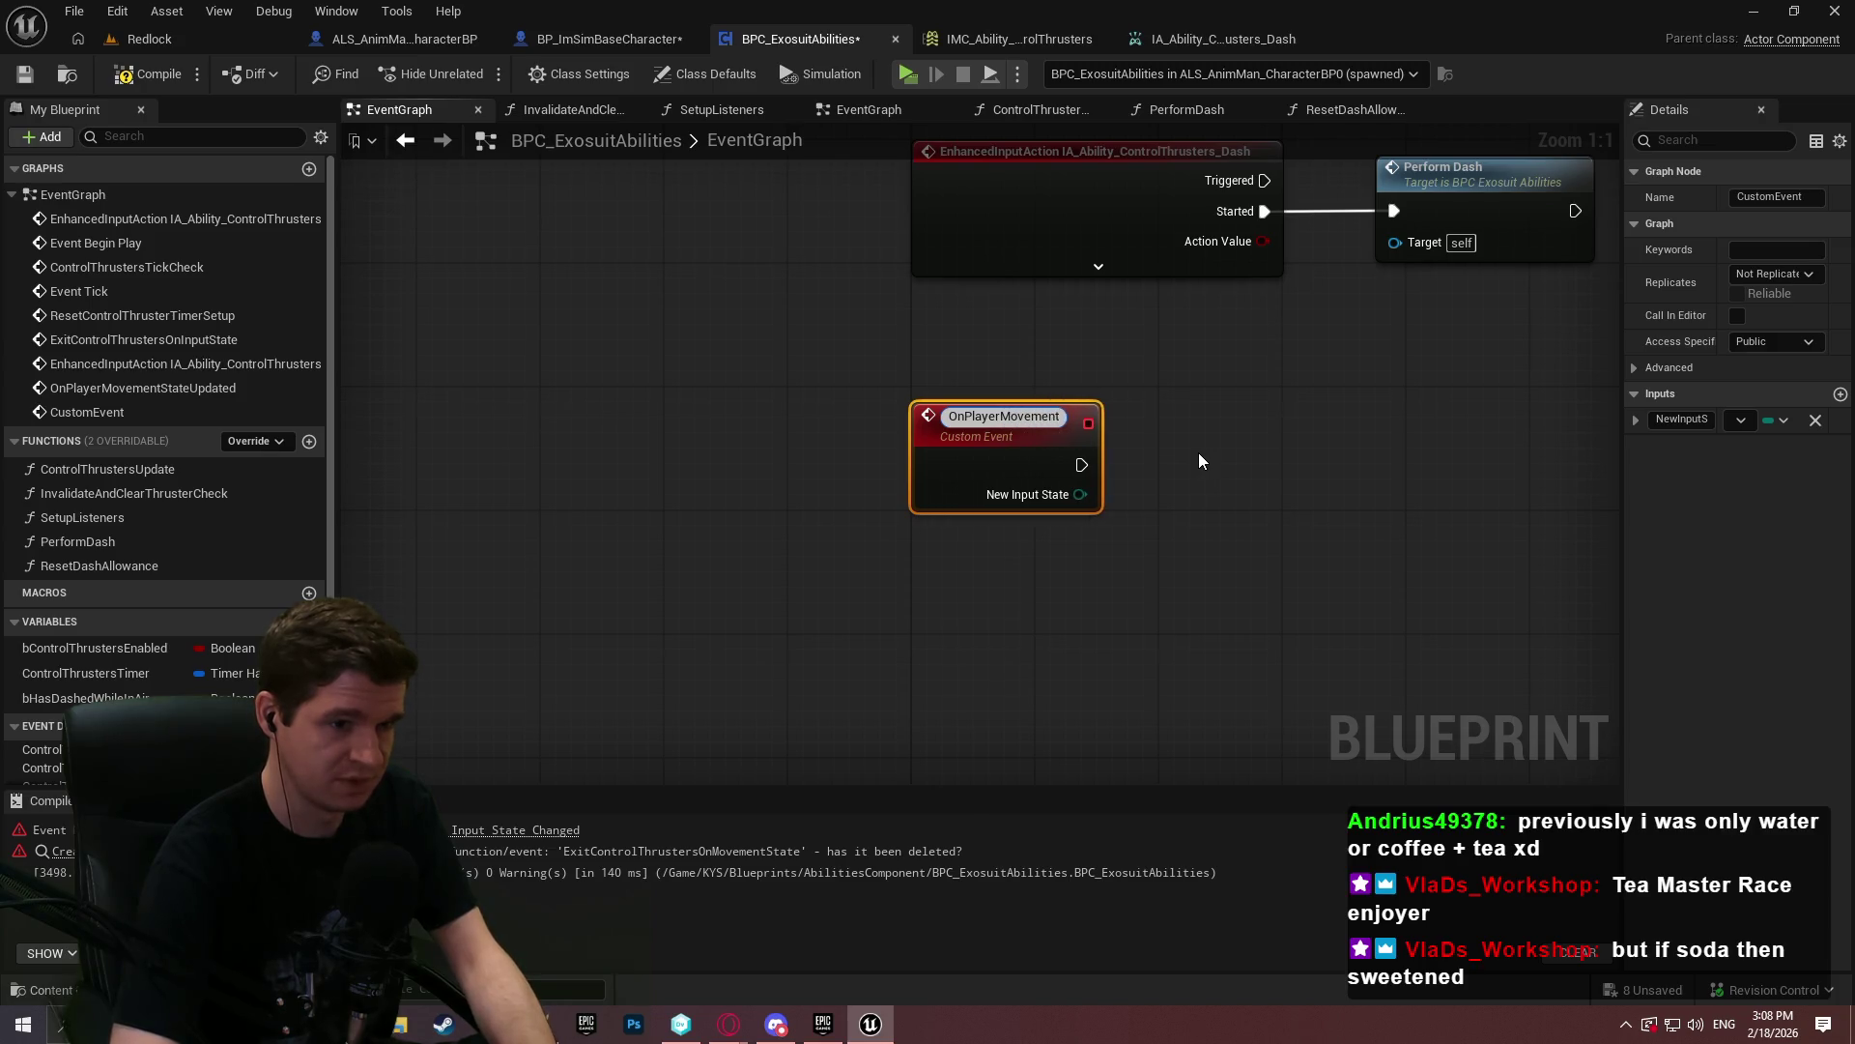
{"action": "type", "text": "InputStateU"}
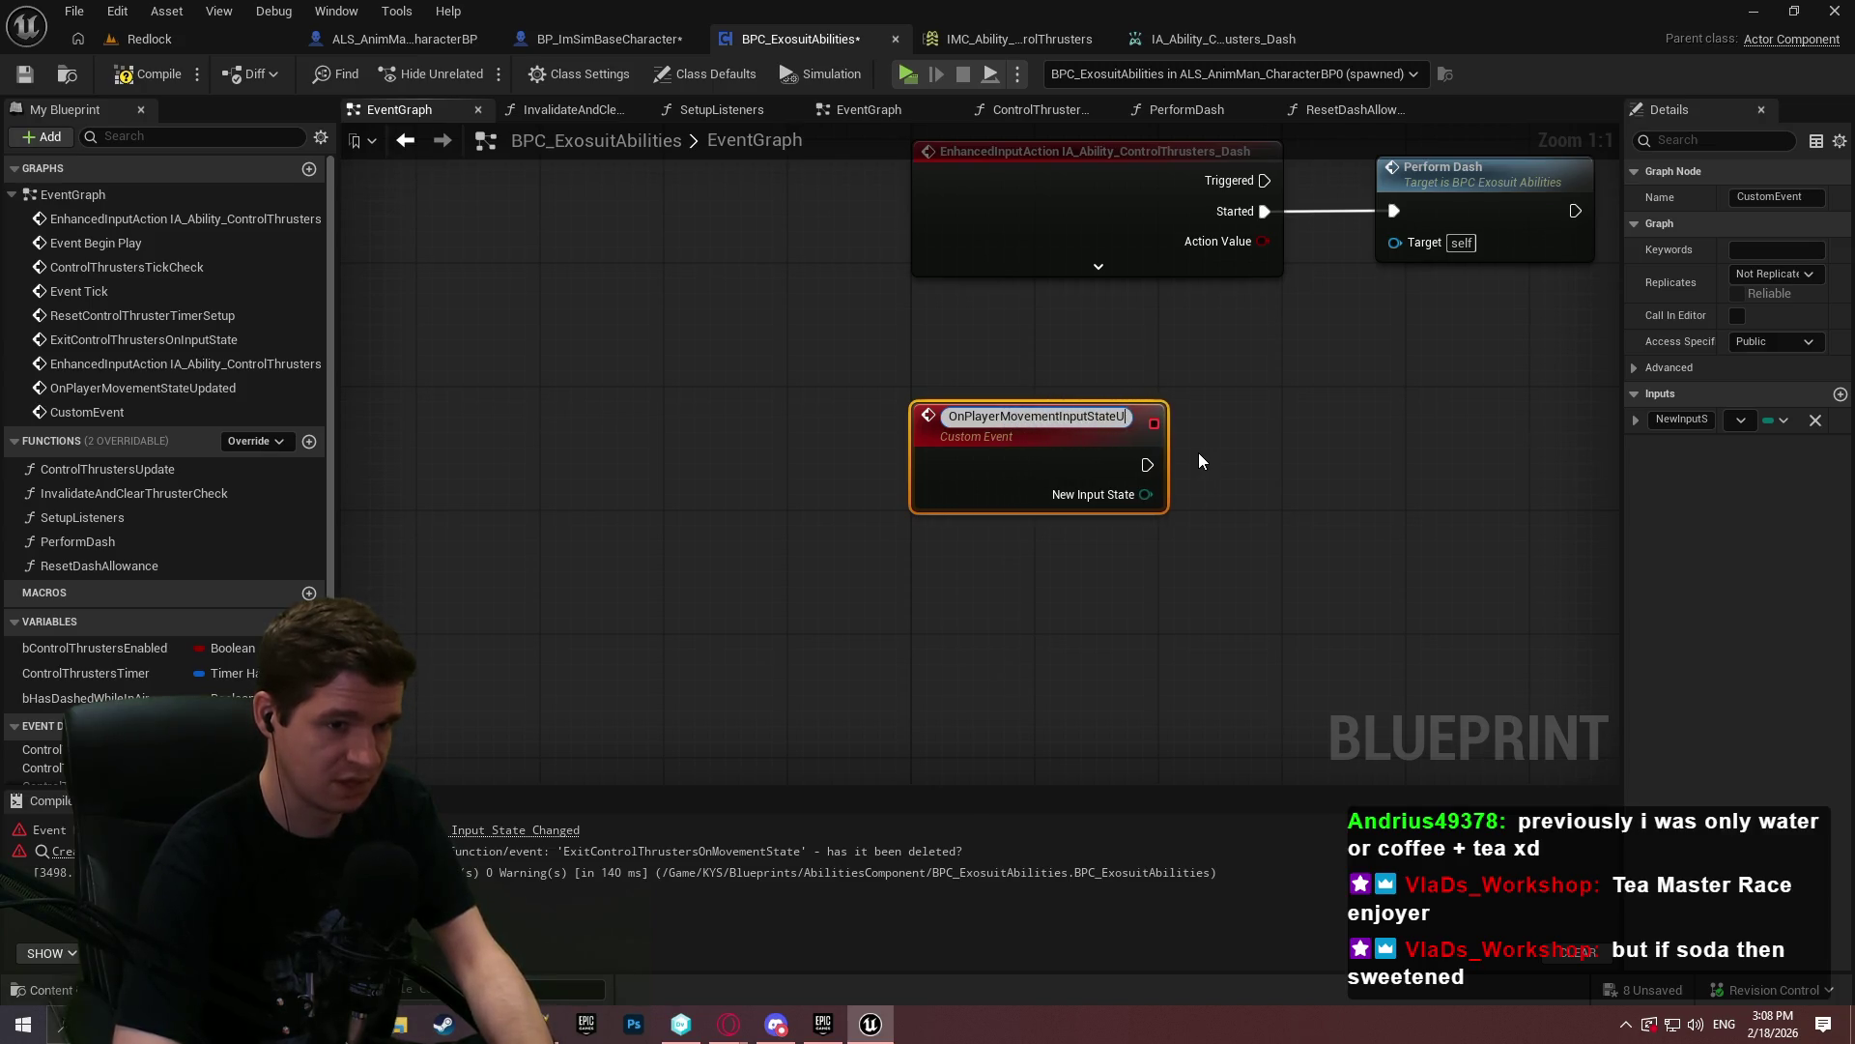
{"action": "type", "text": "pdated"}
{"action": "key", "text": "Return"}
- Wire it into Switch on ALS_InputState, delete the old exit-thrusters event, then compile and save
{"action": "scroll", "coordinate": [748, 667], "scroll_direction": "down", "scroll_amount": 4}
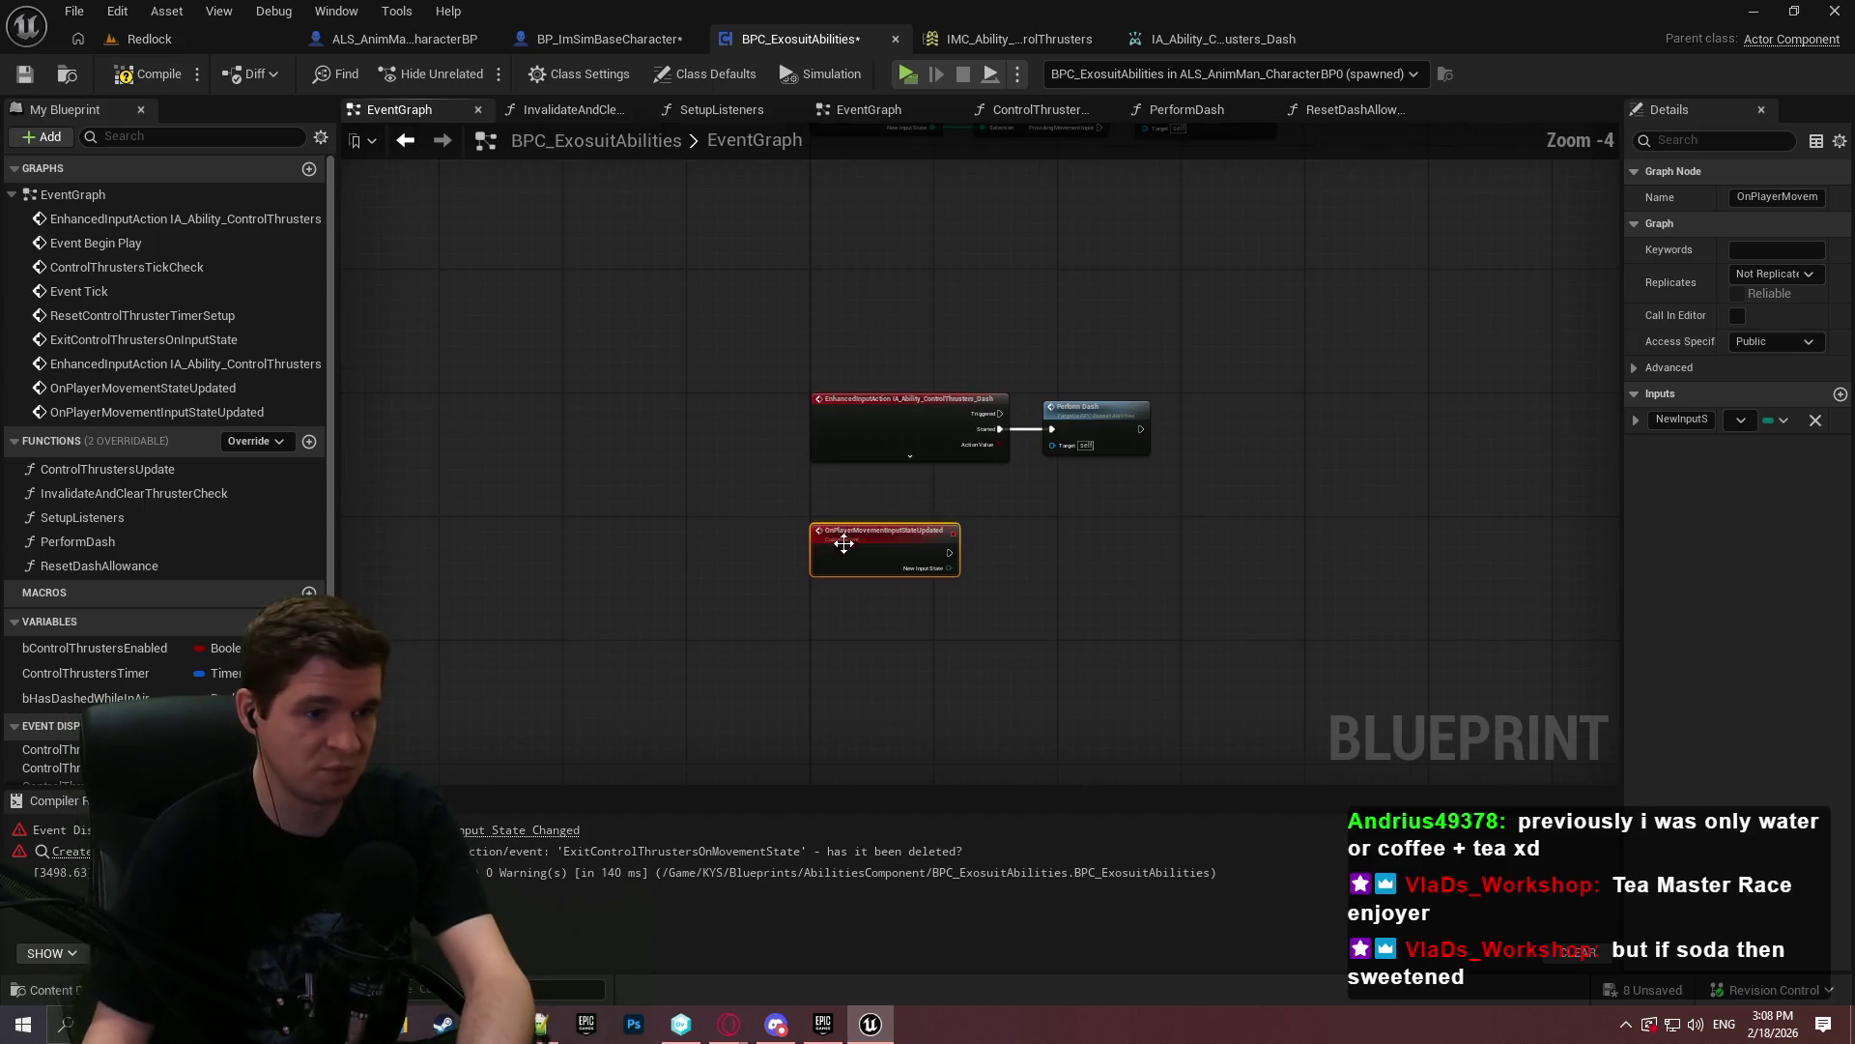
{"action": "mouse_move", "coordinate": [807, 555]}
{"action": "left_mouse_down"}
{"action": "mouse_move", "coordinate": [771, 496]}
{"action": "mouse_move", "coordinate": [746, 530]}
{"action": "left_mouse_up"}
{"action": "scroll", "coordinate": [781, 493], "scroll_direction": "up", "scroll_amount": 1}
{"action": "mouse_move", "coordinate": [879, 548]}
{"action": "left_mouse_down"}
{"action": "mouse_move", "coordinate": [667, 618]}
{"action": "mouse_move", "coordinate": [1075, 668]}
{"action": "mouse_move", "coordinate": [883, 532]}
{"action": "mouse_move", "coordinate": [890, 629]}
{"action": "mouse_move", "coordinate": [926, 634]}
{"action": "left_mouse_up"}
{"action": "left_click", "coordinate": [879, 634]}
{"action": "key", "text": "Delete"}
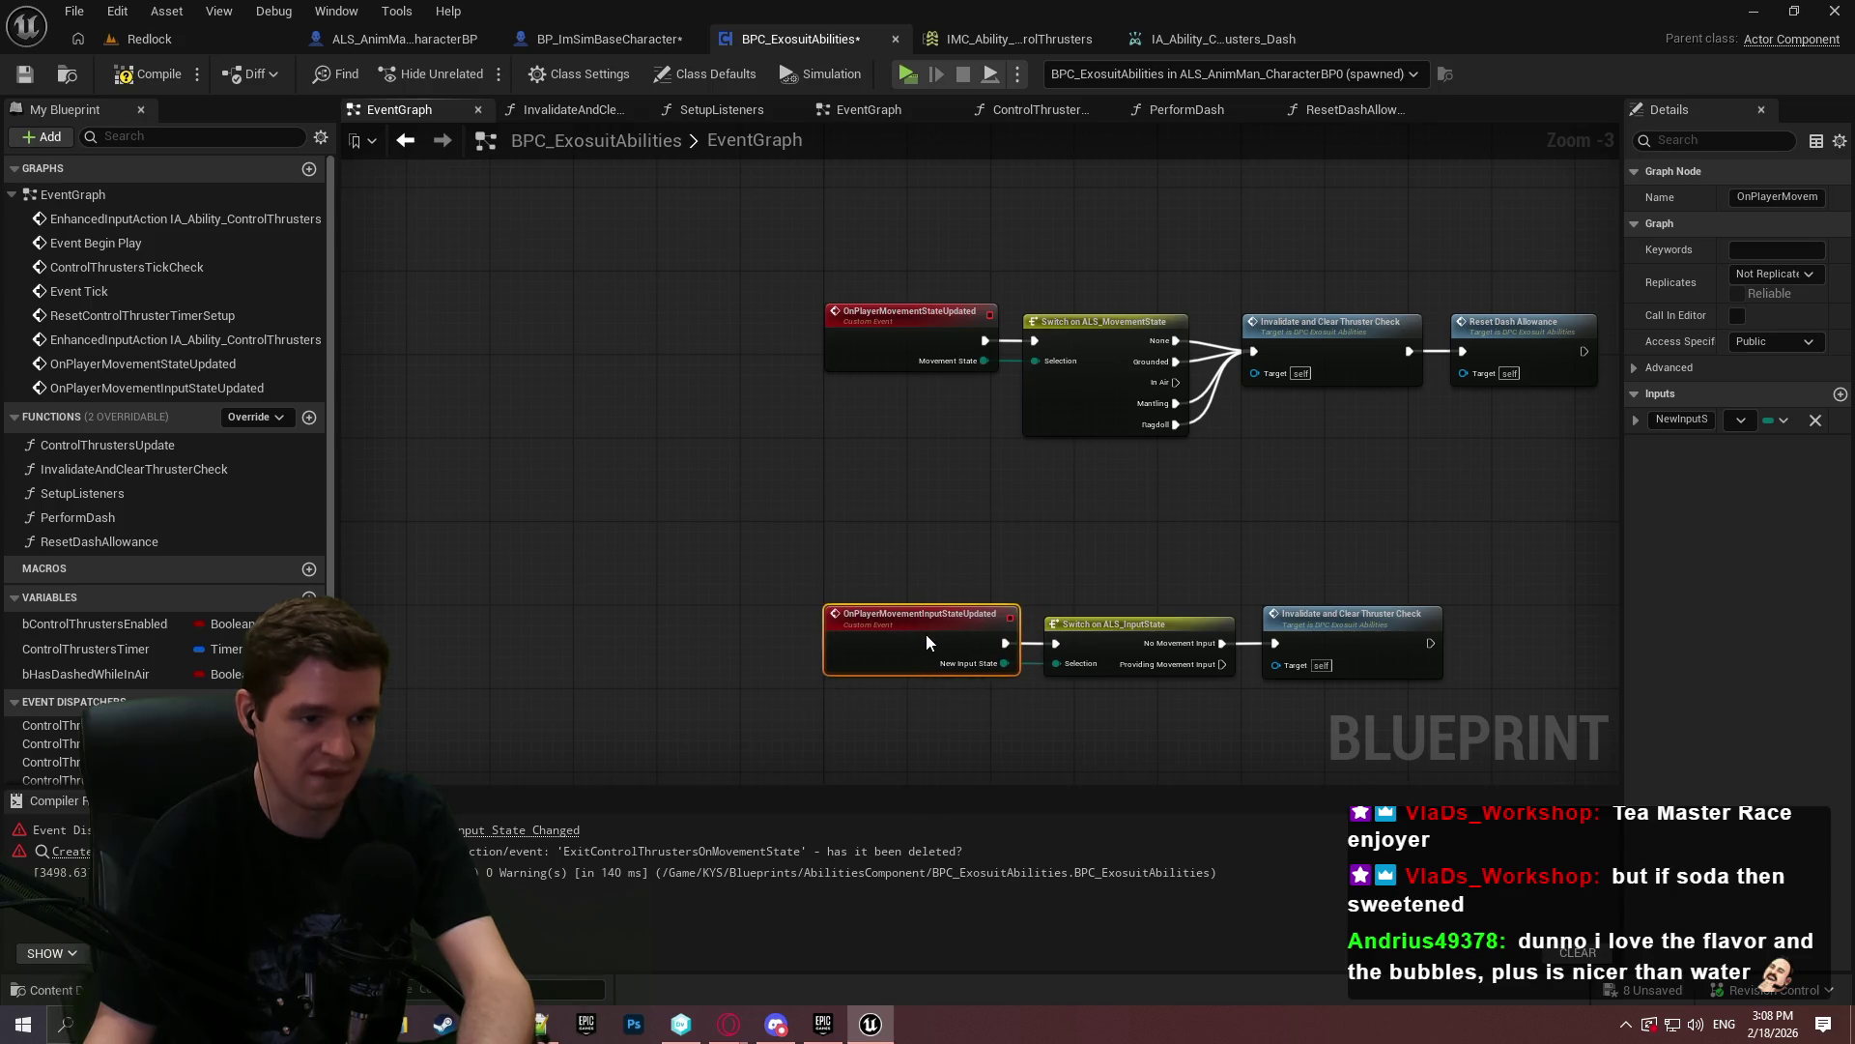
{"action": "left_click", "coordinate": [1295, 546]}
{"action": "left_click", "coordinate": [147, 75]}
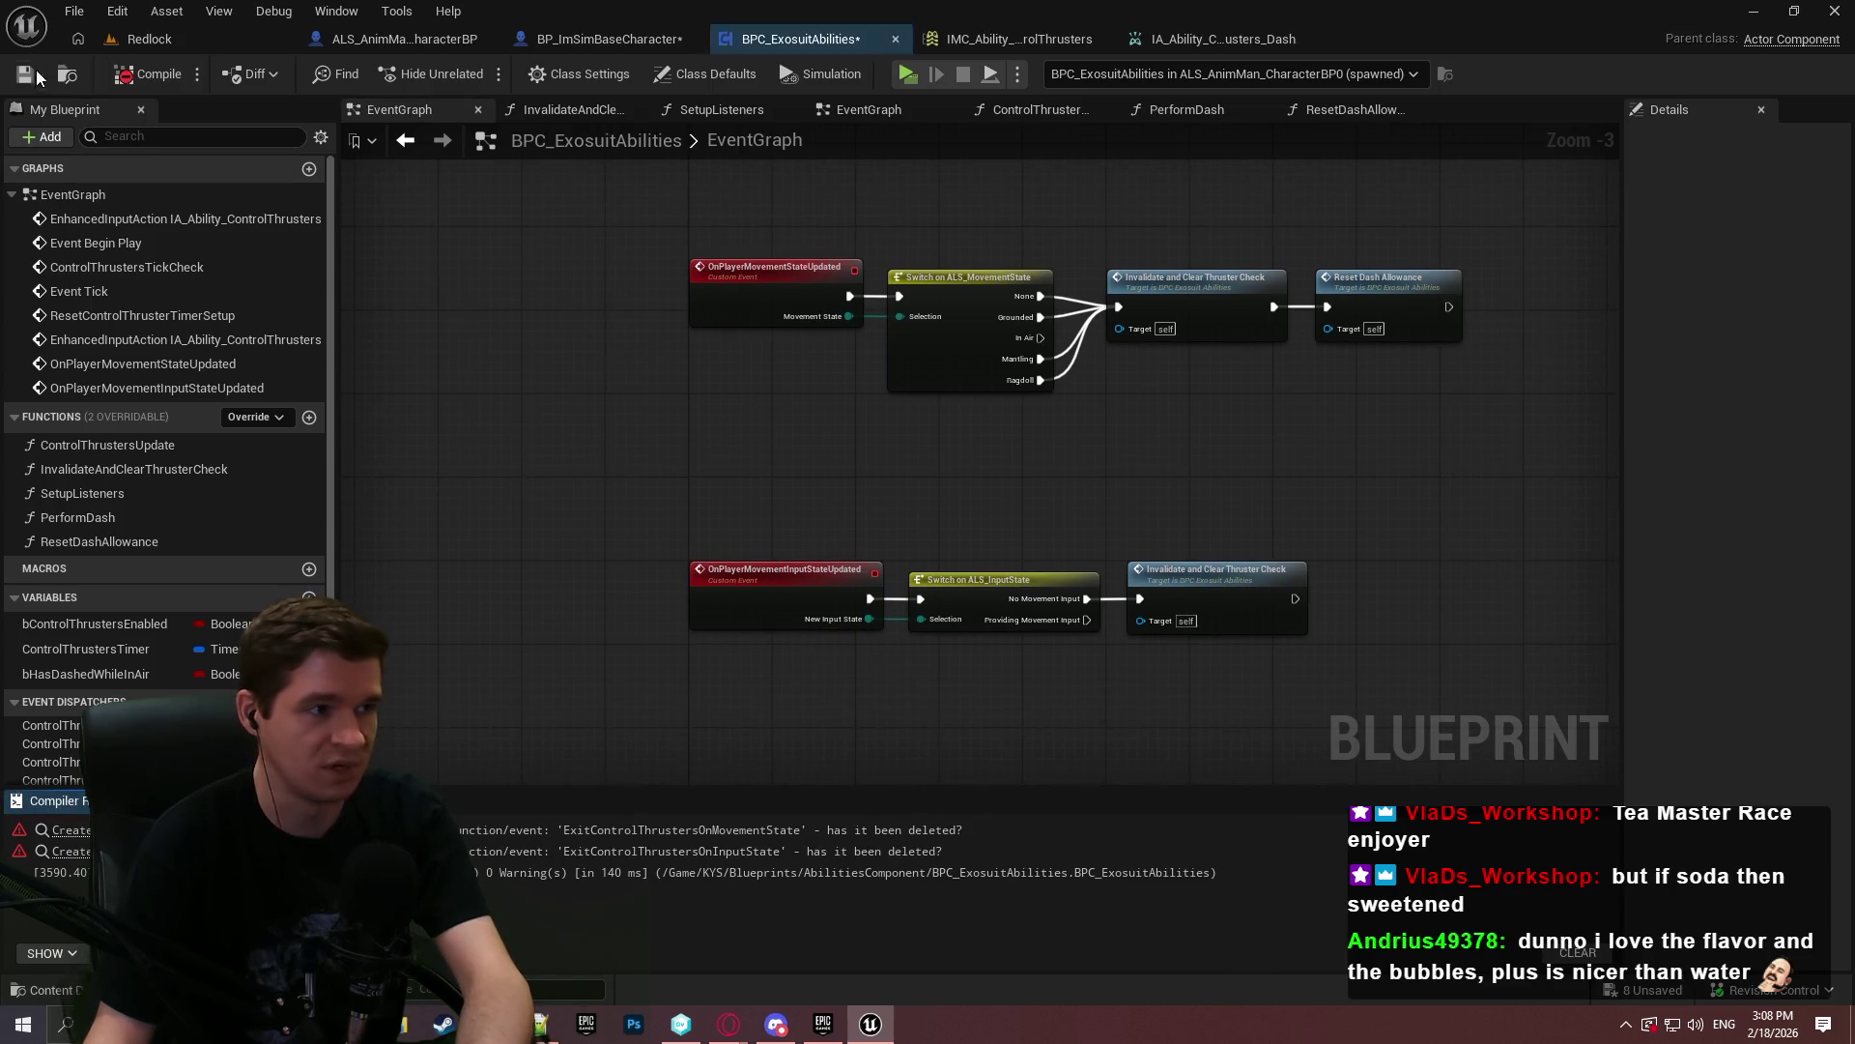
{"action": "left_click", "coordinate": [24, 74]}
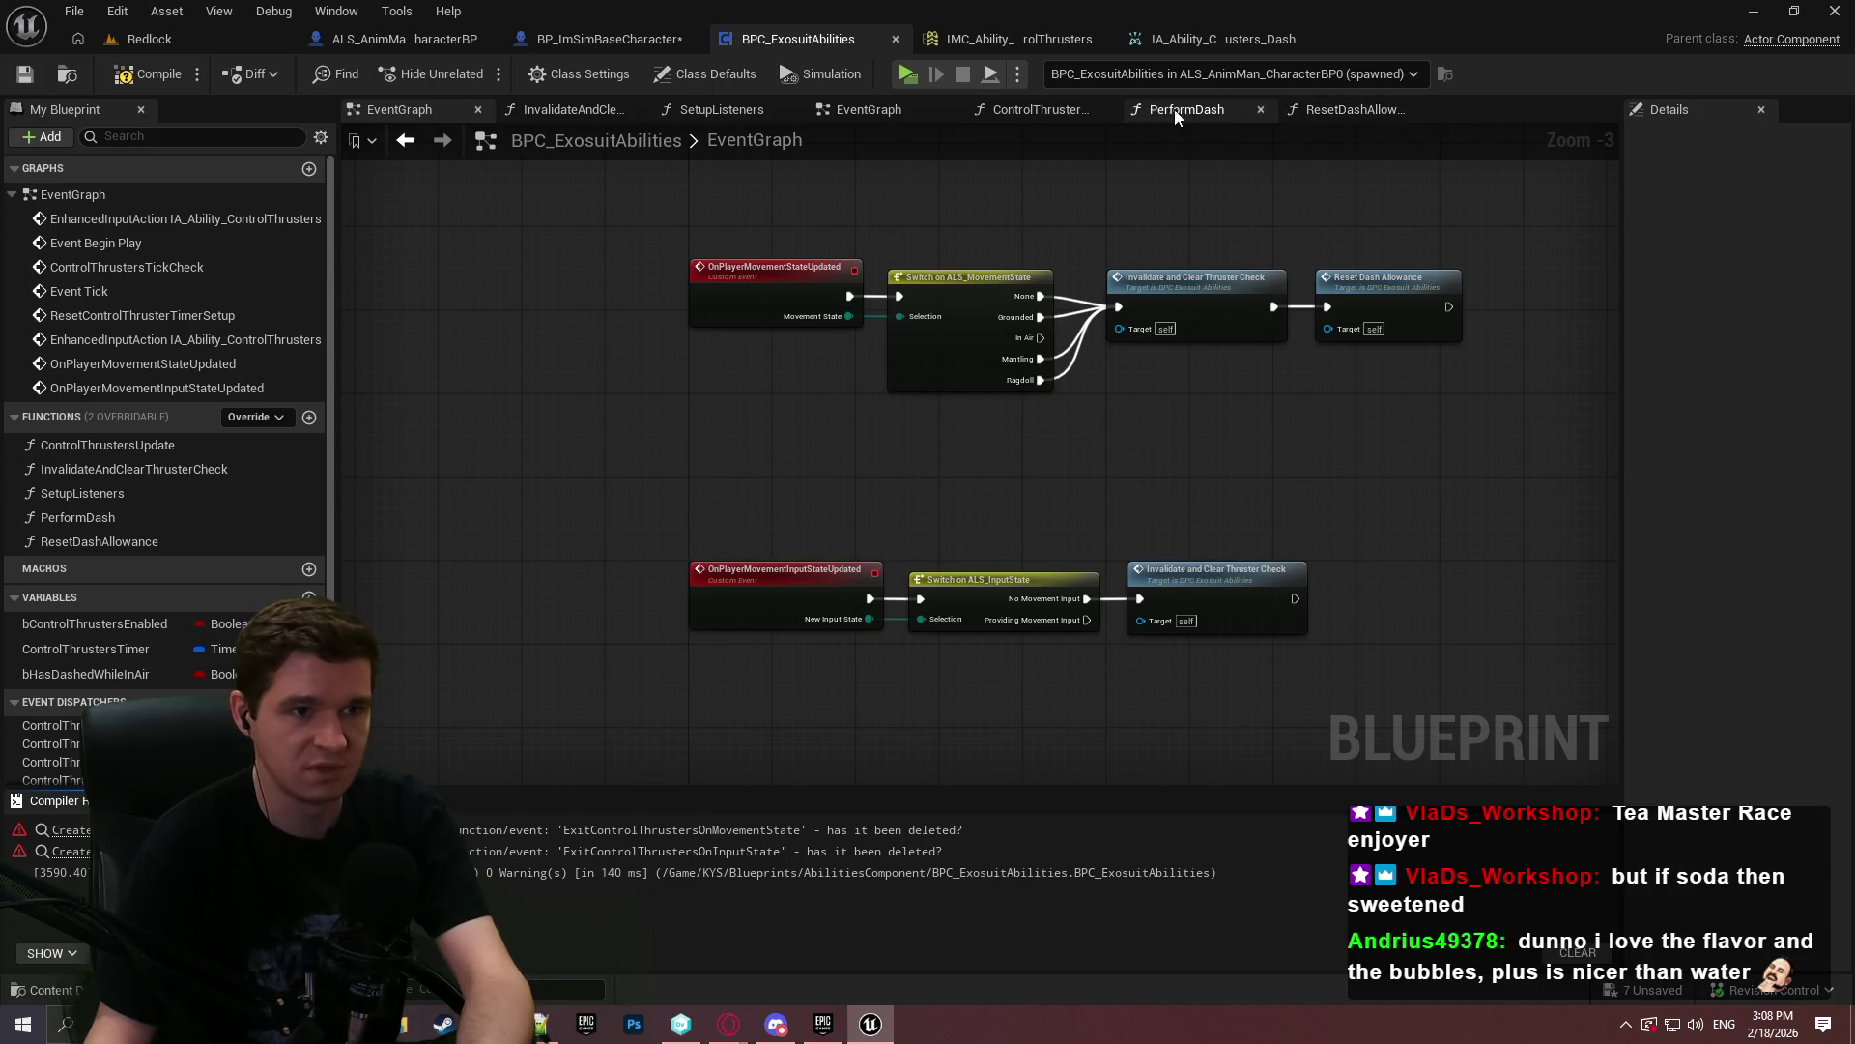
- Delete the errored Create Event and binding nodes and reconnect the remaining bindings to the SetupListeners entry
{"action": "left_click", "coordinate": [725, 112]}
{"action": "left_click_drag", "start_coordinate": [949, 612], "coordinate": [547, 420]}
{"action": "key", "text": "Delete"}
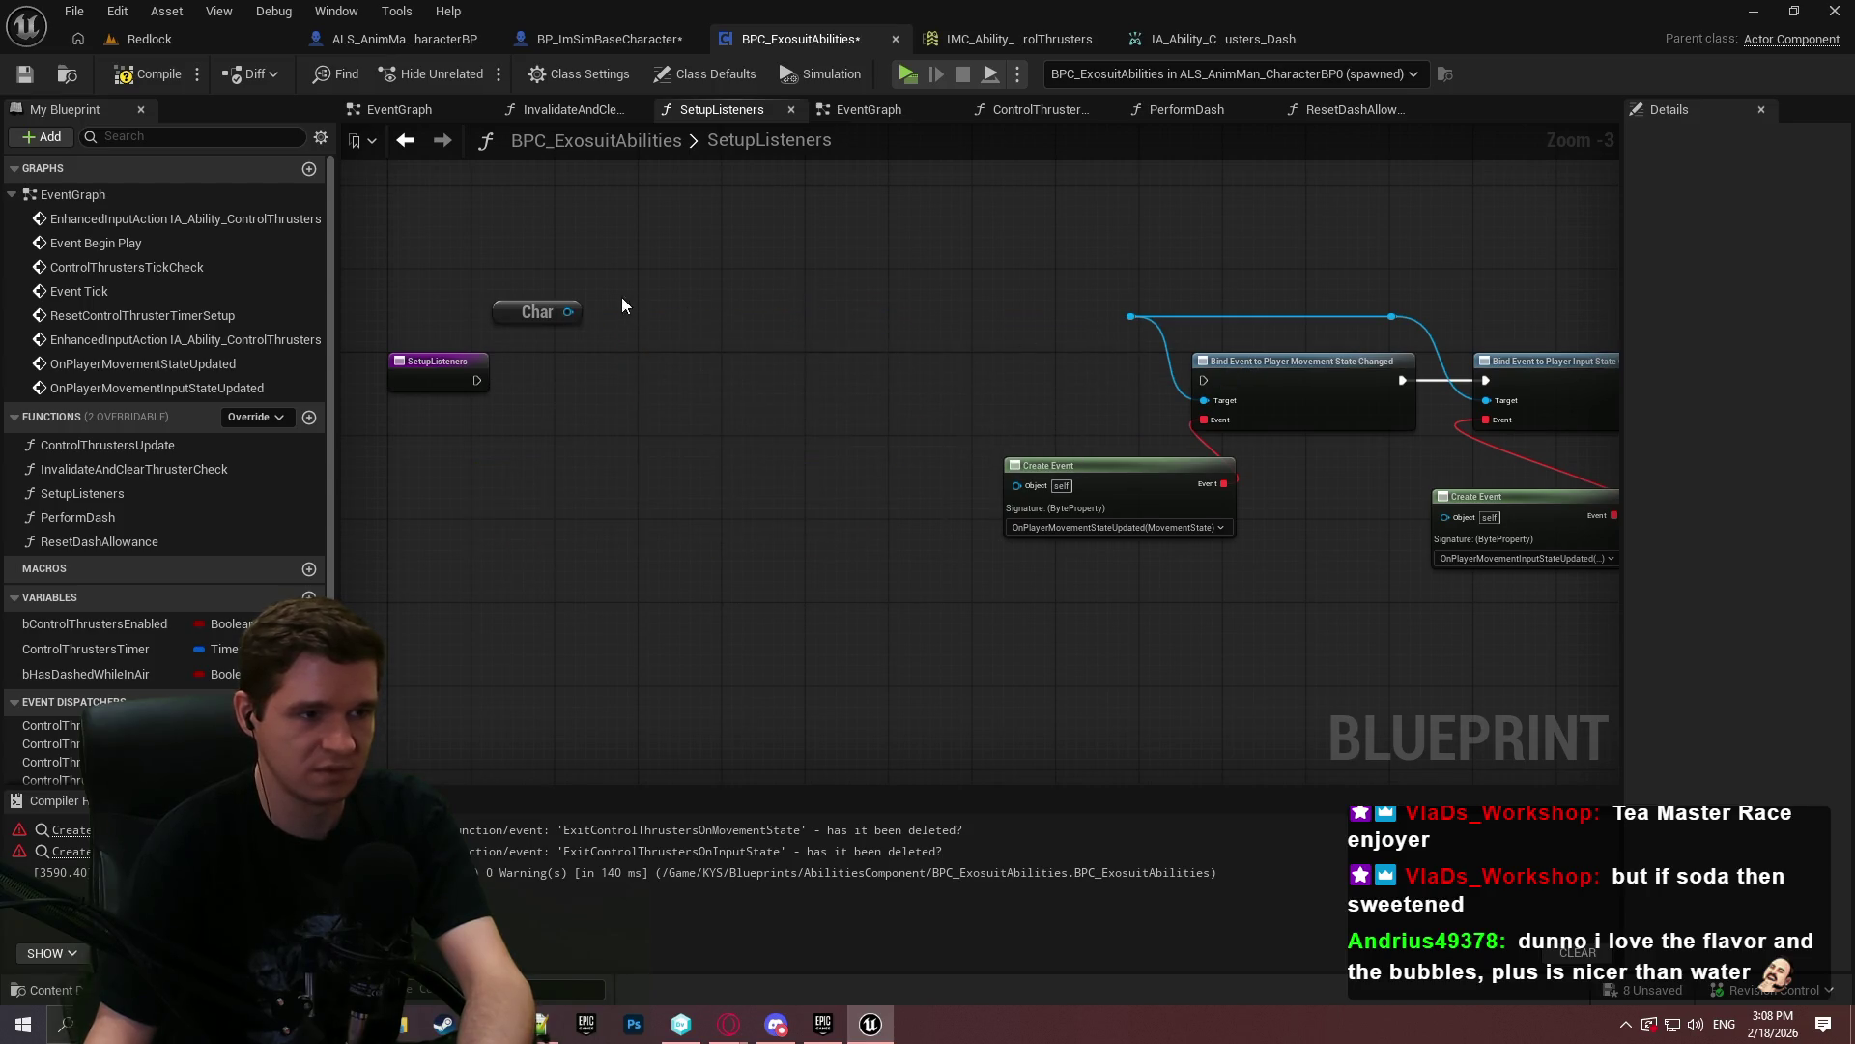
{"action": "mouse_move", "coordinate": [568, 311]}
{"action": "left_mouse_down"}
{"action": "mouse_move", "coordinate": [1146, 311]}
{"action": "mouse_move", "coordinate": [1130, 316]}
{"action": "left_mouse_up"}
{"action": "left_click_drag", "start_coordinate": [1119, 480], "coordinate": [1014, 481]}
{"action": "mouse_move", "coordinate": [1576, 506]}
{"action": "left_mouse_down"}
{"action": "mouse_move", "coordinate": [1308, 489]}
{"action": "mouse_move", "coordinate": [1353, 490]}
{"action": "left_mouse_up"}
{"action": "mouse_move", "coordinate": [1206, 381]}
{"action": "left_mouse_down"}
{"action": "mouse_move", "coordinate": [455, 379]}
{"action": "mouse_move", "coordinate": [475, 381]}
{"action": "left_mouse_up"}
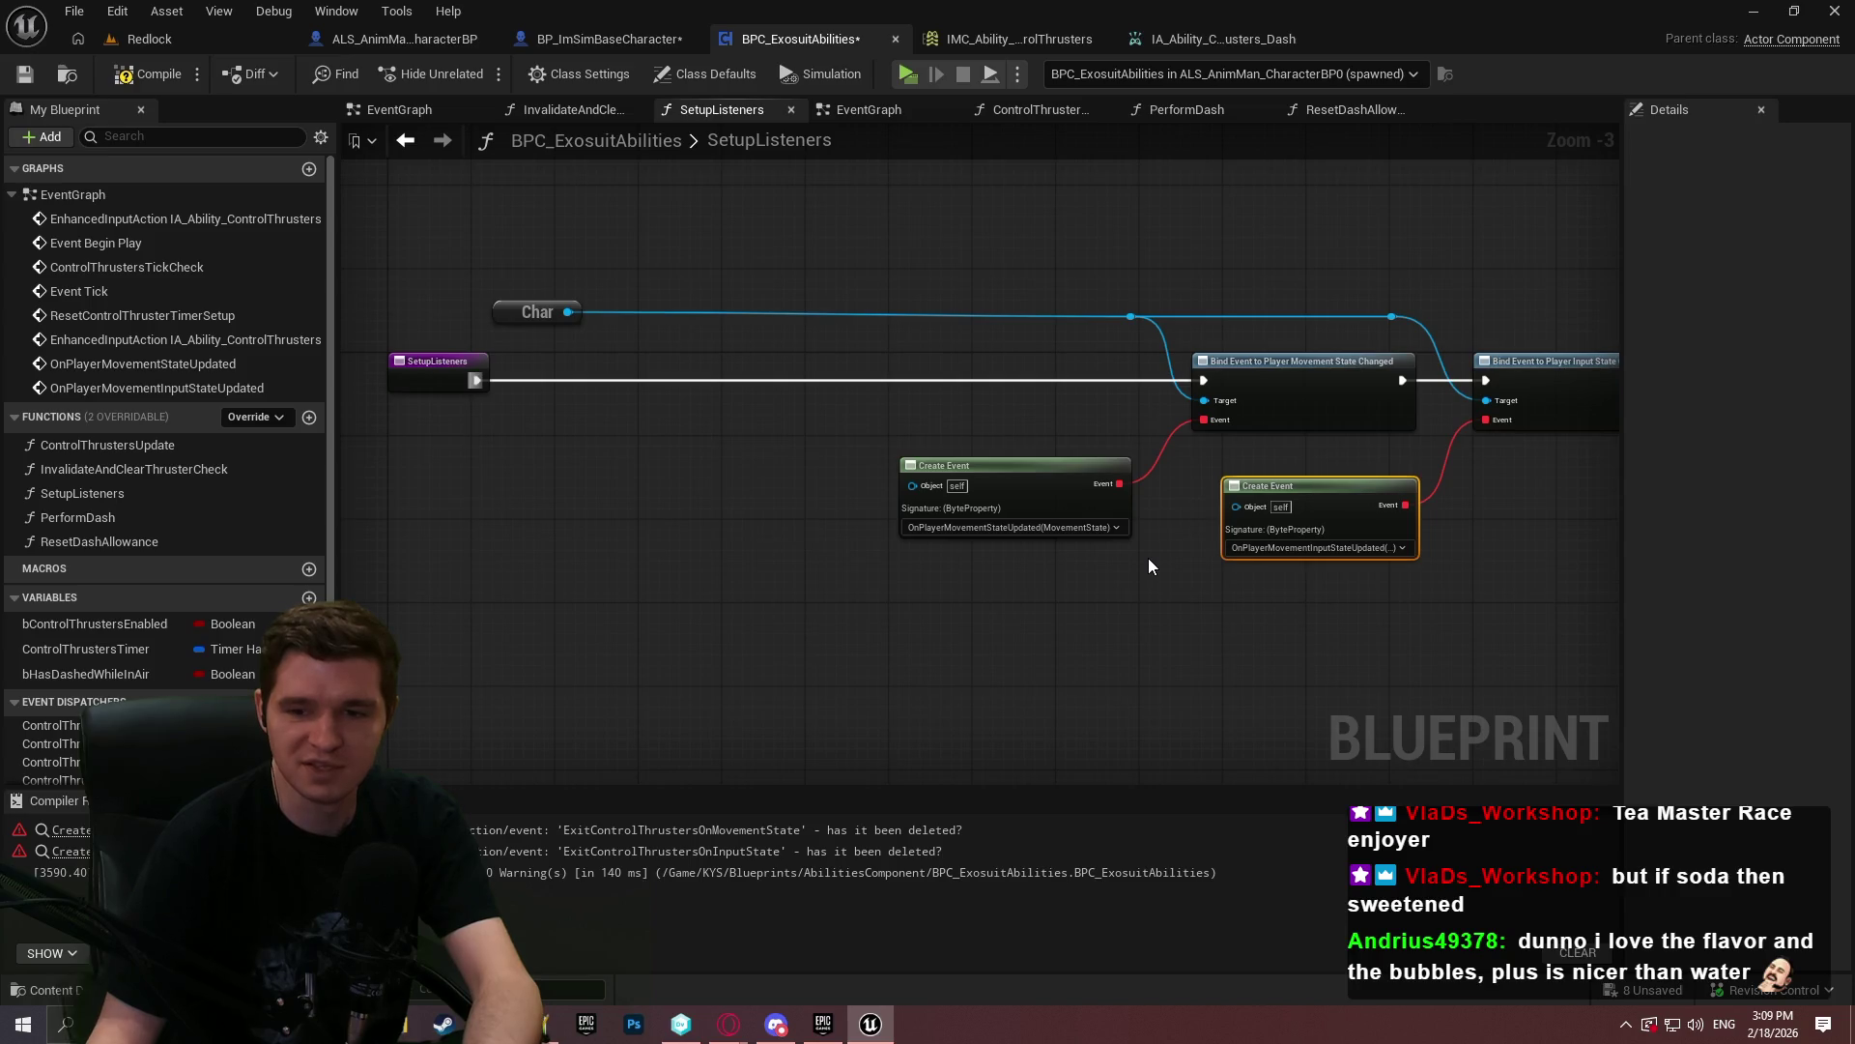
{"action": "left_click_drag", "start_coordinate": [1566, 603], "coordinate": [947, 227]}
{"action": "mouse_move", "coordinate": [1305, 399]}
{"action": "left_mouse_down"}
{"action": "mouse_move", "coordinate": [735, 382]}
{"action": "mouse_move", "coordinate": [759, 381]}
{"action": "mouse_move", "coordinate": [755, 402]}
{"action": "left_mouse_up"}
{"action": "left_click", "coordinate": [760, 385]}
- Wire Char directly into the movement-state binding's Target, remove the reroute point, align, and save
{"action": "scroll", "coordinate": [977, 346], "scroll_direction": "up", "scroll_amount": 3}
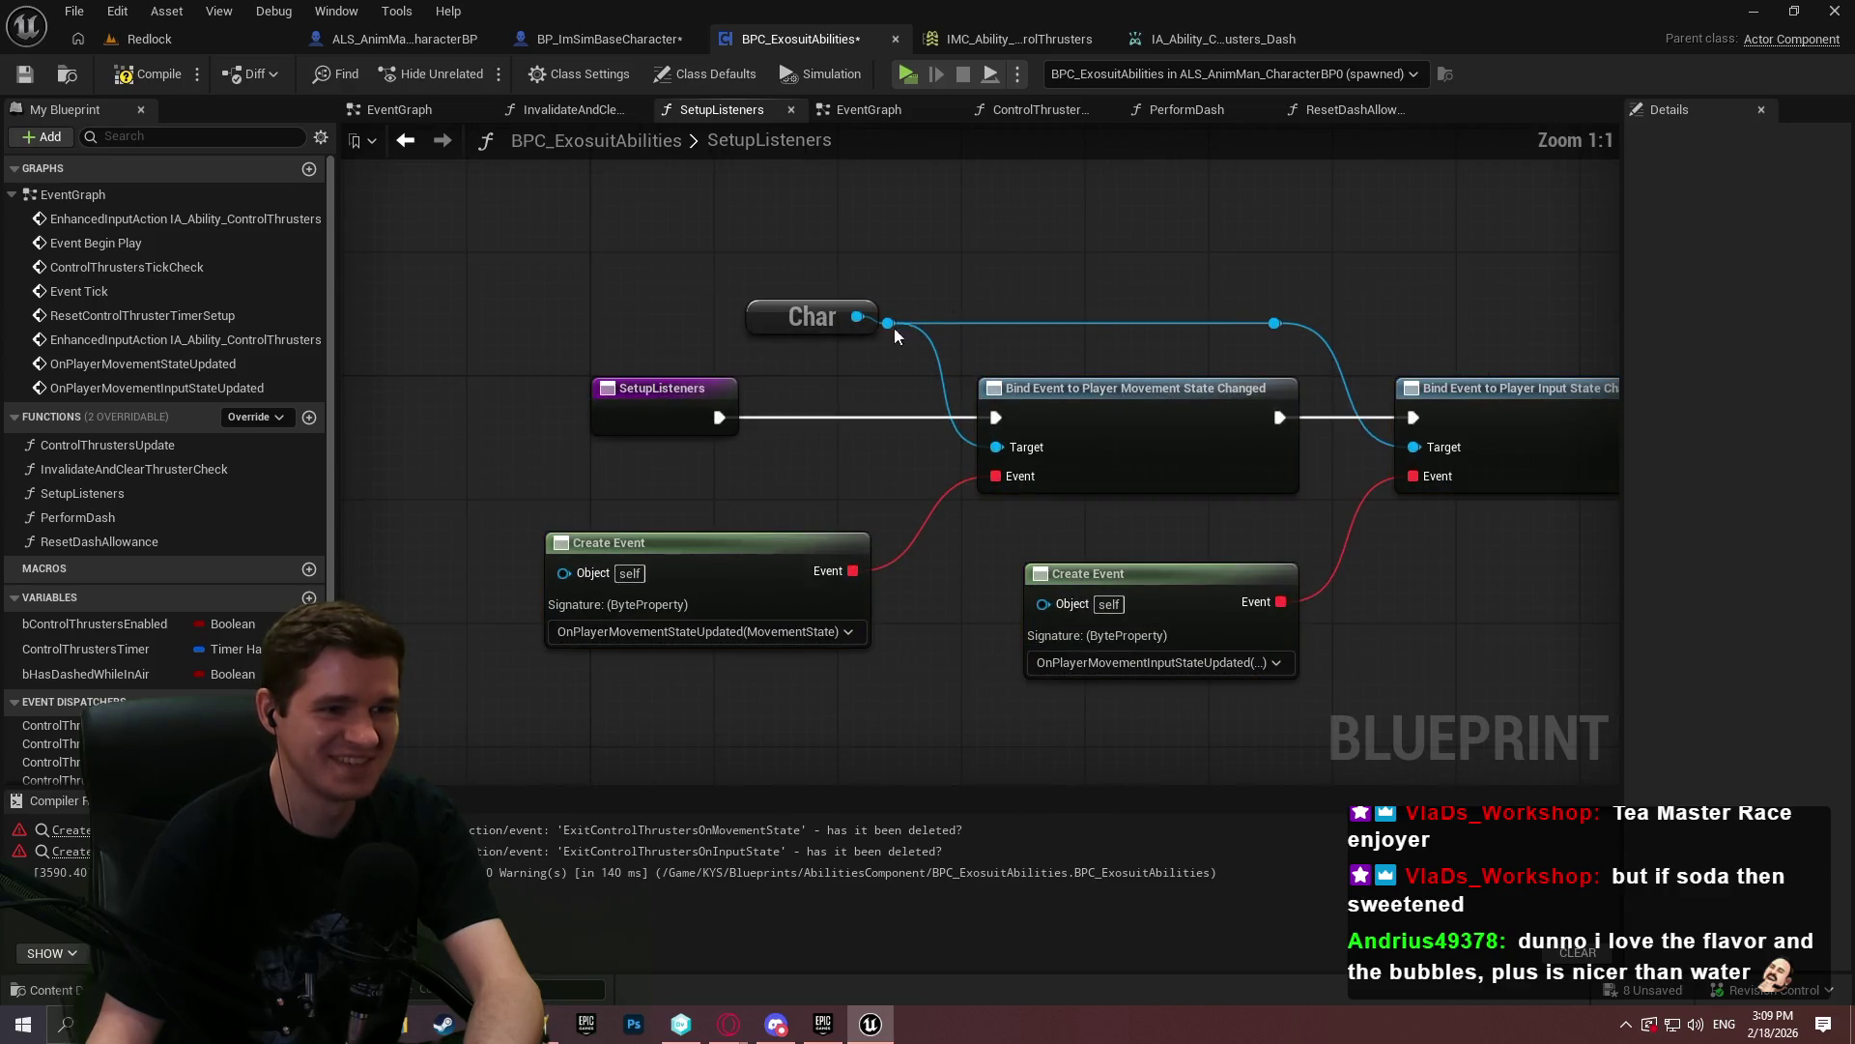
{"action": "left_click_drag", "start_coordinate": [858, 317], "coordinate": [1005, 445]}
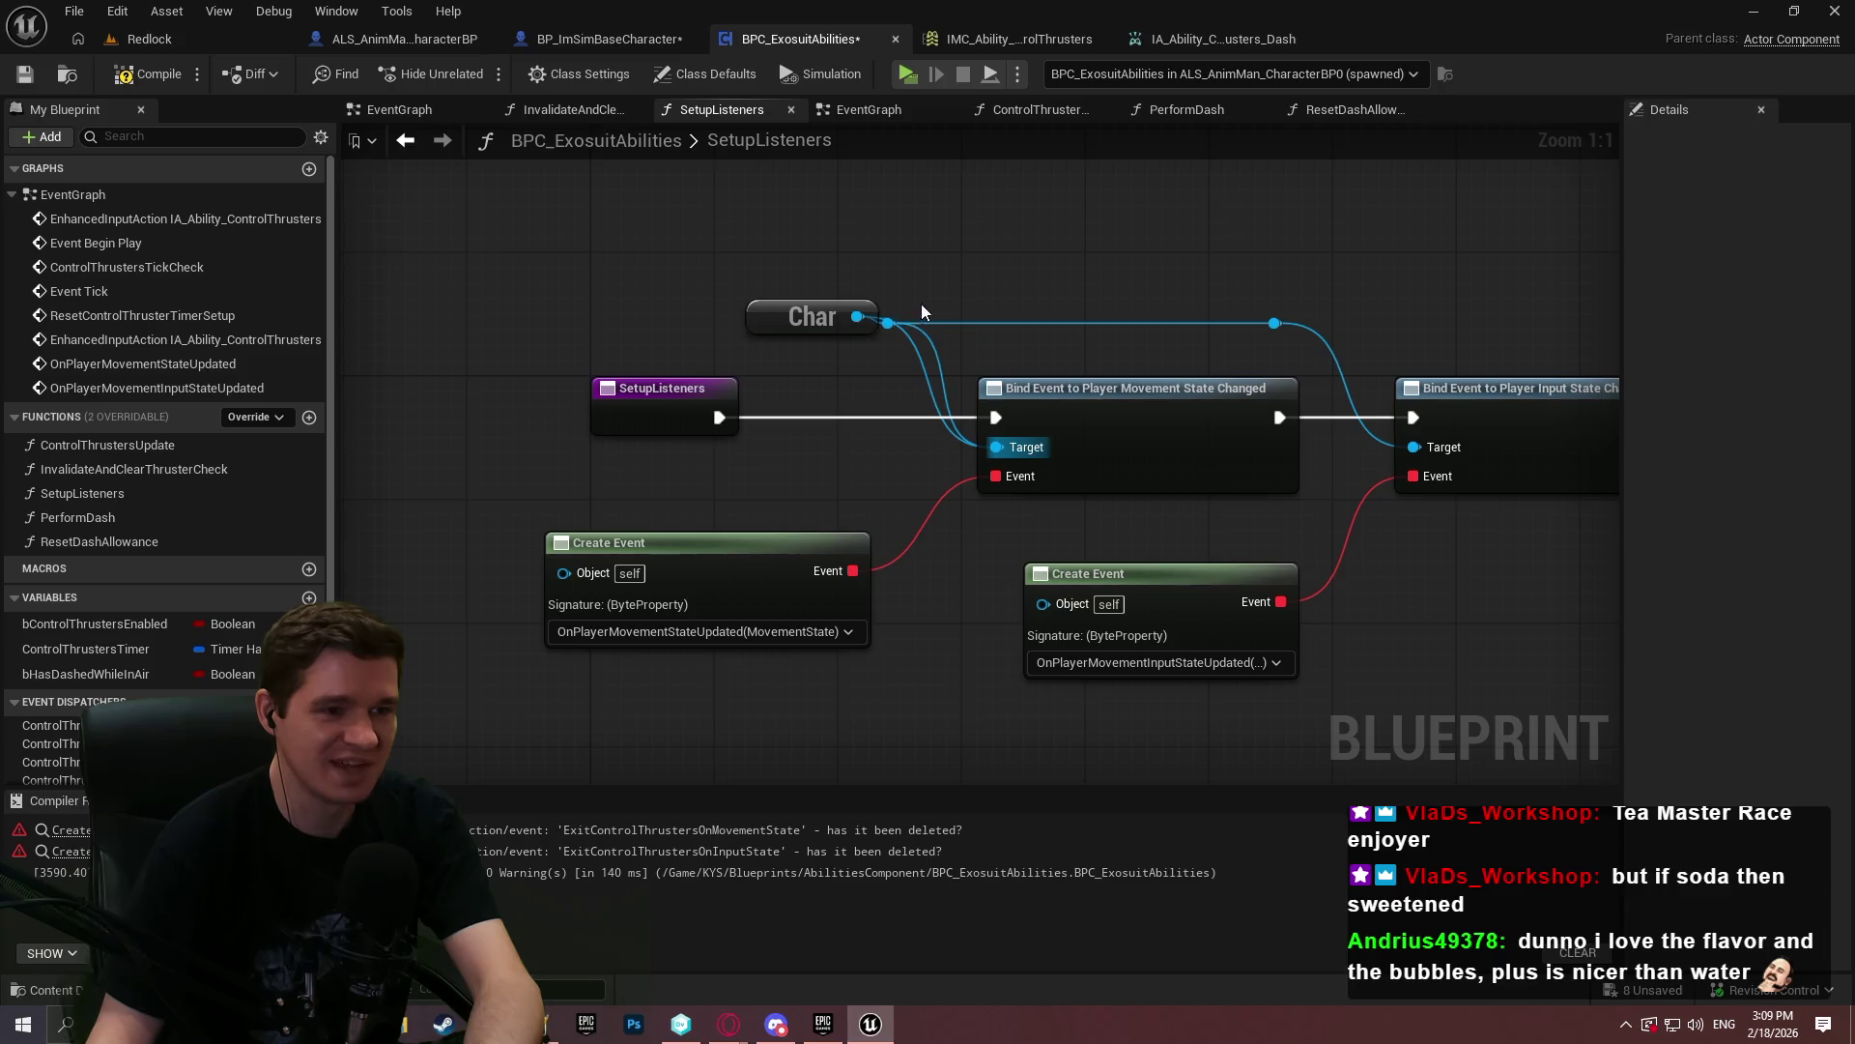
{"action": "key", "text": "Delete"}
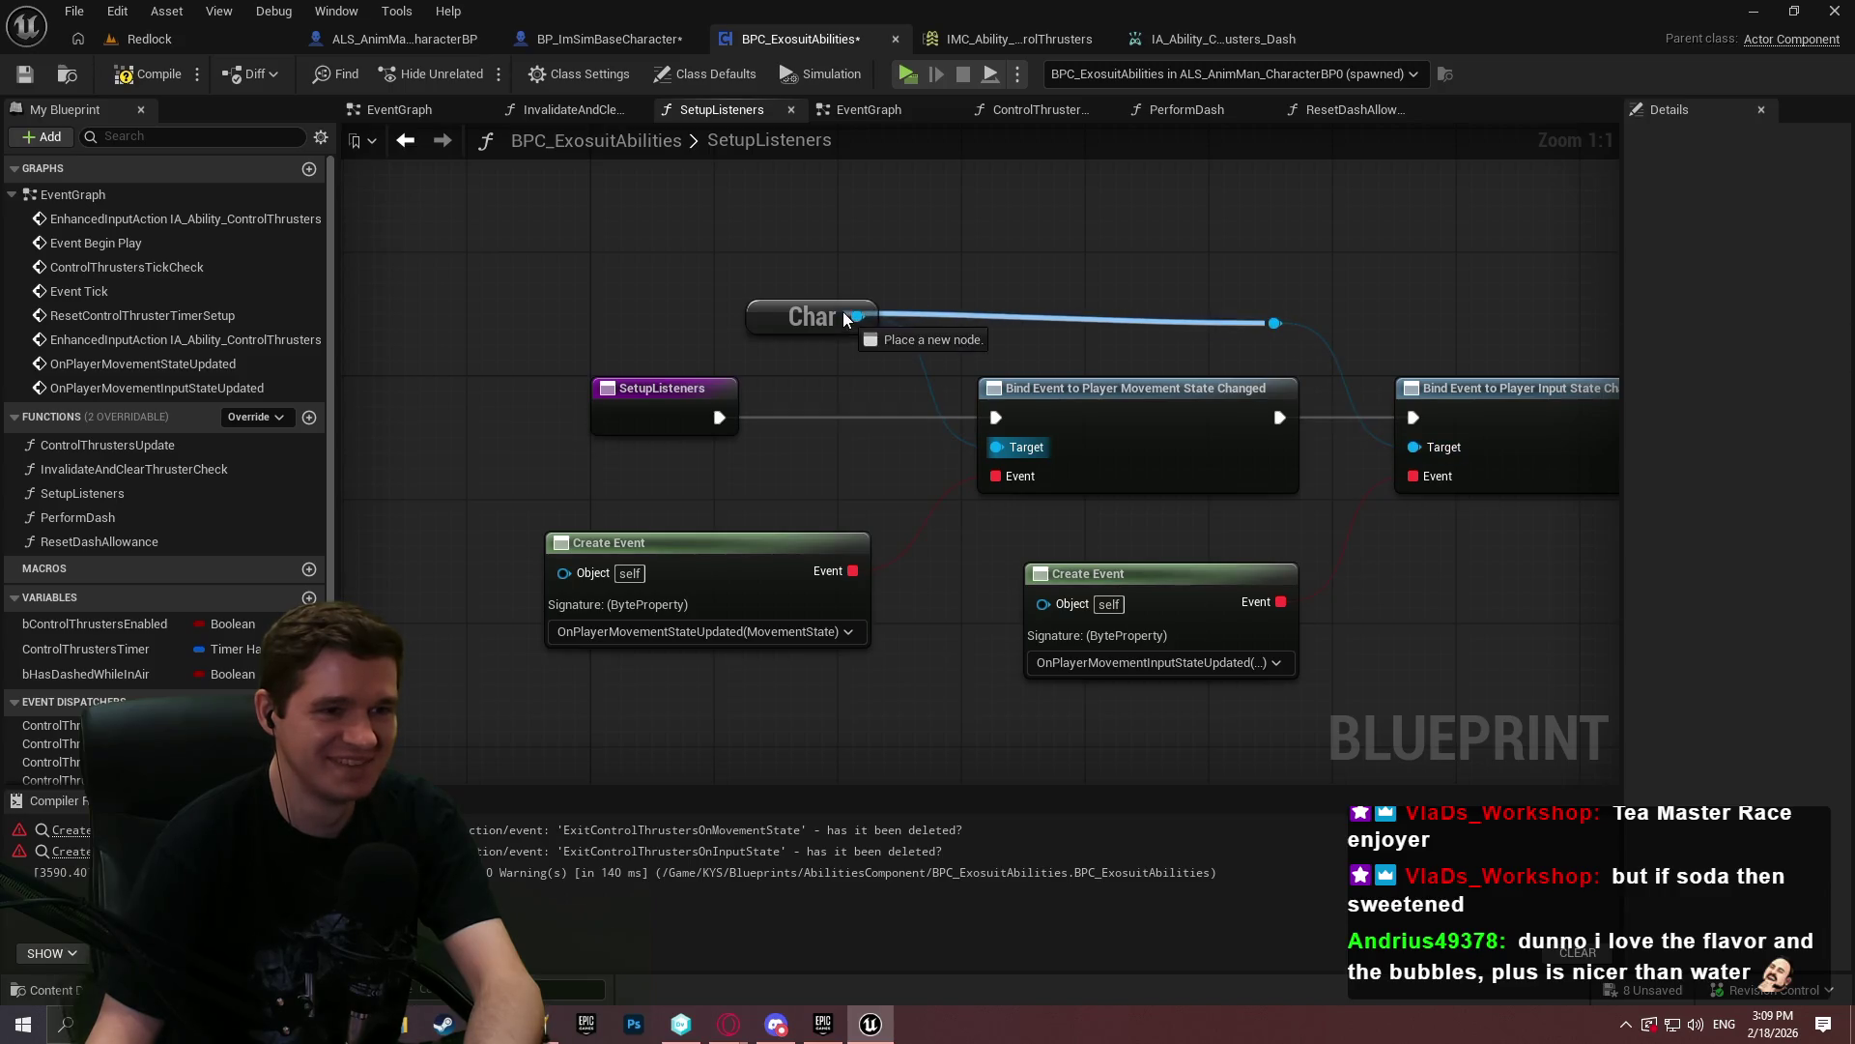
{"action": "left_click_drag", "start_coordinate": [727, 321], "coordinate": [726, 327]}
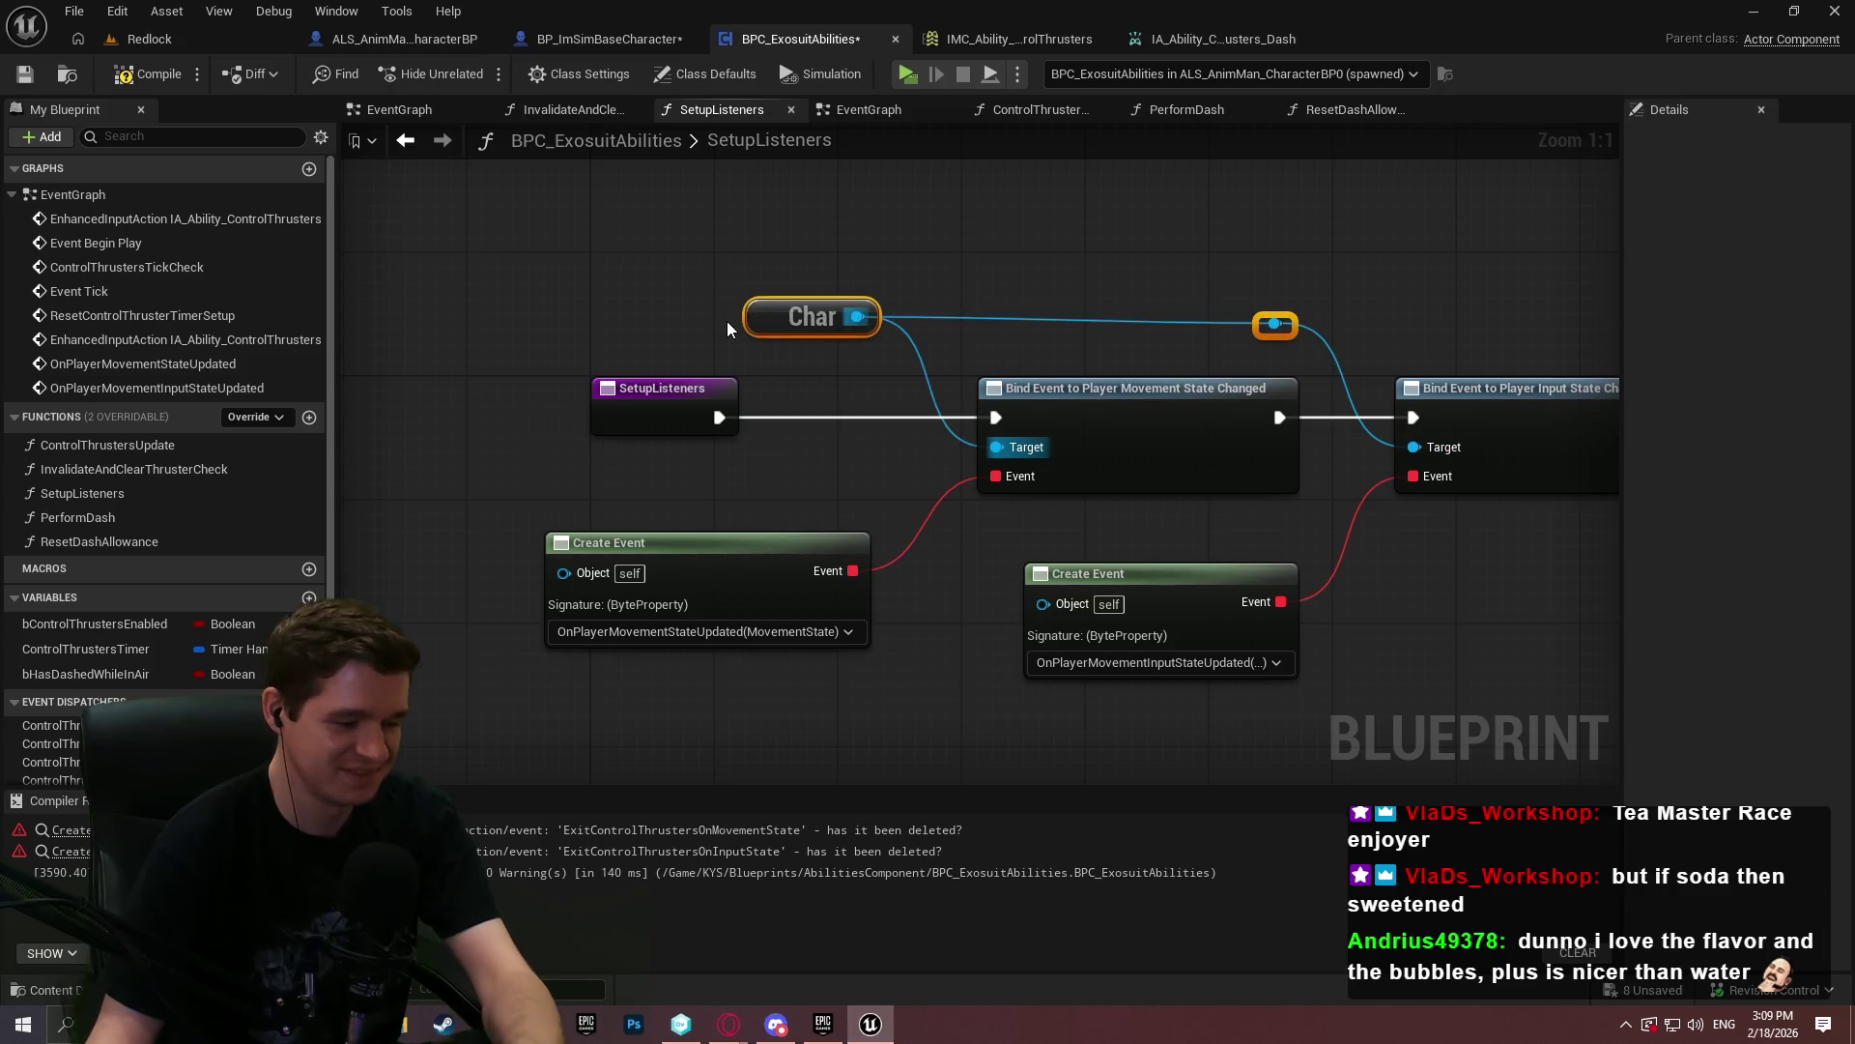
{"action": "left_click", "coordinate": [1092, 290]}
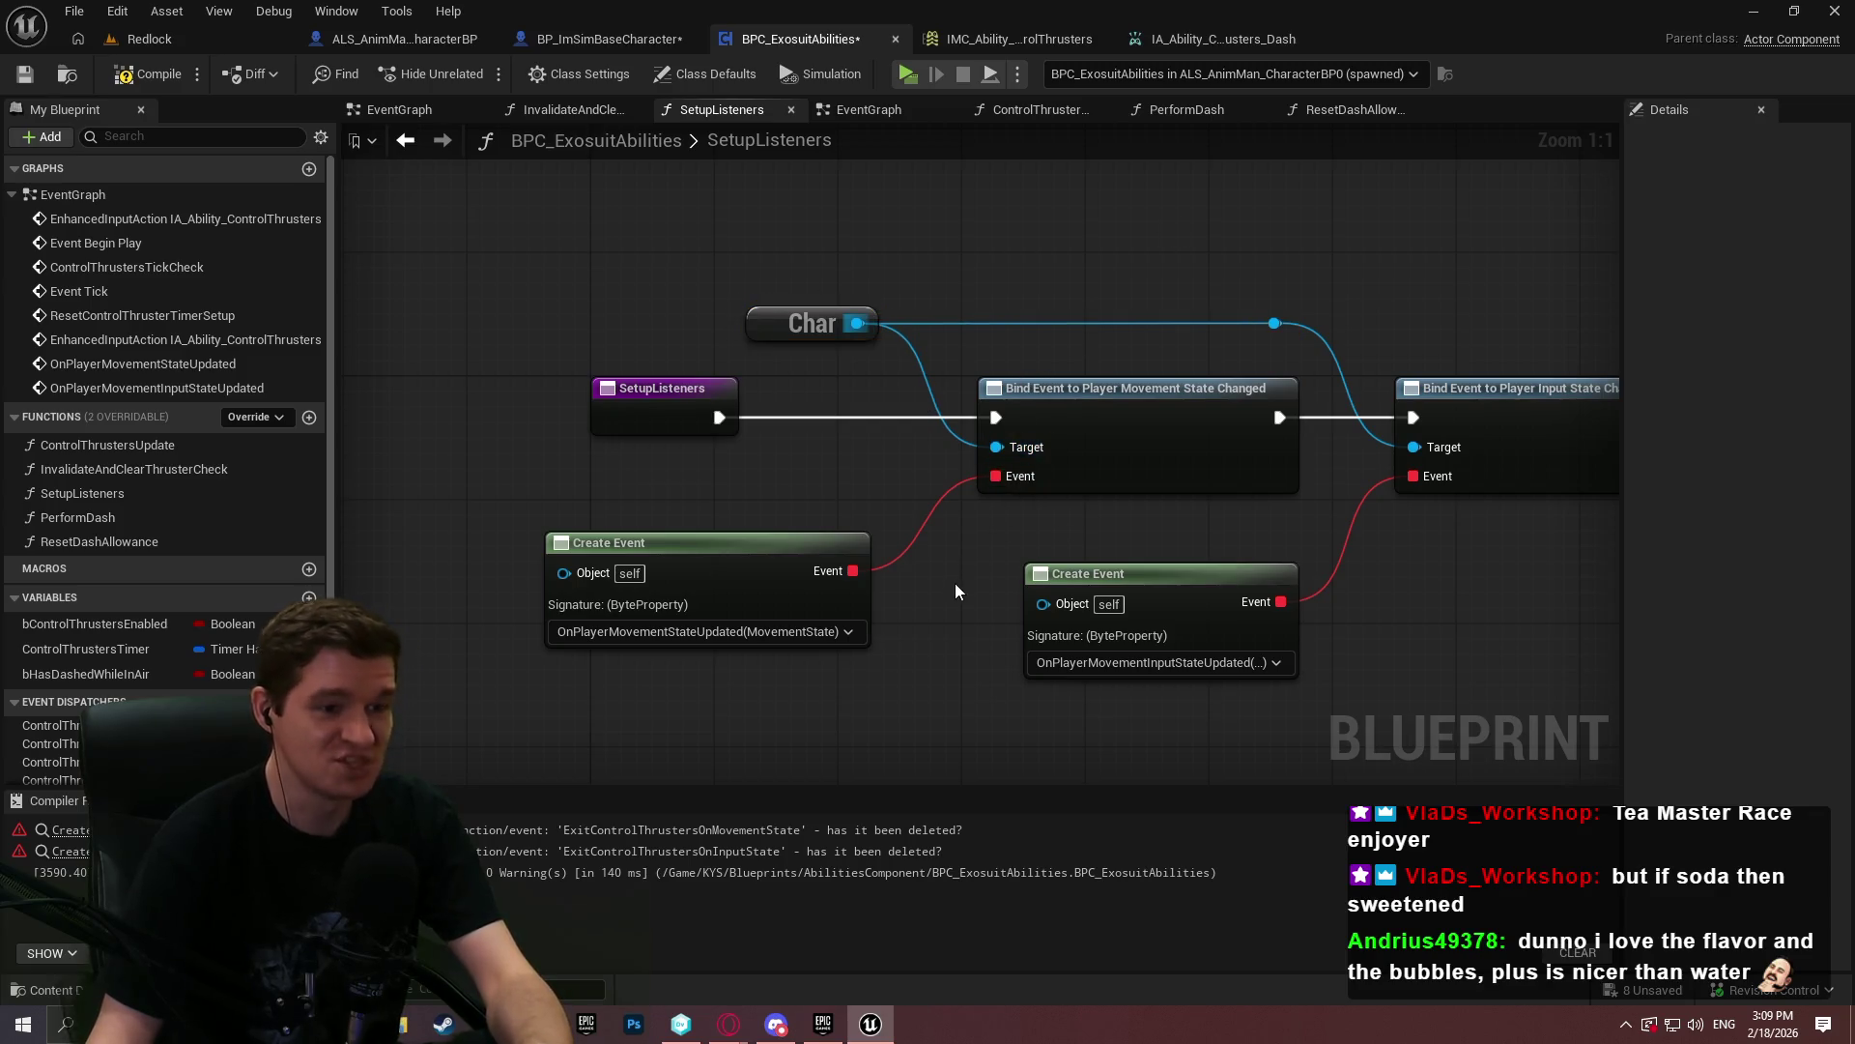
{"action": "left_click_drag", "start_coordinate": [1156, 575], "coordinate": [1156, 533]}
{"action": "left_click", "coordinate": [1463, 613]}
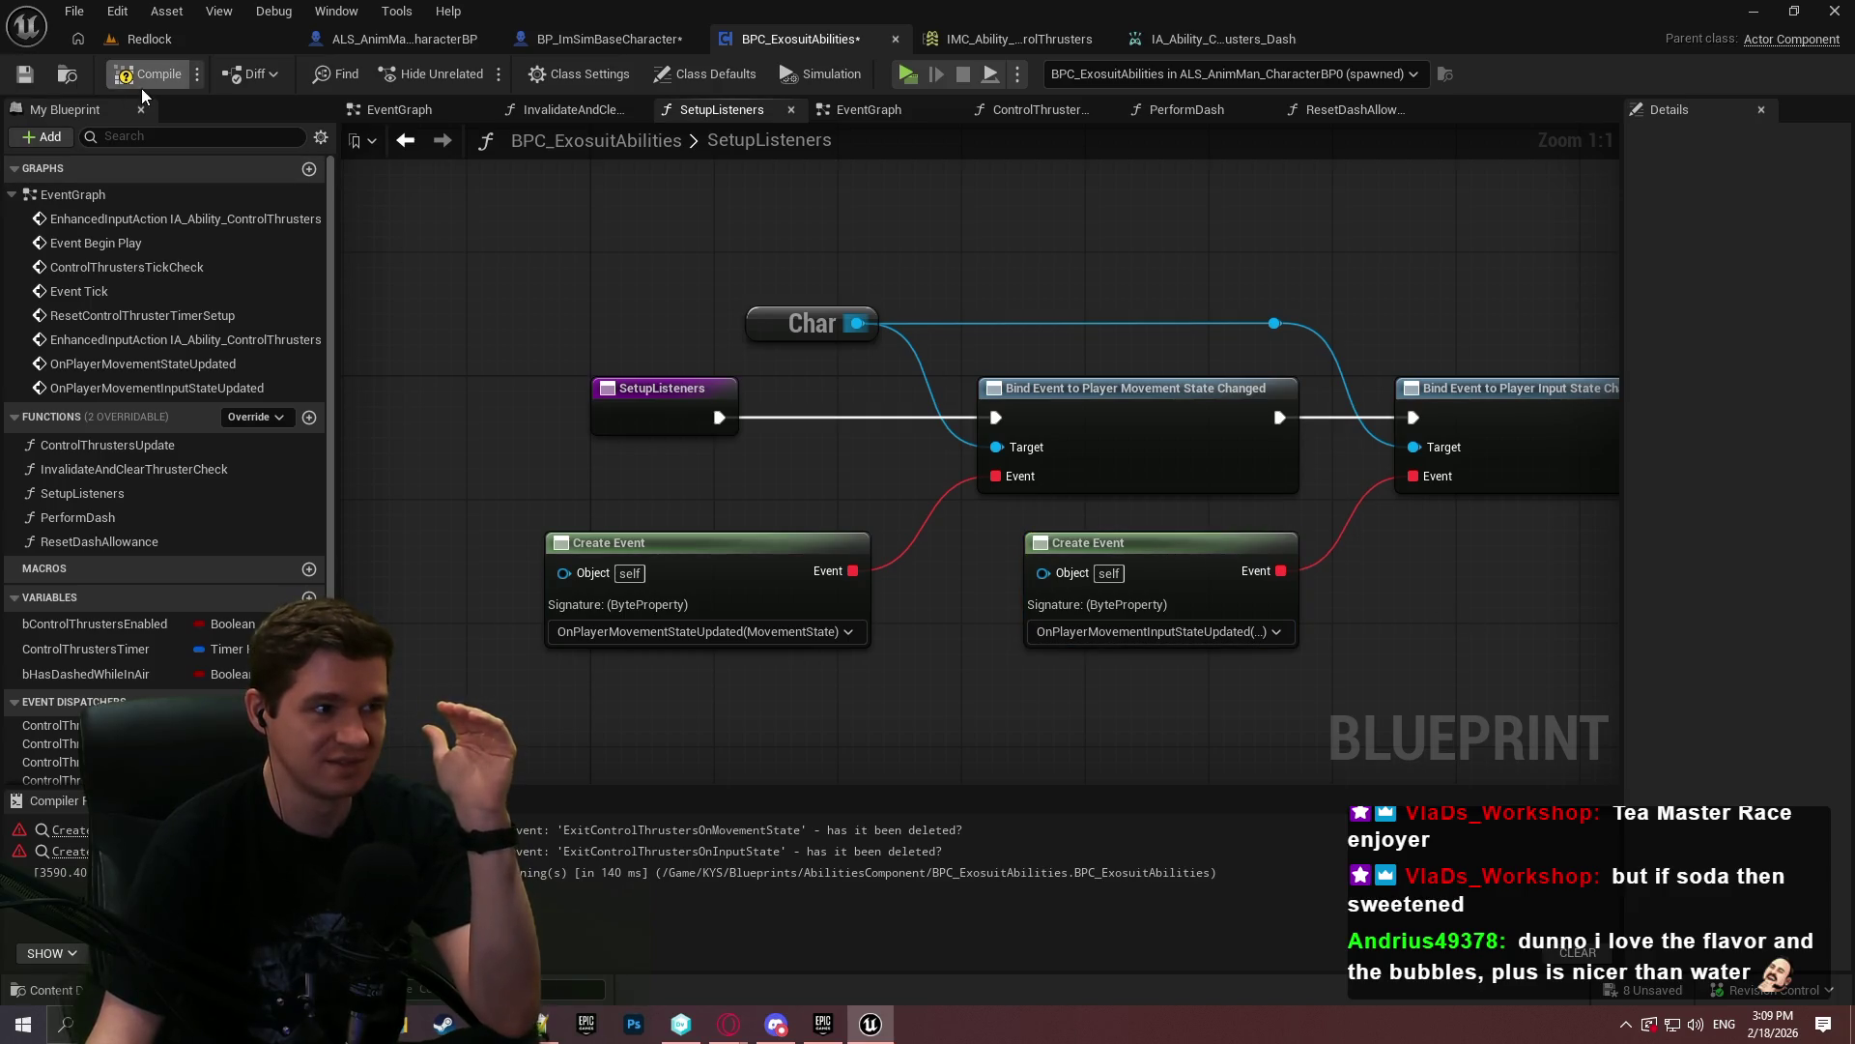
{"action": "left_click", "coordinate": [24, 75]}
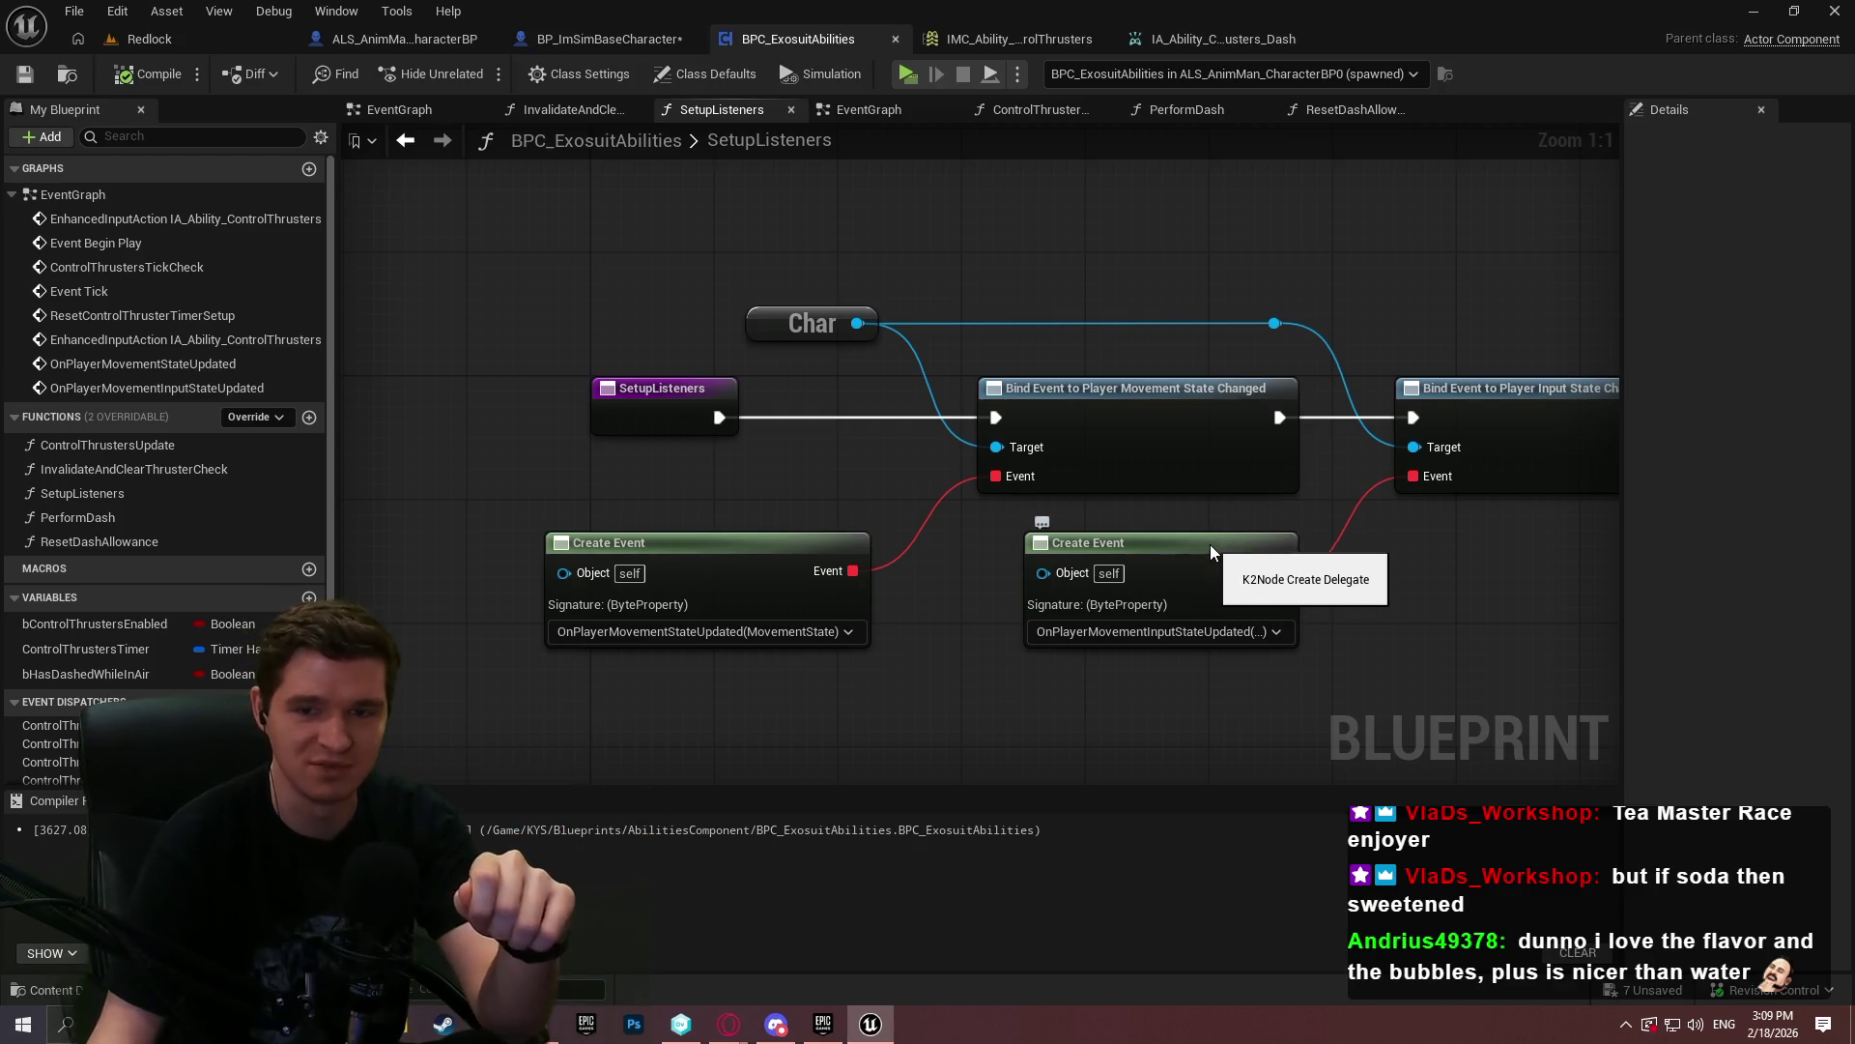
- End the listener chain with a Return Node after the last Bind Event, save, and return to EventGraph
{"action": "left_click_drag", "start_coordinate": [1533, 636], "coordinate": [746, 269]}
{"action": "mouse_move", "coordinate": [1113, 414]}
{"action": "left_mouse_down"}
{"action": "mouse_move", "coordinate": [1204, 410]}
{"action": "mouse_move", "coordinate": [1150, 410]}
{"action": "left_mouse_up"}
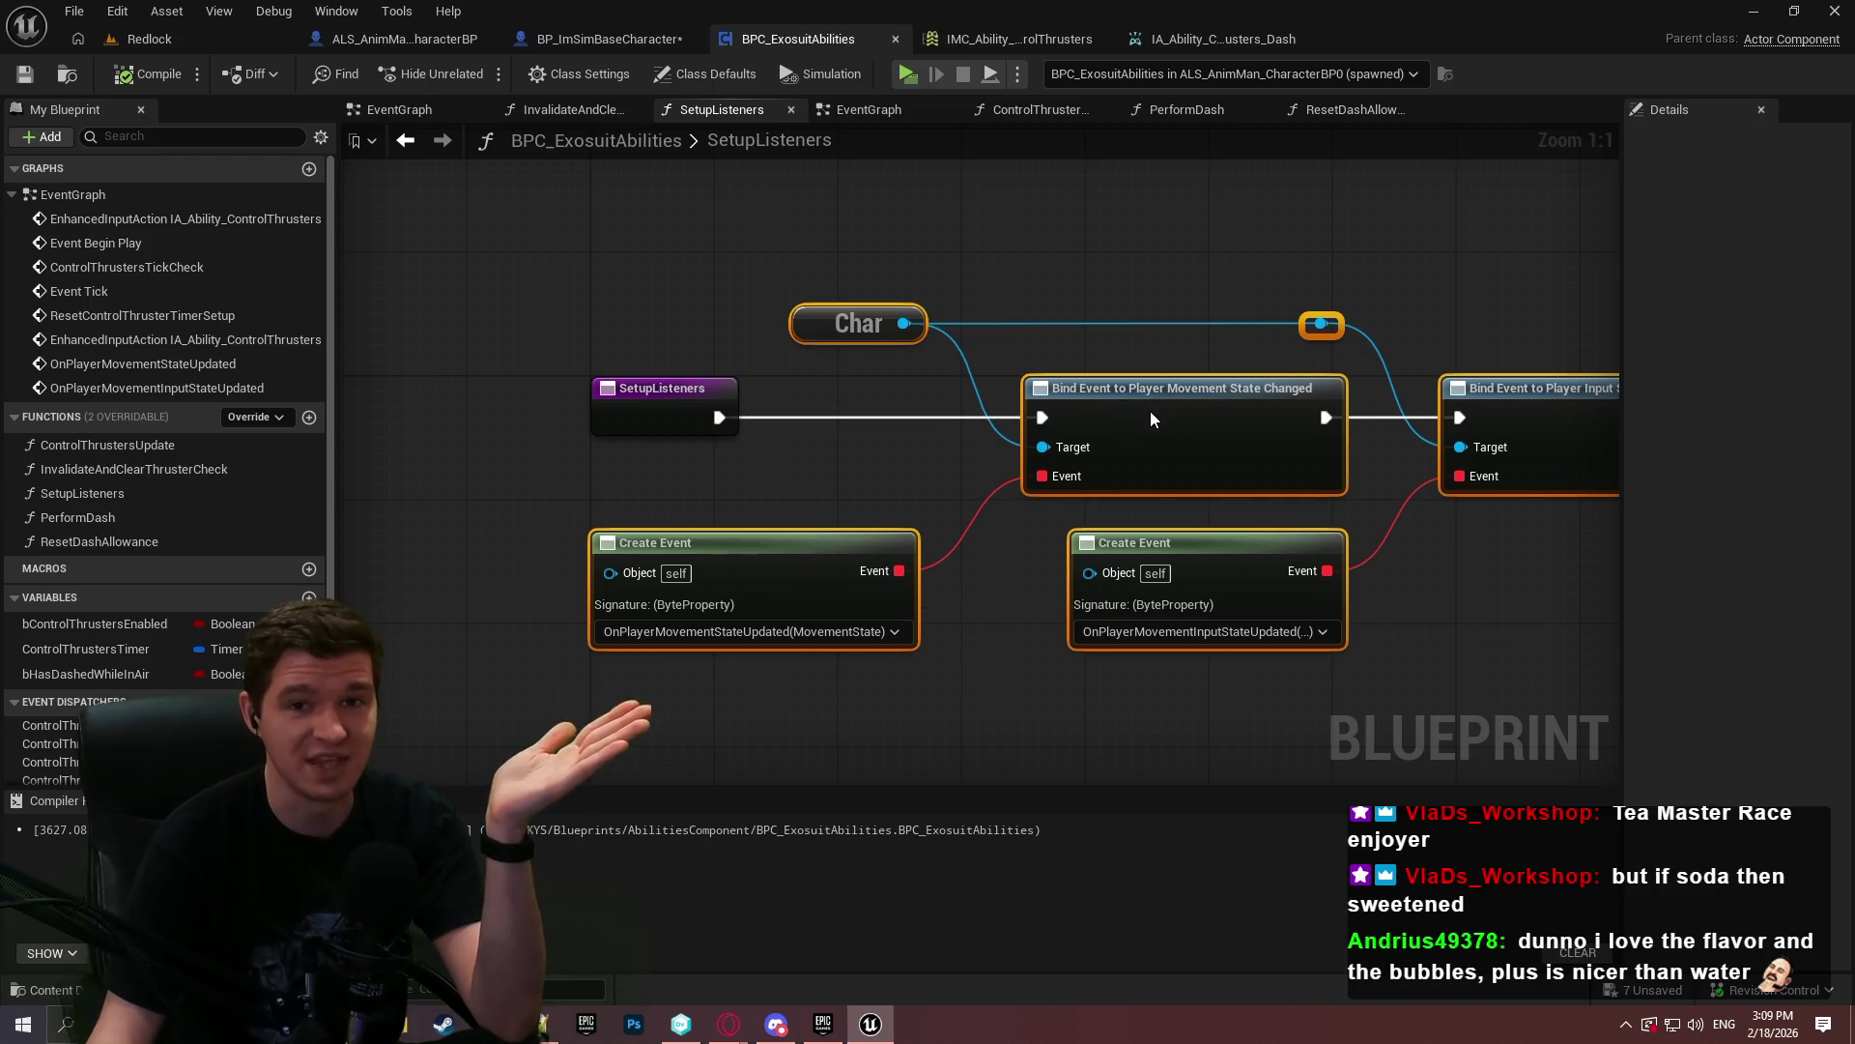
{"action": "left_click", "coordinate": [1453, 576]}
{"action": "left_click_drag", "start_coordinate": [1482, 577], "coordinate": [1074, 576]}
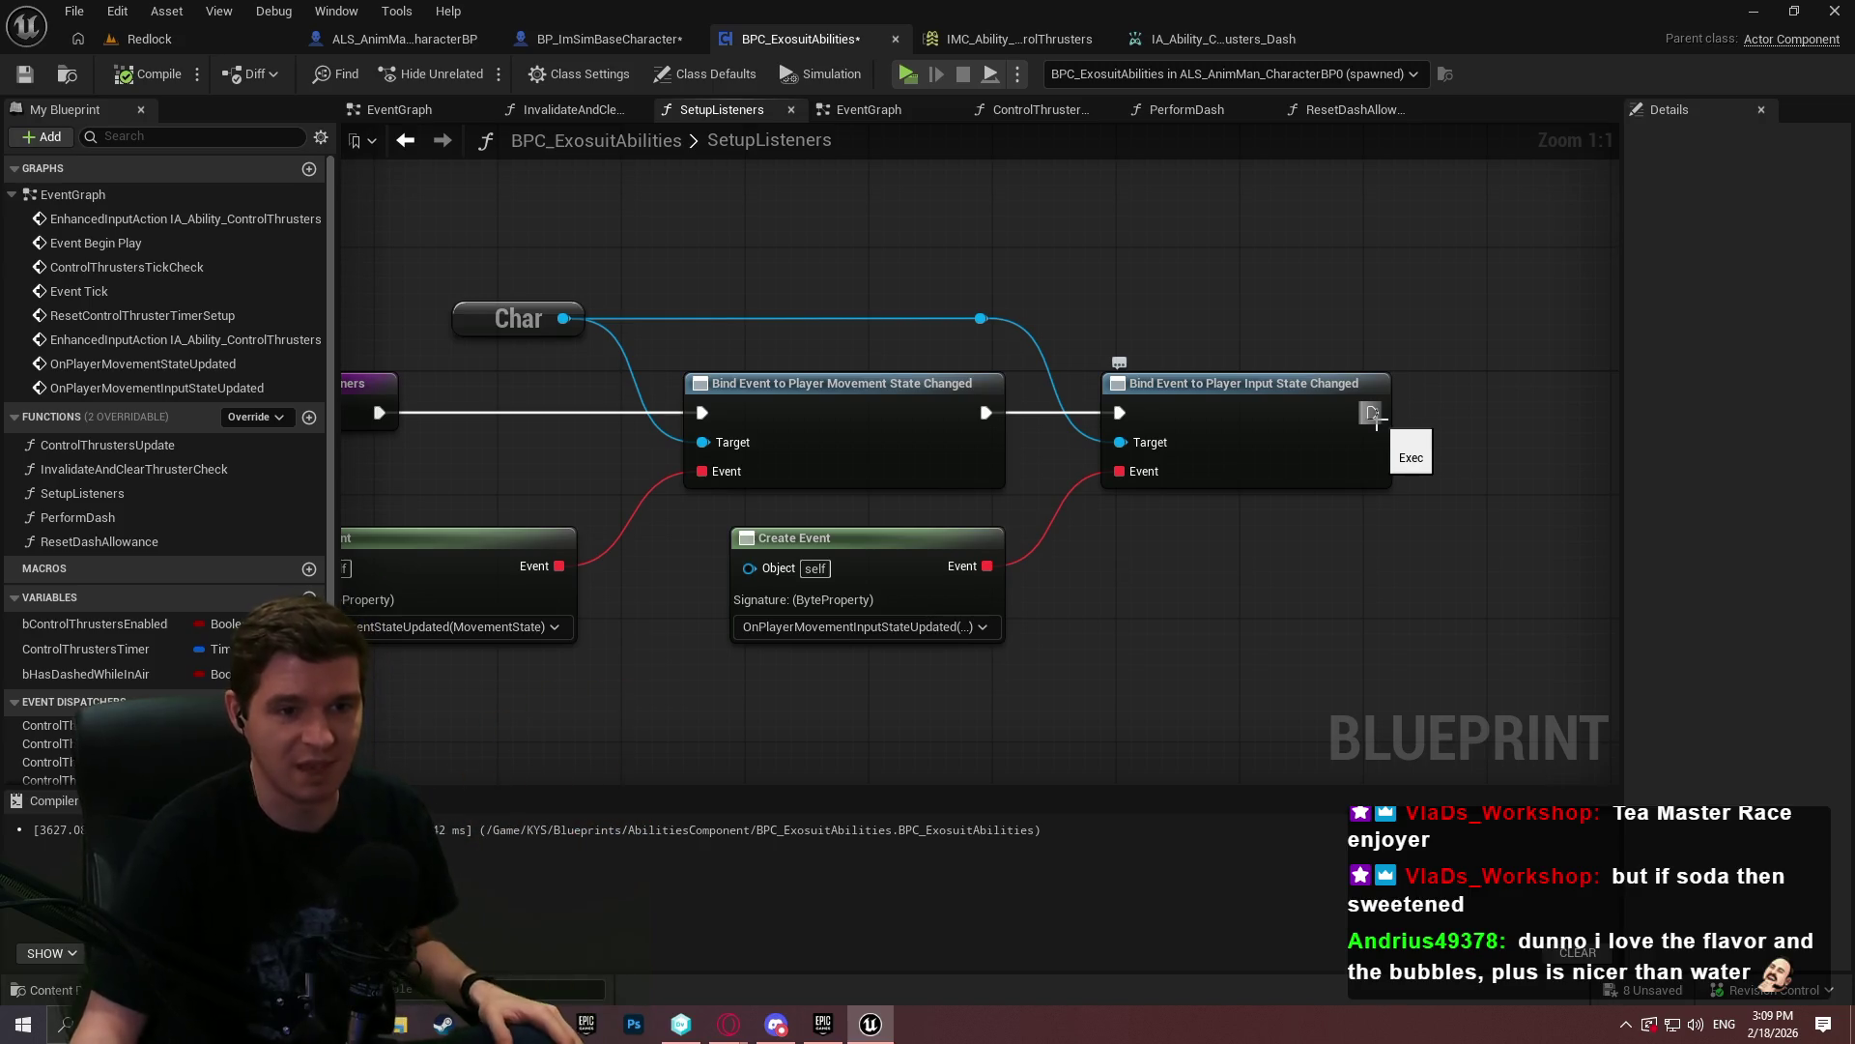
{"action": "left_click_drag", "start_coordinate": [1376, 418], "coordinate": [1424, 426]}
{"action": "type", "text": "return"}
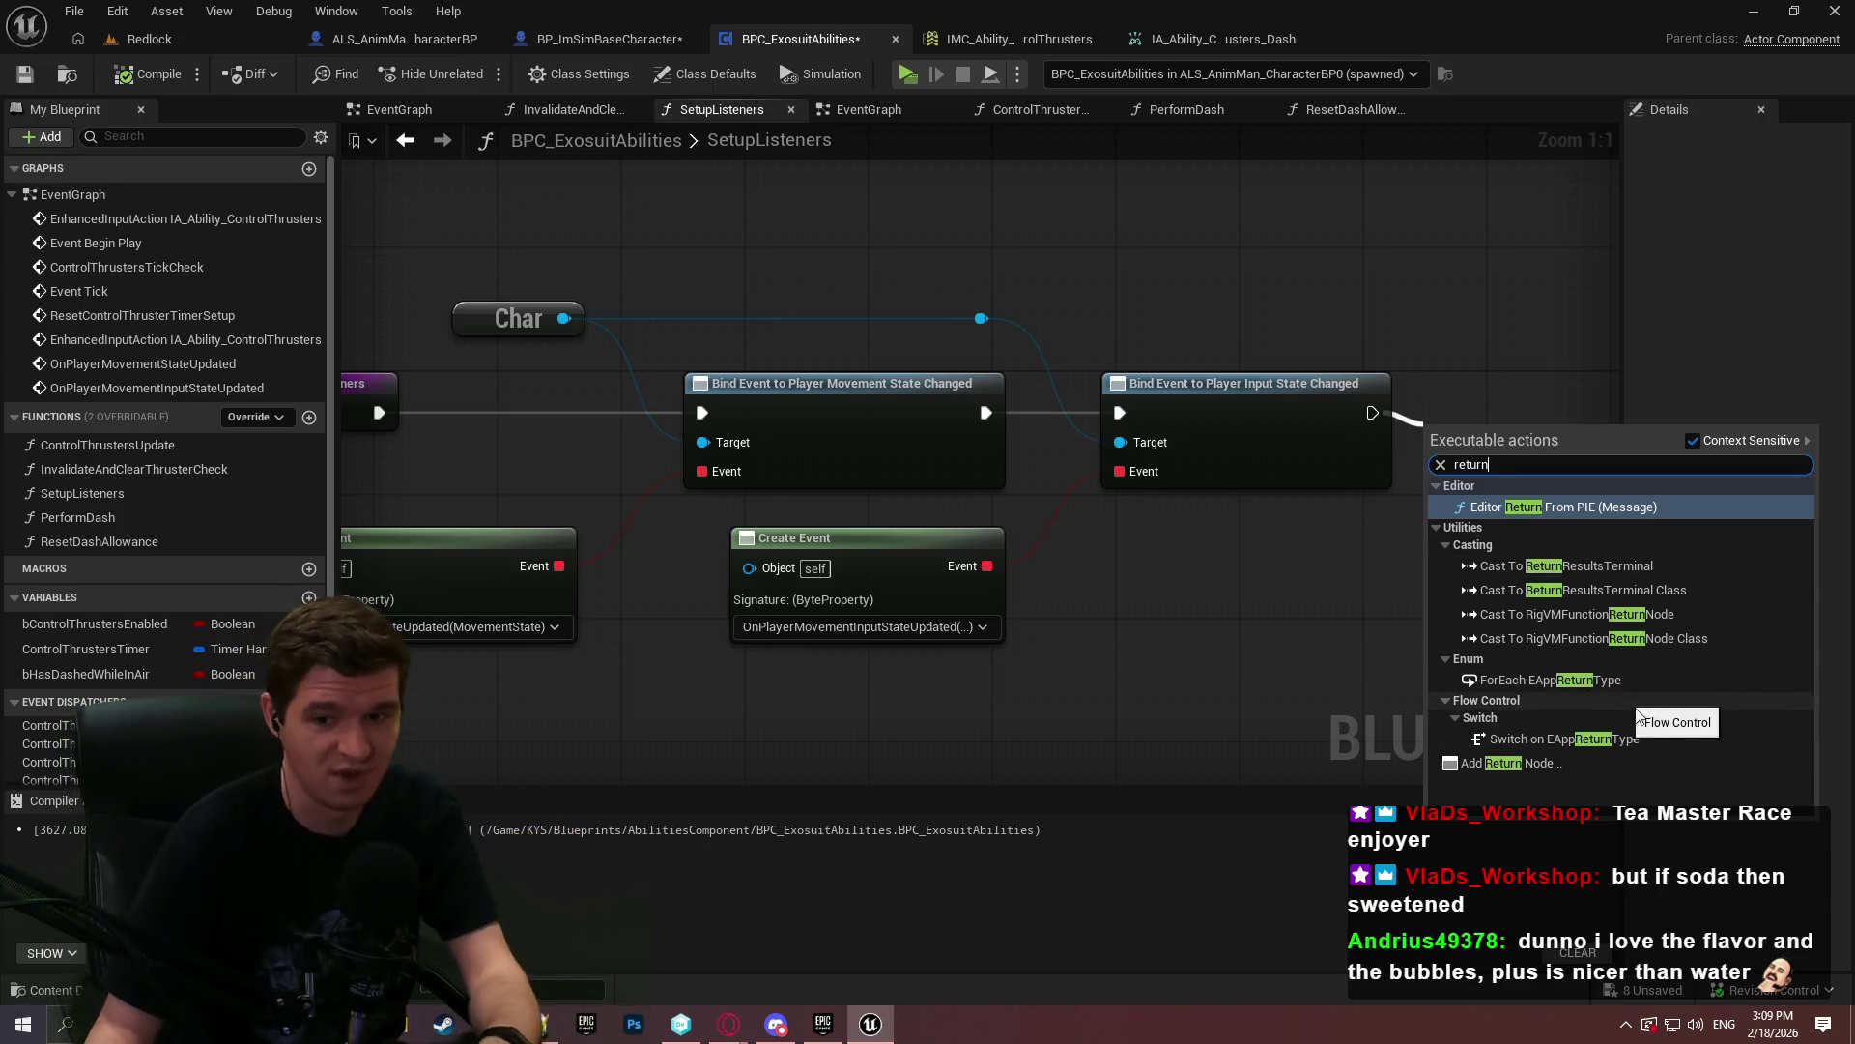
{"action": "left_click", "coordinate": [1623, 765]}
{"action": "left_click_drag", "start_coordinate": [1478, 454], "coordinate": [1494, 413]}
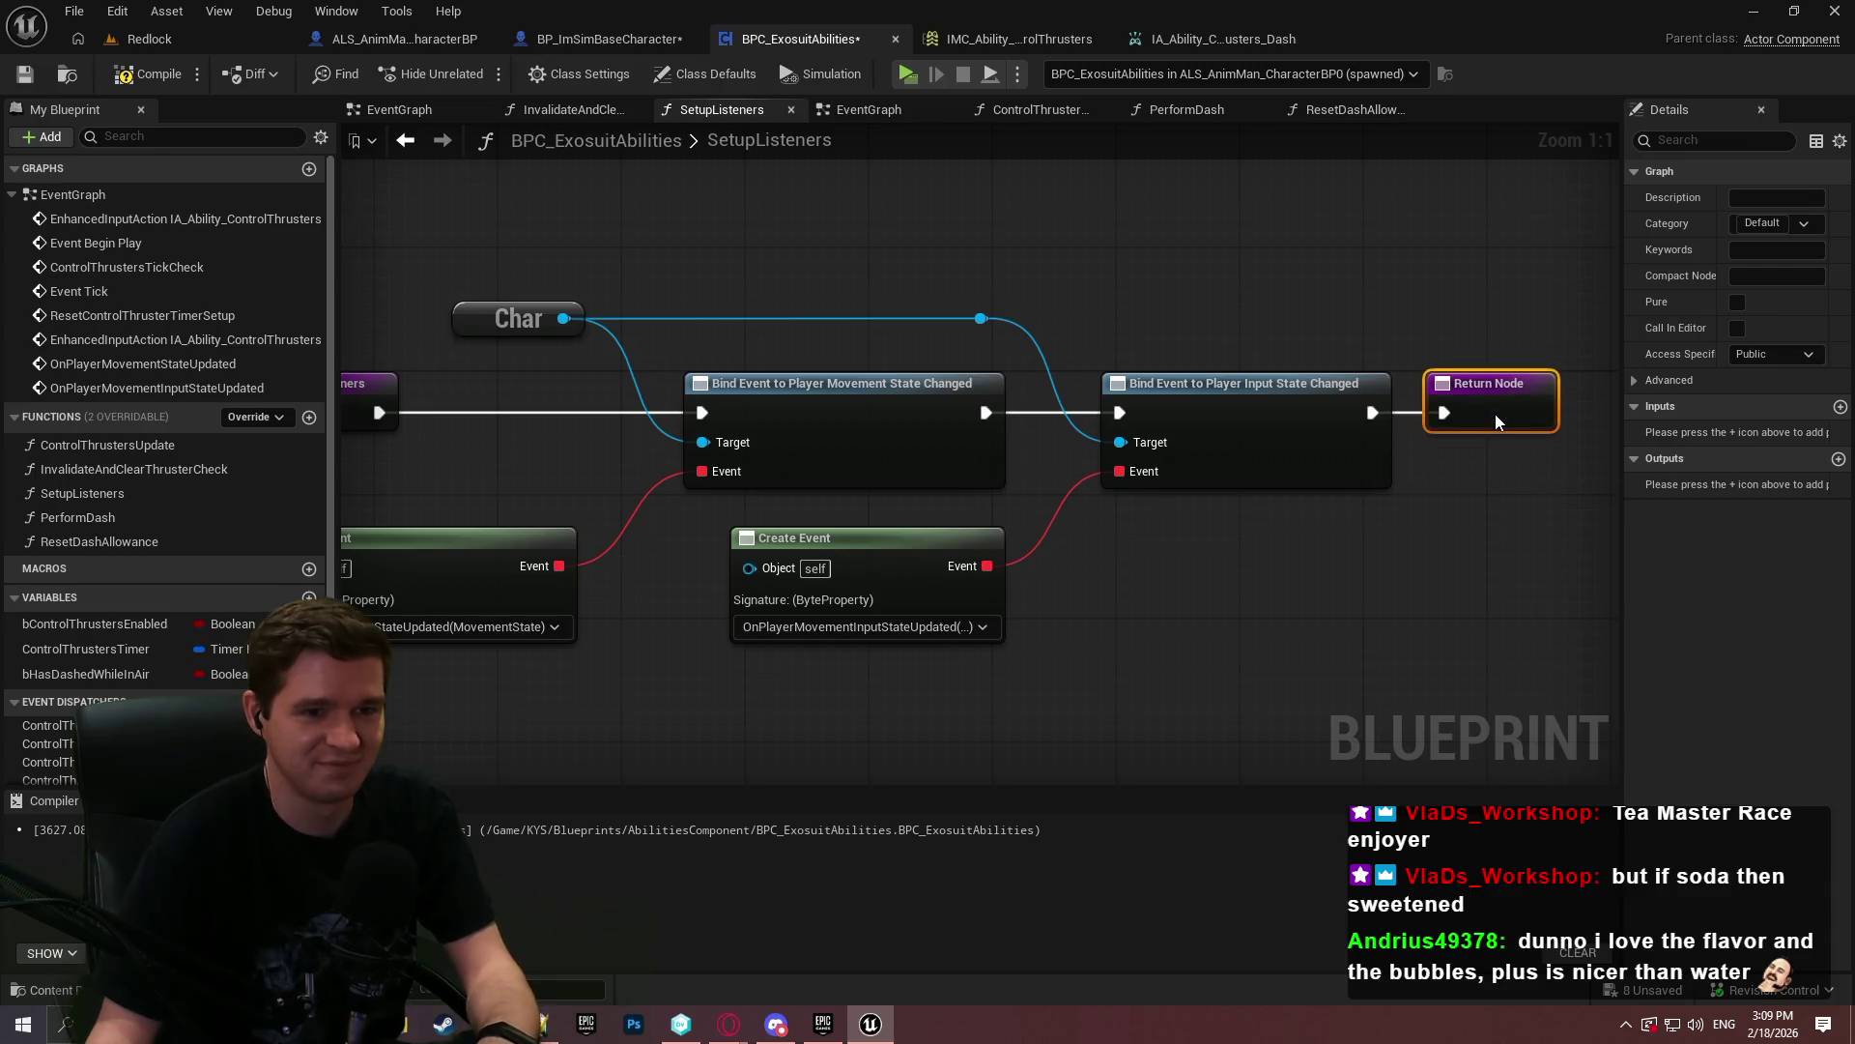
{"action": "left_click", "coordinate": [26, 75]}
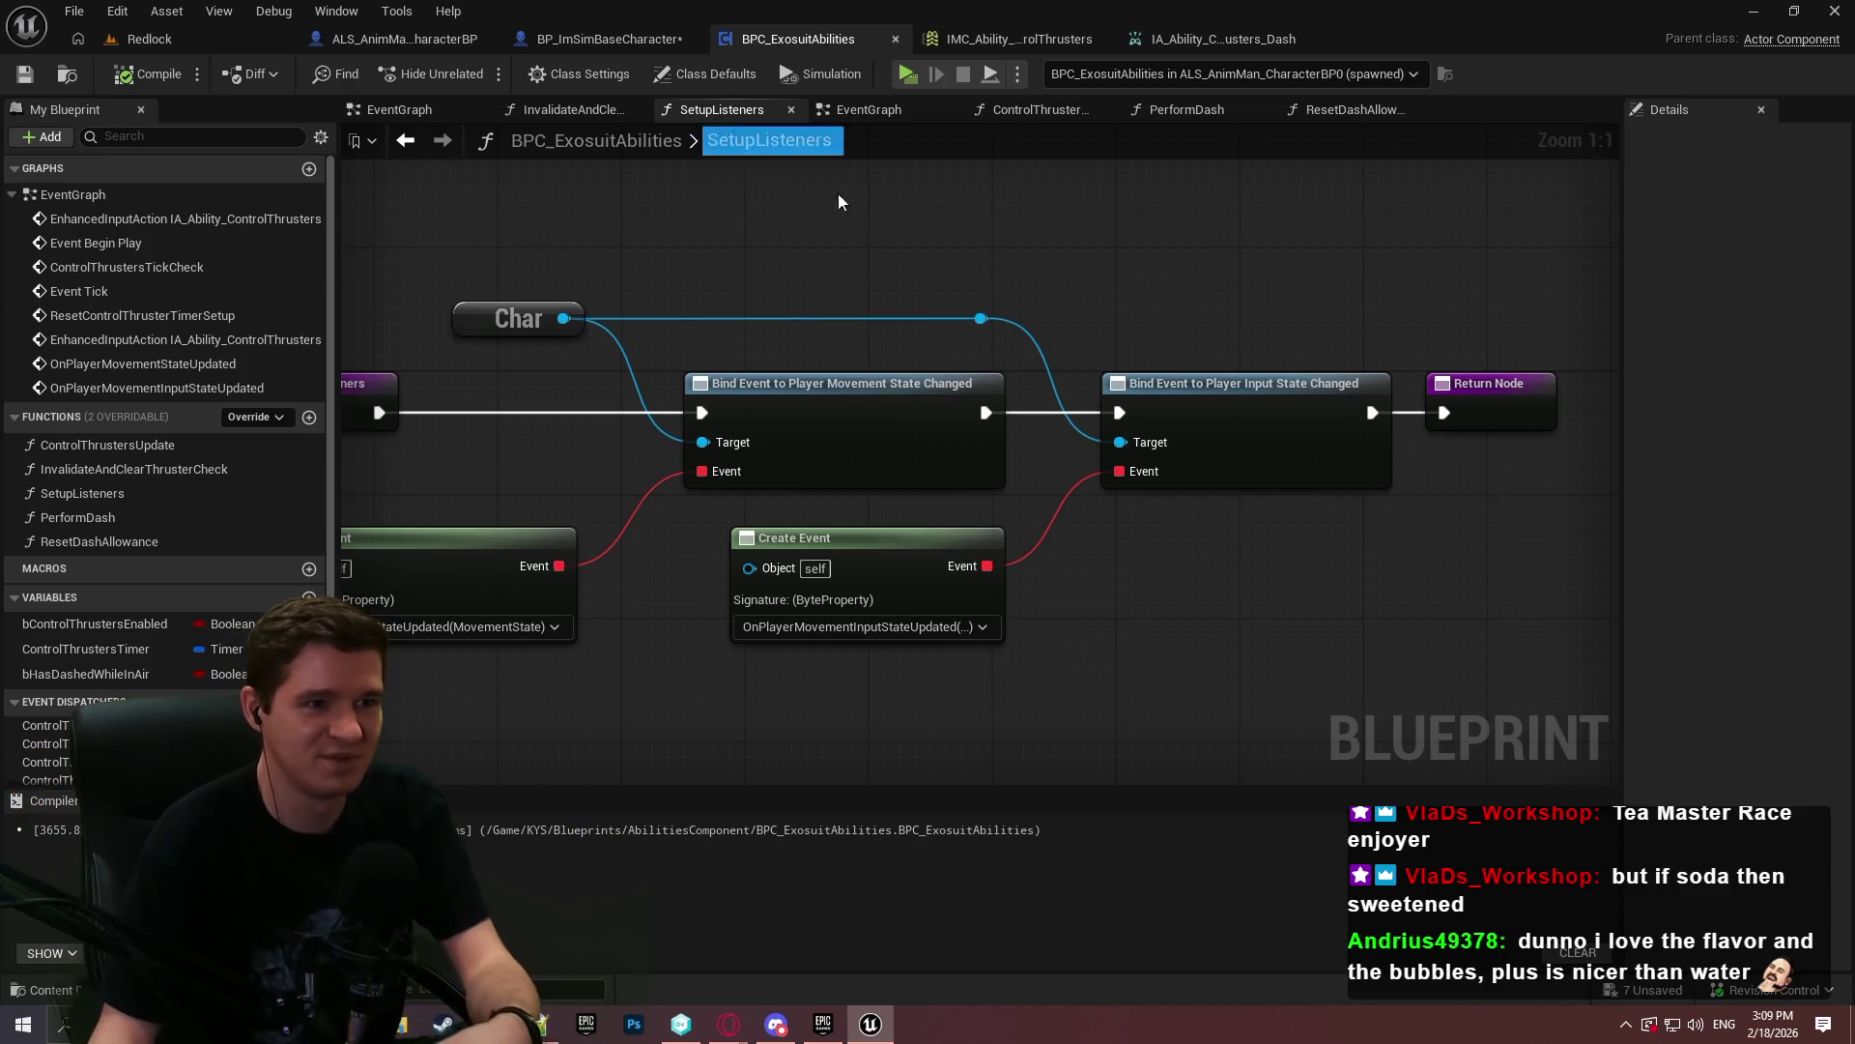
{"action": "left_click", "coordinate": [854, 111]}
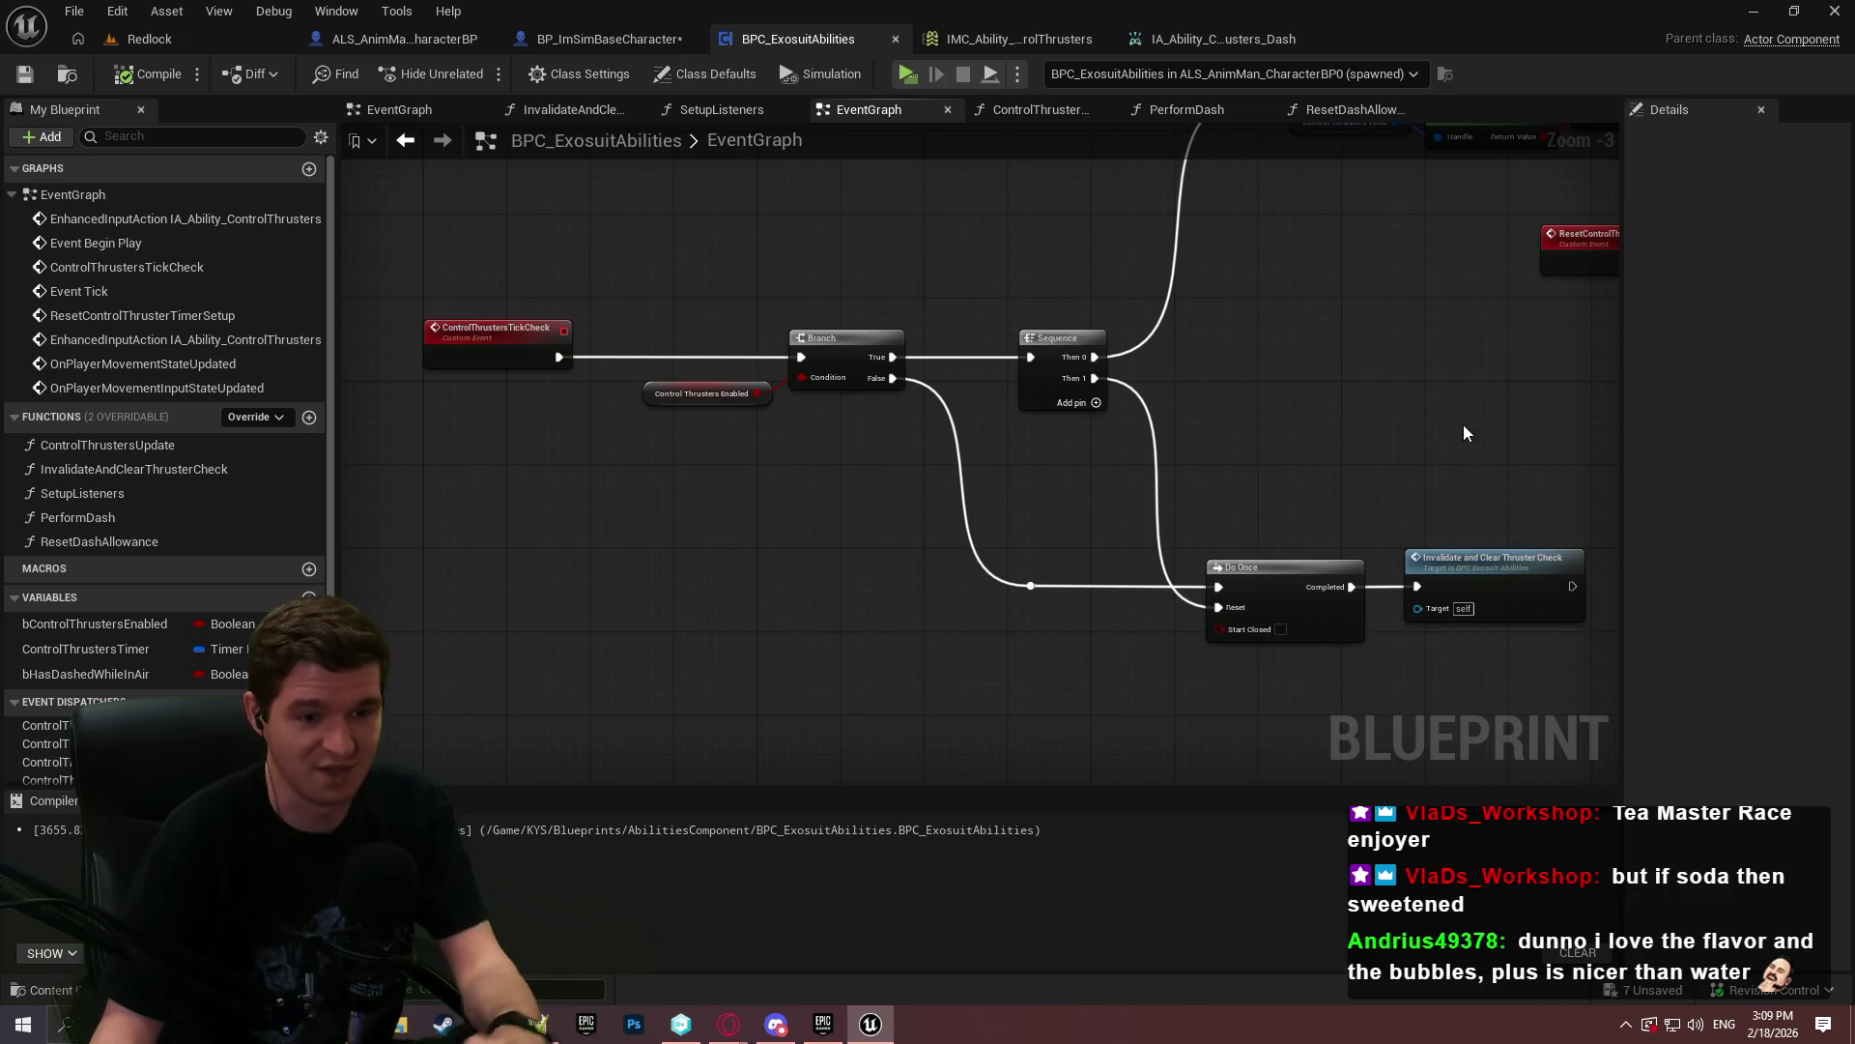
- Open the PerformDash function from its call in the EventGraph
{"action": "left_click_drag", "start_coordinate": [1456, 418], "coordinate": [1041, 535]}
{"action": "scroll", "coordinate": [1041, 536], "scroll_direction": "down", "scroll_amount": 2}
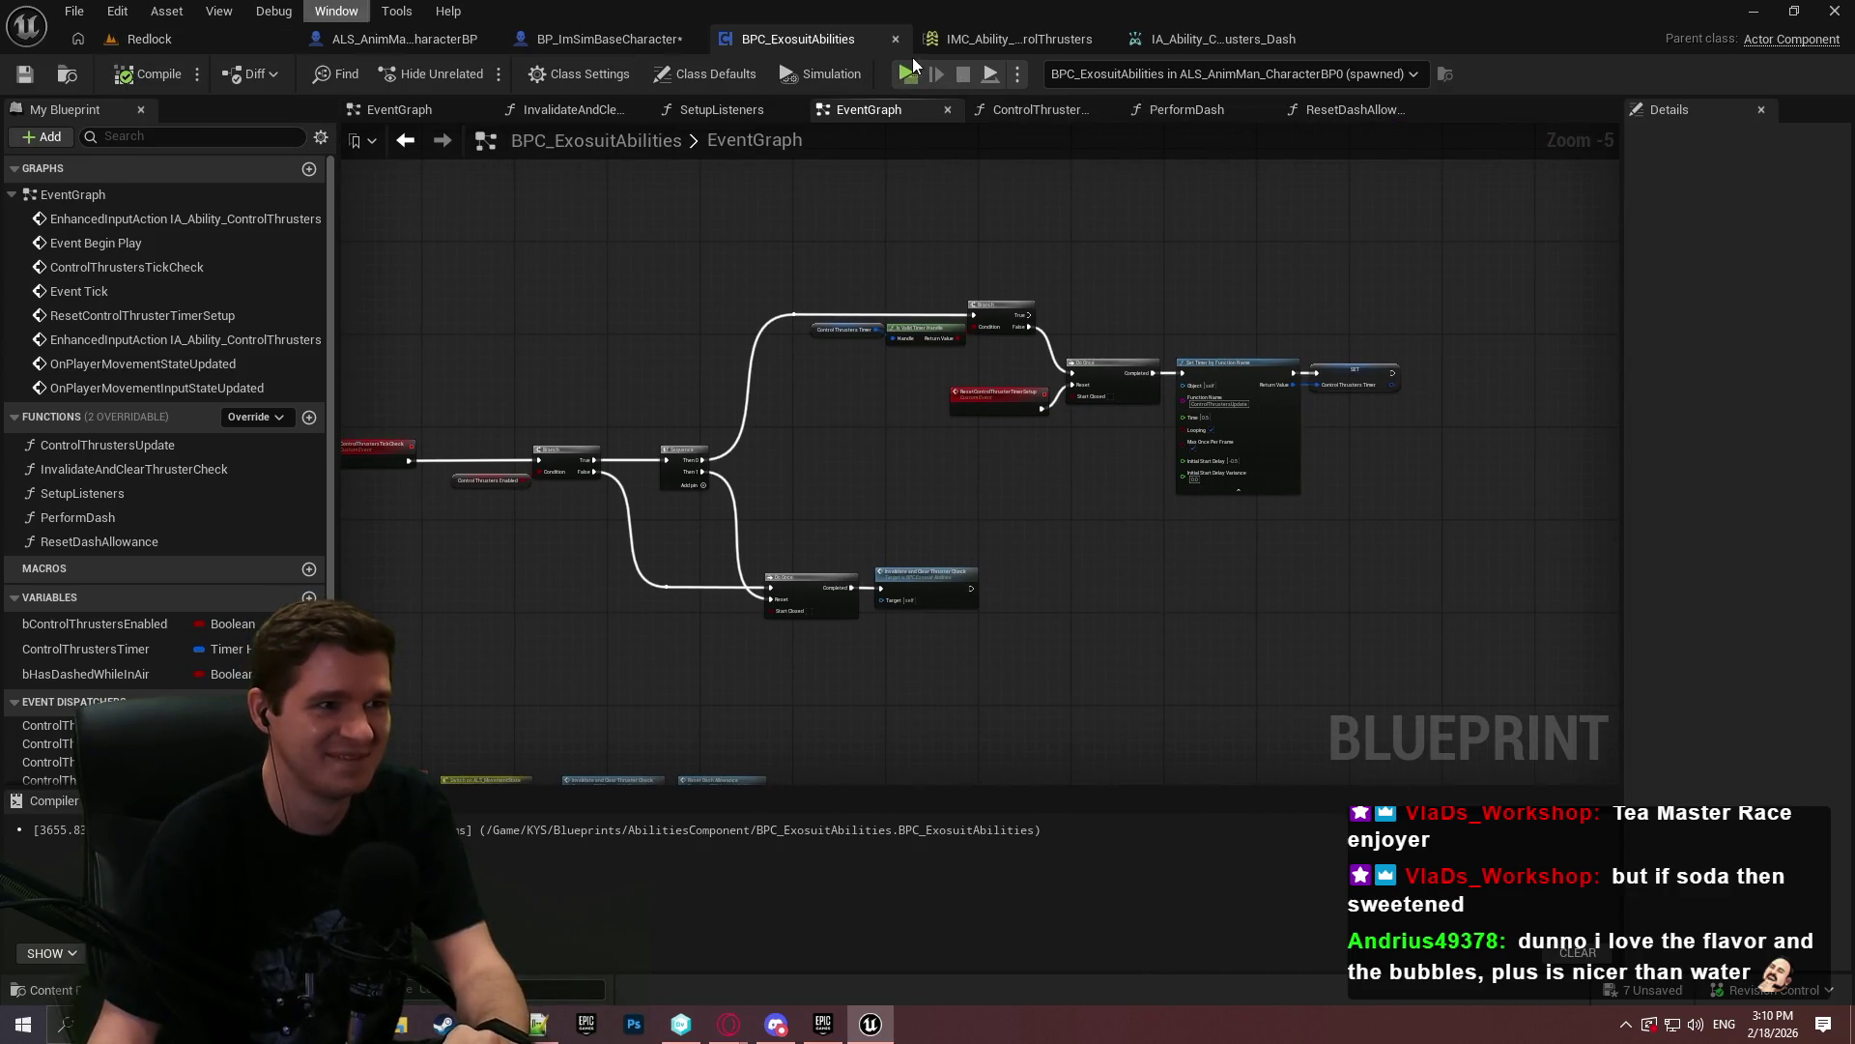
{"action": "mouse_move", "coordinate": [664, 294]}
{"action": "left_mouse_down"}
{"action": "mouse_move", "coordinate": [1044, 422]}
{"action": "mouse_move", "coordinate": [953, 435]}
{"action": "left_mouse_up"}
{"action": "scroll", "coordinate": [717, 456], "scroll_direction": "up", "scroll_amount": 2}
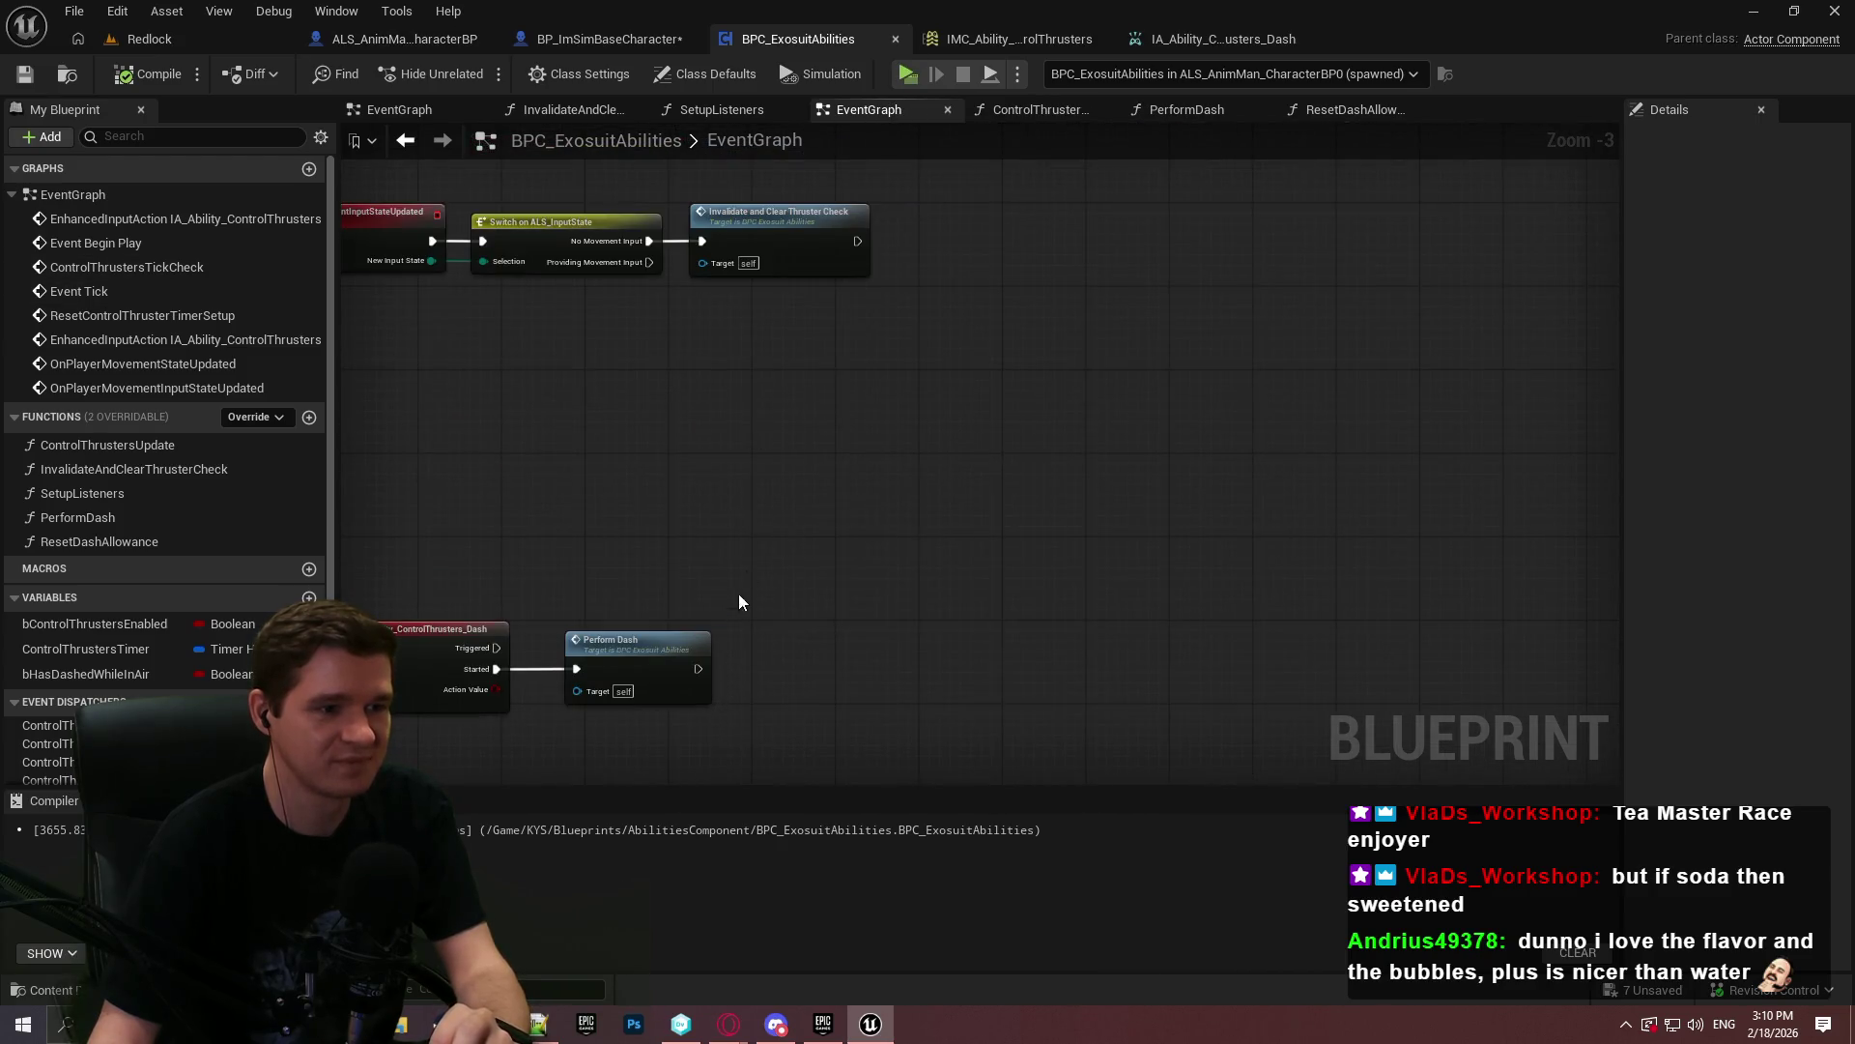
{"action": "scroll", "coordinate": [736, 614], "scroll_direction": "up", "scroll_amount": 2}
{"action": "left_click_drag", "start_coordinate": [736, 614], "coordinate": [879, 427]}
{"action": "left_click", "coordinate": [748, 379]}
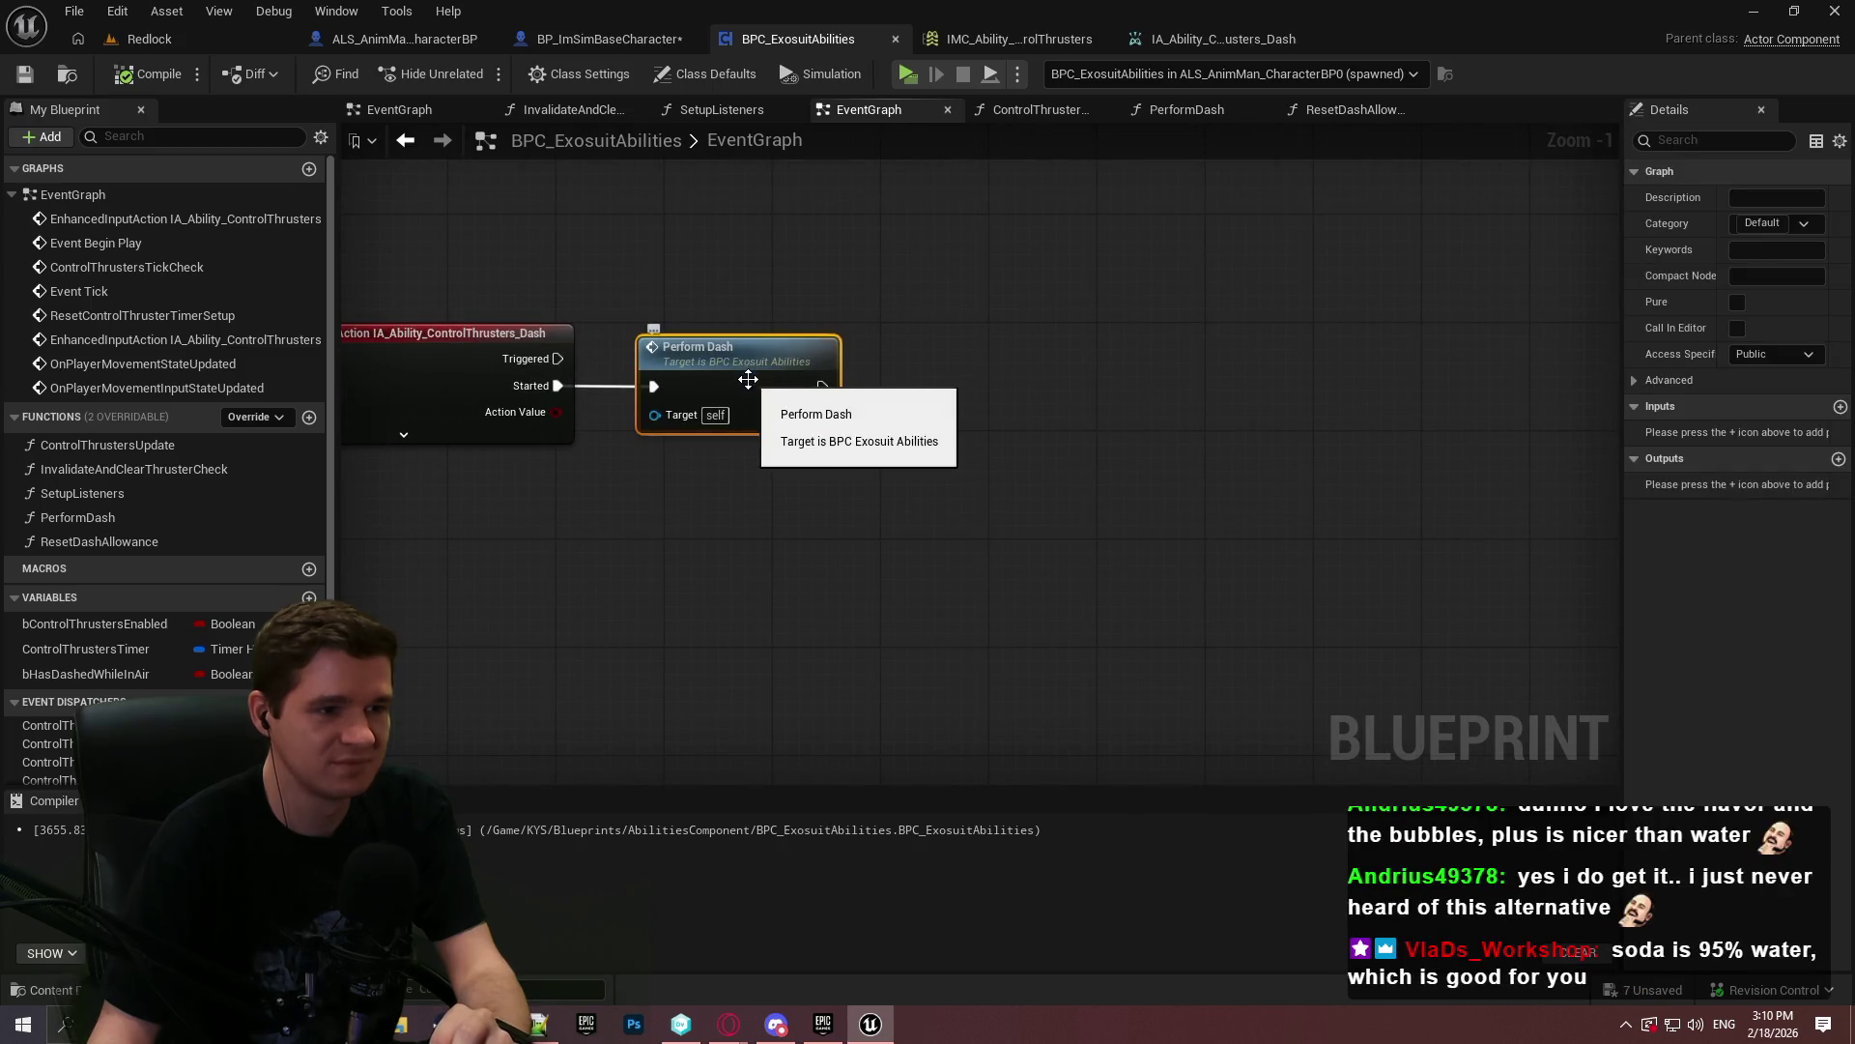
{"action": "double_click", "coordinate": [748, 378]}
- Add a SET Has Dashed While in Air = true node between Add Impulse and Call Dash Performed
{"action": "mouse_move", "coordinate": [87, 674]}
{"action": "left_mouse_down"}
{"action": "mouse_move", "coordinate": [1085, 552]}
{"action": "mouse_move", "coordinate": [1033, 315]}
{"action": "left_mouse_up"}
{"action": "left_click", "coordinate": [1135, 596]}
{"action": "left_click", "coordinate": [1117, 583]}
{"action": "mouse_move", "coordinate": [1256, 545]}
{"action": "left_mouse_down"}
{"action": "mouse_move", "coordinate": [1133, 315]}
{"action": "mouse_move", "coordinate": [1102, 315]}
{"action": "mouse_move", "coordinate": [1372, 308]}
{"action": "left_mouse_up"}
{"action": "left_click", "coordinate": [1143, 295]}
- Line up Add Impulse, SET, Call Dash Performed and Return Node in one row
{"action": "left_click_drag", "start_coordinate": [1175, 532], "coordinate": [1189, 302]}
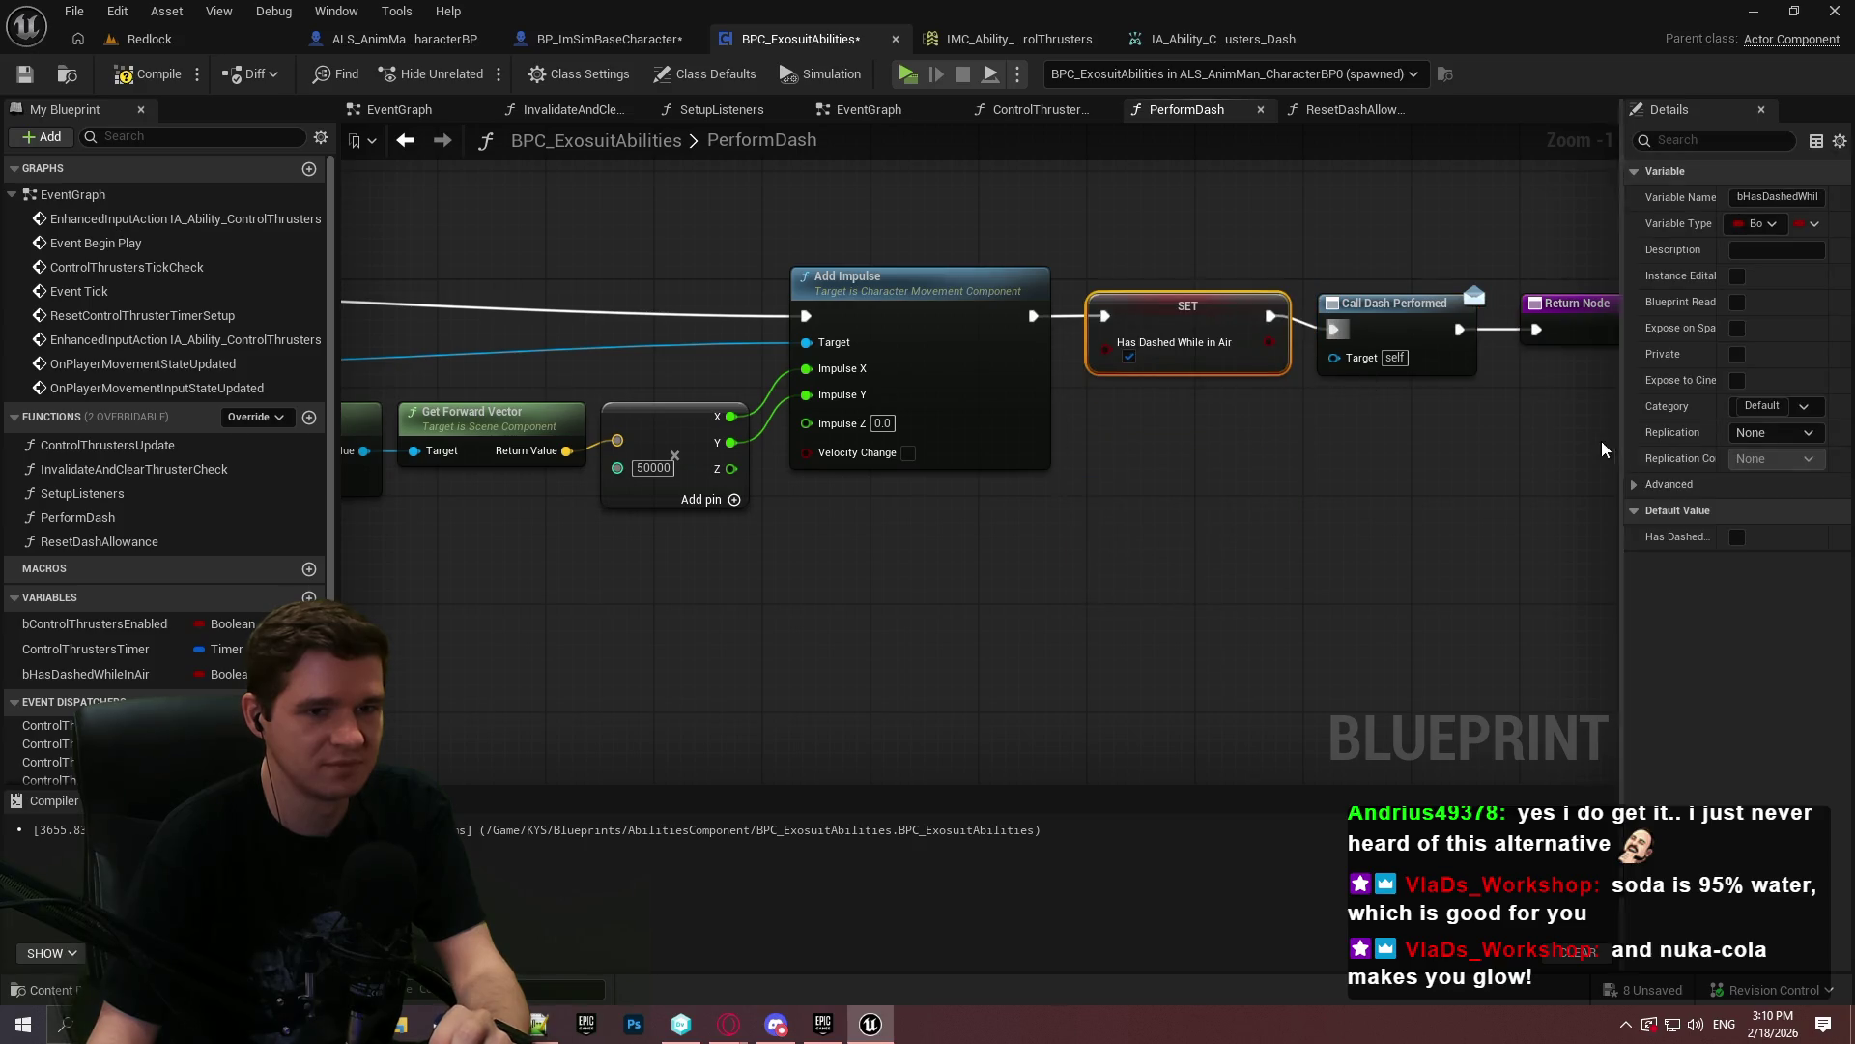
{"action": "left_click_drag", "start_coordinate": [1608, 453], "coordinate": [1425, 311]}
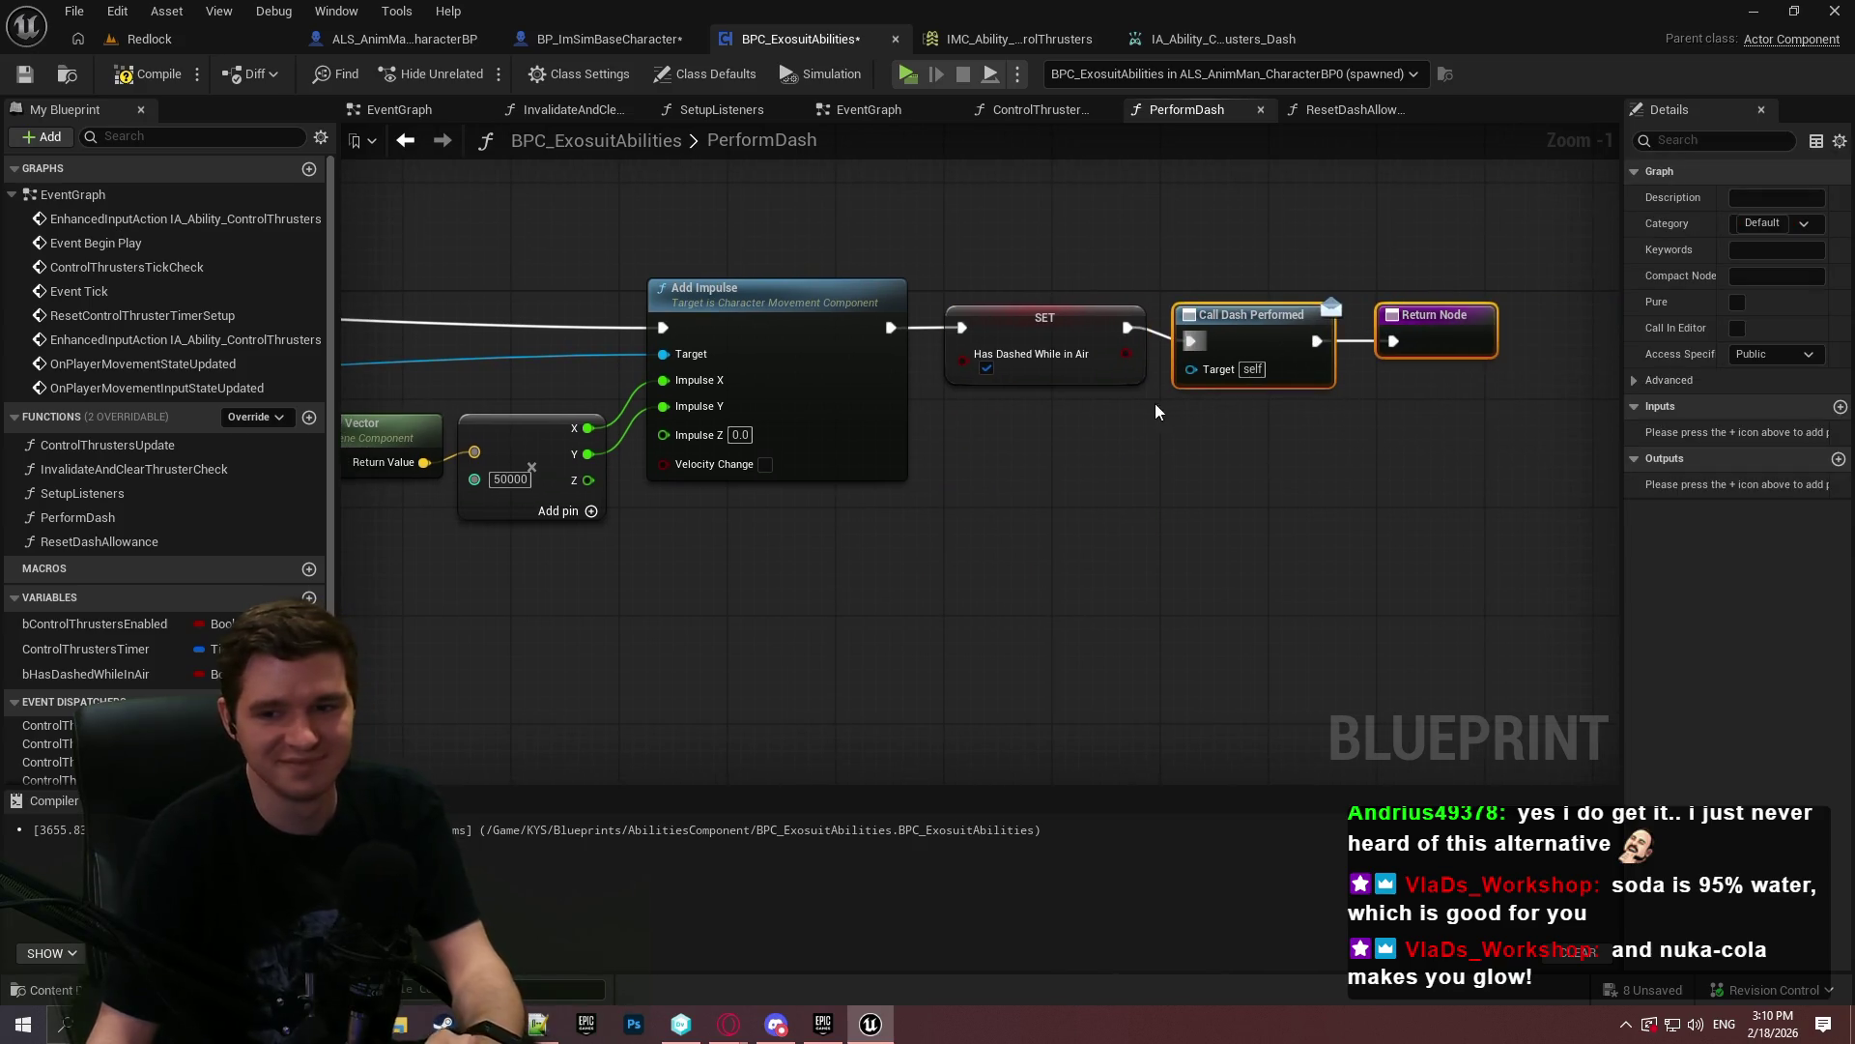
{"action": "left_click_drag", "start_coordinate": [1246, 321], "coordinate": [1261, 307]}
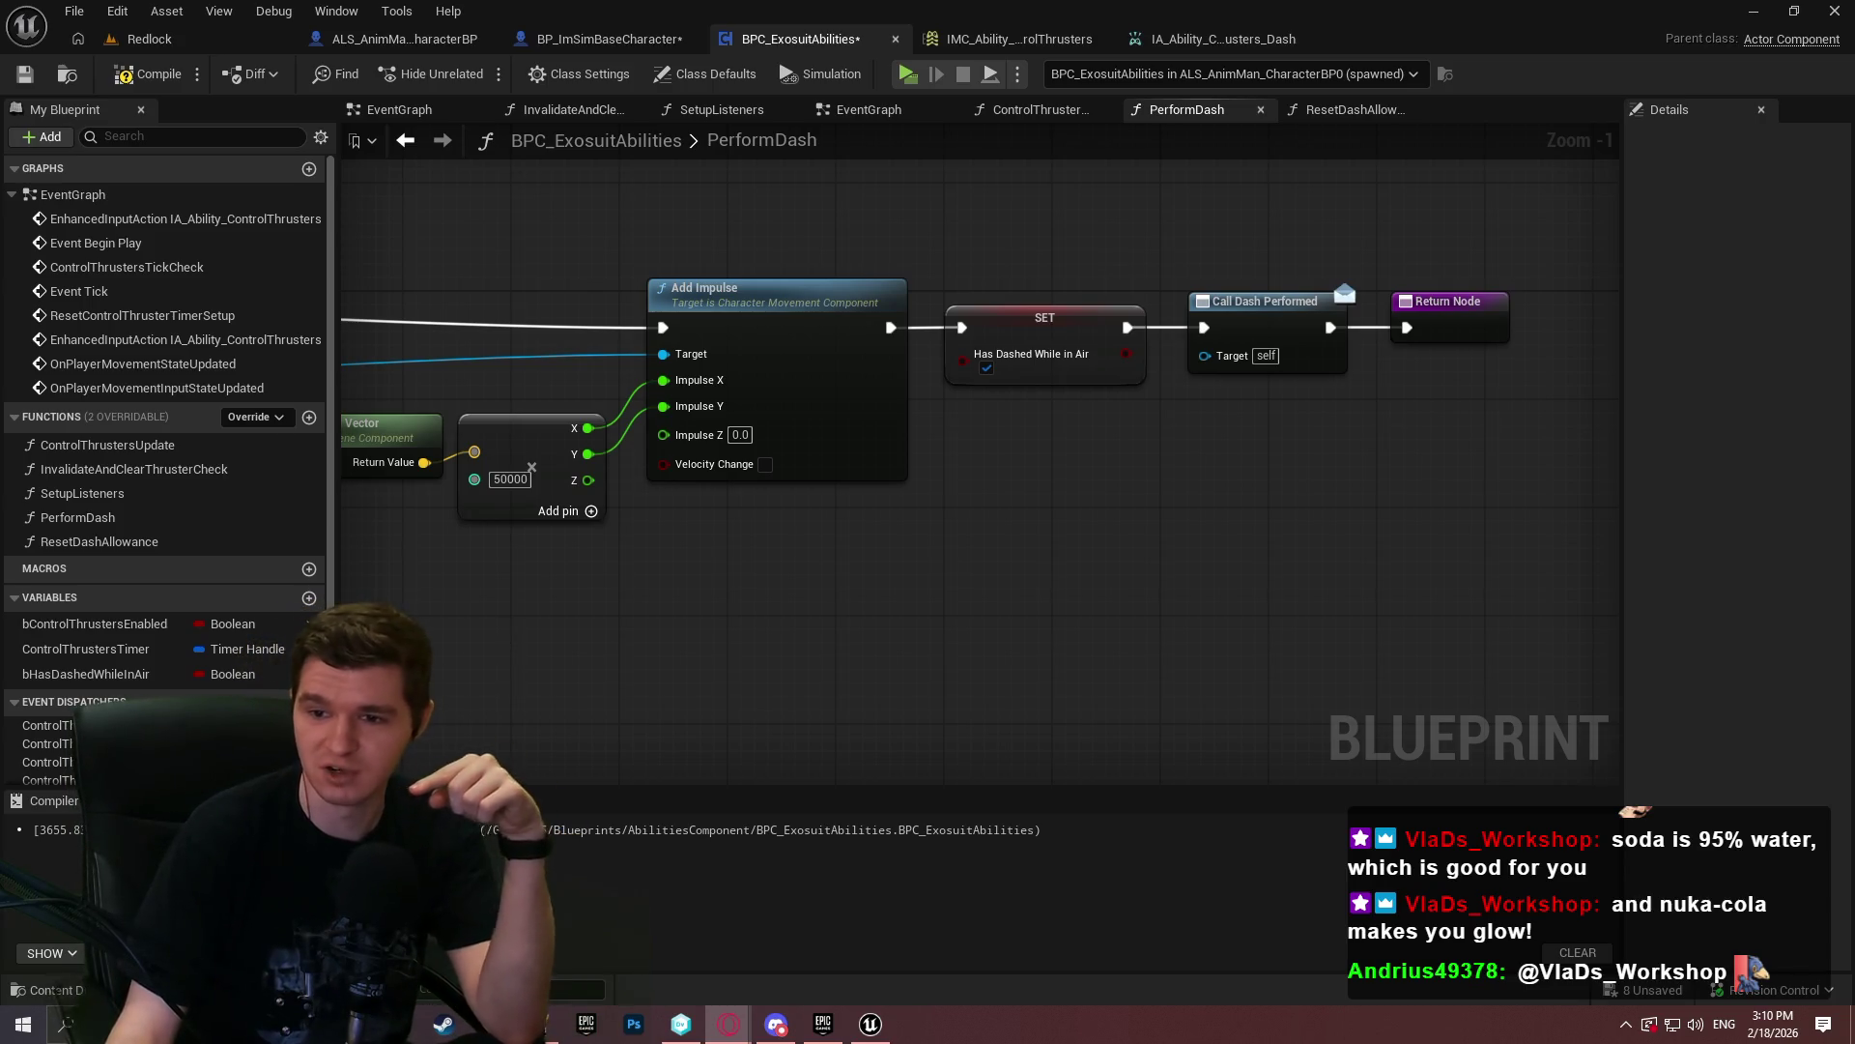
{"action": "key", "text": "alt+Tab"}
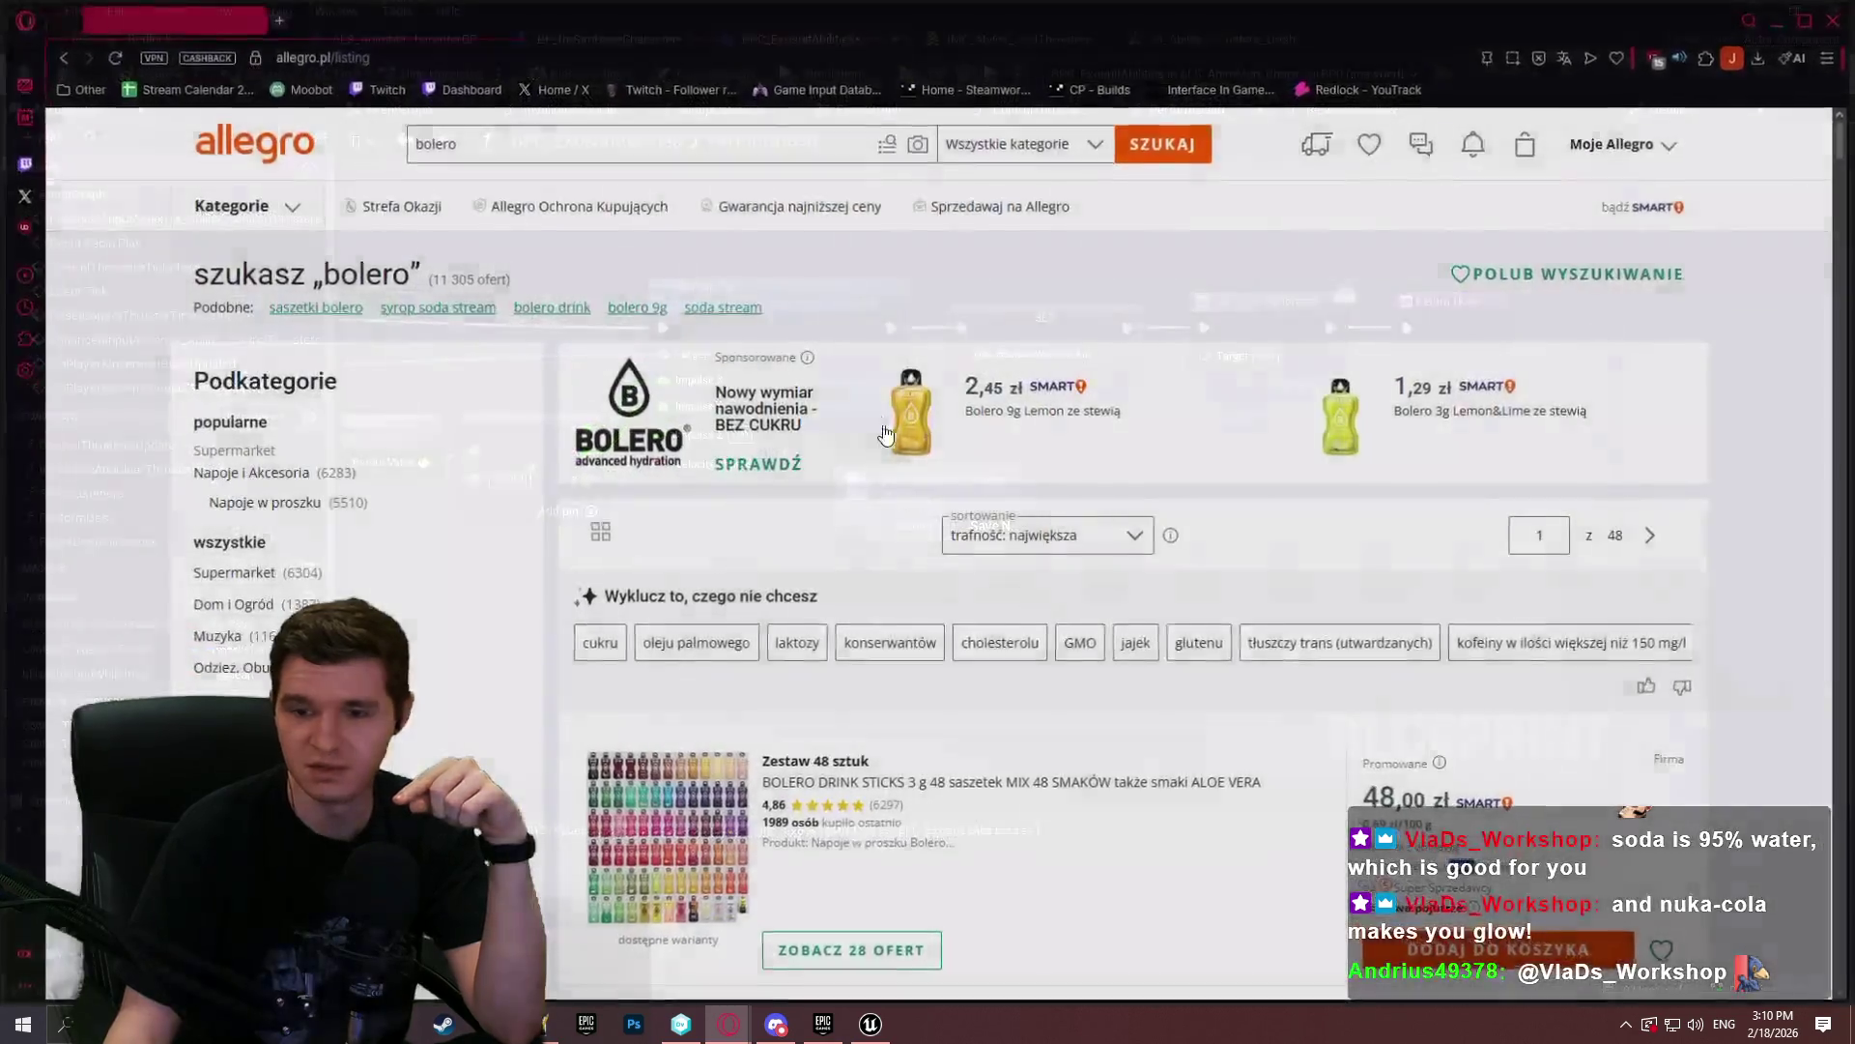
- Browse the Allegro bolero results, open the Box Bolero 3g Berry Mix offer, and start a new tab
{"action": "scroll", "coordinate": [900, 643], "scroll_direction": "down", "scroll_amount": 8}
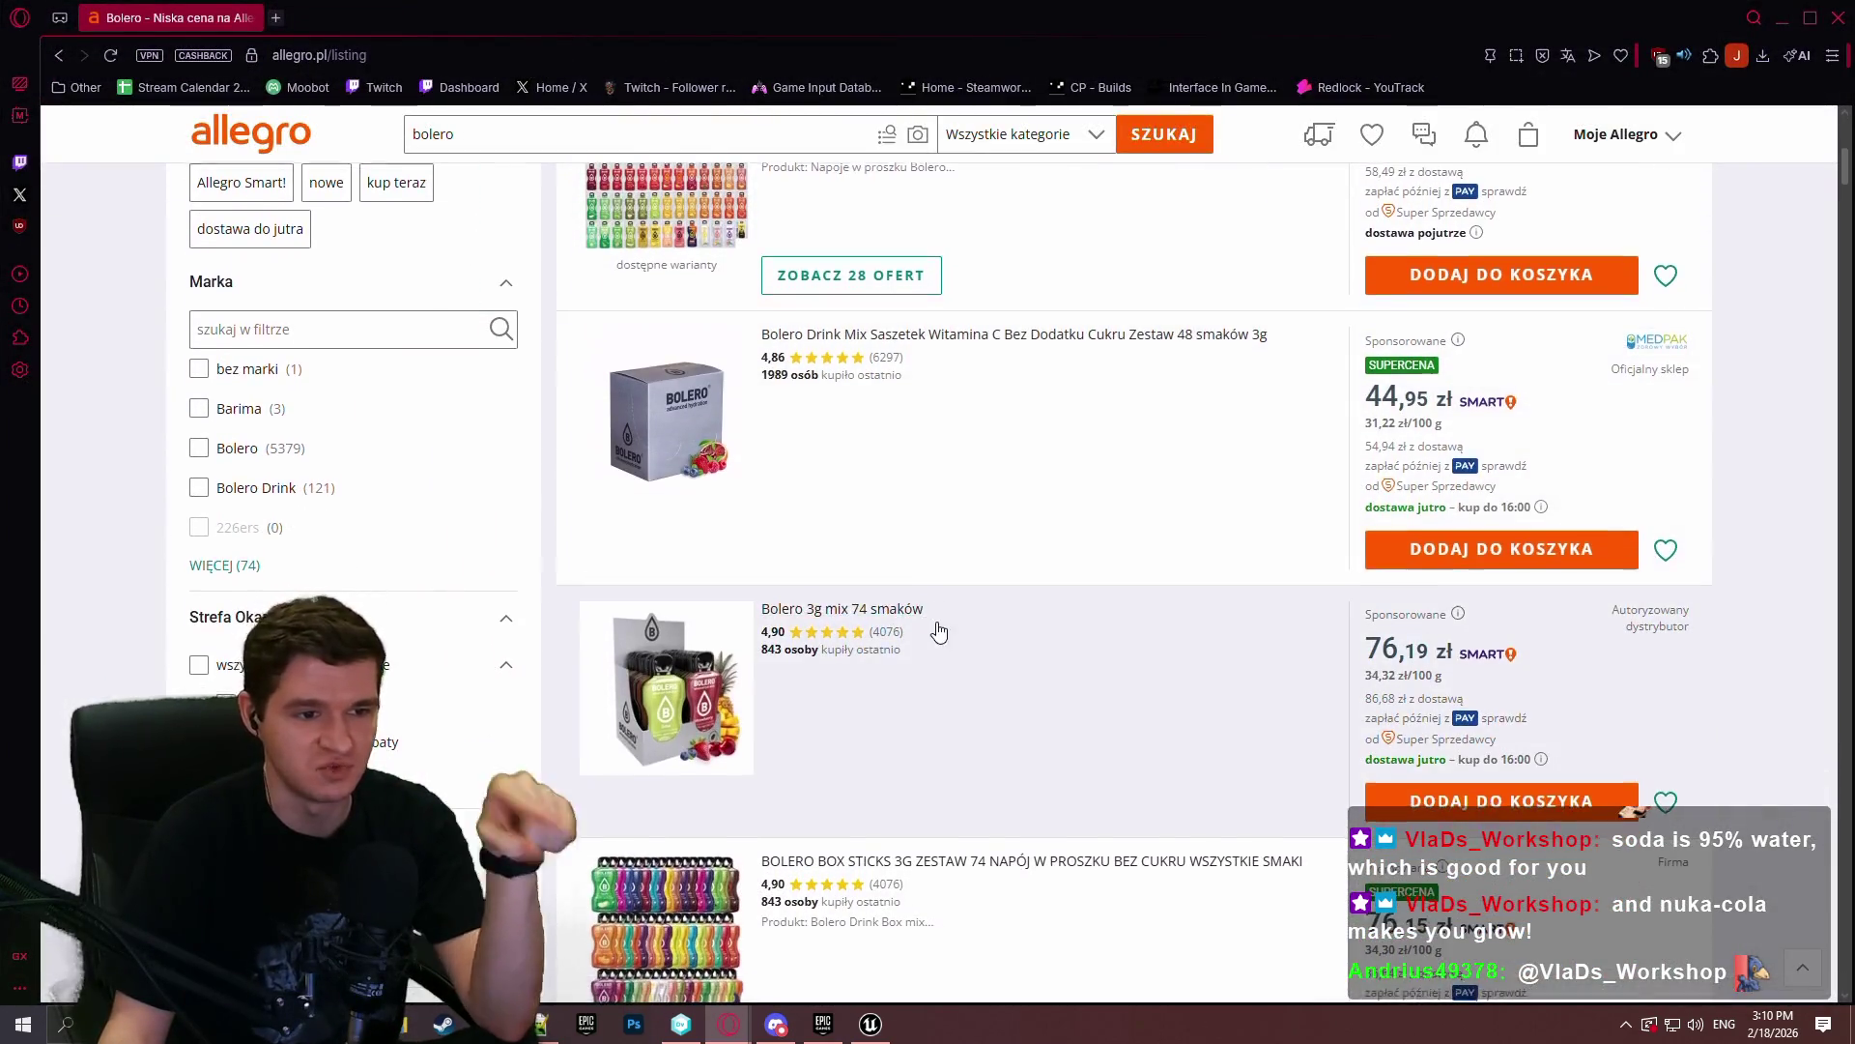
{"action": "scroll", "coordinate": [928, 628], "scroll_direction": "down", "scroll_amount": 3}
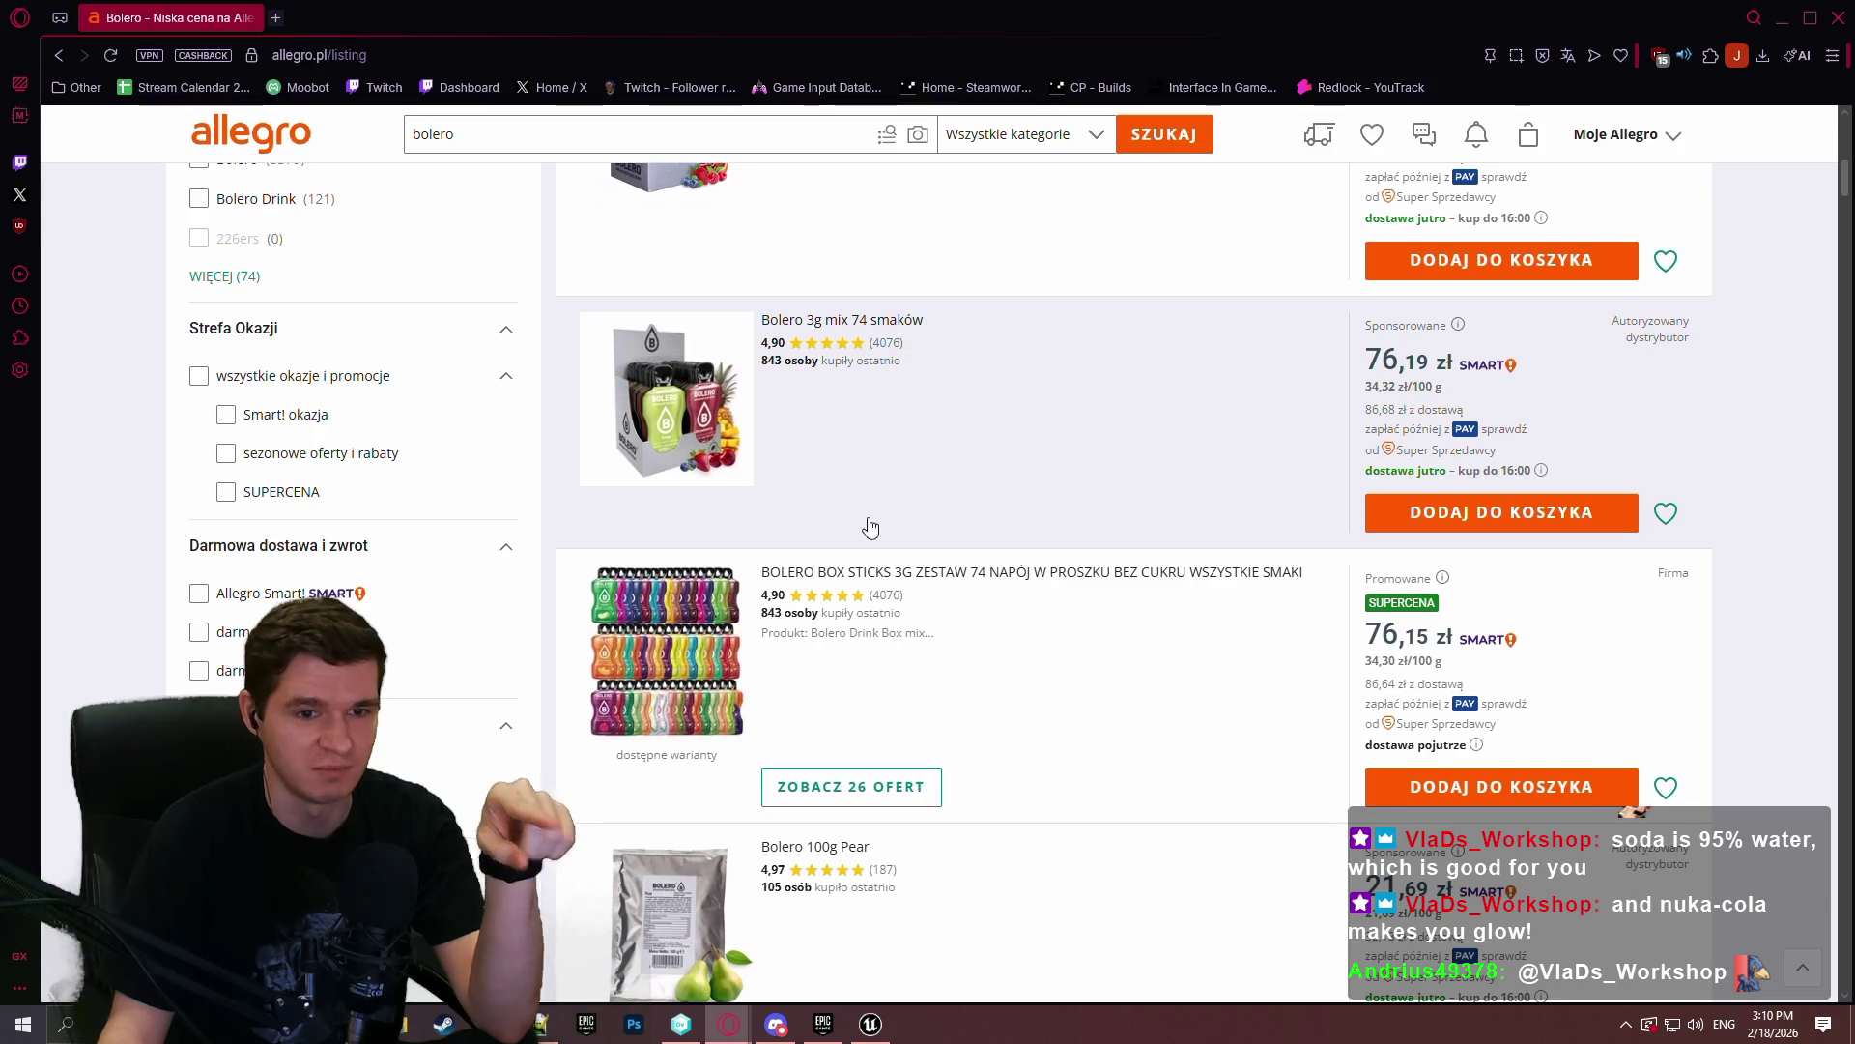
{"action": "scroll", "coordinate": [1118, 465], "scroll_direction": "down", "scroll_amount": 5}
{"action": "scroll", "coordinate": [1118, 465], "scroll_direction": "up", "scroll_amount": 3}
{"action": "scroll", "coordinate": [1119, 464], "scroll_direction": "down", "scroll_amount": 1}
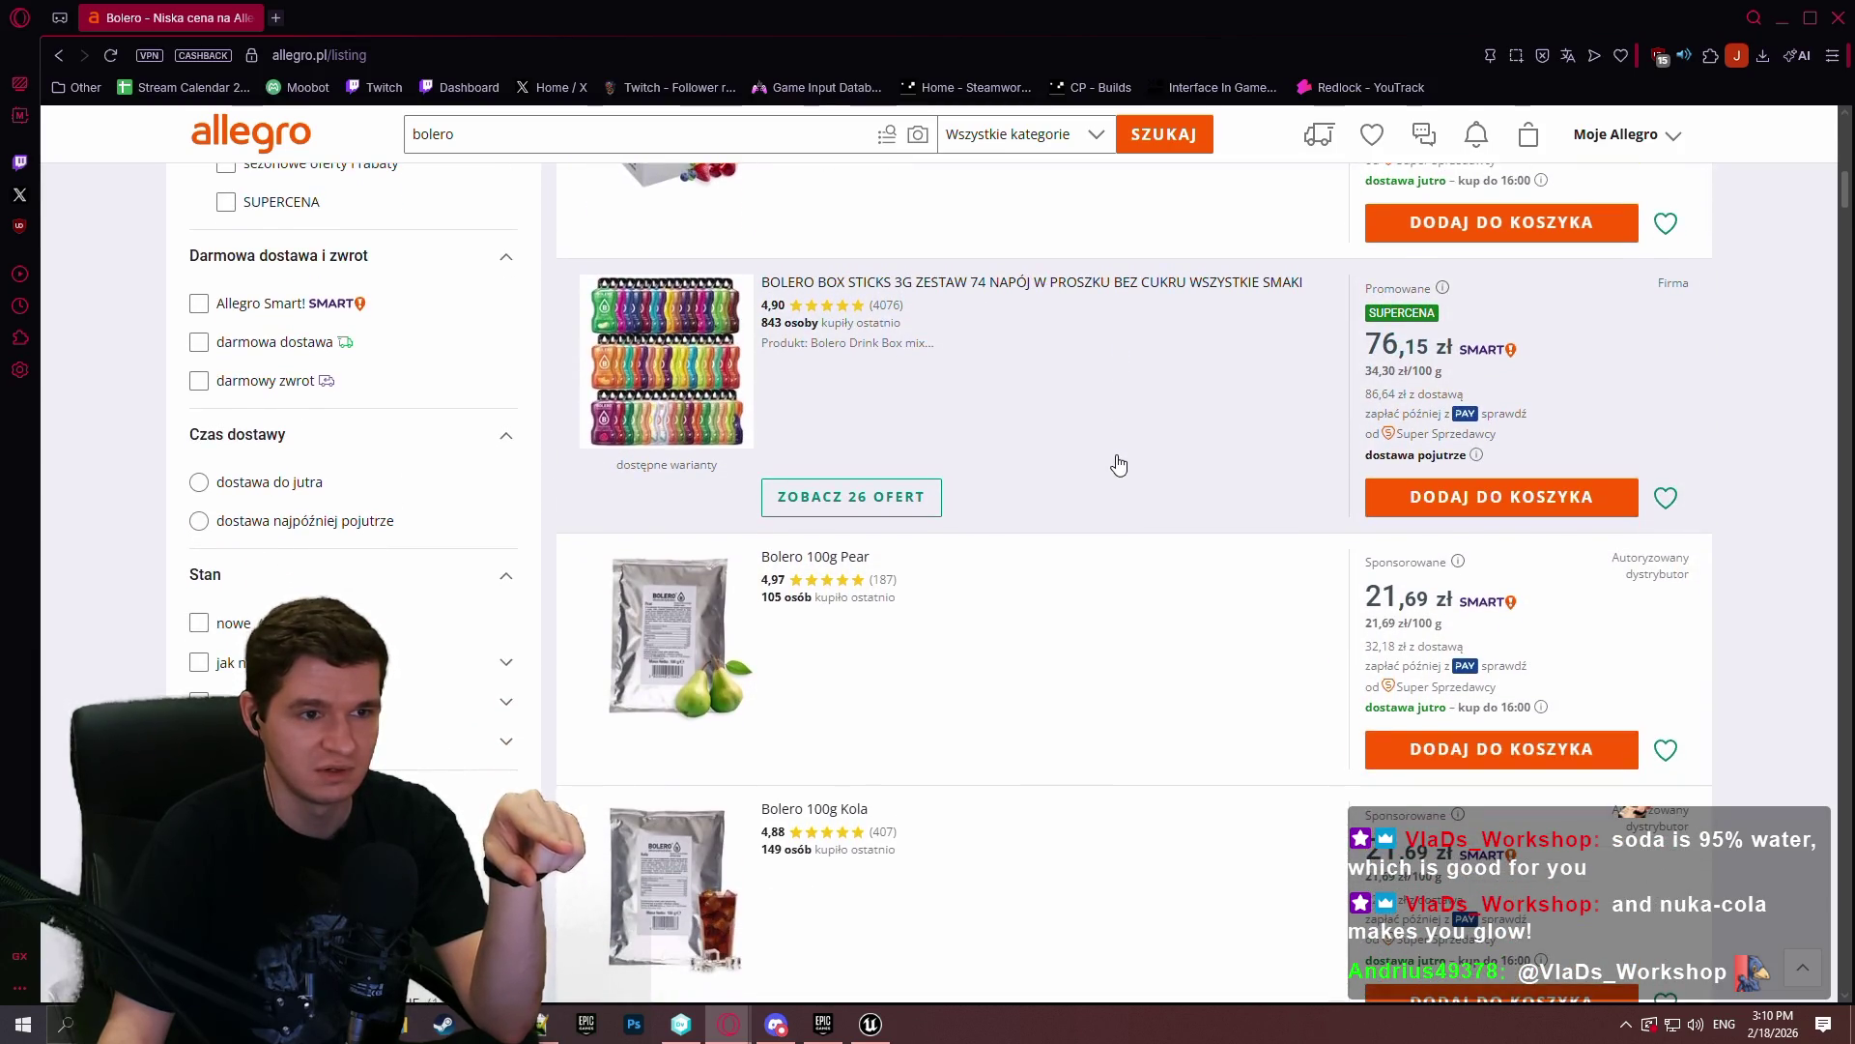
{"action": "scroll", "coordinate": [953, 588], "scroll_direction": "down", "scroll_amount": 5}
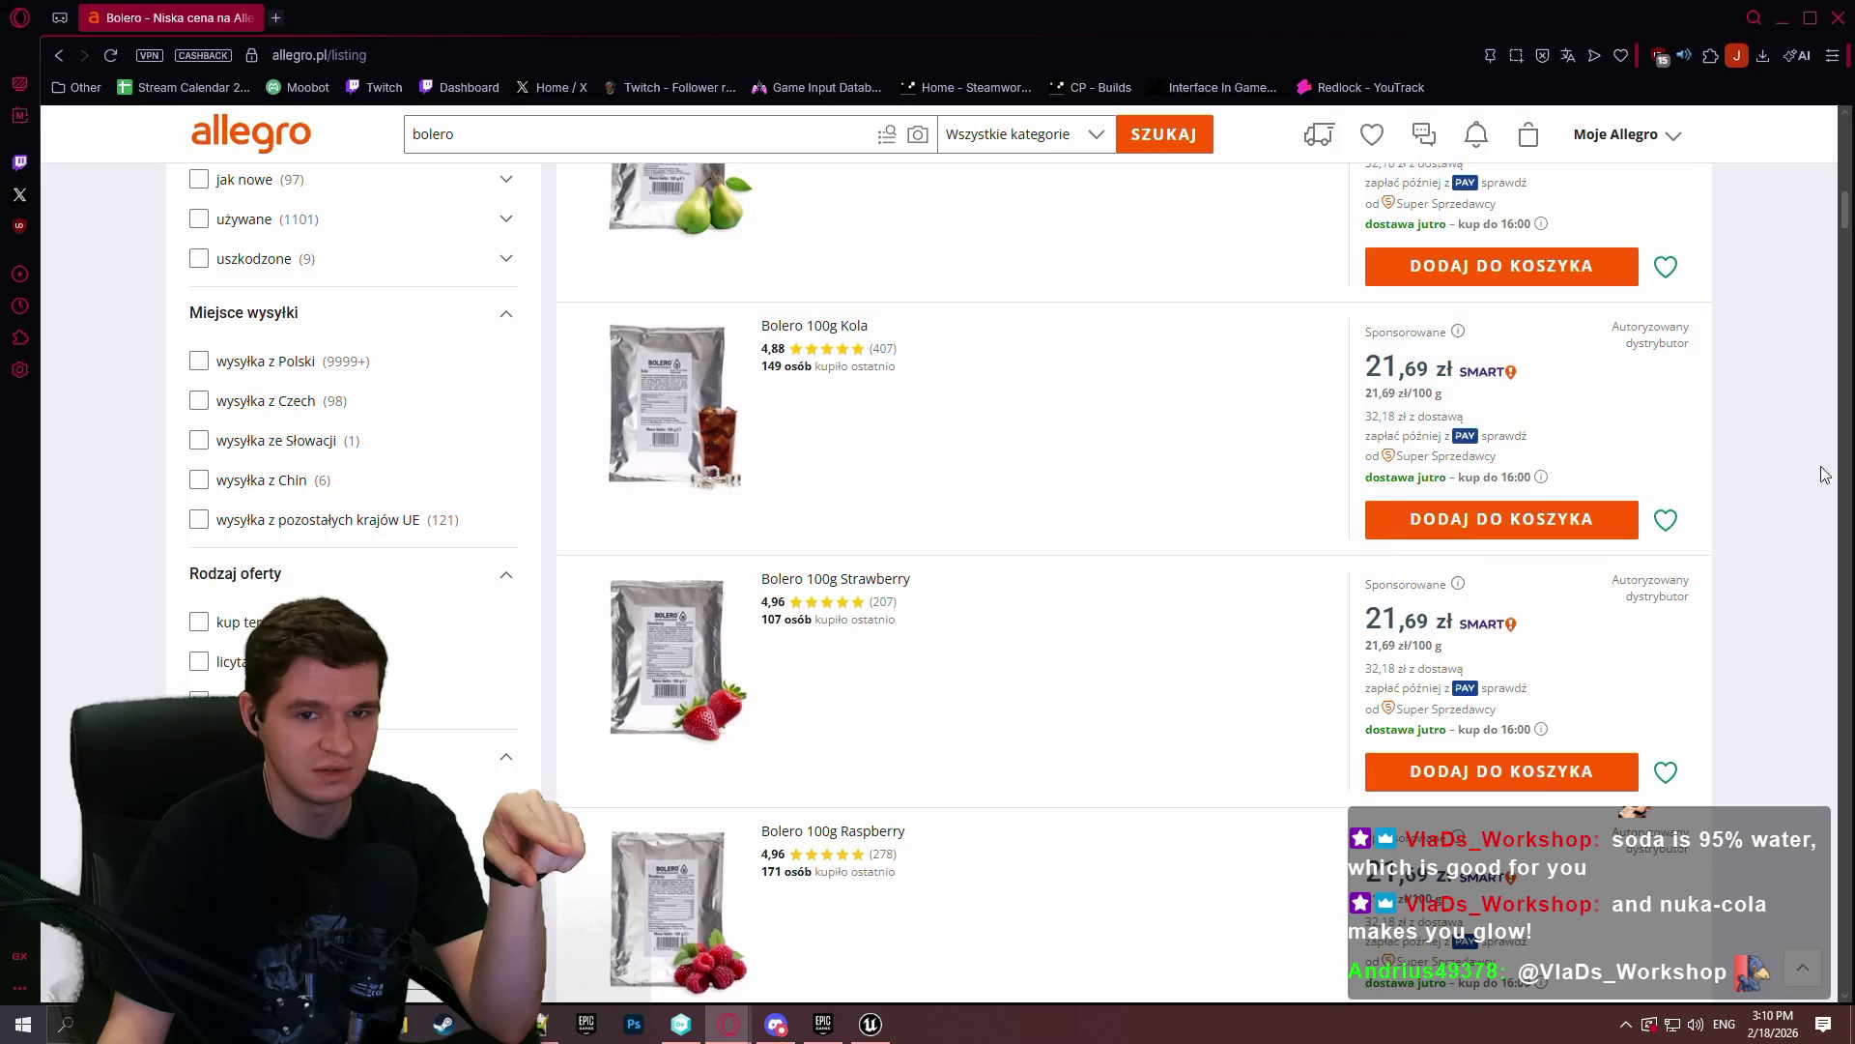
{"action": "left_click_drag", "start_coordinate": [1842, 224], "coordinate": [1845, 390]}
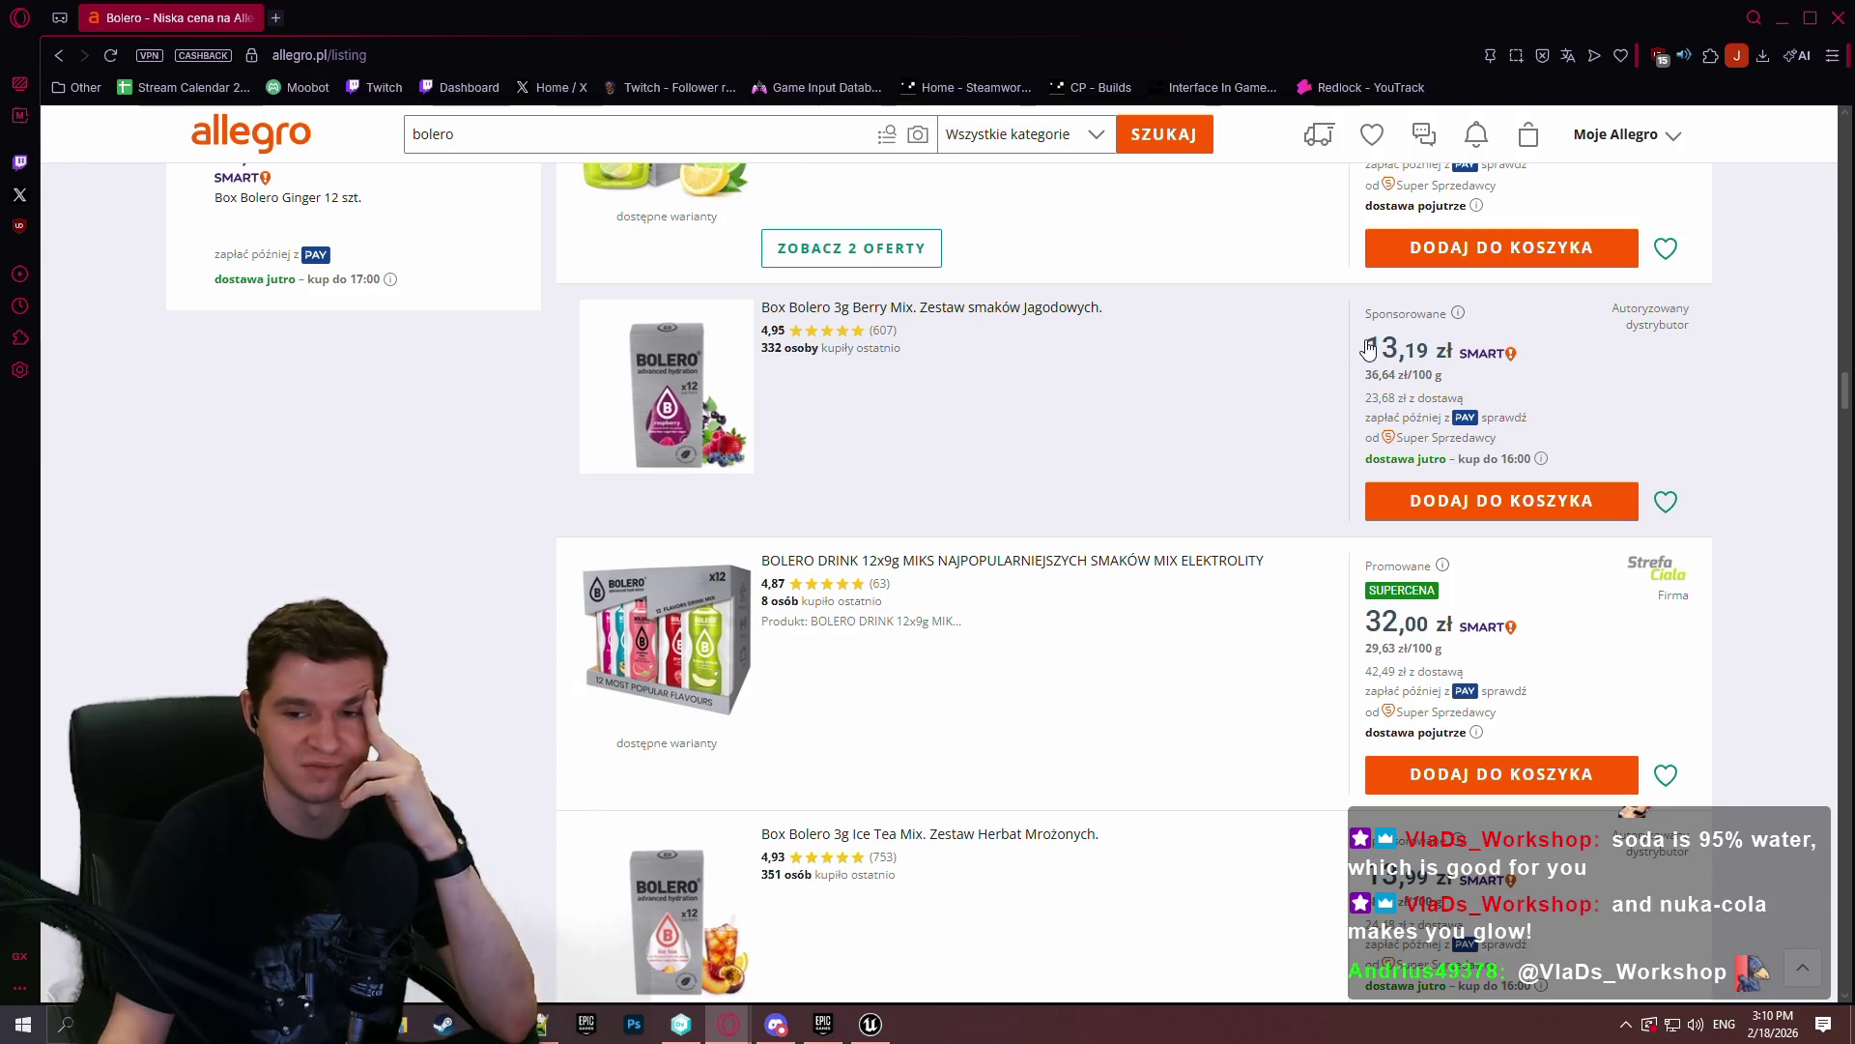
{"action": "left_click", "coordinate": [870, 310]}
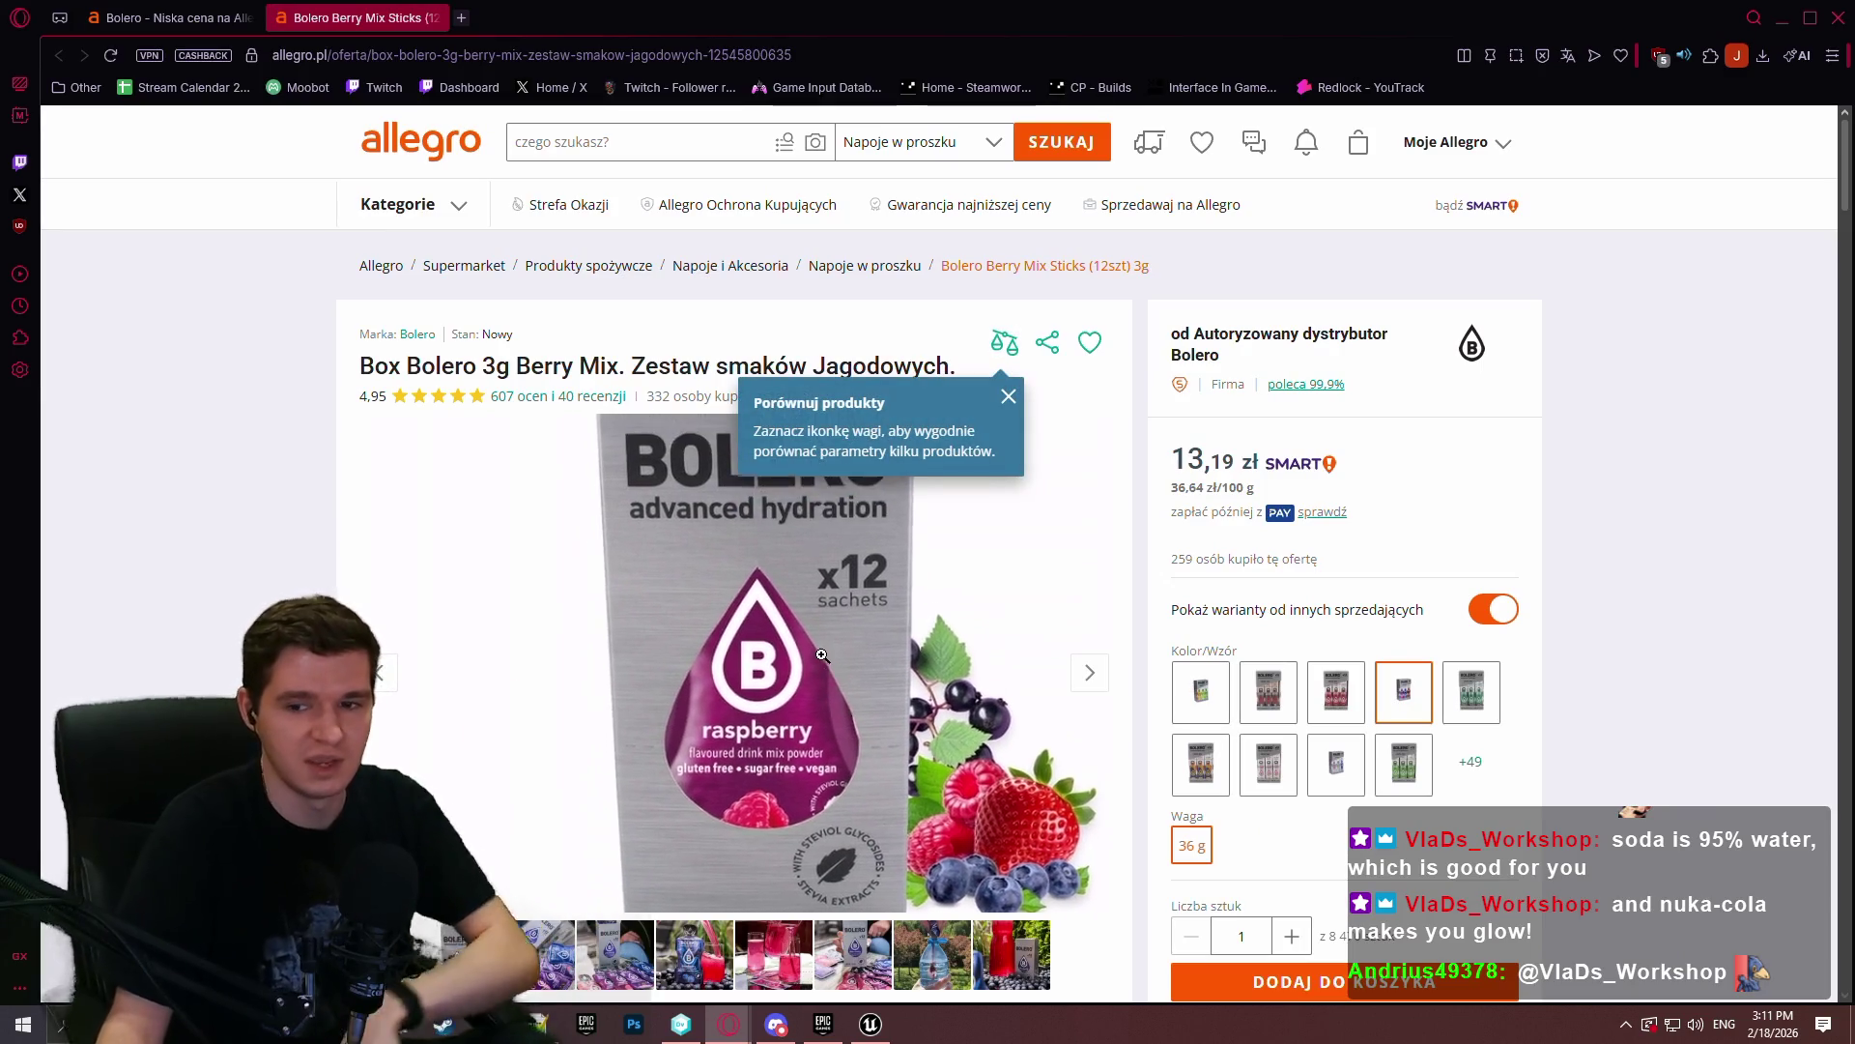
{"action": "left_click", "coordinate": [461, 18]}
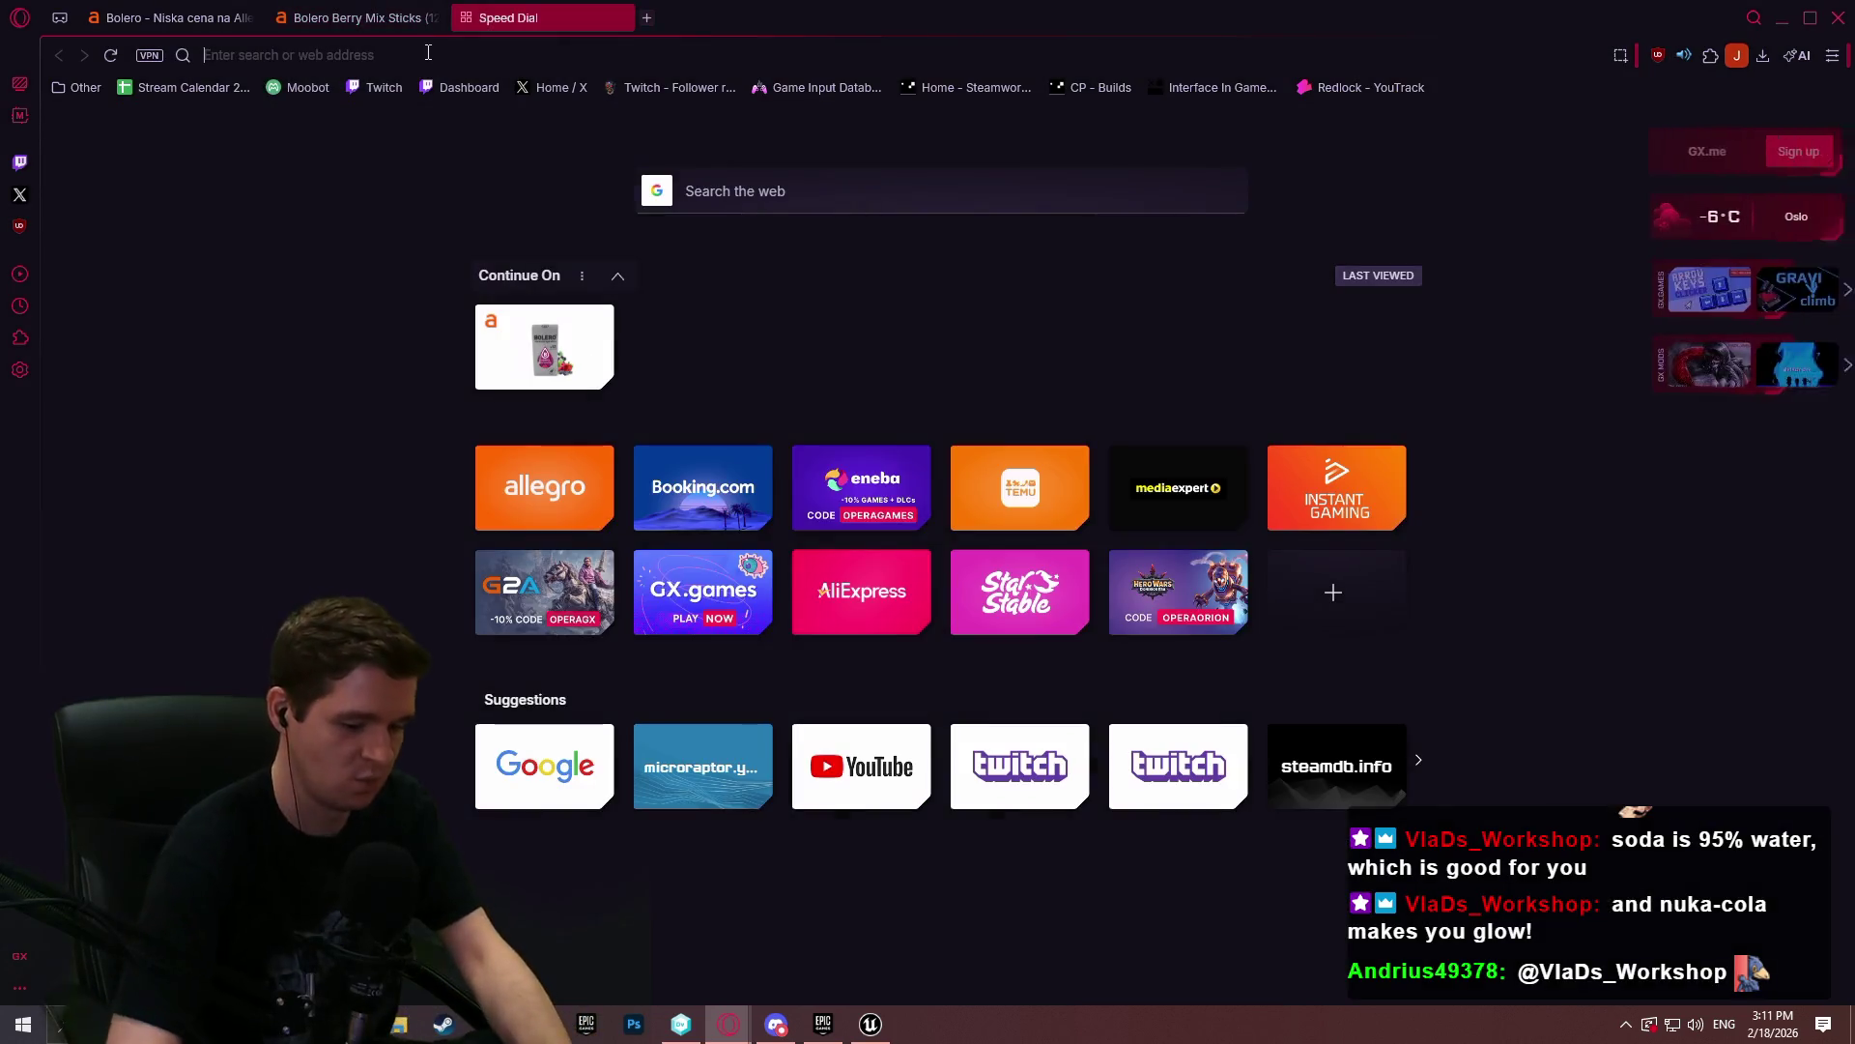
- Look up Google image results for '100g caffeine capsules', then close that tab
{"action": "type", "text": "100g caff"}
{"action": "type", "text": "iene capsules"}
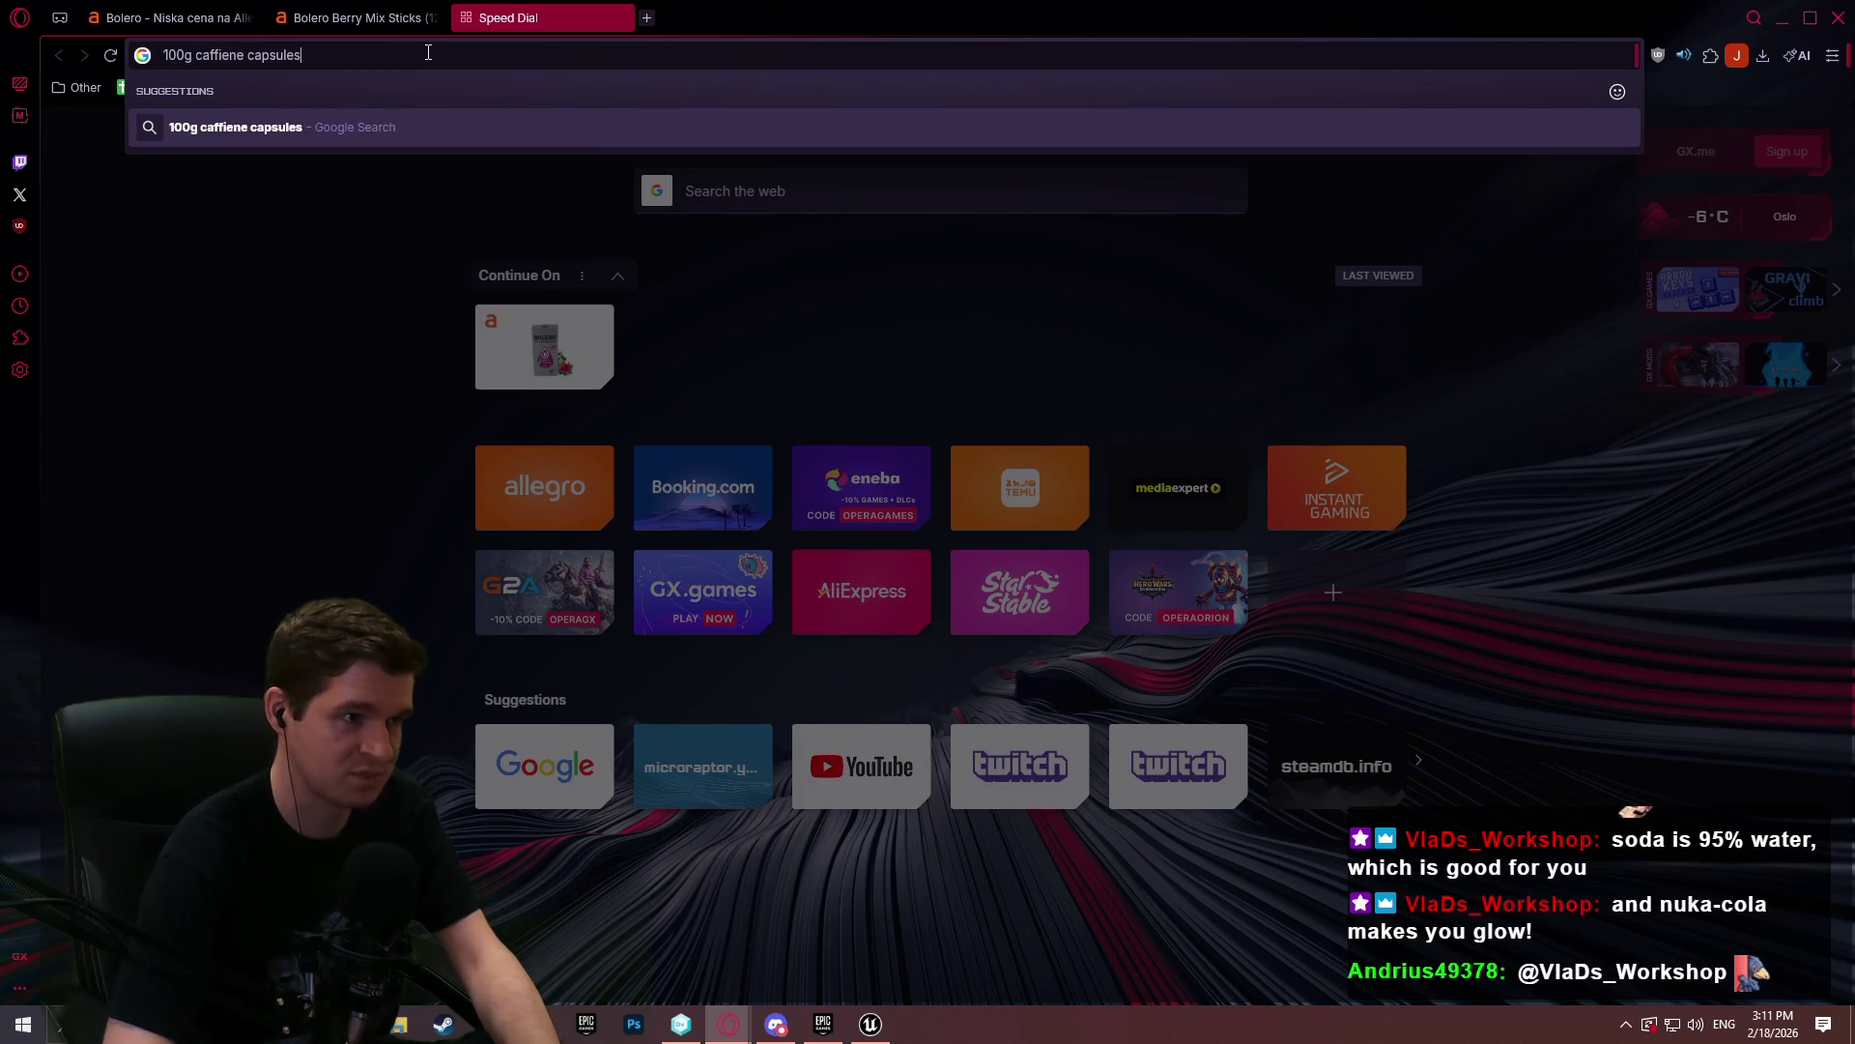
{"action": "key", "text": "Return"}
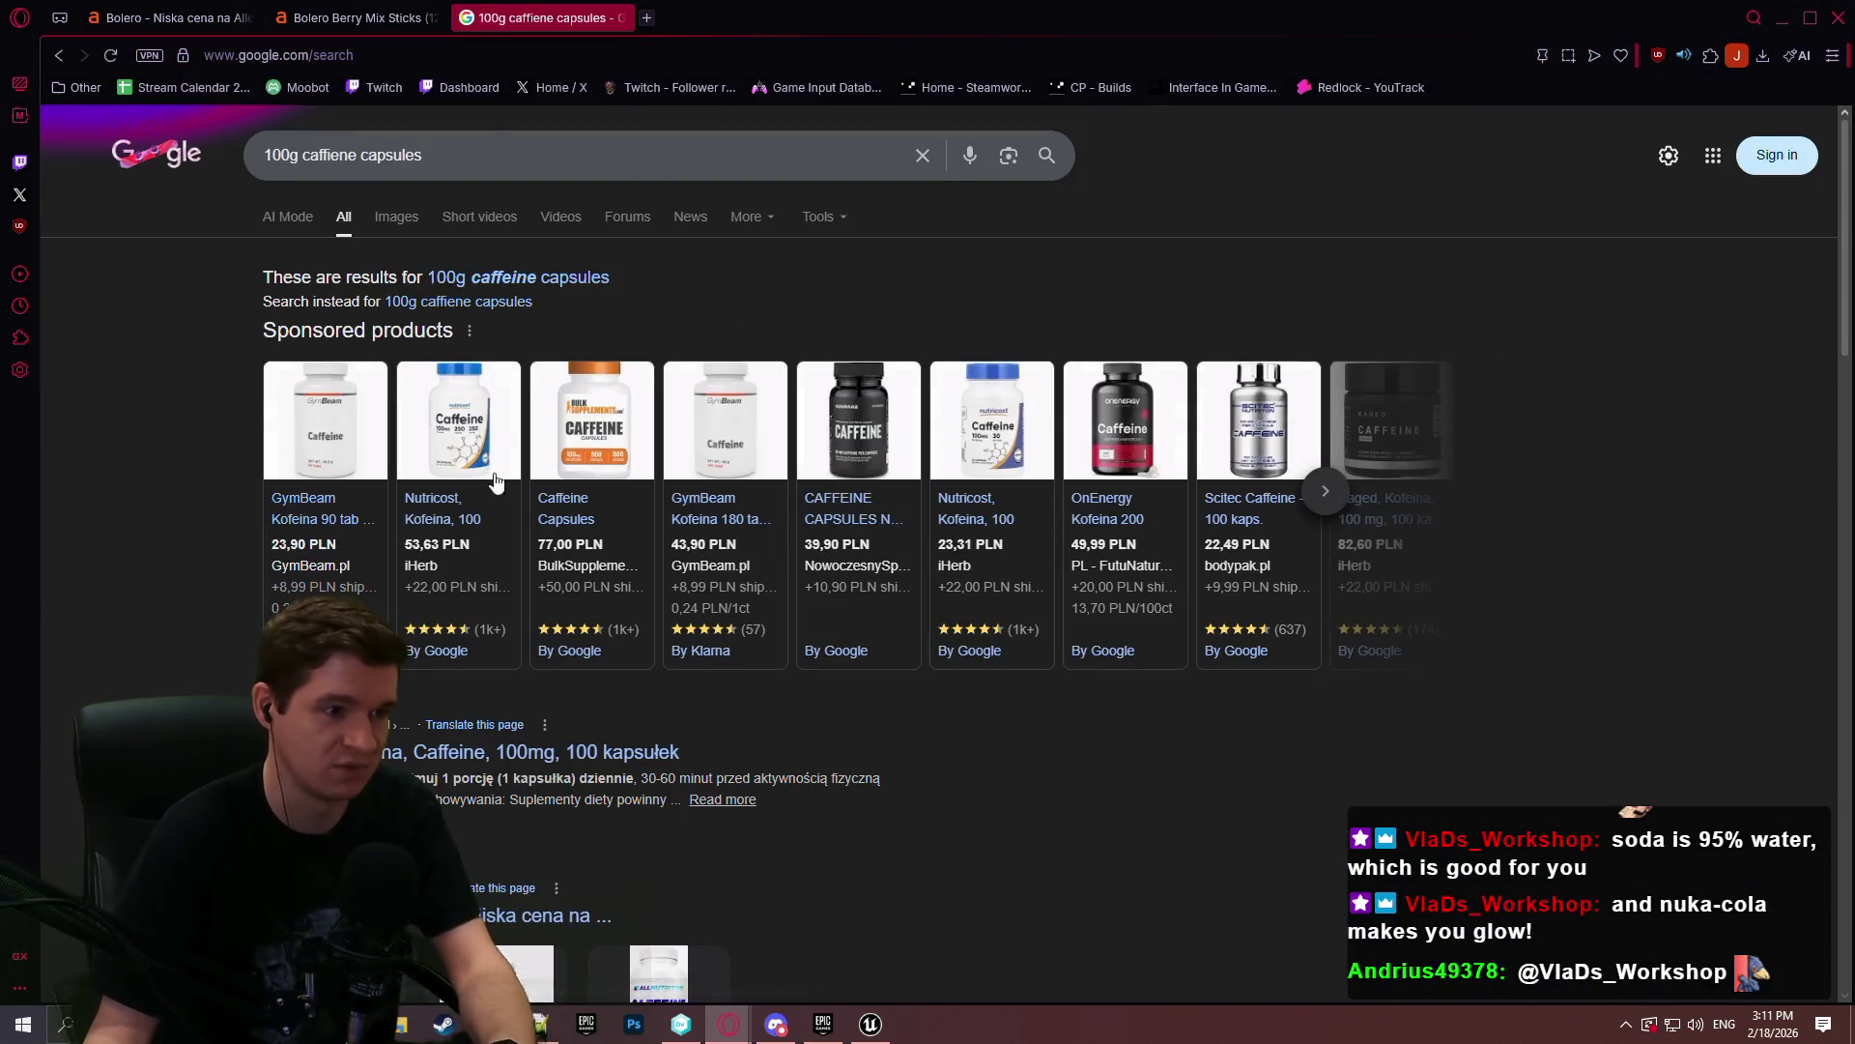
{"action": "left_click", "coordinate": [414, 220]}
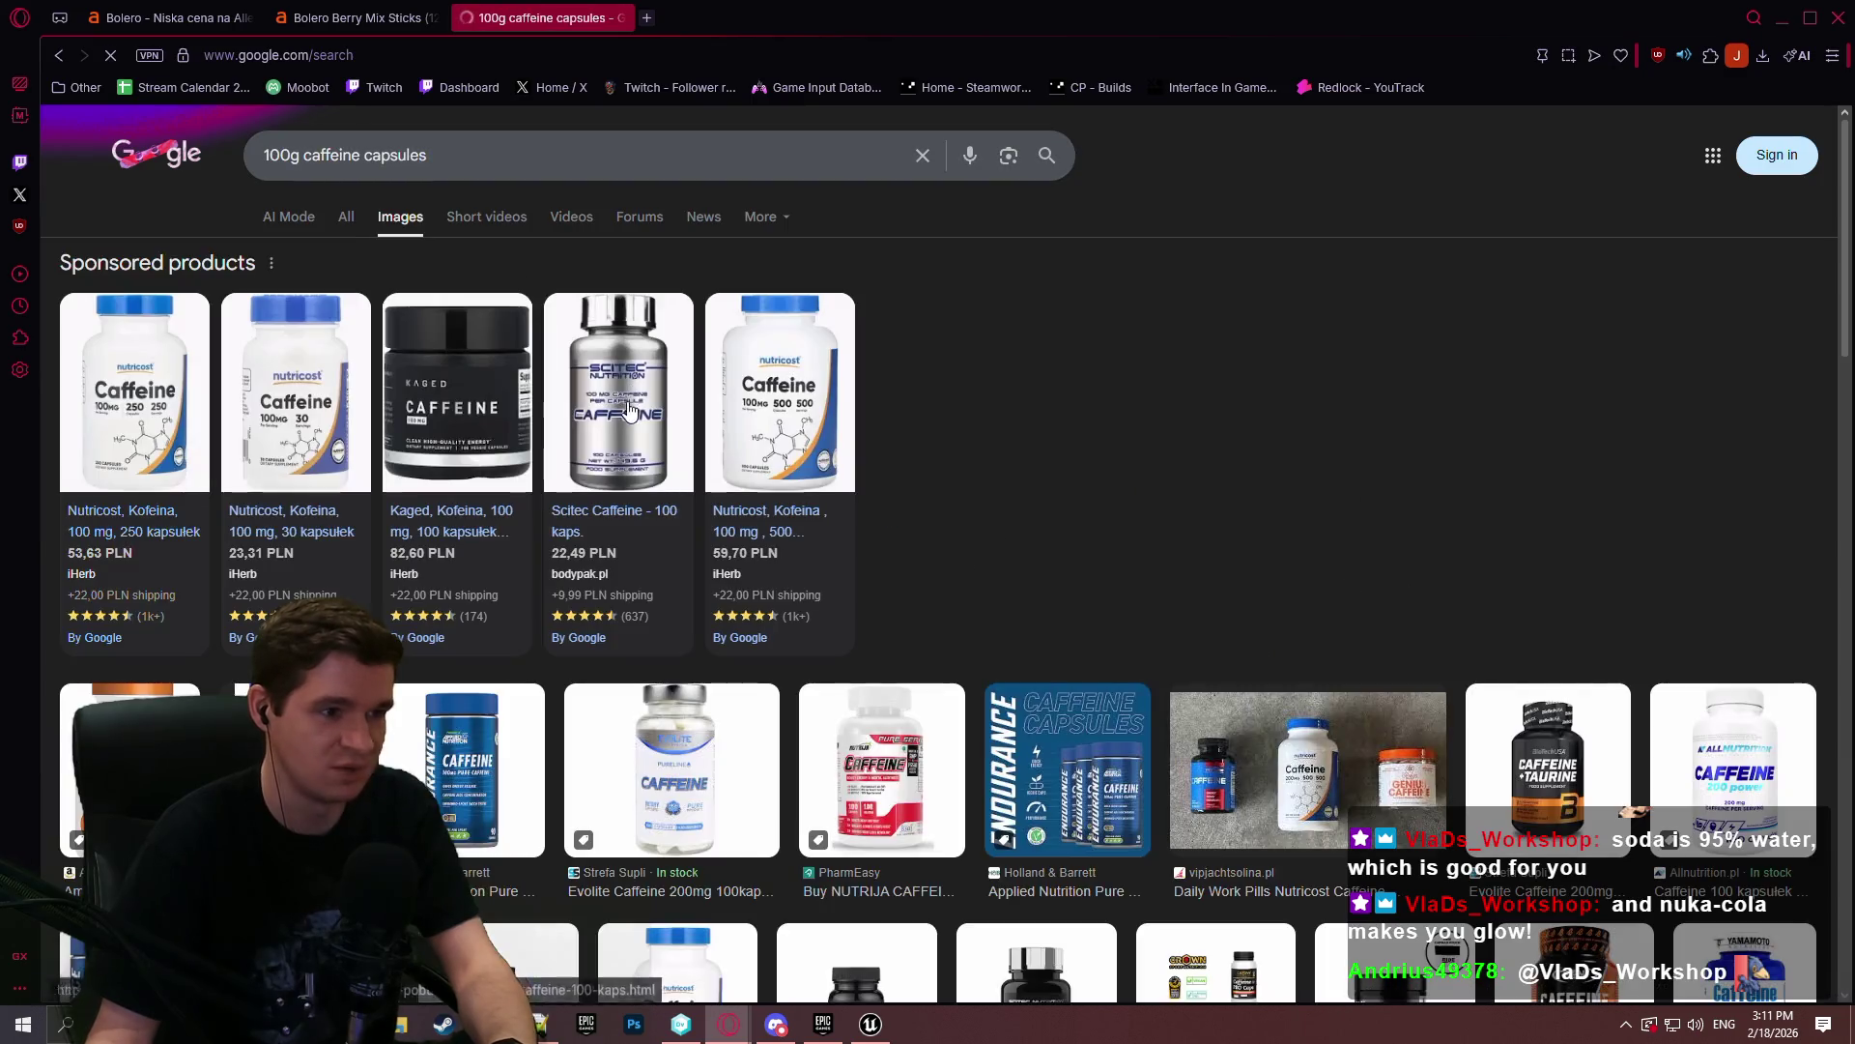
{"action": "mouse_move", "coordinate": [685, 423]}
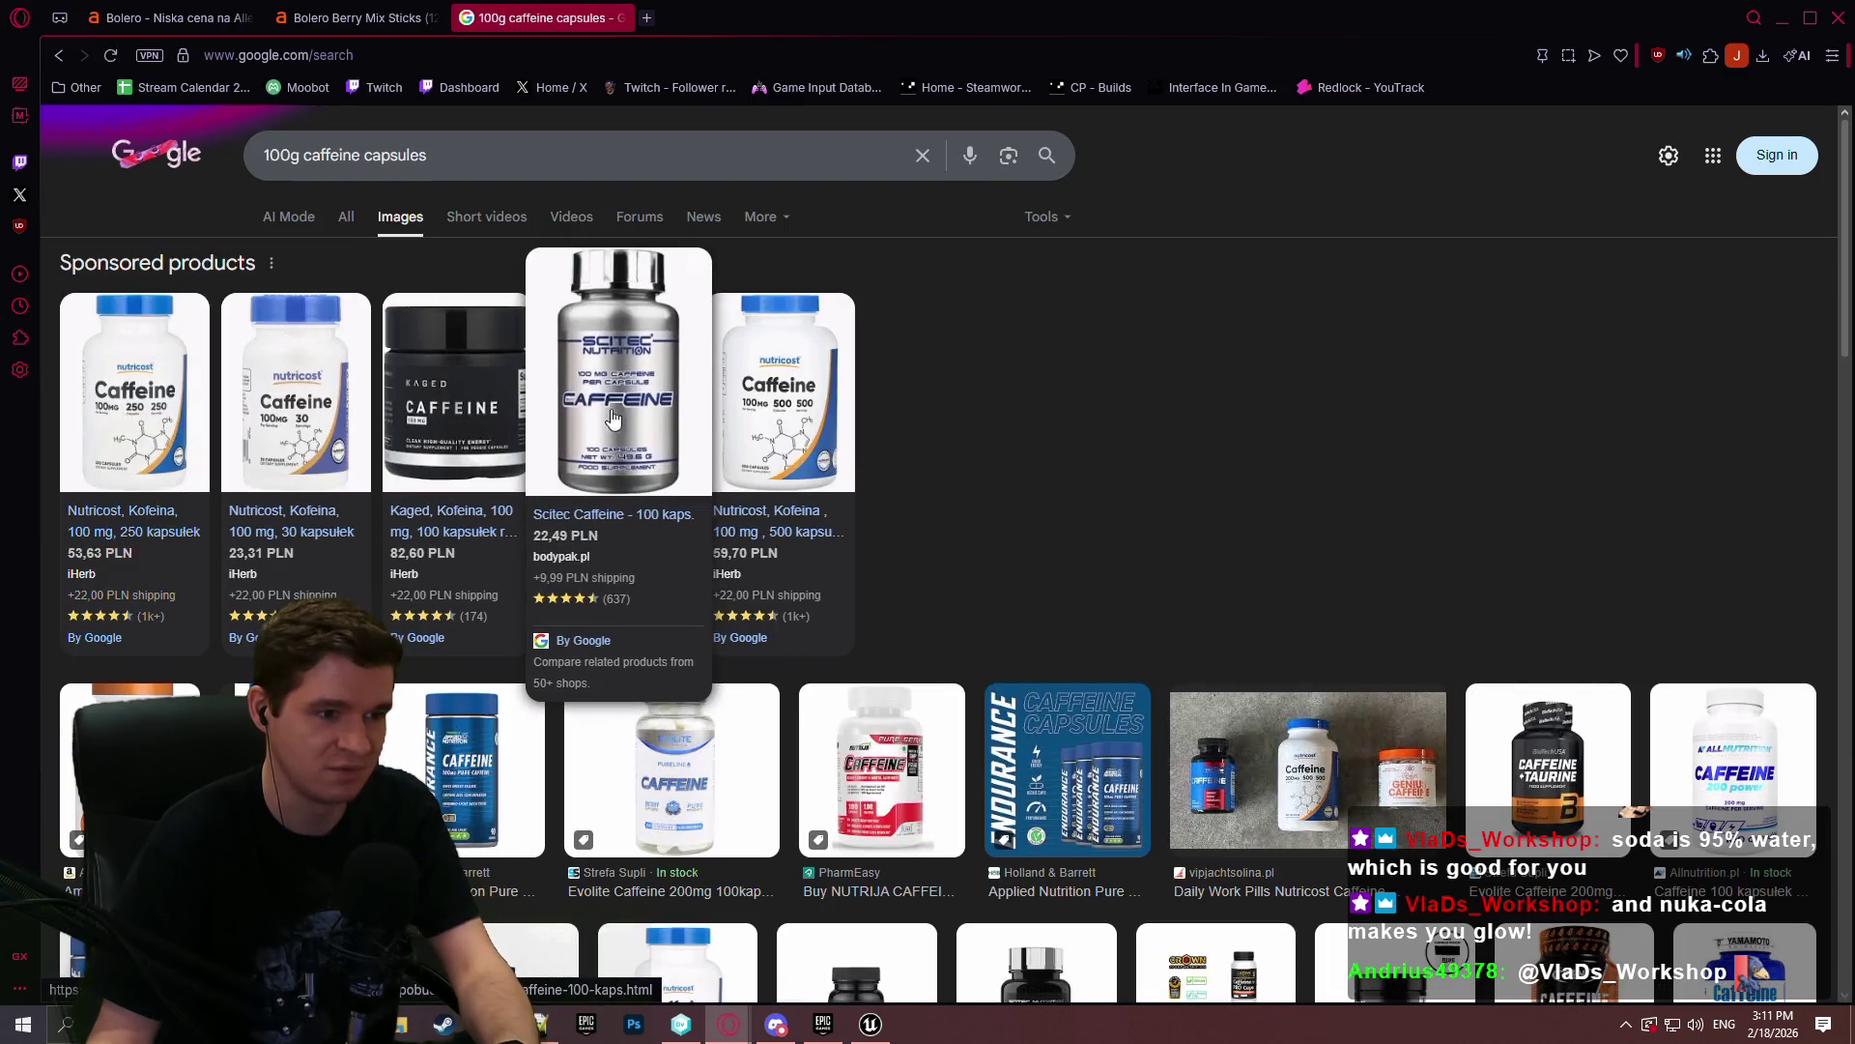
{"action": "scroll", "coordinate": [601, 358], "scroll_direction": "down", "scroll_amount": 2}
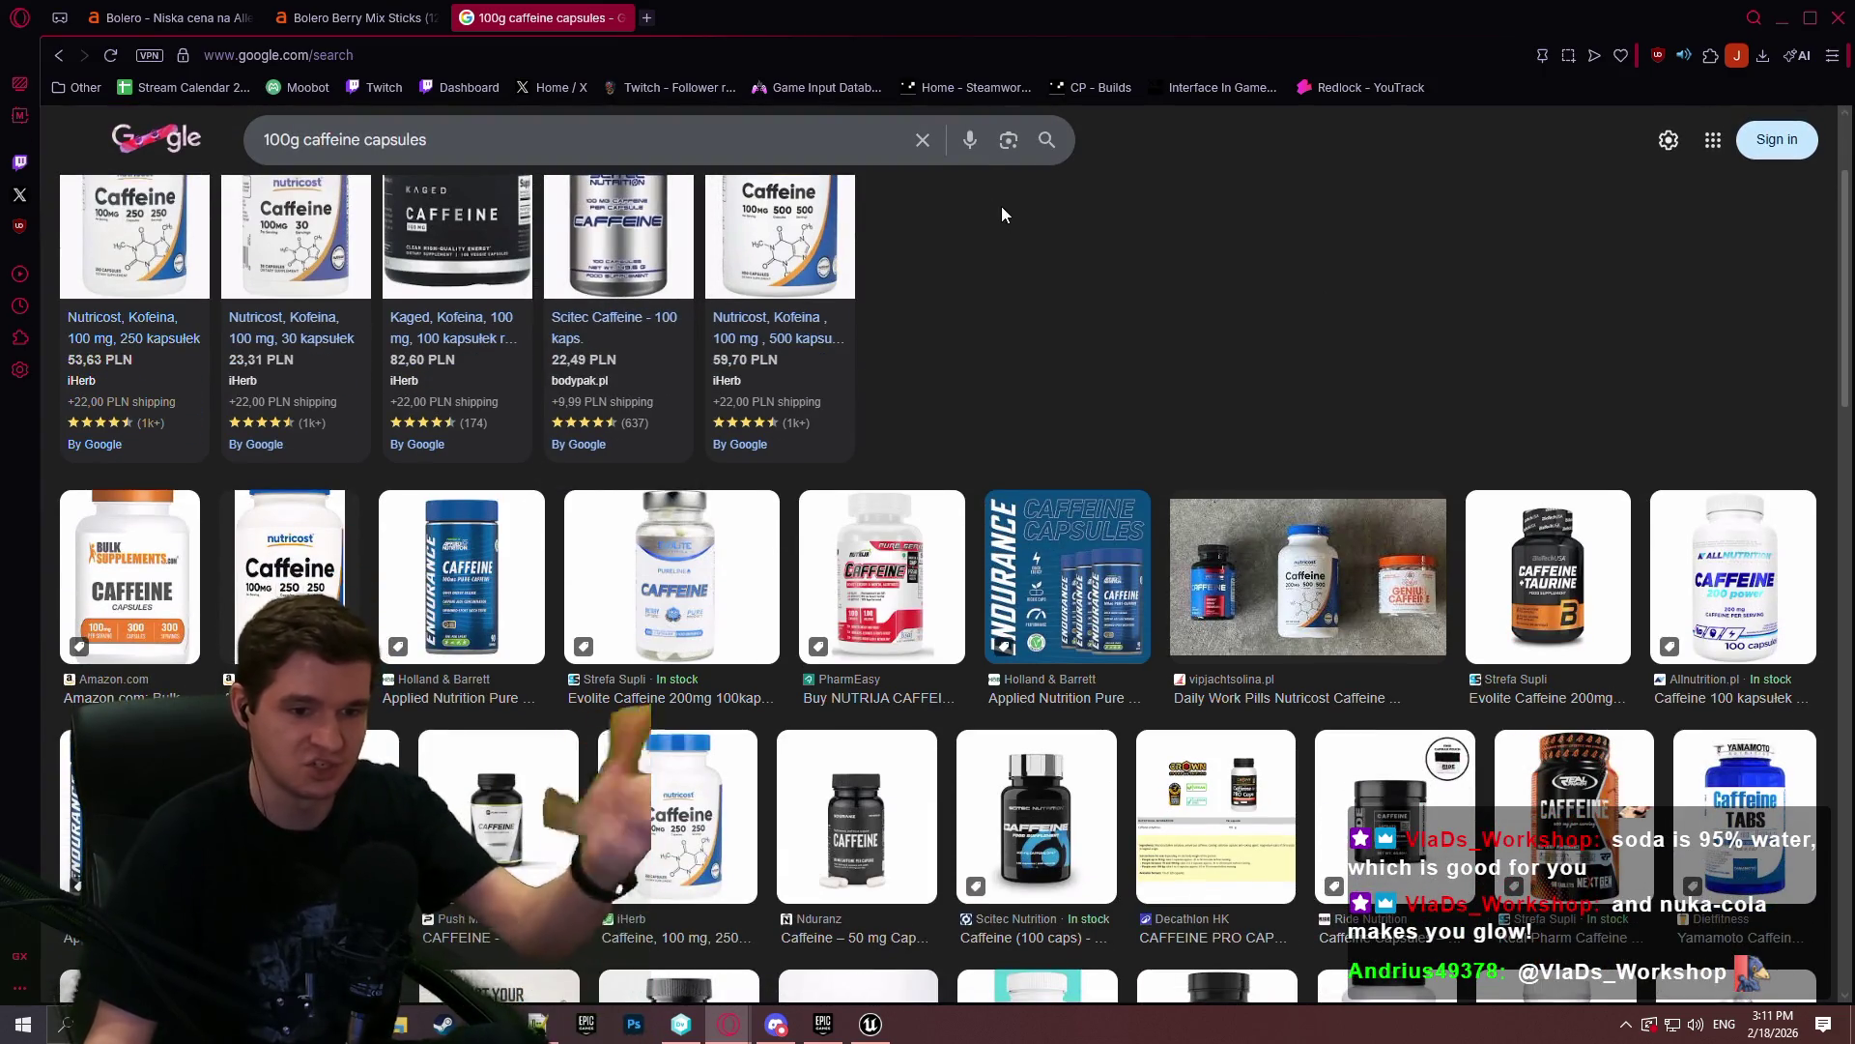
{"action": "left_click", "coordinate": [618, 17]}
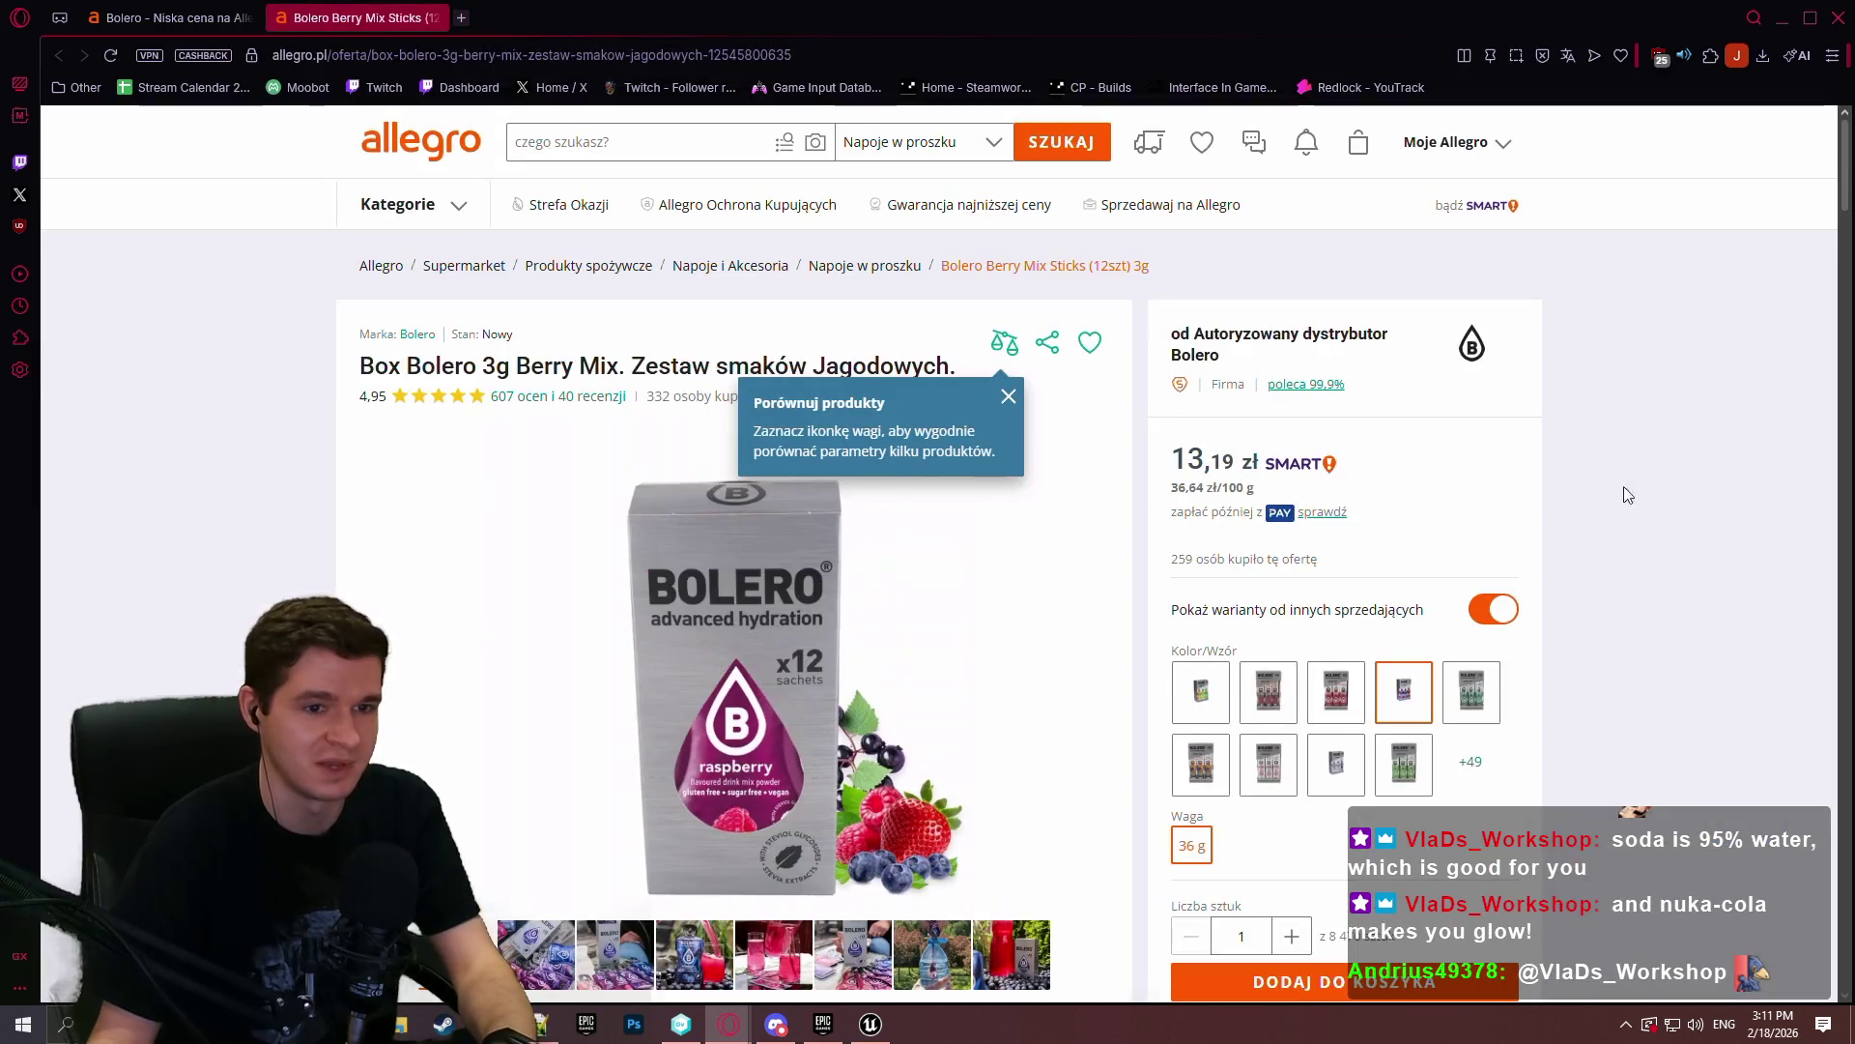
- Dismiss the compare-products tip on the Allegro offer and go back to the Unreal Editor
{"action": "left_click", "coordinate": [1009, 397]}
{"action": "scroll", "coordinate": [1726, 452], "scroll_direction": "down", "scroll_amount": 2}
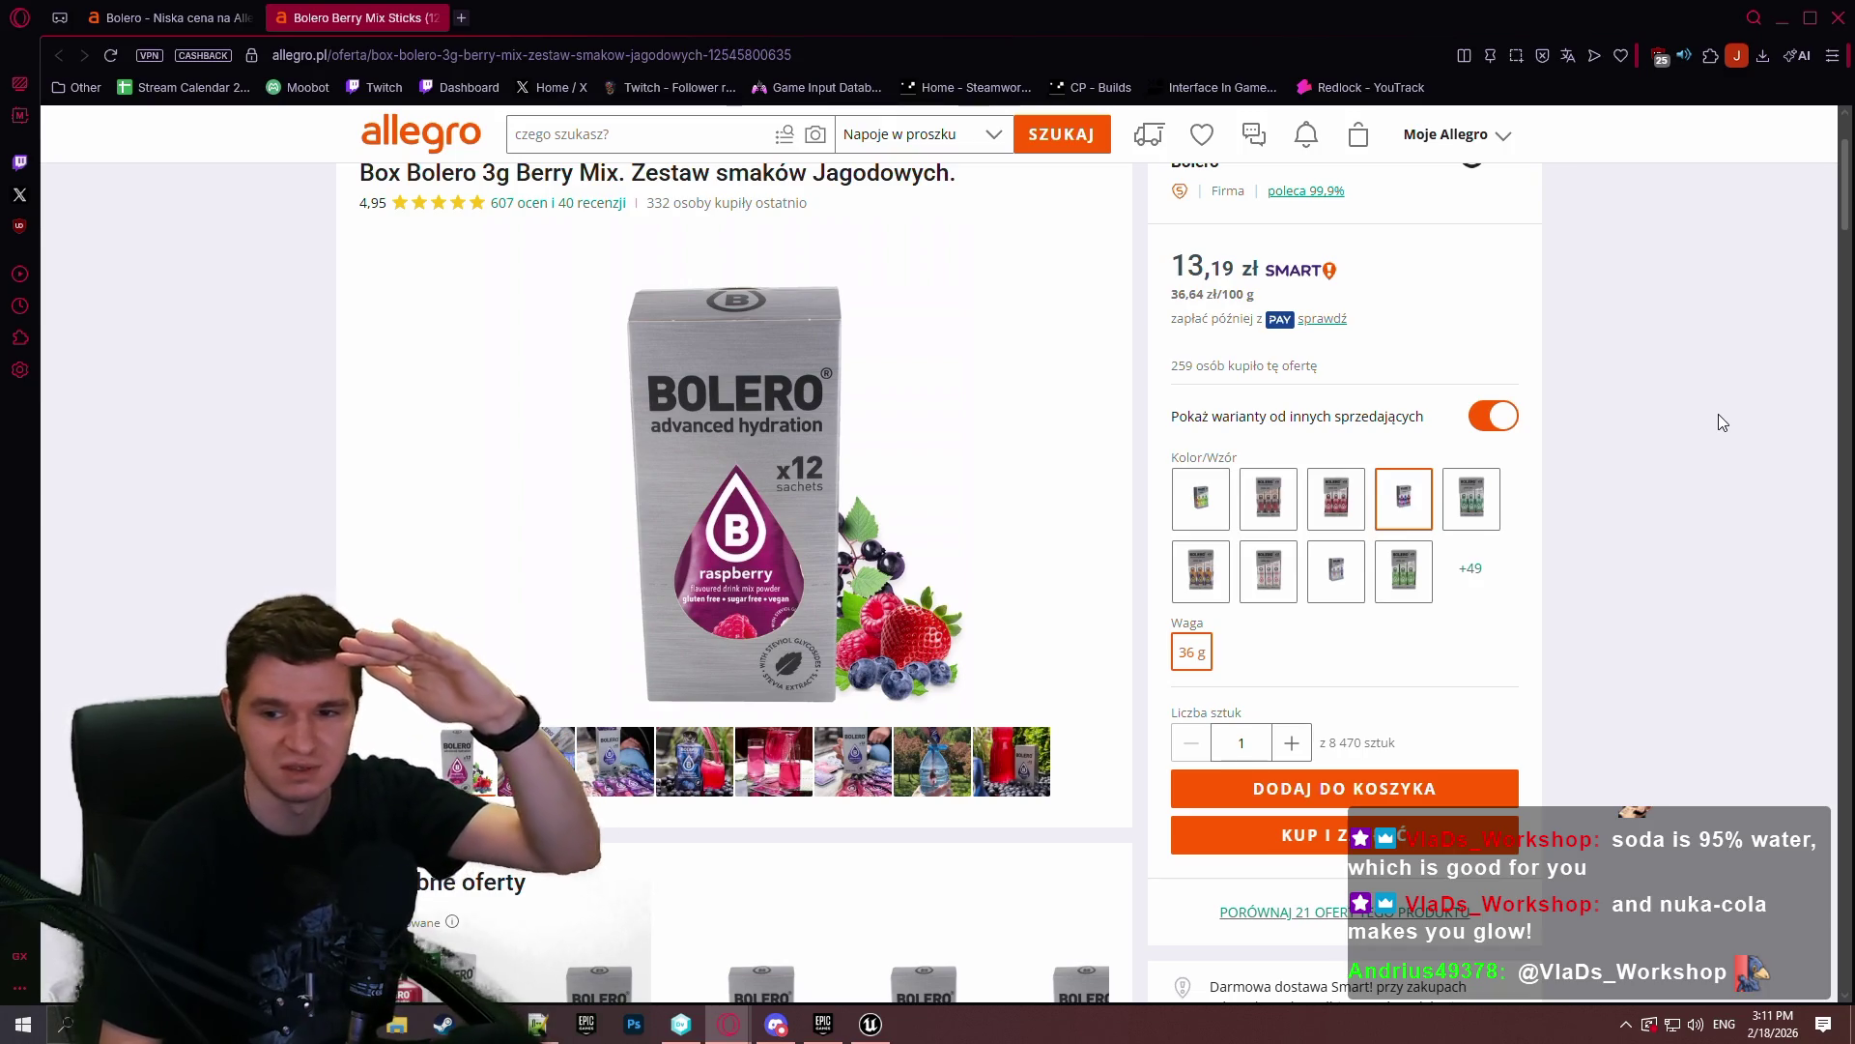
{"action": "key", "text": "alt+Tab"}
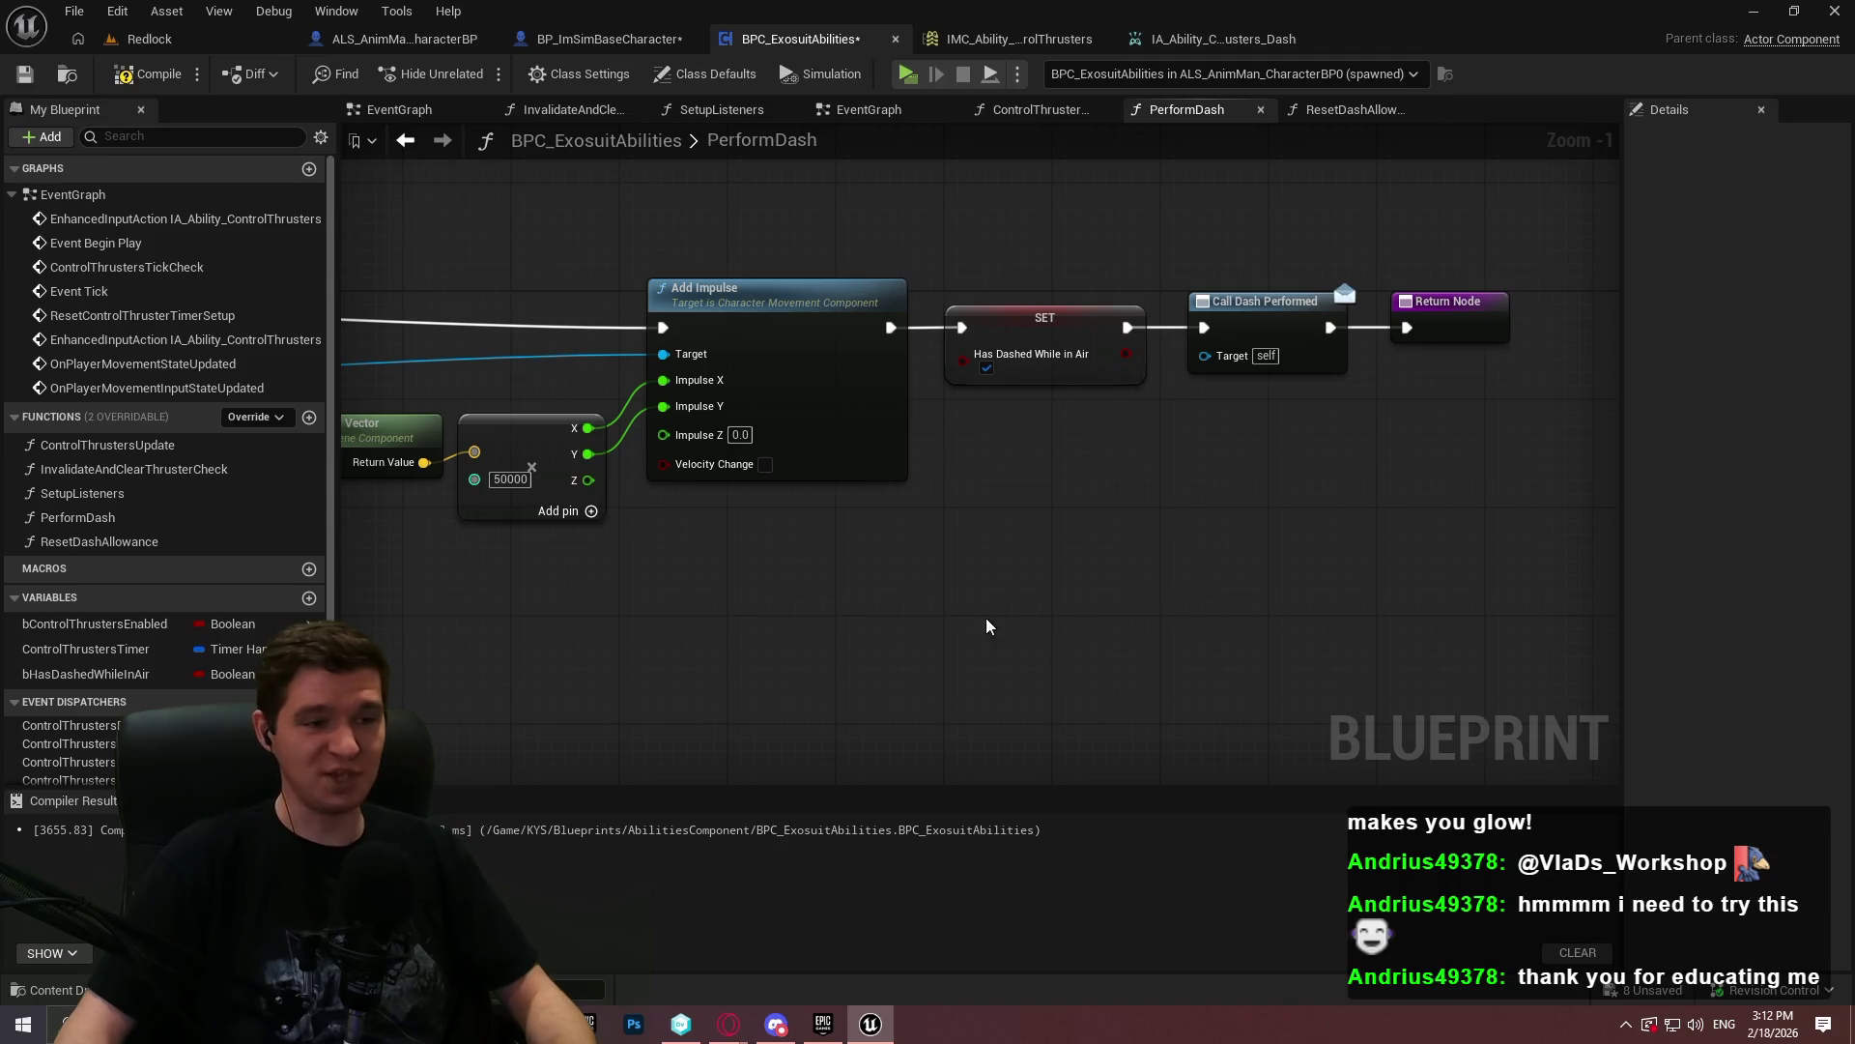
{"action": "scroll", "coordinate": [1314, 560], "scroll_direction": "down", "scroll_amount": 1}
{"action": "left_click_drag", "start_coordinate": [1063, 646], "coordinate": [1233, 621]}
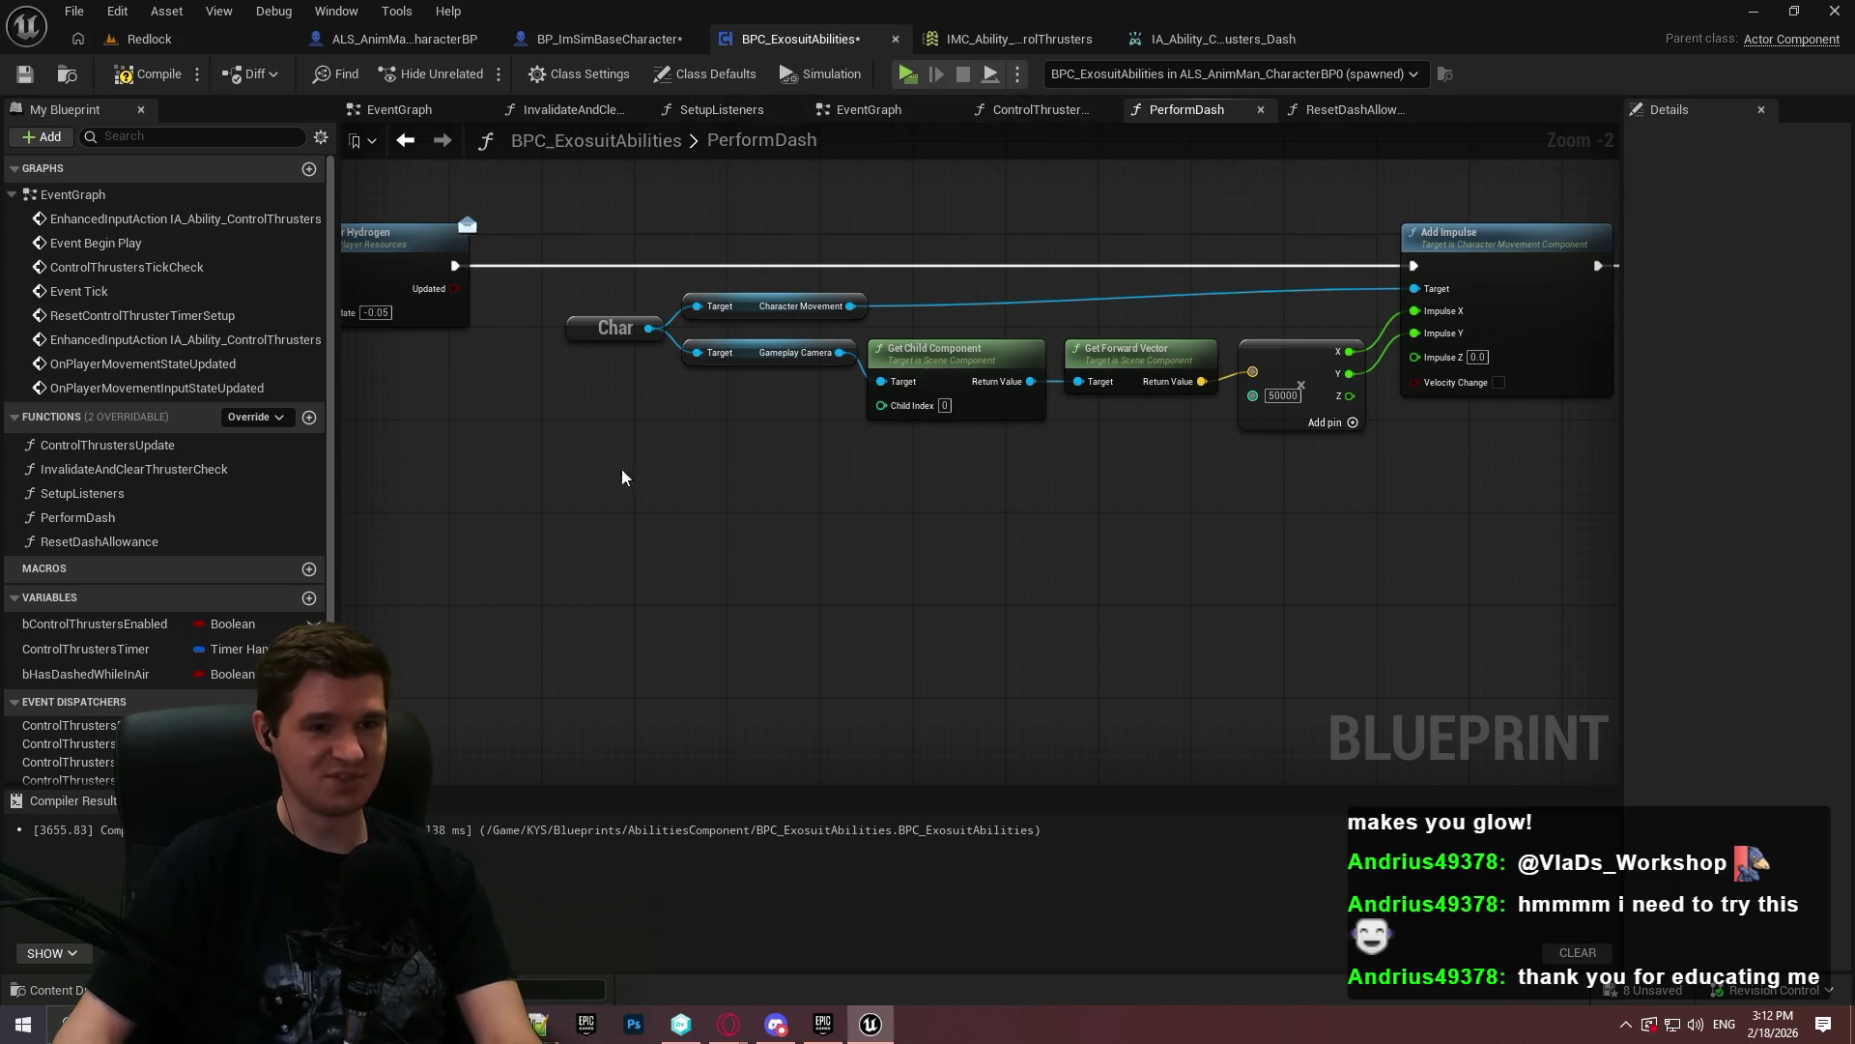
{"action": "scroll", "coordinate": [609, 477], "scroll_direction": "down", "scroll_amount": 2}
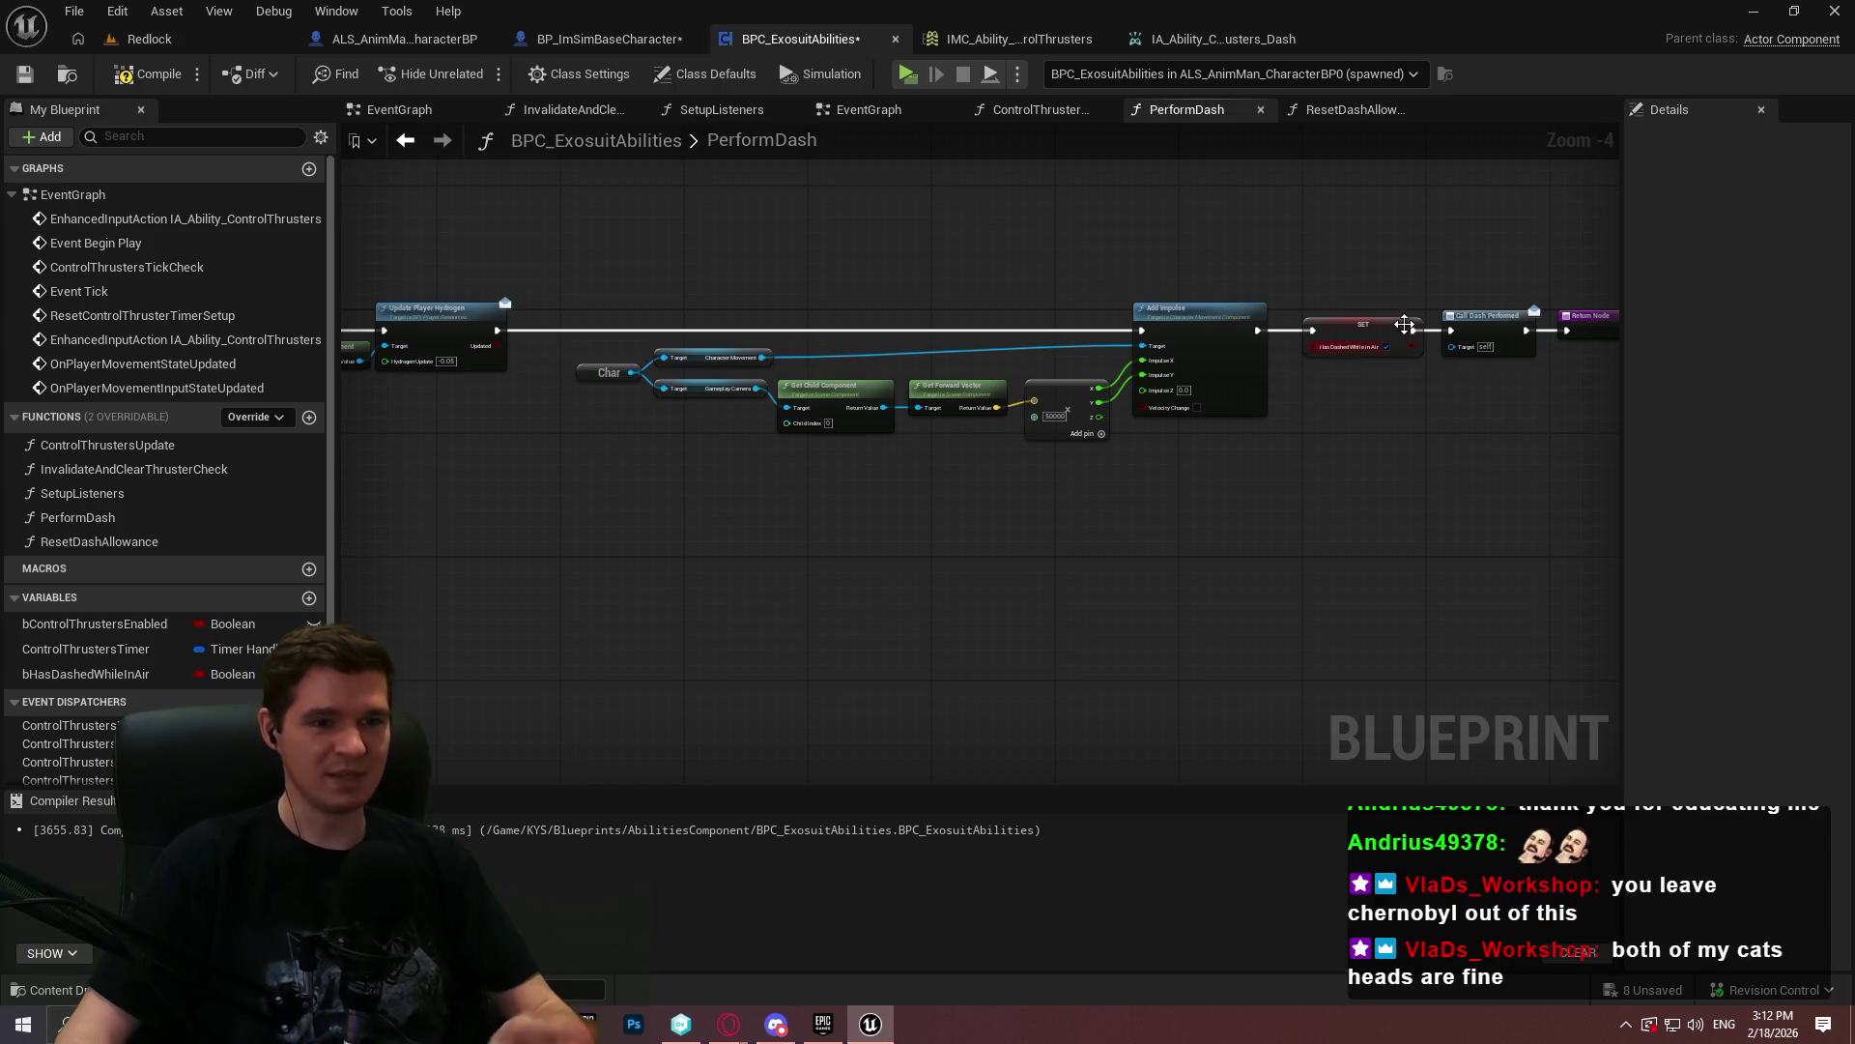
{"action": "scroll", "coordinate": [1358, 387], "scroll_direction": "up", "scroll_amount": 3}
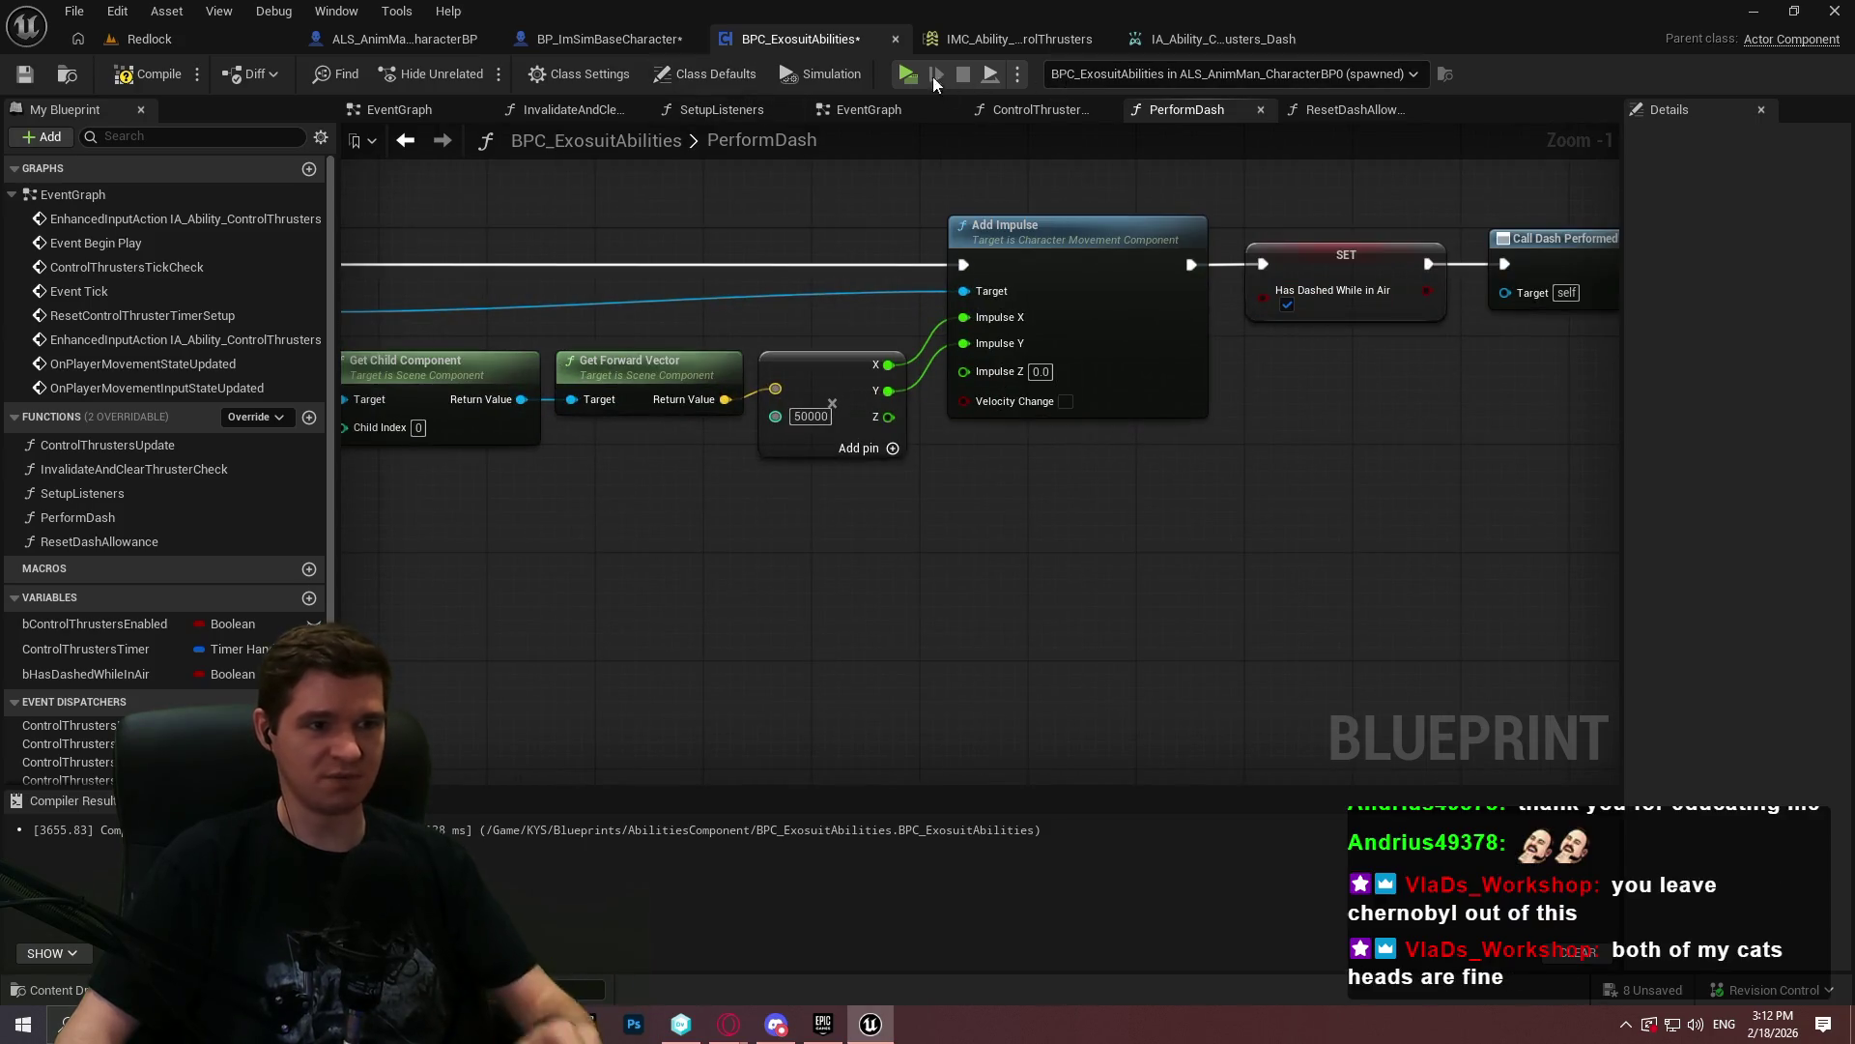
{"action": "left_click", "coordinate": [909, 68]}
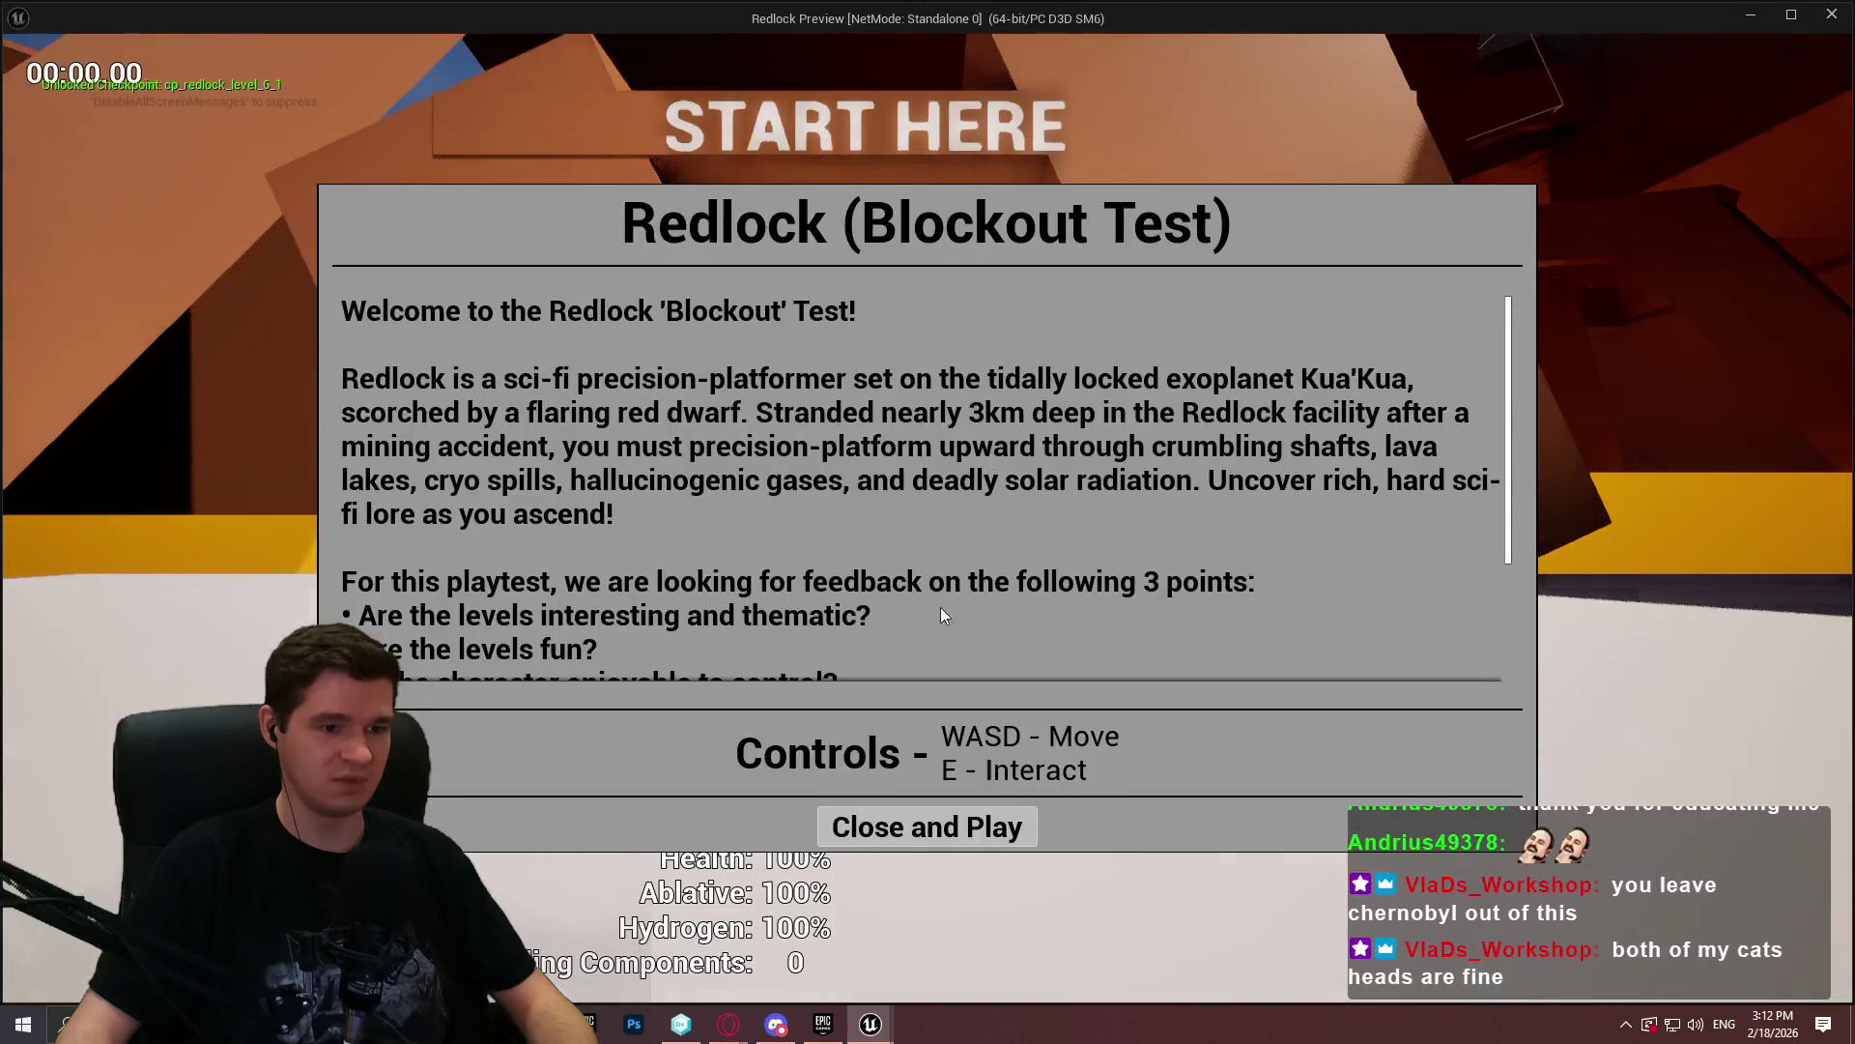
{"action": "left_click", "coordinate": [897, 831]}
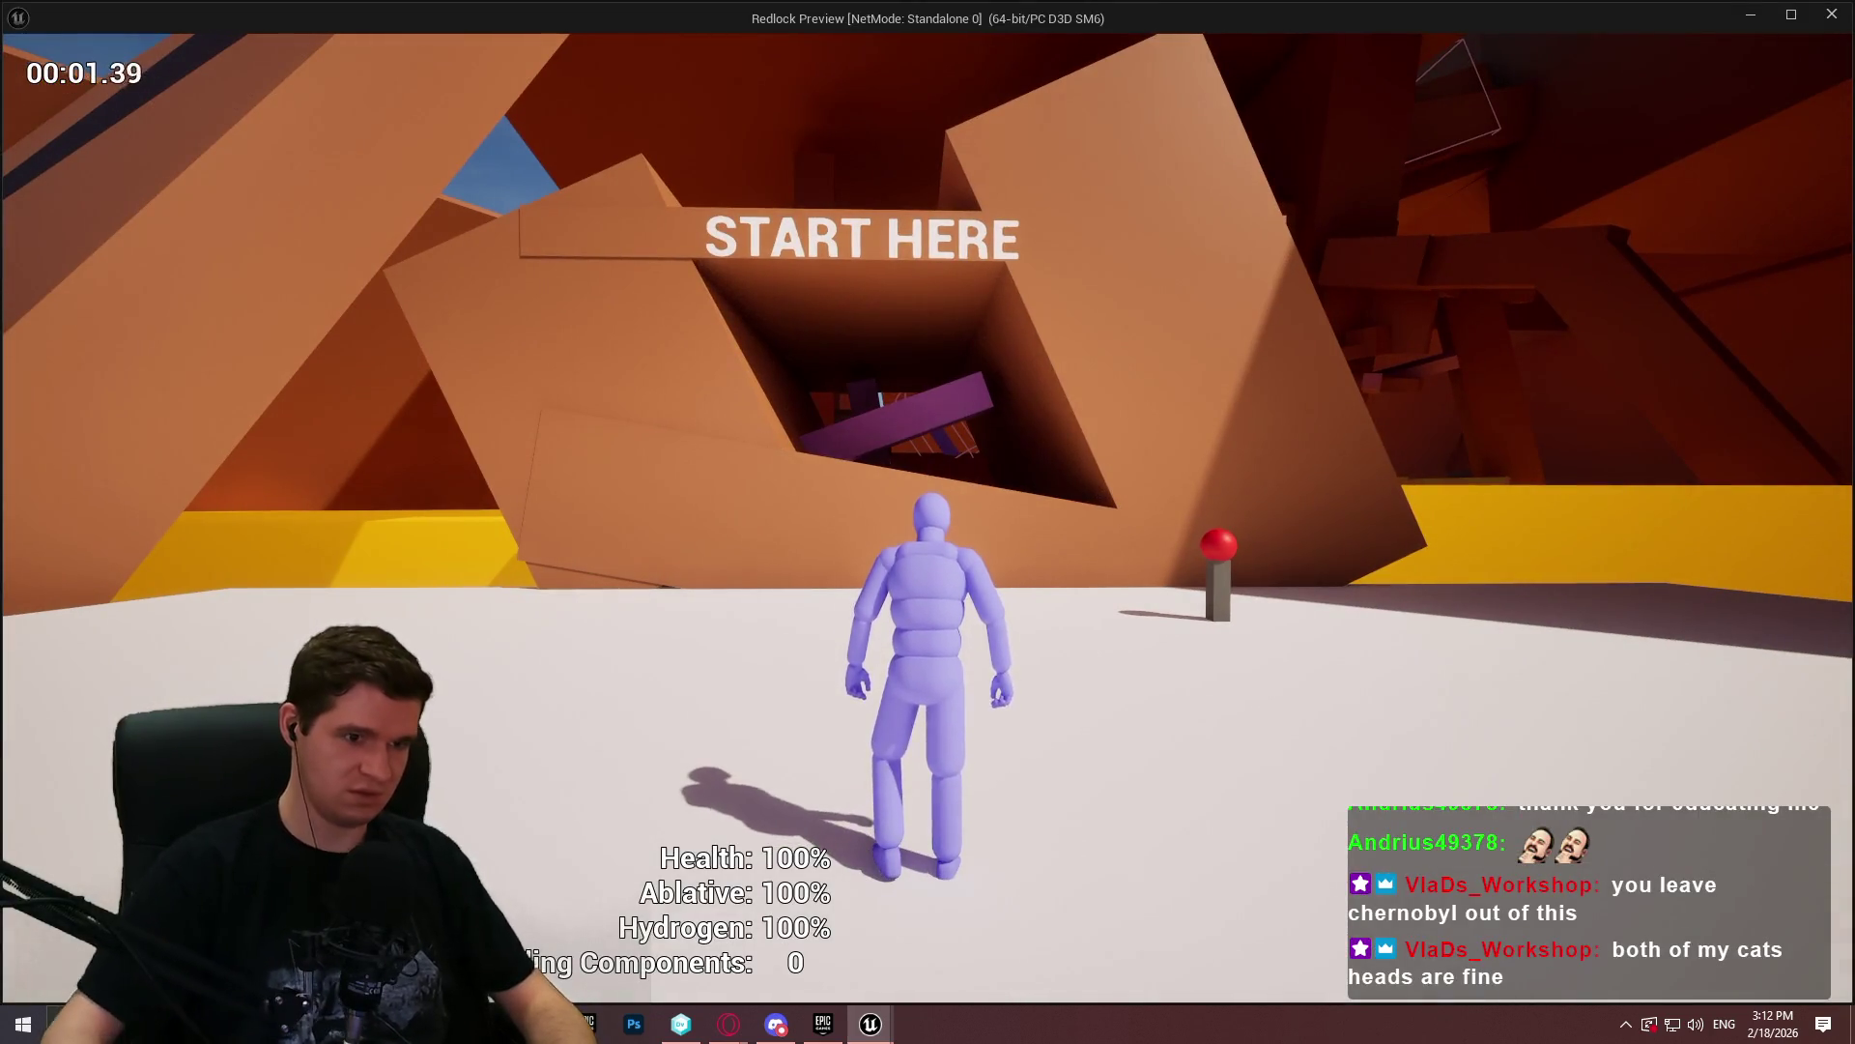
{"action": "key", "text": "w"}
{"action": "key", "text": "space"}
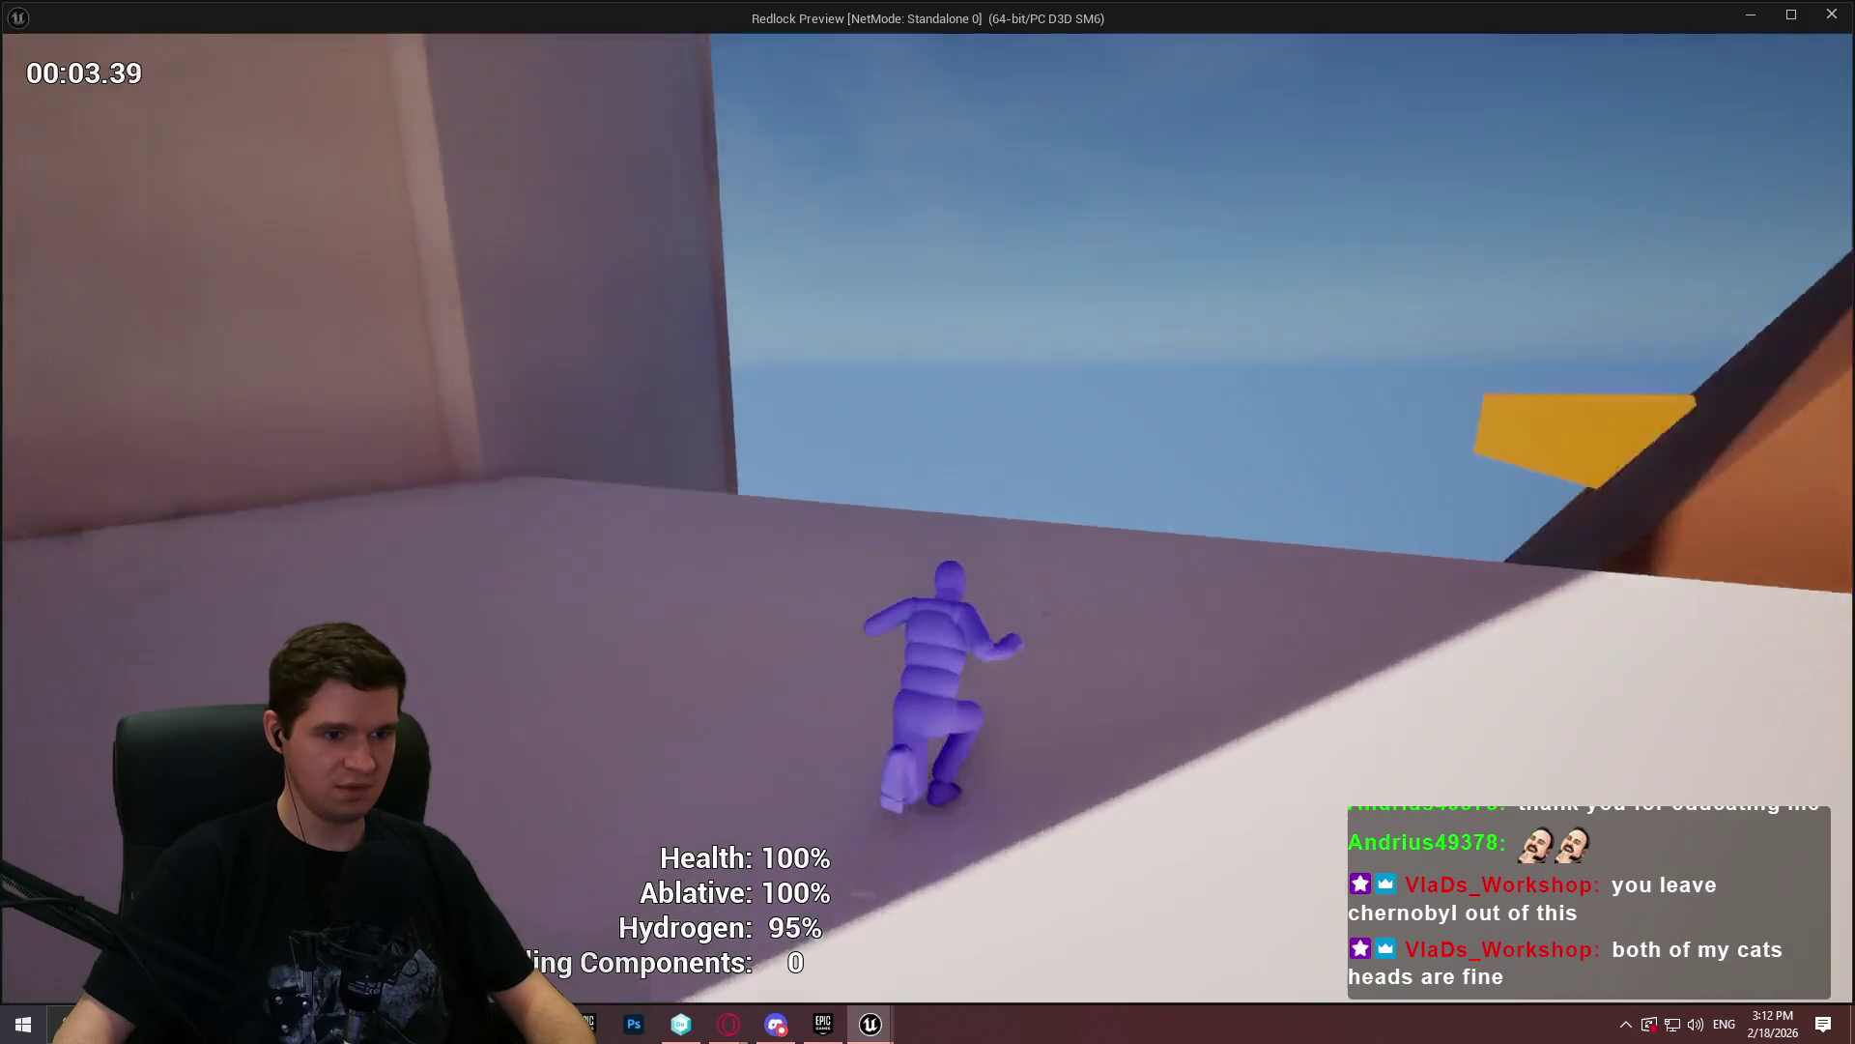
{"action": "key", "text": "space"}
{"action": "key", "text": "space"}
{"action": "key", "text": "space"}
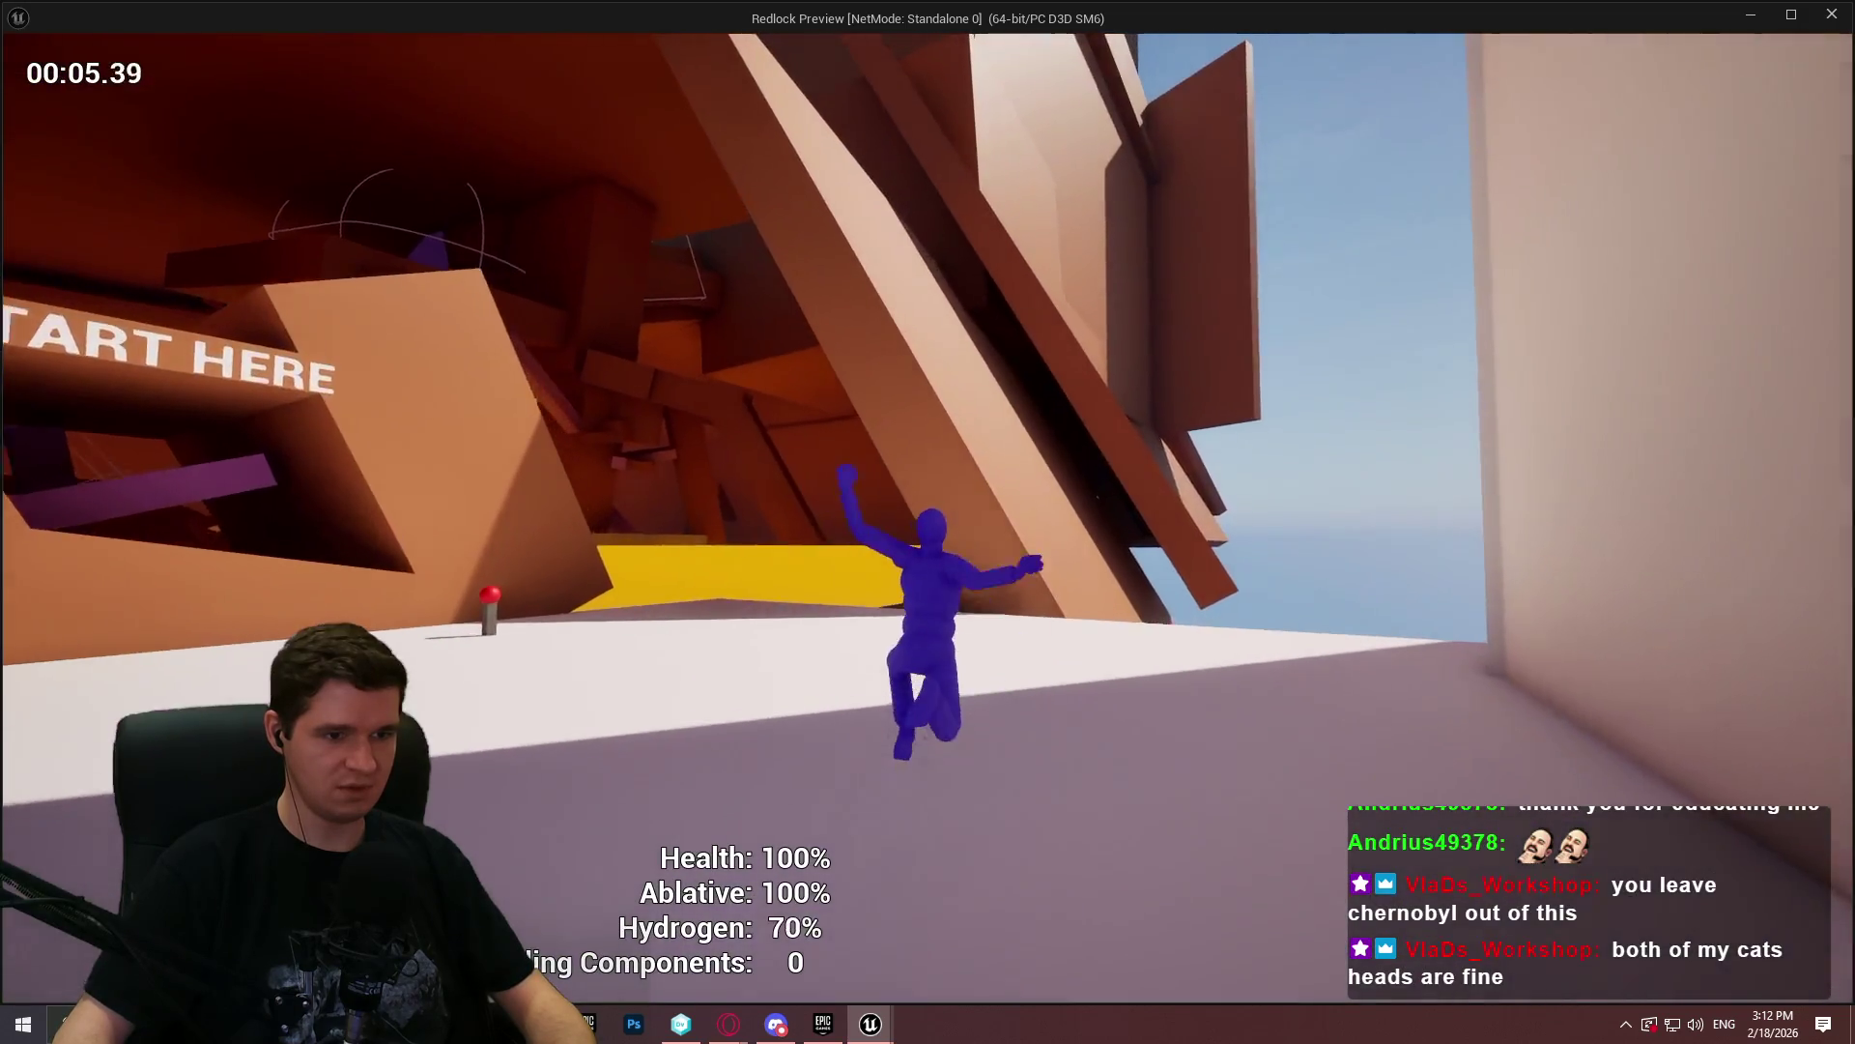
{"action": "key", "text": "space"}
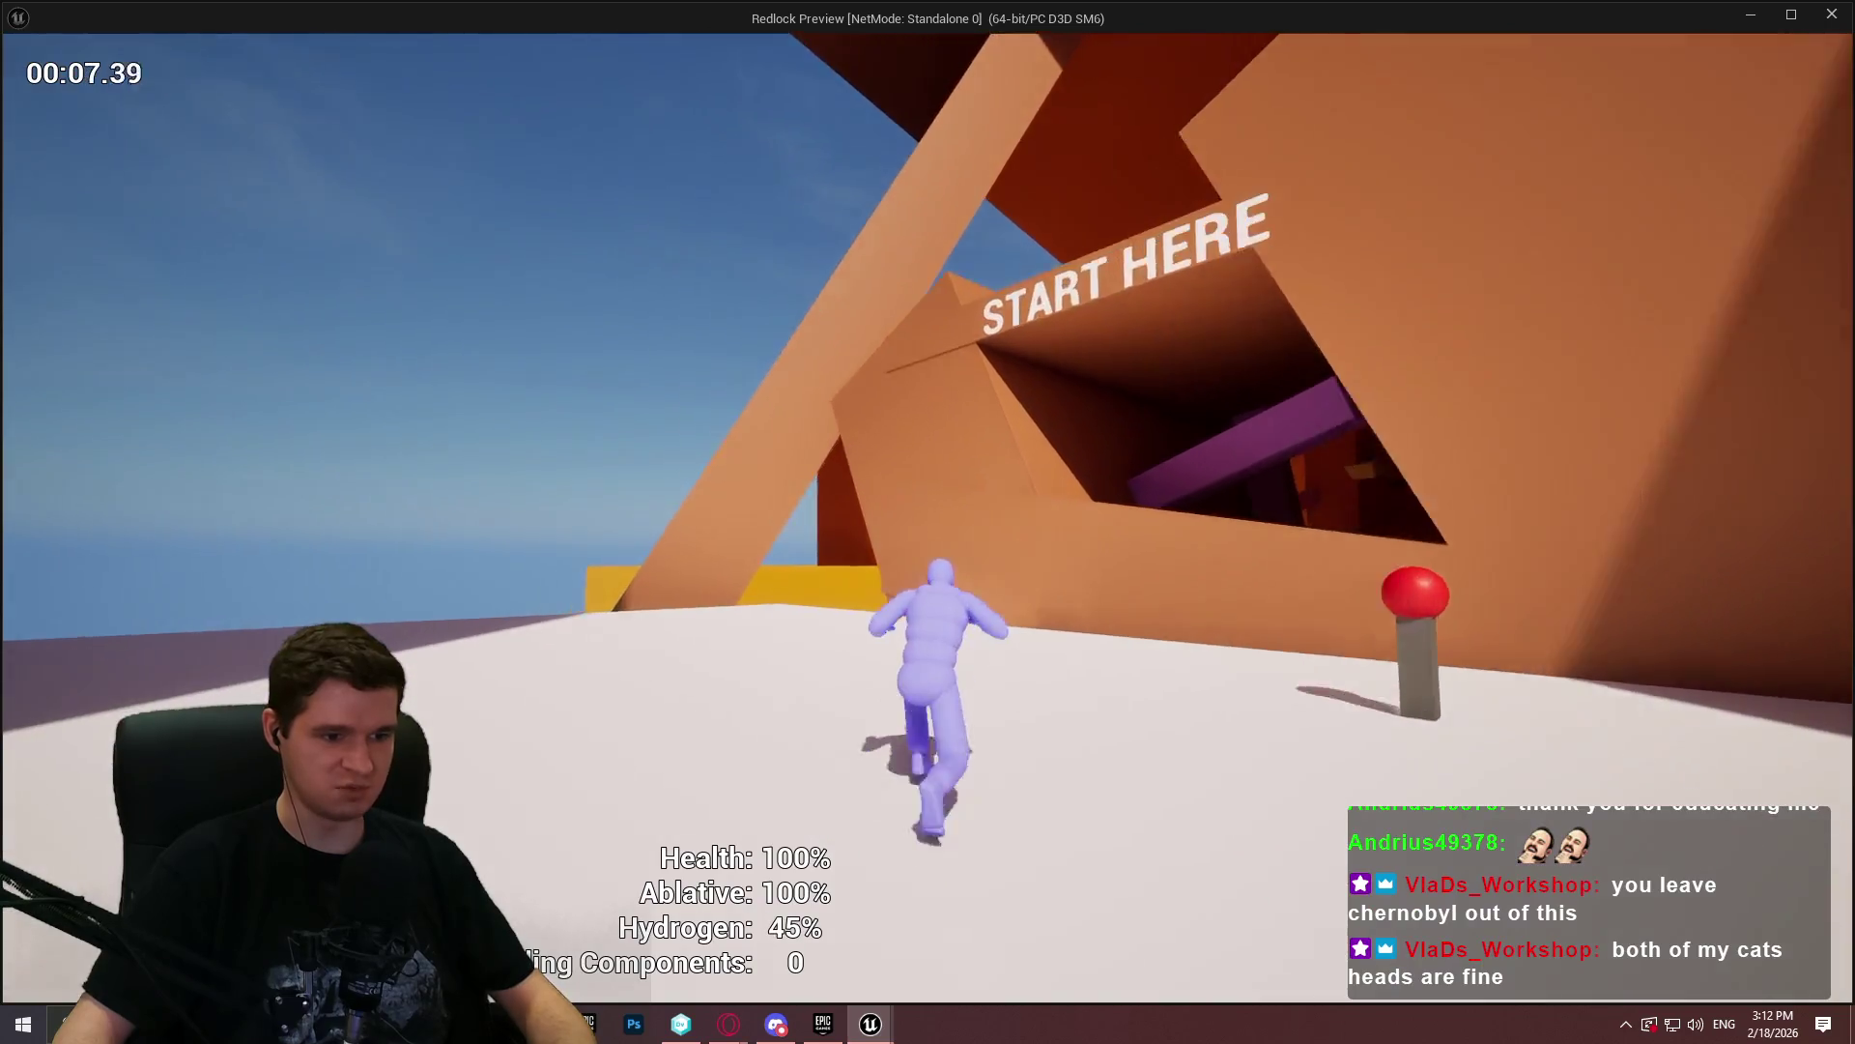
{"action": "key", "text": "alt+Tab"}
{"action": "key", "text": "Escape"}
{"action": "scroll", "coordinate": [963, 641], "scroll_direction": "down", "scroll_amount": 5}
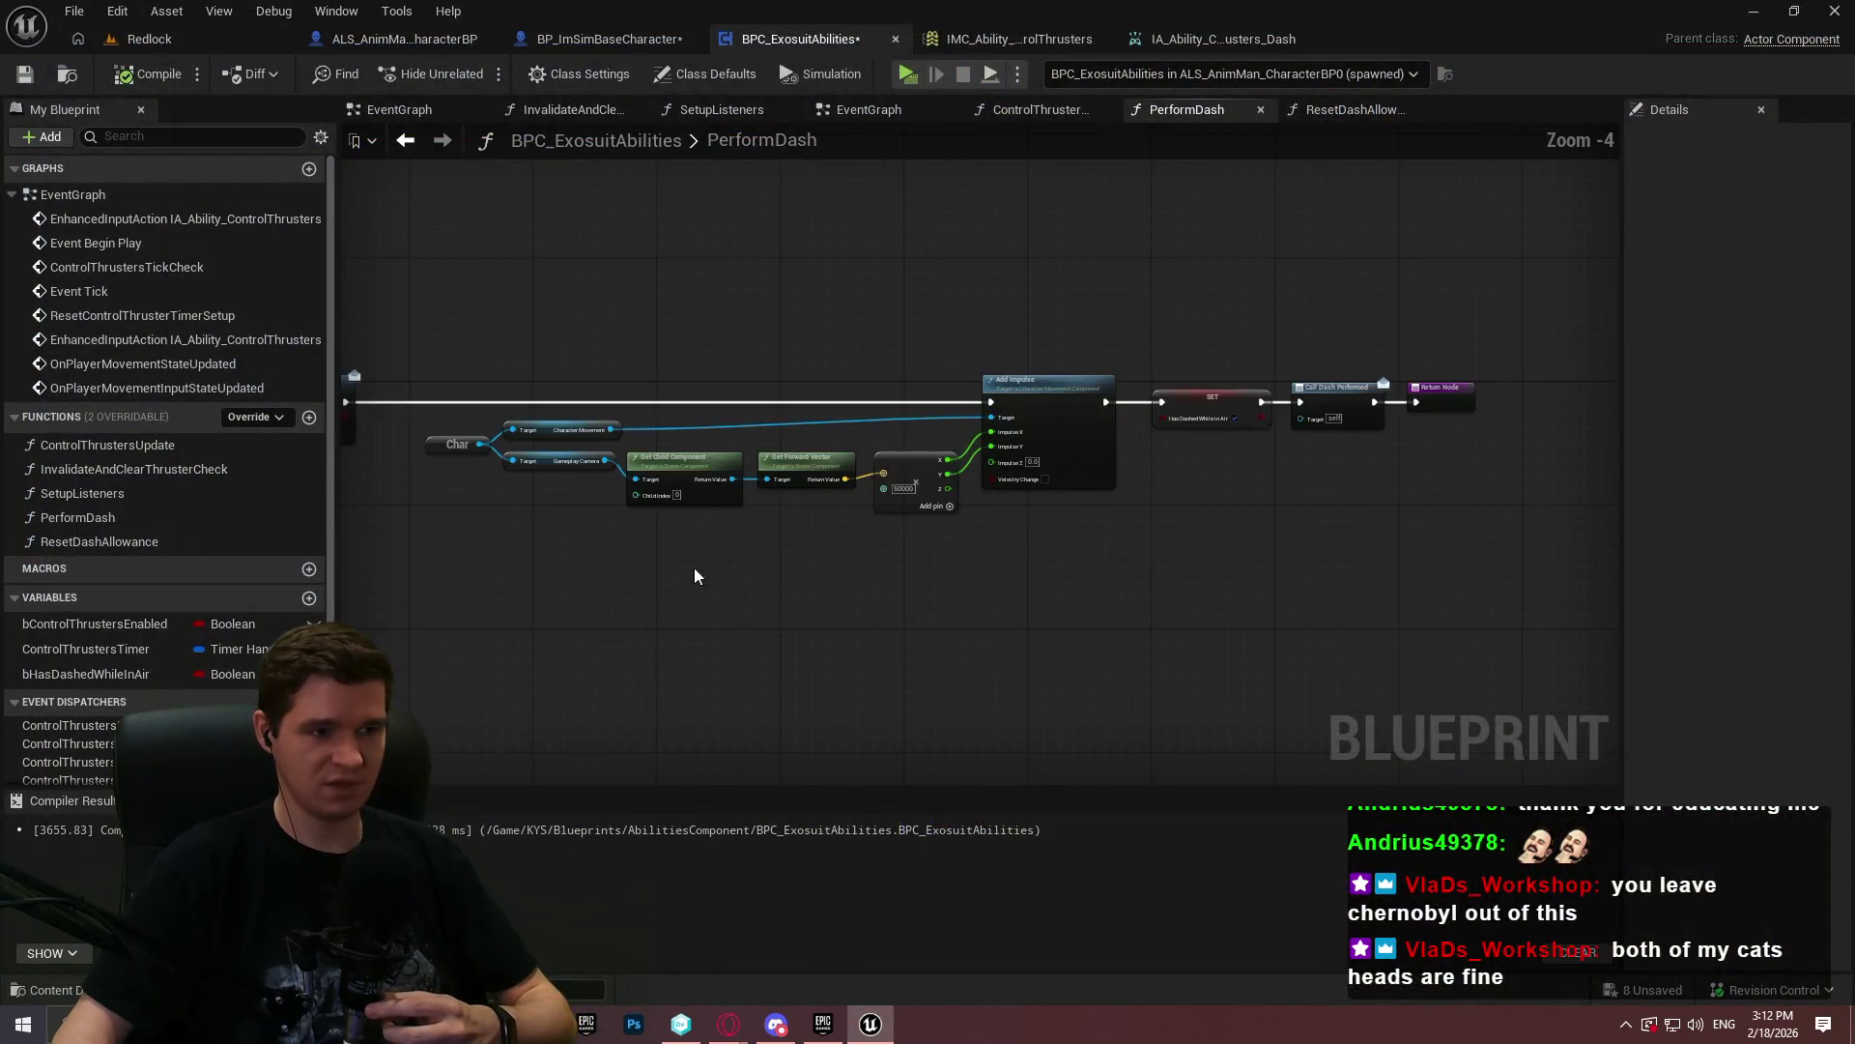
- Feed NOT Has Dashed While in Air into a new pin on the branch's AND node, then compile
{"action": "scroll", "coordinate": [973, 332], "scroll_direction": "up", "scroll_amount": 2}
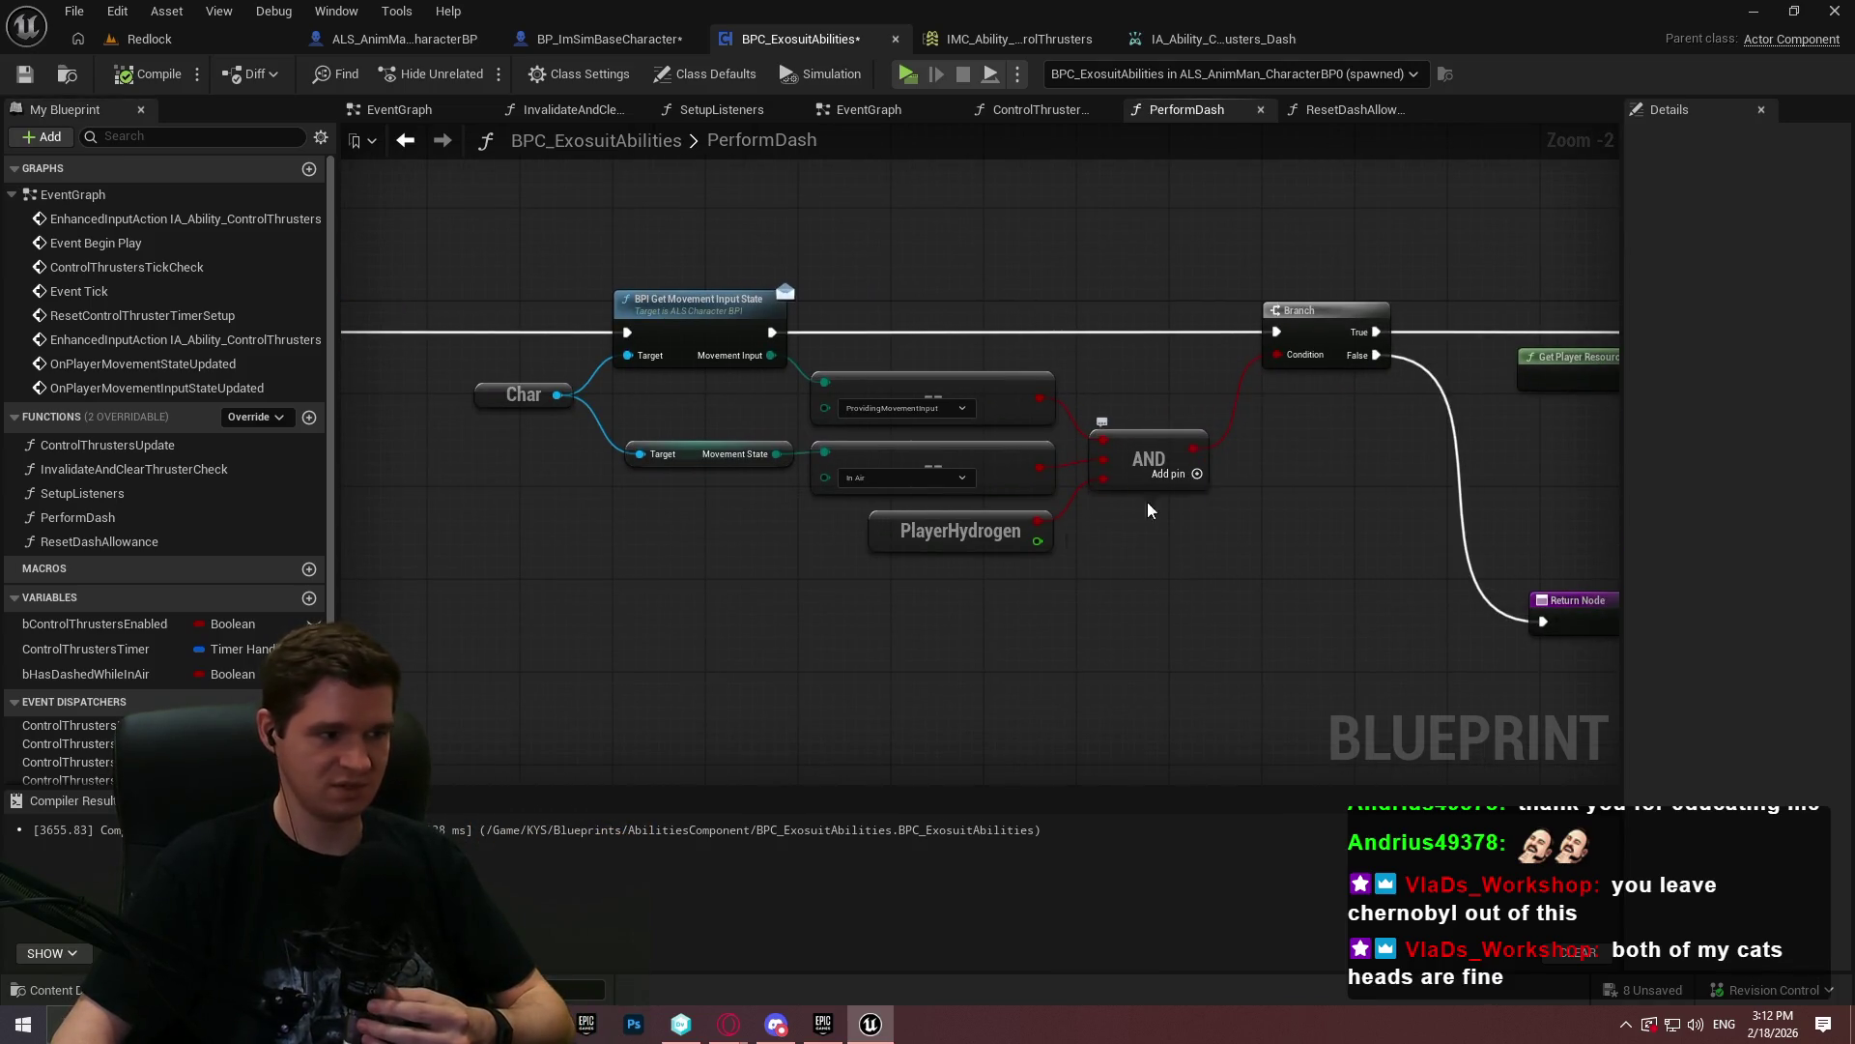
{"action": "mouse_move", "coordinate": [112, 689]}
{"action": "left_mouse_down"}
{"action": "mouse_move", "coordinate": [832, 619]}
{"action": "mouse_move", "coordinate": [816, 607]}
{"action": "left_mouse_up"}
{"action": "left_click", "coordinate": [870, 637]}
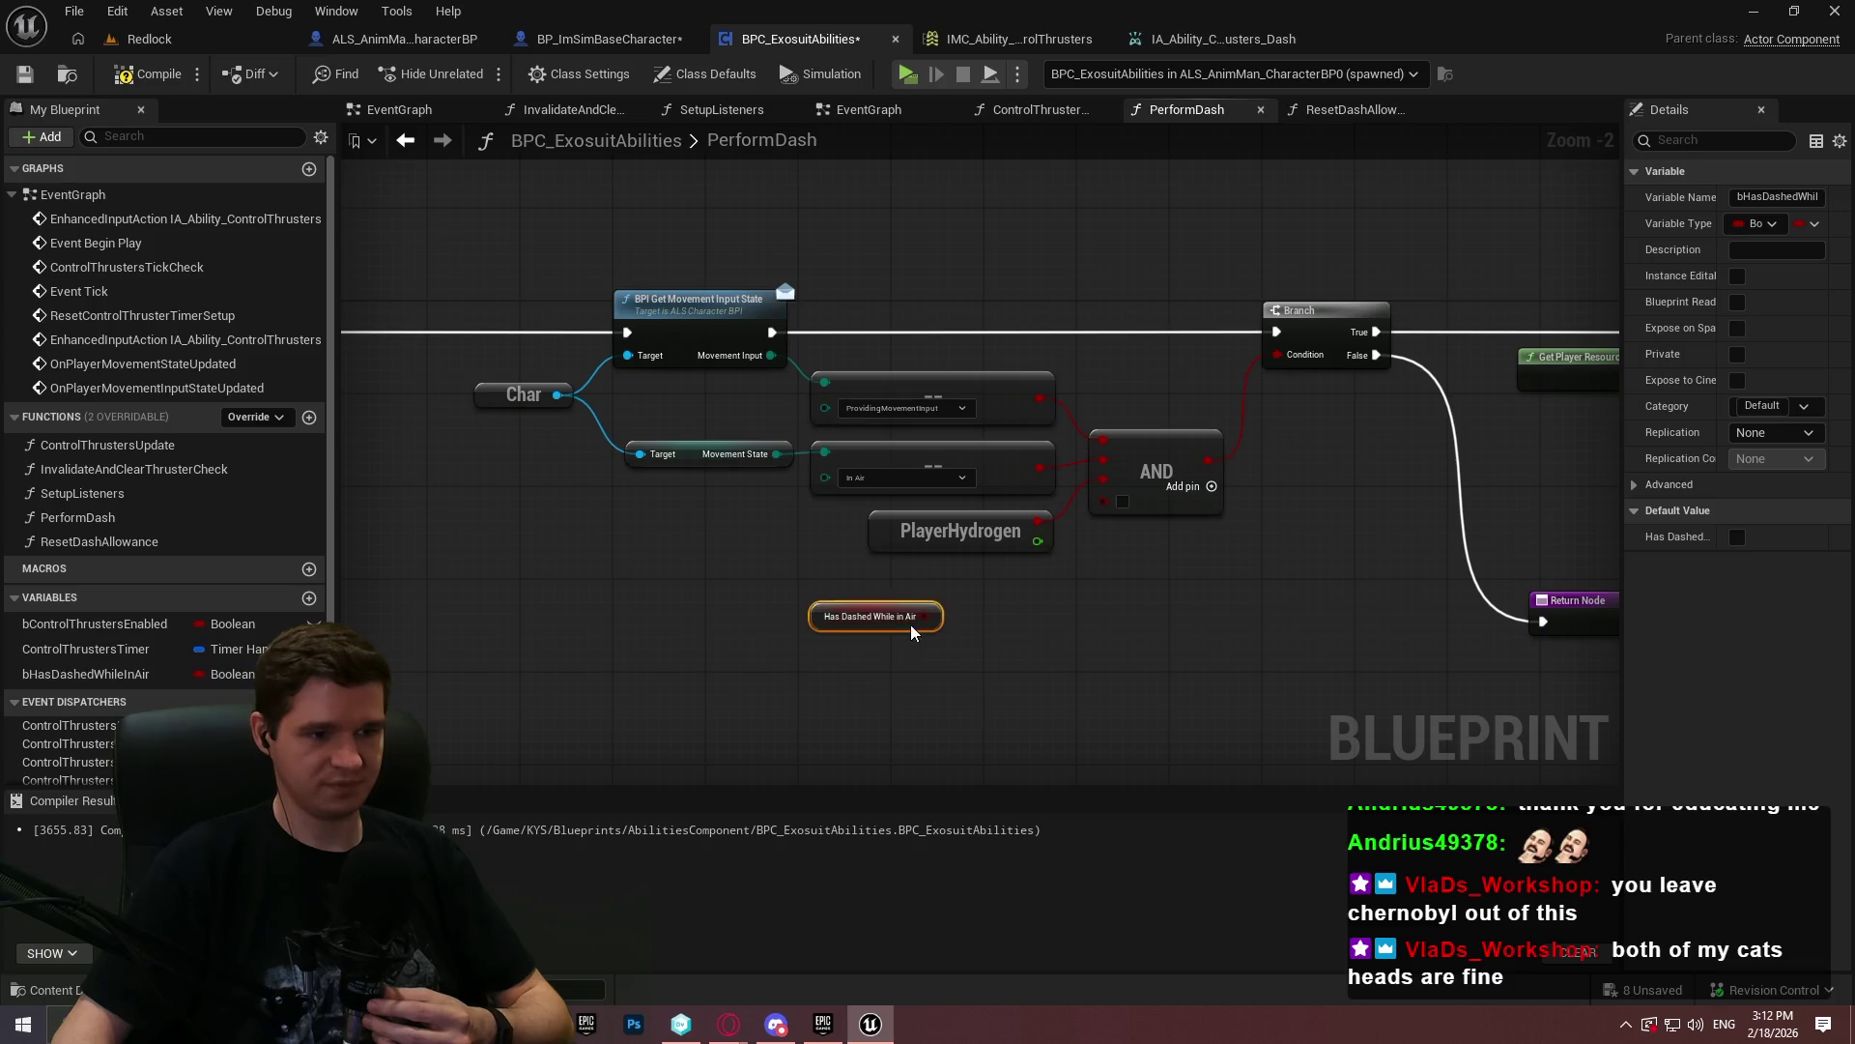
{"action": "left_click_drag", "start_coordinate": [934, 616], "coordinate": [1012, 599]}
{"action": "type", "text": "n"}
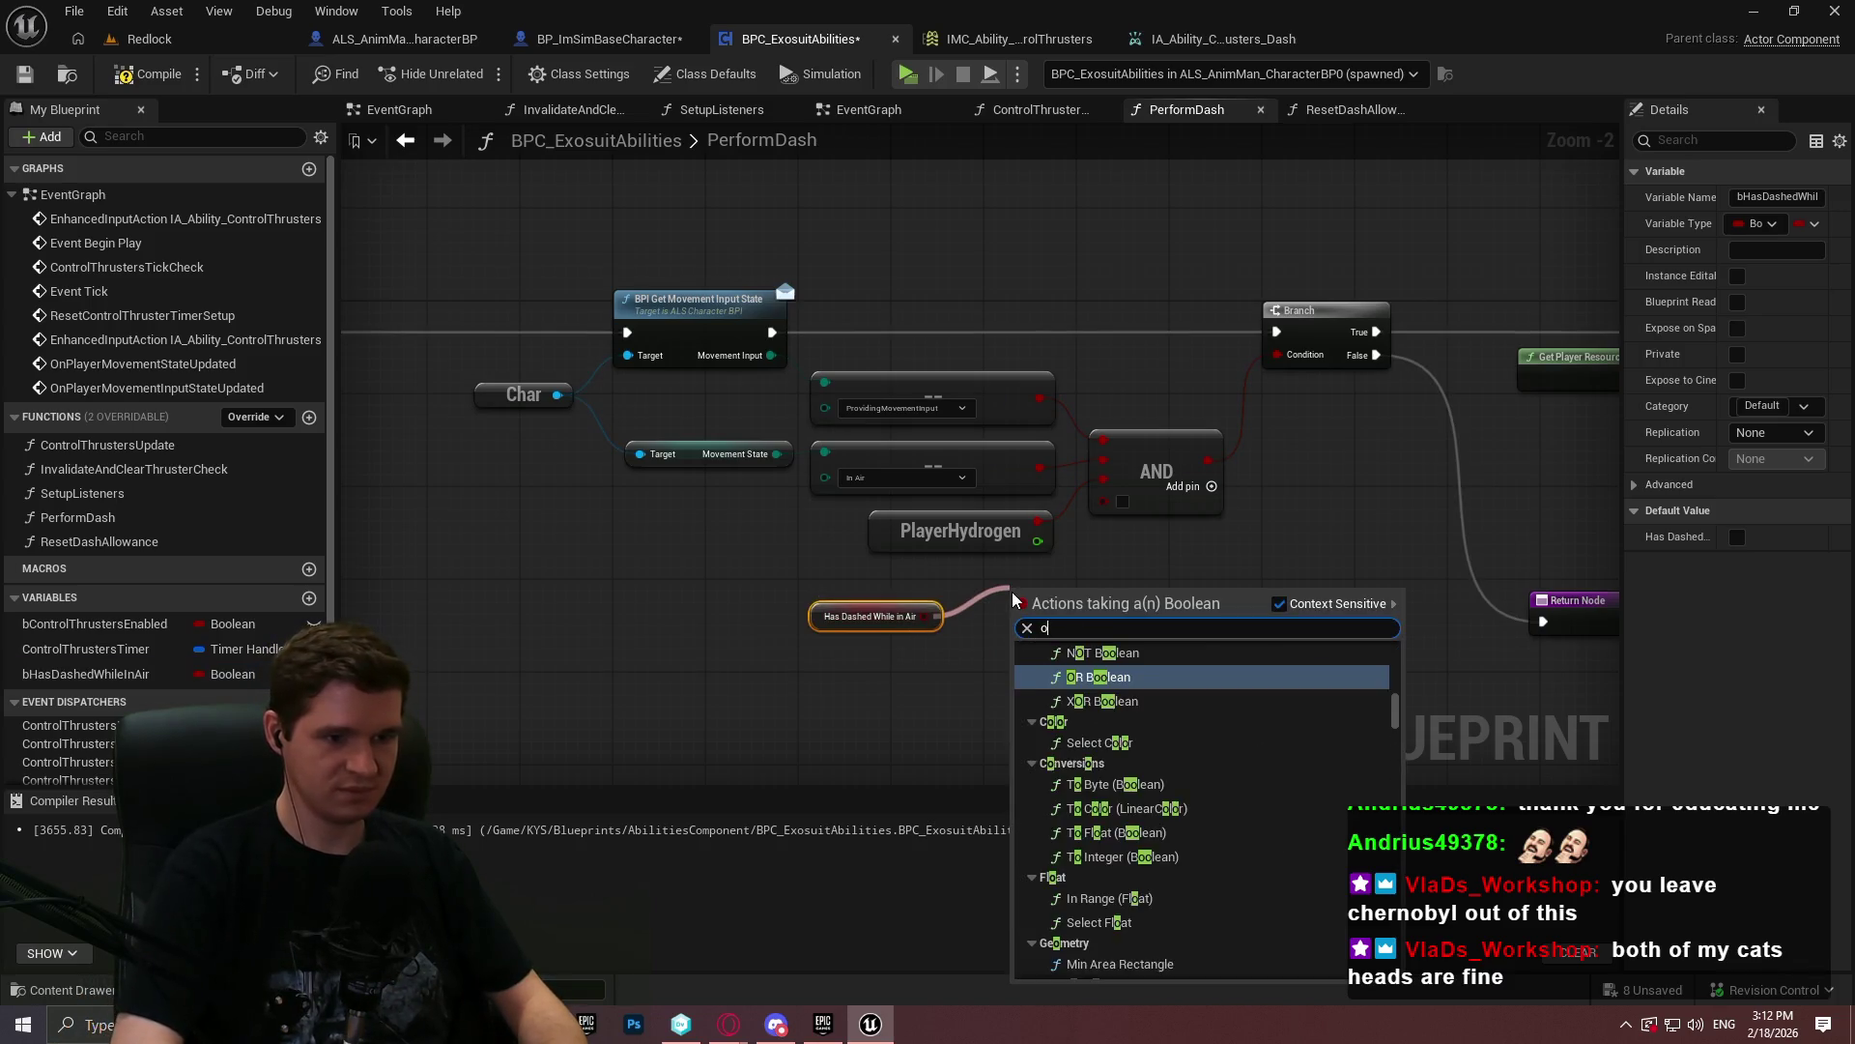
{"action": "type", "text": "ot"}
{"action": "scroll", "coordinate": [1005, 580], "scroll_direction": "up", "scroll_amount": 1}
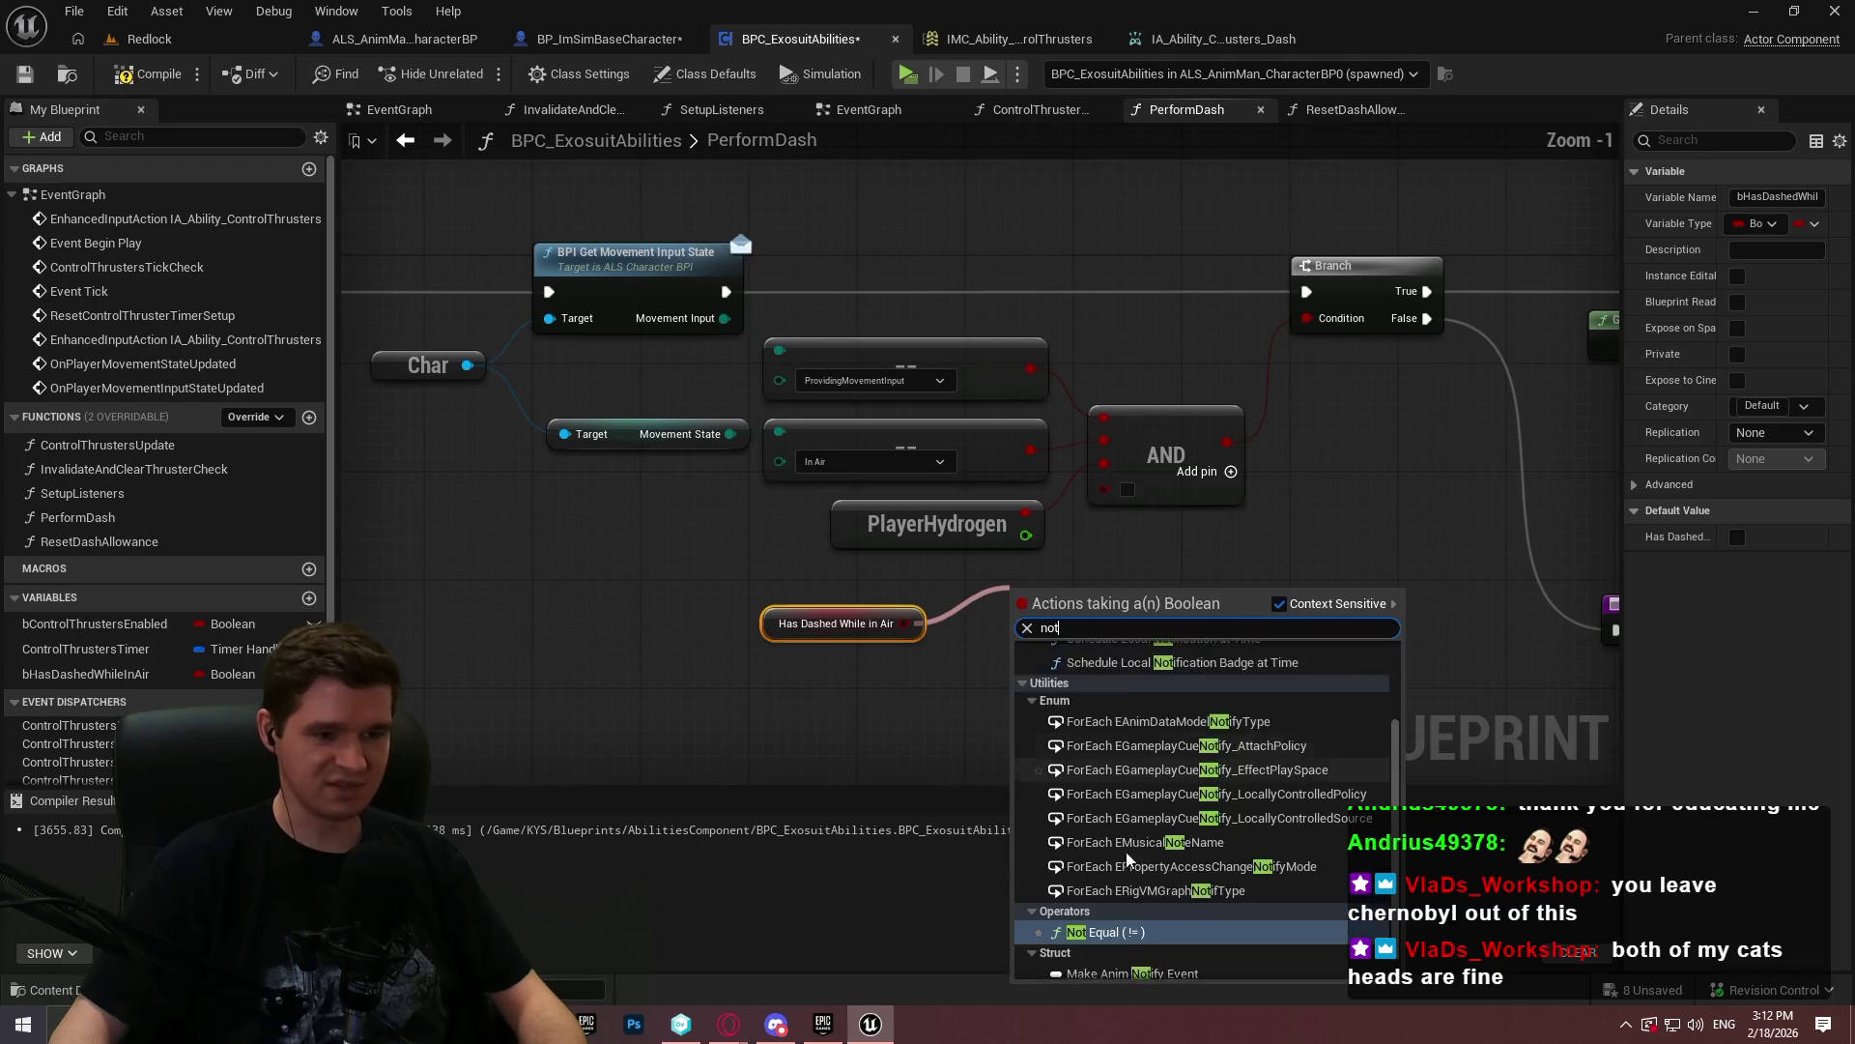
{"action": "left_click", "coordinate": [1121, 689]}
{"action": "mouse_move", "coordinate": [1035, 597]}
{"action": "left_mouse_down"}
{"action": "mouse_move", "coordinate": [979, 617]}
{"action": "mouse_move", "coordinate": [1124, 495]}
{"action": "left_mouse_up"}
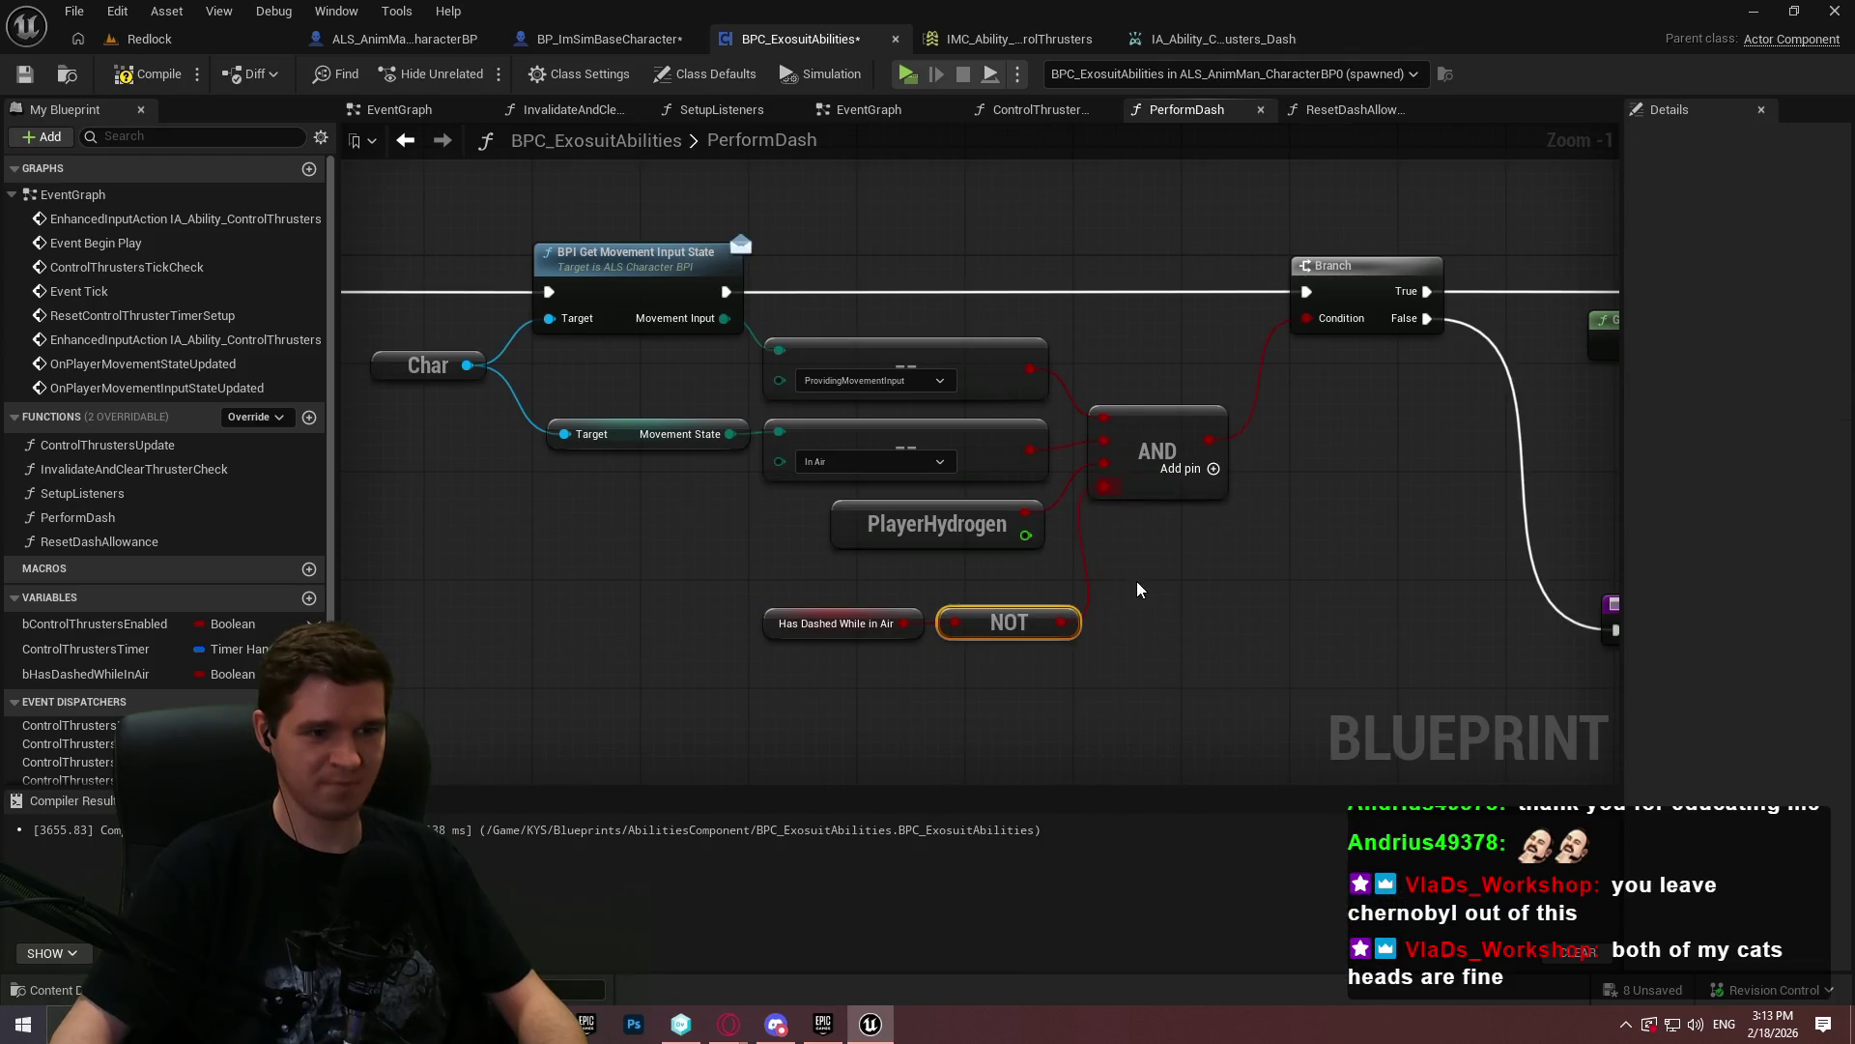
{"action": "left_click_drag", "start_coordinate": [998, 628], "coordinate": [973, 589]}
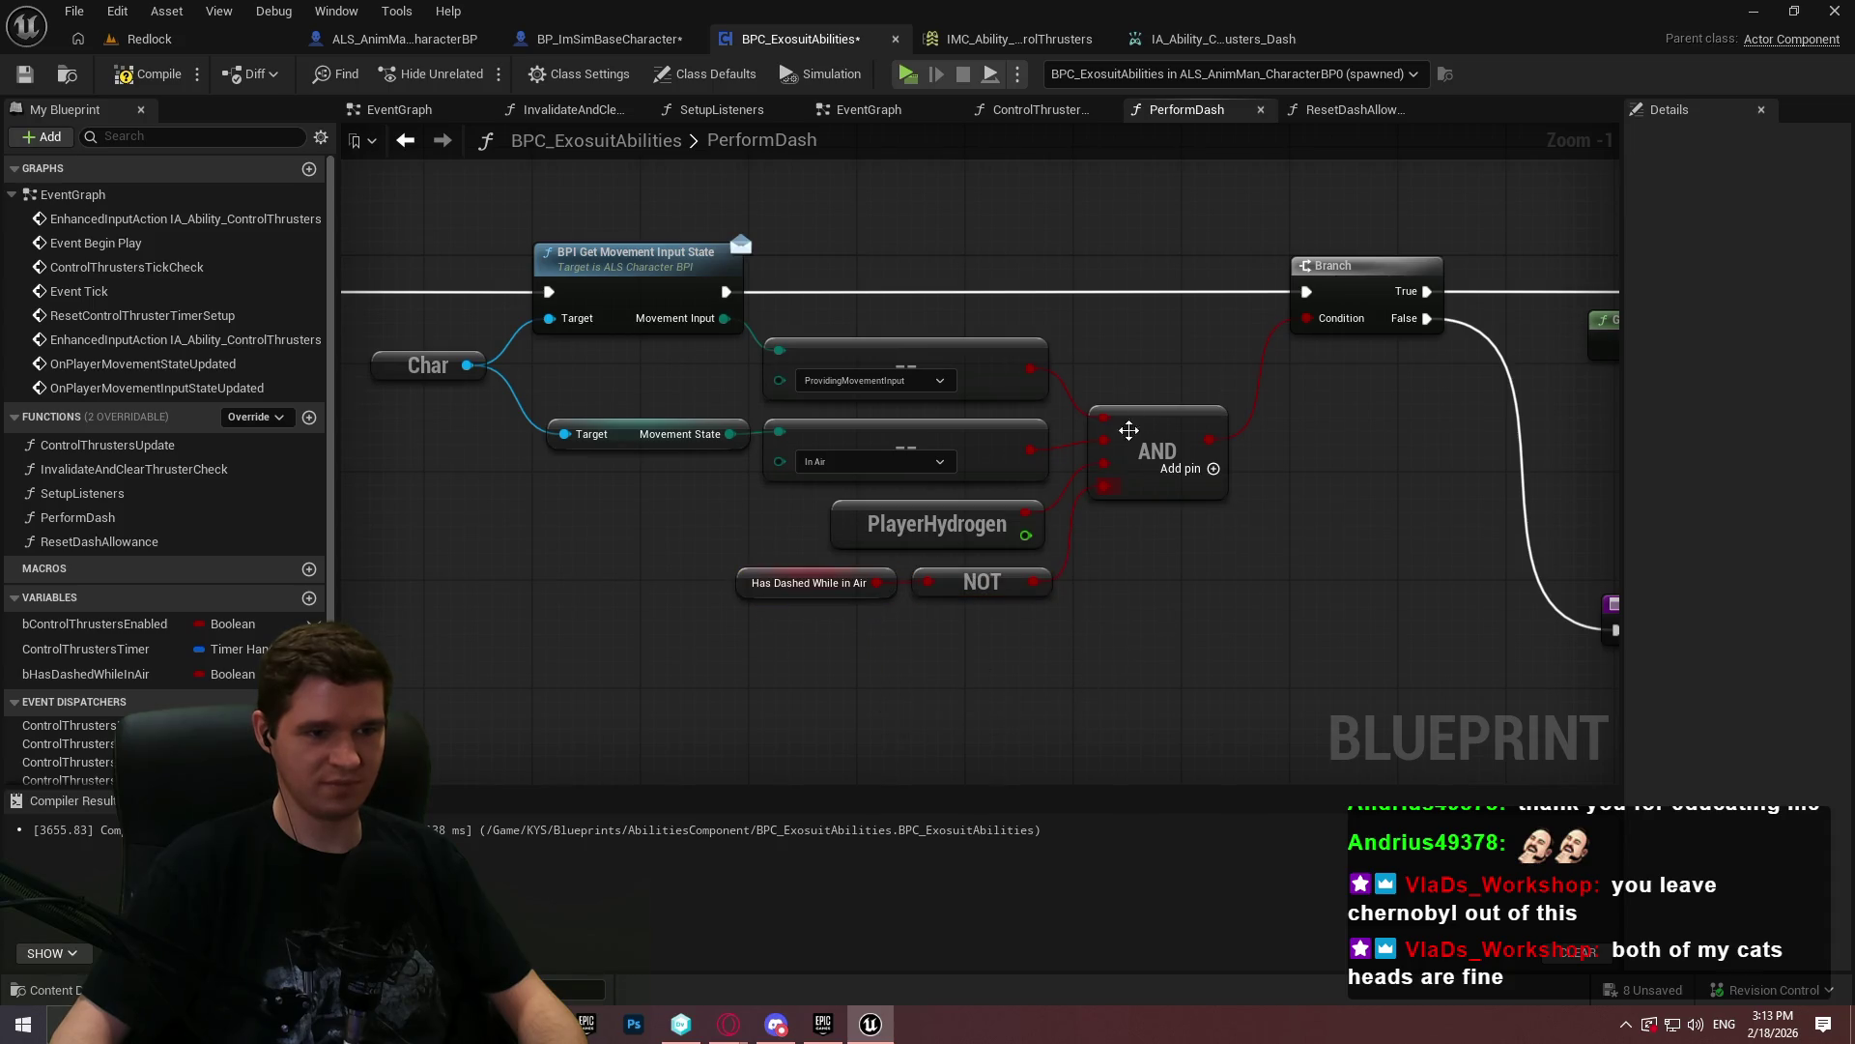
{"action": "left_click", "coordinate": [106, 76]}
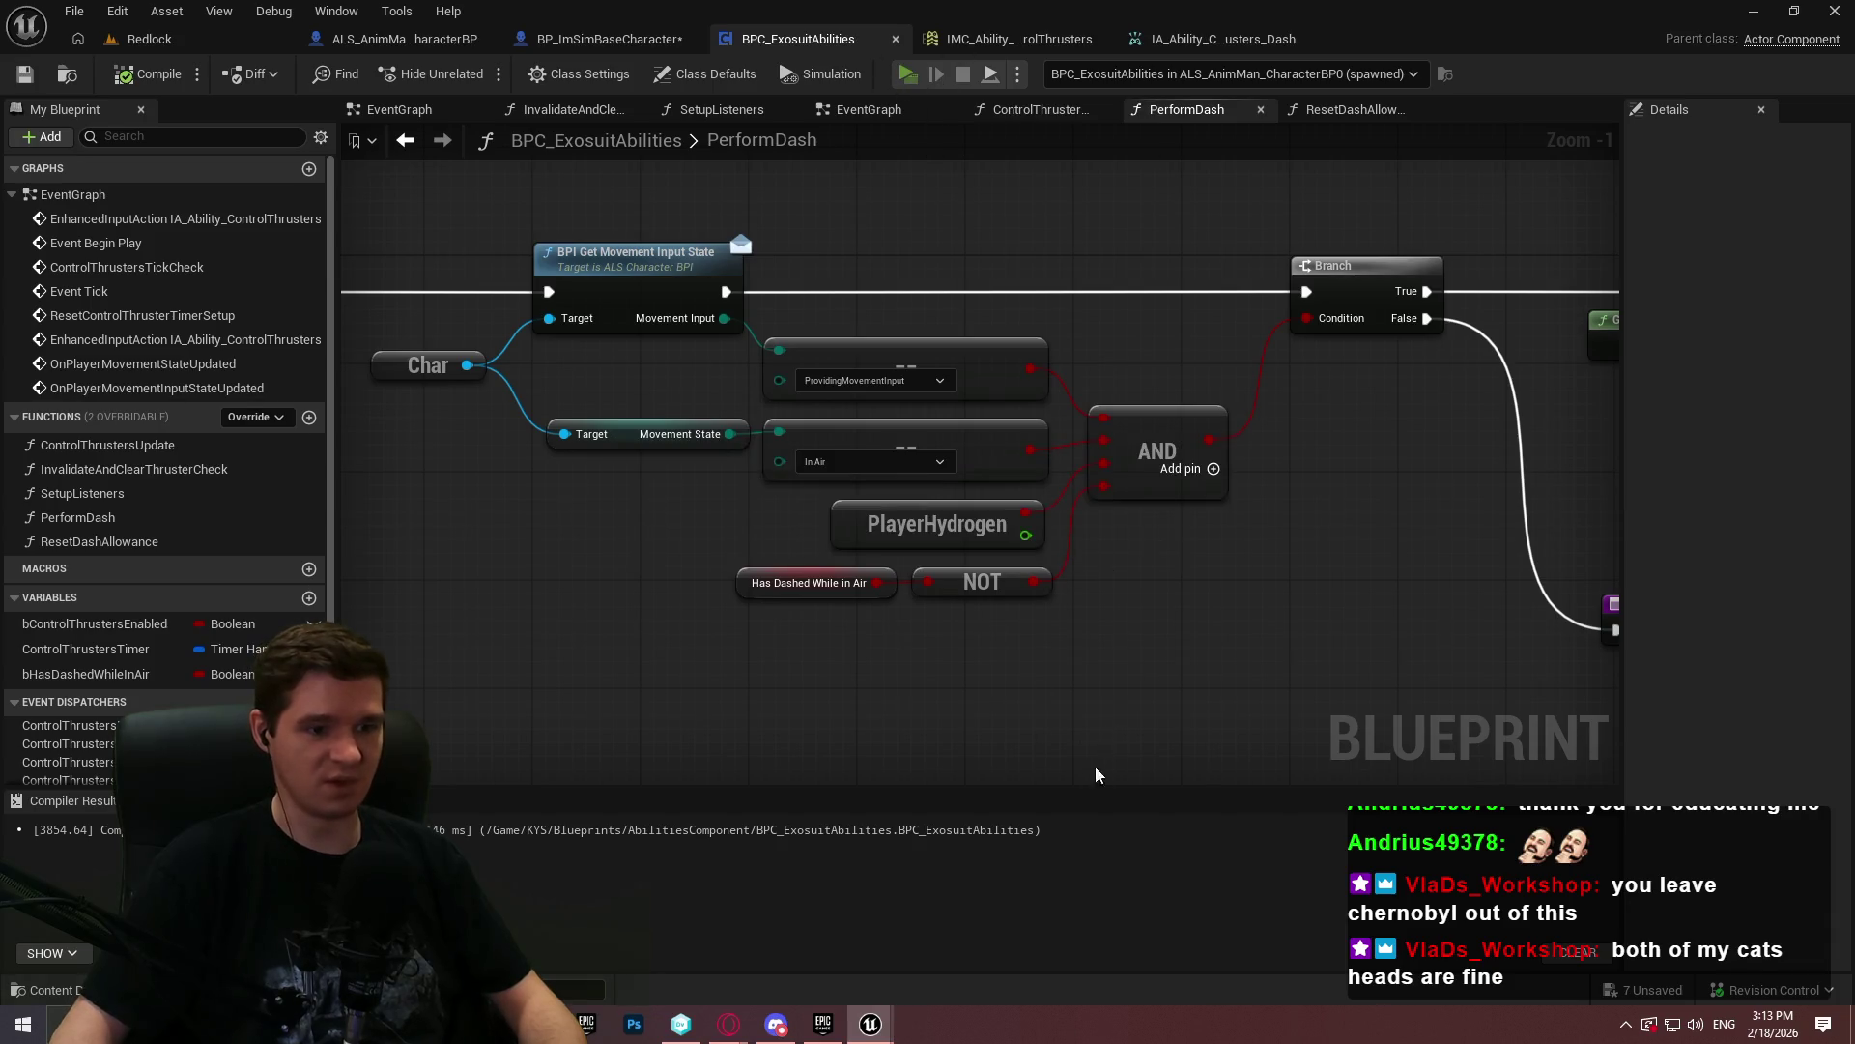
- Launch a fresh Redlock preview and test jumping and air-dashing along the tunnel
{"action": "key", "text": "alt+p"}
{"action": "key", "text": "Return"}
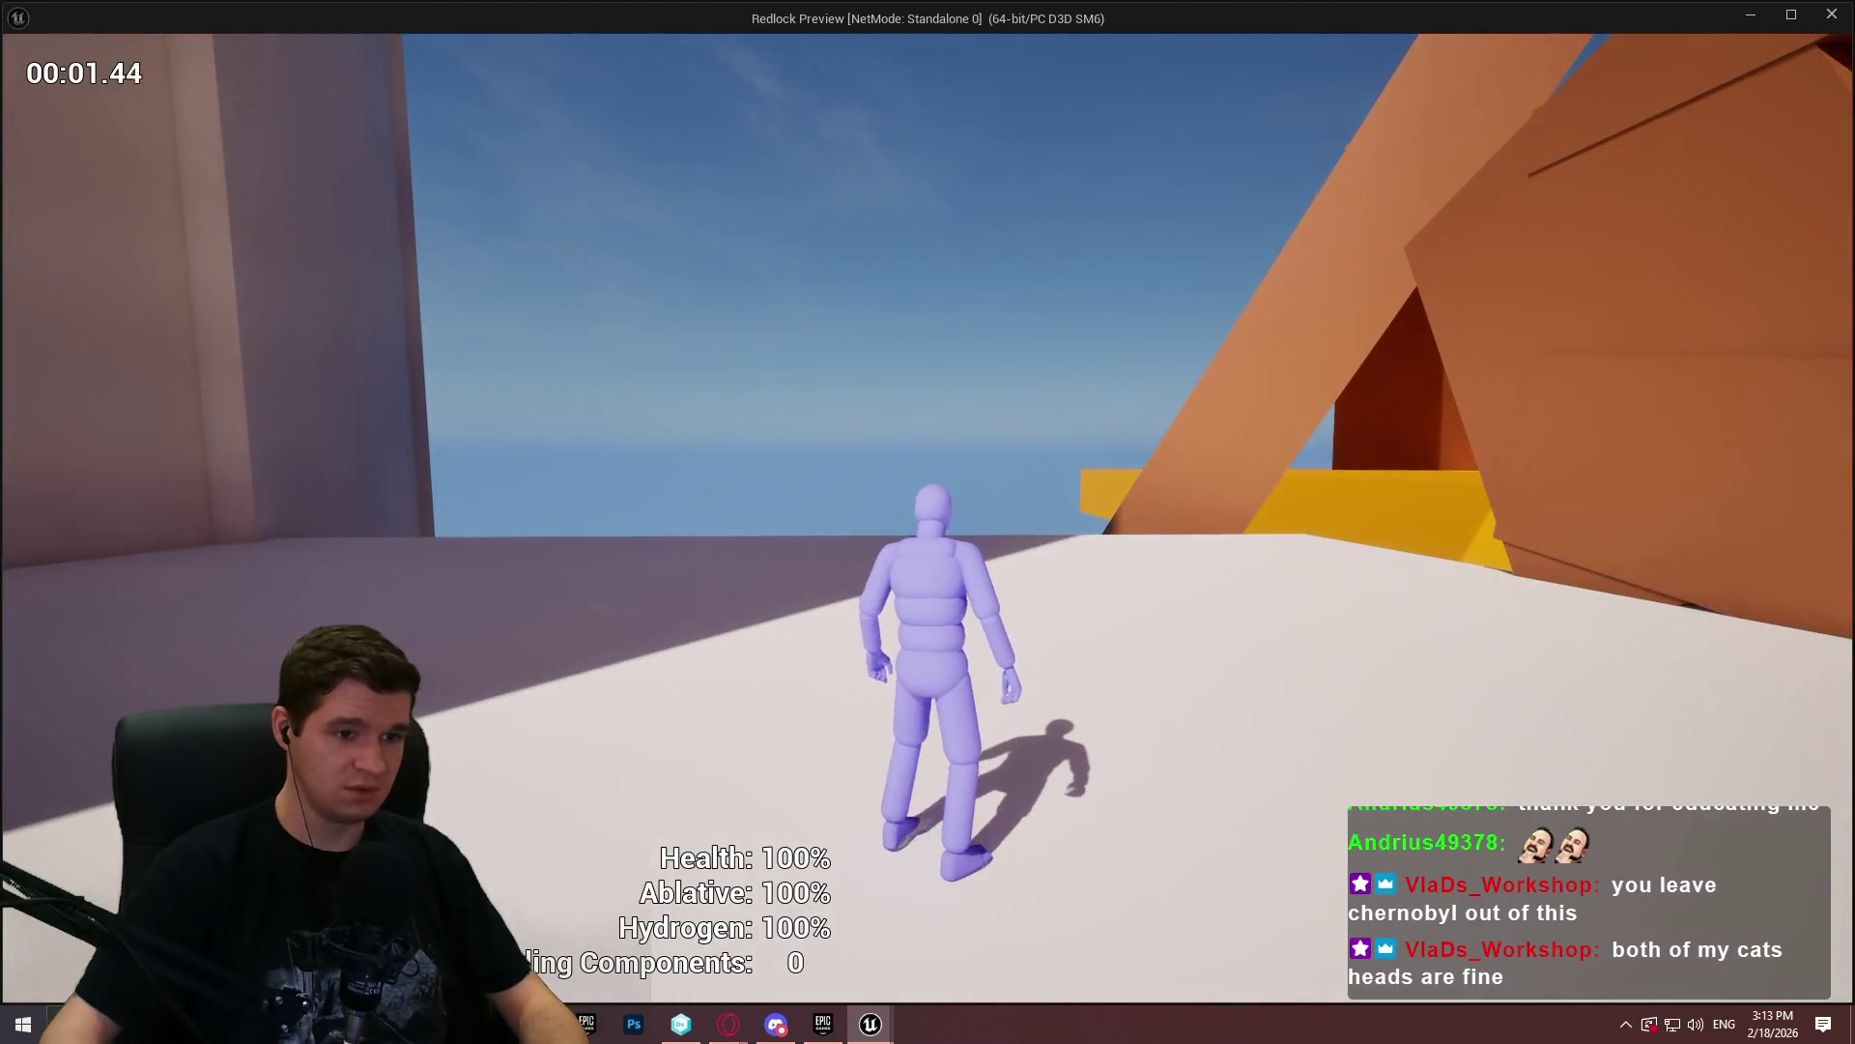
{"action": "key", "text": "space"}
{"action": "key", "text": "space"}
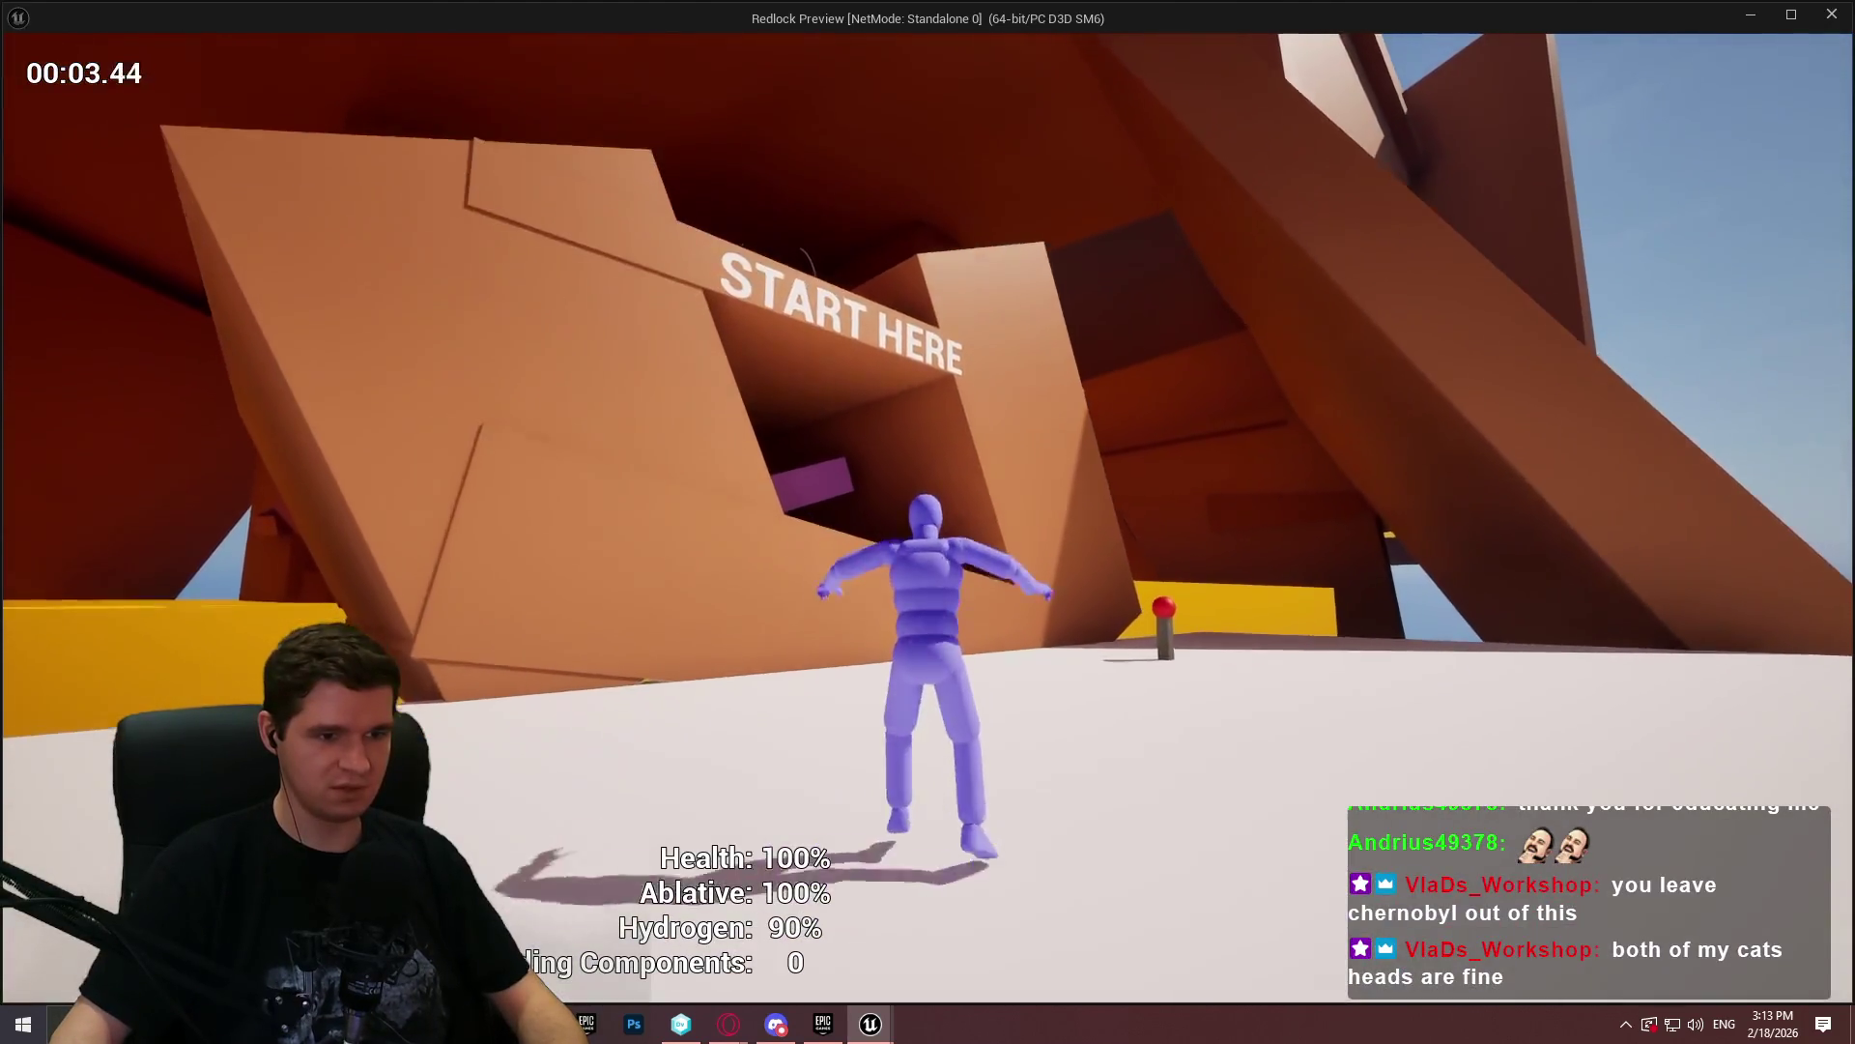
{"action": "key", "text": "space"}
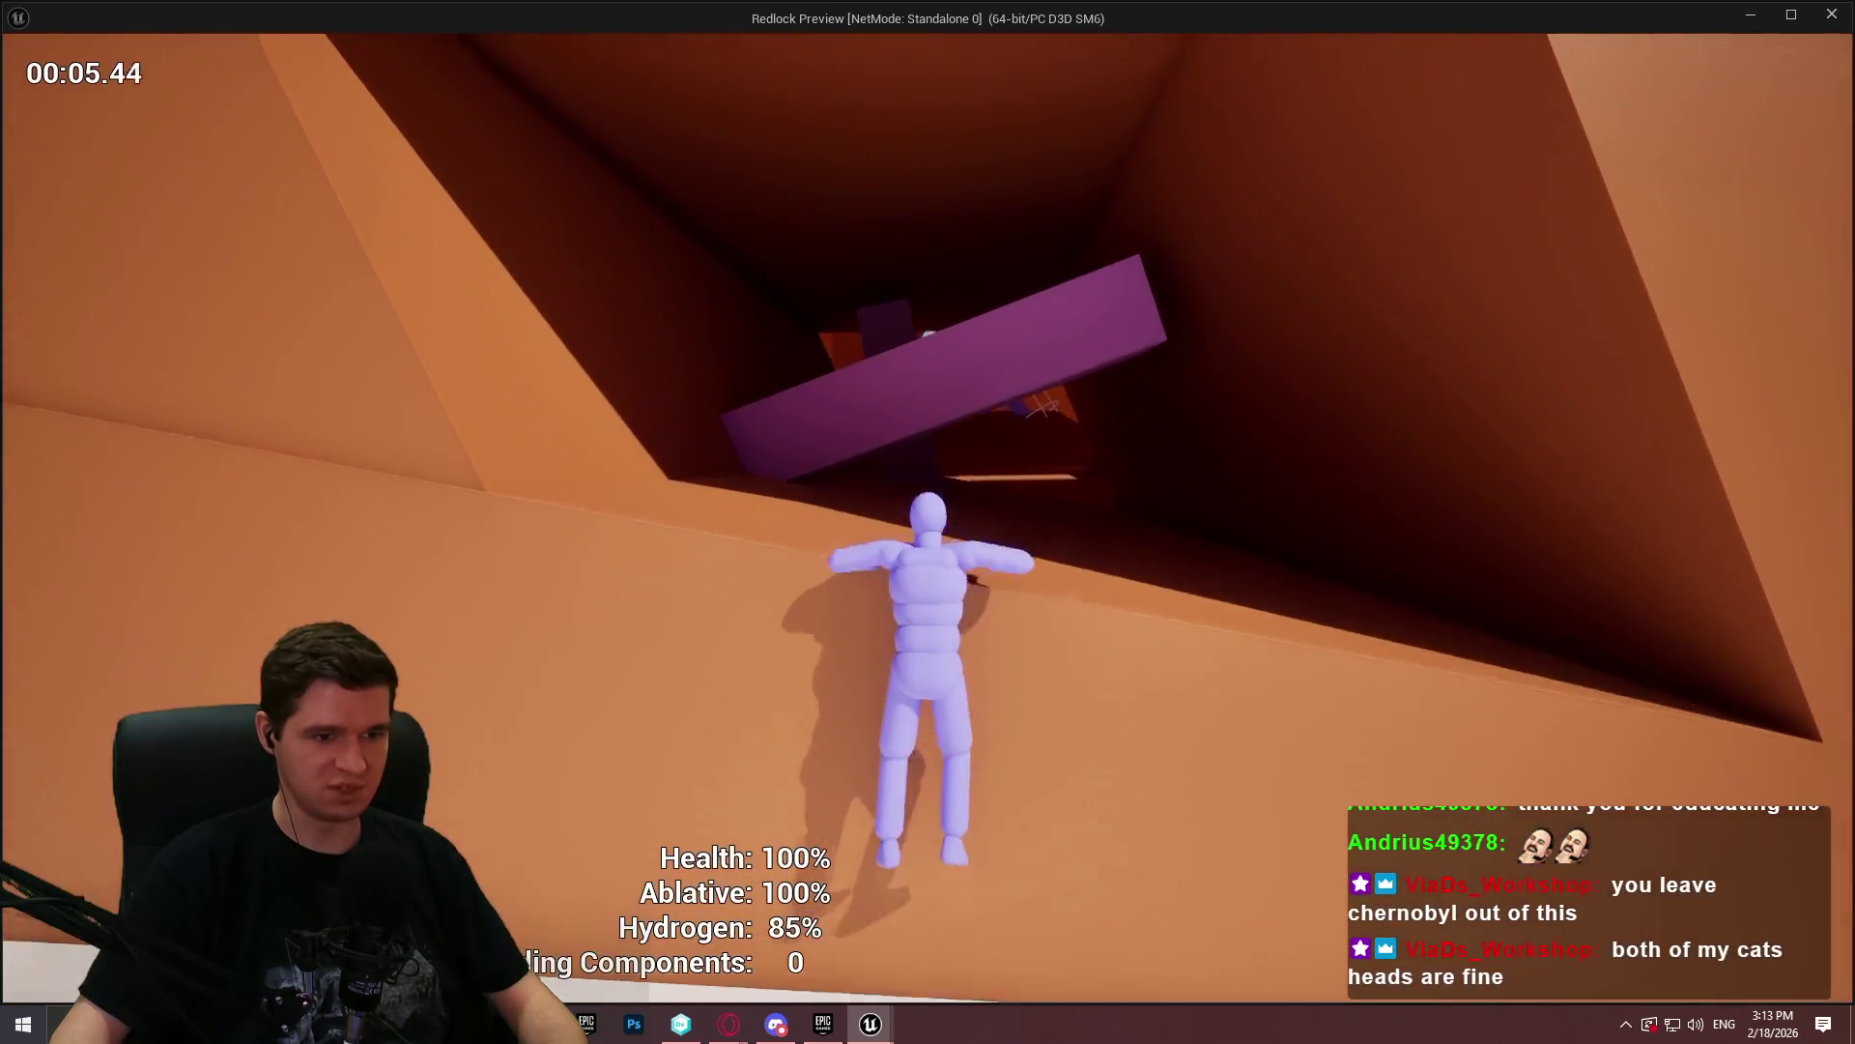
{"action": "key", "text": "w"}
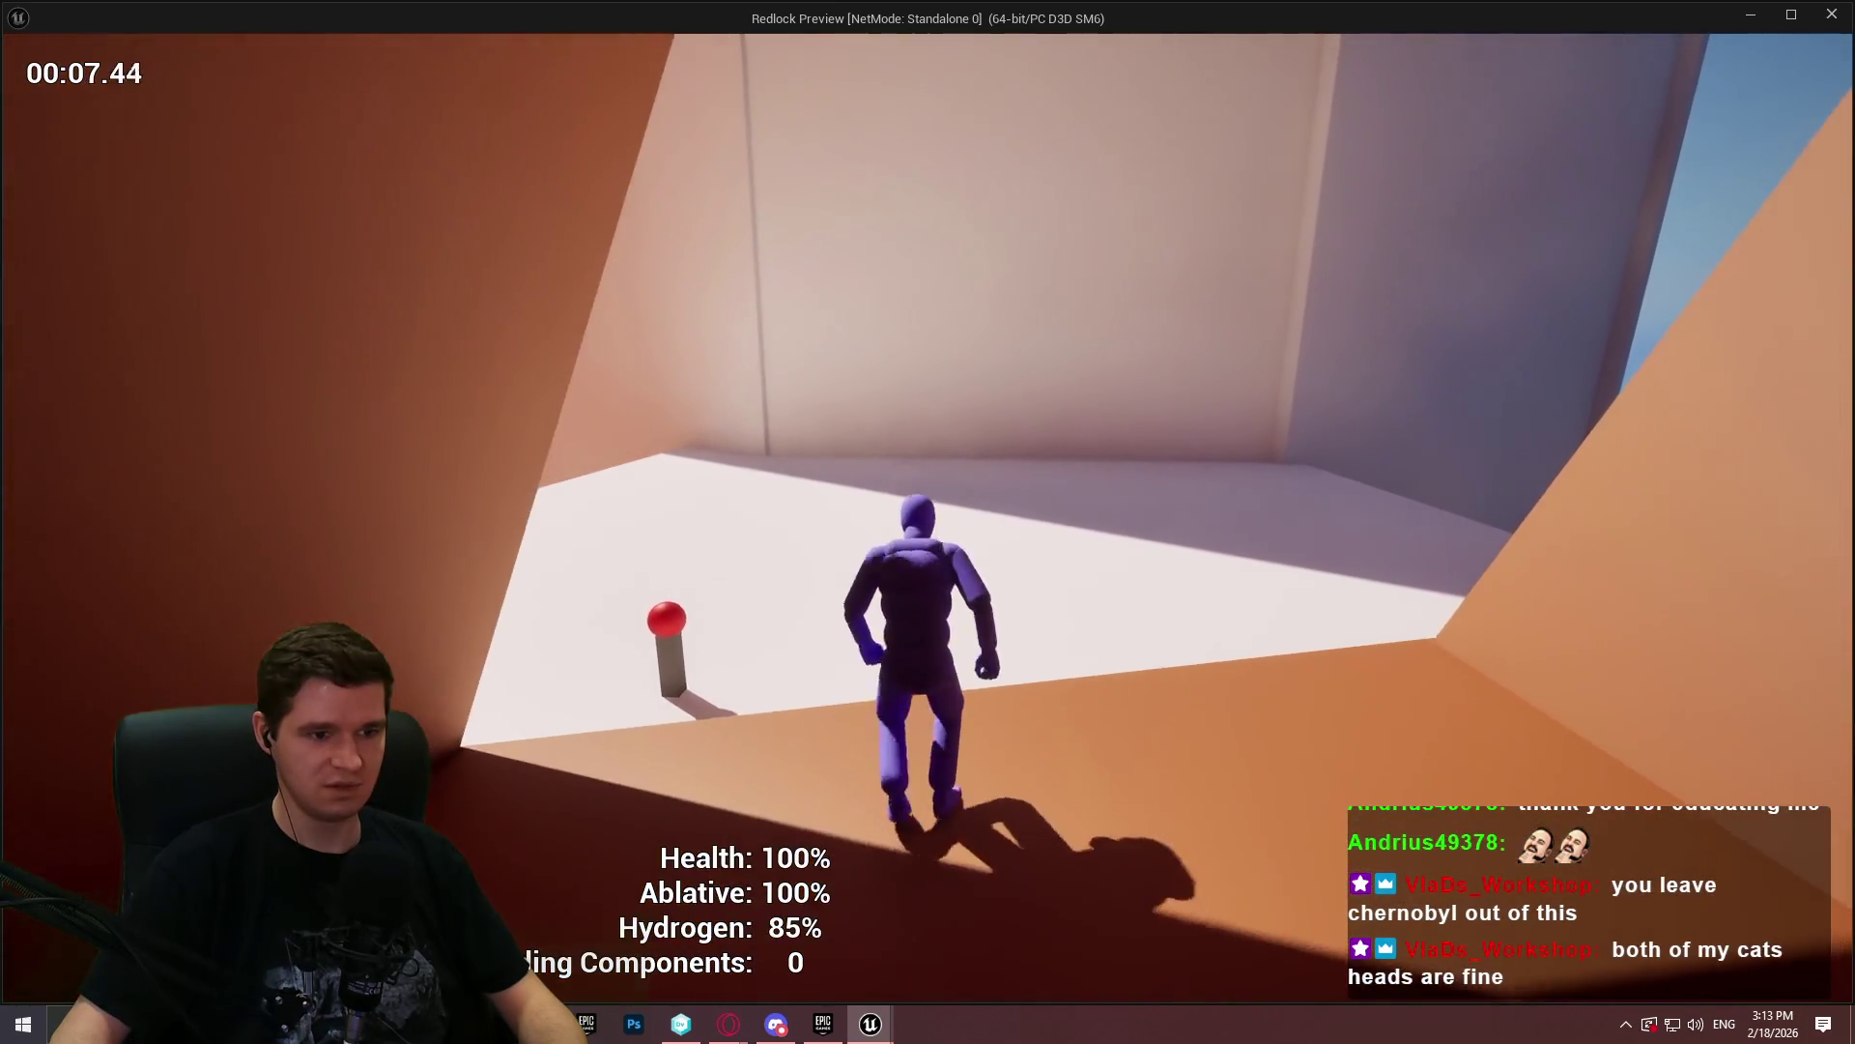
{"action": "key", "text": "space"}
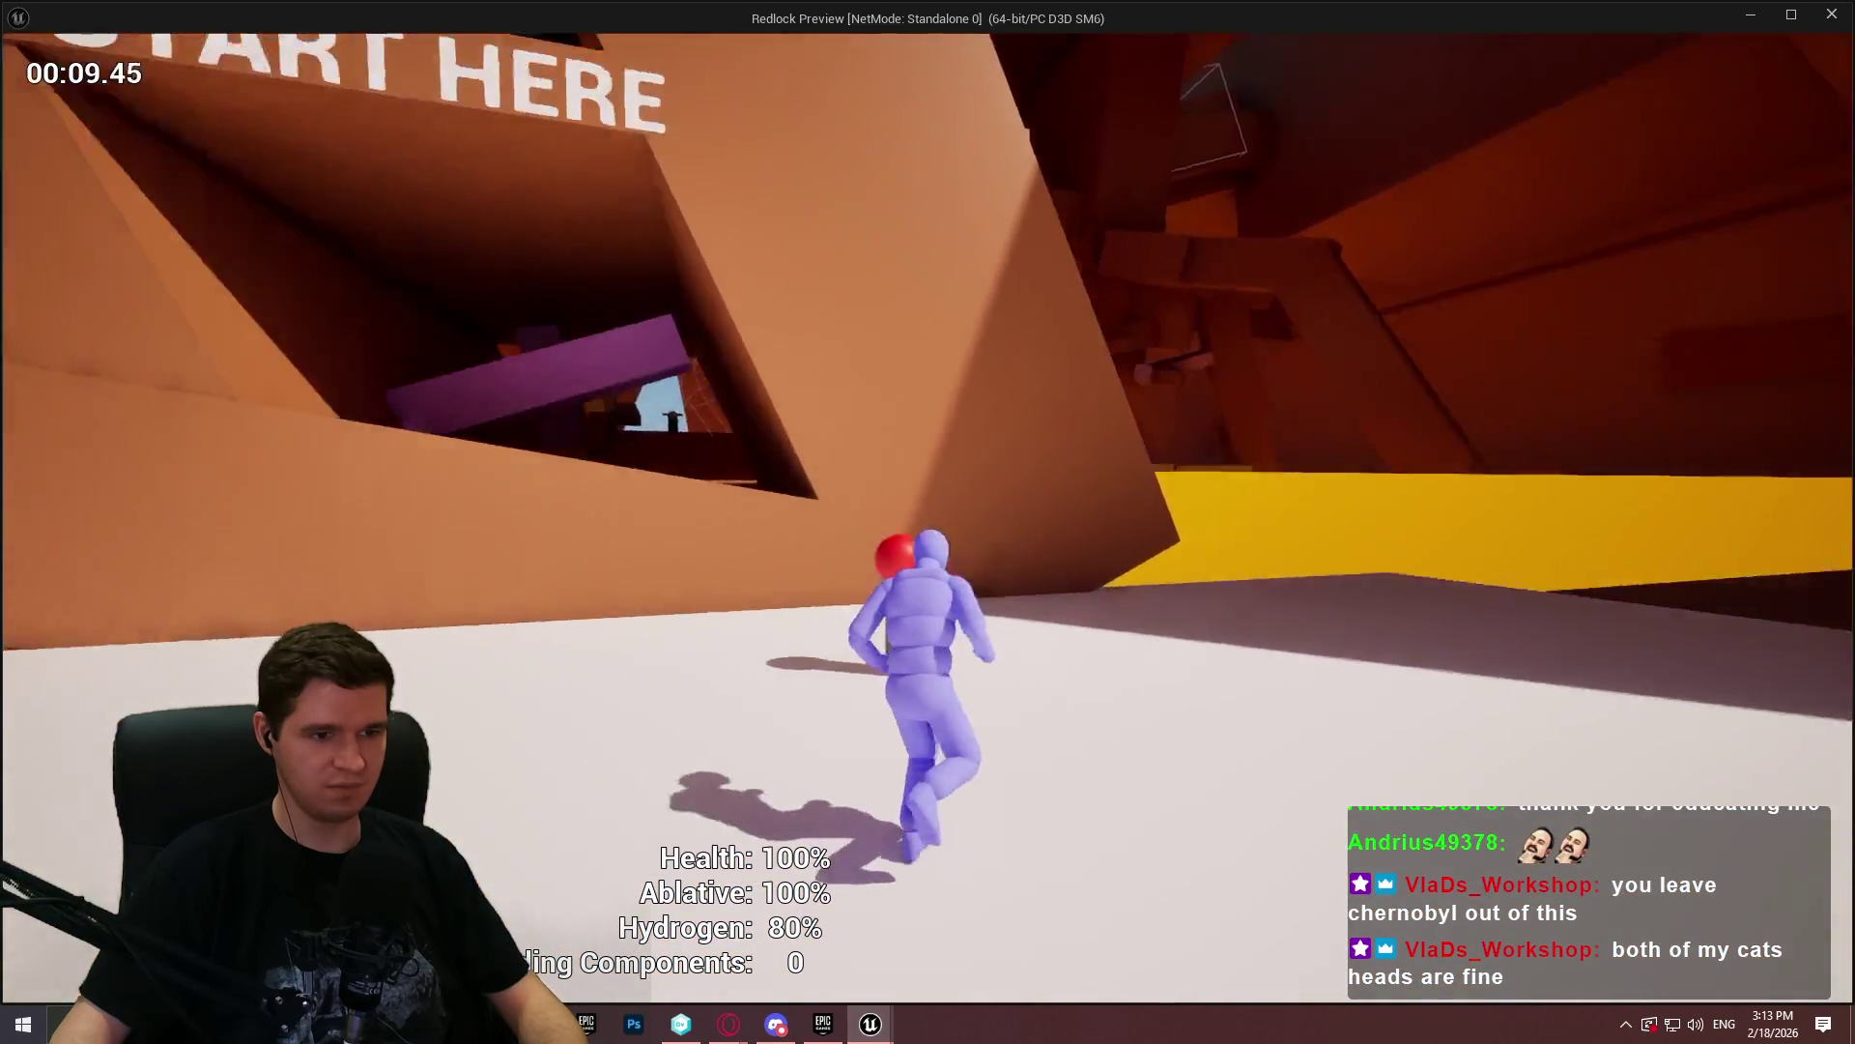
{"action": "key", "text": "space"}
{"action": "key", "text": "space"}
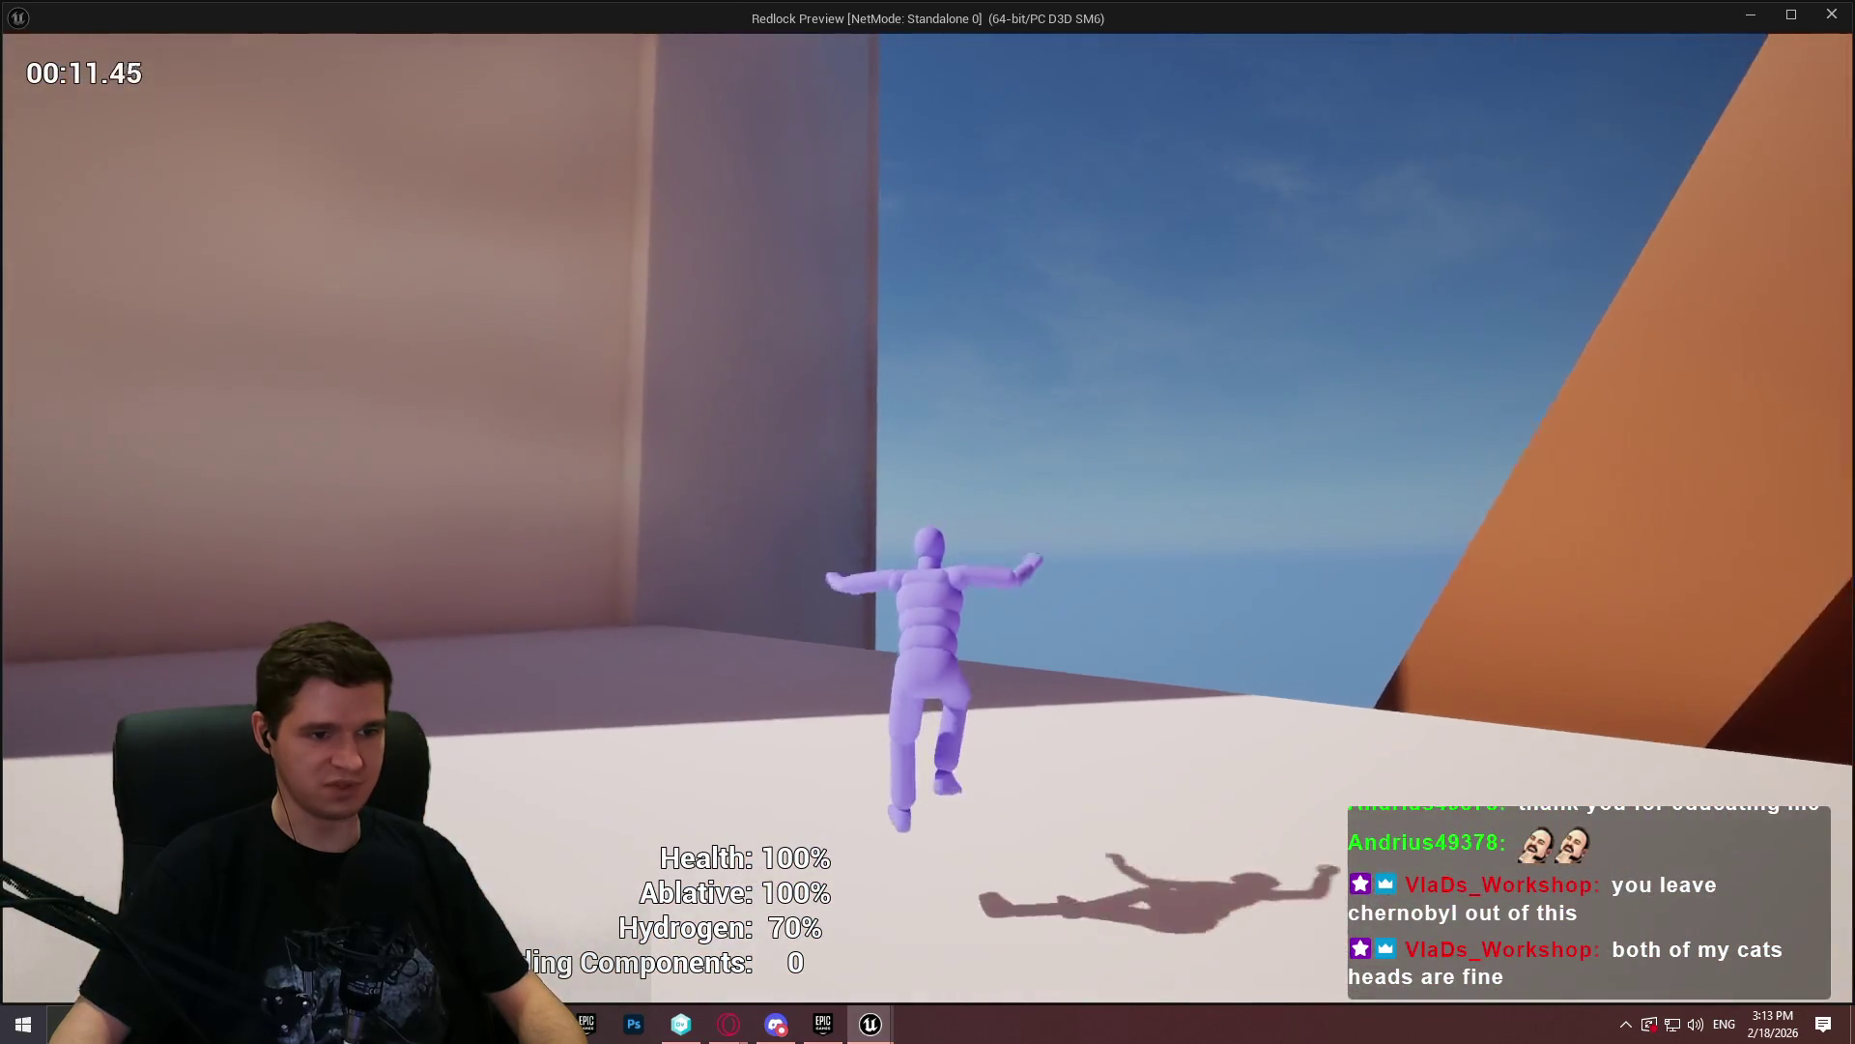
{"action": "key", "text": "space"}
{"action": "key", "text": "space"}
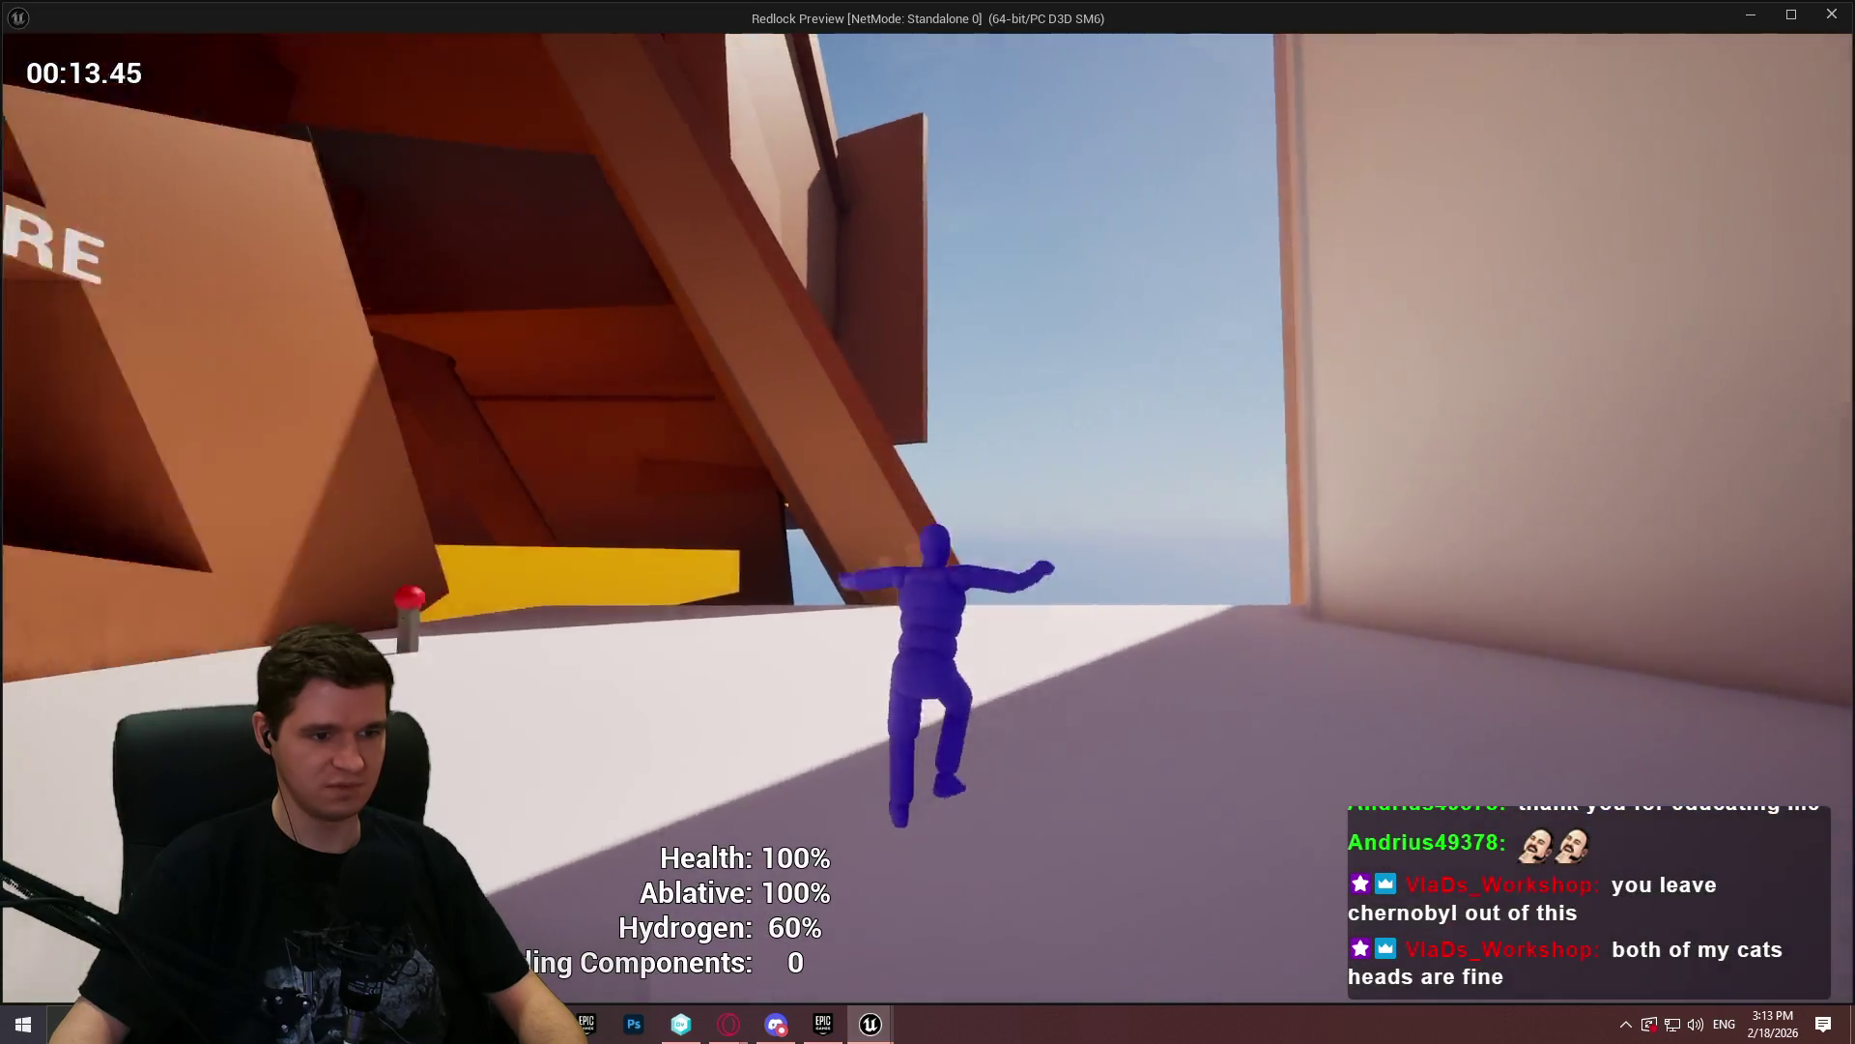
{"action": "key", "text": "space"}
{"action": "key", "text": "space"}
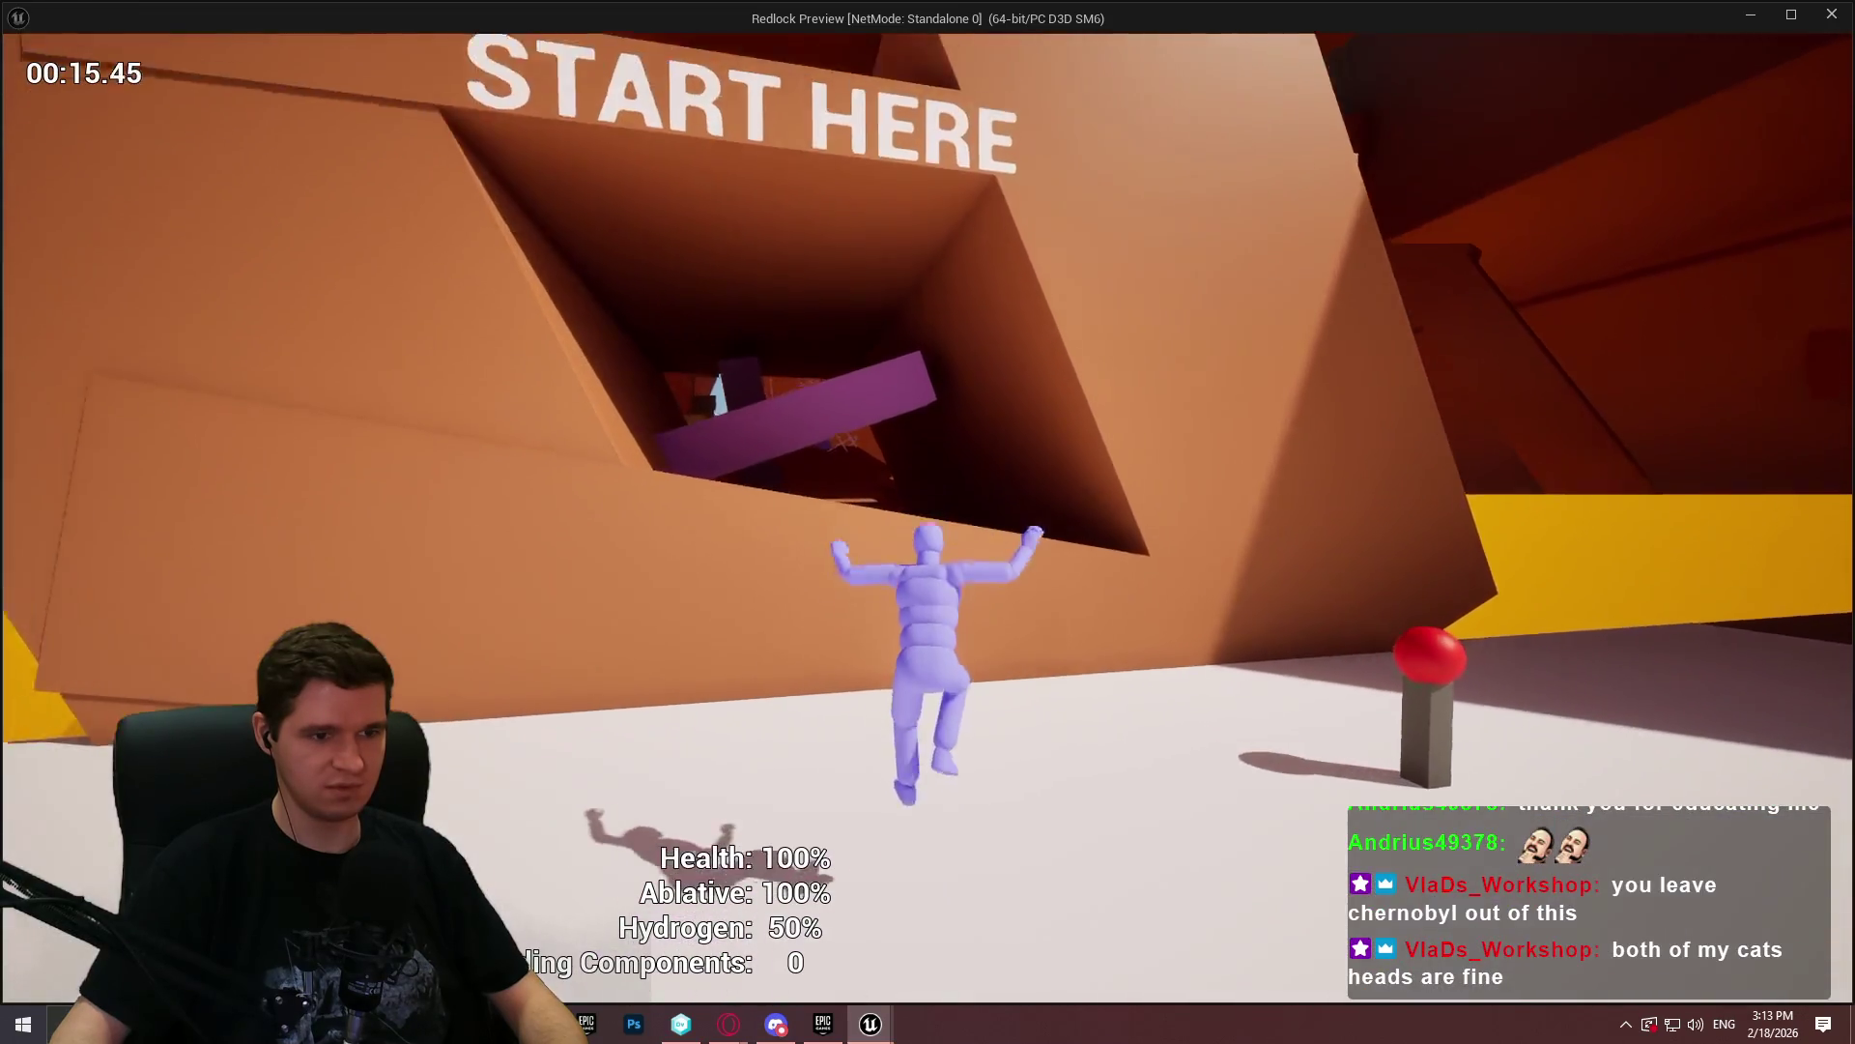
{"action": "key", "text": "w"}
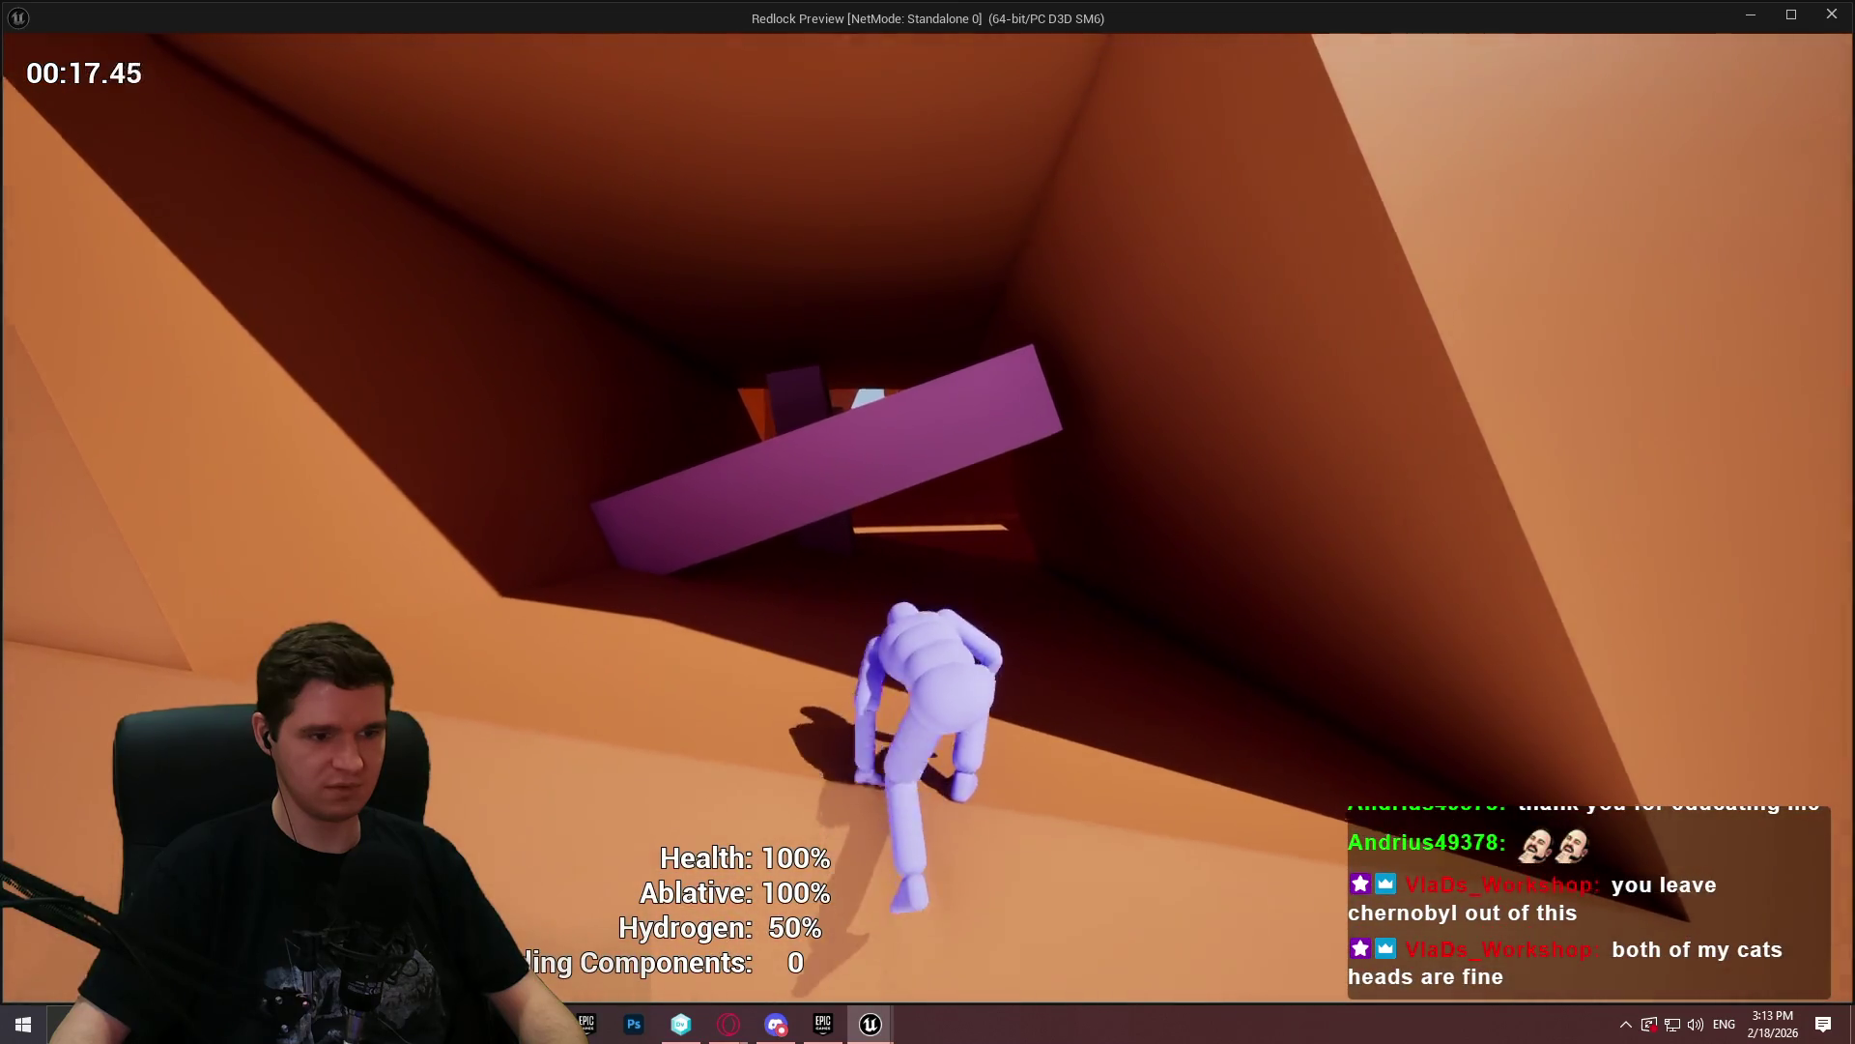
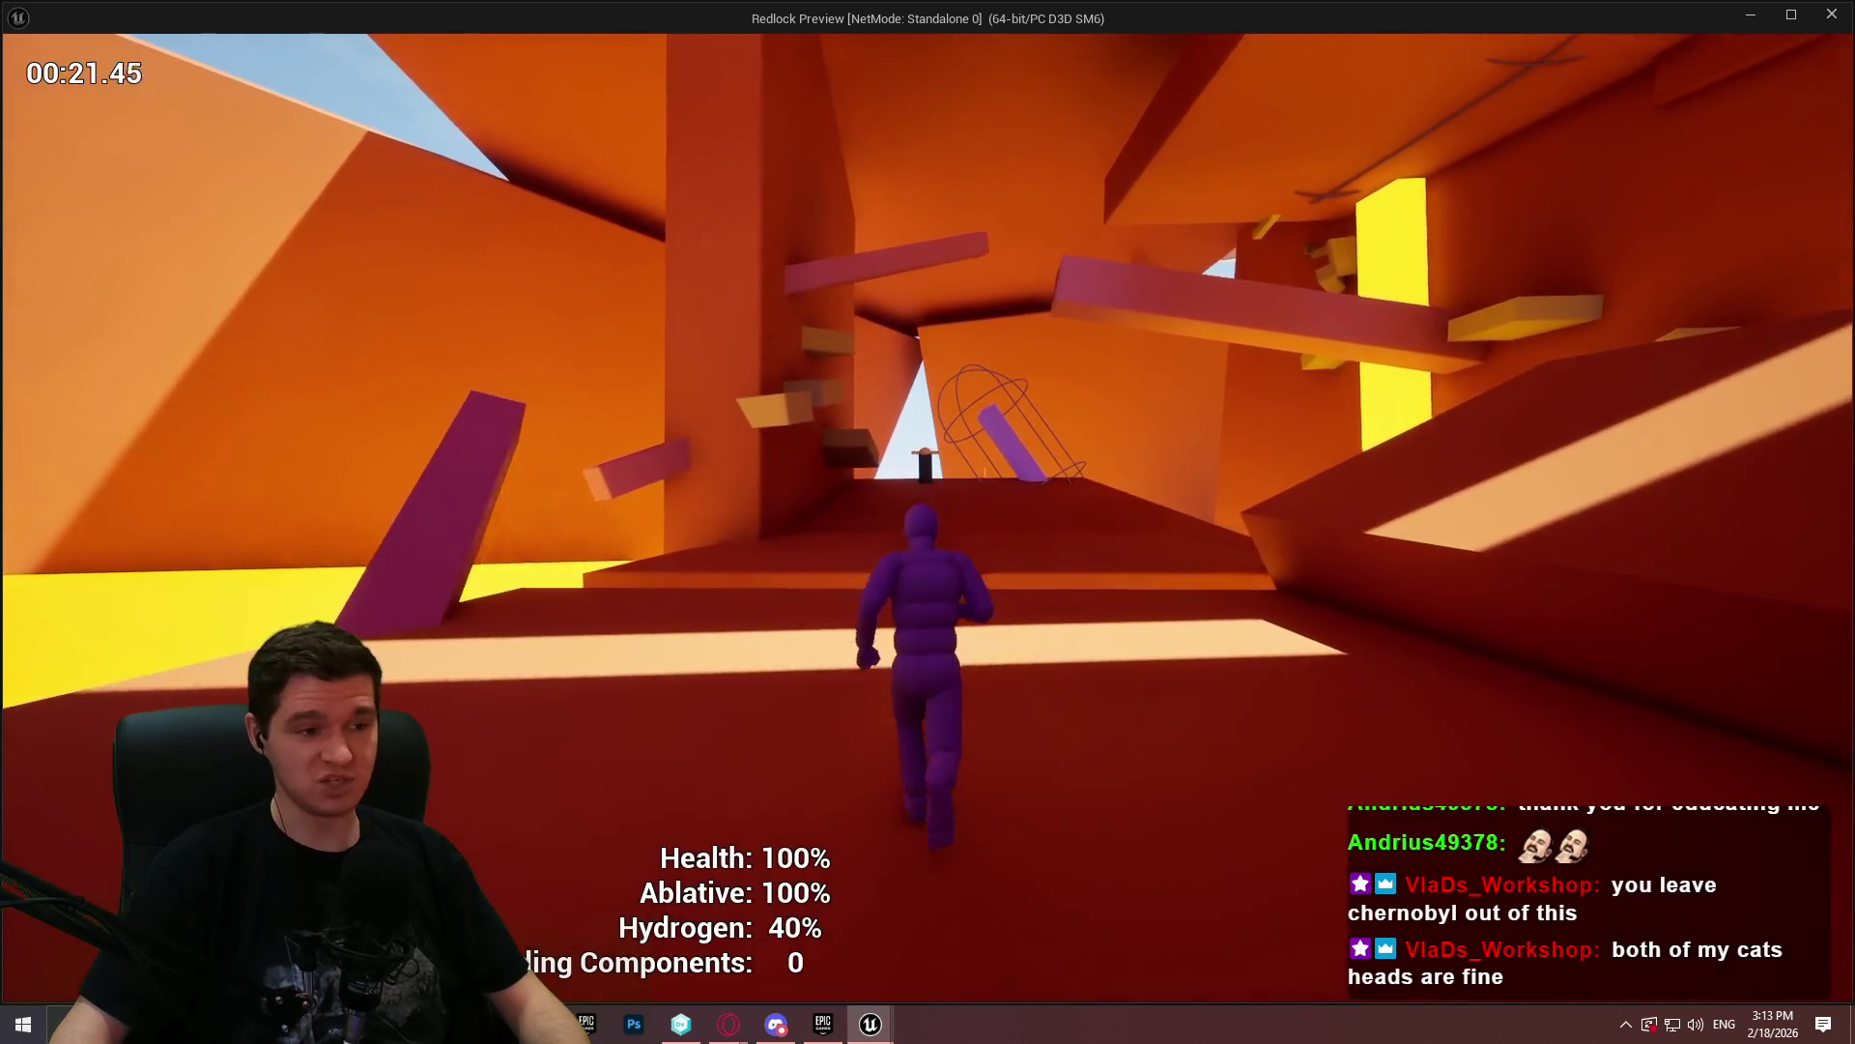
- Run the character up the purple beam, onto the orange wall, through the tunnel and over the ramp
{"action": "key", "text": "w"}
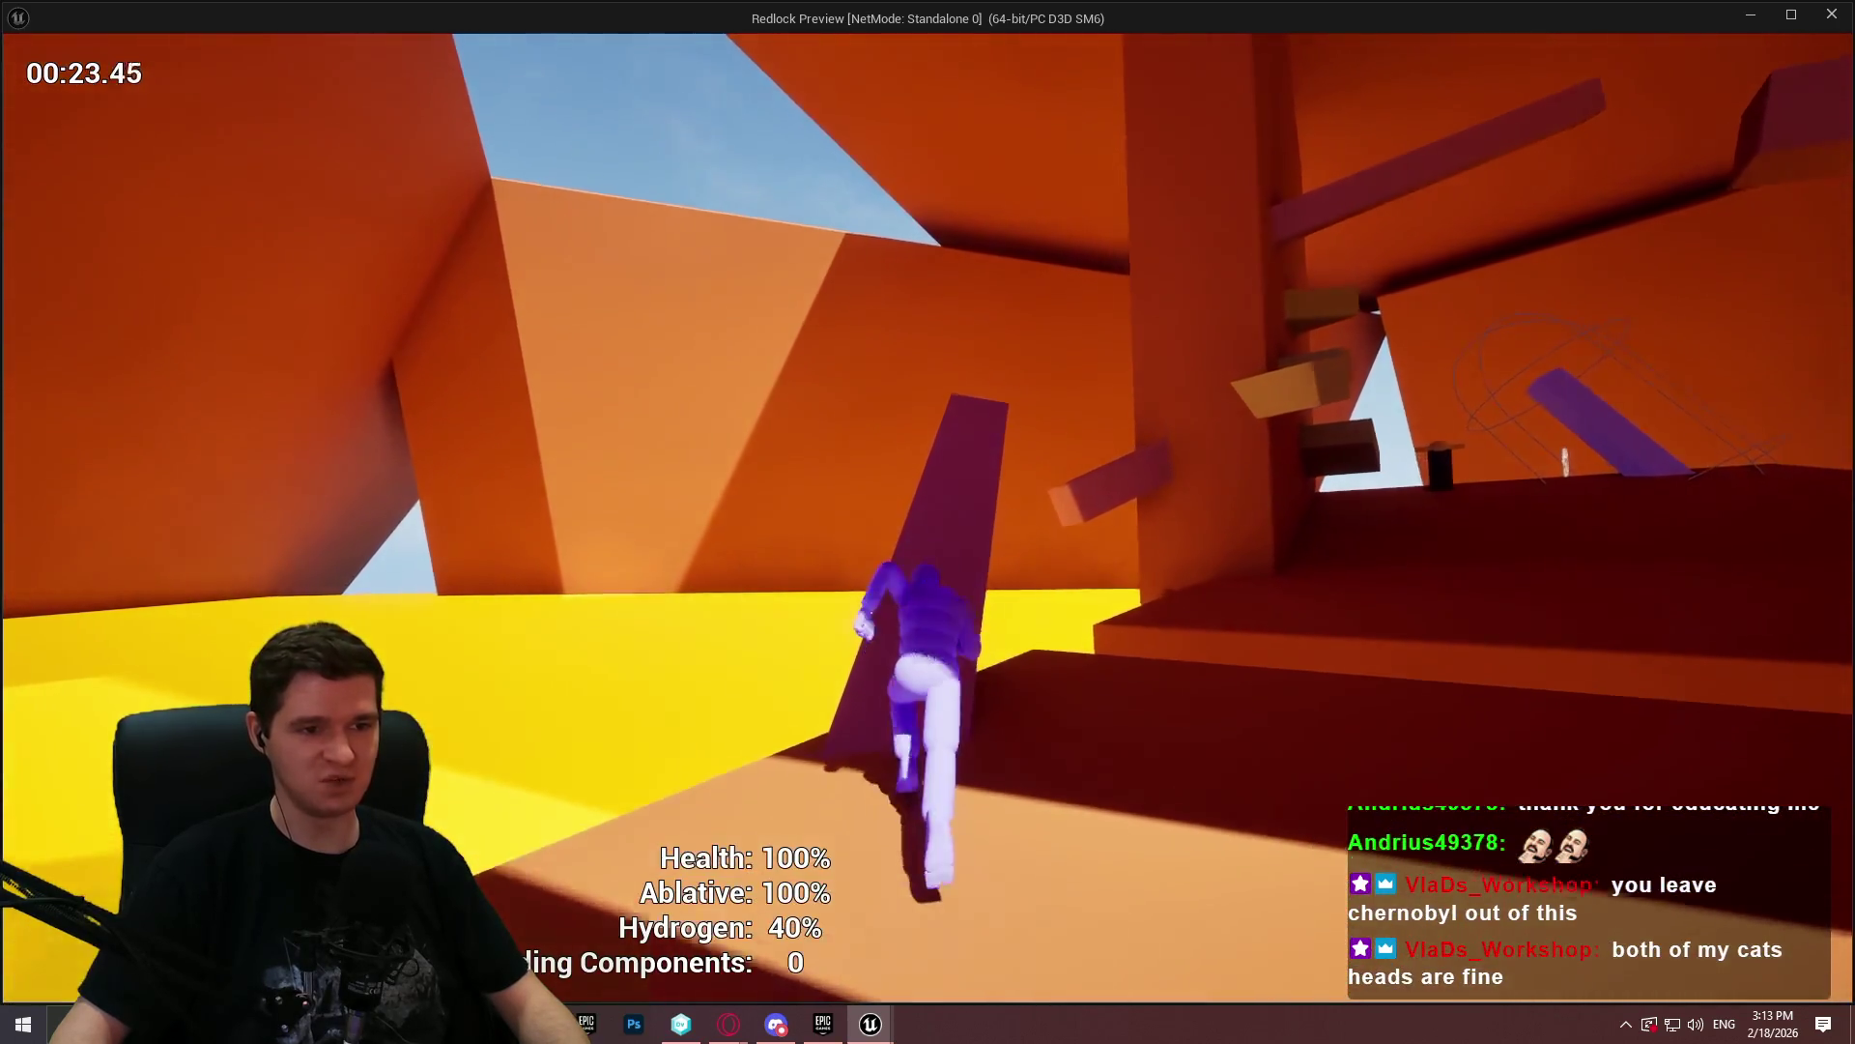
{"action": "key", "text": "w"}
{"action": "key", "text": "space"}
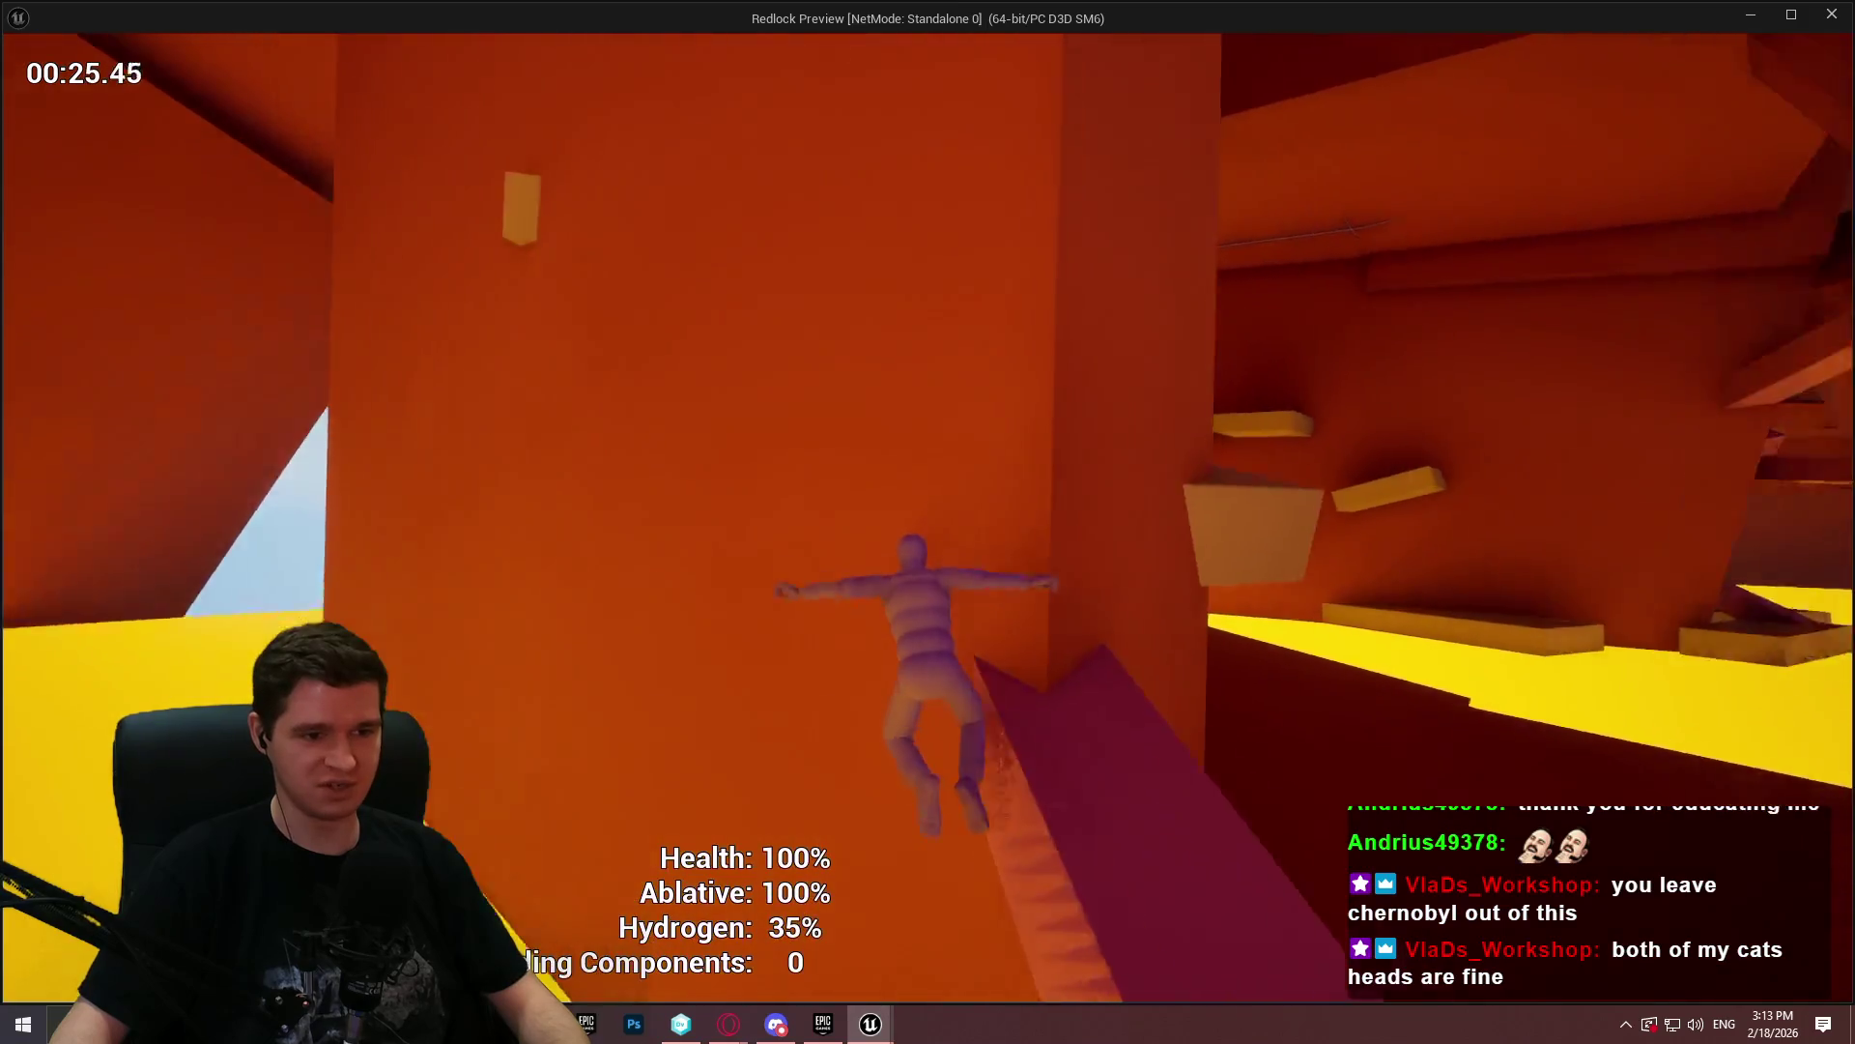
{"action": "key", "text": "w"}
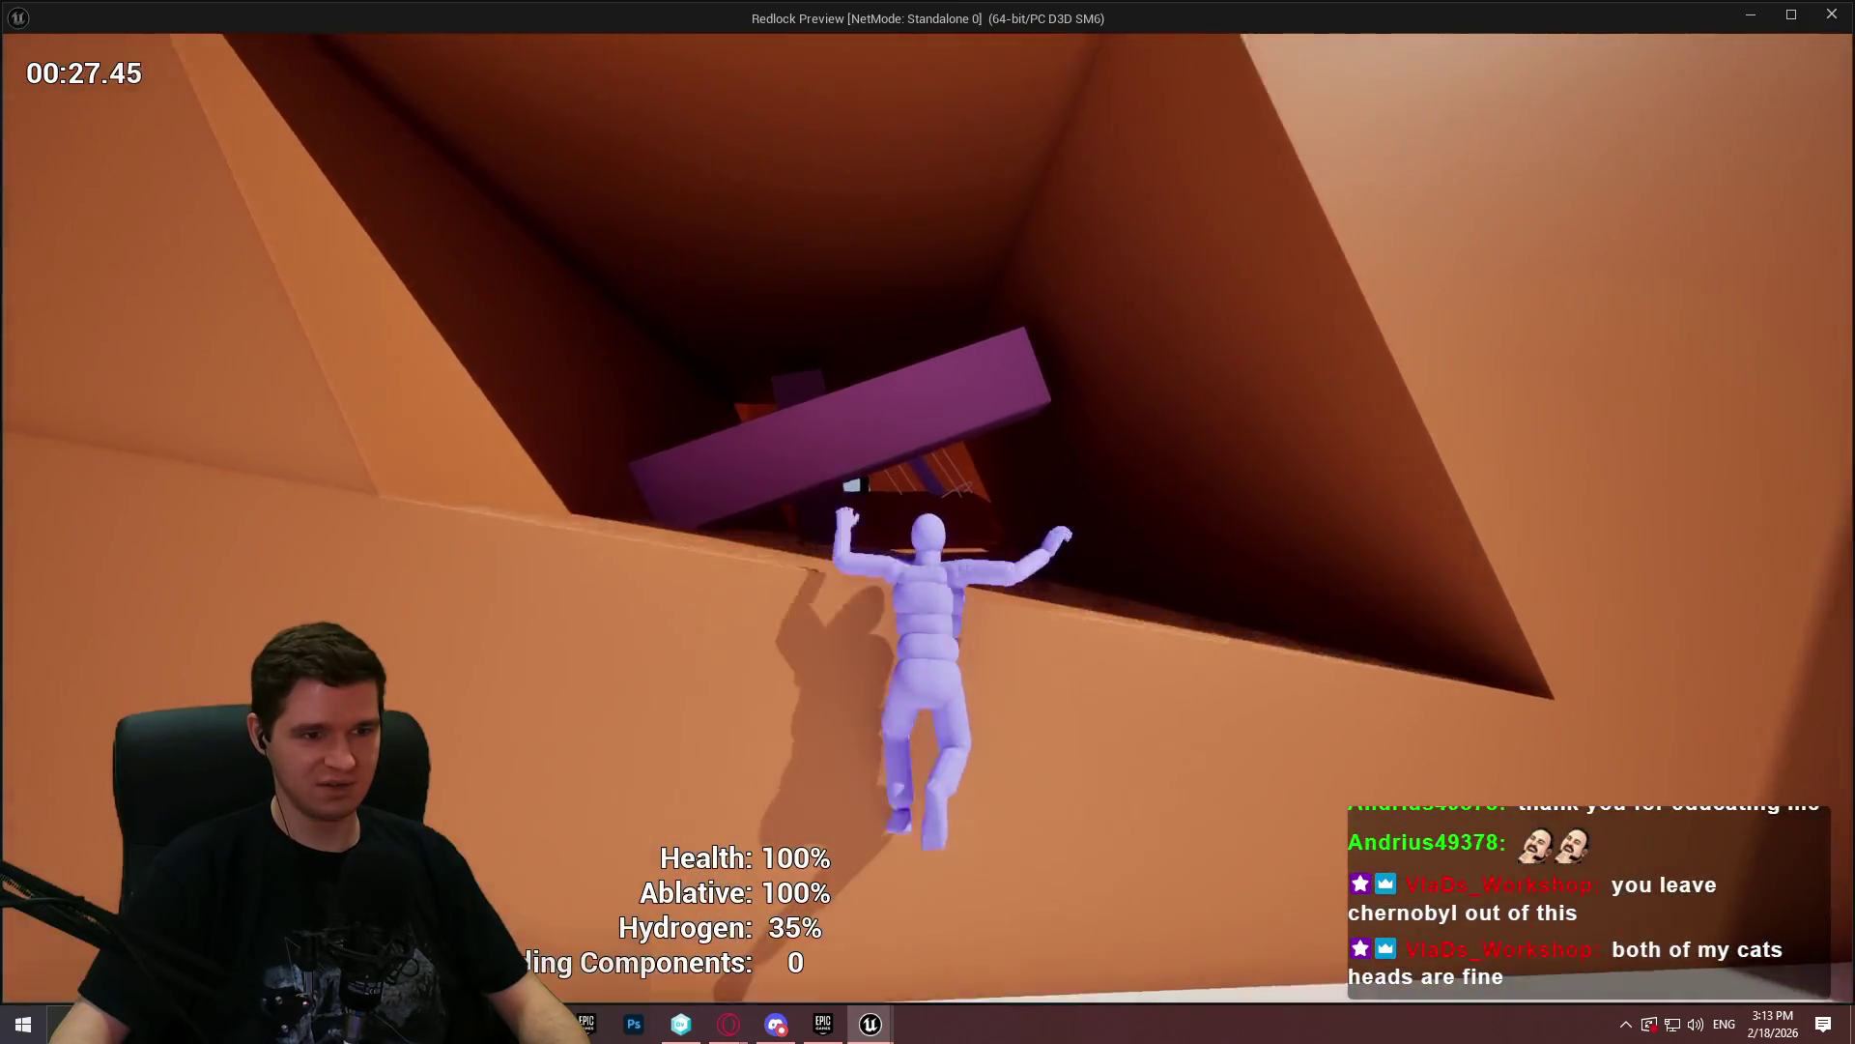
{"action": "key", "text": "w"}
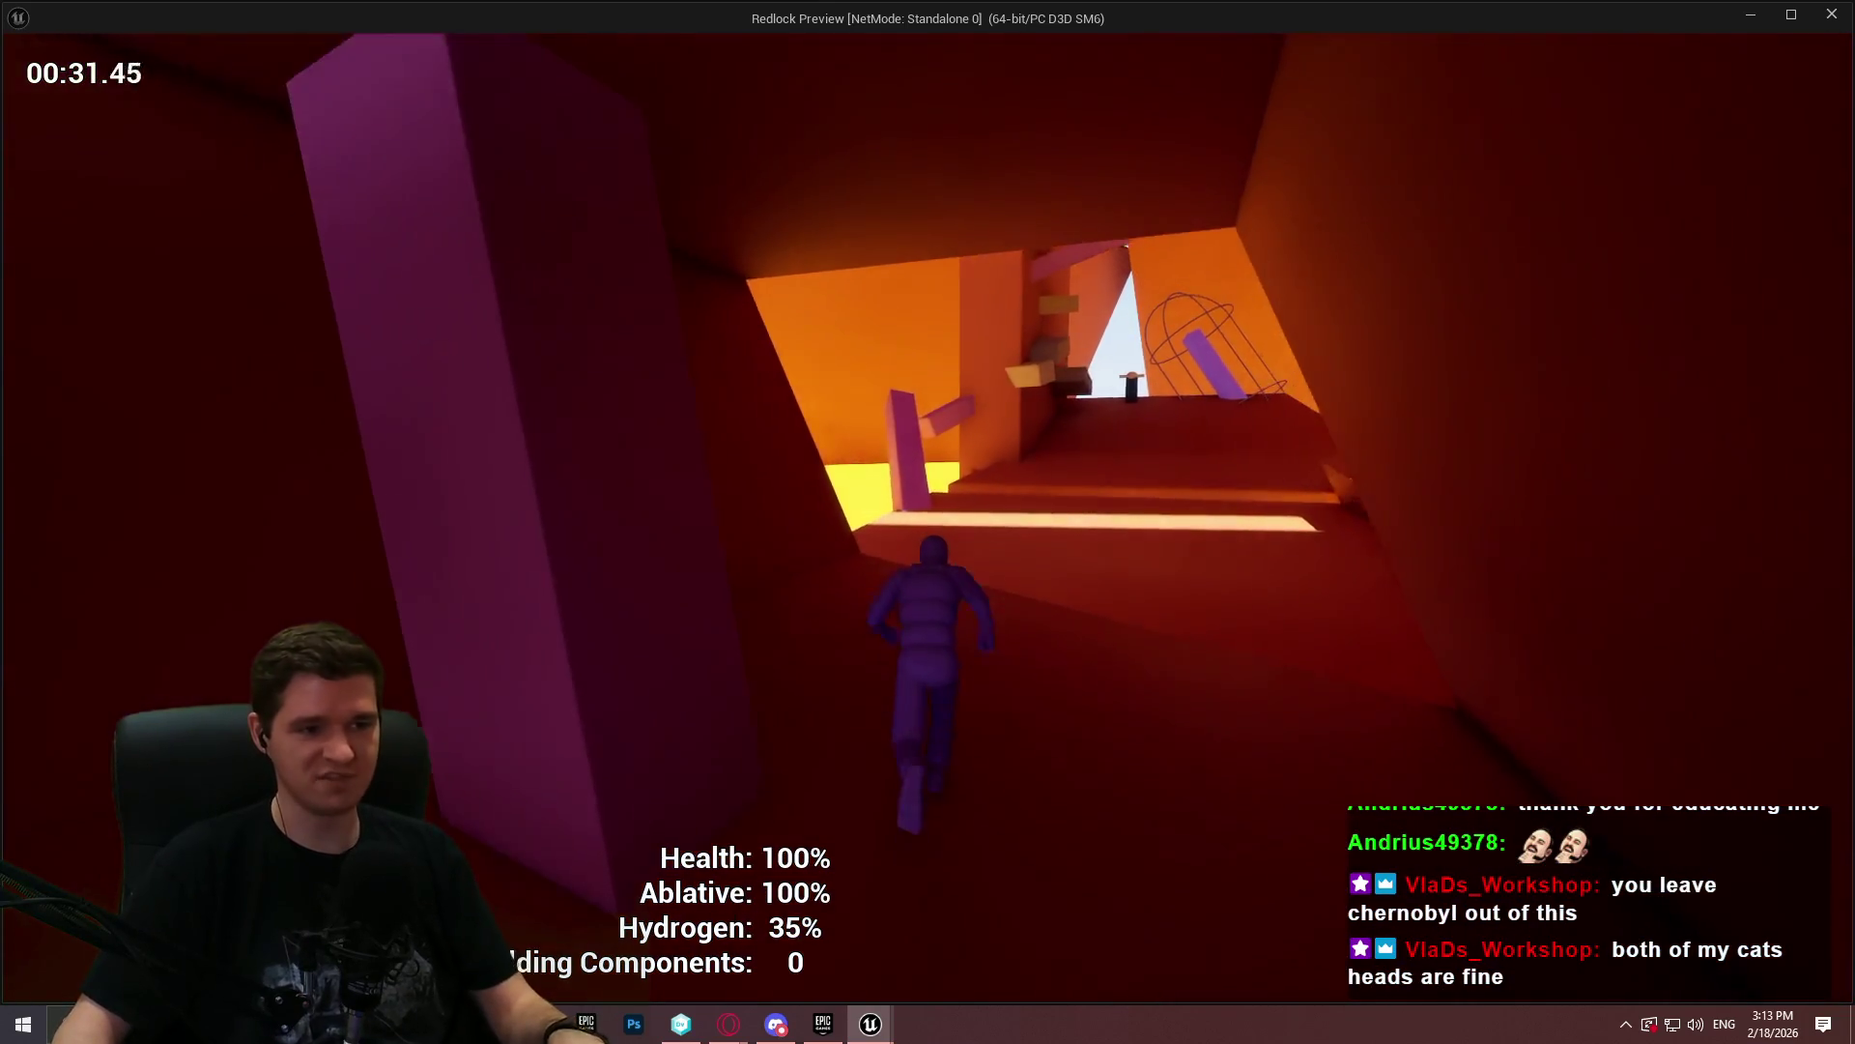
{"action": "key", "text": "w"}
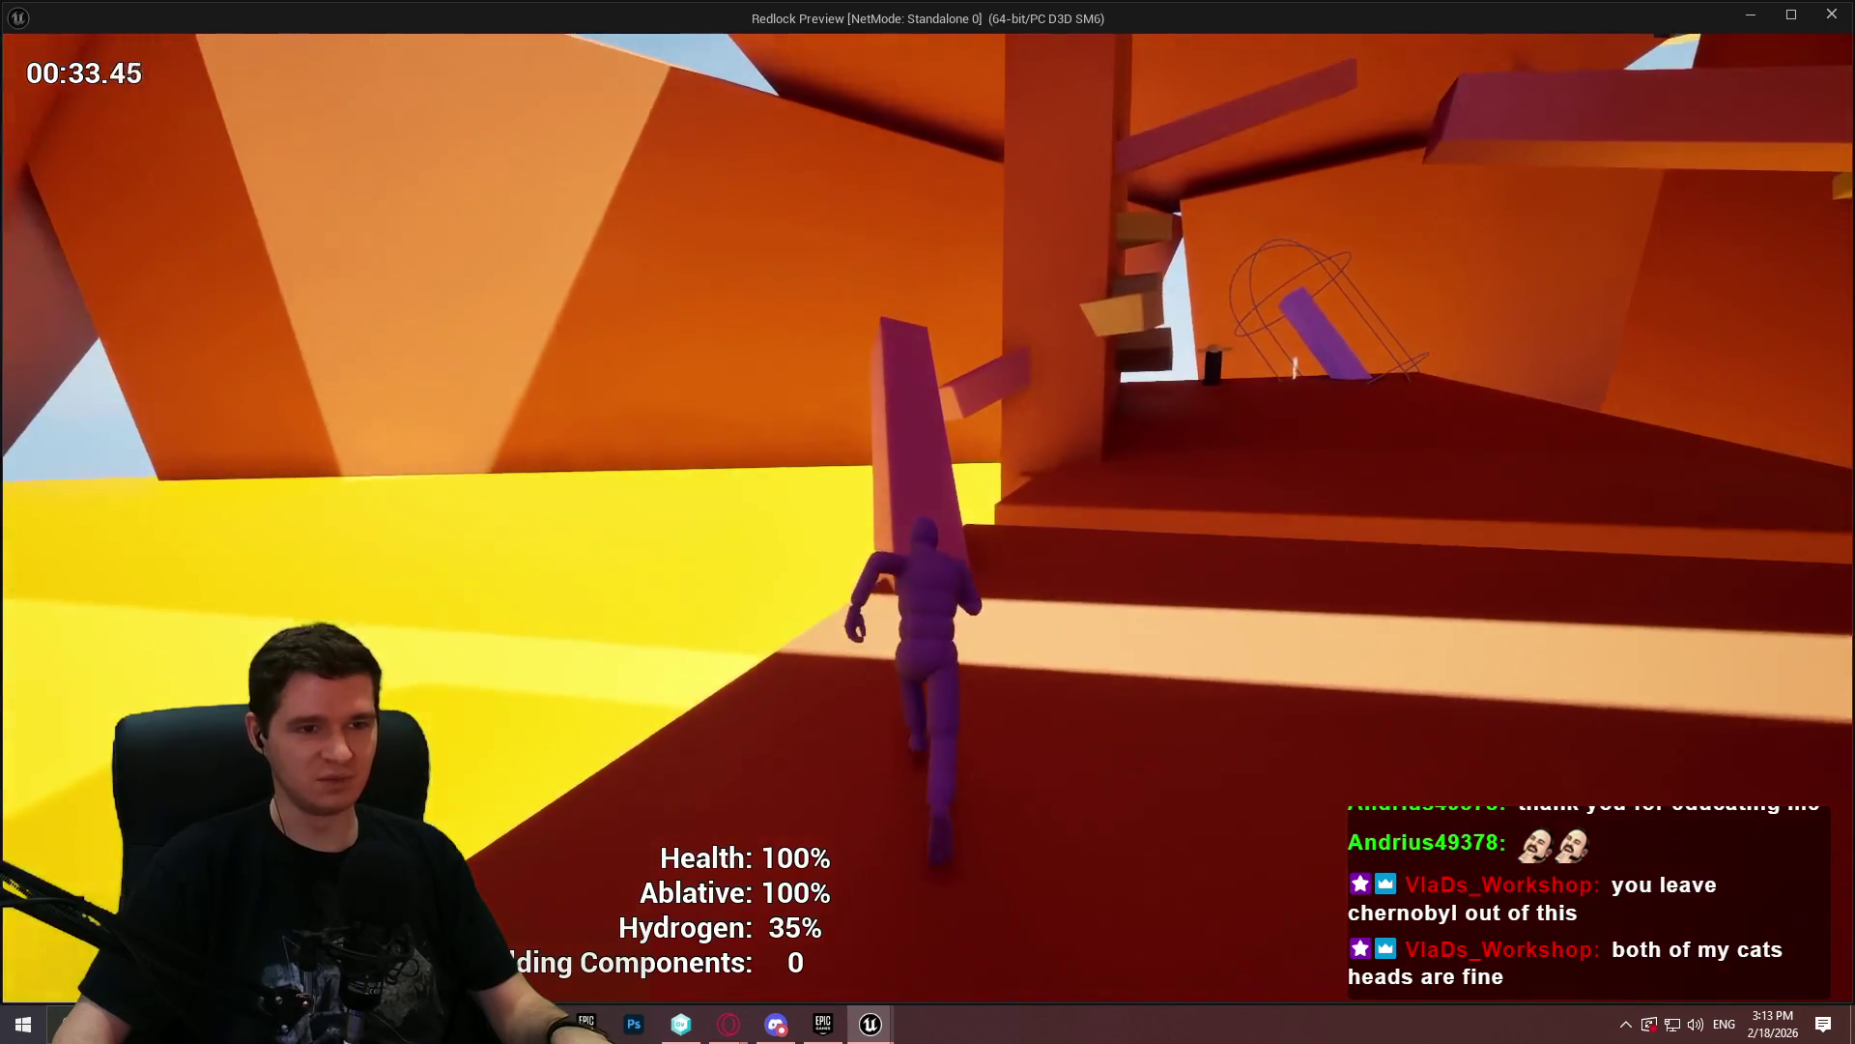
{"action": "key", "text": "w"}
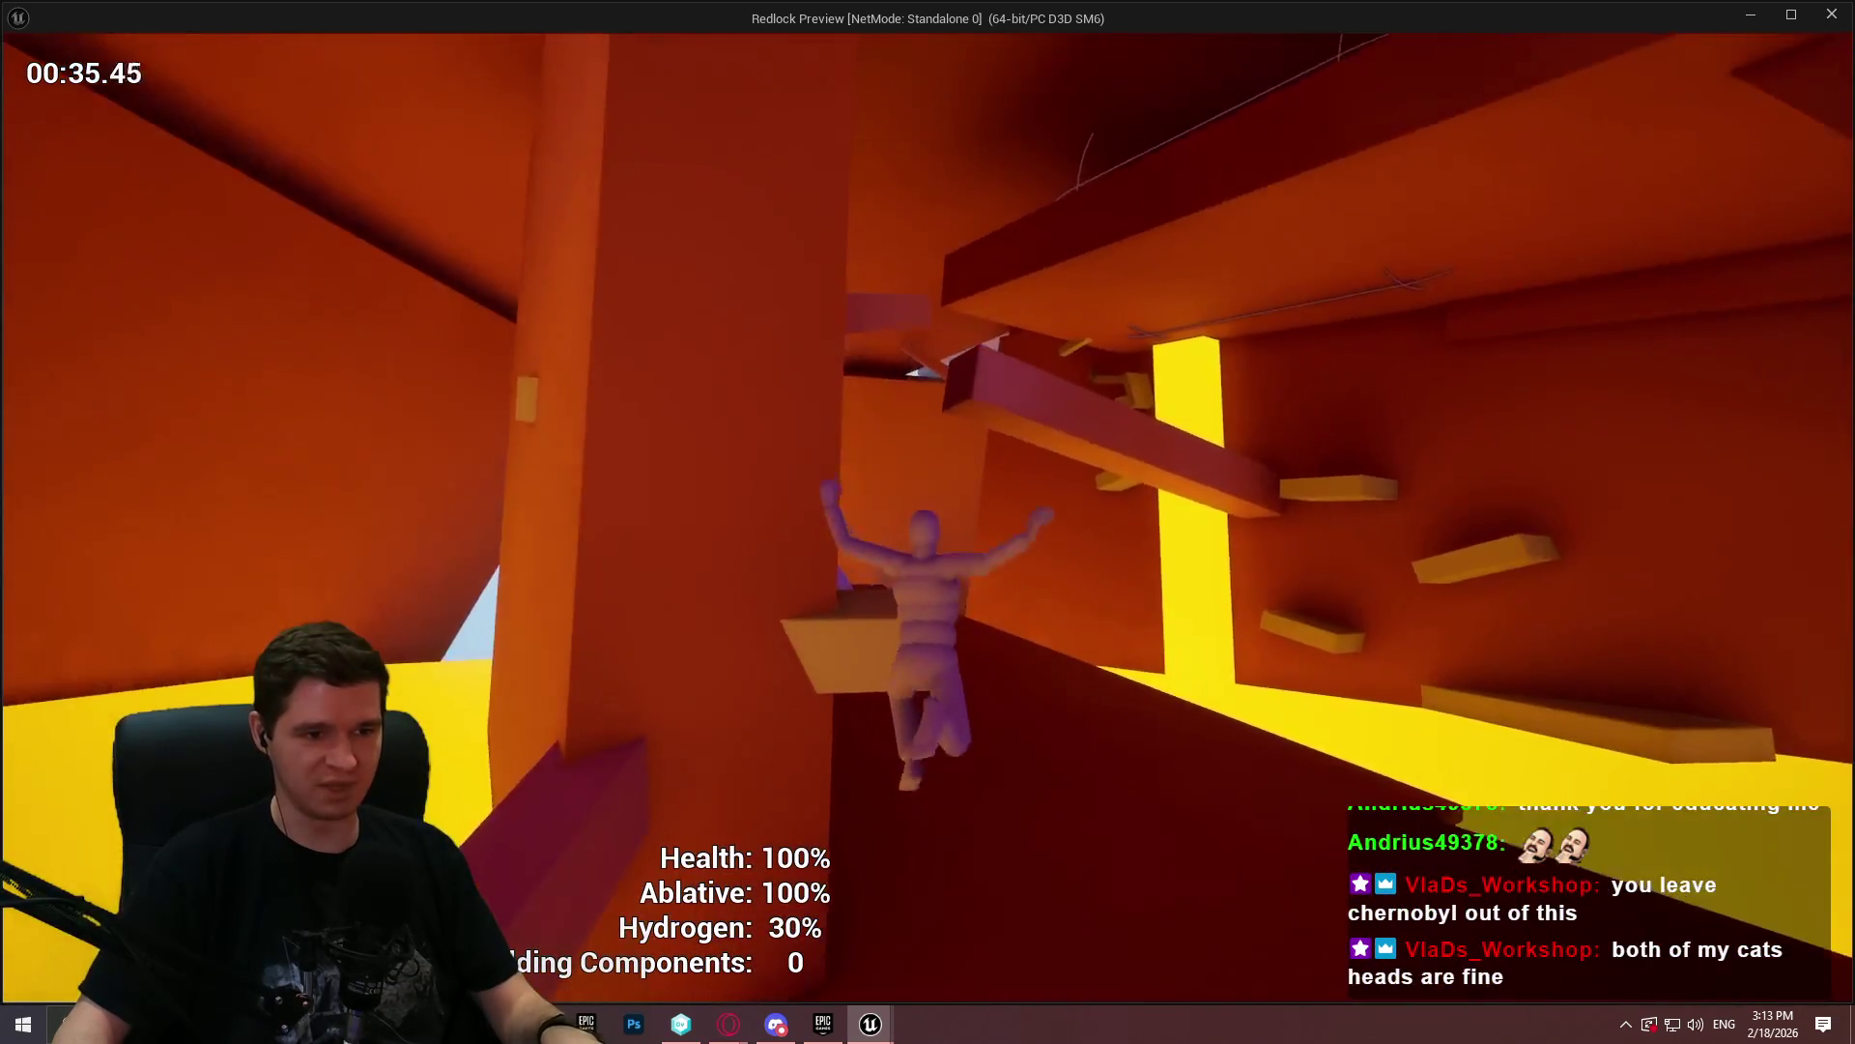
{"action": "key", "text": "w"}
- Climb the purple beams and ledges past the tilted structure, bringing Hydrogen down to 20%
{"action": "key", "text": "w"}
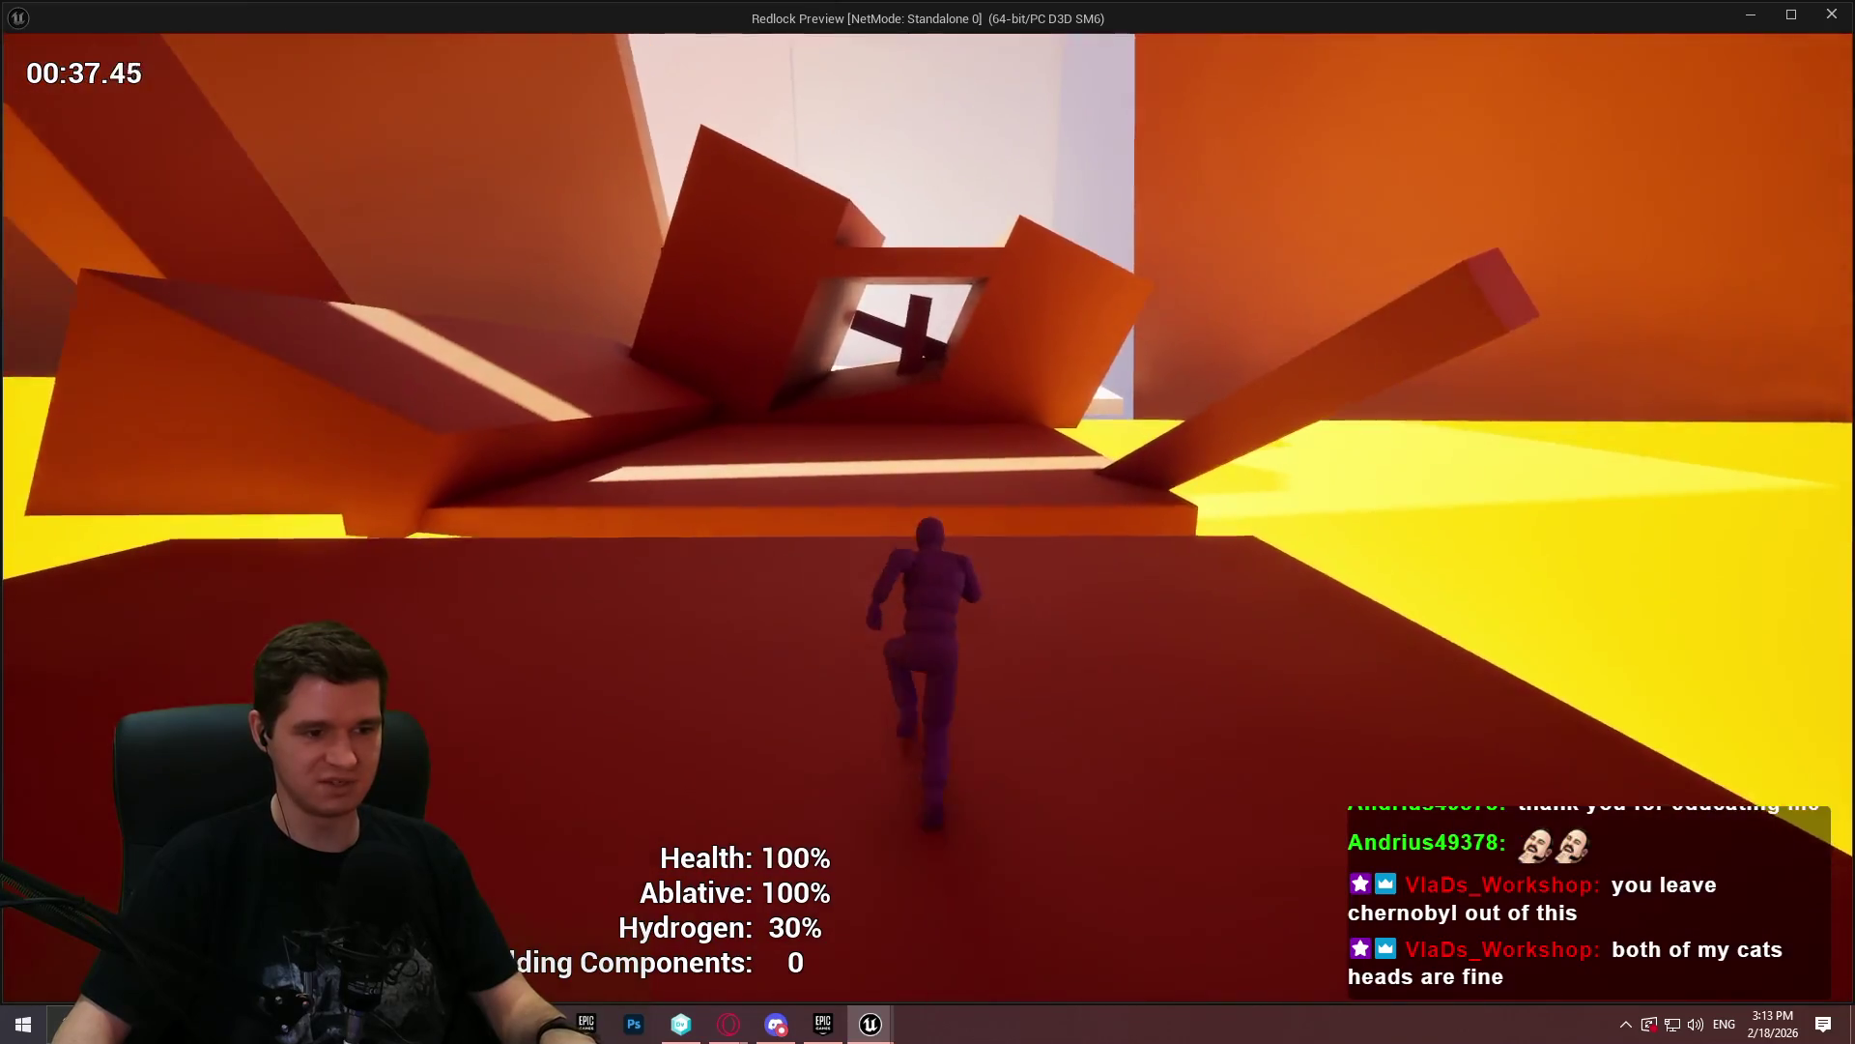
{"action": "key", "text": "w"}
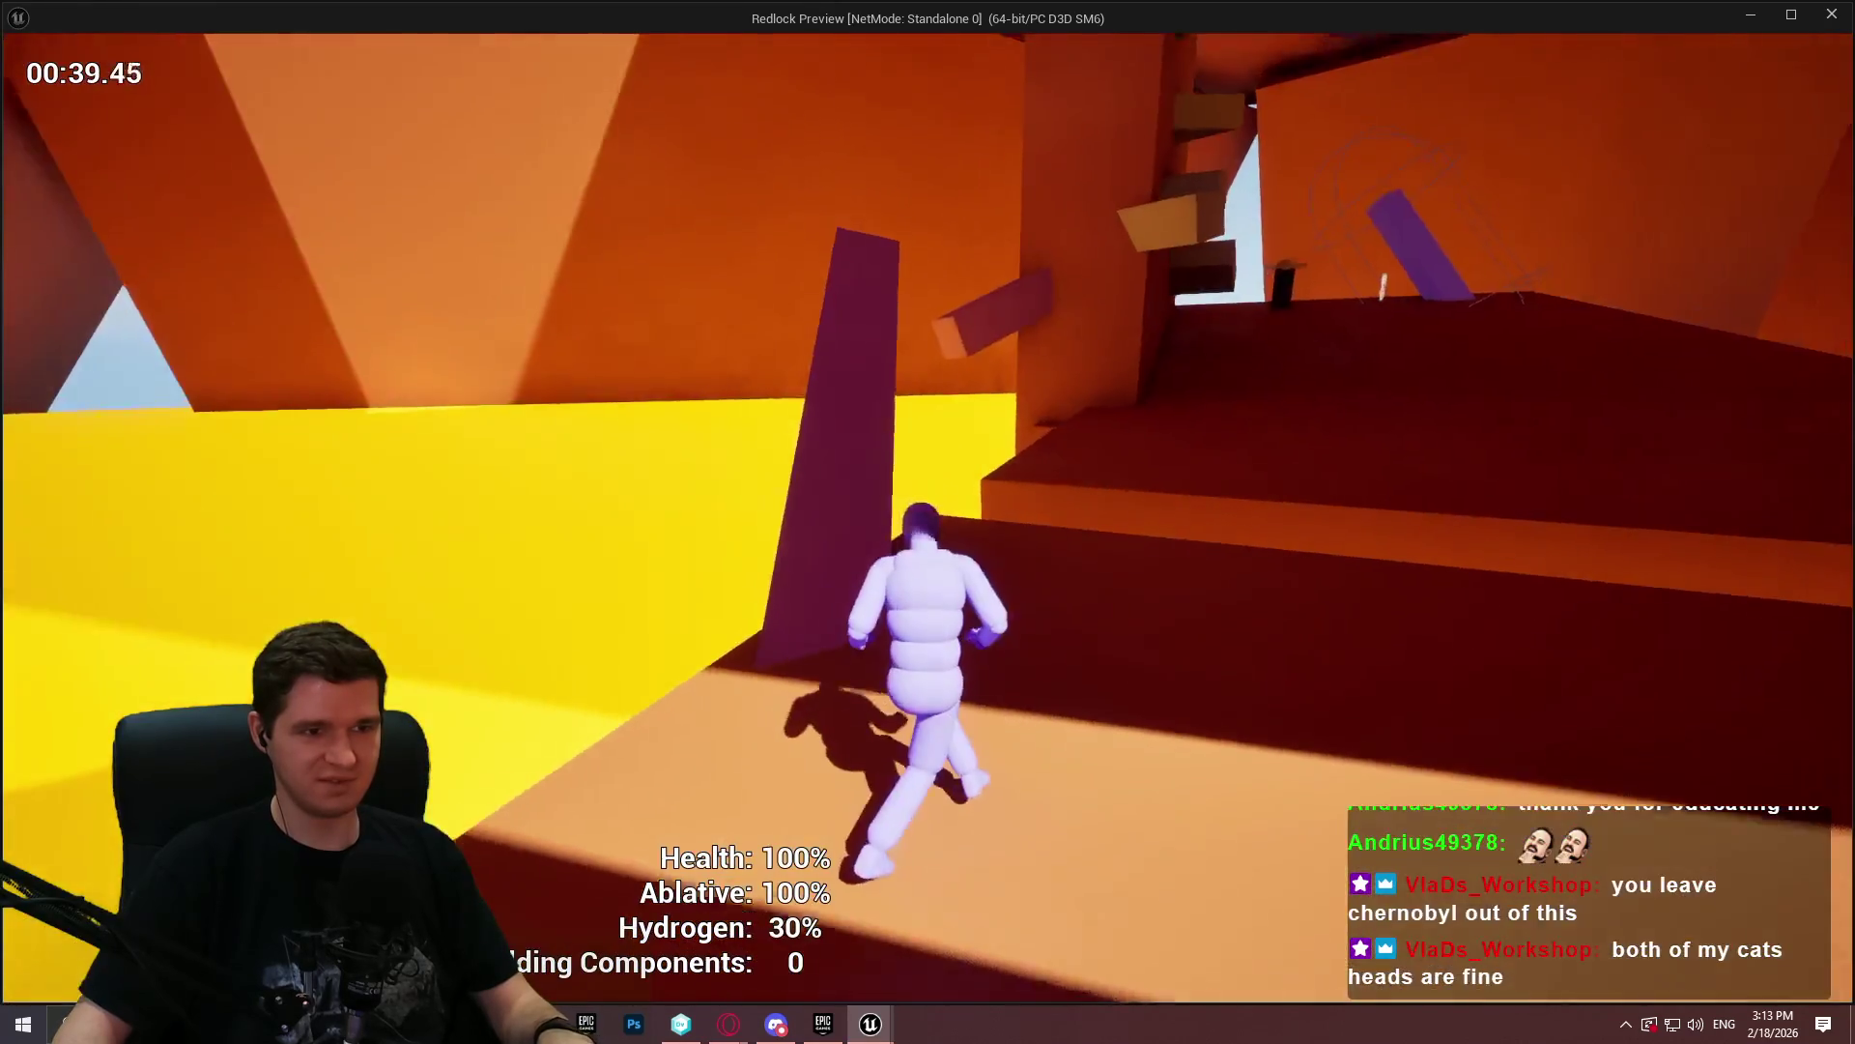
{"action": "key", "text": "w"}
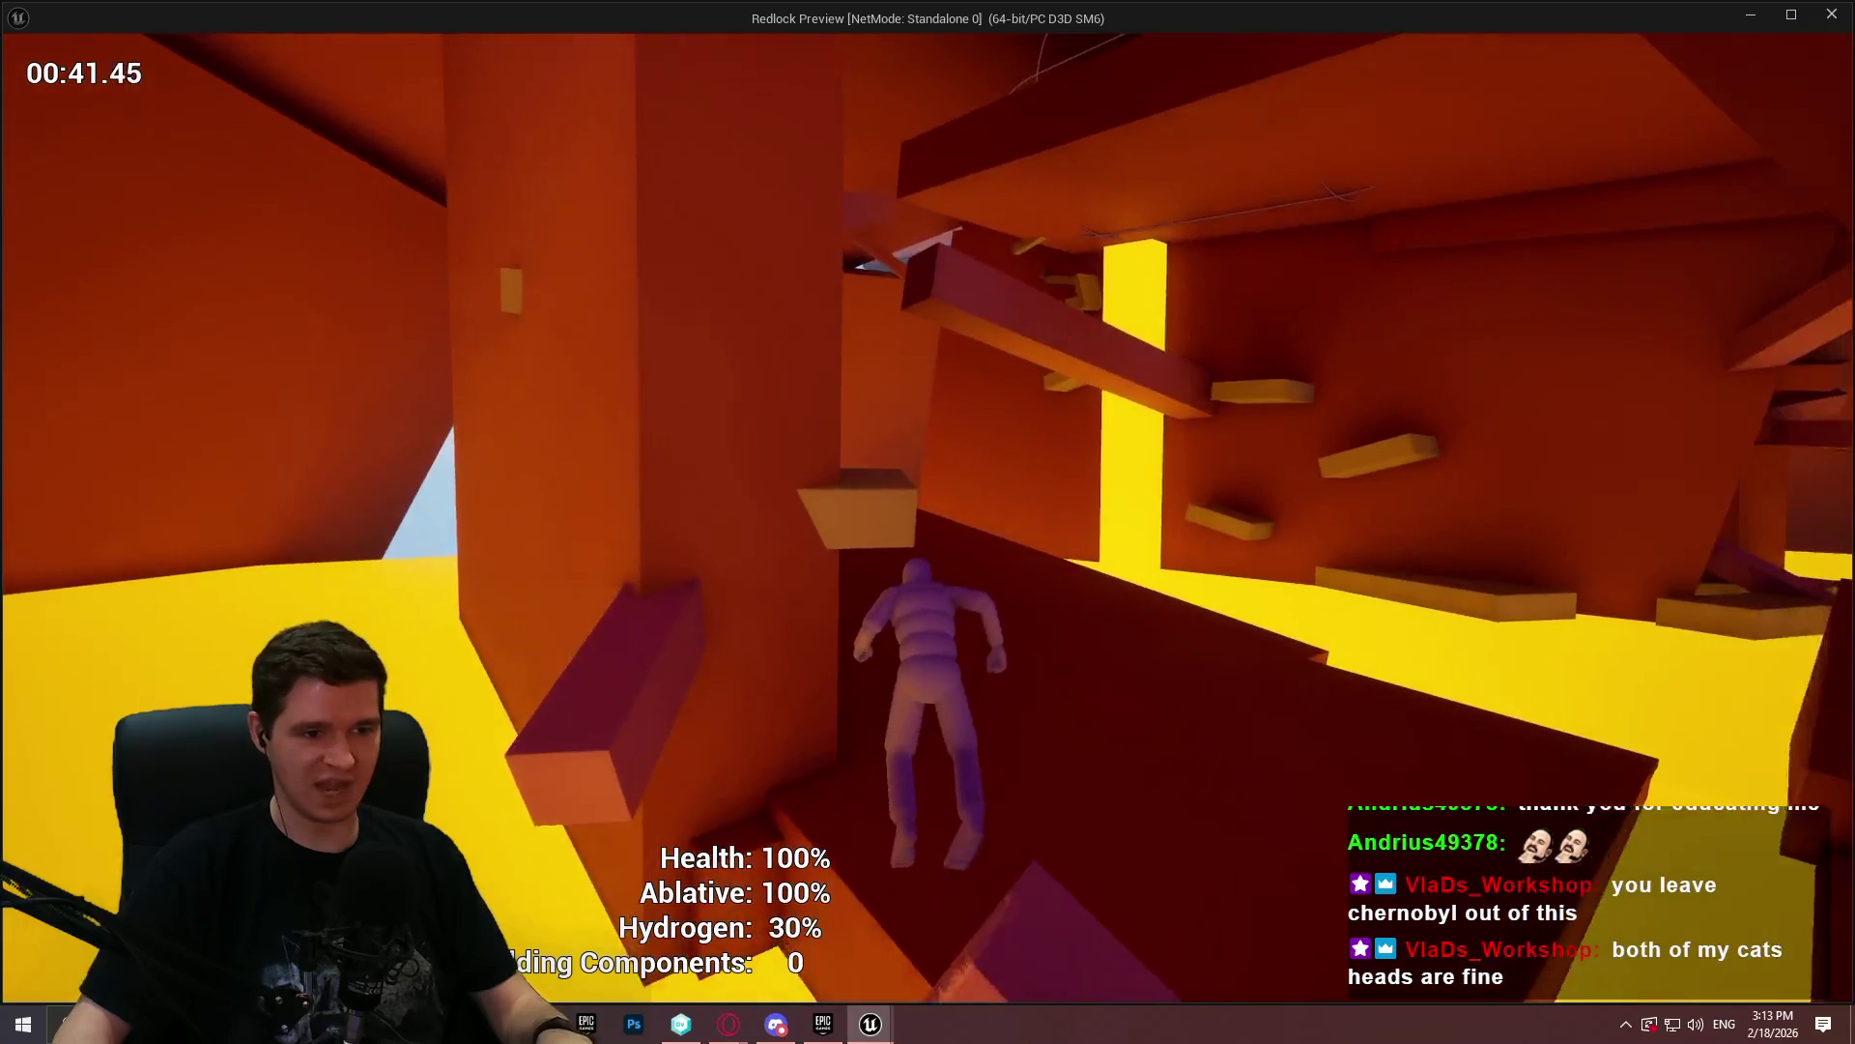
{"action": "key", "text": "w"}
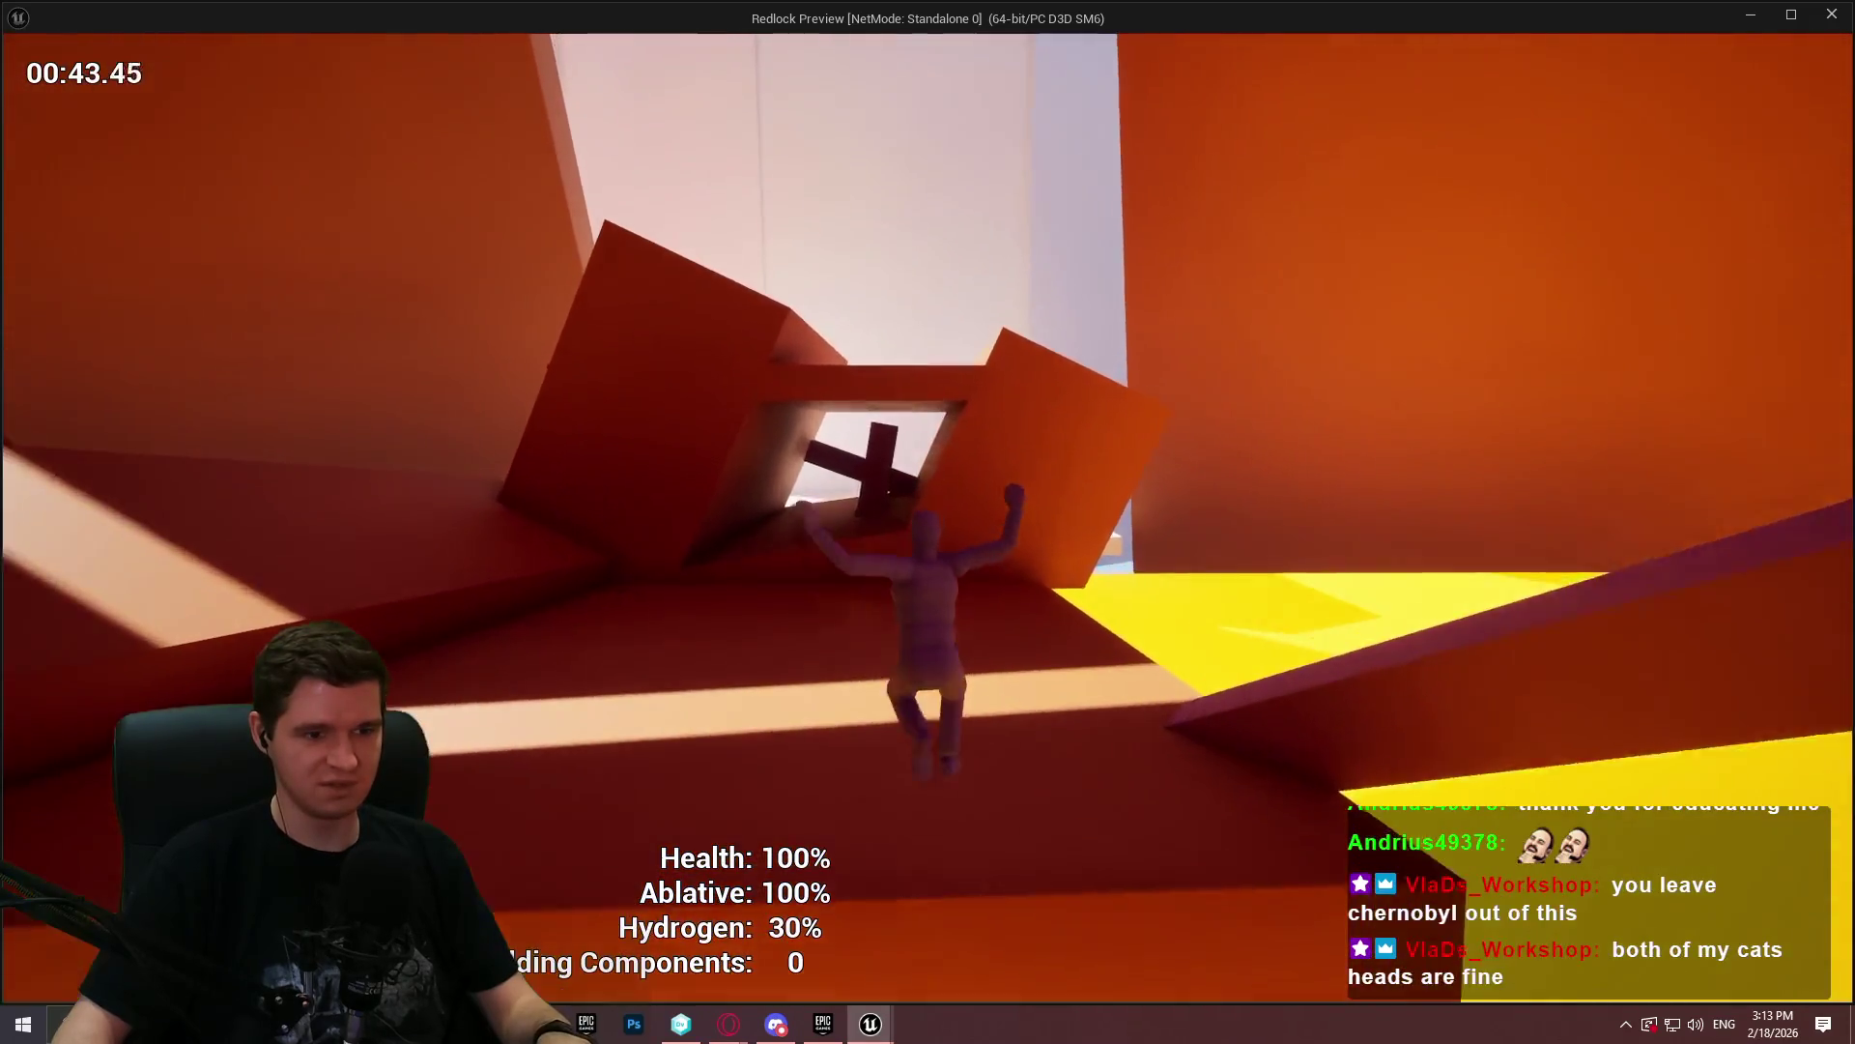
{"action": "key", "text": "w"}
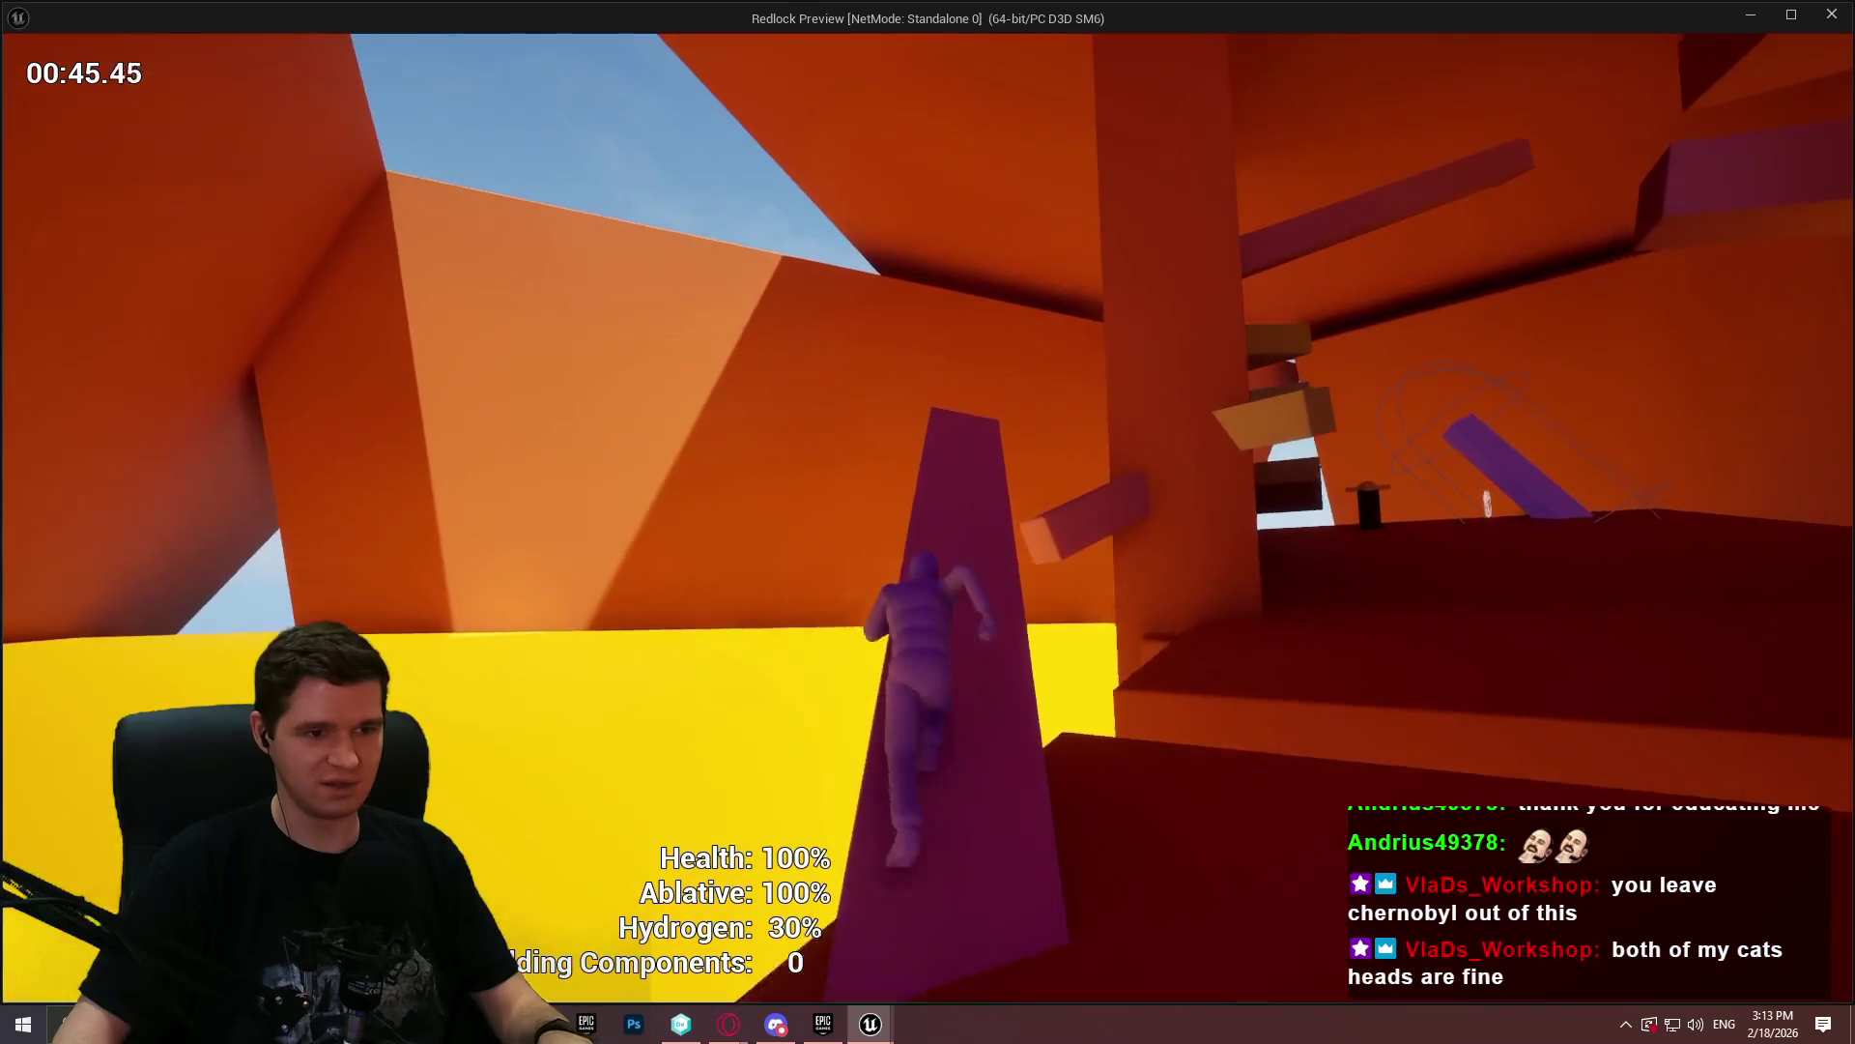
{"action": "key", "text": "w"}
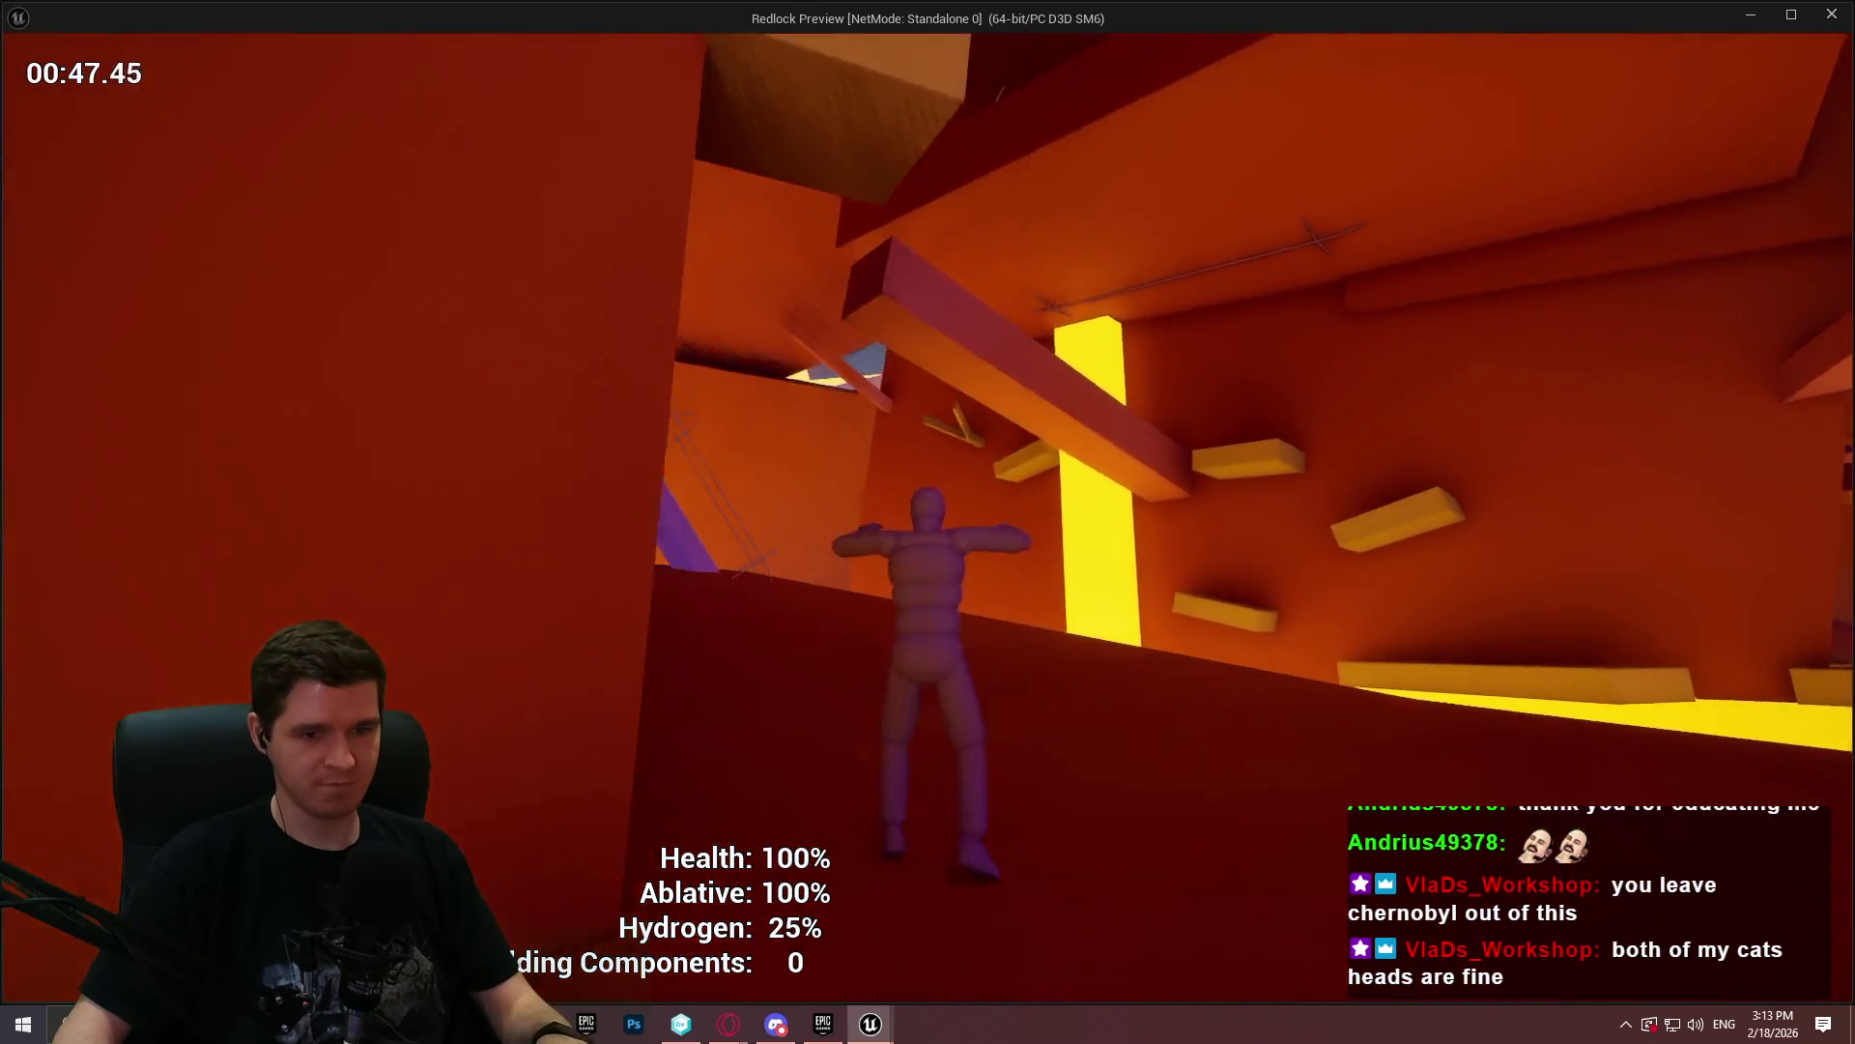
{"action": "key", "text": "w"}
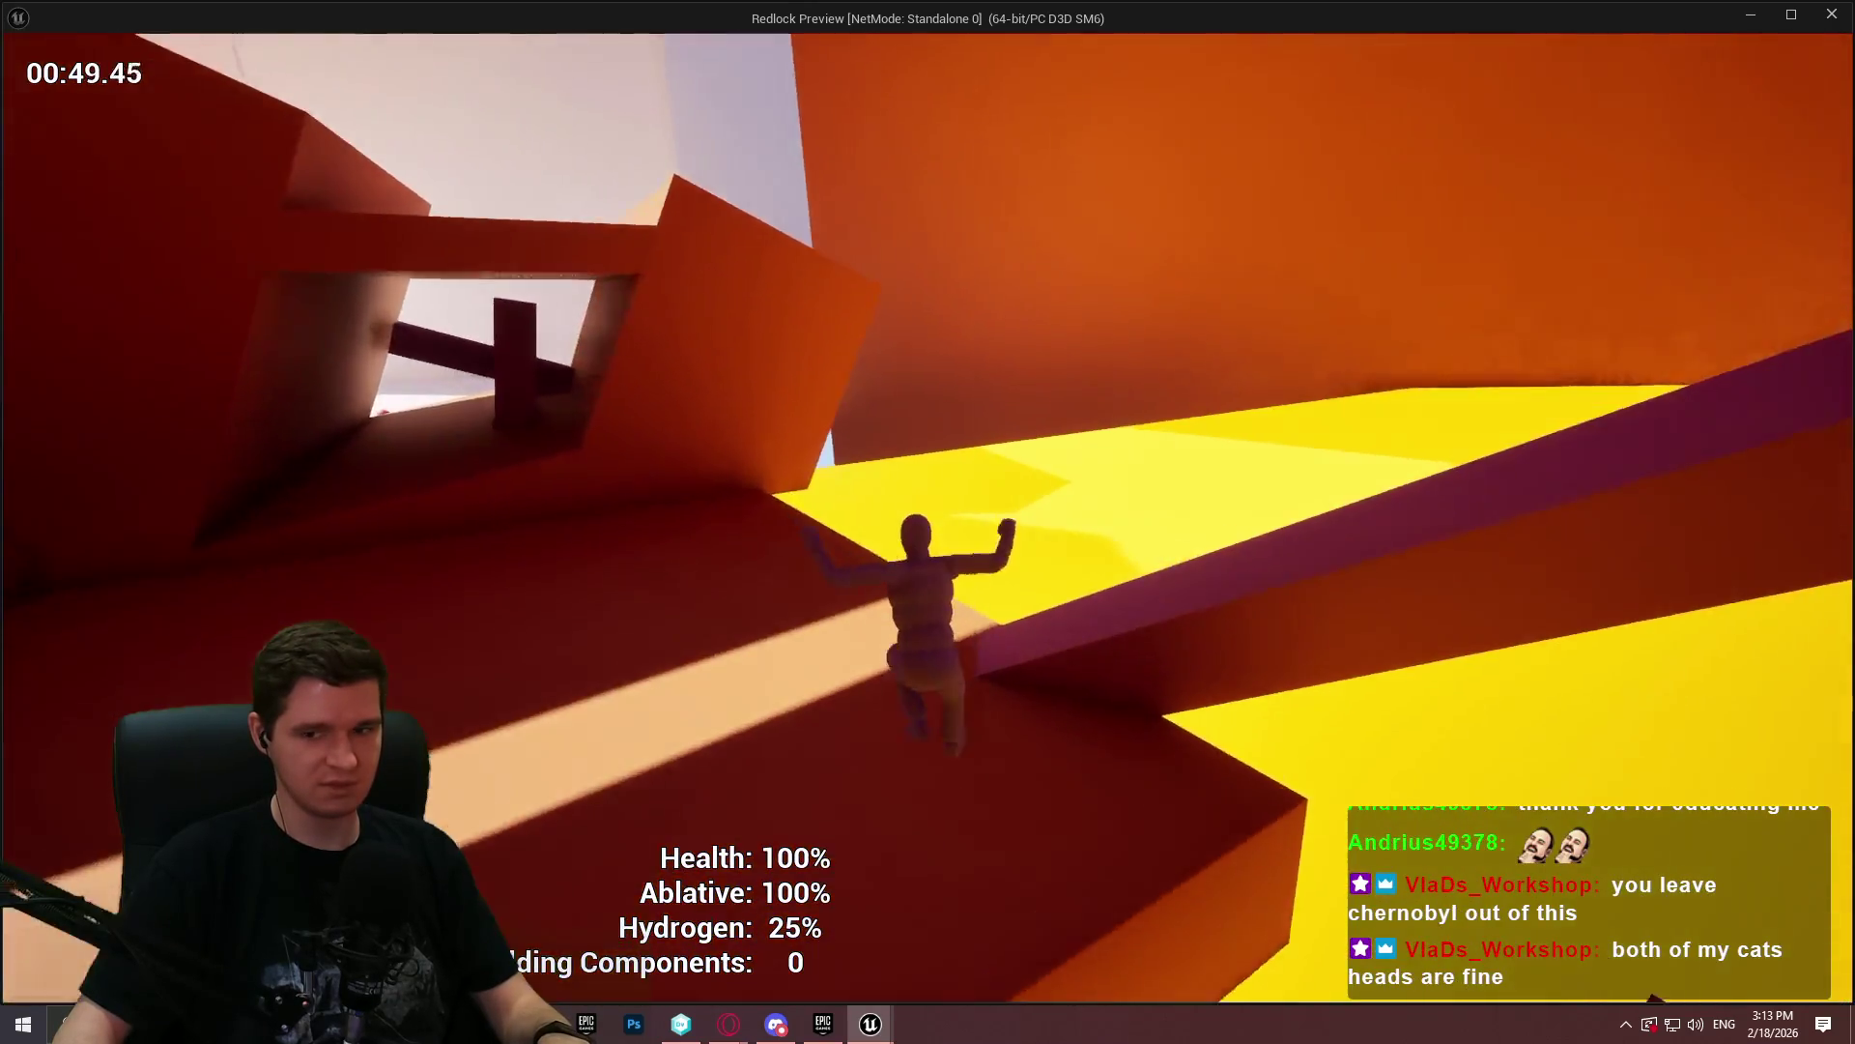
{"action": "key", "text": "w"}
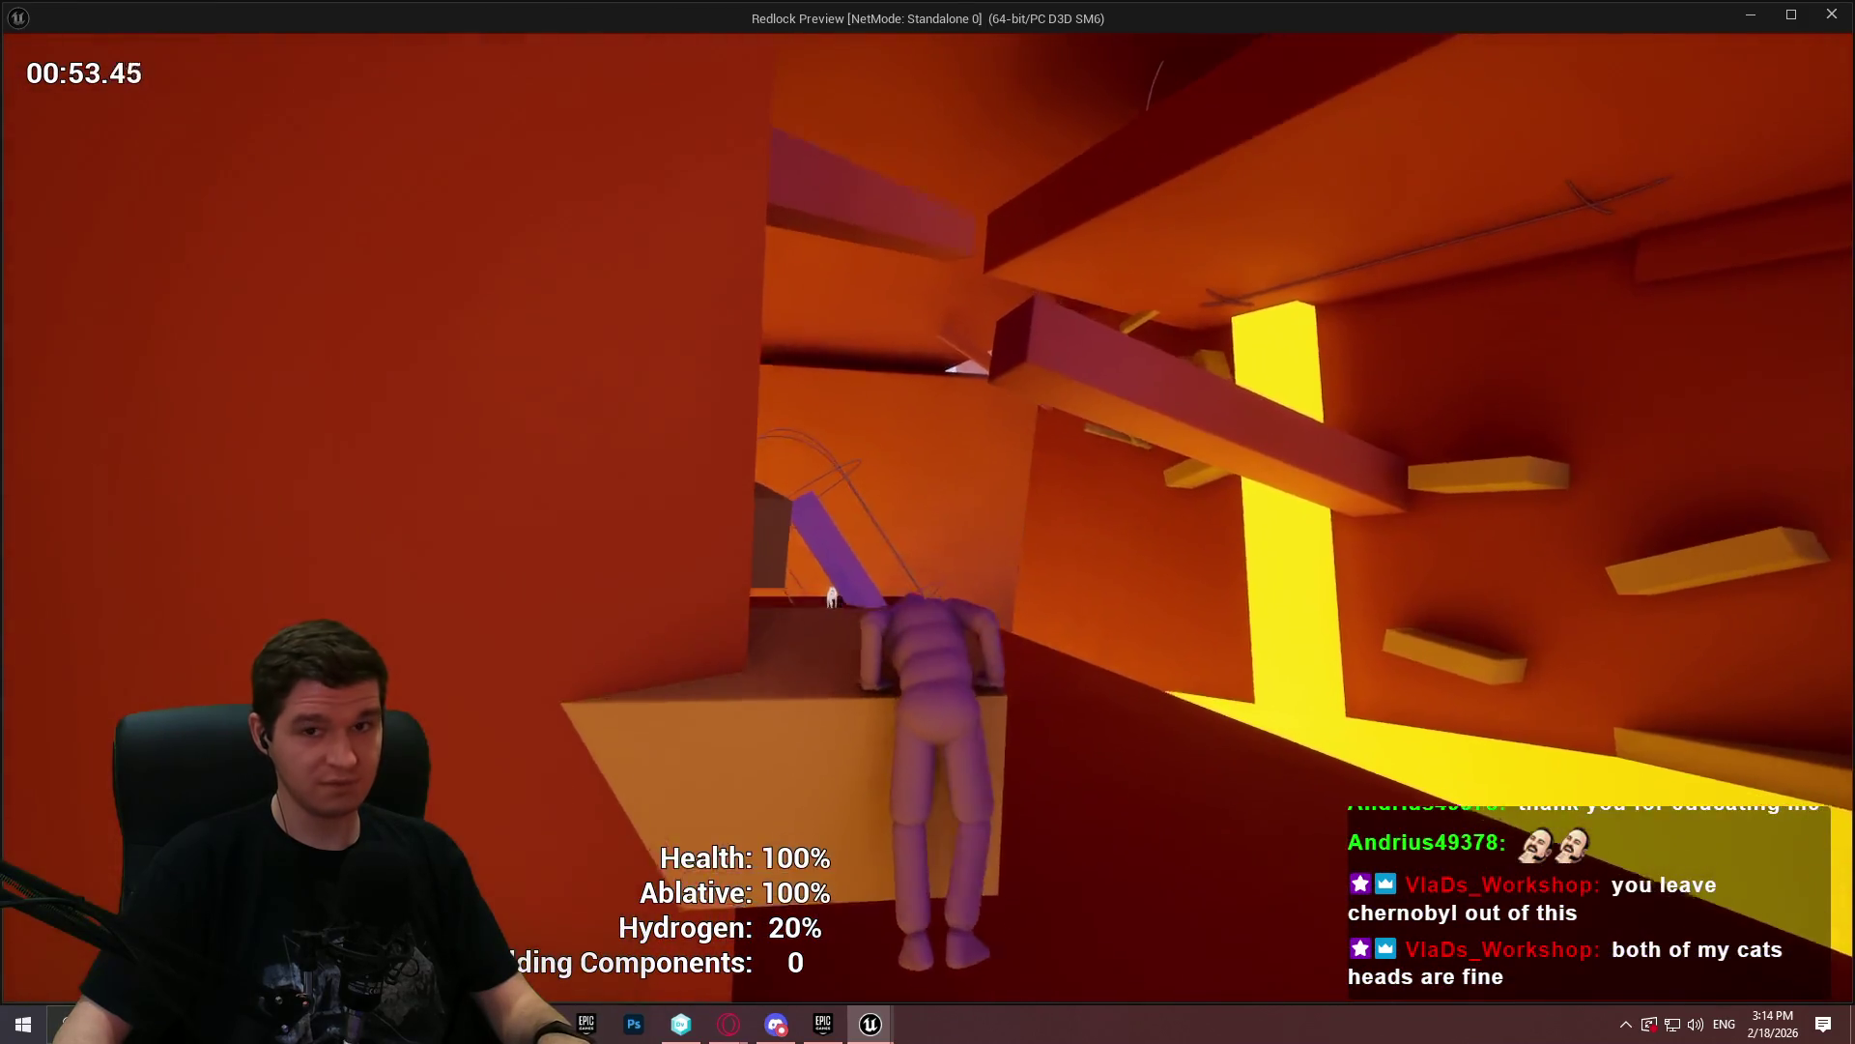
{"action": "key", "text": "w"}
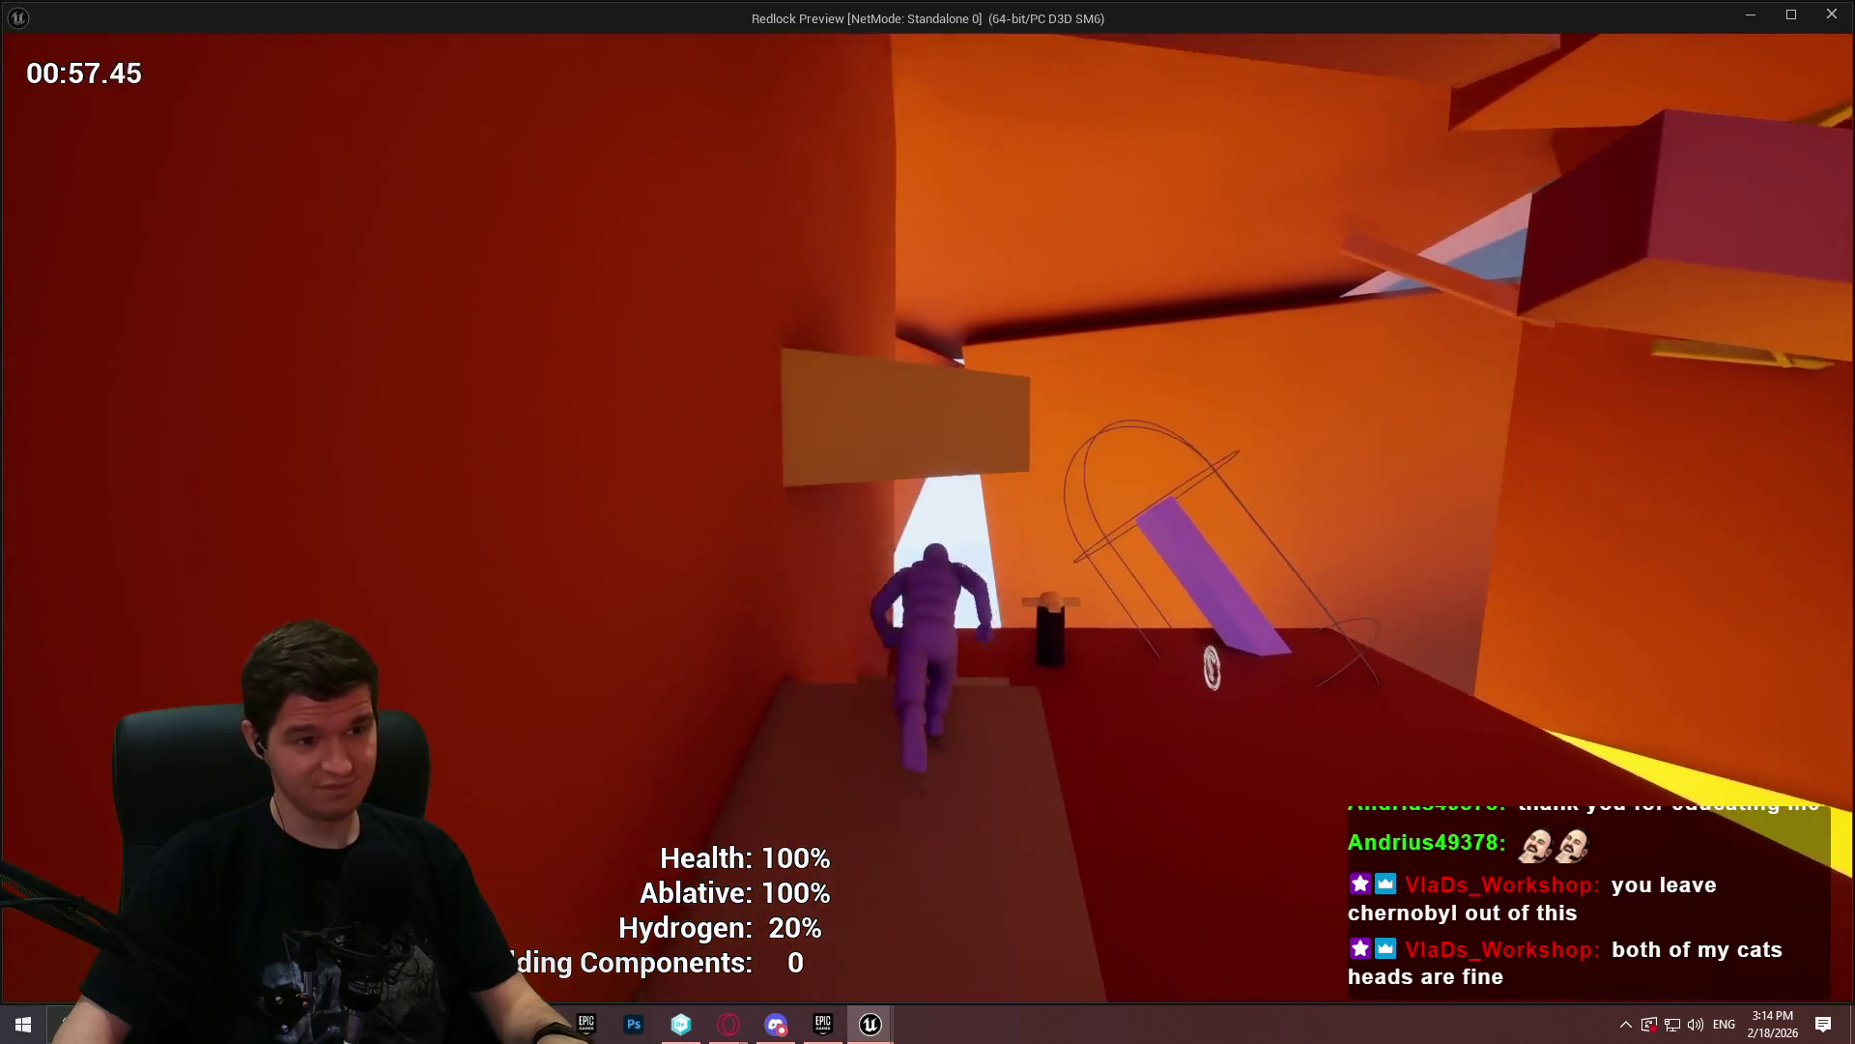
- Climb the wall and beams, walk toward the yellow wall, and leap to a ledge, leaving Hydrogen at 5%
{"action": "key", "text": "w"}
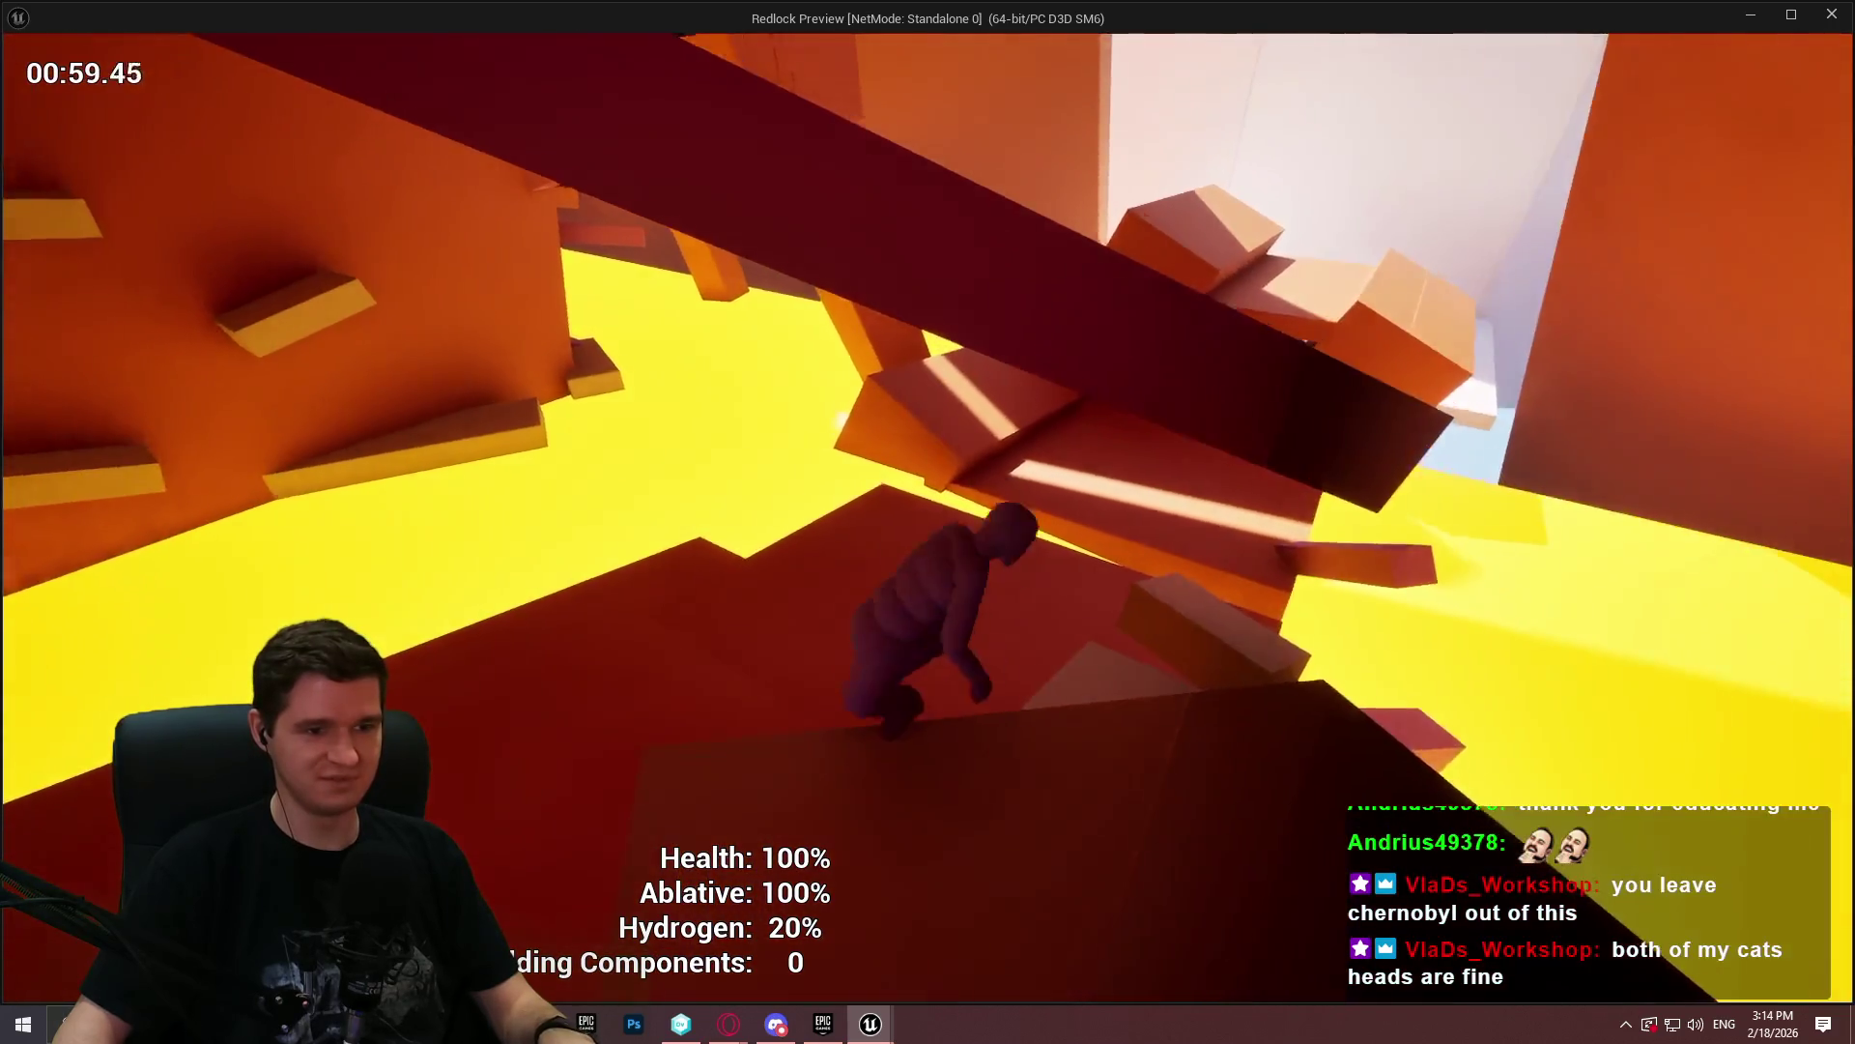
{"action": "key", "text": "w"}
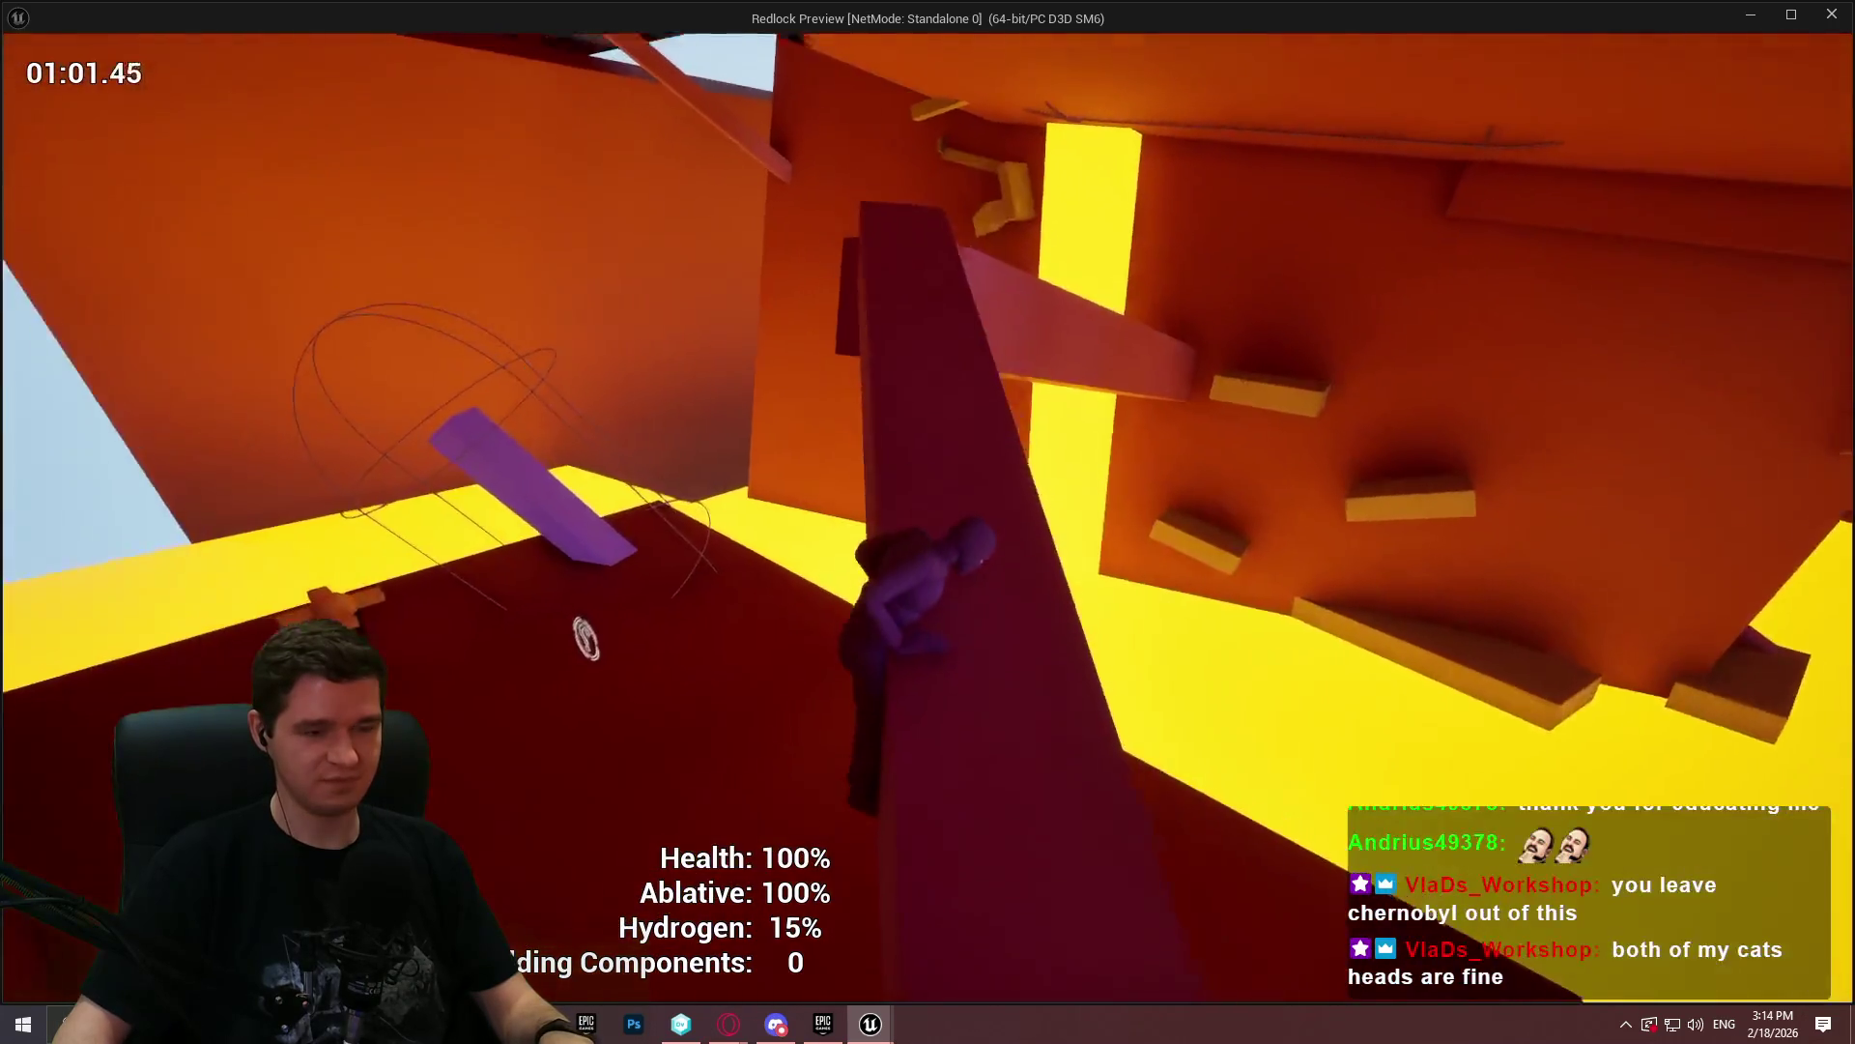
{"action": "key", "text": "w"}
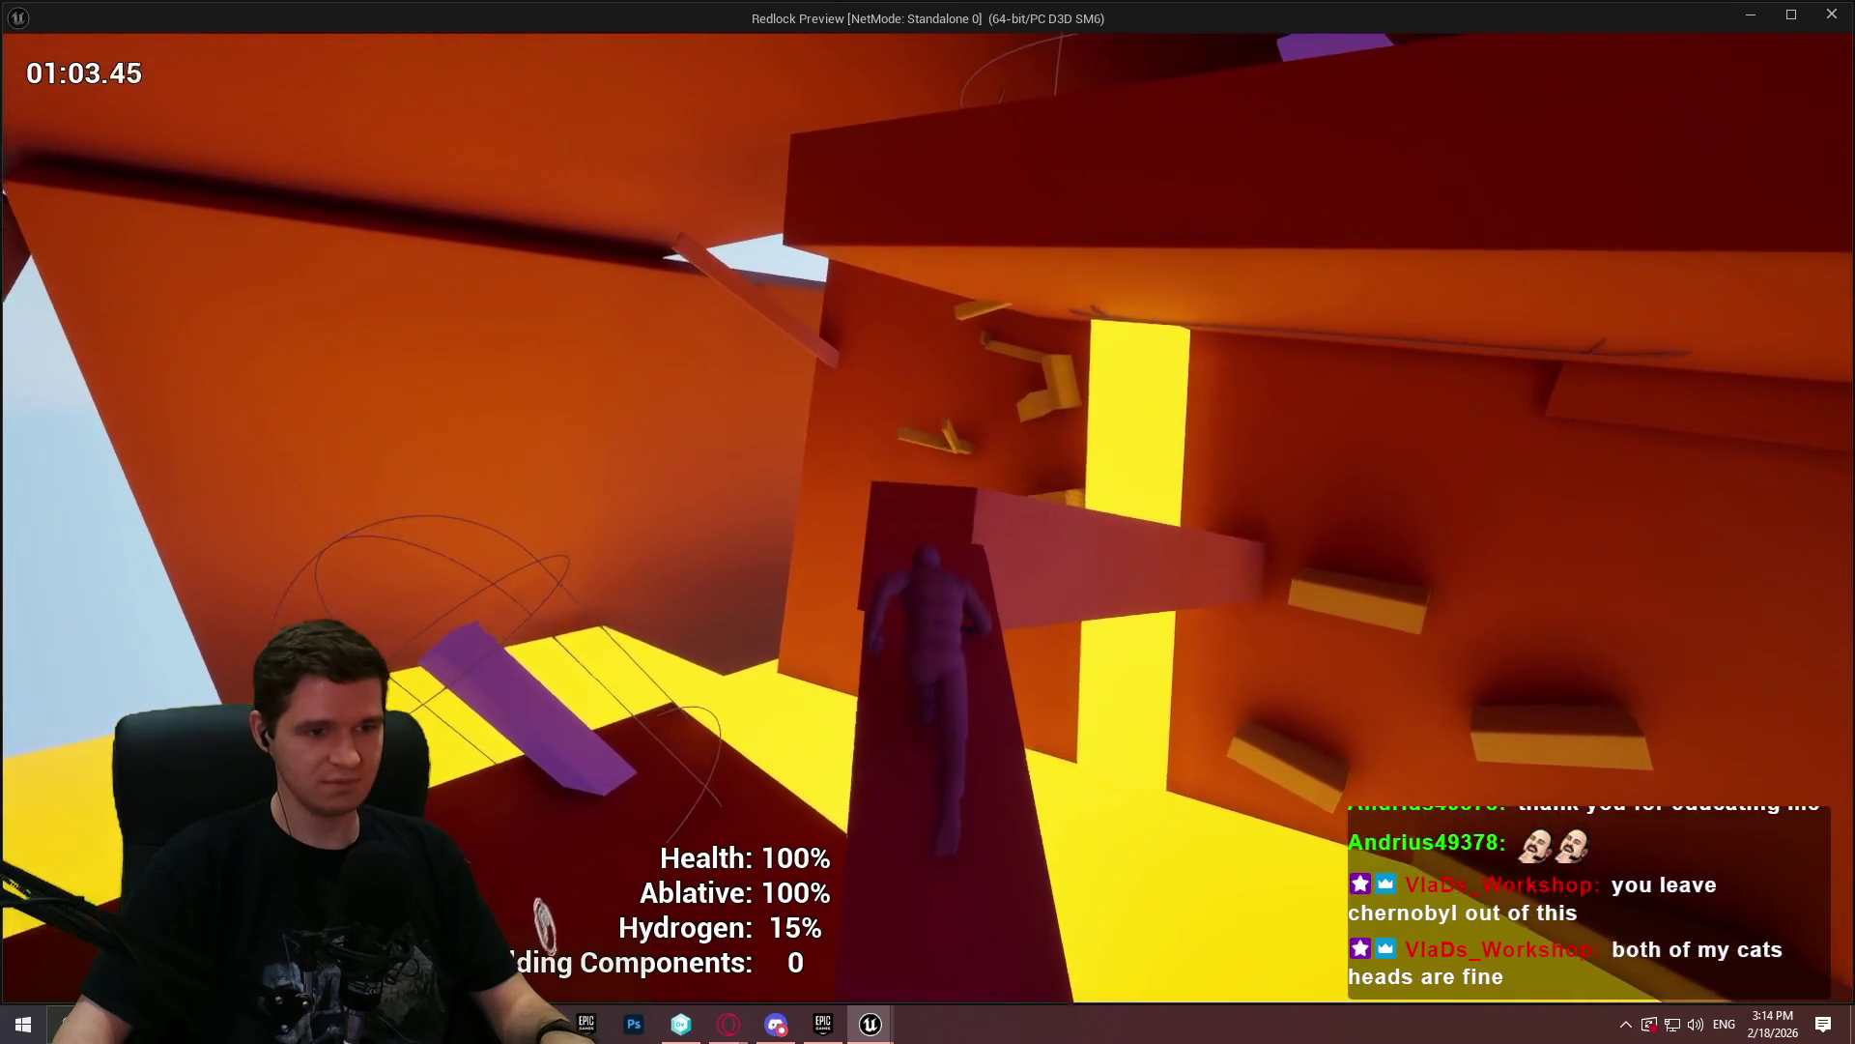
{"action": "key", "text": "w"}
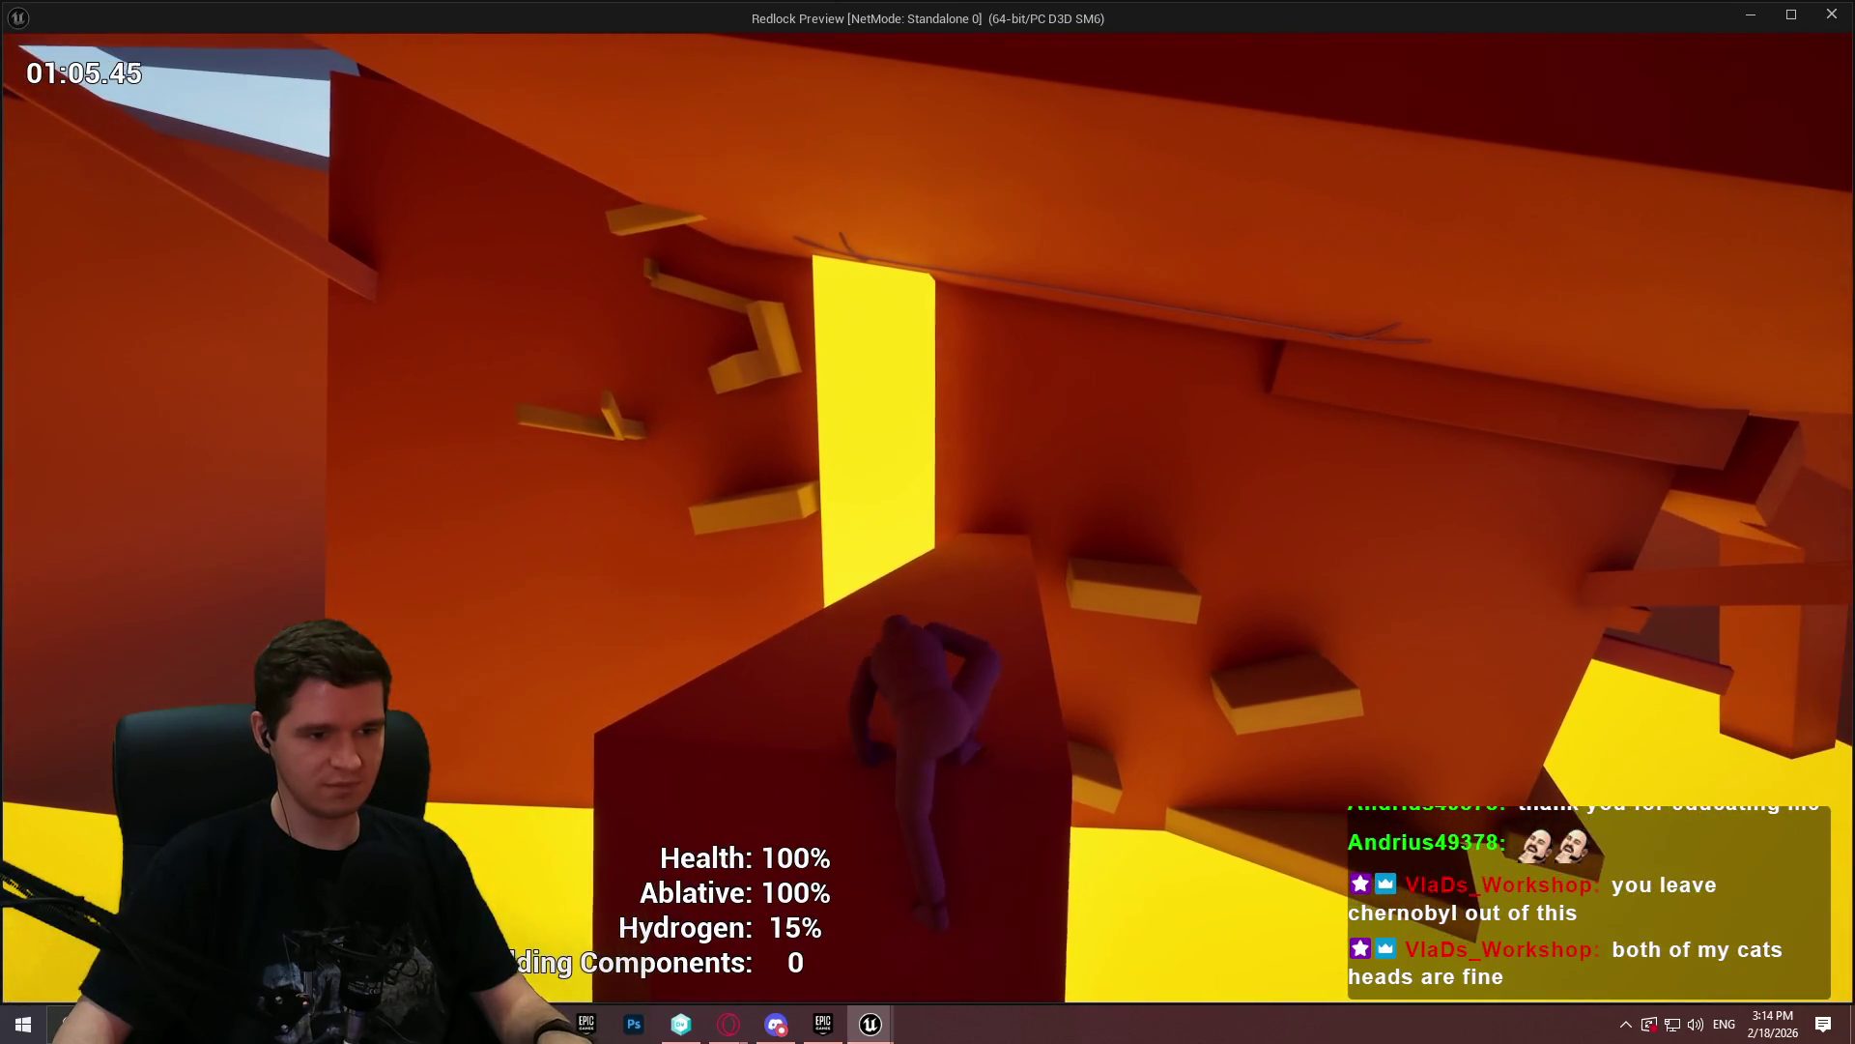
{"action": "key", "text": "w"}
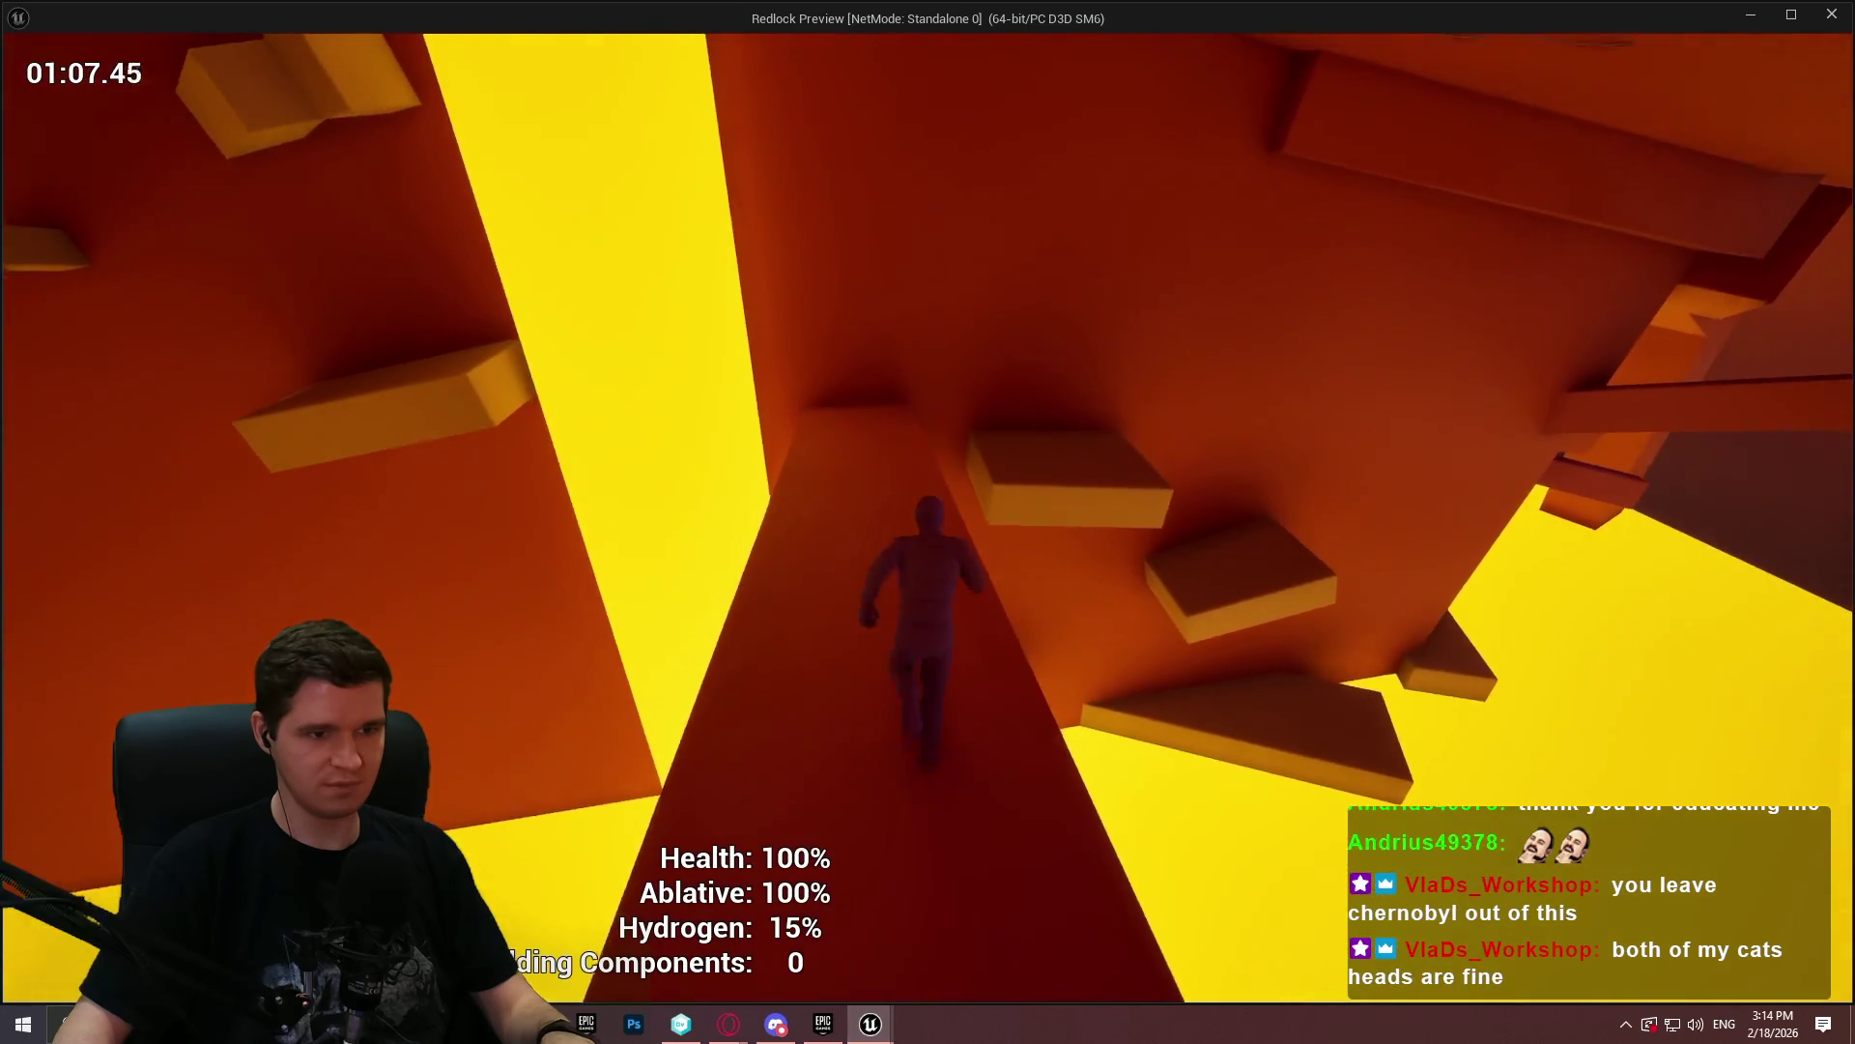
{"action": "key", "text": "w"}
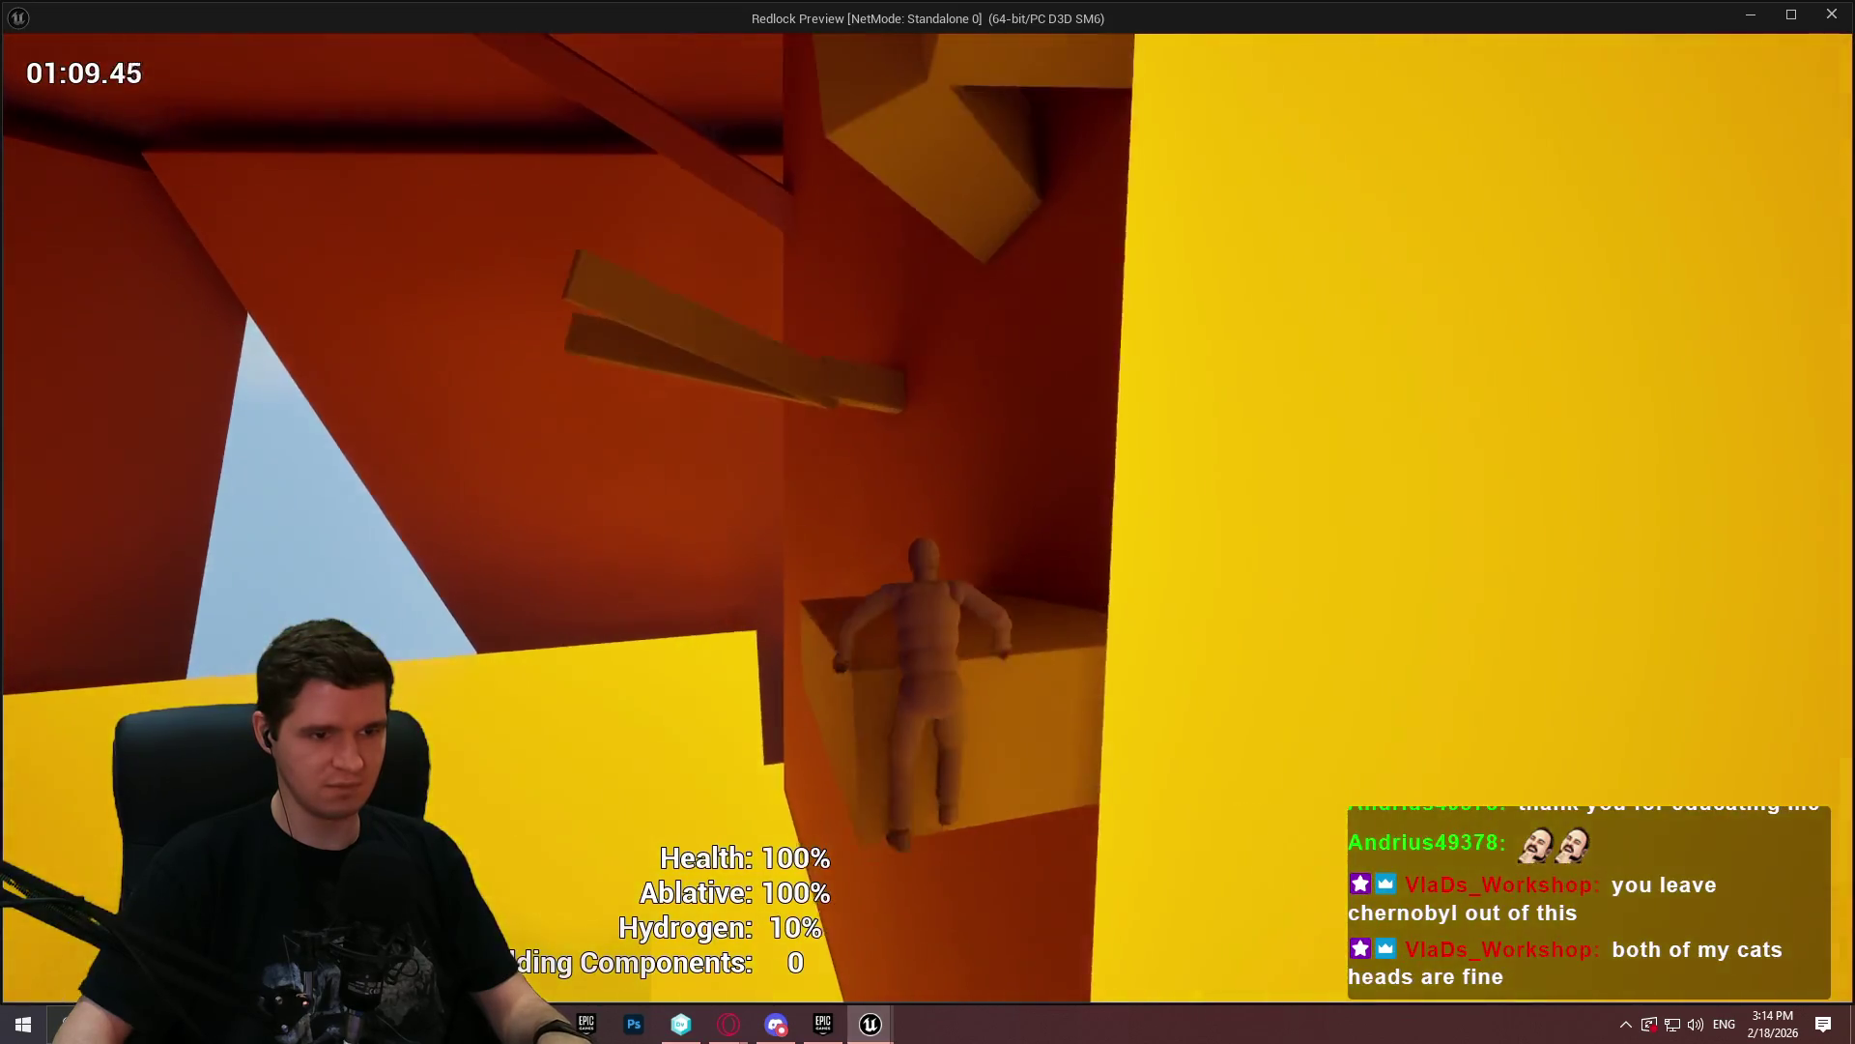
{"action": "key", "text": "w"}
{"action": "key", "text": "space"}
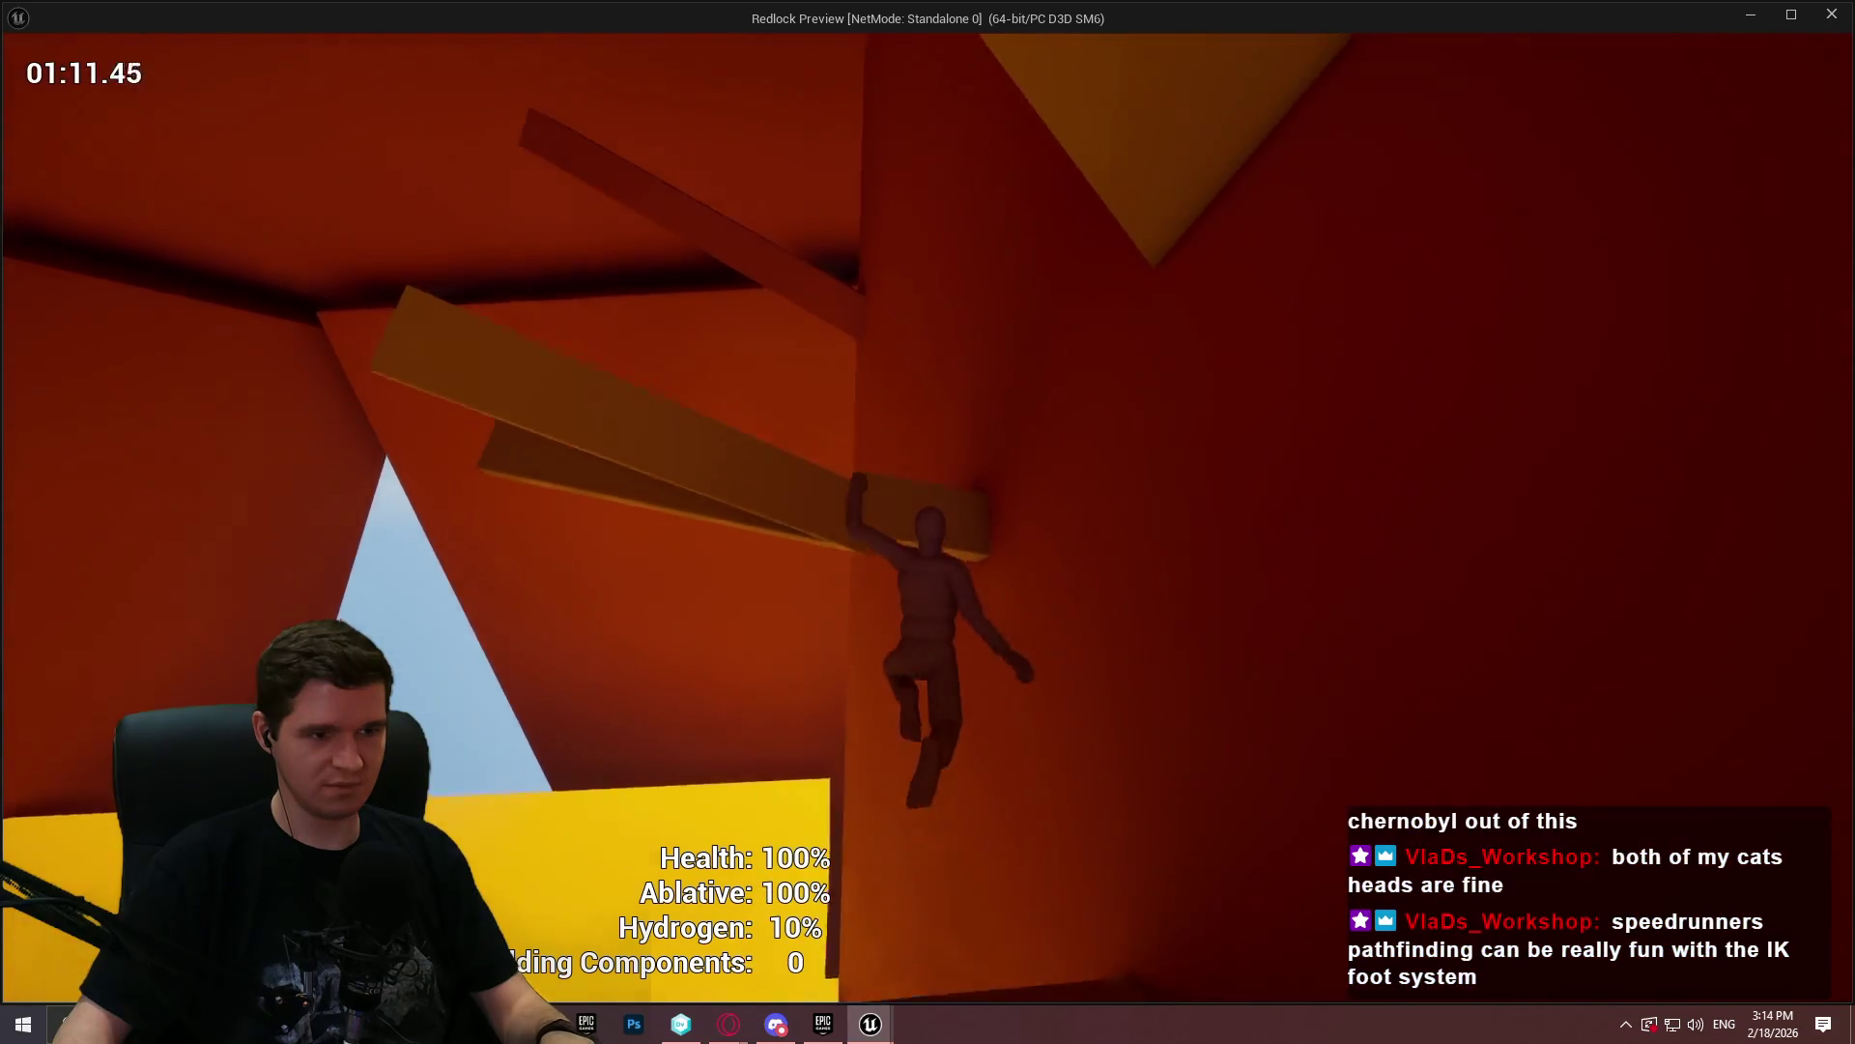
{"action": "key", "text": "w"}
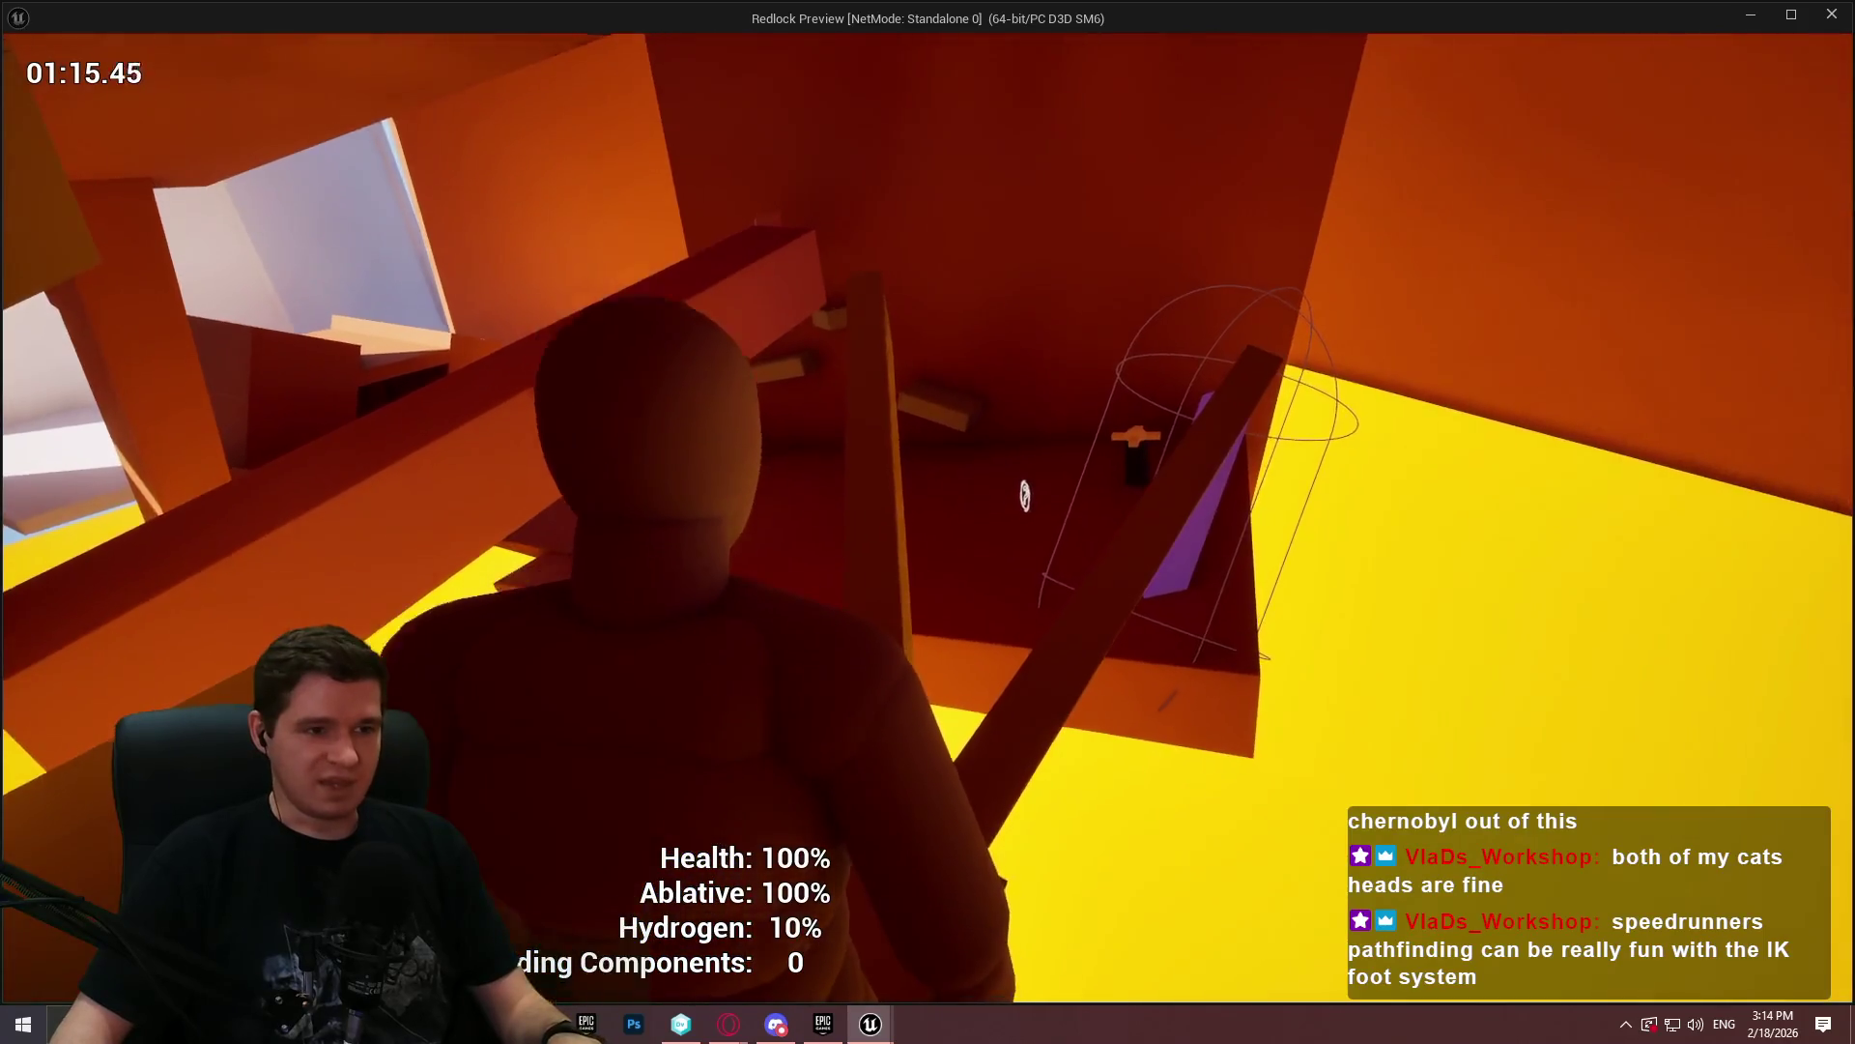
- Mantle over the bright beam's ledge and climb forward through the corridor ledges
{"action": "key", "text": "w"}
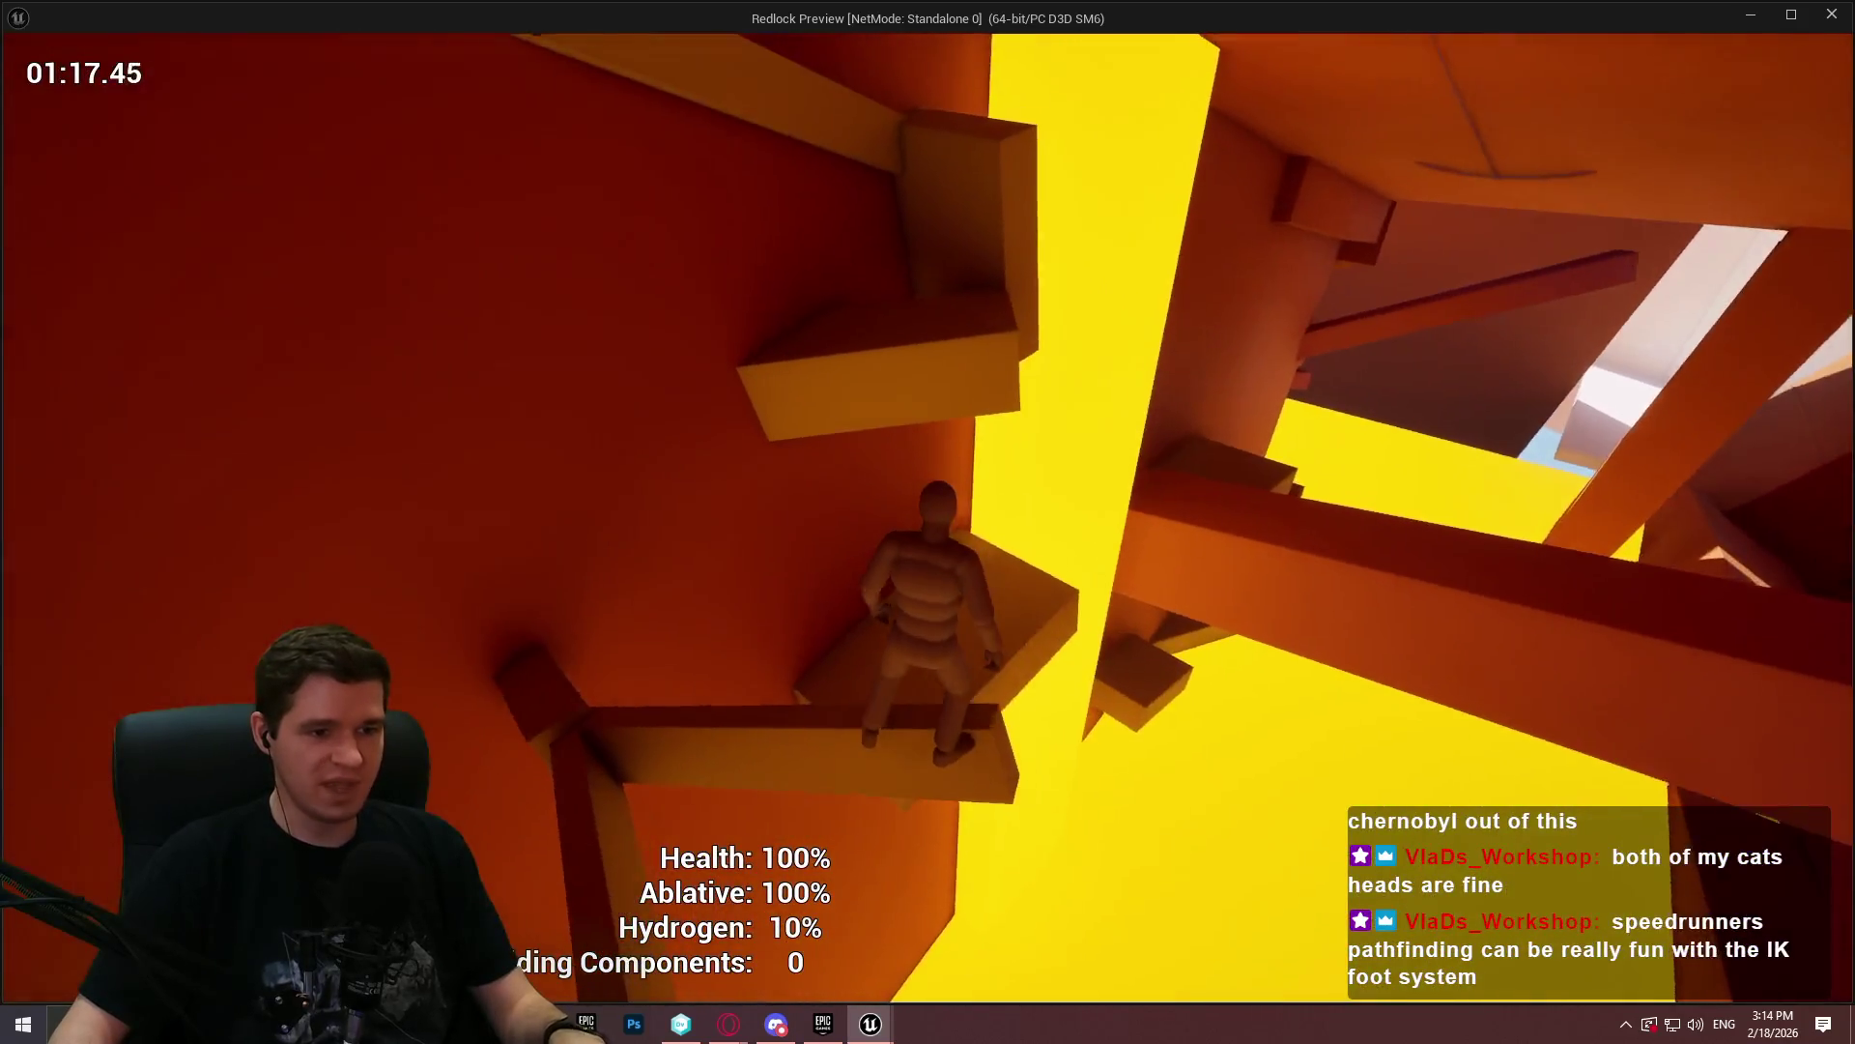
{"action": "key", "text": "w"}
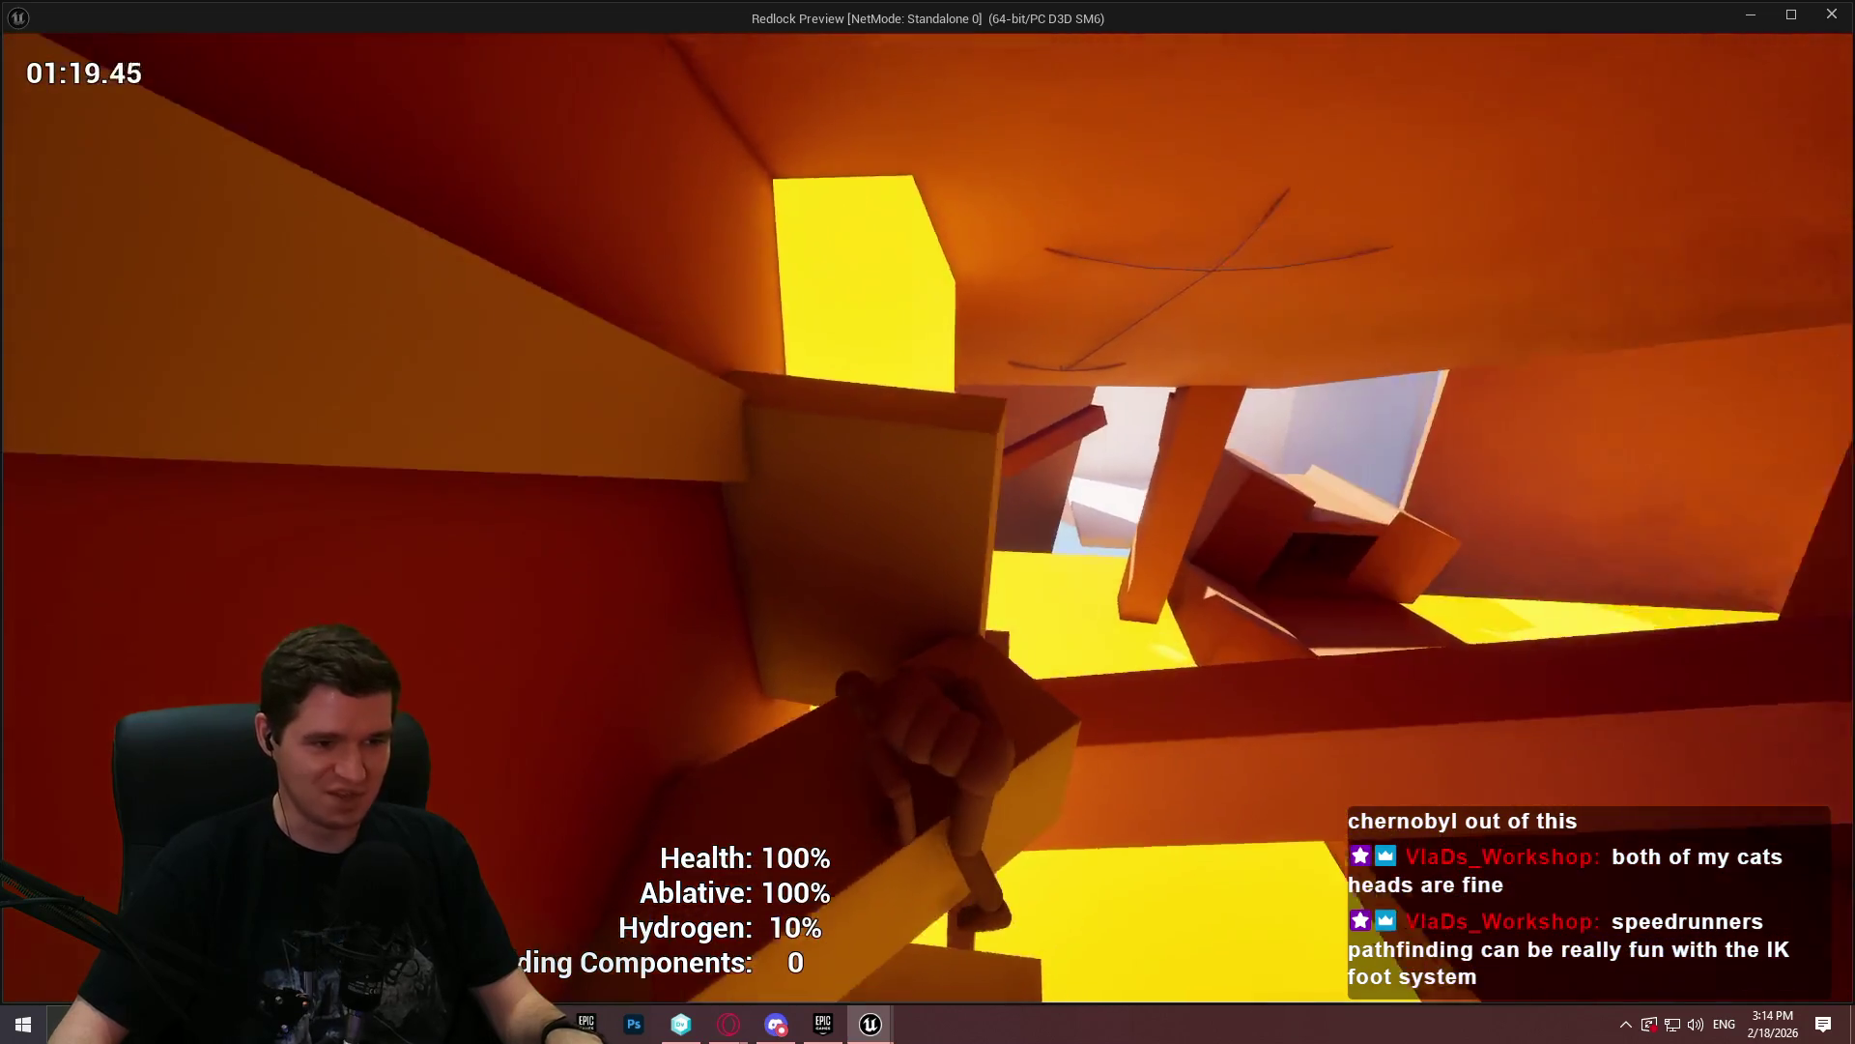
{"action": "key", "text": "w"}
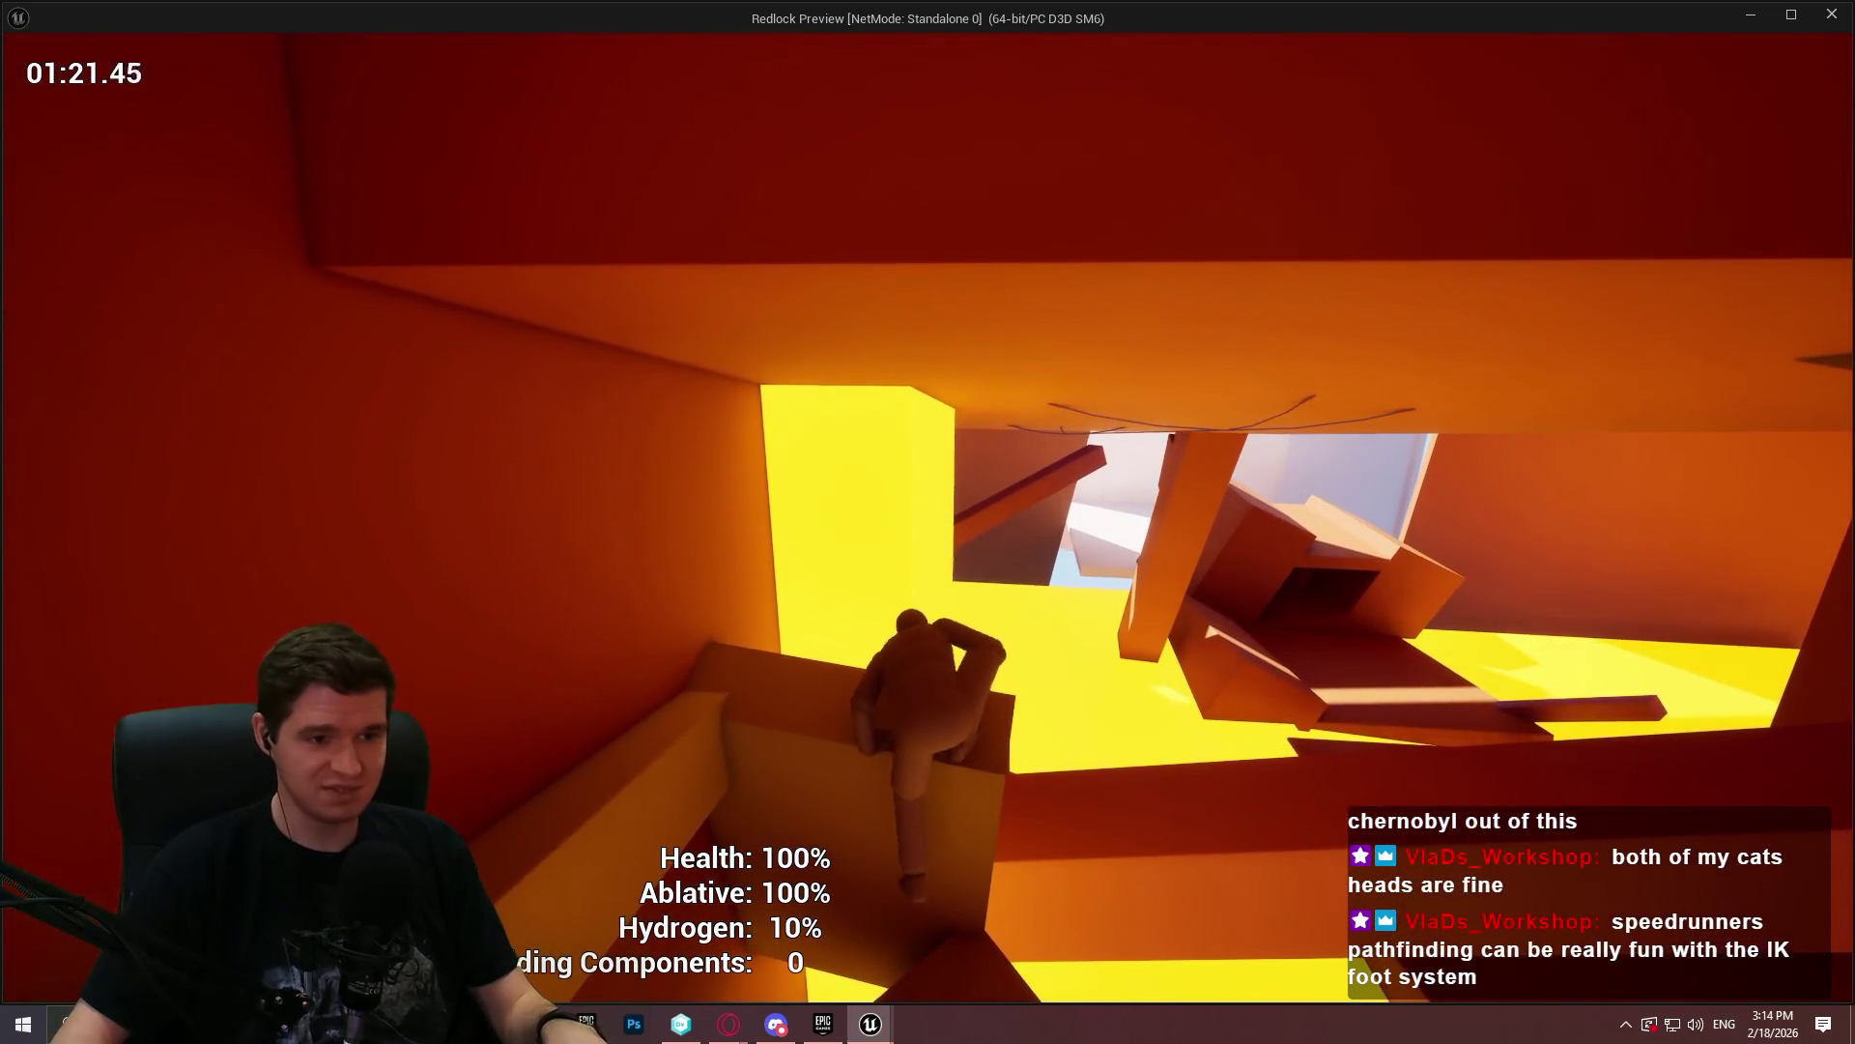
{"action": "key", "text": "w"}
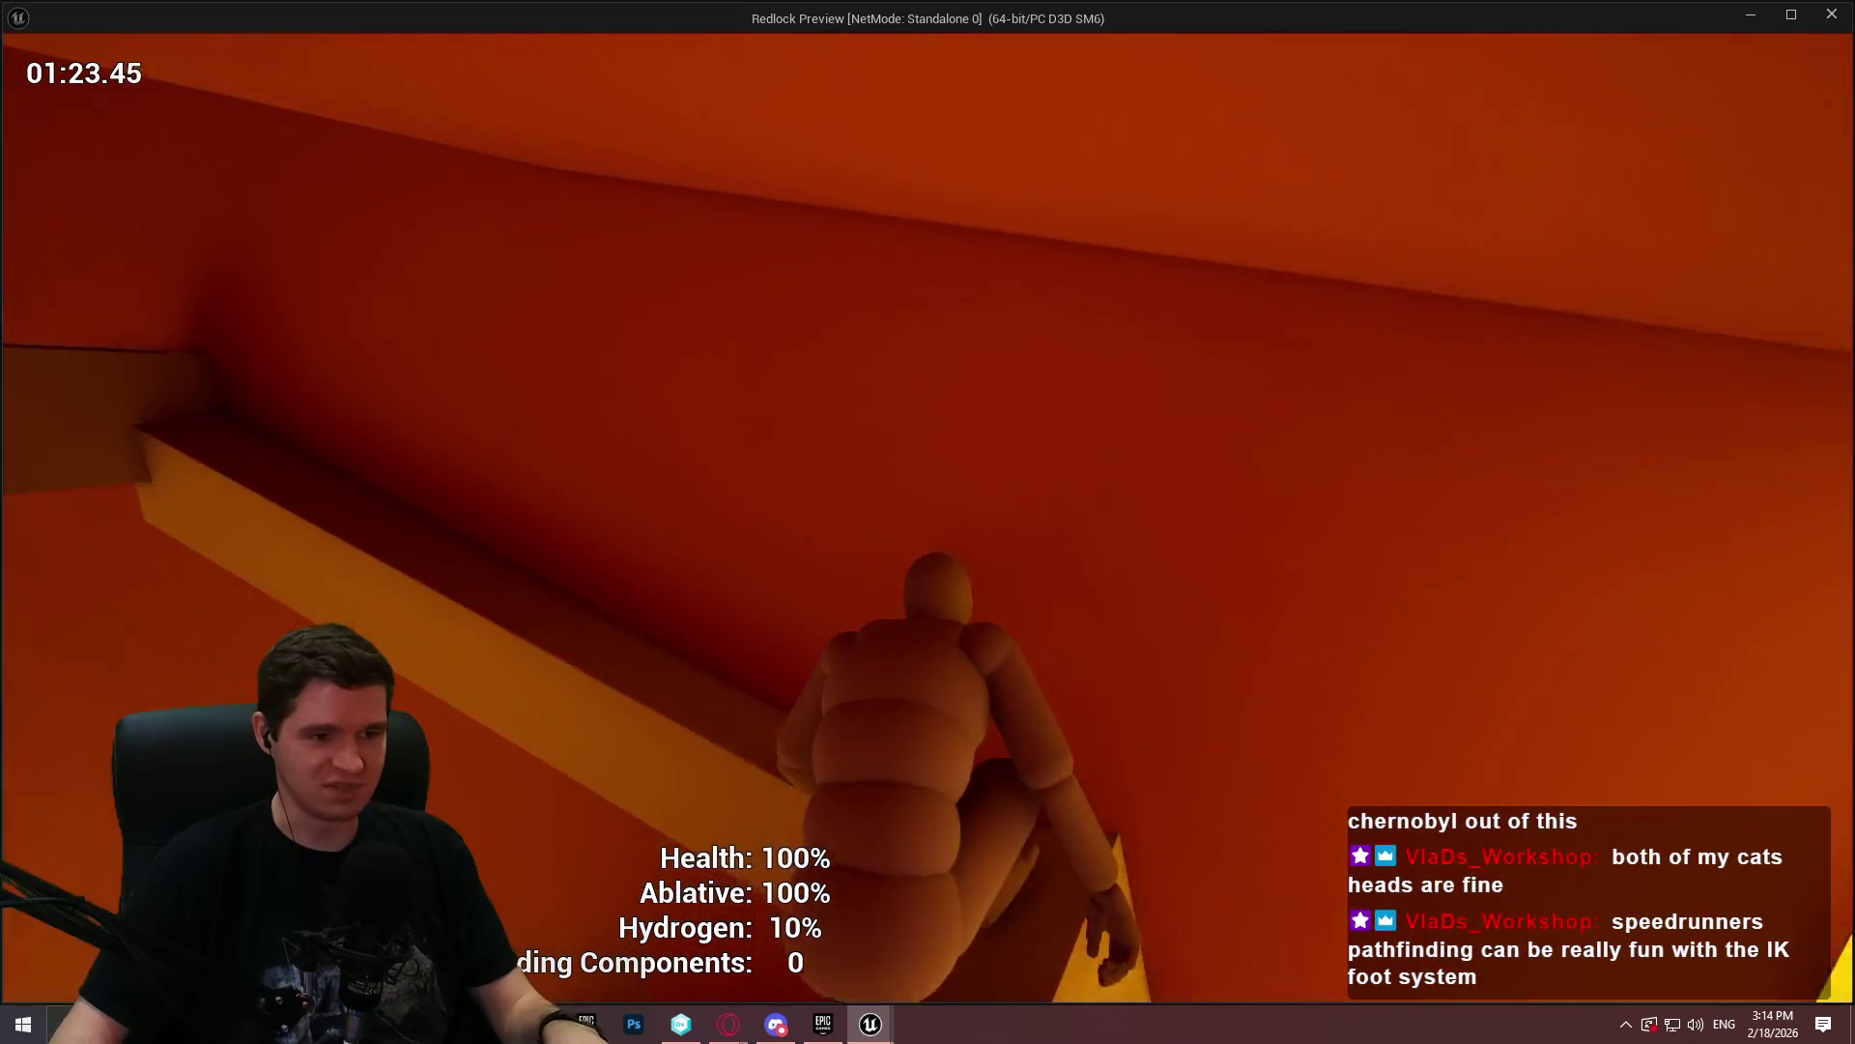
{"action": "key", "text": "w"}
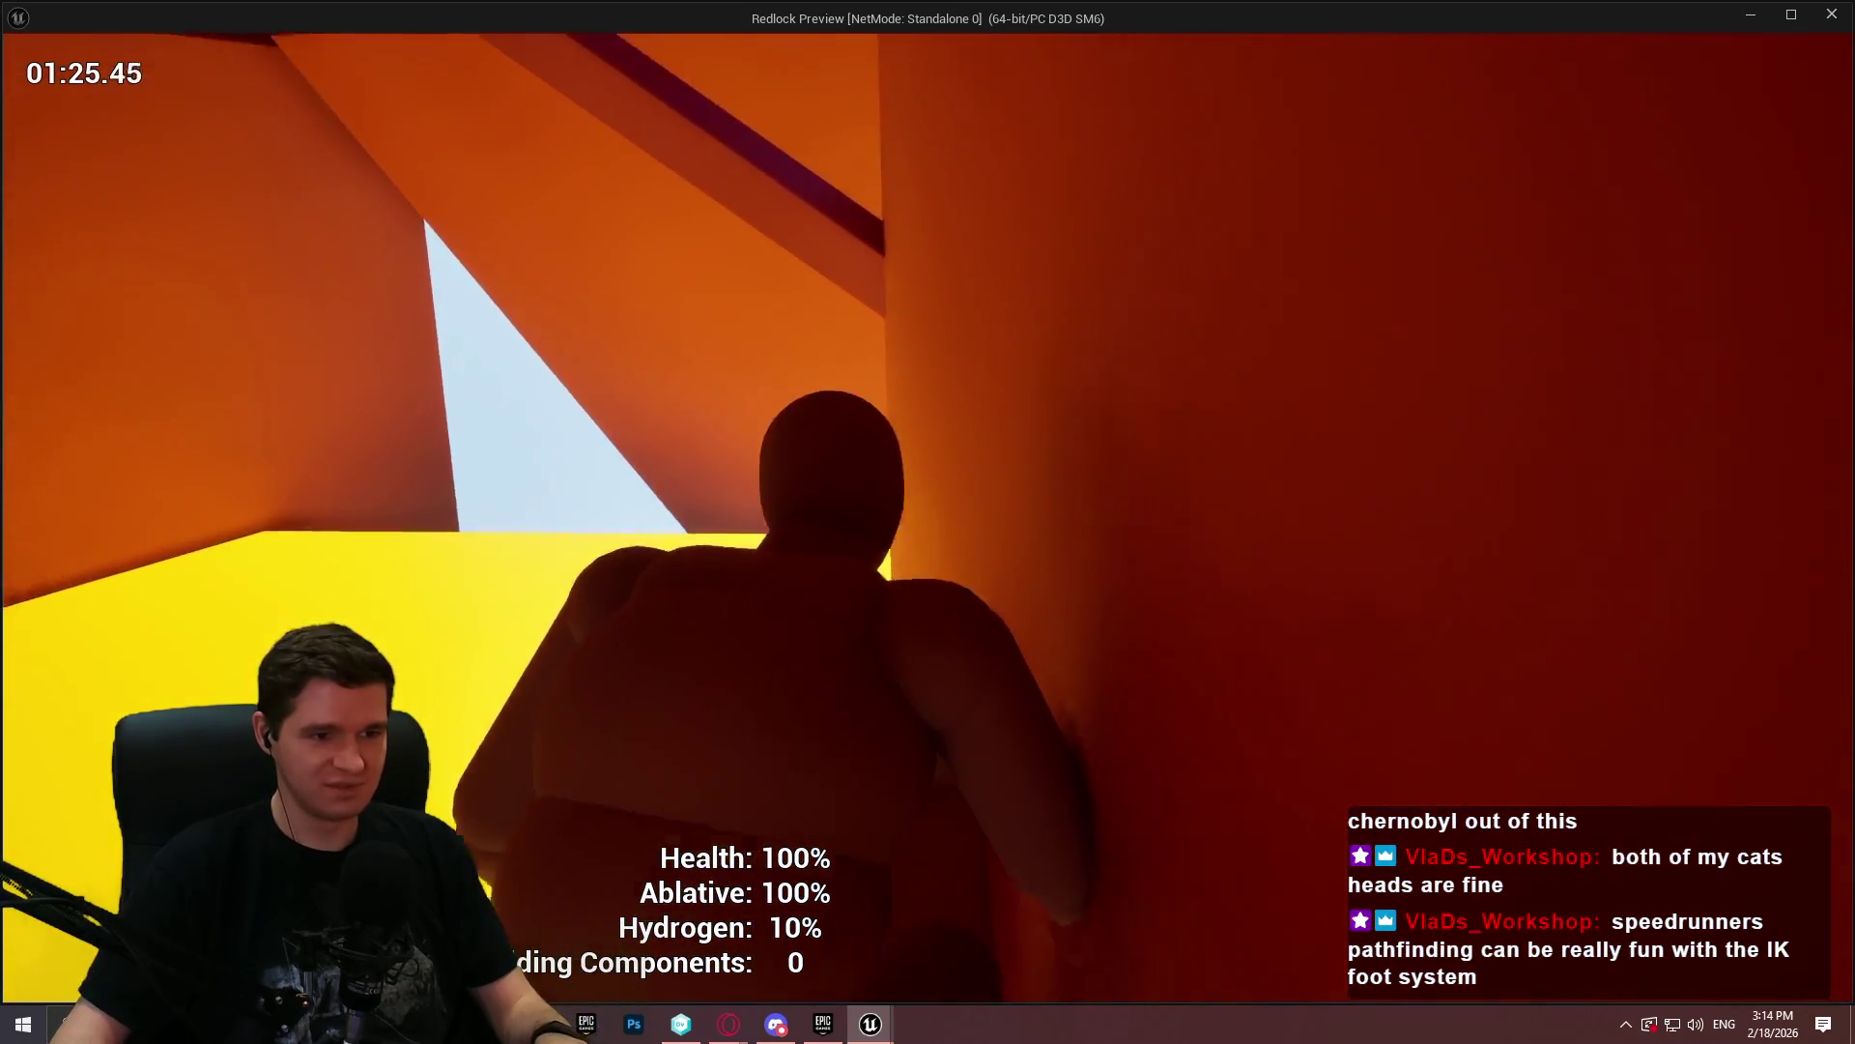
{"action": "key", "text": "w"}
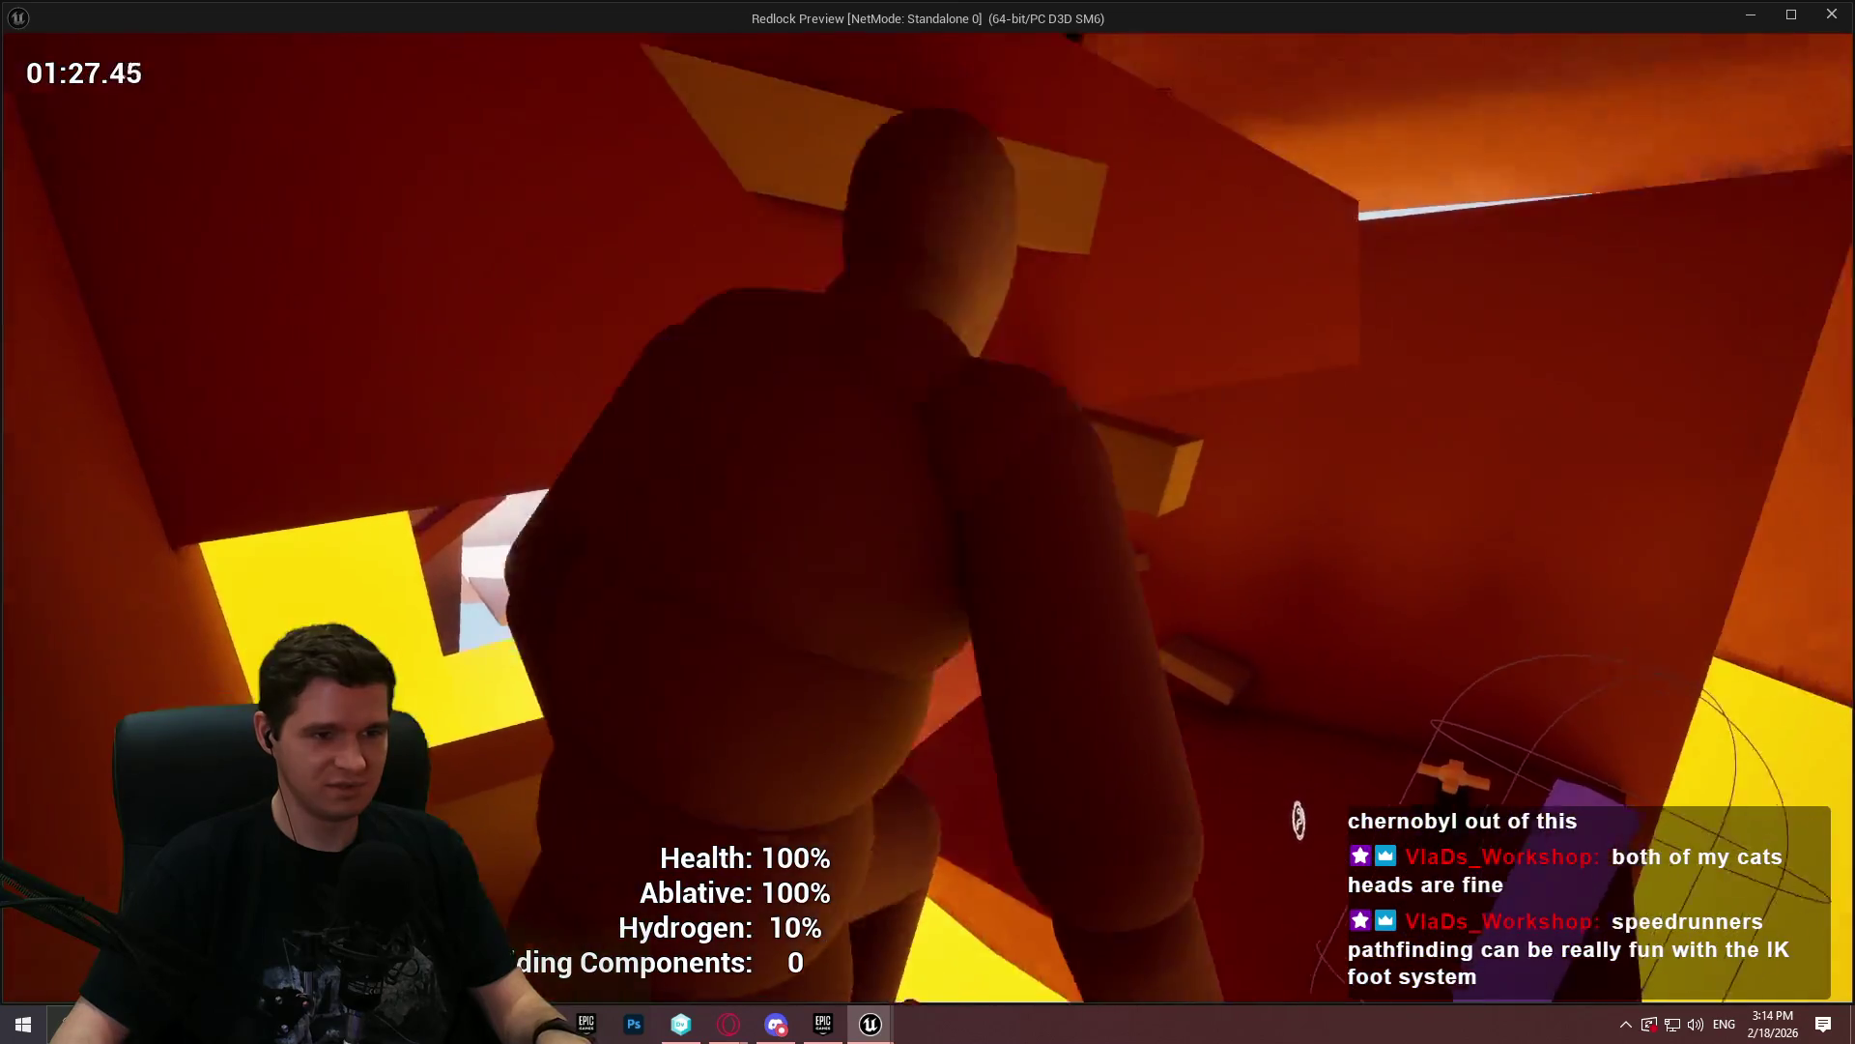
{"action": "key", "text": "w"}
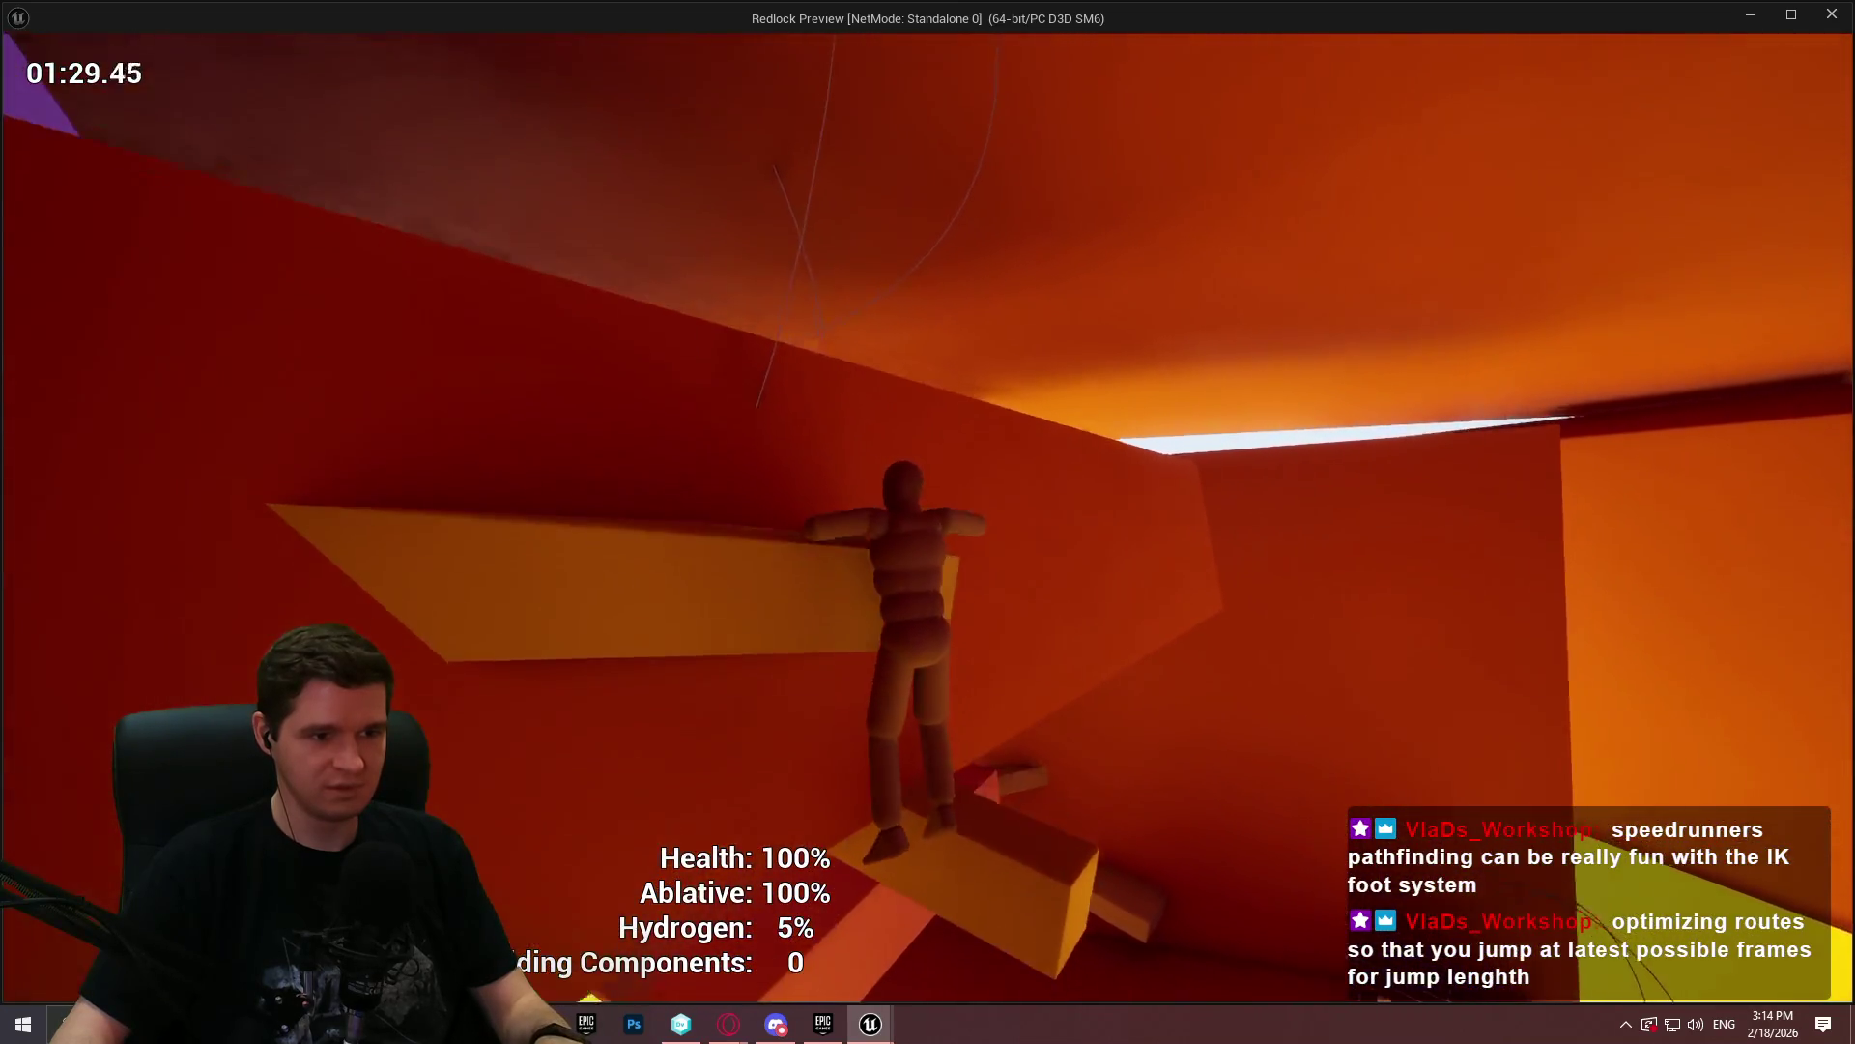
{"action": "key", "text": "w"}
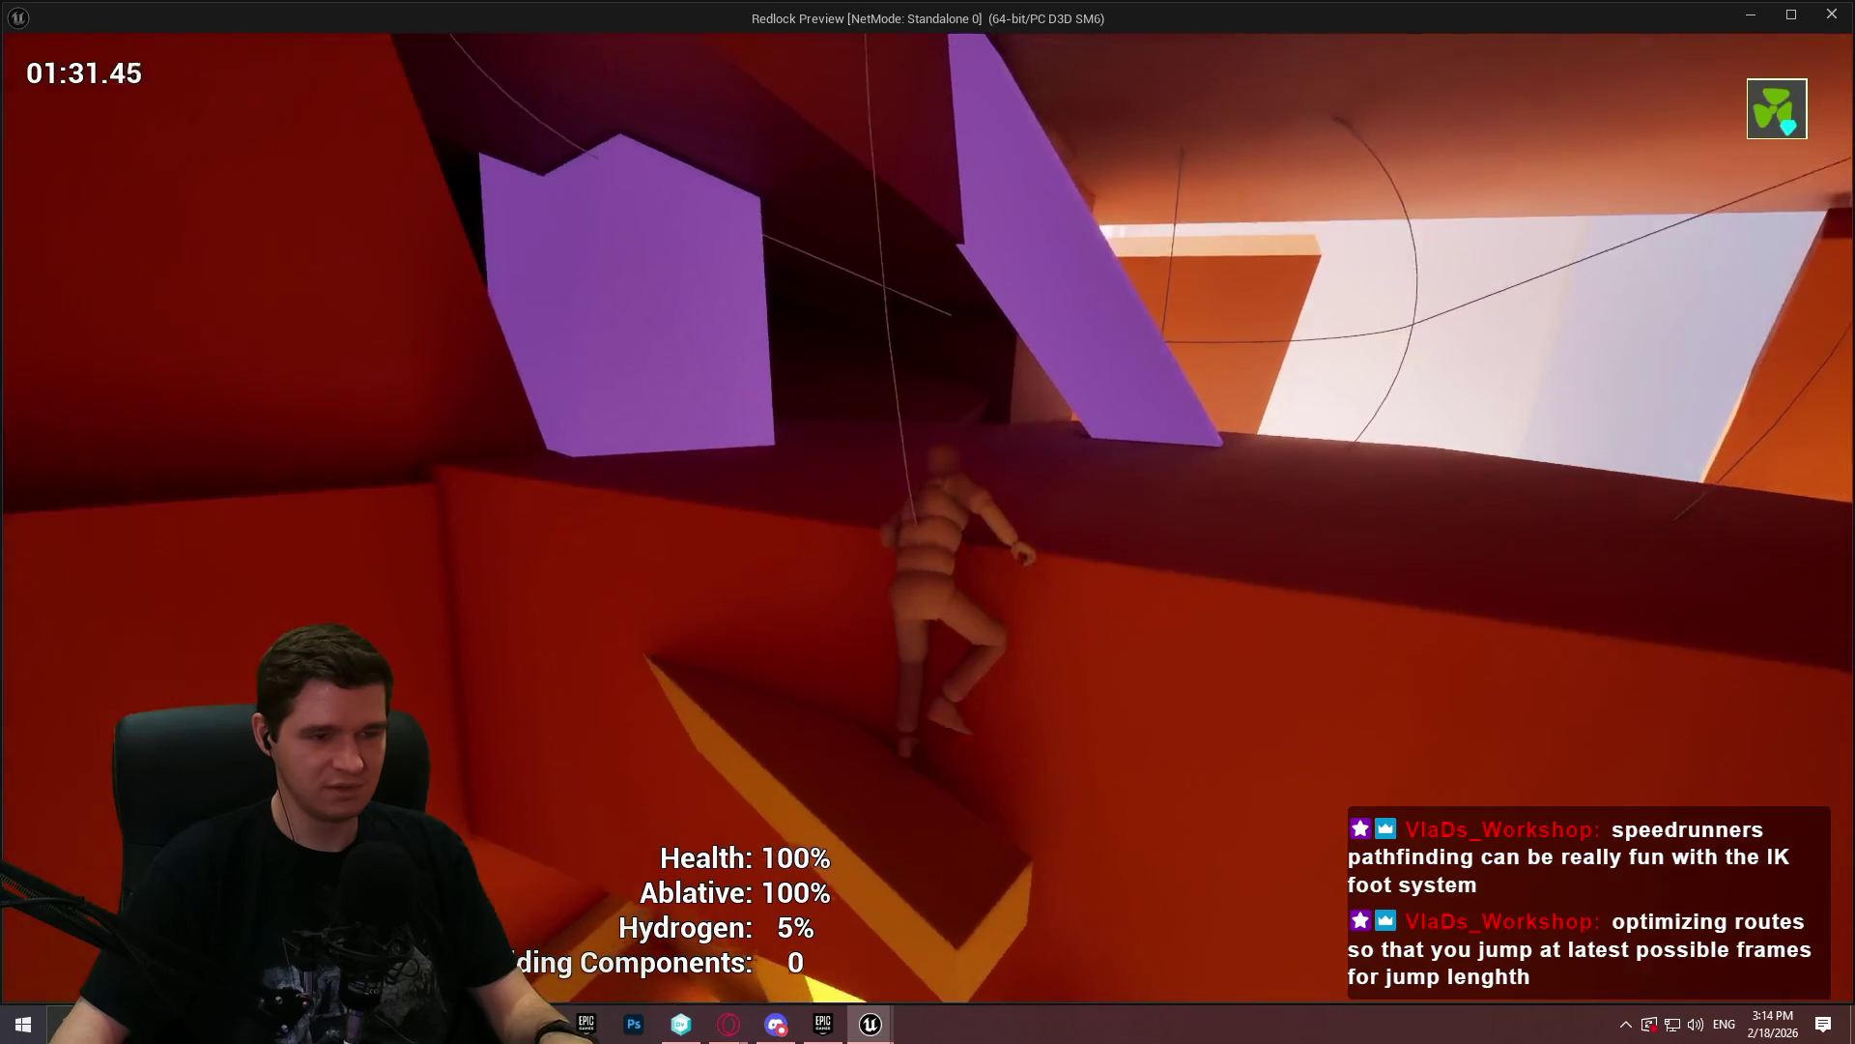
- Run through the purple corridor to the glowing opening, then wall-jump up into the orange room
{"action": "key", "text": "w"}
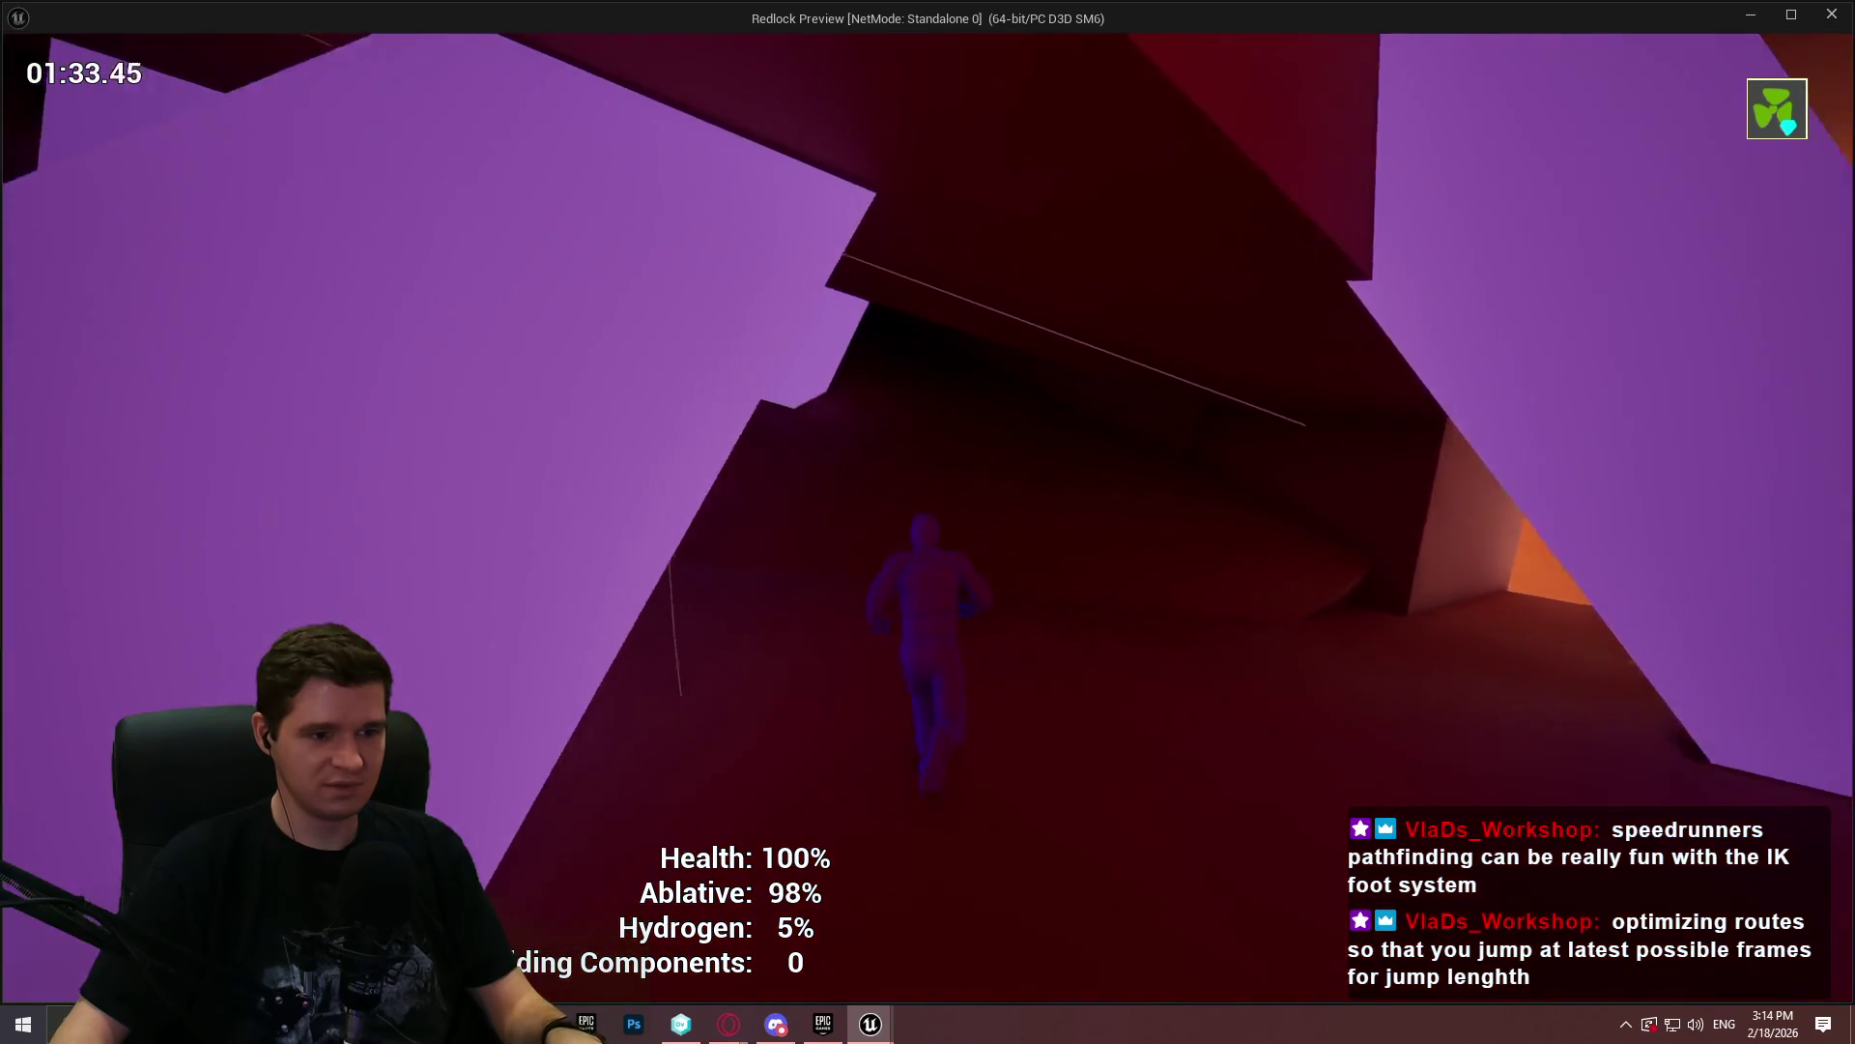
{"action": "key", "text": "w"}
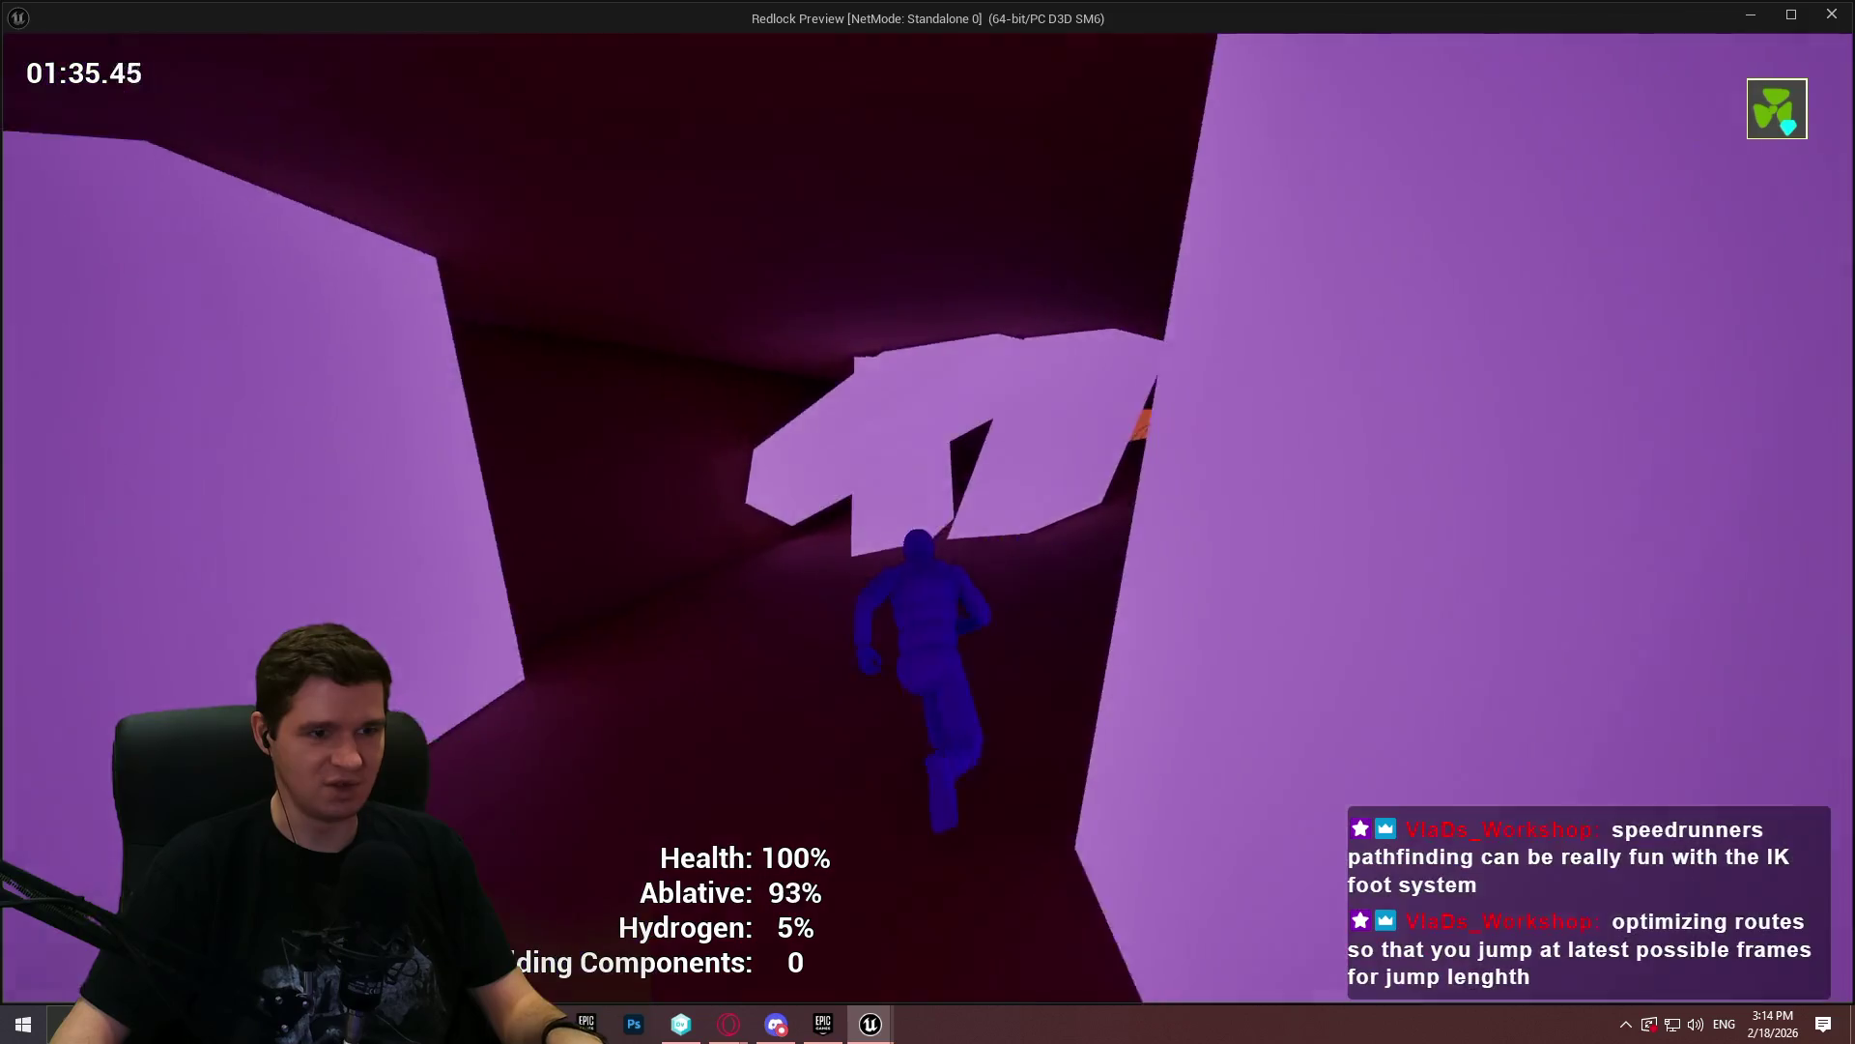
{"action": "key", "text": "w"}
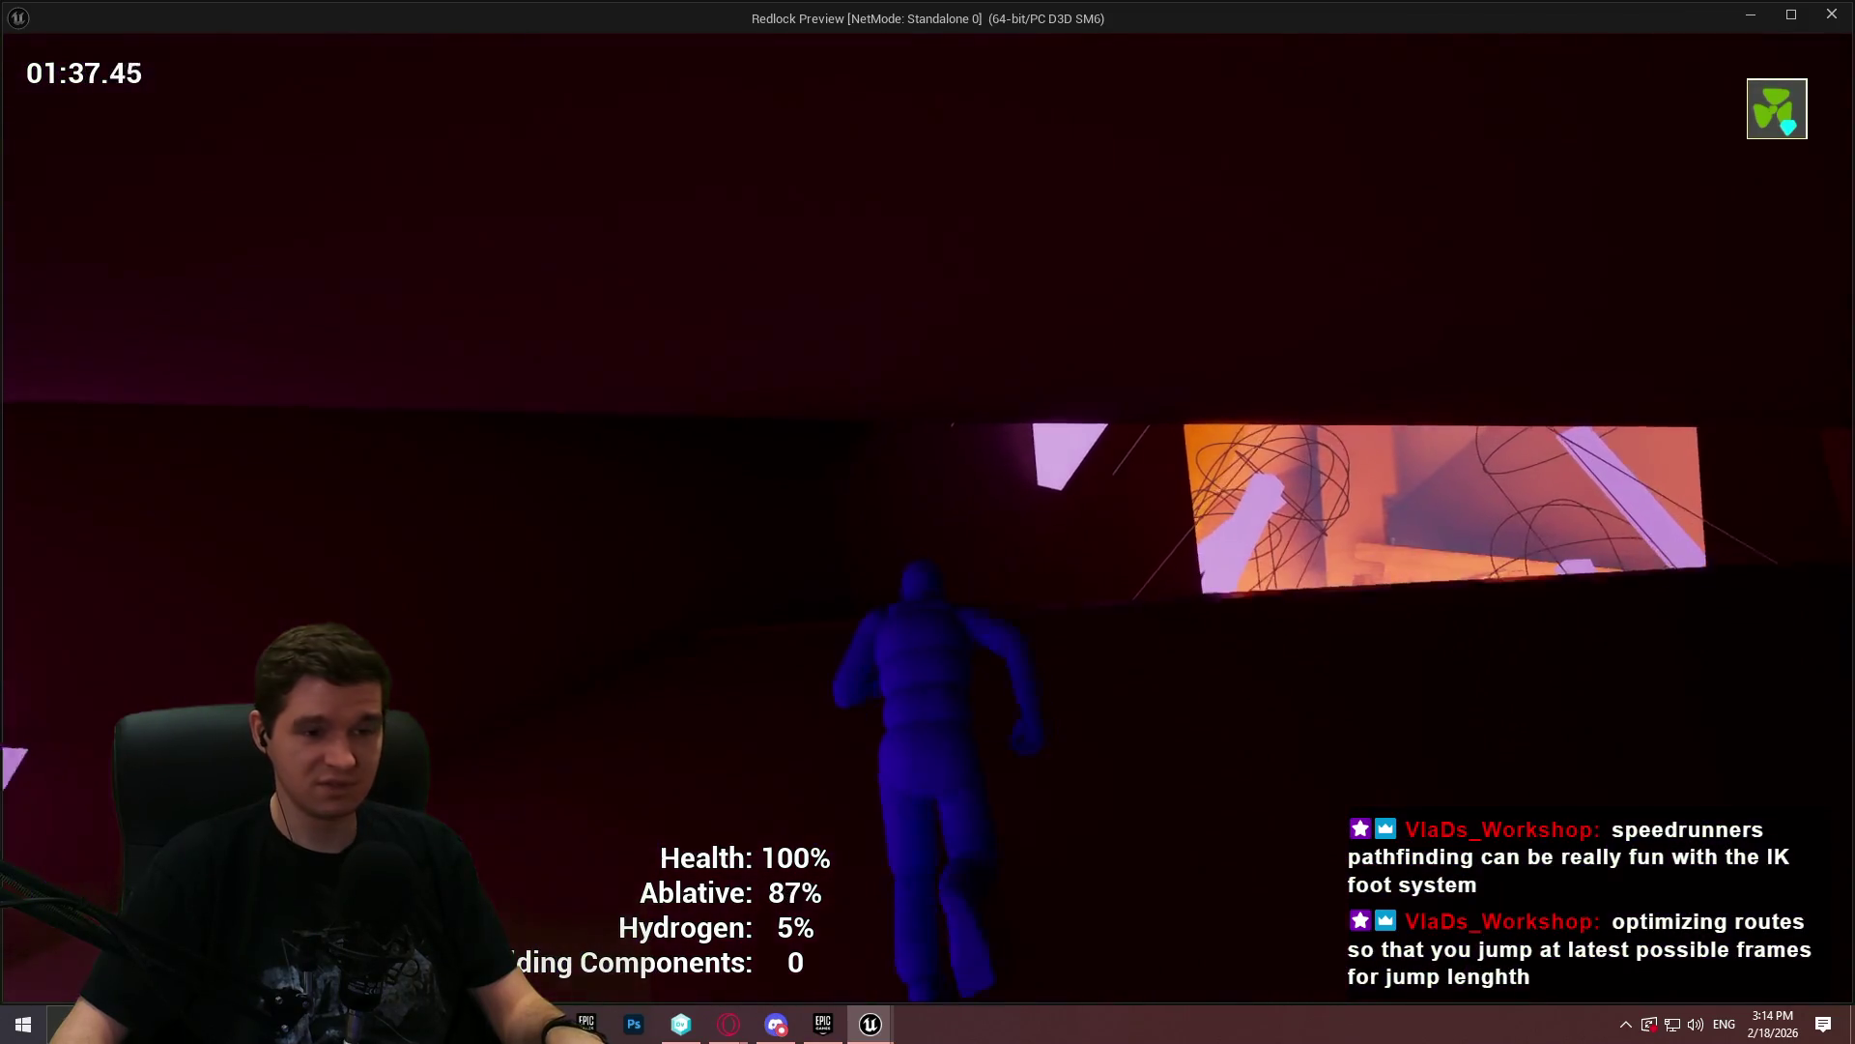
{"action": "key", "text": "w"}
{"action": "key", "text": "w"}
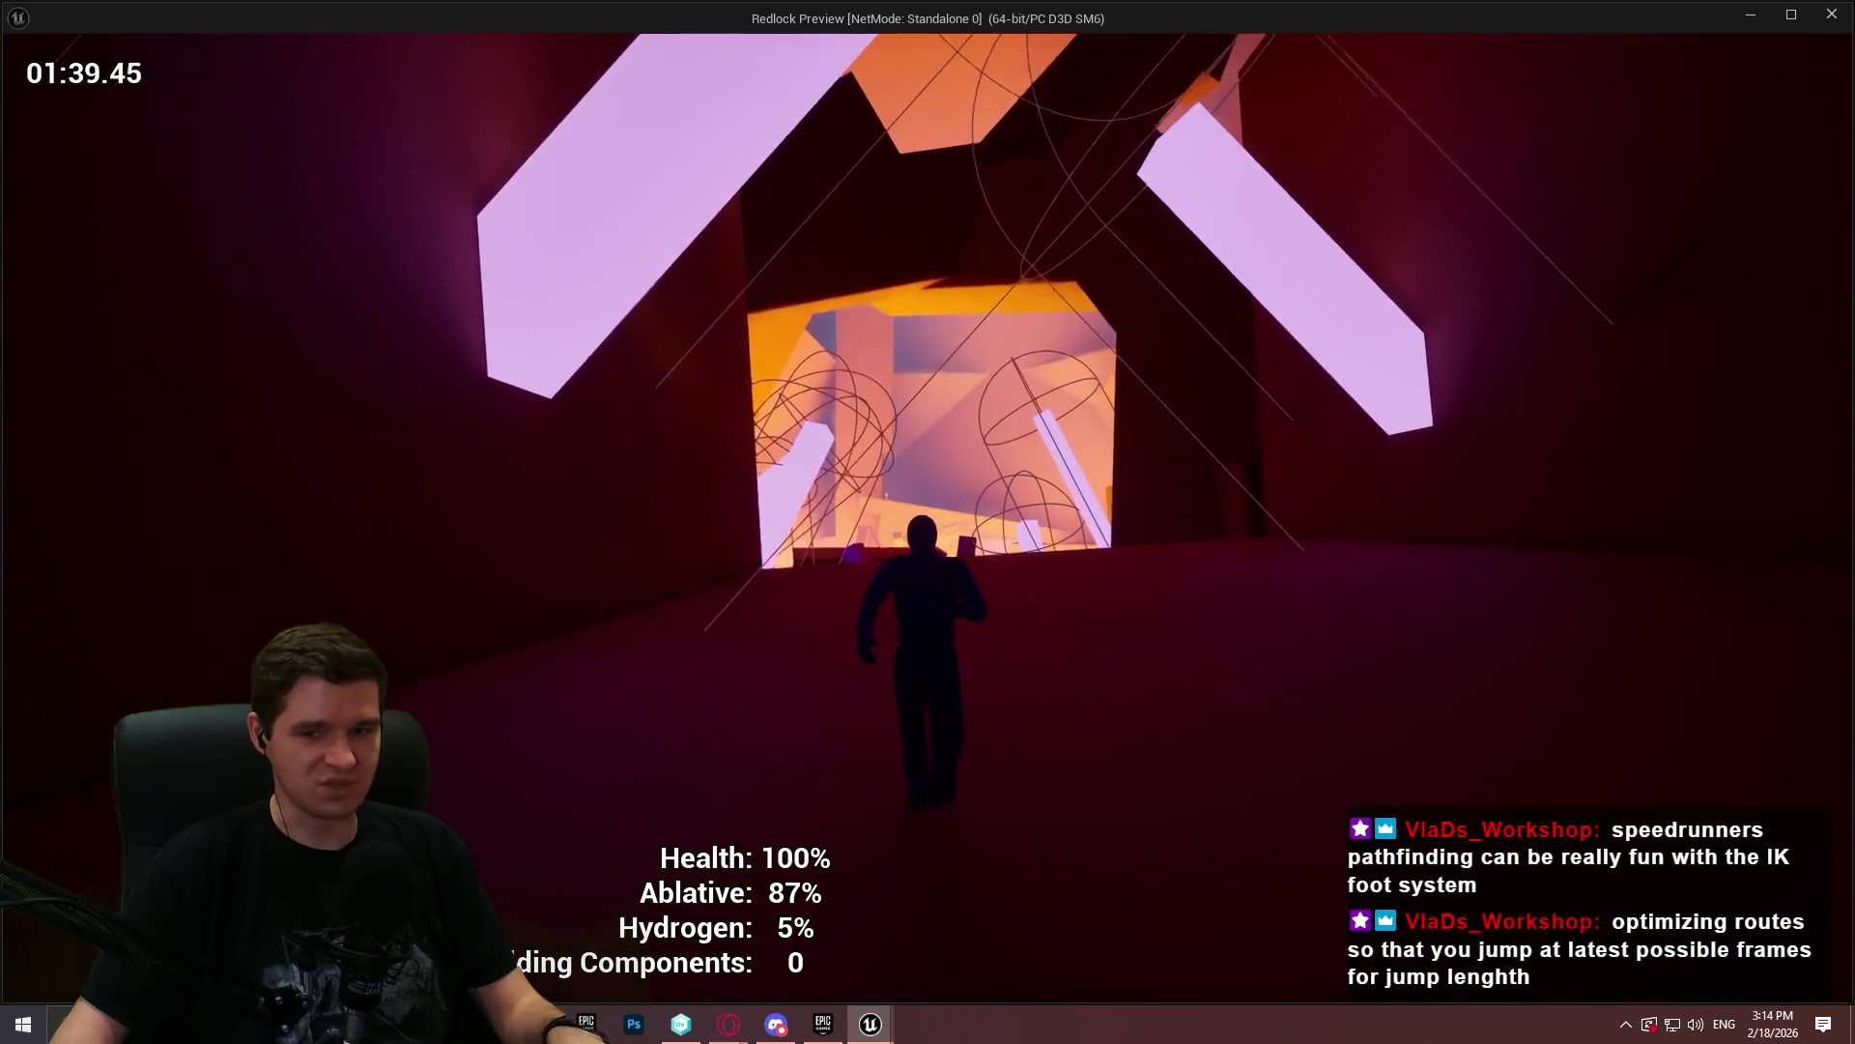
{"action": "key", "text": "w"}
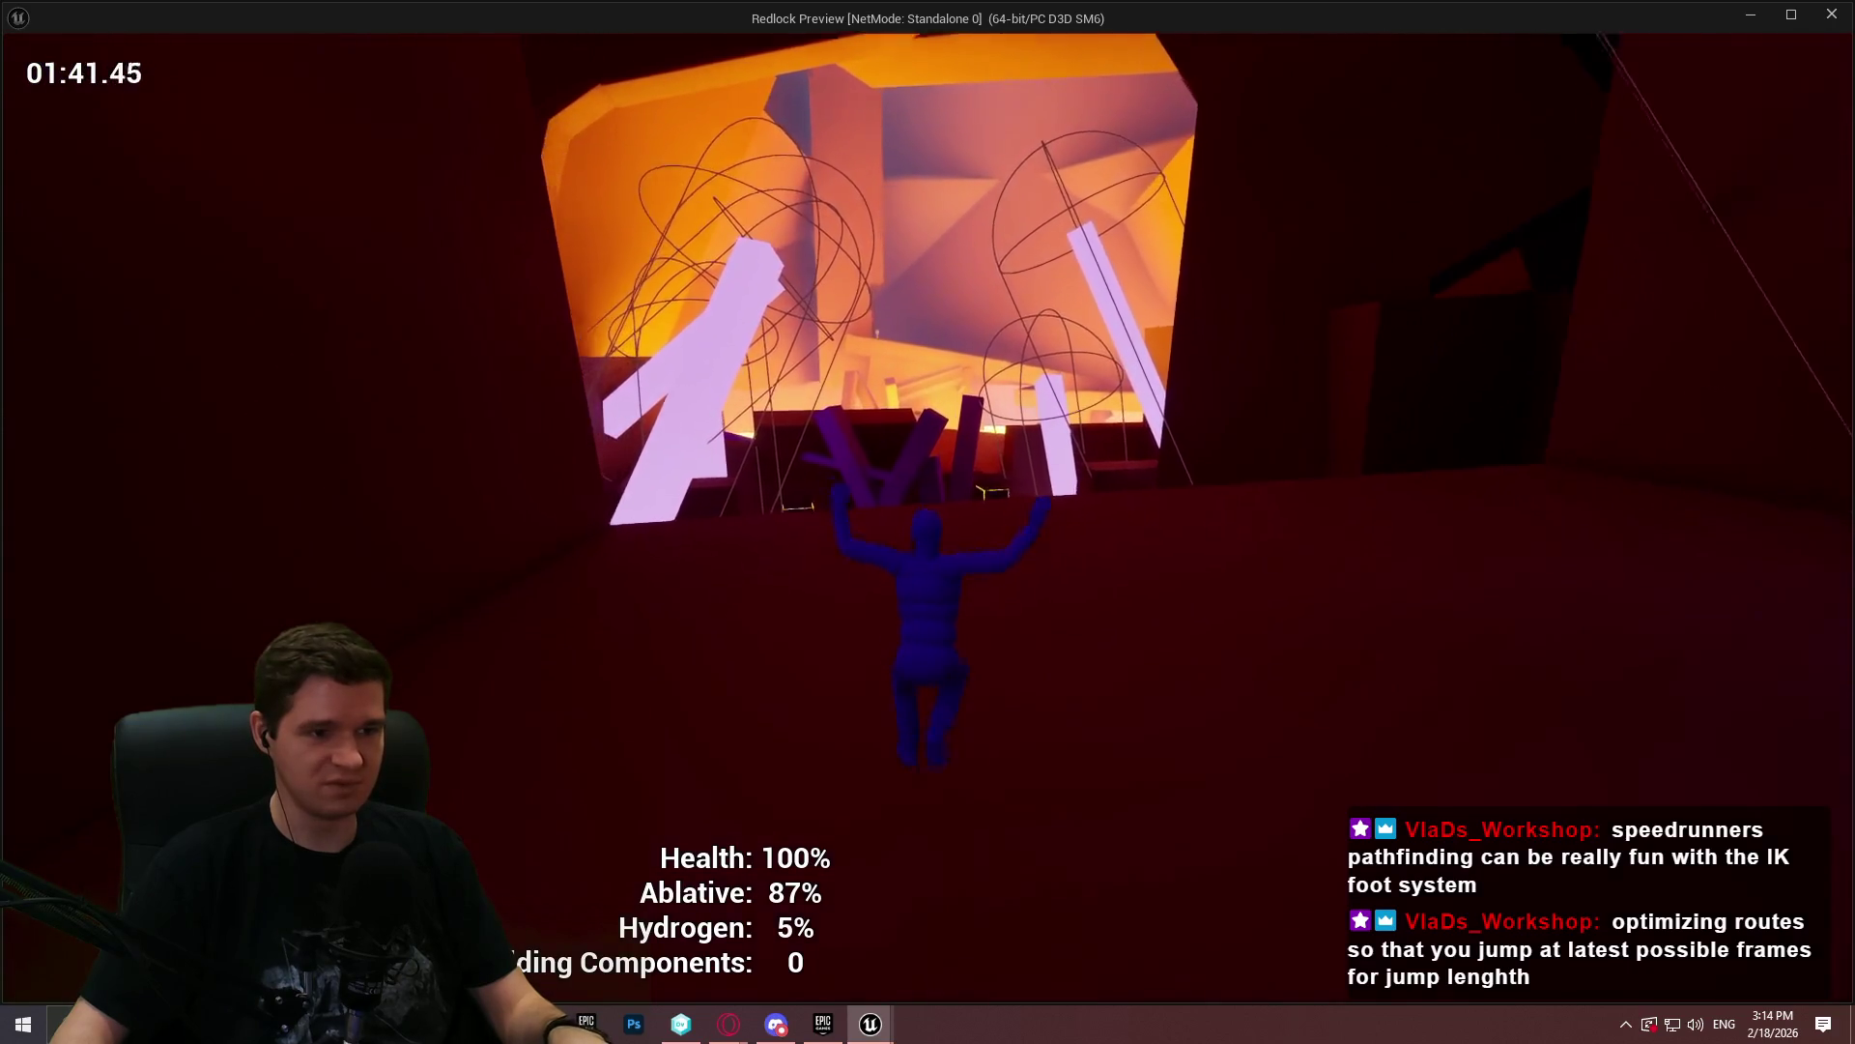
{"action": "key", "text": "w"}
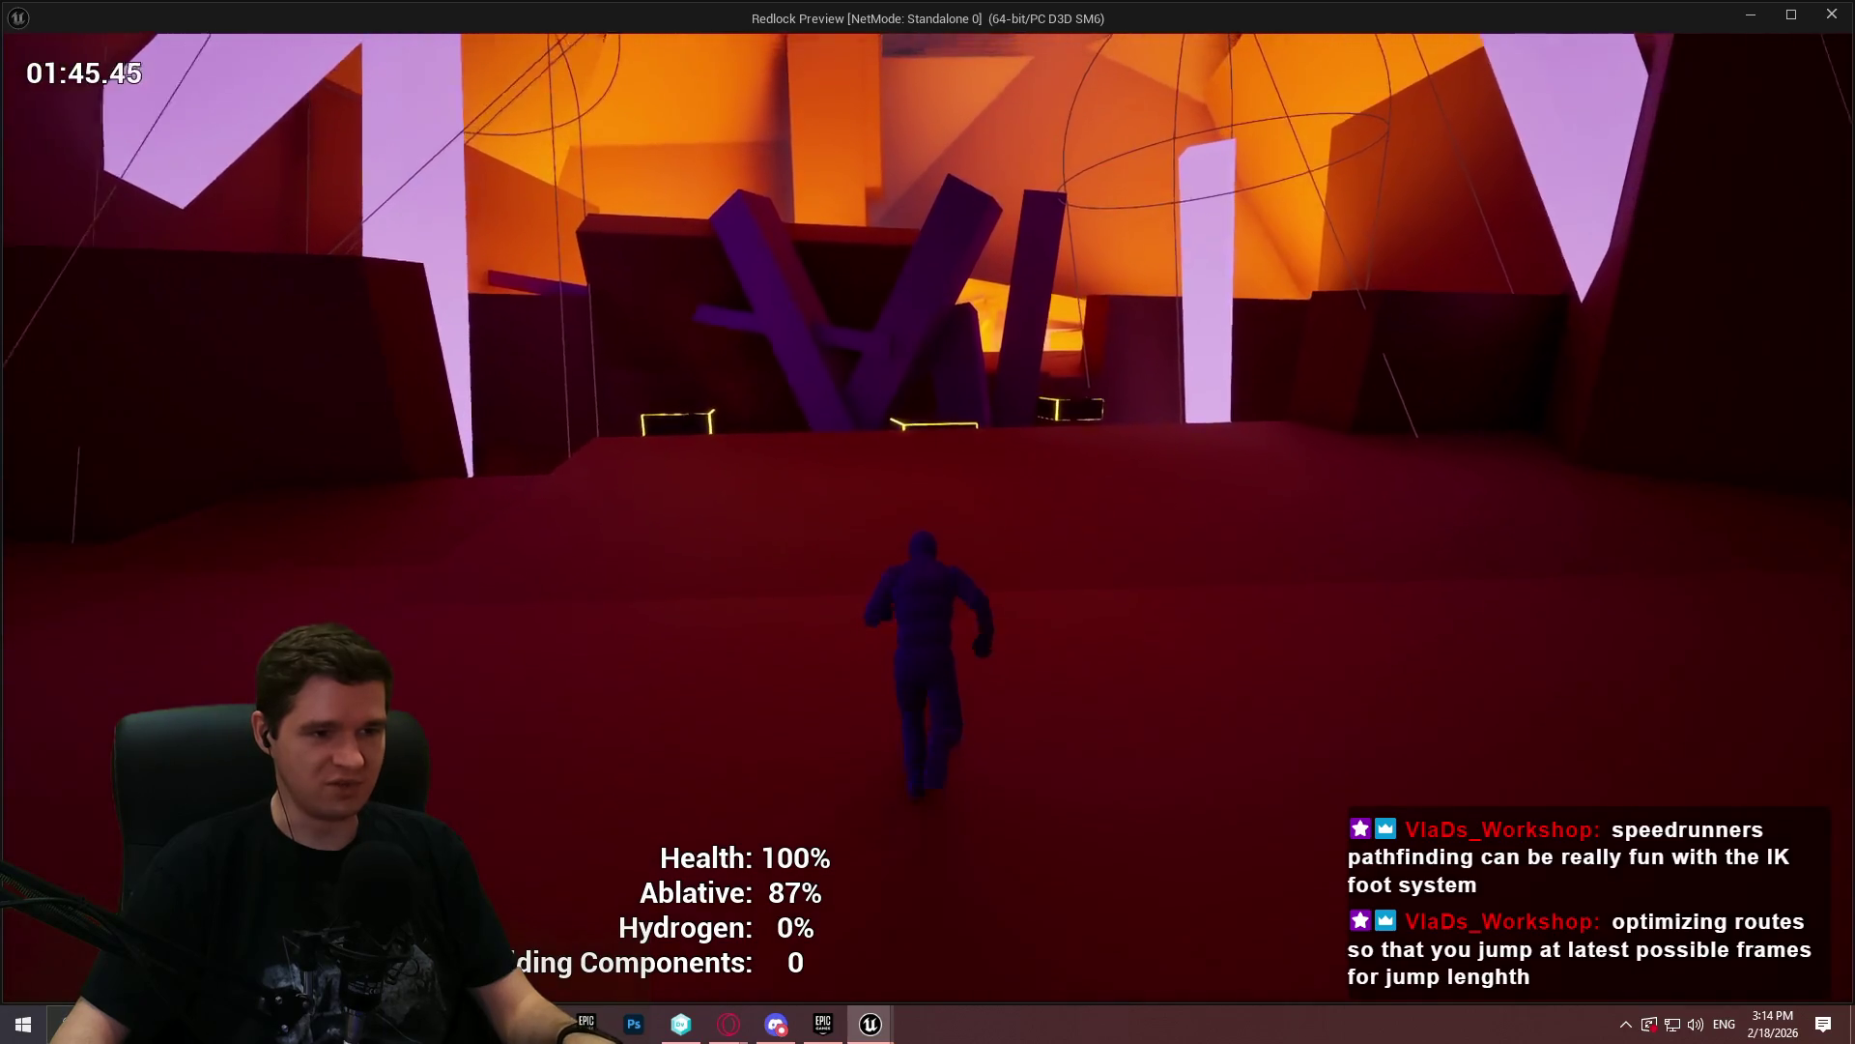
{"action": "key", "text": "w"}
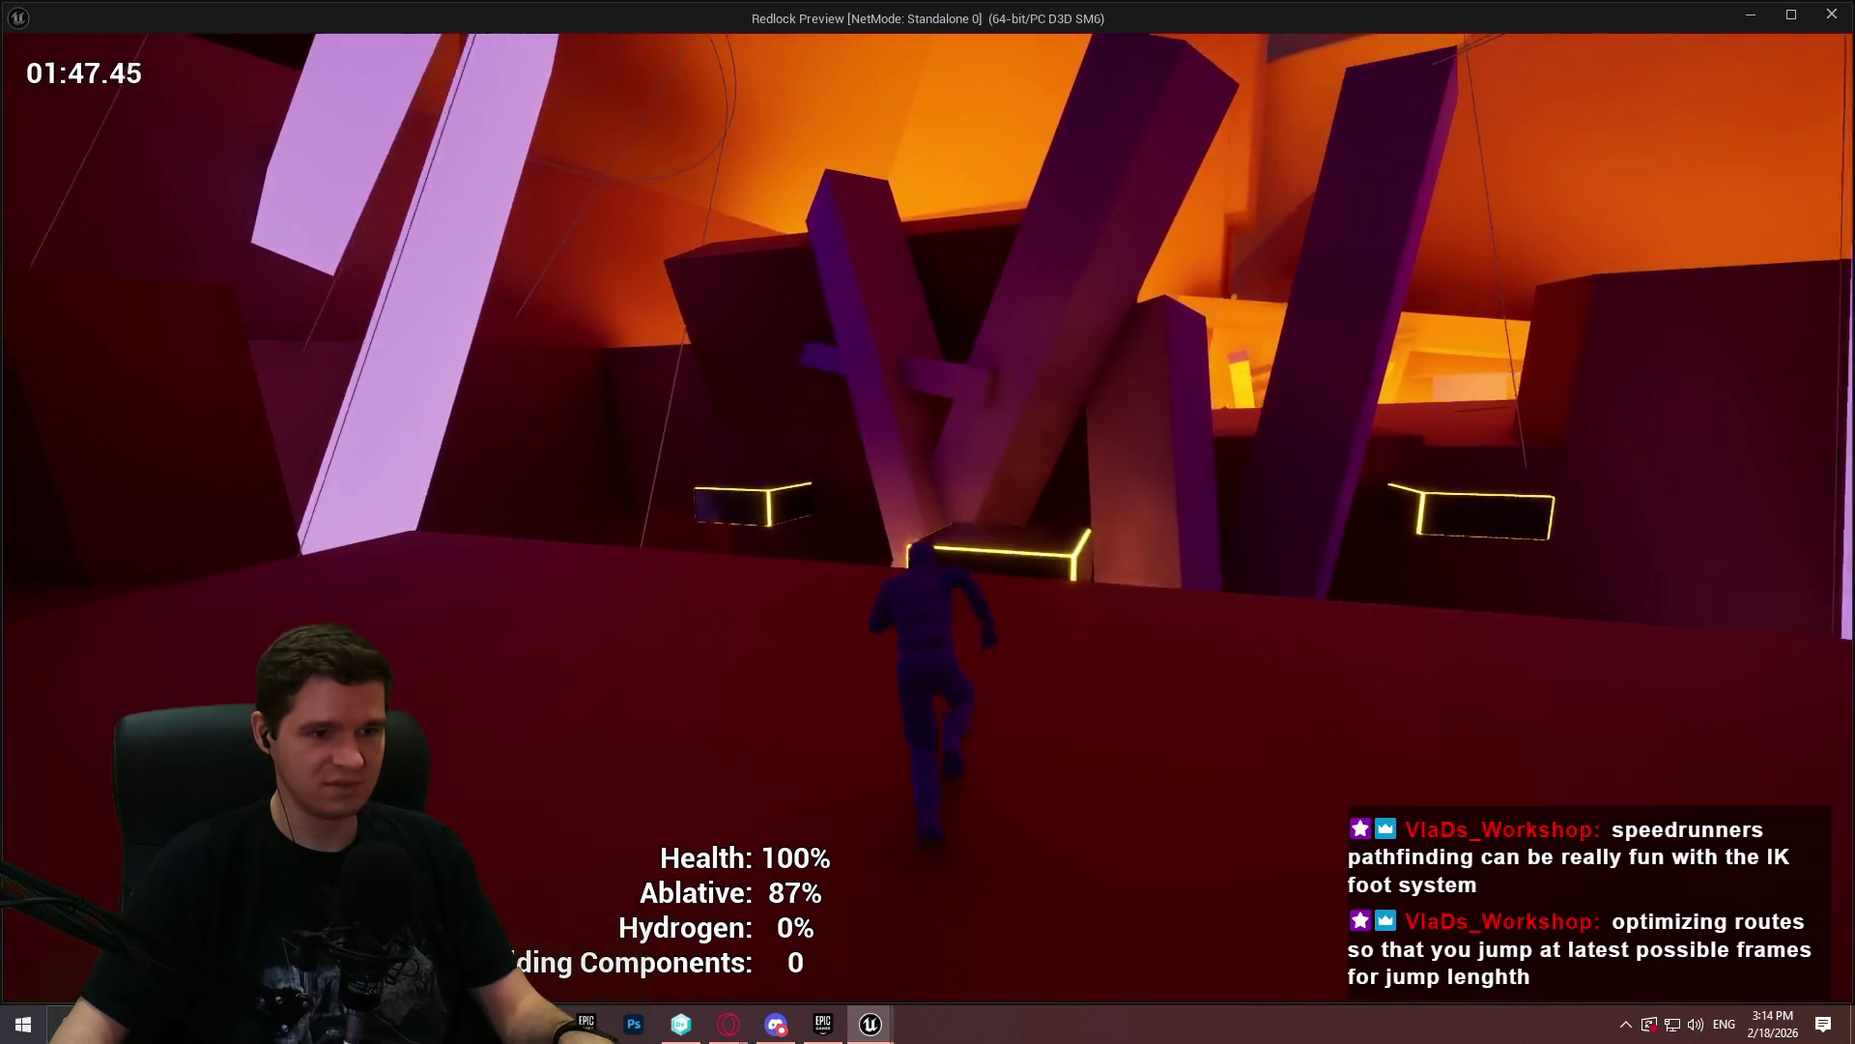
{"action": "key", "text": "space"}
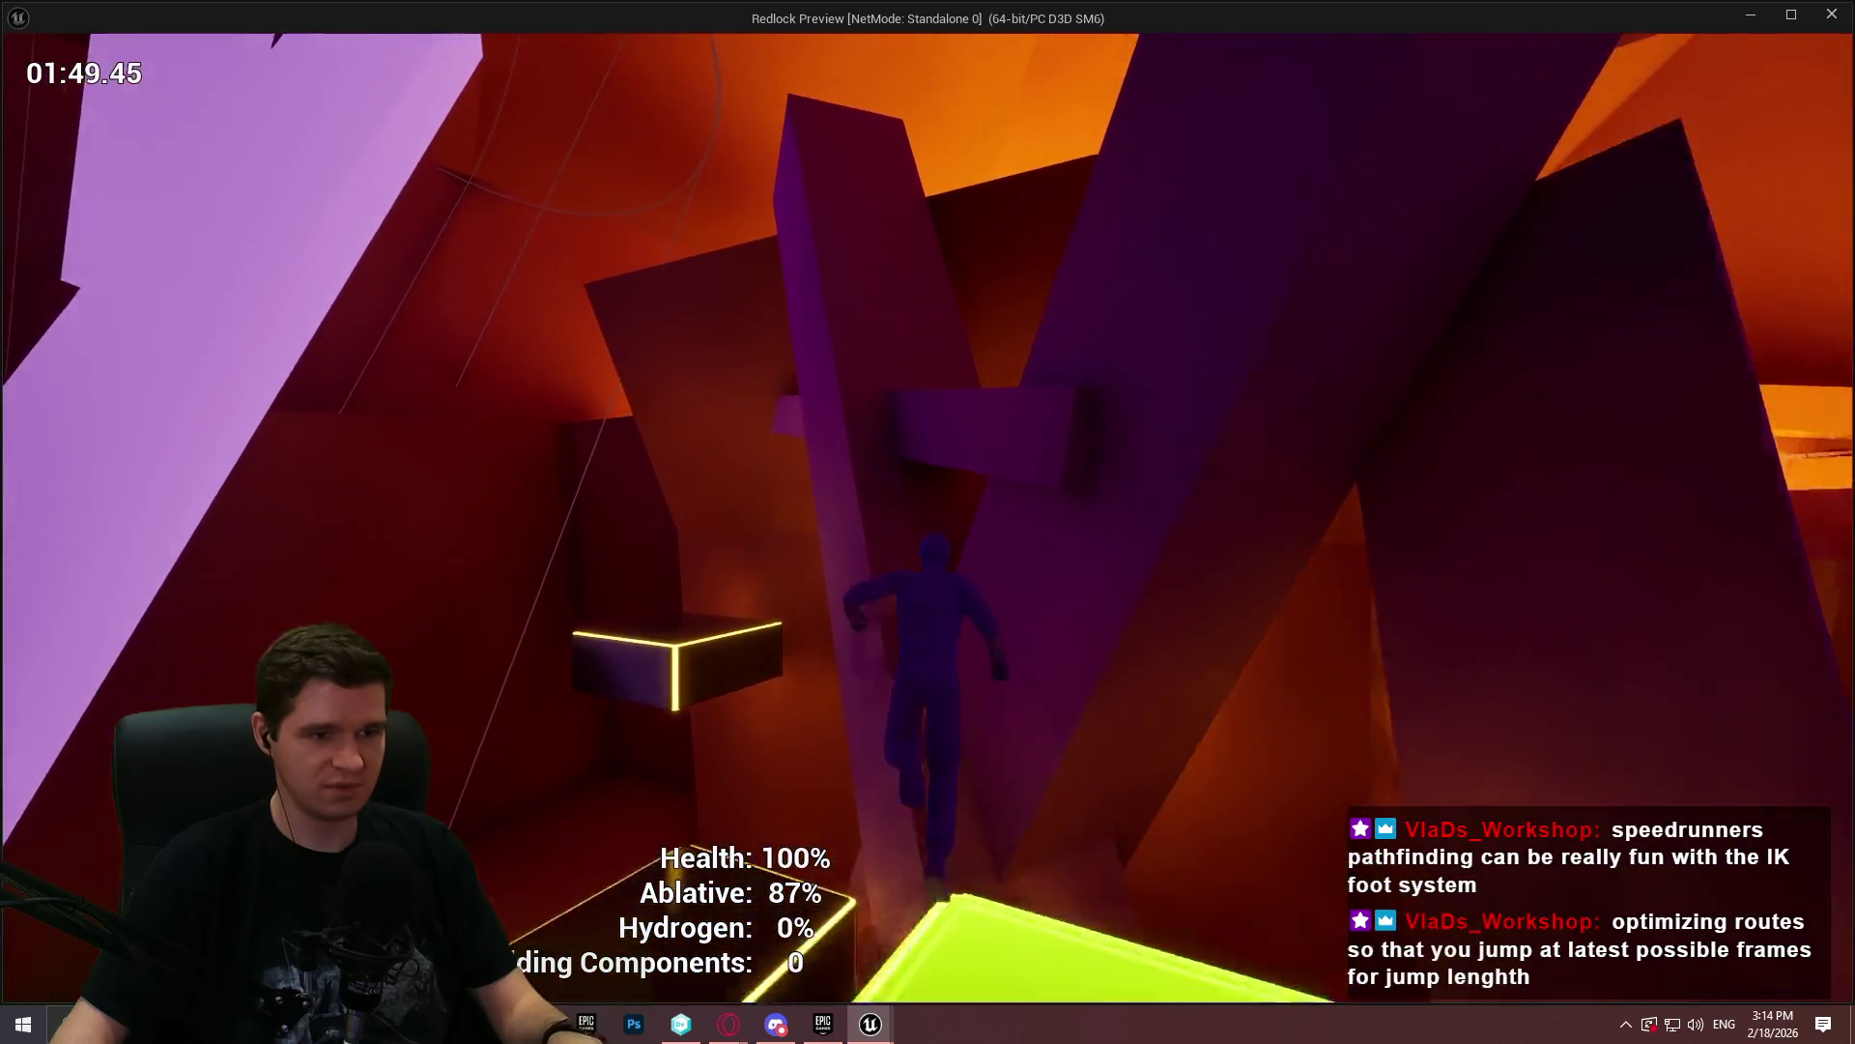
{"action": "key", "text": "space"}
{"action": "key", "text": "w"}
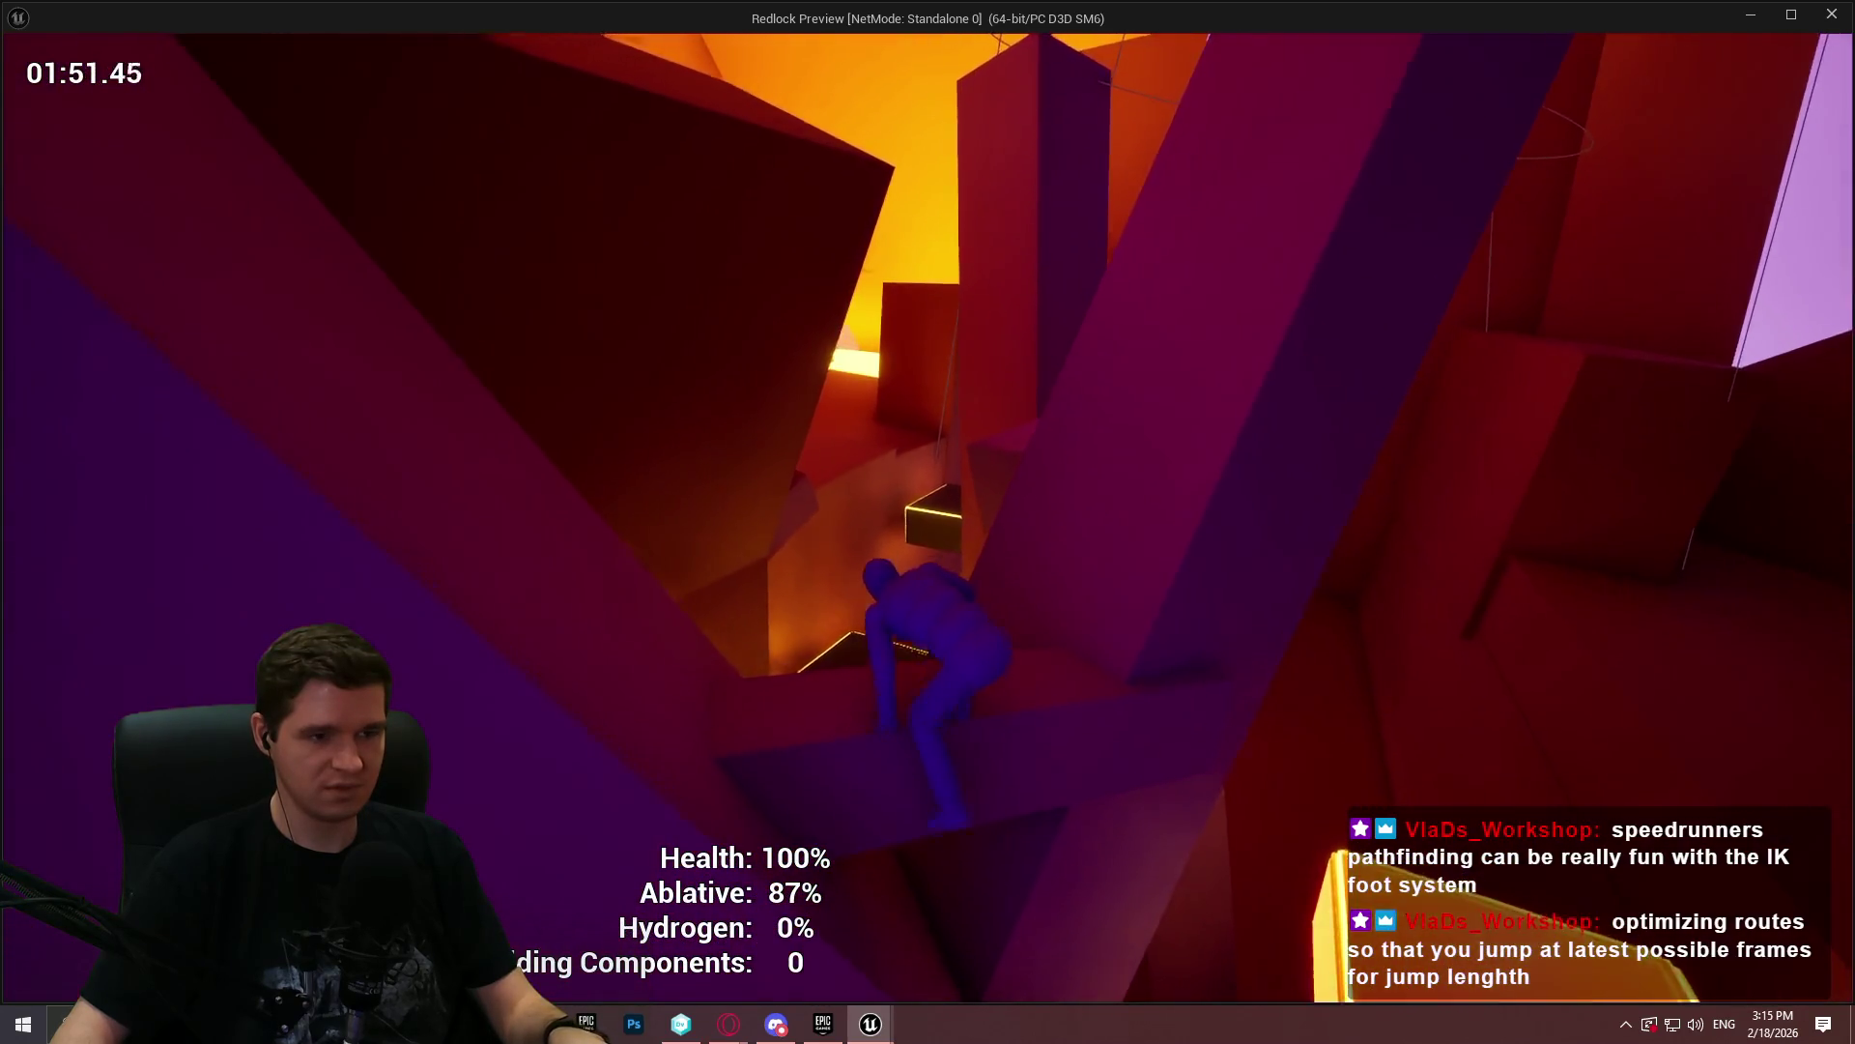
{"action": "key", "text": "space"}
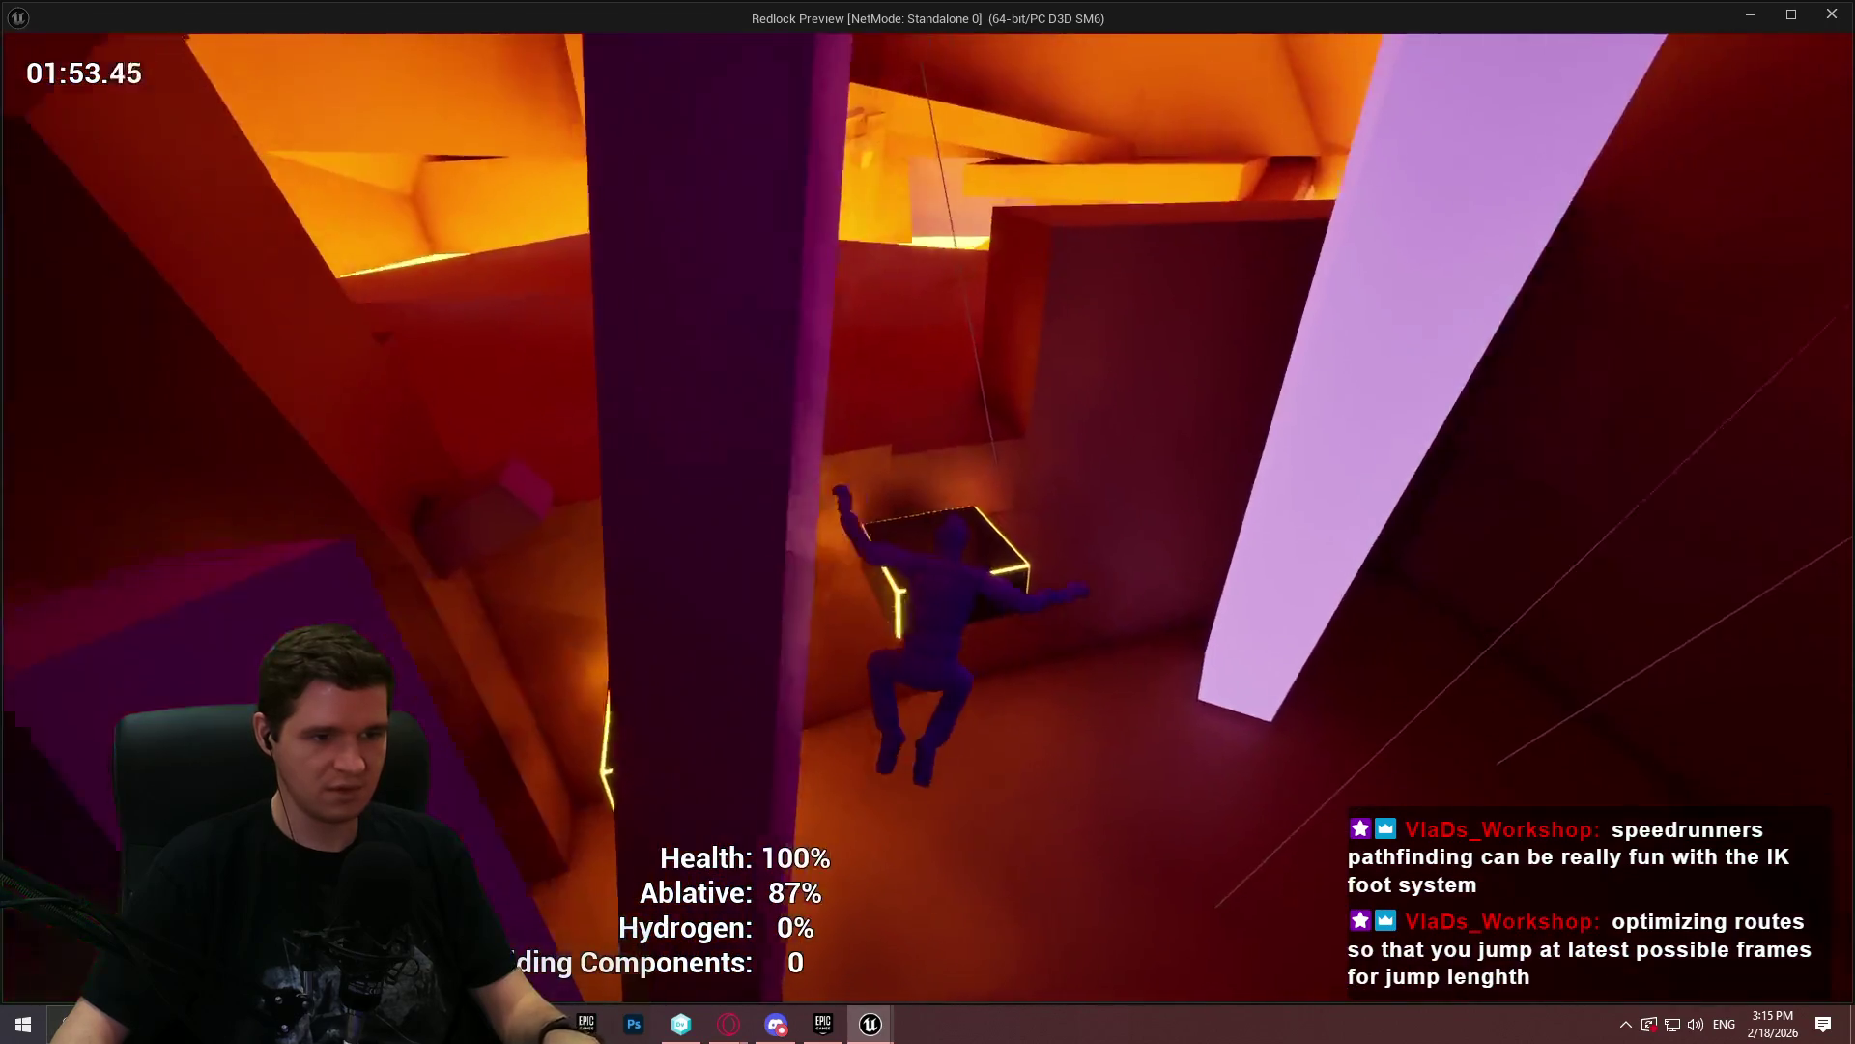
- Stop the preview and relaunch Standalone Game from the level start, dismissing the welcome dialog
{"action": "key", "text": "Escape"}
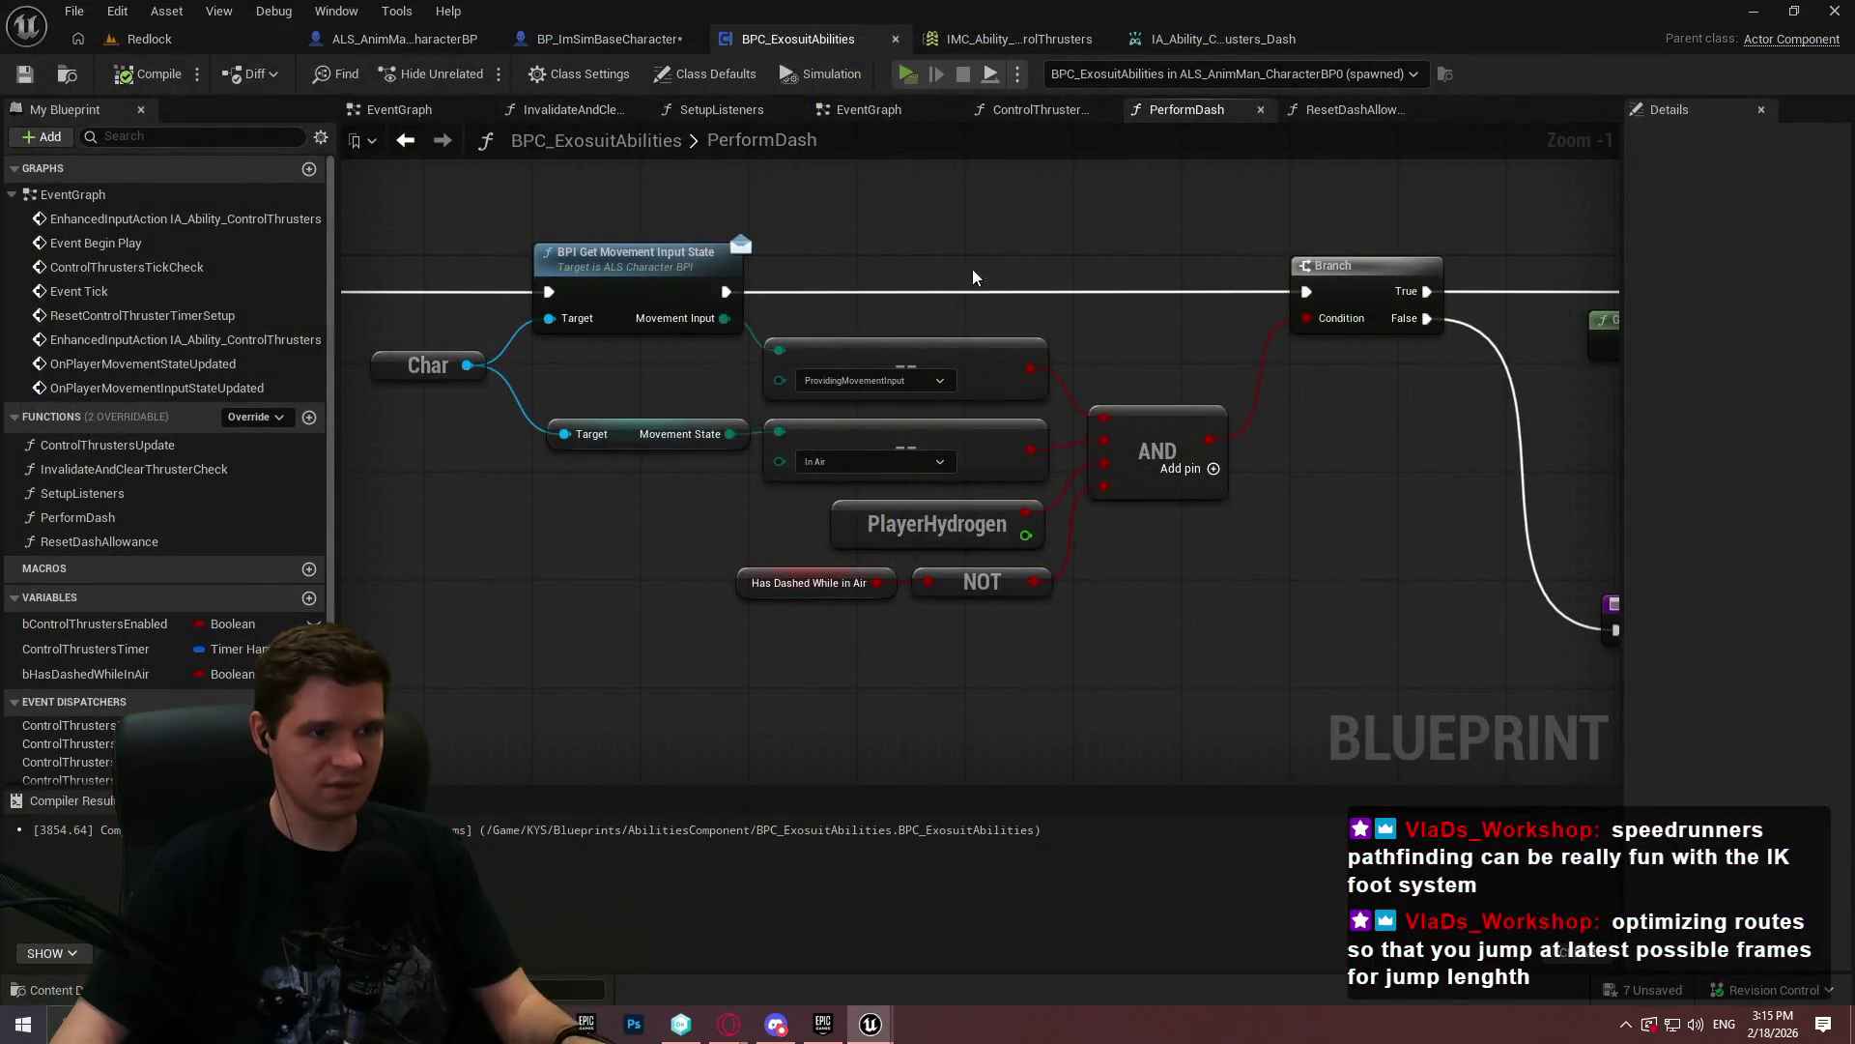
{"action": "key", "text": "alt+p"}
{"action": "left_click", "coordinate": [930, 831]}
- Run through the START HERE tunnel, up the slanted purple beam, and across the ramp
{"action": "key", "text": "w"}
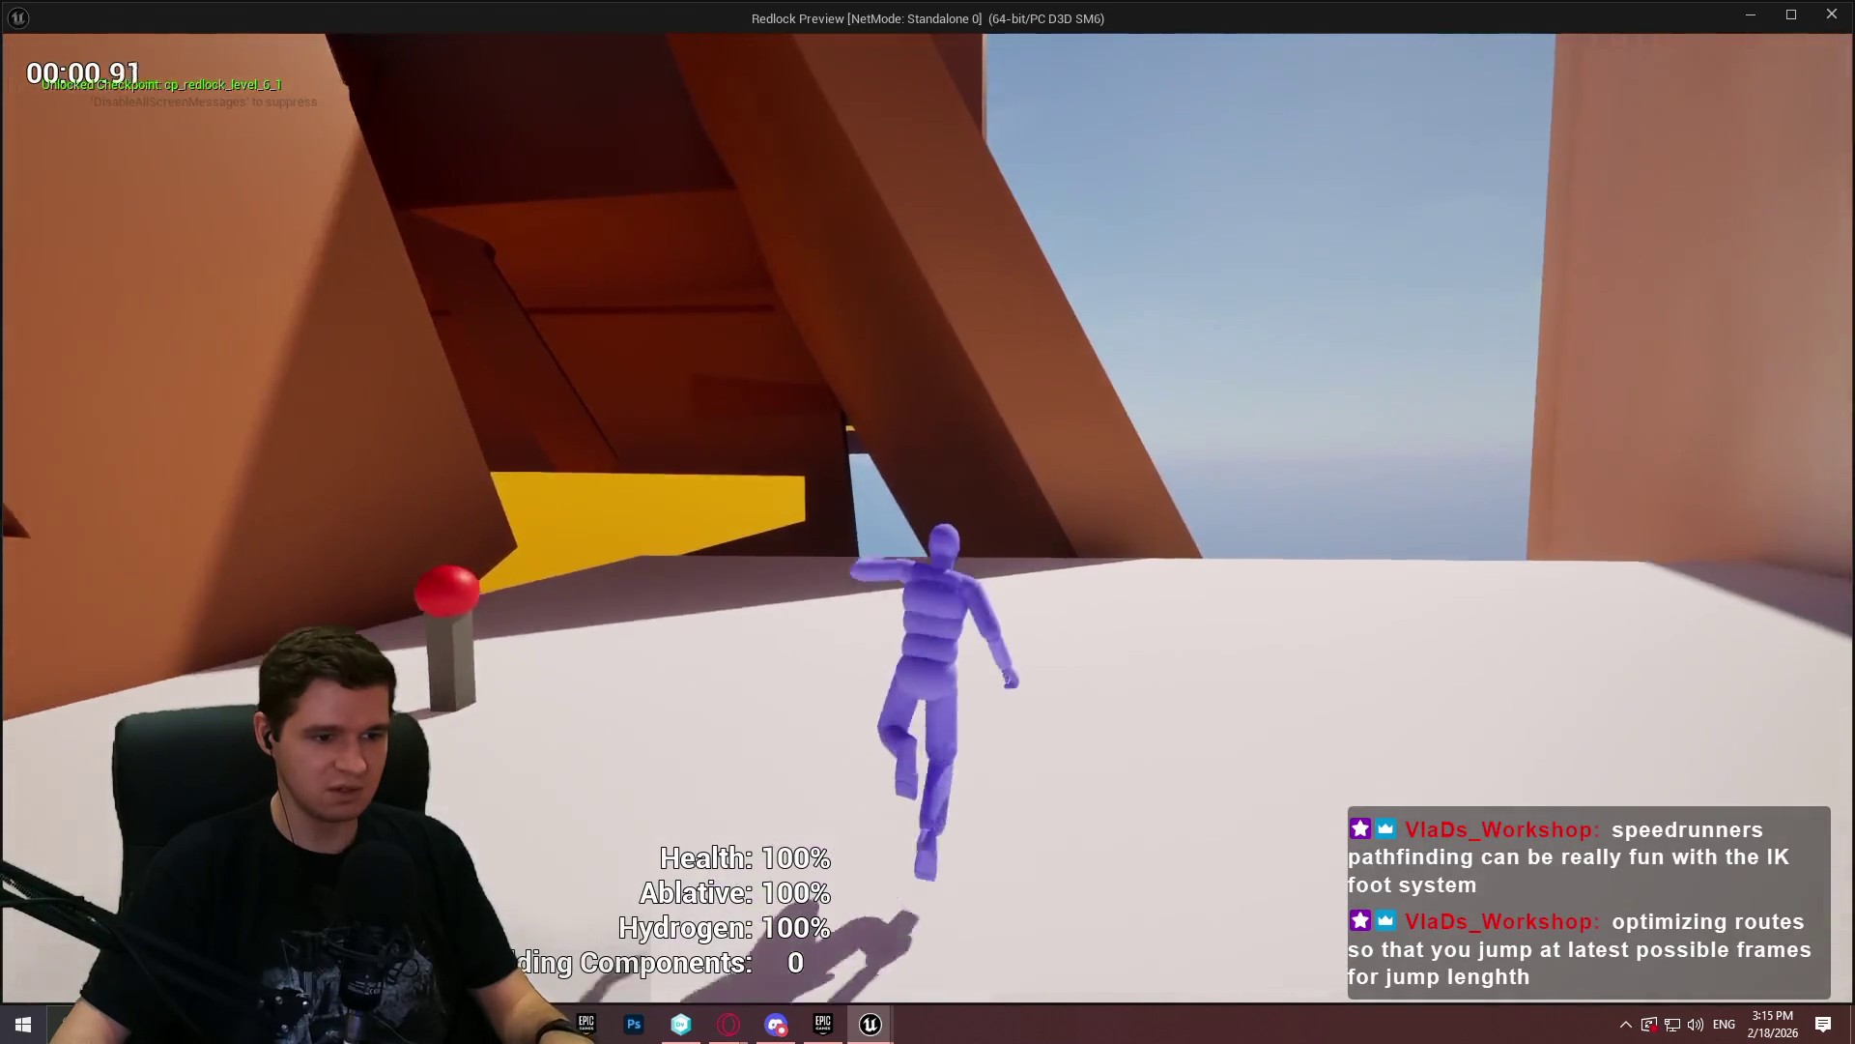
{"action": "key", "text": "w"}
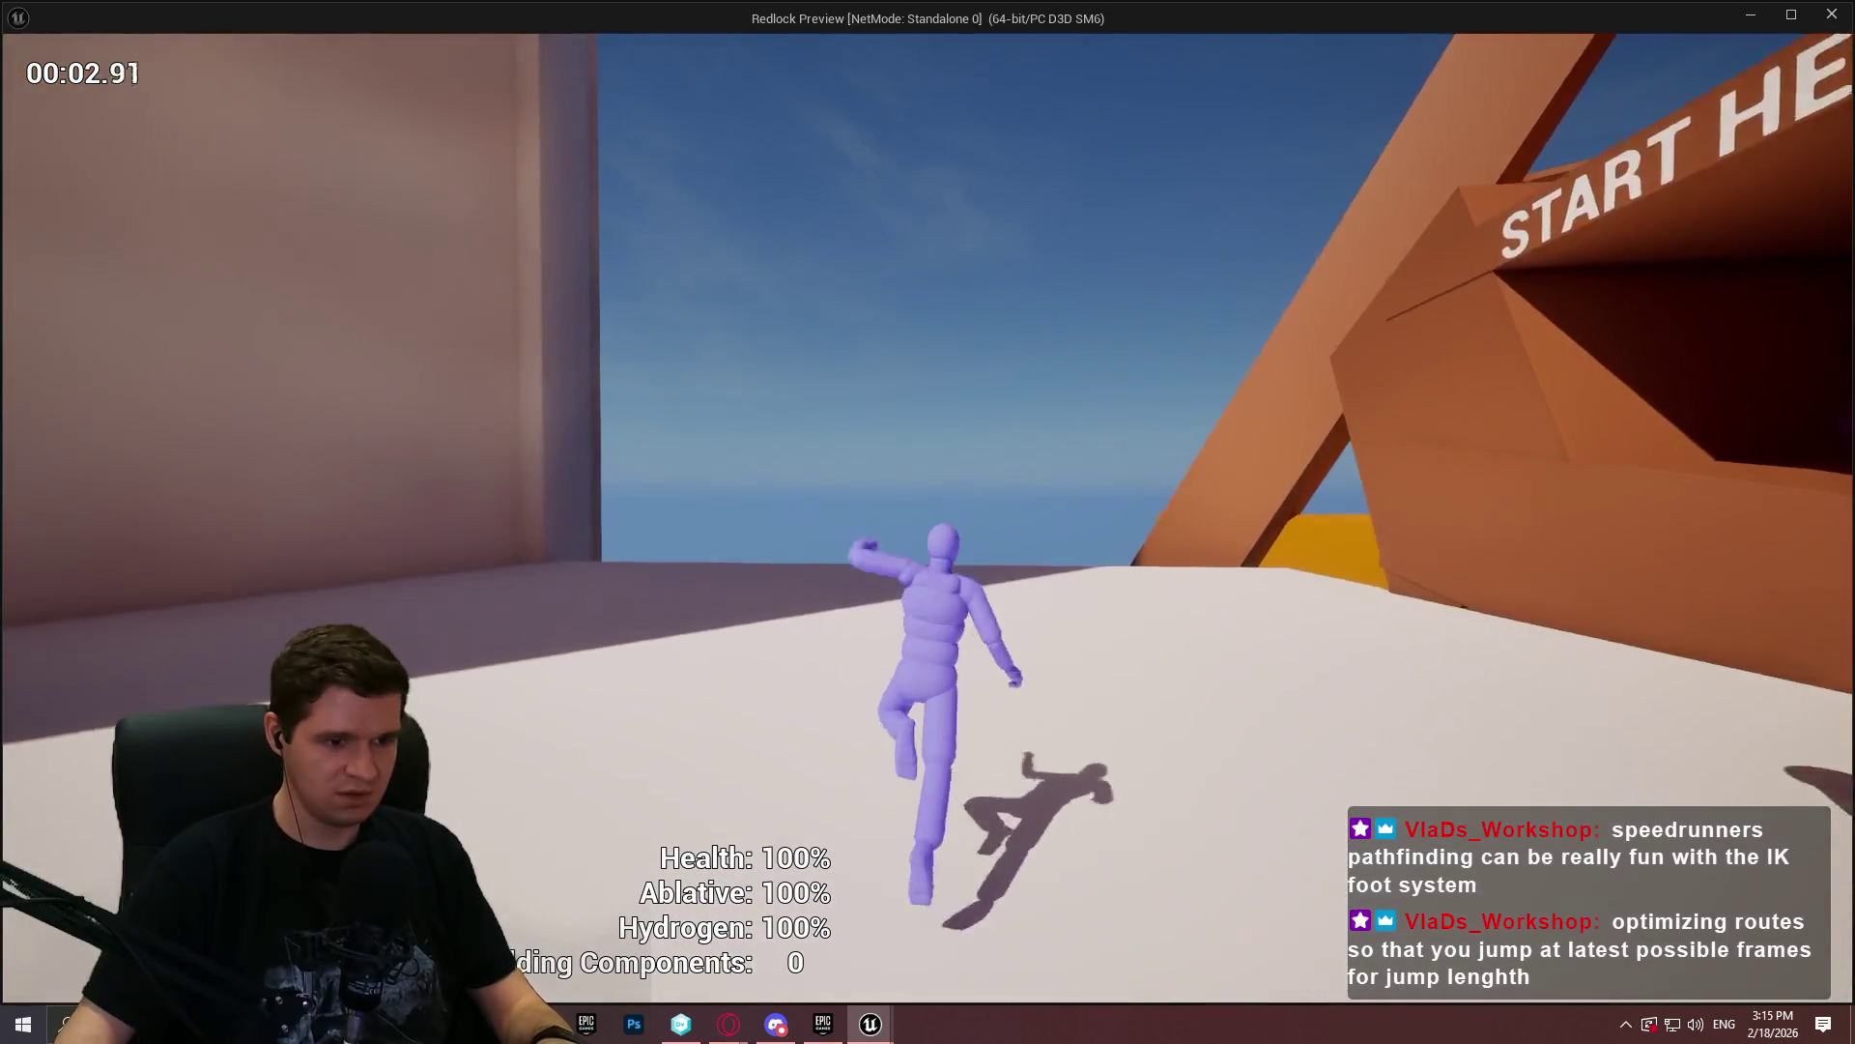
{"action": "key", "text": "space"}
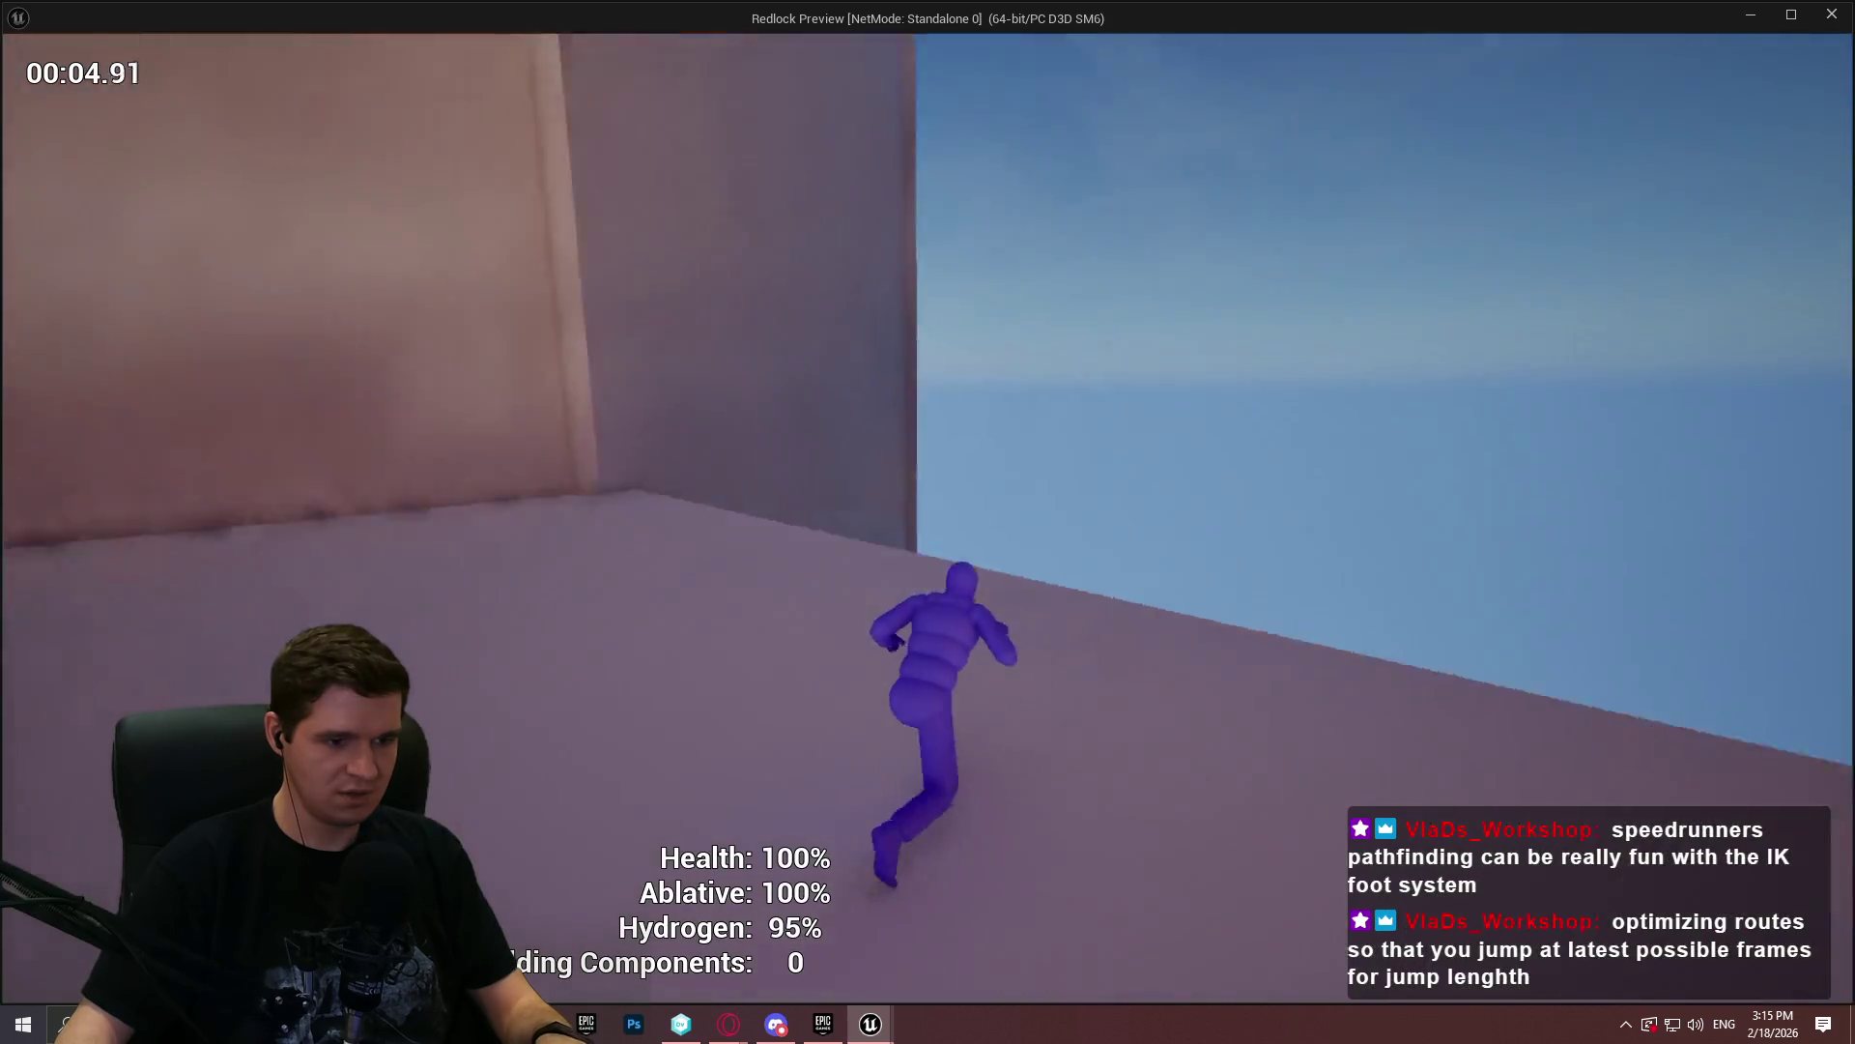
{"action": "key", "text": "w"}
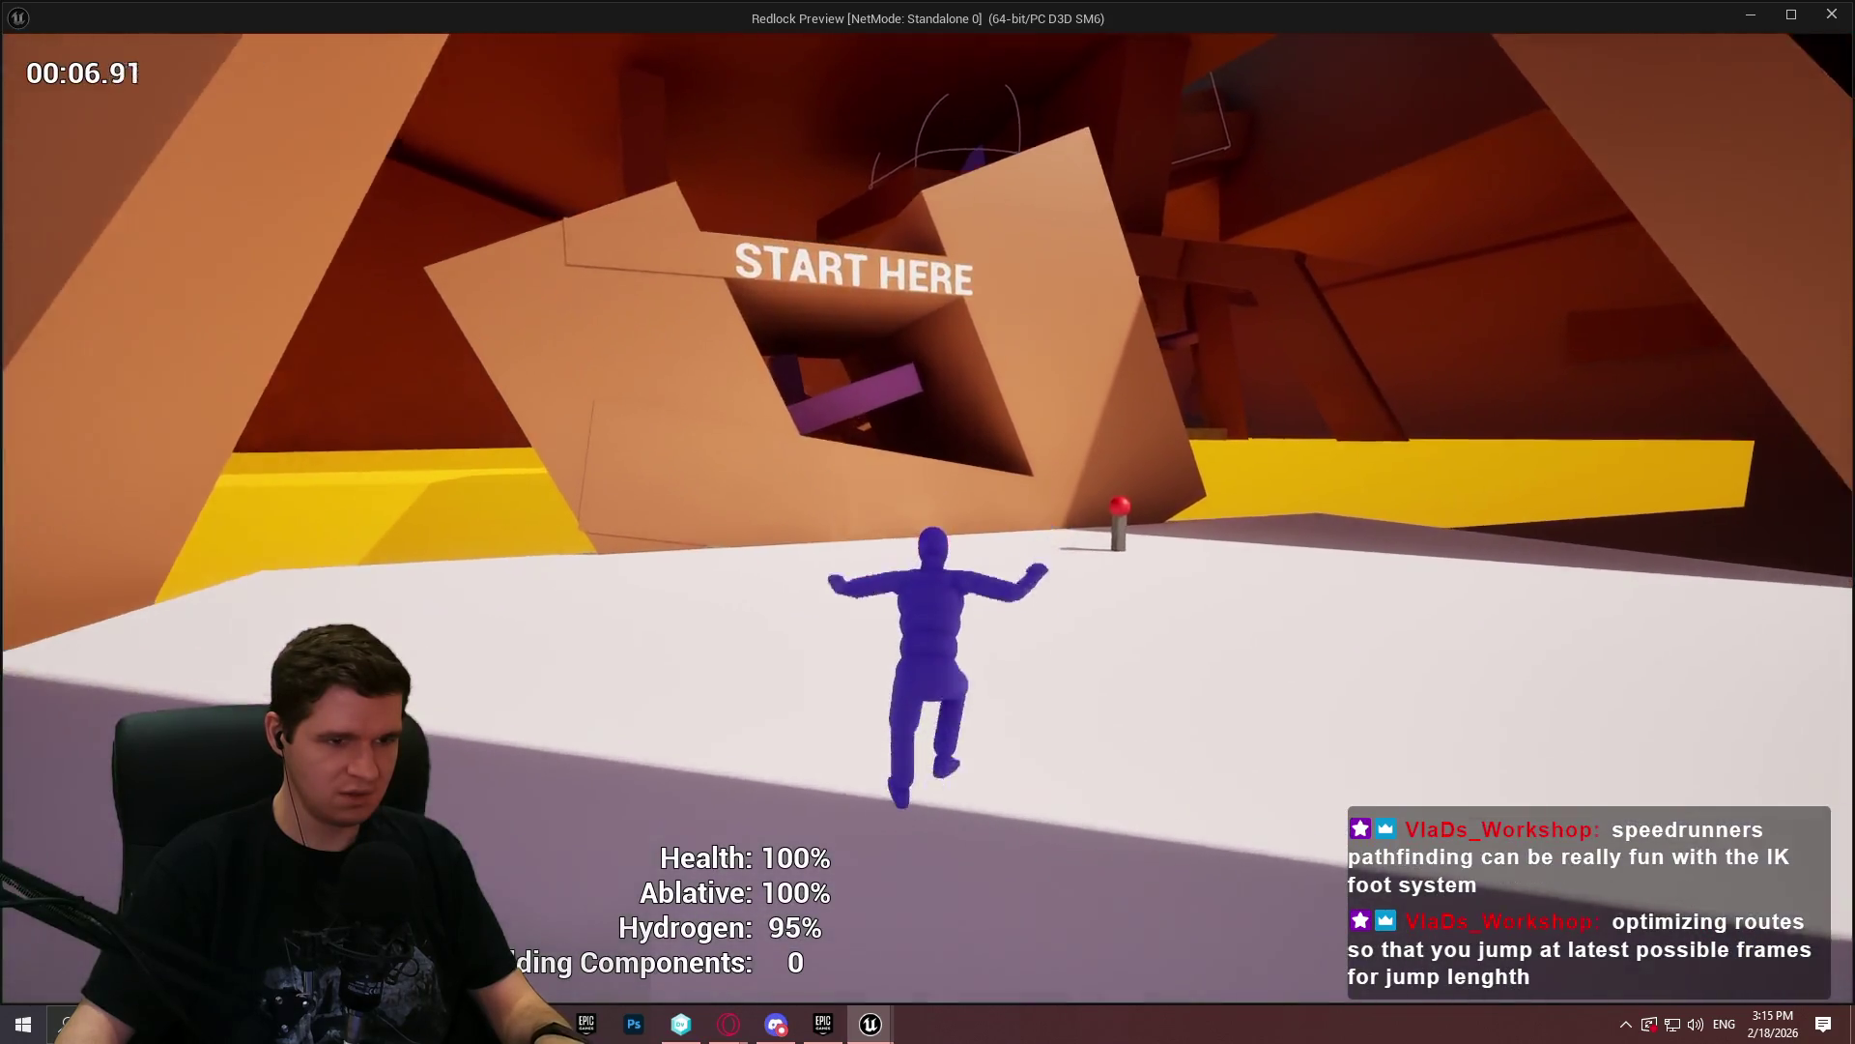
{"action": "key", "text": "w"}
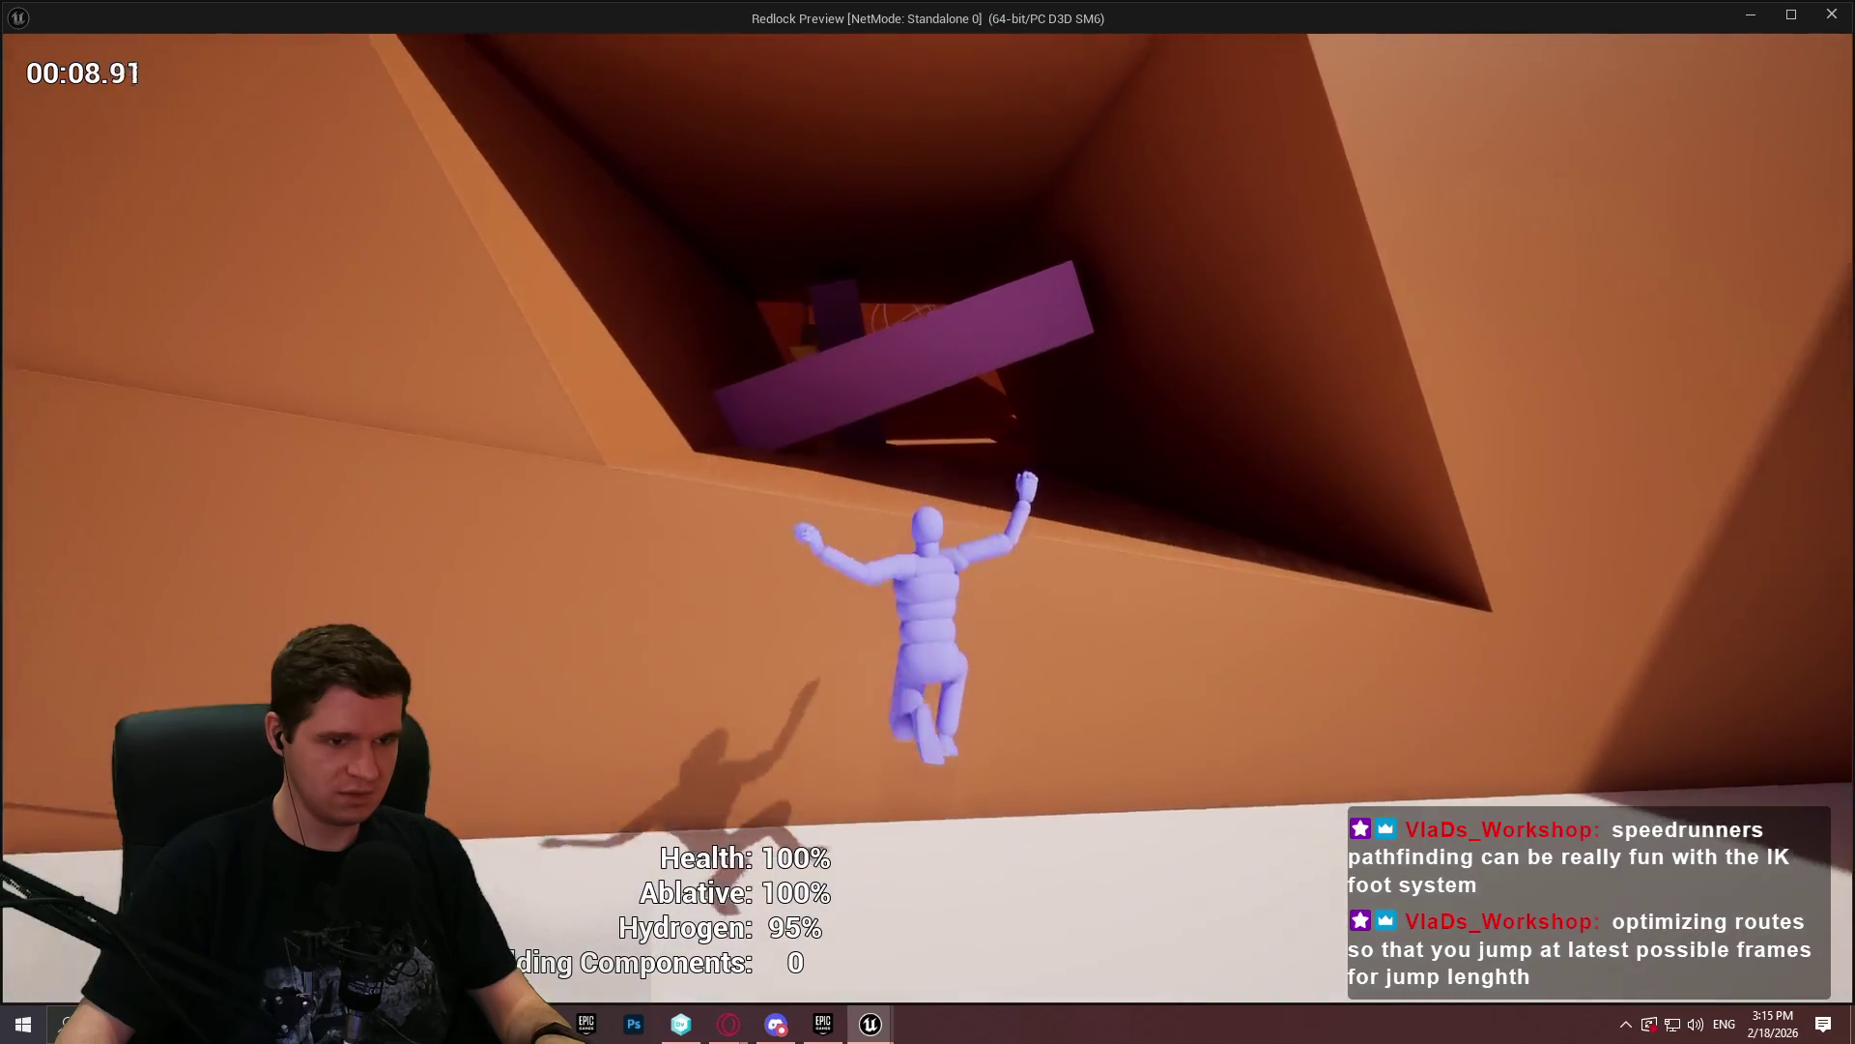
{"action": "key", "text": "w"}
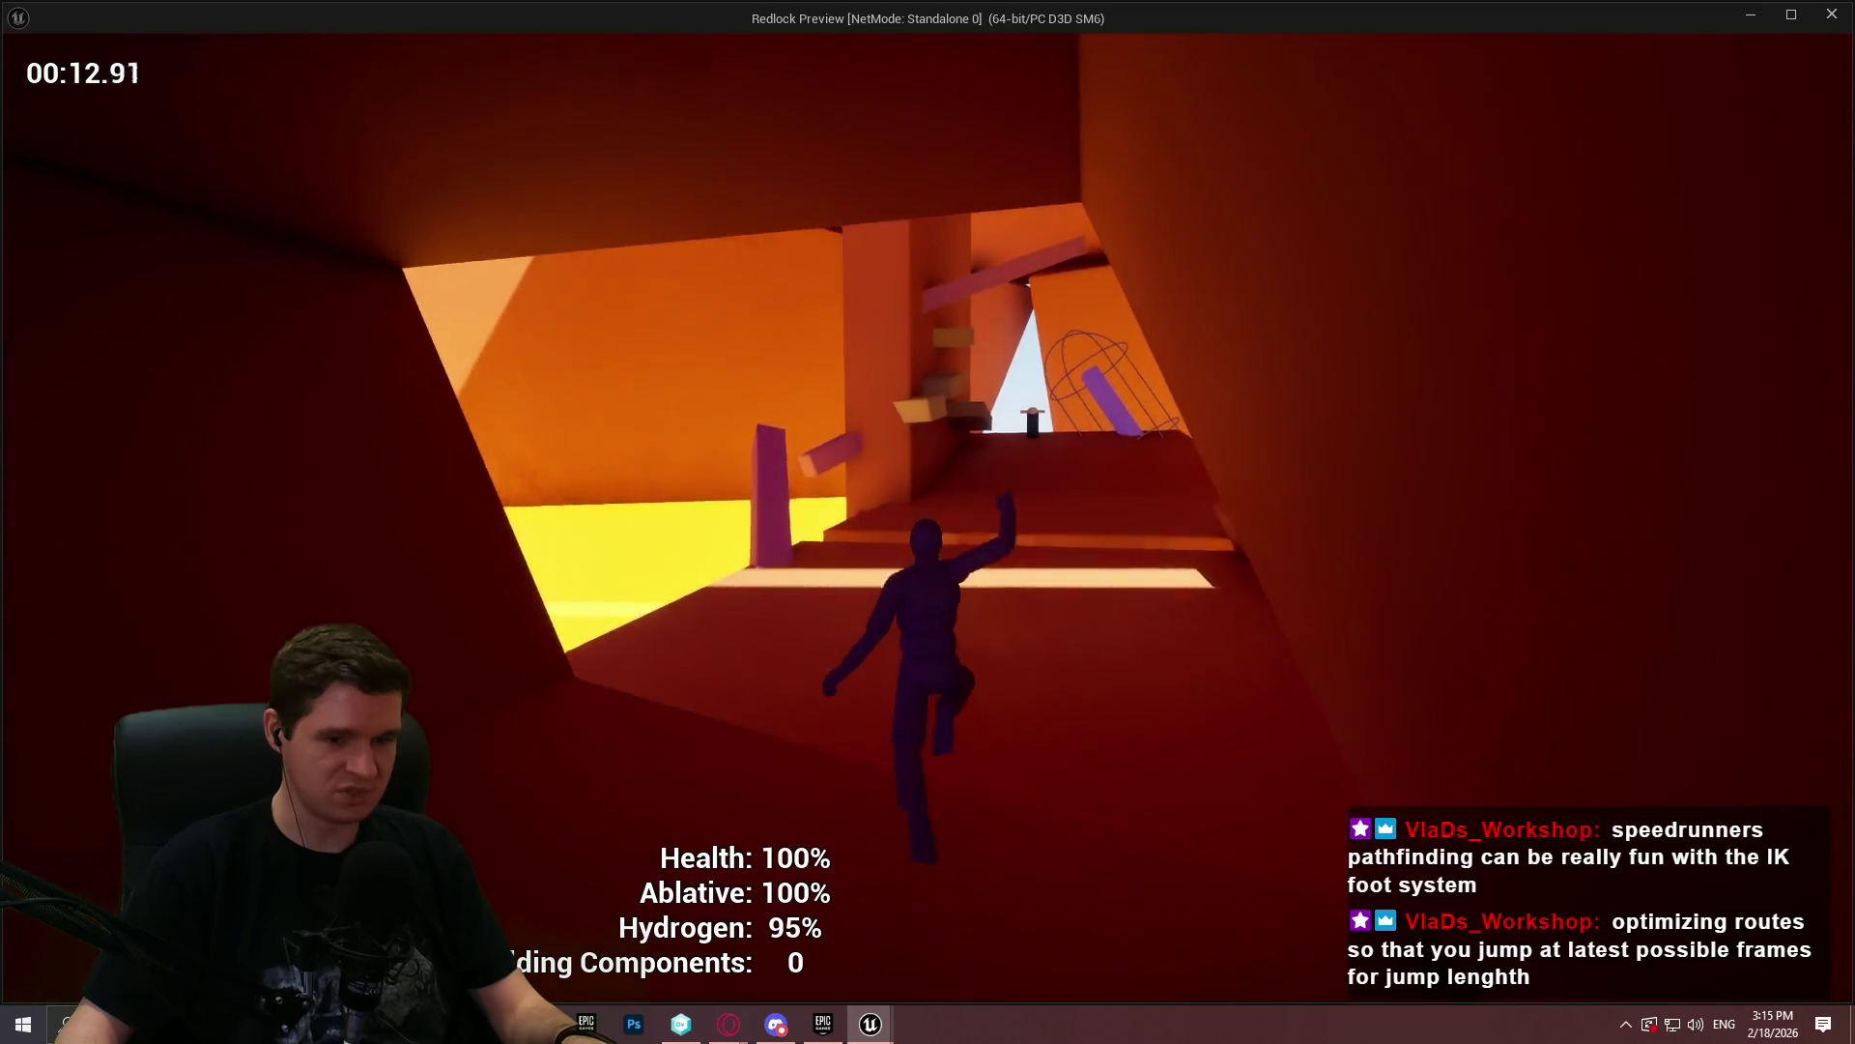
{"action": "key", "text": "w"}
{"action": "key", "text": "w"}
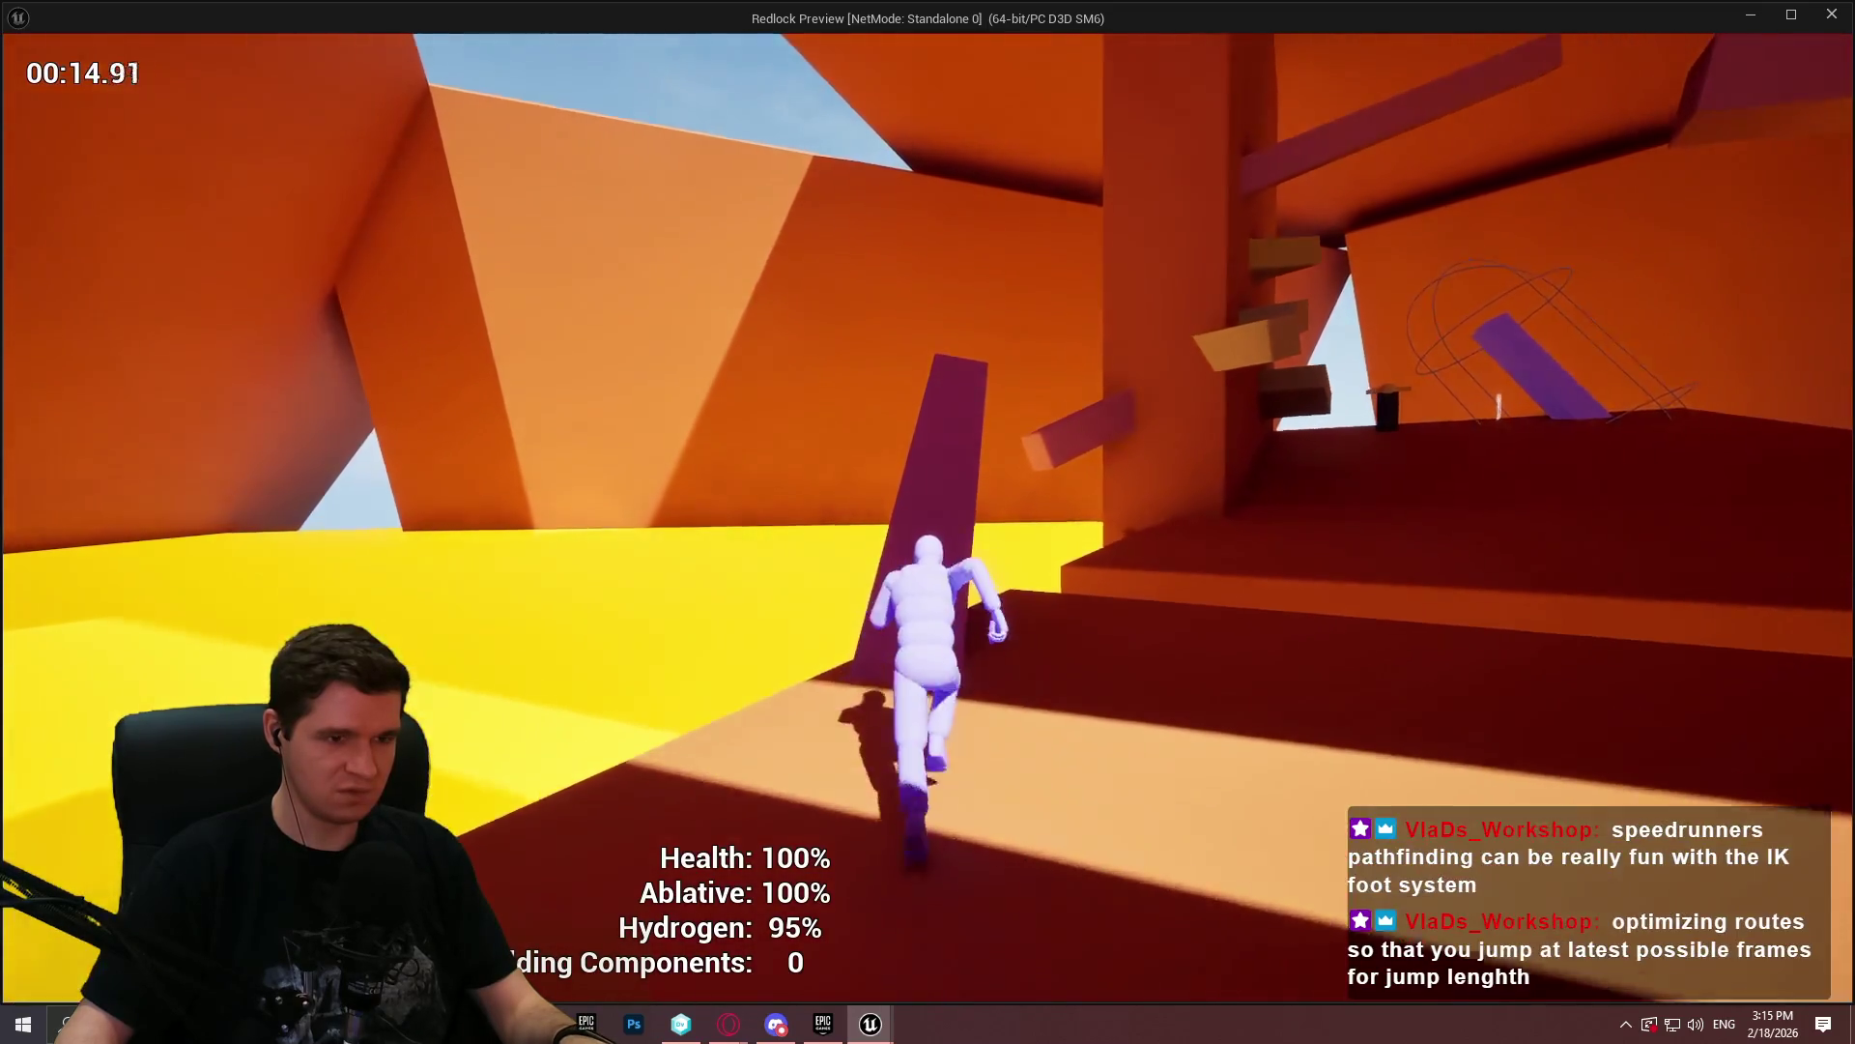
{"action": "key", "text": "w"}
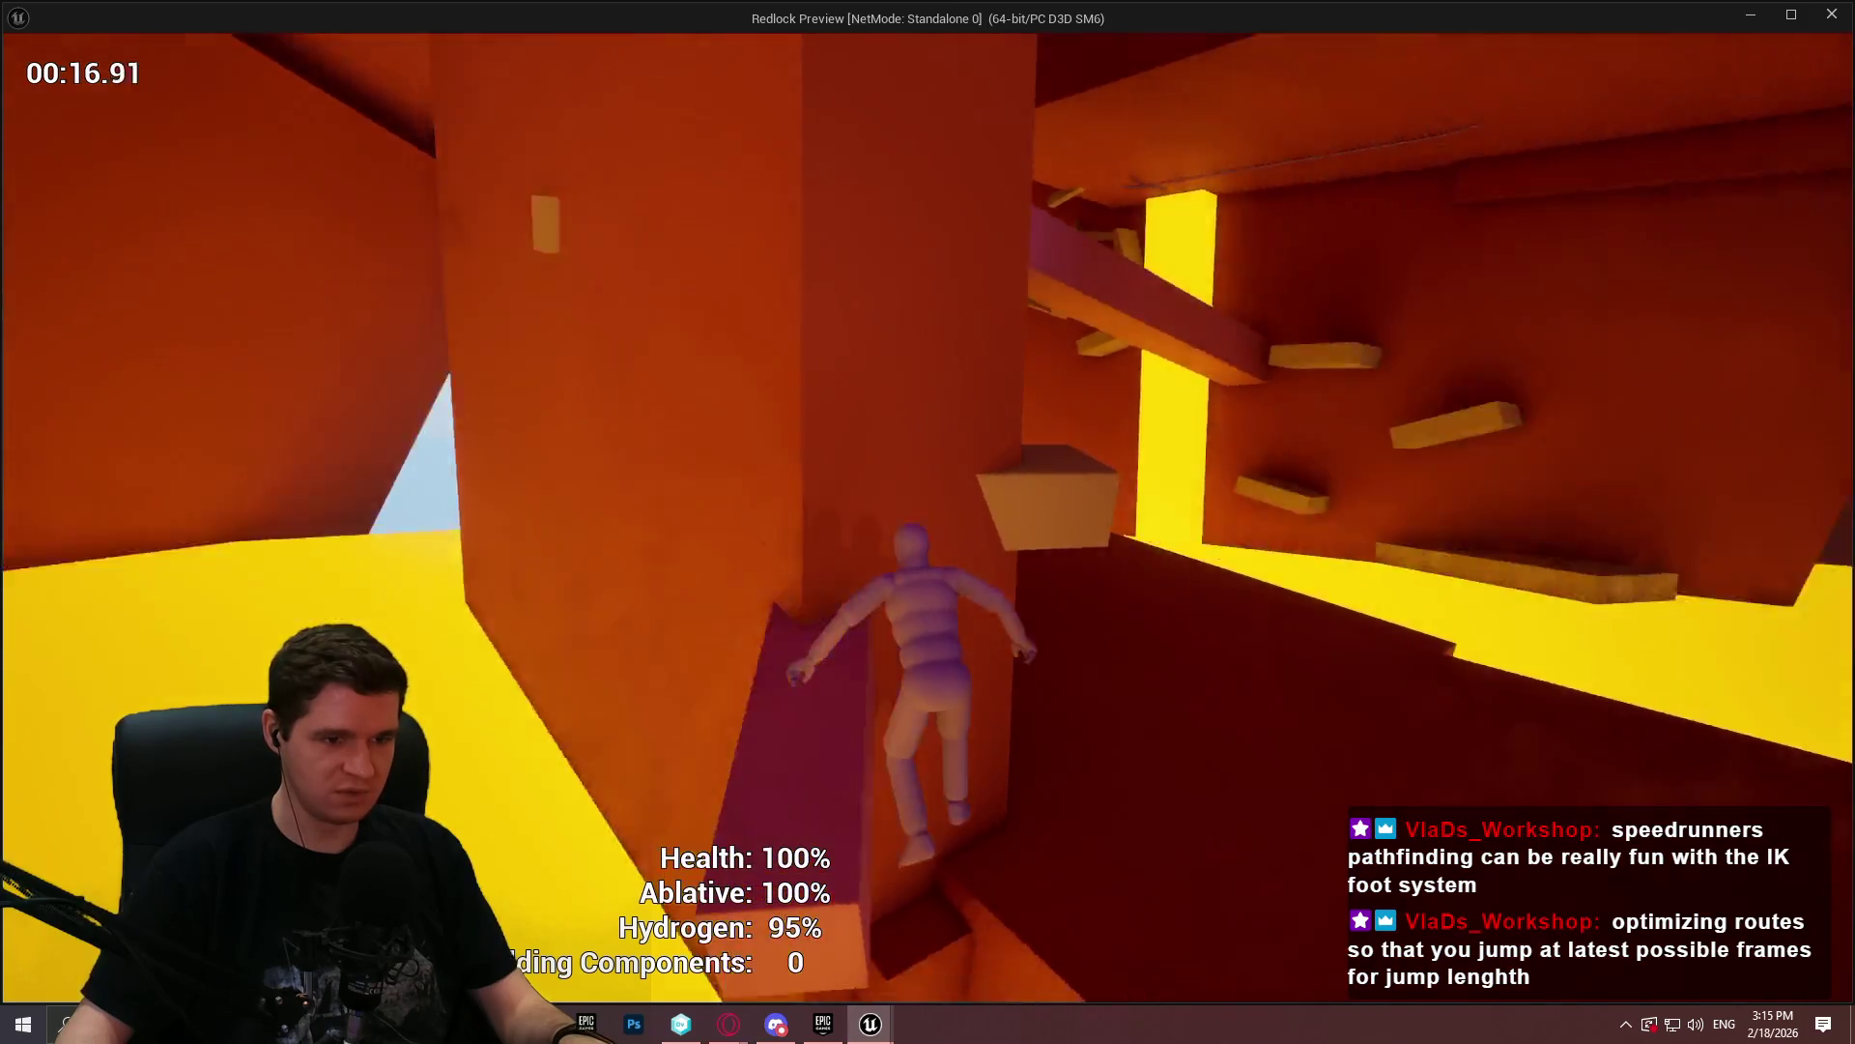
{"action": "key", "text": "w"}
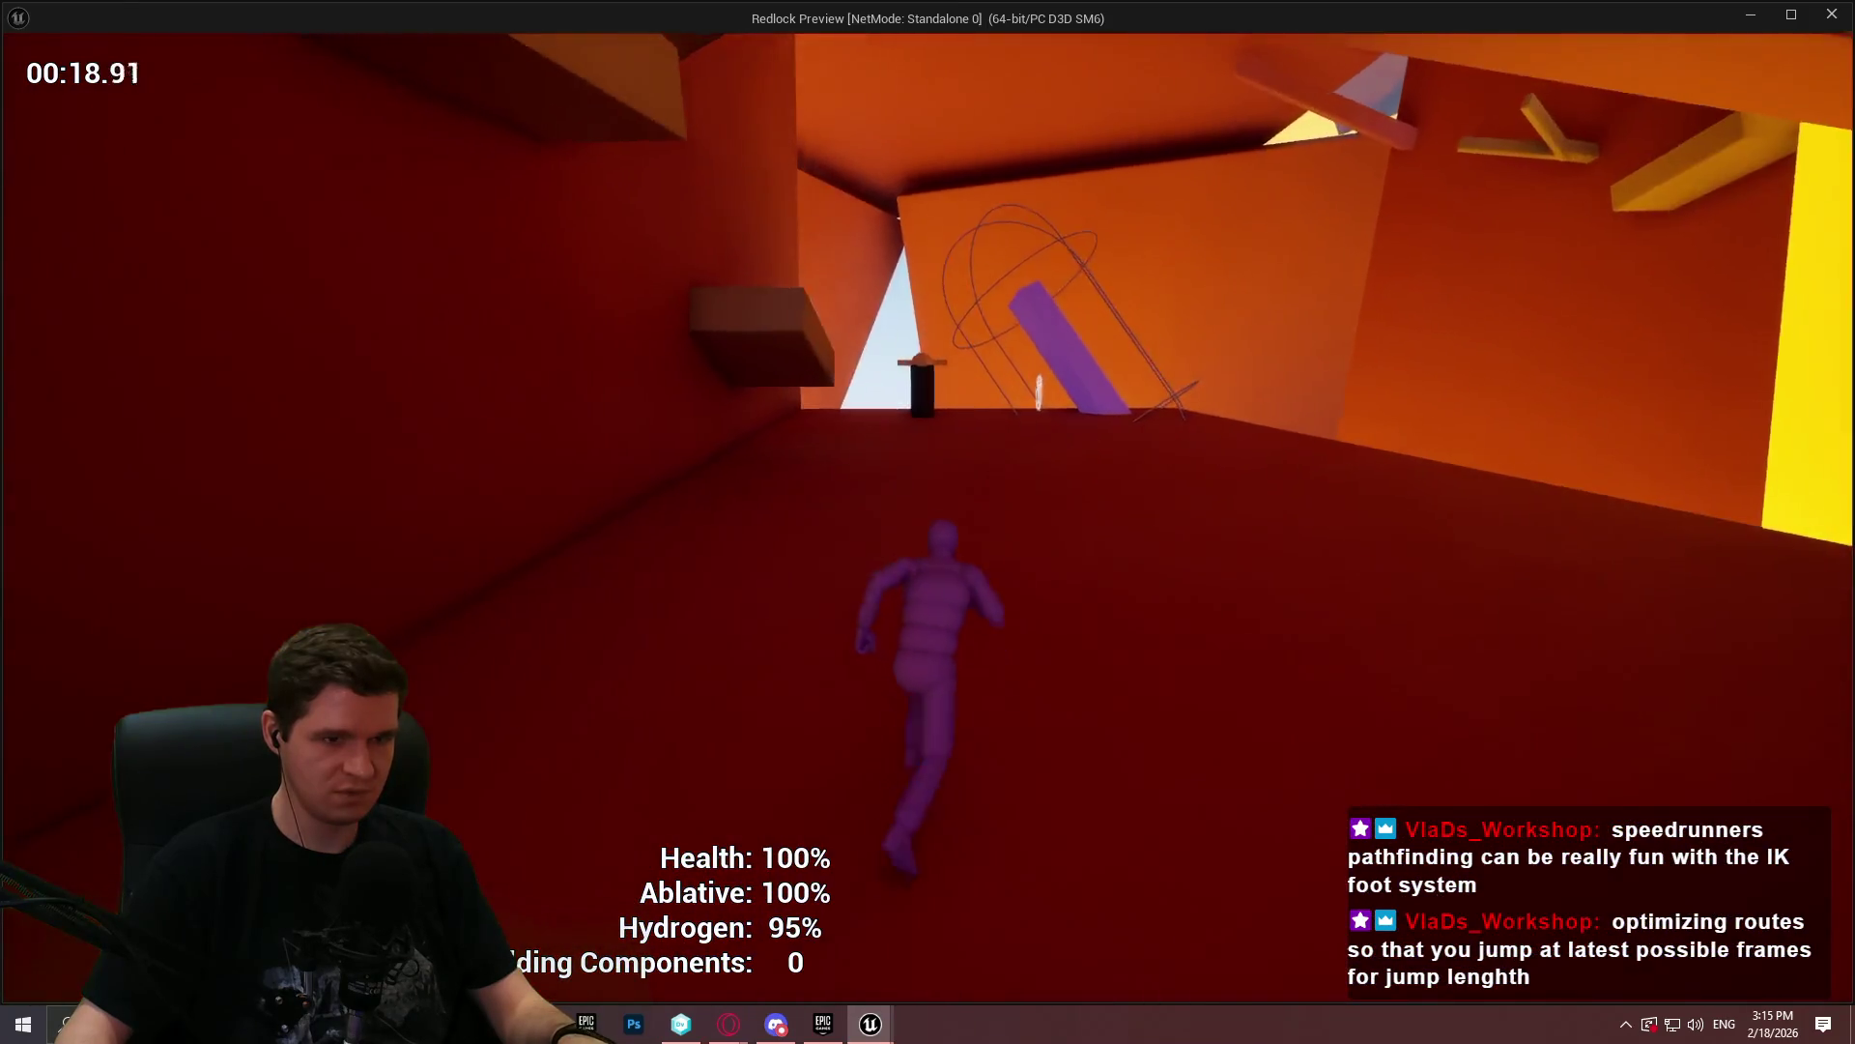
{"action": "key", "text": "w"}
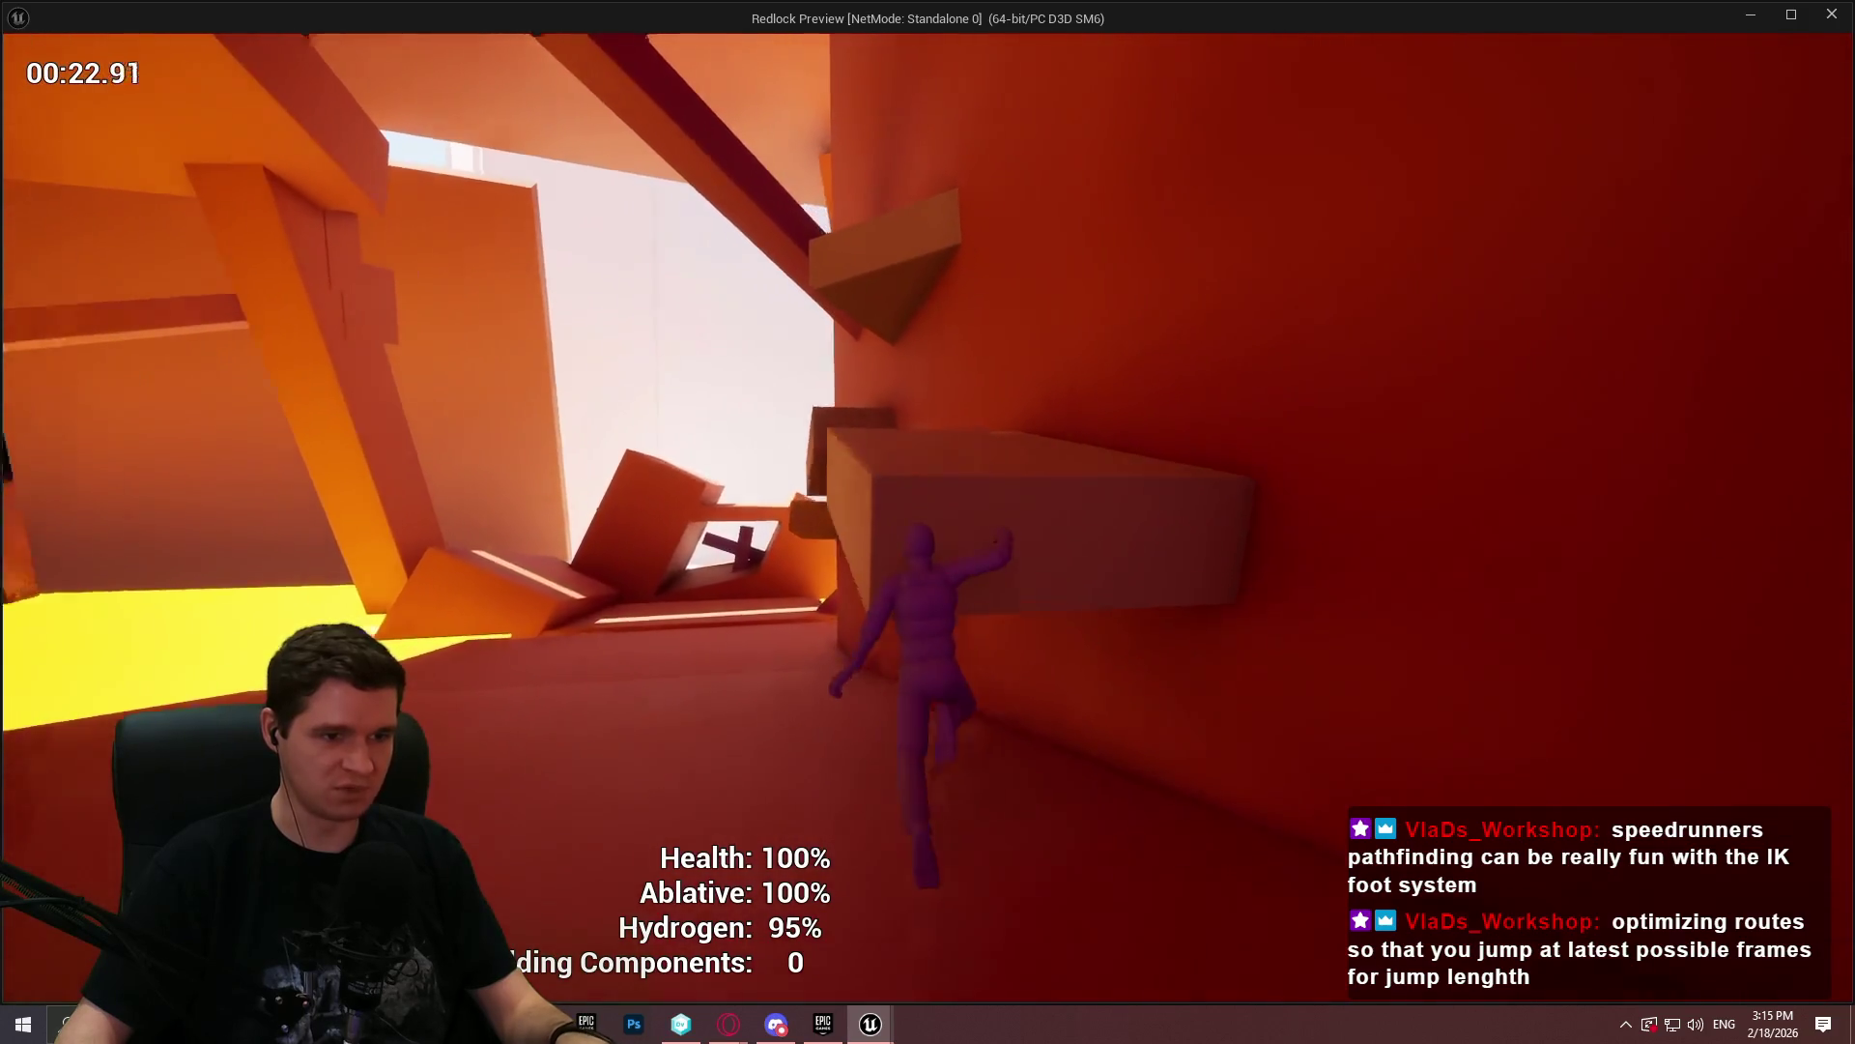
- Climb the ledges and walls toward the yellow opening, then end the standalone preview
{"action": "key", "text": "w"}
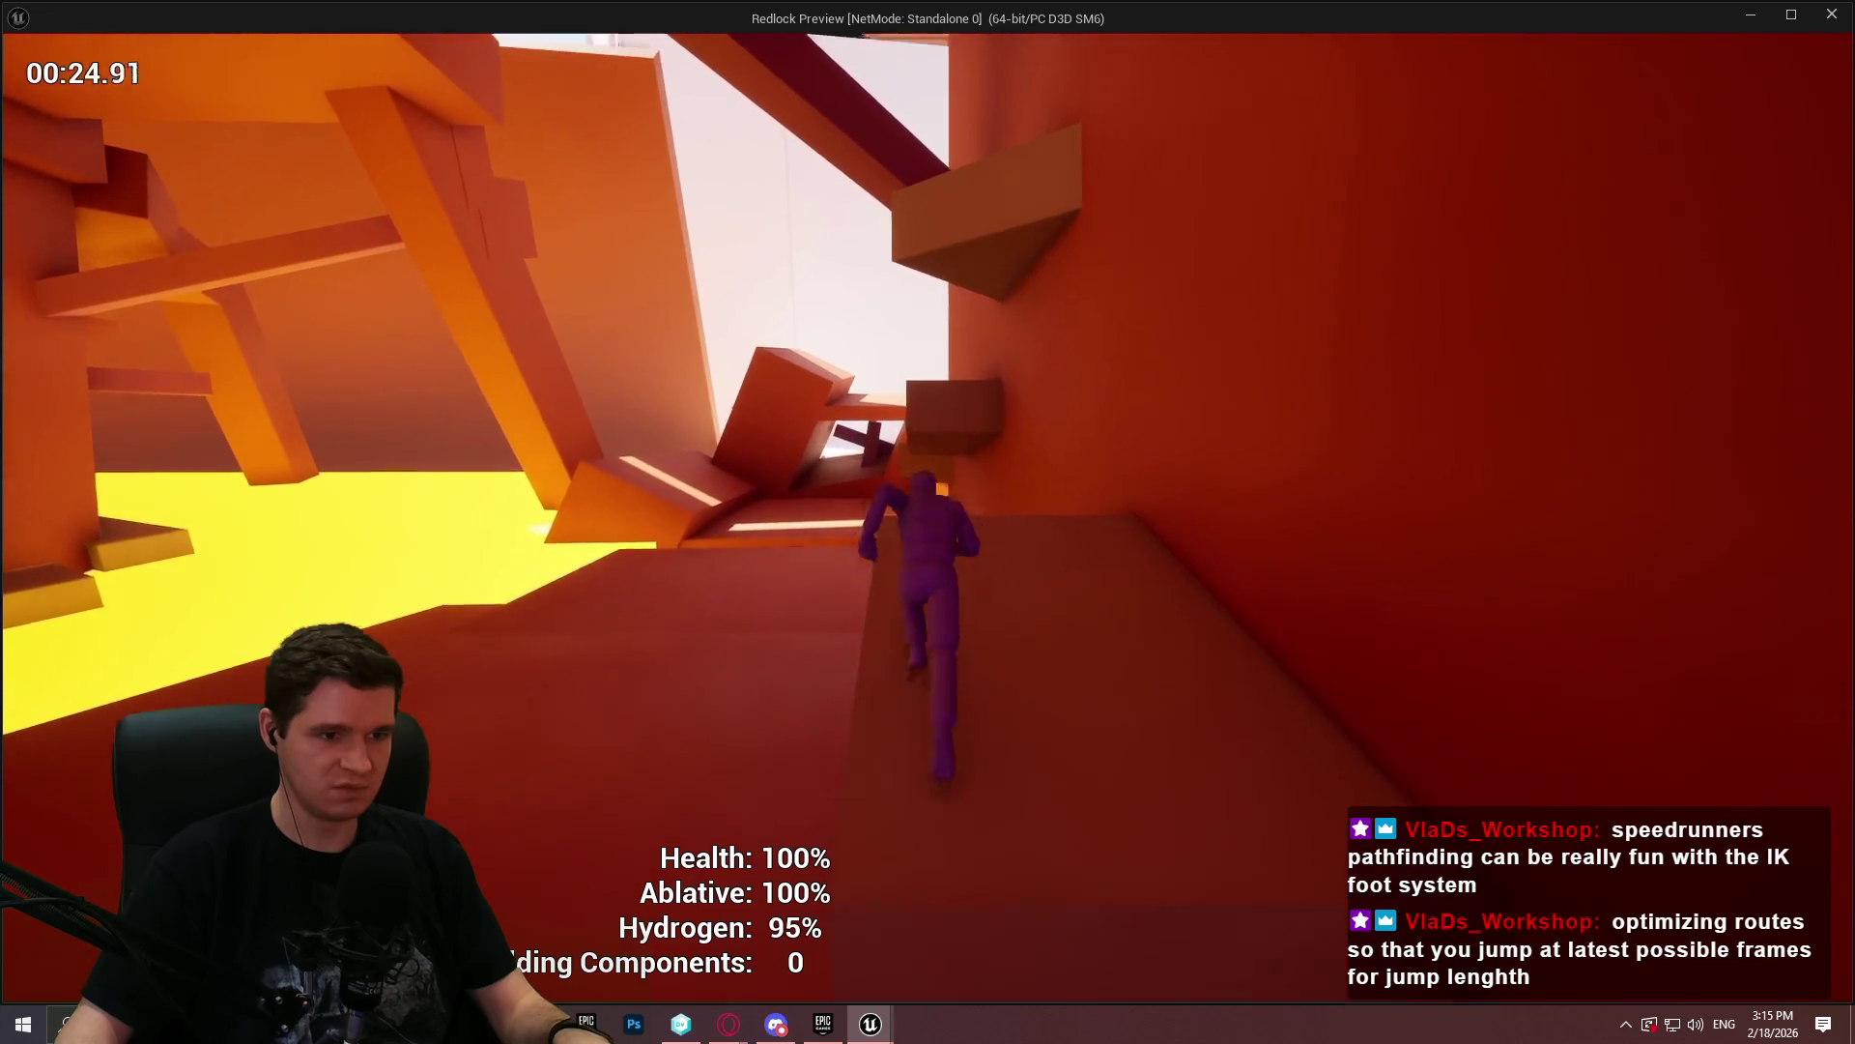
{"action": "key", "text": "w"}
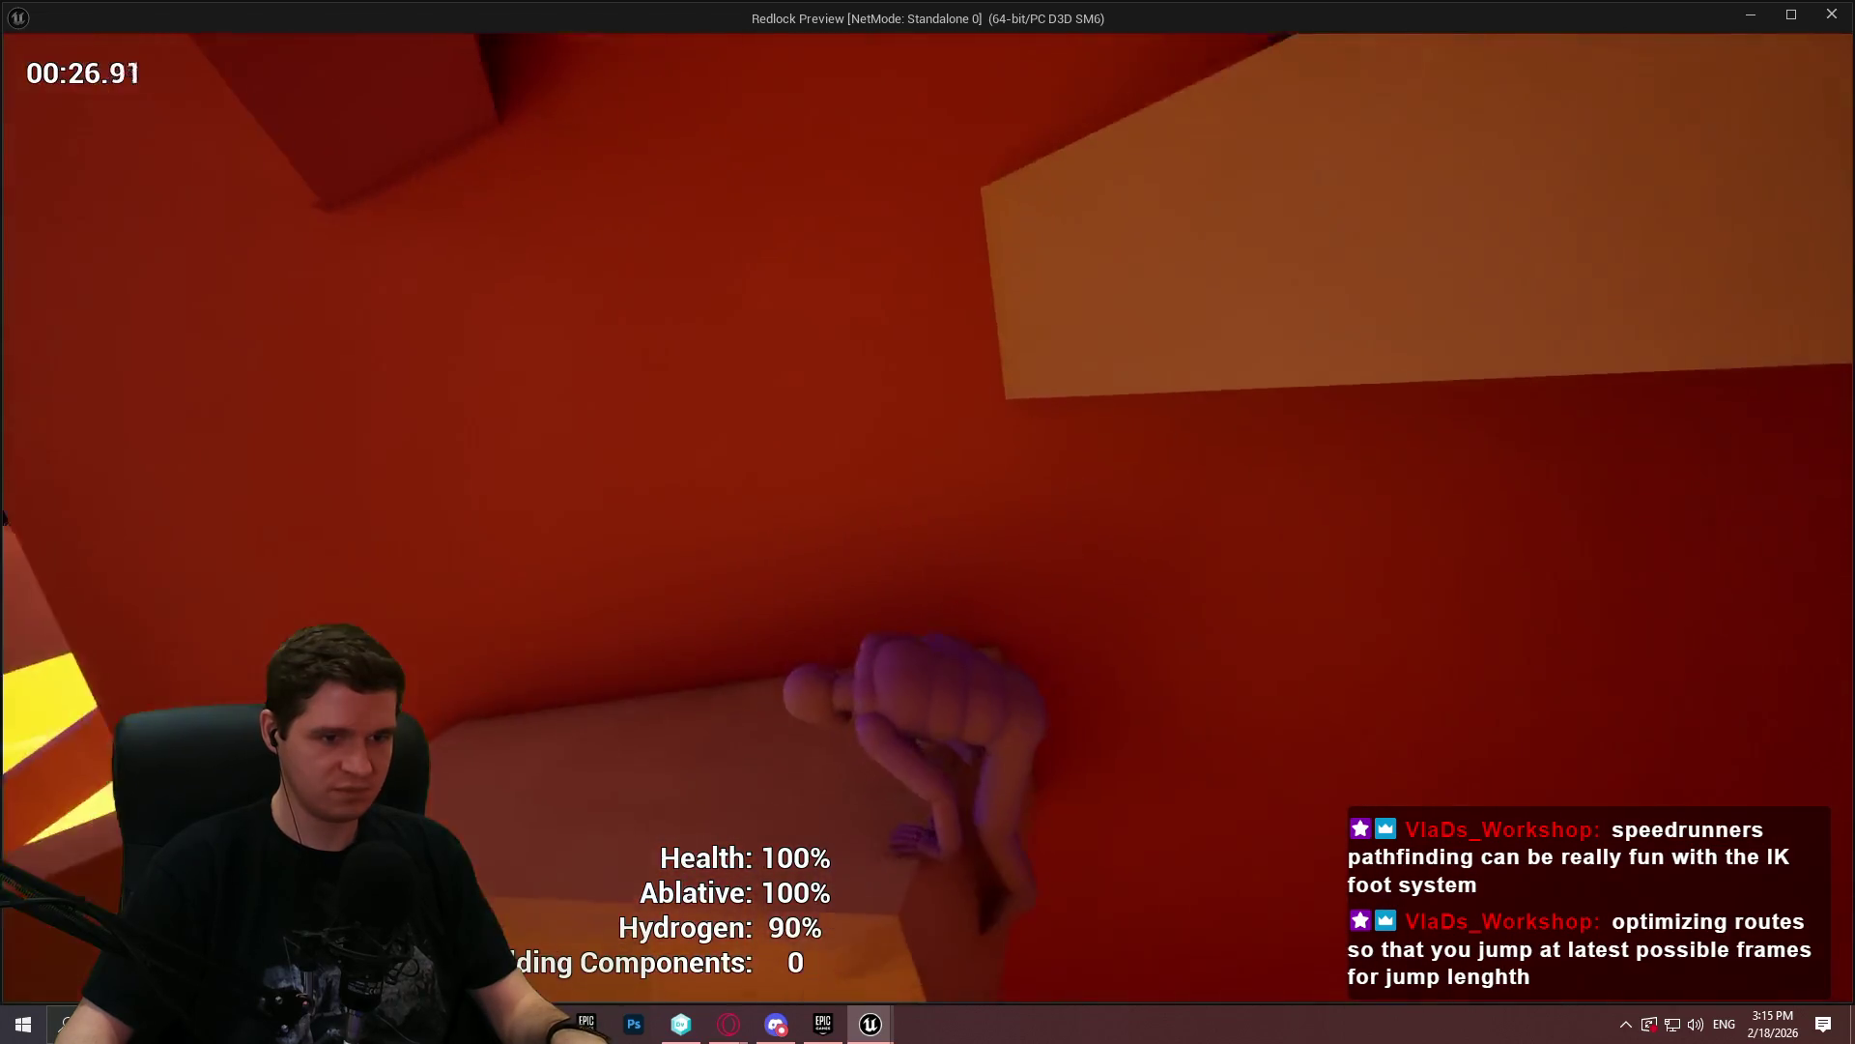
{"action": "key", "text": "w"}
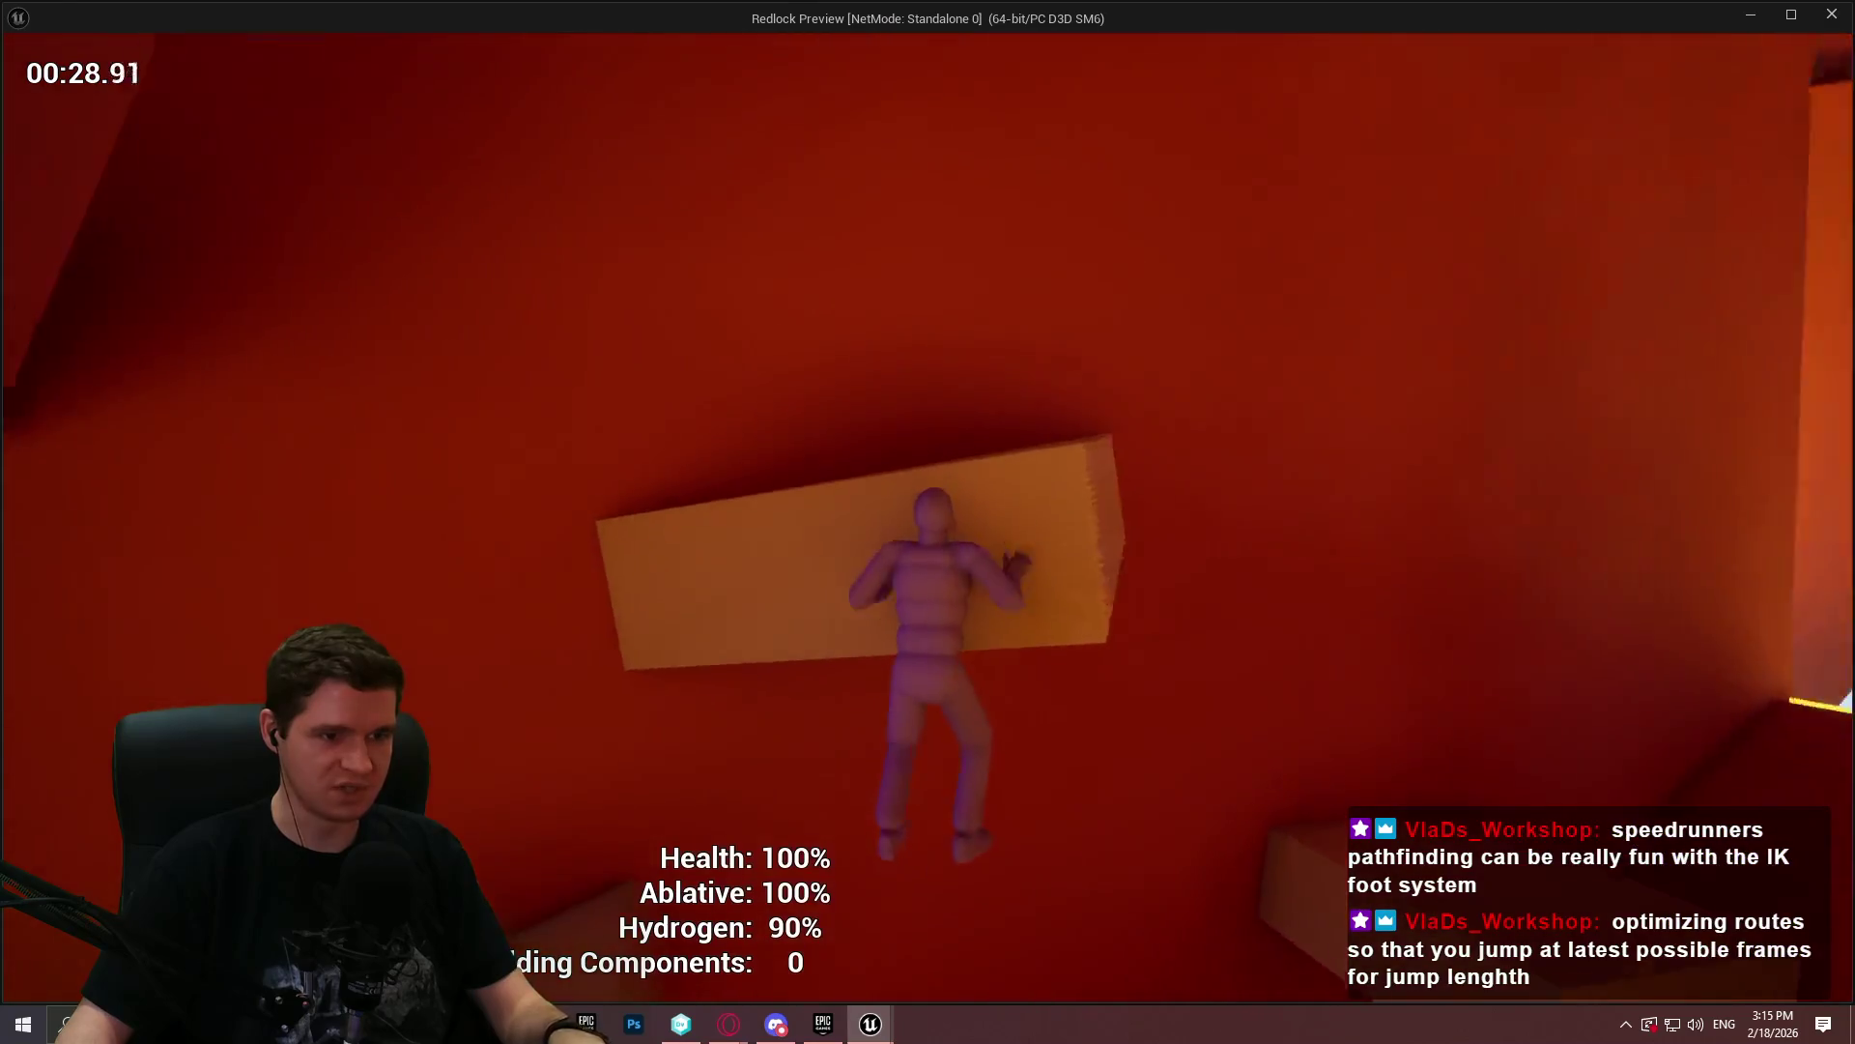
{"action": "key", "text": "w"}
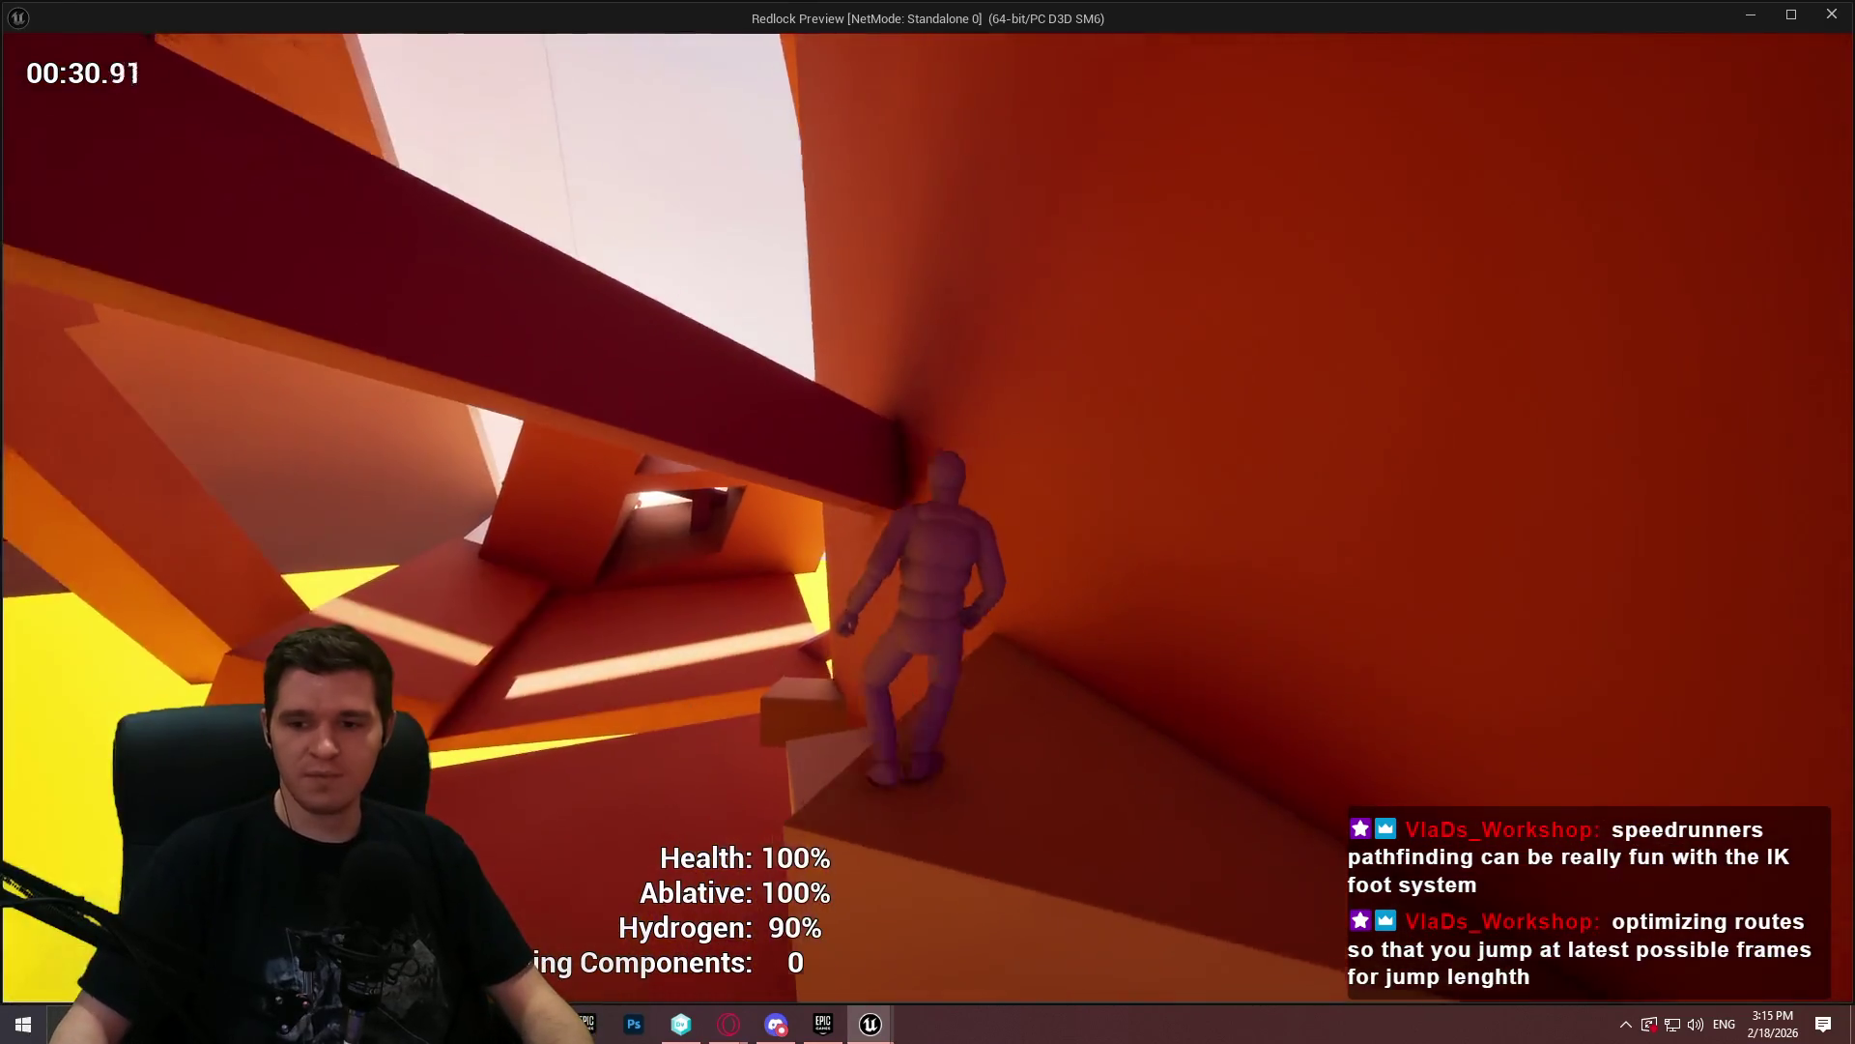
{"action": "key", "text": "w"}
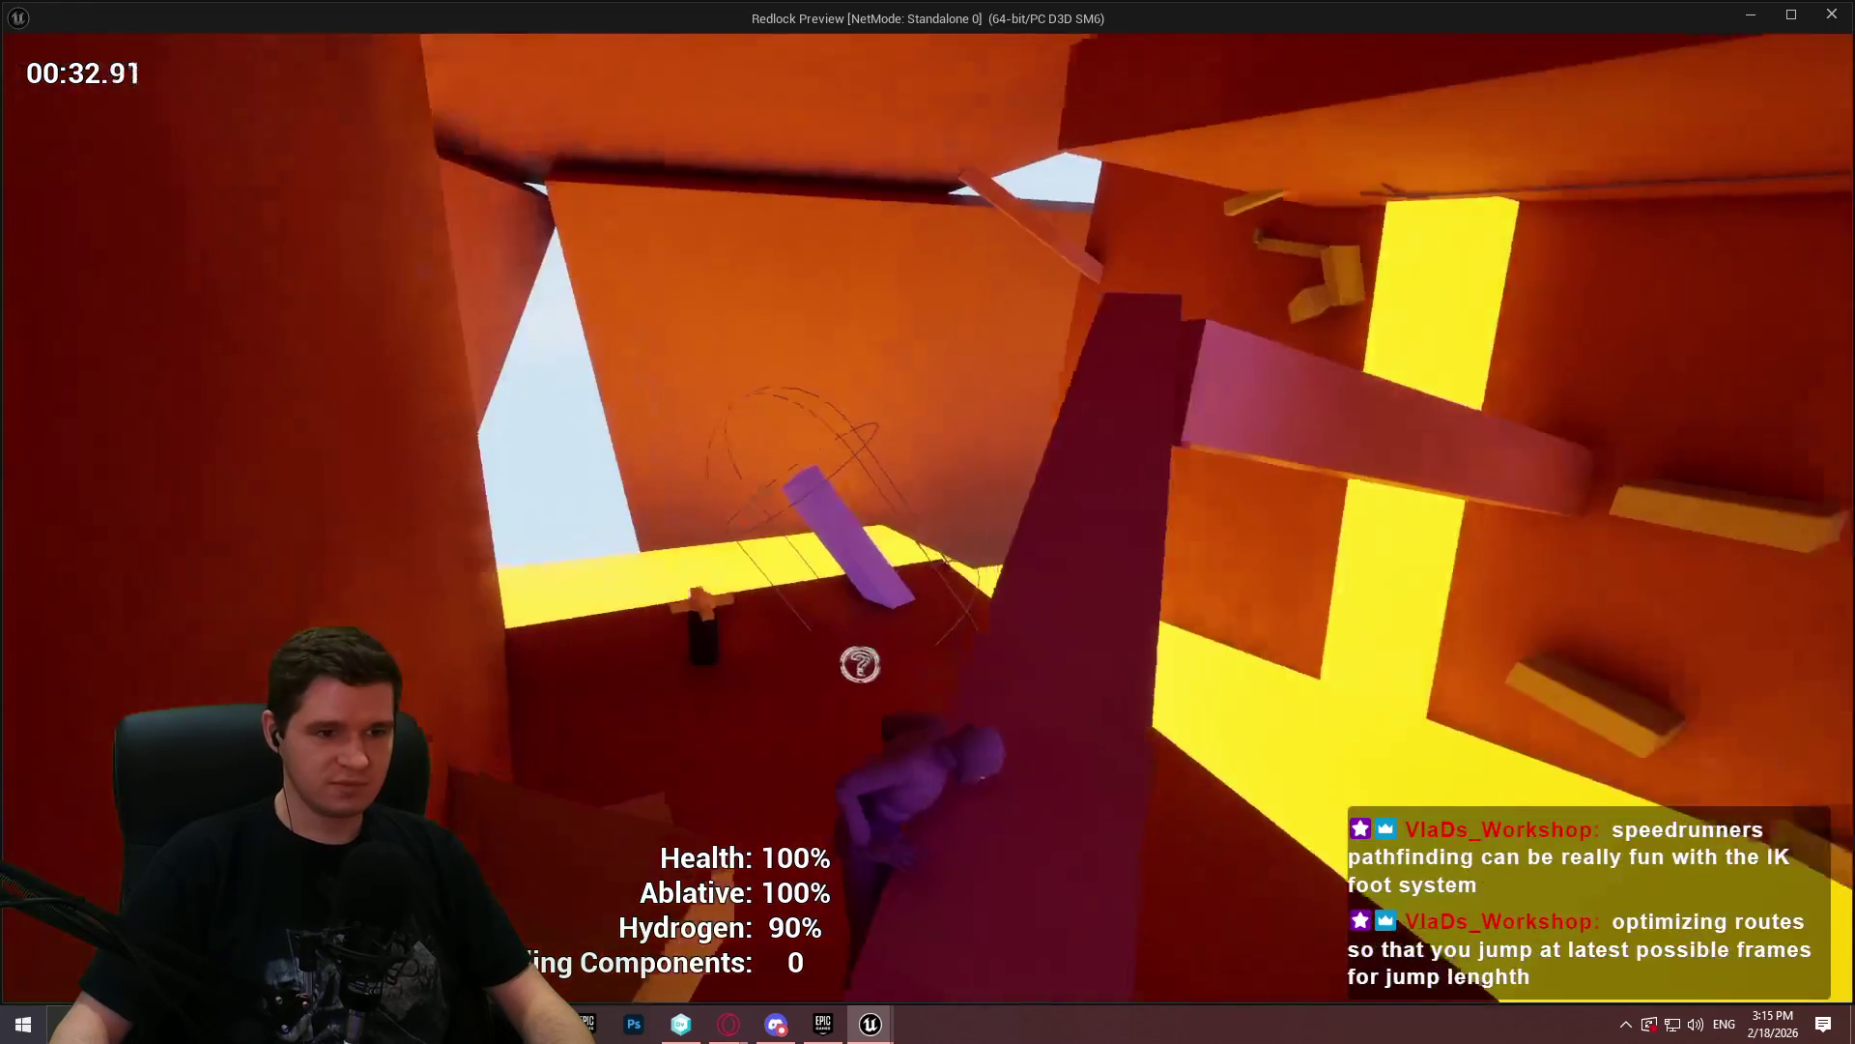
{"action": "key", "text": "w"}
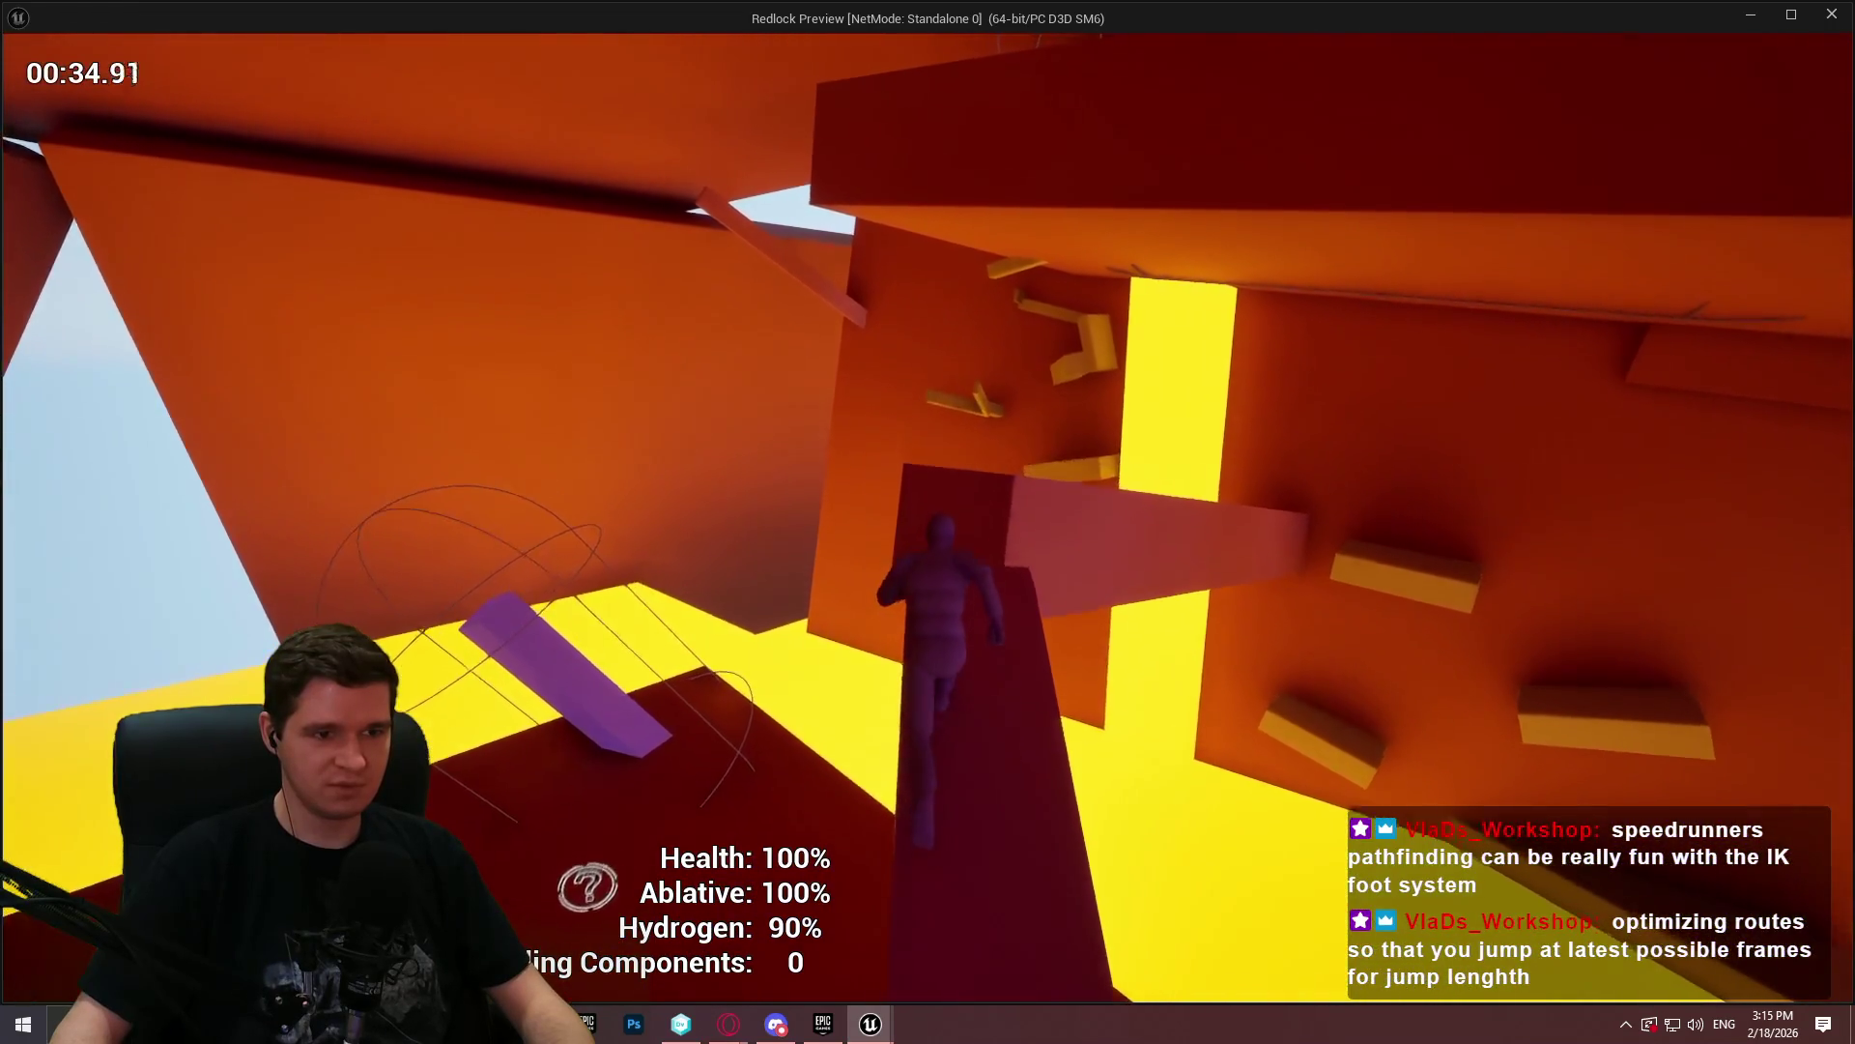
{"action": "key", "text": "space"}
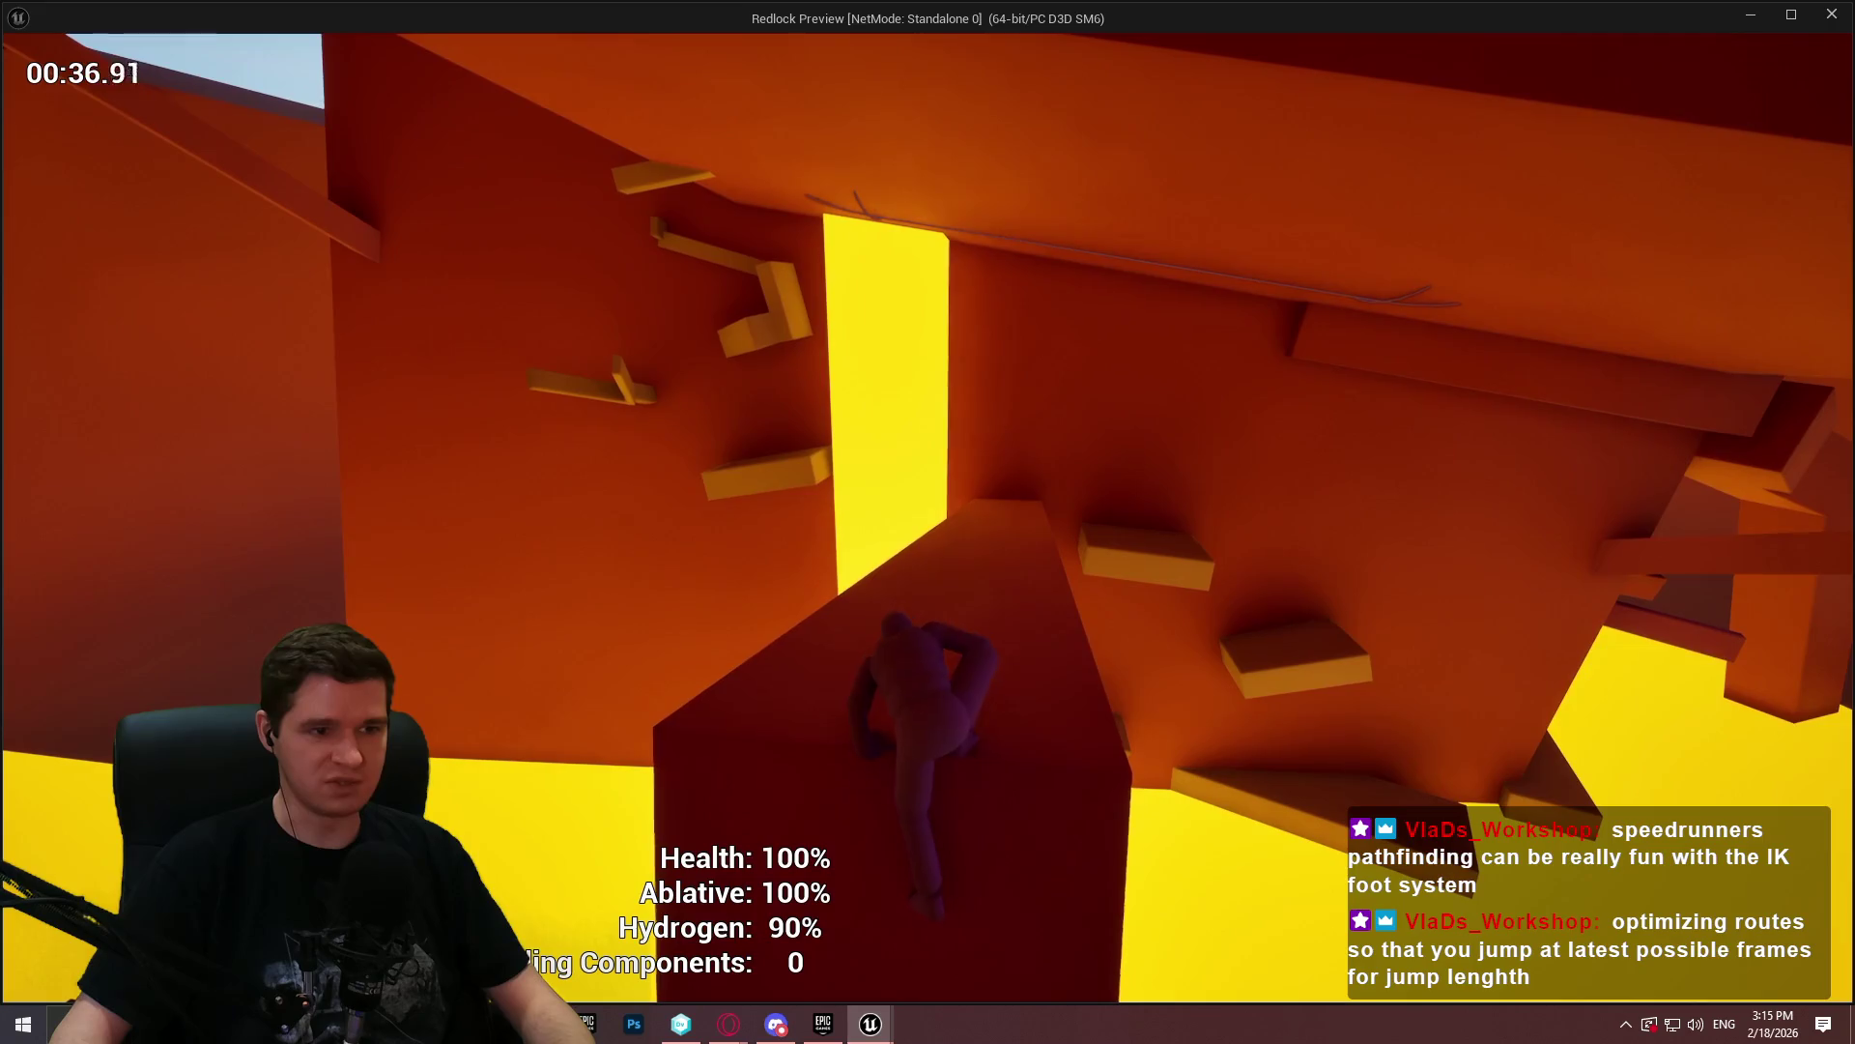
{"action": "key", "text": "w"}
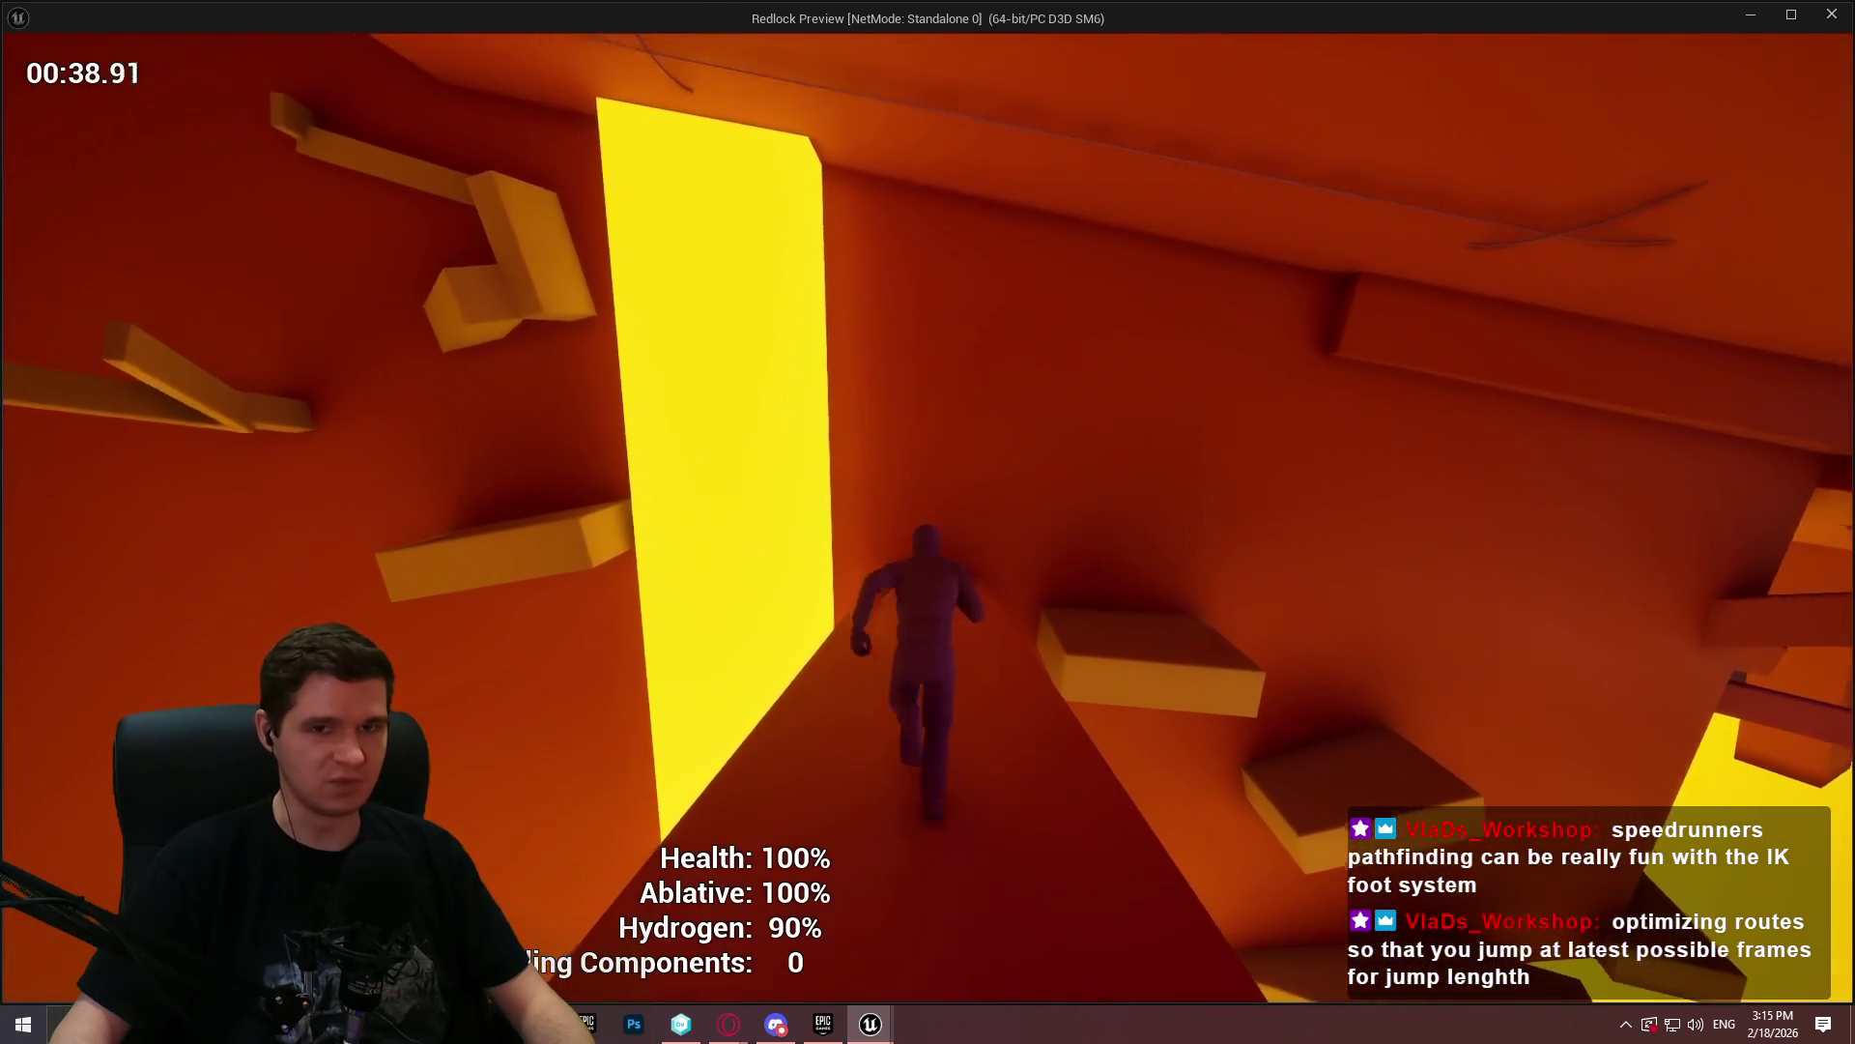
{"action": "key", "text": "Escape"}
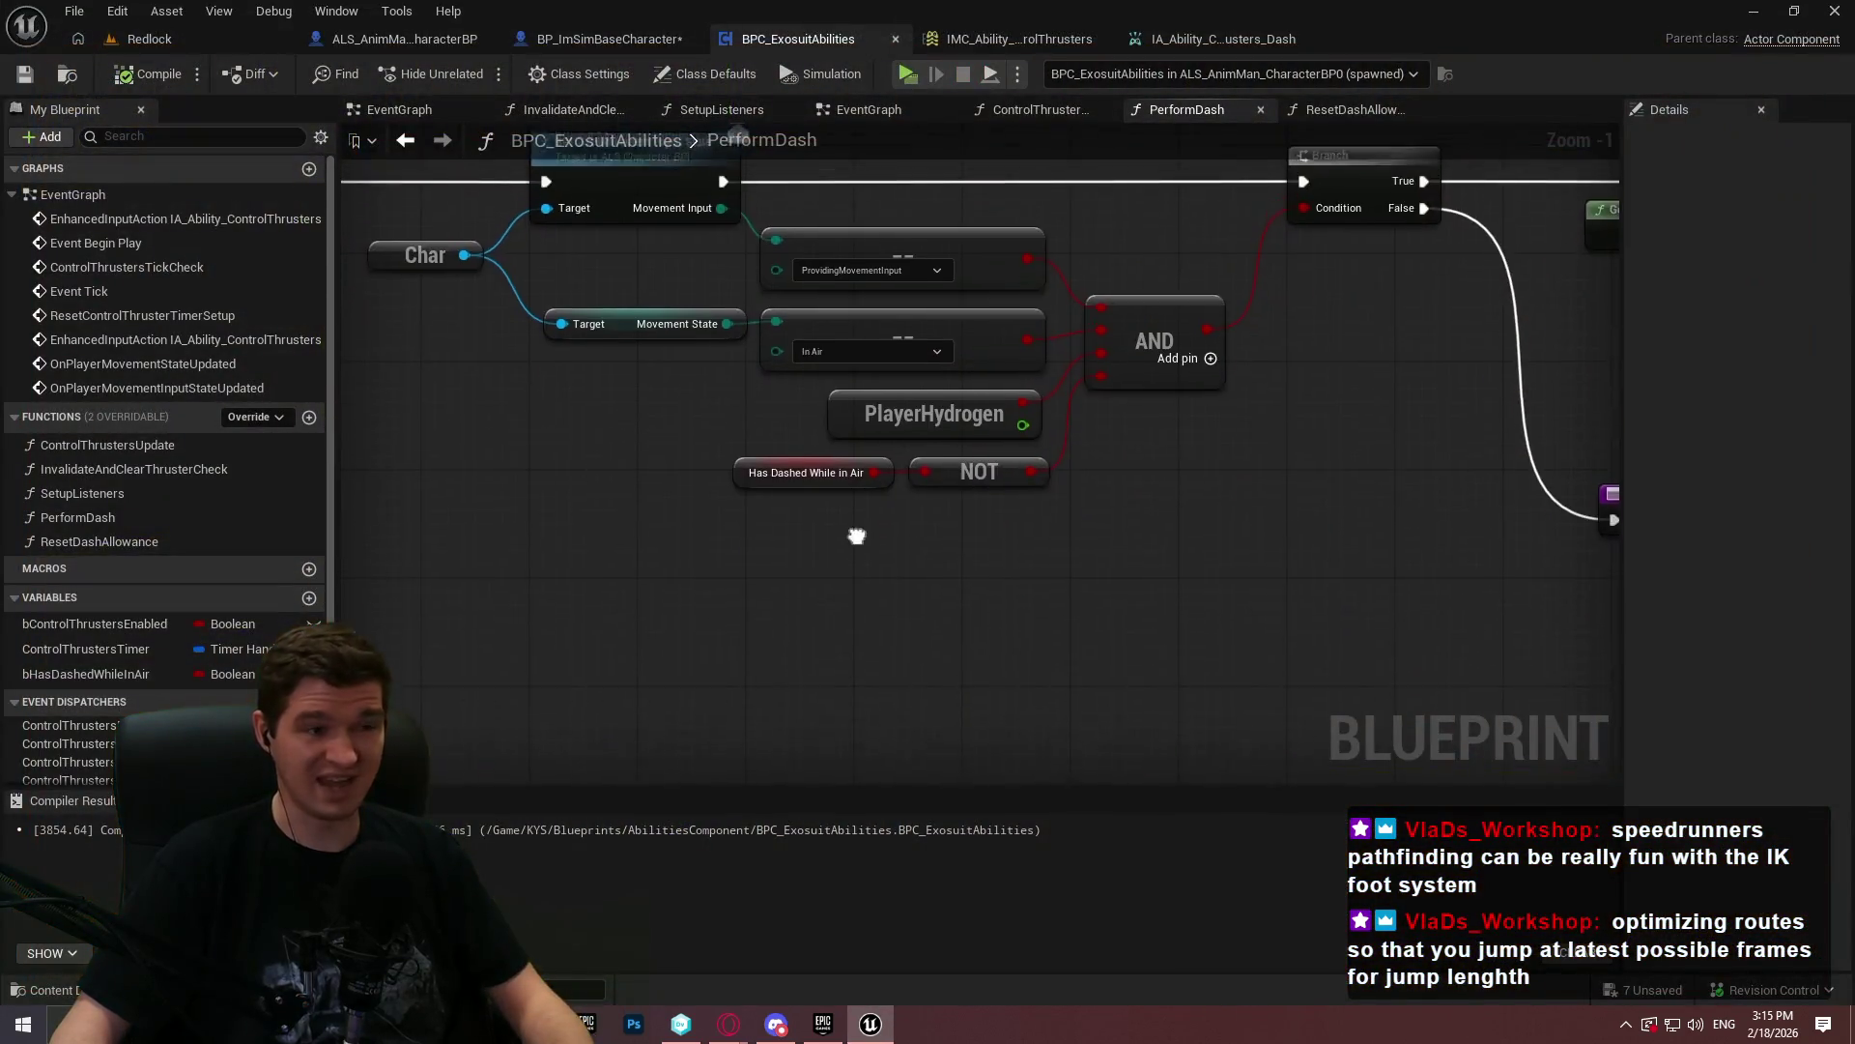
- On the Redlock level, fly to the orange floor cube and Play From Here
{"action": "left_click", "coordinate": [150, 39]}
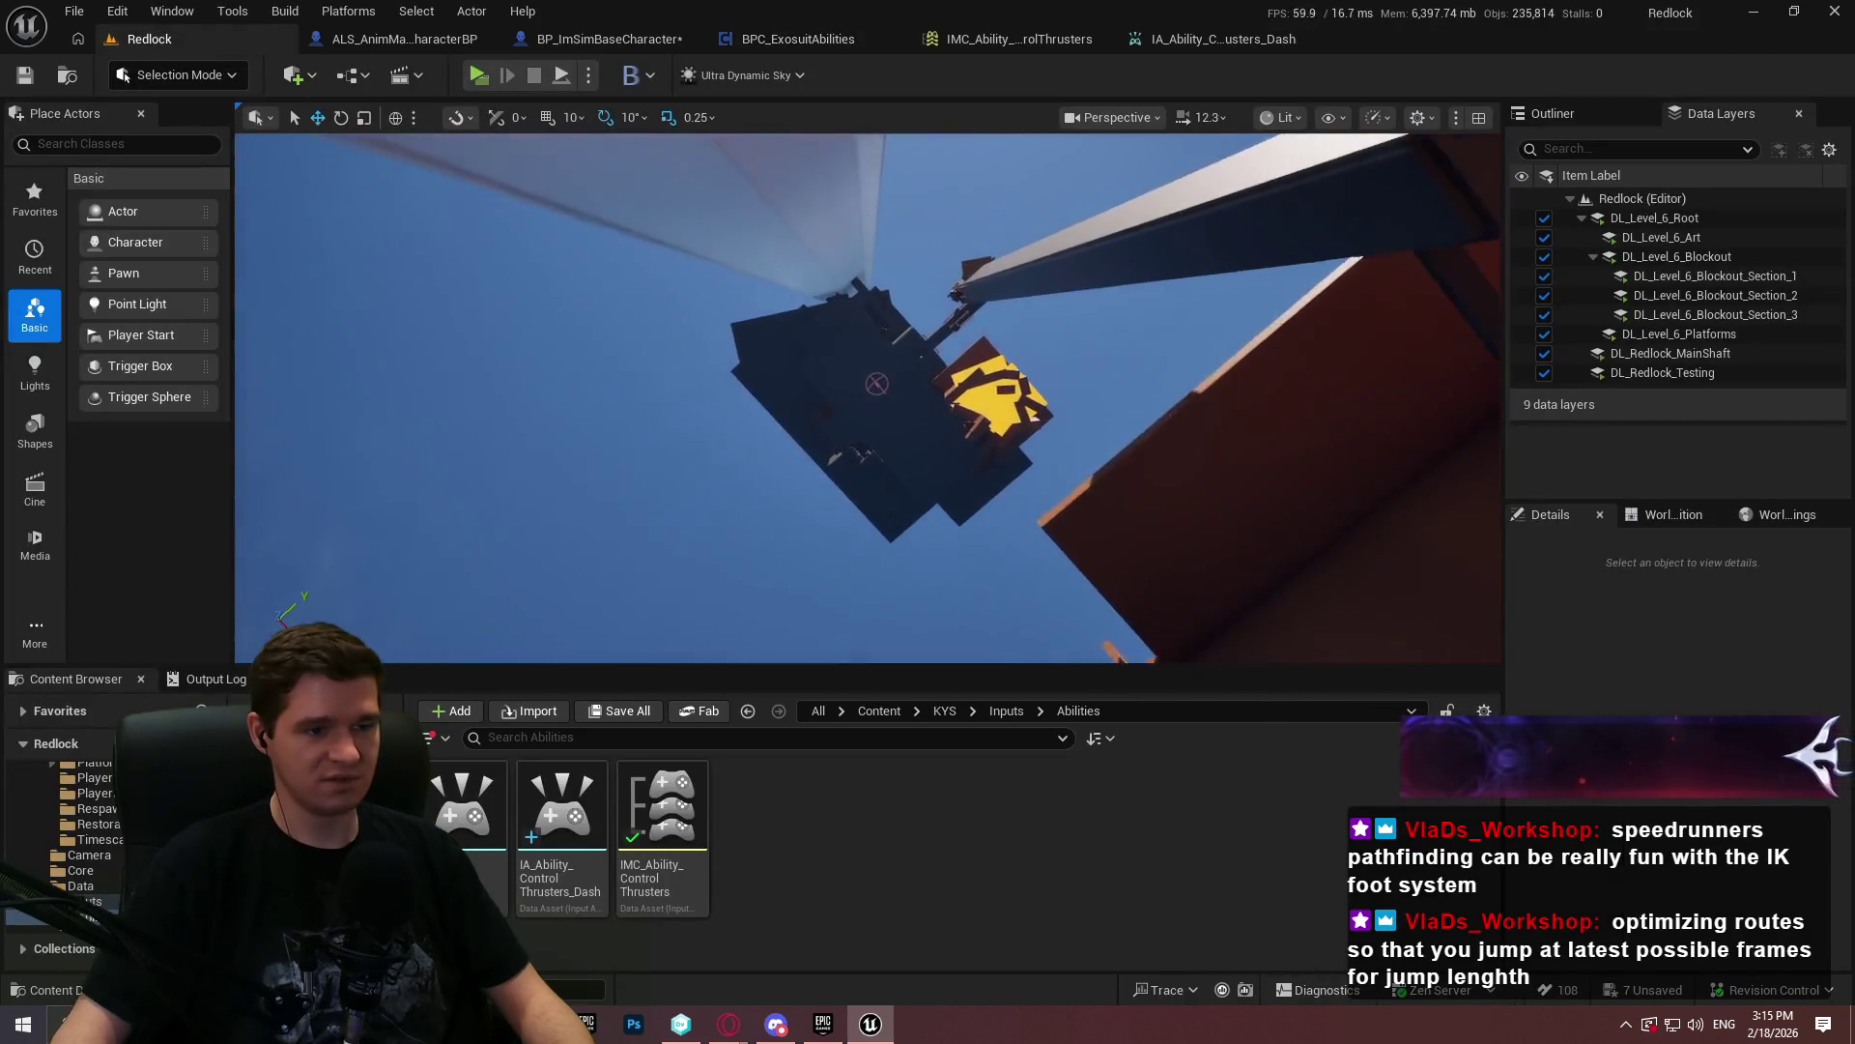
{"action": "key", "text": "w"}
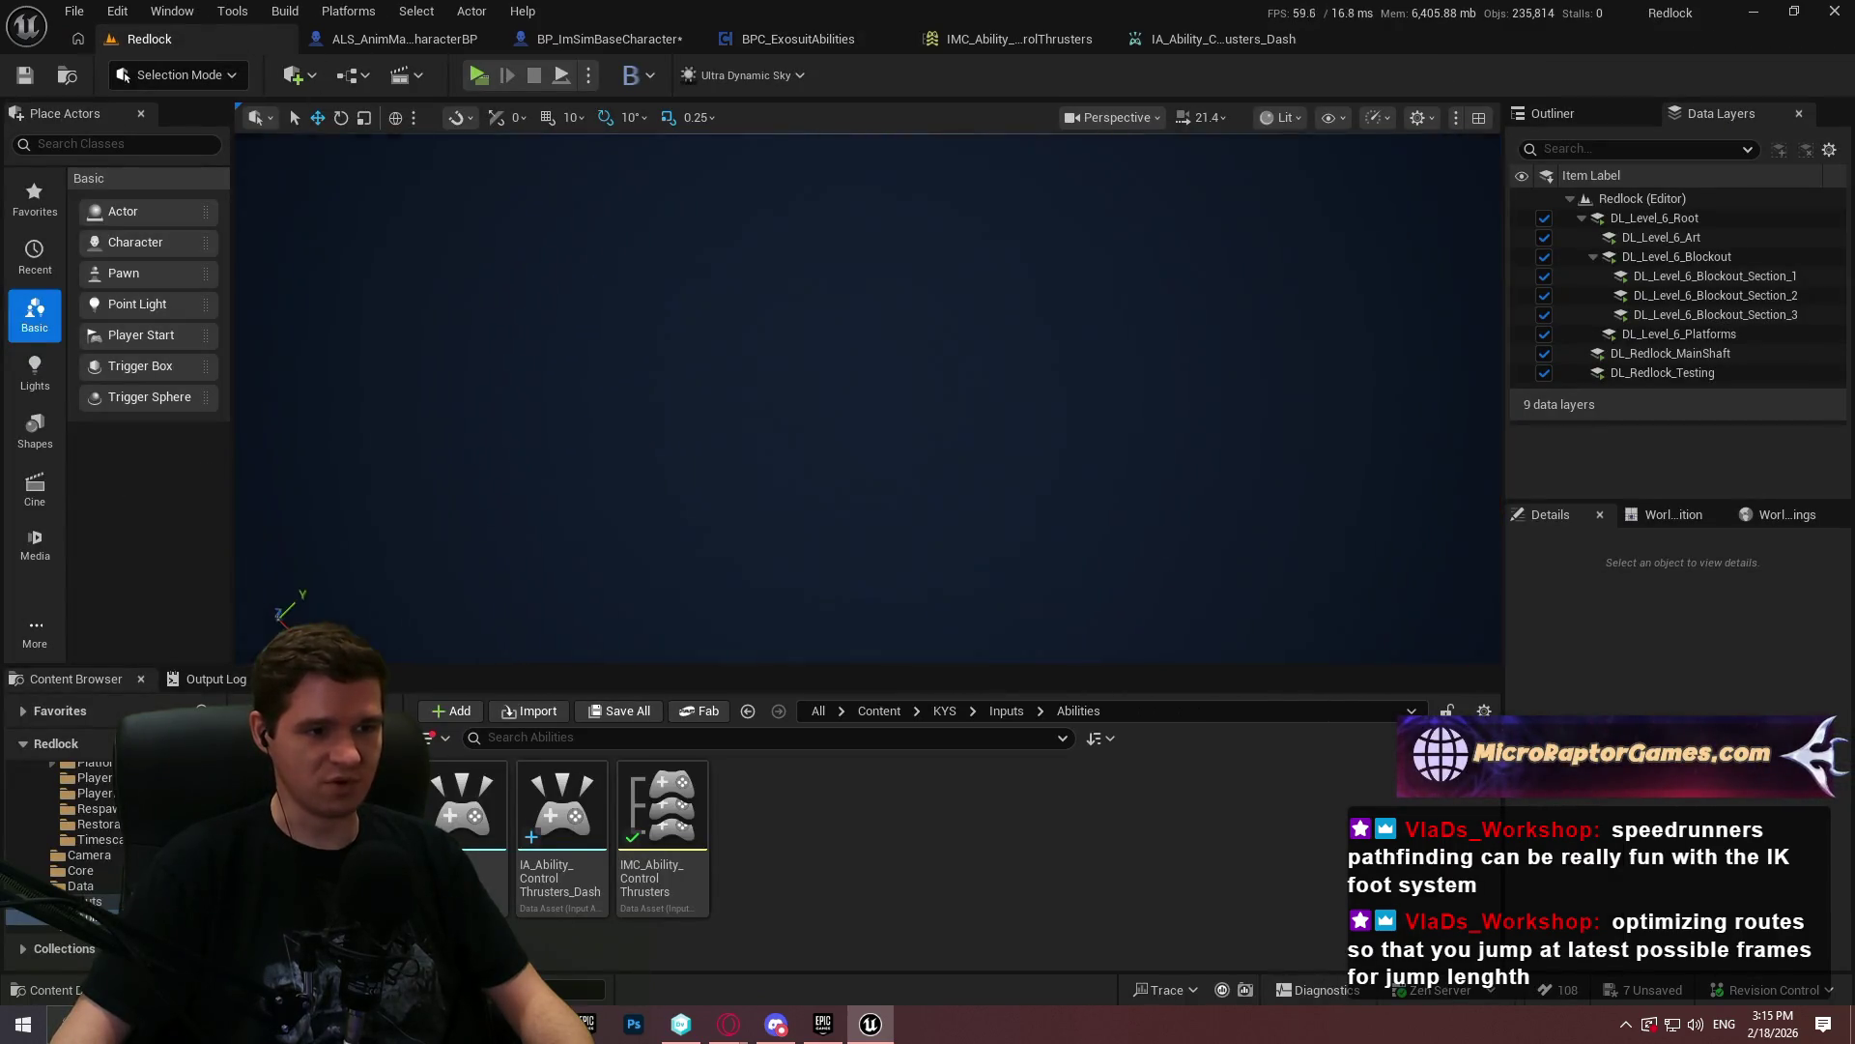
{"action": "key", "text": "w"}
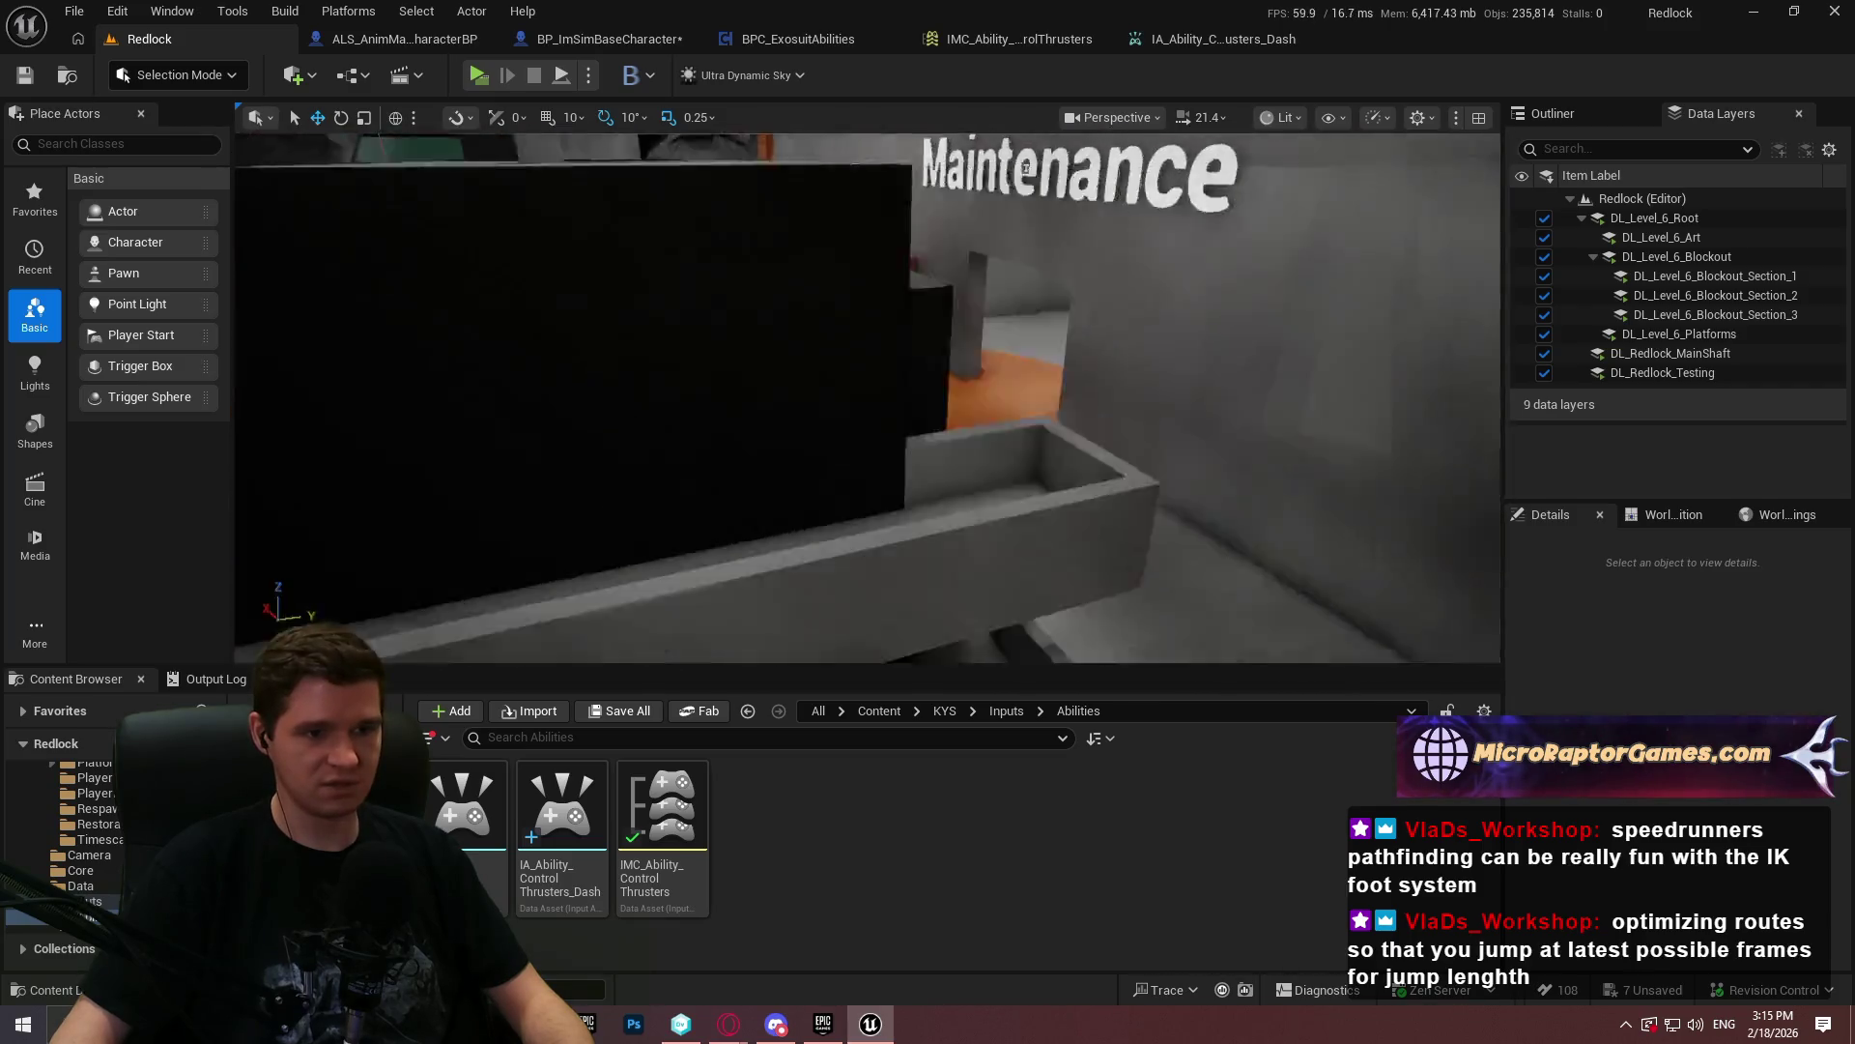
{"action": "right_click", "coordinate": [795, 469]}
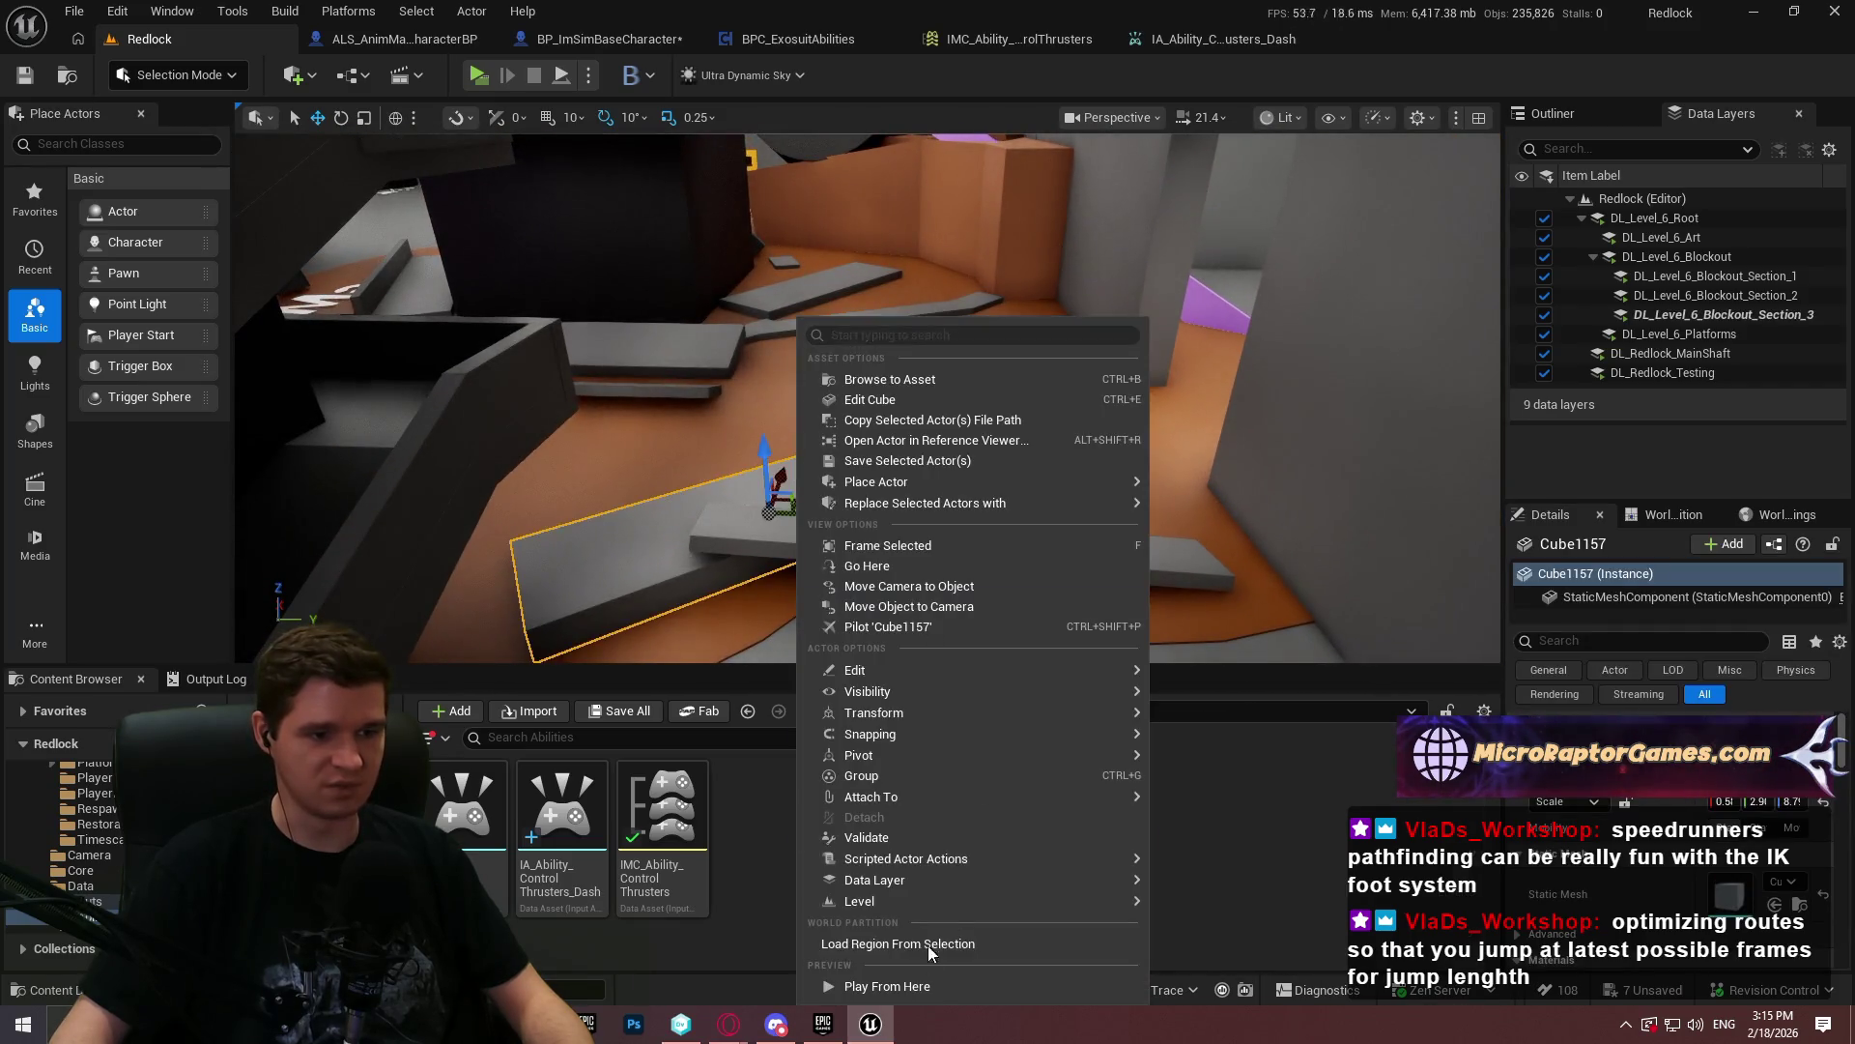
{"action": "left_click", "coordinate": [904, 986]}
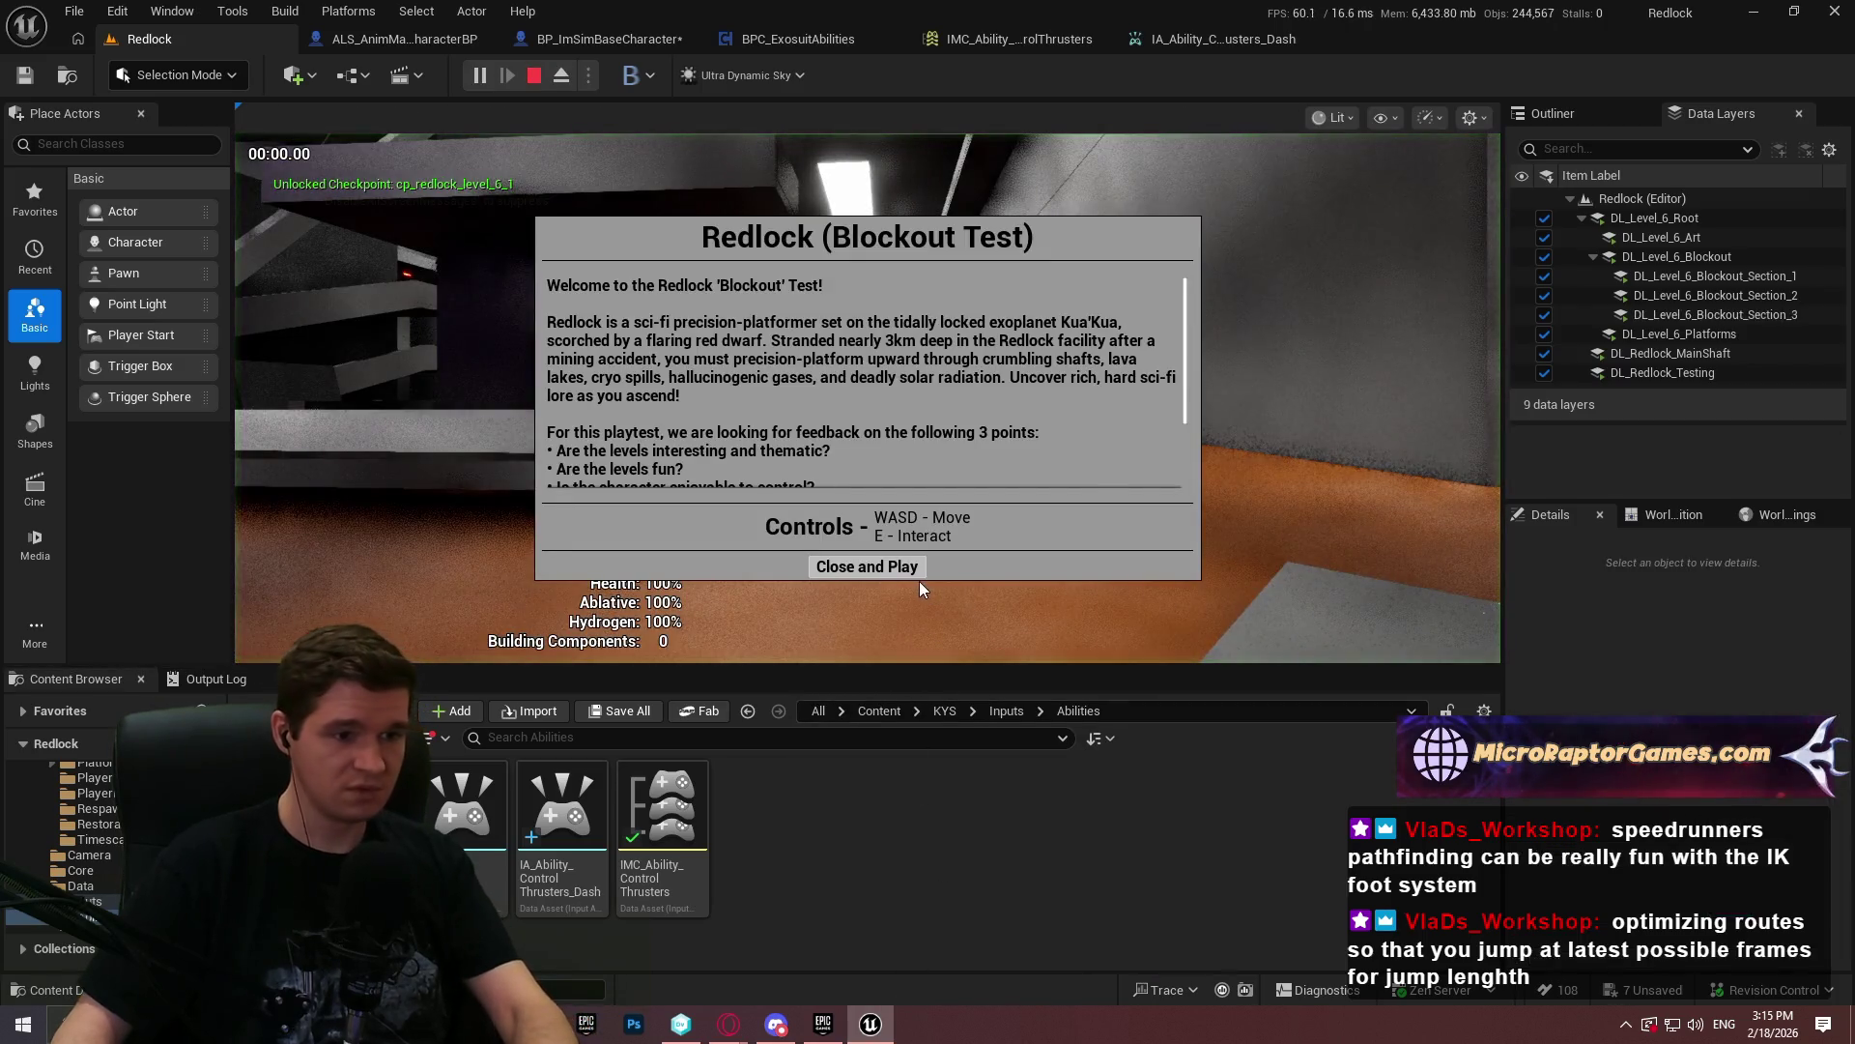
- Close the welcome dialog and run down the corridor, up the dark ramp, and along the ledge
{"action": "left_click", "coordinate": [916, 570]}
{"action": "key", "text": "F11"}
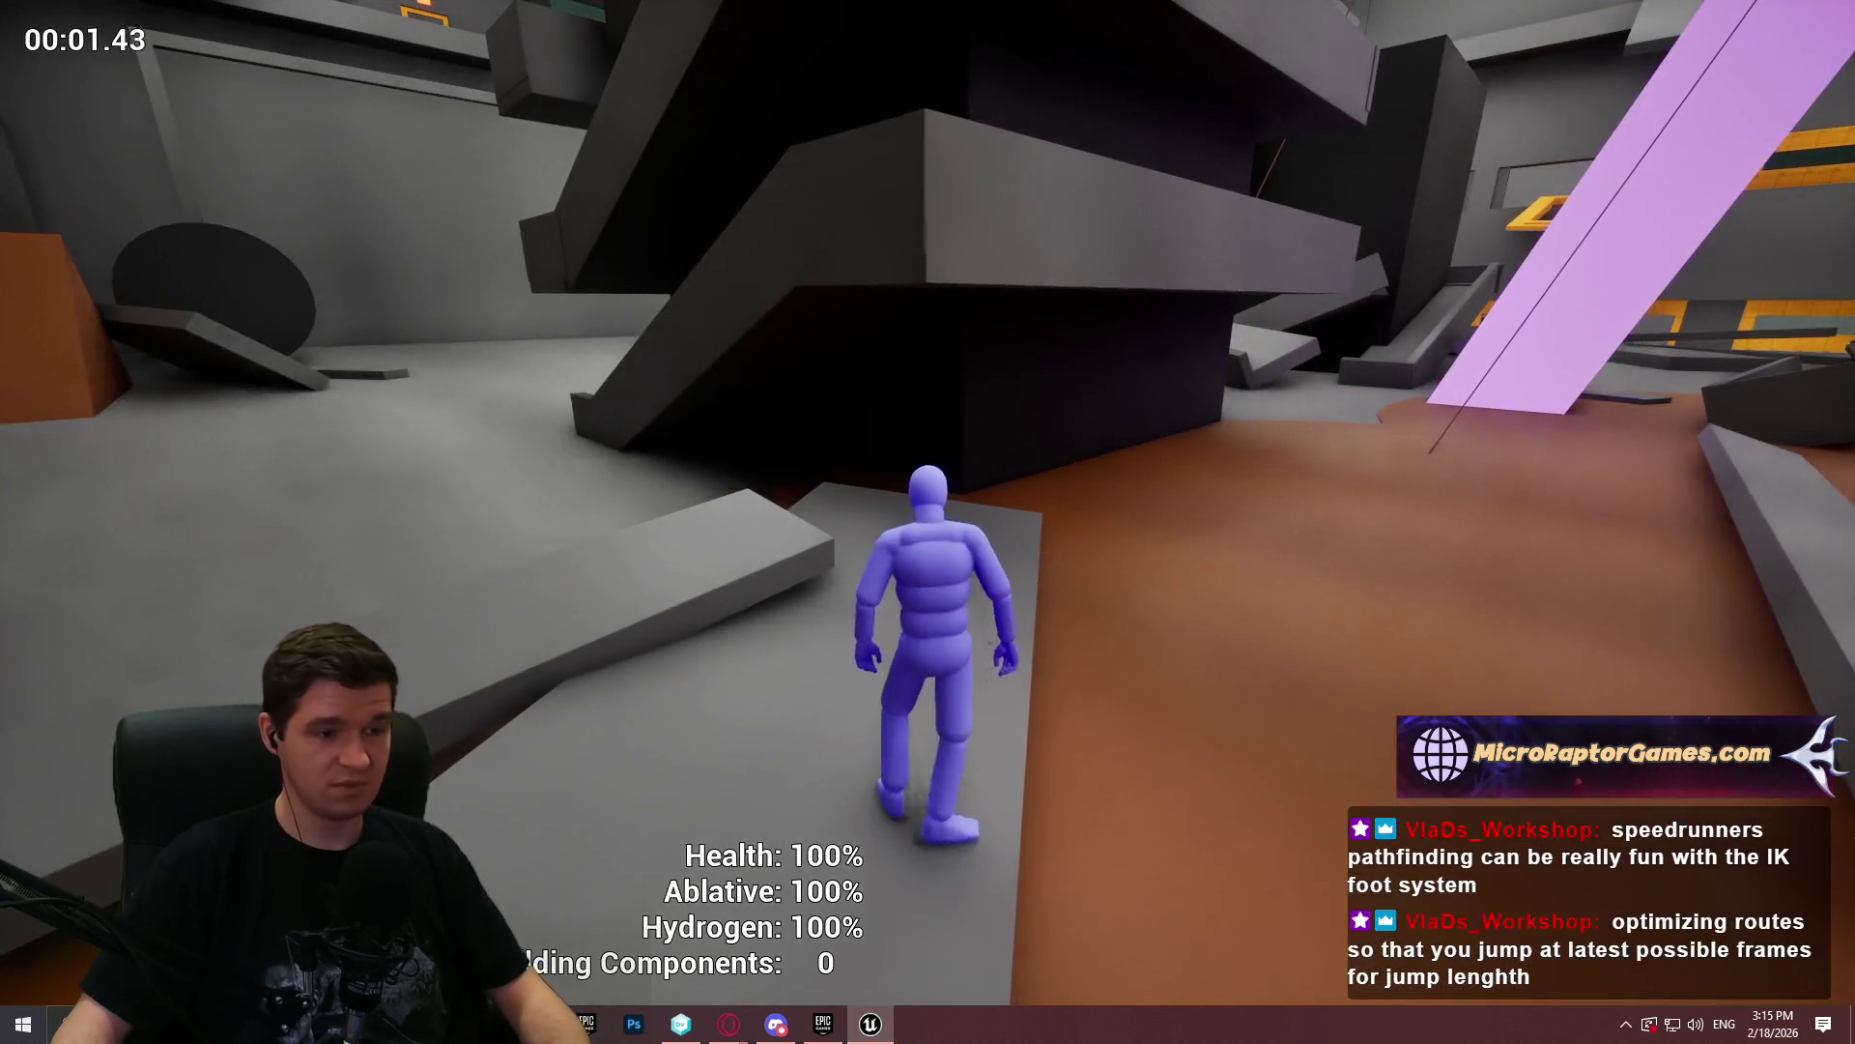
{"action": "key", "text": "w"}
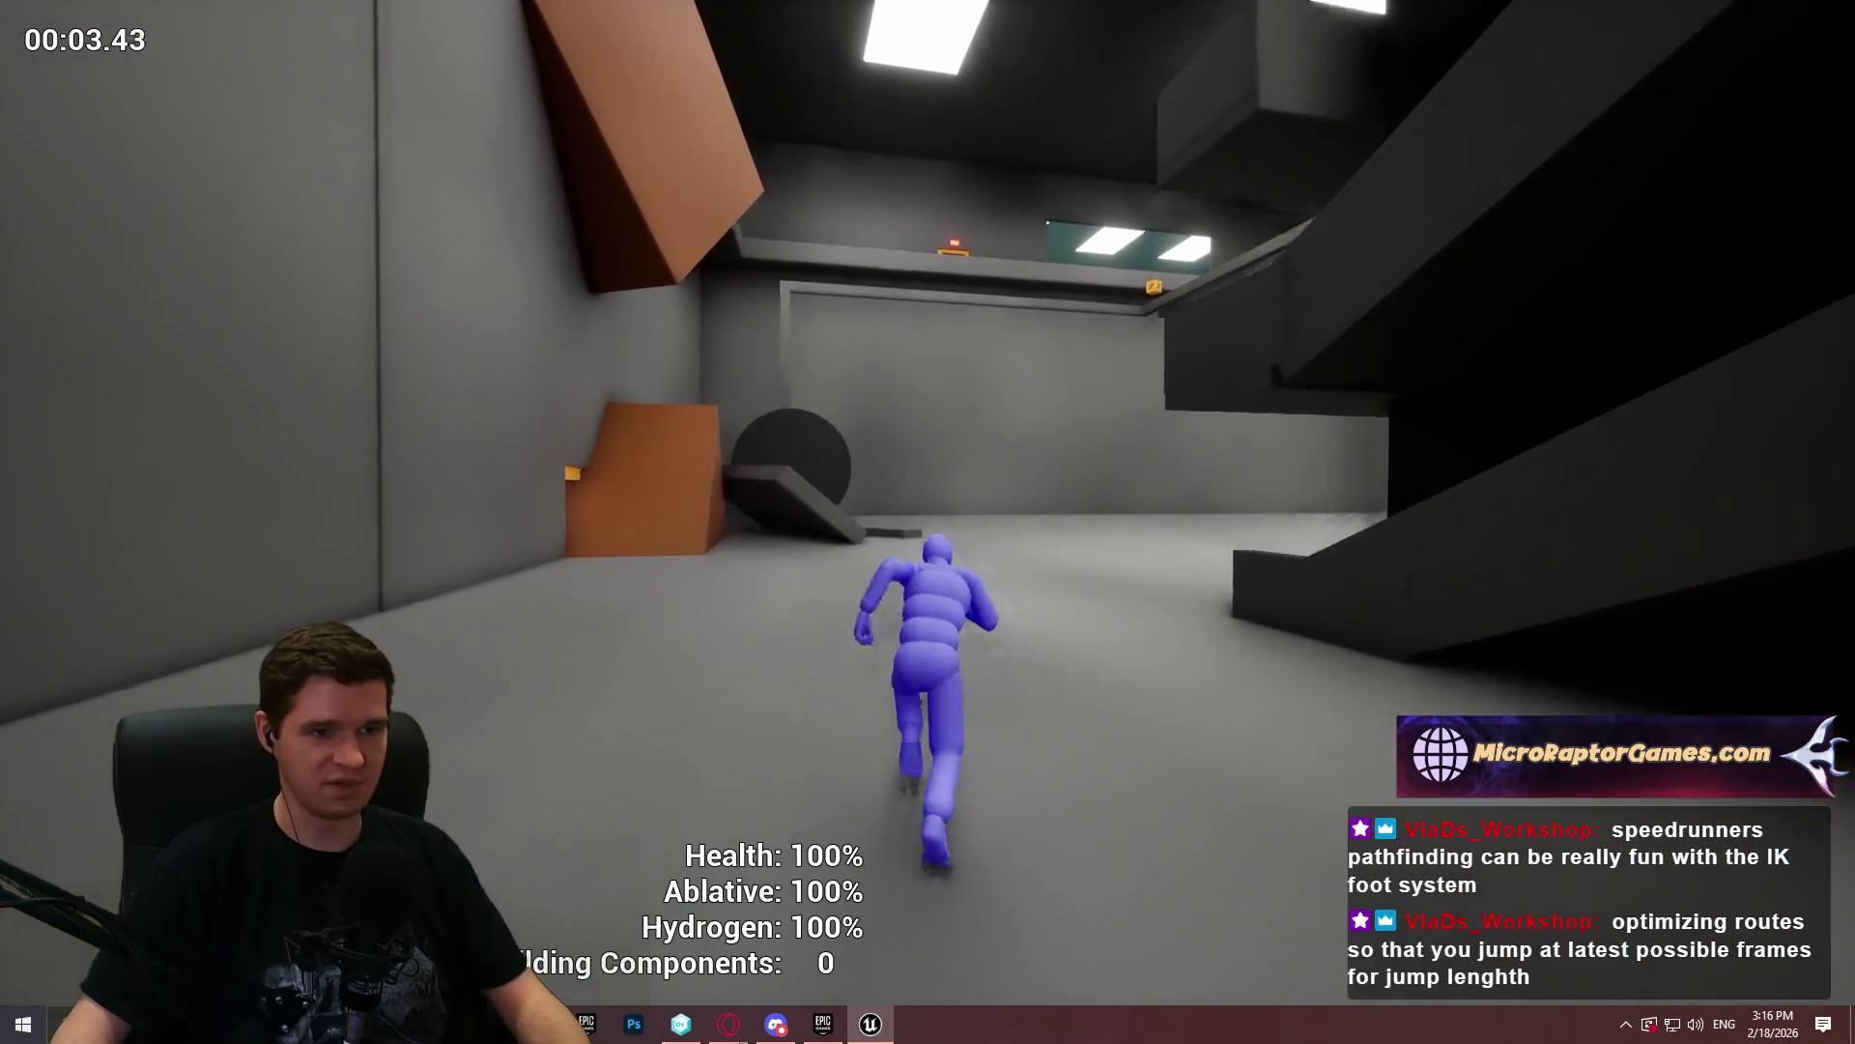
{"action": "key", "text": "w"}
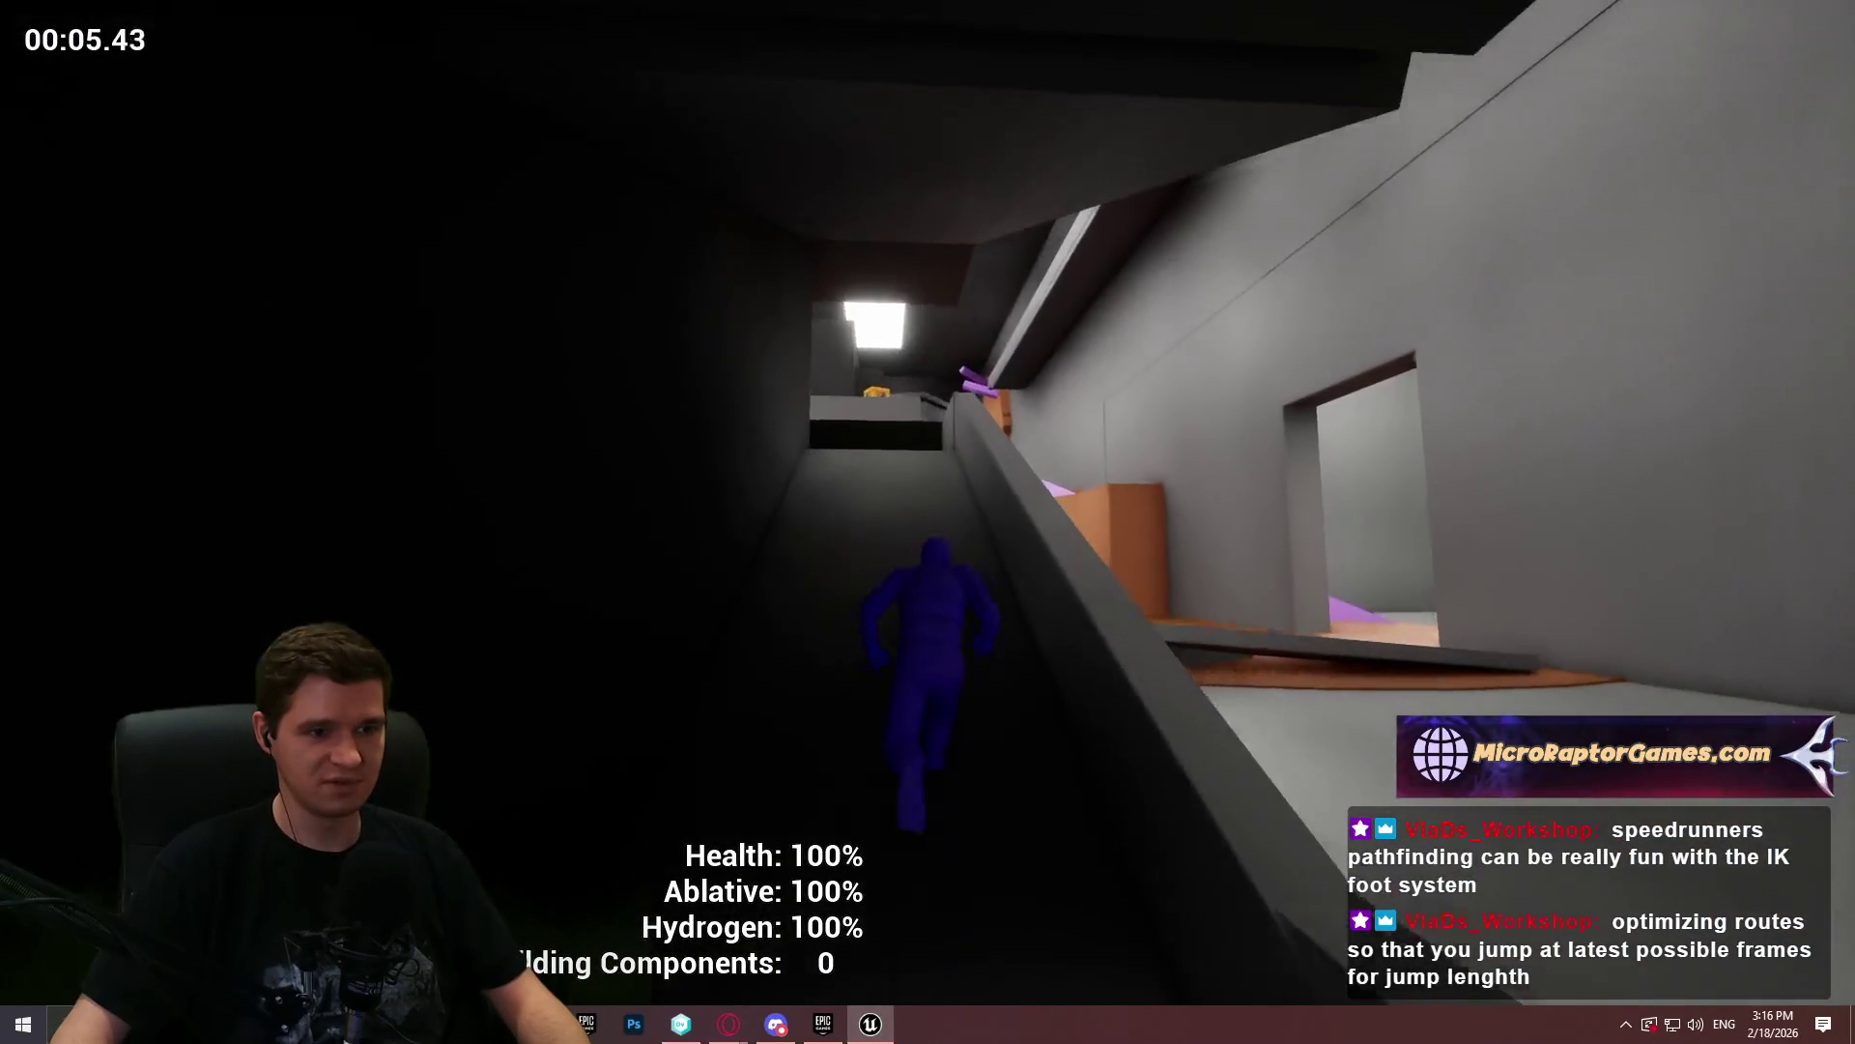
{"action": "key", "text": "w"}
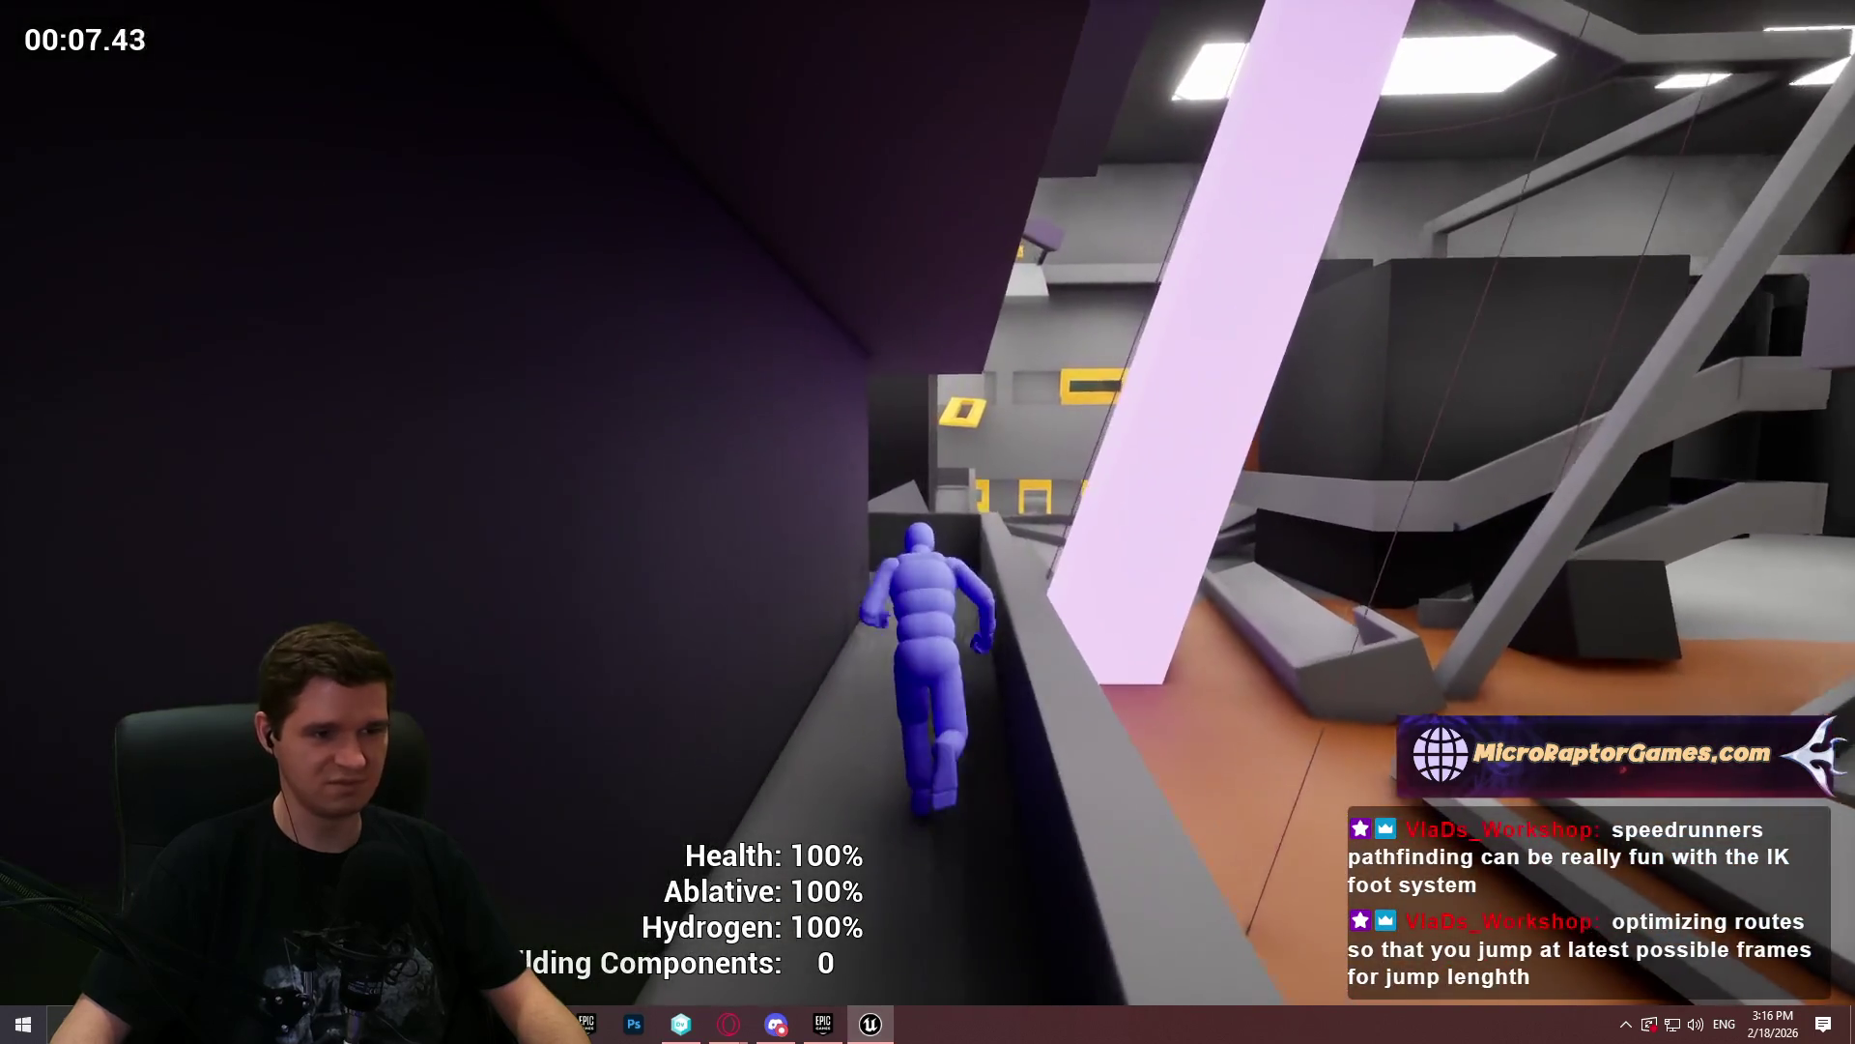
{"action": "key", "text": "w"}
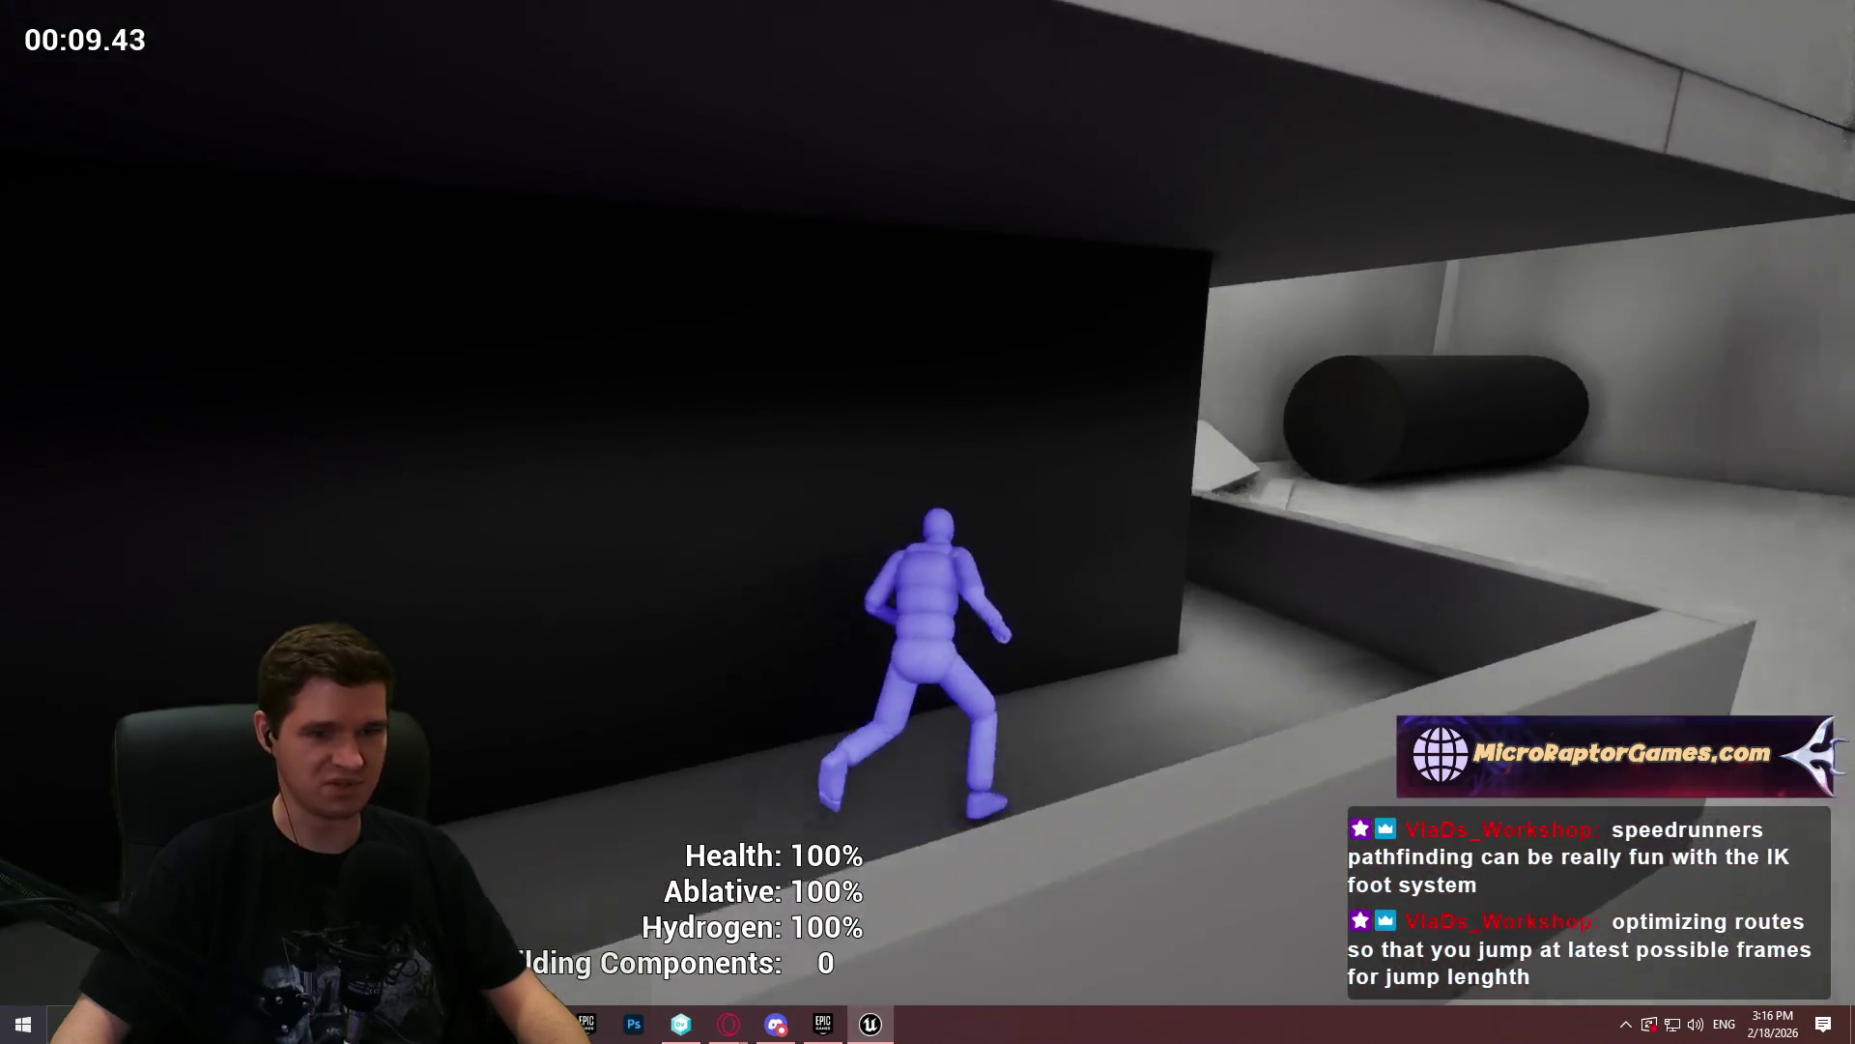
{"action": "key", "text": "w"}
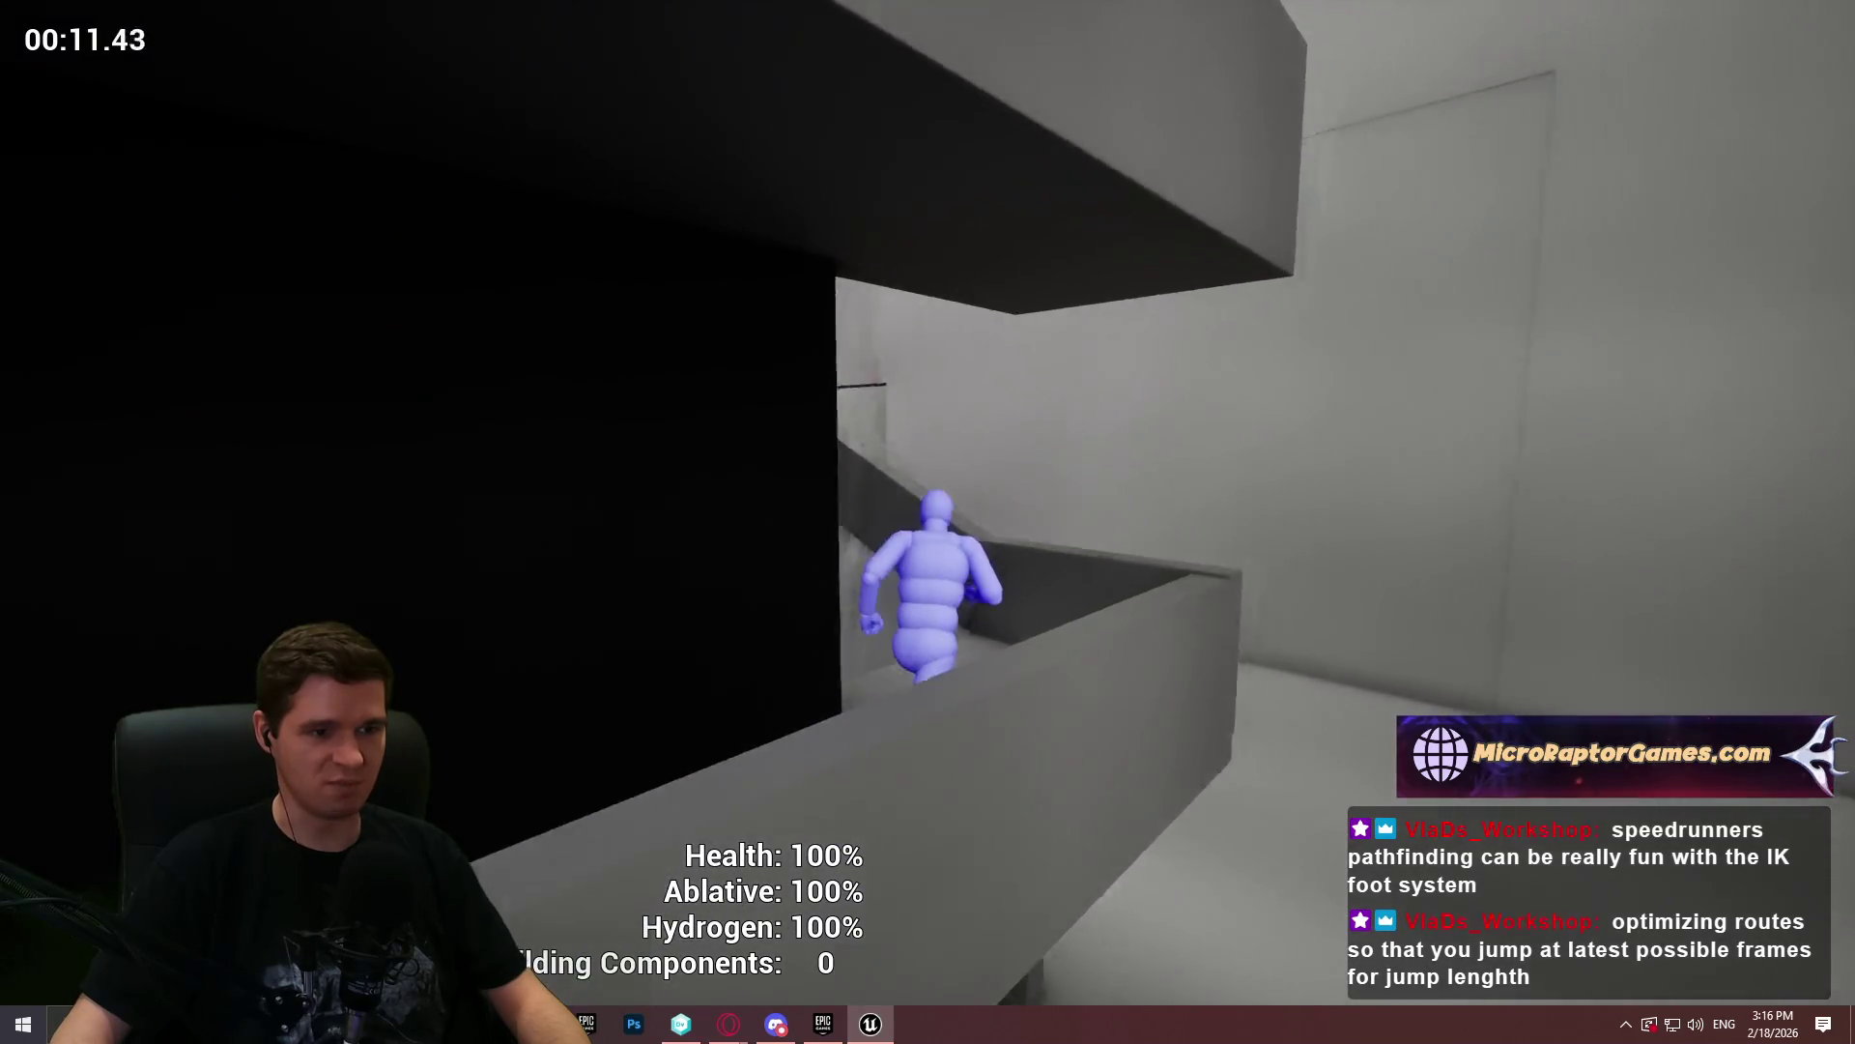
{"action": "key", "text": "w"}
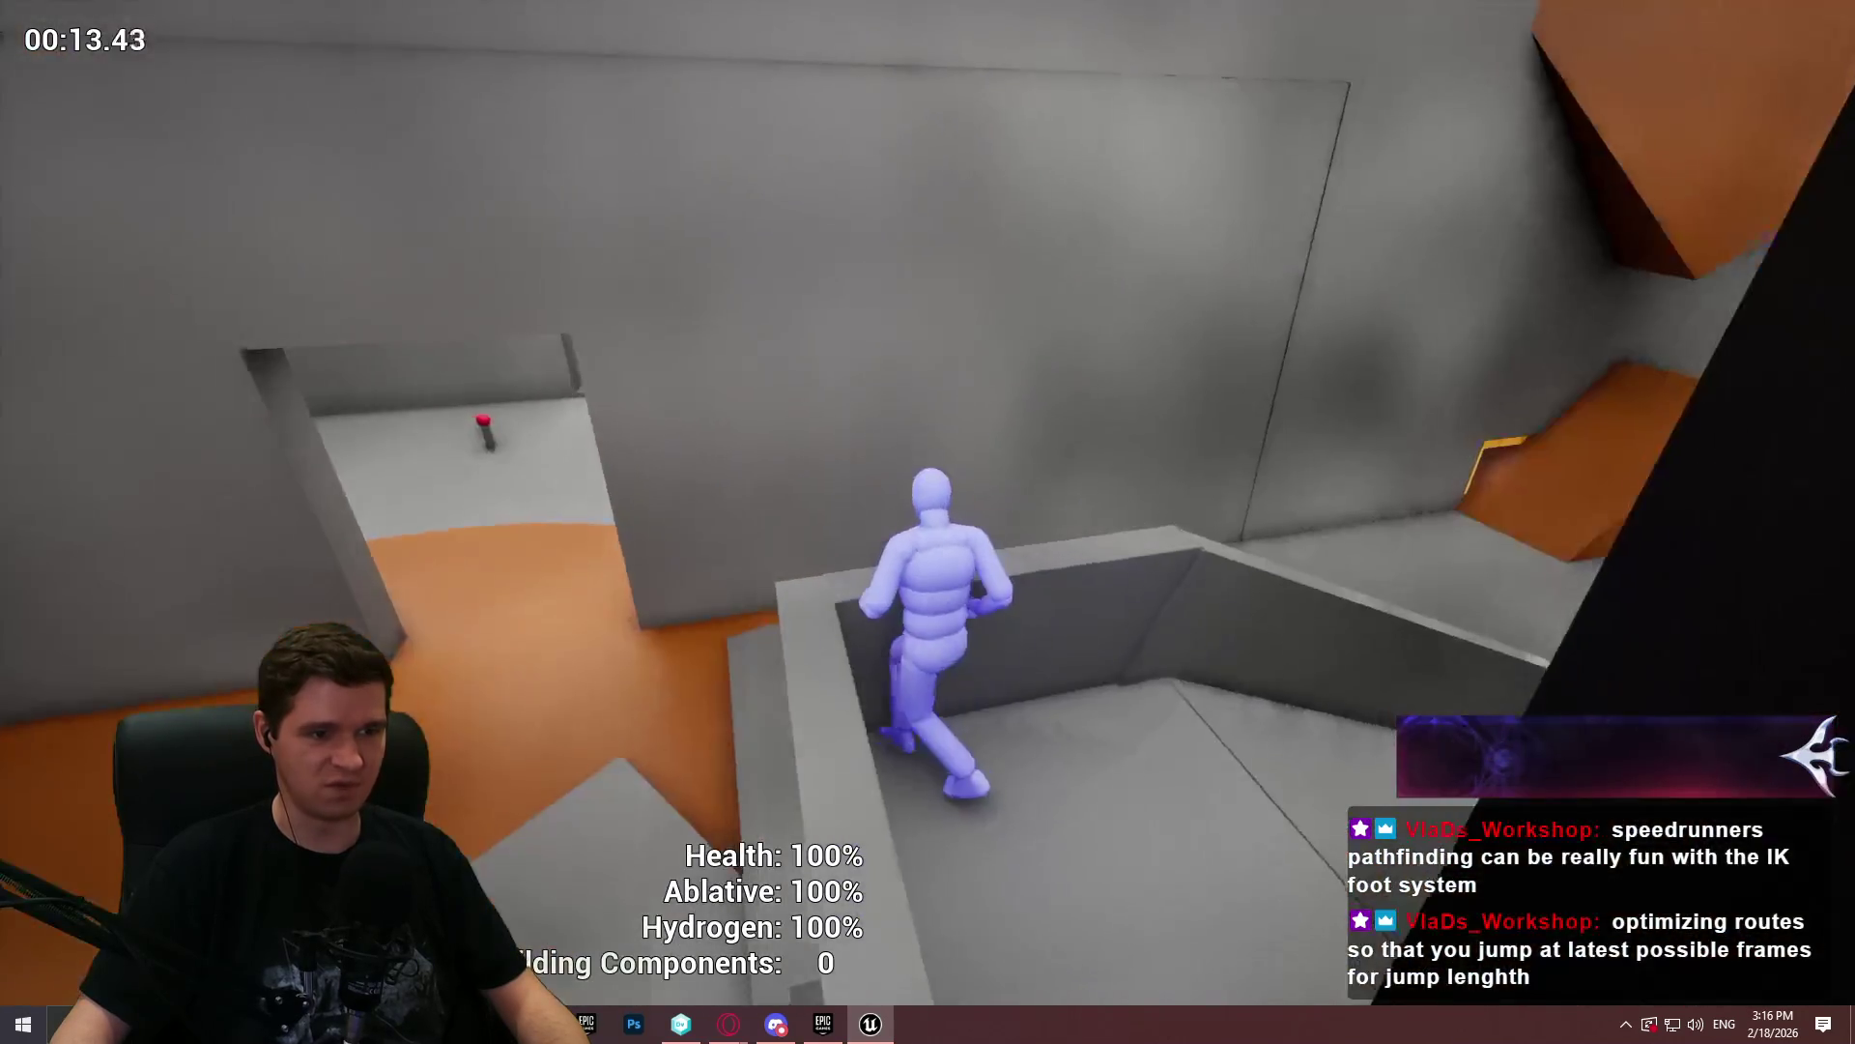
- Climb the dark block and beam, jump onto the blue pillar, then stop play
{"action": "key", "text": "w"}
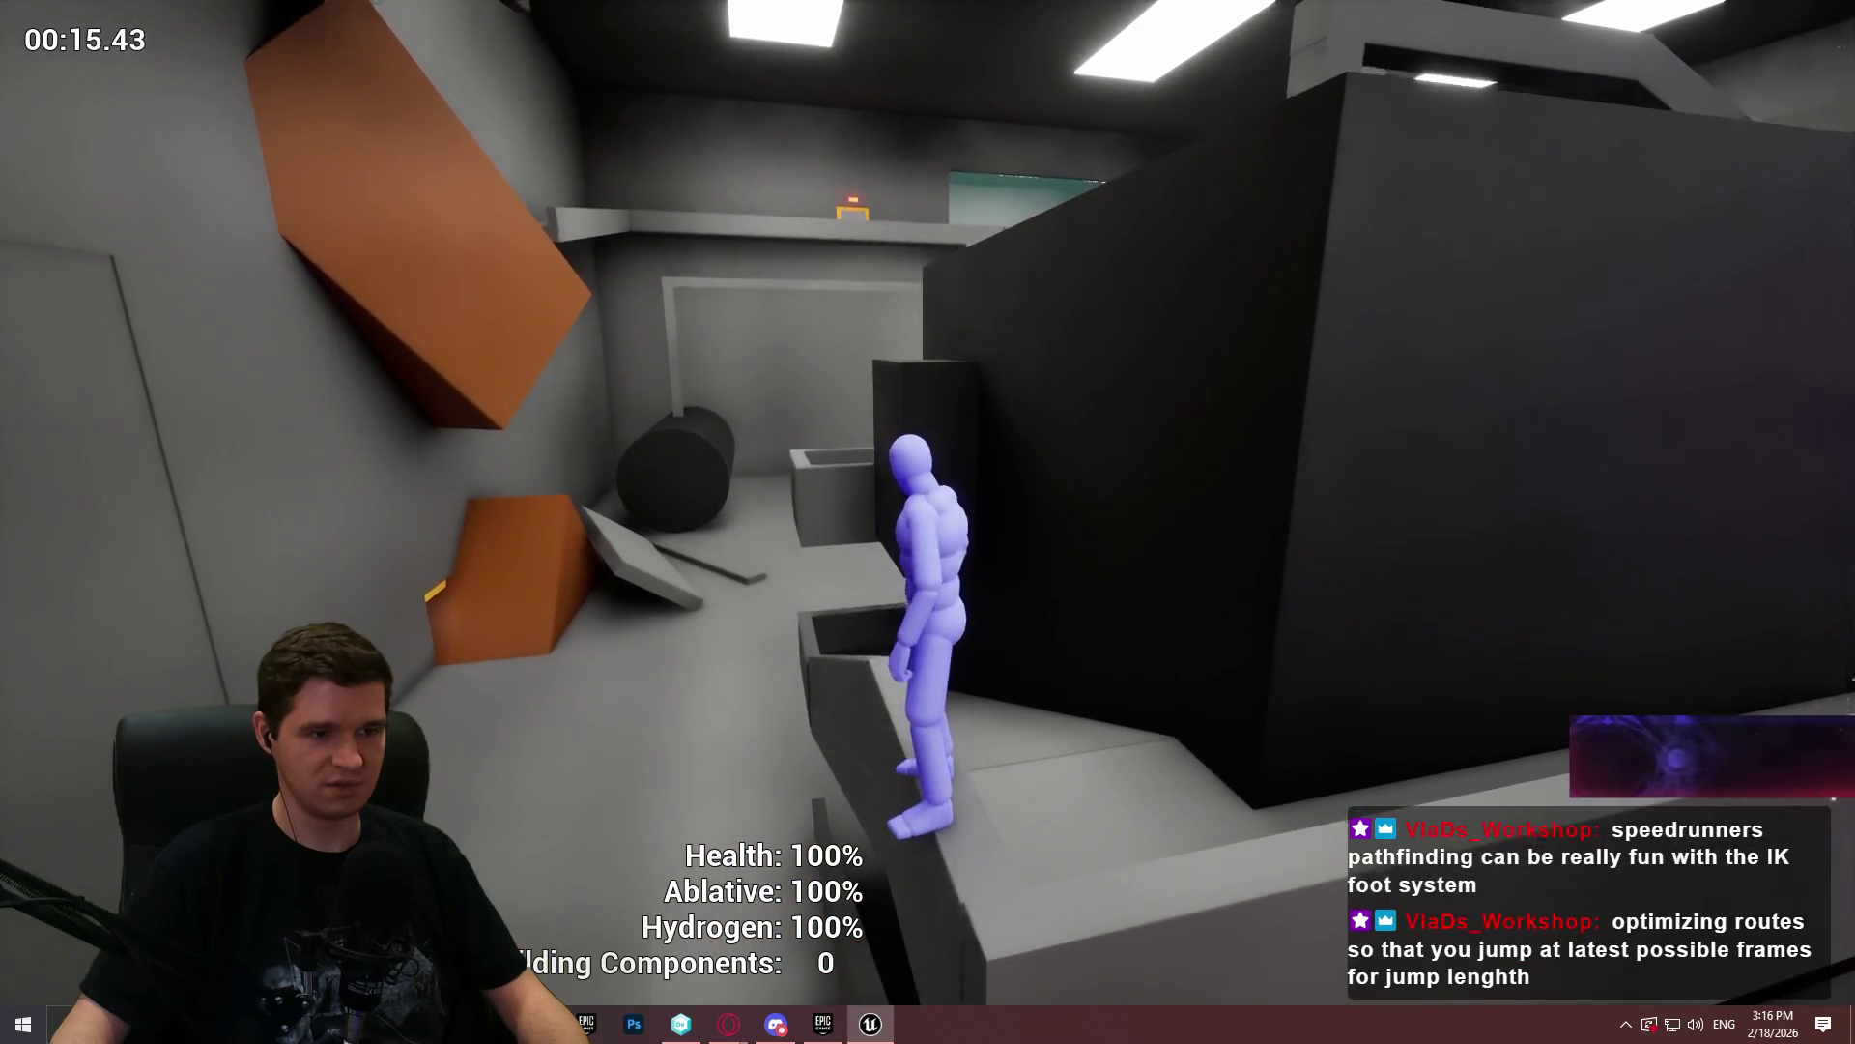
{"action": "key", "text": "w"}
{"action": "key", "text": "space"}
{"action": "key", "text": "w"}
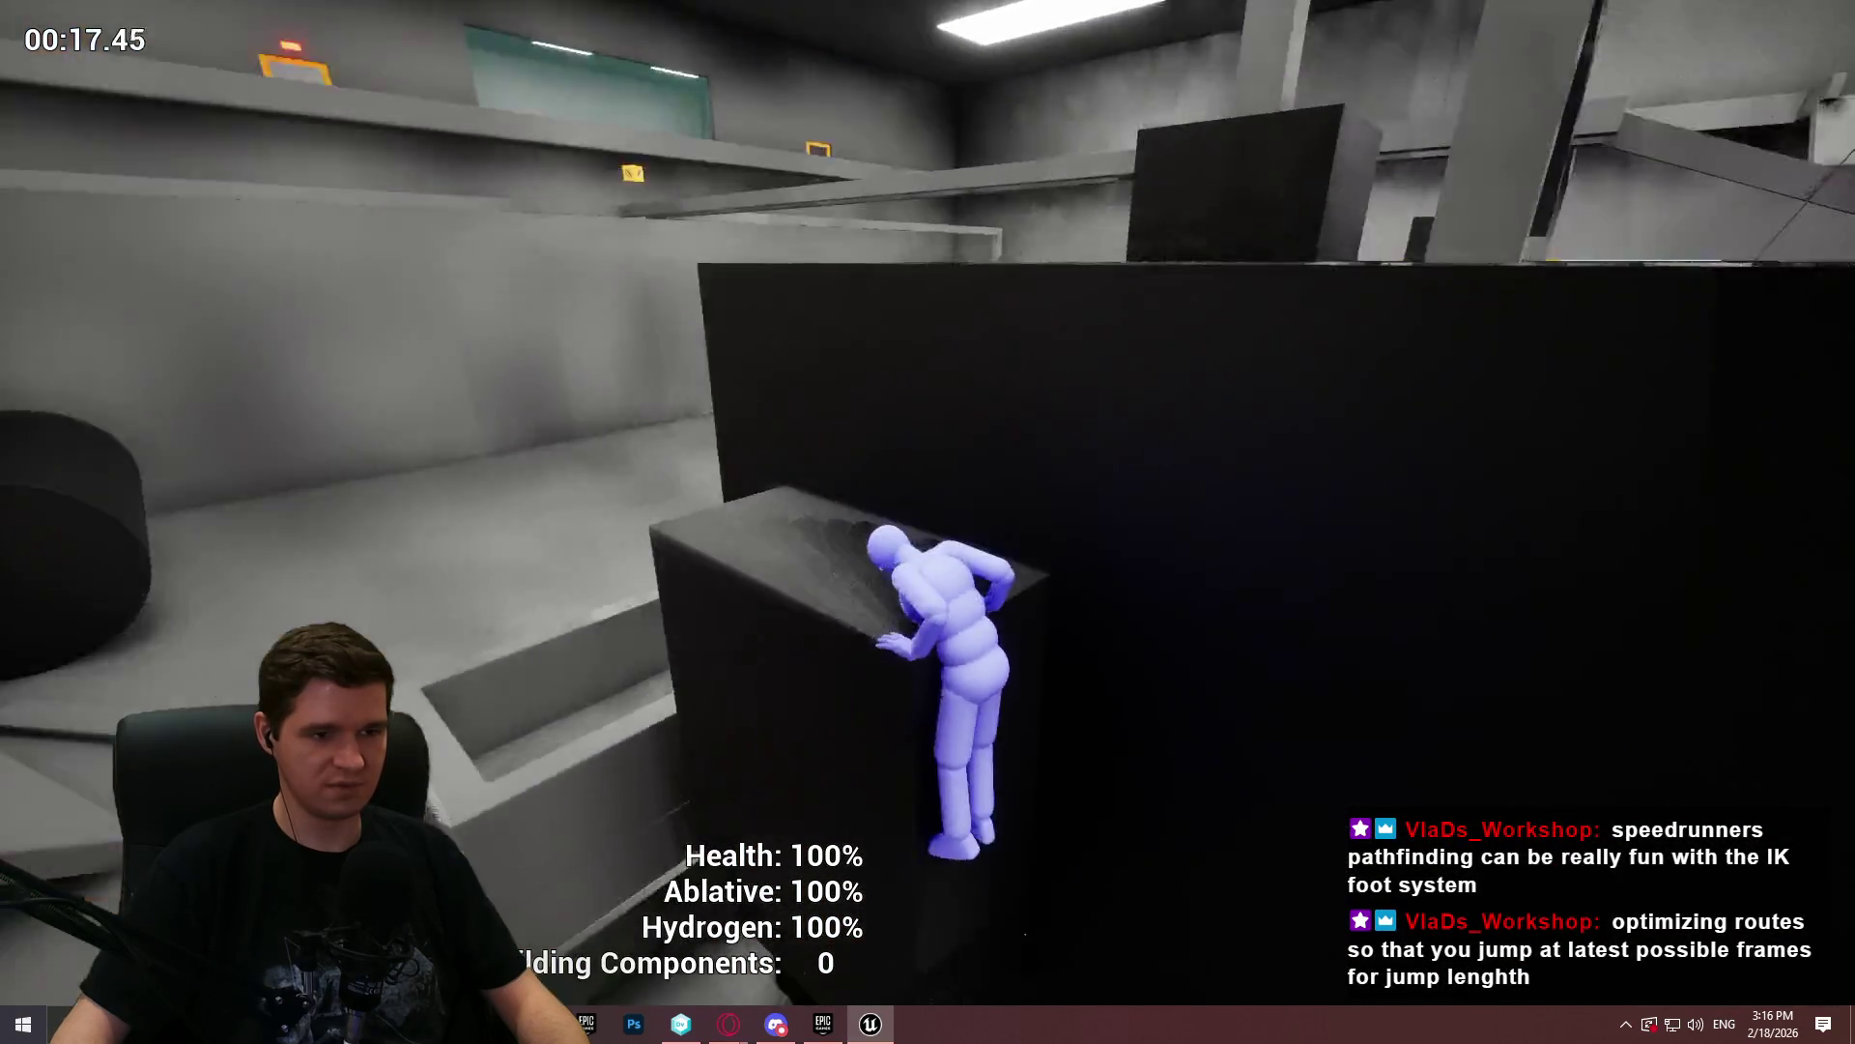
{"action": "key", "text": "w"}
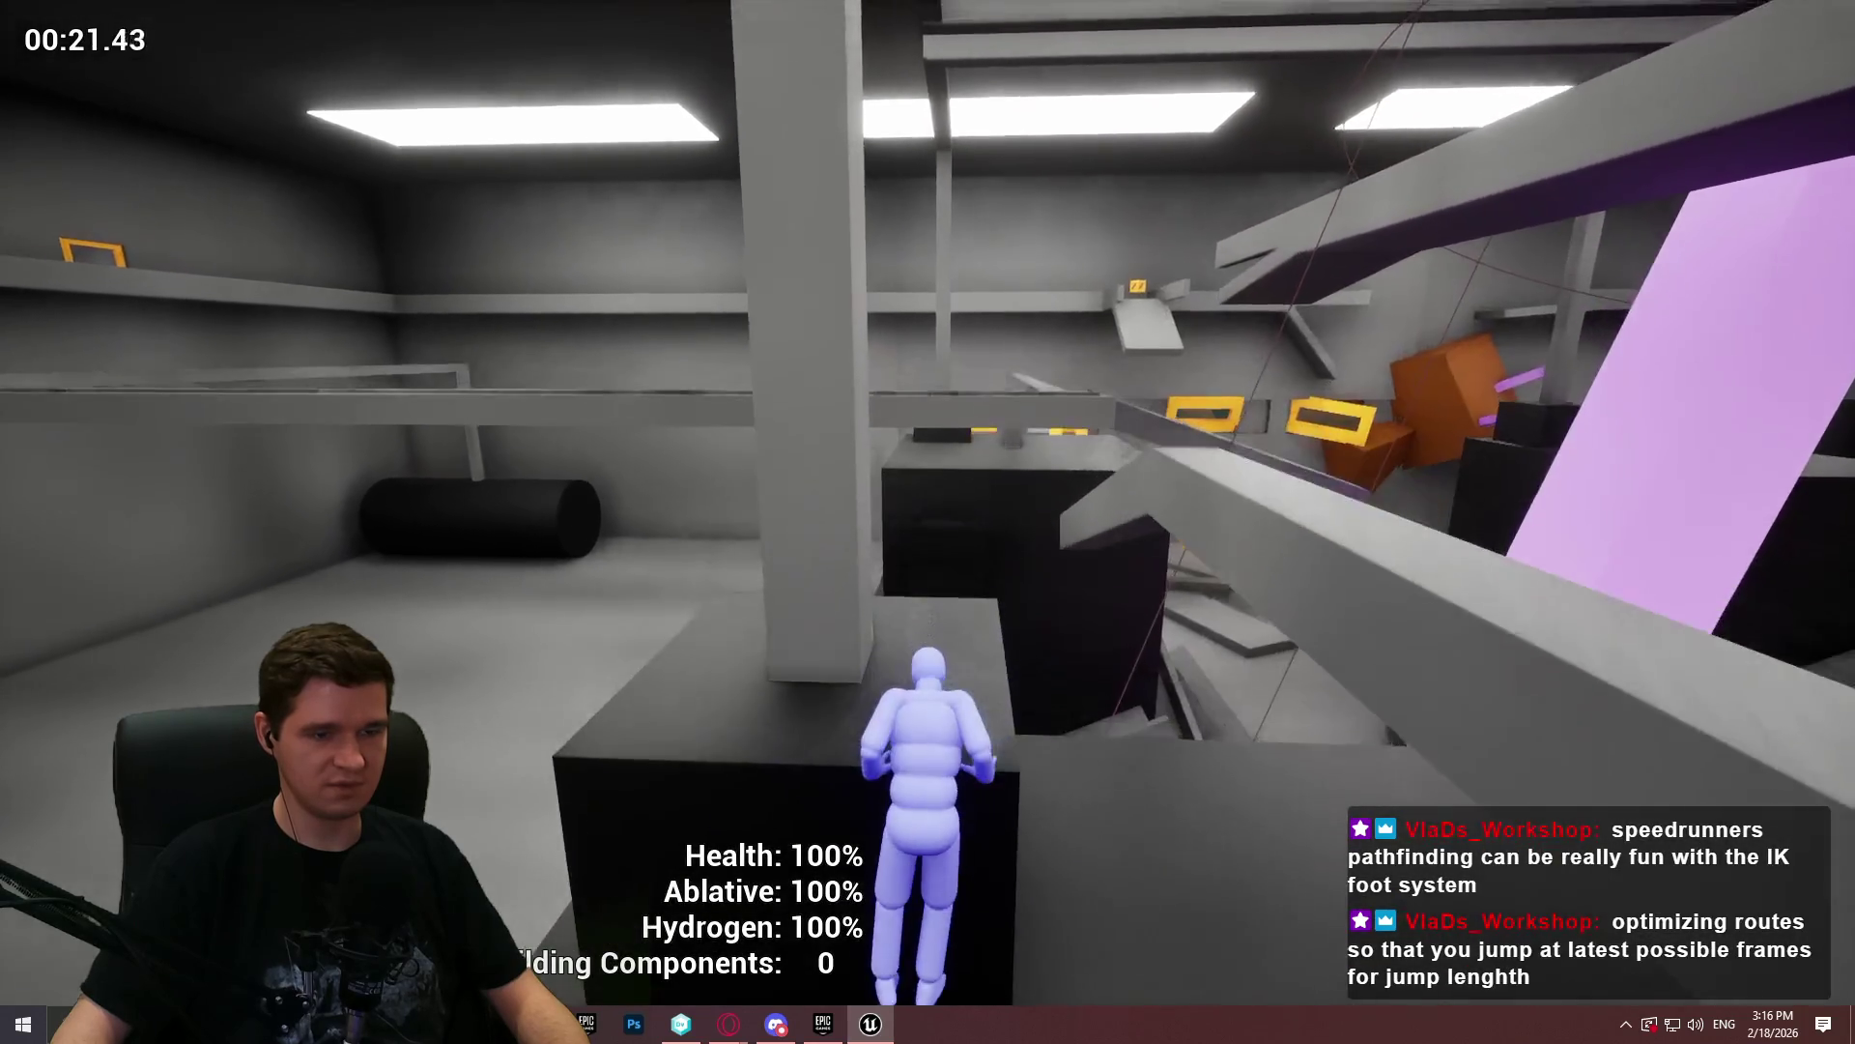
{"action": "key", "text": "w"}
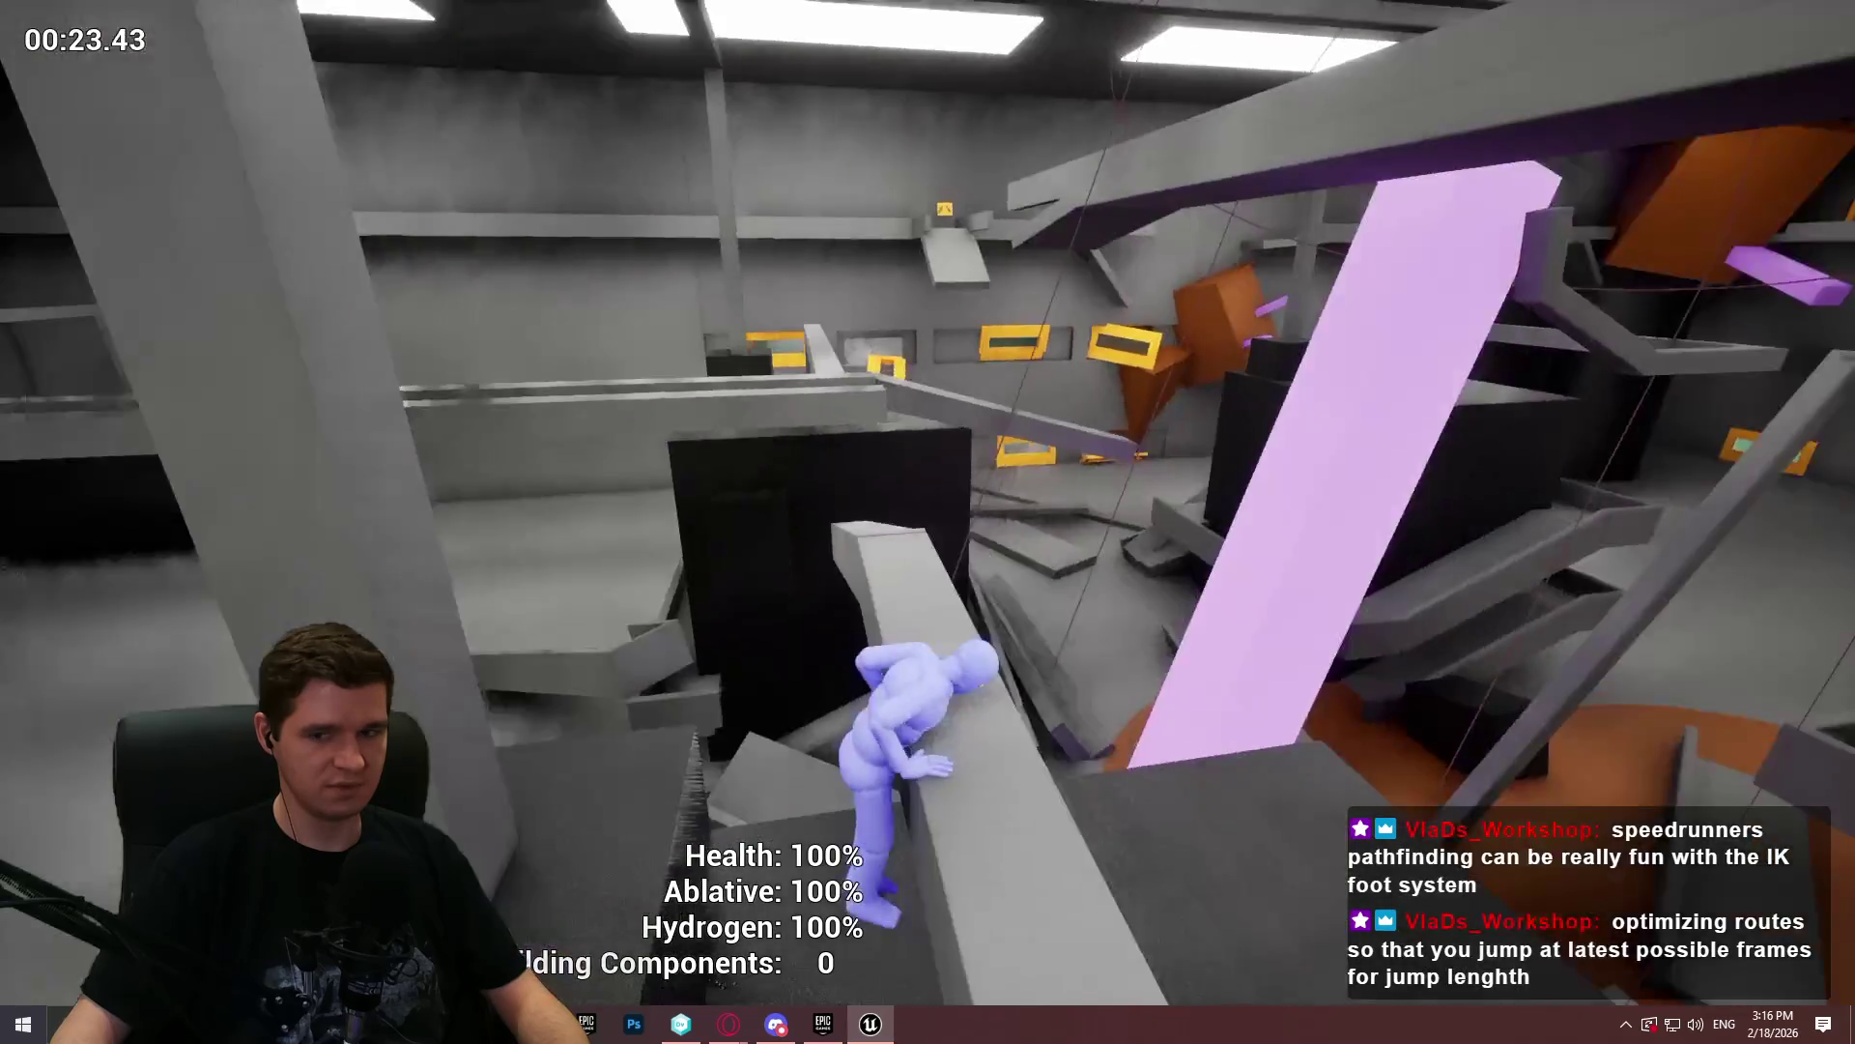
{"action": "key", "text": "w"}
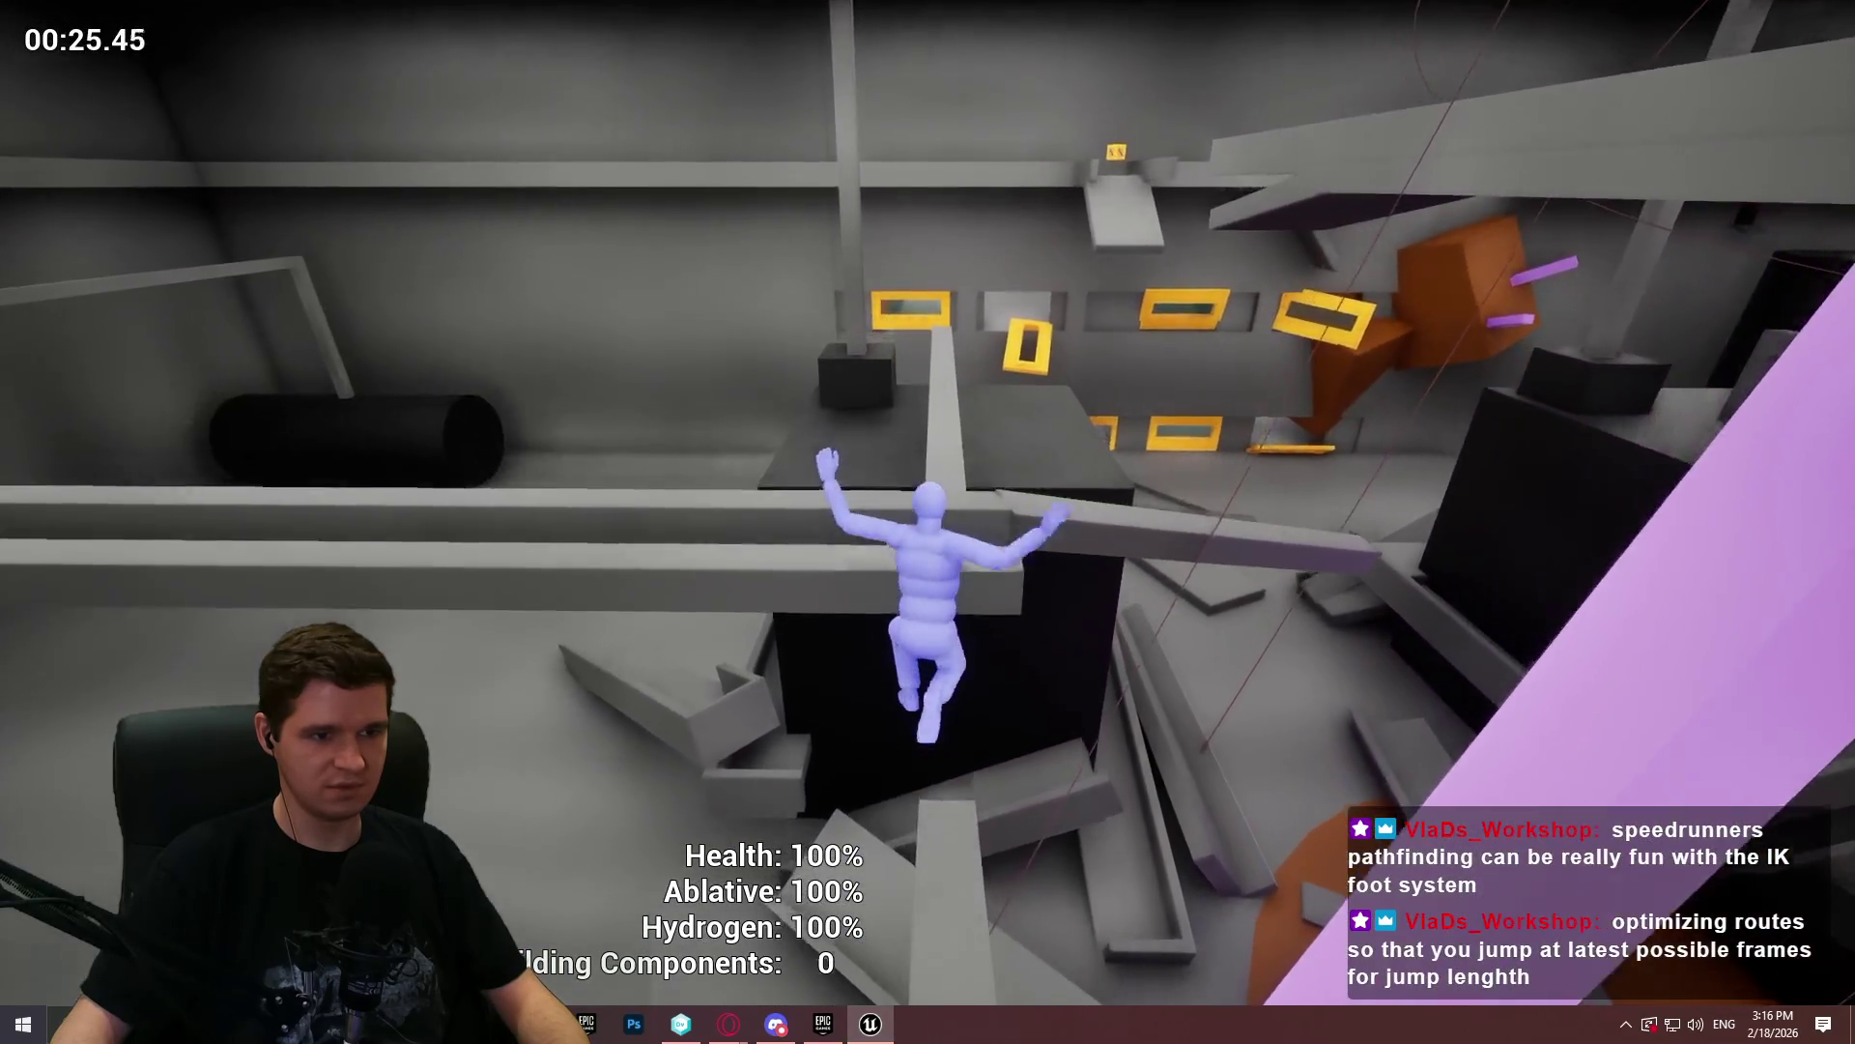
{"action": "key", "text": "w"}
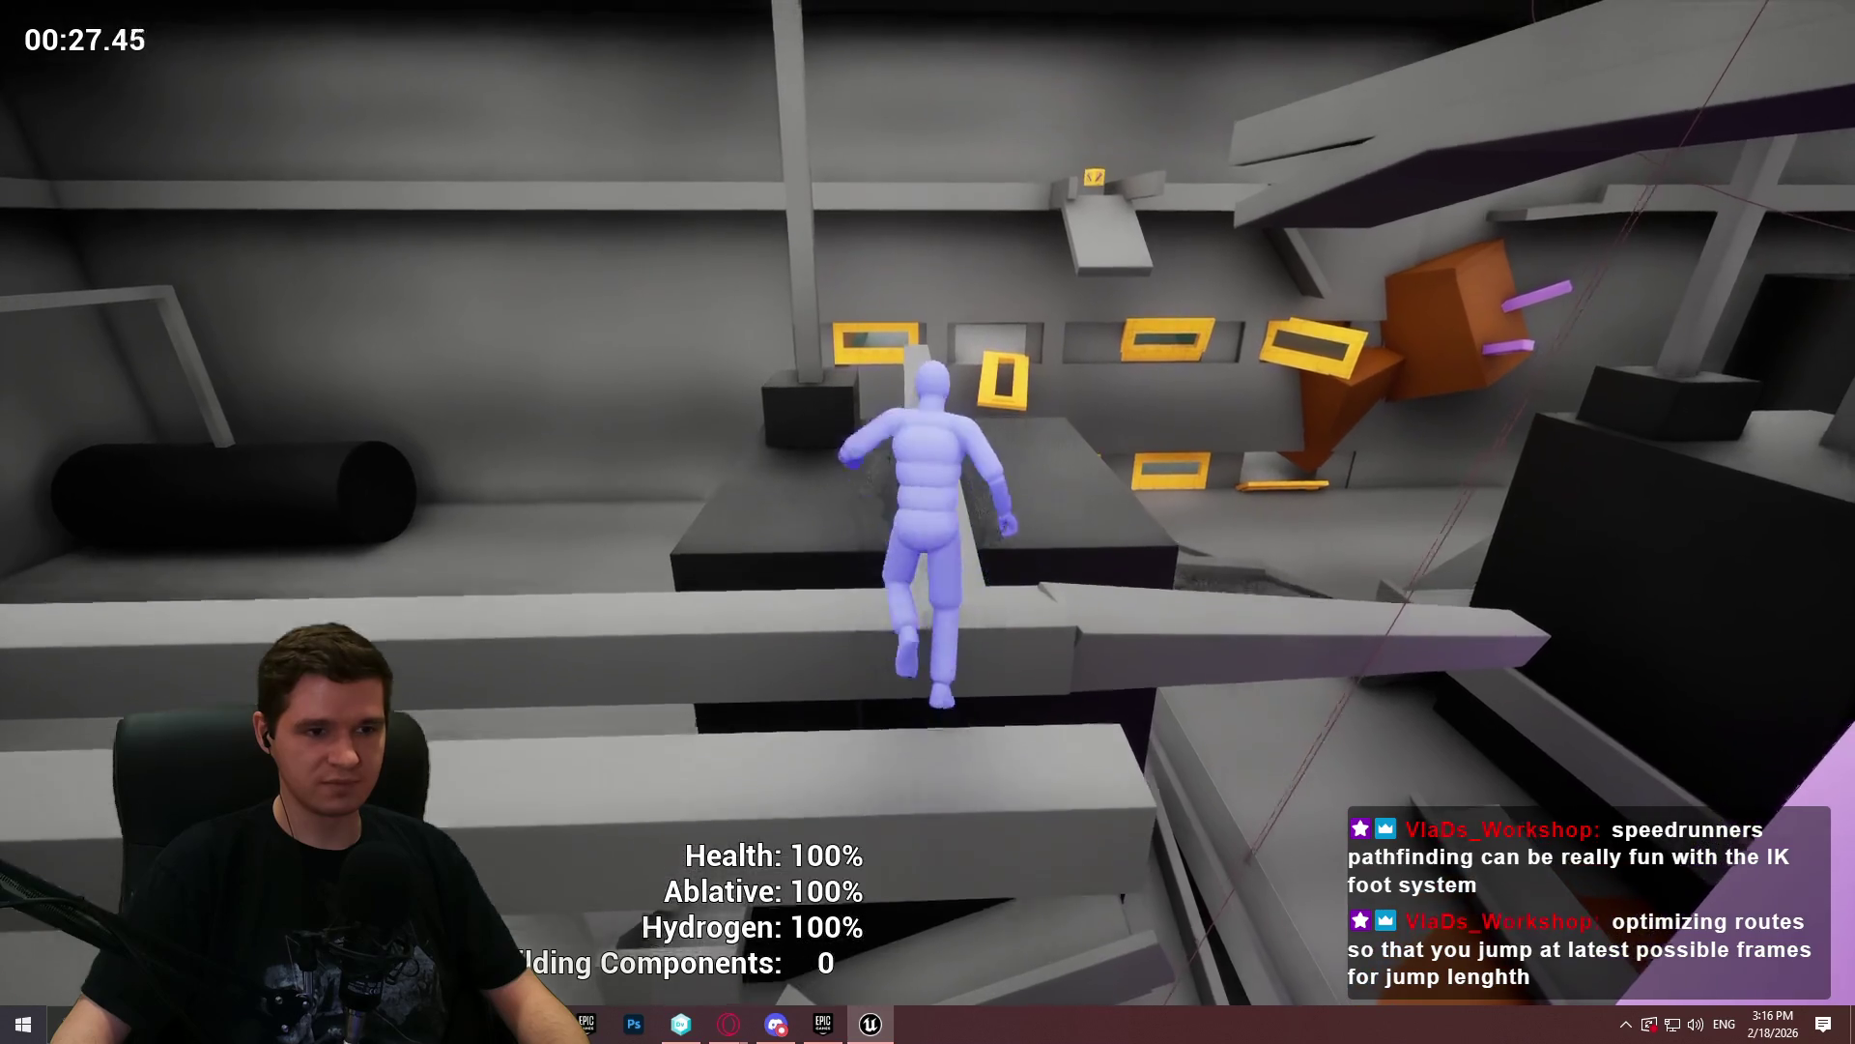
{"action": "key", "text": "space"}
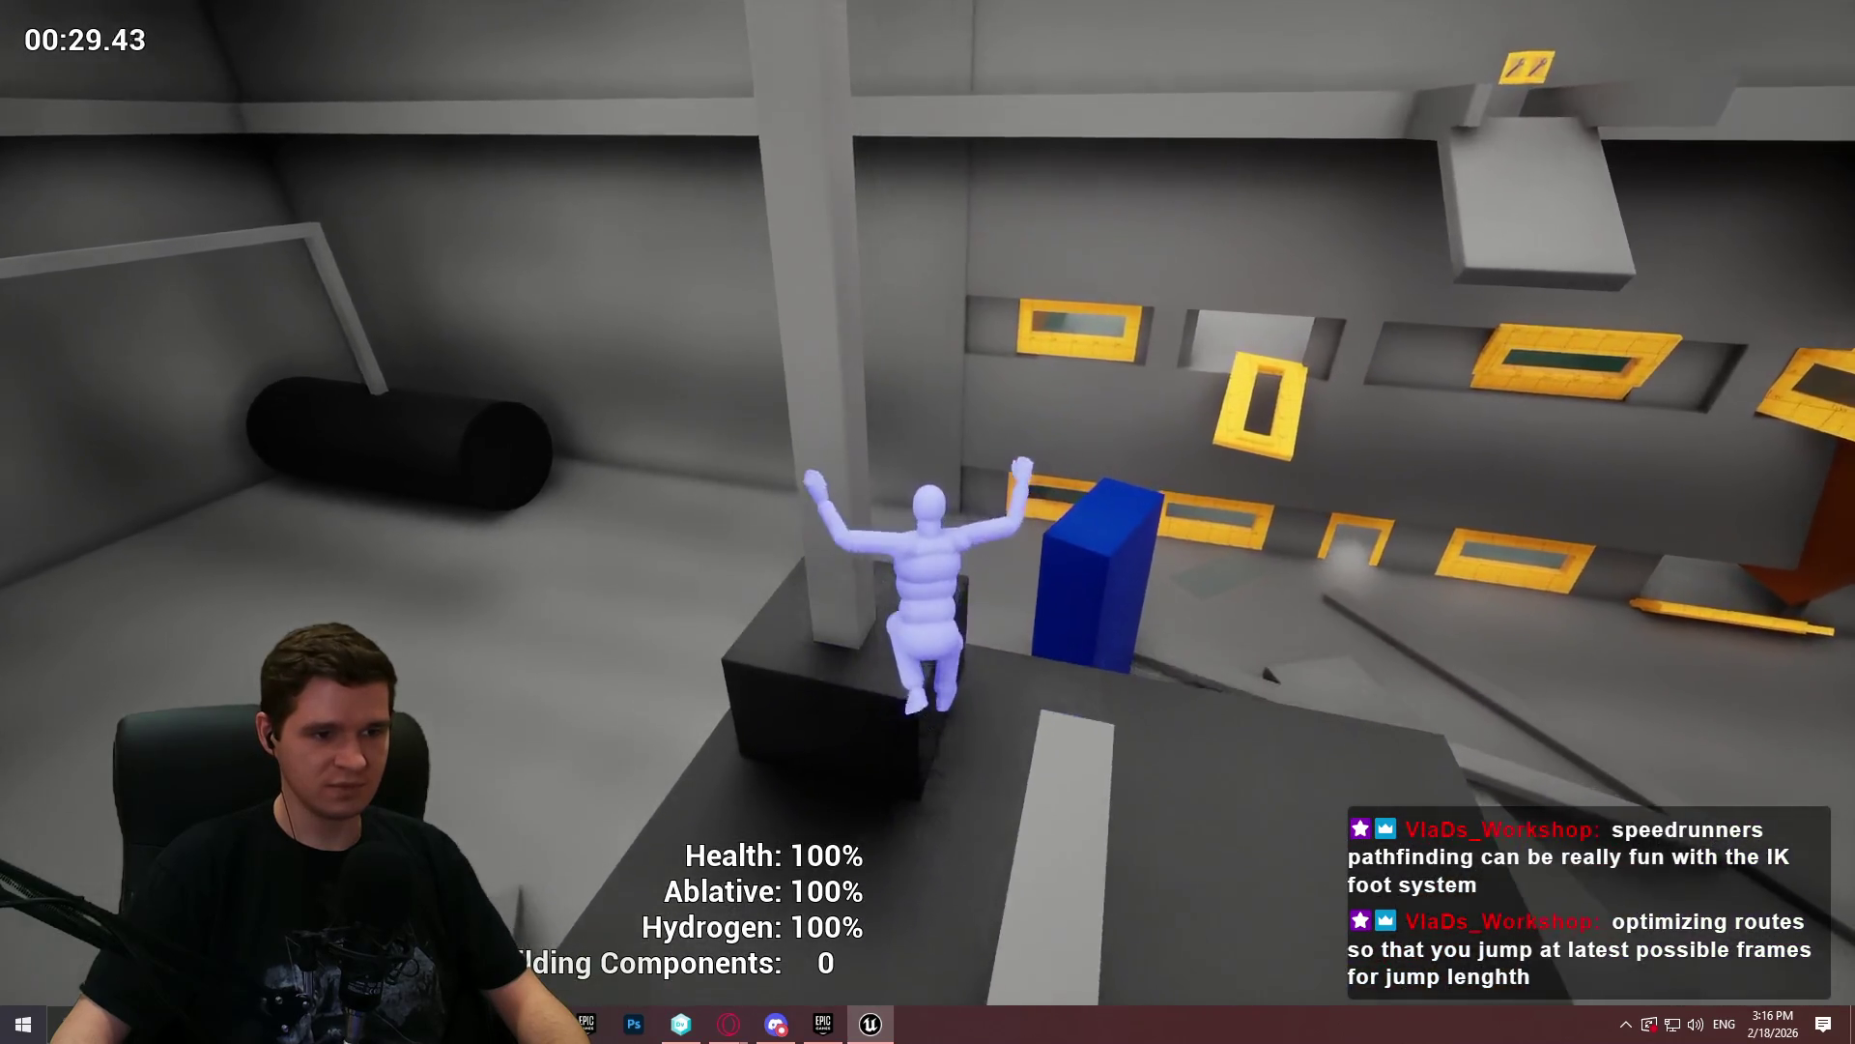
{"action": "key", "text": "space"}
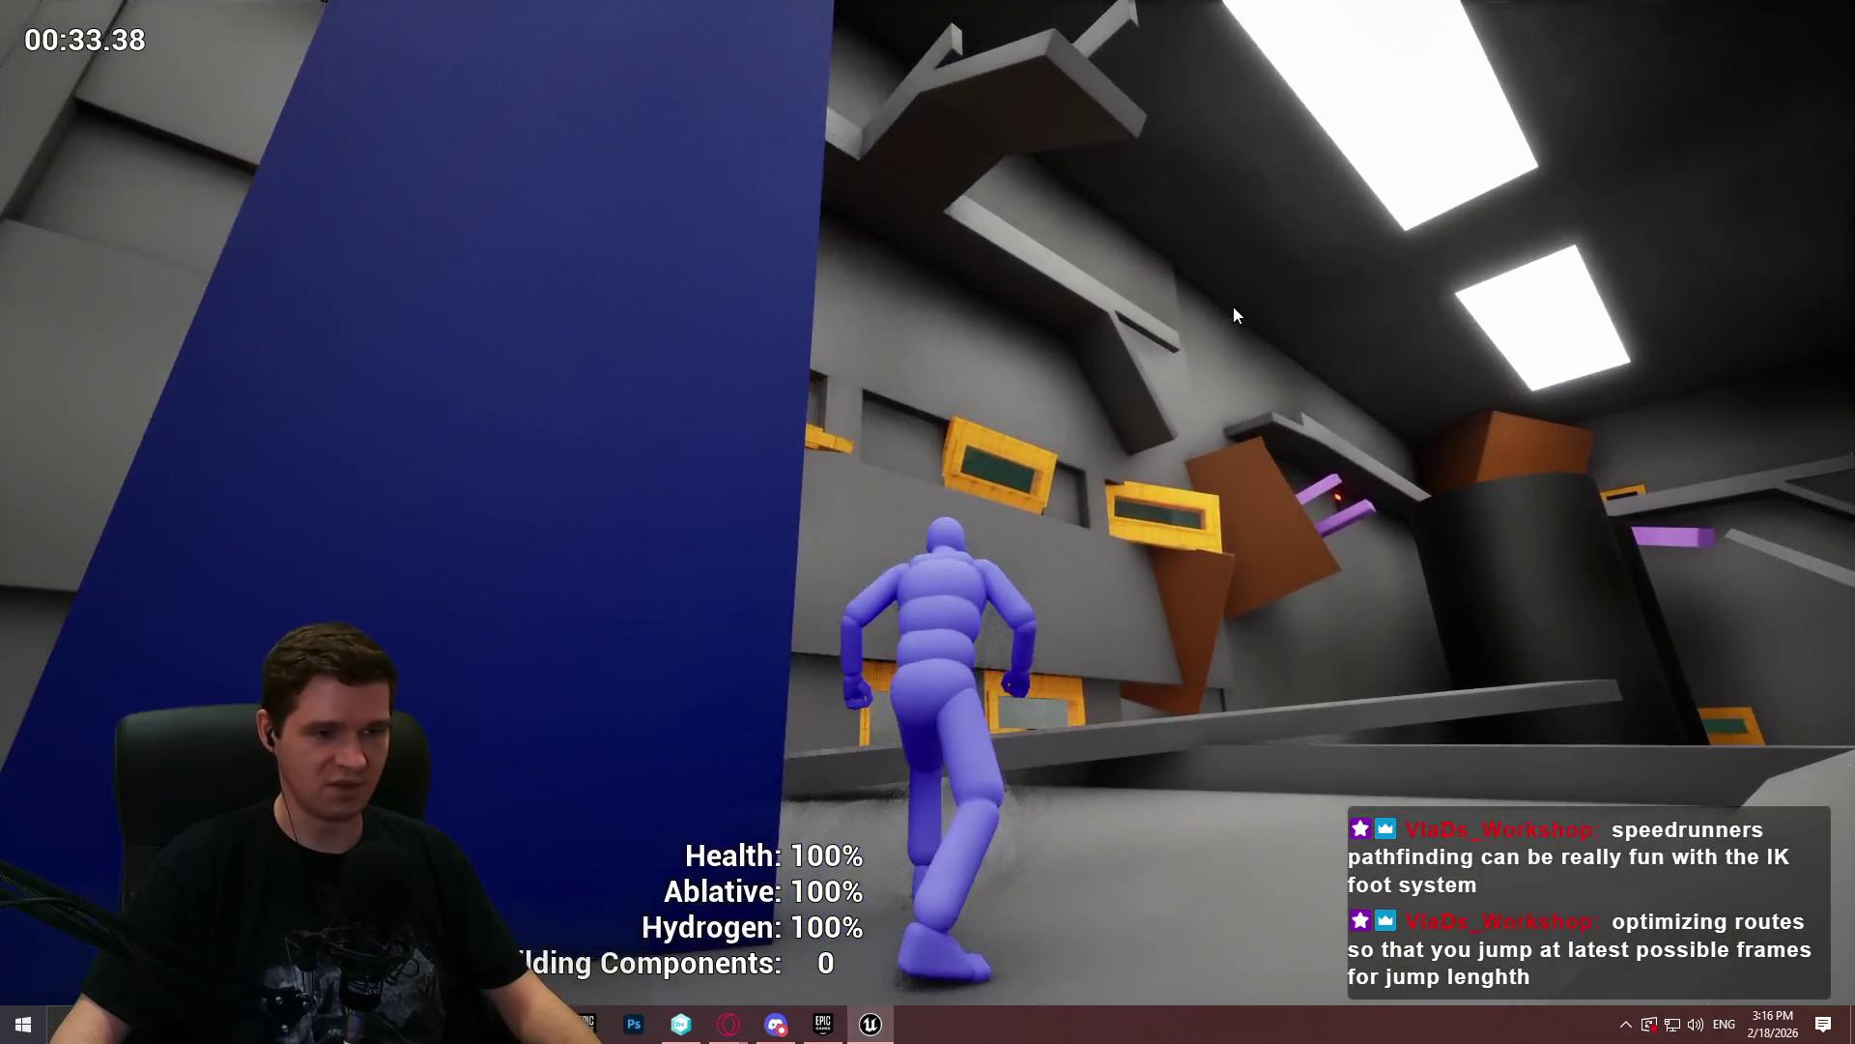
{"action": "key", "text": "Escape"}
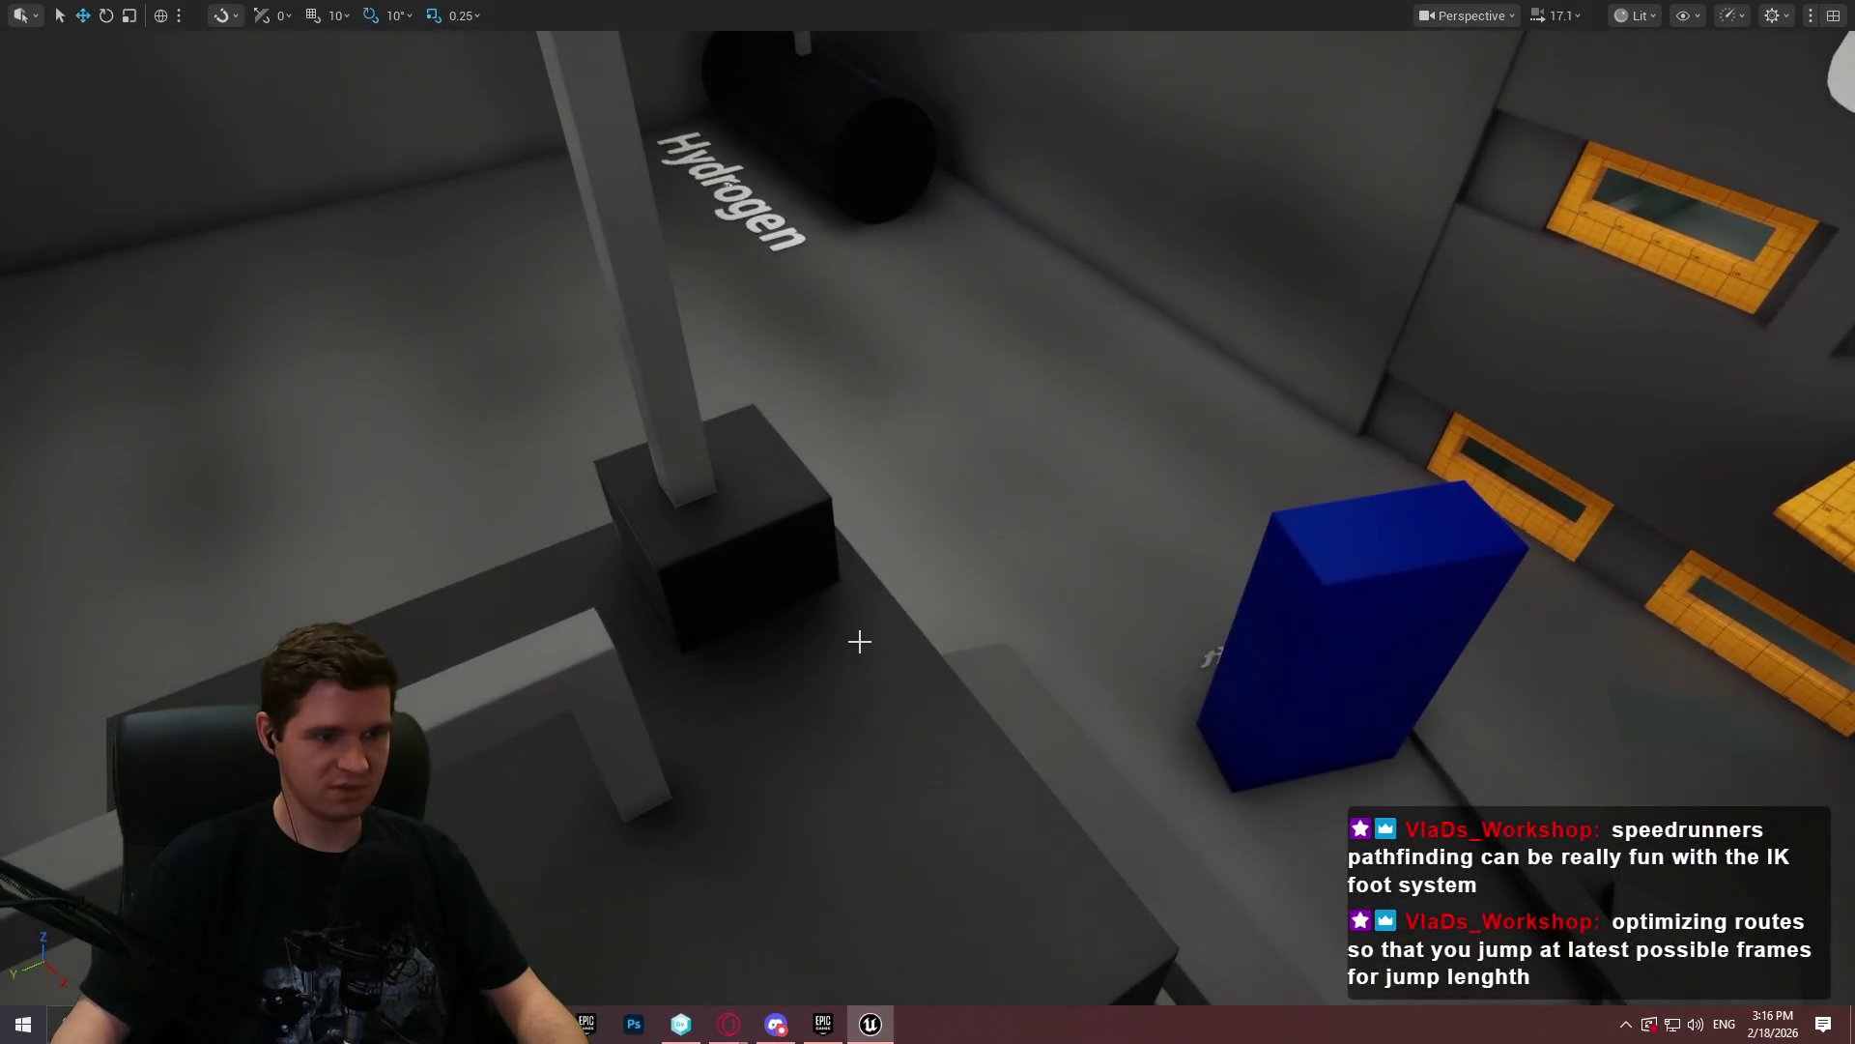
- Play from the blue pillar, climb it to the yellow frame, drop into the corridor, and stop at 00:41
{"action": "left_click", "coordinate": [994, 986]}
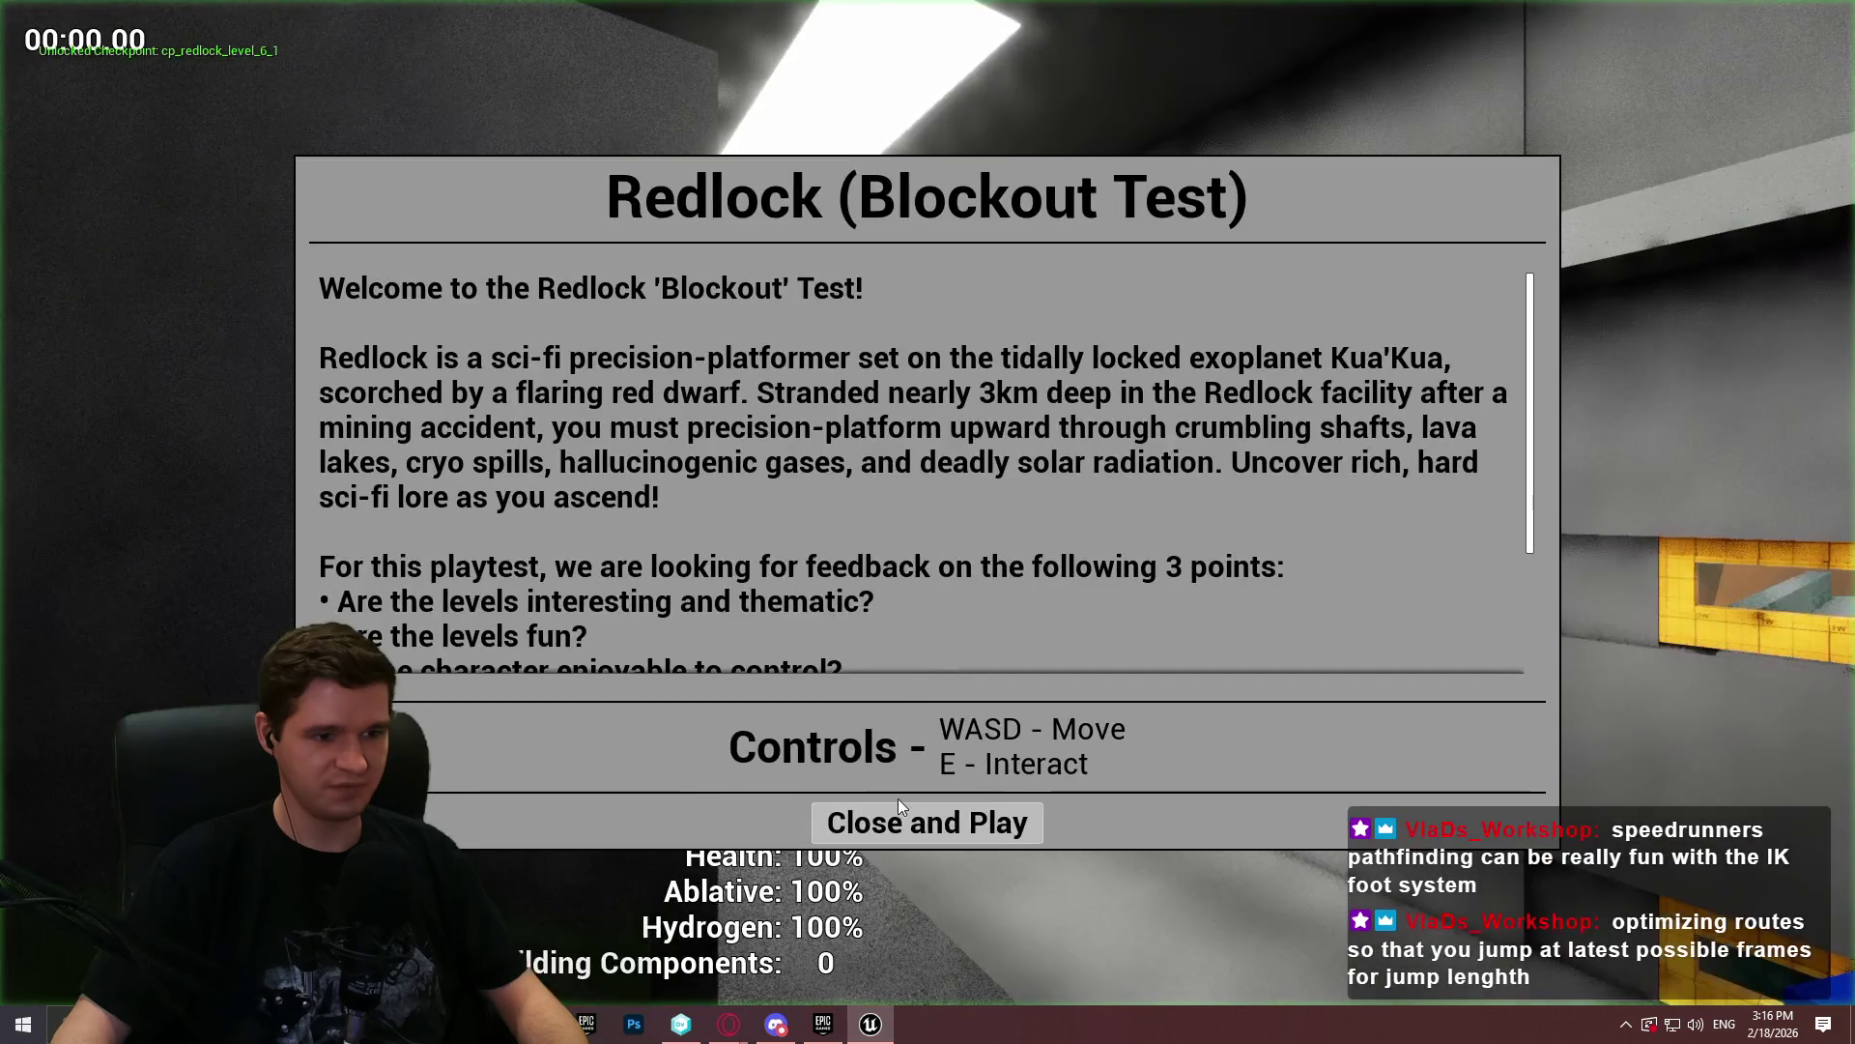
{"action": "left_click", "coordinate": [908, 819]}
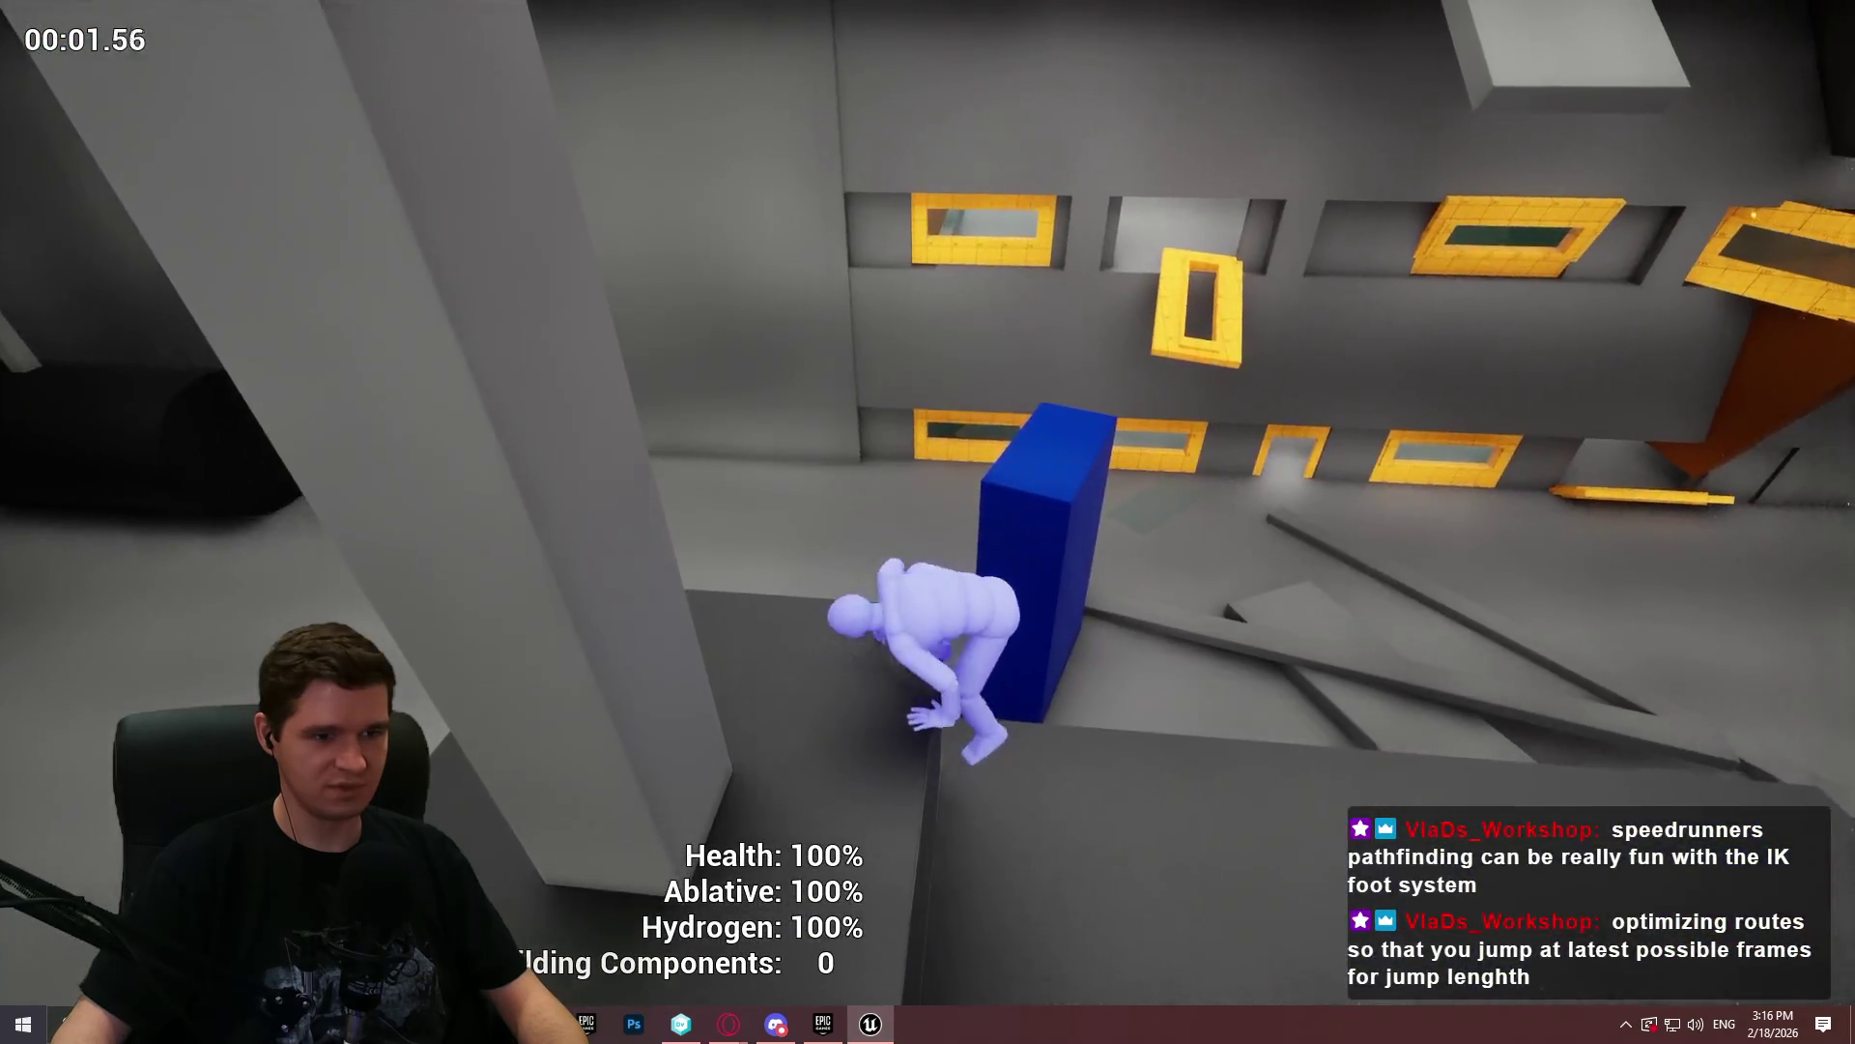
{"action": "key", "text": "space"}
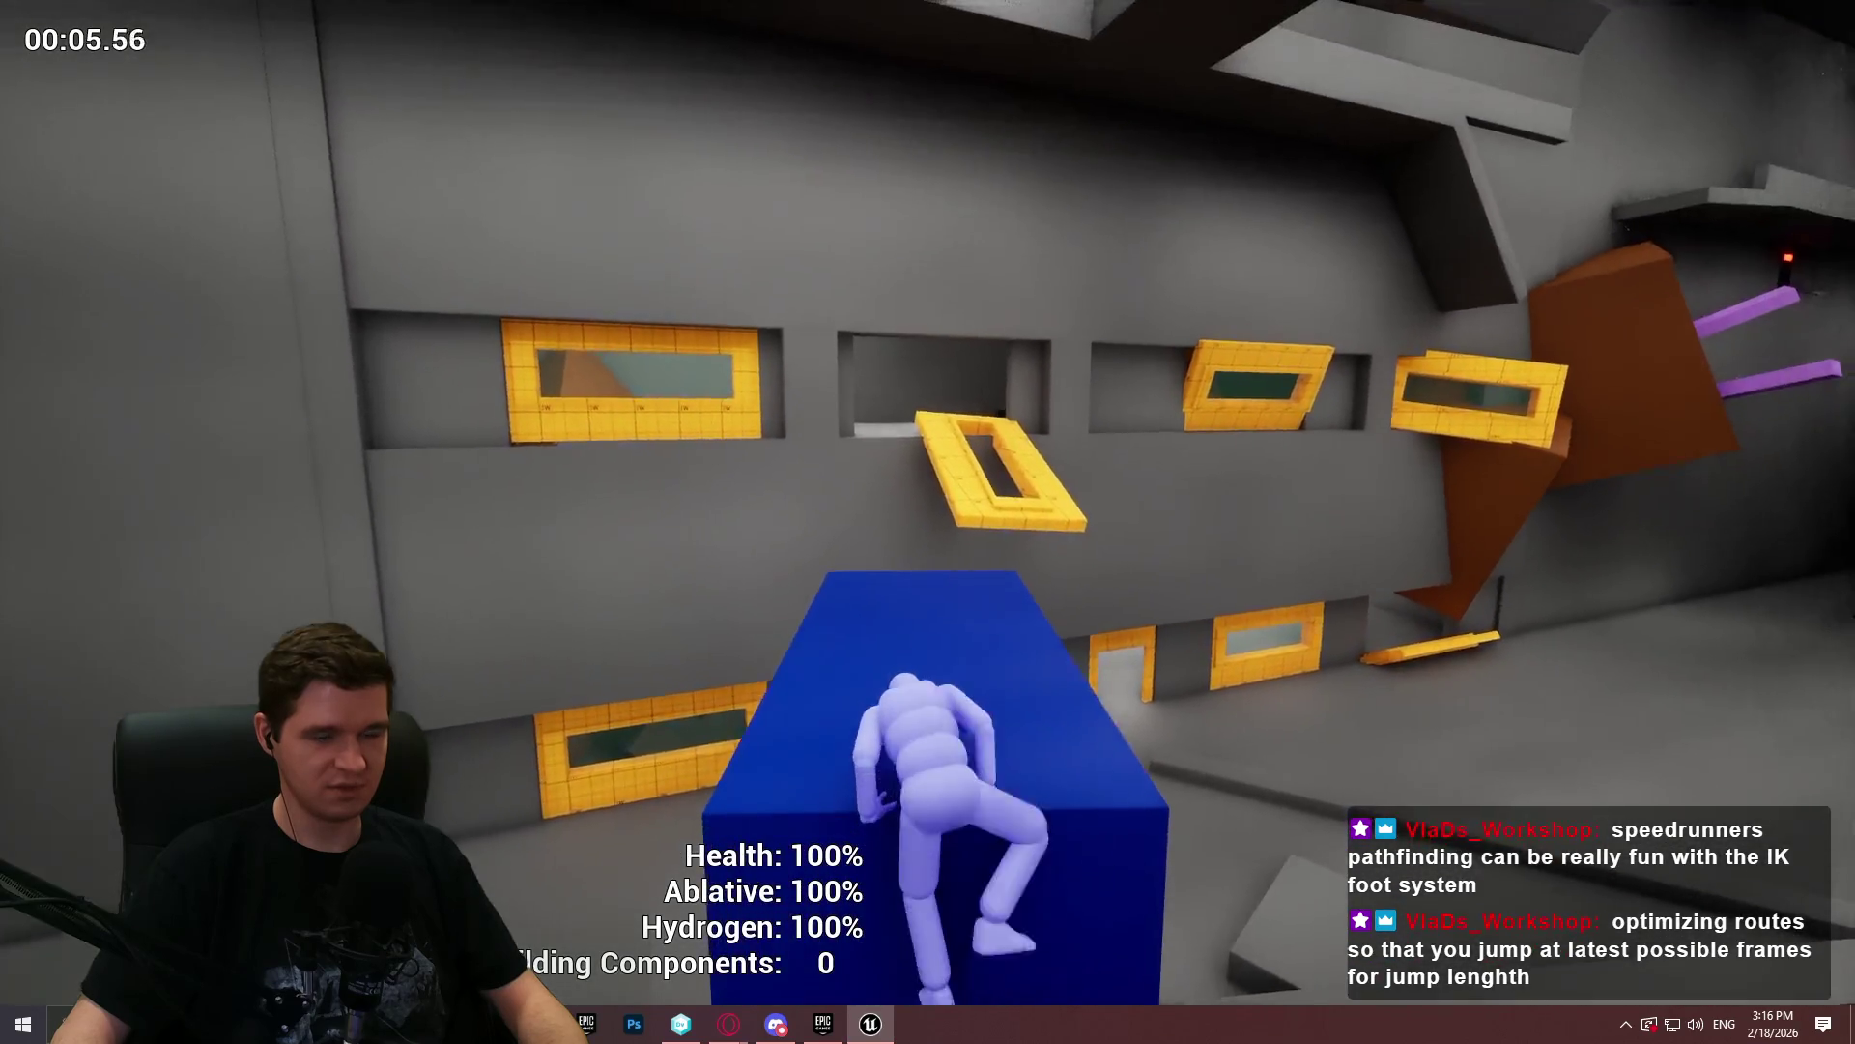
{"action": "key", "text": "space"}
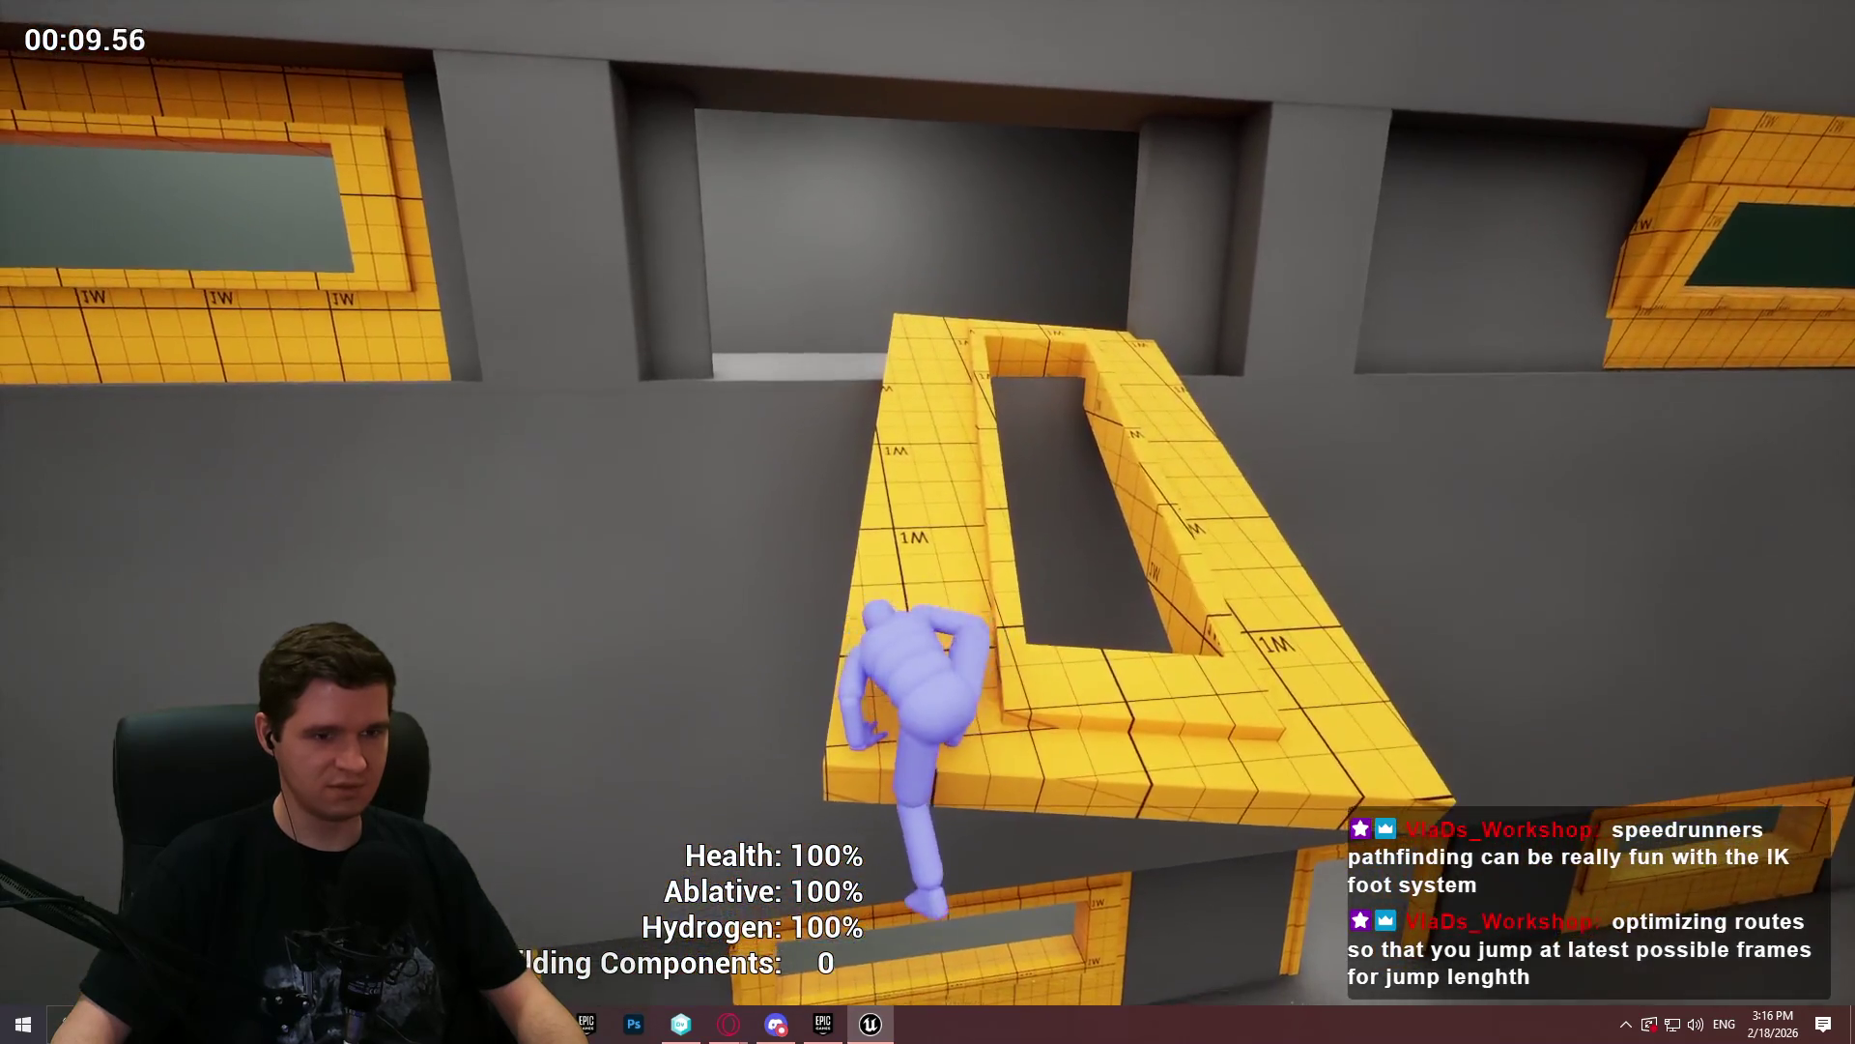
{"action": "key", "text": "w"}
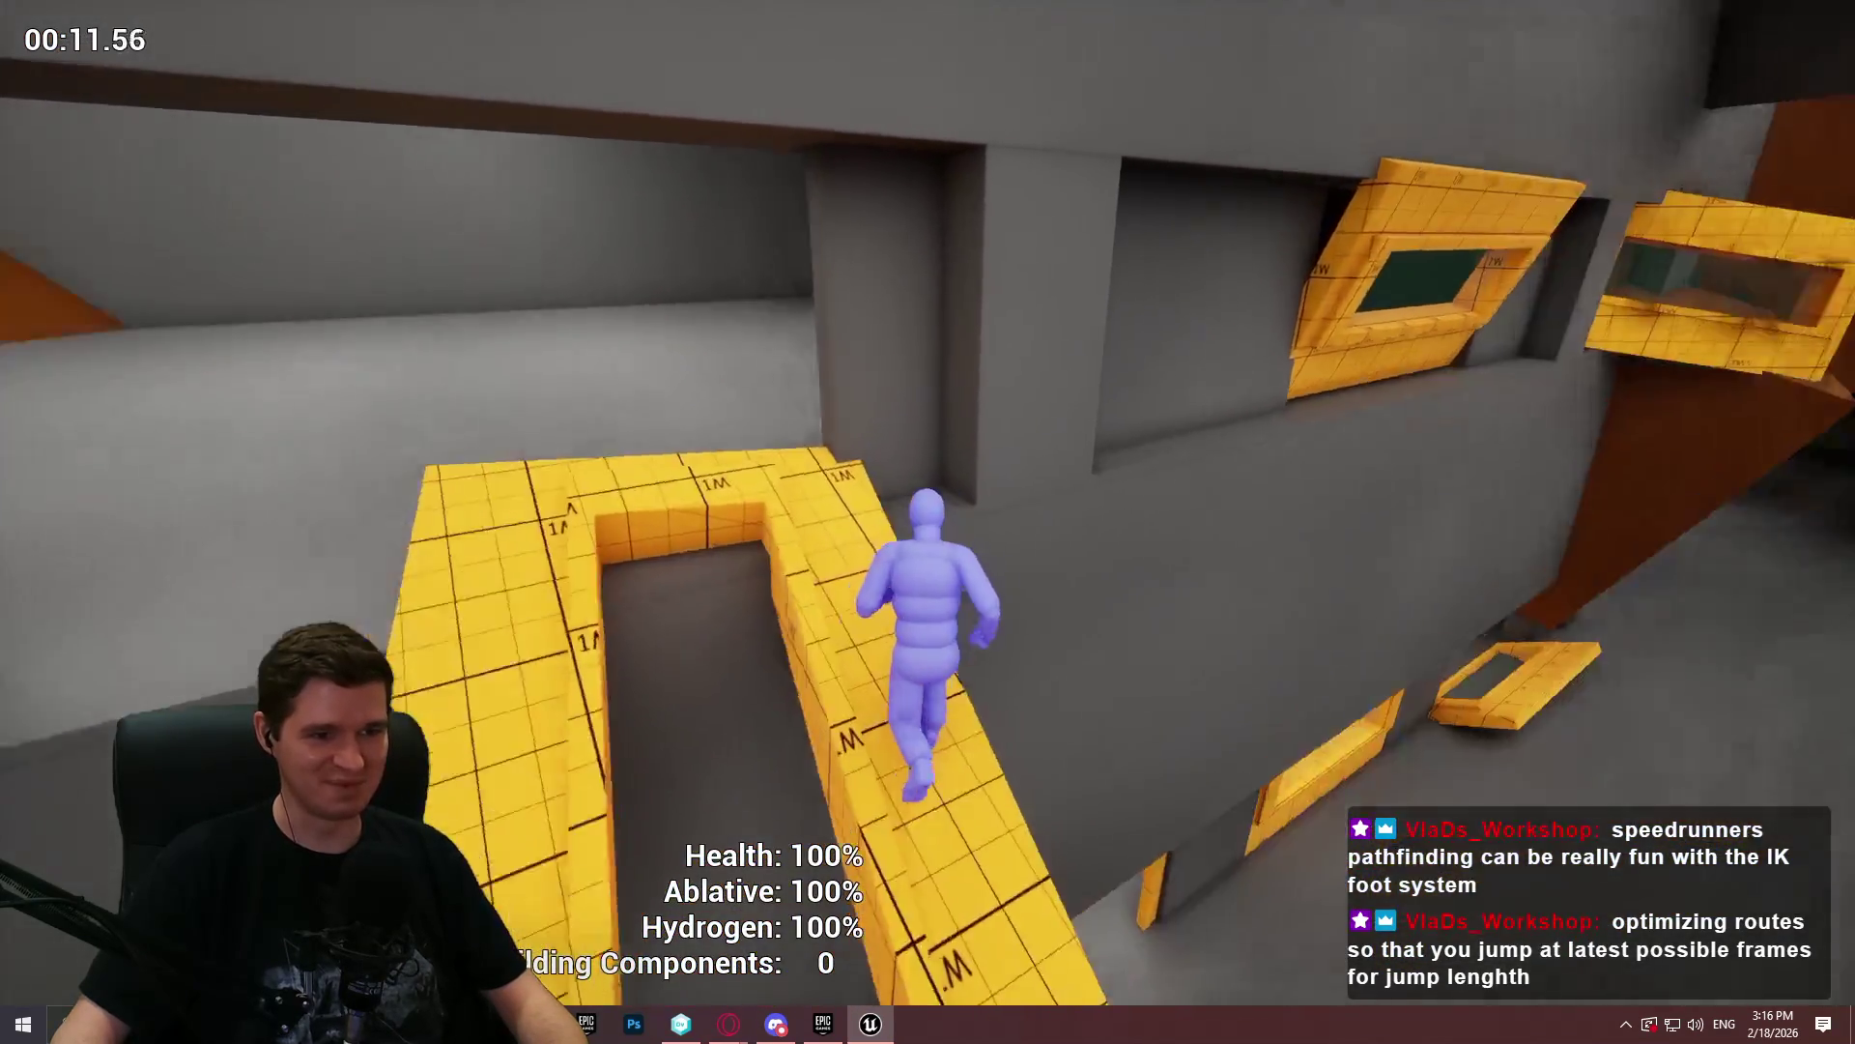
{"action": "key", "text": "space"}
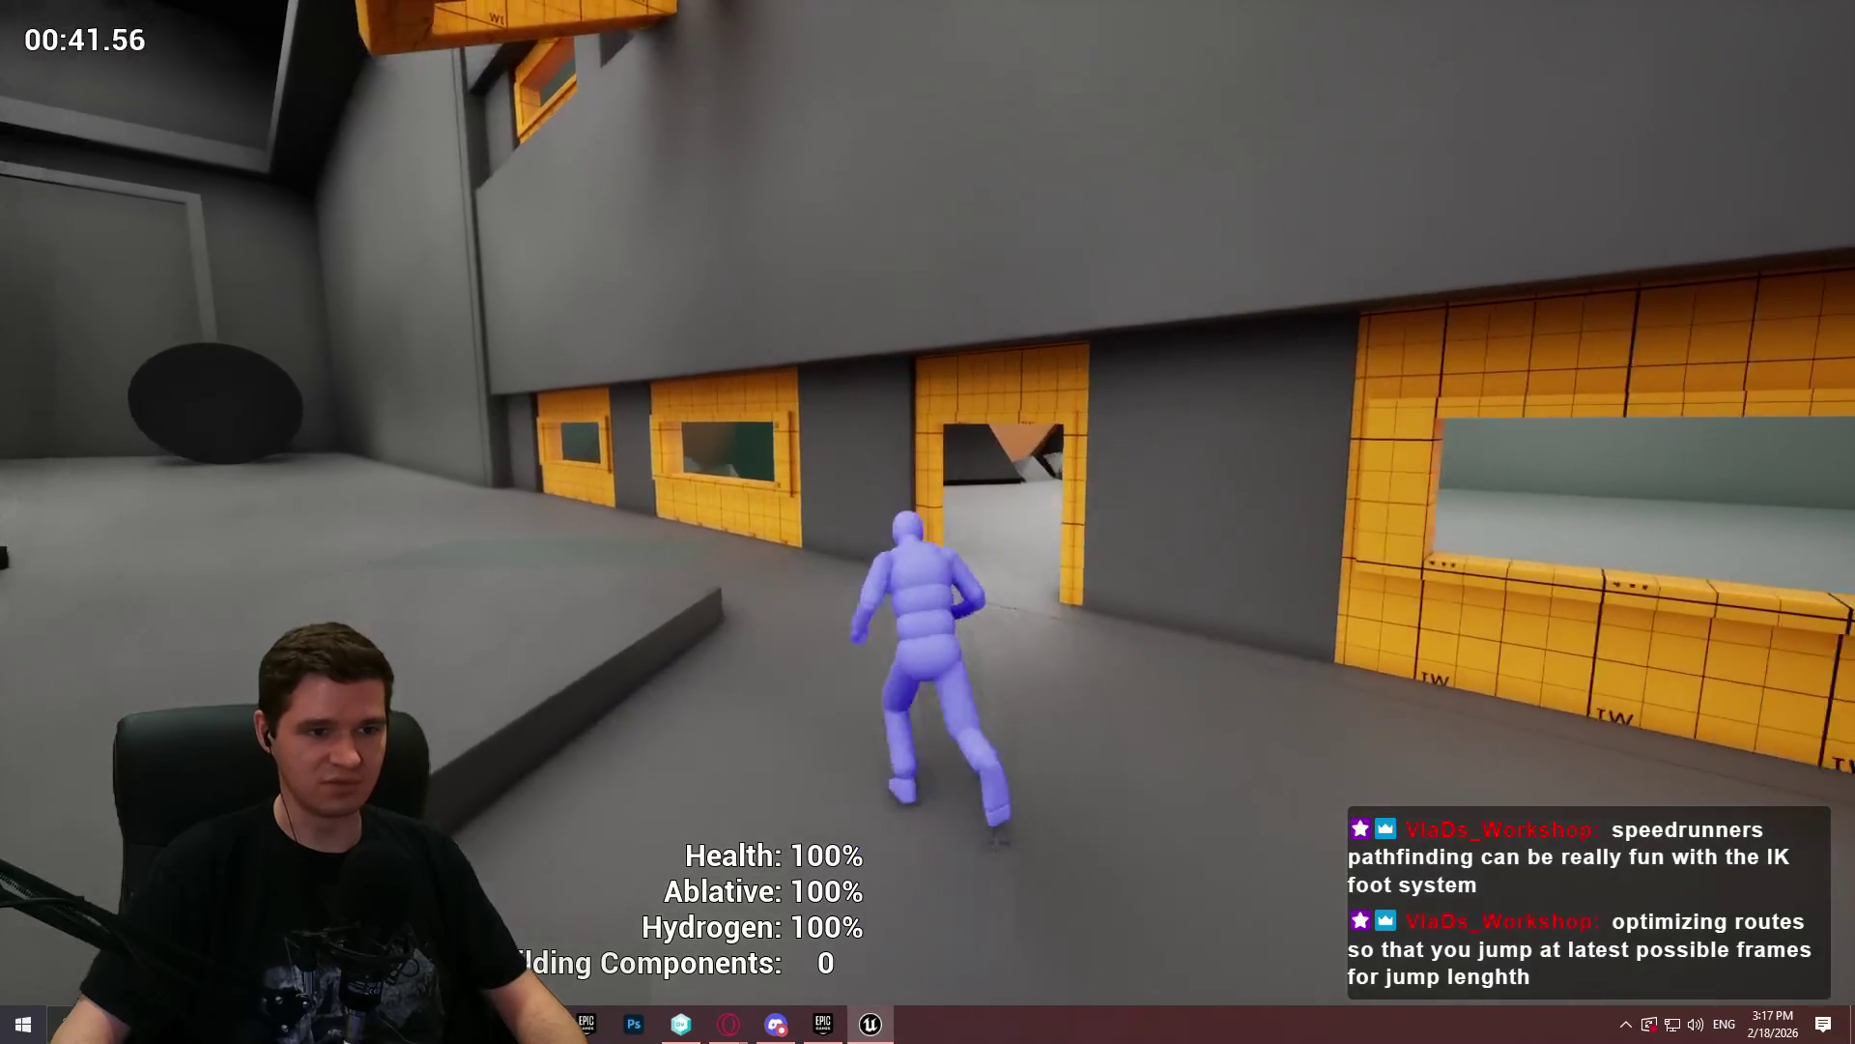
{"action": "key", "text": "Escape"}
{"action": "scroll", "coordinate": [928, 522], "scroll_direction": "down", "scroll_amount": 2}
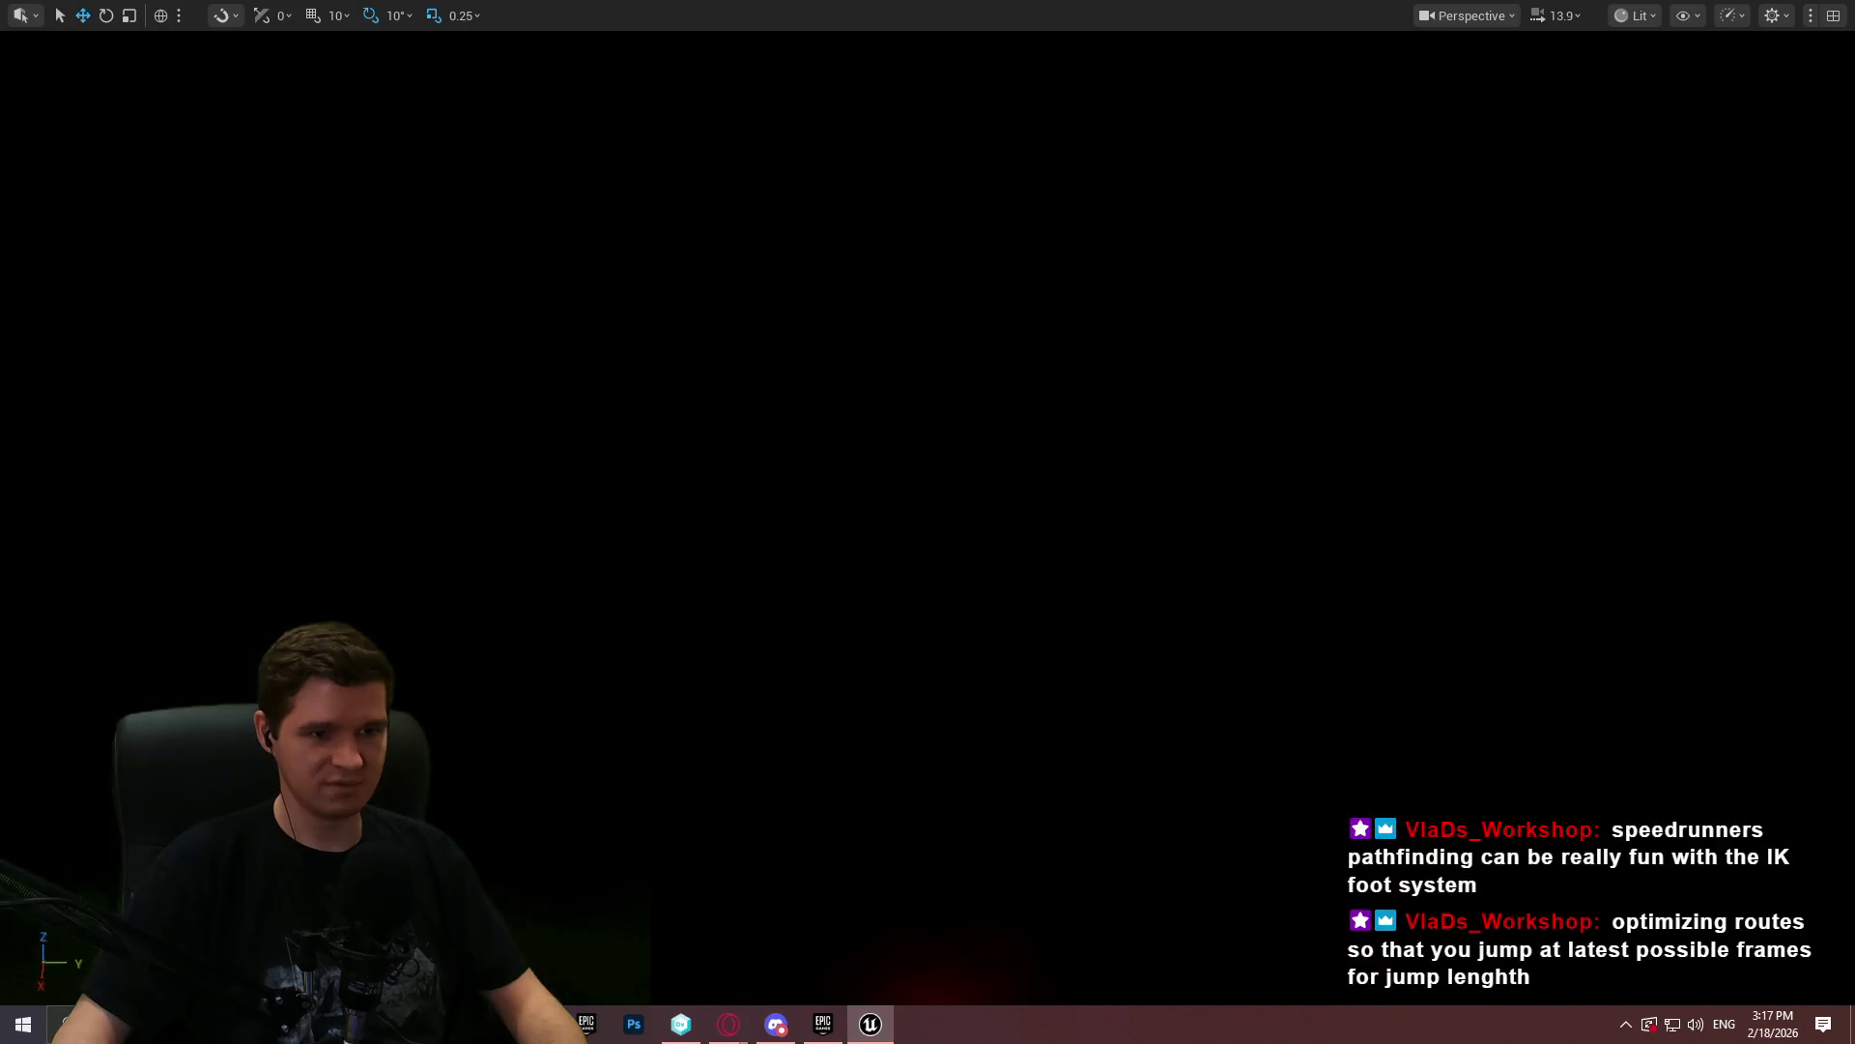
- Play from this spot, run down the lit corridor and climb the shaft past the fan
{"action": "right_click", "coordinate": [975, 385]}
{"action": "left_click", "coordinate": [1070, 975]}
{"action": "left_click", "coordinate": [921, 819]}
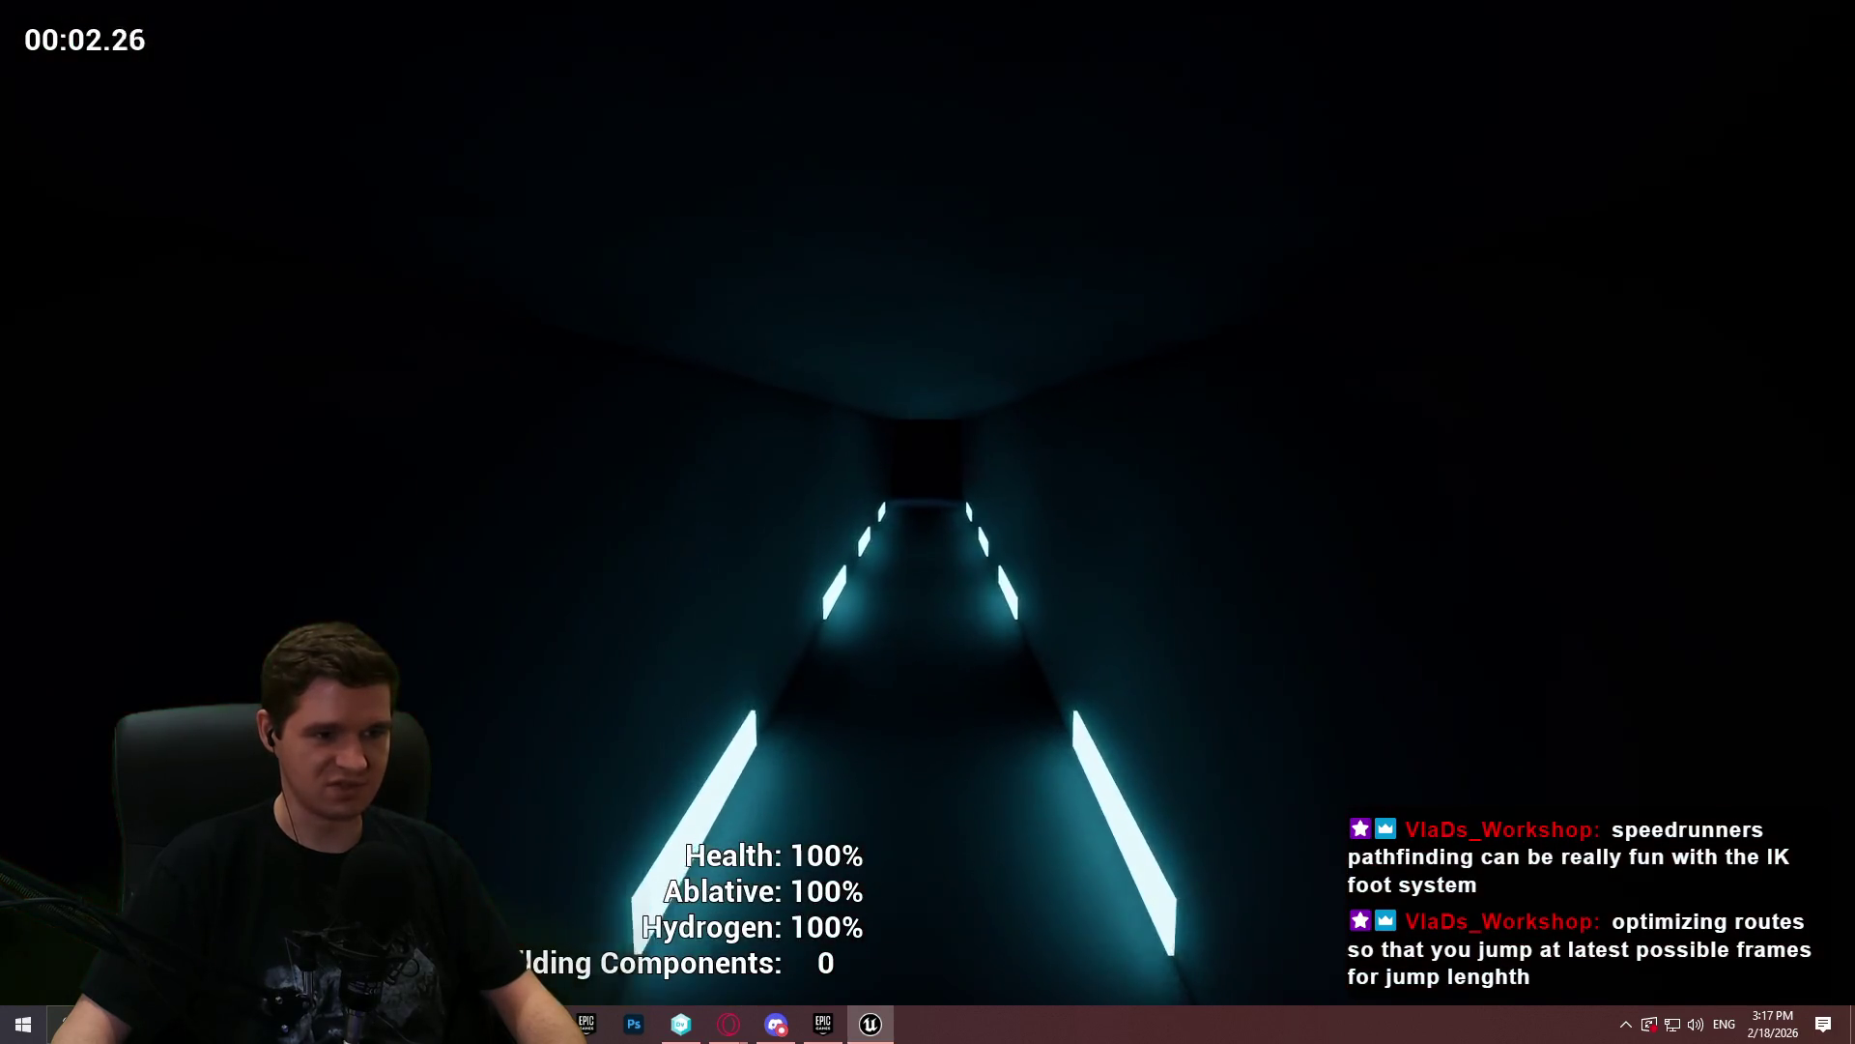
{"action": "key", "text": "w"}
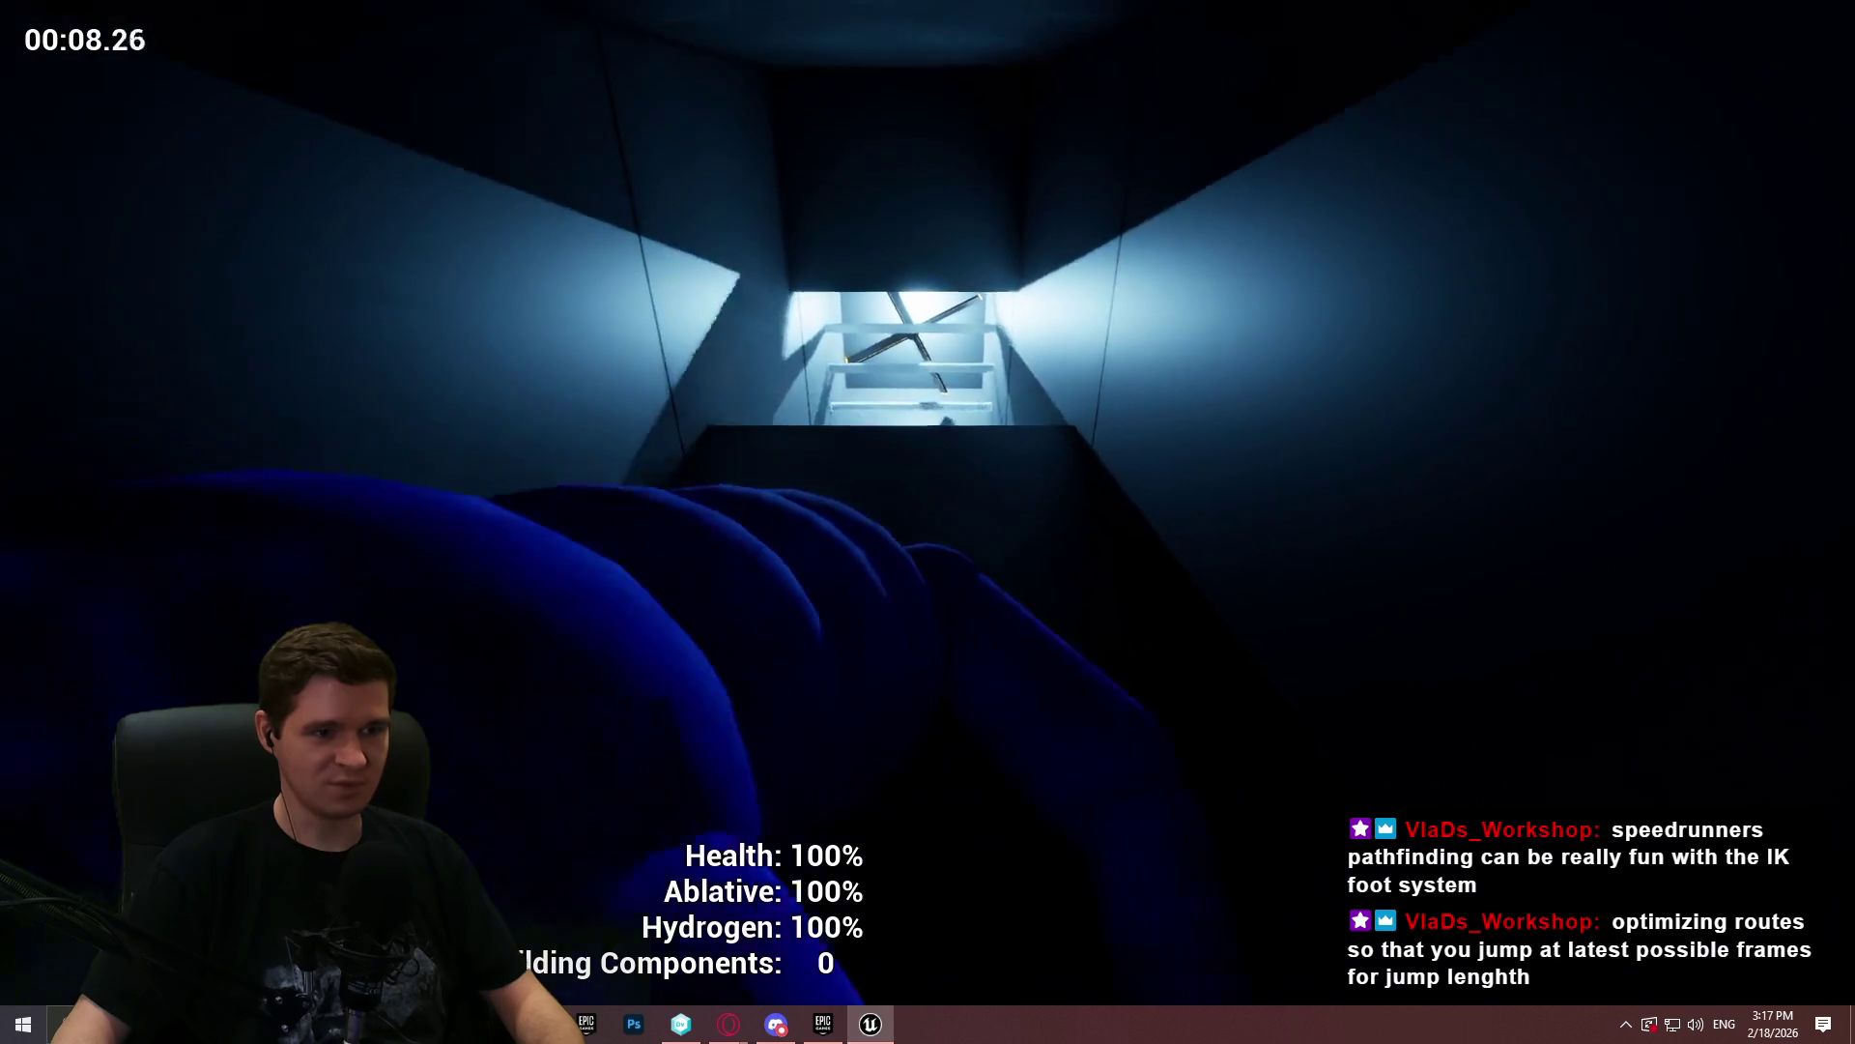
{"action": "key", "text": "w"}
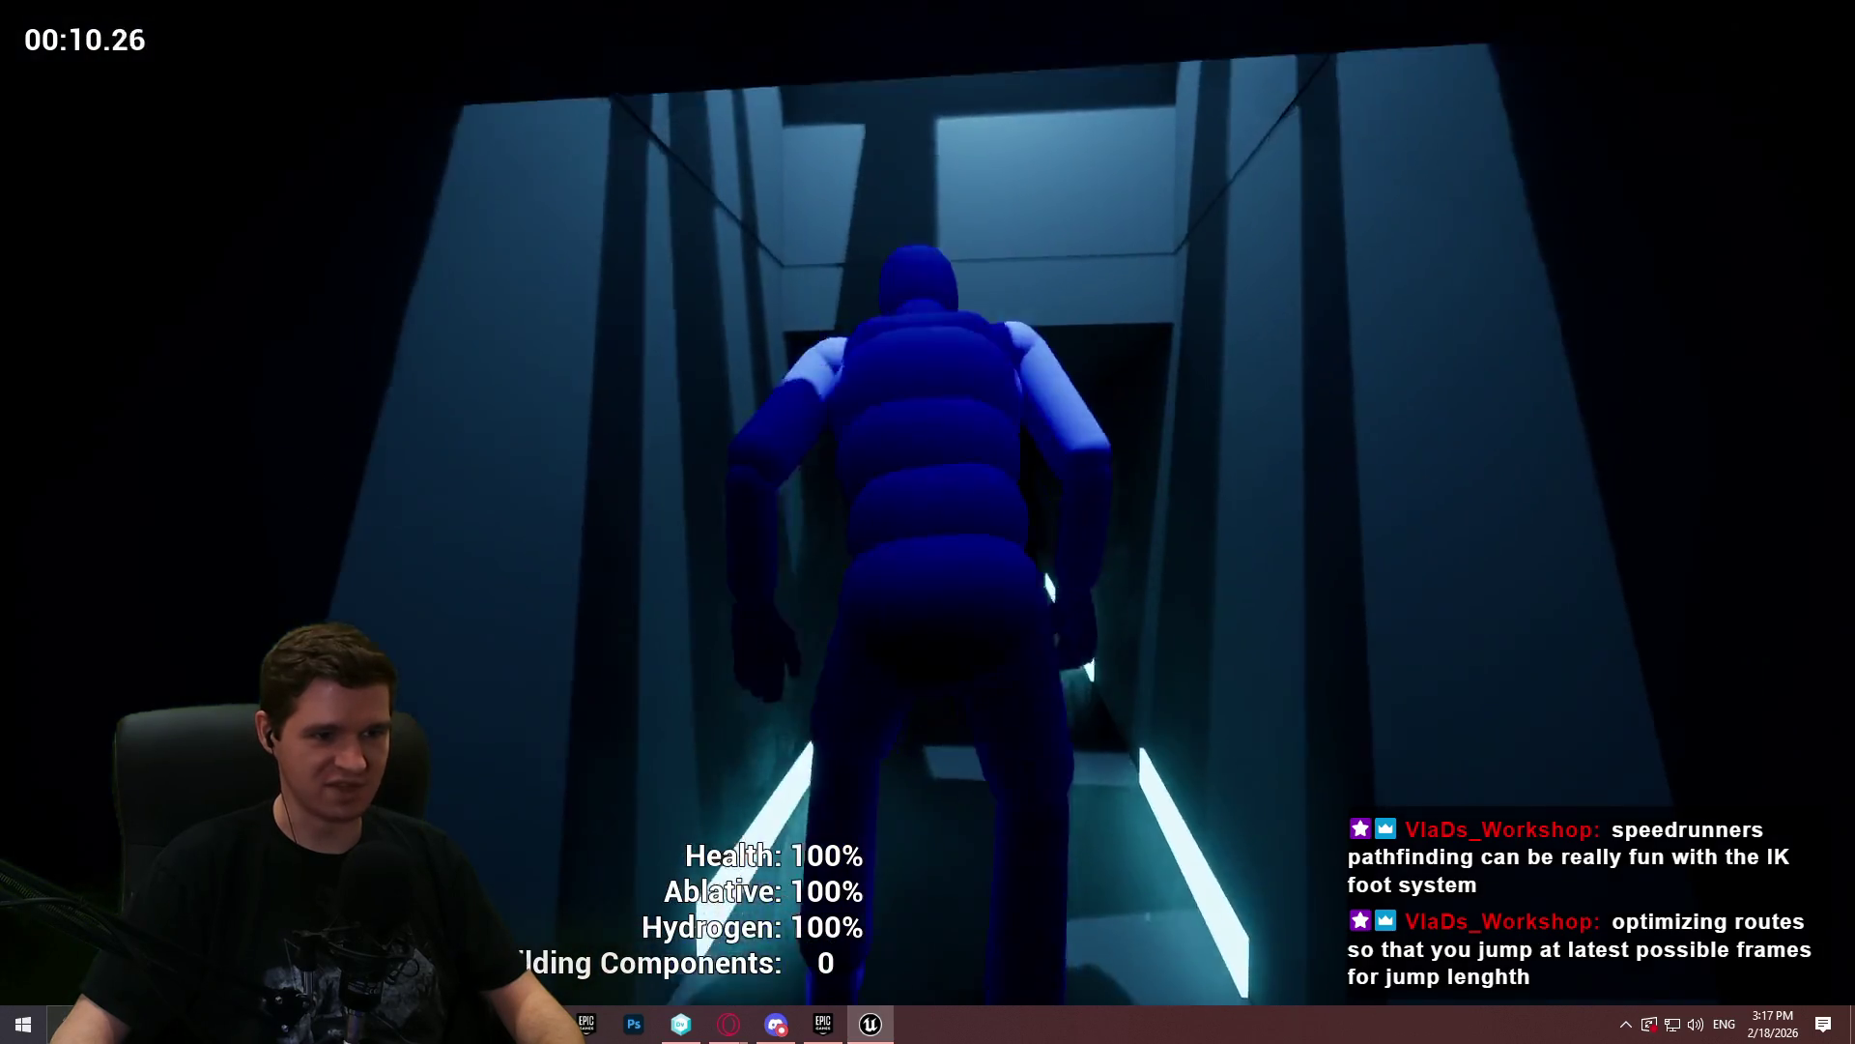
{"action": "key", "text": "w"}
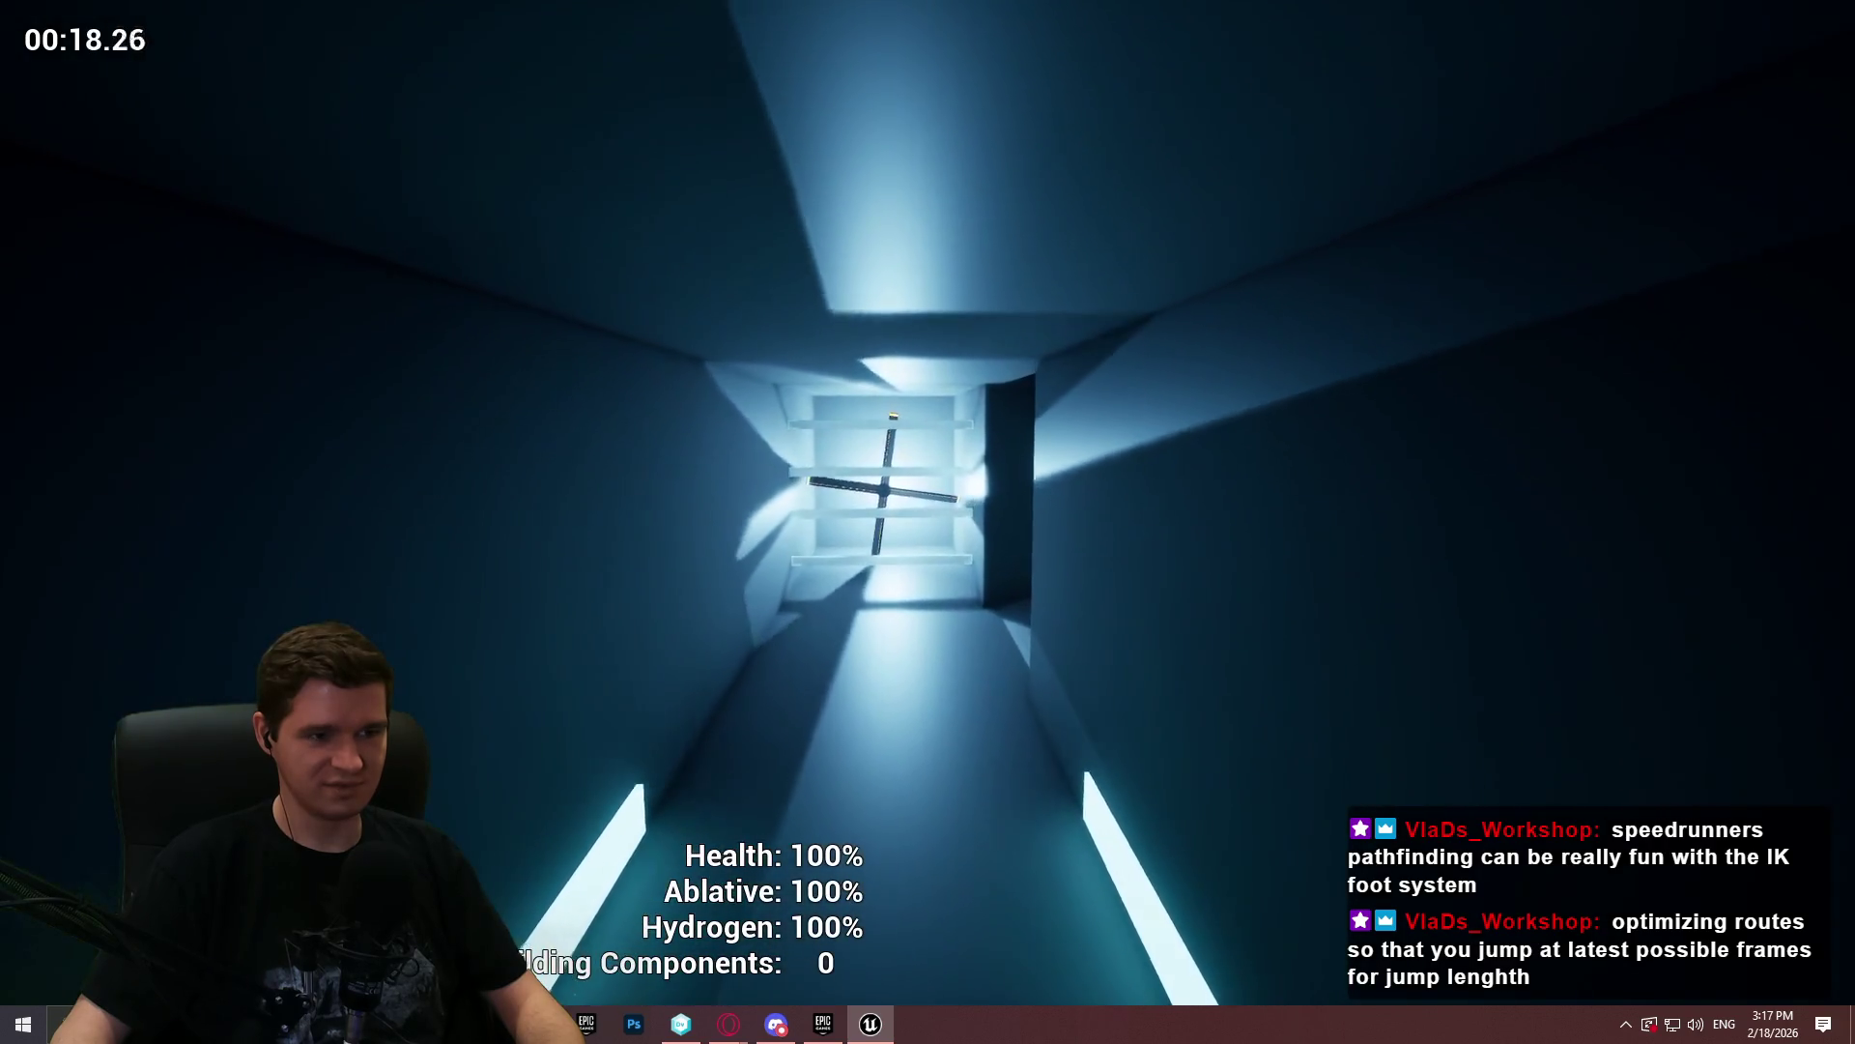
{"action": "key", "text": "w"}
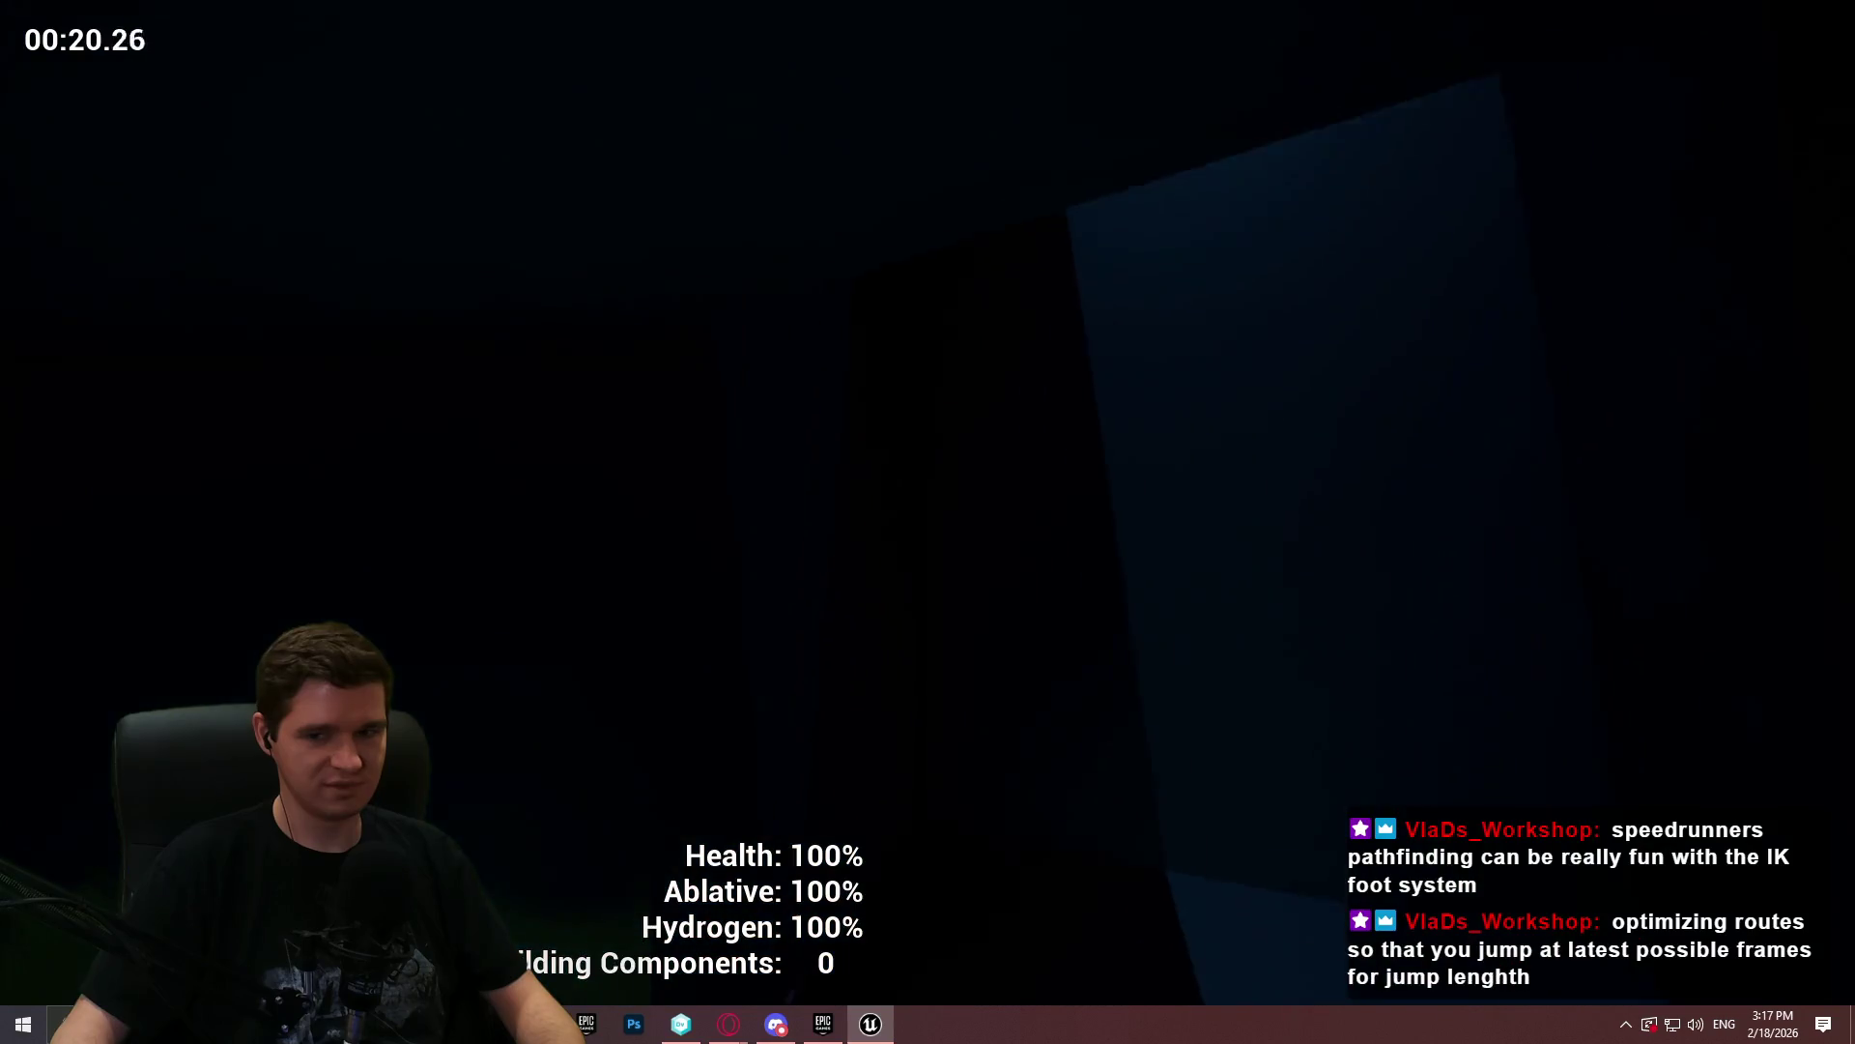
- Run the long corridor, leap across the cylinders onto the pink beam, then stop the session
{"action": "key", "text": "w"}
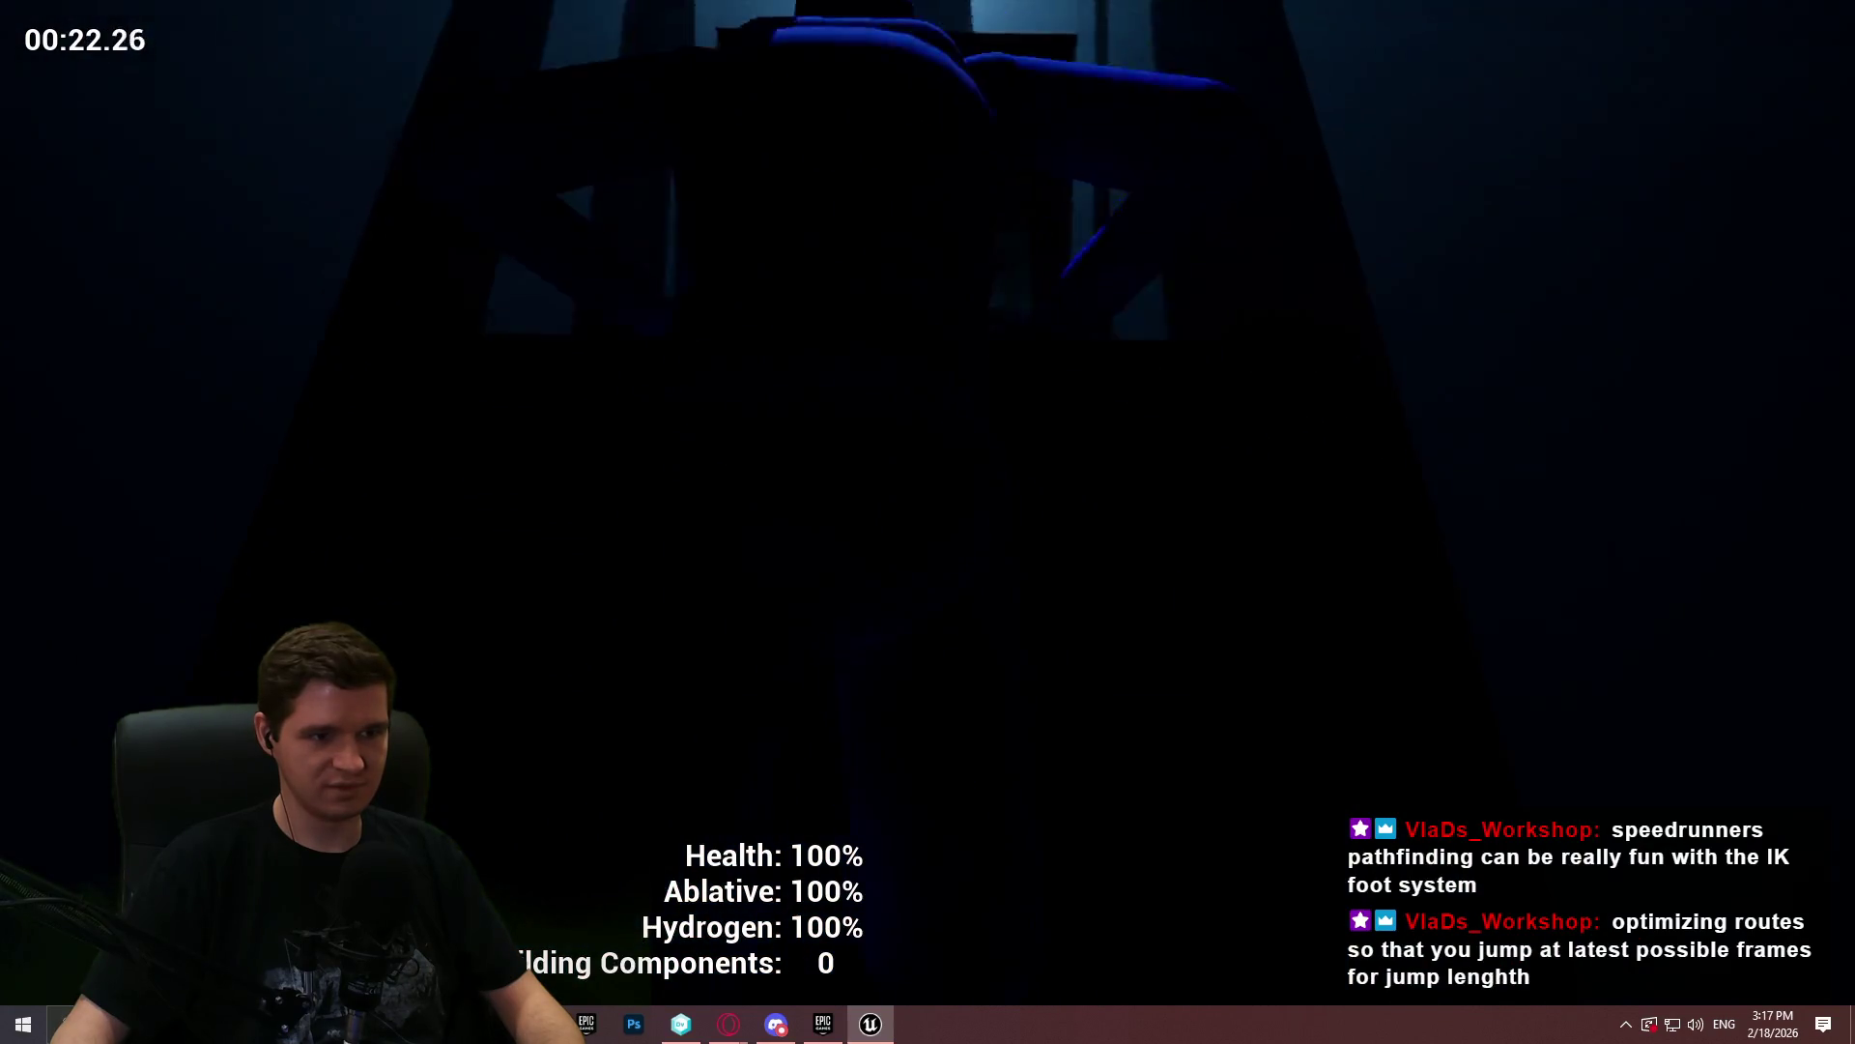
{"action": "key", "text": "w"}
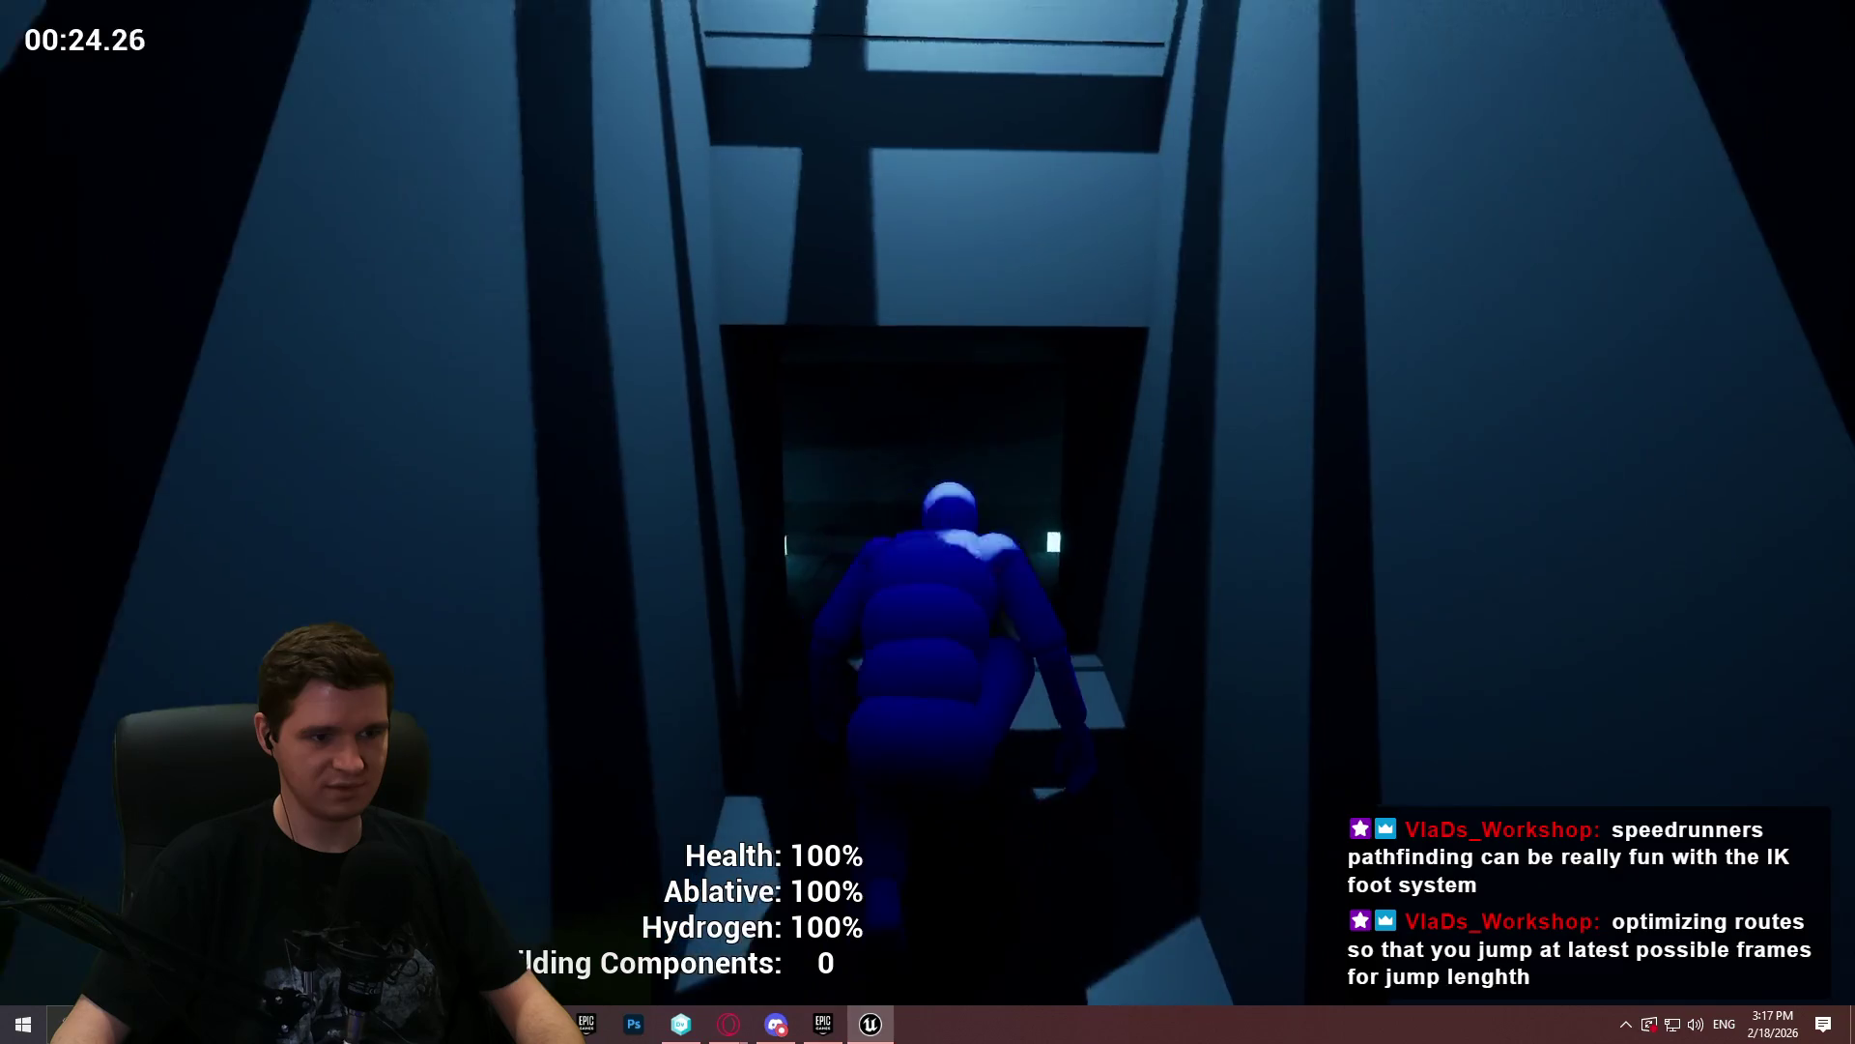
{"action": "key", "text": "w"}
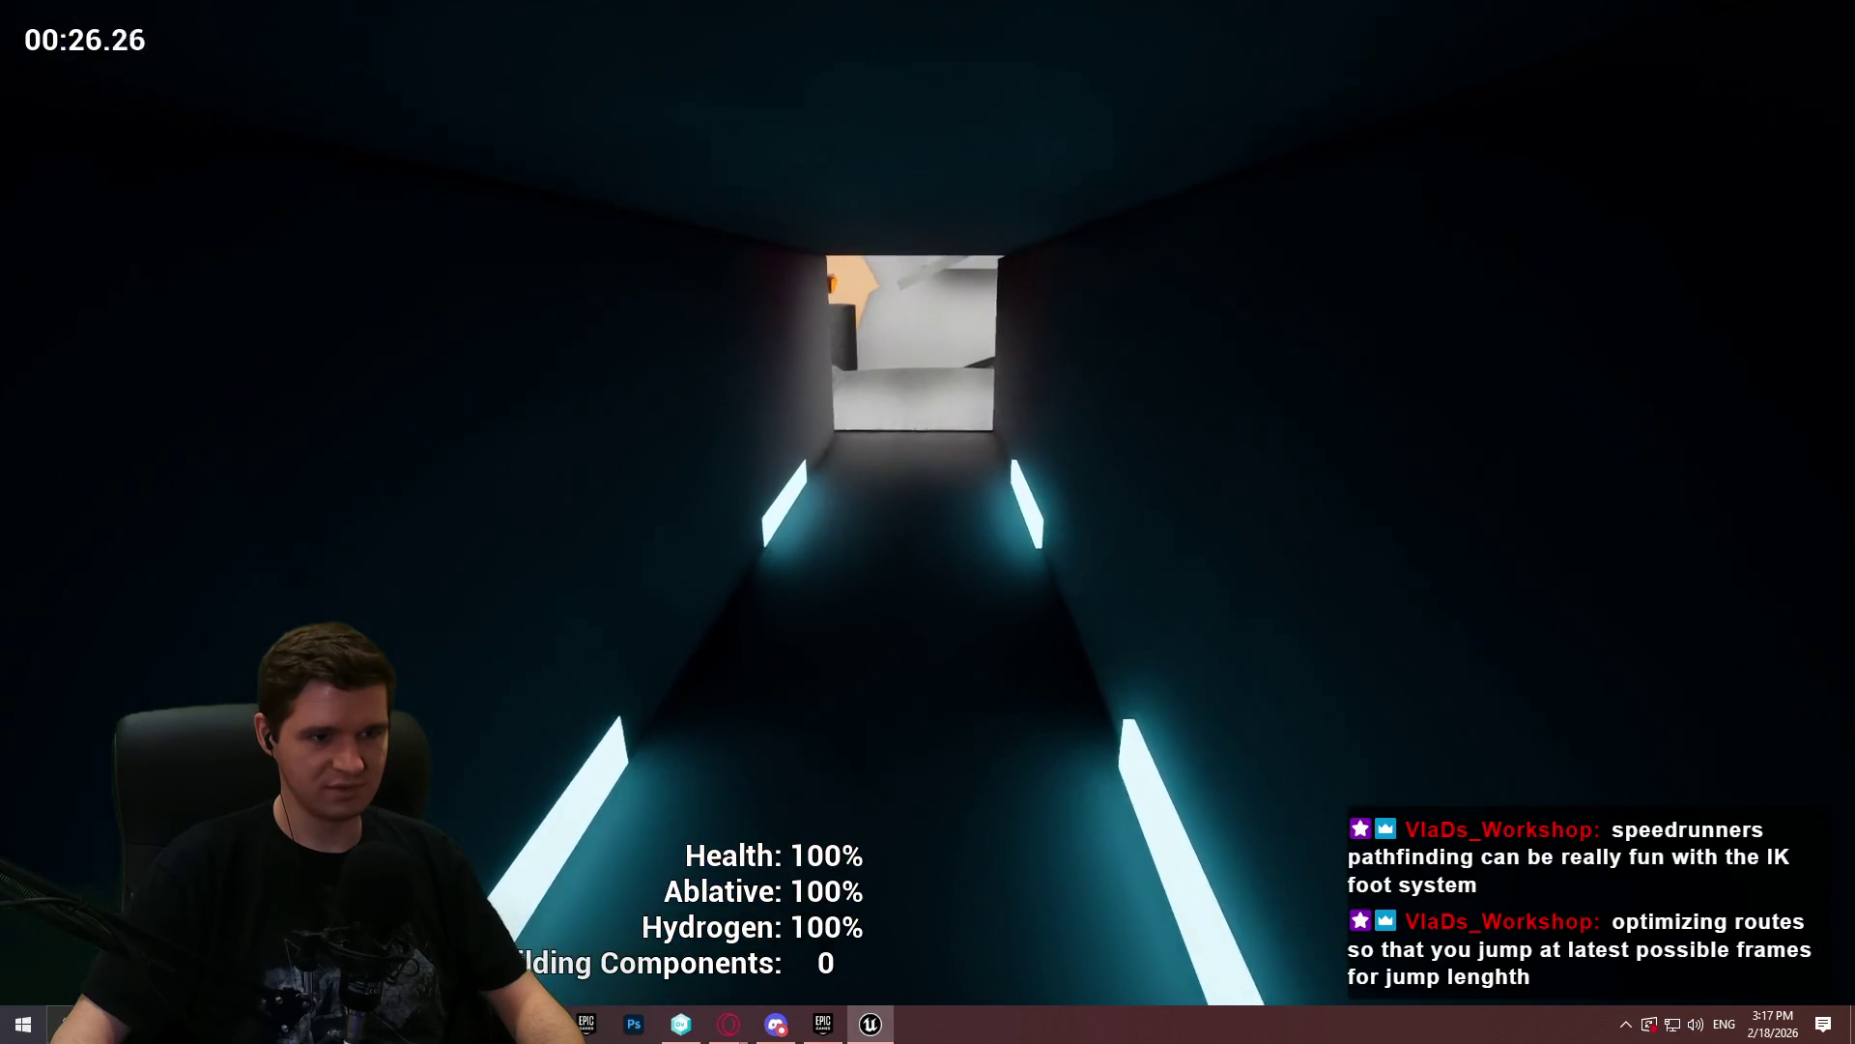
{"action": "key", "text": "w"}
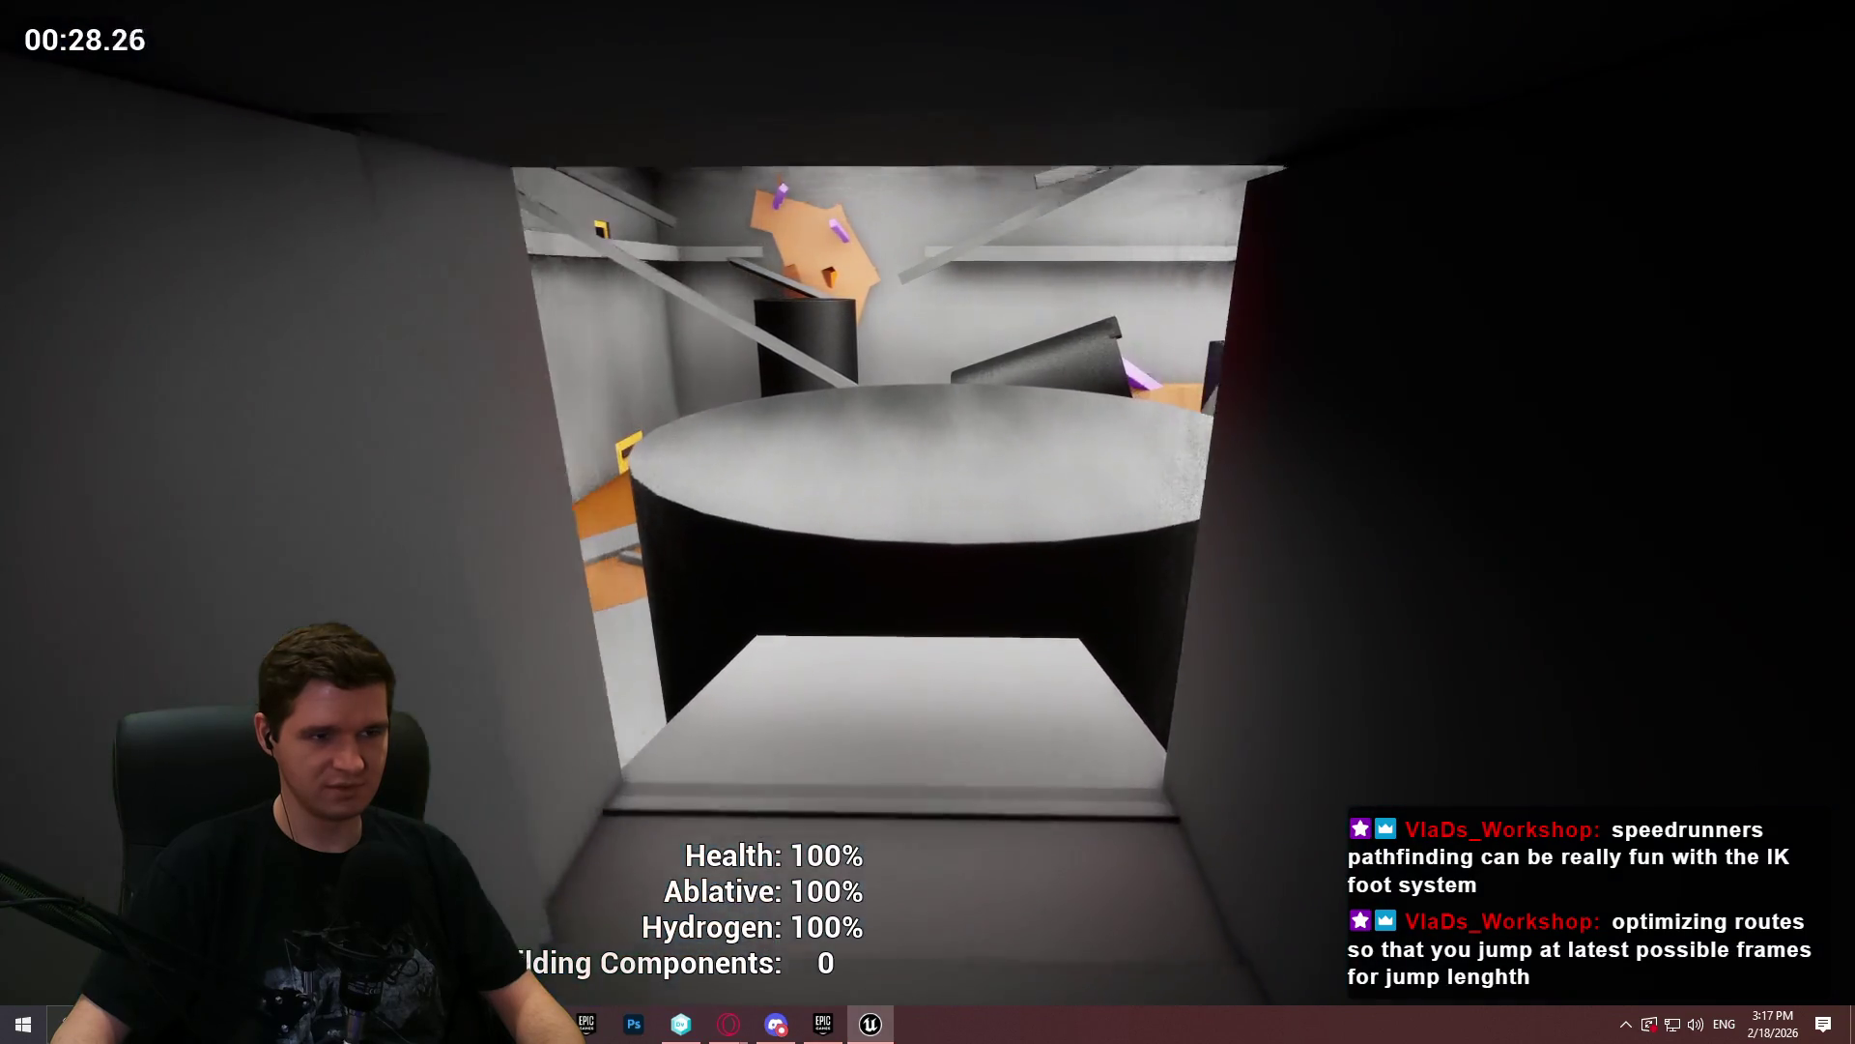
{"action": "key", "text": "w"}
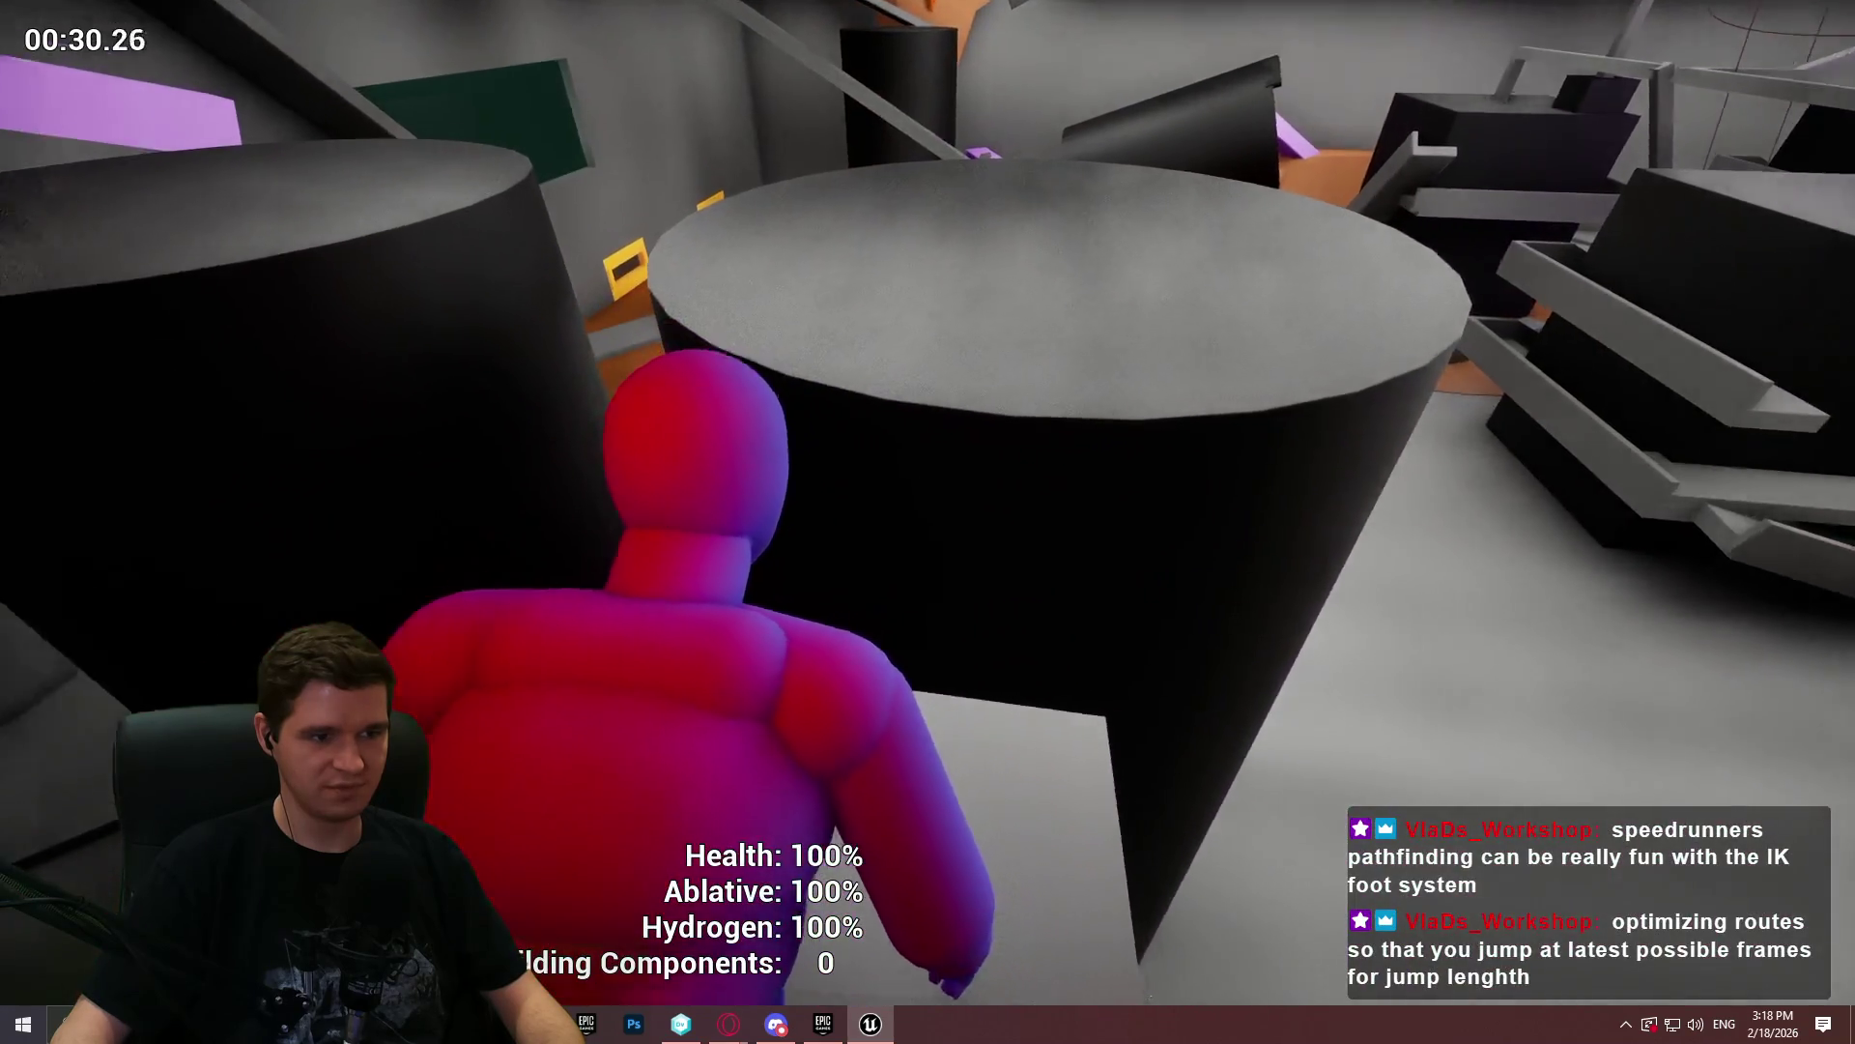
{"action": "key", "text": "space"}
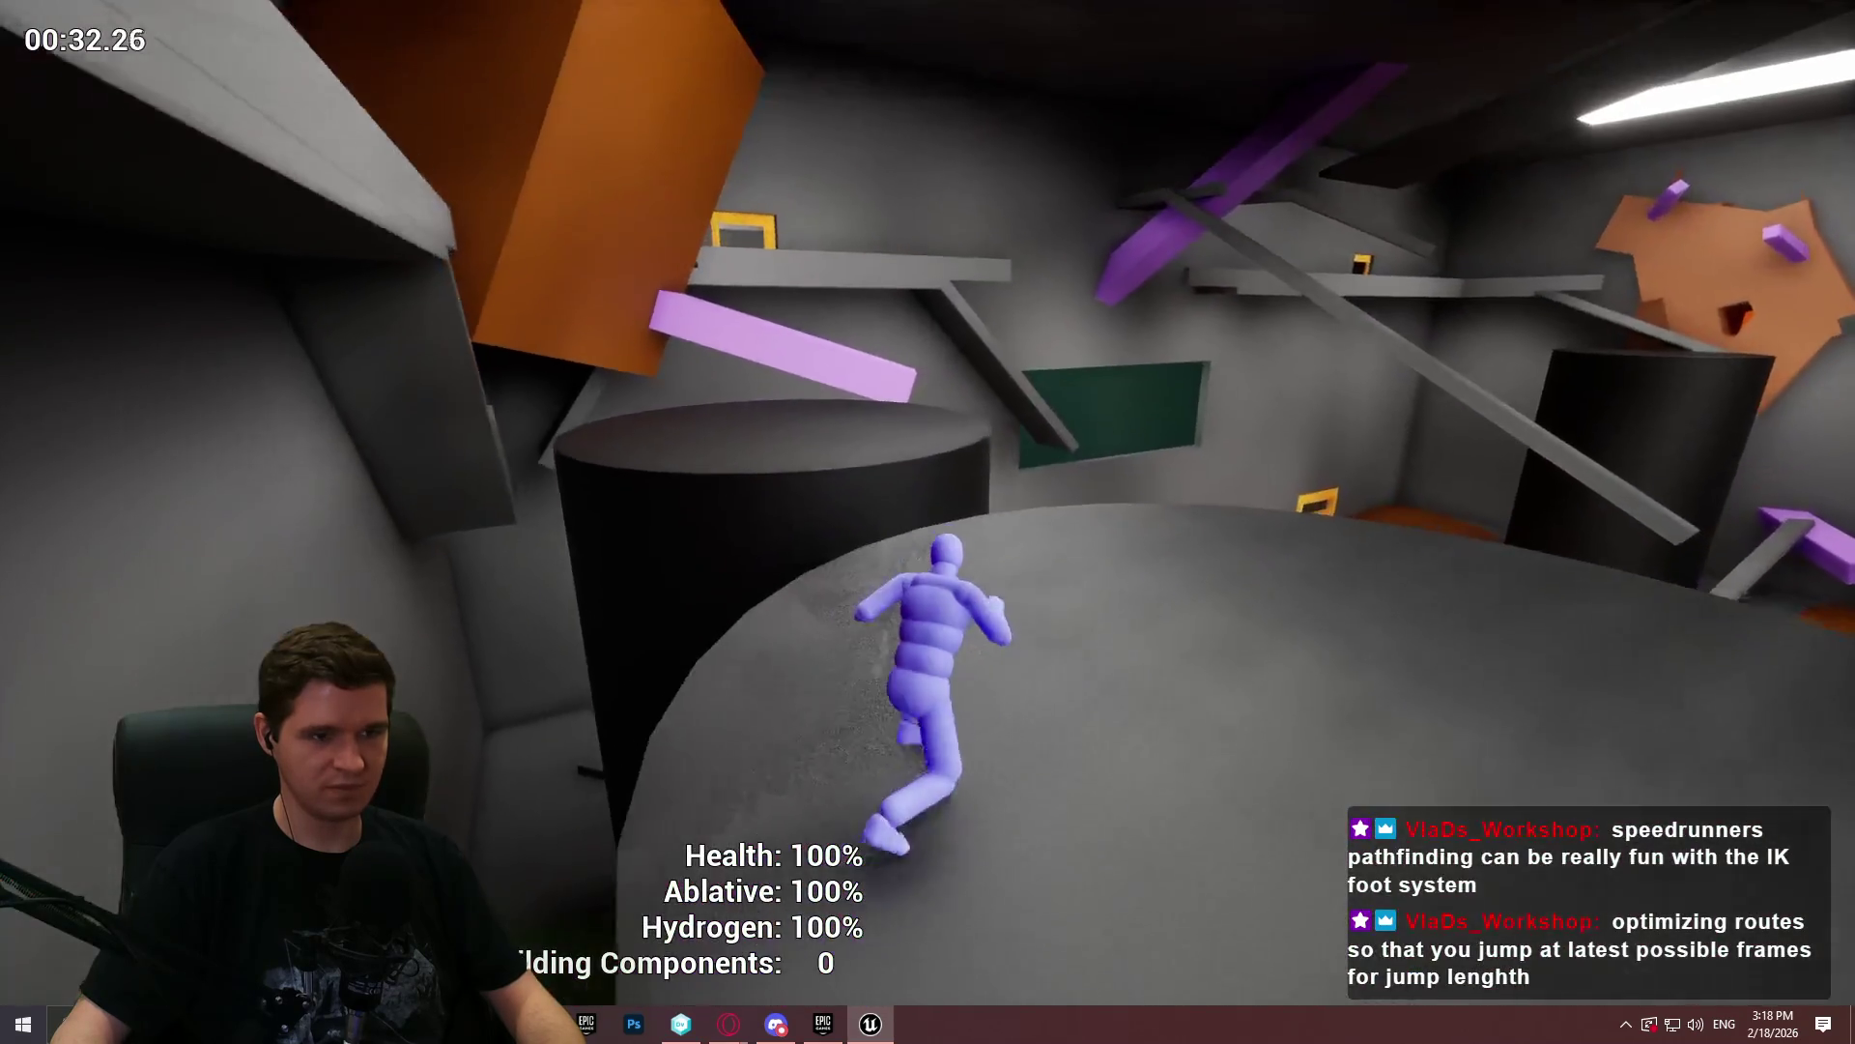
{"action": "key", "text": "space"}
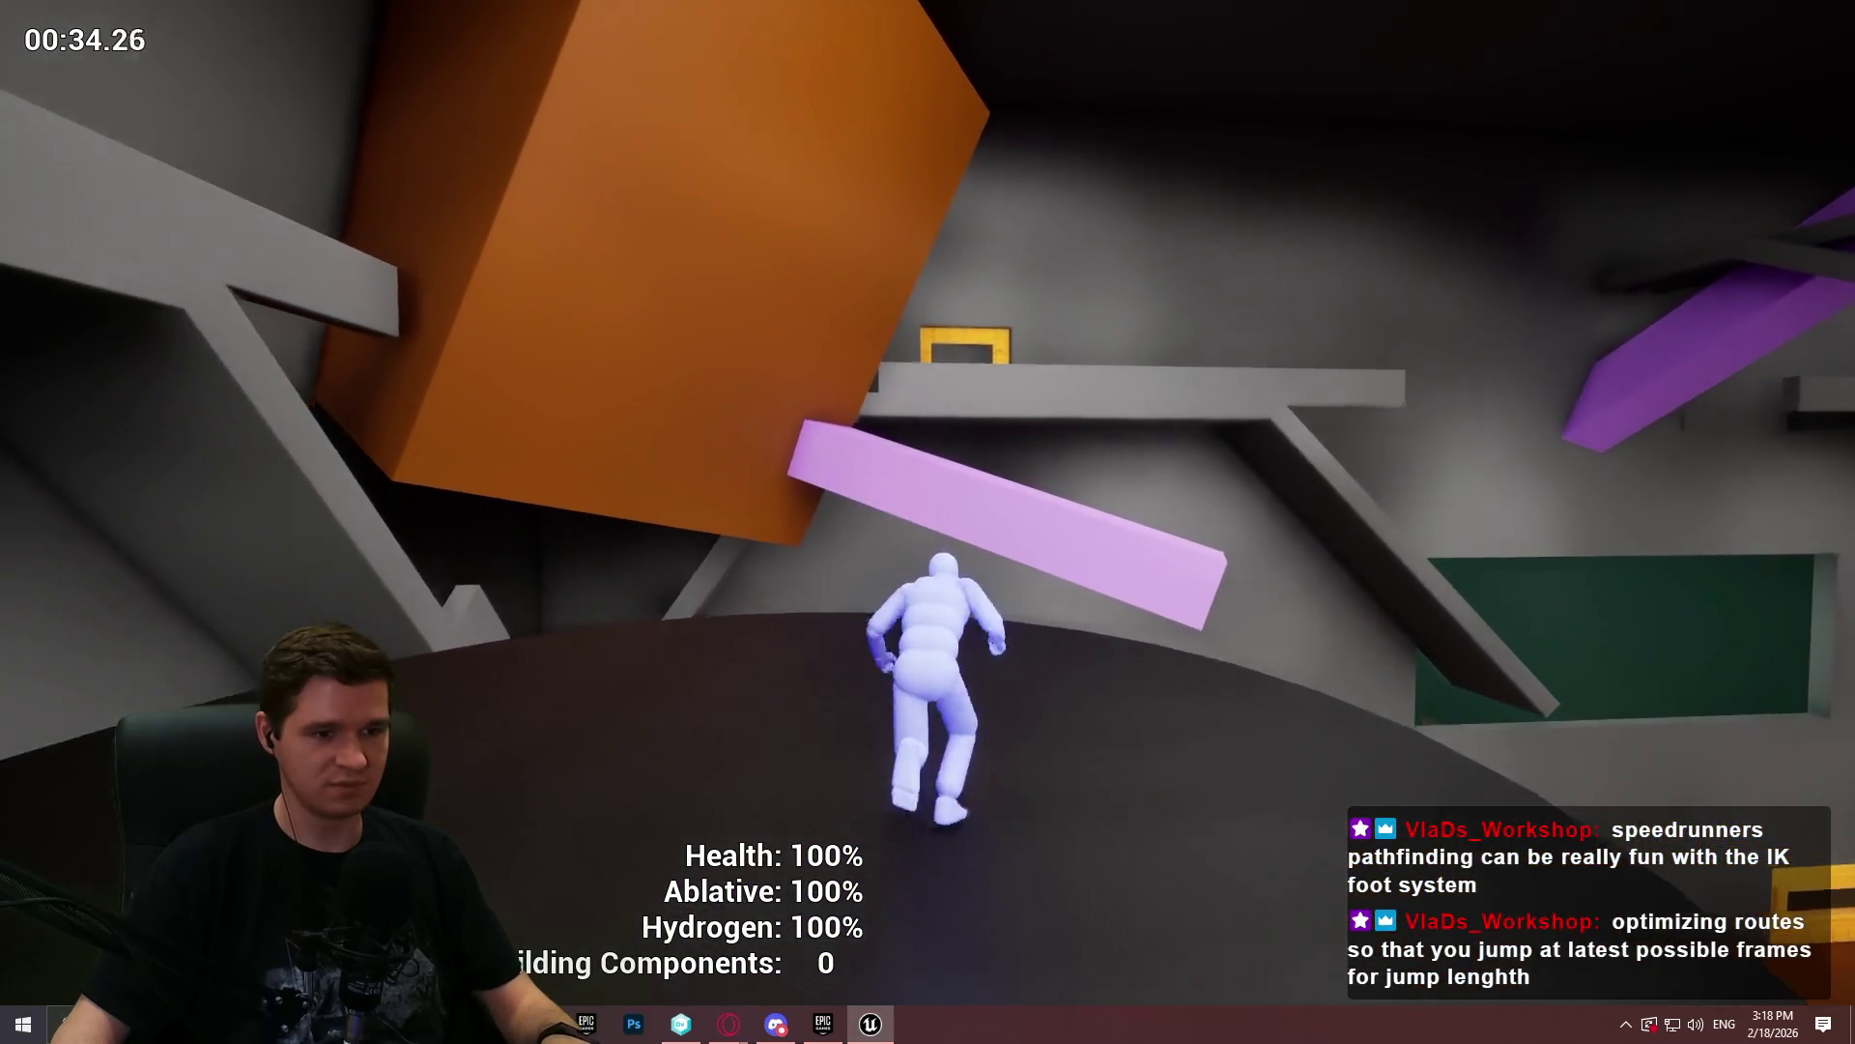
{"action": "key", "text": "w"}
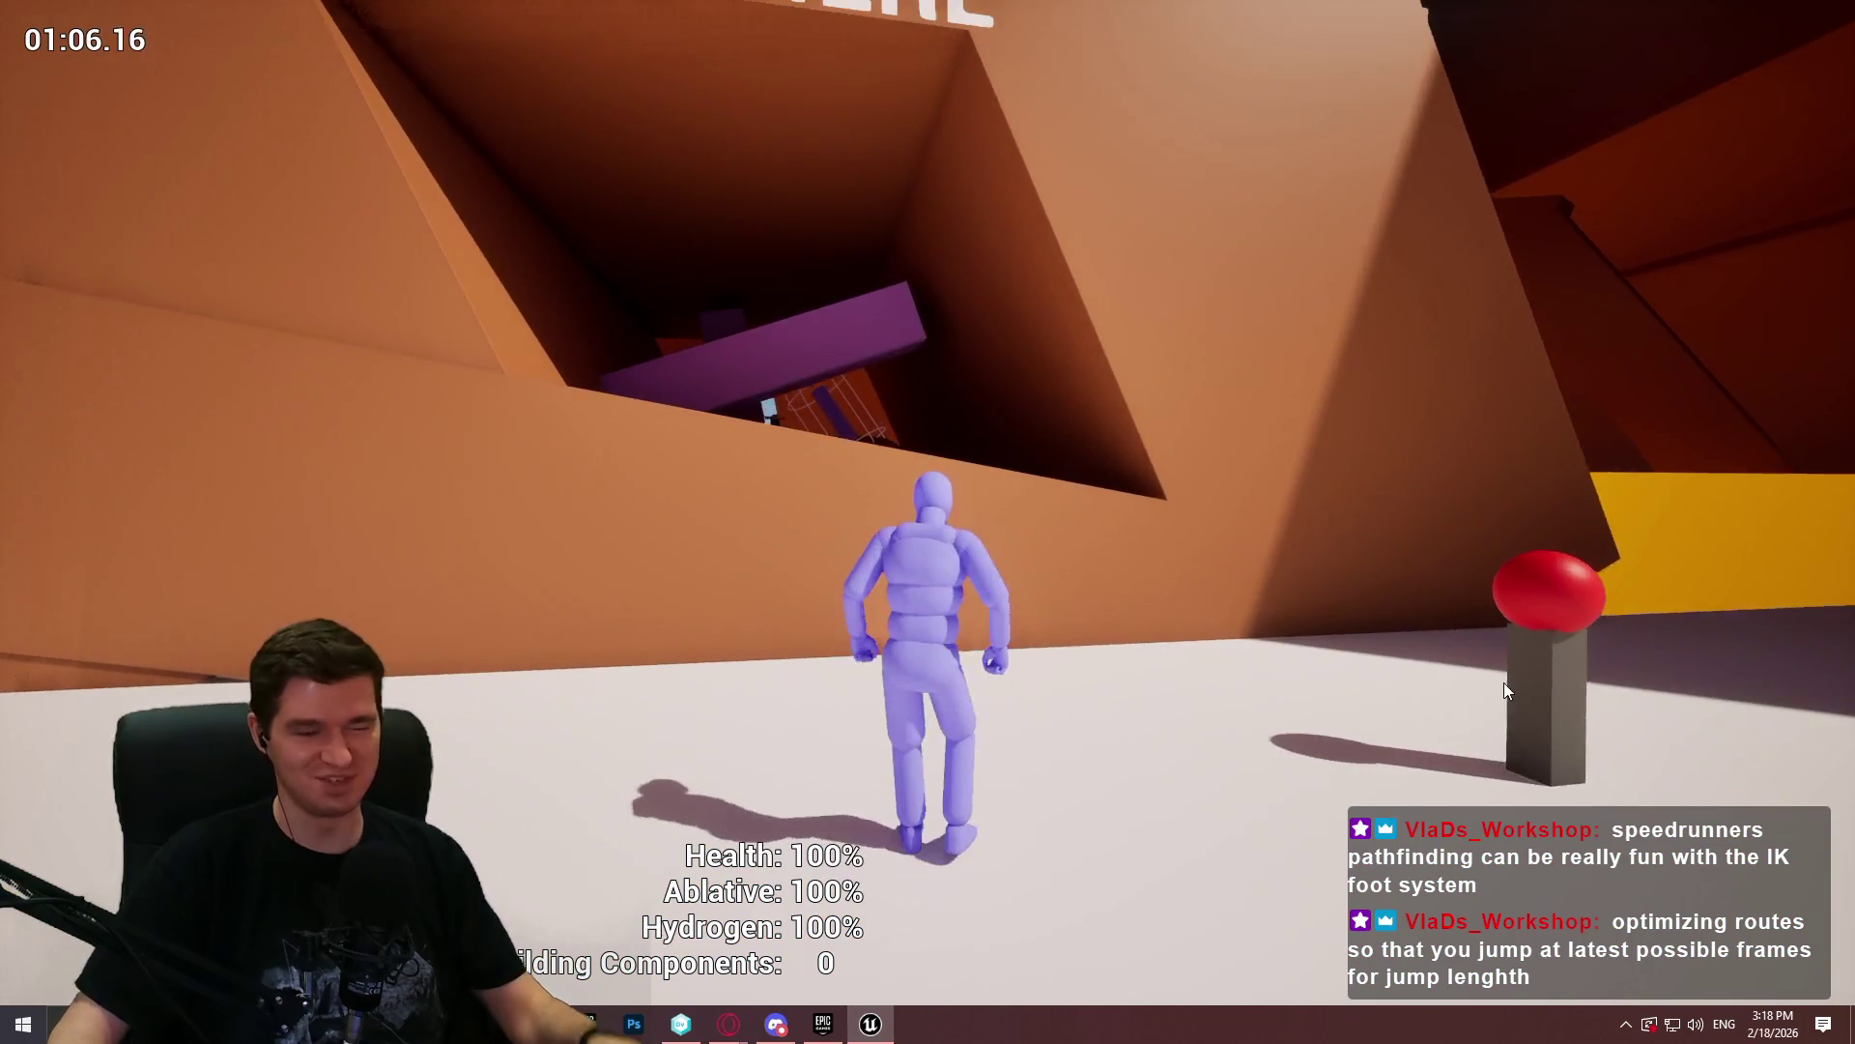
{"action": "key", "text": "Escape"}
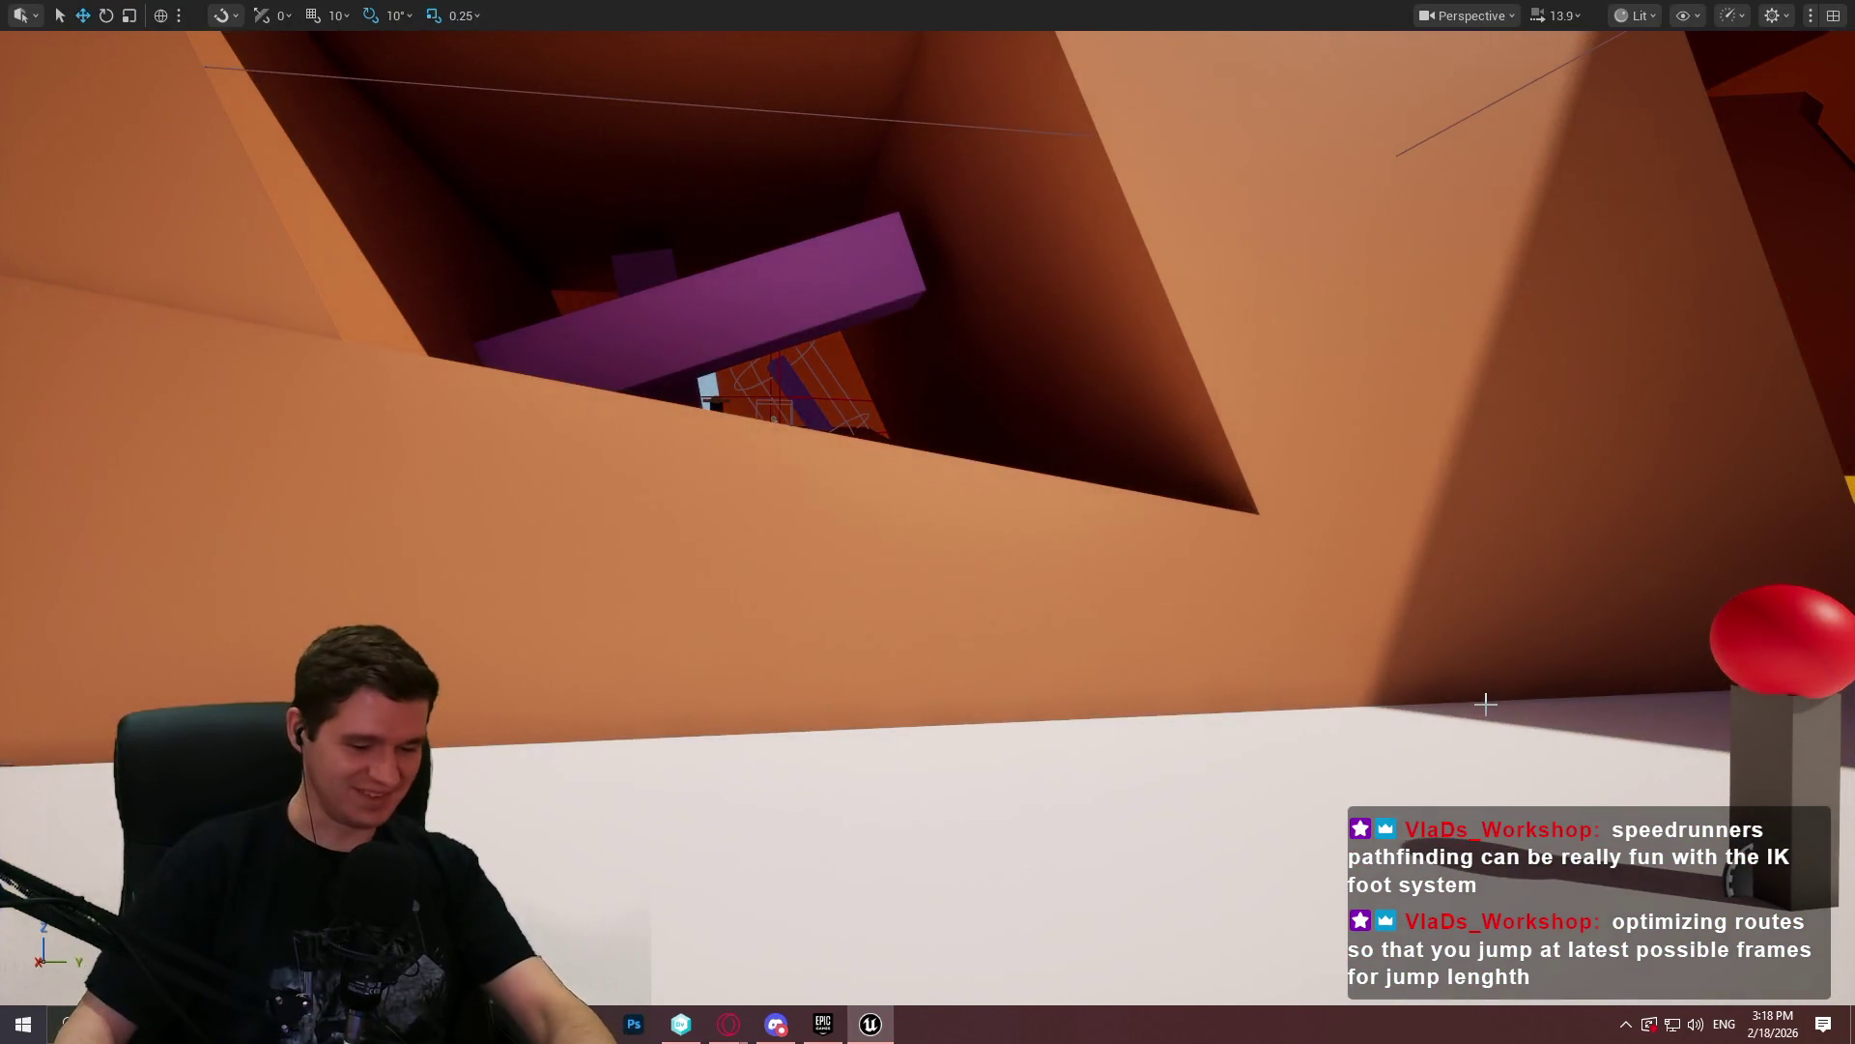
- Restore the editor layout and check the open asset tabs before returning to the Redlock level
{"action": "key", "text": "F11"}
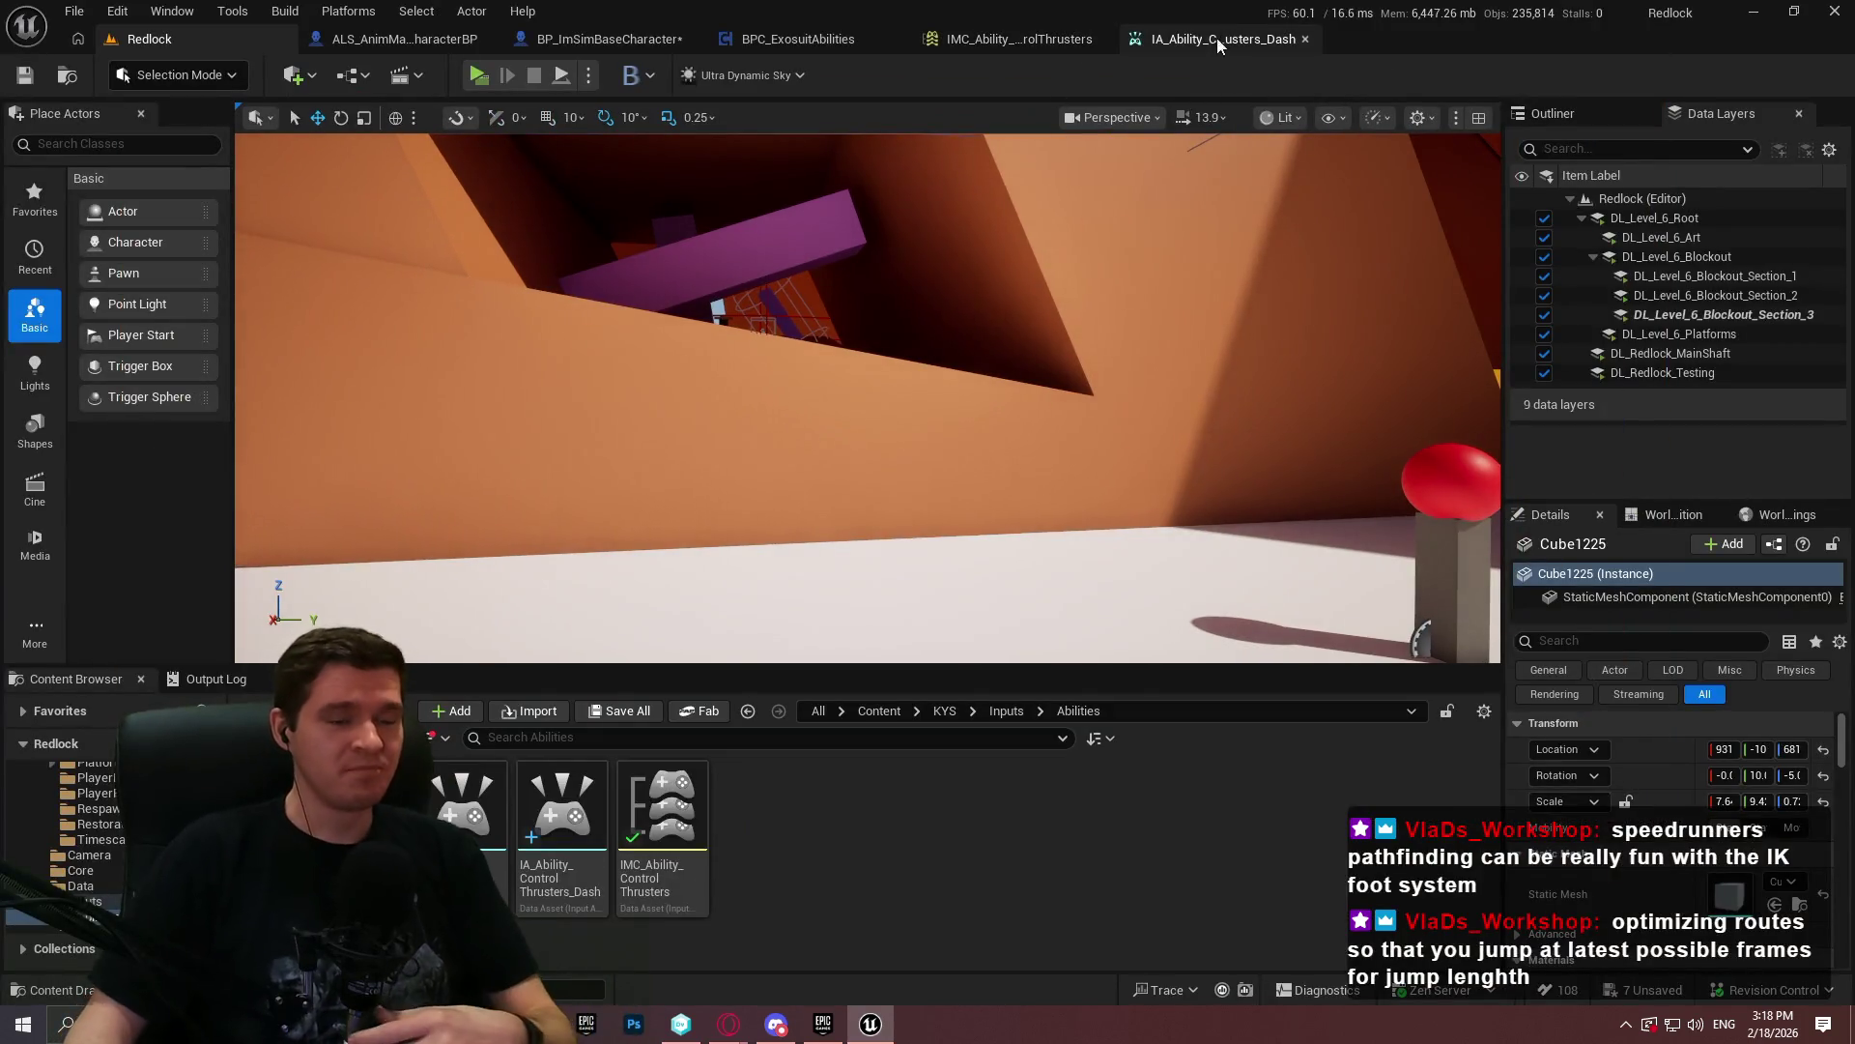
{"action": "left_click", "coordinate": [1029, 37]}
{"action": "left_click", "coordinate": [803, 38]}
{"action": "left_click", "coordinate": [608, 39]}
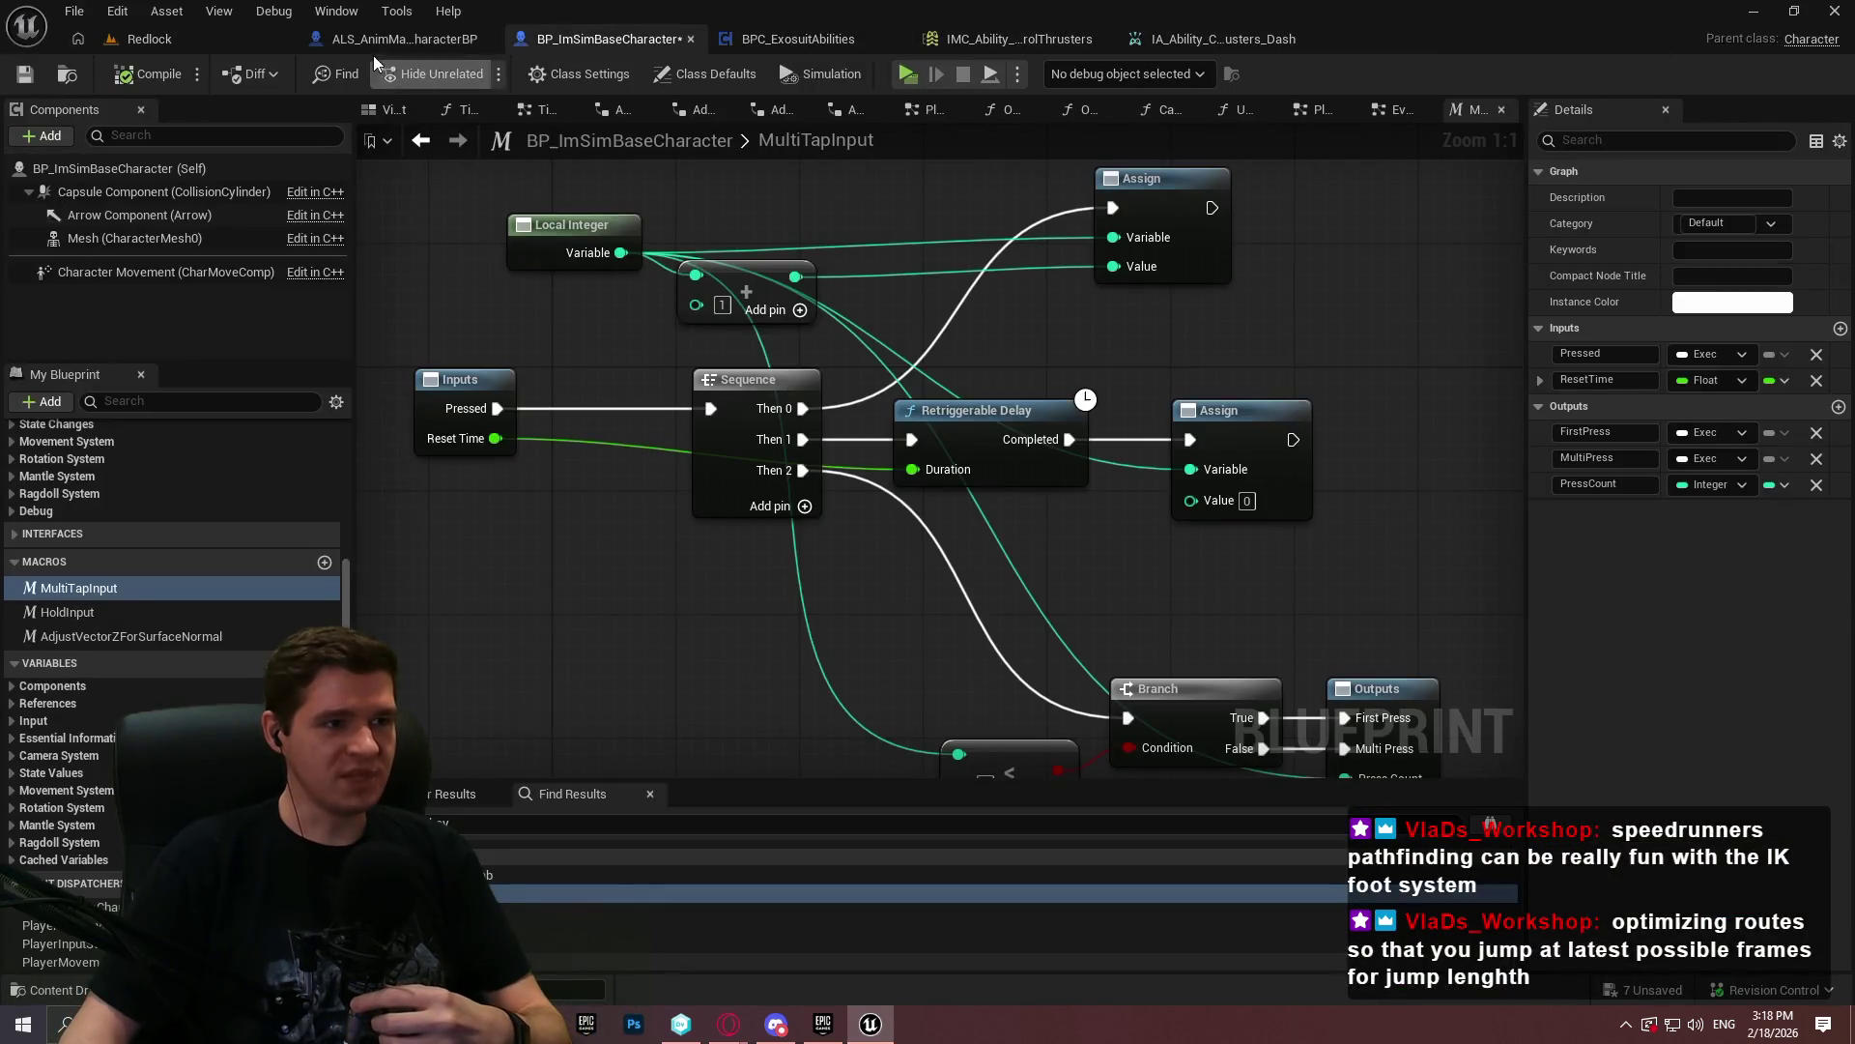
{"action": "left_click", "coordinate": [172, 39]}
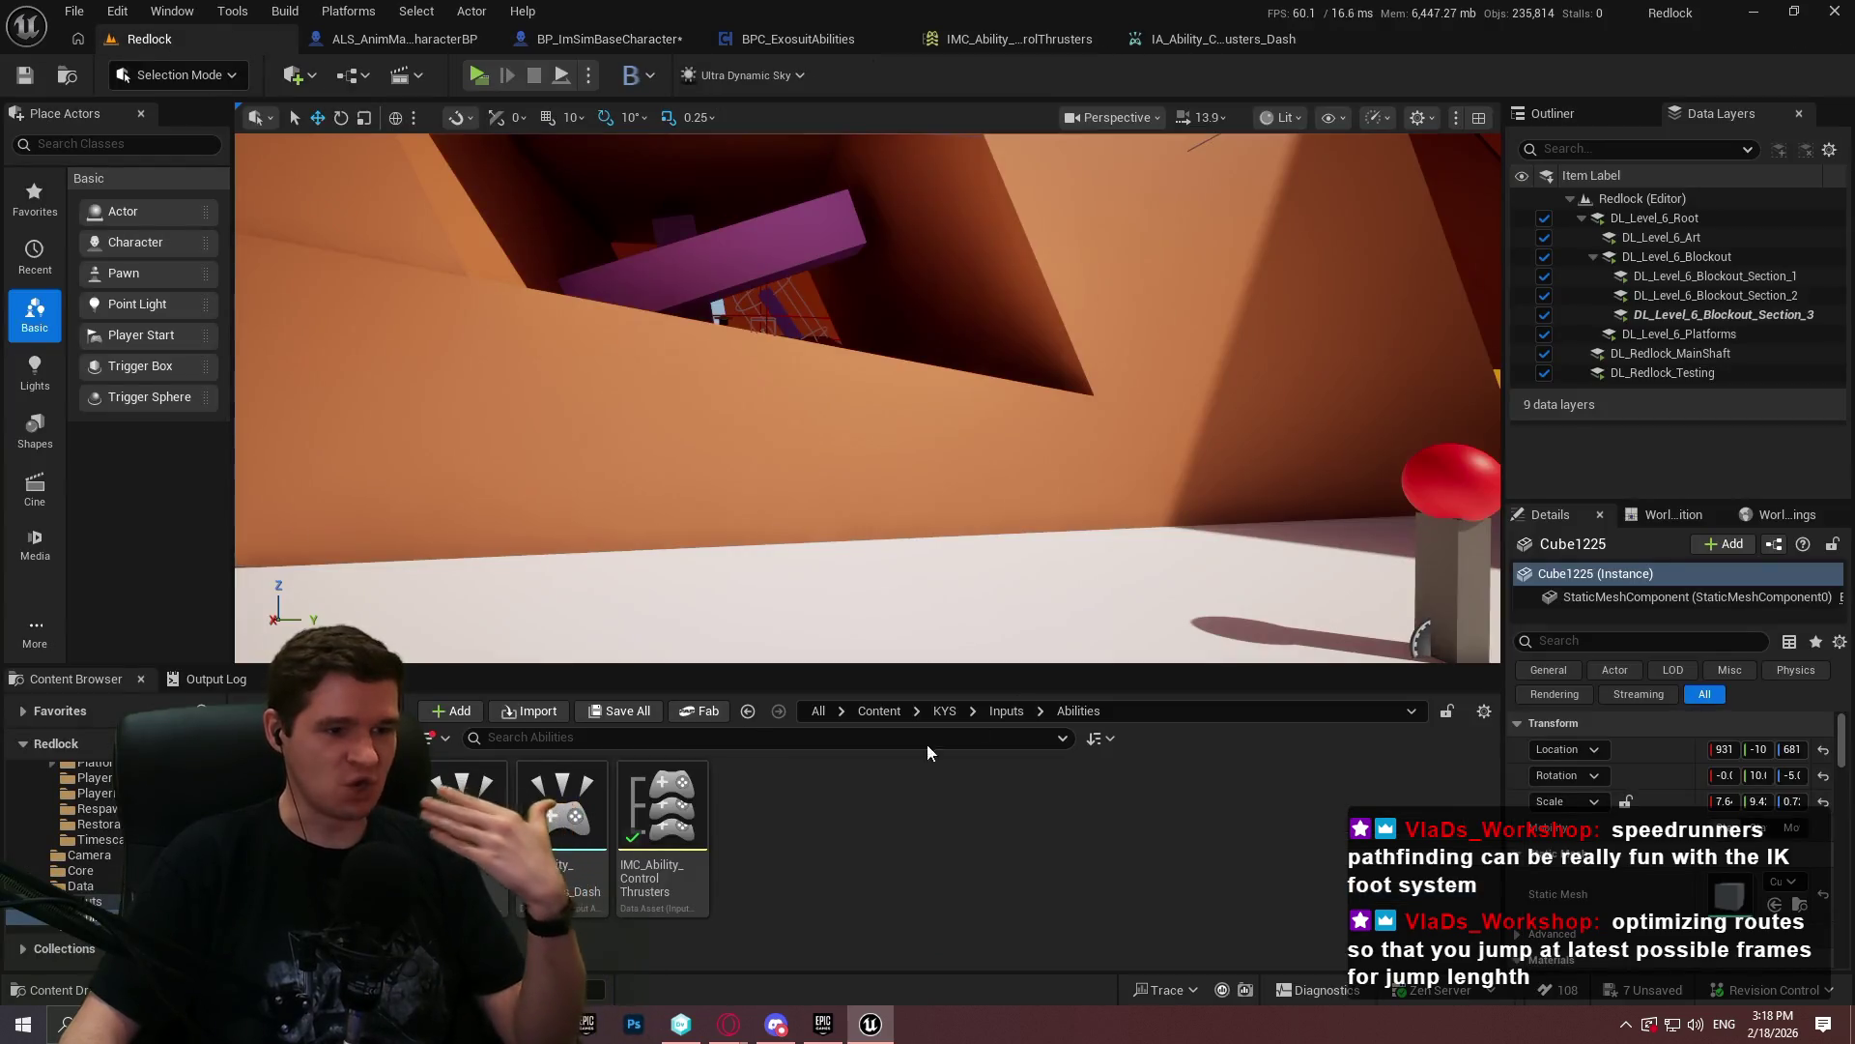
- Enlarge the Content Browser and navigate to Content > KYS > Blueprints
{"action": "left_click_drag", "start_coordinate": [955, 669], "coordinate": [918, 481]}
{"action": "left_click", "coordinate": [879, 524]}
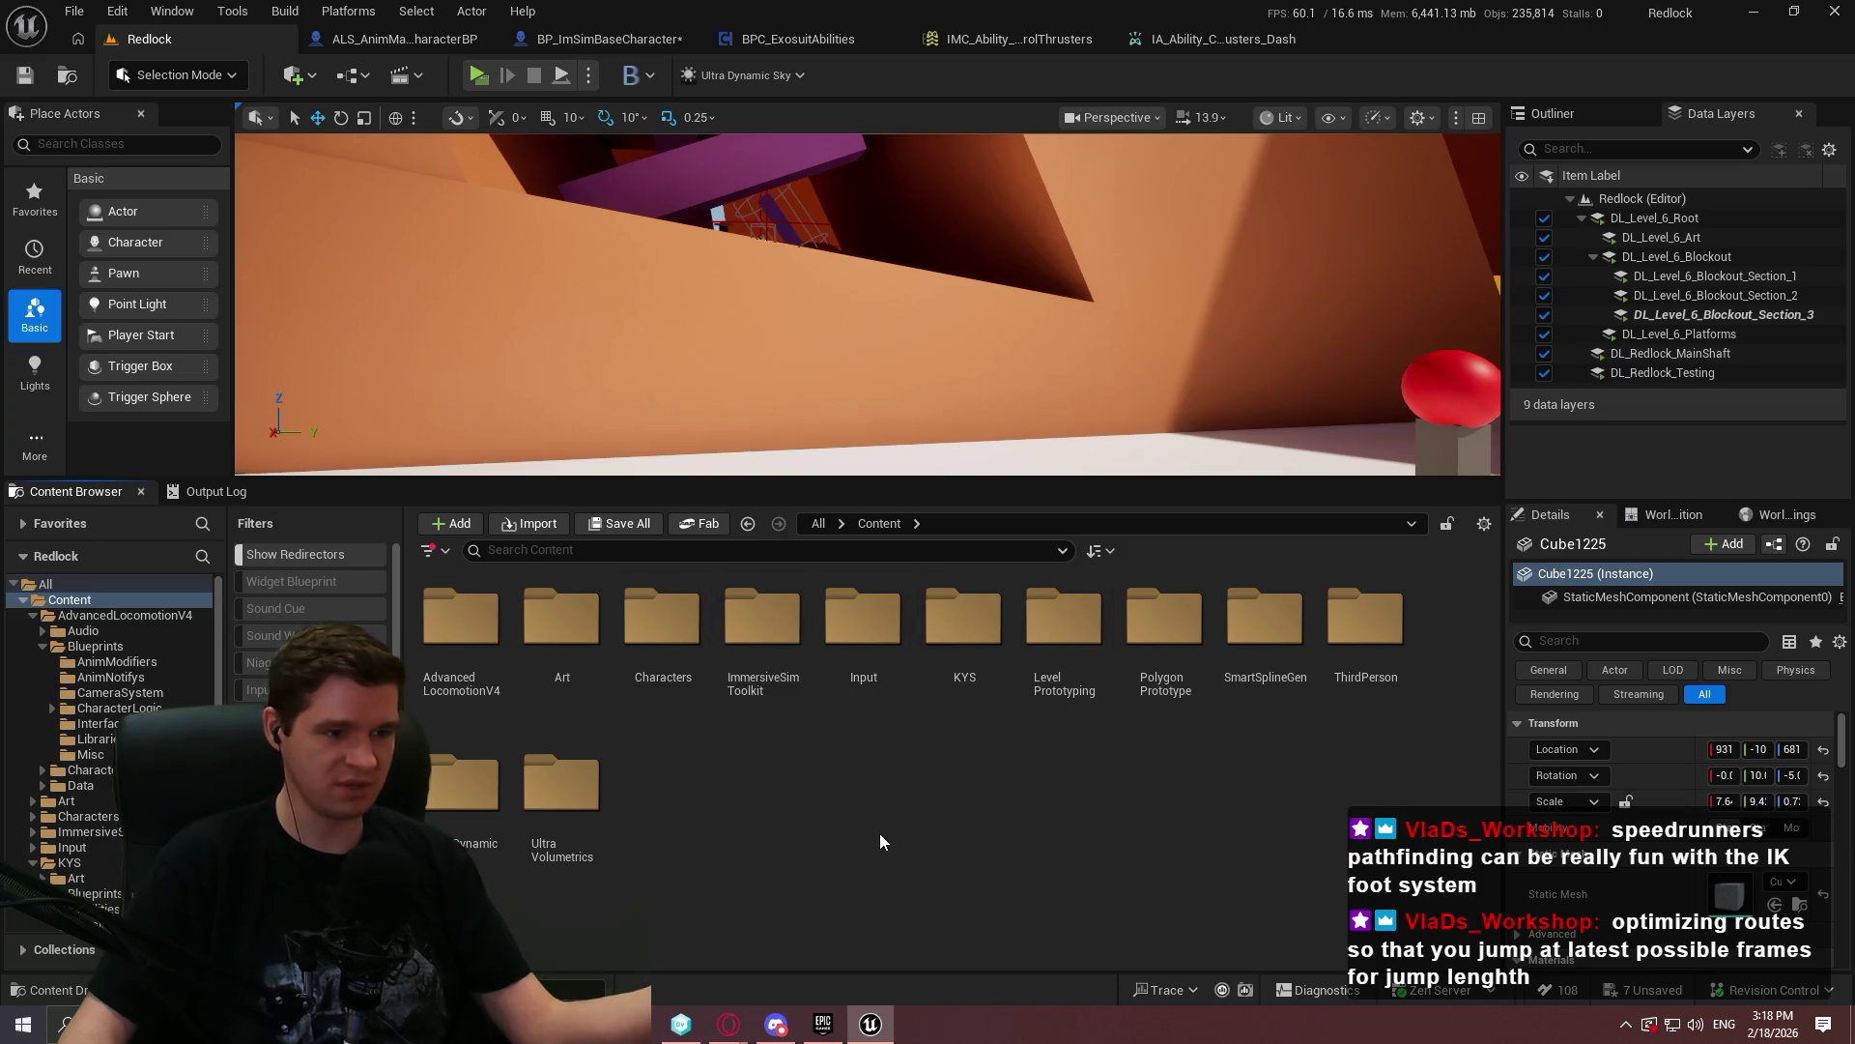
{"action": "left_click", "coordinate": [562, 624]}
{"action": "left_click", "coordinate": [1064, 657]}
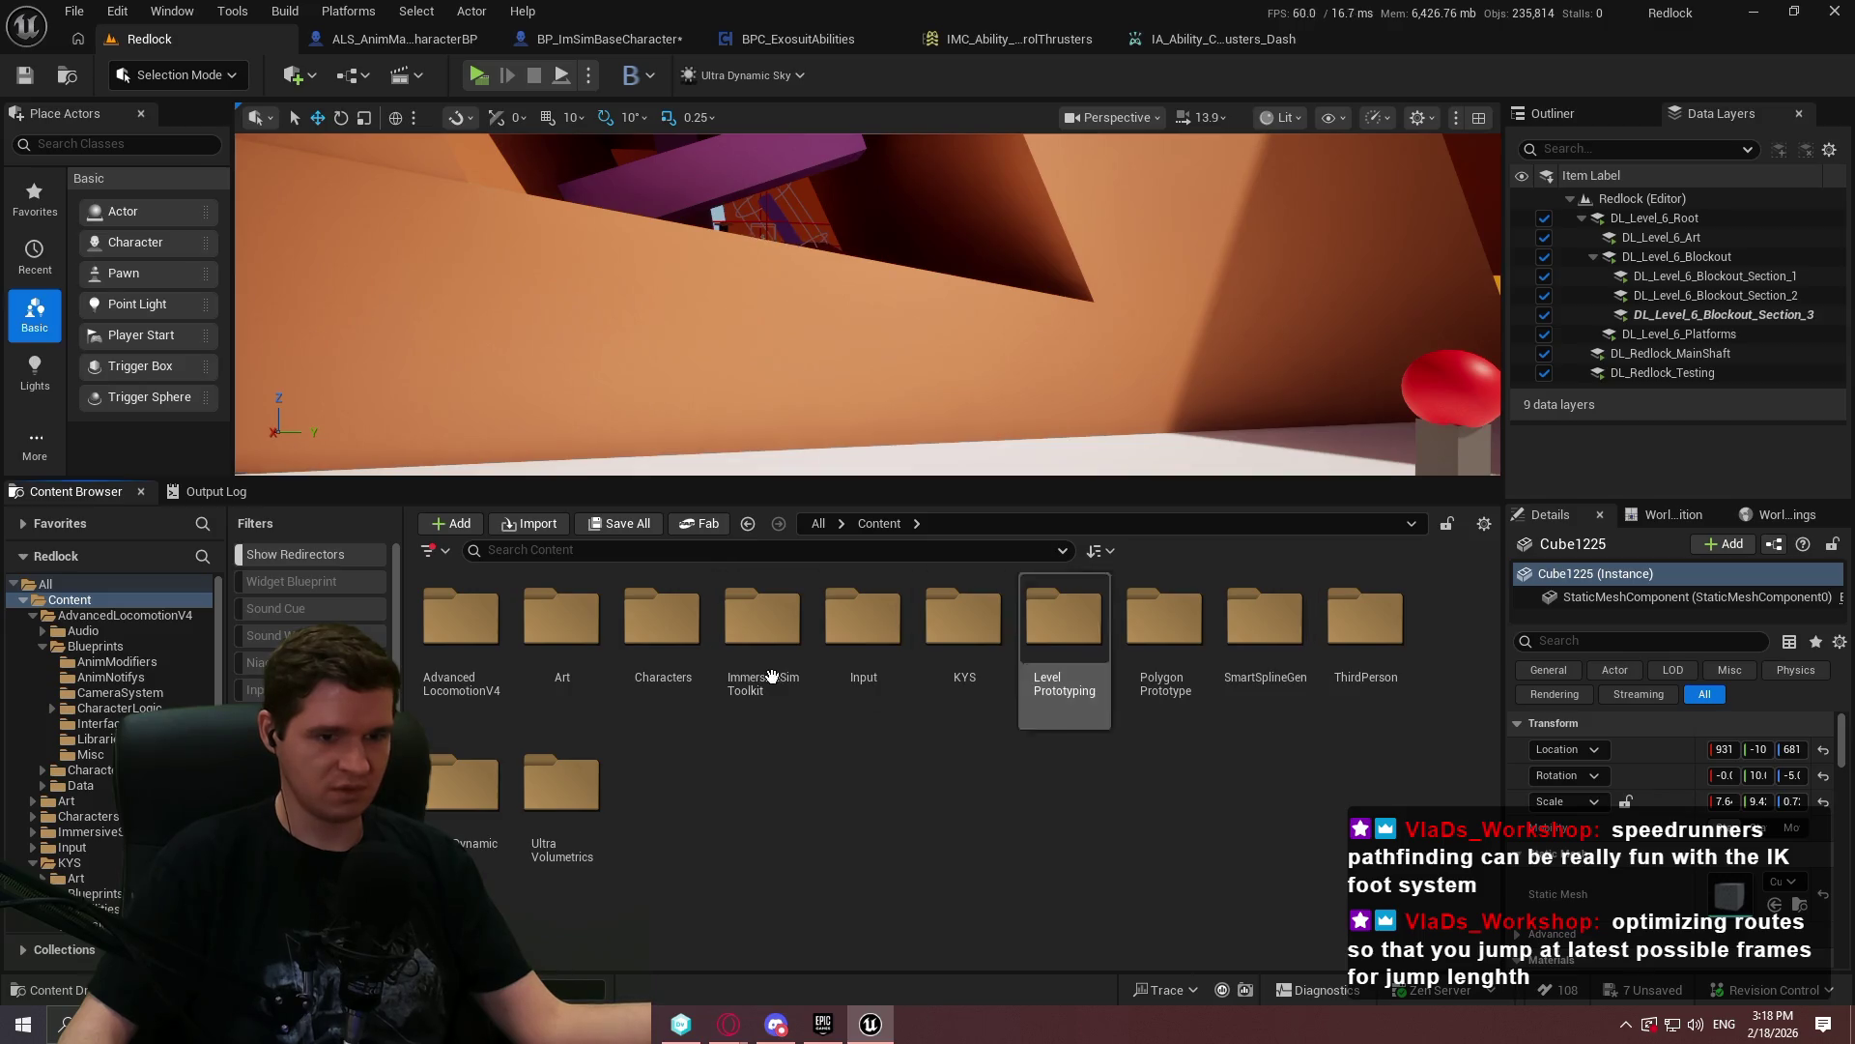
{"action": "left_click", "coordinate": [124, 650]}
{"action": "left_click", "coordinate": [880, 523]}
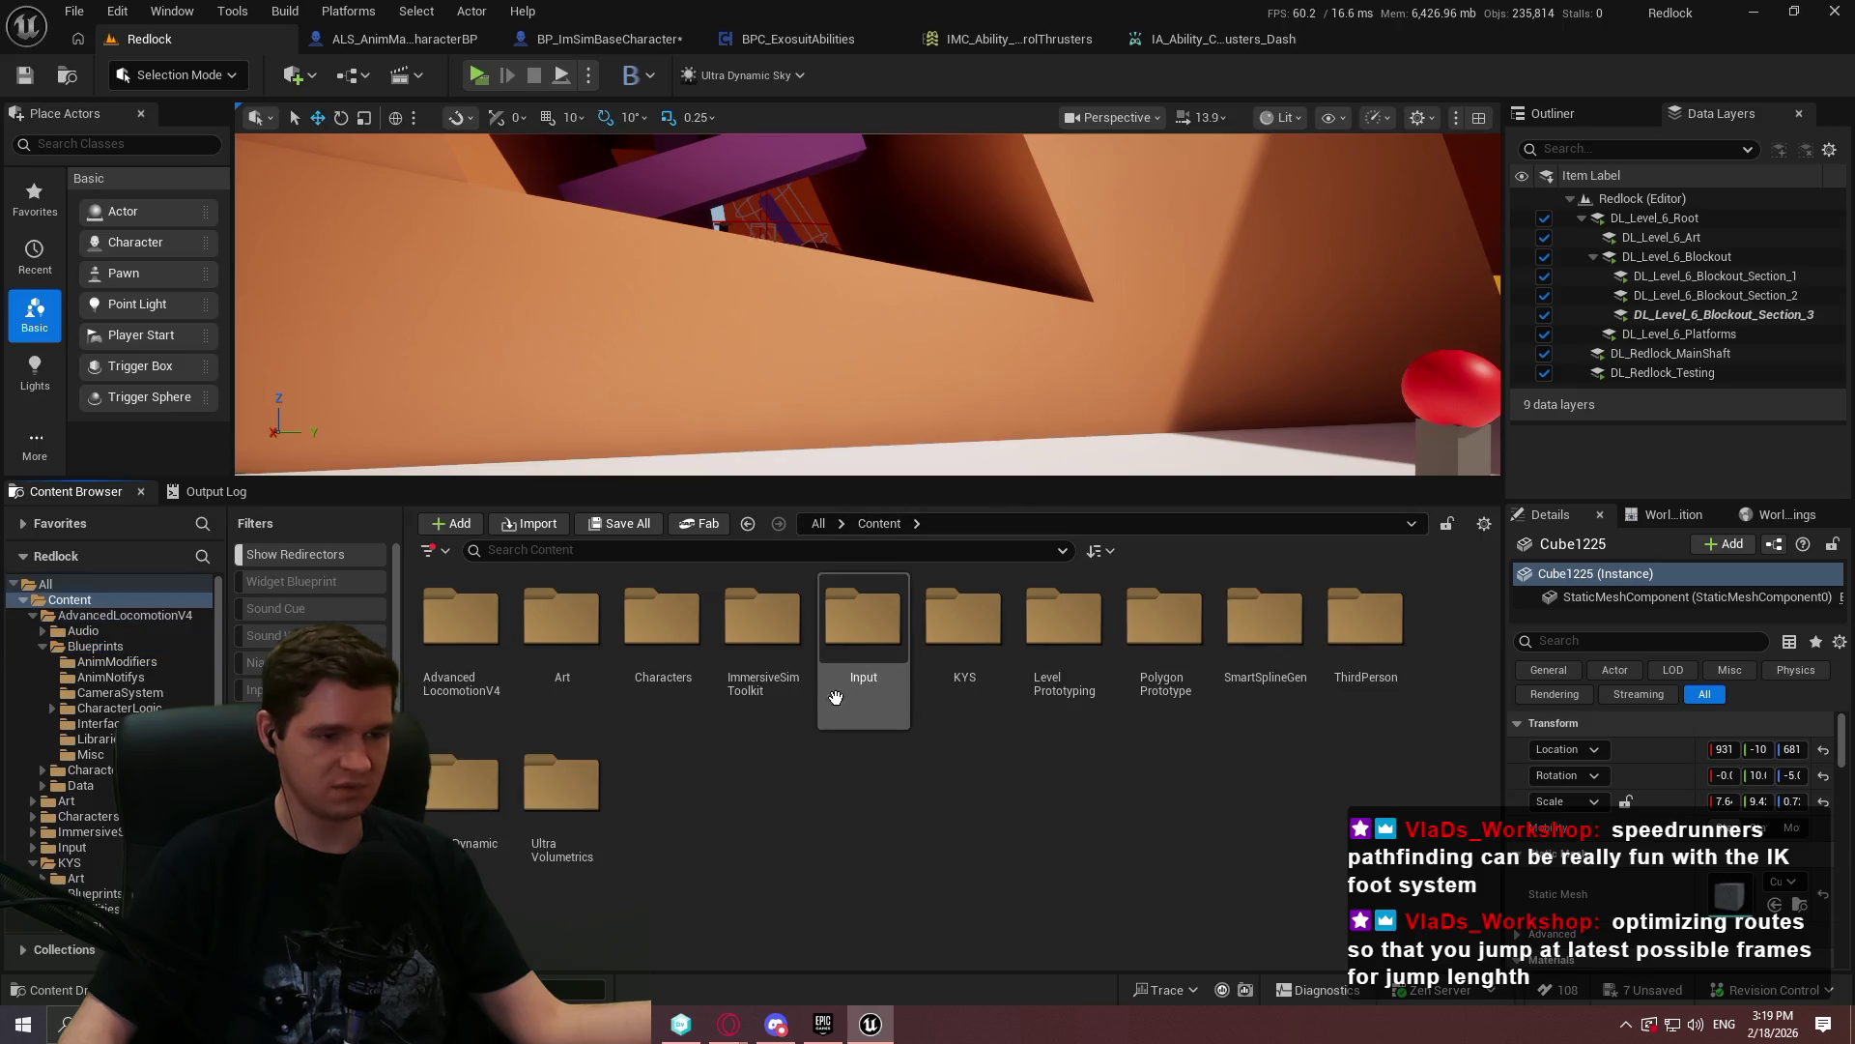
{"action": "double_click", "coordinate": [1003, 620]}
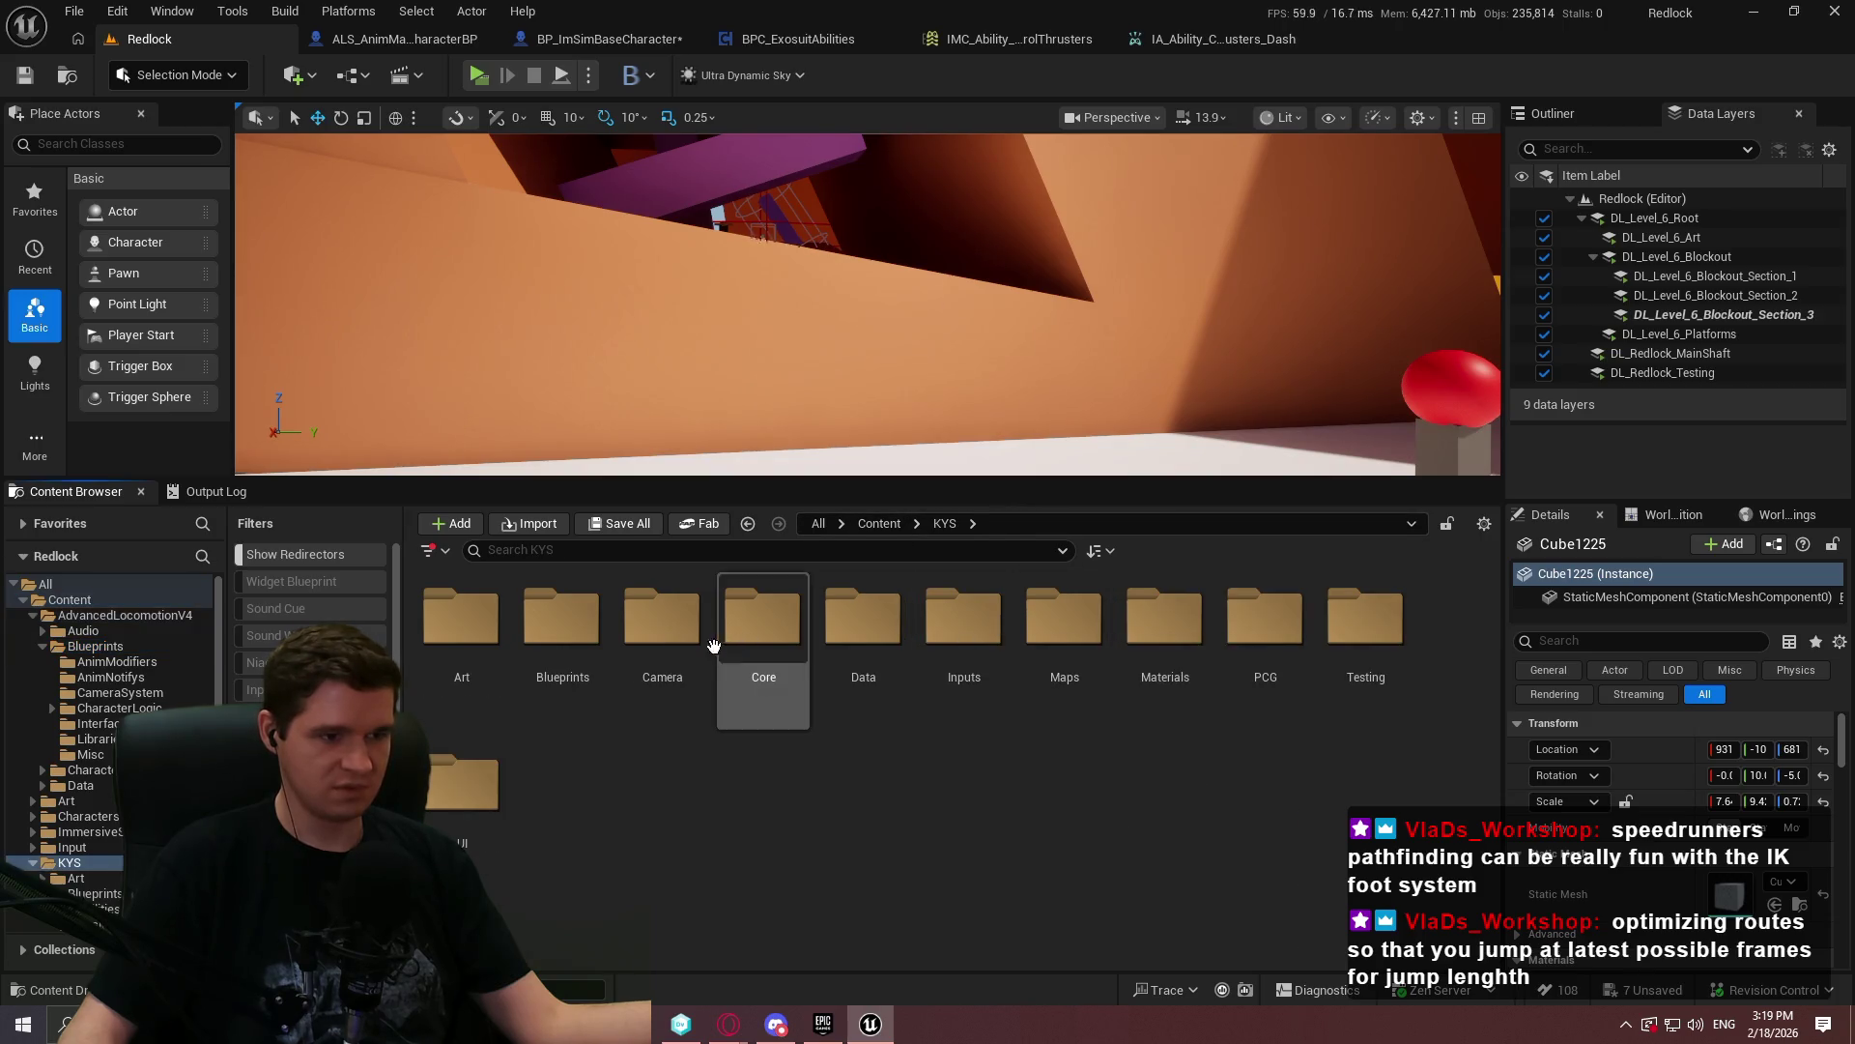
{"action": "double_click", "coordinate": [599, 638]}
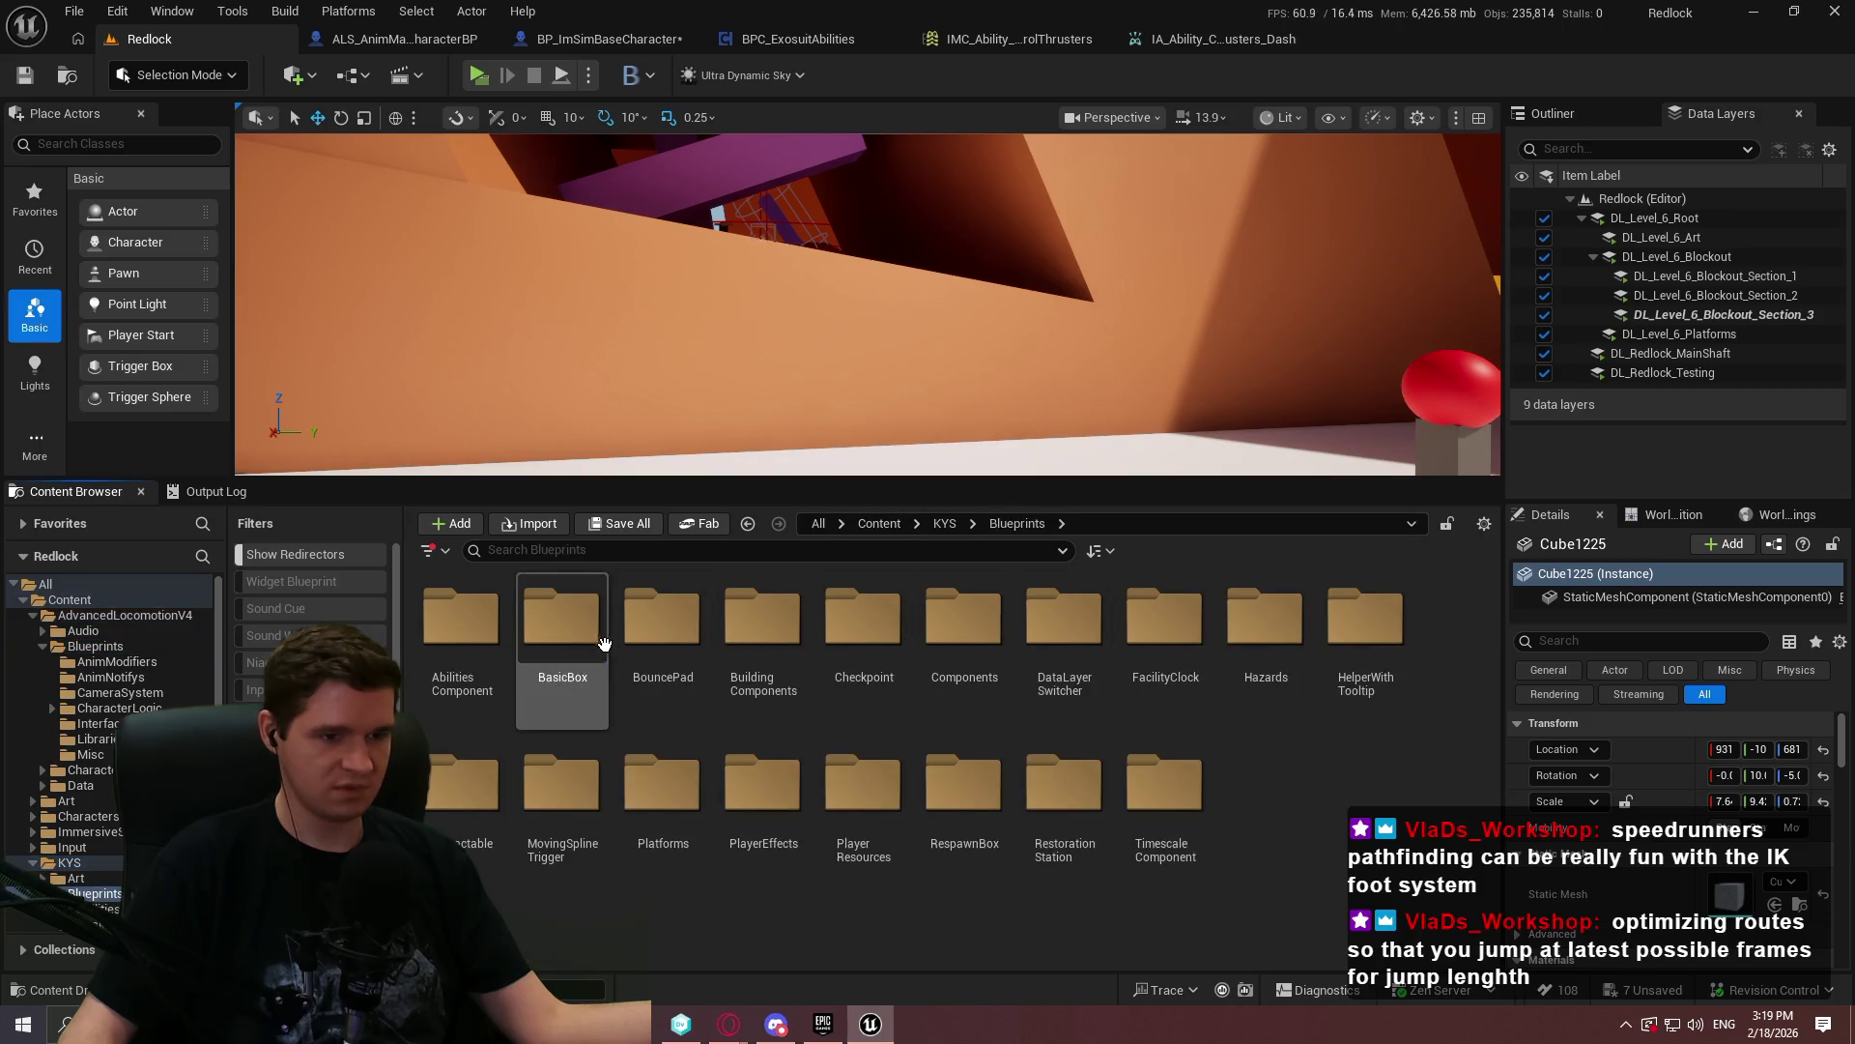
- Create an AbilityPickup folder, then open BP_BuildingComponents from the BuildingComponents folder
{"action": "right_click", "coordinate": [1334, 793]}
{"action": "left_click", "coordinate": [1391, 368]}
{"action": "type", "text": "AbilityPickup"}
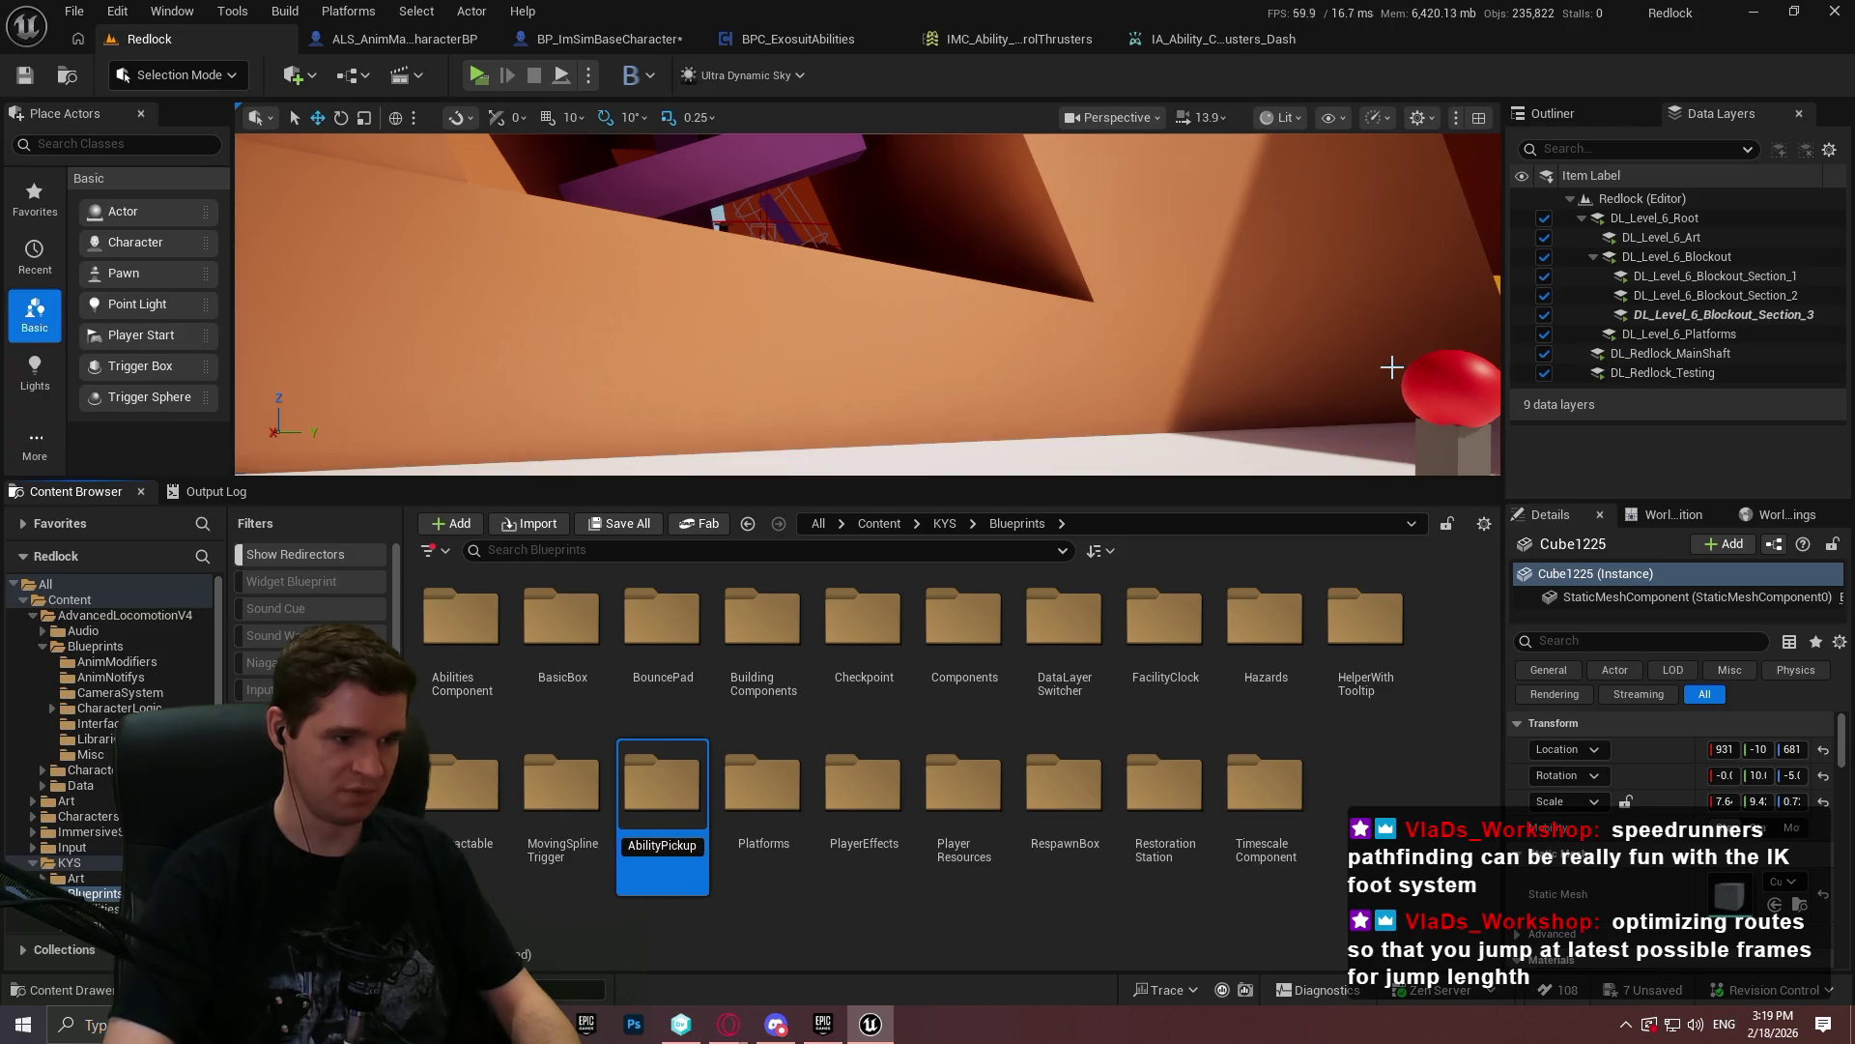
{"action": "key", "text": "Return"}
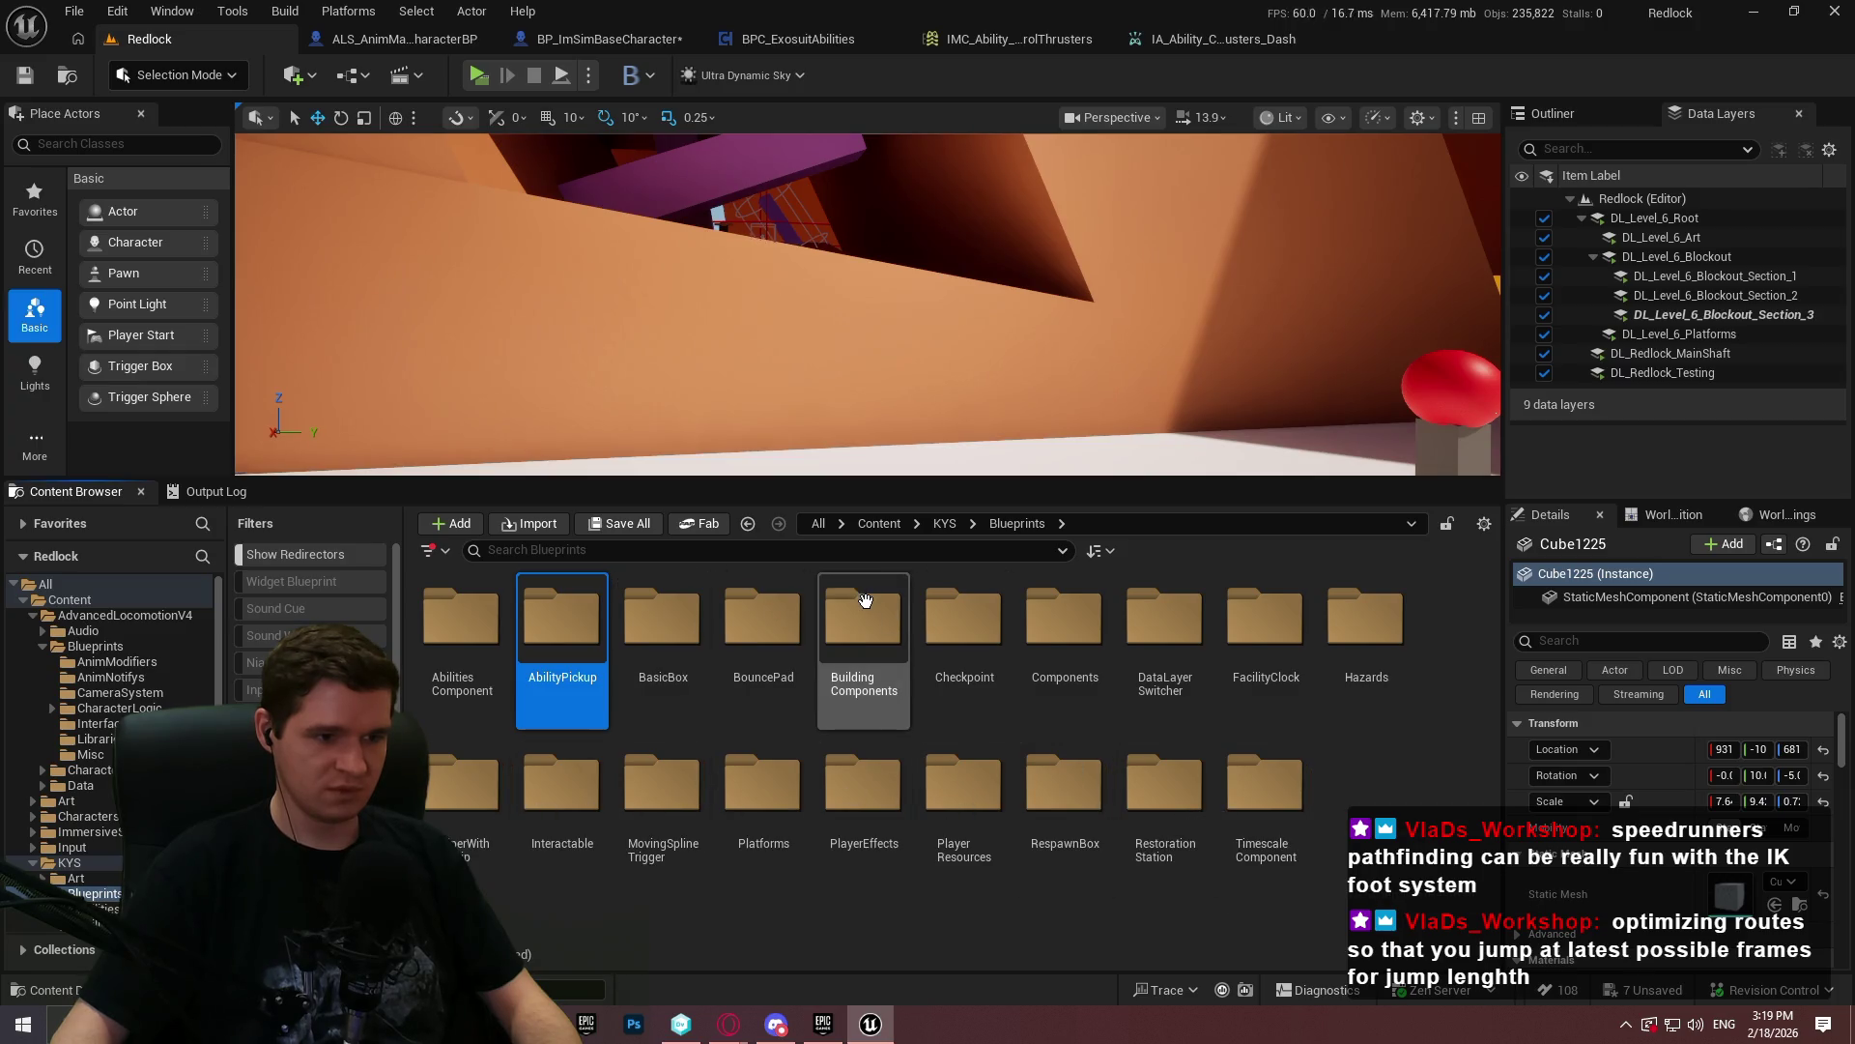
{"action": "double_click", "coordinate": [863, 624]}
{"action": "double_click", "coordinate": [489, 663]}
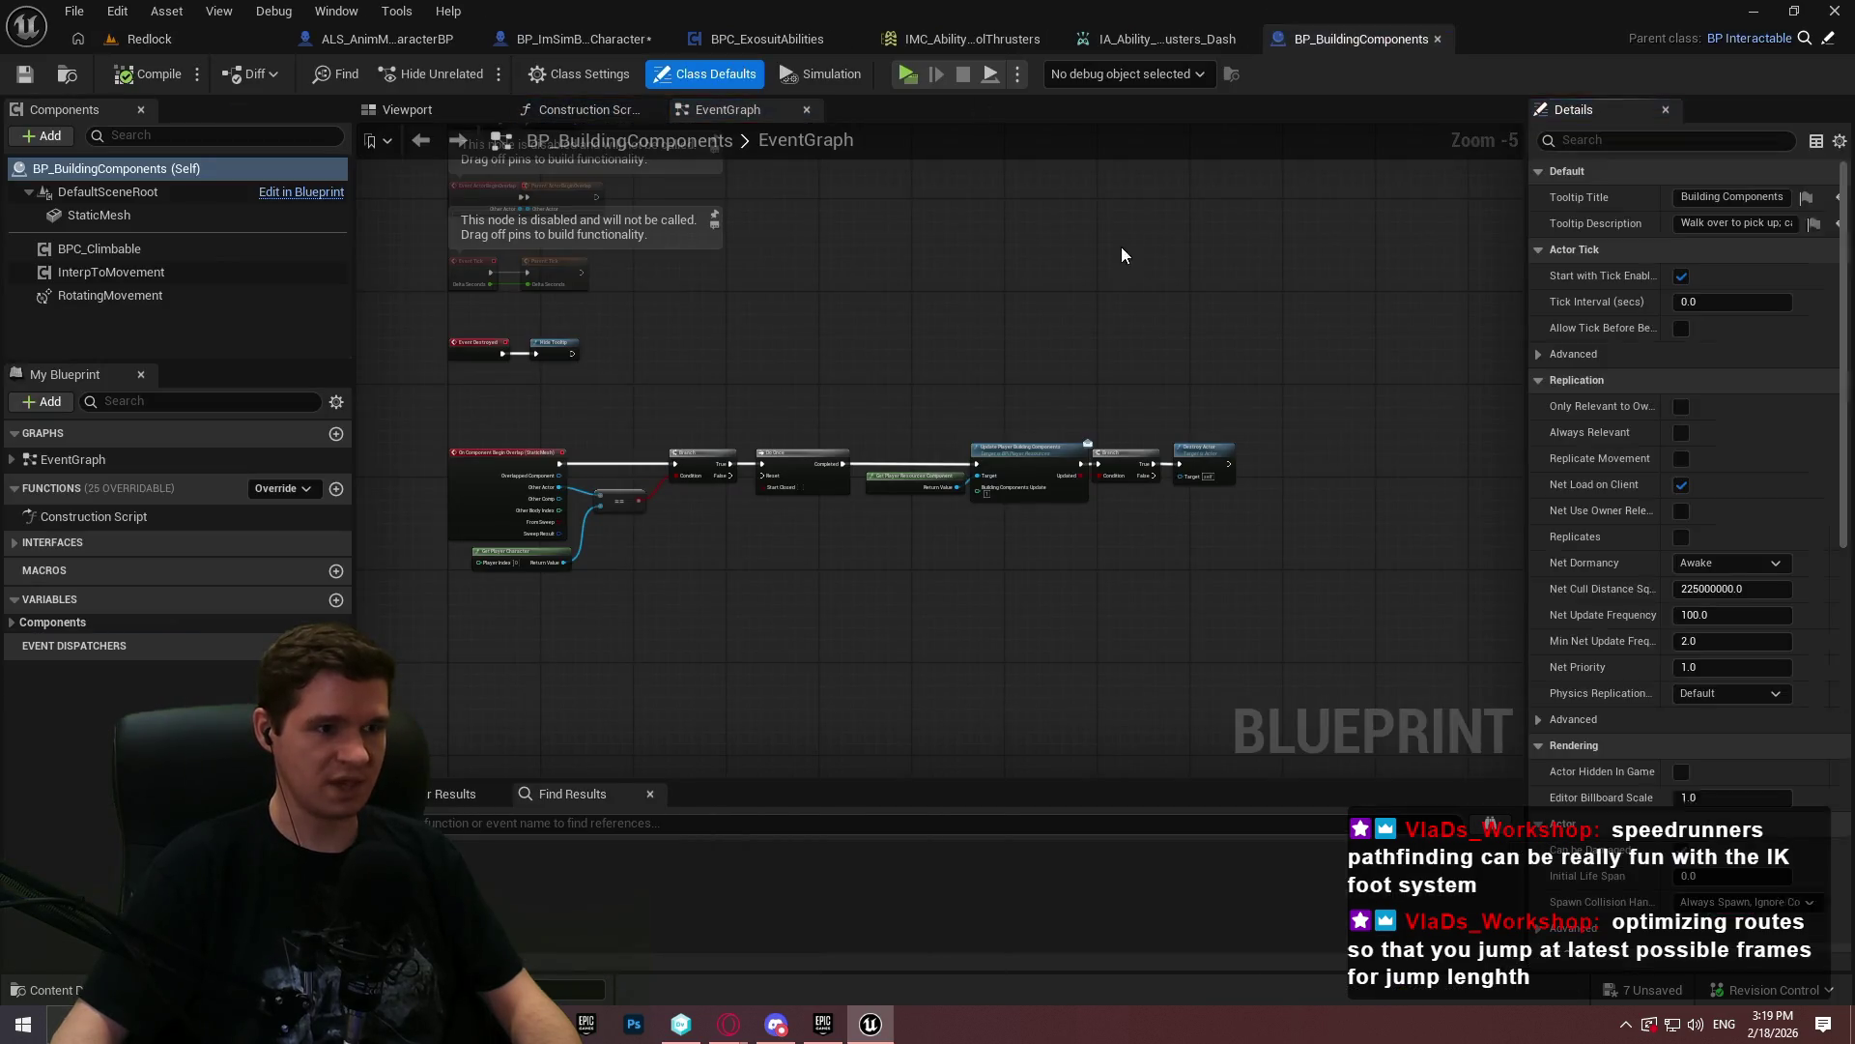
- Duplicate BP_BuildingComponents as BP_AbilityPickup_Dash and move it into the AbilityPickup folder
{"action": "scroll", "coordinate": [806, 374], "scroll_direction": "up", "scroll_amount": 1}
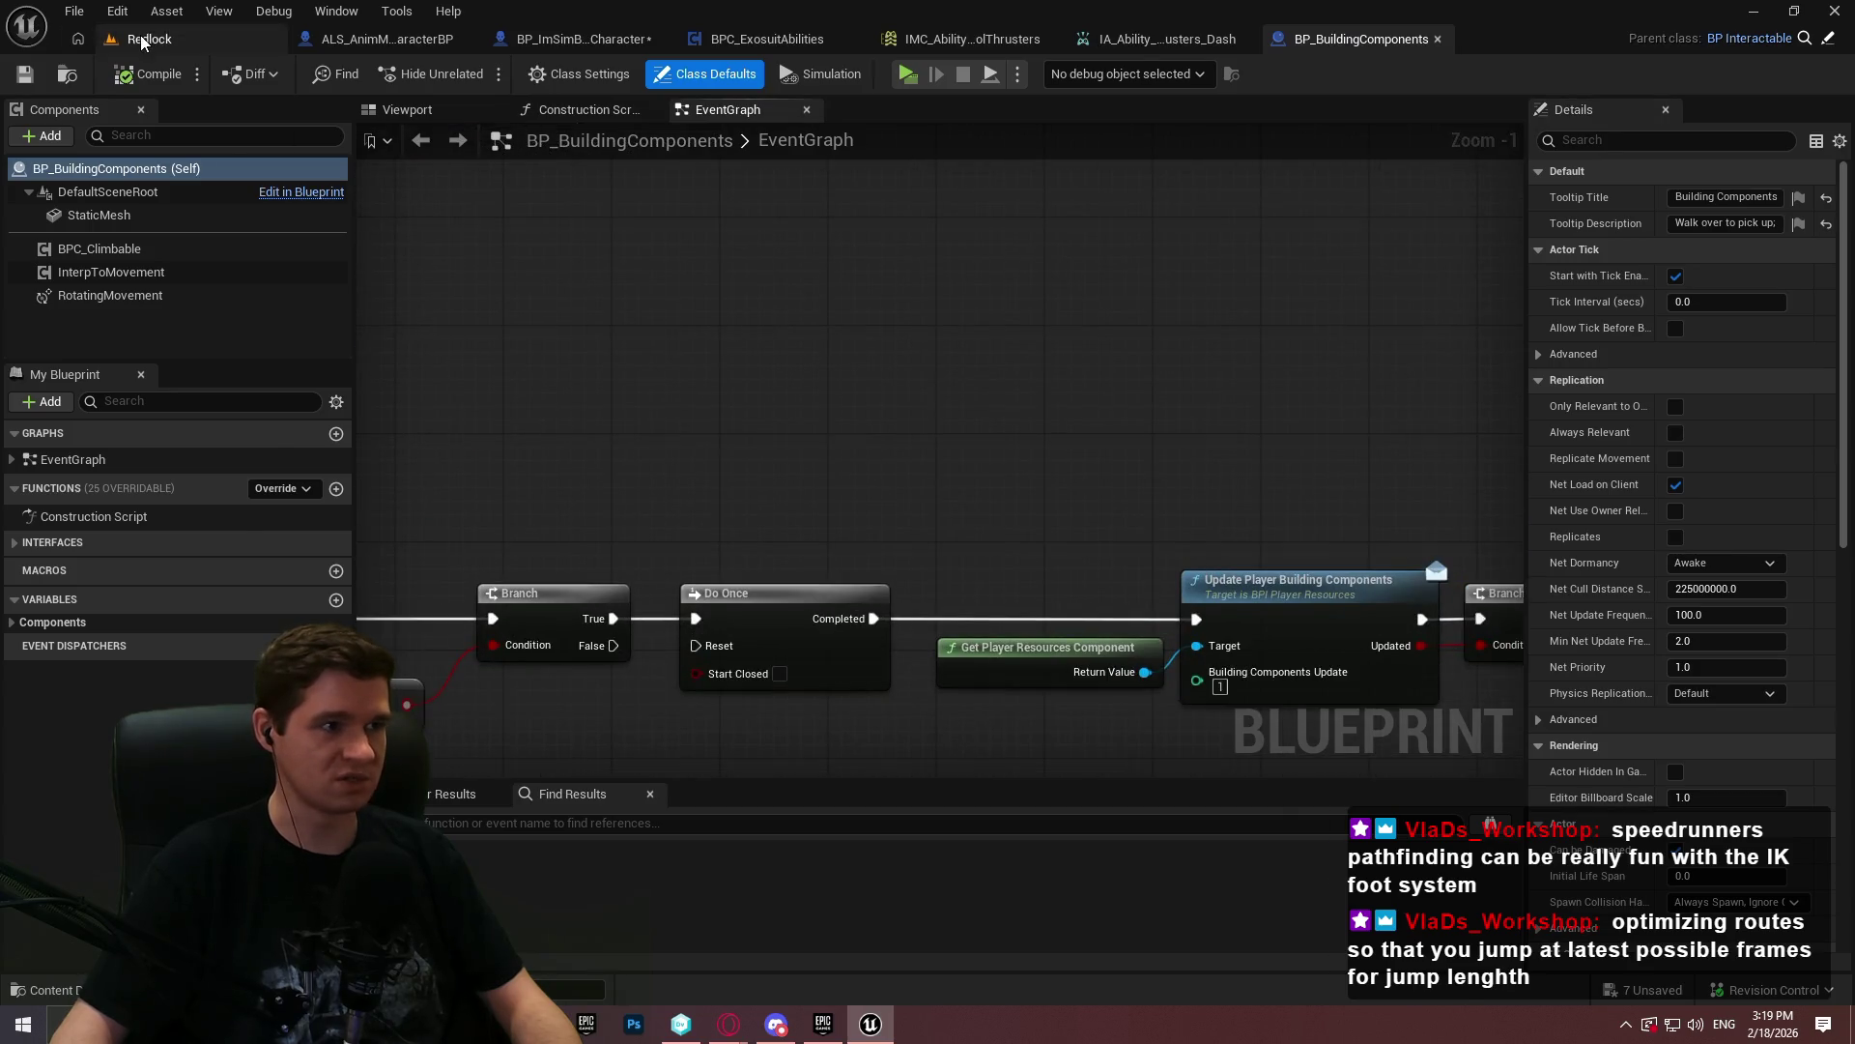
{"action": "left_click", "coordinate": [141, 39]}
{"action": "right_click", "coordinate": [491, 657]}
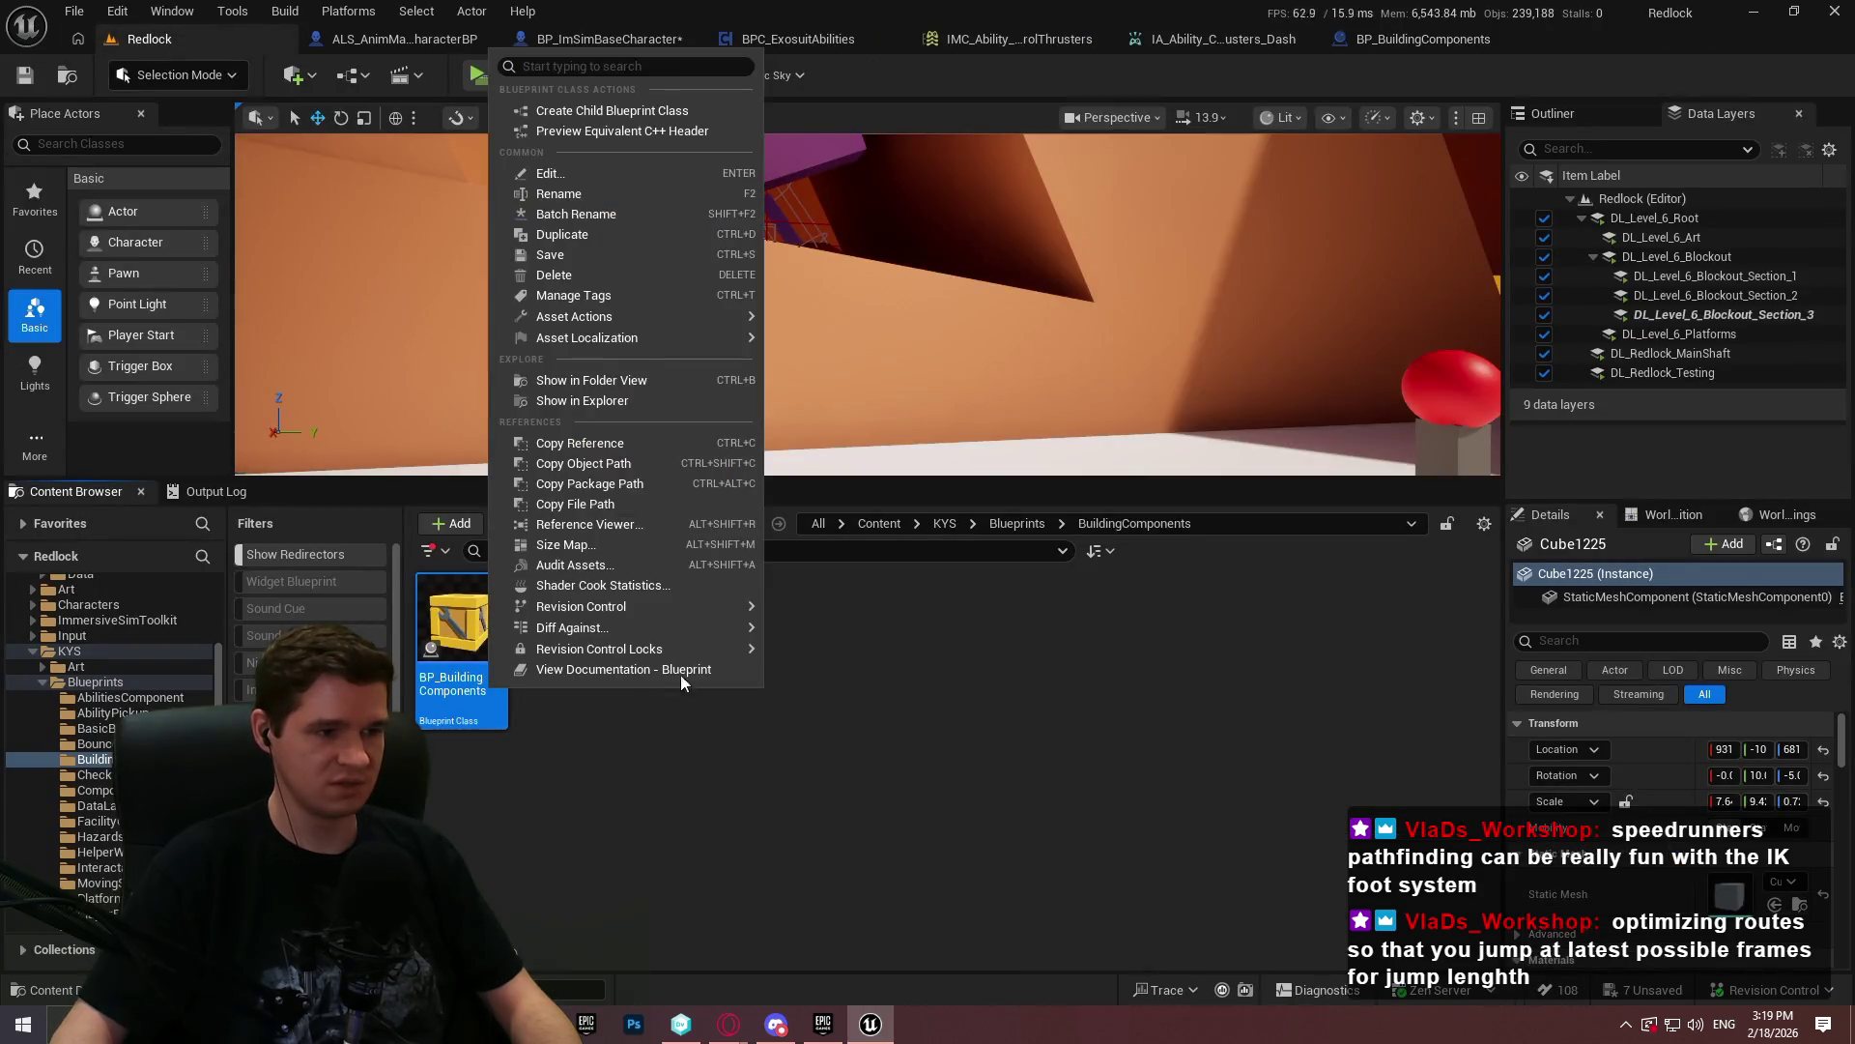
{"action": "left_click", "coordinate": [562, 234]}
{"action": "type", "text": "BPC_BuildingComponent"}
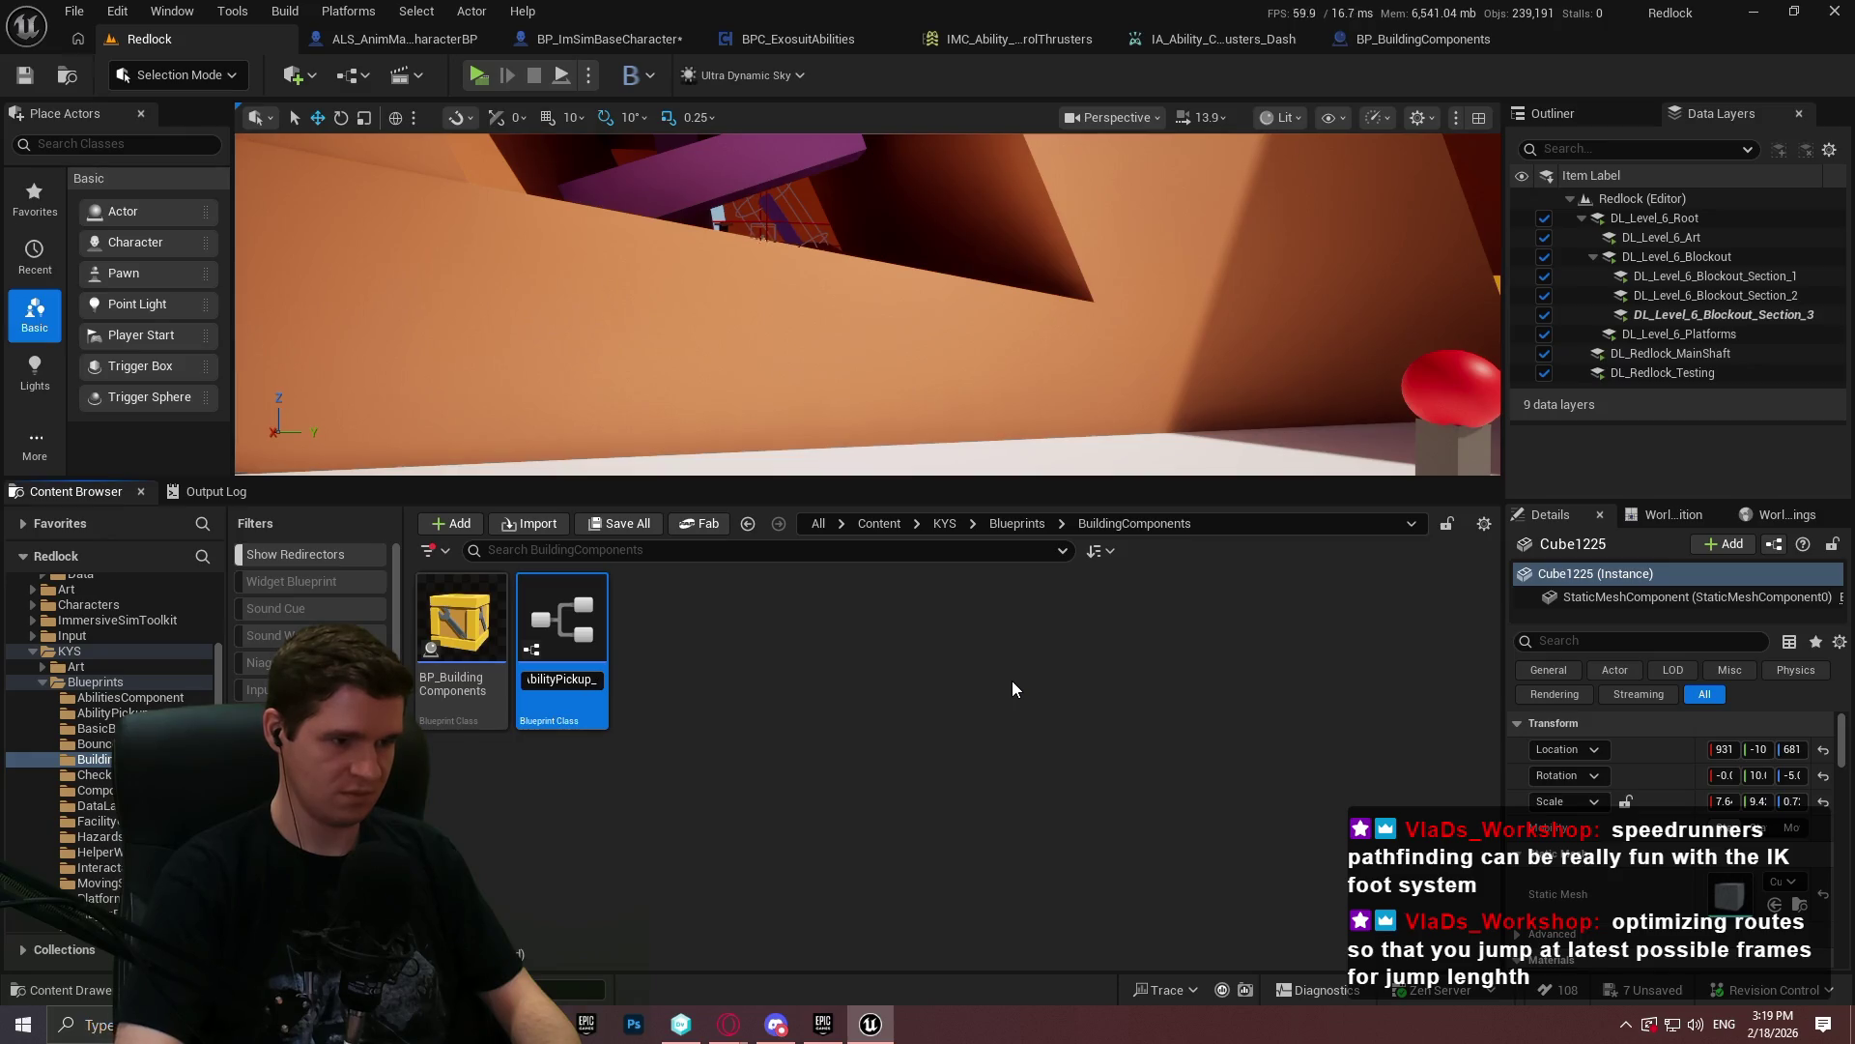
{"action": "key", "text": "Return"}
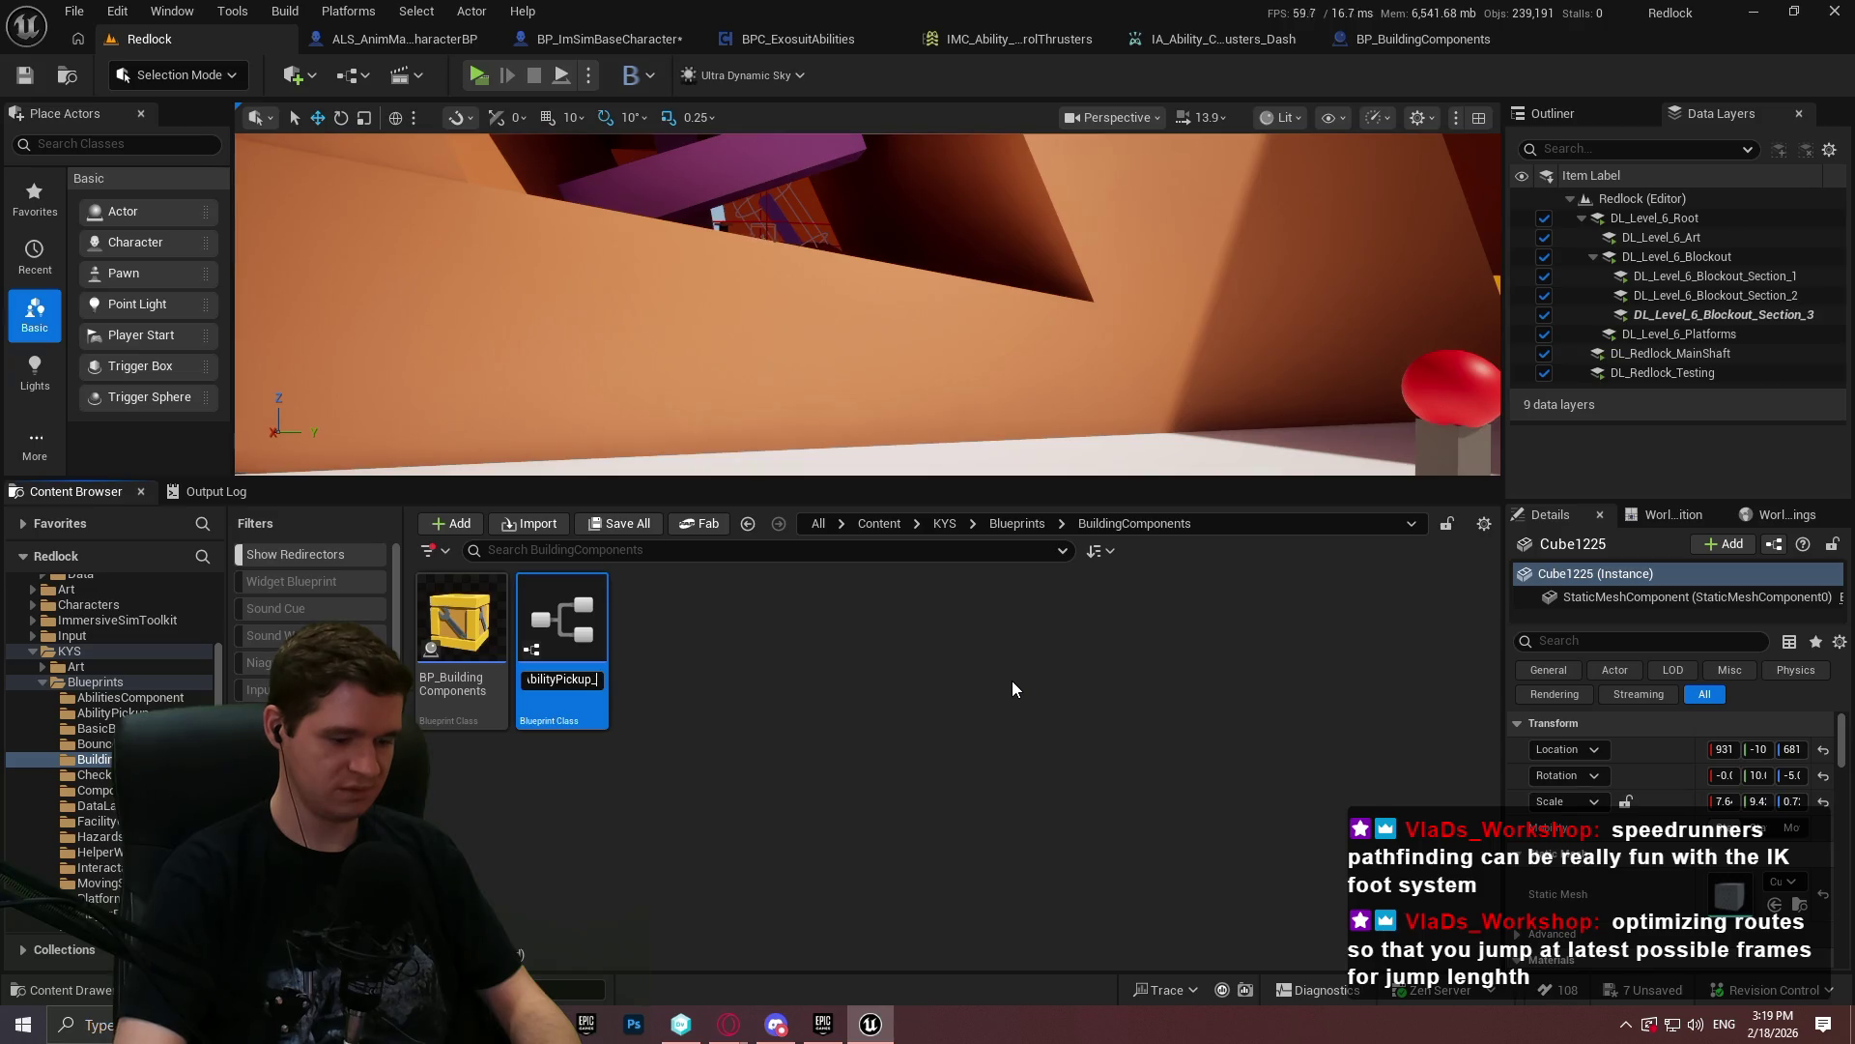
{"action": "type", "text": "Dash"}
{"action": "key", "text": "Return"}
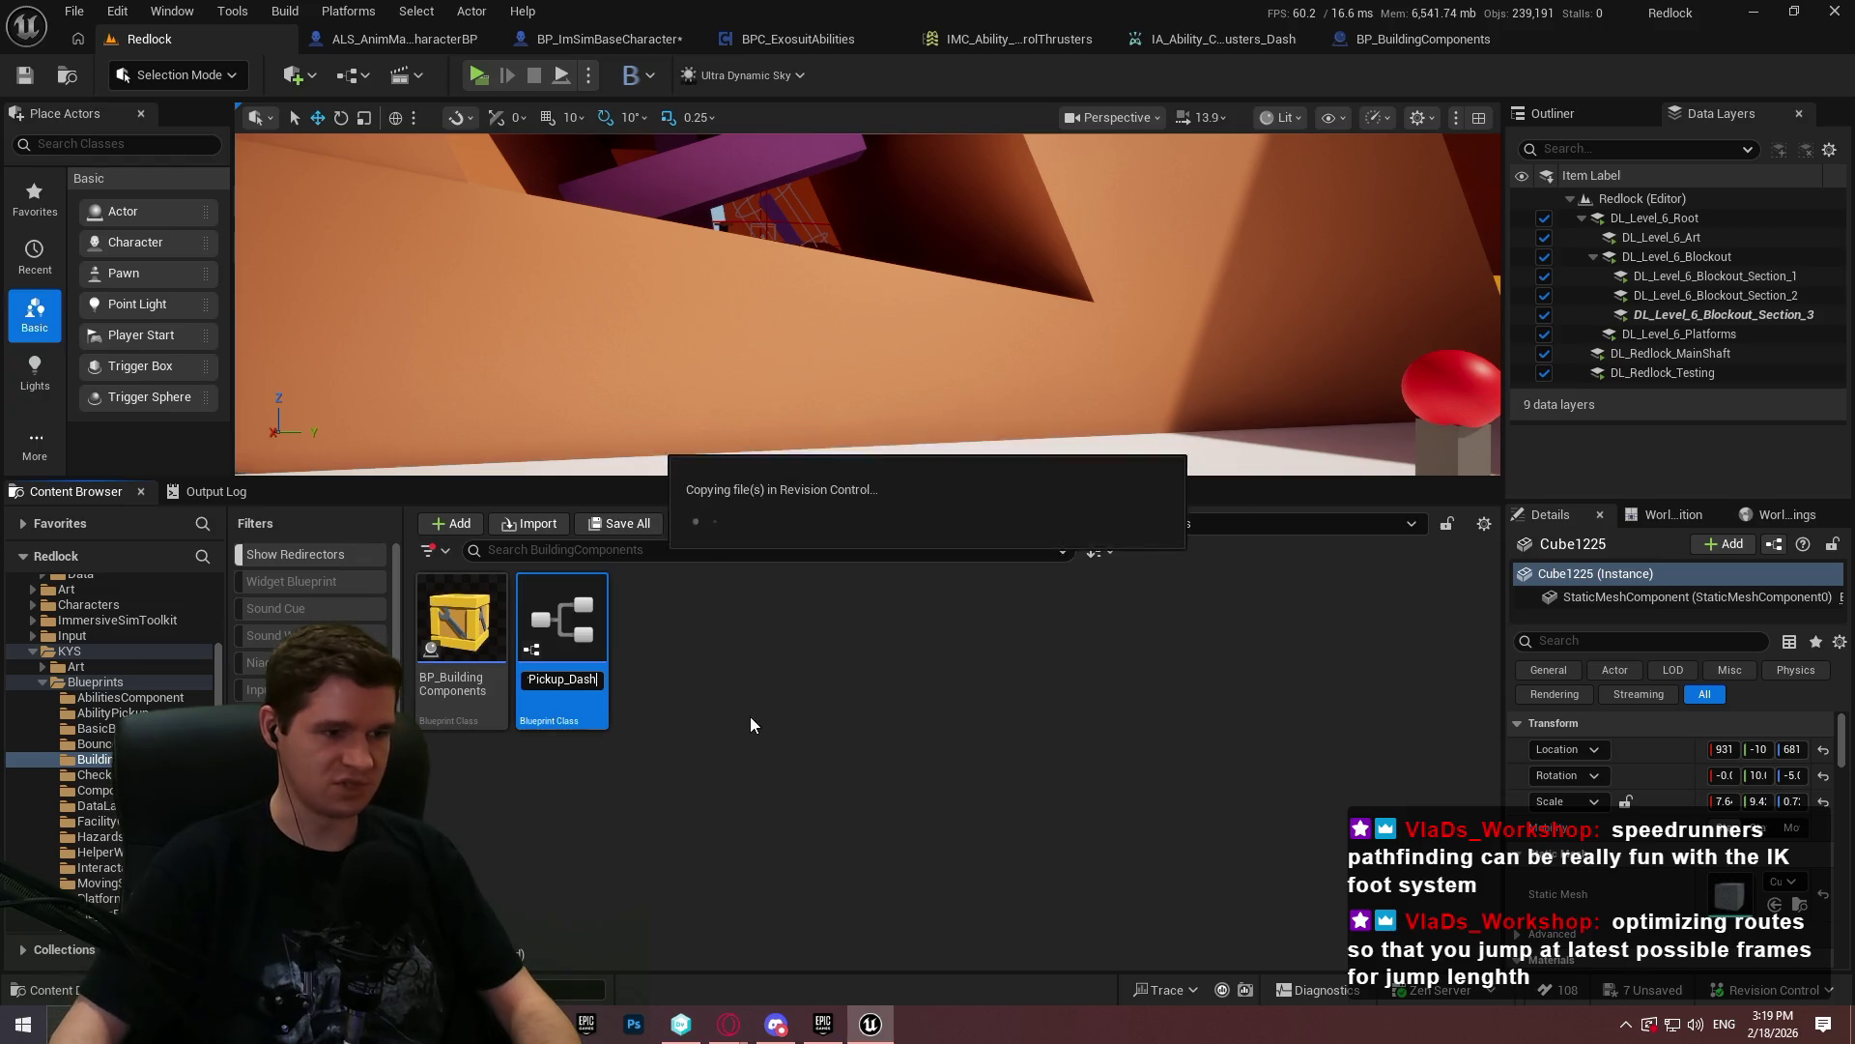
{"action": "mouse_move", "coordinate": [462, 628]}
{"action": "left_mouse_down"}
{"action": "mouse_move", "coordinate": [420, 737]}
{"action": "mouse_move", "coordinate": [106, 703]}
{"action": "left_mouse_up"}
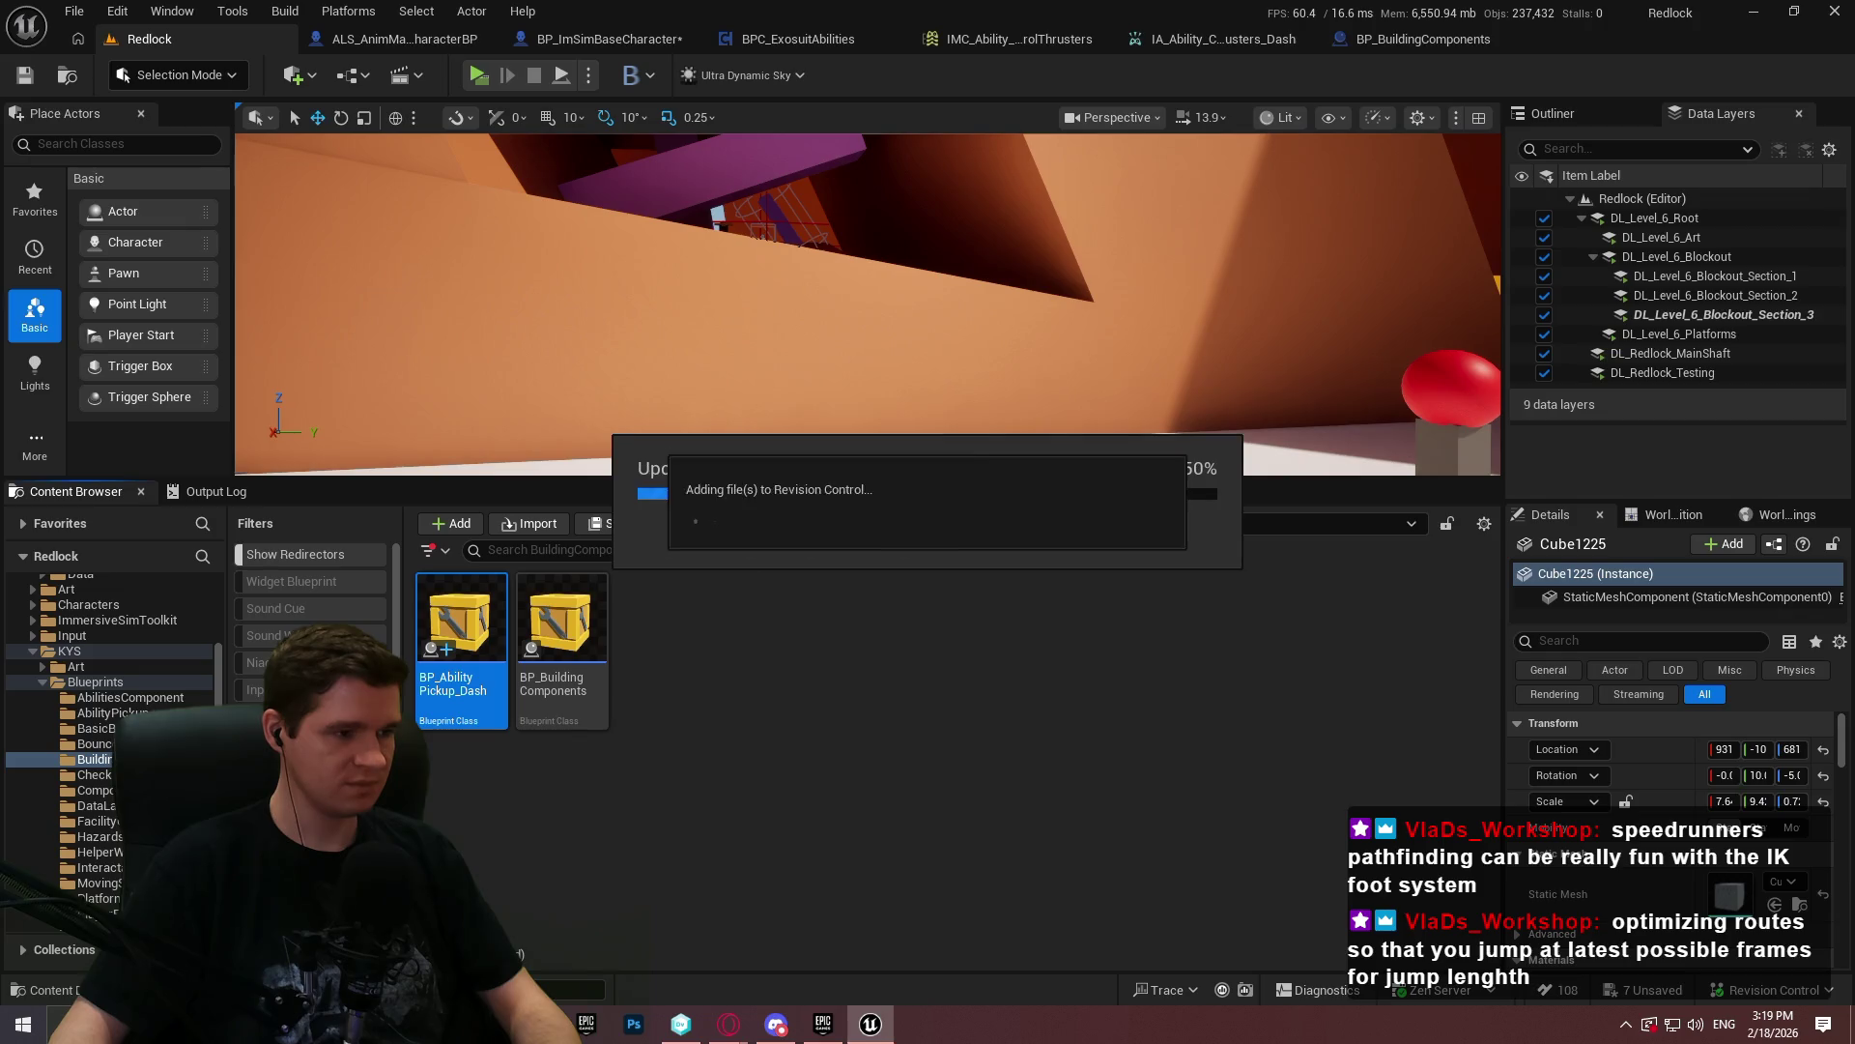
{"action": "left_click", "coordinate": [111, 713]}
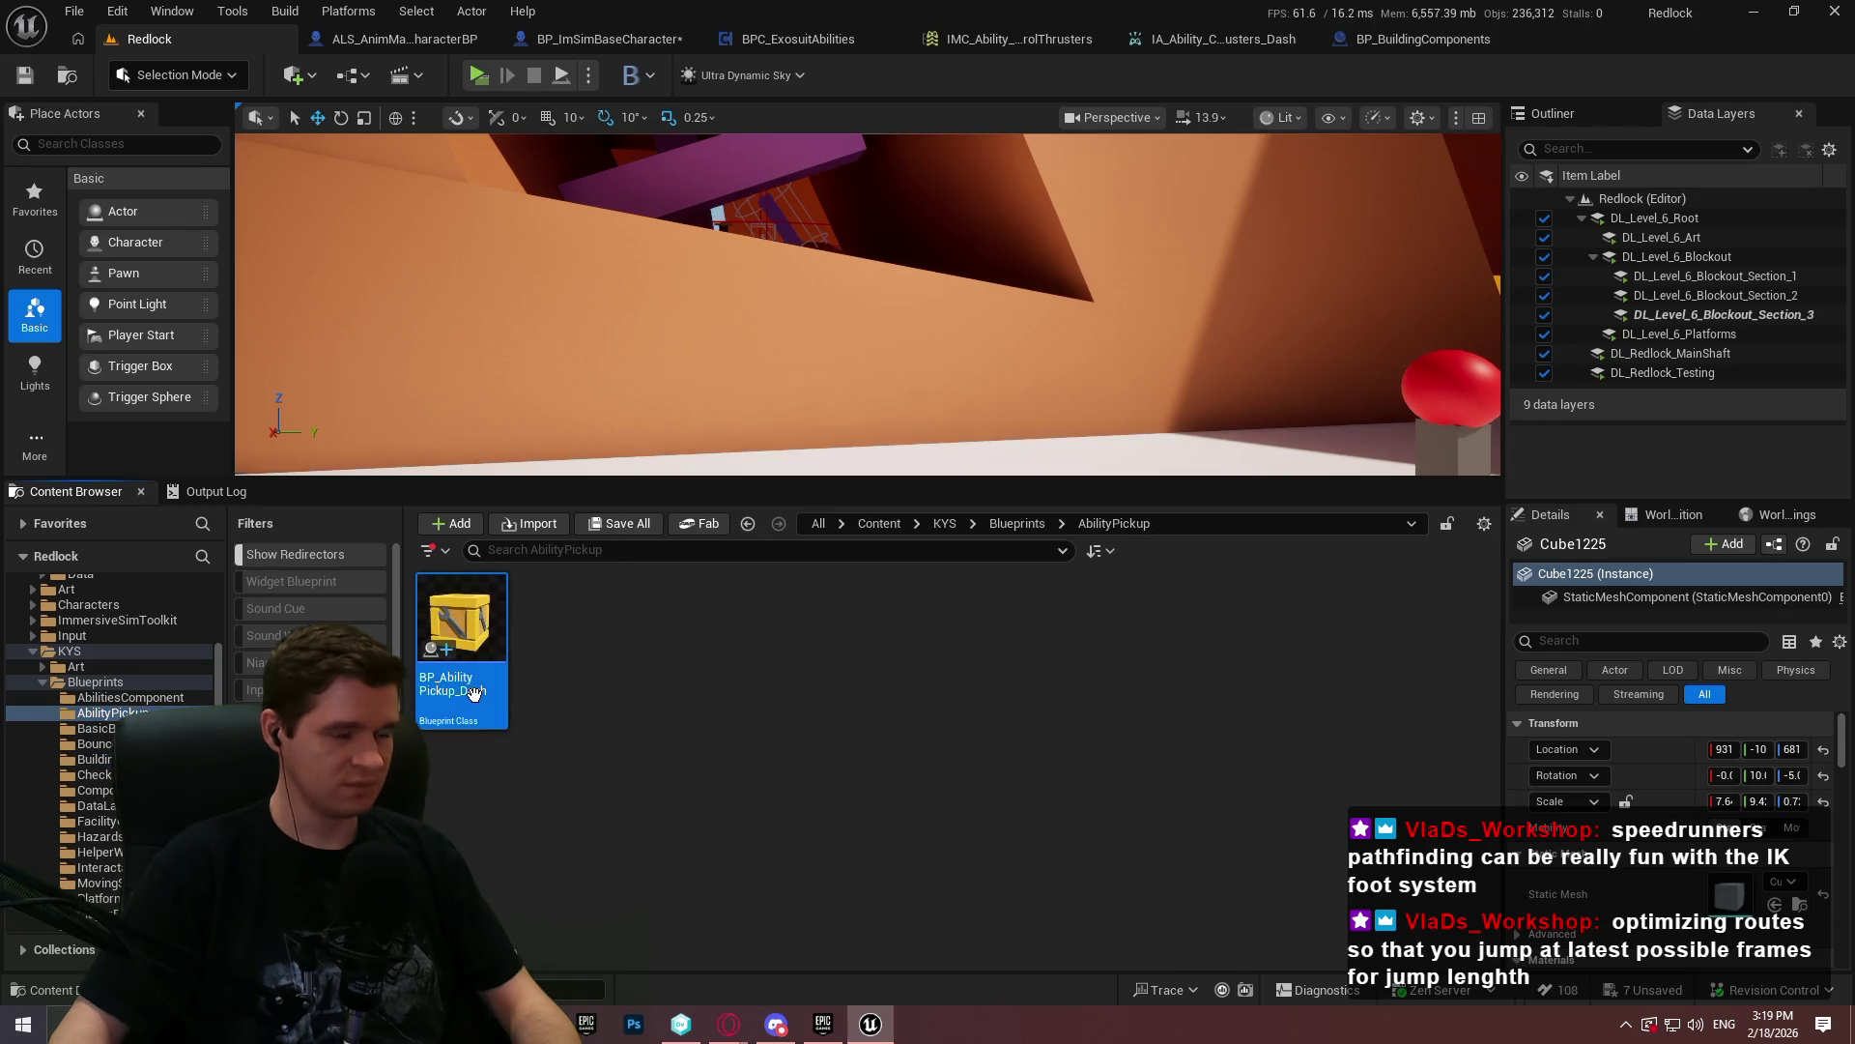
{"action": "double_click", "coordinate": [461, 624]}
{"action": "mouse_move", "coordinate": [725, 393]}
{"action": "left_mouse_down"}
{"action": "mouse_move", "coordinate": [1015, 473]}
{"action": "mouse_move", "coordinate": [977, 359]}
{"action": "left_mouse_up"}
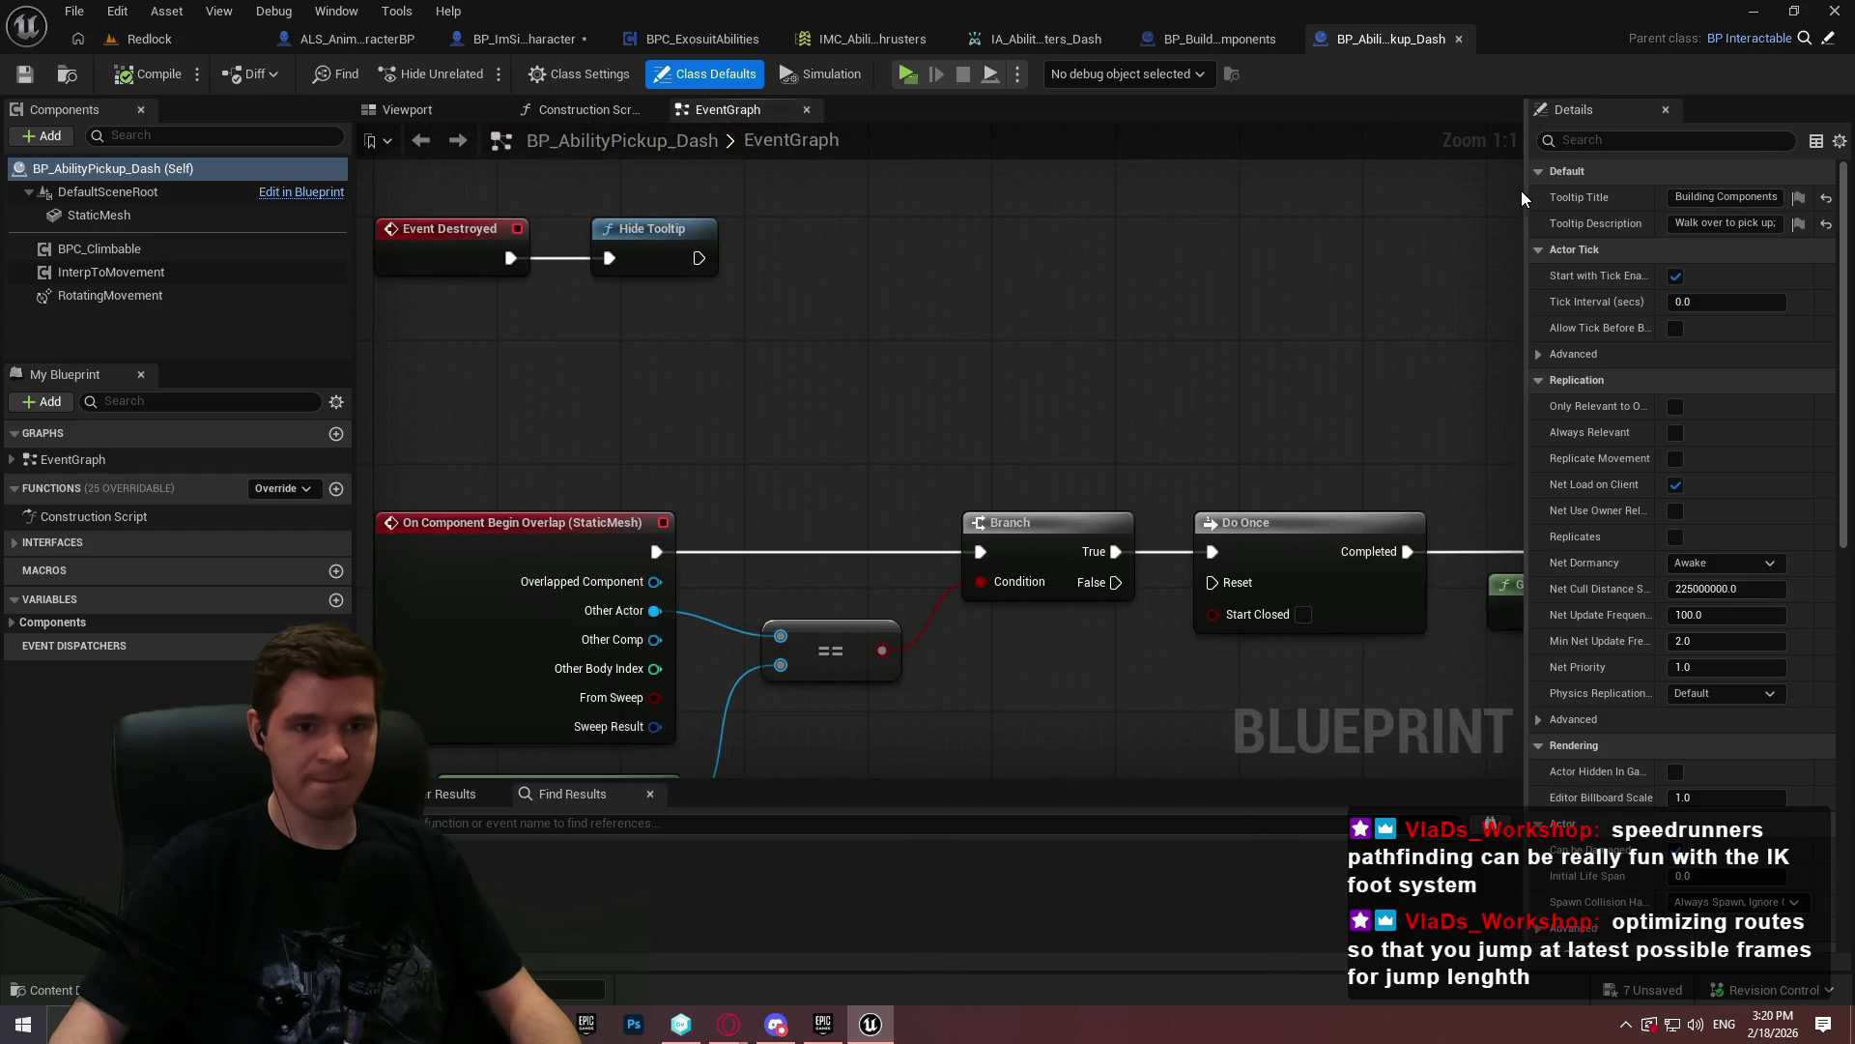
{"action": "mouse_move", "coordinate": [1527, 194]}
{"action": "left_mouse_down"}
{"action": "mouse_move", "coordinate": [1172, 213]}
{"action": "mouse_move", "coordinate": [1372, 226]}
{"action": "mouse_move", "coordinate": [895, 250]}
{"action": "mouse_move", "coordinate": [1610, 249]}
{"action": "left_mouse_up"}
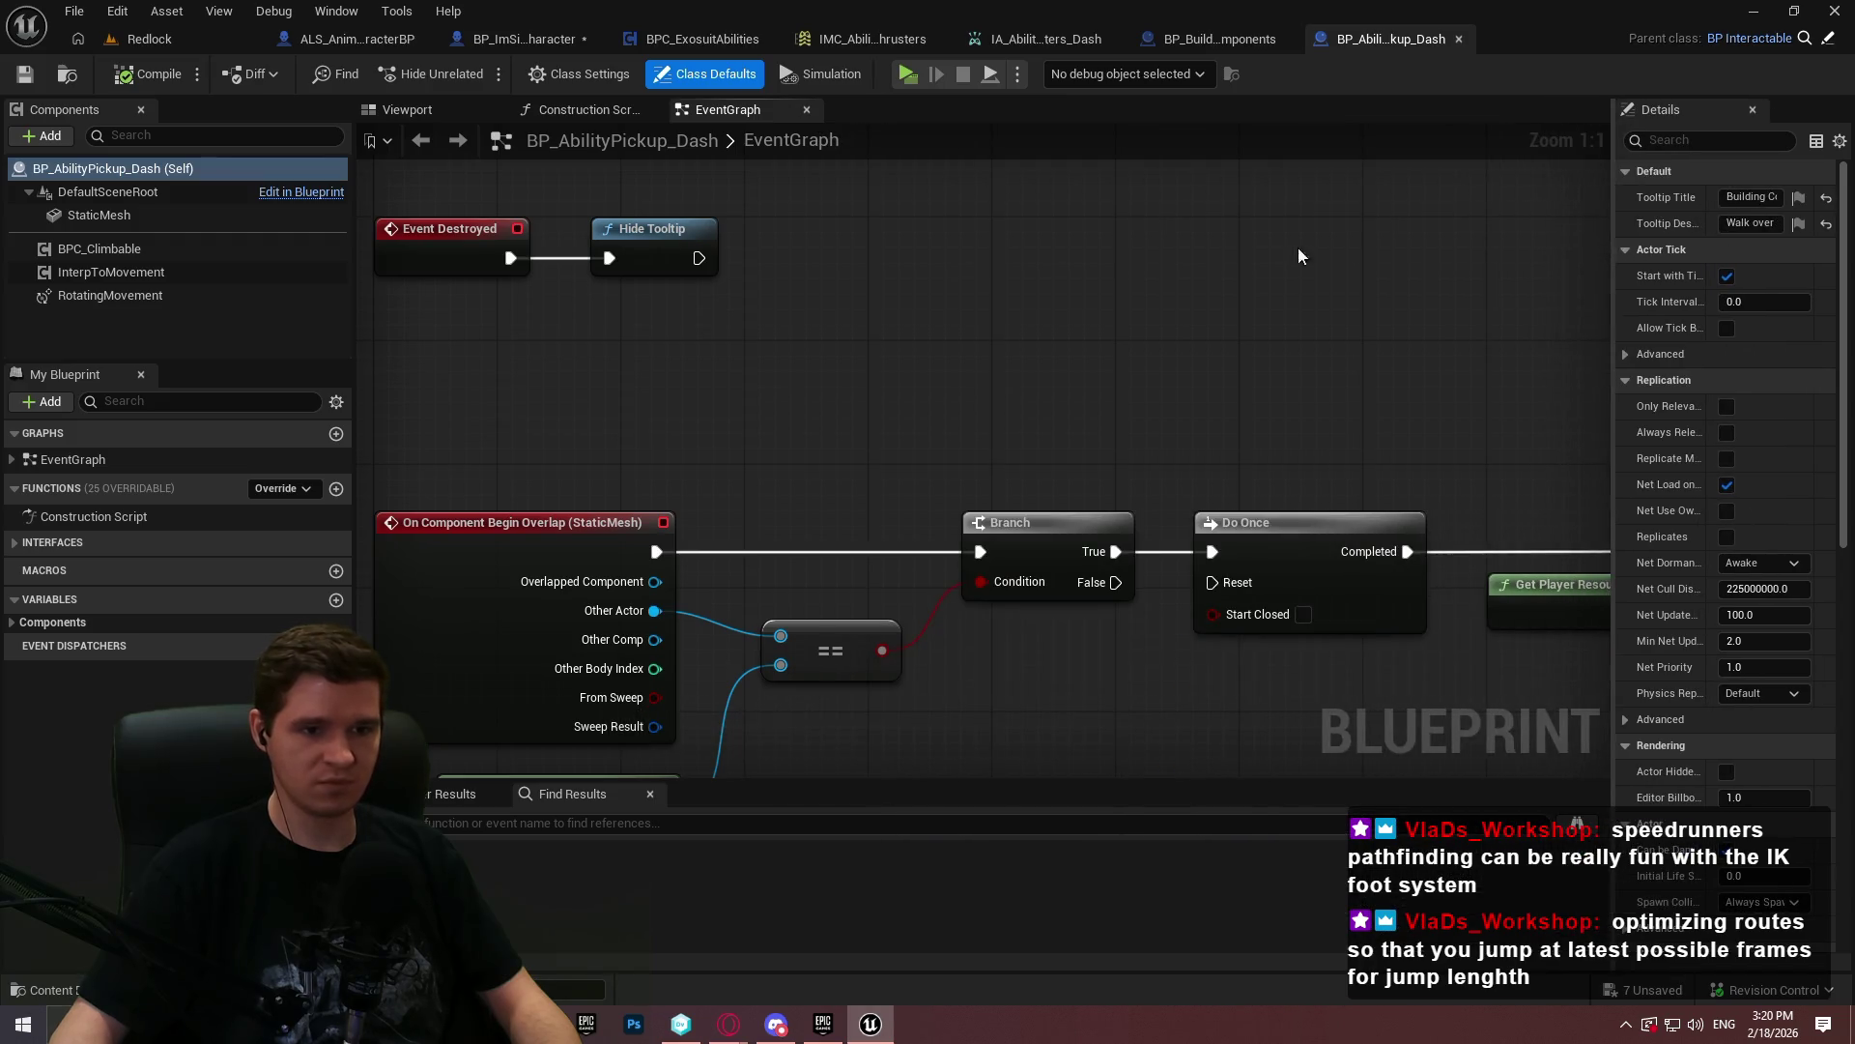
{"action": "scroll", "coordinate": [1140, 698], "scroll_direction": "down", "scroll_amount": 4}
{"action": "scroll", "coordinate": [833, 336], "scroll_direction": "up", "scroll_amount": 4}
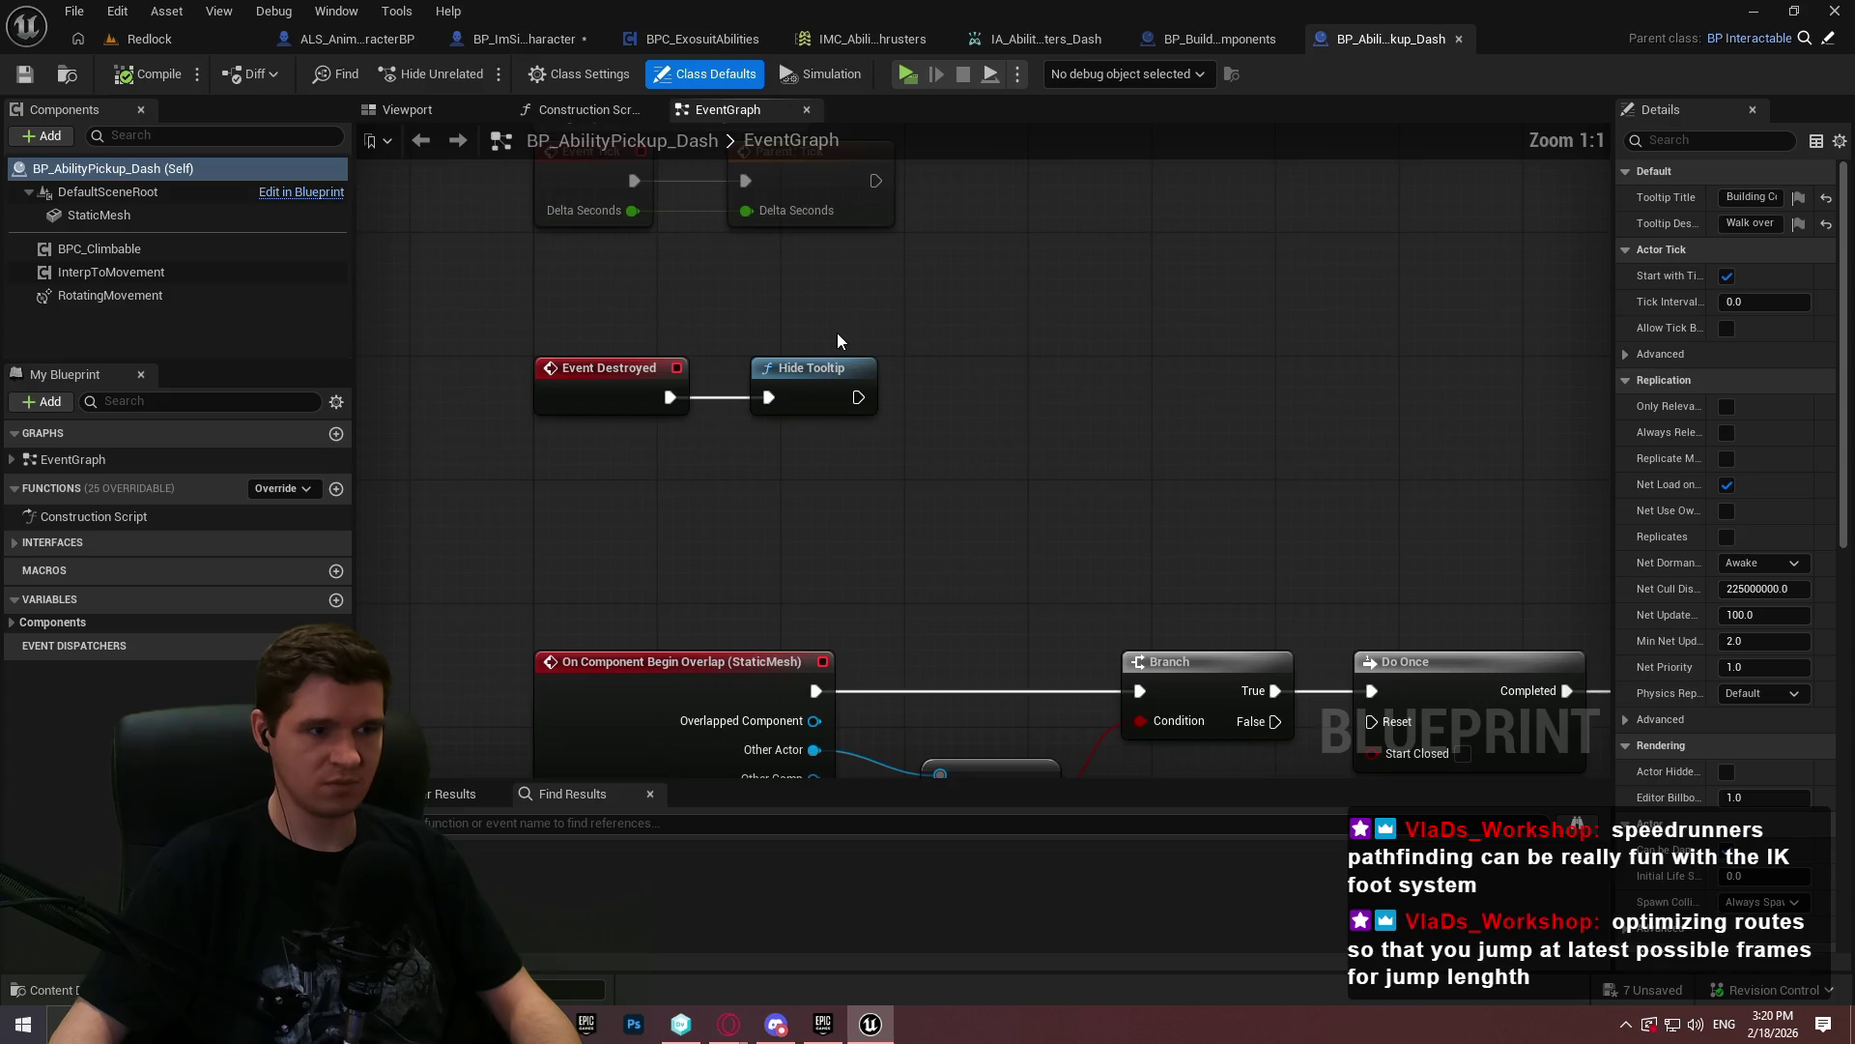
{"action": "scroll", "coordinate": [837, 333], "scroll_direction": "down", "scroll_amount": 3}
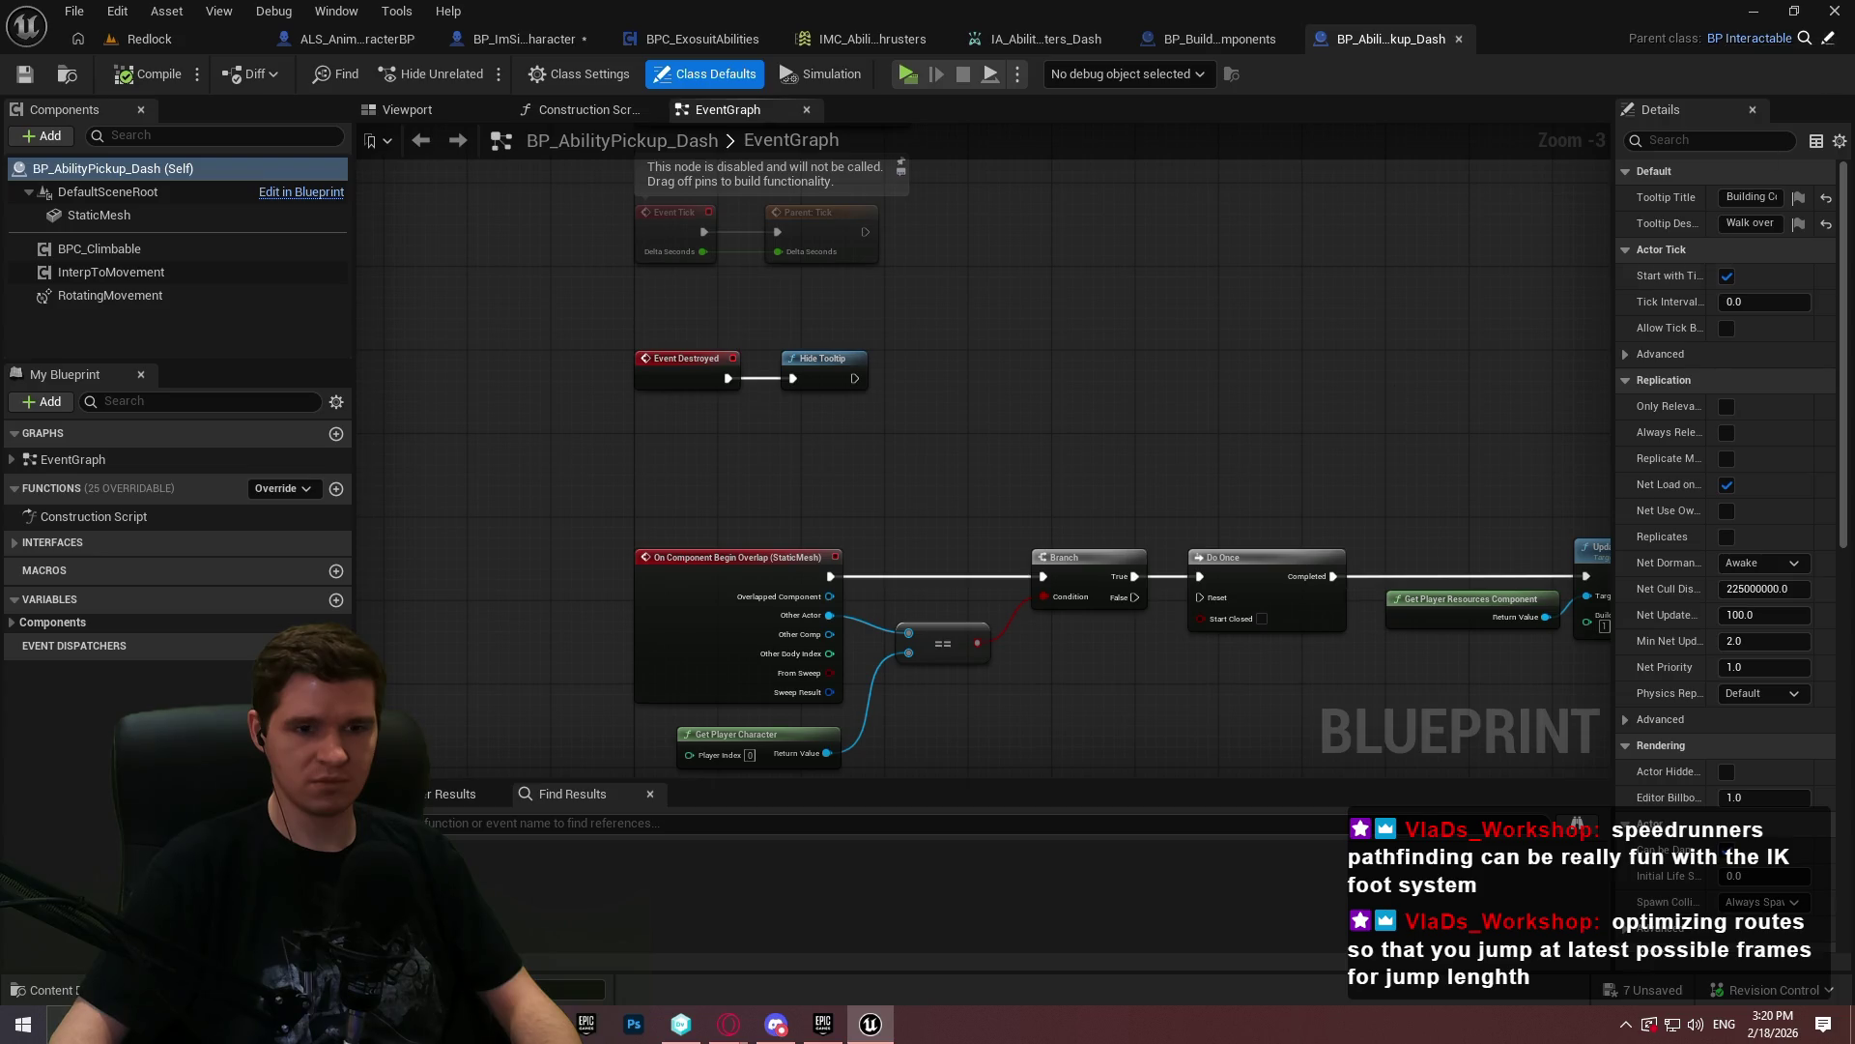
{"action": "left_click_drag", "start_coordinate": [1410, 396], "coordinate": [897, 257]}
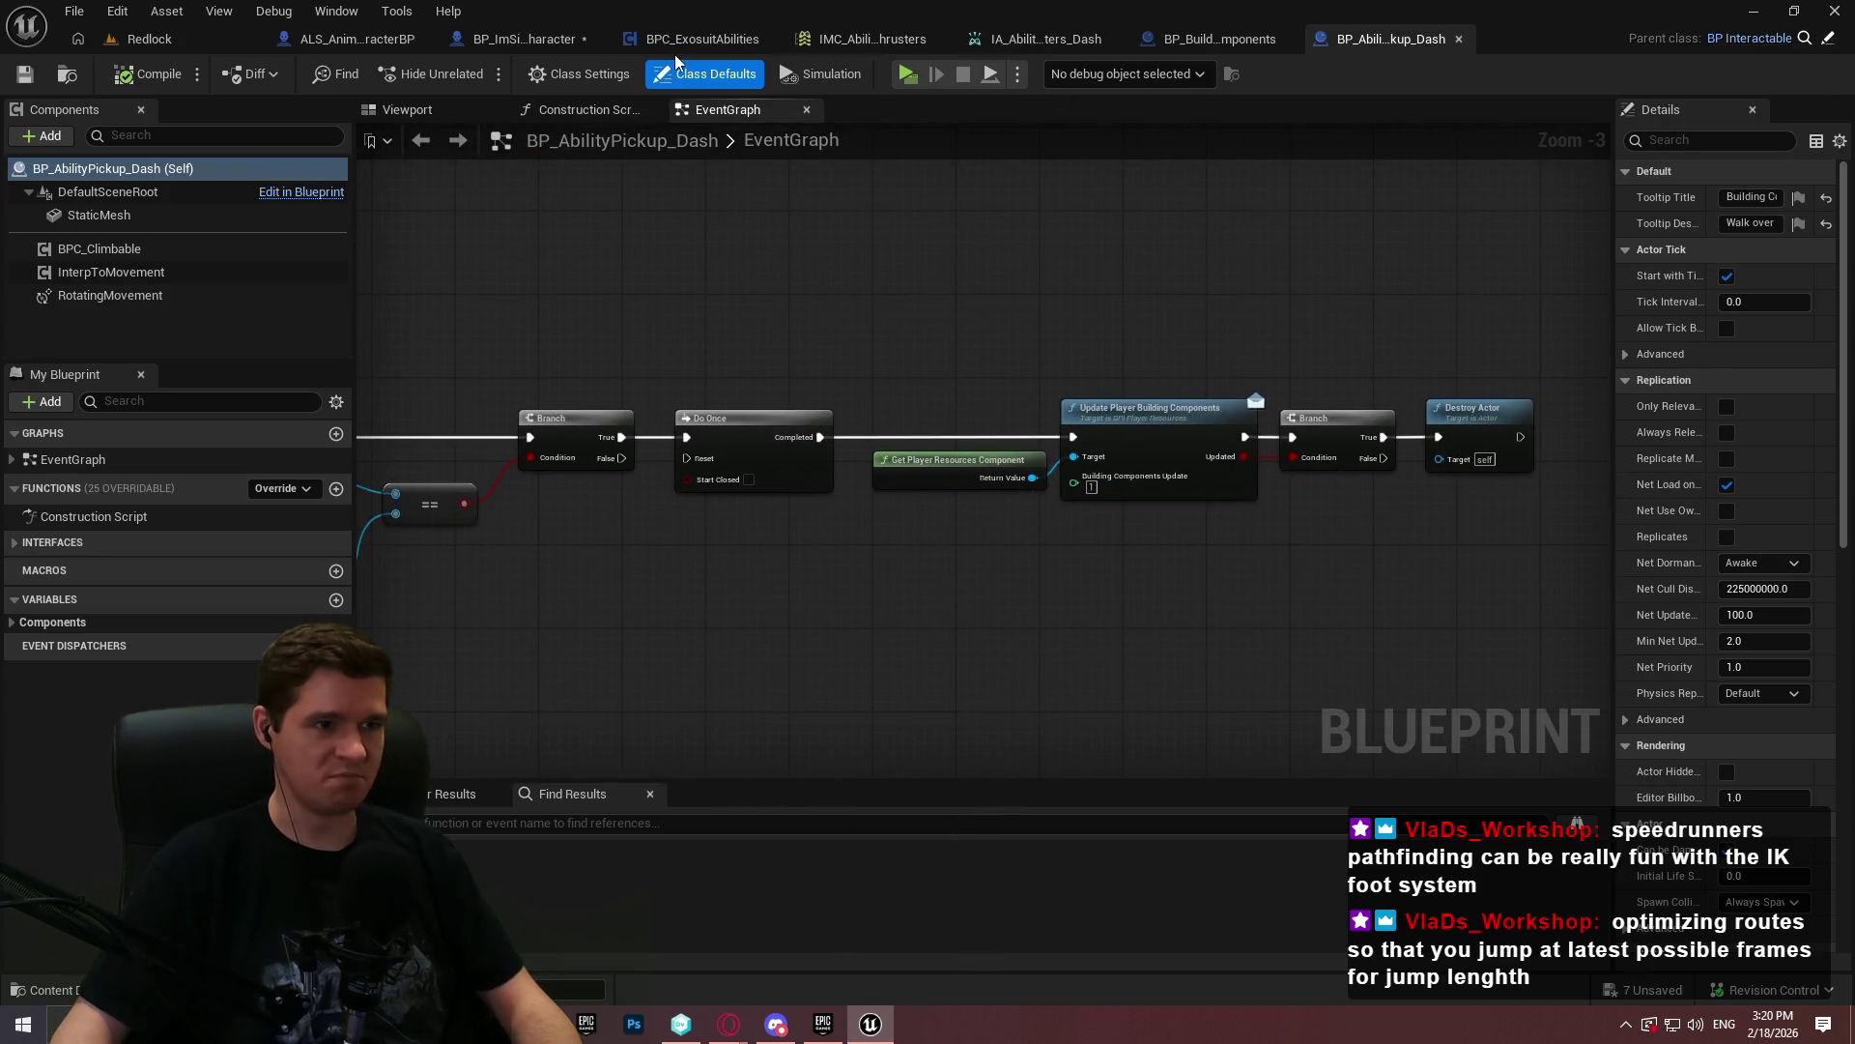
{"action": "left_click", "coordinate": [527, 39]}
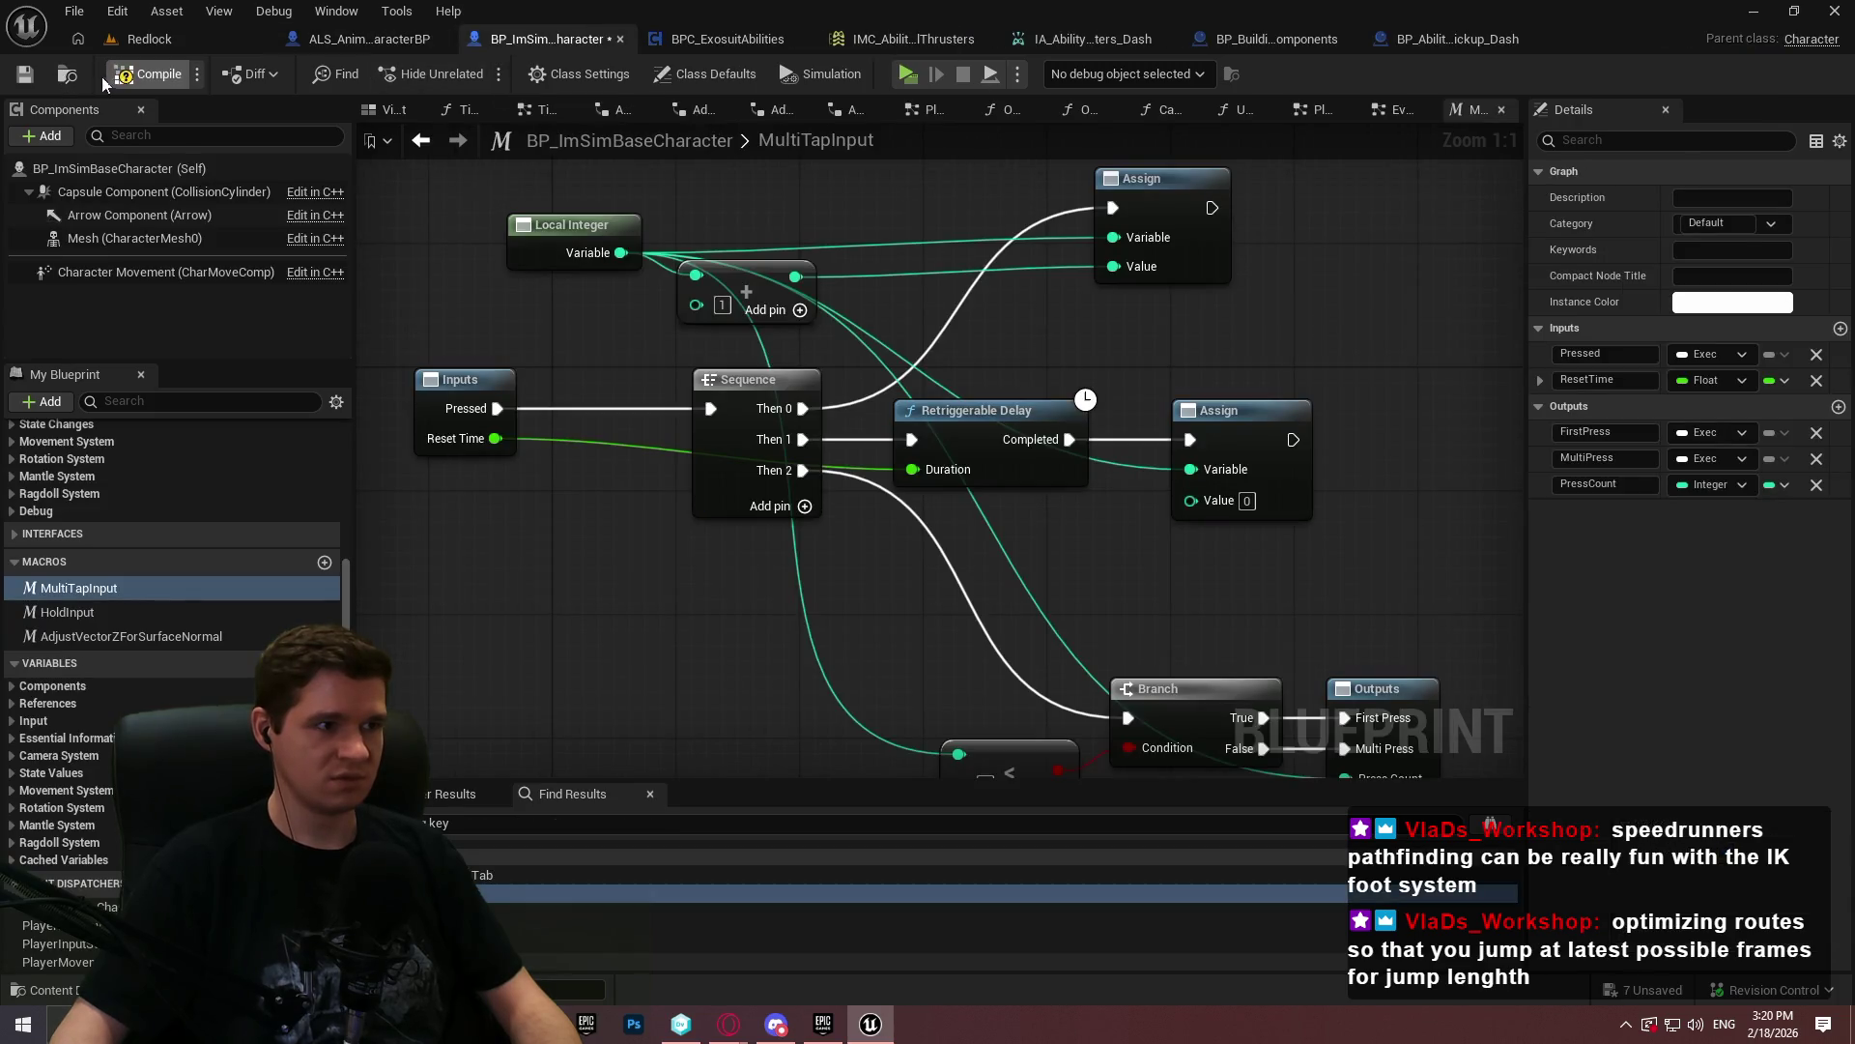
{"action": "left_click", "coordinate": [23, 75]}
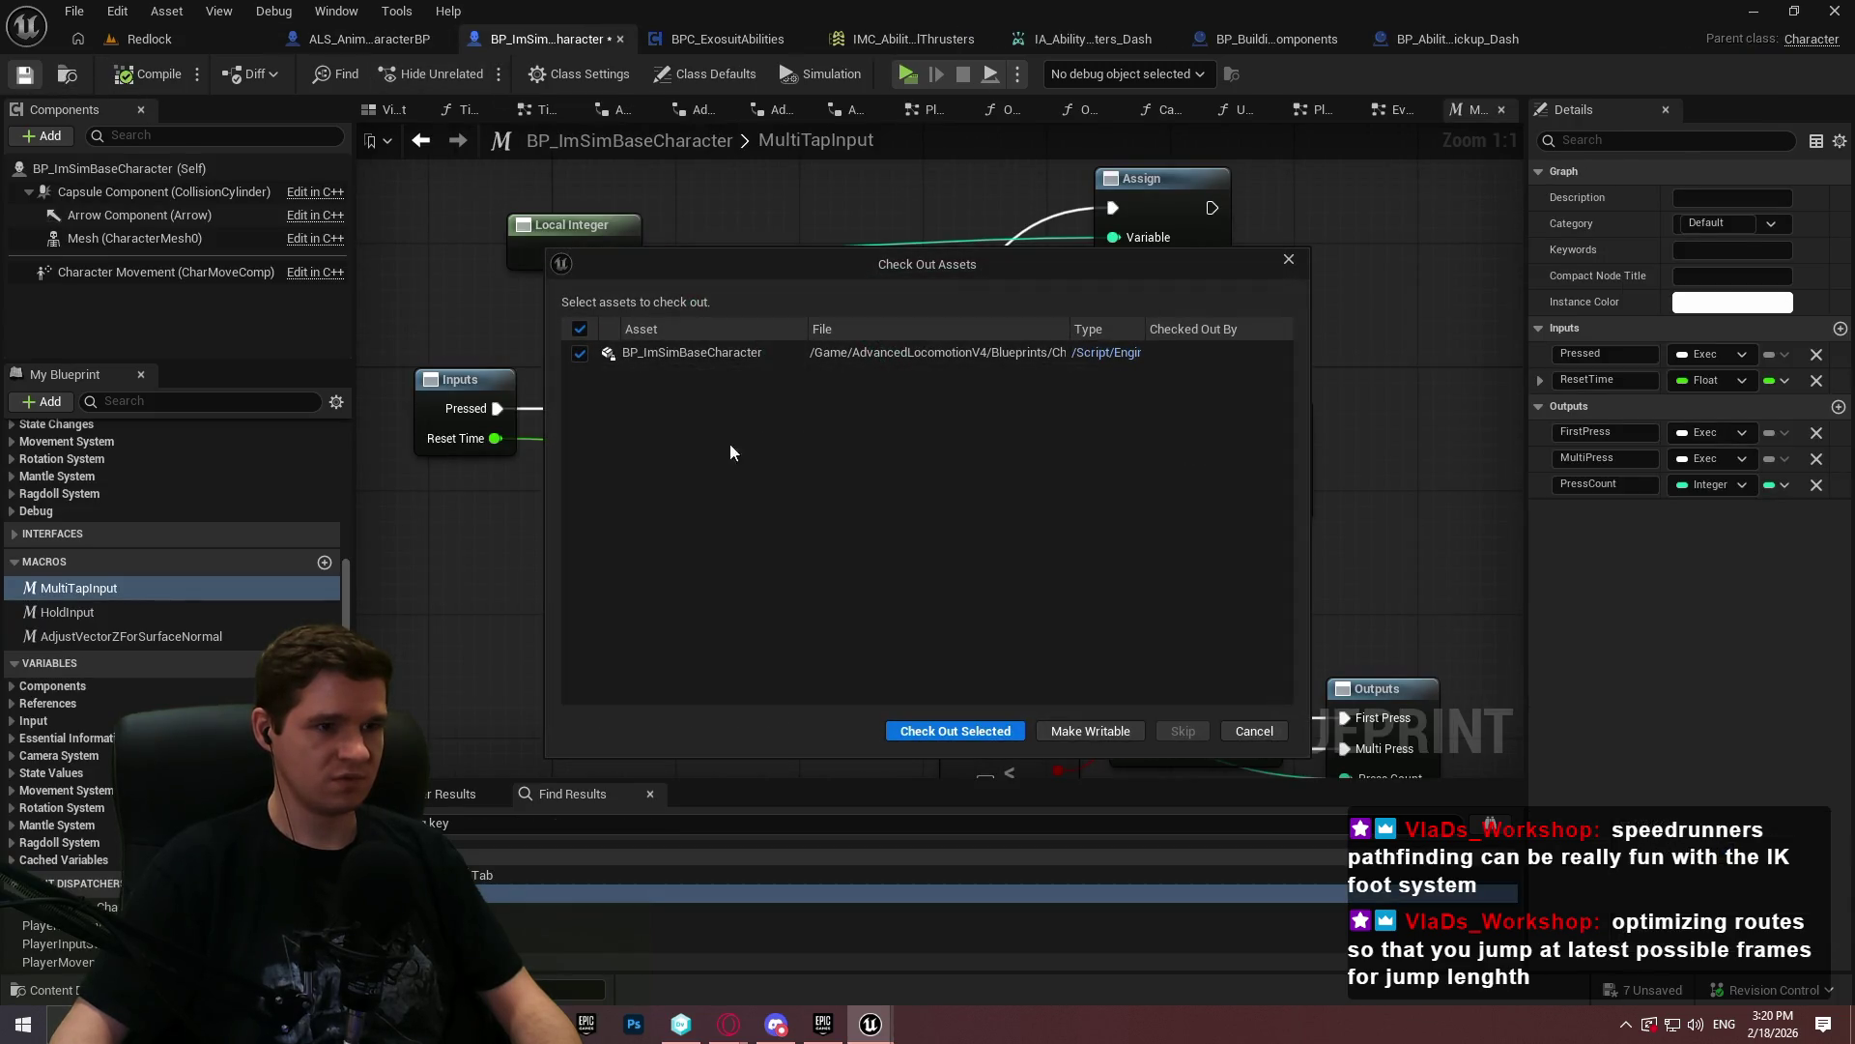
{"action": "left_click", "coordinate": [1241, 740]}
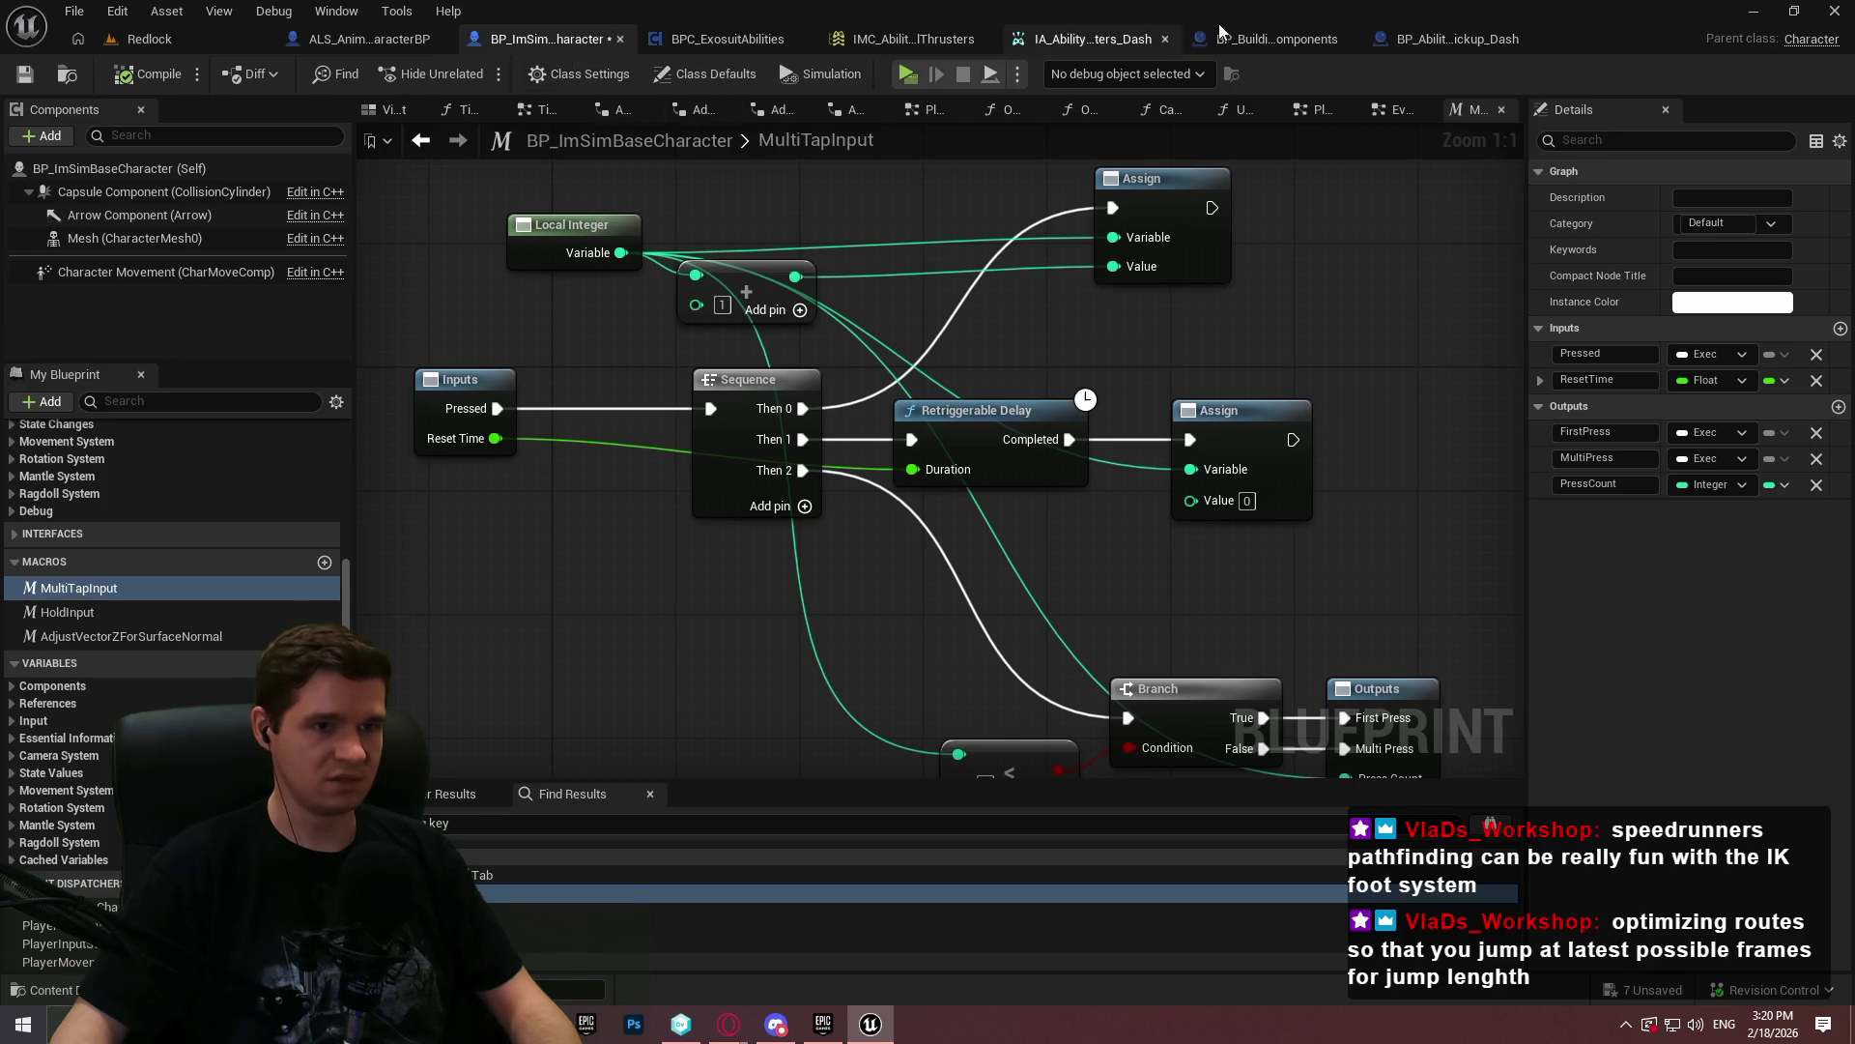
{"action": "left_click", "coordinate": [675, 41]}
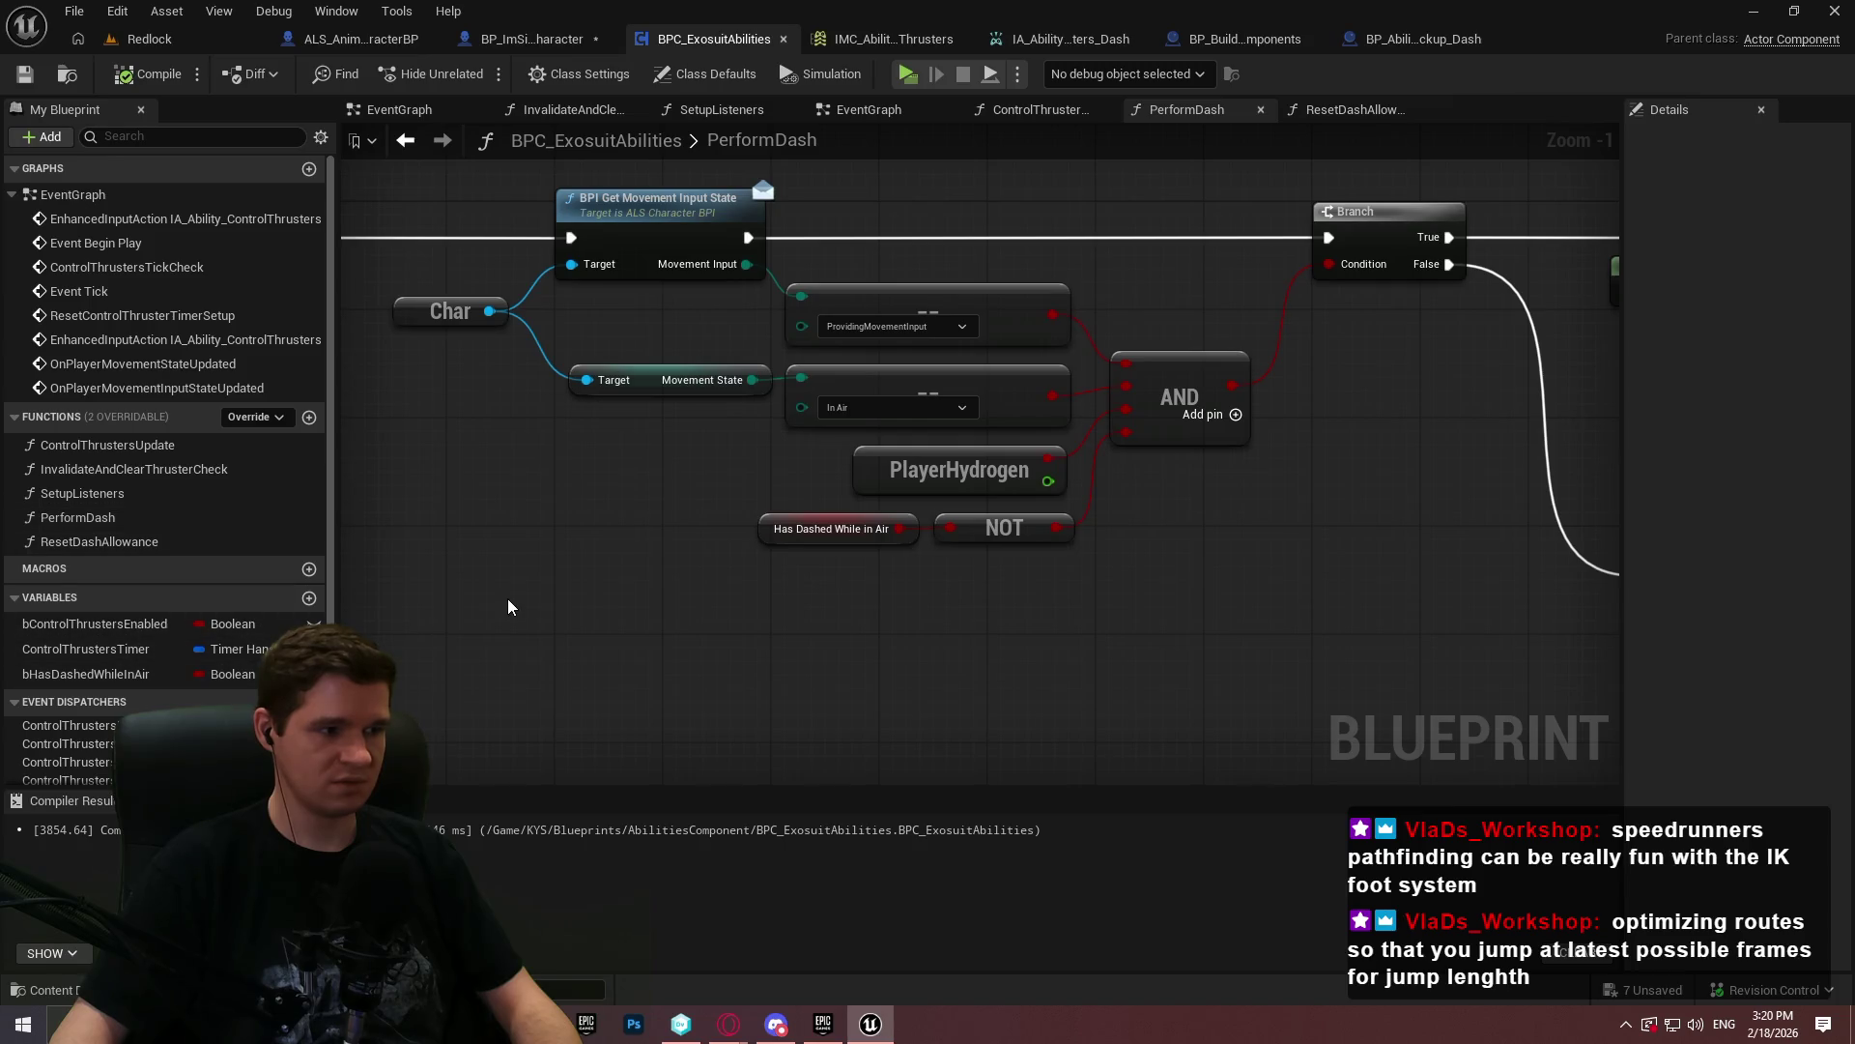
{"action": "scroll", "coordinate": [530, 542], "scroll_direction": "down", "scroll_amount": 4}
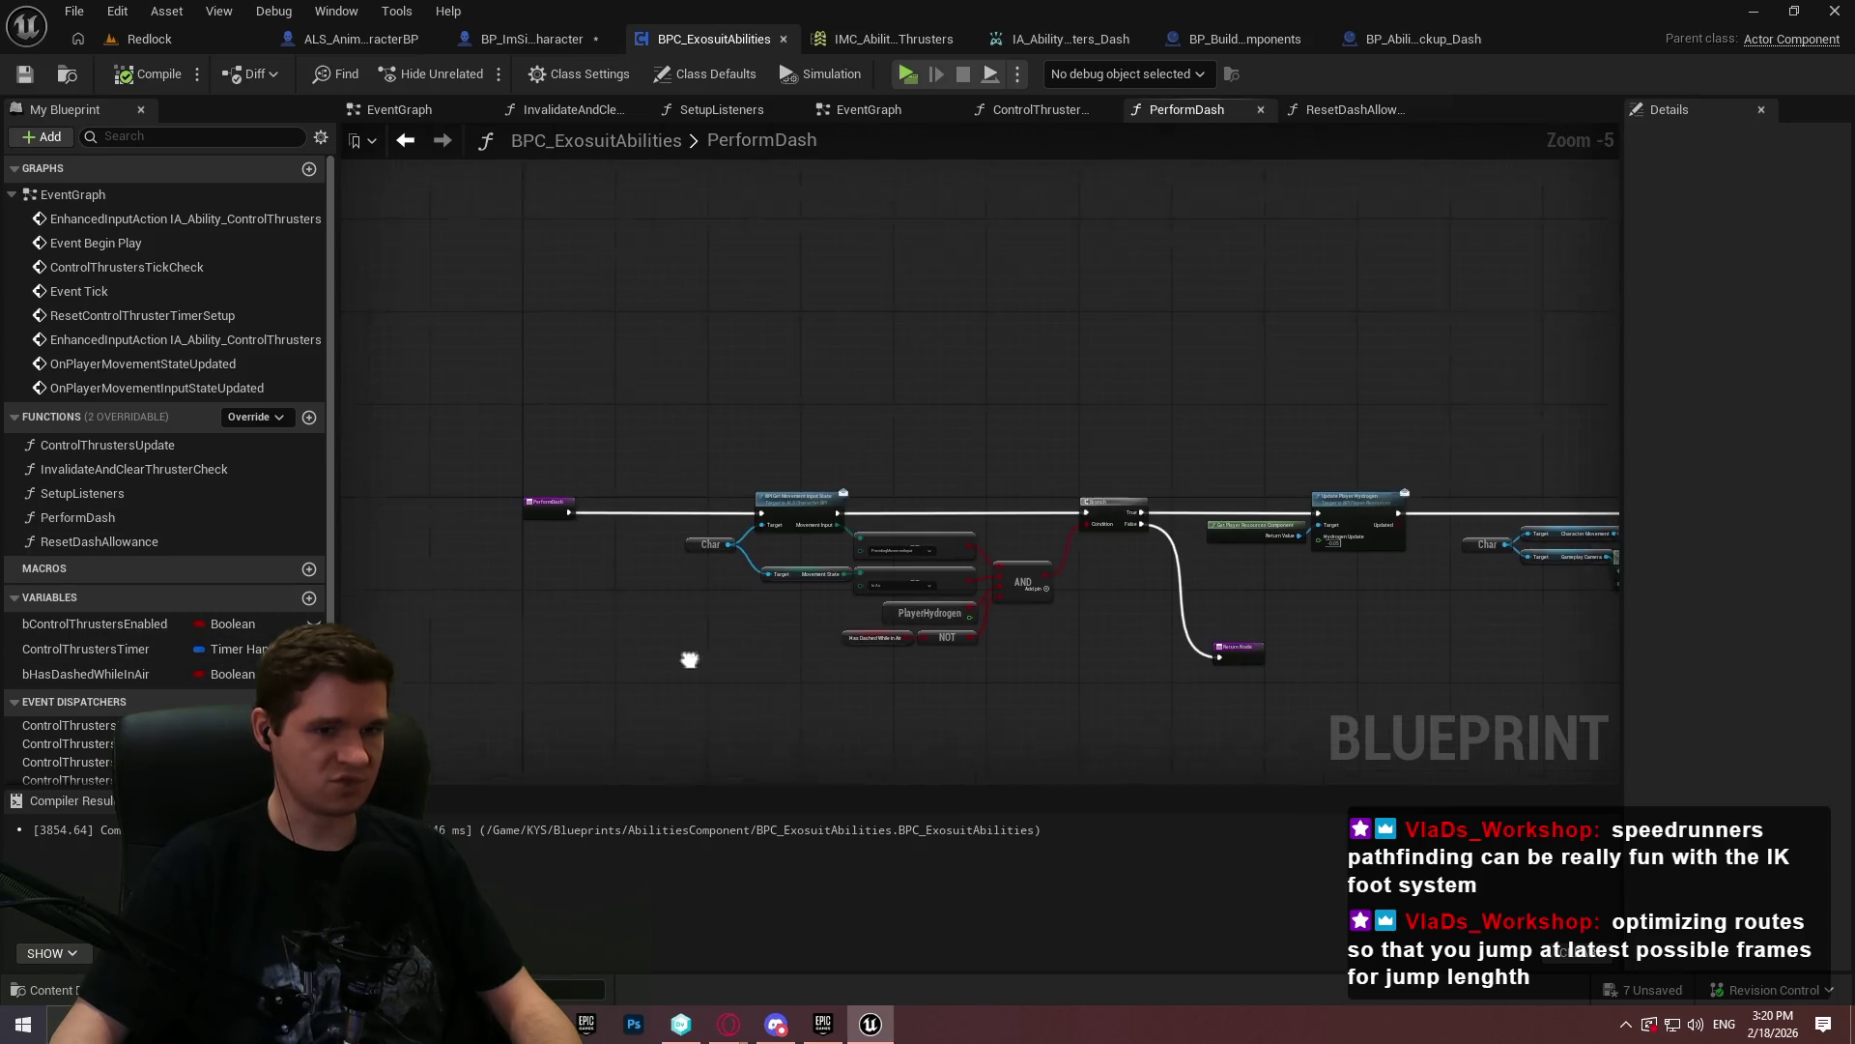
{"action": "left_click_drag", "start_coordinate": [758, 667], "coordinate": [685, 557]}
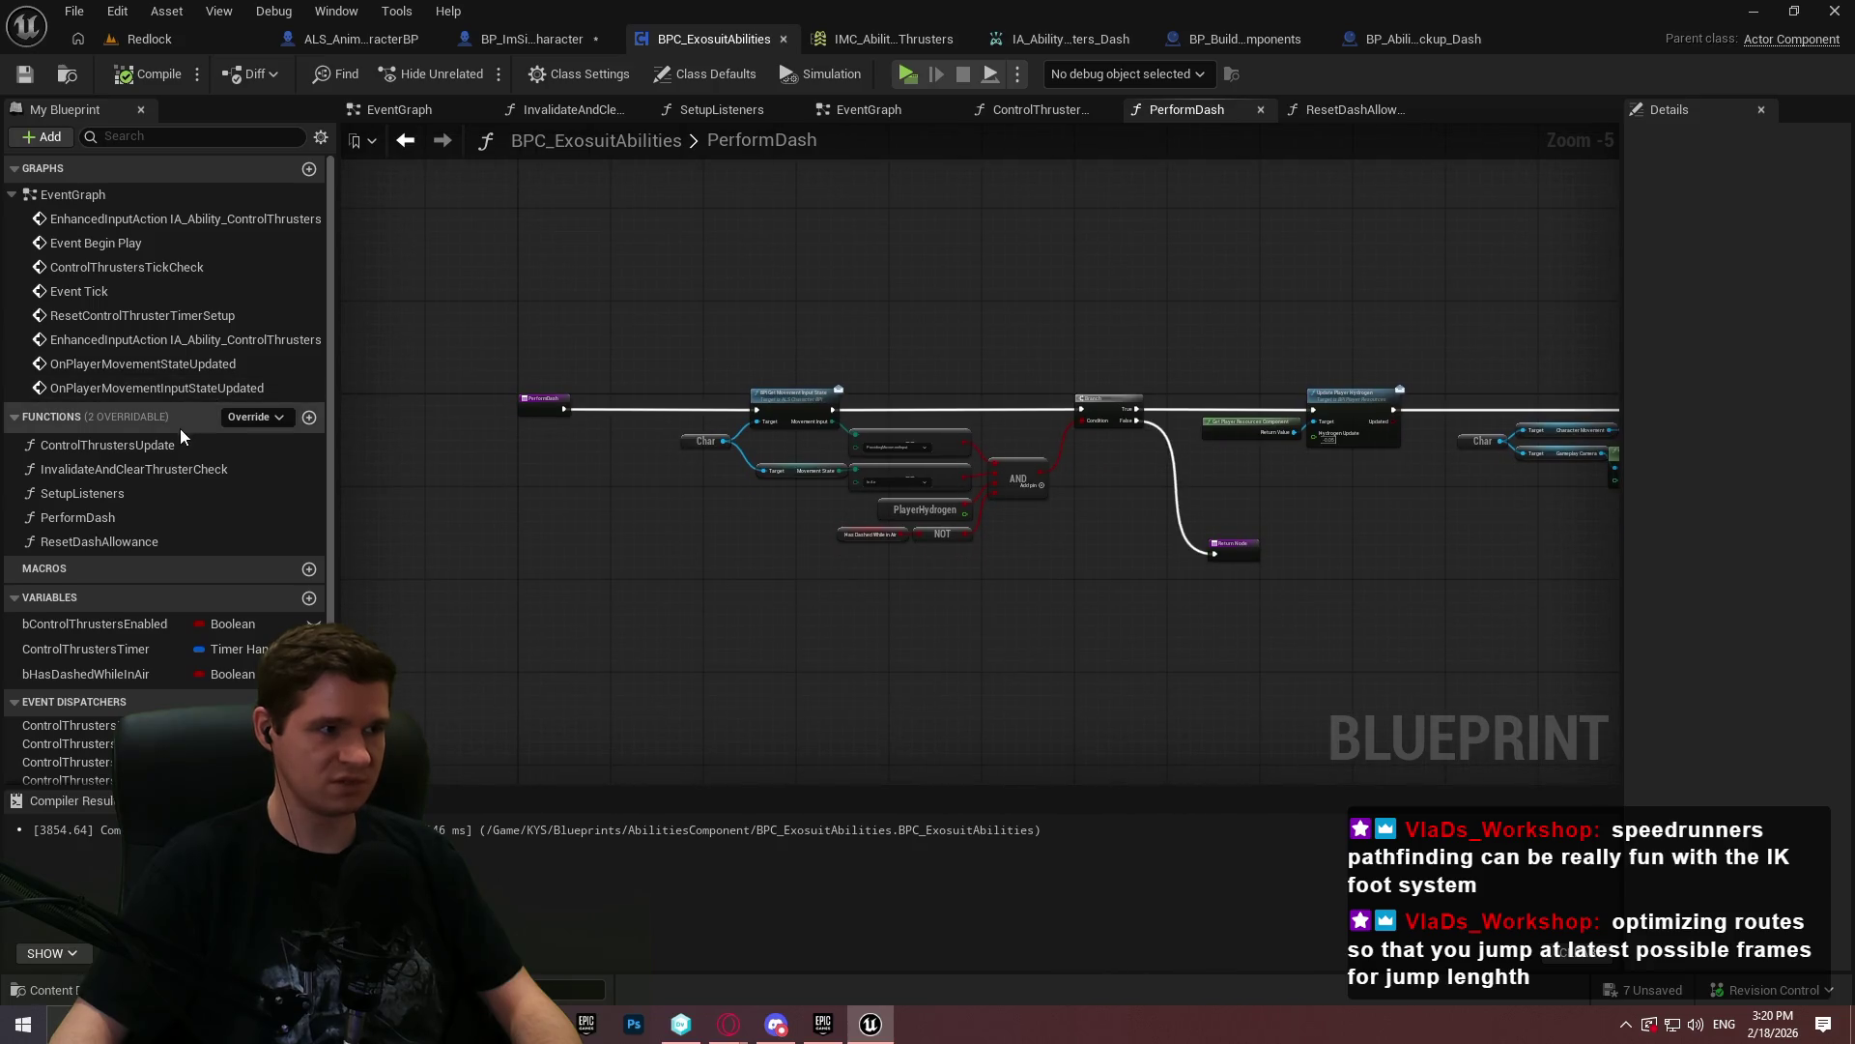
{"action": "scroll", "coordinate": [183, 429], "scroll_direction": "down", "scroll_amount": 1}
{"action": "scroll", "coordinate": [209, 437], "scroll_direction": "up", "scroll_amount": 1}
{"action": "left_click", "coordinate": [217, 37]}
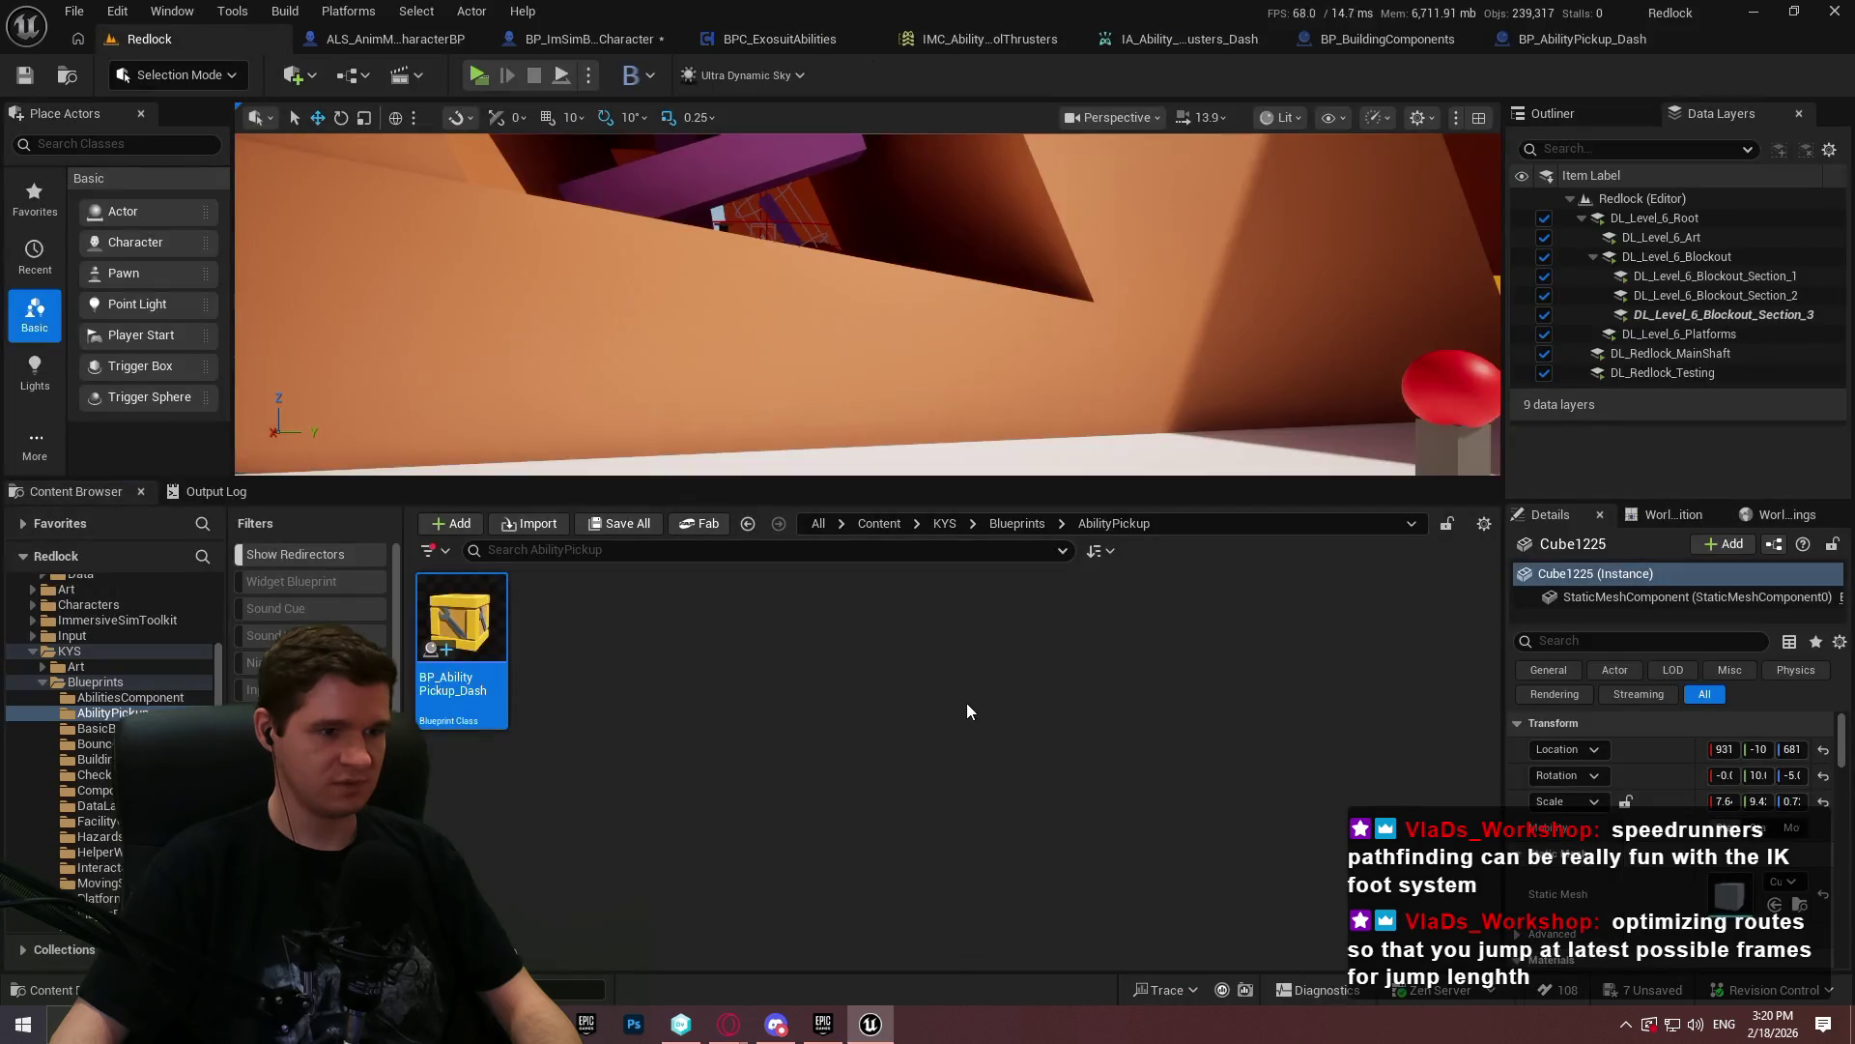
- Create a folder named Abilities inside KYS > Data and open it
{"action": "left_click", "coordinate": [934, 527]}
{"action": "left_click", "coordinate": [866, 673]}
{"action": "double_click", "coordinate": [866, 674]}
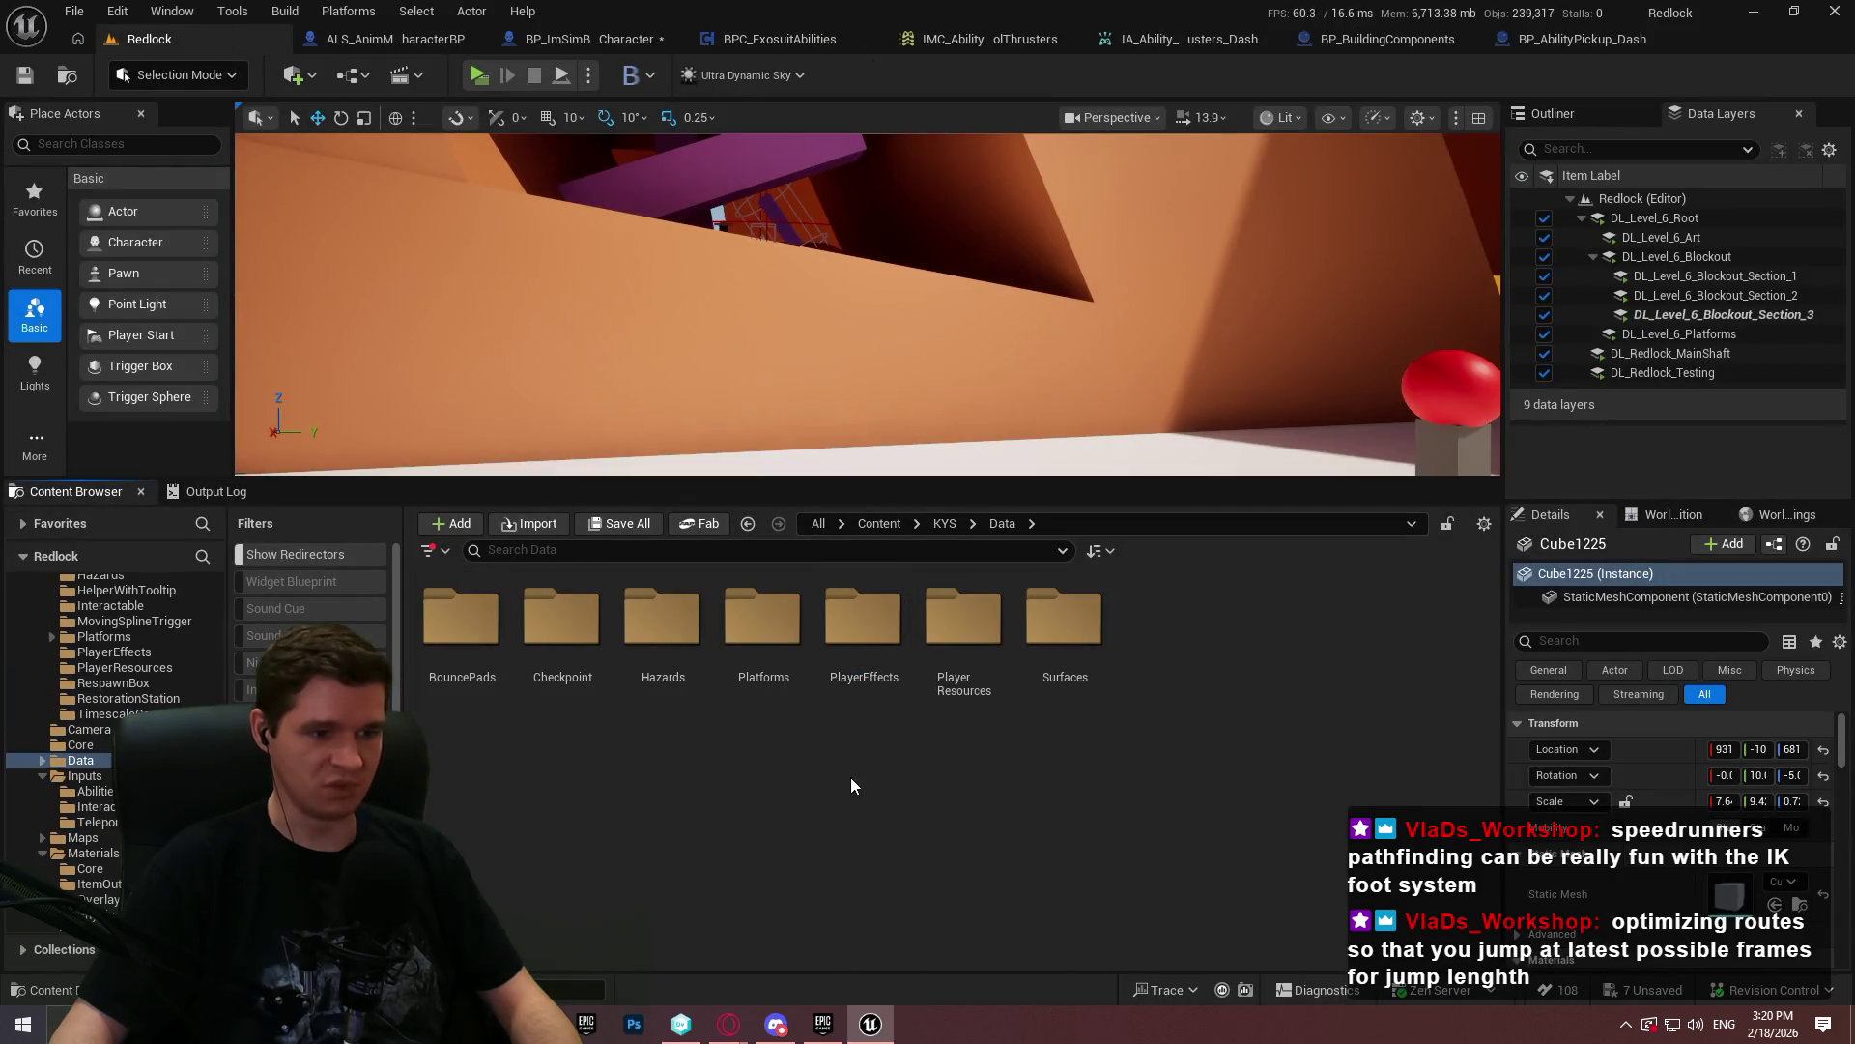
{"action": "right_click", "coordinate": [1173, 661]}
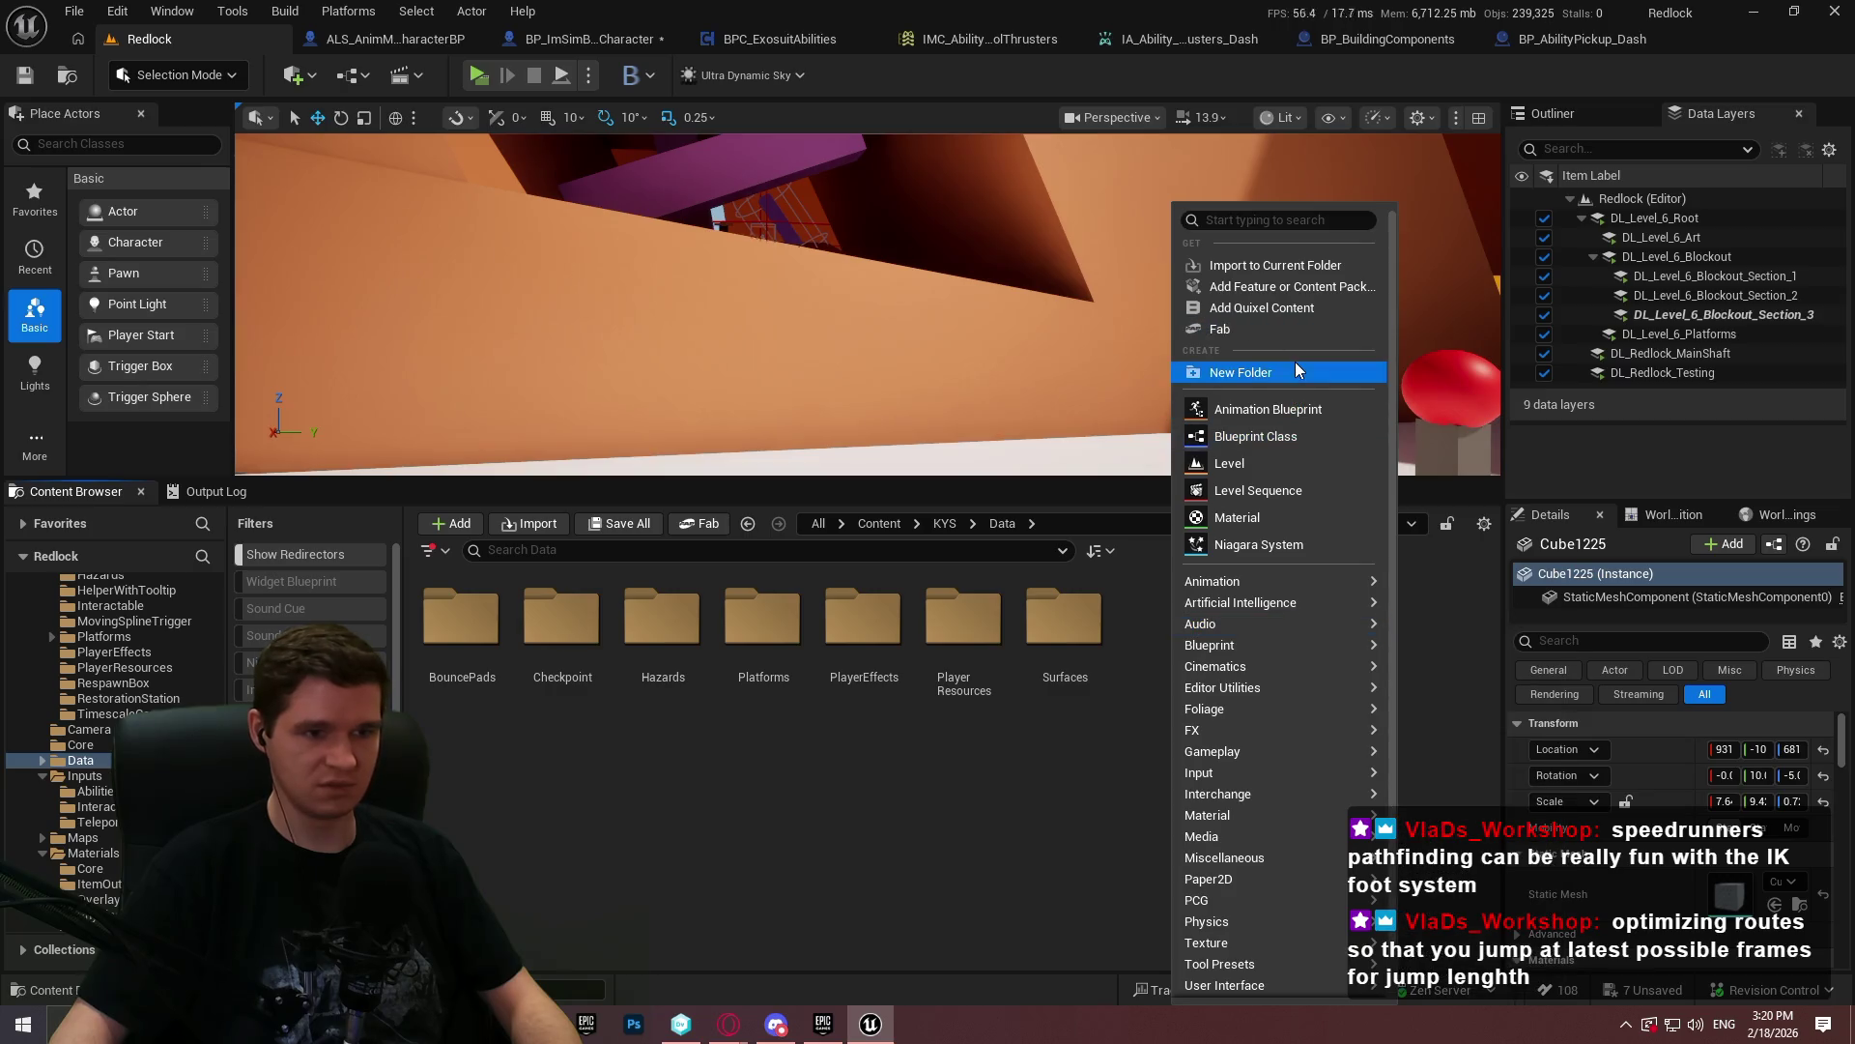
{"action": "left_click", "coordinate": [1285, 371]}
{"action": "type", "text": "Abilit"}
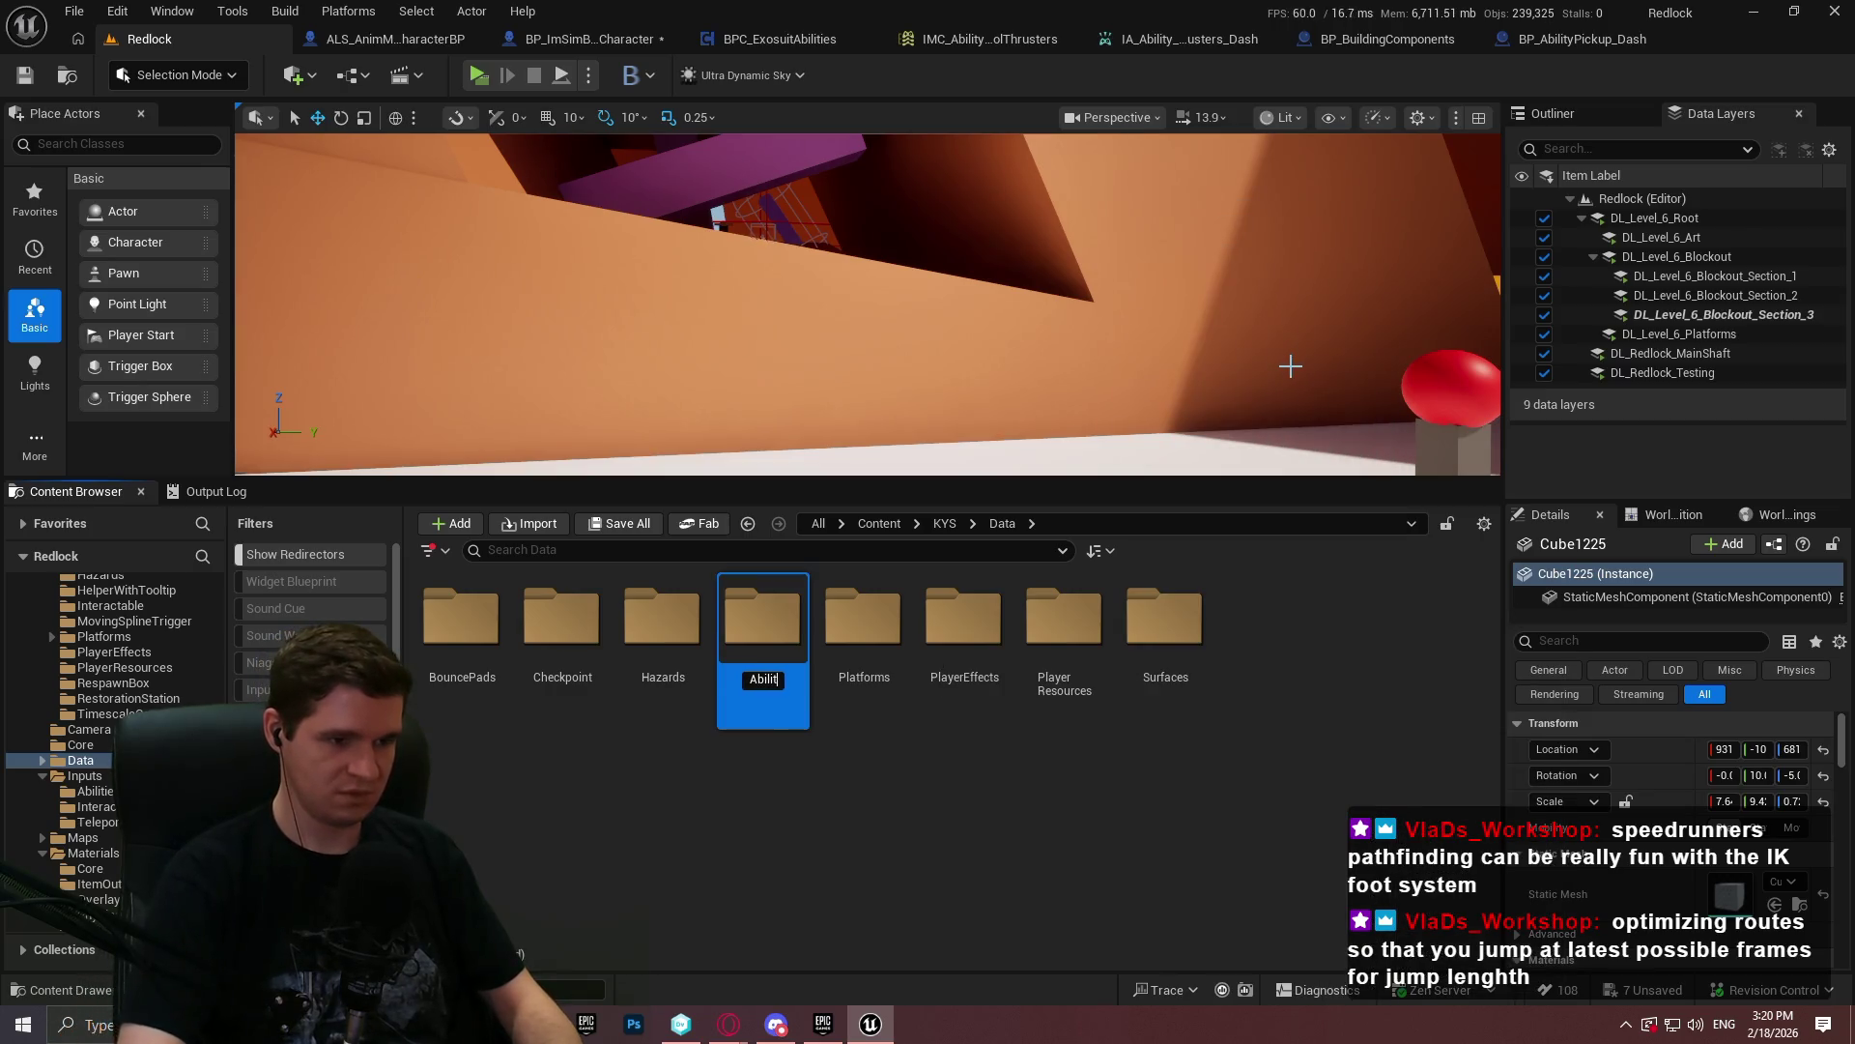
{"action": "key", "text": "Return"}
{"action": "double_click", "coordinate": [461, 618]}
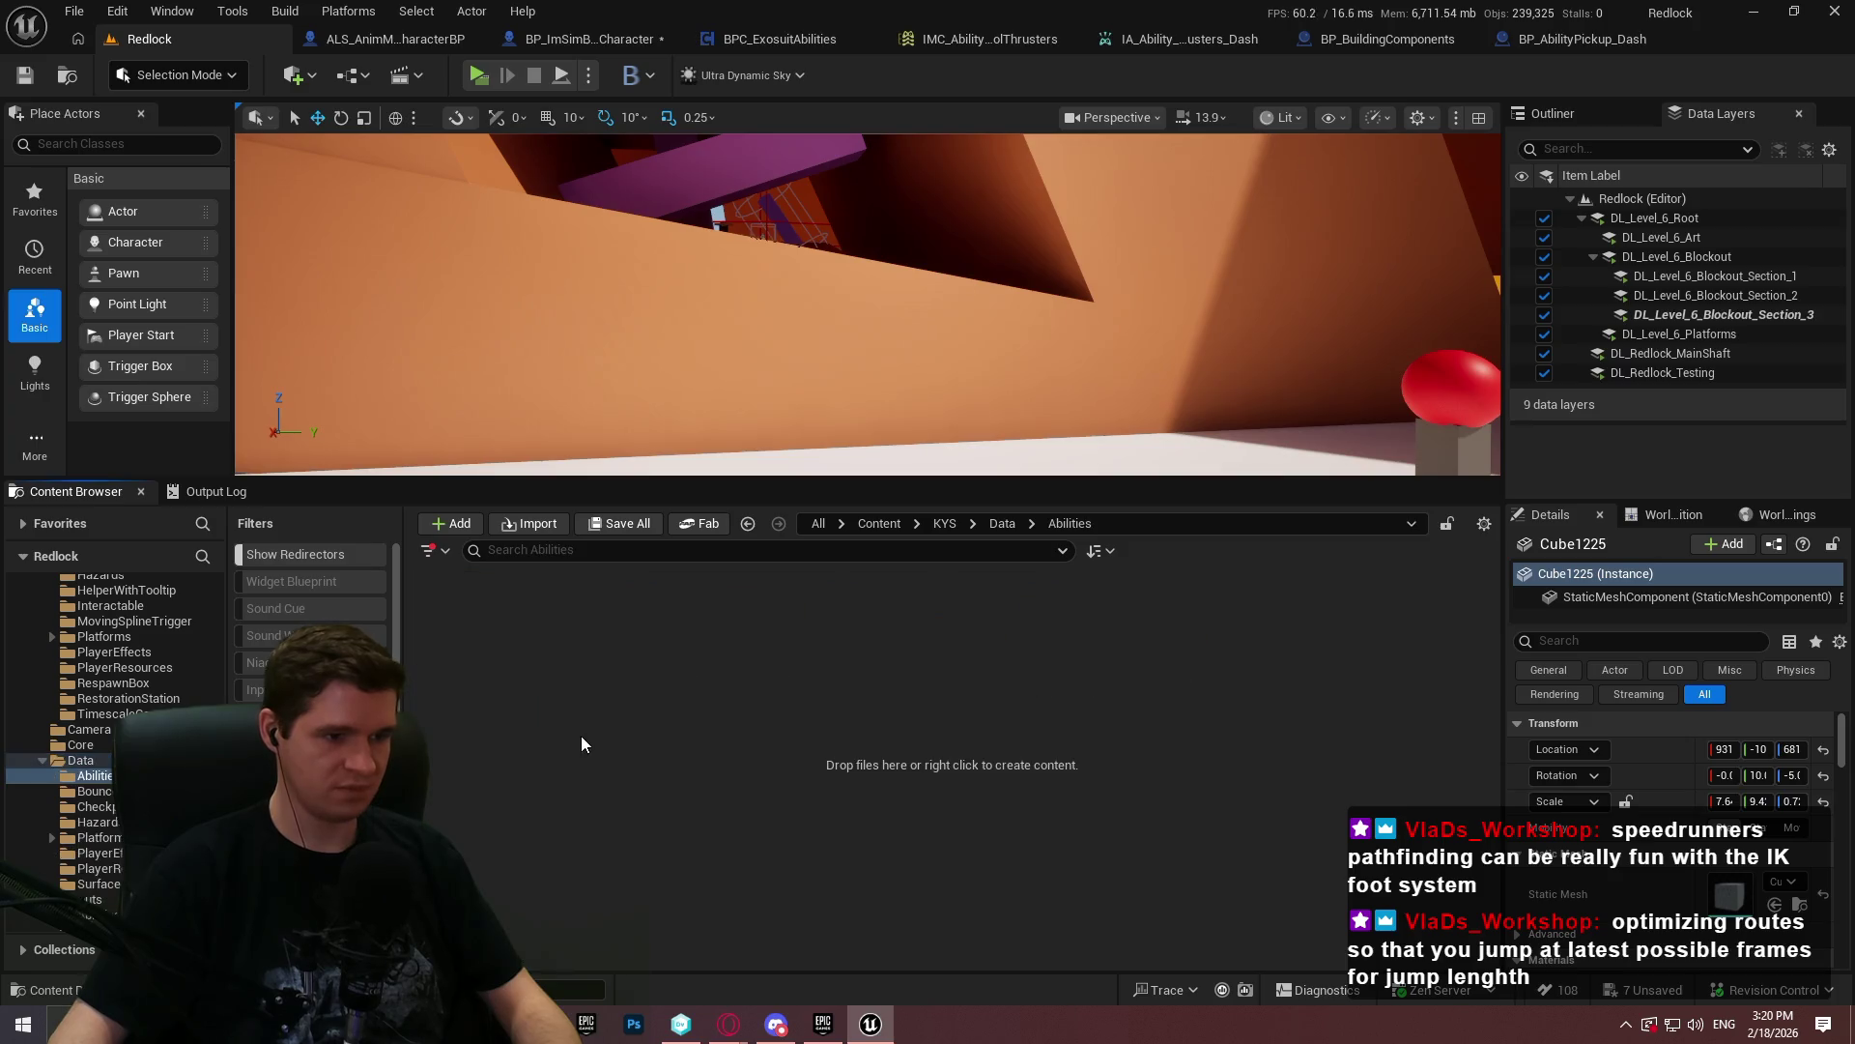
- Create the E_PlayerAbilities enumeration in Abilities, open it, and add its first entry
{"action": "right_click", "coordinate": [582, 746]}
{"action": "mouse_move", "coordinate": [657, 647]}
{"action": "left_click", "coordinate": [932, 761]}
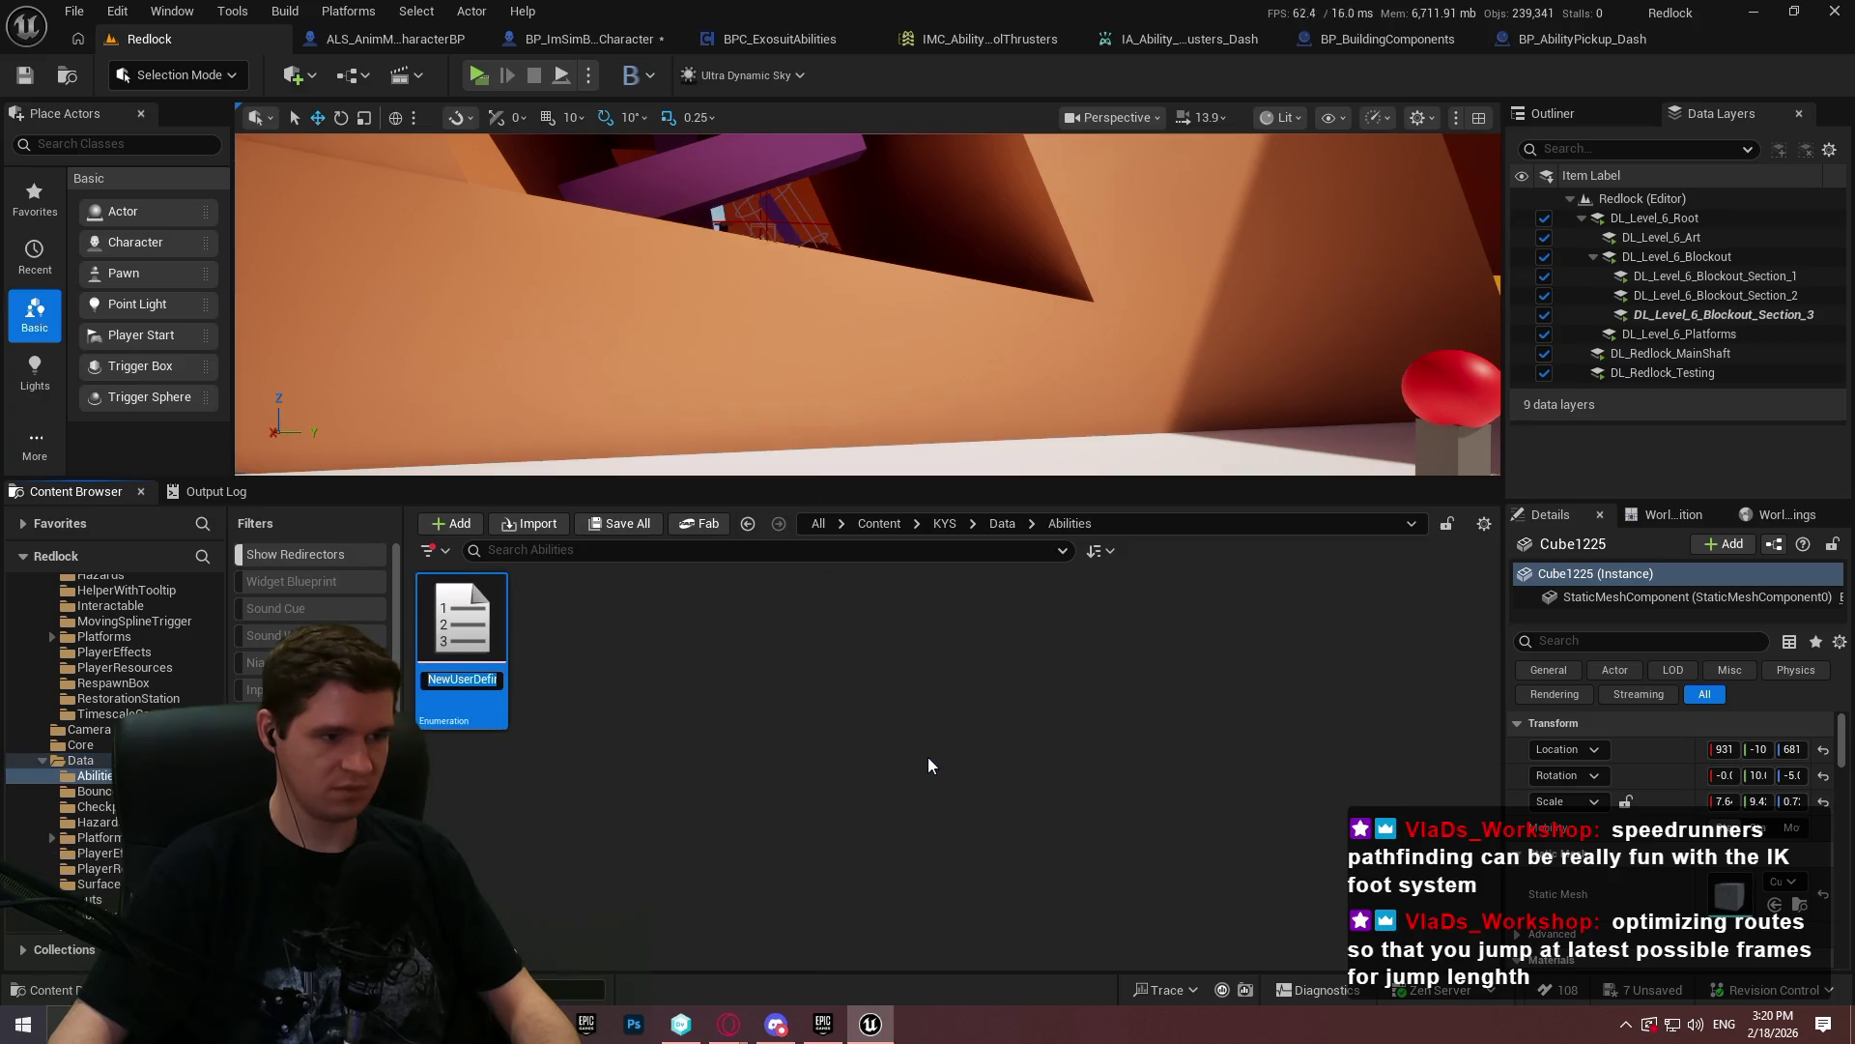
{"action": "type", "text": "E_"}
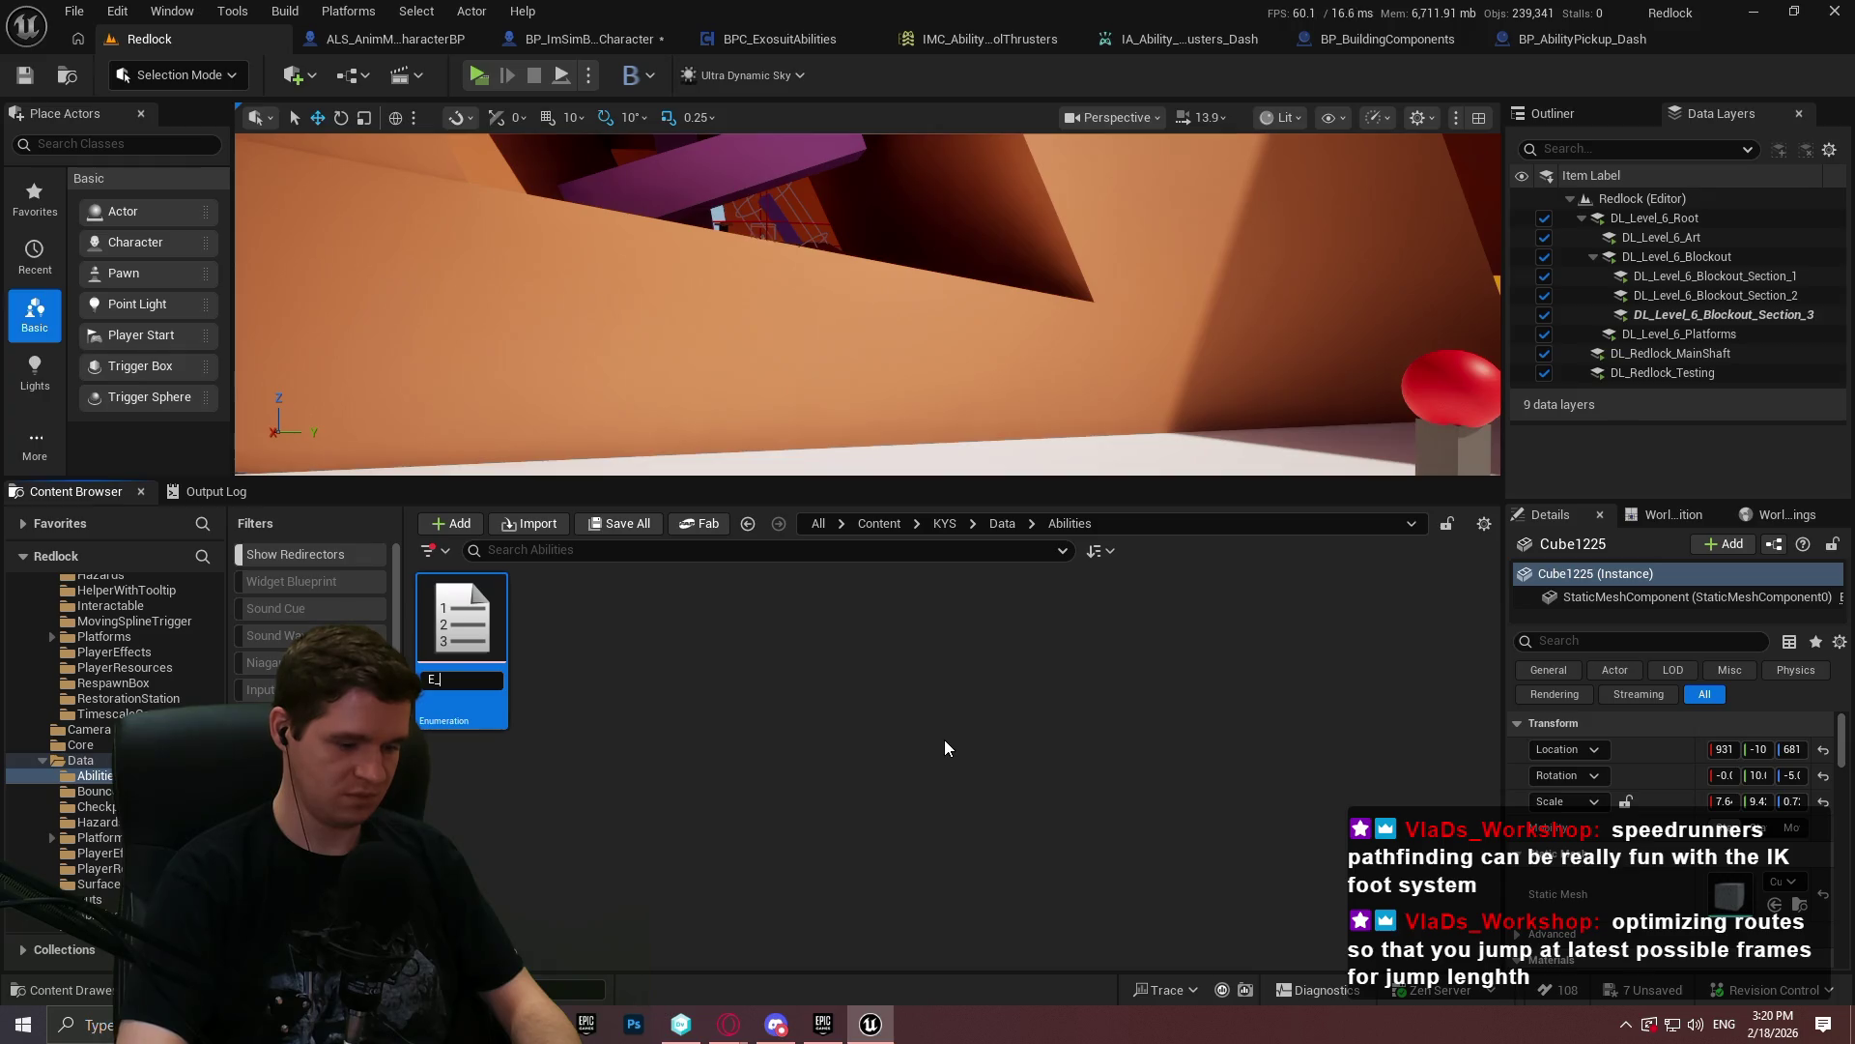
{"action": "type", "text": "ties"}
{"action": "key", "text": "Return"}
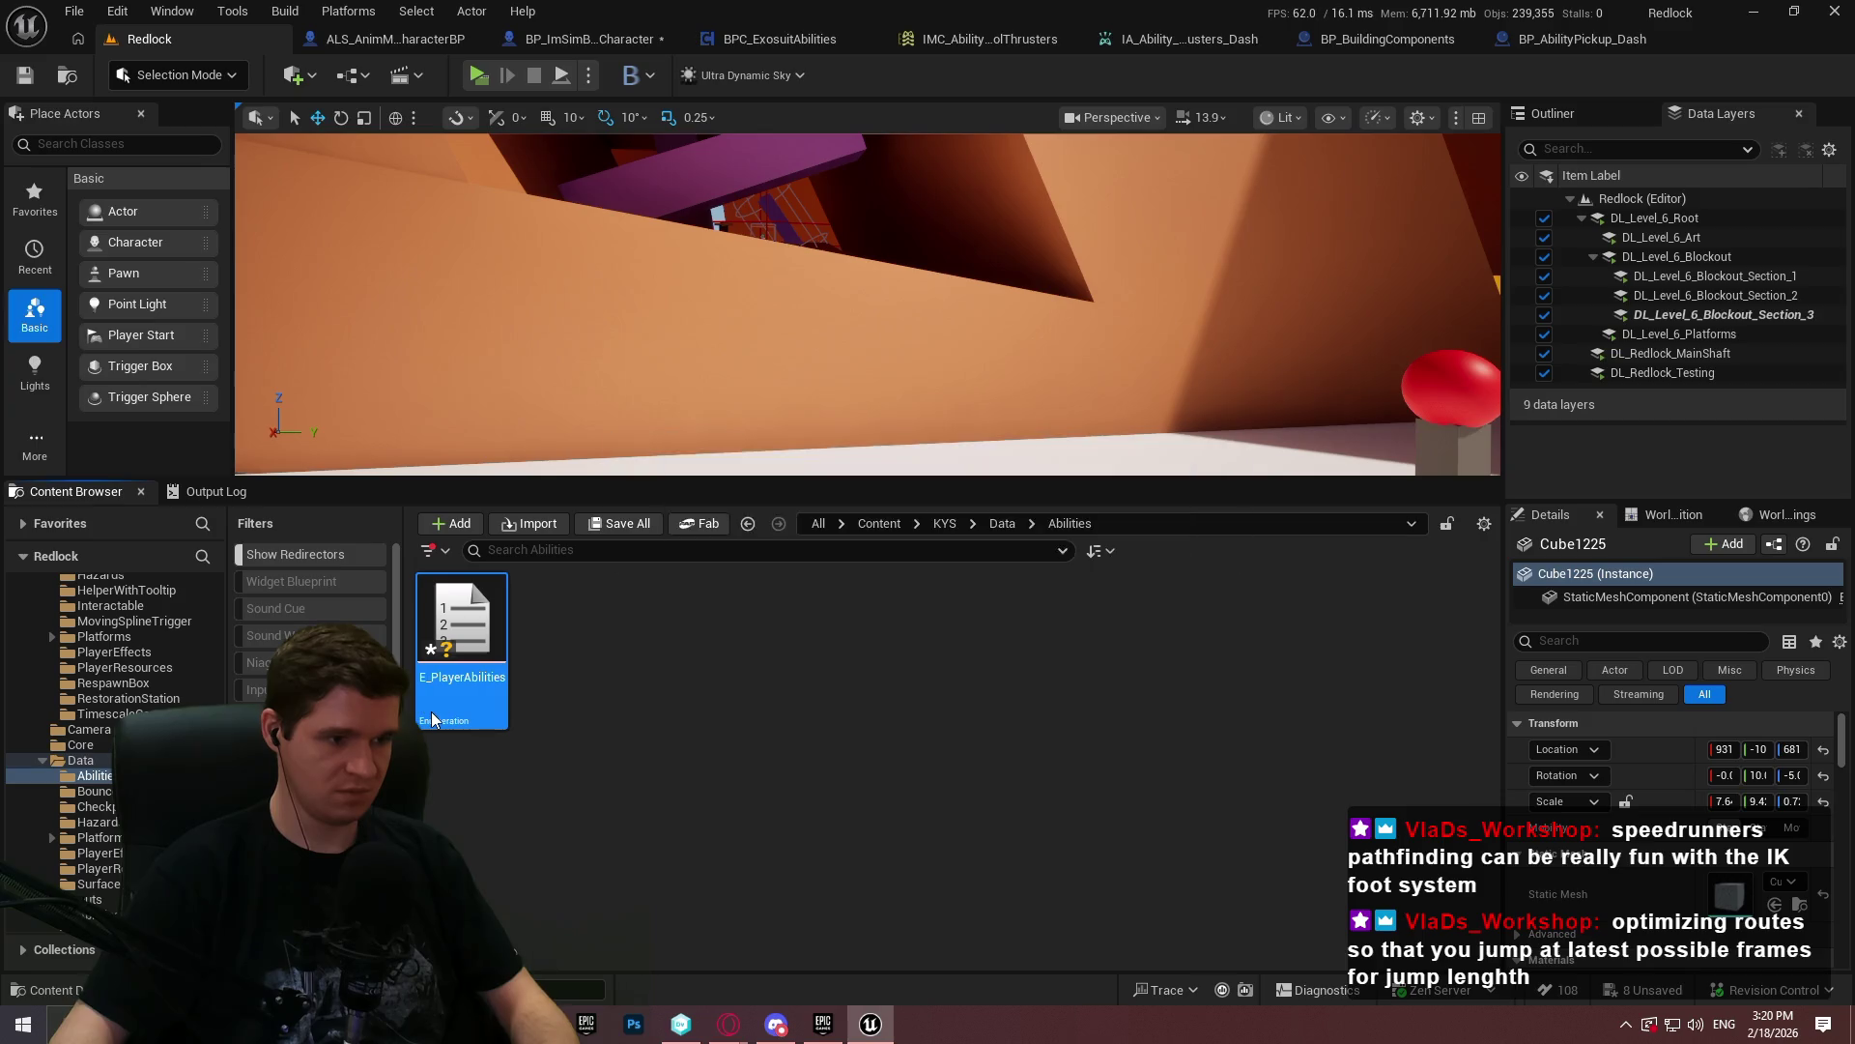
{"action": "double_click", "coordinate": [454, 667]}
{"action": "left_click", "coordinate": [177, 74]}
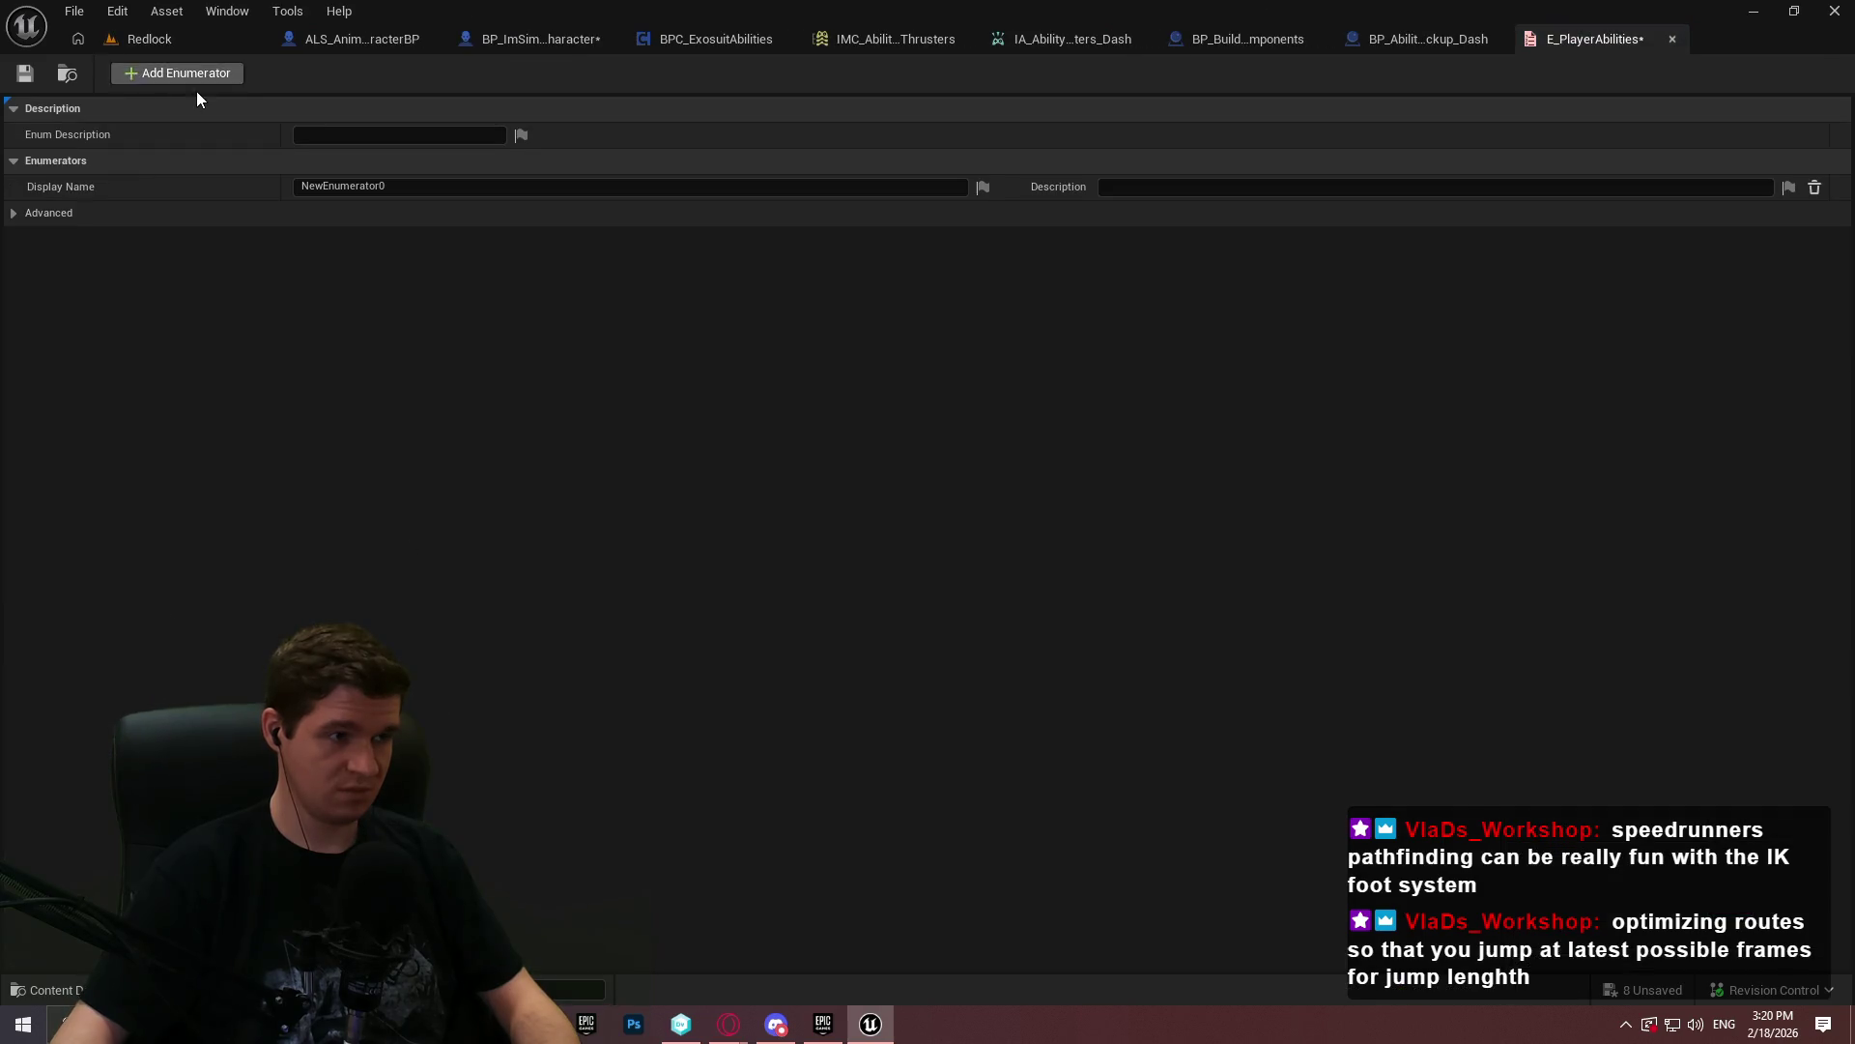
- Name the first two enumerator entries Dash and ControlThrusters
{"action": "left_click", "coordinate": [484, 187]}
{"action": "type", "text": "Dash"}
{"action": "key", "text": "Return"}
{"action": "left_click", "coordinate": [168, 73]}
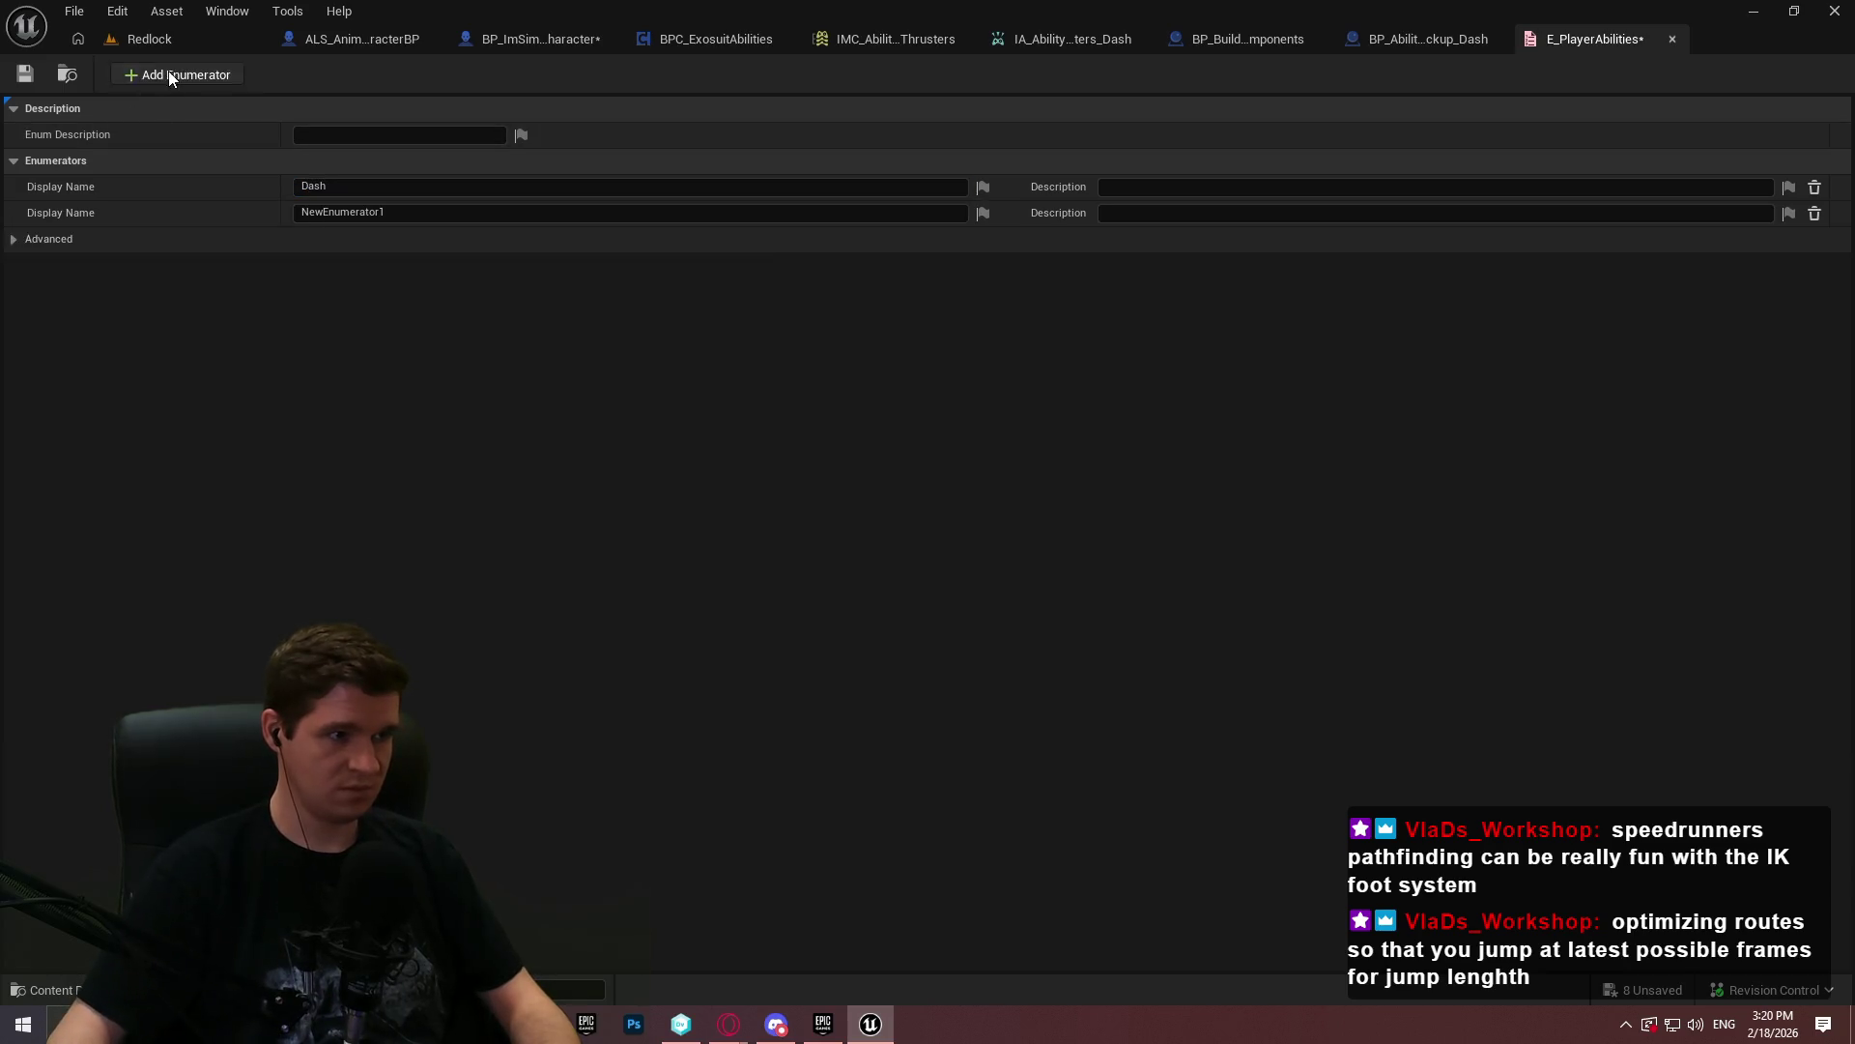
{"action": "left_click", "coordinate": [169, 72]}
{"action": "key", "text": "ctrl+a"}
{"action": "type", "text": "ControlTh"}
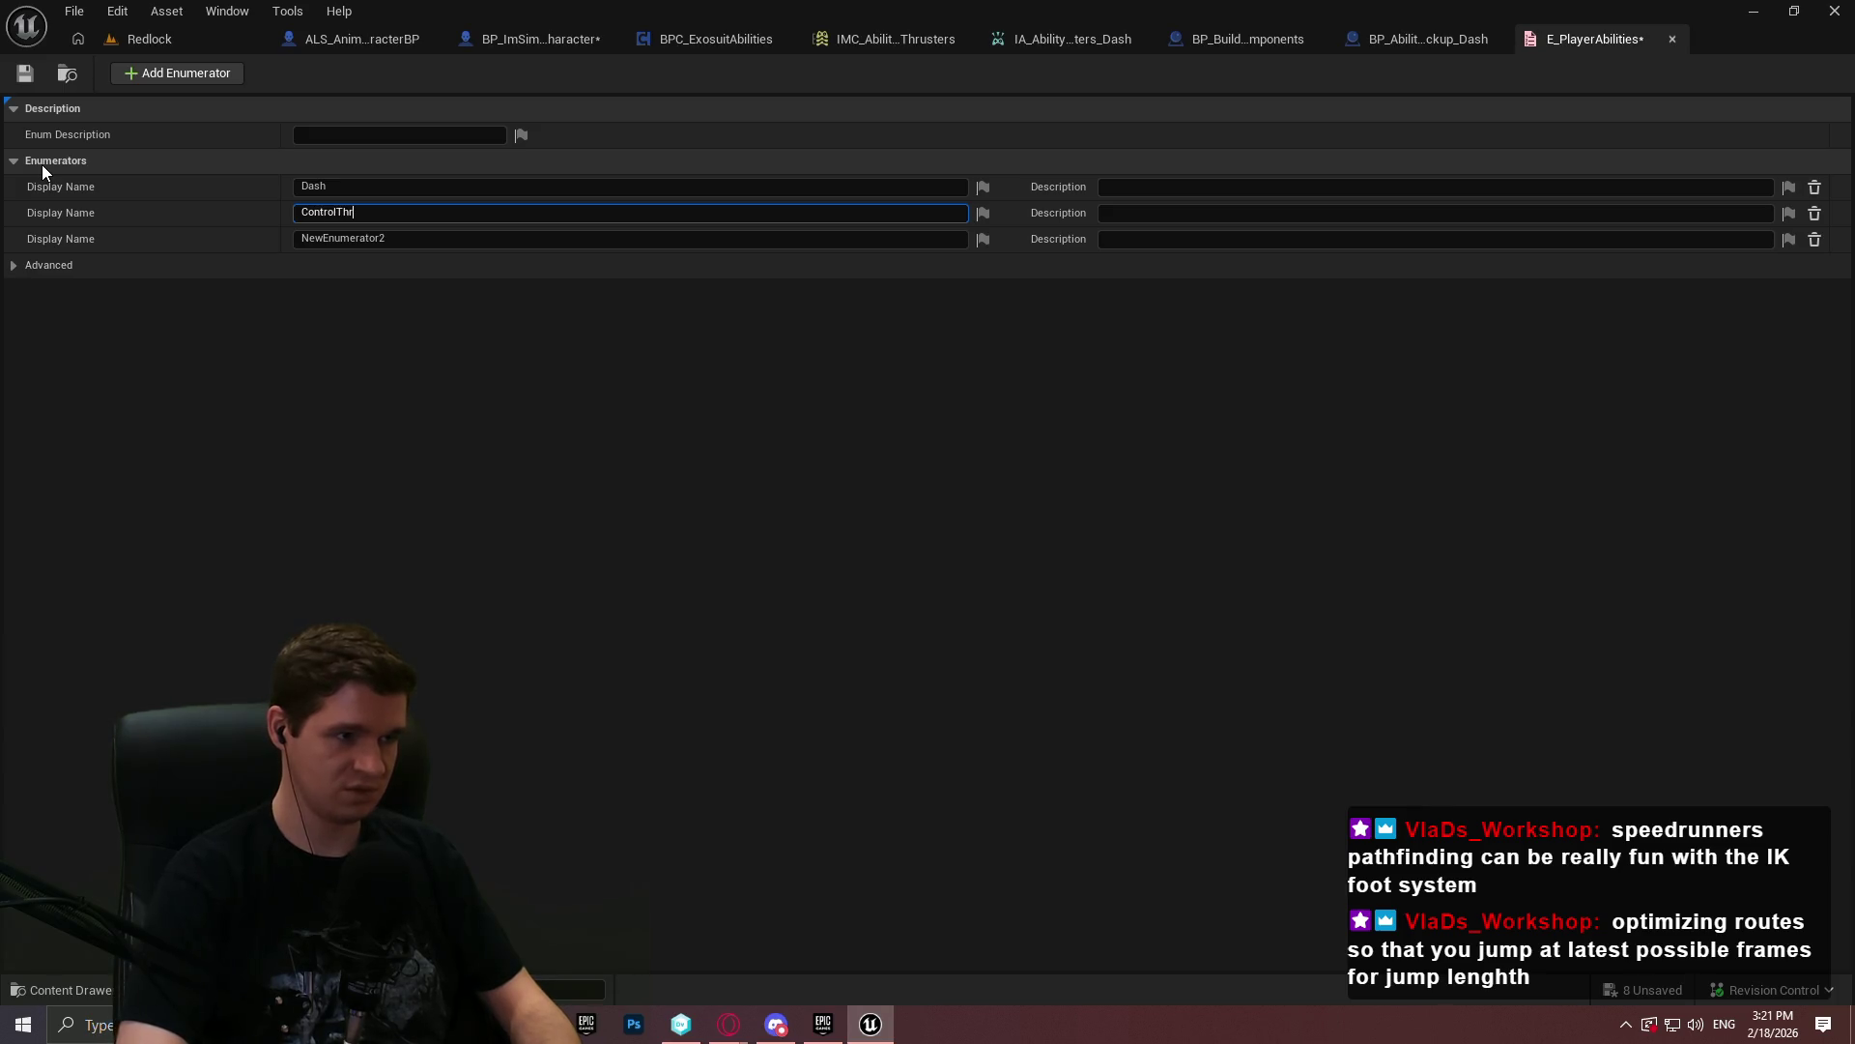
{"action": "type", "text": "ruste"}
{"action": "key", "text": "Return"}
- Add GlidingThrusters and DoubleJump entries and save the enumeration
{"action": "left_click", "coordinate": [344, 240]}
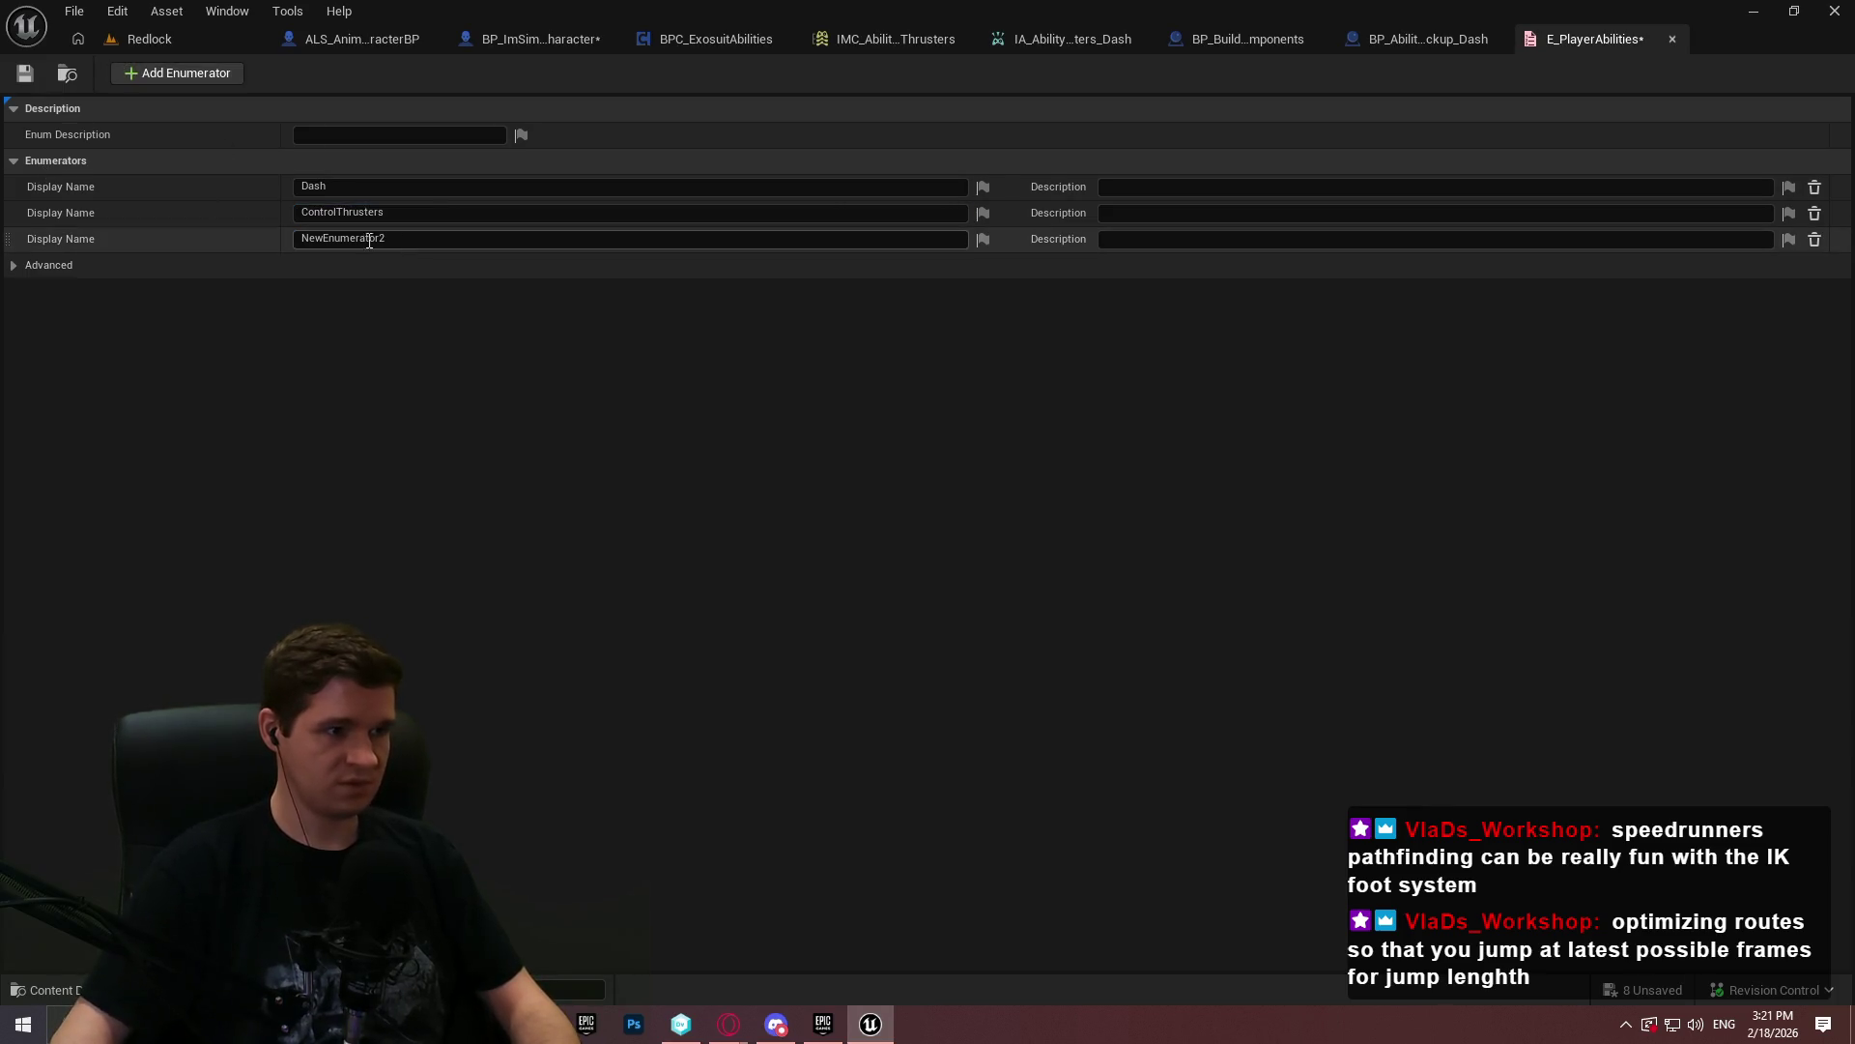
{"action": "type", "text": "Gliding"}
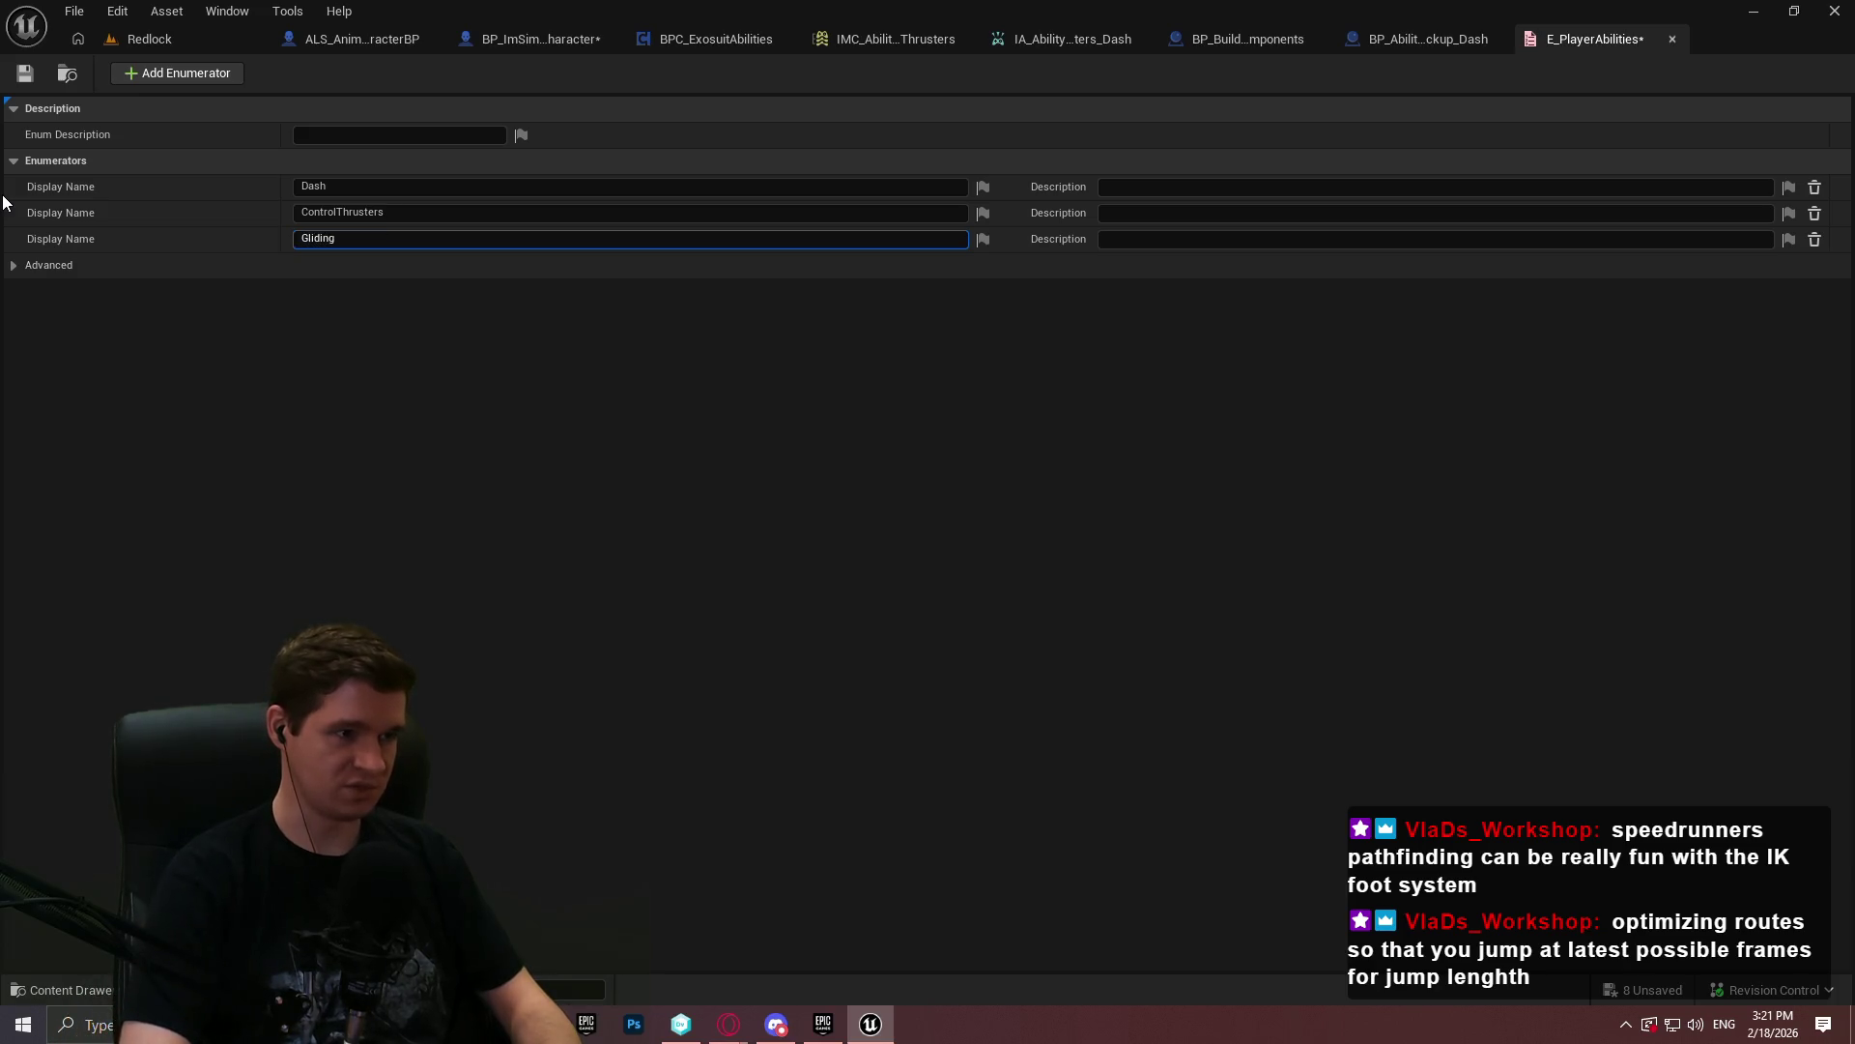
{"action": "type", "text": "Thruster"}
{"action": "key", "text": "Return"}
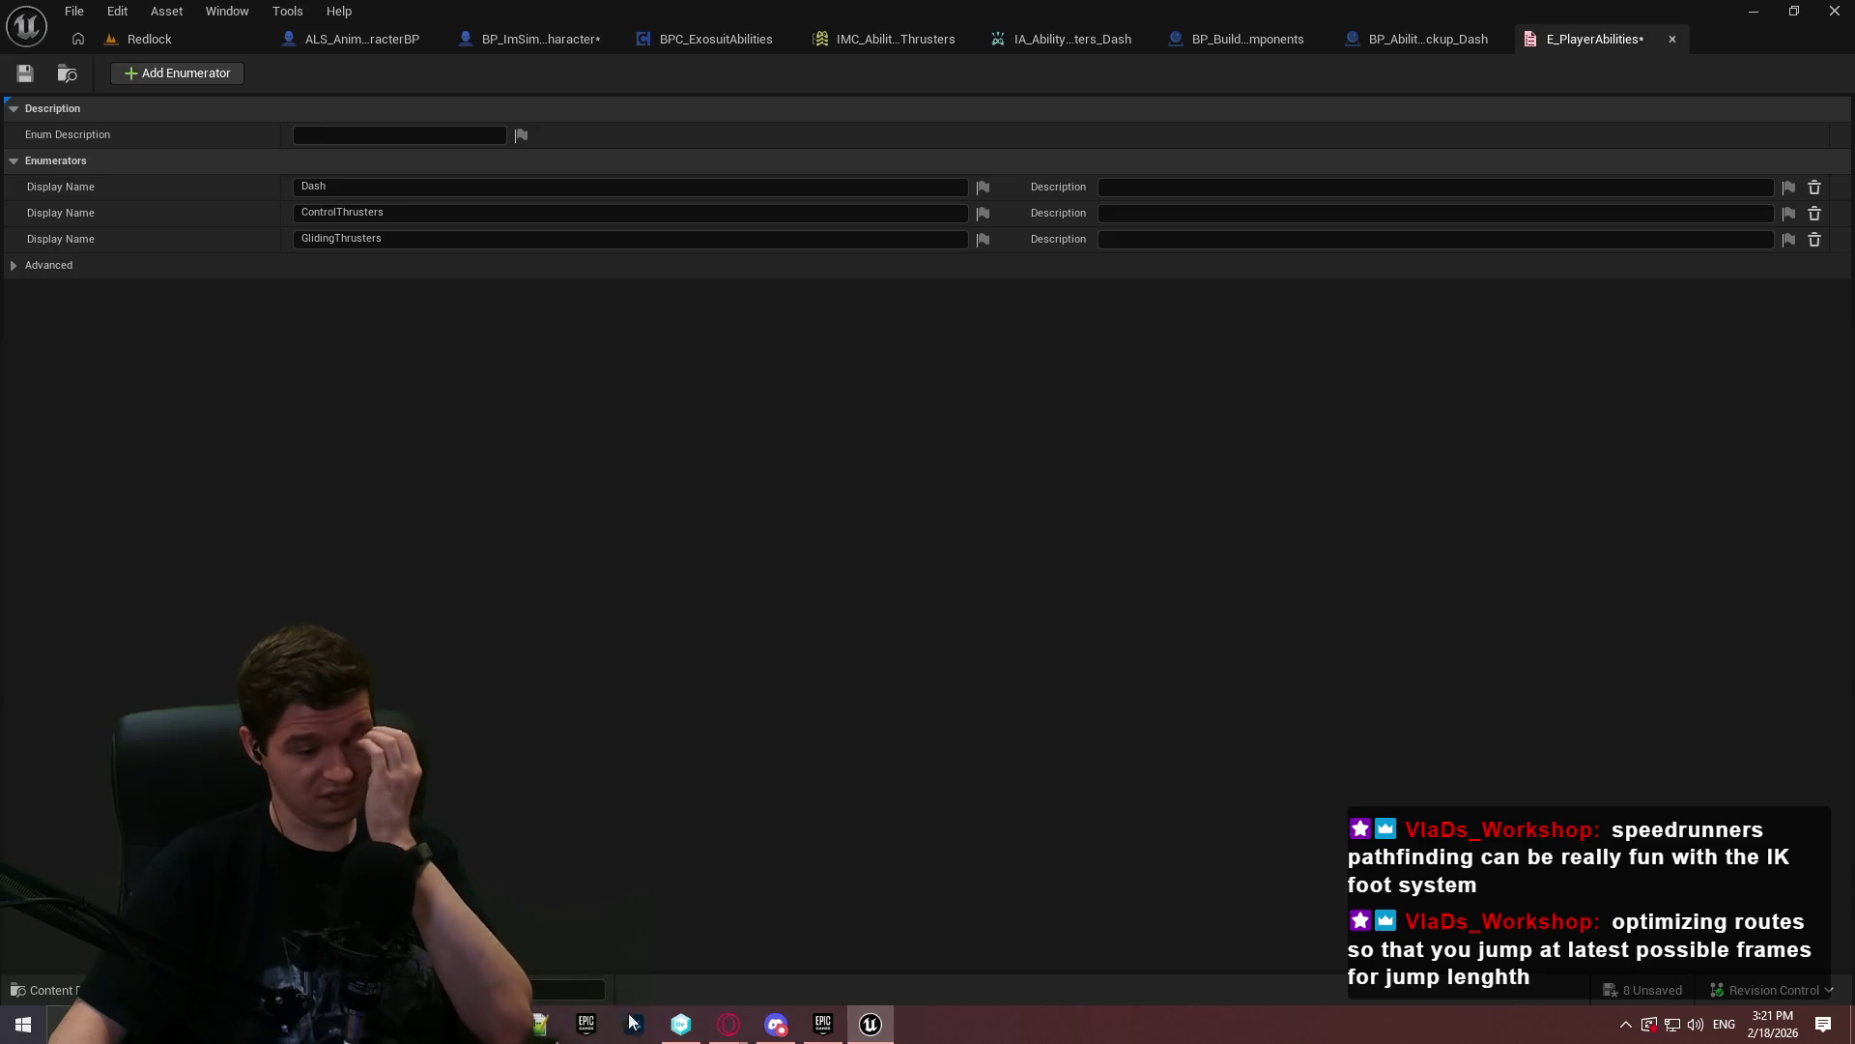
{"action": "left_click", "coordinate": [172, 76]}
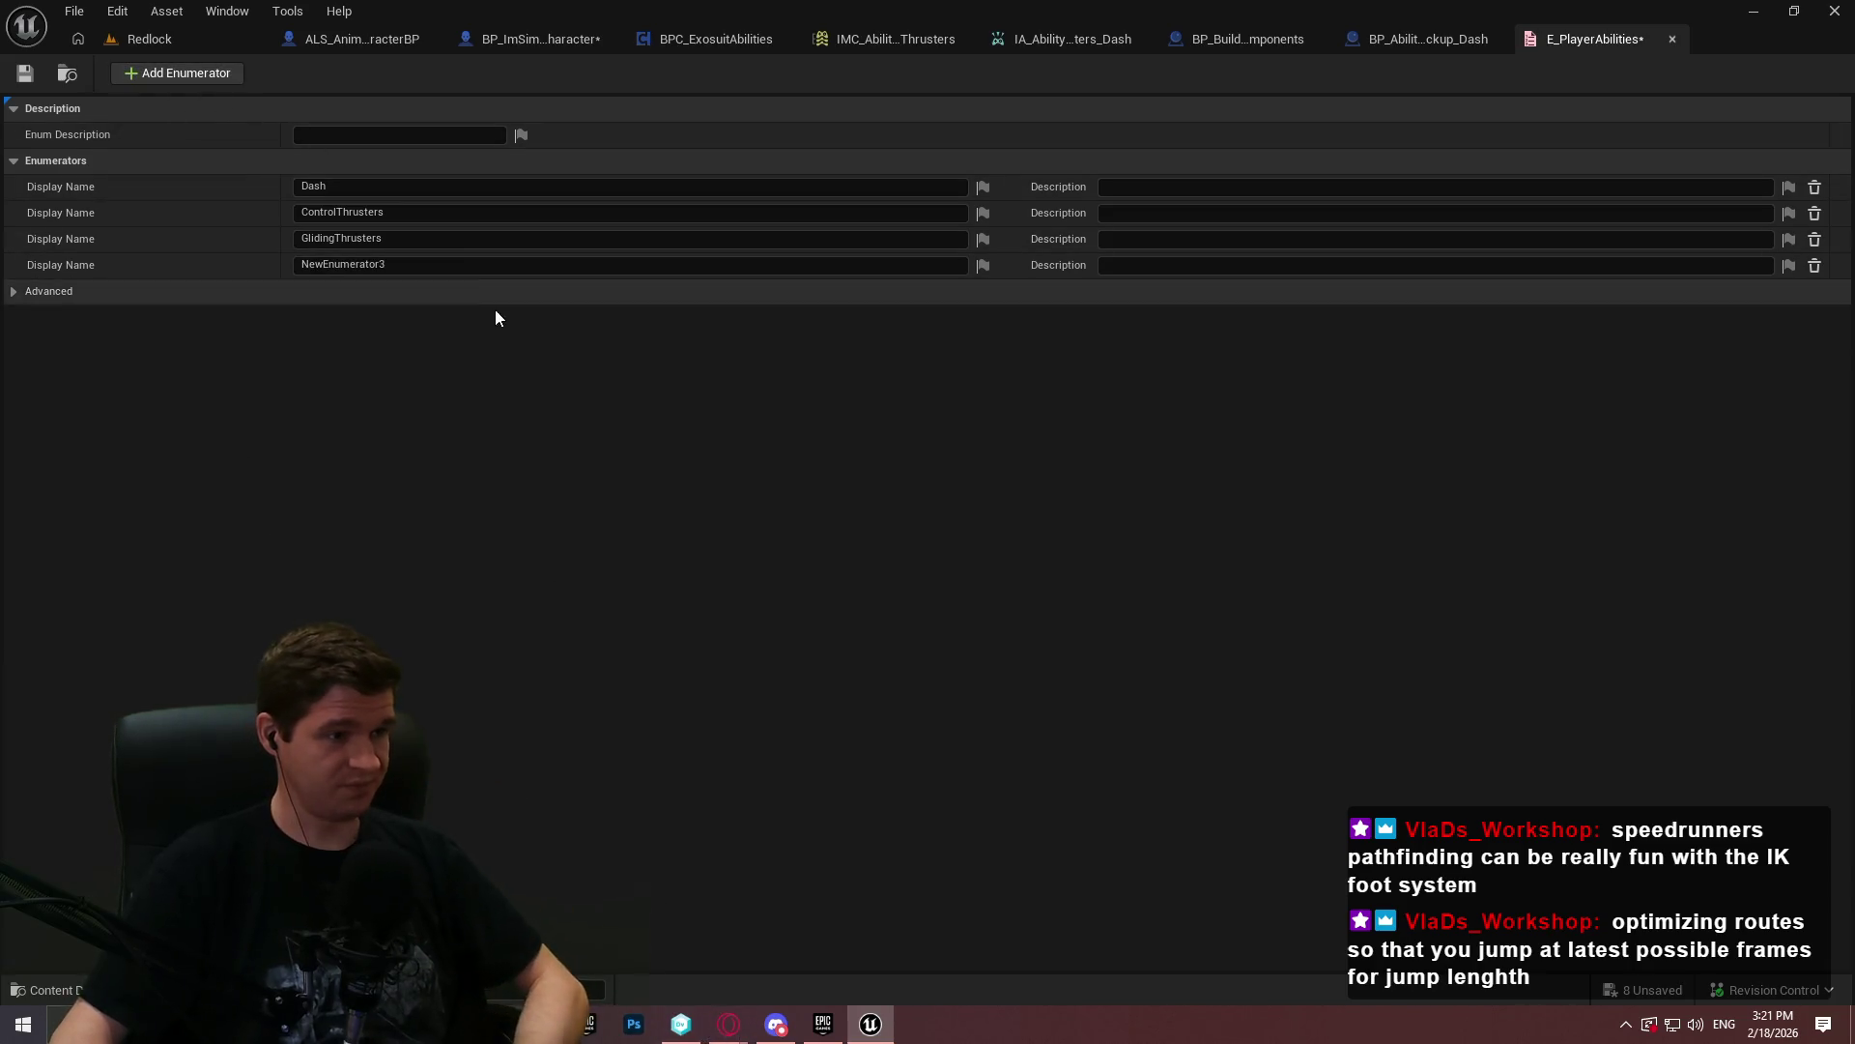
{"action": "type", "text": "DoubleJump"}
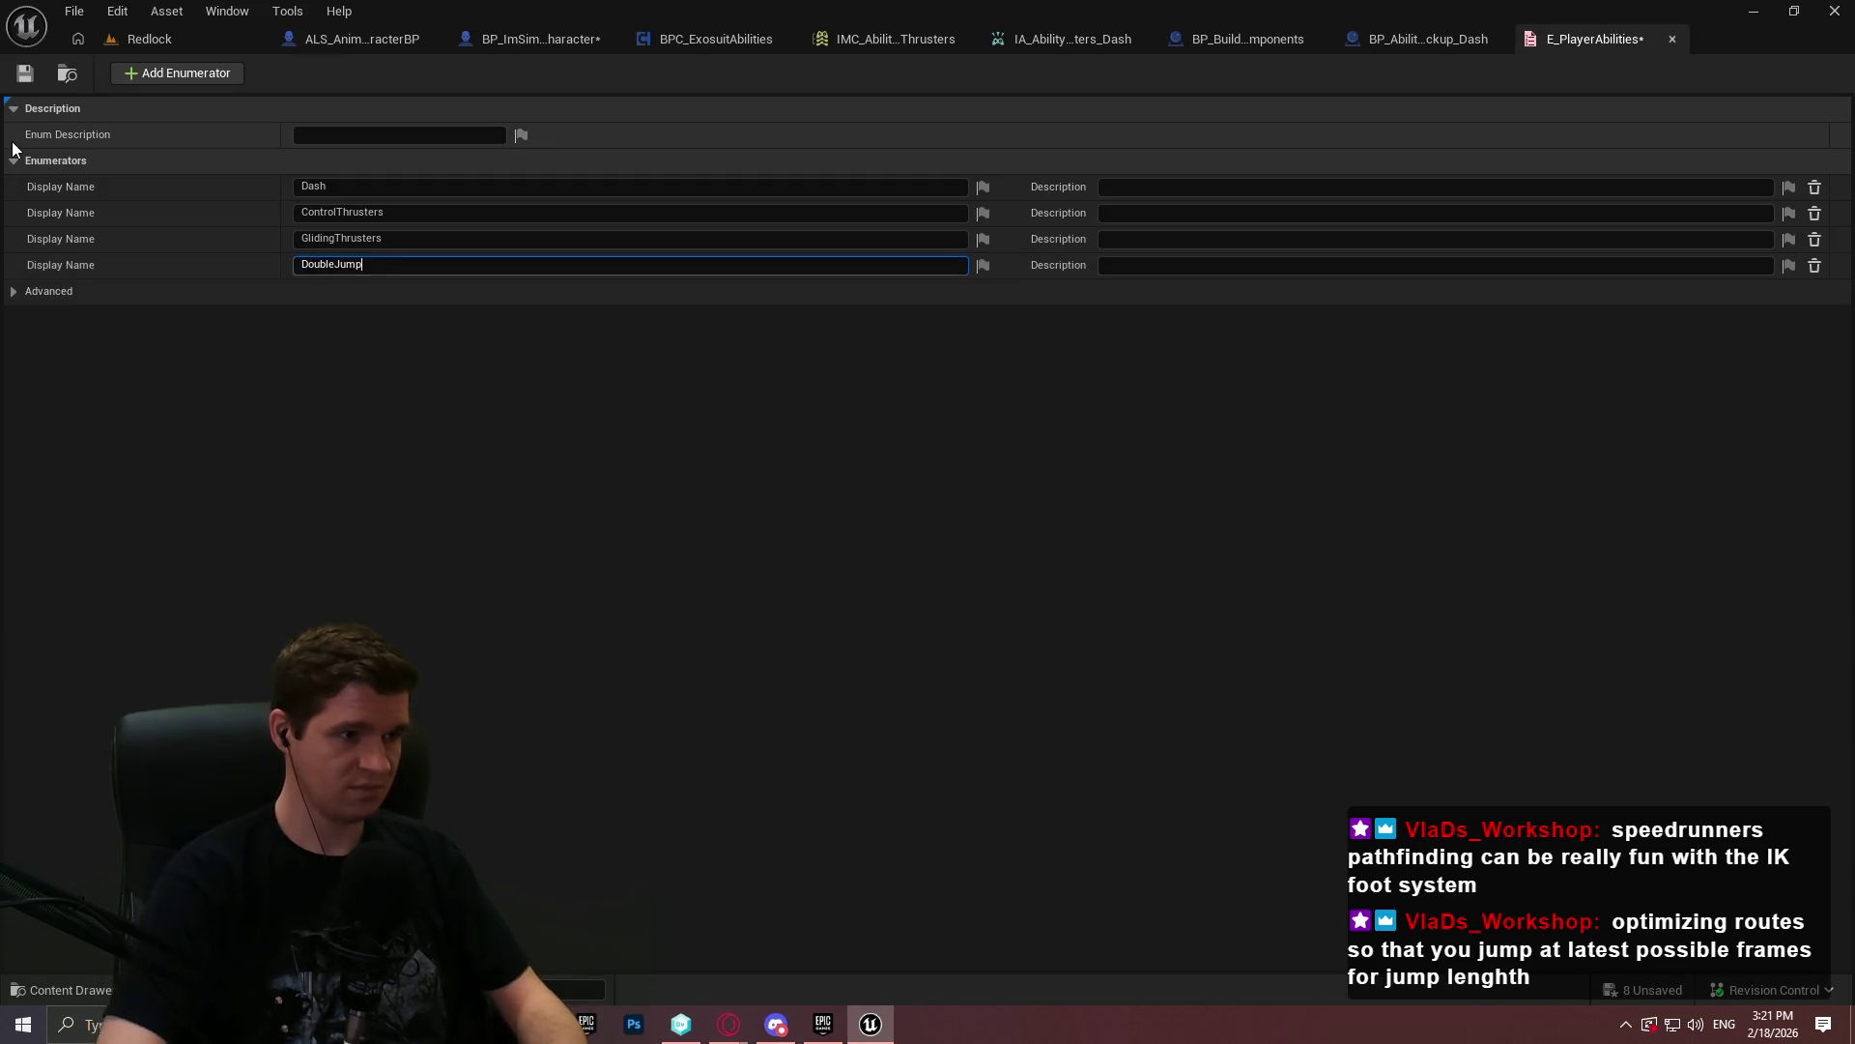
{"action": "key", "text": "Return"}
{"action": "key", "text": "ctrl+s"}
{"action": "left_click", "coordinate": [1429, 41]}
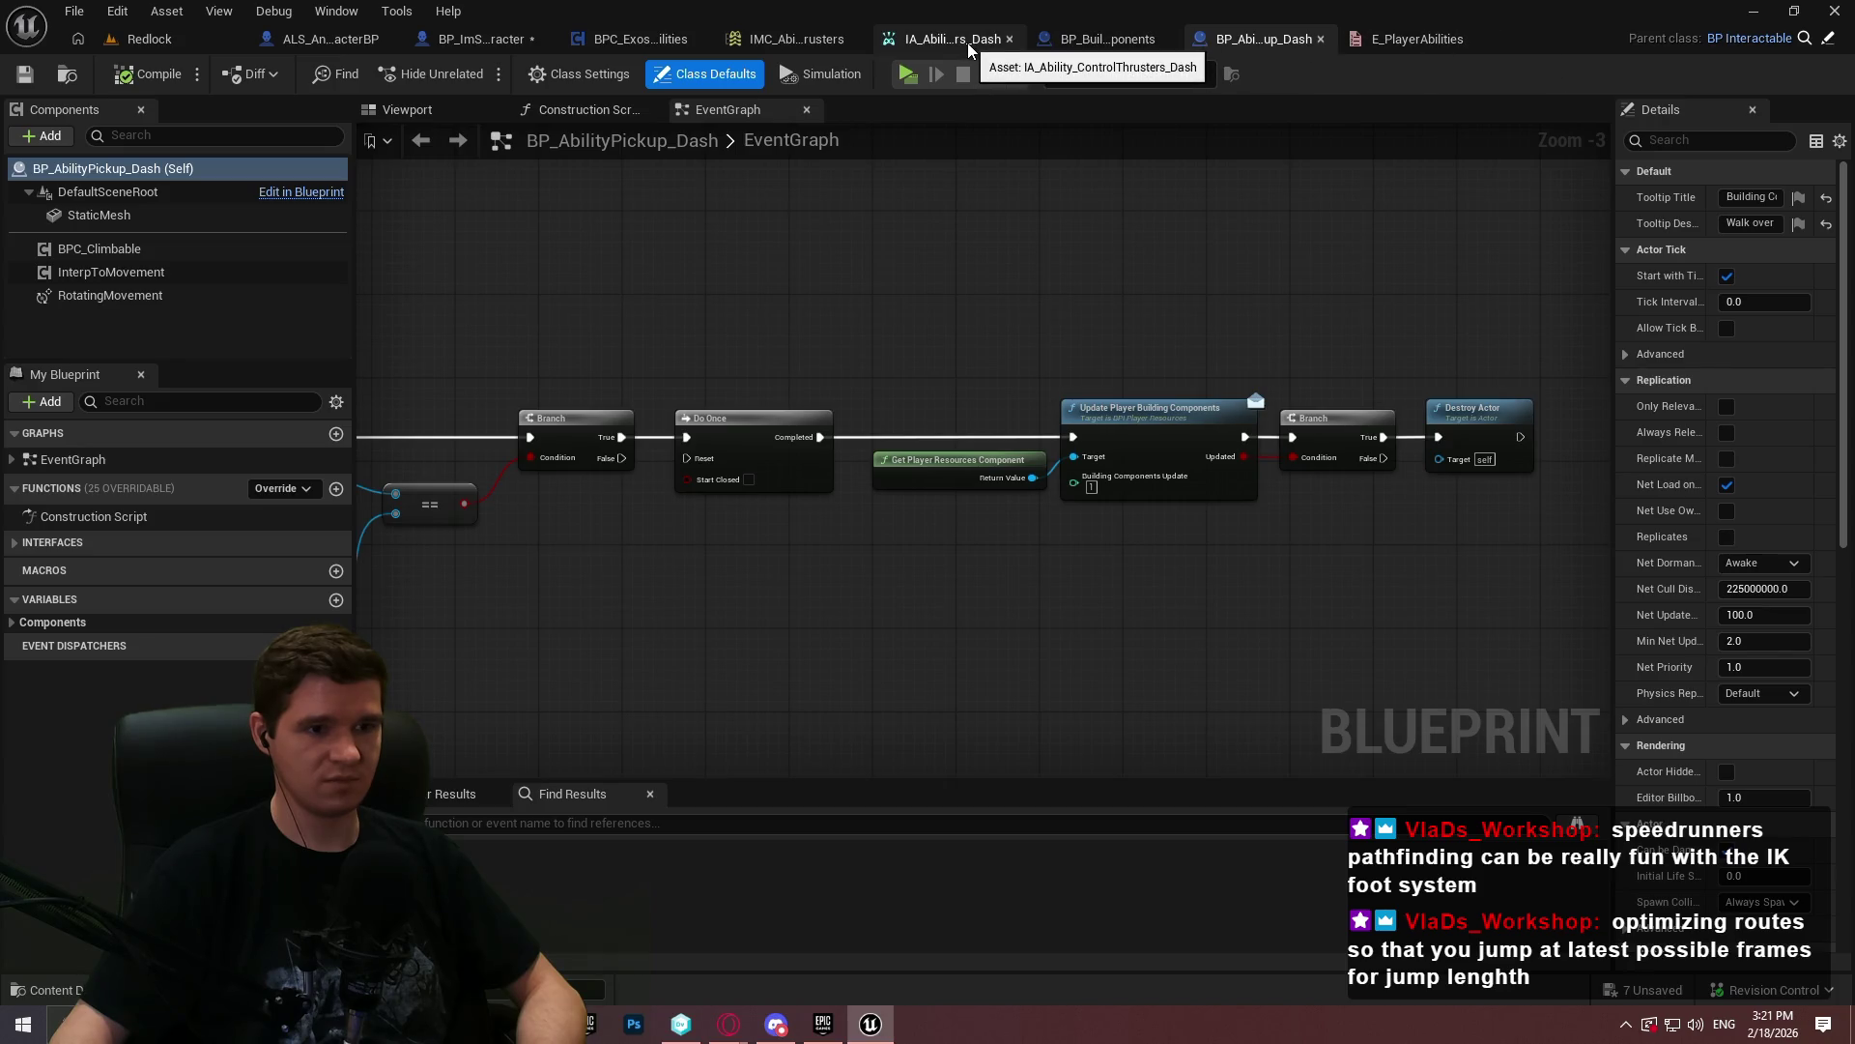
- Add a variable named AbilitiesUnlocked to BPC_ExosuitAbilities
{"action": "left_click", "coordinate": [677, 42]}
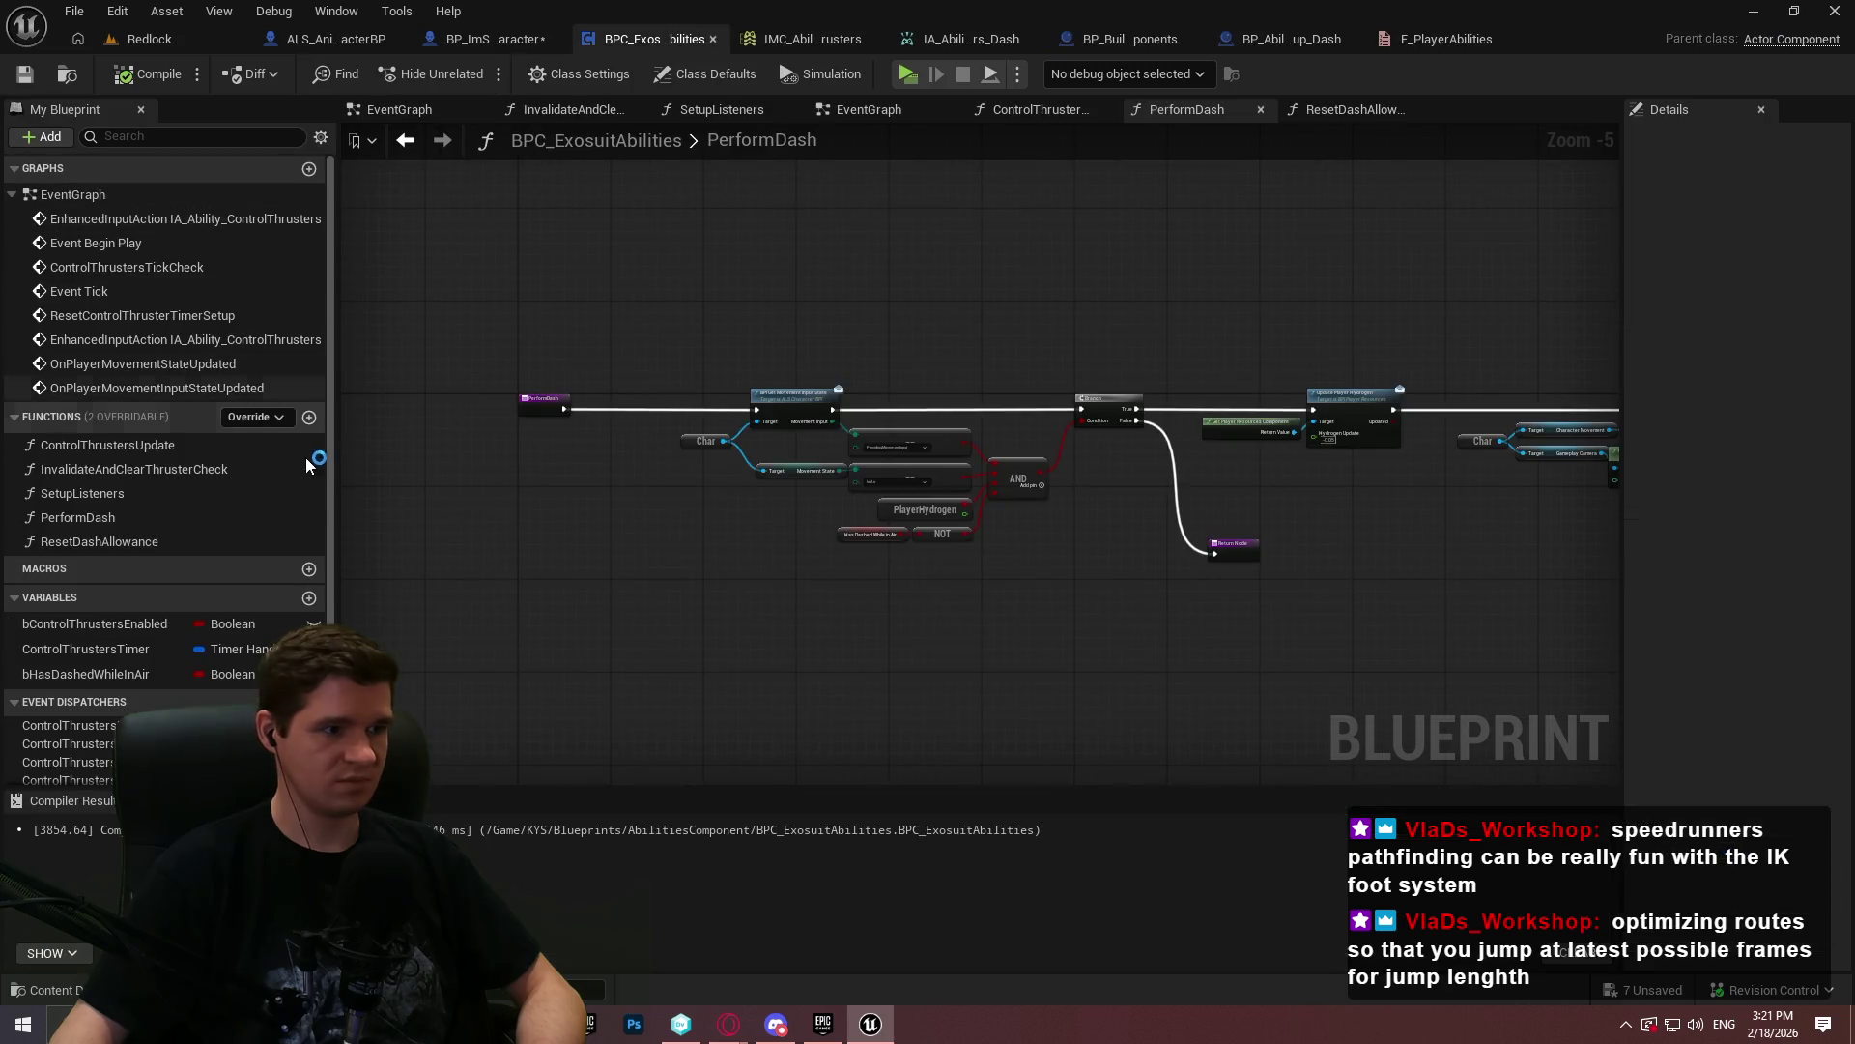
{"action": "left_click", "coordinate": [310, 599]}
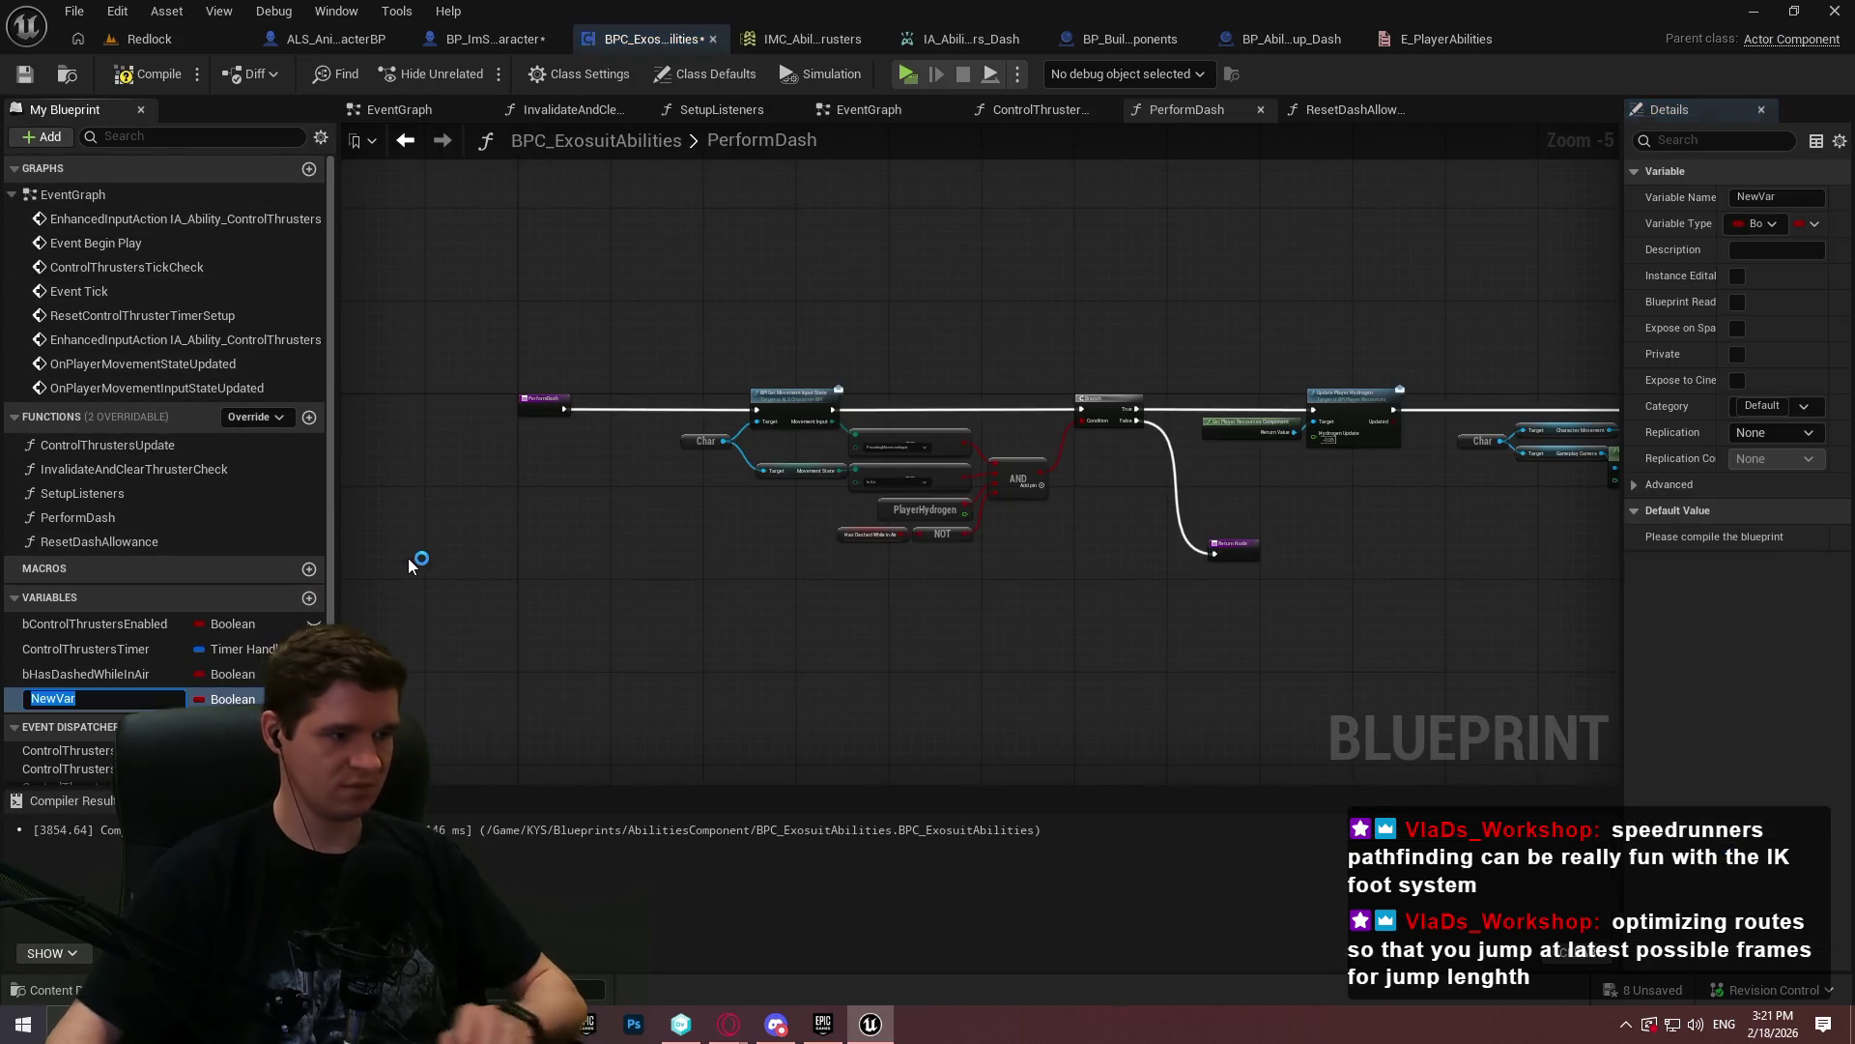
{"action": "type", "text": "AbilitiesUnlo"}
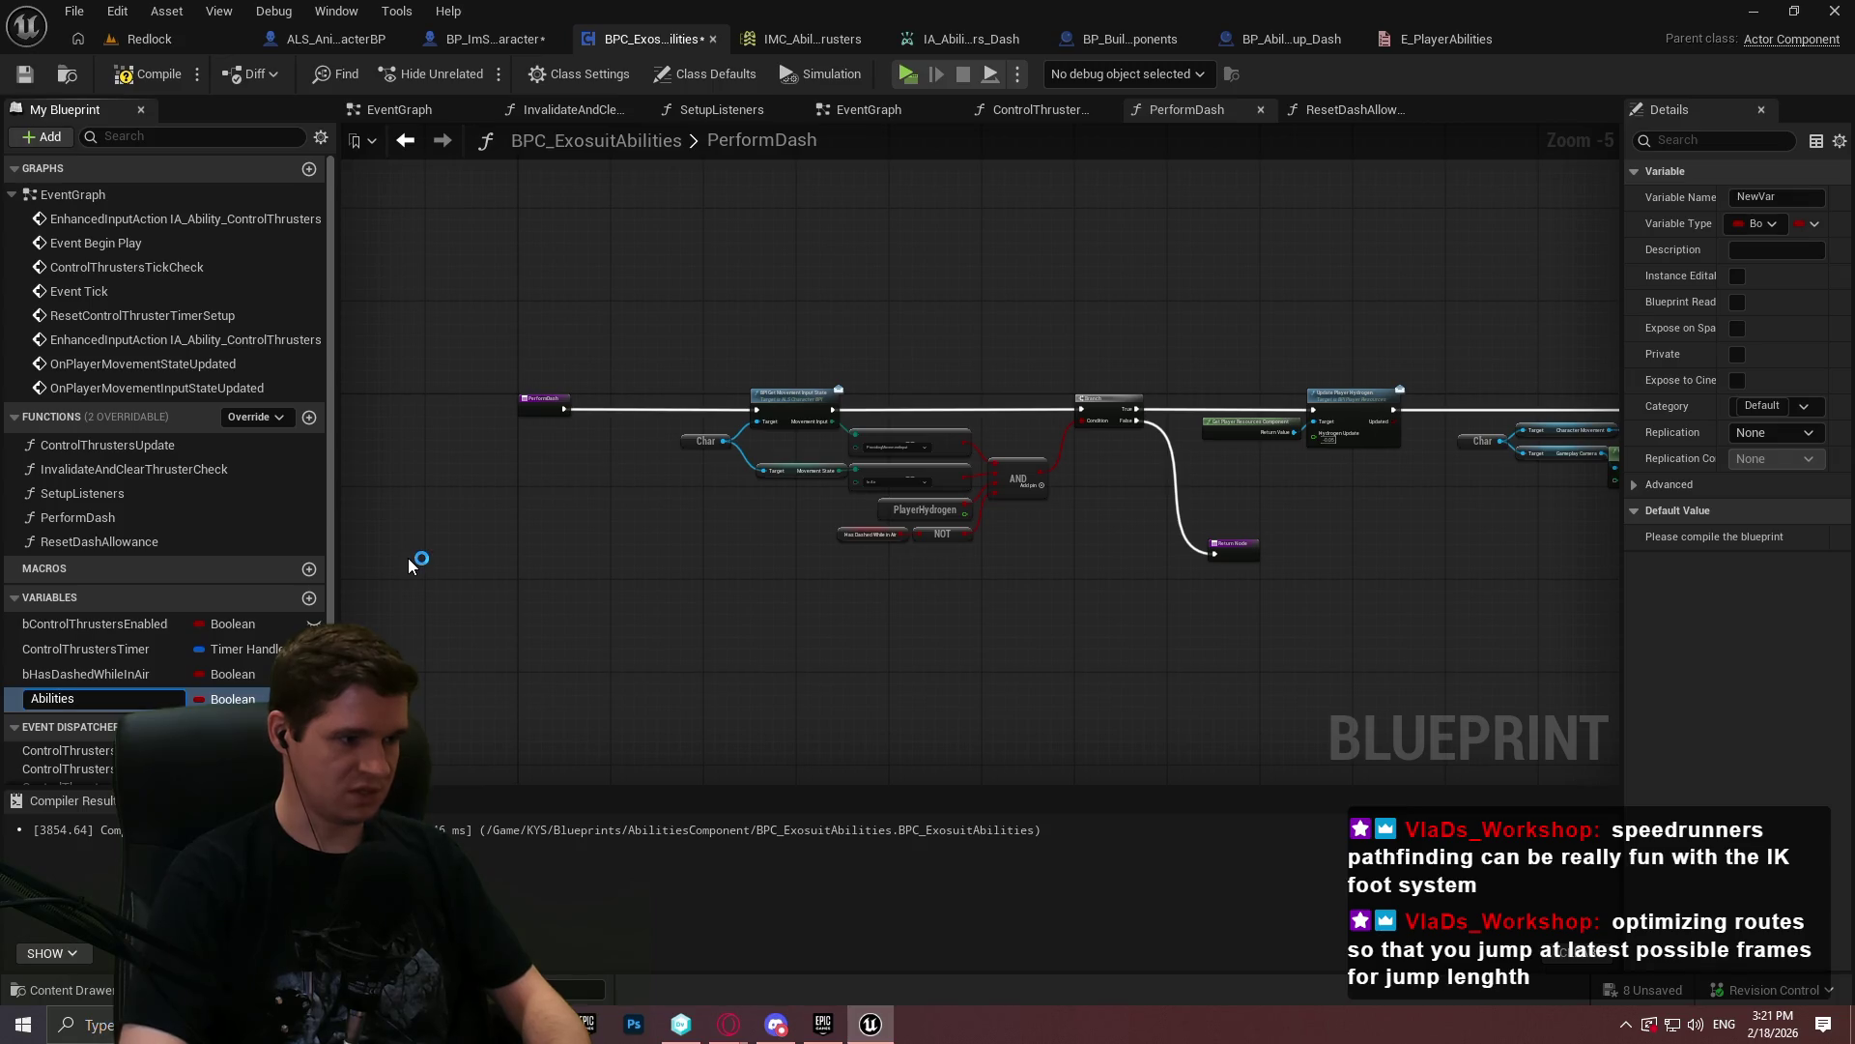
{"action": "type", "text": "cked"}
{"action": "key", "text": "Return"}
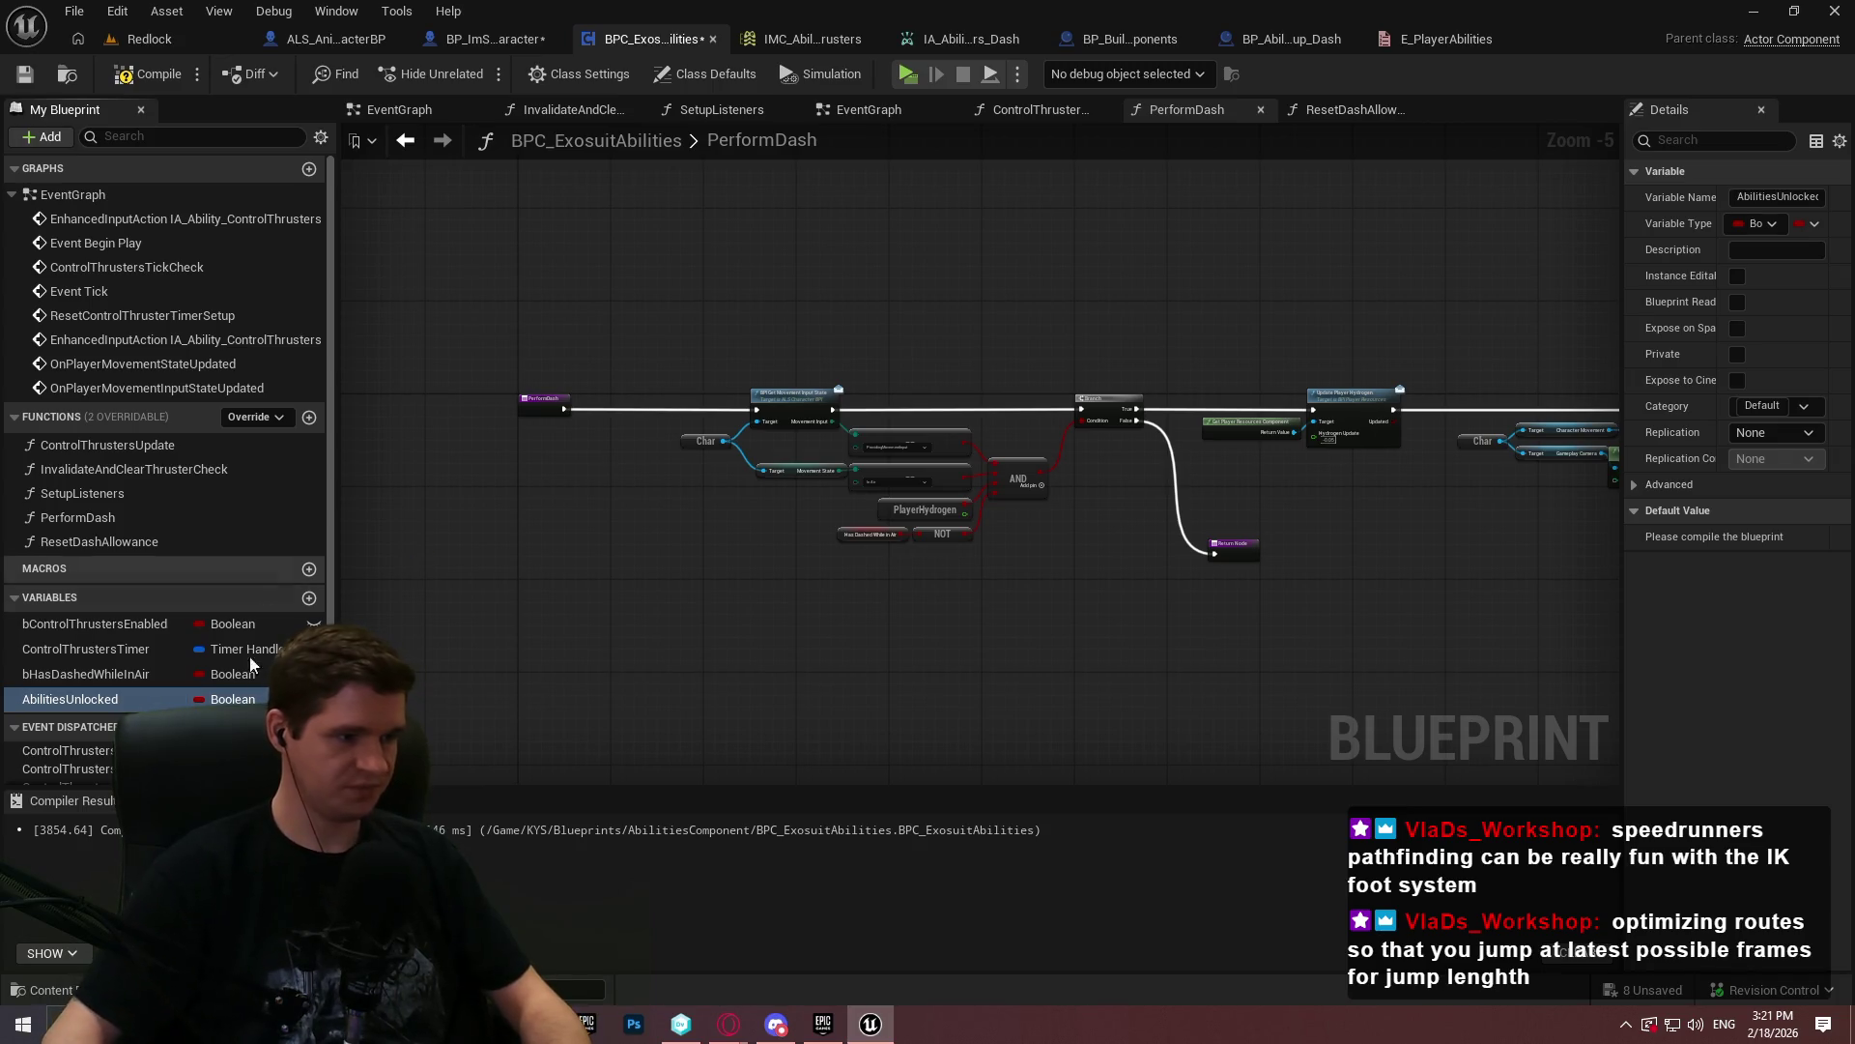
- Make AbilitiesUnlocked an E_PlayerAbilities array, then compile and save the blueprint
{"action": "left_click", "coordinate": [233, 698]}
{"action": "type", "text": "abiliti"}
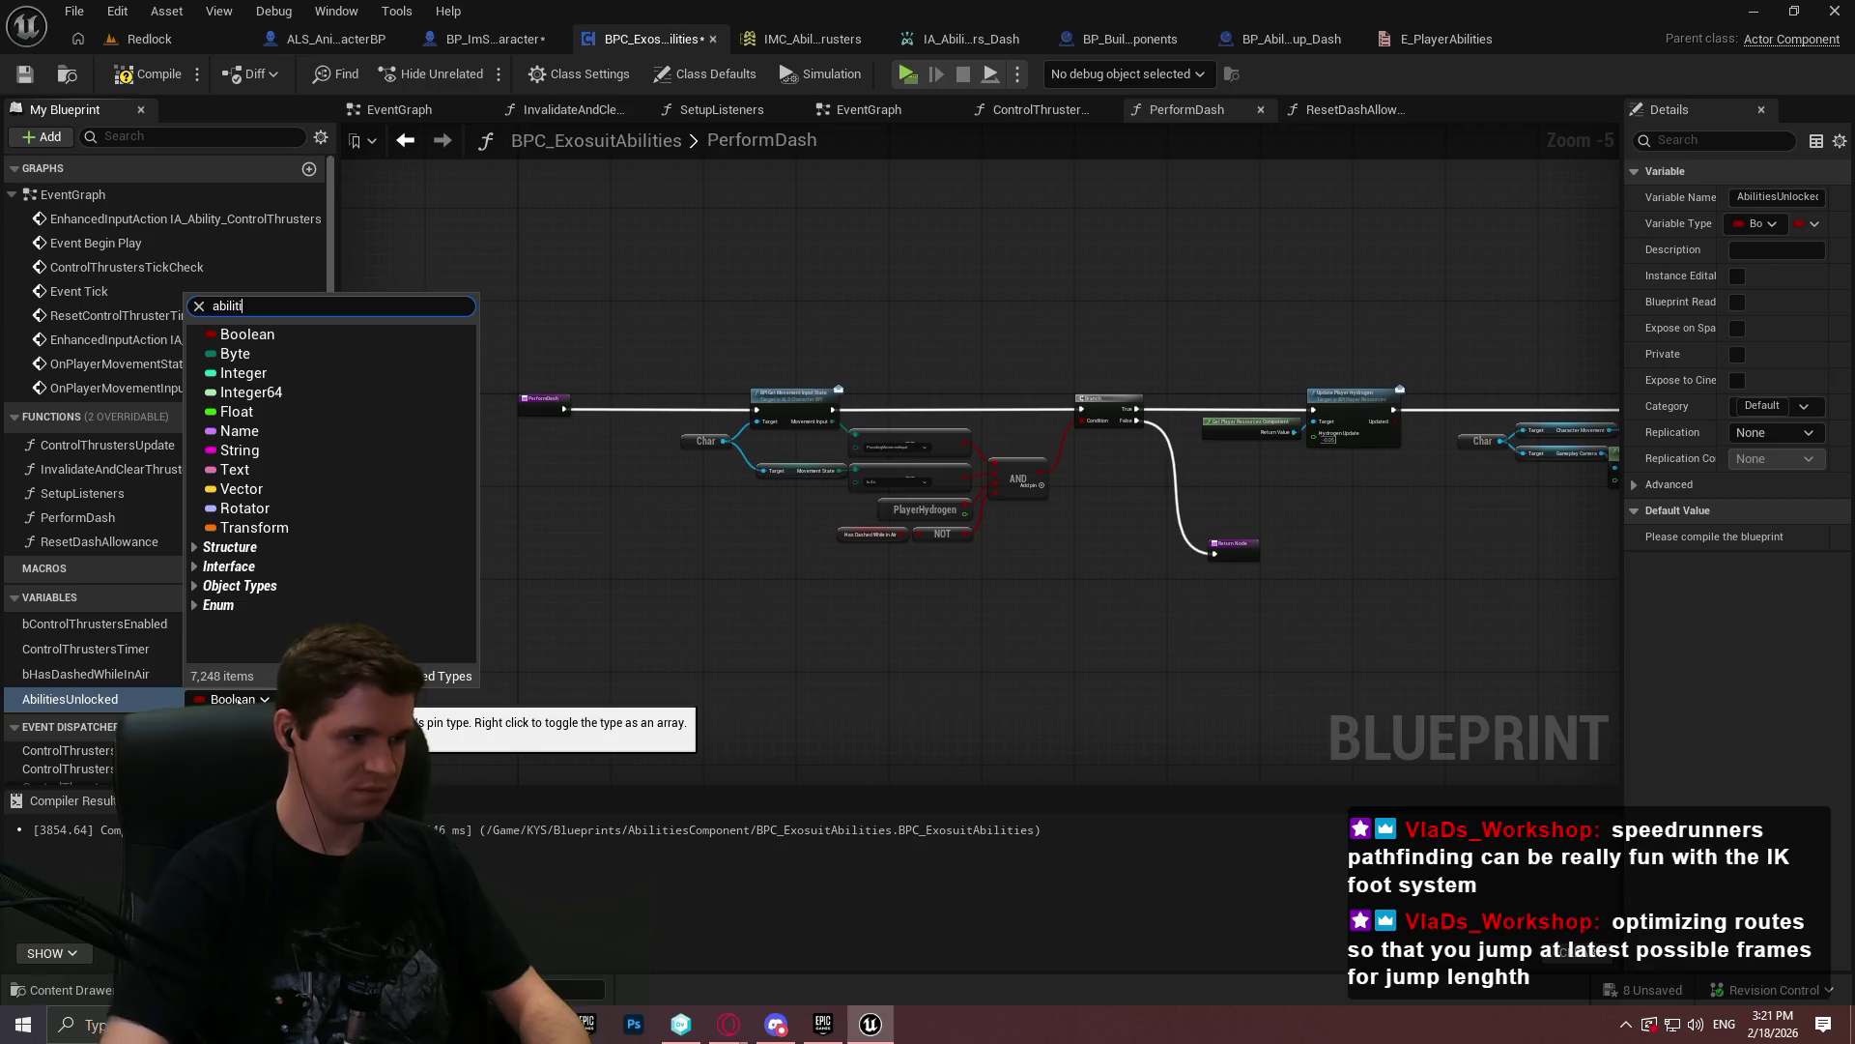
{"action": "left_click", "coordinate": [346, 398]}
{"action": "left_click", "coordinate": [1814, 224]}
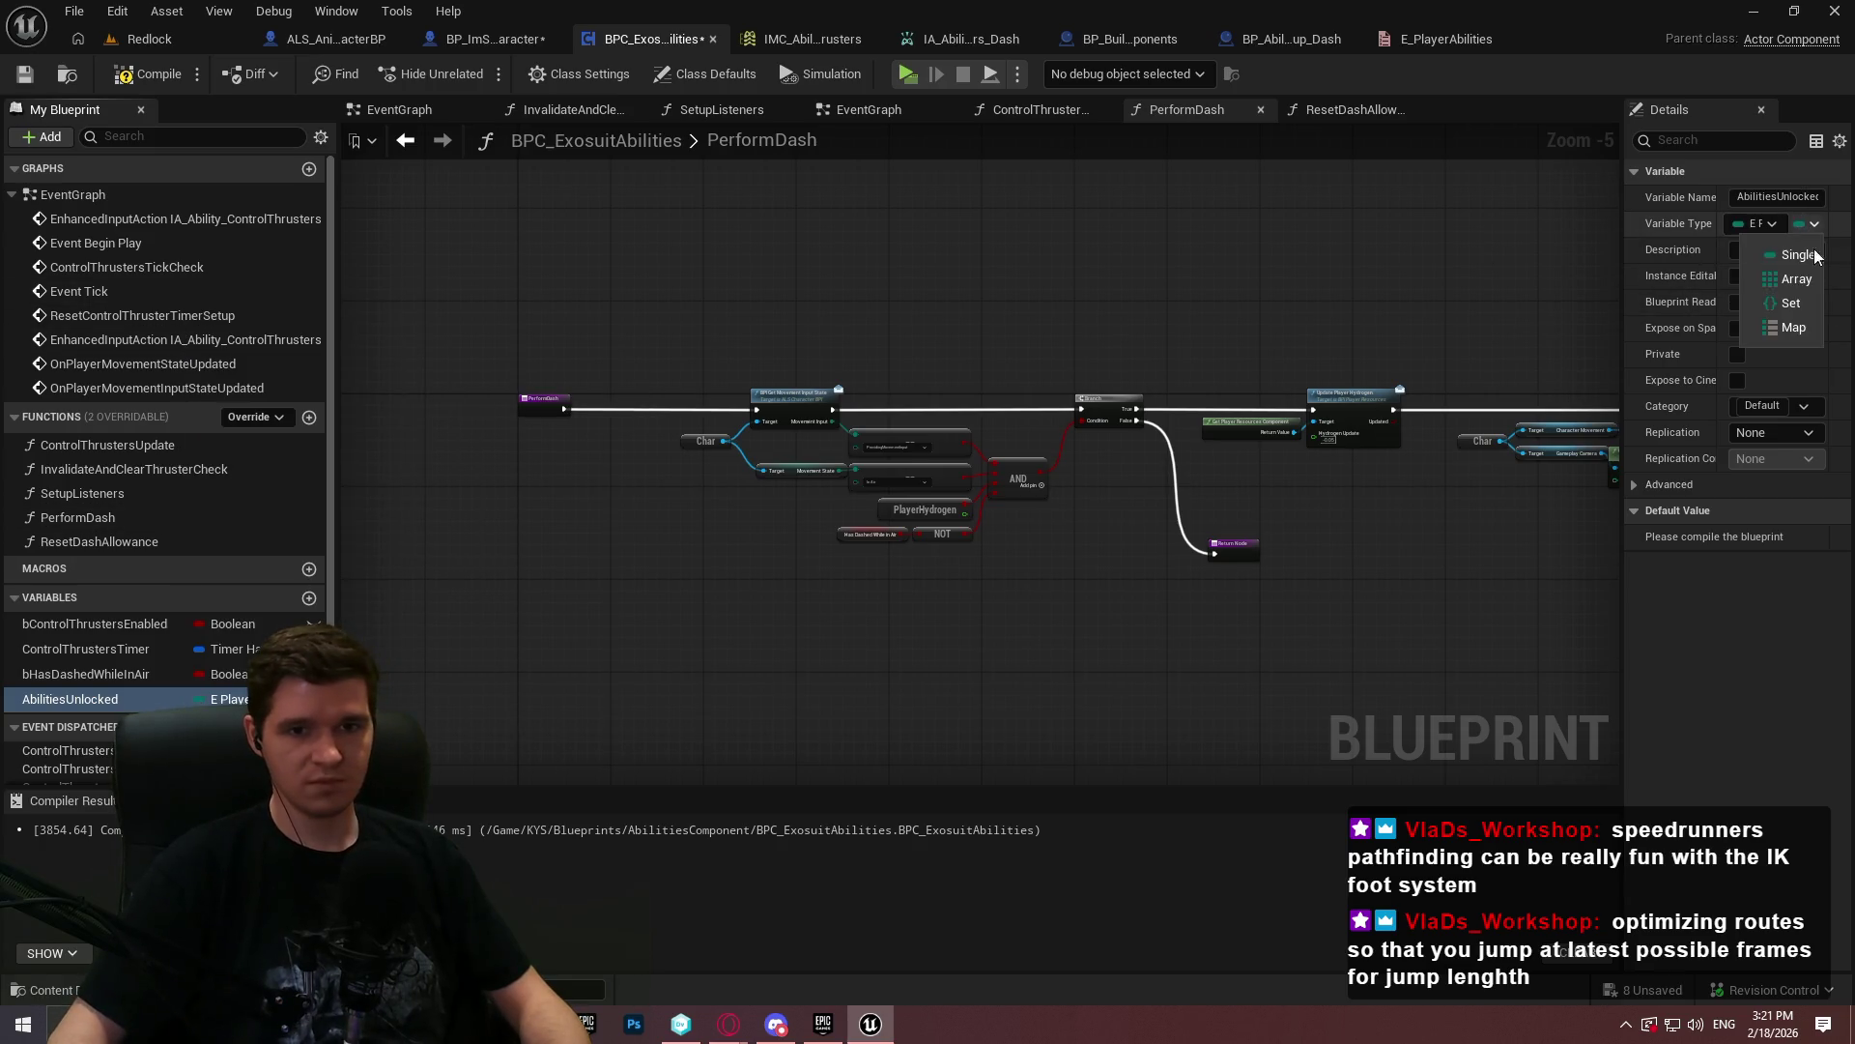
{"action": "left_click", "coordinate": [1797, 278]}
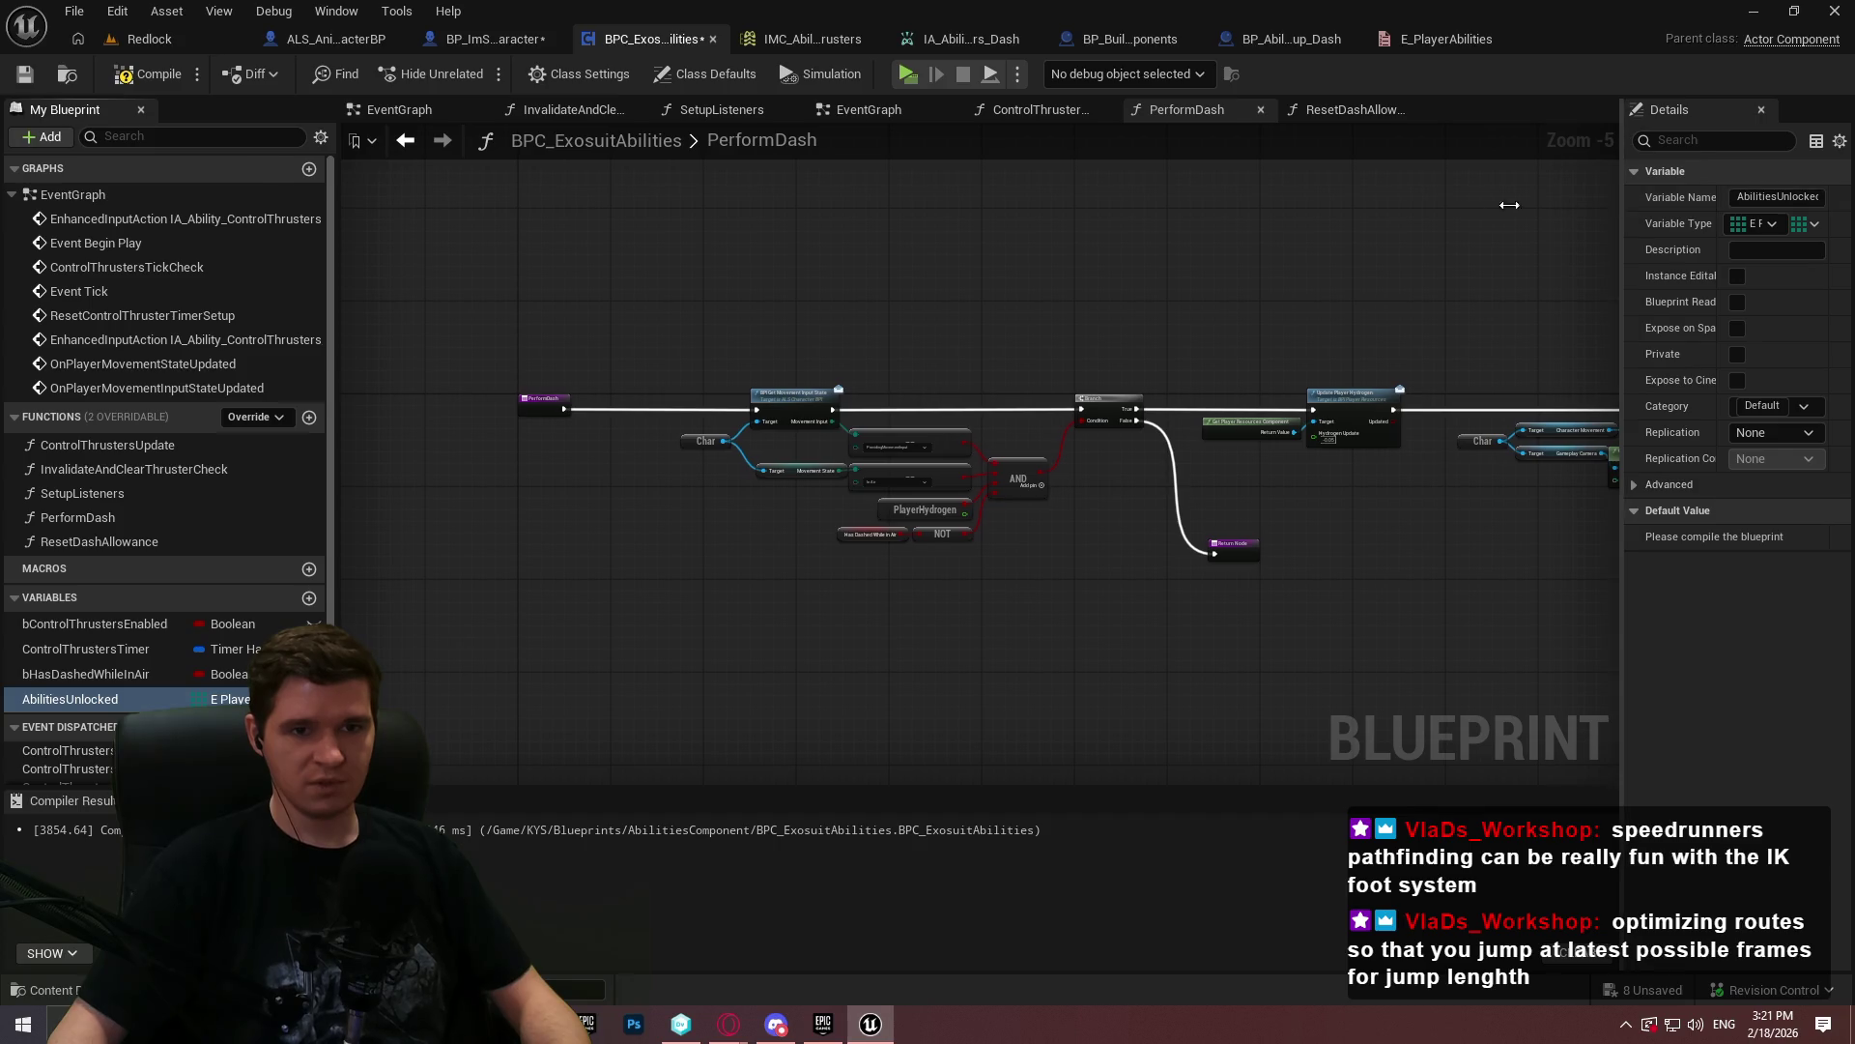
{"action": "left_click_drag", "start_coordinate": [1622, 205], "coordinate": [1389, 205]}
{"action": "left_click", "coordinate": [149, 74]}
{"action": "left_click", "coordinate": [24, 73]}
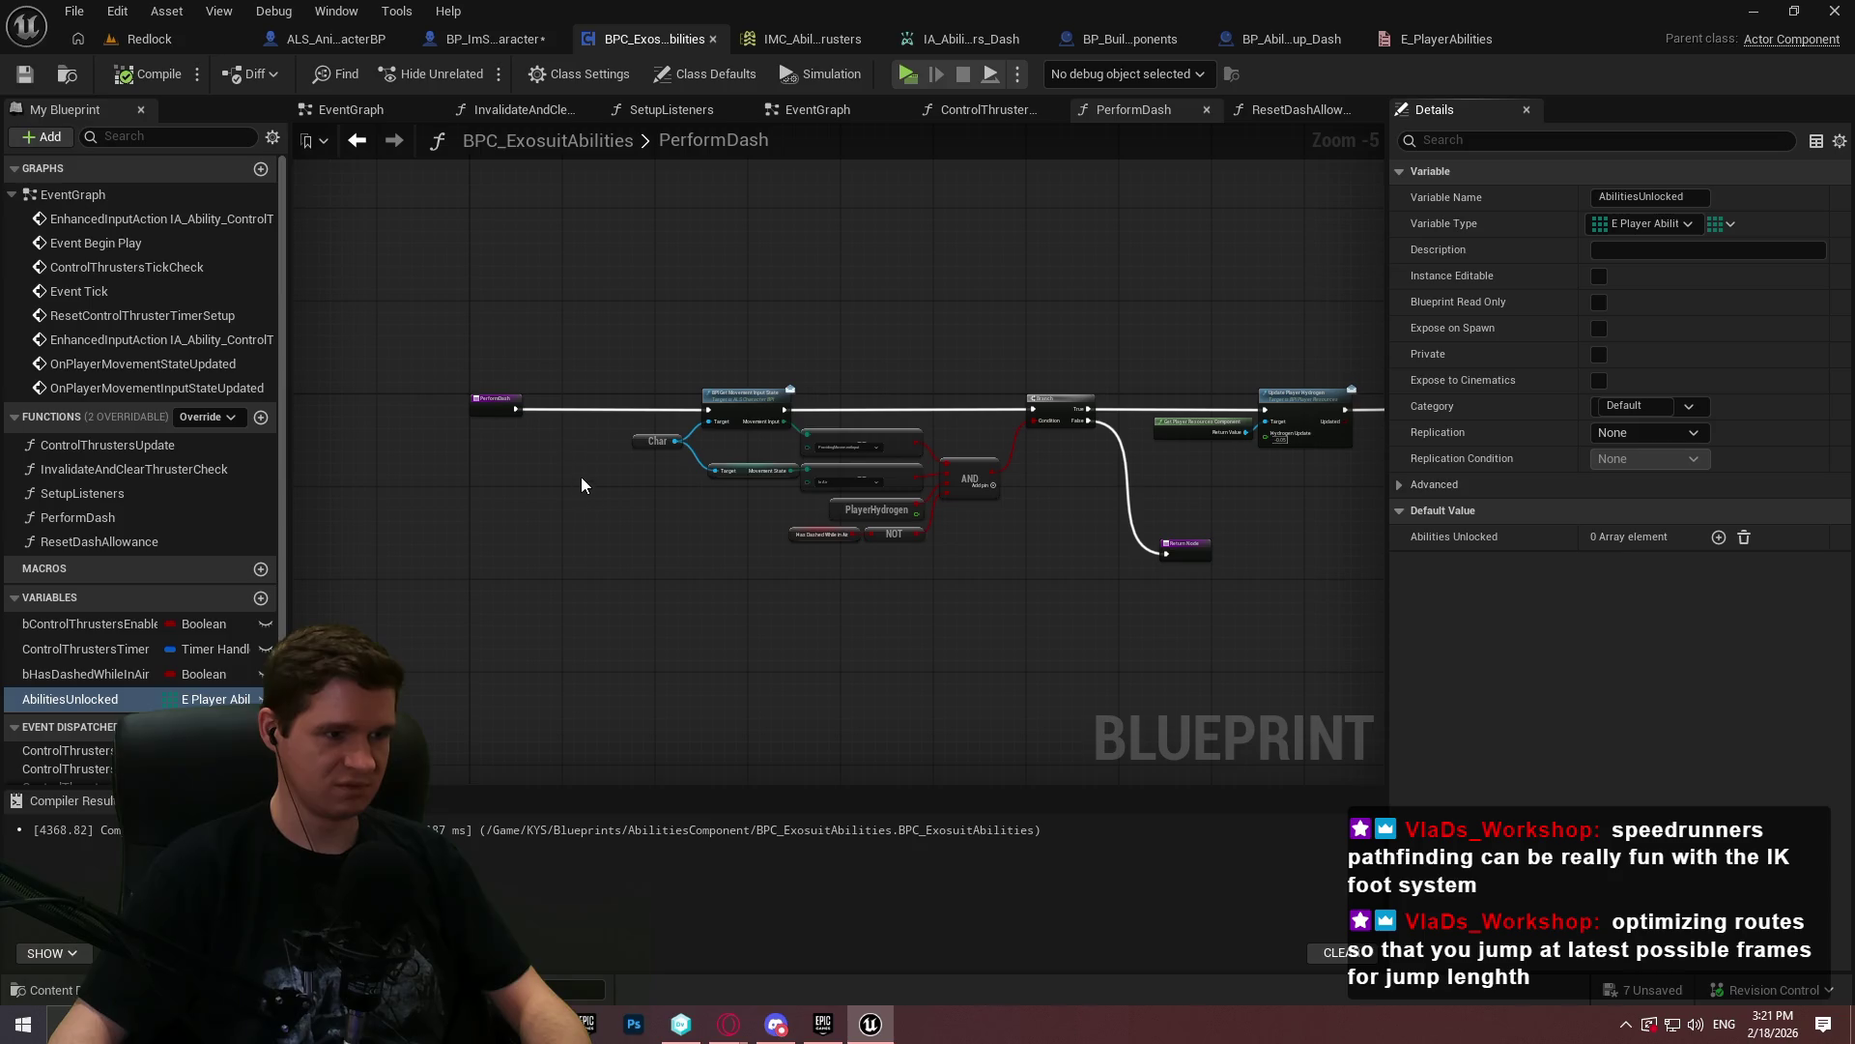
{"action": "scroll", "coordinate": [582, 478], "scroll_direction": "up", "scroll_amount": 1}
- Get AbilitiesUnlocked in the event graph and add a Contains check for Dash
{"action": "left_click", "coordinate": [829, 109]}
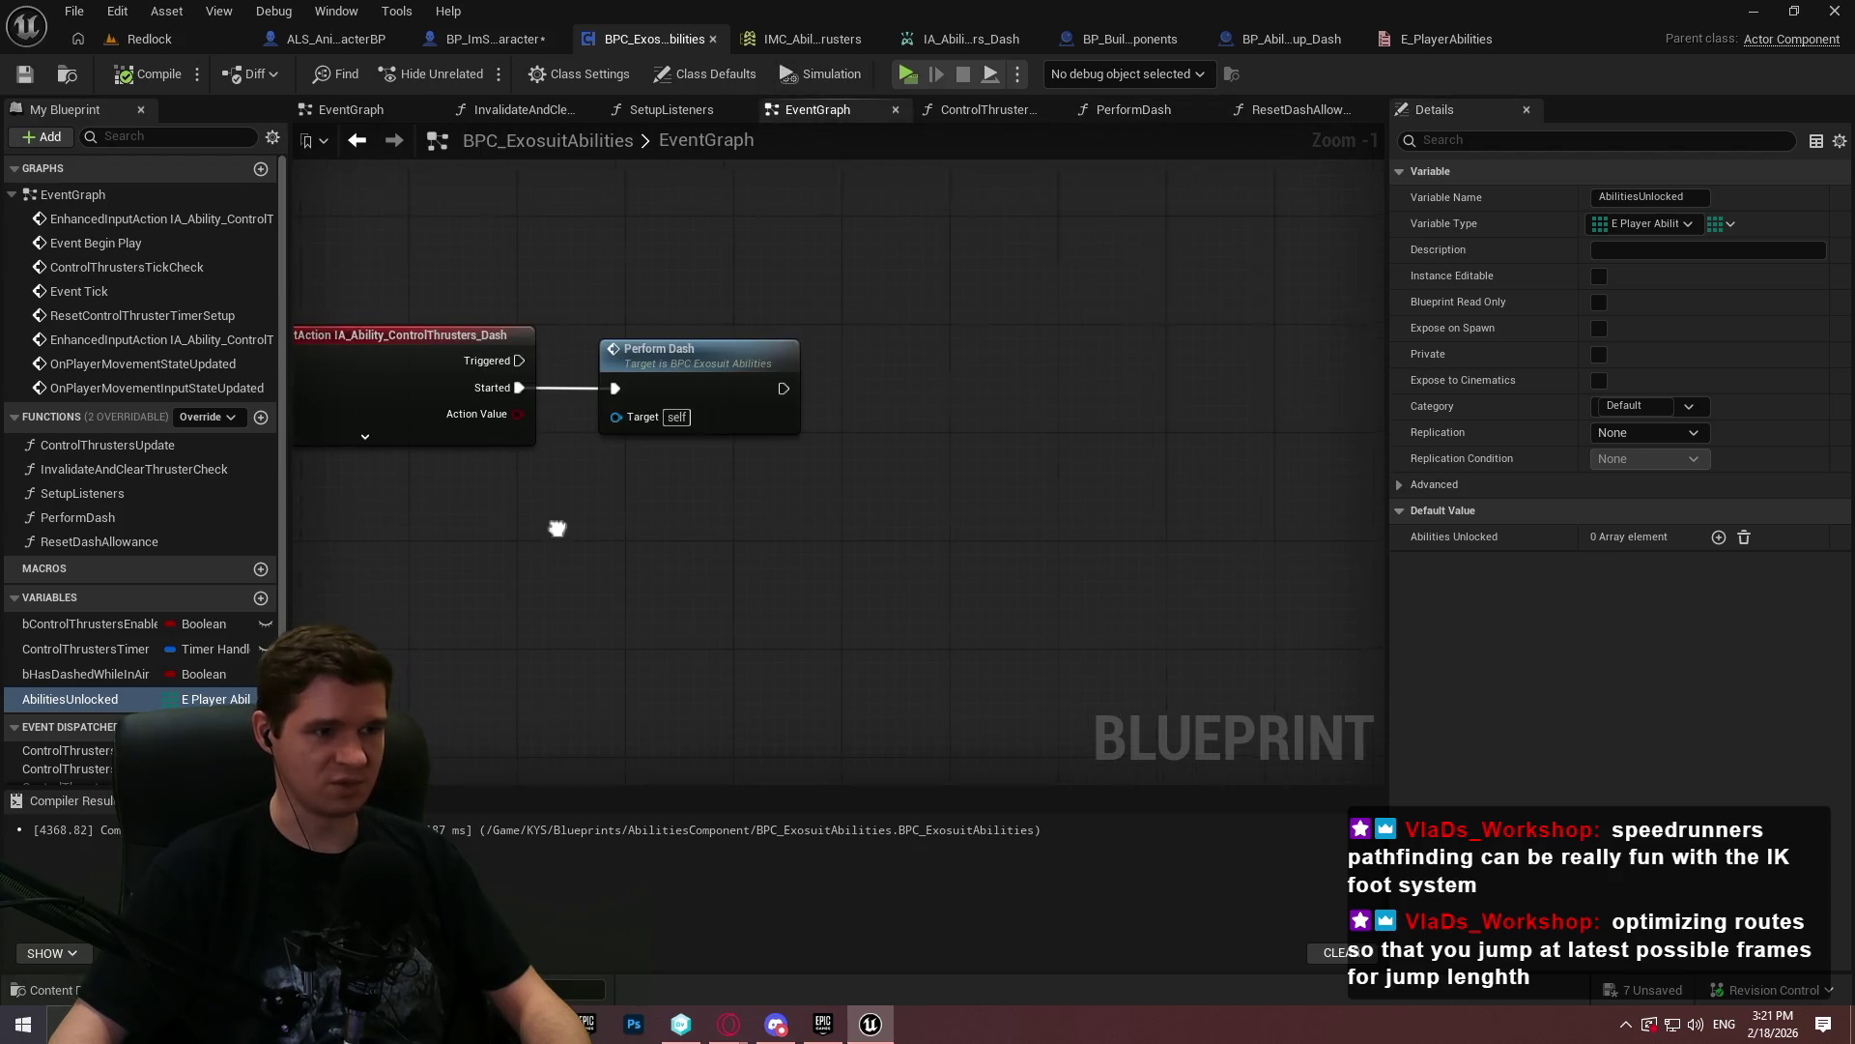
{"action": "left_click_drag", "start_coordinate": [54, 708], "coordinate": [725, 591]}
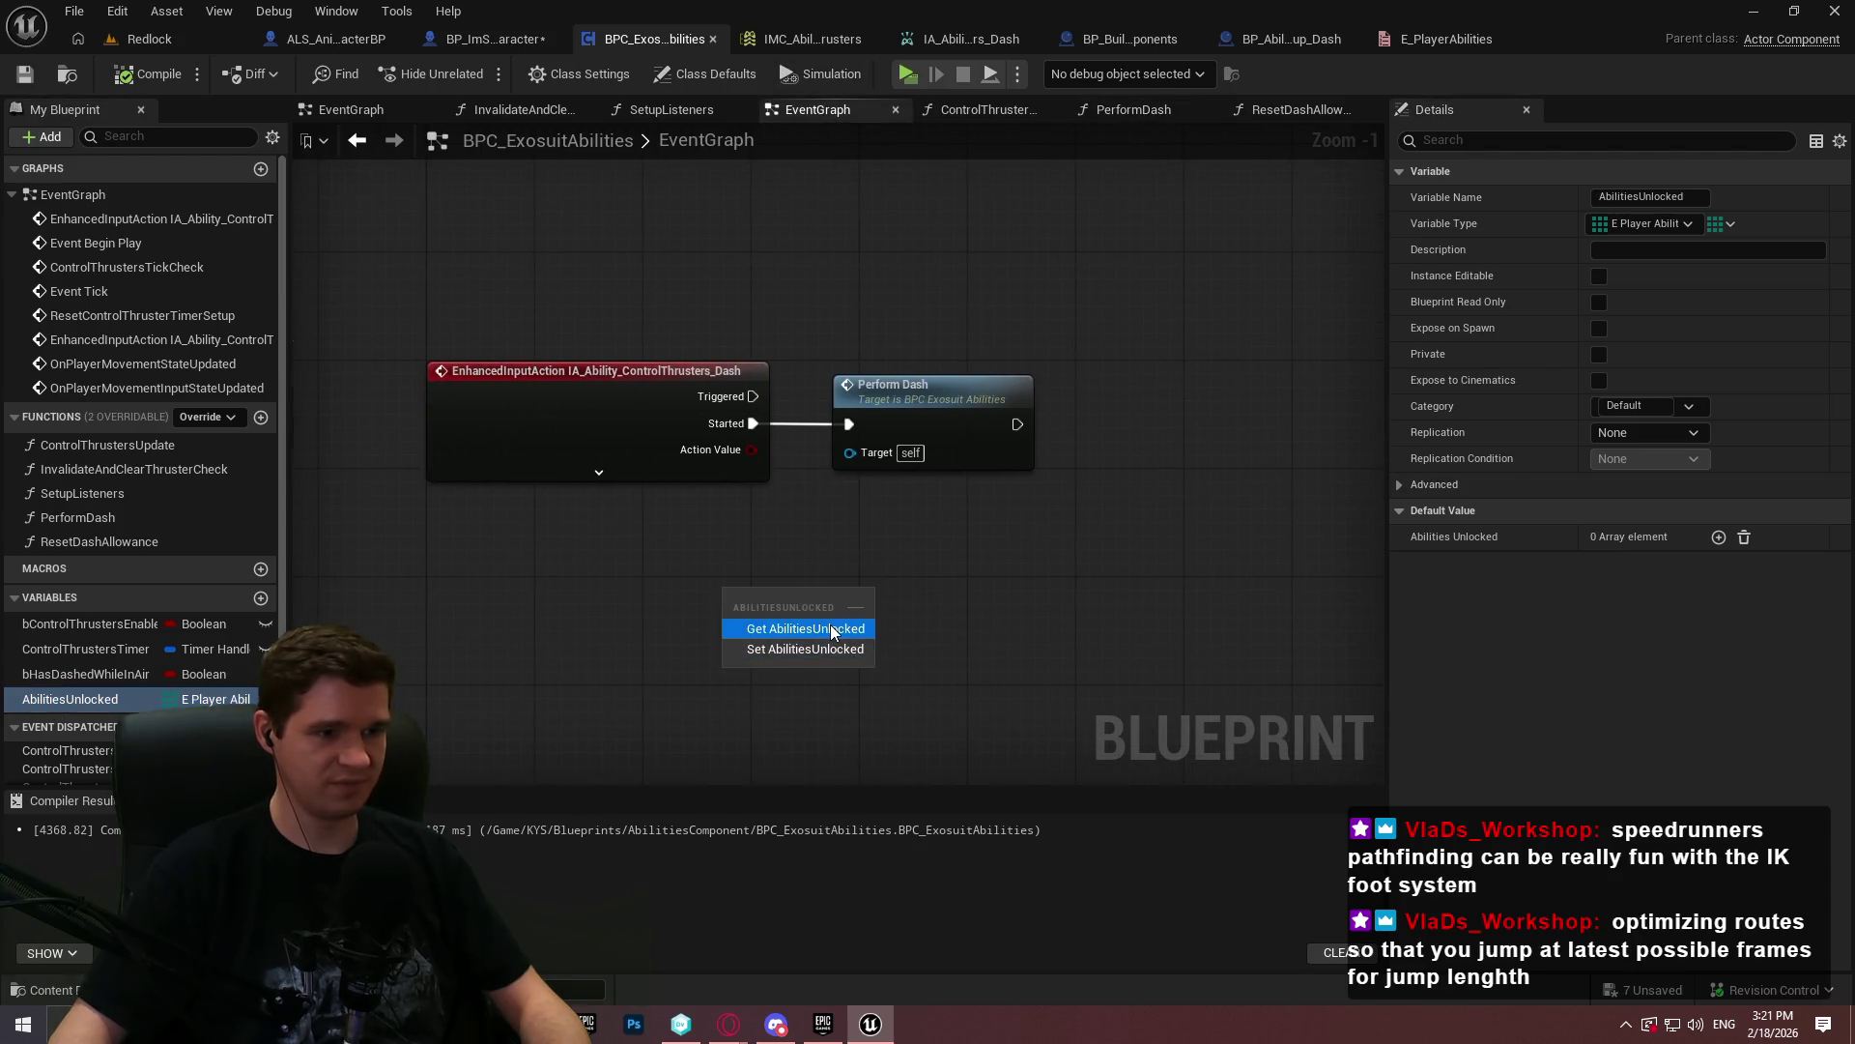
{"action": "left_click", "coordinate": [831, 624]}
{"action": "left_click_drag", "start_coordinate": [978, 593], "coordinate": [978, 595]}
{"action": "type", "text": "fin"}
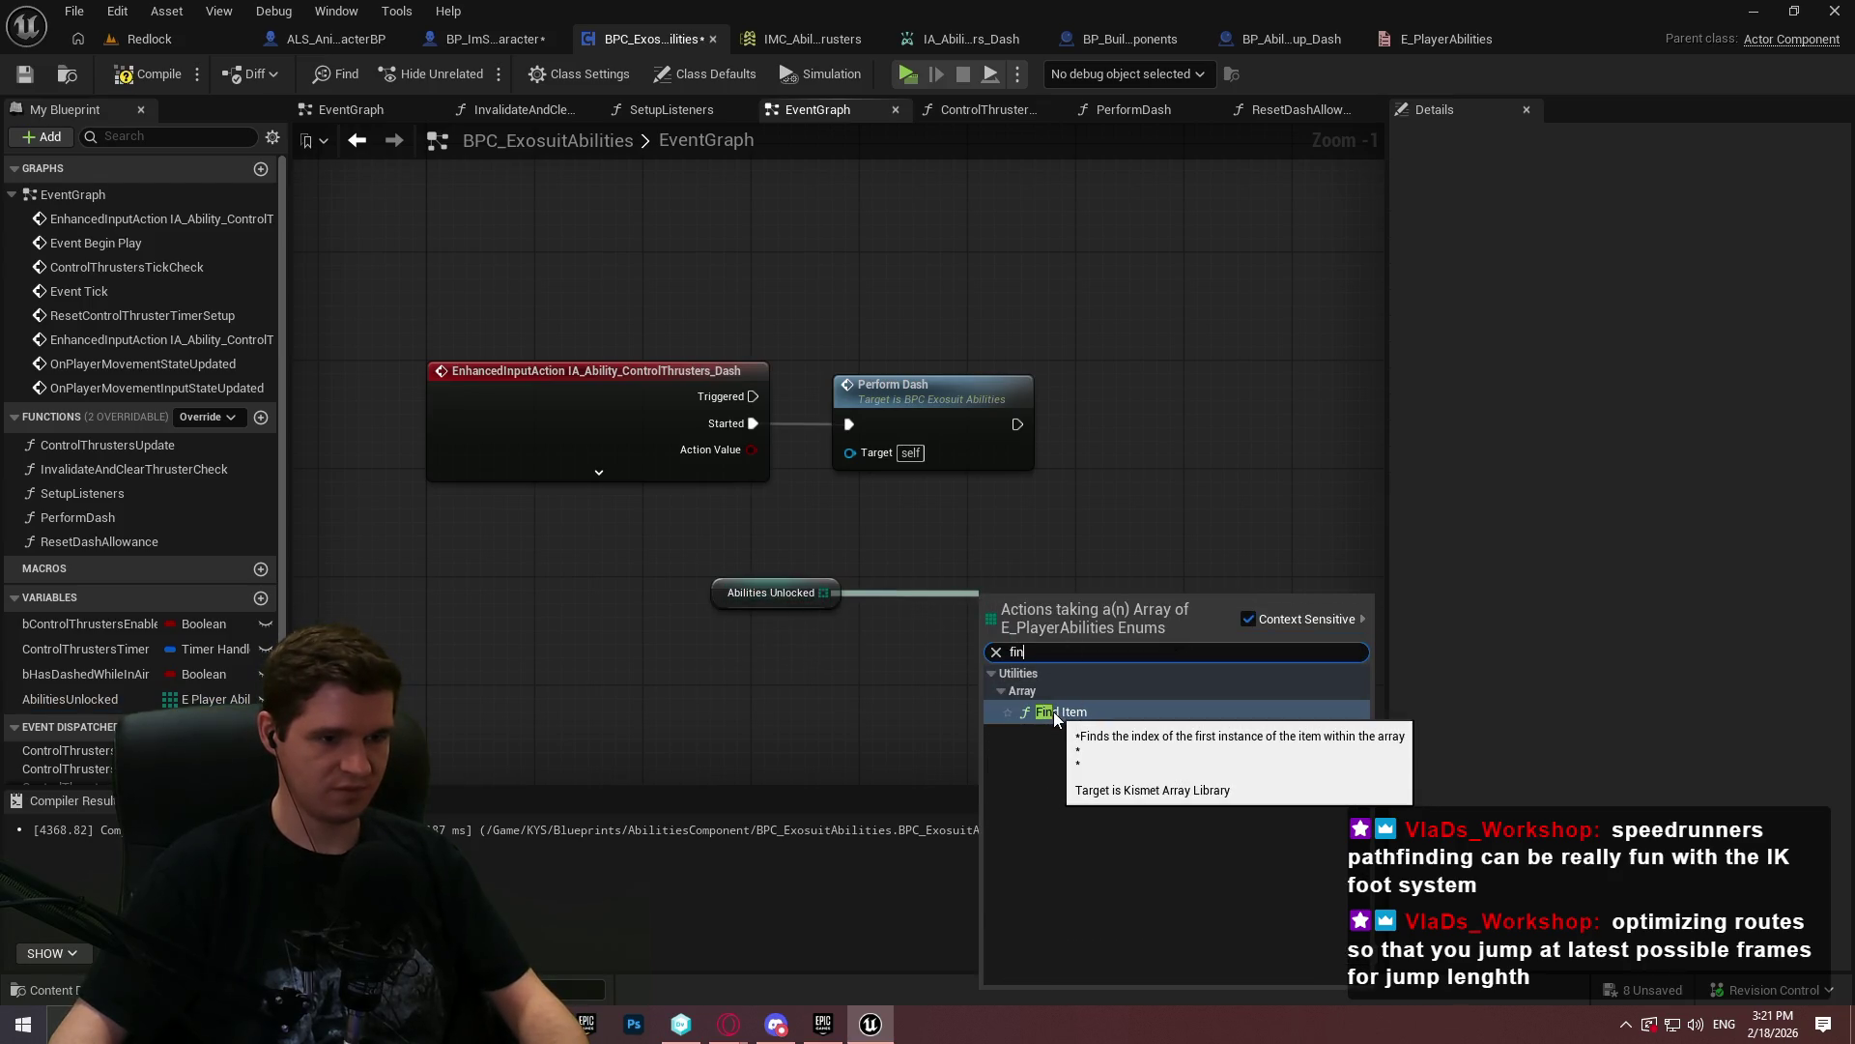
{"action": "key", "text": "BackSpace"}
{"action": "key", "text": "BackSpace"}
{"action": "key", "text": "BackSpace"}
{"action": "type", "text": "contains"}
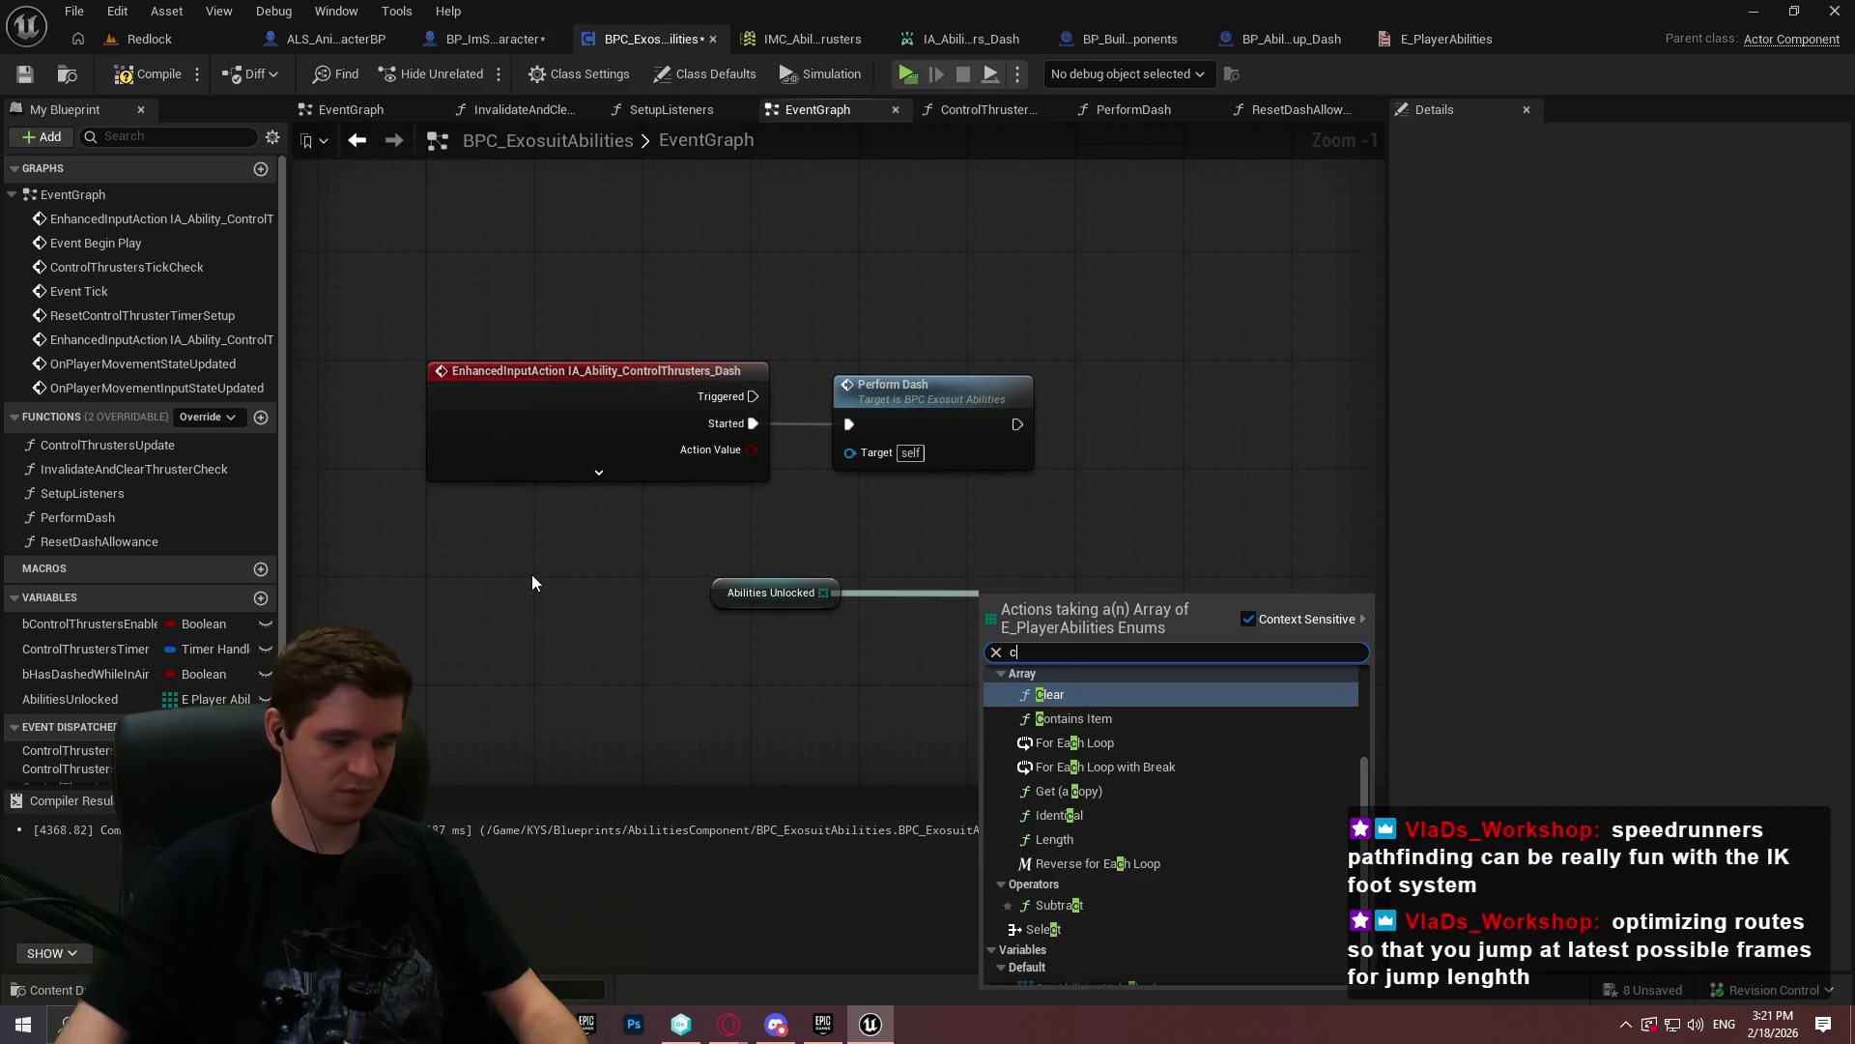
{"action": "key", "text": "Return"}
{"action": "left_click_drag", "start_coordinate": [1070, 625], "coordinate": [961, 599]}
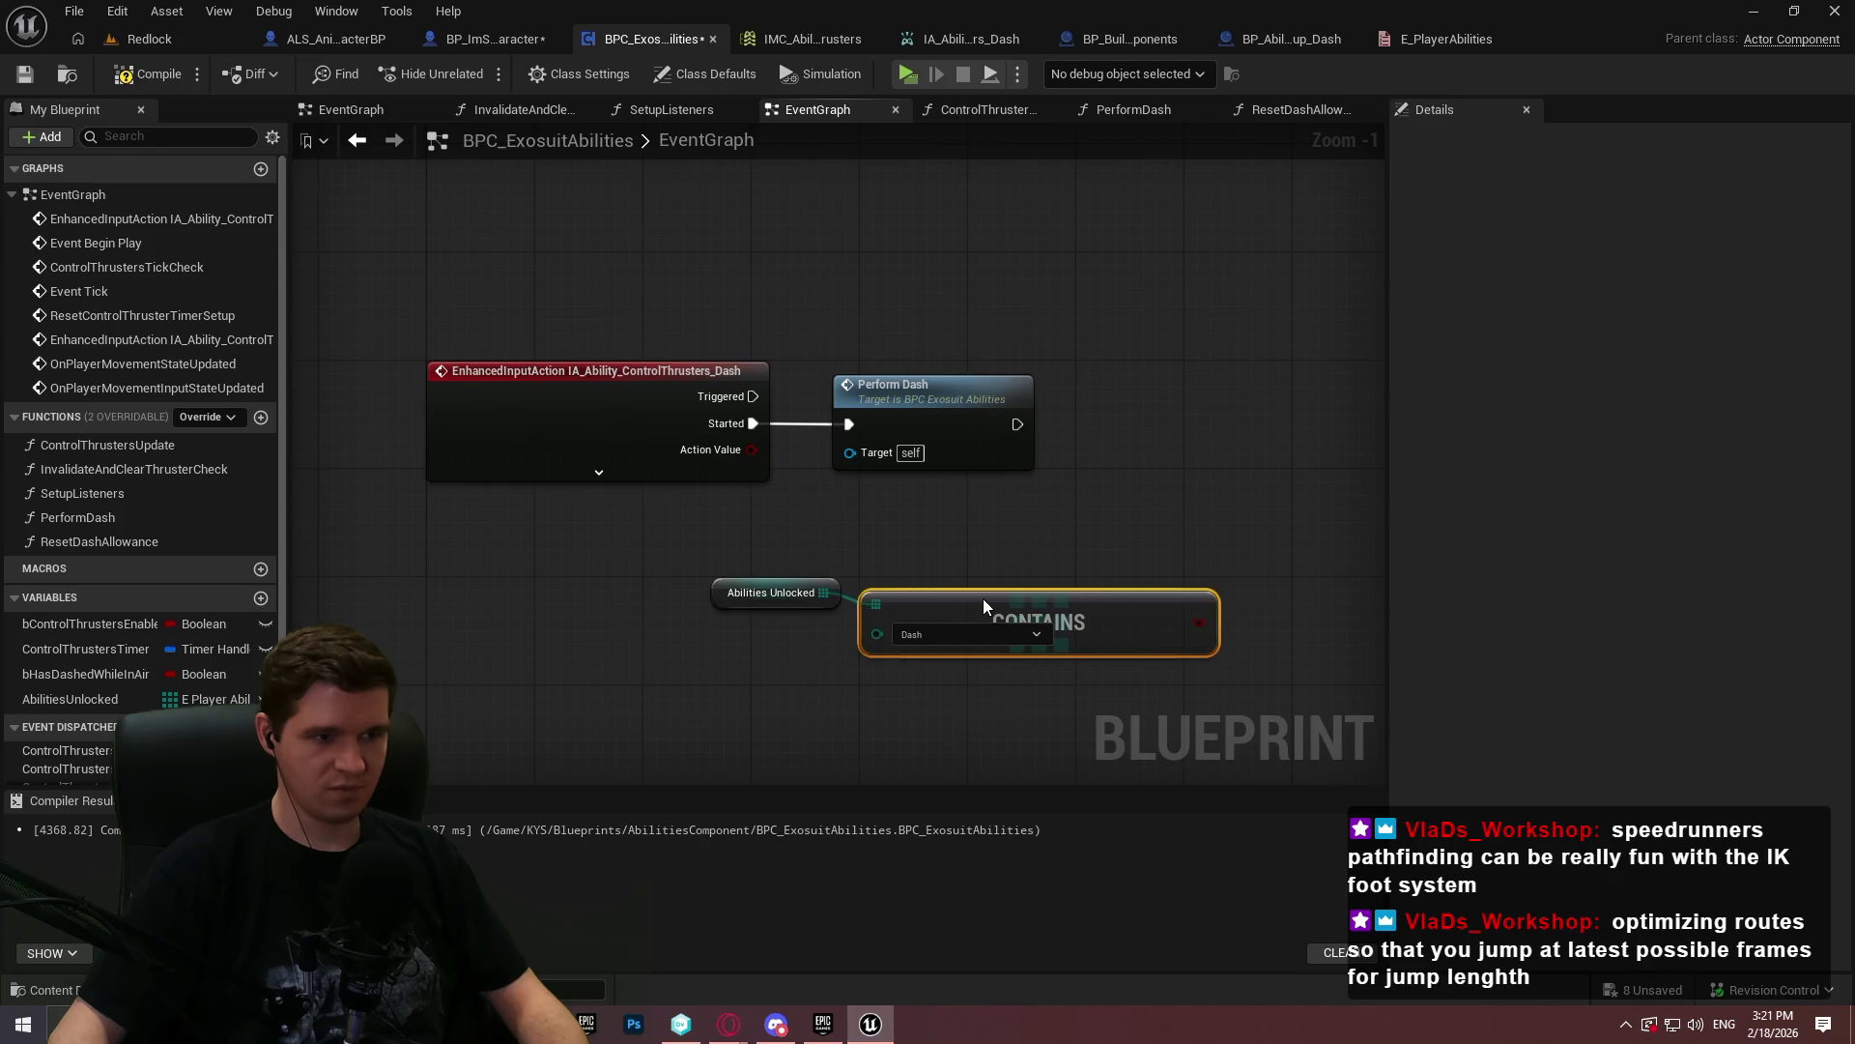
- Insert a Branch between Started and Perform Dash, driven by the Contains result
{"action": "left_click", "coordinate": [1129, 511]}
{"action": "left_click_drag", "start_coordinate": [1076, 597], "coordinate": [1083, 596]}
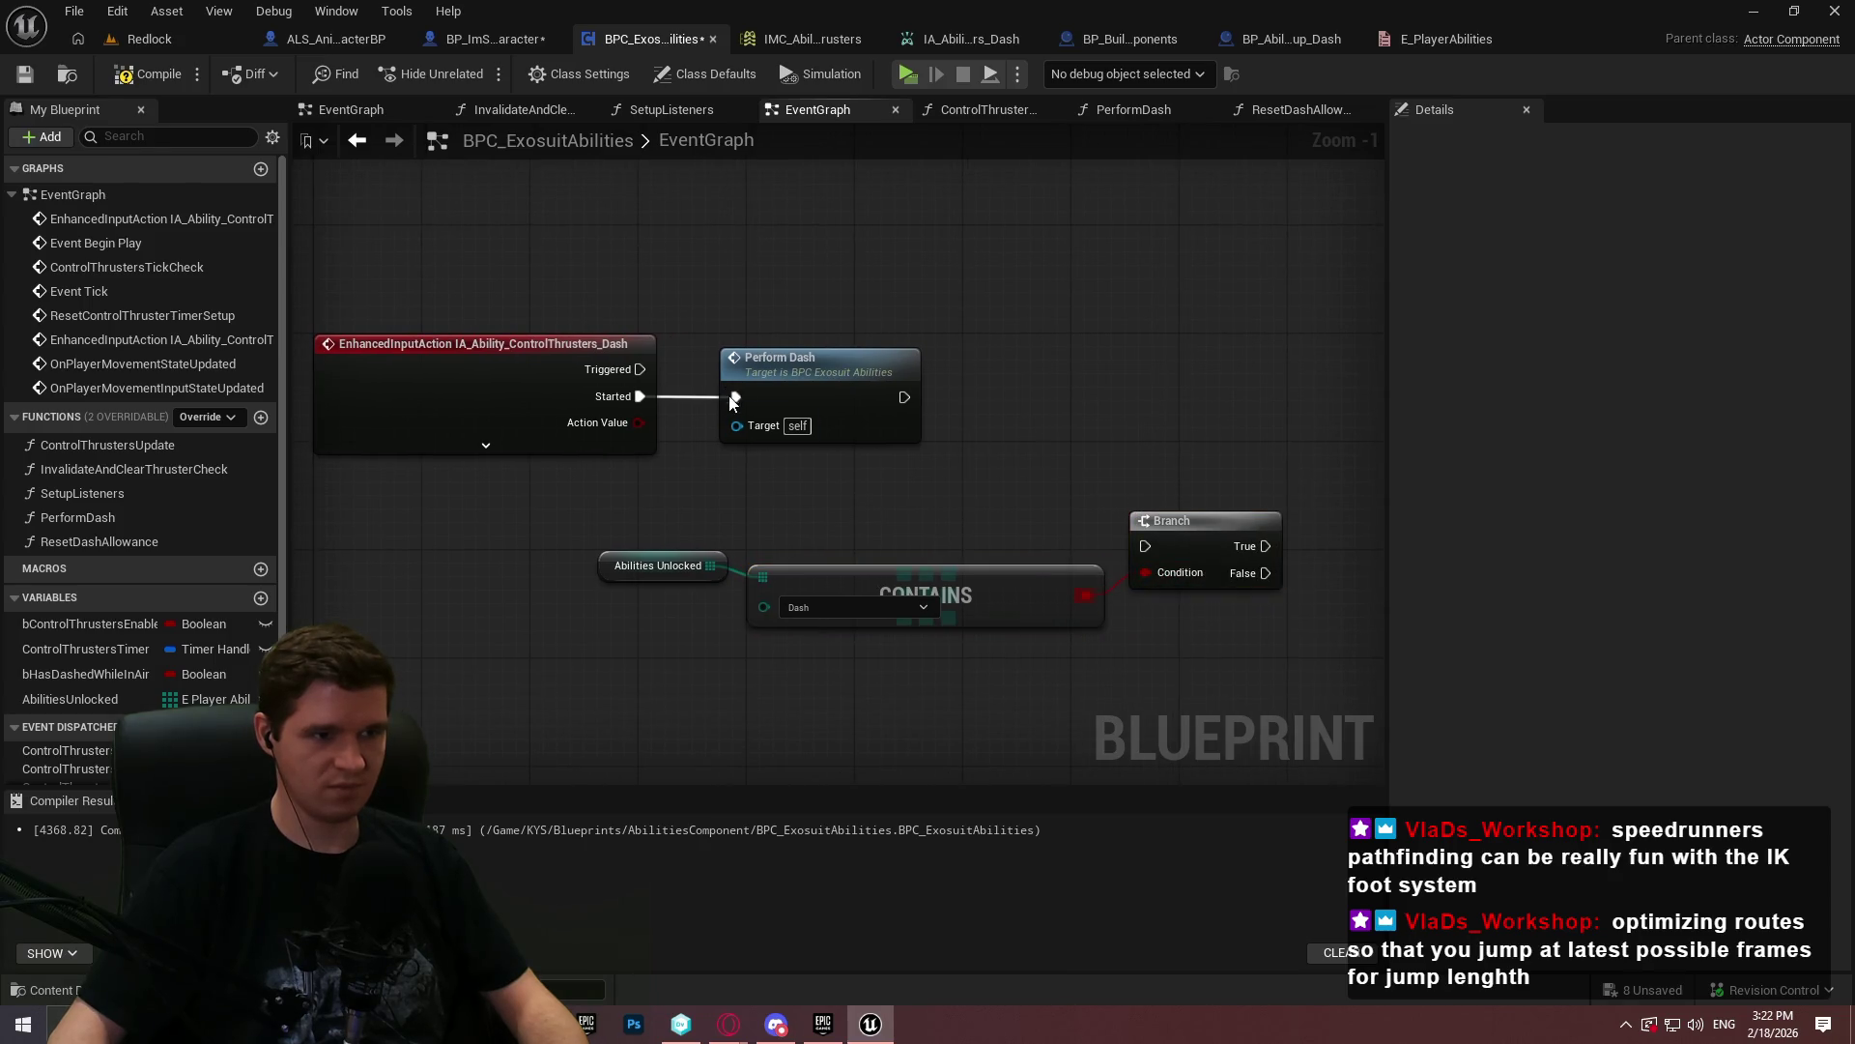
{"action": "left_click_drag", "start_coordinate": [636, 397], "coordinate": [1145, 546]}
{"action": "left_click_drag", "start_coordinate": [831, 360], "coordinate": [1419, 427]}
{"action": "mouse_move", "coordinate": [1068, 546]}
{"action": "left_mouse_down"}
{"action": "mouse_move", "coordinate": [1115, 383]}
{"action": "mouse_move", "coordinate": [1135, 413]}
{"action": "mouse_move", "coordinate": [1166, 390]}
{"action": "left_mouse_up"}
{"action": "left_click", "coordinate": [1054, 671]}
{"action": "left_click_drag", "start_coordinate": [1055, 681], "coordinate": [483, 556]}
{"action": "mouse_move", "coordinate": [982, 593]}
{"action": "left_mouse_down"}
{"action": "mouse_move", "coordinate": [1103, 444]}
{"action": "mouse_move", "coordinate": [1117, 471]}
{"action": "left_mouse_up"}
{"action": "mouse_move", "coordinate": [1020, 384]}
{"action": "left_mouse_down"}
{"action": "mouse_move", "coordinate": [1073, 385]}
{"action": "mouse_move", "coordinate": [1117, 462]}
{"action": "mouse_move", "coordinate": [1205, 367]}
{"action": "mouse_move", "coordinate": [1195, 380]}
{"action": "left_mouse_up"}
{"action": "left_click", "coordinate": [1201, 466]}
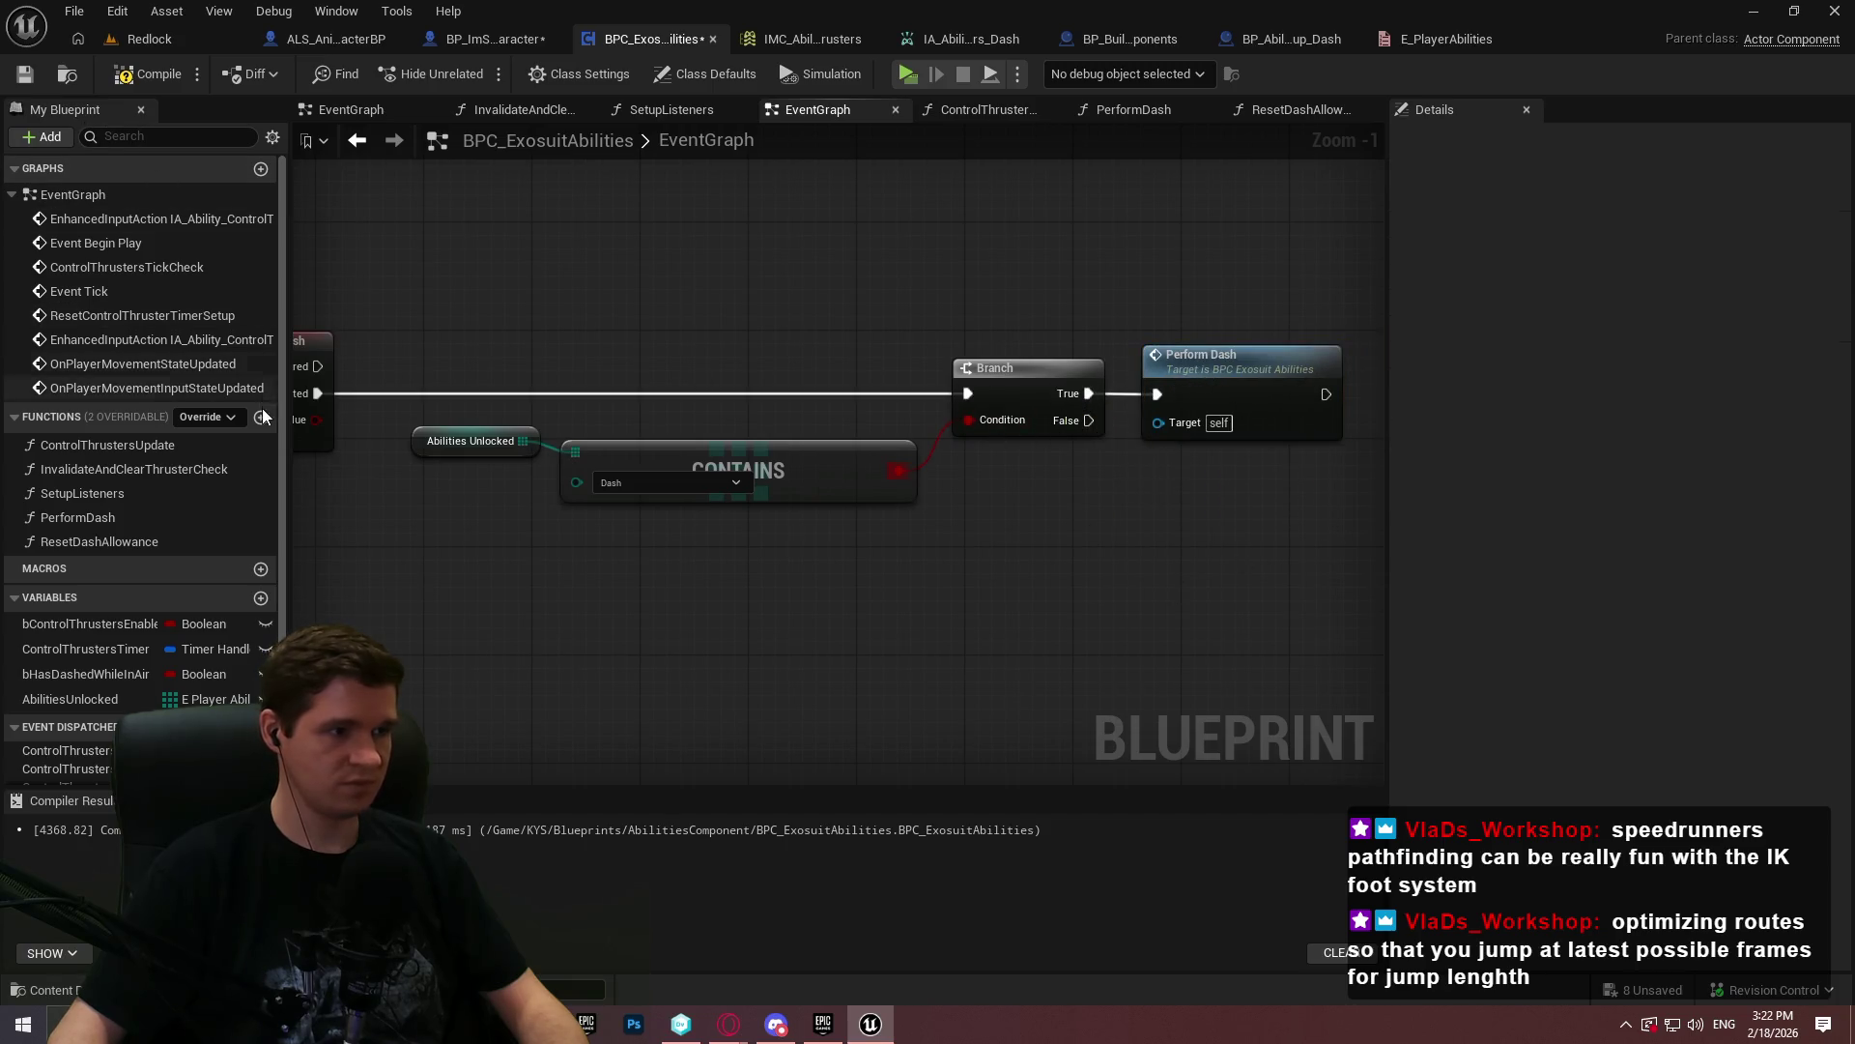
{"action": "left_click", "coordinate": [261, 417]}
- Create the UnlockAbility function with an E_PlayerAbilities input parameter
{"action": "type", "text": "Unk"}
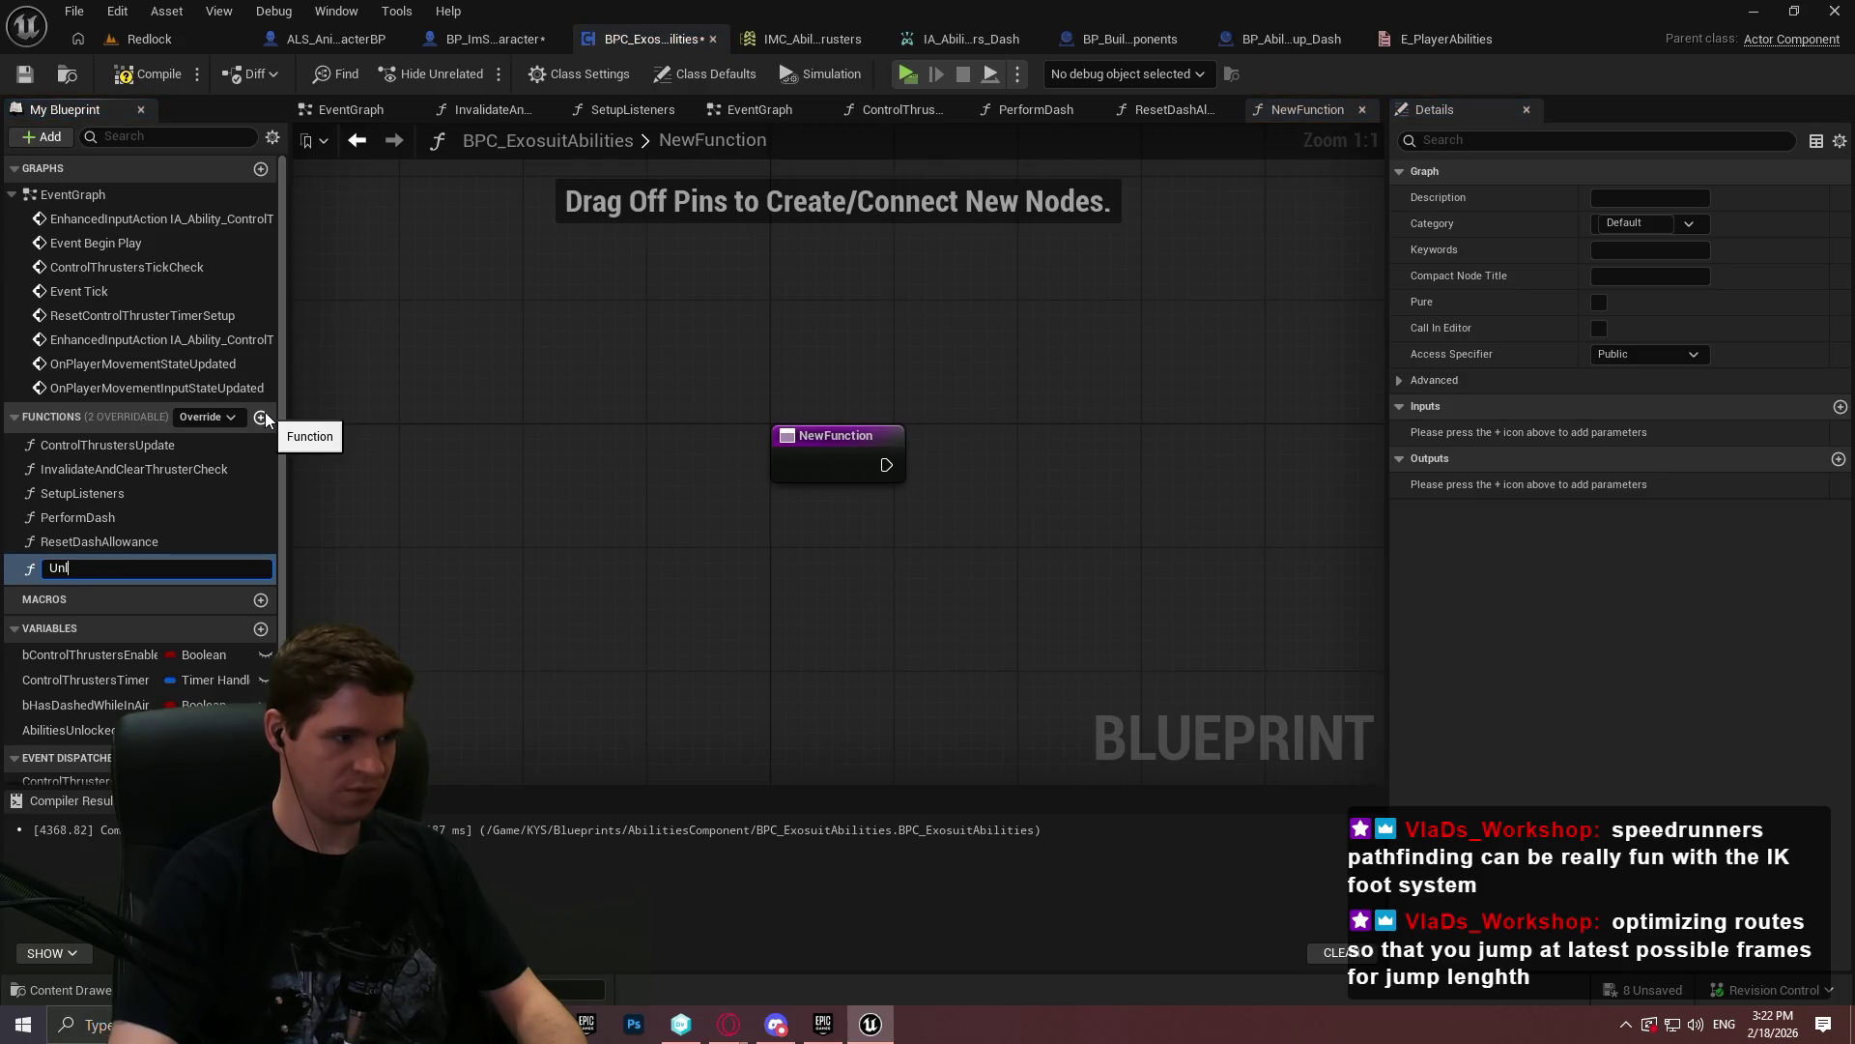
{"action": "type", "text": "ity"}
{"action": "key", "text": "Return"}
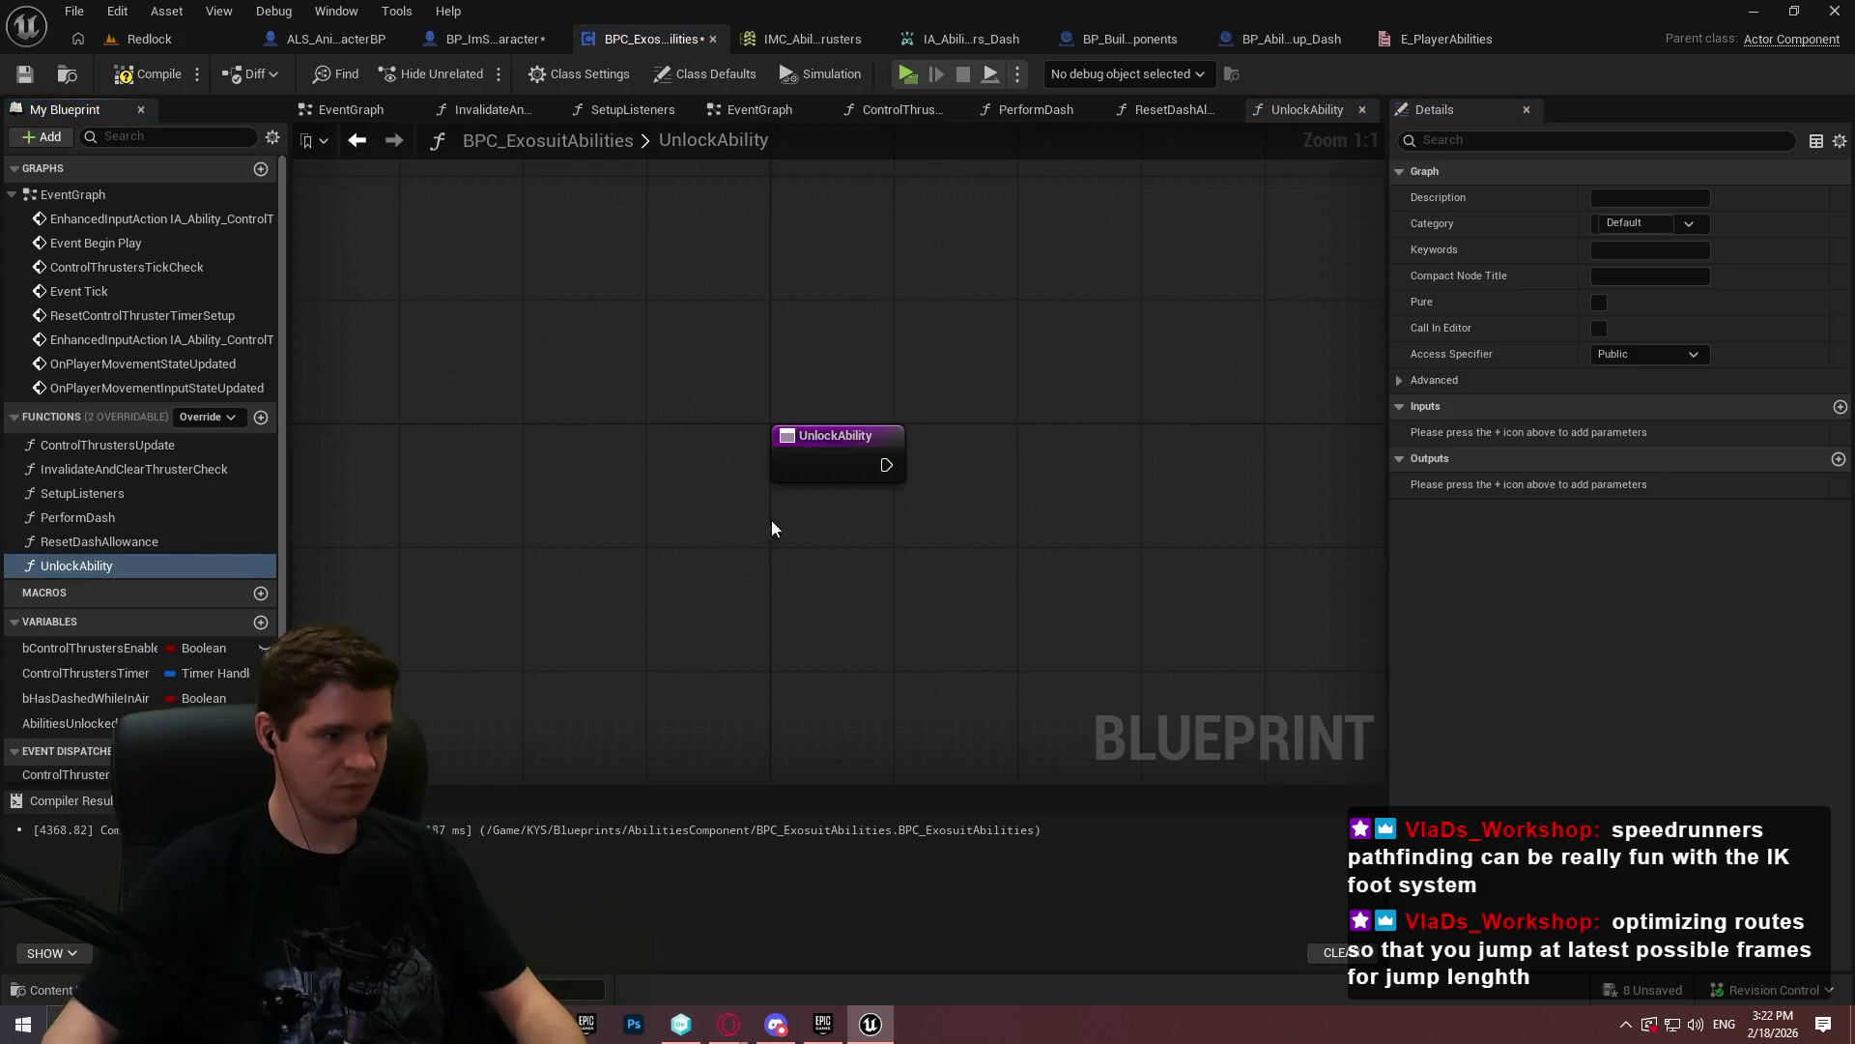
{"action": "left_click", "coordinate": [837, 454]}
{"action": "left_click", "coordinate": [1841, 459]}
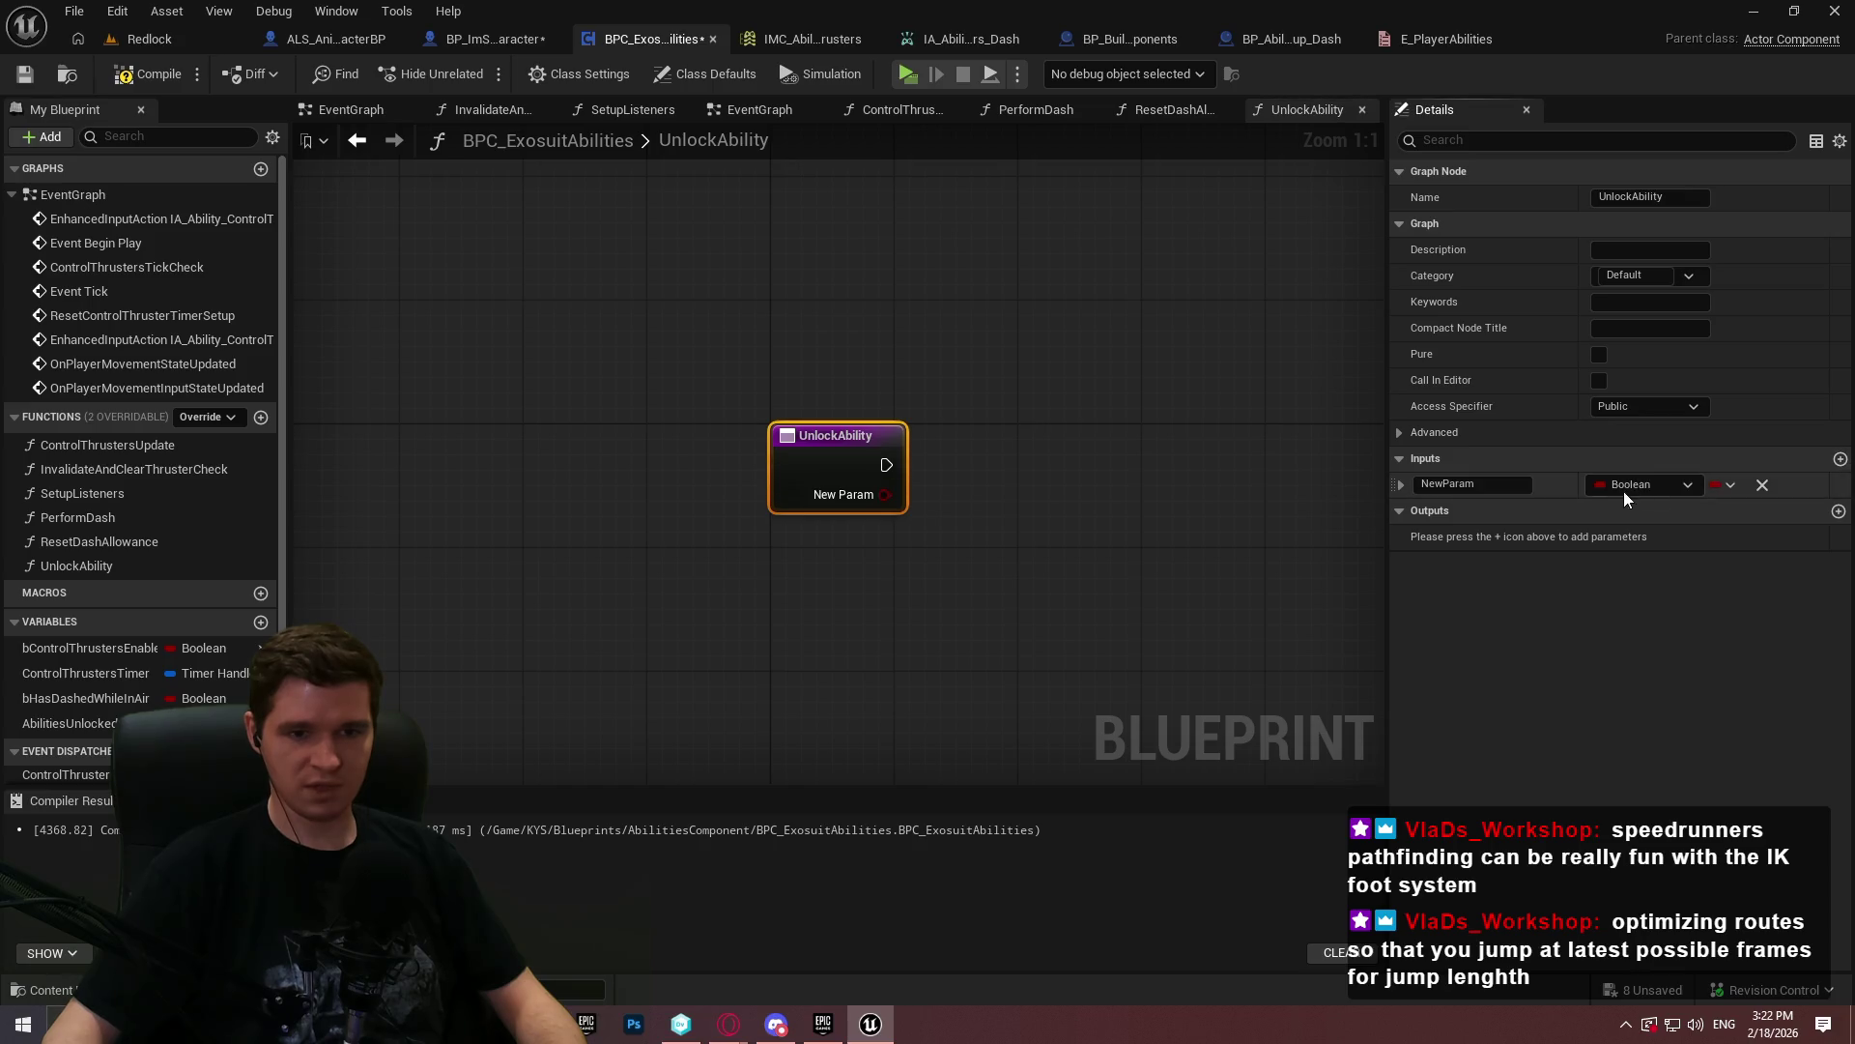
{"action": "left_click", "coordinate": [1643, 484]}
{"action": "type", "text": "ability"}
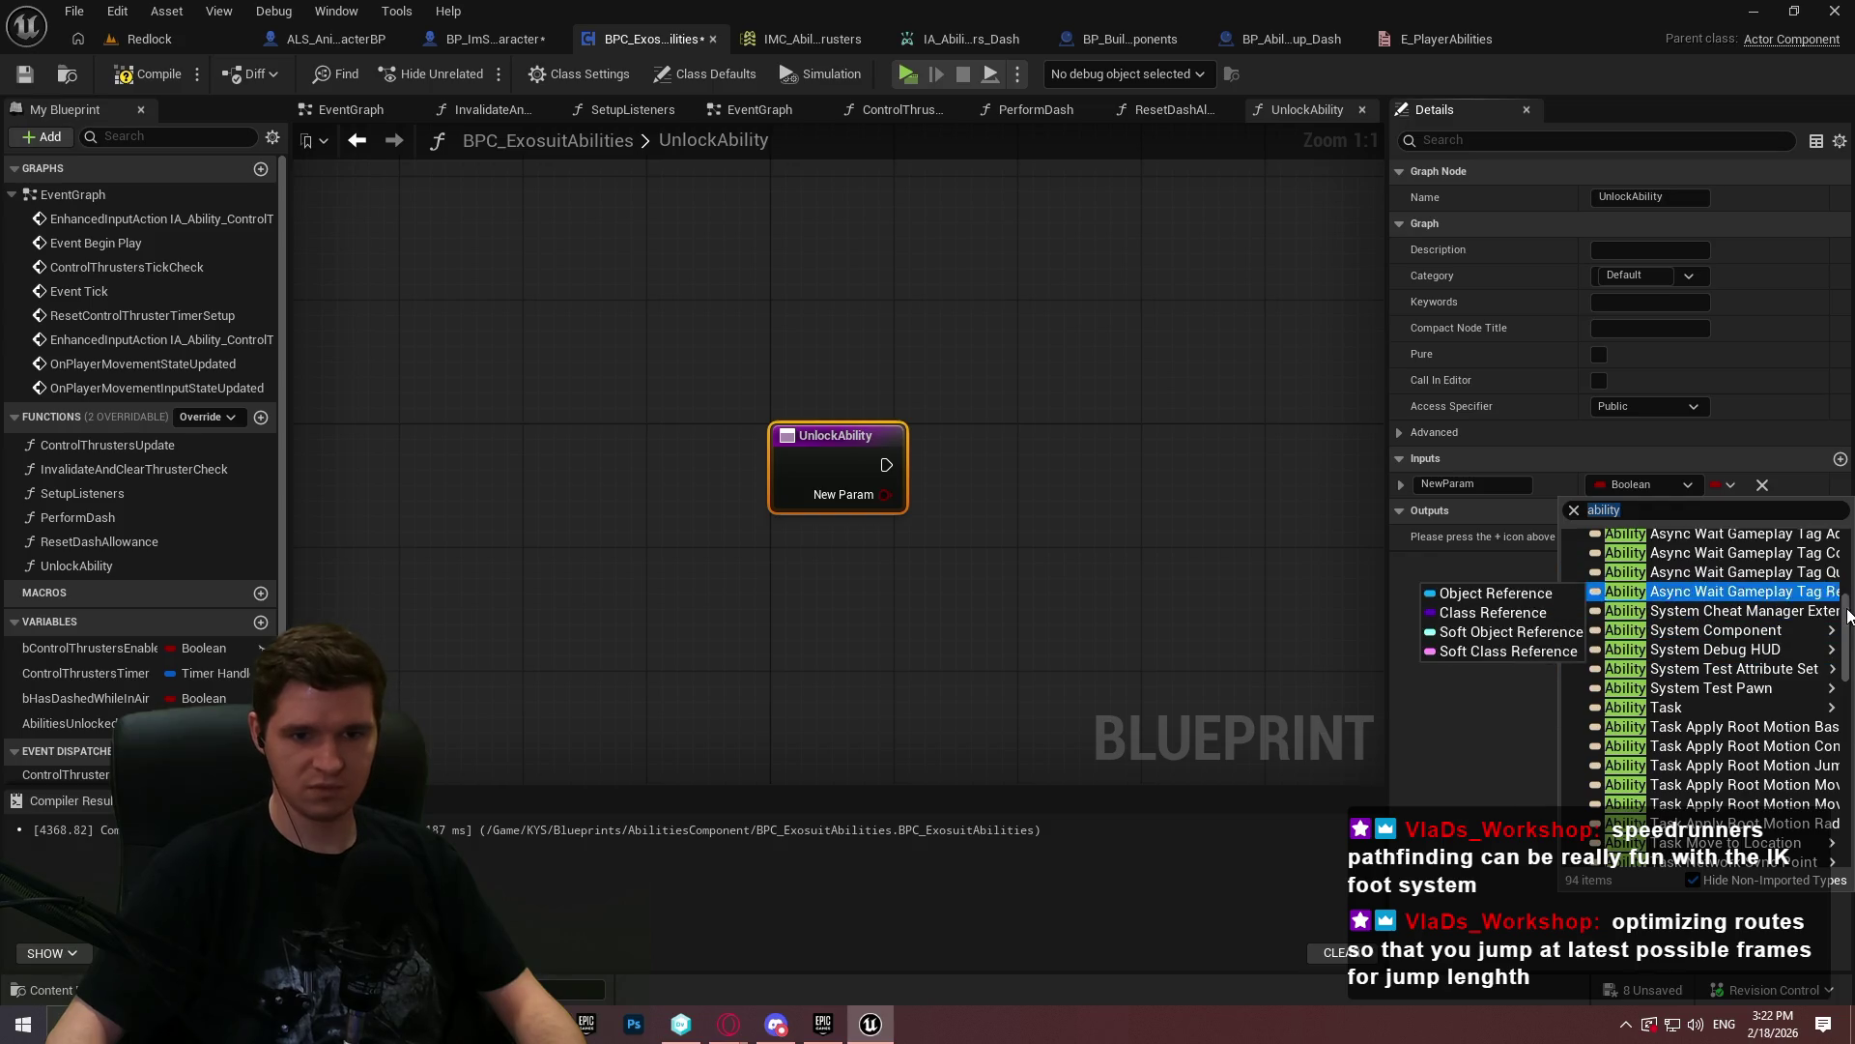
{"action": "scroll", "coordinate": [1830, 787], "scroll_direction": "down", "scroll_amount": 10}
{"action": "left_click_drag", "start_coordinate": [1844, 811], "coordinate": [1841, 531]}
{"action": "type", "text": "abilities"}
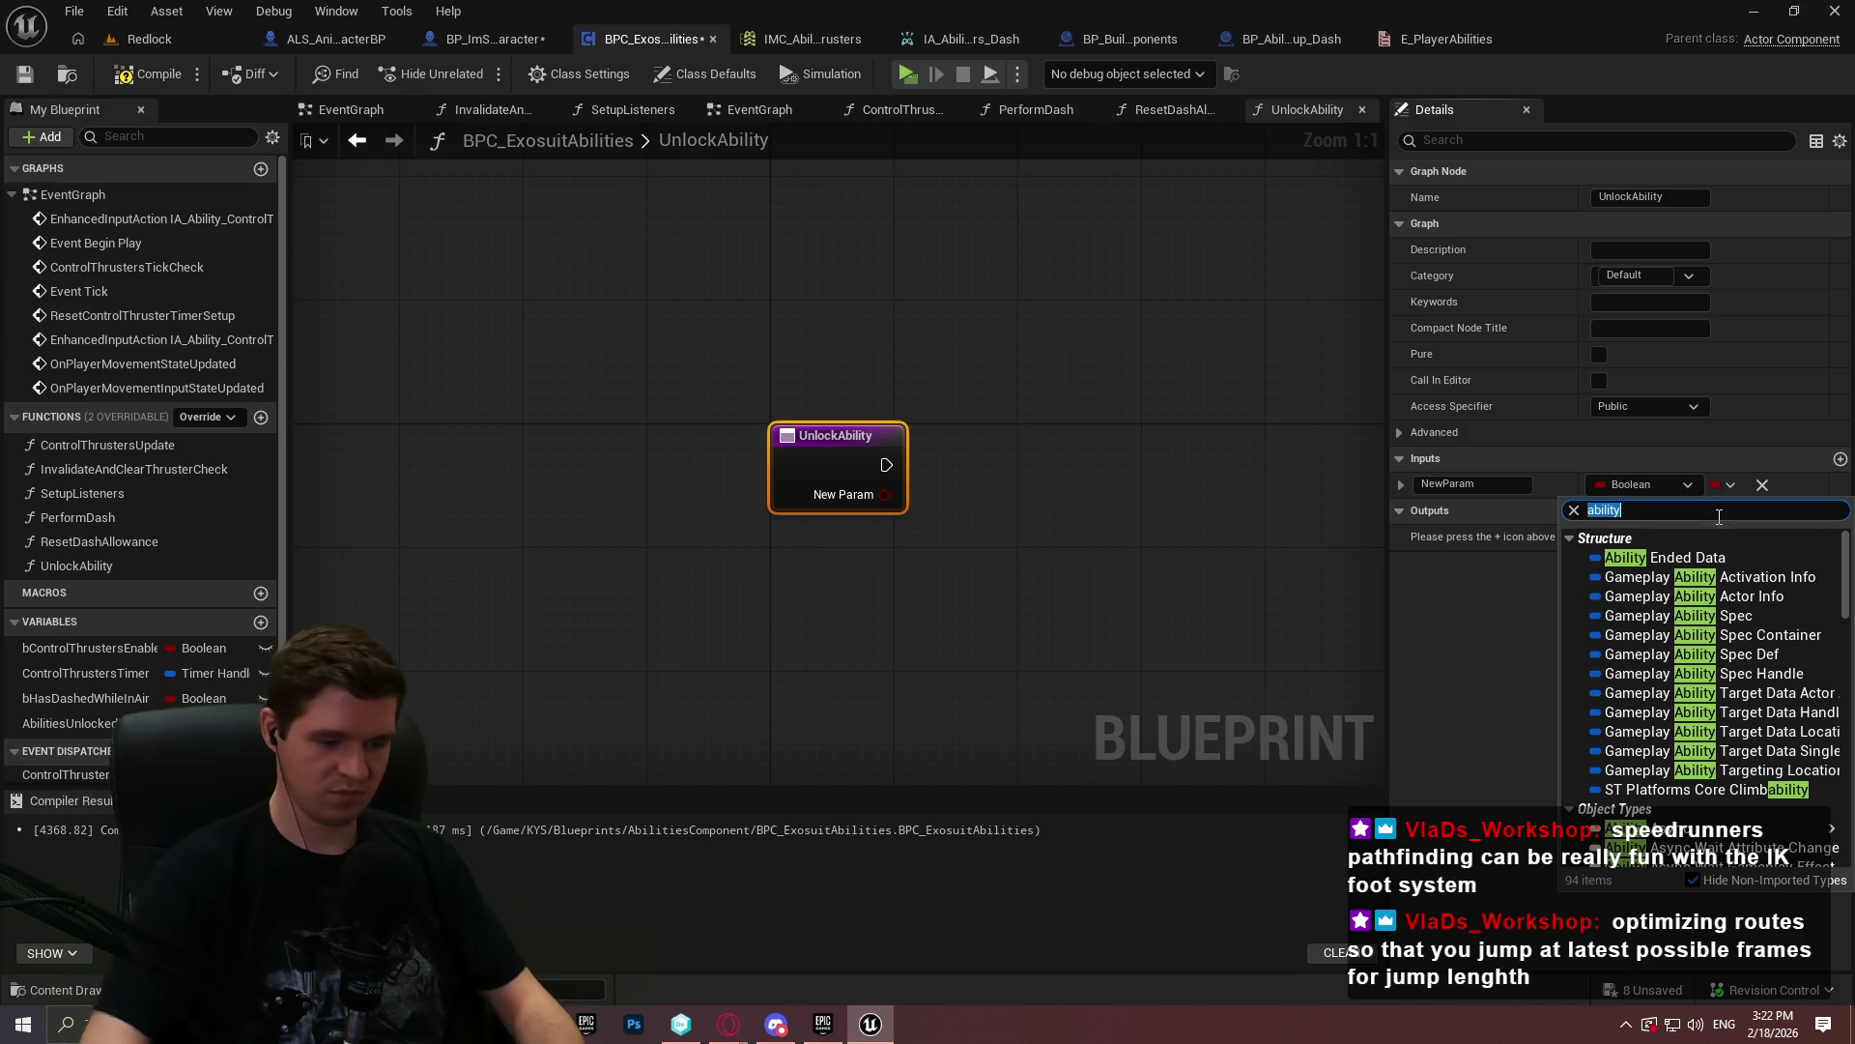
{"action": "left_click", "coordinate": [1630, 597]}
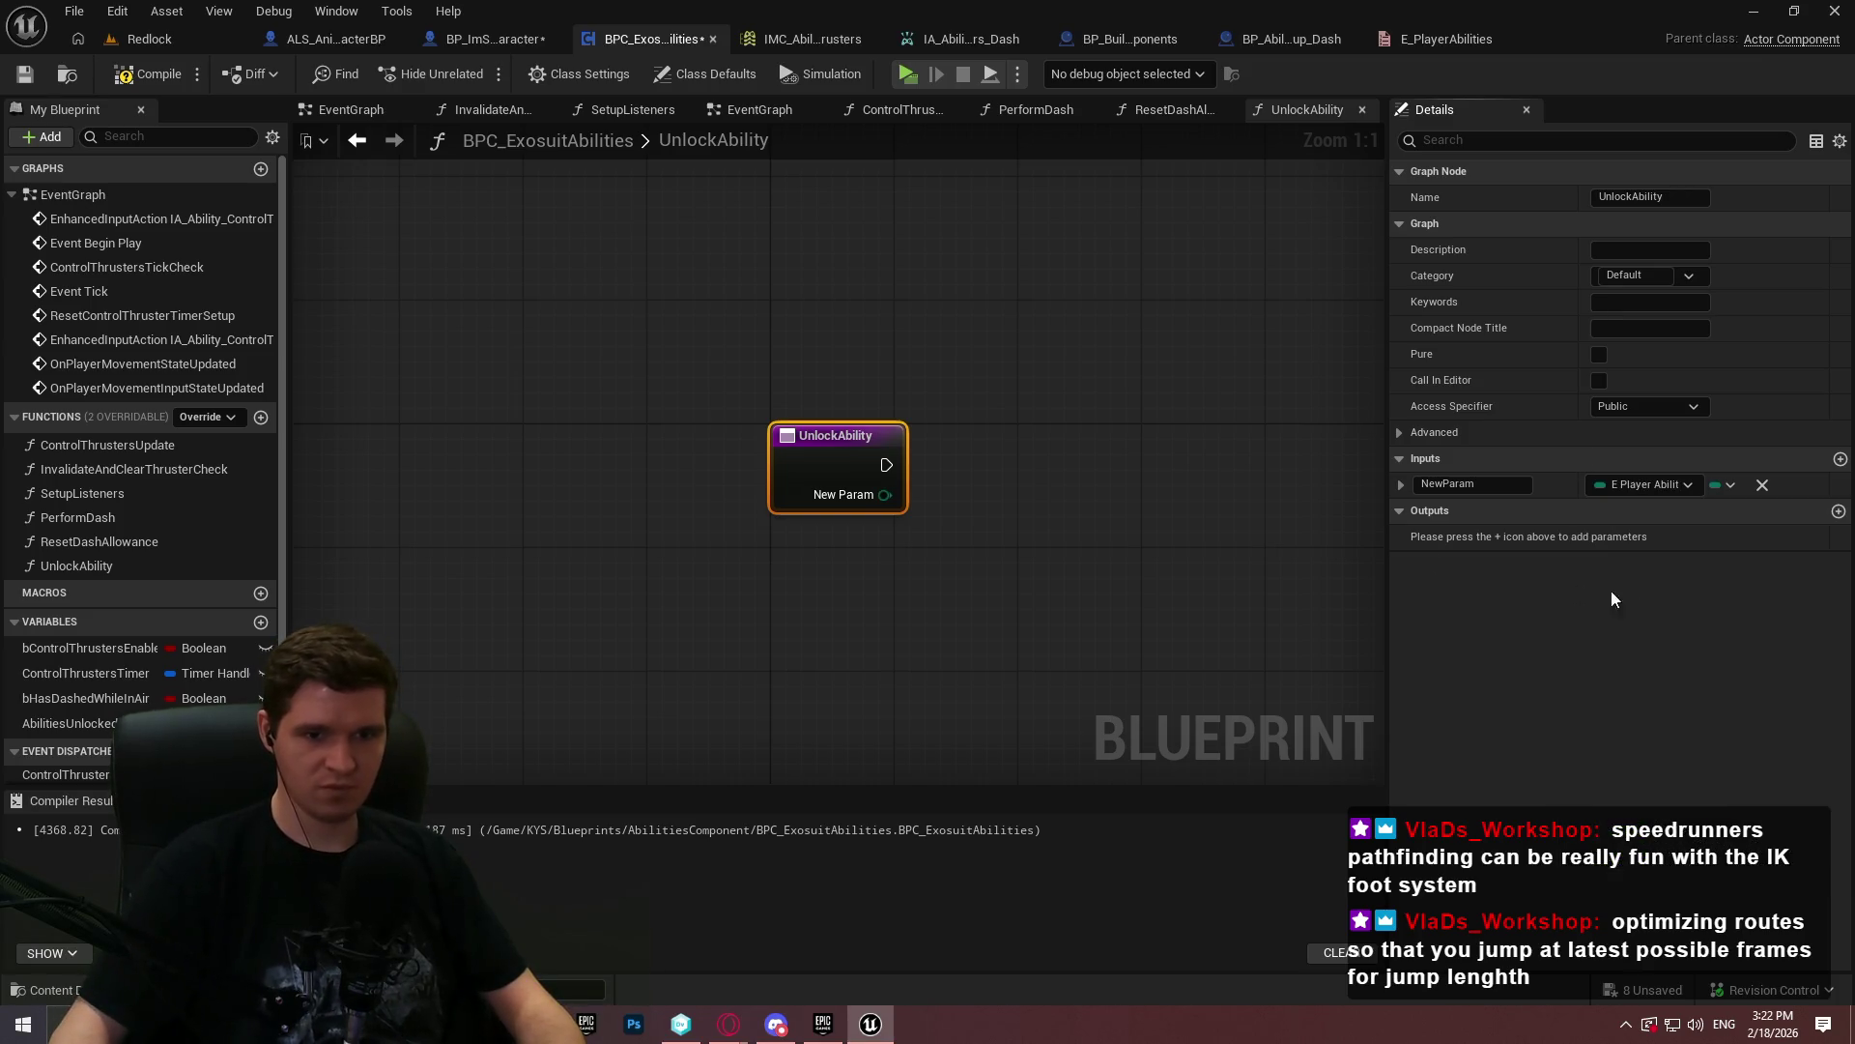
- Name the parameter AbilityToUnlock and compile the blueprint
{"action": "left_click", "coordinate": [1469, 483]}
{"action": "type", "text": "AbilityToUnlock"}
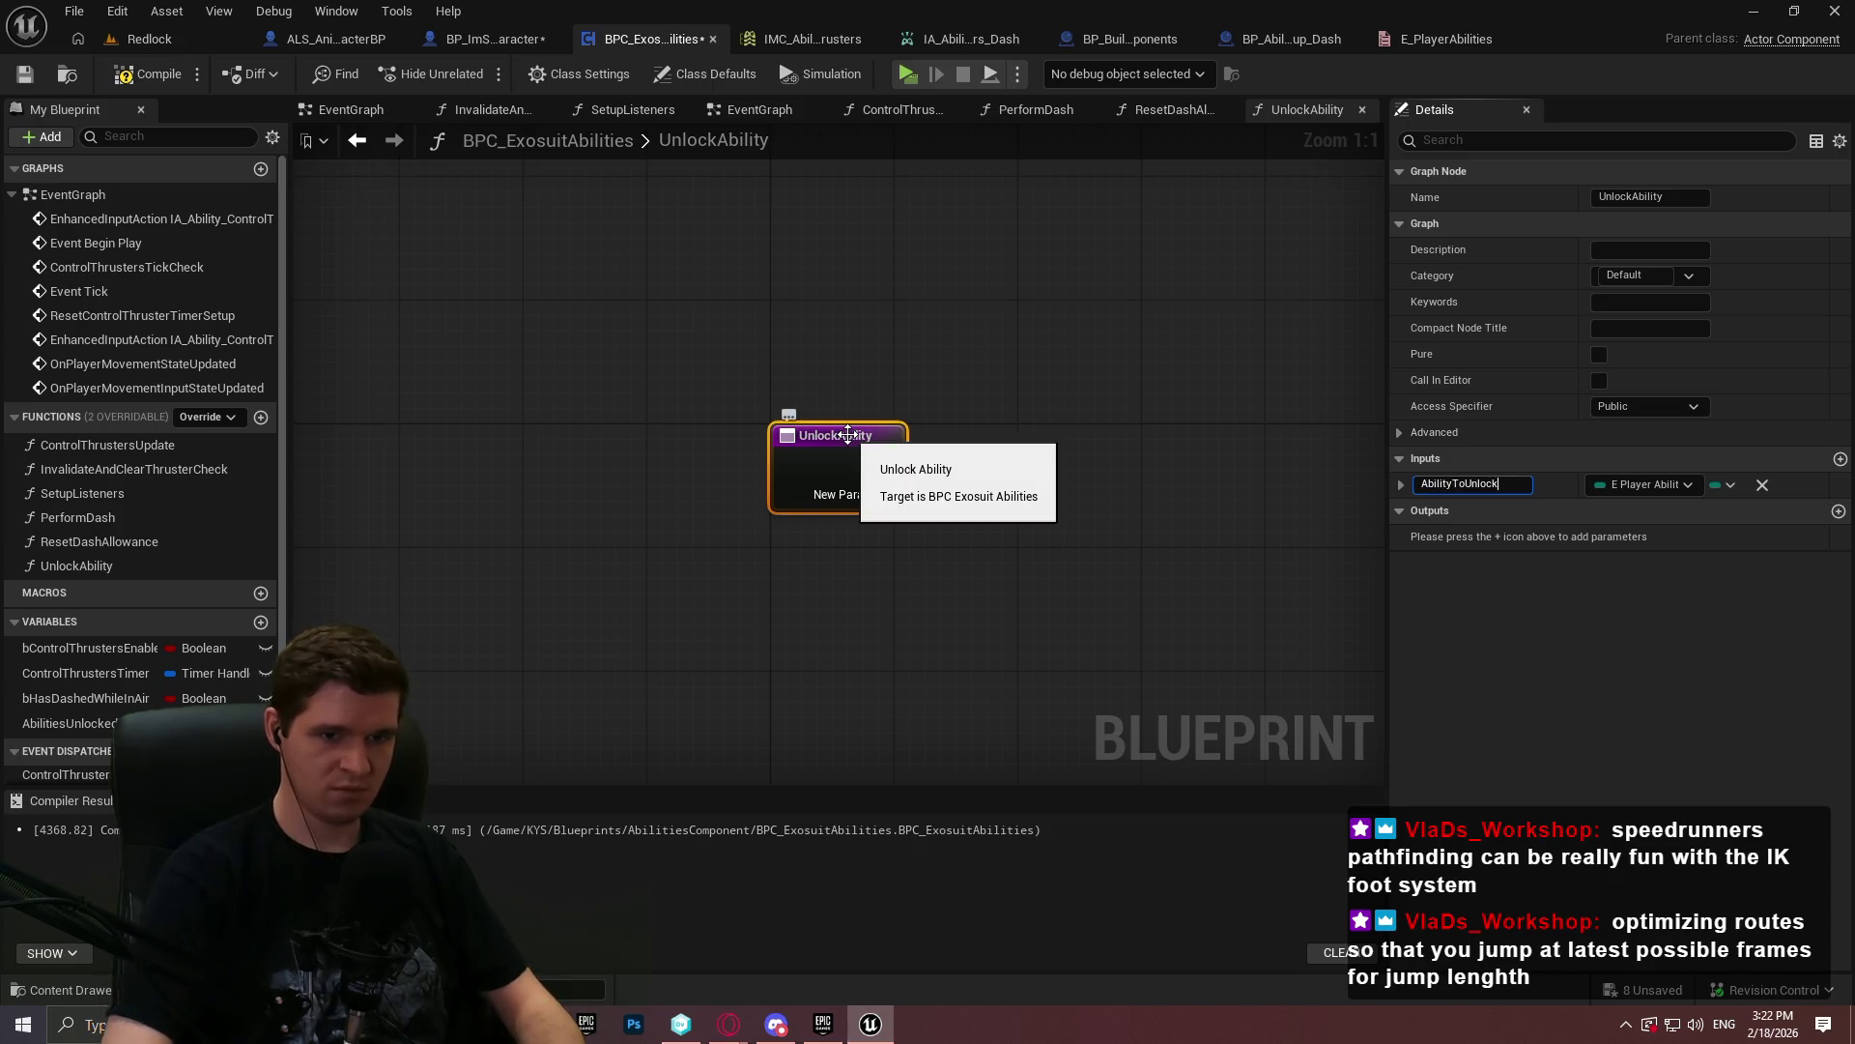
{"action": "key", "text": "Return"}
{"action": "left_click", "coordinate": [164, 85]}
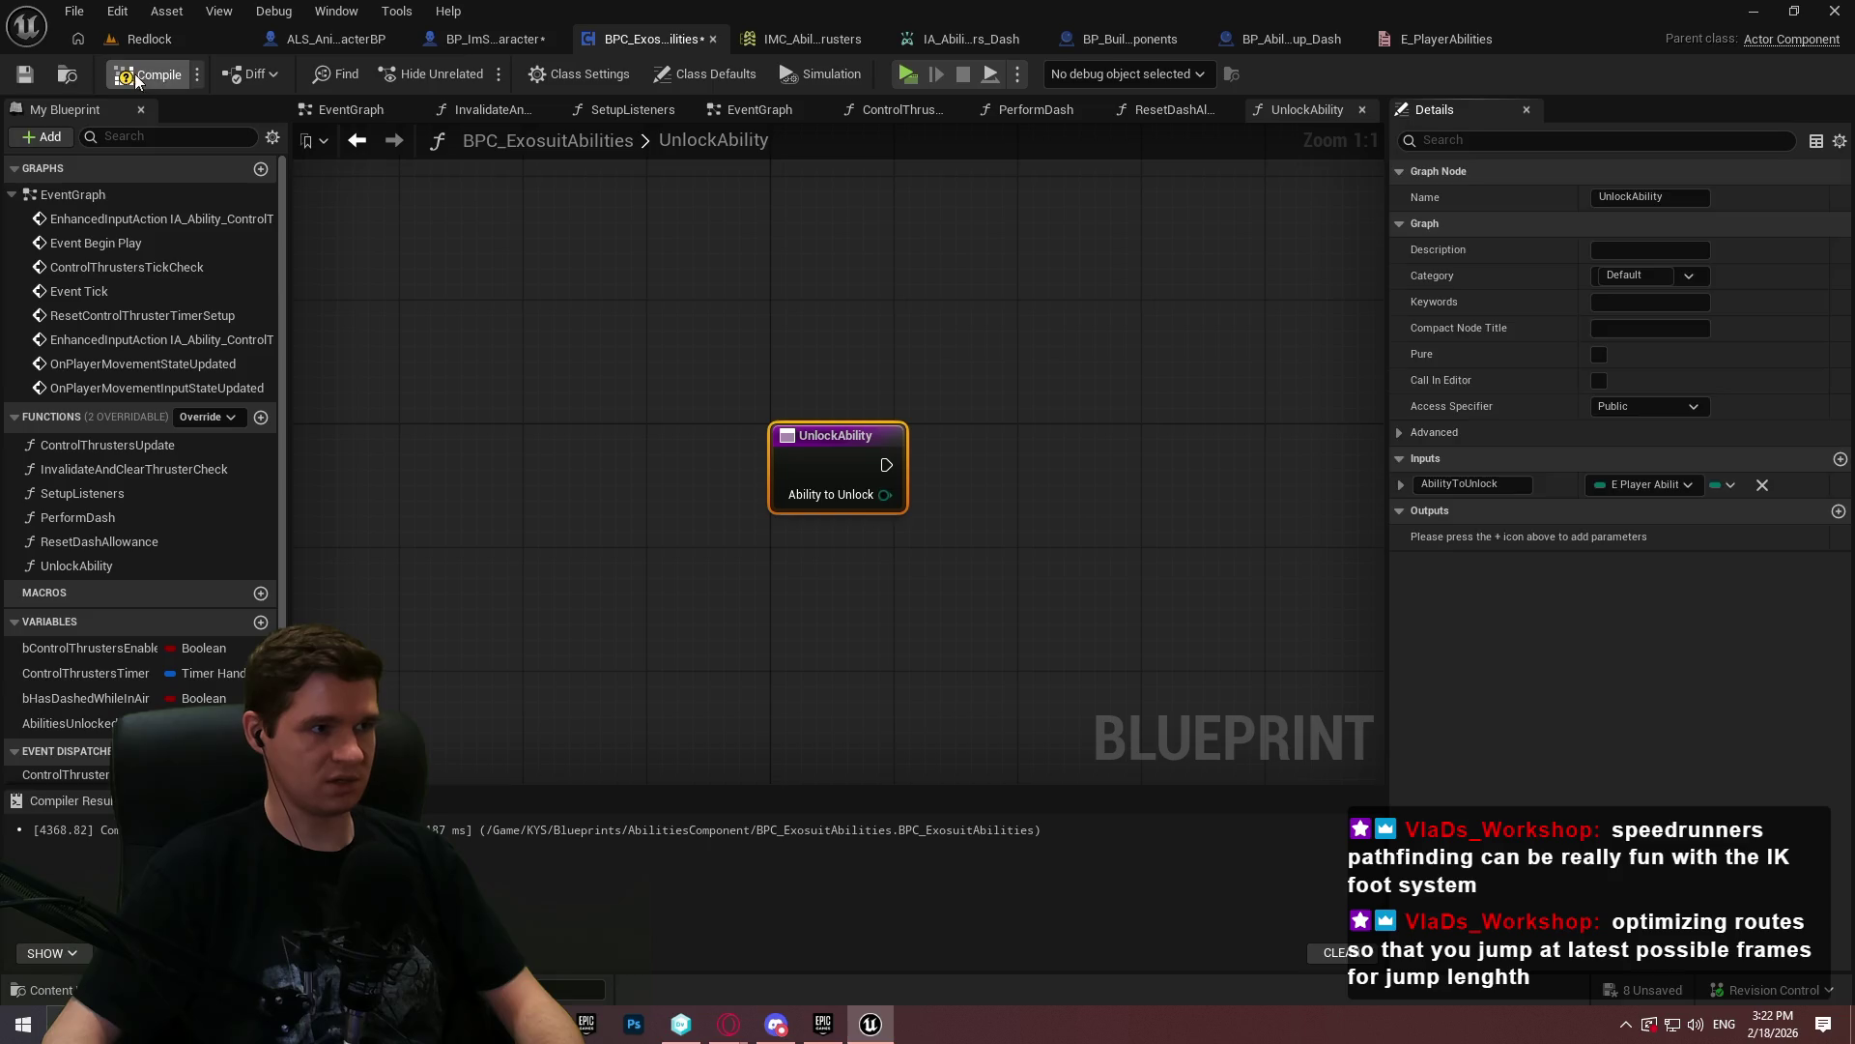
- Add AbilityToUnlock to AbilitiesUnlocked with an AddUnique node, tidying wires with reroute points
{"action": "left_click_drag", "start_coordinate": [56, 728], "coordinate": [1013, 564]}
{"action": "left_click", "coordinate": [1152, 586]}
{"action": "type", "text": "add"}
{"action": "mouse_move", "coordinate": [1171, 549]}
{"action": "left_mouse_down"}
{"action": "mouse_move", "coordinate": [1283, 533]}
{"action": "mouse_move", "coordinate": [887, 464]}
{"action": "mouse_move", "coordinate": [1300, 620]}
{"action": "left_mouse_up"}
{"action": "left_click", "coordinate": [1332, 642]}
{"action": "mouse_move", "coordinate": [1322, 506]}
{"action": "left_mouse_down"}
{"action": "mouse_move", "coordinate": [1270, 469]}
{"action": "mouse_move", "coordinate": [1297, 488]}
{"action": "left_mouse_up"}
{"action": "mouse_move", "coordinate": [1174, 553]}
{"action": "left_mouse_down"}
{"action": "mouse_move", "coordinate": [1190, 491]}
{"action": "mouse_move", "coordinate": [1200, 517]}
{"action": "mouse_move", "coordinate": [951, 553]}
{"action": "mouse_move", "coordinate": [970, 542]}
{"action": "left_mouse_up"}
{"action": "left_click", "coordinate": [1188, 583]}
{"action": "mouse_move", "coordinate": [1215, 522]}
{"action": "left_mouse_down"}
{"action": "mouse_move", "coordinate": [1129, 568]}
{"action": "mouse_move", "coordinate": [930, 549]}
{"action": "mouse_move", "coordinate": [1185, 549]}
{"action": "left_mouse_up"}
{"action": "double_click", "coordinate": [1007, 538]}
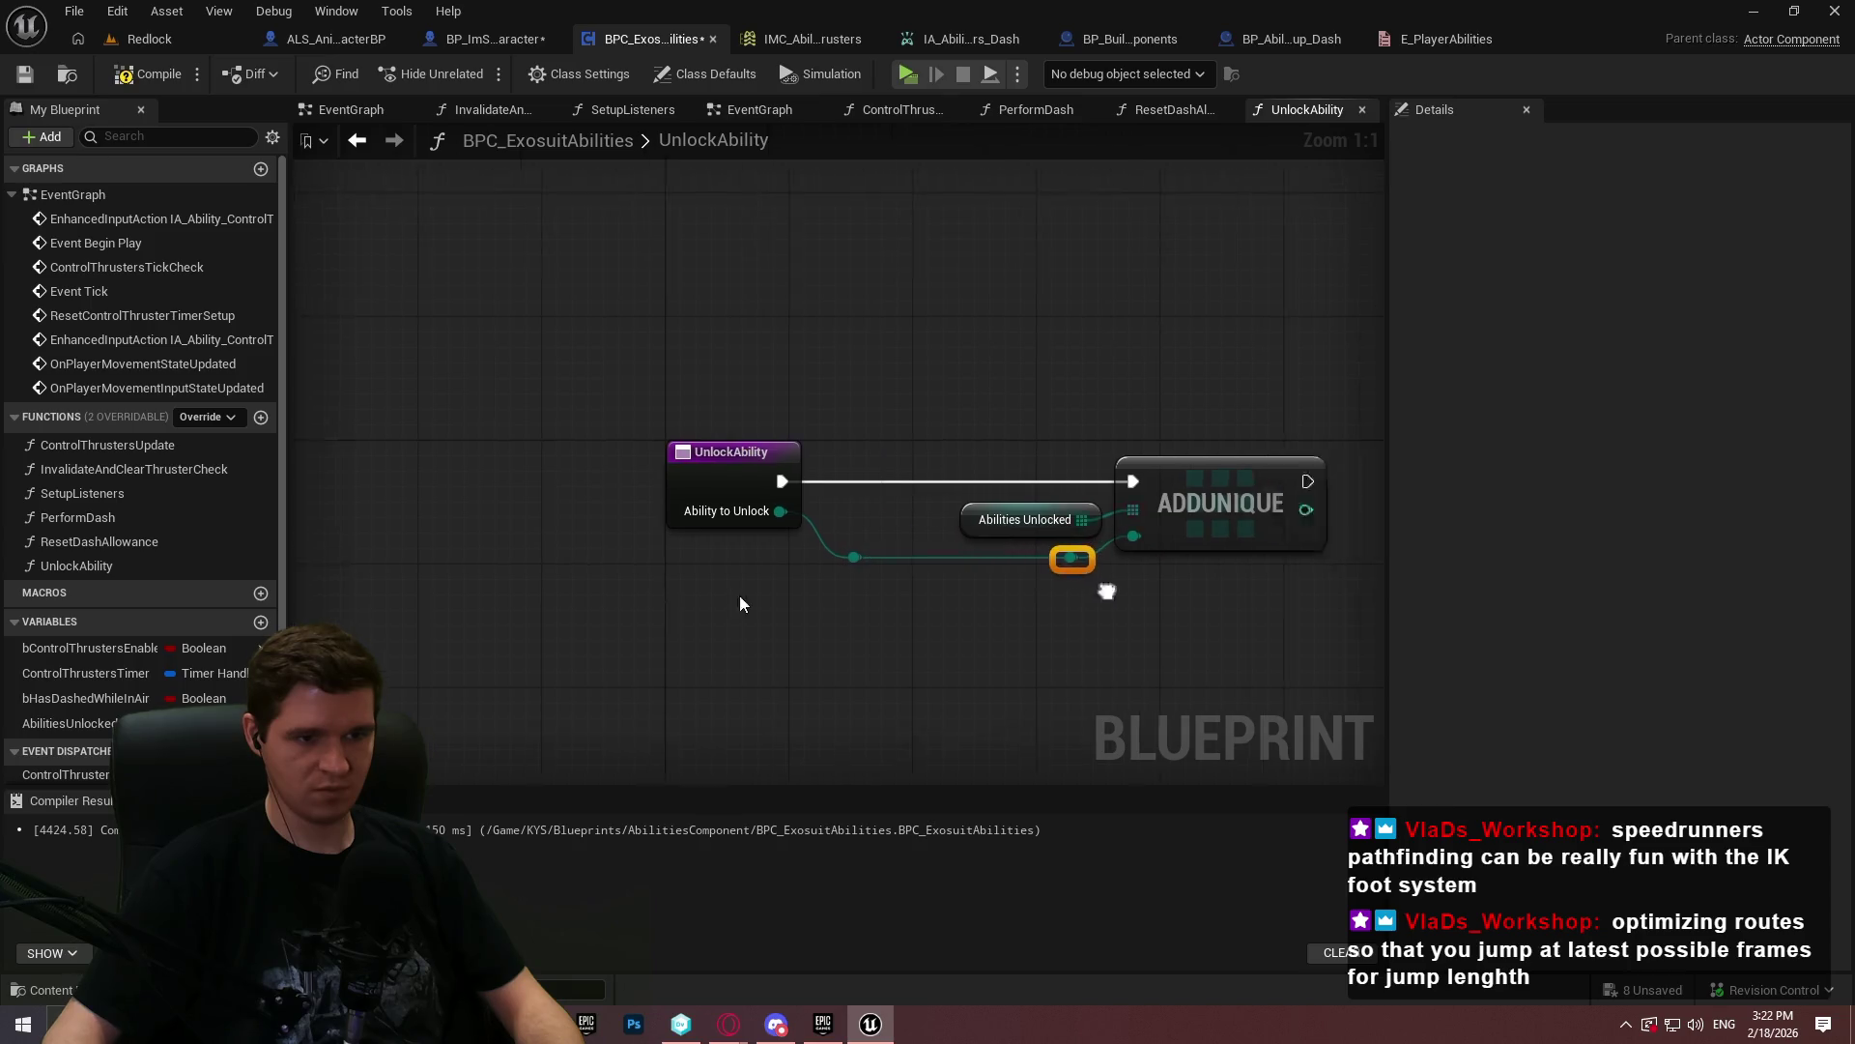
{"action": "left_click_drag", "start_coordinate": [936, 478], "coordinate": [1005, 472]}
- End the function with a Return Node after AddUnique
{"action": "type", "text": "retu"}
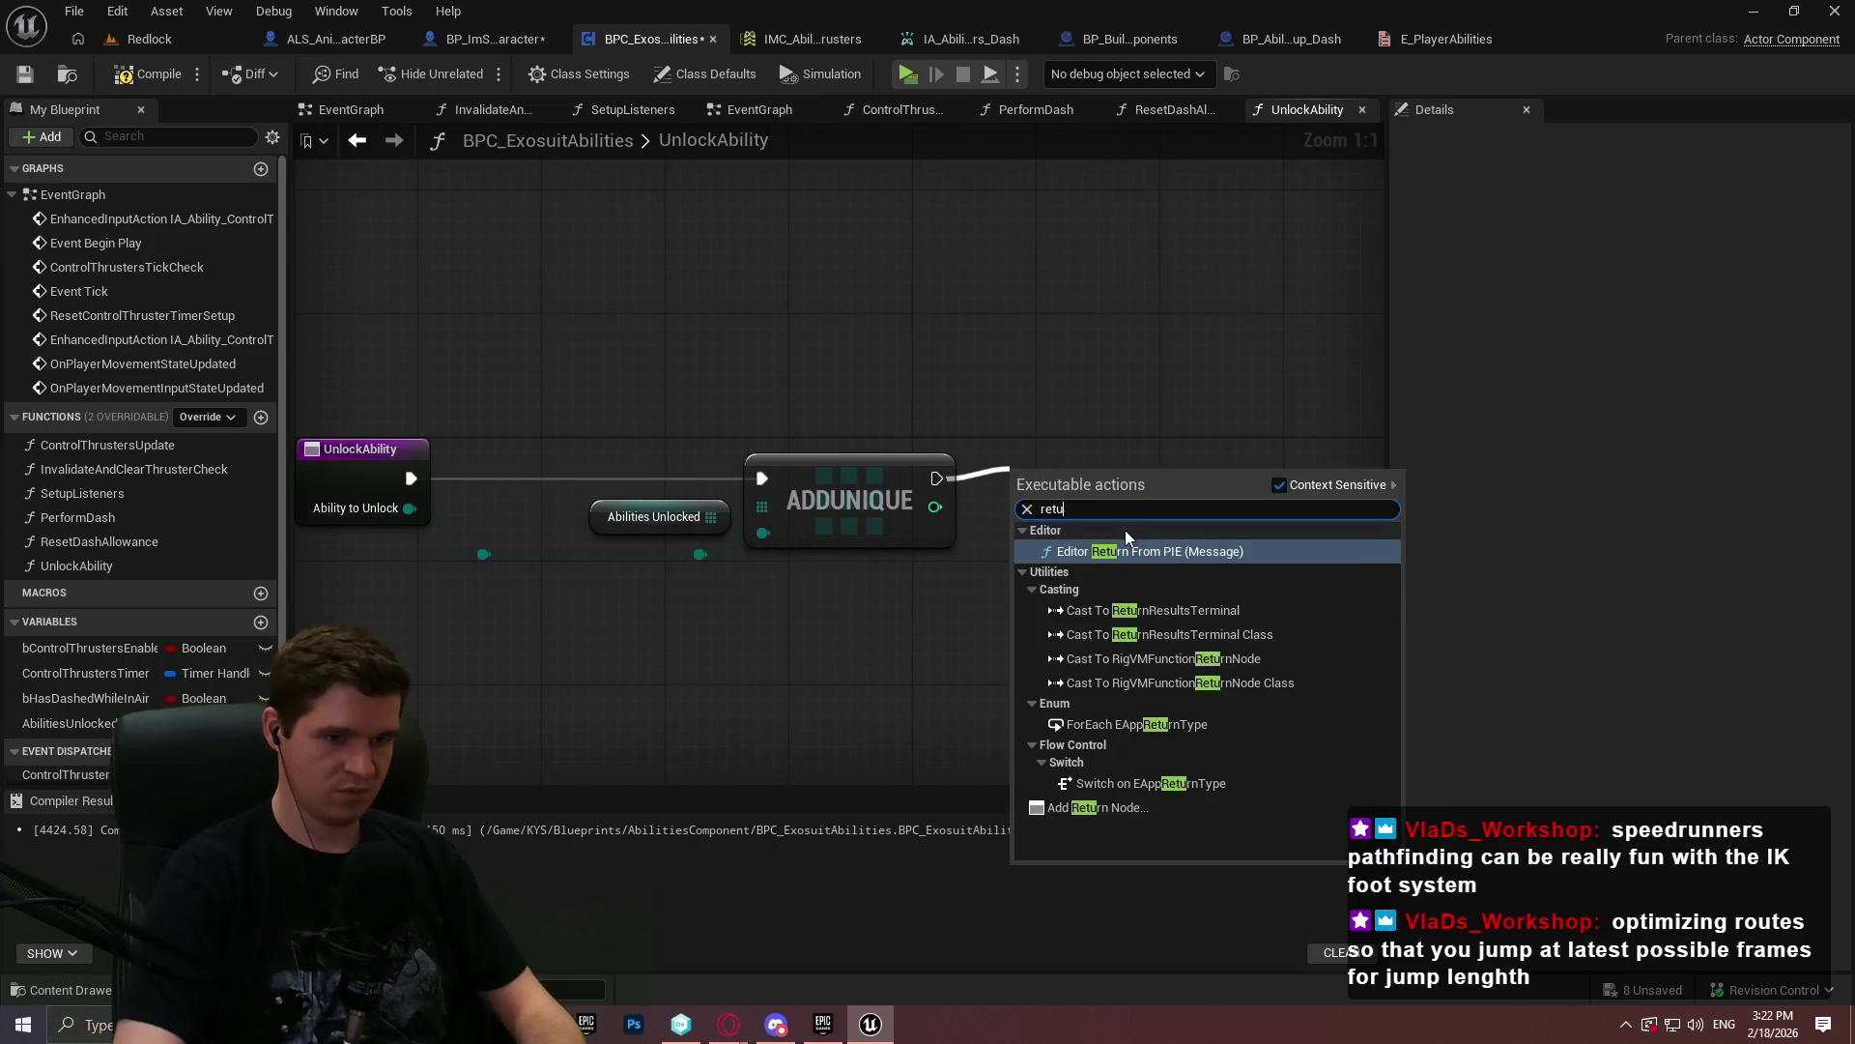
{"action": "left_click", "coordinate": [1045, 780]}
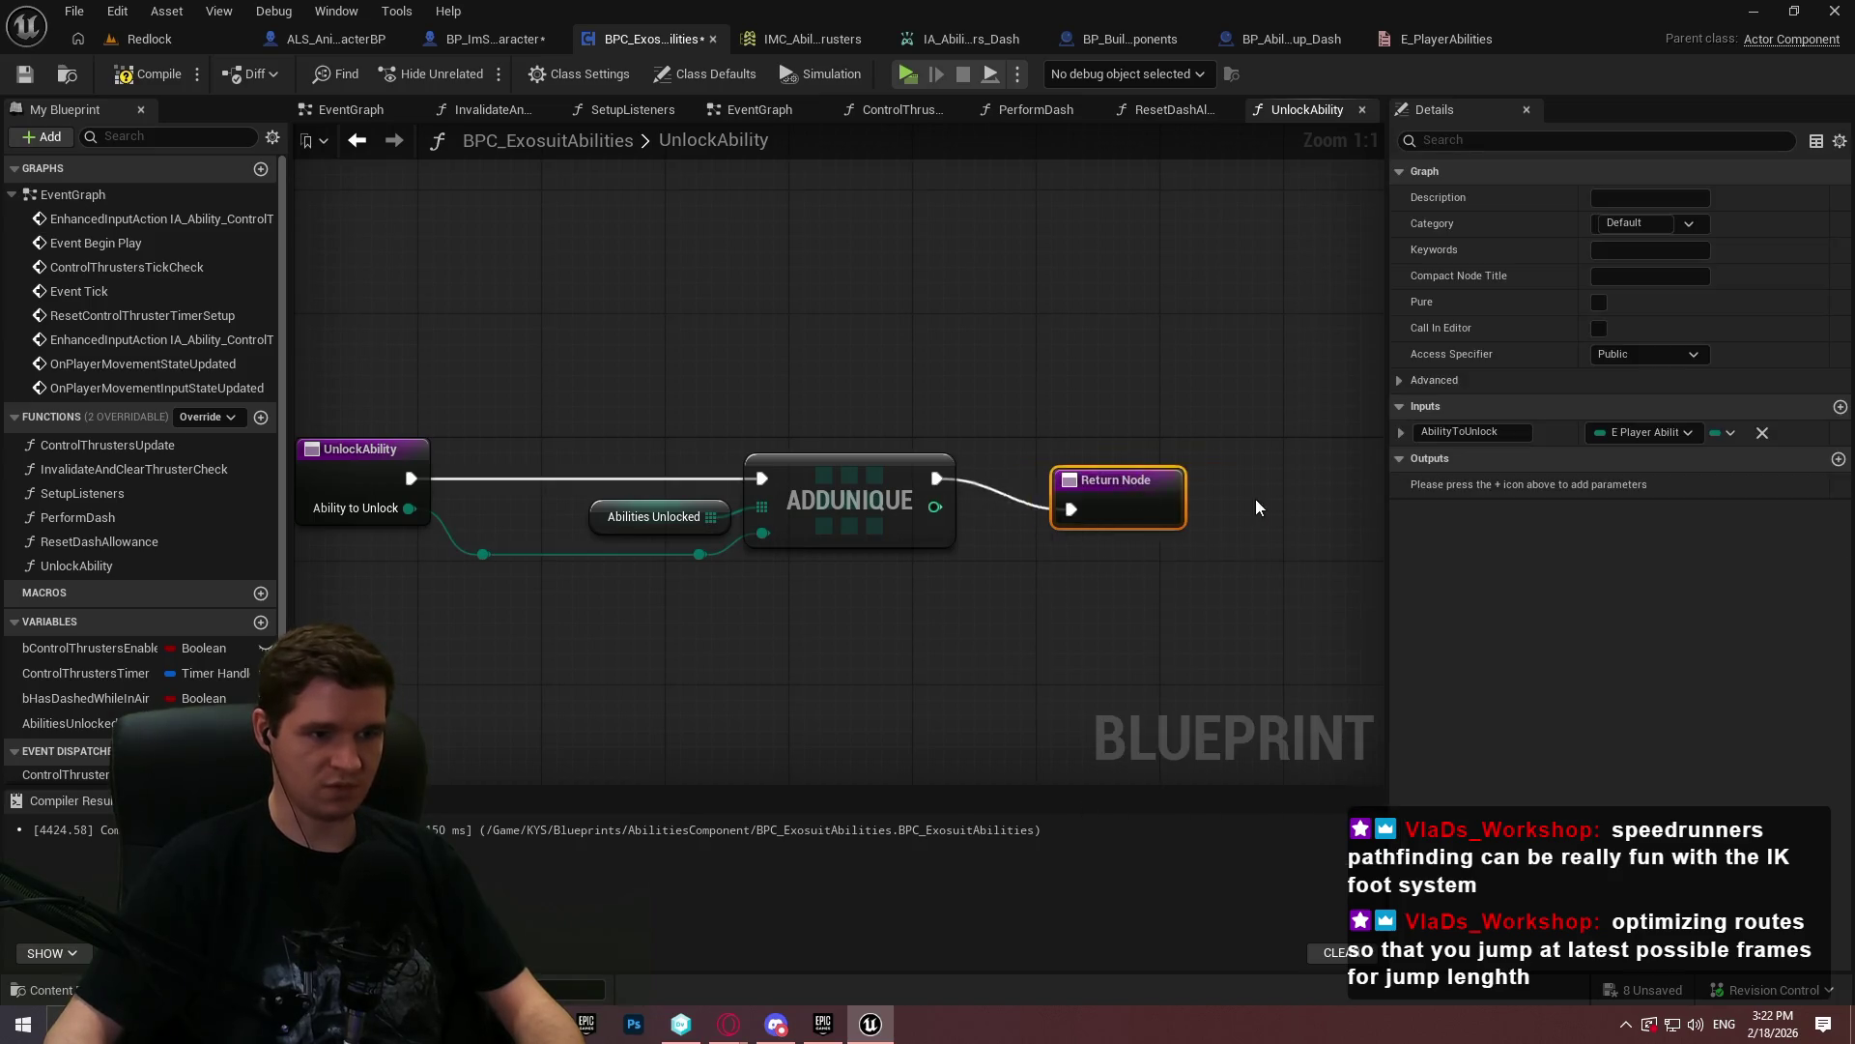
{"action": "left_click_drag", "start_coordinate": [1111, 483], "coordinate": [1235, 483]}
{"action": "left_click", "coordinate": [1034, 519]}
- Return the result of a Greater Equal (>=) check on AddUnique's index output
{"action": "left_click_drag", "start_coordinate": [934, 506], "coordinate": [994, 518]}
{"action": "type", "text": ">"}
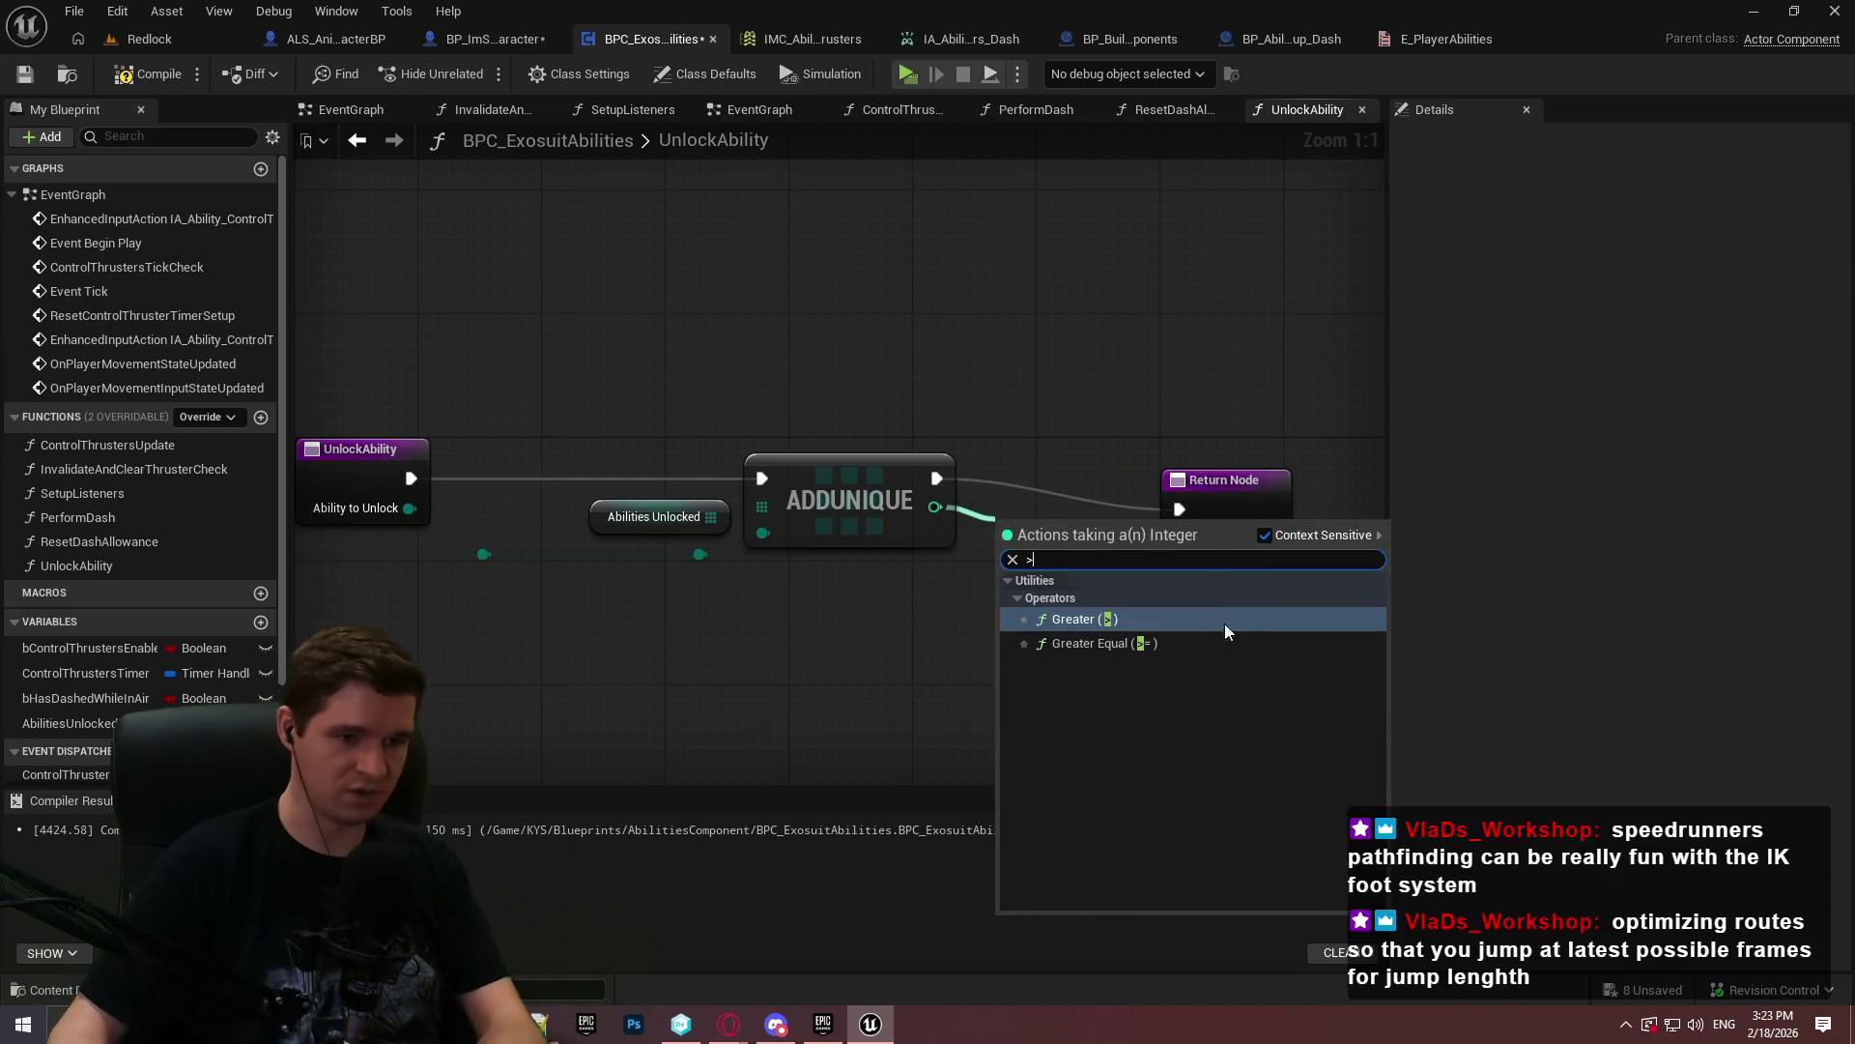
{"action": "left_click", "coordinate": [1134, 618]}
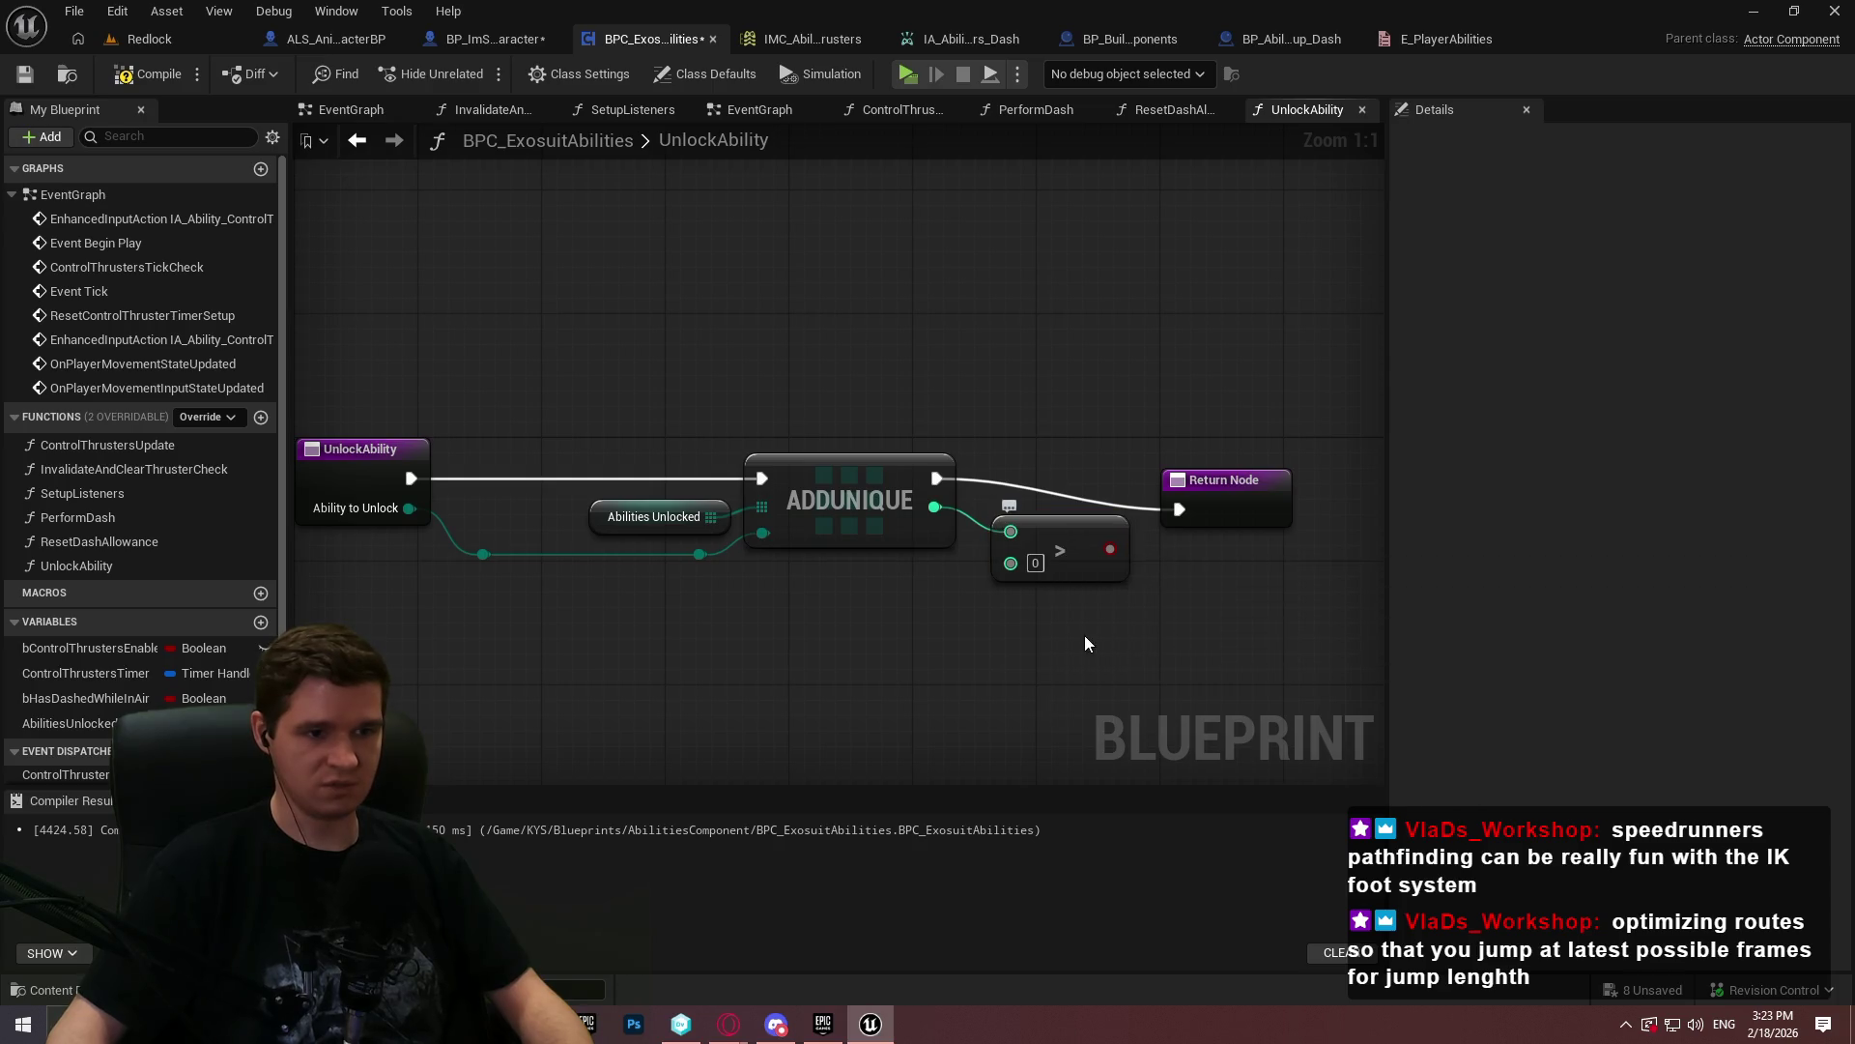
{"action": "key", "text": "Delete"}
{"action": "left_click_drag", "start_coordinate": [930, 508], "coordinate": [993, 529]}
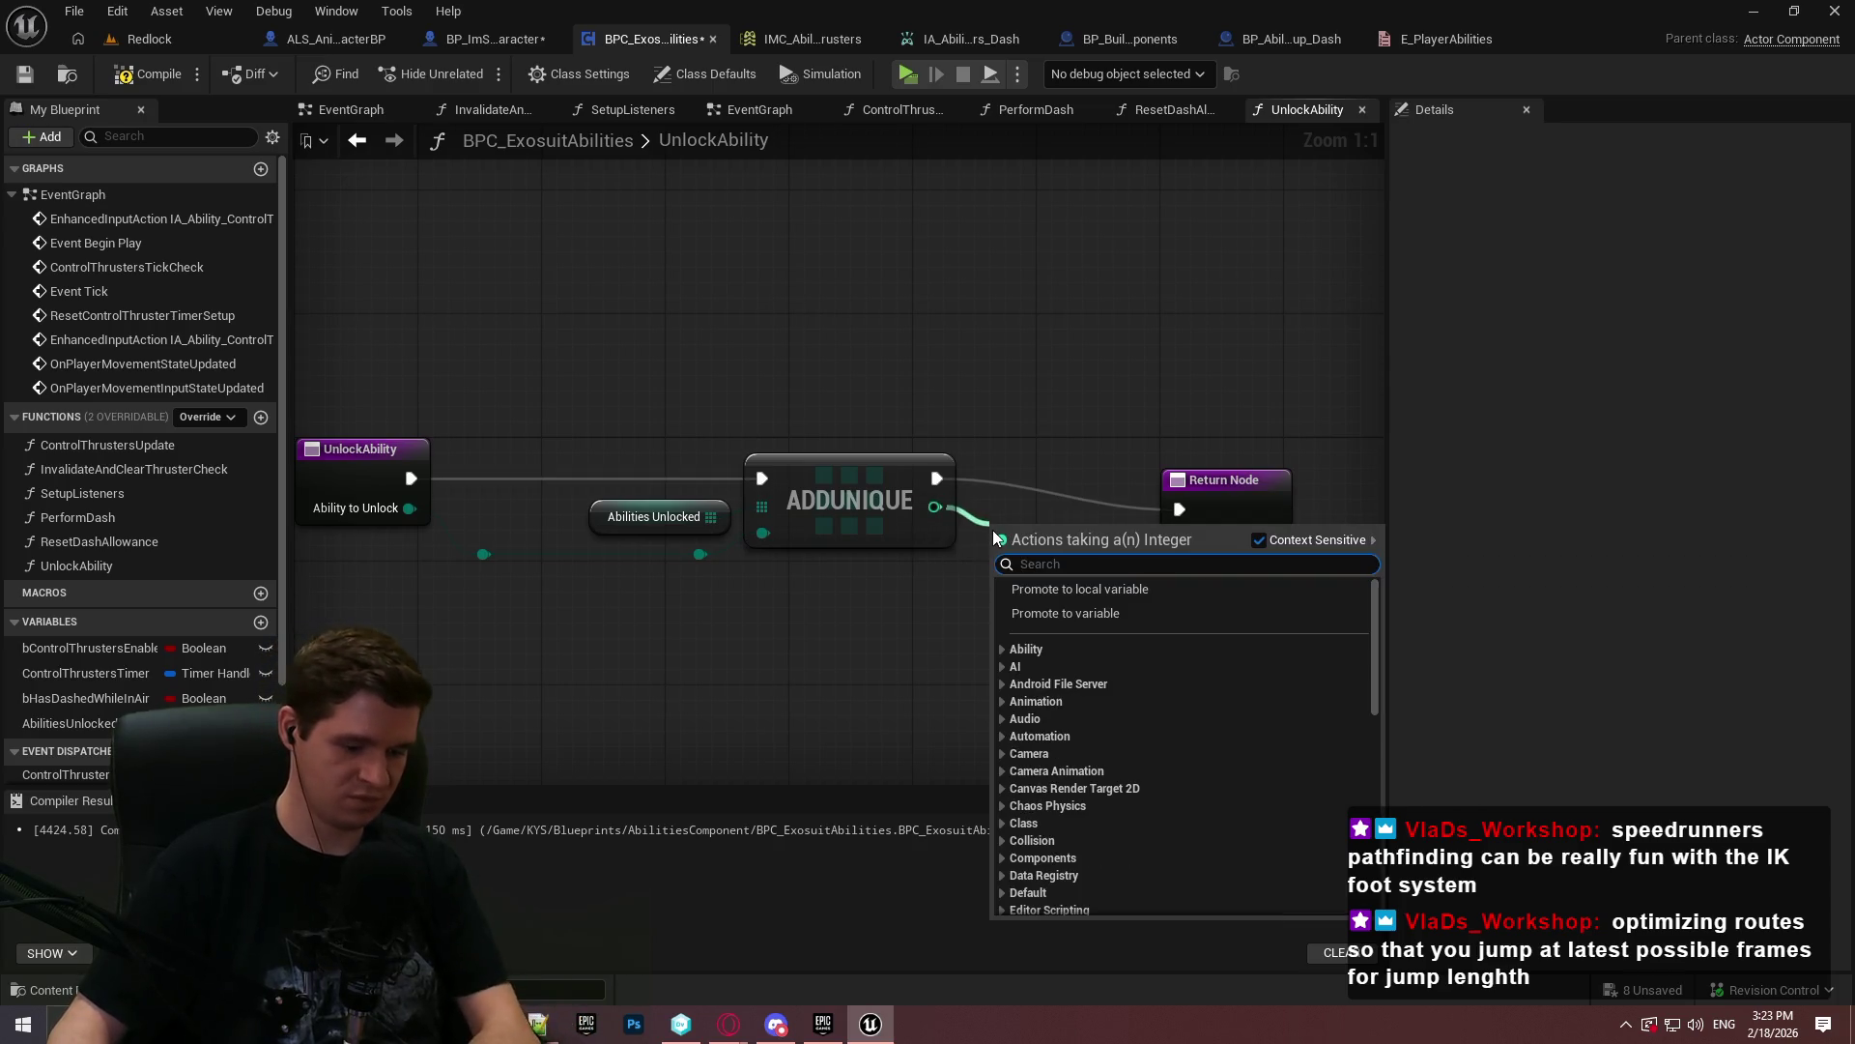
{"action": "type", "text": ">"}
{"action": "left_click", "coordinate": [1203, 648]}
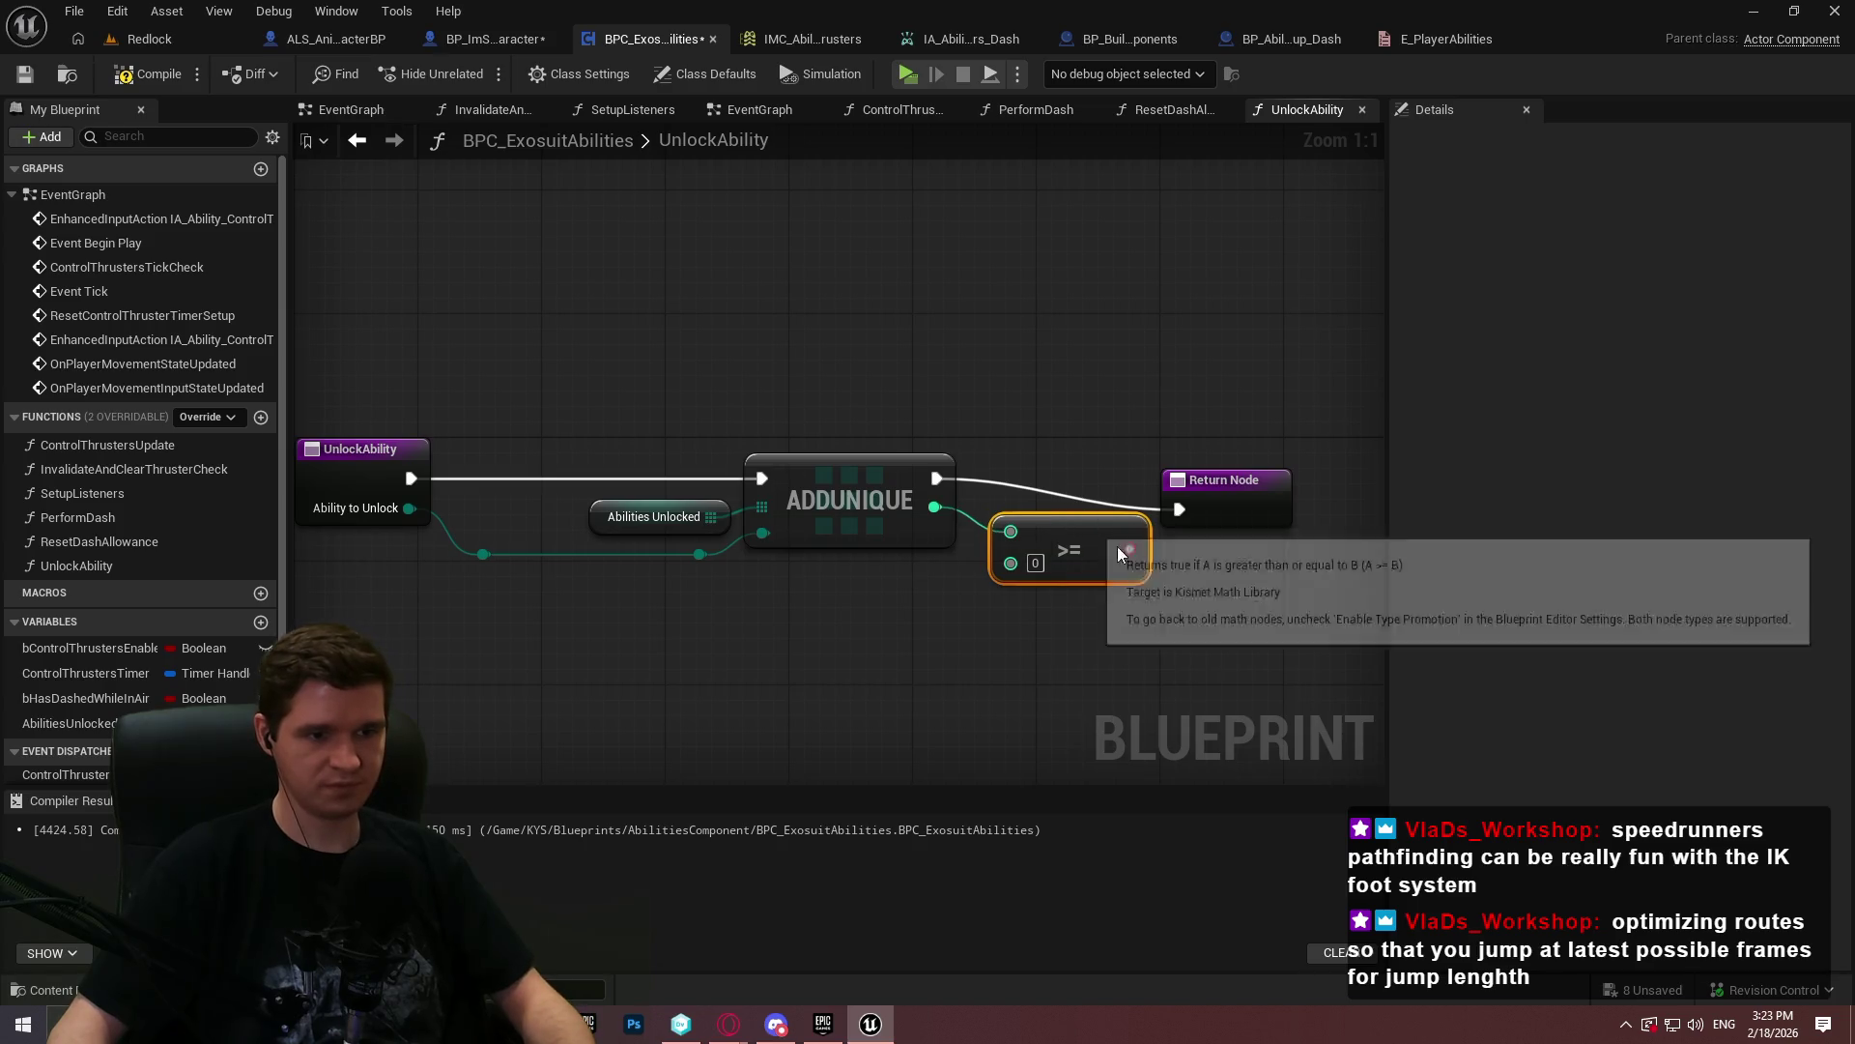
{"action": "left_click", "coordinate": [1243, 481]}
{"action": "key", "text": "q"}
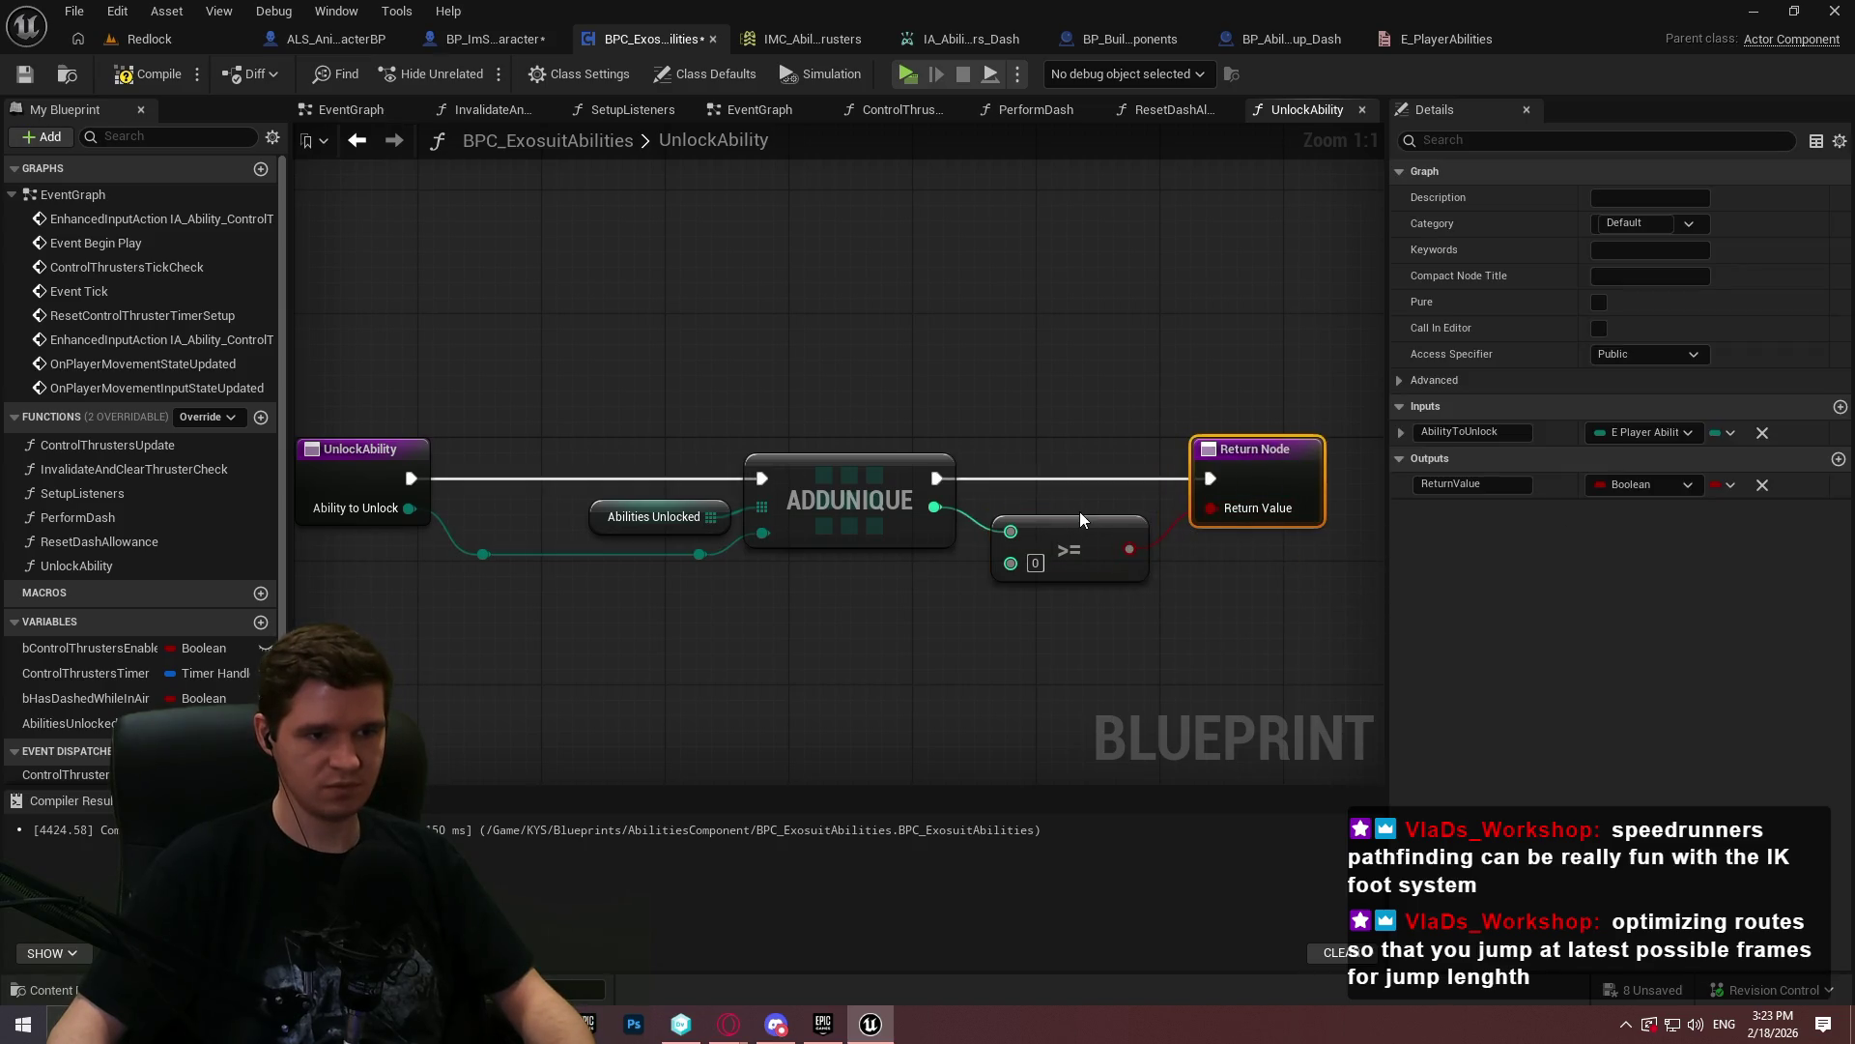
{"action": "left_click_drag", "start_coordinate": [1080, 522], "coordinate": [1080, 507]}
{"action": "left_click_drag", "start_coordinate": [1256, 466], "coordinate": [1244, 466]}
- Rename the boolean output to bUnlockedSuccessfully and save the blueprint
{"action": "left_click", "coordinate": [1471, 483]}
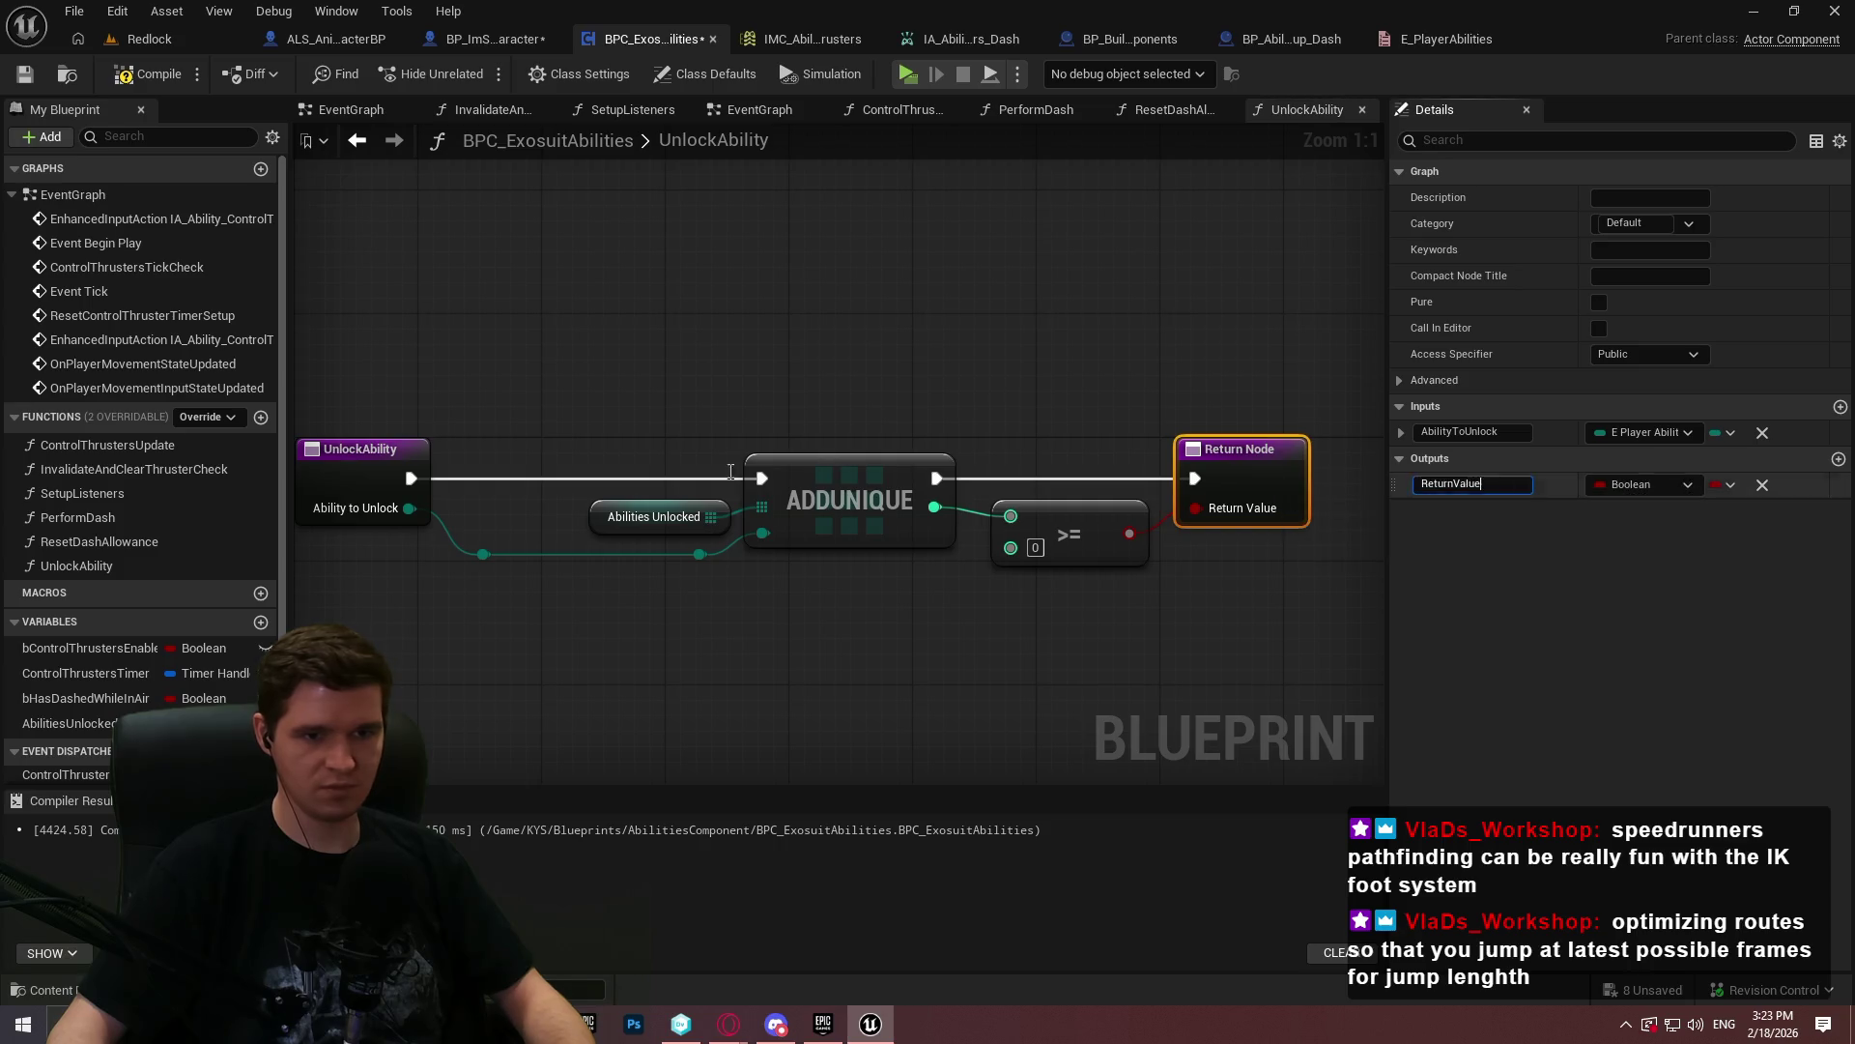
{"action": "type", "text": "bY"}
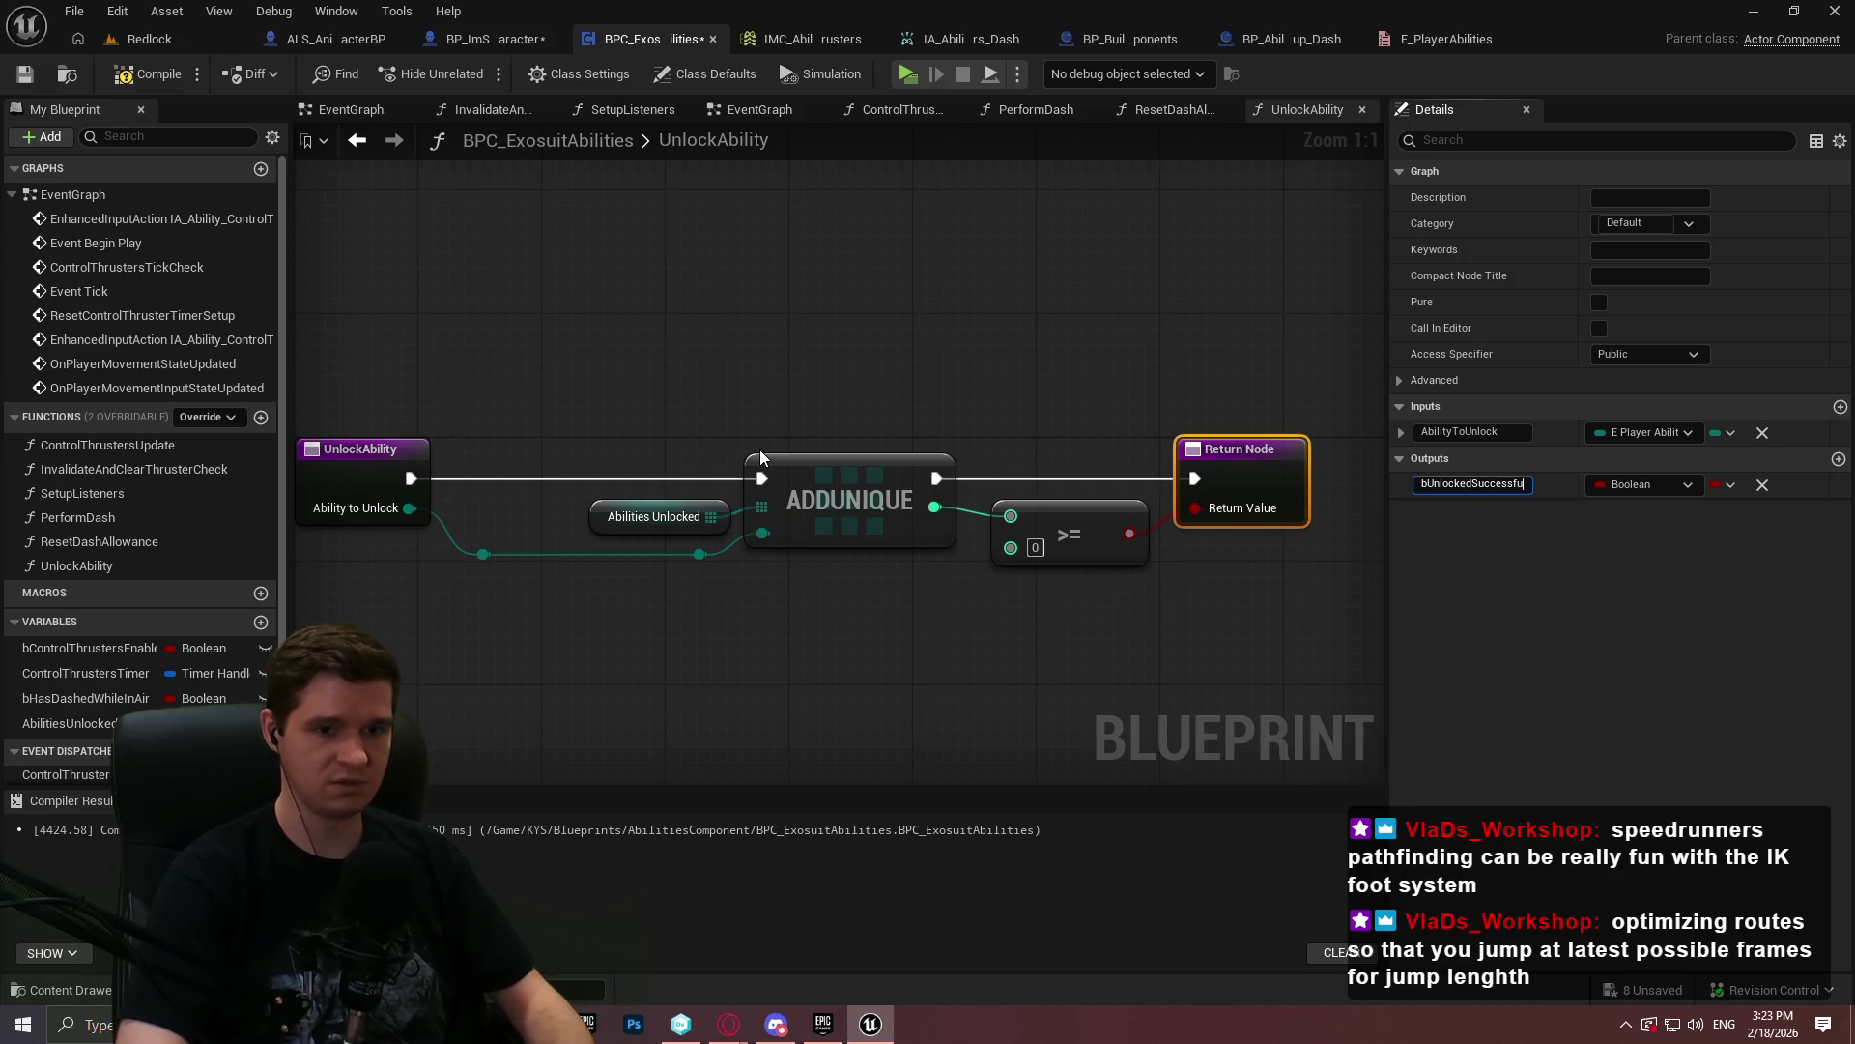
{"action": "key", "text": "Return"}
{"action": "left_click", "coordinate": [24, 74]}
{"action": "left_click", "coordinate": [619, 667]}
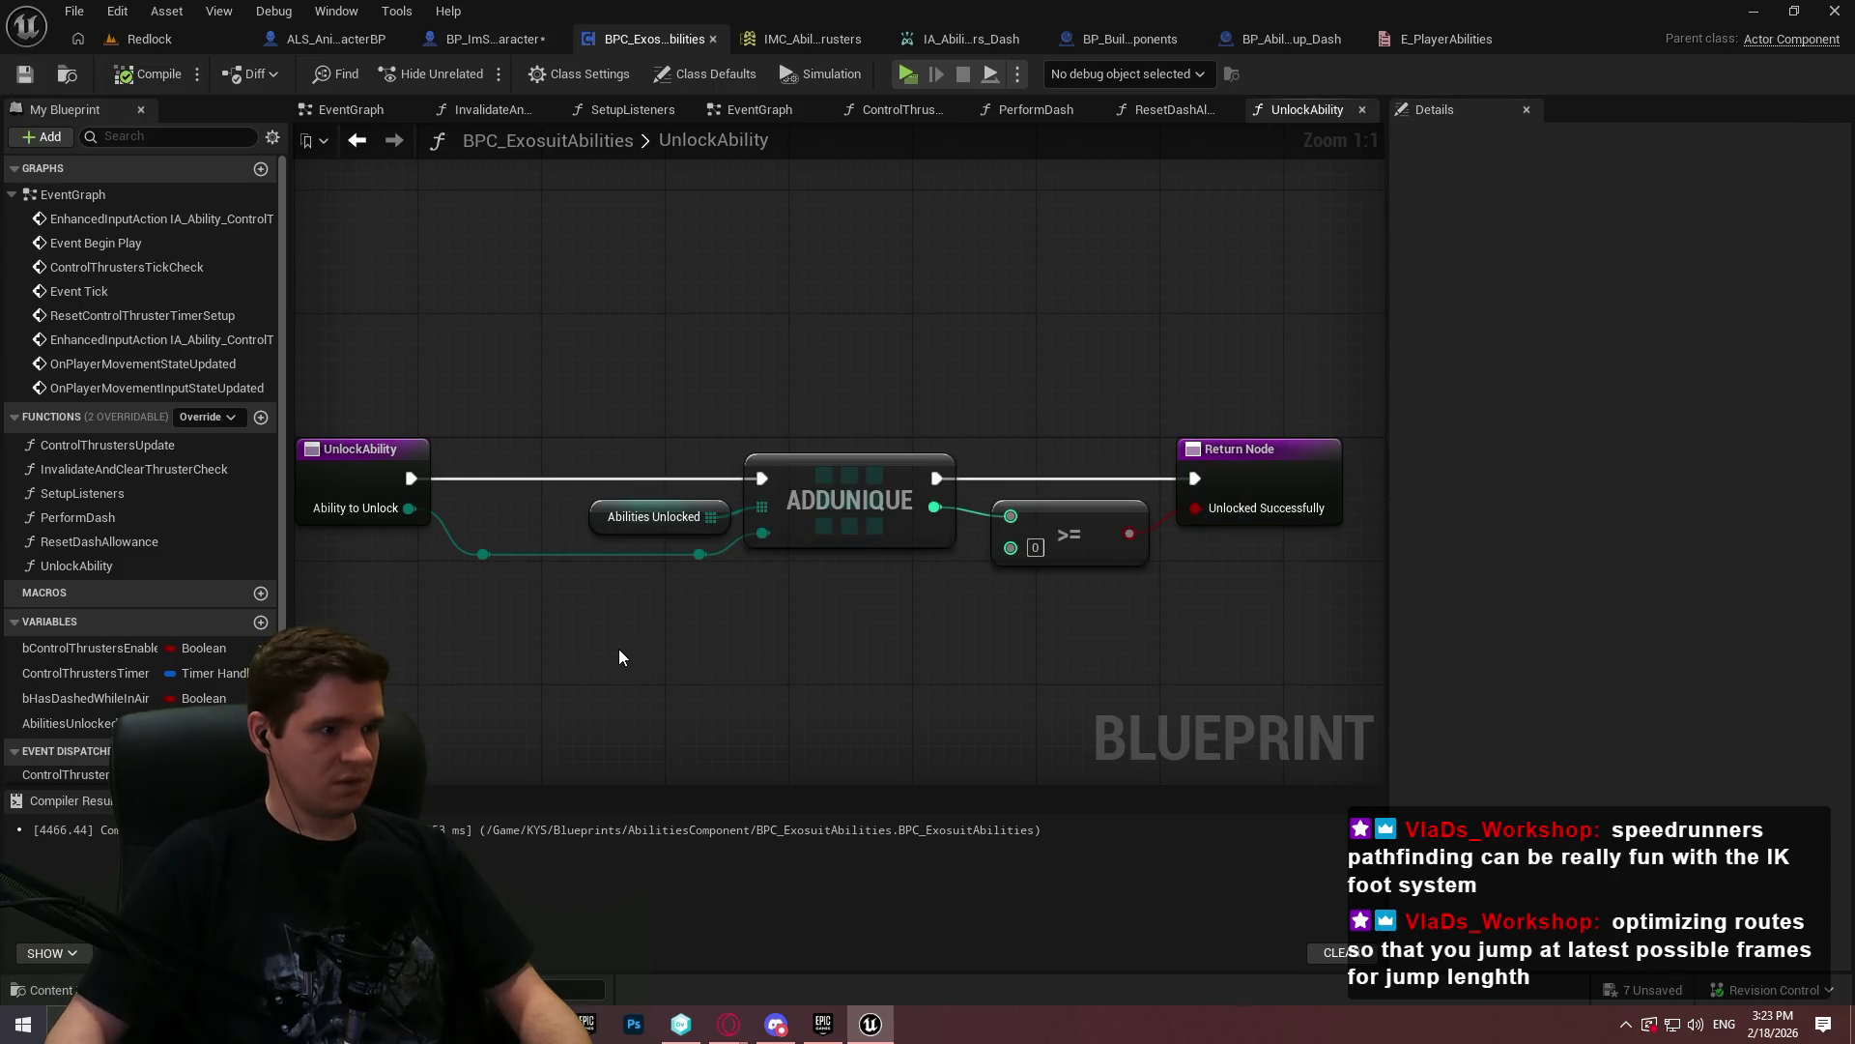
{"action": "left_click", "coordinate": [222, 36]}
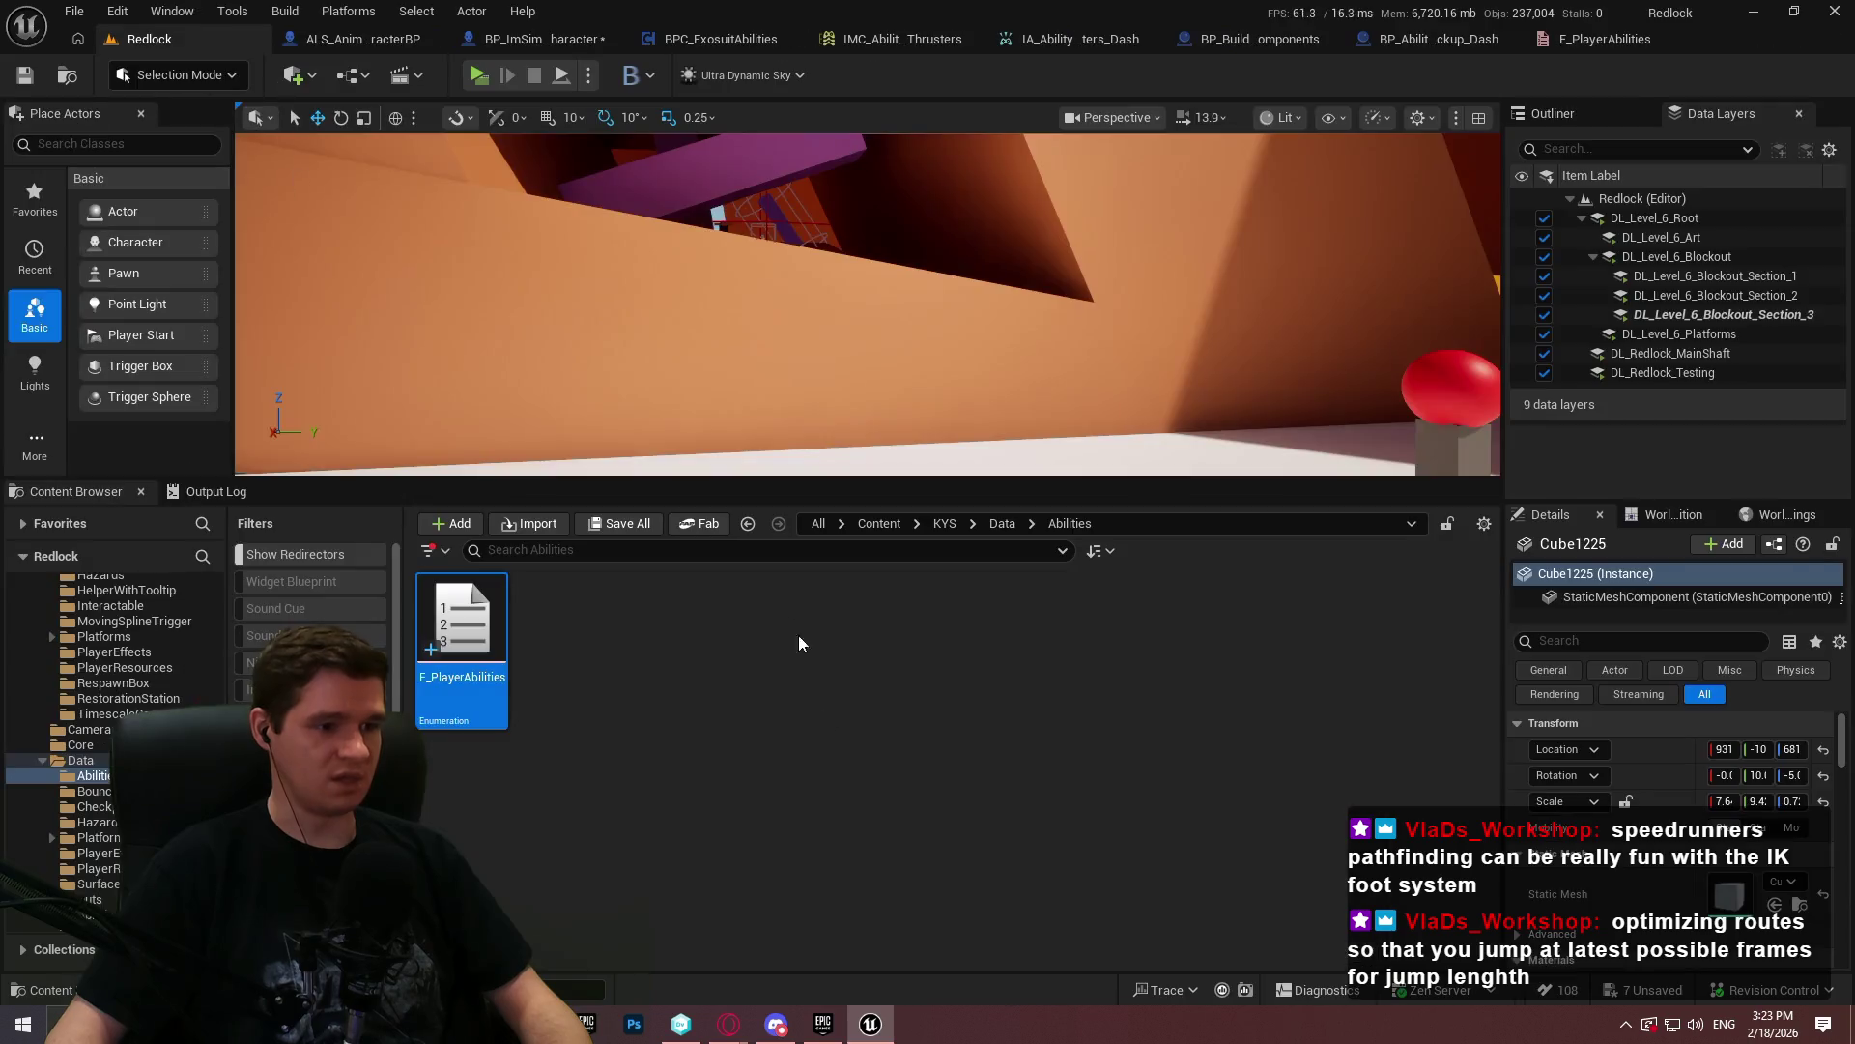
- Open BPFL_KYS from KYS > Core and add a function named GetPlayerAbilityComponent
{"action": "left_click", "coordinate": [944, 523]}
{"action": "double_click", "coordinate": [858, 628]}
{"action": "left_click", "coordinate": [439, 710]}
{"action": "double_click", "coordinate": [440, 711]}
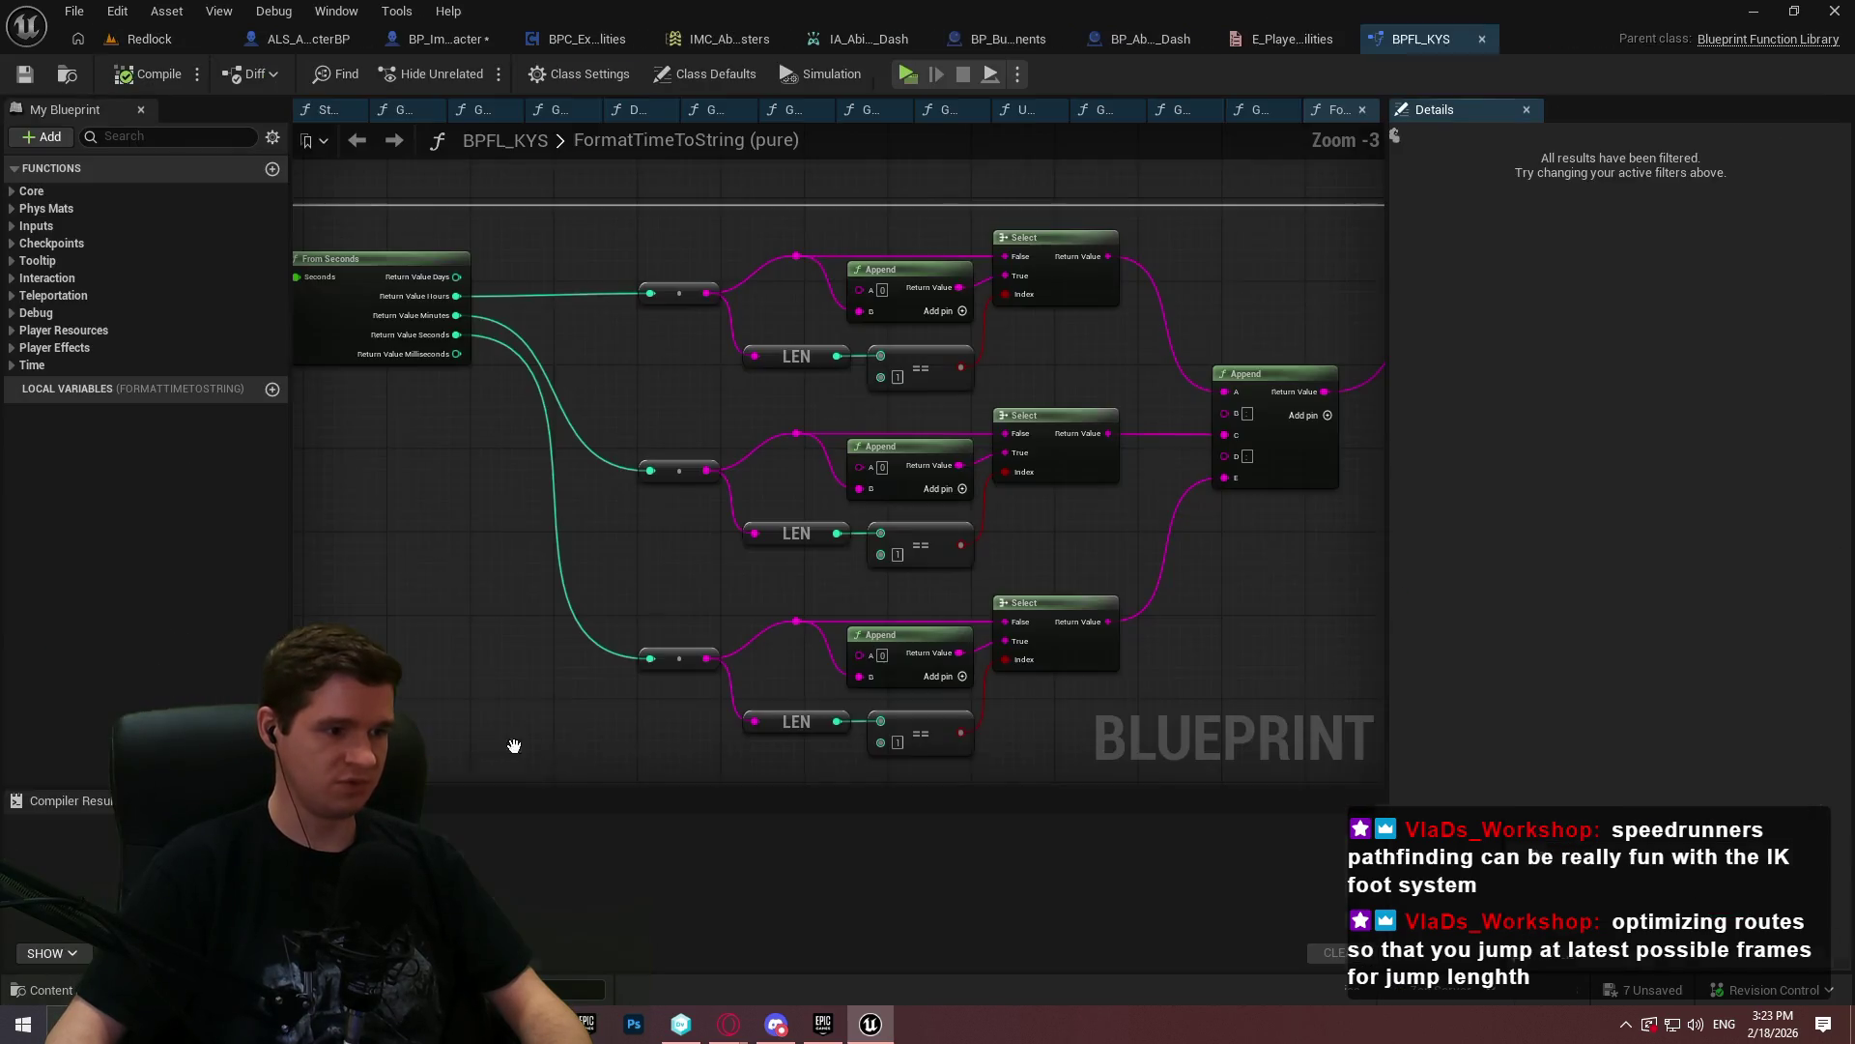
{"action": "left_click", "coordinate": [272, 169]}
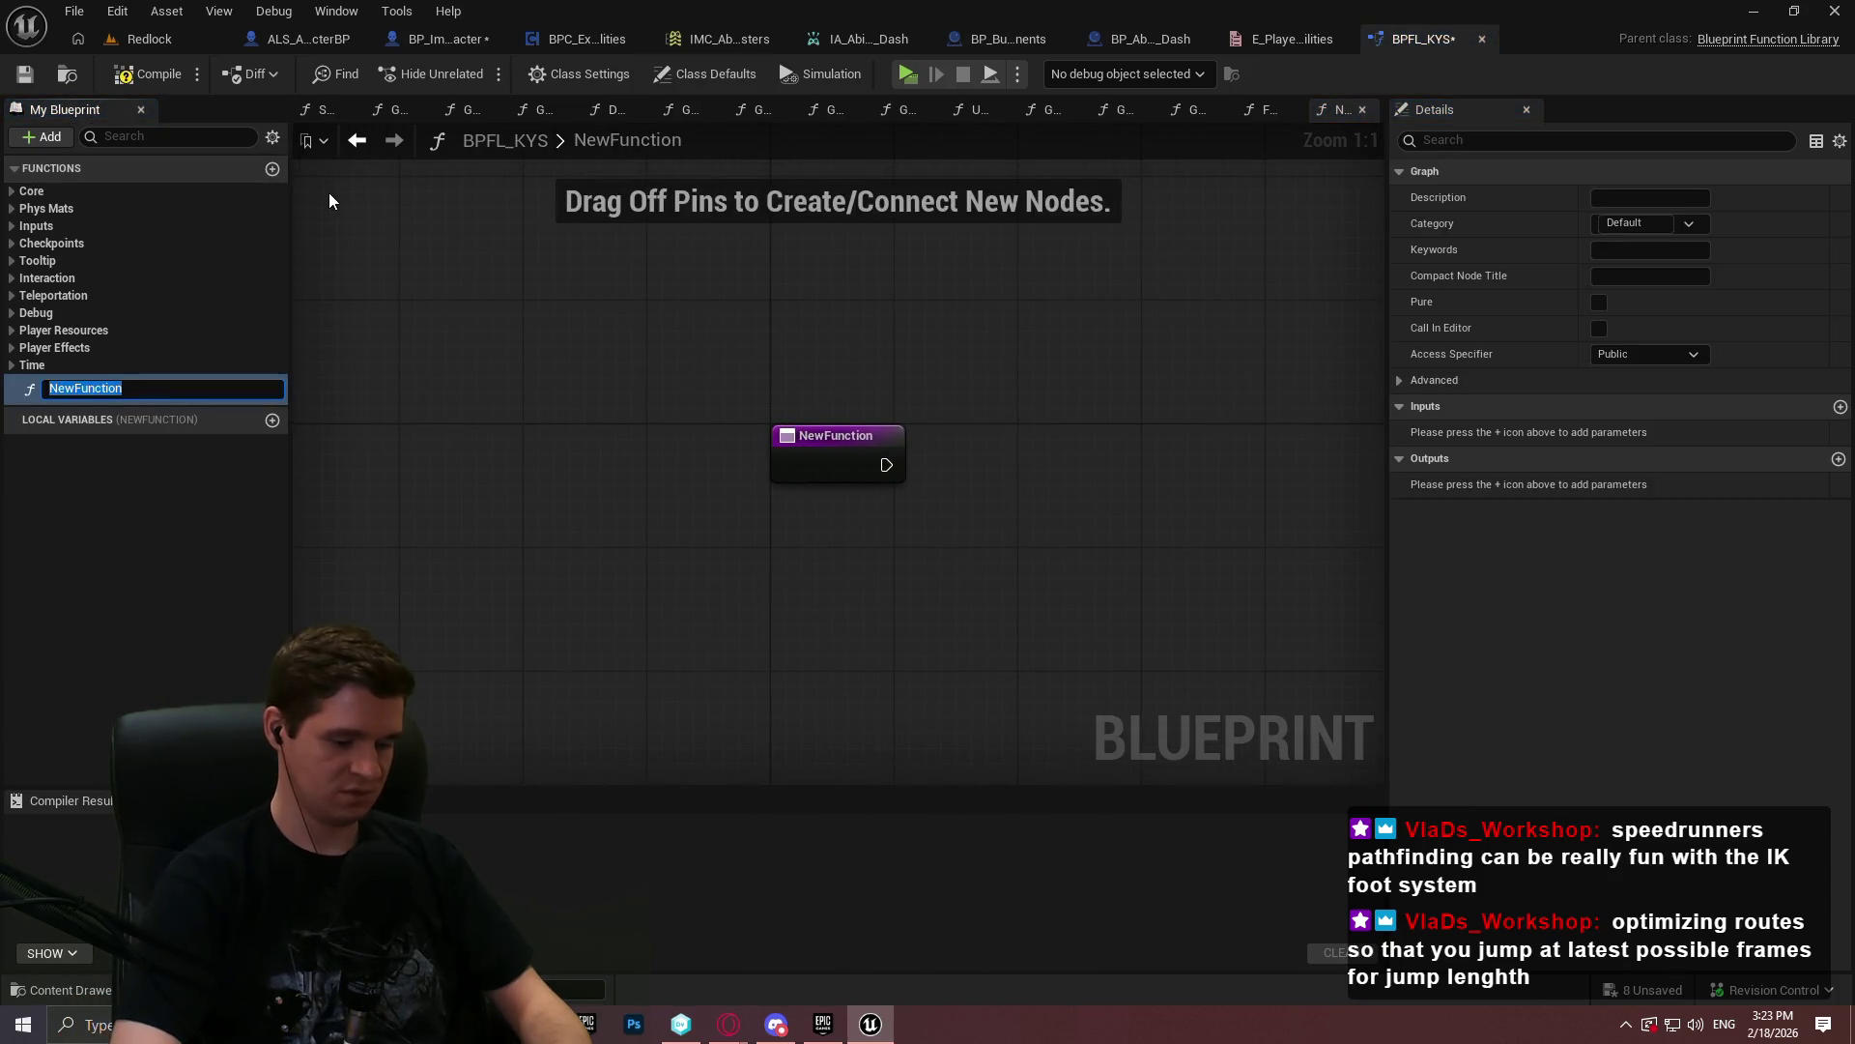
{"action": "type", "text": "GetPlayerAbilityC"}
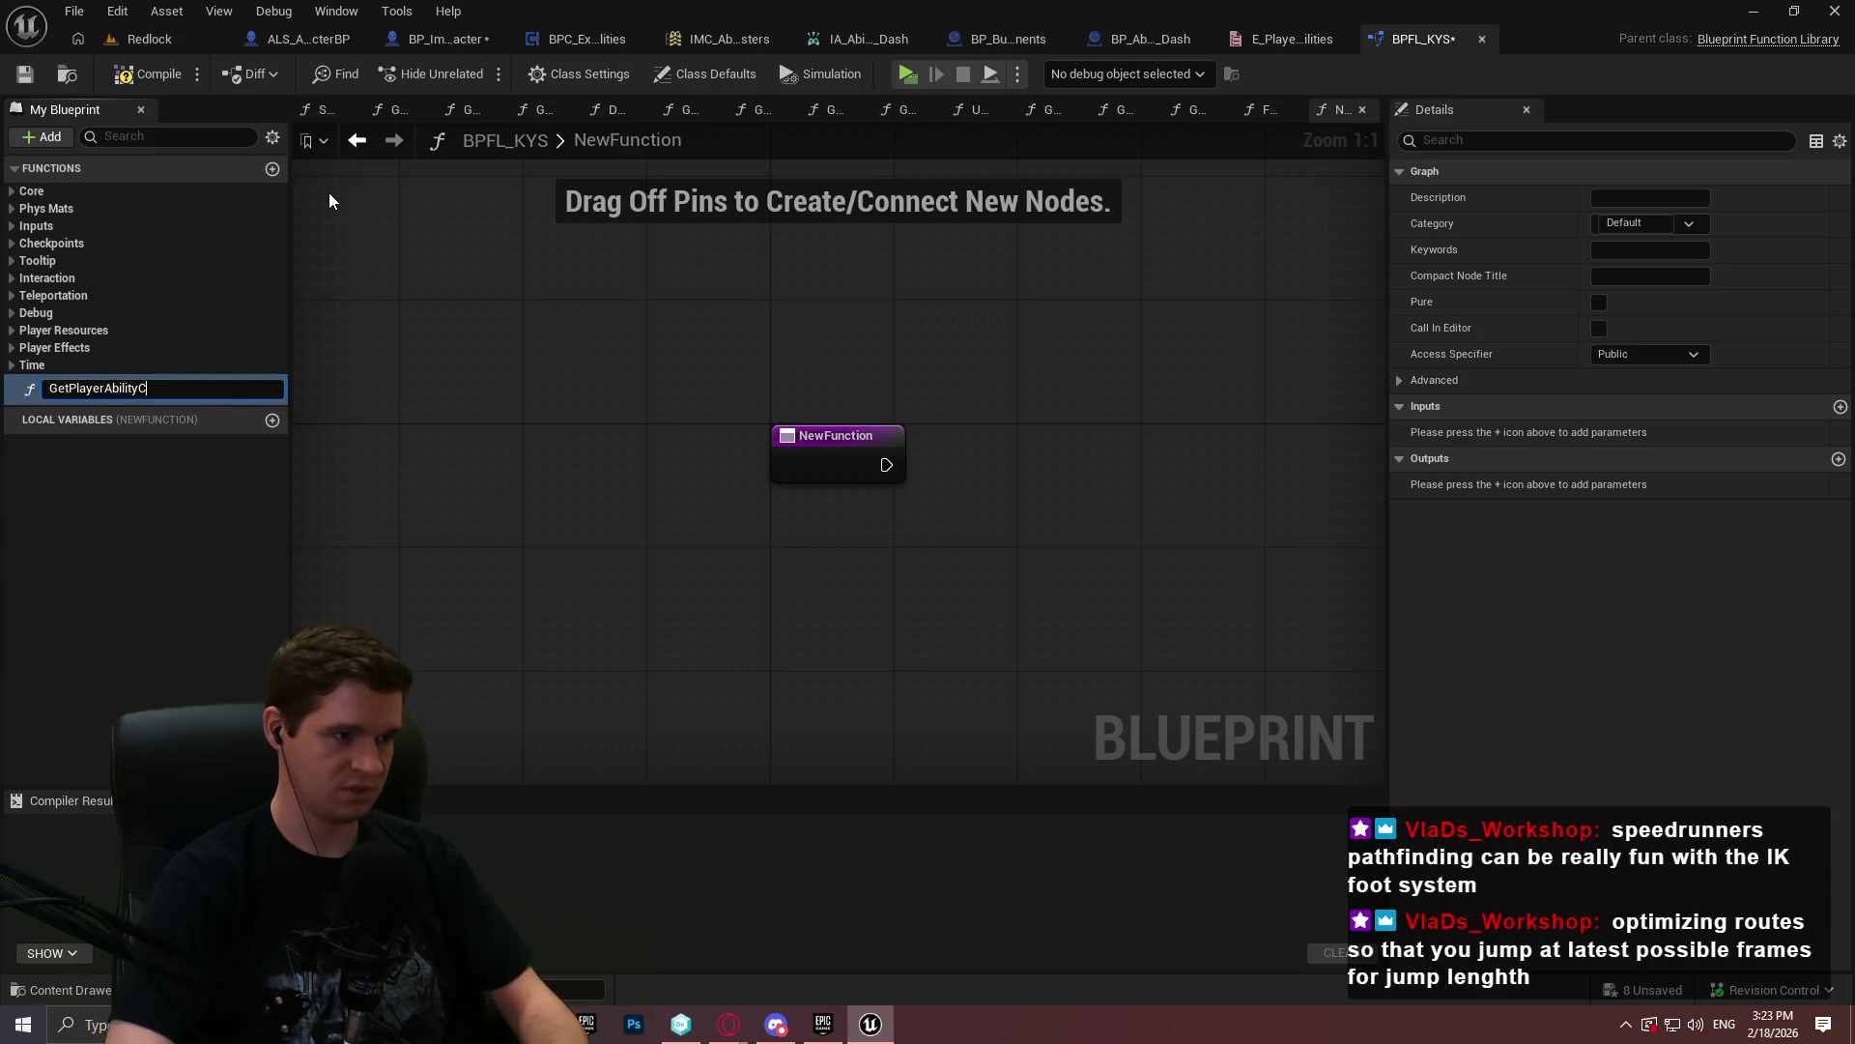
{"action": "type", "text": "omponent"}
{"action": "key", "text": "Return"}
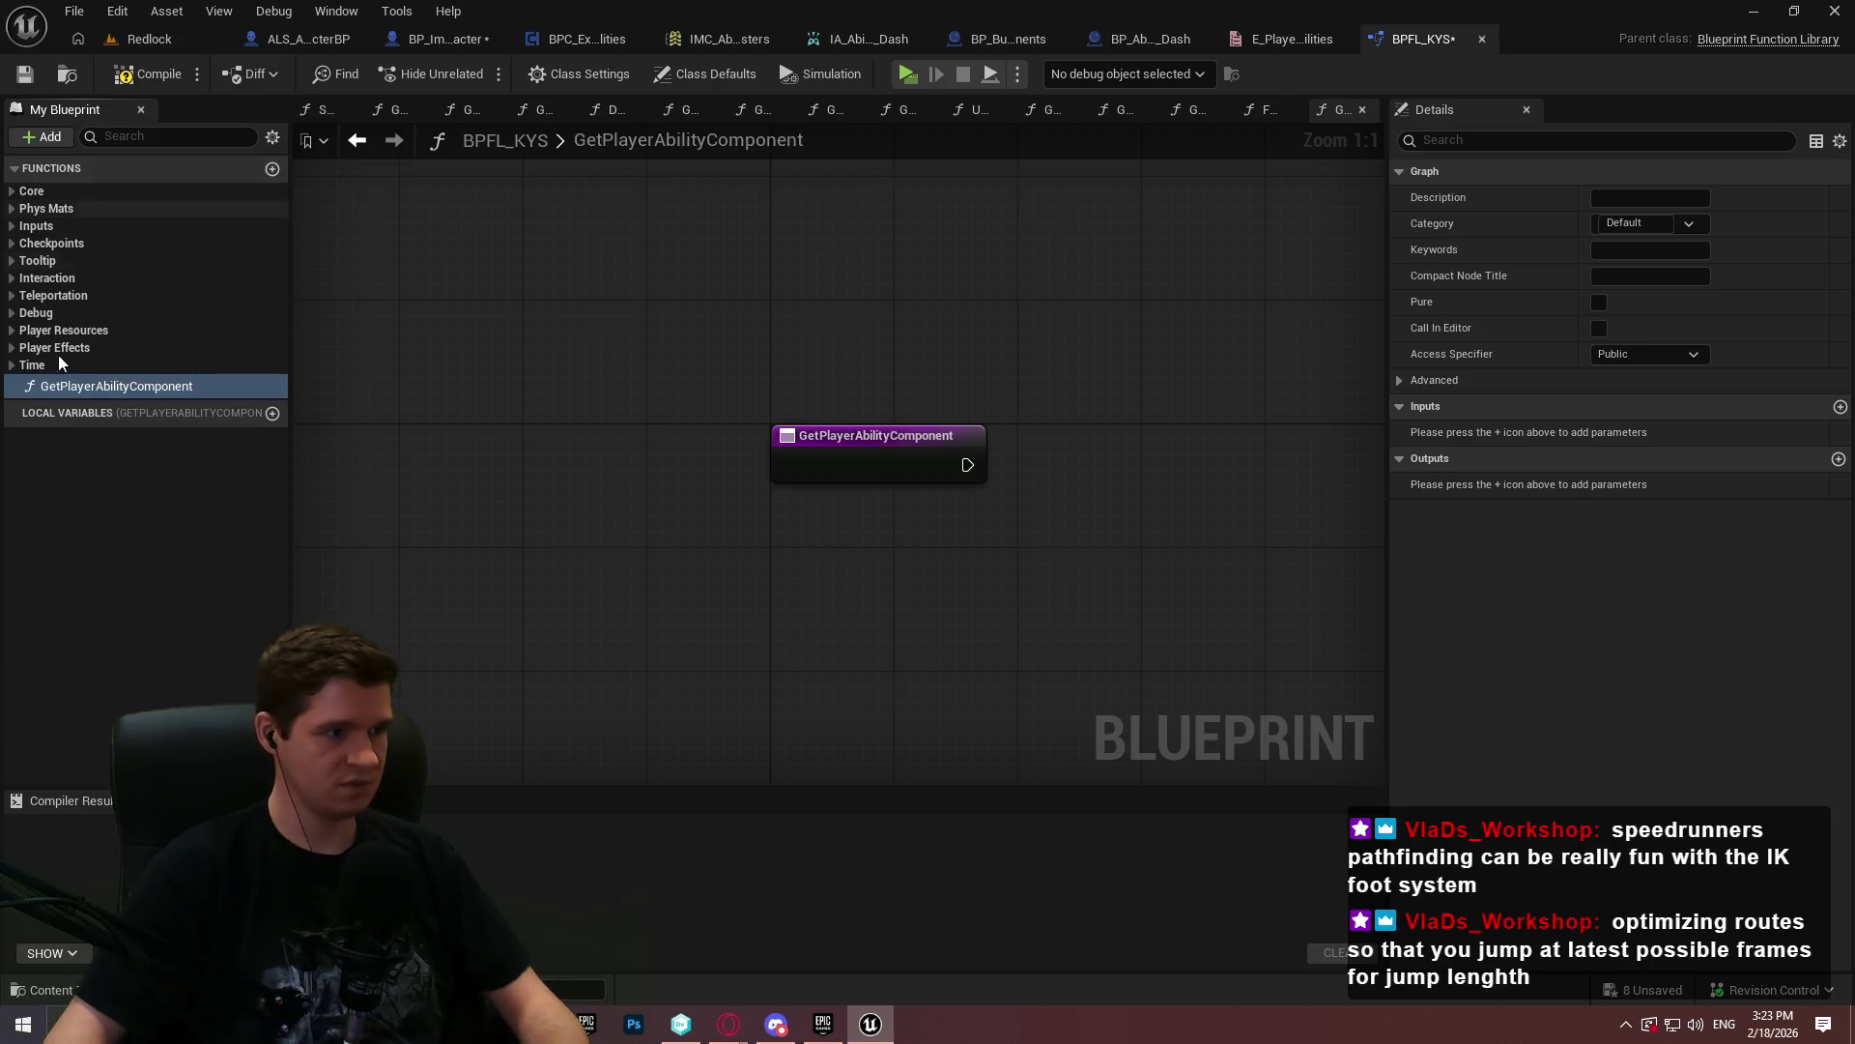
- Select the component lookup nodes in GetPlayerEffectsComponent for copying into the new function
{"action": "double_click", "coordinate": [61, 348]}
{"action": "double_click", "coordinate": [101, 371]}
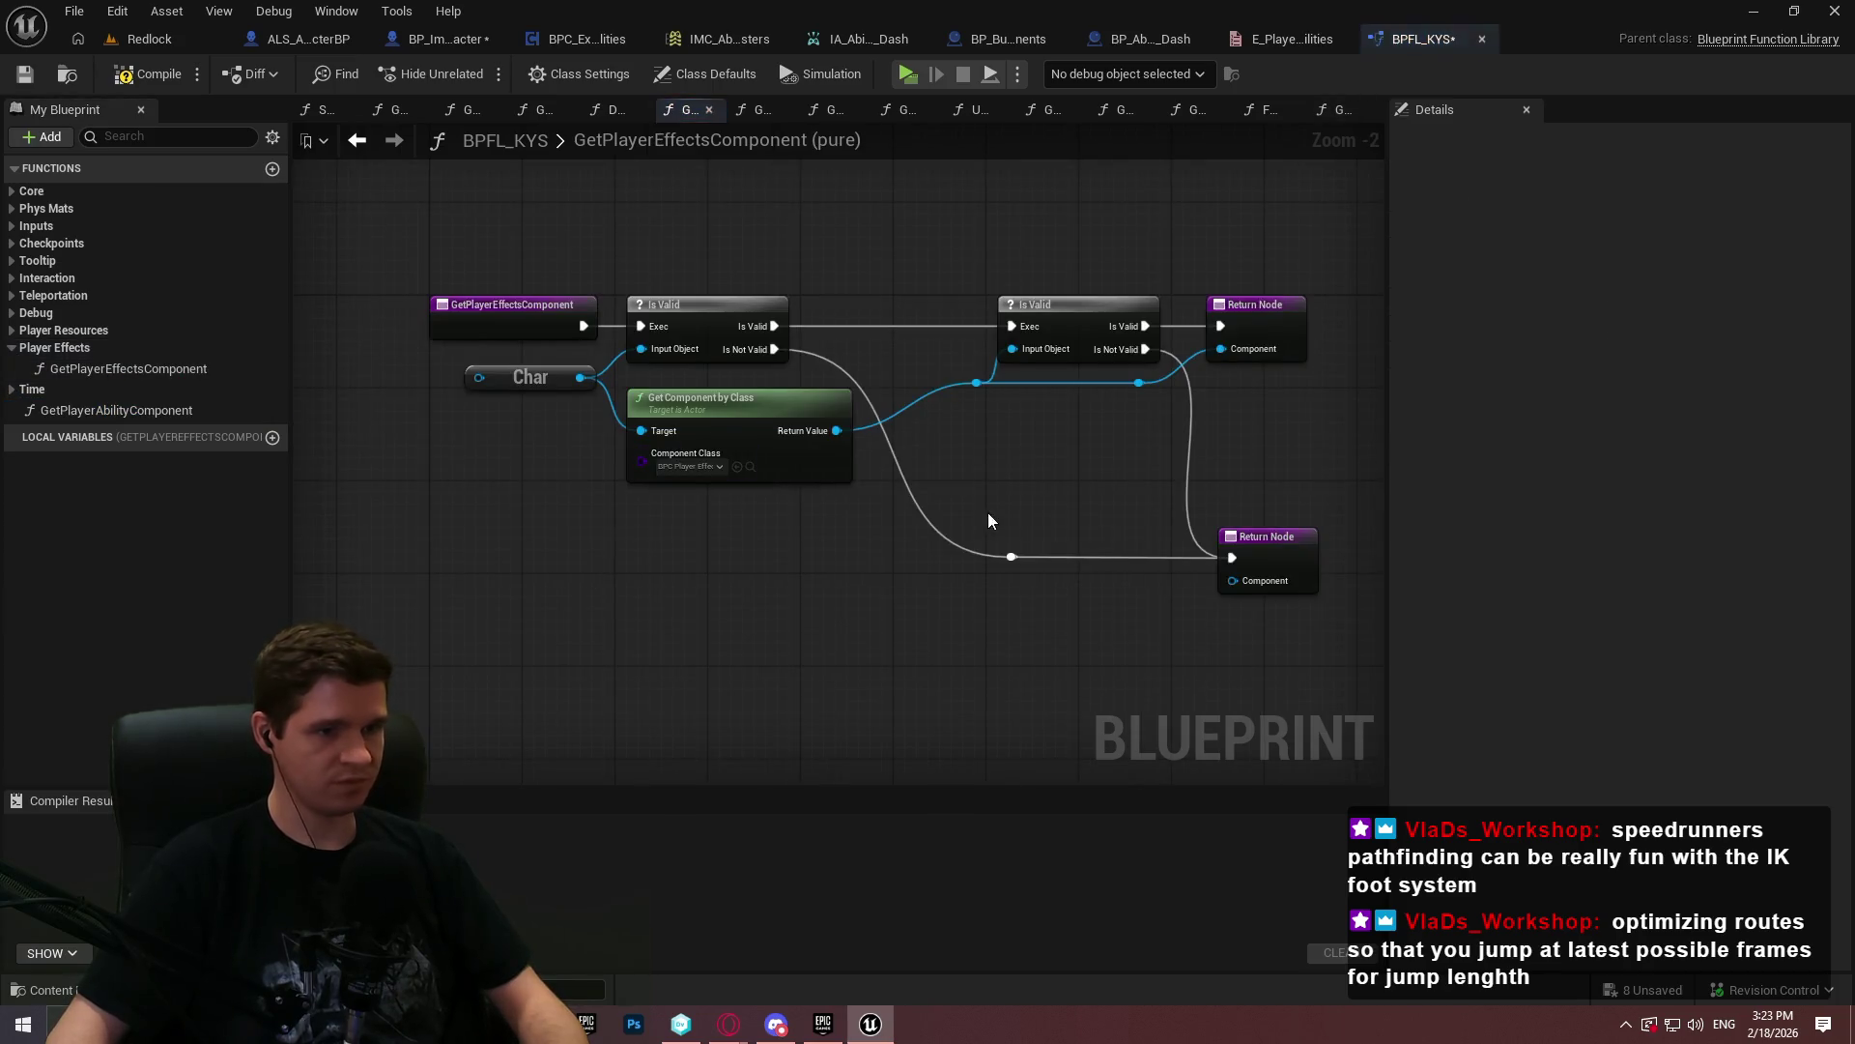
{"action": "left_click_drag", "start_coordinate": [1144, 535], "coordinate": [582, 346]}
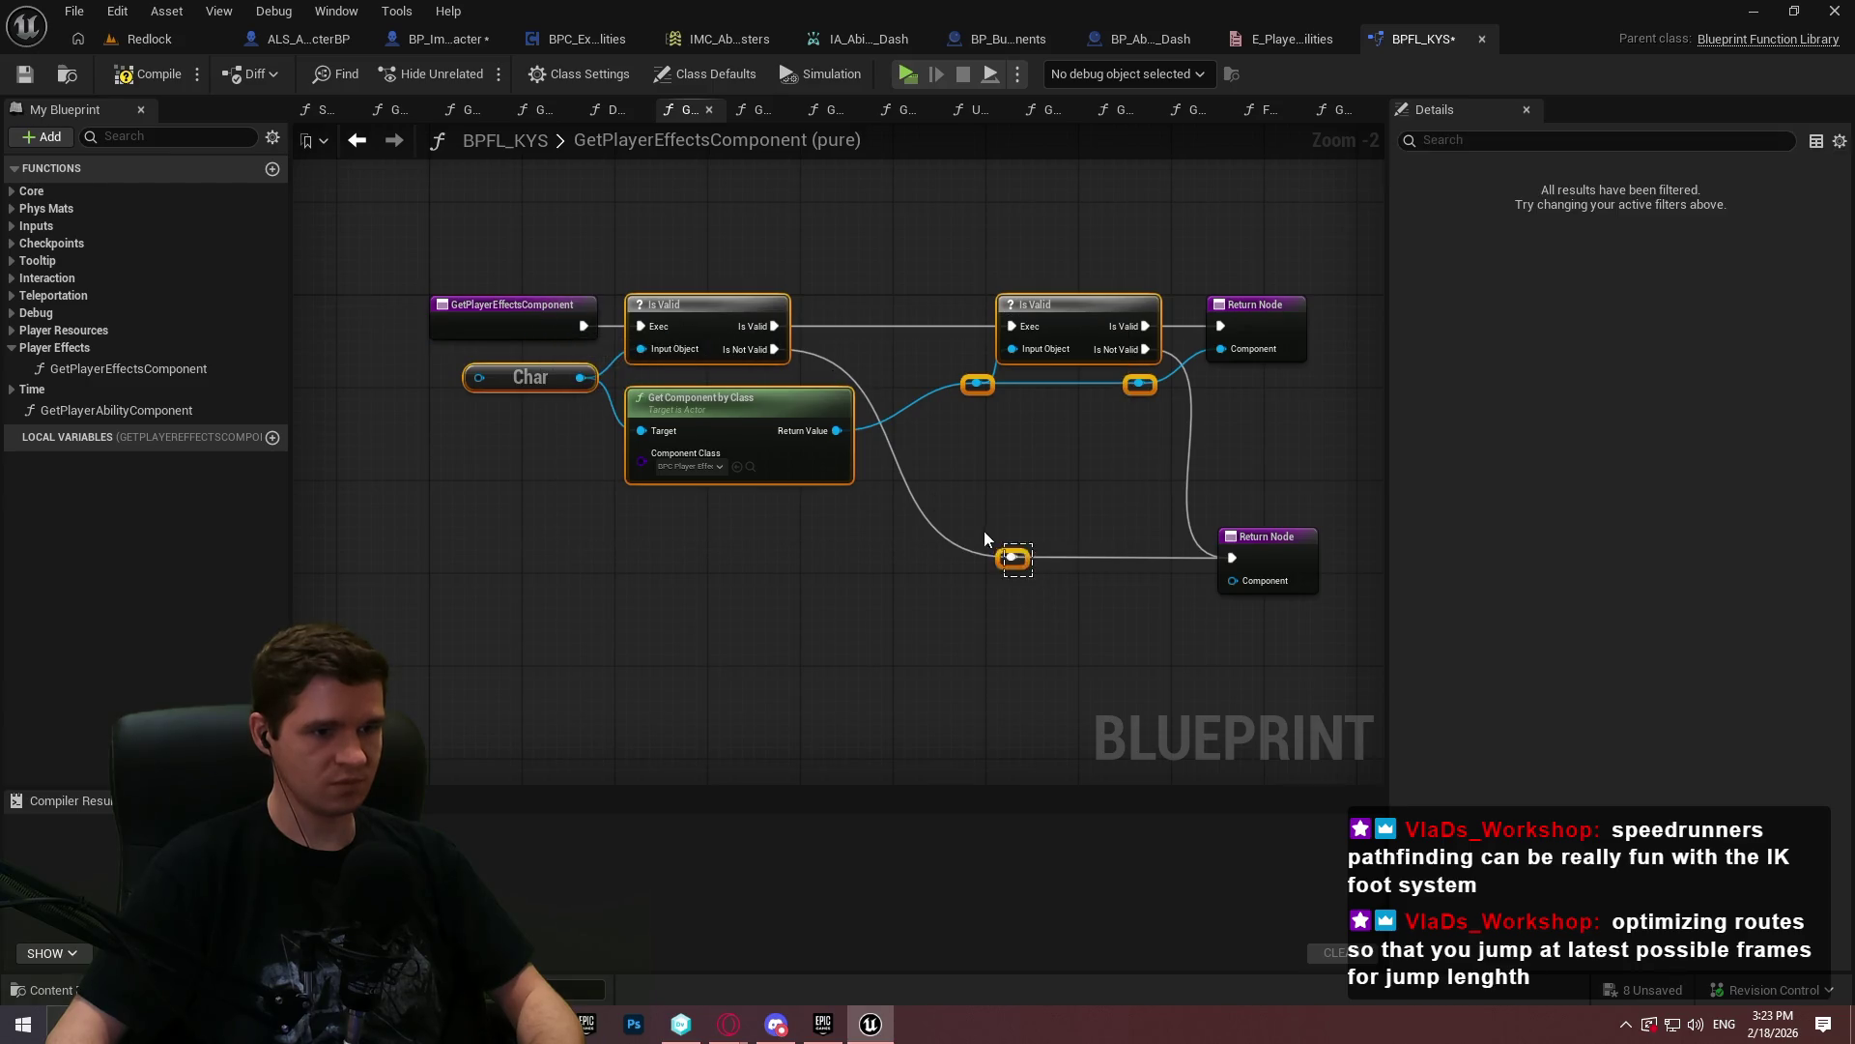
{"action": "left_click_drag", "start_coordinate": [1291, 632], "coordinate": [488, 291]}
{"action": "double_click", "coordinate": [85, 412]}
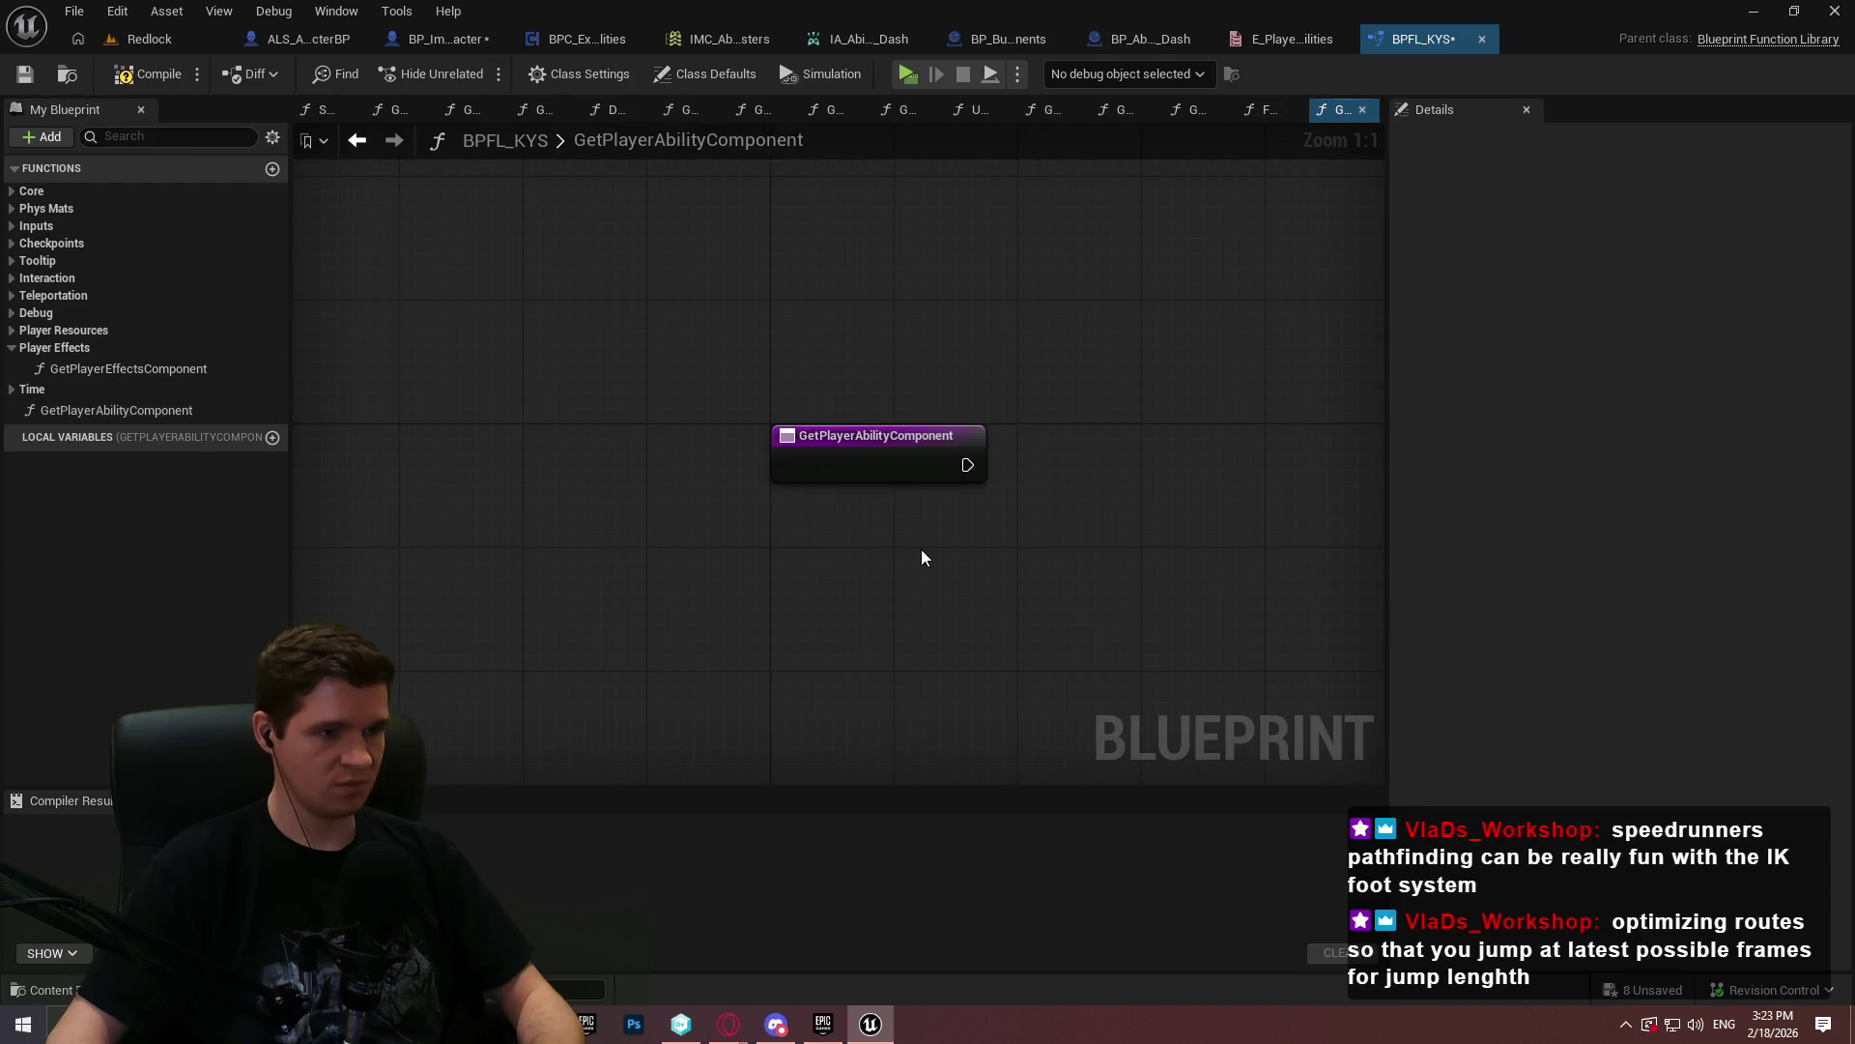
- Paste the lookup nodes, wire them to the function entry, and set Component Class to BPC Exosuit Abilities
{"action": "key", "text": "ctrl+v"}
{"action": "left_click_drag", "start_coordinate": [541, 463], "coordinate": [1116, 464]}
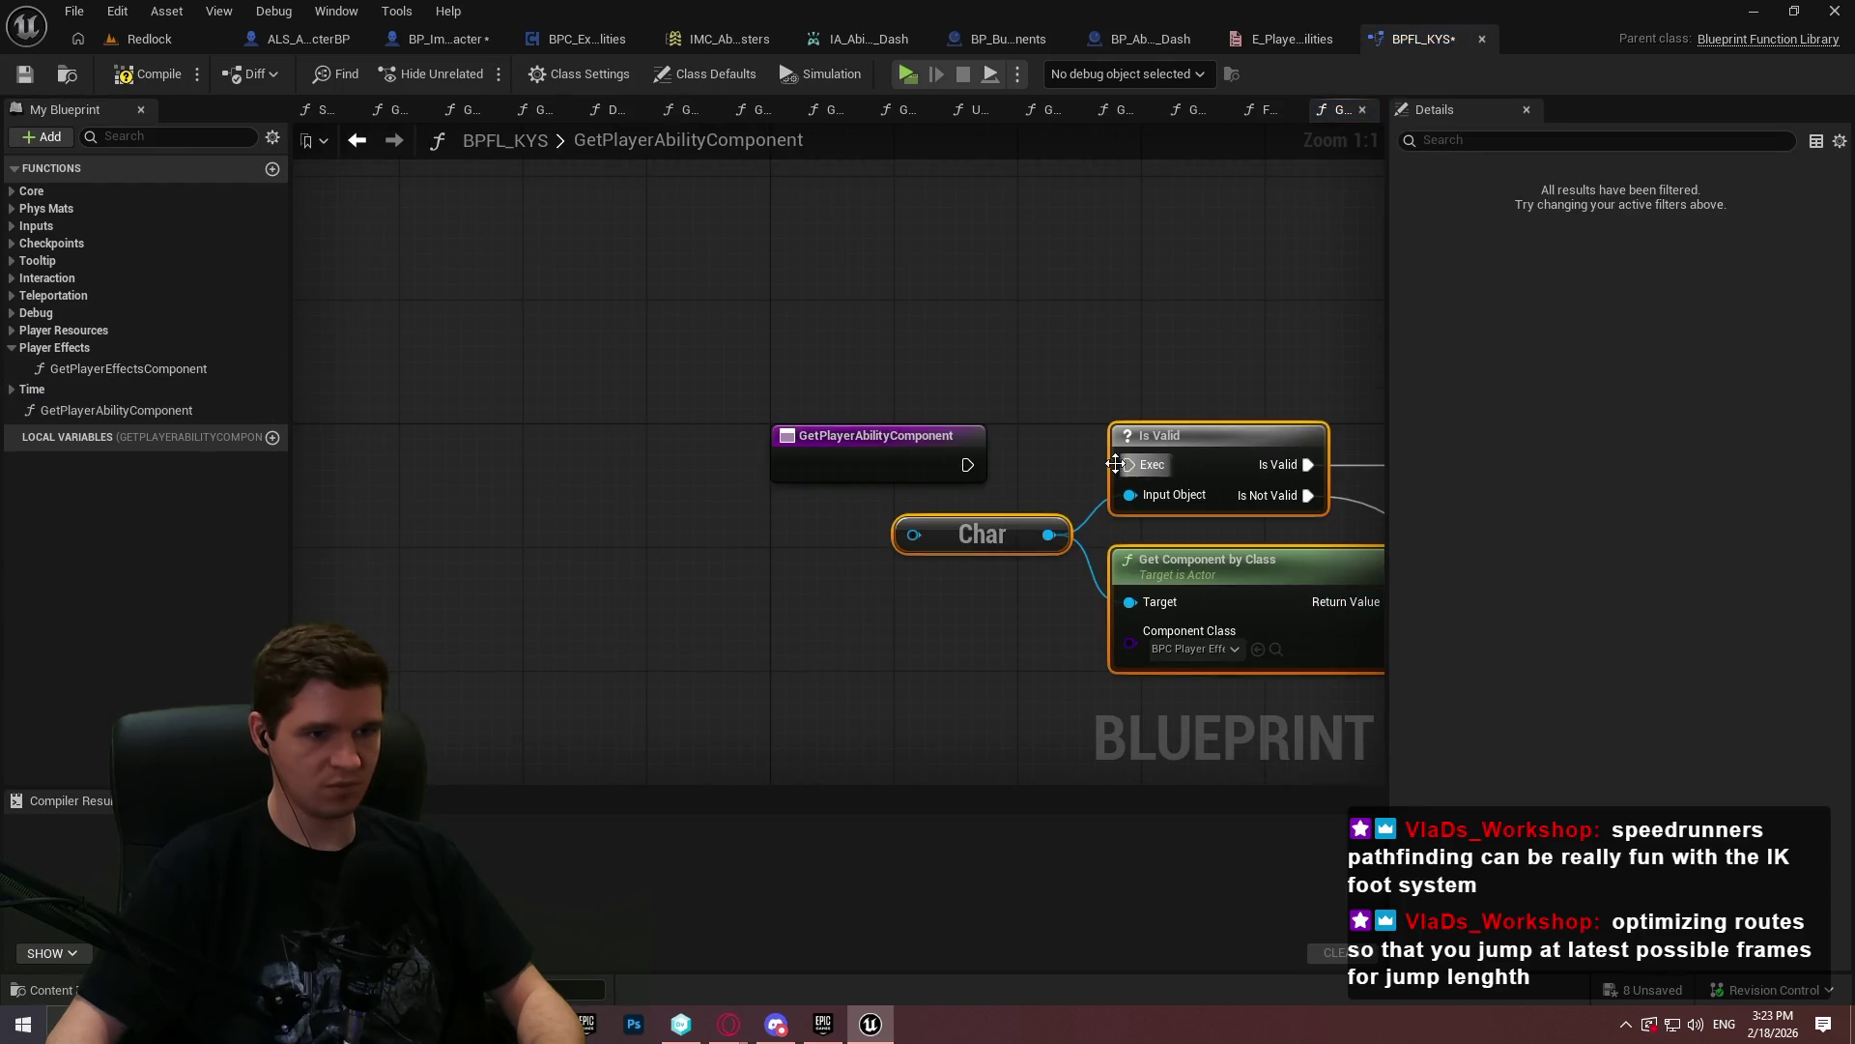
{"action": "left_click_drag", "start_coordinate": [966, 472], "coordinate": [966, 472]}
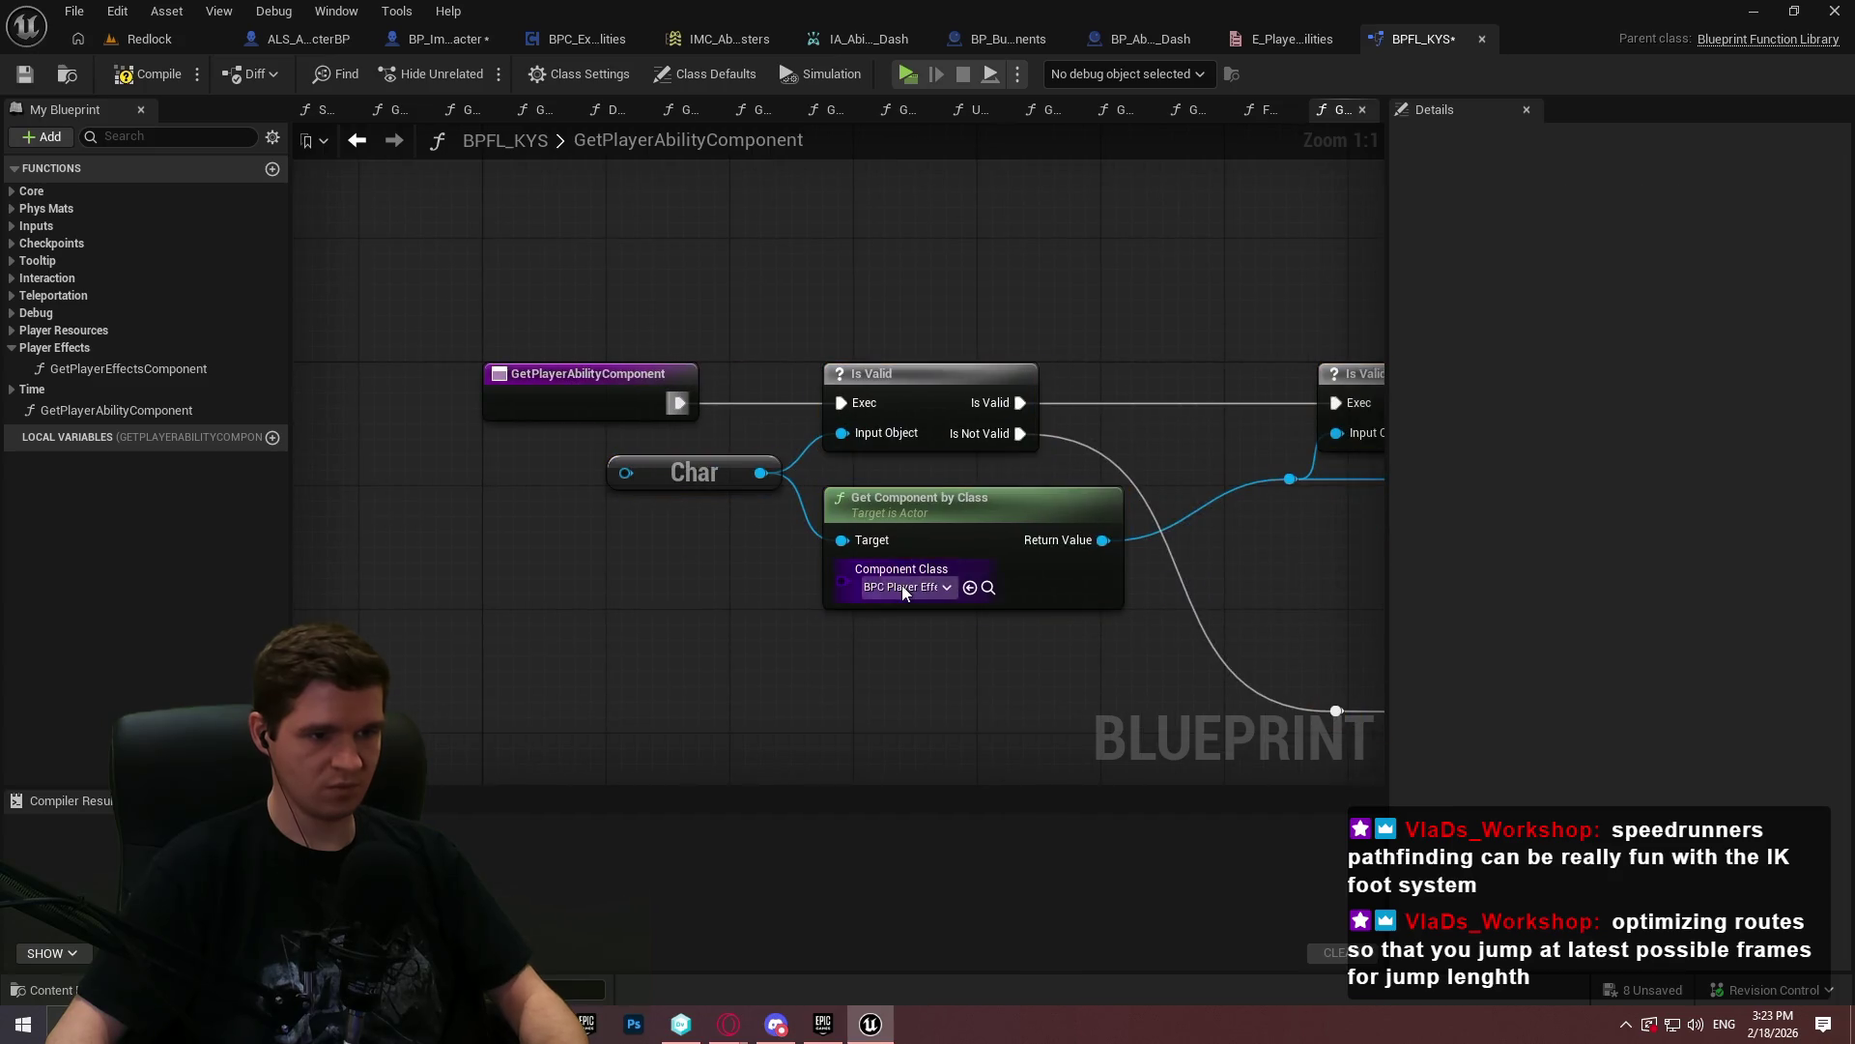
{"action": "left_click", "coordinate": [902, 583]}
{"action": "type", "text": "abili"}
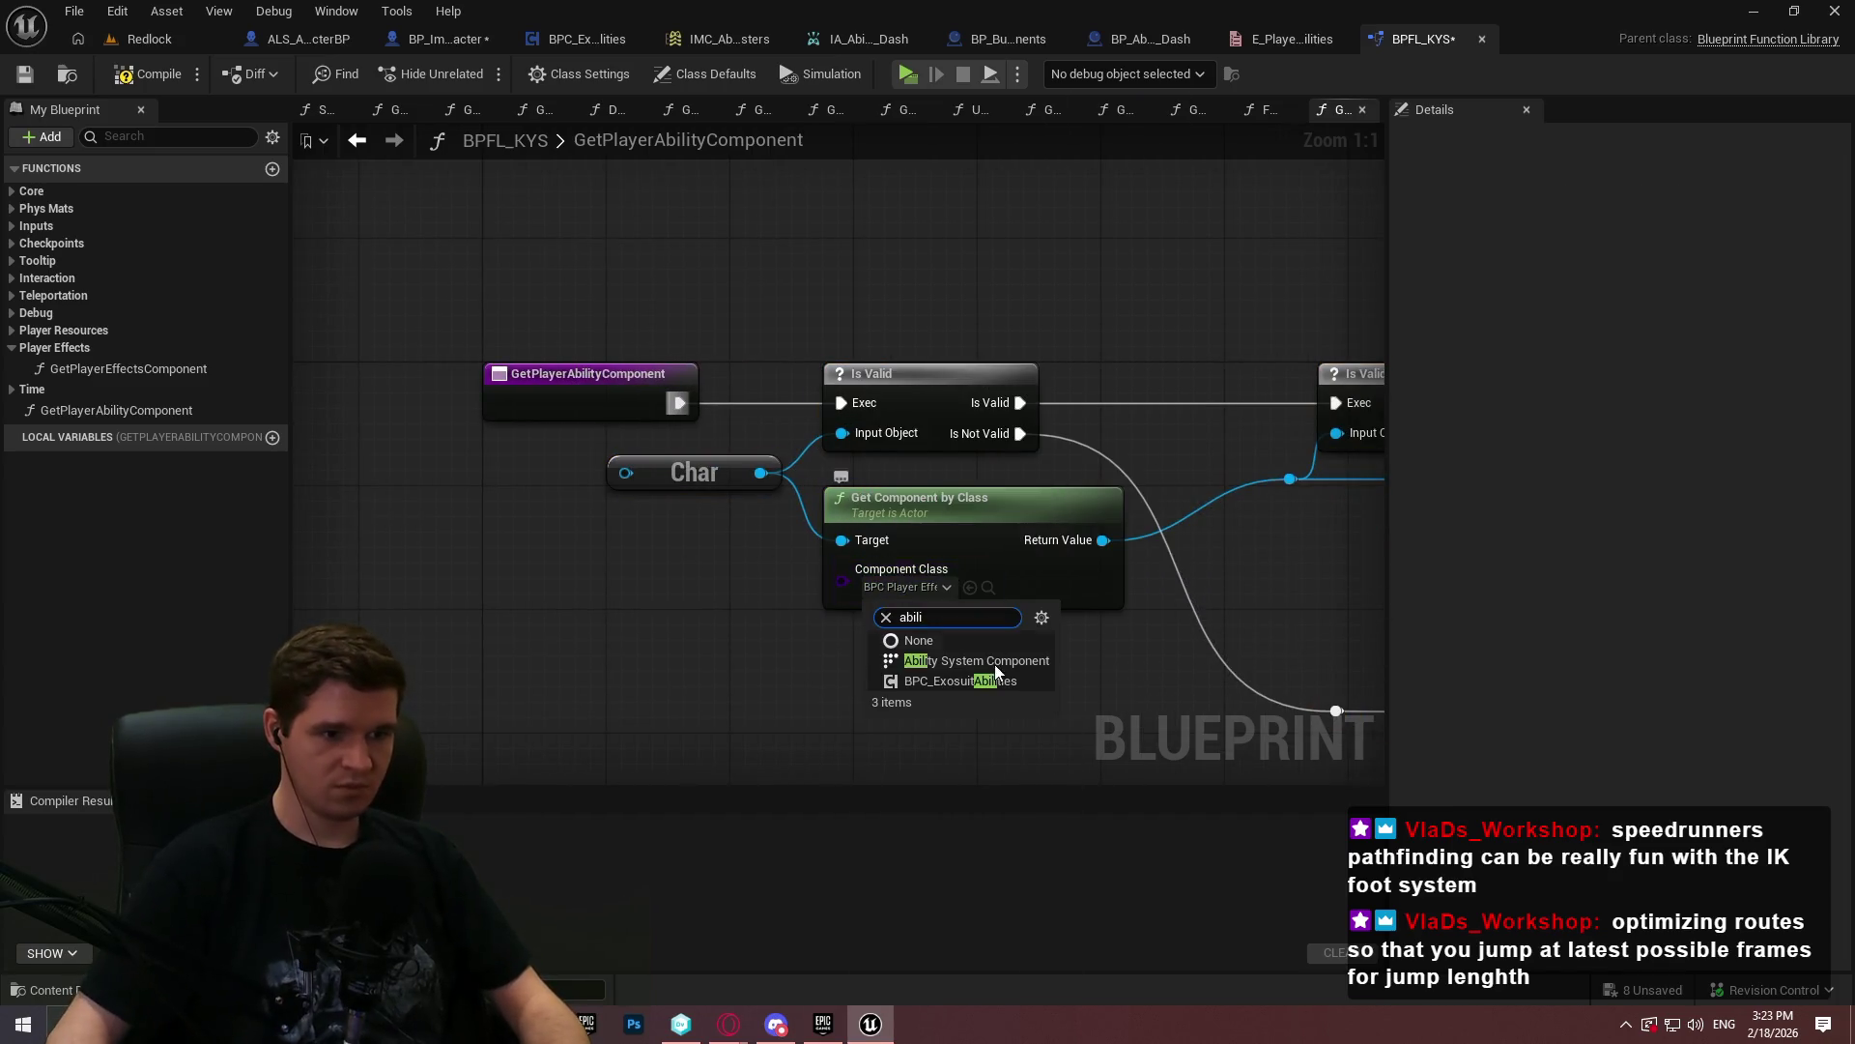
{"action": "left_click", "coordinate": [995, 684]}
{"action": "left_click_drag", "start_coordinate": [1072, 712], "coordinate": [681, 619]}
{"action": "scroll", "coordinate": [750, 619], "scroll_direction": "down", "scroll_amount": 1}
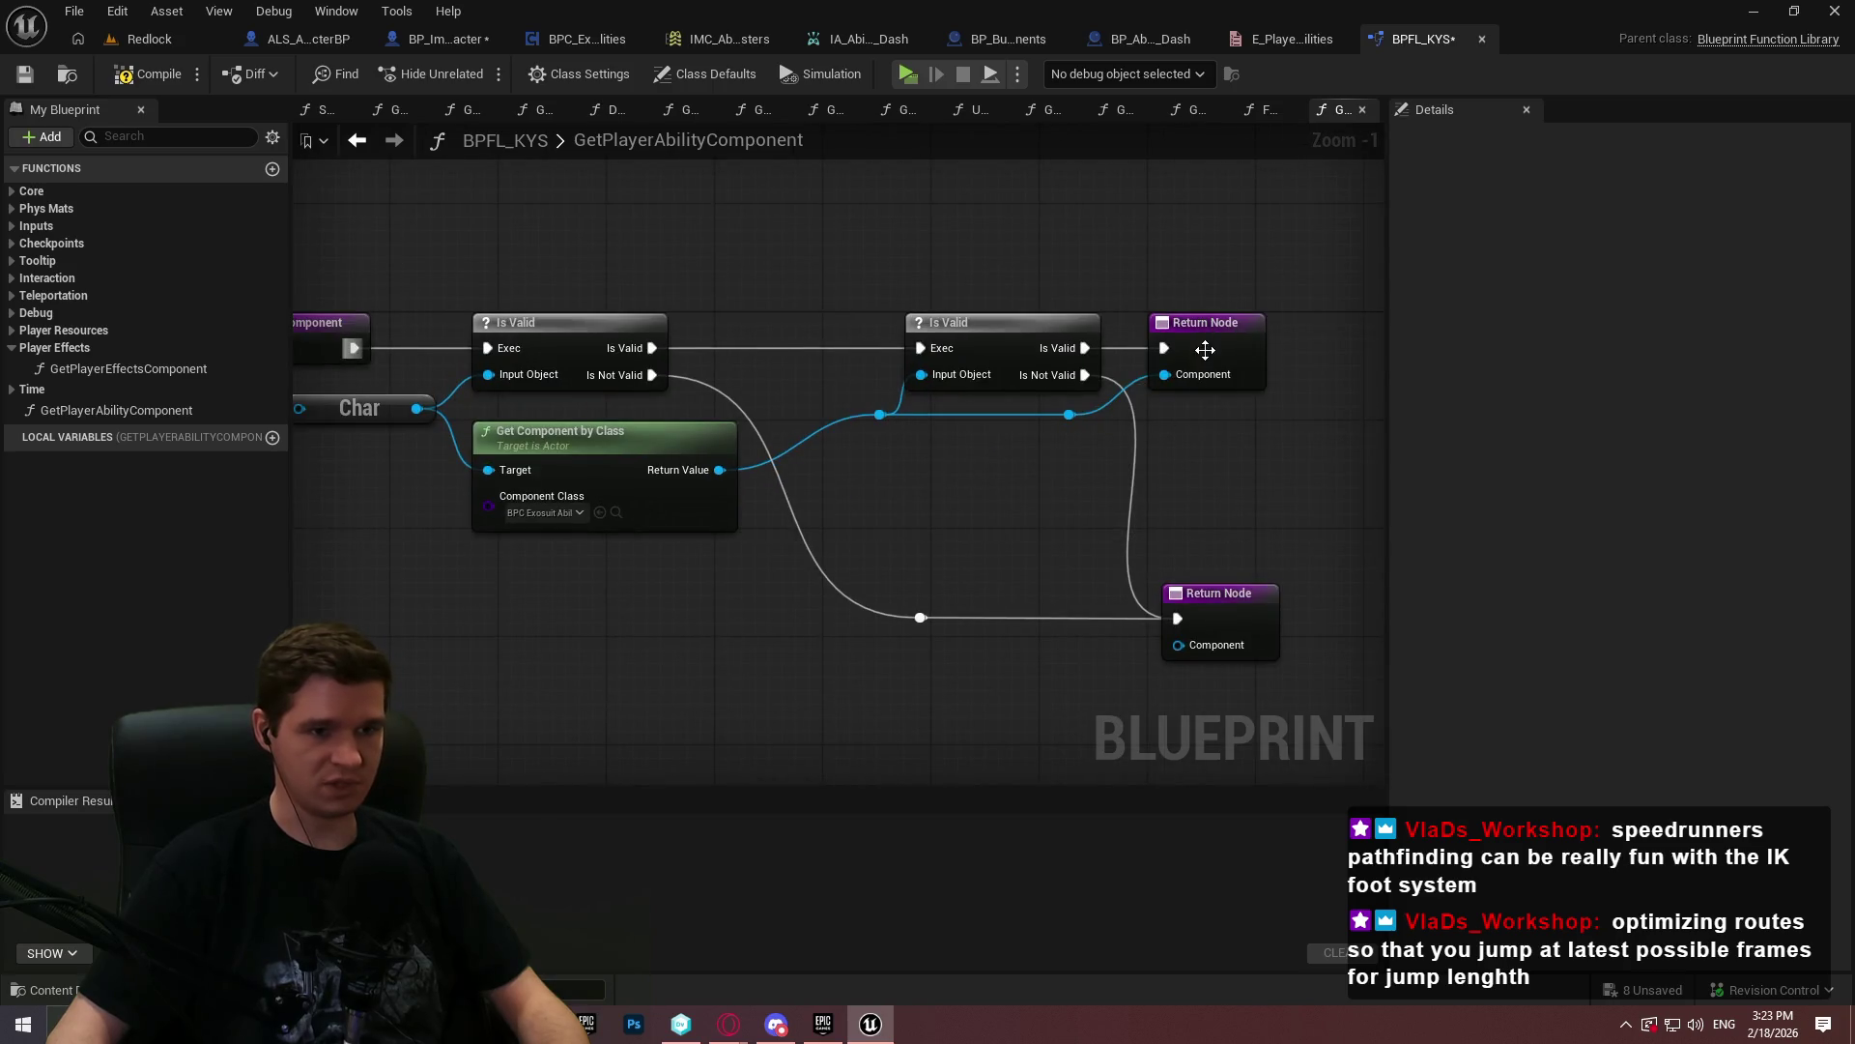
- Make the return Component output a BPC Exosuit Abilities reference, compile, and refresh the return nodes
{"action": "left_click", "coordinate": [1181, 377]}
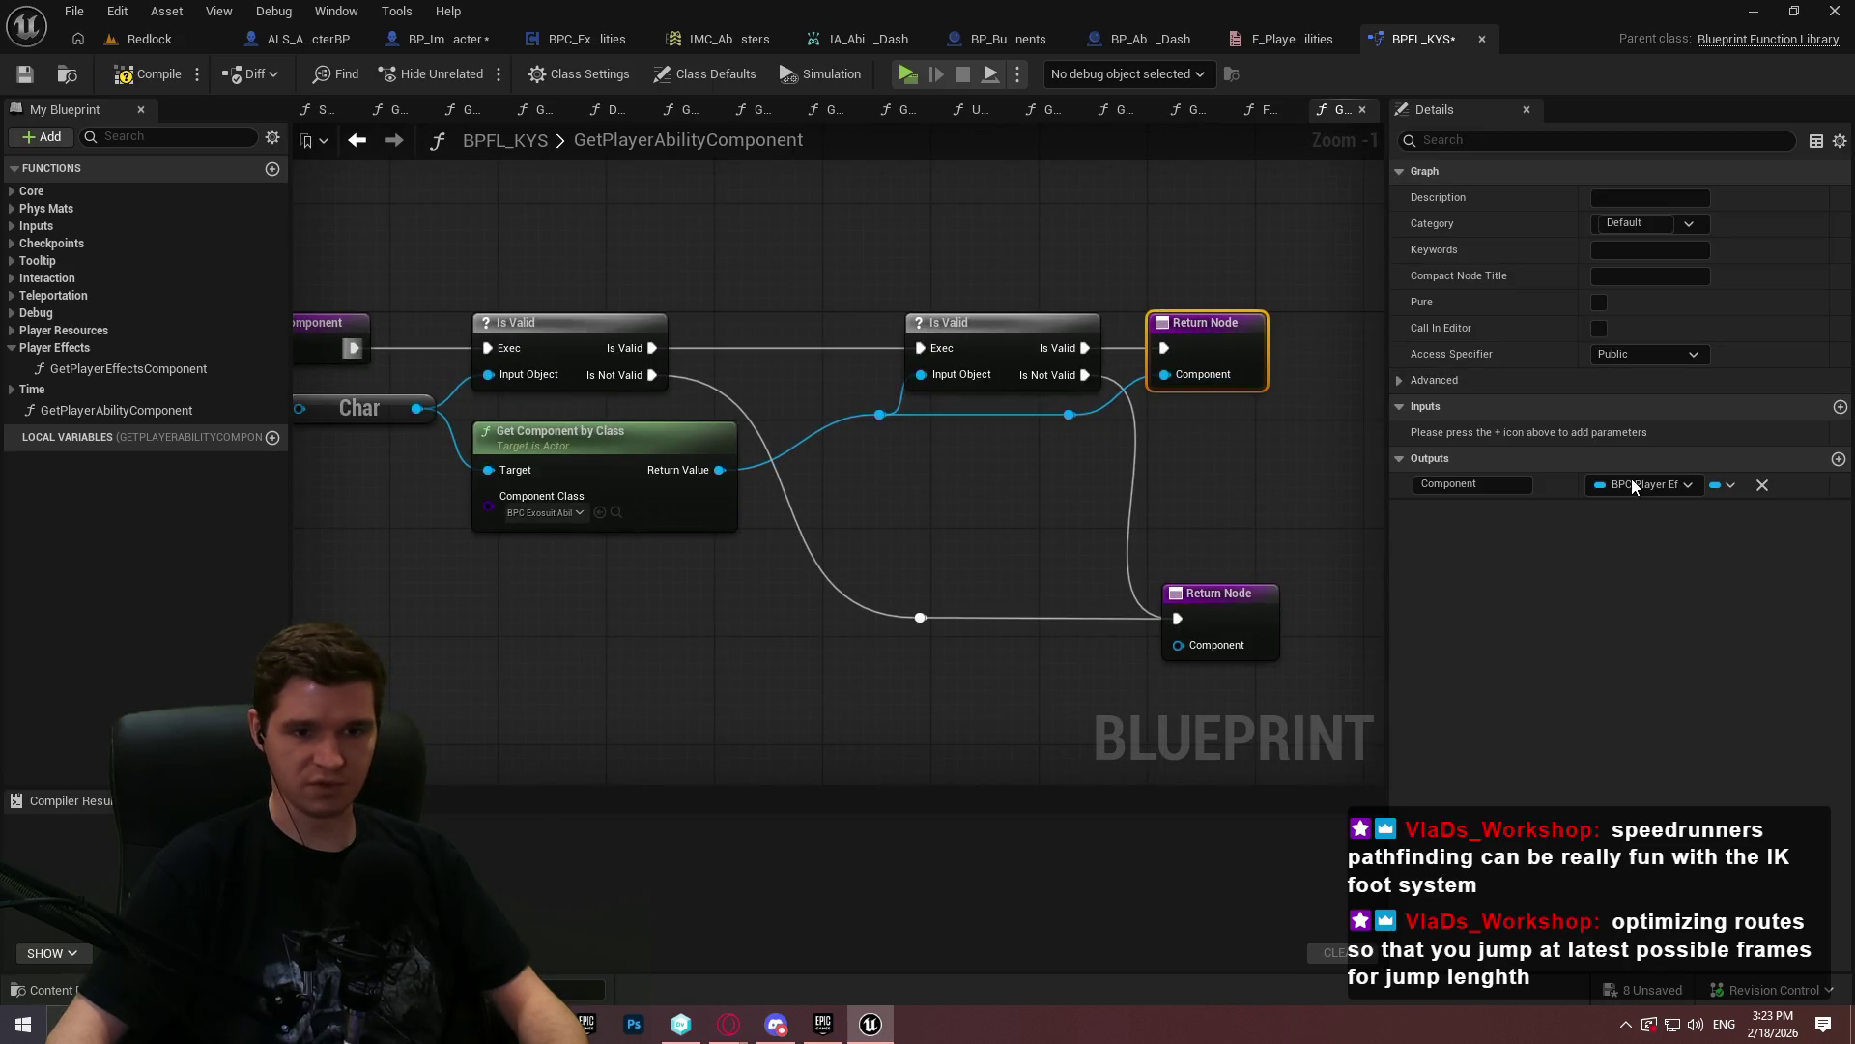
{"action": "left_click", "coordinate": [1633, 485]}
{"action": "type", "text": "abiliti"}
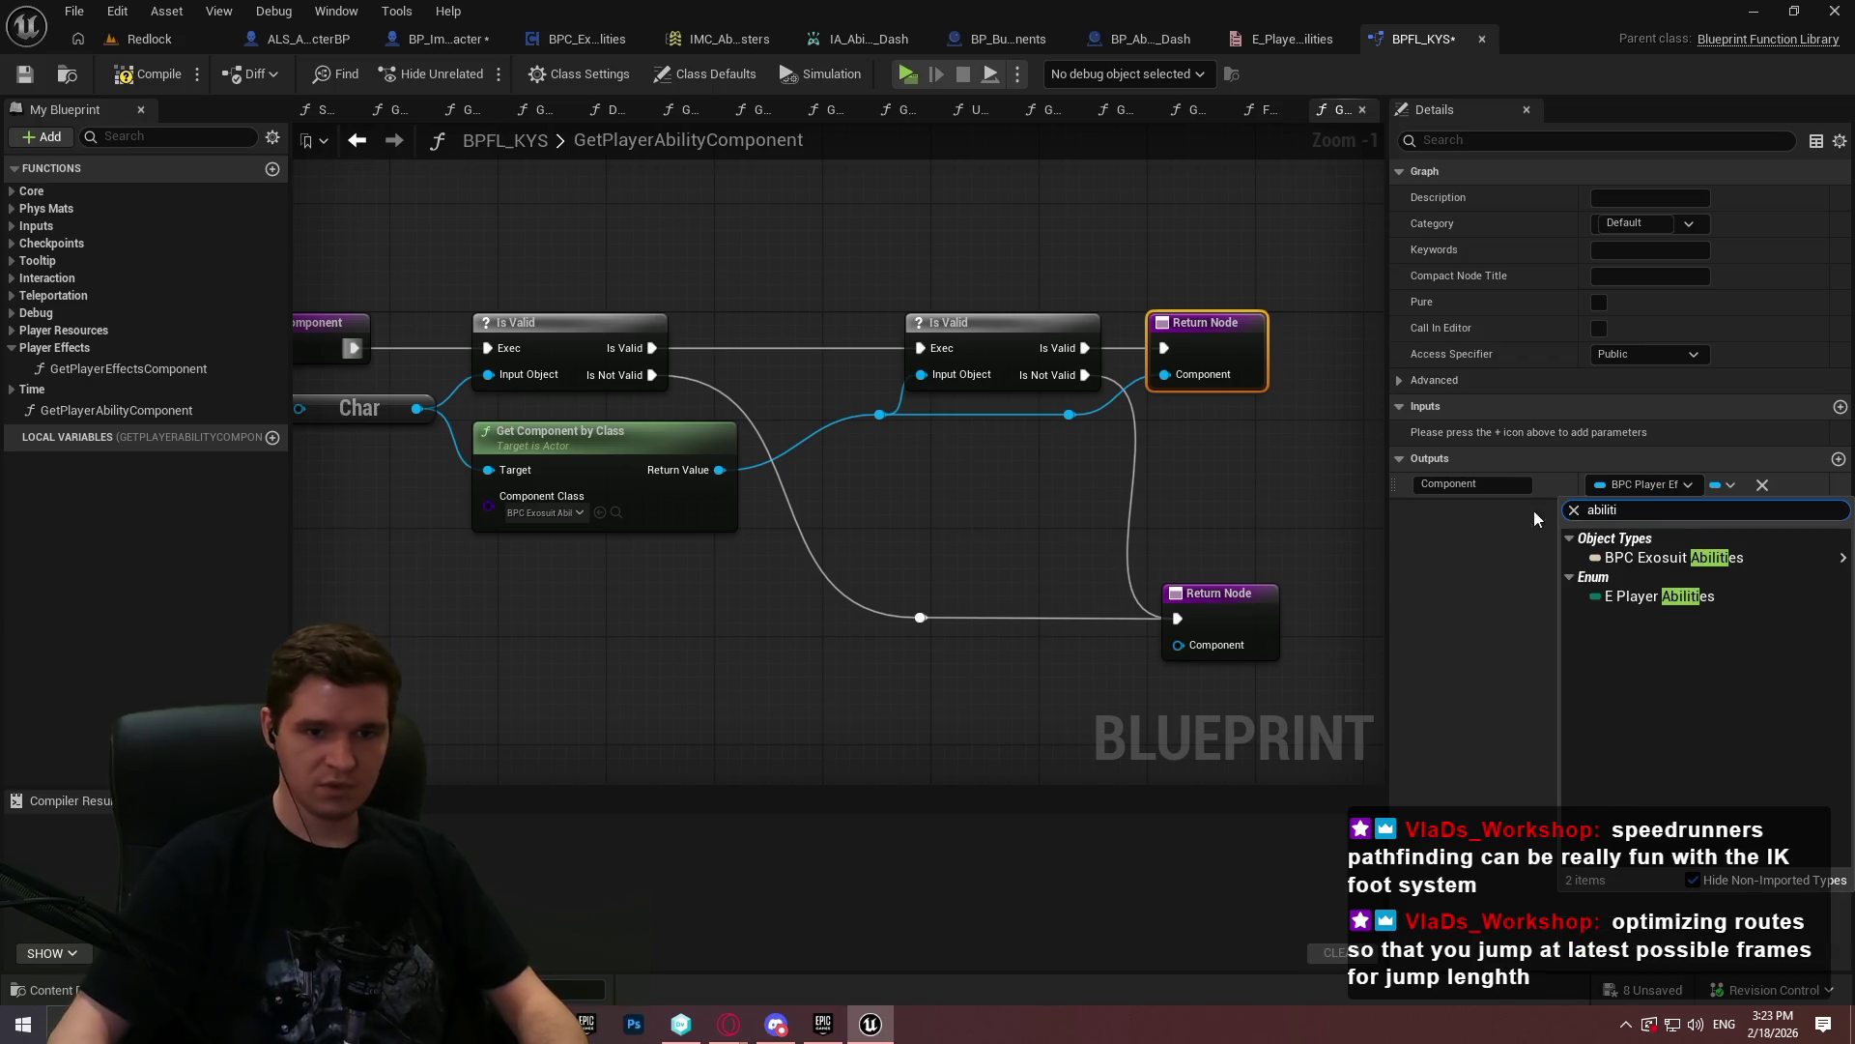
{"action": "mouse_move", "coordinate": [1653, 560]}
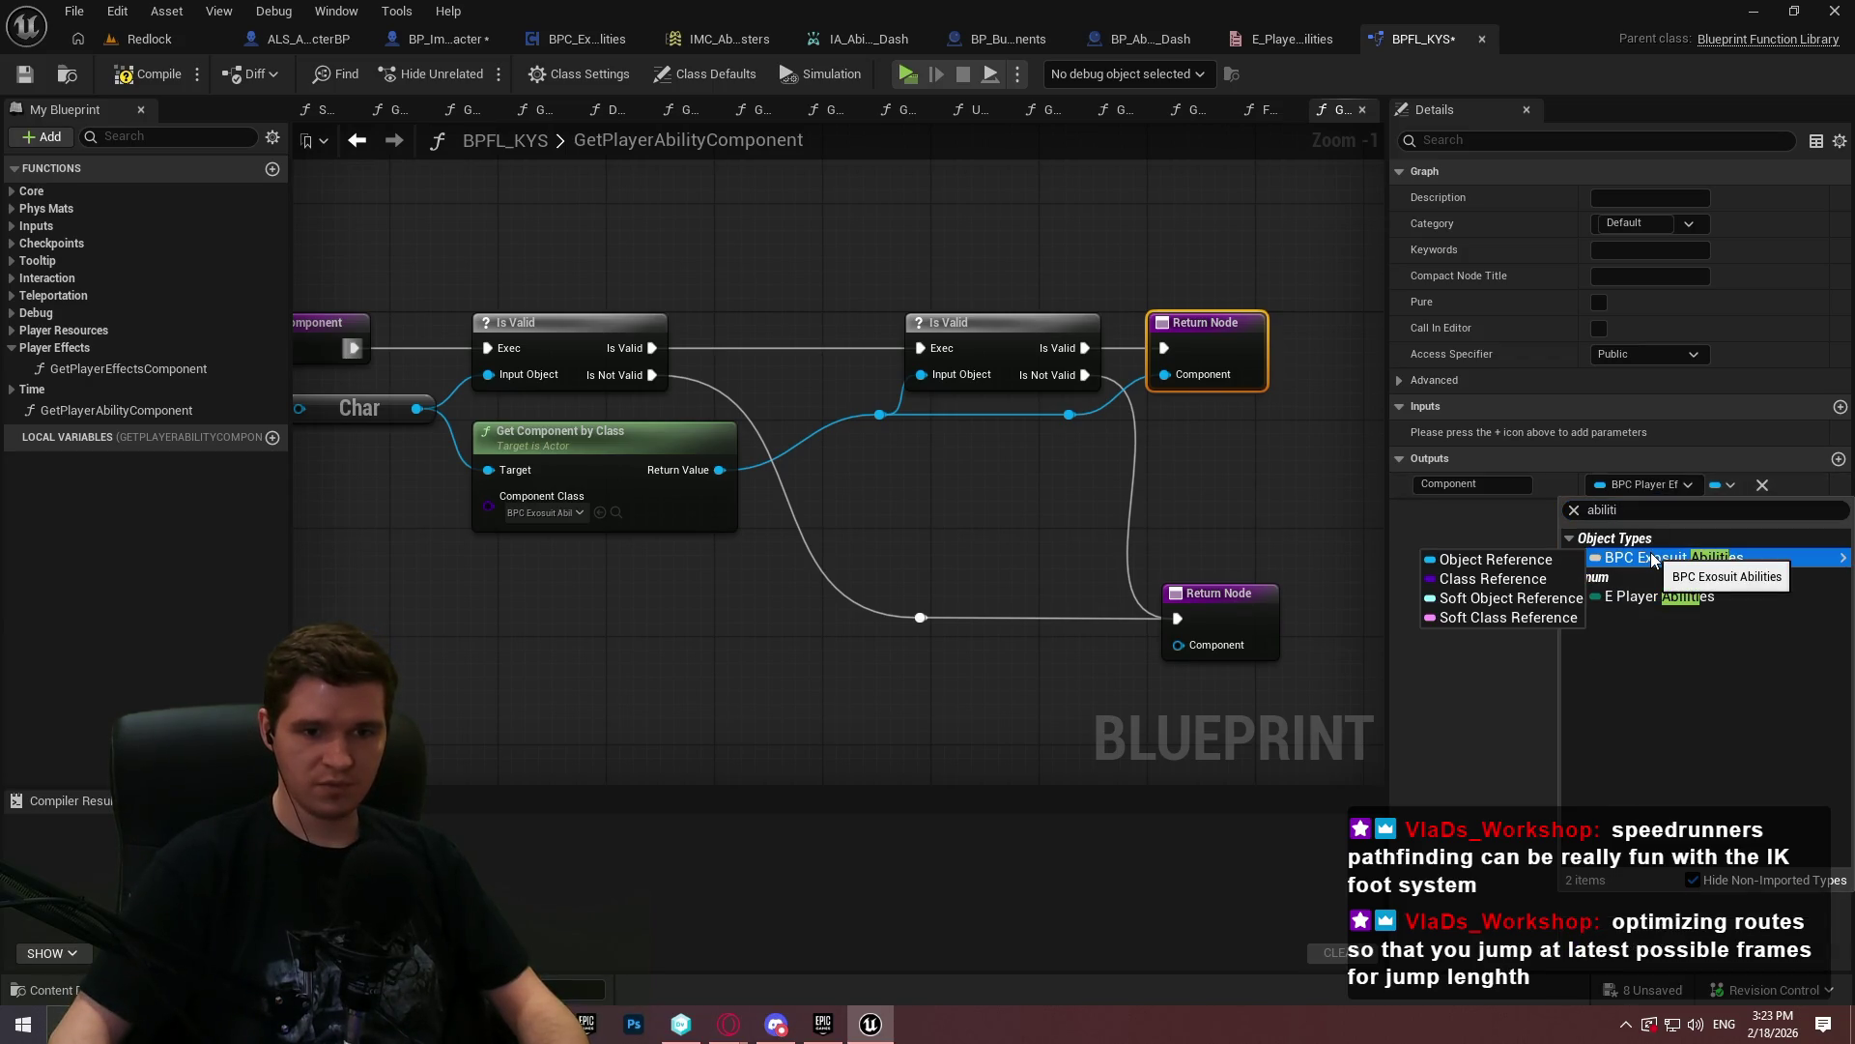
{"action": "left_click", "coordinate": [1547, 566]}
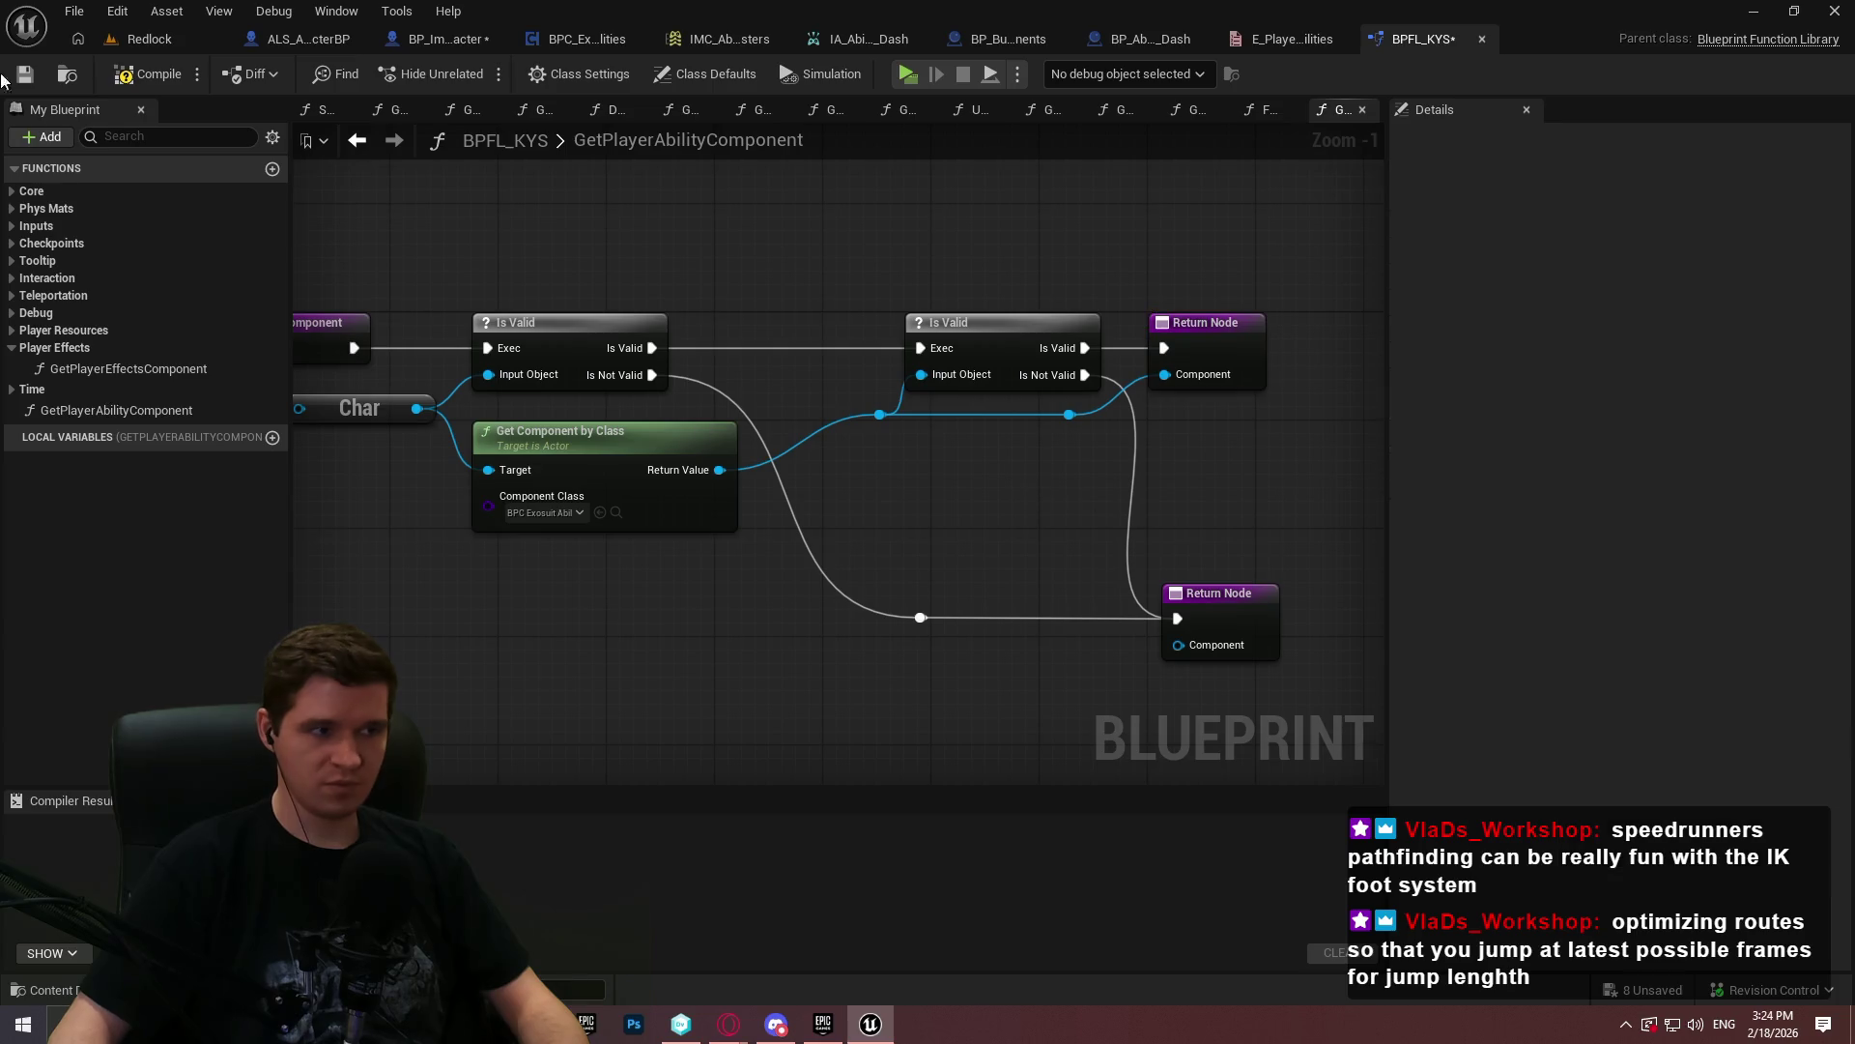
{"action": "left_click", "coordinate": [146, 78]}
{"action": "mouse_move", "coordinate": [1299, 716]}
{"action": "left_mouse_down"}
{"action": "mouse_move", "coordinate": [821, 332]}
{"action": "mouse_move", "coordinate": [866, 398]}
{"action": "left_mouse_up"}
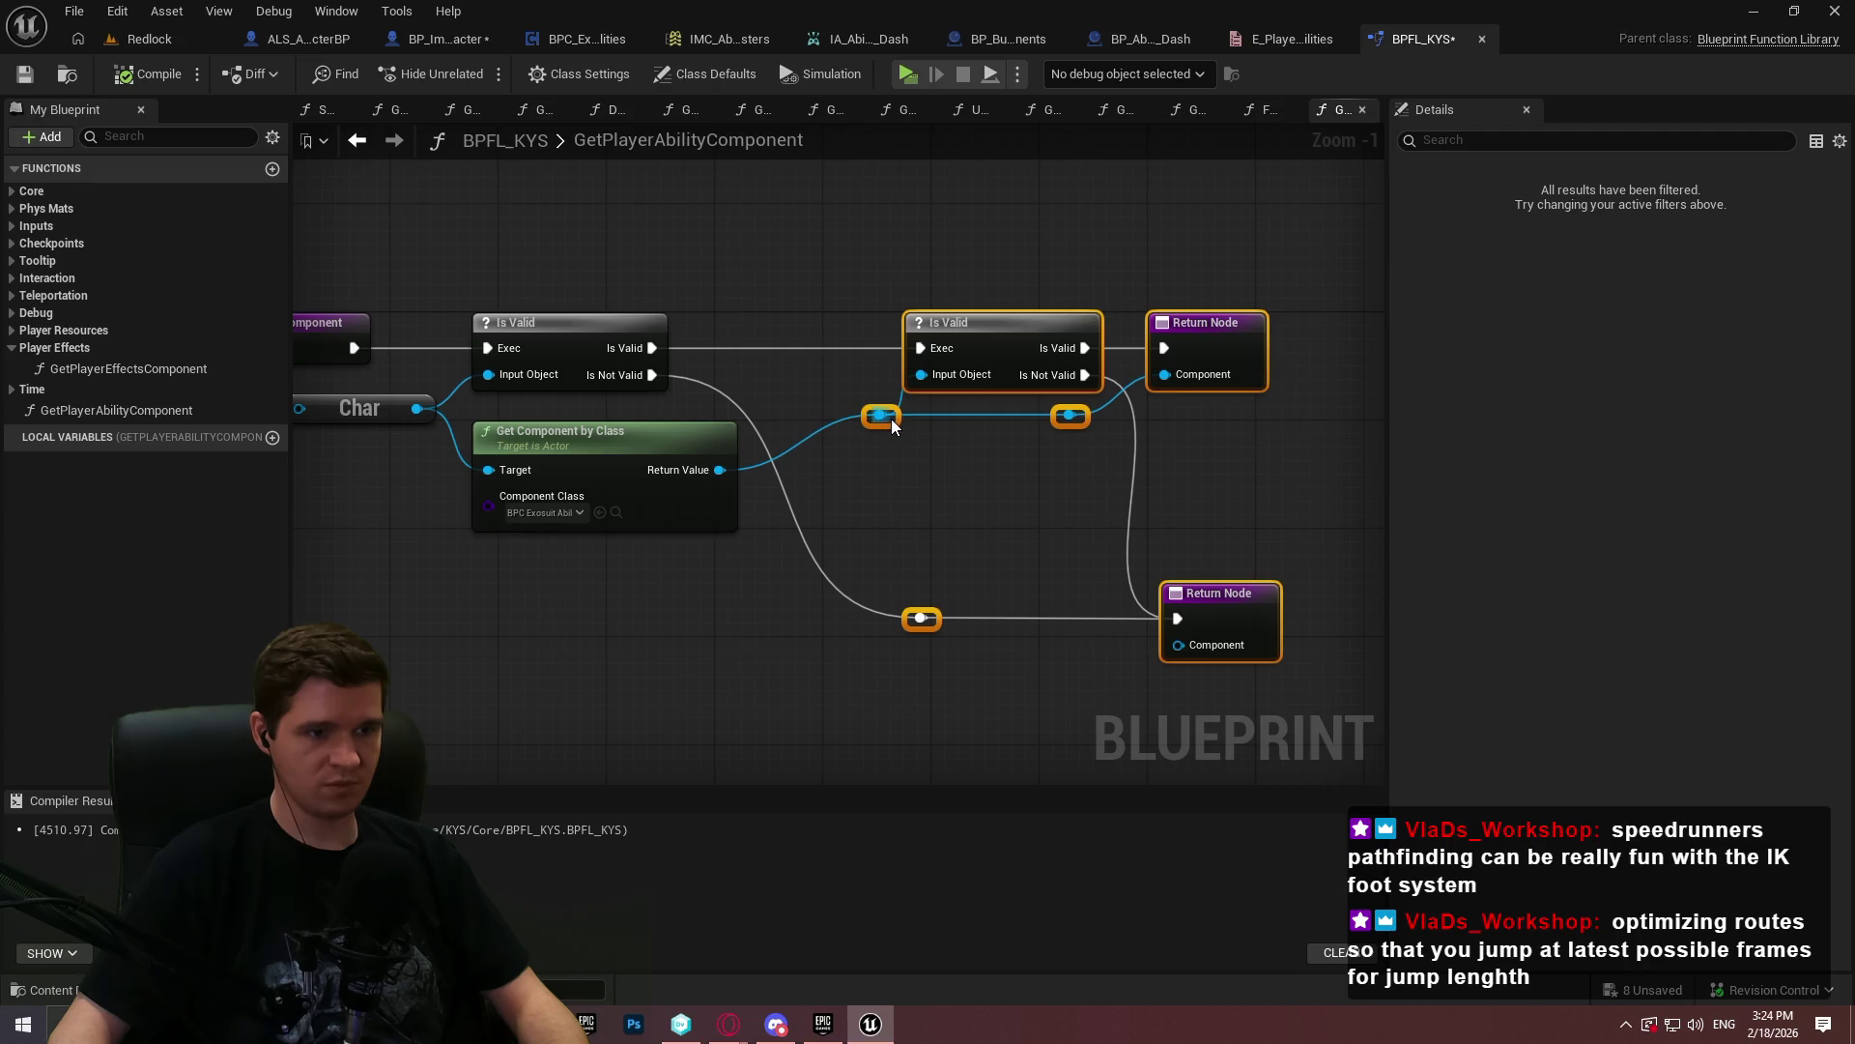
{"action": "right_click", "coordinate": [891, 419]}
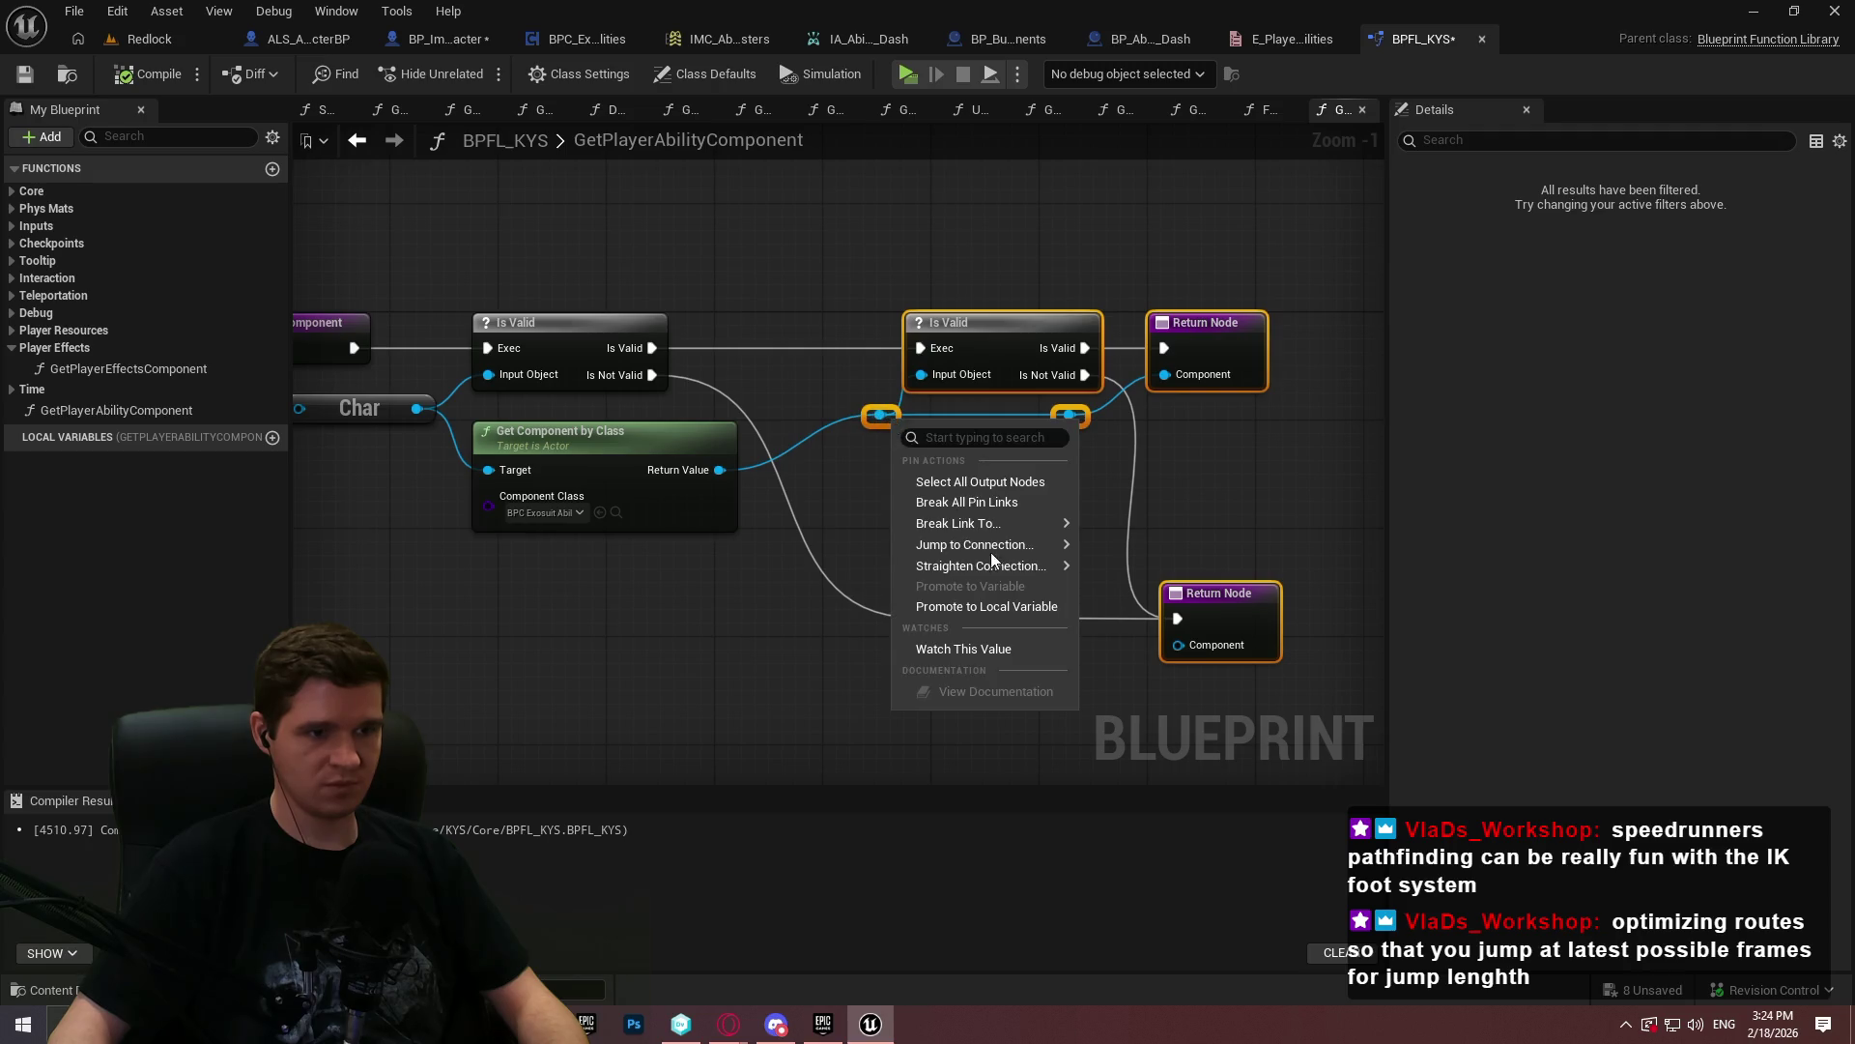
{"action": "right_click", "coordinate": [1227, 357]}
{"action": "left_click", "coordinate": [1284, 504]}
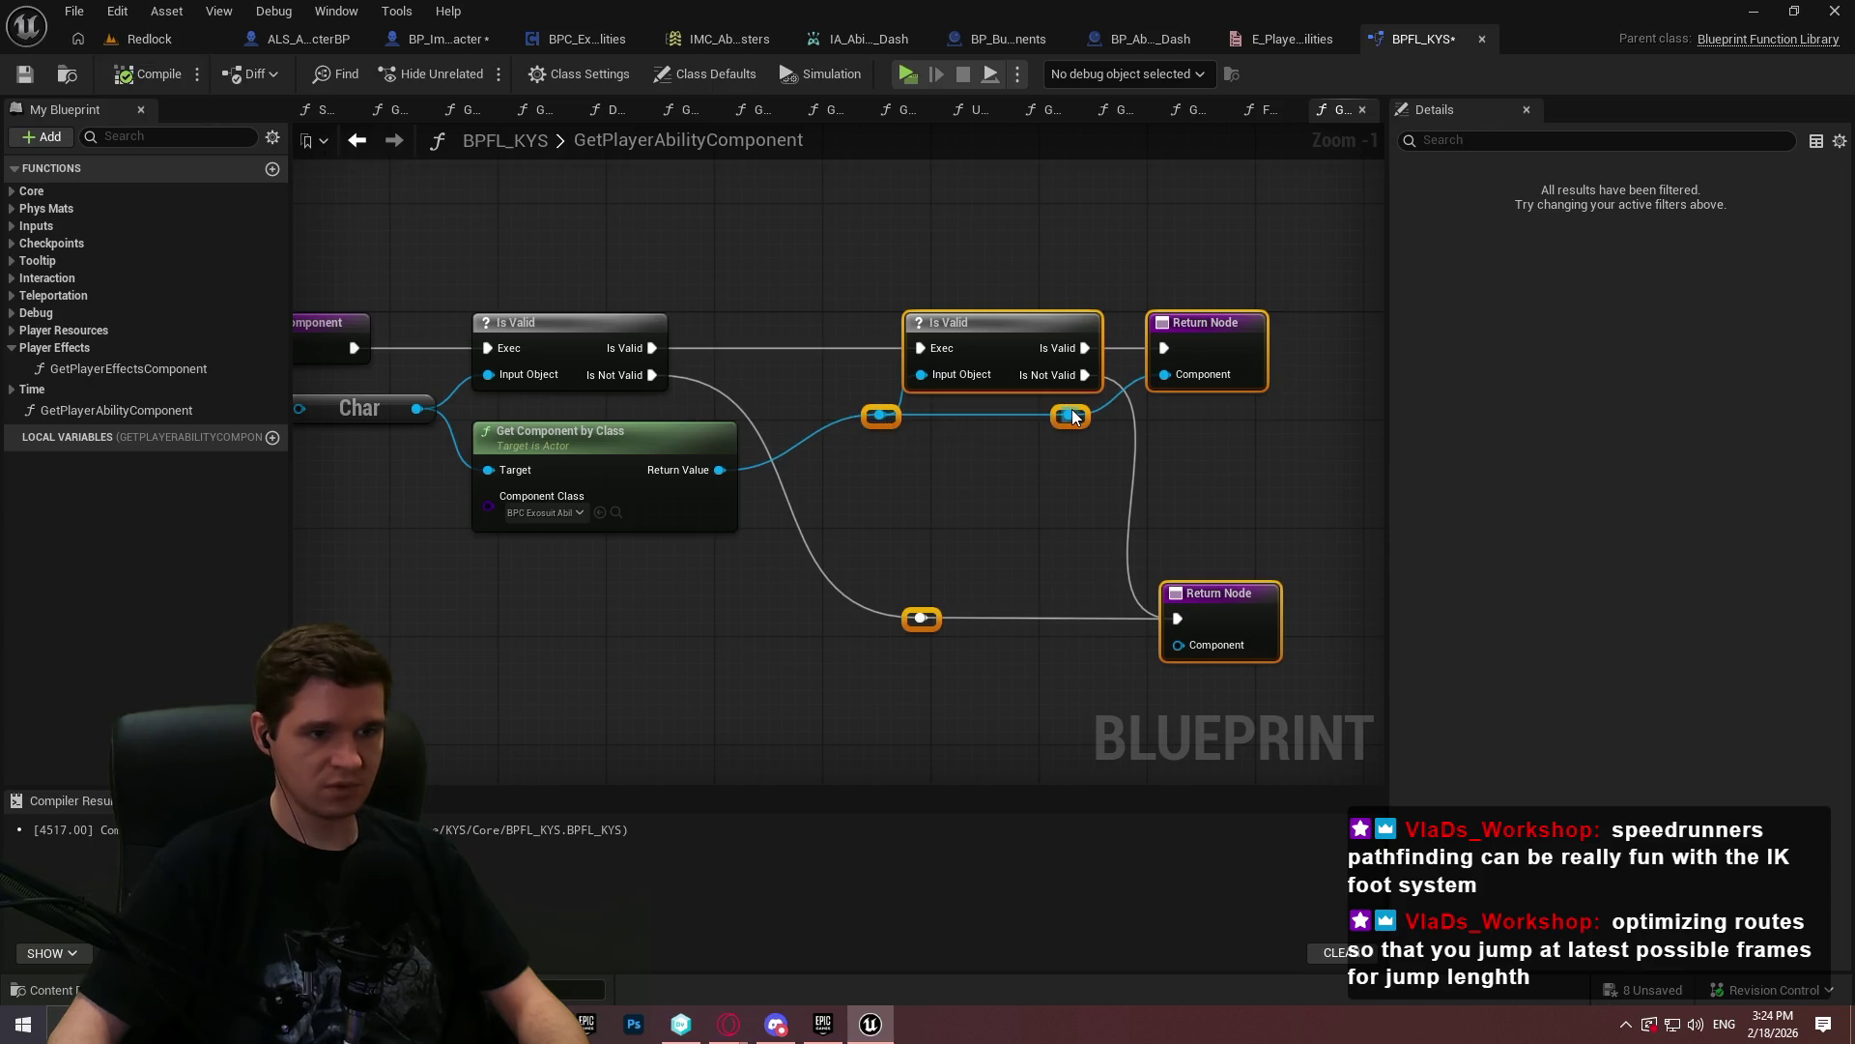
- Make GetPlayerAbilityComponent a pure function in the Abilities category
{"action": "double_click", "coordinate": [130, 411]}
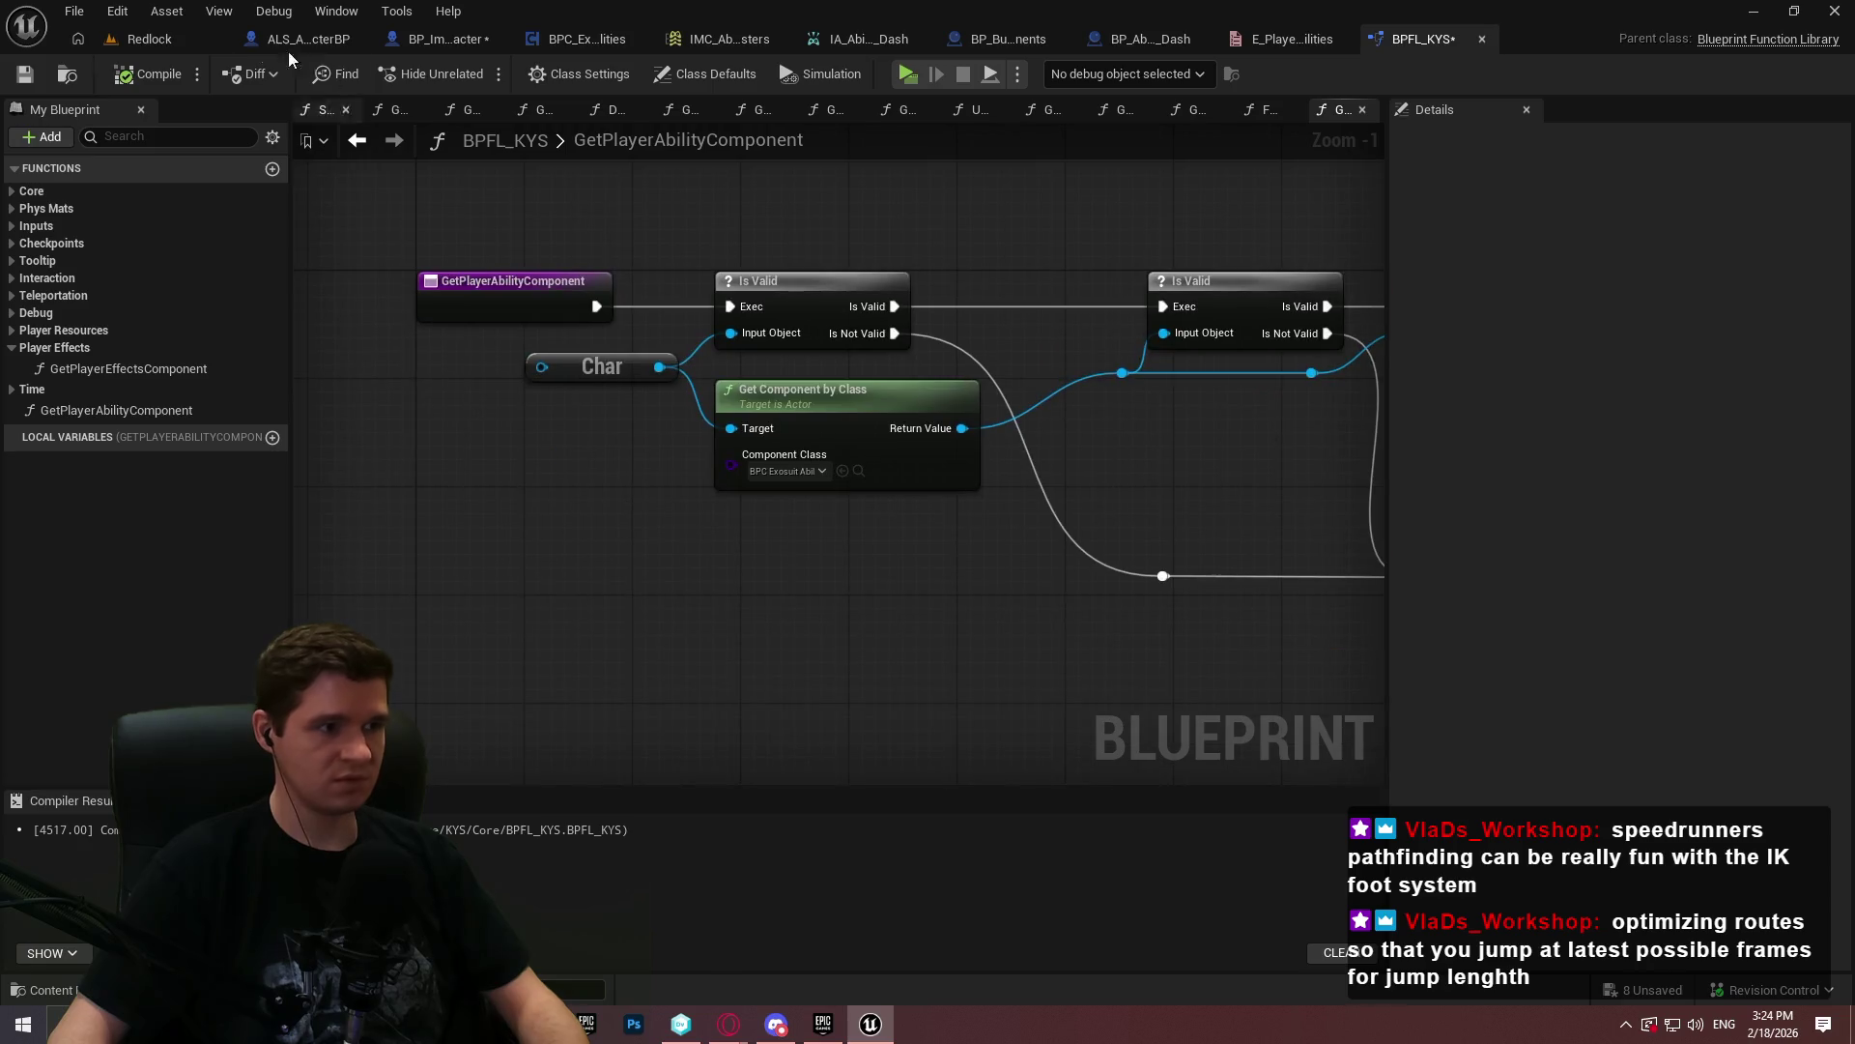
{"action": "left_click", "coordinate": [131, 410]}
{"action": "left_click", "coordinate": [1600, 302]}
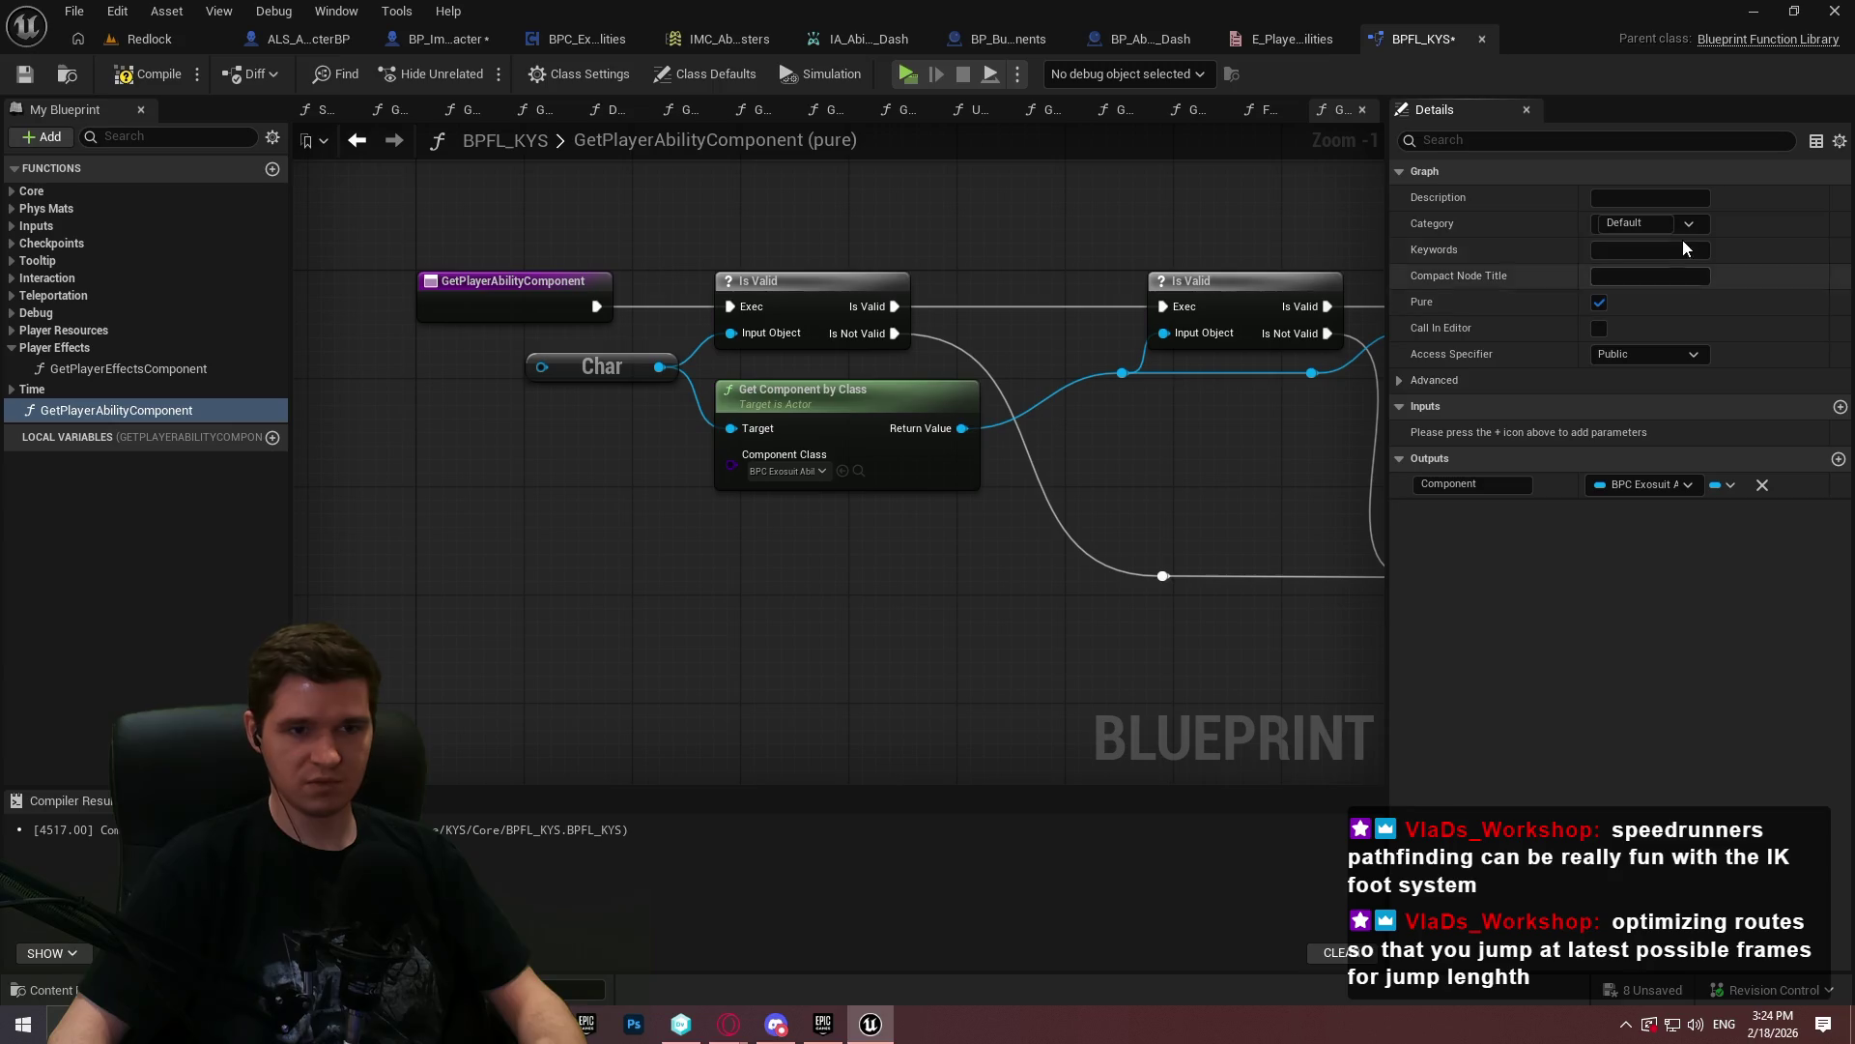
{"action": "left_click", "coordinate": [1642, 223]}
{"action": "type", "text": "Abilities"}
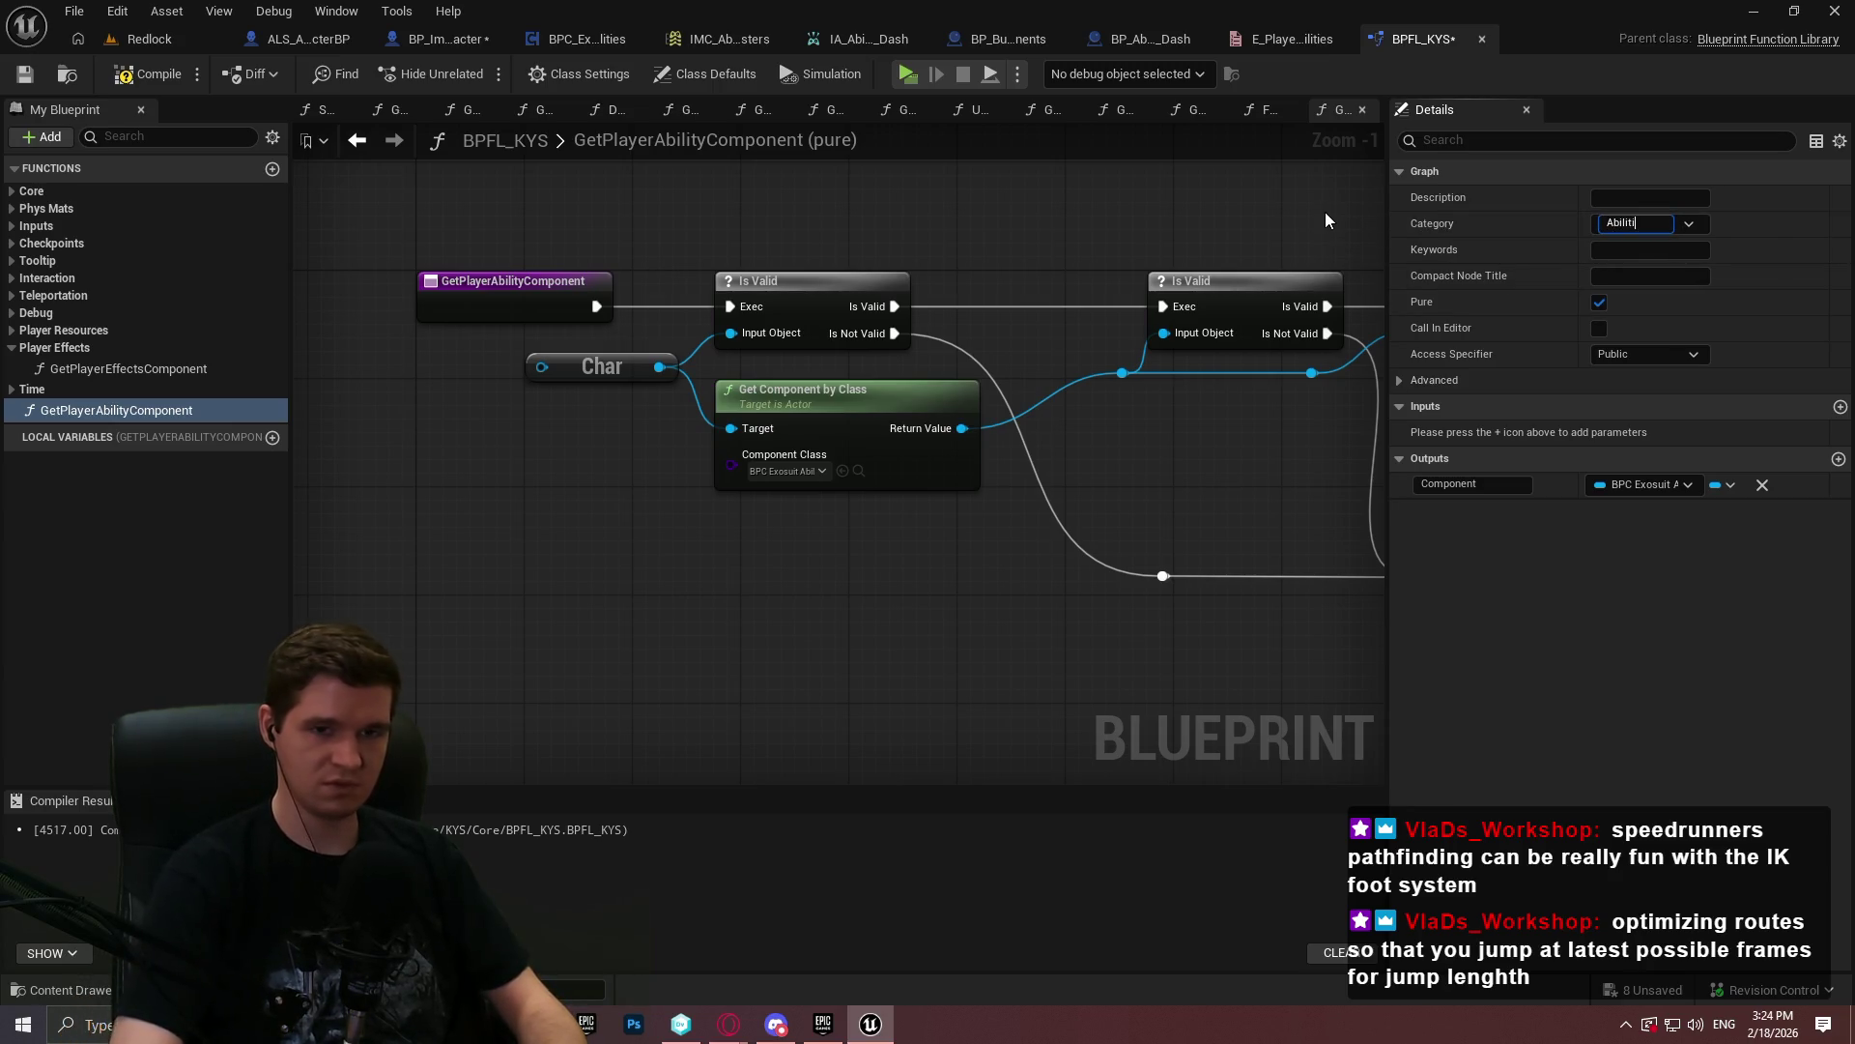
{"action": "key", "text": "Return"}
- Compile and save BPFL_KYS, confirming the check-out, then go to BP_ImSimBaseCharacter
{"action": "left_click", "coordinate": [11, 348]}
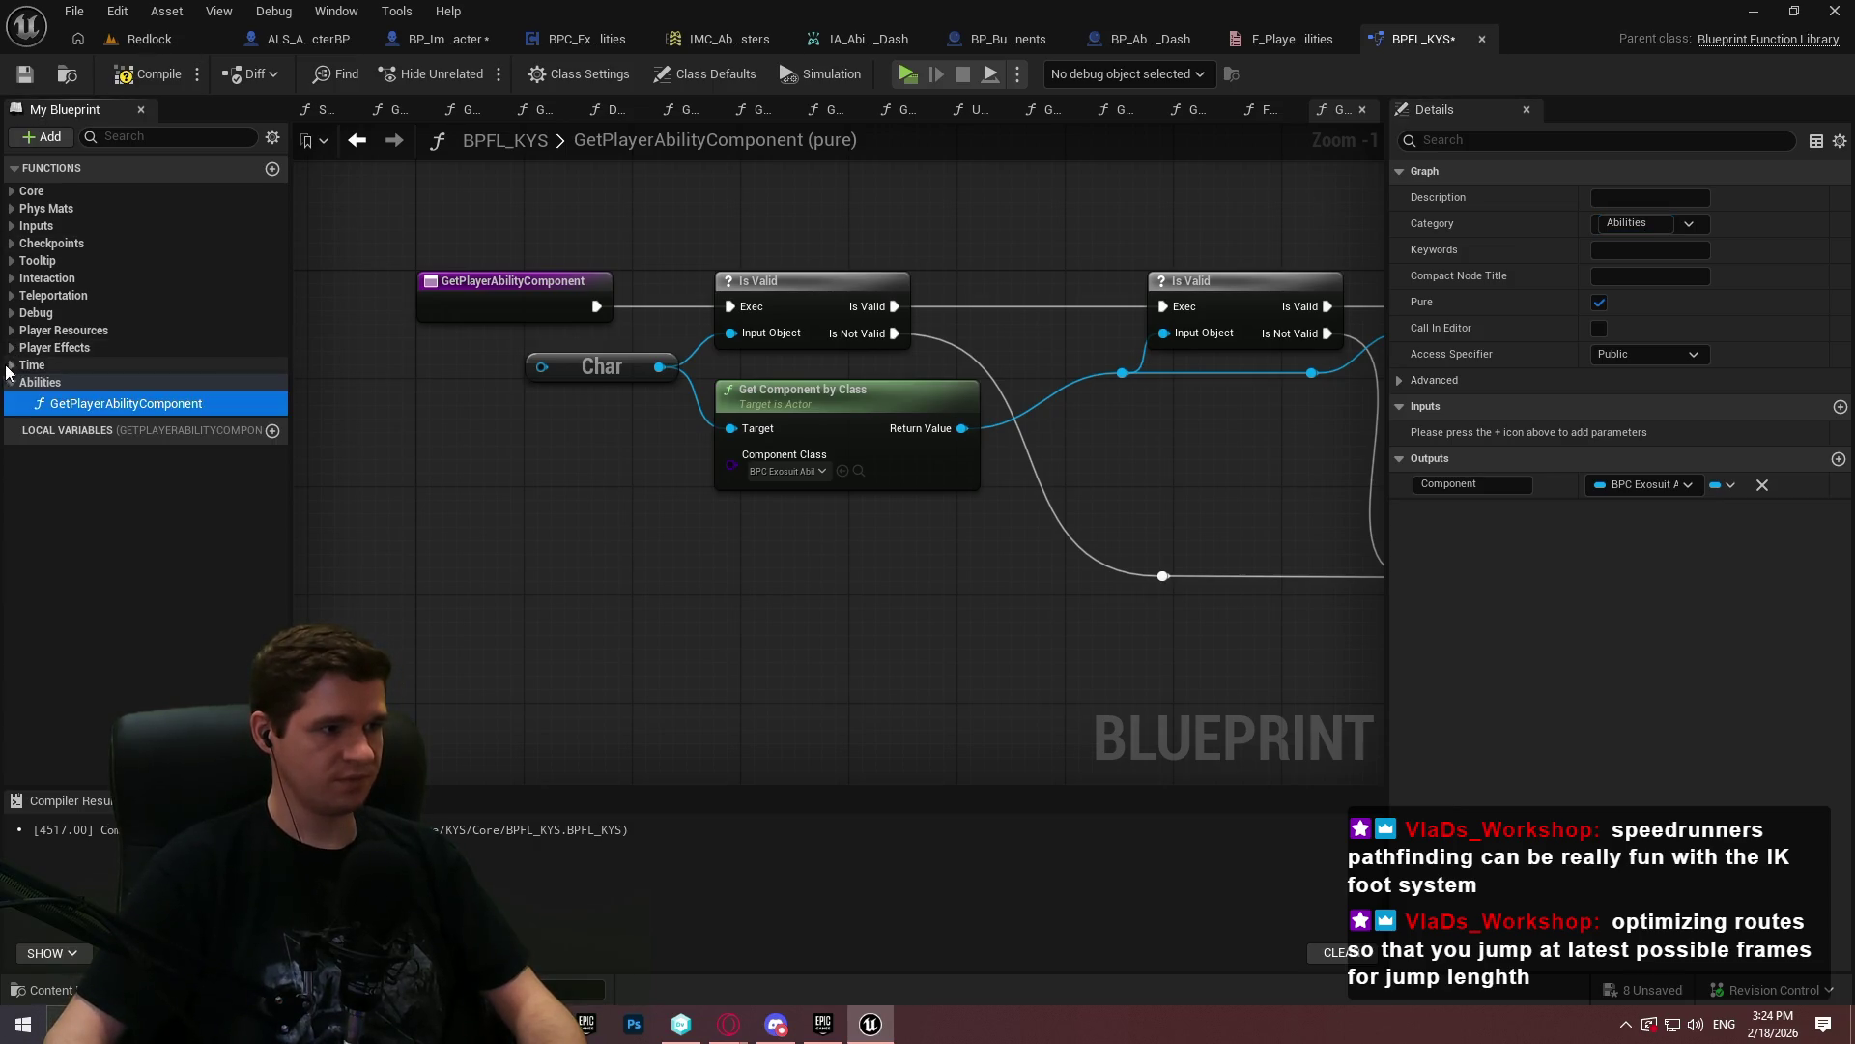
{"action": "left_click", "coordinate": [11, 383]}
{"action": "left_click", "coordinate": [145, 75]}
{"action": "left_click", "coordinate": [26, 79]}
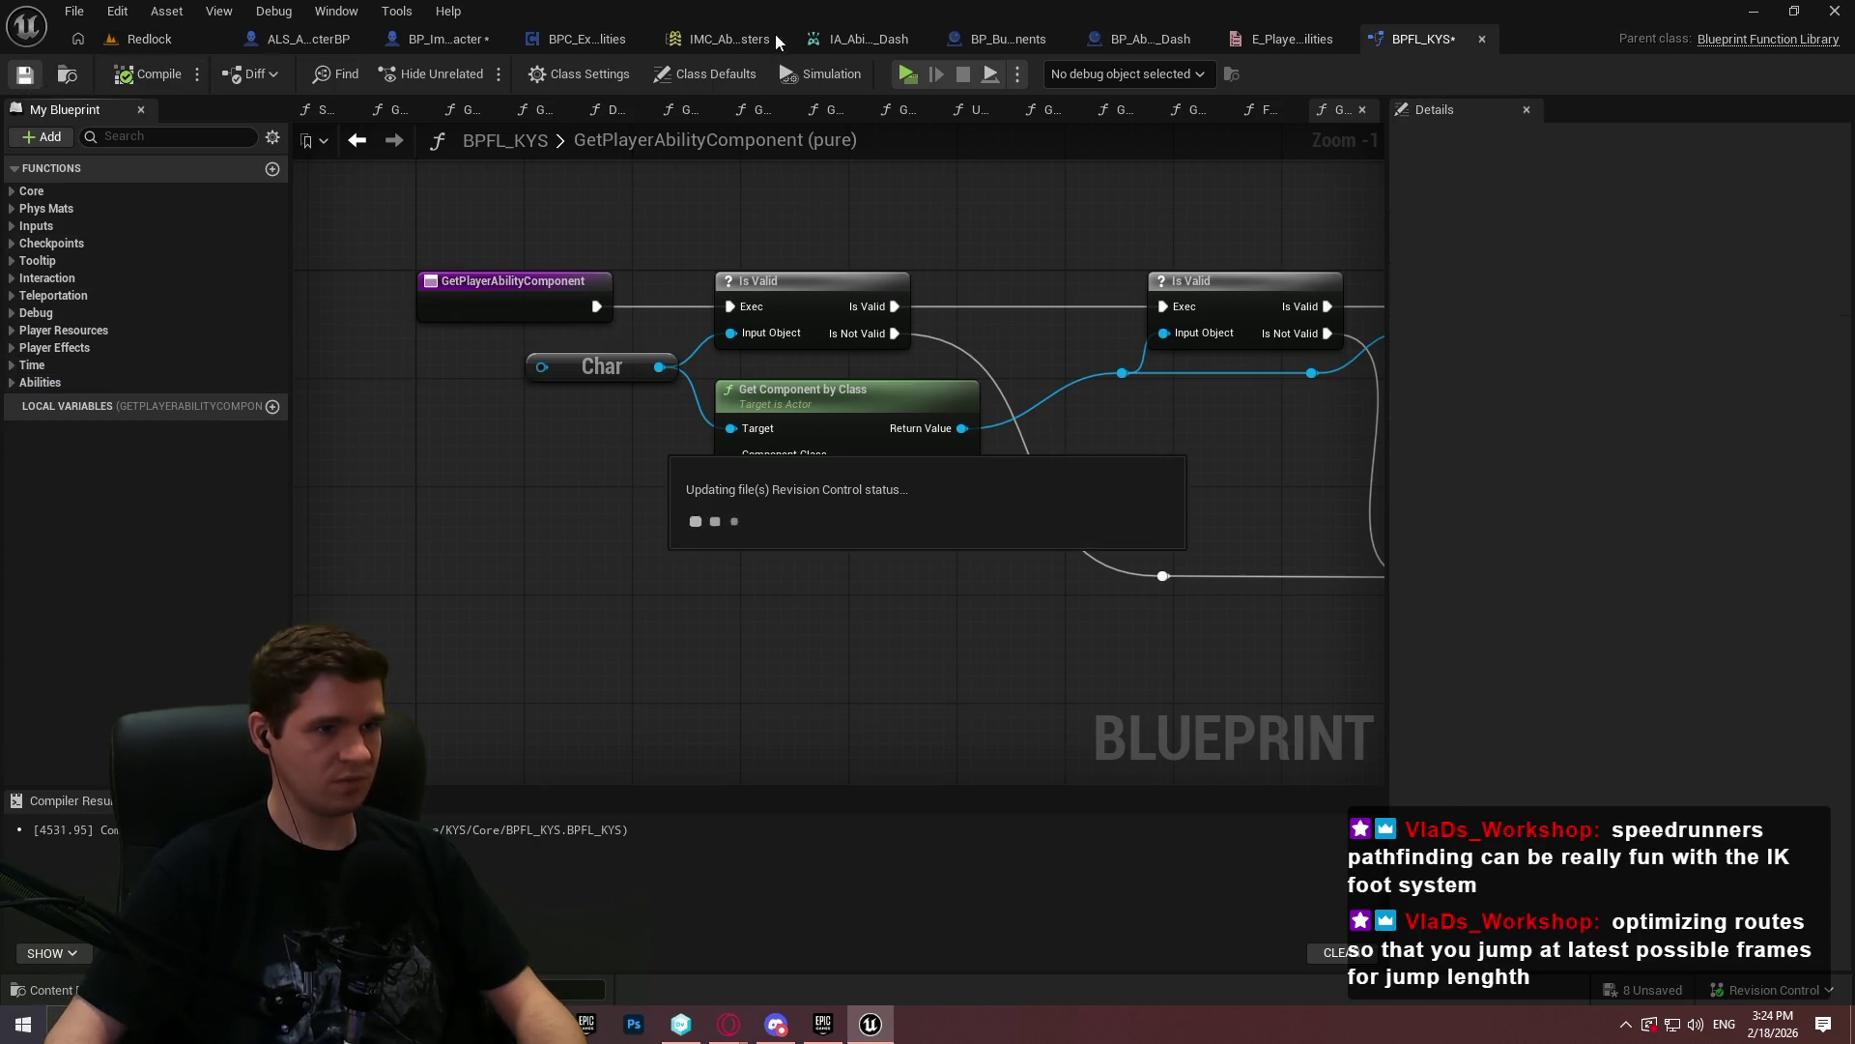
{"action": "left_click", "coordinate": [952, 731]}
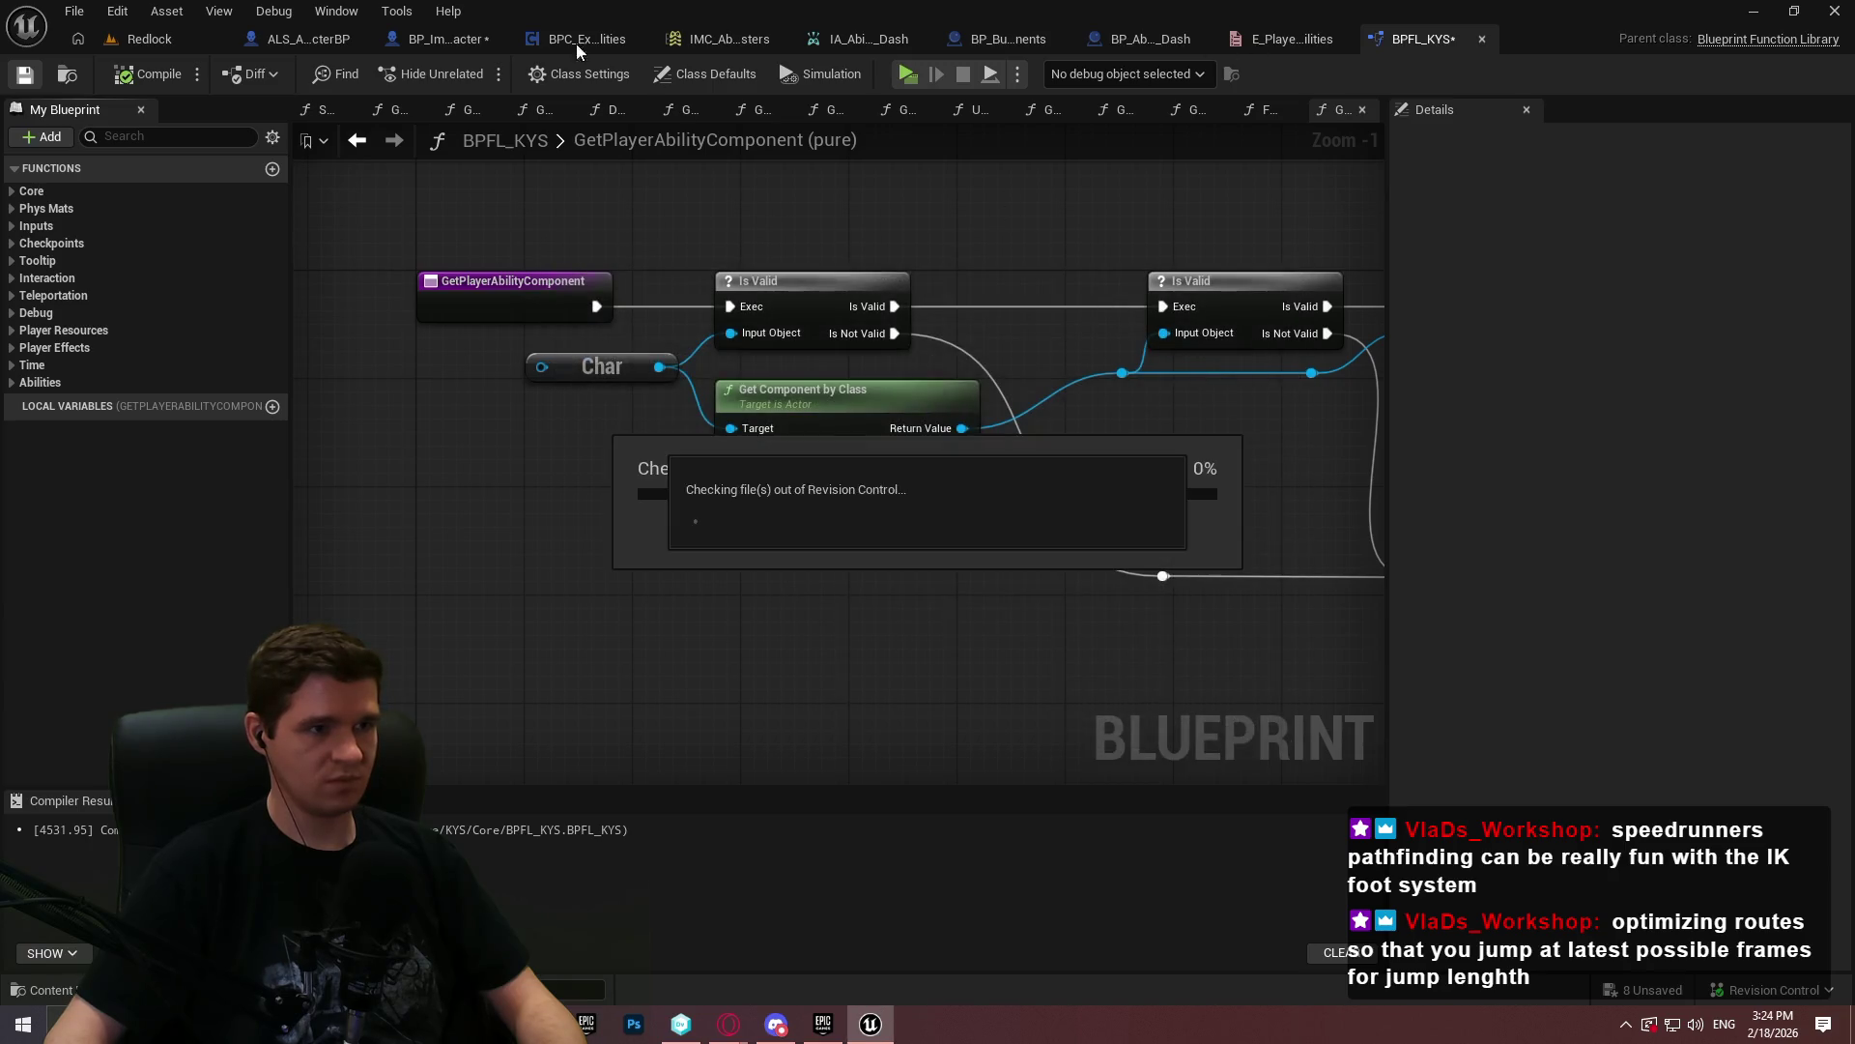
{"action": "left_click", "coordinate": [458, 37]}
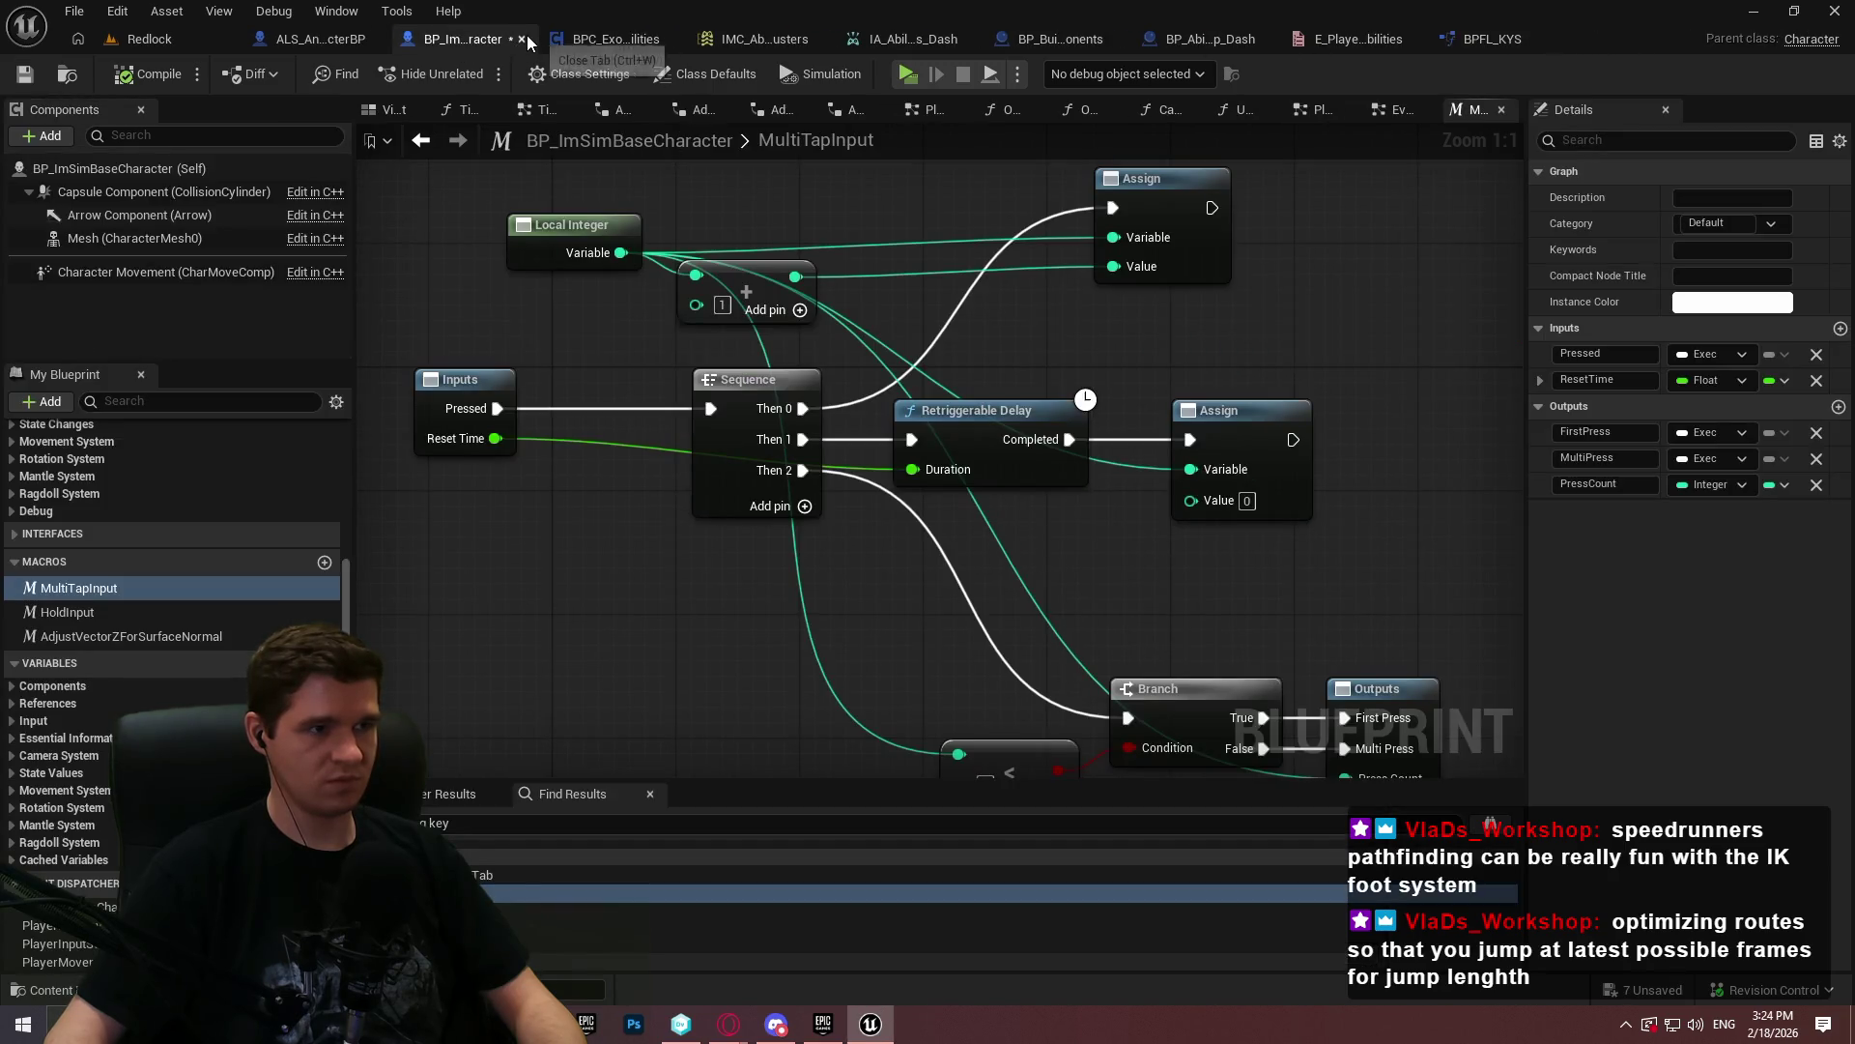
- Diff BP_ImSimBaseCharacter against its depot revision and review the EventGraph differences
{"action": "left_click", "coordinate": [522, 38]}
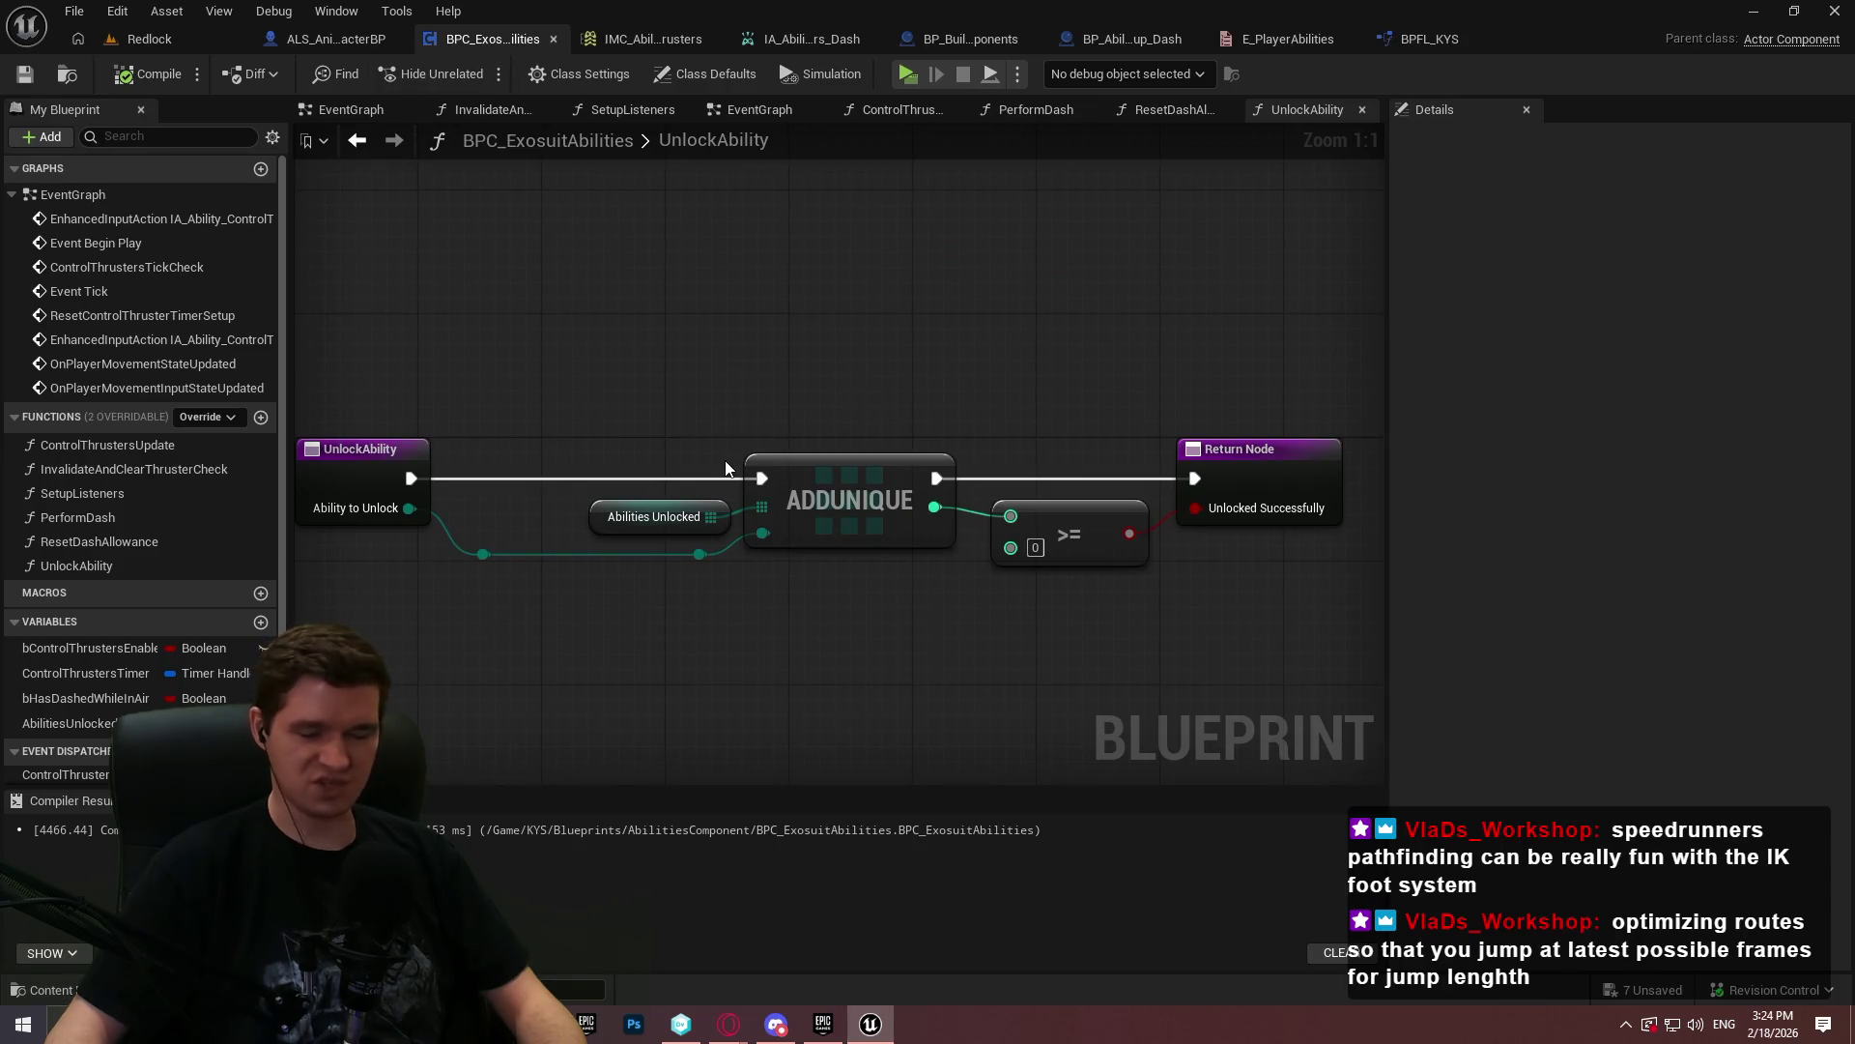
{"action": "left_click", "coordinate": [334, 38]}
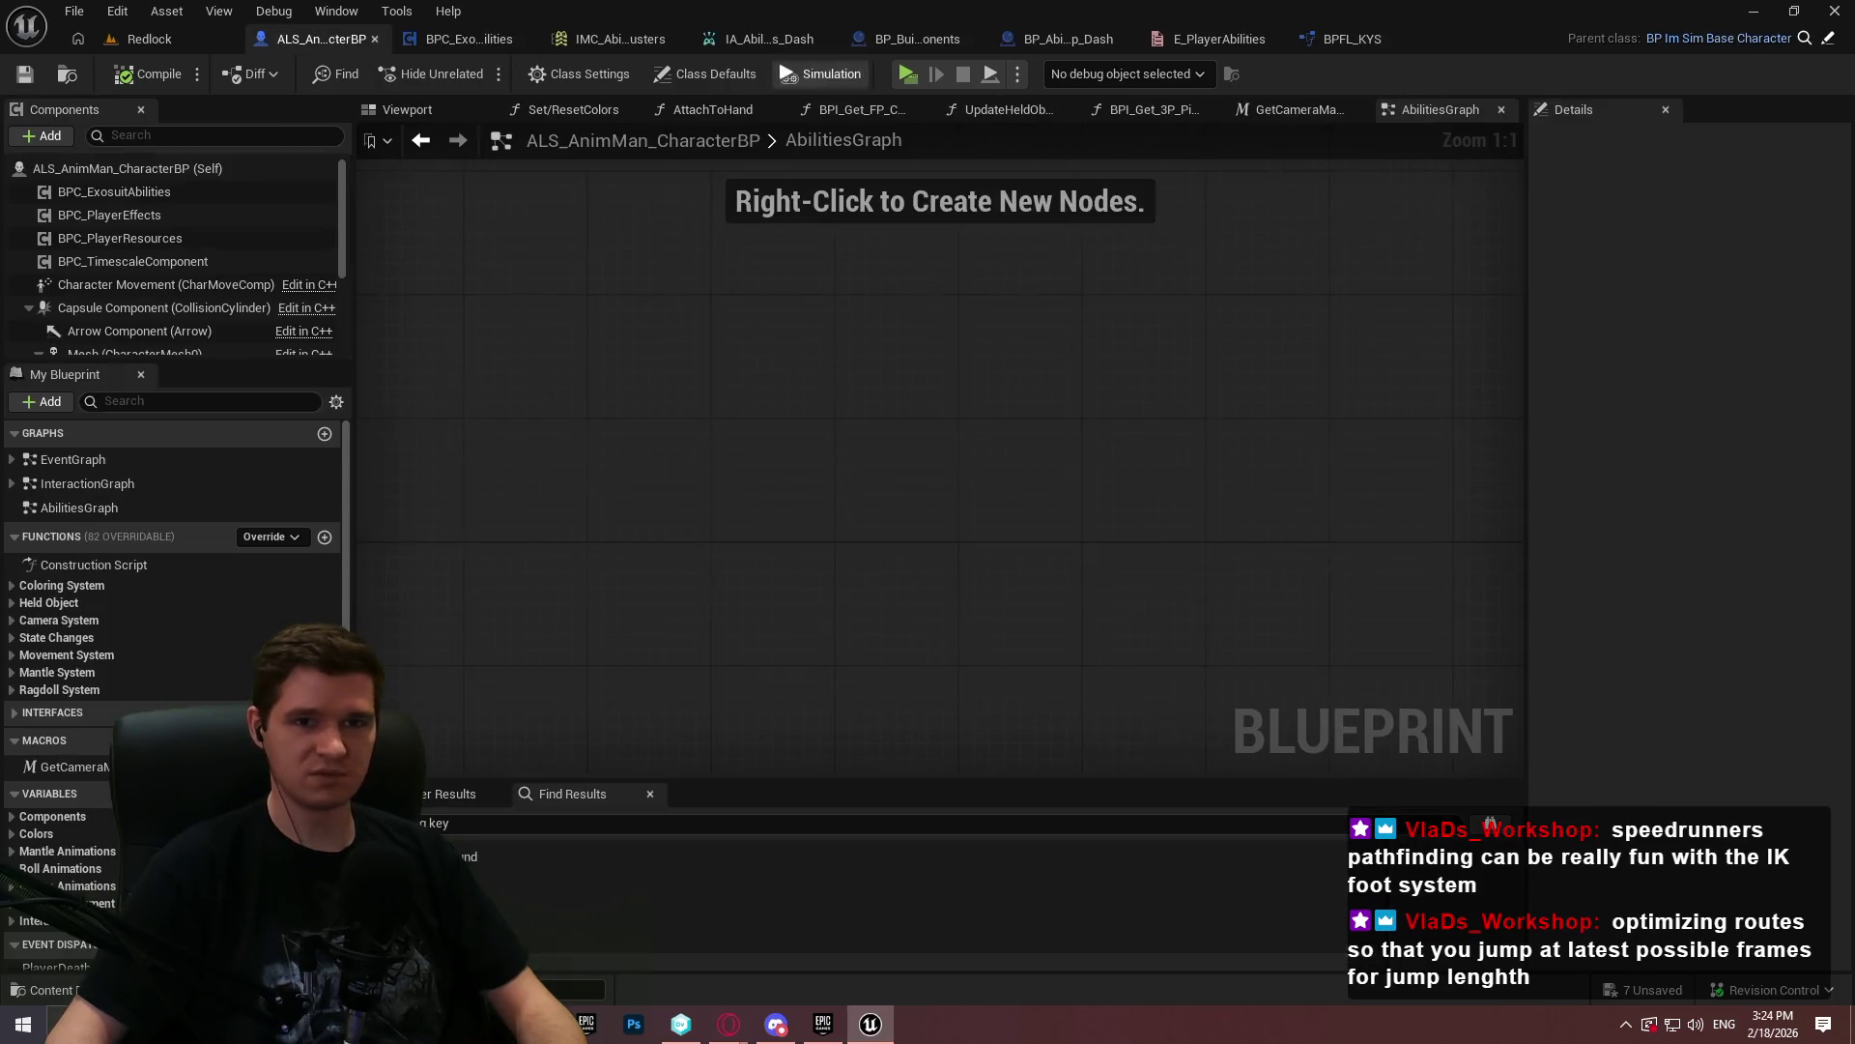
{"action": "left_click", "coordinate": [1827, 38]}
{"action": "left_click", "coordinate": [251, 74]}
{"action": "left_click", "coordinate": [266, 152]}
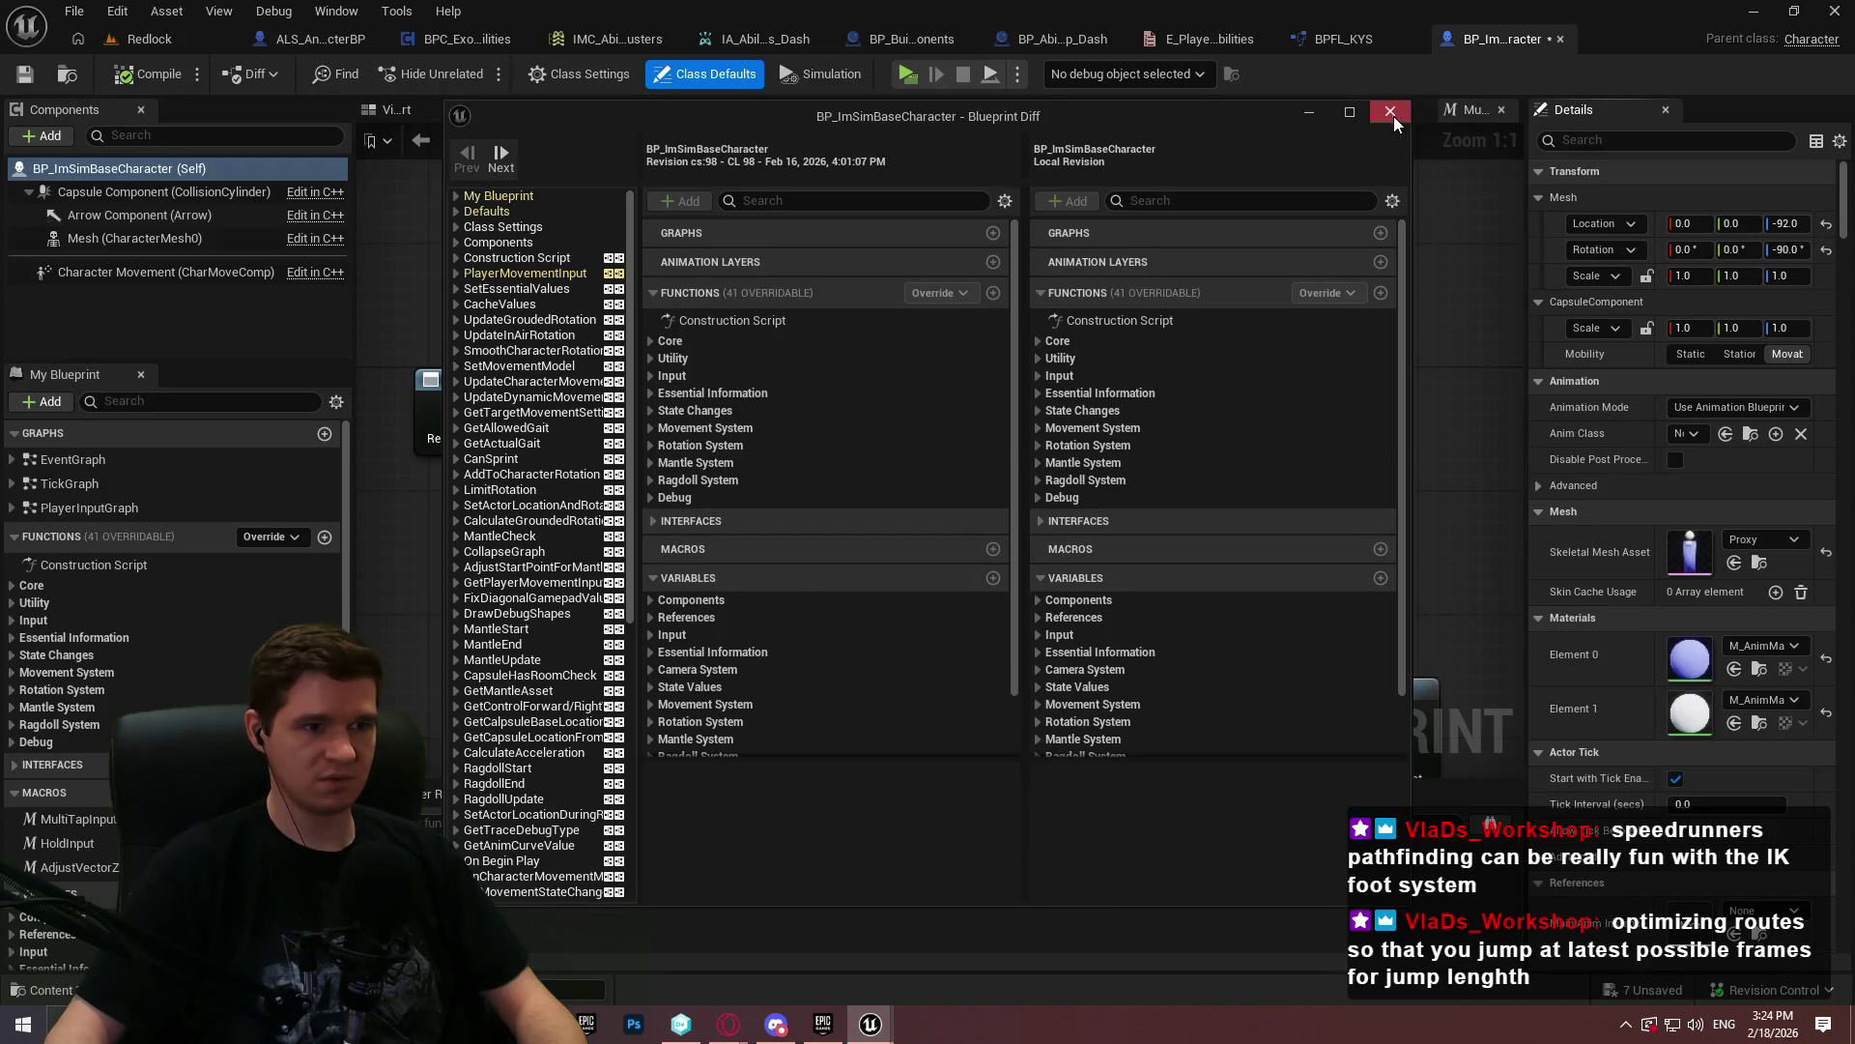
{"action": "left_click", "coordinate": [1390, 112]}
{"action": "left_click", "coordinate": [251, 74]}
{"action": "left_click", "coordinate": [254, 152]}
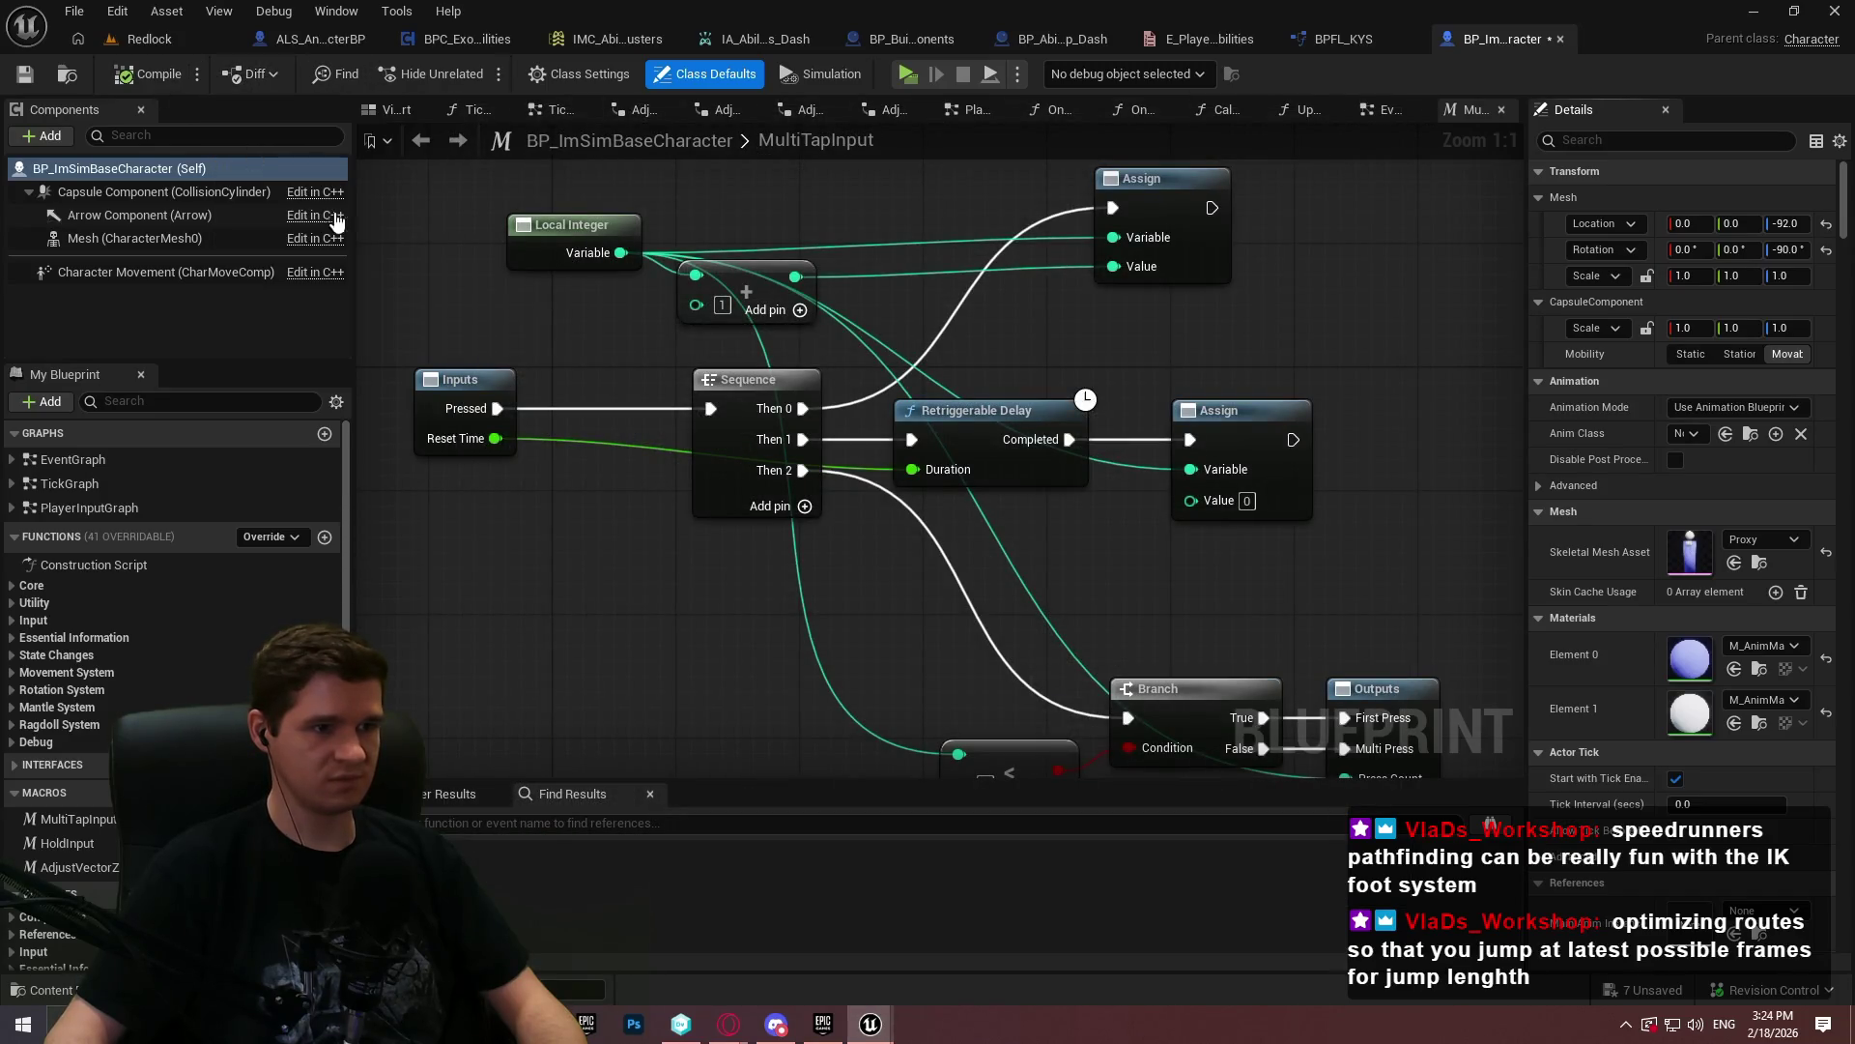
{"action": "scroll", "coordinate": [536, 290], "scroll_direction": "down", "scroll_amount": 5}
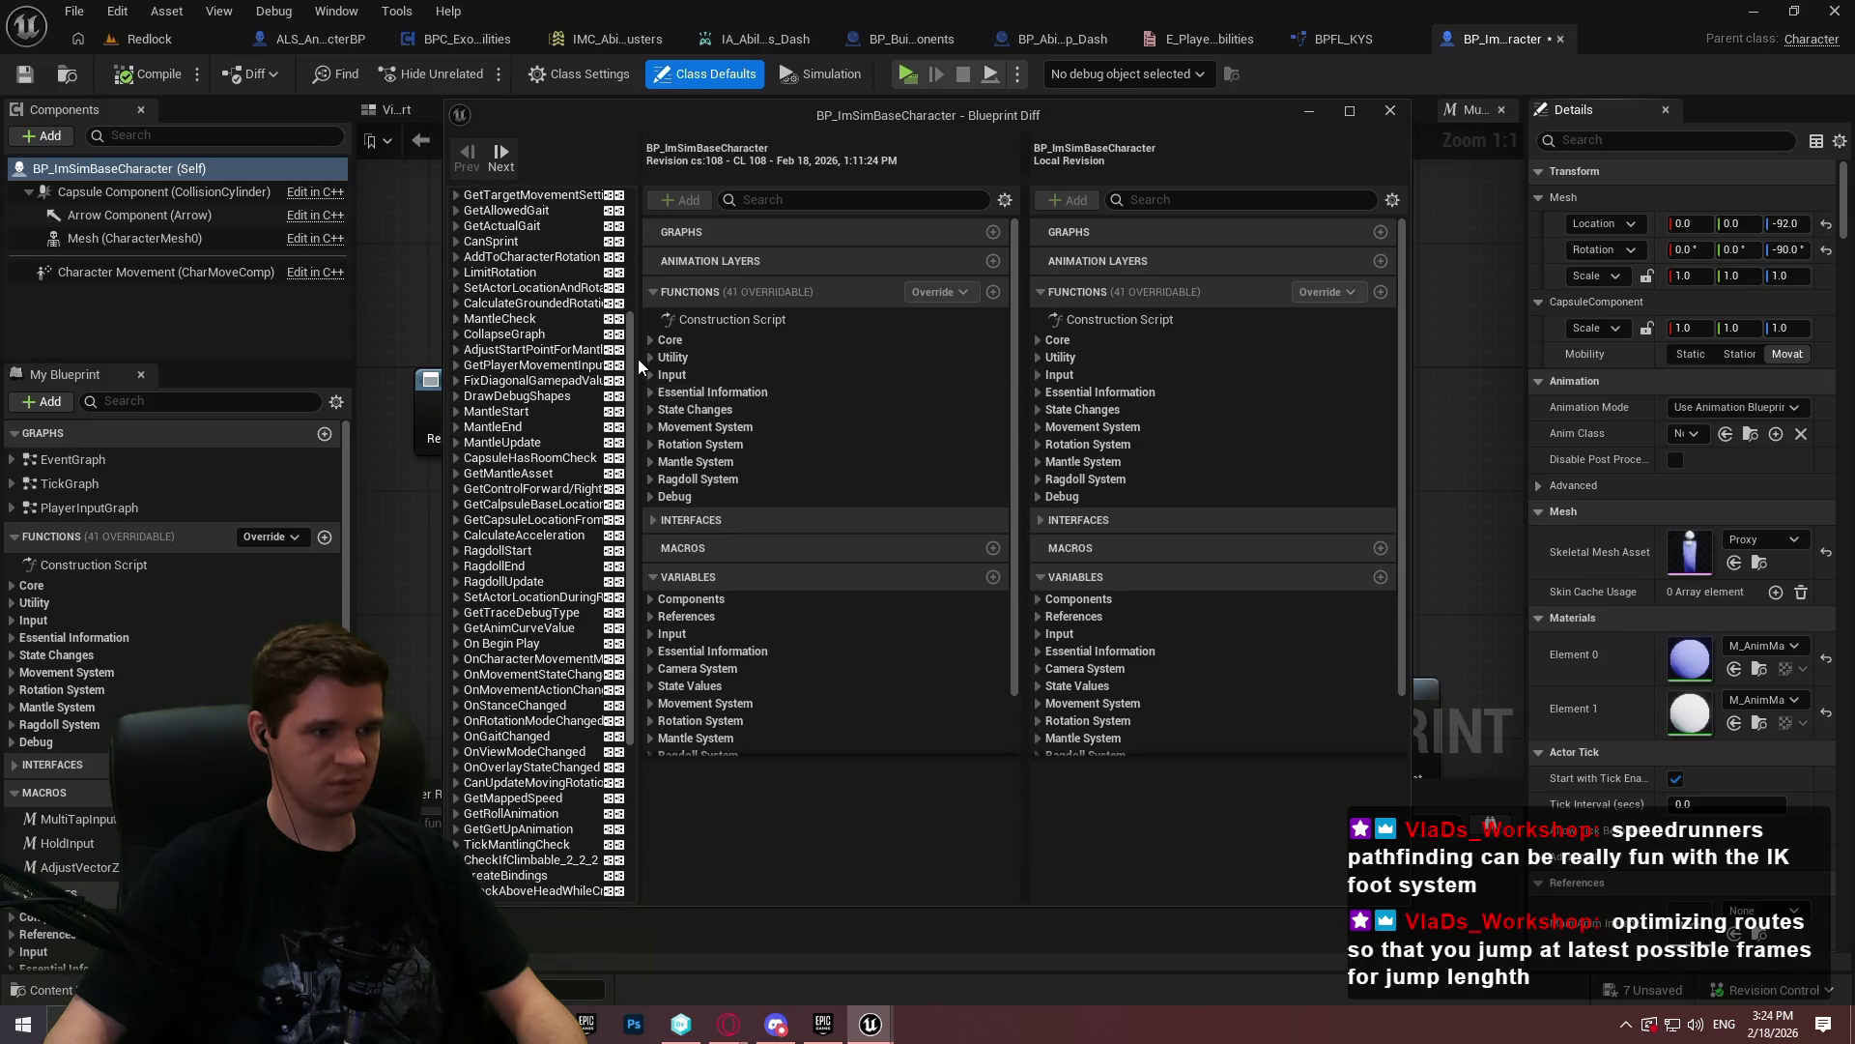
{"action": "left_click_drag", "start_coordinate": [634, 345], "coordinate": [629, 598]}
{"action": "left_click", "coordinate": [542, 677]}
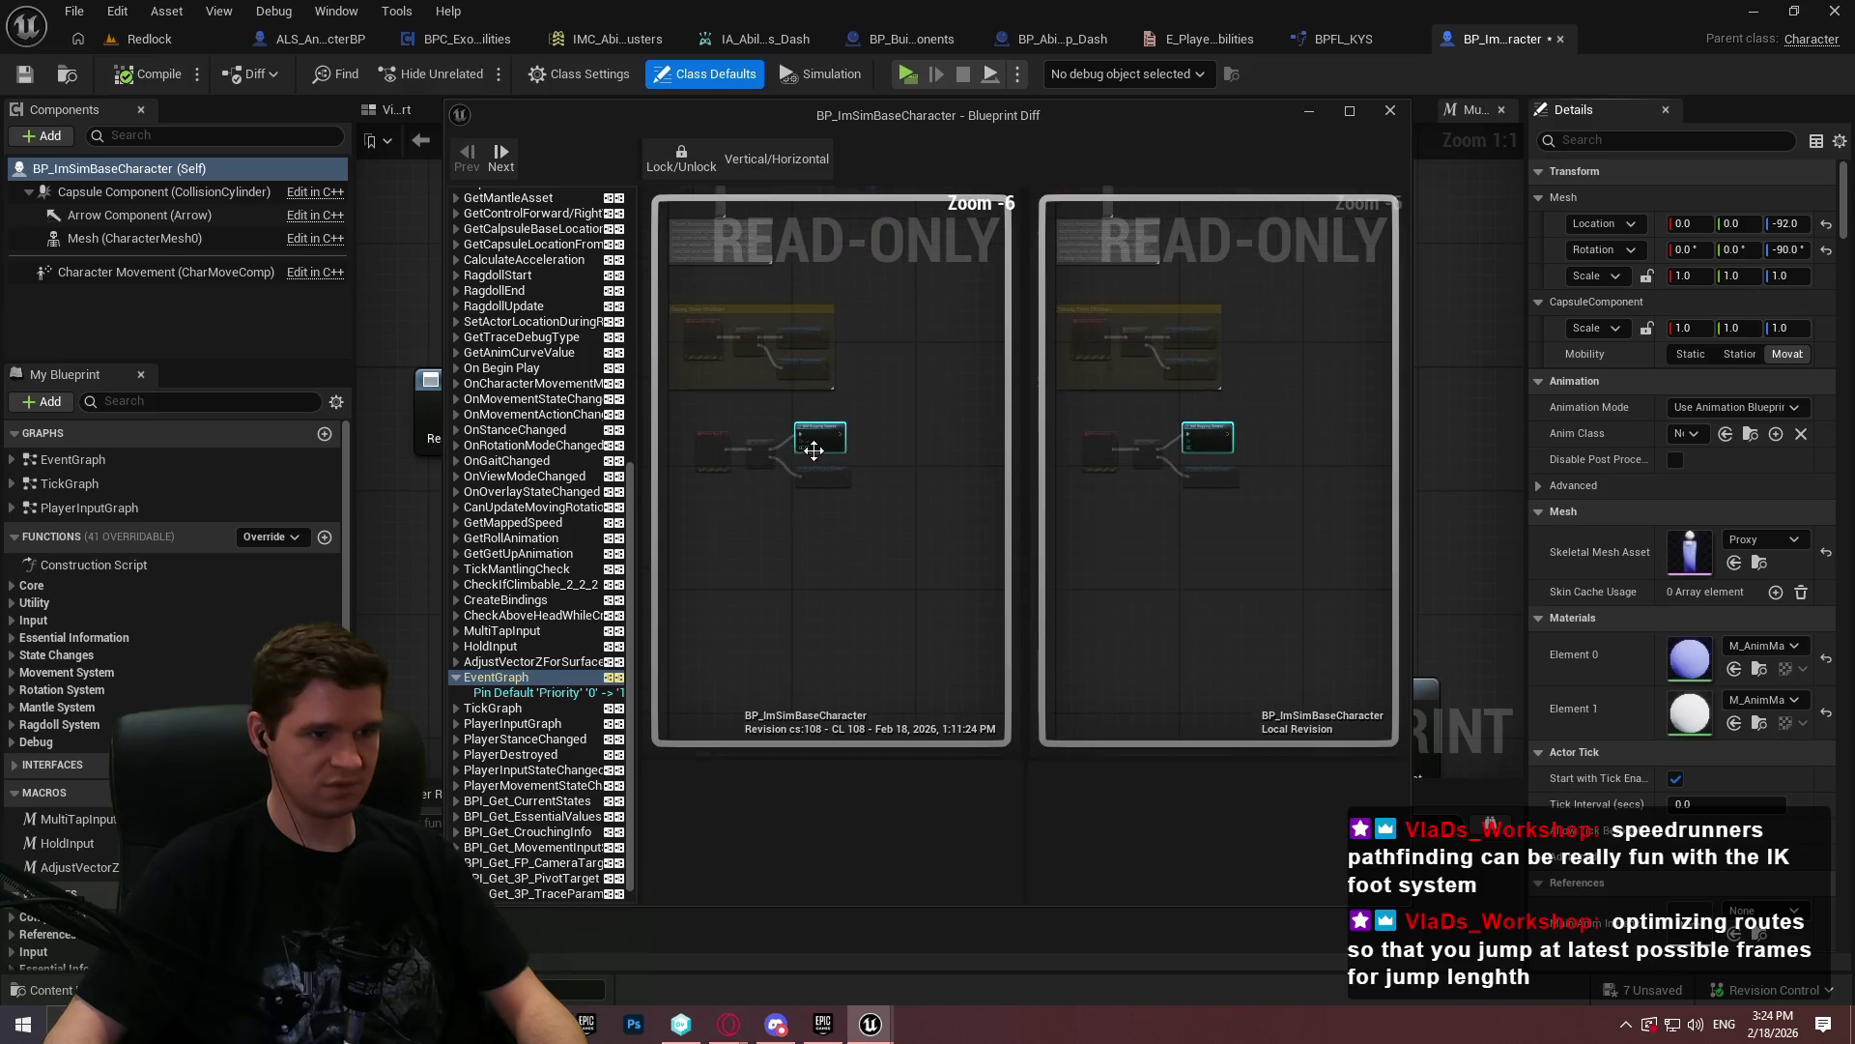
{"action": "scroll", "coordinate": [810, 449], "scroll_direction": "up", "scroll_amount": 5}
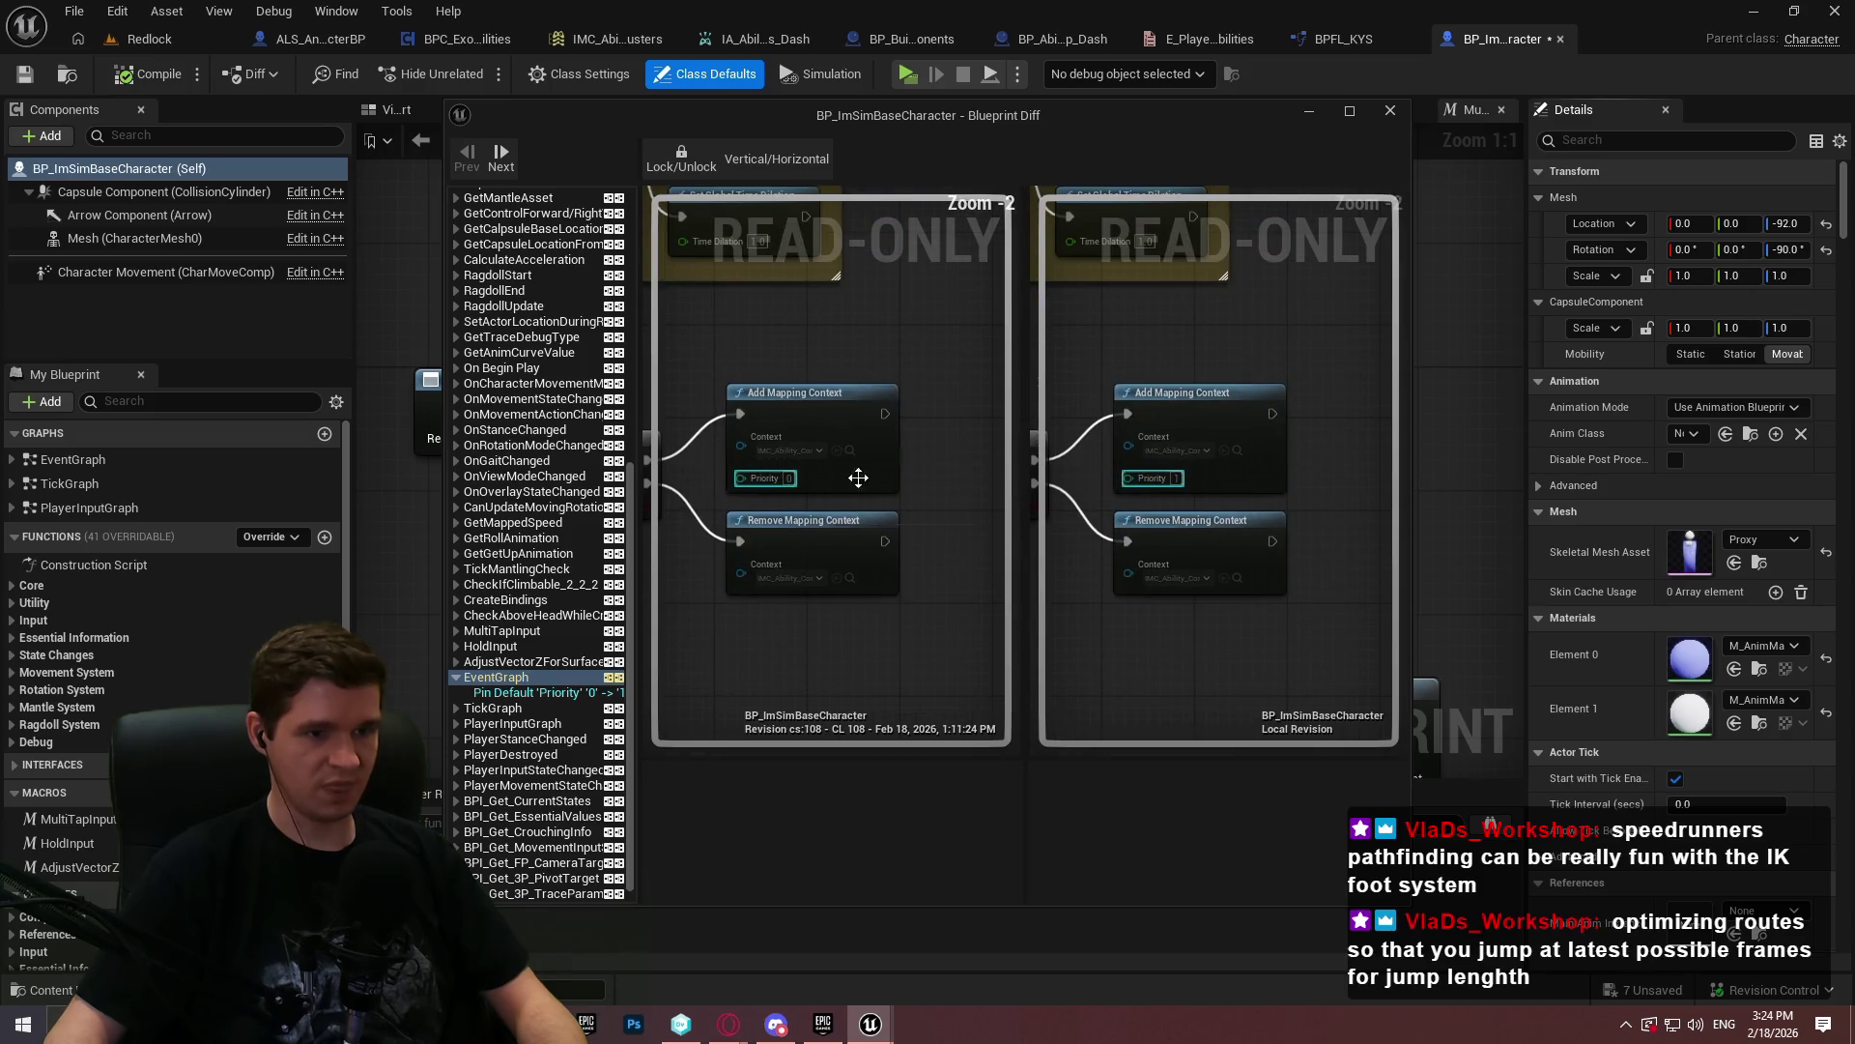
{"action": "left_click", "coordinate": [1390, 110]}
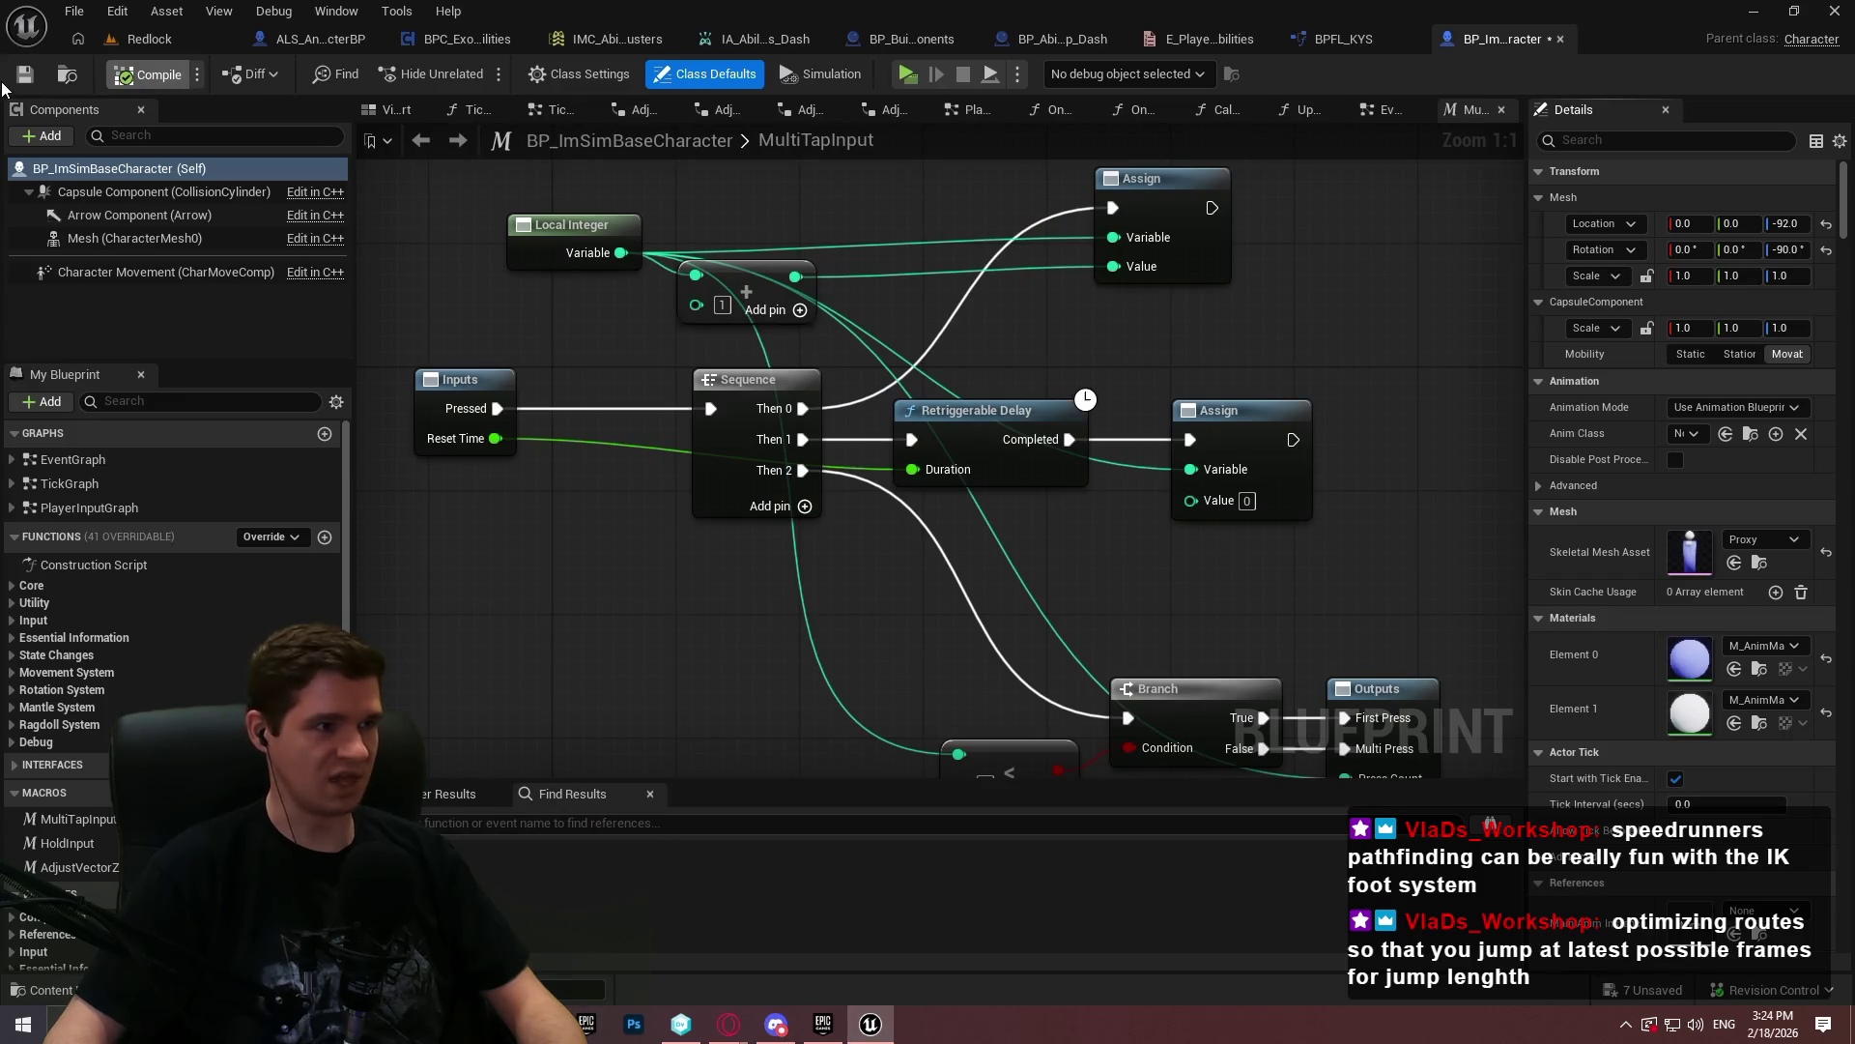
- Compile and save BP_ImSimBaseCharacter without checking it out, then close its tab
{"action": "left_click", "coordinate": [145, 76]}
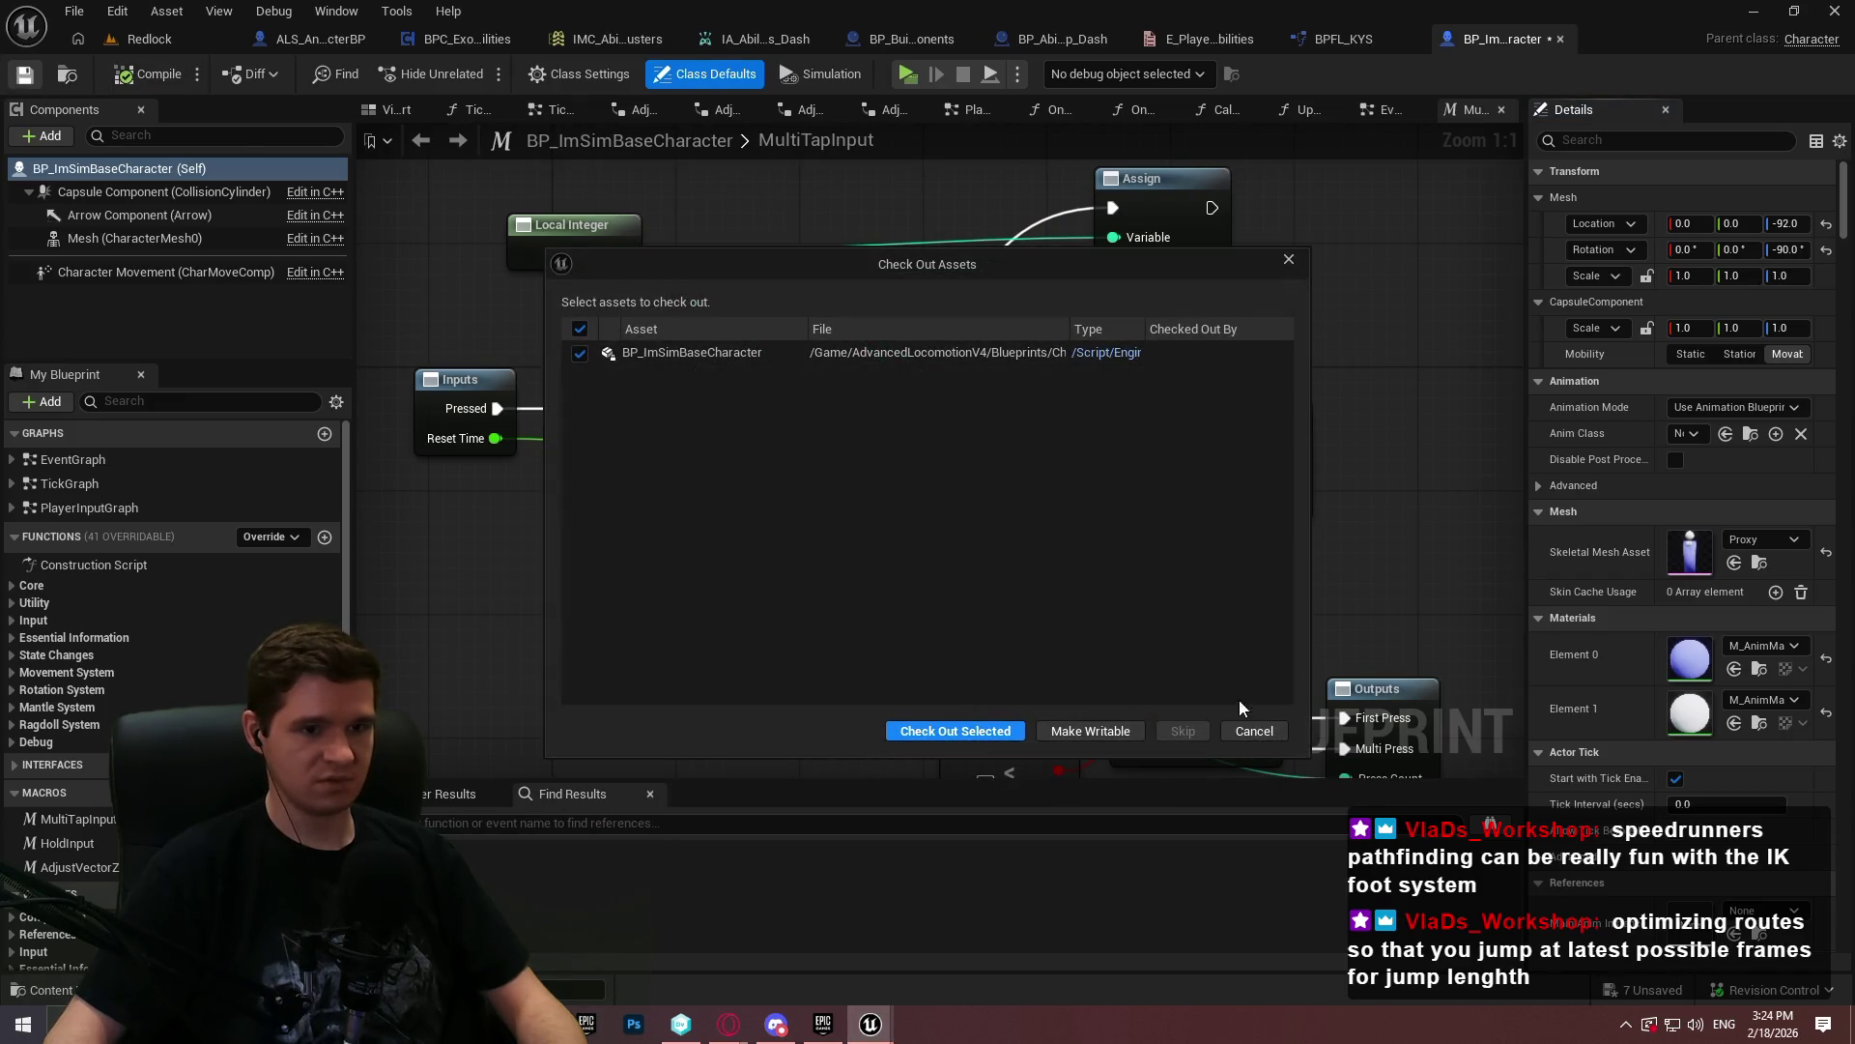
{"action": "left_click", "coordinate": [1243, 738]}
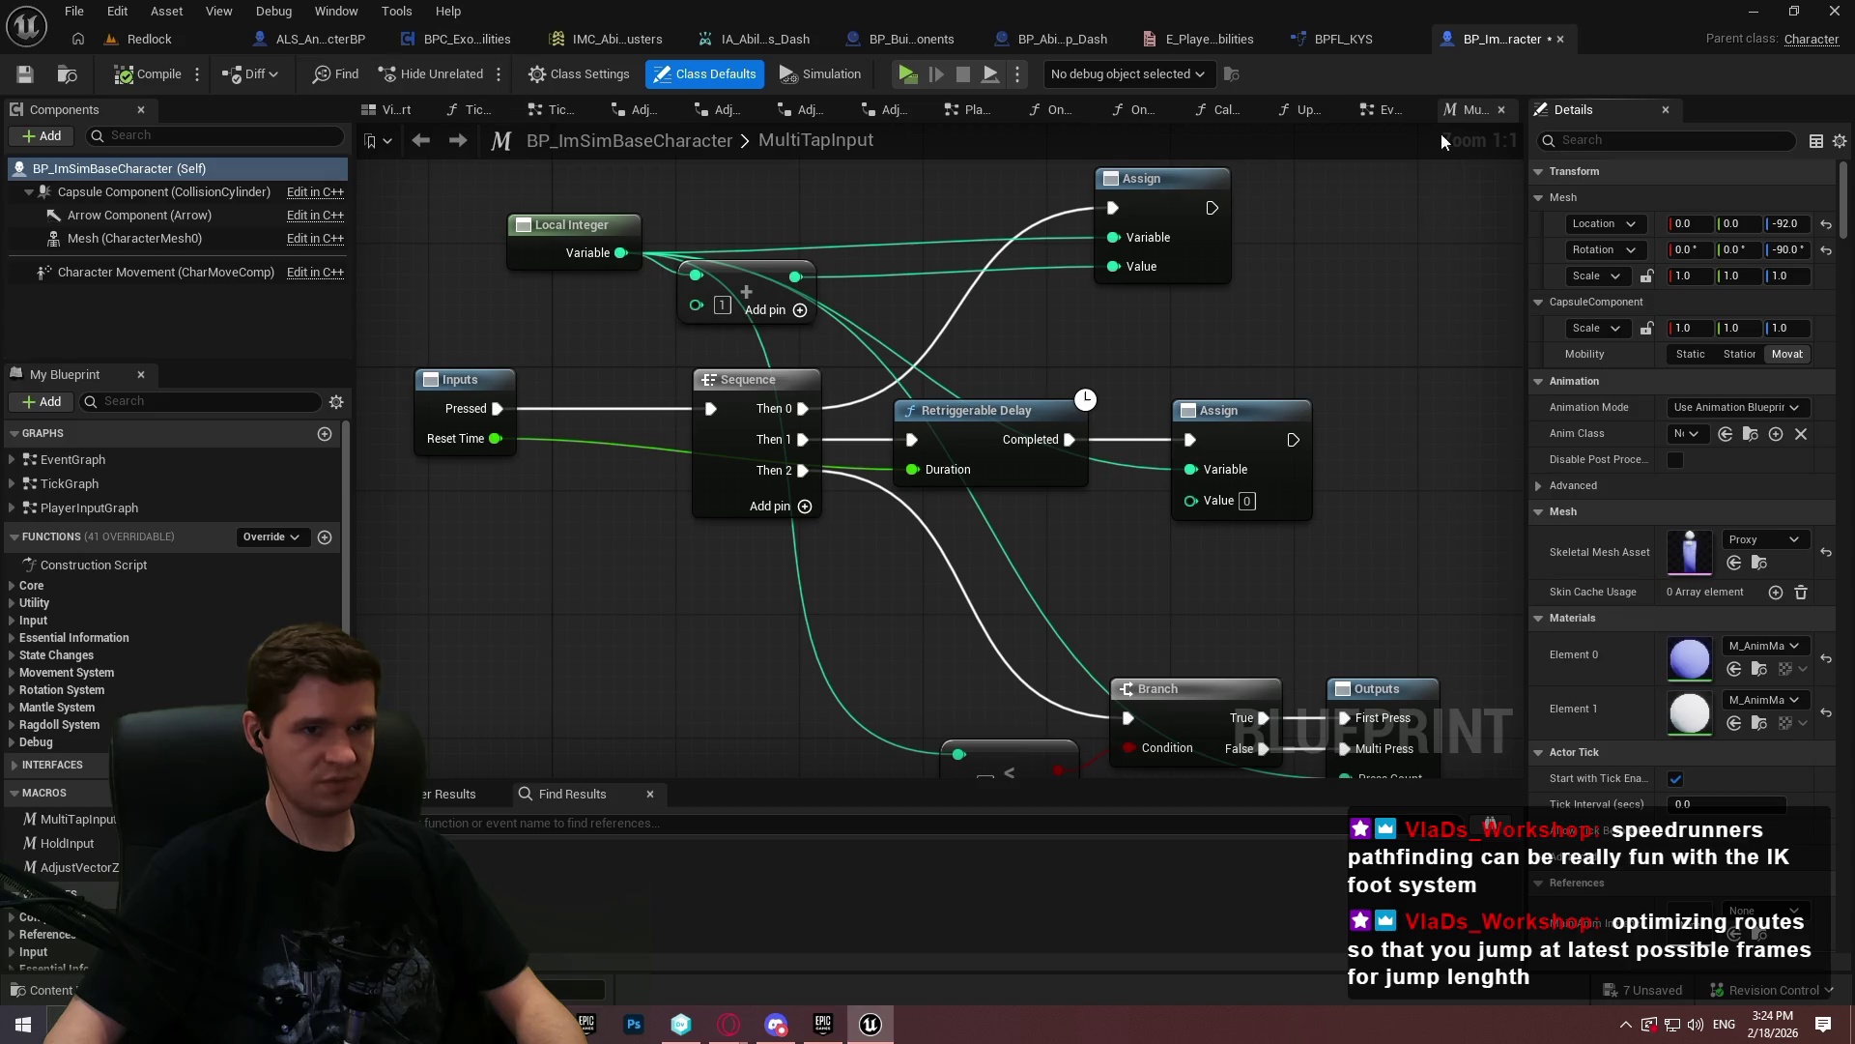
{"action": "left_click", "coordinate": [24, 74]}
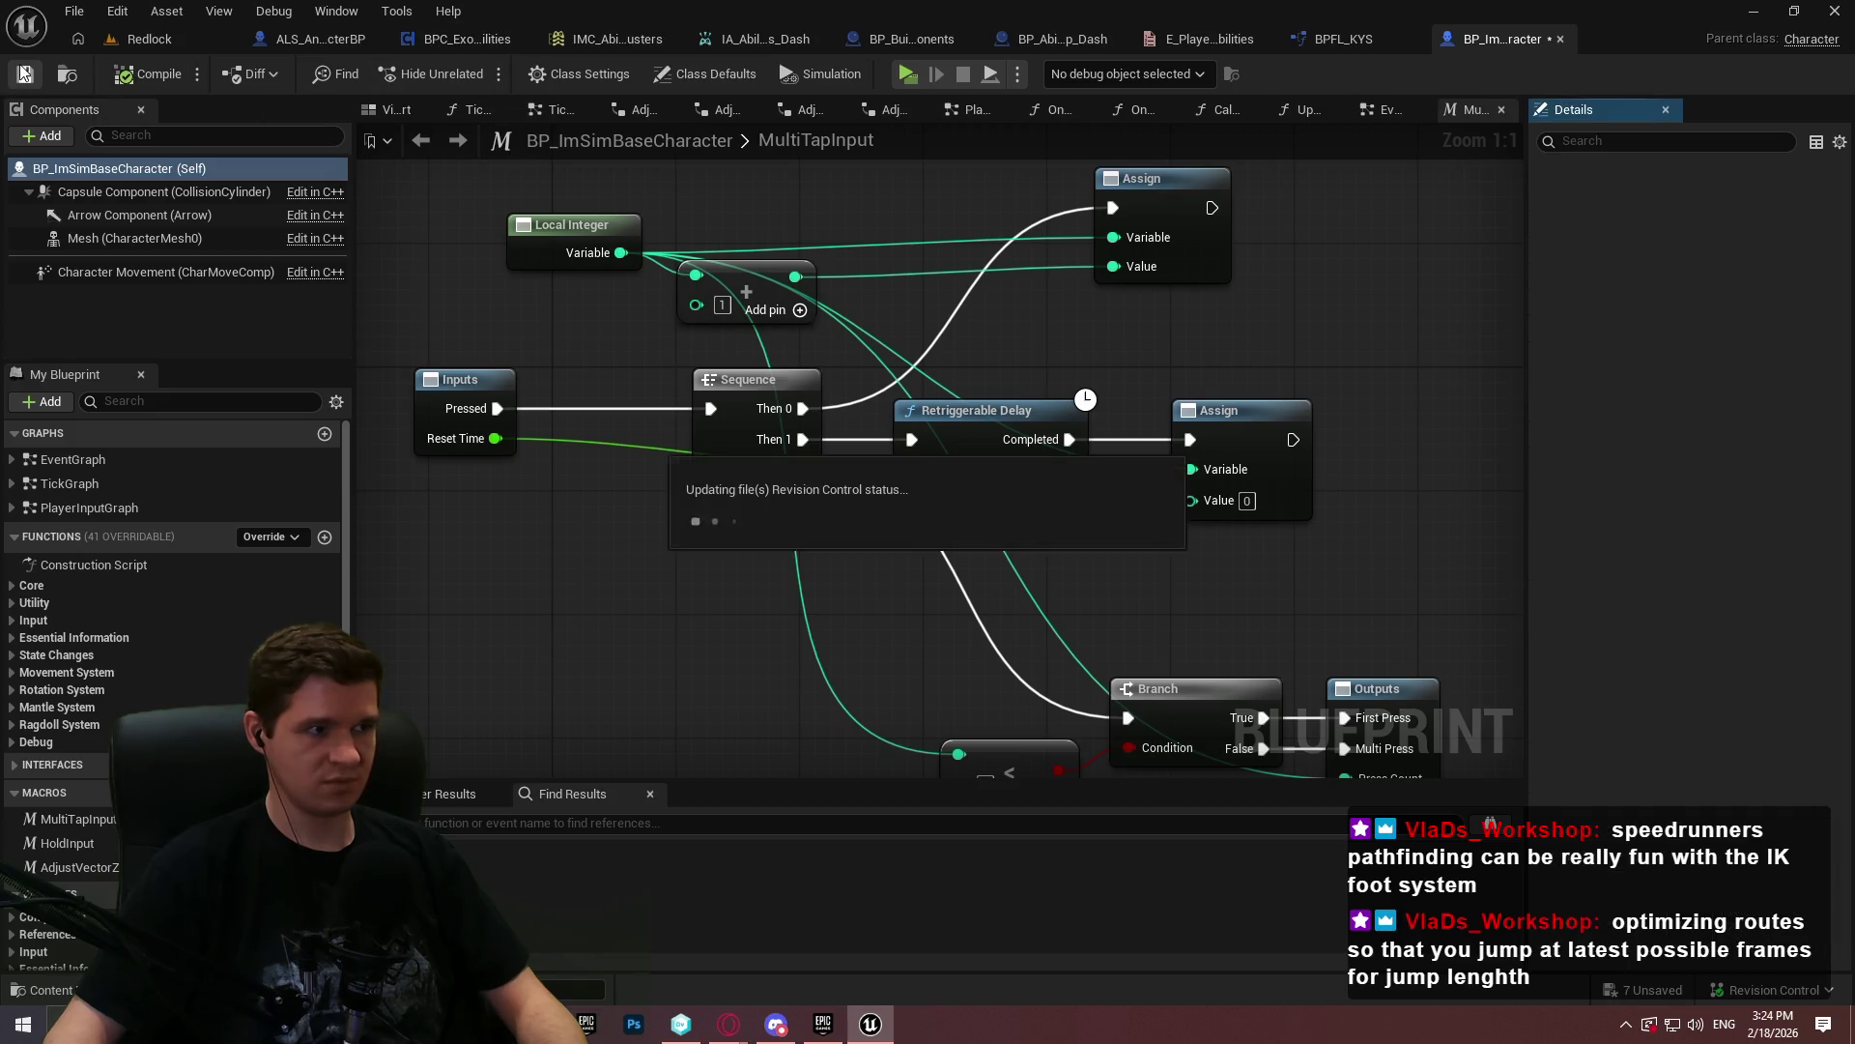
{"action": "left_click", "coordinate": [991, 740]}
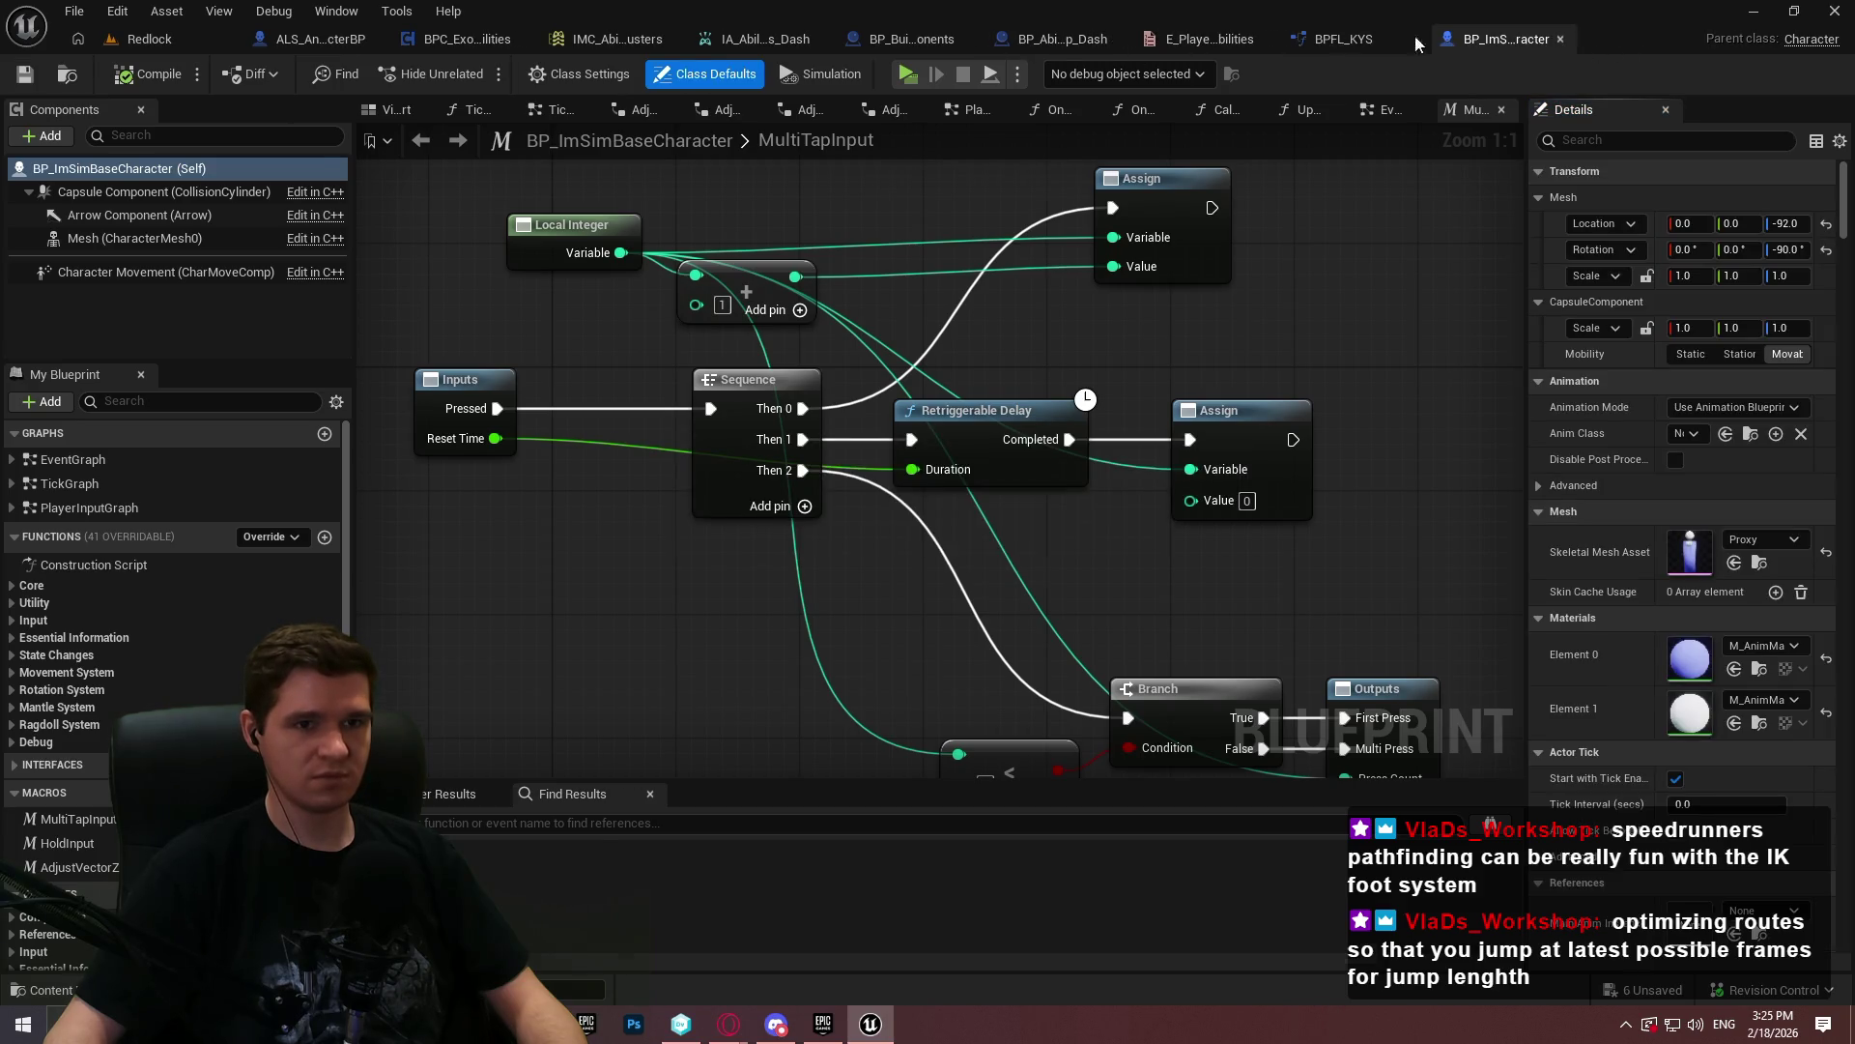
{"action": "middle_click", "coordinate": [1464, 46]}
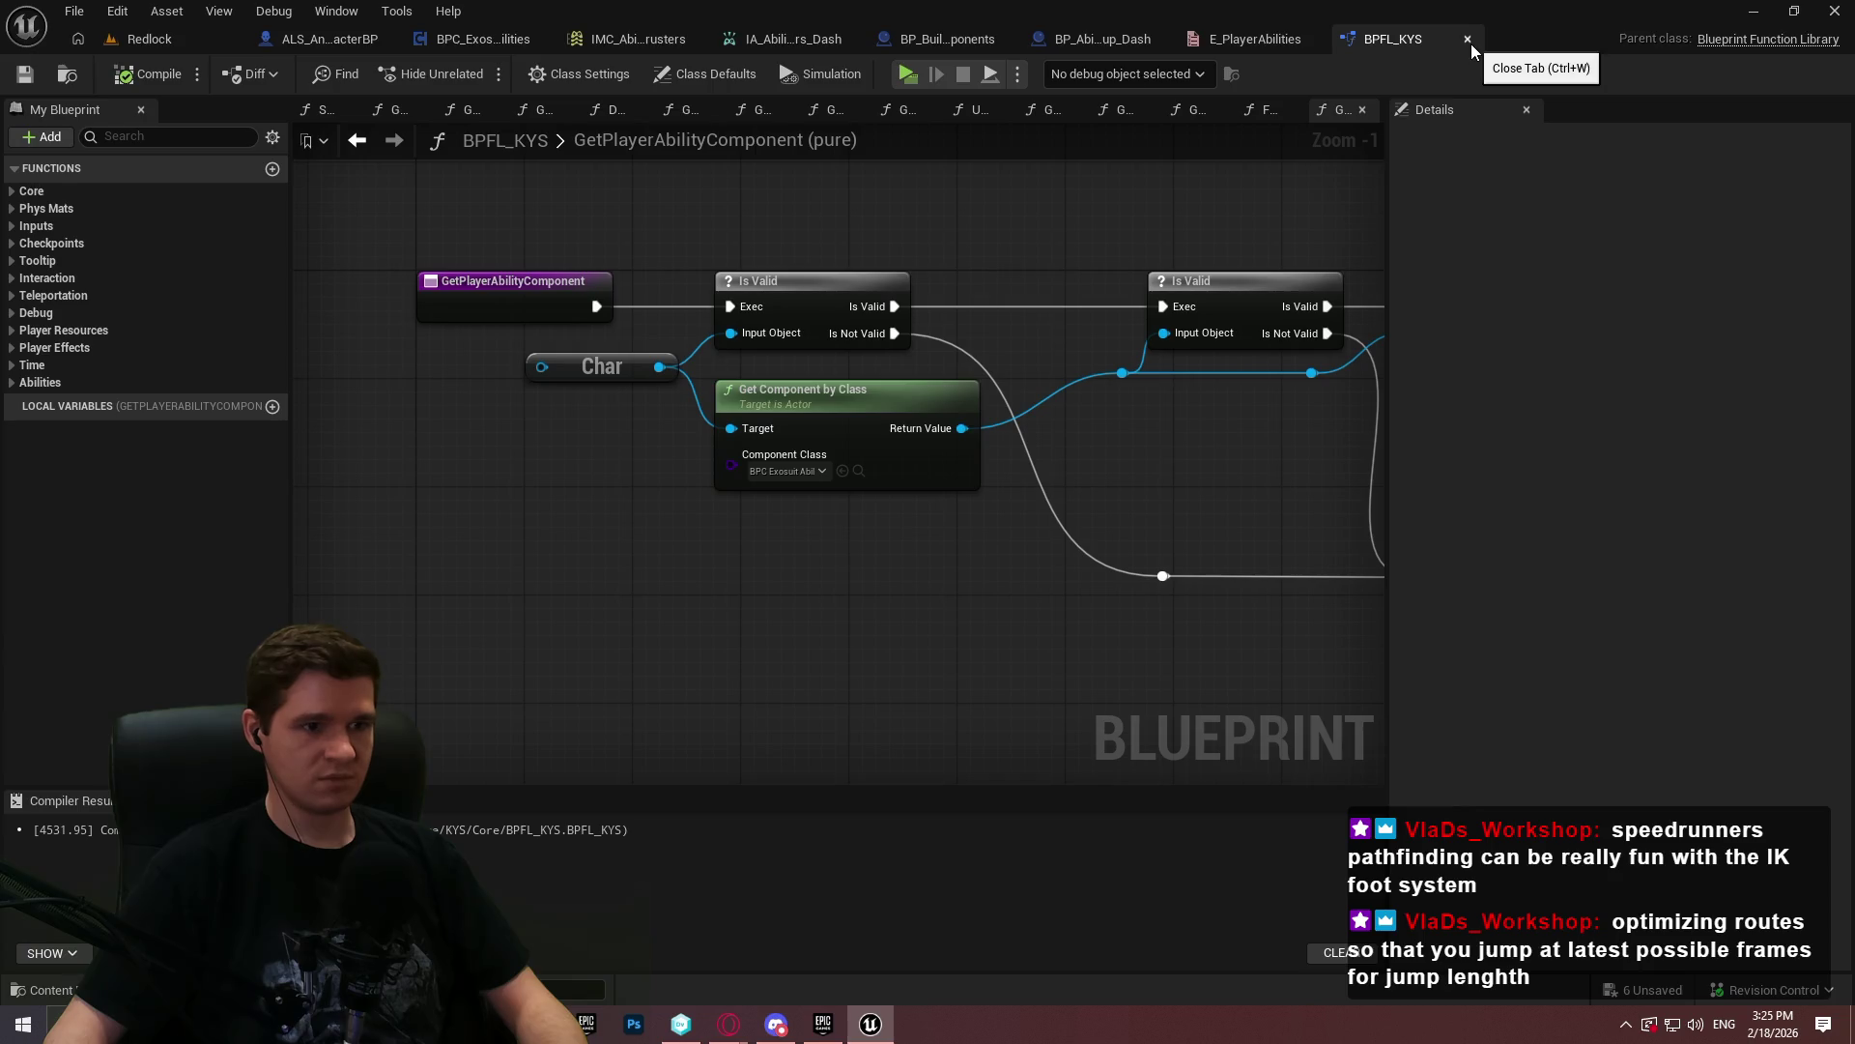
- Close the E_PlayerAbilities enum, review BP_BuildingComponents, and return to BP_AbilityPickup_Dash
{"action": "left_click", "coordinate": [1260, 37]}
{"action": "left_click", "coordinate": [1497, 38]}
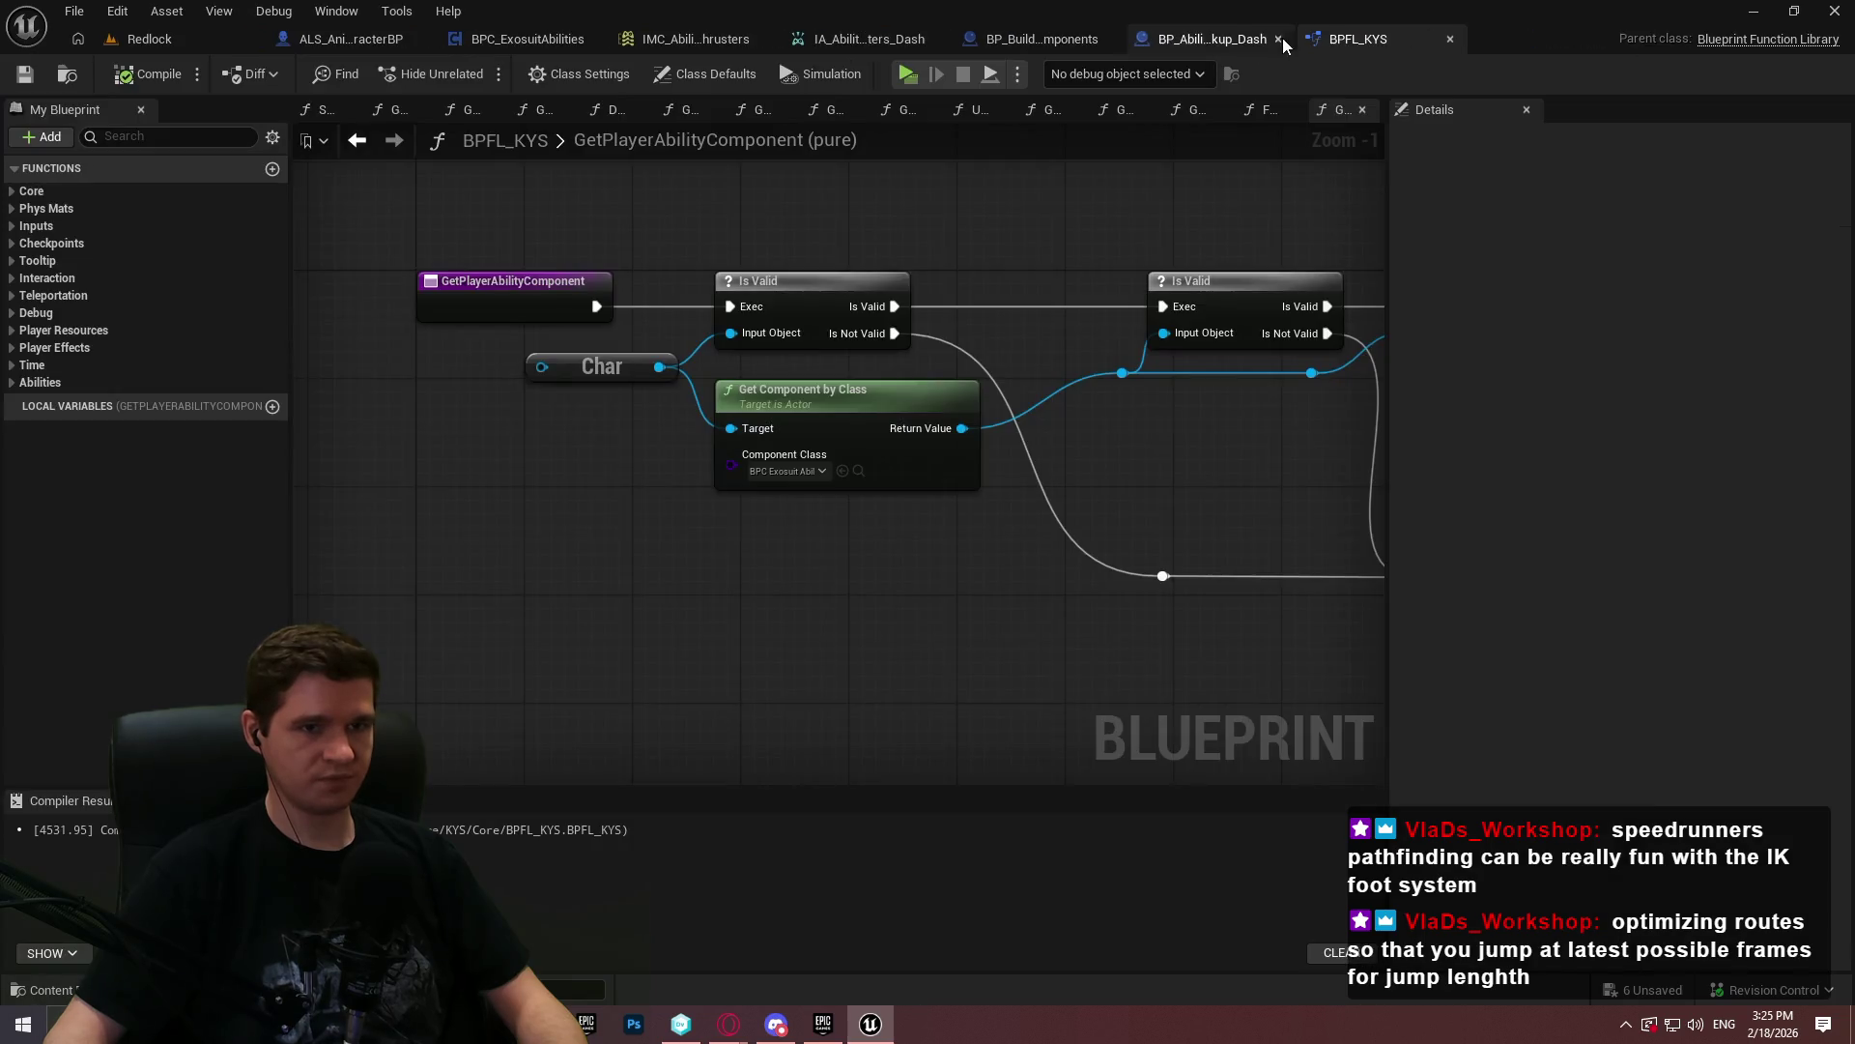
{"action": "left_click", "coordinate": [1187, 40]}
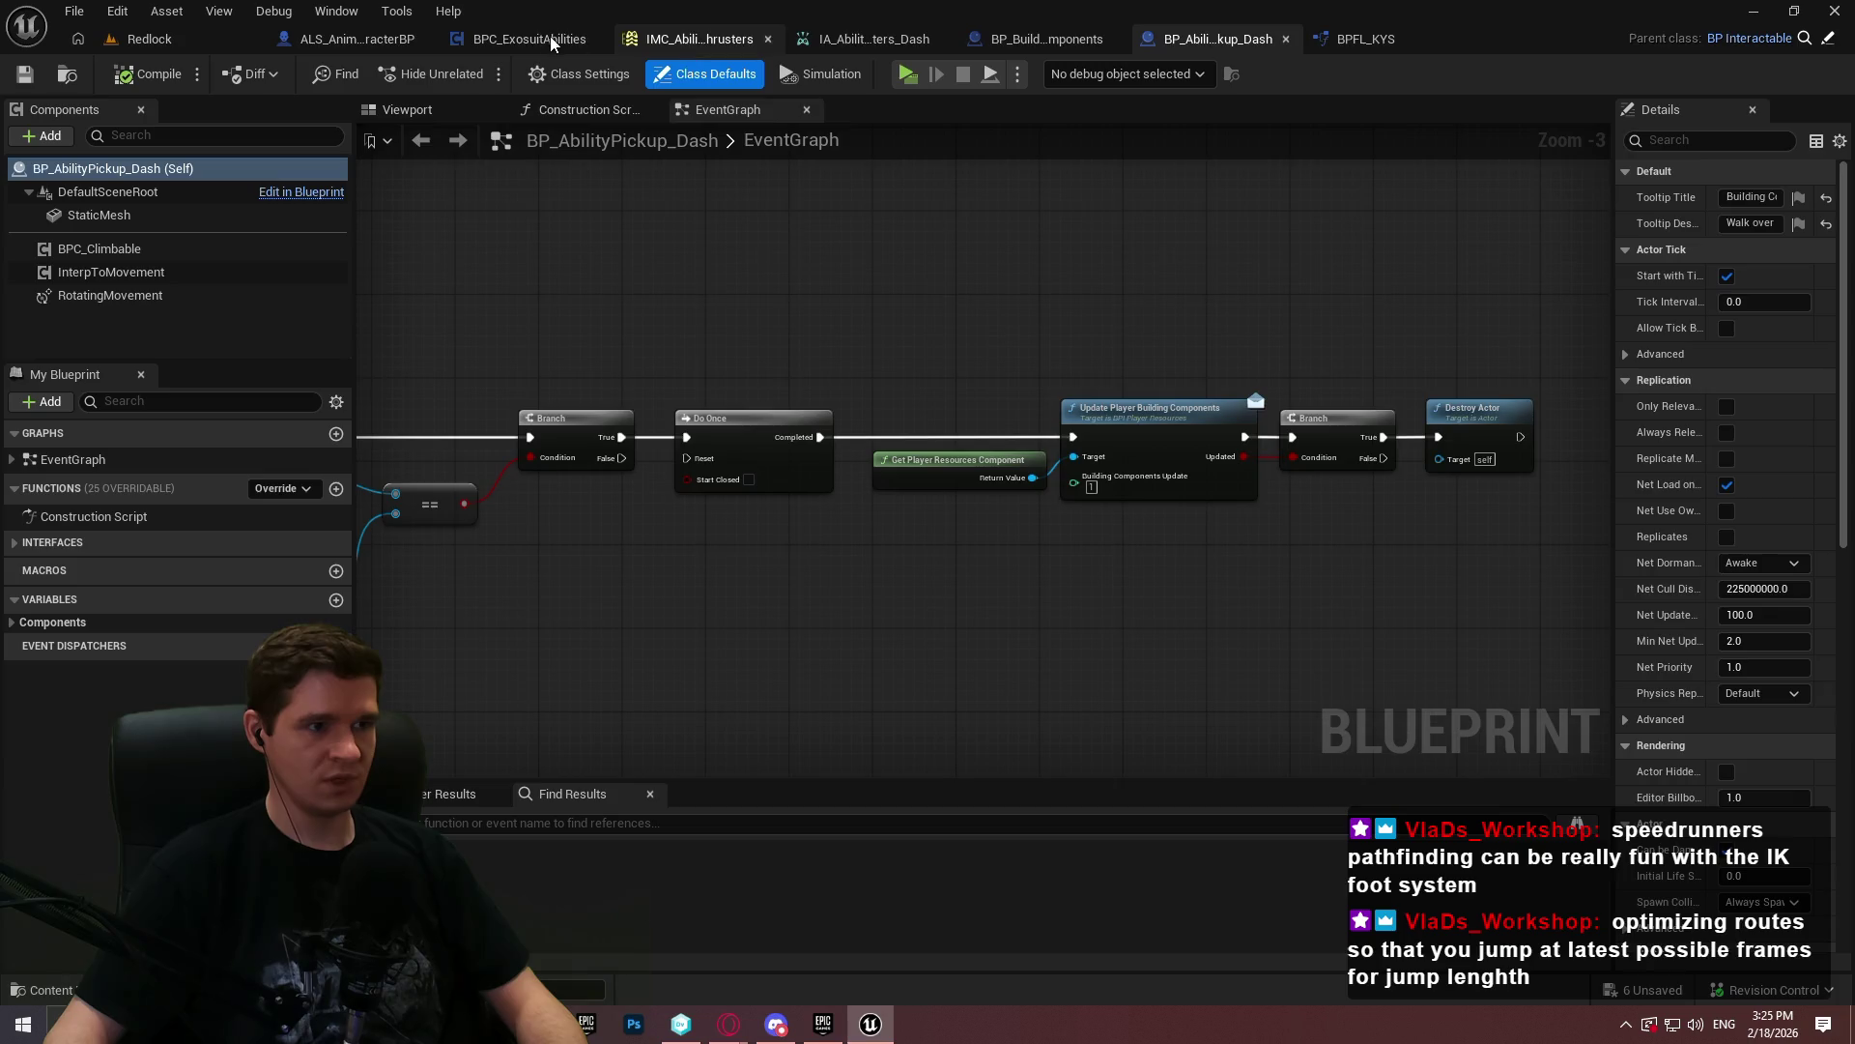
{"action": "left_click", "coordinate": [565, 38]}
{"action": "left_click", "coordinate": [1075, 43]}
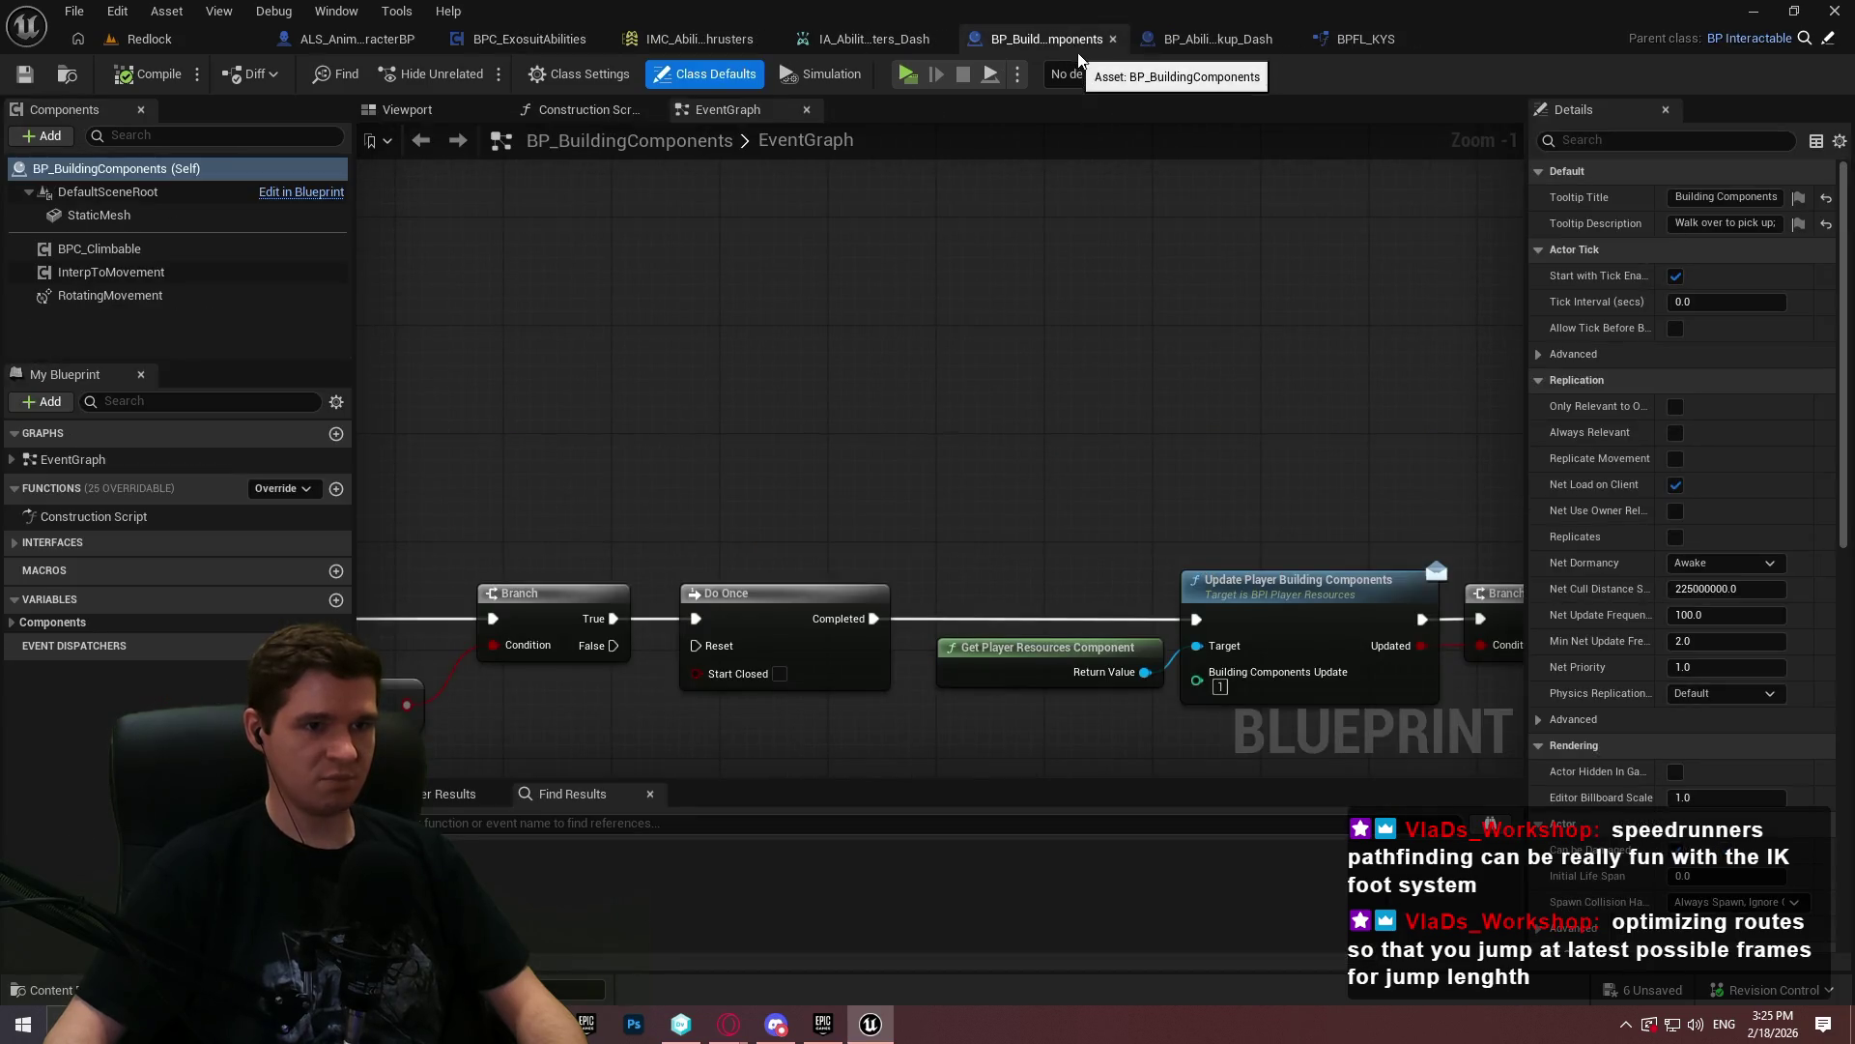
{"action": "left_click", "coordinate": [1260, 39]}
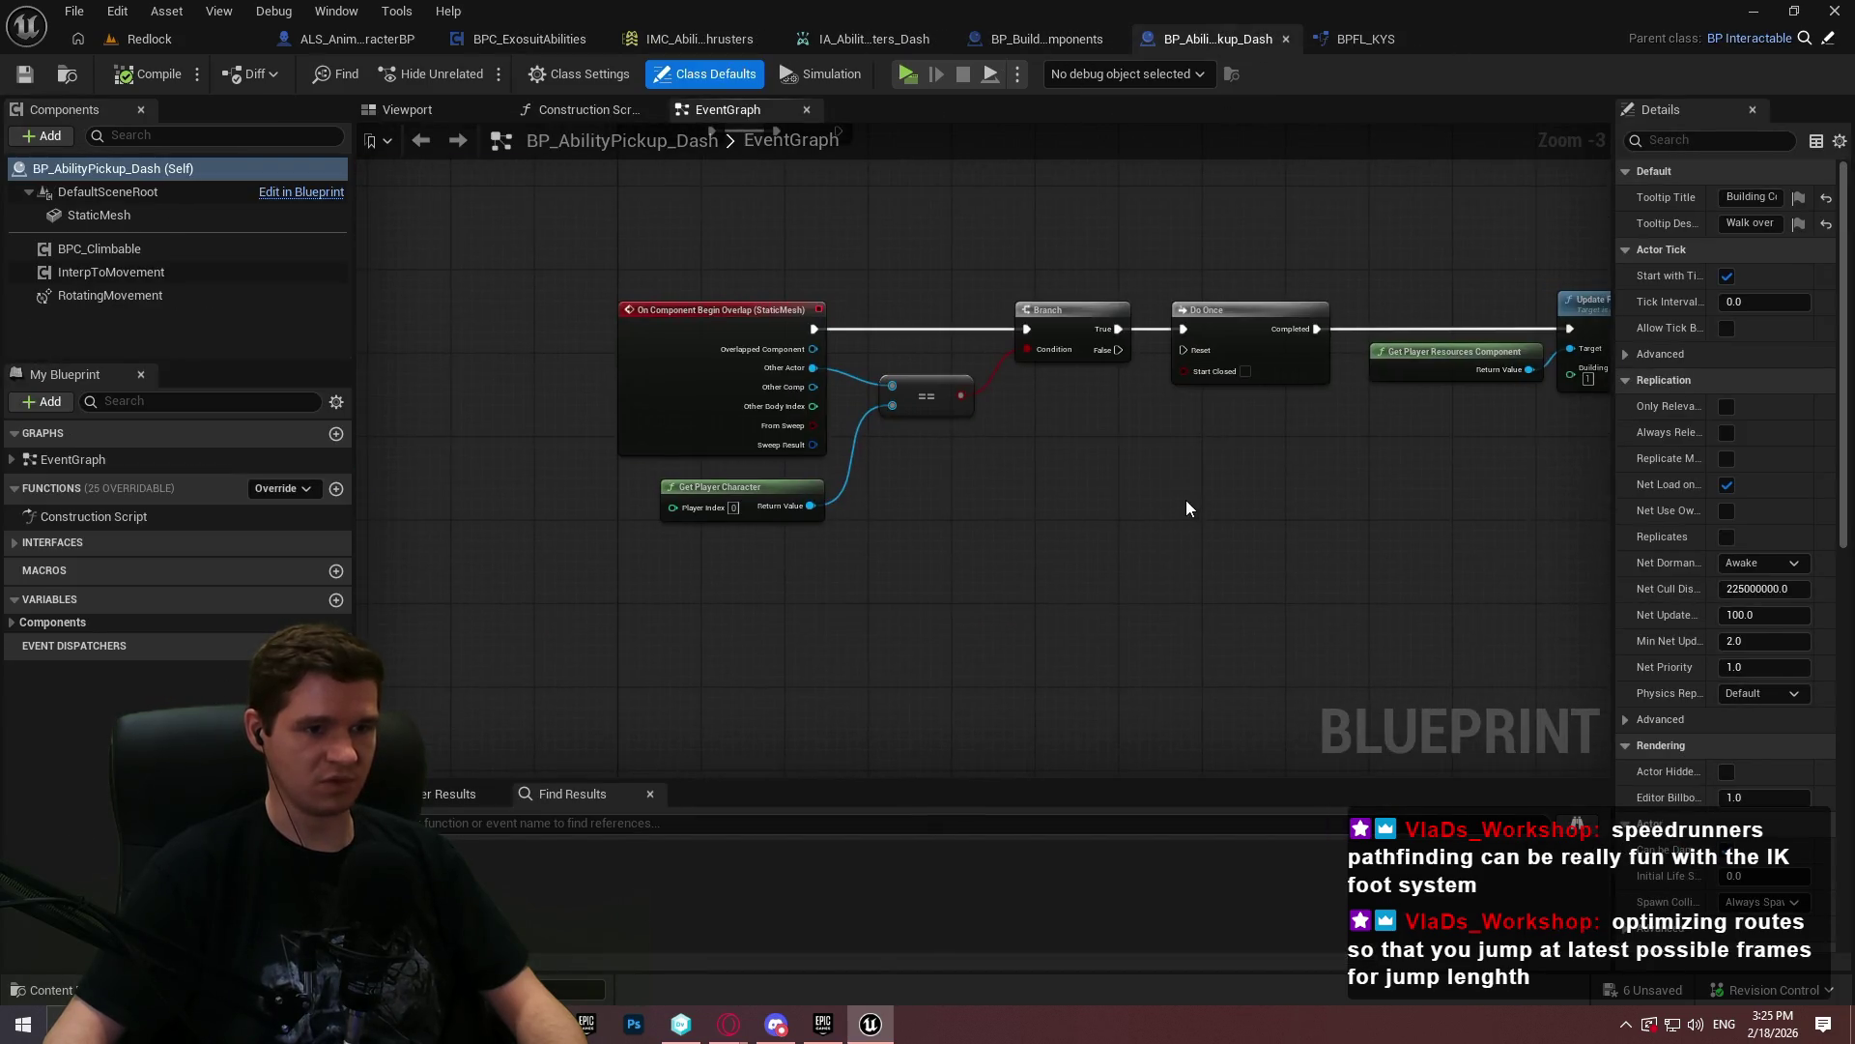
- Add a Get Player Ability Component node and an Unlock Ability call on its output
{"action": "right_click", "coordinate": [1204, 491]}
{"action": "type", "text": "get player abil"}
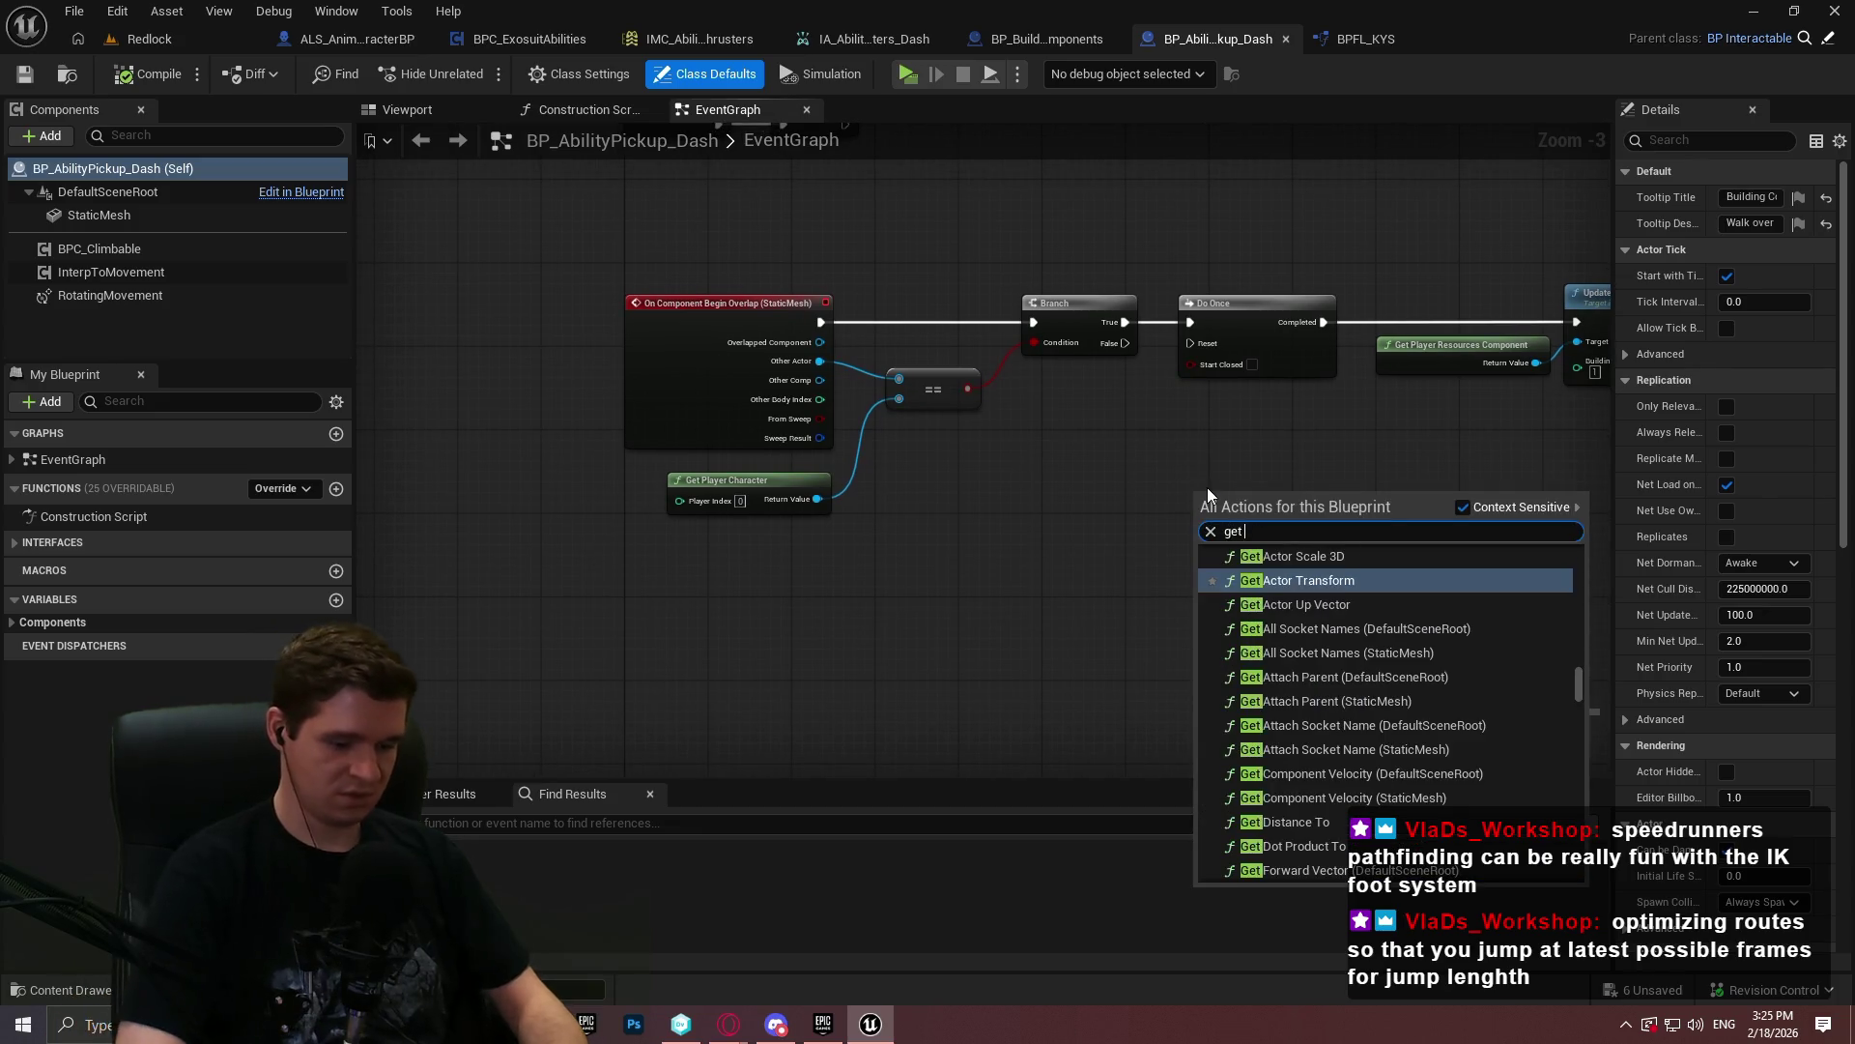
{"action": "key", "text": "Return"}
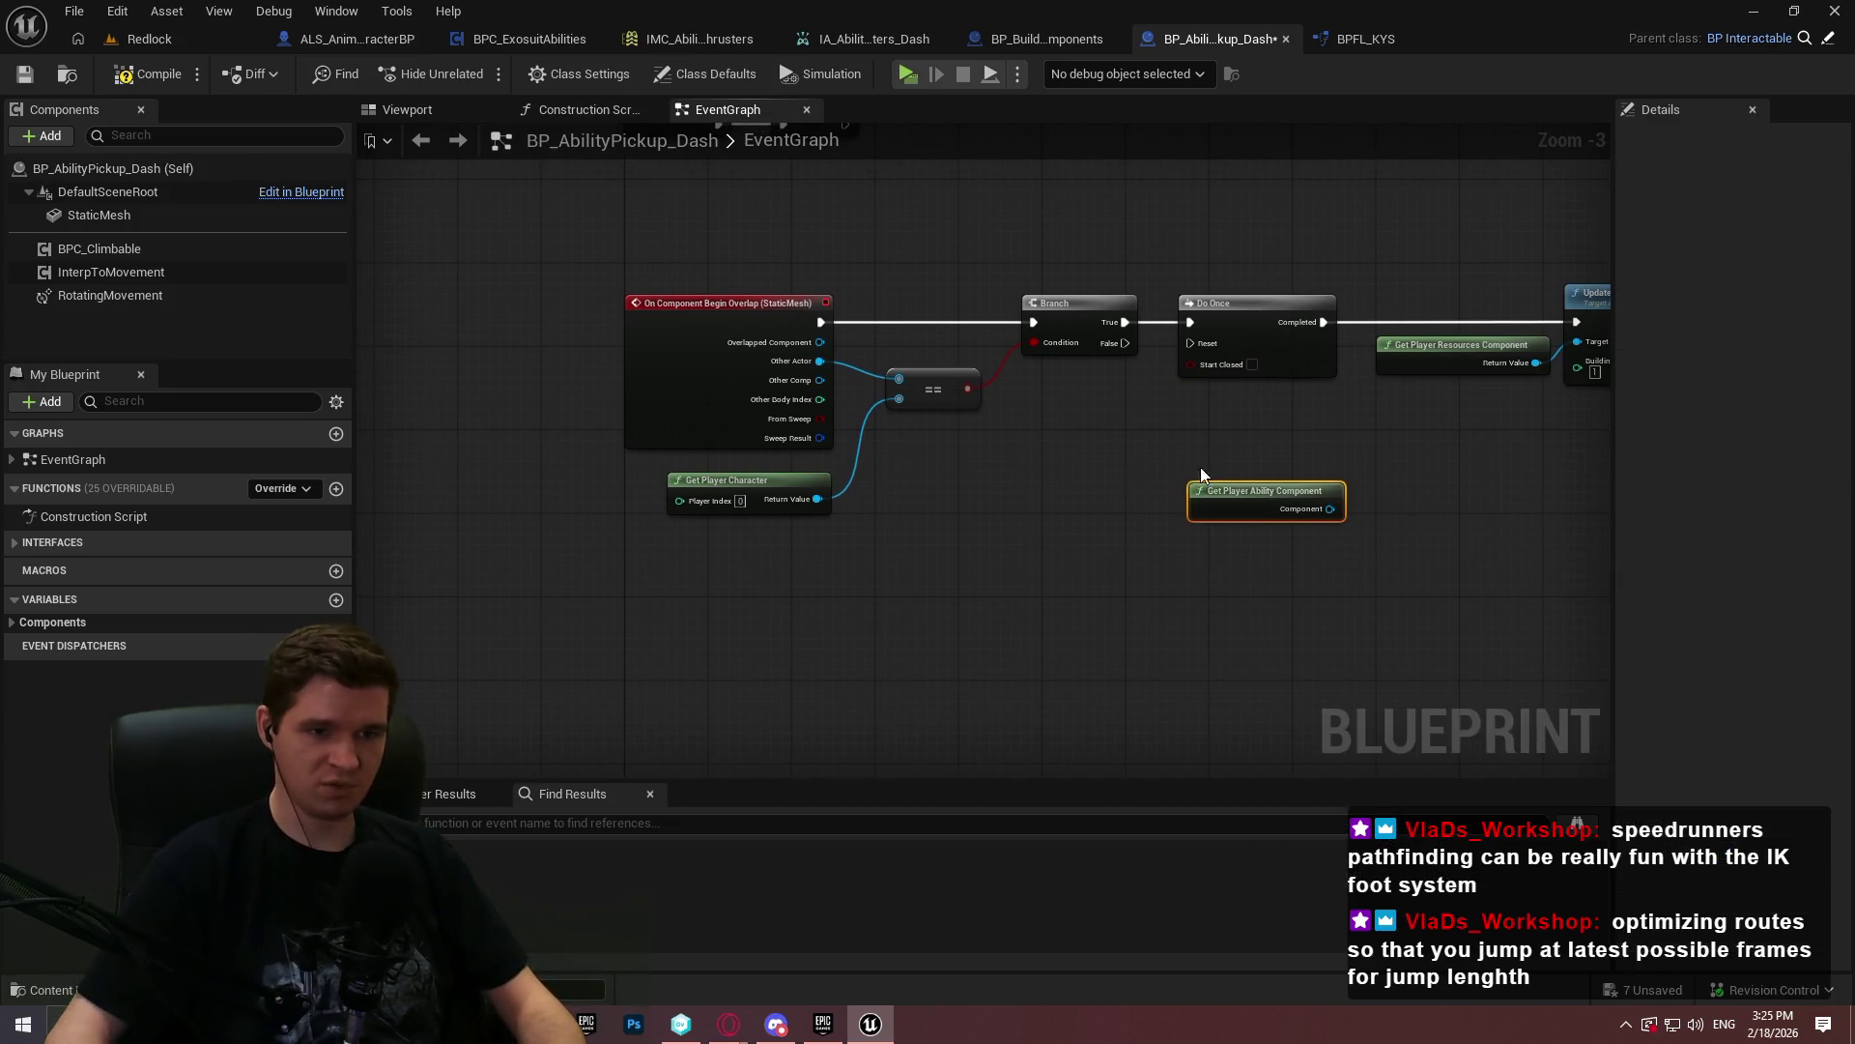
{"action": "scroll", "coordinate": [1215, 503], "scroll_direction": "up", "scroll_amount": 2}
{"action": "mouse_move", "coordinate": [1343, 502]}
{"action": "left_mouse_down"}
{"action": "mouse_move", "coordinate": [1401, 475]}
{"action": "mouse_move", "coordinate": [1268, 527]}
{"action": "mouse_move", "coordinate": [866, 527]}
{"action": "left_mouse_up"}
{"action": "type", "text": "unlock"}
{"action": "key", "text": "Return"}
{"action": "mouse_move", "coordinate": [1020, 552]}
{"action": "left_mouse_down"}
{"action": "mouse_move", "coordinate": [1043, 484]}
{"action": "mouse_move", "coordinate": [1006, 485]}
{"action": "left_mouse_up"}
{"action": "left_click_drag", "start_coordinate": [1295, 470], "coordinate": [994, 625]}
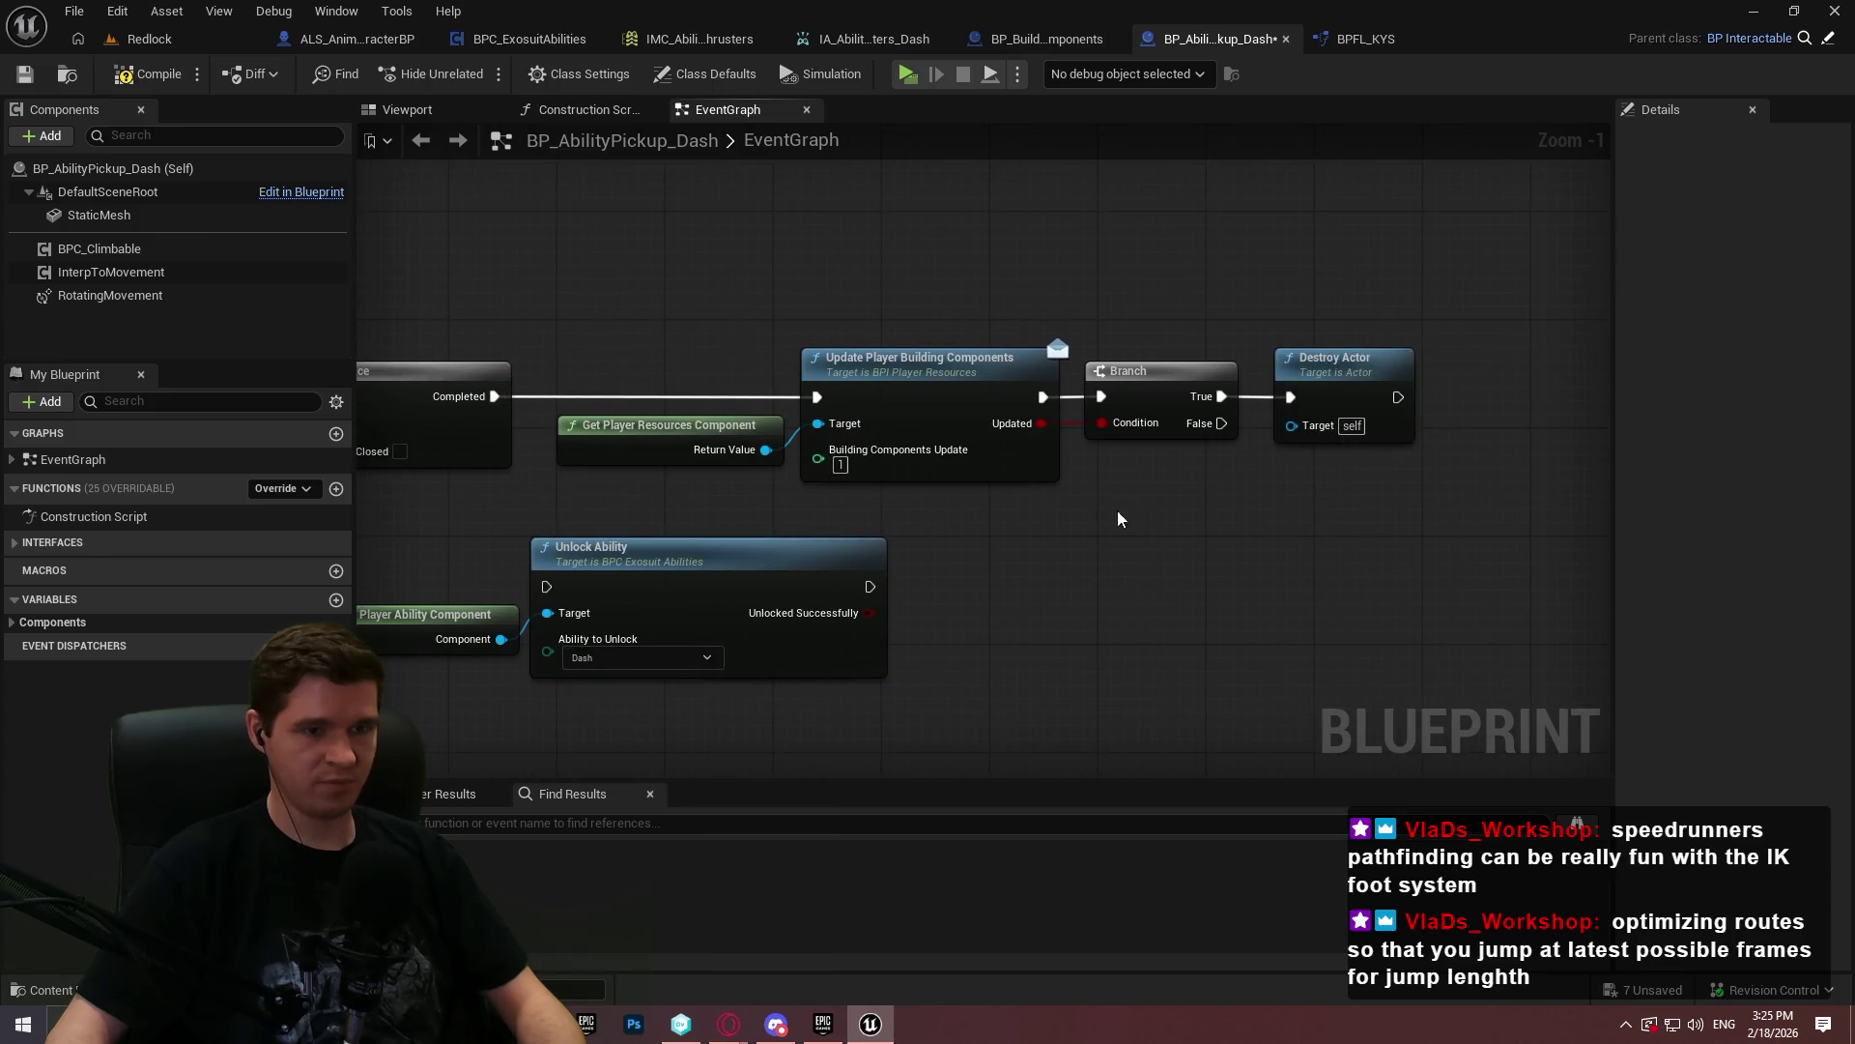
- Delete the building-components update nodes and wire Do Once → Unlock Ability → Branch
{"action": "left_click_drag", "start_coordinate": [982, 518], "coordinate": [610, 445]}
{"action": "key", "text": "Delete"}
{"action": "left_click_drag", "start_coordinate": [551, 580], "coordinate": [495, 396]}
{"action": "mouse_move", "coordinate": [715, 556]}
{"action": "left_mouse_down"}
{"action": "mouse_move", "coordinate": [769, 431]}
{"action": "mouse_move", "coordinate": [738, 416]}
{"action": "mouse_move", "coordinate": [812, 430]}
{"action": "left_mouse_up"}
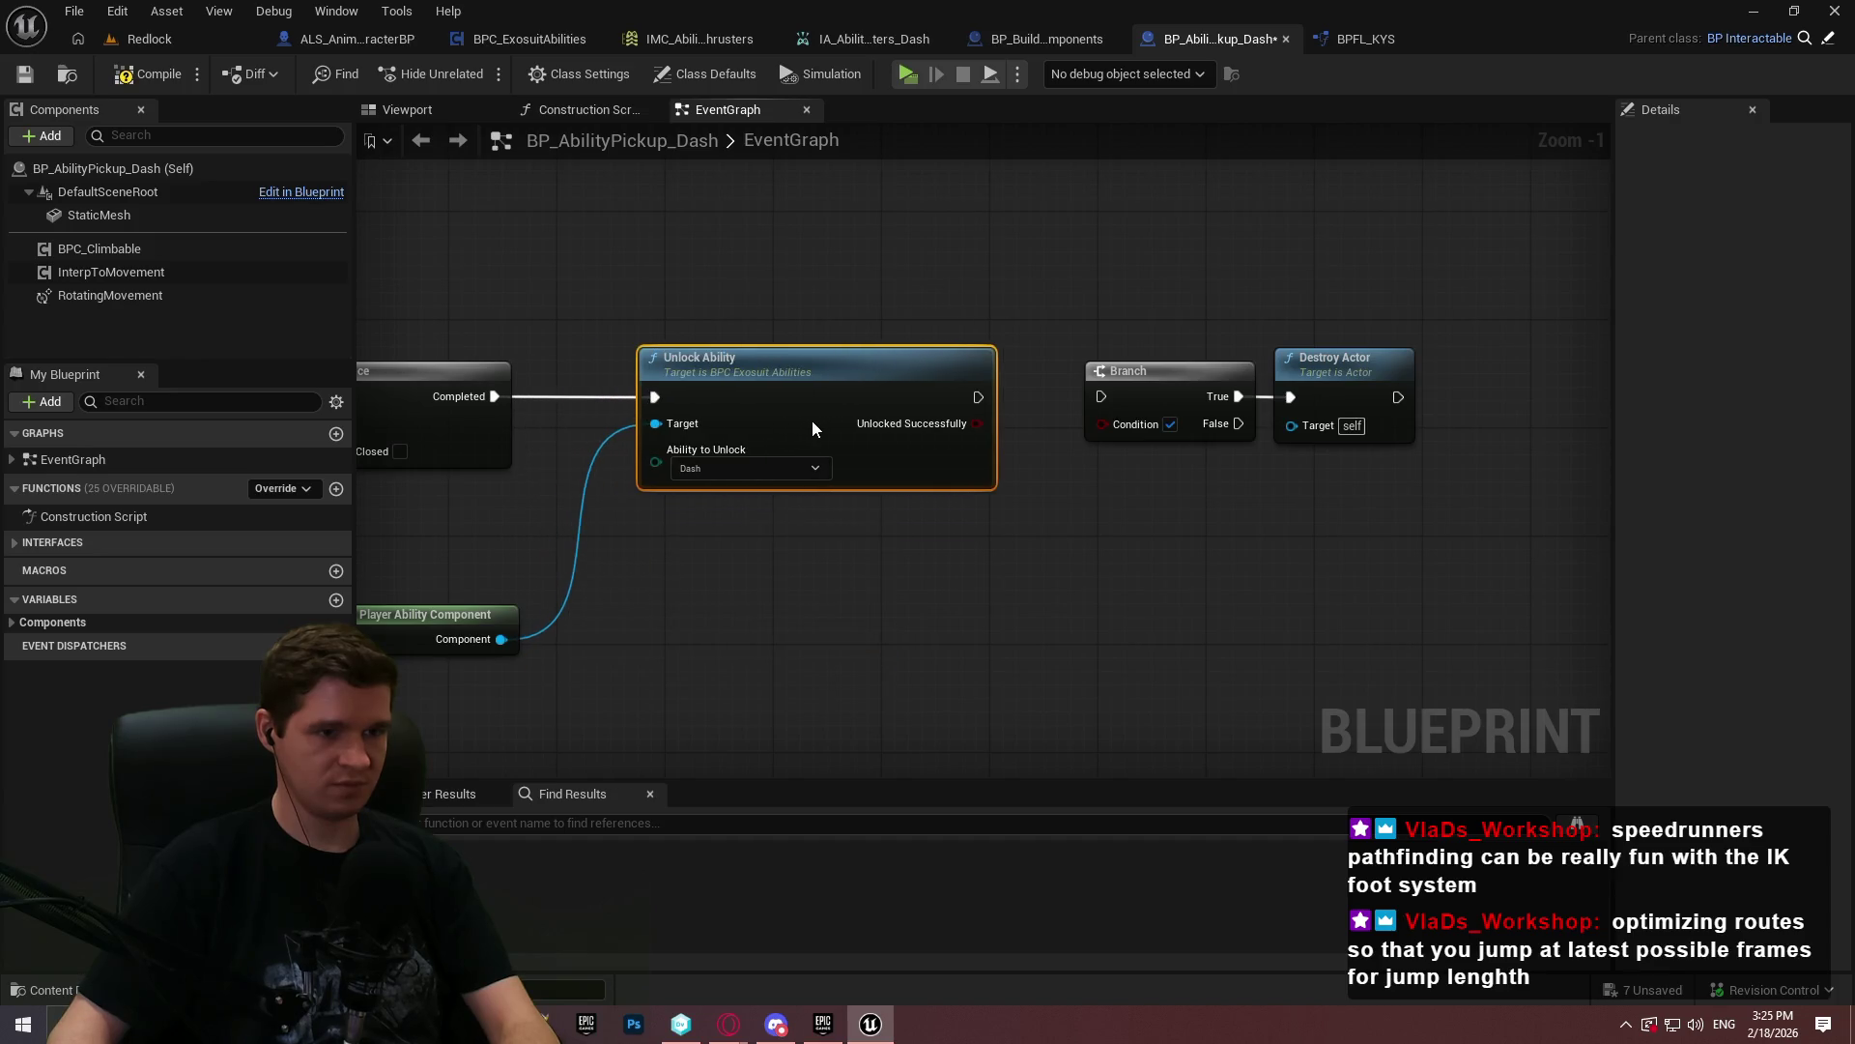
{"action": "left_click_drag", "start_coordinate": [979, 396], "coordinate": [1109, 402]}
{"action": "left_click_drag", "start_coordinate": [955, 387], "coordinate": [1009, 387]}
{"action": "left_click", "coordinate": [1129, 441]}
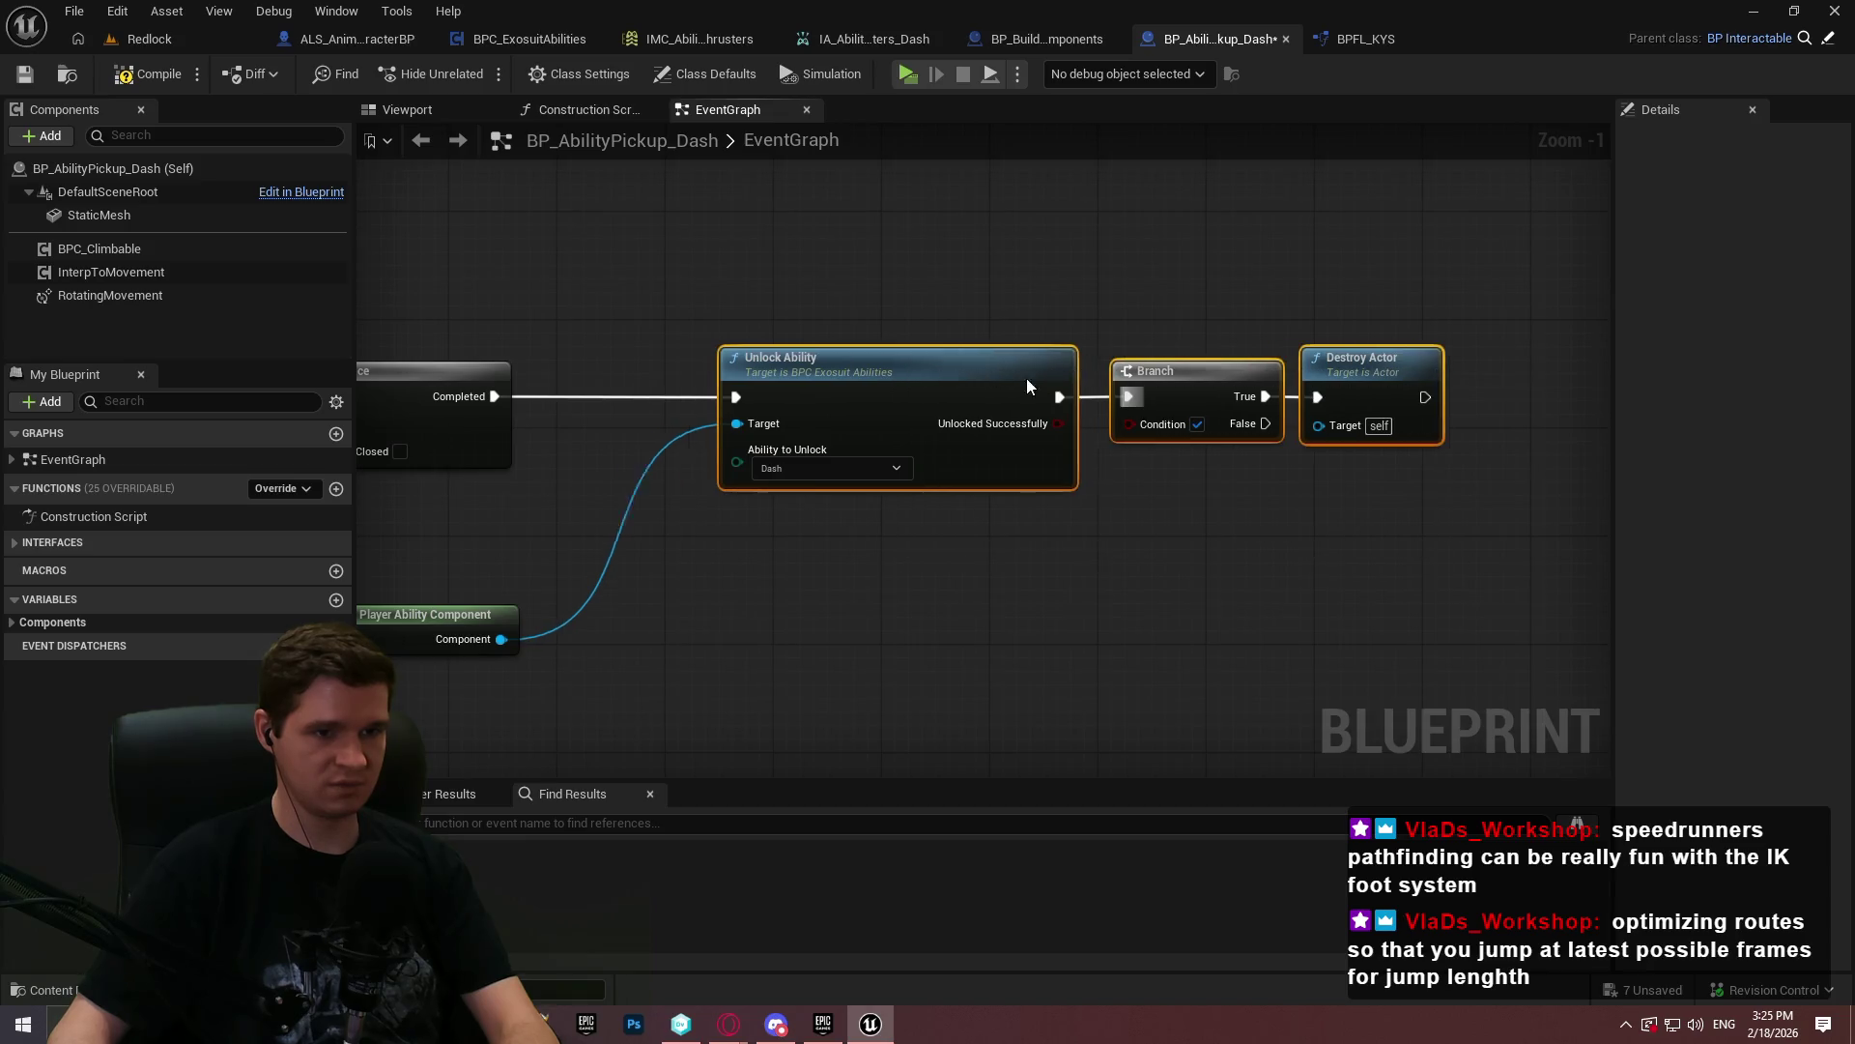
{"action": "key", "text": "alt+Tab"}
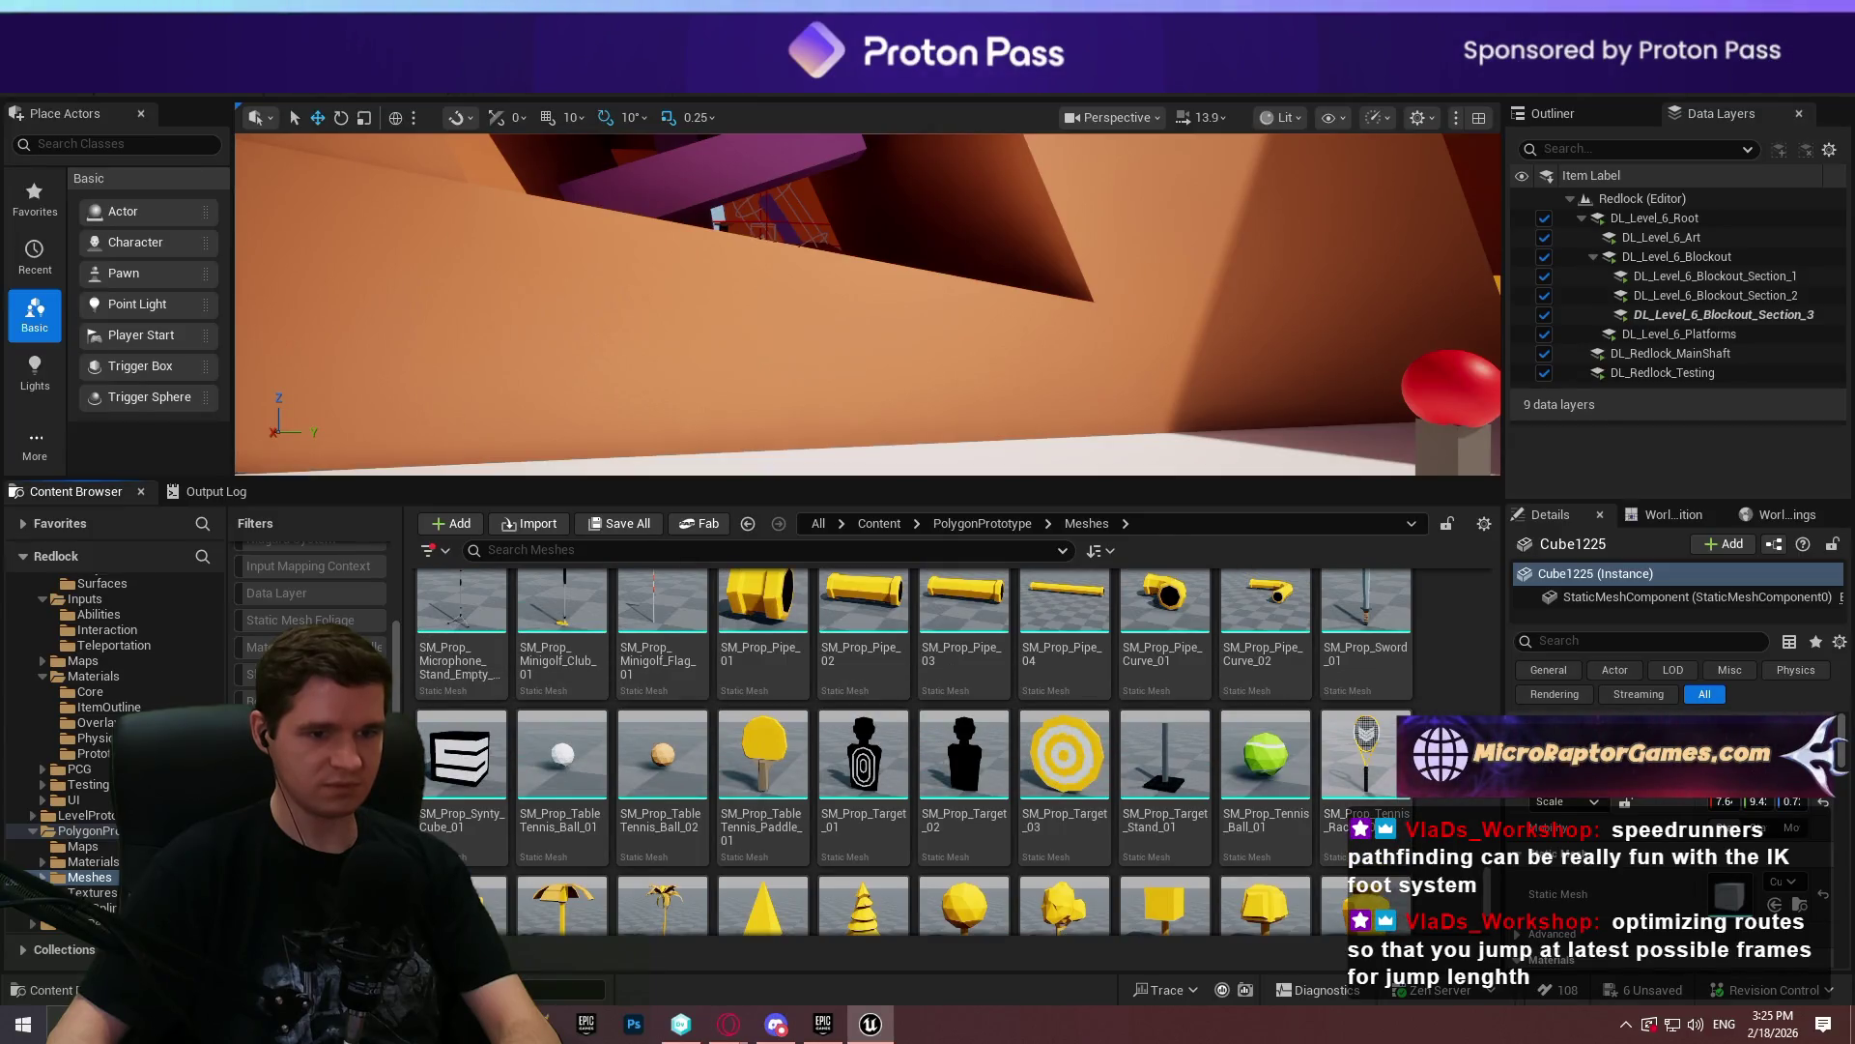
- Find and select the SM_Icon_Gem_01 gem mesh in the PolygonPrototype Meshes folder
{"action": "scroll", "coordinate": [914, 752], "scroll_direction": "up", "scroll_amount": 1}
{"action": "scroll", "coordinate": [1365, 794], "scroll_direction": "up", "scroll_amount": 4}
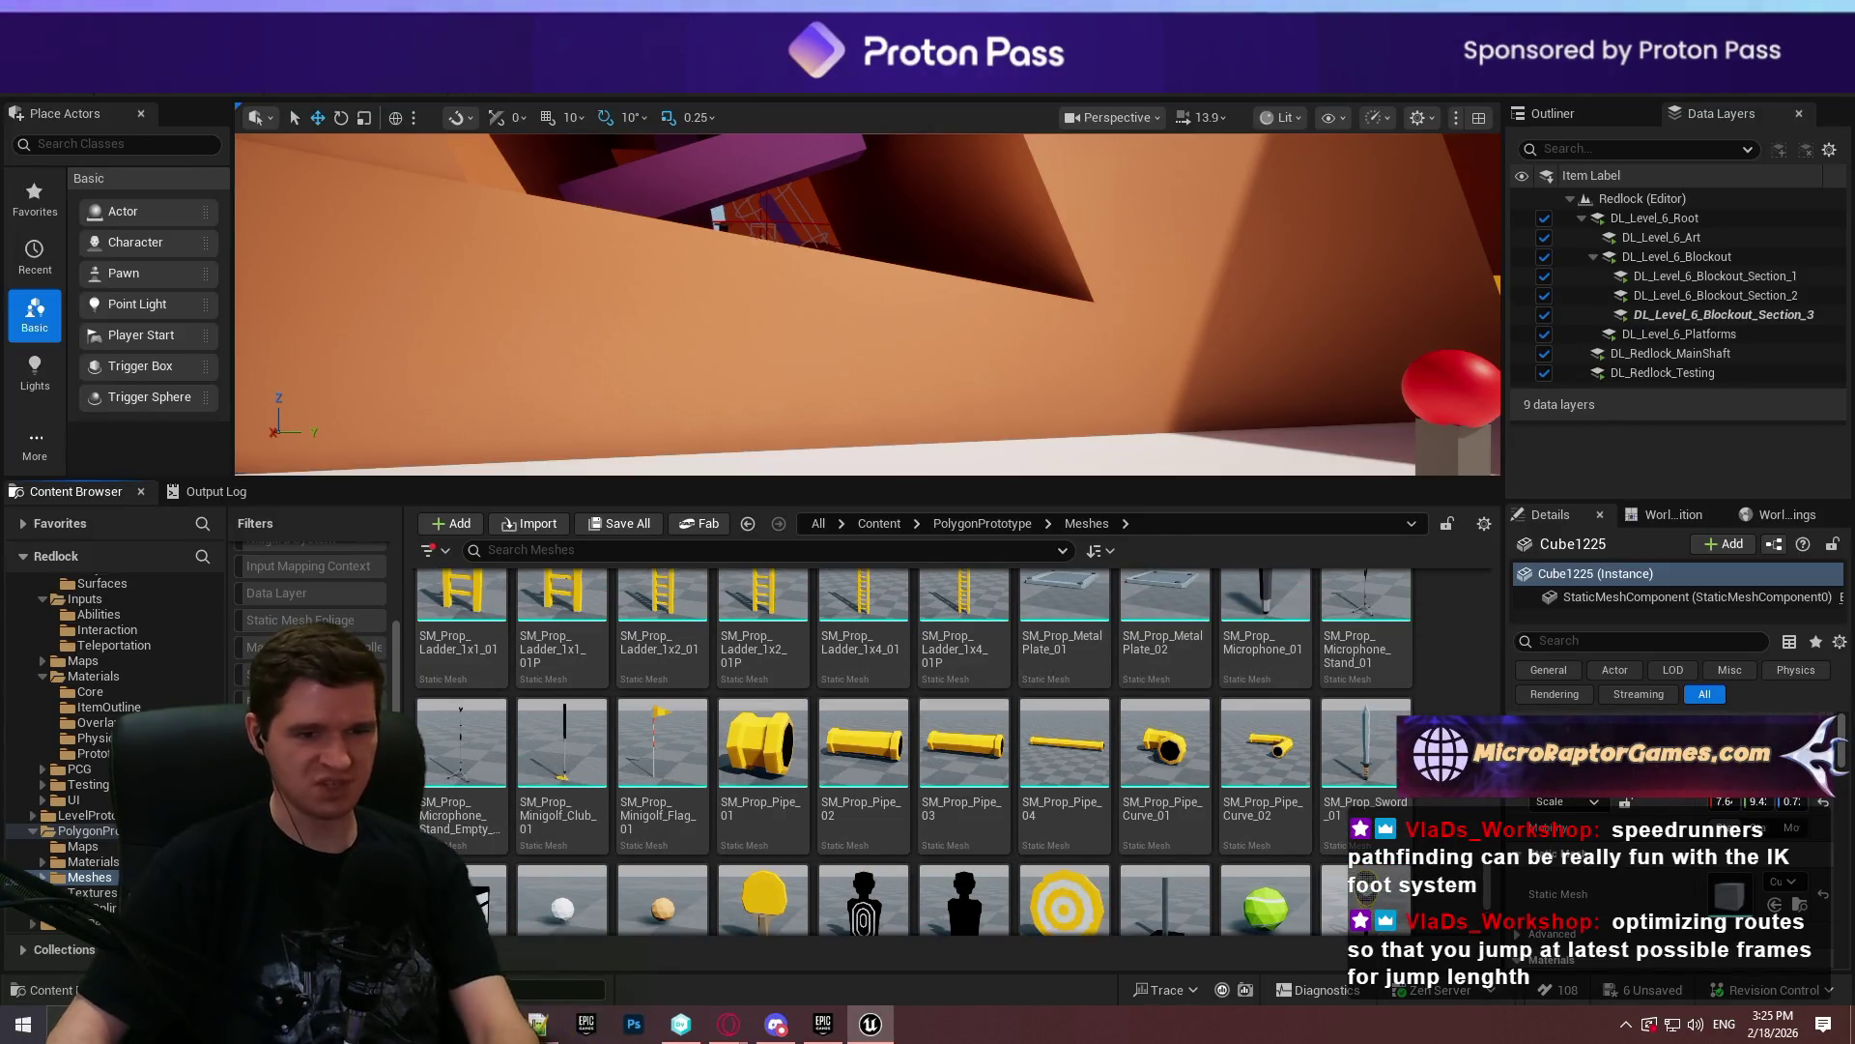
{"action": "scroll", "coordinate": [1448, 694], "scroll_direction": "up", "scroll_amount": 4}
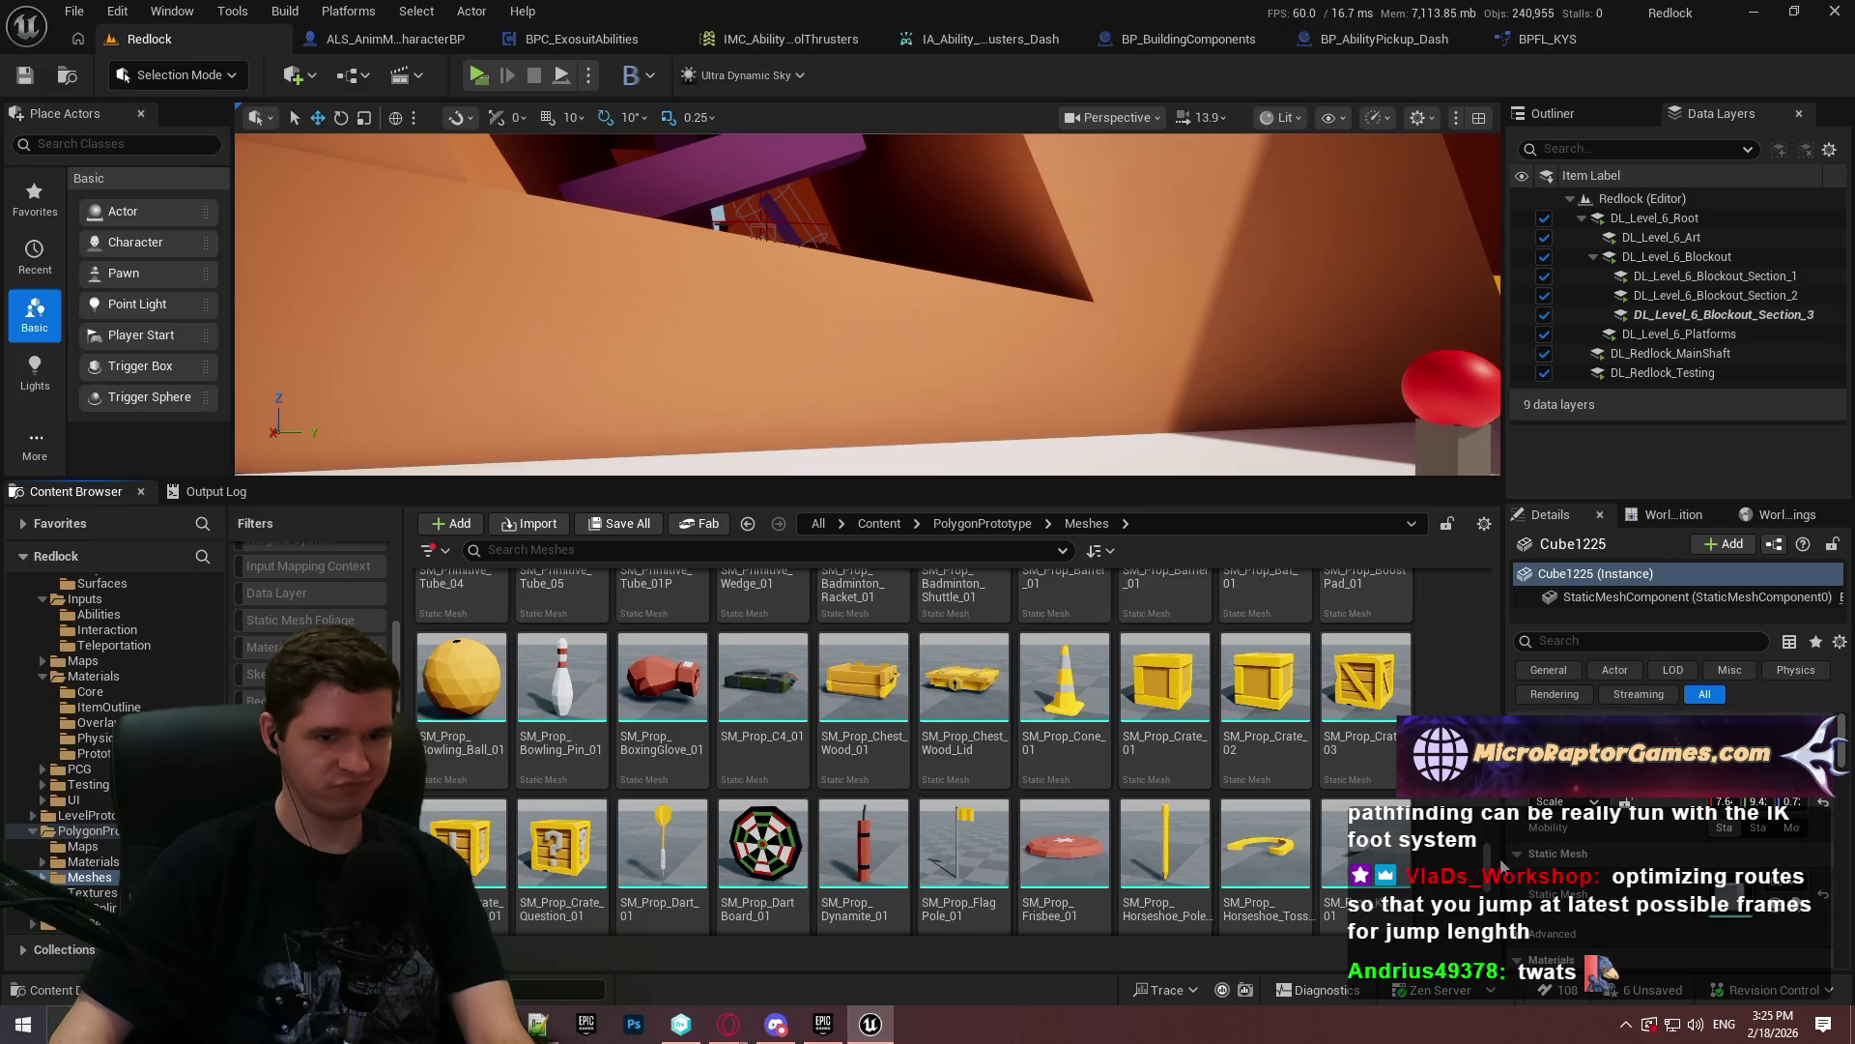
{"action": "scroll", "coordinate": [1489, 850], "scroll_direction": "up", "scroll_amount": 8}
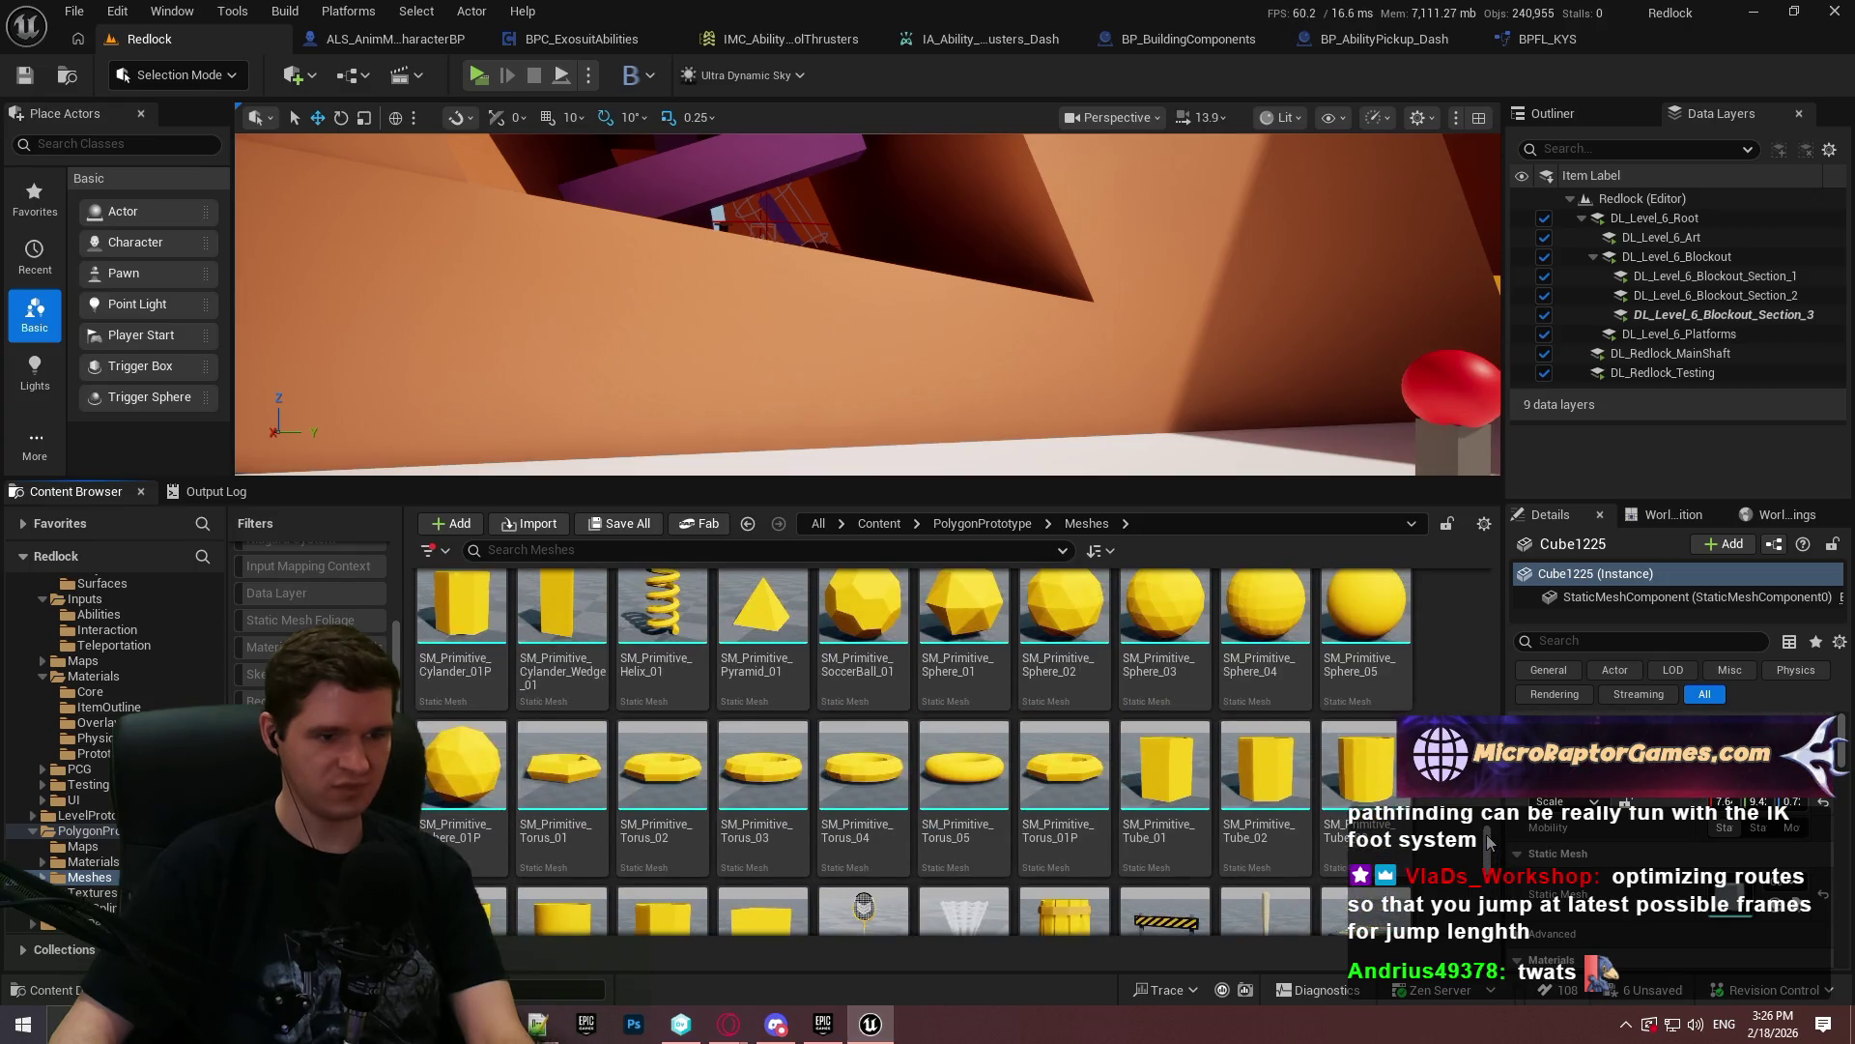
{"action": "scroll", "coordinate": [1489, 835], "scroll_direction": "up", "scroll_amount": 10}
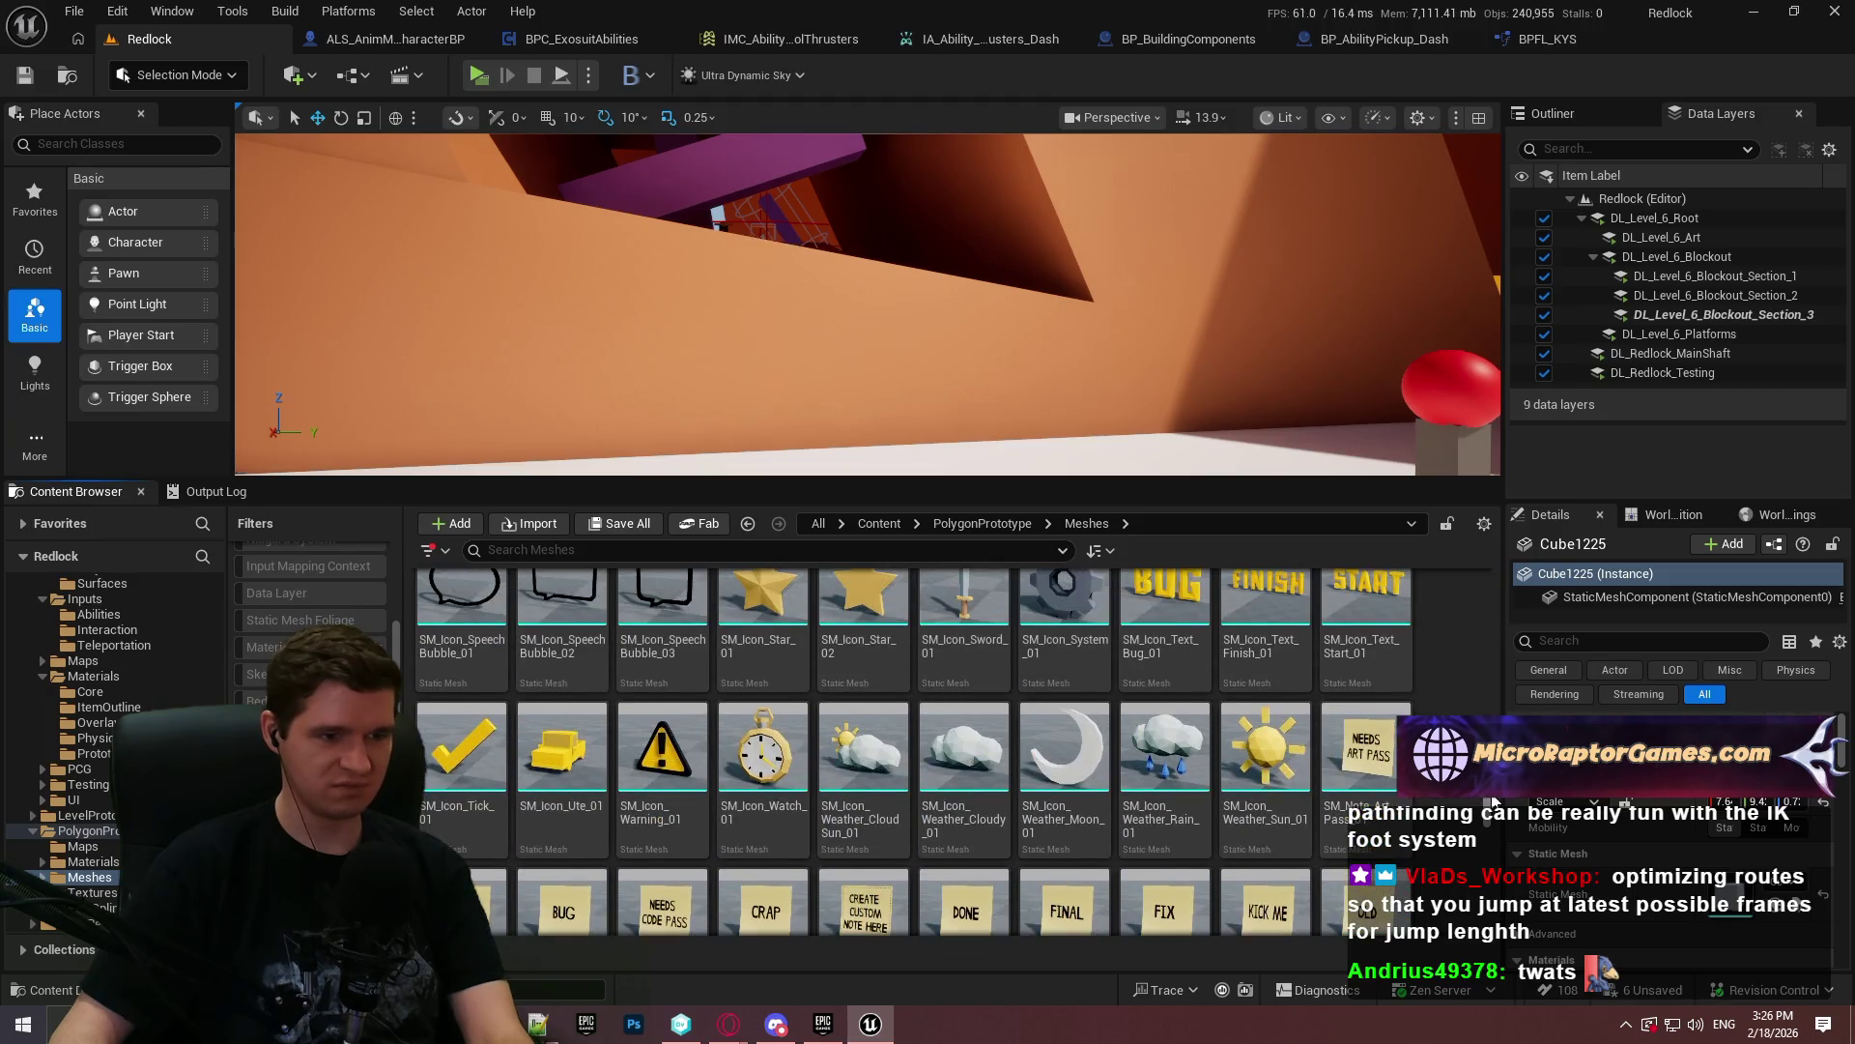
{"action": "scroll", "coordinate": [1493, 801], "scroll_direction": "up", "scroll_amount": 2}
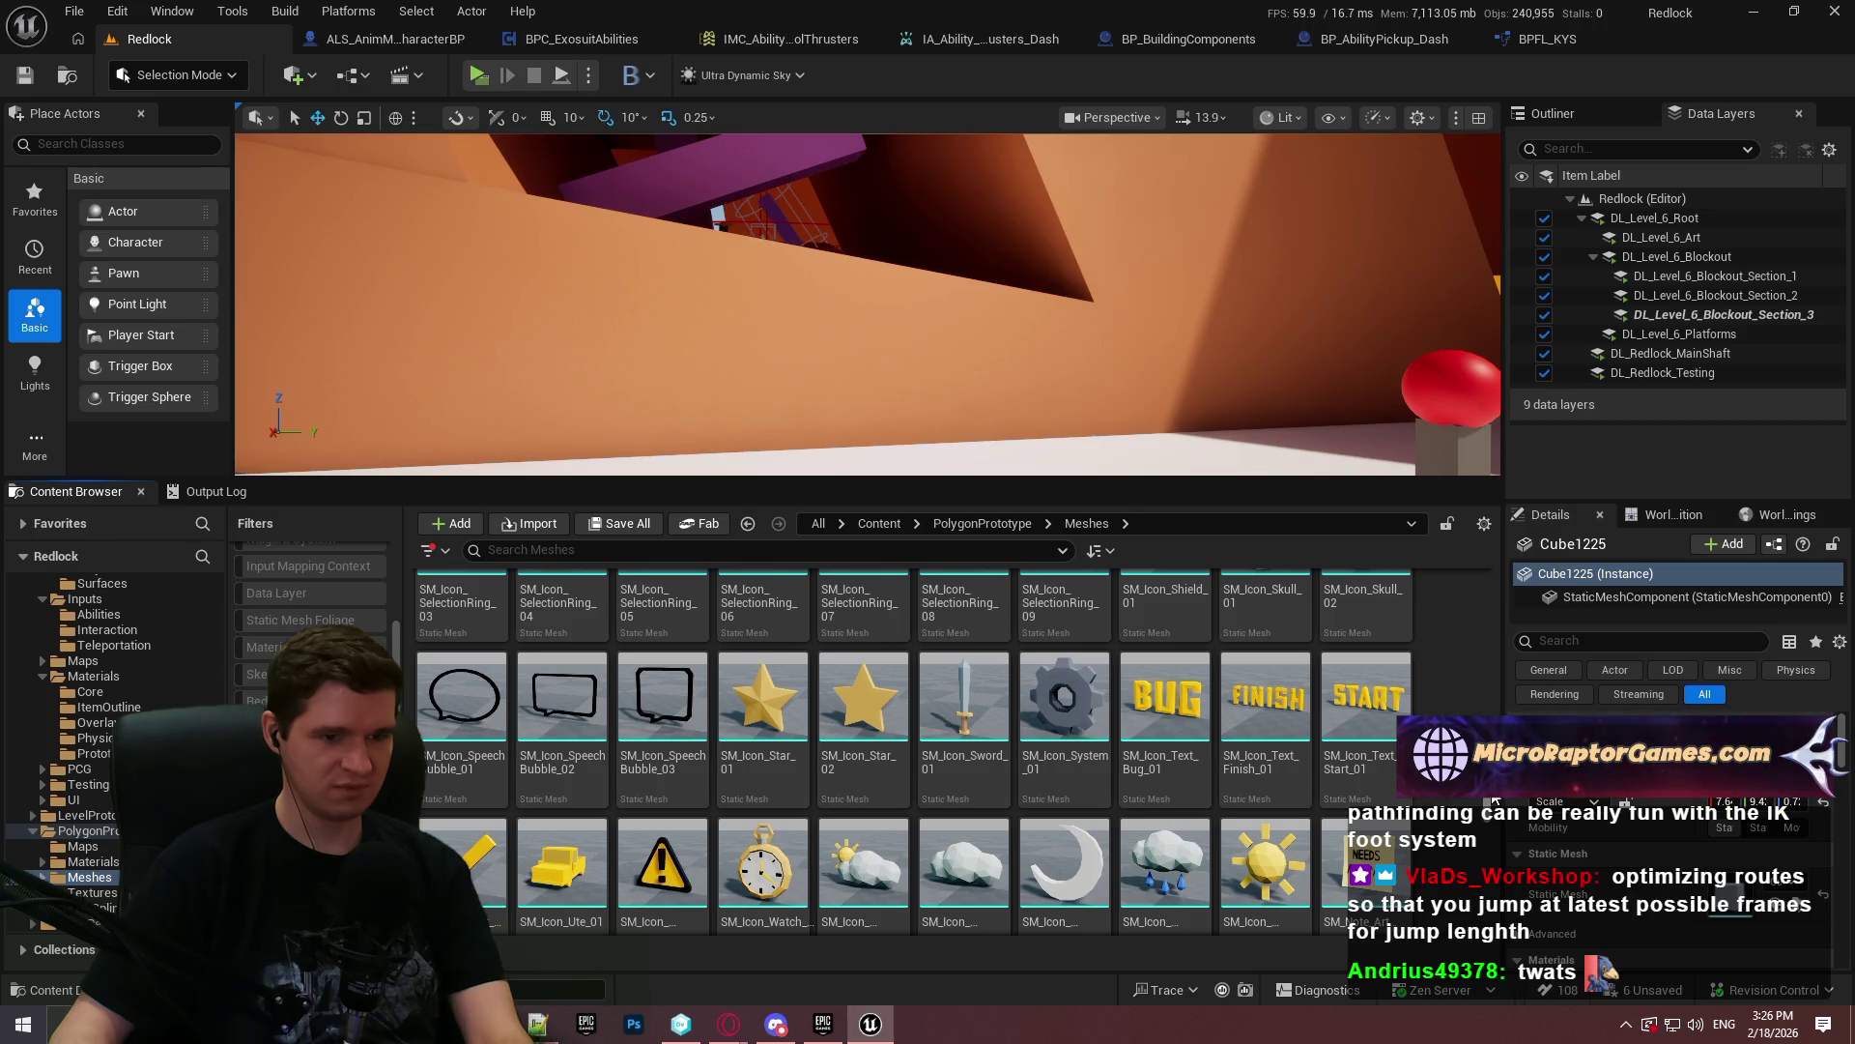
{"action": "scroll", "coordinate": [1495, 801], "scroll_direction": "up", "scroll_amount": 3}
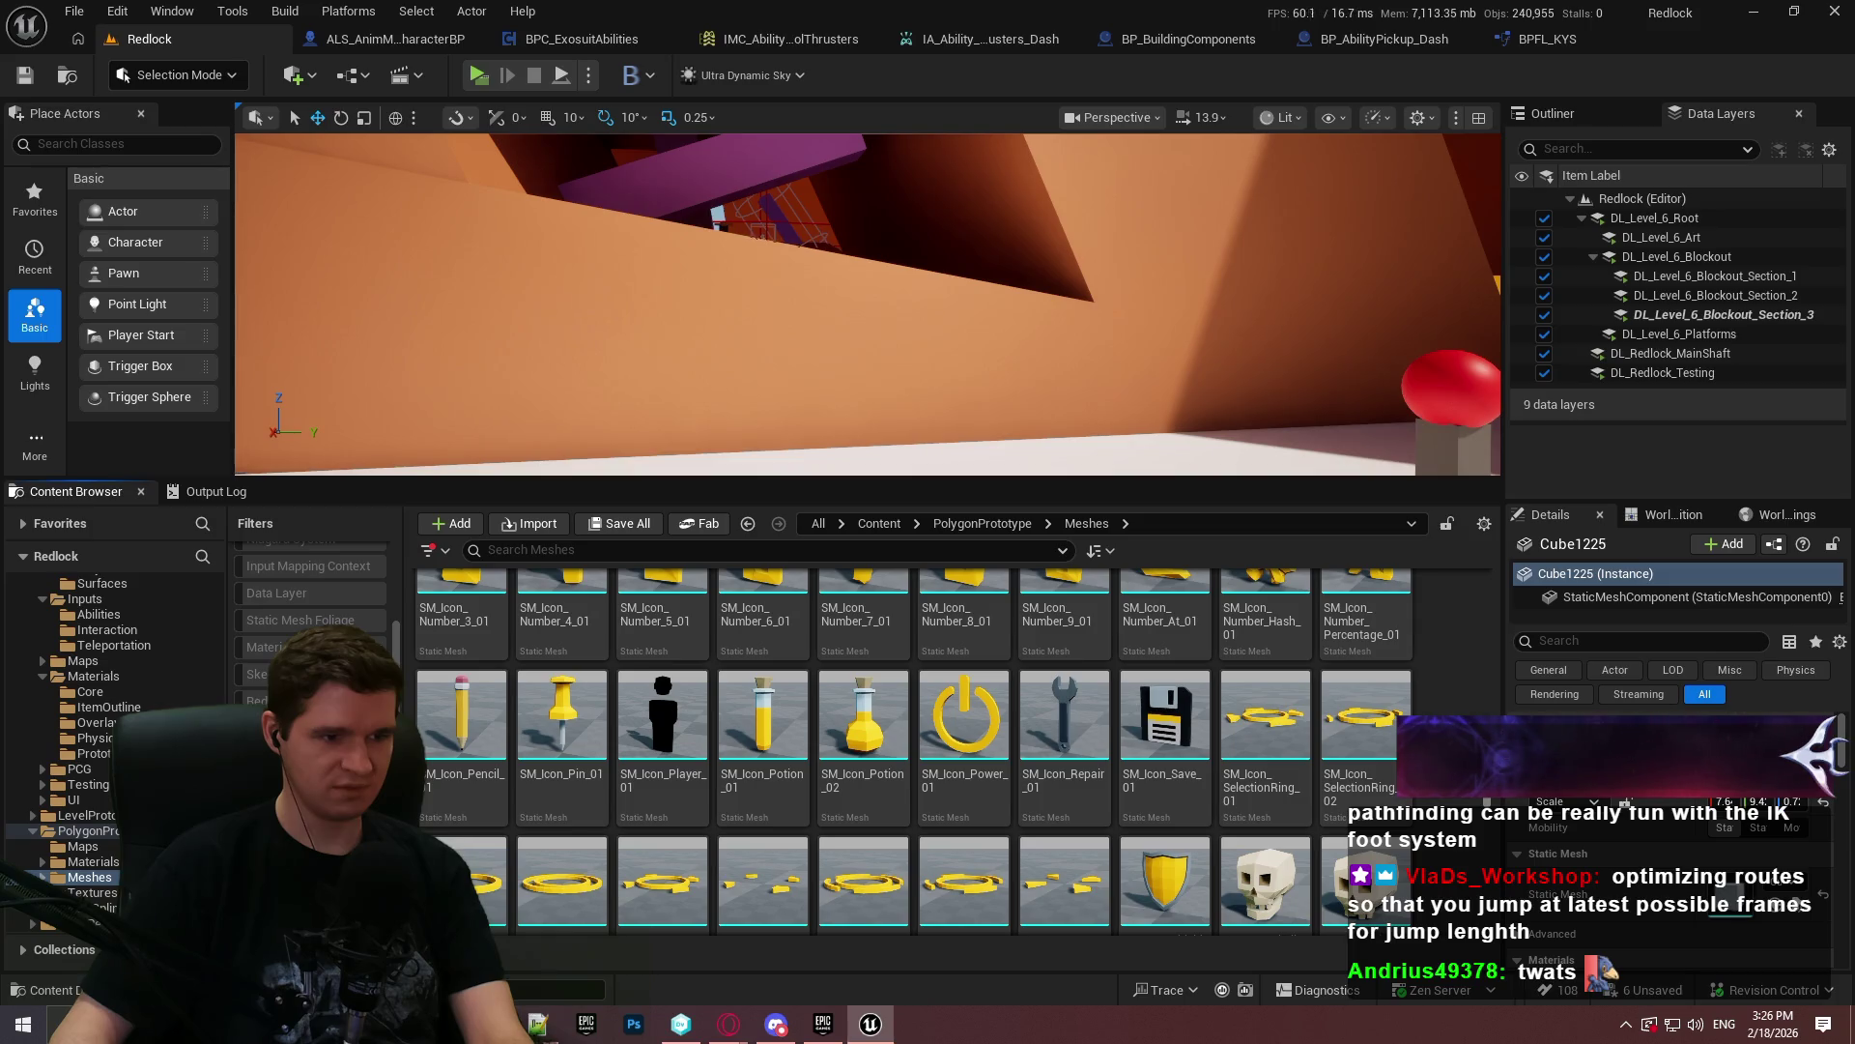
{"action": "scroll", "coordinate": [1490, 766], "scroll_direction": "up", "scroll_amount": 5}
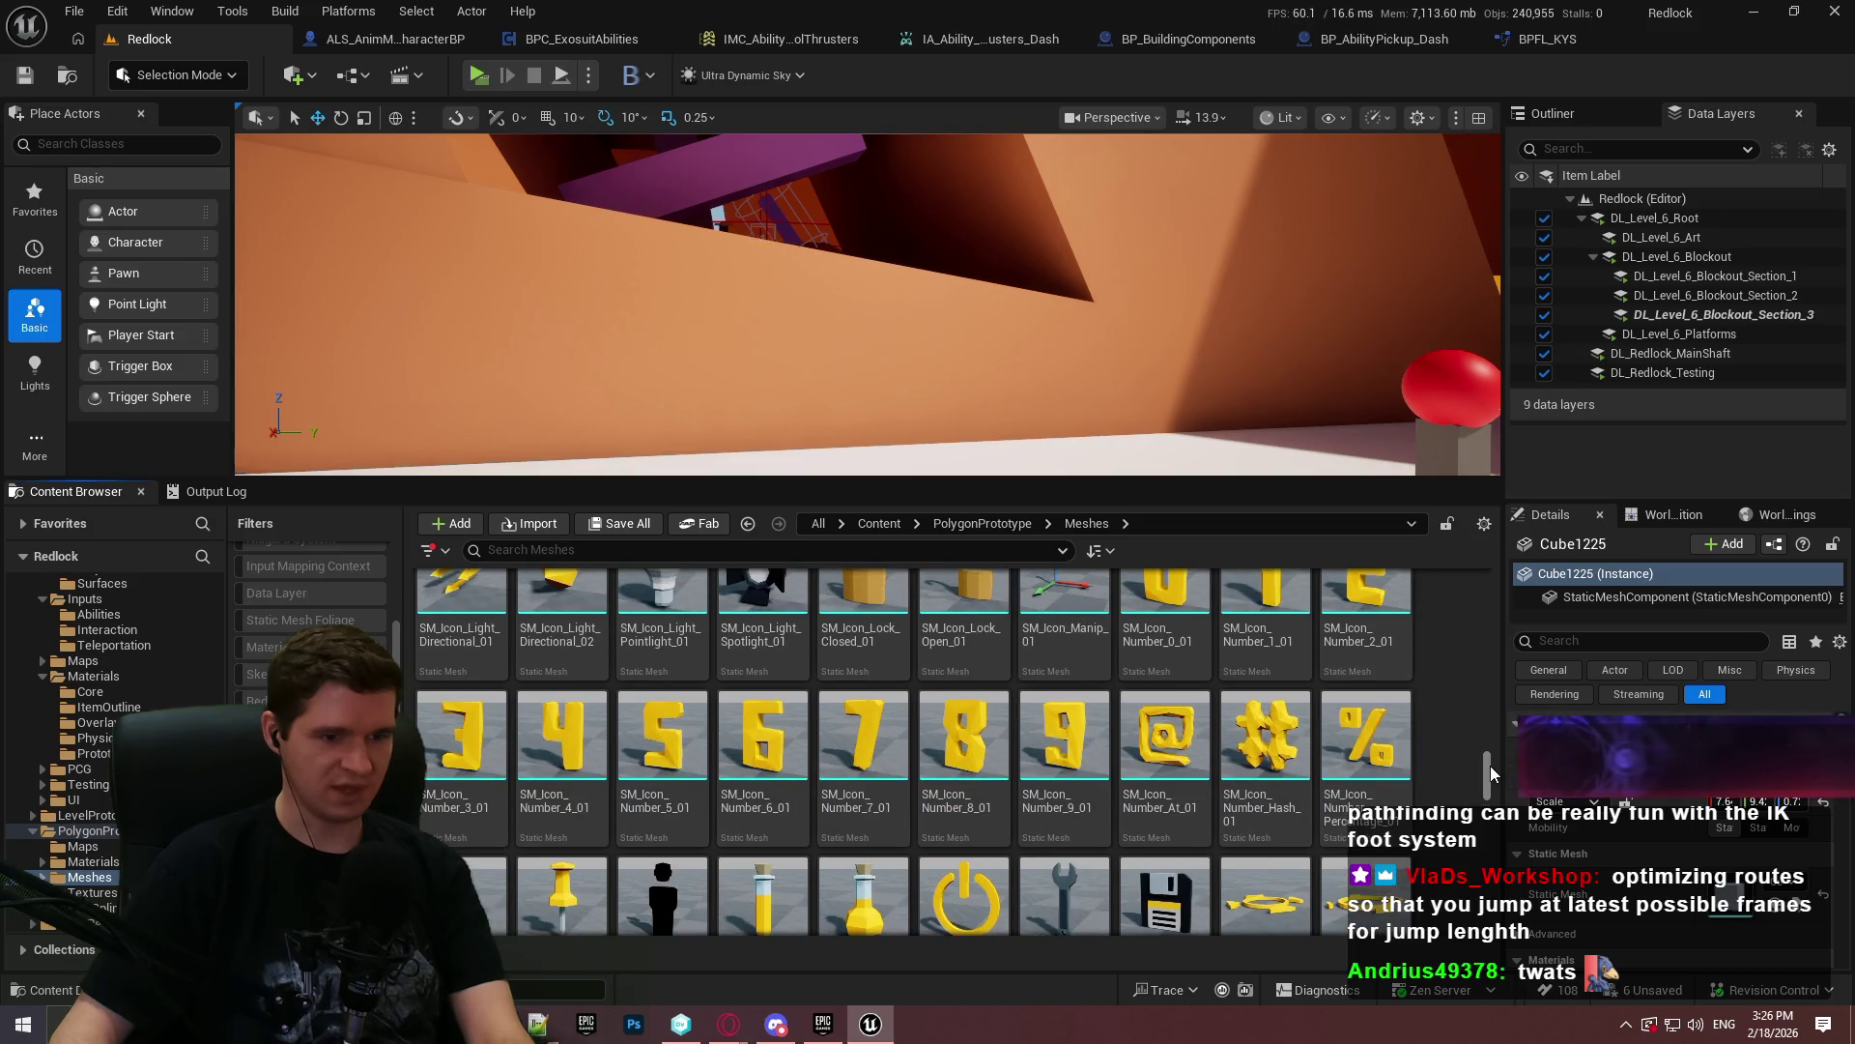
{"action": "scroll", "coordinate": [1492, 757], "scroll_direction": "up", "scroll_amount": 5}
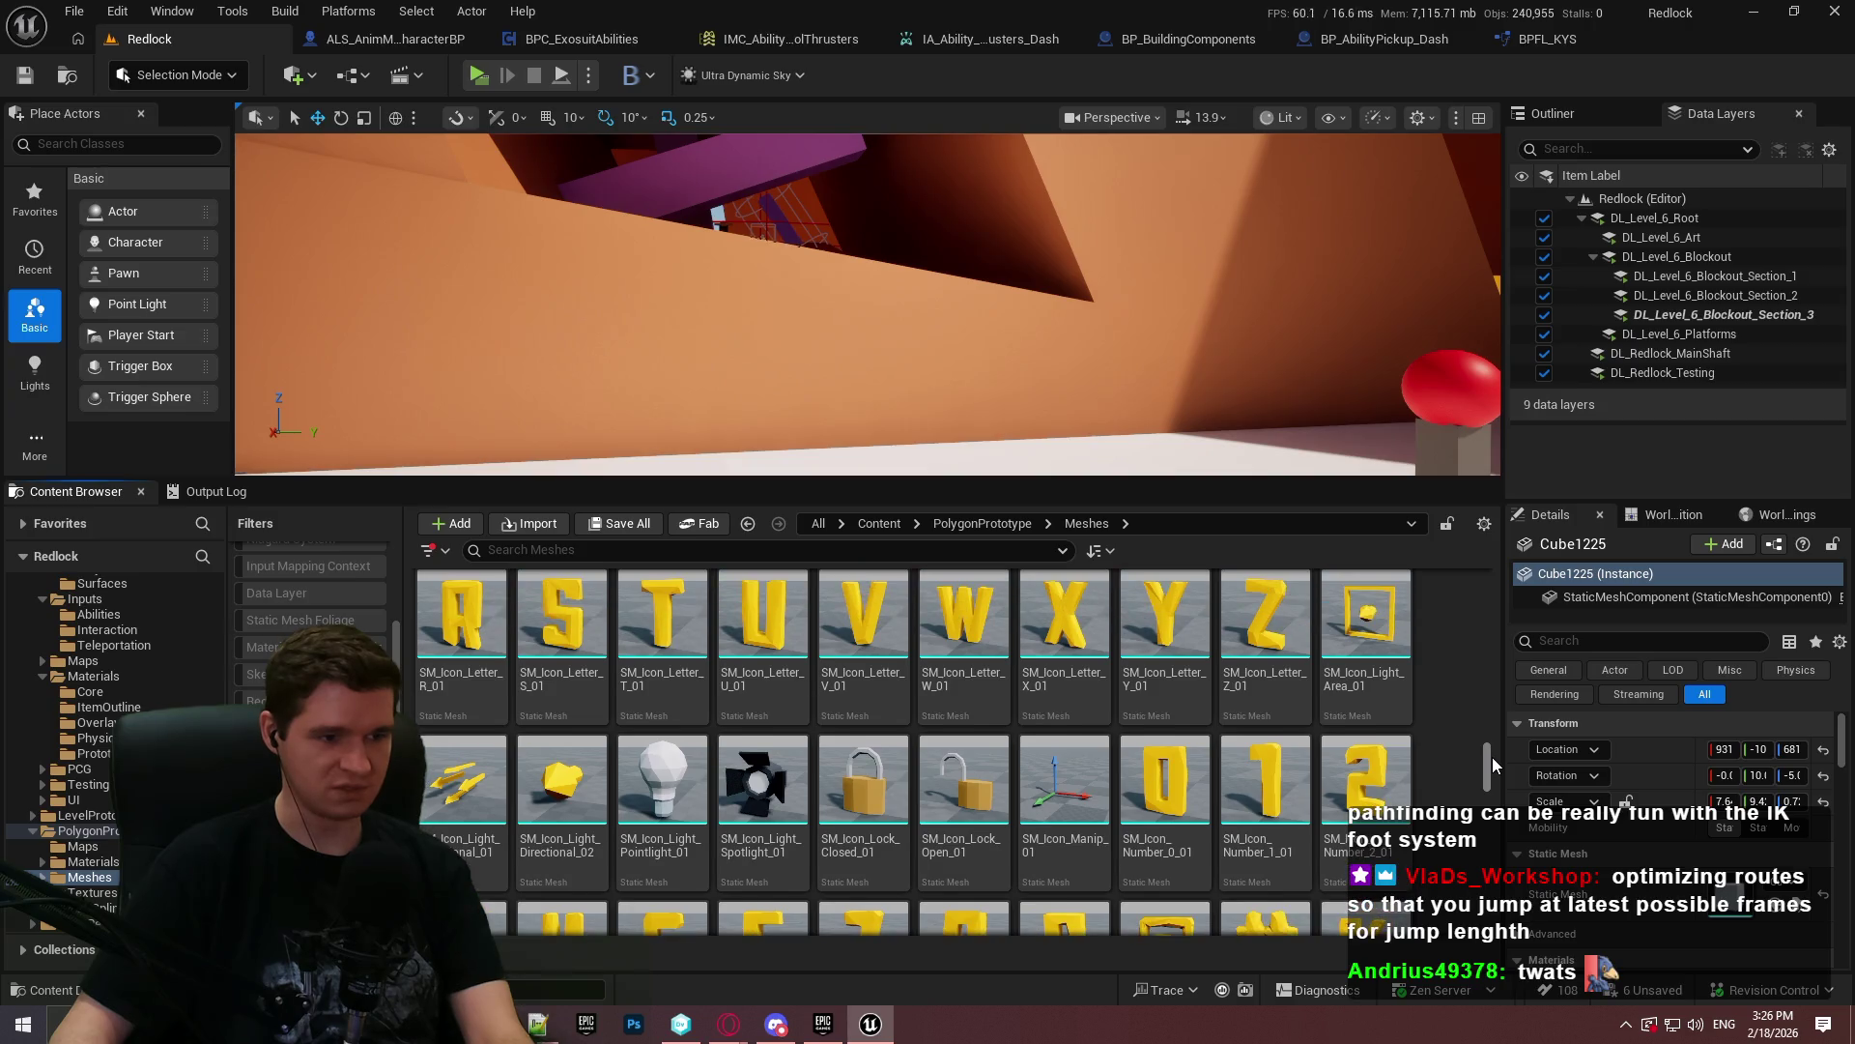
{"action": "scroll", "coordinate": [1493, 733], "scroll_direction": "up", "scroll_amount": 6}
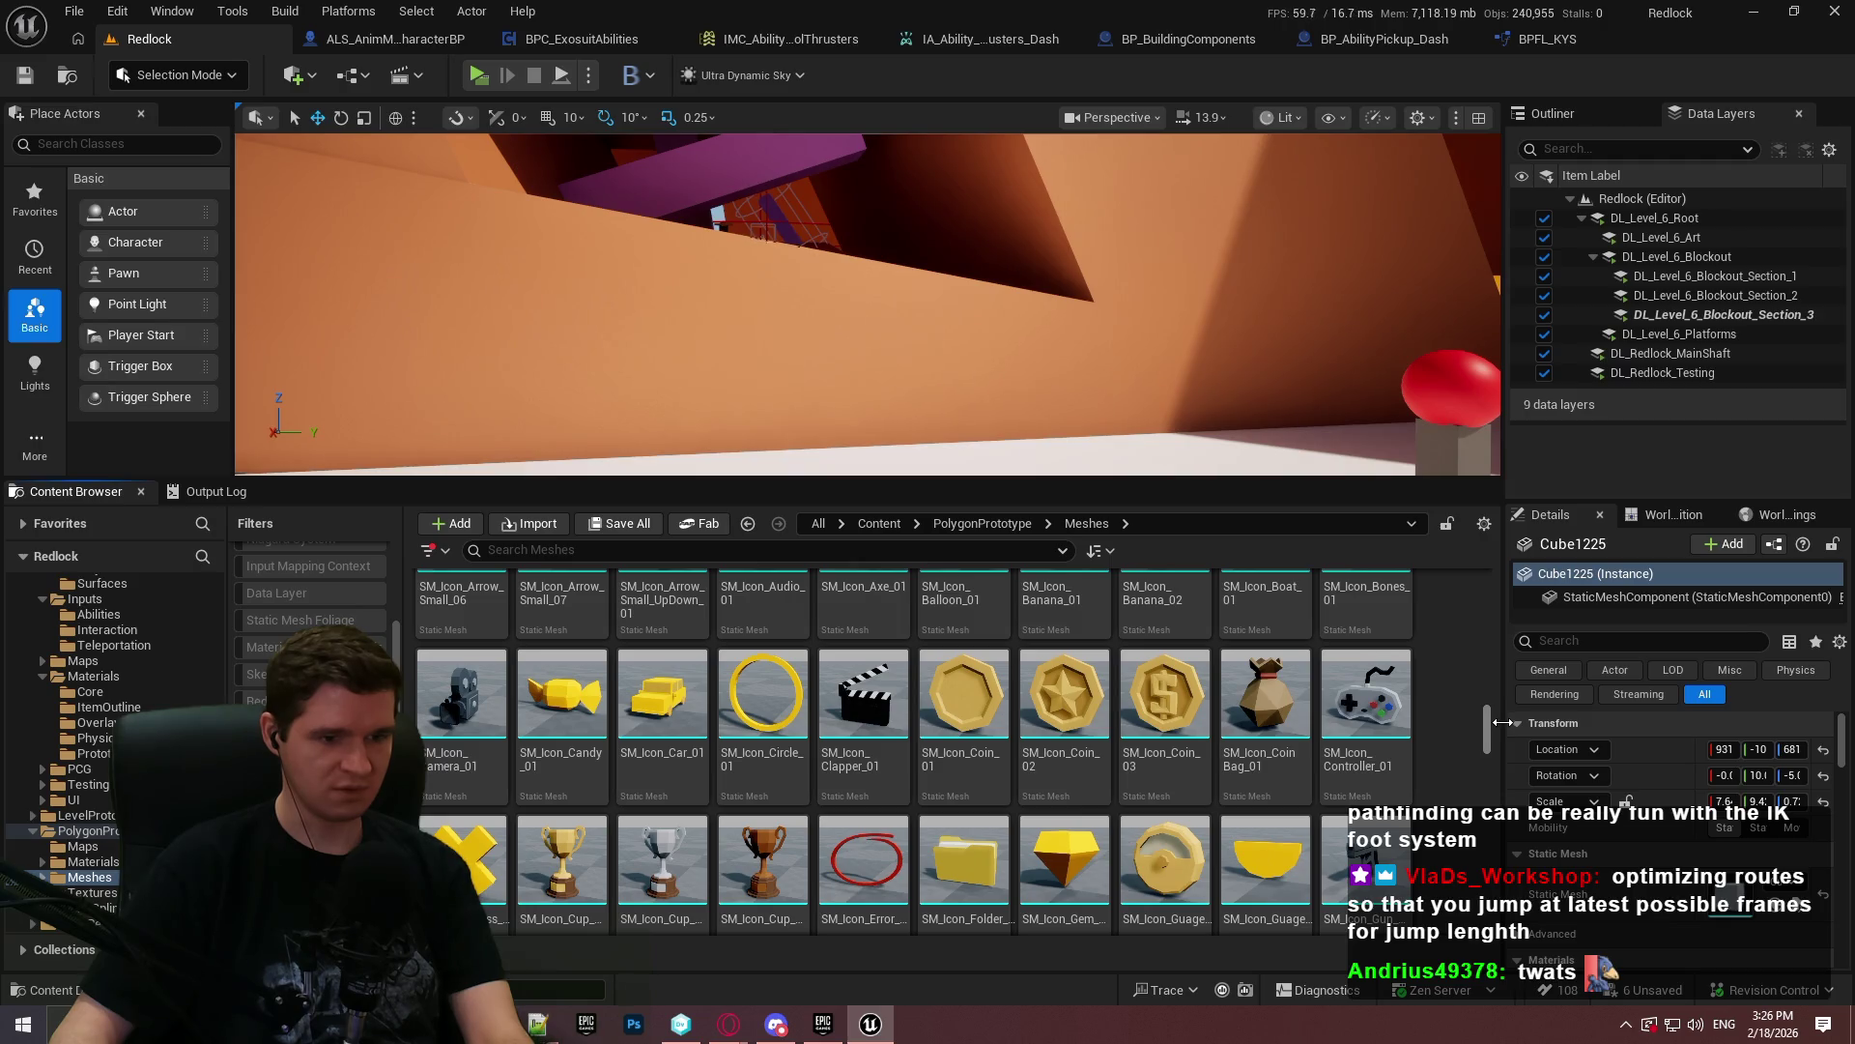
{"action": "scroll", "coordinate": [1500, 719], "scroll_direction": "down", "scroll_amount": 1}
{"action": "left_click", "coordinate": [1079, 830]}
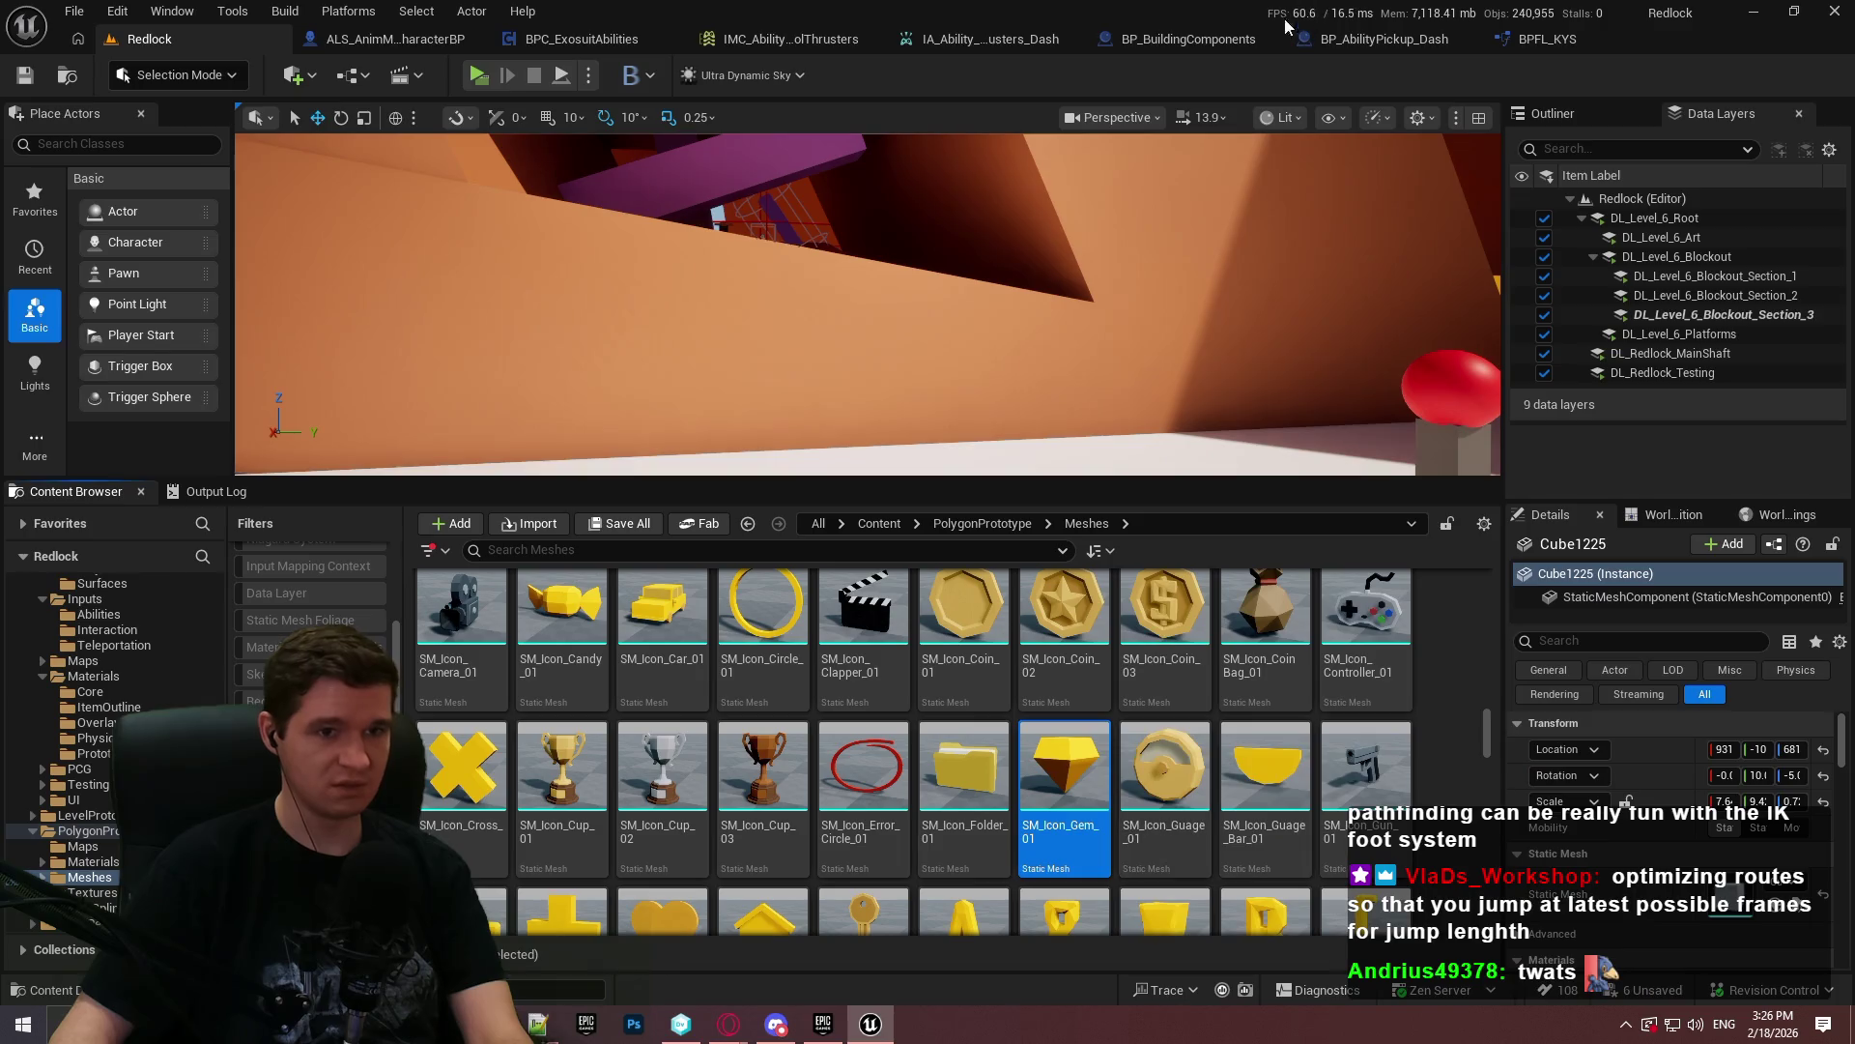
{"action": "left_click", "coordinate": [1391, 39]}
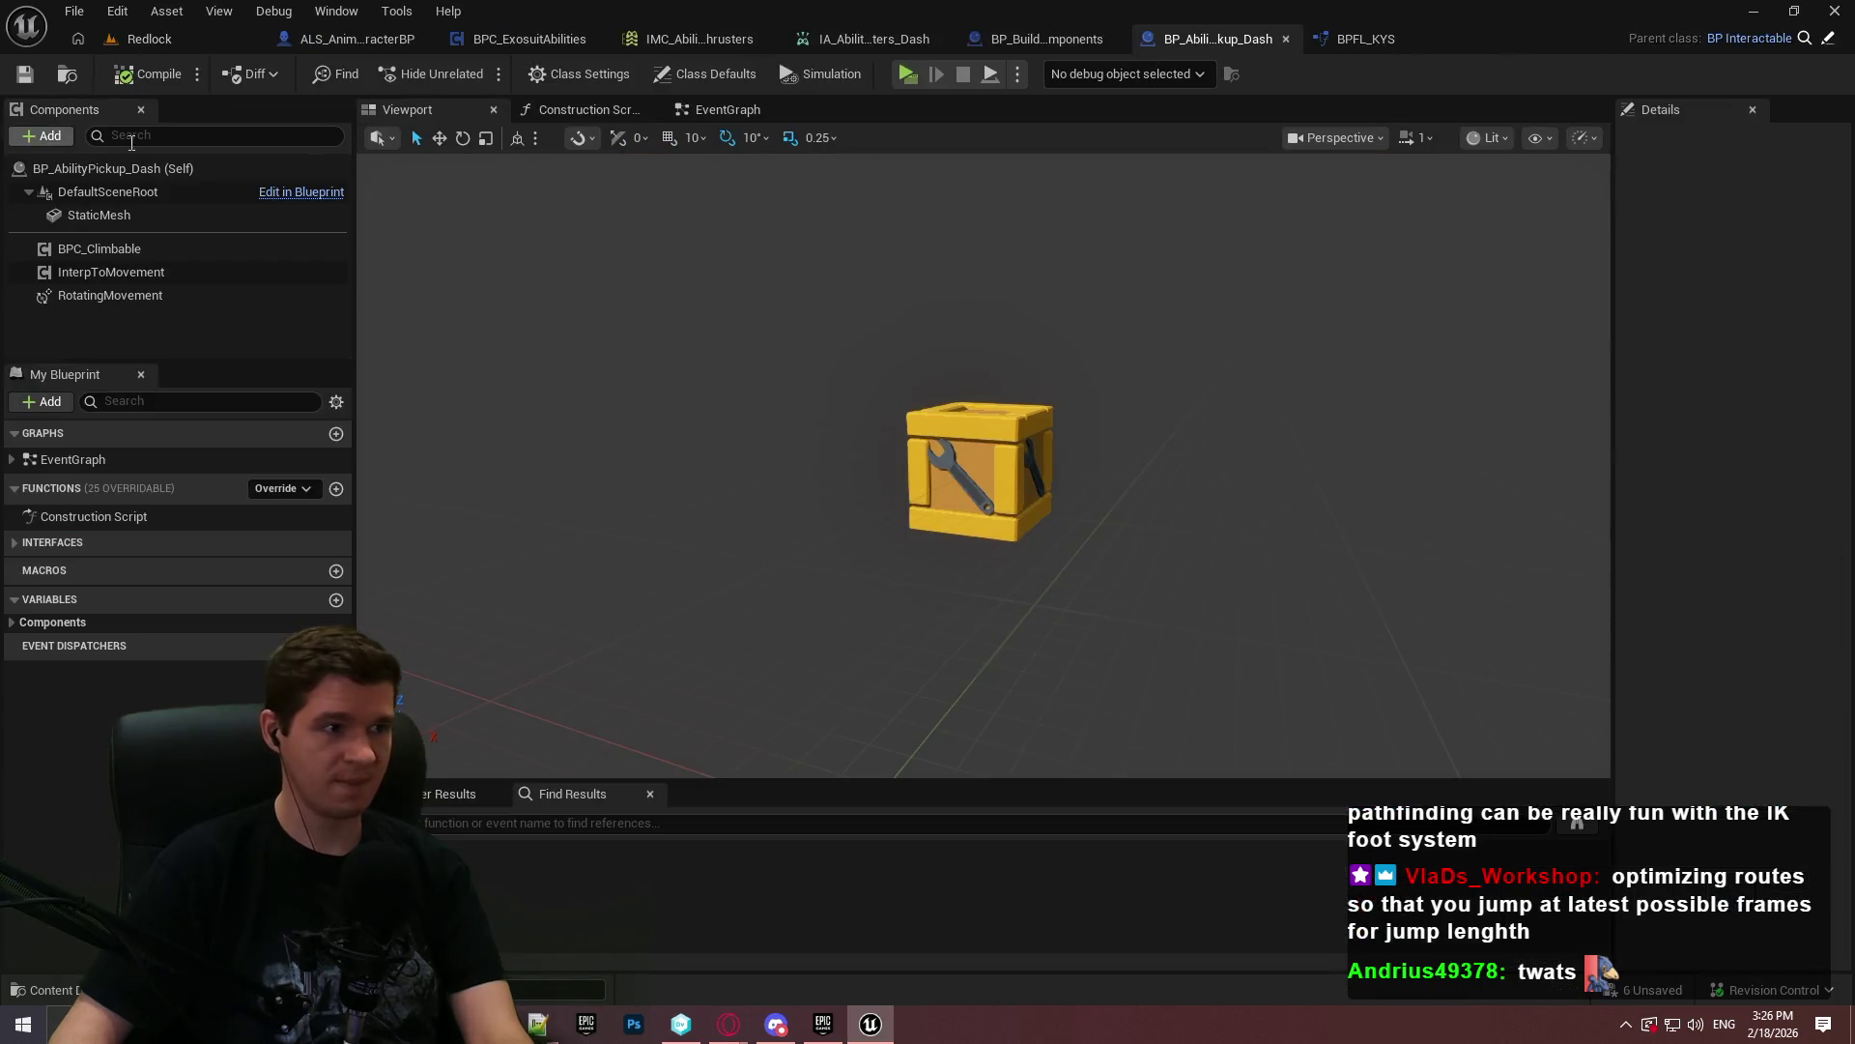
- Swap the StaticMesh to SM_Icon_Gem_01, scale it to 2.0, and save the pickup
{"action": "left_click", "coordinate": [99, 215]}
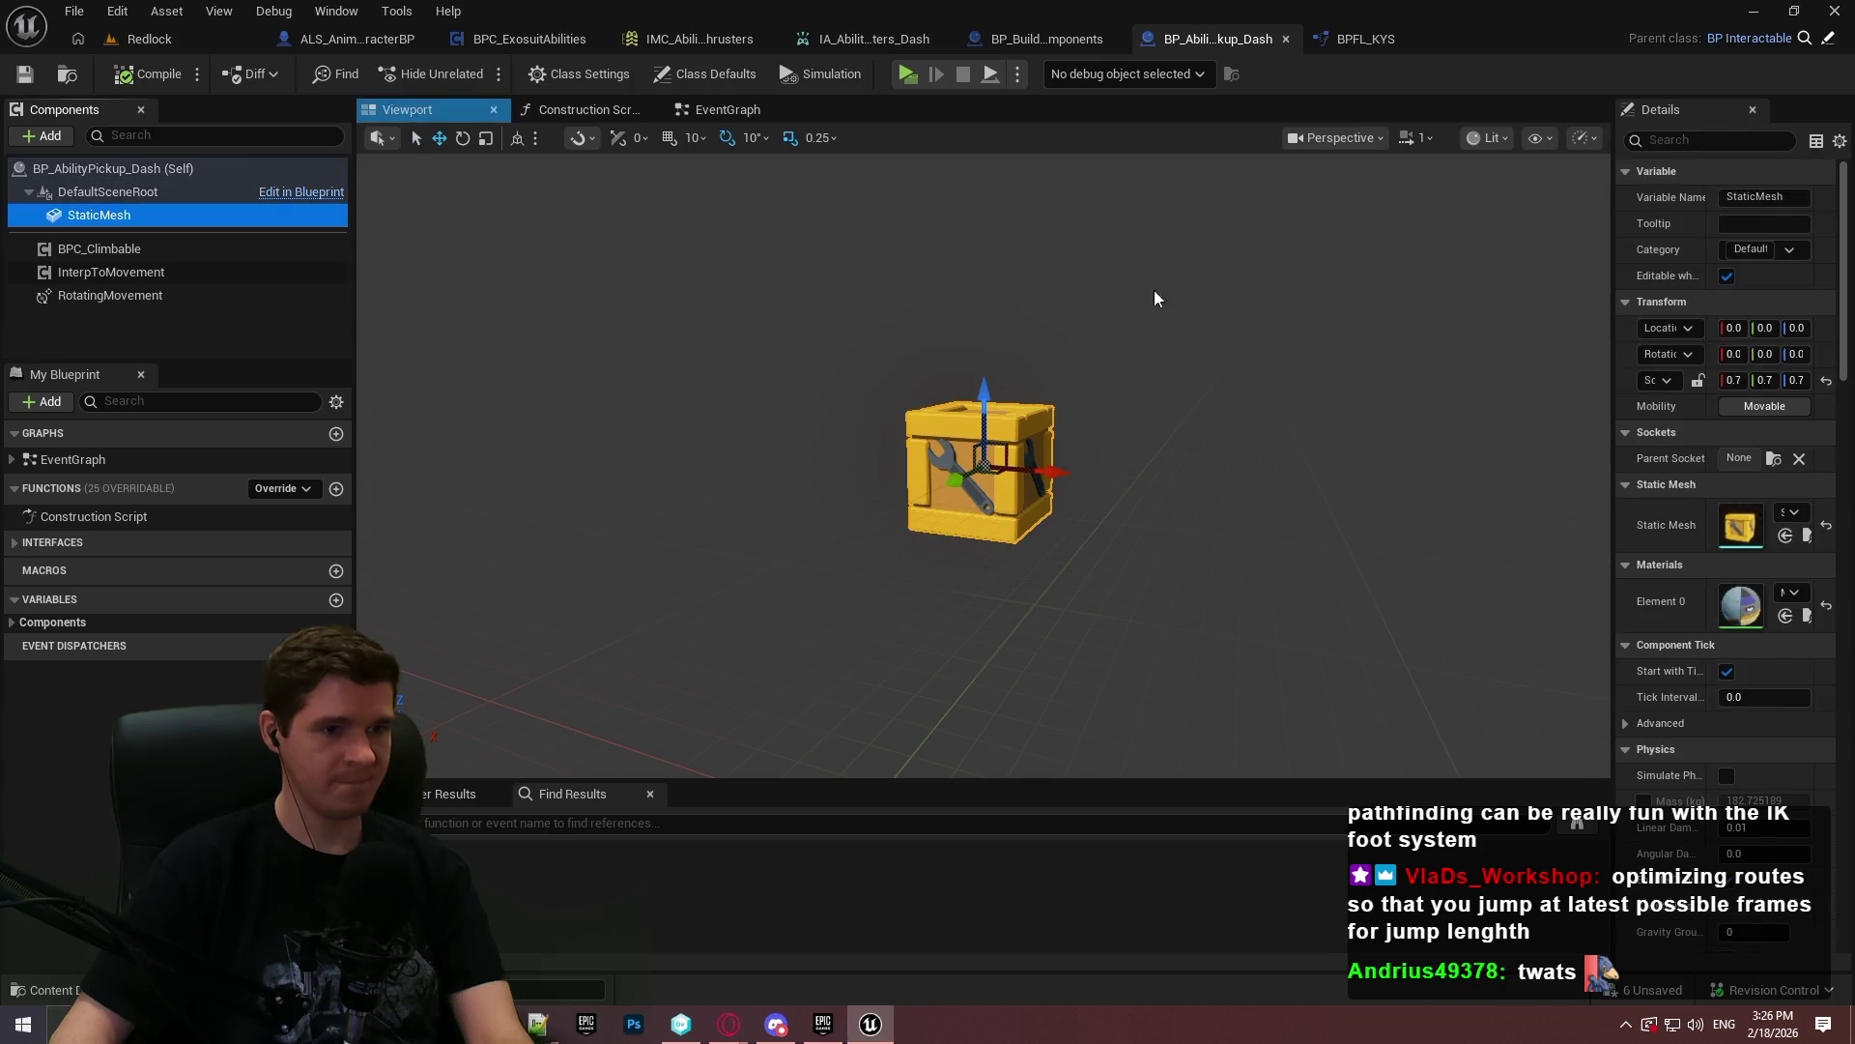
{"action": "left_click", "coordinate": [1787, 536]}
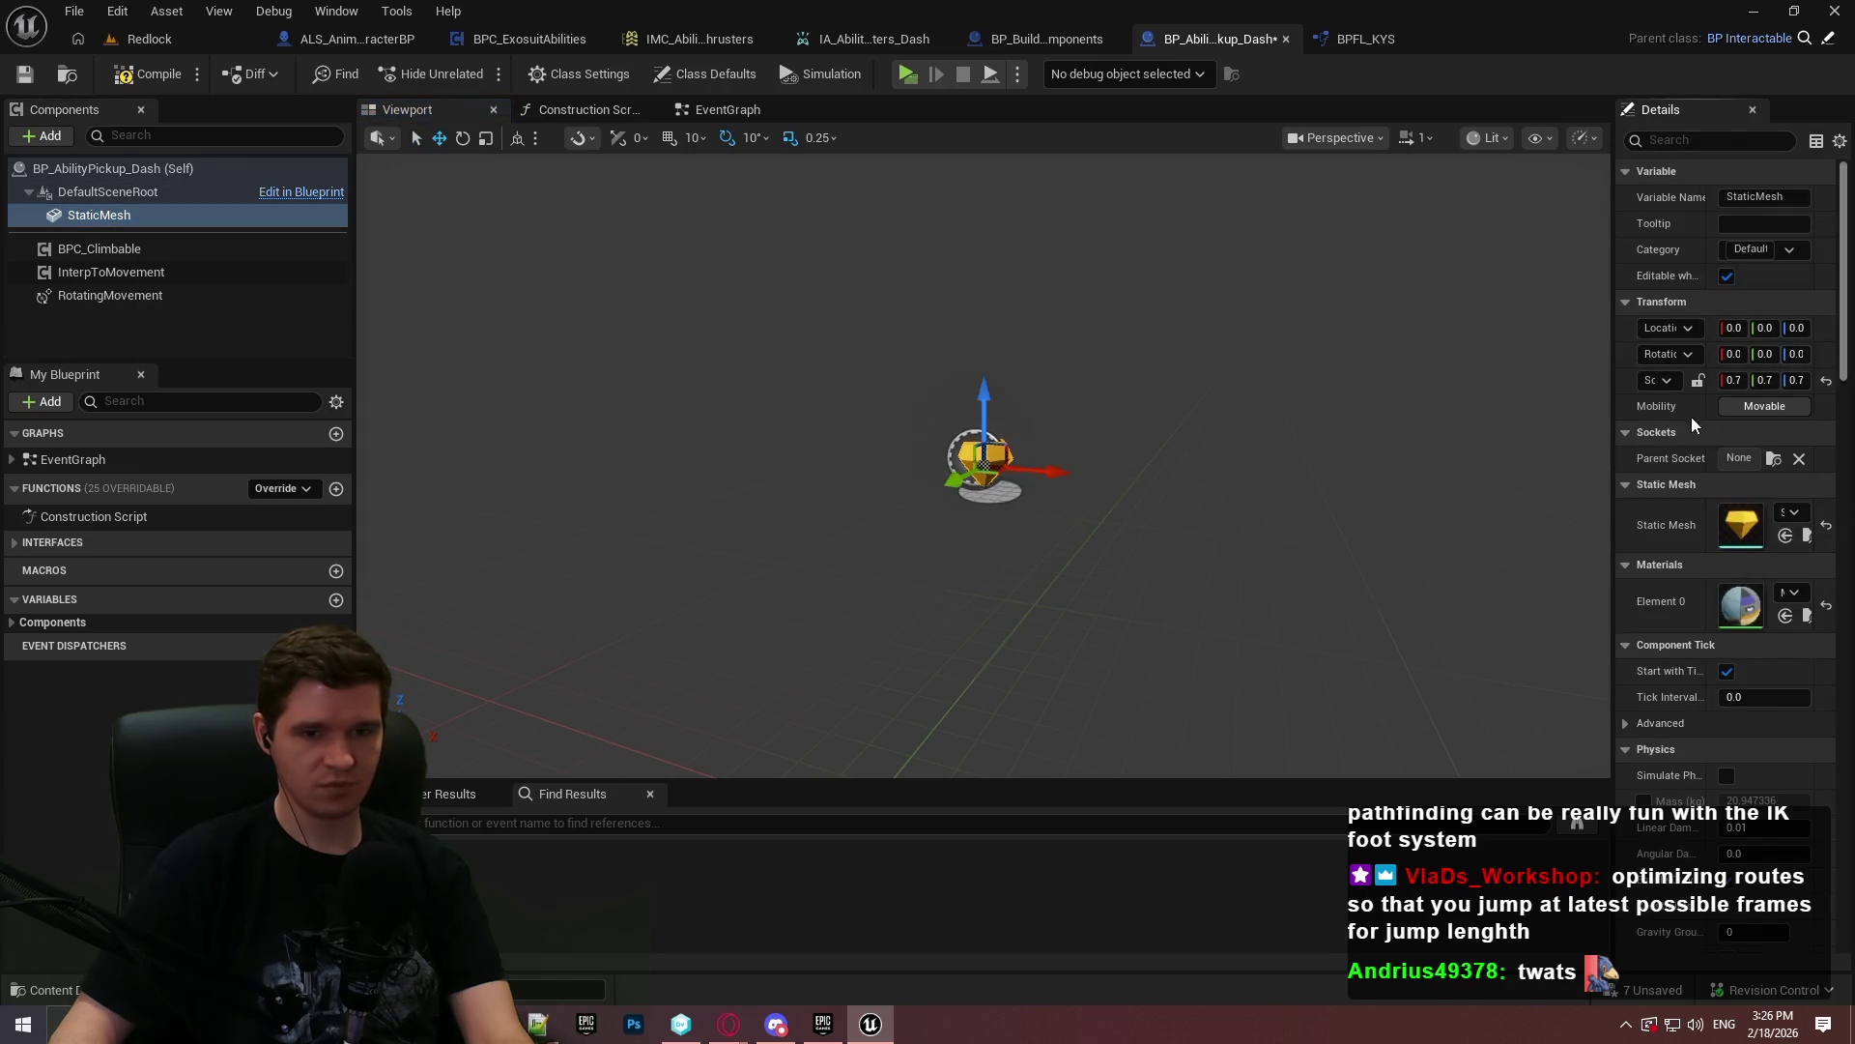
{"action": "left_click_drag", "start_coordinate": [1615, 327], "coordinate": [1435, 353]}
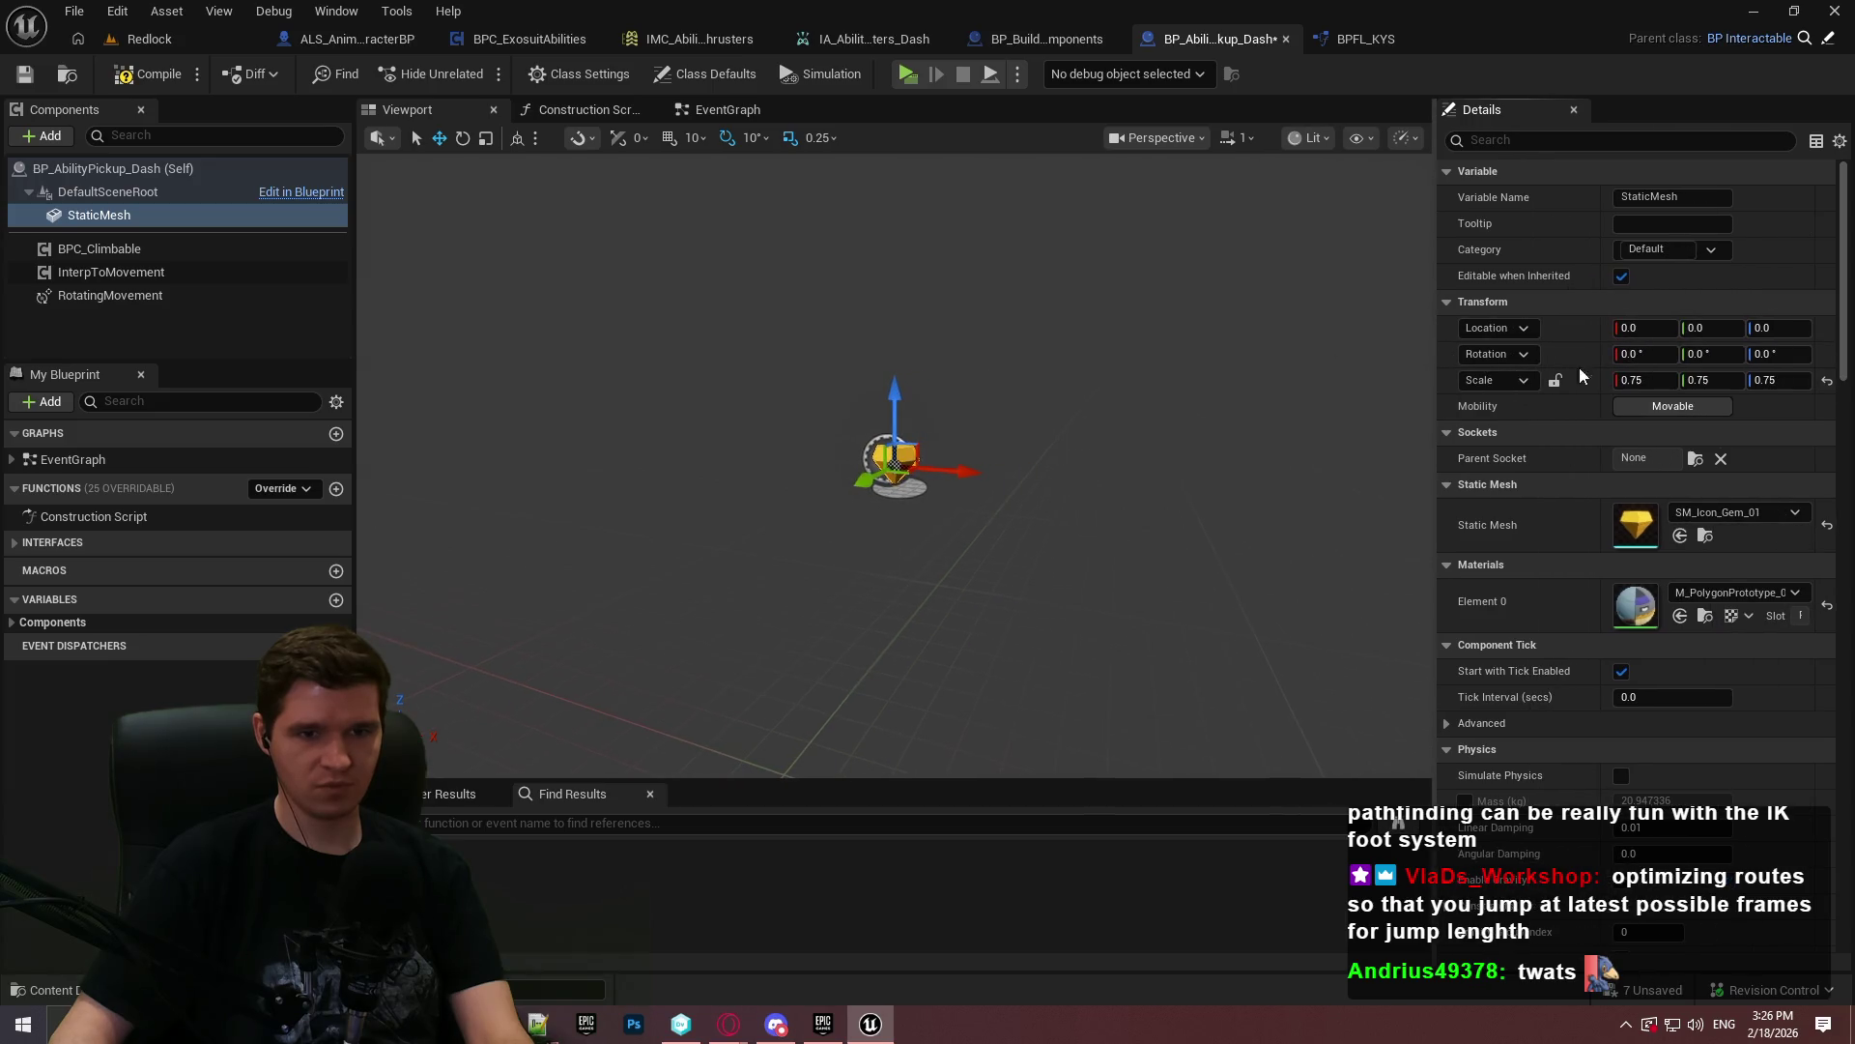
{"action": "left_click", "coordinate": [1649, 382]}
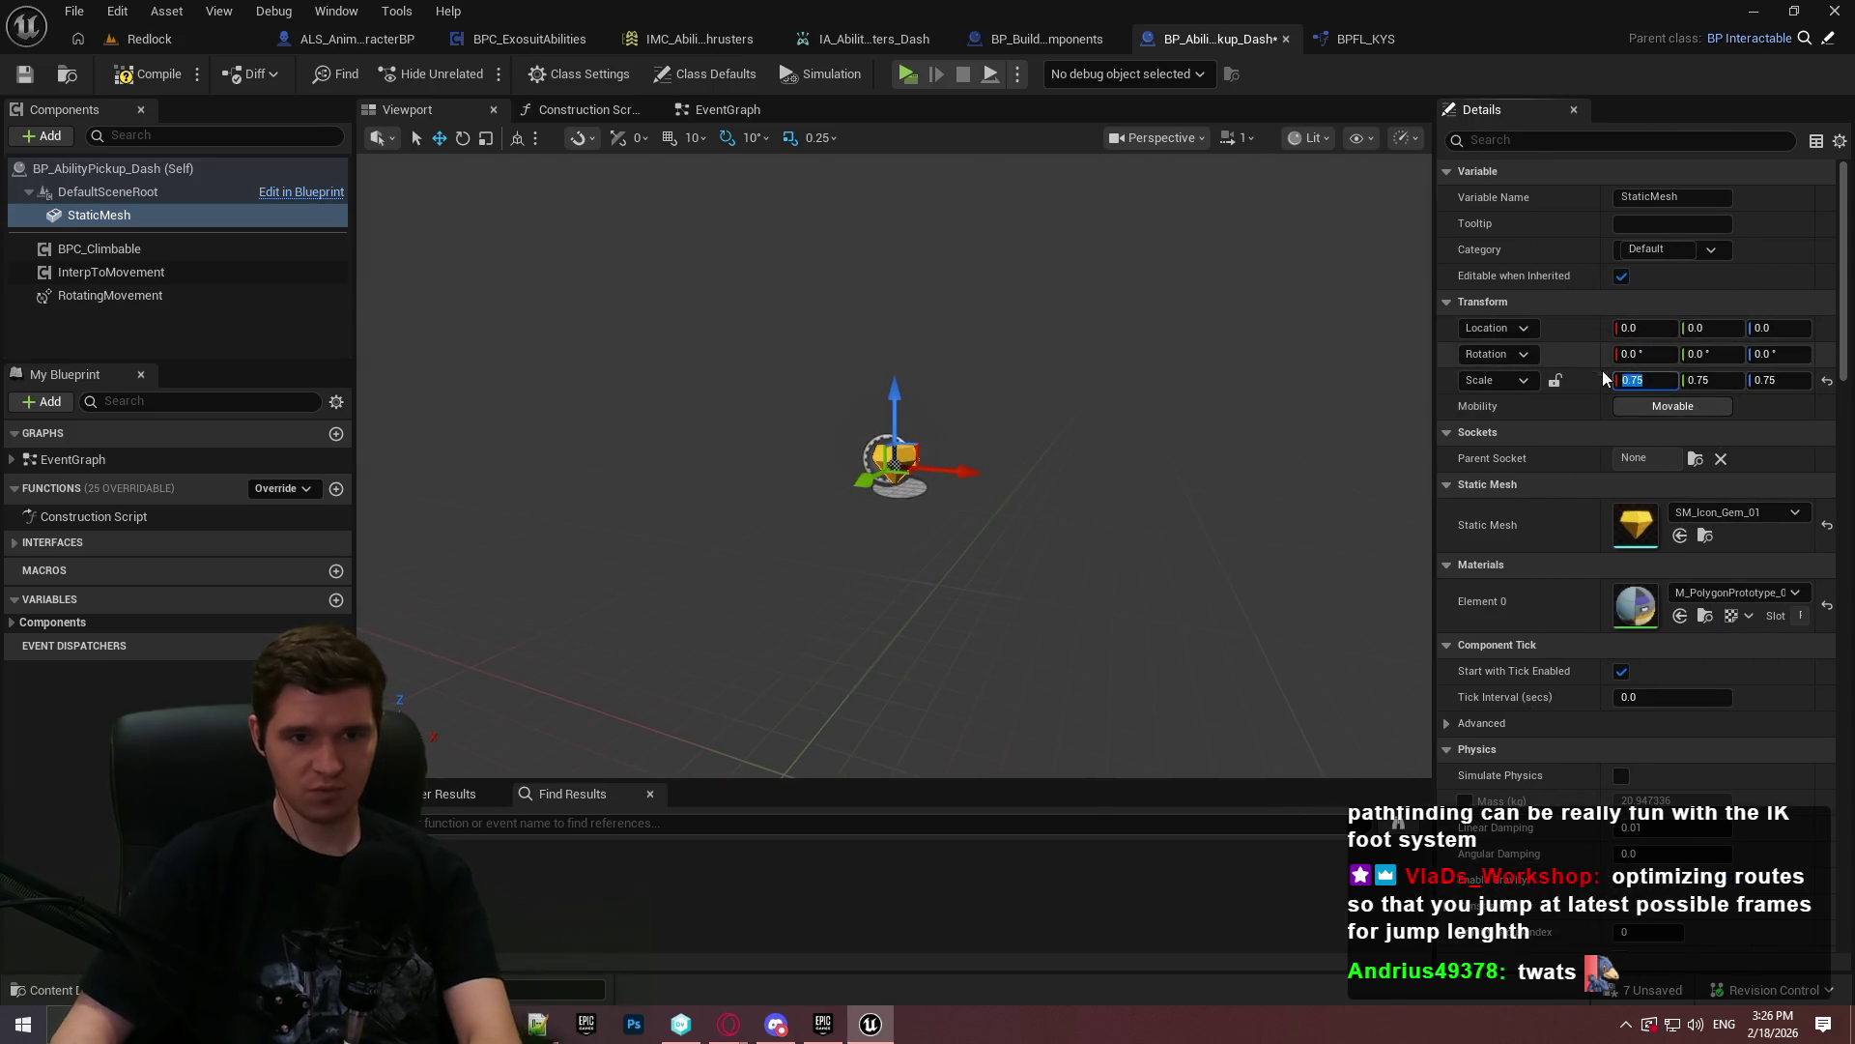
{"action": "type", "text": "2"}
{"action": "key", "text": "Return"}
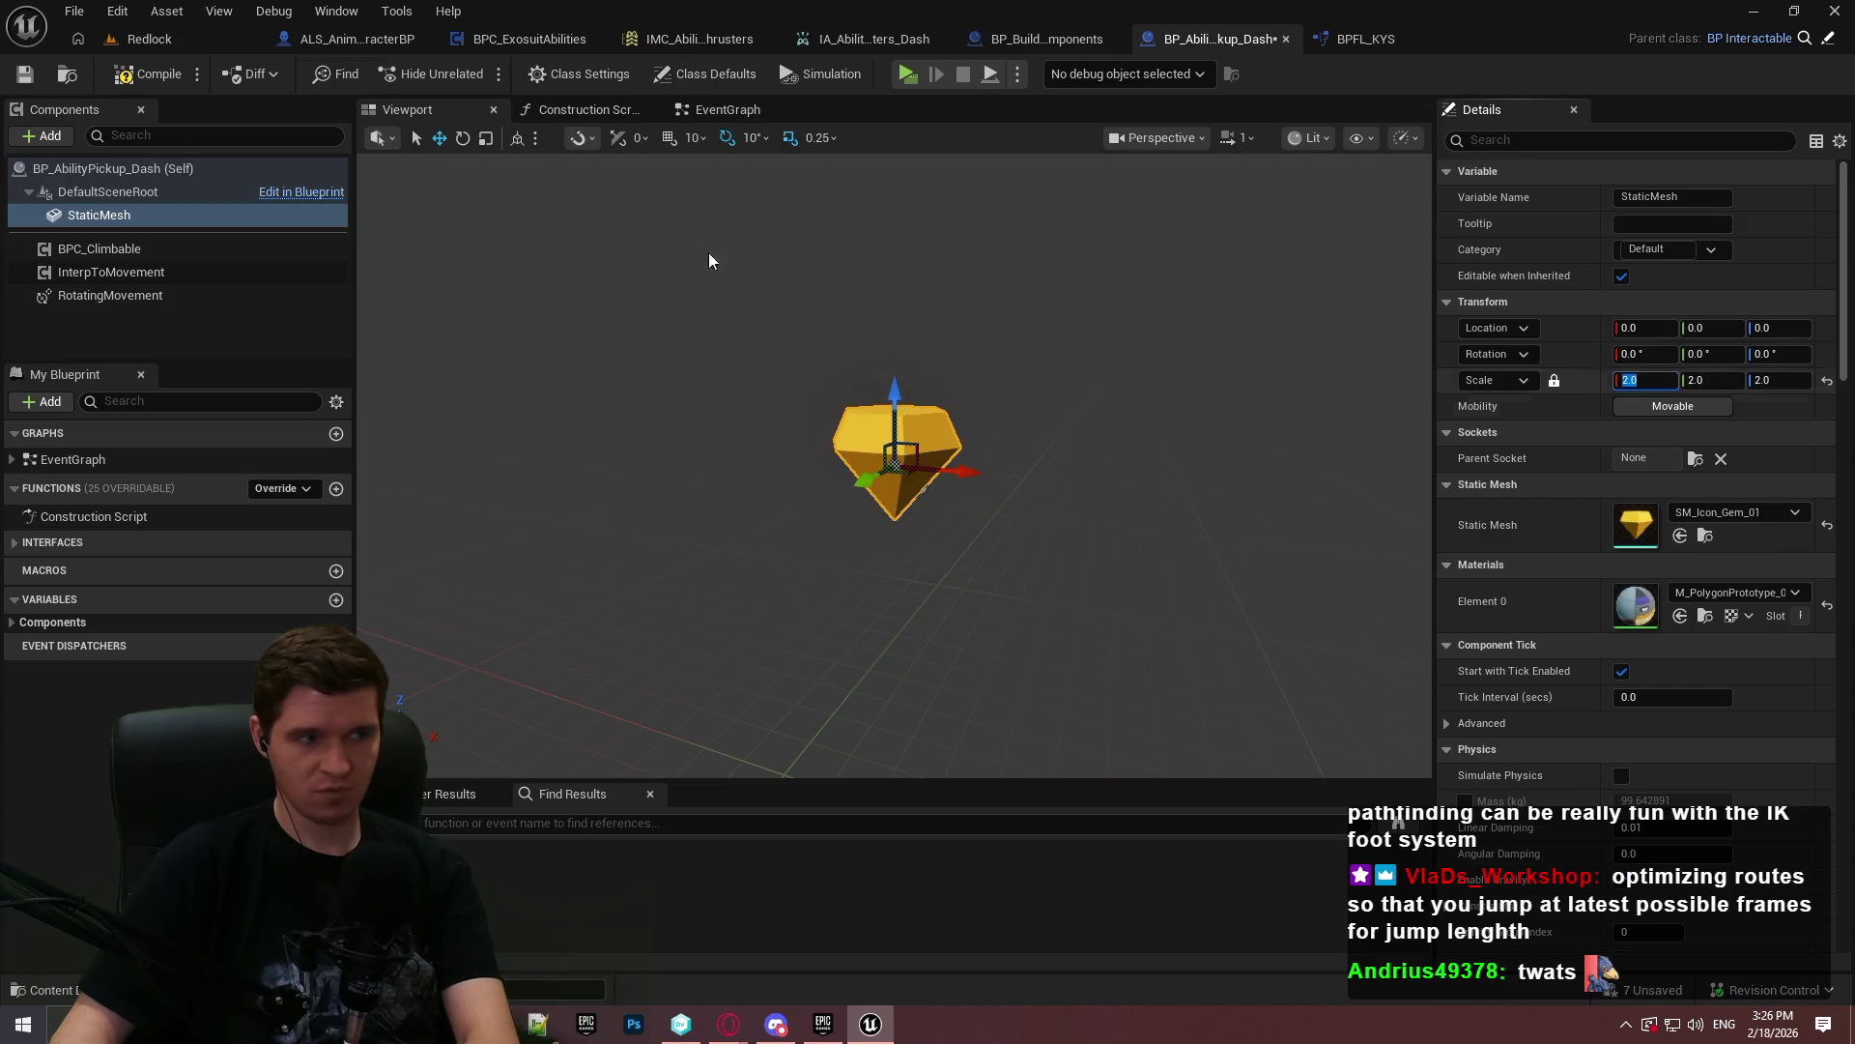
{"action": "key", "text": "ctrl+s"}
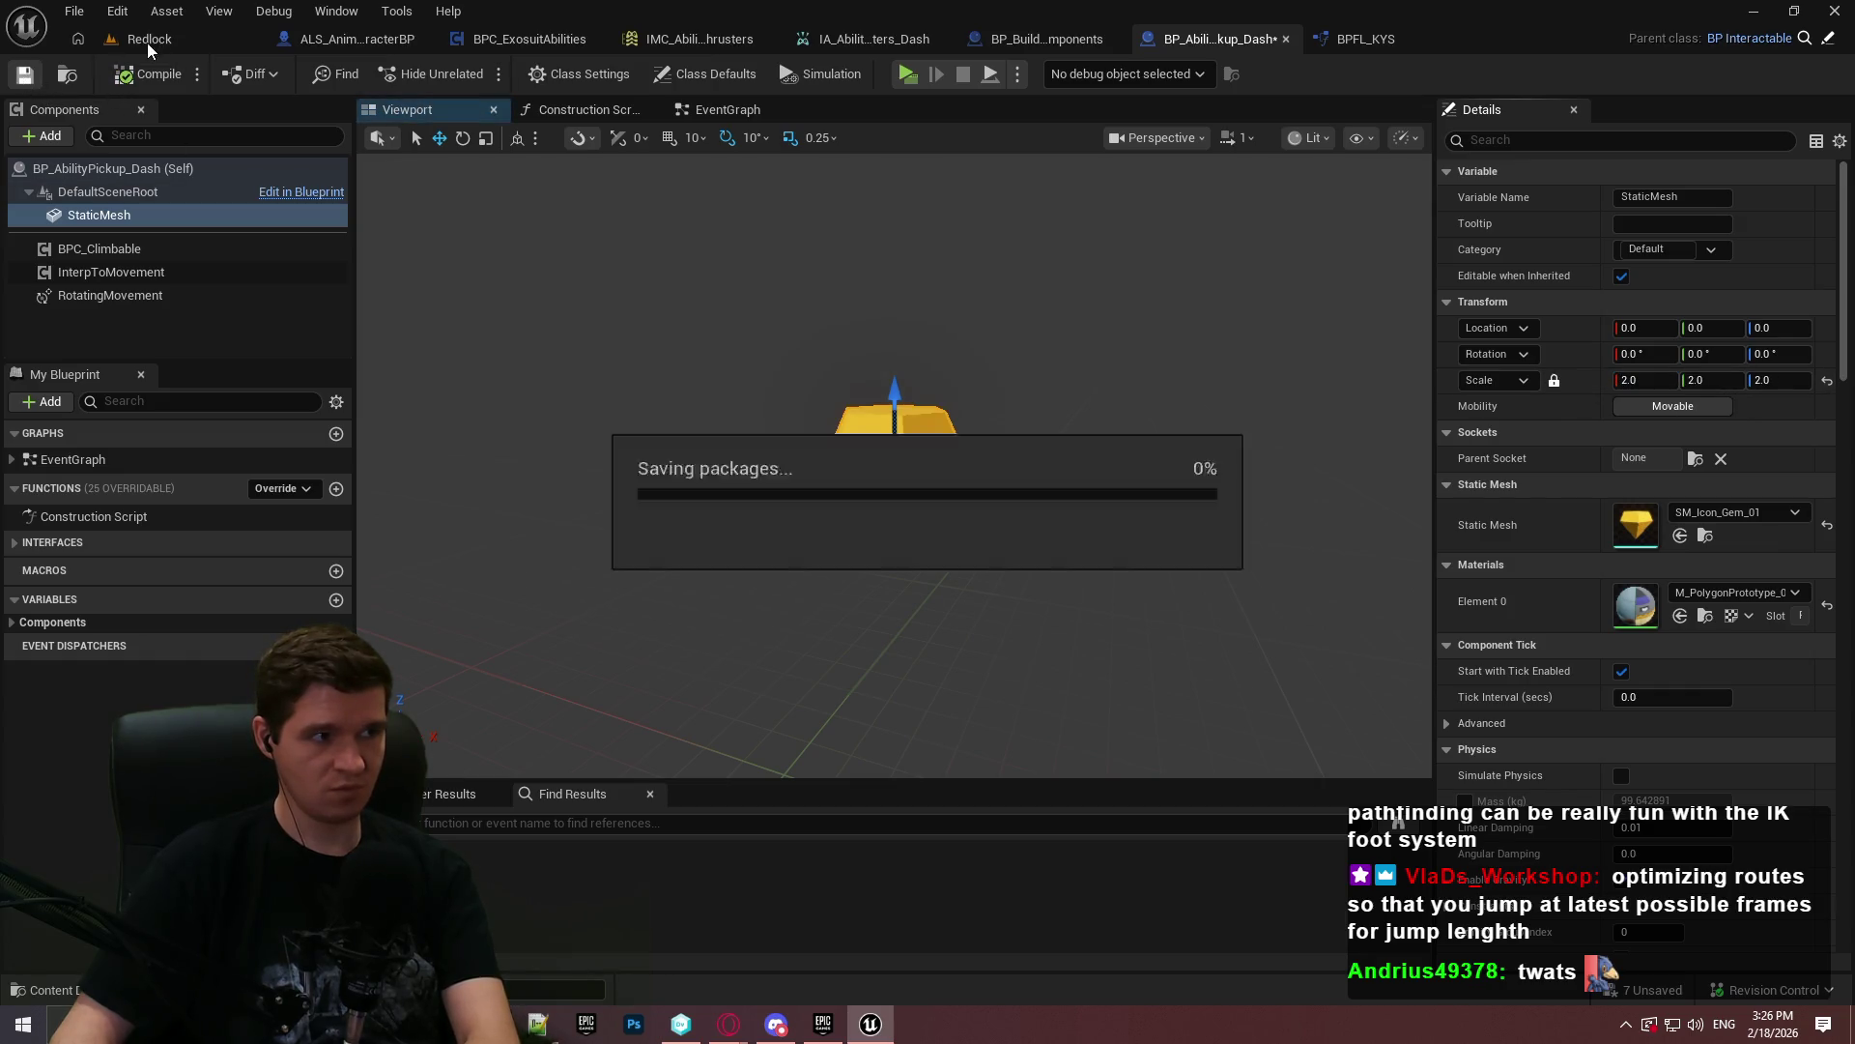
{"action": "left_click", "coordinate": [705, 74]}
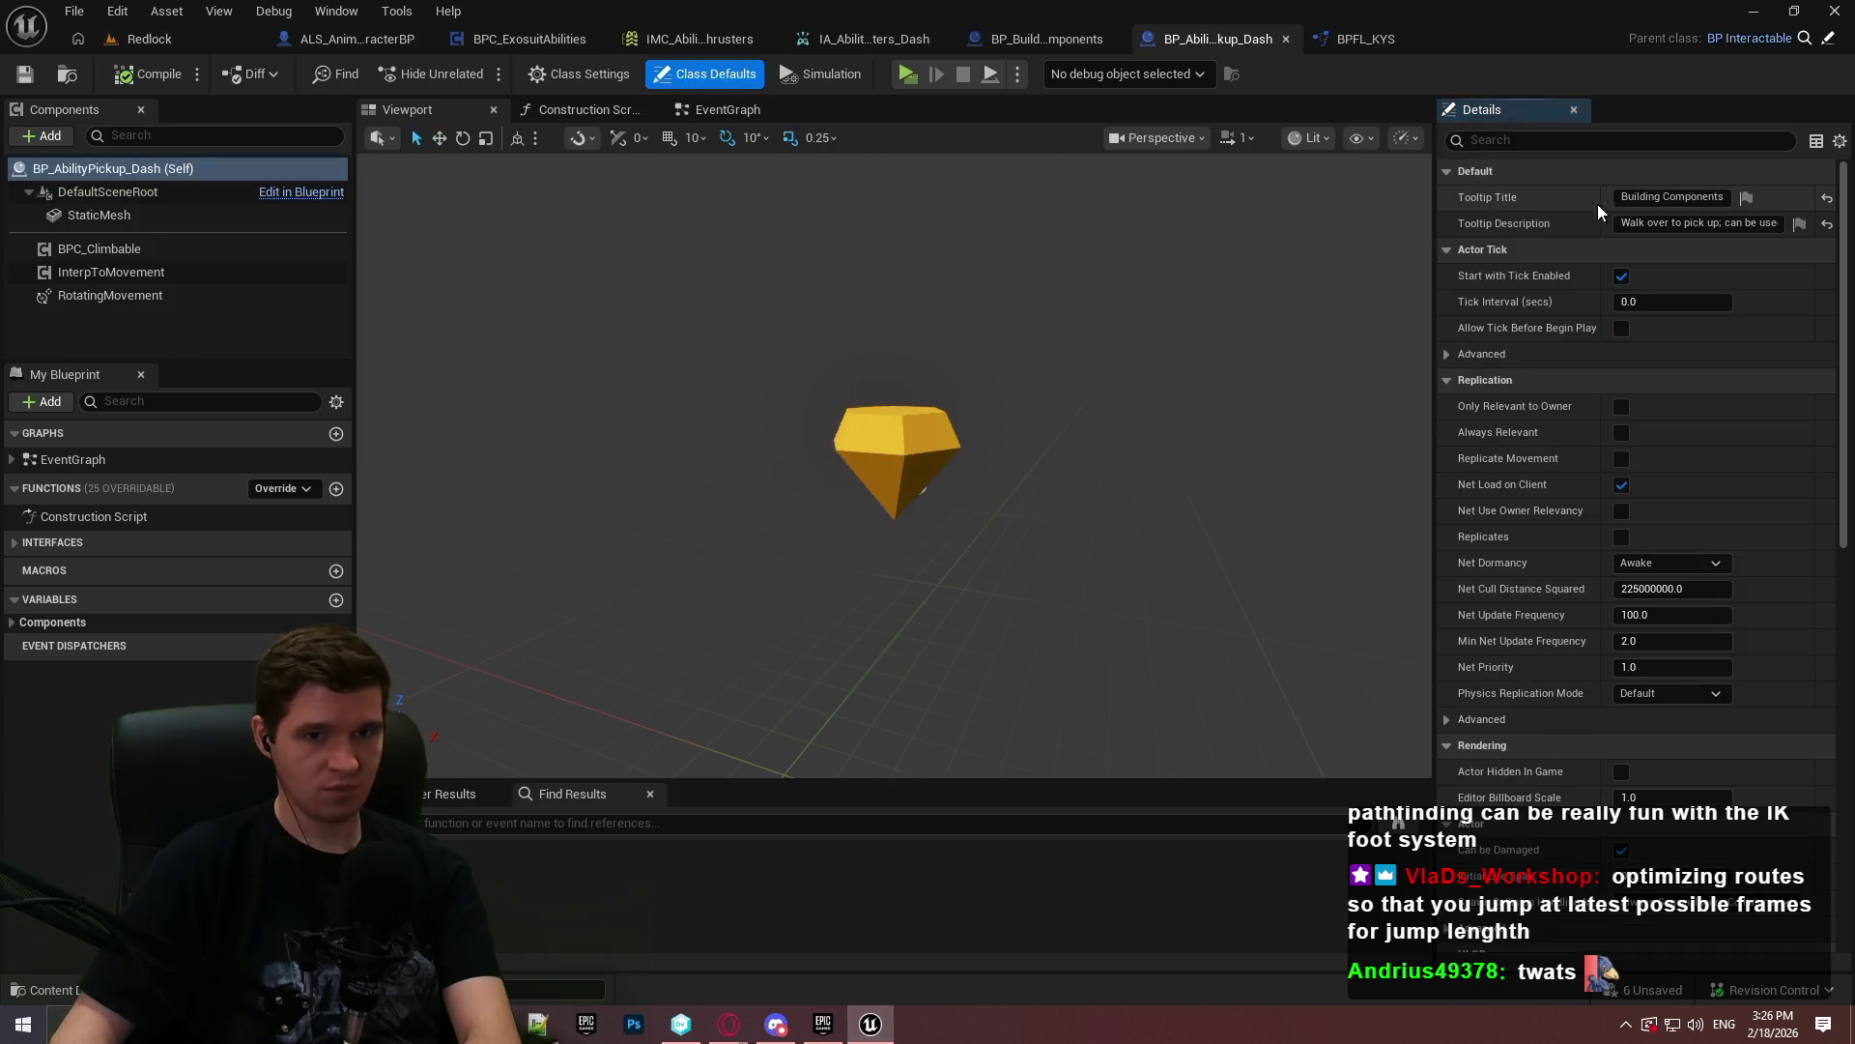
- Set Tooltip Title to 'Dash (Suit Ability)' and description to 'Walk over to obtain the 'Dash' ability'
{"action": "left_click", "coordinate": [1640, 197]}
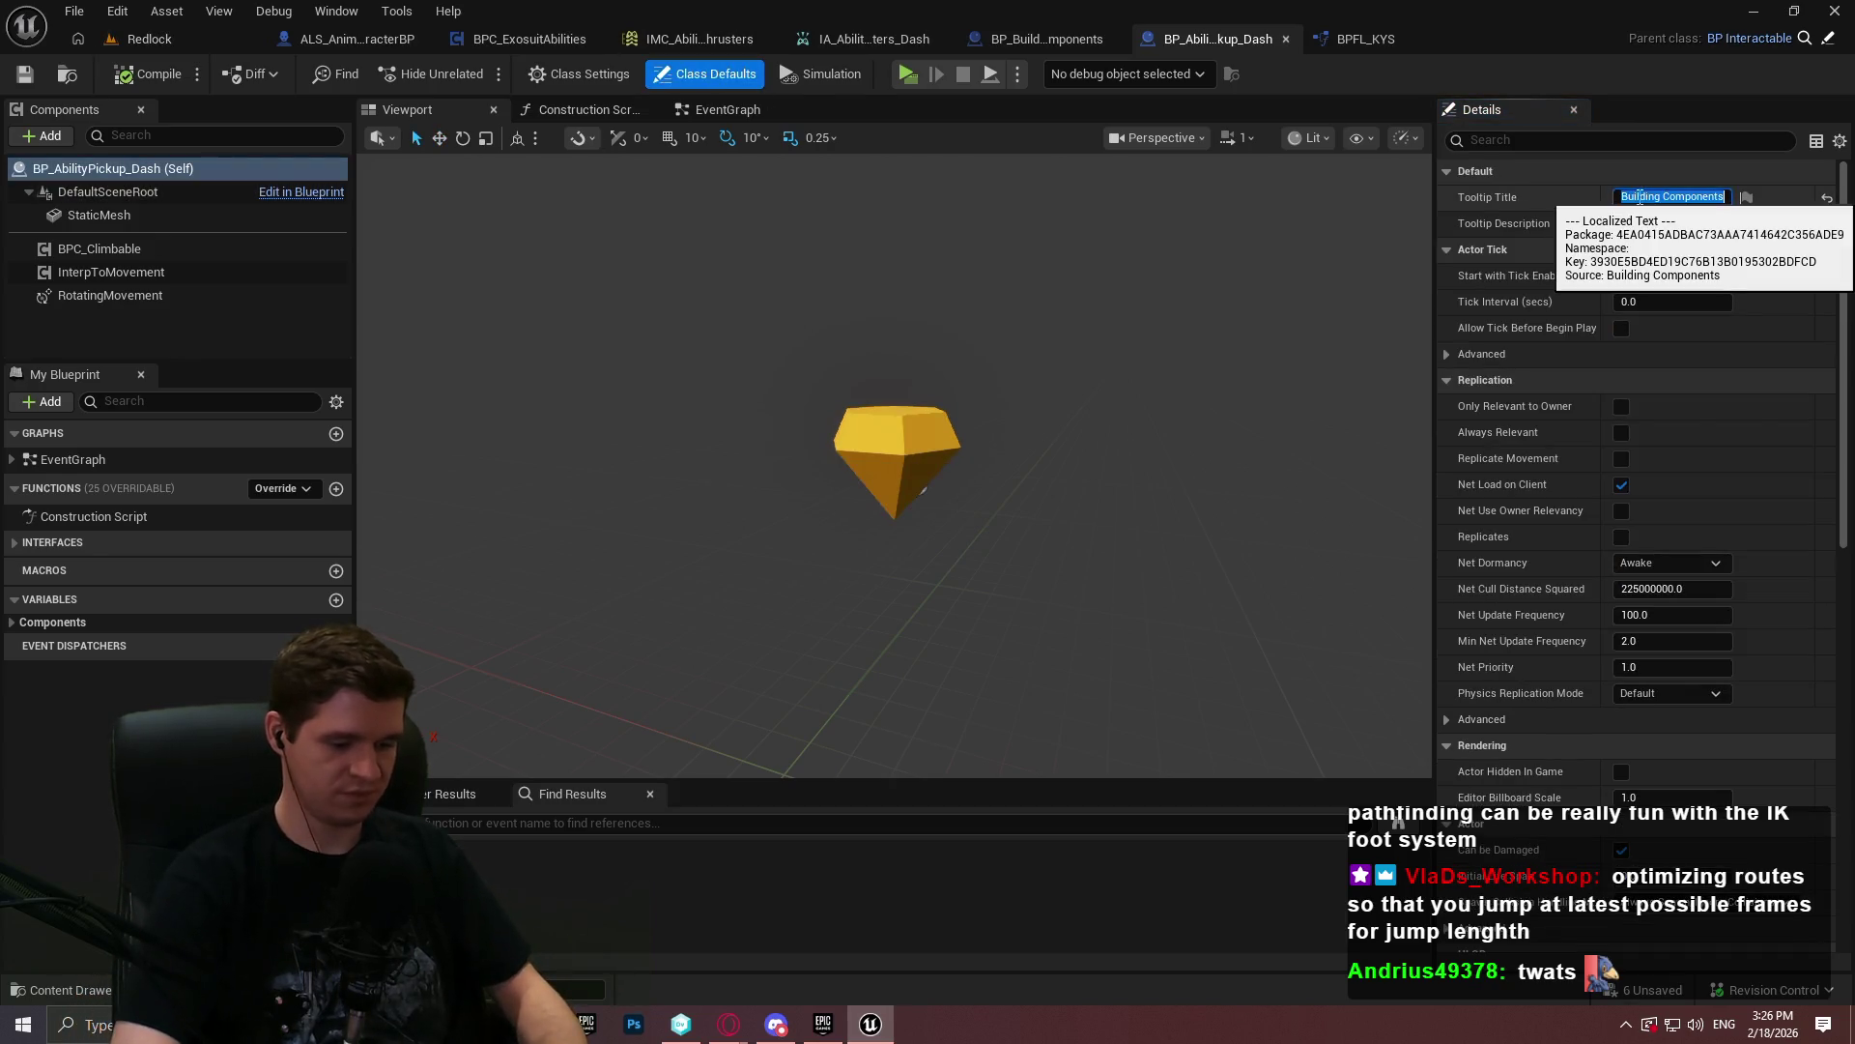
{"action": "type", "text": "Dash (Suit Ability"}
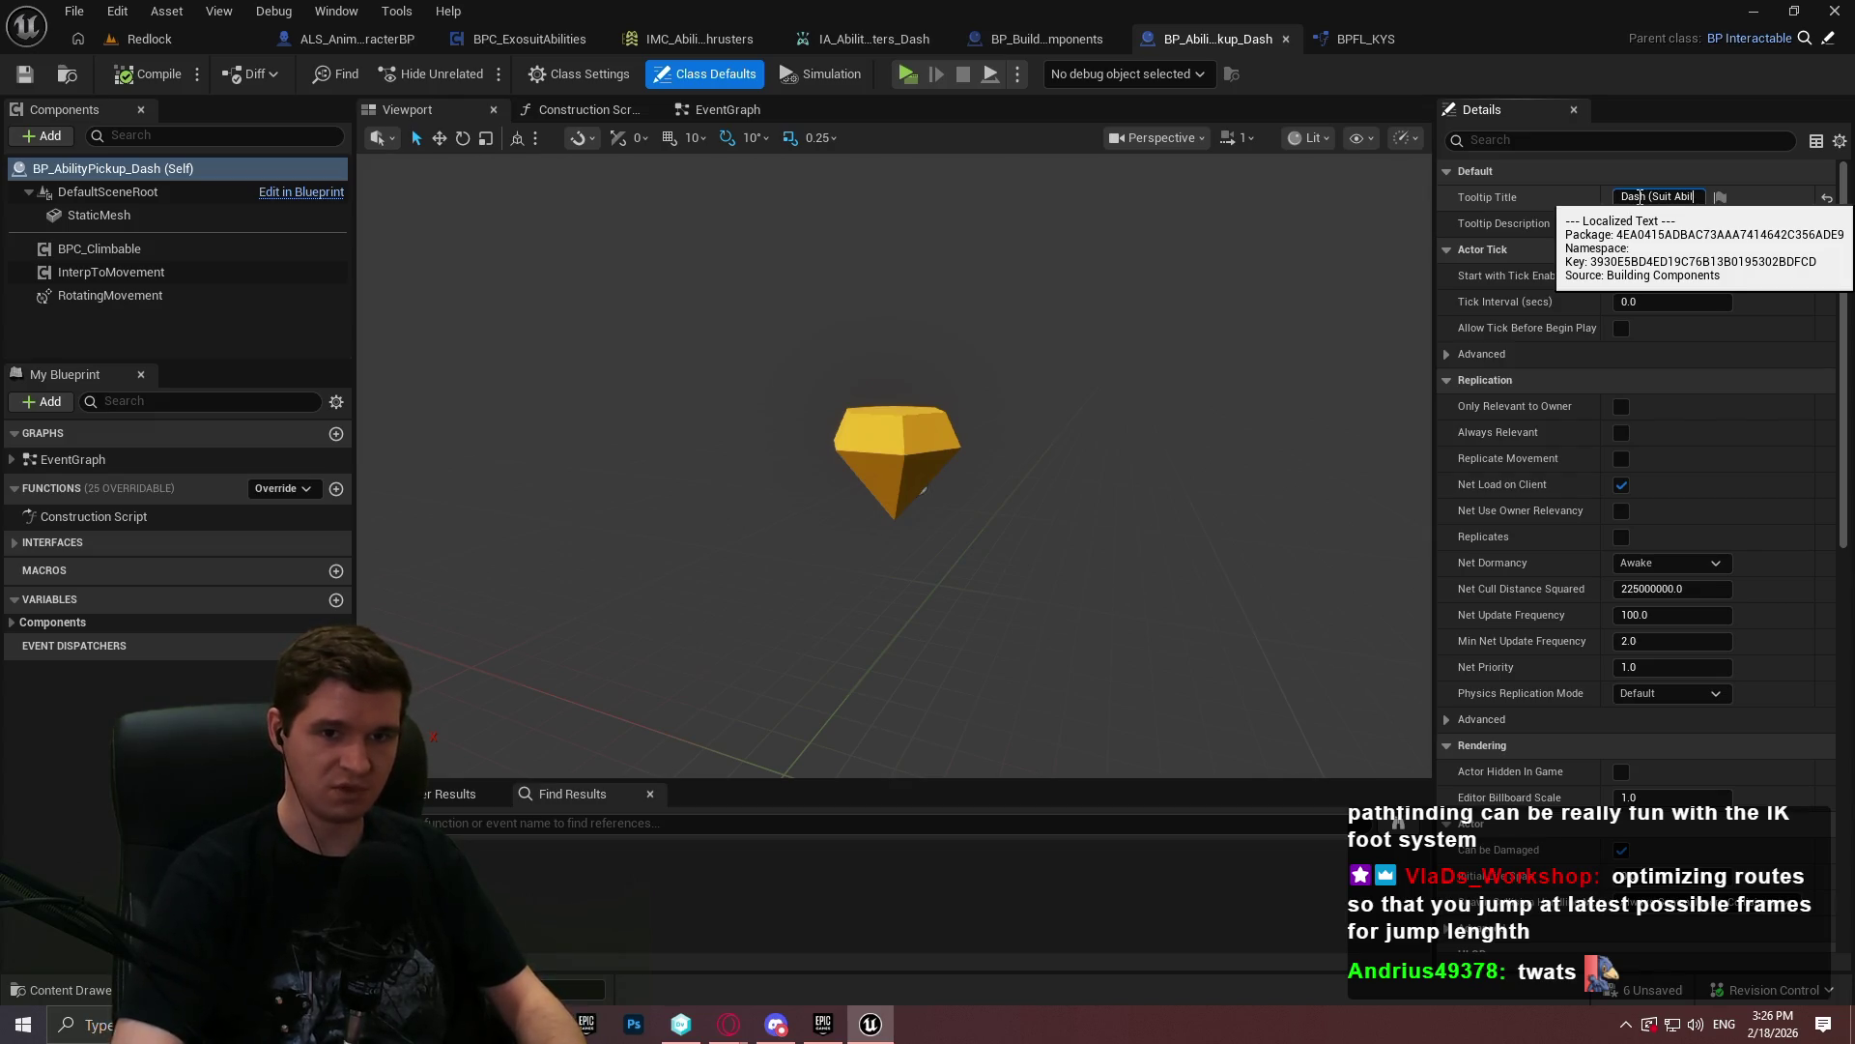
{"action": "type", "text": ")"}
{"action": "left_click", "coordinate": [1666, 224]}
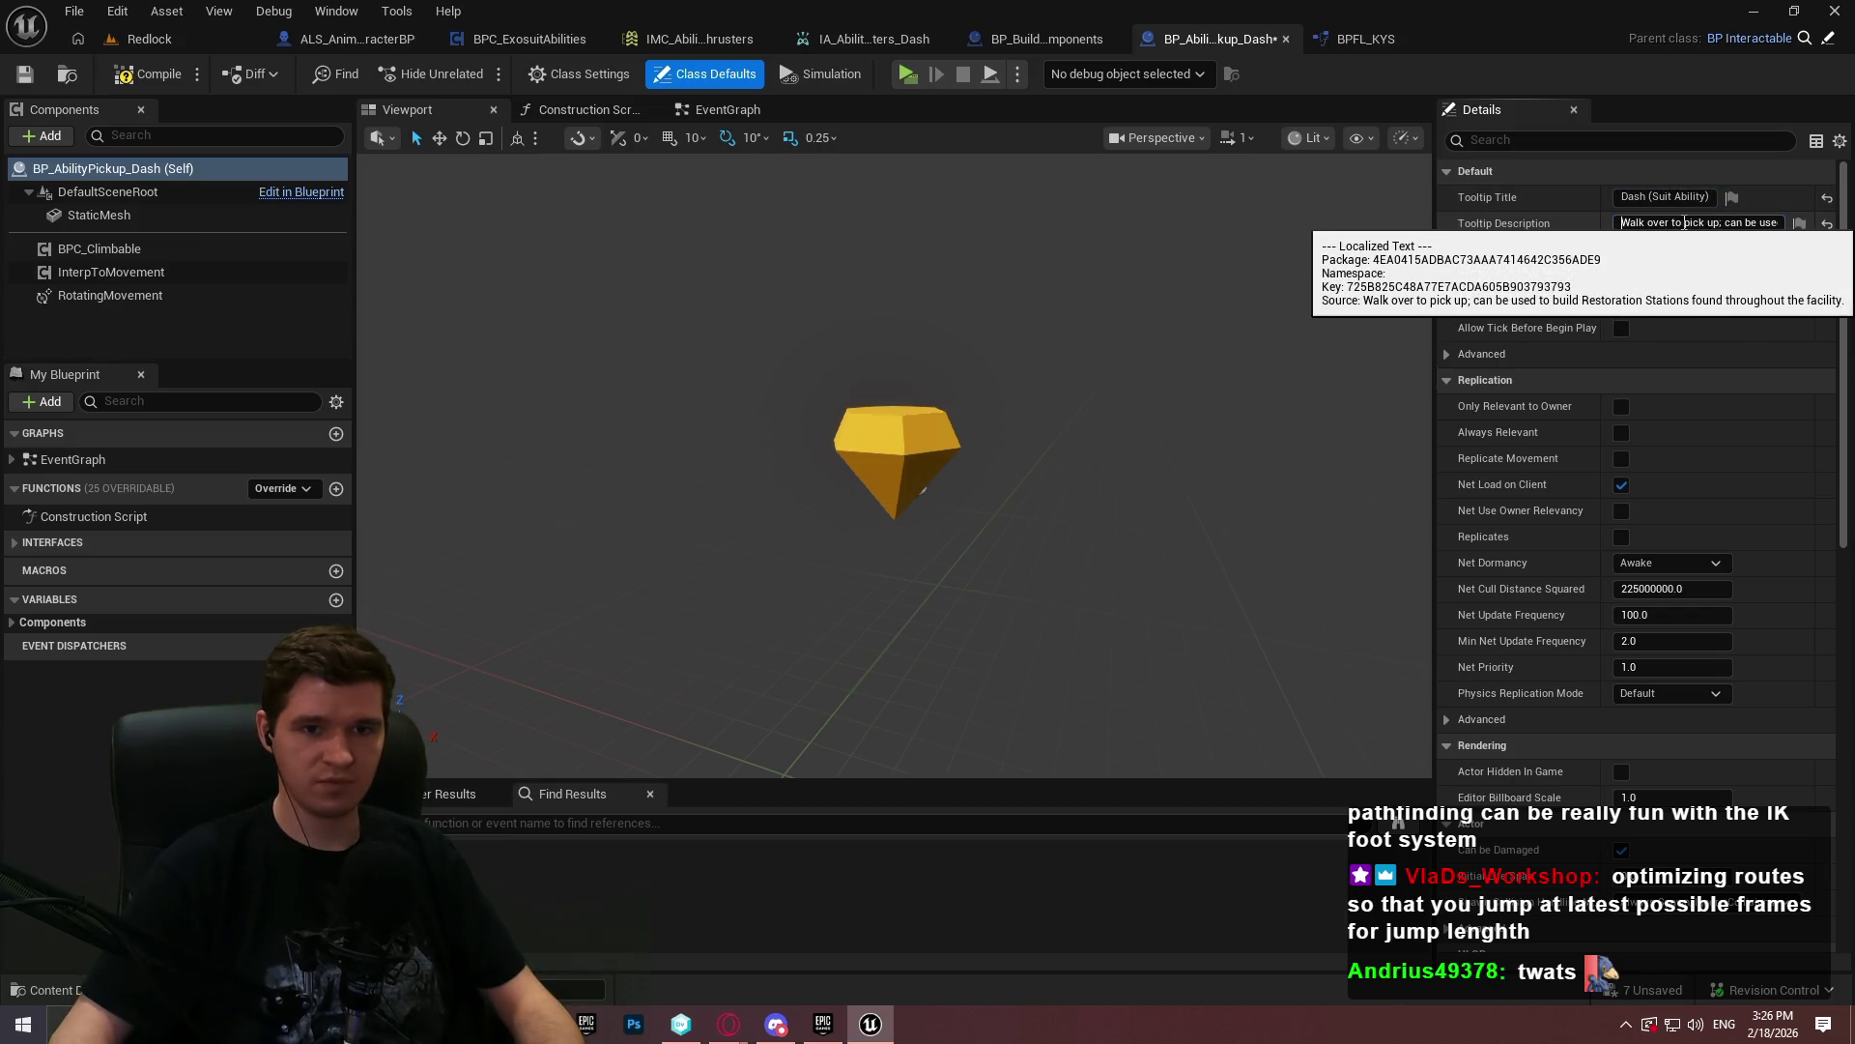
{"action": "left_click", "coordinate": [1682, 224]}
{"action": "type", "text": "Walk over to o"}
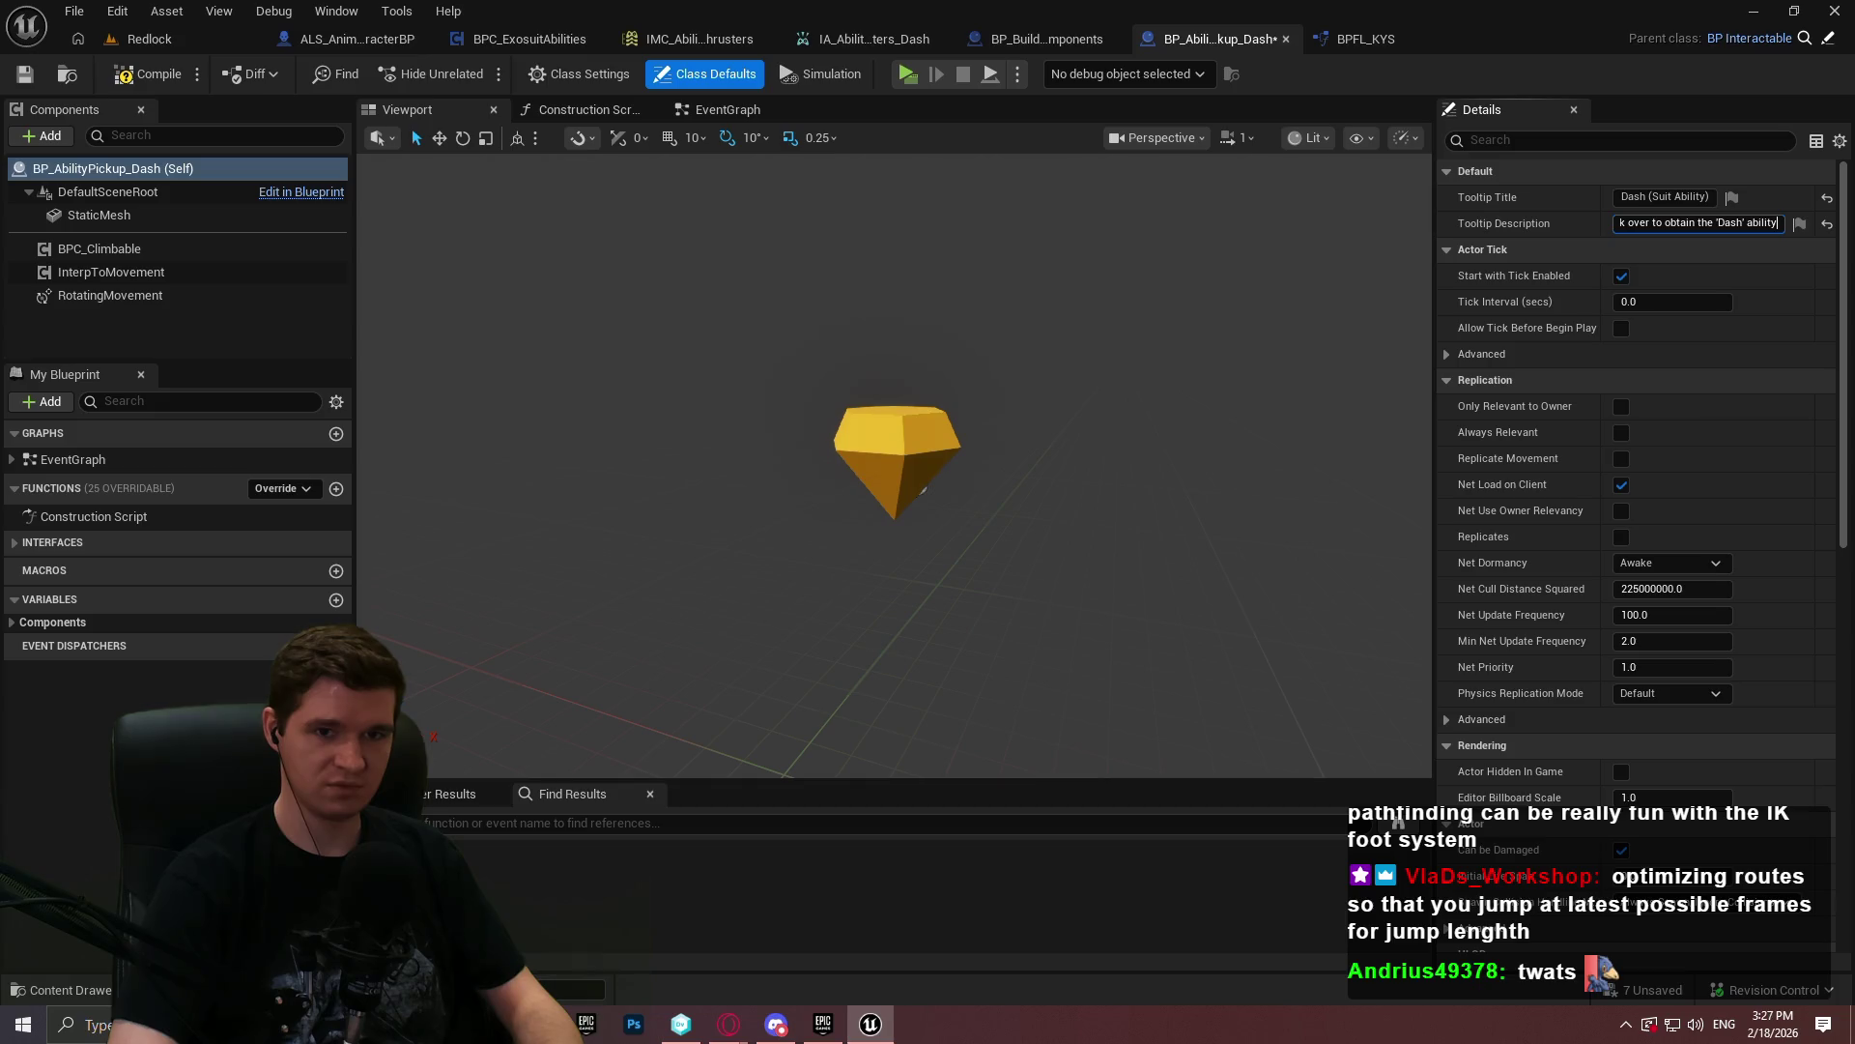
{"action": "key", "text": "Return"}
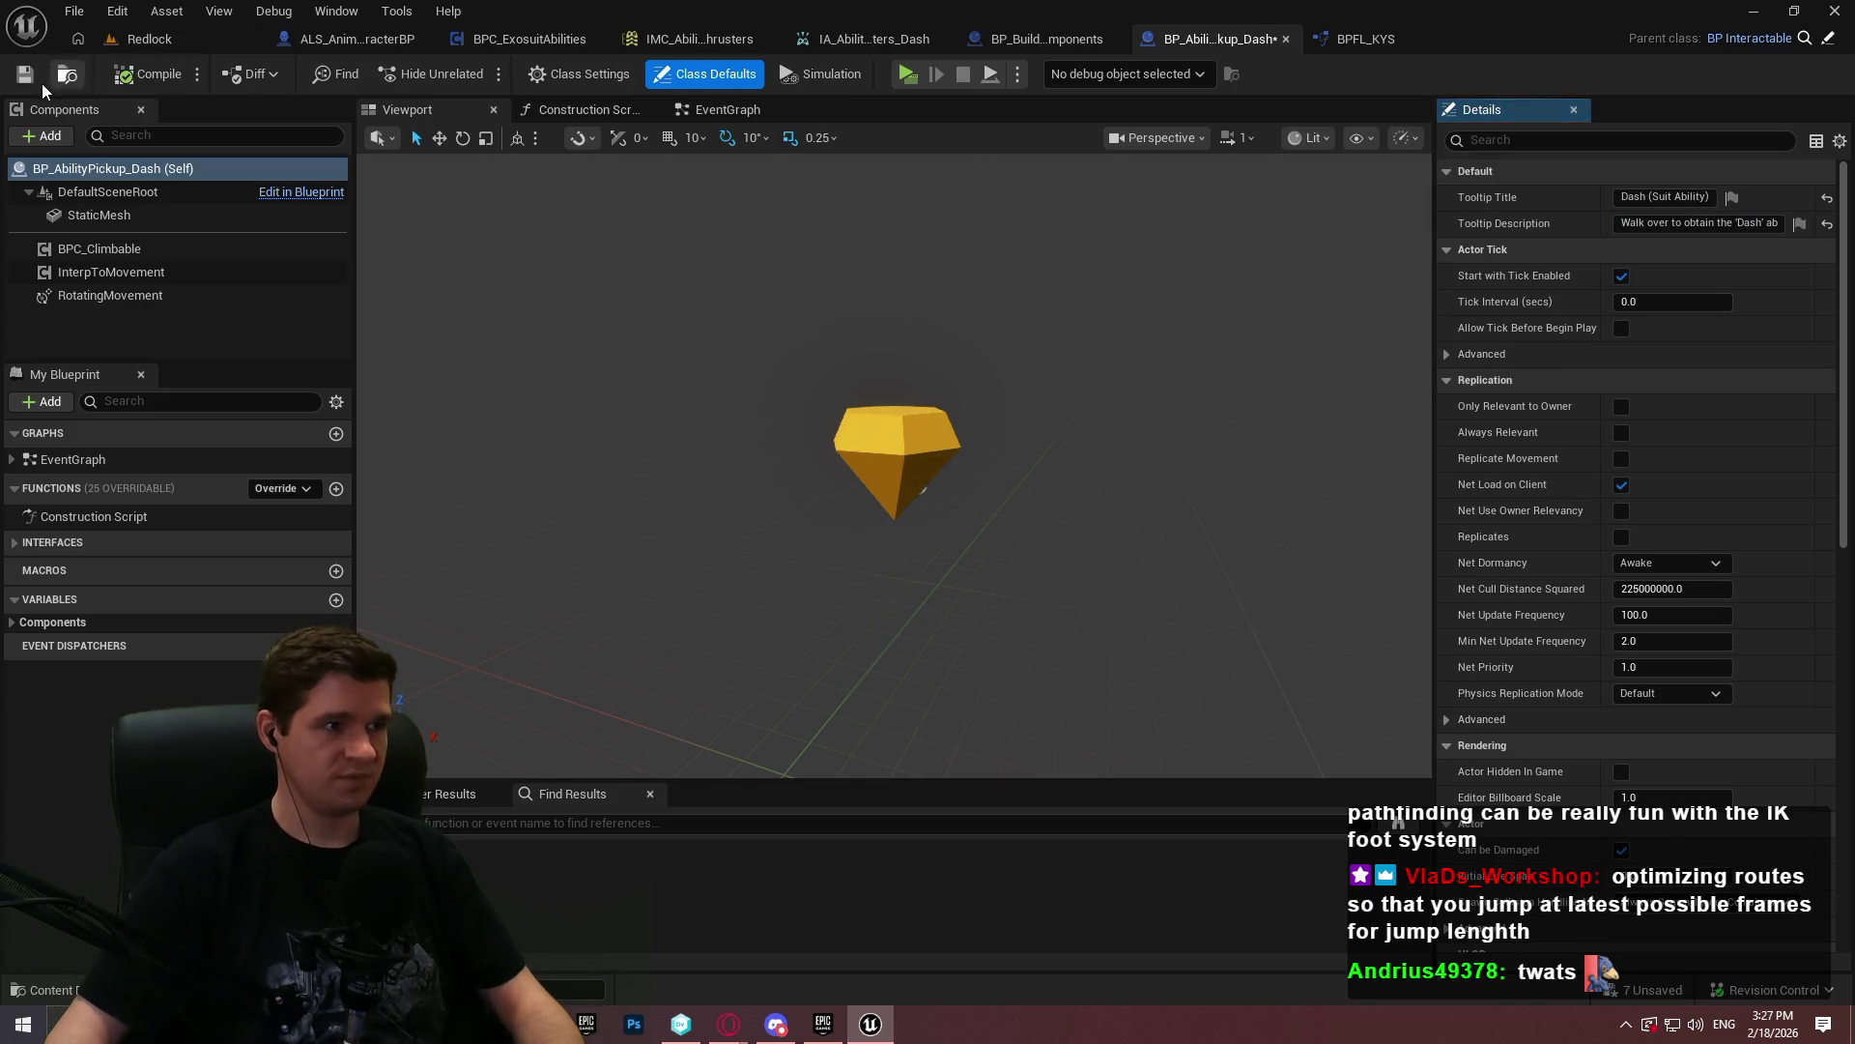
- In the Redlock level, browse the Content Browser to Content > KYS > Blueprints > AbilityPickup
{"action": "left_click", "coordinate": [183, 38]}
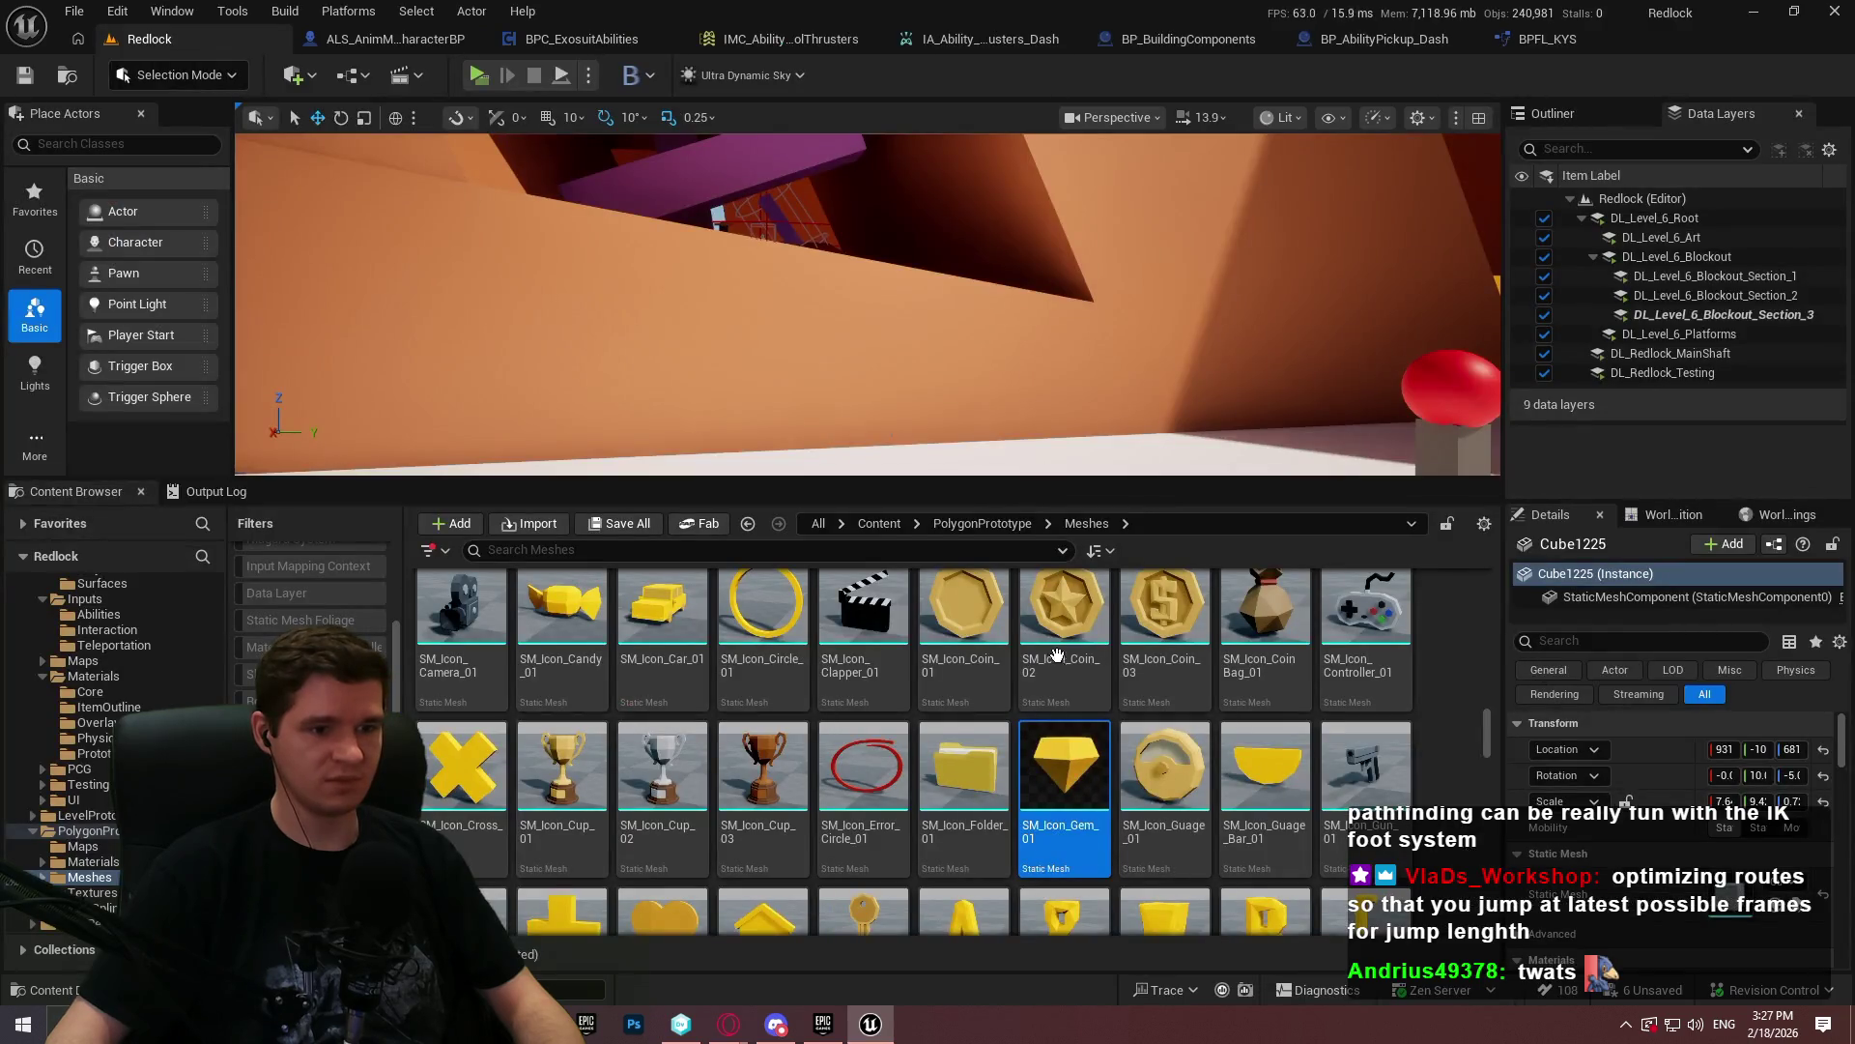
{"action": "left_click", "coordinate": [878, 523]}
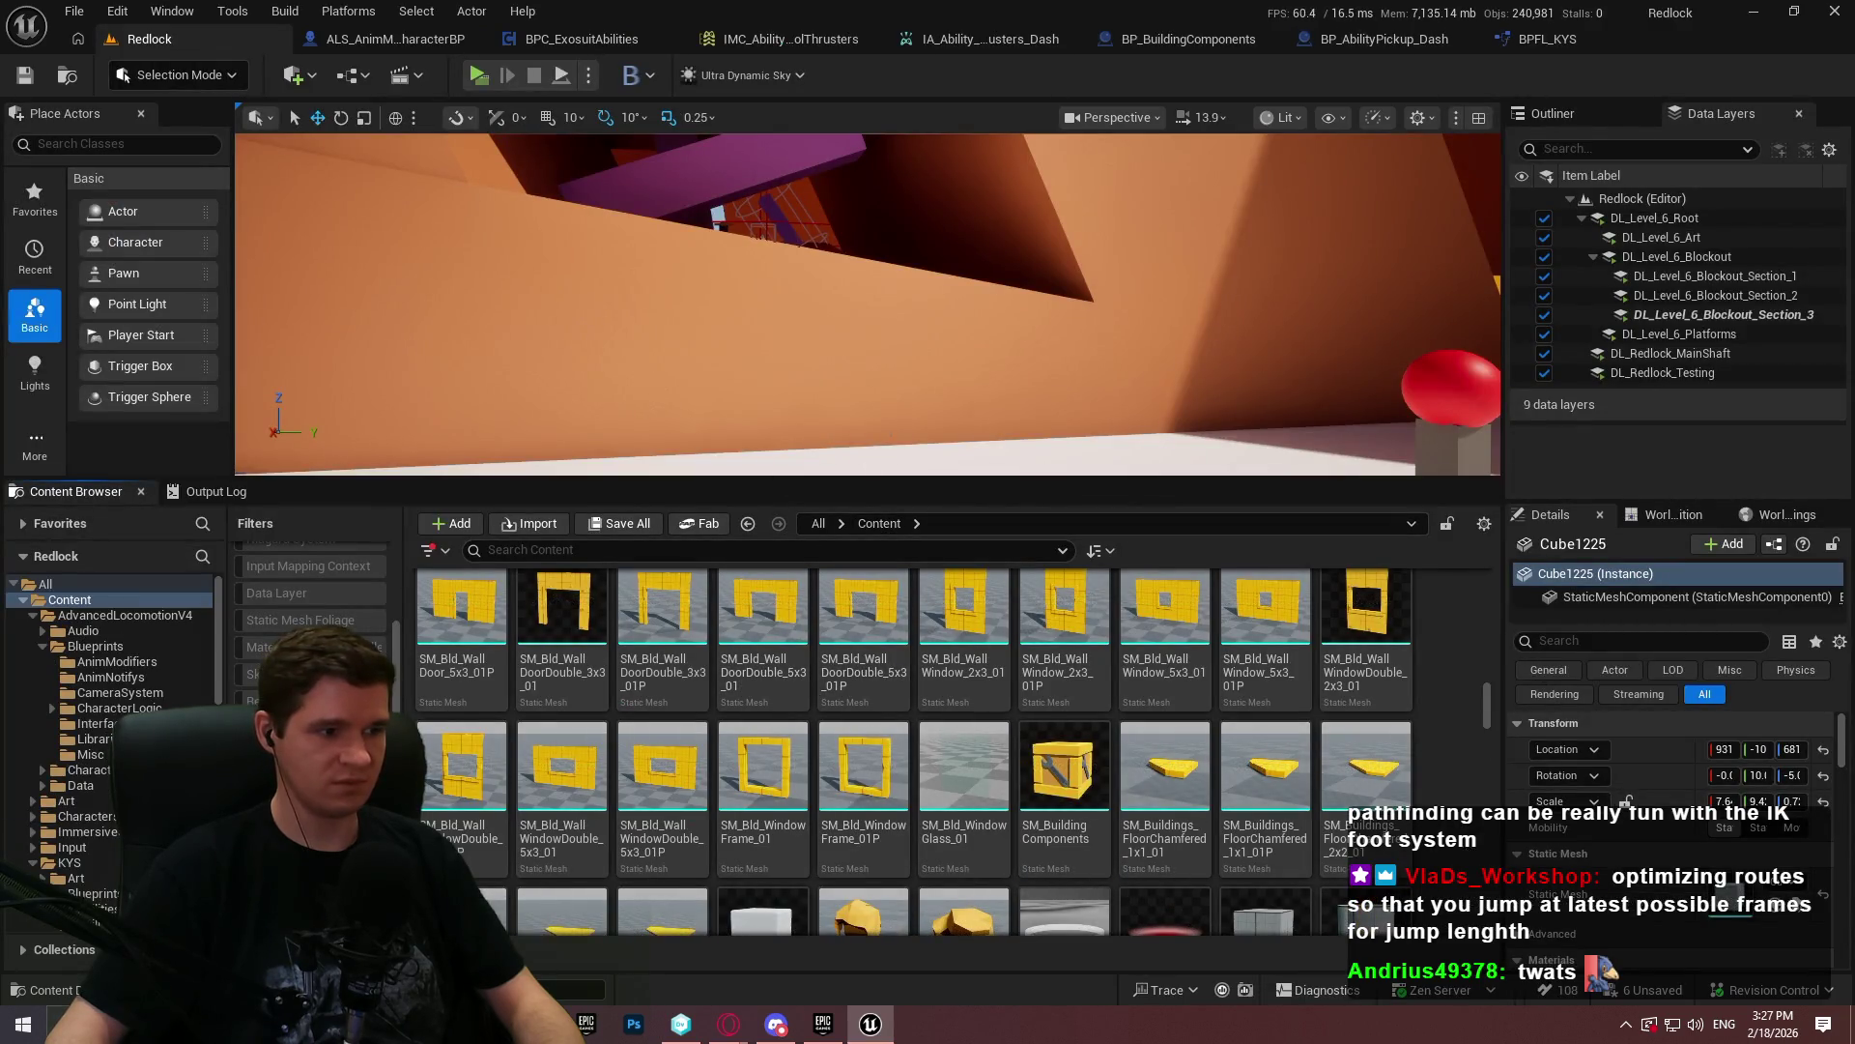
{"action": "left_click", "coordinate": [662, 619]}
{"action": "double_click", "coordinate": [963, 619]}
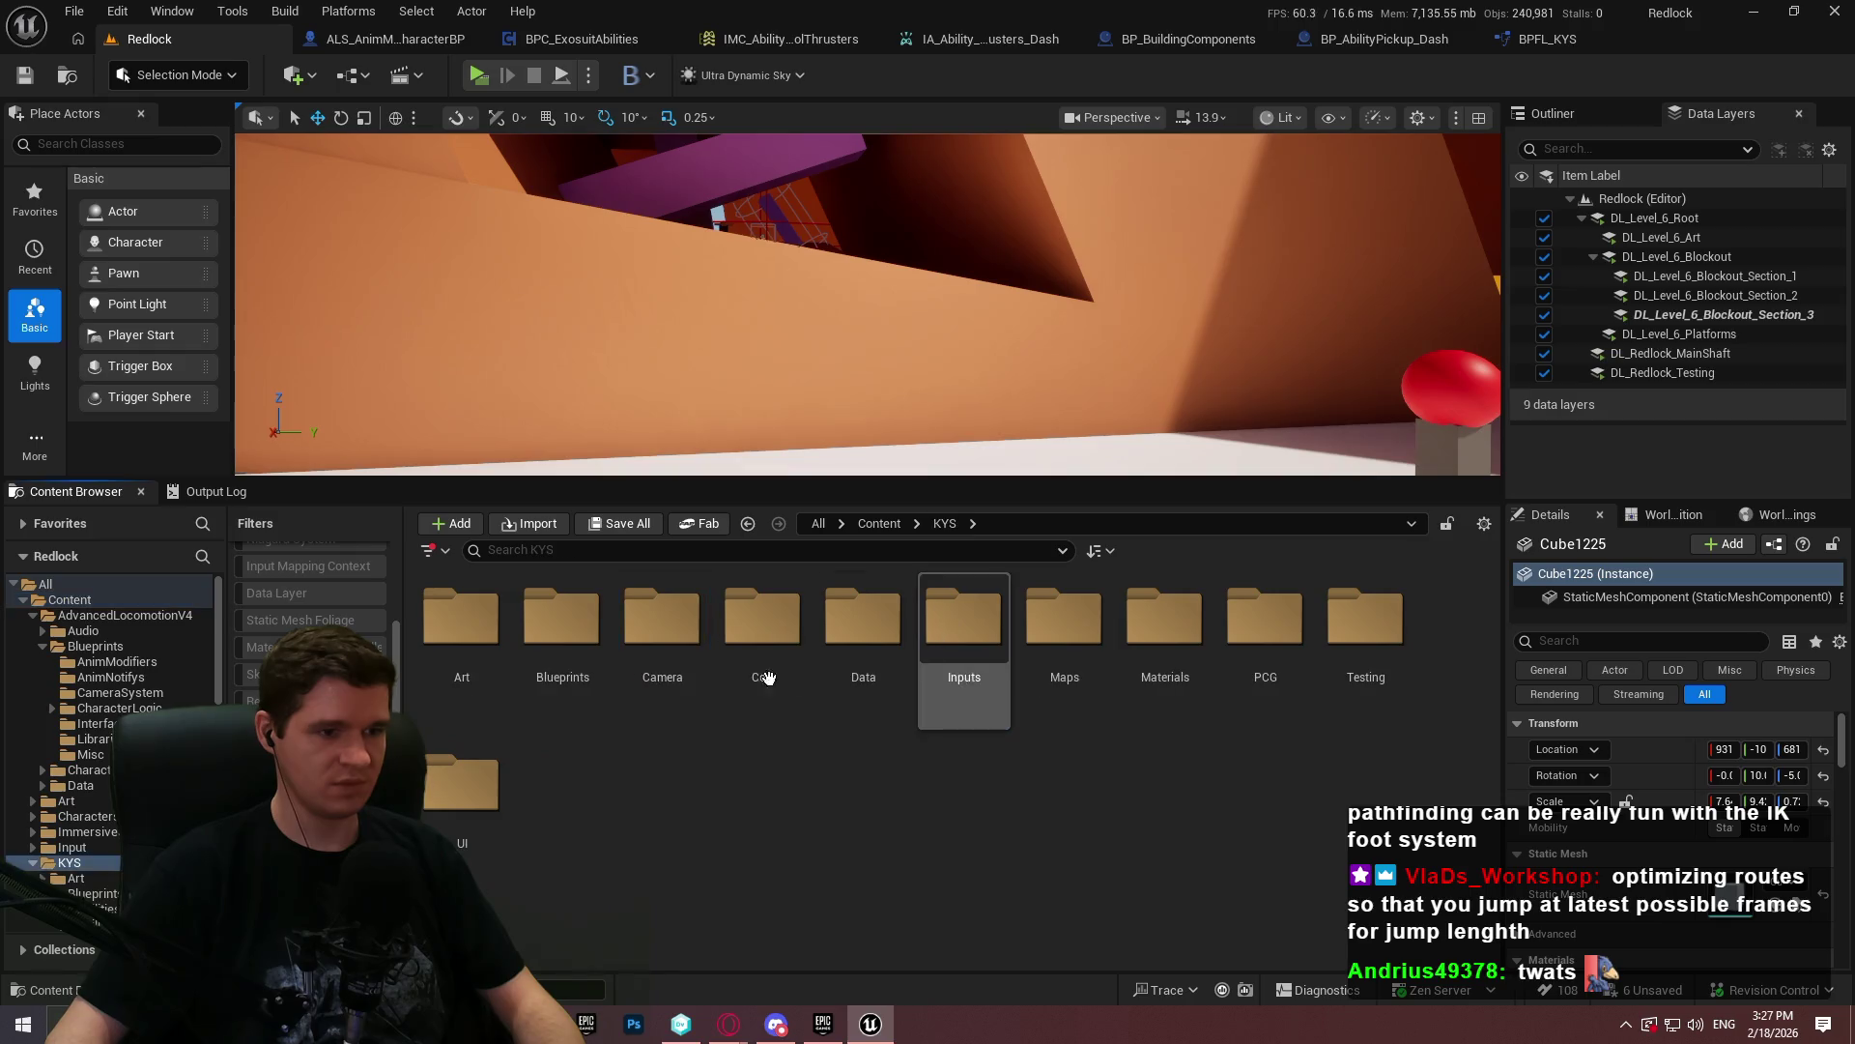
{"action": "double_click", "coordinate": [592, 660]}
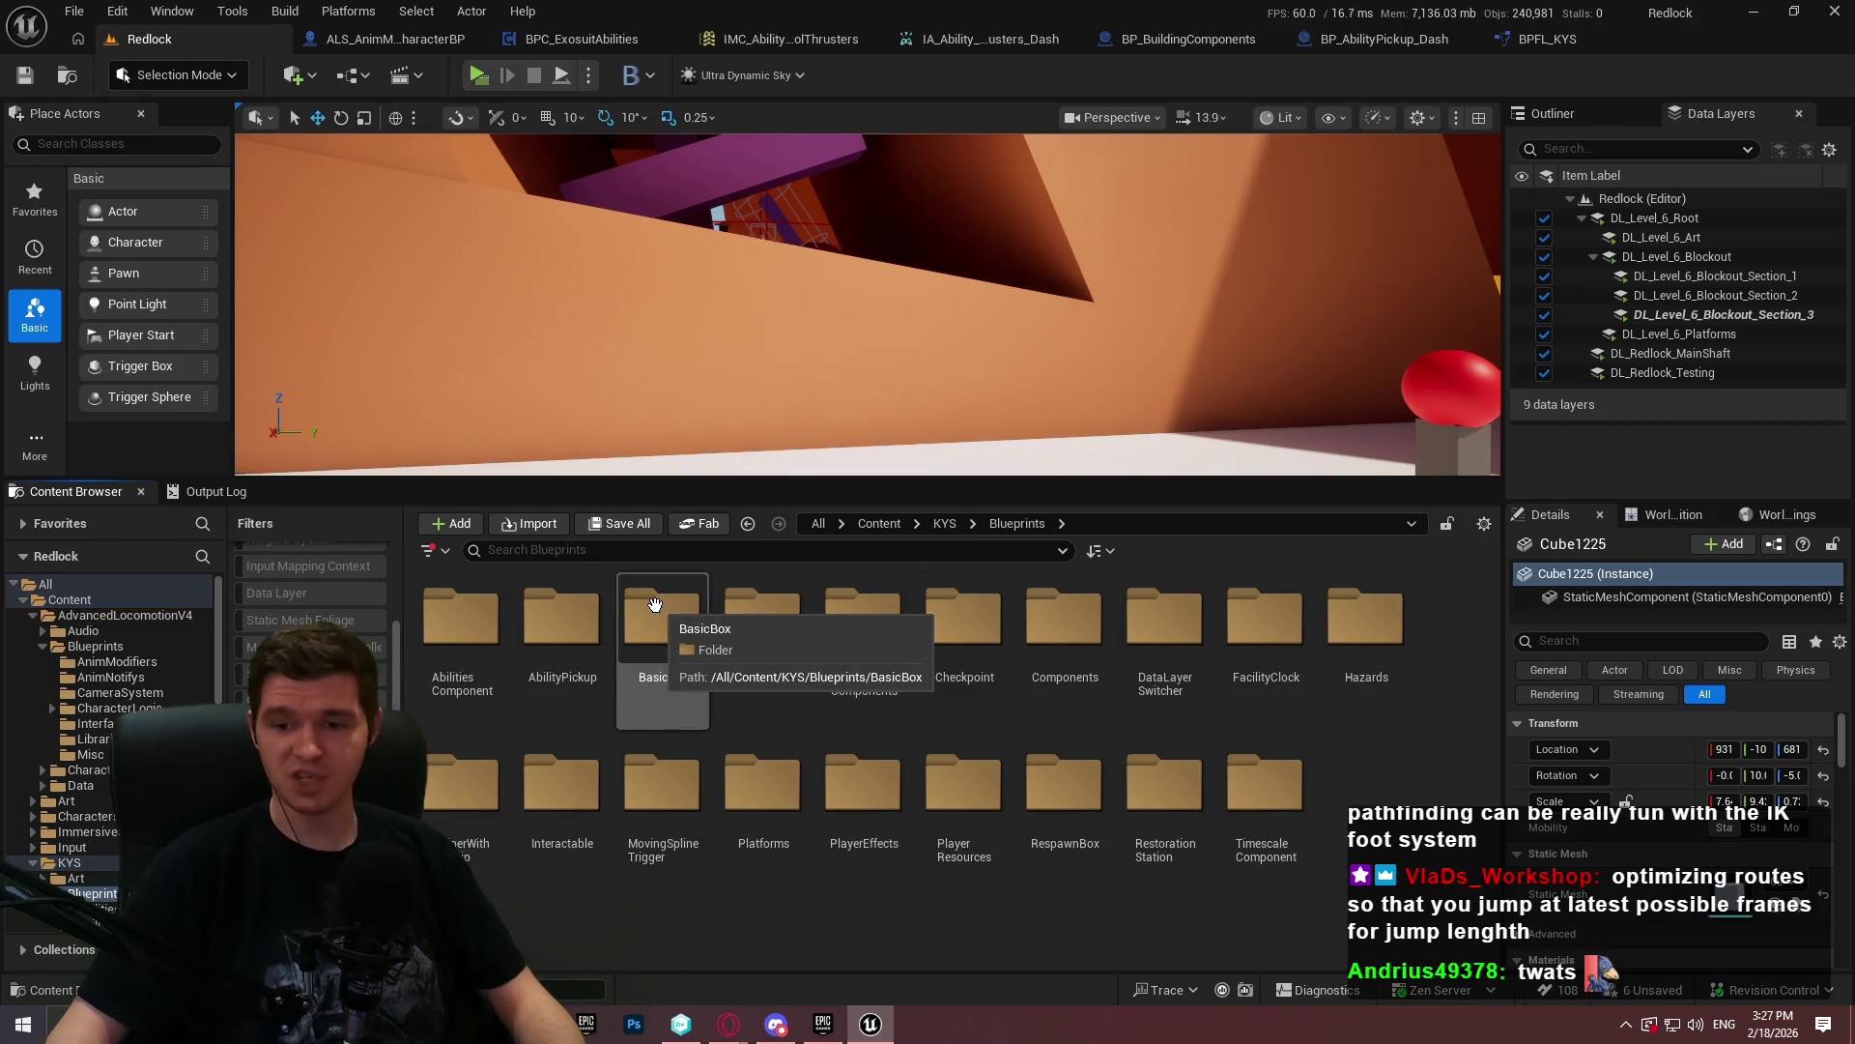
{"action": "left_click_drag", "start_coordinate": [1068, 357], "coordinate": [1068, 406]}
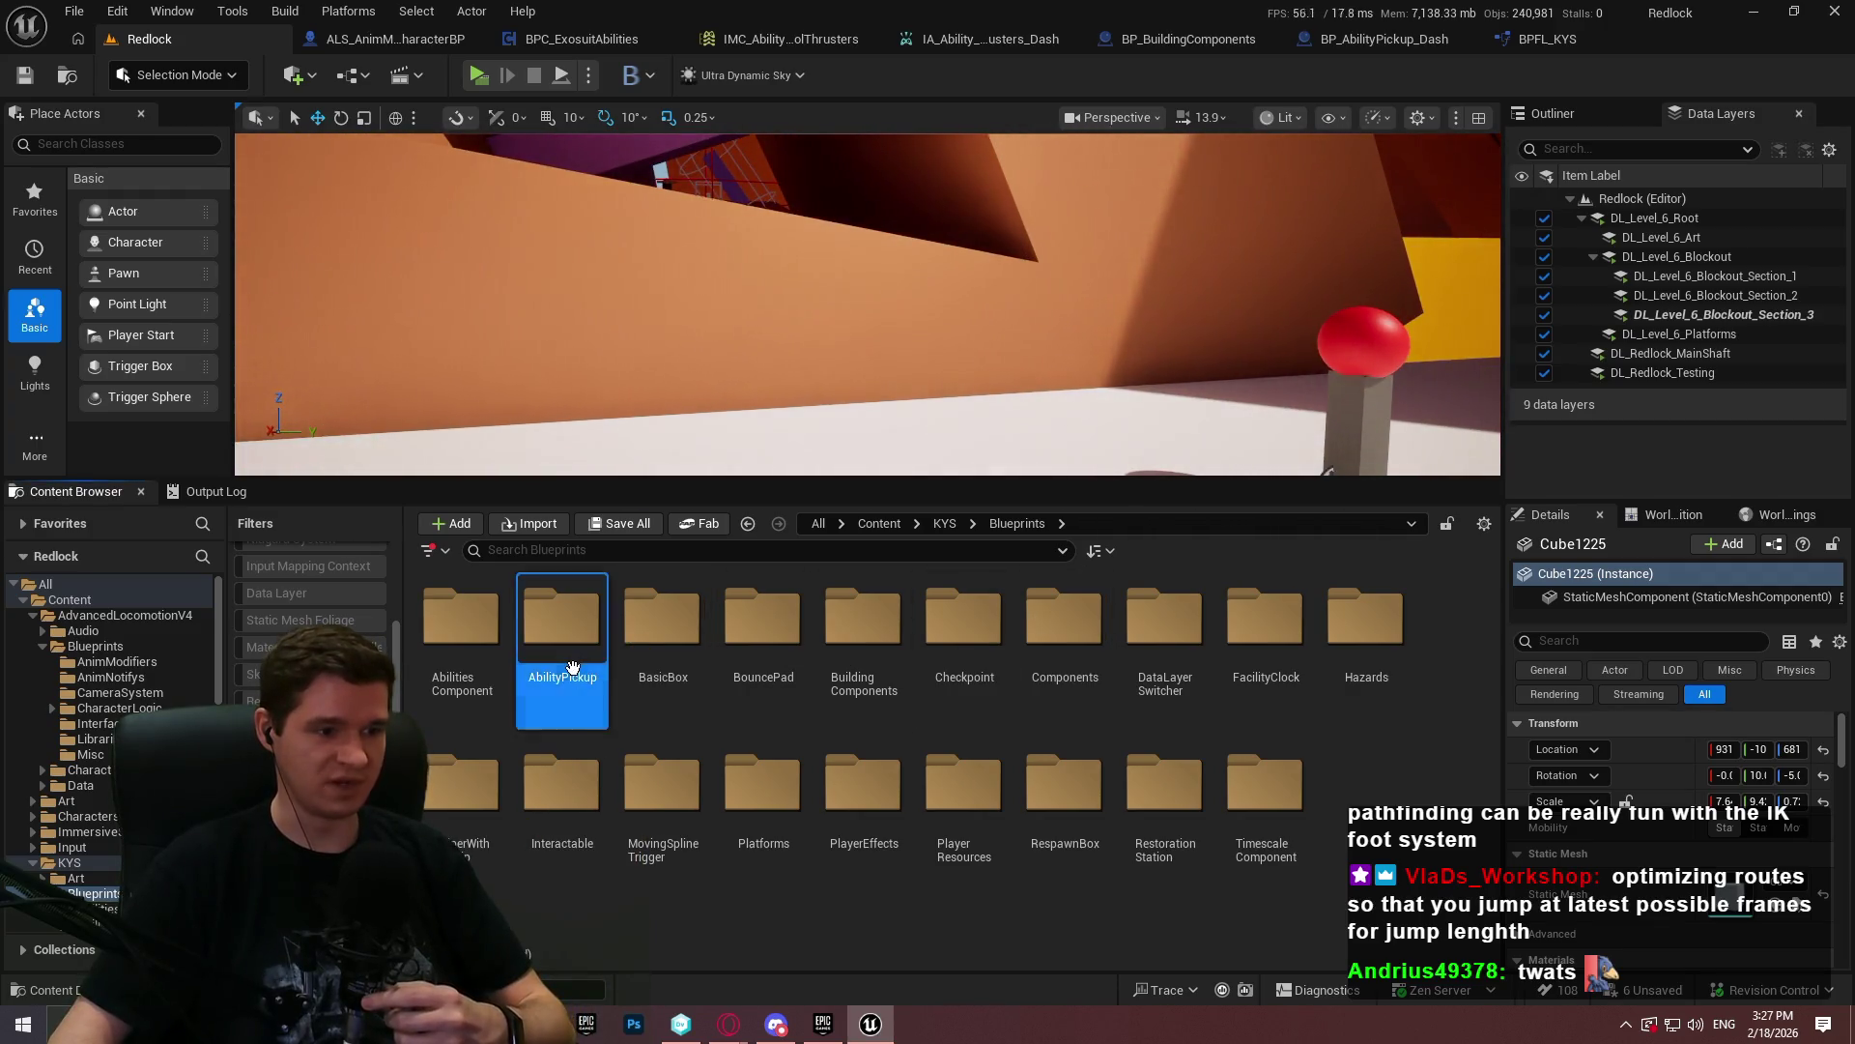
{"action": "double_click", "coordinate": [574, 667]}
- Drop BP_AbilityPickup_Dash into the level beside the red-topped post
{"action": "mouse_move", "coordinate": [985, 492]}
{"action": "left_mouse_down"}
{"action": "mouse_move", "coordinate": [956, 484]}
{"action": "mouse_move", "coordinate": [928, 622]}
{"action": "left_mouse_up"}
{"action": "mouse_move", "coordinate": [462, 749]}
{"action": "left_mouse_down"}
{"action": "mouse_move", "coordinate": [677, 580]}
{"action": "mouse_move", "coordinate": [878, 517]}
{"action": "mouse_move", "coordinate": [882, 268]}
{"action": "mouse_move", "coordinate": [855, 359]}
{"action": "mouse_move", "coordinate": [925, 390]}
{"action": "left_mouse_up"}
{"action": "mouse_move", "coordinate": [1091, 311]}
{"action": "left_mouse_down"}
{"action": "mouse_move", "coordinate": [1063, 348]}
{"action": "mouse_move", "coordinate": [1043, 290]}
{"action": "mouse_move", "coordinate": [1102, 329]}
{"action": "mouse_move", "coordinate": [1082, 348]}
{"action": "mouse_move", "coordinate": [1063, 328]}
{"action": "left_mouse_up"}
{"action": "scroll", "coordinate": [1063, 319], "scroll_direction": "down", "scroll_amount": 2}
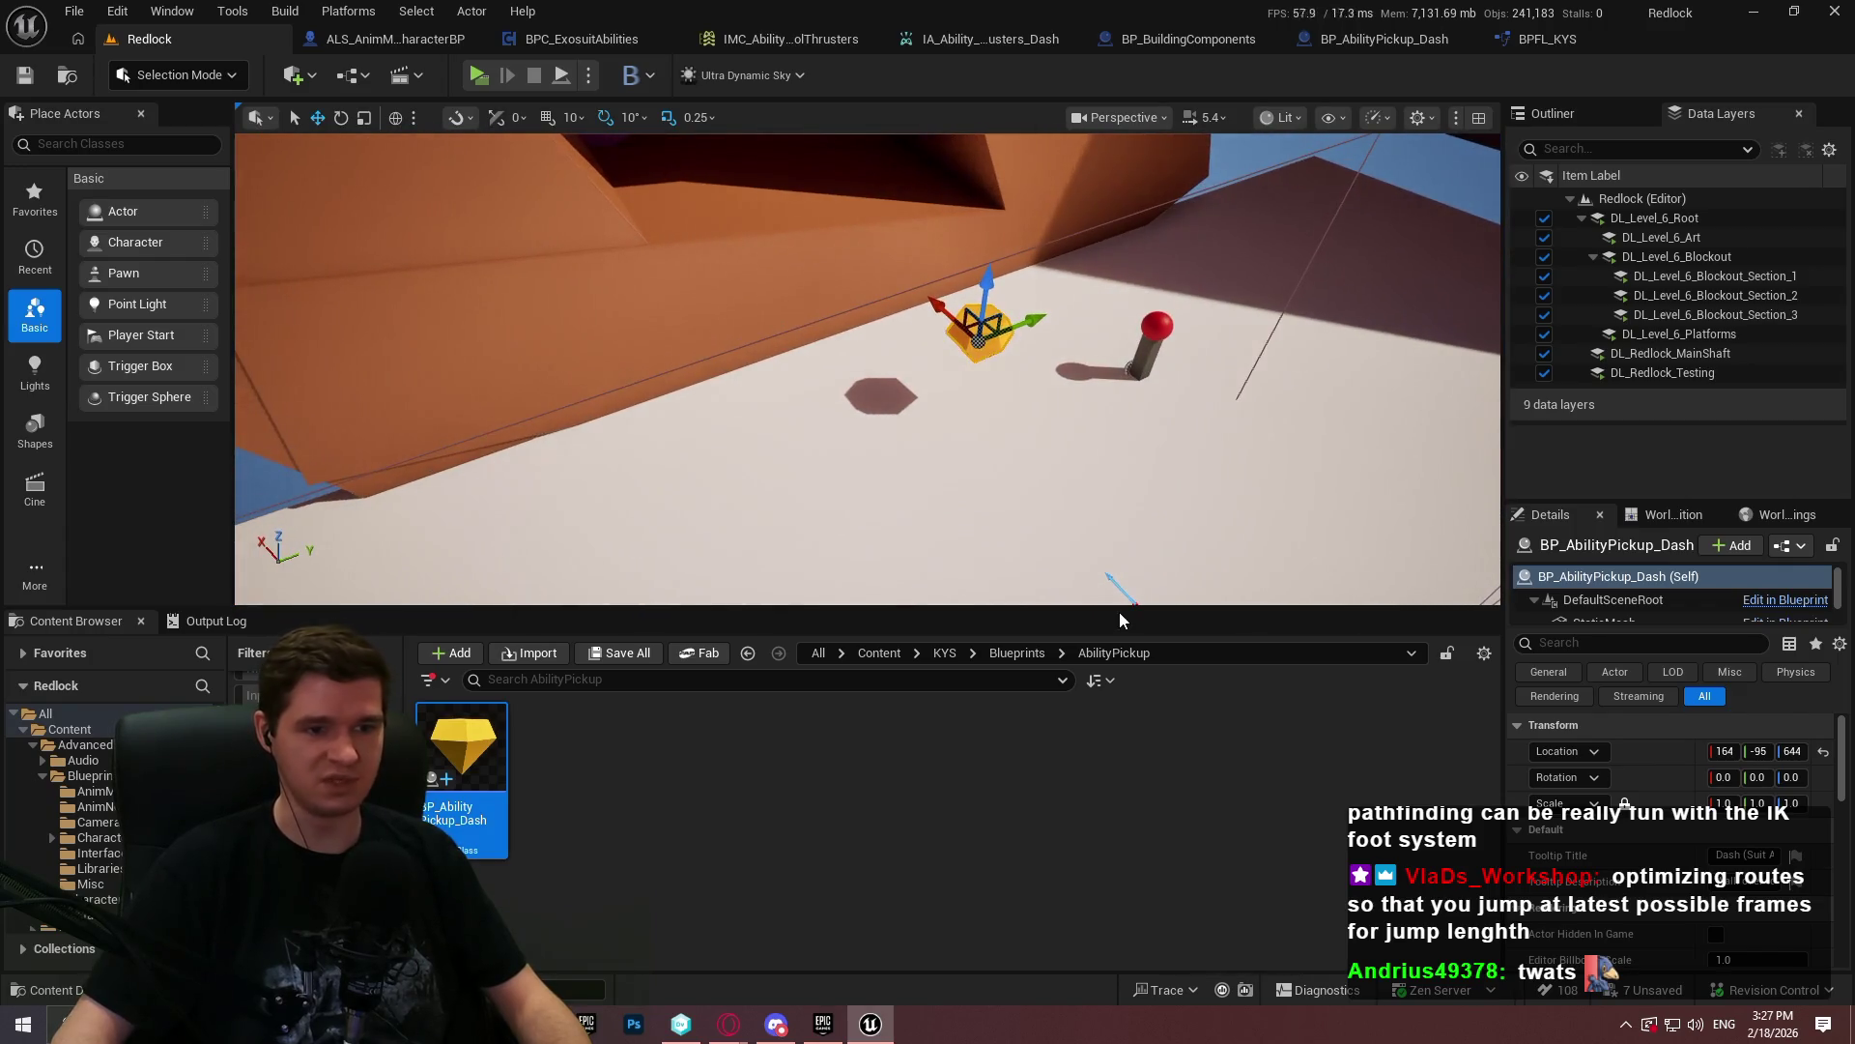
{"action": "left_click_drag", "start_coordinate": [1113, 609], "coordinate": [1113, 654]}
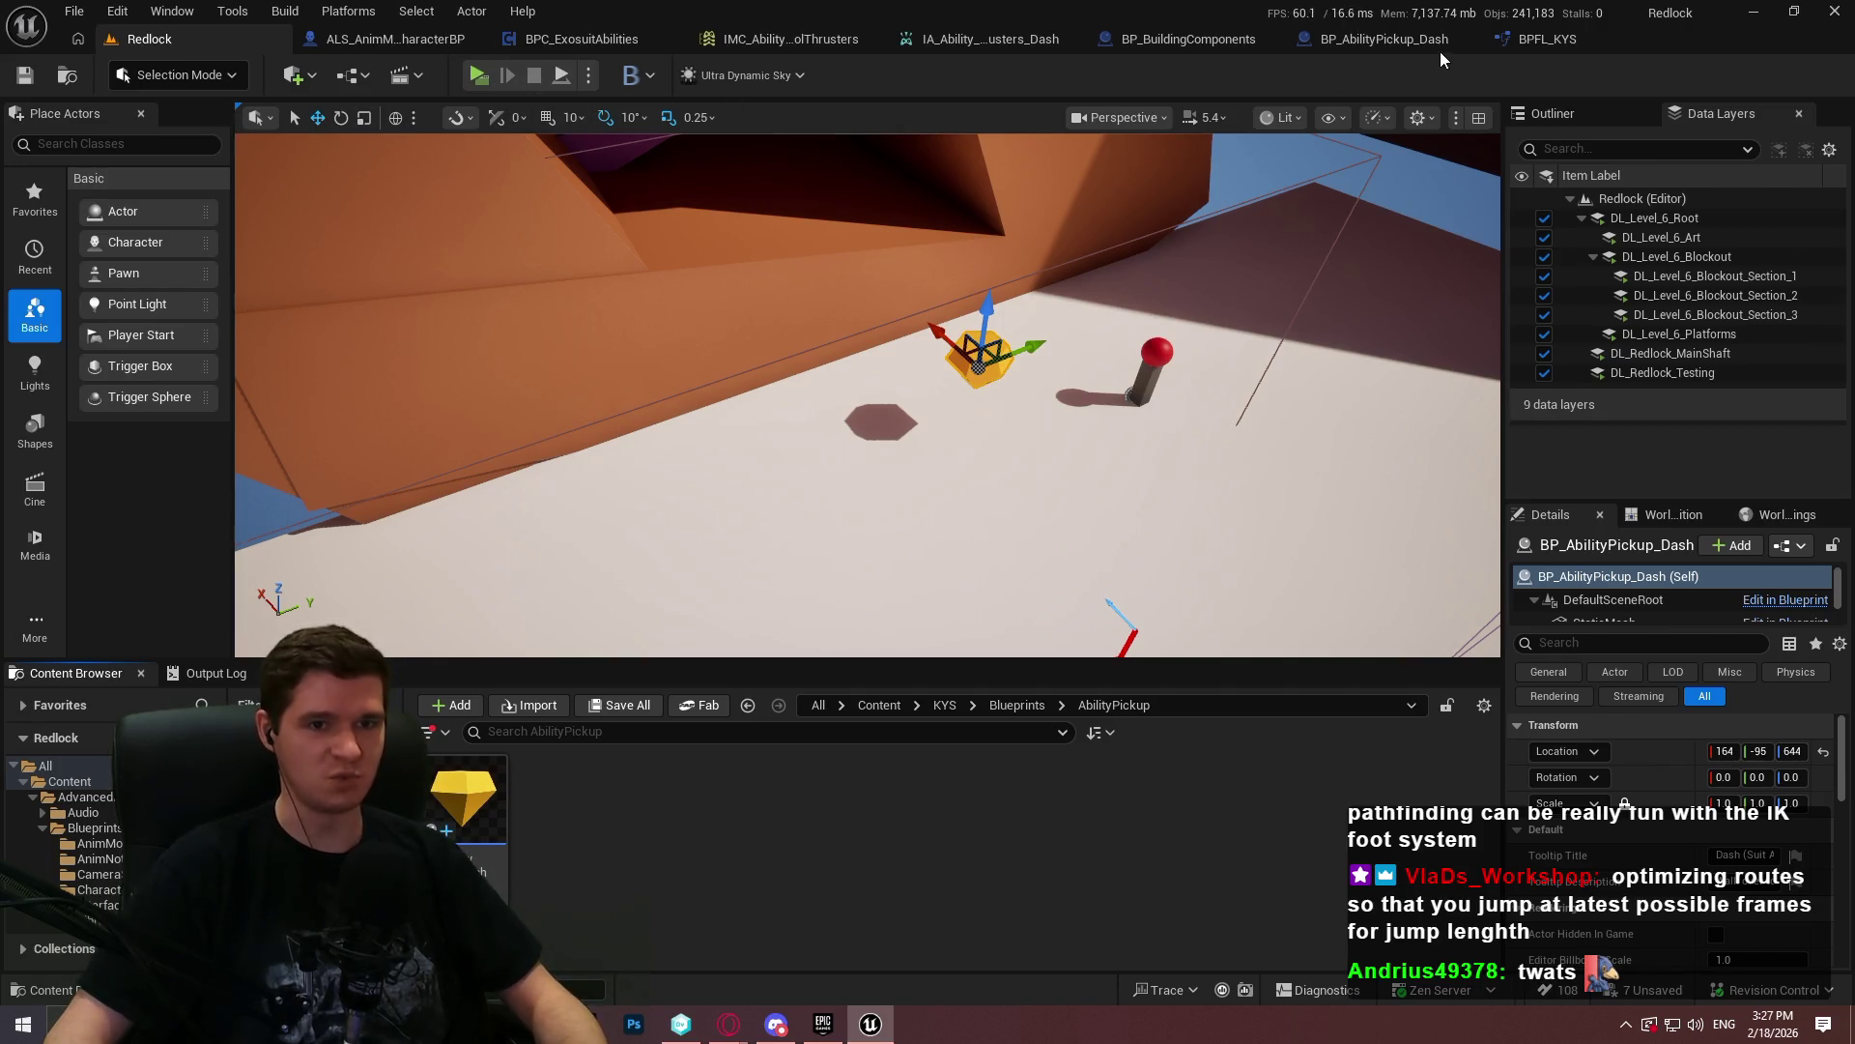
{"action": "left_click", "coordinate": [1392, 39]}
- Check BP_BuildingComponents and the thrusters mapping context, close reference tabs, and open the pickup's event graph
{"action": "left_click", "coordinate": [1047, 39]}
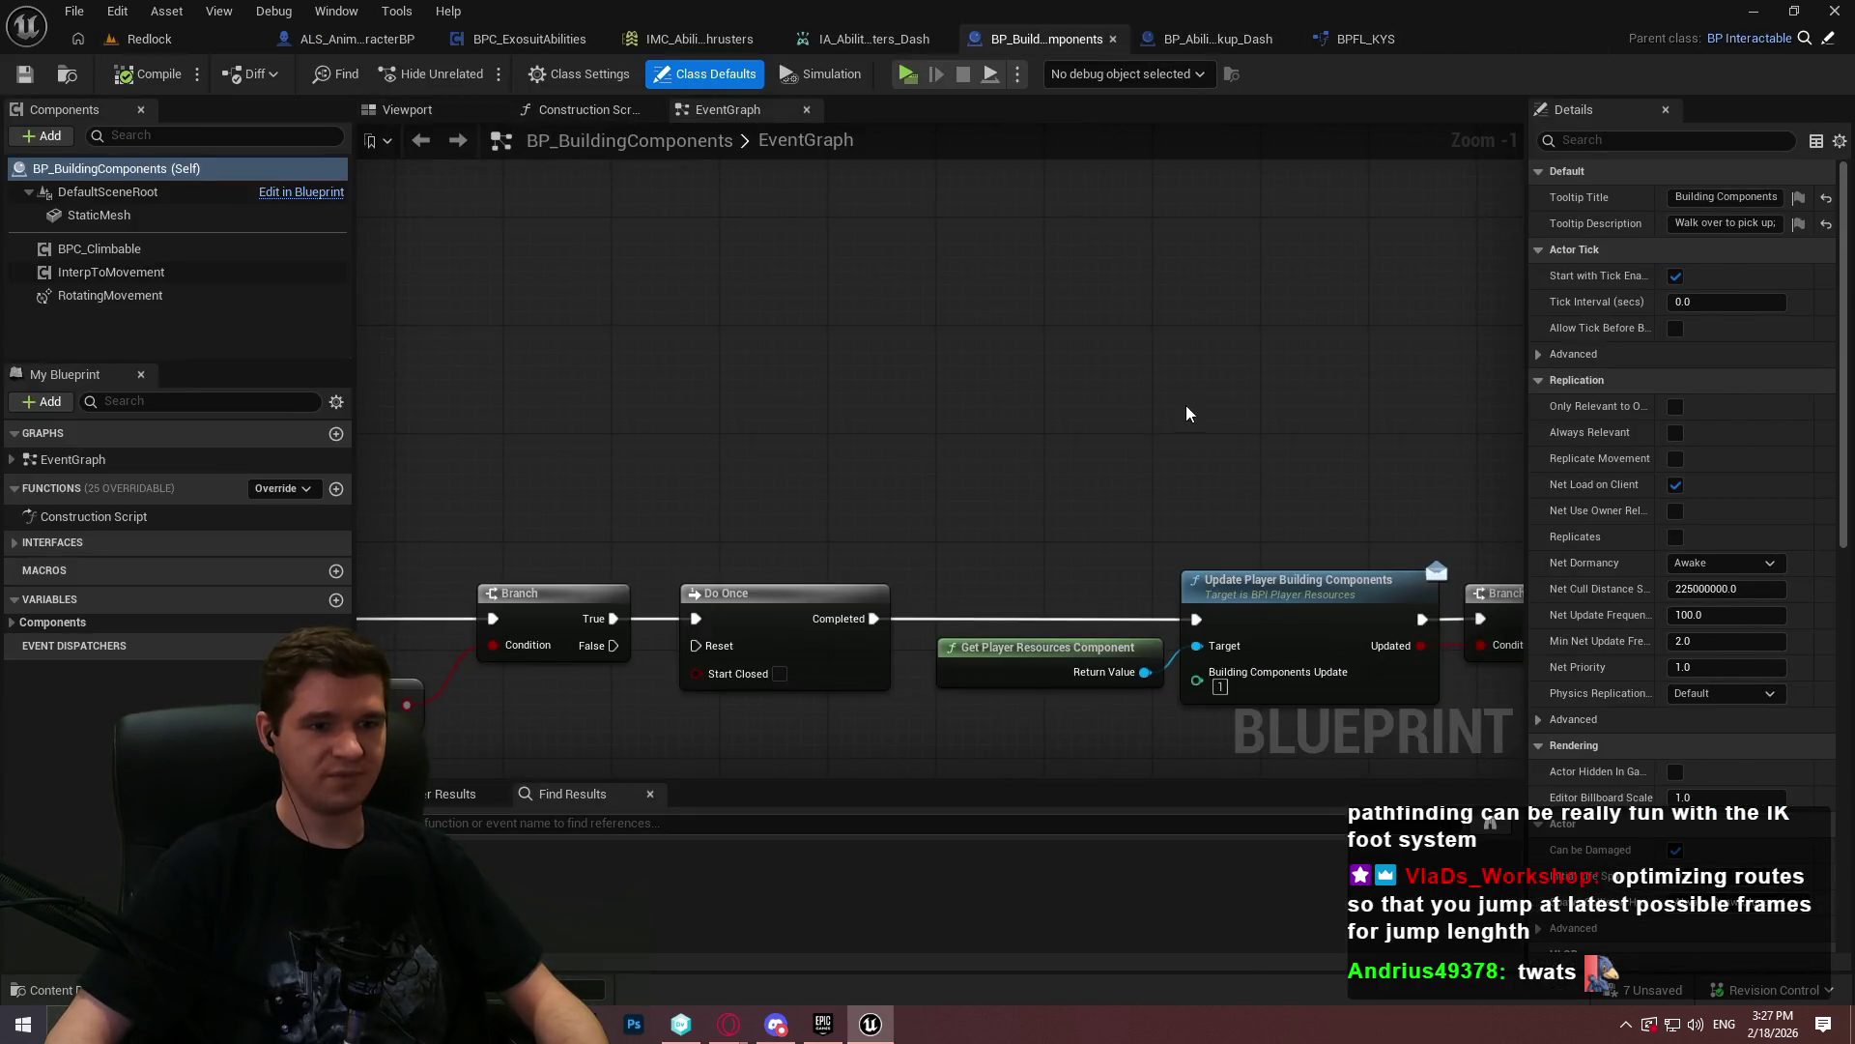
{"action": "scroll", "coordinate": [1258, 413], "scroll_direction": "down", "scroll_amount": 2}
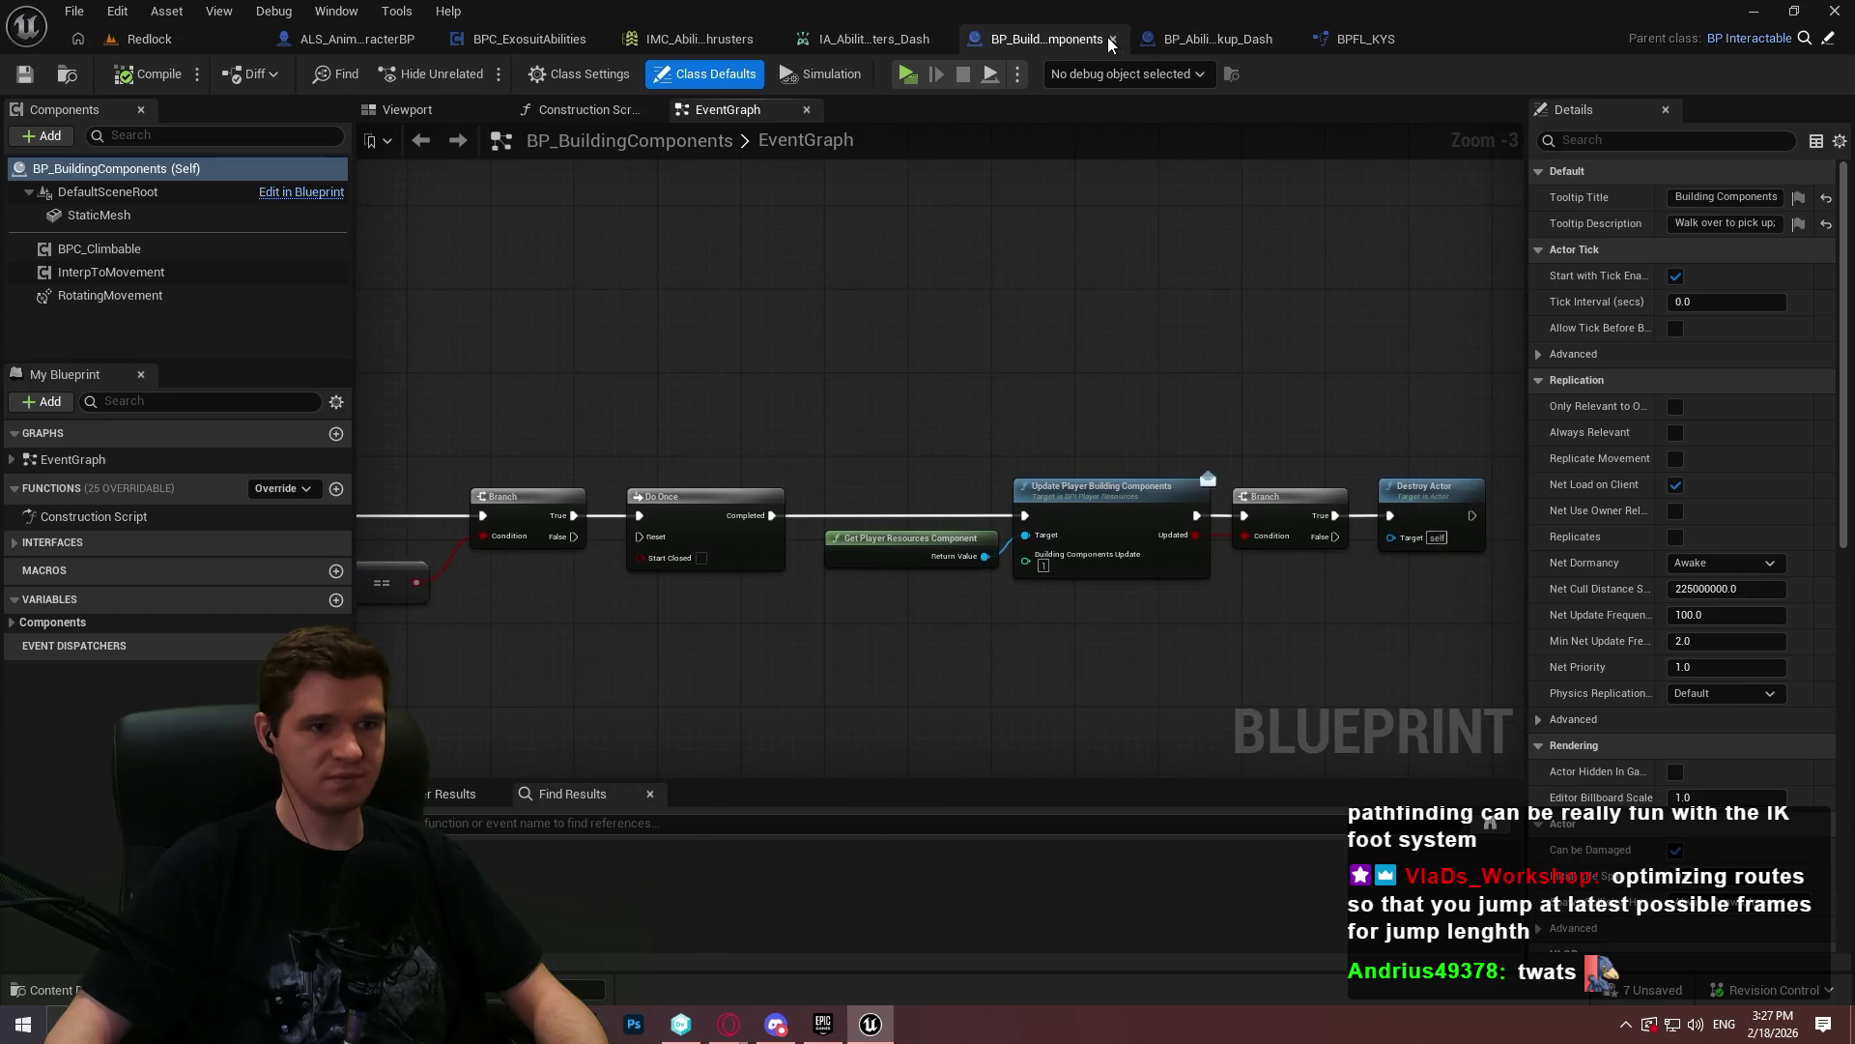
{"action": "left_click", "coordinate": [1111, 39]}
{"action": "left_click", "coordinate": [1102, 40]}
{"action": "left_click", "coordinate": [1083, 42]}
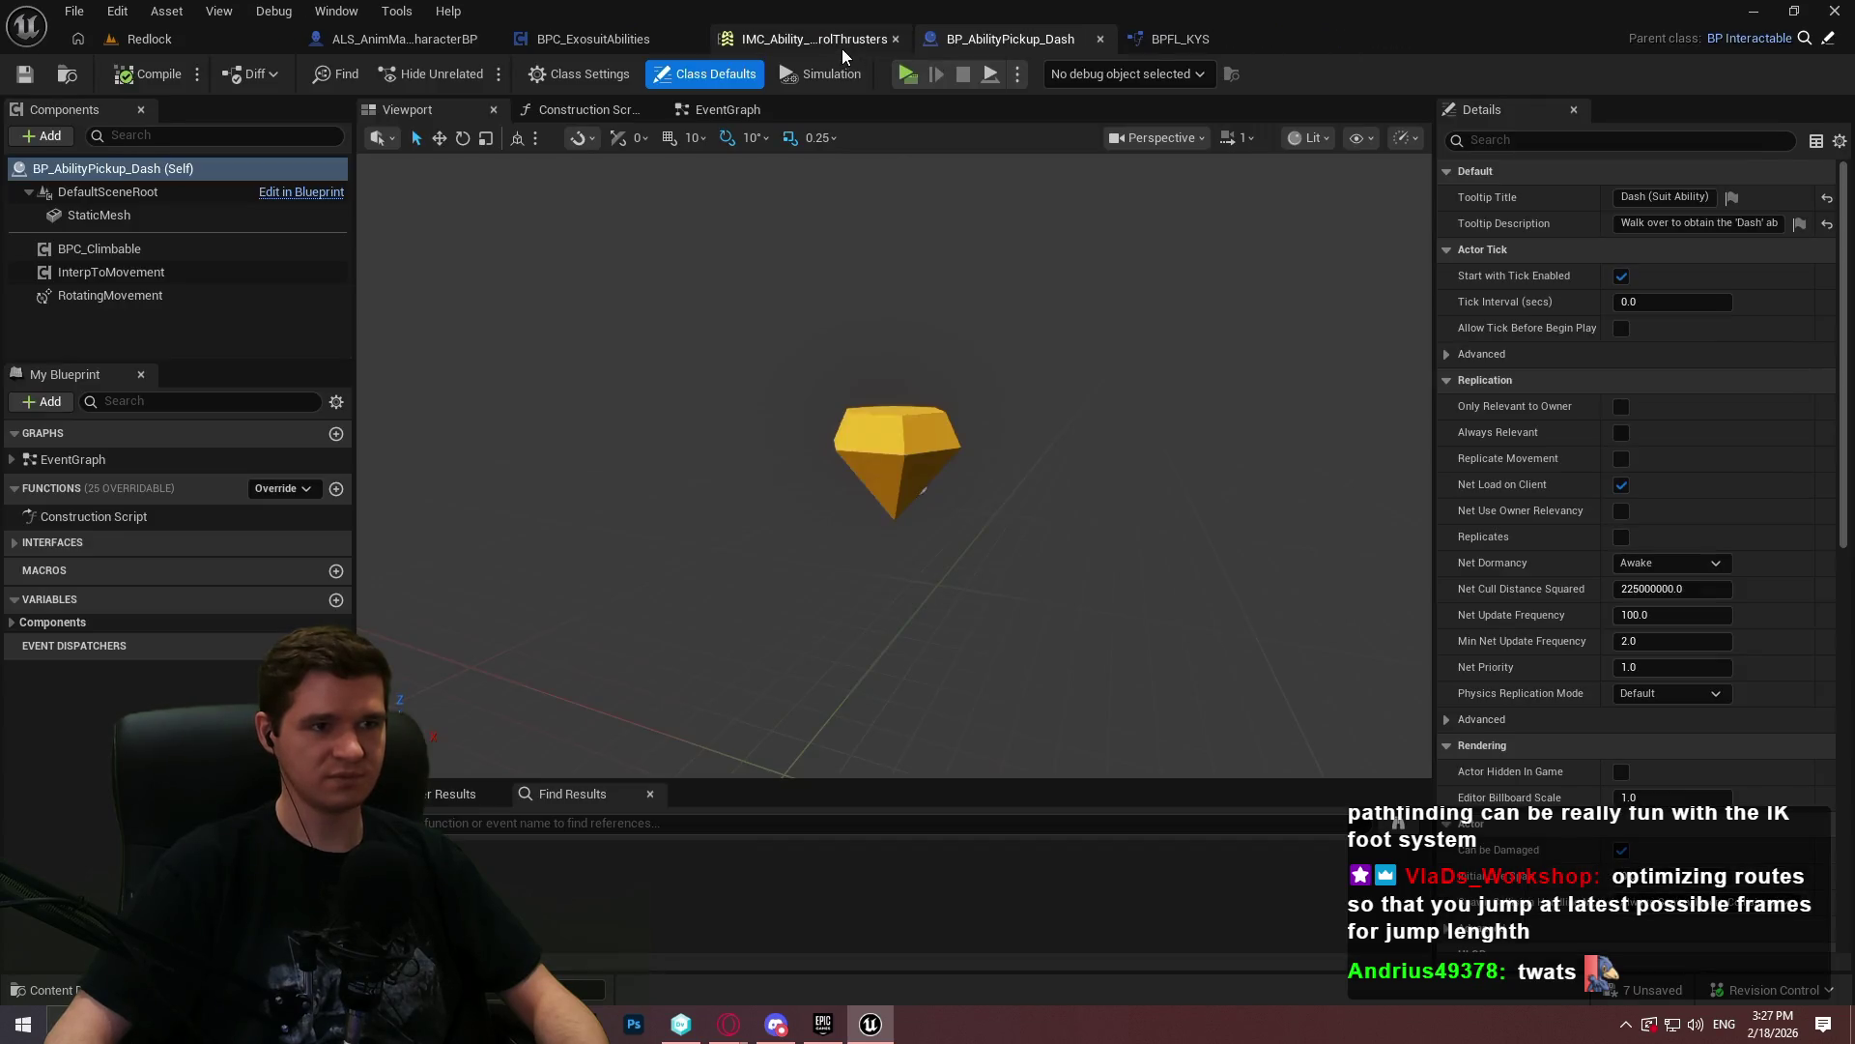
{"action": "left_click", "coordinate": [842, 48]}
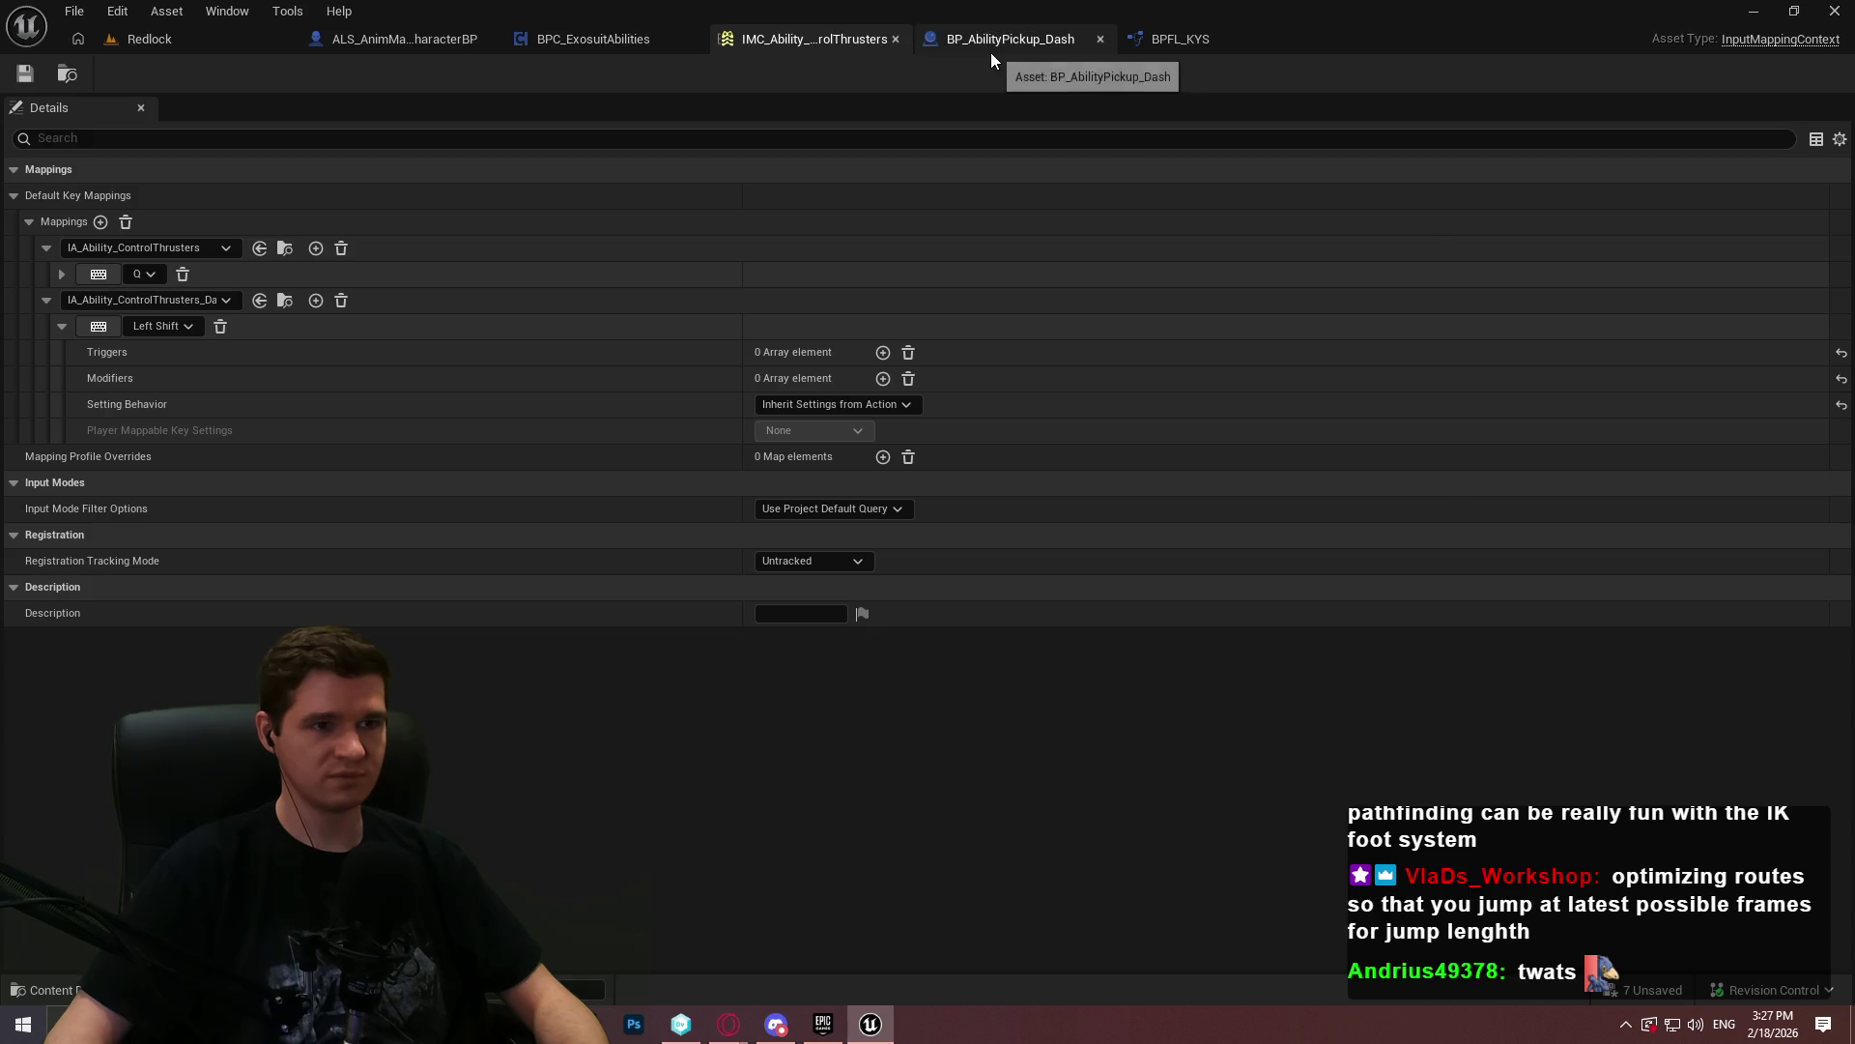
{"action": "left_click", "coordinate": [990, 52]}
{"action": "left_click", "coordinate": [725, 111]}
{"action": "scroll", "coordinate": [703, 535], "scroll_direction": "down", "scroll_amount": 1}
- Add an Add Mapping Context node, leaving its context unassigned, and return to Redlock
{"action": "right_click", "coordinate": [703, 536]}
{"action": "type", "text": "u"}
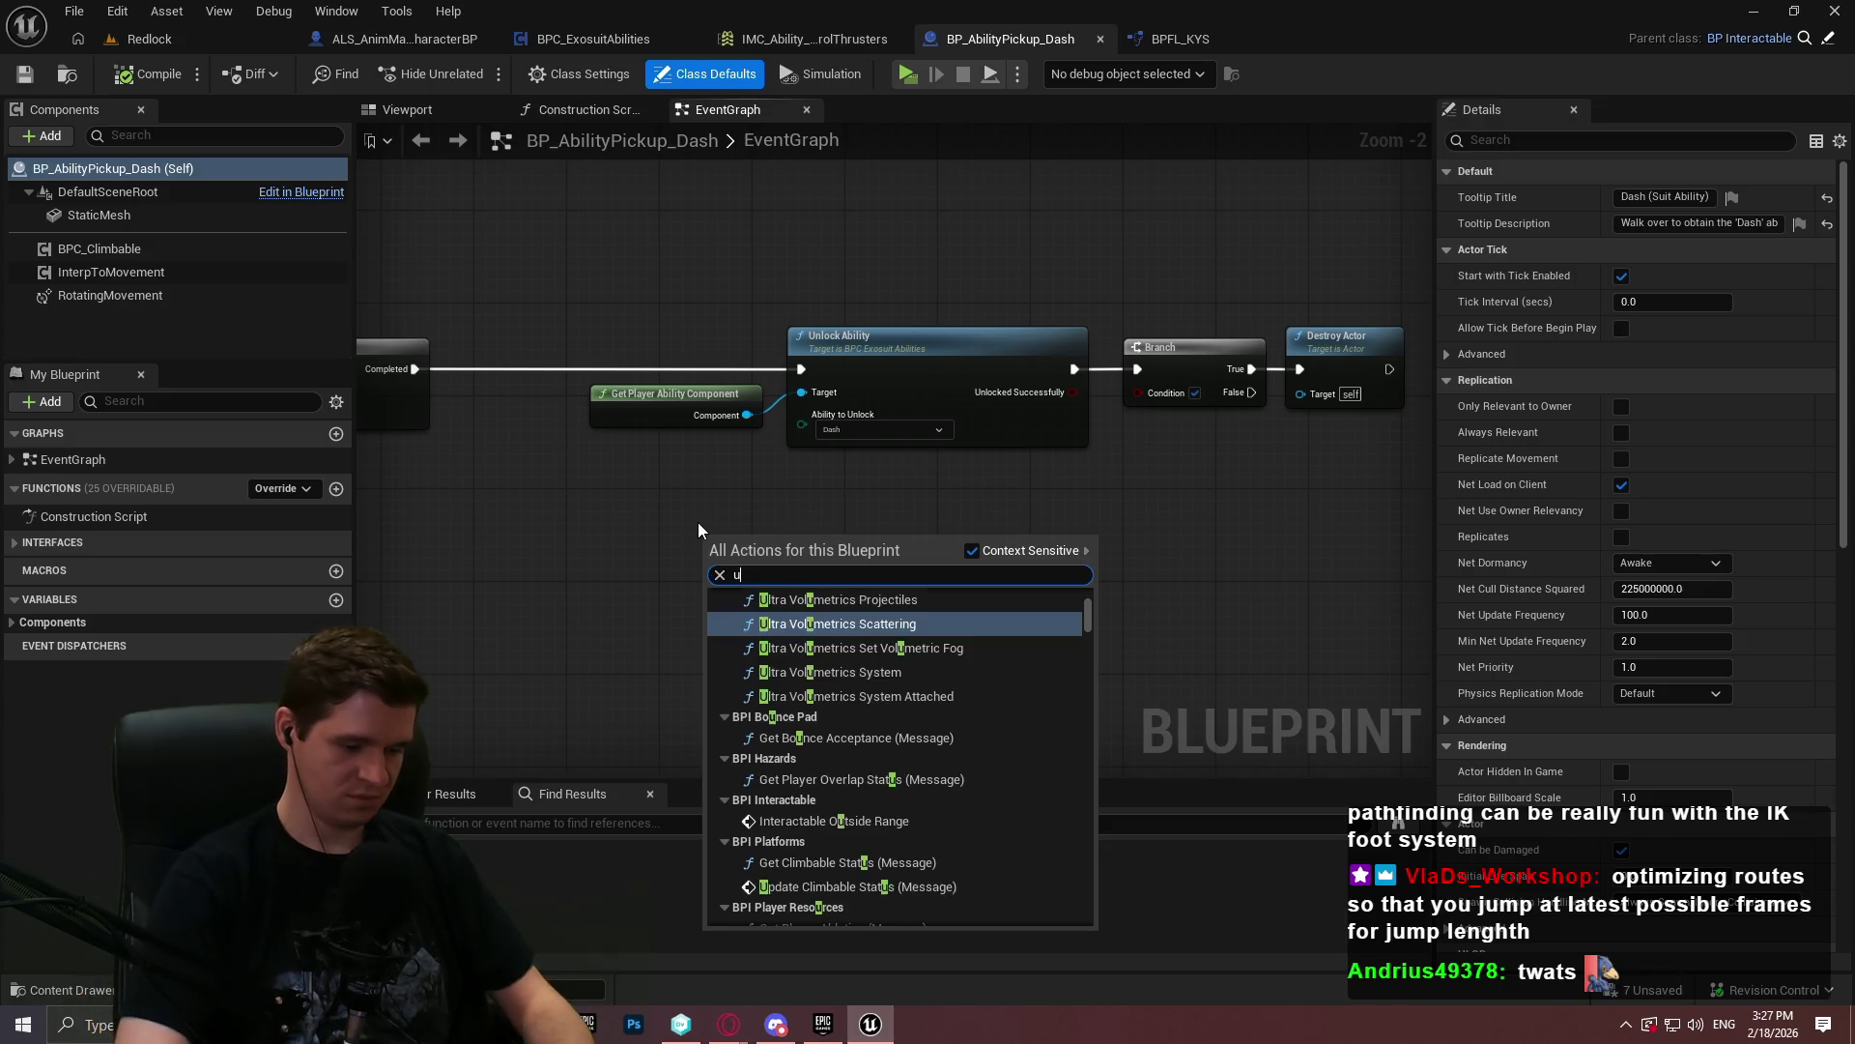
{"action": "key", "text": "BackSpace"}
{"action": "type", "text": "mapping c"}
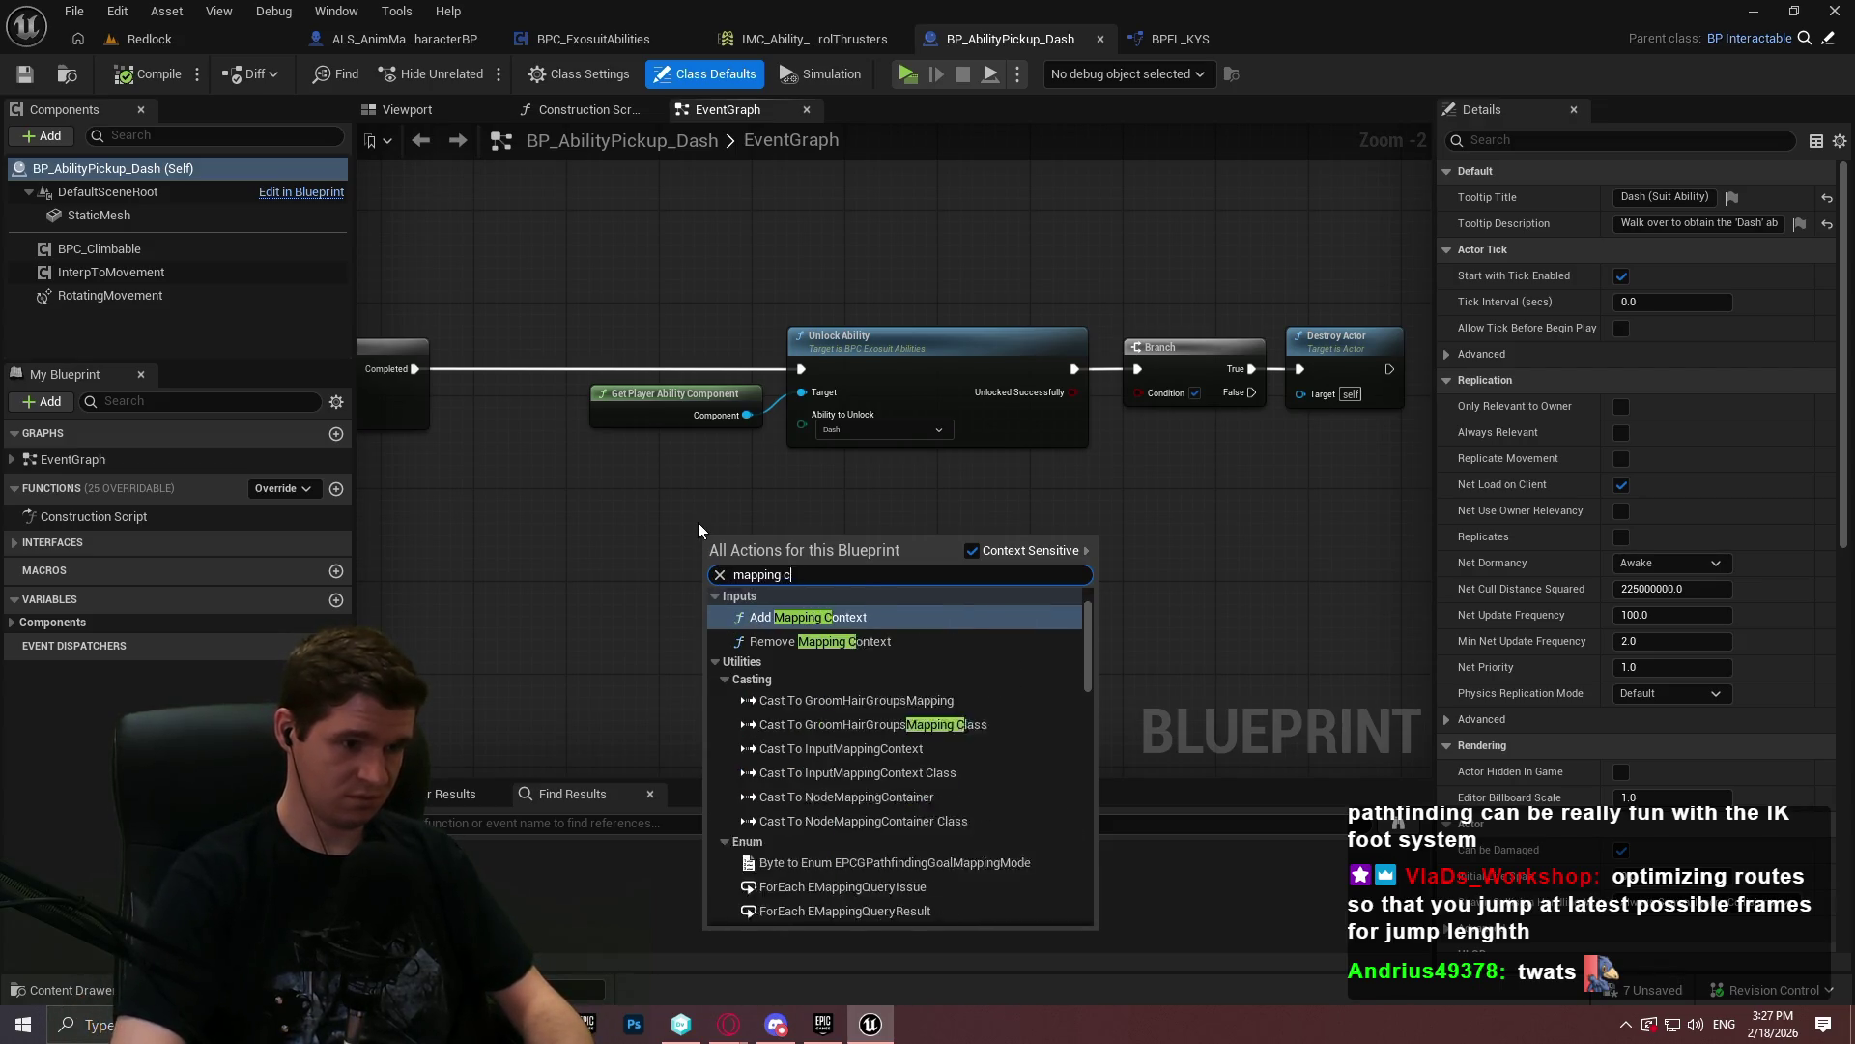
{"action": "type", "text": "ontext"}
{"action": "key", "text": "Return"}
{"action": "scroll", "coordinate": [767, 604], "scroll_direction": "up", "scroll_amount": 1}
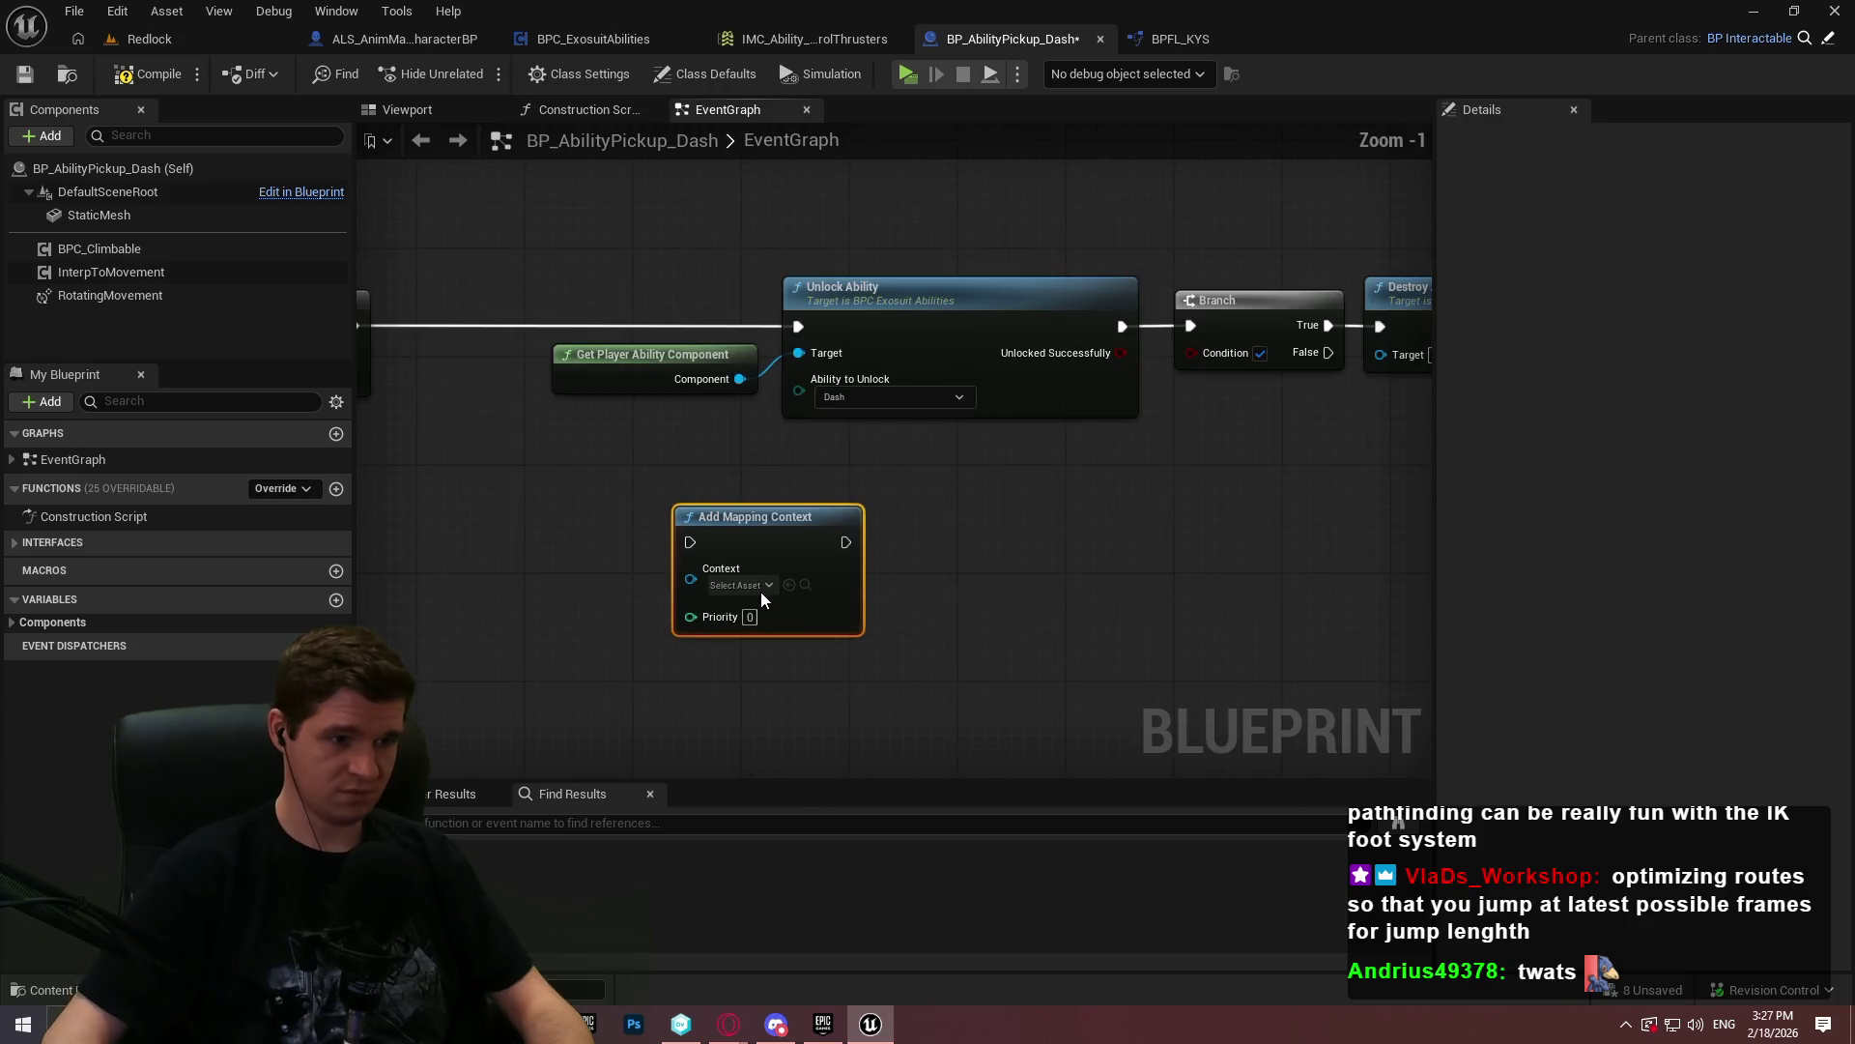
{"action": "left_click", "coordinate": [763, 586]}
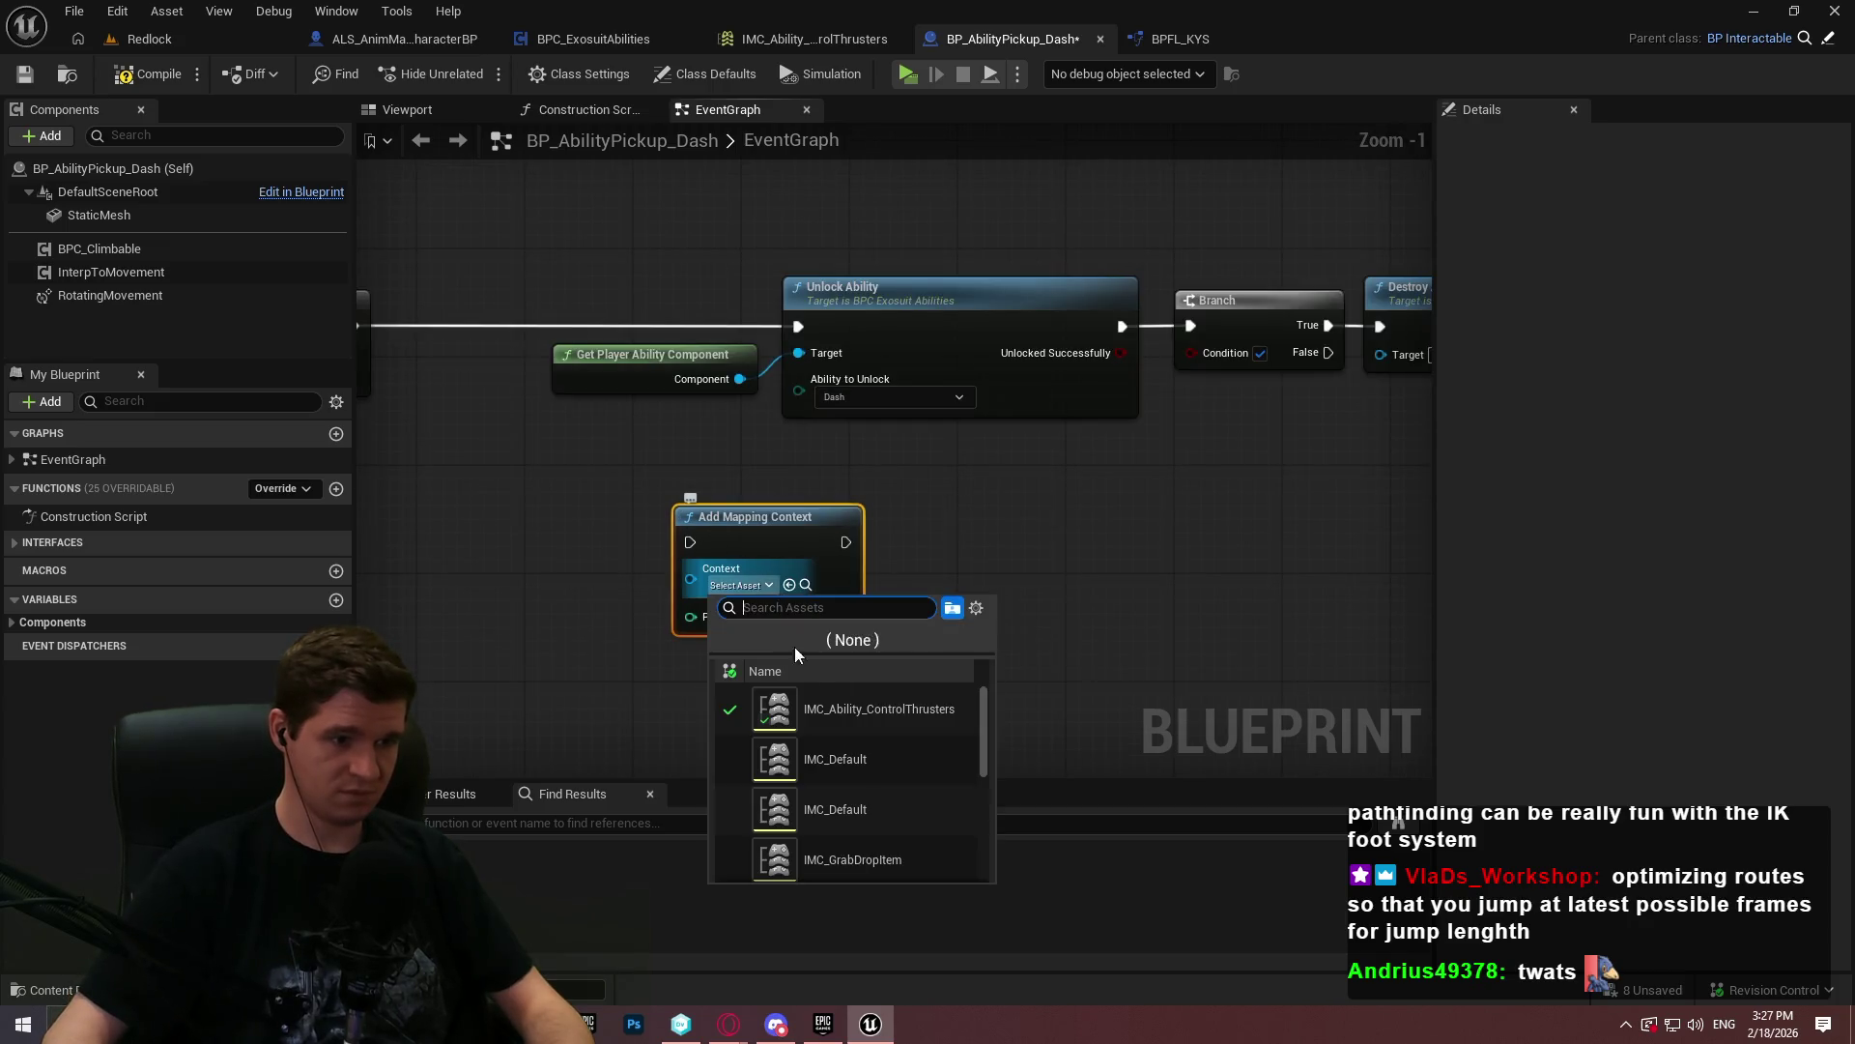
{"action": "left_click", "coordinate": [1053, 721]}
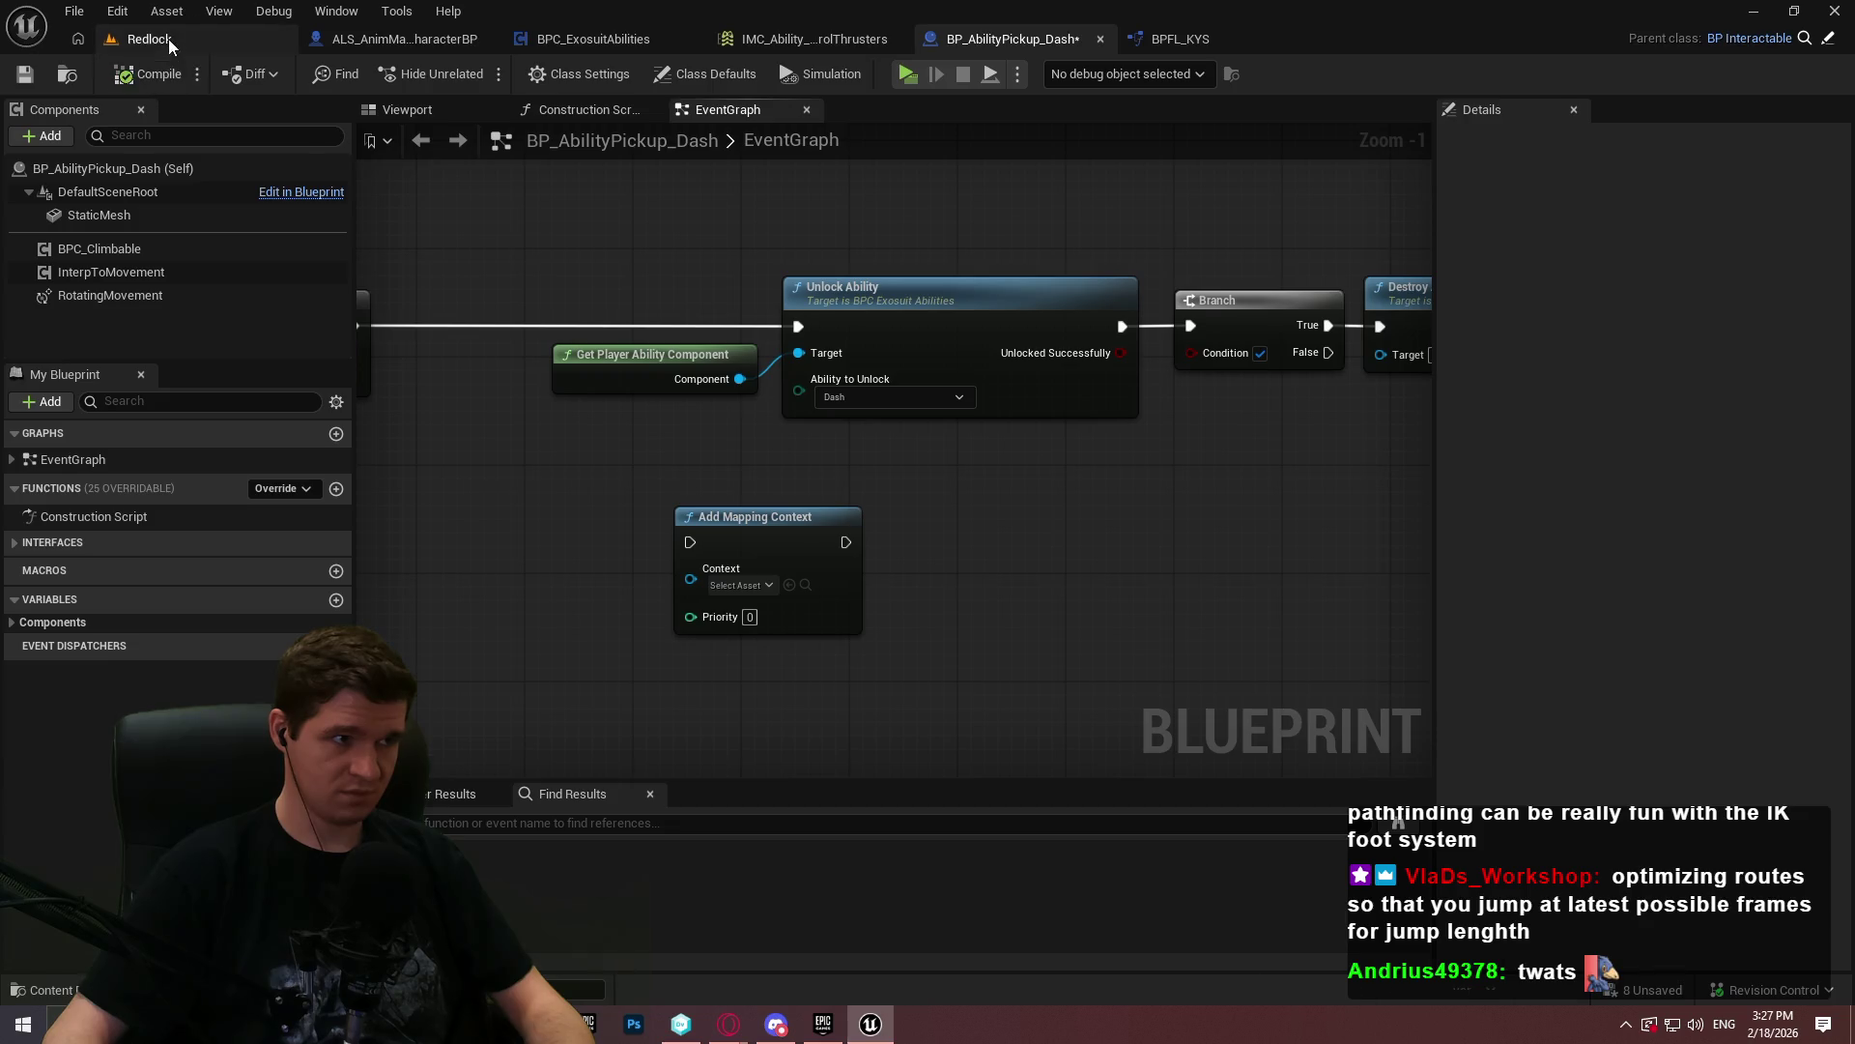
{"action": "left_click", "coordinate": [149, 40]}
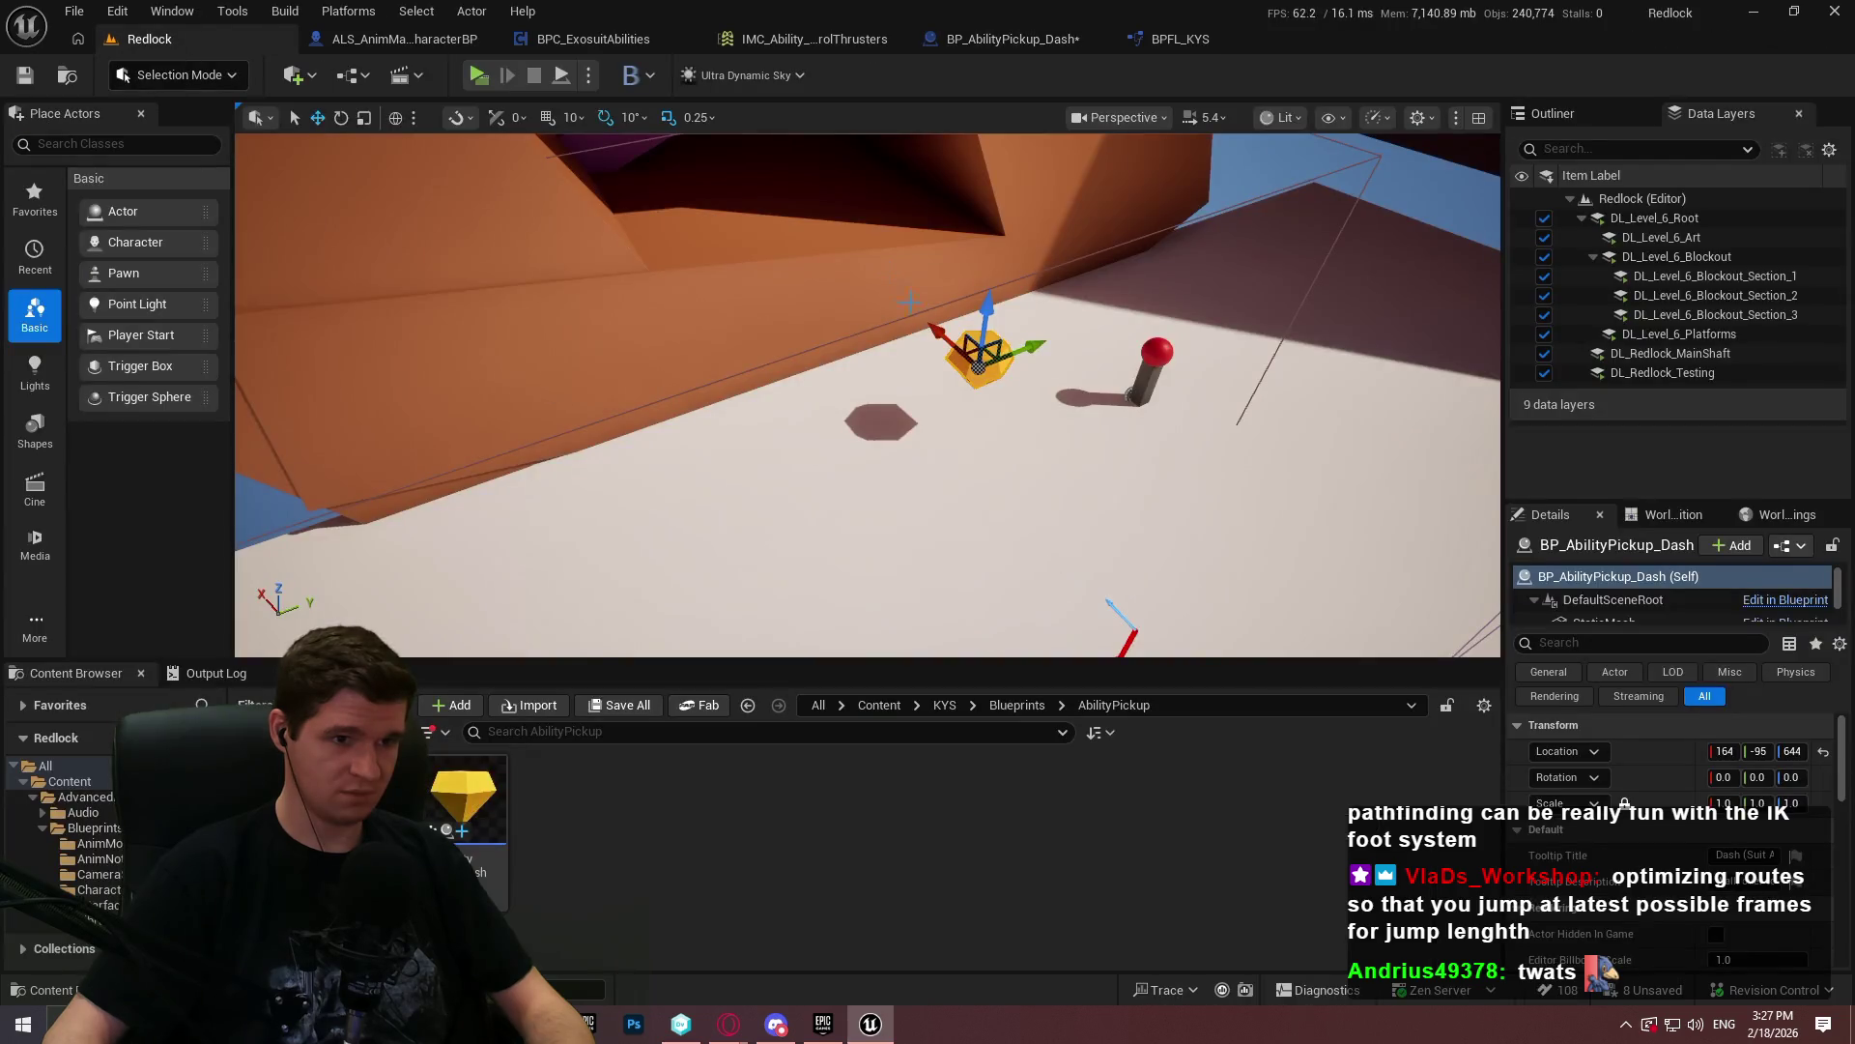
- Create and save a new Input Mapping Context named IMC_Ability_Dash in the KYS Inputs > Abilities folder
{"action": "left_click", "coordinate": [957, 707]}
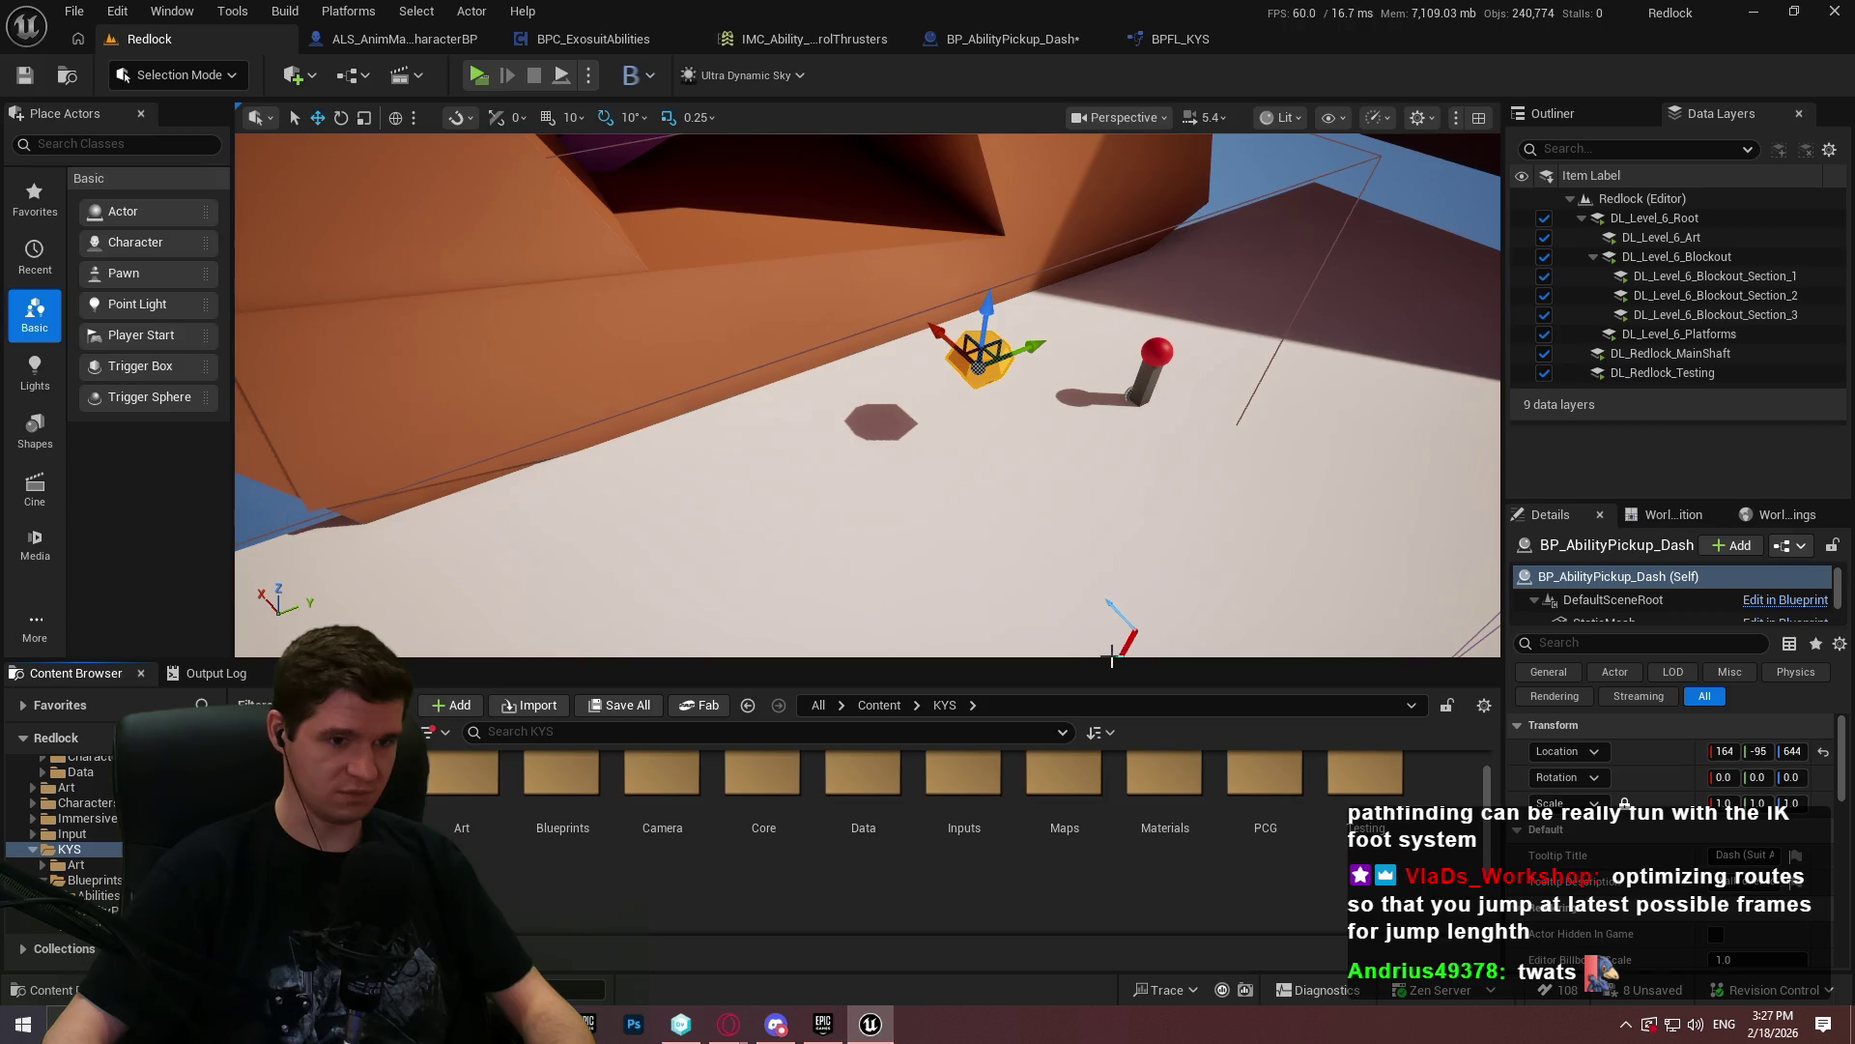
{"action": "left_click_drag", "start_coordinate": [1111, 659], "coordinate": [1112, 423]}
{"action": "double_click", "coordinate": [965, 570]}
{"action": "double_click", "coordinate": [462, 570]}
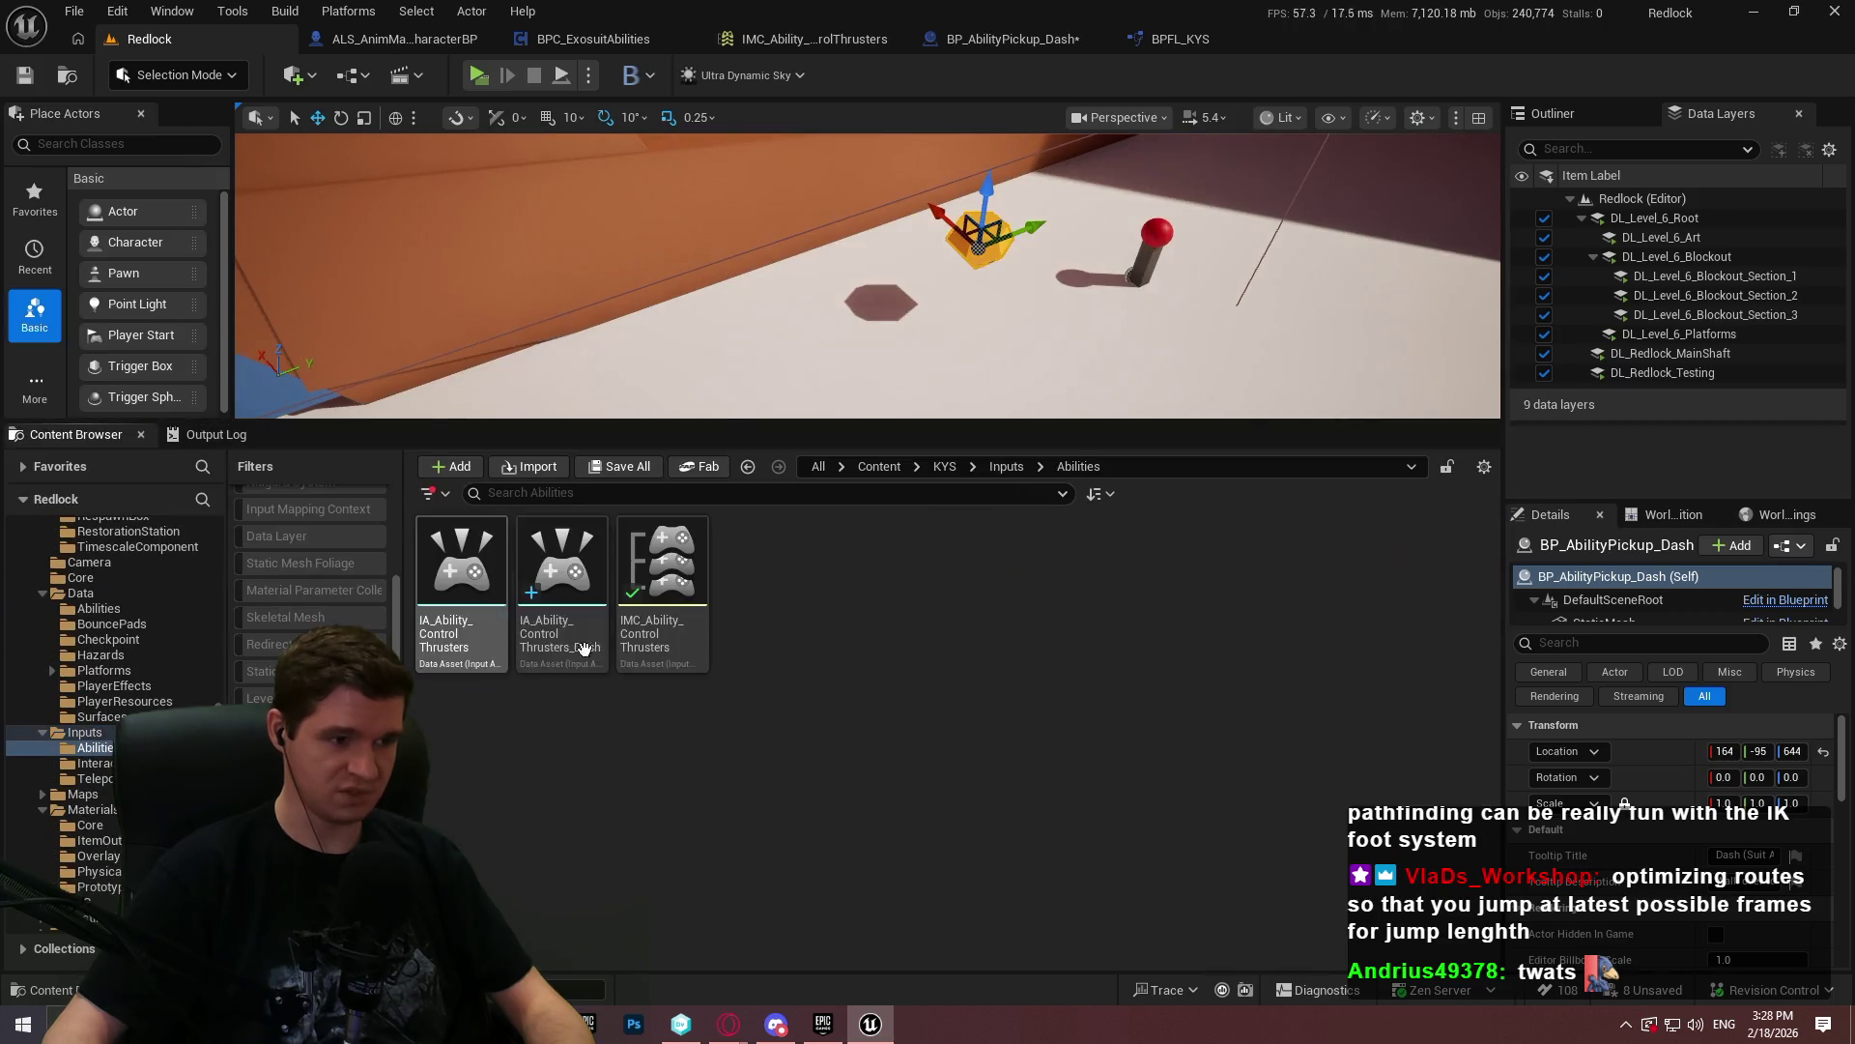
{"action": "right_click", "coordinate": [793, 657]}
{"action": "mouse_move", "coordinate": [839, 645]}
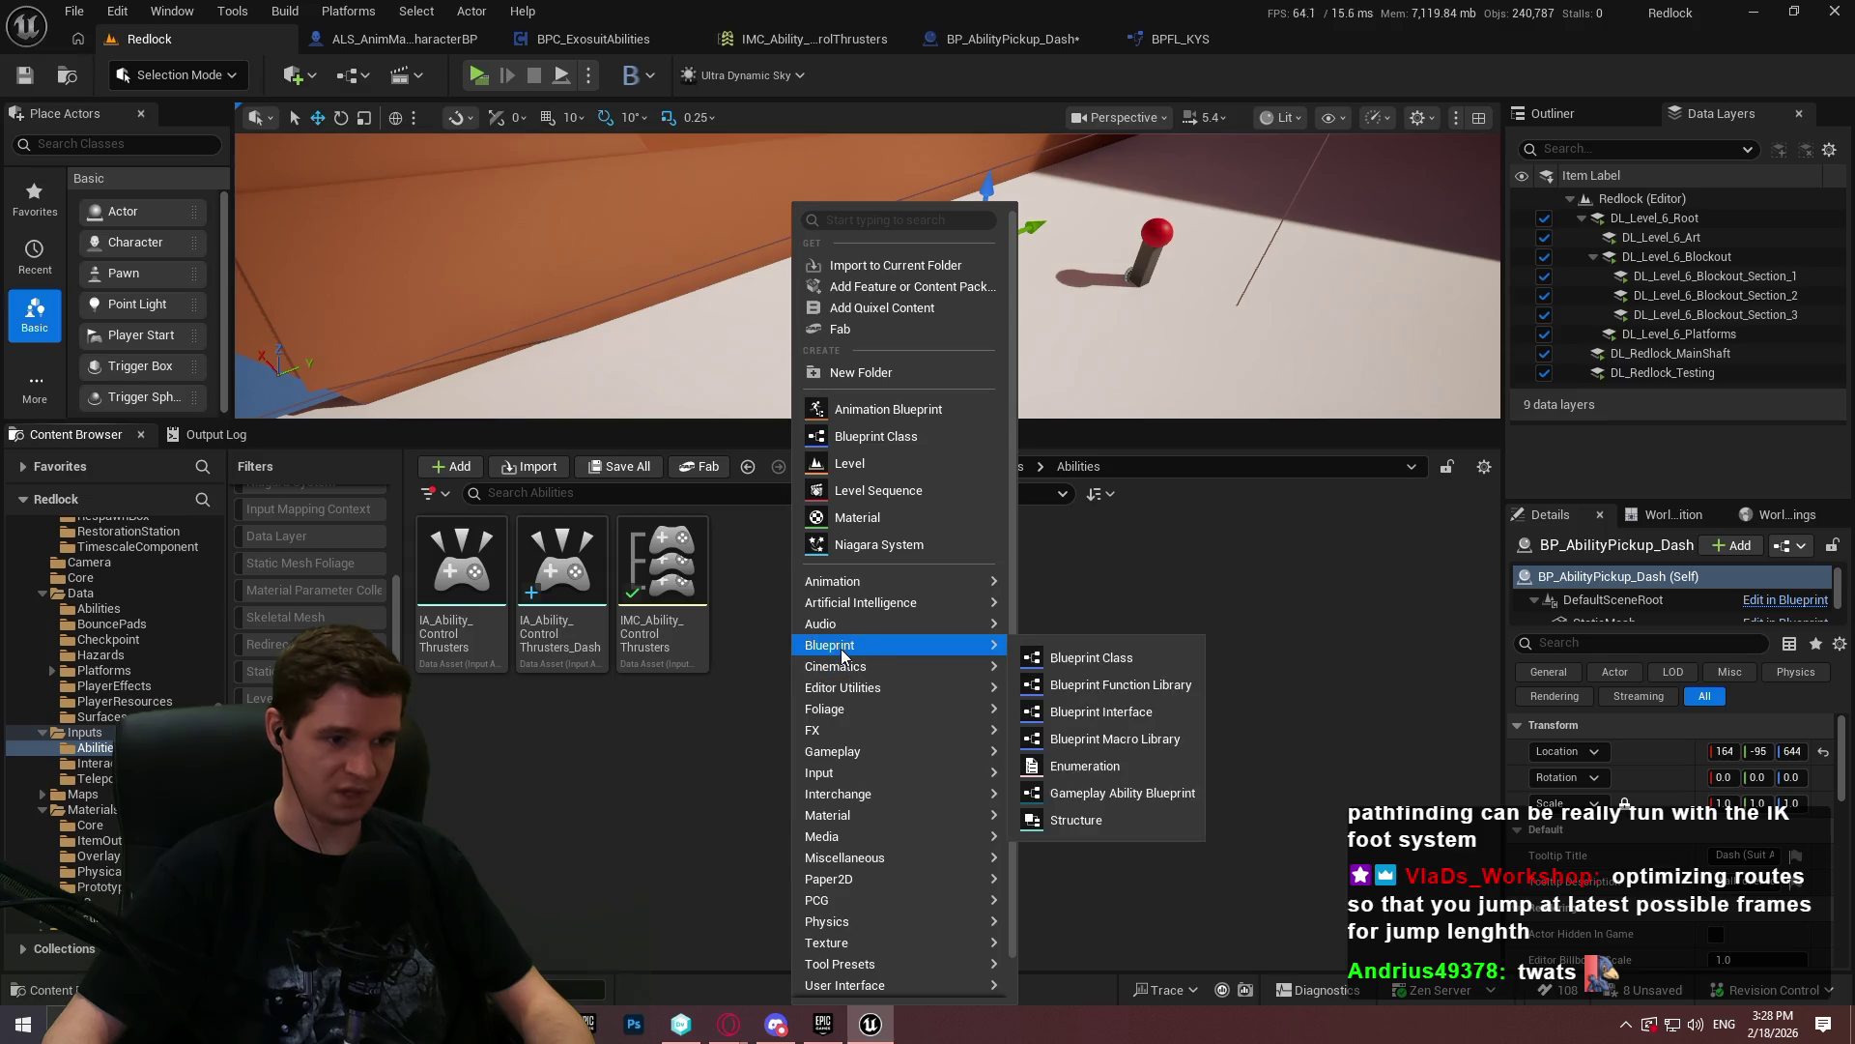
{"action": "mouse_move", "coordinate": [850, 772]}
{"action": "left_click", "coordinate": [1117, 865]}
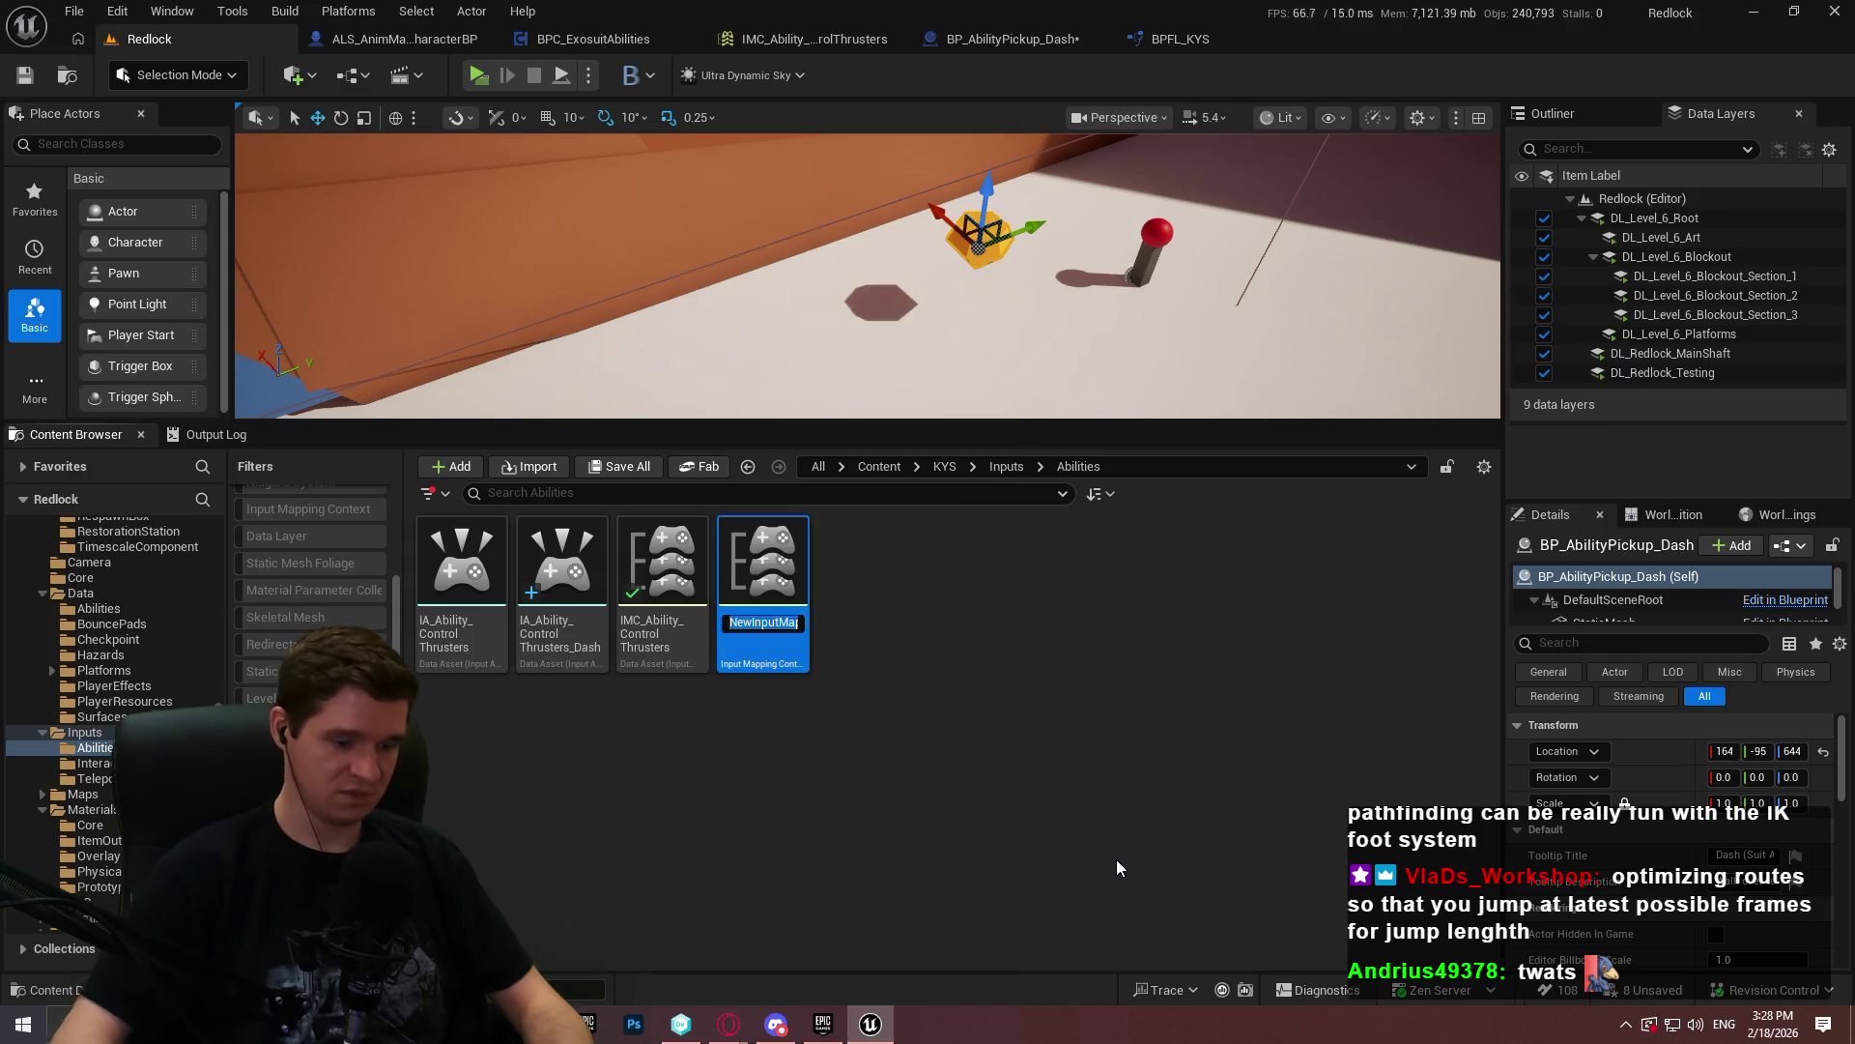
{"action": "type", "text": "IMC_Ability_"}
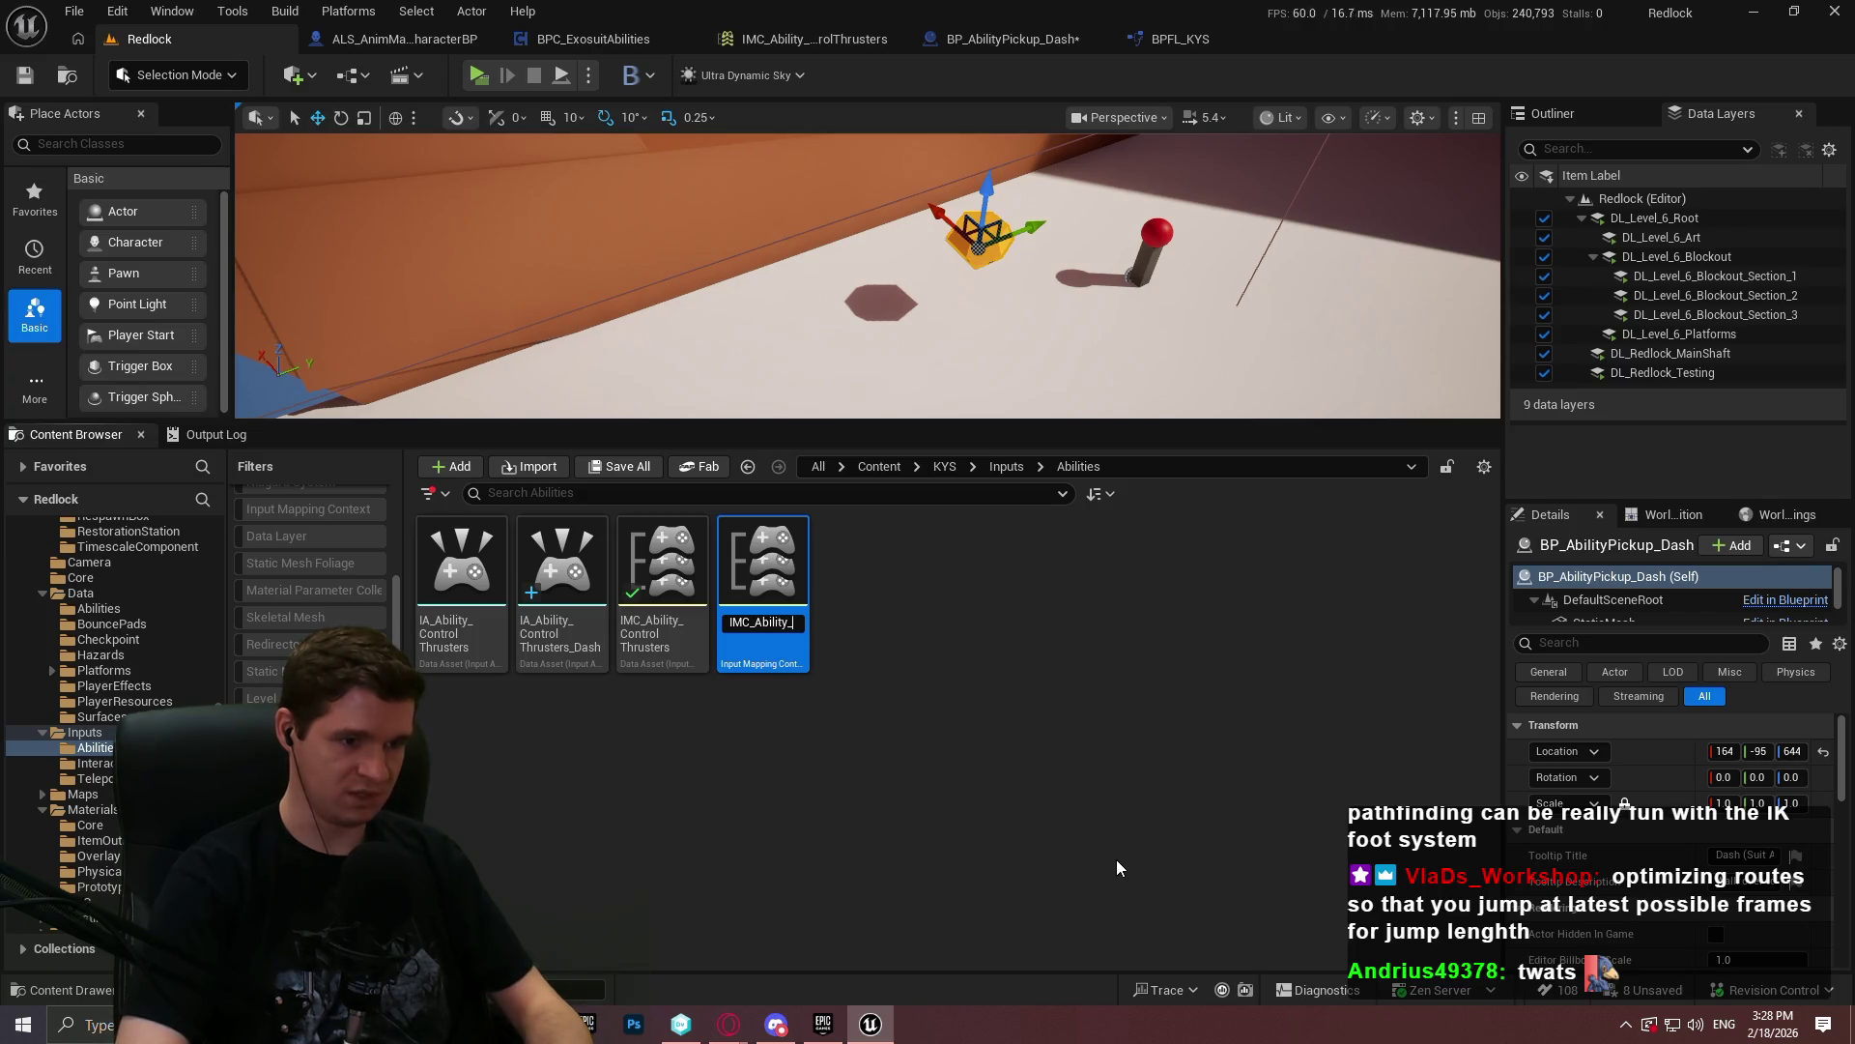
{"action": "type", "text": "sh"}
{"action": "key", "text": "Return"}
{"action": "key", "text": "ctrl+s"}
- In IMC_Ability_Dash, add a mapping that uses IA_Ability_ControlThrusters_Dash
{"action": "double_click", "coordinate": [764, 640]}
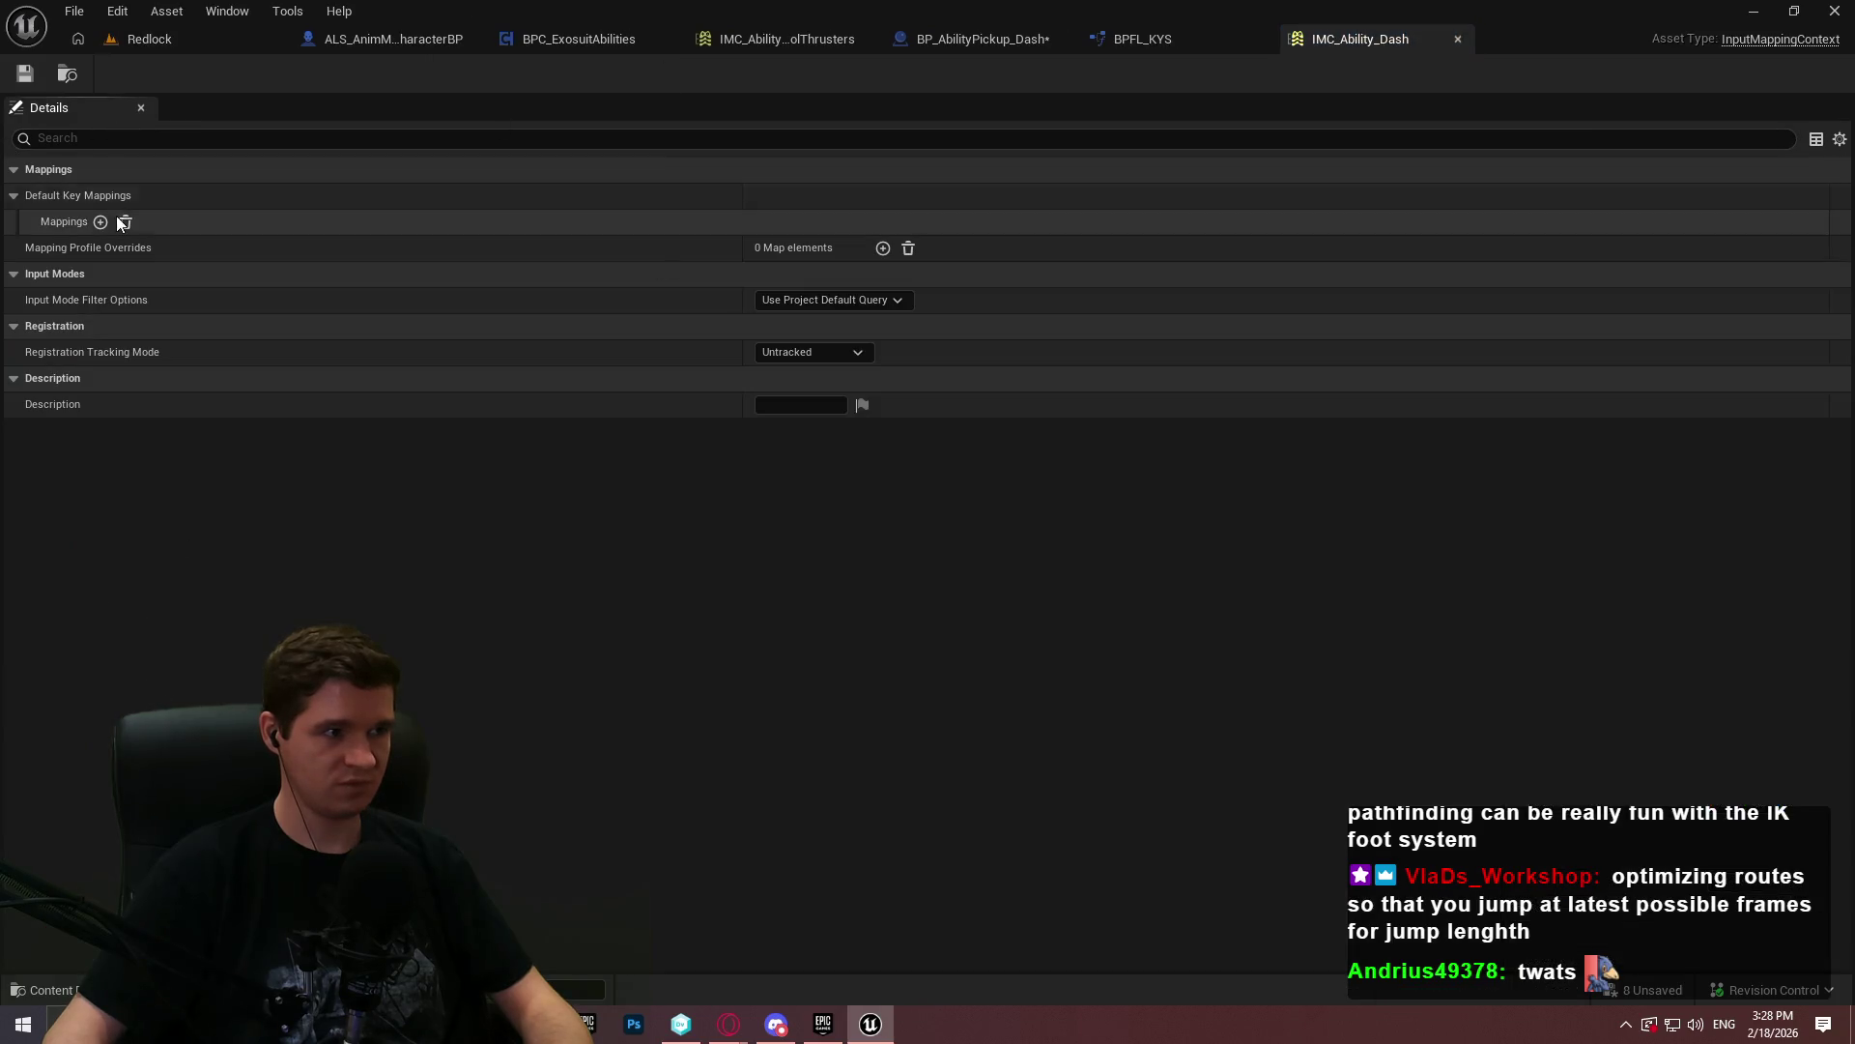
{"action": "left_click", "coordinate": [101, 222]}
{"action": "left_click", "coordinate": [108, 246]}
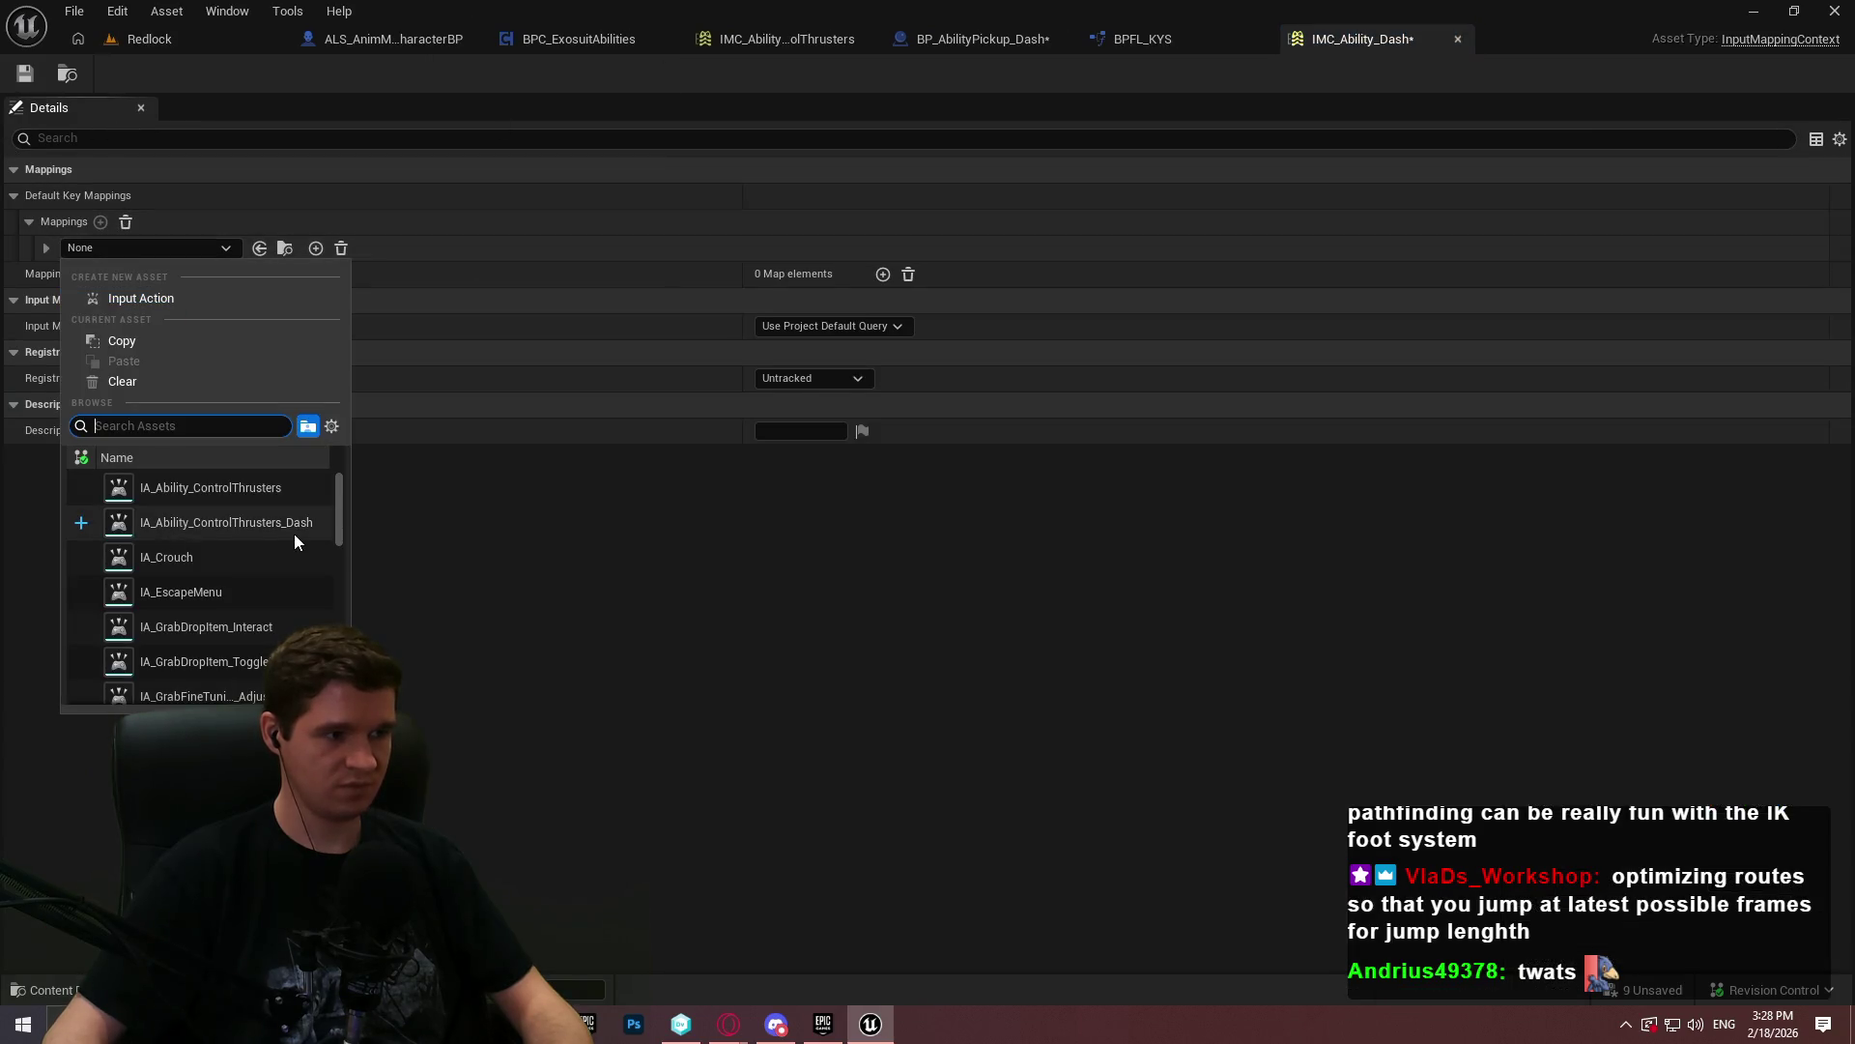
{"action": "left_click", "coordinate": [294, 535]}
- Rename the IA_Ability_ControlThrusters_Dash input action to IA_Ability_Dash
{"action": "left_click", "coordinate": [136, 39]}
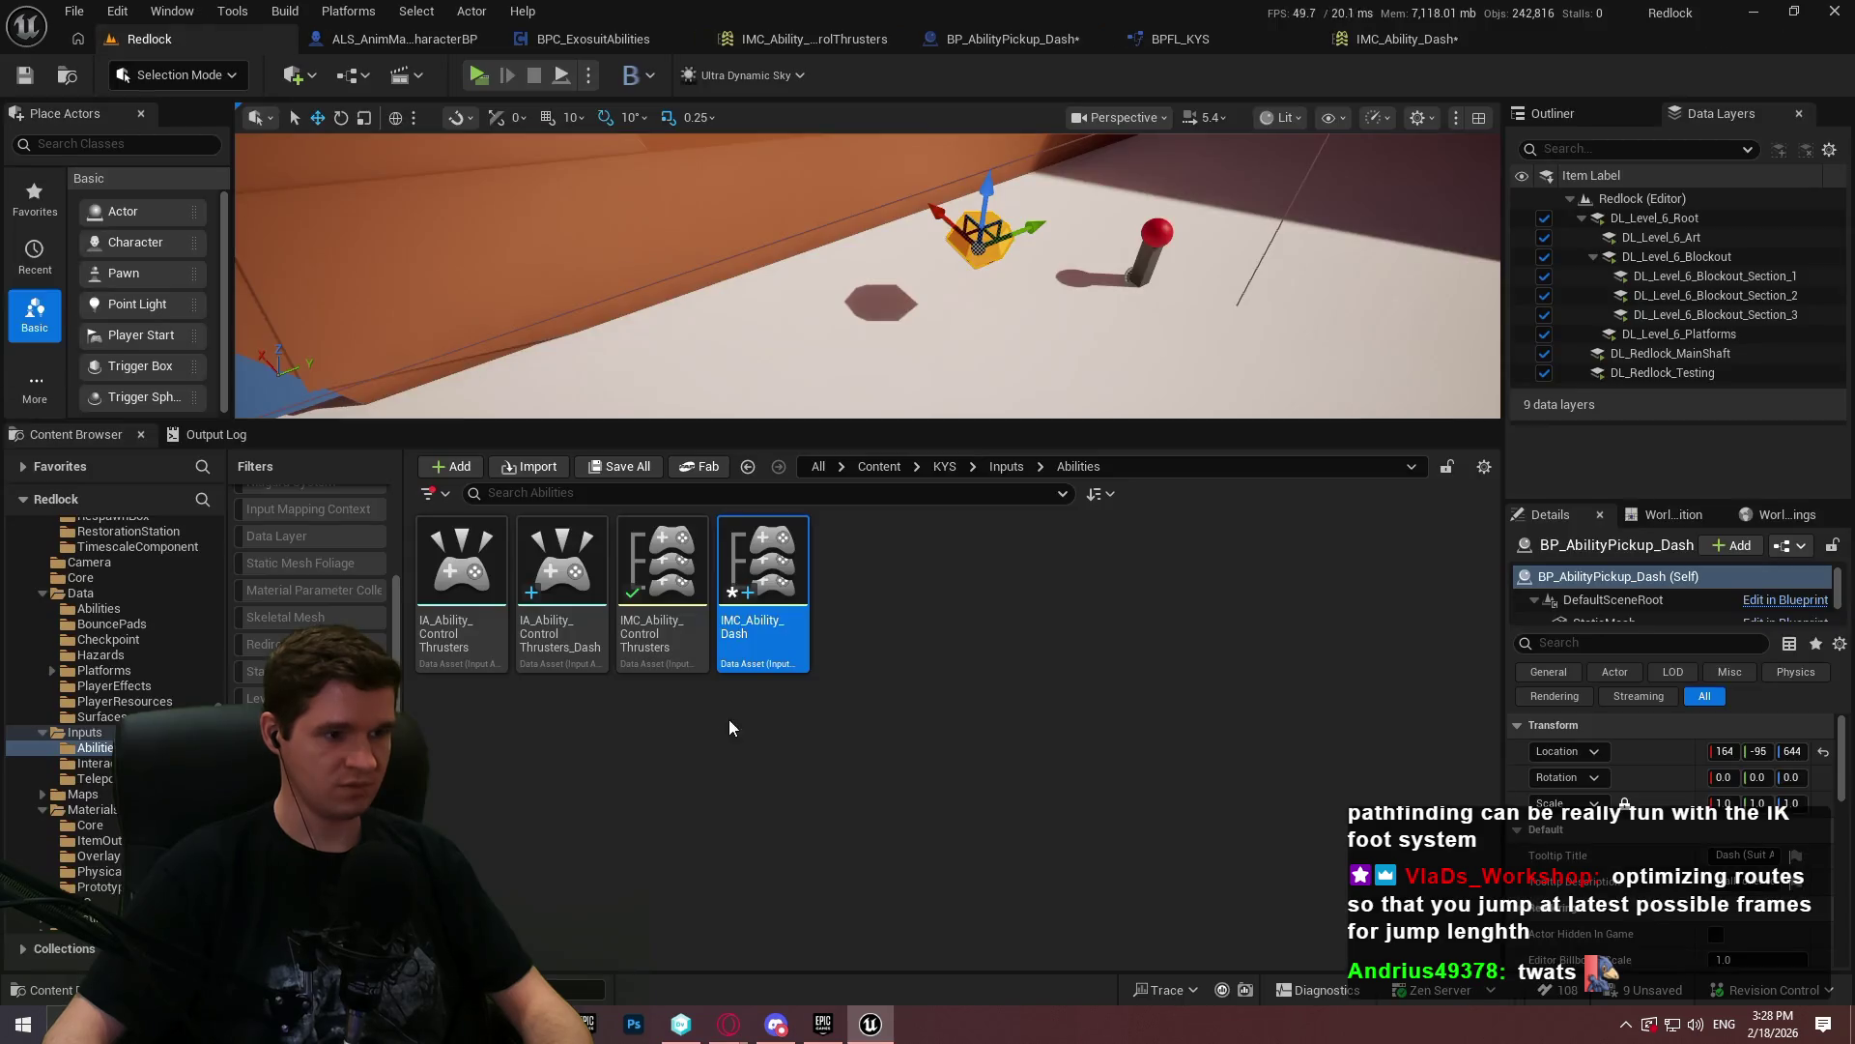
{"action": "left_click", "coordinate": [566, 637]}
{"action": "key", "text": "F2"}
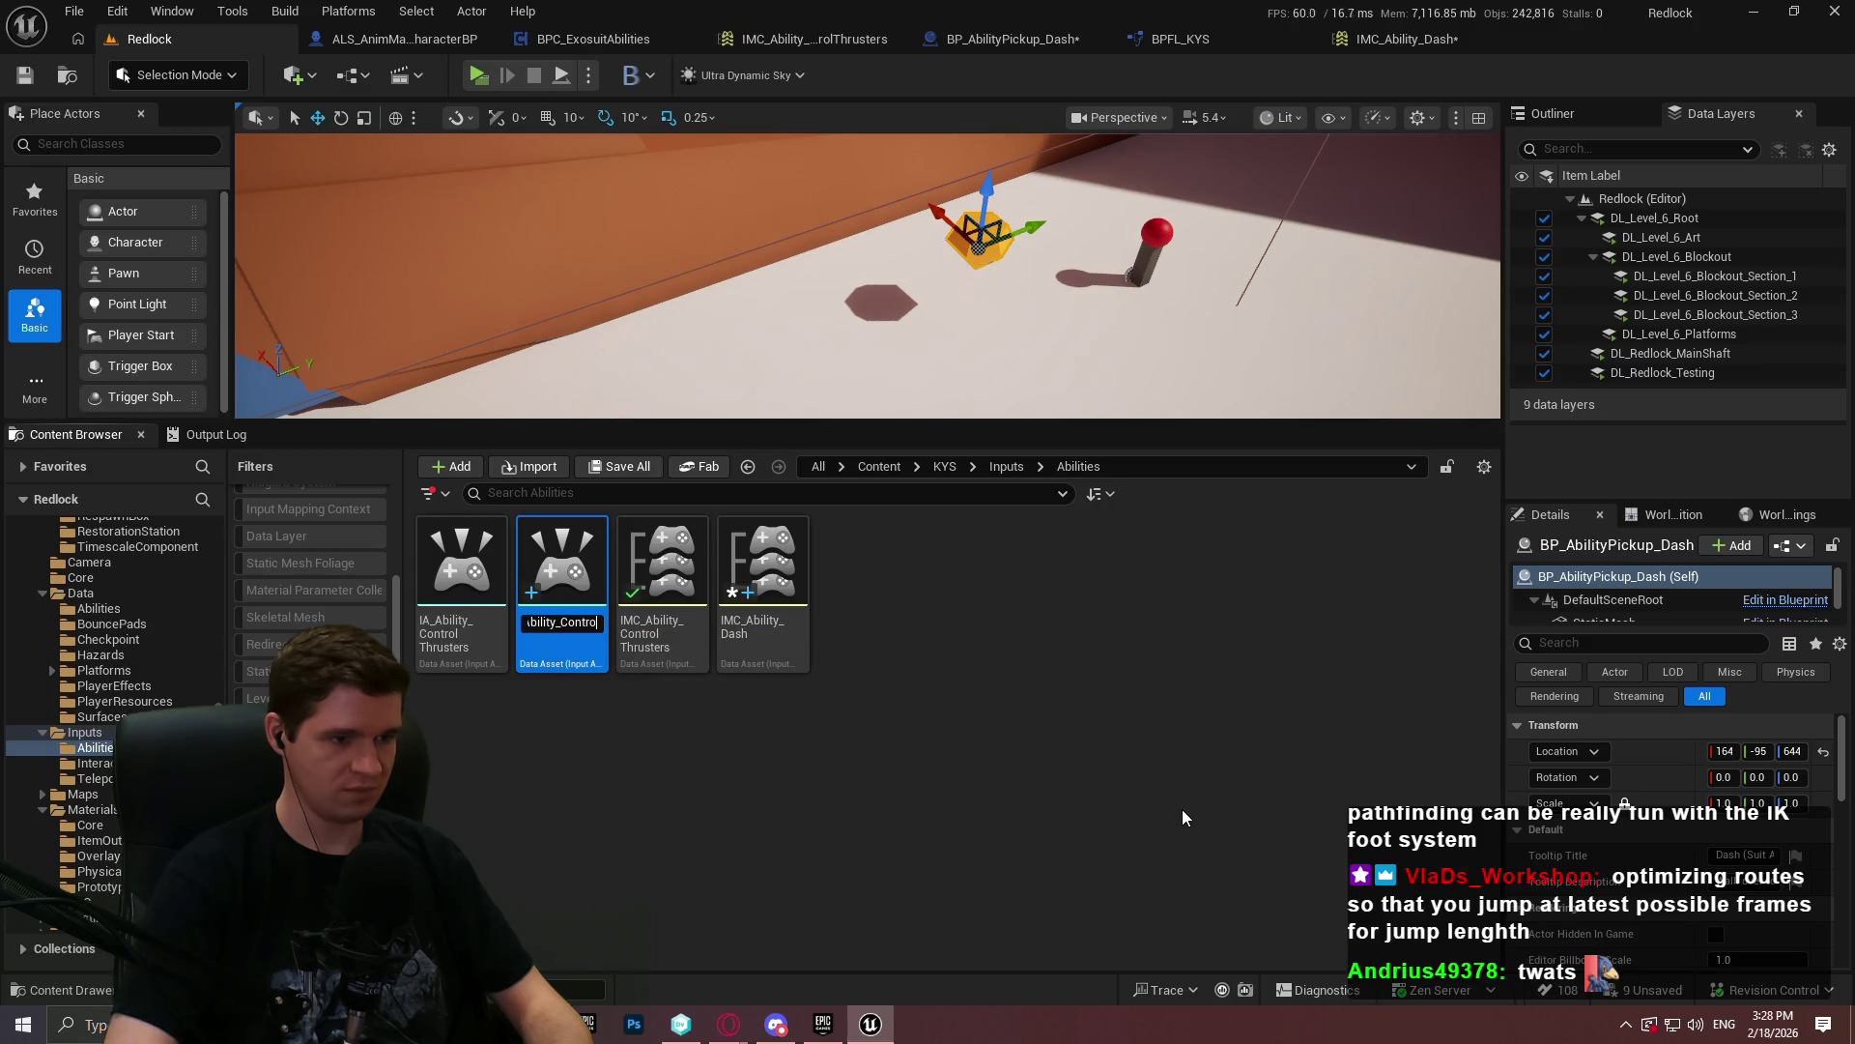
{"action": "type", "text": "h"}
{"action": "key", "text": "Return"}
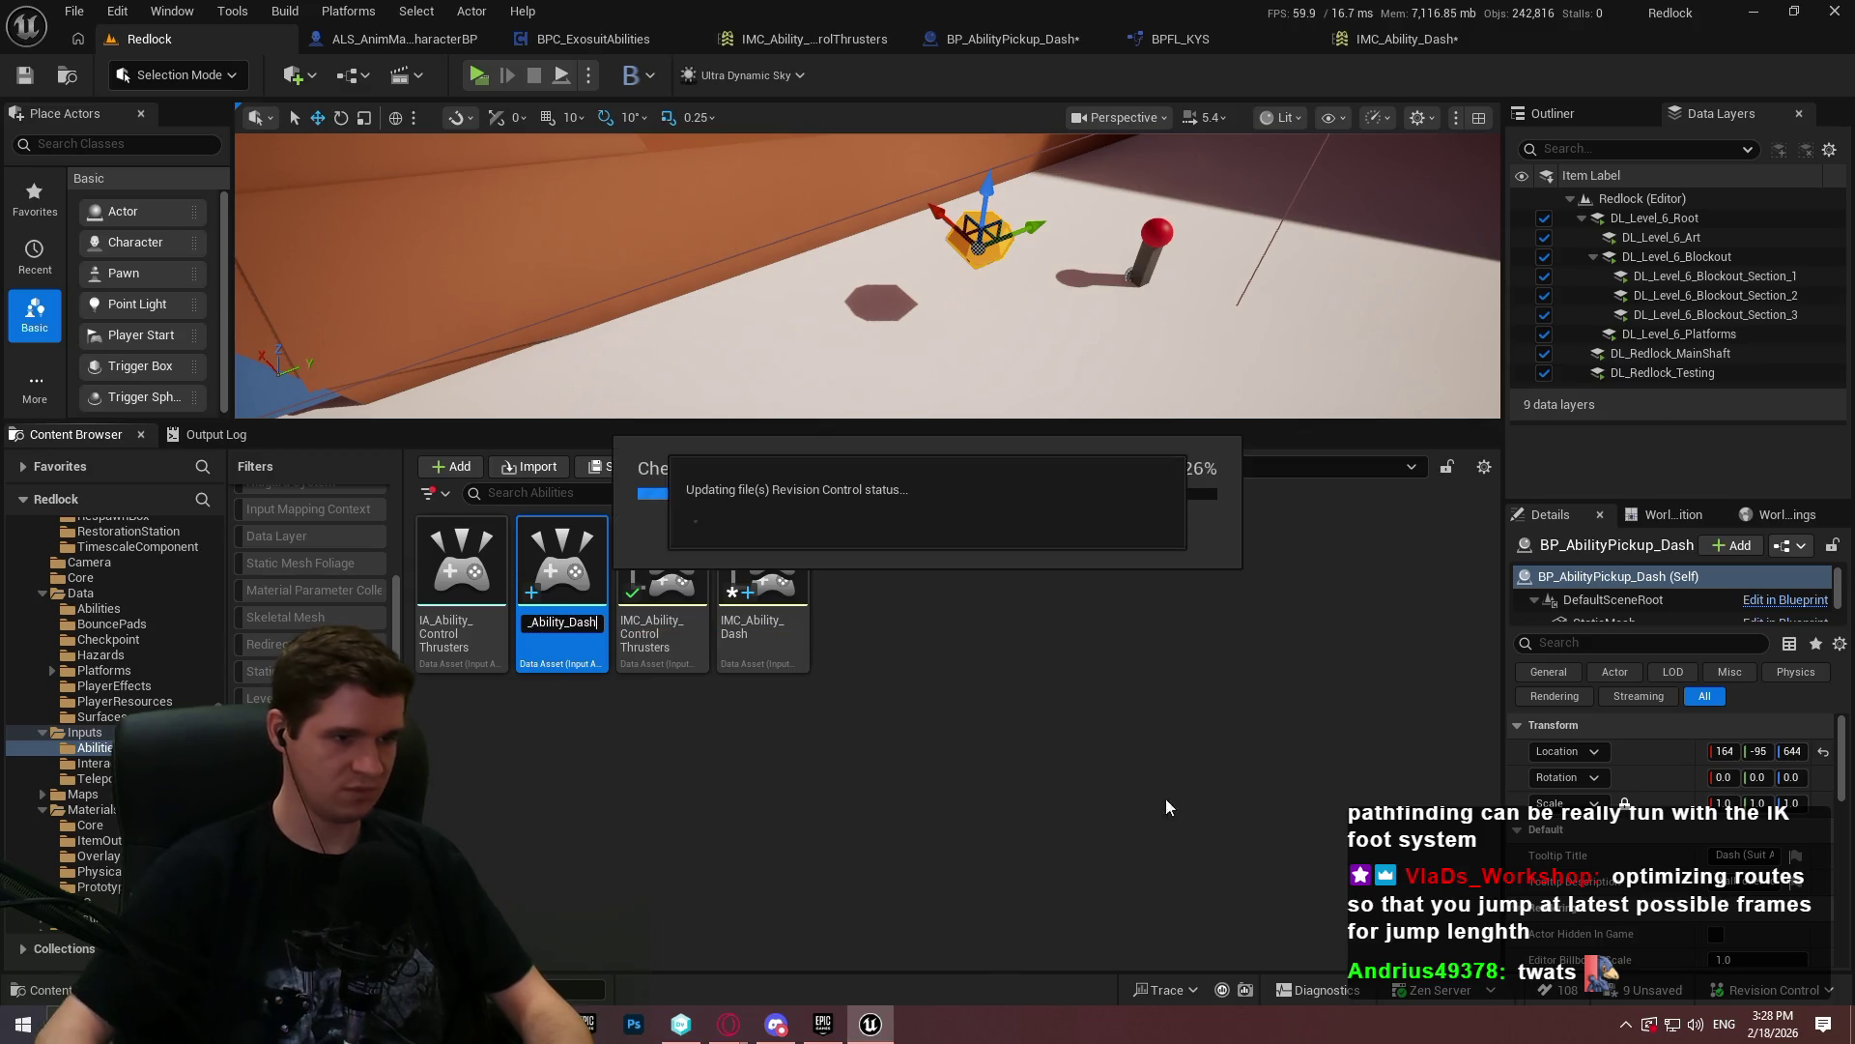
{"action": "left_click", "coordinate": [821, 711]}
- Bind the IA_Ability_Dash mapping in IMC_Ability_Dash to Left Shift
{"action": "left_click", "coordinate": [773, 633]}
{"action": "double_click", "coordinate": [754, 641]}
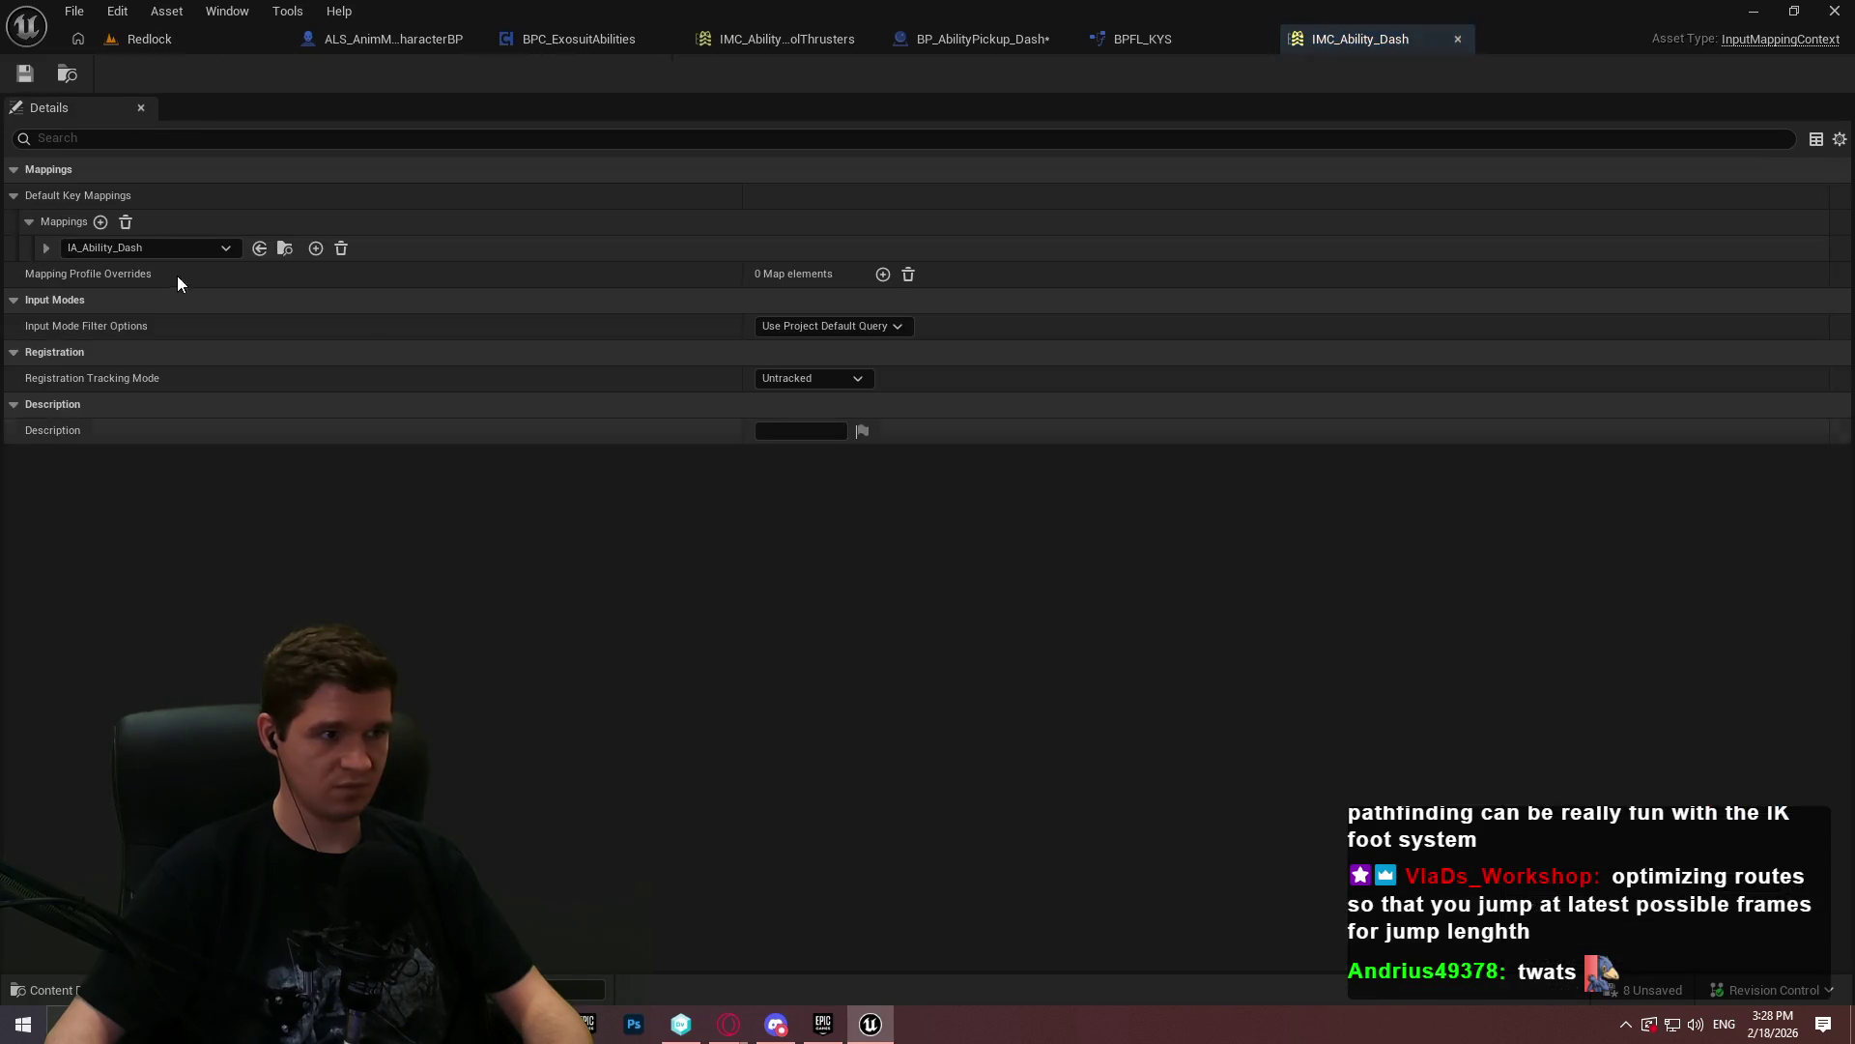
{"action": "left_click", "coordinate": [46, 248]}
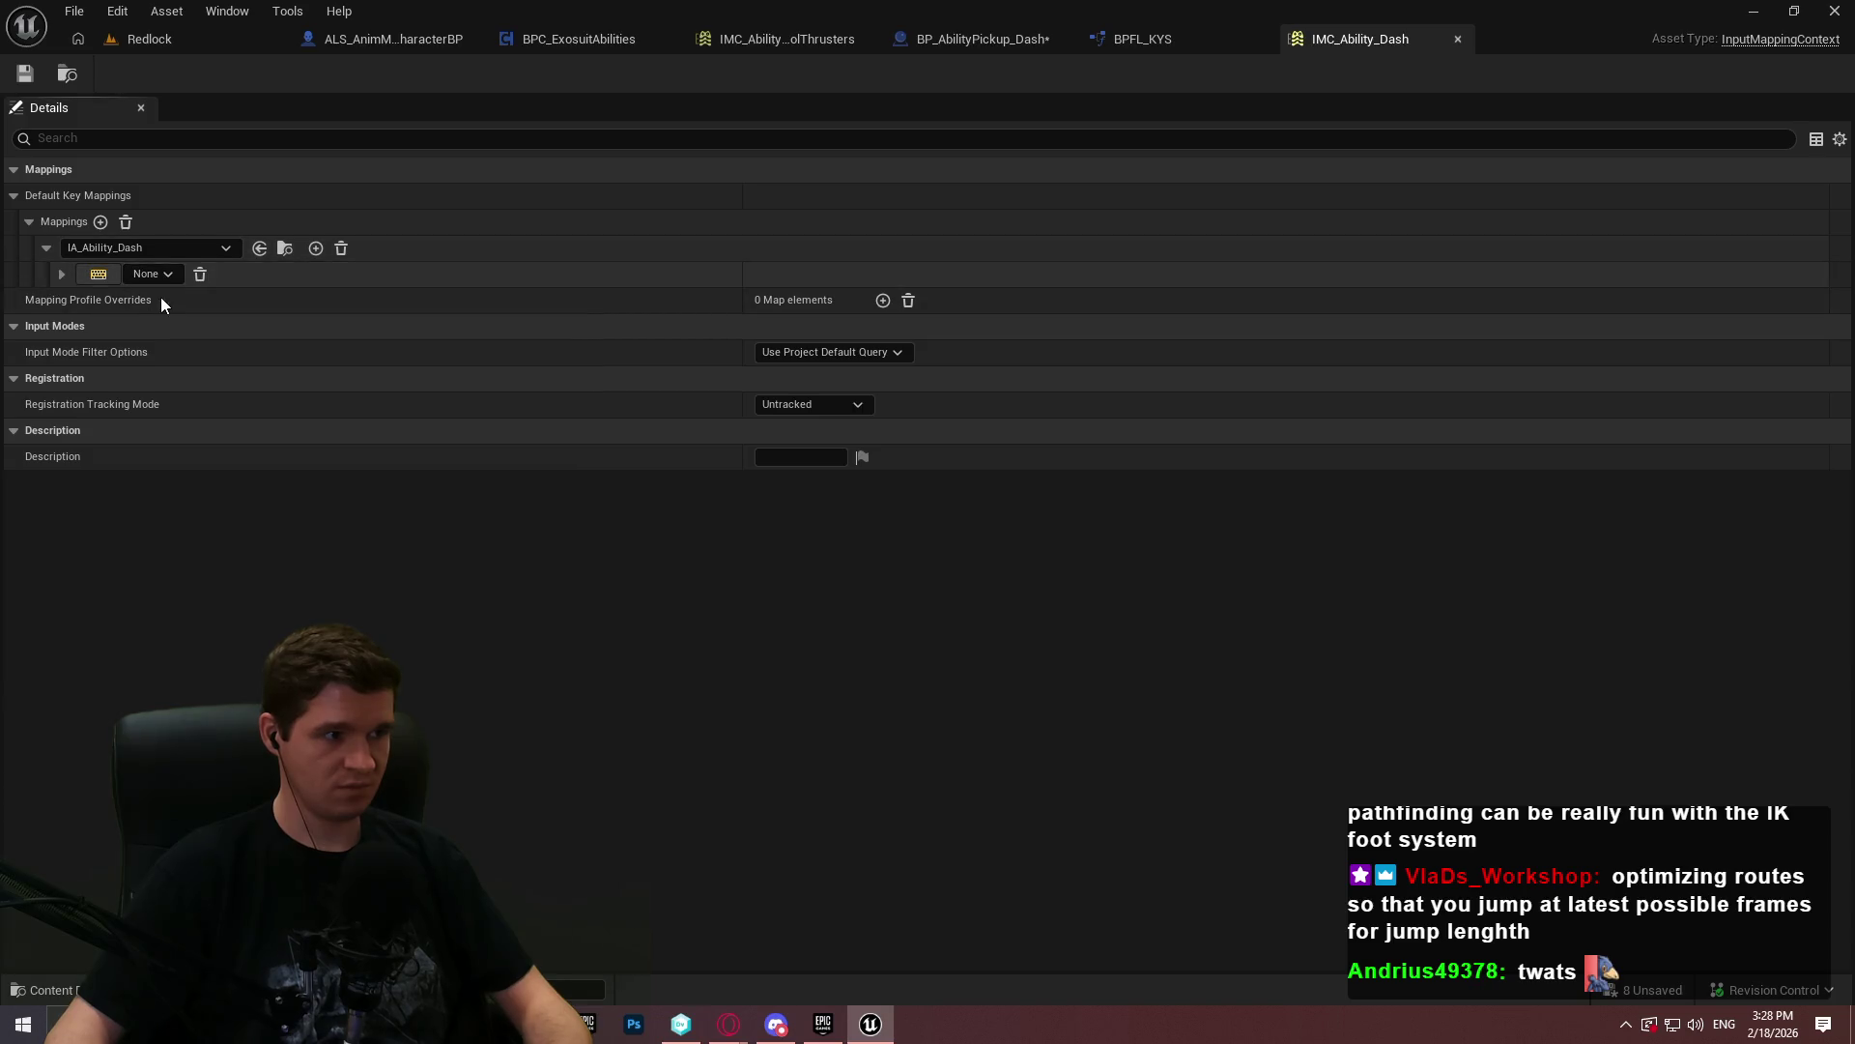
{"action": "left_click", "coordinate": [66, 274]}
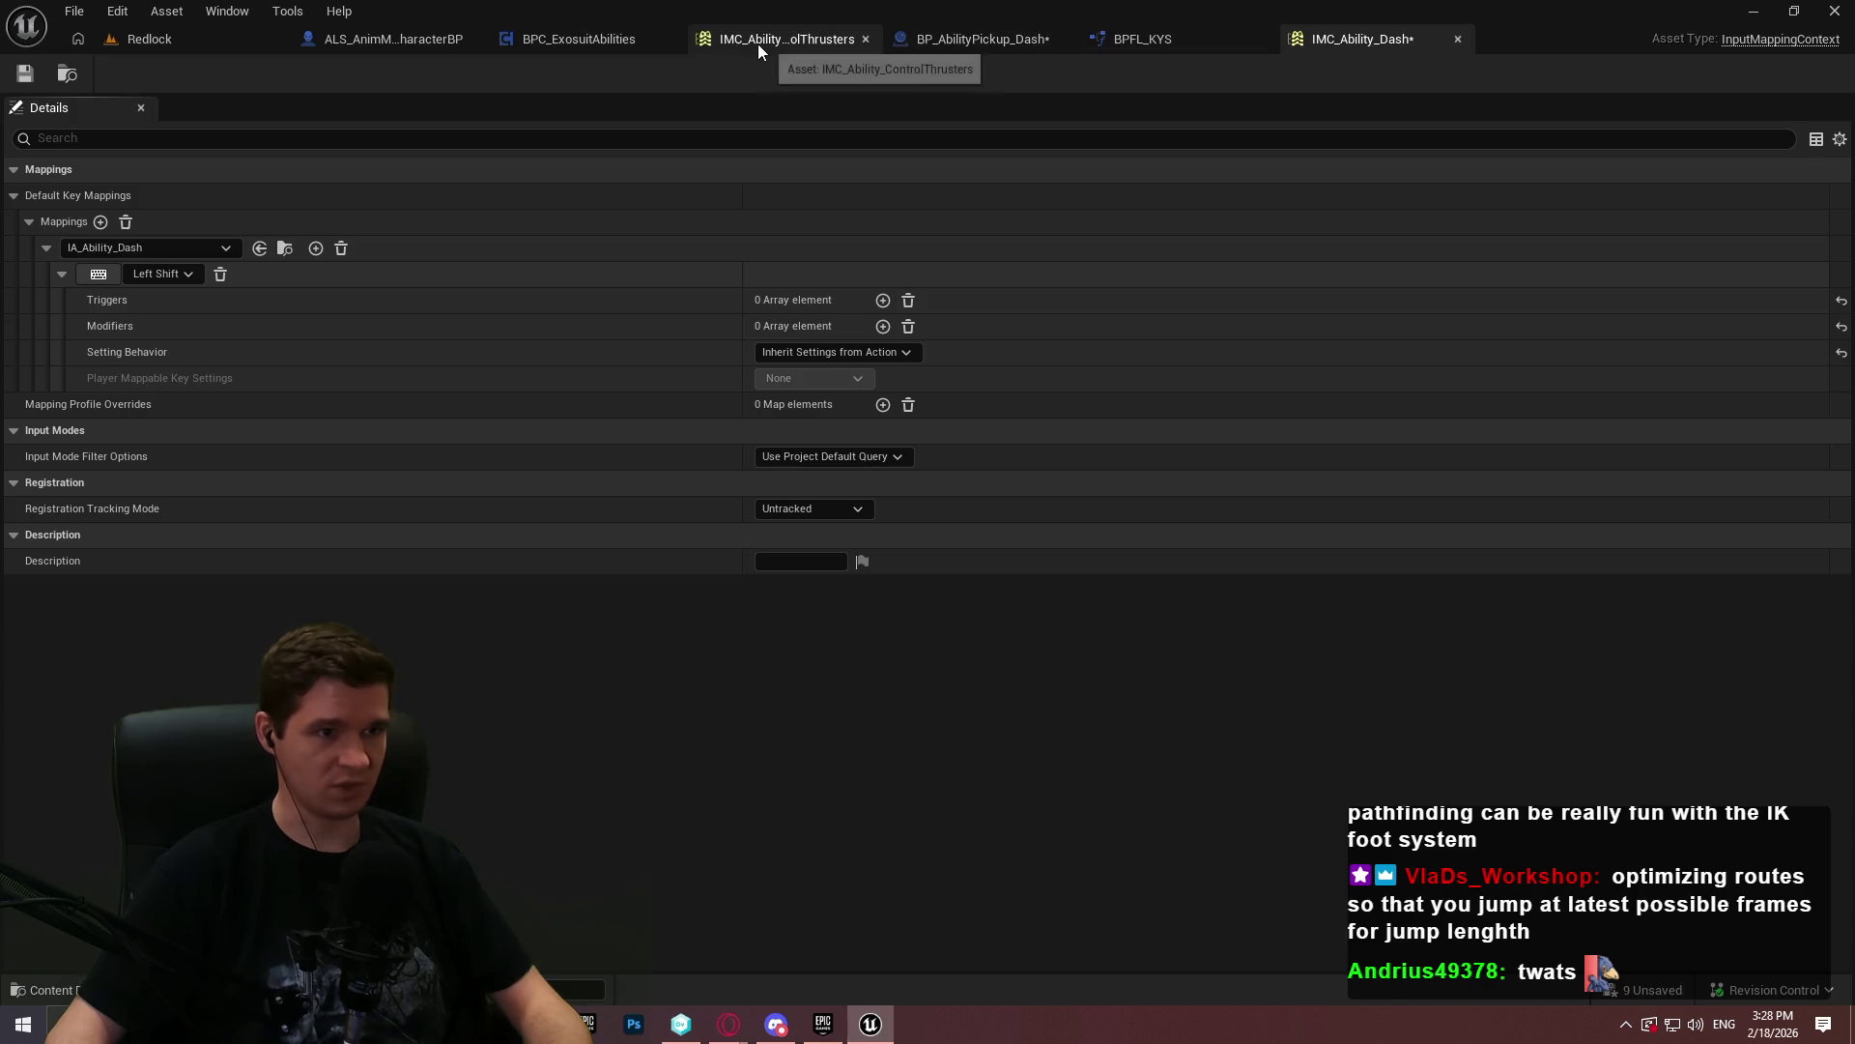
- Remove the IA_Ability_Dash mapping from IMC_Ability_ControlThrusters and Save All, checking out assets
{"action": "left_click", "coordinate": [782, 35]}
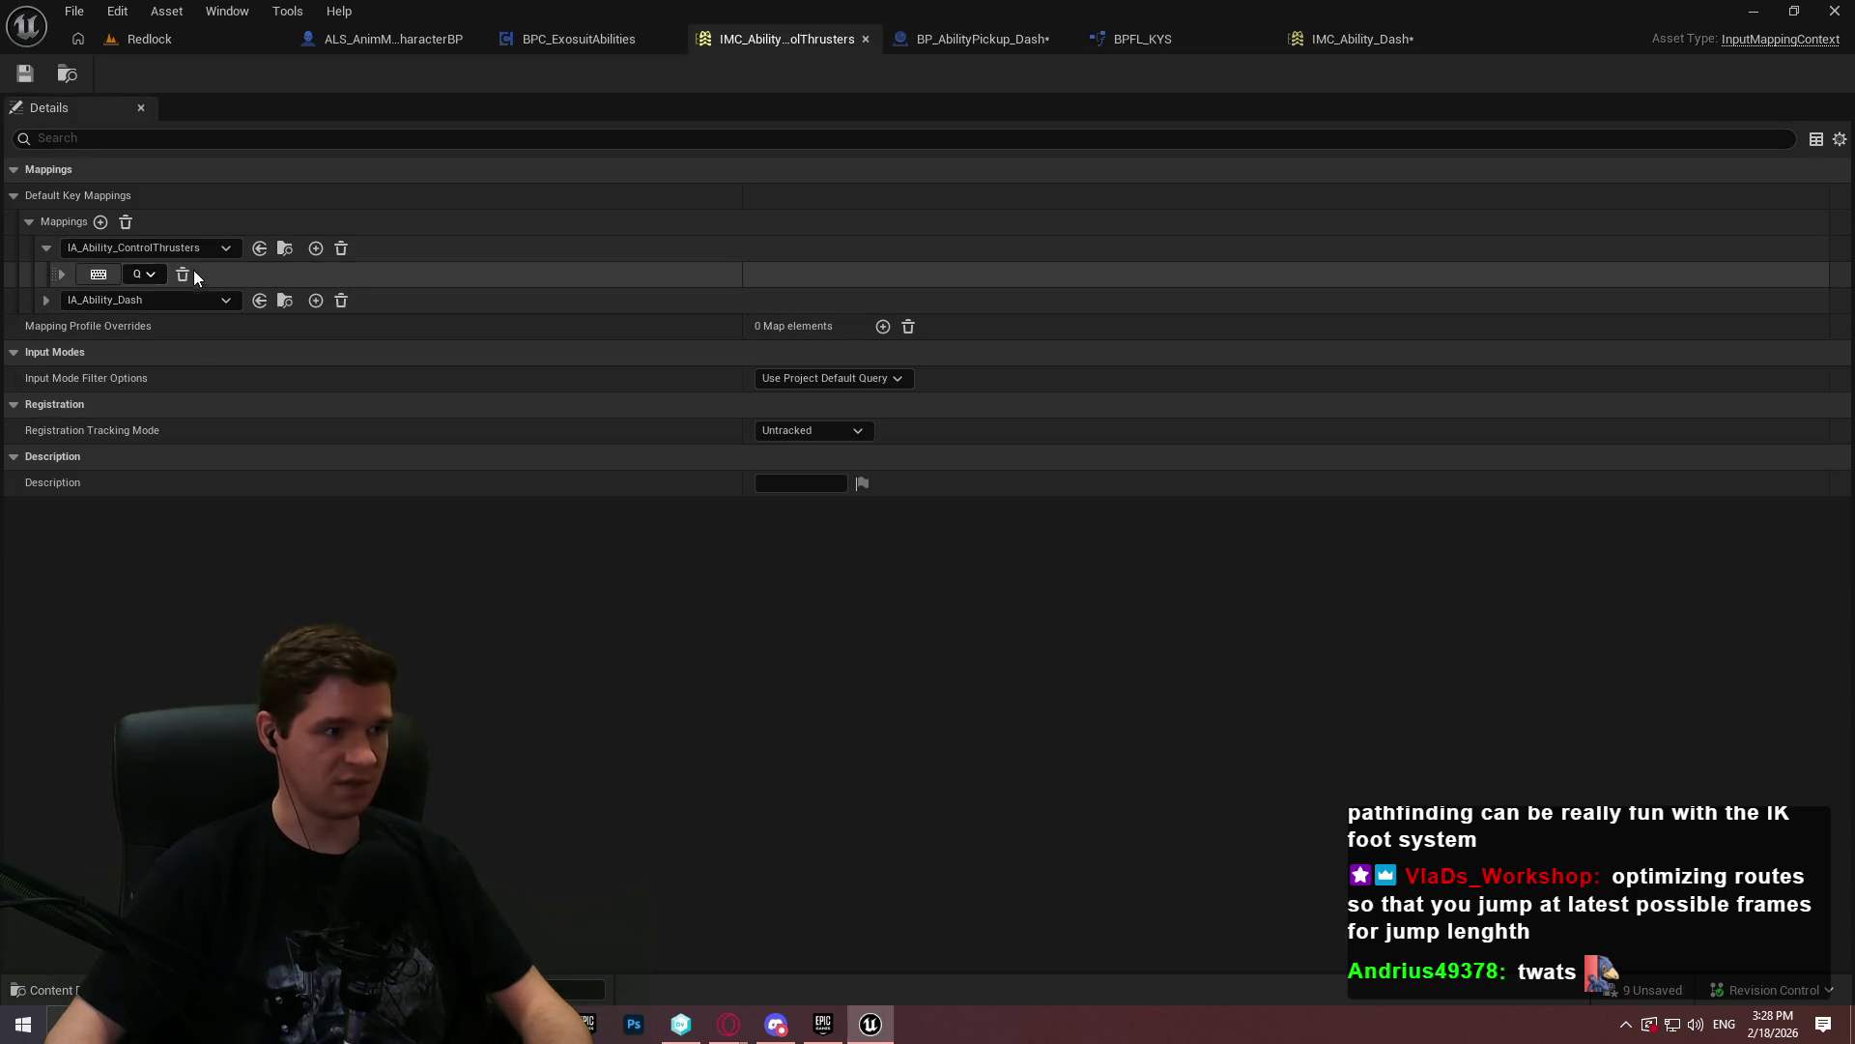
{"action": "left_click", "coordinate": [342, 299]}
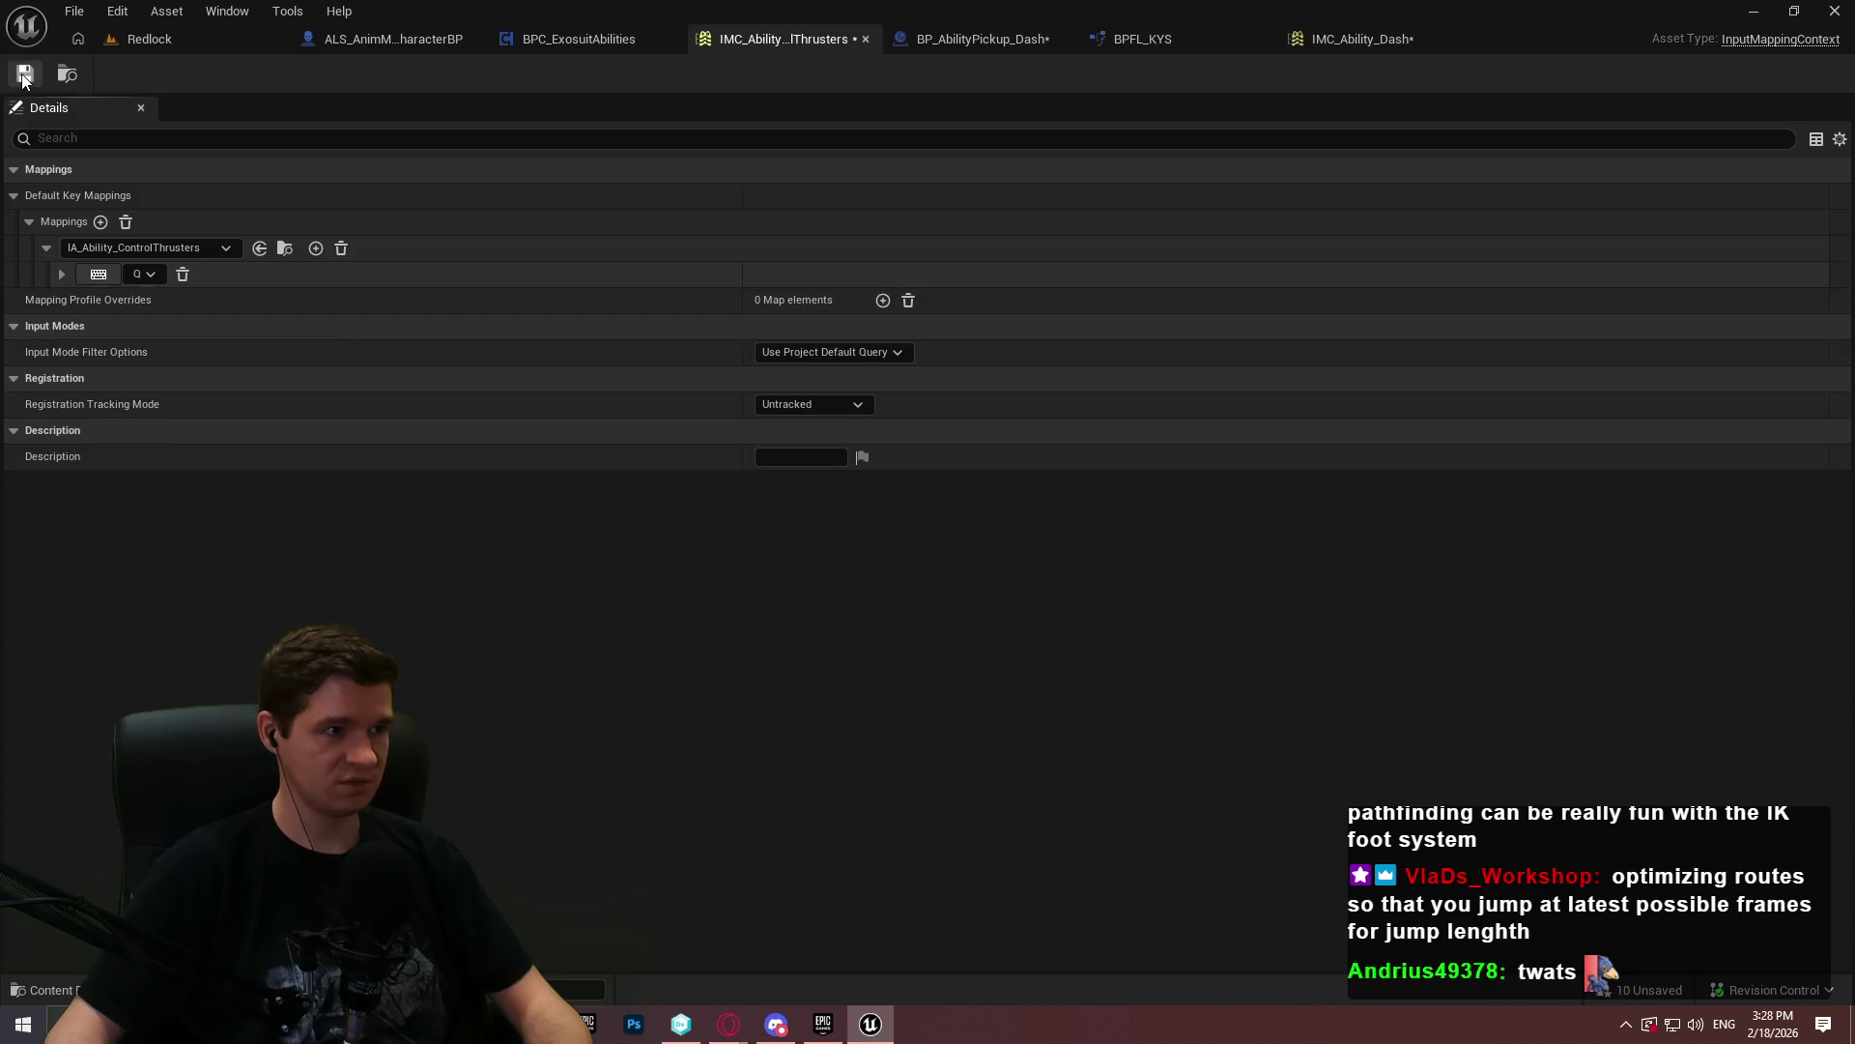
{"action": "left_click", "coordinate": [60, 14]}
{"action": "left_click", "coordinate": [149, 134]}
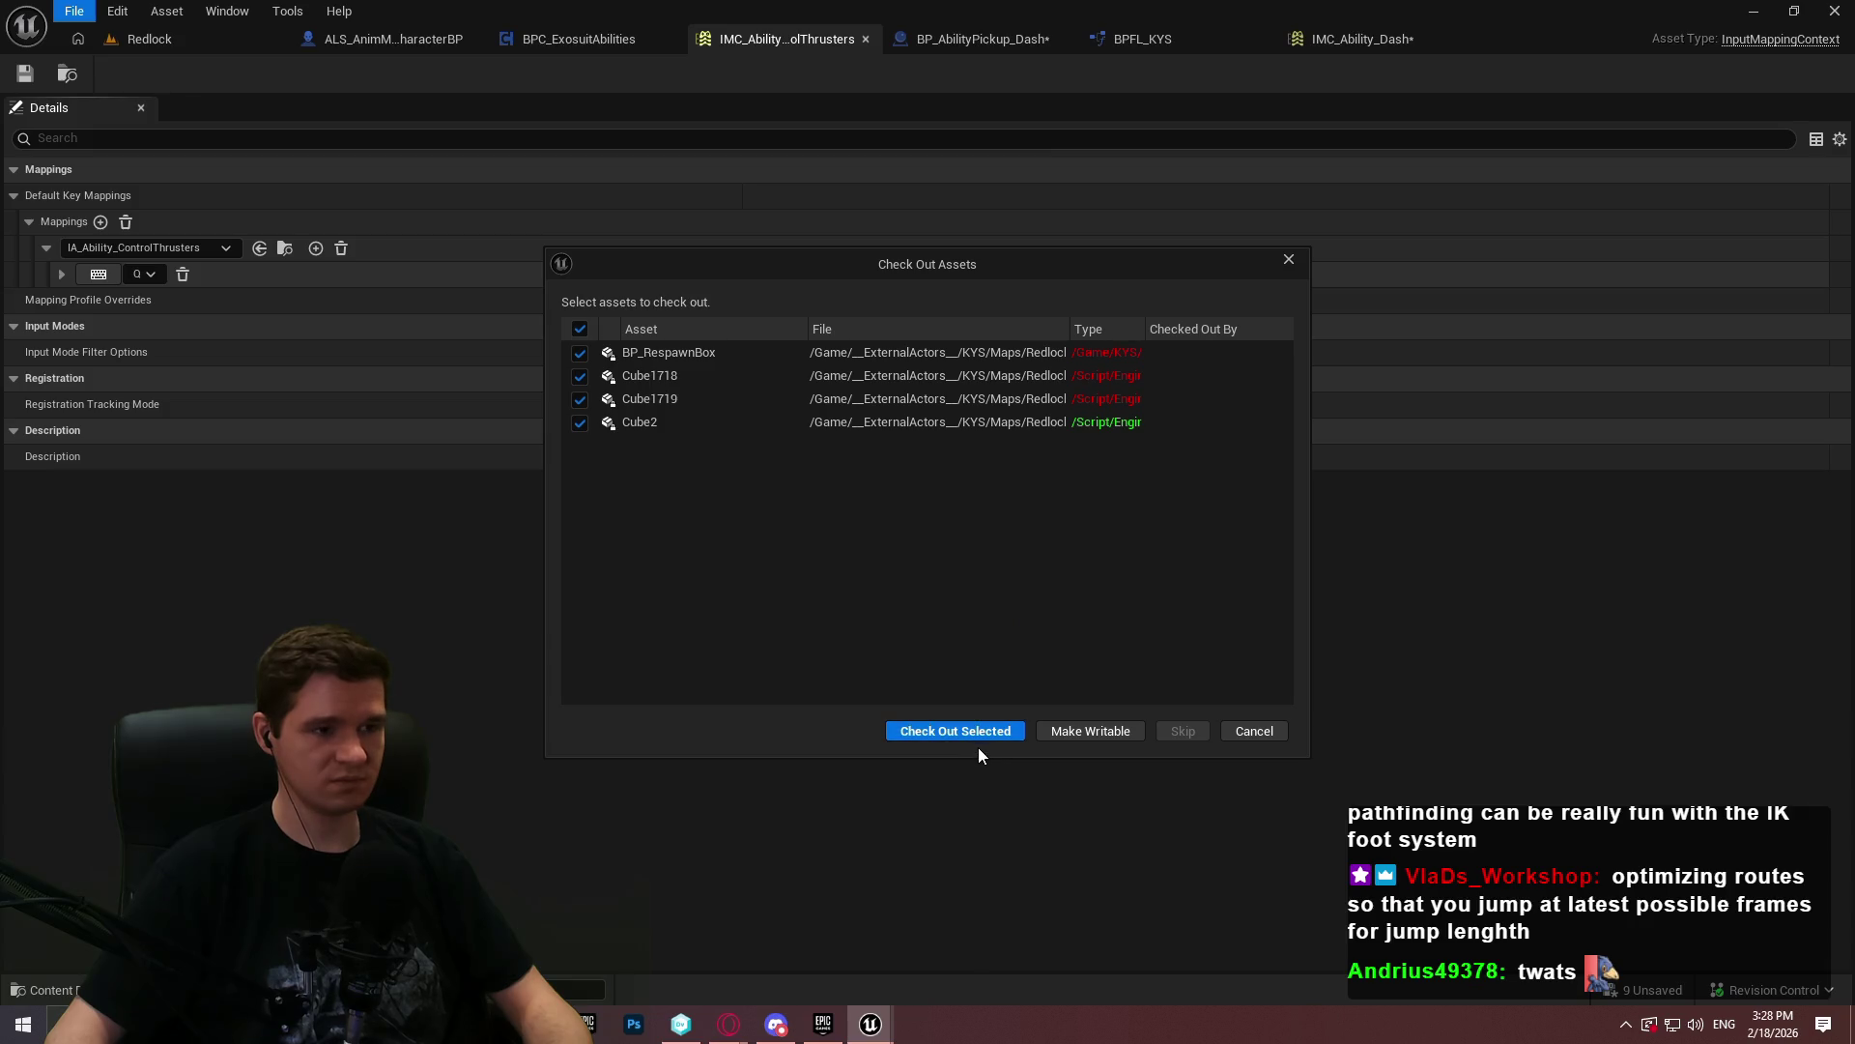
{"action": "left_click", "coordinate": [973, 734]}
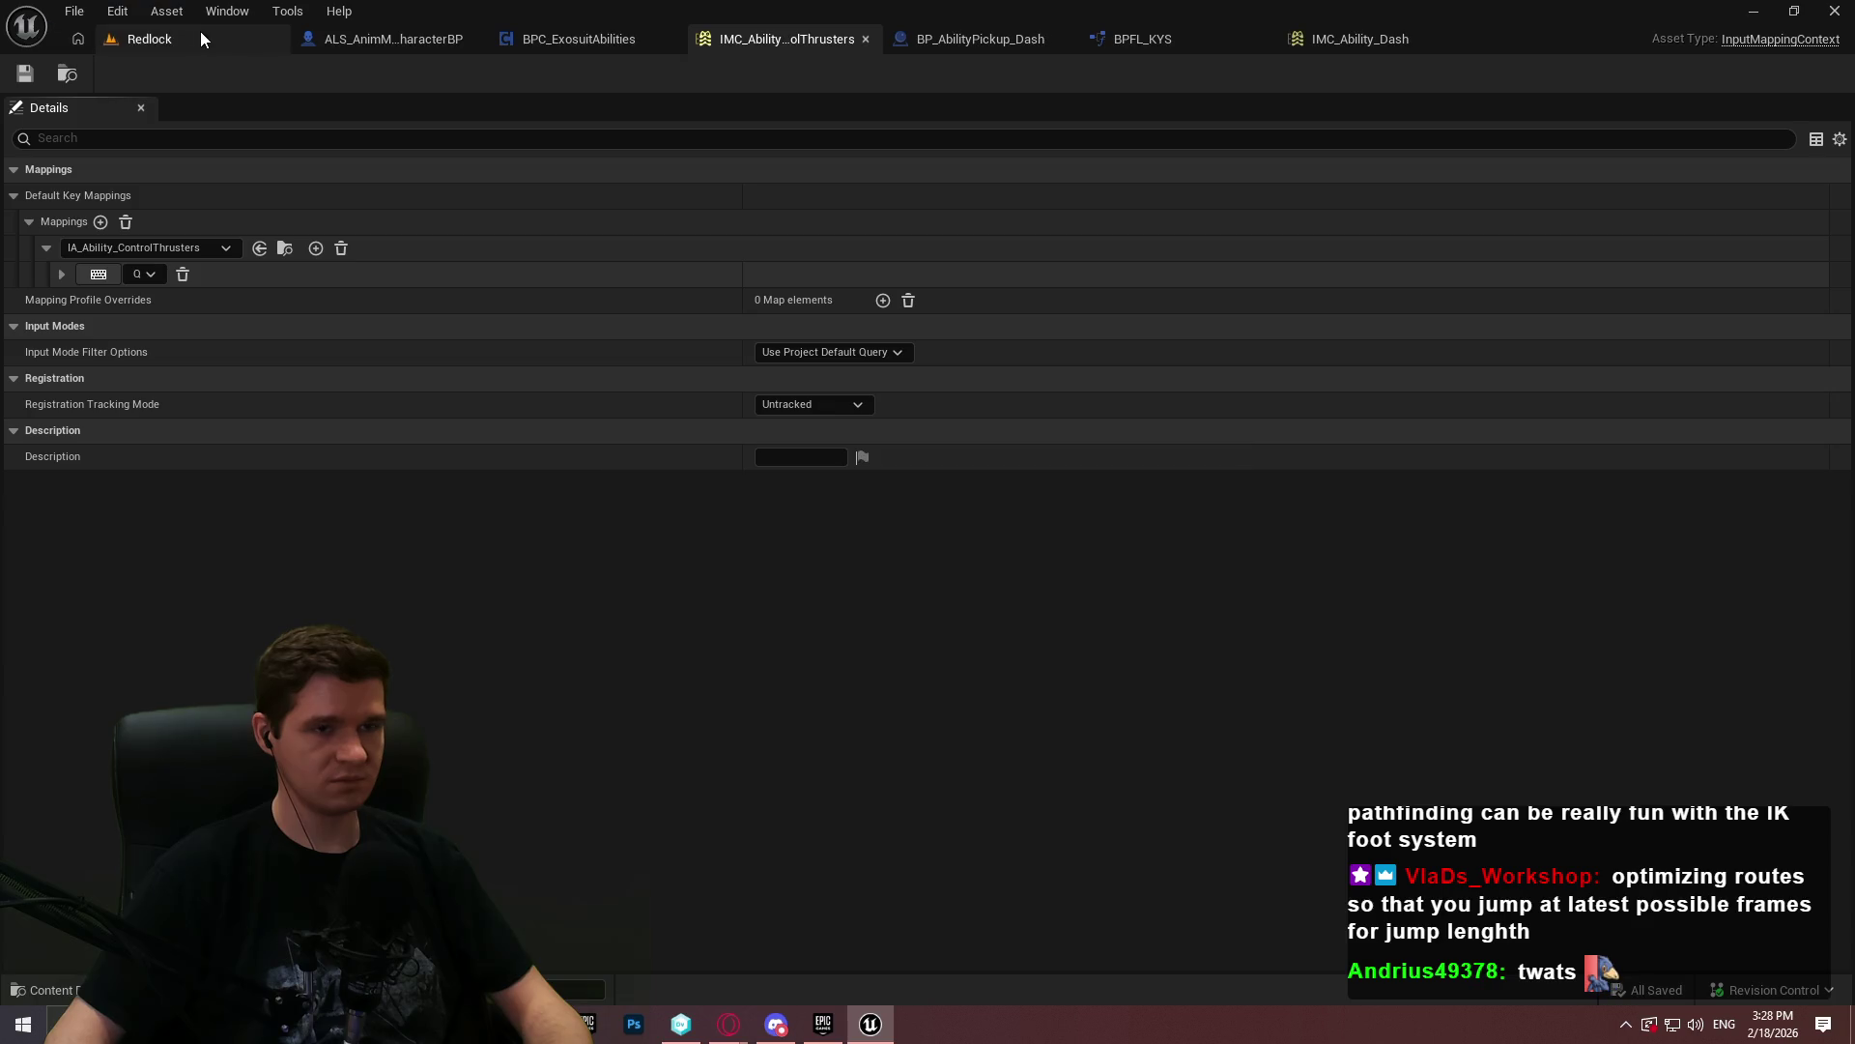
{"action": "left_click", "coordinate": [1023, 49]}
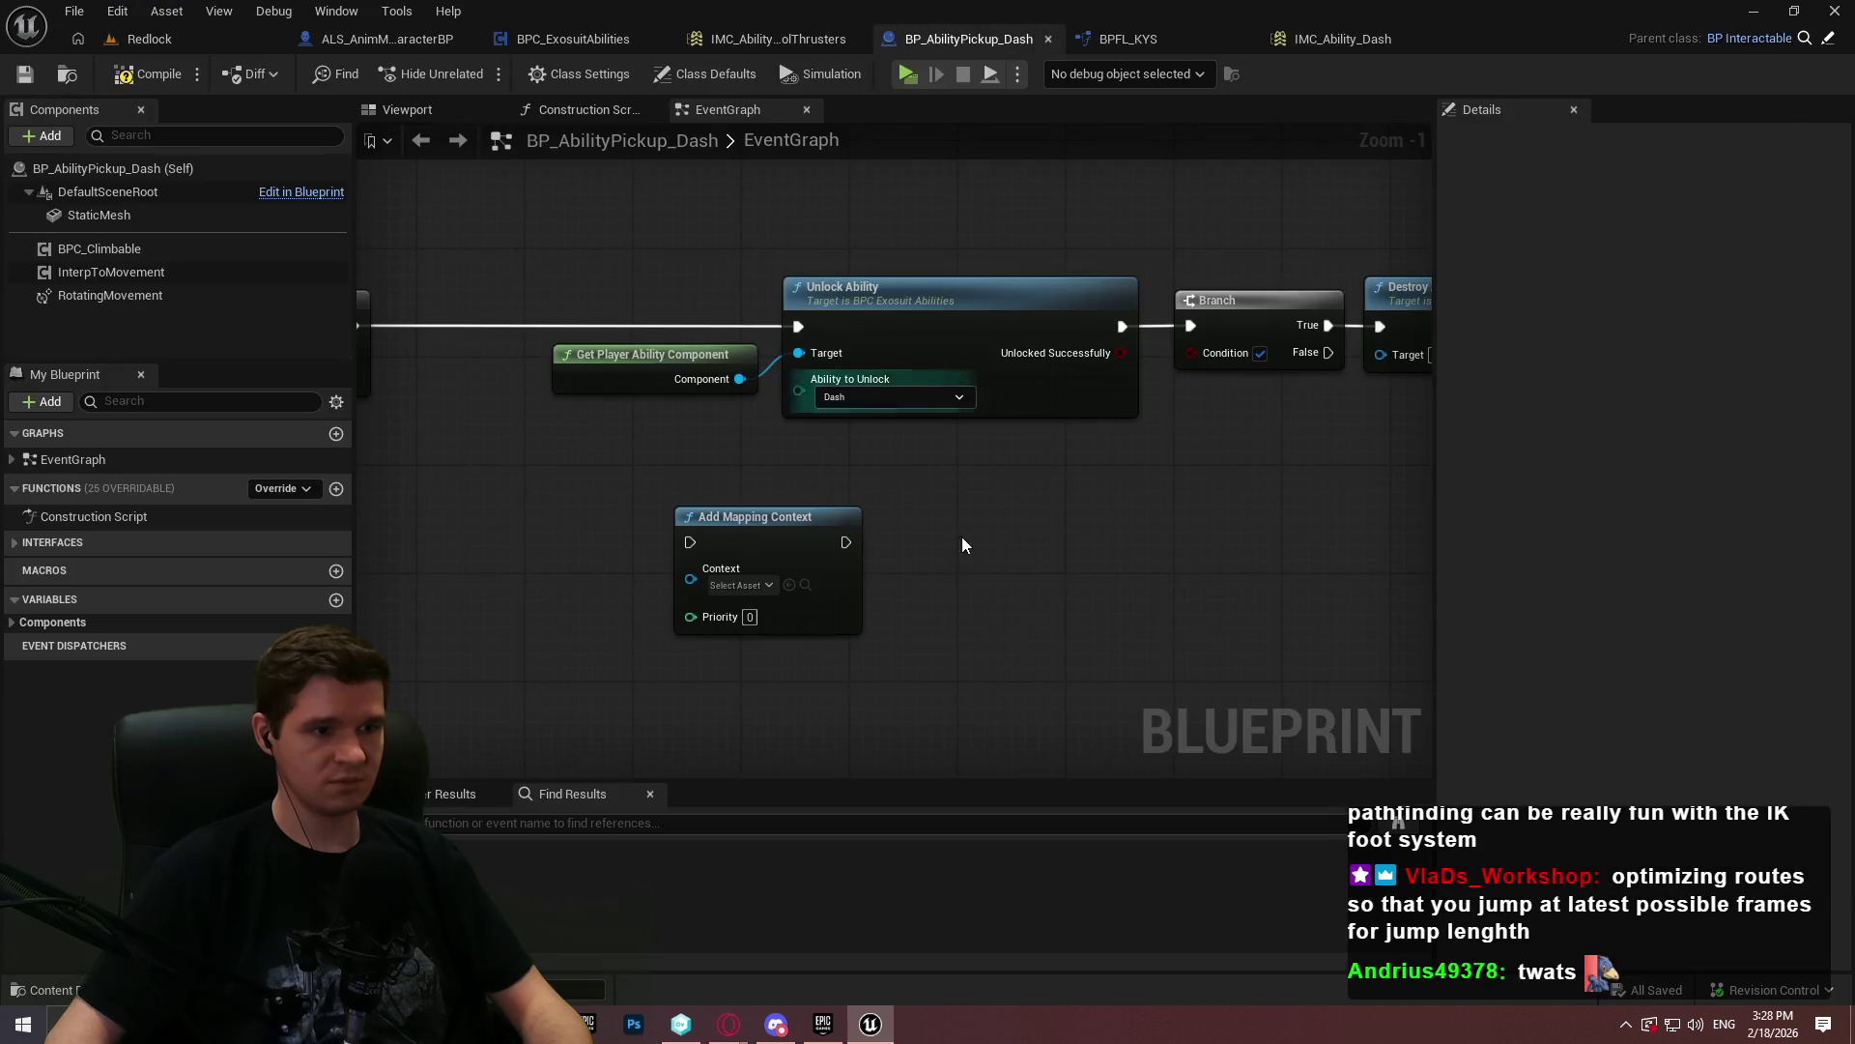
- Set the Add Mapping Context node's Context to IMC_Ability_Dash and run it after Do Once completes
{"action": "left_click", "coordinate": [762, 584]}
{"action": "left_click", "coordinate": [1075, 676]}
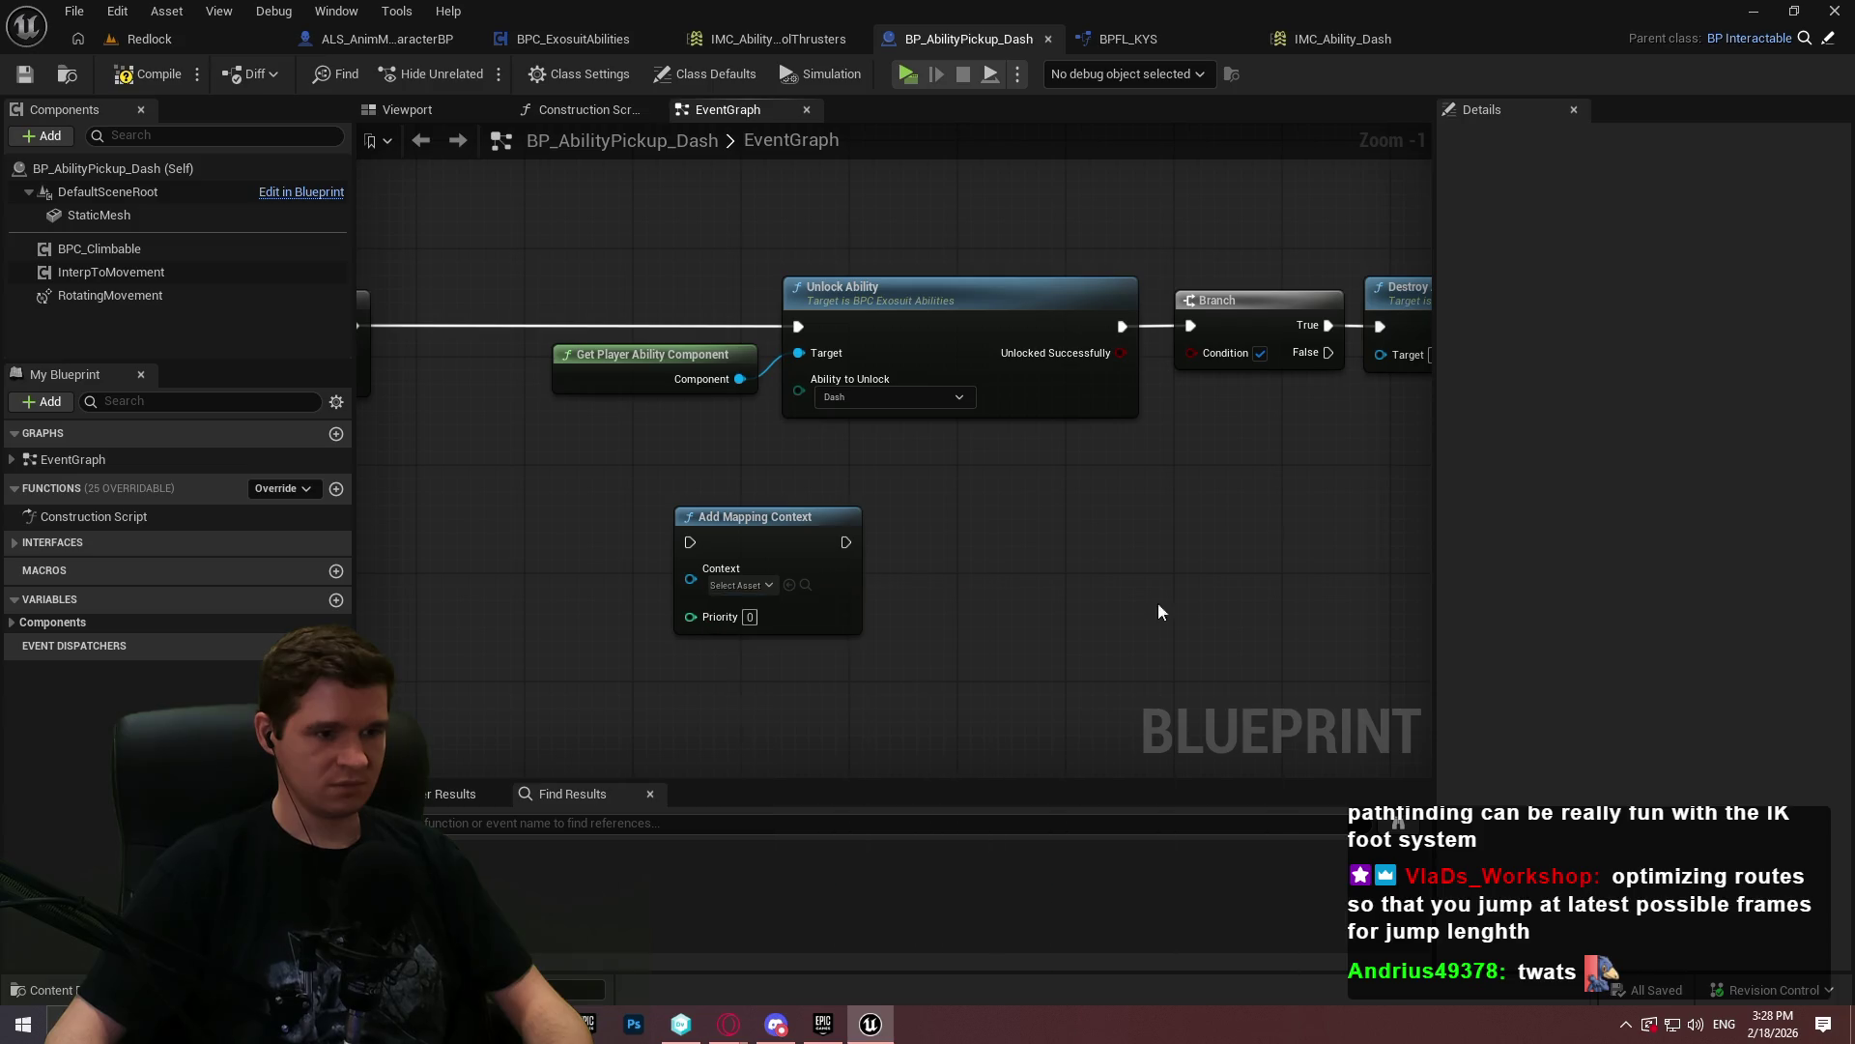
{"action": "mouse_move", "coordinate": [691, 542]}
{"action": "left_mouse_down"}
{"action": "mouse_move", "coordinate": [394, 413]}
{"action": "mouse_move", "coordinate": [814, 324]}
{"action": "left_mouse_up"}
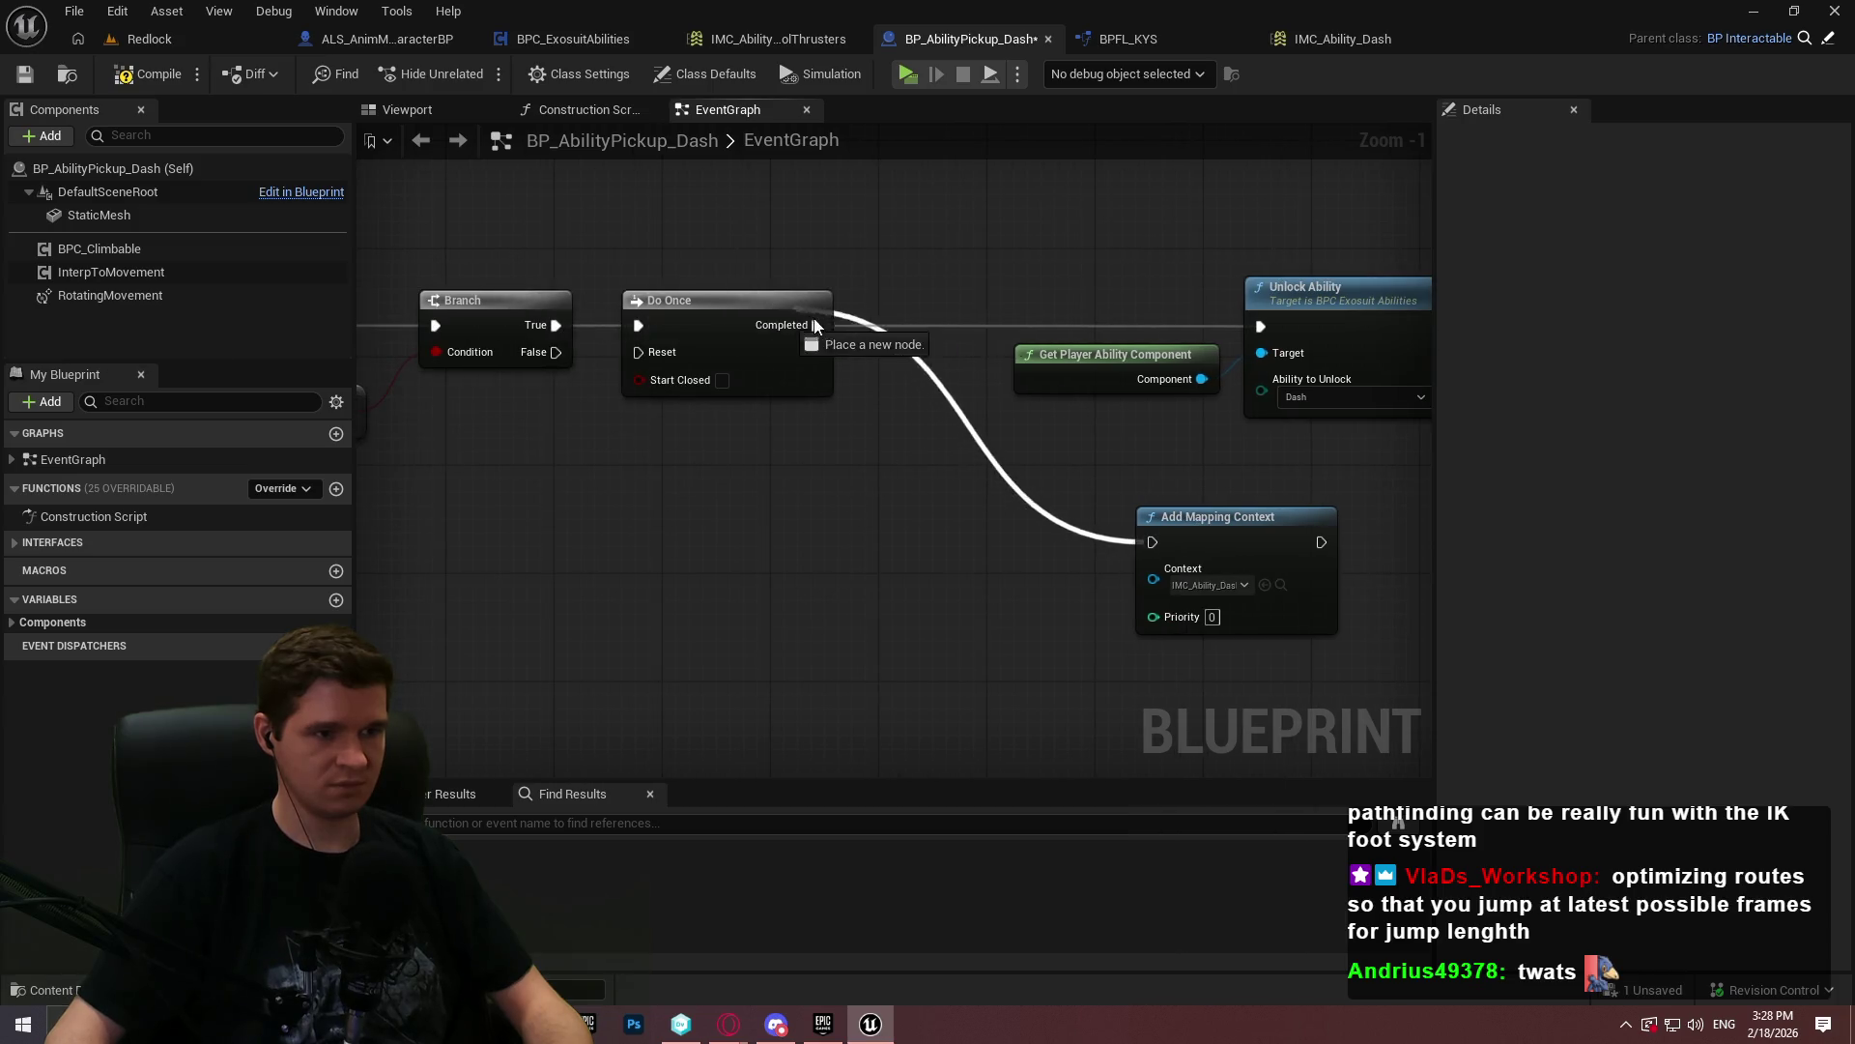
{"action": "left_click_drag", "start_coordinate": [1269, 481], "coordinate": [1066, 534]}
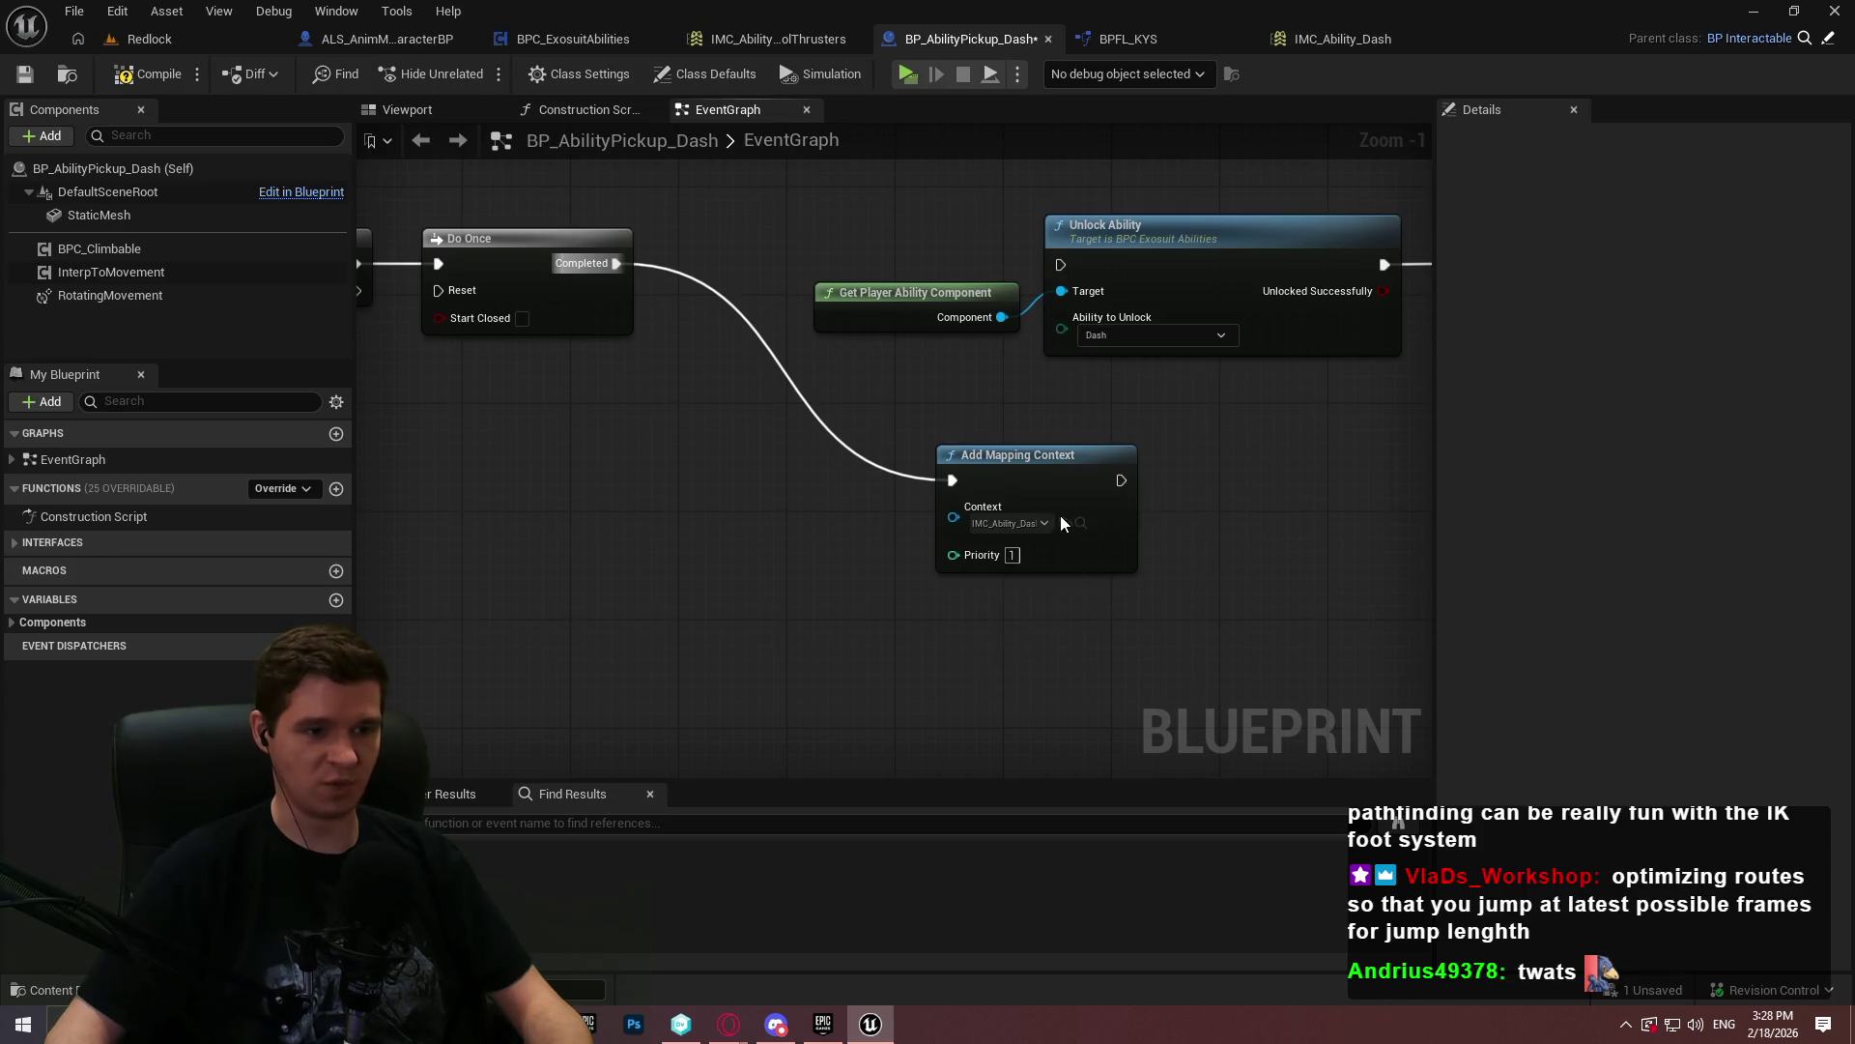
- Open the AddMappingContext function in BPFL_KYS from the node
{"action": "double_click", "coordinate": [1052, 506]}
{"action": "scroll", "coordinate": [959, 530], "scroll_direction": "up", "scroll_amount": 4}
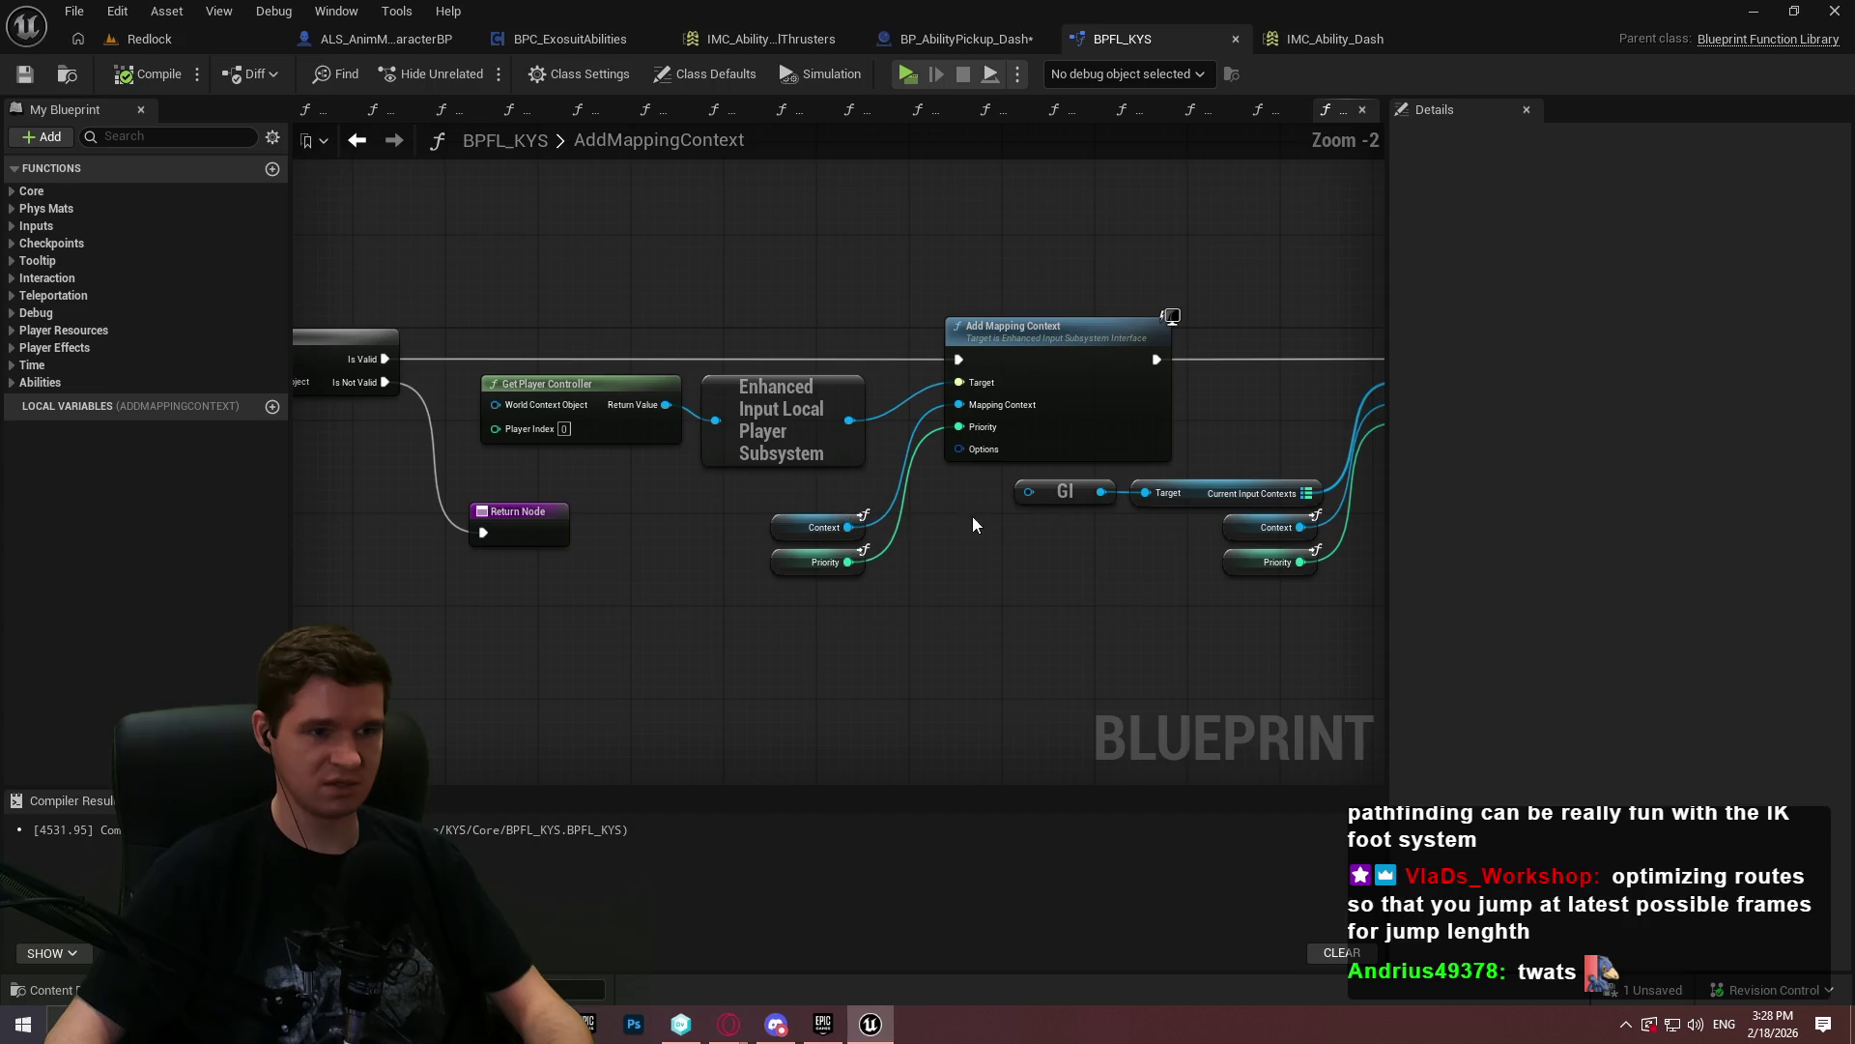
{"action": "scroll", "coordinate": [1094, 539], "scroll_direction": "up", "scroll_amount": 2}
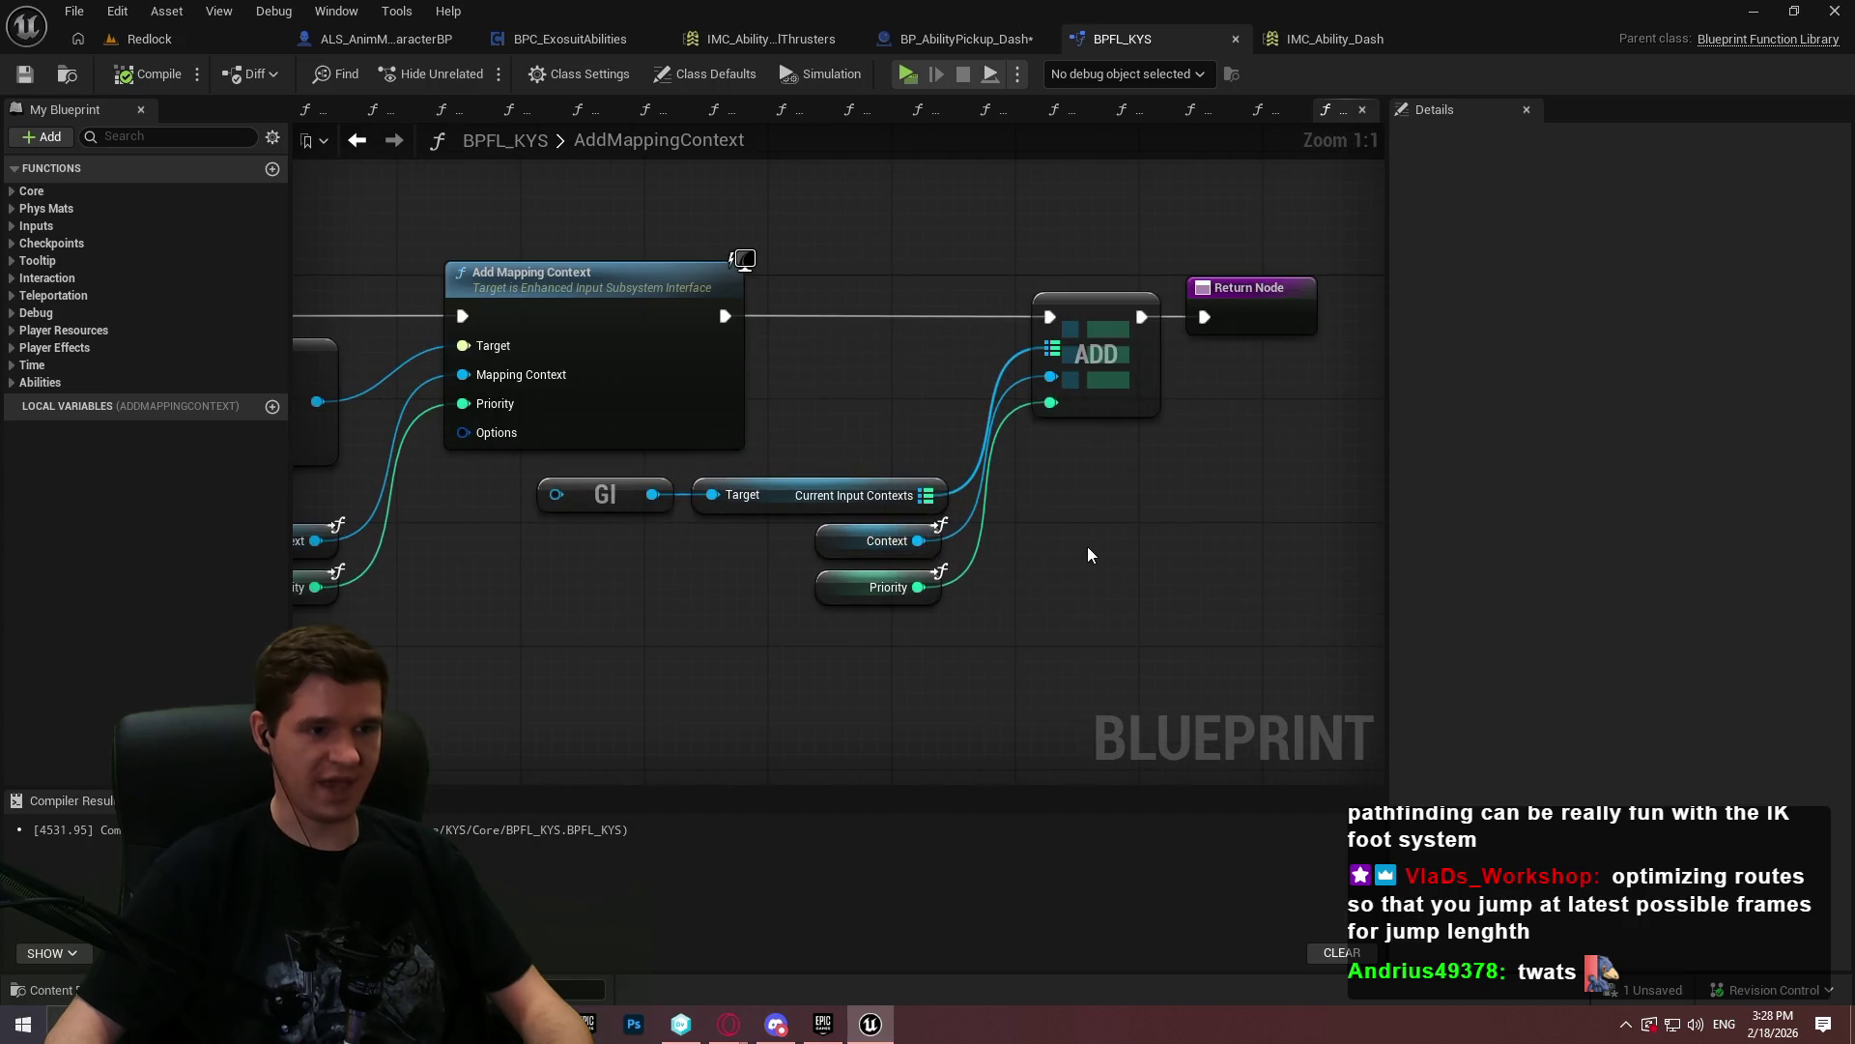
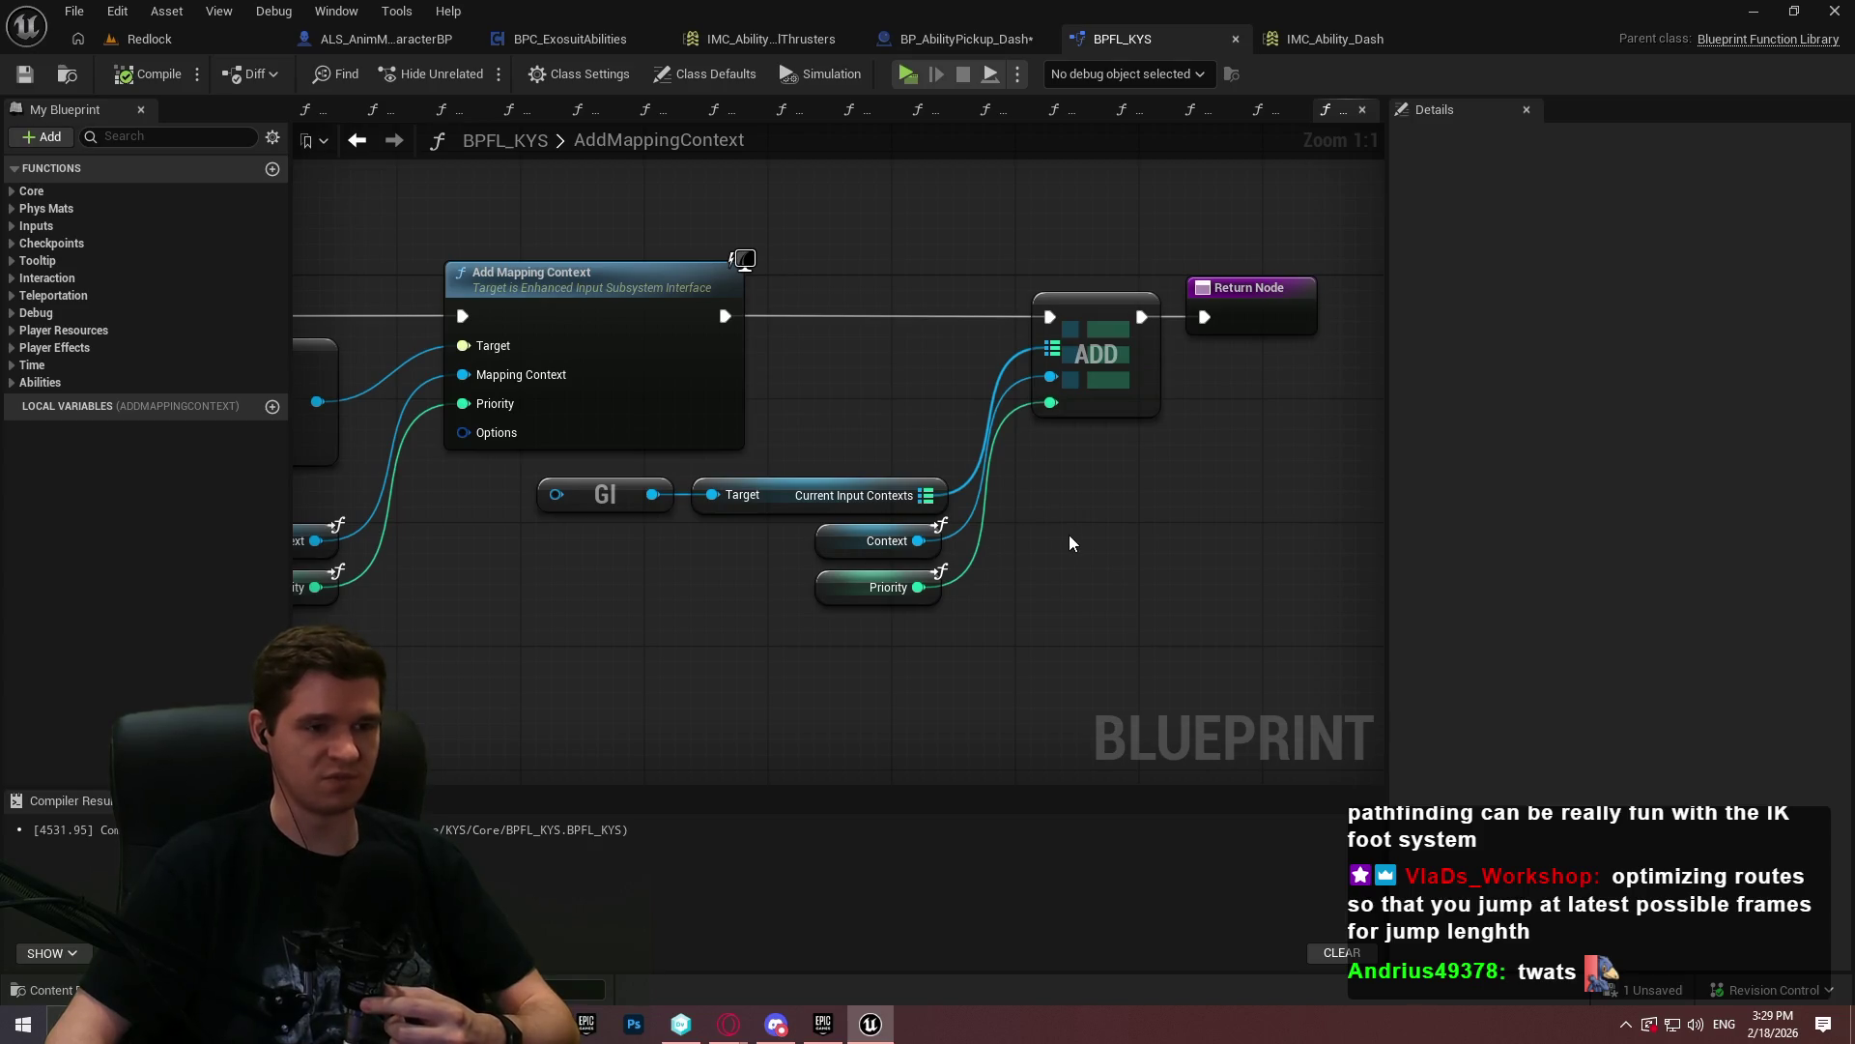
- Marquee-select the GI, Target, Context and Priority nodes in AddMappingContext, then clear the selection
{"action": "left_click_drag", "start_coordinate": [1250, 633], "coordinate": [700, 500]}
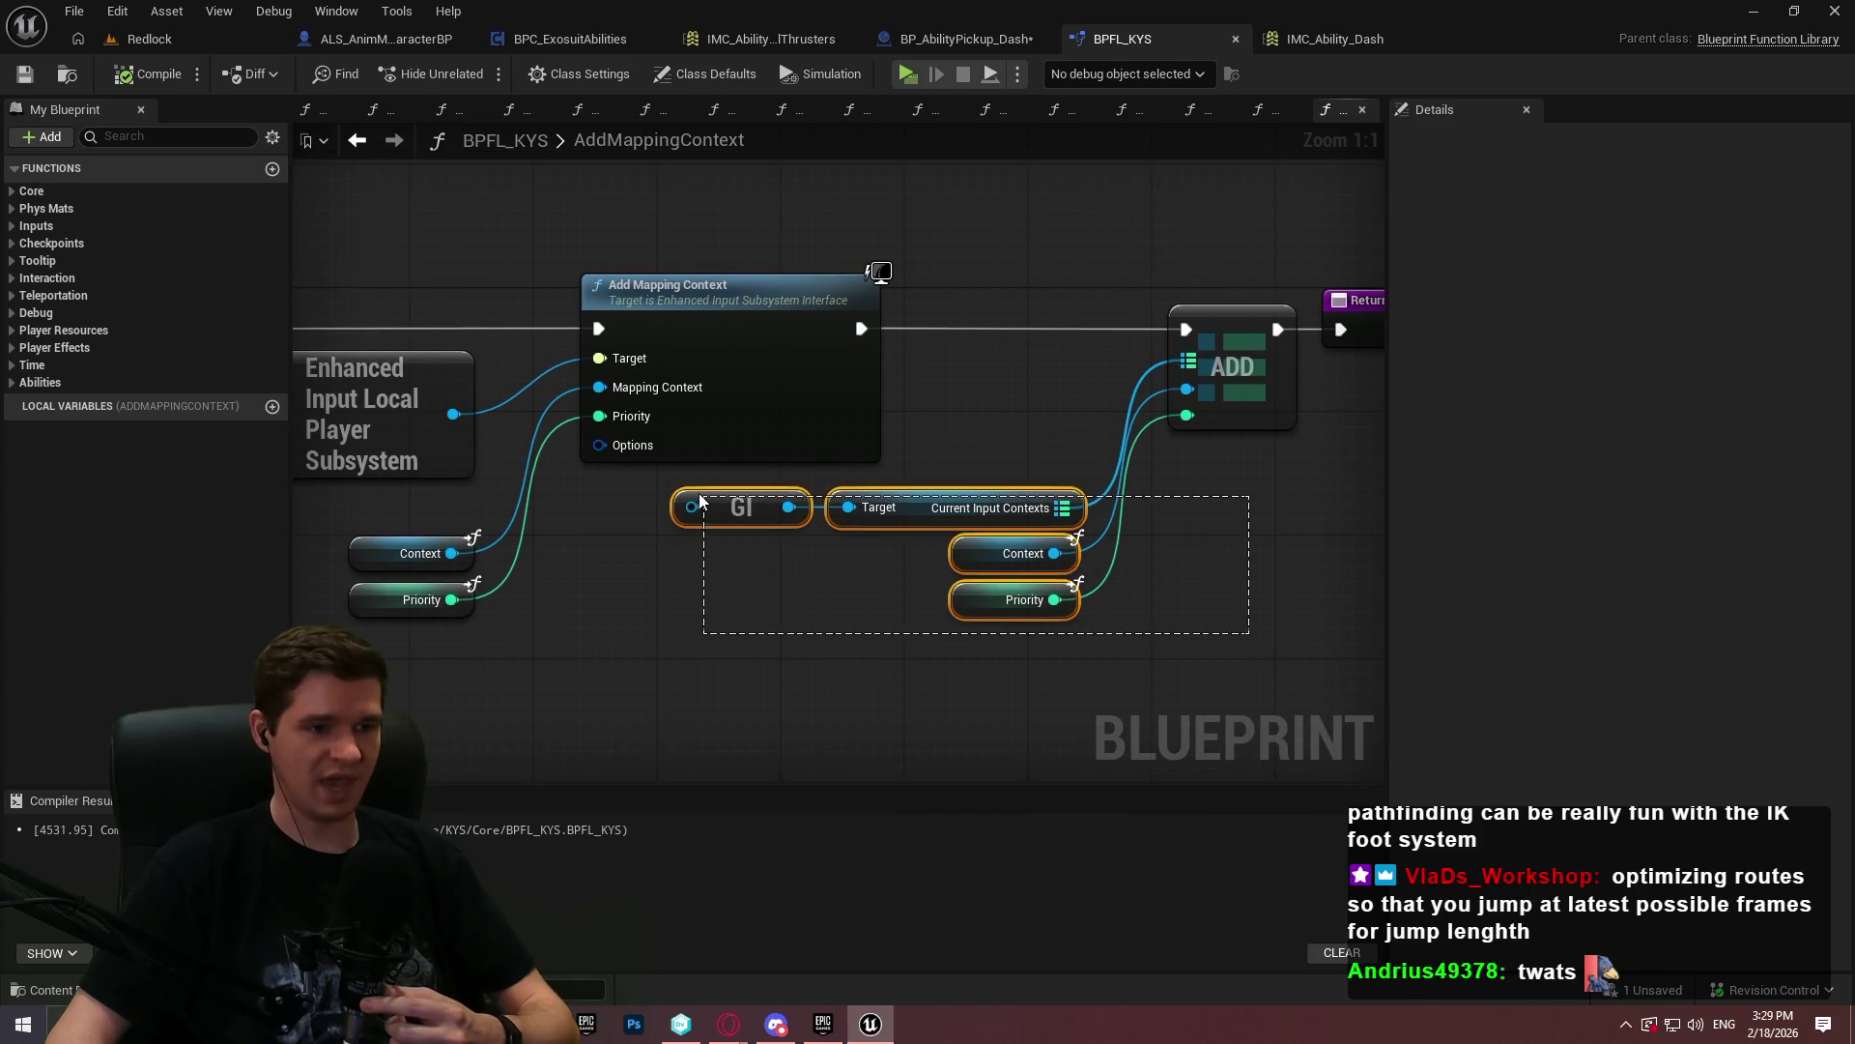
{"action": "left_click", "coordinate": [926, 668]}
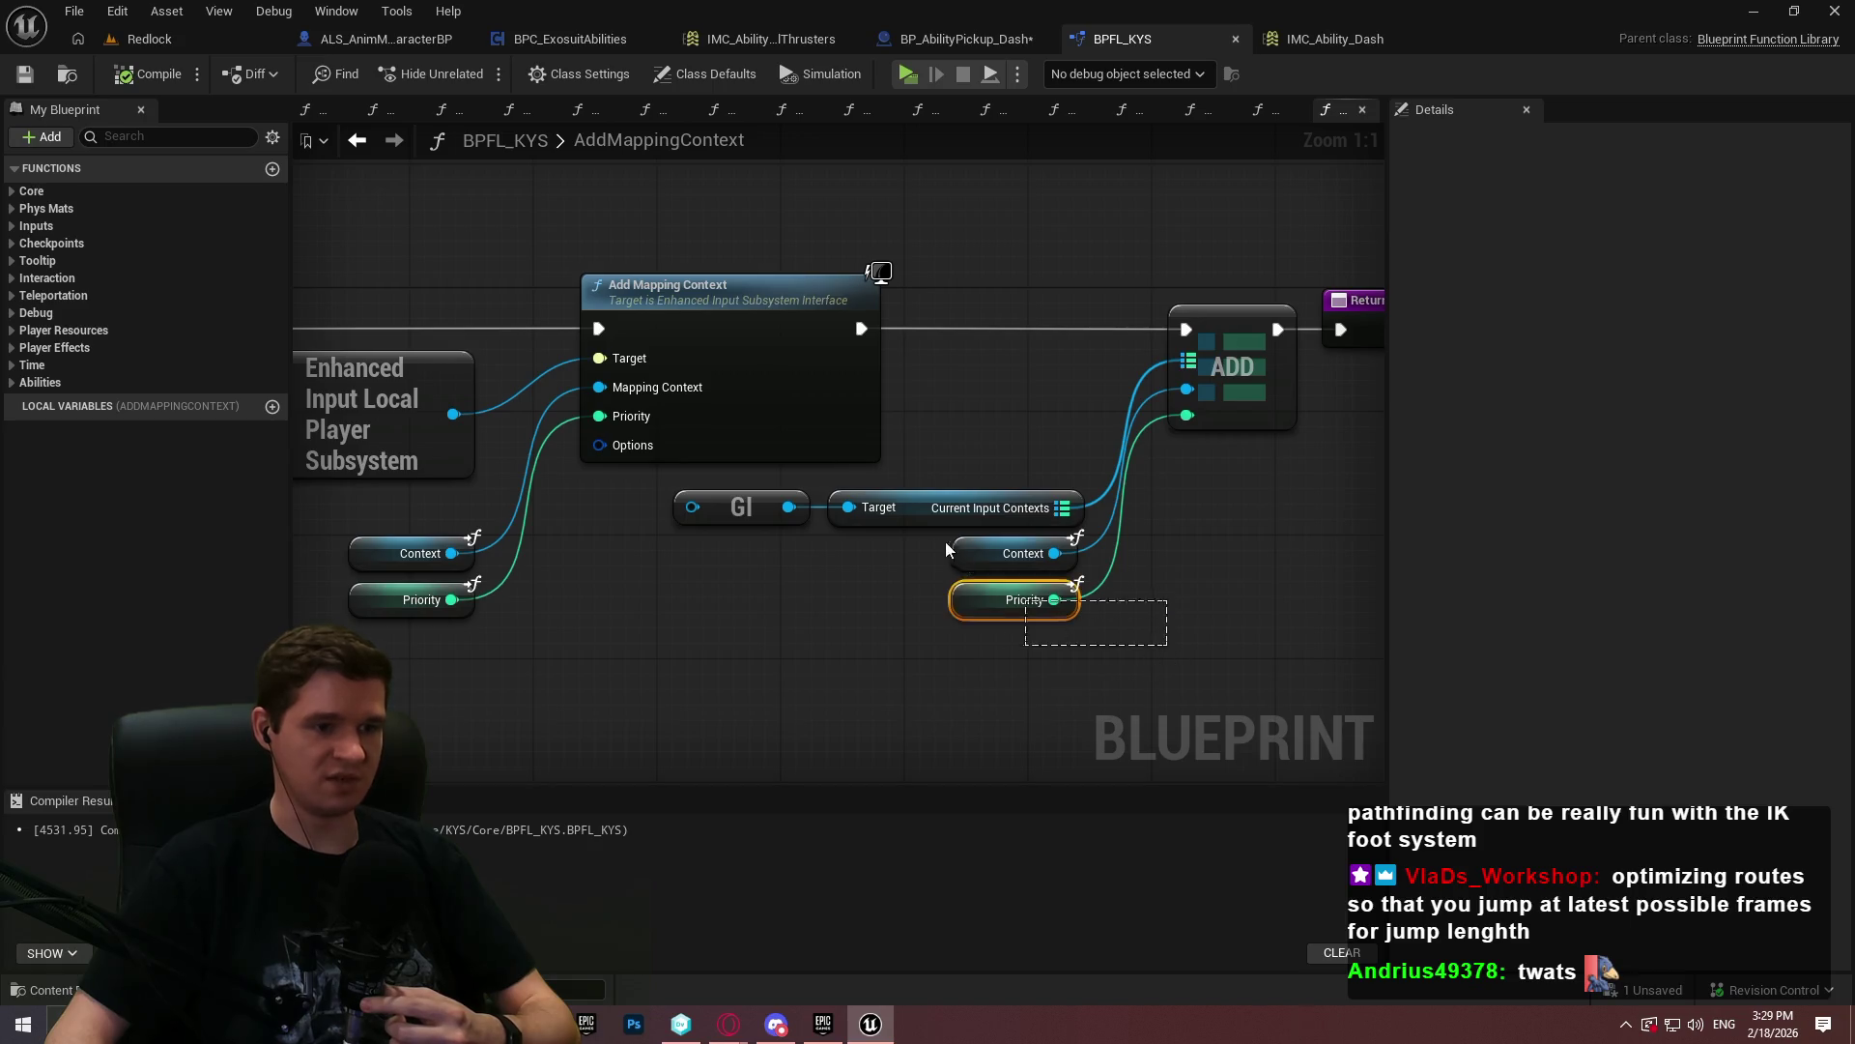
{"action": "left_click", "coordinate": [906, 560]}
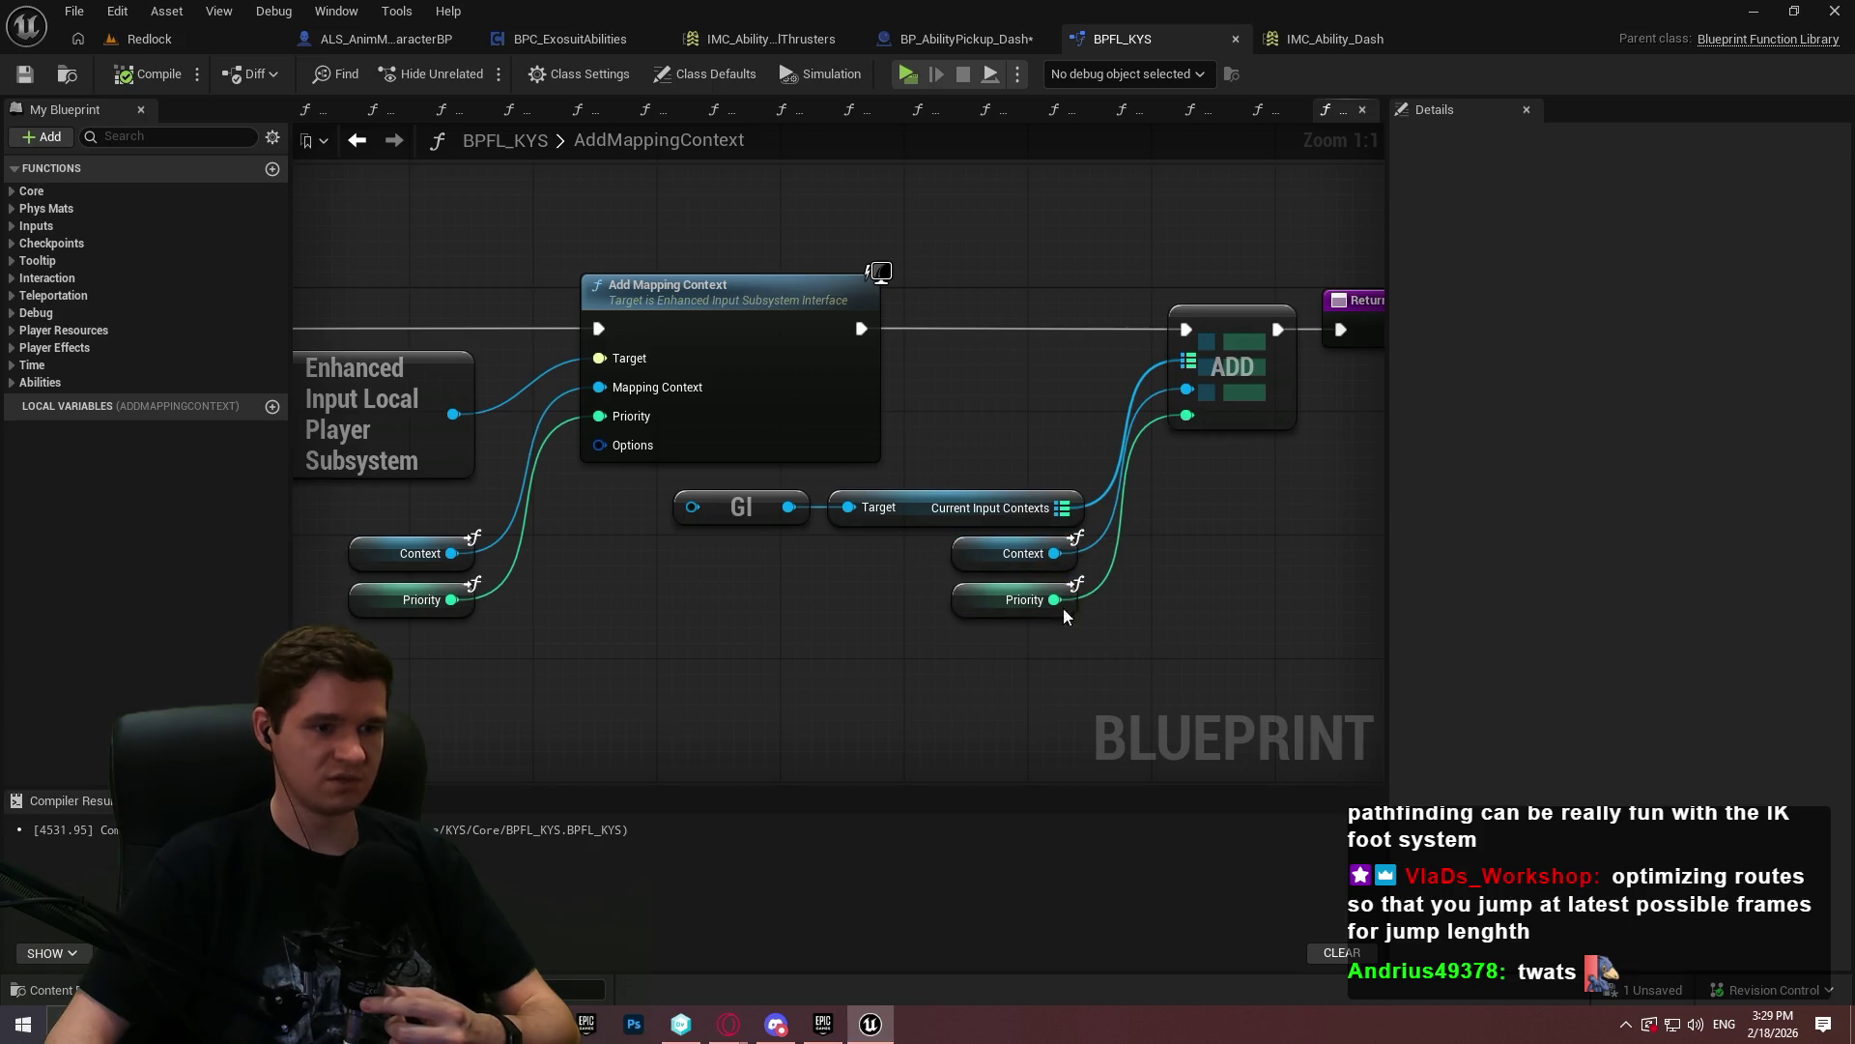
- Expand and collapse the Core and Inputs categories, then bring up BP_AbilityPickup_Dash's EventGraph
{"action": "left_click", "coordinate": [12, 193]}
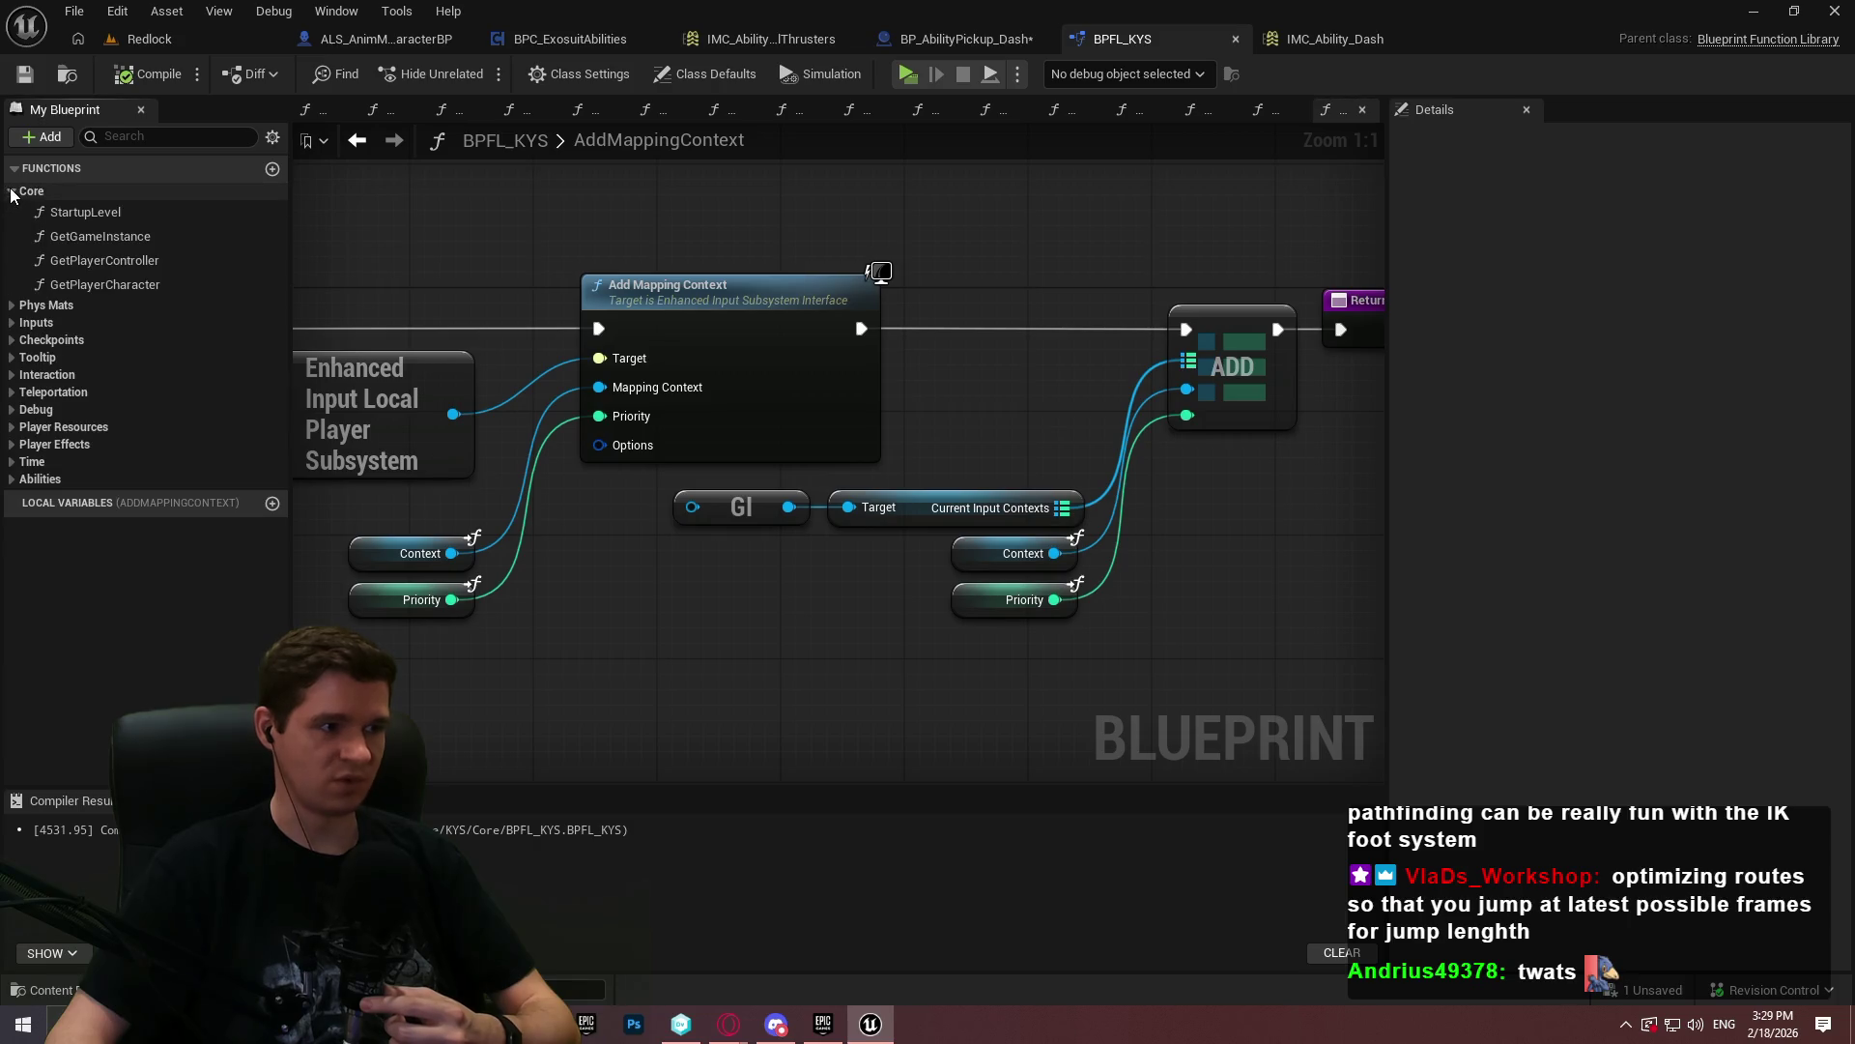
{"action": "left_click", "coordinate": [12, 192]}
{"action": "left_click", "coordinate": [12, 227]}
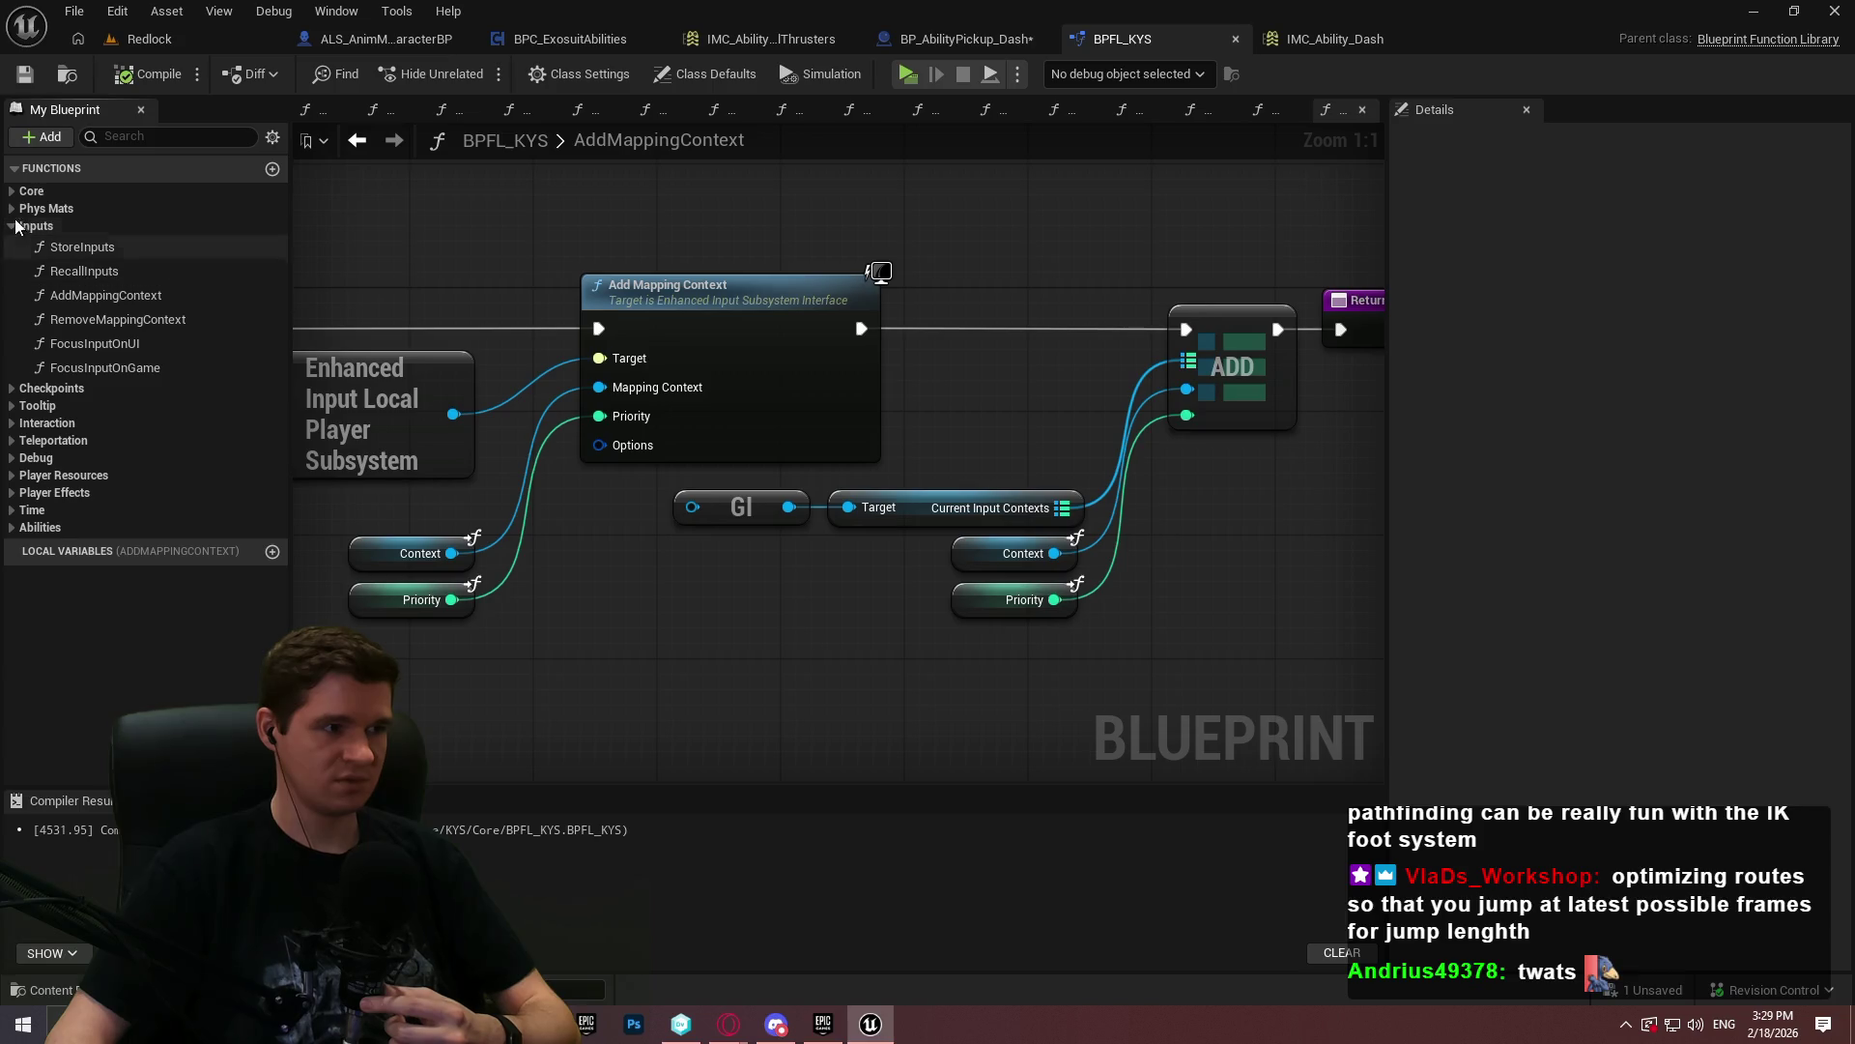
{"action": "left_click", "coordinate": [13, 227]}
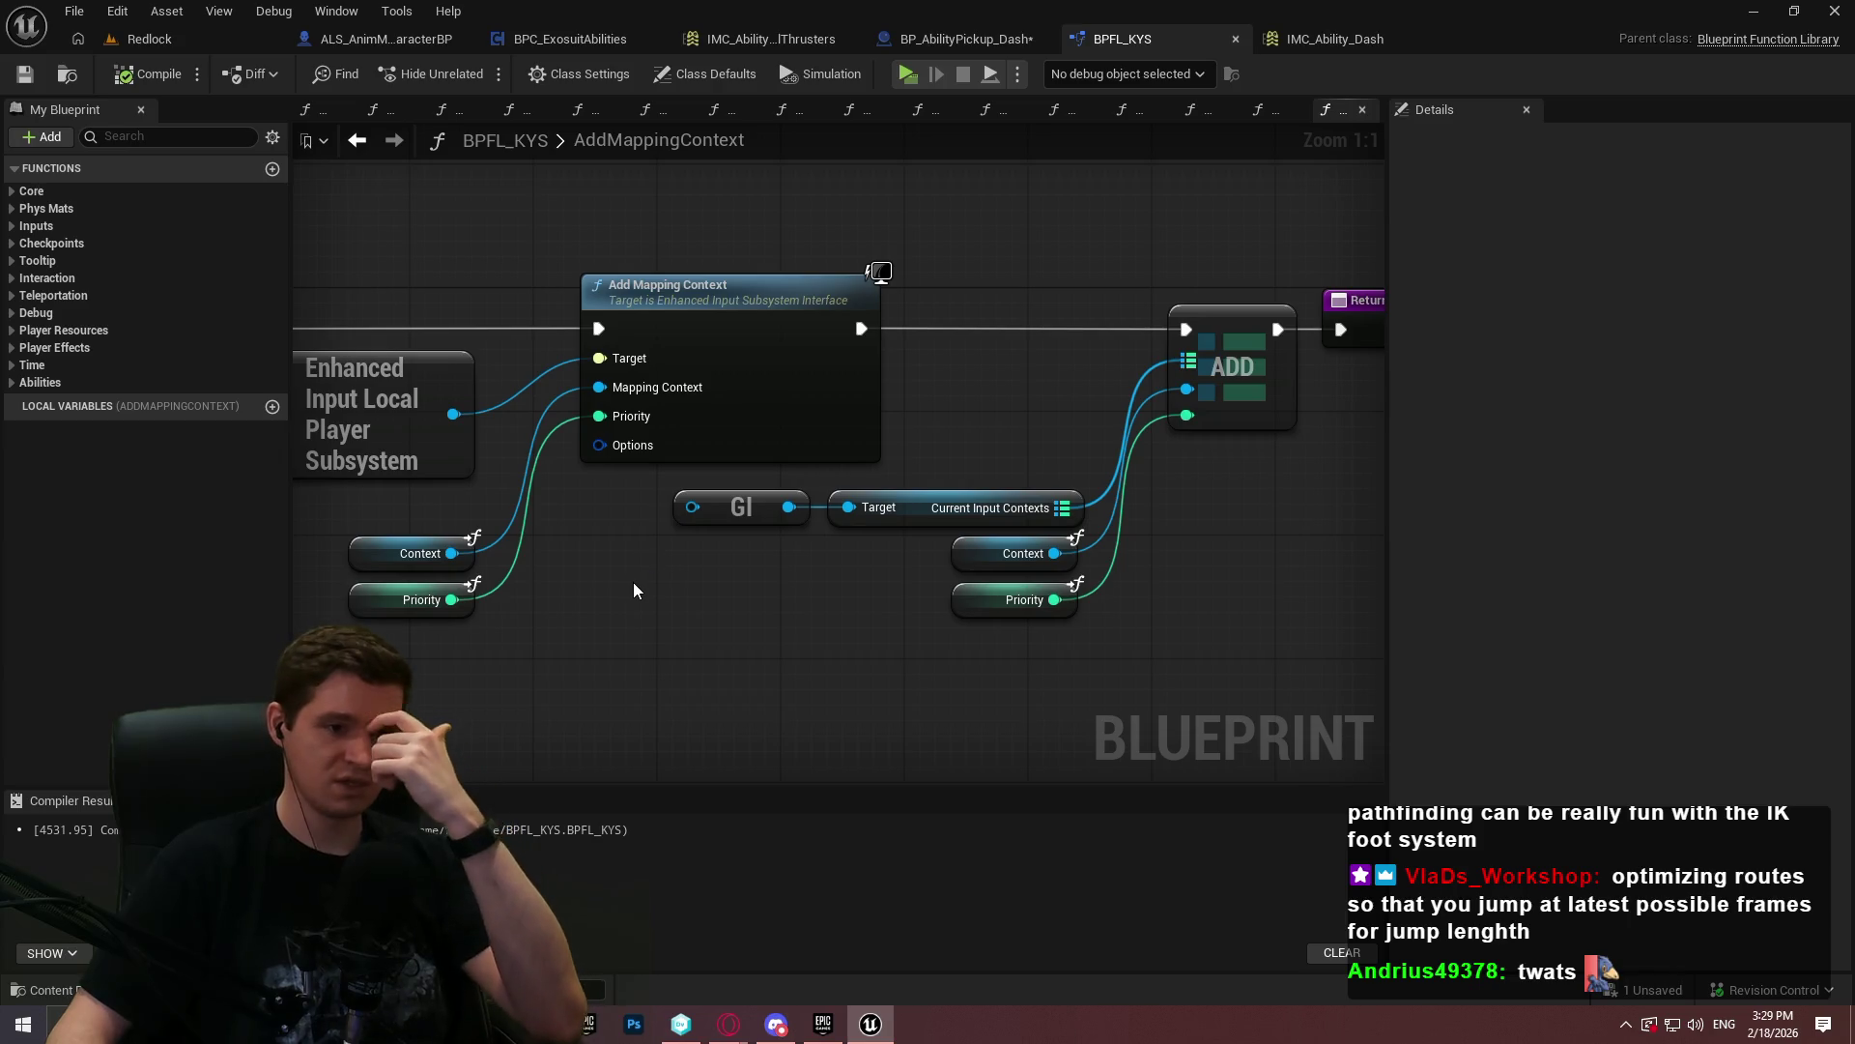
{"action": "left_click", "coordinate": [977, 41]}
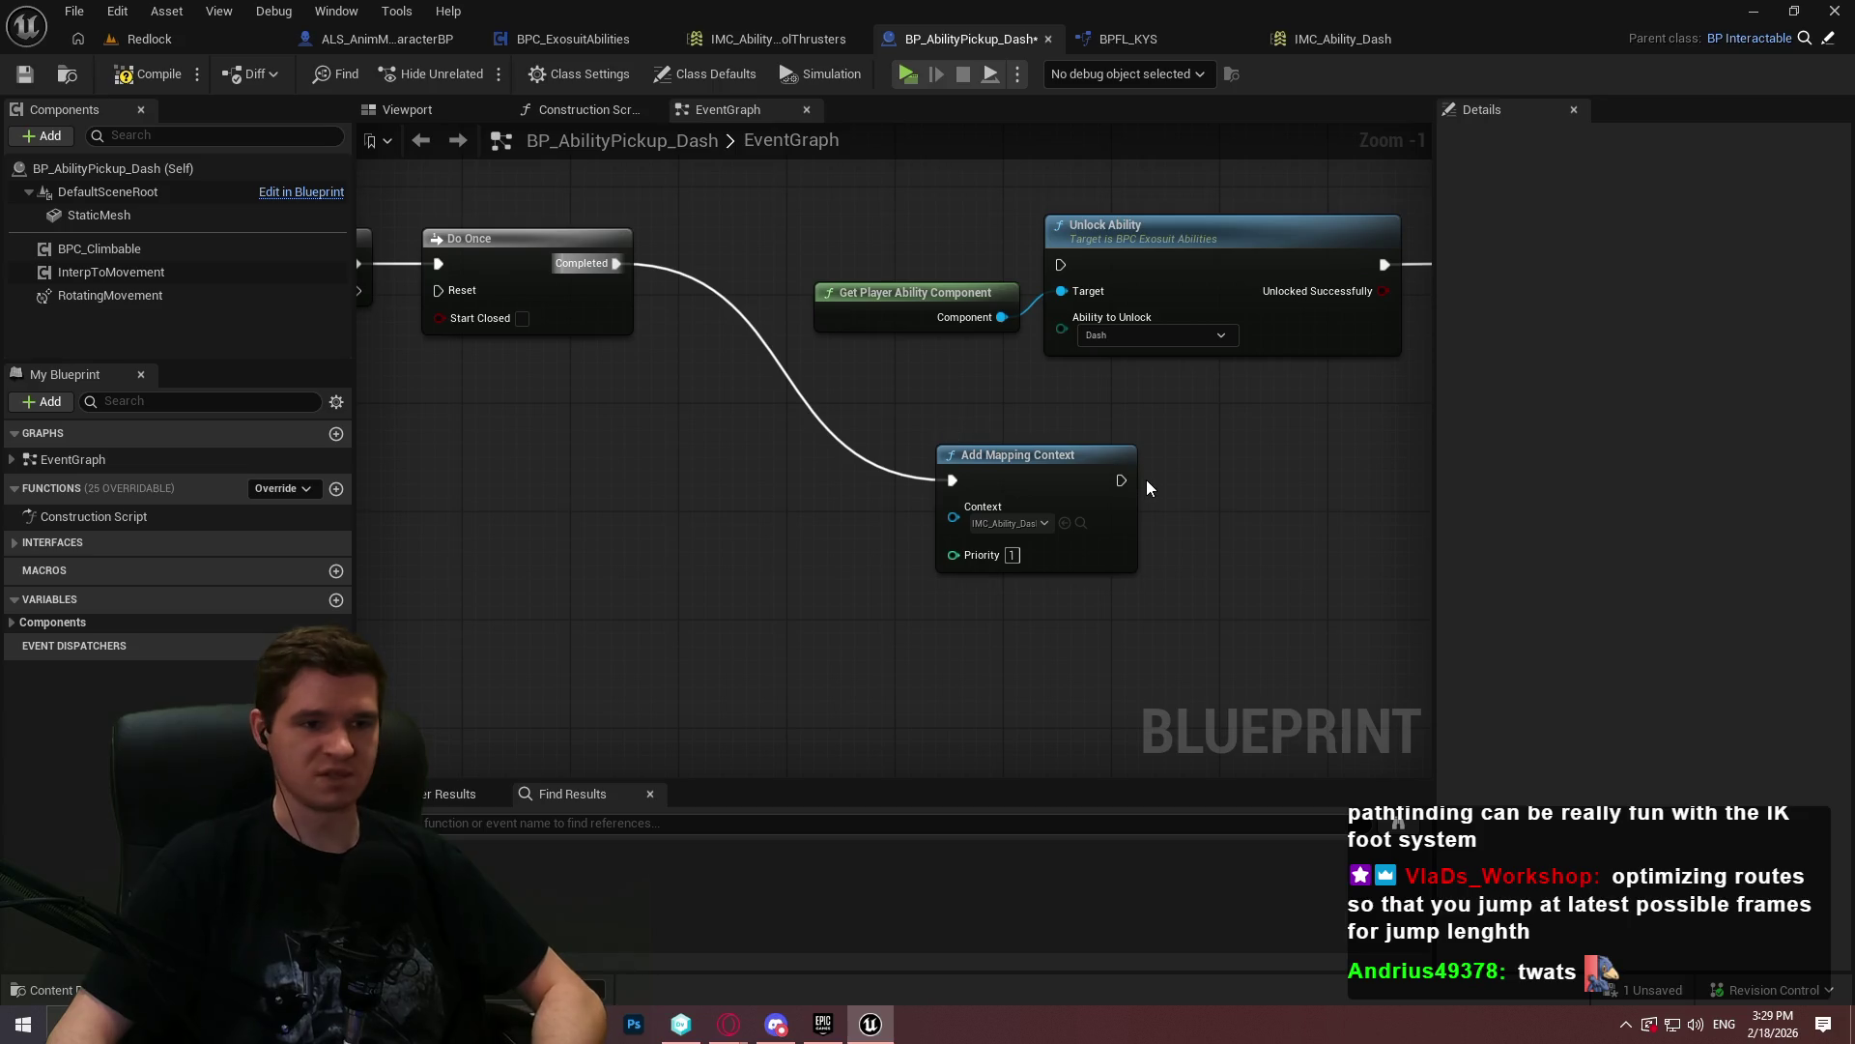
- Insert Add Mapping Context between Do Once and Unlock Ability, rewiring exec pins and spacing the chain
{"action": "left_click_drag", "start_coordinate": [1121, 480], "coordinate": [1045, 236]}
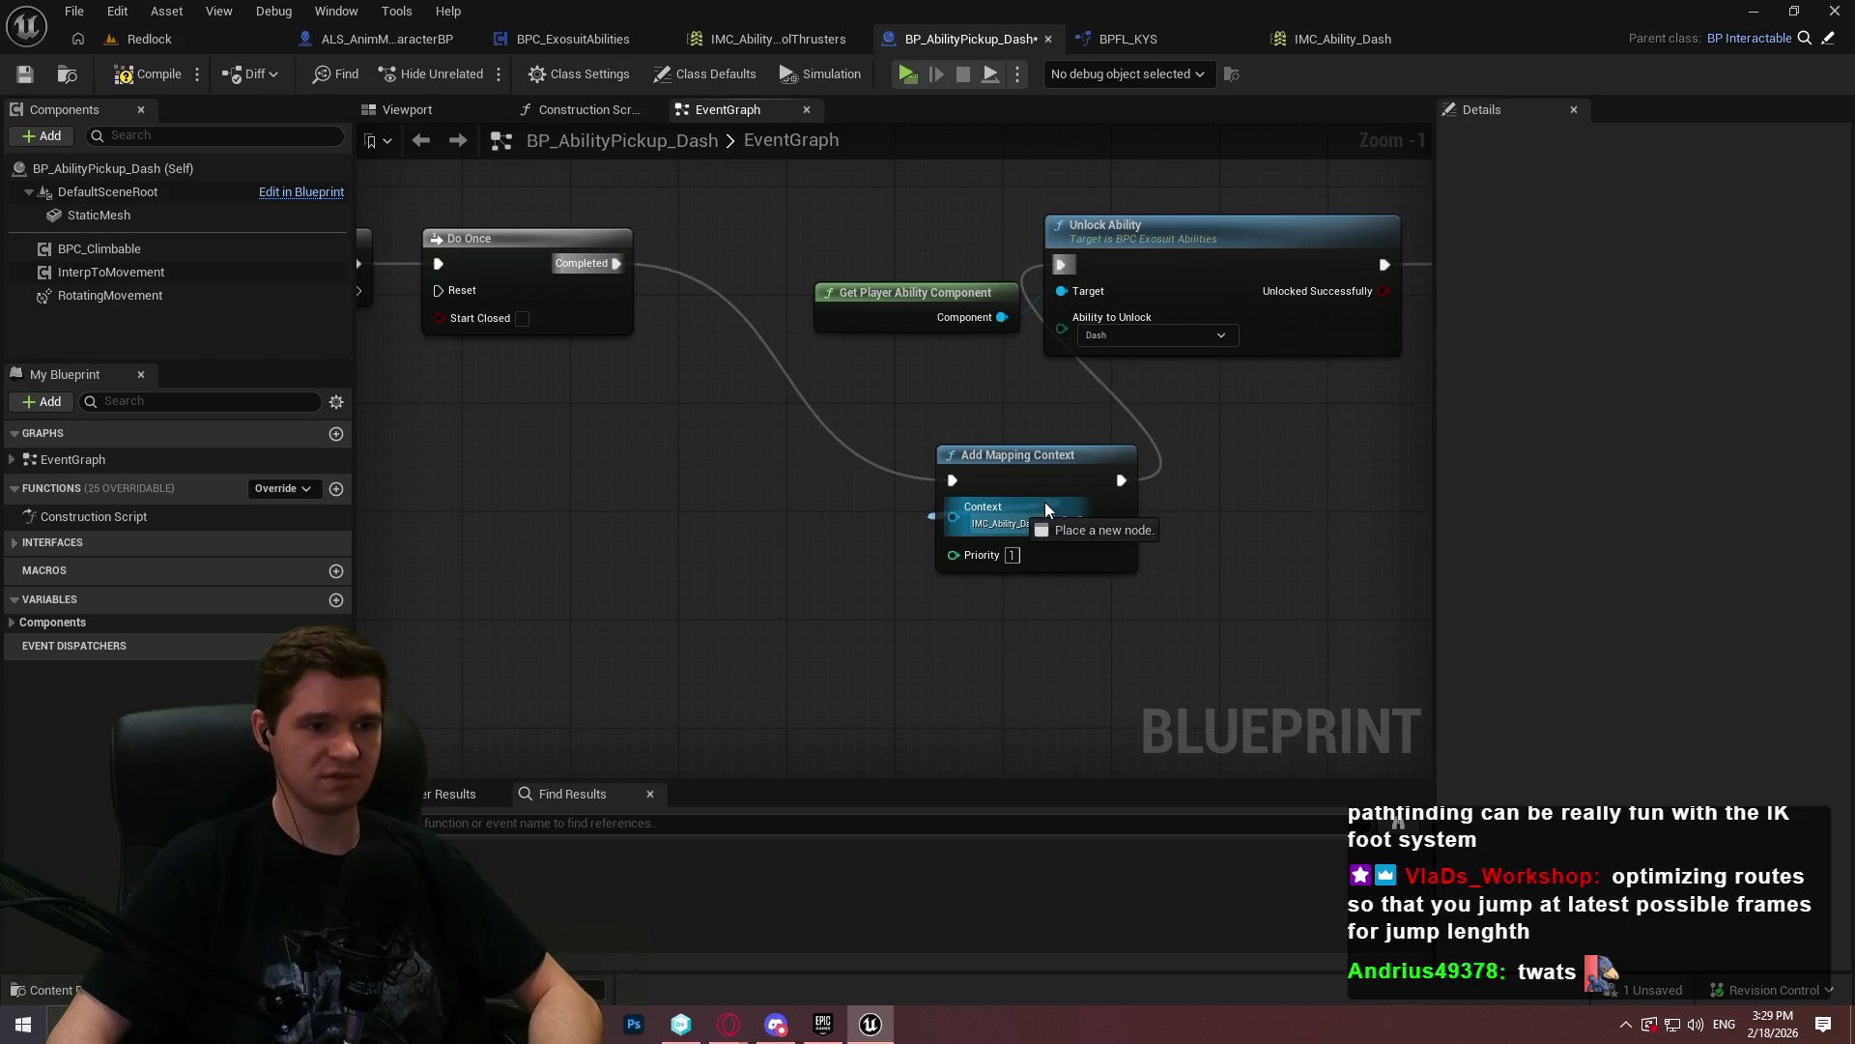
{"action": "left_click_drag", "start_coordinate": [974, 474], "coordinate": [716, 247]}
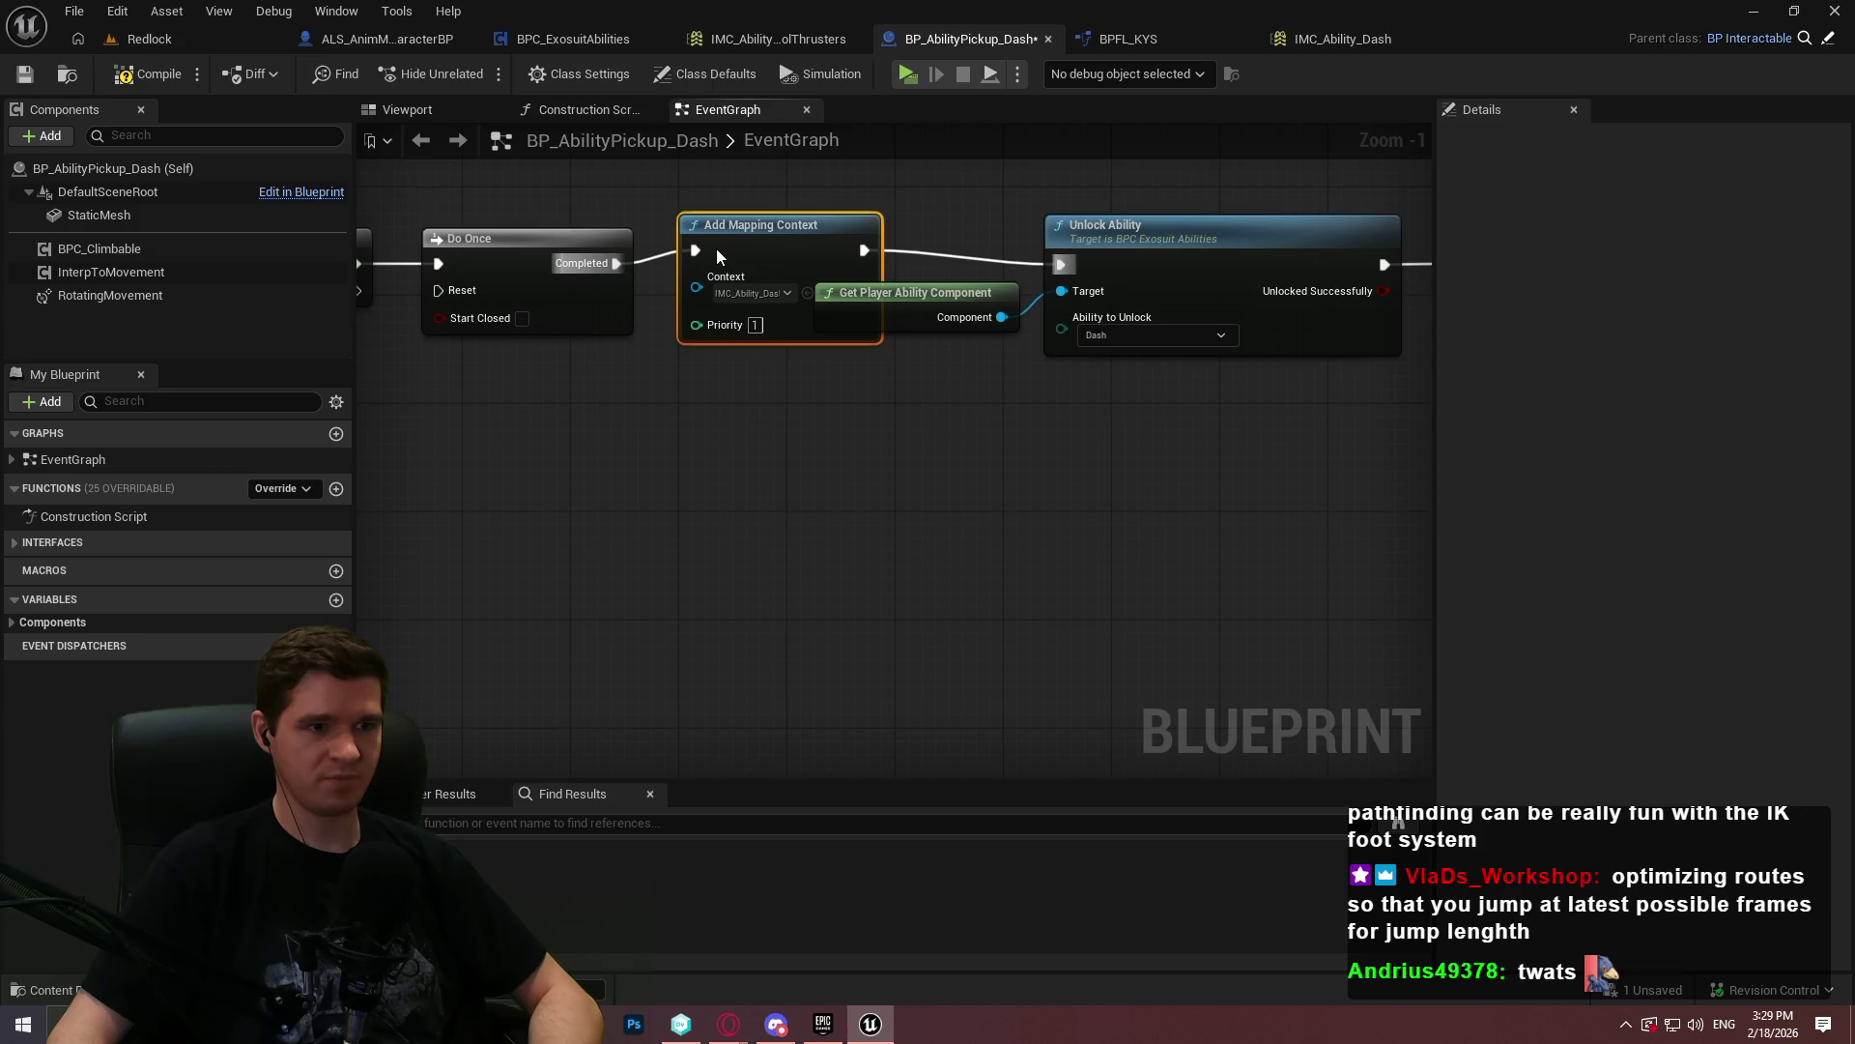
{"action": "left_click_drag", "start_coordinate": [1247, 465], "coordinate": [541, 257]}
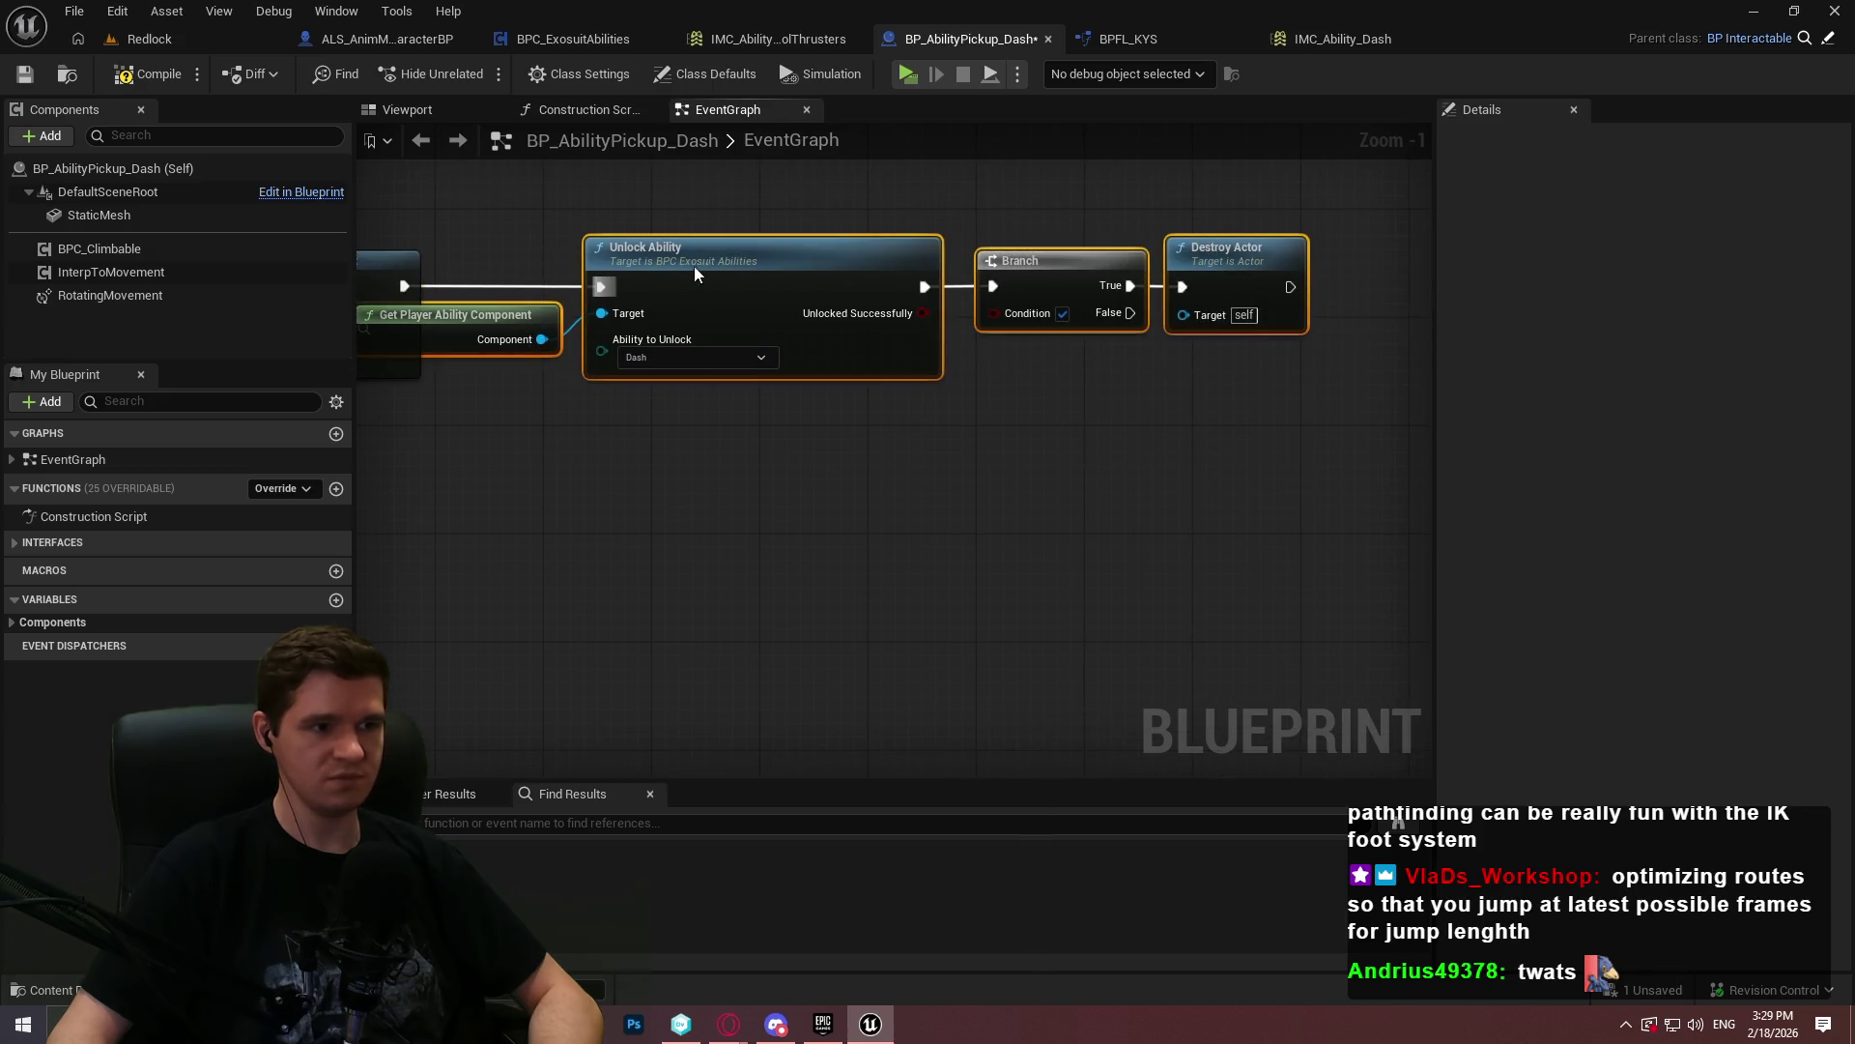
{"action": "left_click_drag", "start_coordinate": [692, 266], "coordinate": [893, 270]}
{"action": "left_click_drag", "start_coordinate": [760, 471], "coordinate": [871, 471]}
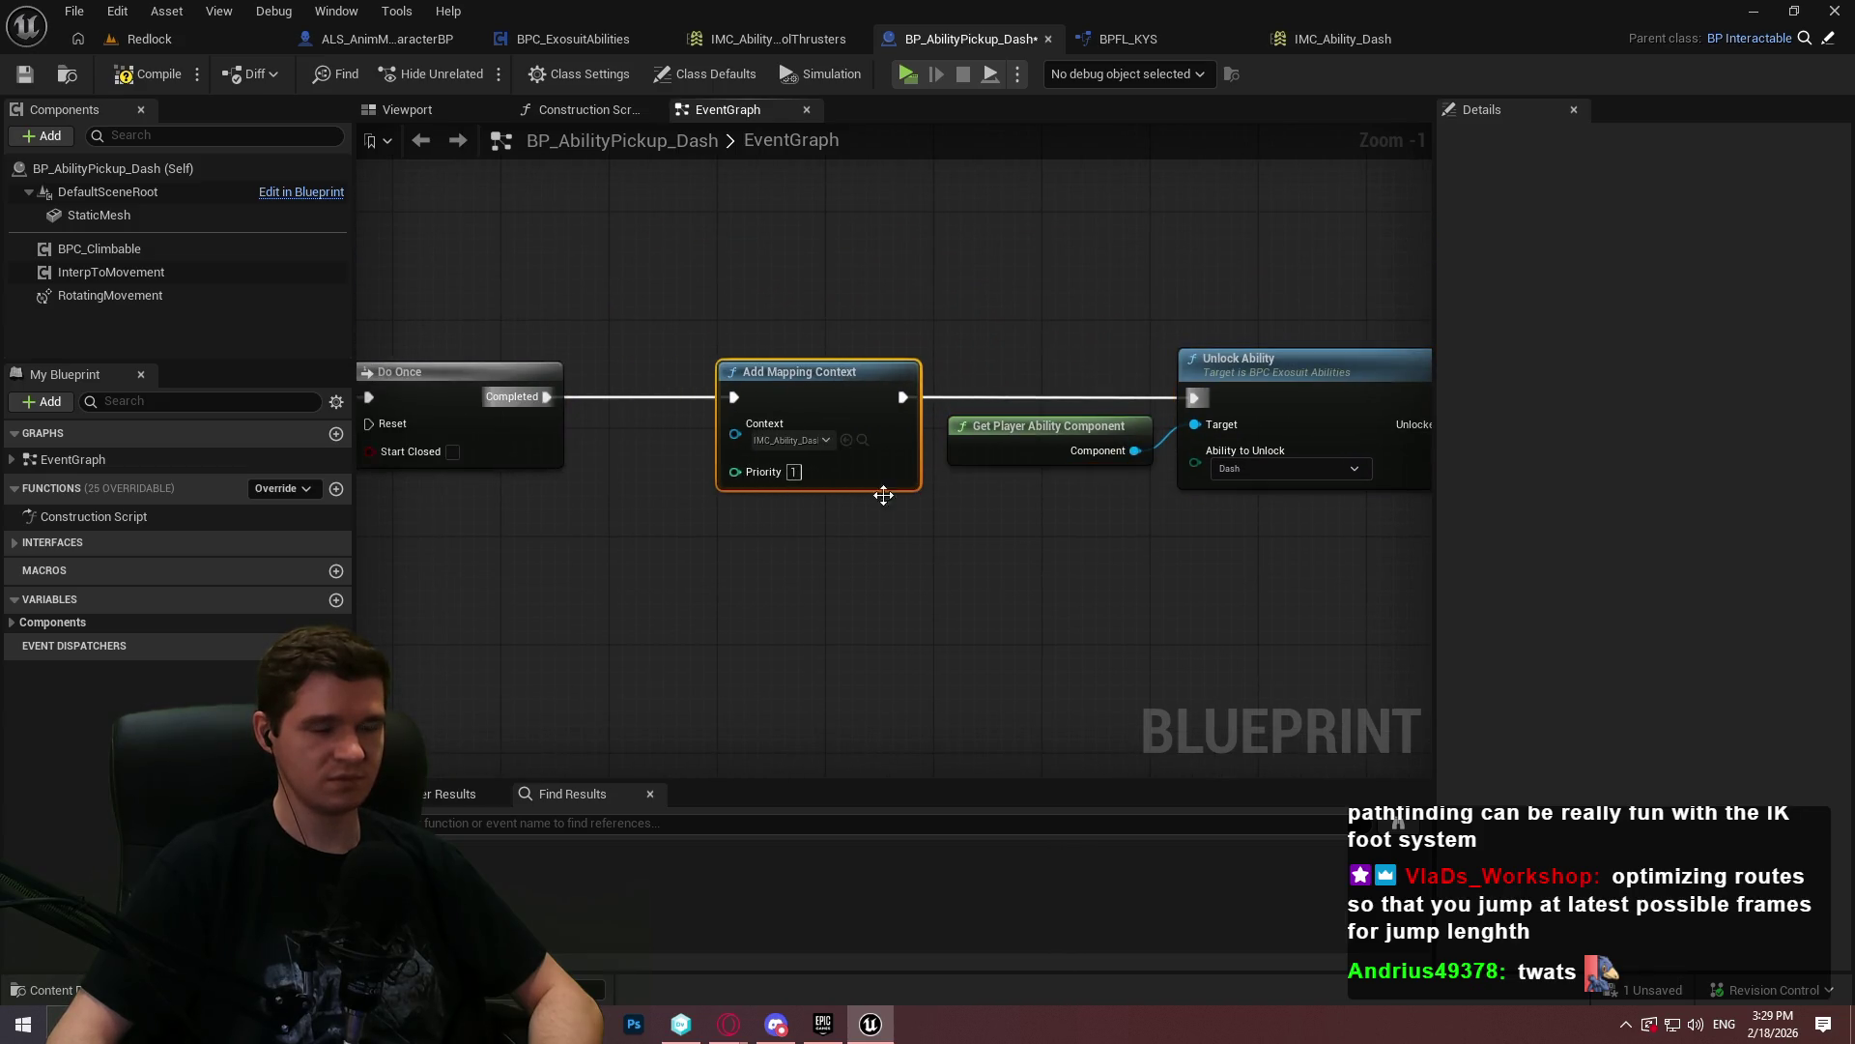
{"action": "scroll", "coordinate": [765, 493], "scroll_direction": "down", "scroll_amount": 1}
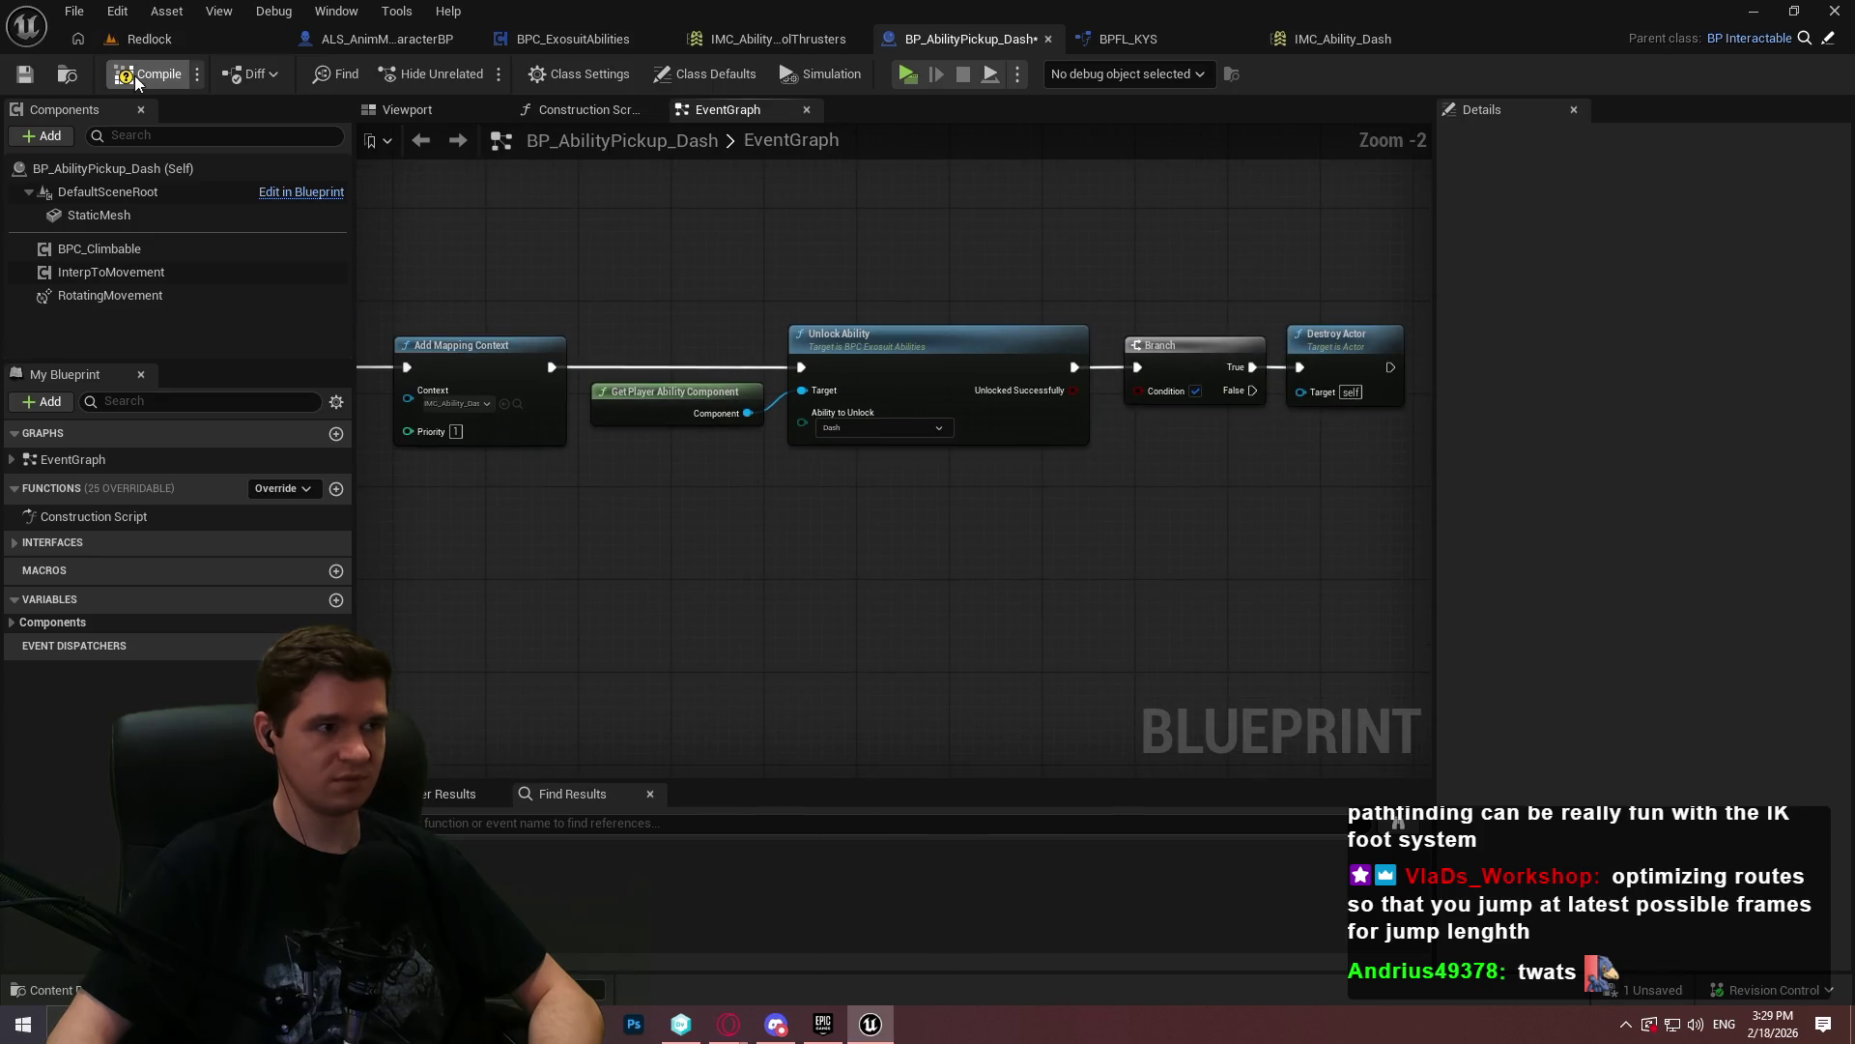
- Compile and save BP_AbilityPickup_Dash, then return to the Redlock level
{"action": "left_click", "coordinate": [38, 80]}
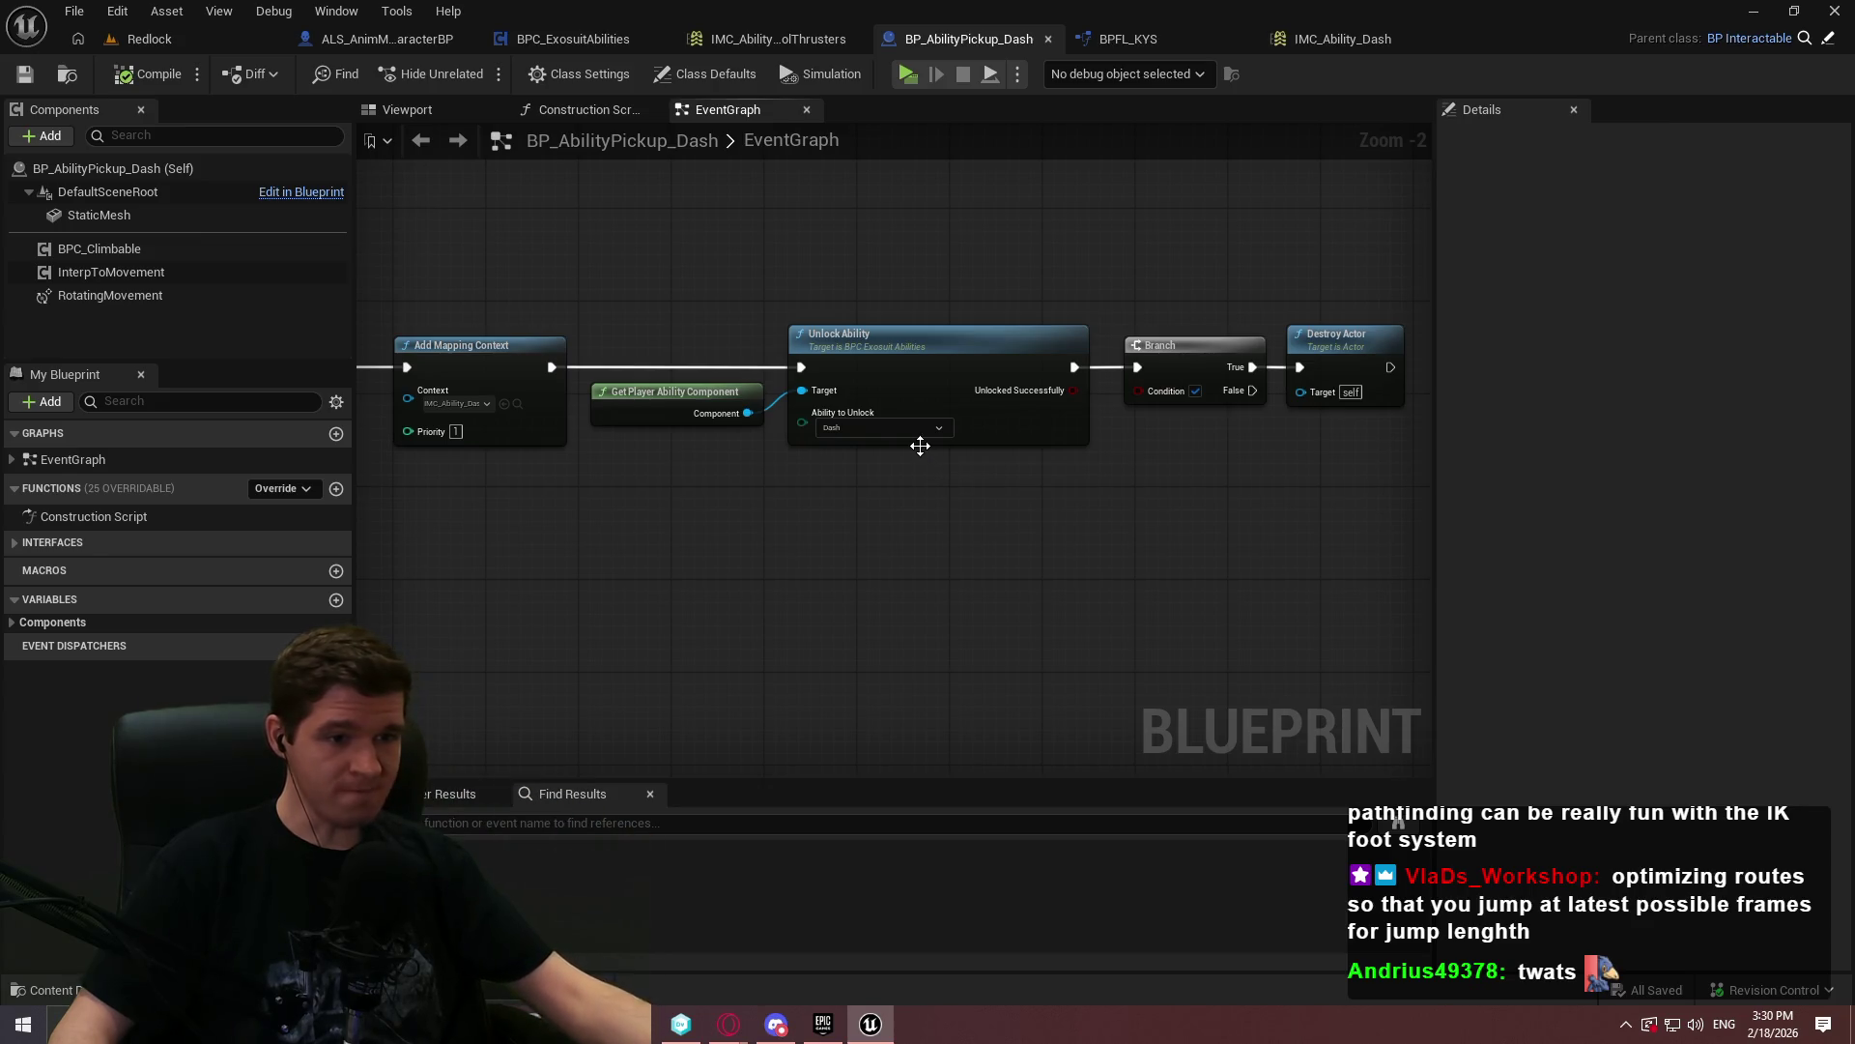
{"action": "left_click_drag", "start_coordinate": [1168, 534], "coordinate": [1428, 543]}
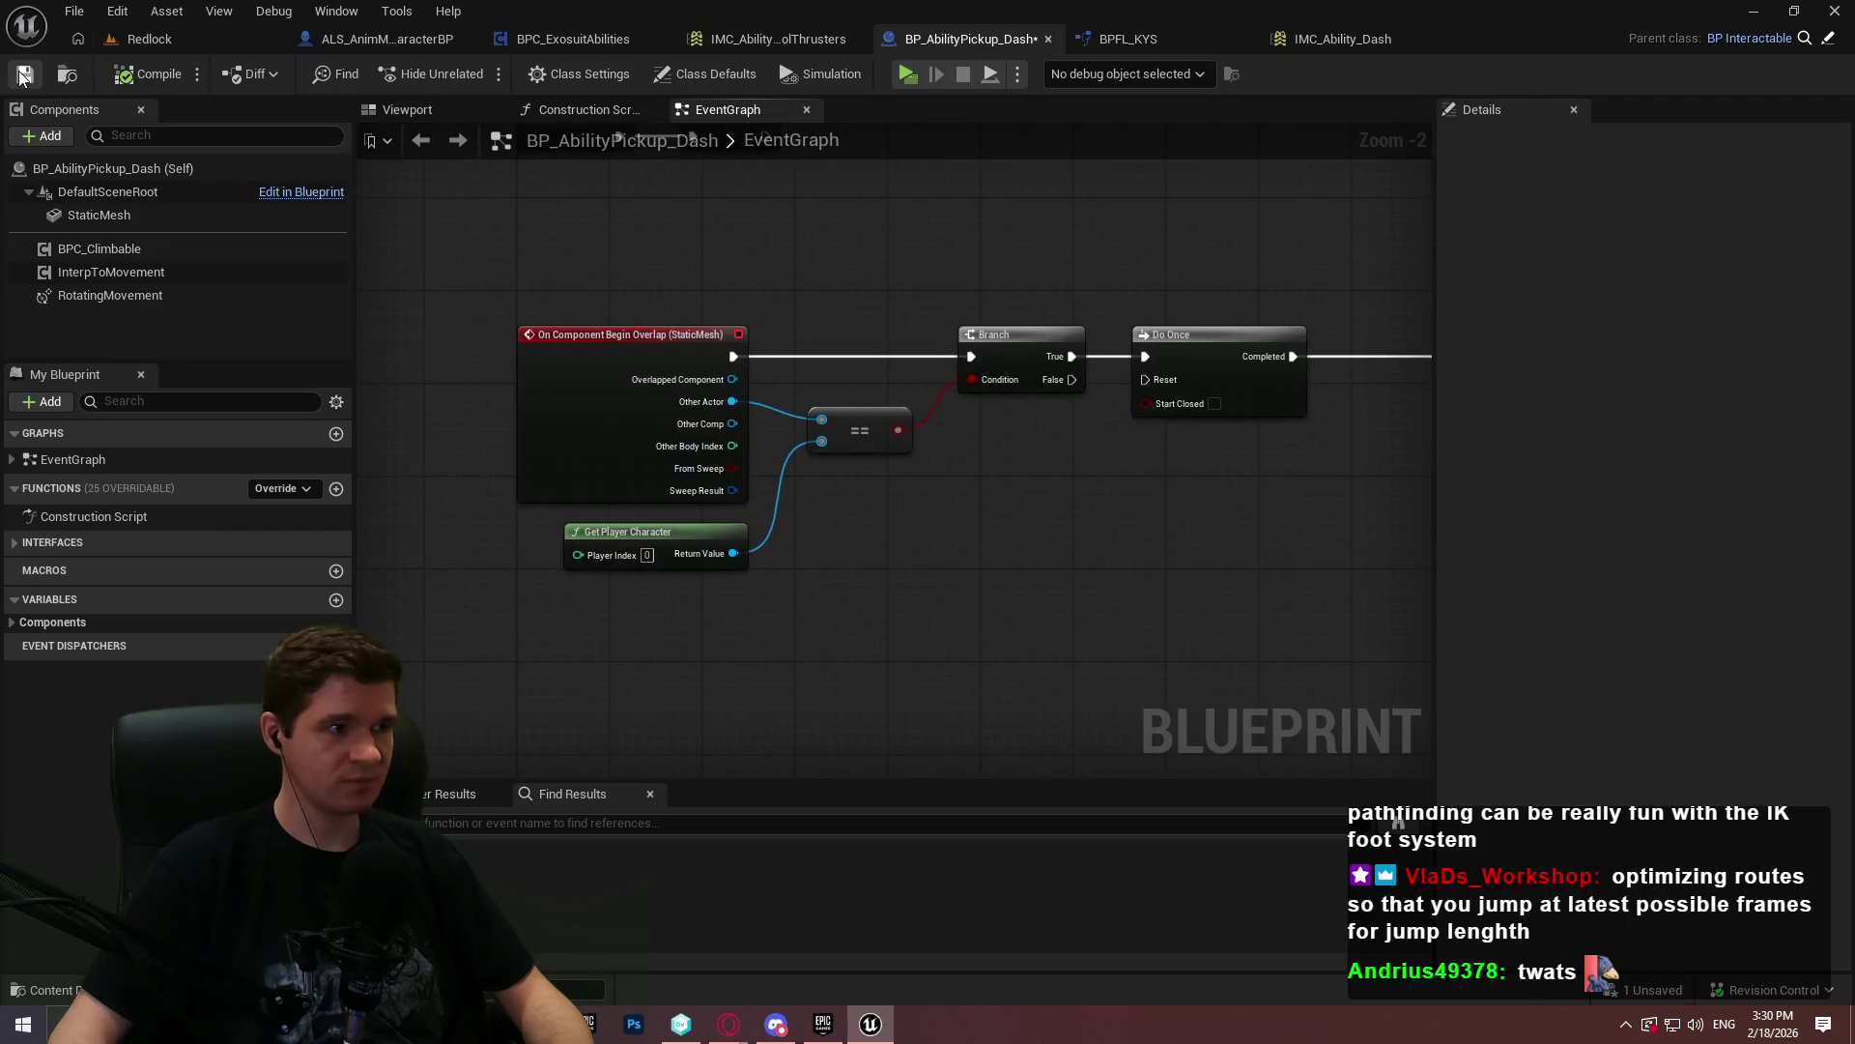
{"action": "left_click", "coordinate": [145, 40]}
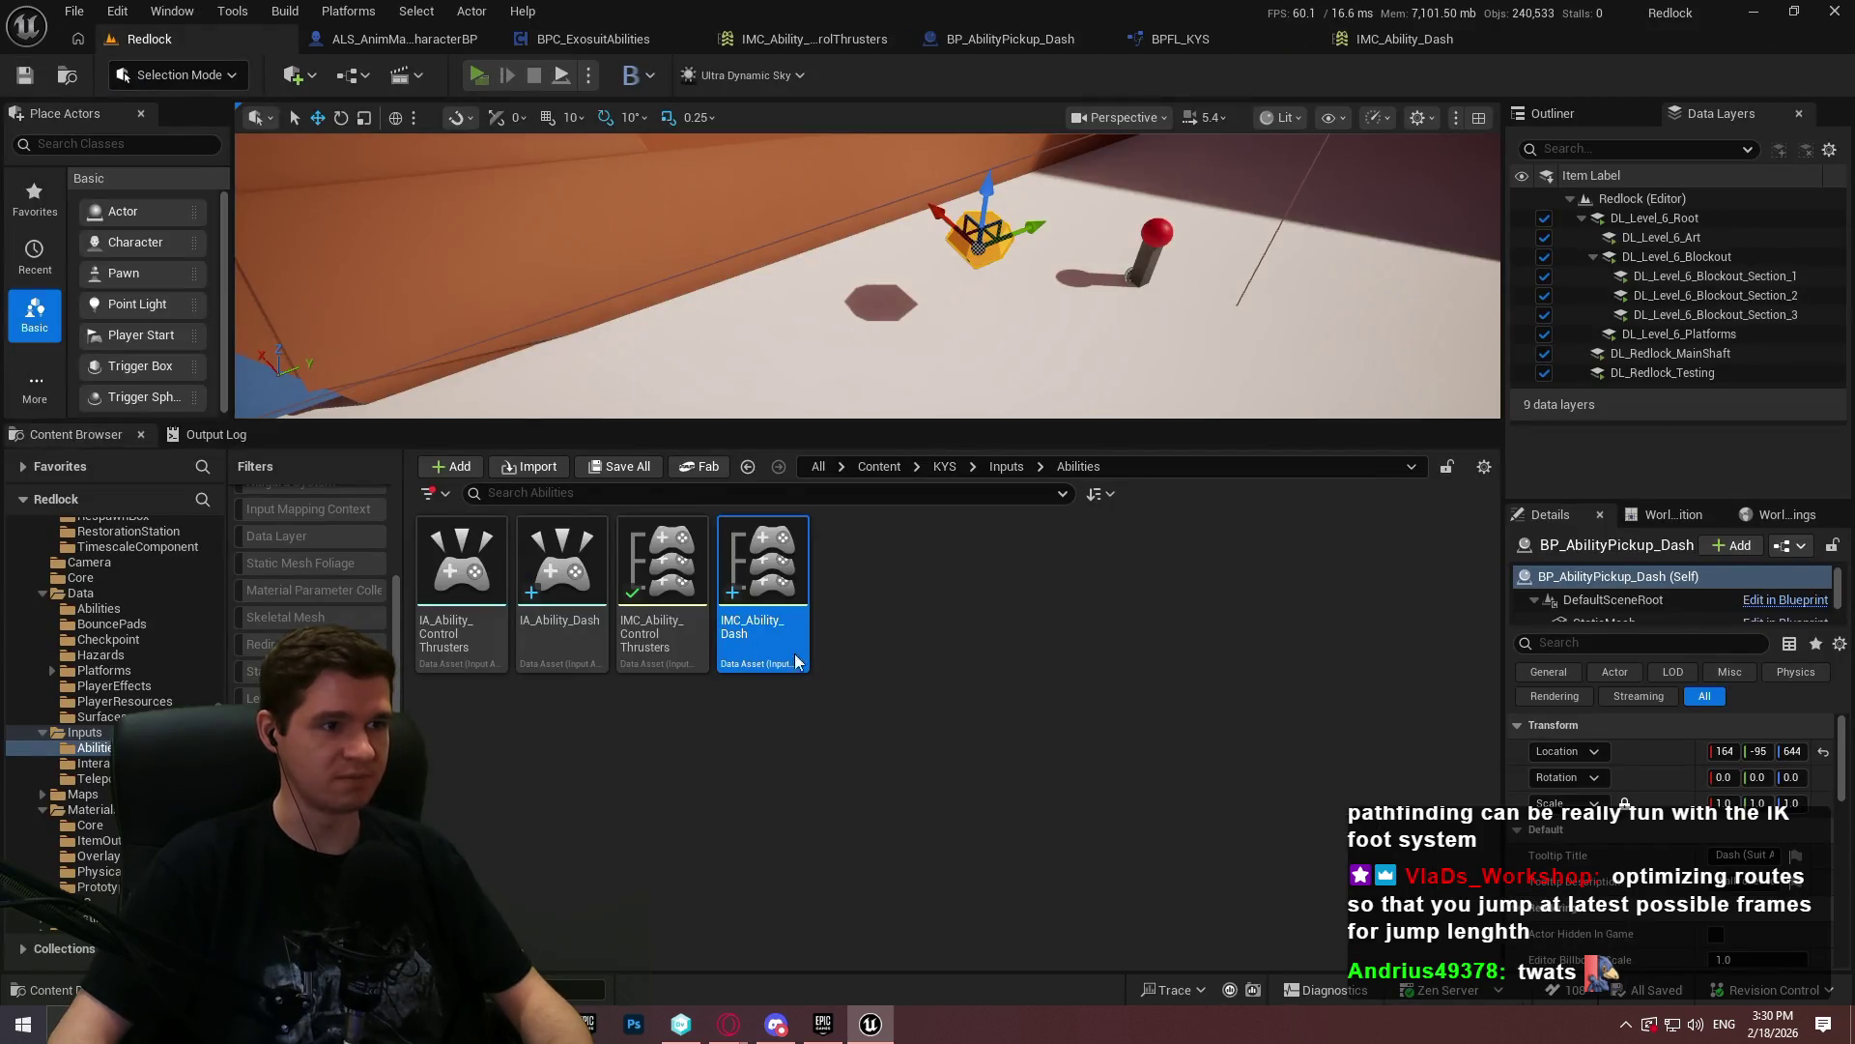
- Start a Redlock playtest, dismiss the intro dialog, make a few jumps, then stop it
{"action": "key", "text": "alt+p"}
{"action": "left_click", "coordinate": [928, 824]}
{"action": "key", "text": "w"}
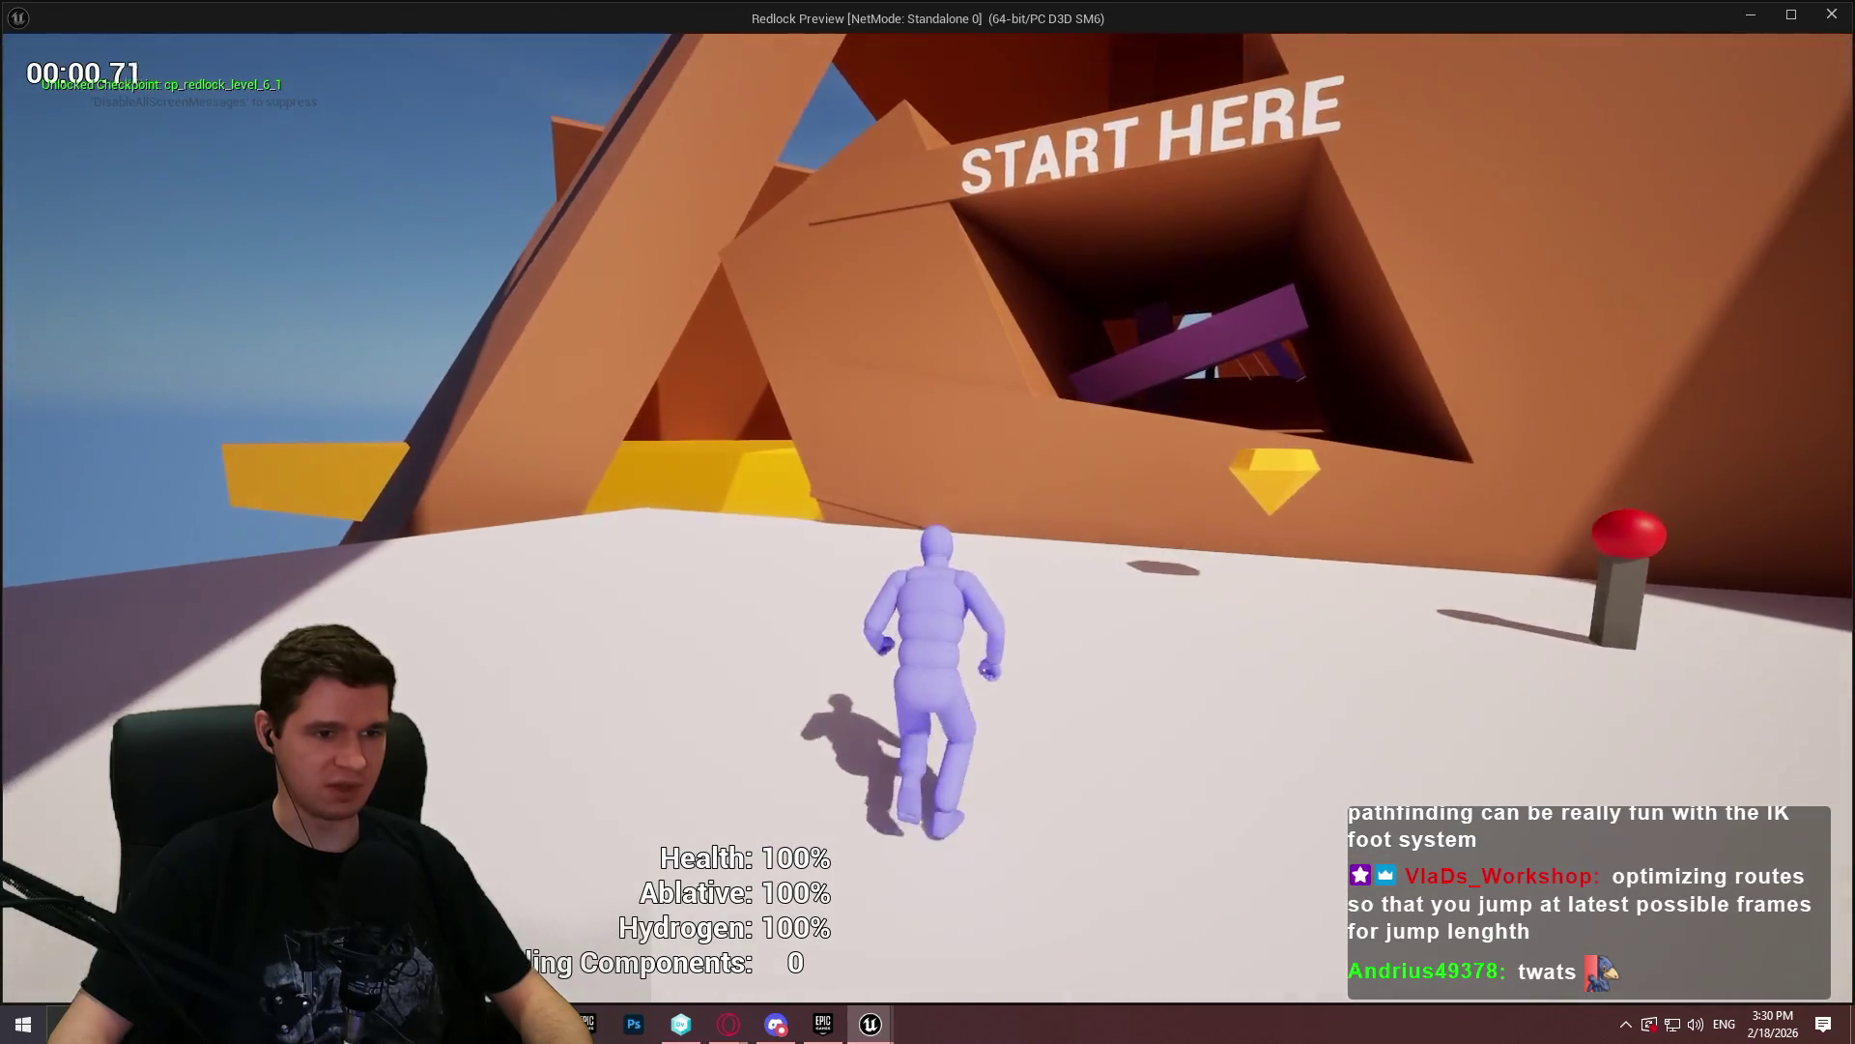
{"action": "key", "text": "space"}
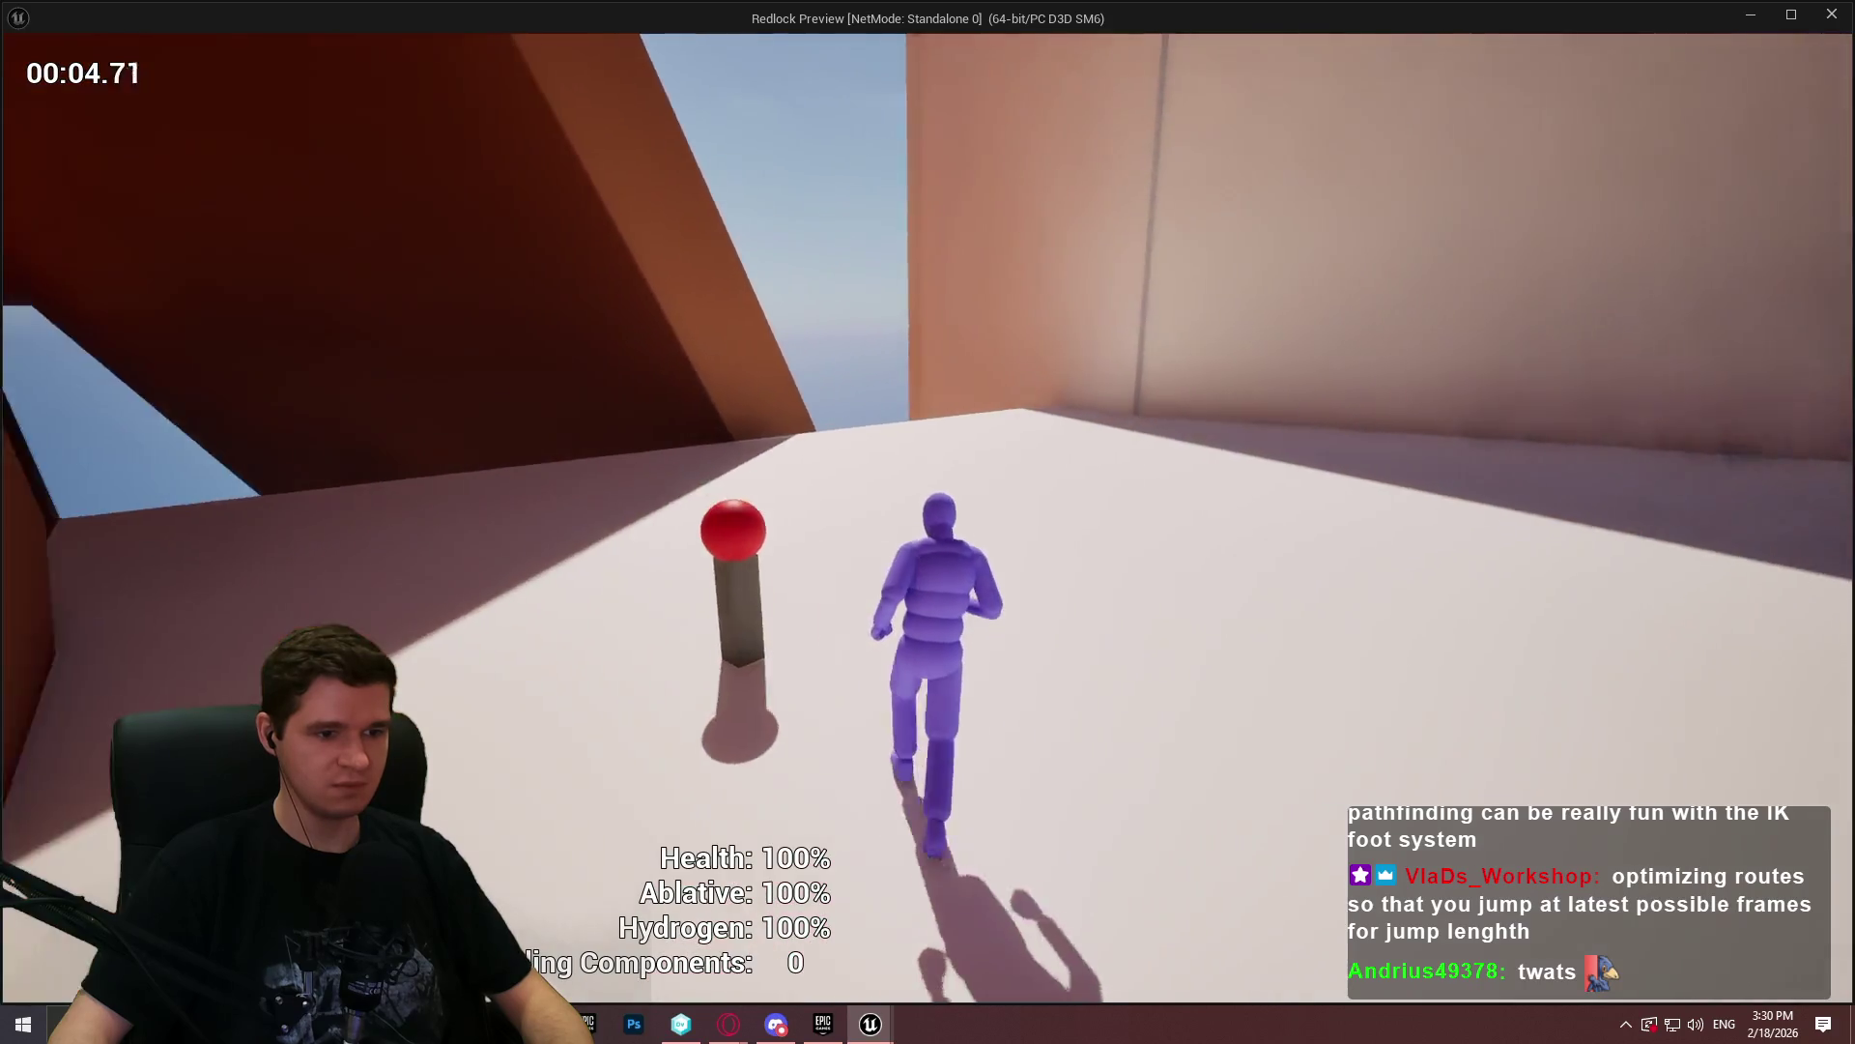
{"action": "key", "text": "space"}
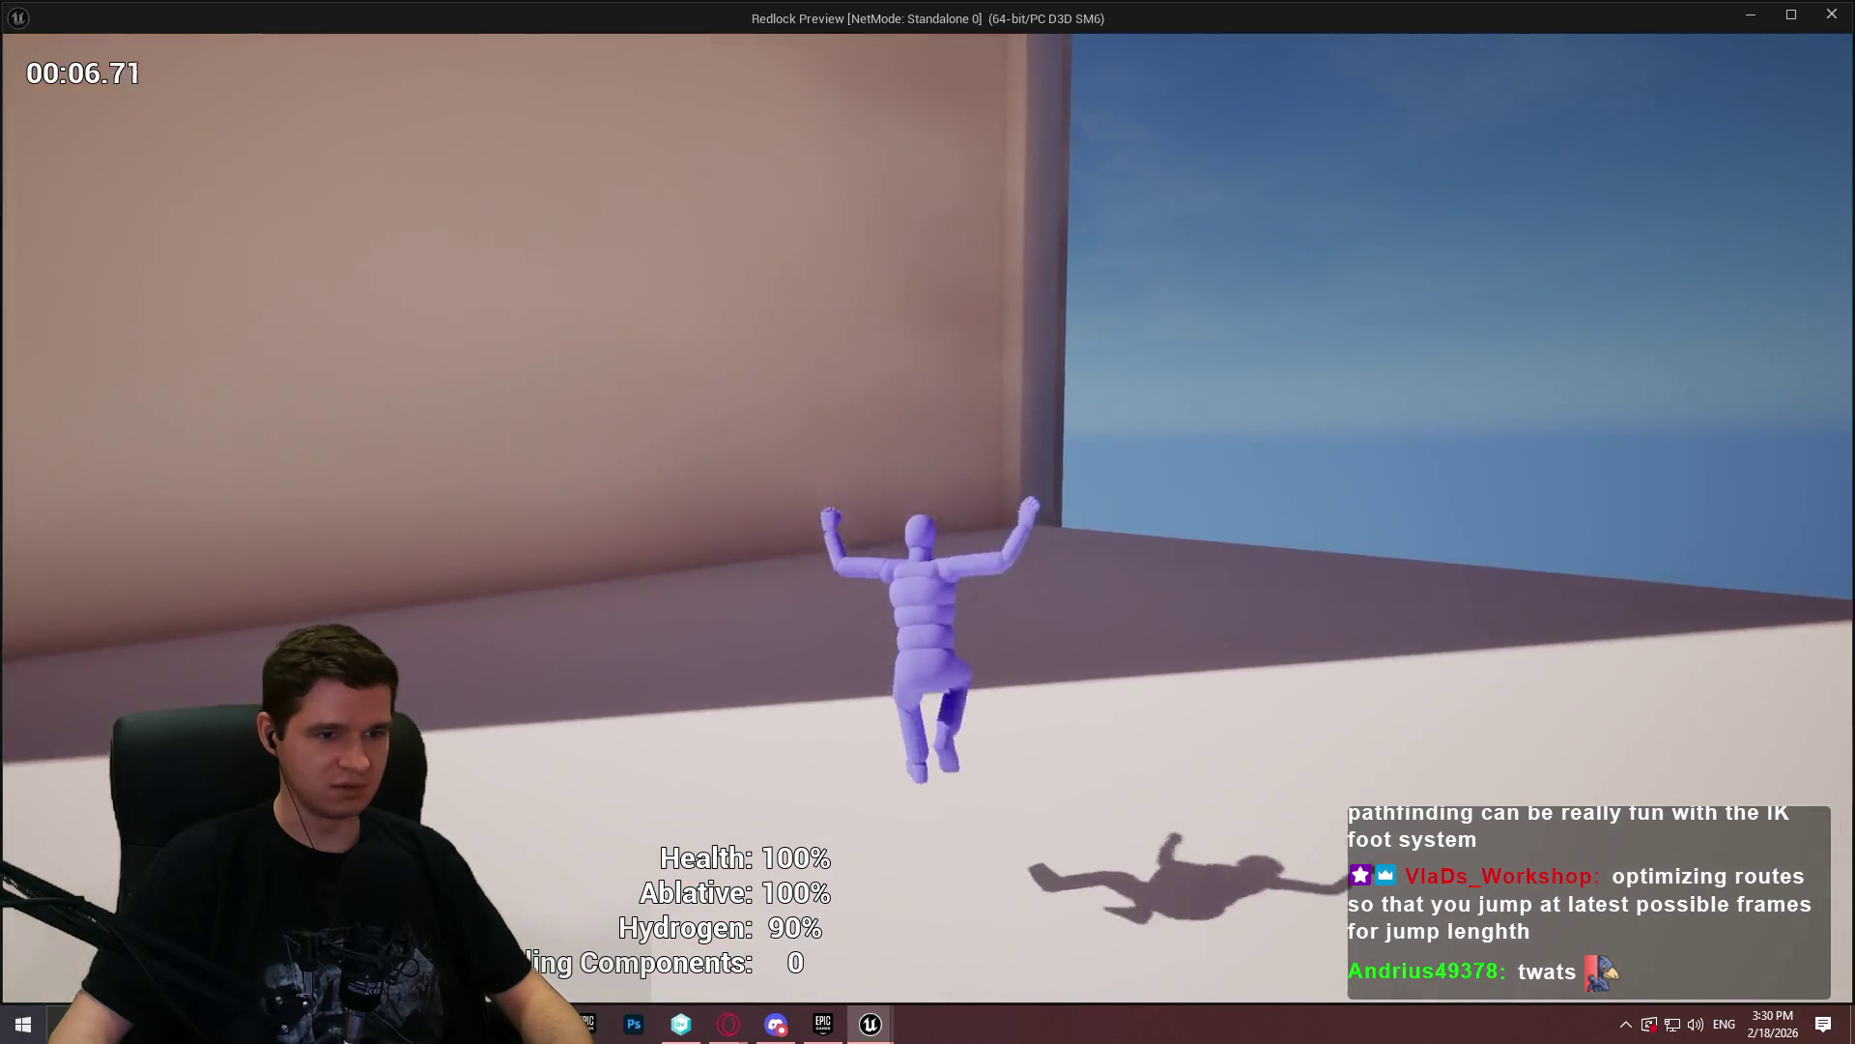
{"action": "key", "text": "space"}
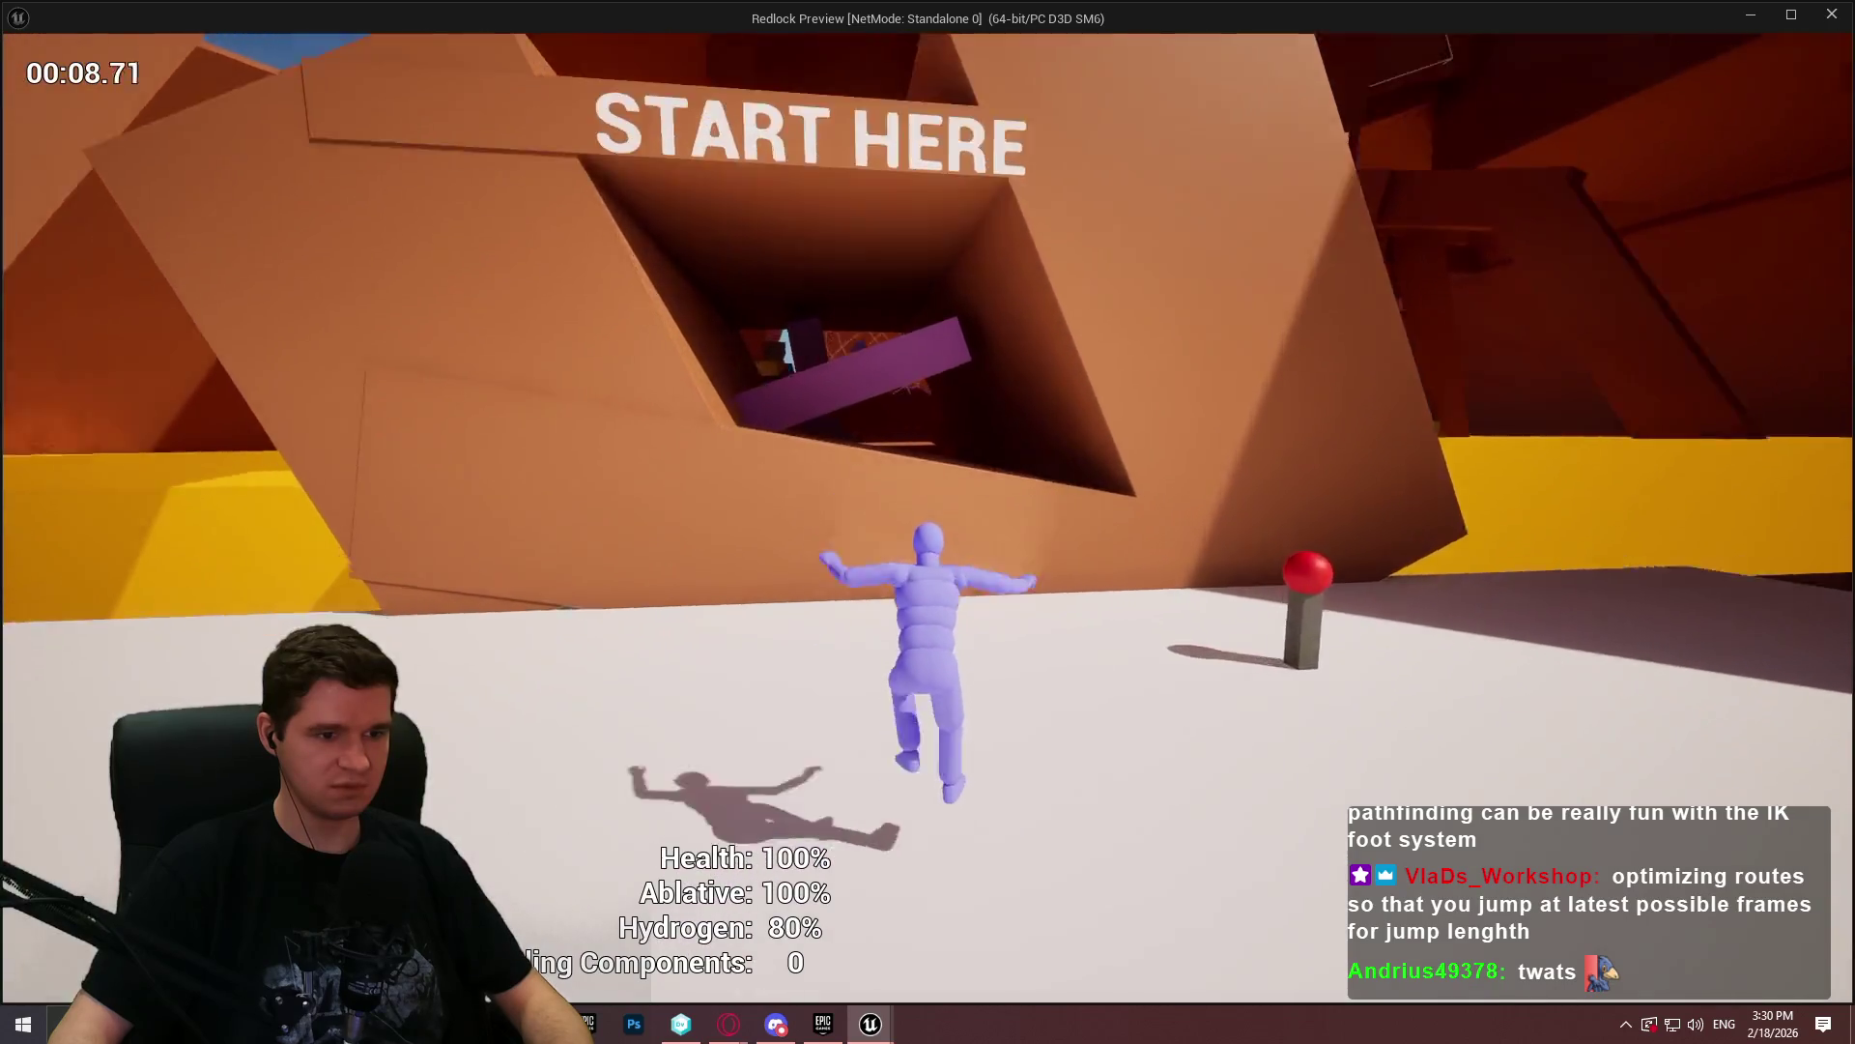
{"action": "key", "text": "Escape"}
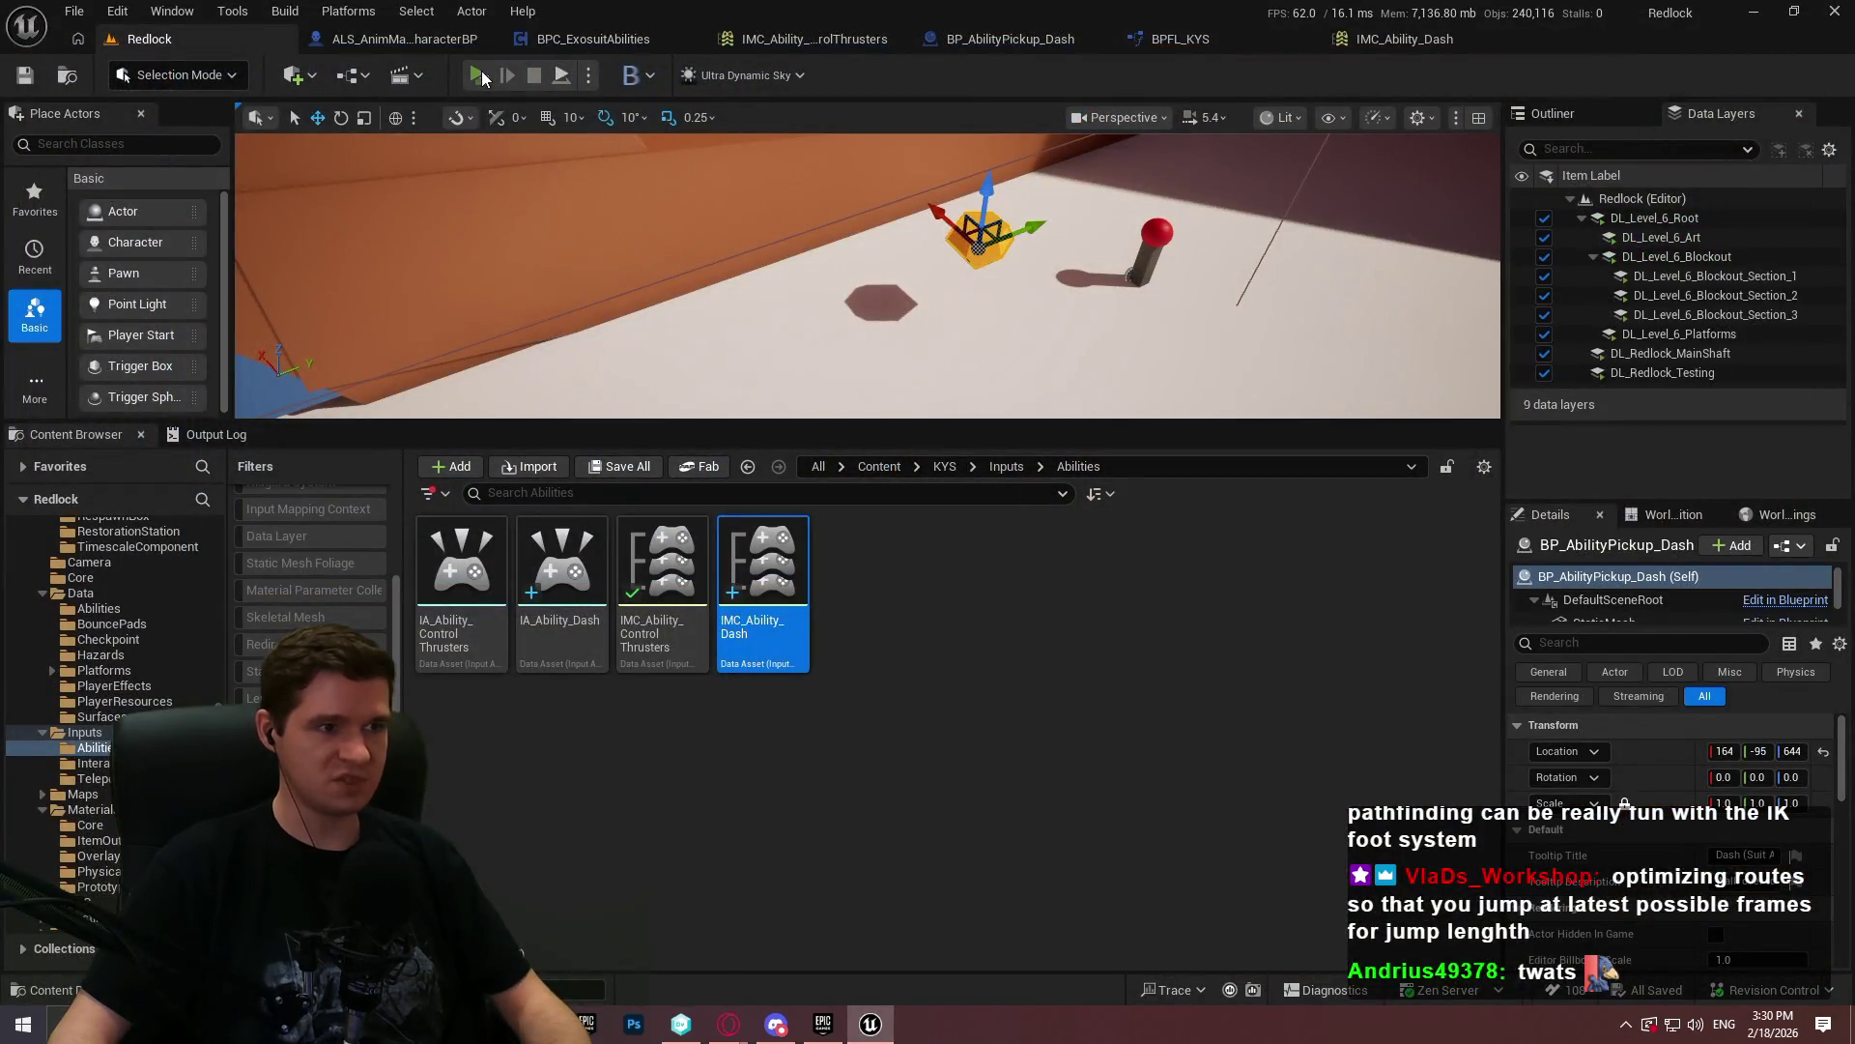
- Relaunch the playtest and climb through the START HERE structure and orange tunnel into the open area
{"action": "key", "text": "alt+p"}
{"action": "left_click", "coordinate": [928, 824]}
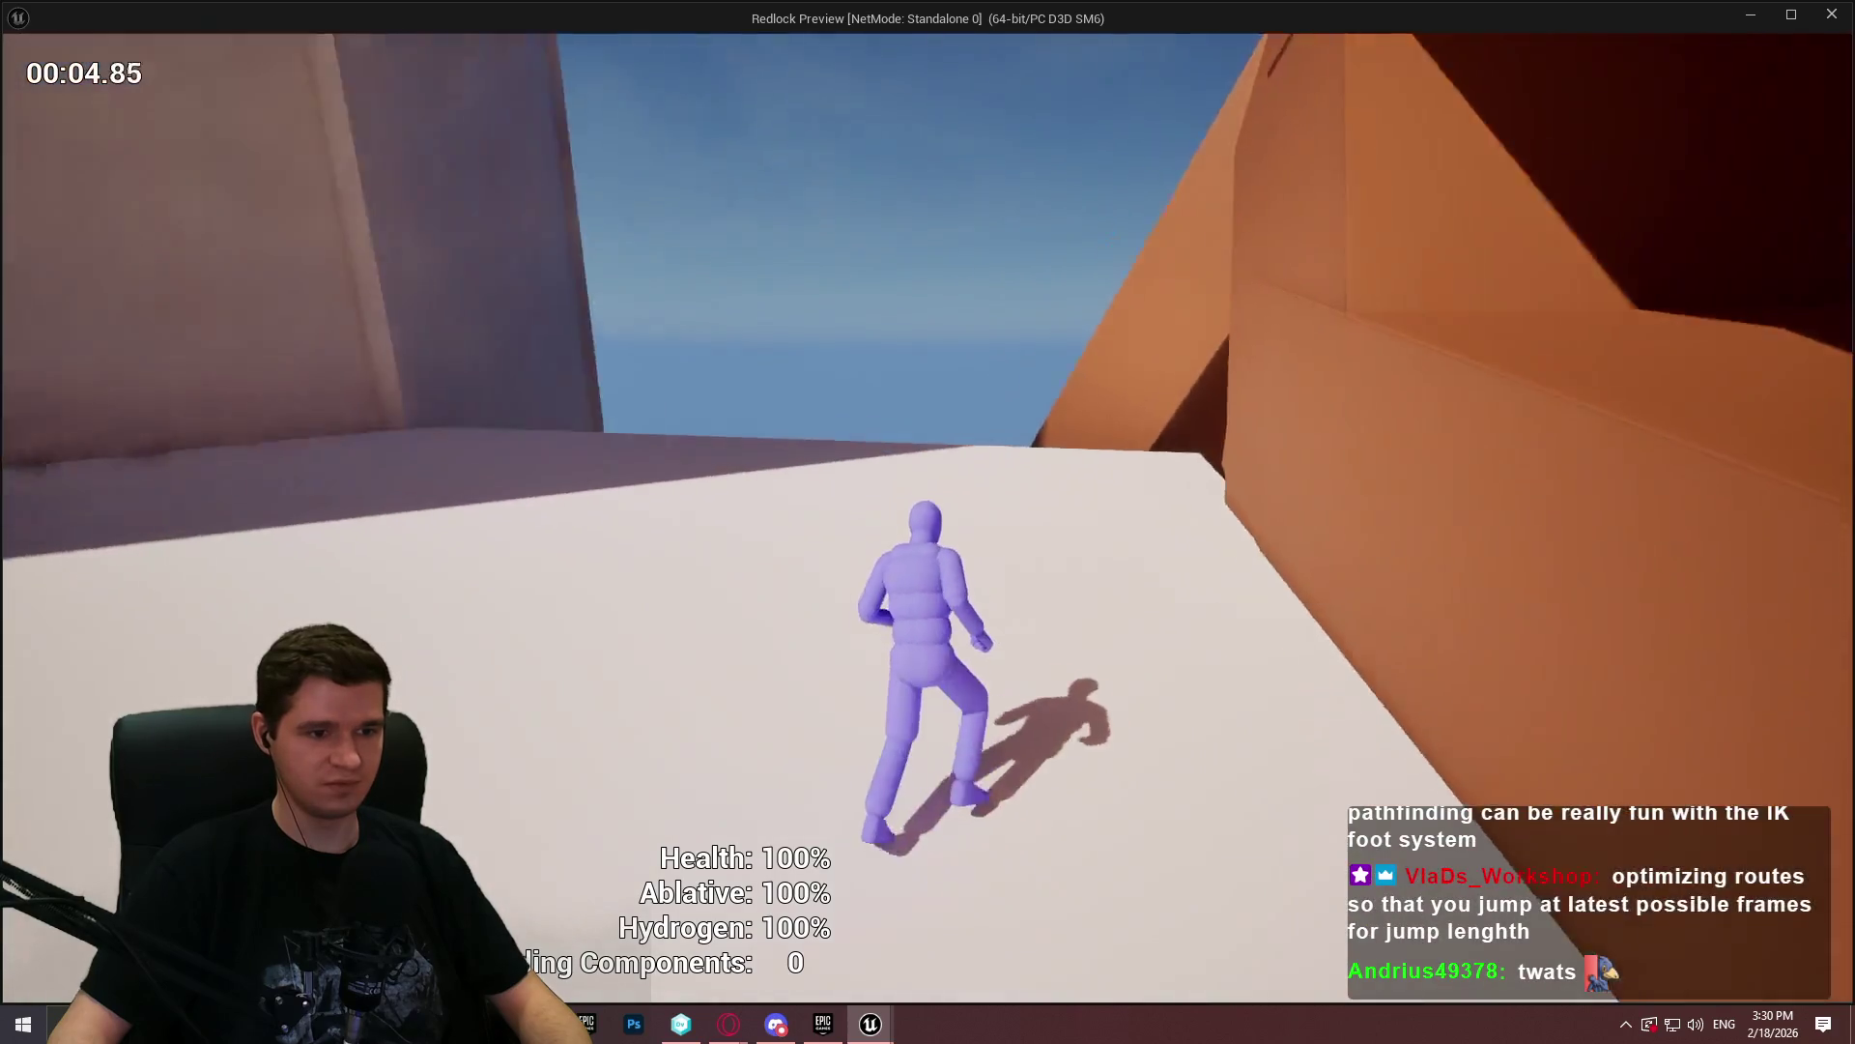
{"action": "key", "text": "space"}
{"action": "key", "text": "space"}
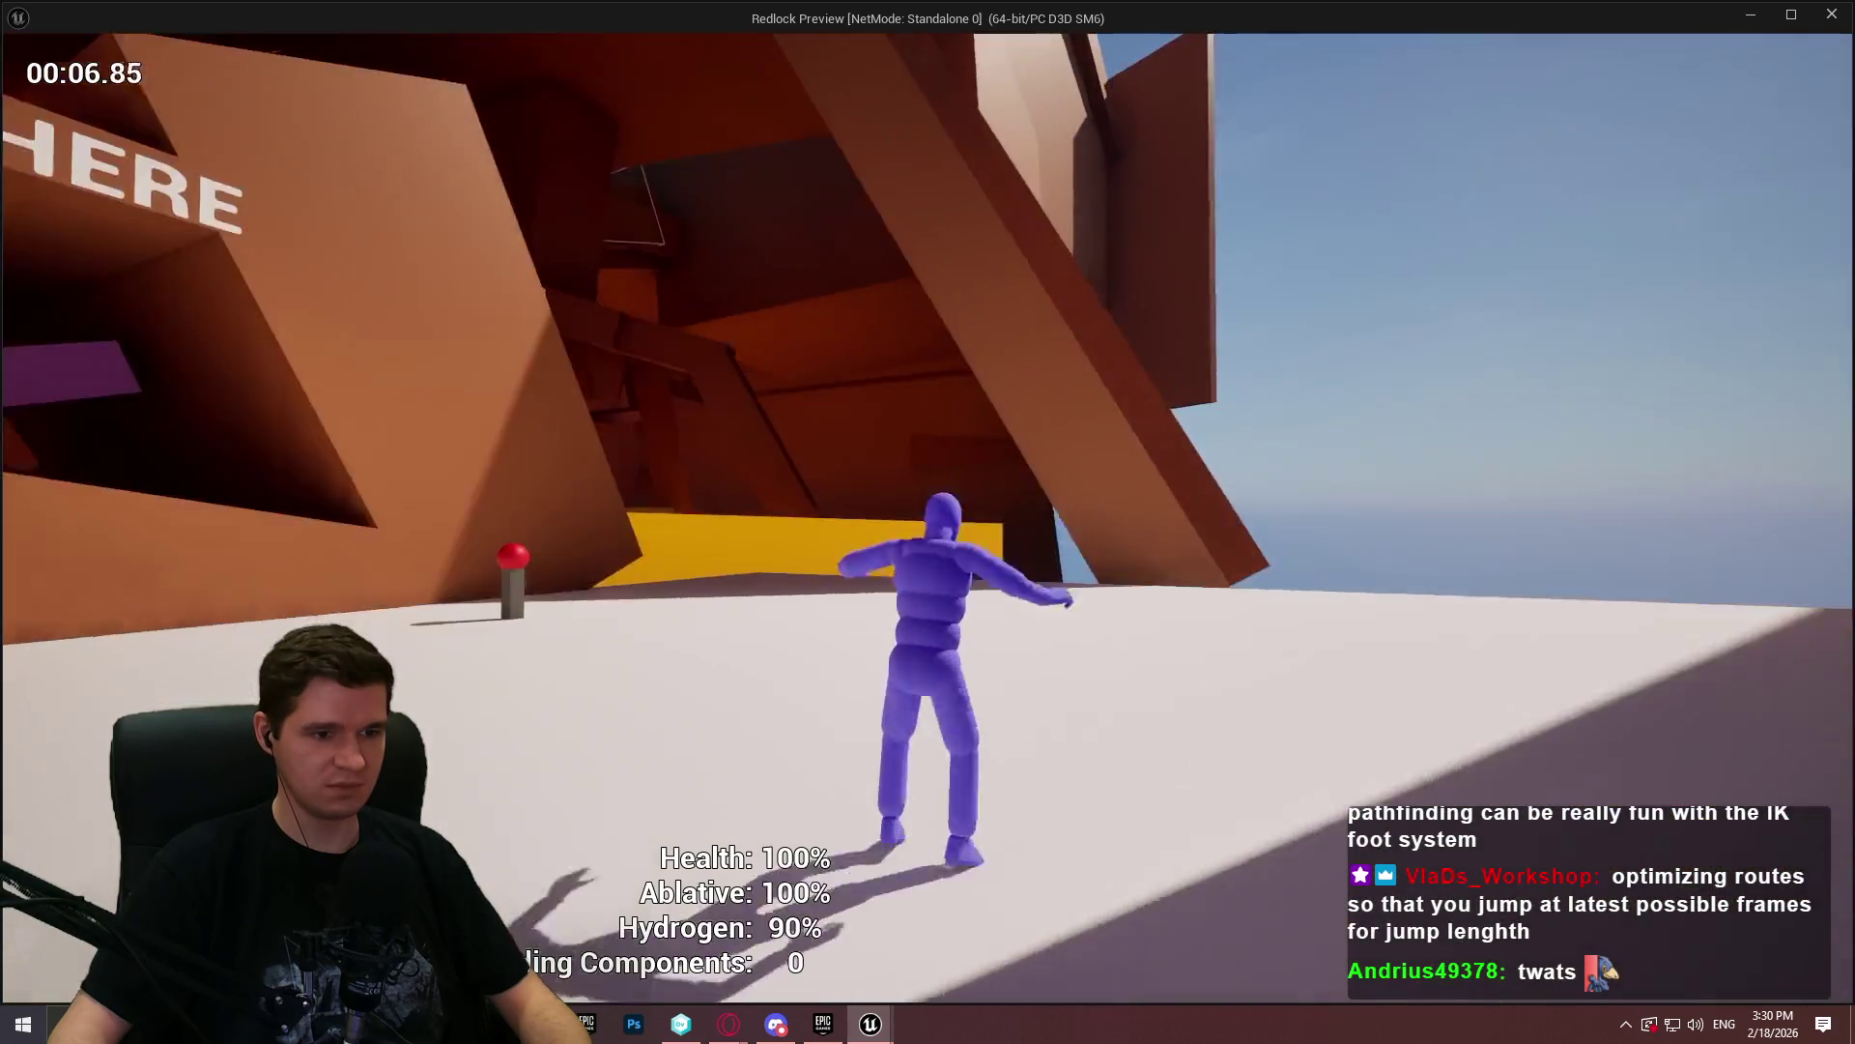
{"action": "key", "text": "space"}
{"action": "key", "text": "space"}
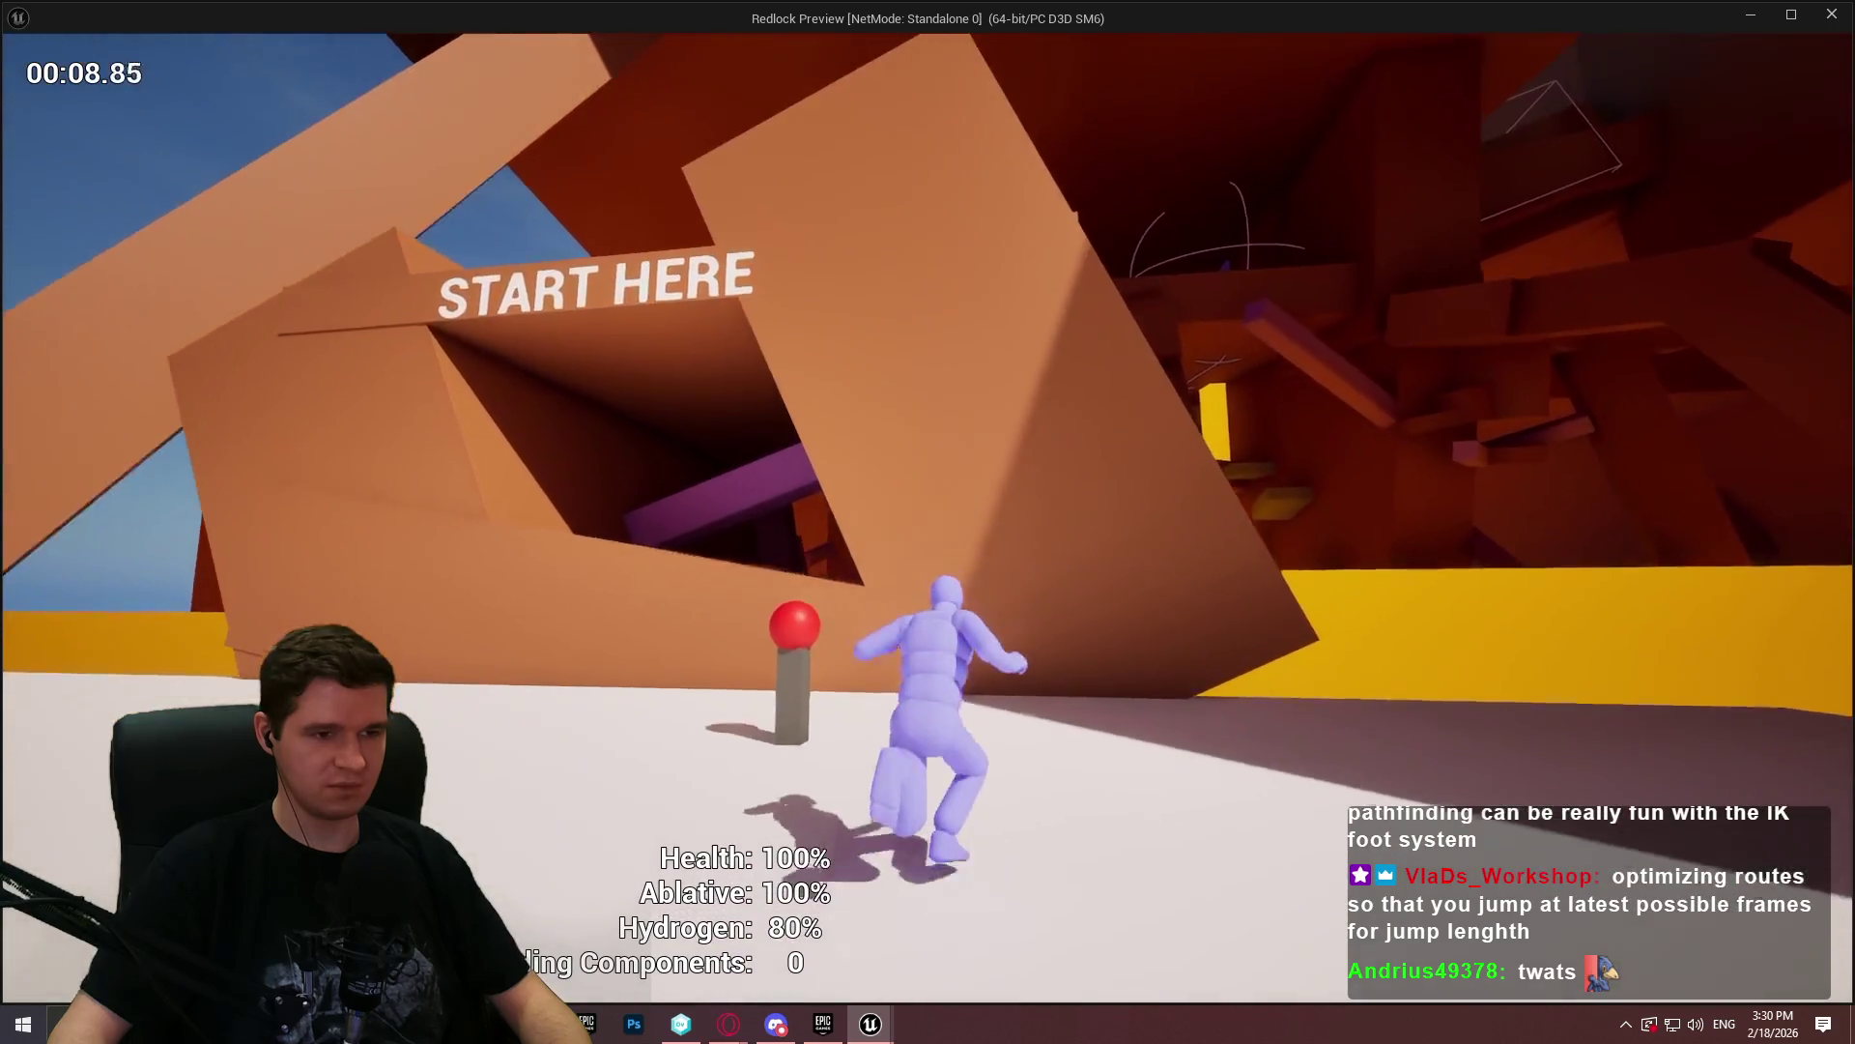
{"action": "key", "text": "space"}
{"action": "key", "text": "w"}
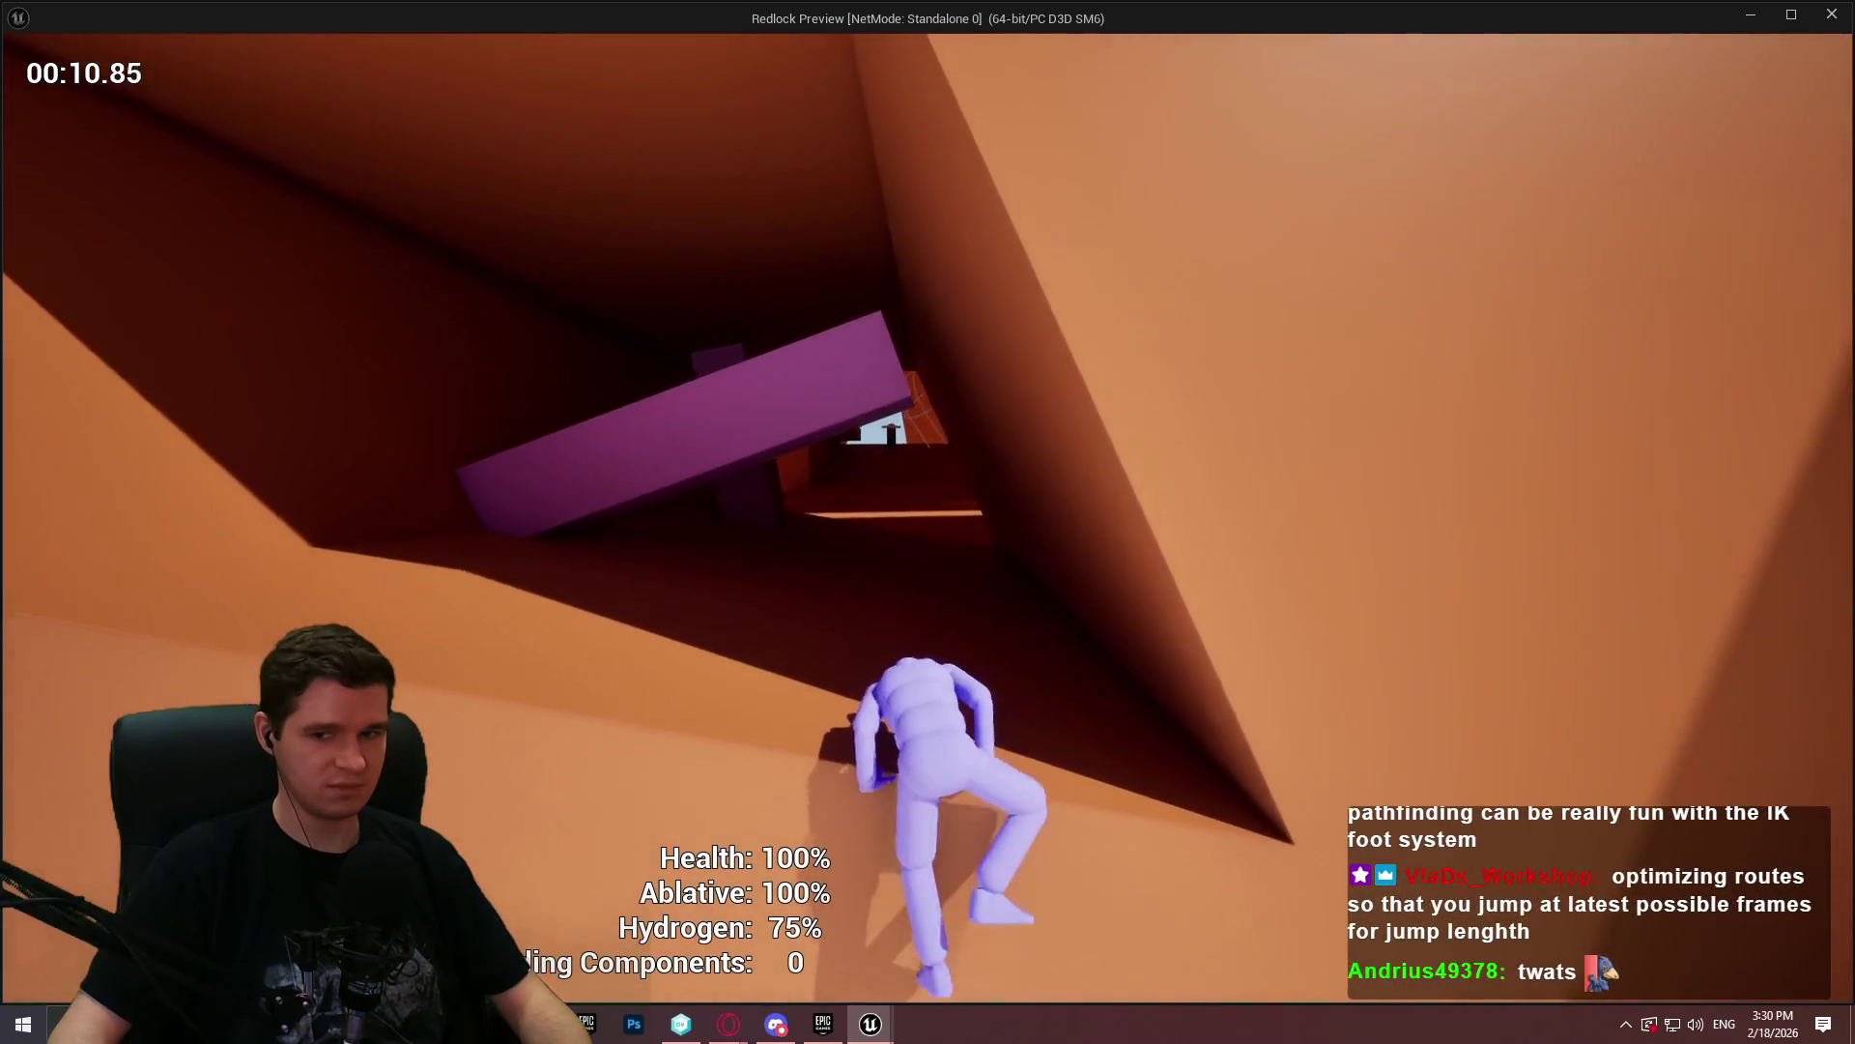
{"action": "key", "text": "w"}
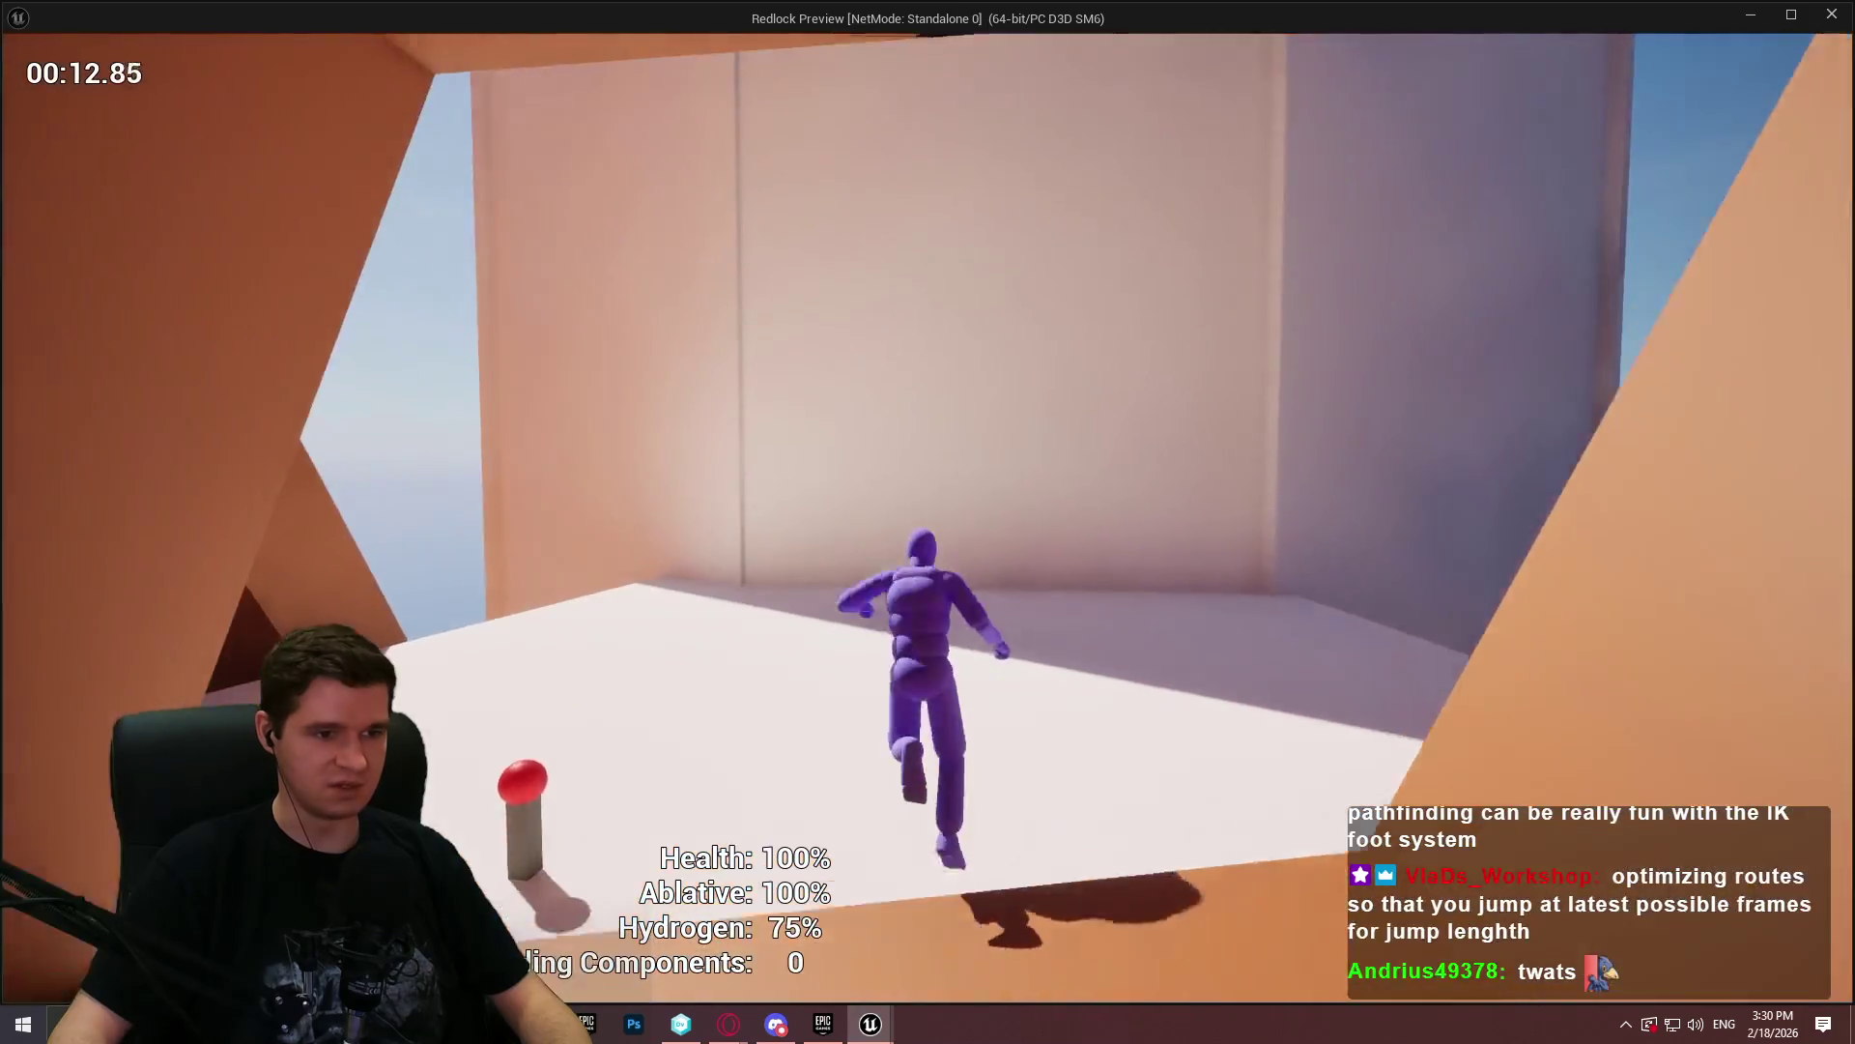
{"action": "key", "text": "w"}
{"action": "key", "text": "space"}
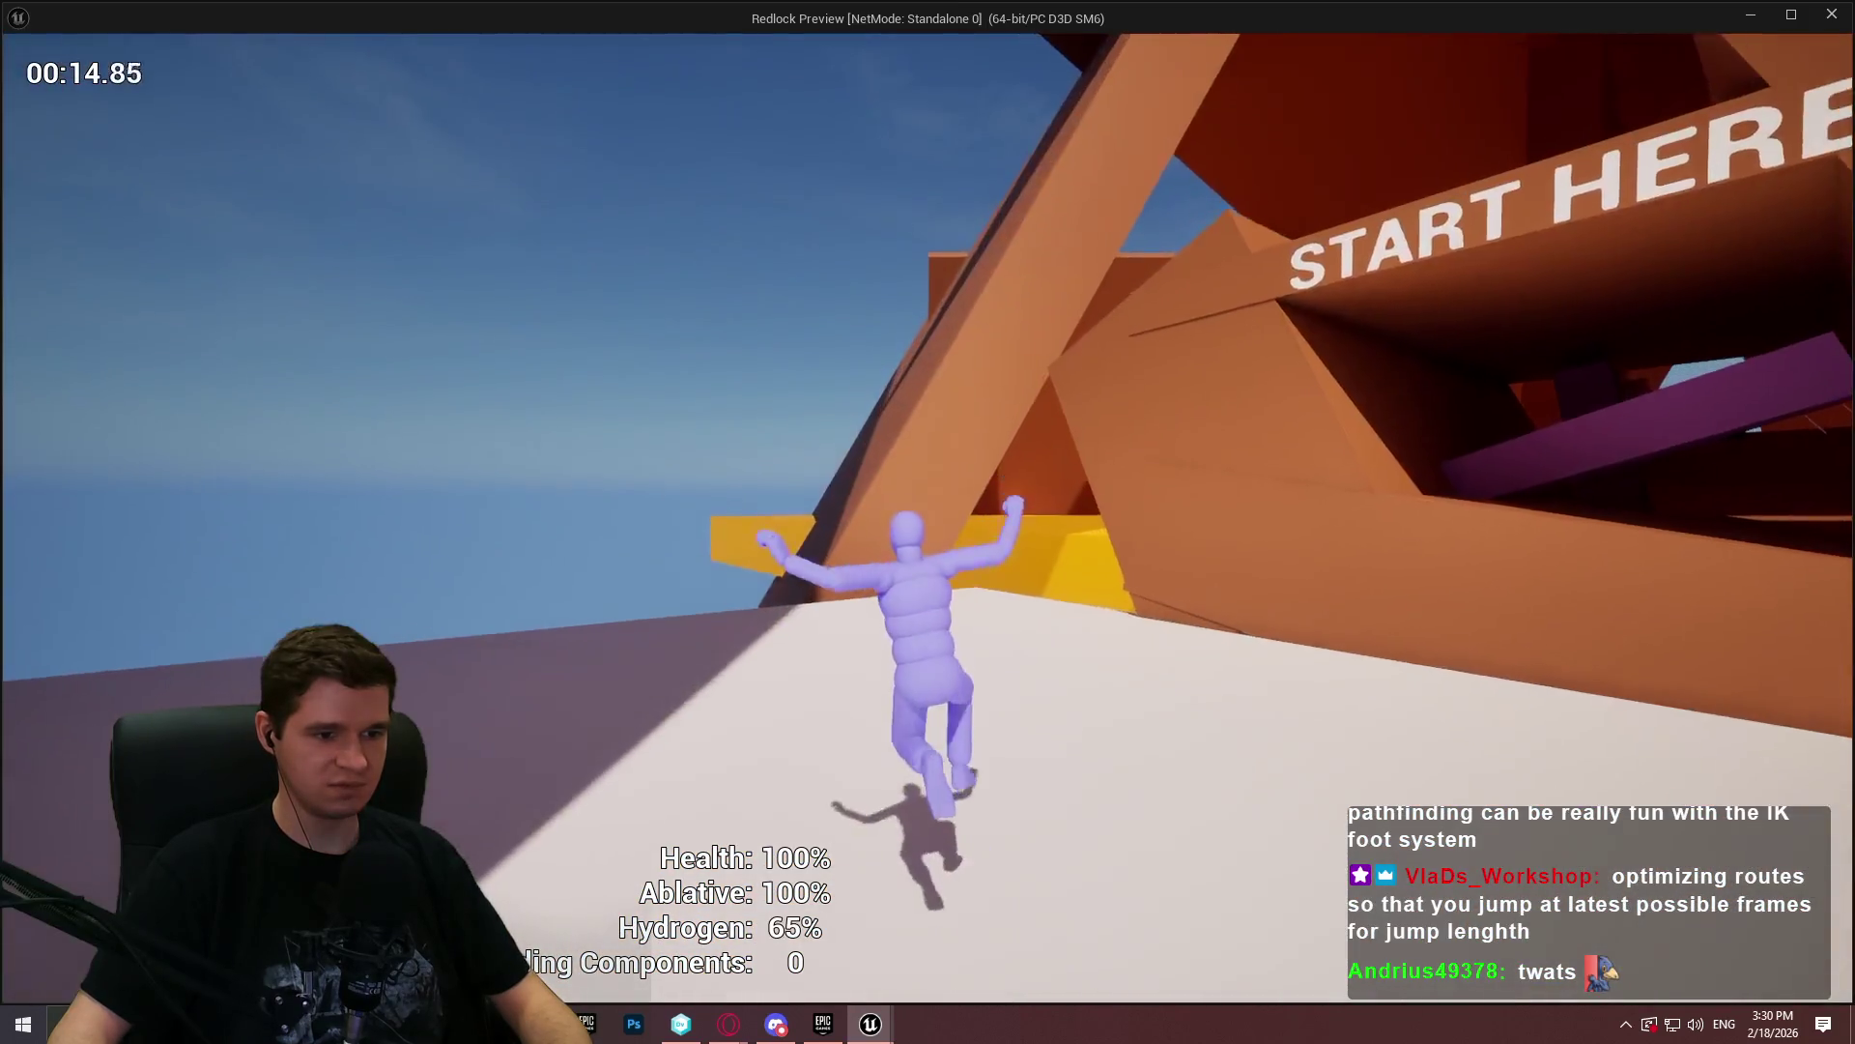
{"action": "key", "text": "w"}
{"action": "key", "text": "space"}
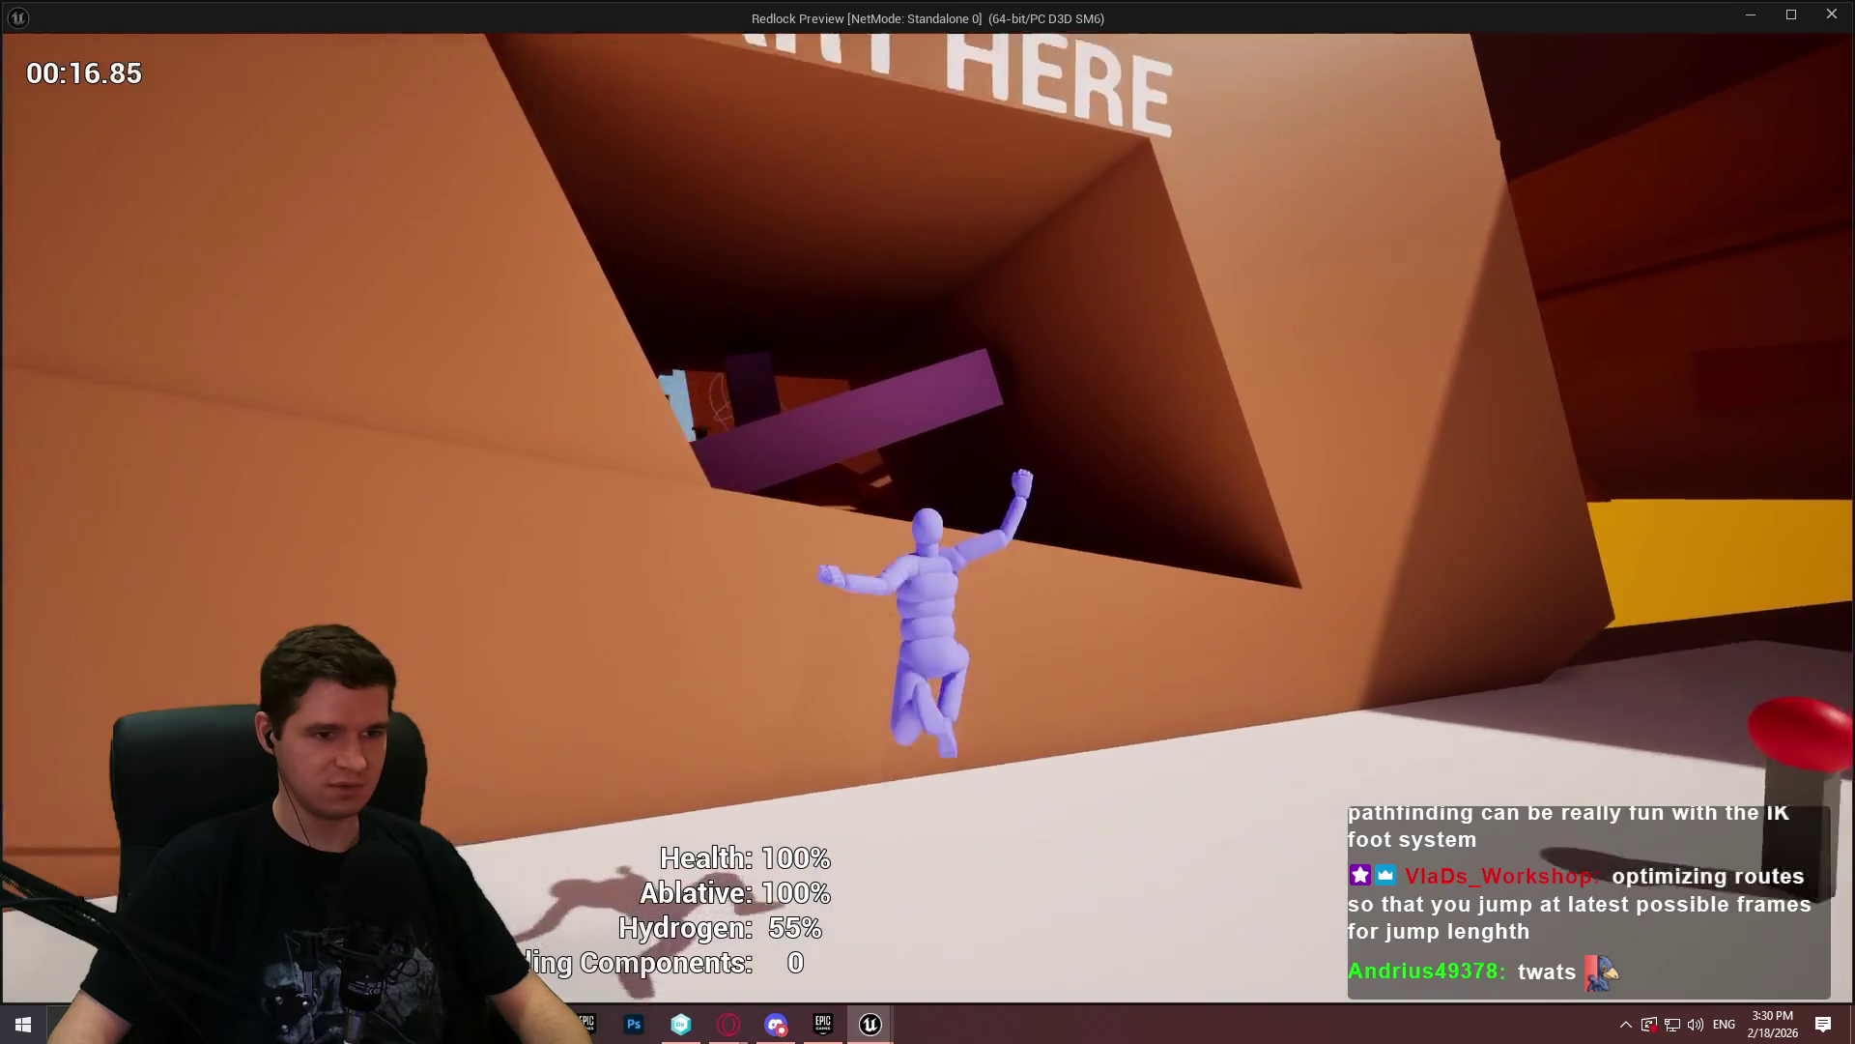
{"action": "key", "text": "w"}
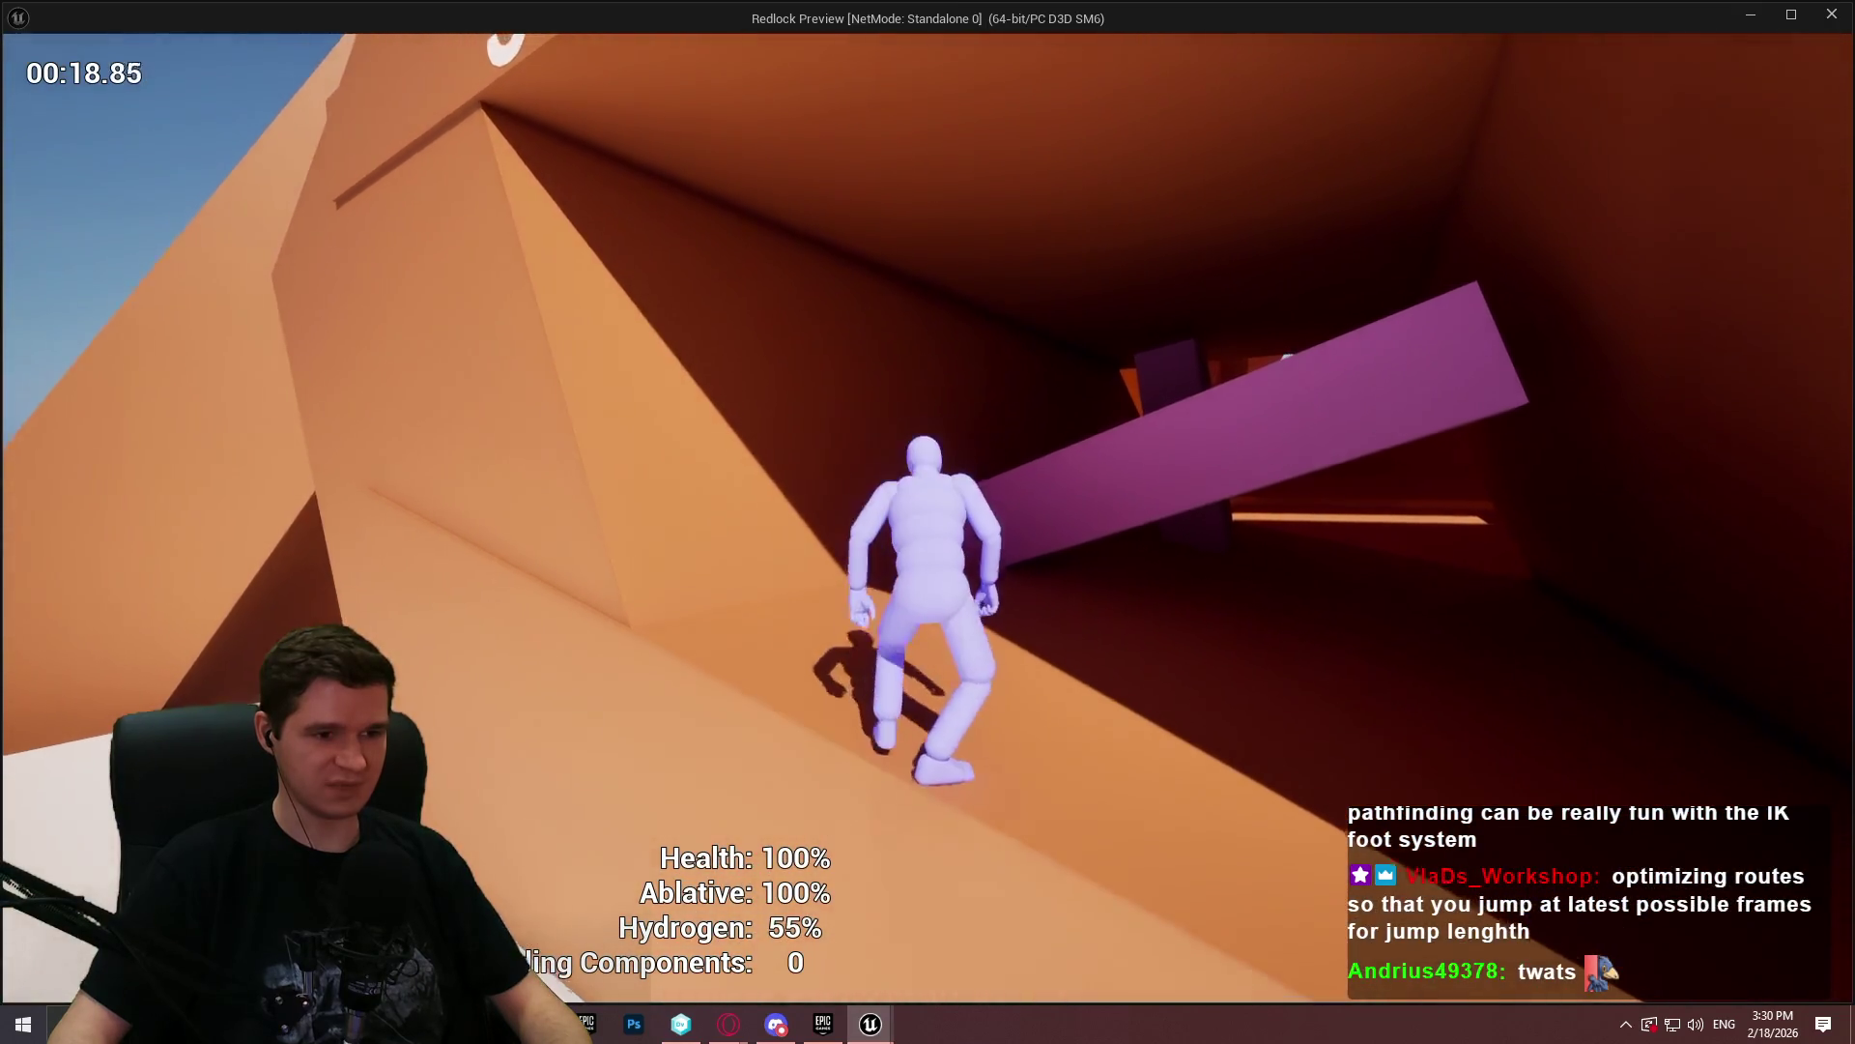
{"action": "key", "text": "space"}
{"action": "key", "text": "w"}
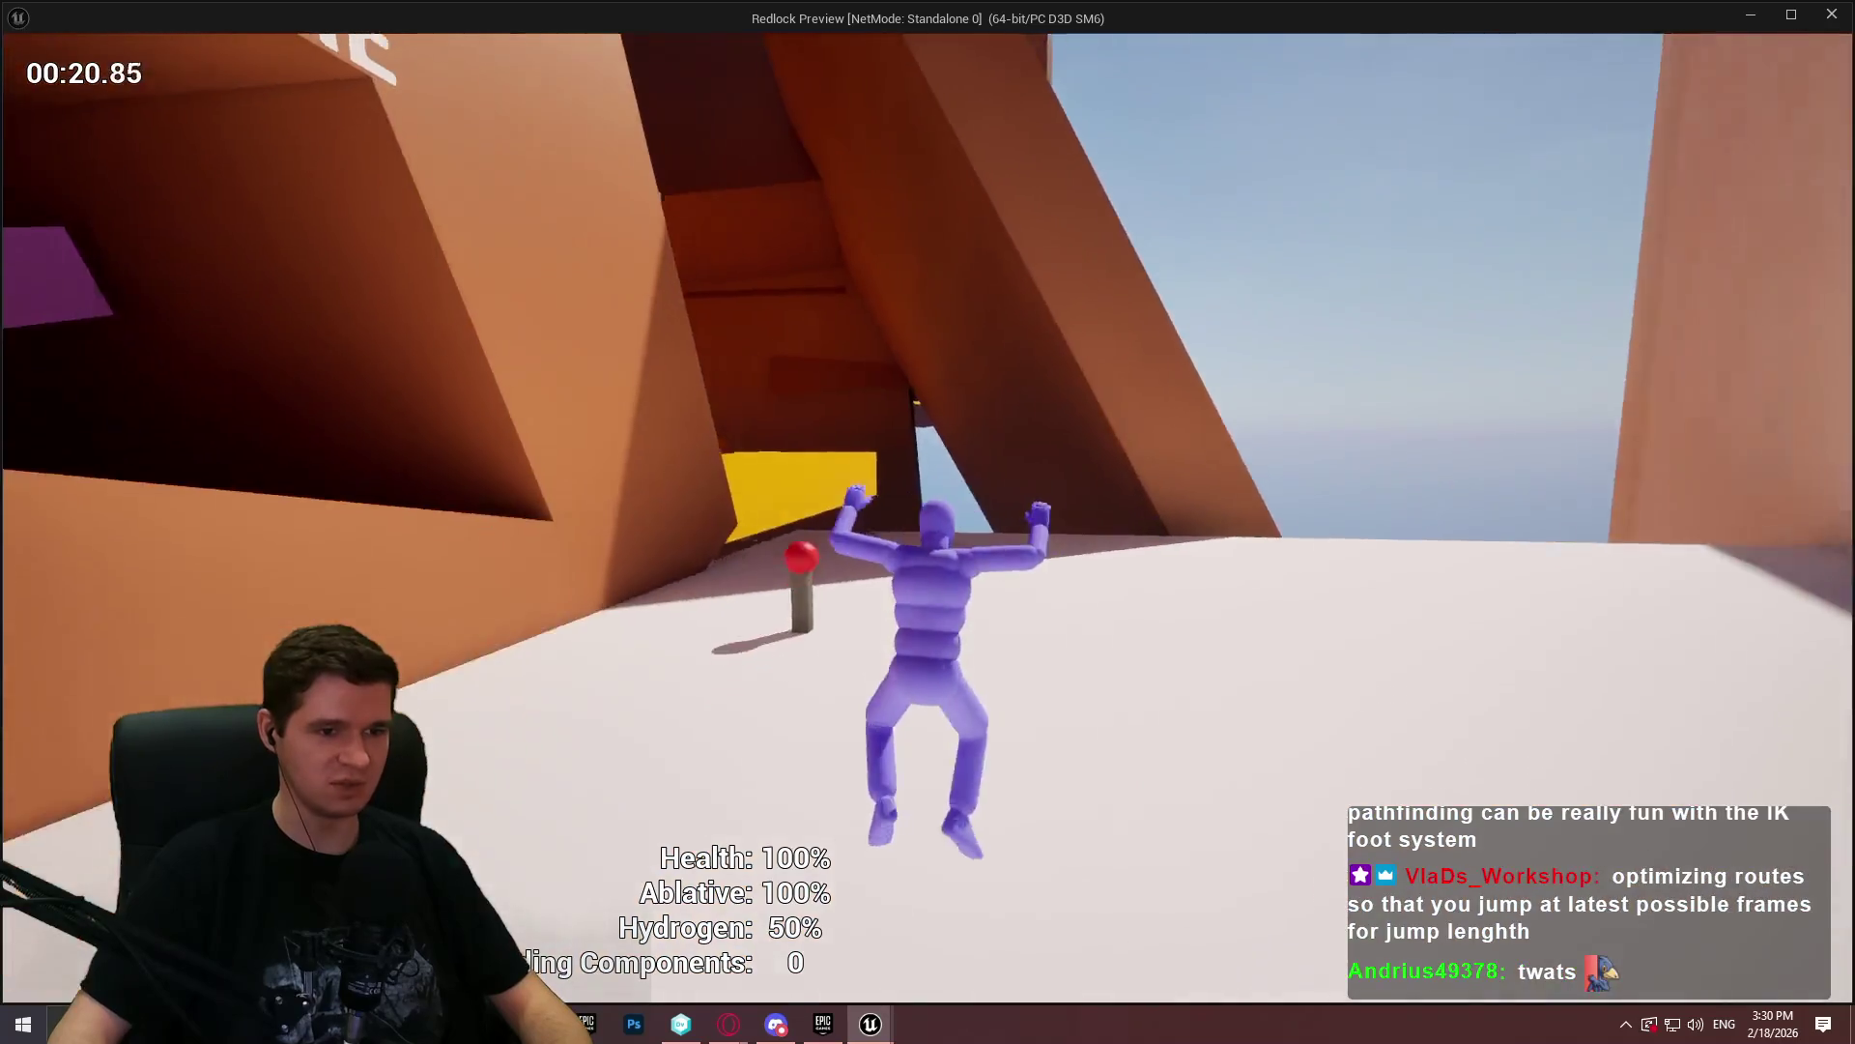
{"action": "key", "text": "w"}
{"action": "key", "text": "space"}
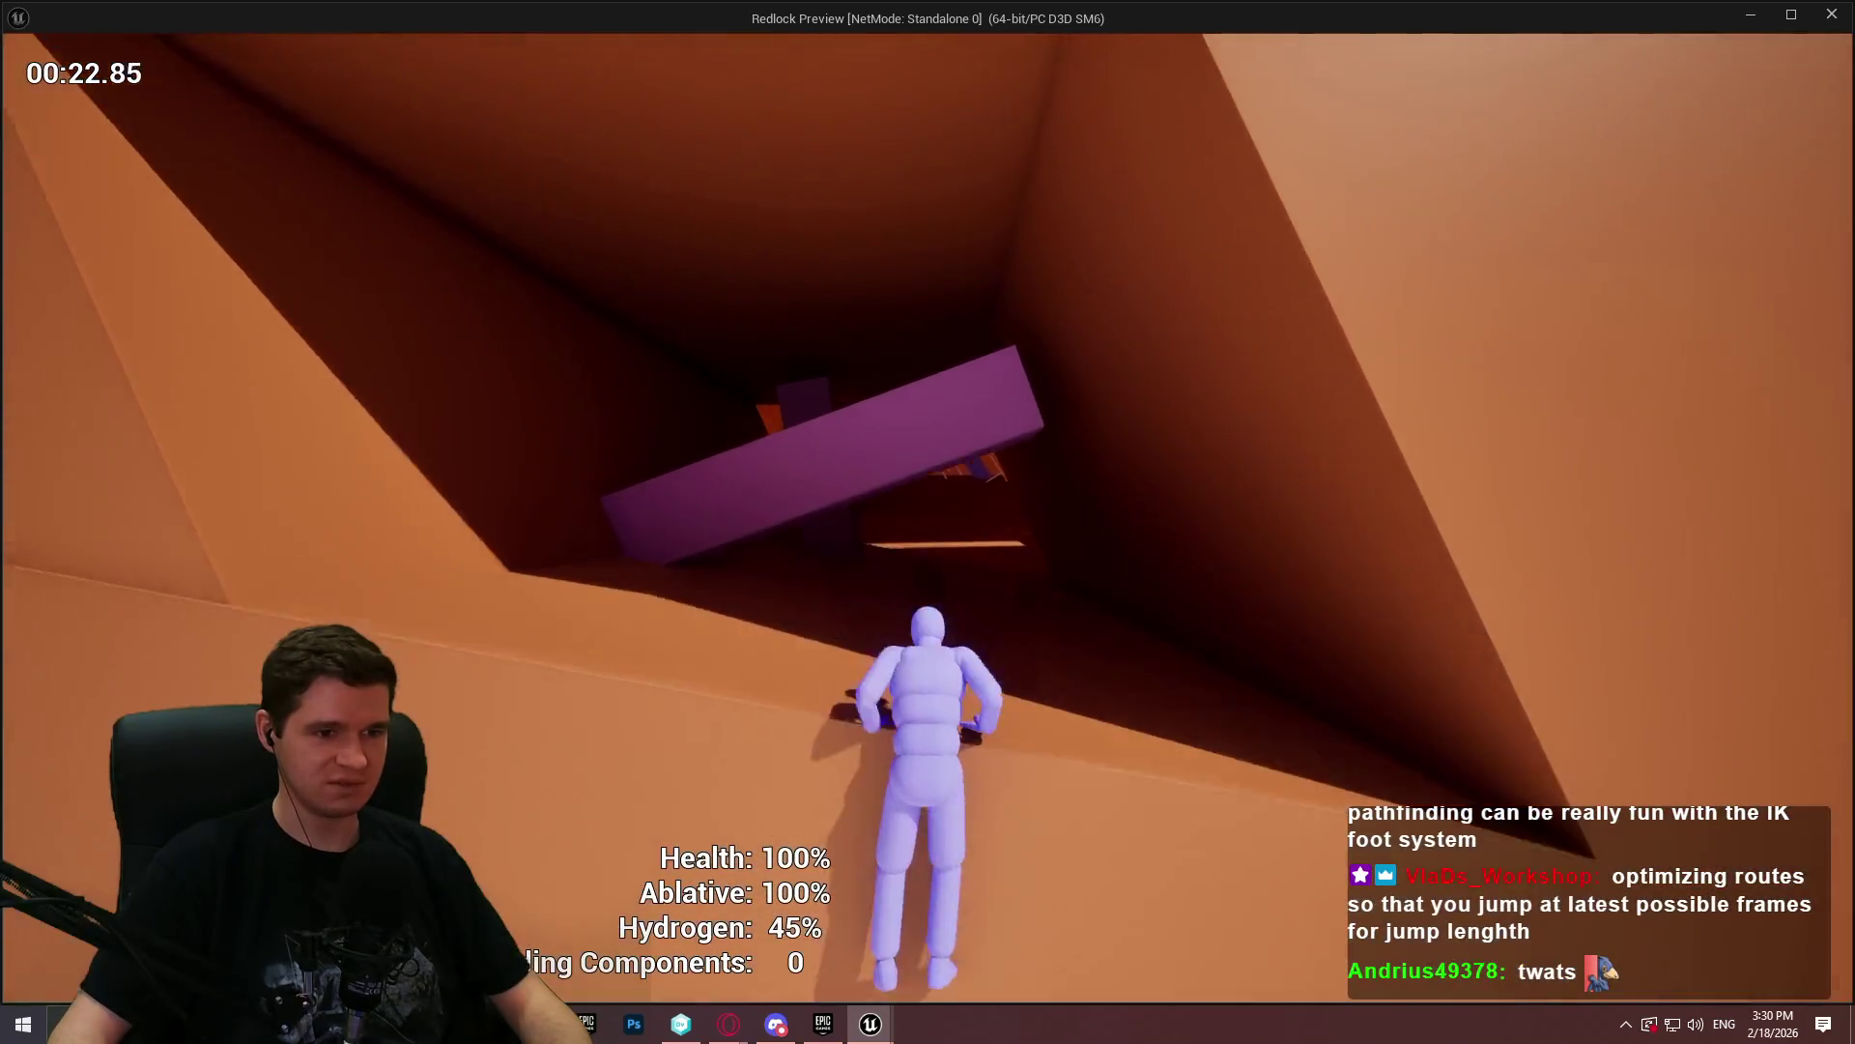
{"action": "key", "text": "w"}
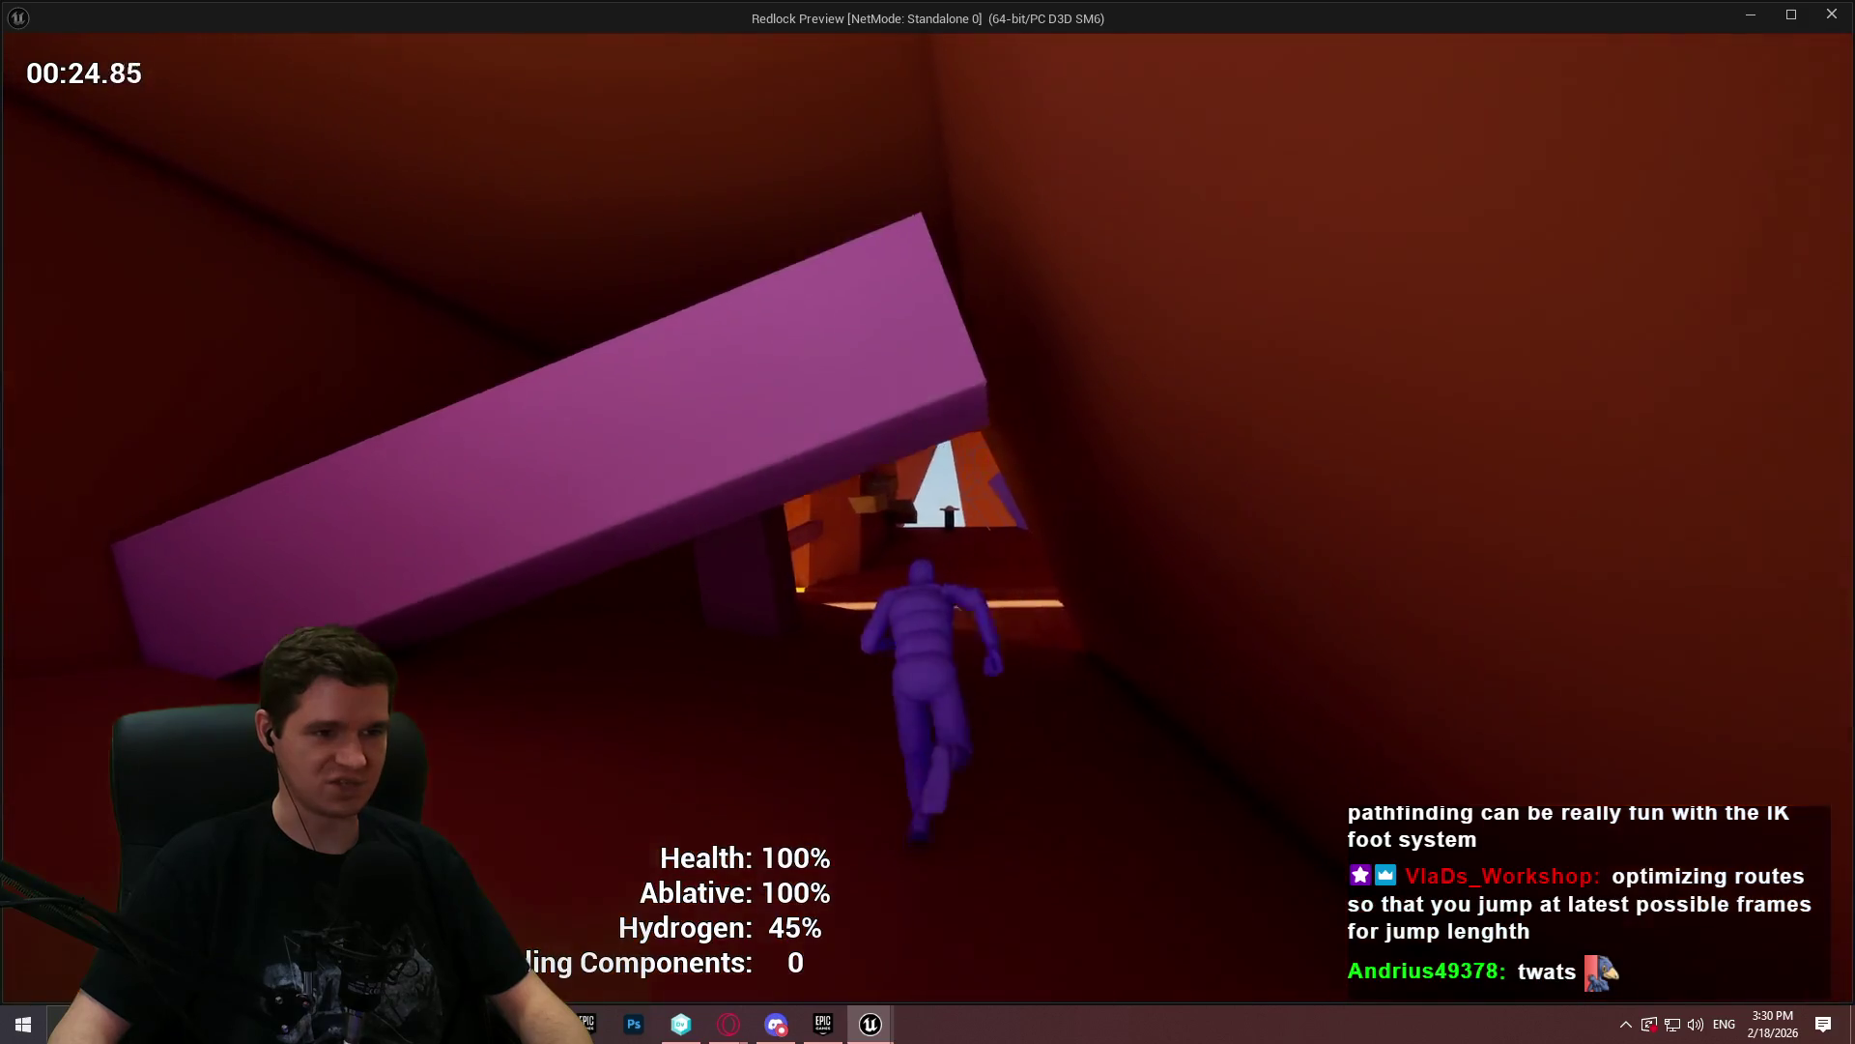
{"action": "key", "text": "w"}
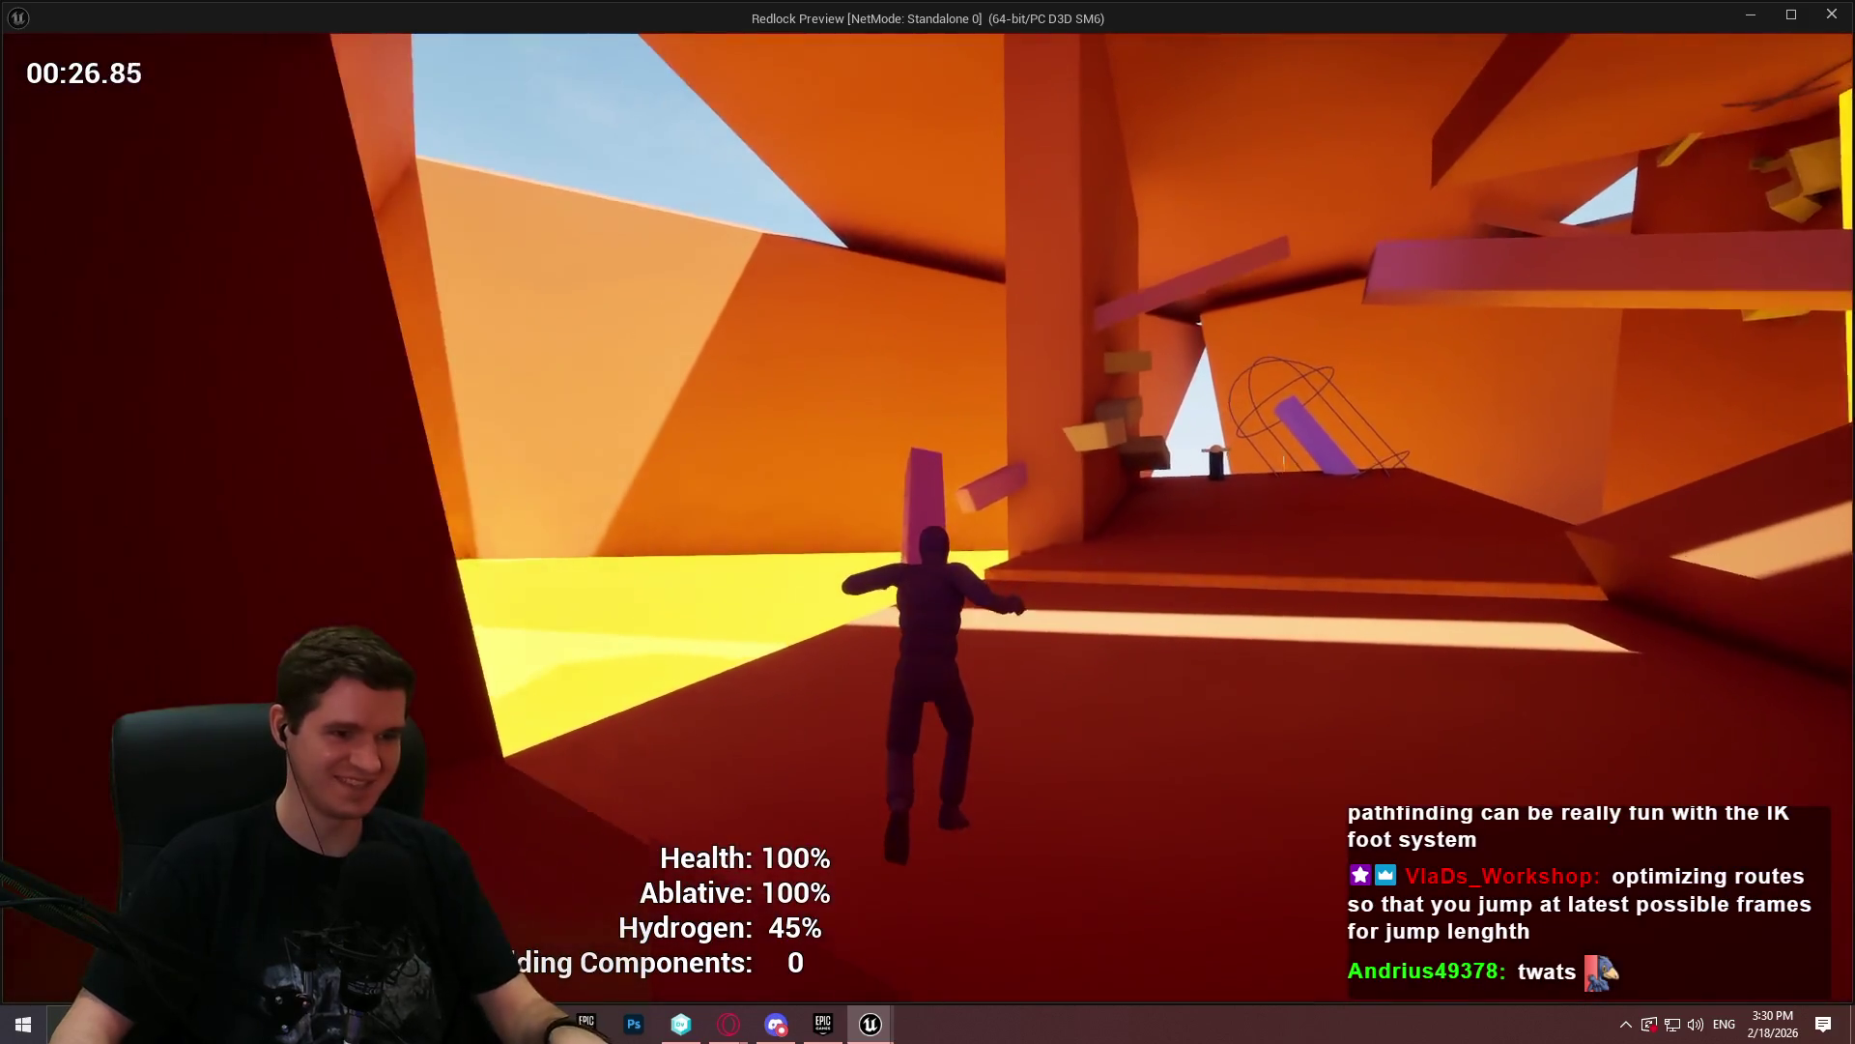
- Jetpack and climb across the beams, purple pillar and blocks up to the higher ledges
{"action": "key", "text": "w"}
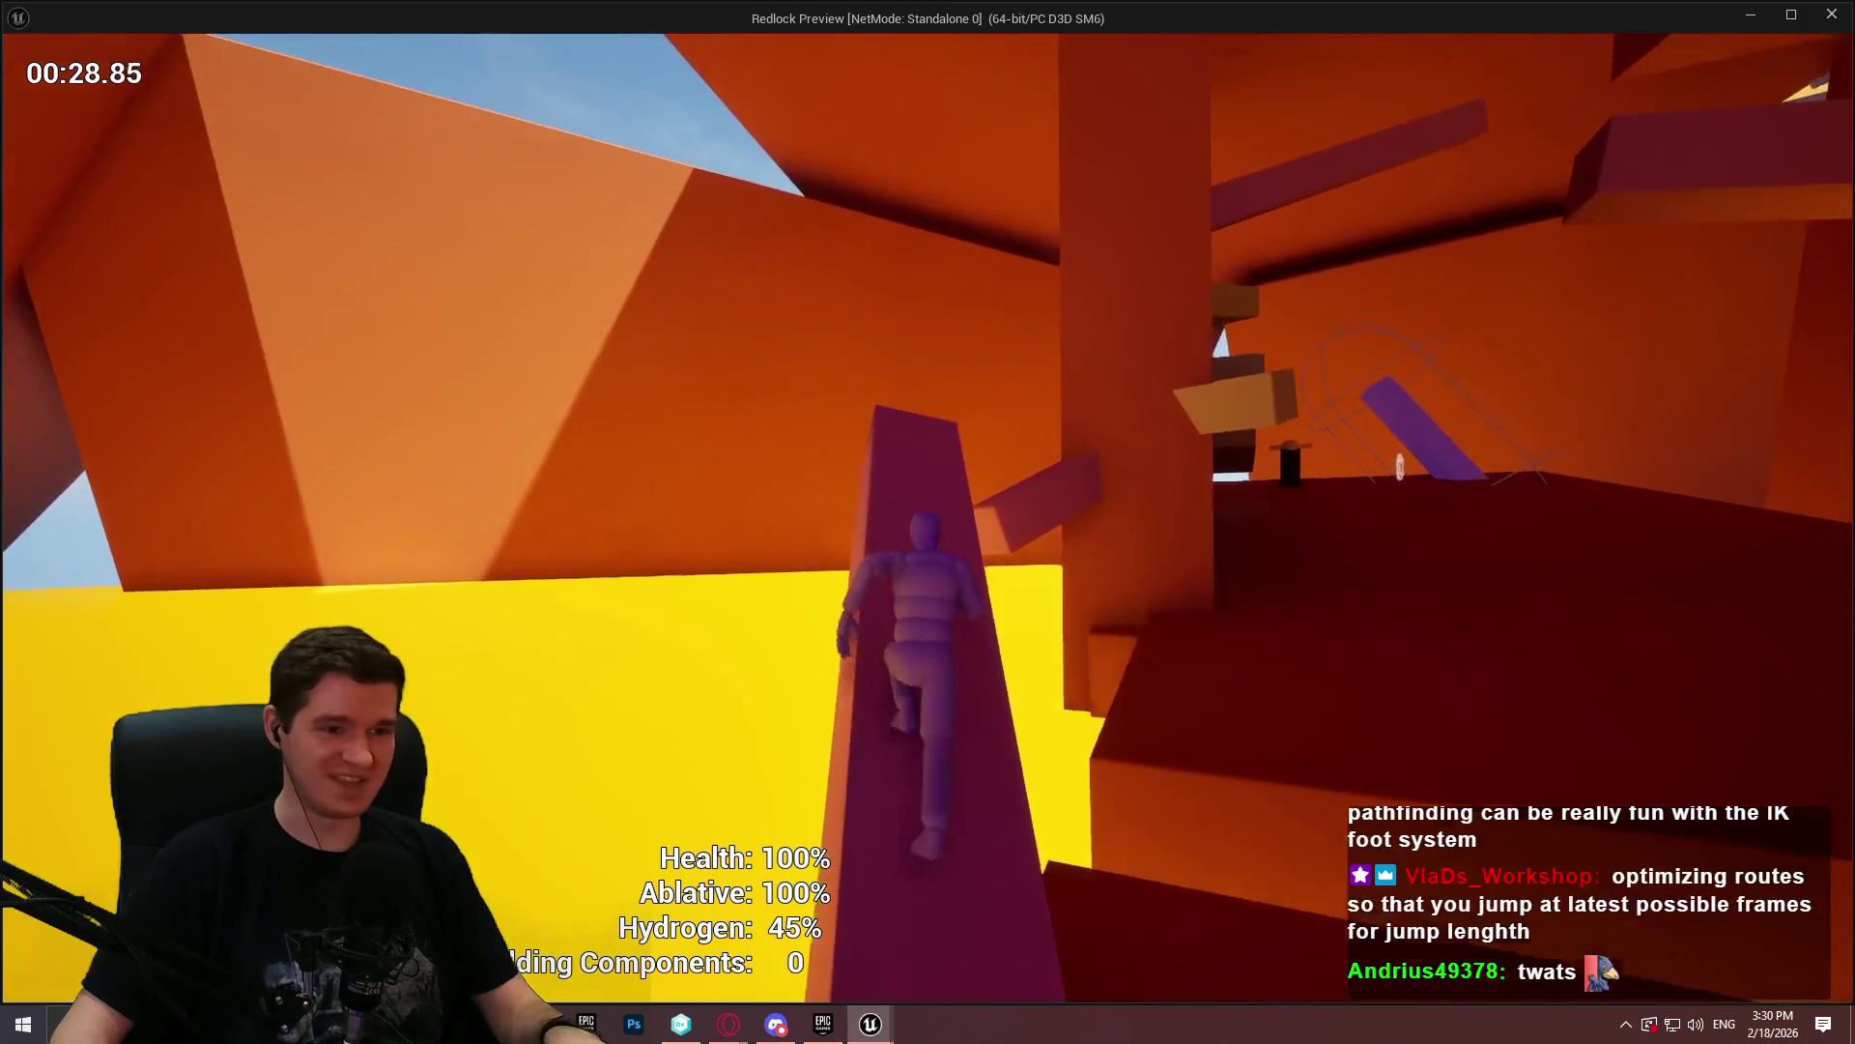
{"action": "key", "text": "space"}
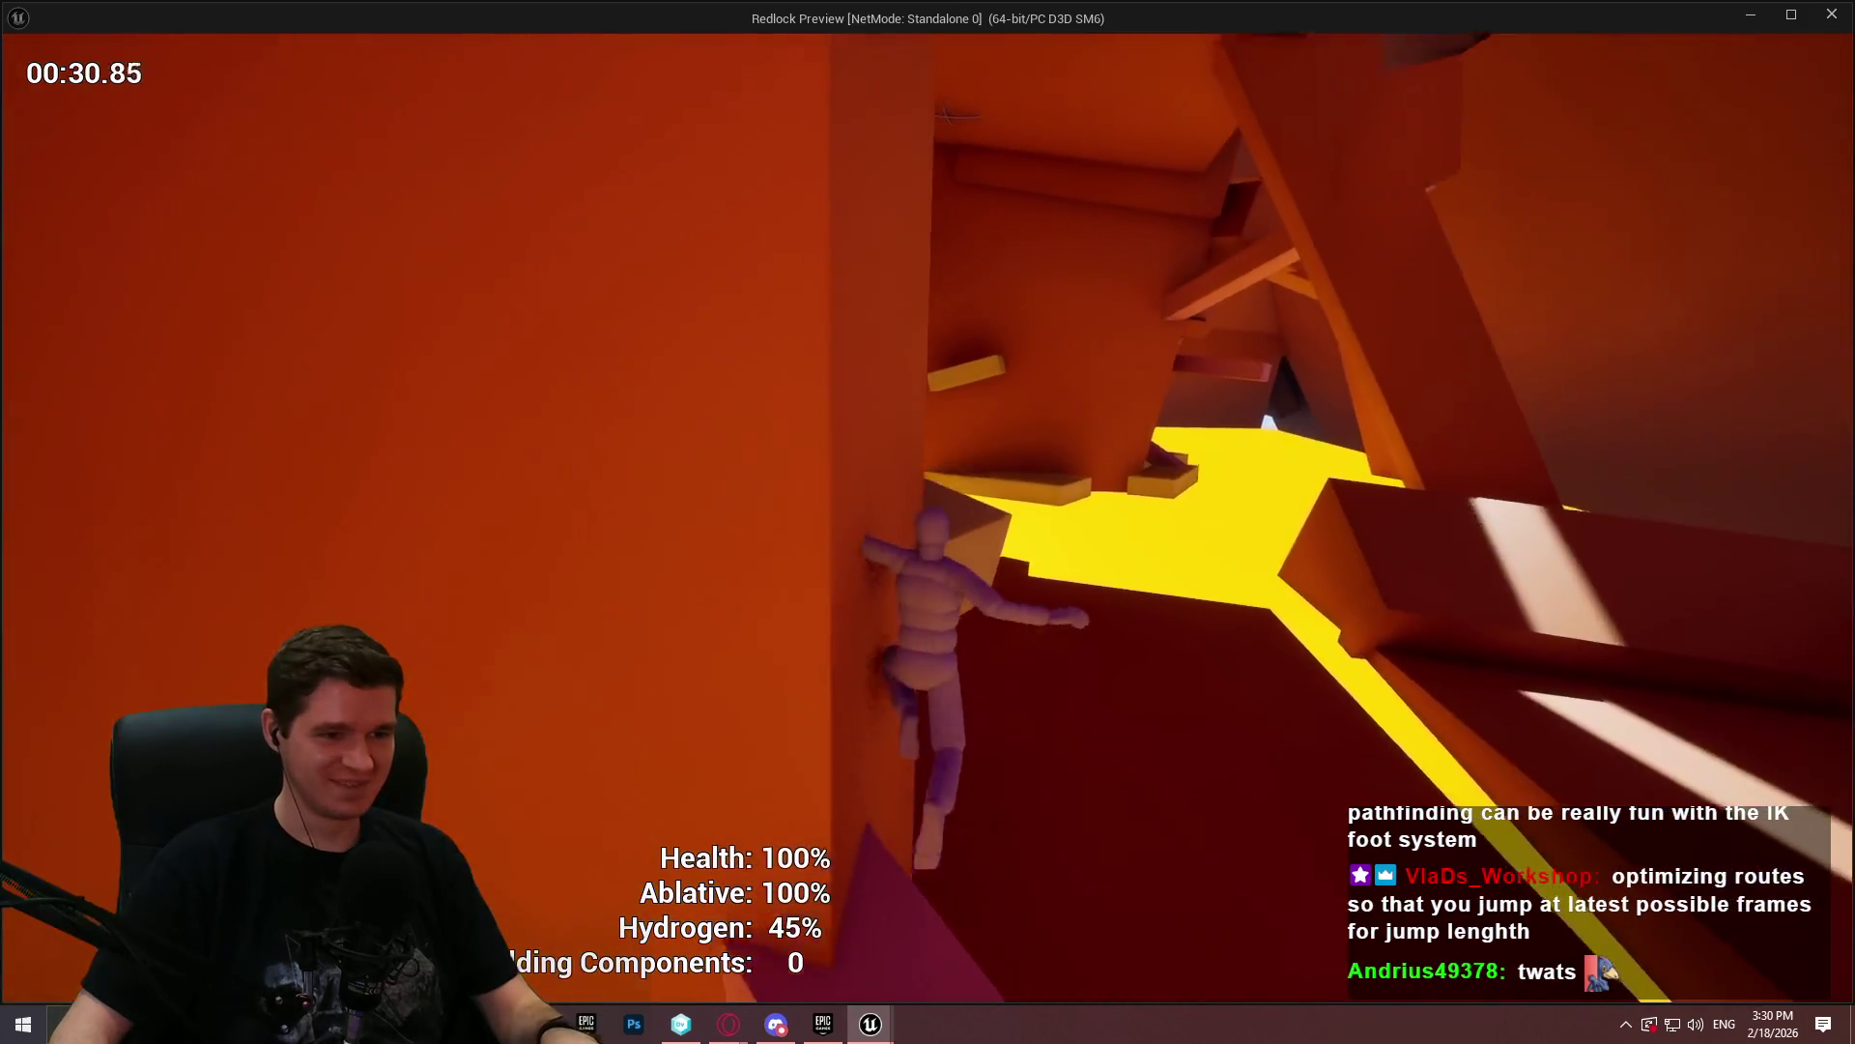
{"action": "key", "text": "space"}
{"action": "key", "text": "w"}
{"action": "key", "text": "w"}
{"action": "key", "text": "space"}
{"action": "key", "text": "w"}
{"action": "key", "text": "space"}
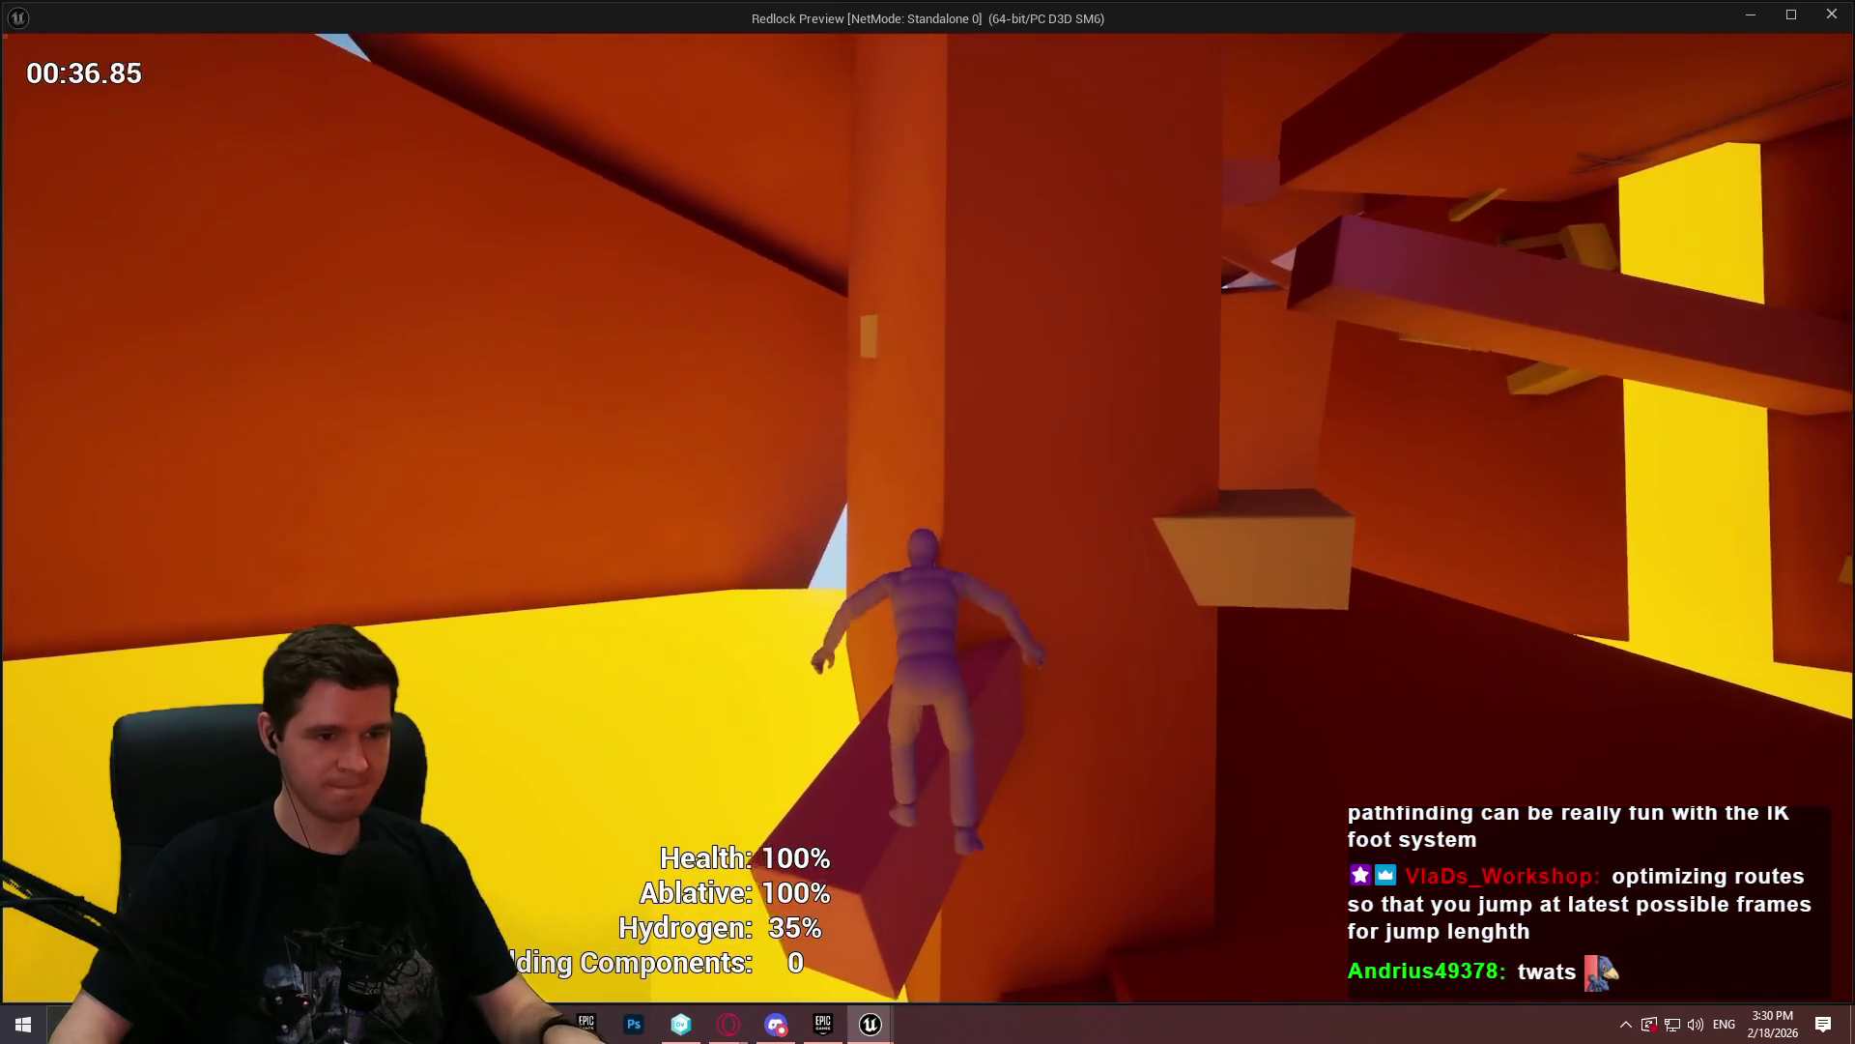
{"action": "key", "text": "w"}
{"action": "key", "text": "space"}
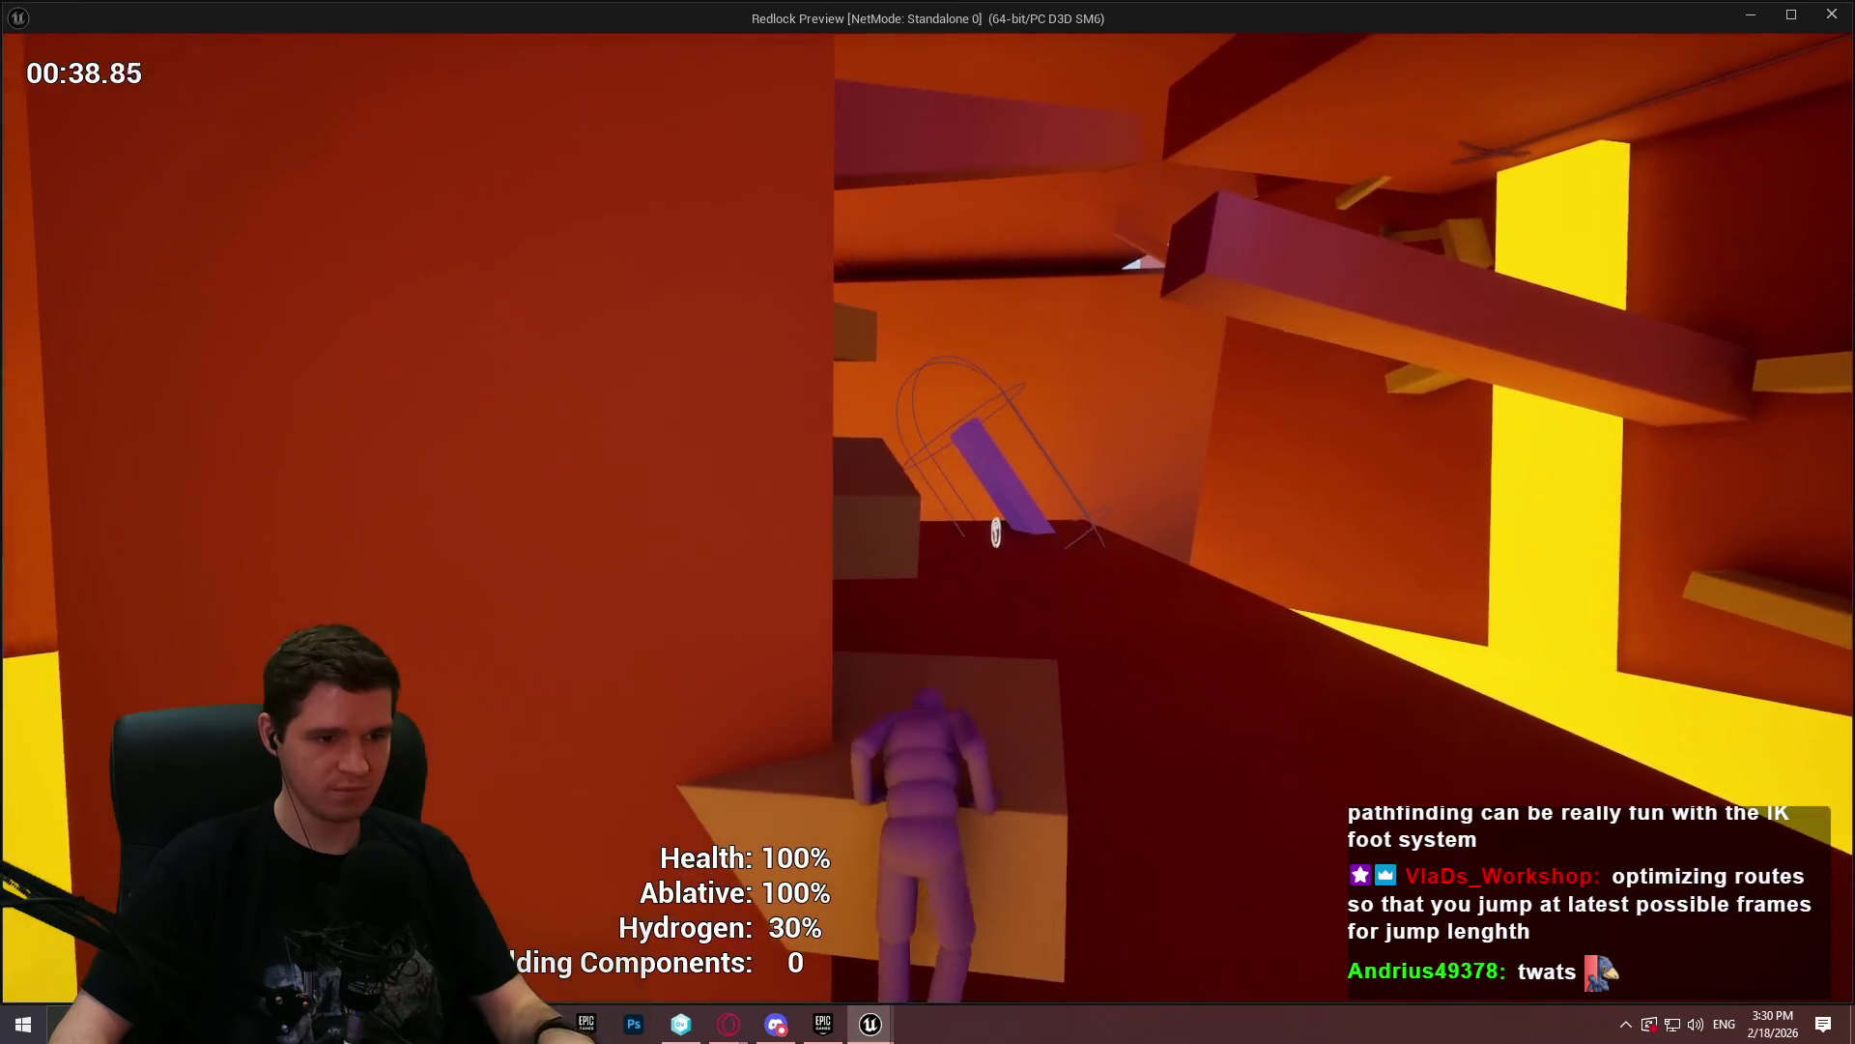
{"action": "key", "text": "space"}
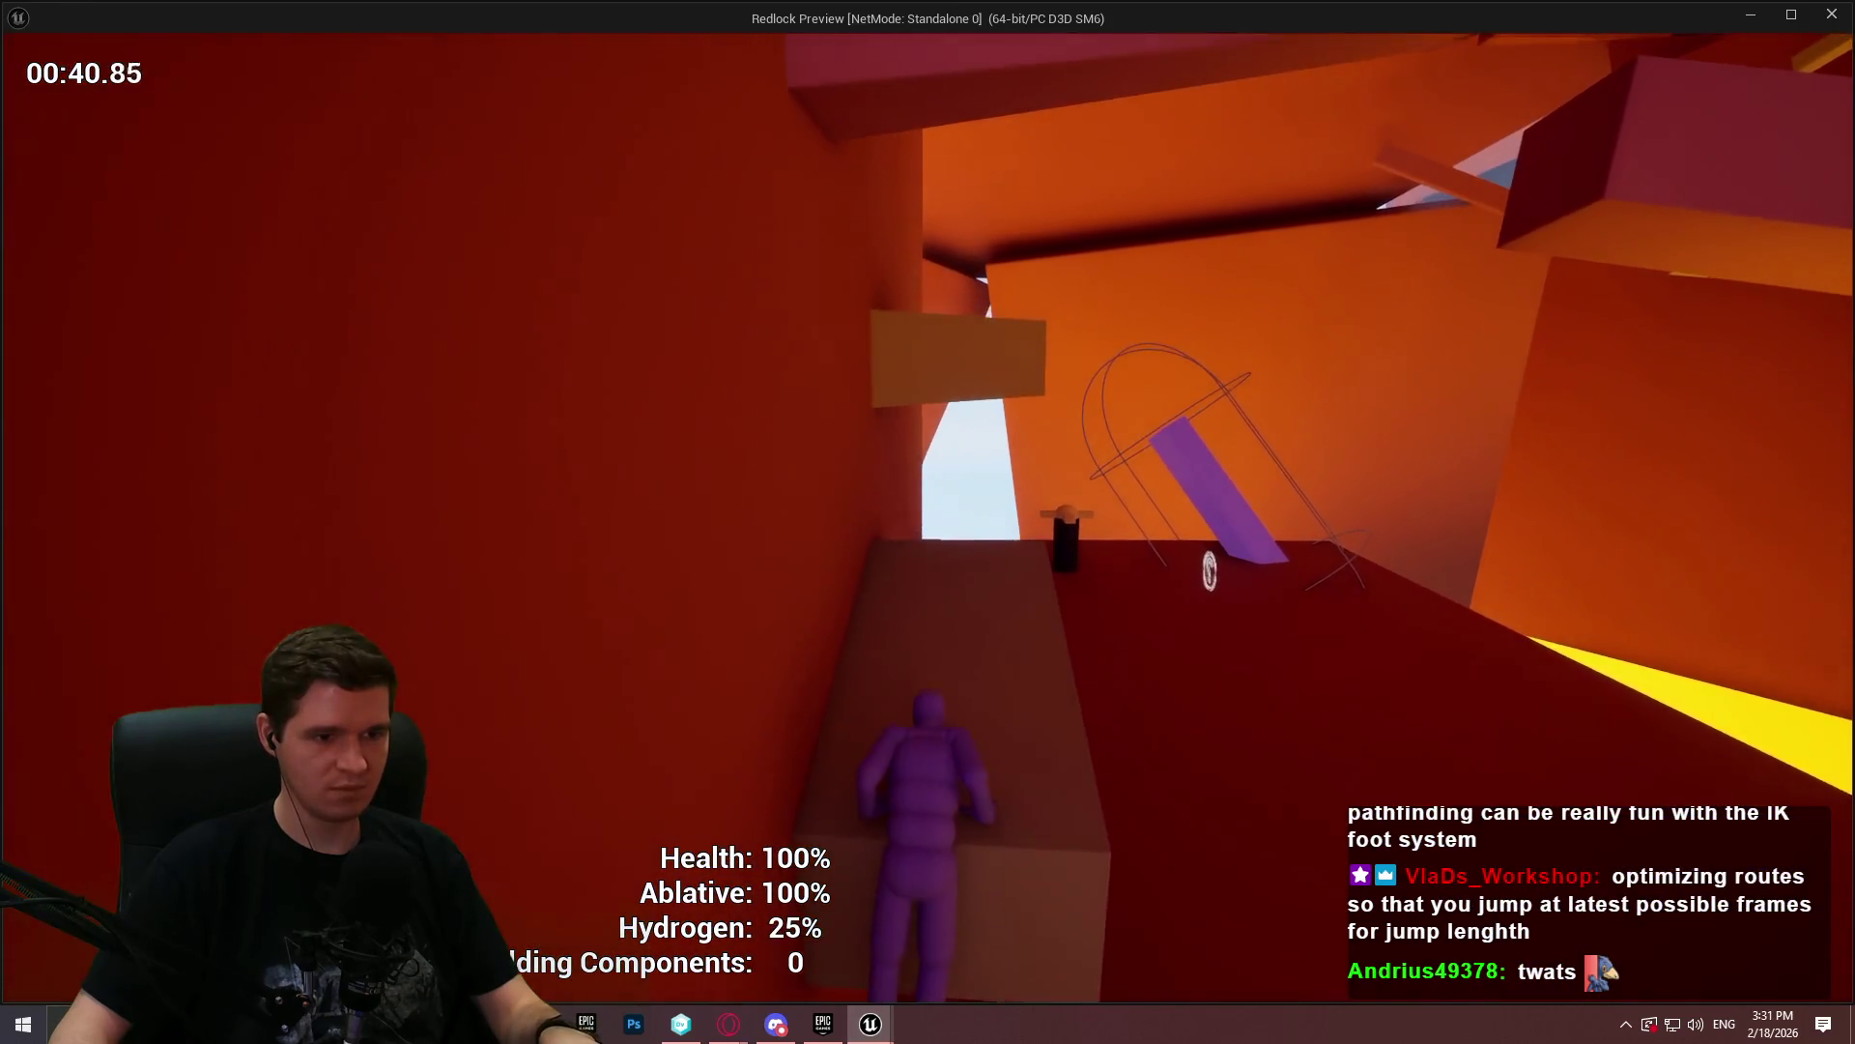
{"action": "key", "text": "w"}
{"action": "key", "text": "space"}
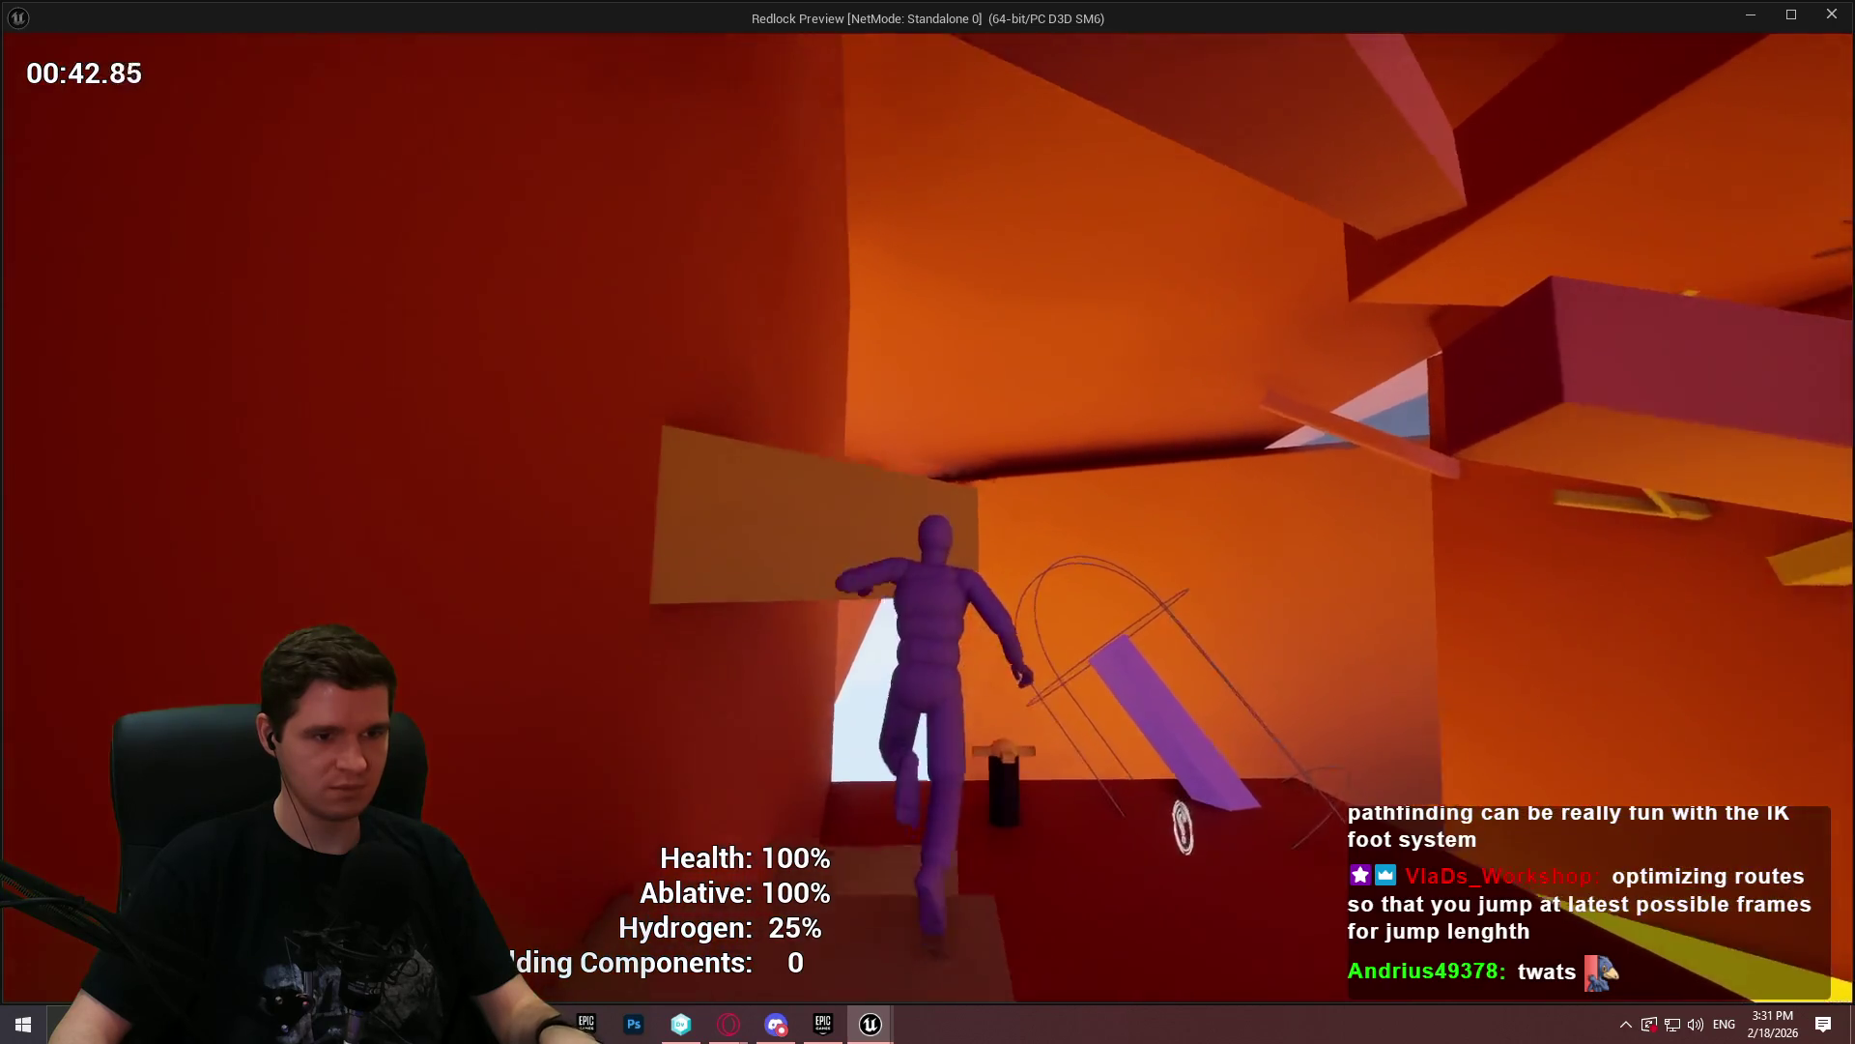
{"action": "key", "text": "w"}
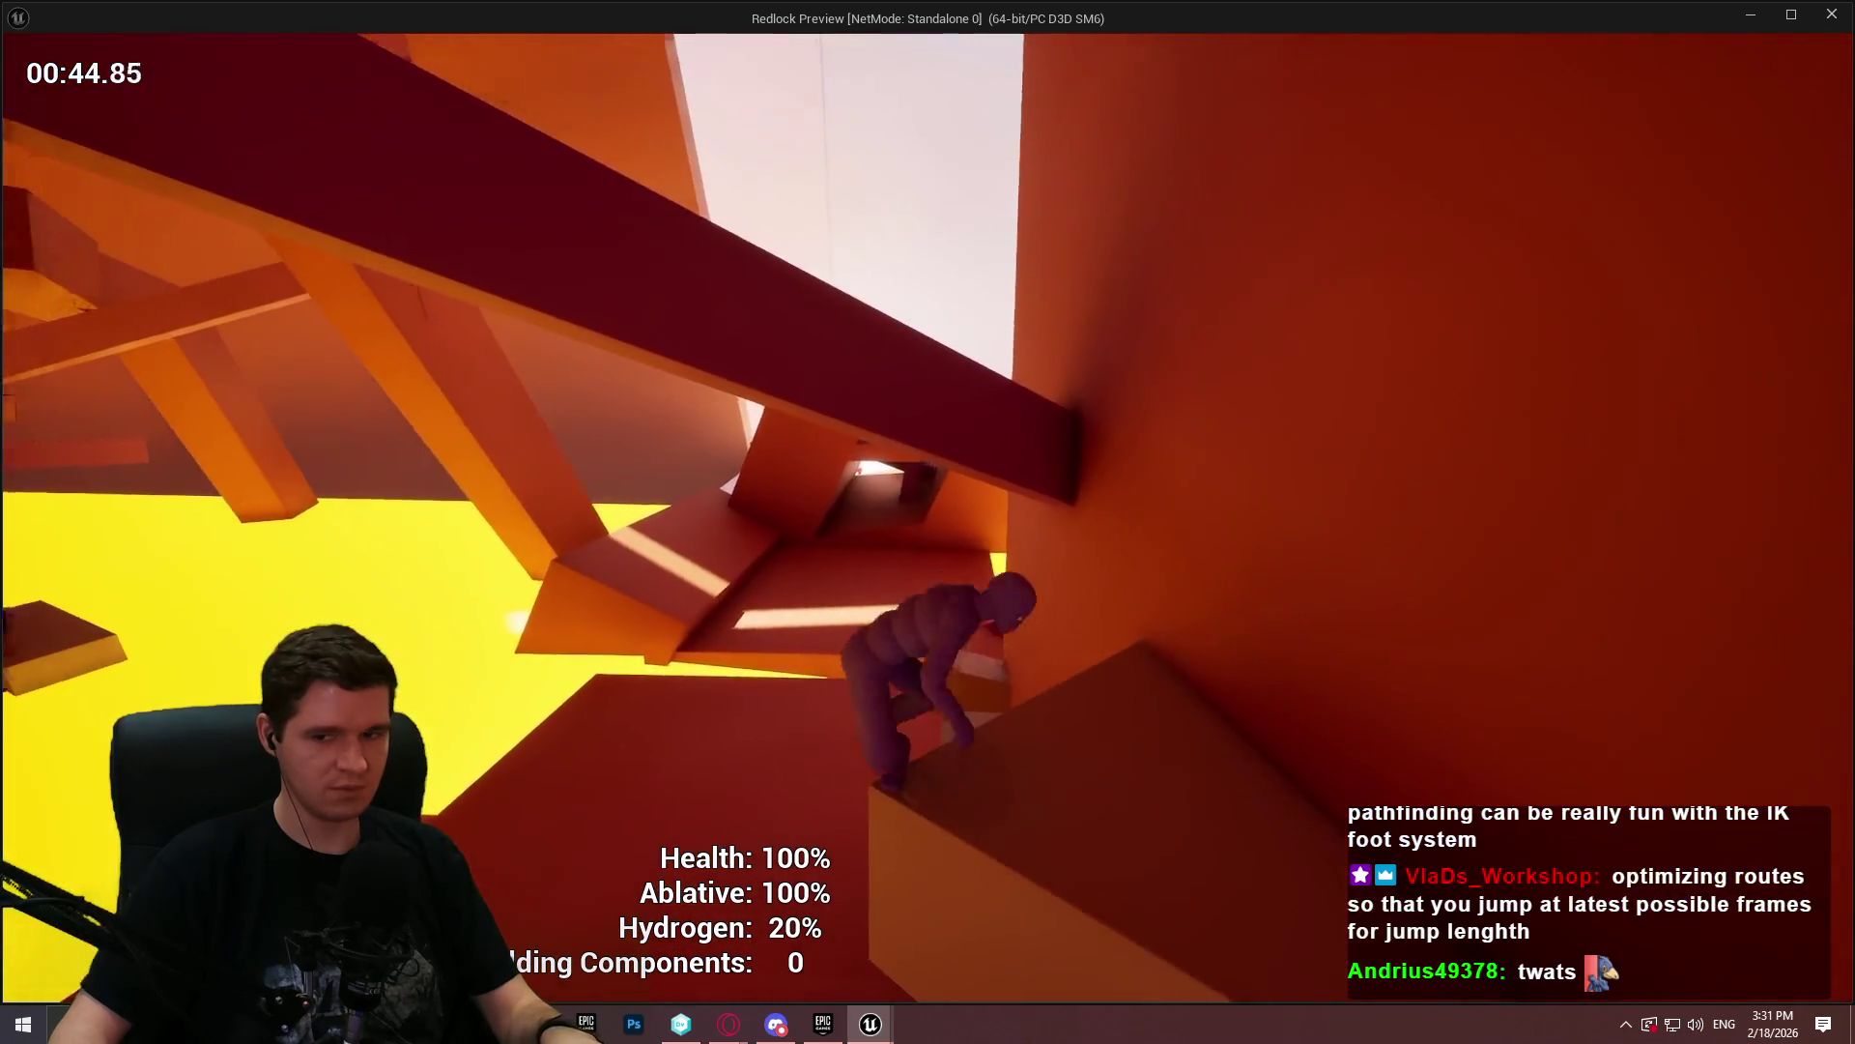
{"action": "key", "text": "space"}
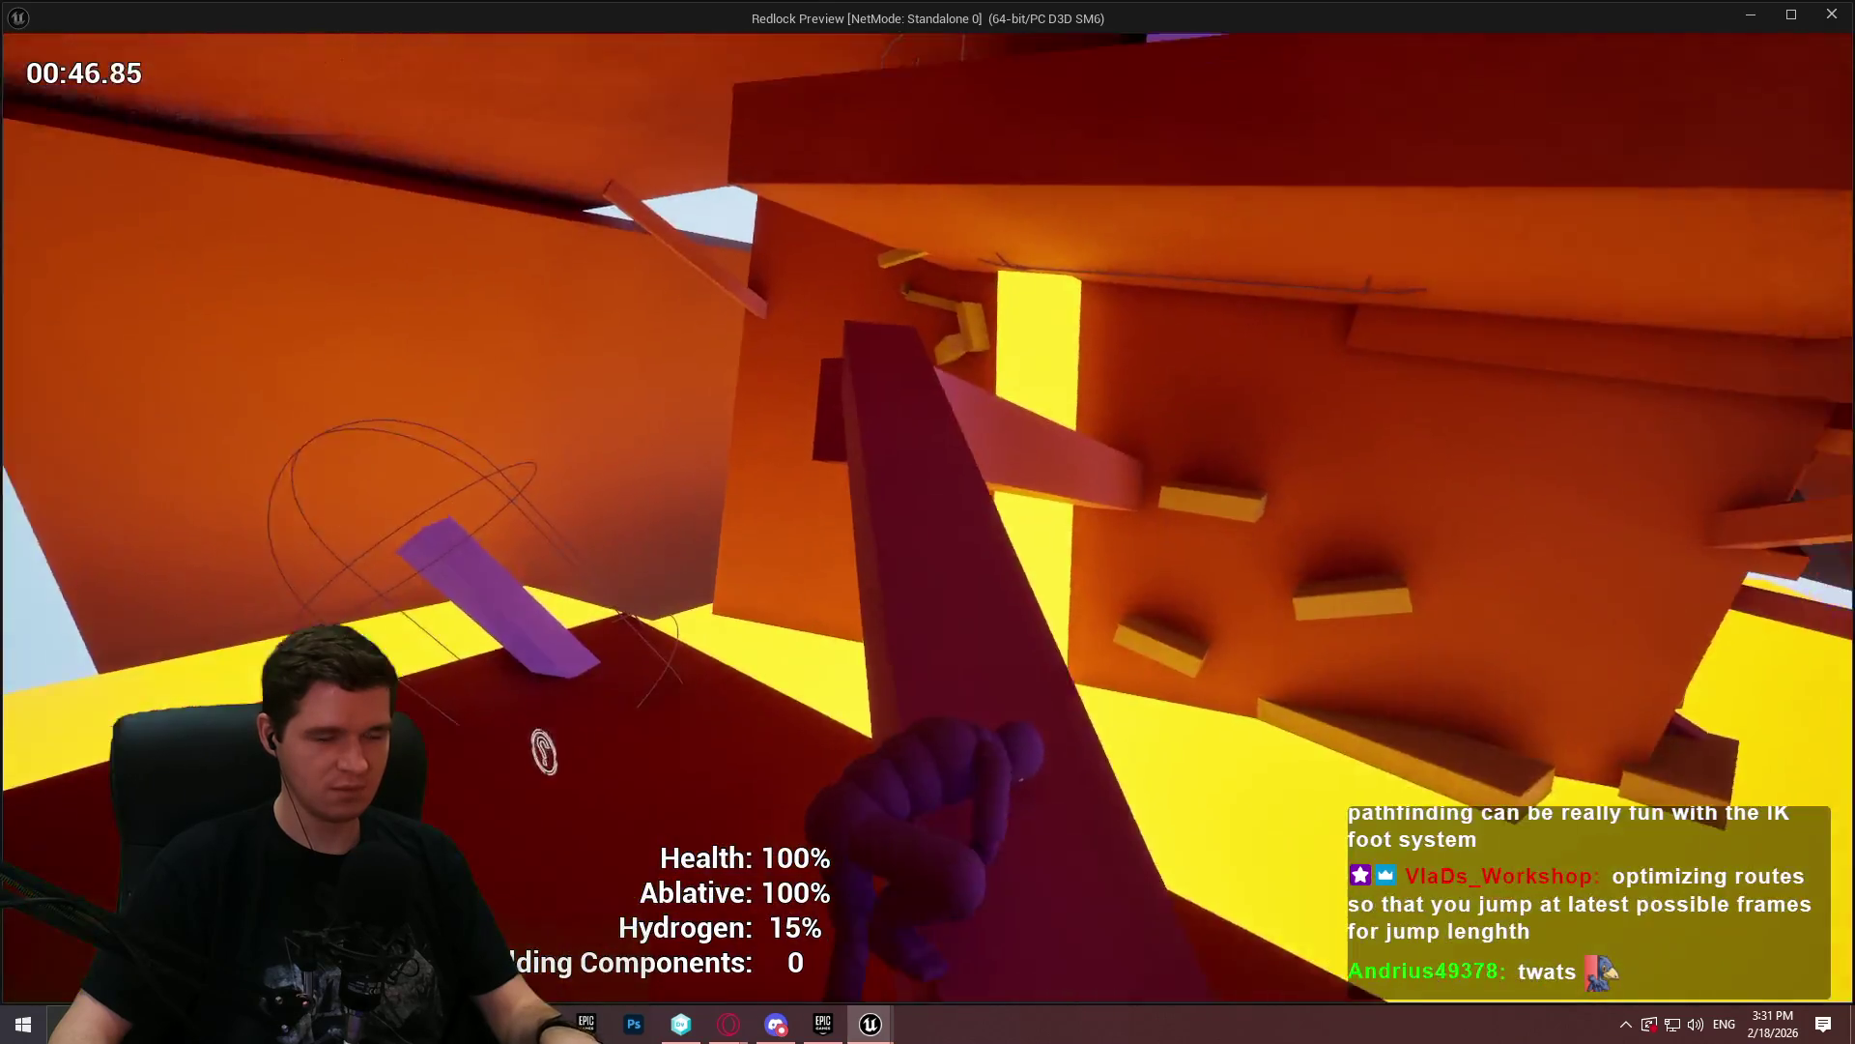
{"action": "key", "text": "space"}
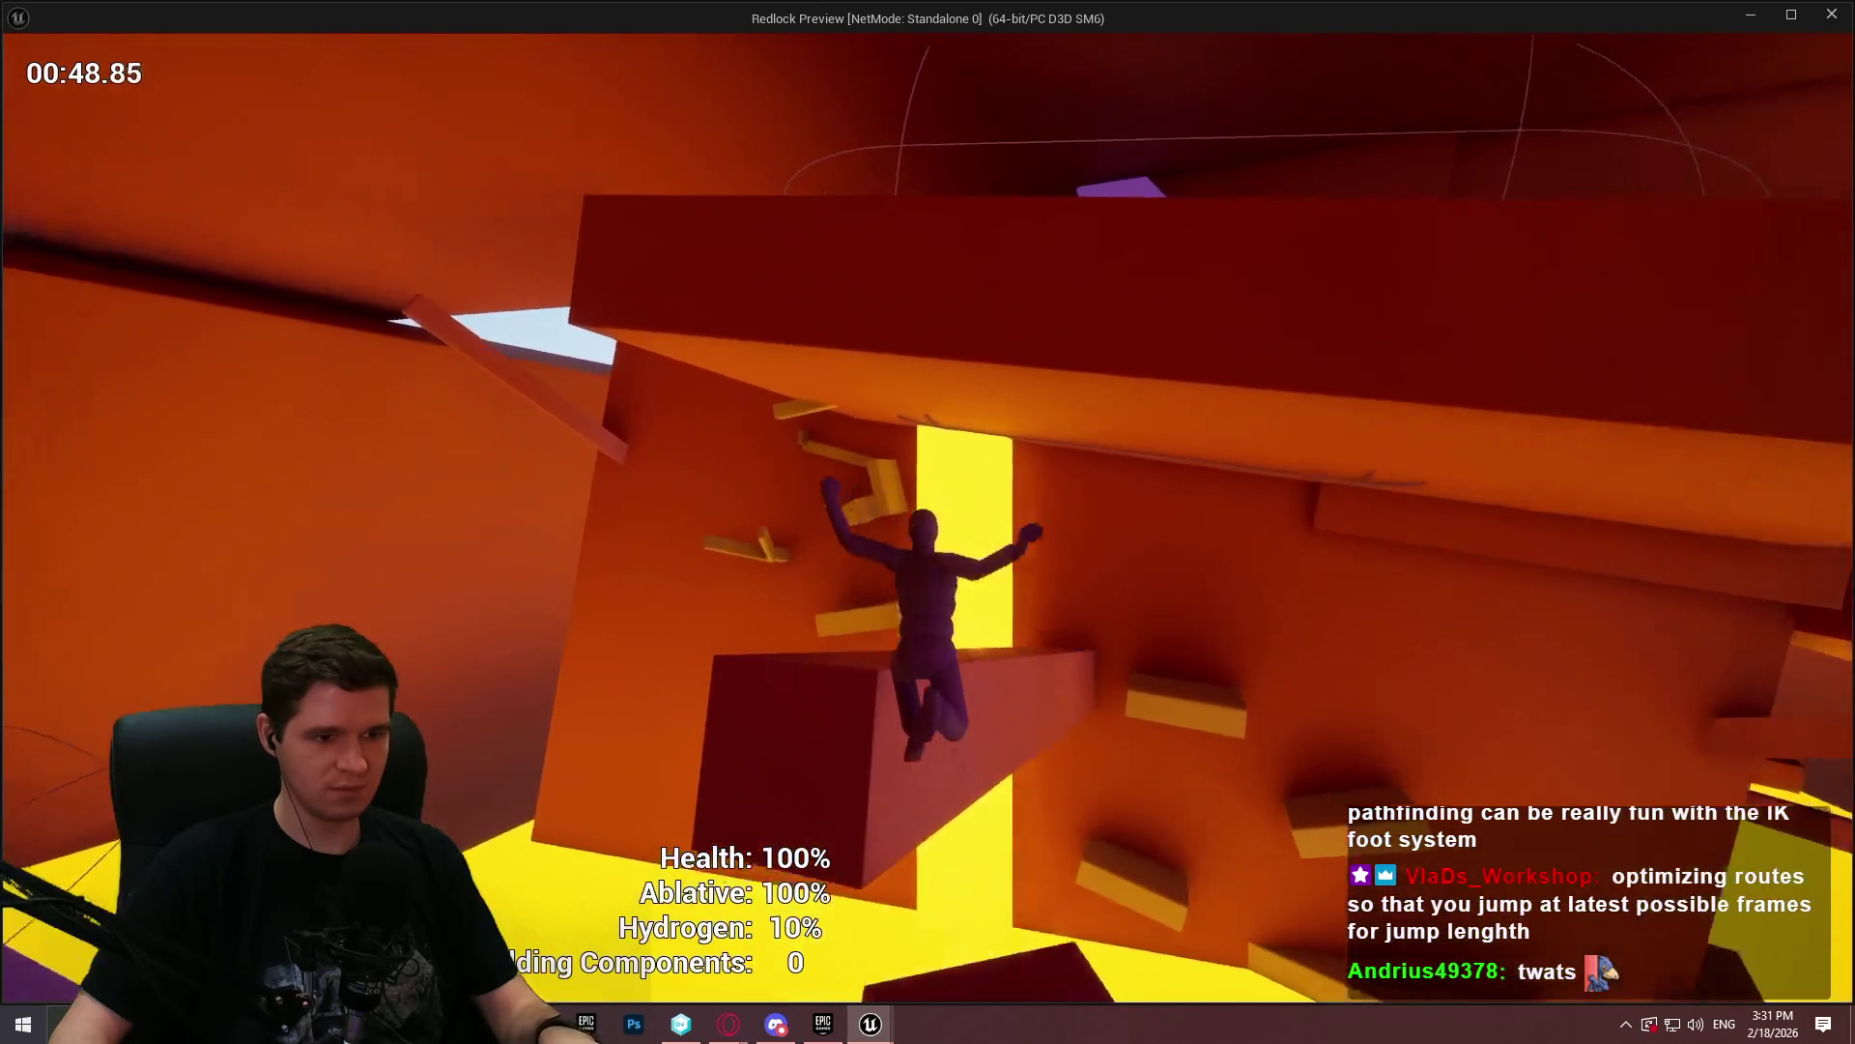
{"action": "key", "text": "w"}
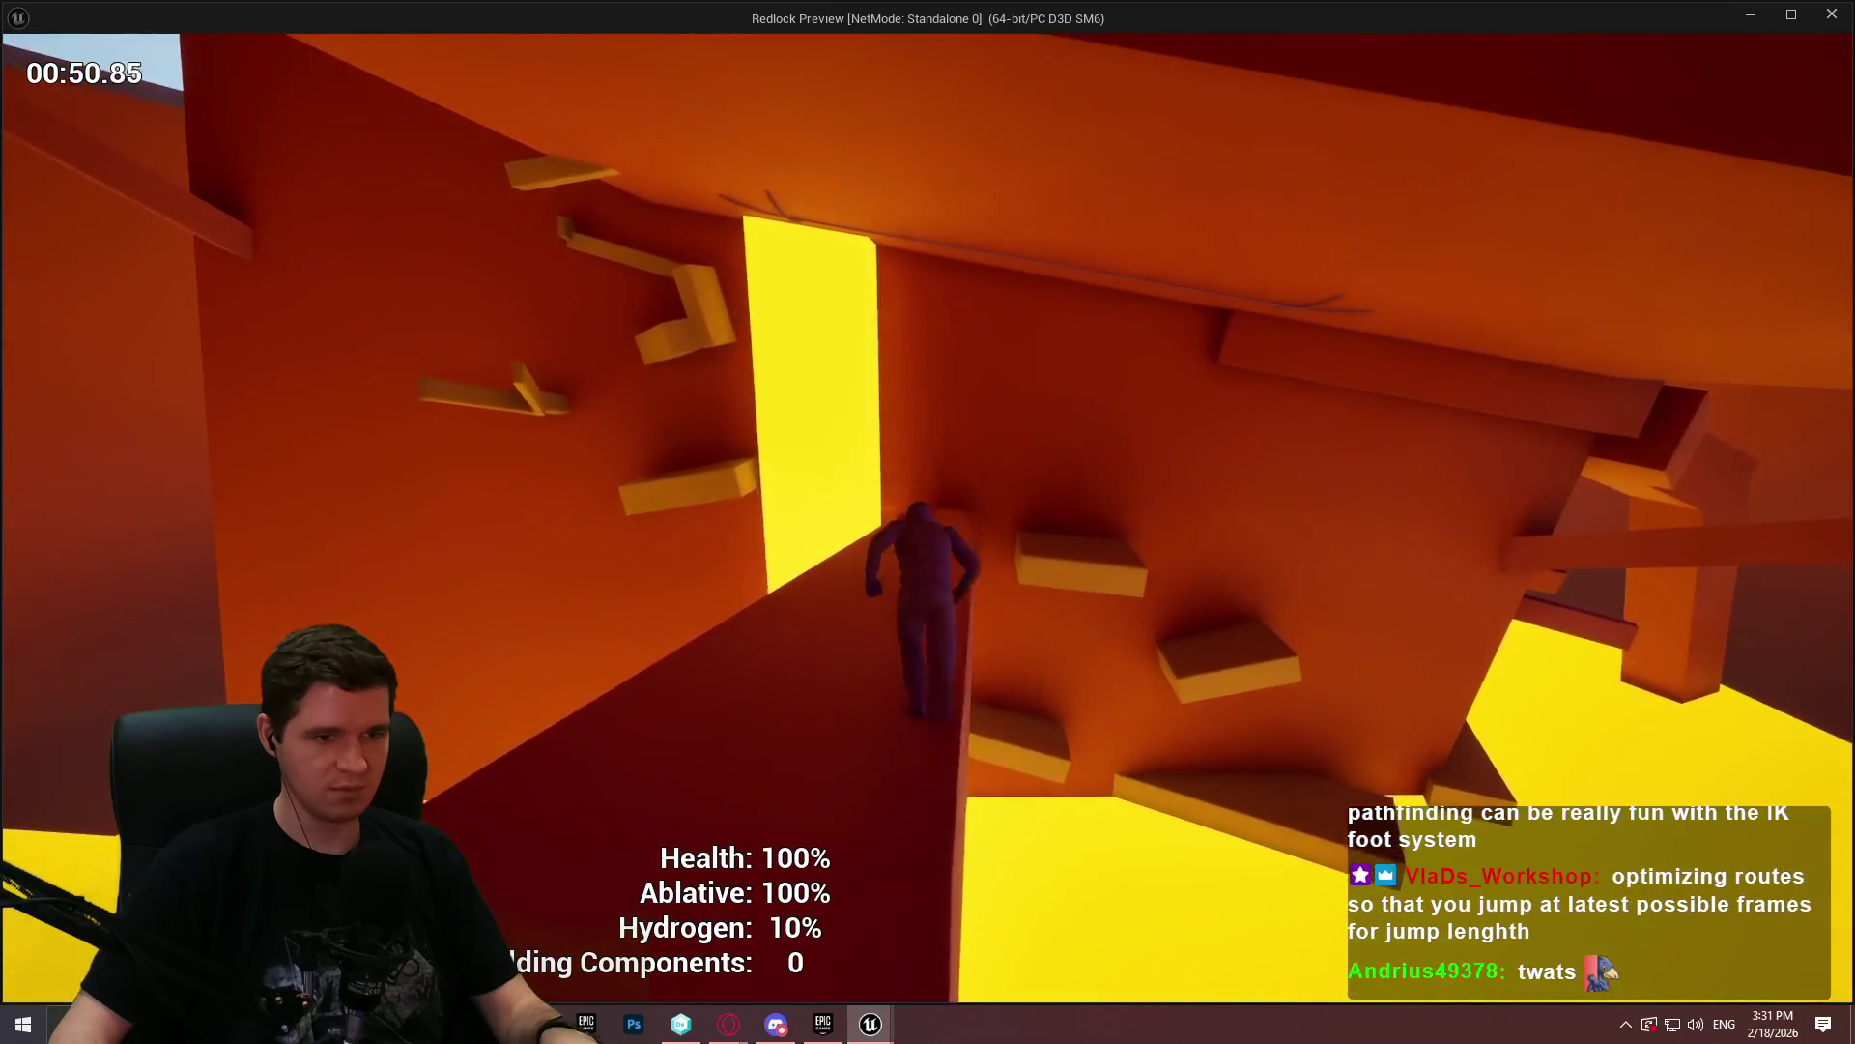
- Climb the purple slanted walls and narrow beams down the last slope, then end the playtest
{"action": "key", "text": "space"}
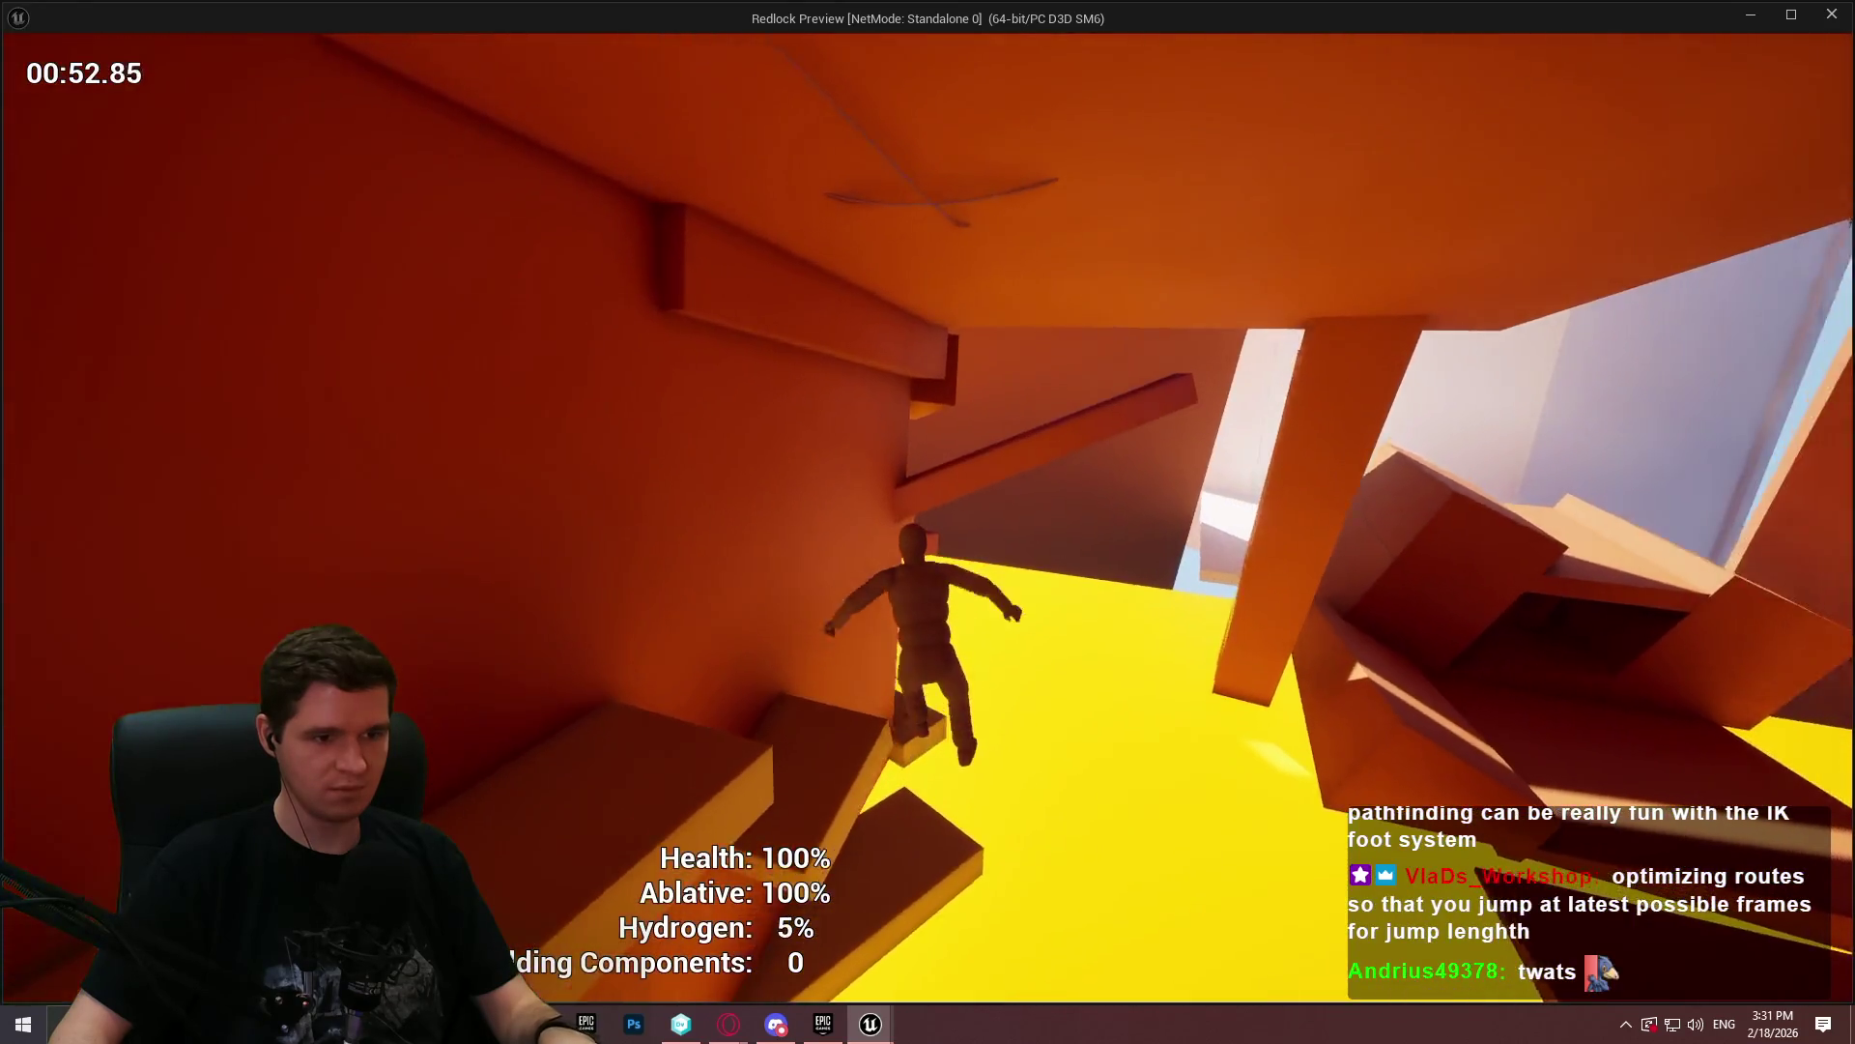
{"action": "key", "text": "space"}
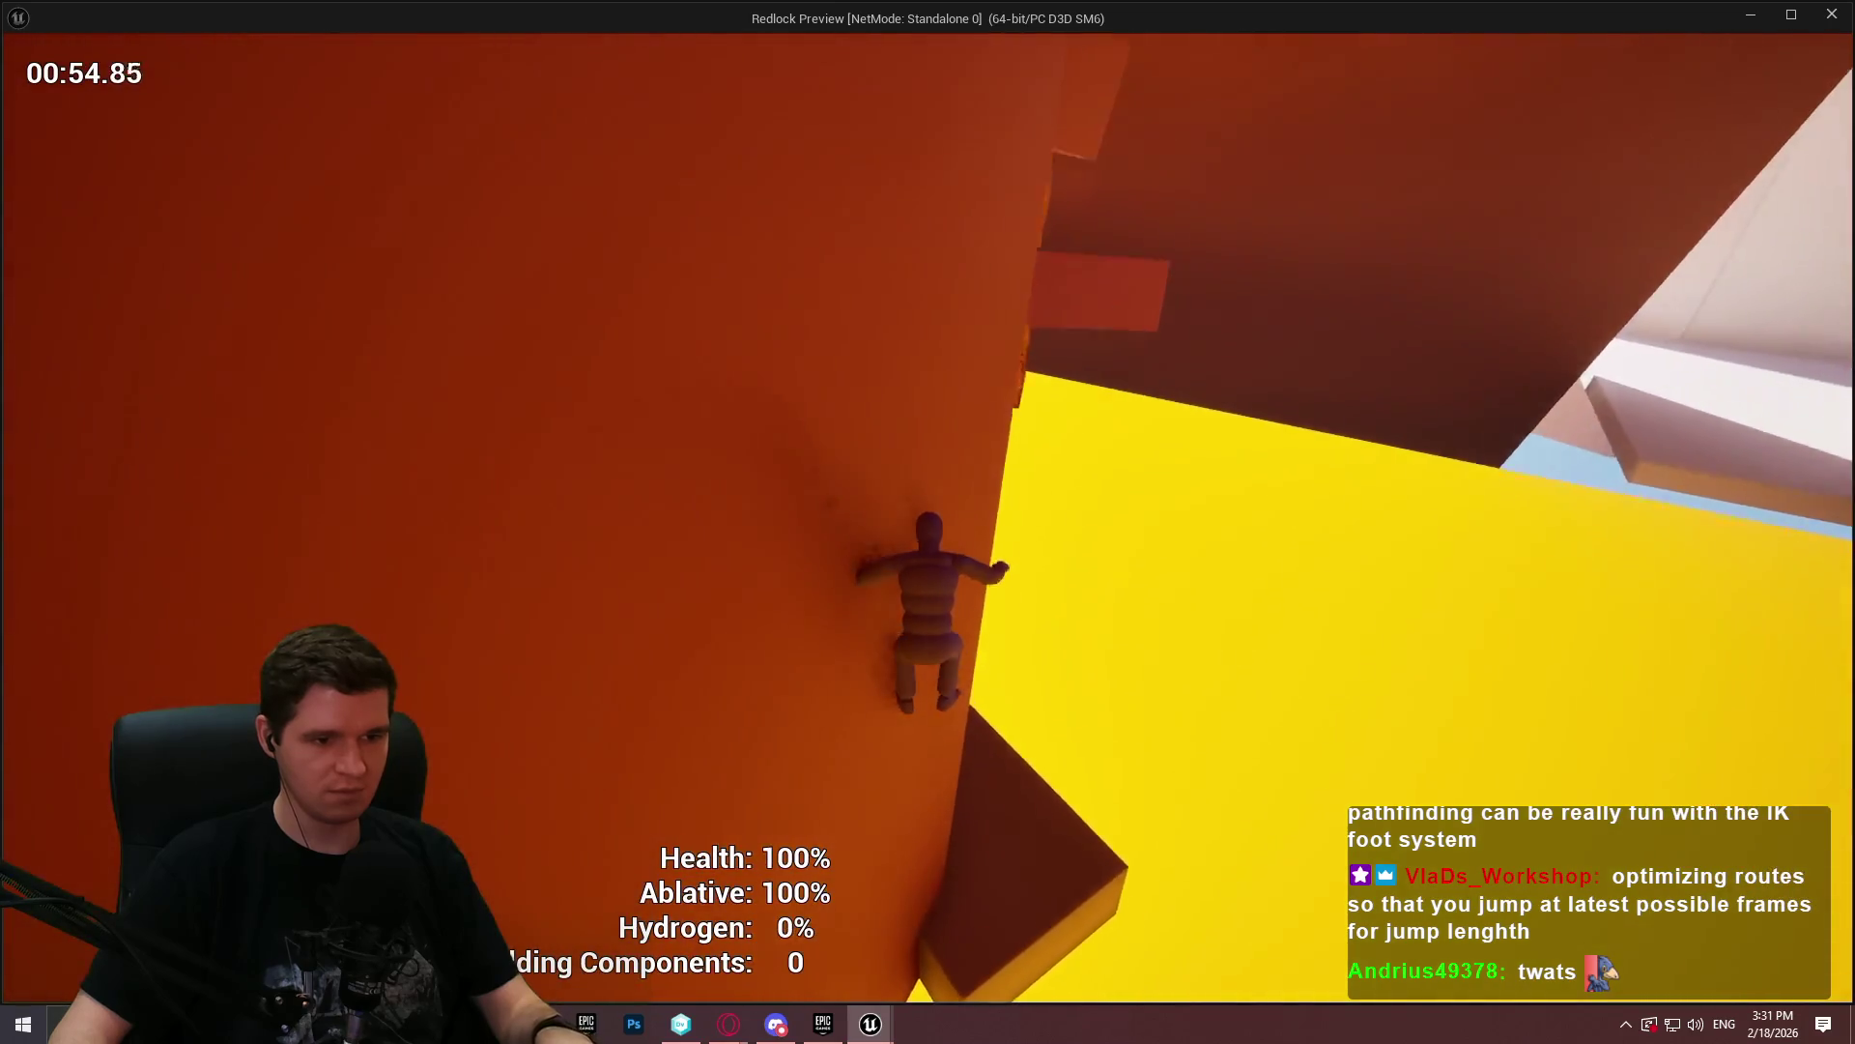
{"action": "key", "text": "w"}
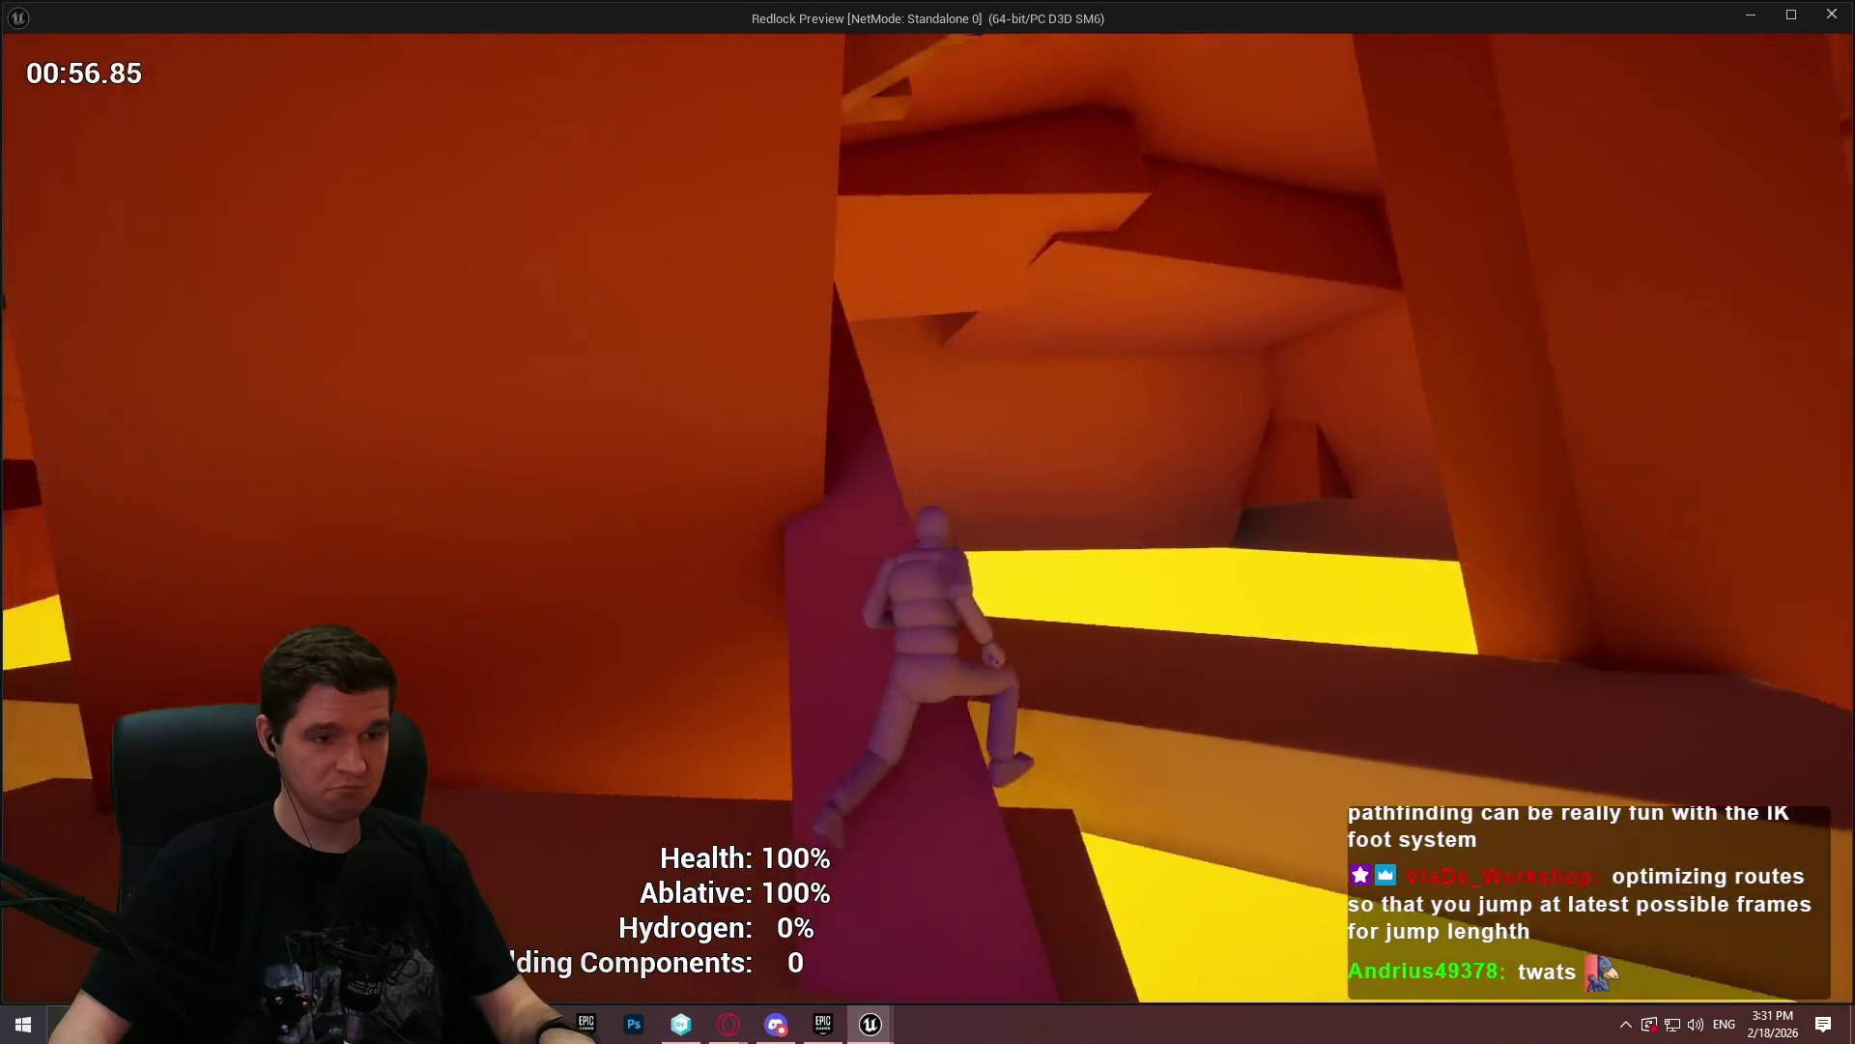
{"action": "key", "text": "space"}
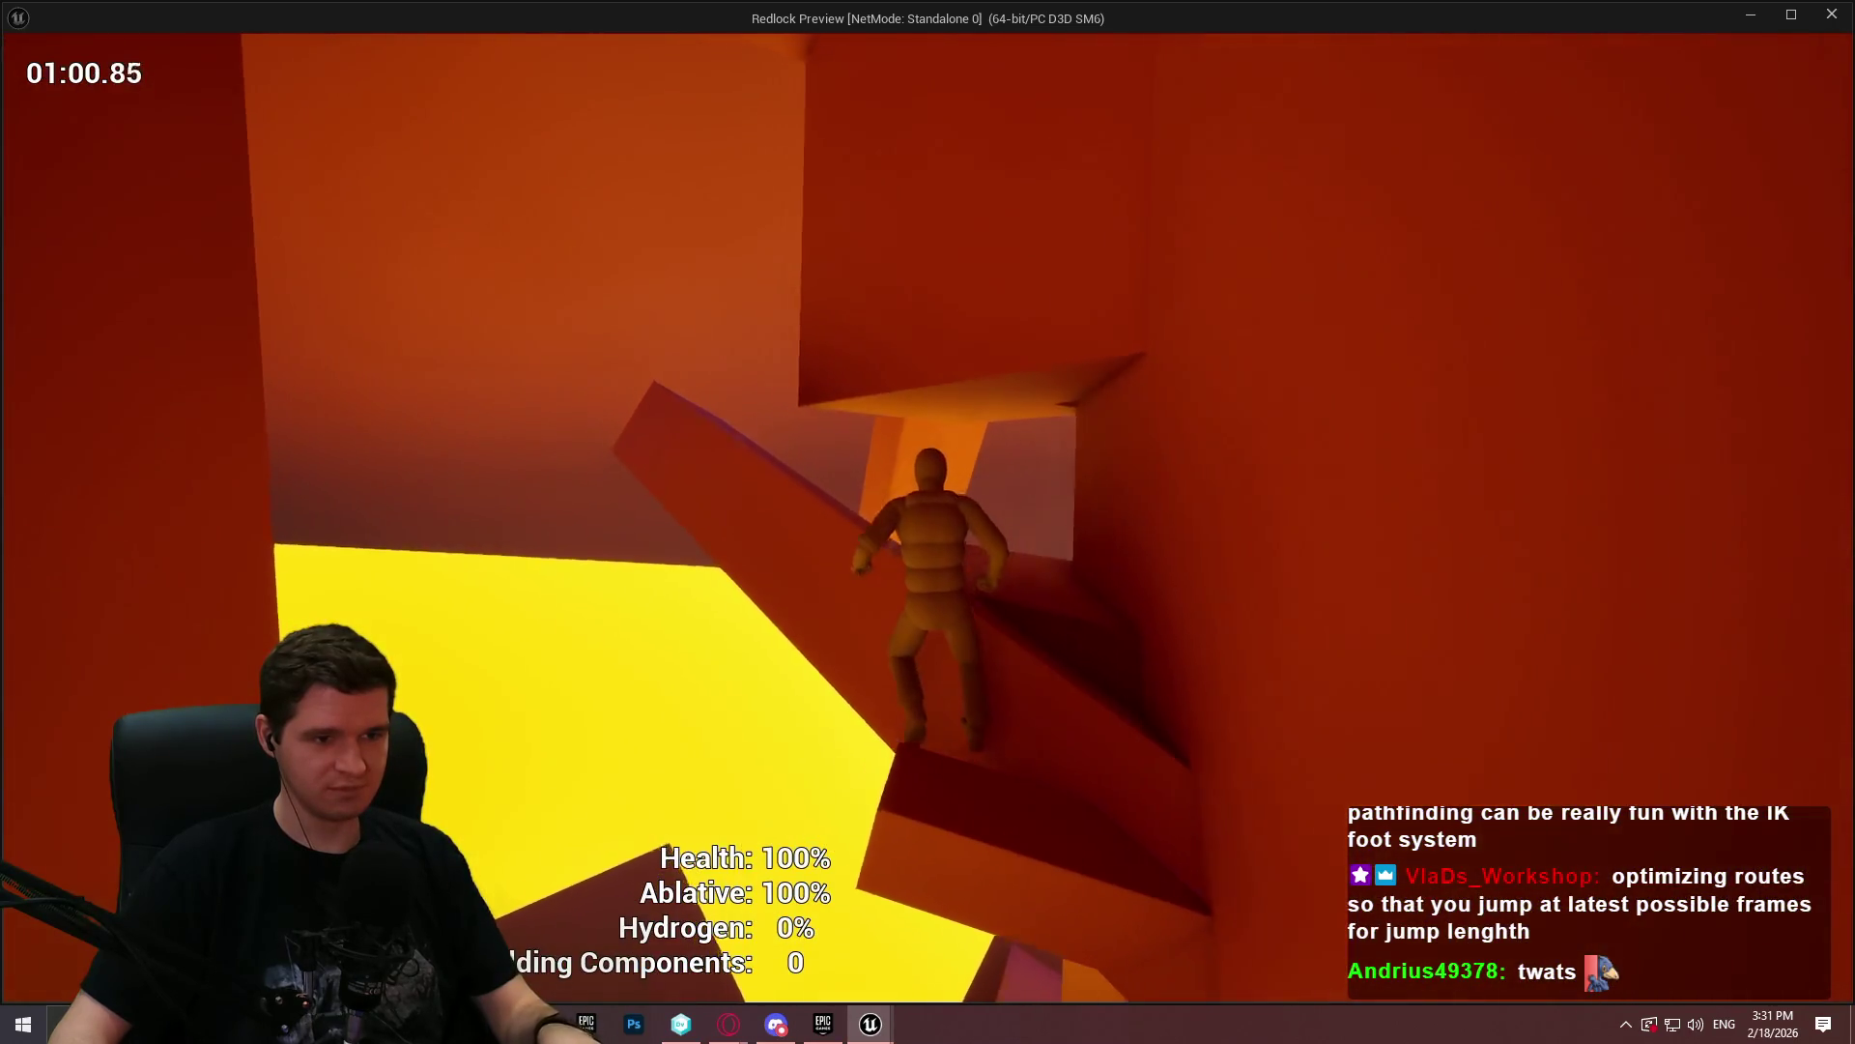
{"action": "key", "text": "w"}
{"action": "key", "text": "space"}
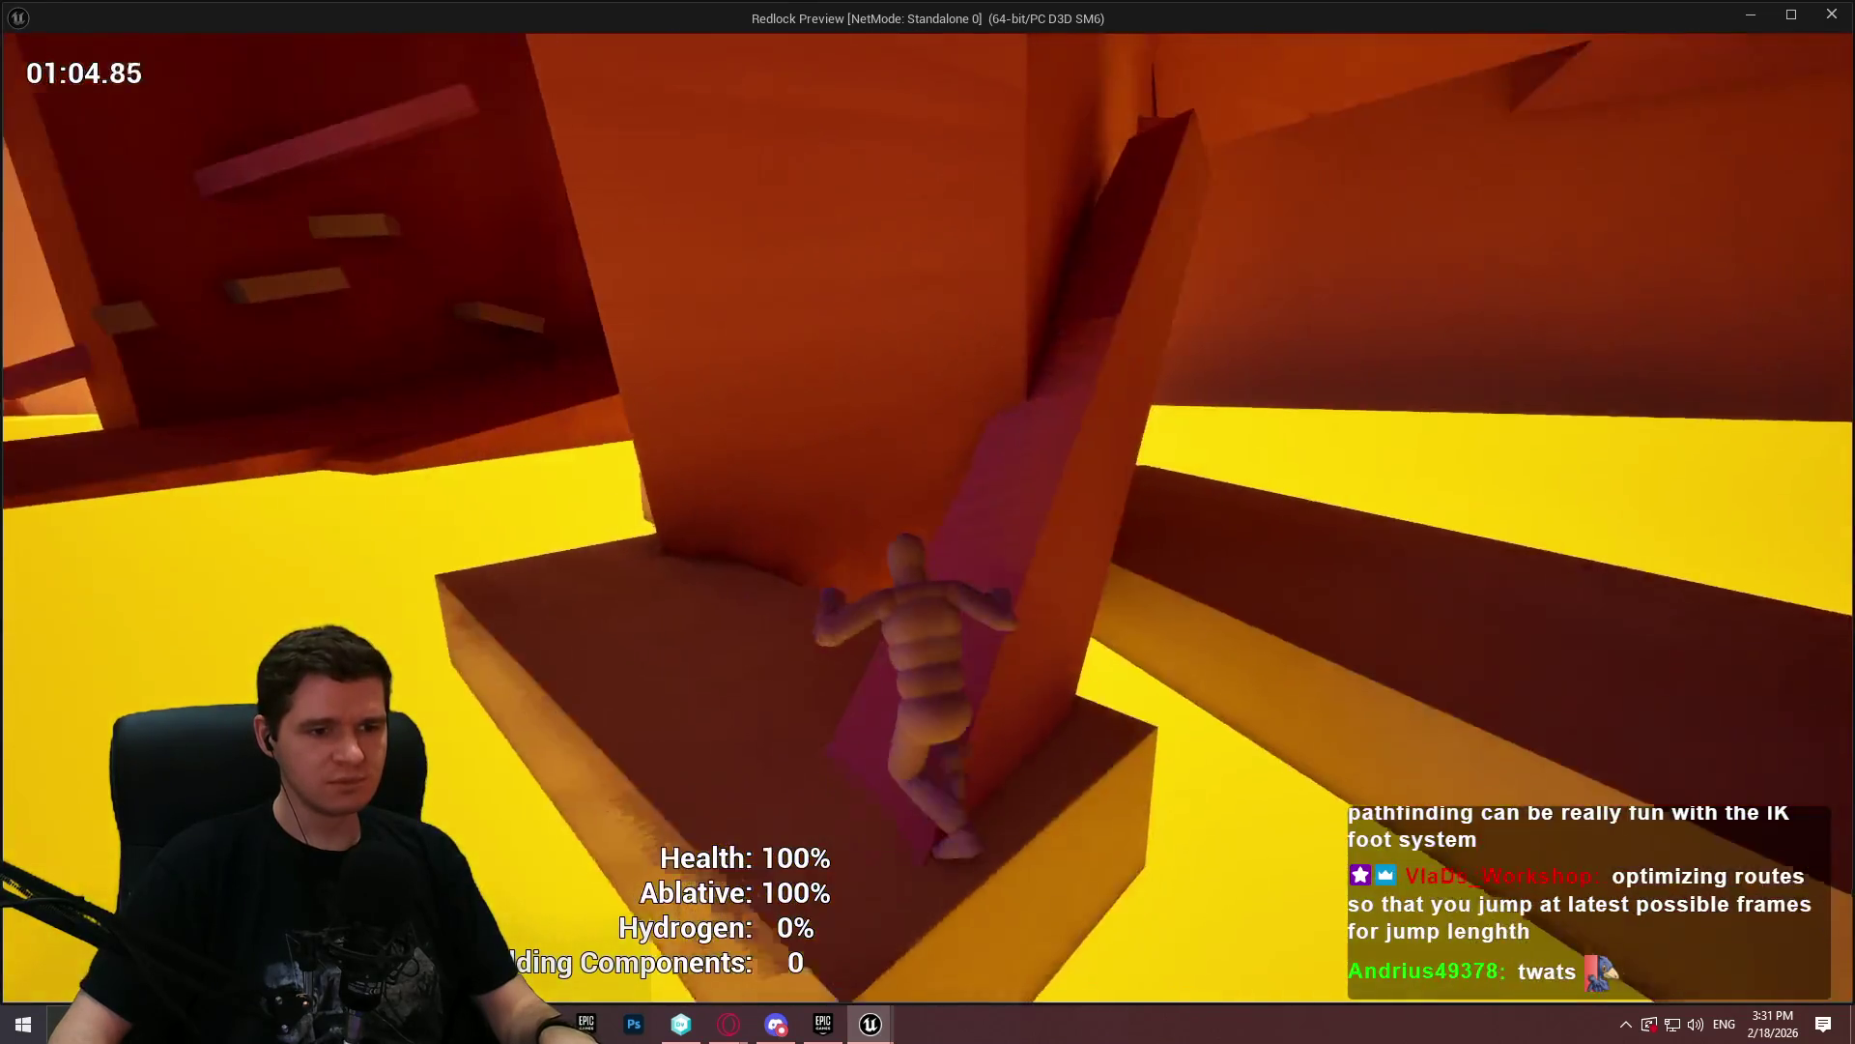
{"action": "key", "text": "space"}
{"action": "key", "text": "w"}
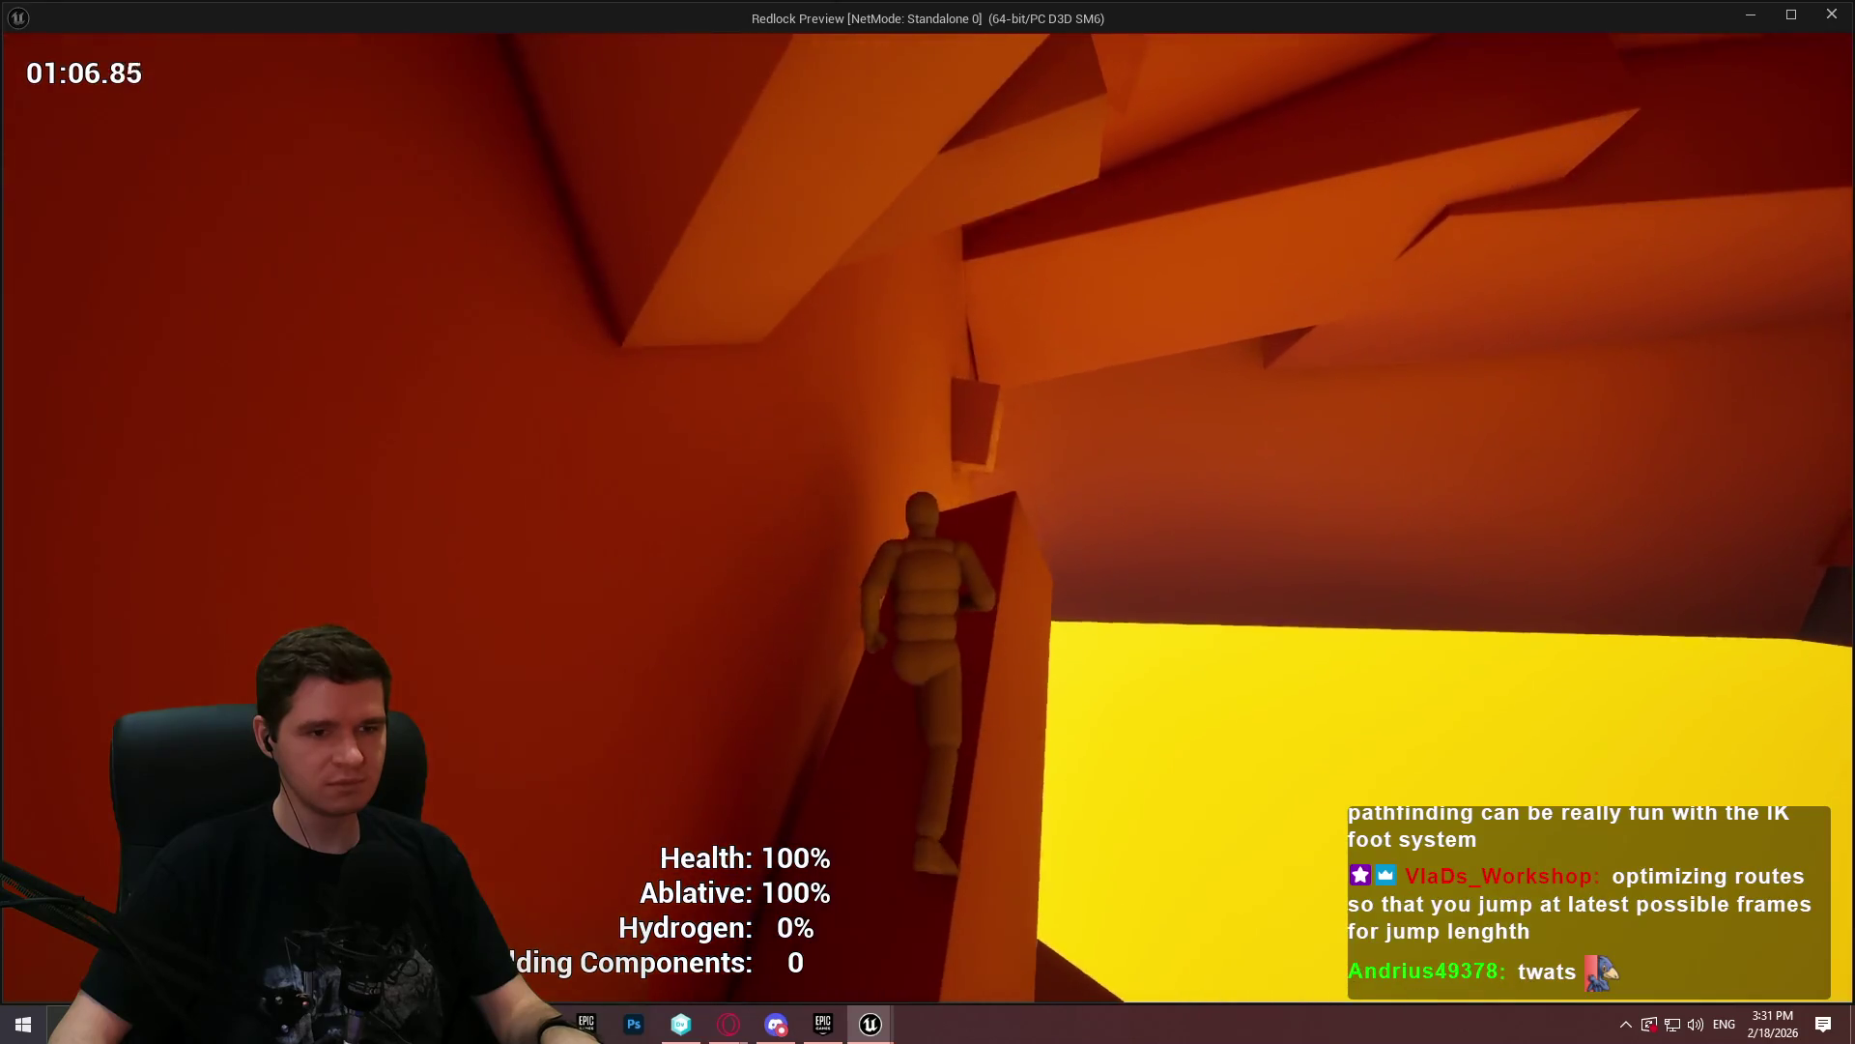
{"action": "key", "text": "space"}
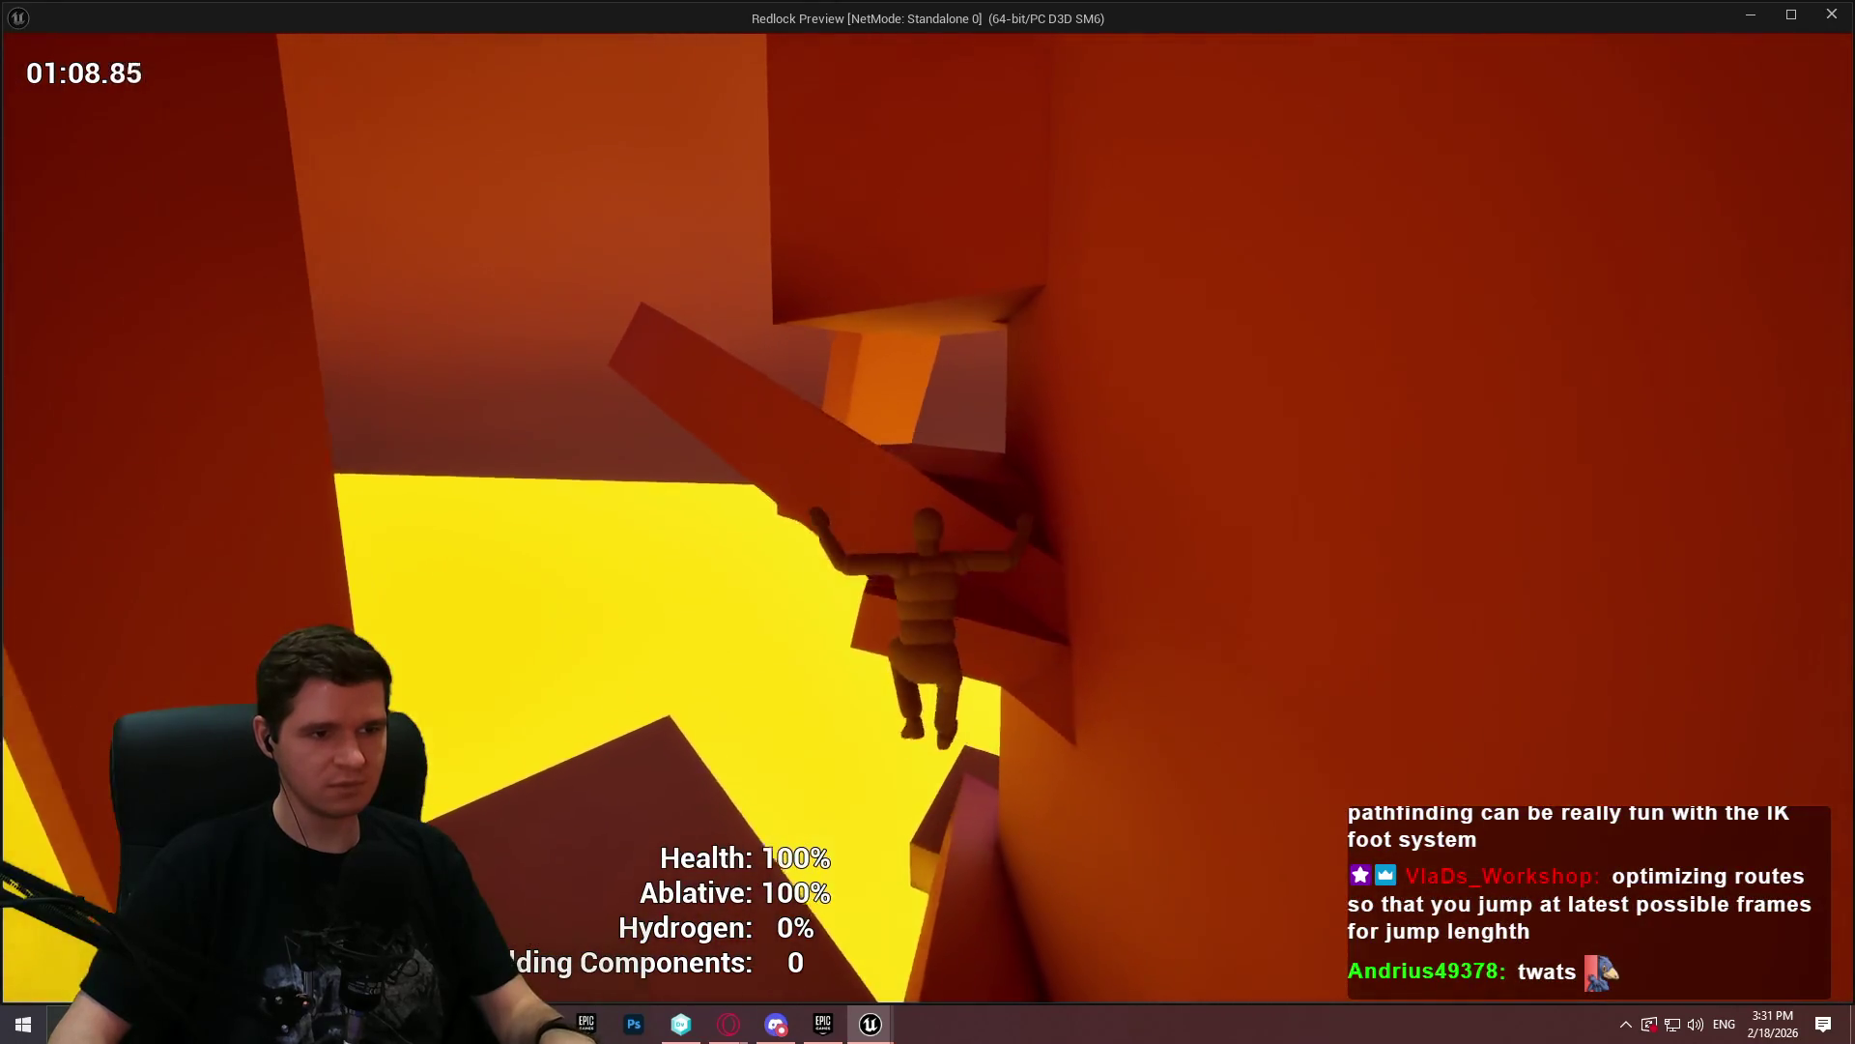
{"action": "key", "text": "w"}
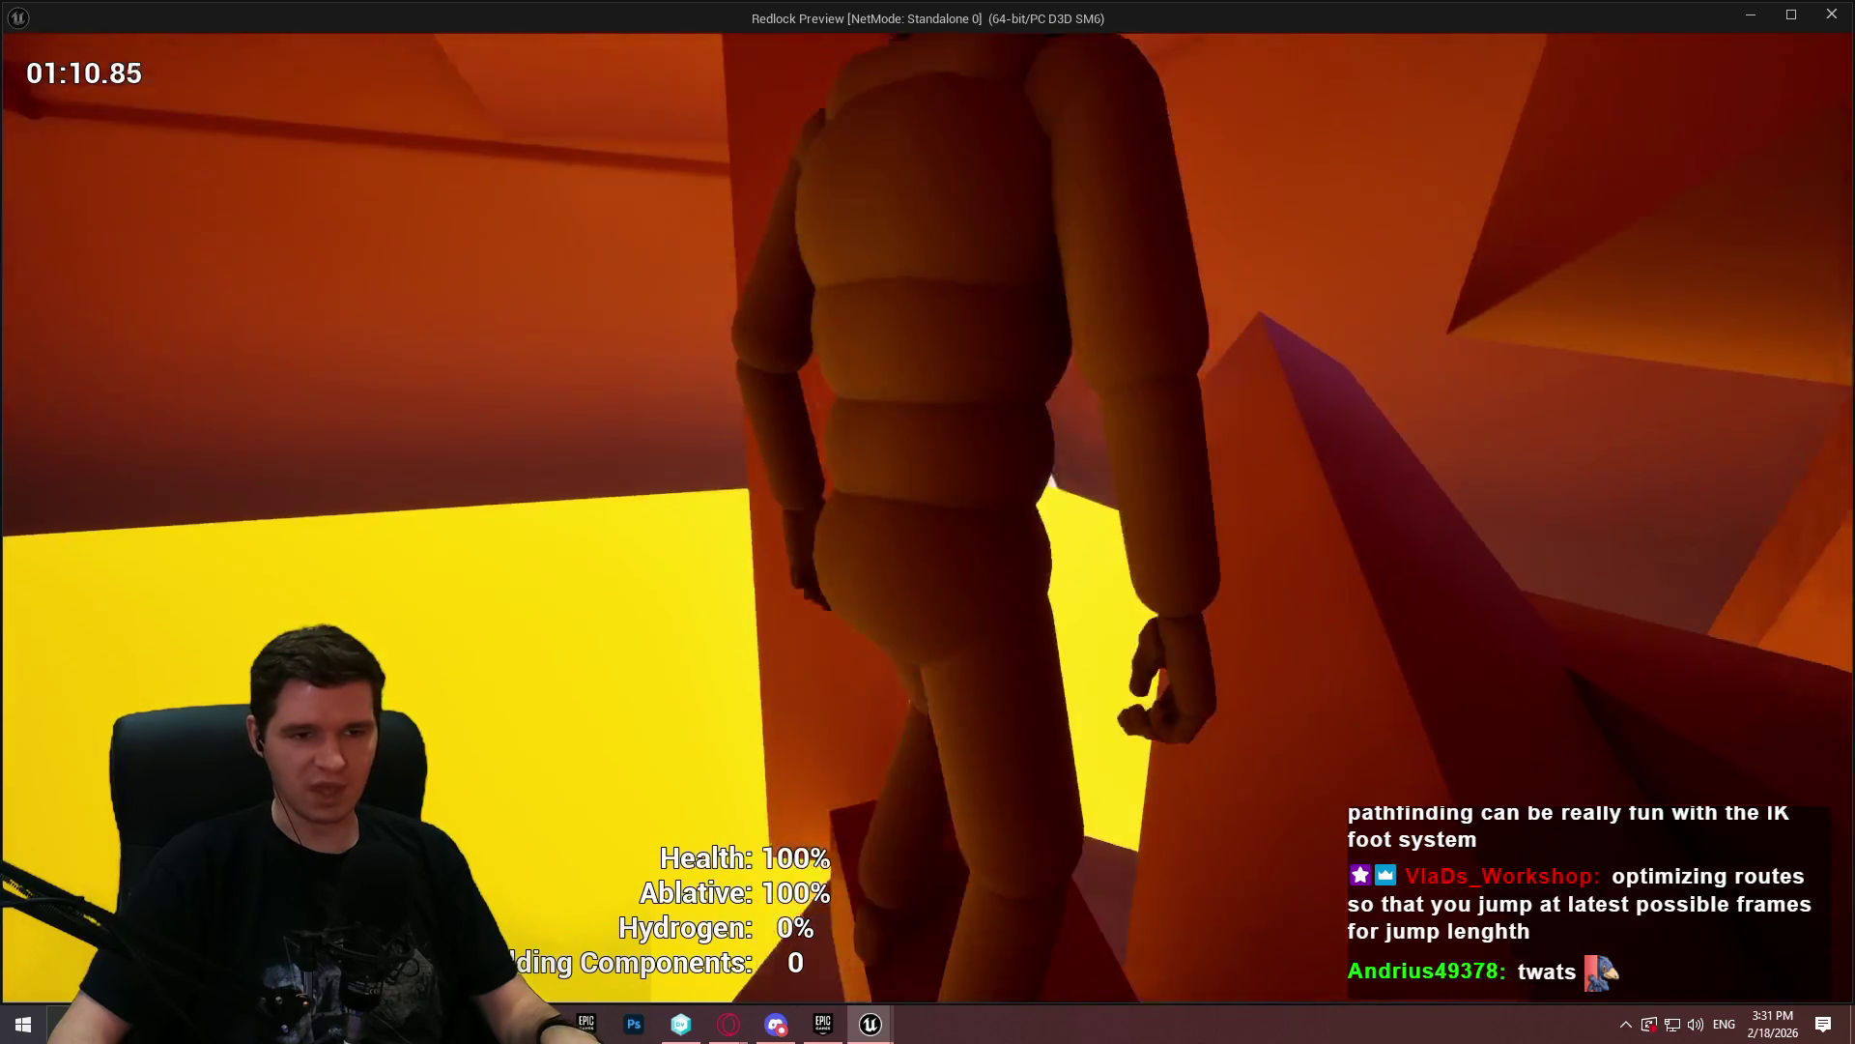
{"action": "key", "text": "w"}
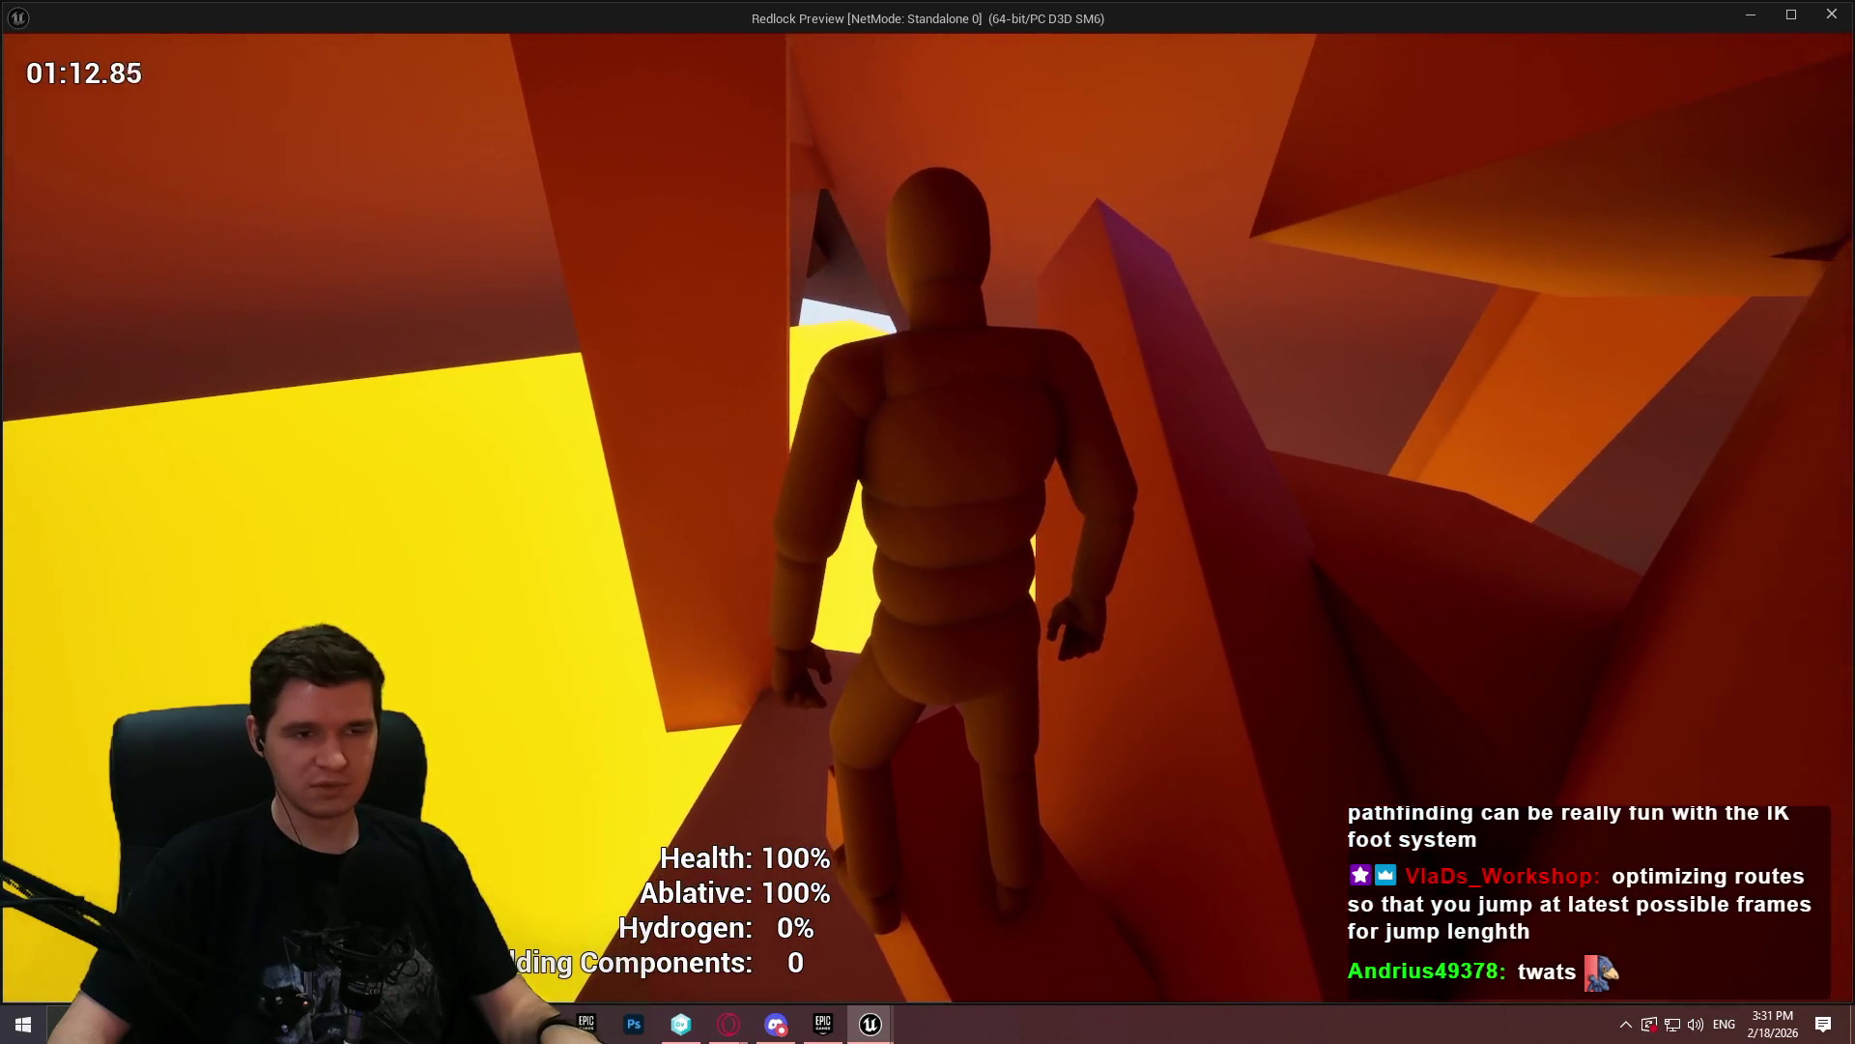
{"action": "key", "text": "space"}
{"action": "key", "text": "w"}
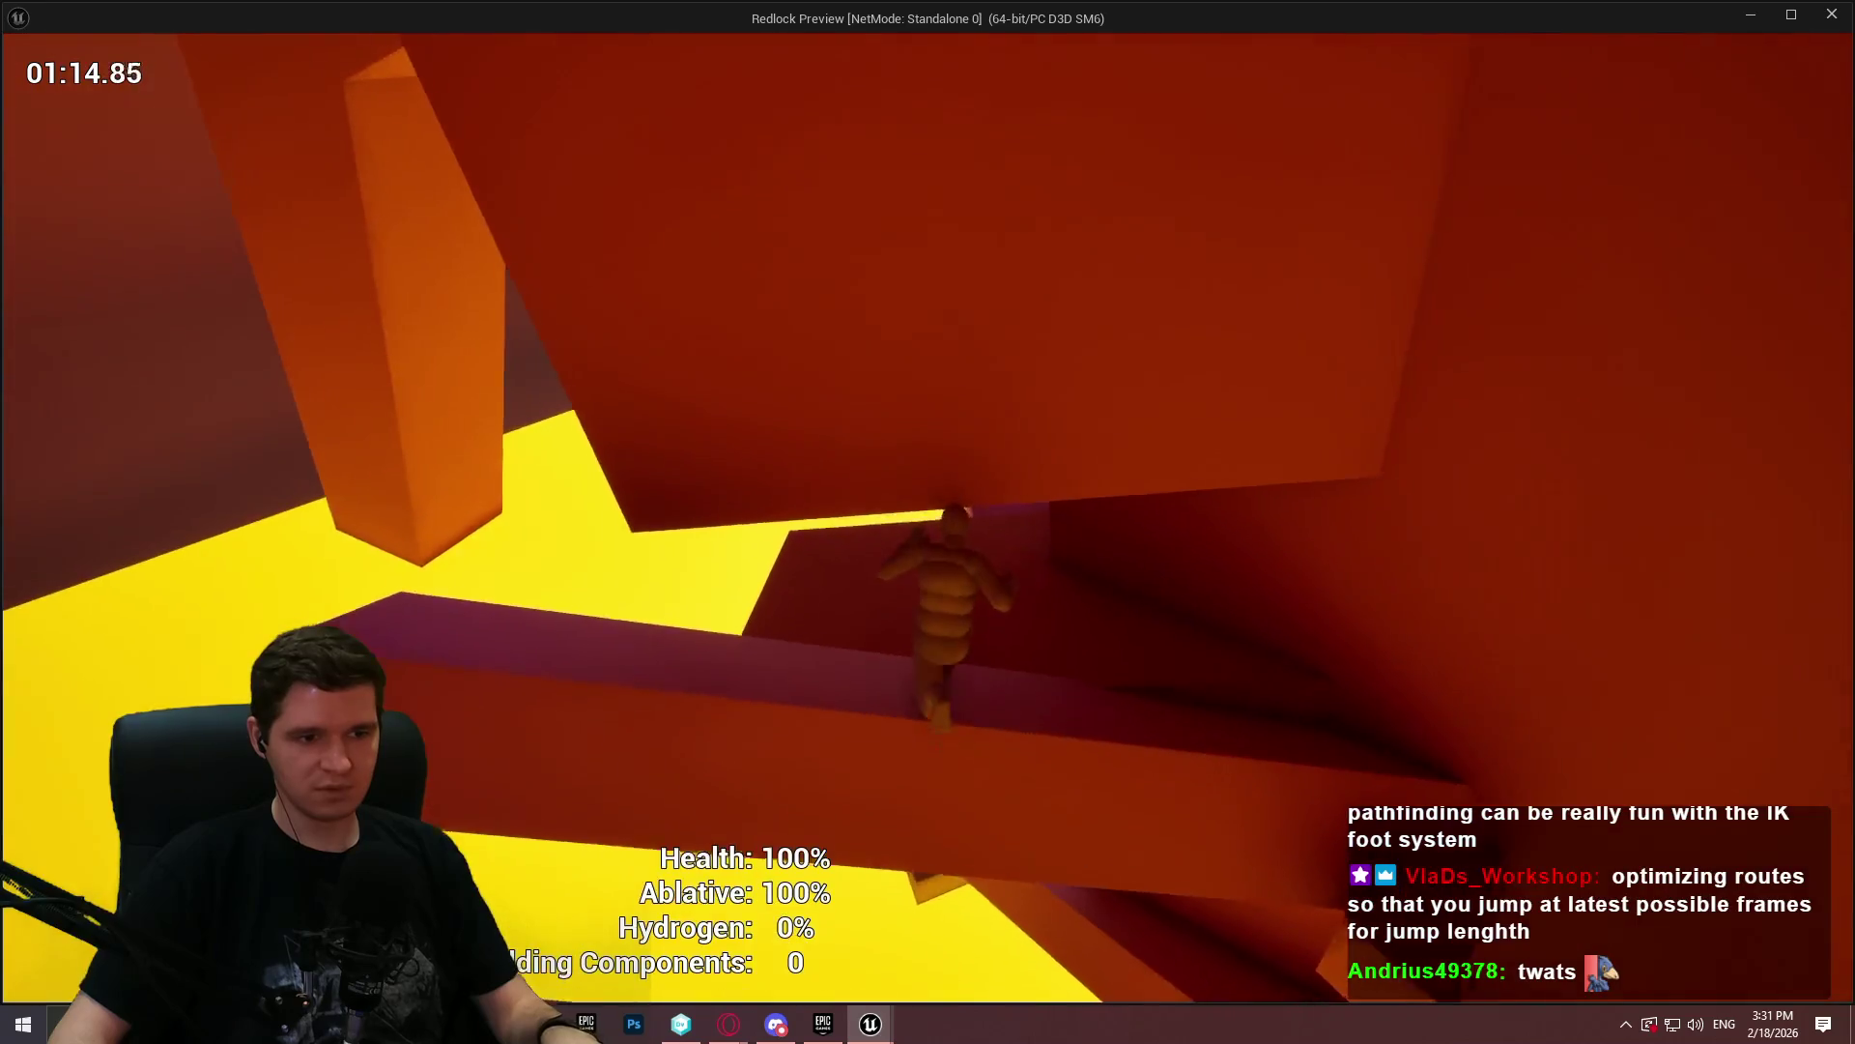
{"action": "key", "text": "w"}
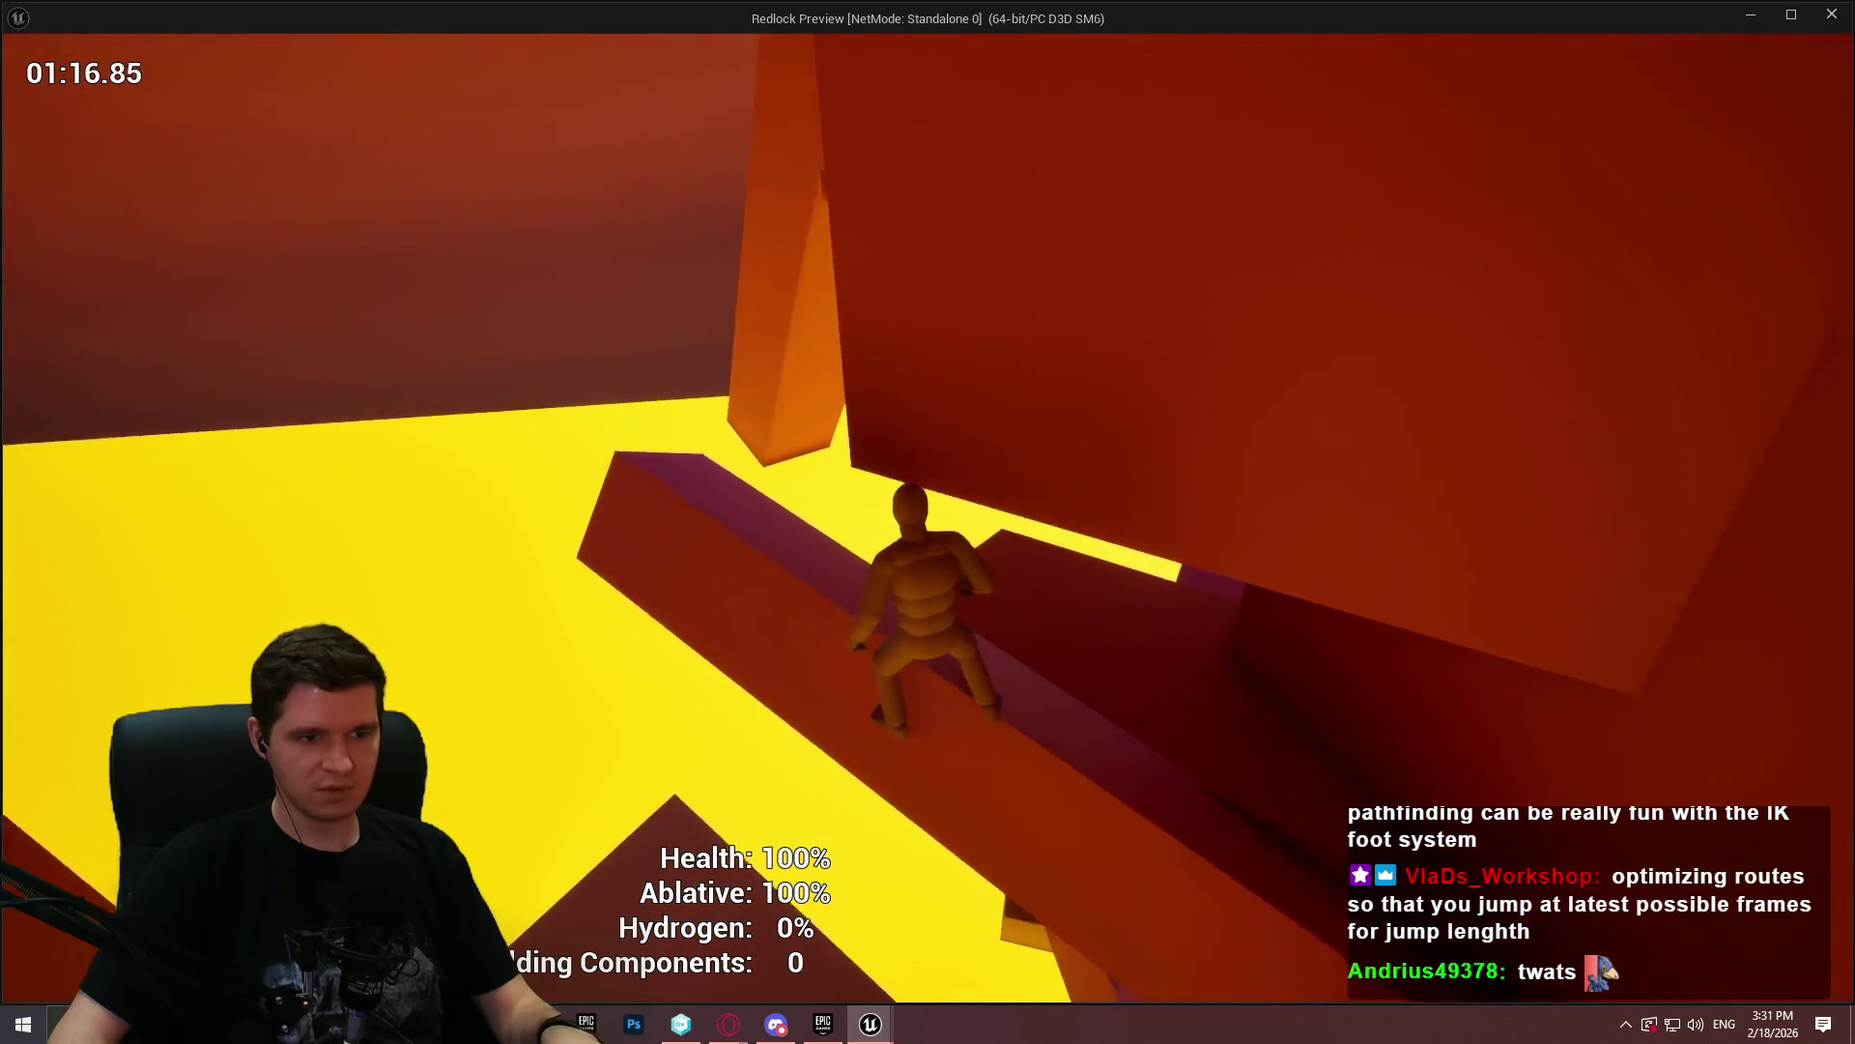
{"action": "key", "text": "space"}
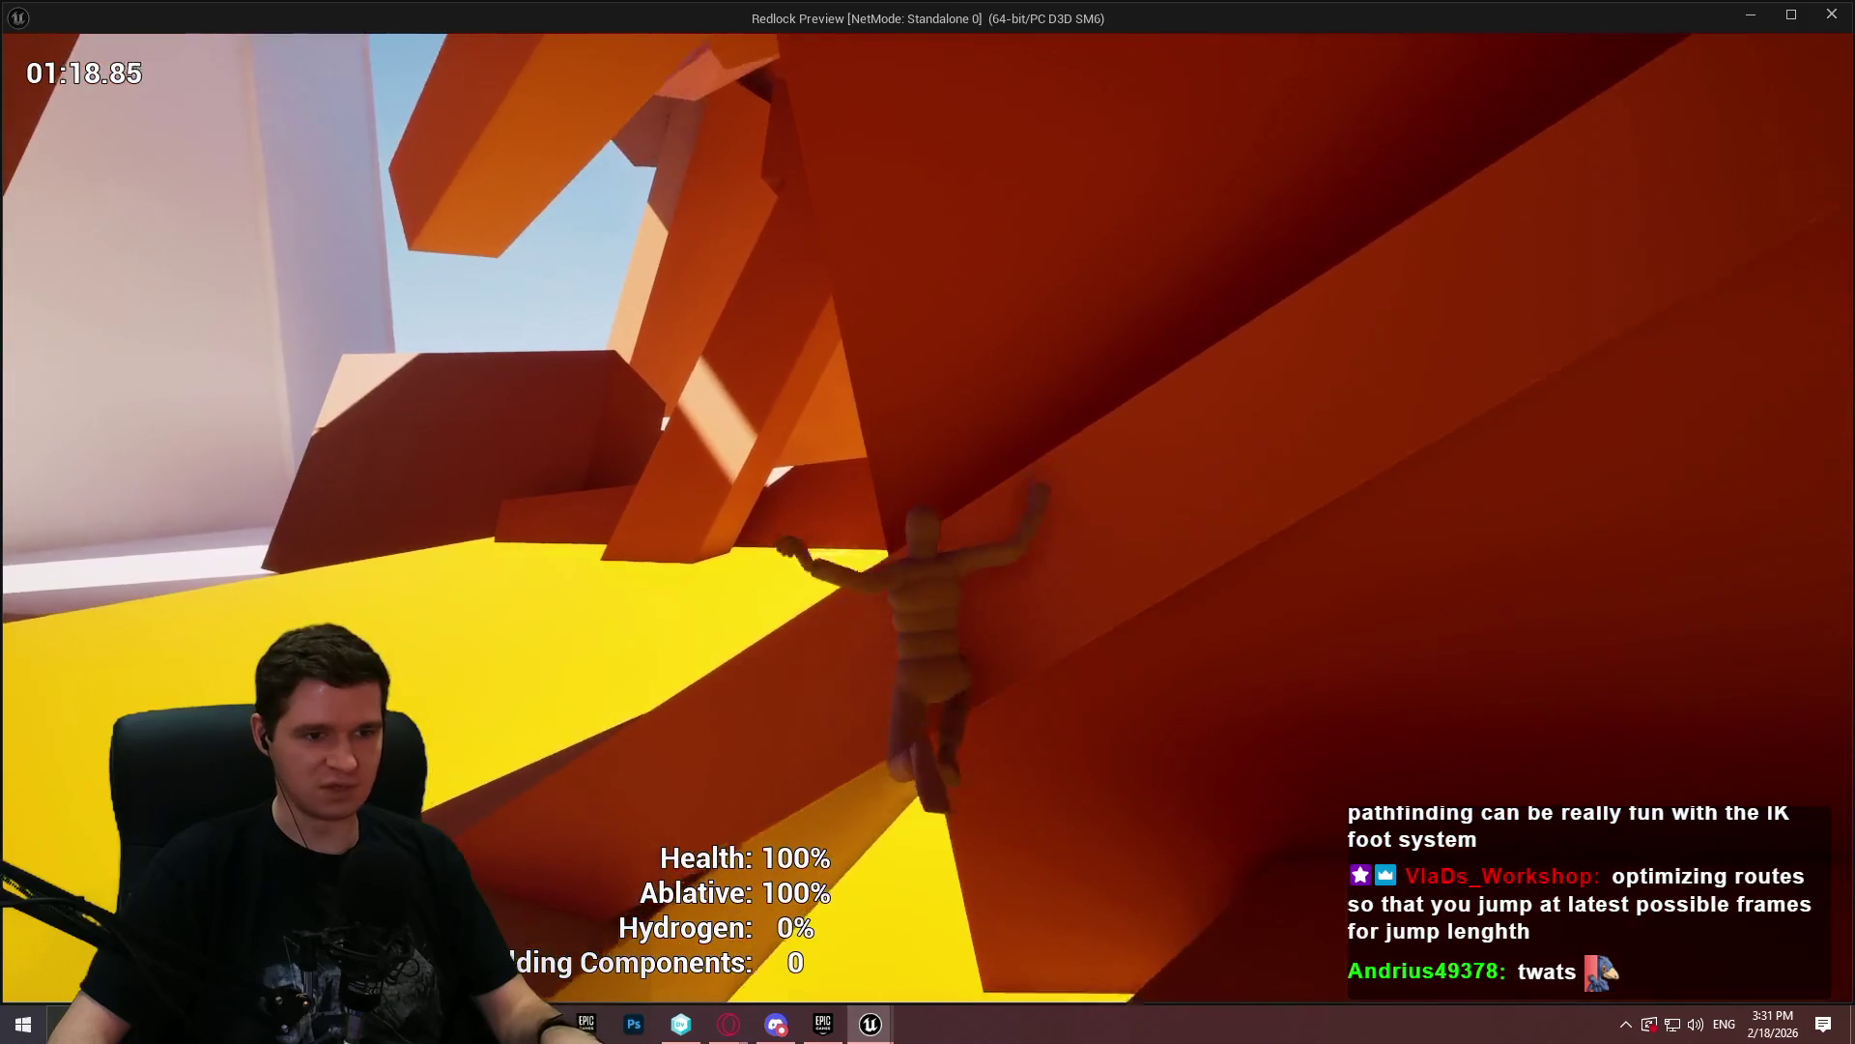
{"action": "key", "text": "w"}
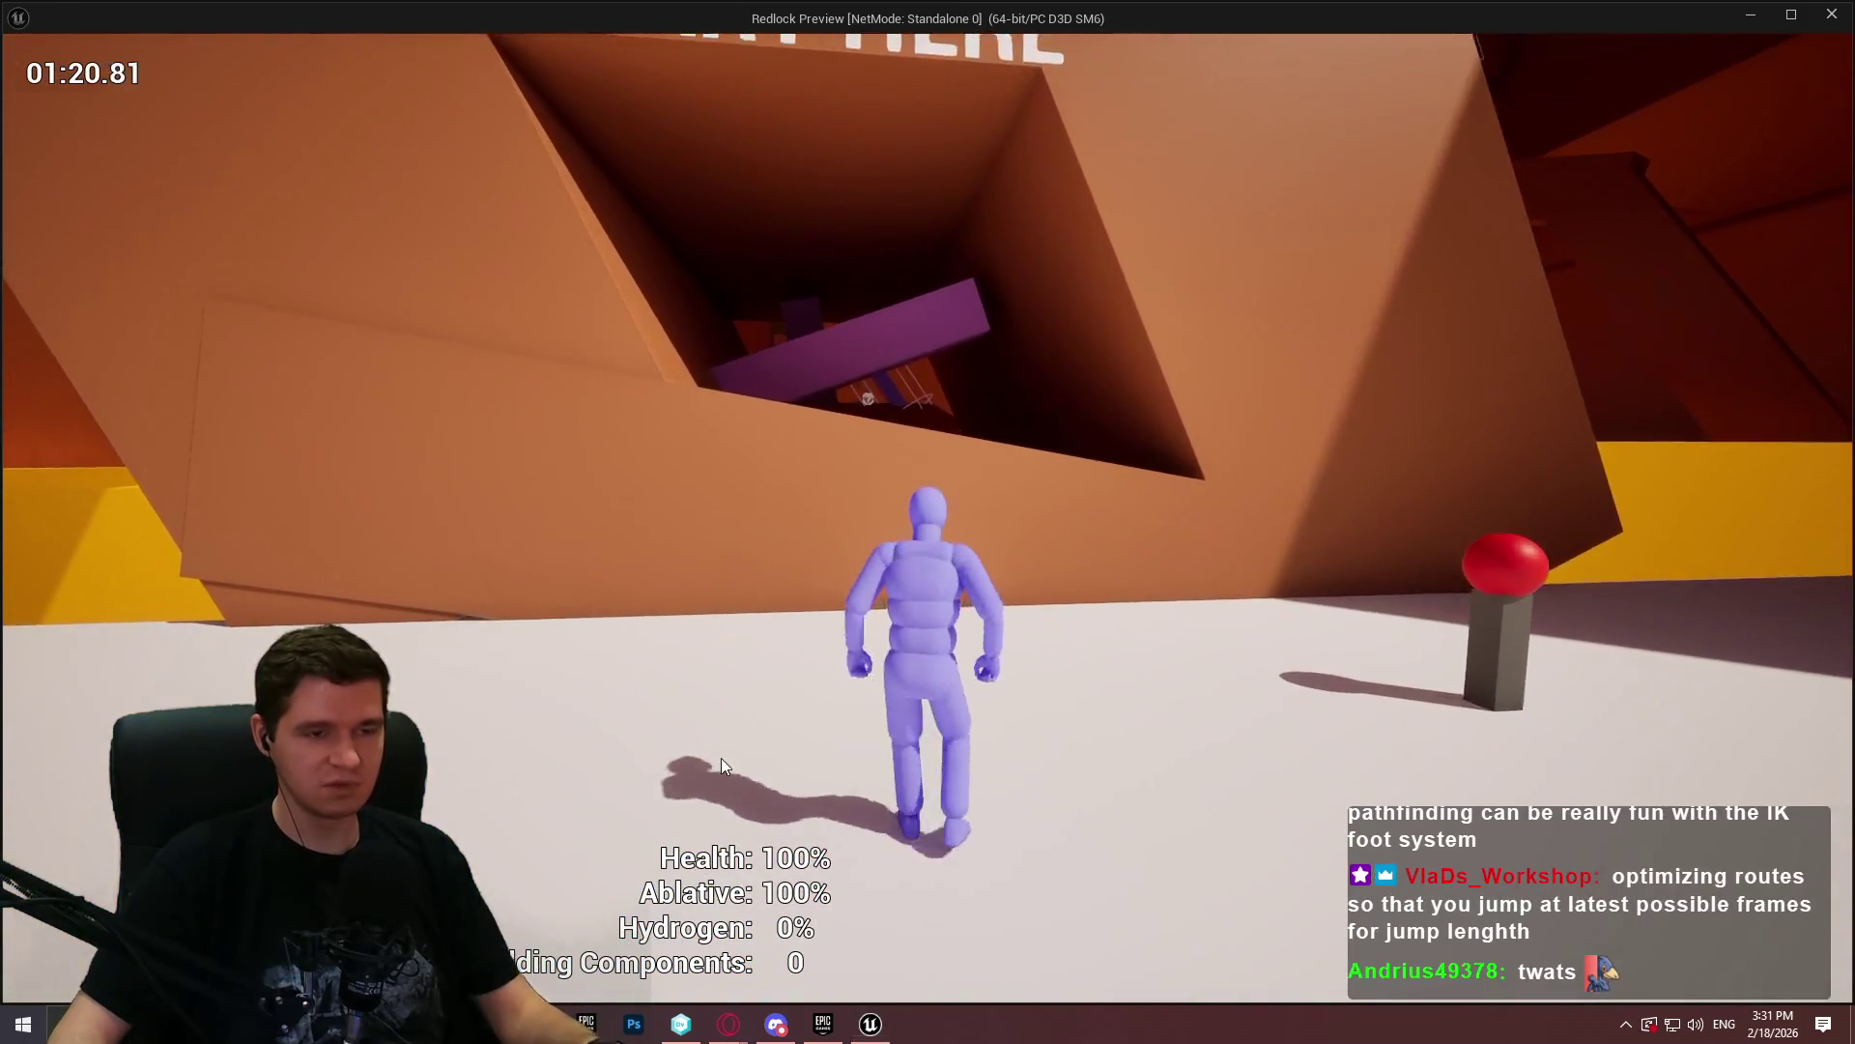
{"action": "key", "text": "Escape"}
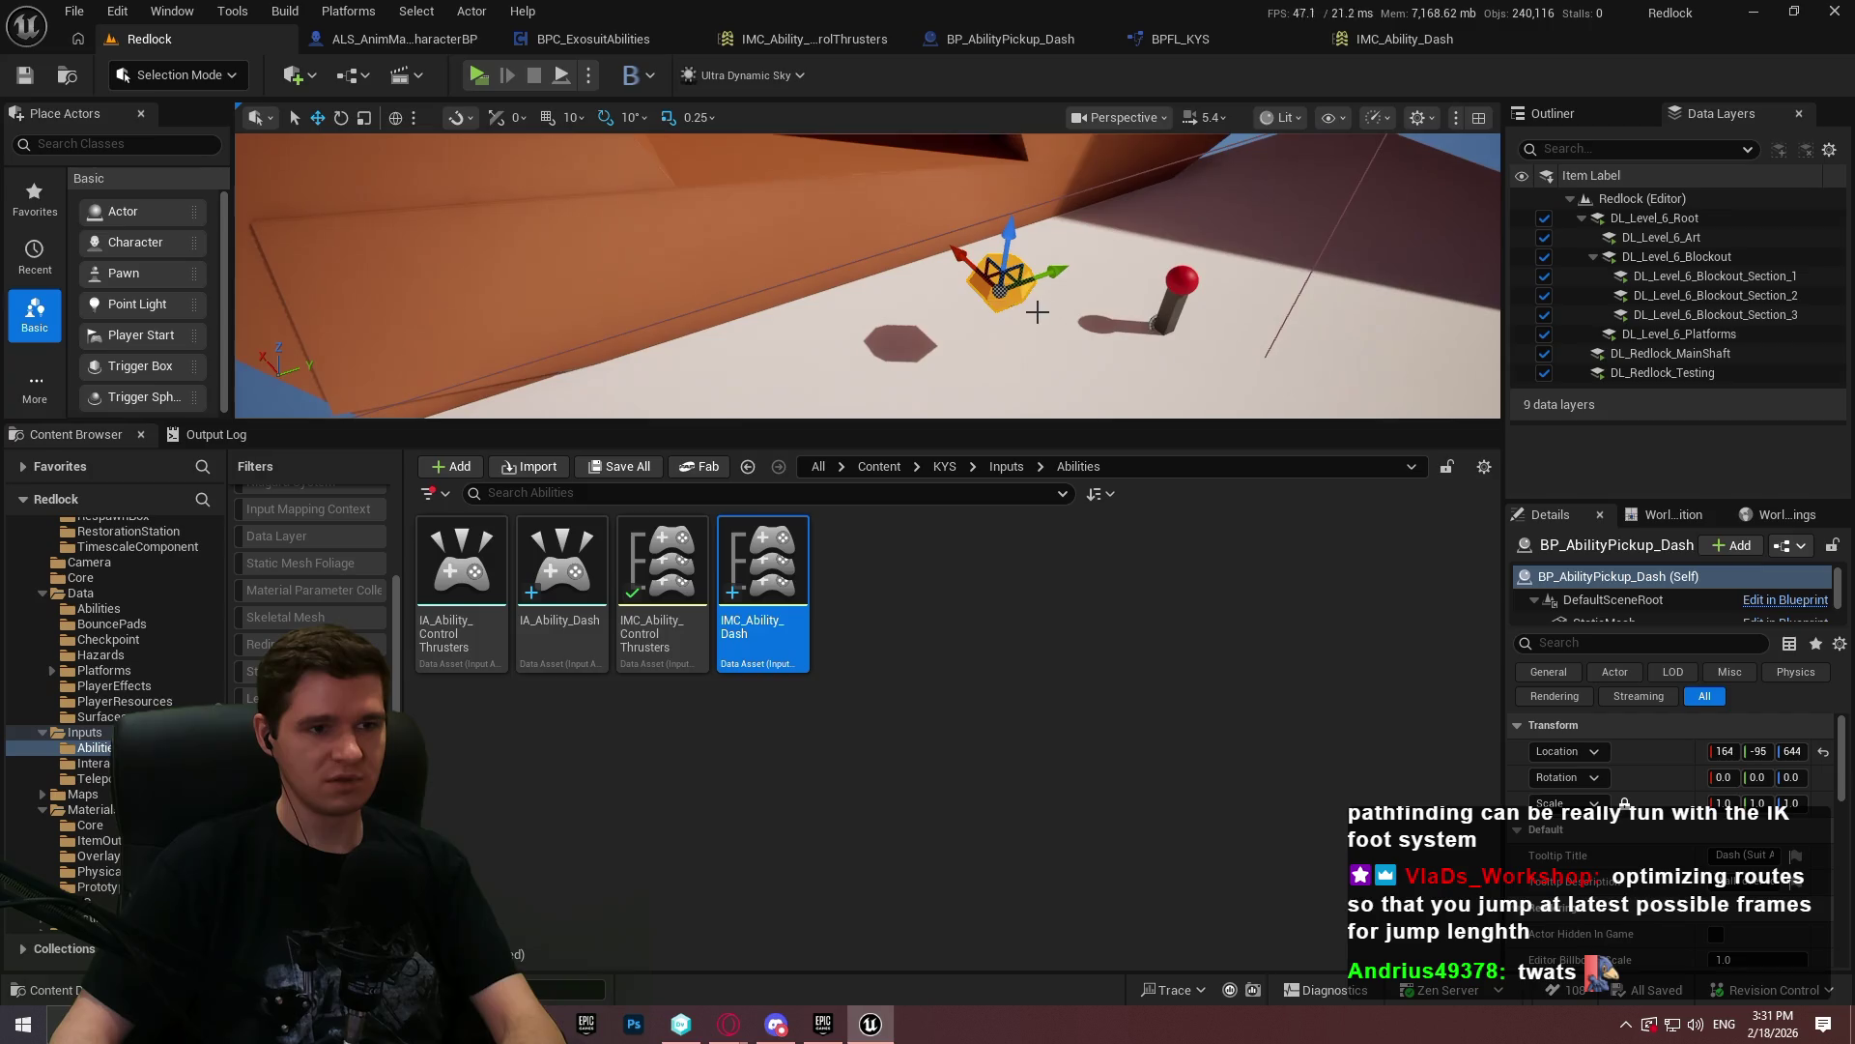
- Delete the dash ability pickup from the level and start a reference search in the character blueprint
{"action": "key", "text": "Delete"}
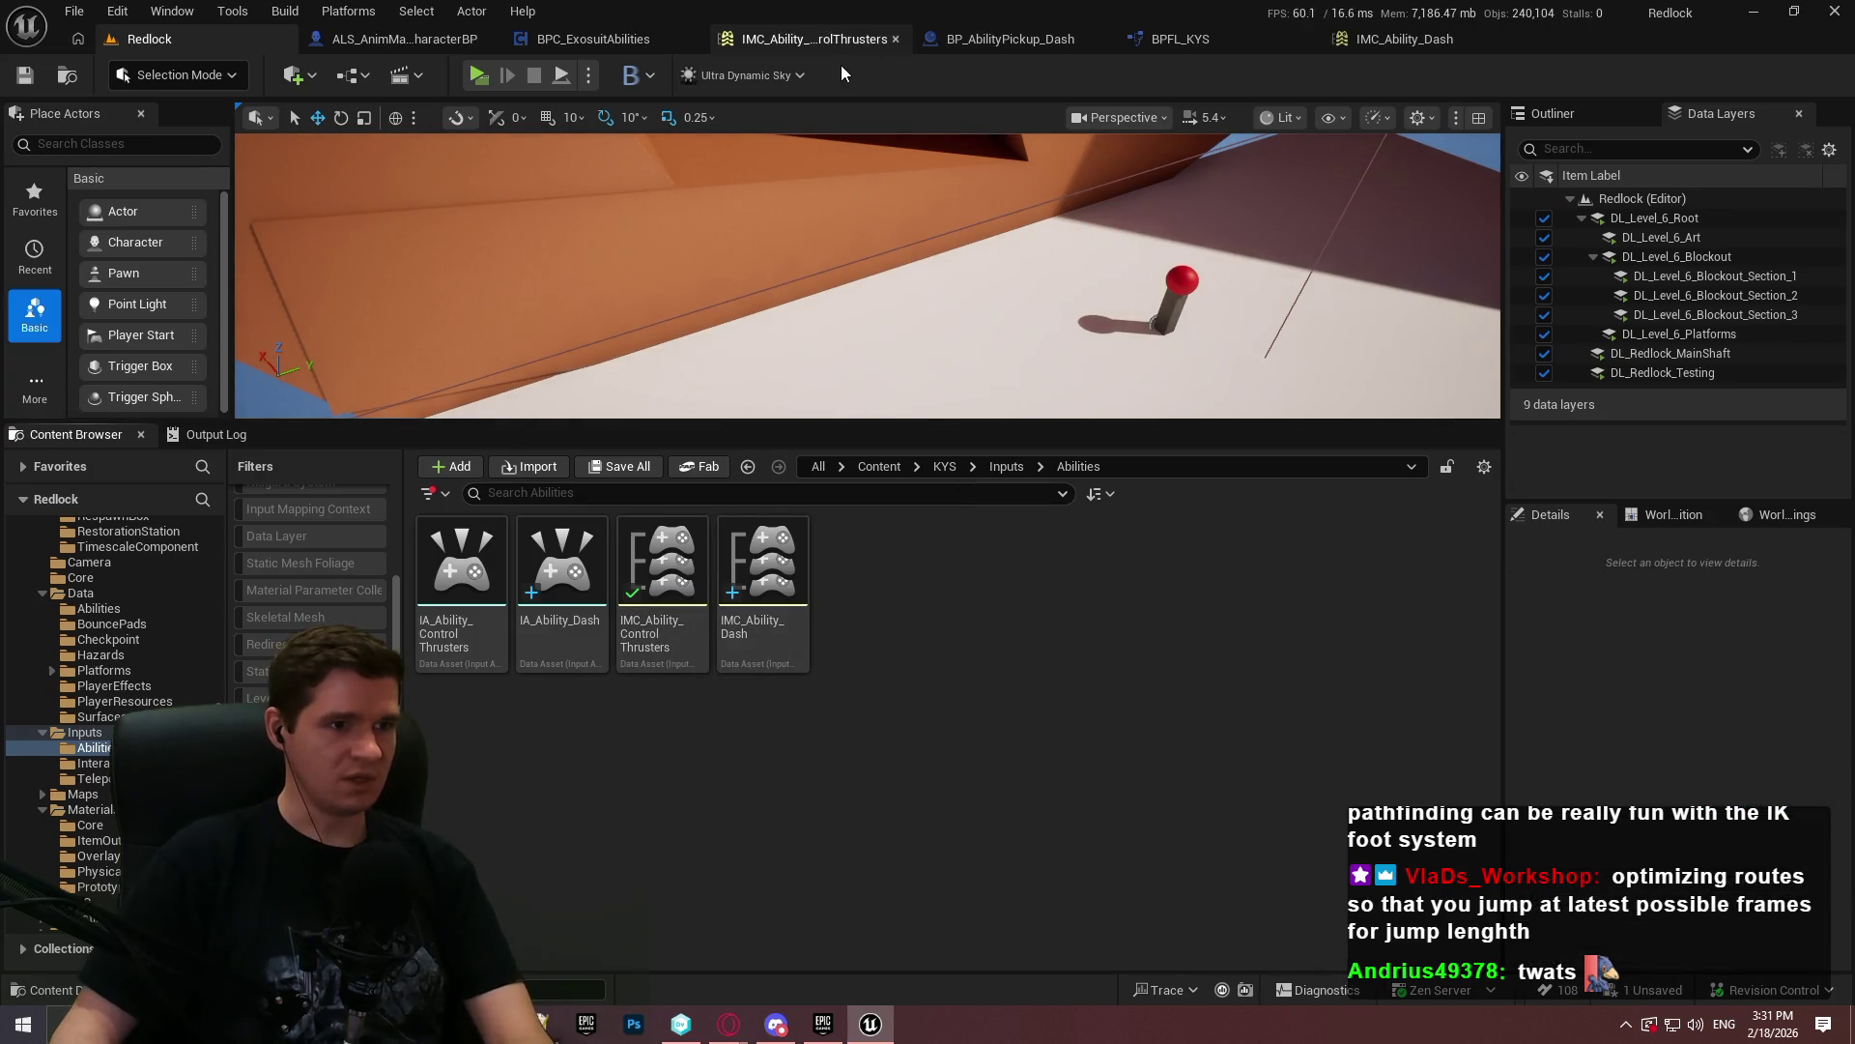
{"action": "left_click", "coordinate": [425, 39]}
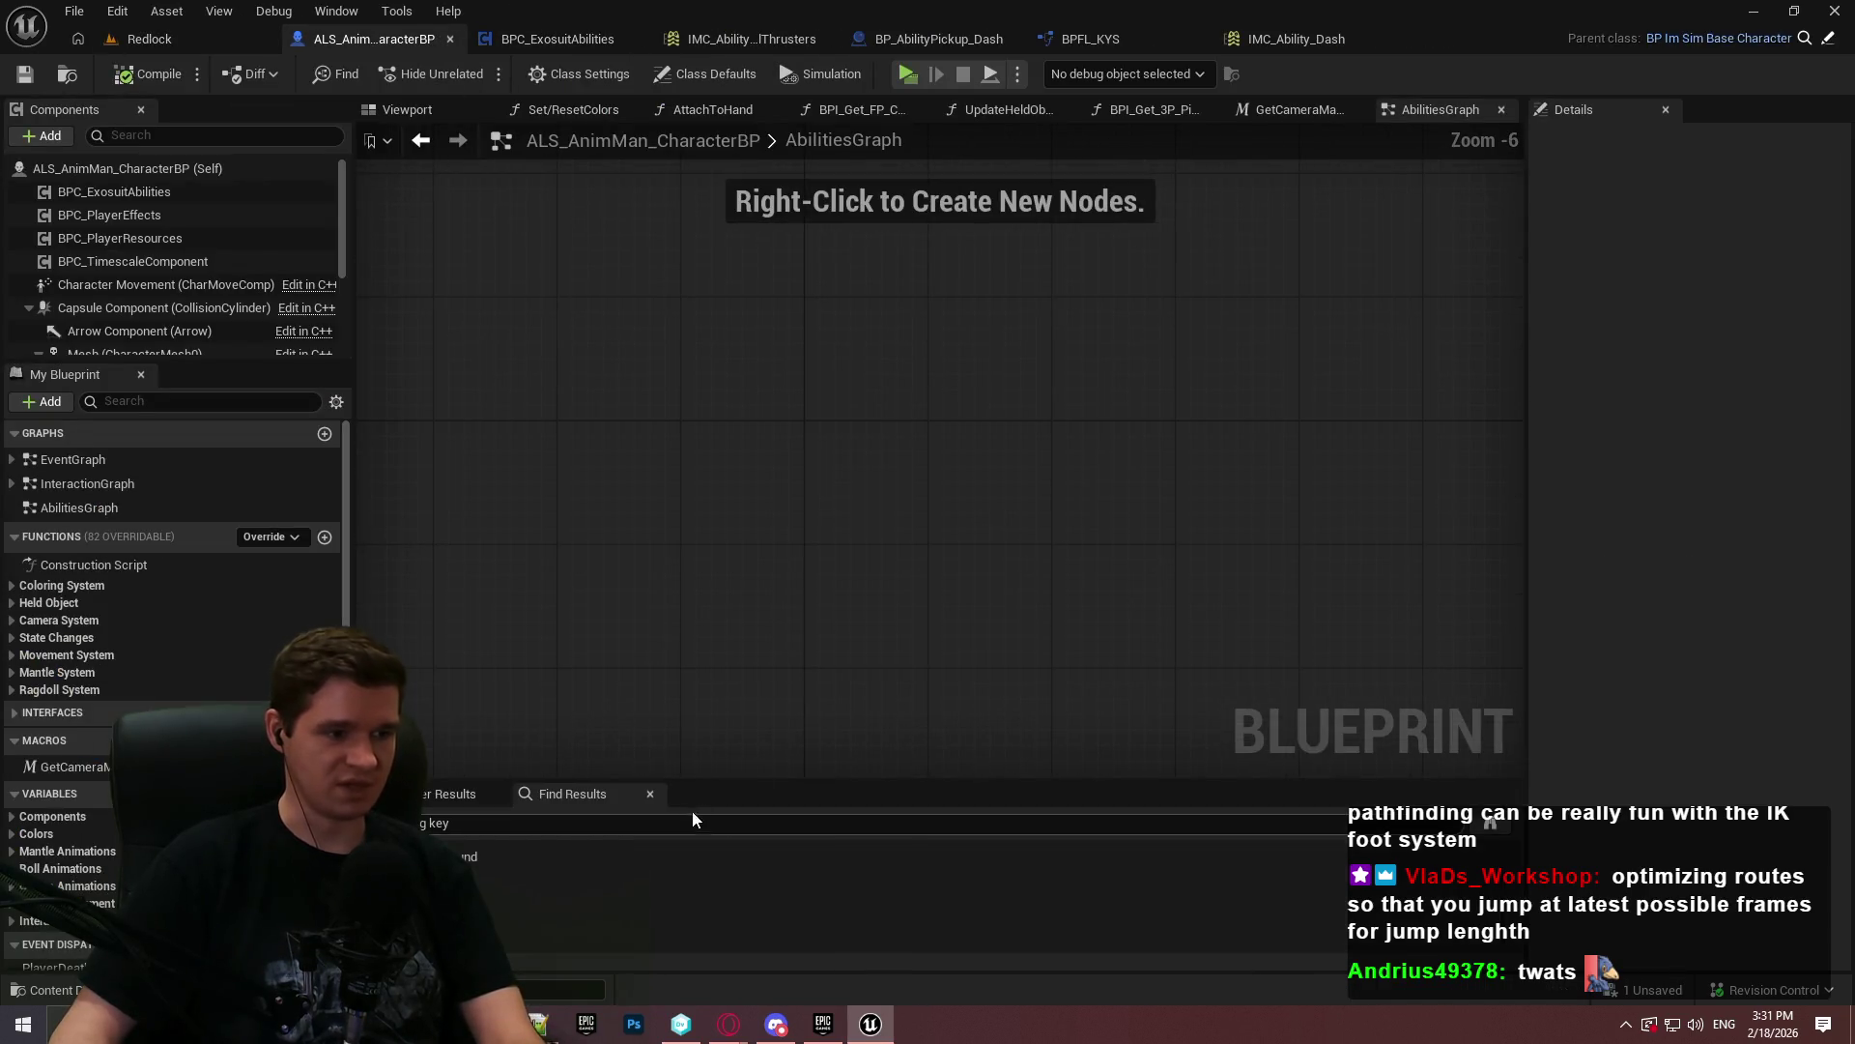
{"action": "left_click", "coordinate": [635, 817]}
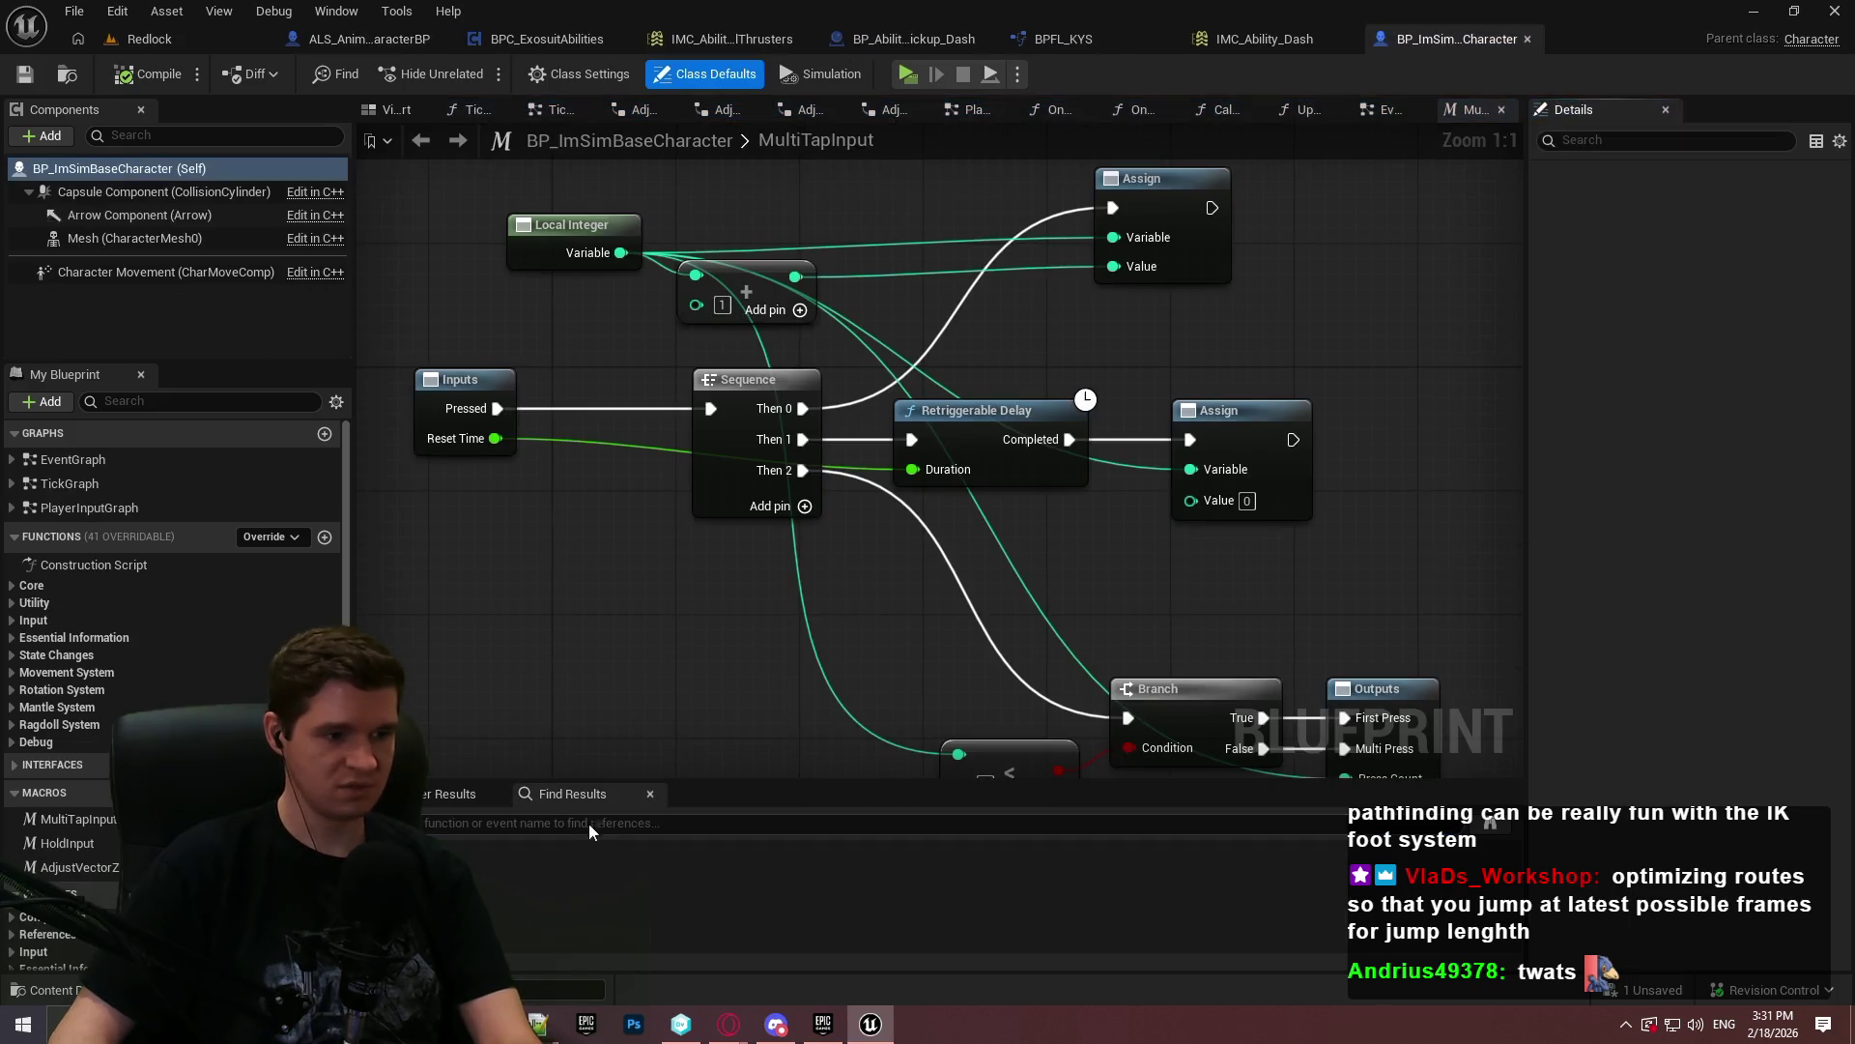
- Close the MultiTapInput graph, delete the Debug Key O and Flip Flop nodes, and save
{"action": "left_click", "coordinate": [1502, 110]}
{"action": "left_click_drag", "start_coordinate": [1251, 680], "coordinate": [415, 311]}
{"action": "key", "text": "Delete"}
{"action": "scroll", "coordinate": [715, 591], "scroll_direction": "down", "scroll_amount": 4}
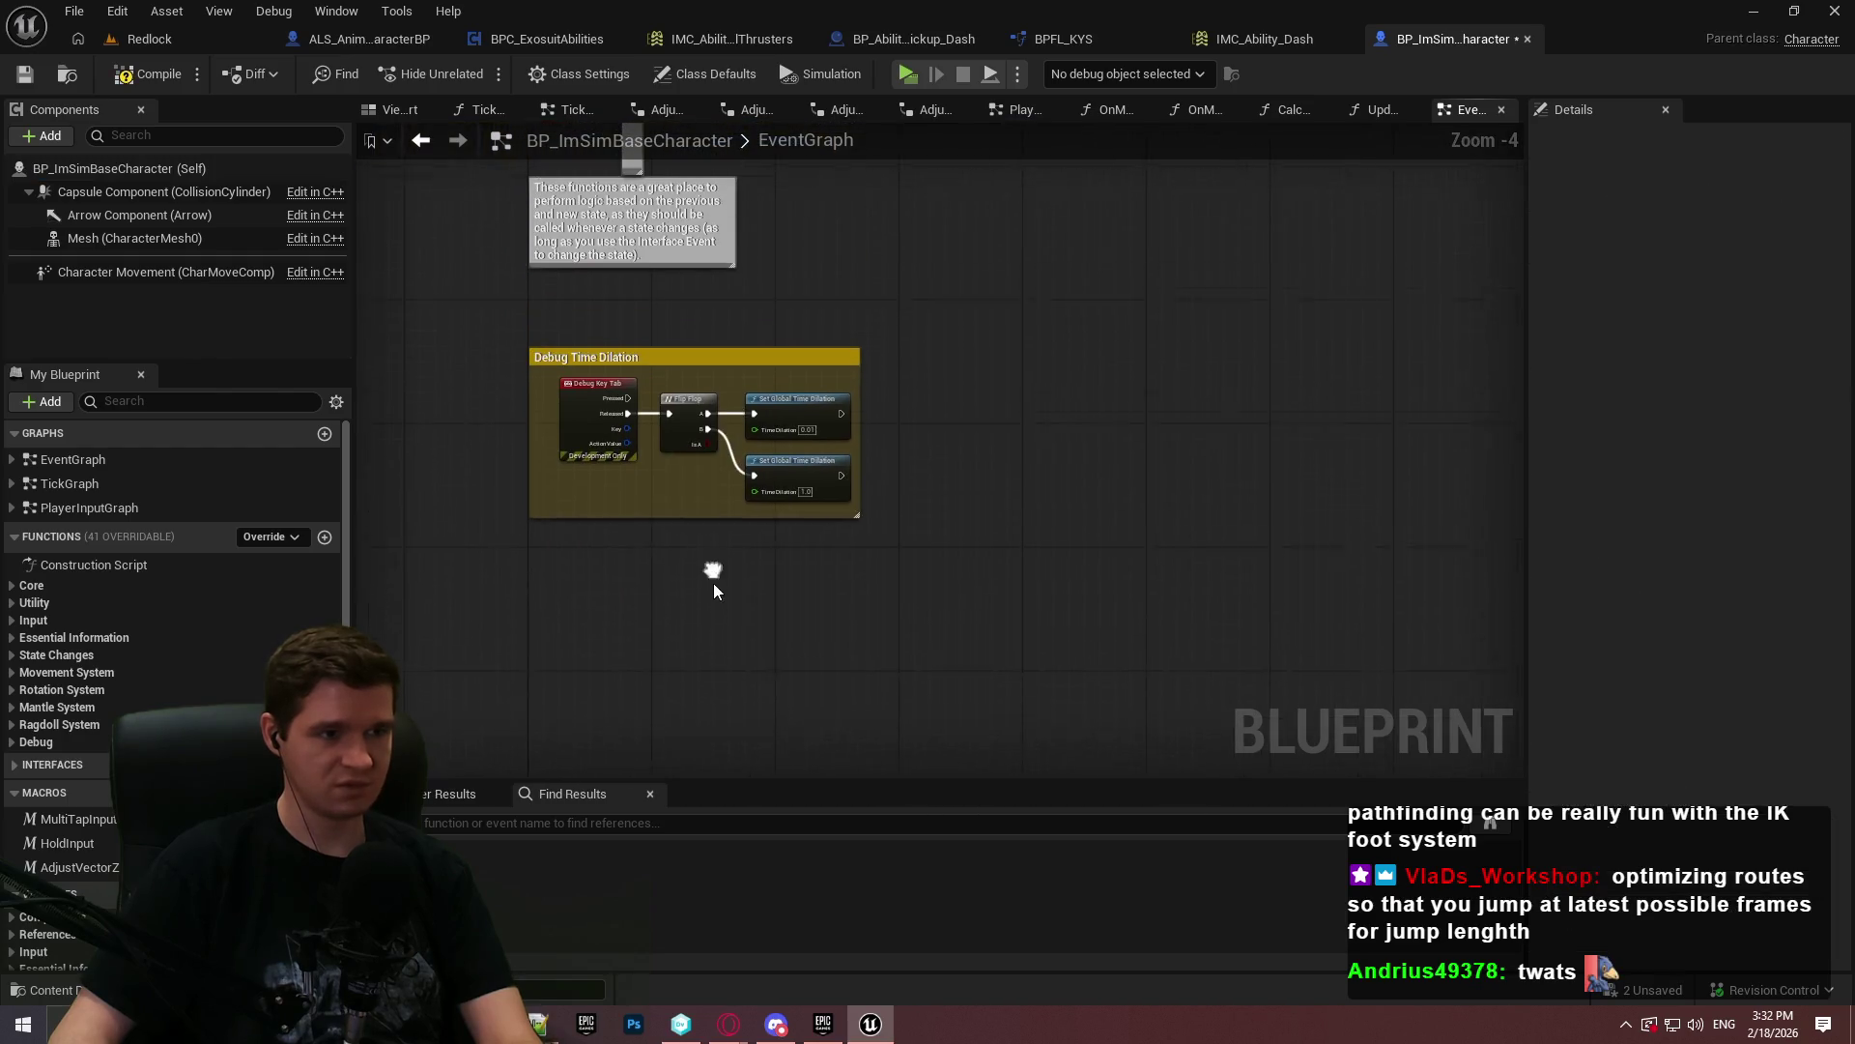
{"action": "left_click", "coordinate": [24, 76]}
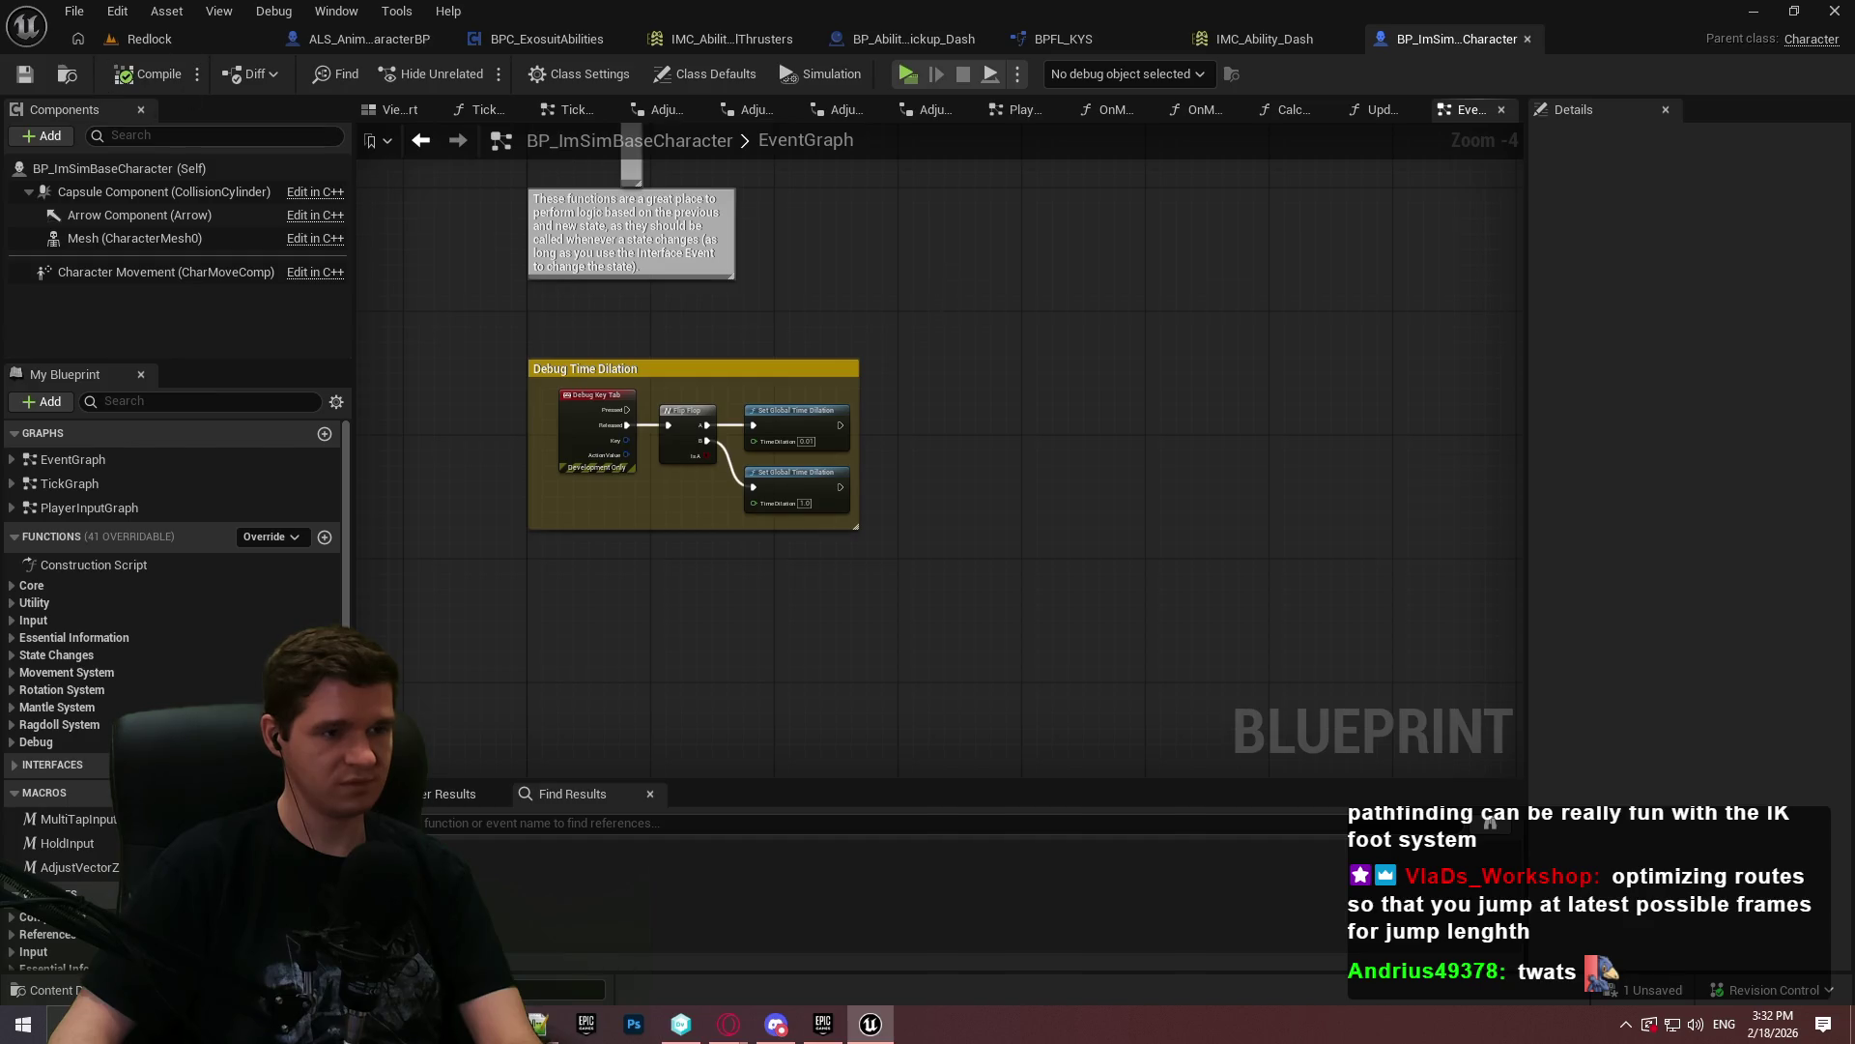
- Close the IMC_Ability_Dash input mapping and, after checking its graph, the BP_AbilityPickup_Dash blueprint
{"action": "left_click", "coordinate": [1250, 38]}
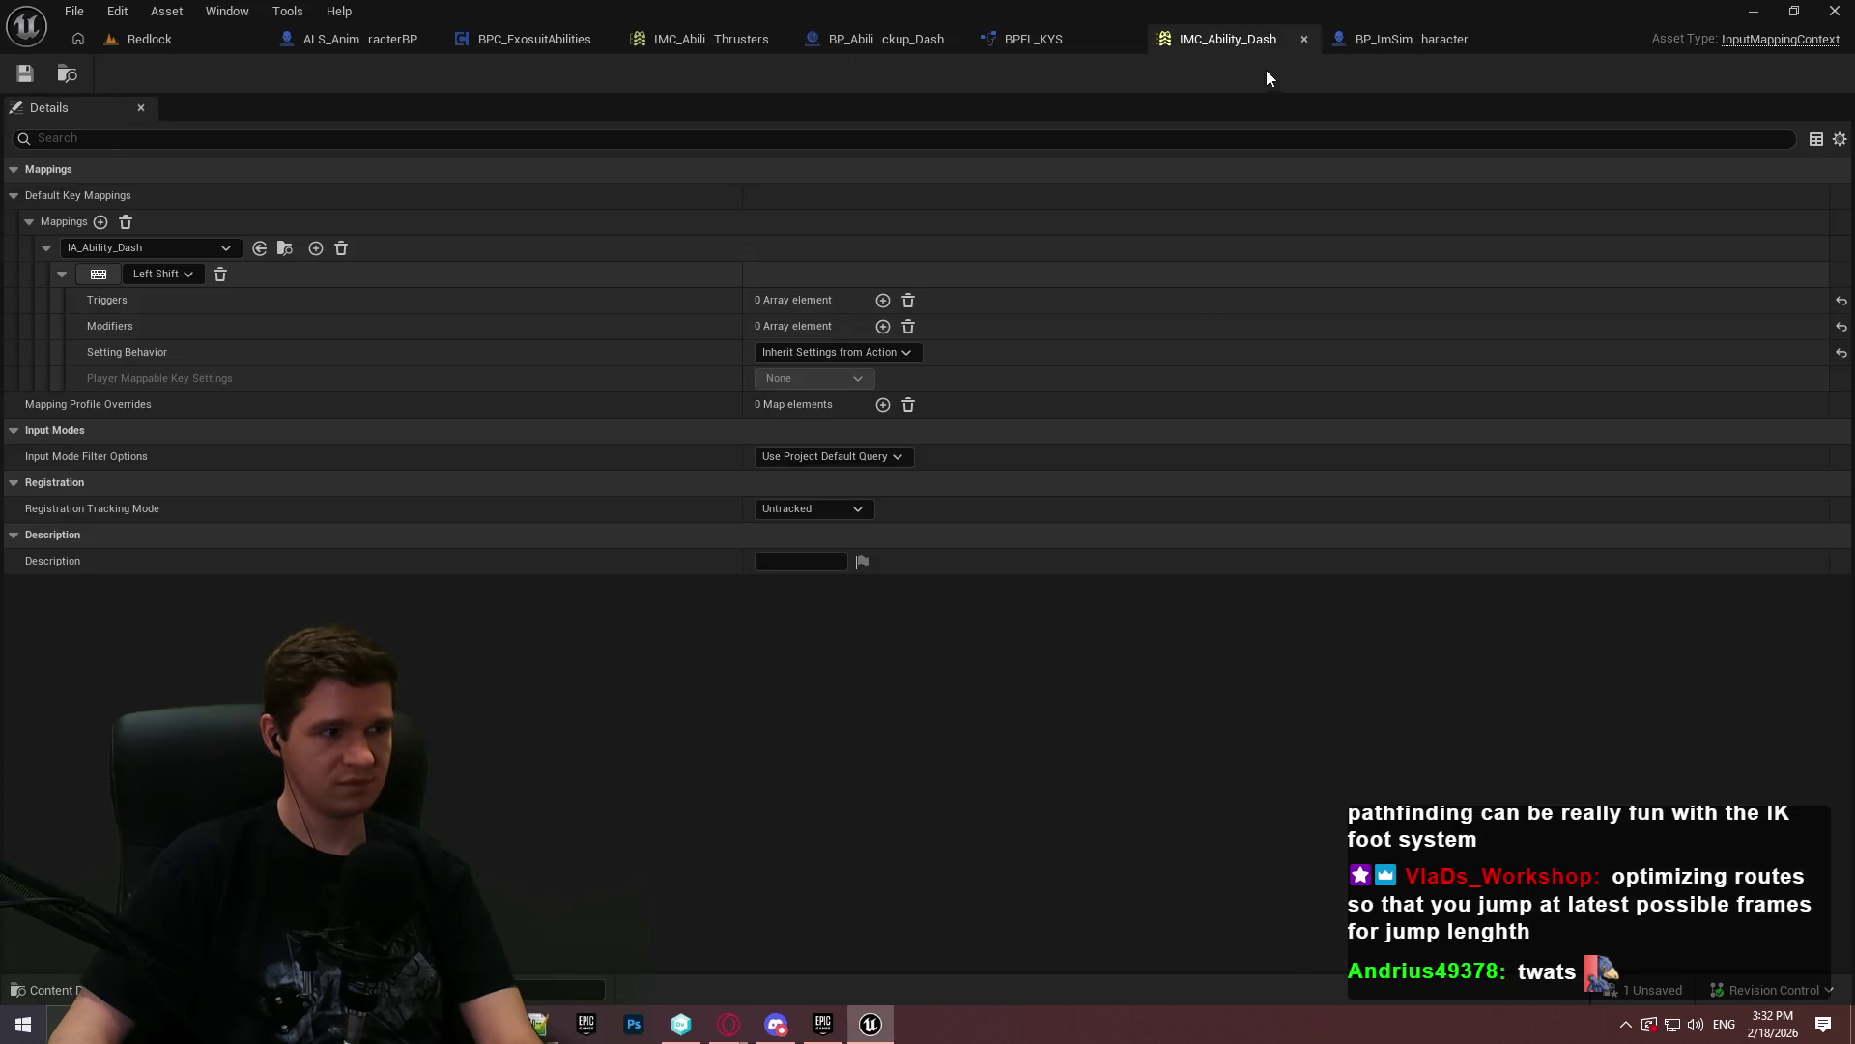
{"action": "left_click", "coordinate": [1303, 40]}
{"action": "left_click", "coordinate": [969, 38]}
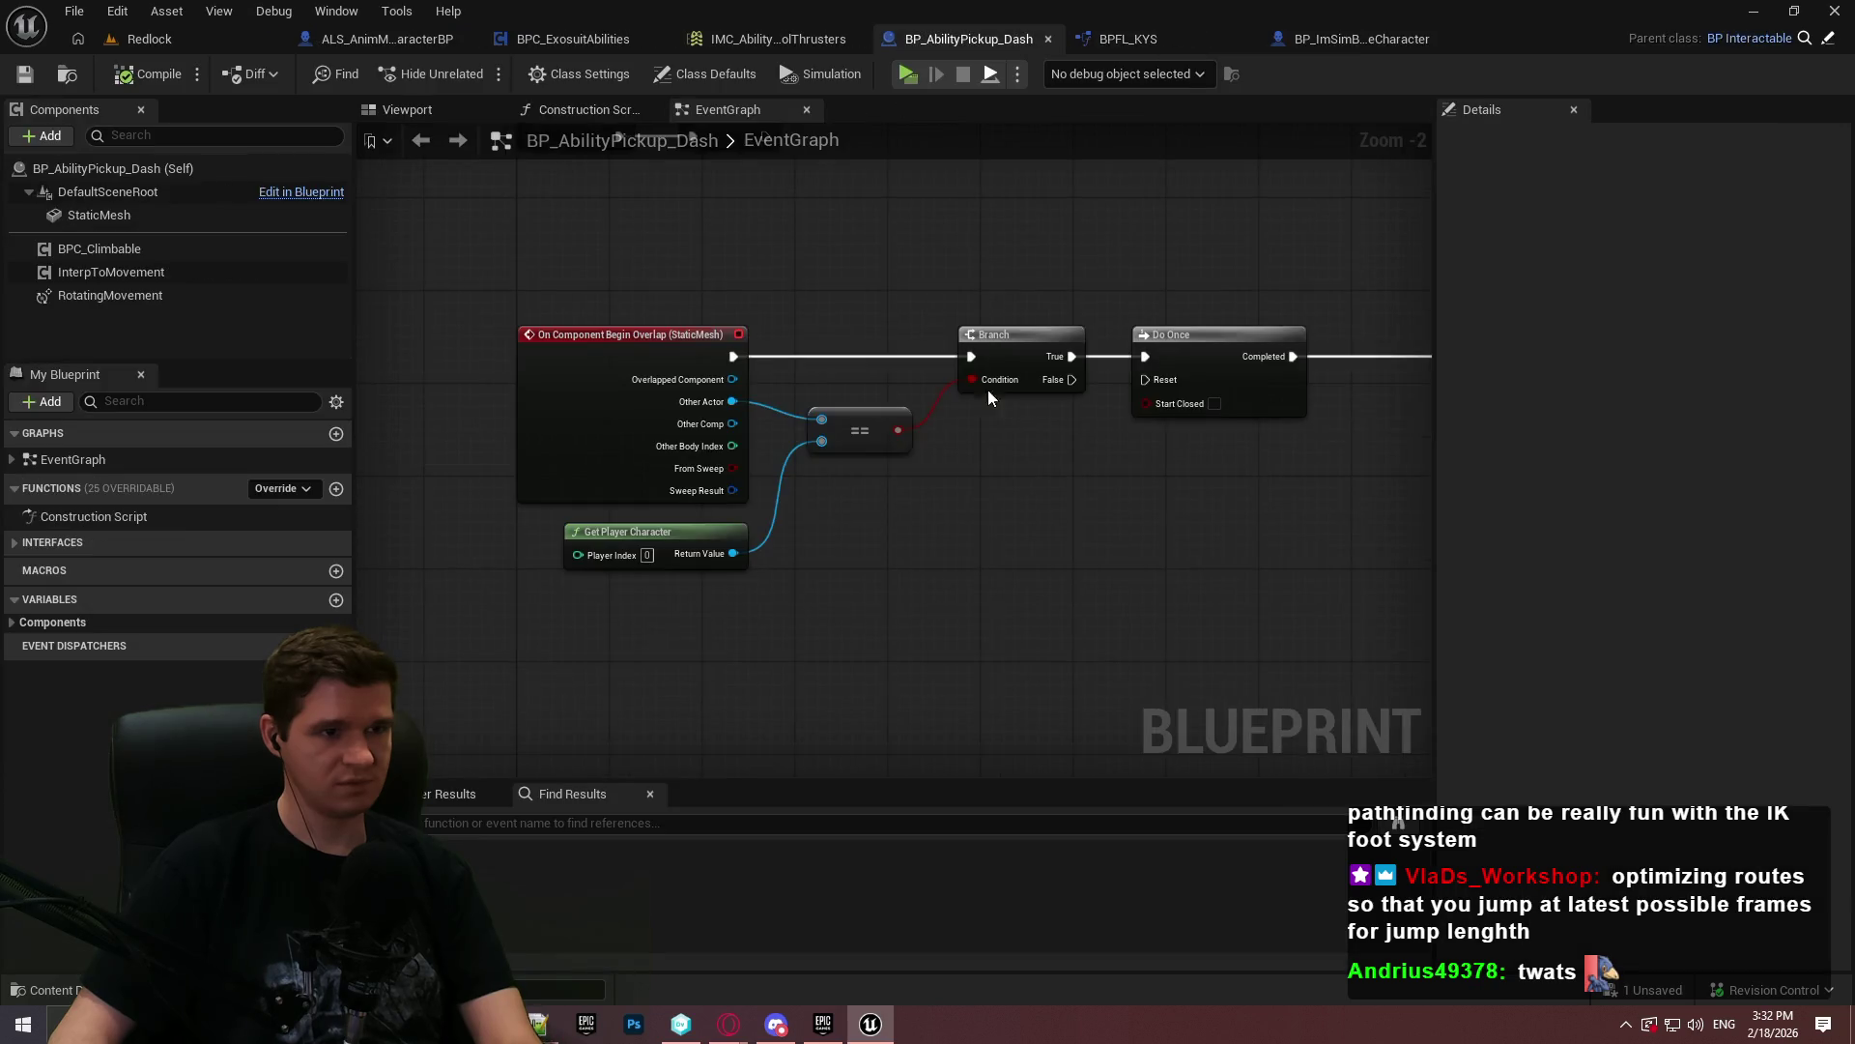
{"action": "left_click_drag", "start_coordinate": [1121, 510], "coordinate": [746, 528]}
{"action": "scroll", "coordinate": [1005, 338], "scroll_direction": "down", "scroll_amount": 1}
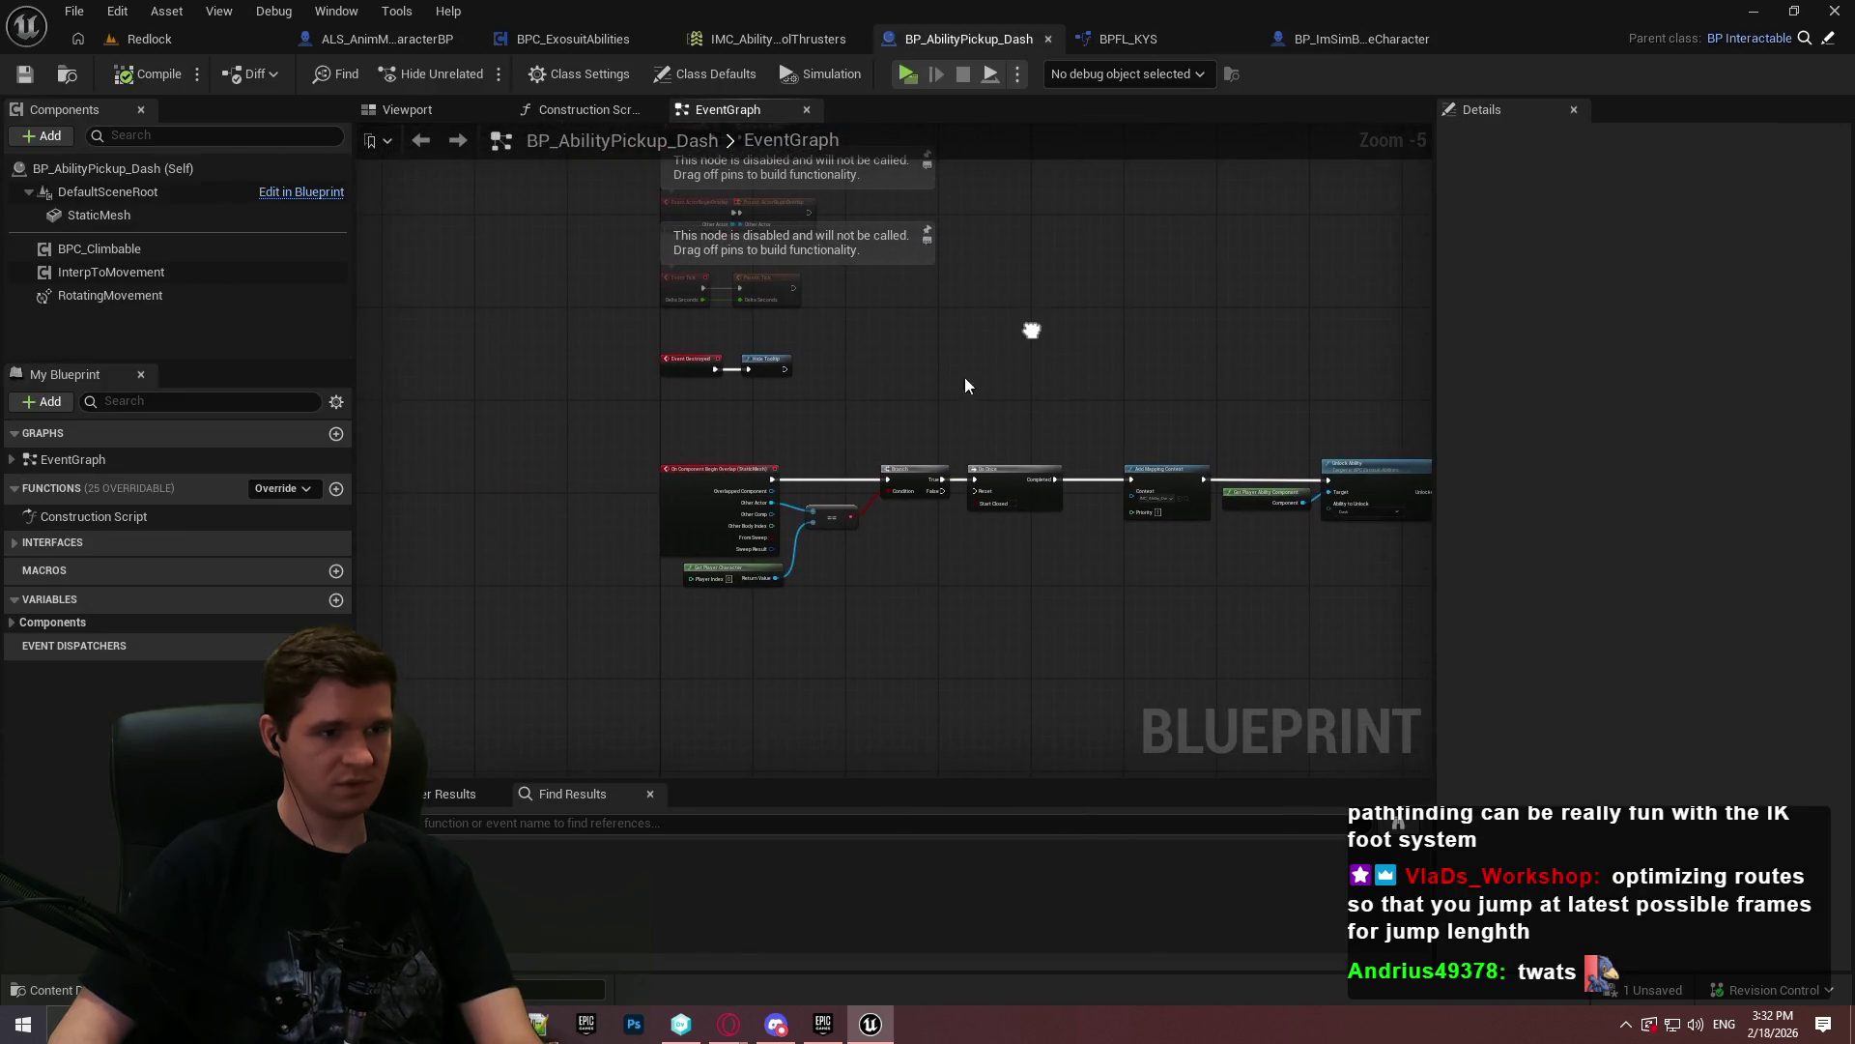
{"action": "scroll", "coordinate": [867, 399], "scroll_direction": "up", "scroll_amount": 1}
{"action": "scroll", "coordinate": [867, 398], "scroll_direction": "down", "scroll_amount": 2}
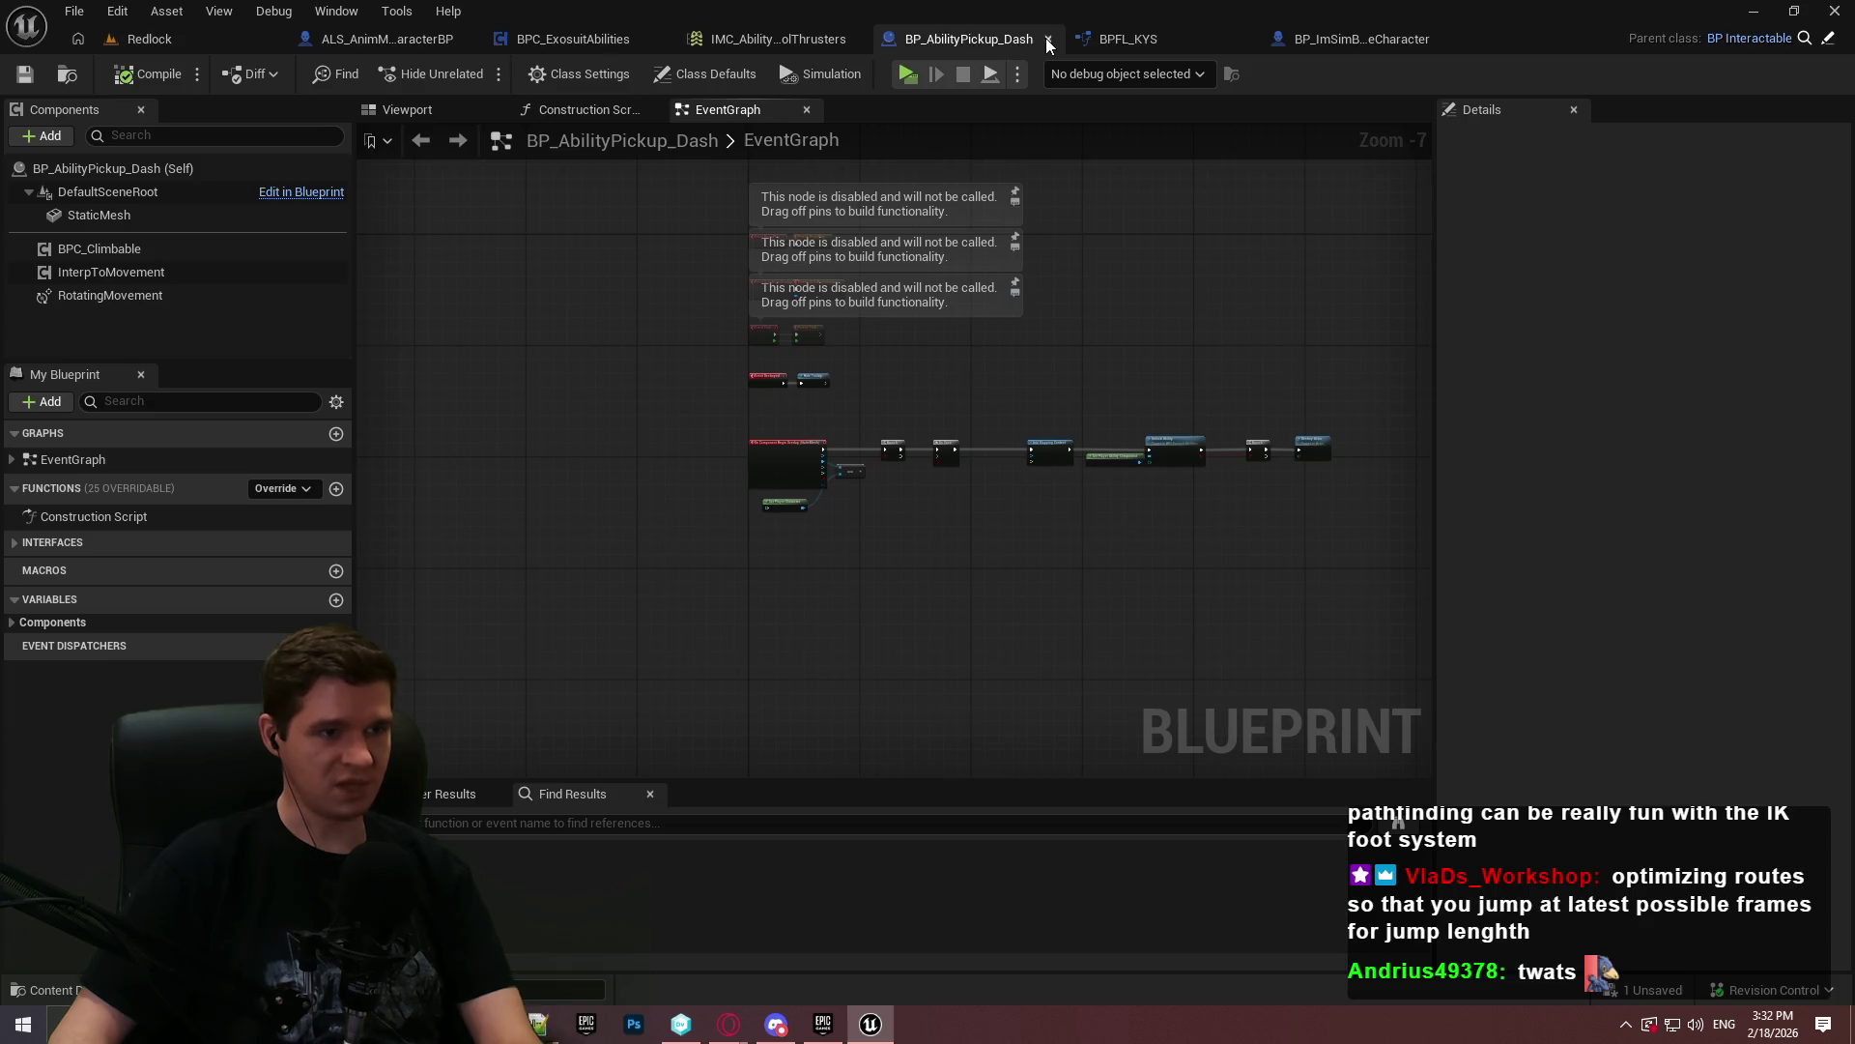
{"action": "left_click", "coordinate": [1048, 38]}
- Close the thrusters input mapping context, BPFL_KYS and BP_ImSimBaseCharacter editors
{"action": "left_click", "coordinate": [884, 38]}
{"action": "left_click", "coordinate": [893, 39]}
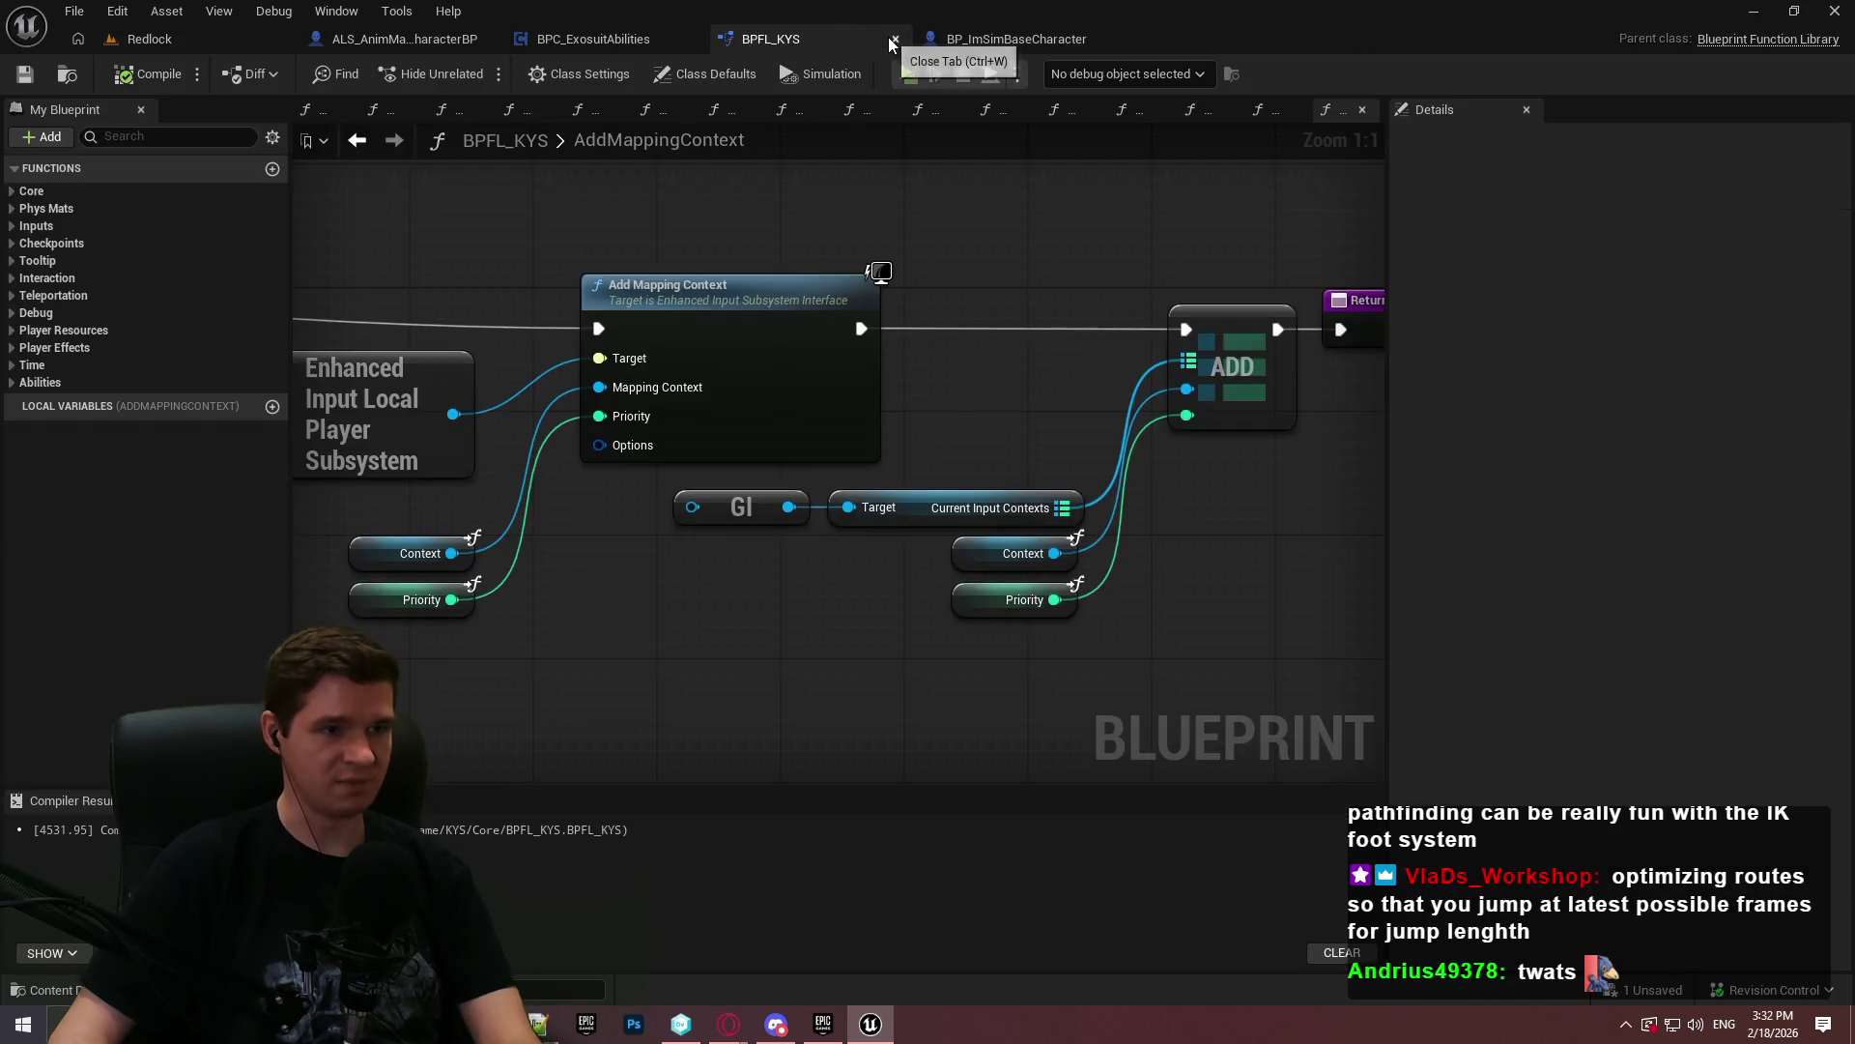
{"action": "scroll", "coordinate": [899, 236], "scroll_direction": "down", "scroll_amount": 2}
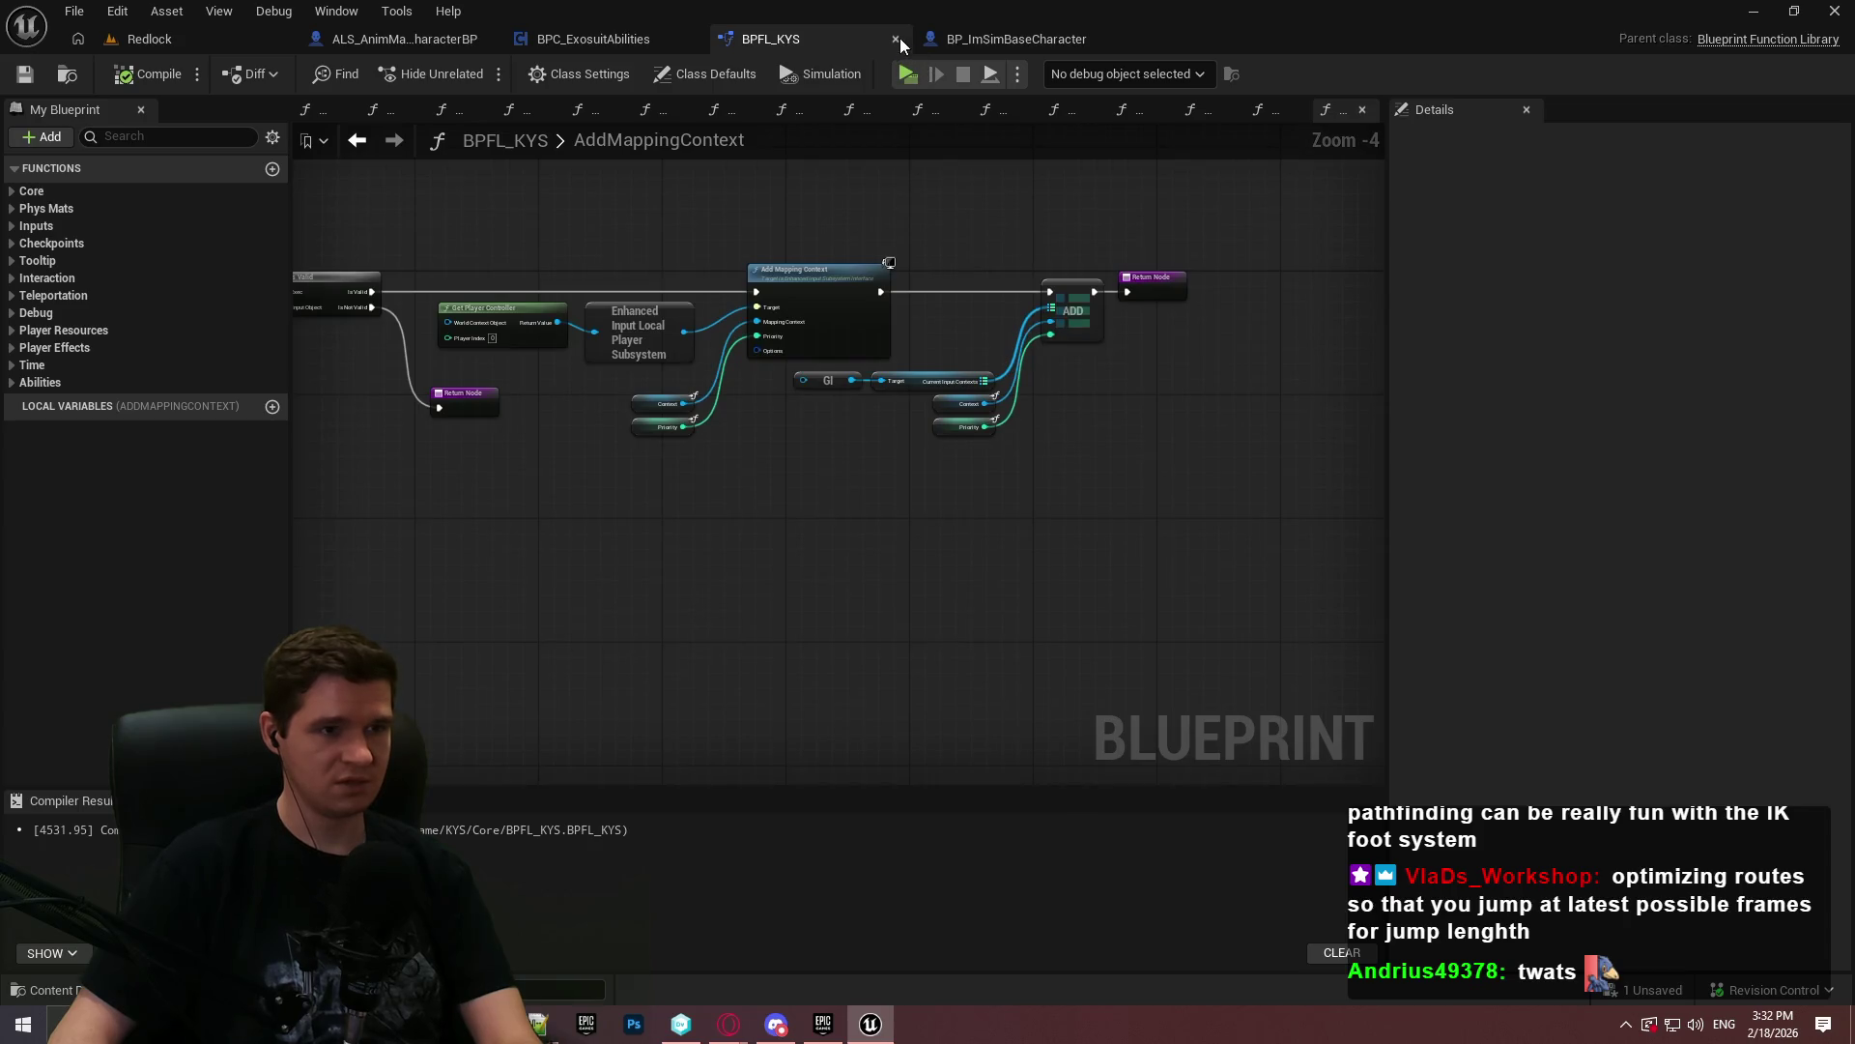
{"action": "left_click", "coordinate": [895, 39]}
{"action": "left_click", "coordinate": [896, 38]}
{"action": "scroll", "coordinate": [877, 344], "scroll_direction": "down", "scroll_amount": 4}
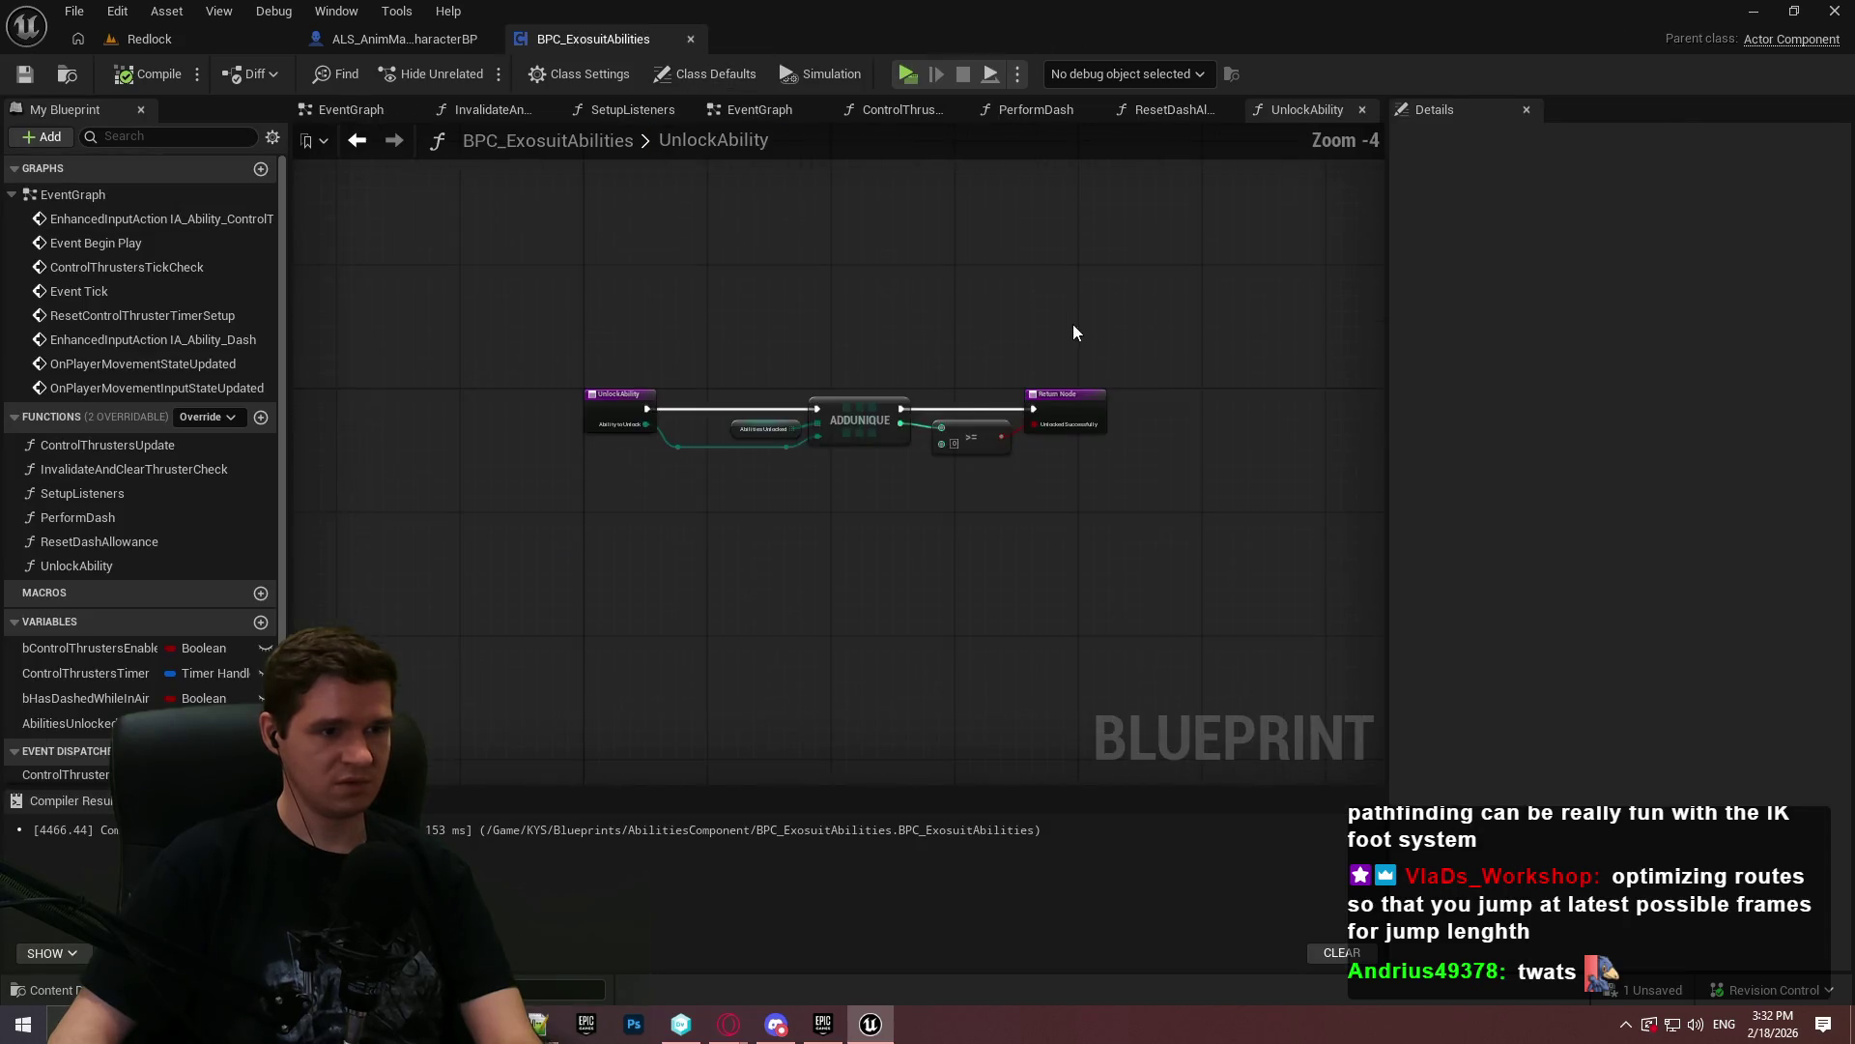
- In the component's EventGraph, open the PerformDash function from its Perform Dash call
{"action": "left_click", "coordinate": [784, 114]}
{"action": "scroll", "coordinate": [775, 386], "scroll_direction": "down", "scroll_amount": 3}
{"action": "scroll", "coordinate": [750, 364], "scroll_direction": "up", "scroll_amount": 2}
{"action": "scroll", "coordinate": [720, 353], "scroll_direction": "up", "scroll_amount": 1}
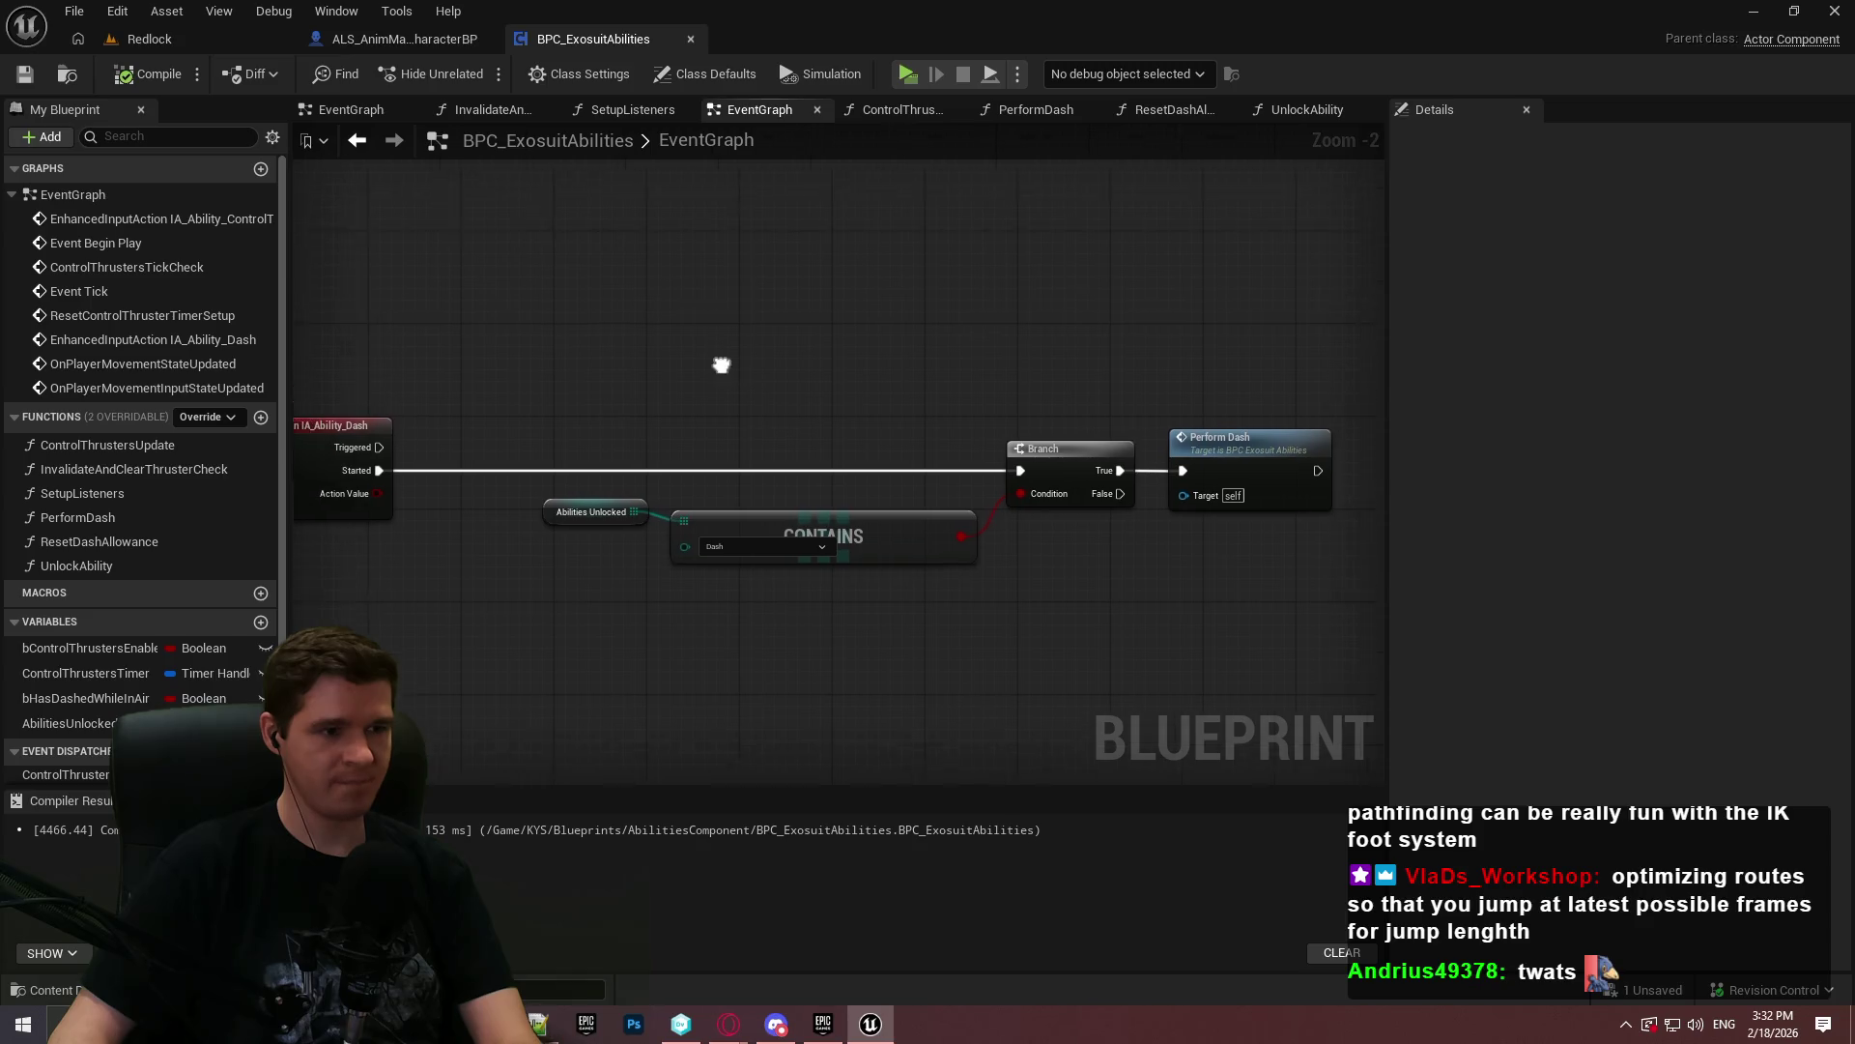
{"action": "left_click", "coordinate": [1285, 462]}
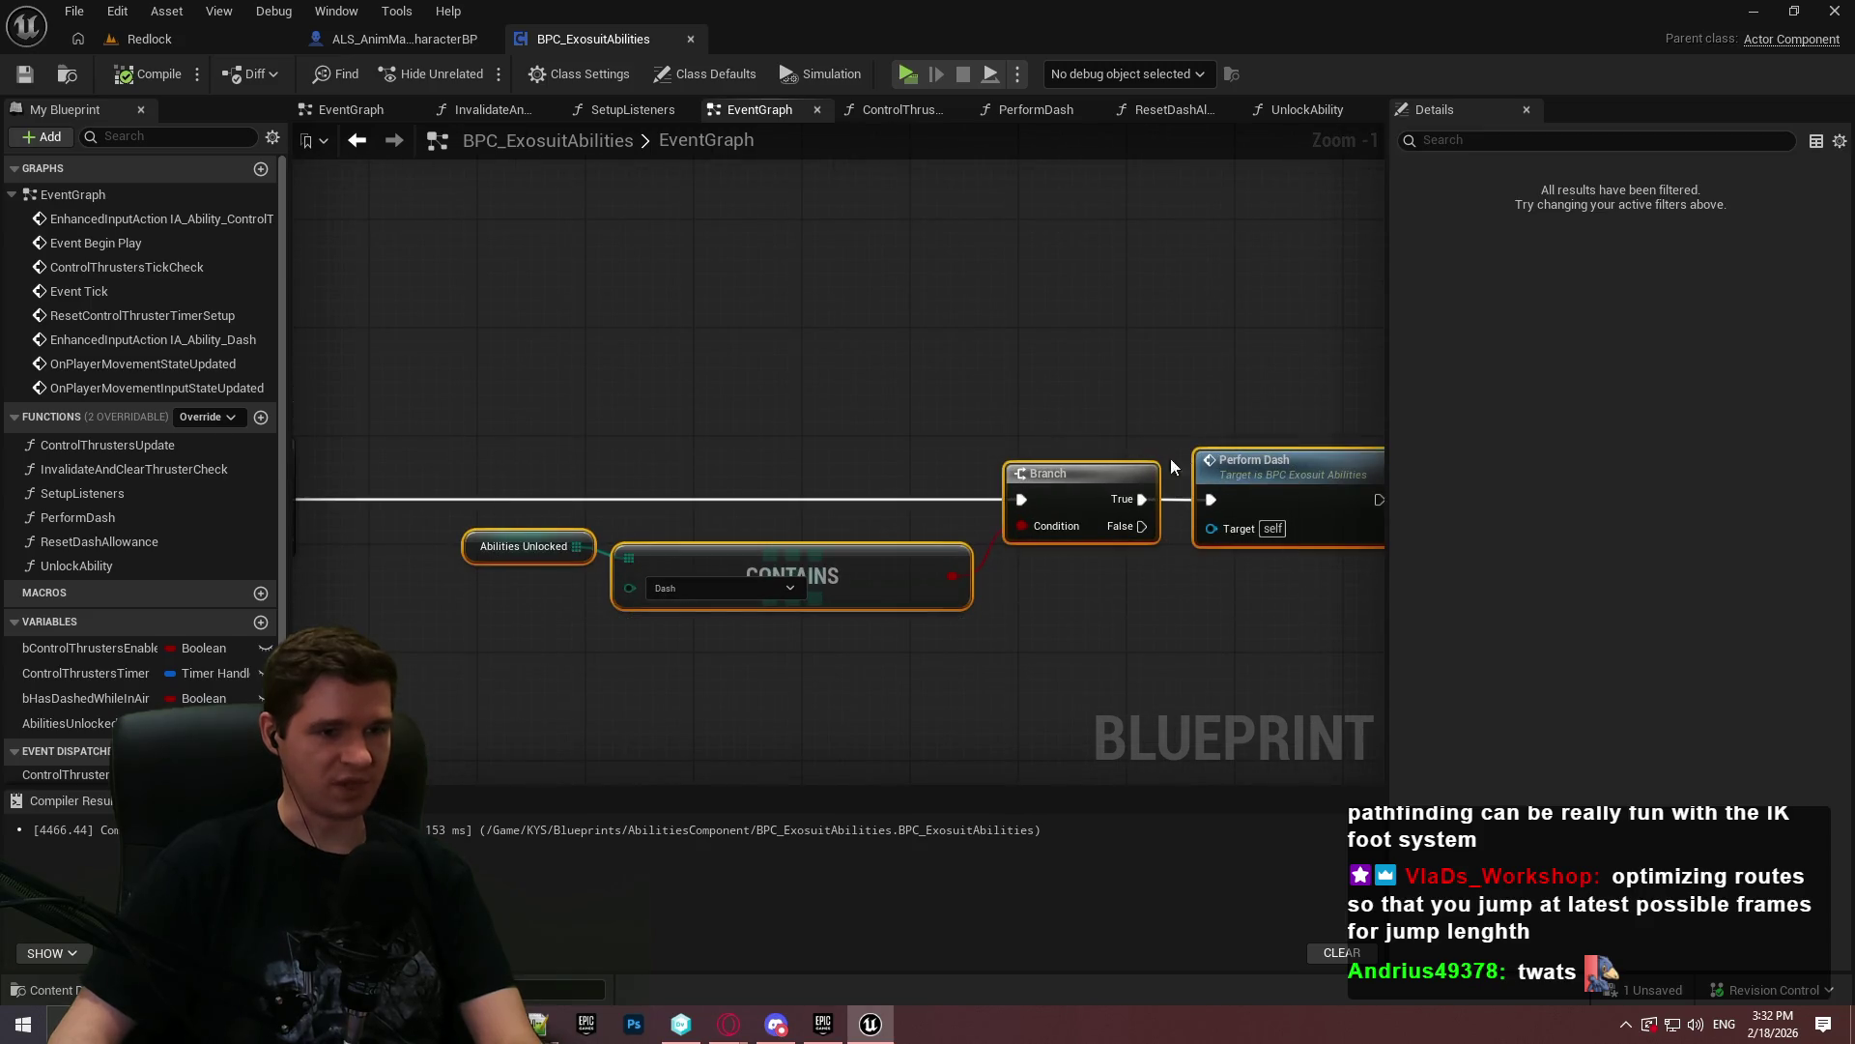
{"action": "double_click", "coordinate": [1225, 466]}
- Review PerformDash's hydrogen cost, character movement and Add Impulse nodes, then return to EventGraph
{"action": "scroll", "coordinate": [687, 369], "scroll_direction": "up", "scroll_amount": 2}
{"action": "scroll", "coordinate": [735, 359], "scroll_direction": "up", "scroll_amount": 1}
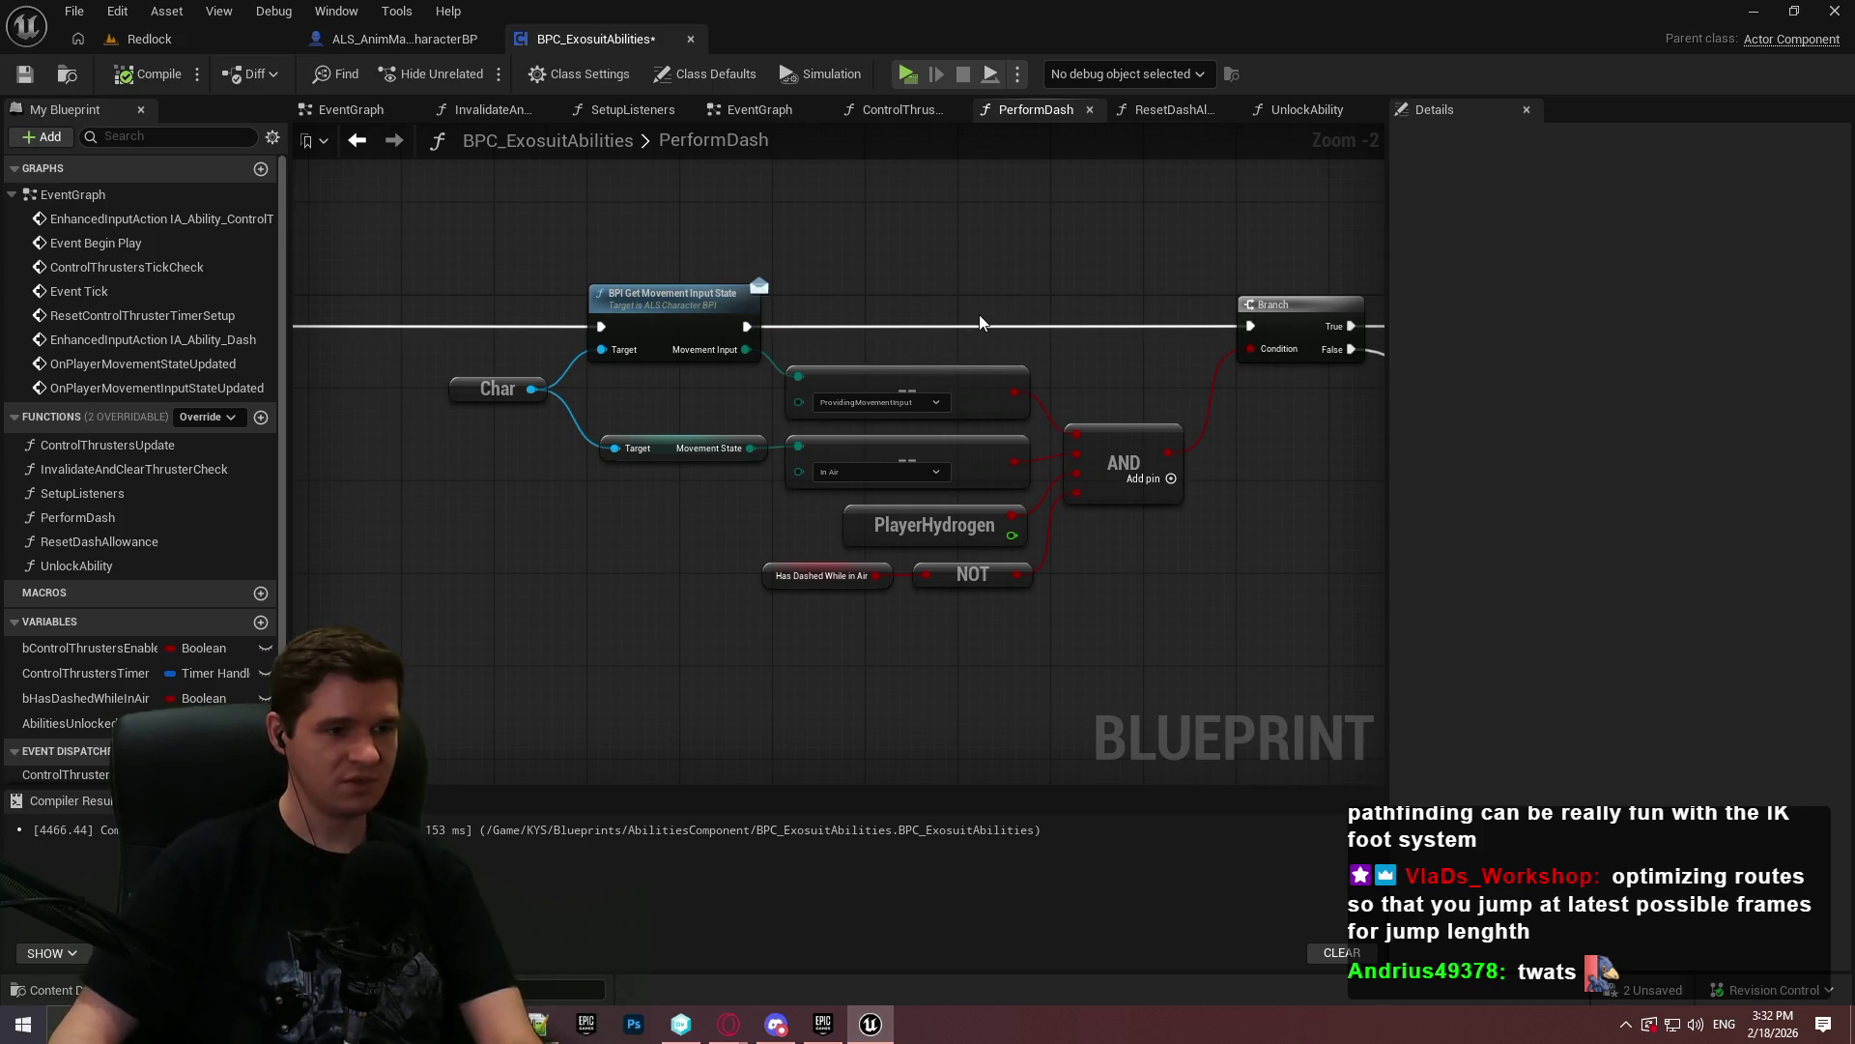
{"action": "mouse_move", "coordinate": [999, 306]}
{"action": "left_mouse_down"}
{"action": "mouse_move", "coordinate": [974, 303]}
{"action": "mouse_move", "coordinate": [958, 358]}
{"action": "left_mouse_up"}
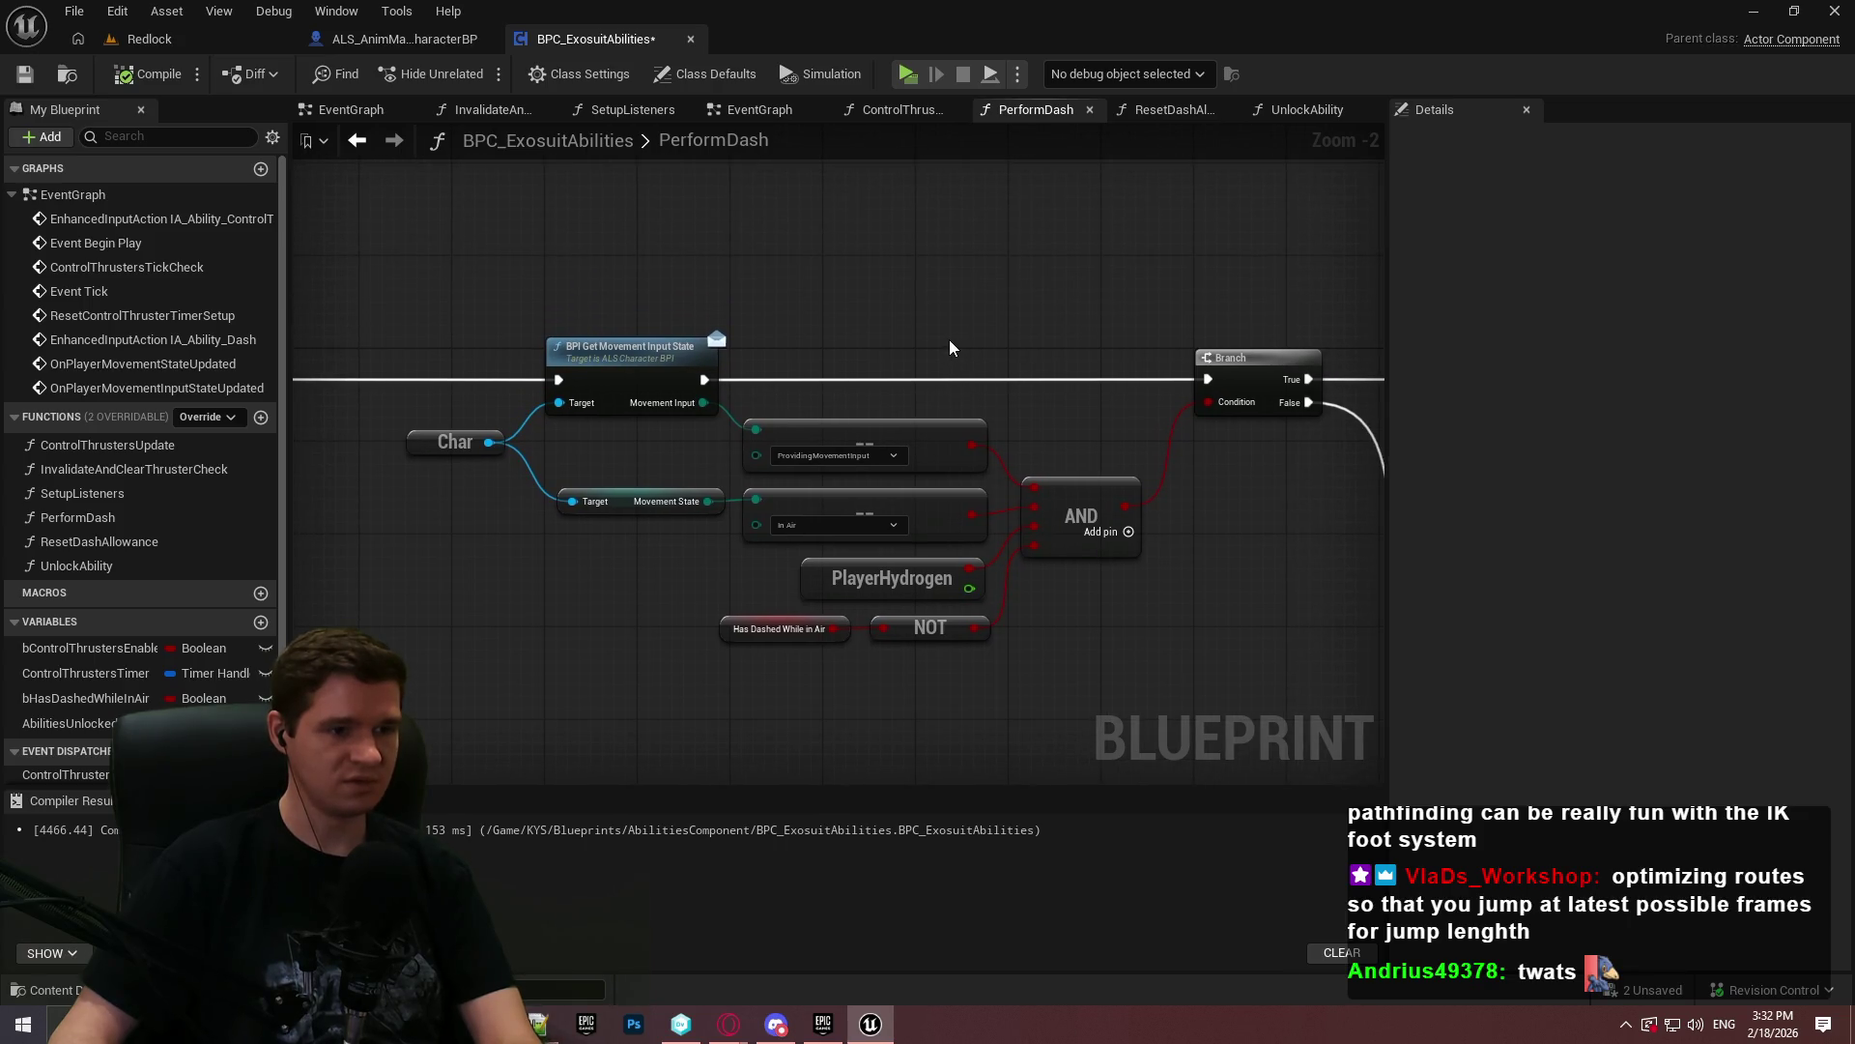
{"action": "left_click_drag", "start_coordinate": [1081, 344], "coordinate": [519, 365]}
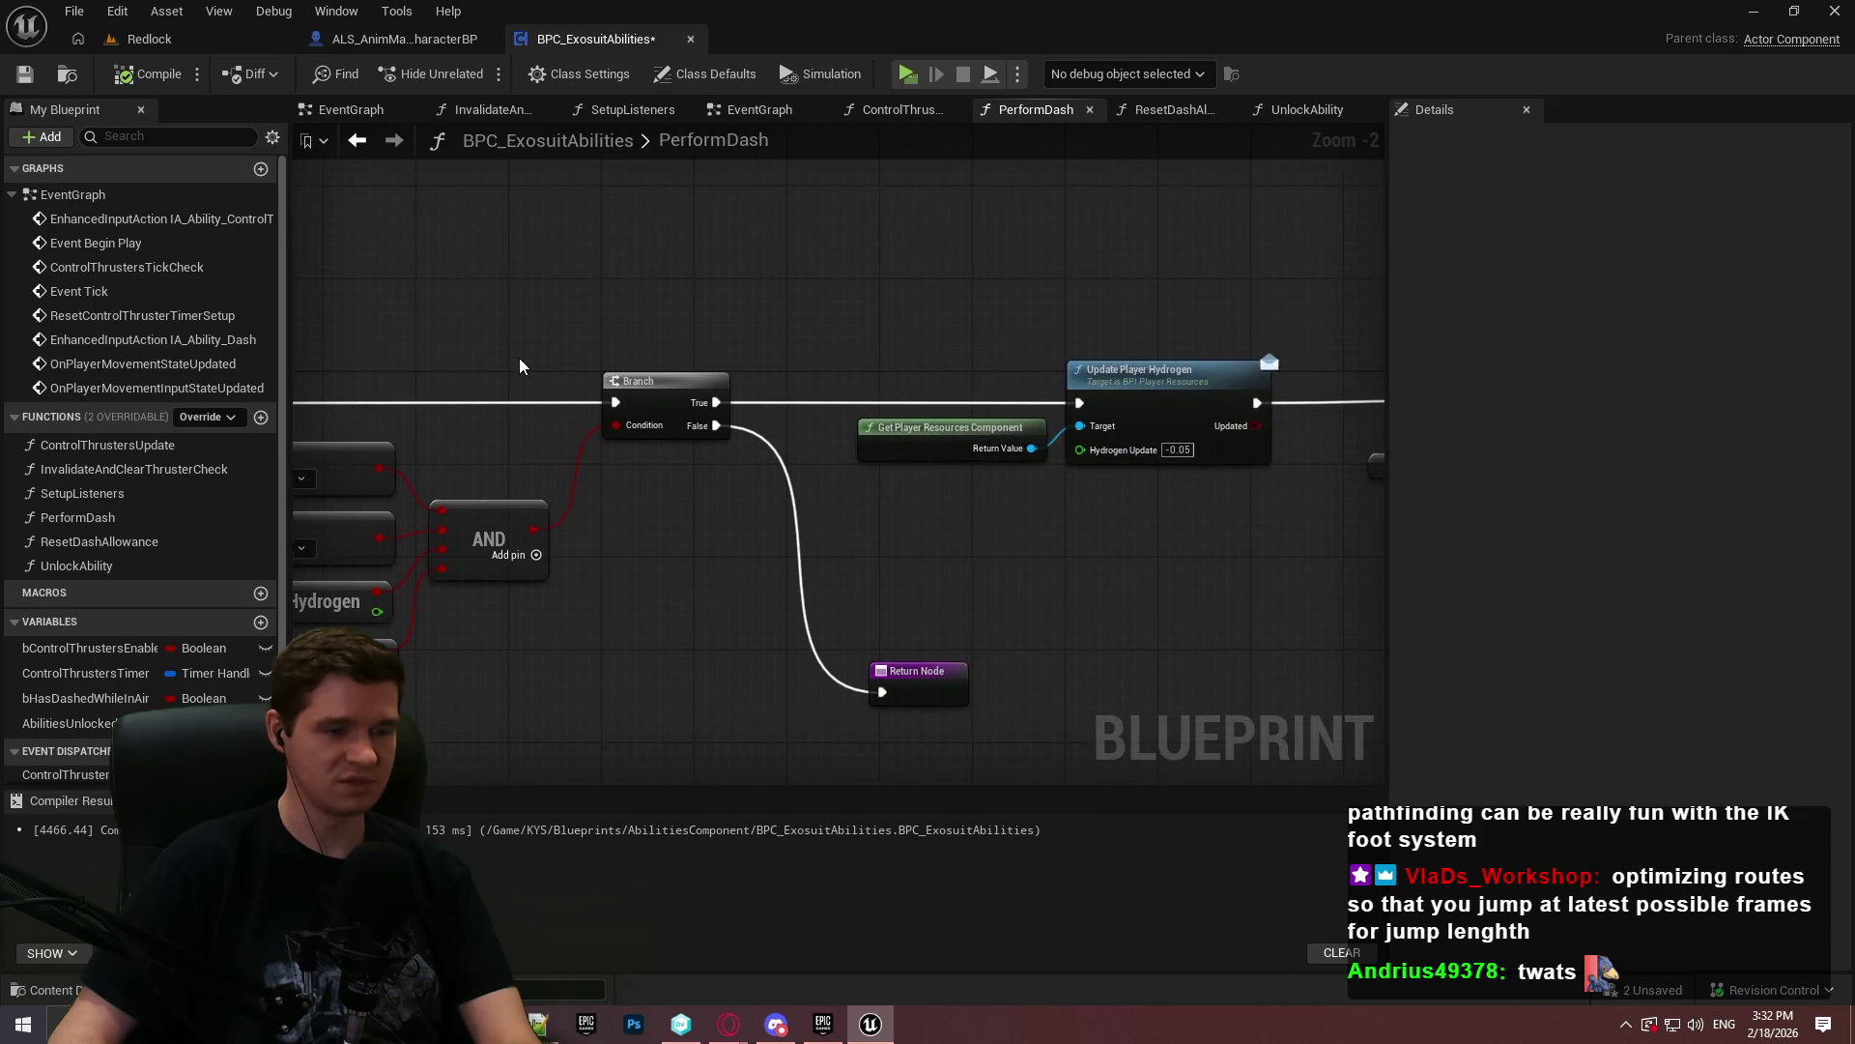
{"action": "left_click_drag", "start_coordinate": [1102, 367], "coordinate": [737, 370]}
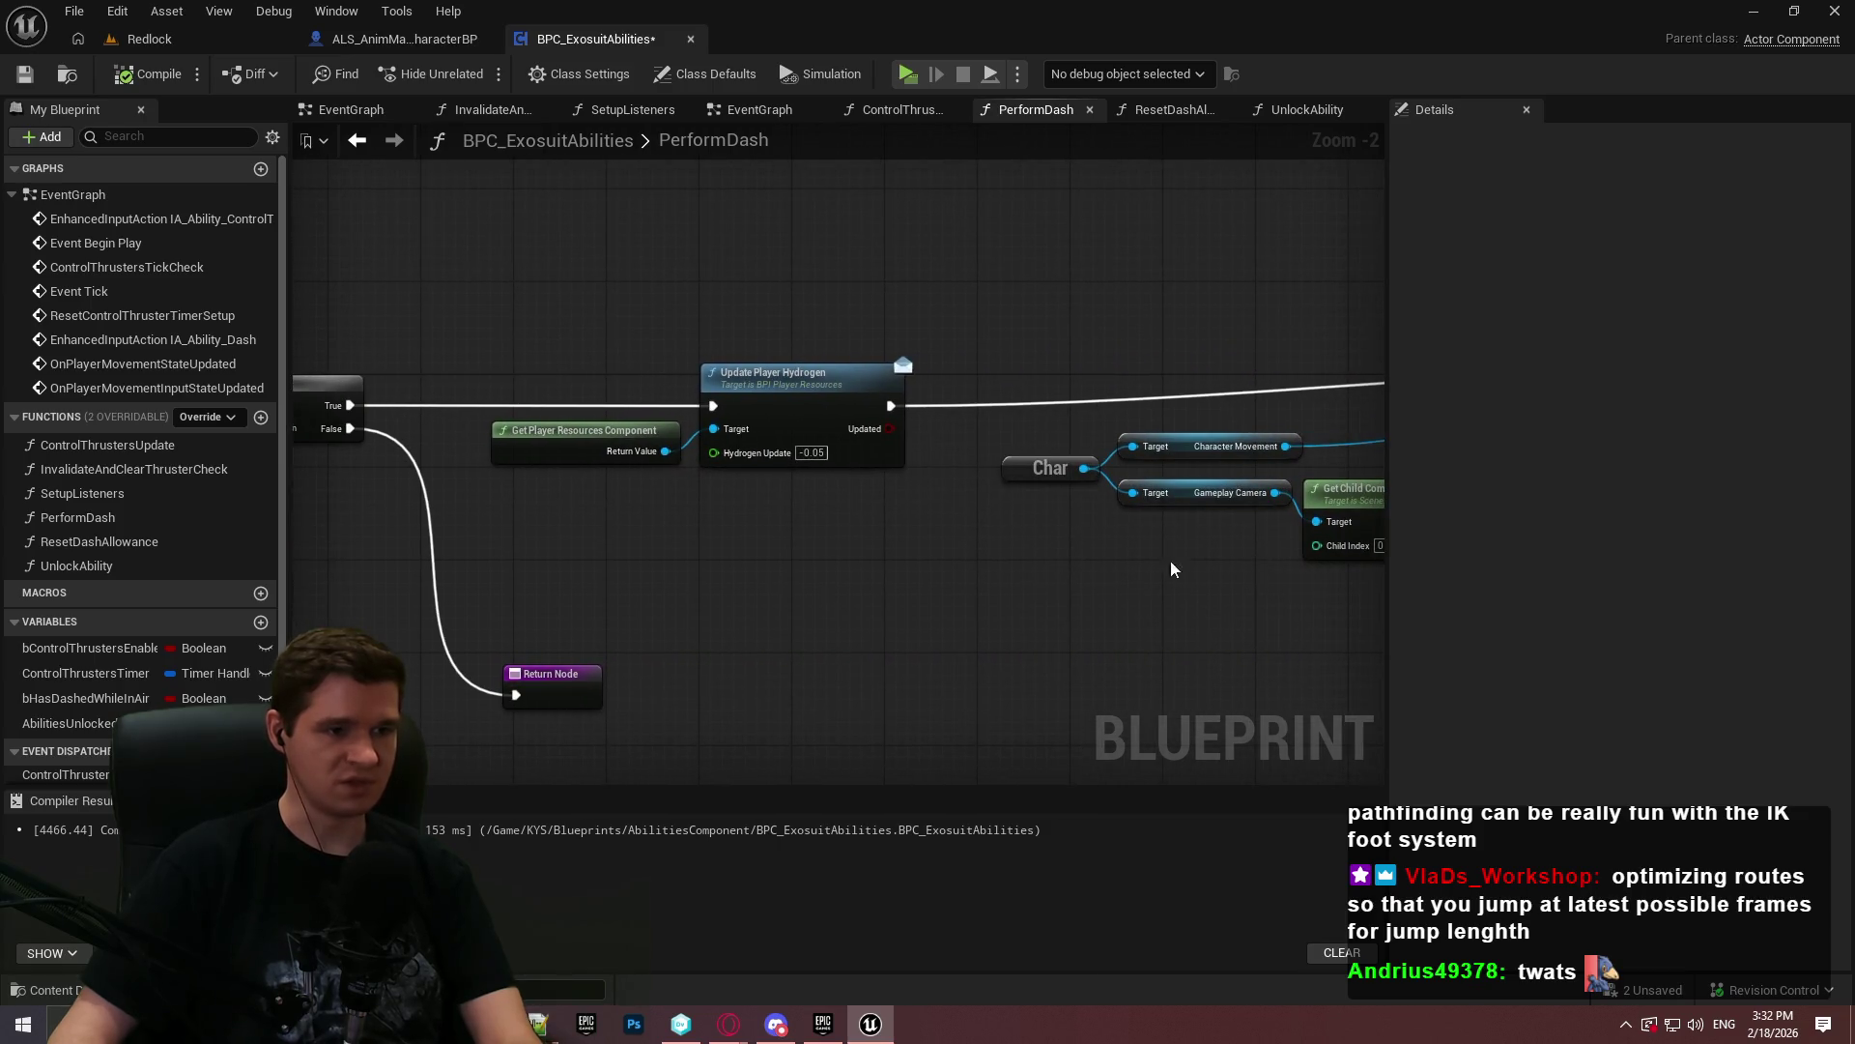
{"action": "left_click_drag", "start_coordinate": [1199, 568], "coordinate": [605, 551]}
{"action": "left_click_drag", "start_coordinate": [1262, 566], "coordinate": [821, 560]}
{"action": "mouse_move", "coordinate": [1328, 566]}
{"action": "left_mouse_down"}
{"action": "mouse_move", "coordinate": [1097, 563]}
{"action": "mouse_move", "coordinate": [968, 609]}
{"action": "mouse_move", "coordinate": [699, 362]}
{"action": "left_mouse_up"}
{"action": "left_click", "coordinate": [1032, 596]}
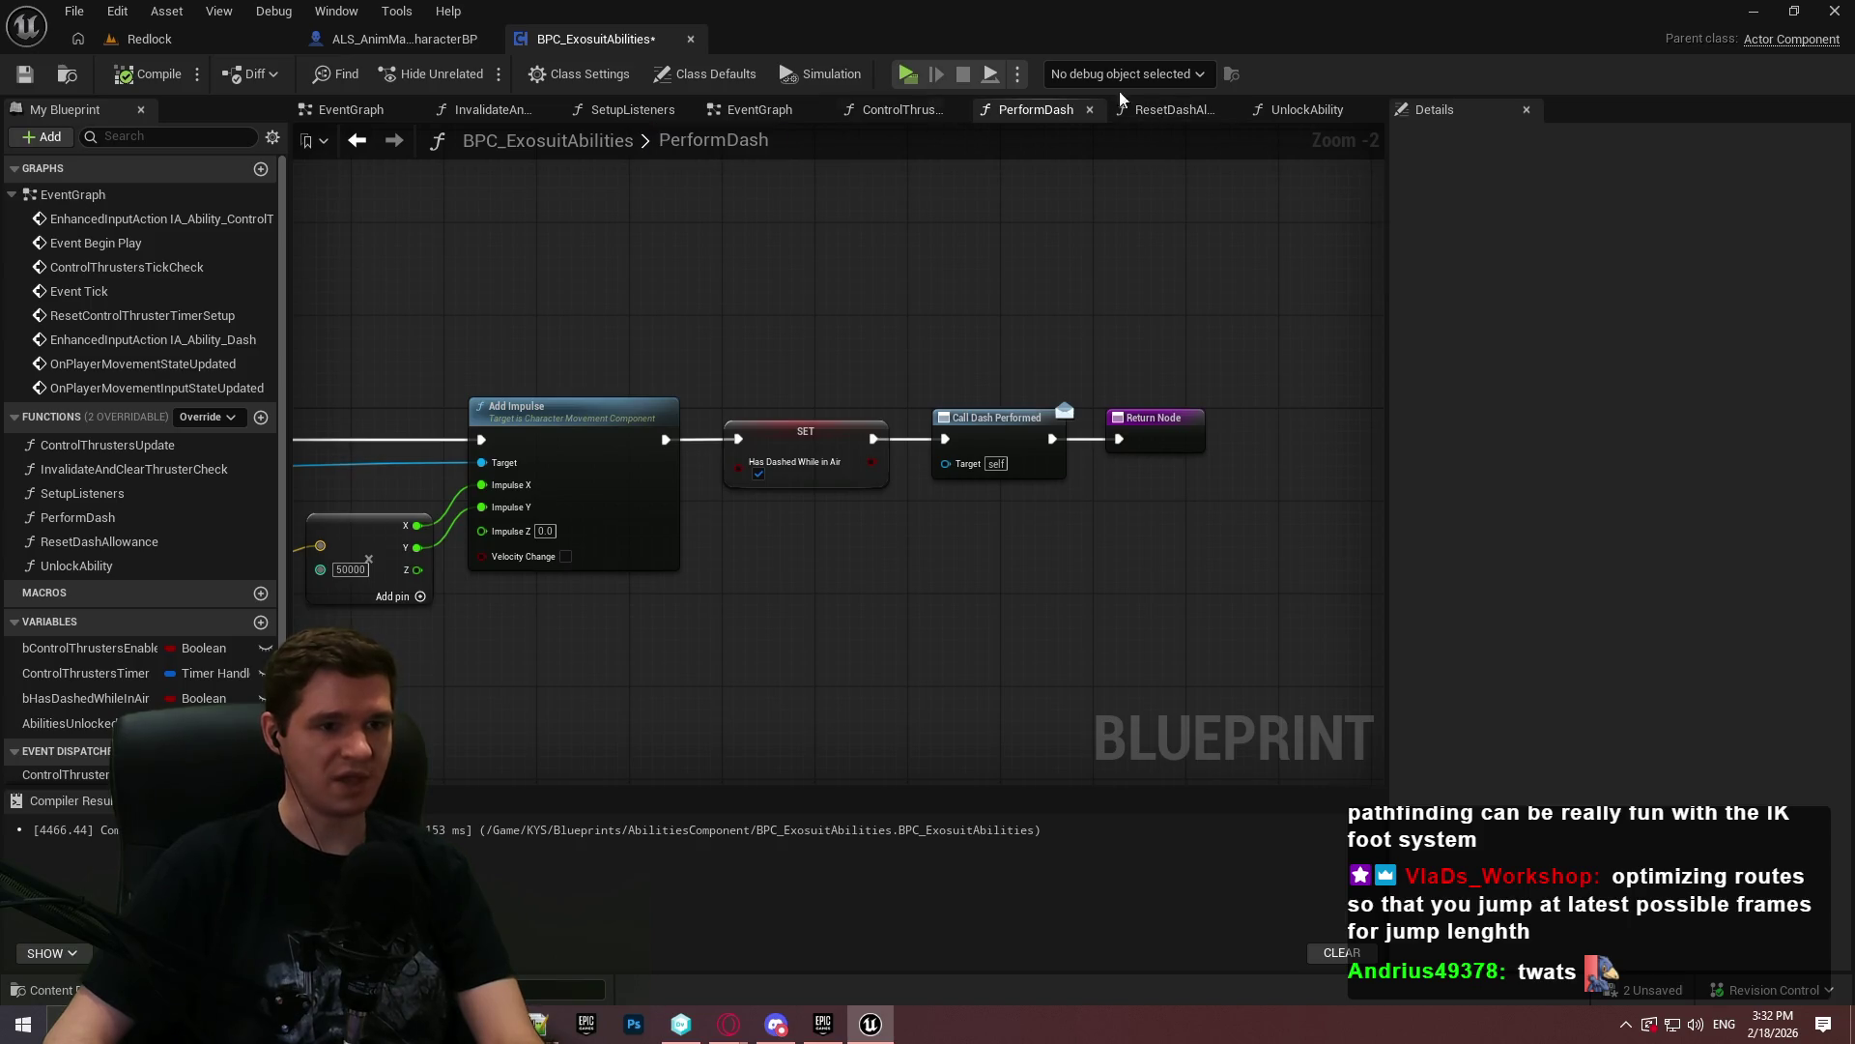
{"action": "left_click", "coordinate": [740, 110]}
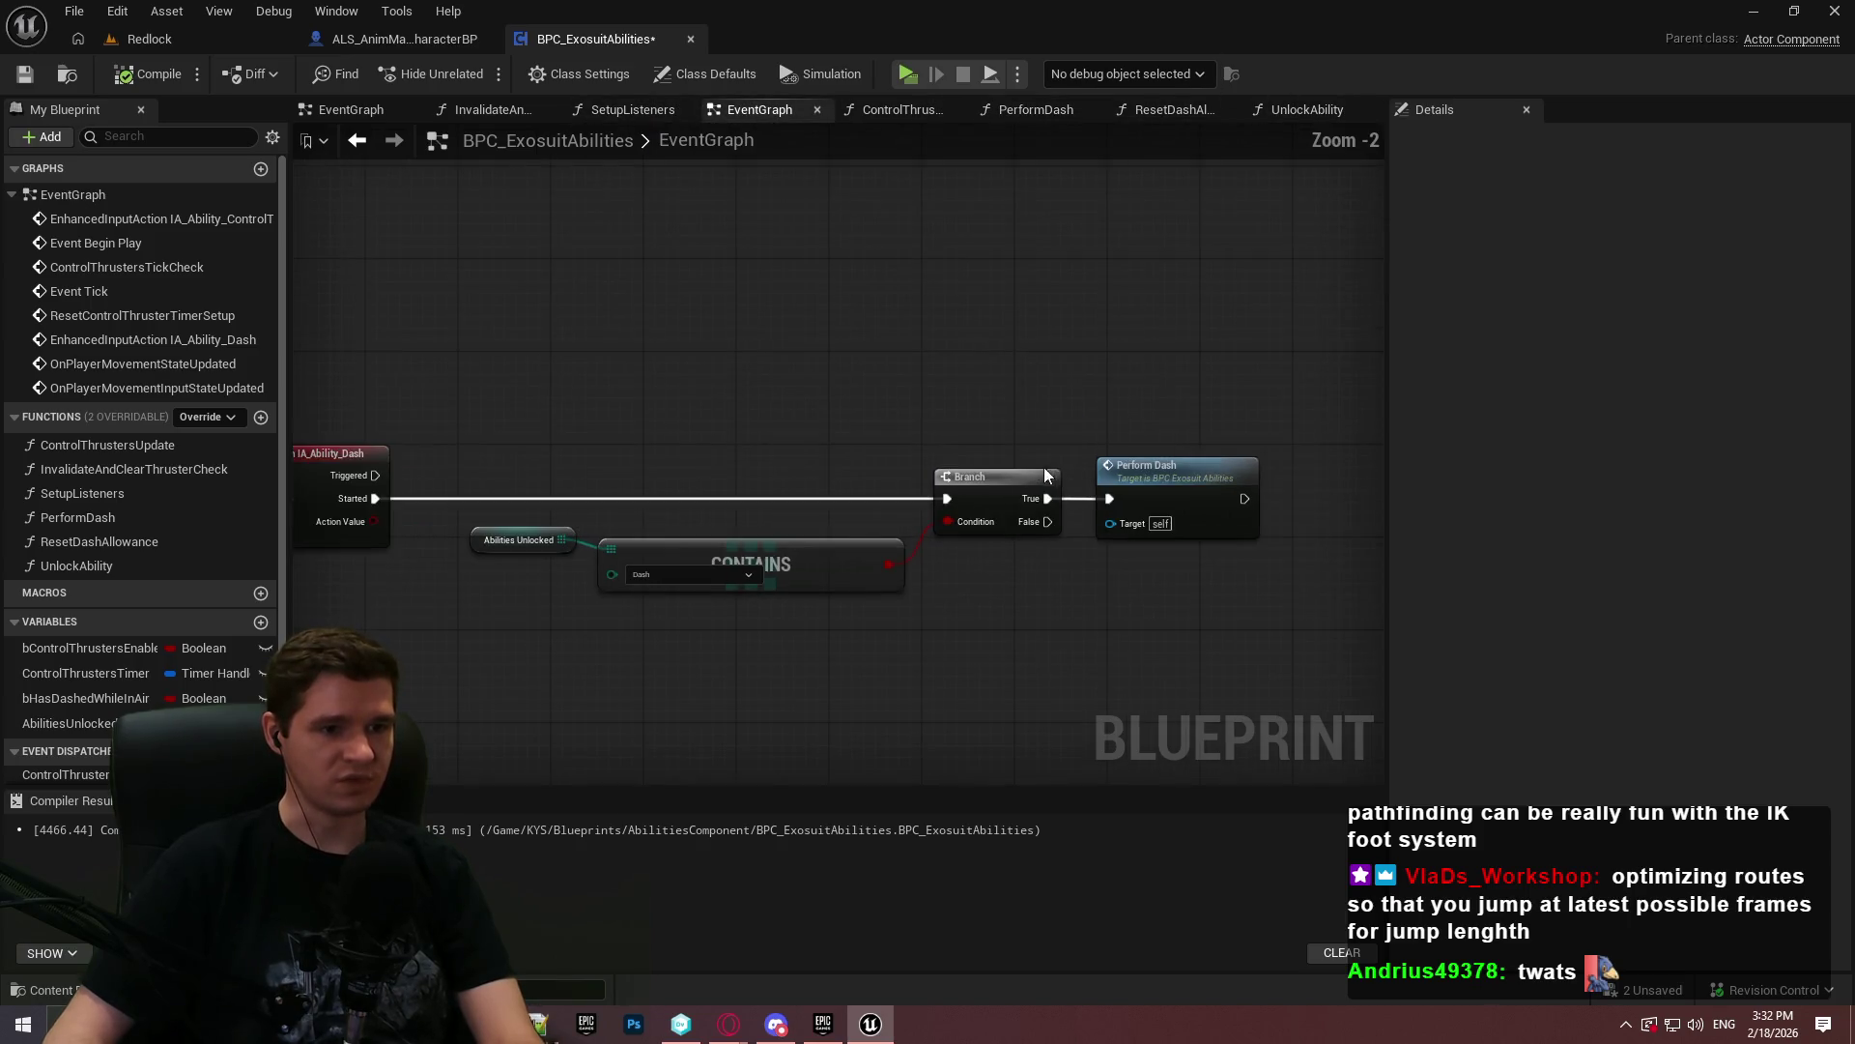
- Inspect the OnPlayerMovementStateUpdated chain, thruster check and Reset Dash Allowance nodes in EventGraph
{"action": "scroll", "coordinate": [1073, 319], "scroll_direction": "down", "scroll_amount": 2}
{"action": "scroll", "coordinate": [673, 529], "scroll_direction": "up", "scroll_amount": 3}
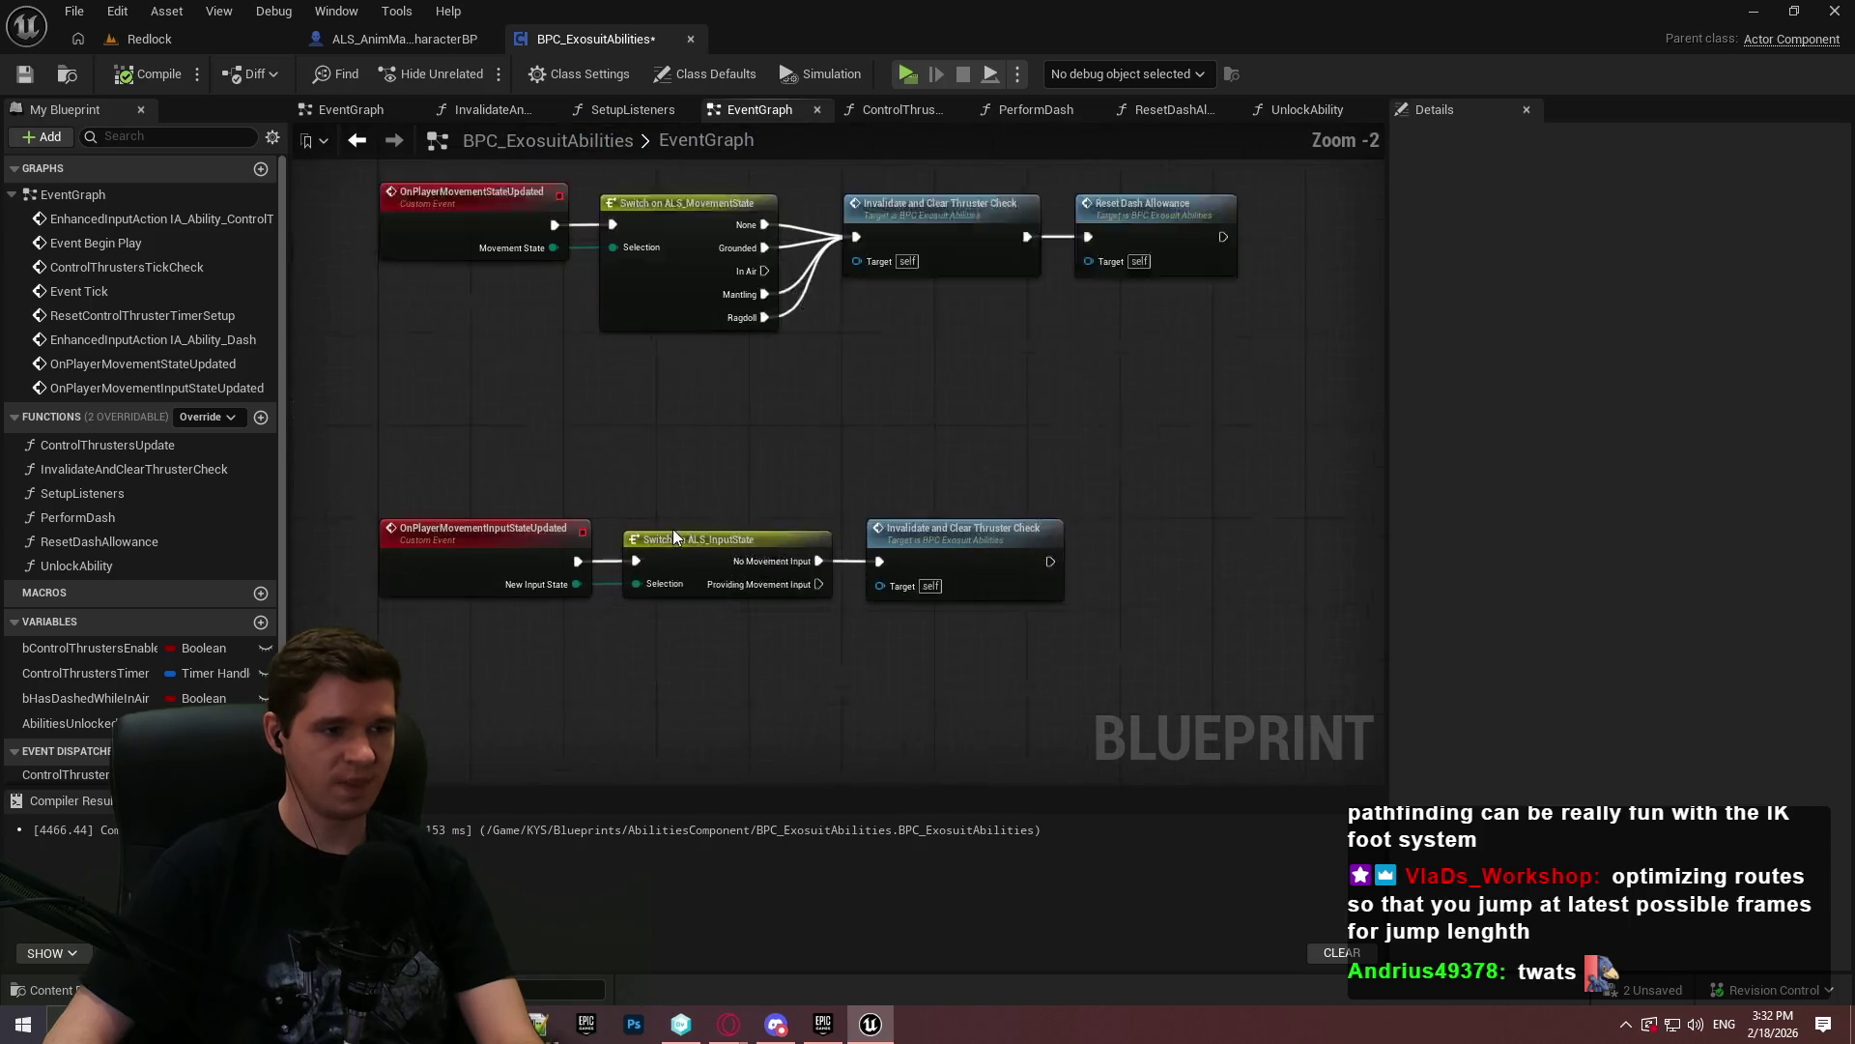
{"action": "mouse_move", "coordinate": [699, 374]}
{"action": "left_mouse_down"}
{"action": "mouse_move", "coordinate": [1101, 600]}
{"action": "mouse_move", "coordinate": [791, 591]}
{"action": "left_mouse_up"}
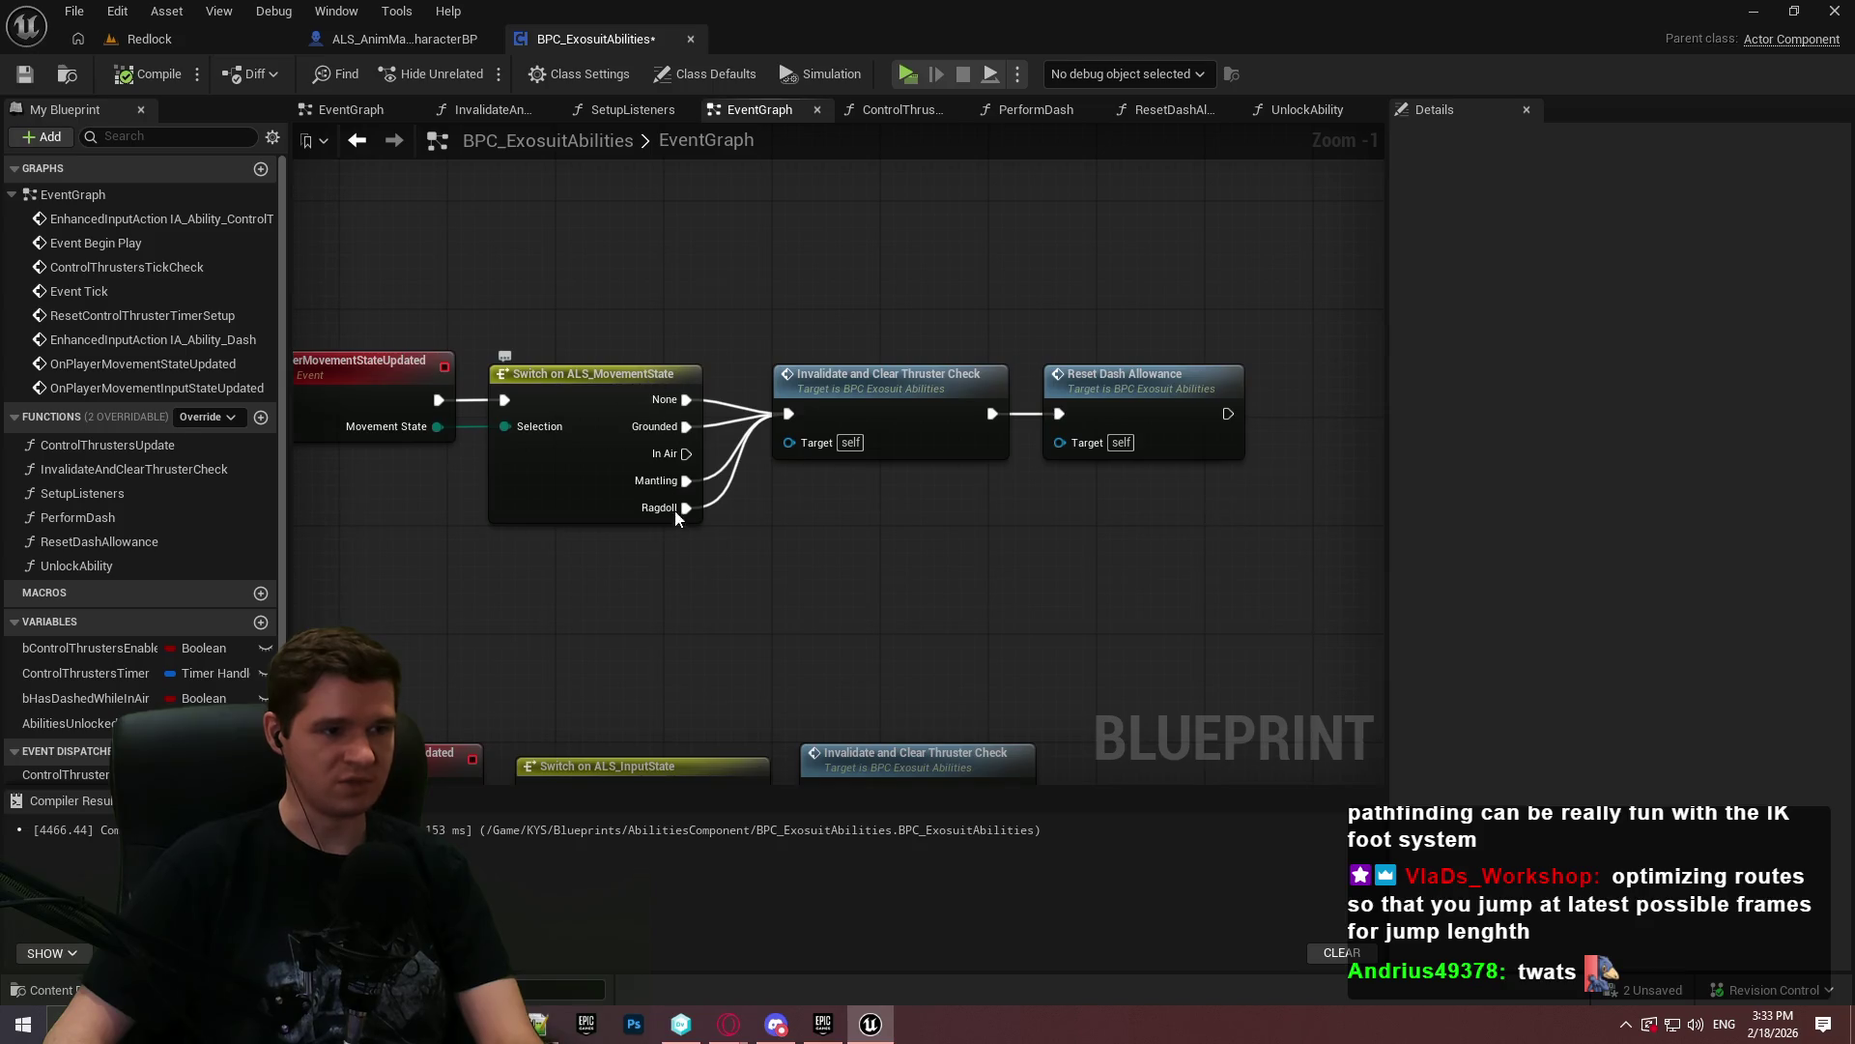
{"action": "left_click_drag", "start_coordinate": [1326, 541], "coordinate": [837, 367]}
{"action": "left_click", "coordinate": [1000, 549]}
{"action": "mouse_move", "coordinate": [1273, 512]}
{"action": "left_mouse_down"}
{"action": "mouse_move", "coordinate": [1005, 332]}
{"action": "mouse_move", "coordinate": [1047, 310]}
{"action": "left_mouse_up"}
{"action": "scroll", "coordinate": [973, 518], "scroll_direction": "down", "scroll_amount": 6}
{"action": "left_click_drag", "start_coordinate": [1121, 572], "coordinate": [787, 592]}
{"action": "scroll", "coordinate": [940, 489], "scroll_direction": "down", "scroll_amount": 1}
{"action": "mouse_move", "coordinate": [927, 449]}
{"action": "left_mouse_down"}
{"action": "mouse_move", "coordinate": [928, 613]}
{"action": "mouse_move", "coordinate": [1027, 542]}
{"action": "mouse_move", "coordinate": [1005, 303]}
{"action": "mouse_move", "coordinate": [974, 412]}
{"action": "mouse_move", "coordinate": [682, 445]}
{"action": "left_mouse_up"}
- Add a new graph to BPC_ExosuitAbilities and start naming it ControlThrusters
{"action": "scroll", "coordinate": [928, 613], "scroll_direction": "up", "scroll_amount": 2}
{"action": "scroll", "coordinate": [999, 402], "scroll_direction": "up", "scroll_amount": 1}
{"action": "scroll", "coordinate": [1053, 409], "scroll_direction": "up", "scroll_amount": 1}
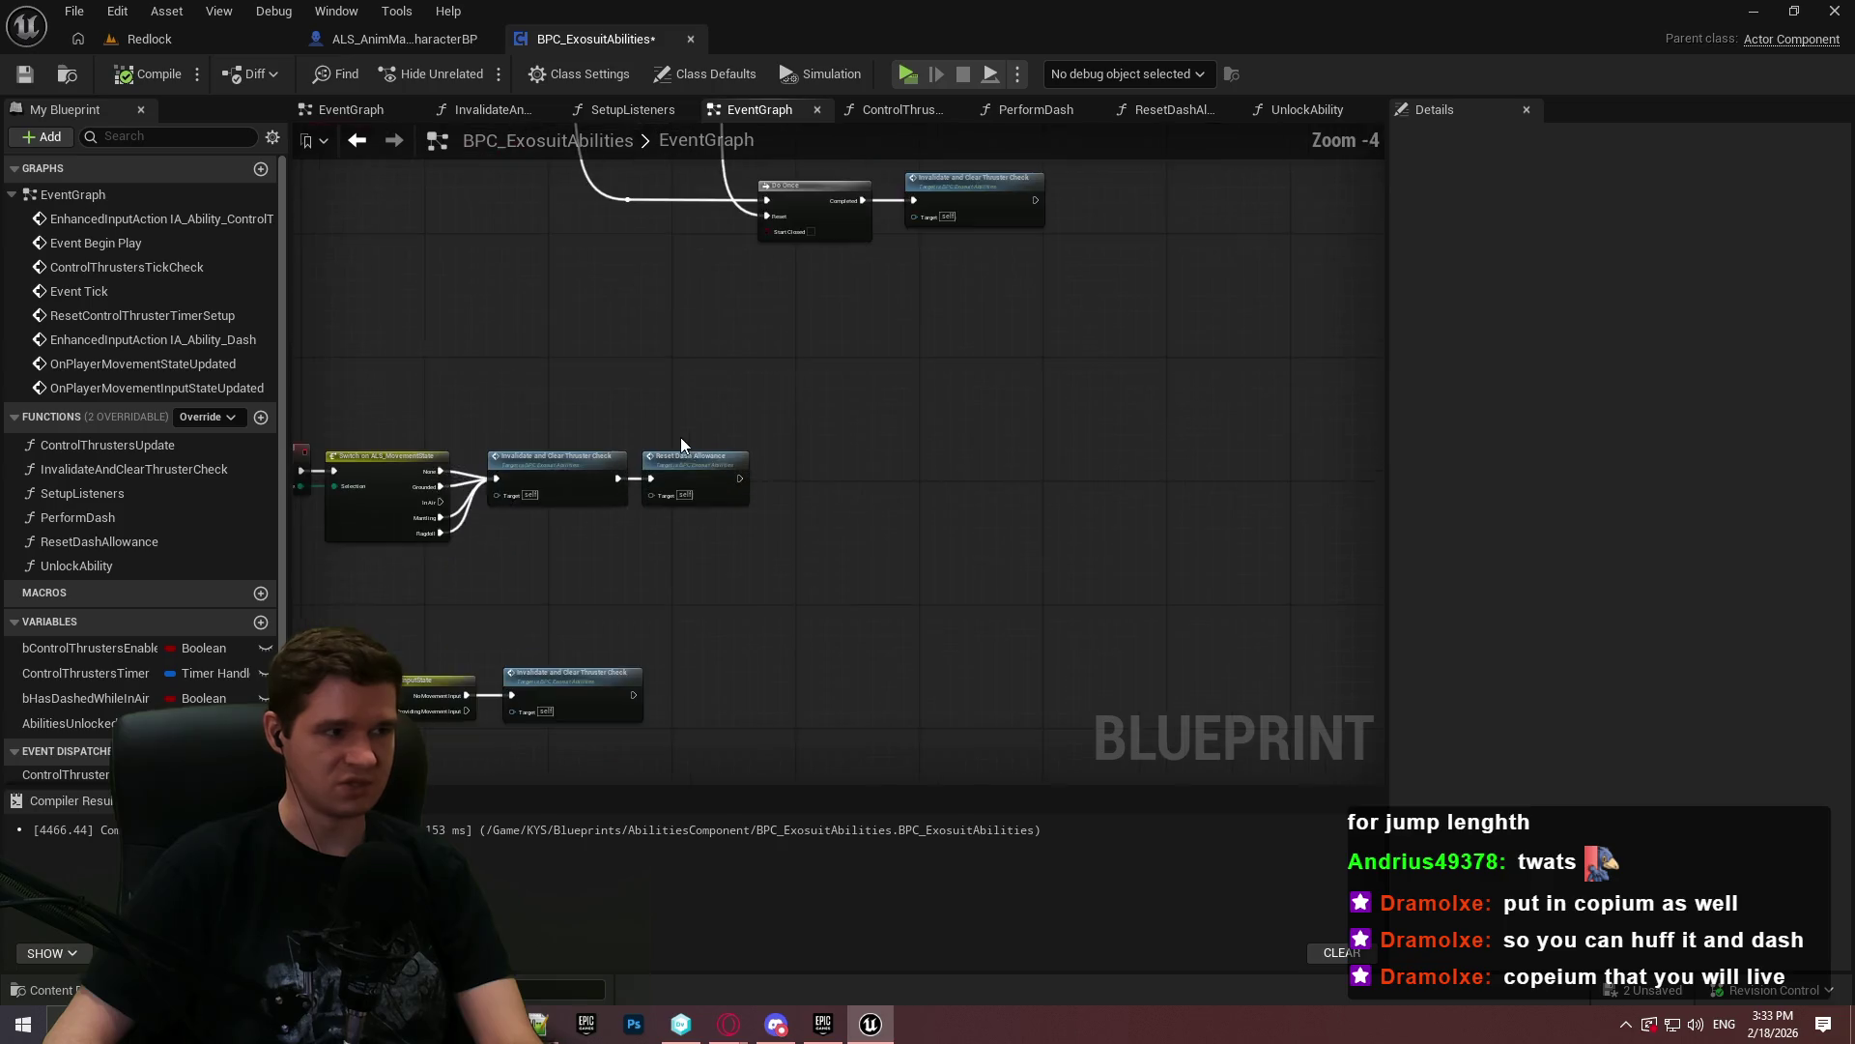
{"action": "scroll", "coordinate": [599, 382], "scroll_direction": "up", "scroll_amount": 1}
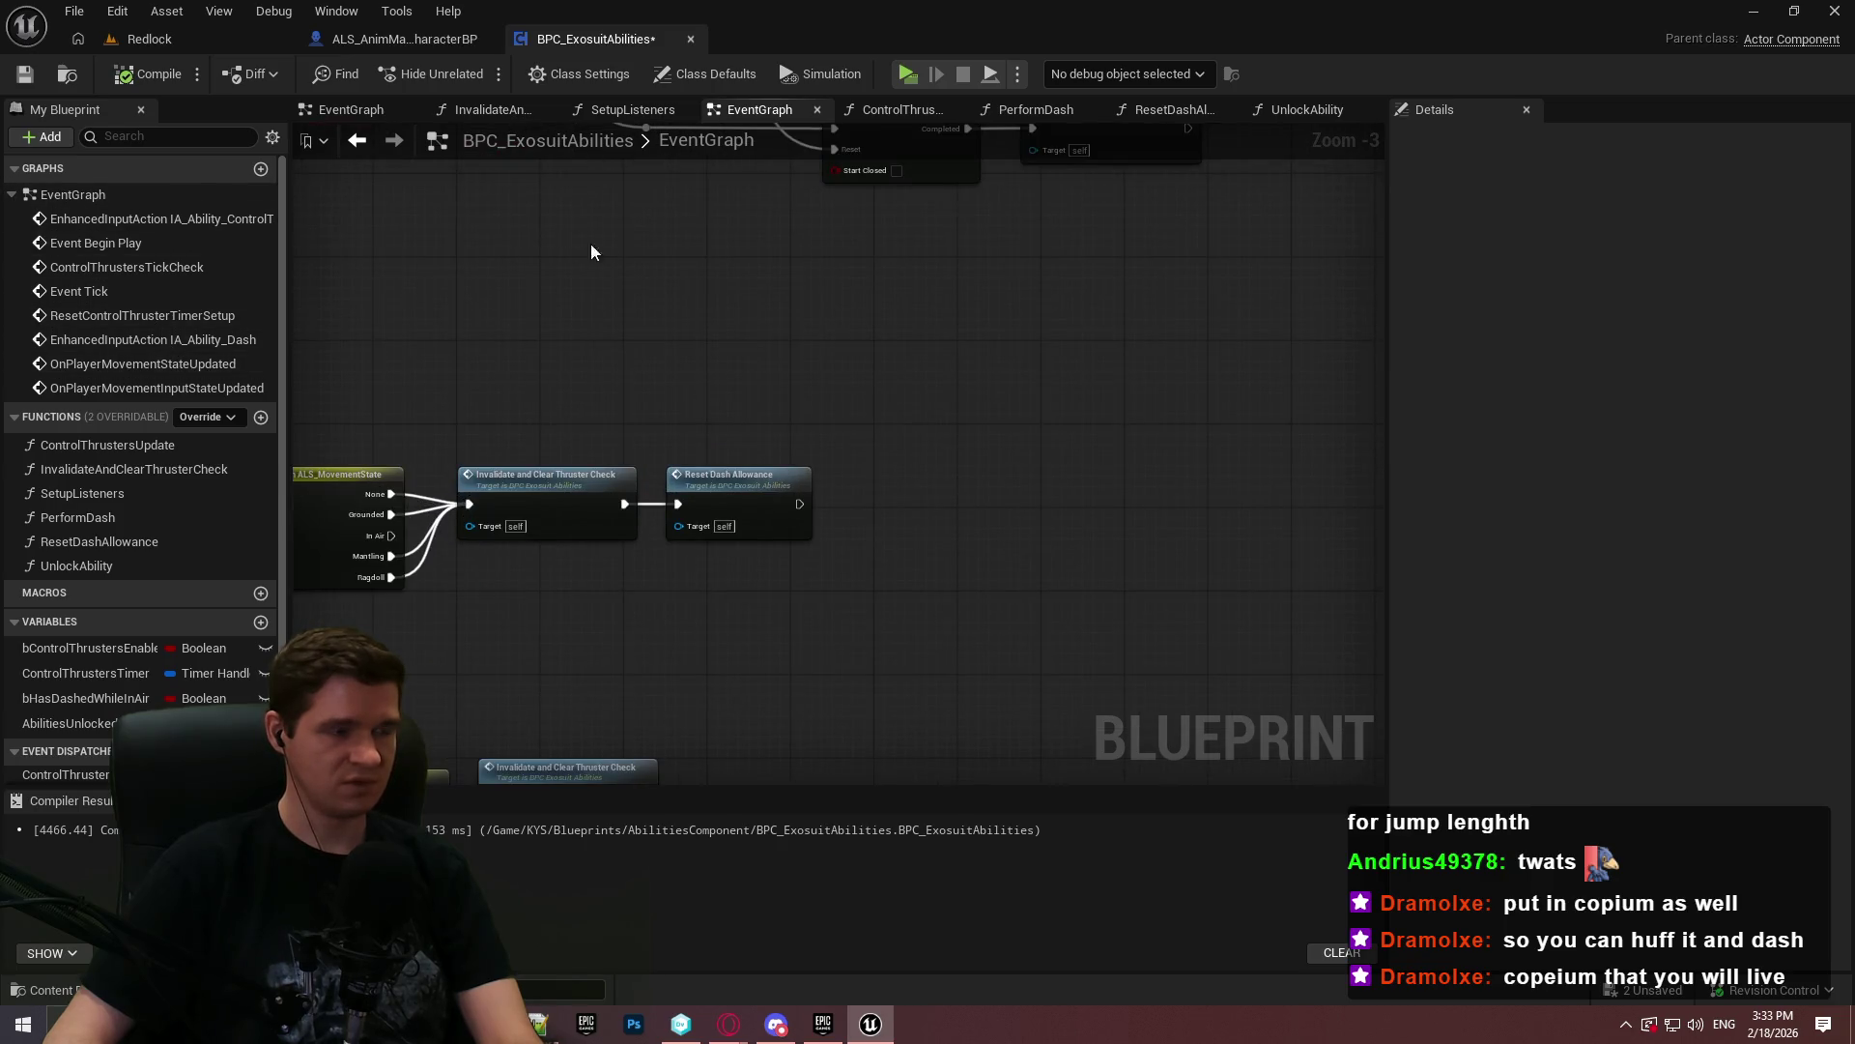
{"action": "left_click", "coordinate": [261, 170]}
{"action": "type", "text": "ControlThrusters"}
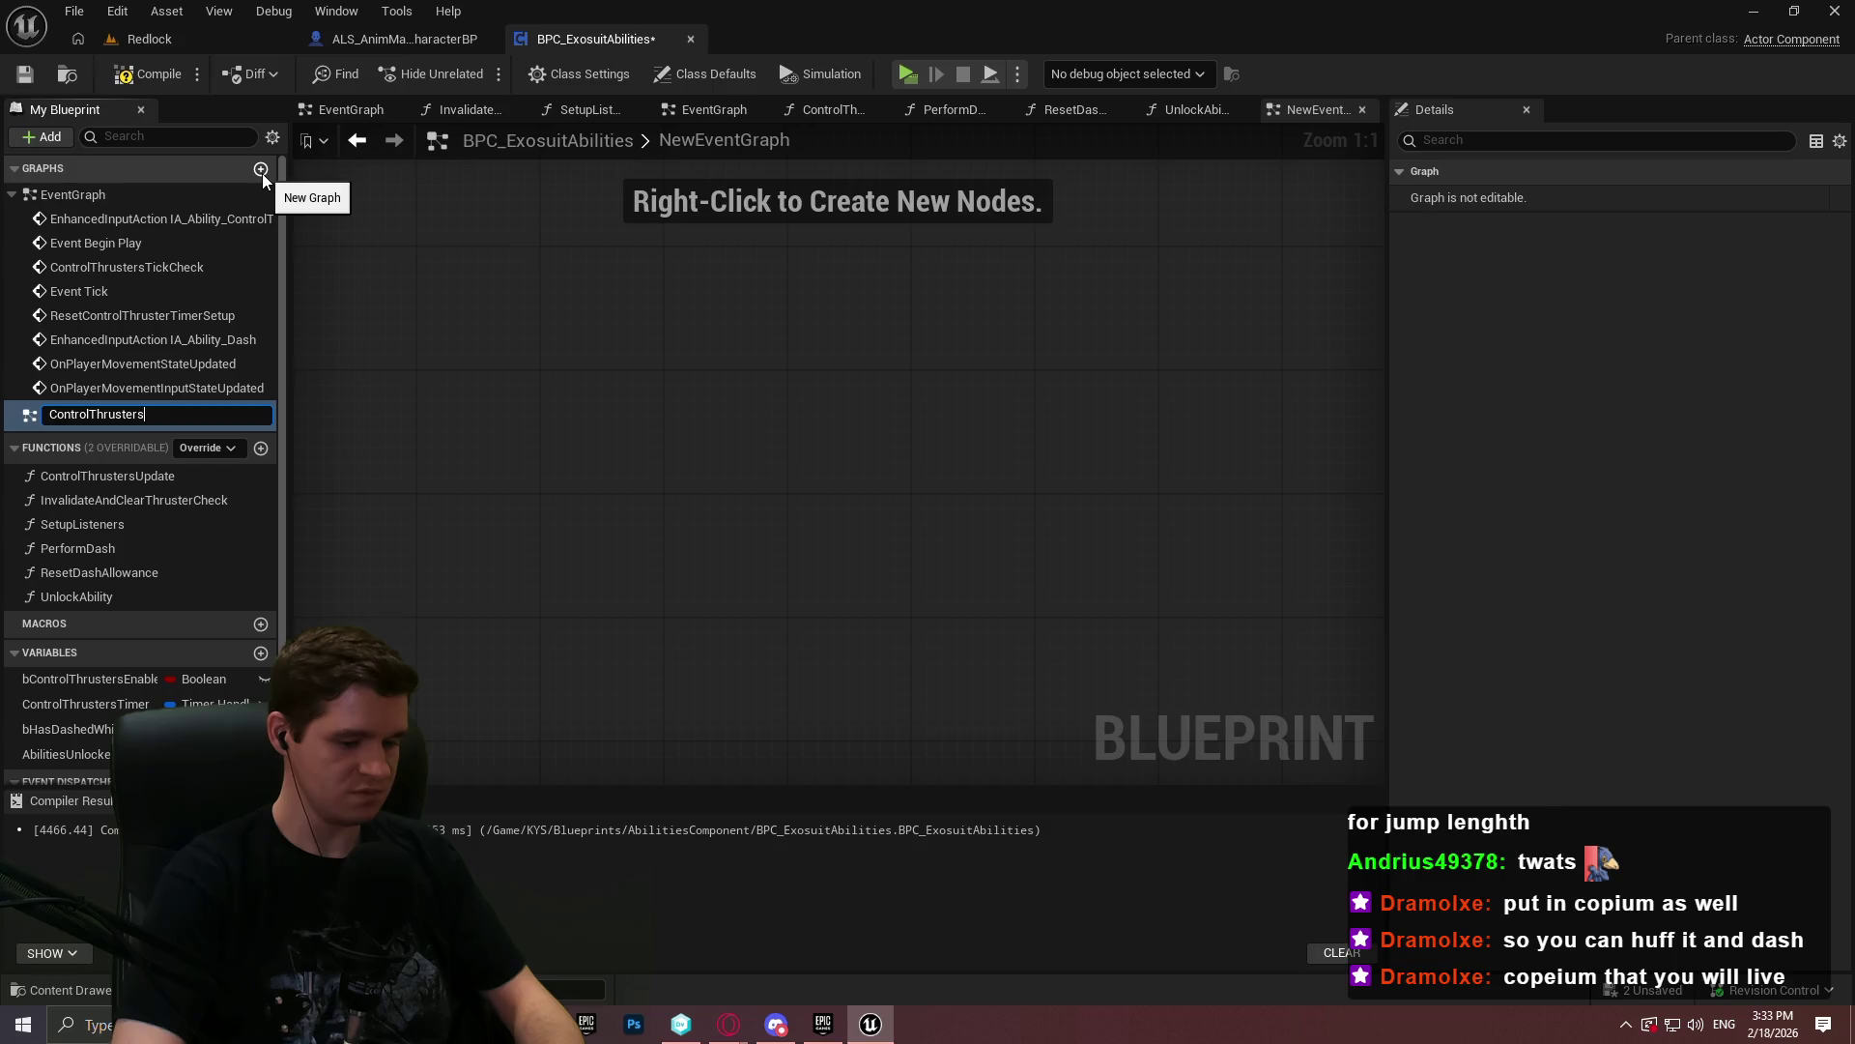
- Commit the ControlThrusters graph name and reopen the main EventGraph
{"action": "key", "text": "Return"}
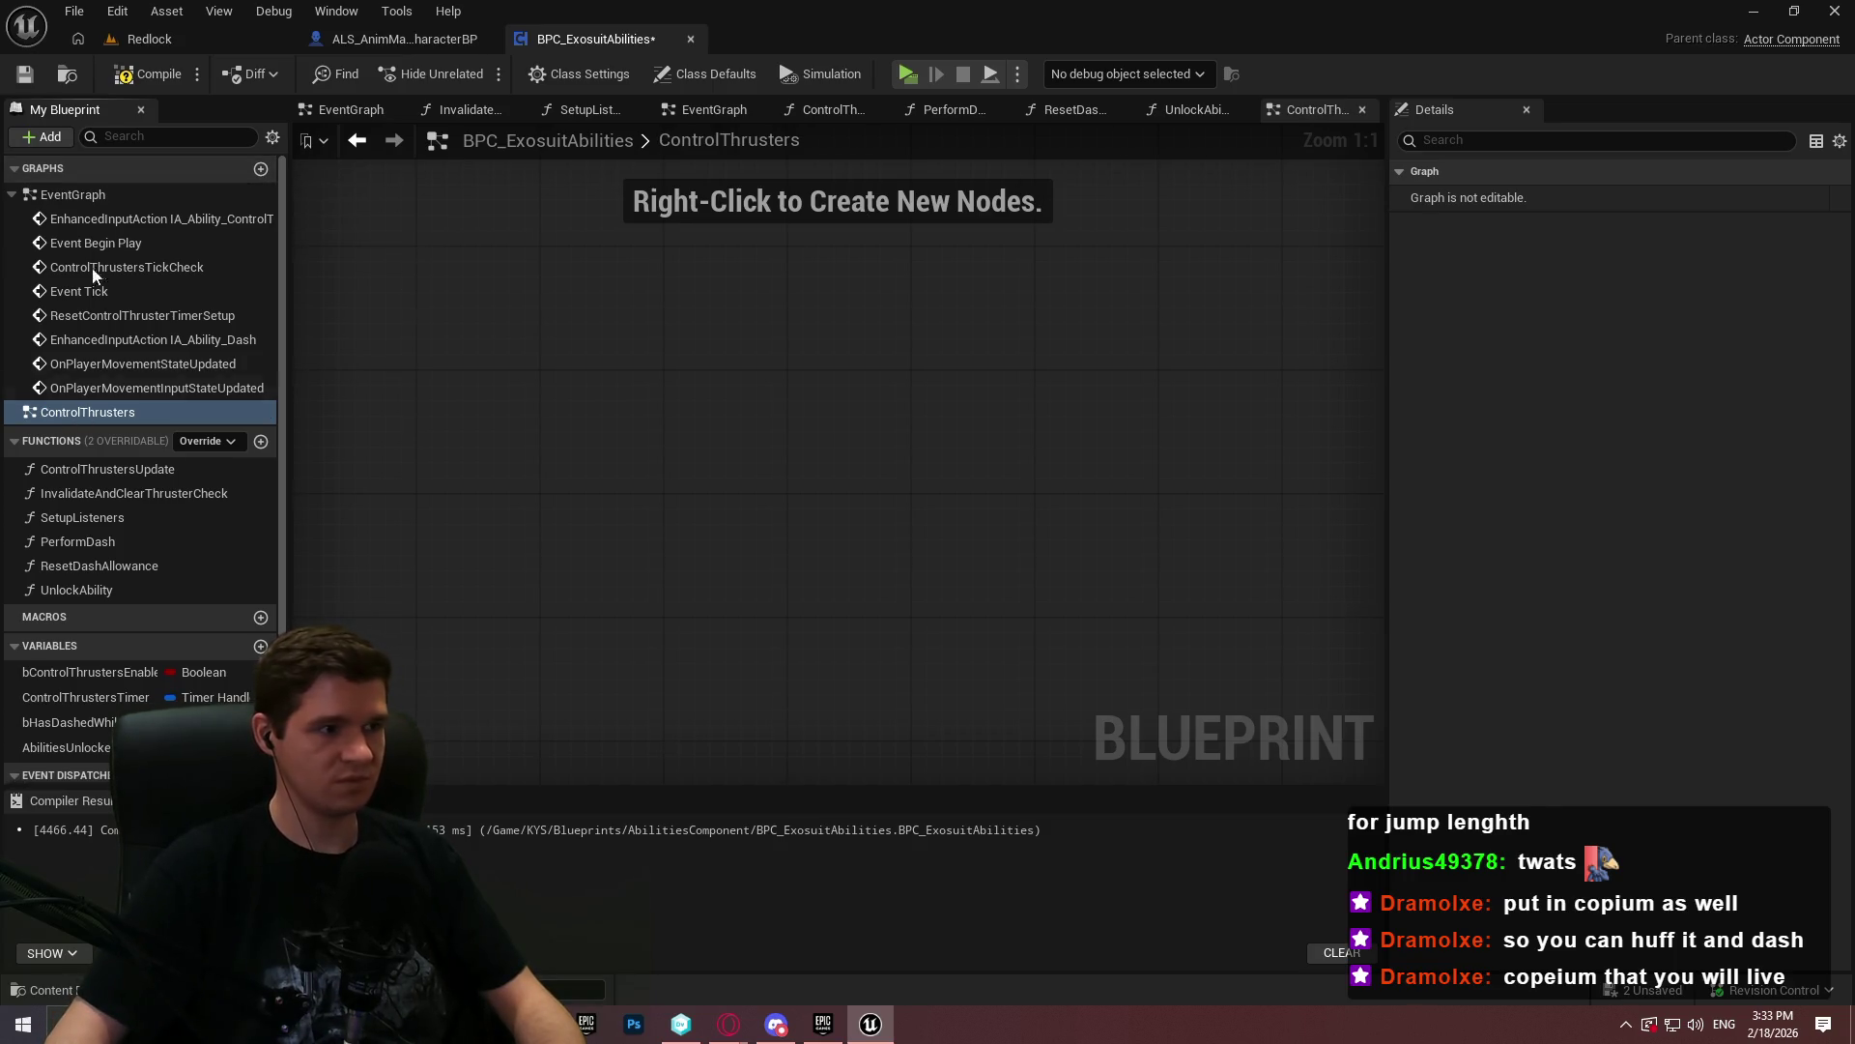
{"action": "double_click", "coordinate": [73, 195]}
{"action": "scroll", "coordinate": [669, 259], "scroll_direction": "up", "scroll_amount": 5}
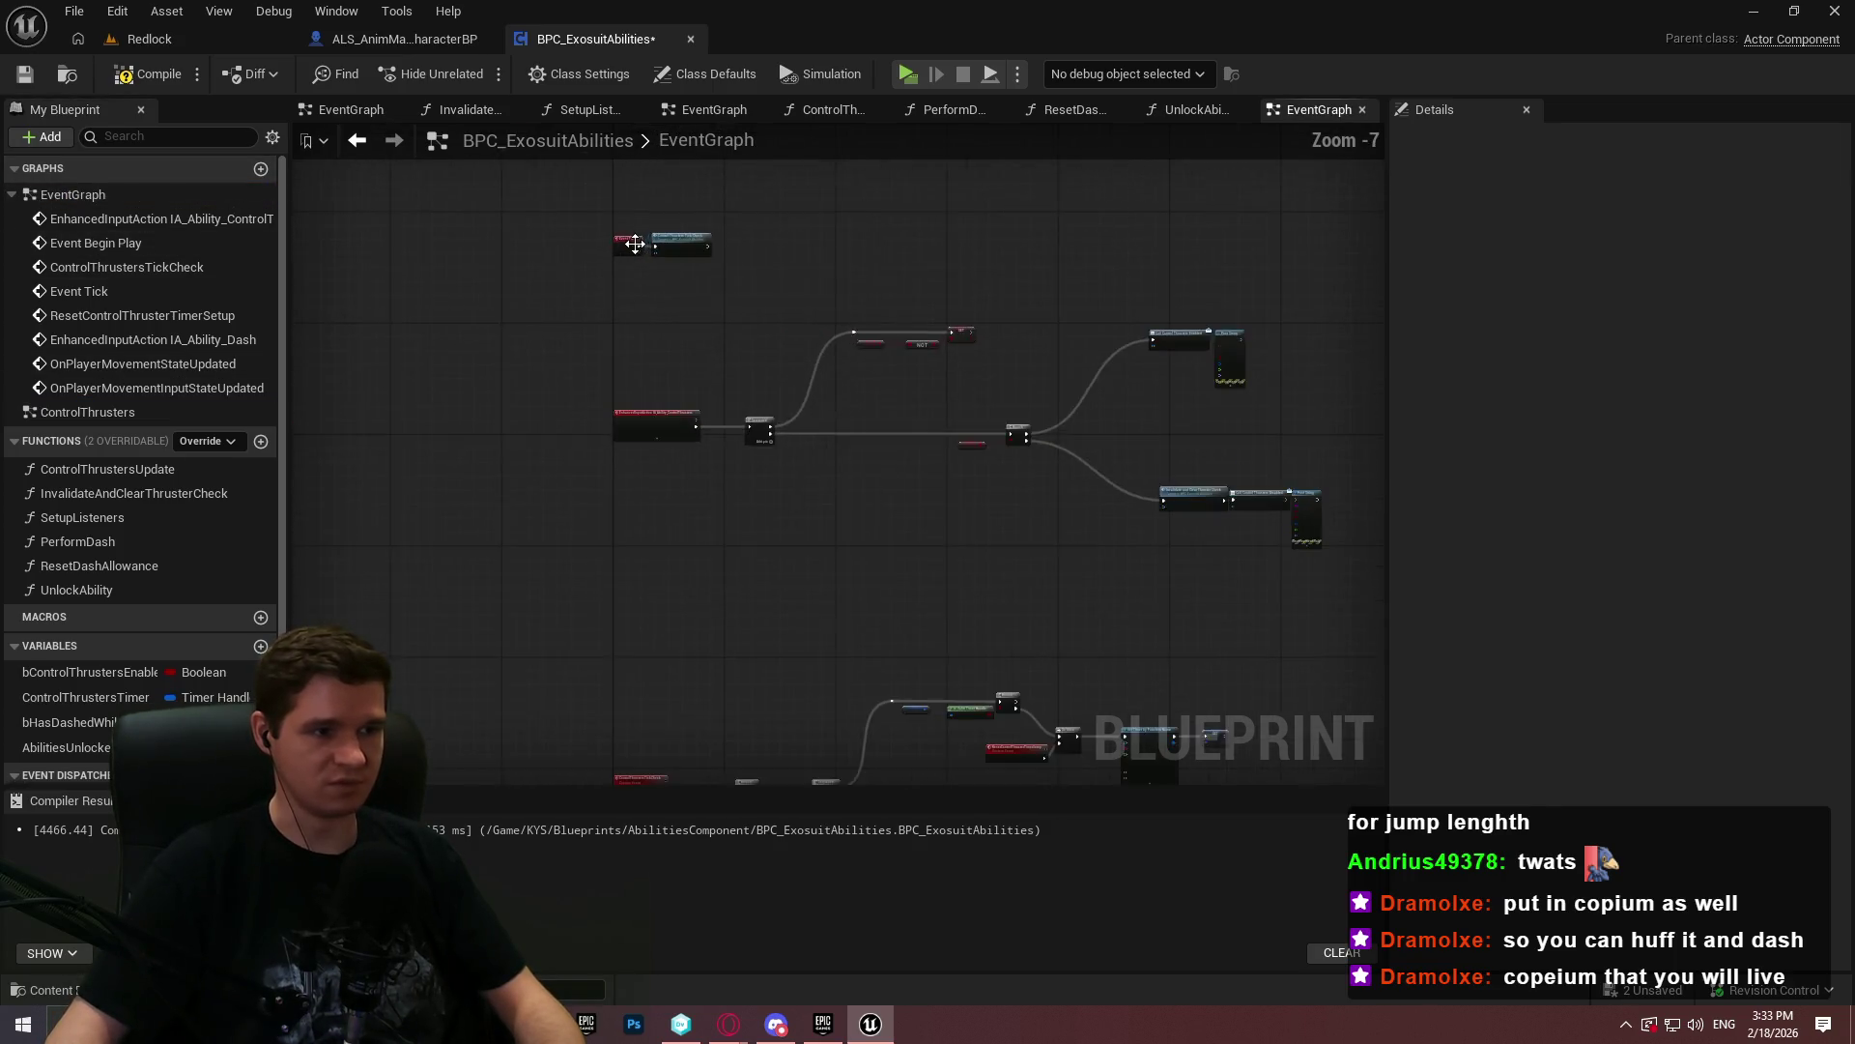
{"action": "scroll", "coordinate": [635, 245], "scroll_direction": "up", "scroll_amount": 4}
{"action": "scroll", "coordinate": [802, 404], "scroll_direction": "down", "scroll_amount": 3}
- Survey the EventGraph's upper thruster chains and the lower OnPlayerMovement chains
{"action": "left_click_drag", "start_coordinate": [901, 432], "coordinate": [451, 256]}
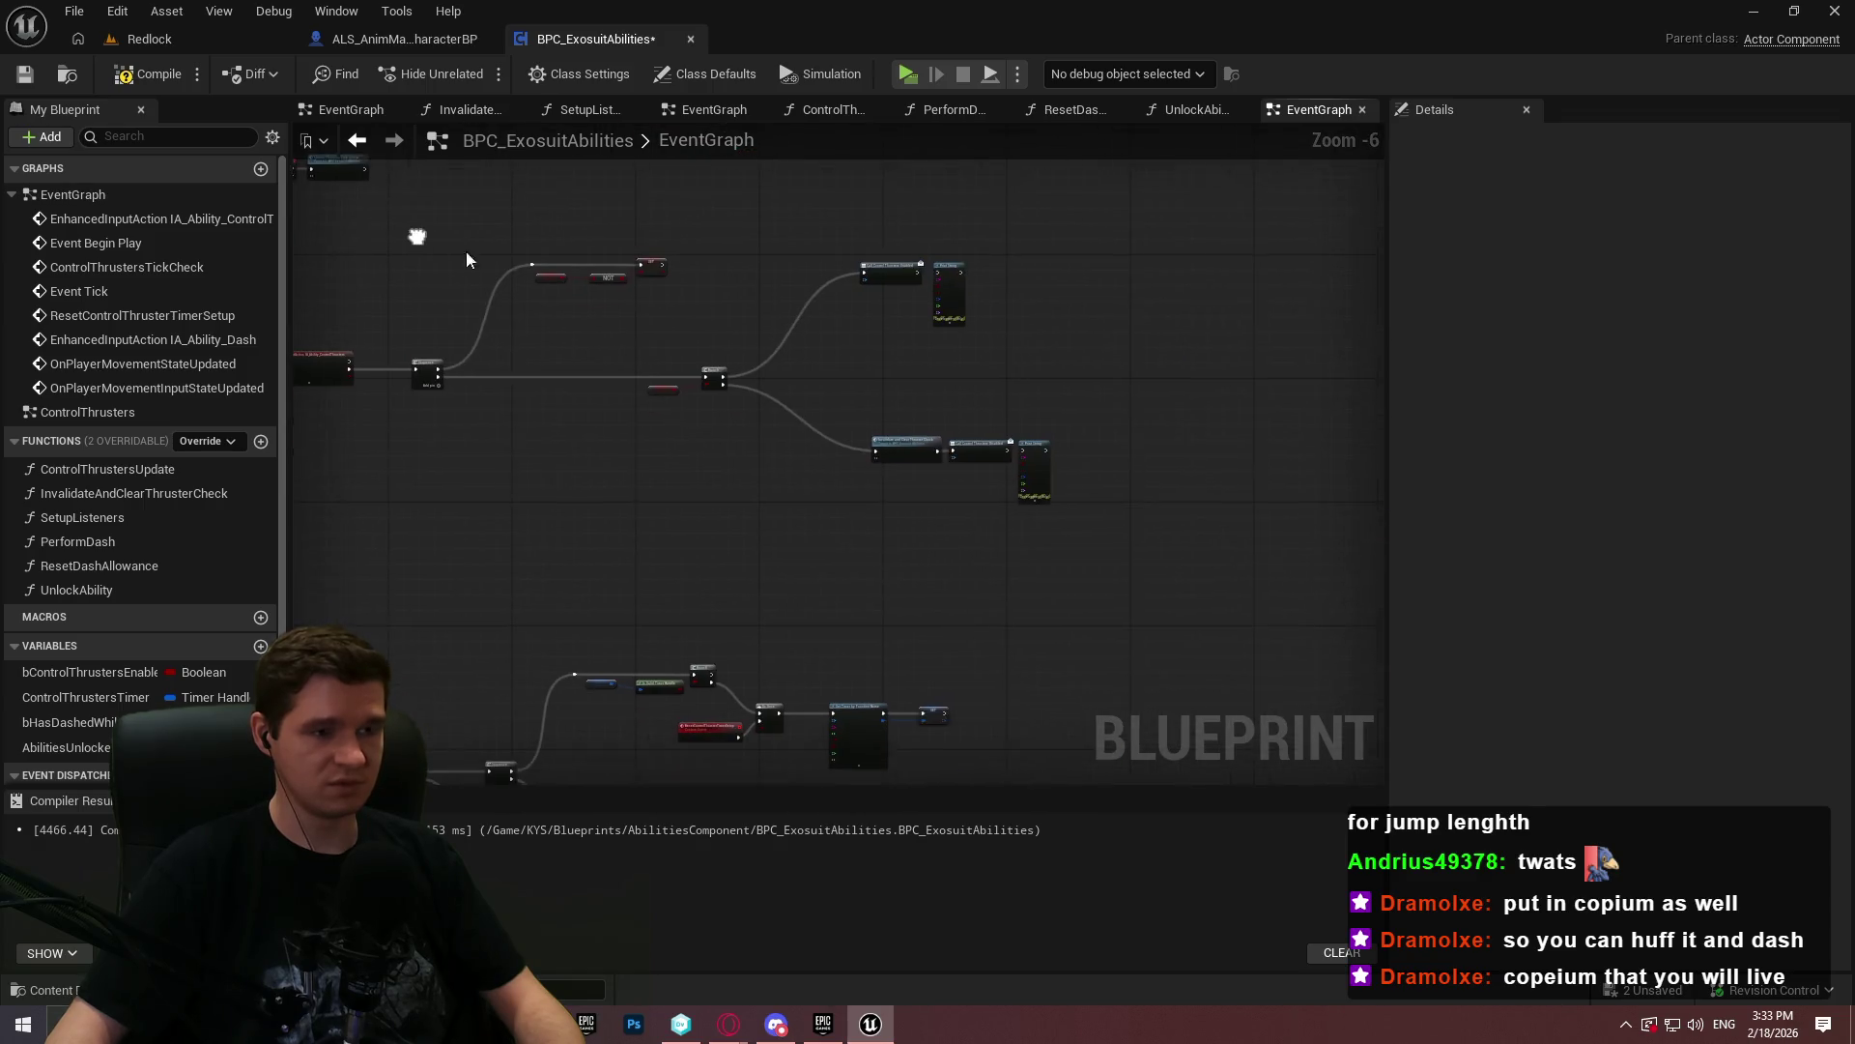
{"action": "scroll", "coordinate": [848, 269], "scroll_direction": "up", "scroll_amount": 3}
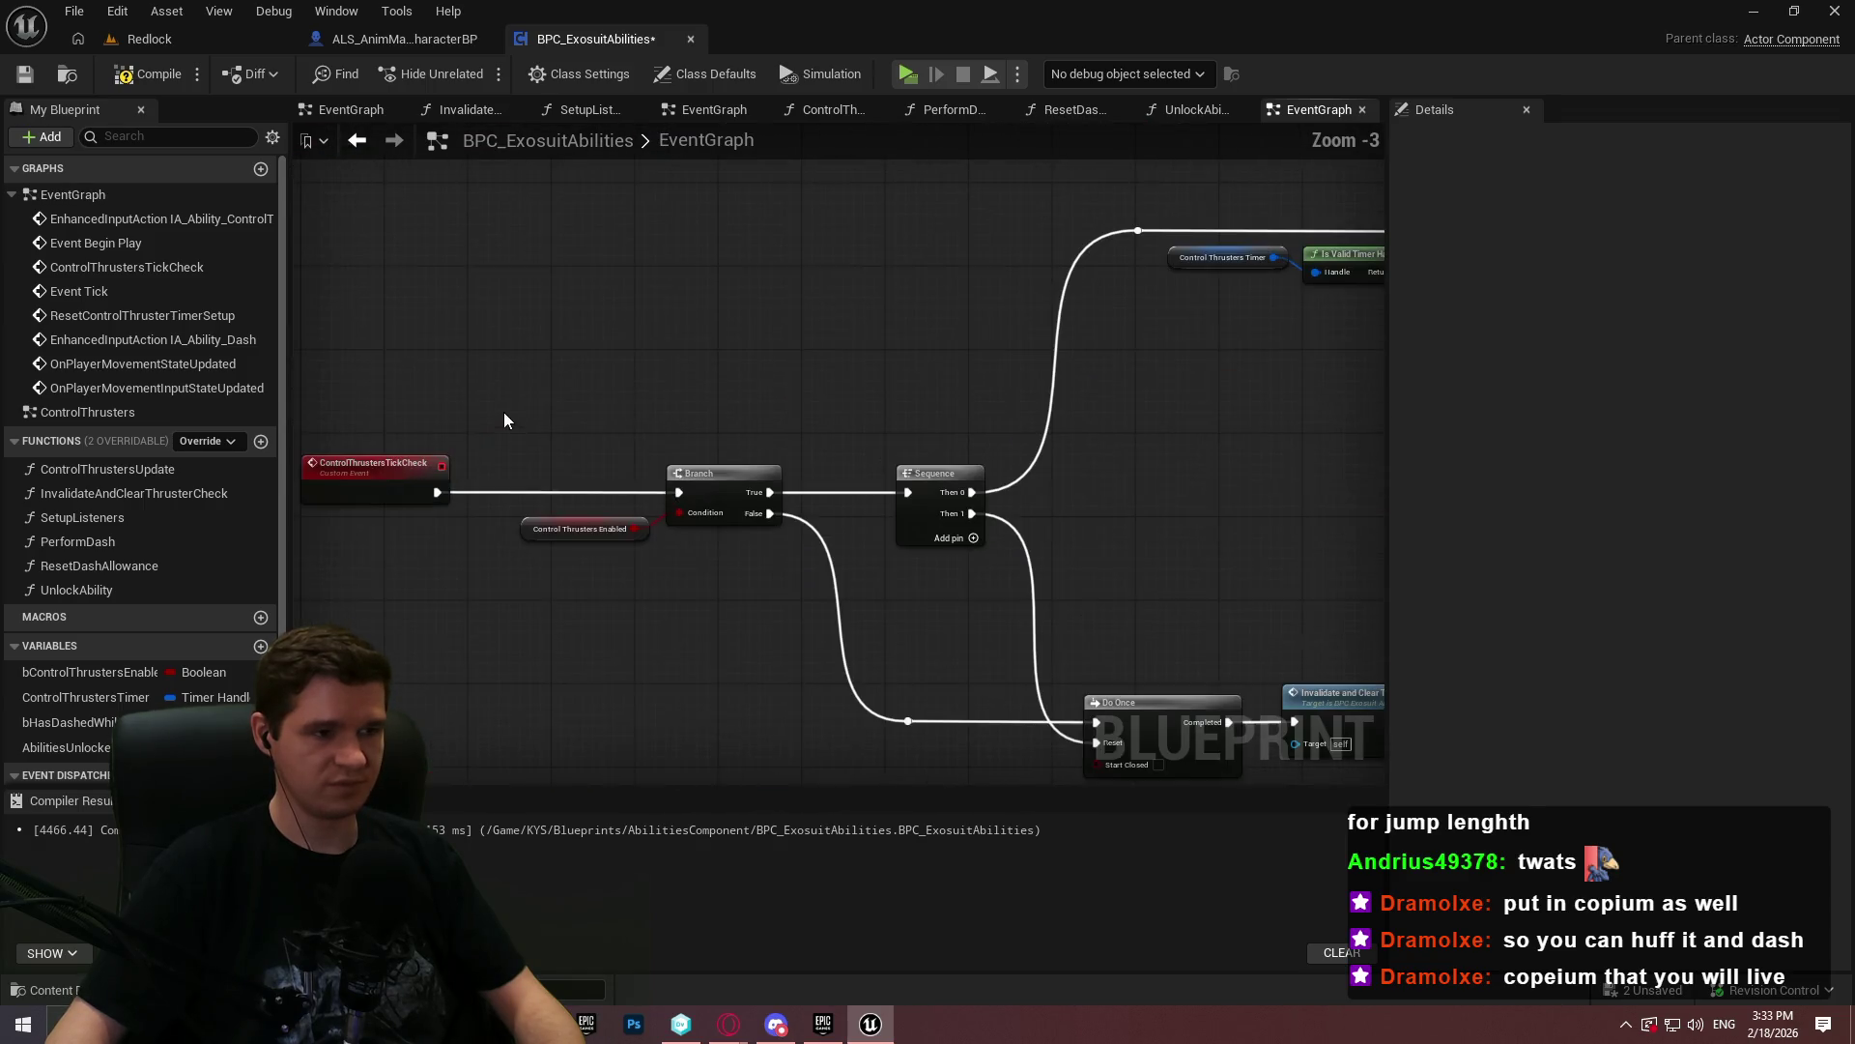
{"action": "scroll", "coordinate": [543, 406], "scroll_direction": "down", "scroll_amount": 2}
{"action": "left_click_drag", "start_coordinate": [828, 406], "coordinate": [680, 390]}
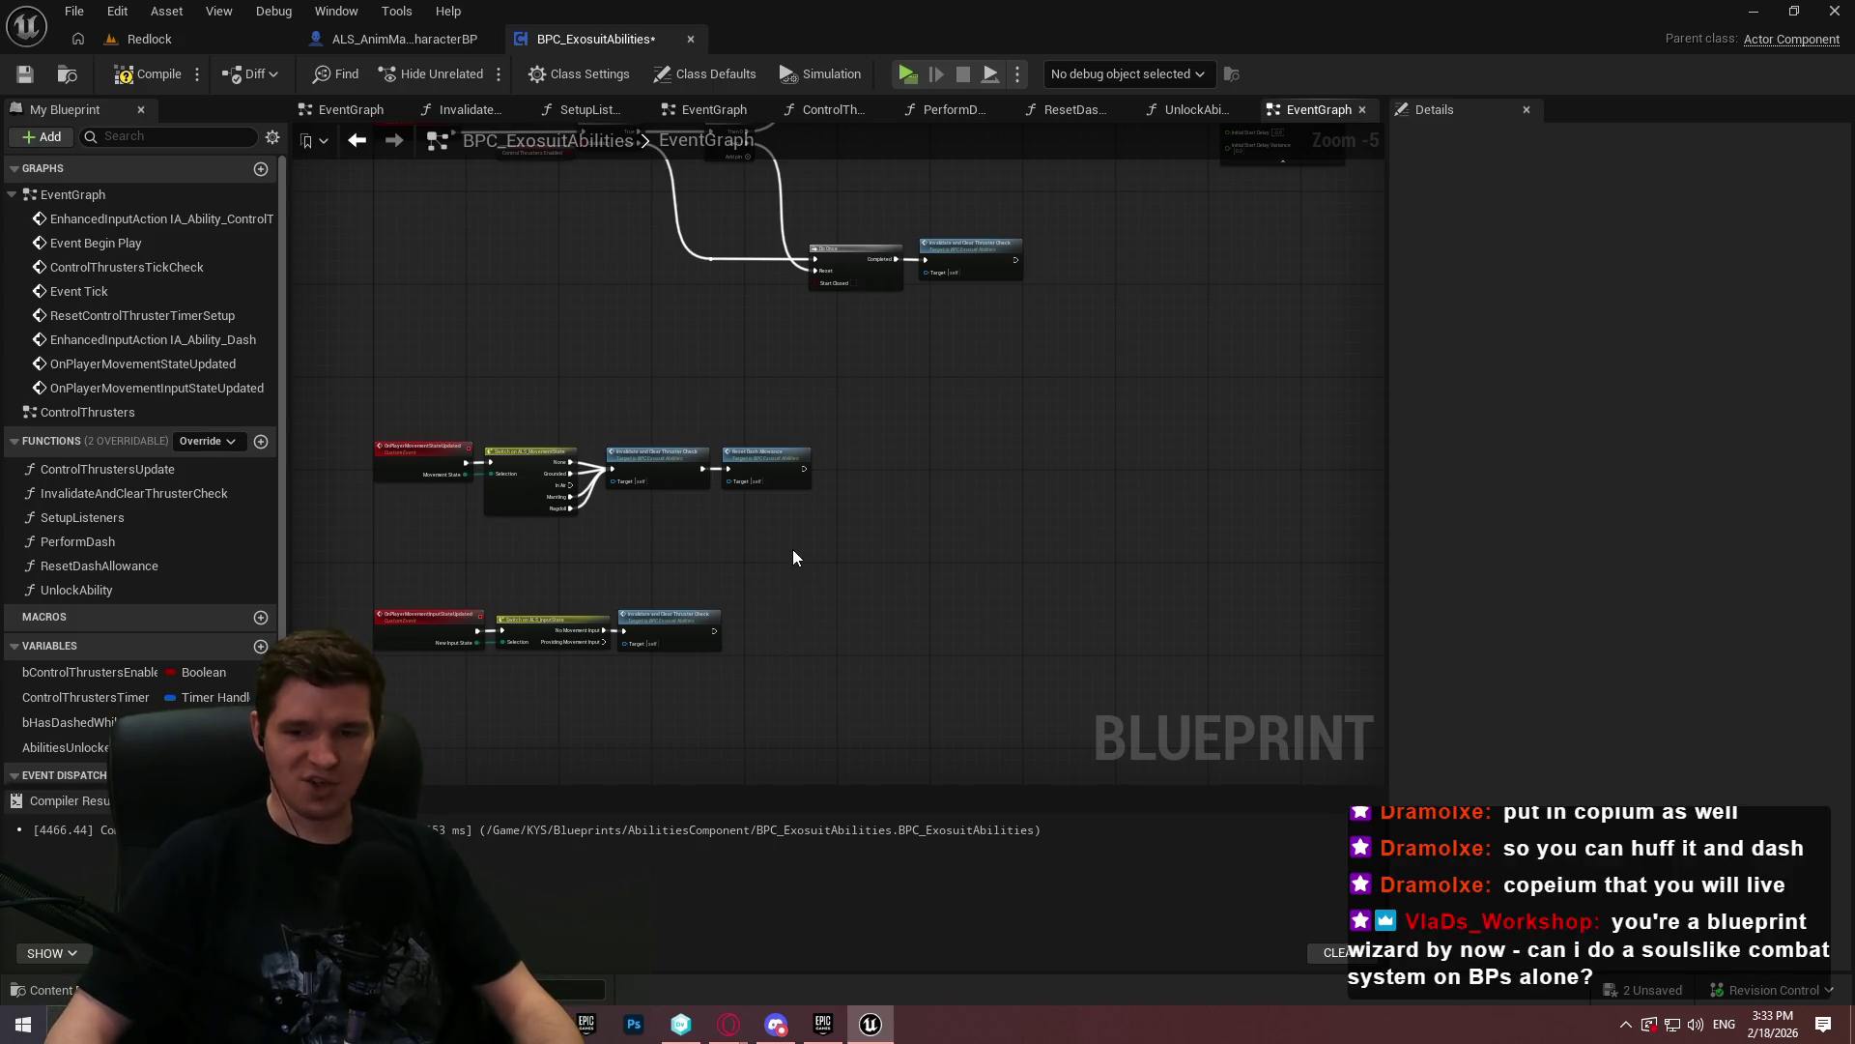
{"action": "scroll", "coordinate": [381, 415], "scroll_direction": "up", "scroll_amount": 3}
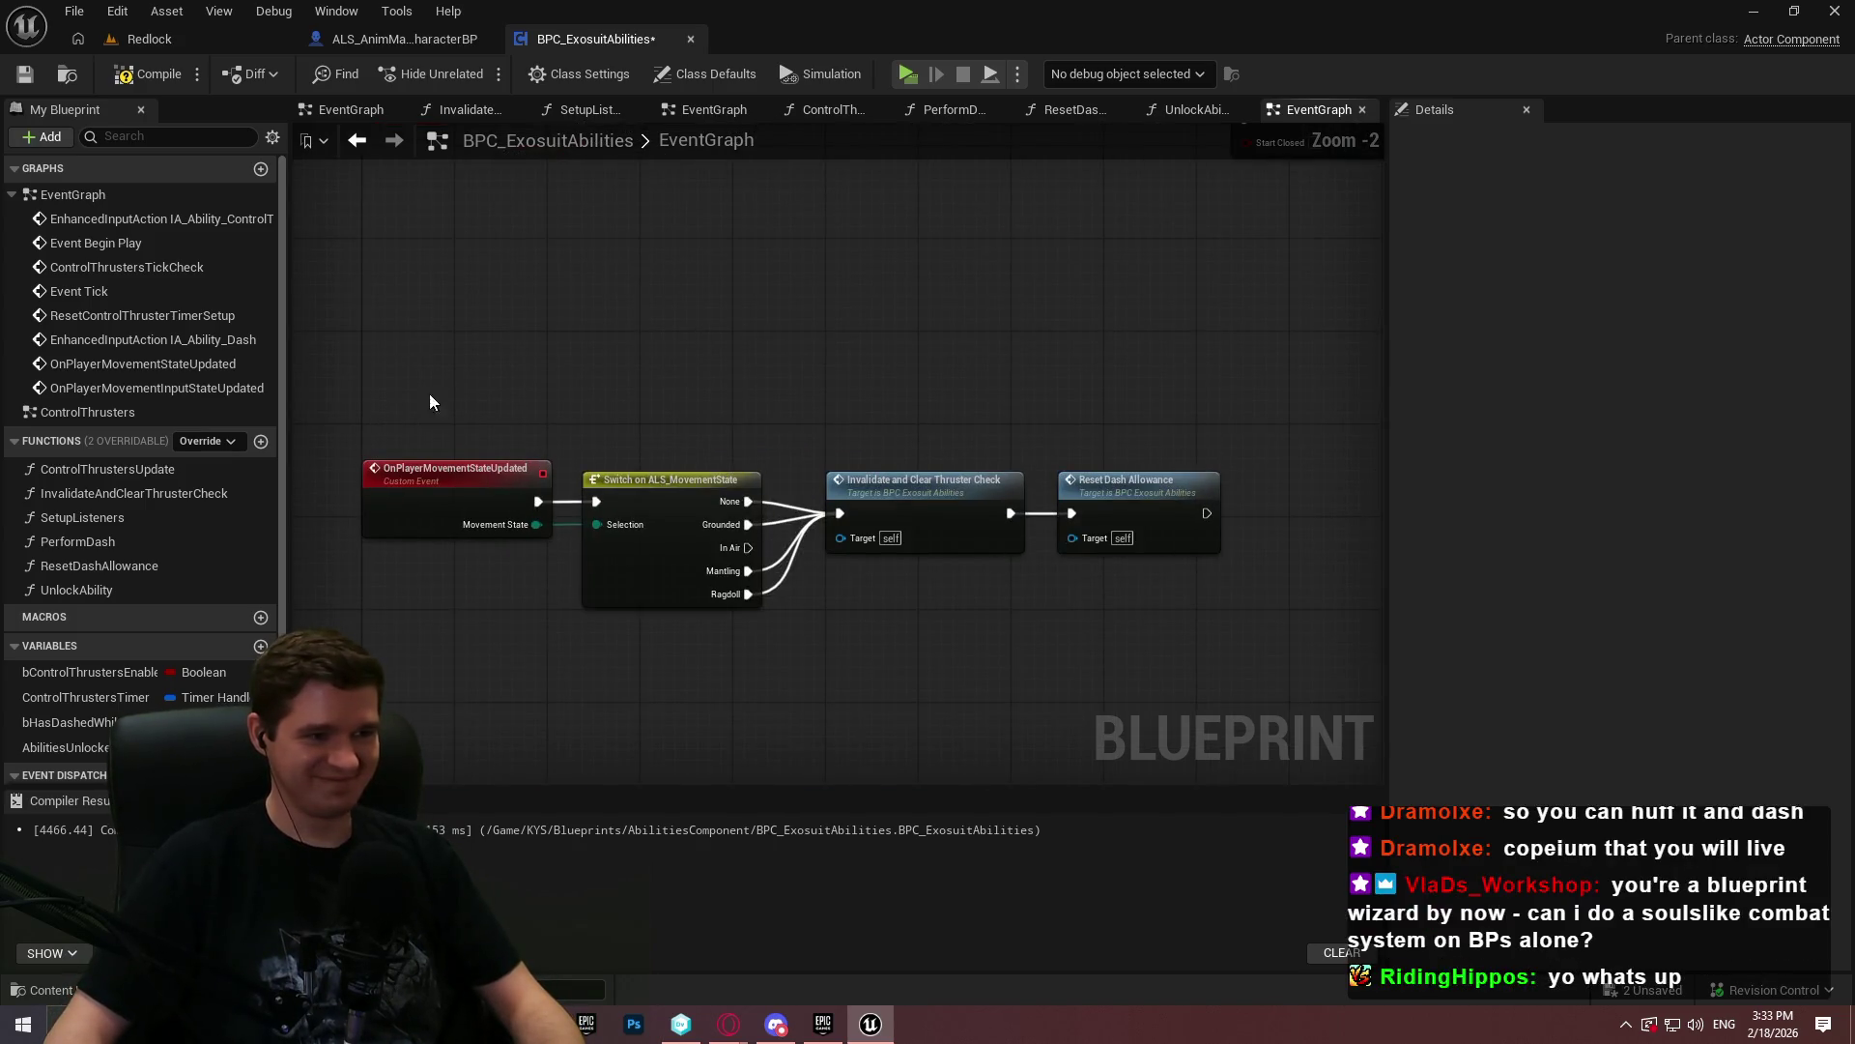
{"action": "left_click_drag", "start_coordinate": [630, 327], "coordinate": [599, 238]}
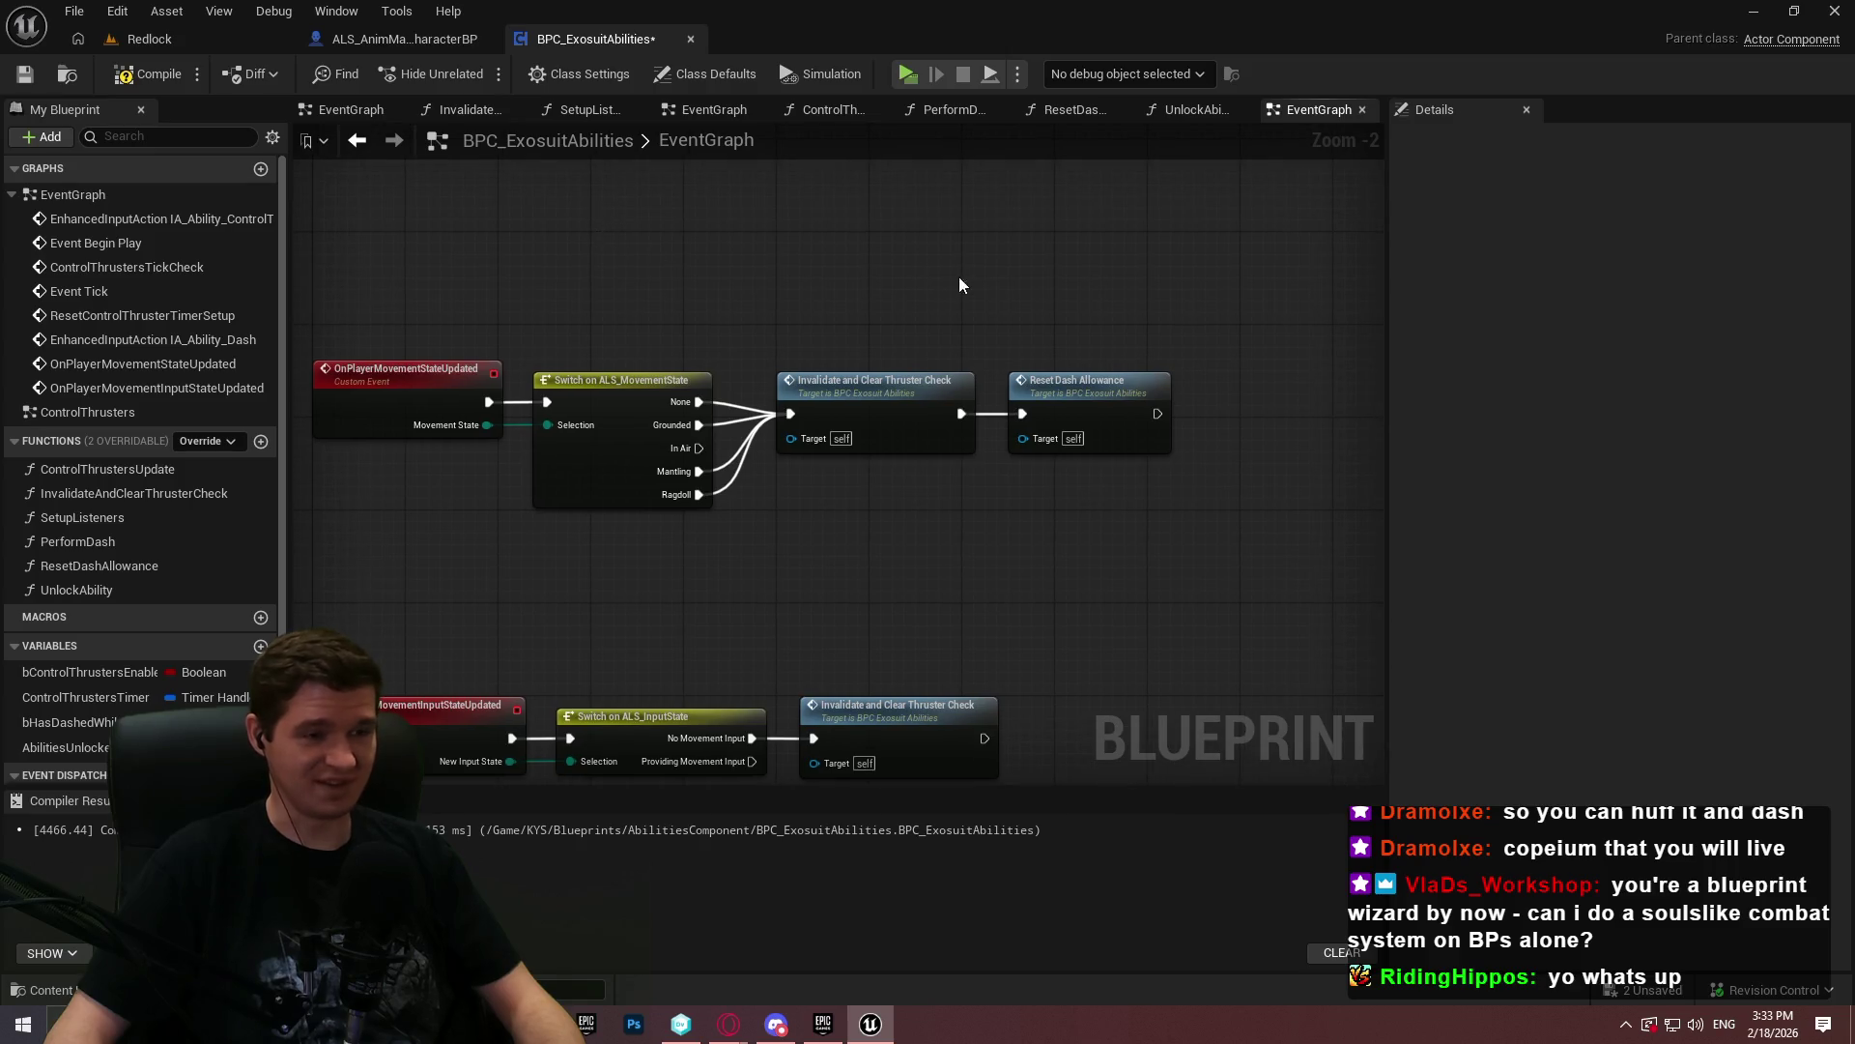
{"action": "scroll", "coordinate": [1035, 530], "scroll_direction": "down", "scroll_amount": 4}
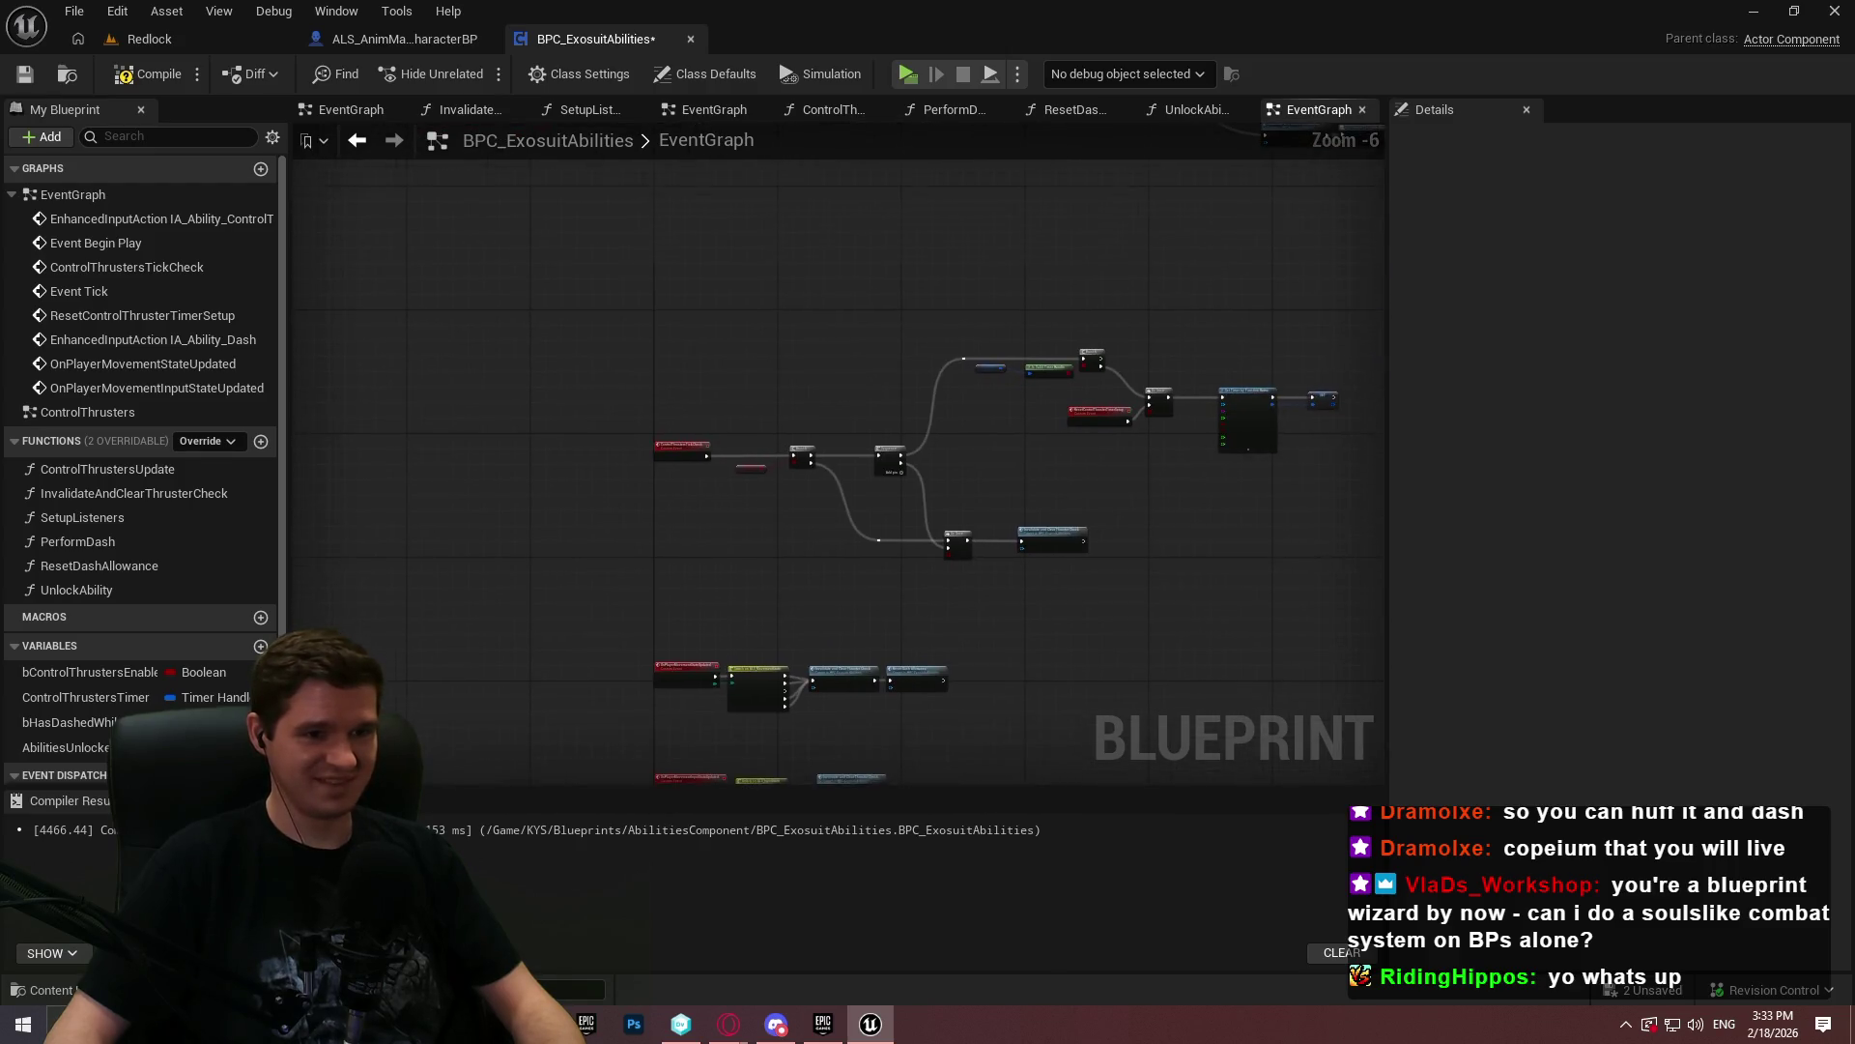
{"action": "left_click_drag", "start_coordinate": [1225, 580], "coordinate": [1196, 638]}
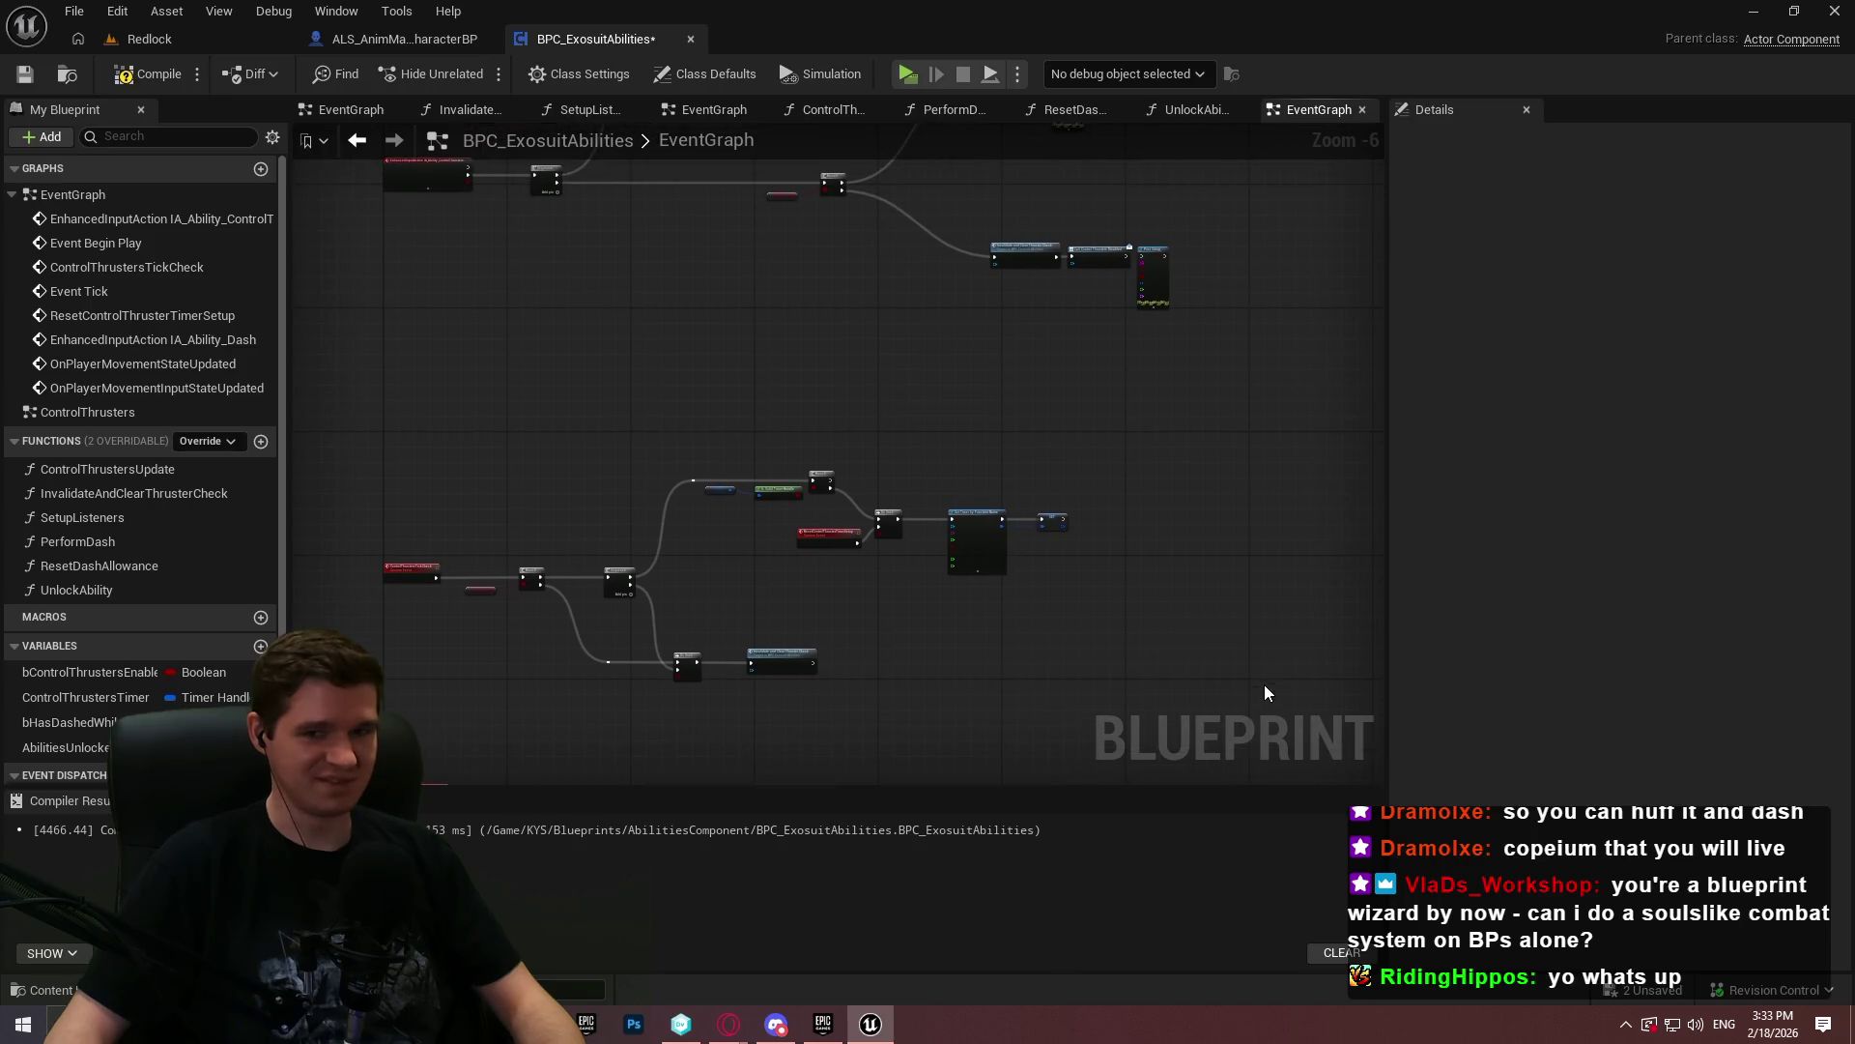
{"action": "scroll", "coordinate": [1264, 689], "scroll_direction": "down", "scroll_amount": 1}
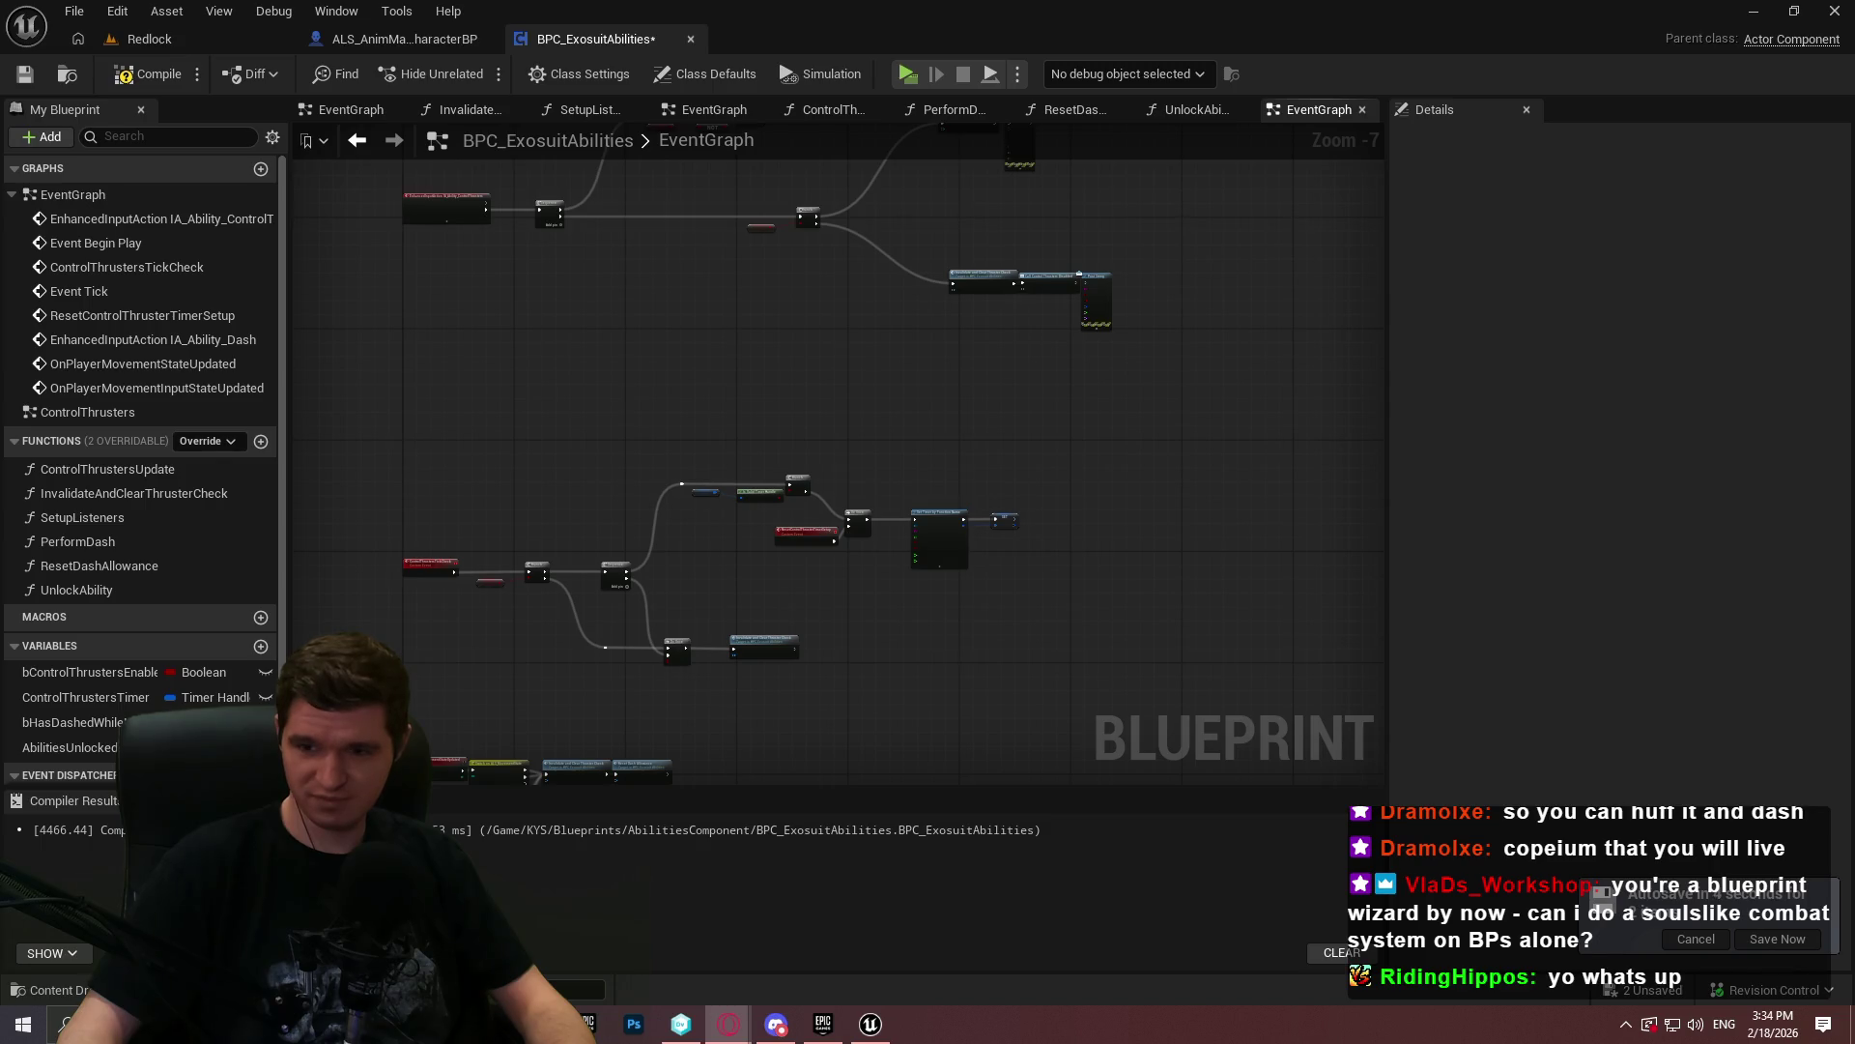
{"action": "key", "text": "alt+Tab"}
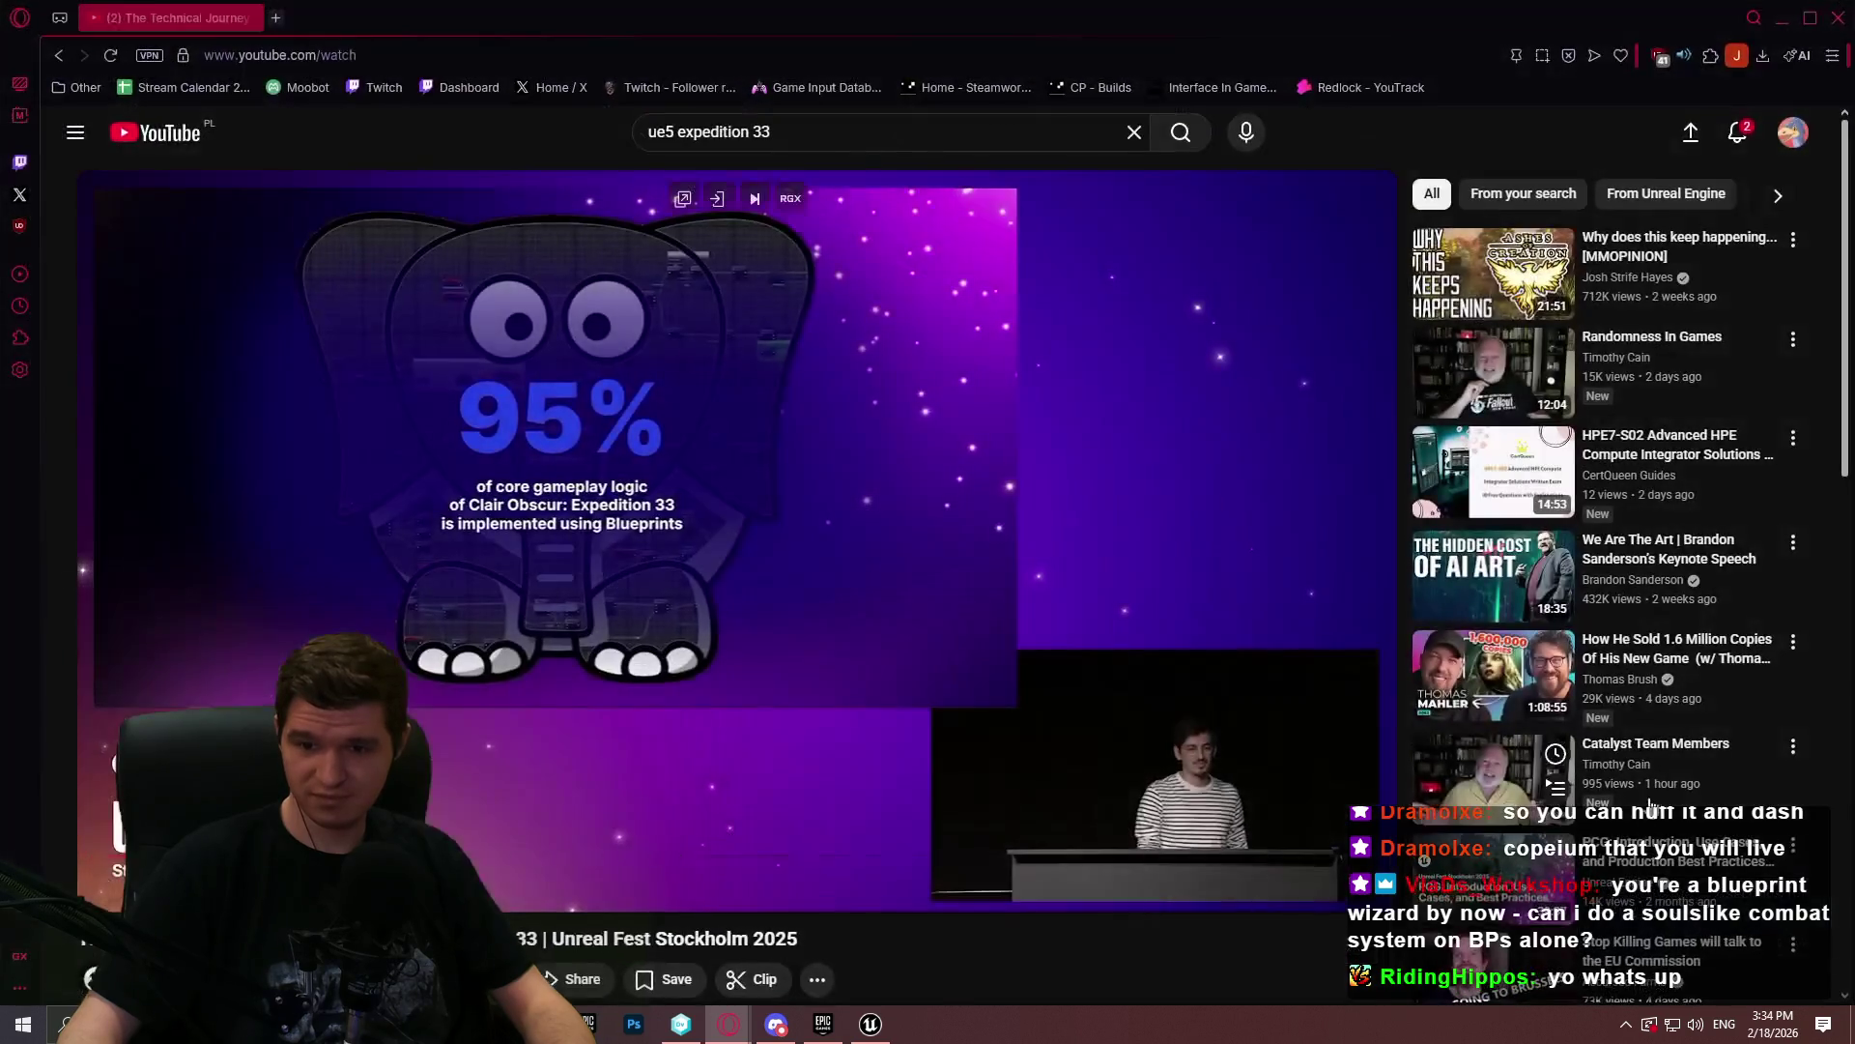
- Watch the Expedition 33 talk full screen, pause, and seek back to the team-size chart
{"action": "key", "text": "f"}
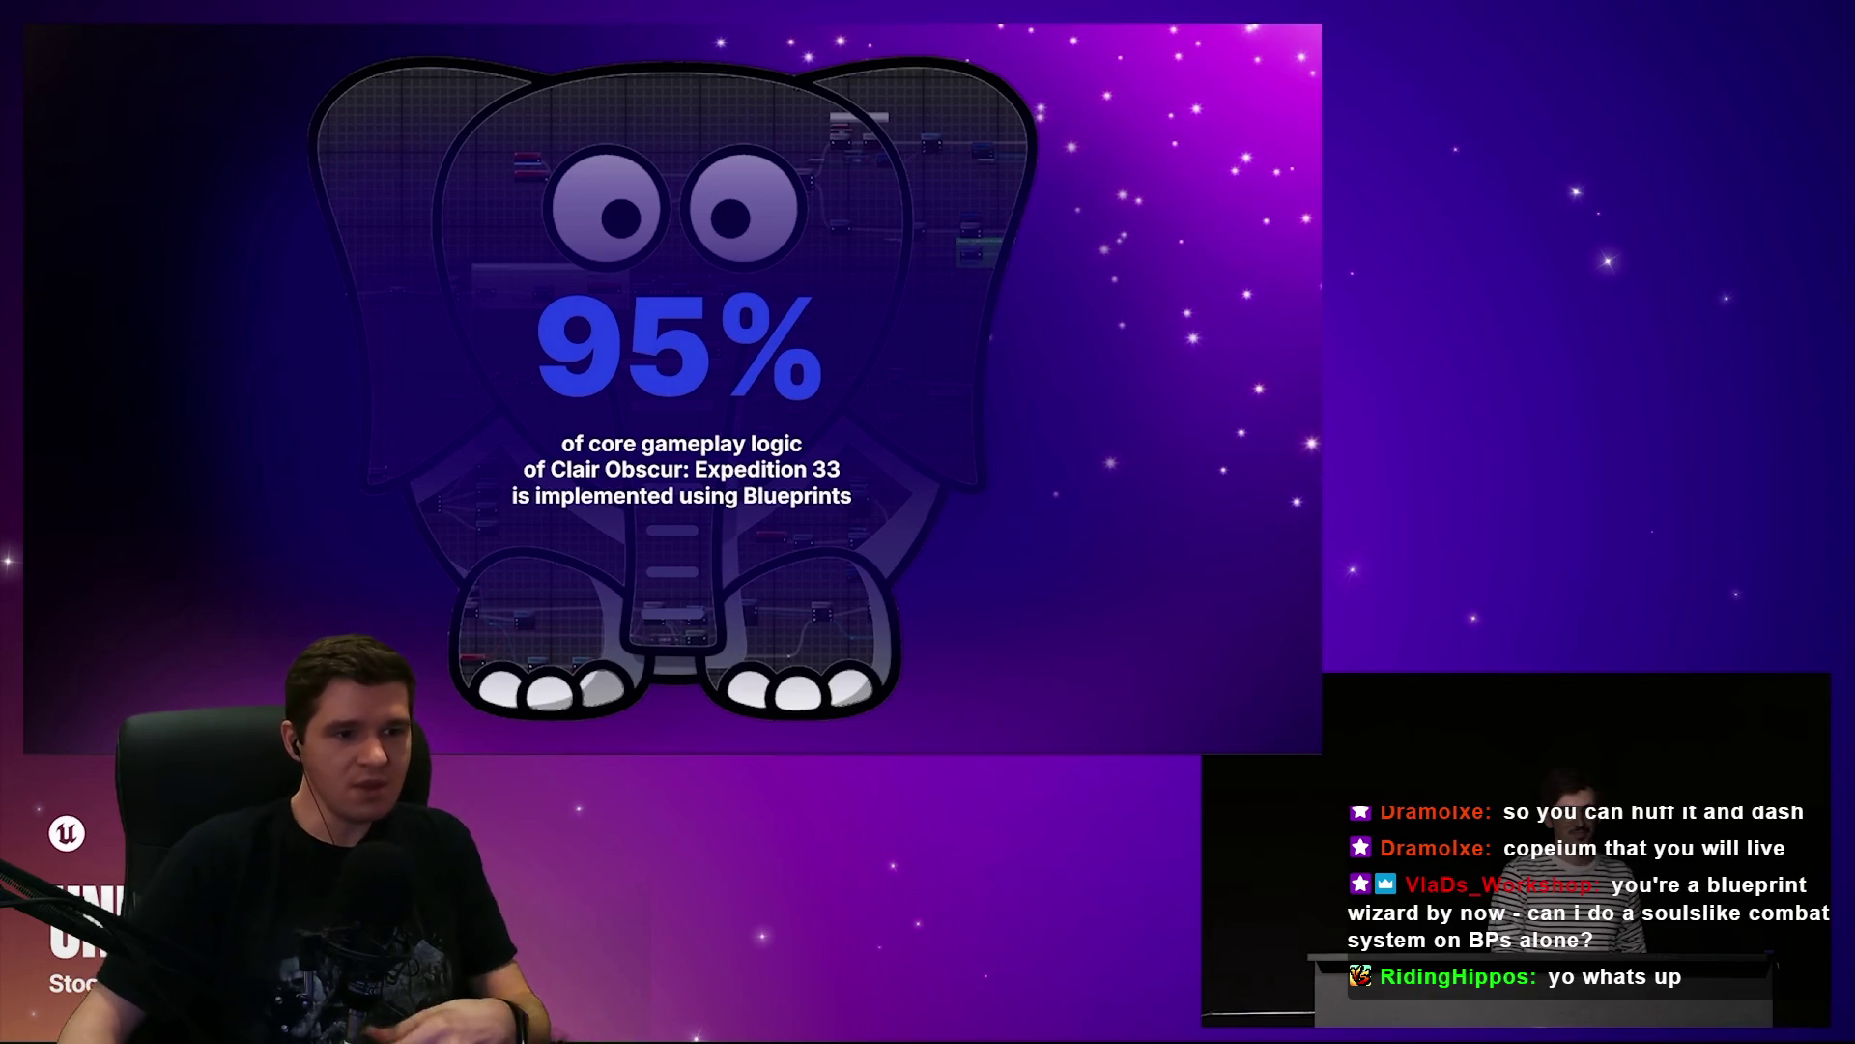
{"action": "mouse_move", "coordinate": [1499, 176]}
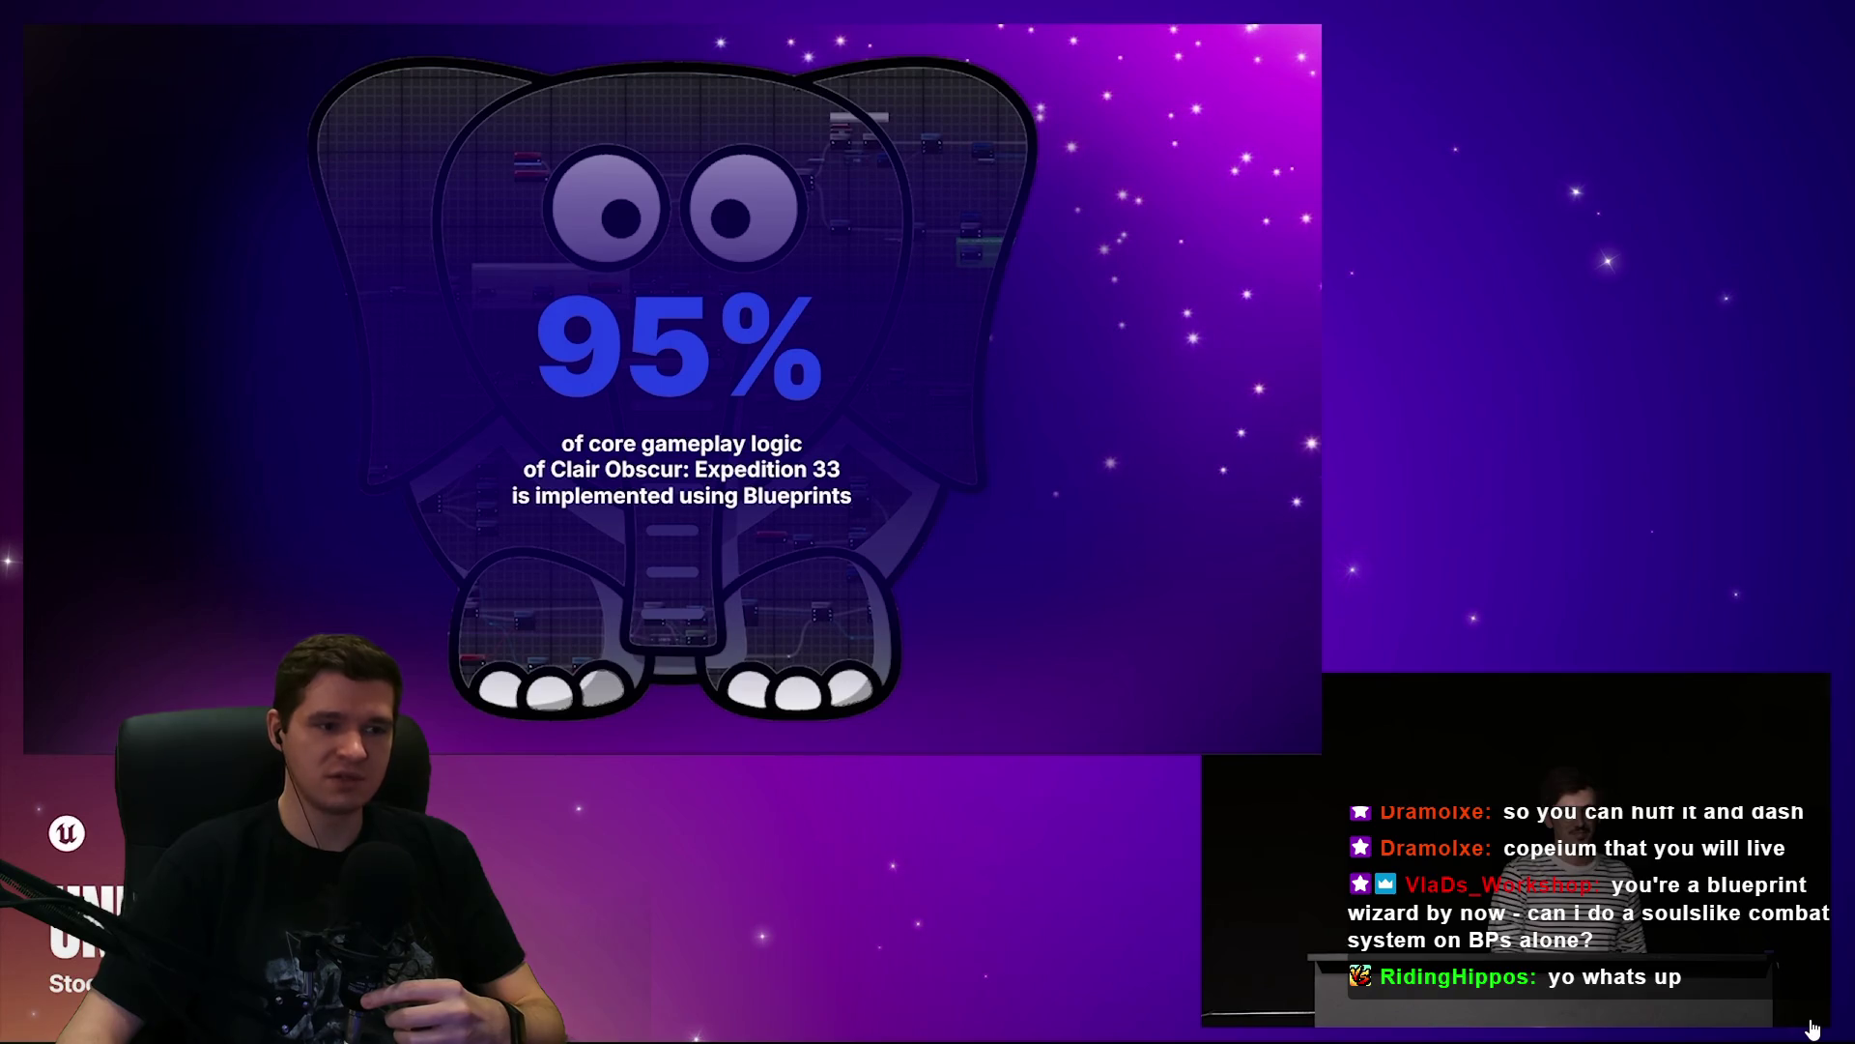
{"action": "key", "text": "space"}
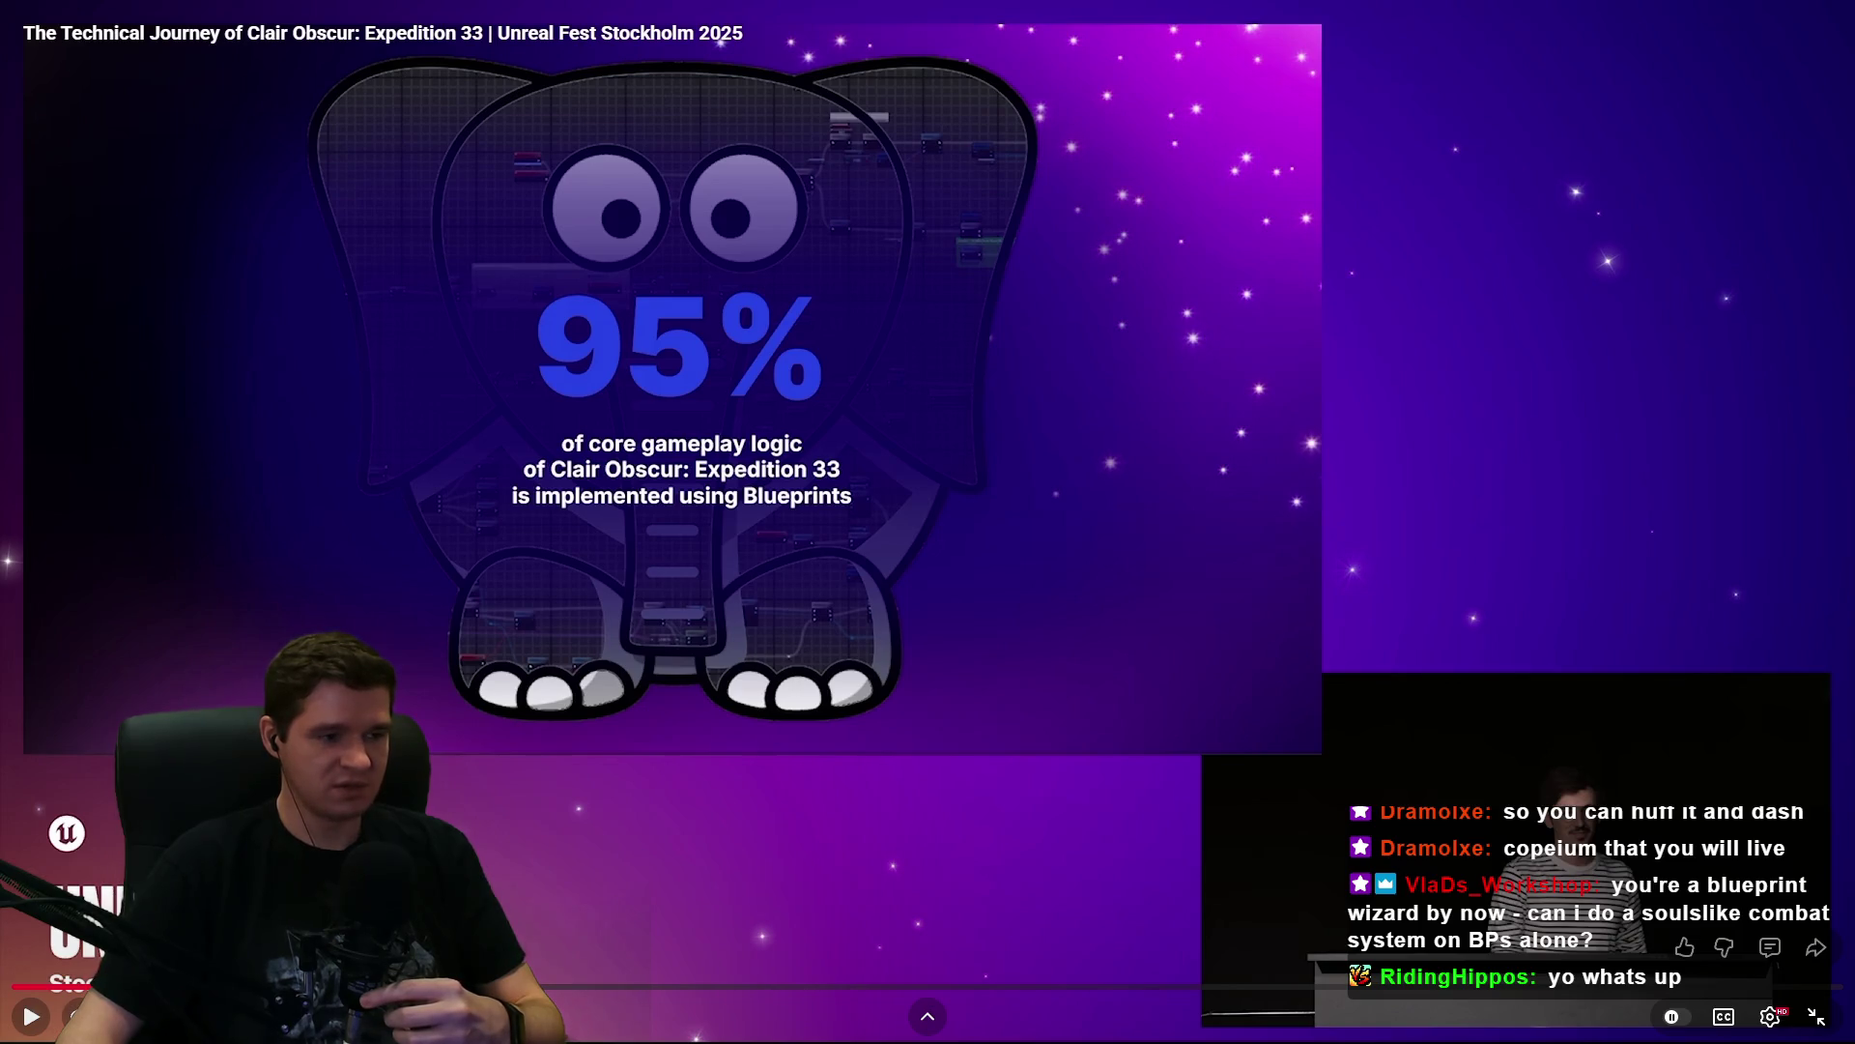
{"action": "key", "text": "f"}
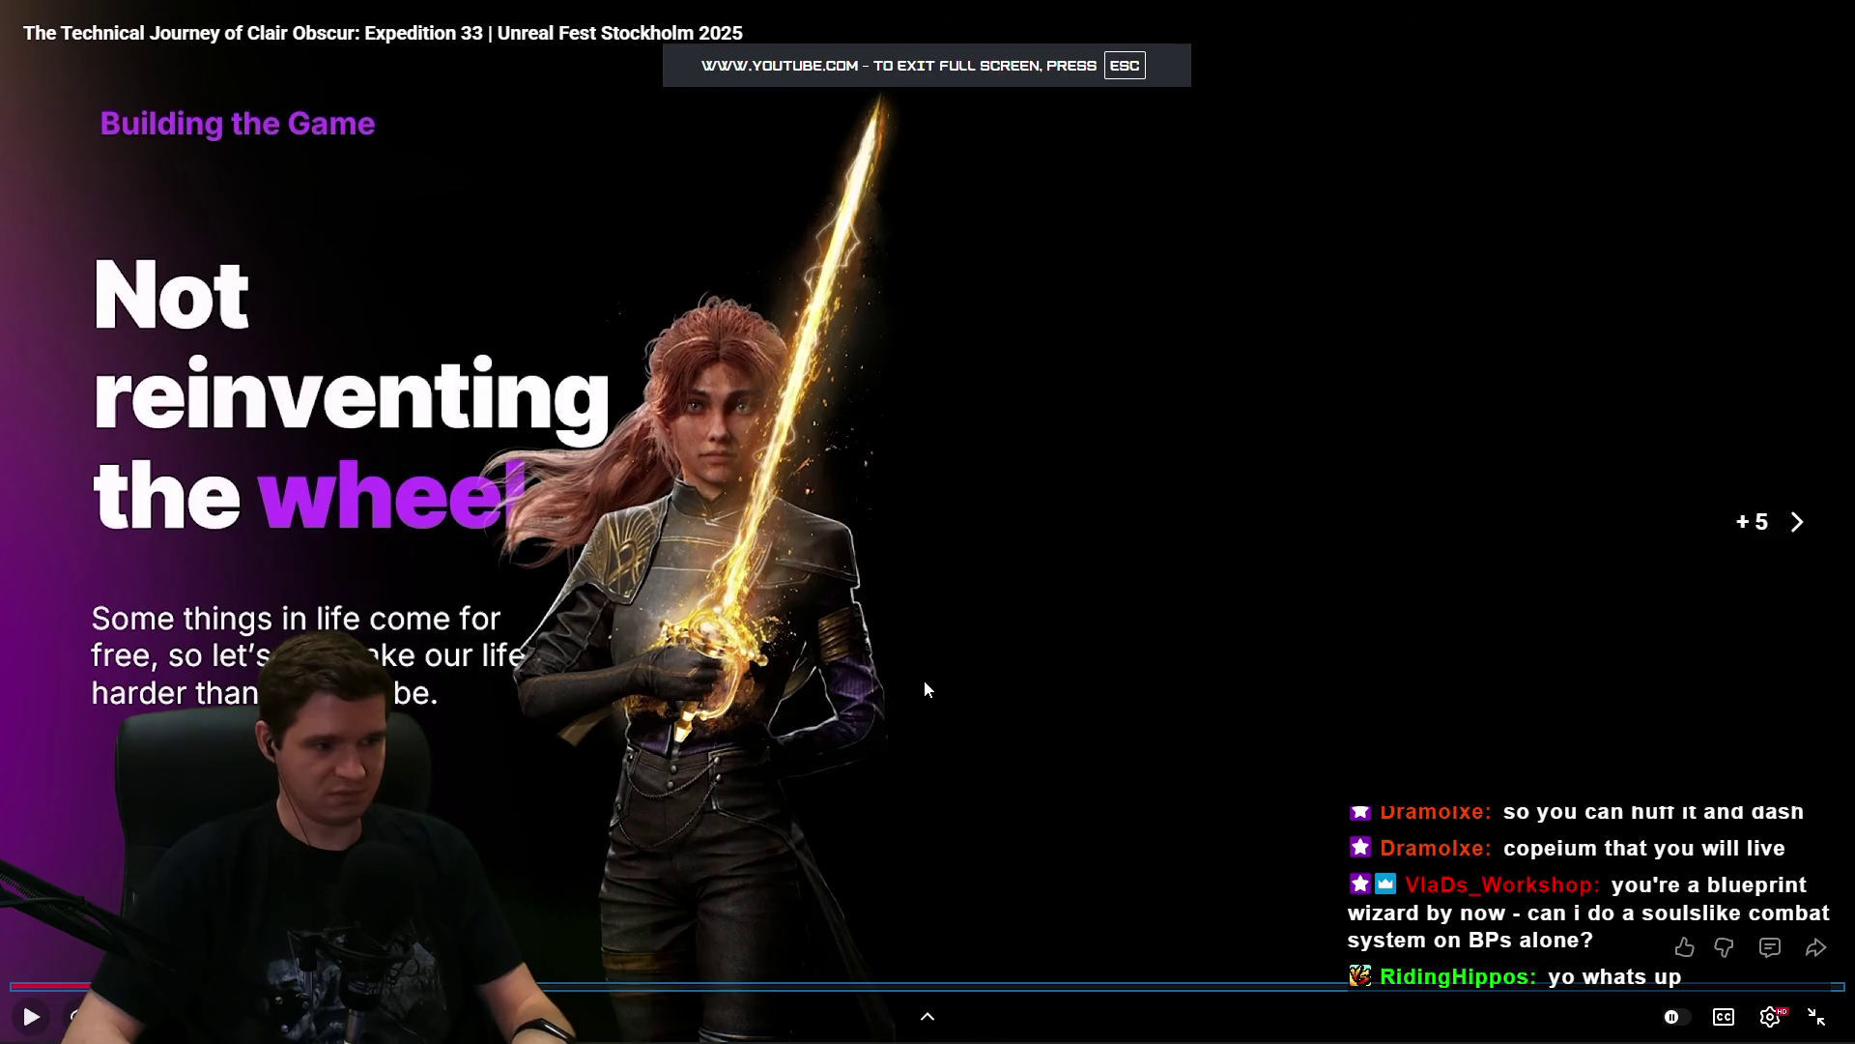
{"action": "key", "text": "Right"}
{"action": "key", "text": "Left"}
{"action": "key", "text": "Left"}
{"action": "key", "text": "Left"}
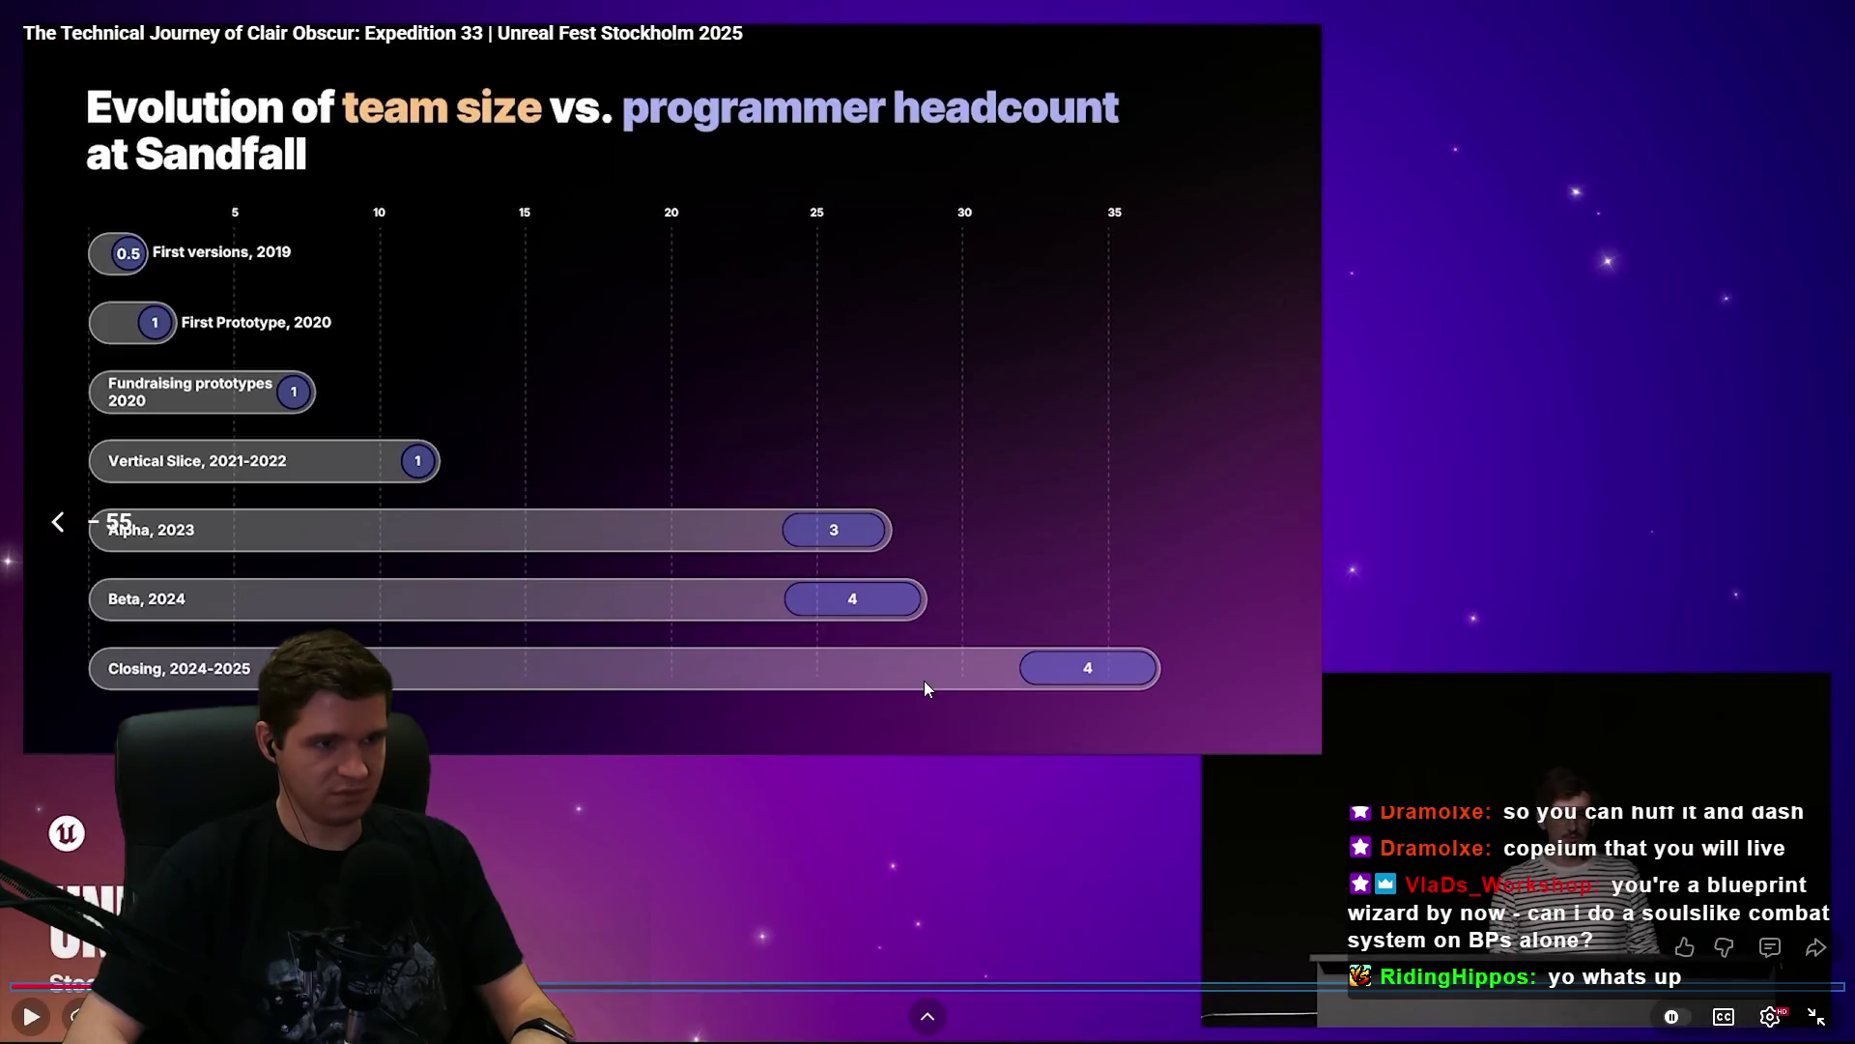
{"action": "key", "text": "Right"}
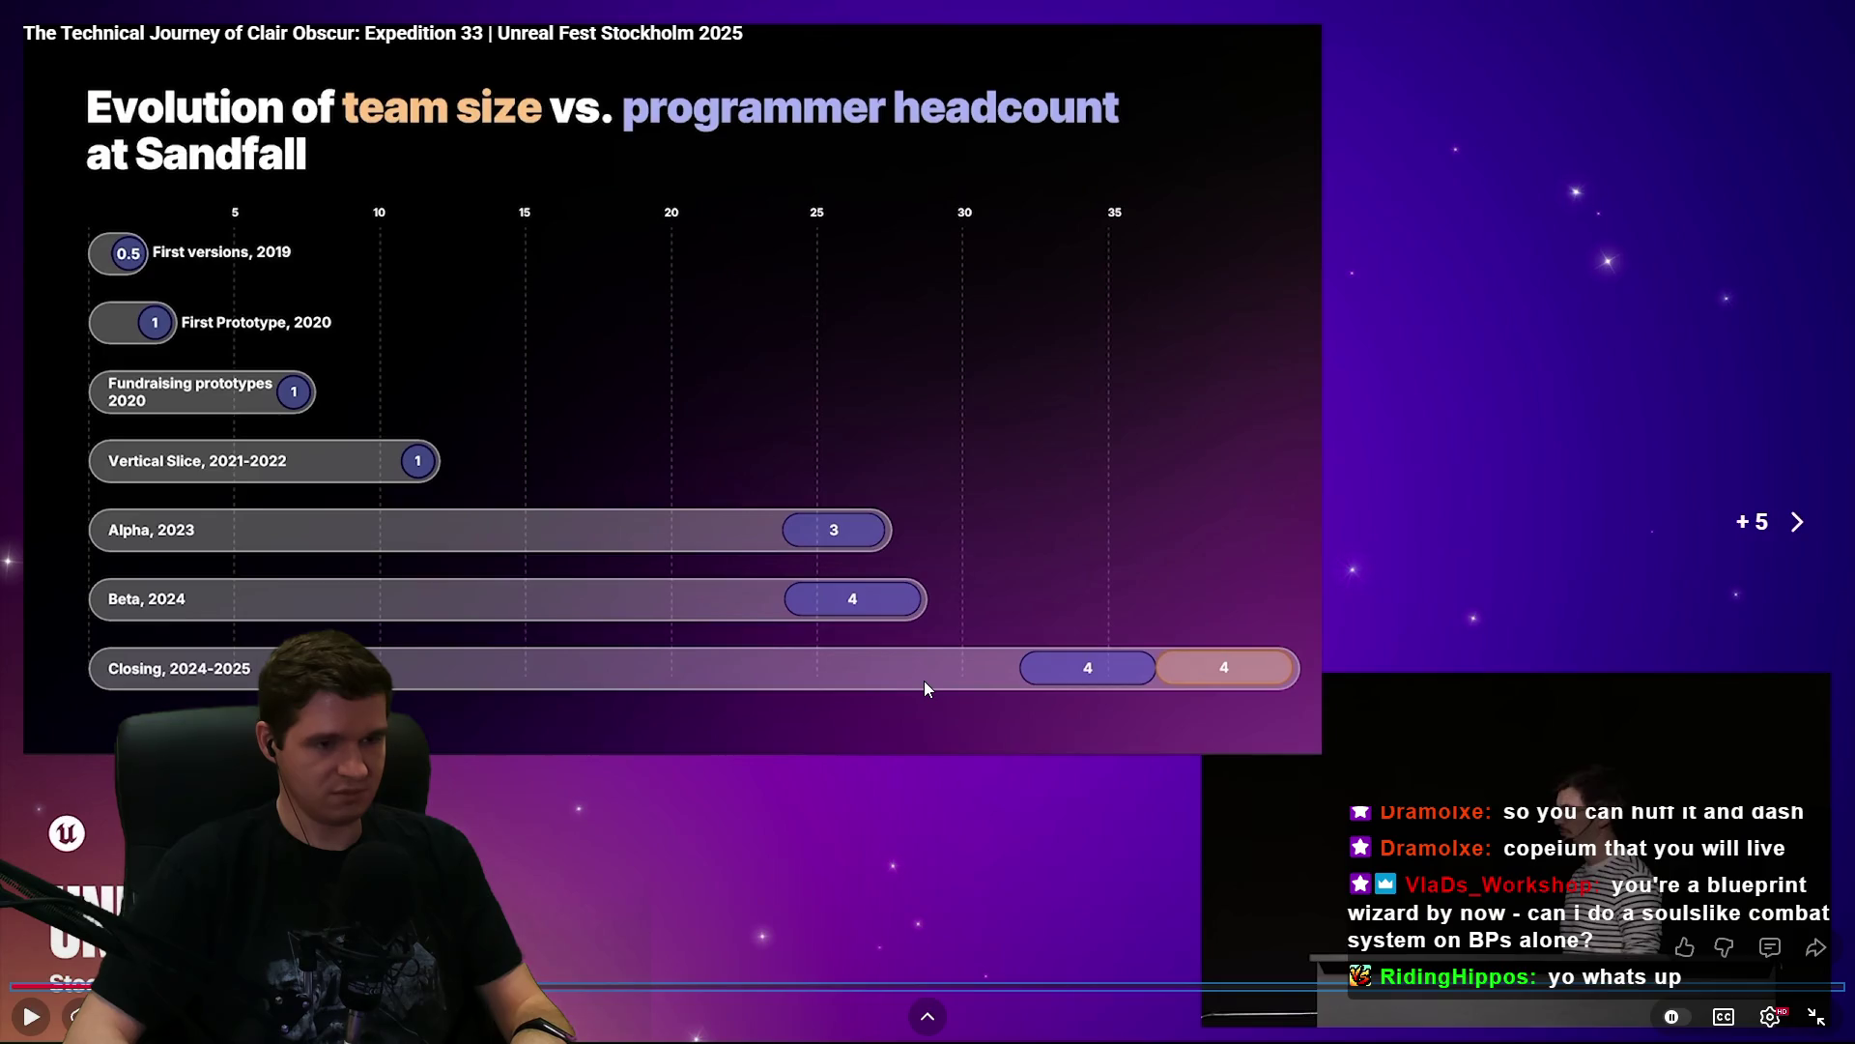
{"action": "key", "text": "Right"}
{"action": "key", "text": "Right"}
{"action": "key", "text": "Left"}
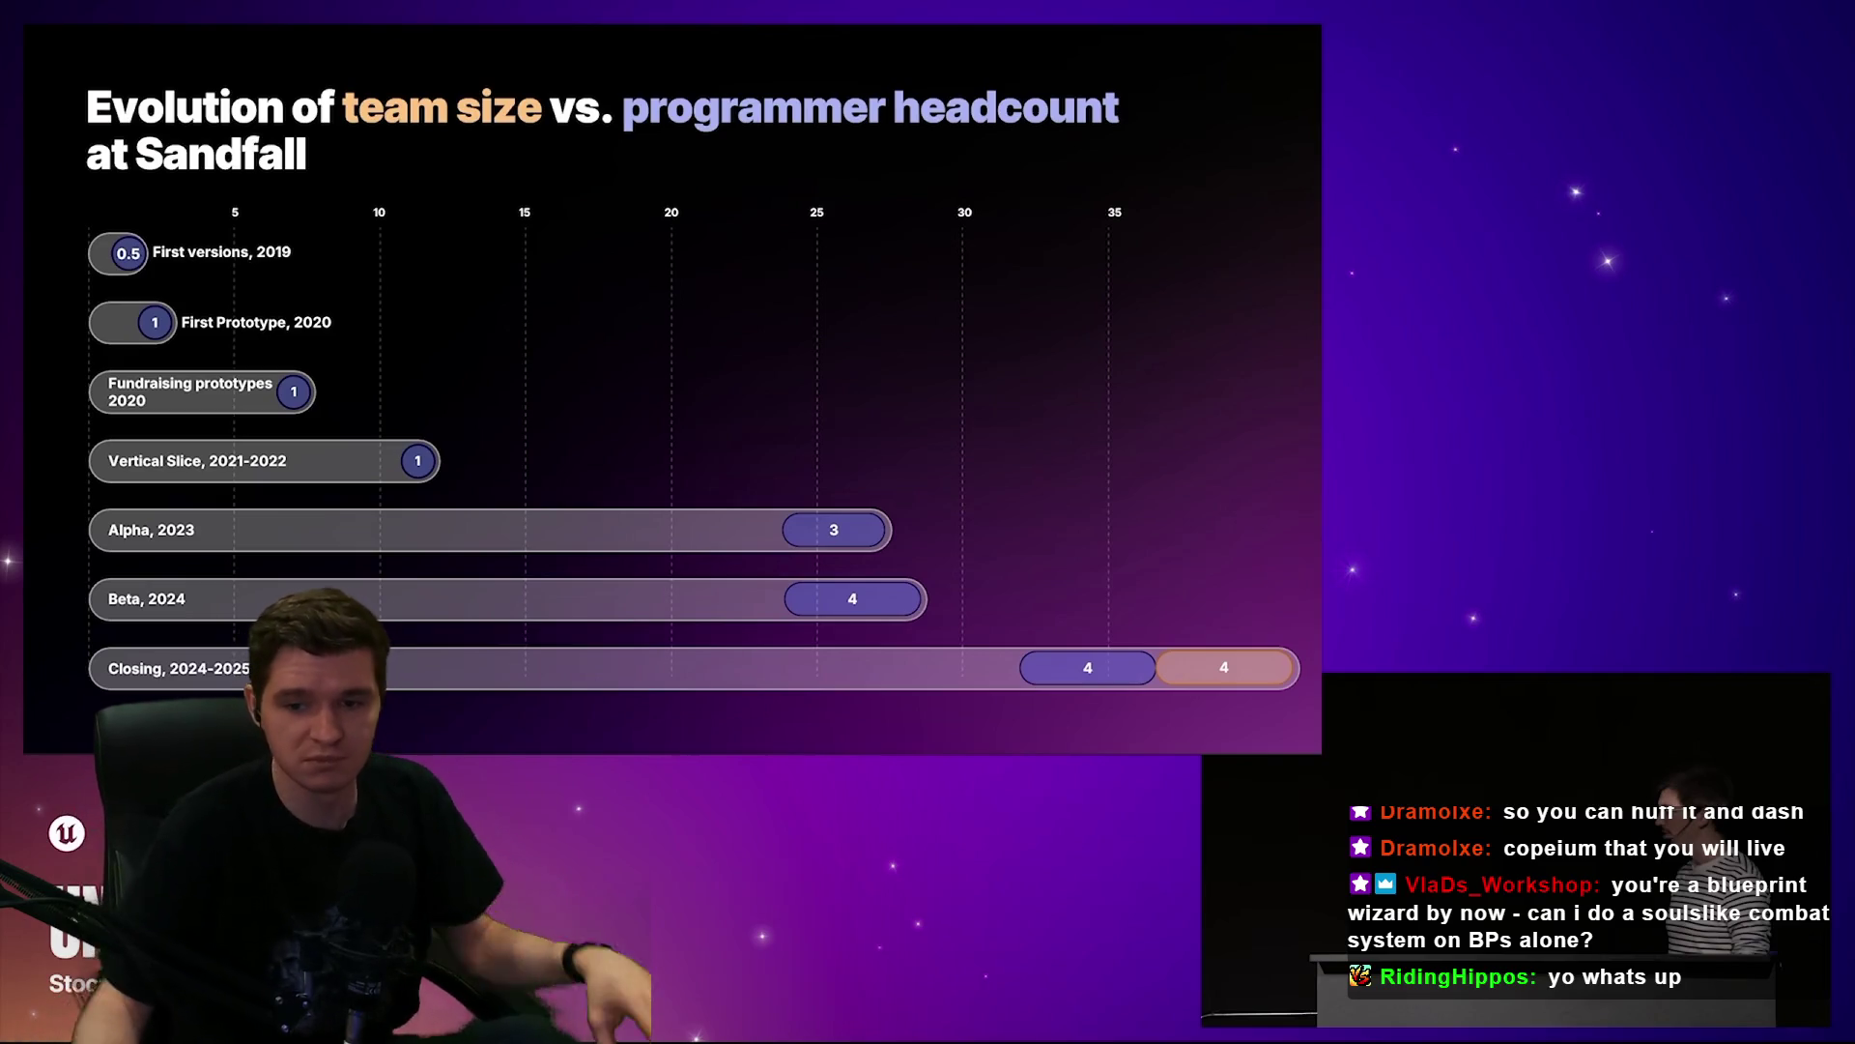
- Exit full-screen playback and close the Opera browser window
{"action": "mouse_move", "coordinate": [1770, 1022]}
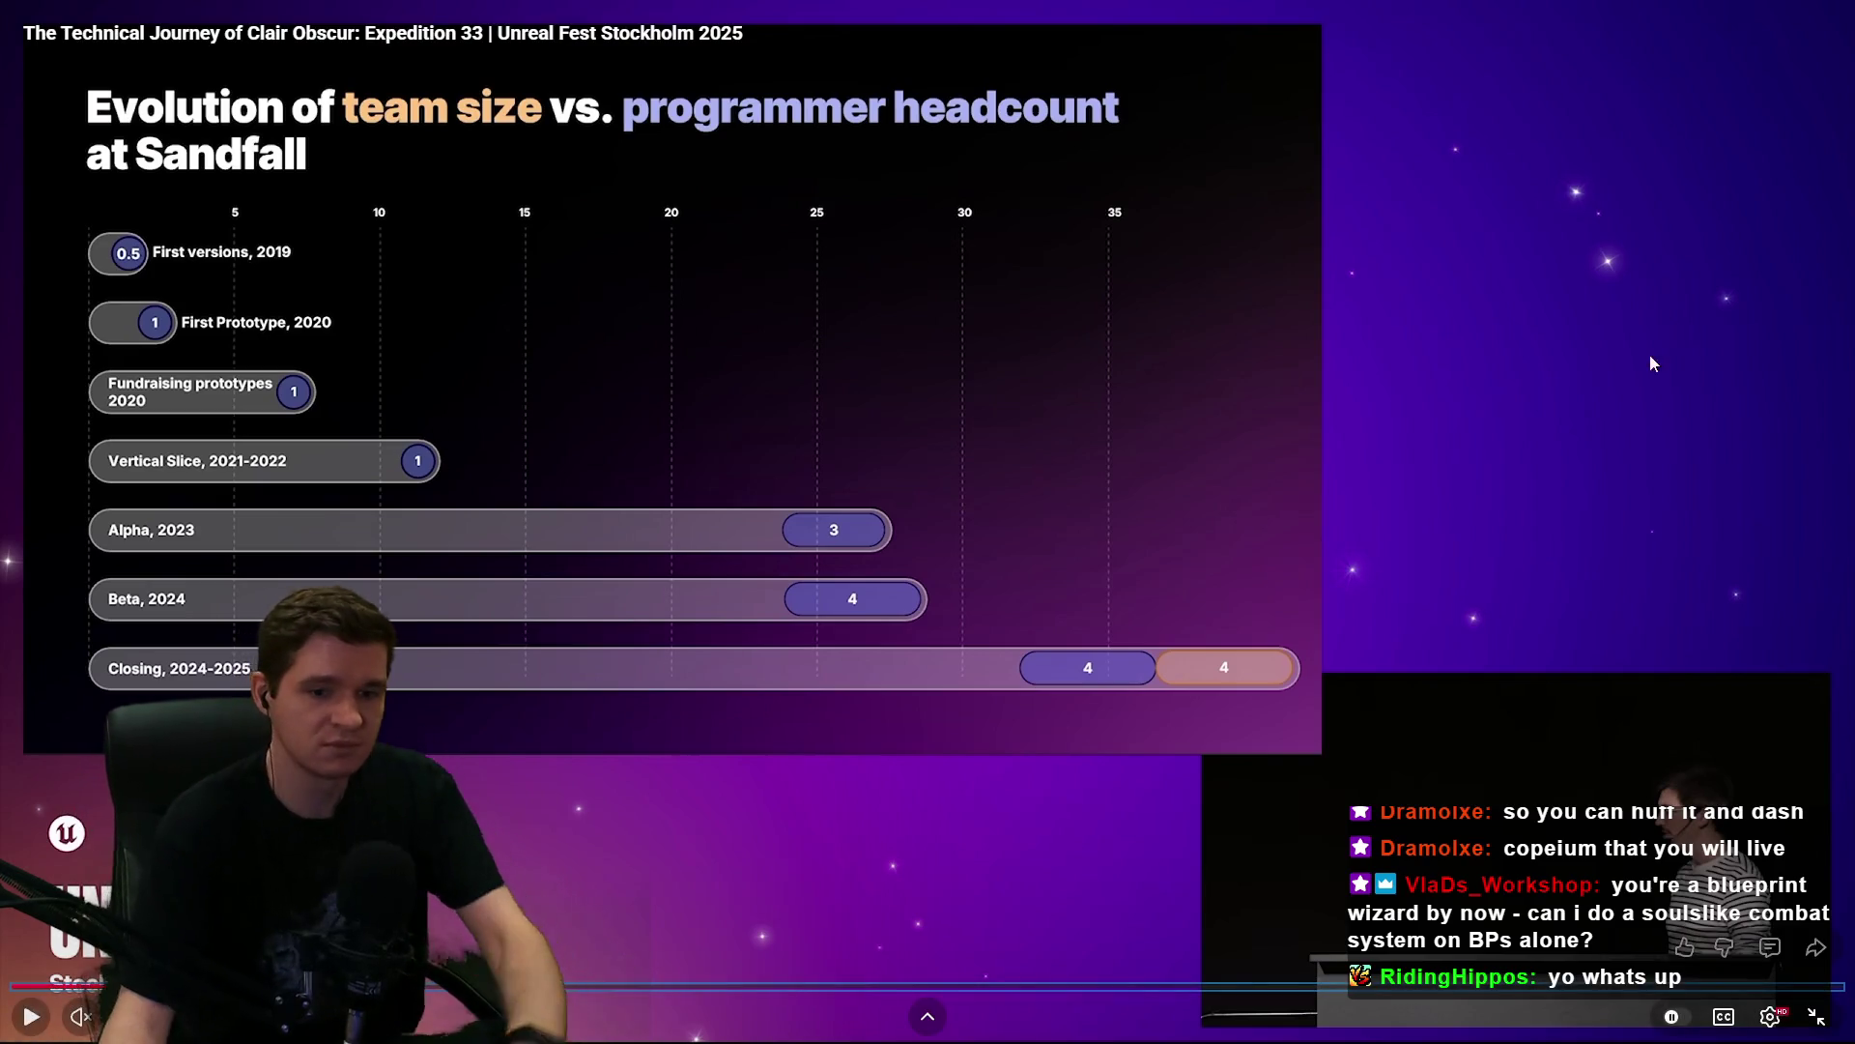
{"action": "left_click", "coordinate": [1817, 1019]}
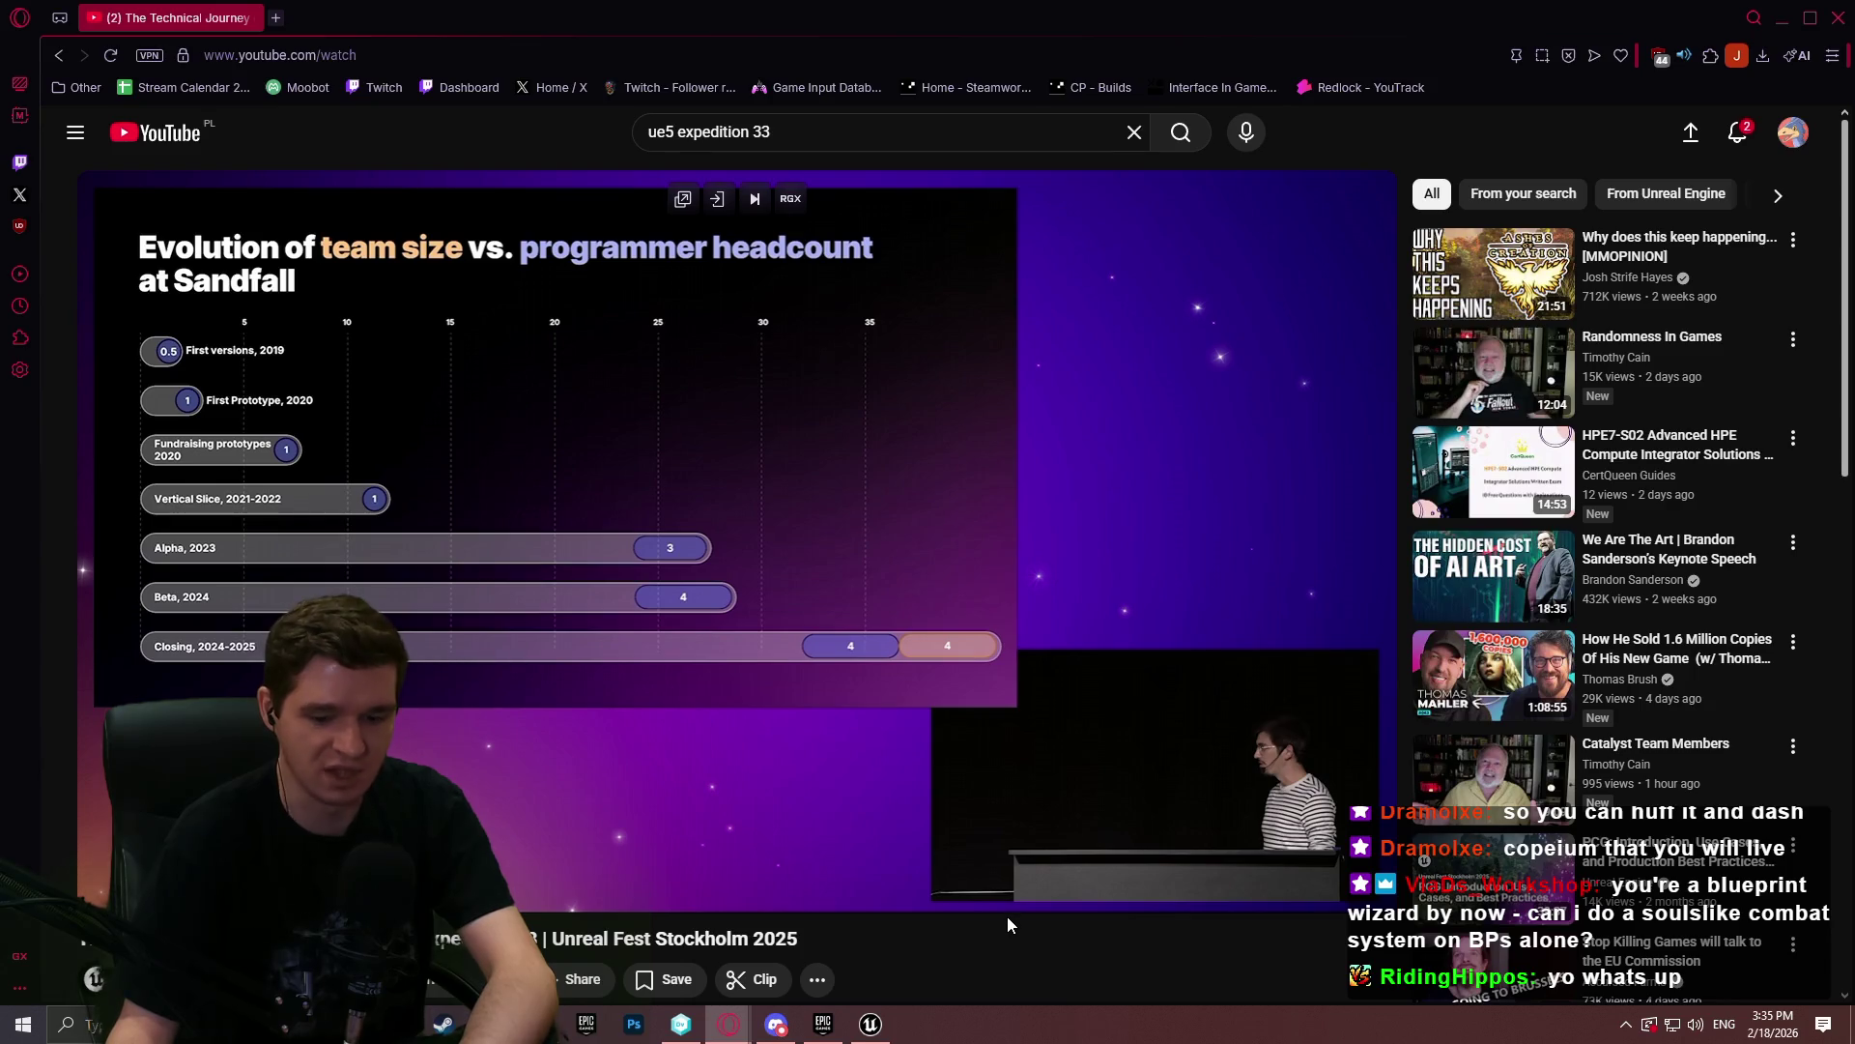
{"action": "left_click", "coordinate": [1840, 19]}
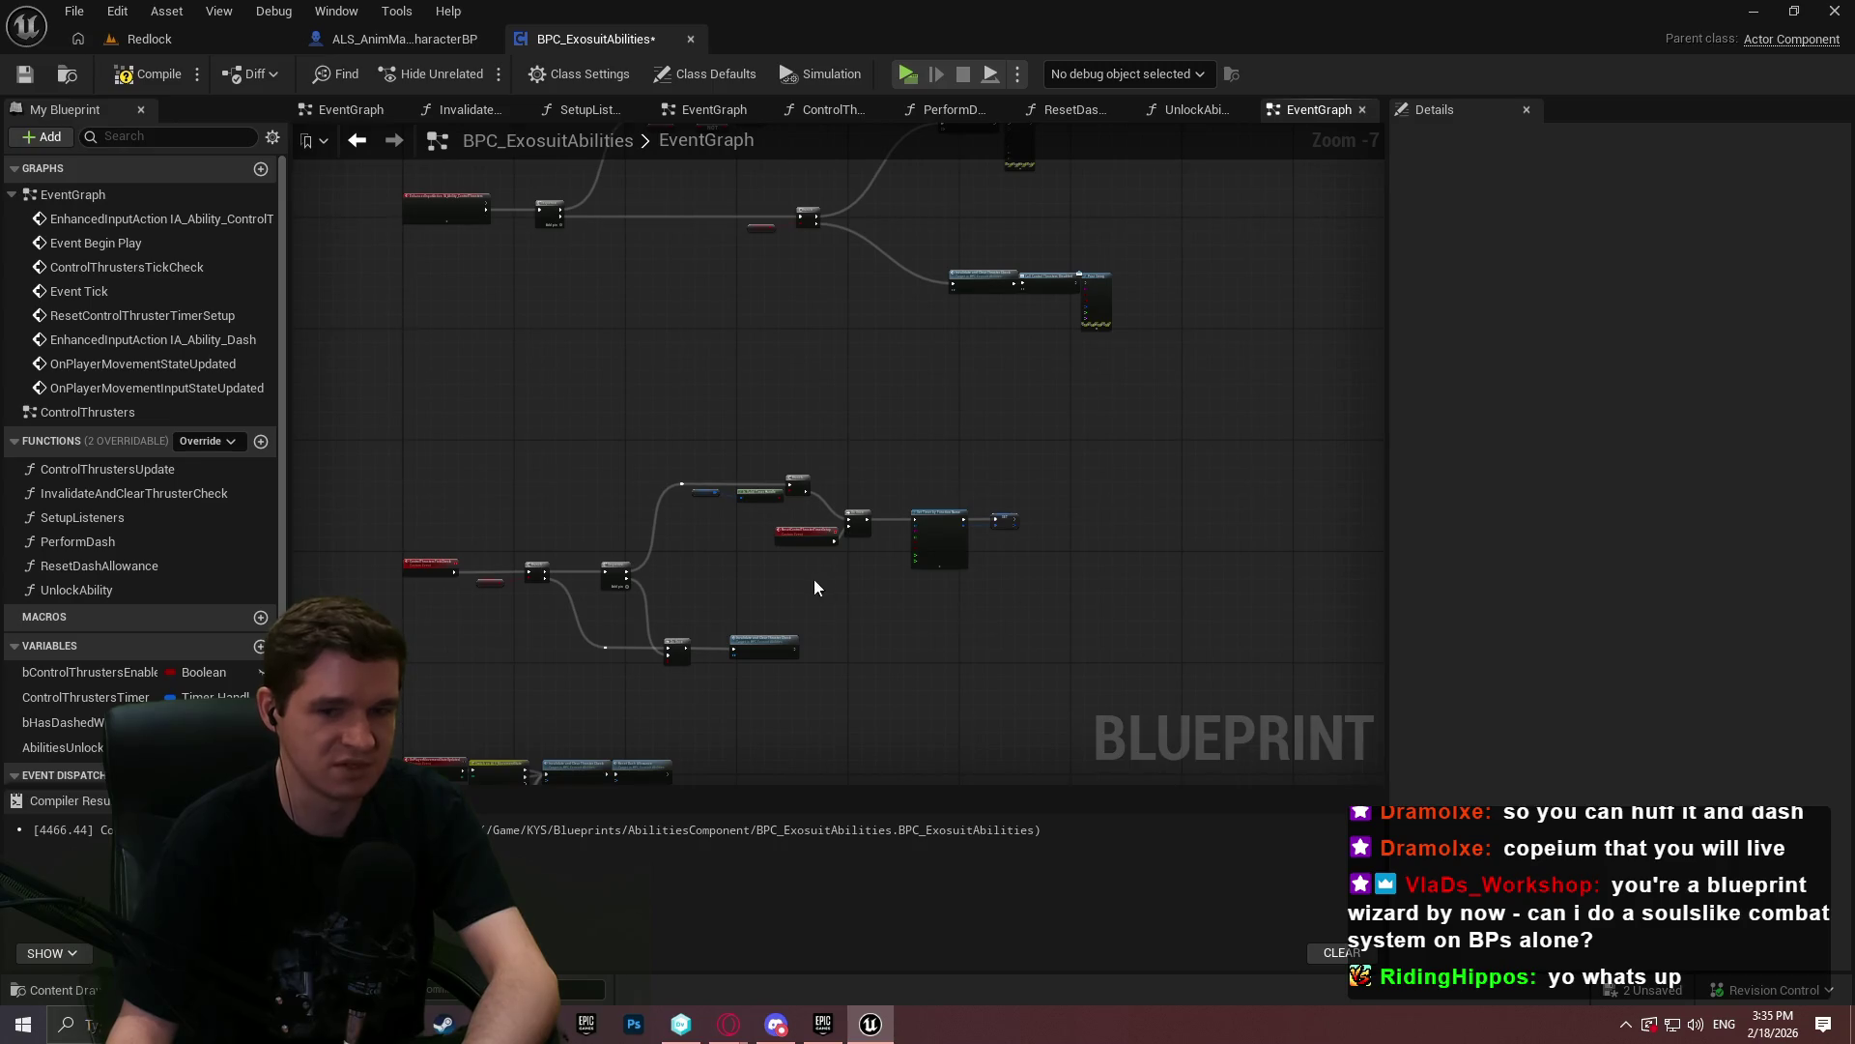
- Widen and pan the EventGraph to frame the thruster and timer-setting node chains
{"action": "scroll", "coordinate": [751, 584], "scroll_direction": "up", "scroll_amount": 3}
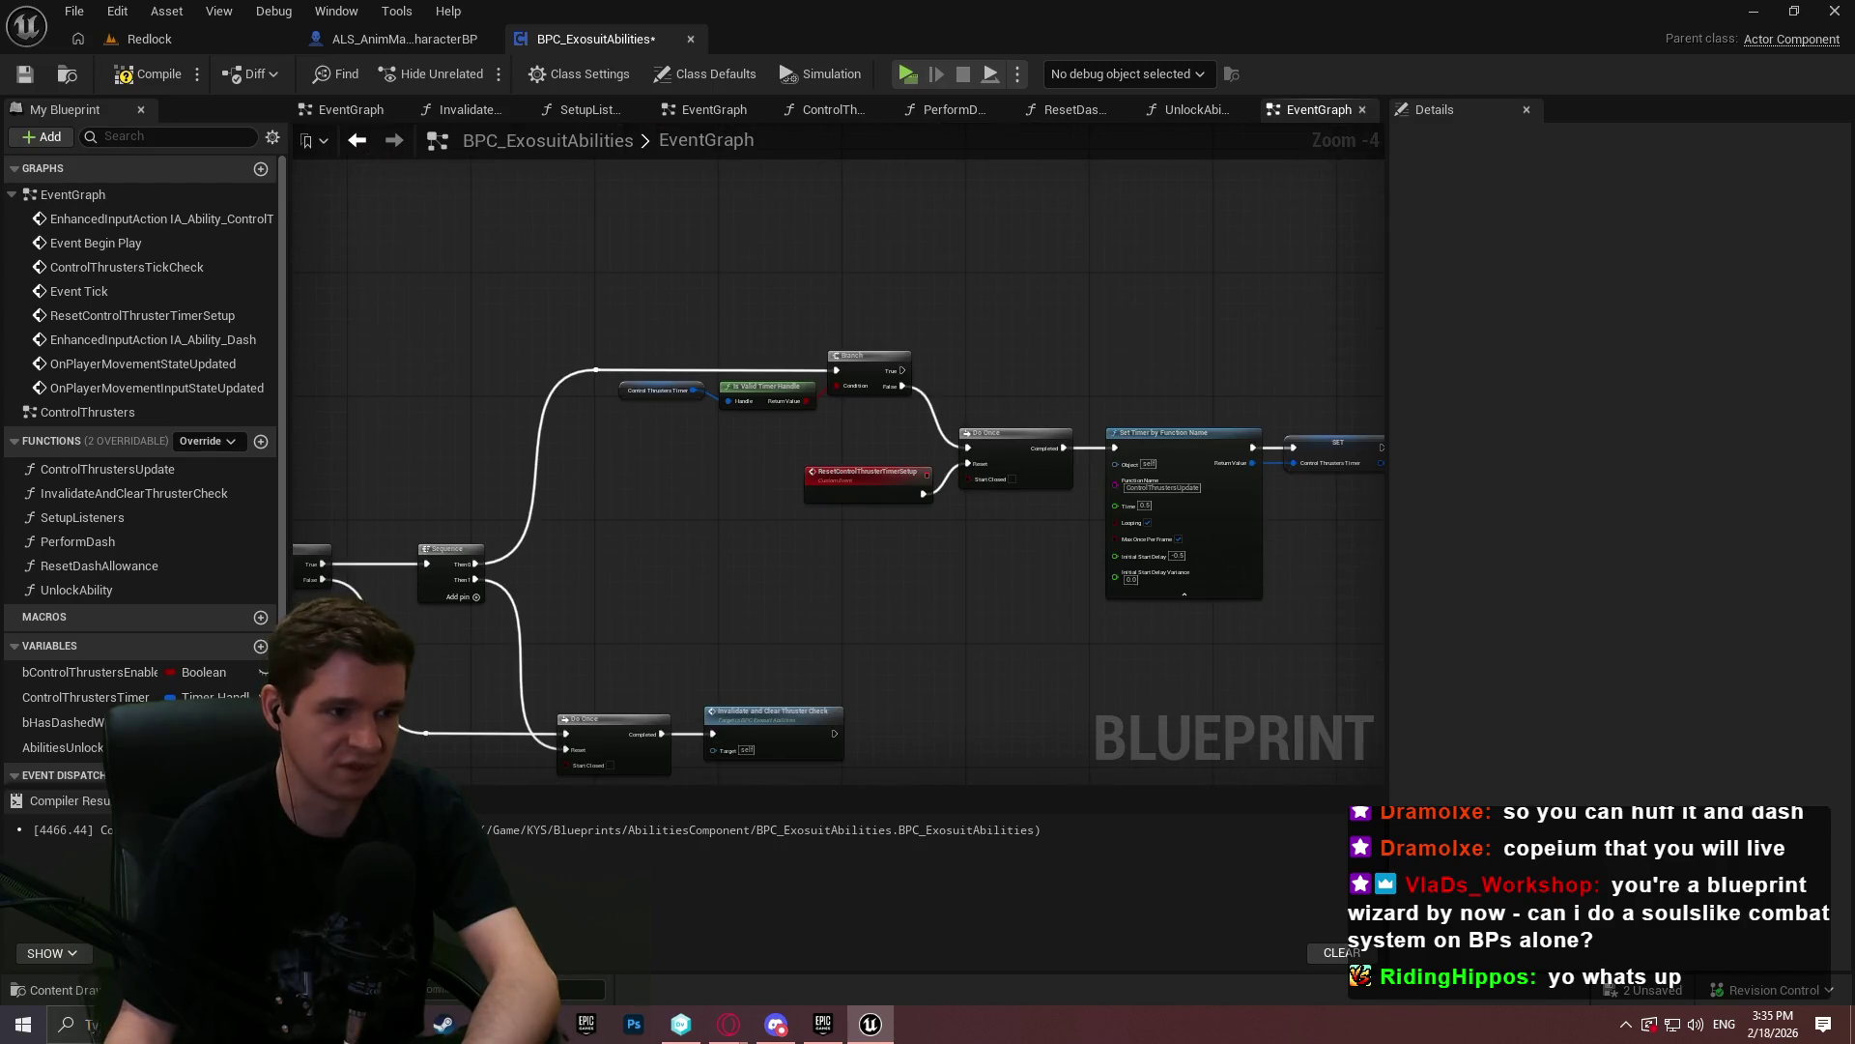
{"action": "mouse_move", "coordinate": [957, 590]}
{"action": "left_mouse_down"}
{"action": "mouse_move", "coordinate": [959, 407]}
{"action": "mouse_move", "coordinate": [1198, 467]}
{"action": "left_mouse_up"}
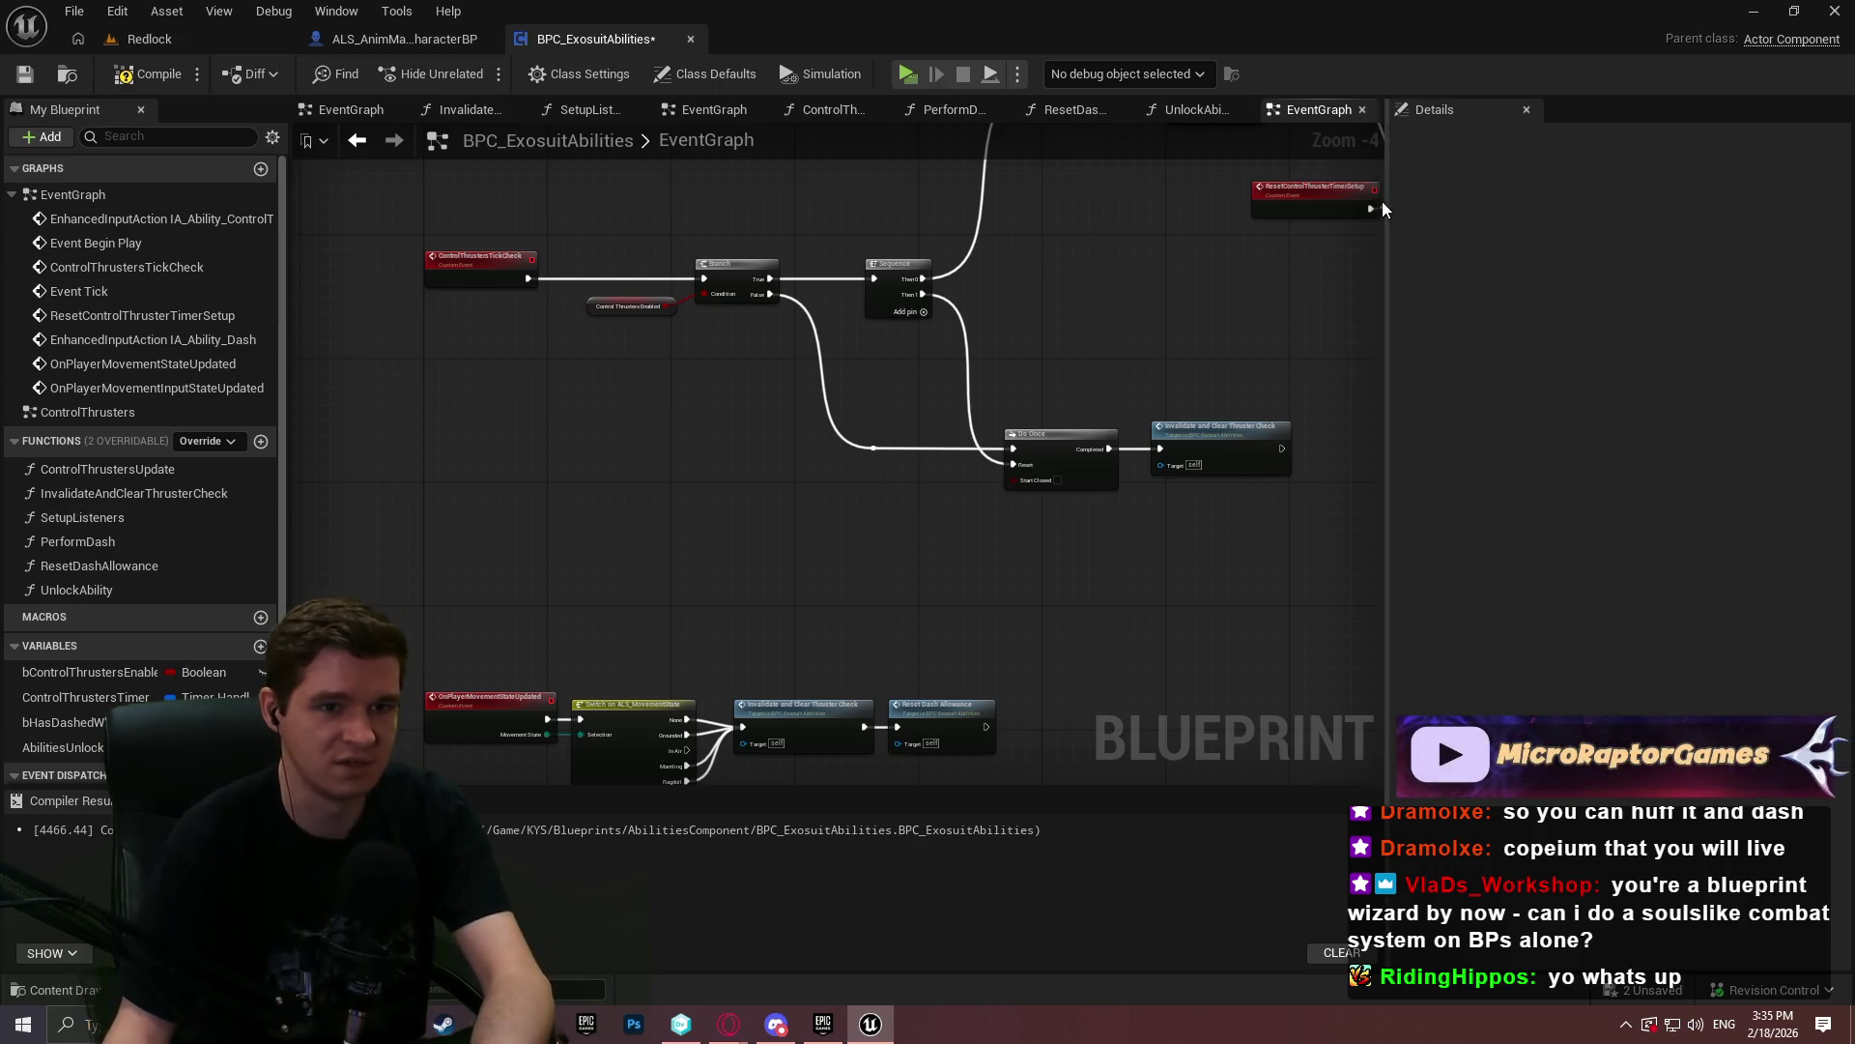
{"action": "left_click_drag", "start_coordinate": [1388, 203], "coordinate": [1531, 203]}
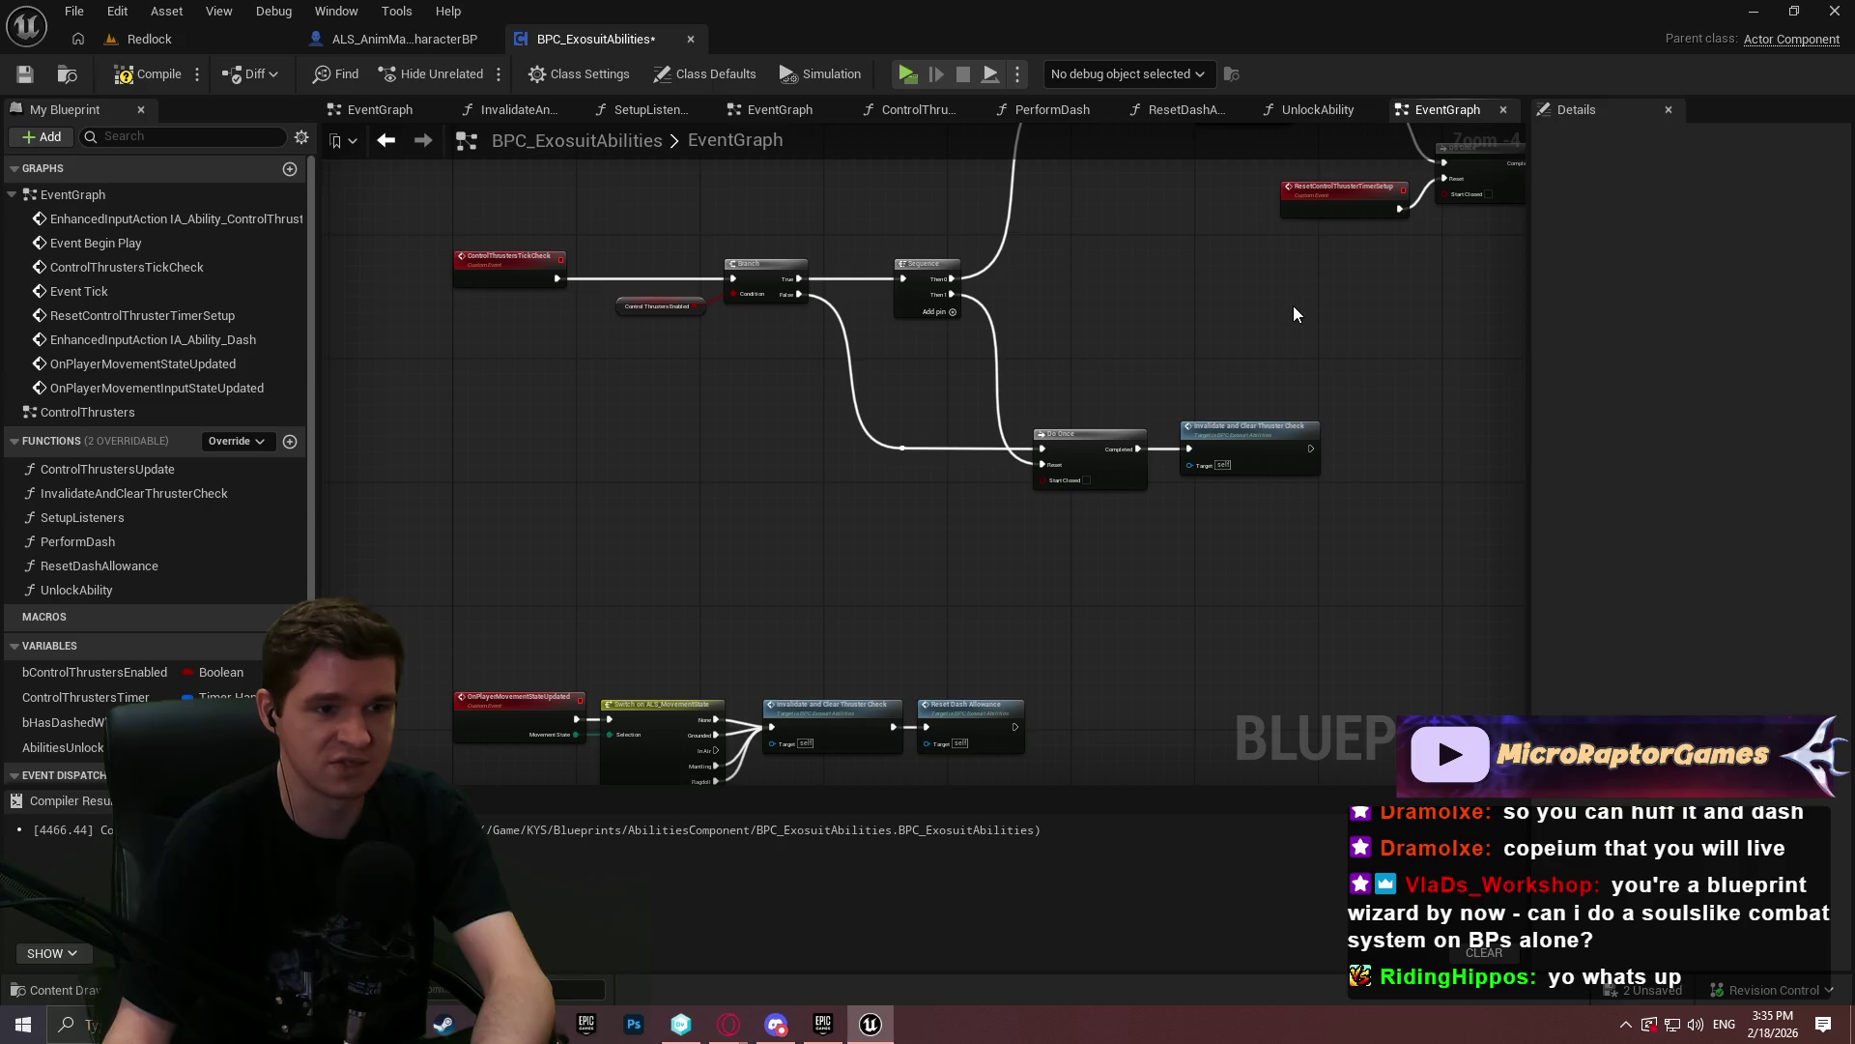
{"action": "mouse_move", "coordinate": [1295, 304]}
{"action": "left_mouse_down"}
{"action": "mouse_move", "coordinate": [1011, 734]}
{"action": "mouse_move", "coordinate": [986, 518]}
{"action": "left_mouse_up"}
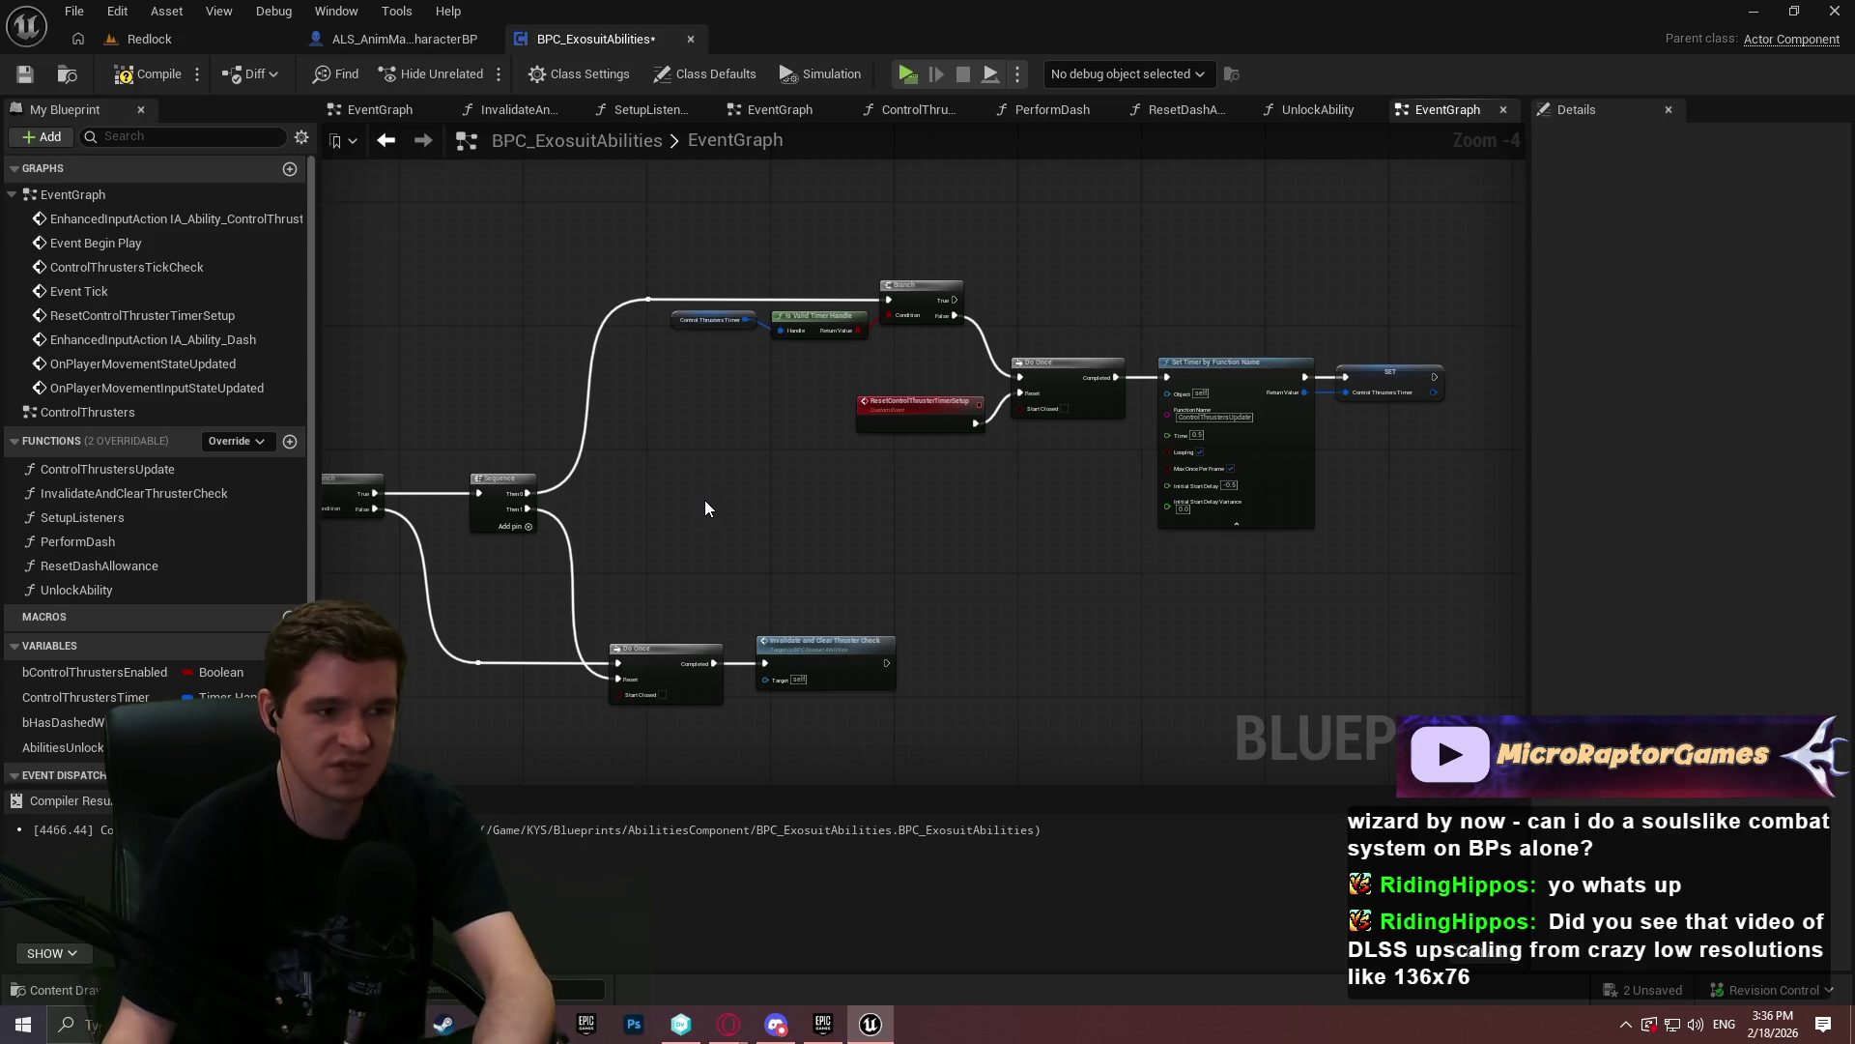
{"action": "mouse_move", "coordinate": [689, 494]}
{"action": "left_mouse_down"}
{"action": "mouse_move", "coordinate": [682, 454]}
{"action": "mouse_move", "coordinate": [1063, 580]}
{"action": "mouse_move", "coordinate": [907, 558]}
{"action": "mouse_move", "coordinate": [989, 612]}
{"action": "left_mouse_up"}
{"action": "scroll", "coordinate": [990, 612], "scroll_direction": "down", "scroll_amount": 1}
{"action": "left_click_drag", "start_coordinate": [1527, 379], "coordinate": [1595, 367]}
{"action": "left_click_drag", "start_coordinate": [1183, 292], "coordinate": [1138, 340]}
{"action": "scroll", "coordinate": [1011, 386], "scroll_direction": "down", "scroll_amount": 2}
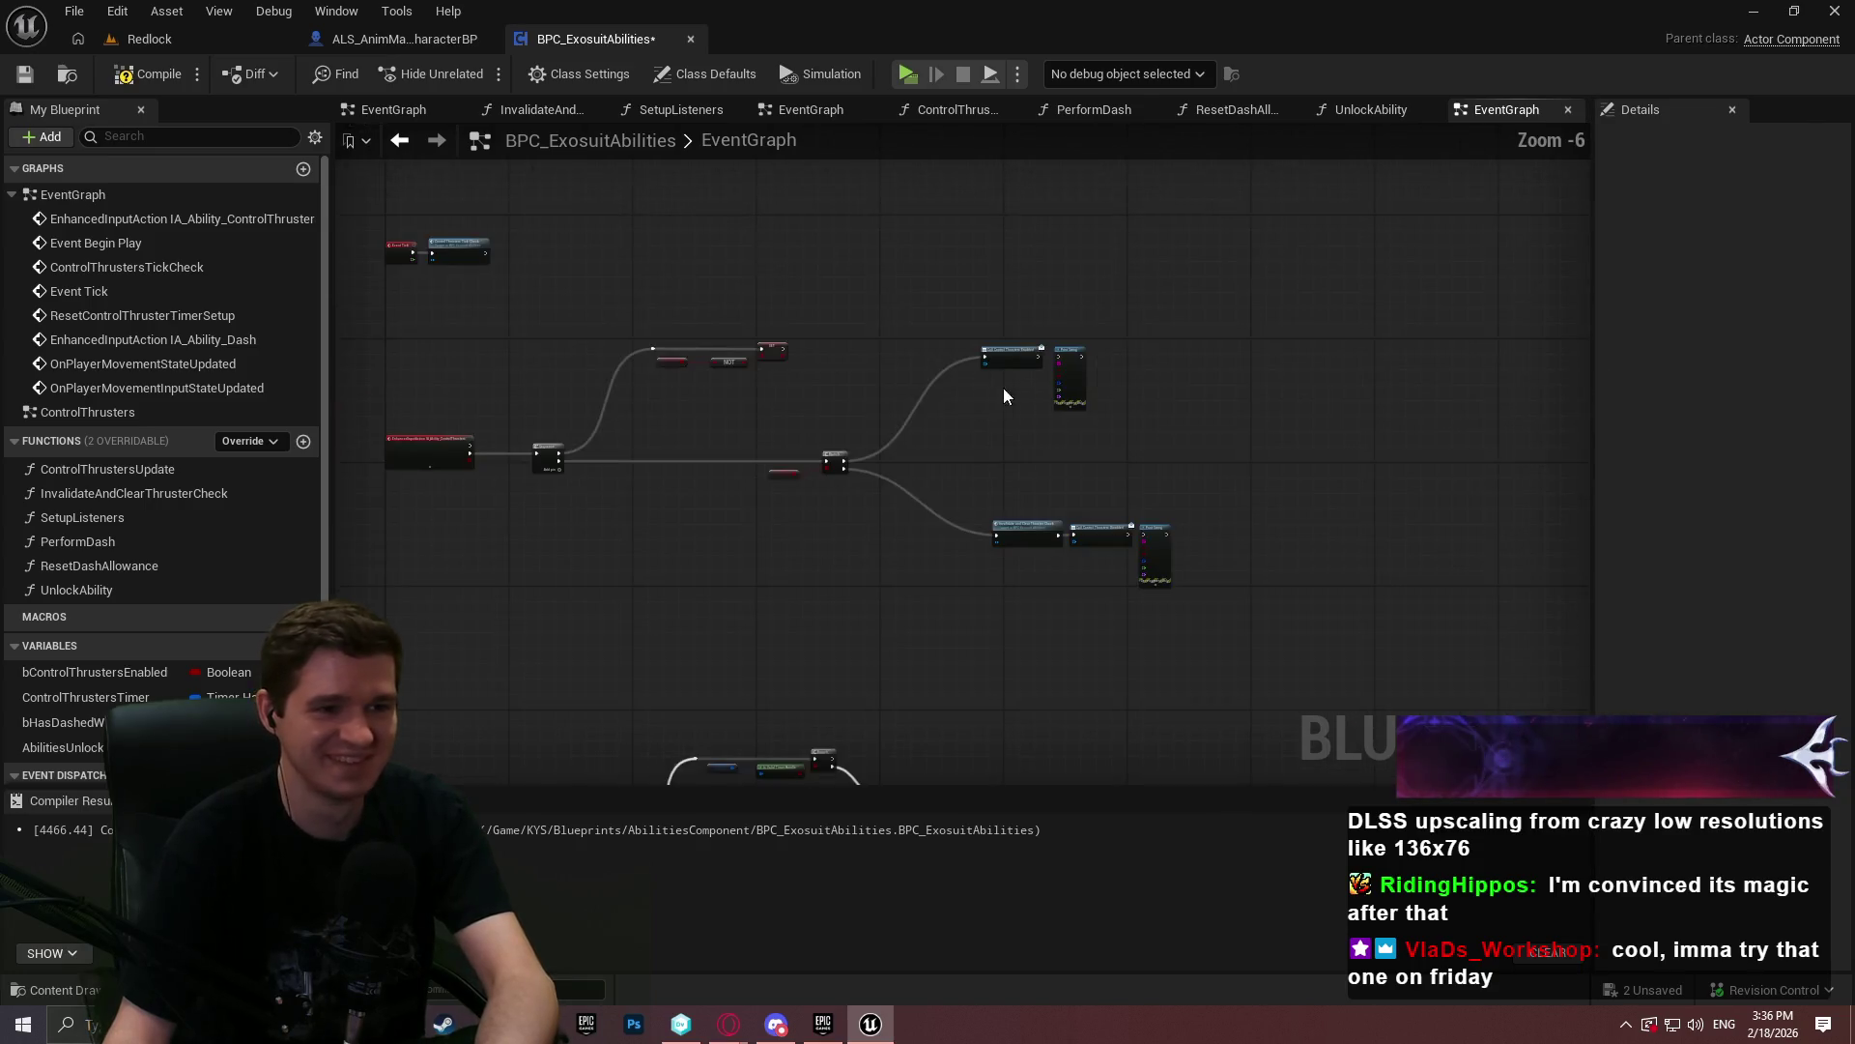
{"action": "left_click_drag", "start_coordinate": [1305, 583], "coordinate": [1320, 343]}
- Remove the ControlThrusters node chain from EventGraph and open the ControlThrusters graph
{"action": "mouse_move", "coordinate": [1288, 671]}
{"action": "left_mouse_down"}
{"action": "mouse_move", "coordinate": [405, 96]}
{"action": "mouse_move", "coordinate": [350, 420]}
{"action": "mouse_move", "coordinate": [691, 539]}
{"action": "left_mouse_up"}
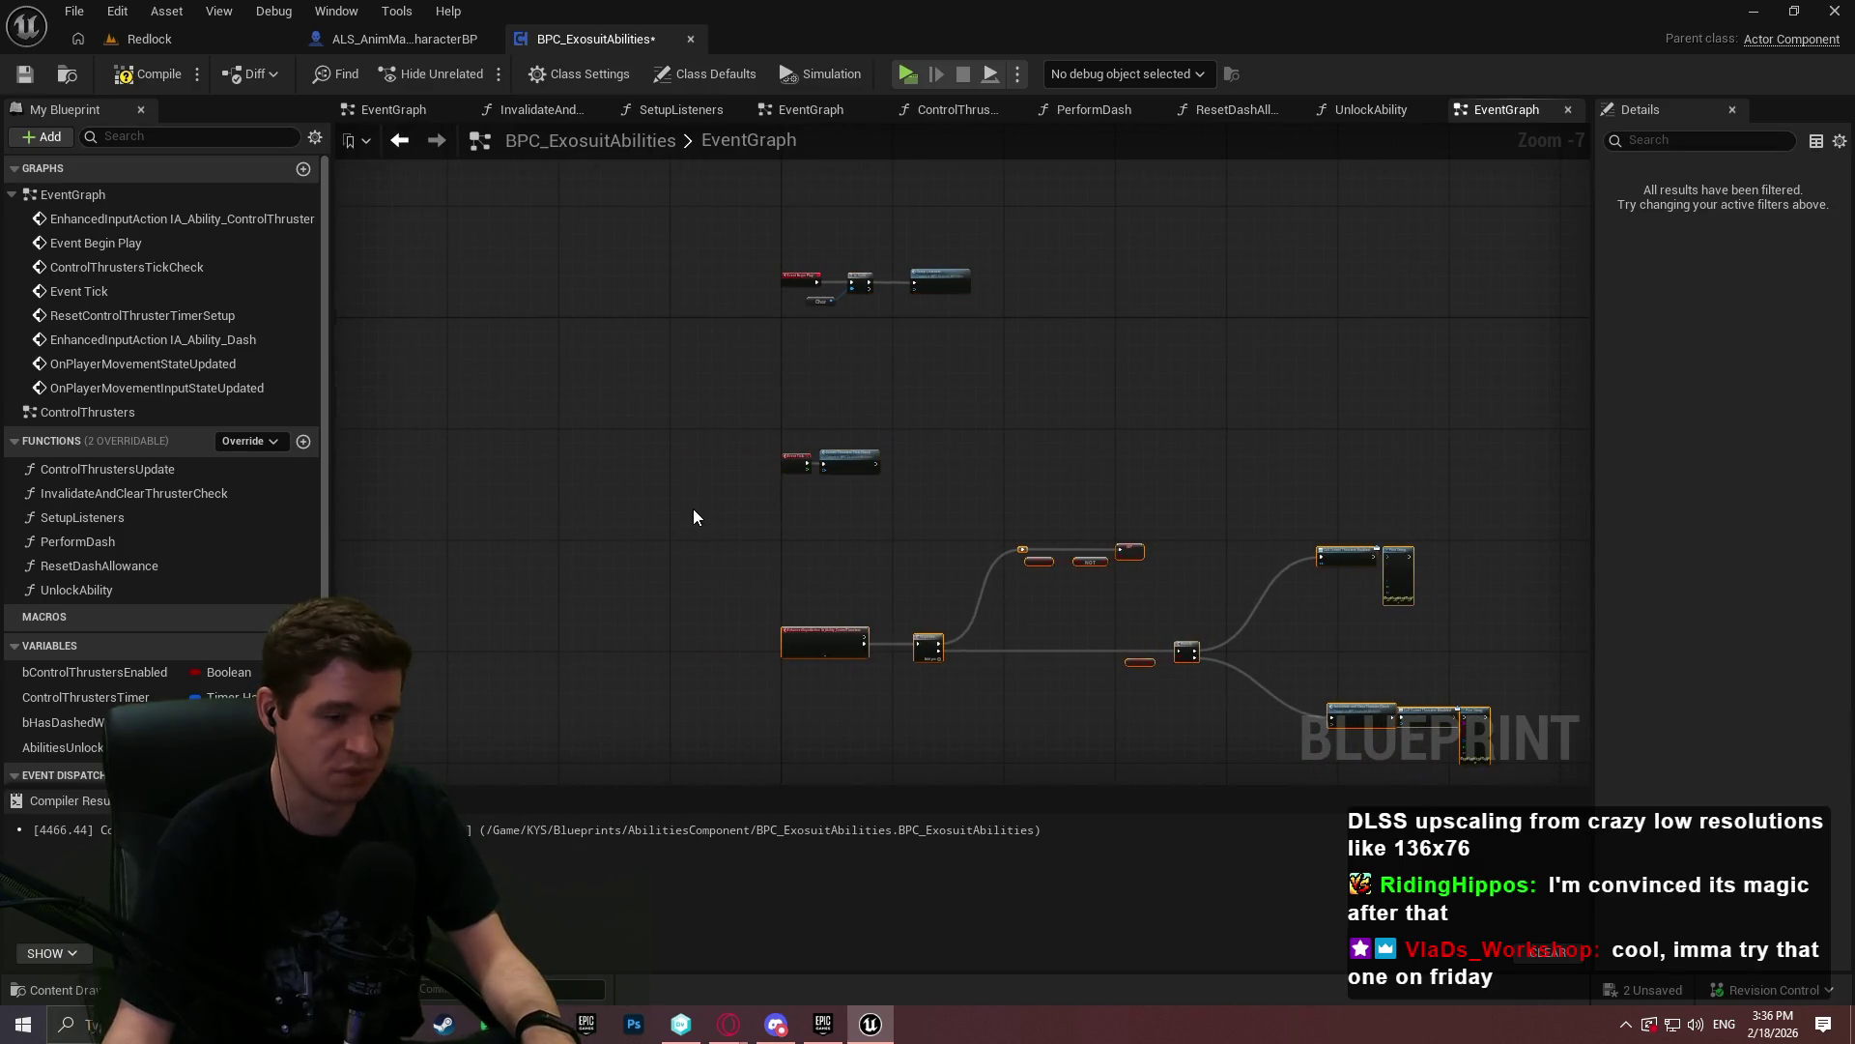
{"action": "key", "text": "Delete"}
{"action": "double_click", "coordinate": [114, 340]}
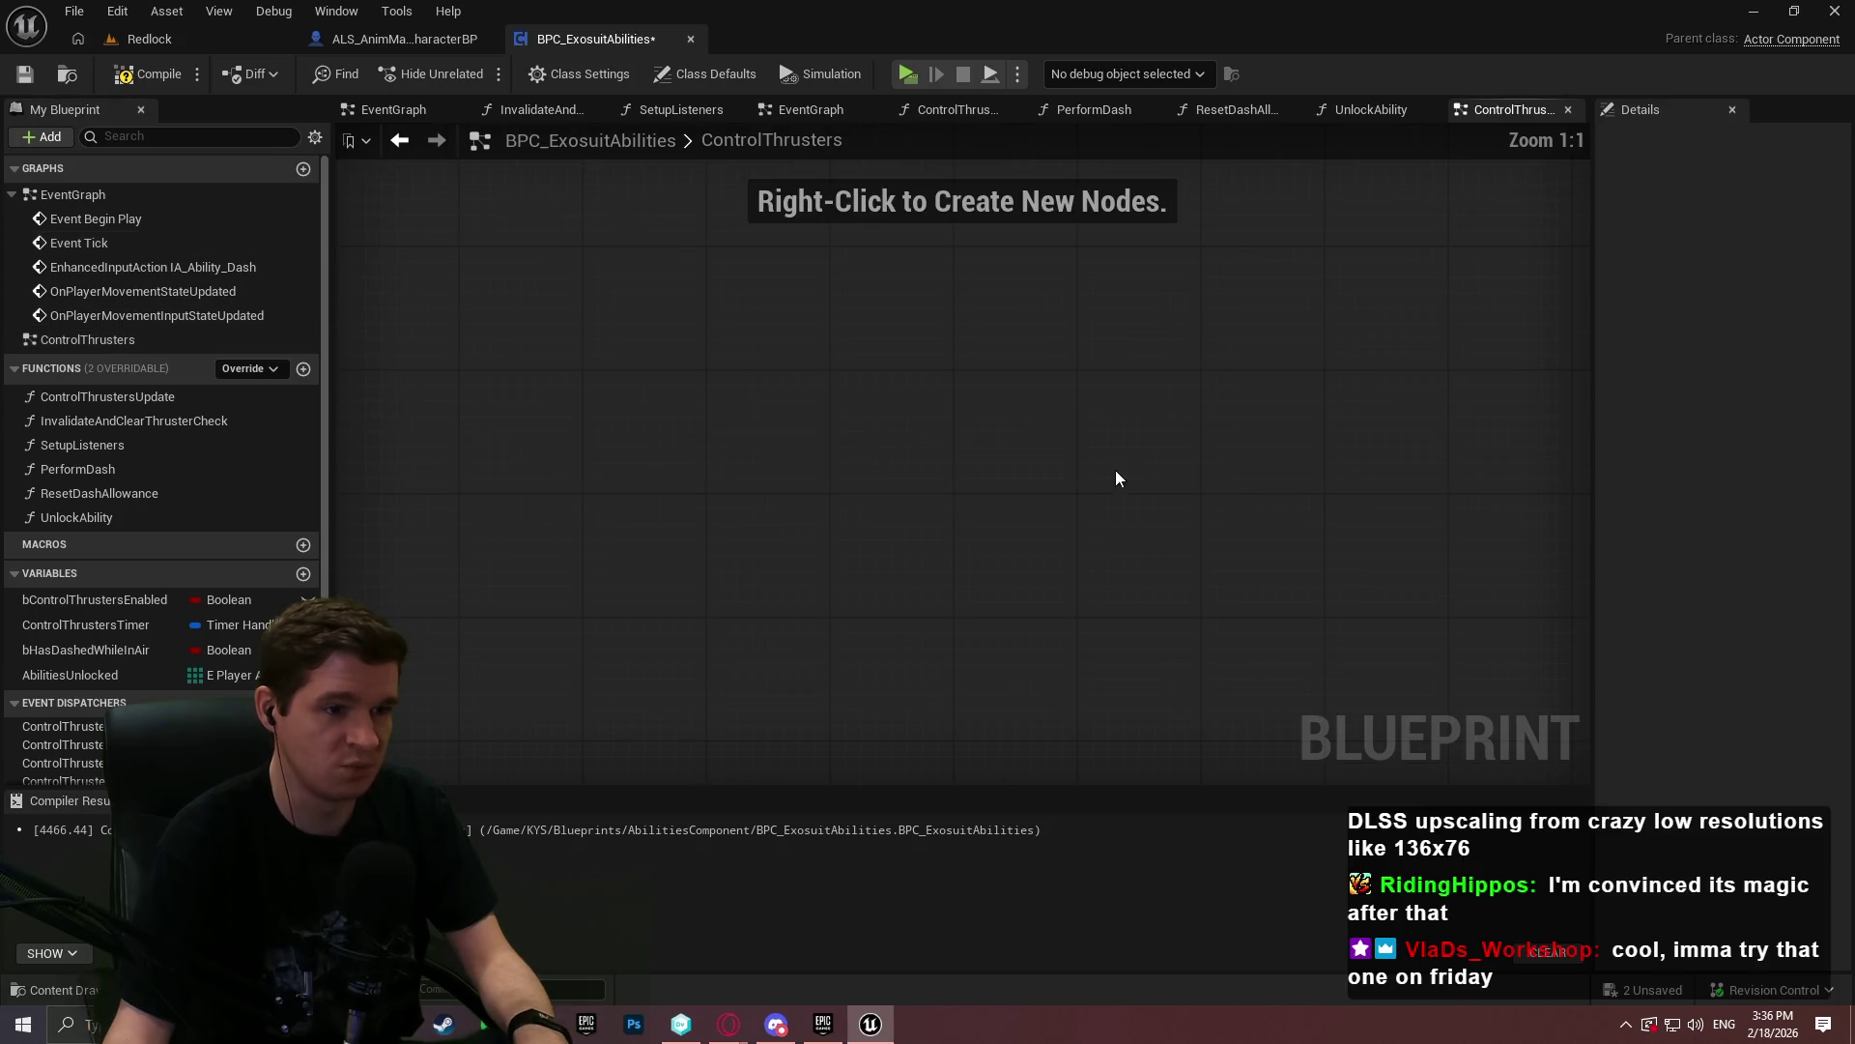
- Paste the thruster chain into the ControlThrusters graph, then compile and save the blueprint
{"action": "key", "text": "ctrl+v"}
{"action": "scroll", "coordinate": [1052, 524], "scroll_direction": "down", "scroll_amount": 4}
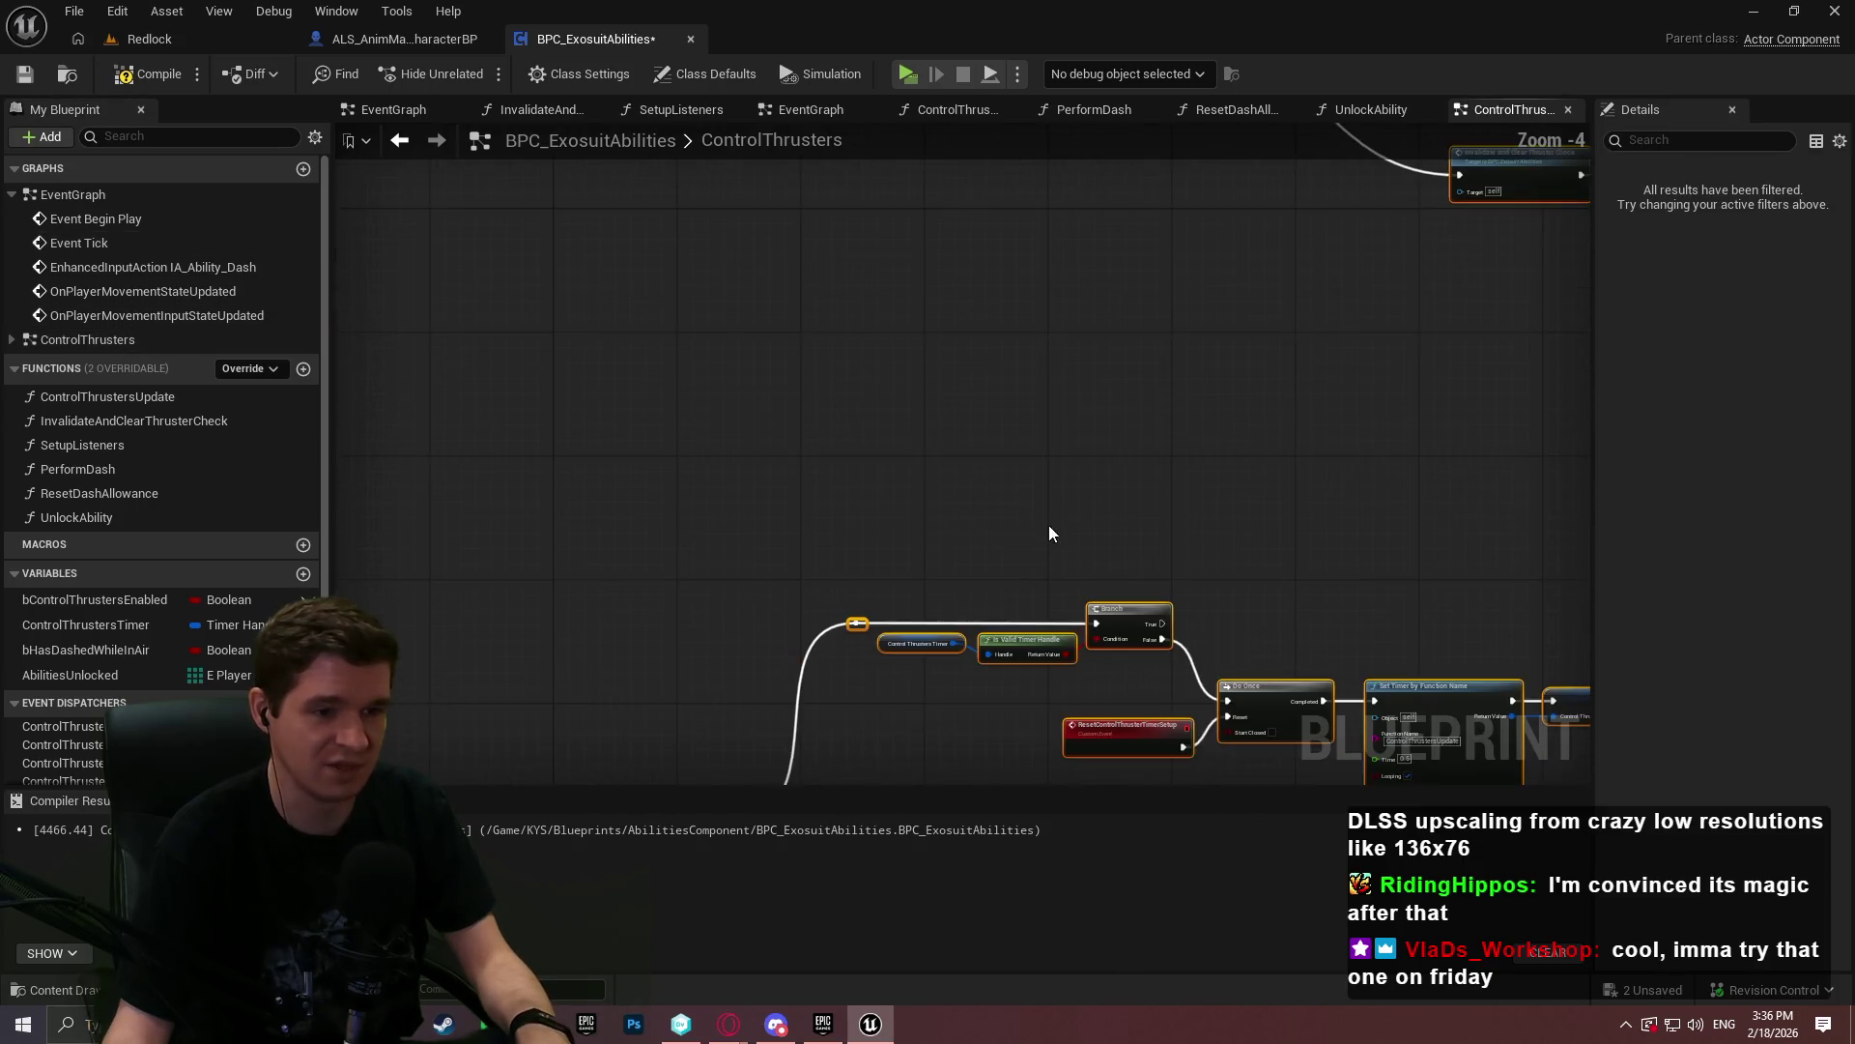
{"action": "scroll", "coordinate": [744, 301], "scroll_direction": "up", "scroll_amount": 2}
{"action": "mouse_move", "coordinate": [749, 299]}
{"action": "left_mouse_down"}
{"action": "mouse_move", "coordinate": [860, 415]}
{"action": "mouse_move", "coordinate": [926, 445]}
{"action": "left_mouse_up"}
{"action": "left_click", "coordinate": [869, 406]}
{"action": "left_click", "coordinate": [150, 74]}
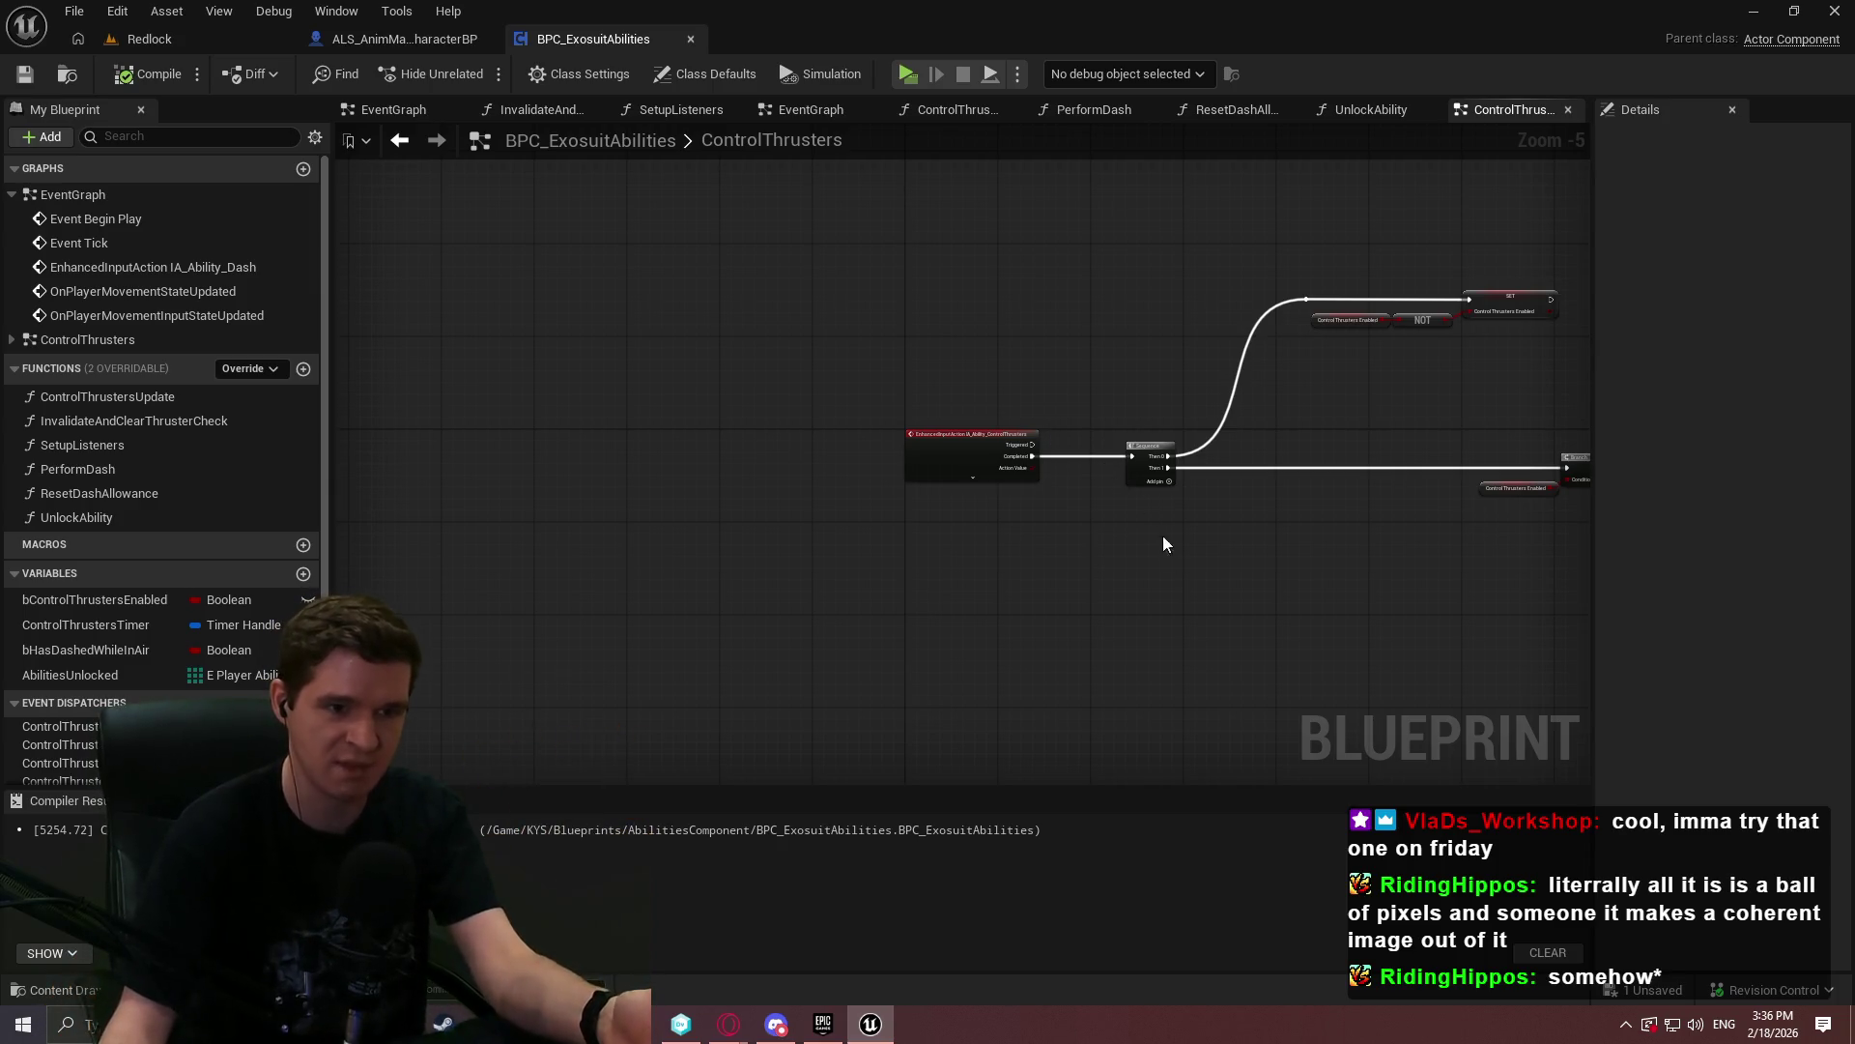
- Inspect the pasted Branch, Print String and timer nodes across the graph
{"action": "left_click_drag", "start_coordinate": [1344, 553], "coordinate": [989, 489]}
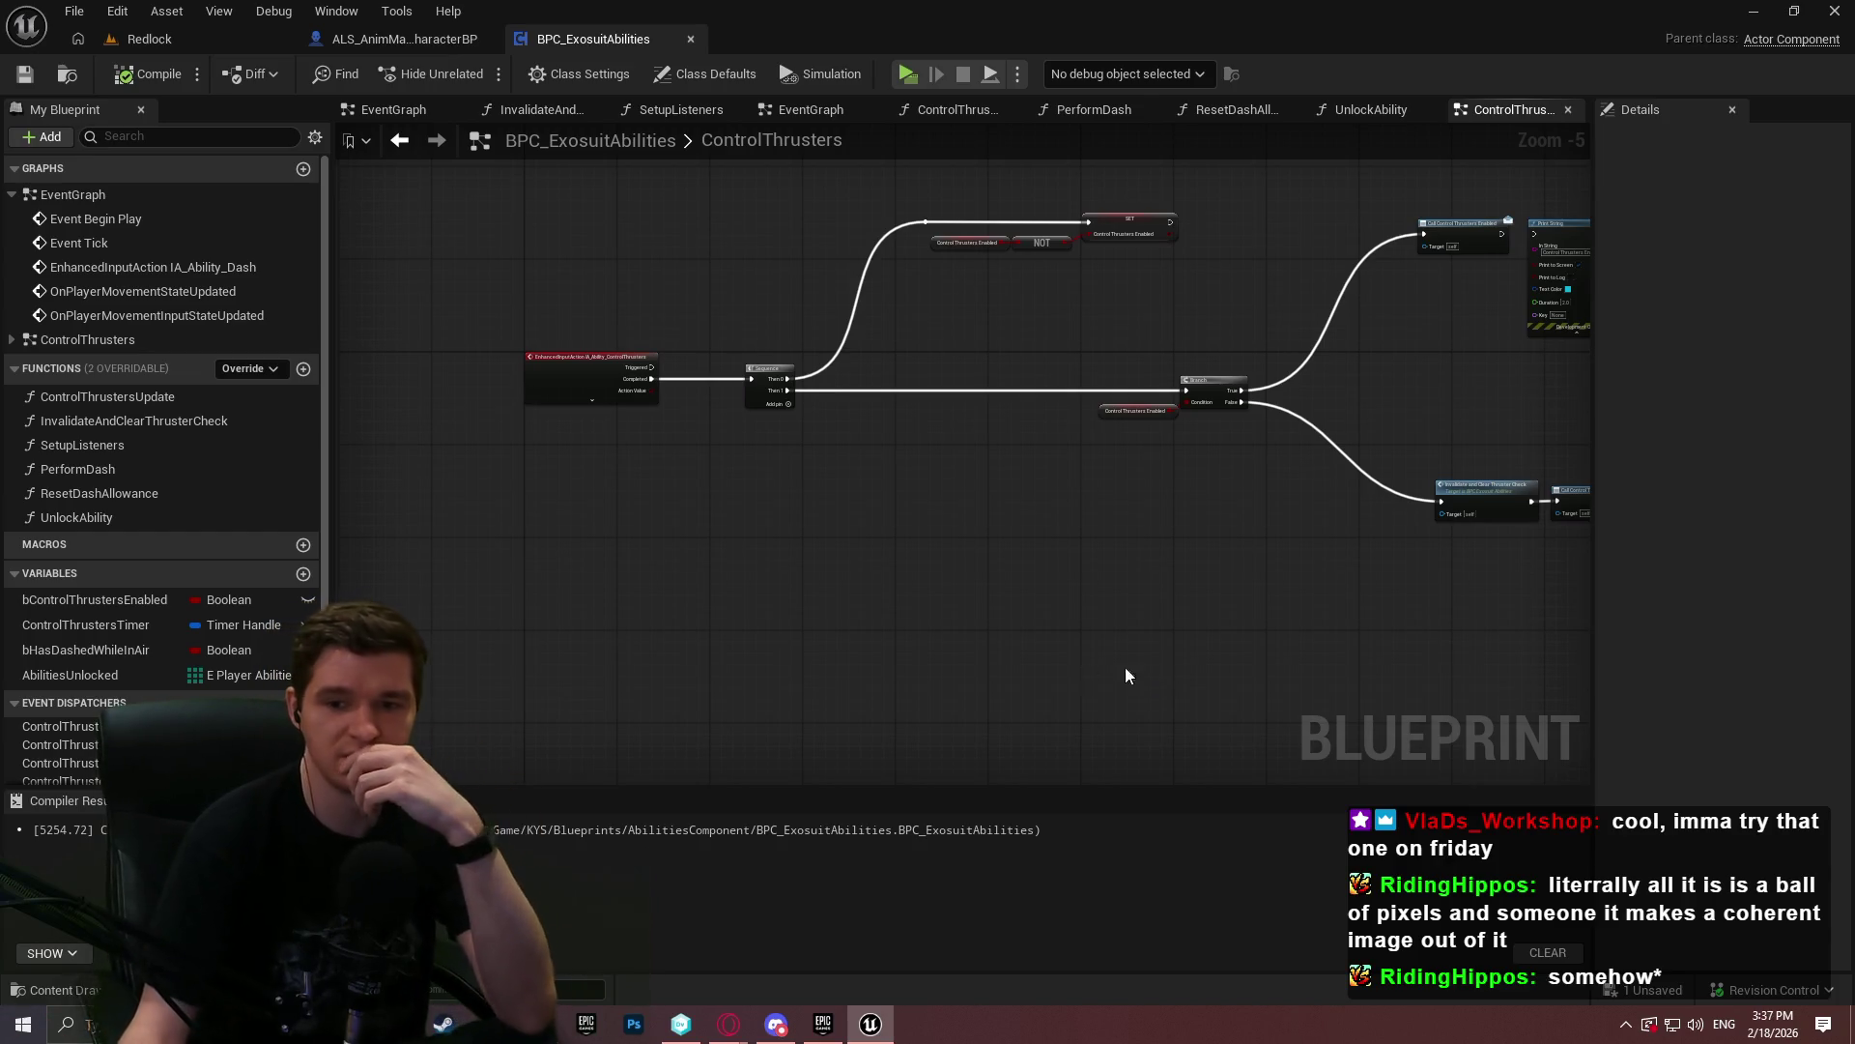
{"action": "left_click_drag", "start_coordinate": [1295, 729], "coordinate": [815, 612]}
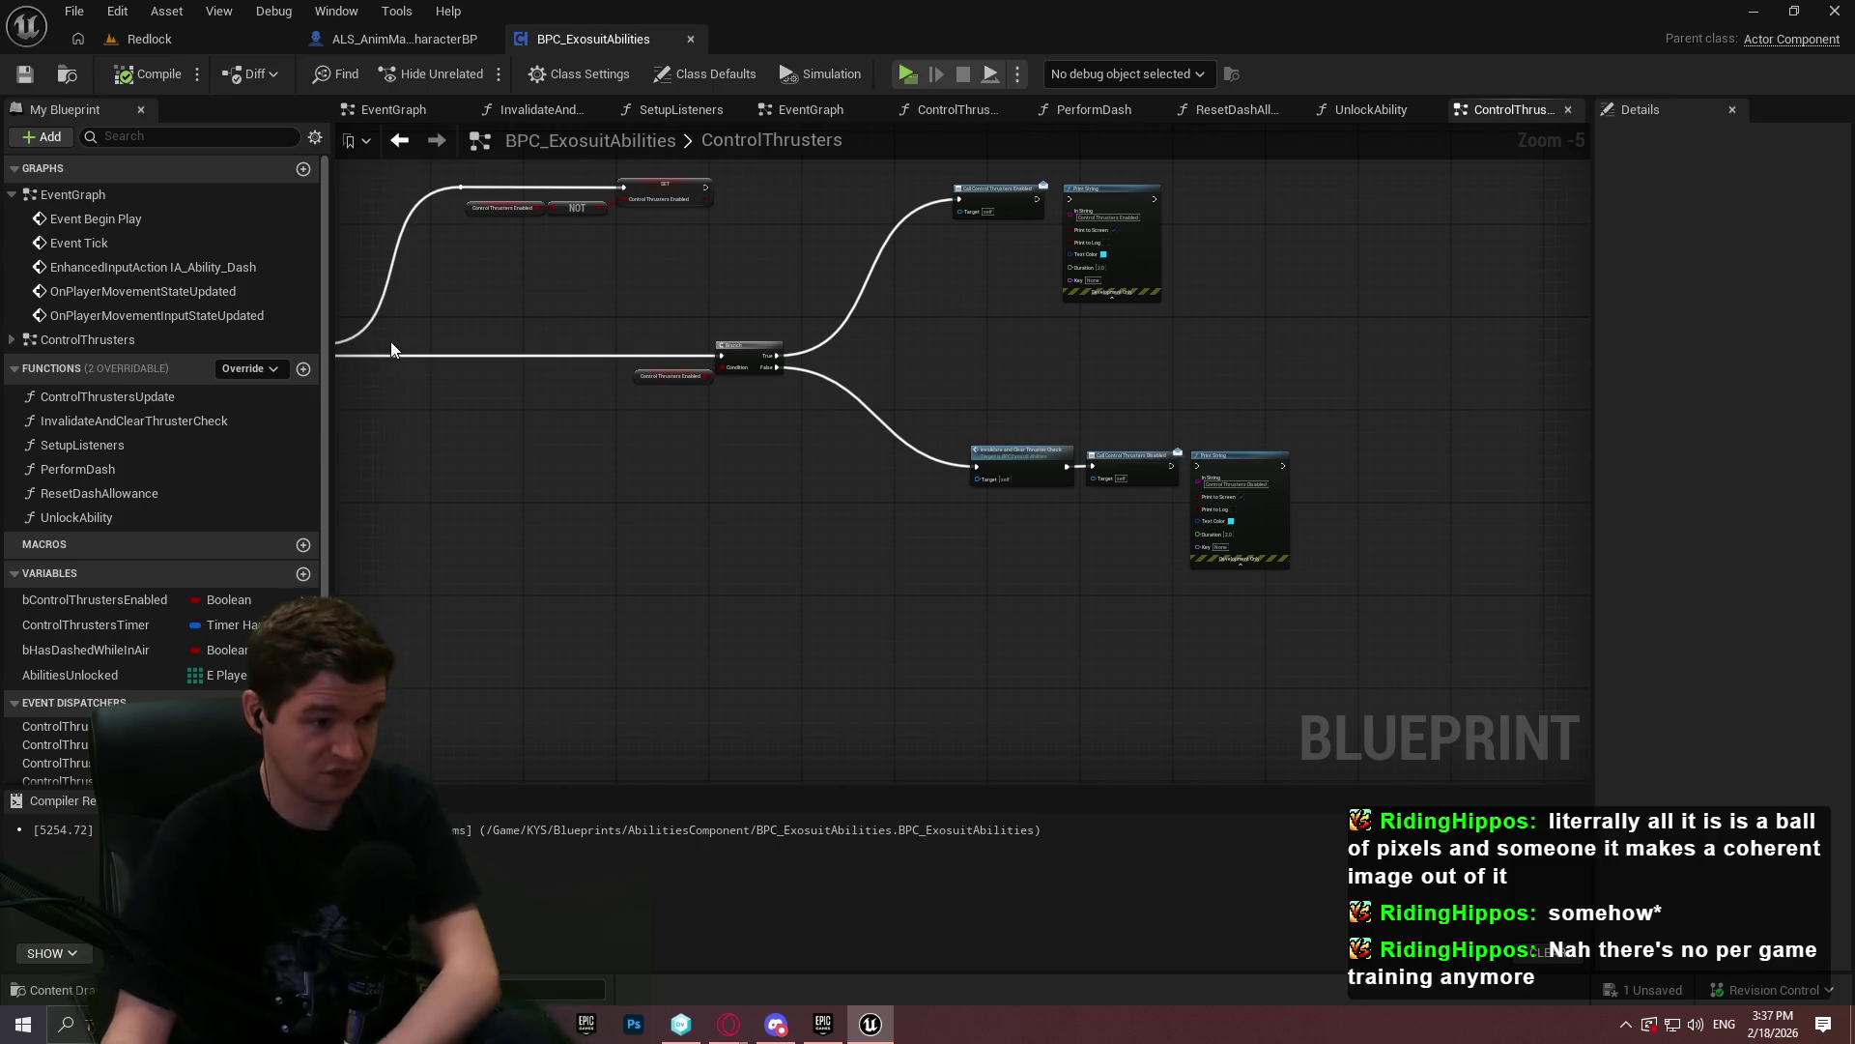
{"action": "left_click", "coordinate": [131, 400]}
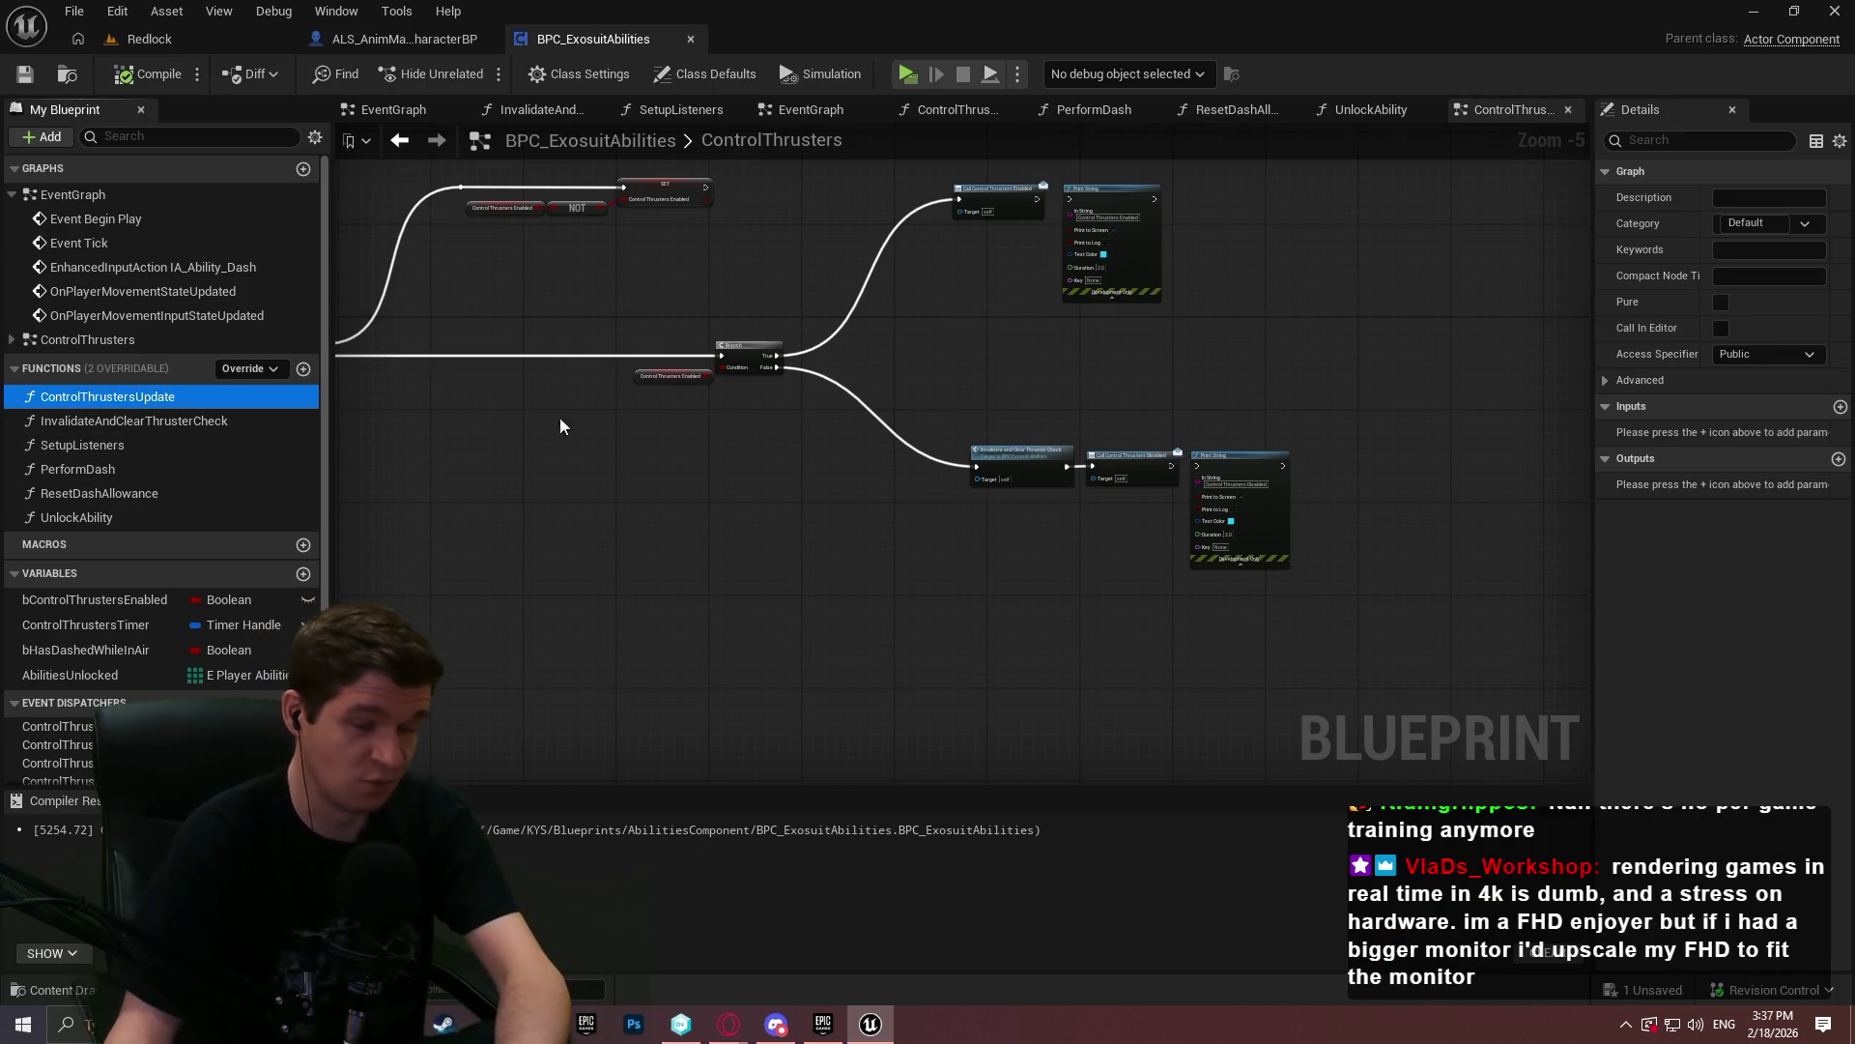
- File ControlThrustersUpdate and InvalidateAndClearThrusterCheck under ControlThrusters, and SetupListeners under Core
{"action": "left_click", "coordinate": [1749, 223]}
{"action": "type", "text": "ControlThru"}
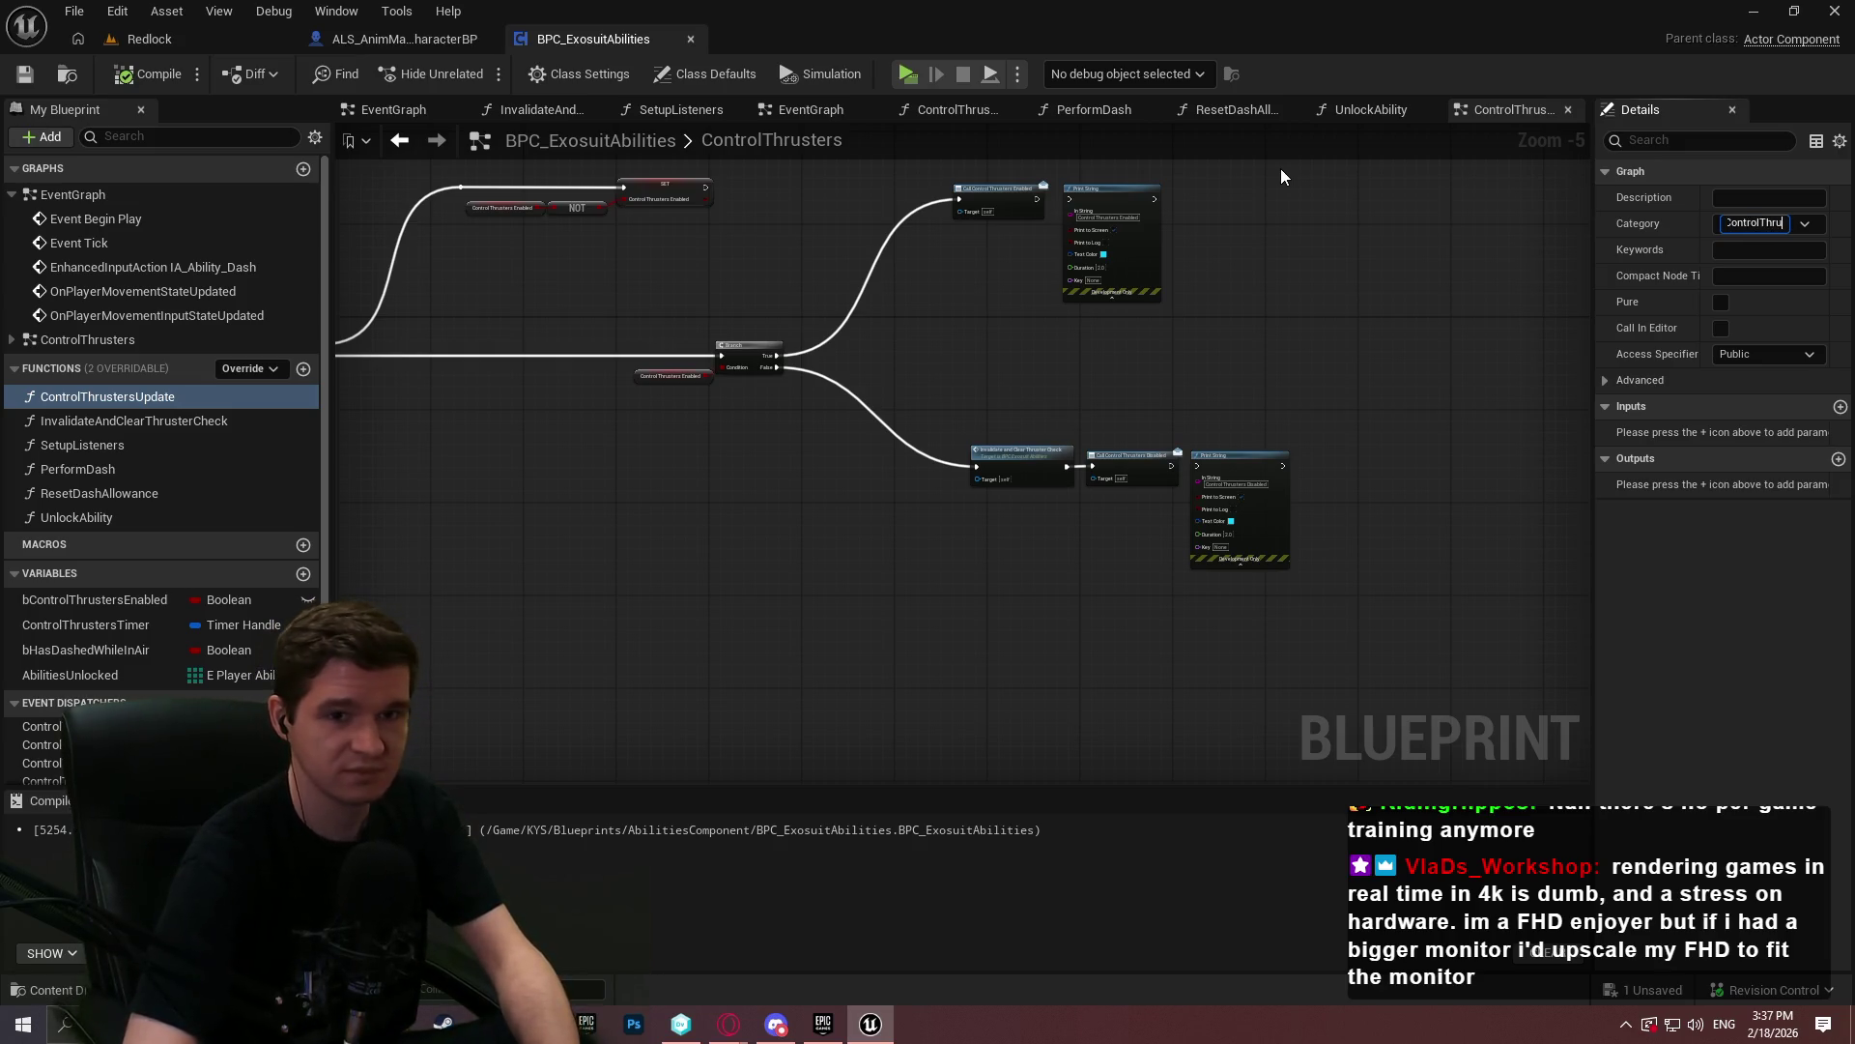
{"action": "type", "text": "ers"}
{"action": "key", "text": "Return"}
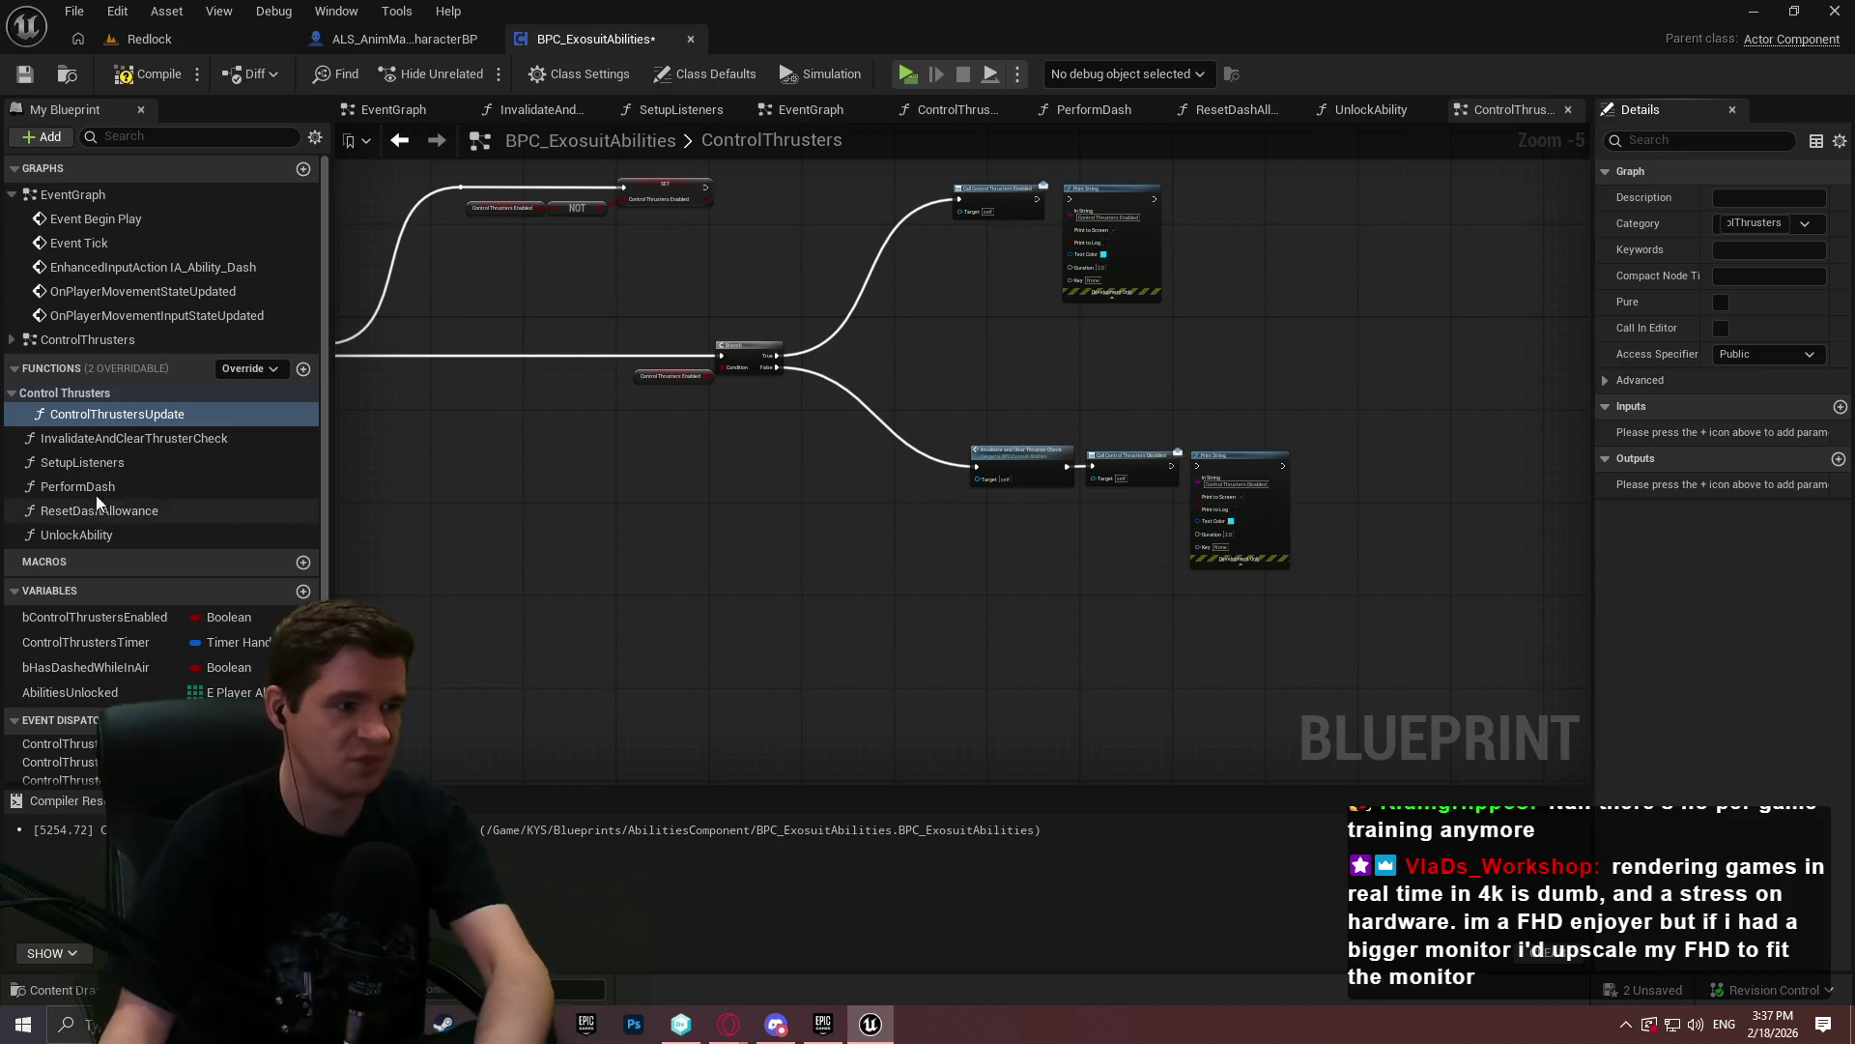
{"action": "left_click_drag", "start_coordinate": [112, 445], "coordinate": [77, 416]}
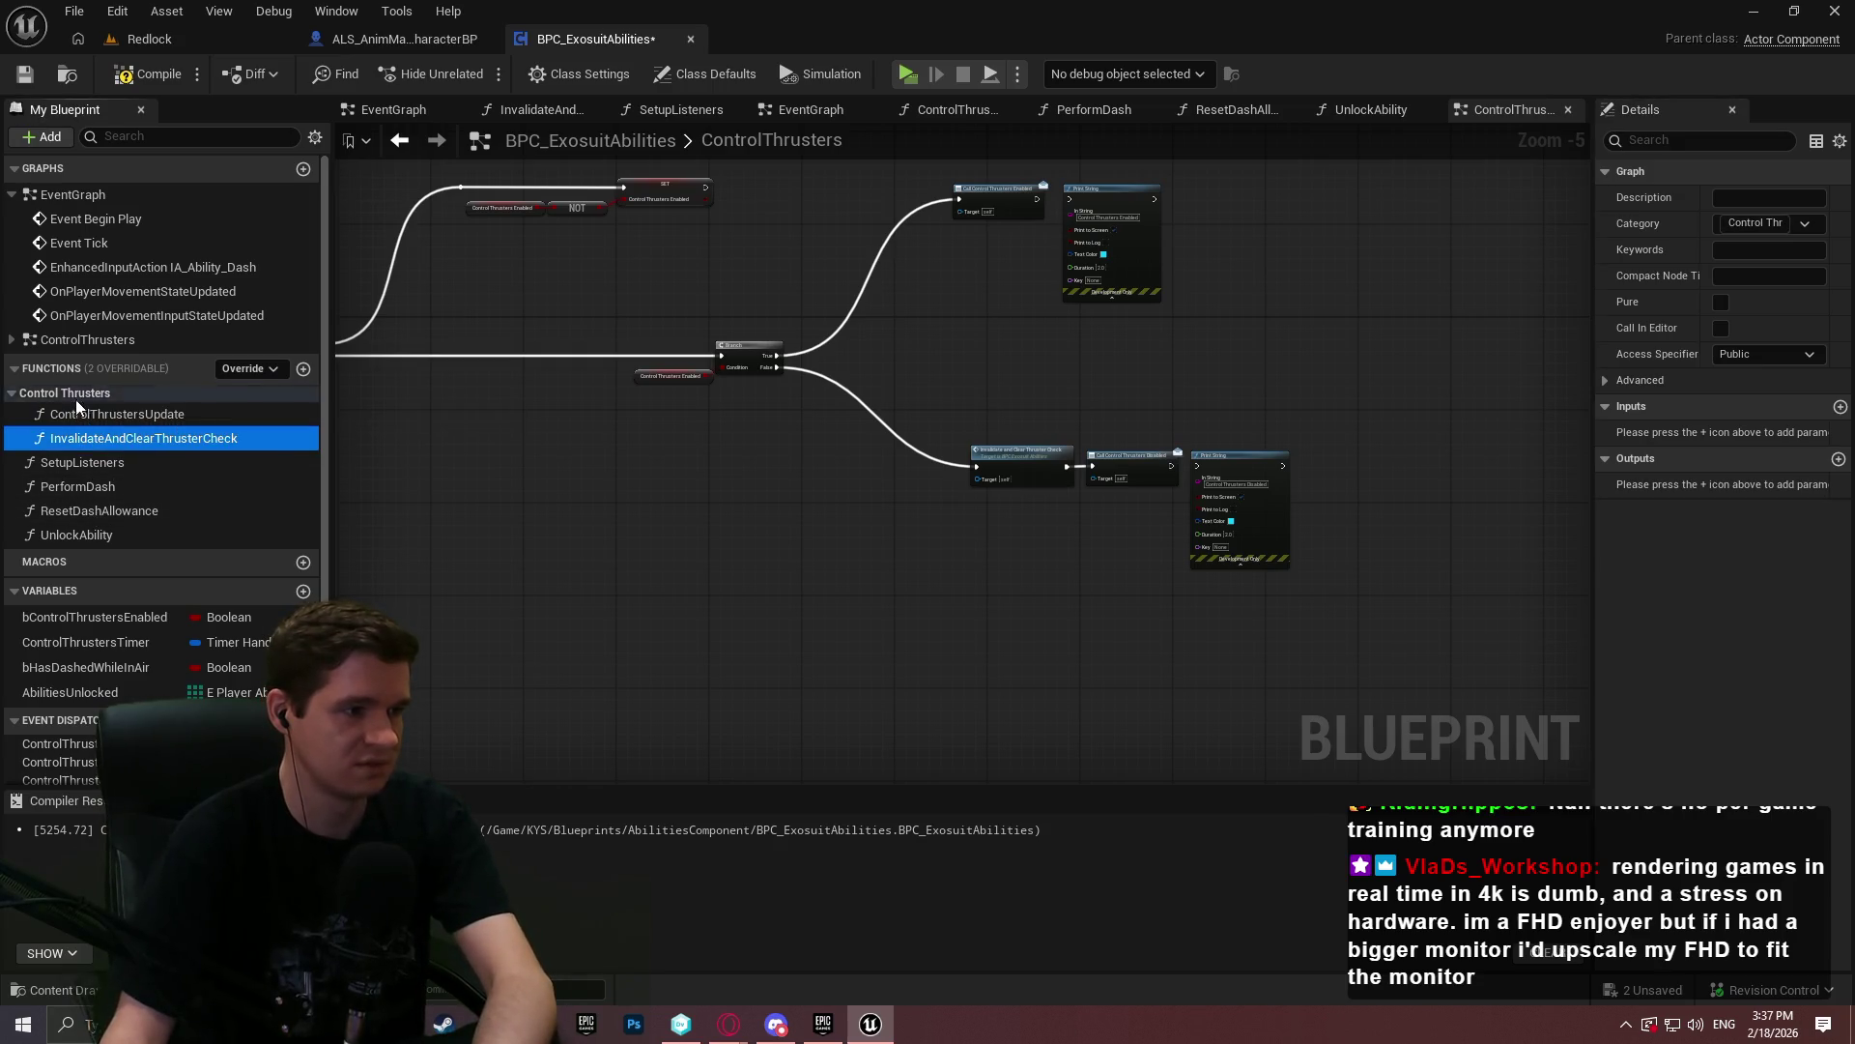
{"action": "left_click", "coordinate": [82, 462]}
{"action": "left_click", "coordinate": [1754, 223]}
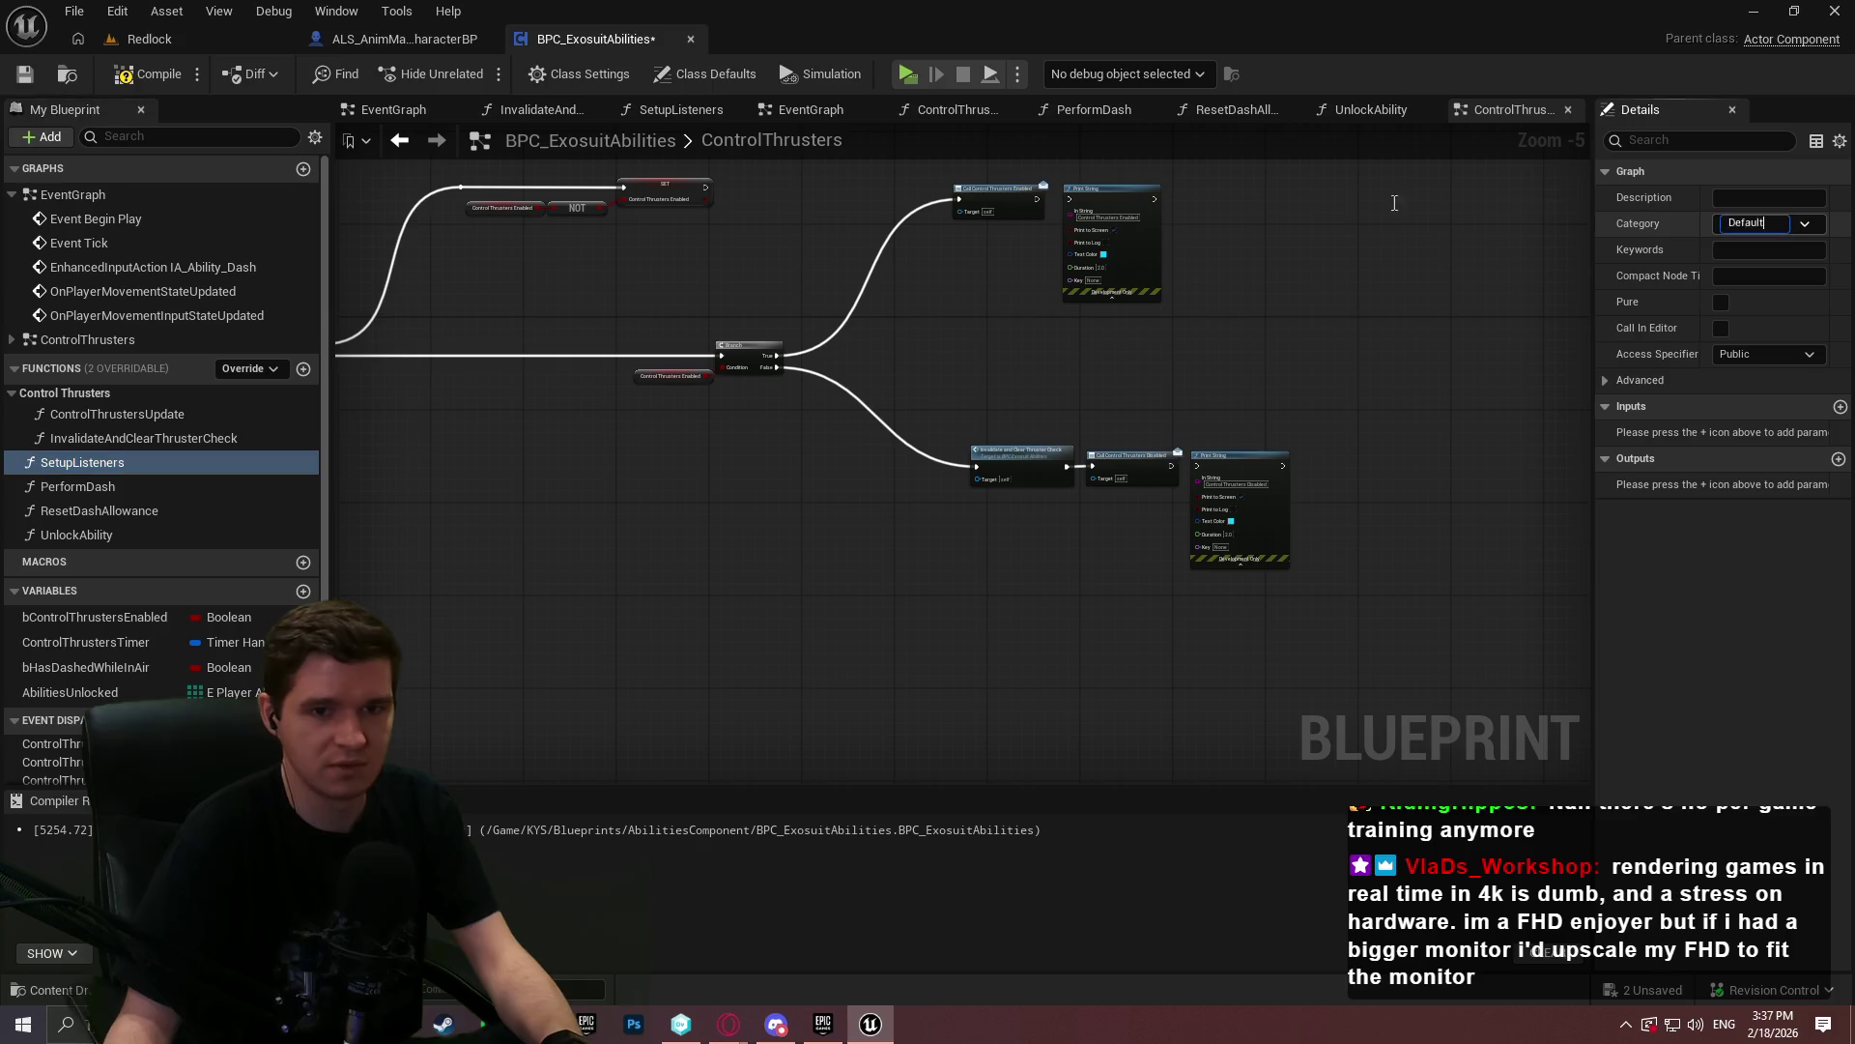
{"action": "type", "text": "Core"}
{"action": "key", "text": "Return"}
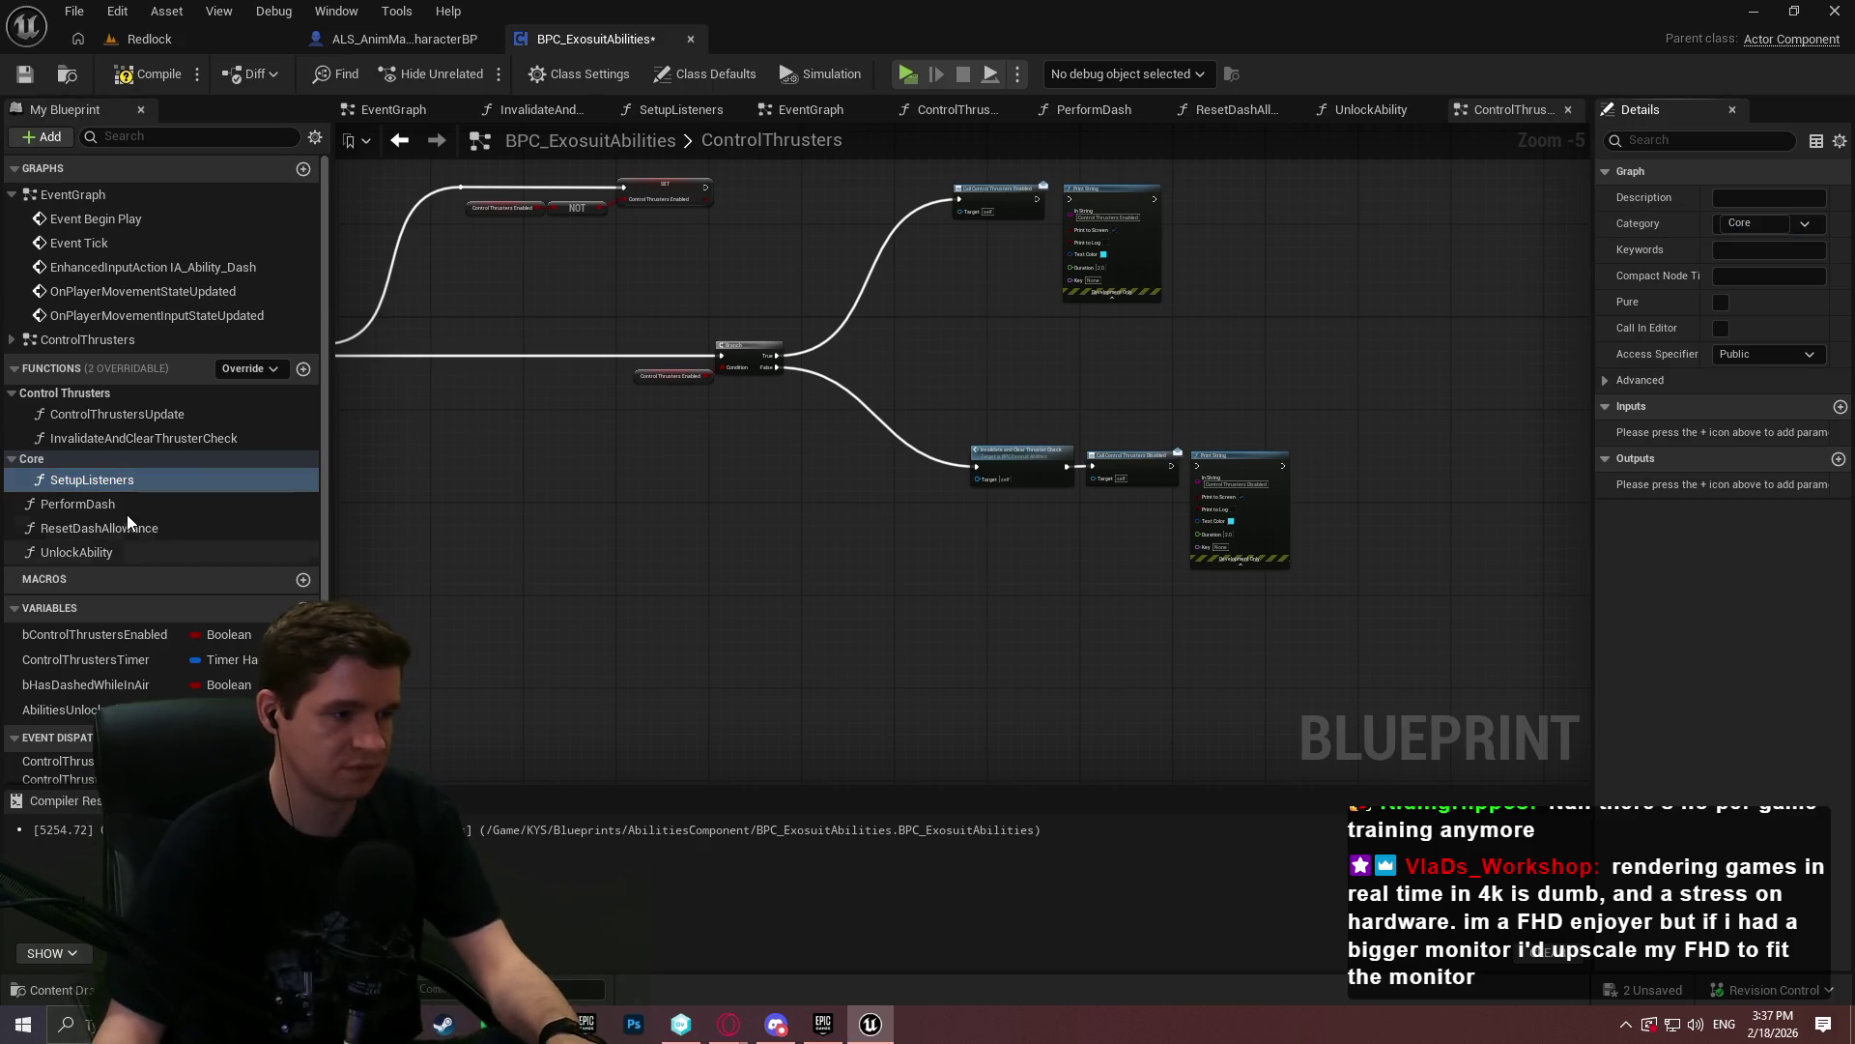
- File PerformDash and ResetDashAllowance under Dash, then collapse the function categories
{"action": "left_click", "coordinate": [154, 504]}
{"action": "left_click", "coordinate": [1754, 223]}
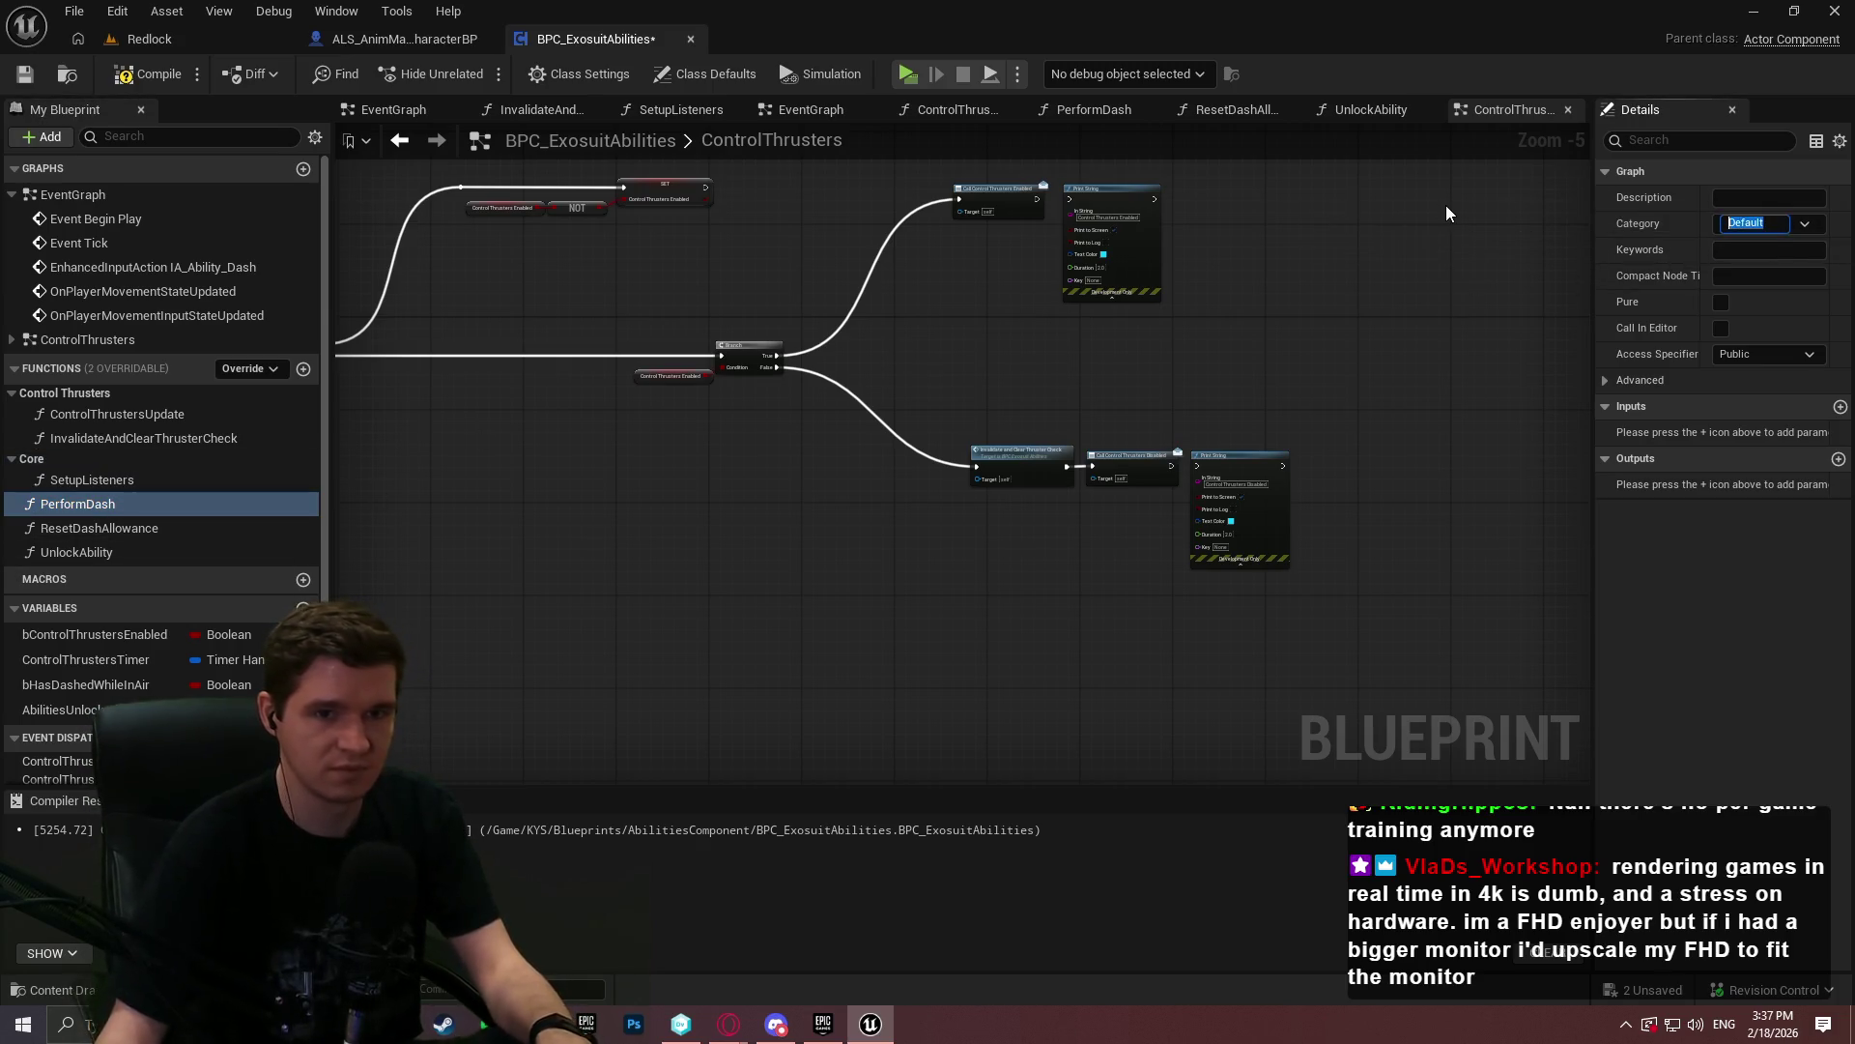
{"action": "type", "text": "Dash"}
{"action": "key", "text": "Return"}
{"action": "mouse_move", "coordinate": [97, 545]}
{"action": "left_mouse_down"}
{"action": "mouse_move", "coordinate": [27, 500]}
{"action": "mouse_move", "coordinate": [16, 466]}
{"action": "left_mouse_up"}
{"action": "left_click", "coordinate": [14, 460]}
{"action": "left_click", "coordinate": [12, 476]}
{"action": "left_click", "coordinate": [11, 392]}
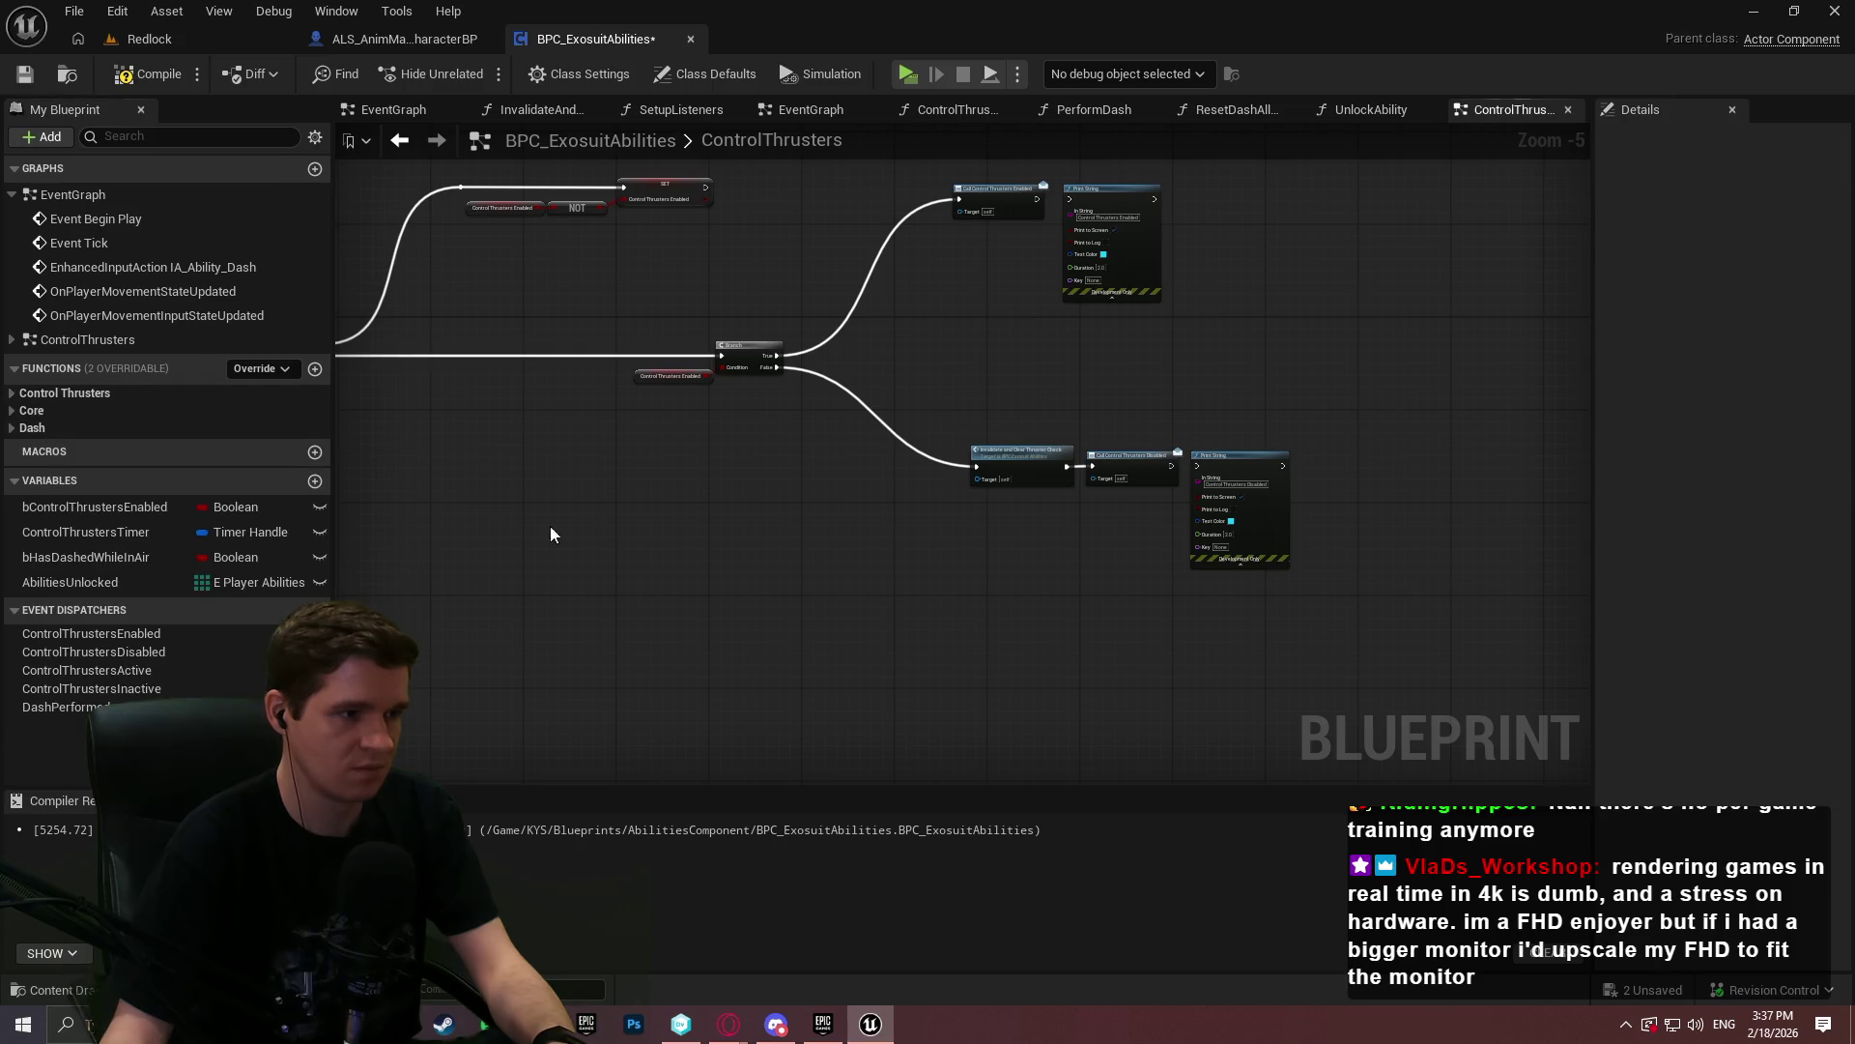
- File thruster variables under ControlThrusters, bHasDashedWhileInAir under Dash, AbilitiesUnlocked under Core
{"action": "left_click", "coordinate": [91, 508]}
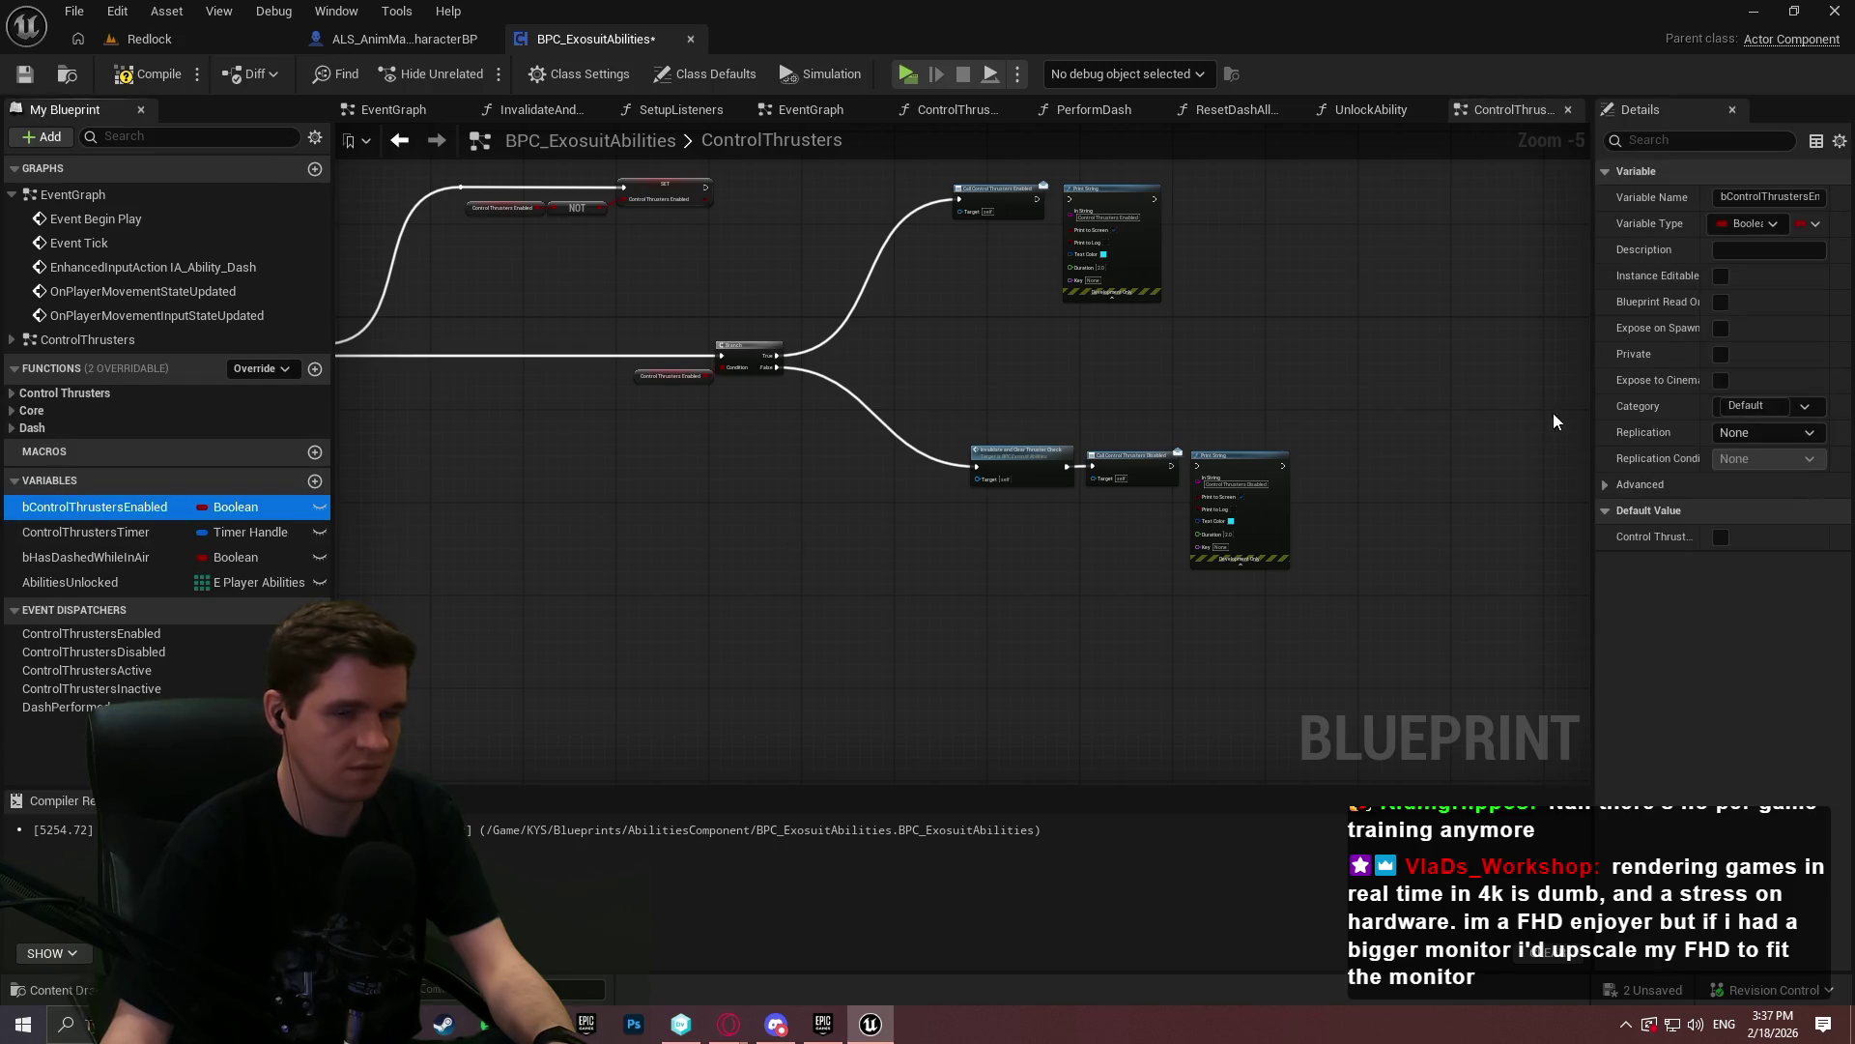
{"action": "left_click", "coordinate": [1773, 406]}
{"action": "left_click", "coordinate": [1788, 454]}
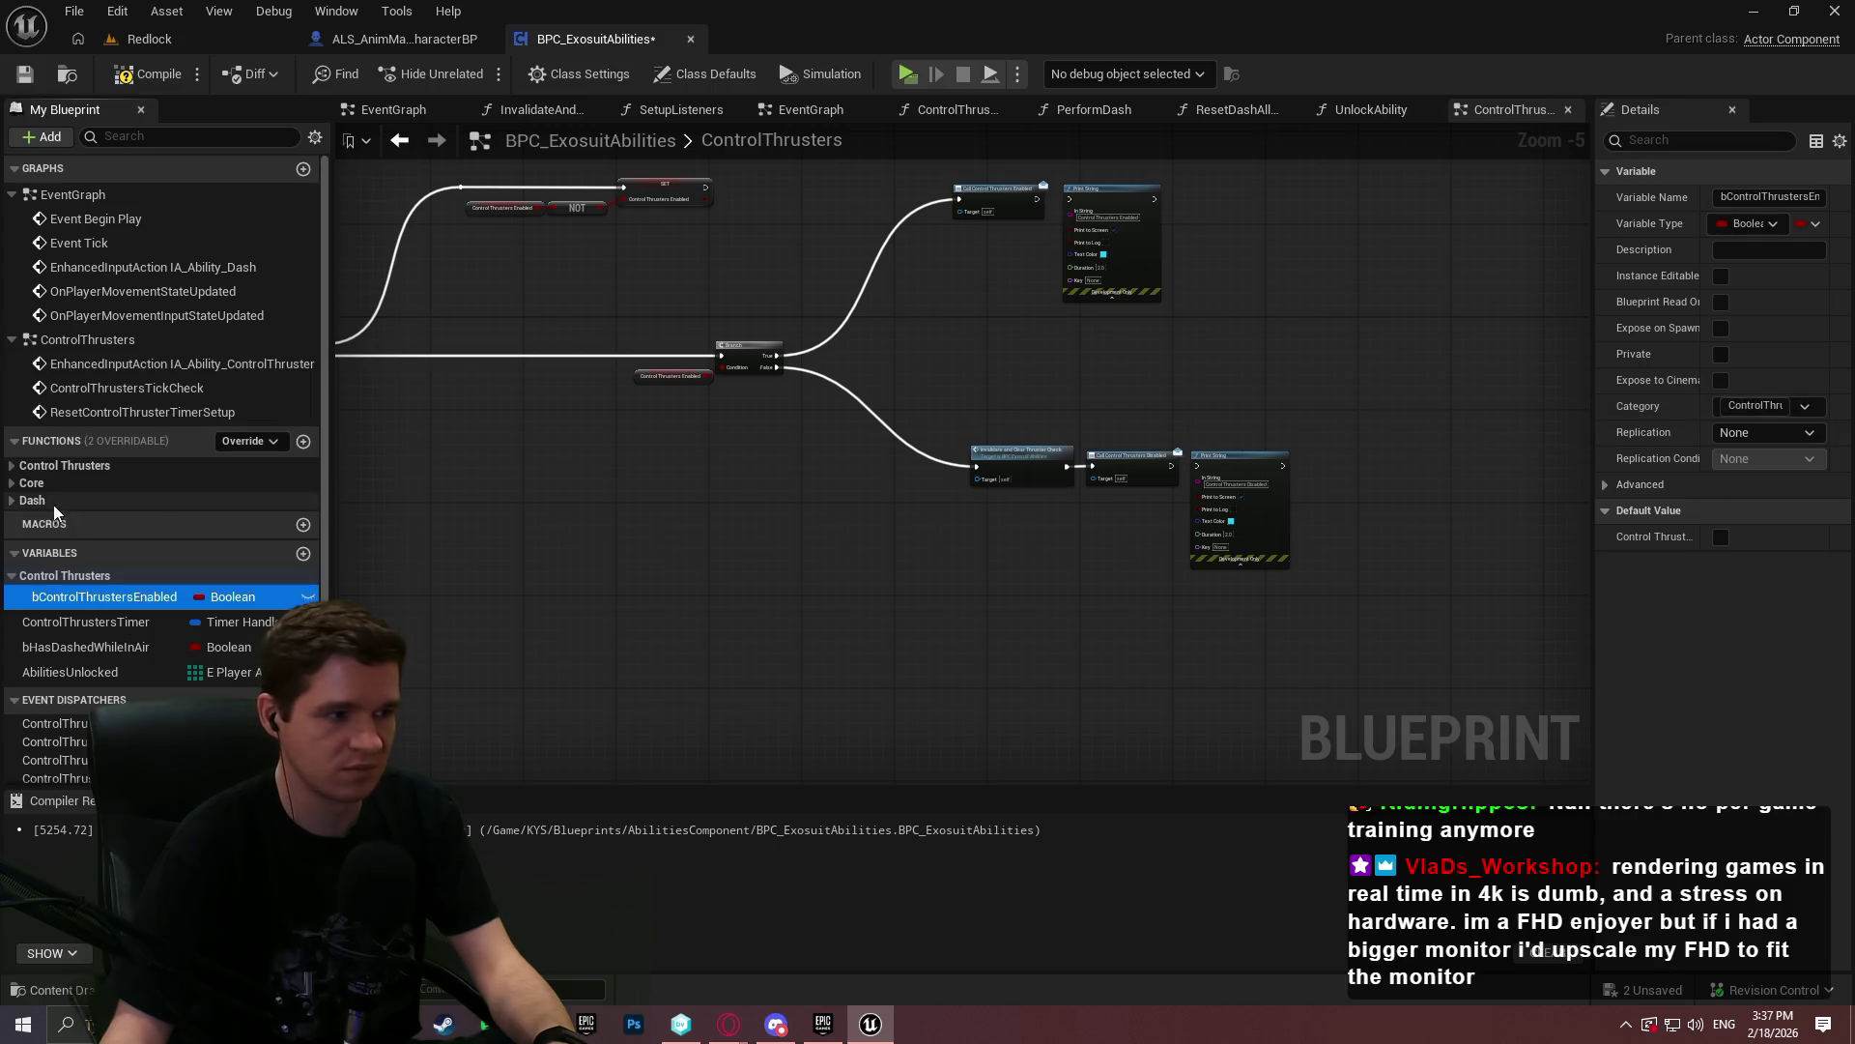
{"action": "left_click_drag", "start_coordinate": [56, 624], "coordinate": [43, 576]}
{"action": "left_click", "coordinate": [54, 645]}
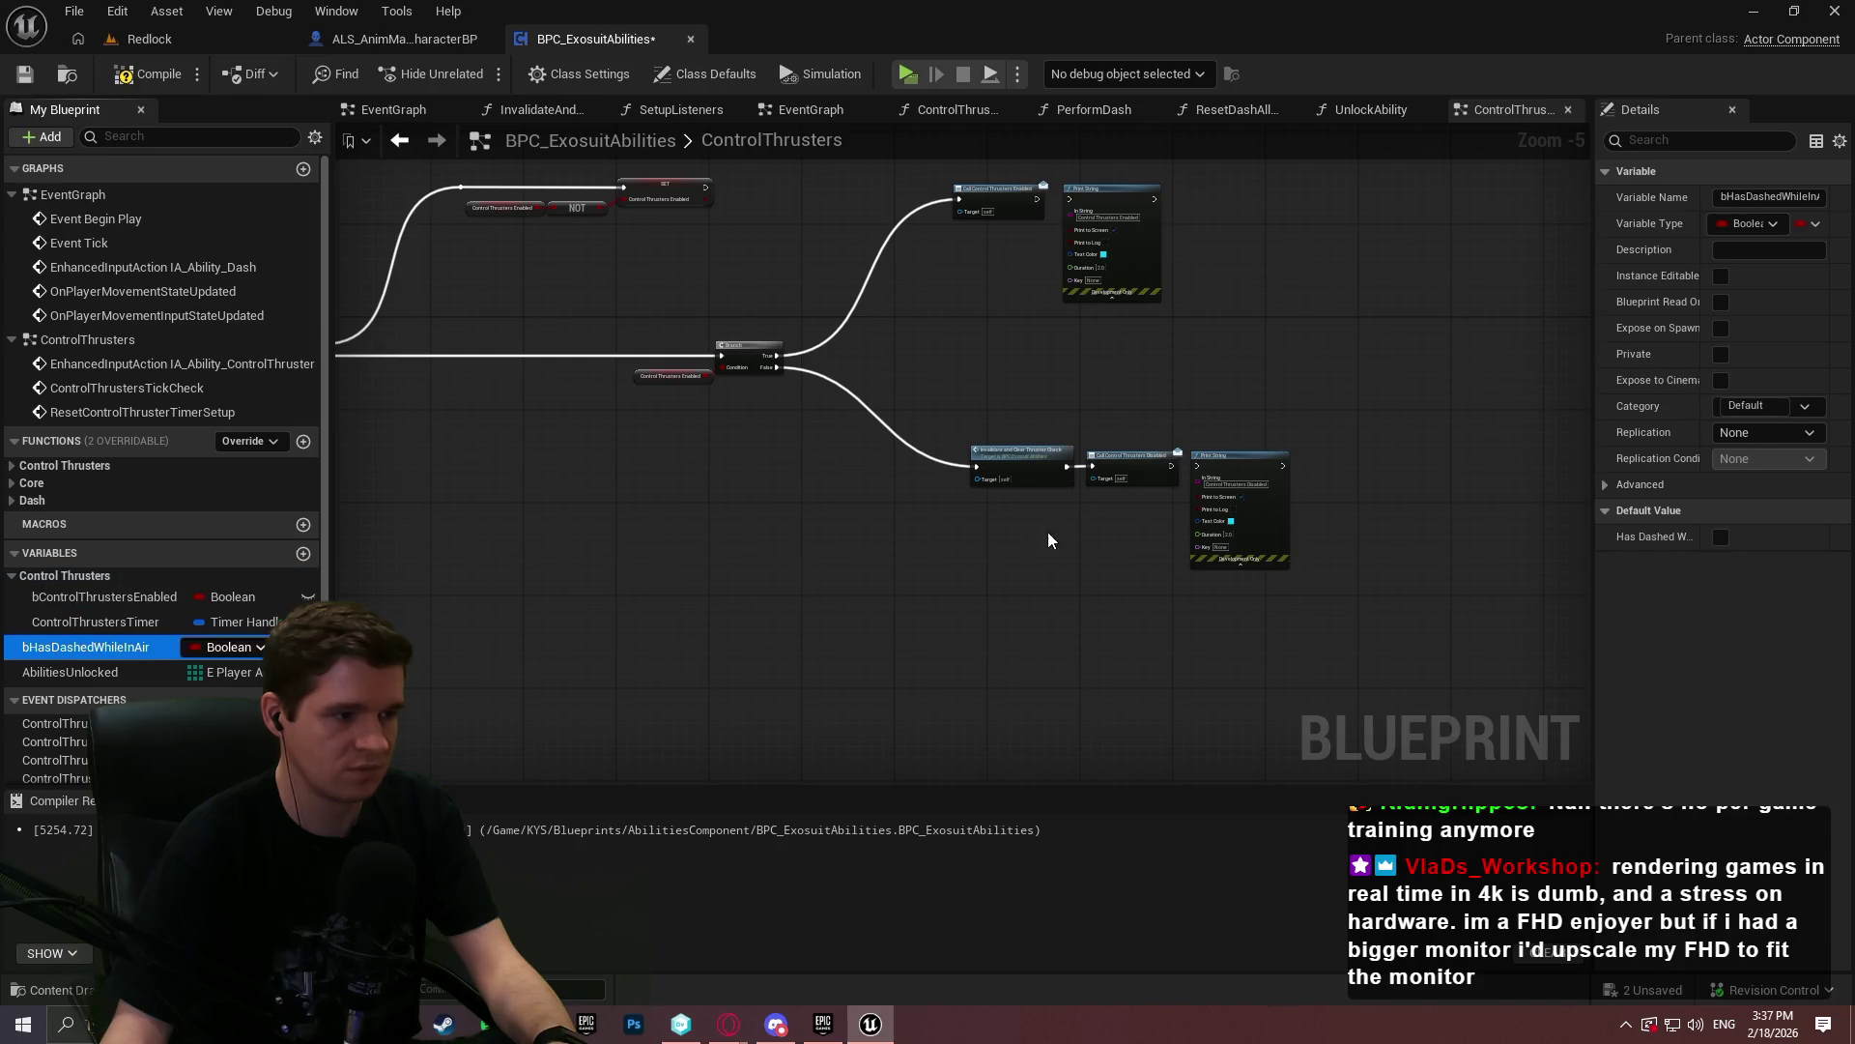
{"action": "left_click", "coordinate": [1768, 406]}
{"action": "left_click", "coordinate": [1727, 481]}
{"action": "left_click", "coordinate": [53, 737]}
{"action": "left_click", "coordinate": [1807, 404]}
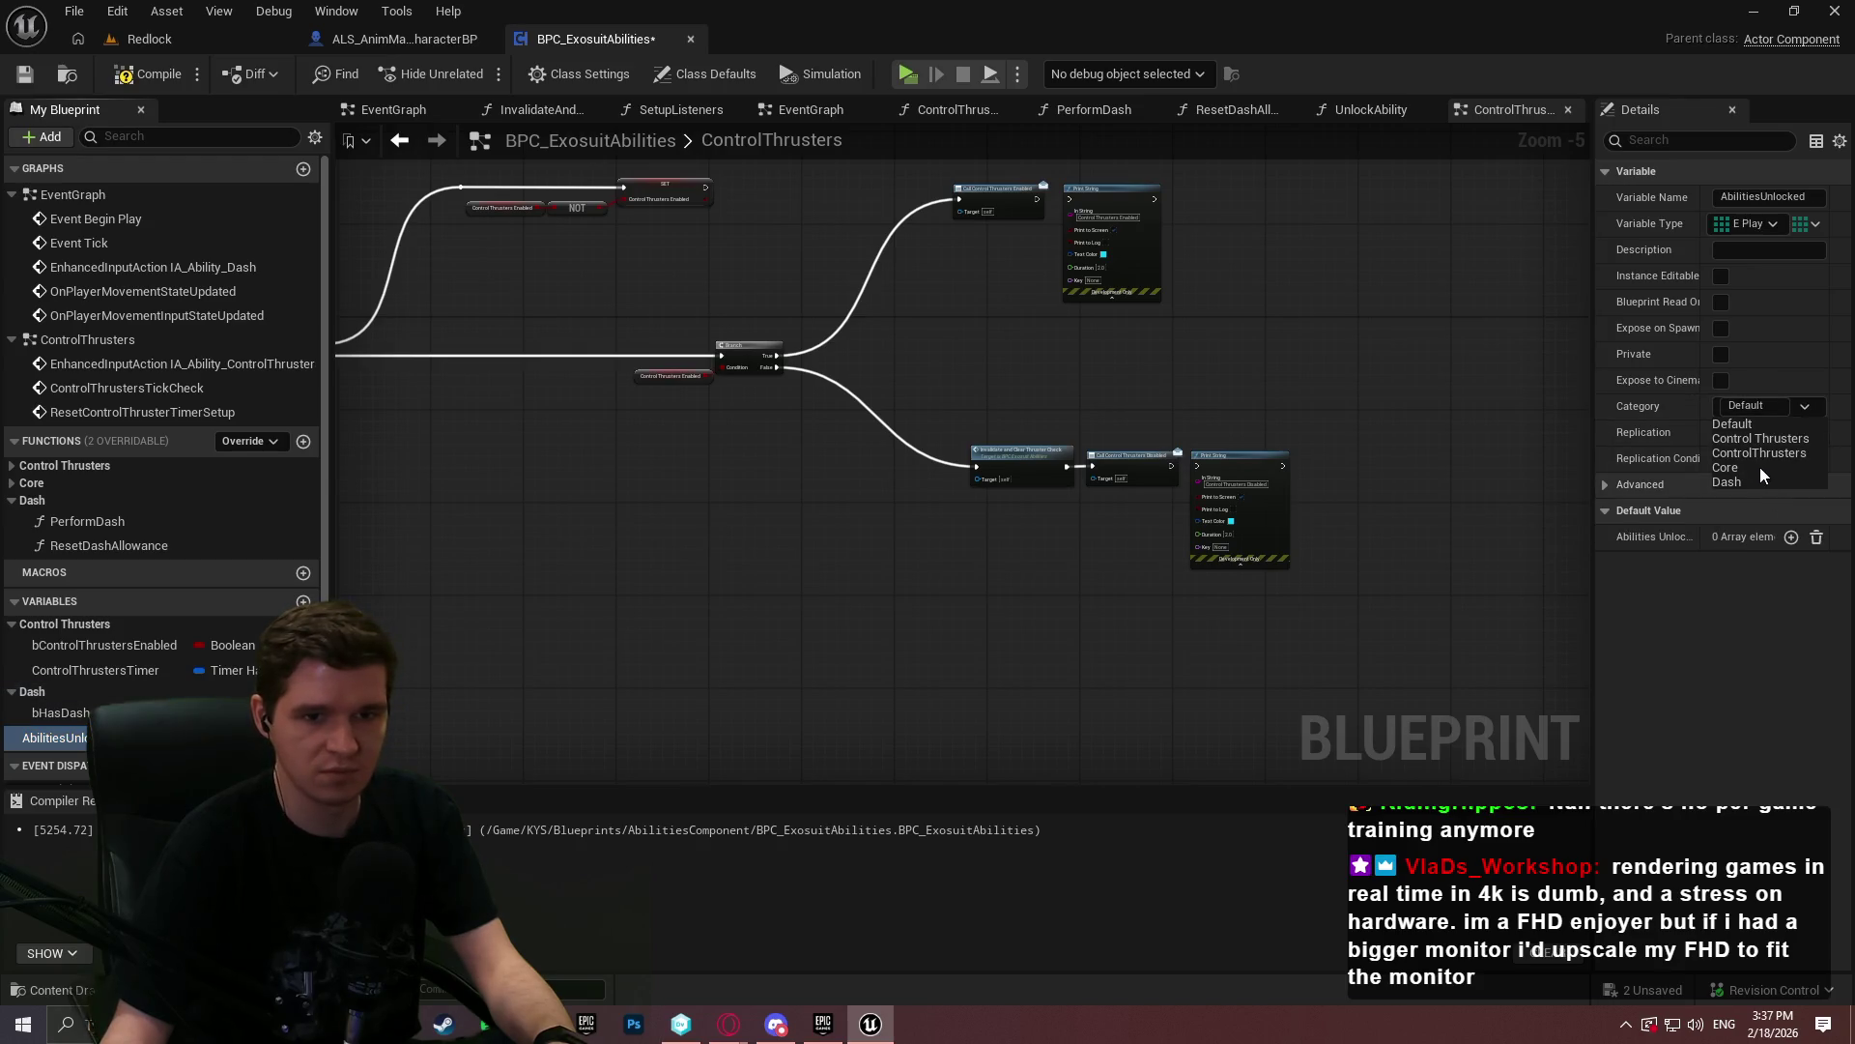
{"action": "left_click", "coordinate": [1751, 464]}
- Collapse the Control Thrusters, Core and Dash variable and function groups
{"action": "left_click", "coordinate": [12, 672]}
{"action": "left_click", "coordinate": [11, 689]}
{"action": "left_click", "coordinate": [11, 706]}
{"action": "left_click", "coordinate": [11, 548]}
{"action": "left_click", "coordinate": [11, 482]}
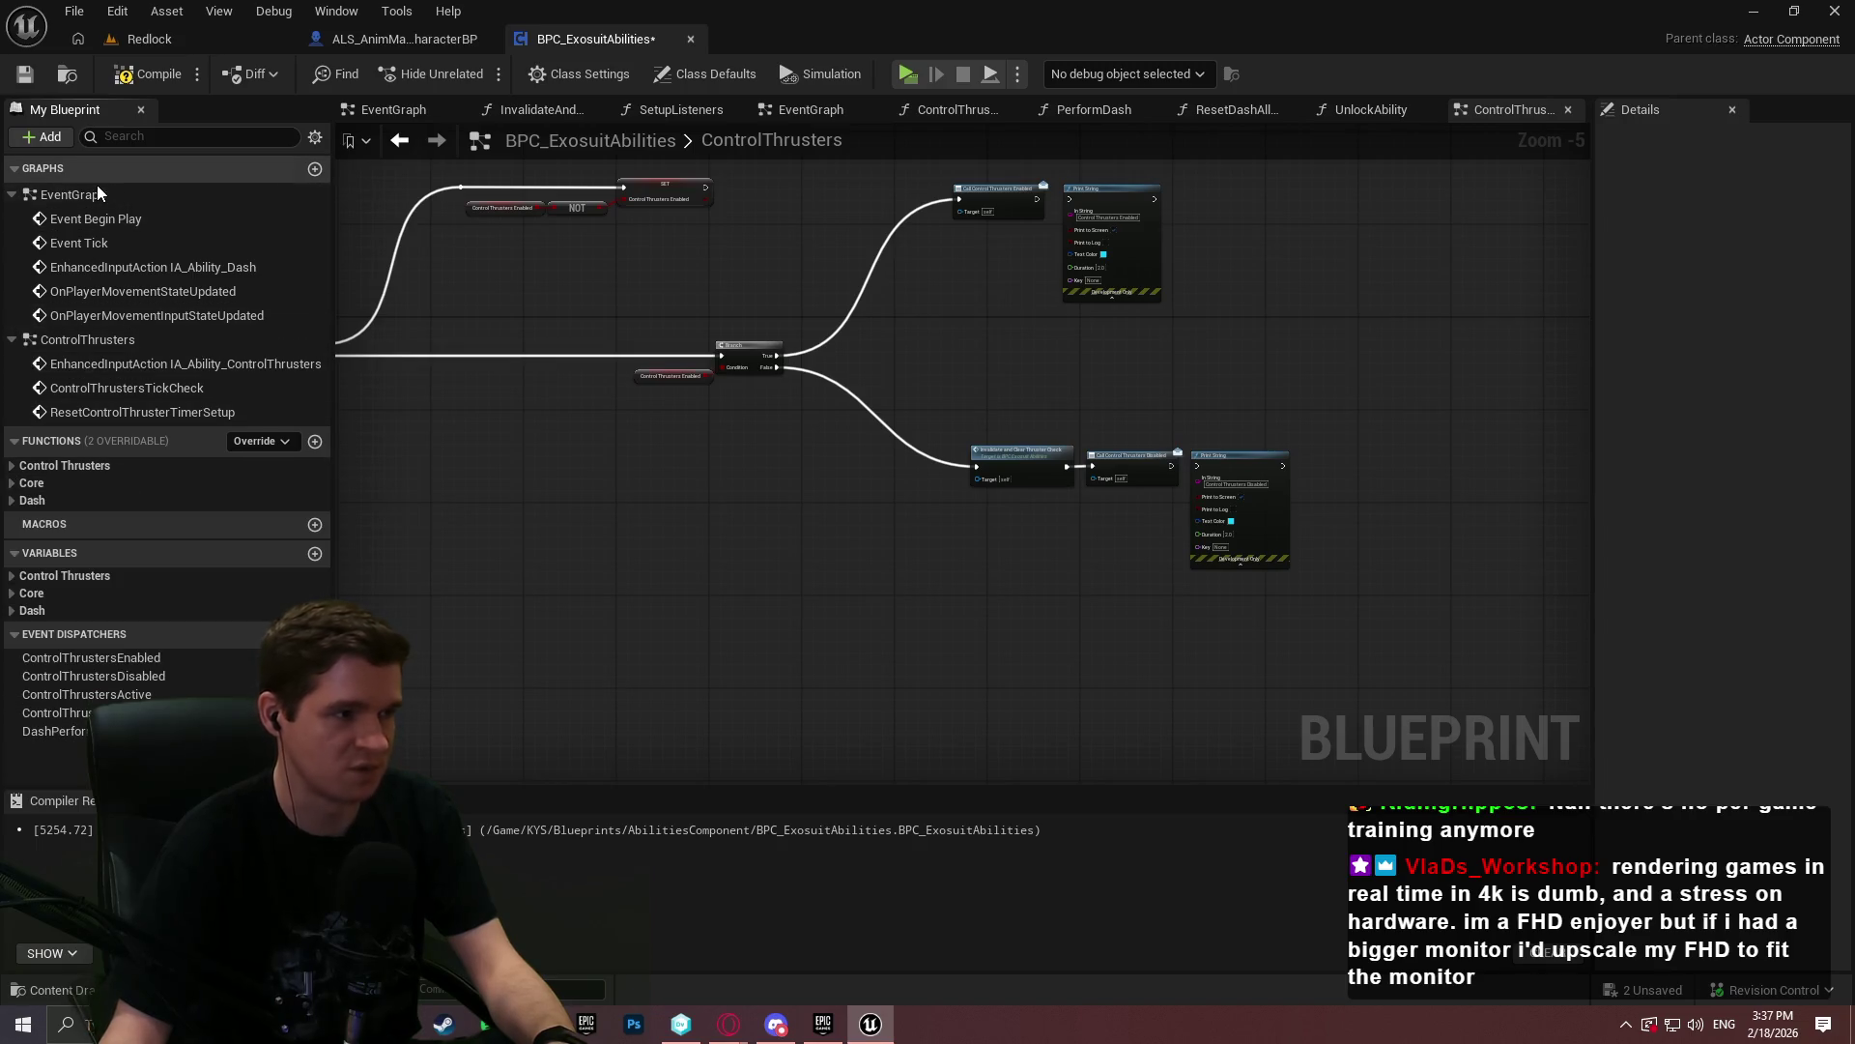
- Add a new event graph named Dash
{"action": "left_click", "coordinate": [315, 168]}
{"action": "type", "text": "Dash"}
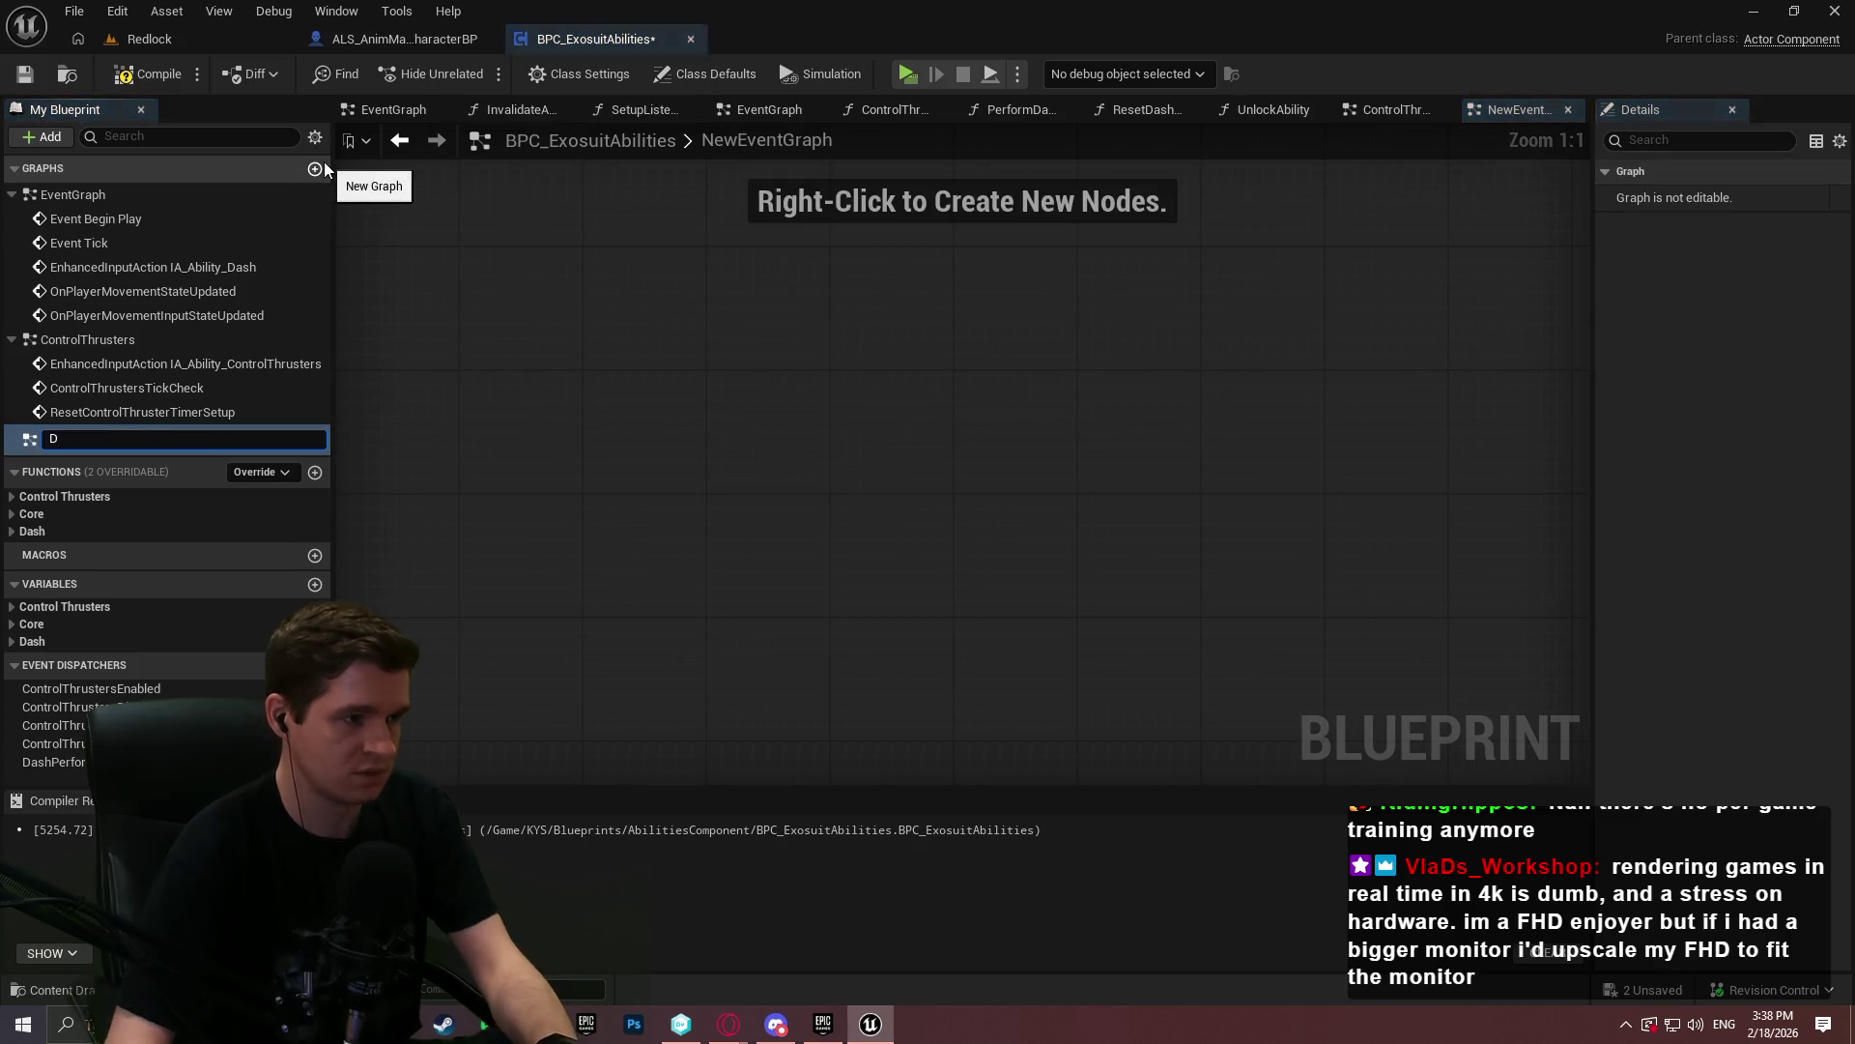
{"action": "key", "text": "Return"}
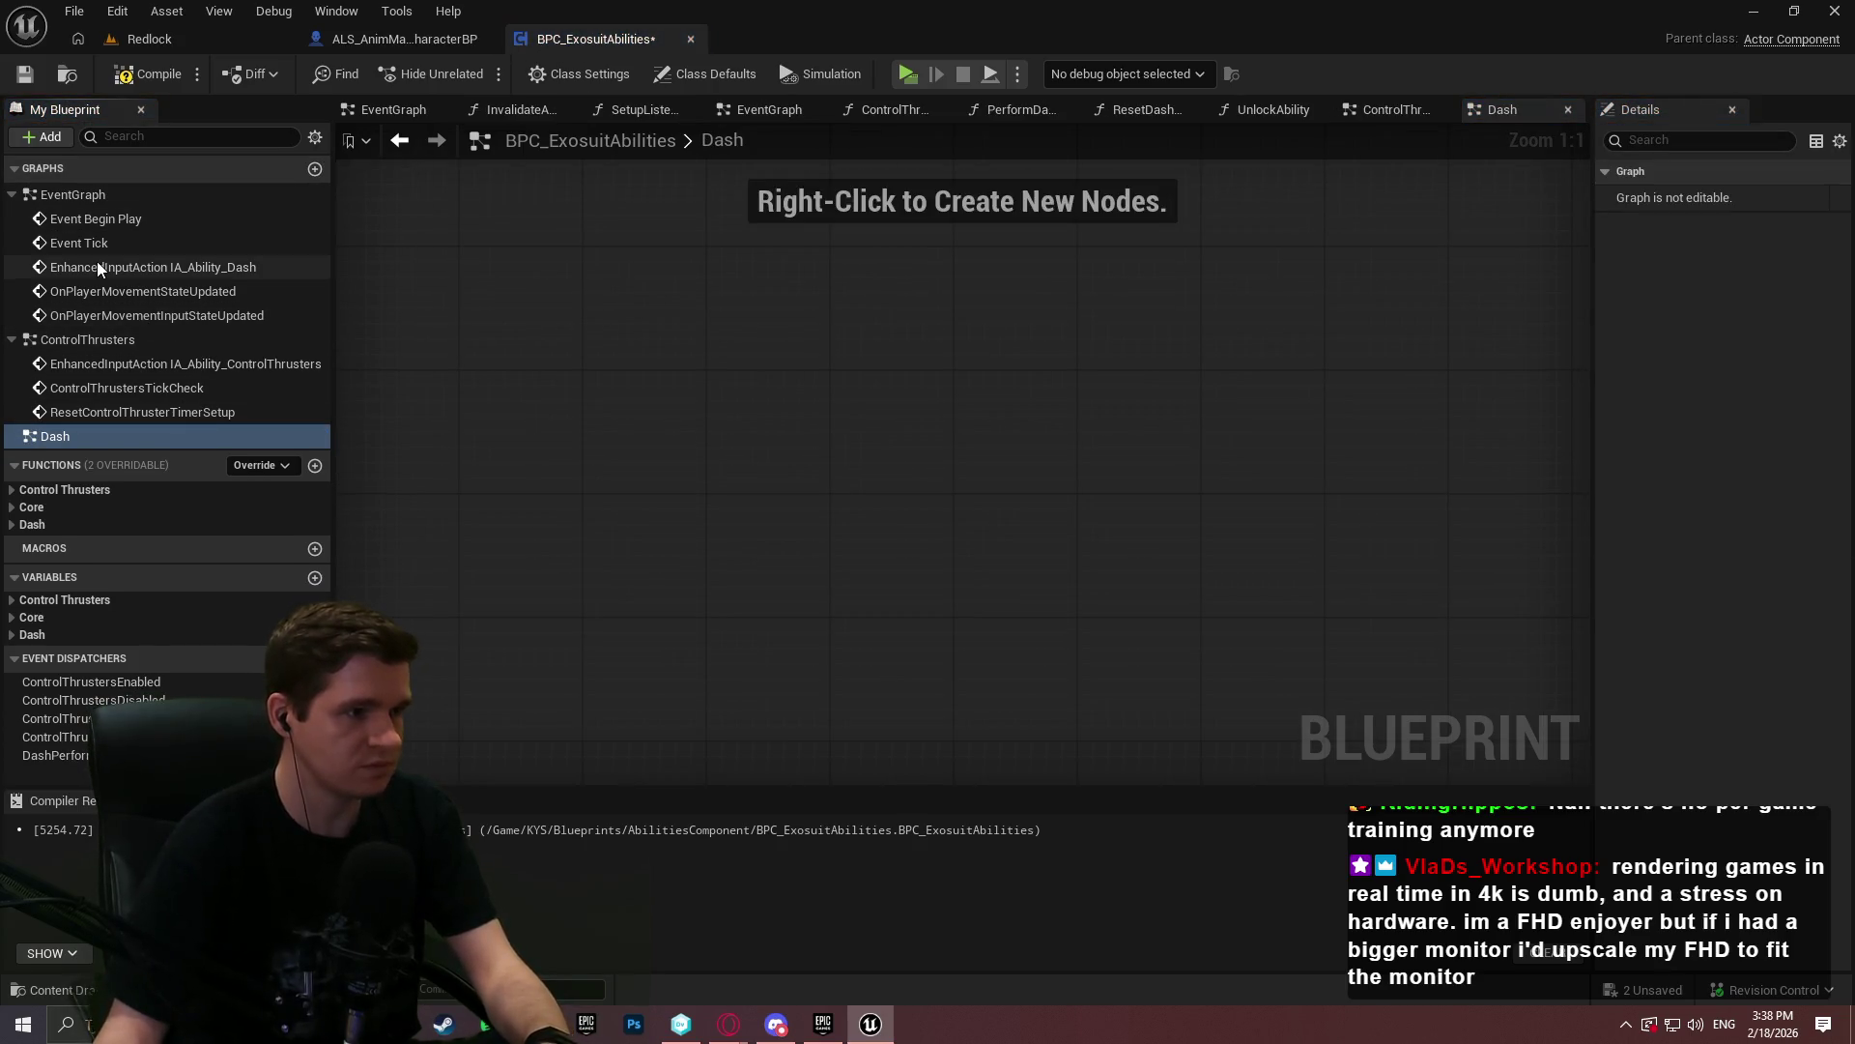
- Move the IA_Ability_Dash input chain out of EventGraph into the Dash graph
{"action": "double_click", "coordinate": [97, 263]}
{"action": "scroll", "coordinate": [1102, 483], "scroll_direction": "up", "scroll_amount": 2}
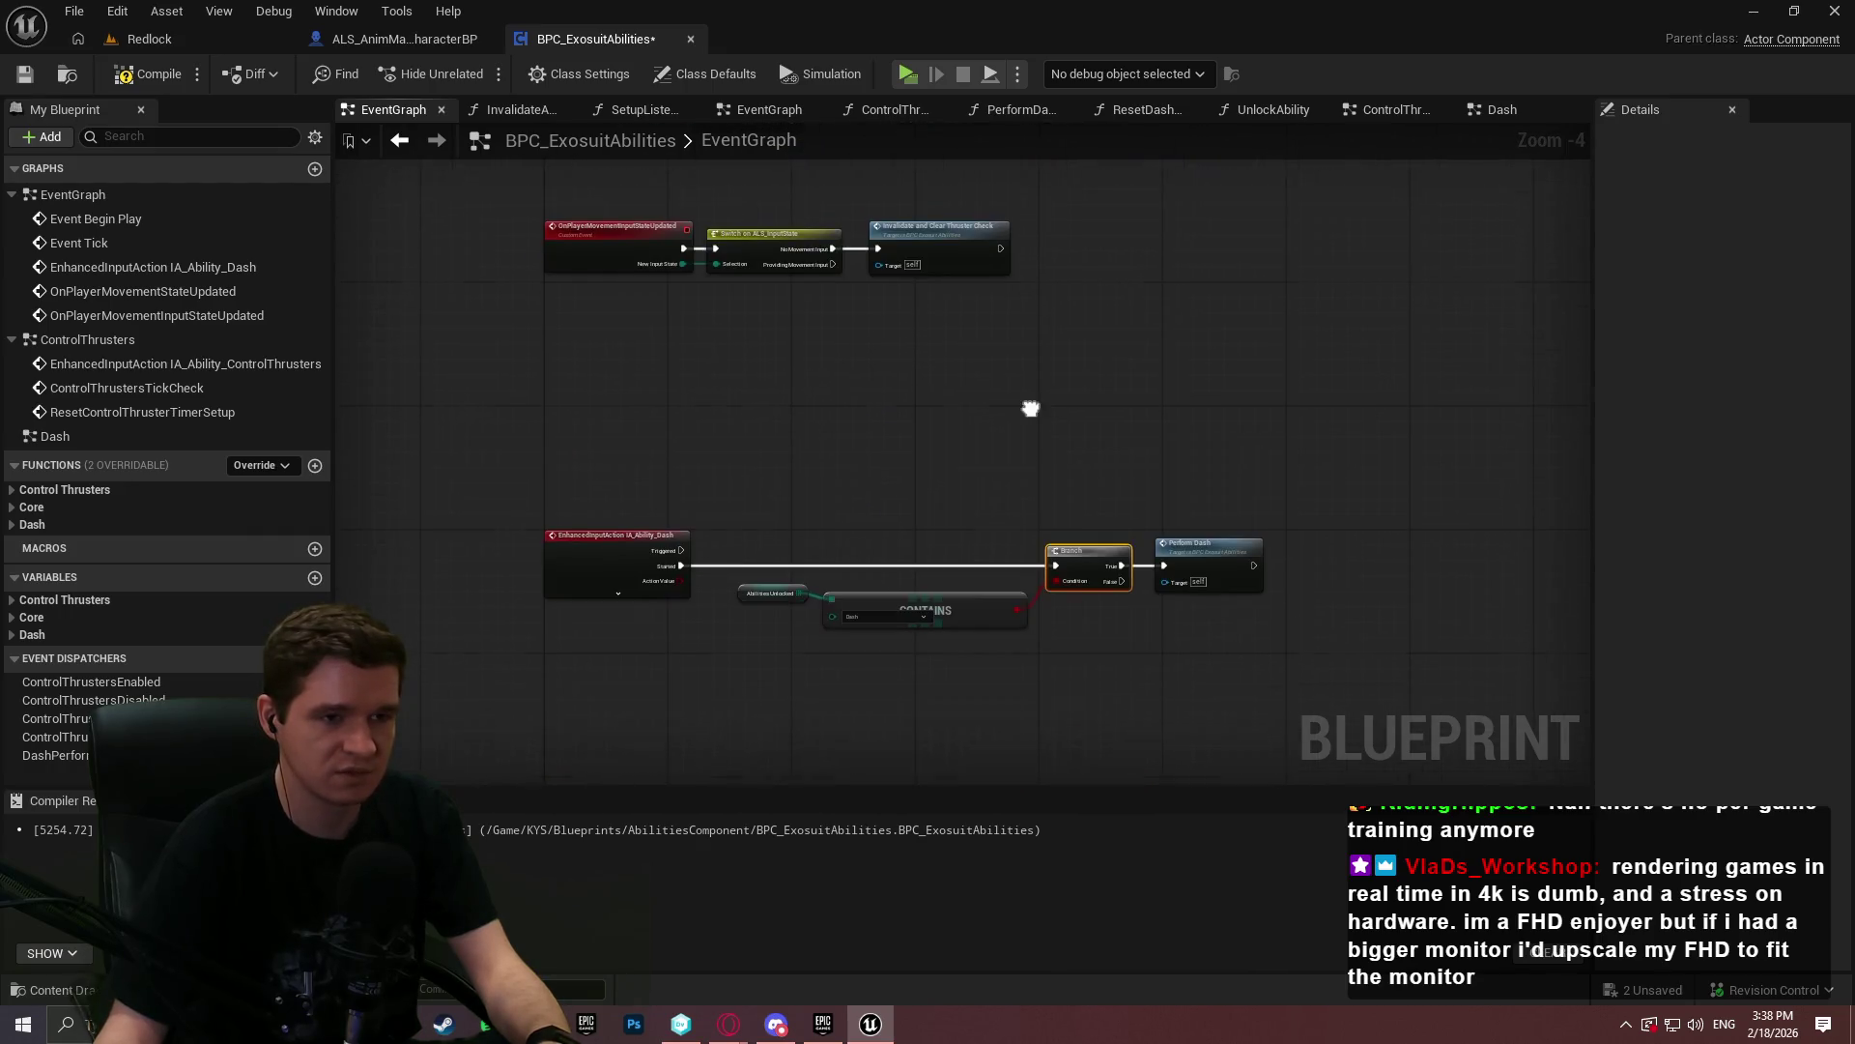
{"action": "mouse_move", "coordinate": [1337, 663]}
{"action": "left_mouse_down"}
{"action": "mouse_move", "coordinate": [563, 460]}
{"action": "mouse_move", "coordinate": [445, 708]}
{"action": "mouse_move", "coordinate": [520, 455]}
{"action": "left_mouse_up"}
{"action": "key", "text": "Delete"}
{"action": "double_click", "coordinate": [54, 411]}
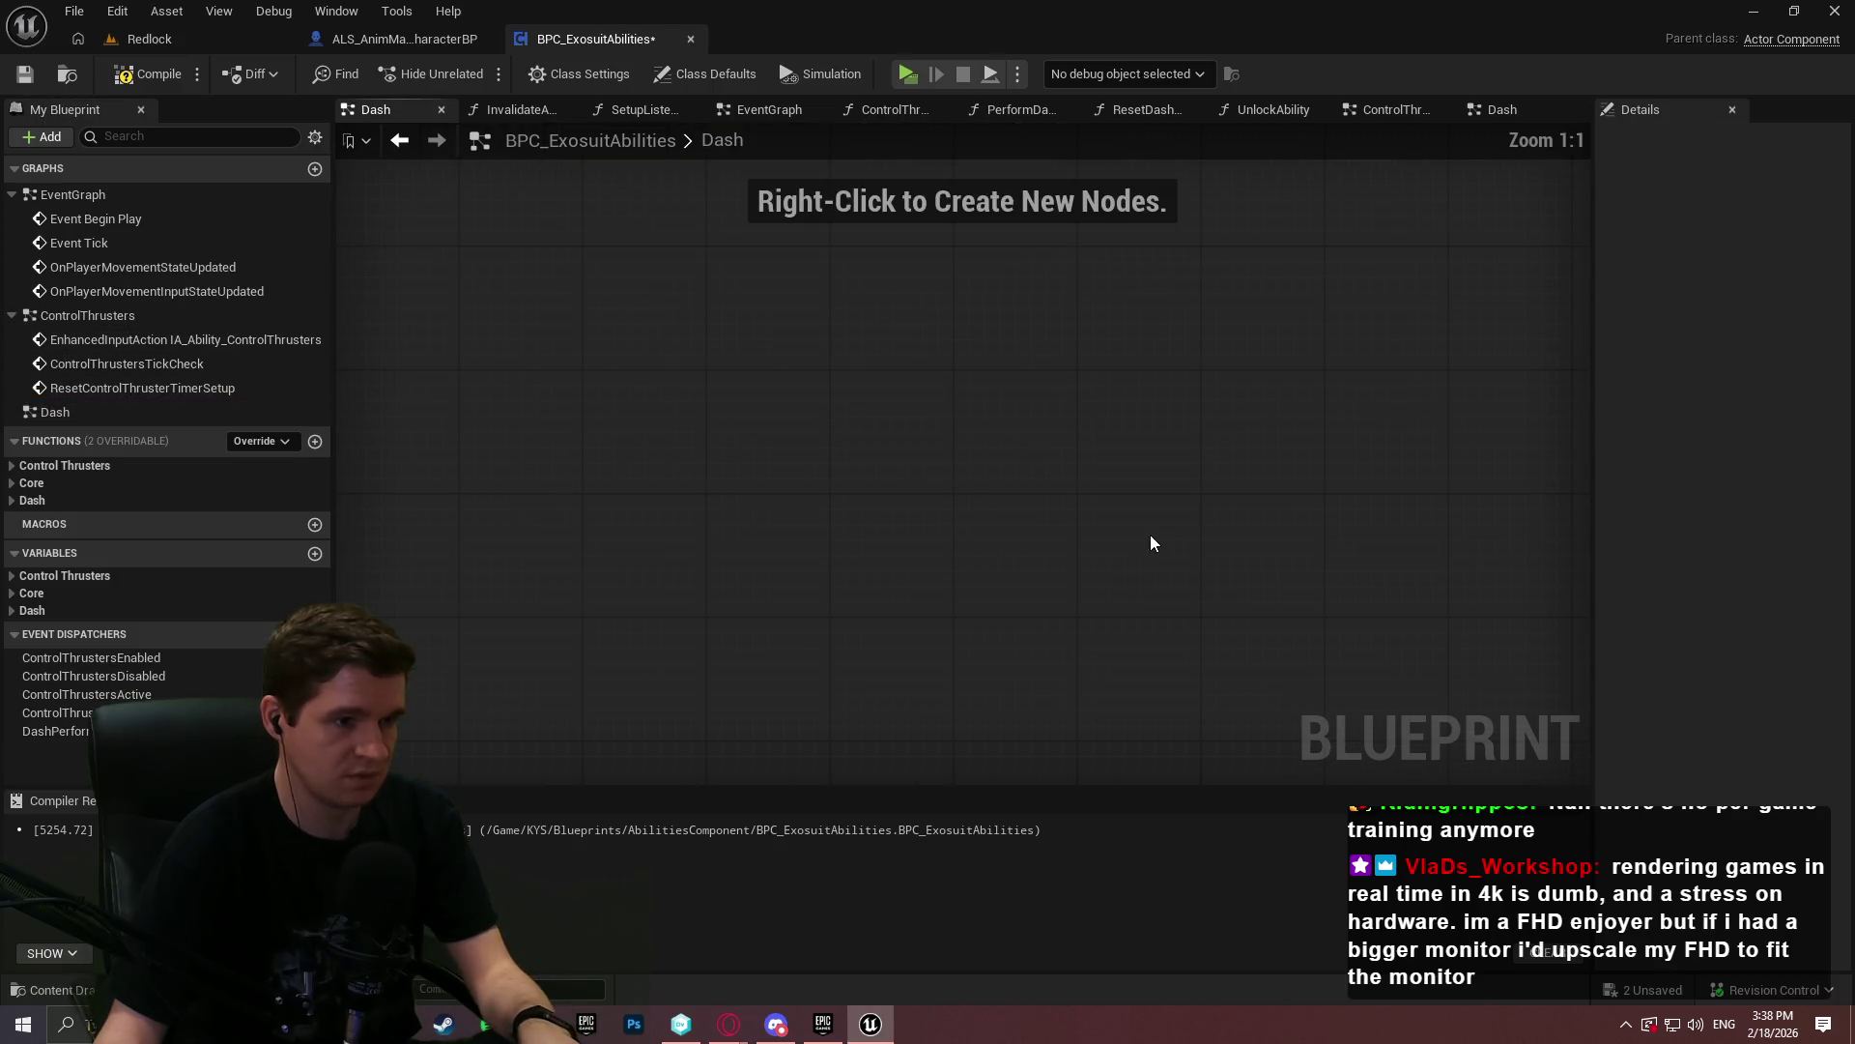
{"action": "scroll", "coordinate": [870, 451], "scroll_direction": "down", "scroll_amount": 2}
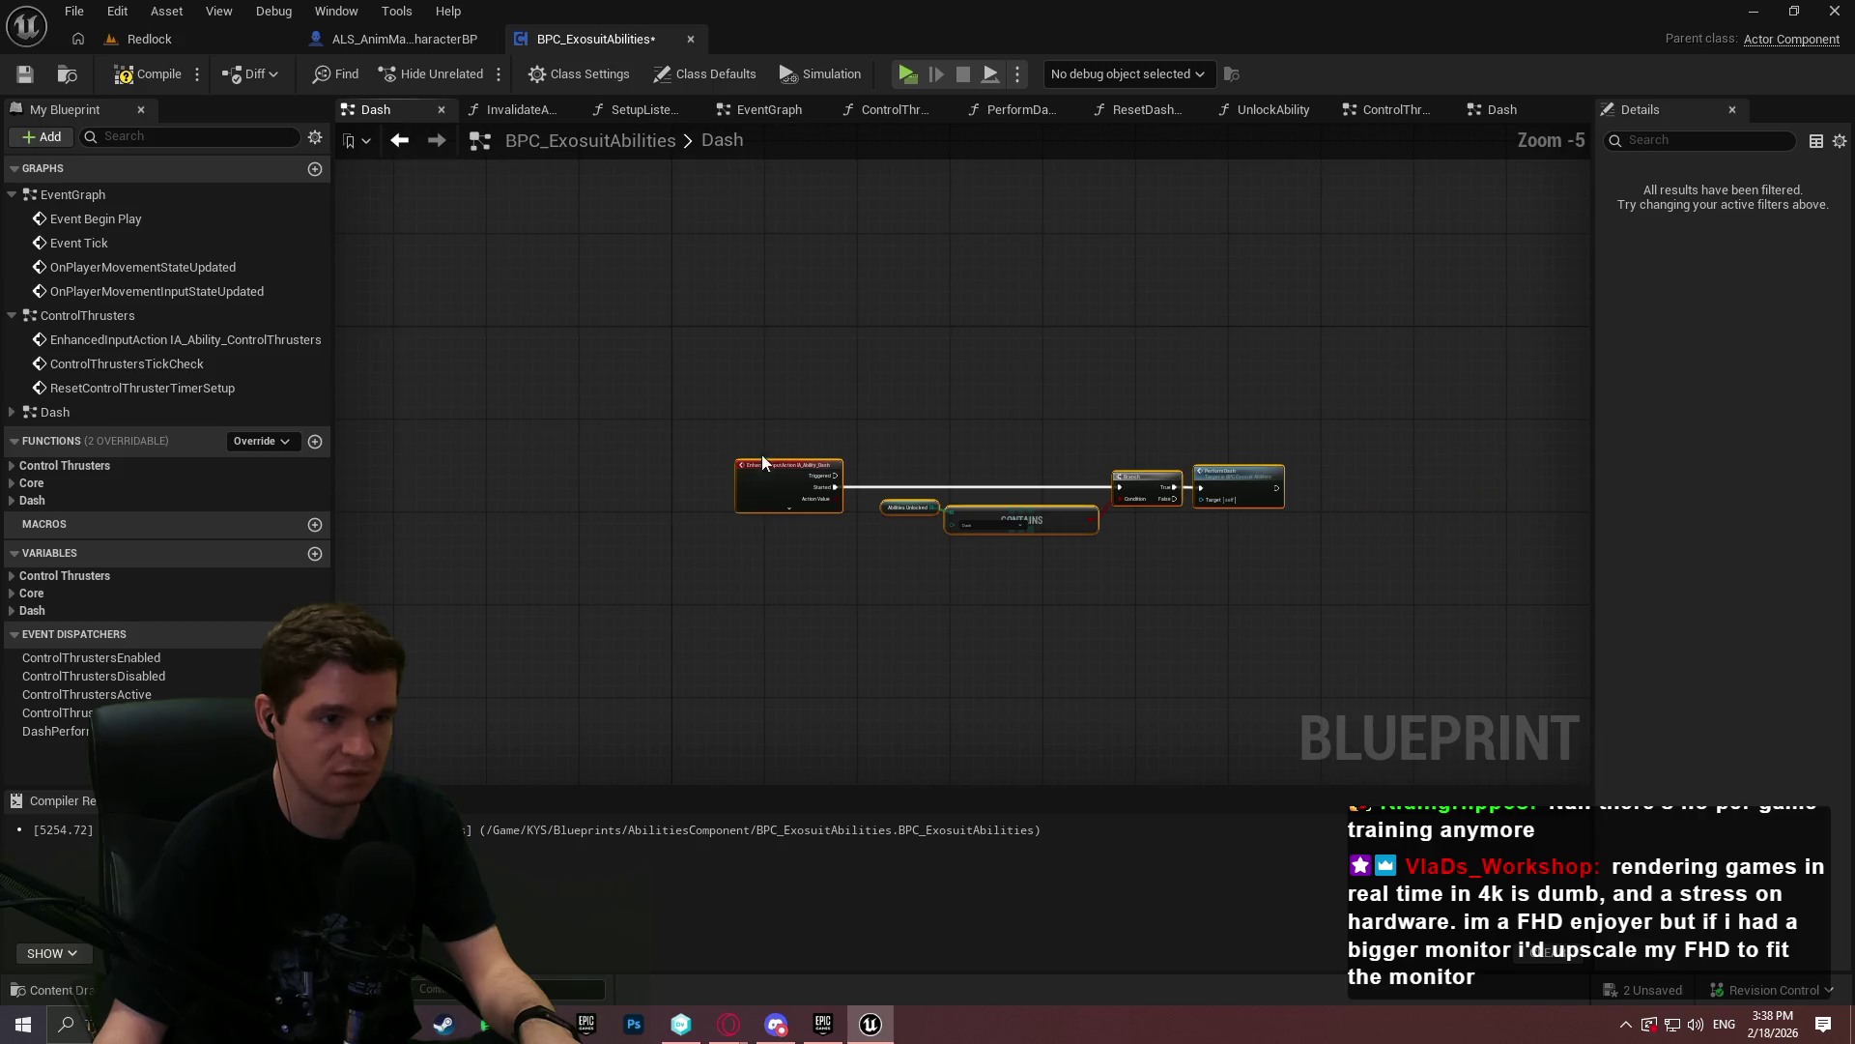
{"action": "left_click", "coordinate": [532, 328]}
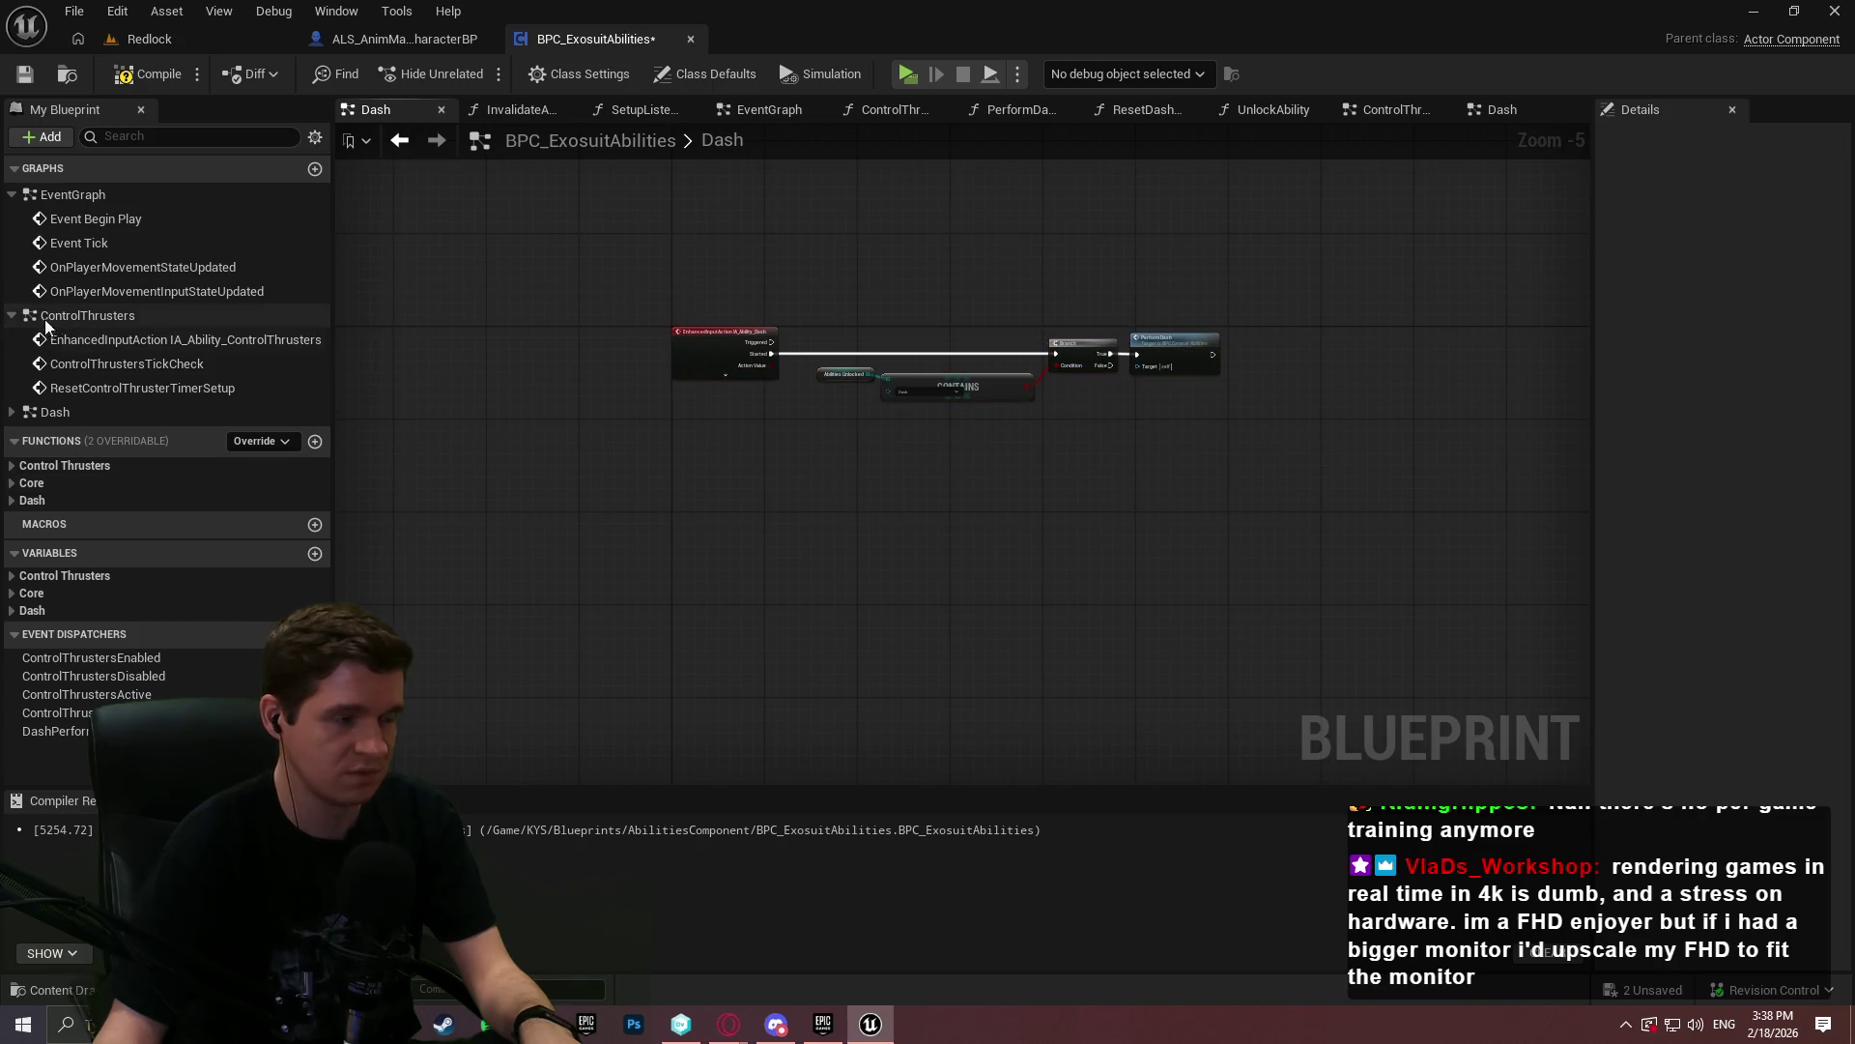
{"action": "double_click", "coordinate": [123, 239]}
{"action": "double_click", "coordinate": [102, 220]}
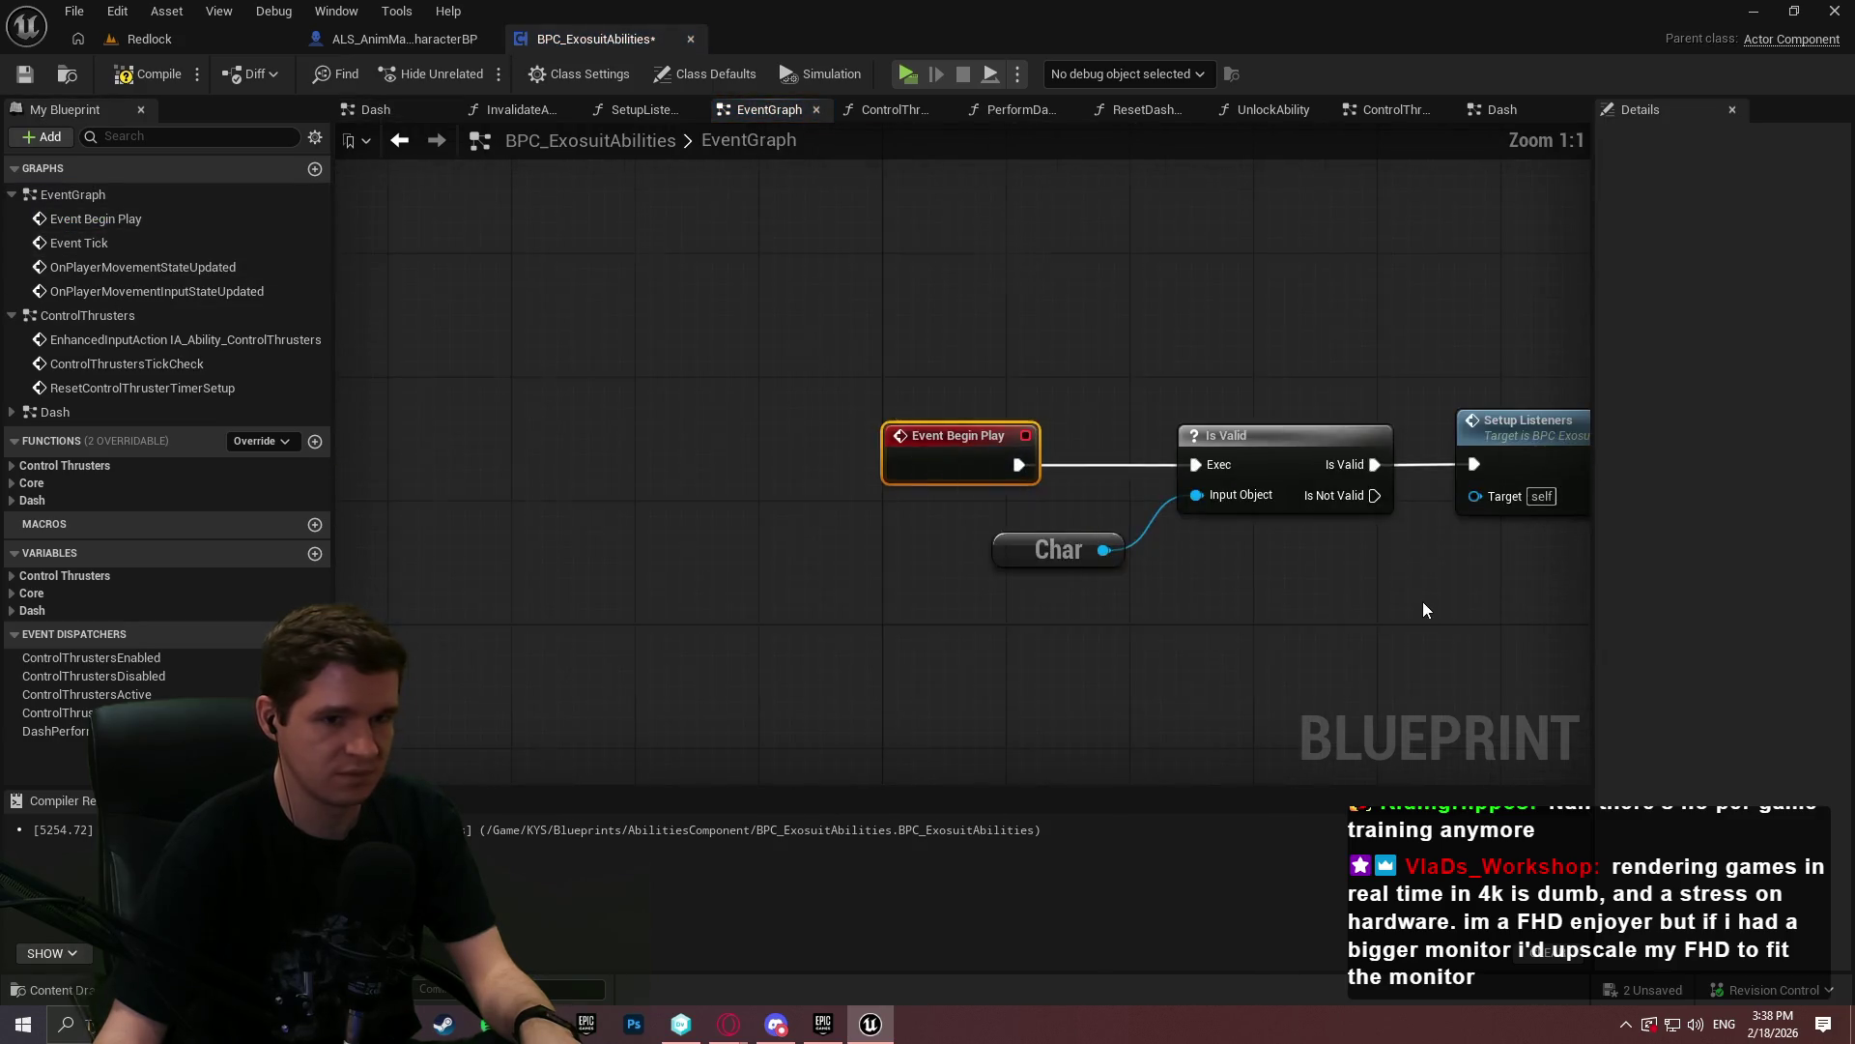
- Drag the Event Tick chain up beneath Event Begin Play and recentre the stacked chains
{"action": "scroll", "coordinate": [894, 379], "scroll_direction": "down", "scroll_amount": 4}
{"action": "mouse_move", "coordinate": [864, 648]}
{"action": "left_mouse_down"}
{"action": "mouse_move", "coordinate": [653, 606]}
{"action": "mouse_move", "coordinate": [687, 320]}
{"action": "mouse_move", "coordinate": [671, 339]}
{"action": "left_mouse_up"}
{"action": "scroll", "coordinate": [653, 607], "scroll_direction": "up", "scroll_amount": 3}
{"action": "scroll", "coordinate": [1035, 566], "scroll_direction": "down", "scroll_amount": 2}
{"action": "scroll", "coordinate": [1185, 410], "scroll_direction": "down", "scroll_amount": 4}
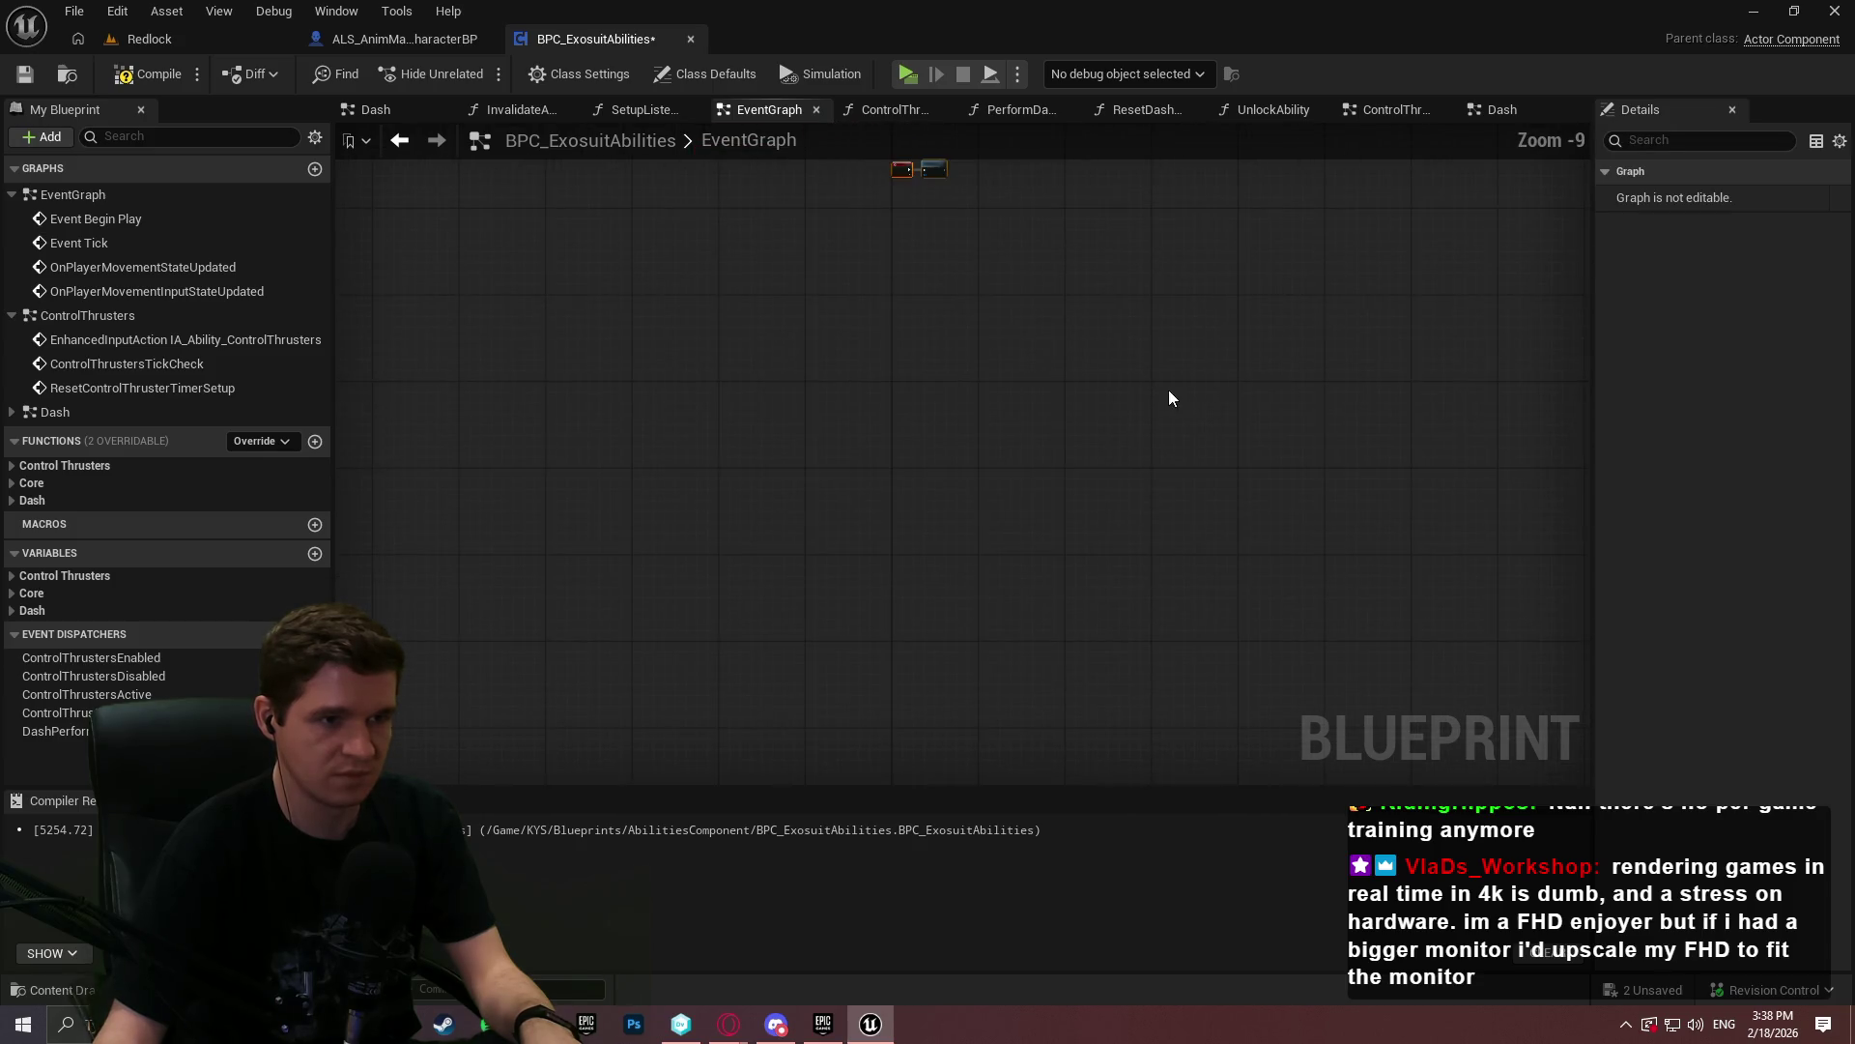
{"action": "left_click", "coordinate": [848, 510]}
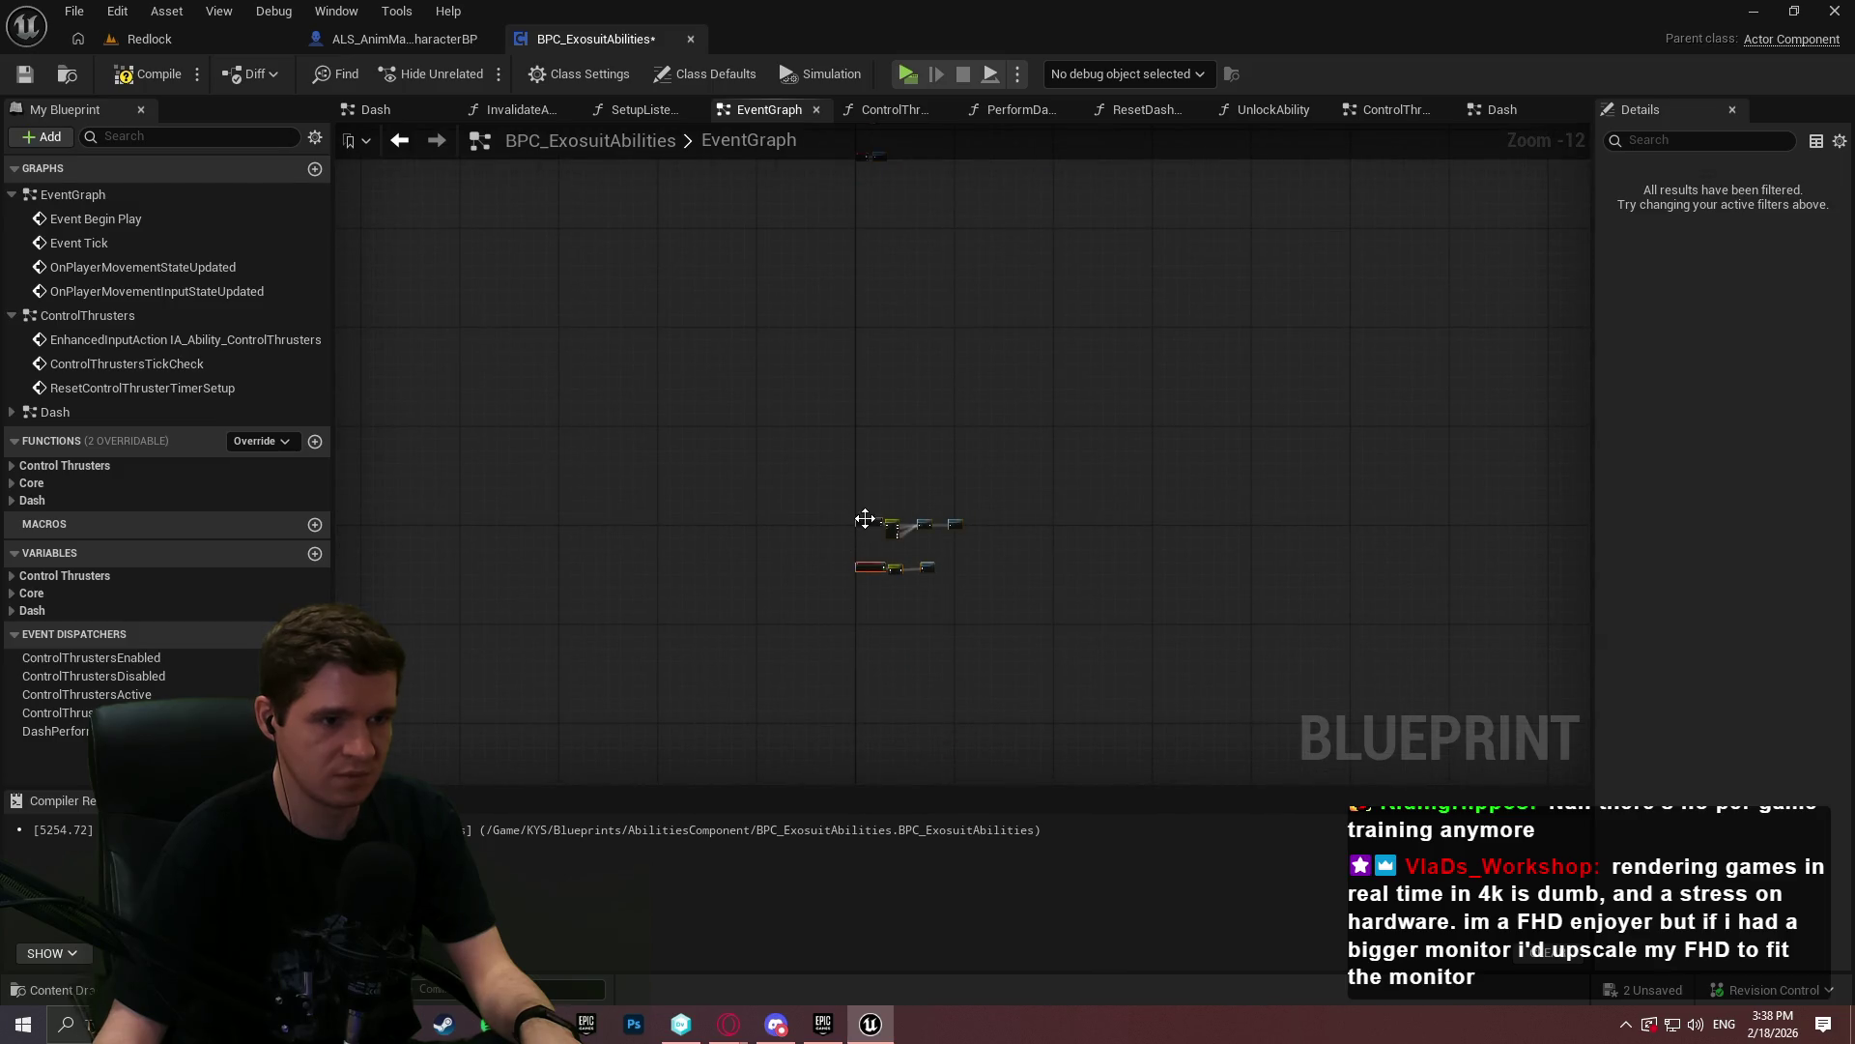
{"action": "scroll", "coordinate": [860, 485], "scroll_direction": "up", "scroll_amount": 7}
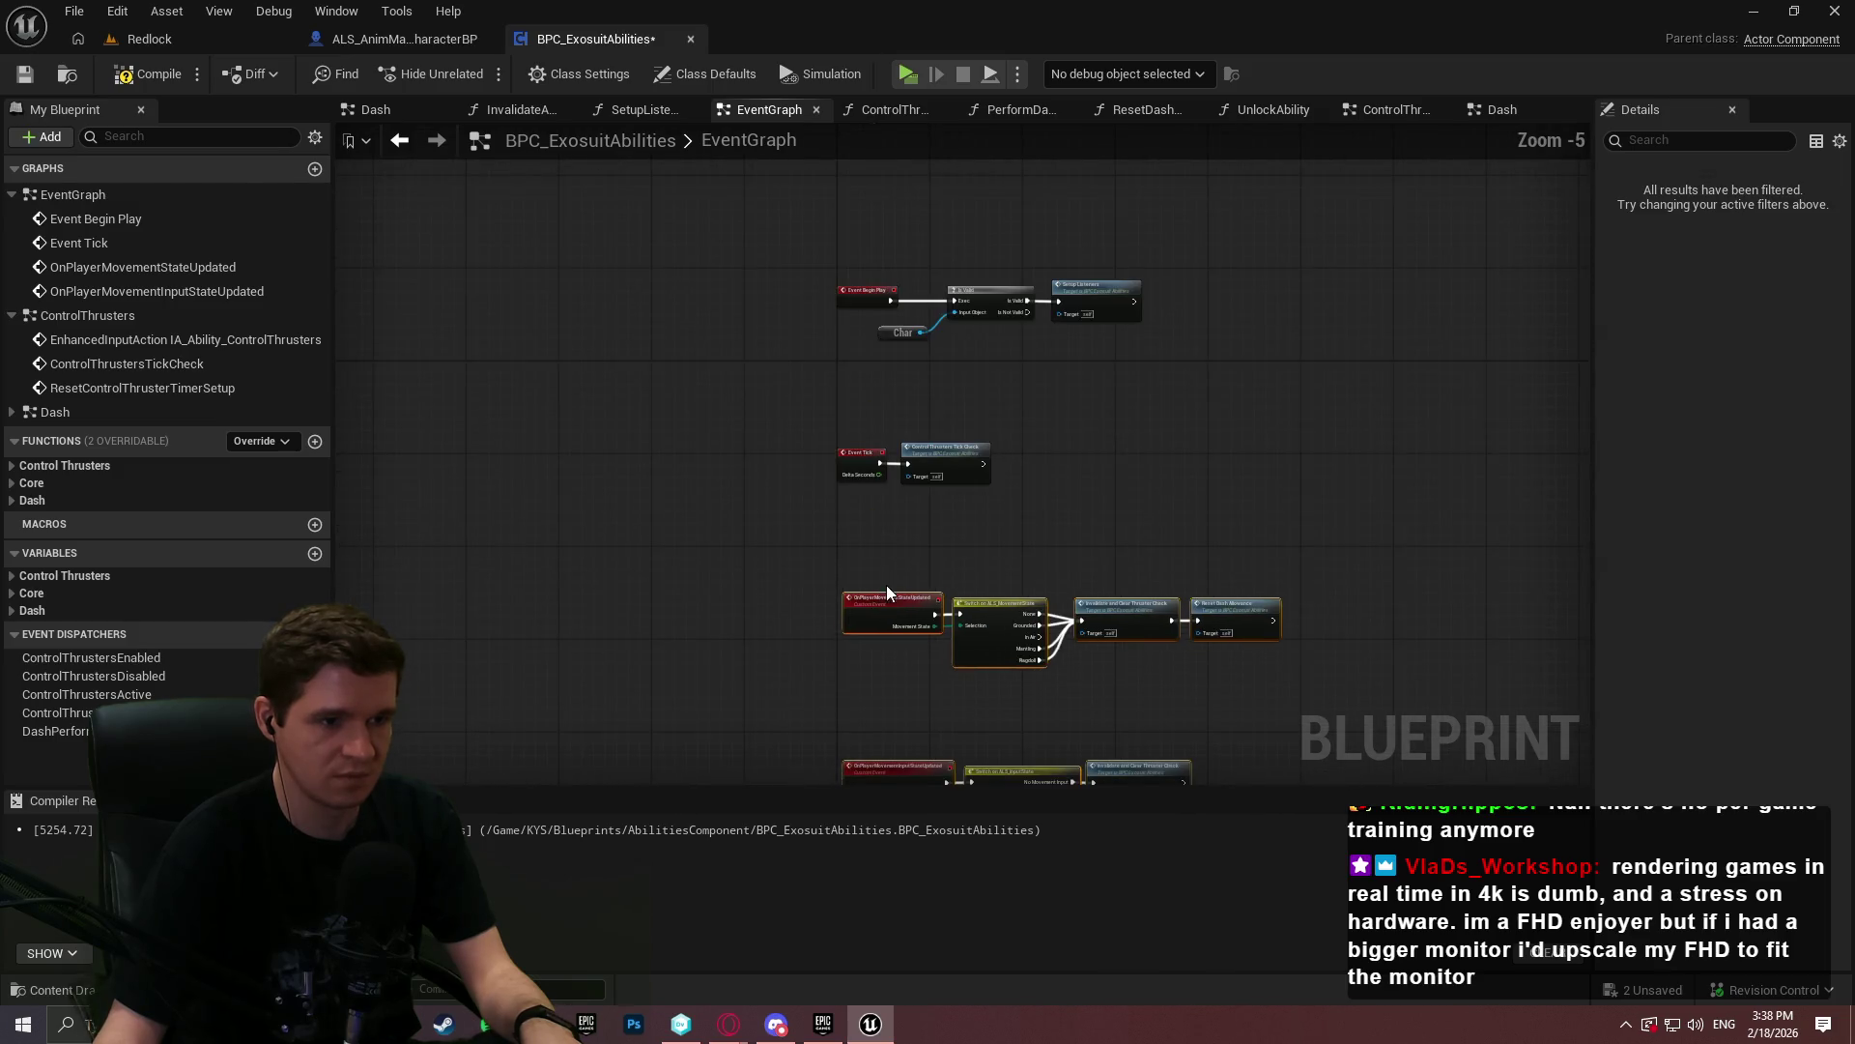
{"action": "left_click_drag", "start_coordinate": [1166, 509], "coordinate": [1037, 346]}
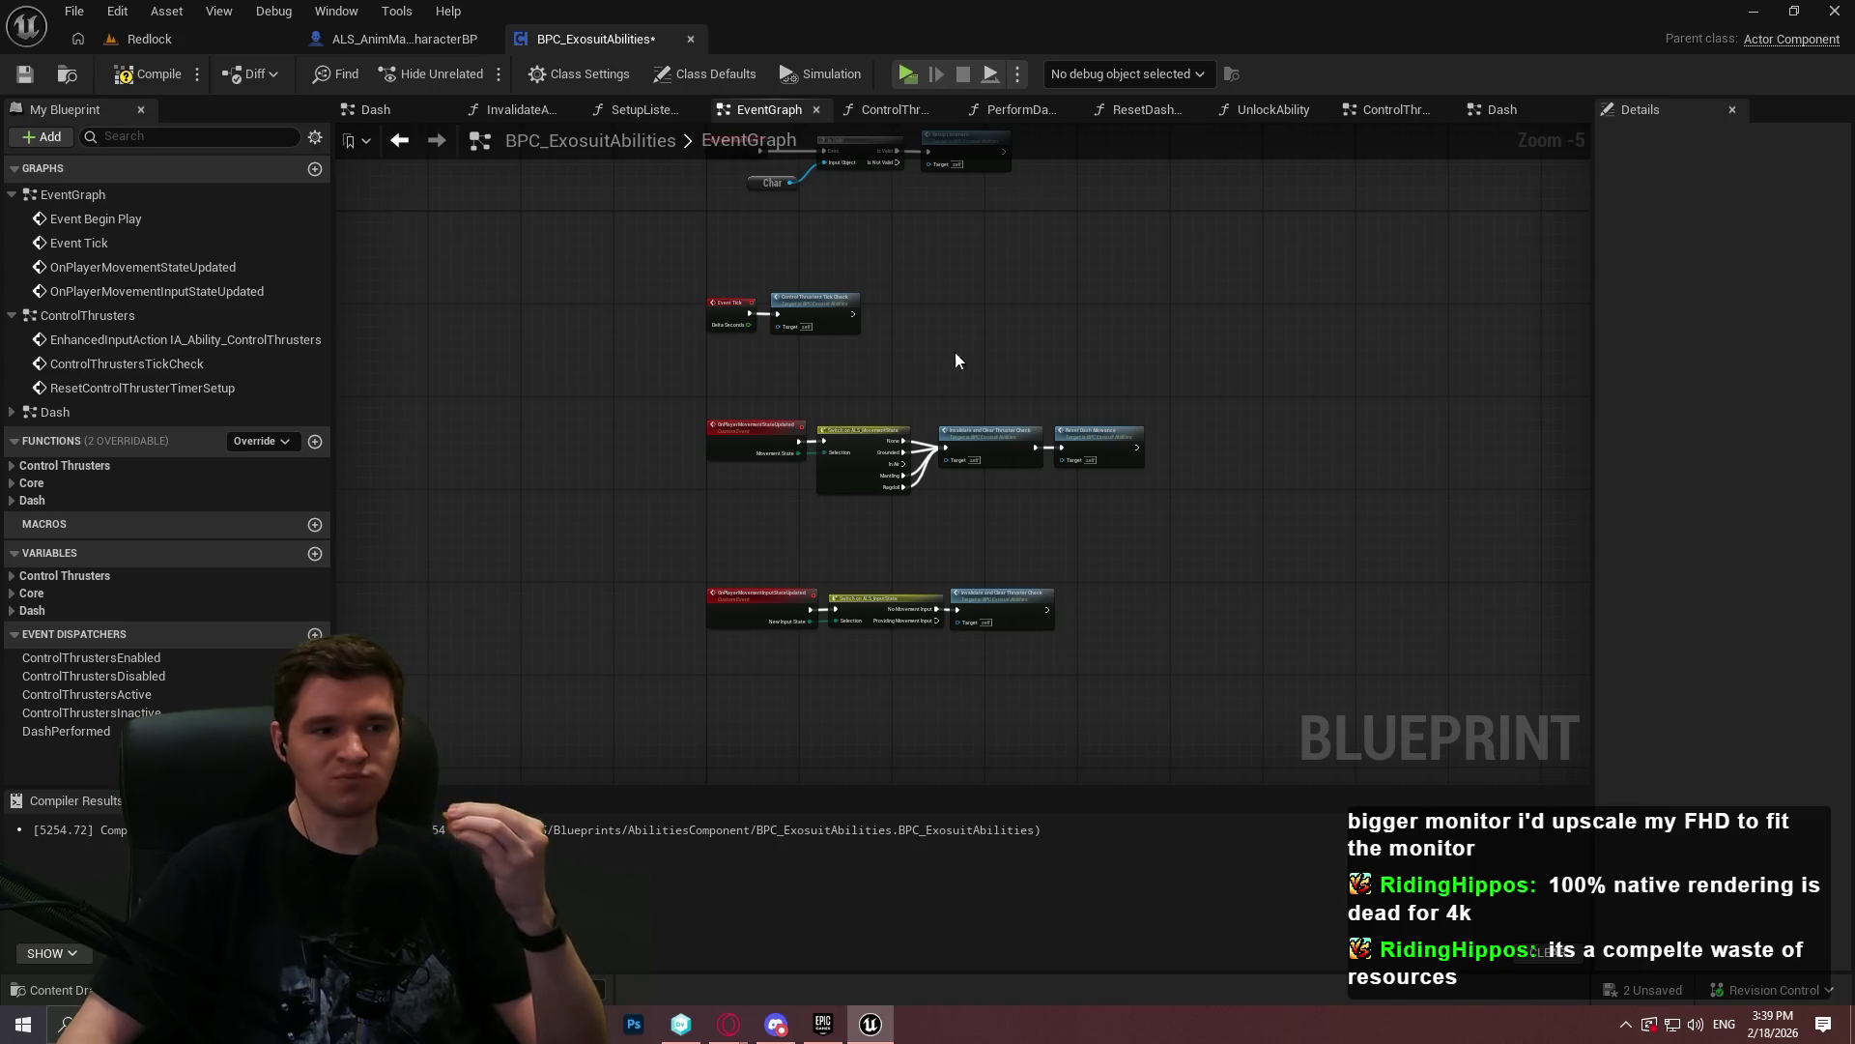
{"action": "left_click_drag", "start_coordinate": [1121, 381], "coordinate": [945, 401]}
- Review the movement and input state event rows, then compile the blueprint
{"action": "scroll", "coordinate": [945, 401], "scroll_direction": "up", "scroll_amount": 2}
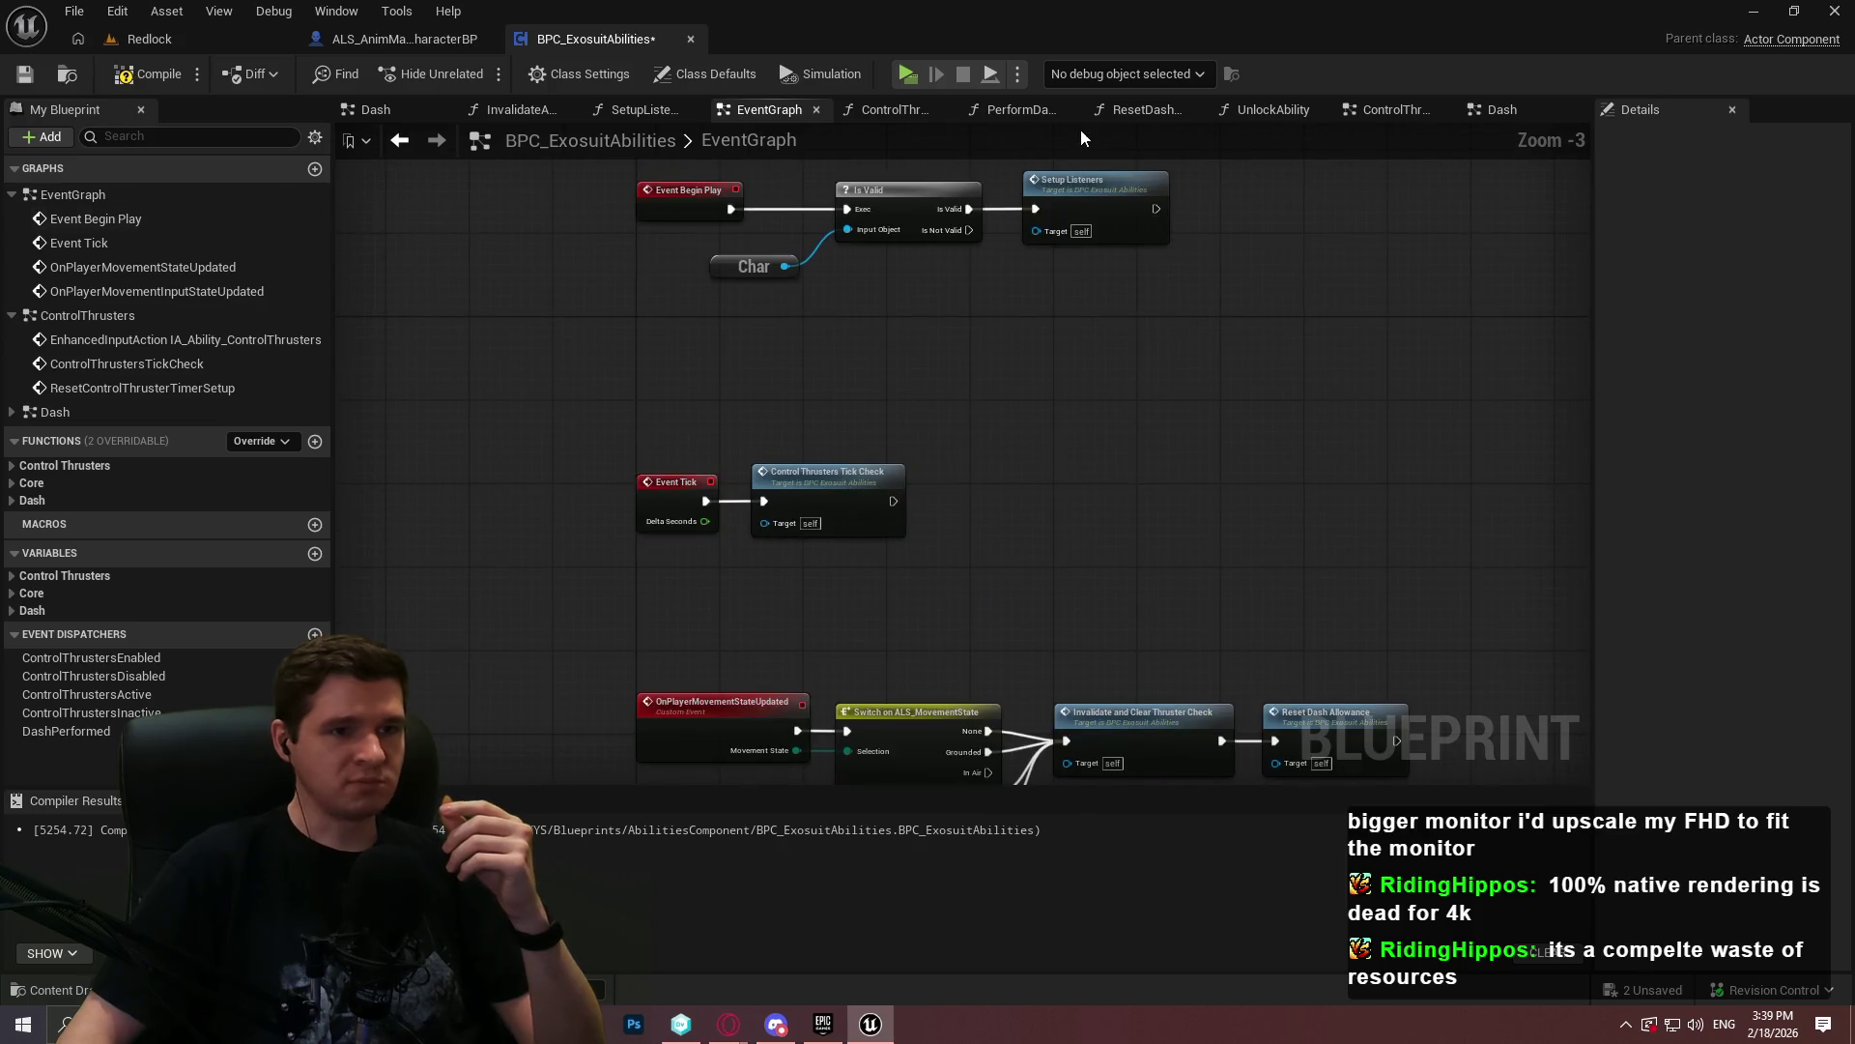
{"action": "mouse_move", "coordinate": [976, 735]}
{"action": "left_mouse_down"}
{"action": "mouse_move", "coordinate": [918, 295]}
{"action": "mouse_move", "coordinate": [896, 324]}
{"action": "left_mouse_up"}
{"action": "left_click_drag", "start_coordinate": [1229, 457], "coordinate": [1180, 236]}
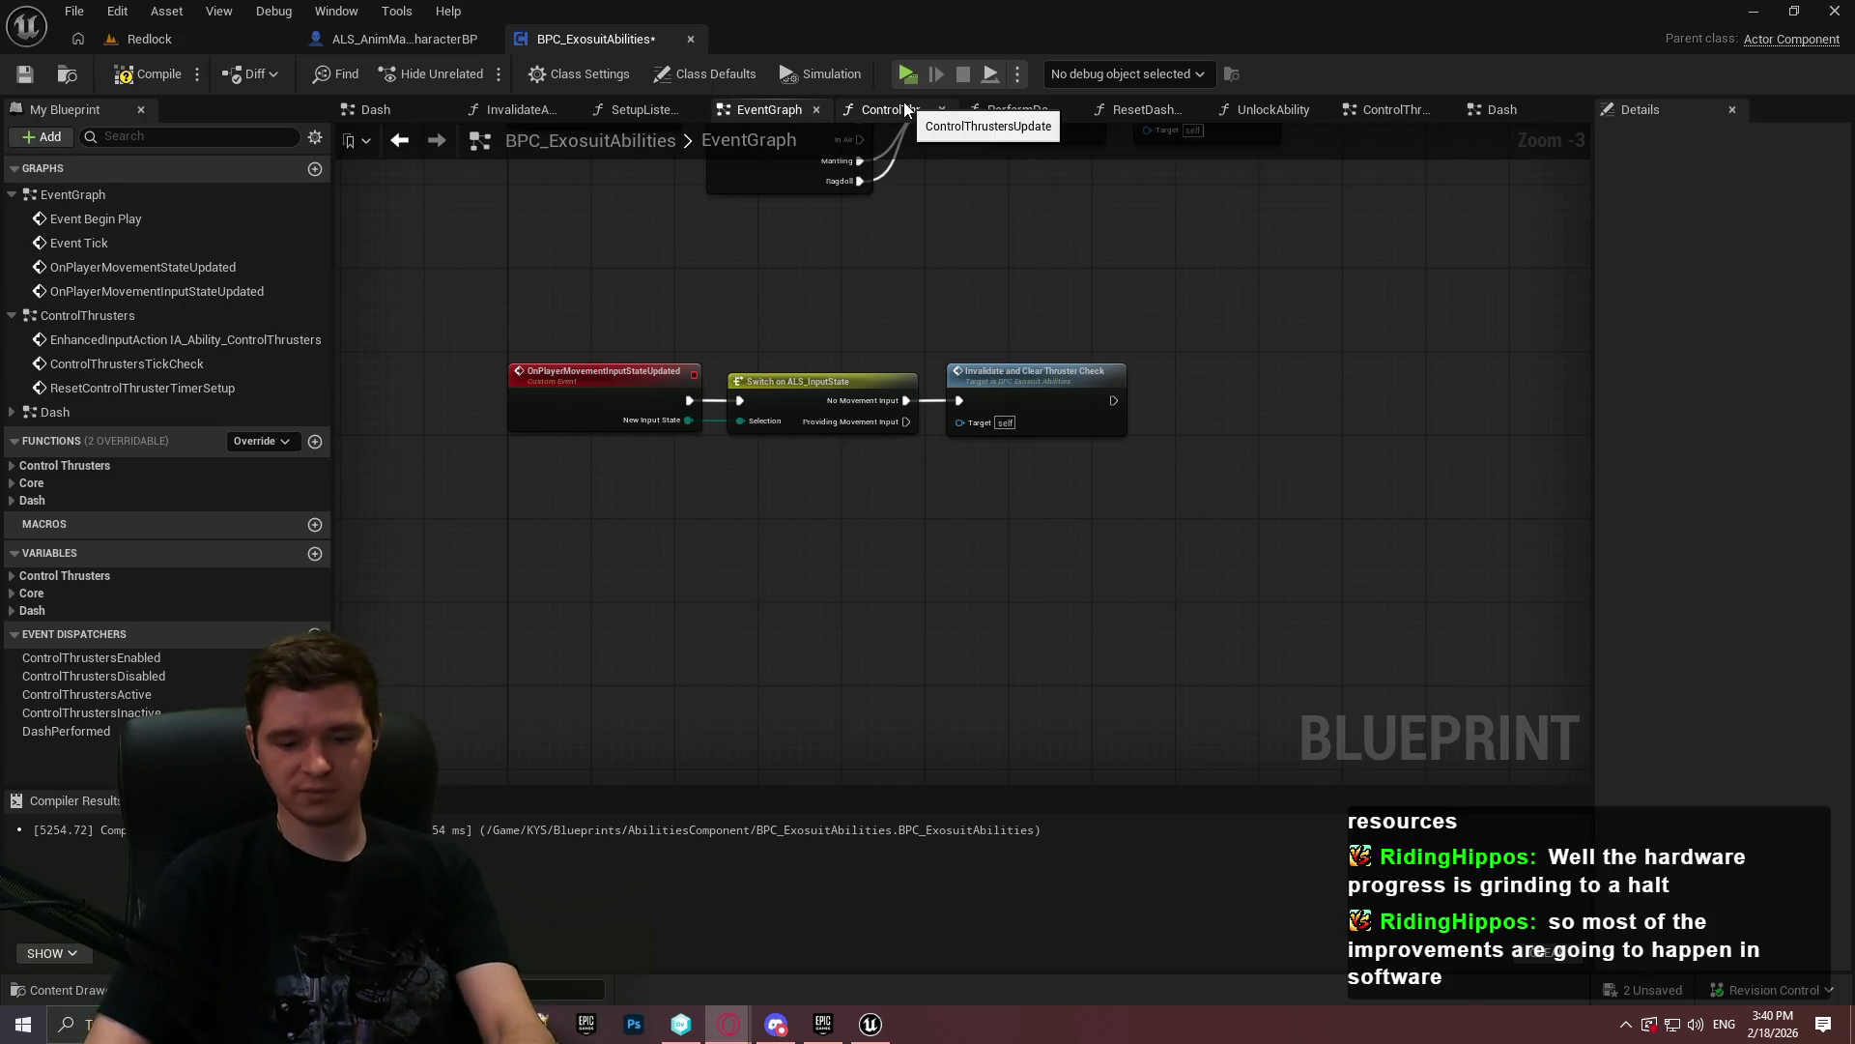
{"action": "left_click", "coordinate": [131, 76]}
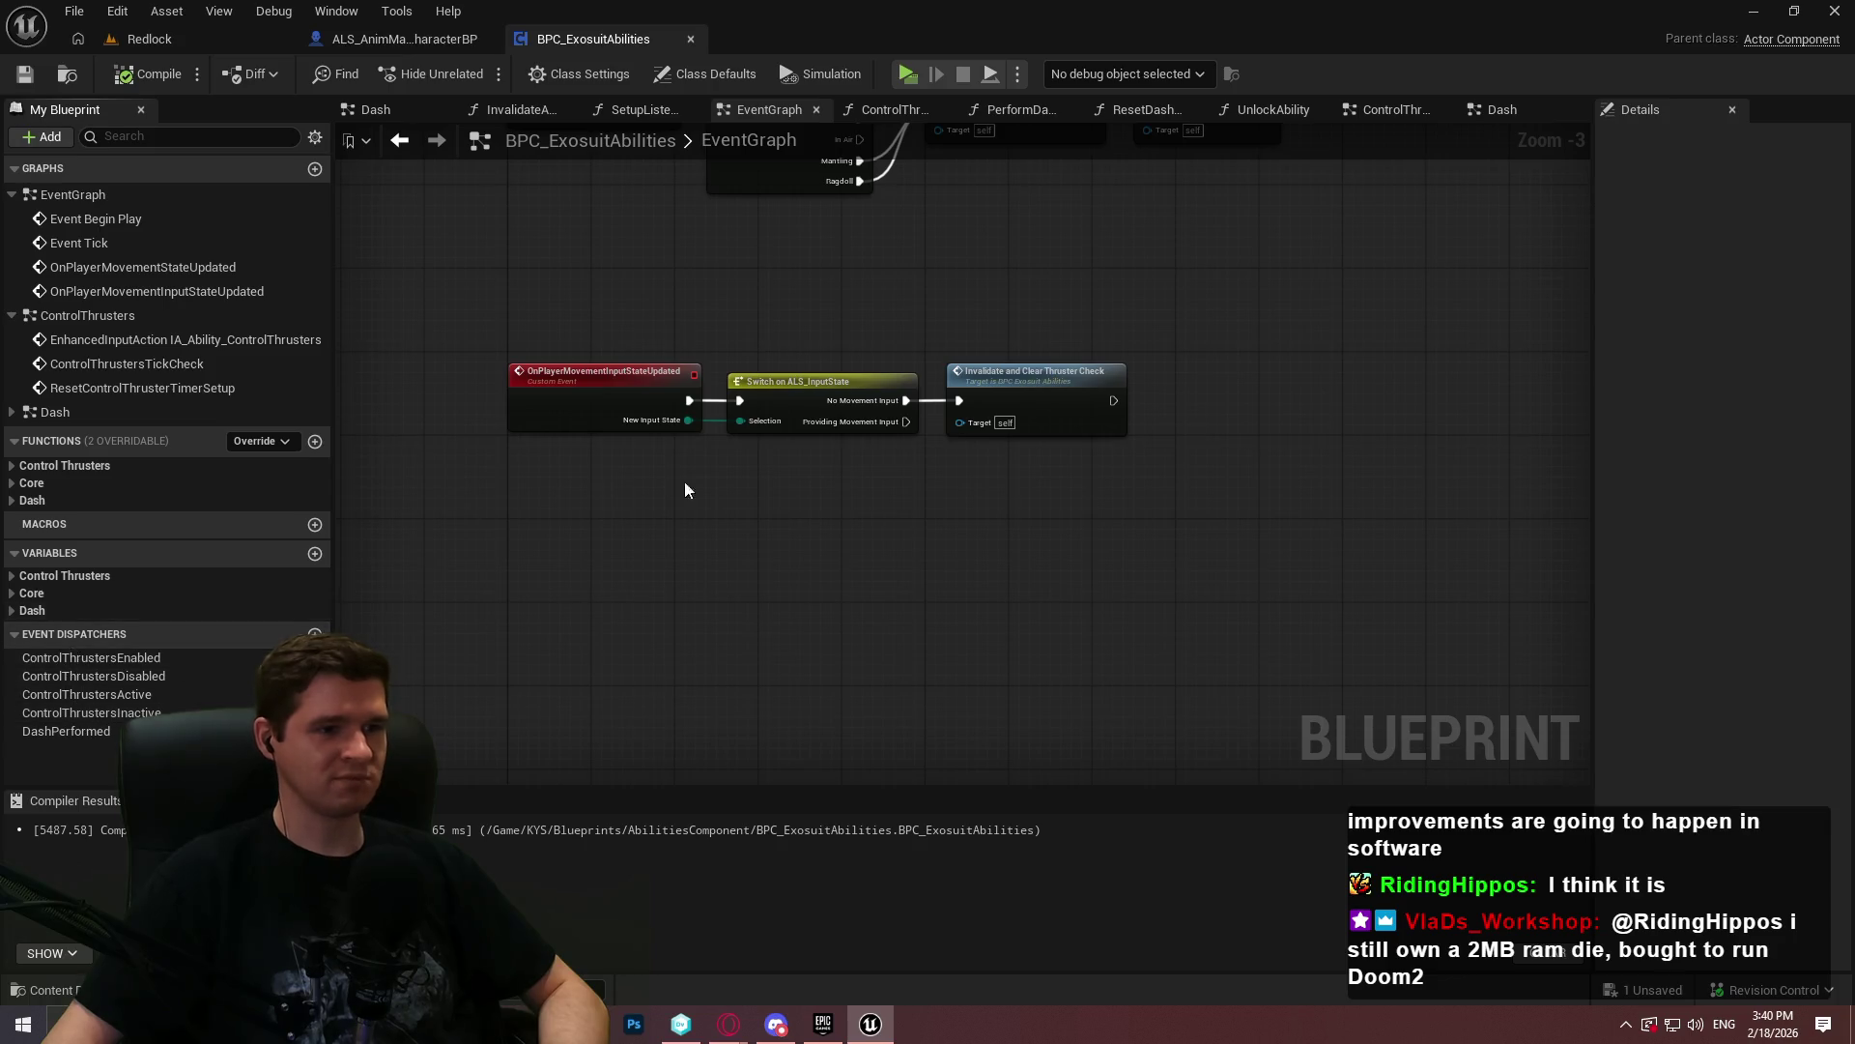
- Check the Dash, ControlThrusters, UnlockAbility and other function graphs, then return to Redlock
{"action": "mouse_move", "coordinate": [1116, 211]}
{"action": "left_mouse_down"}
{"action": "mouse_move", "coordinate": [966, 319]}
{"action": "mouse_move", "coordinate": [676, 364]}
{"action": "mouse_move", "coordinate": [839, 477]}
{"action": "left_mouse_up"}
{"action": "left_click", "coordinate": [1489, 109]}
{"action": "left_click", "coordinate": [1389, 110]}
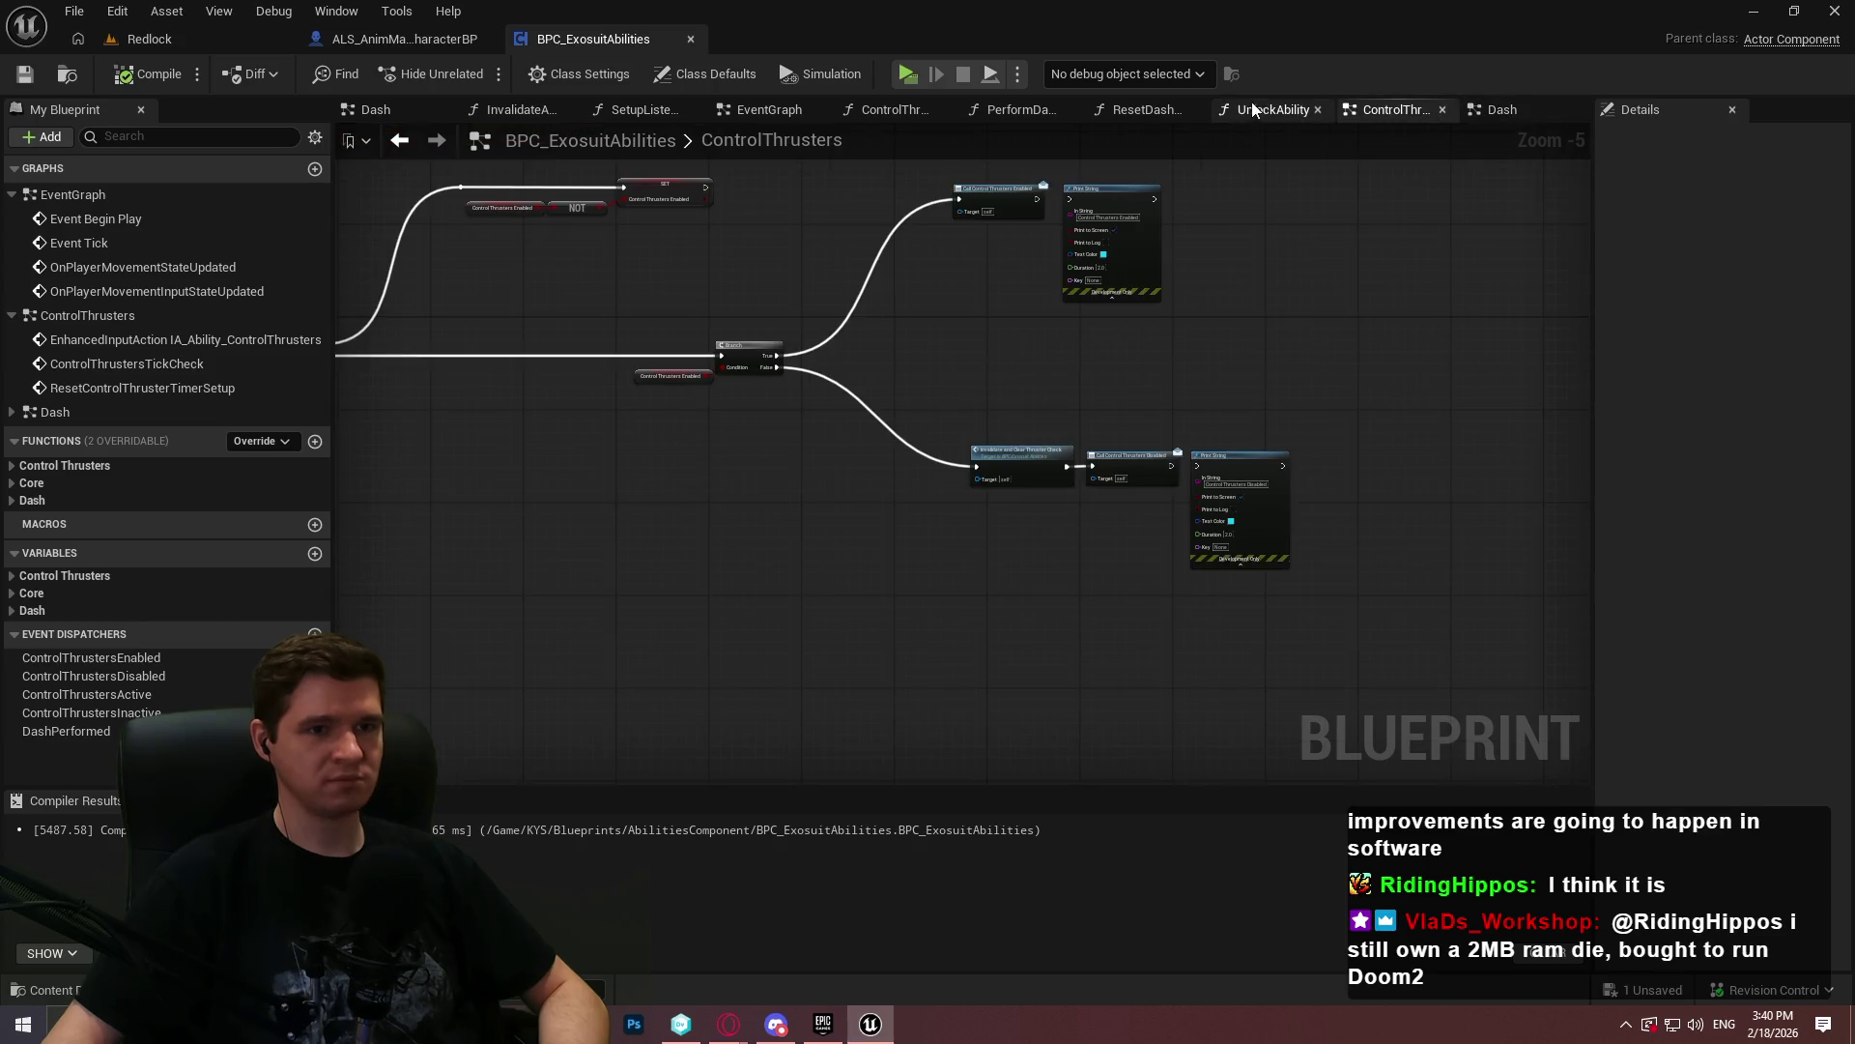
{"action": "left_click", "coordinate": [1267, 109]}
{"action": "left_click", "coordinate": [1146, 109]}
{"action": "left_click", "coordinate": [1010, 114]}
{"action": "left_click", "coordinate": [860, 114]}
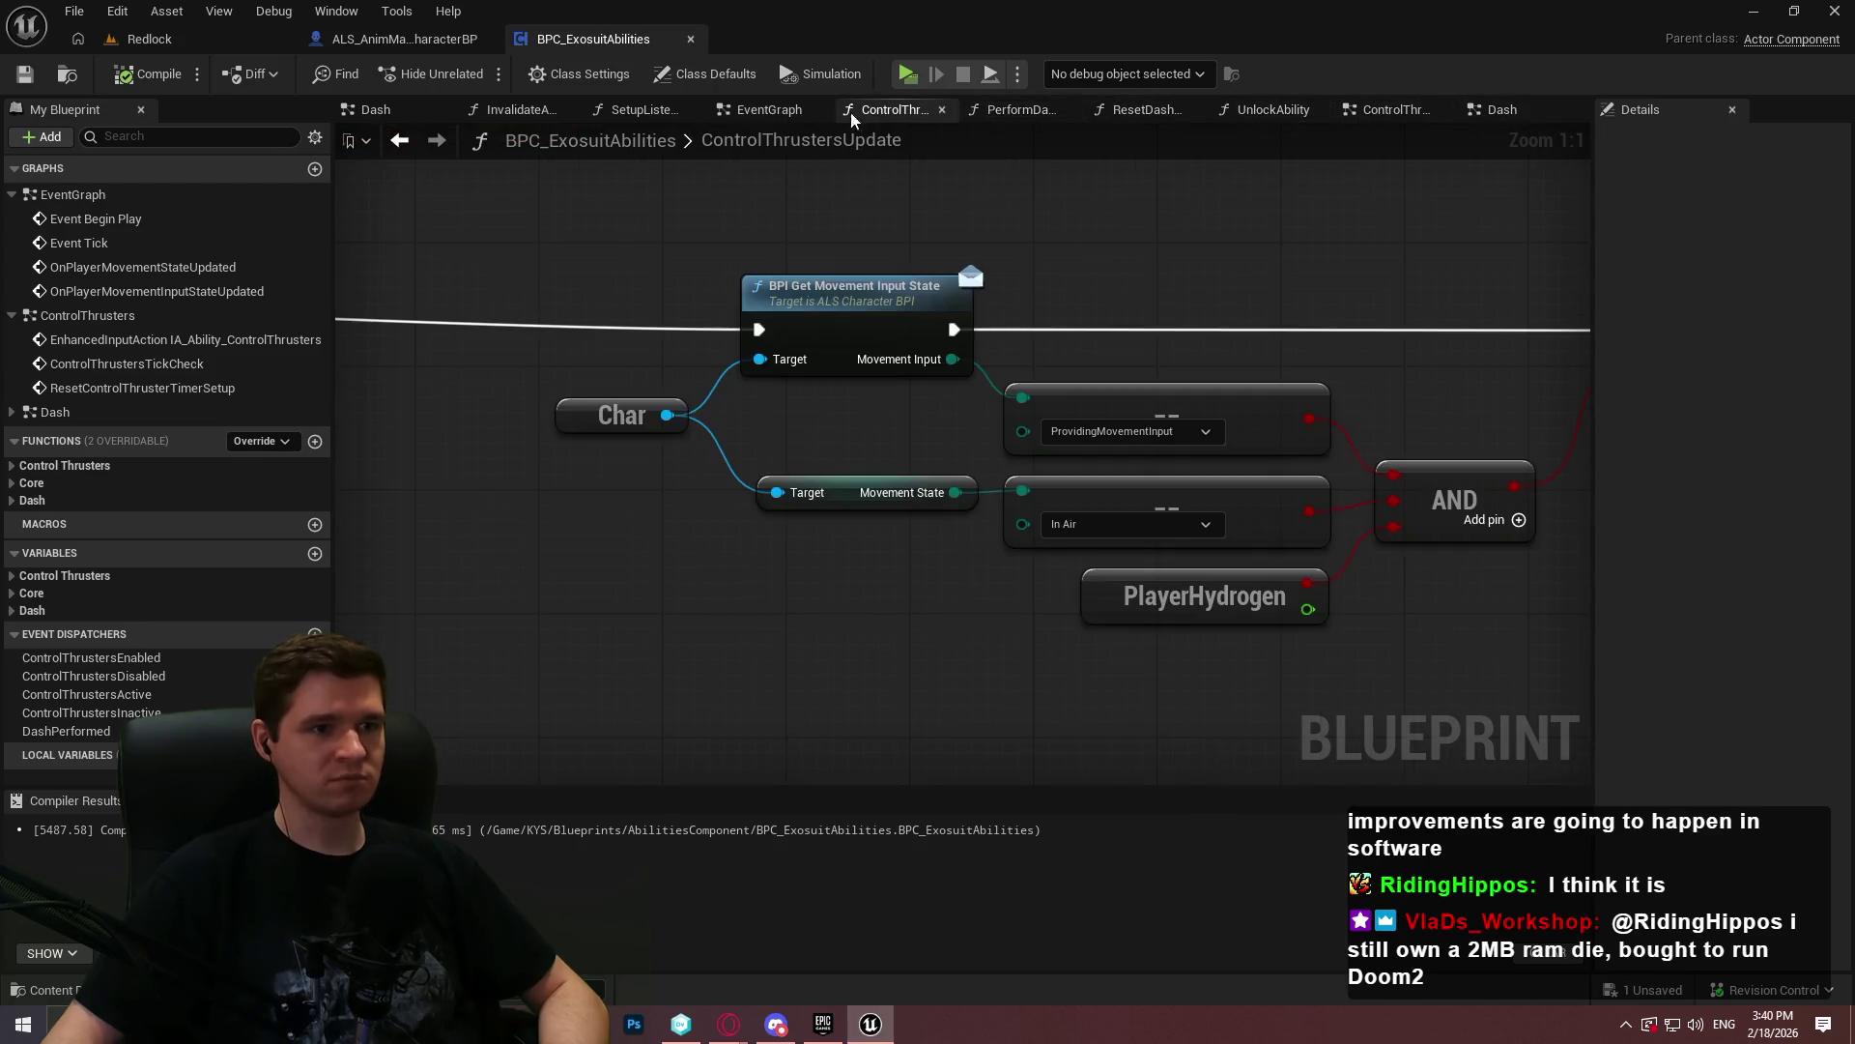
{"action": "left_click", "coordinate": [150, 39]}
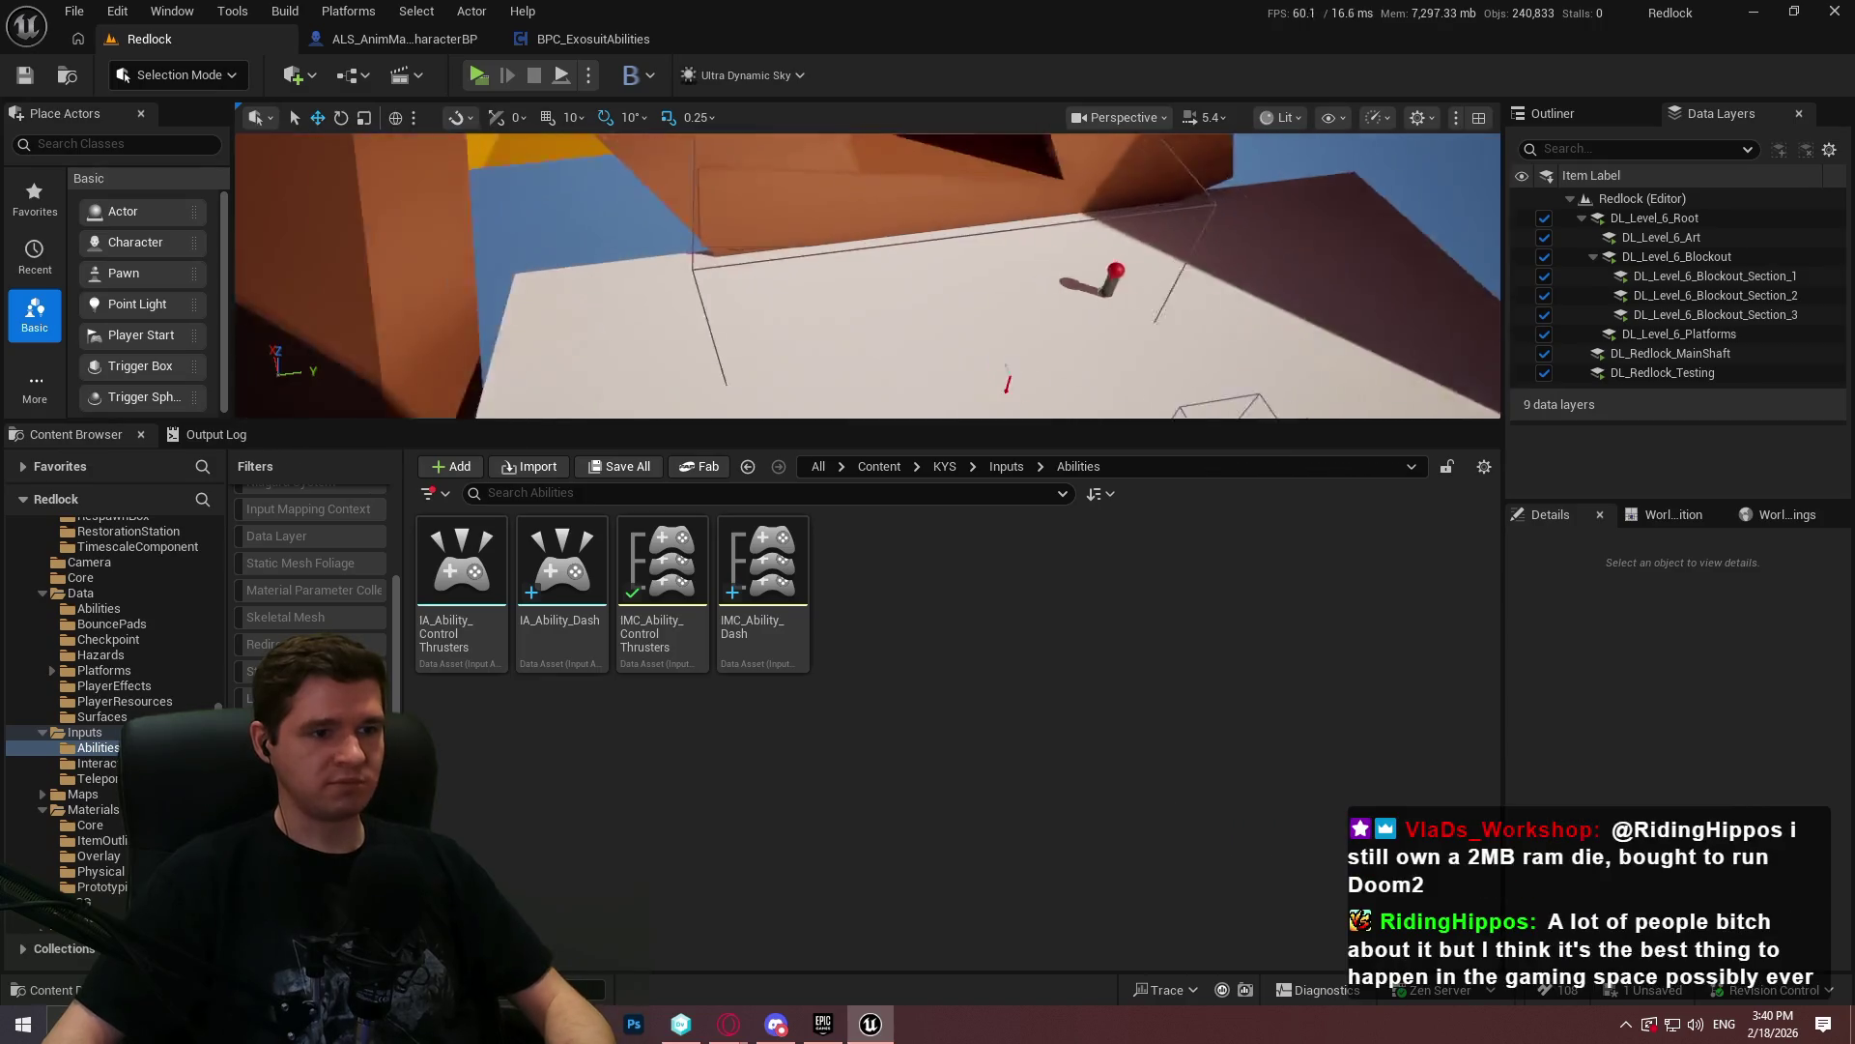
- Enlarge the Redlock viewport, browse KYS and Testing back to Content, then start a playtest
{"action": "left_click", "coordinate": [1006, 466]}
{"action": "left_click", "coordinate": [944, 466]}
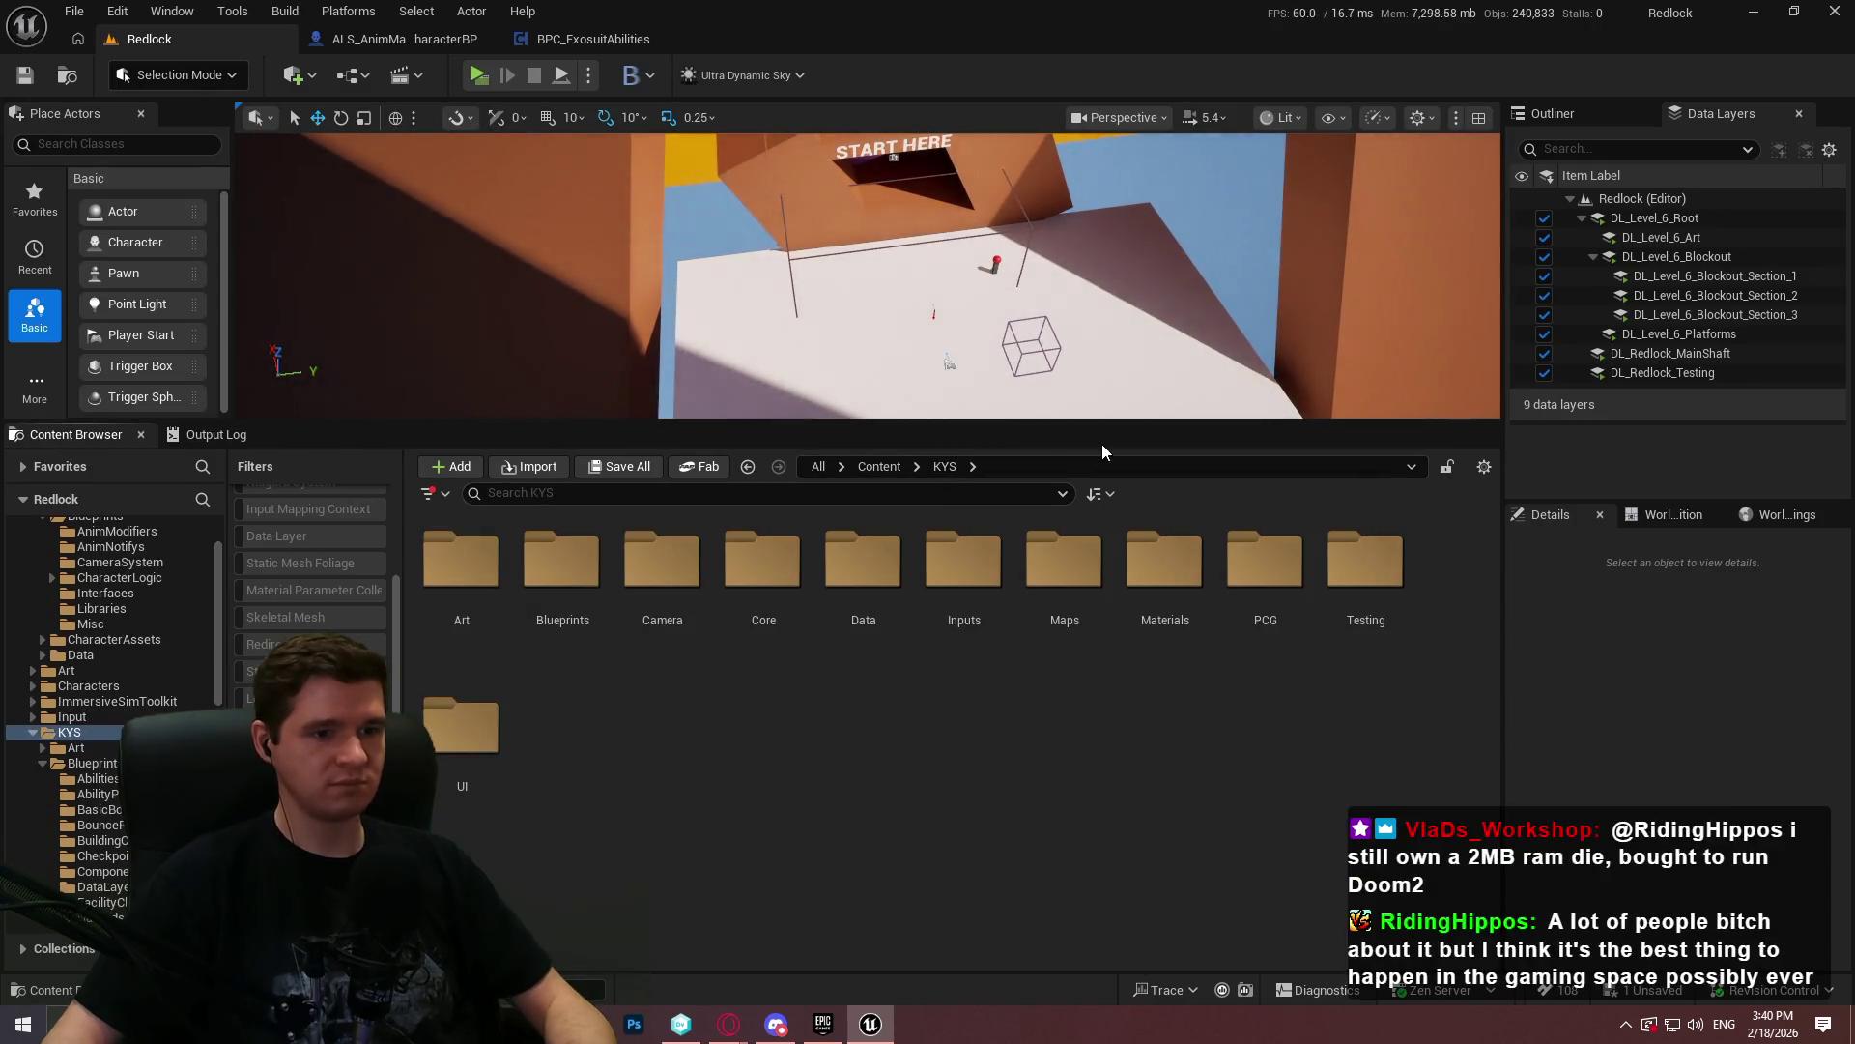
{"action": "left_click_drag", "start_coordinate": [1097, 420], "coordinate": [1097, 628]}
{"action": "double_click", "coordinate": [1366, 768]}
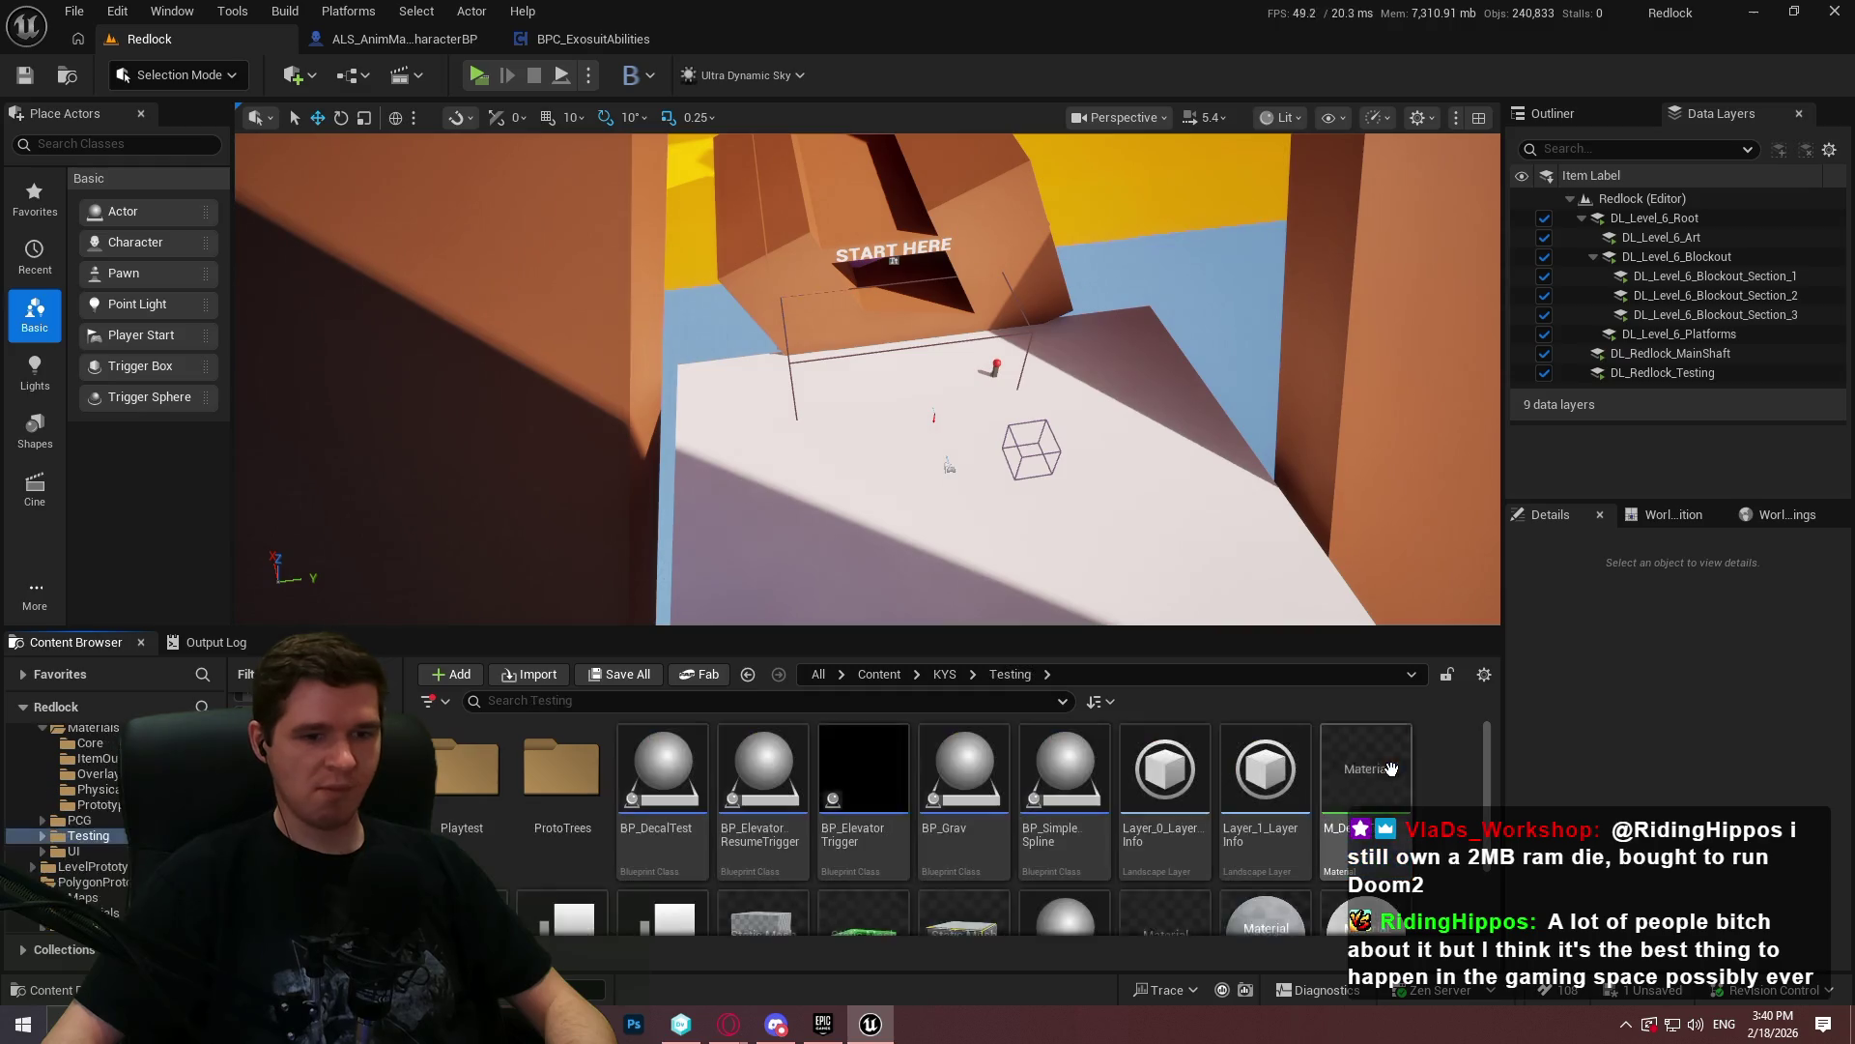
{"action": "scroll", "coordinate": [1317, 798], "scroll_direction": "down", "scroll_amount": 2}
{"action": "scroll", "coordinate": [1290, 822], "scroll_direction": "up", "scroll_amount": 1}
{"action": "scroll", "coordinate": [1295, 832], "scroll_direction": "down", "scroll_amount": 1}
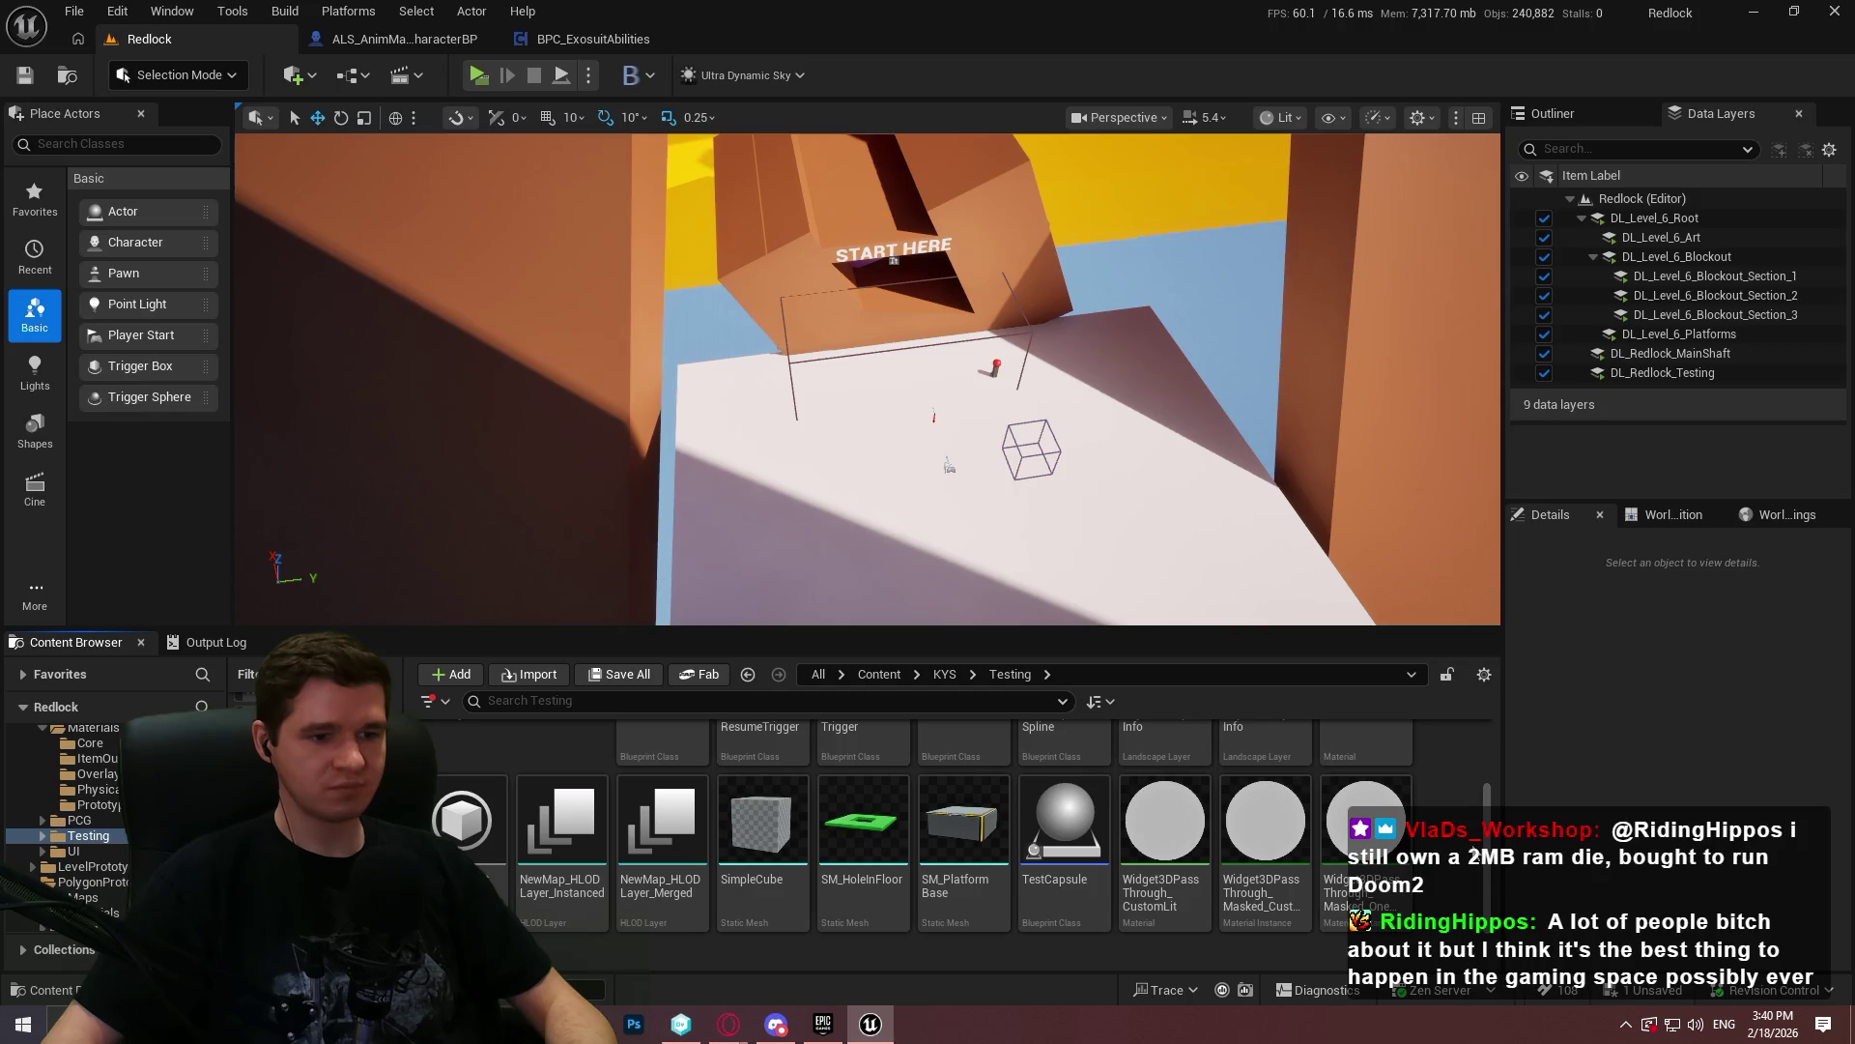
{"action": "scroll", "coordinate": [1256, 822], "scroll_direction": "up", "scroll_amount": 1}
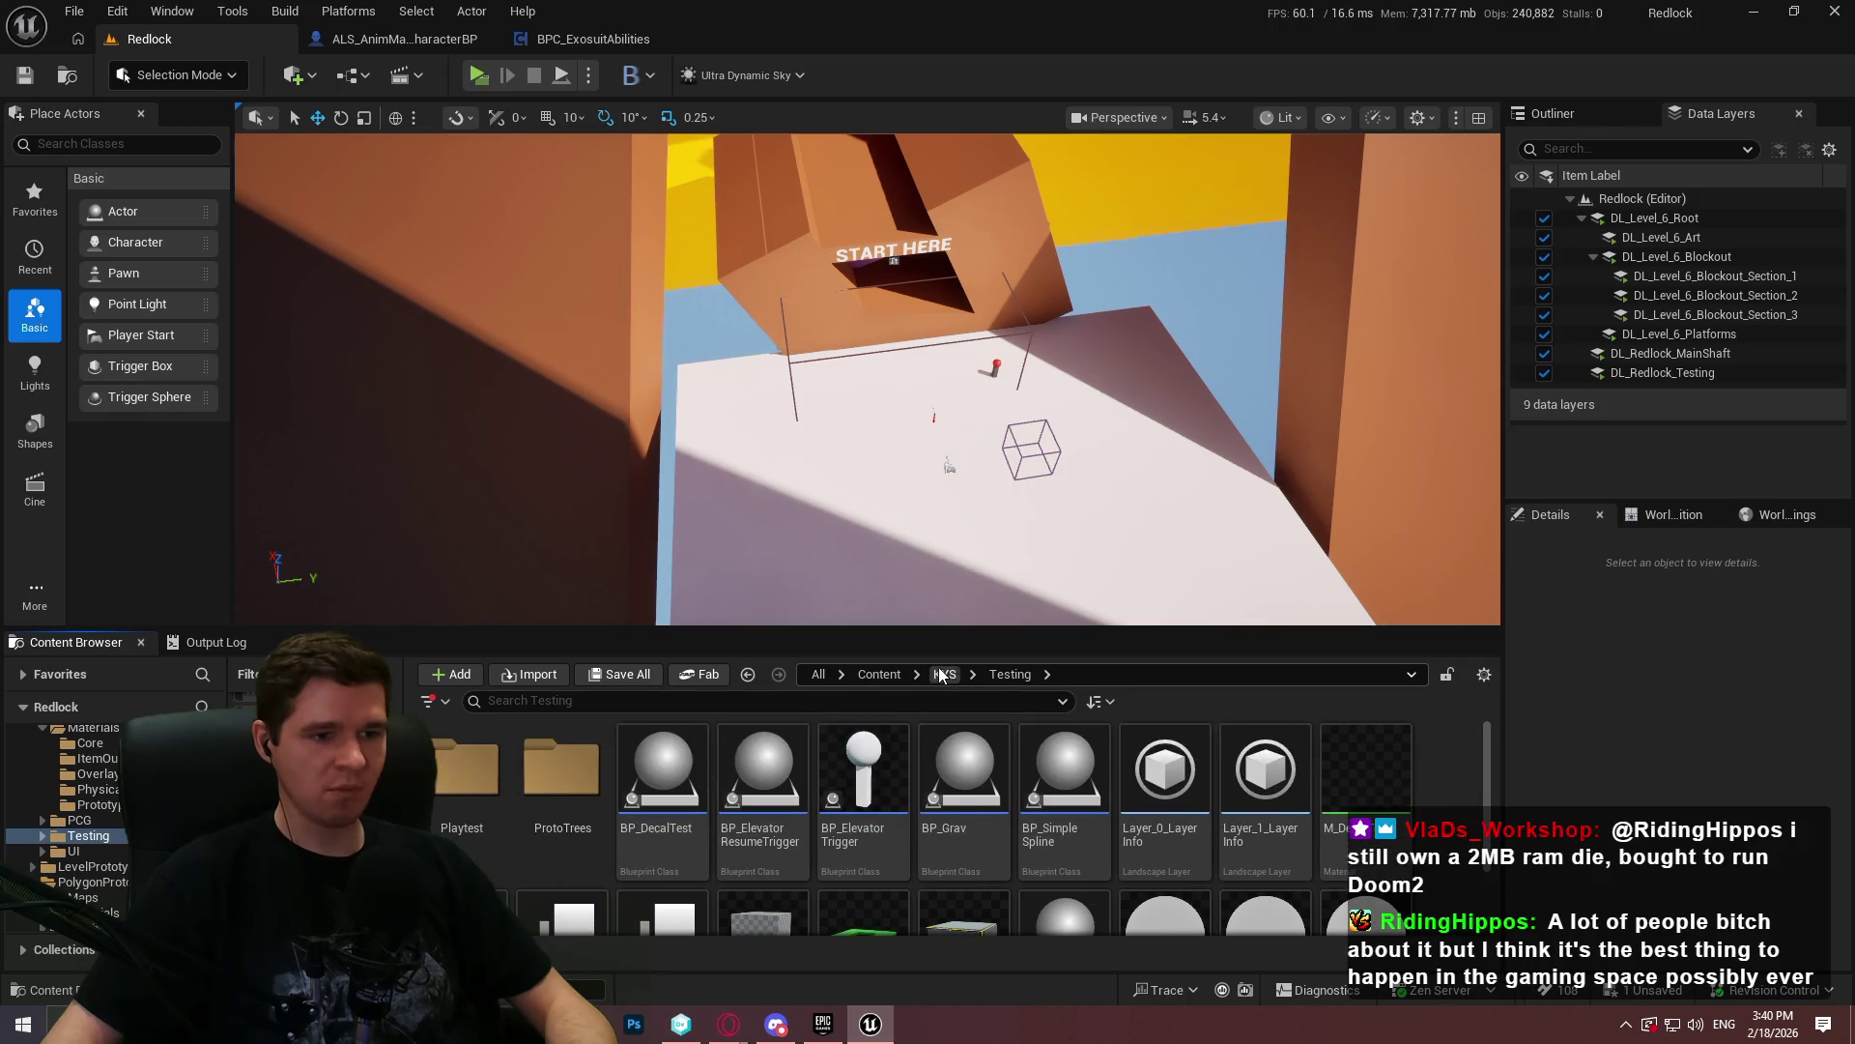
{"action": "left_click", "coordinate": [944, 674]}
{"action": "left_click", "coordinate": [879, 674]}
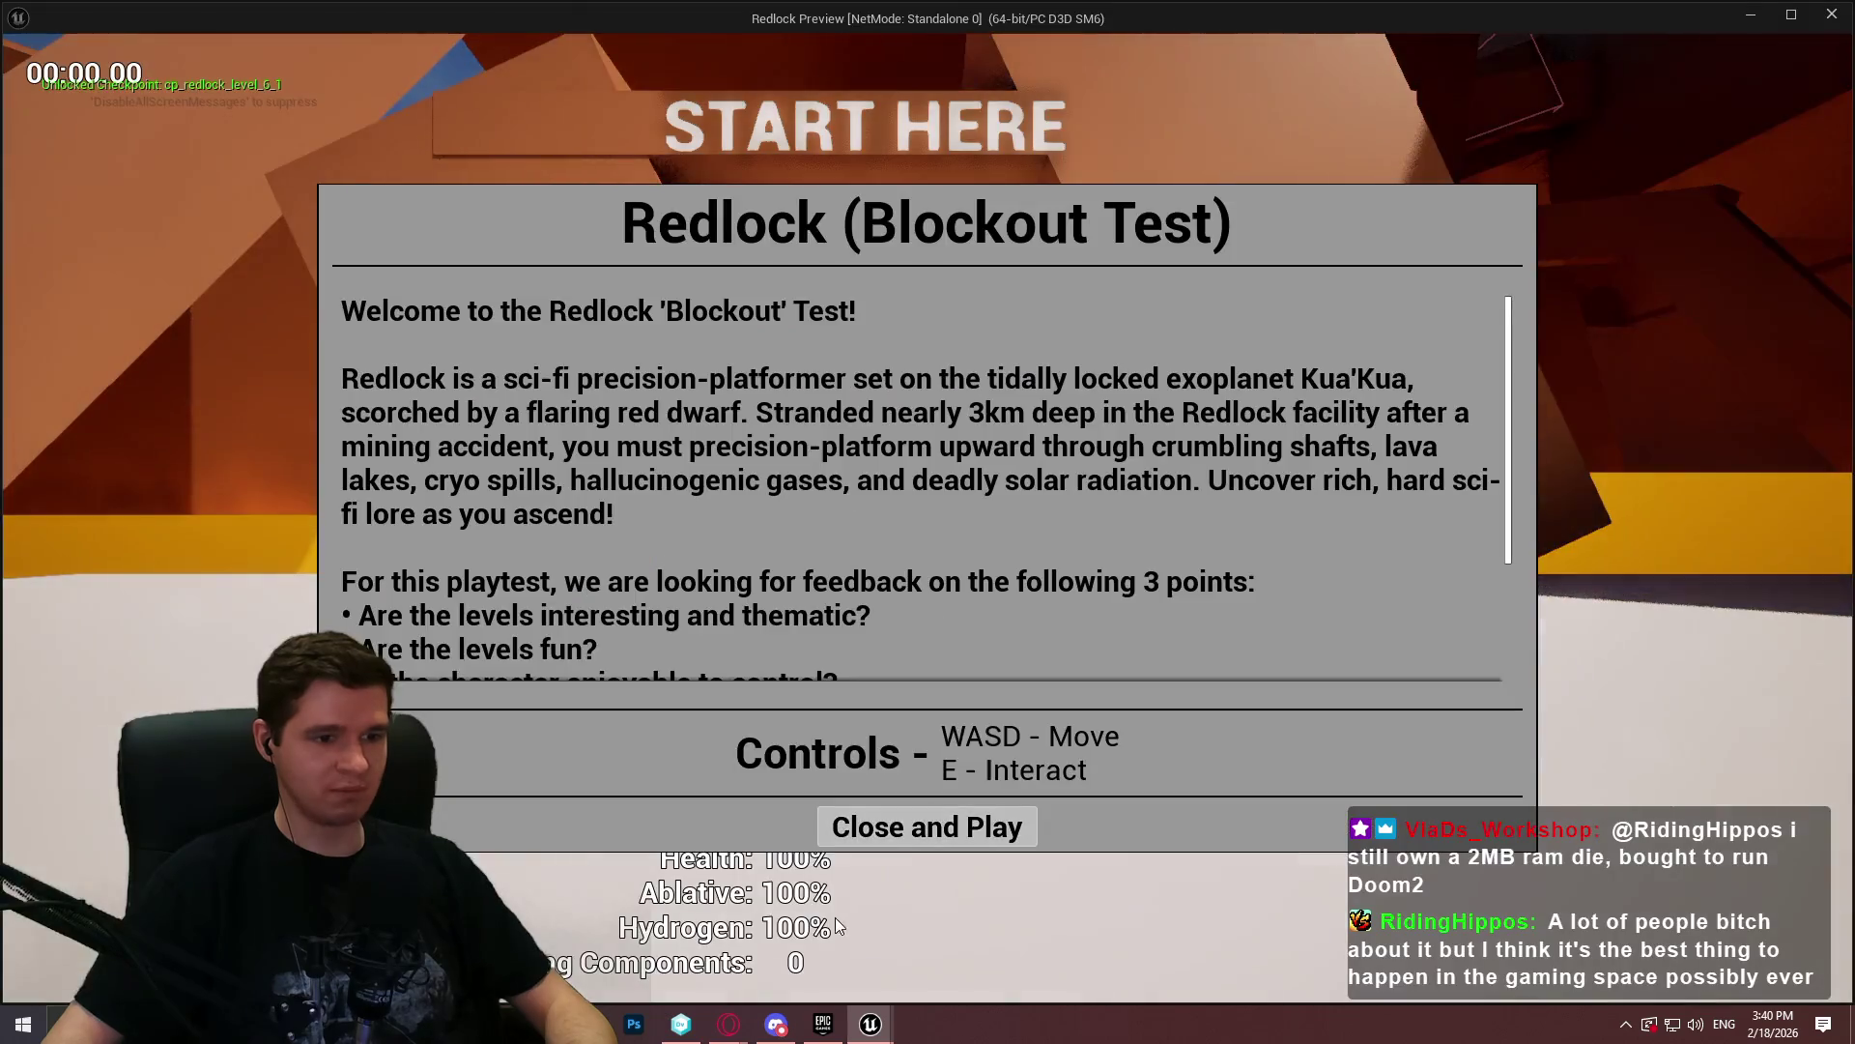
{"action": "left_click", "coordinate": [928, 825]}
- Run through the tunnel, up the purple beams onto the red platform, and climb the red wall
{"action": "key", "text": "w"}
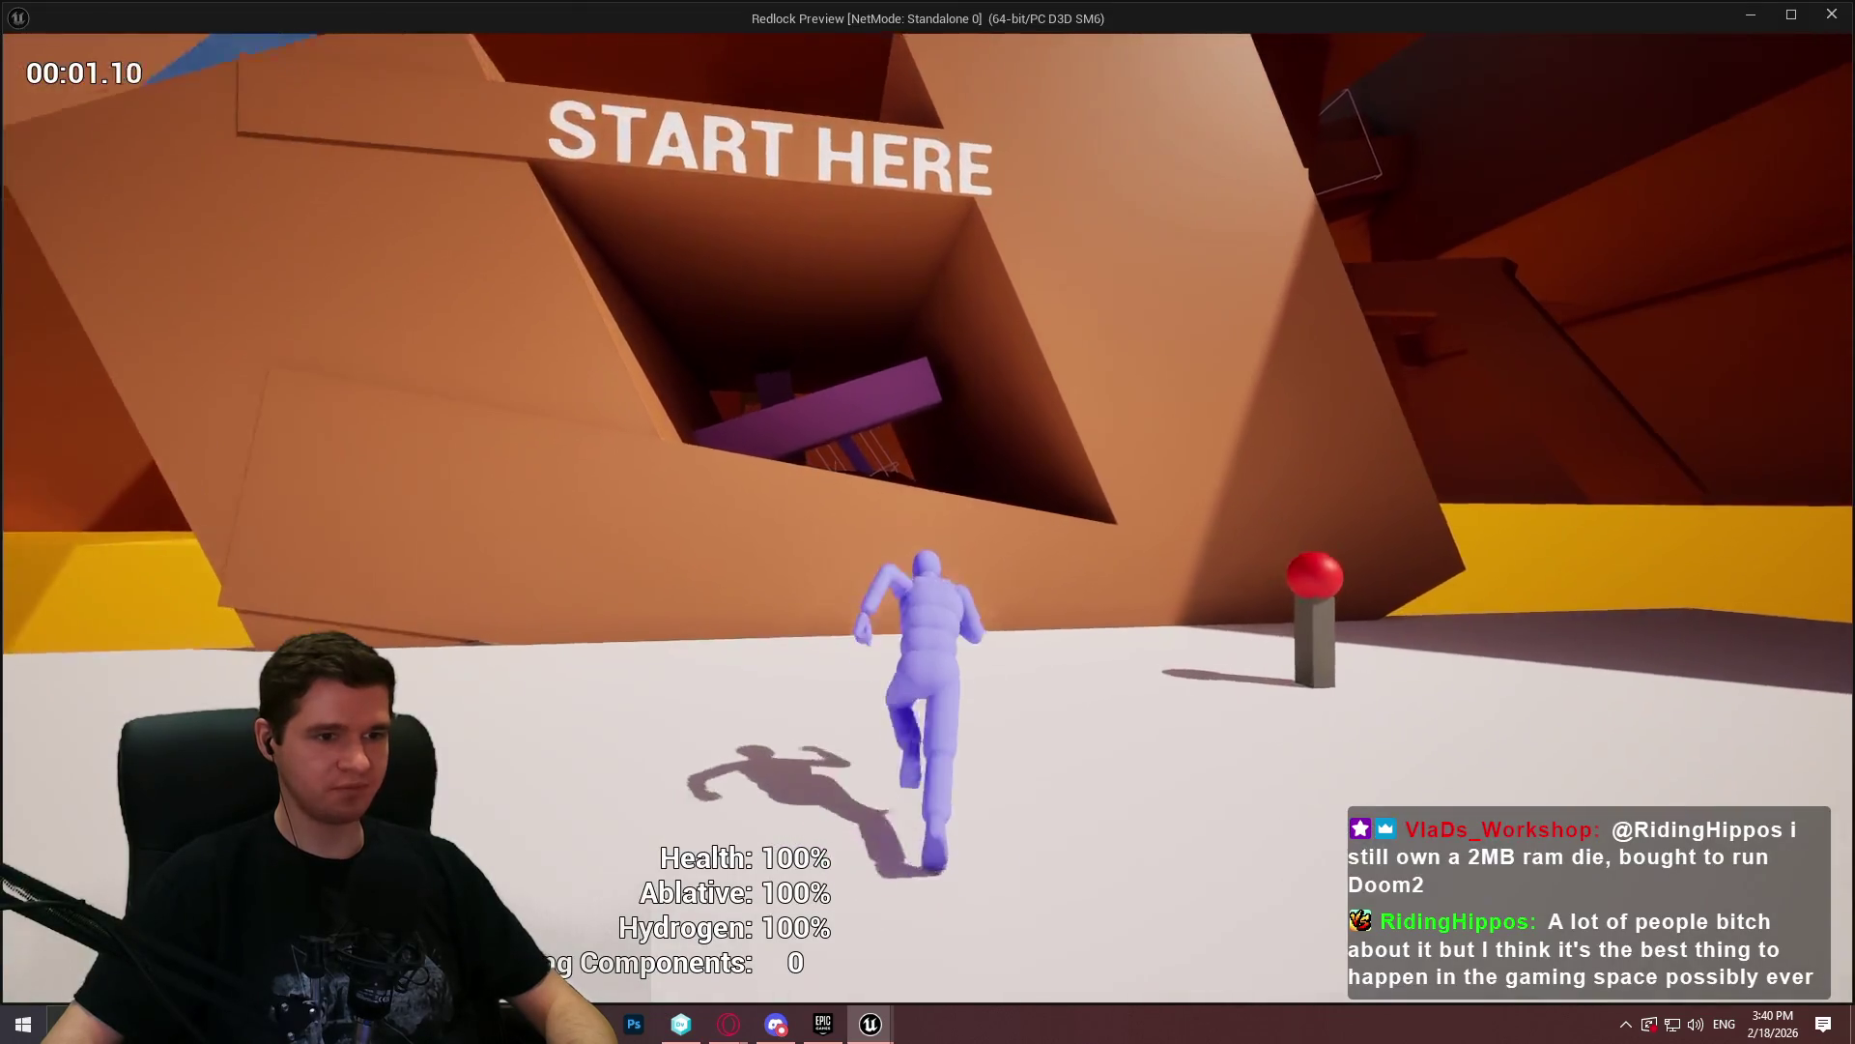
{"action": "key", "text": "w"}
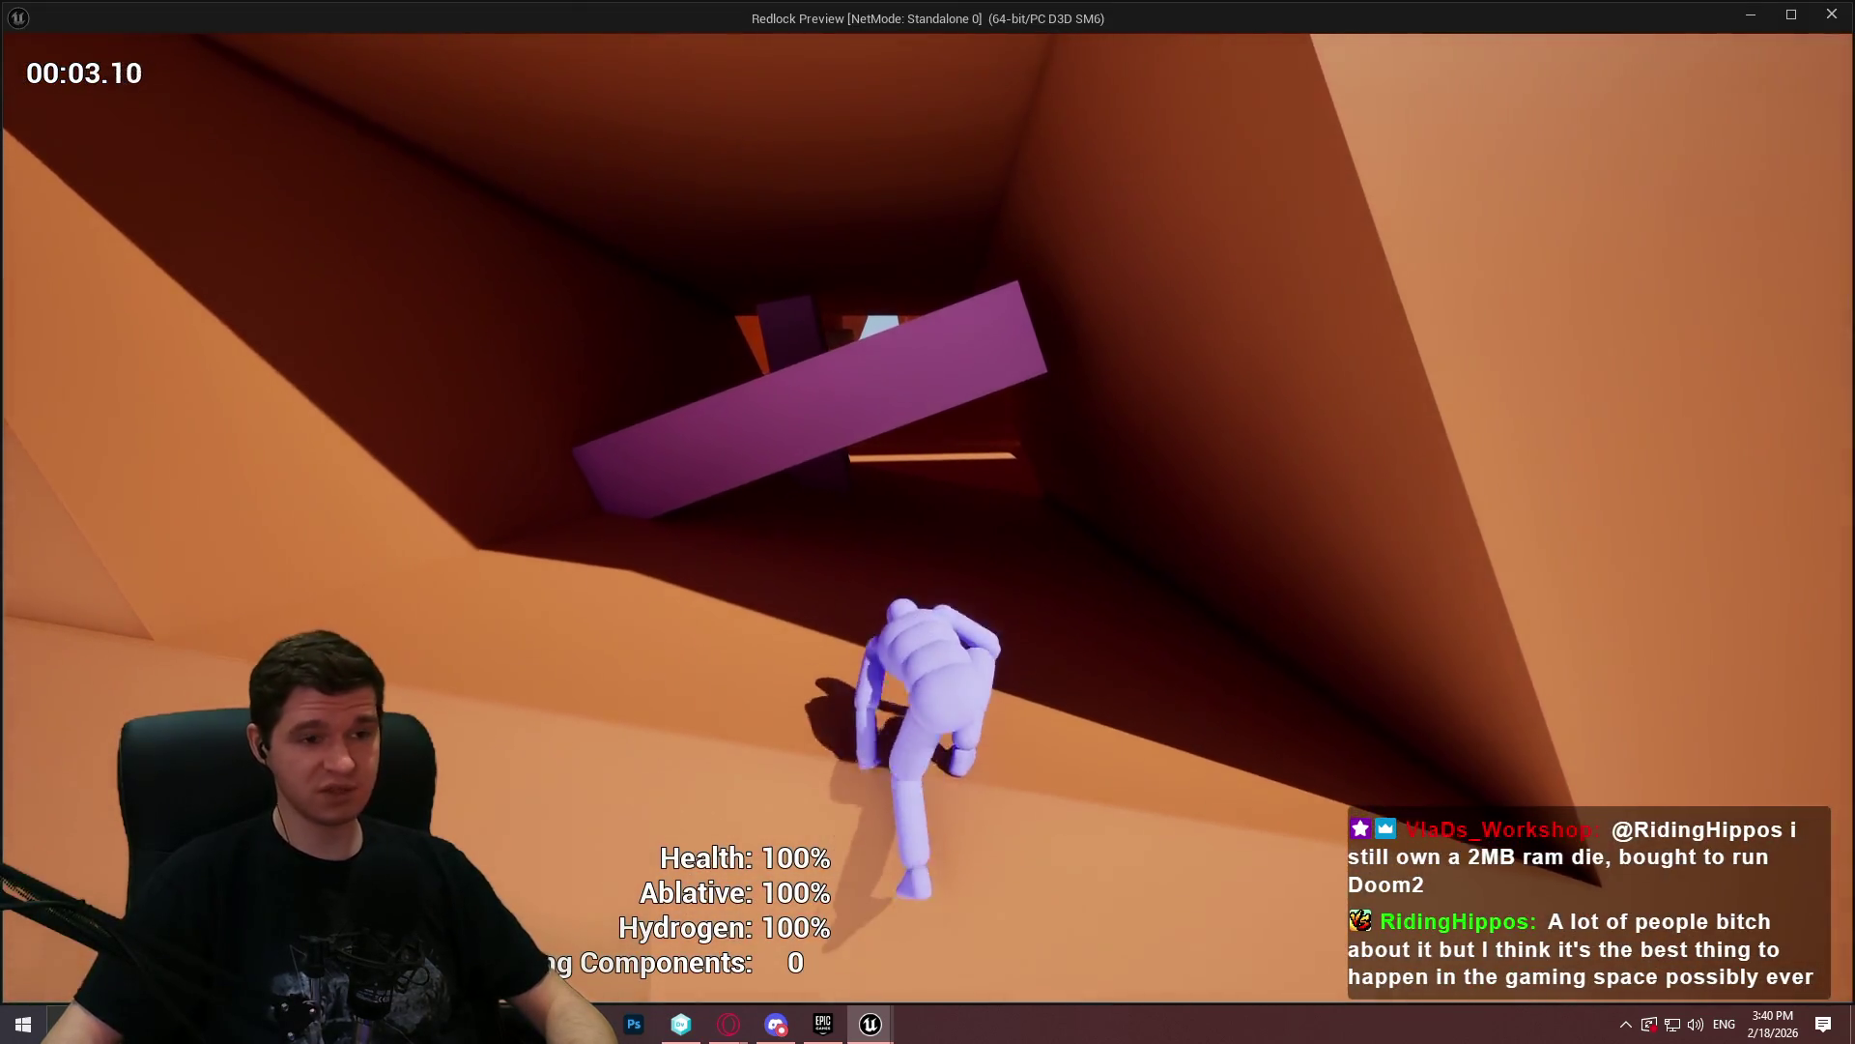
{"action": "key", "text": "w"}
{"action": "key", "text": "w"}
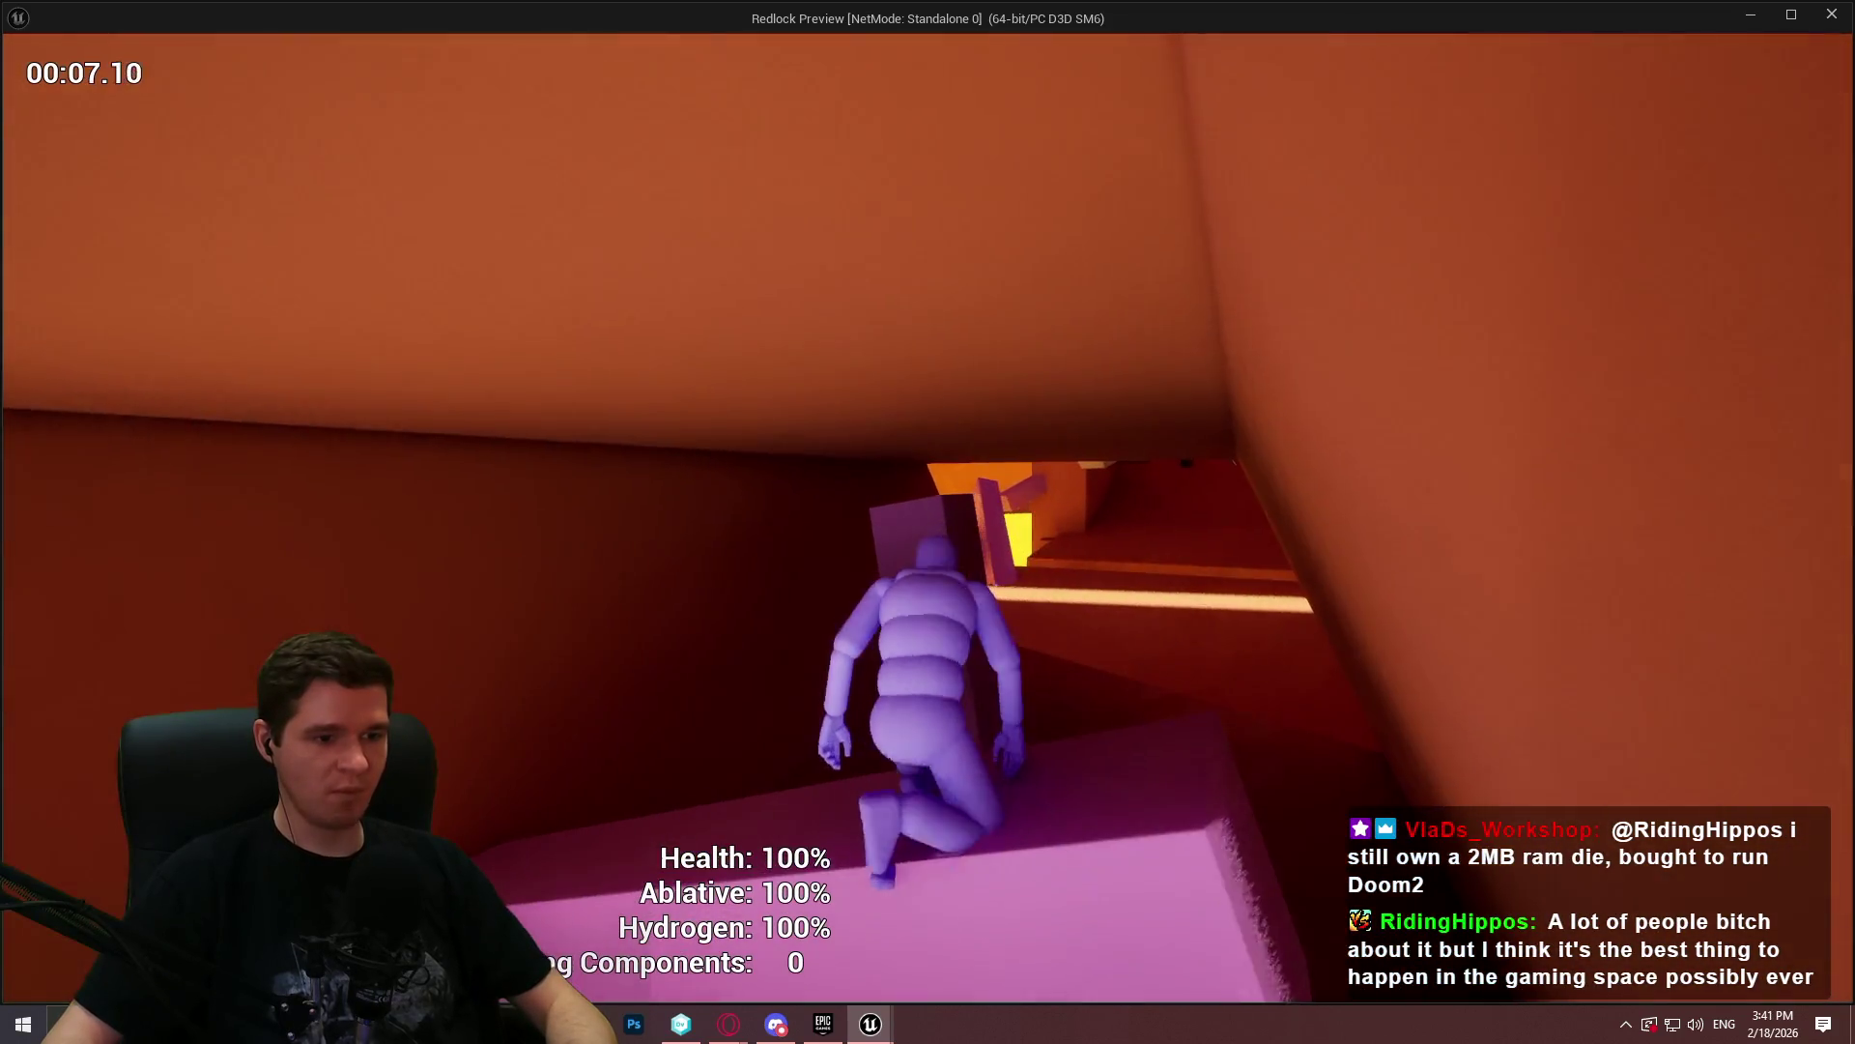
{"action": "key", "text": "w"}
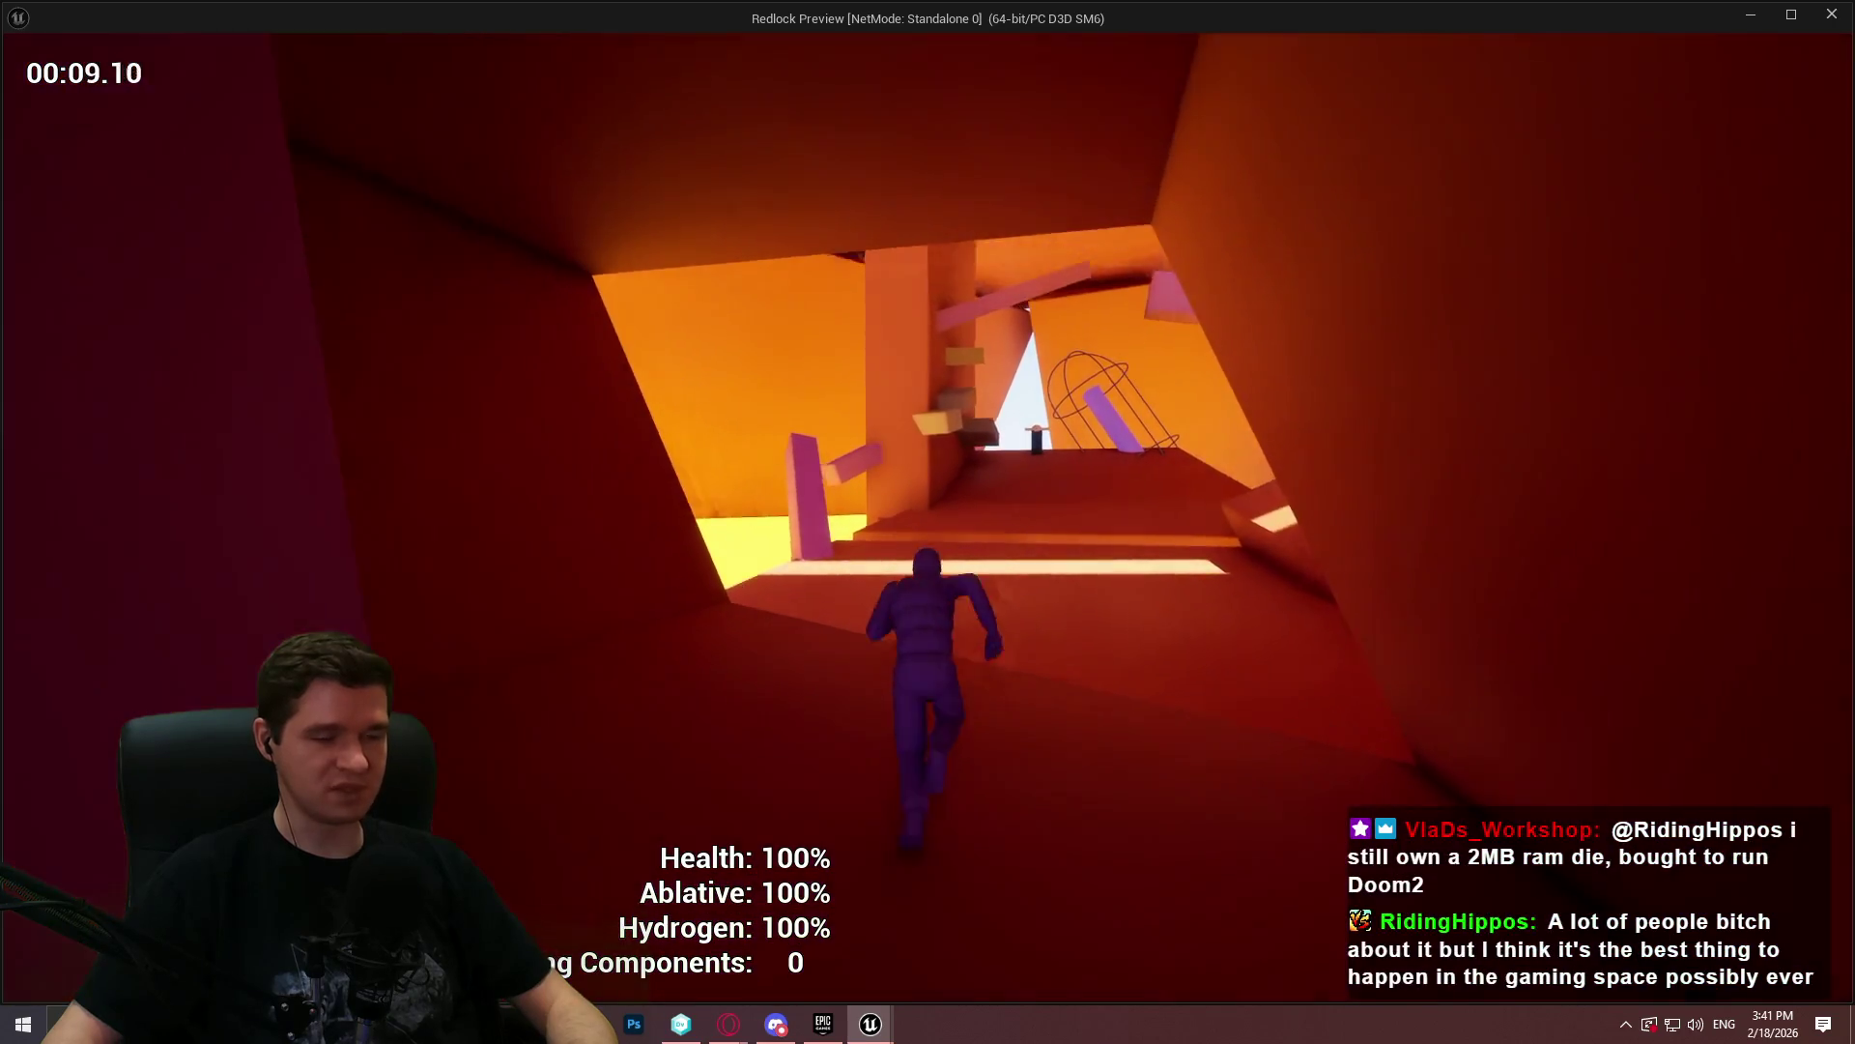
{"action": "key", "text": "w"}
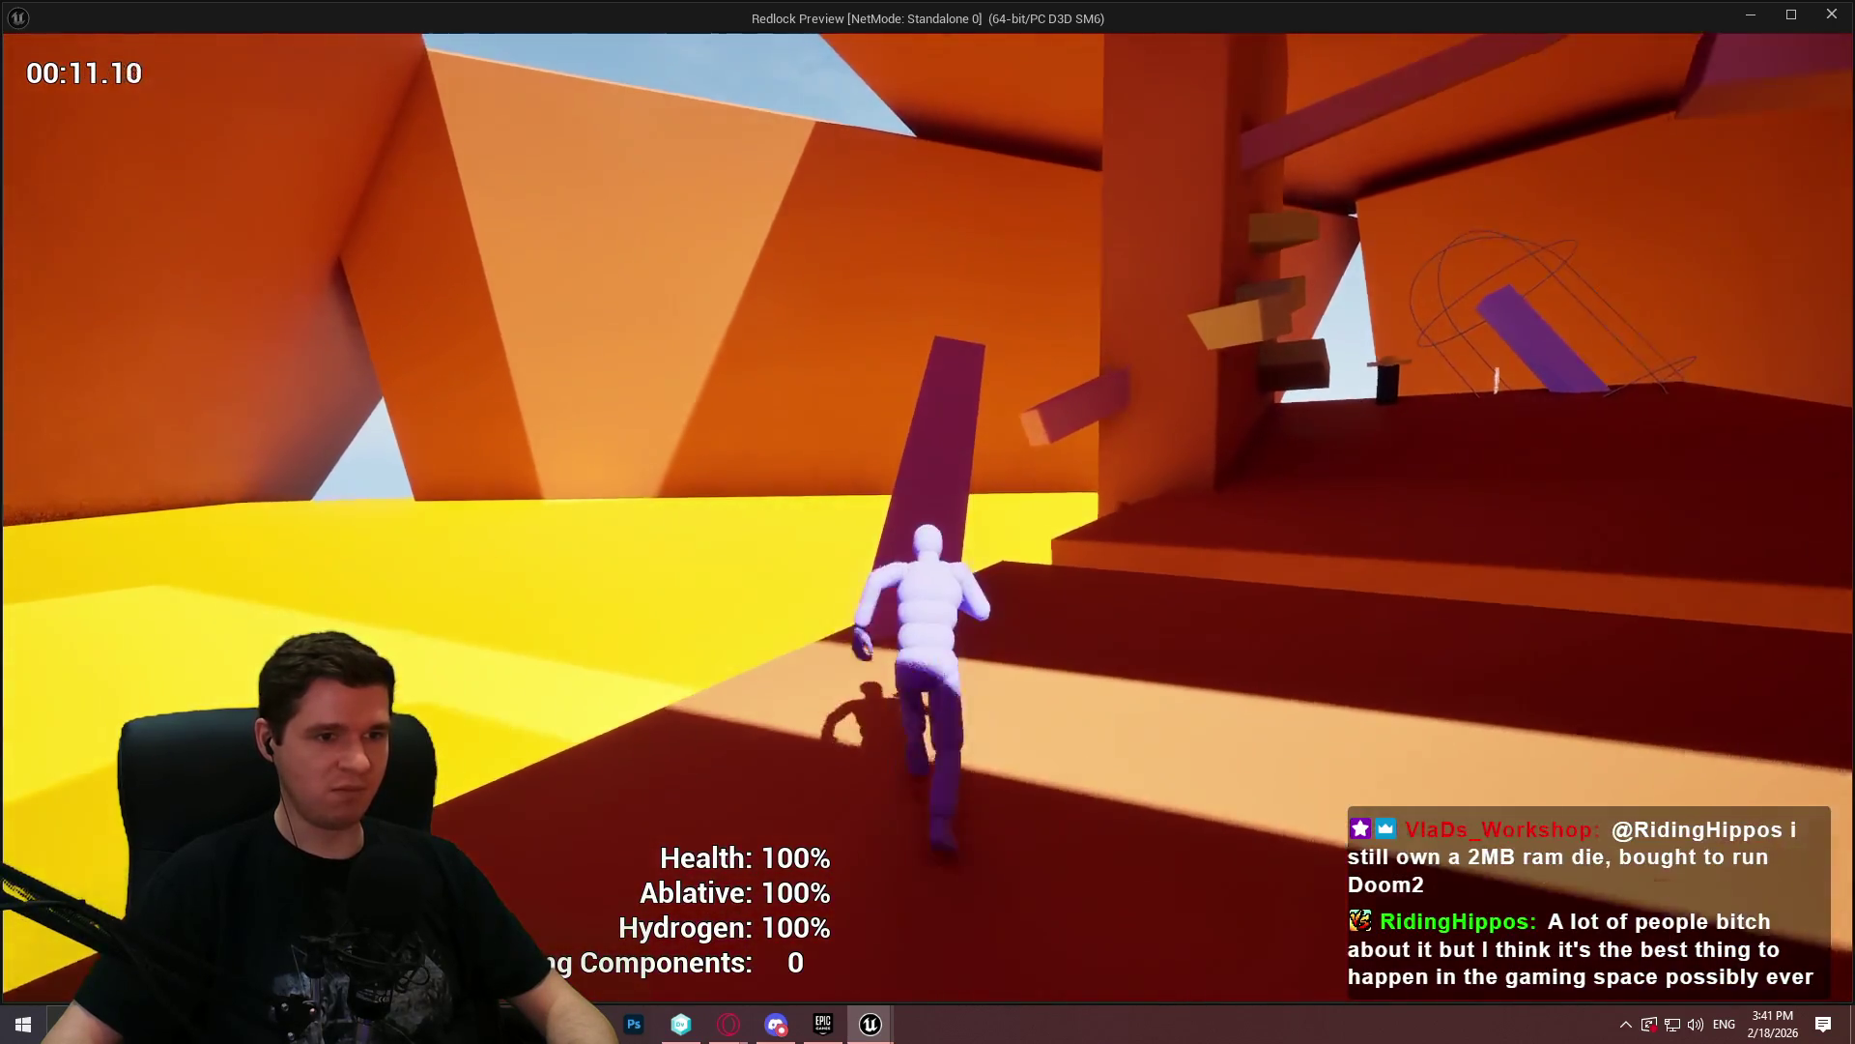
{"action": "key", "text": "w"}
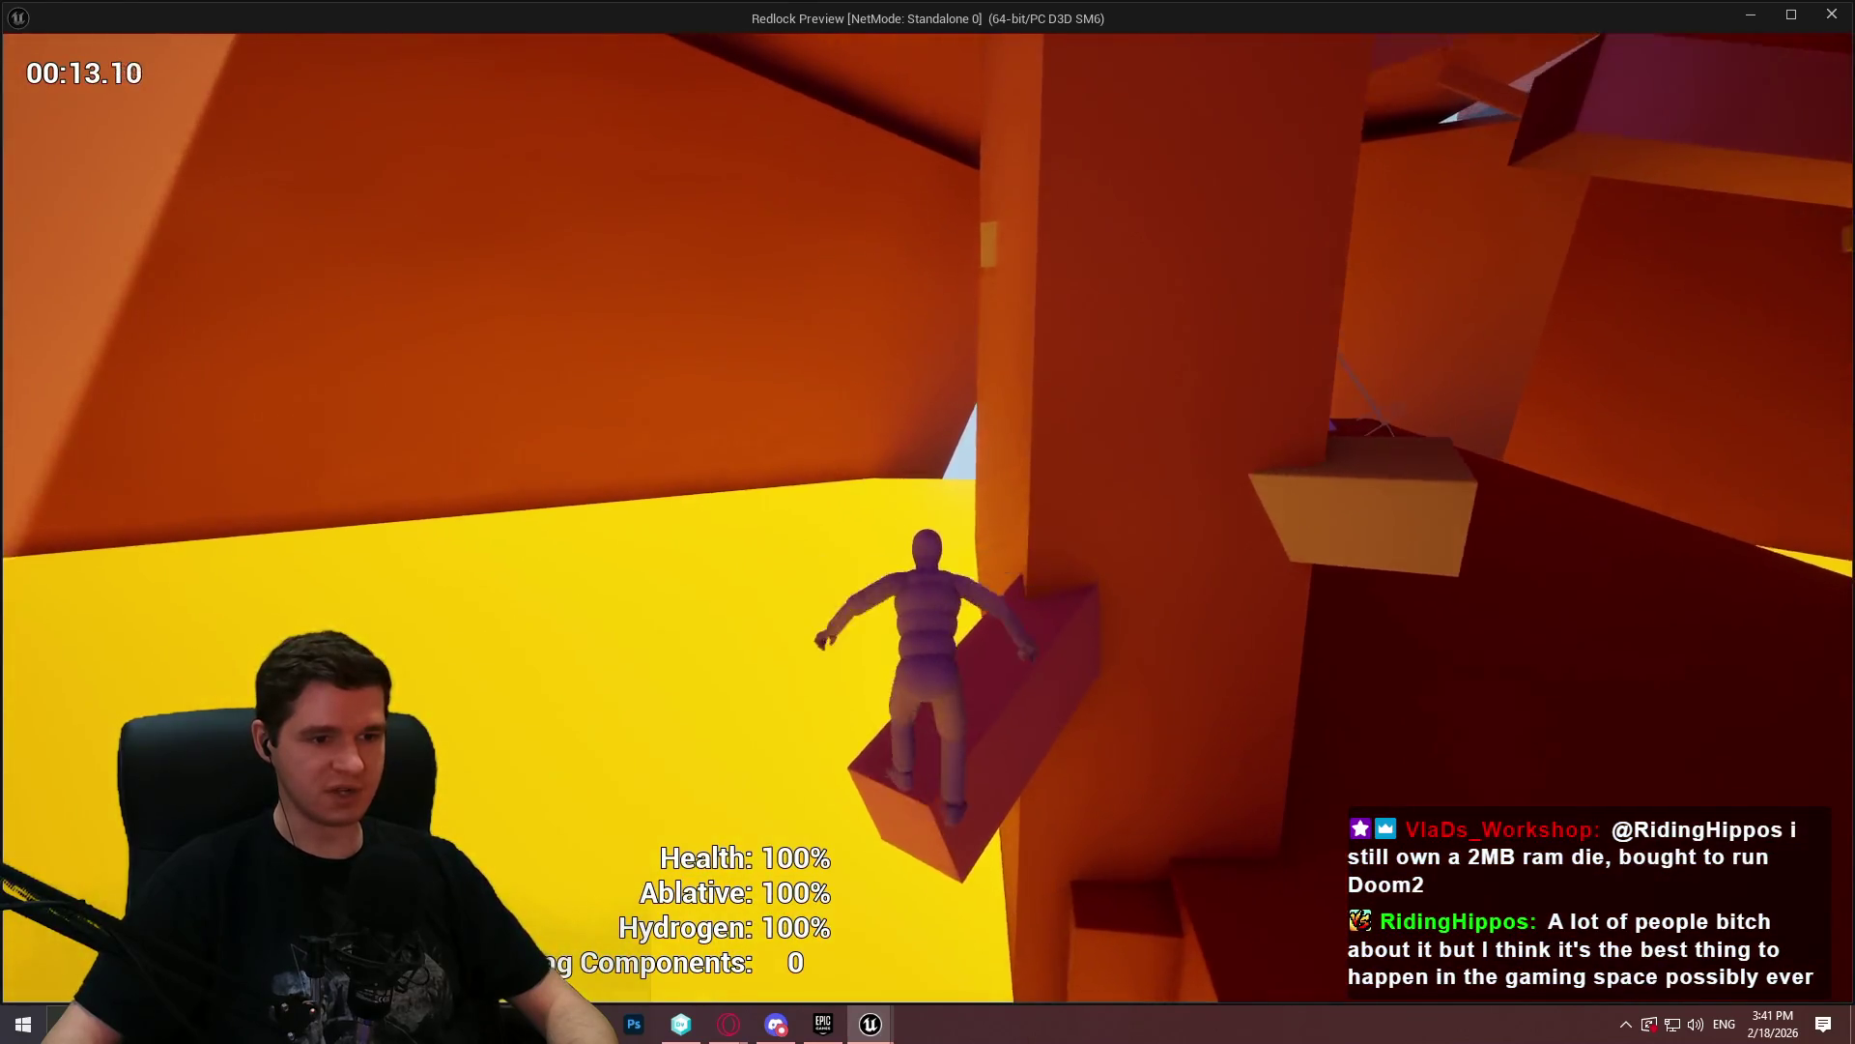
{"action": "key", "text": "w"}
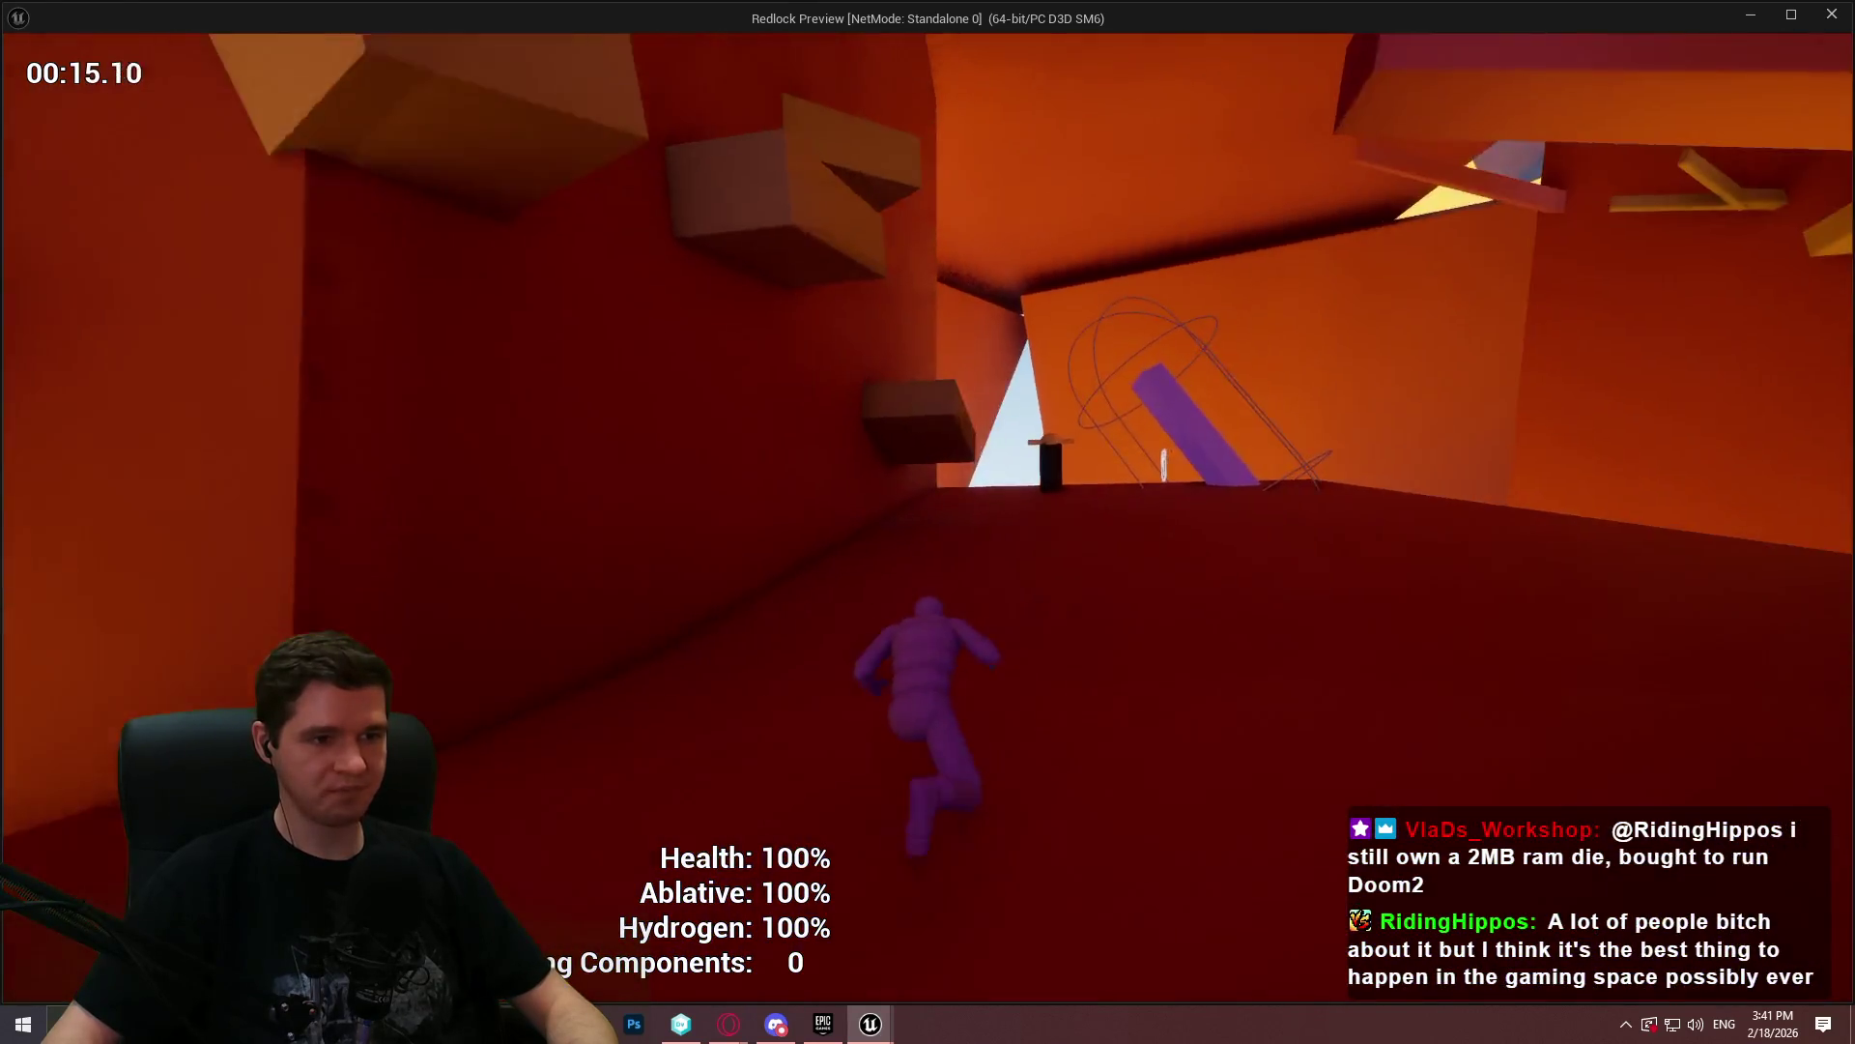
{"action": "key", "text": "w"}
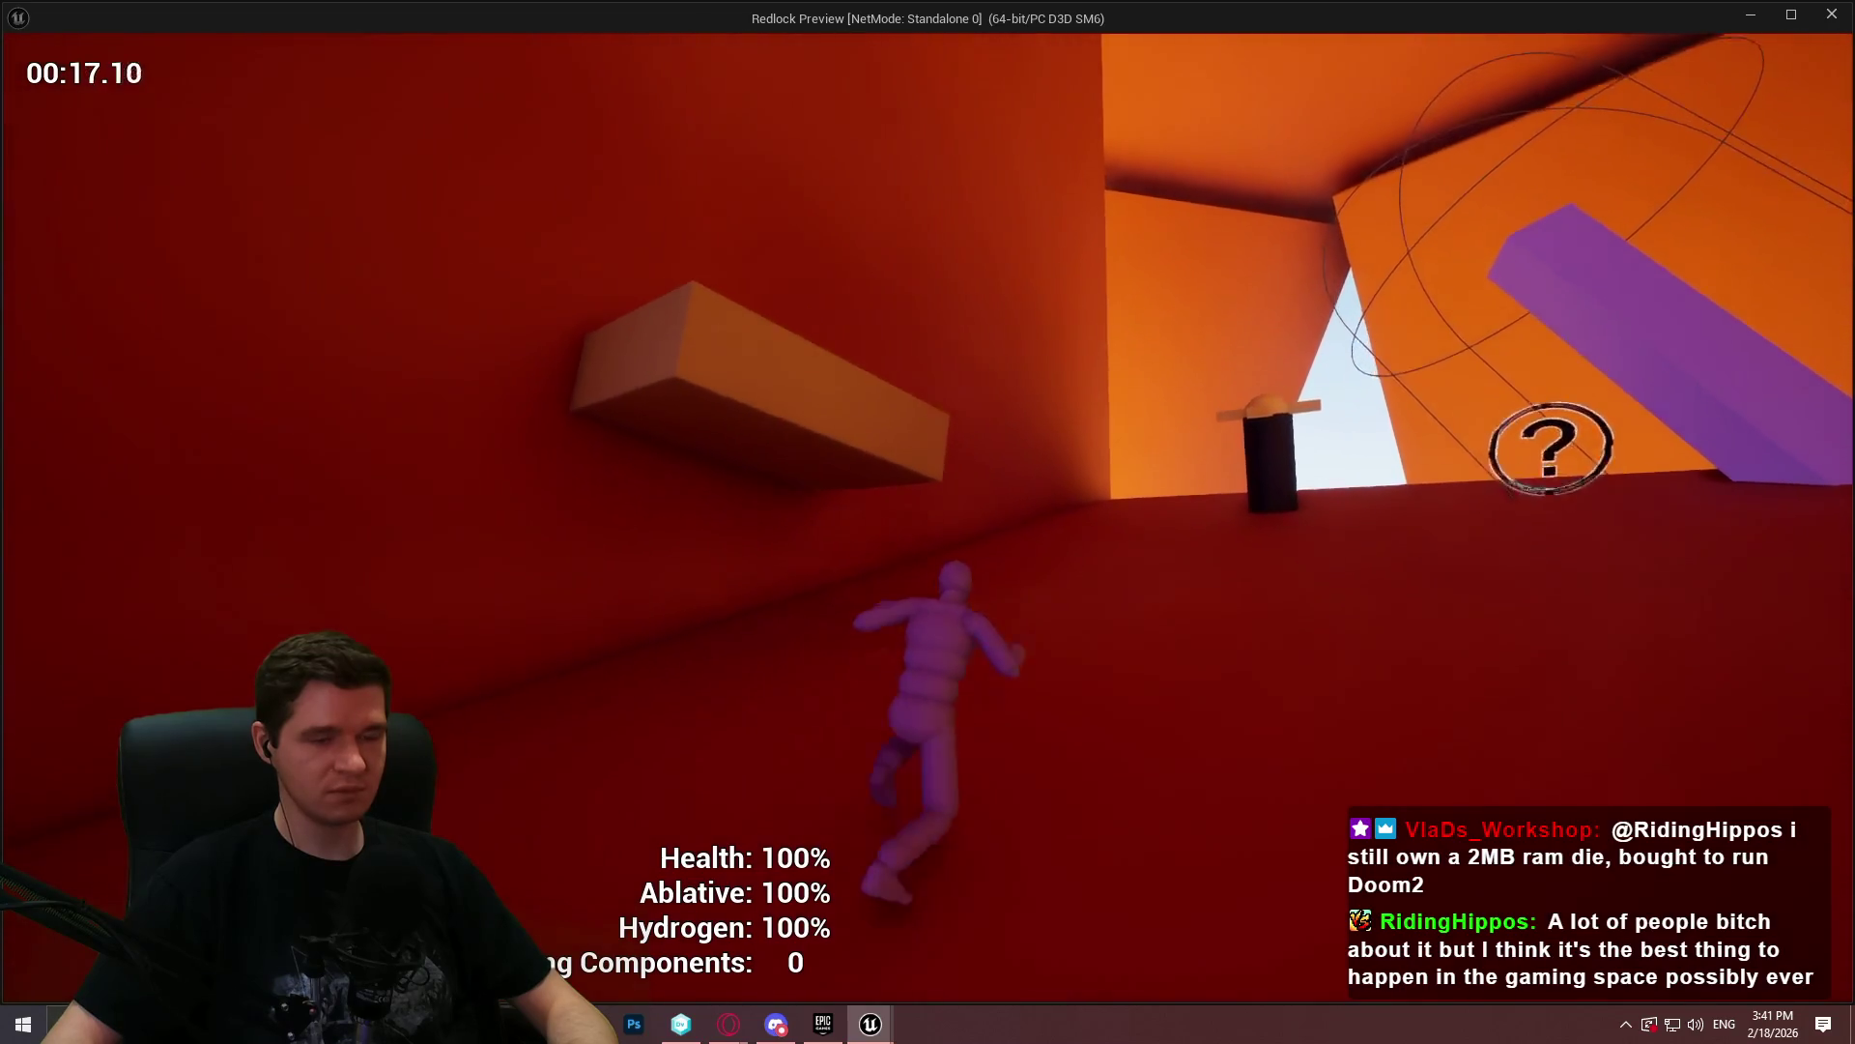
{"action": "key", "text": "w"}
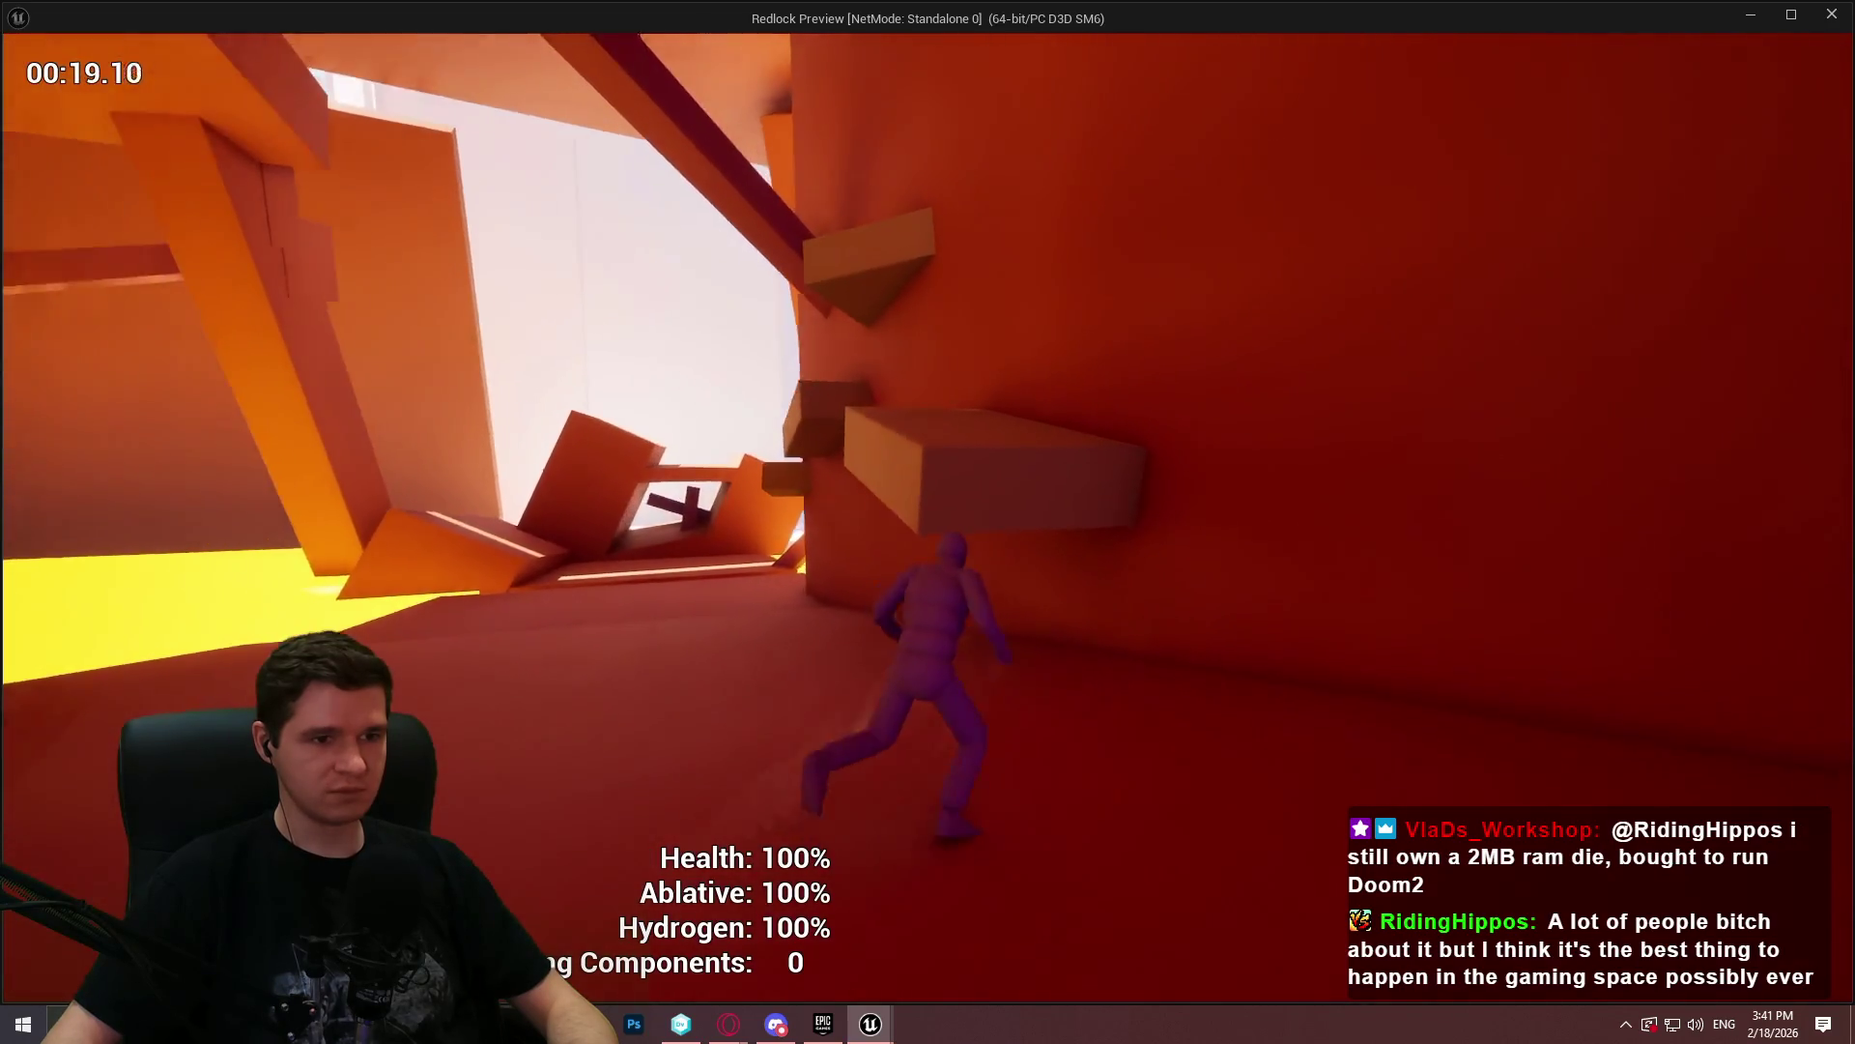
- Climb the ledges to the ramp, cross the beam and blocks, and reach a higher block
{"action": "key", "text": "w"}
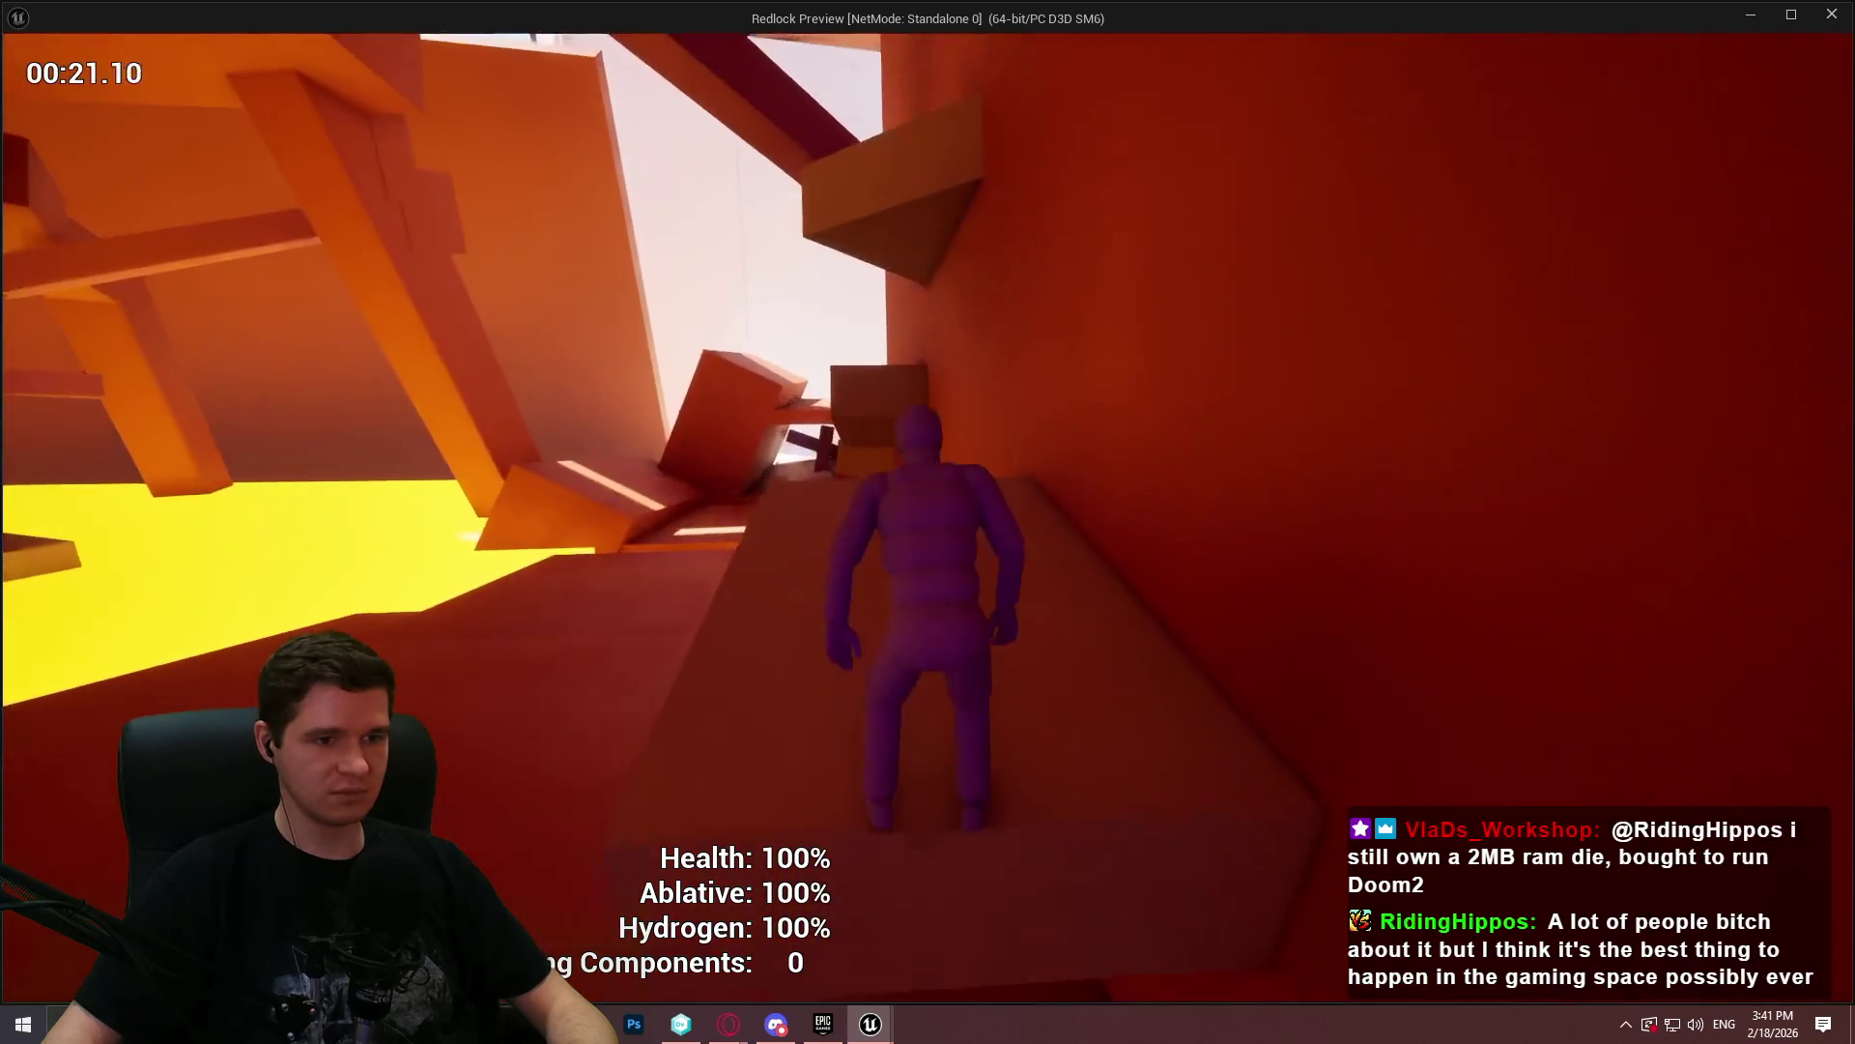
{"action": "key", "text": "w"}
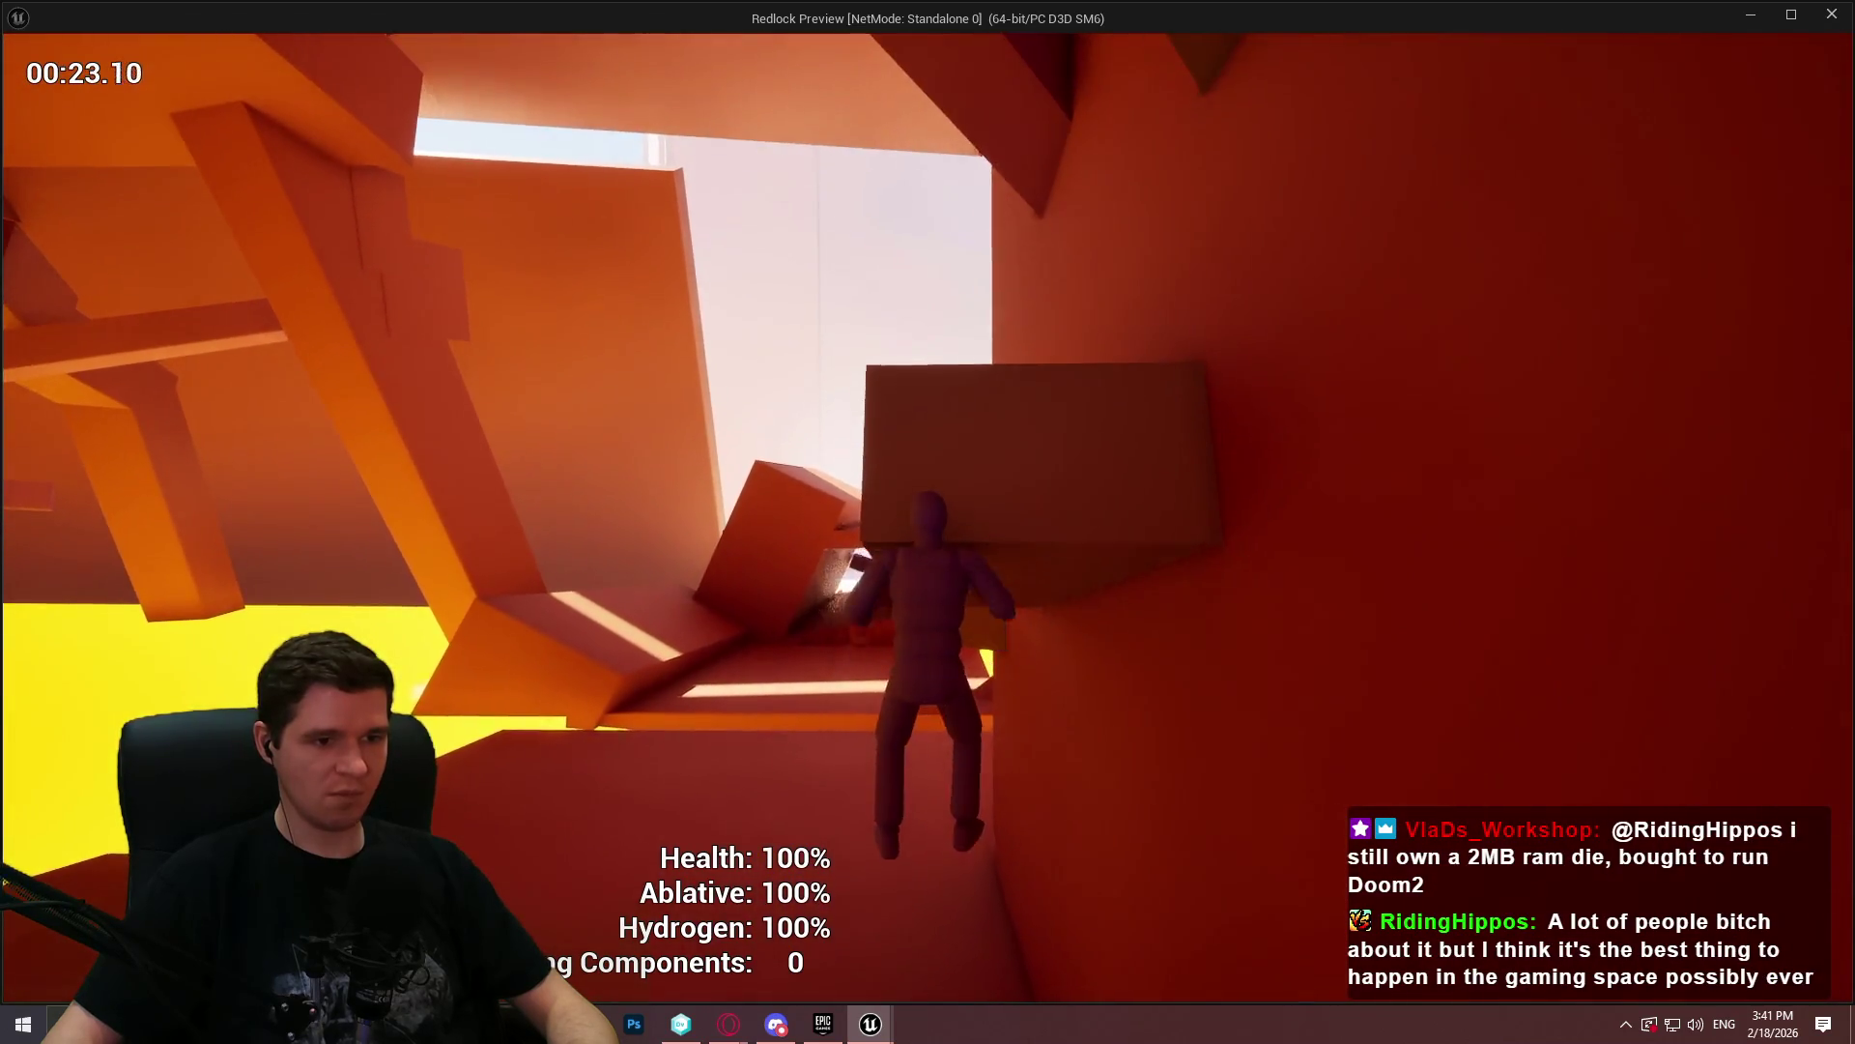
{"action": "key", "text": "w"}
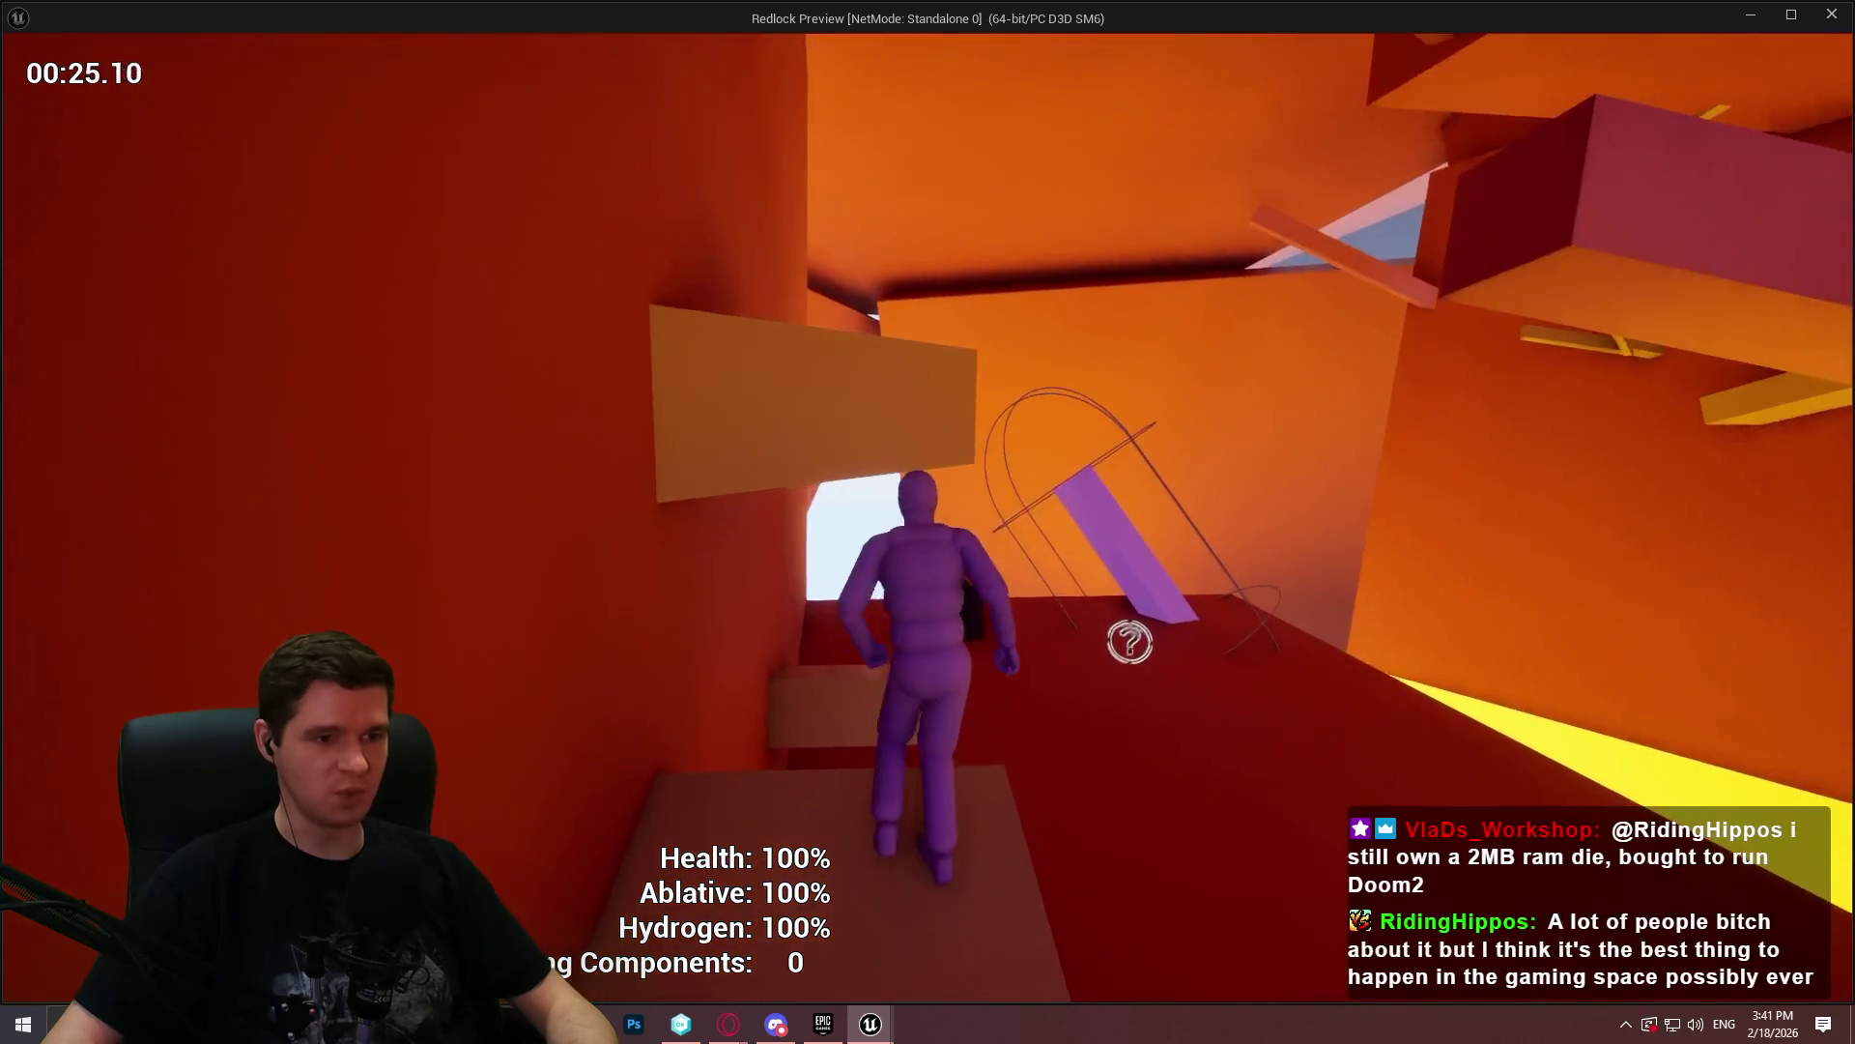
{"action": "key", "text": "w"}
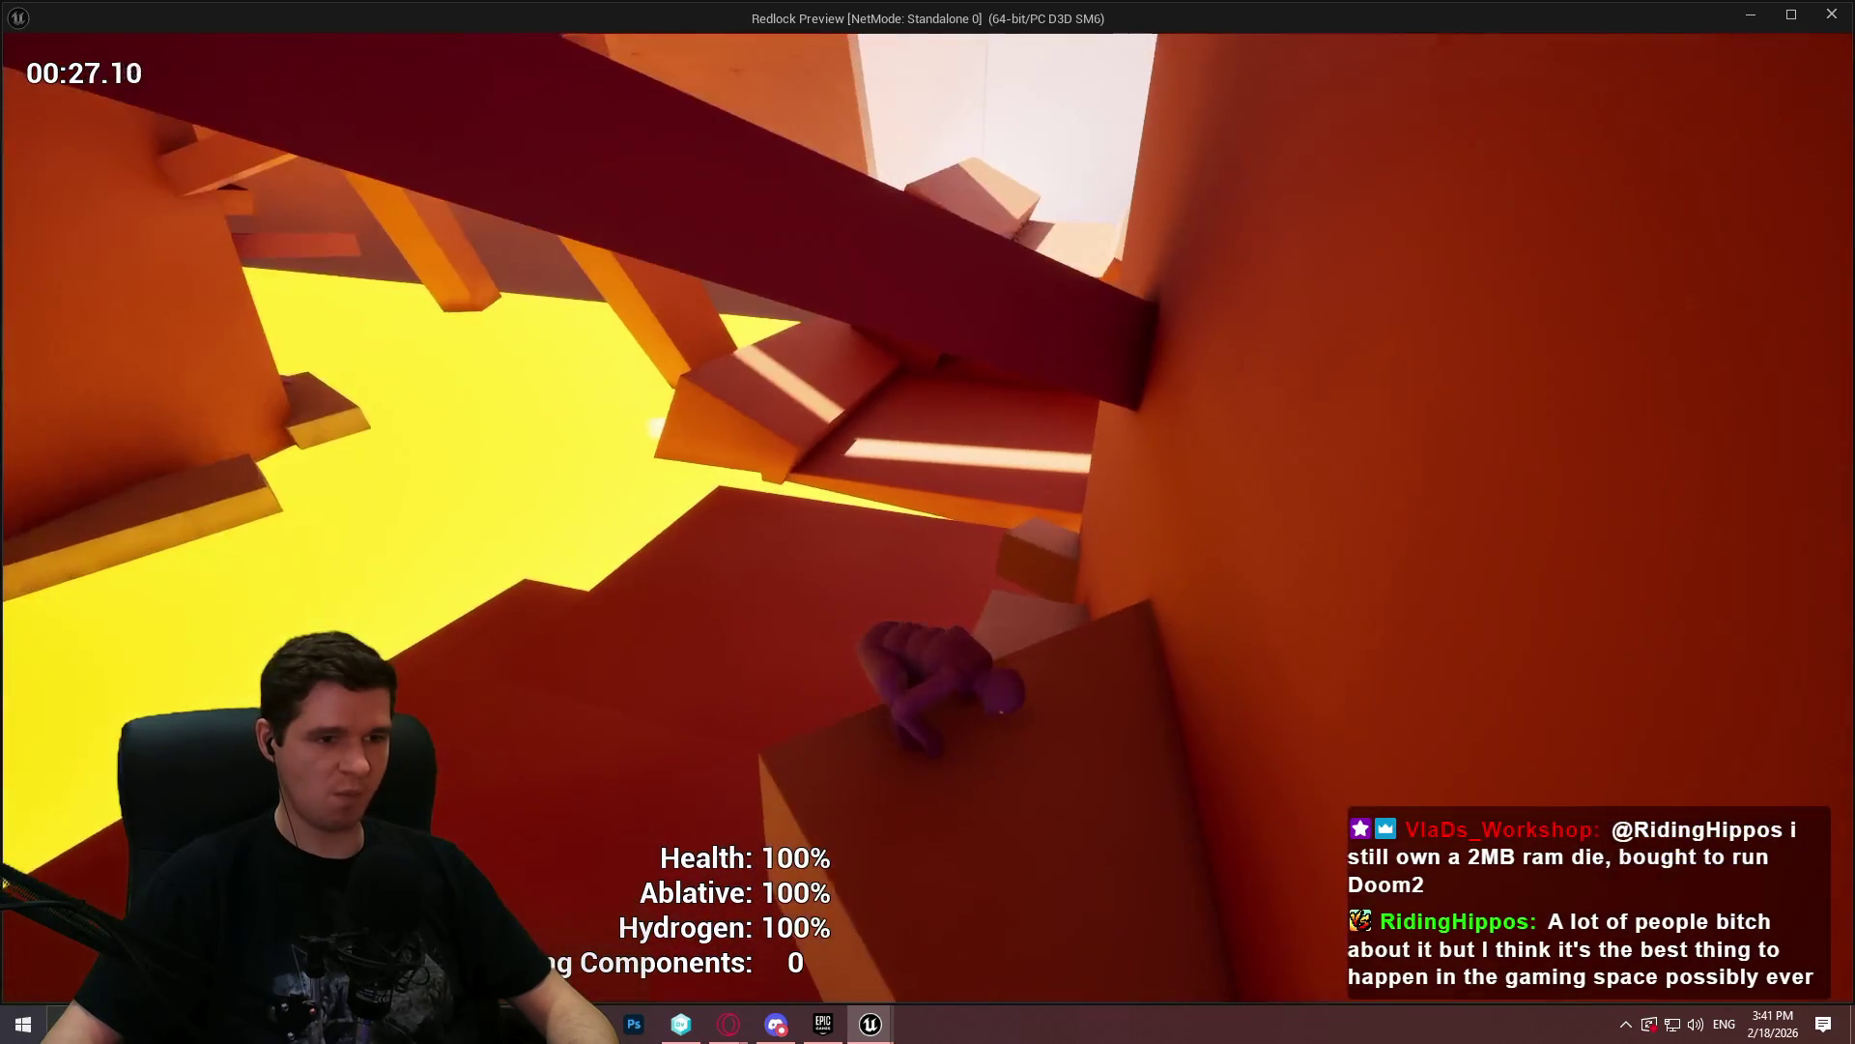
{"action": "key", "text": "w"}
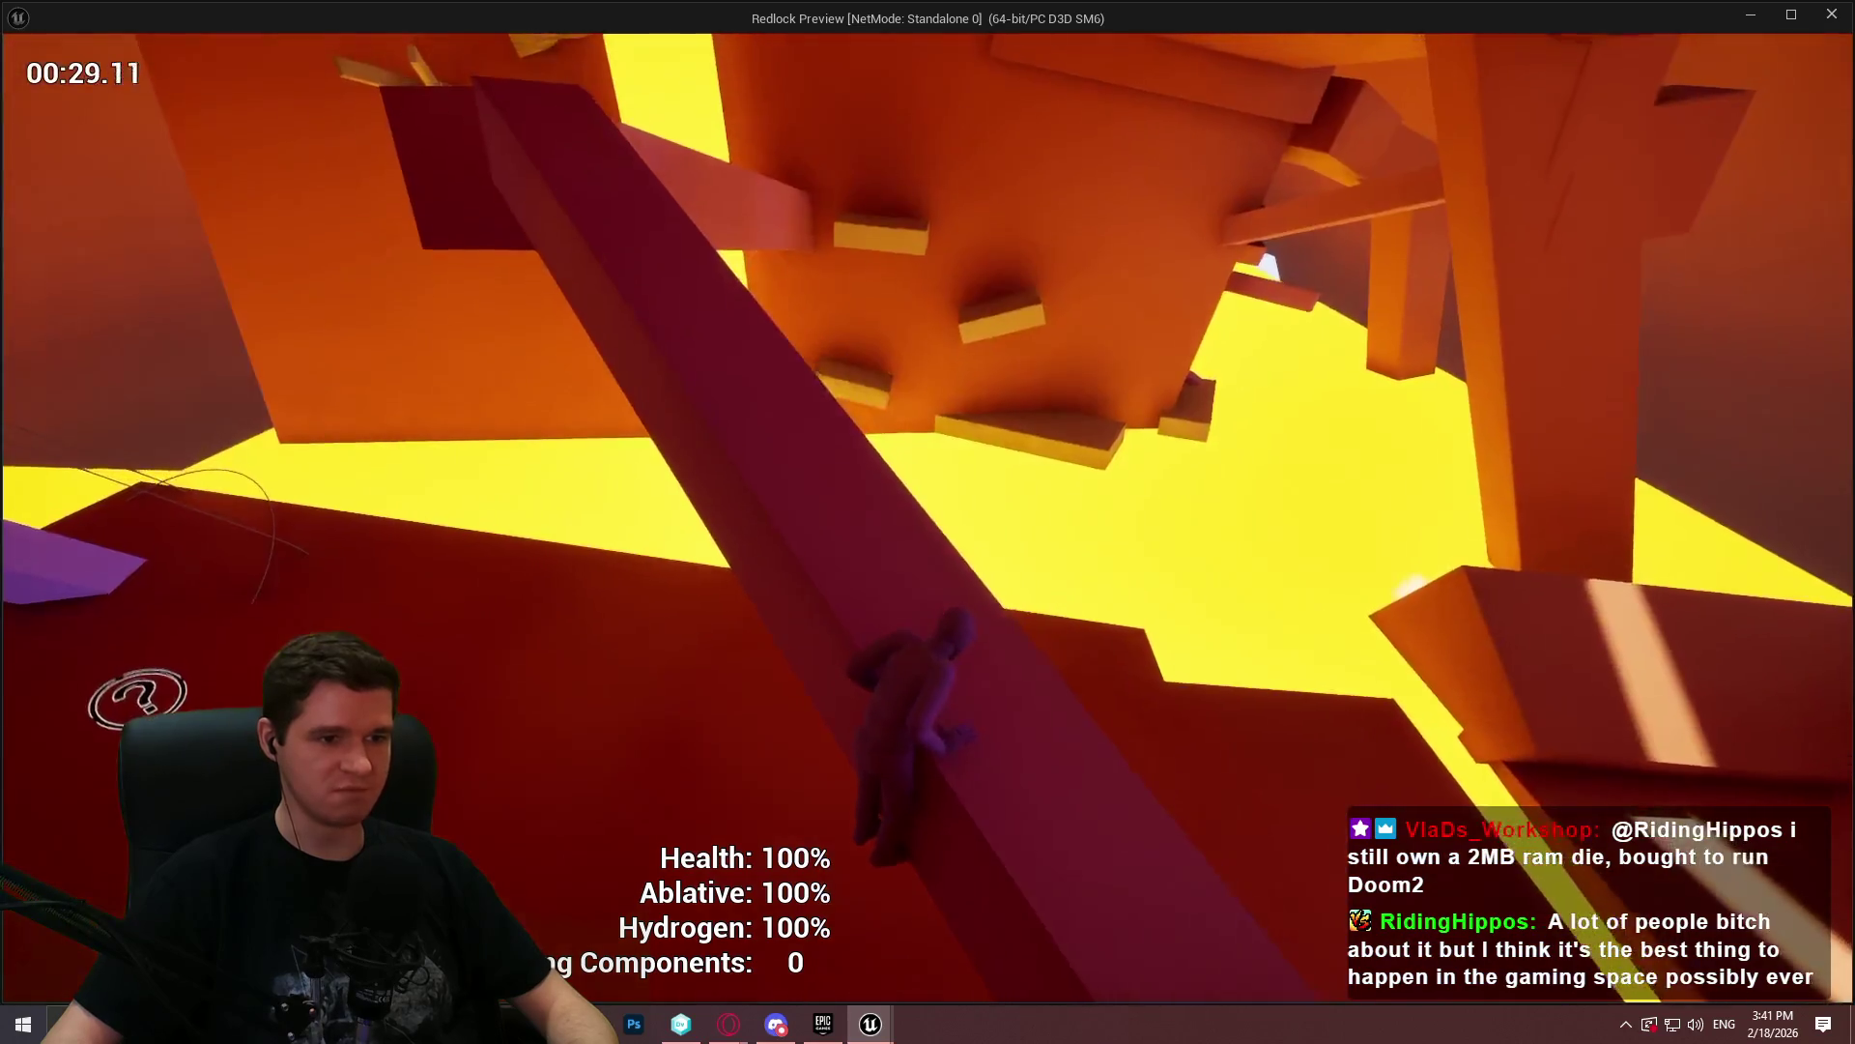
{"action": "key", "text": "w"}
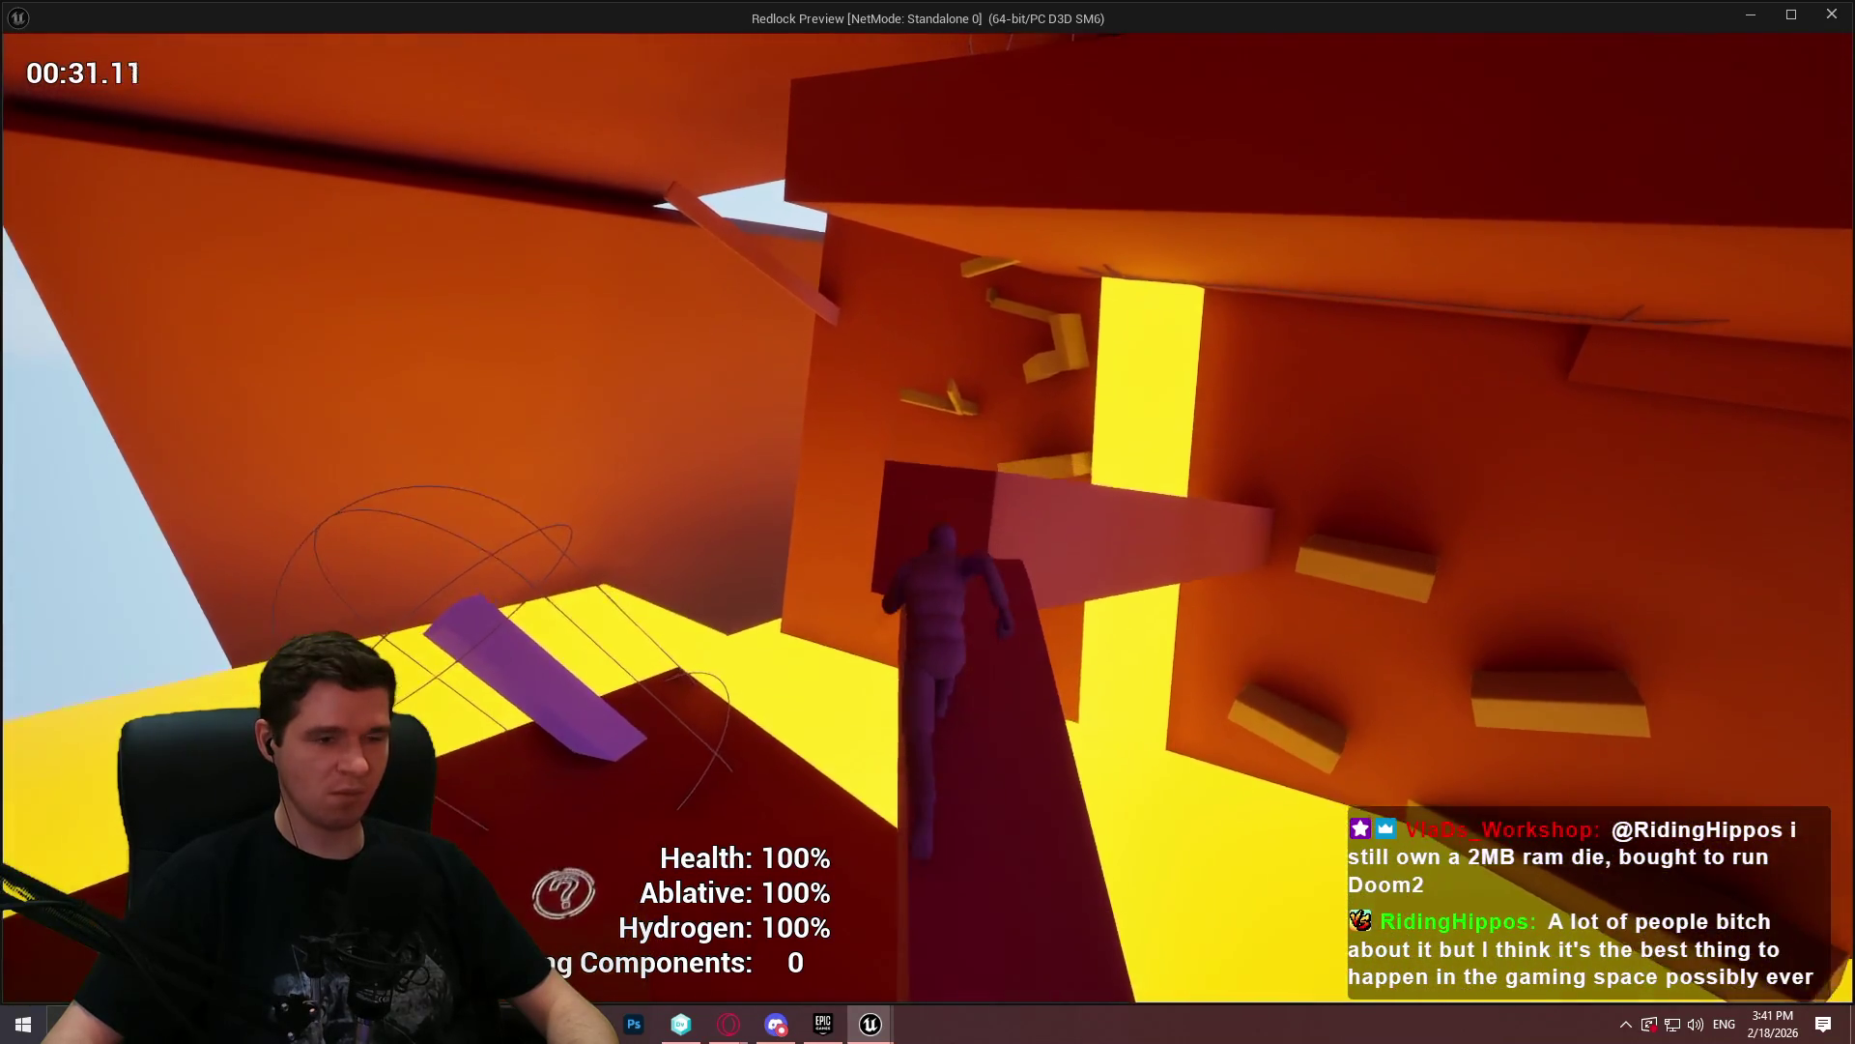
{"action": "key", "text": "w"}
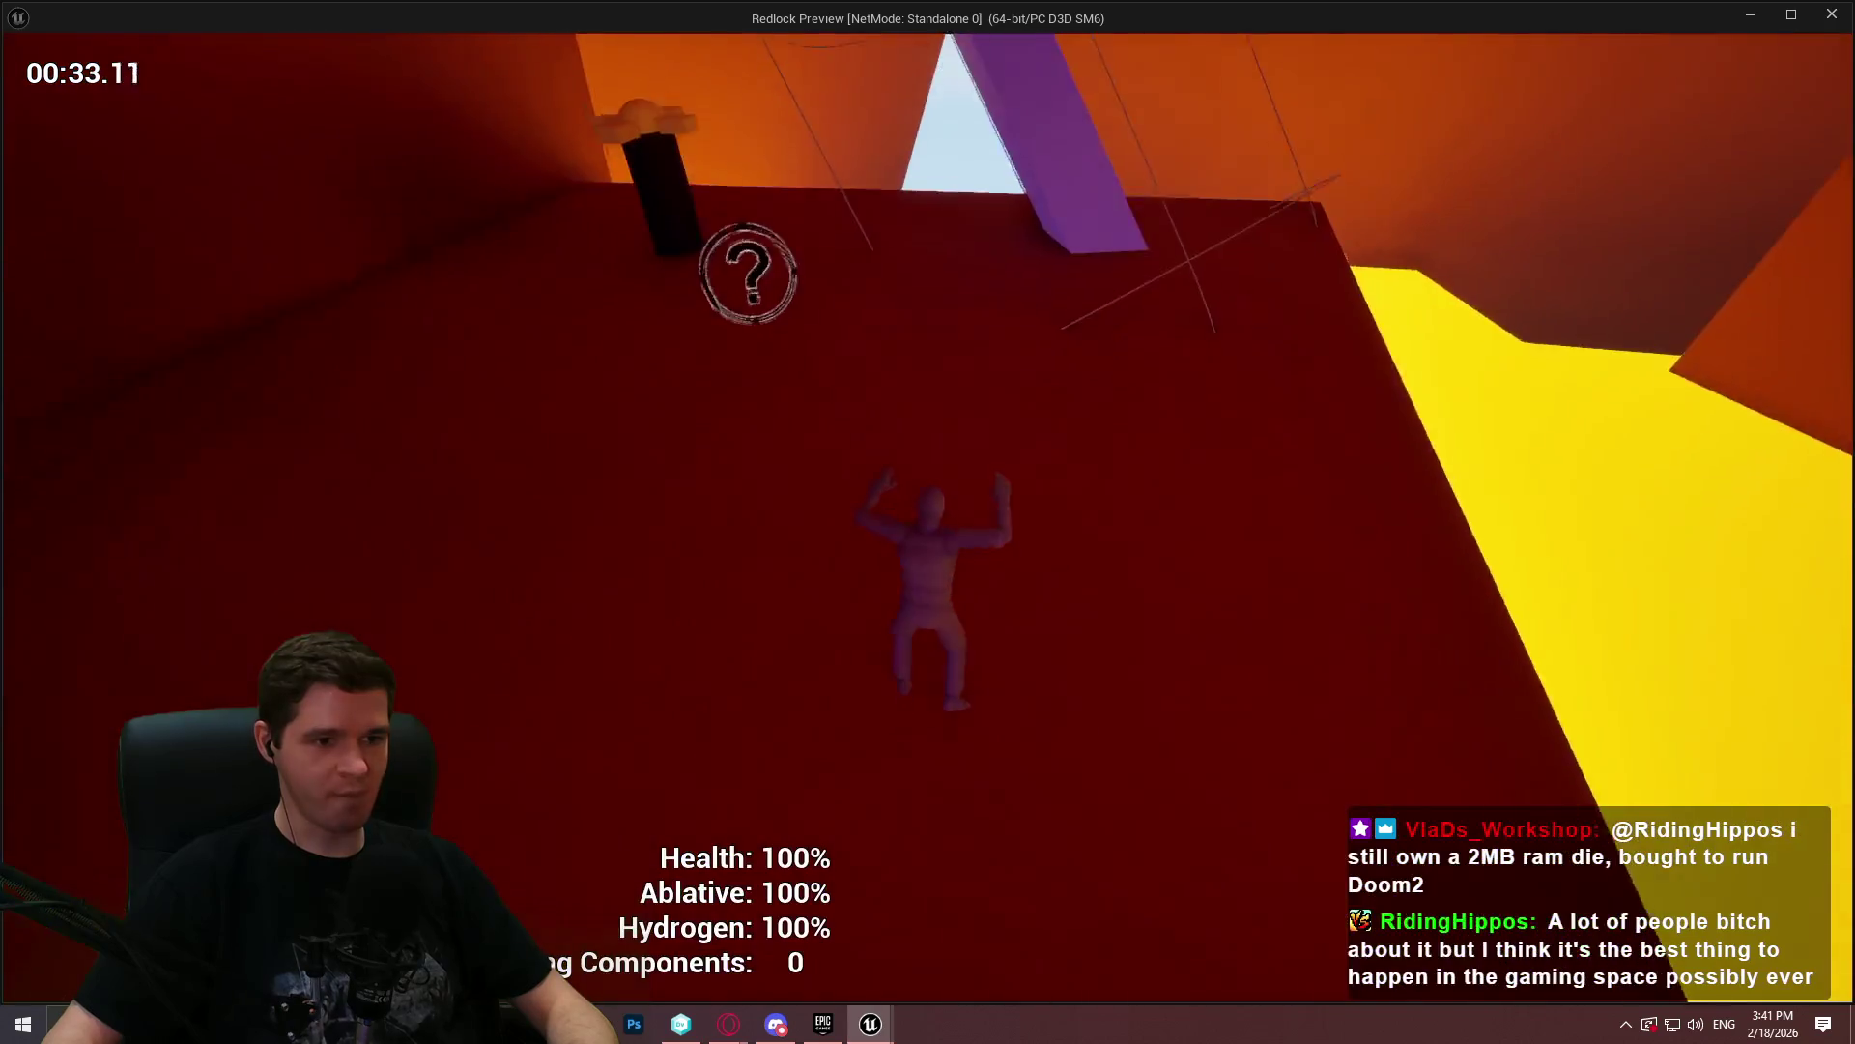
{"action": "key", "text": "w"}
{"action": "key", "text": "w"}
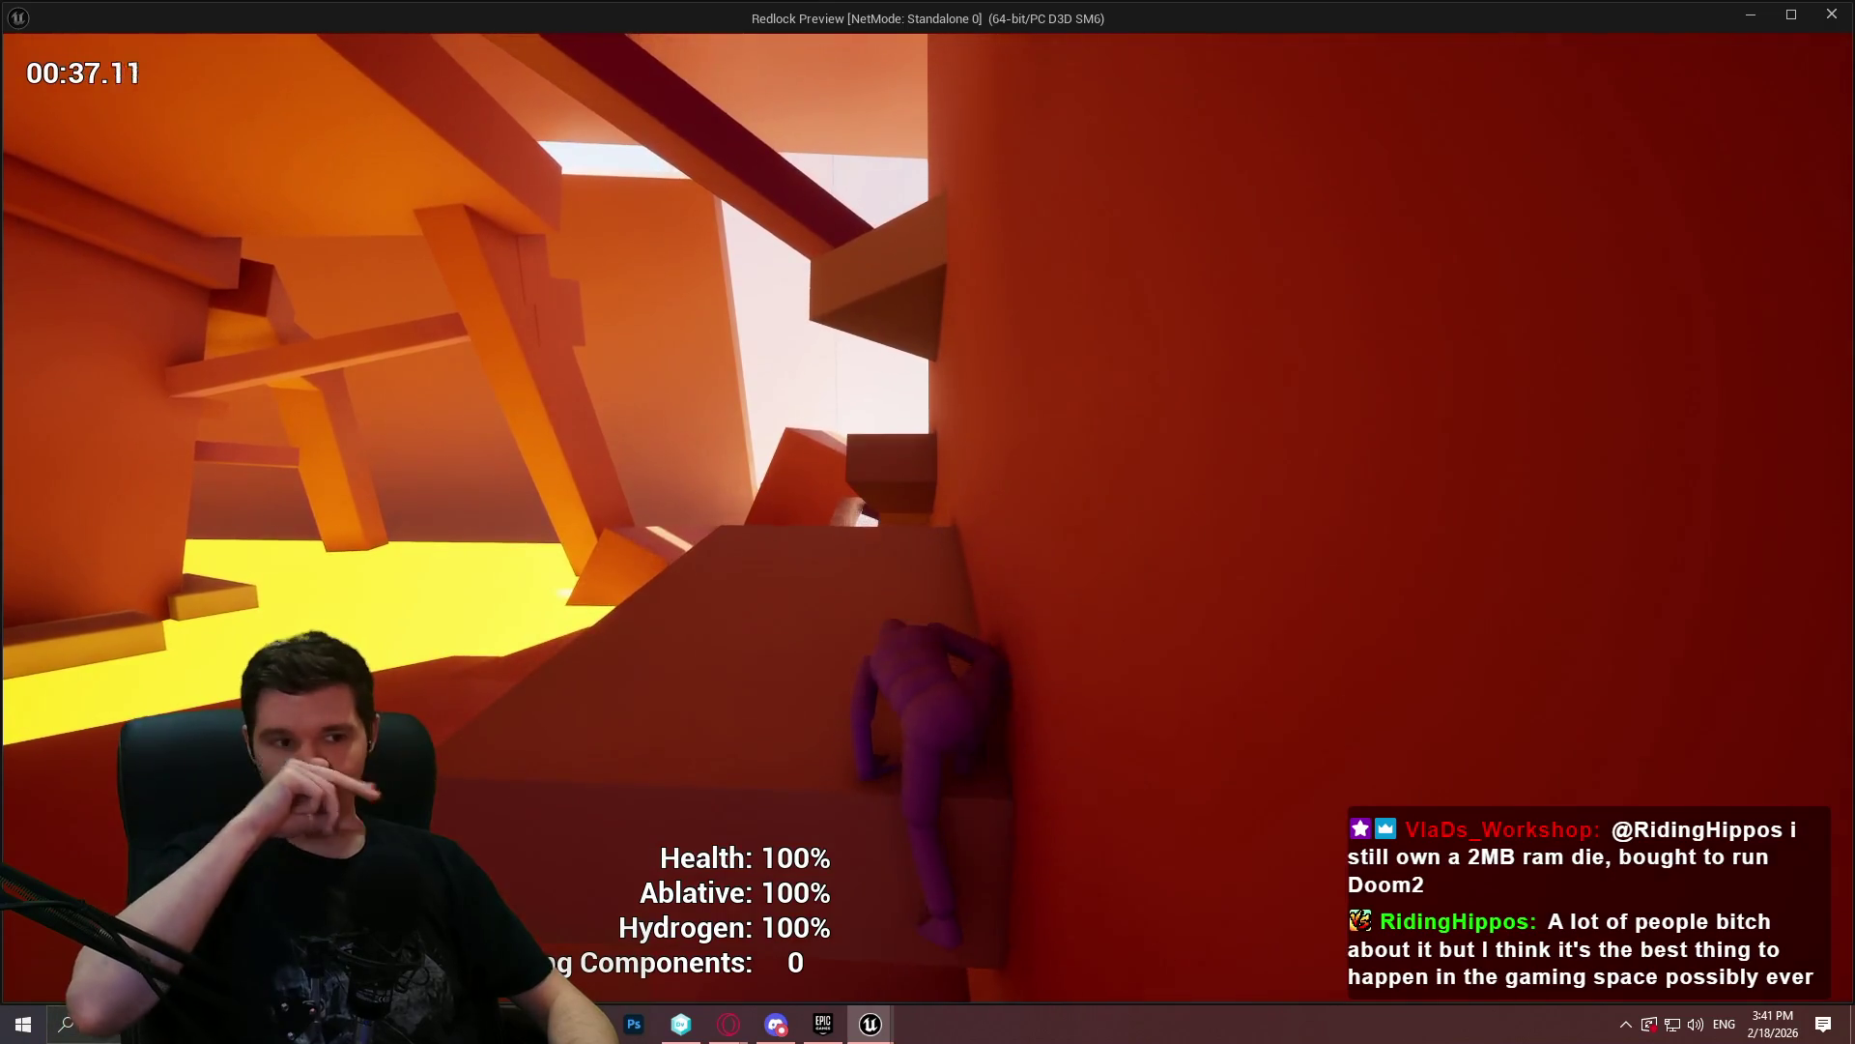
{"action": "key", "text": "w"}
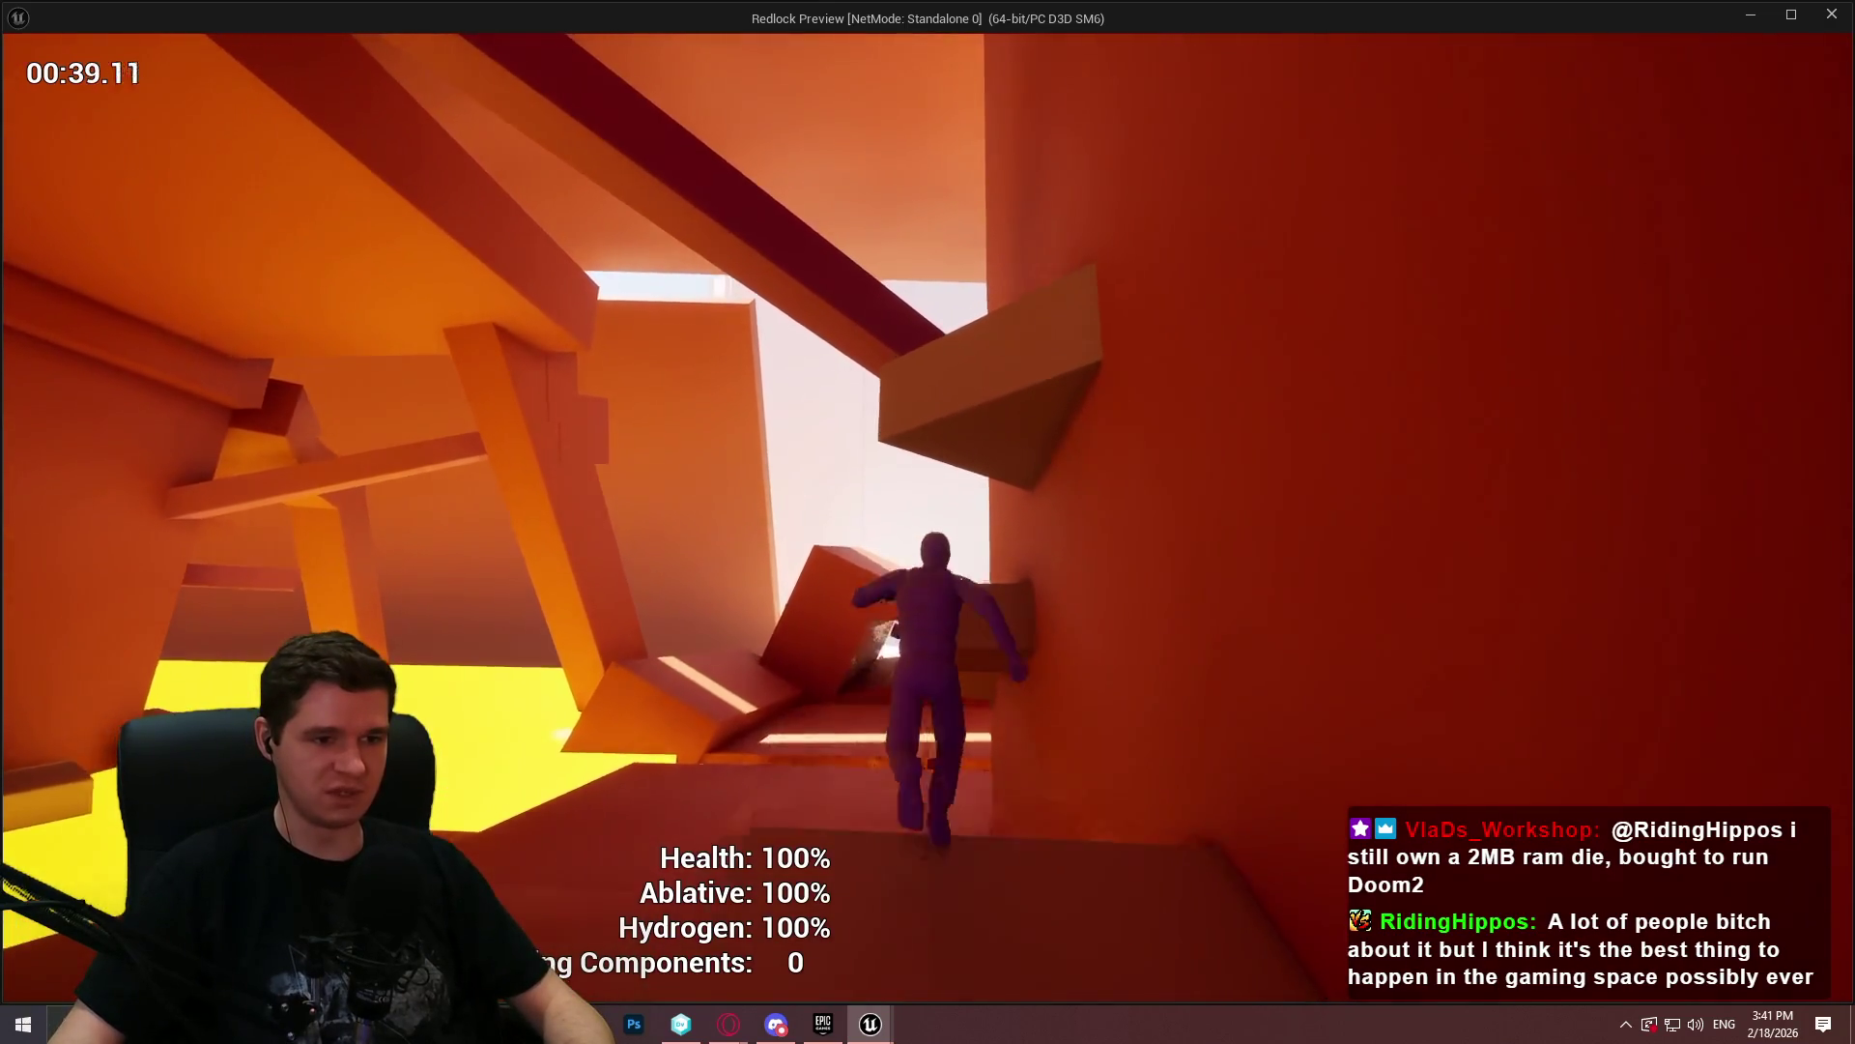
{"action": "key", "text": "w"}
{"action": "key", "text": "w"}
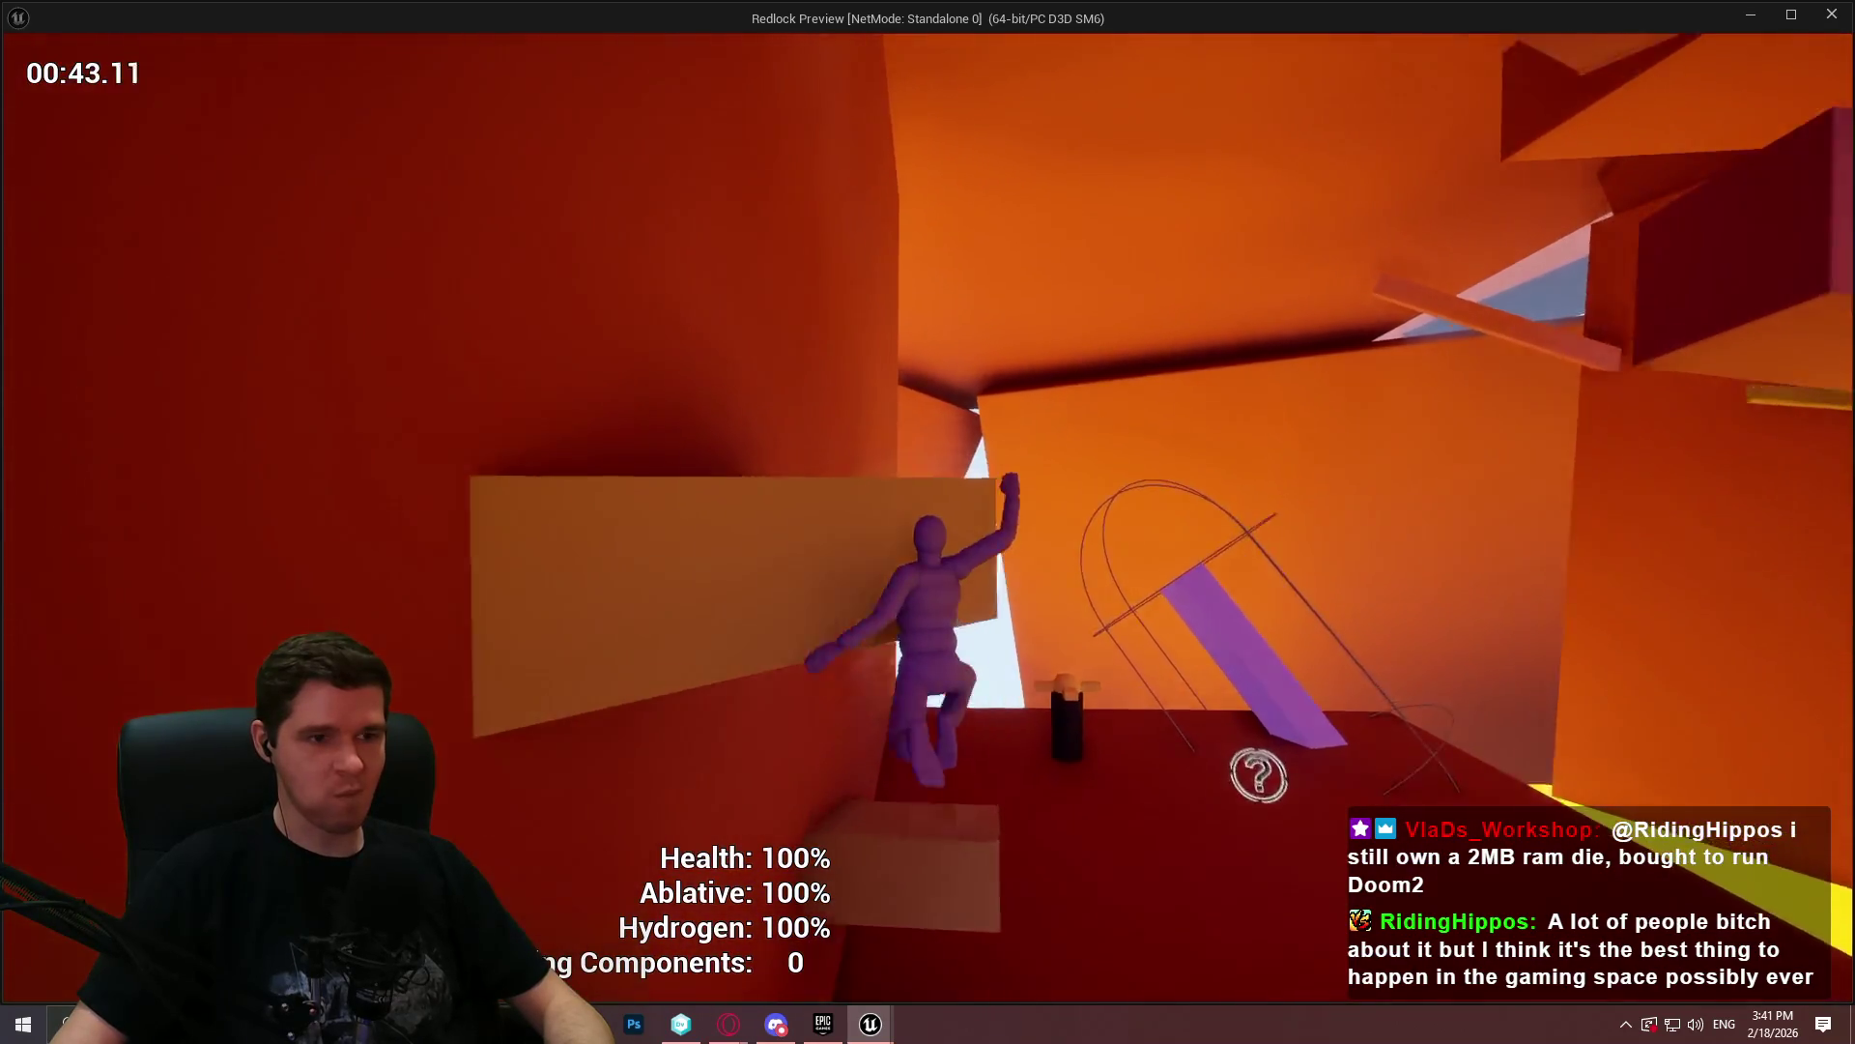
- Climb through the stacked blocks onto the ledge, then jump to the wall and block top
{"action": "key", "text": "w"}
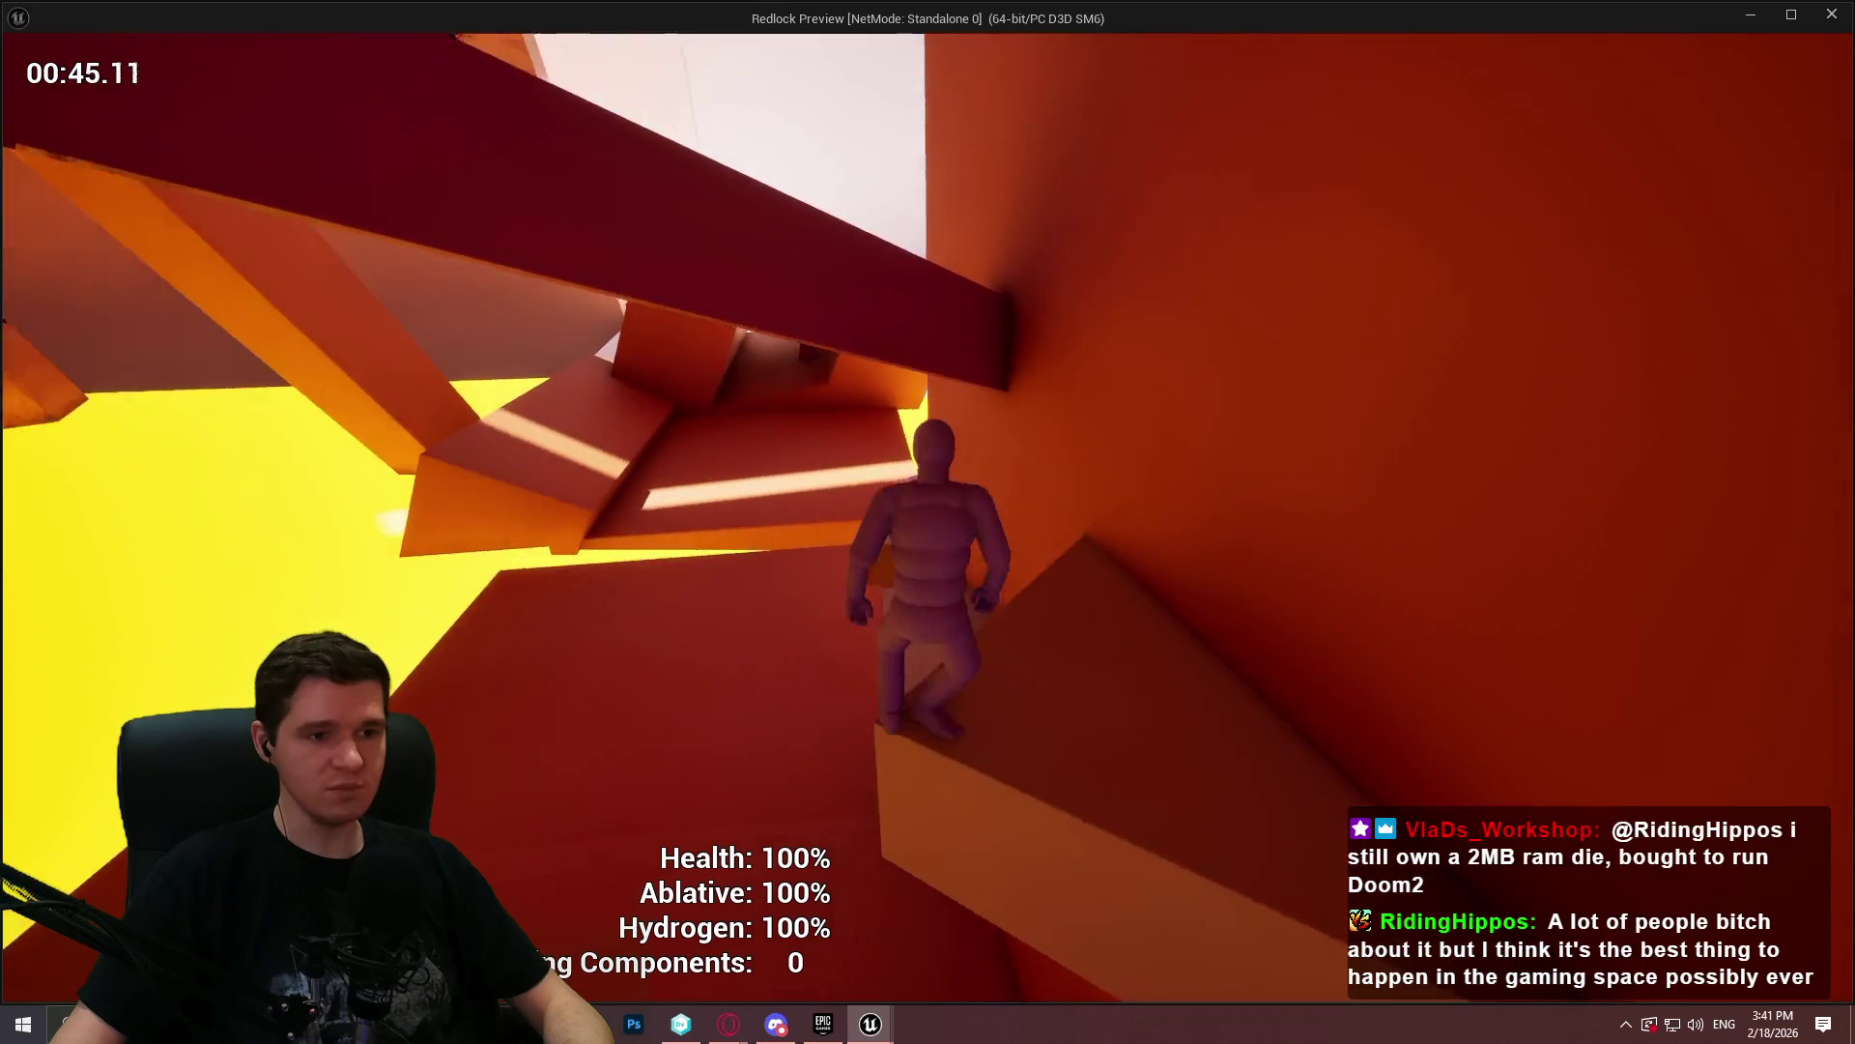
{"action": "key", "text": "w"}
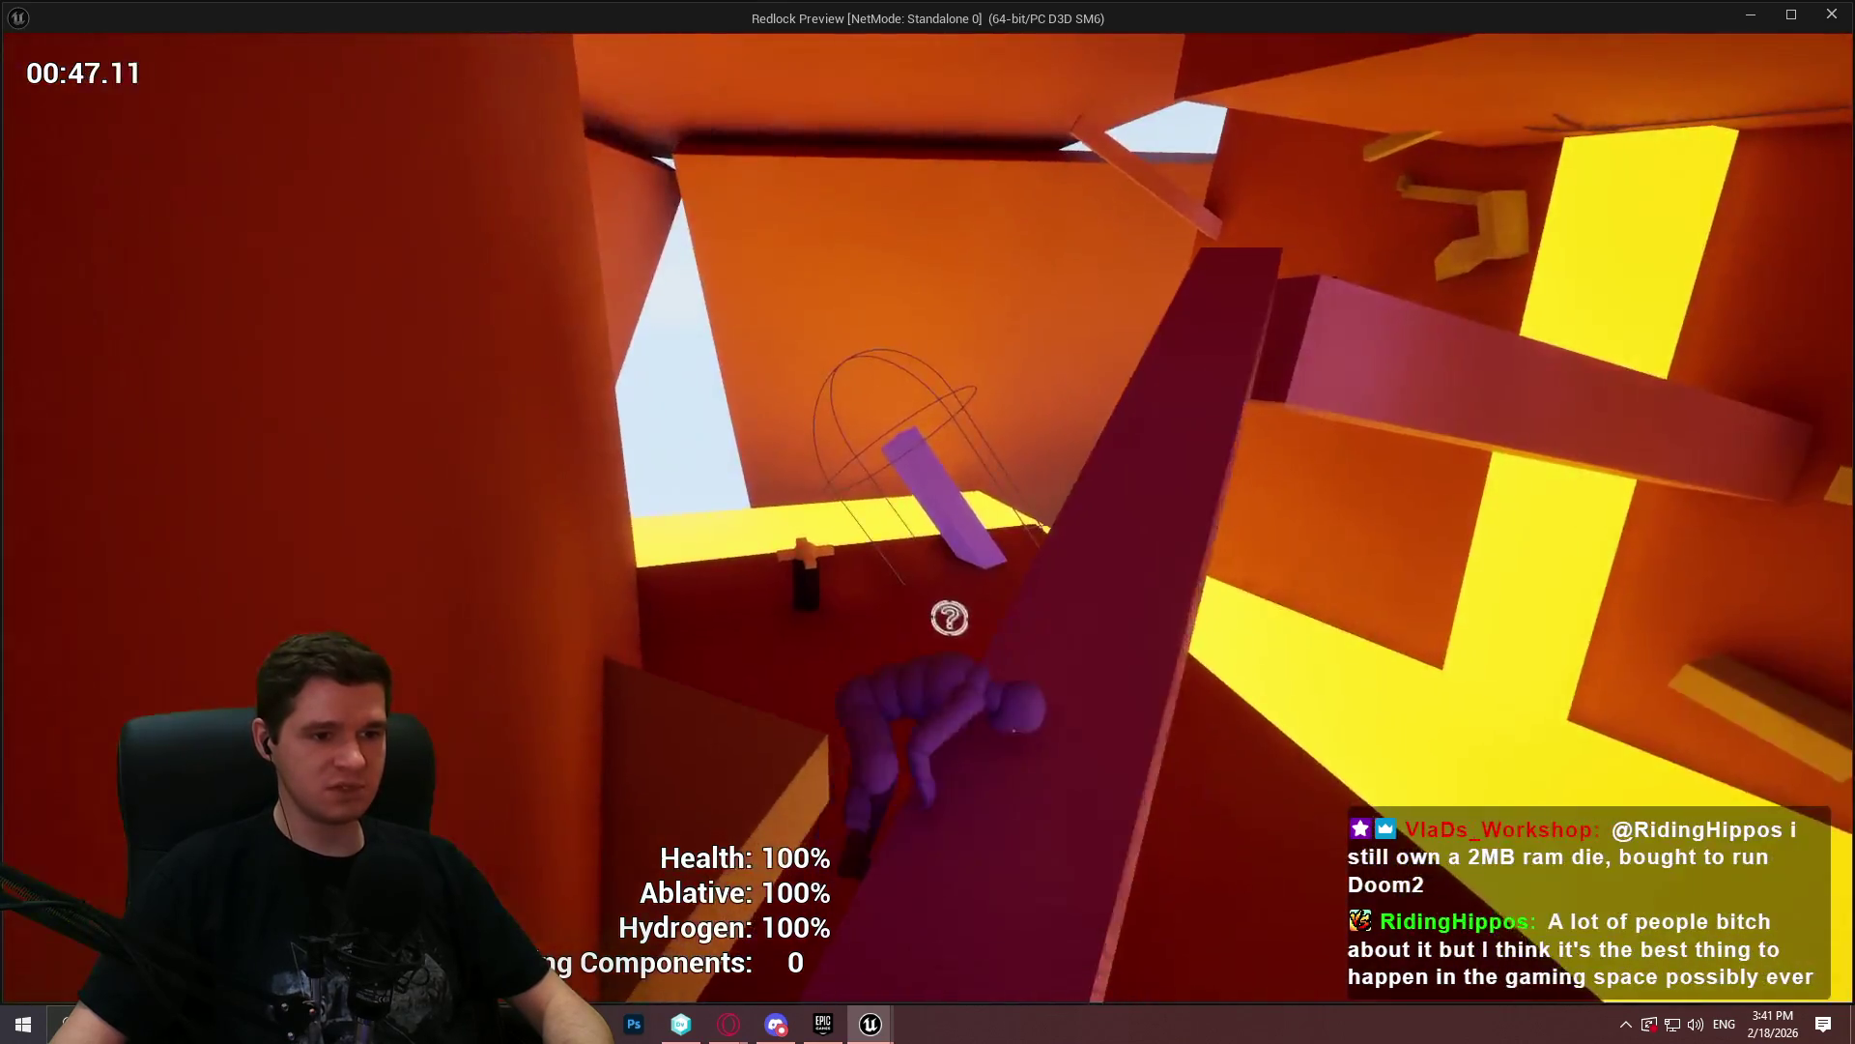
{"action": "key", "text": "w"}
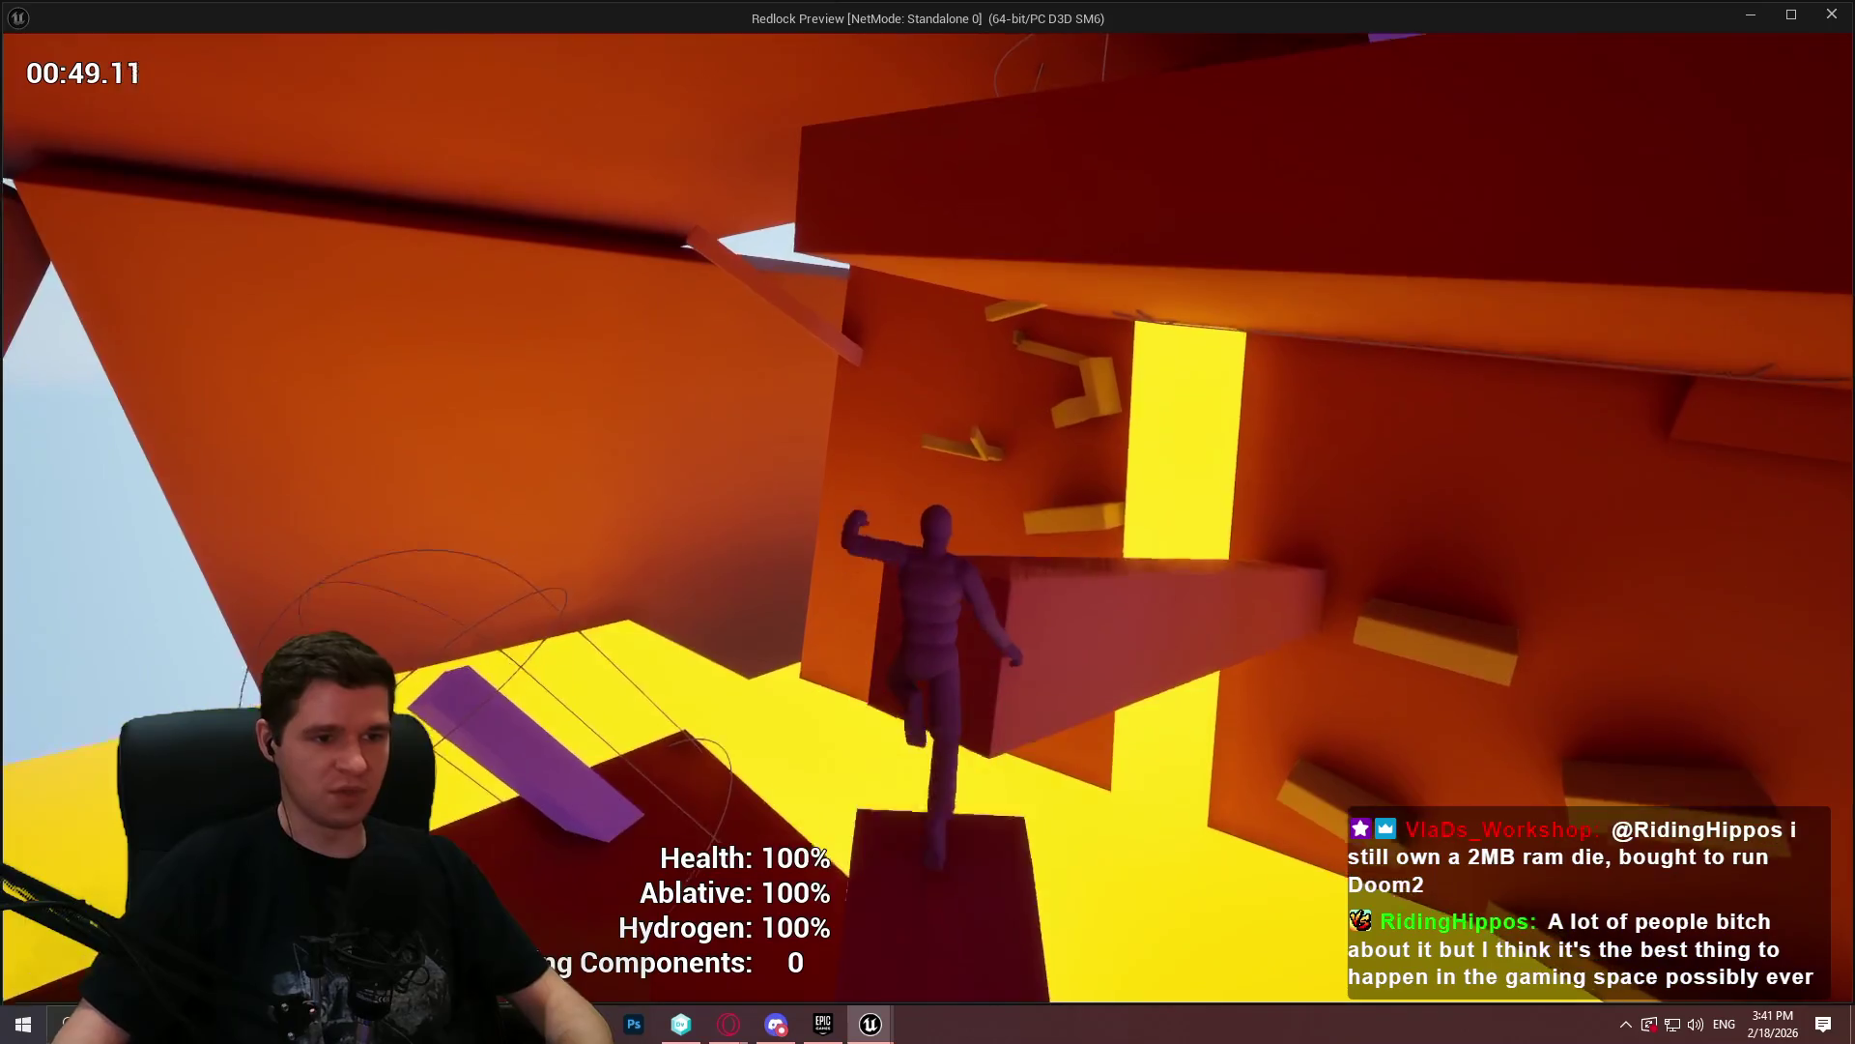
{"action": "key", "text": "w"}
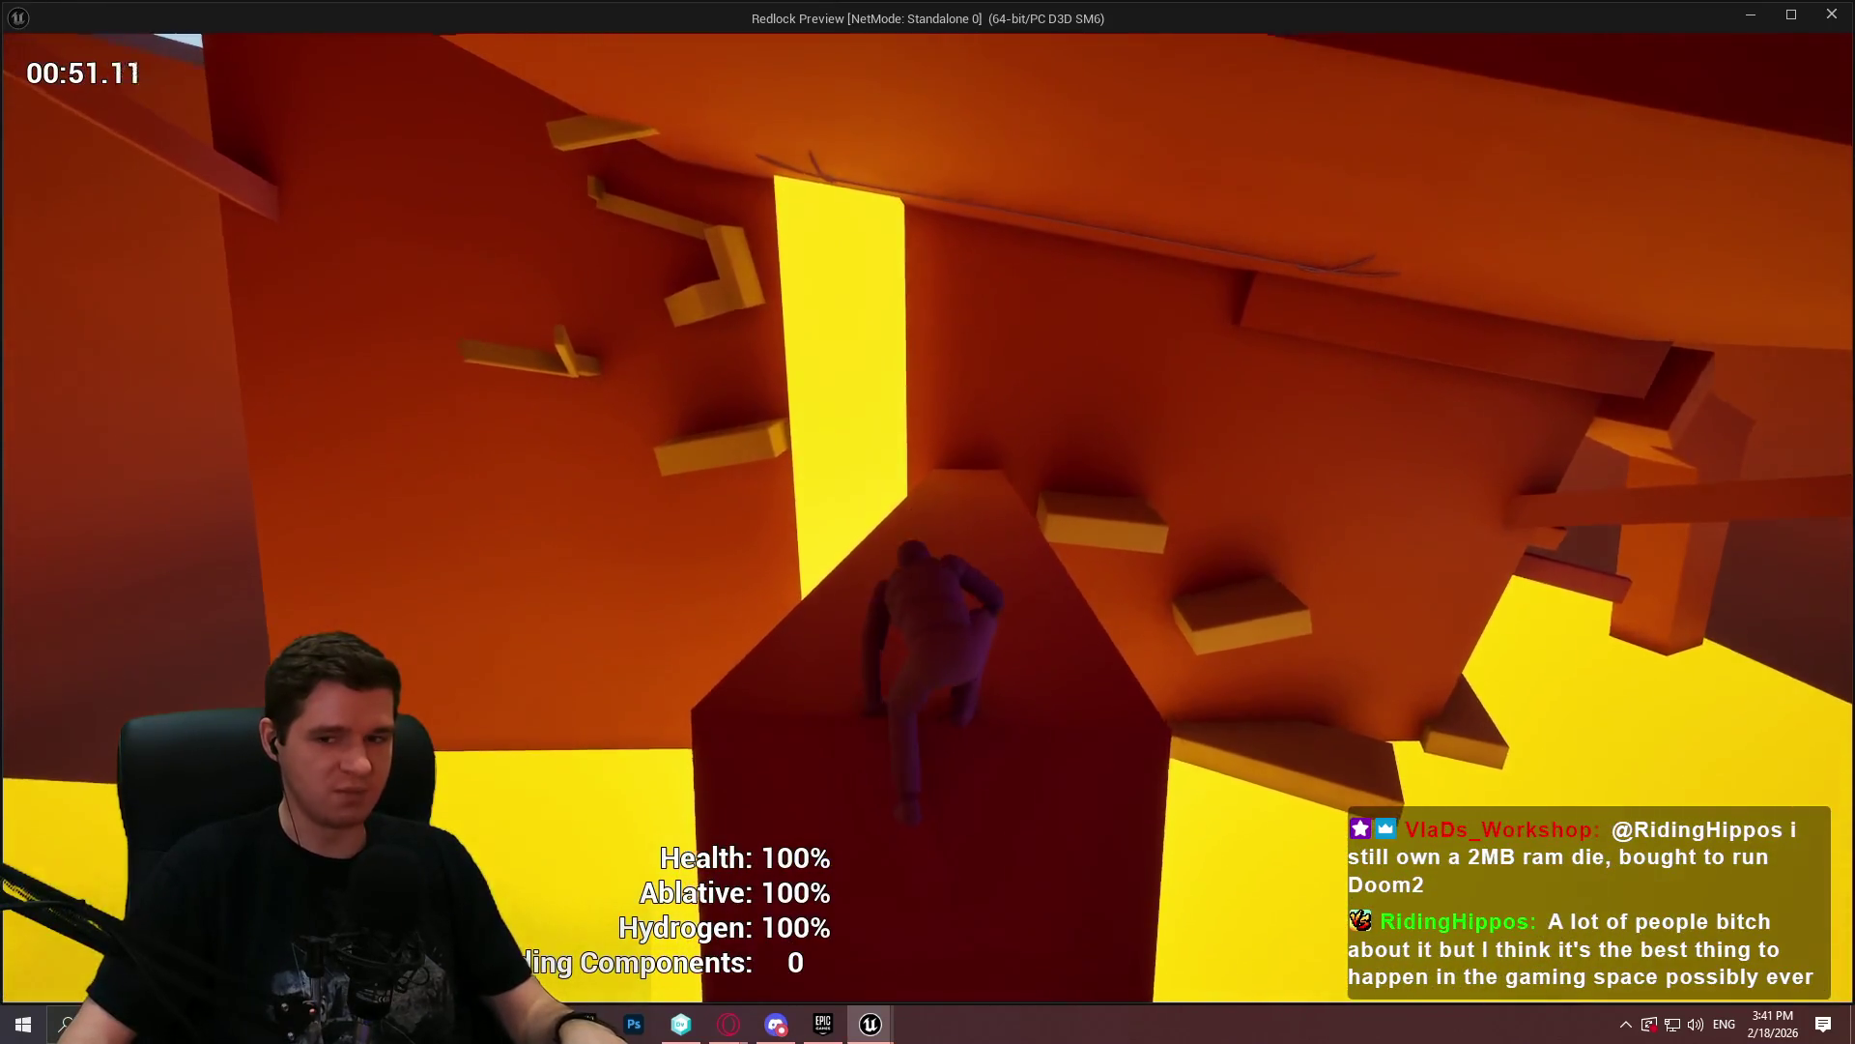
{"action": "key", "text": "w"}
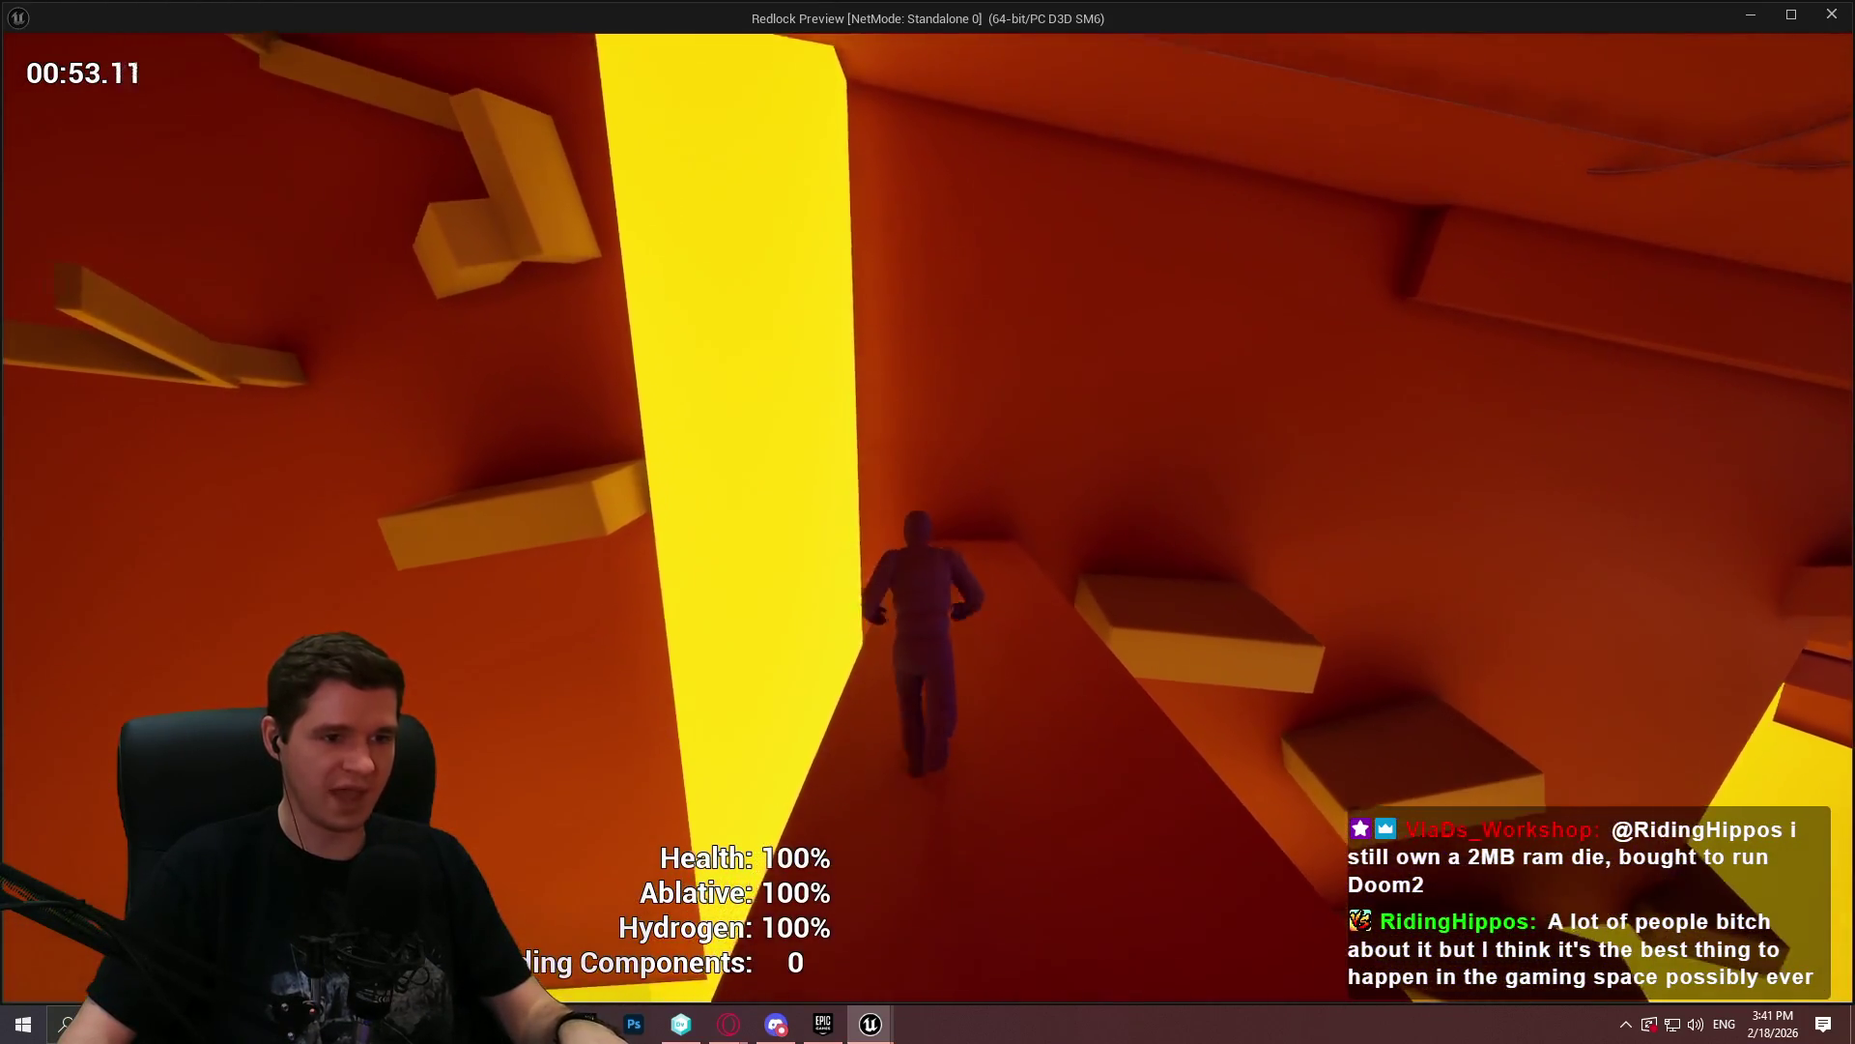
{"action": "key", "text": "w"}
{"action": "key", "text": "w"}
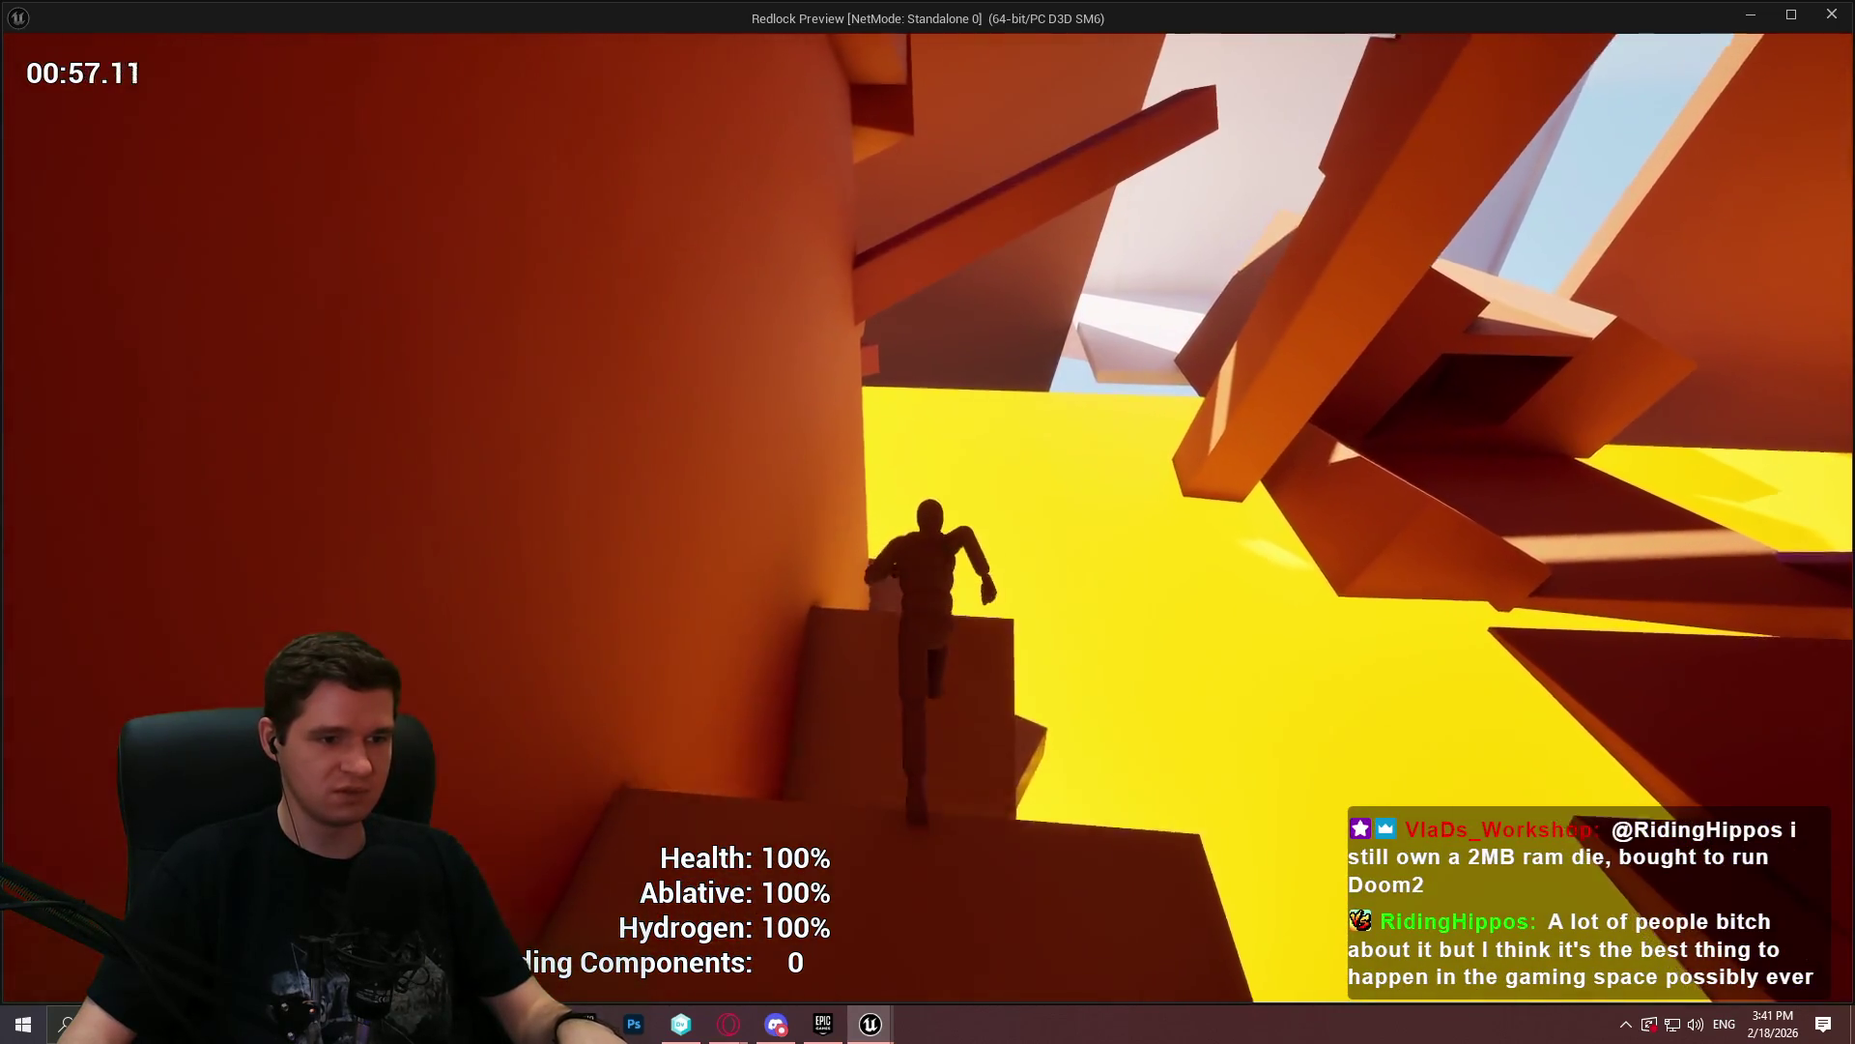
{"action": "key", "text": "space"}
{"action": "key", "text": "w"}
{"action": "key", "text": "w"}
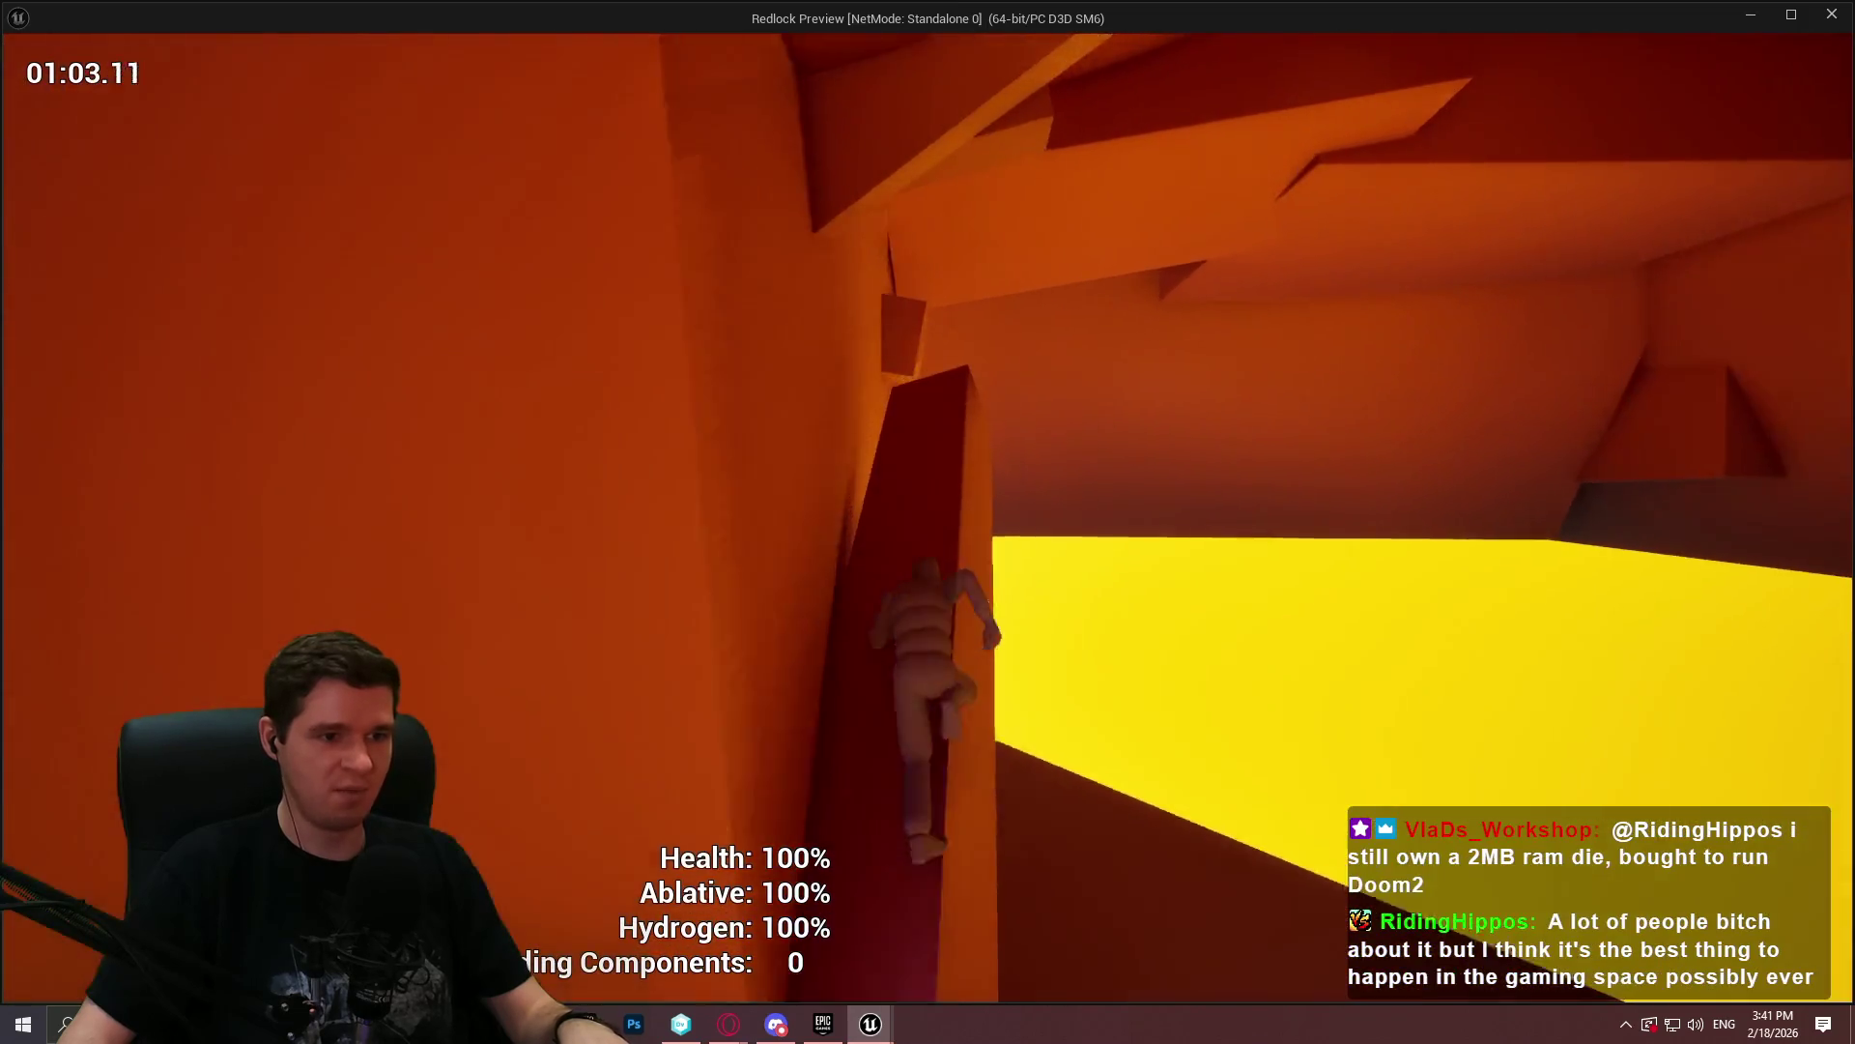
- Traverse up and along the wall into the next area, climbing higher through the structures
{"action": "key", "text": "w"}
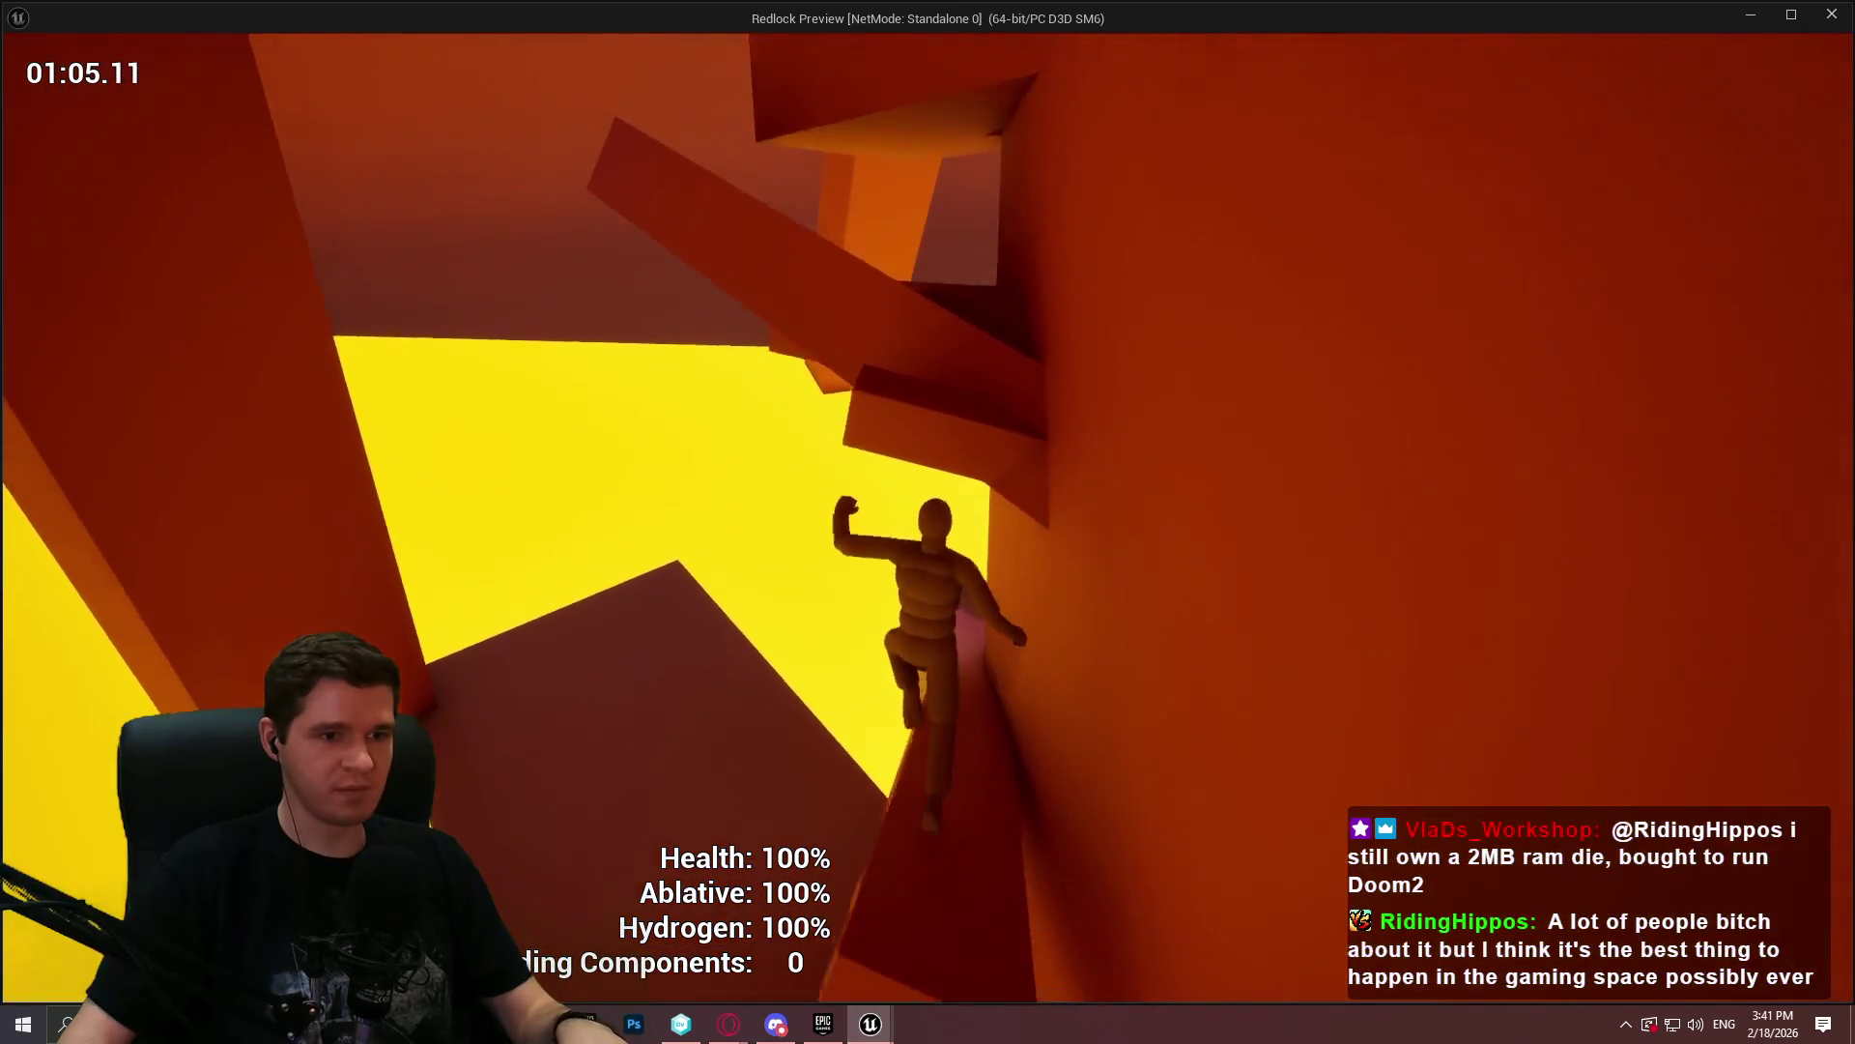
{"action": "key", "text": "w"}
{"action": "key", "text": "w"}
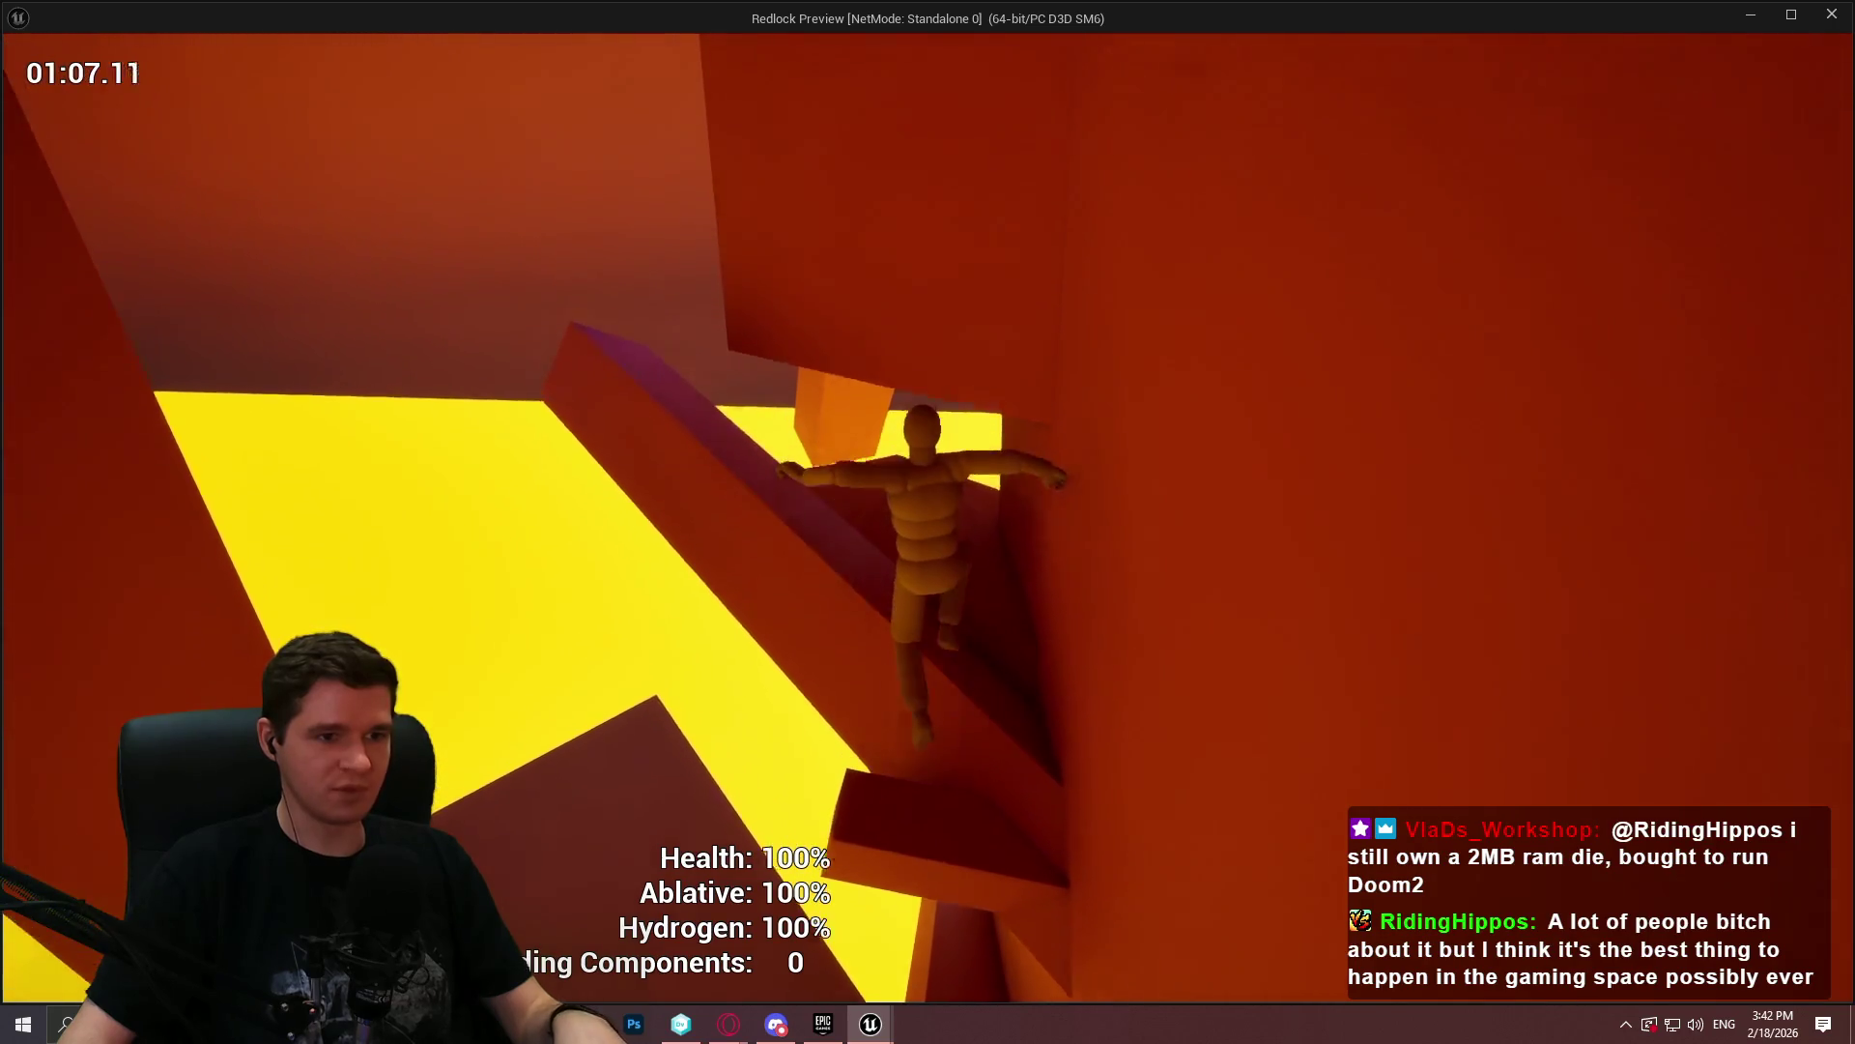
{"action": "key", "text": "w"}
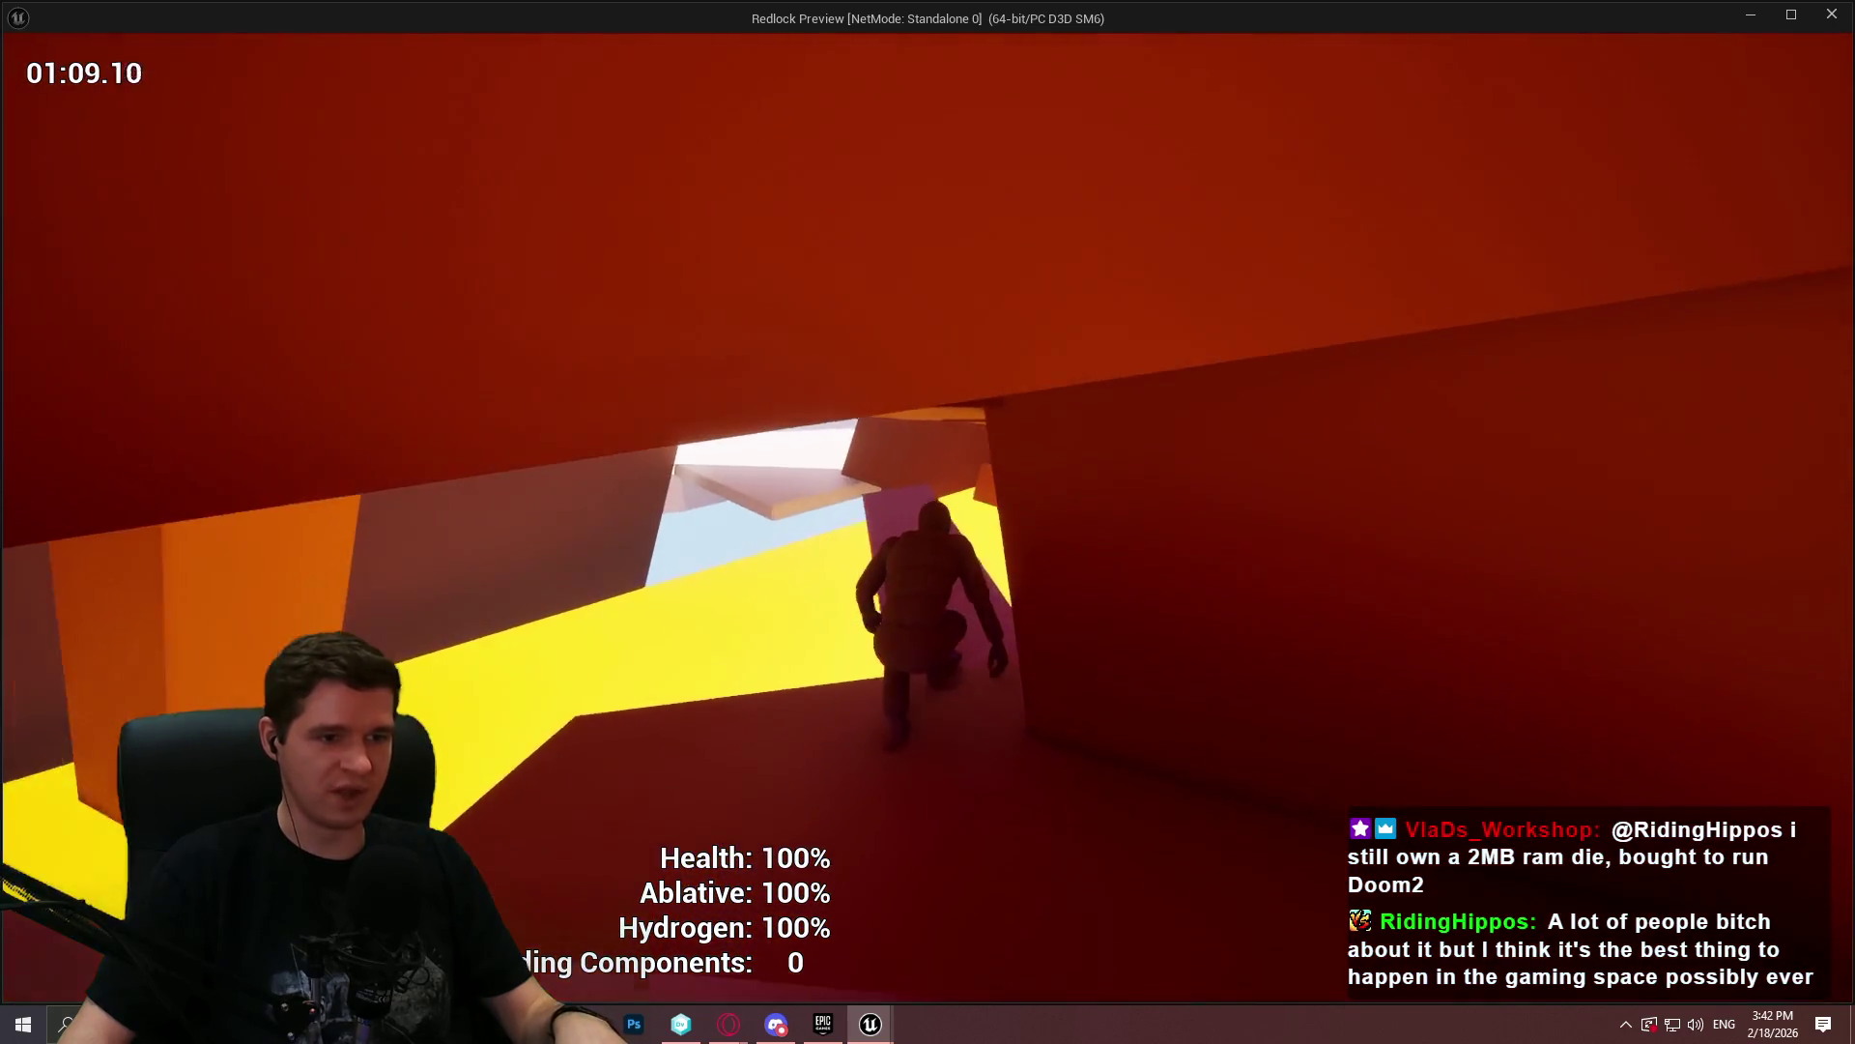
{"action": "key", "text": "w"}
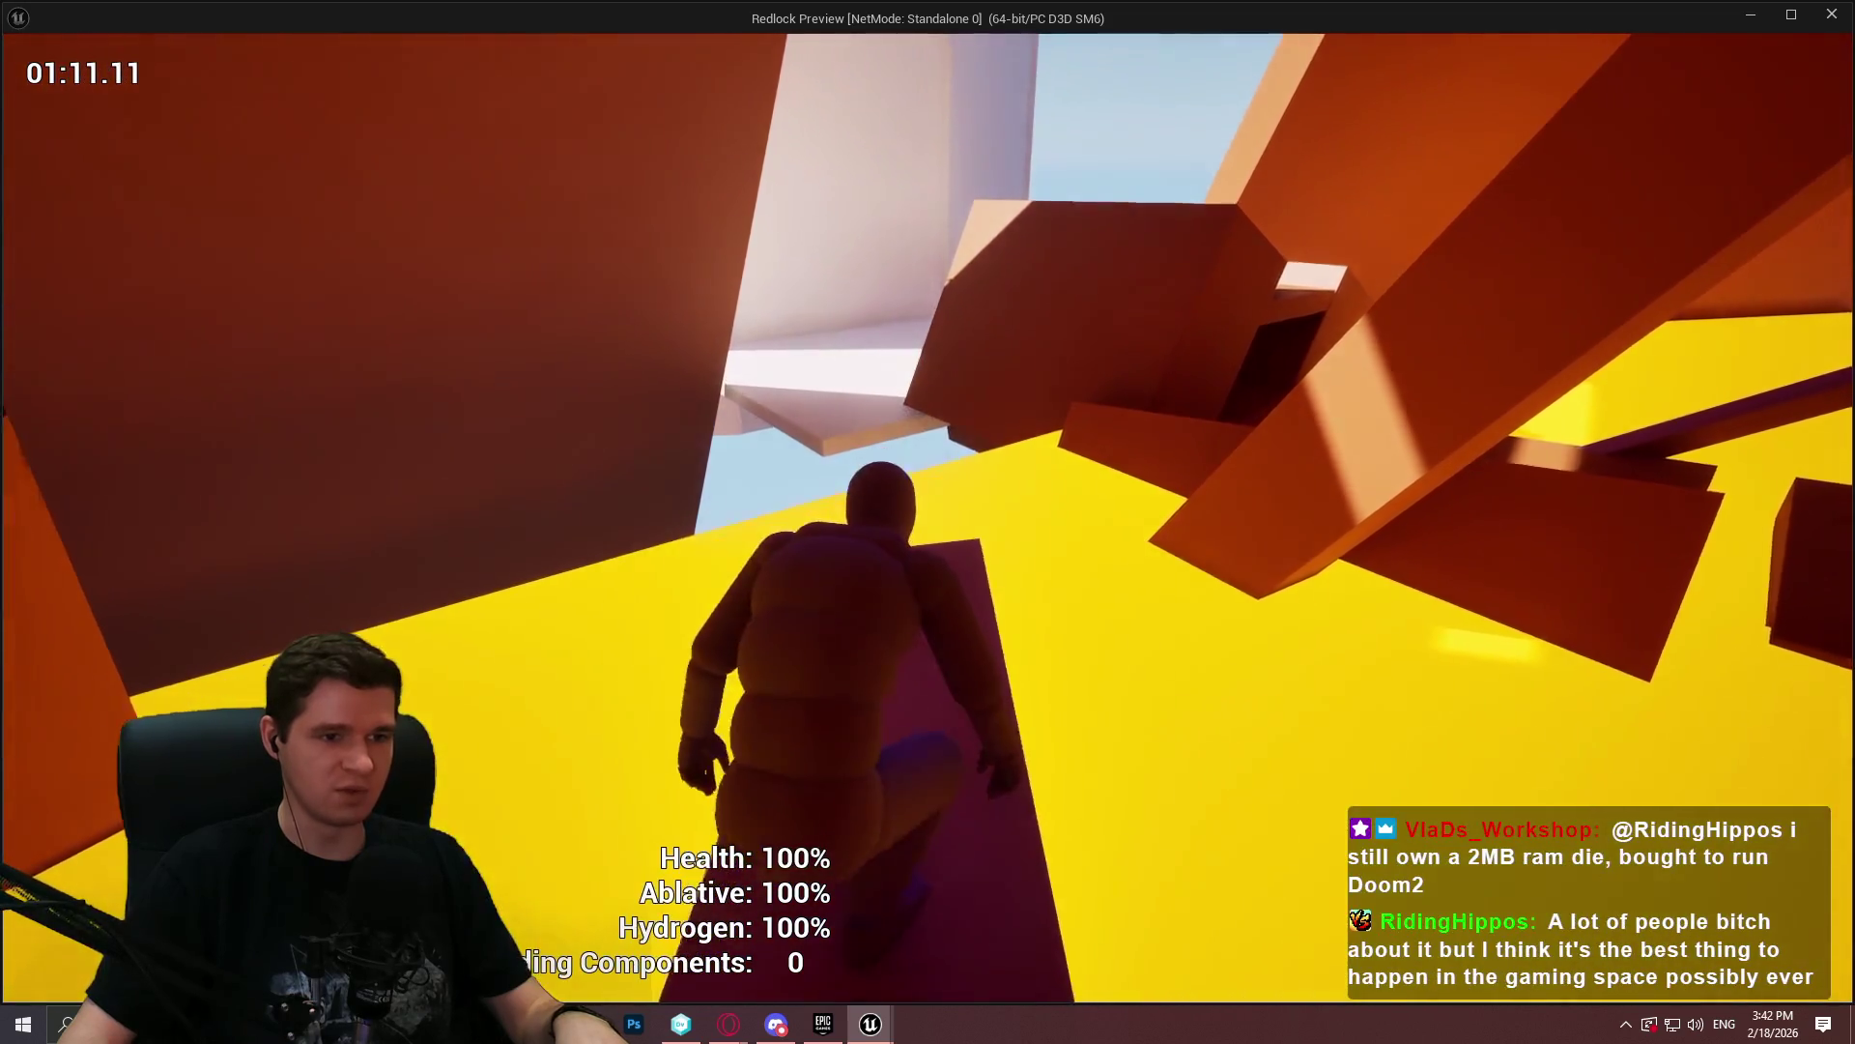
{"action": "key", "text": "w"}
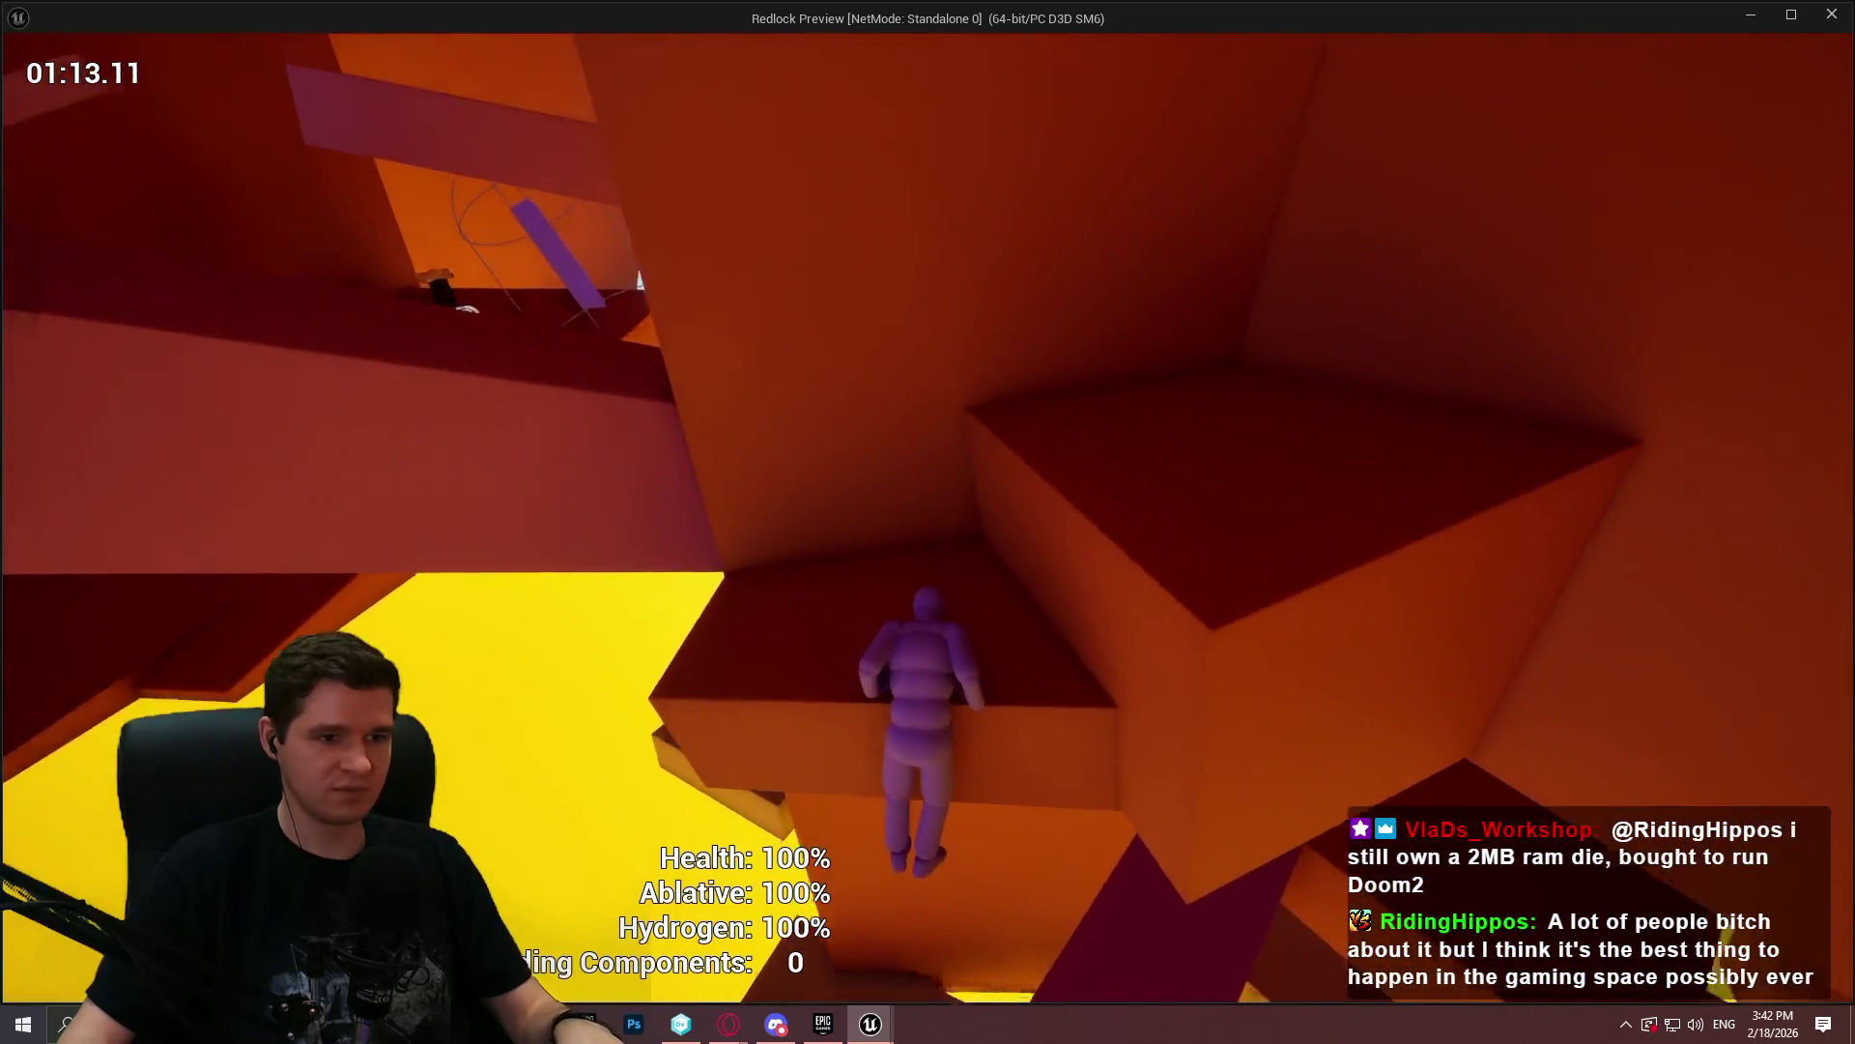
{"action": "key", "text": "w"}
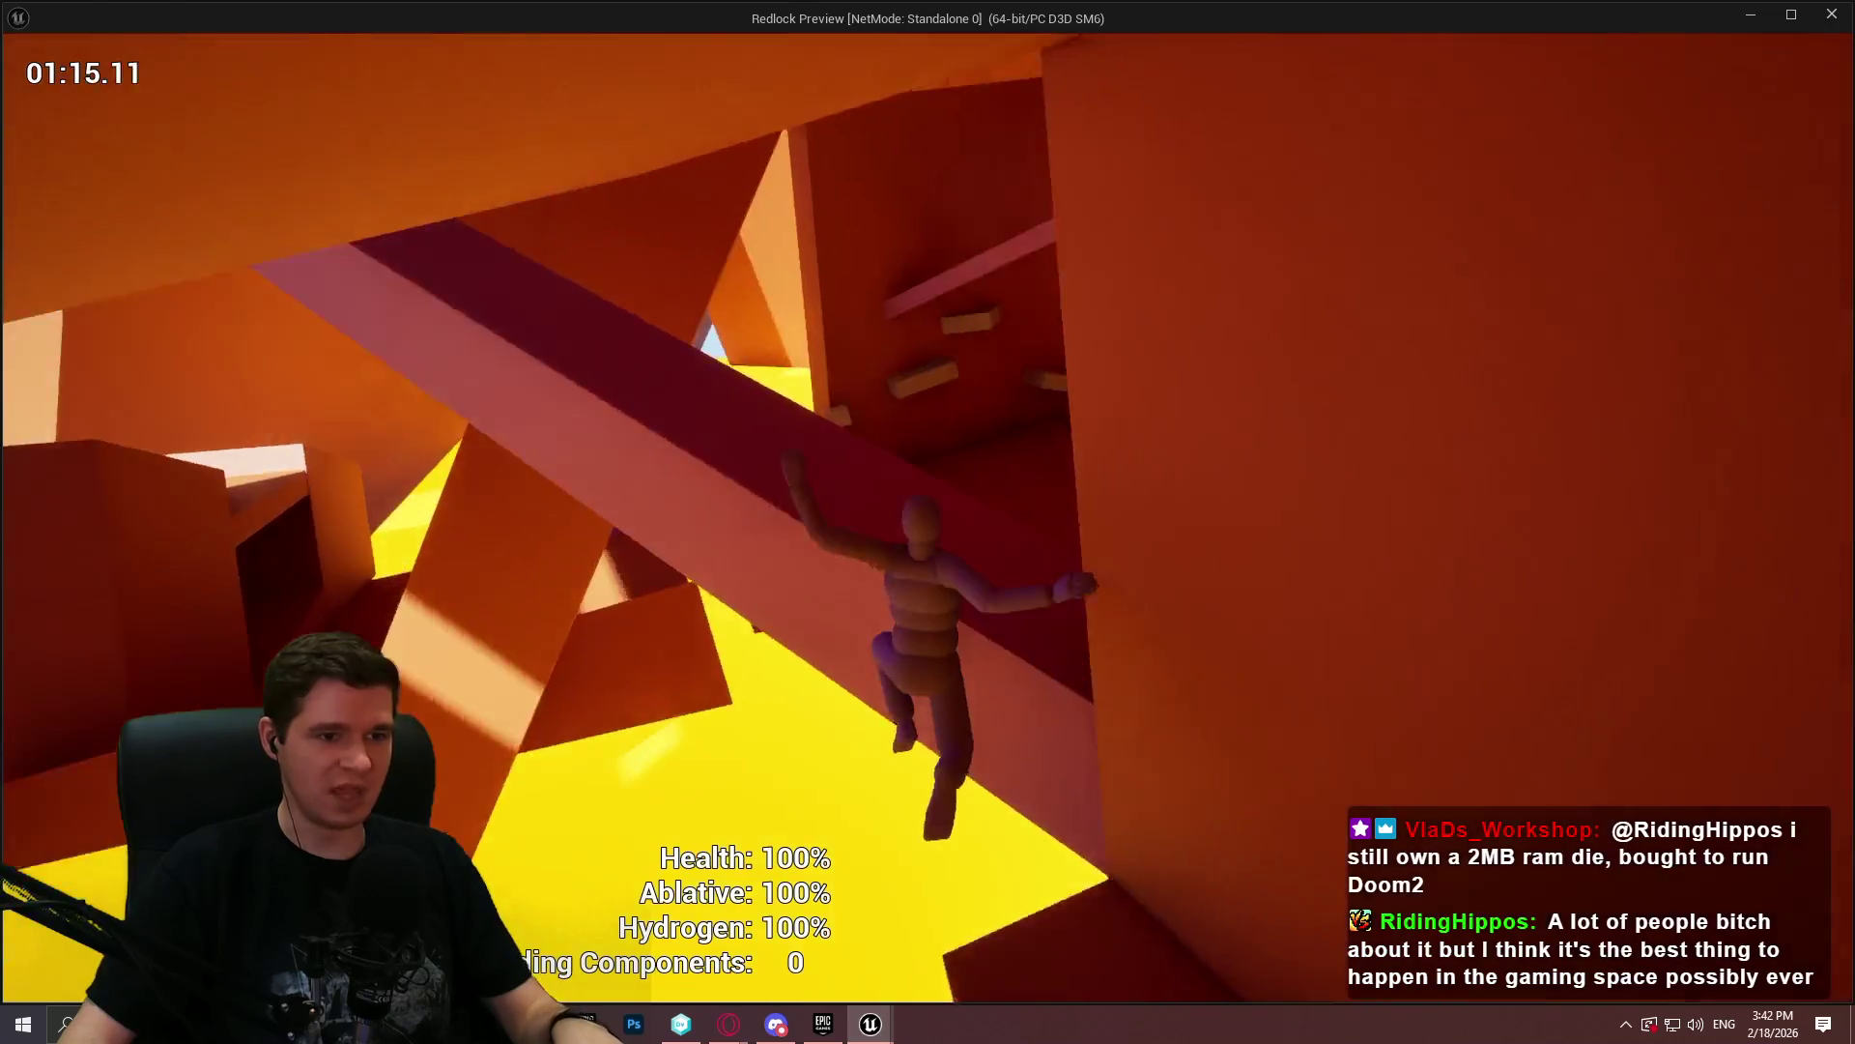
{"action": "key", "text": "w"}
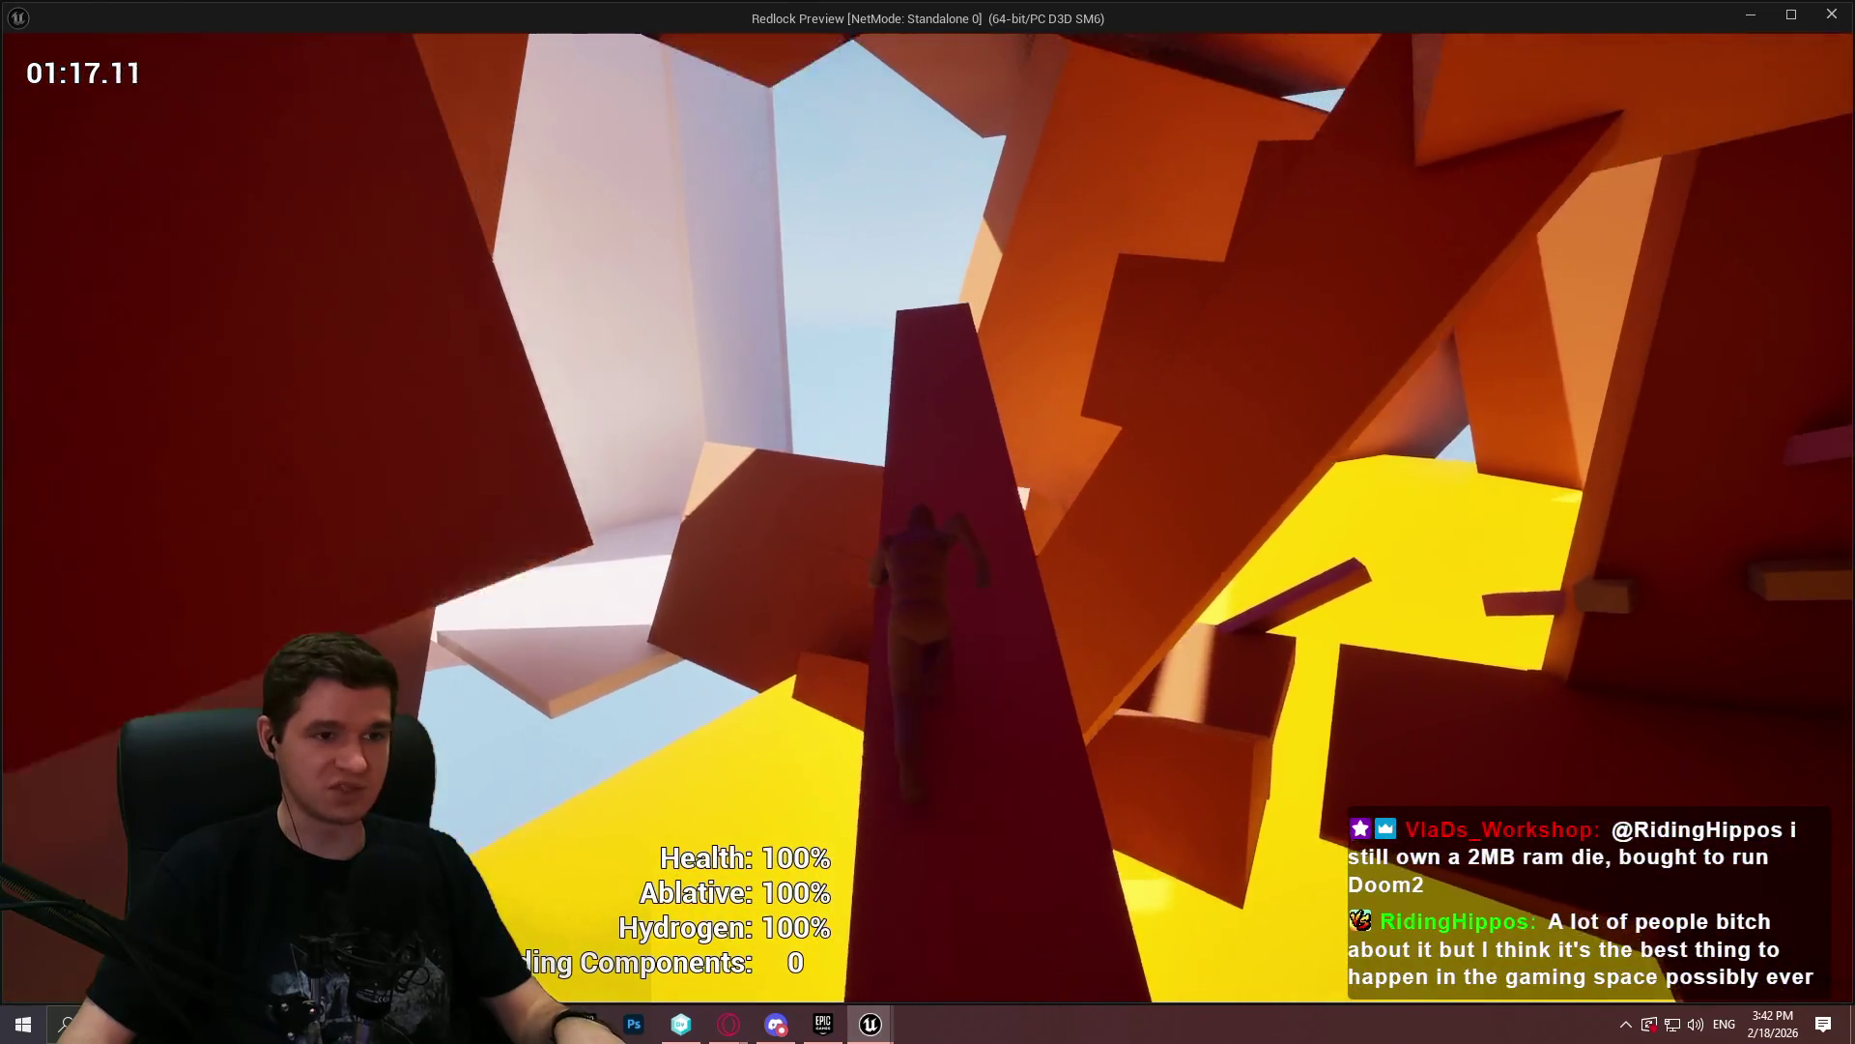
{"action": "key", "text": "w"}
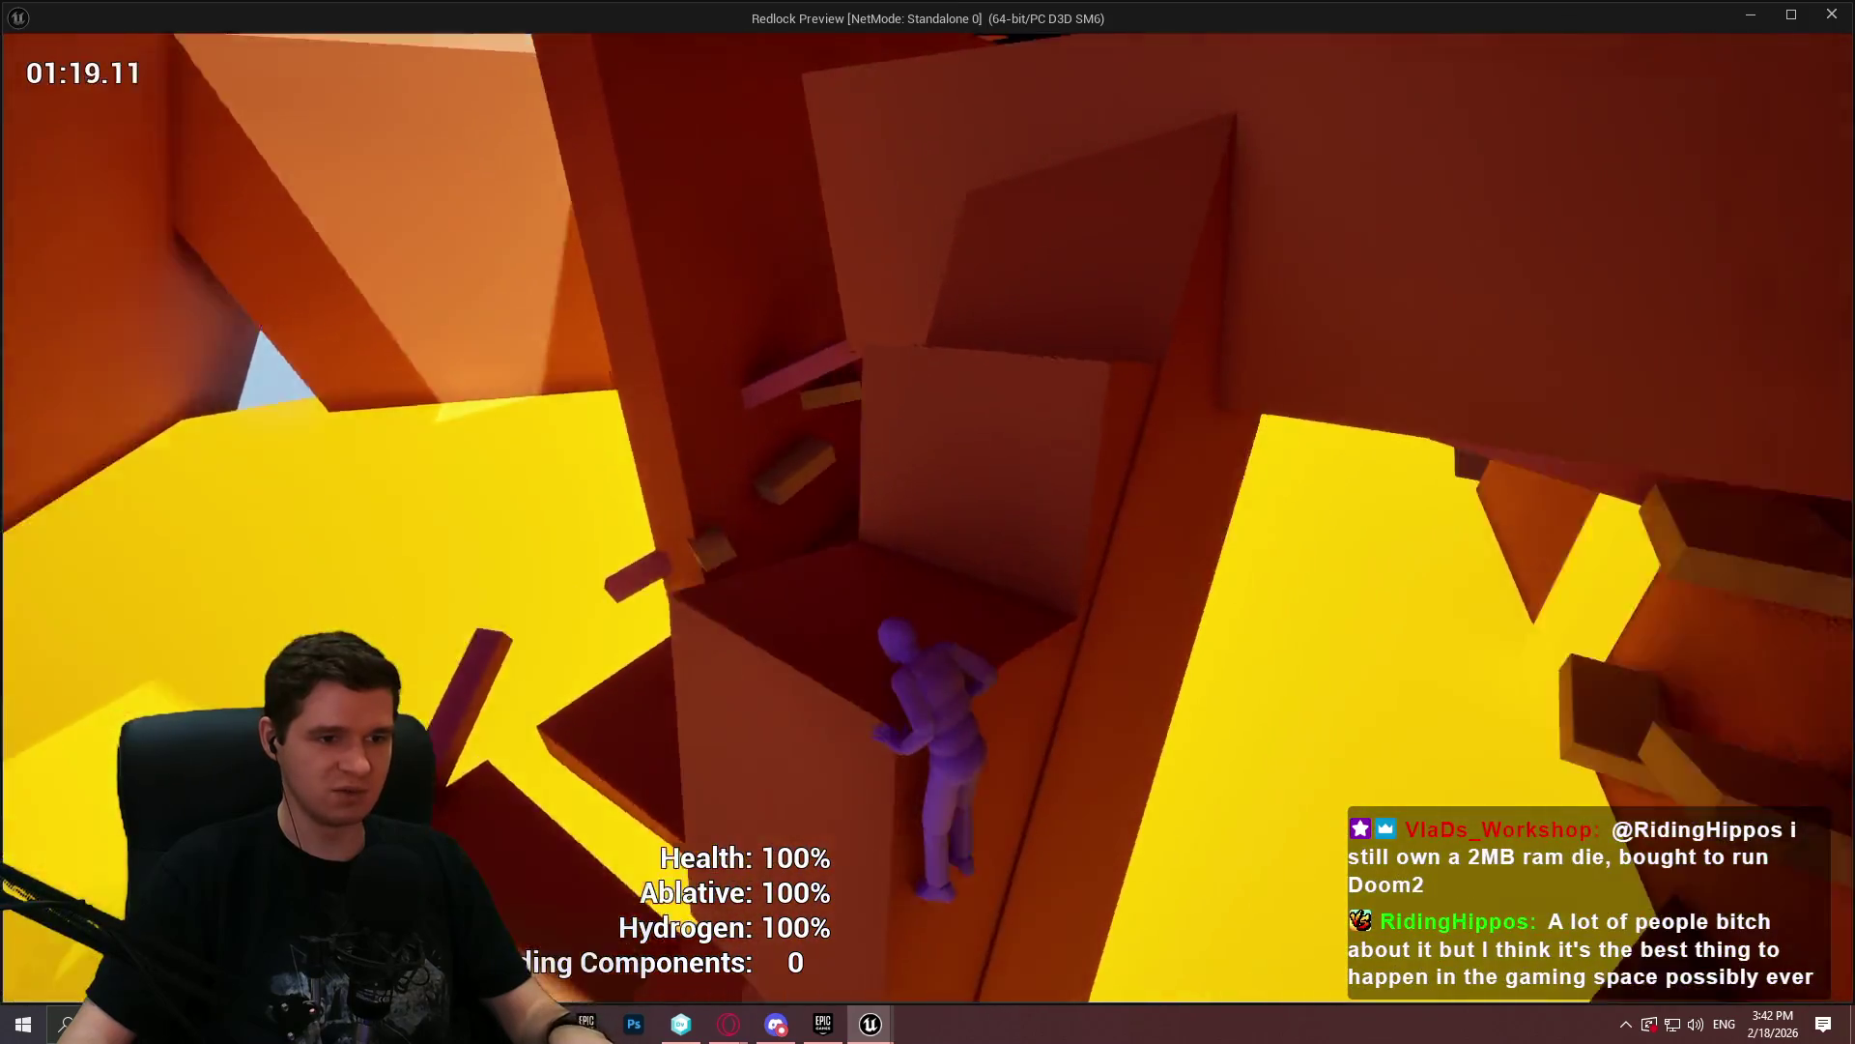
{"action": "key", "text": "w"}
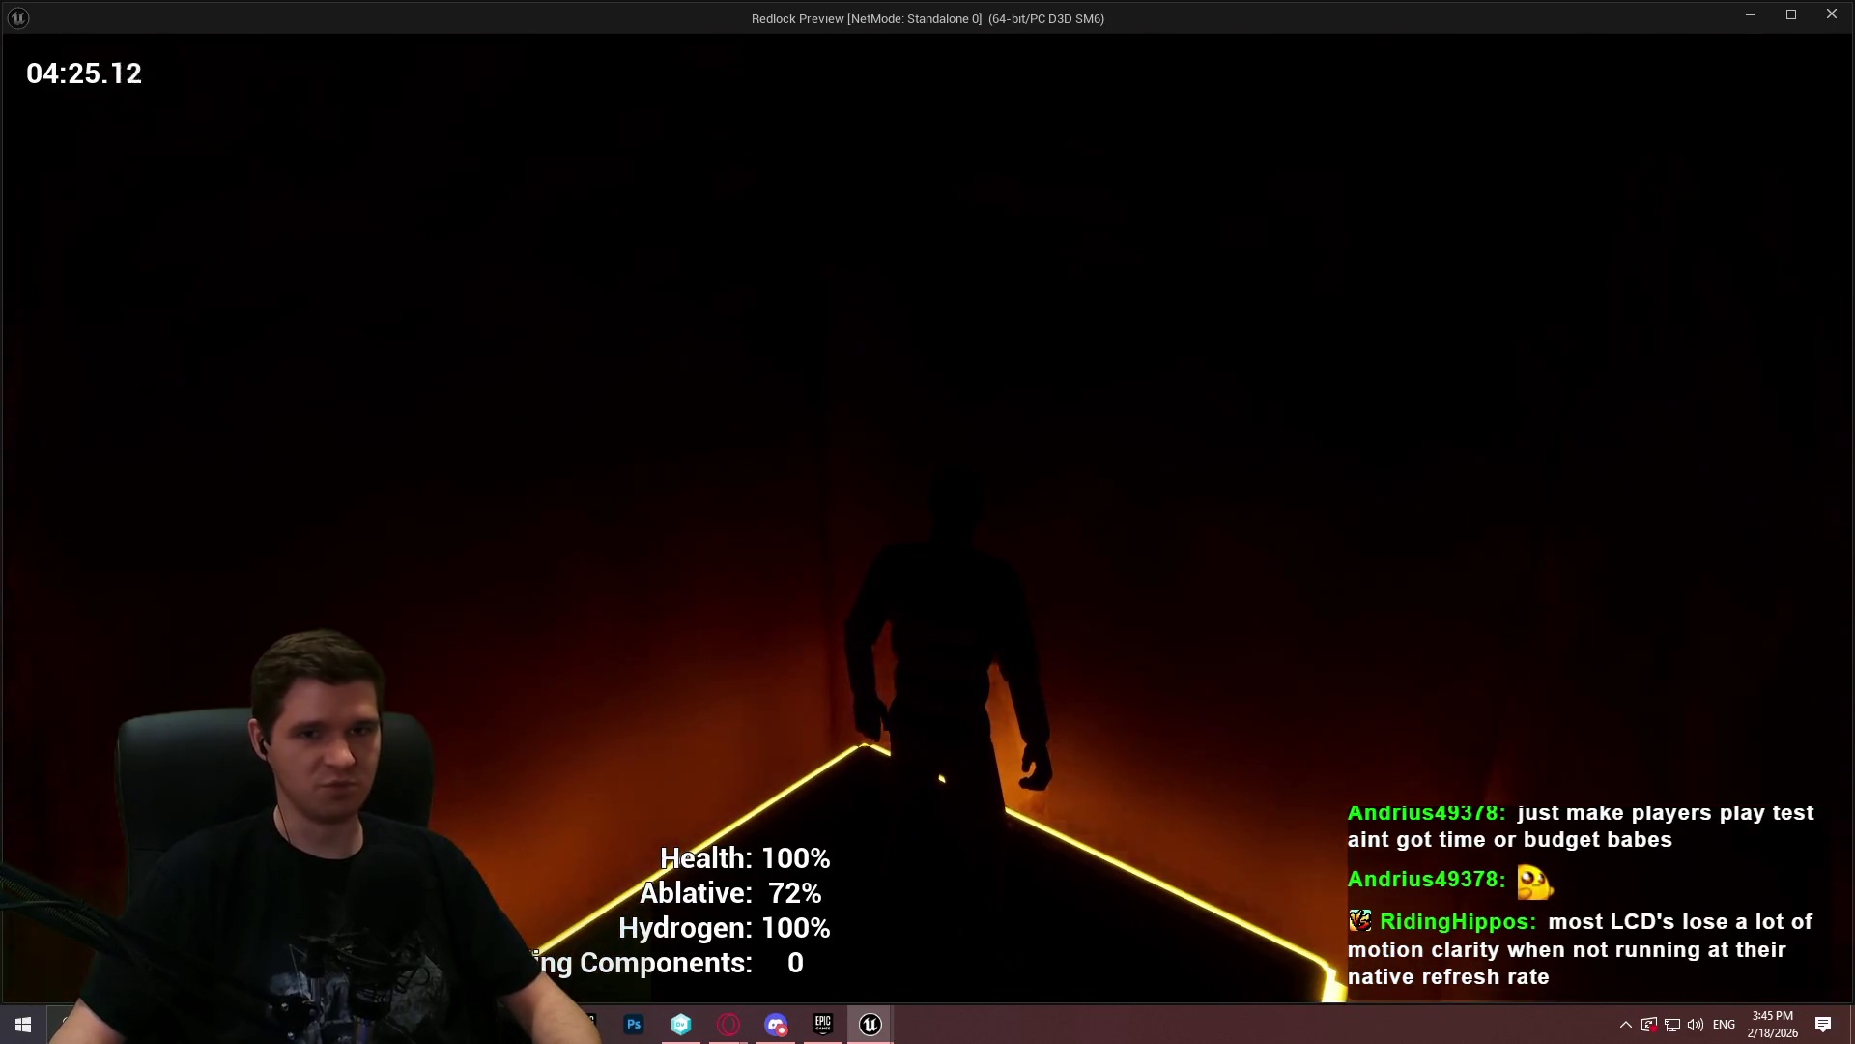
- Run the corridor, jump up the slope, and go through the doorway toward the crates
{"action": "key", "text": "w"}
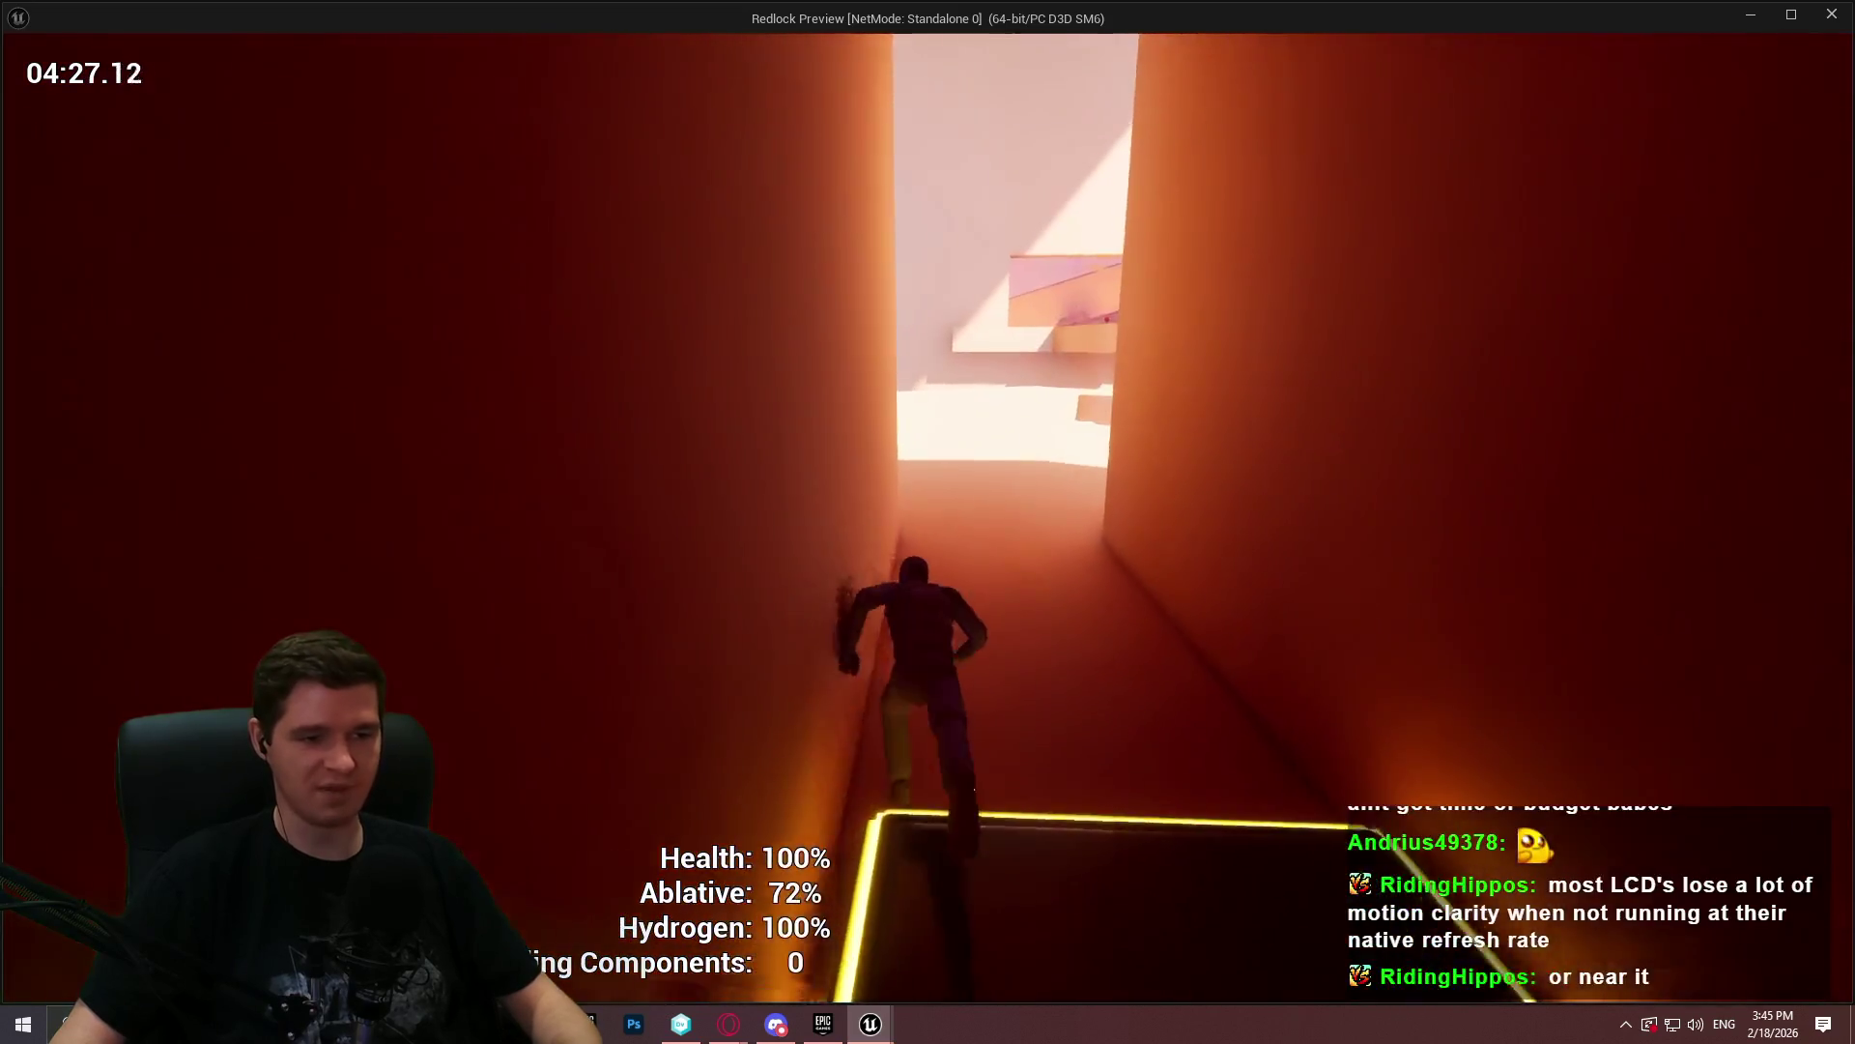
{"action": "key", "text": "w"}
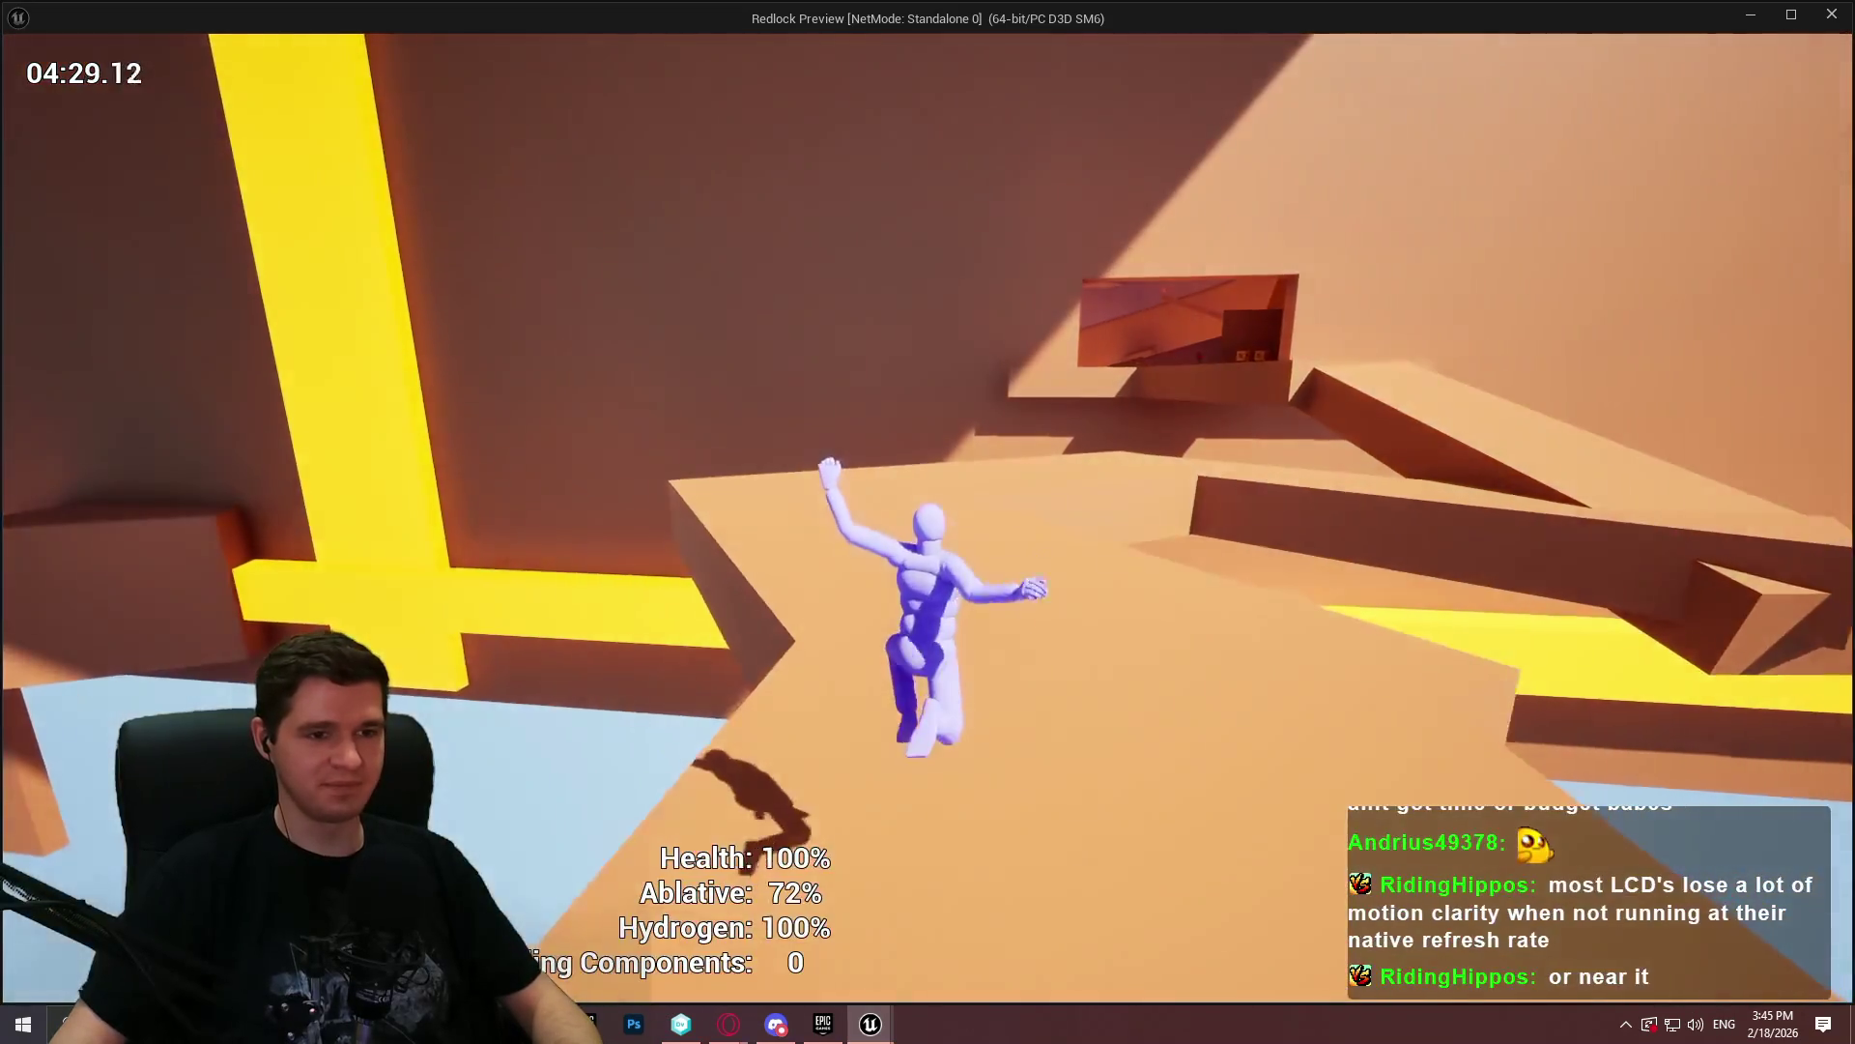
{"action": "key", "text": "space"}
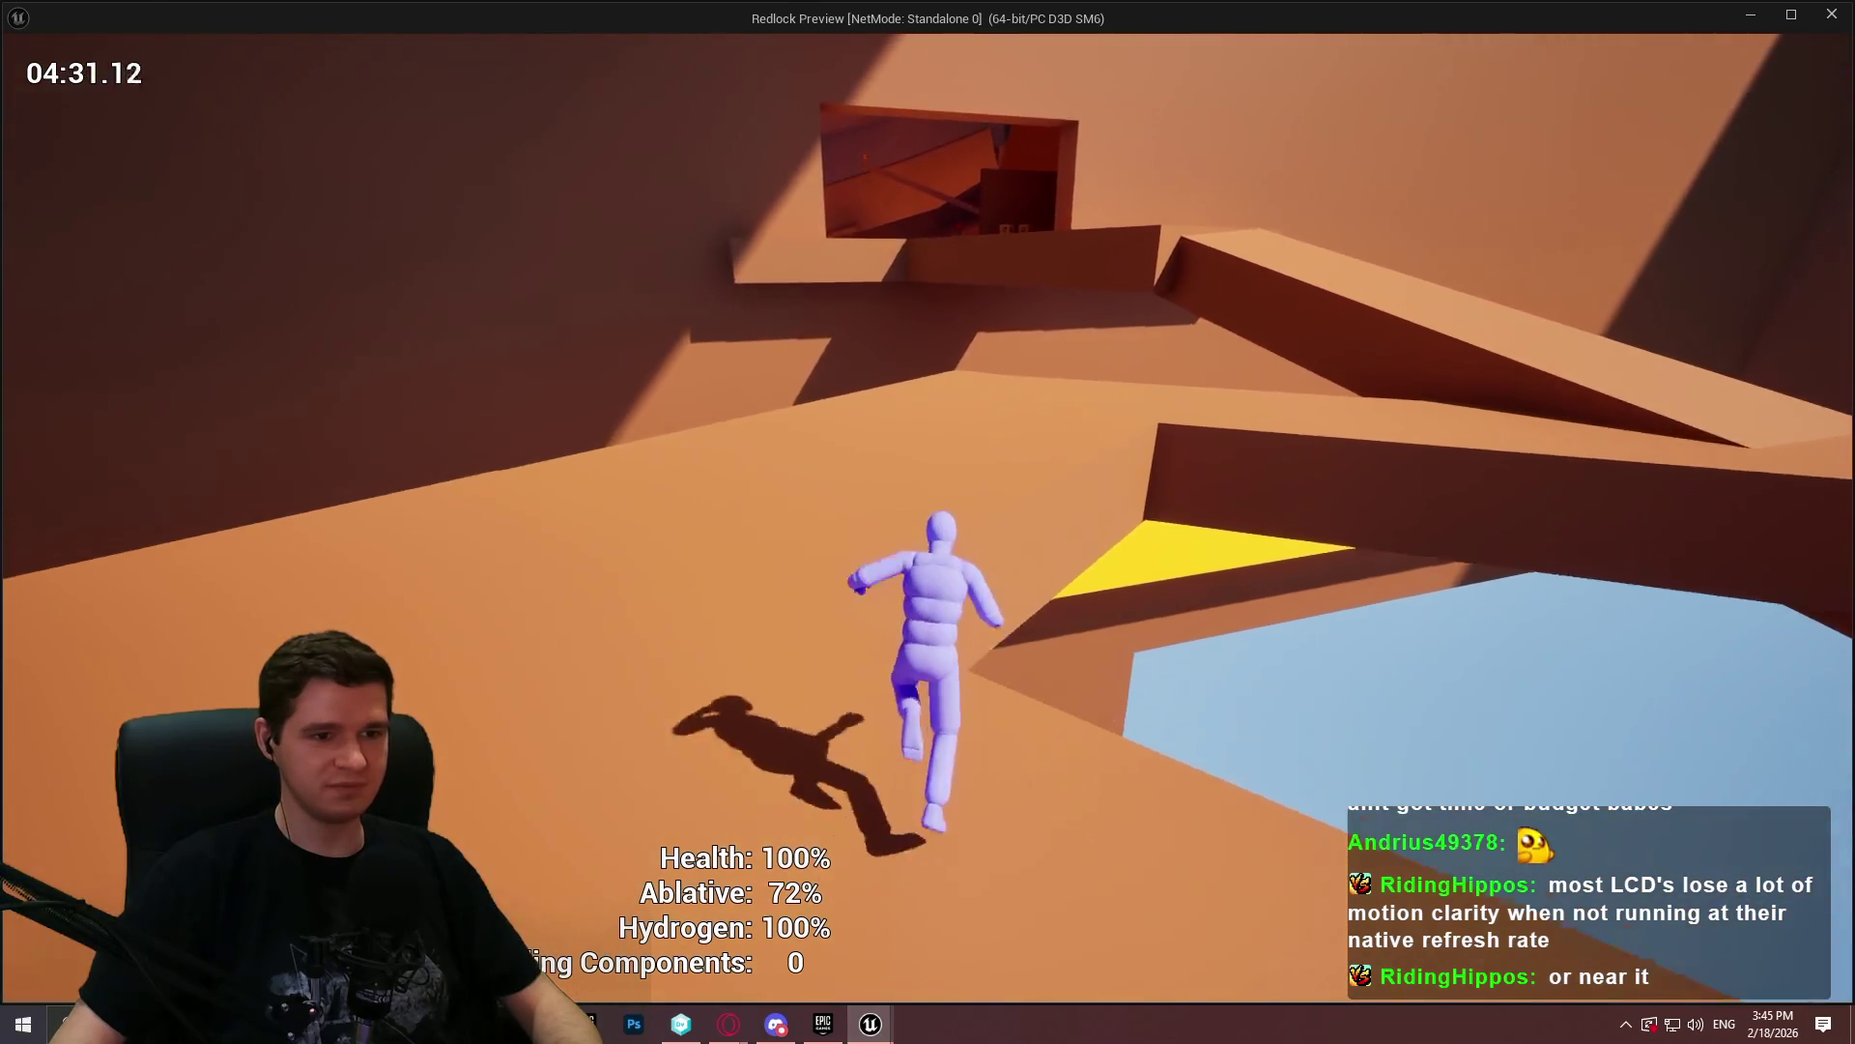
{"action": "key", "text": "space"}
{"action": "key", "text": "w"}
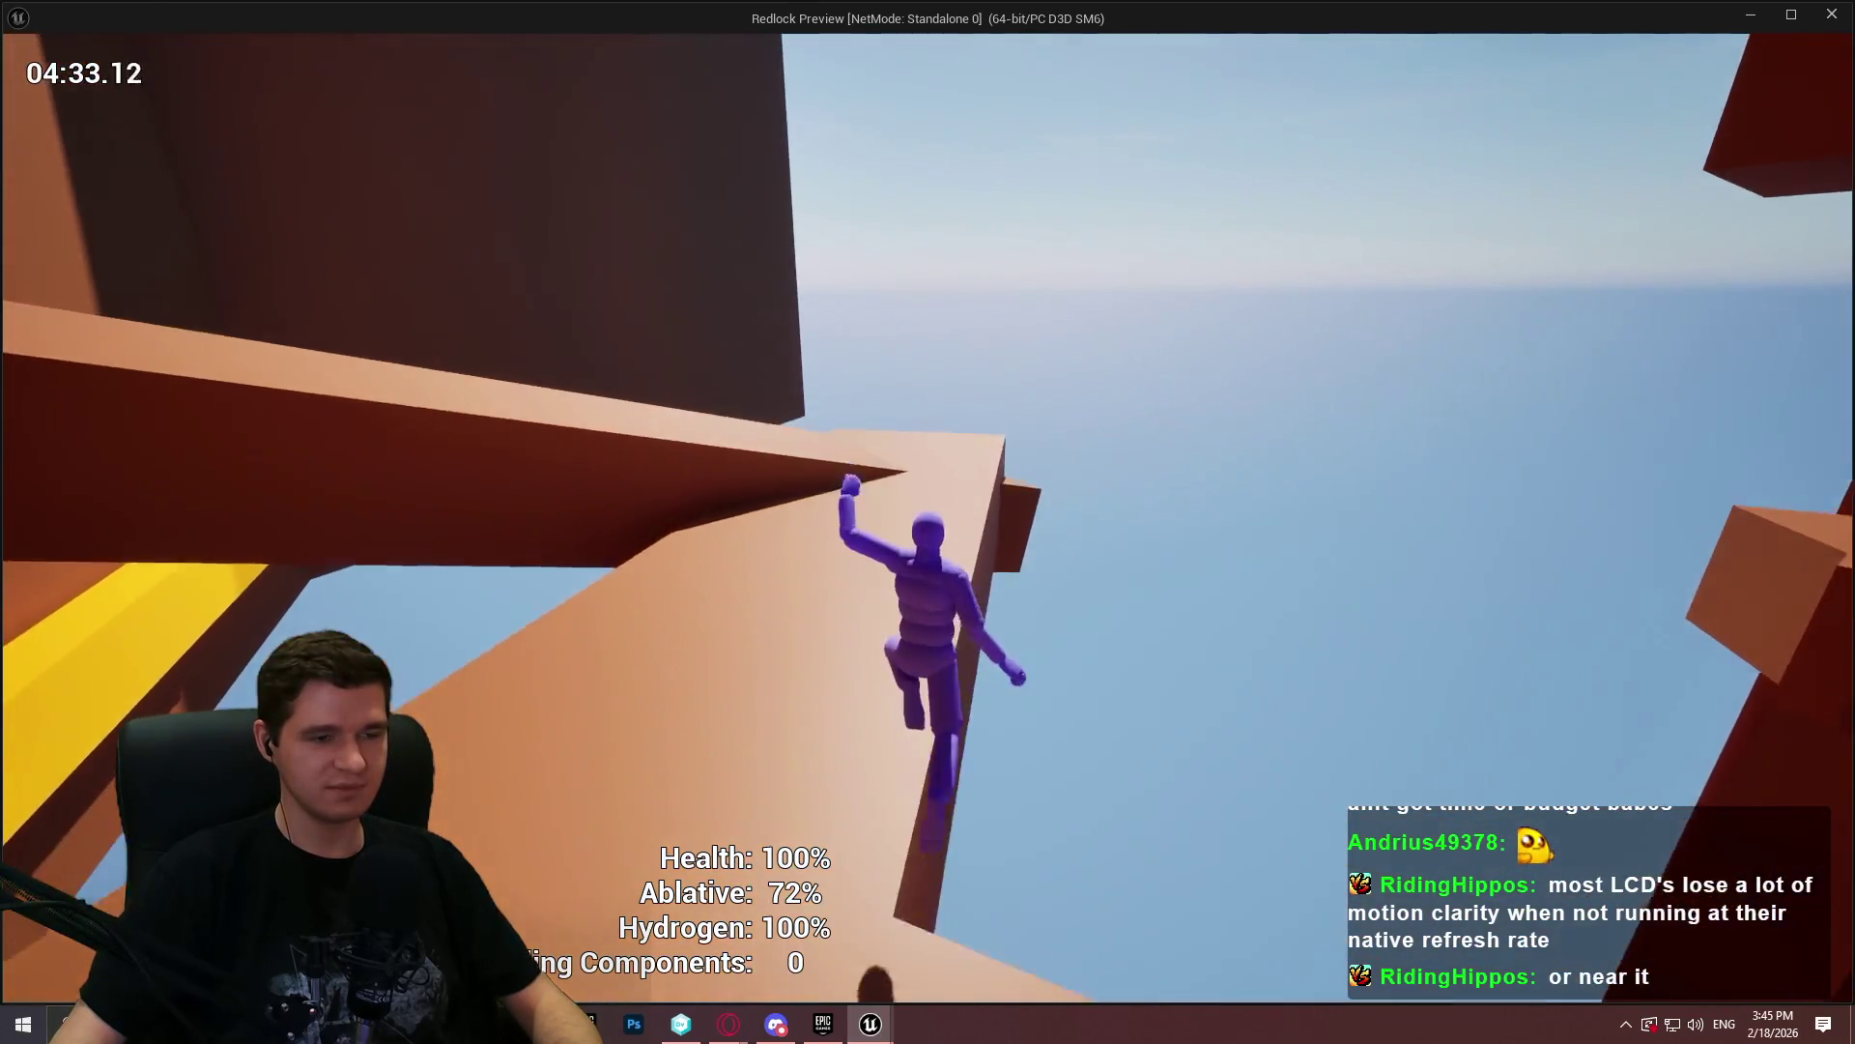
{"action": "key", "text": "w"}
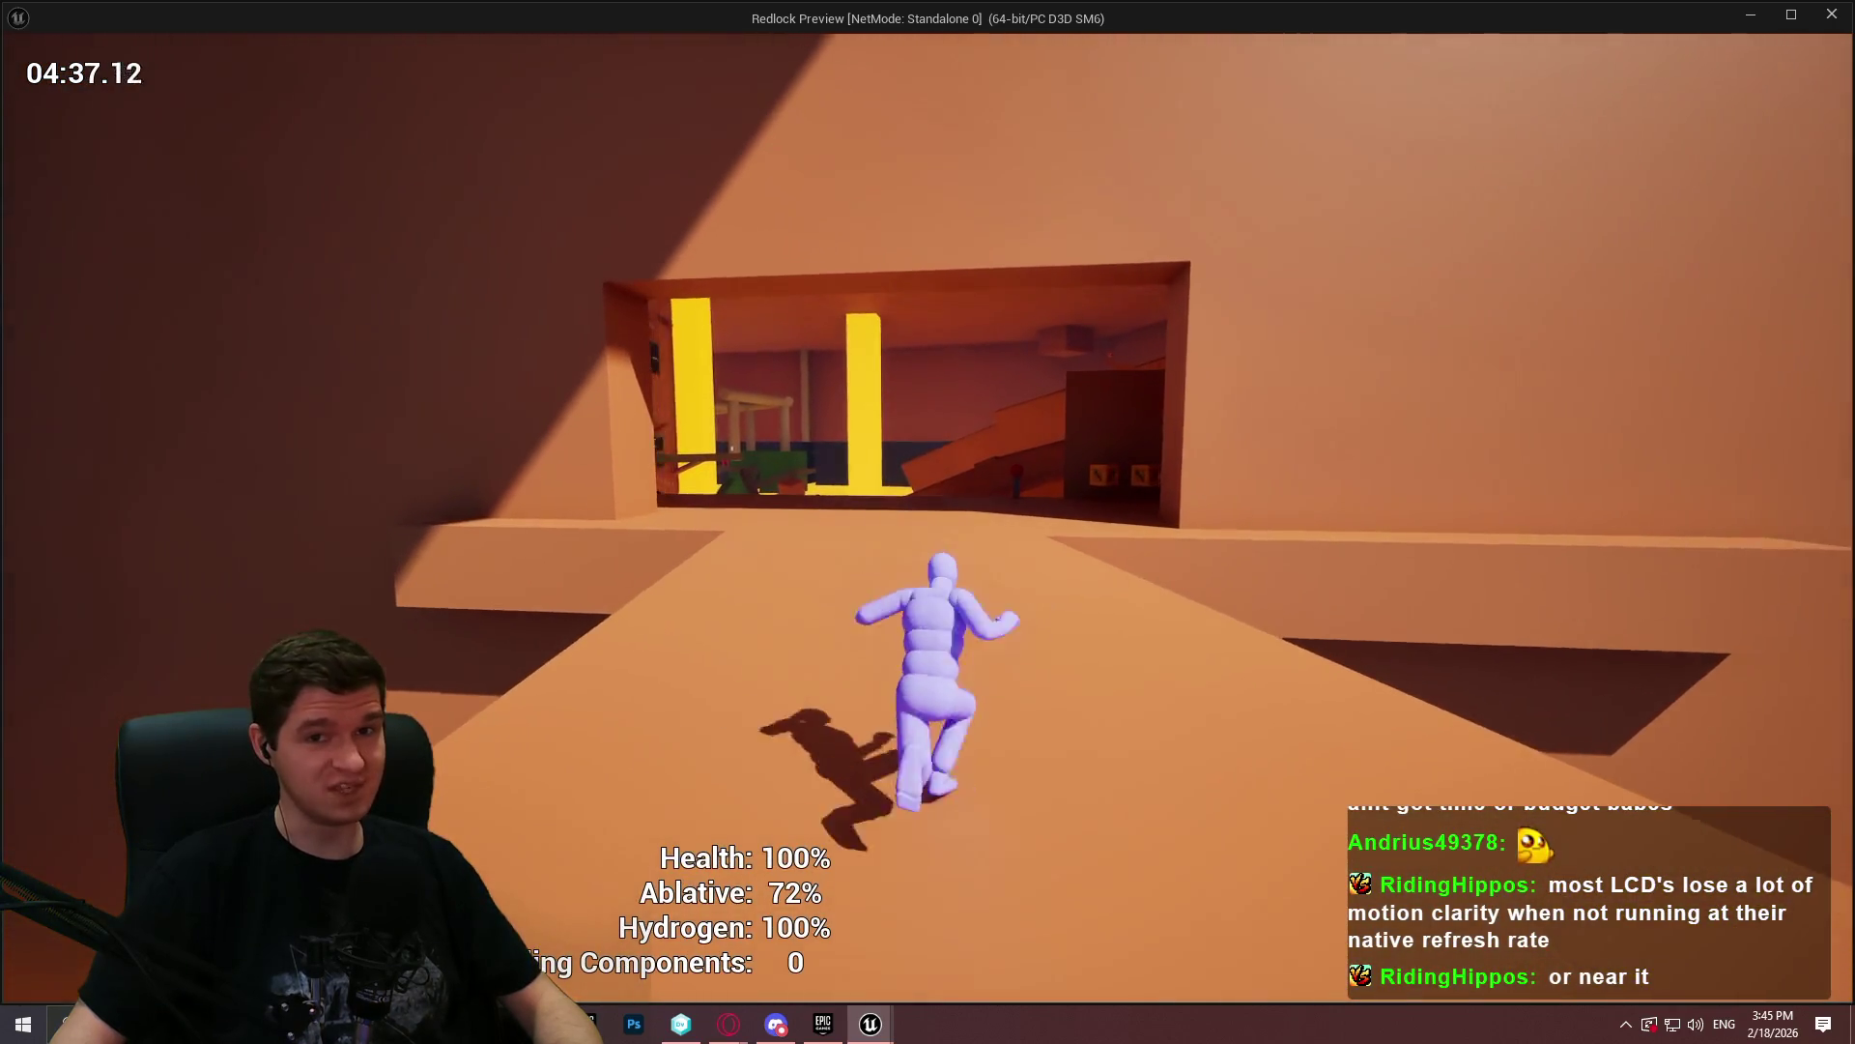
{"action": "key", "text": "w"}
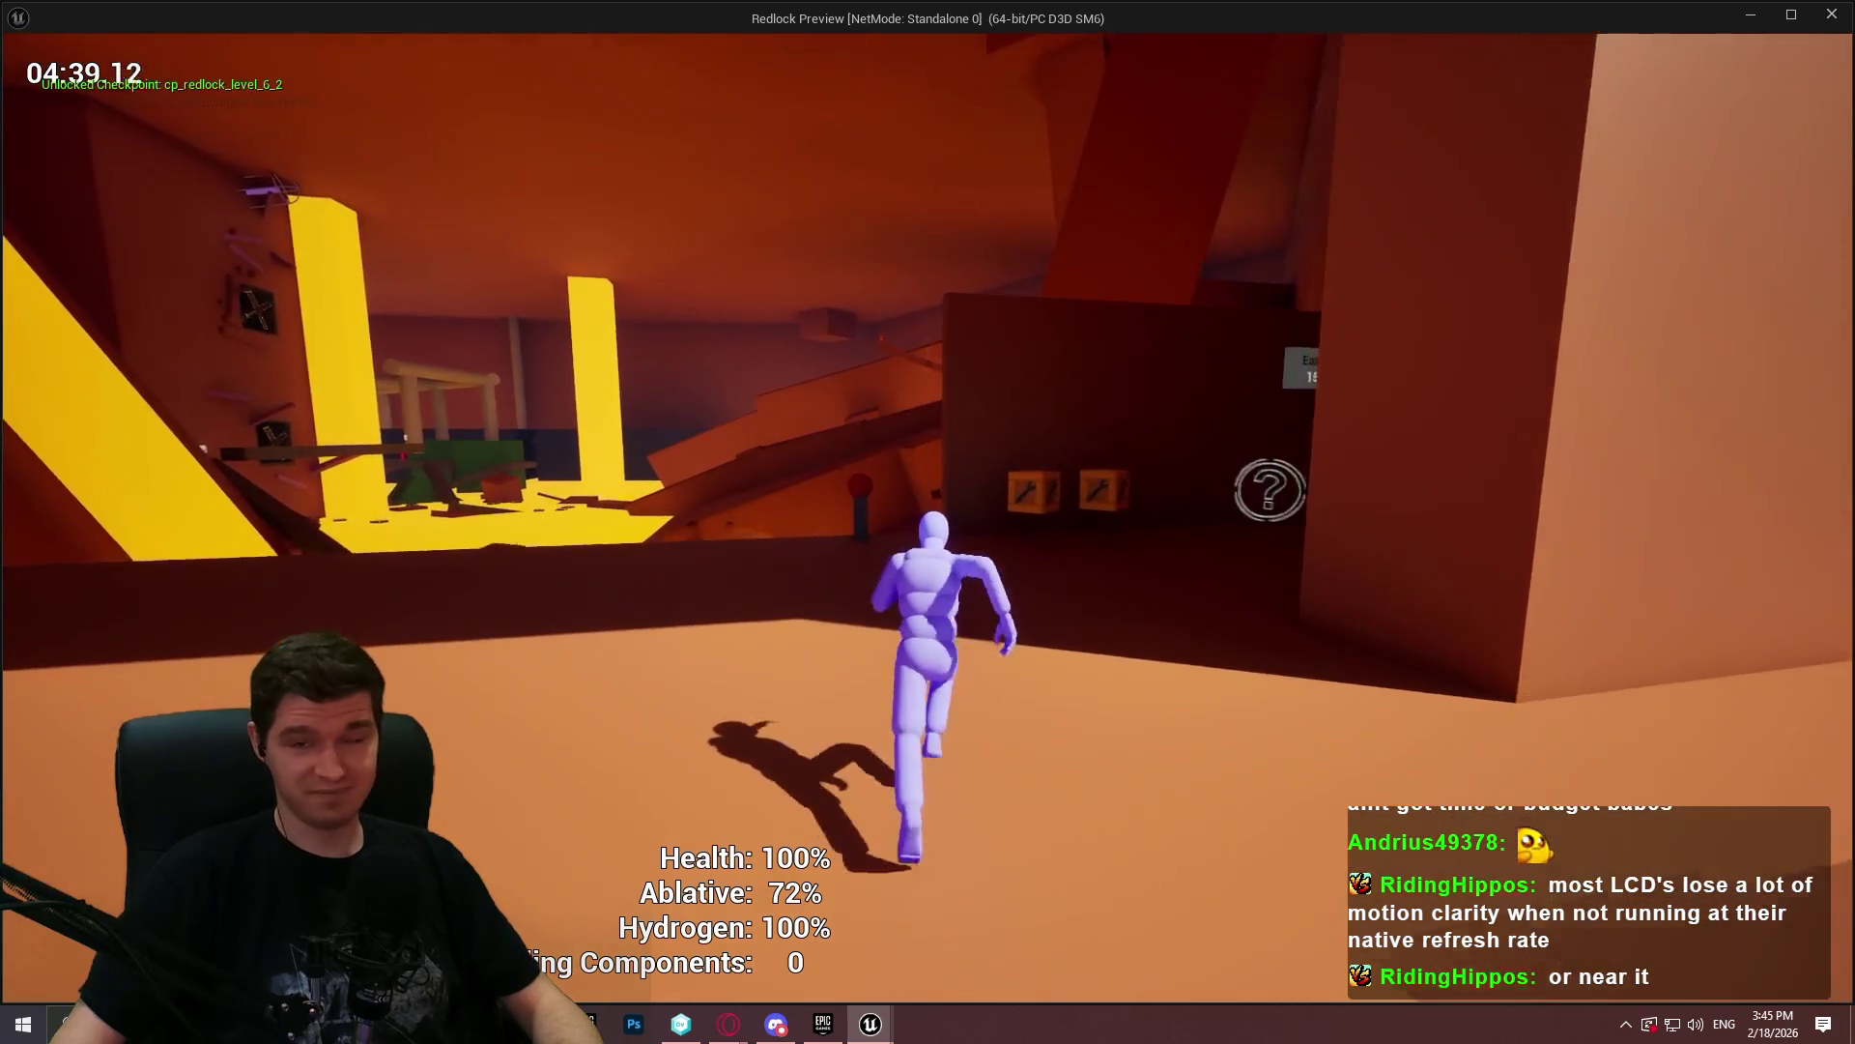
{"action": "key", "text": "w"}
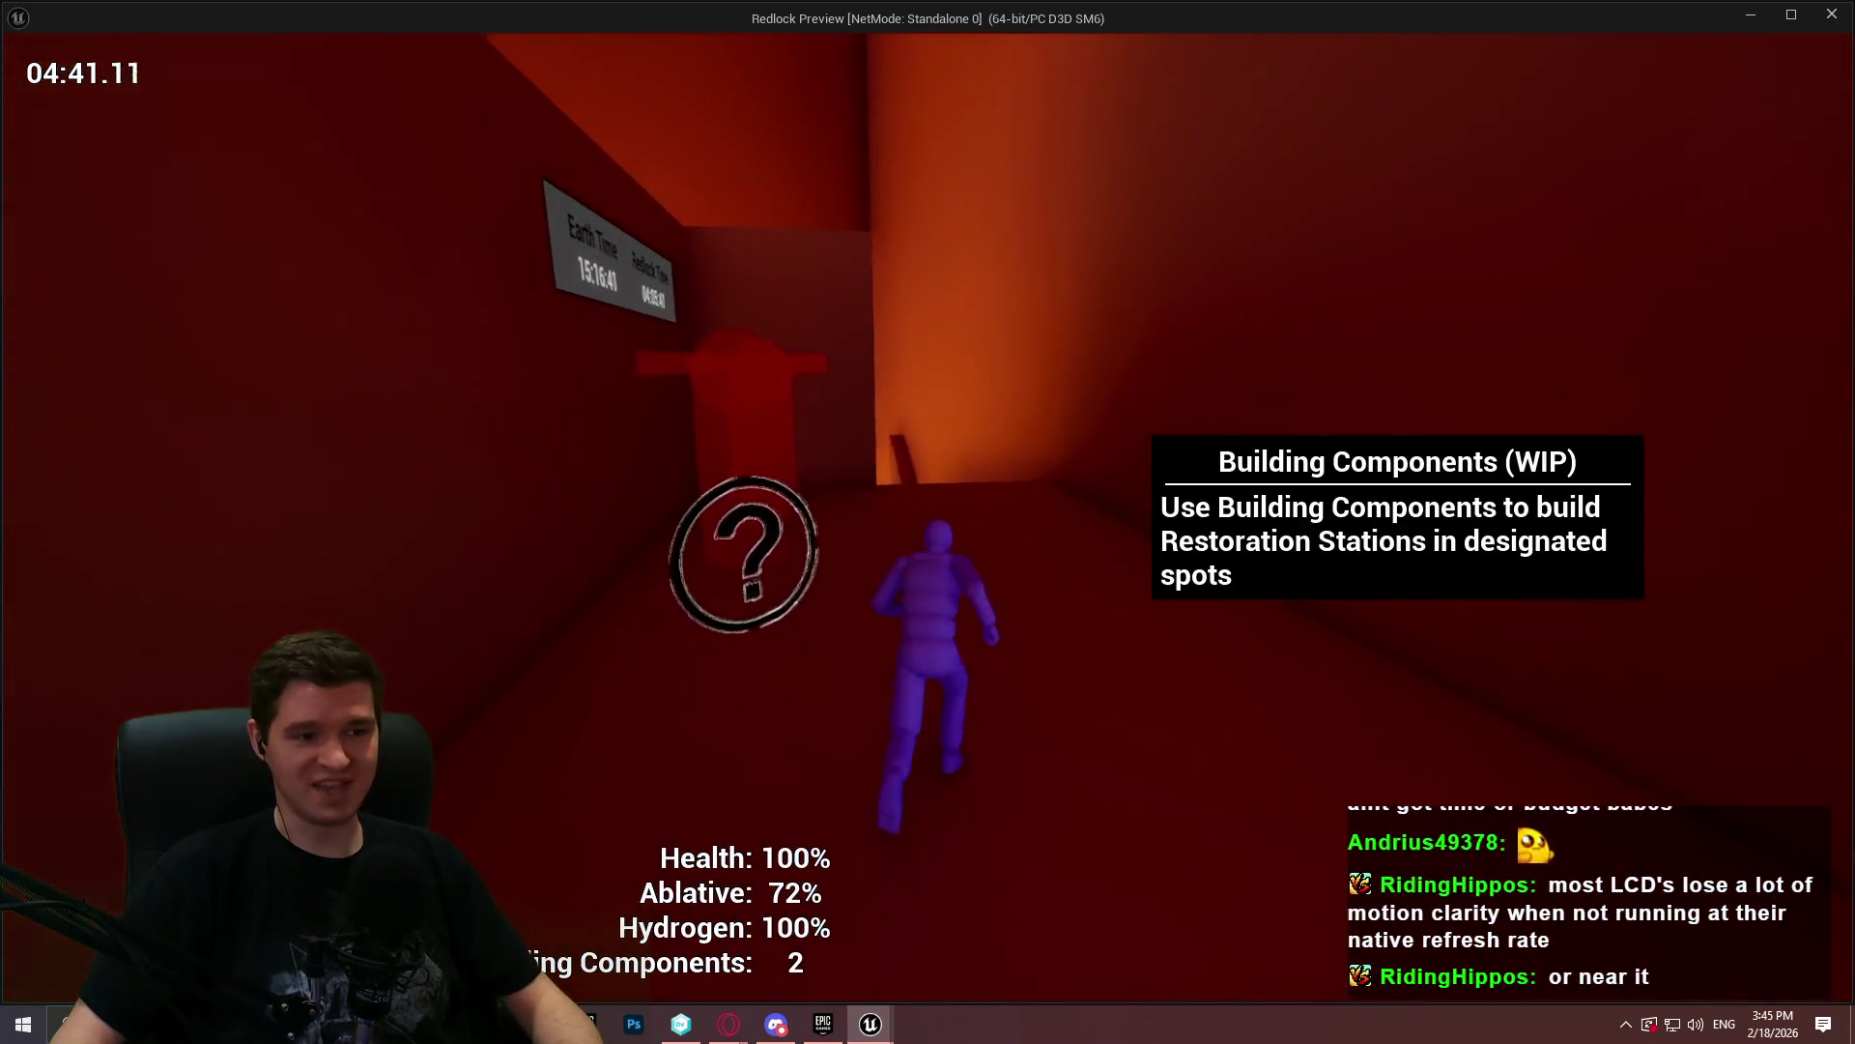
{"action": "key", "text": "space"}
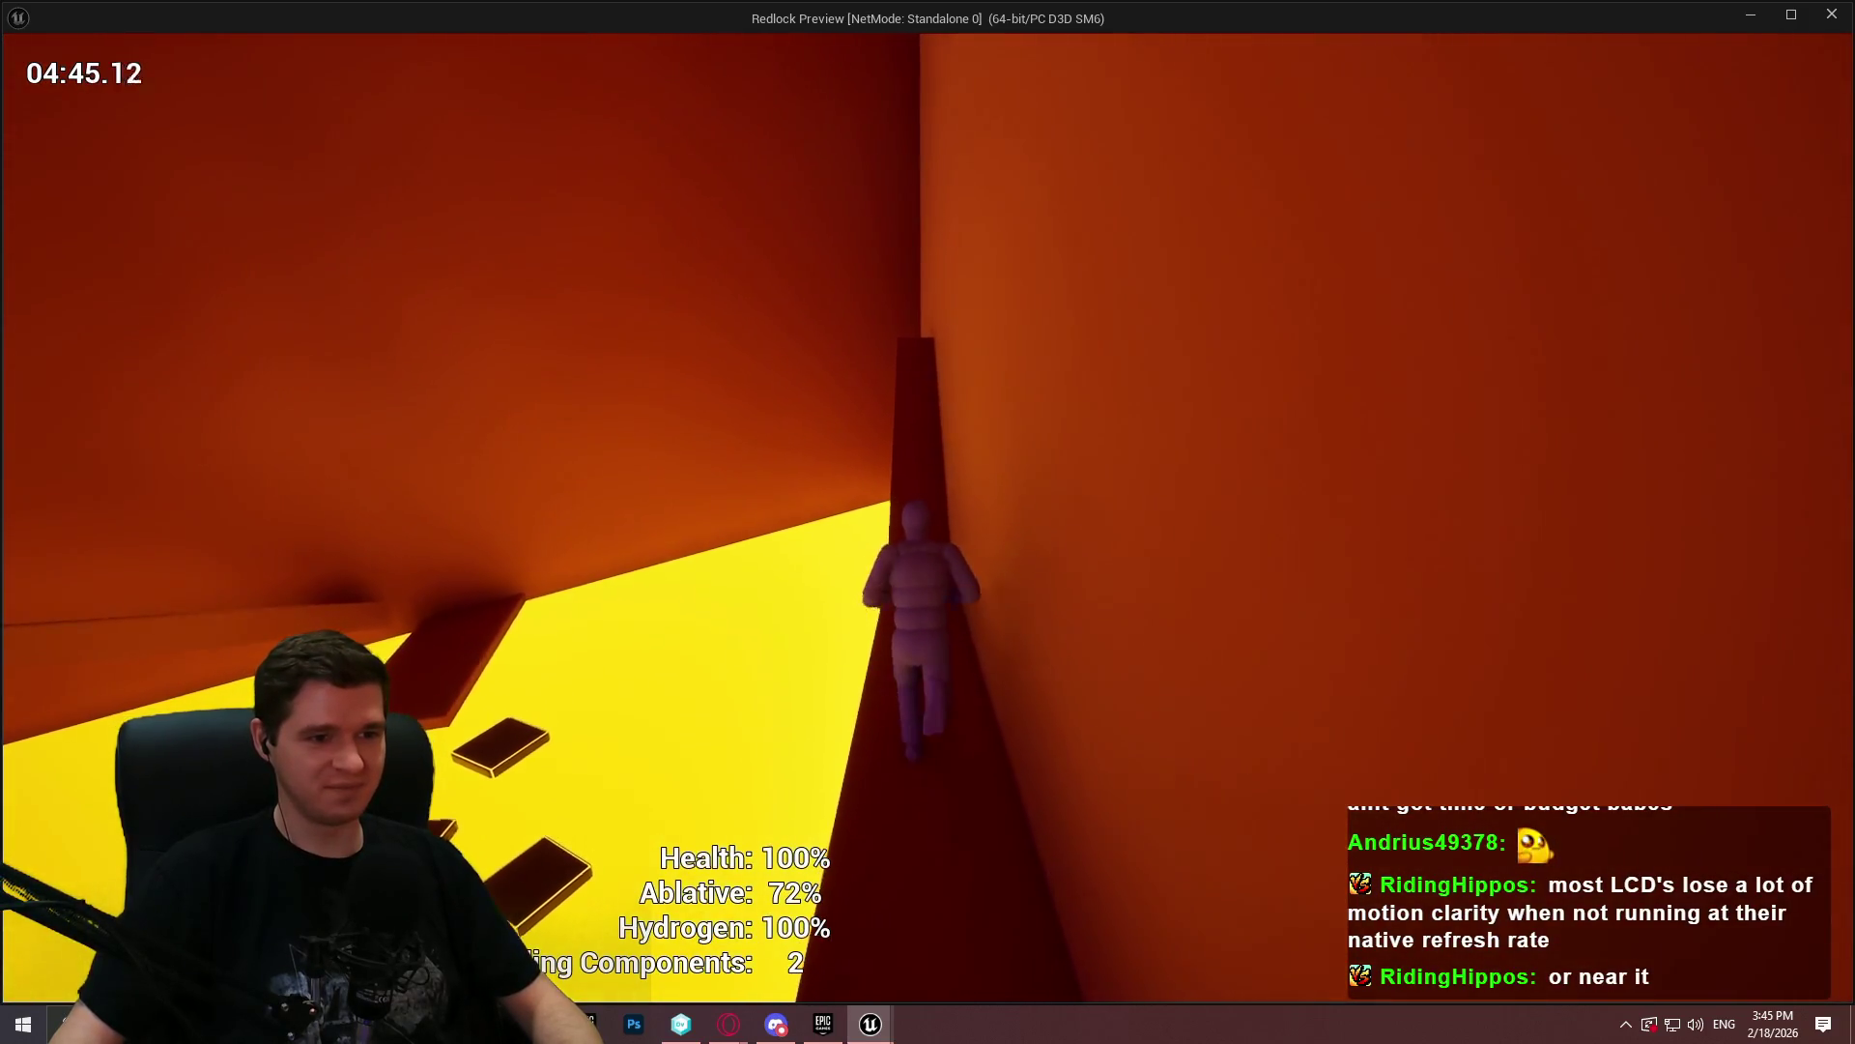
- Jump across the floating platforms, run the red beam, and climb over the overhanging and slanted blocks
{"action": "key", "text": "space"}
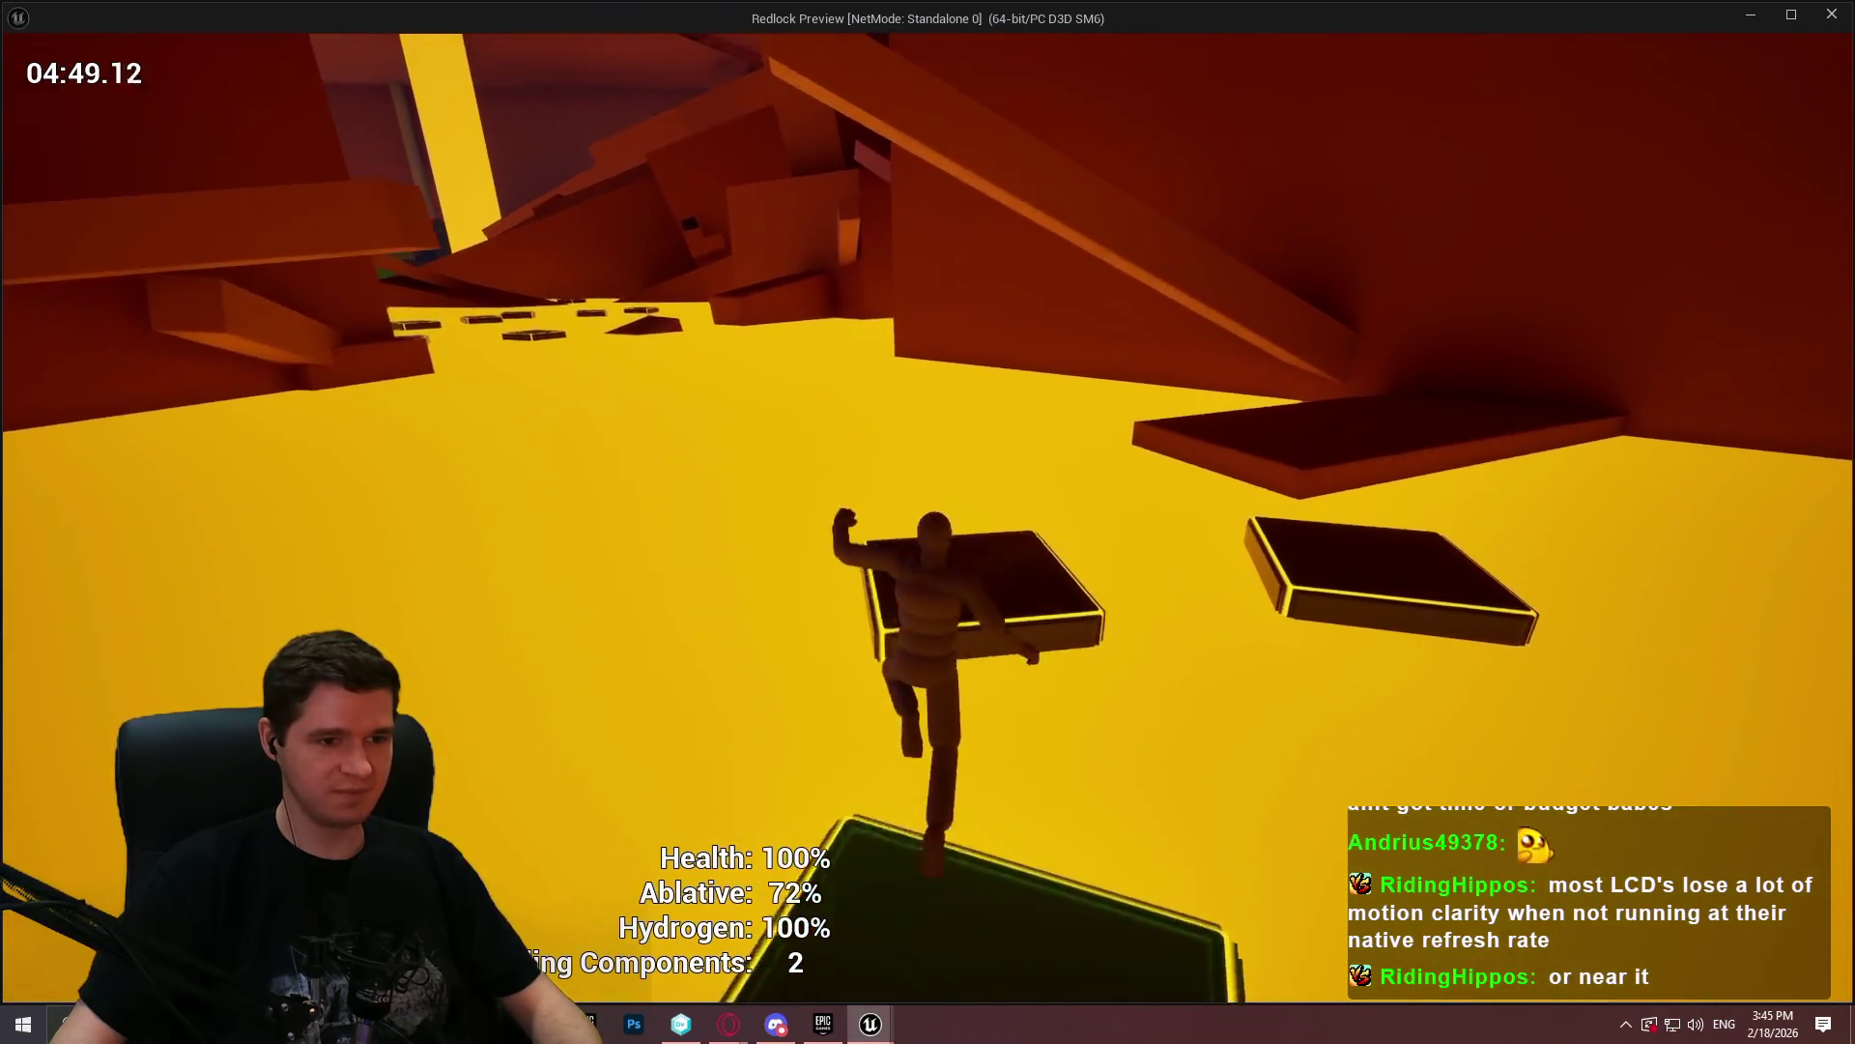
{"action": "key", "text": "space"}
{"action": "key", "text": "space"}
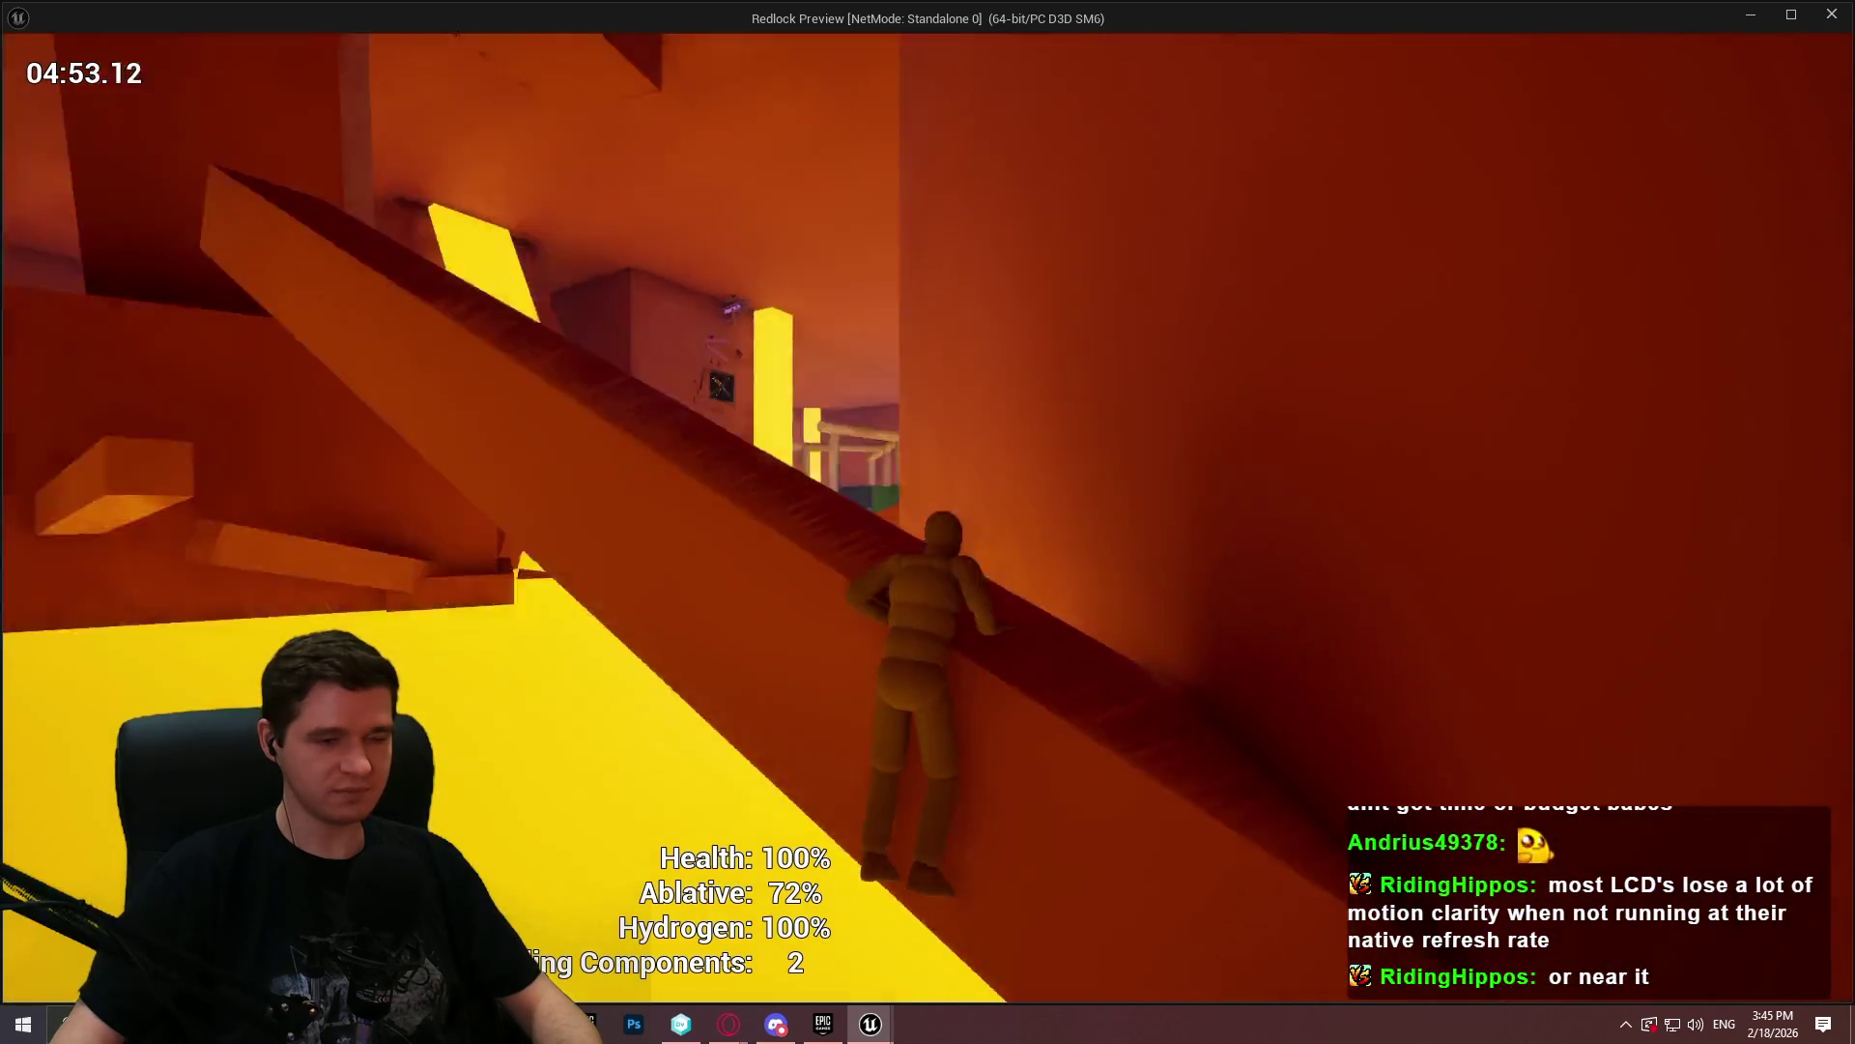
{"action": "key", "text": "space"}
{"action": "key", "text": "w"}
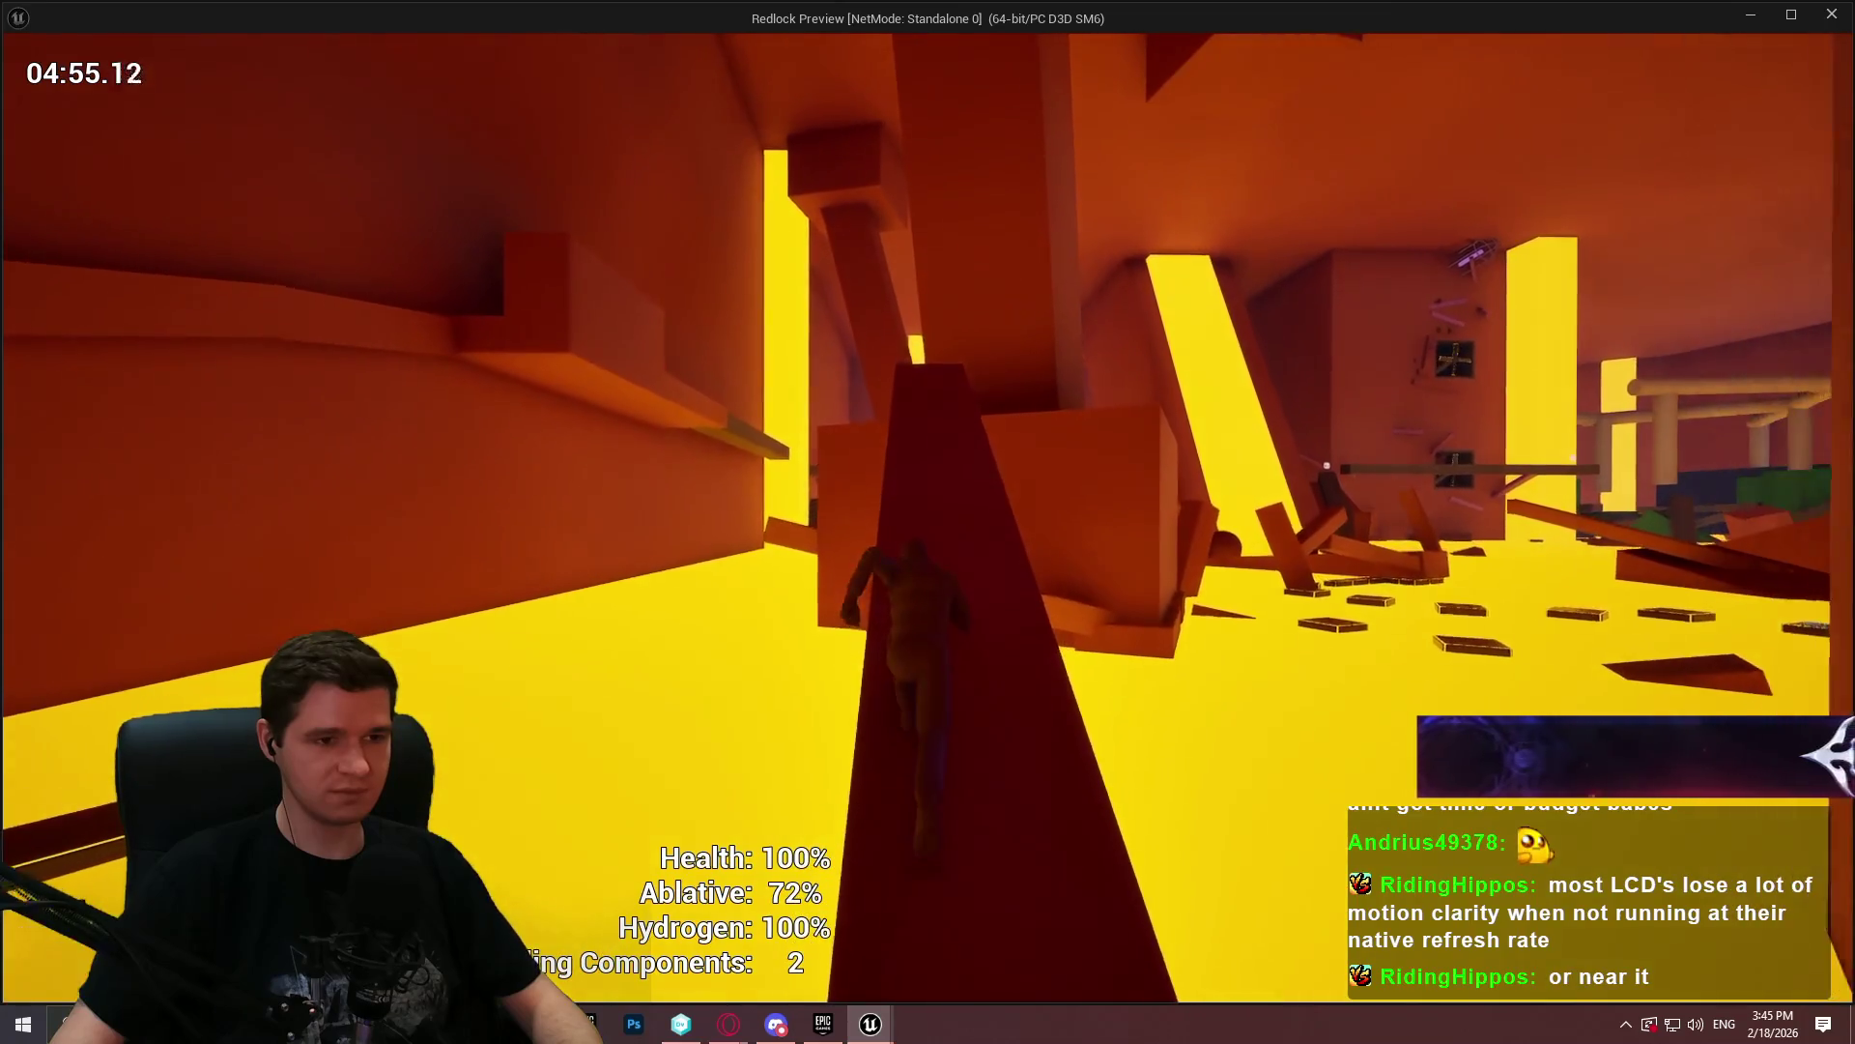
{"action": "key", "text": "space"}
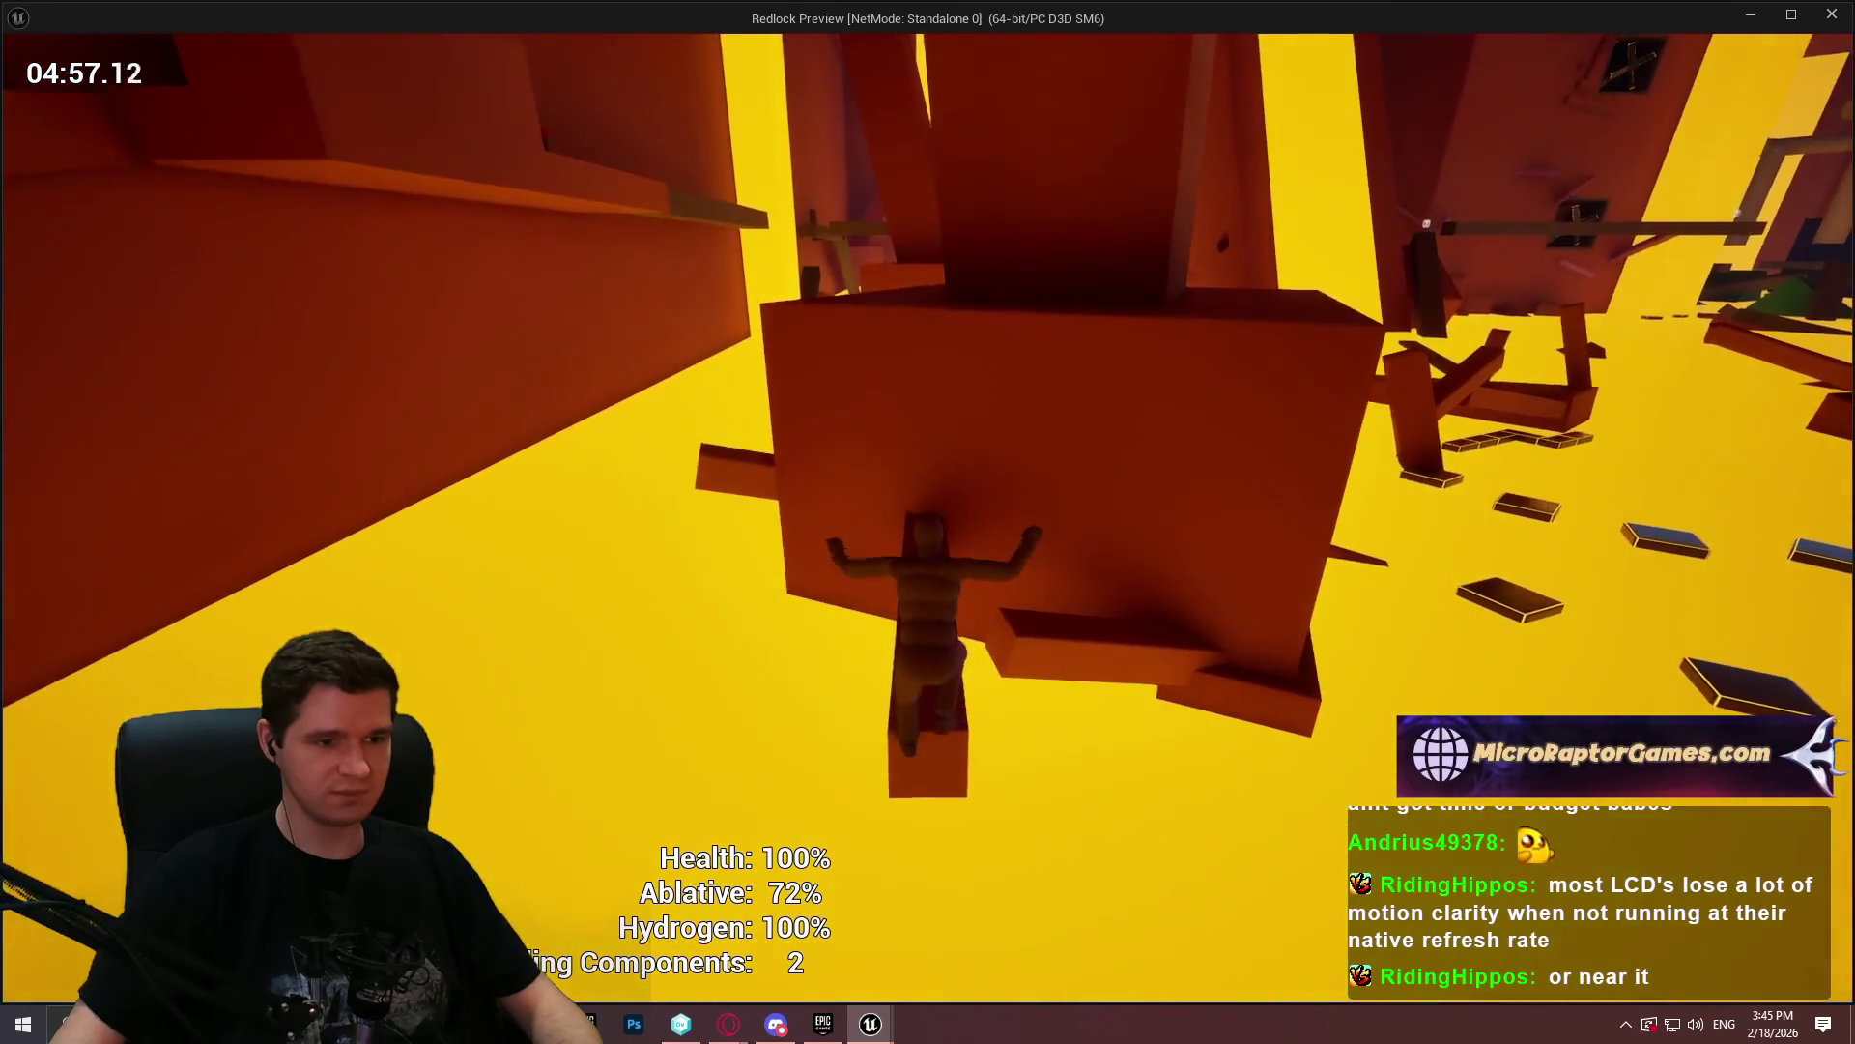
{"action": "key", "text": "w"}
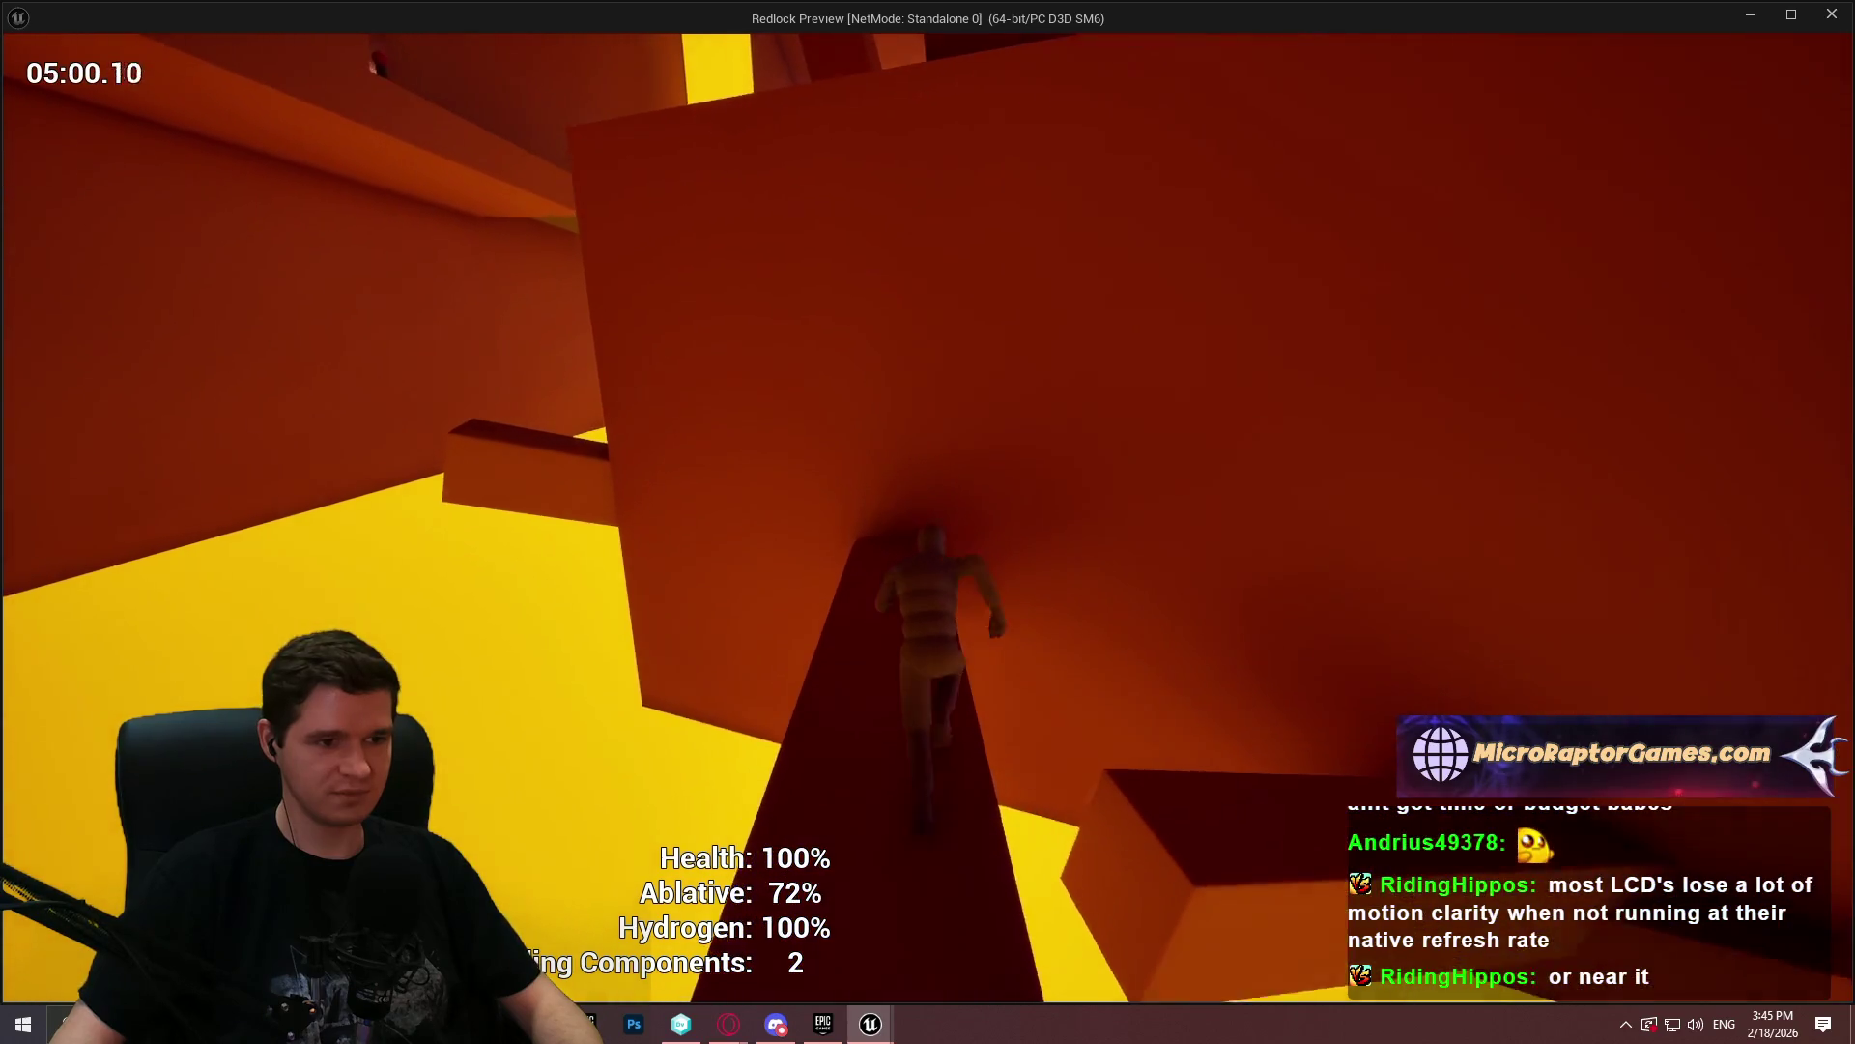
{"action": "key", "text": "w"}
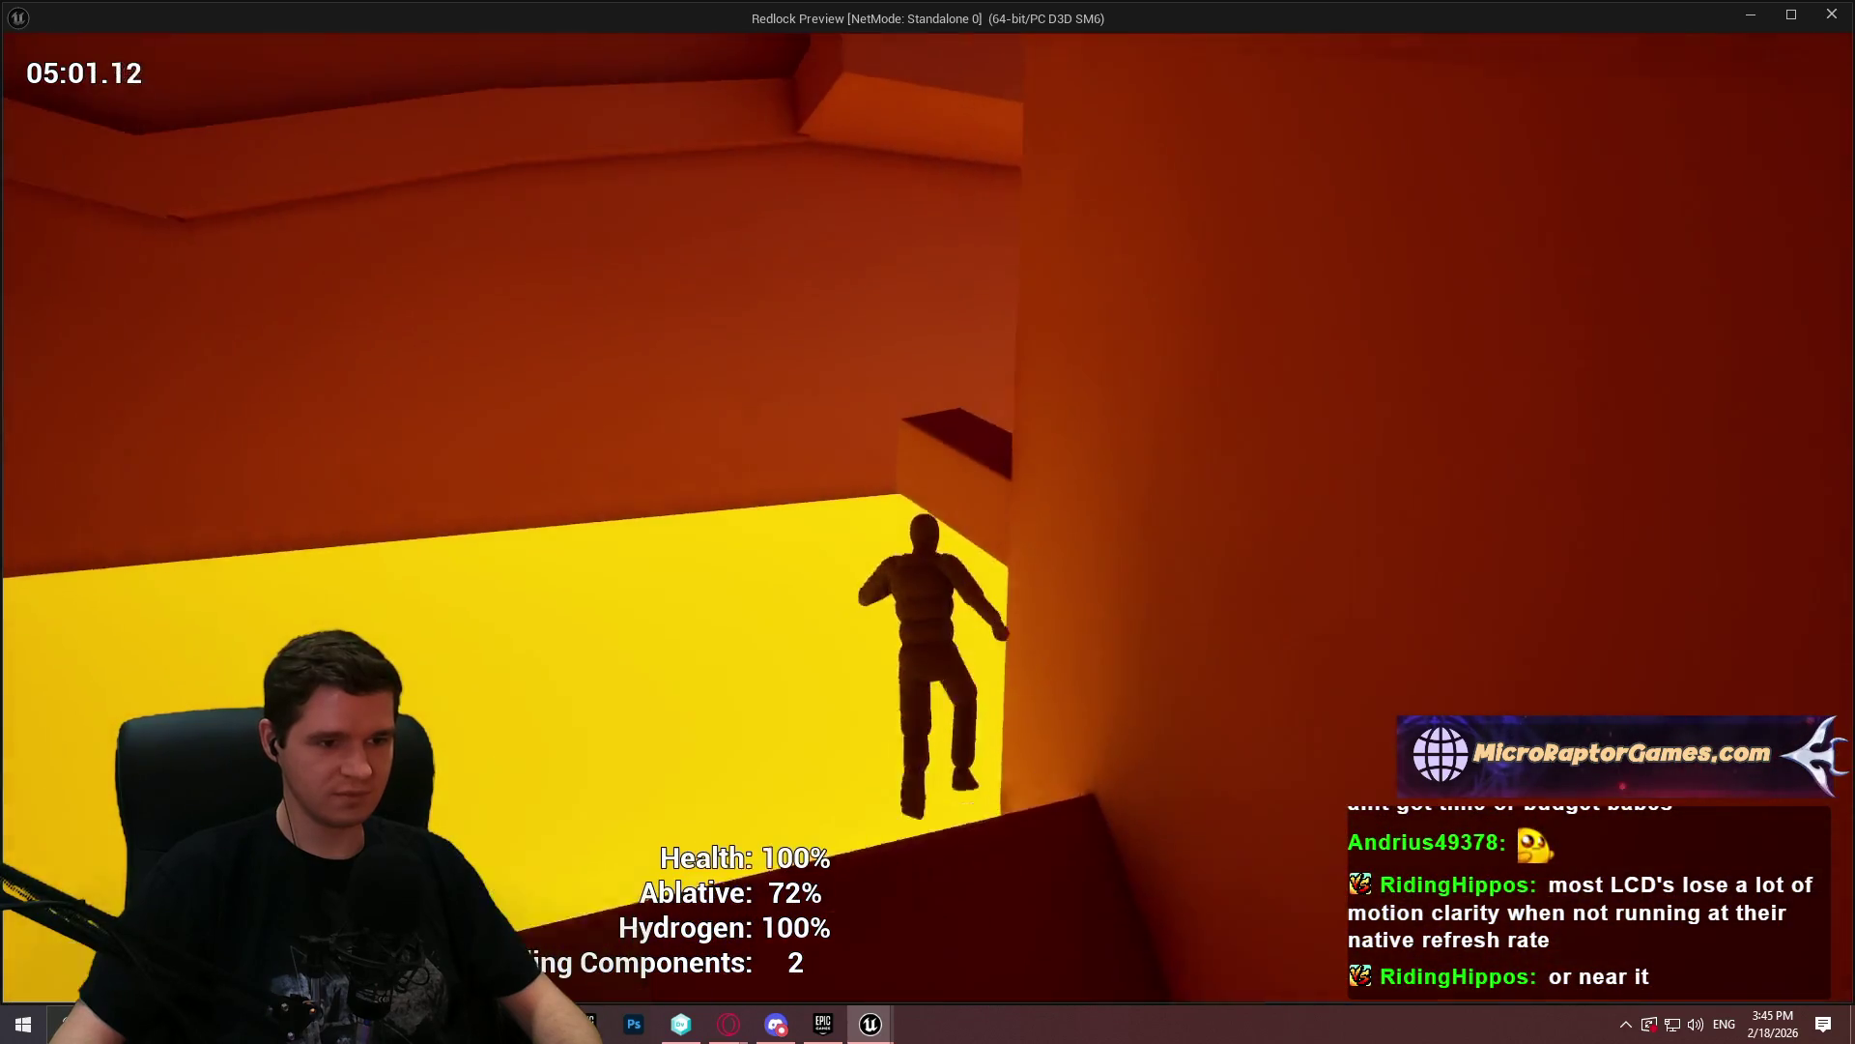
{"action": "key", "text": "w"}
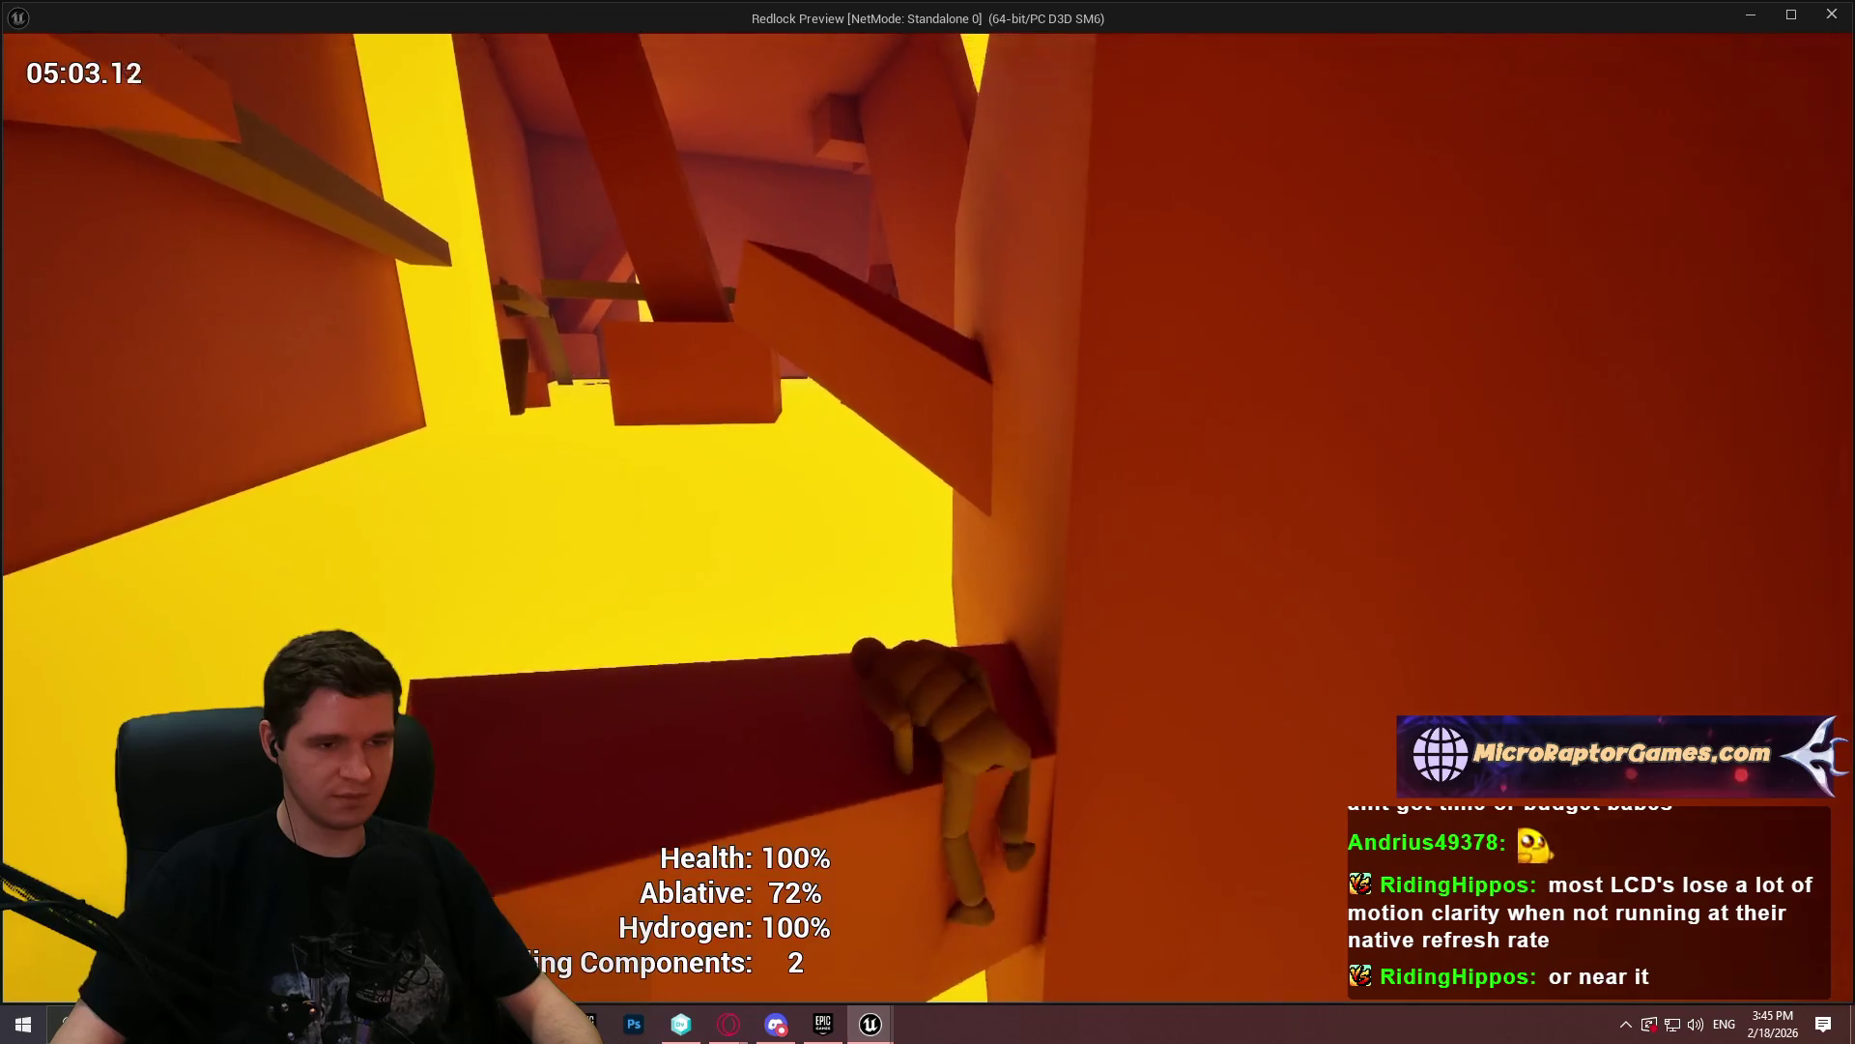
{"action": "key", "text": "w"}
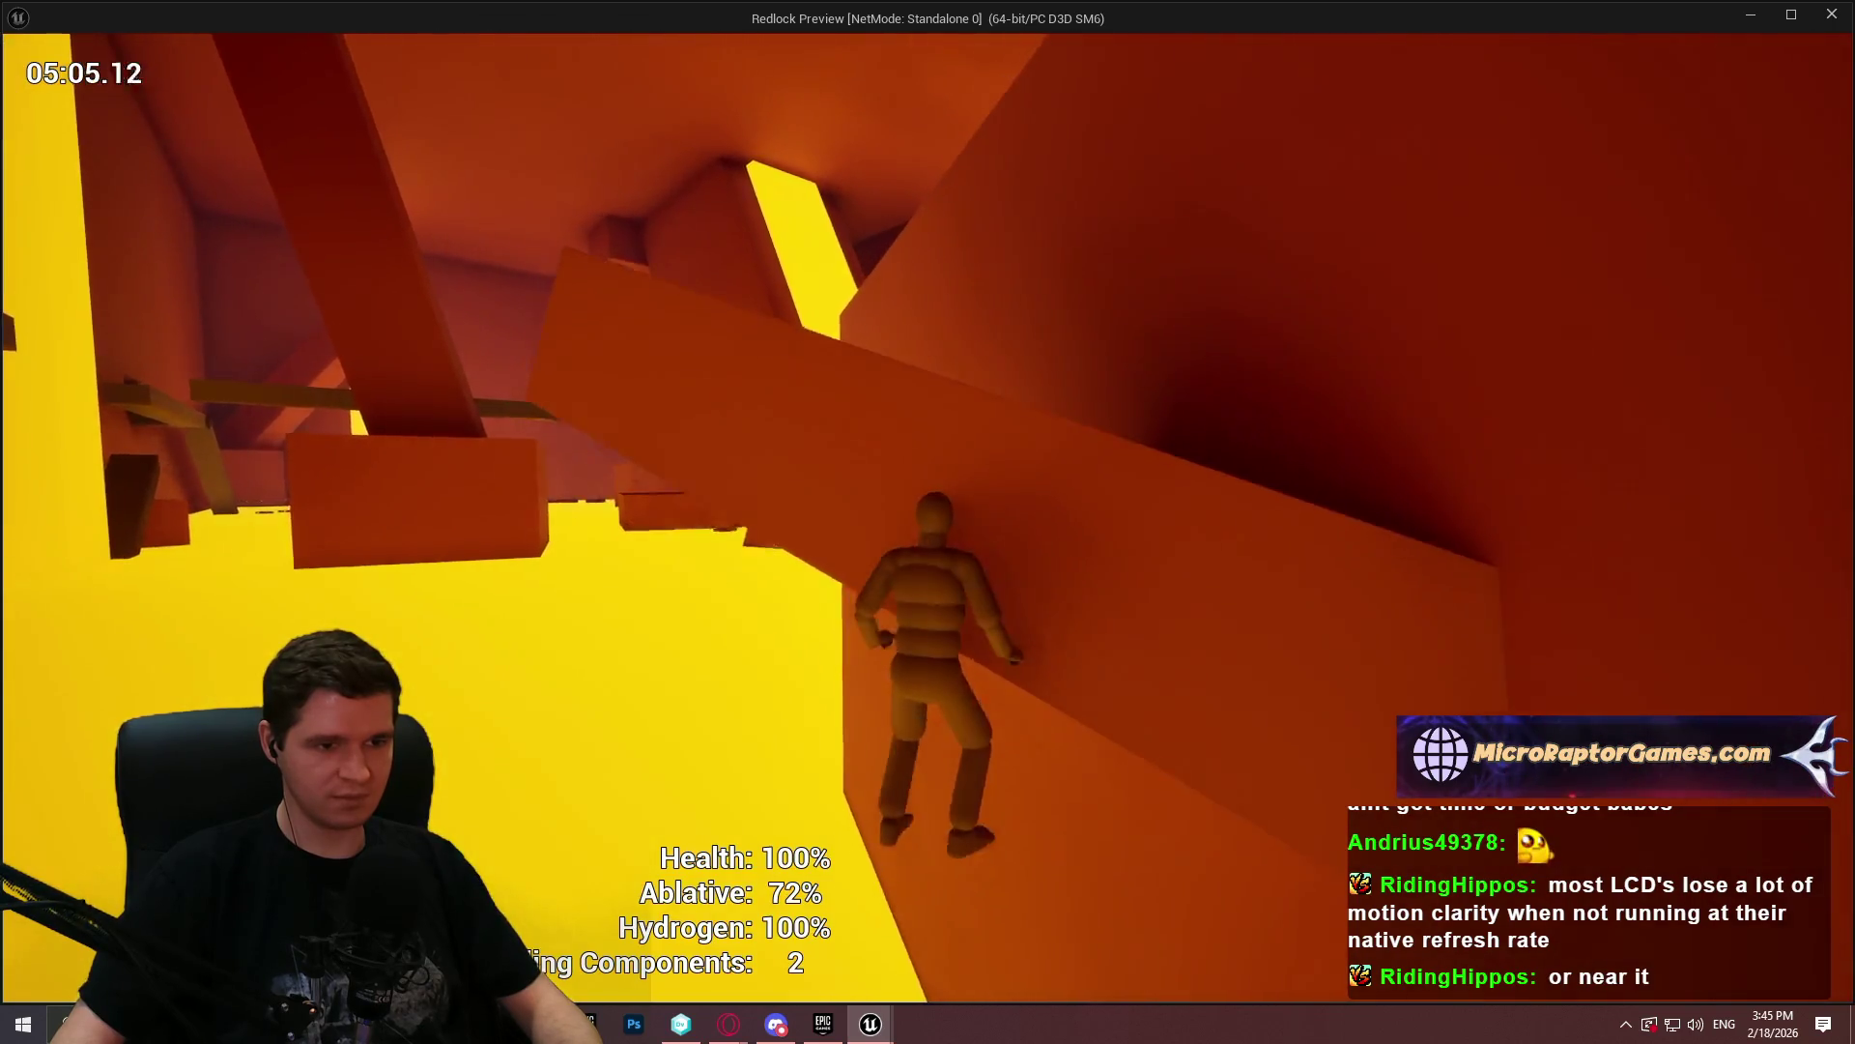
{"action": "key", "text": "w"}
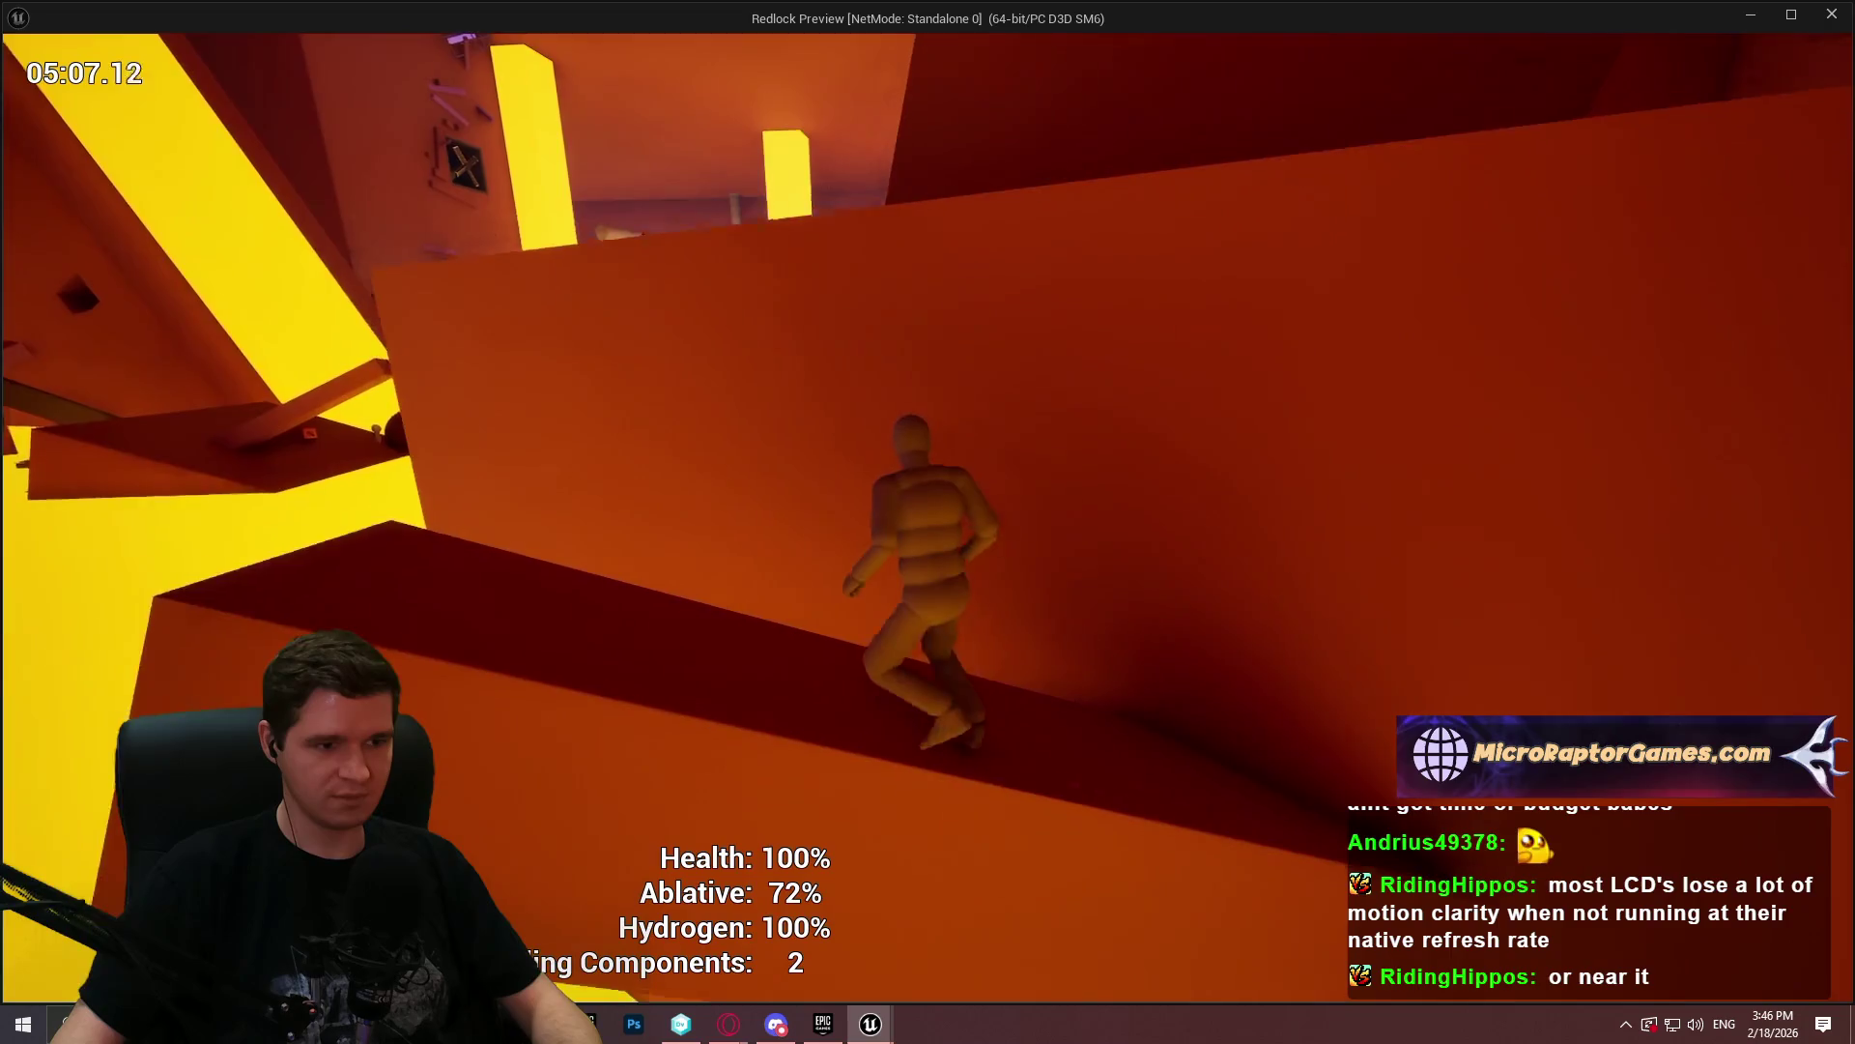
- Run up the red ramp, jump onto a pillar, and climb the dark blocks to their top
{"action": "key", "text": "w"}
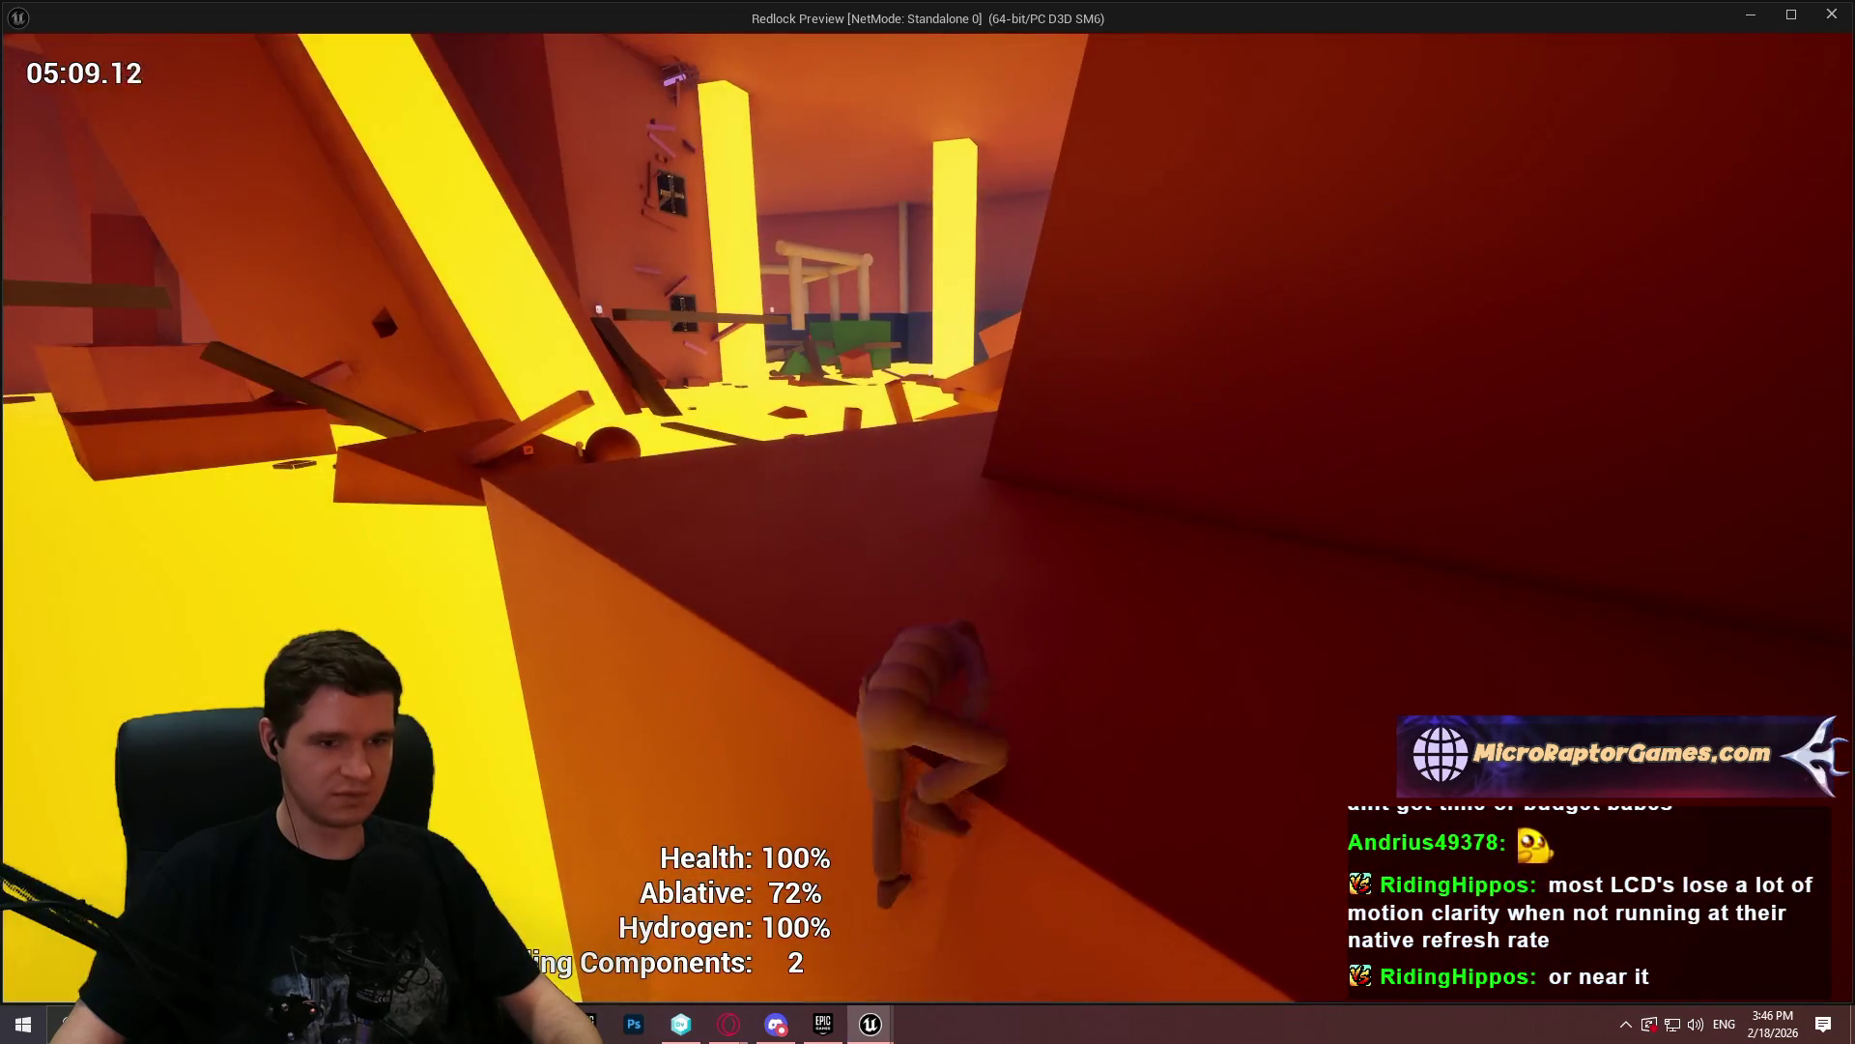
{"action": "key", "text": "w"}
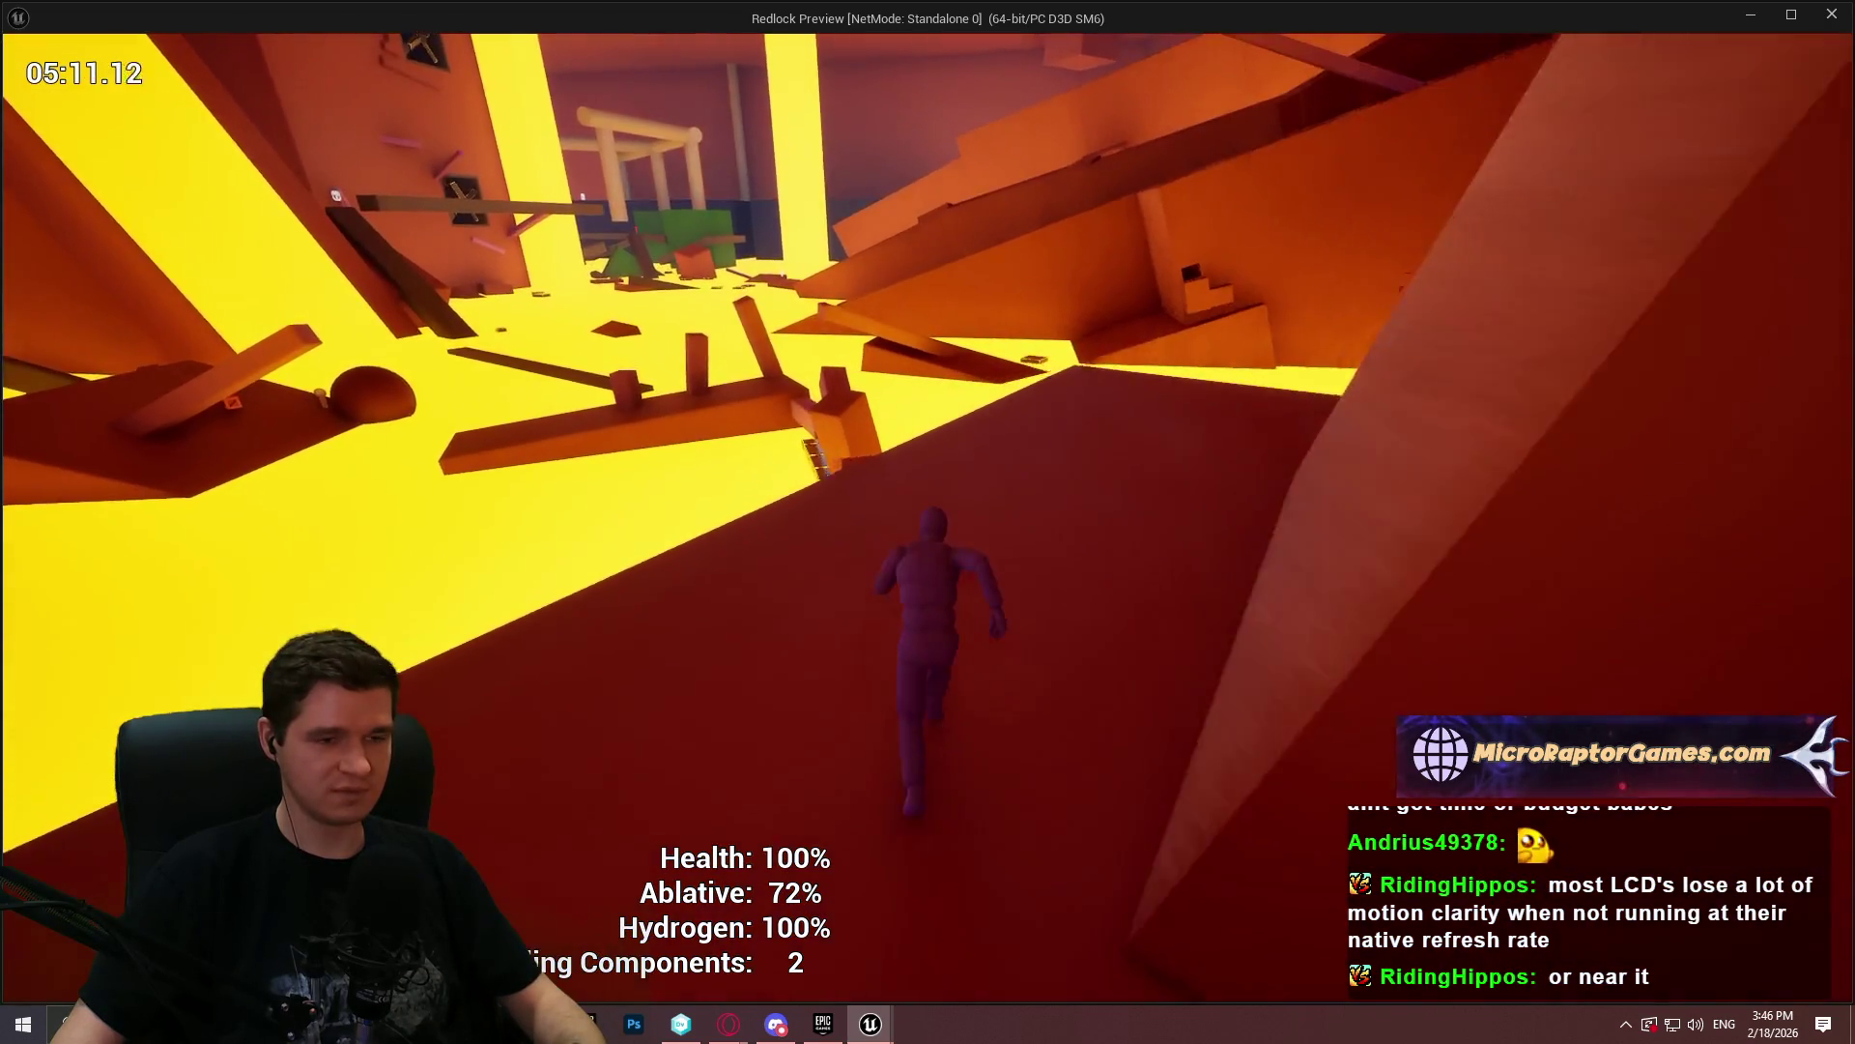
{"action": "key", "text": "w"}
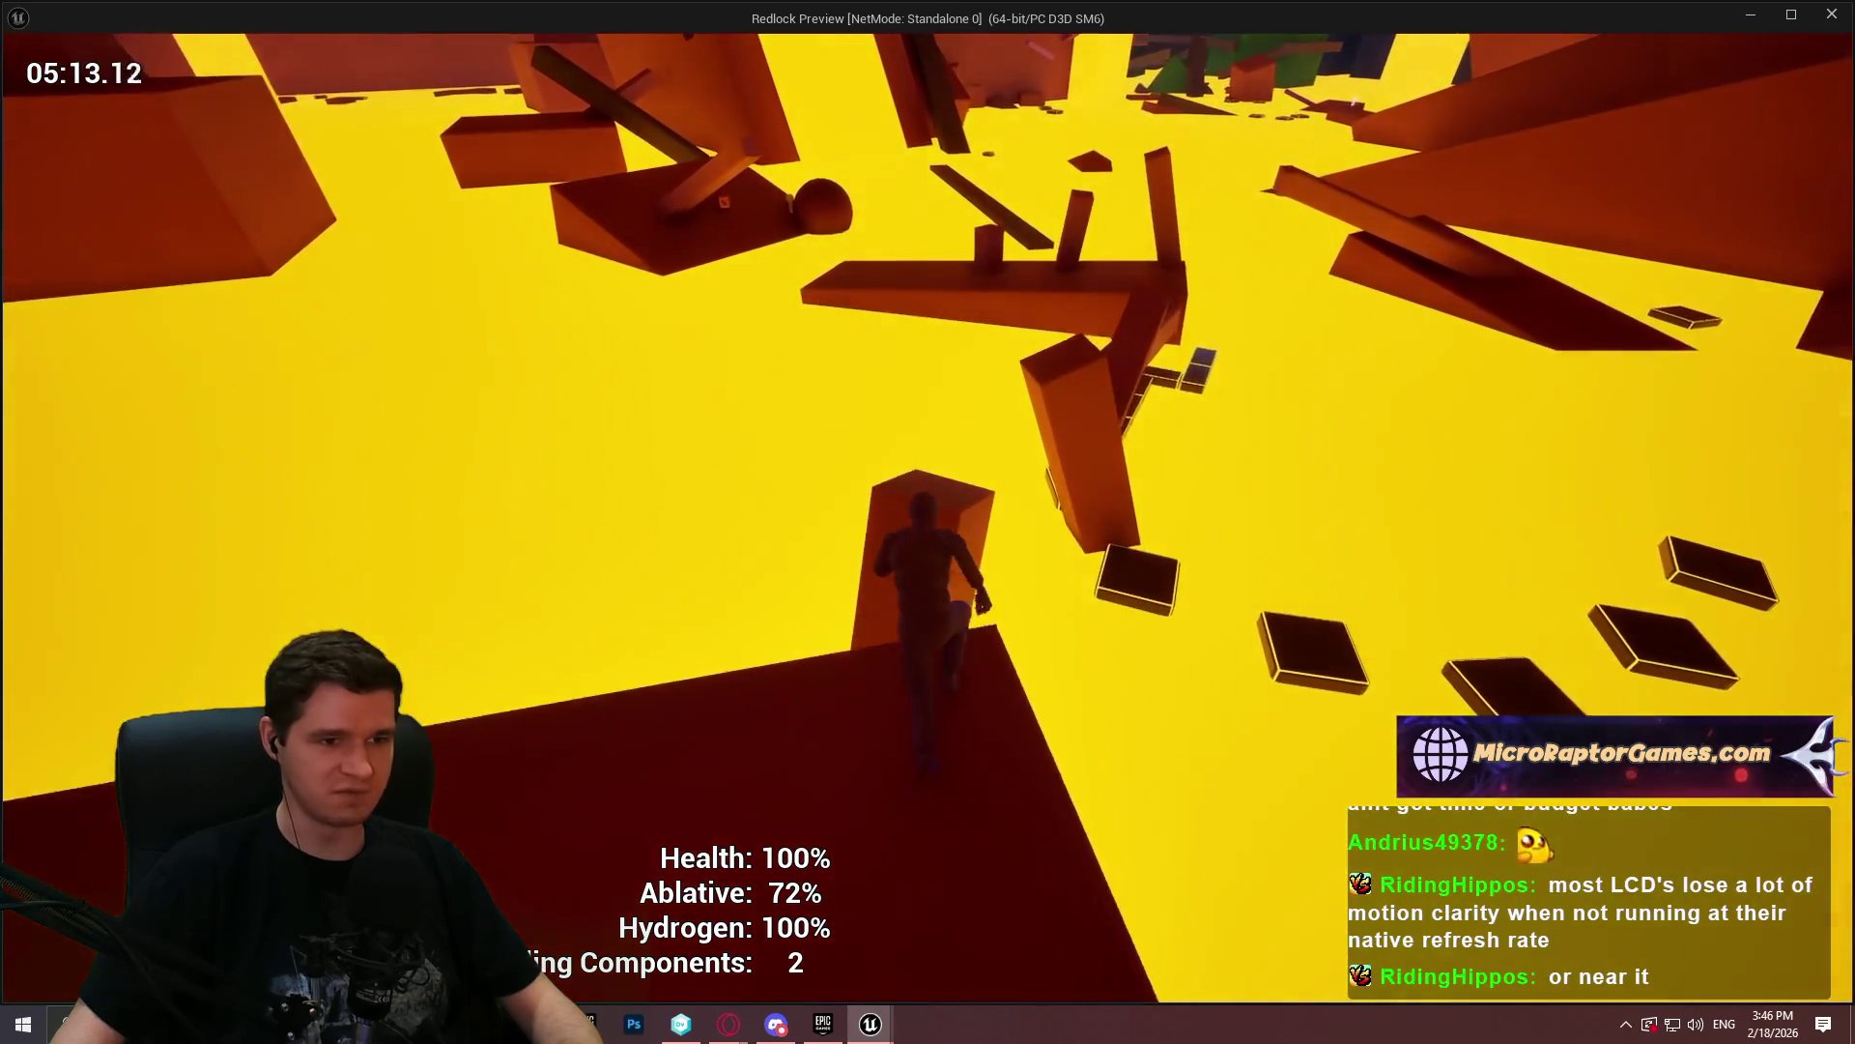
{"action": "key", "text": "space"}
{"action": "key", "text": "w"}
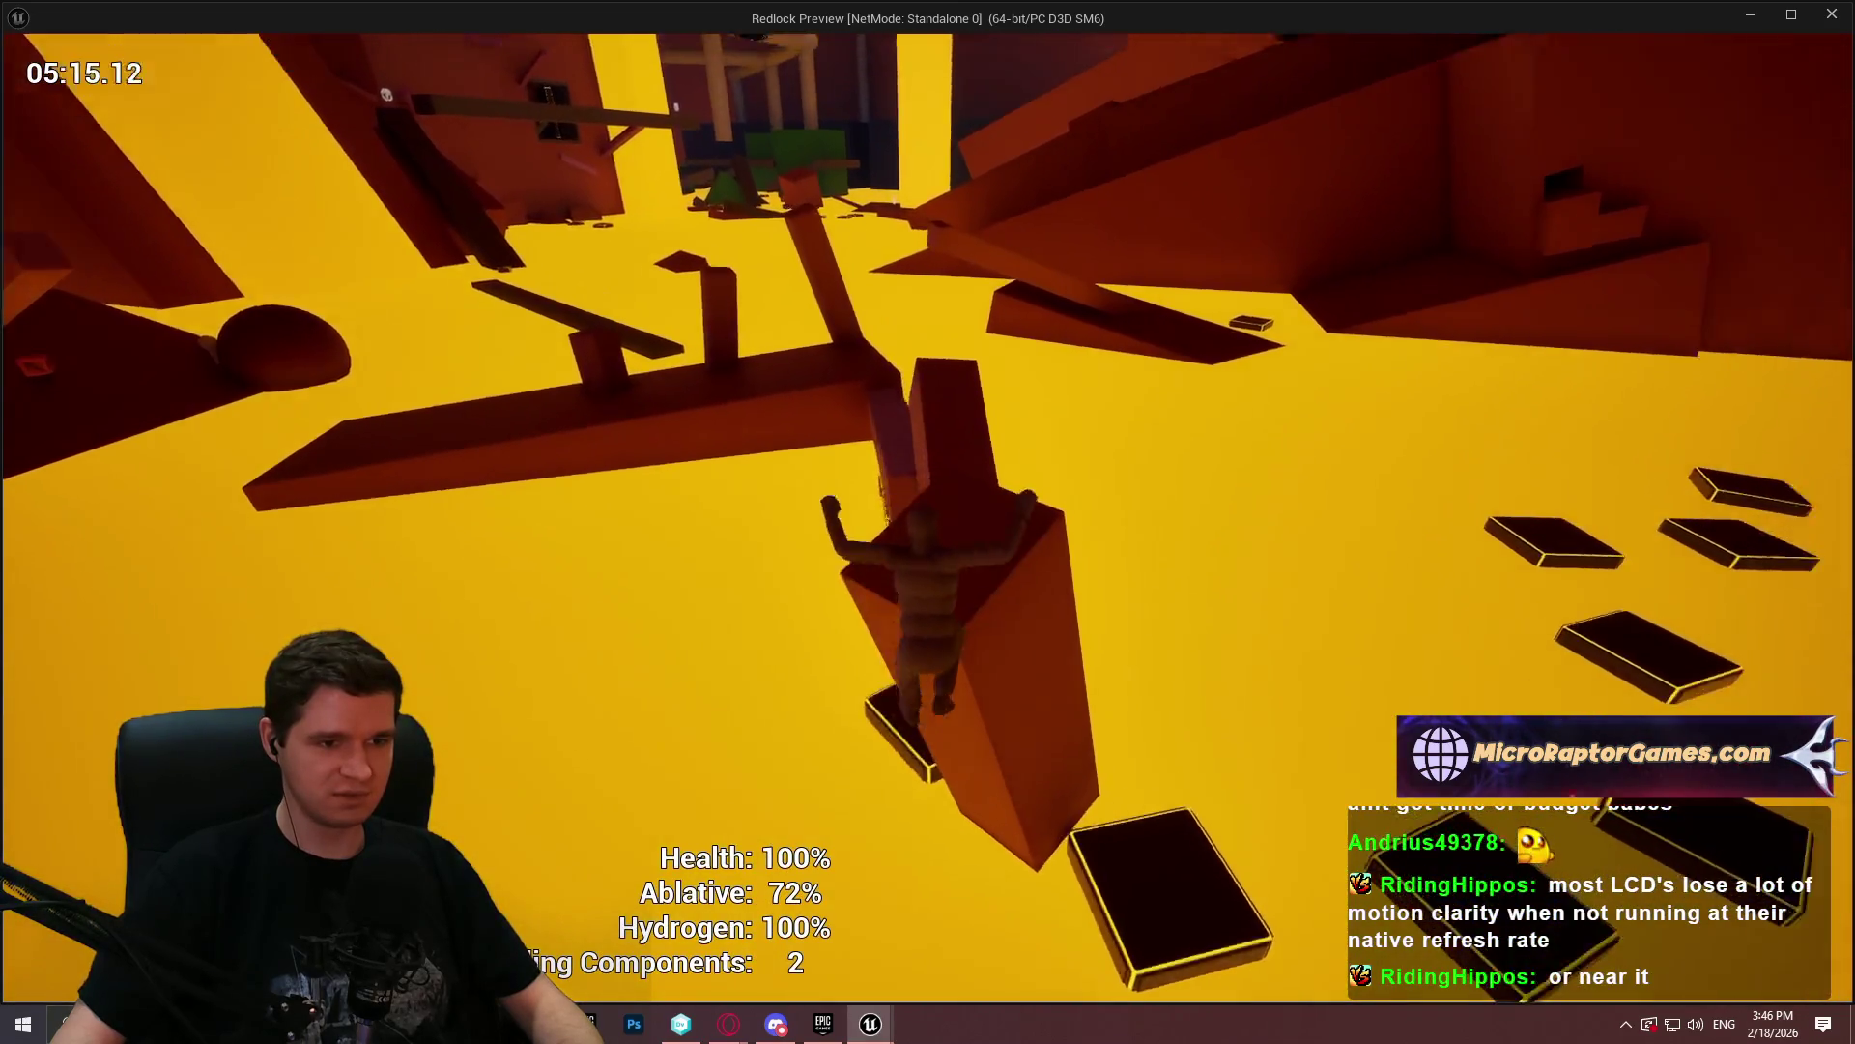
{"action": "key", "text": "w"}
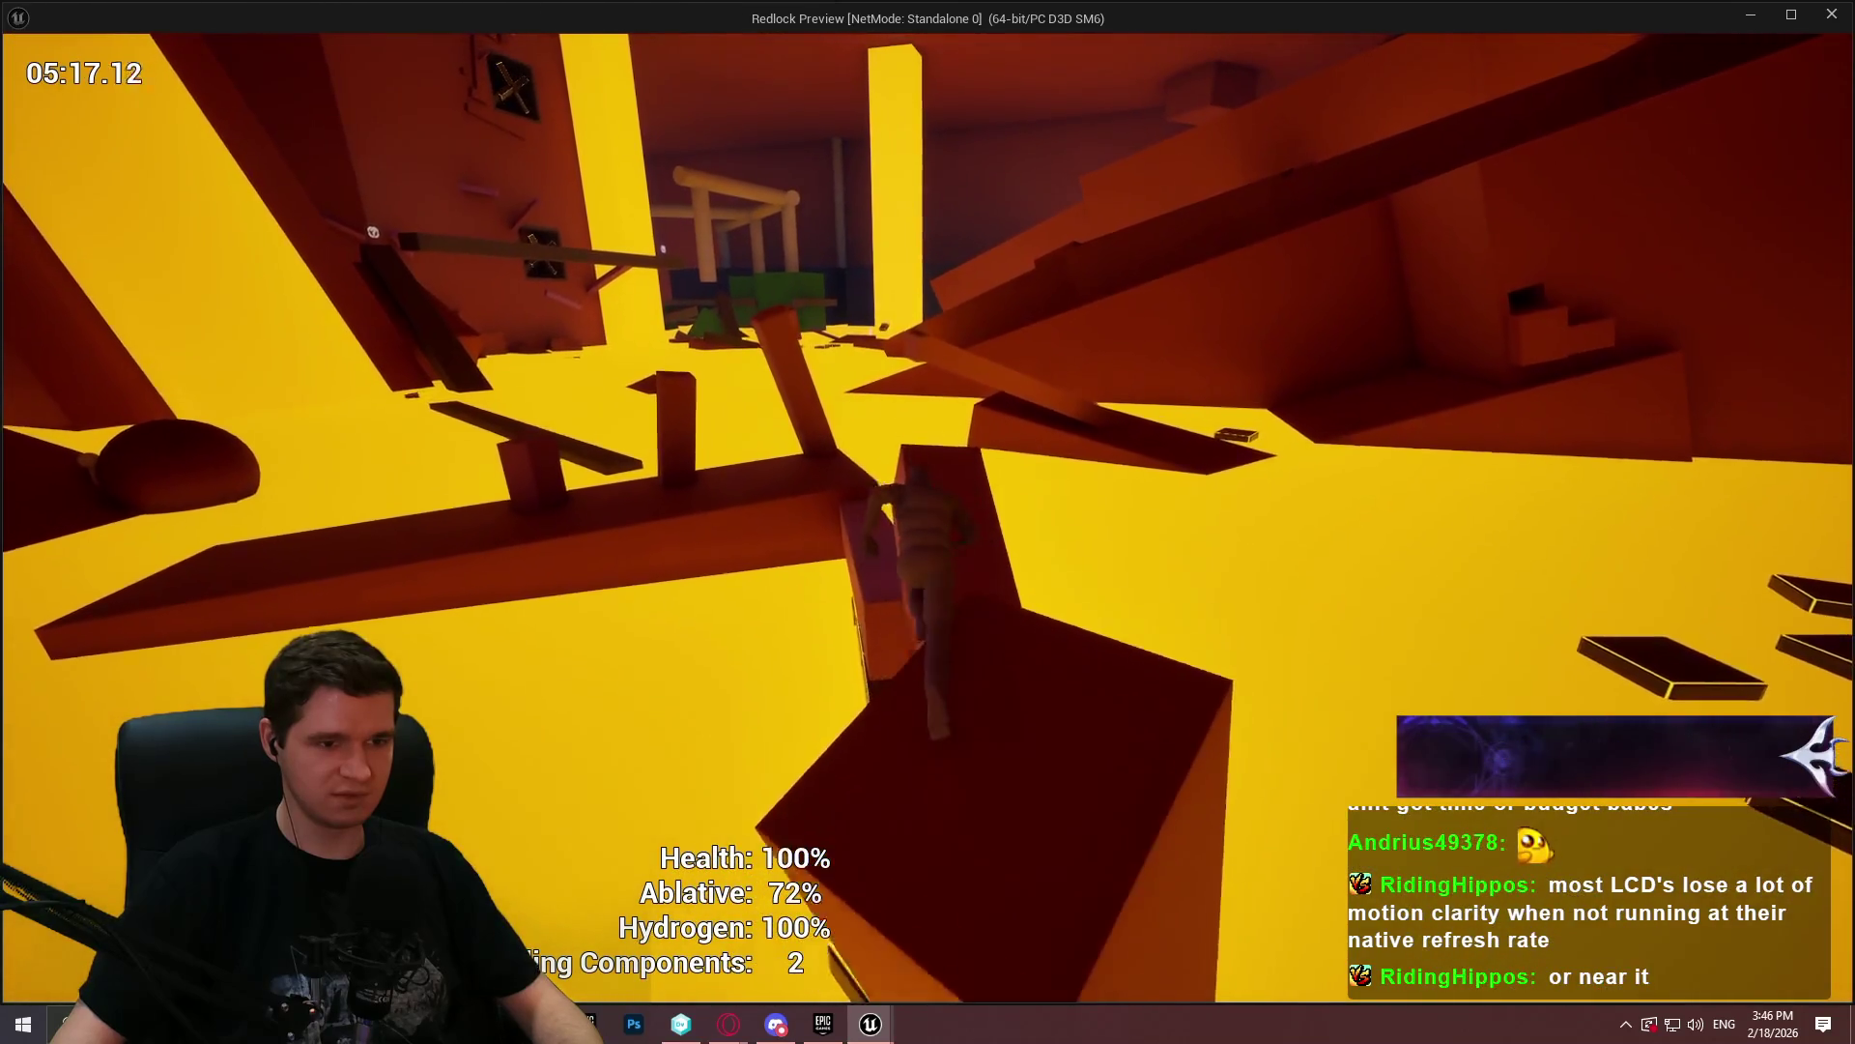
{"action": "key", "text": "w"}
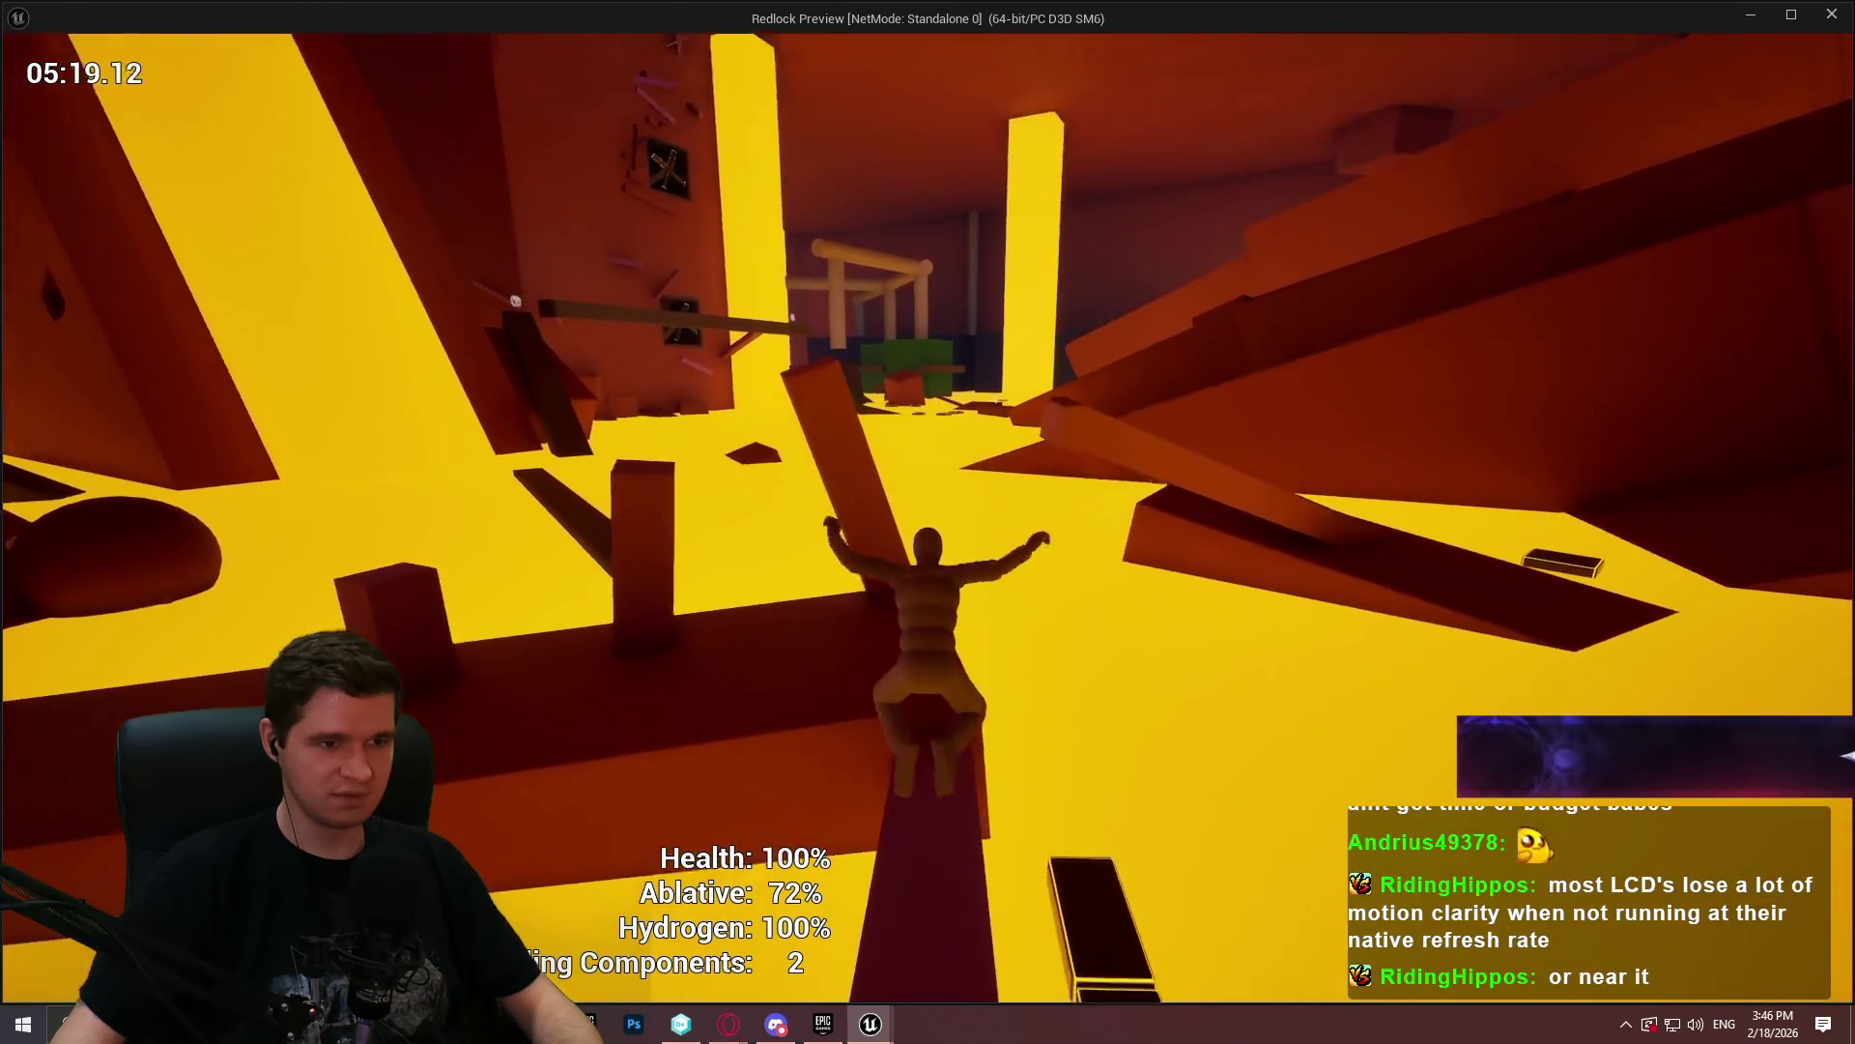
{"action": "key", "text": "w"}
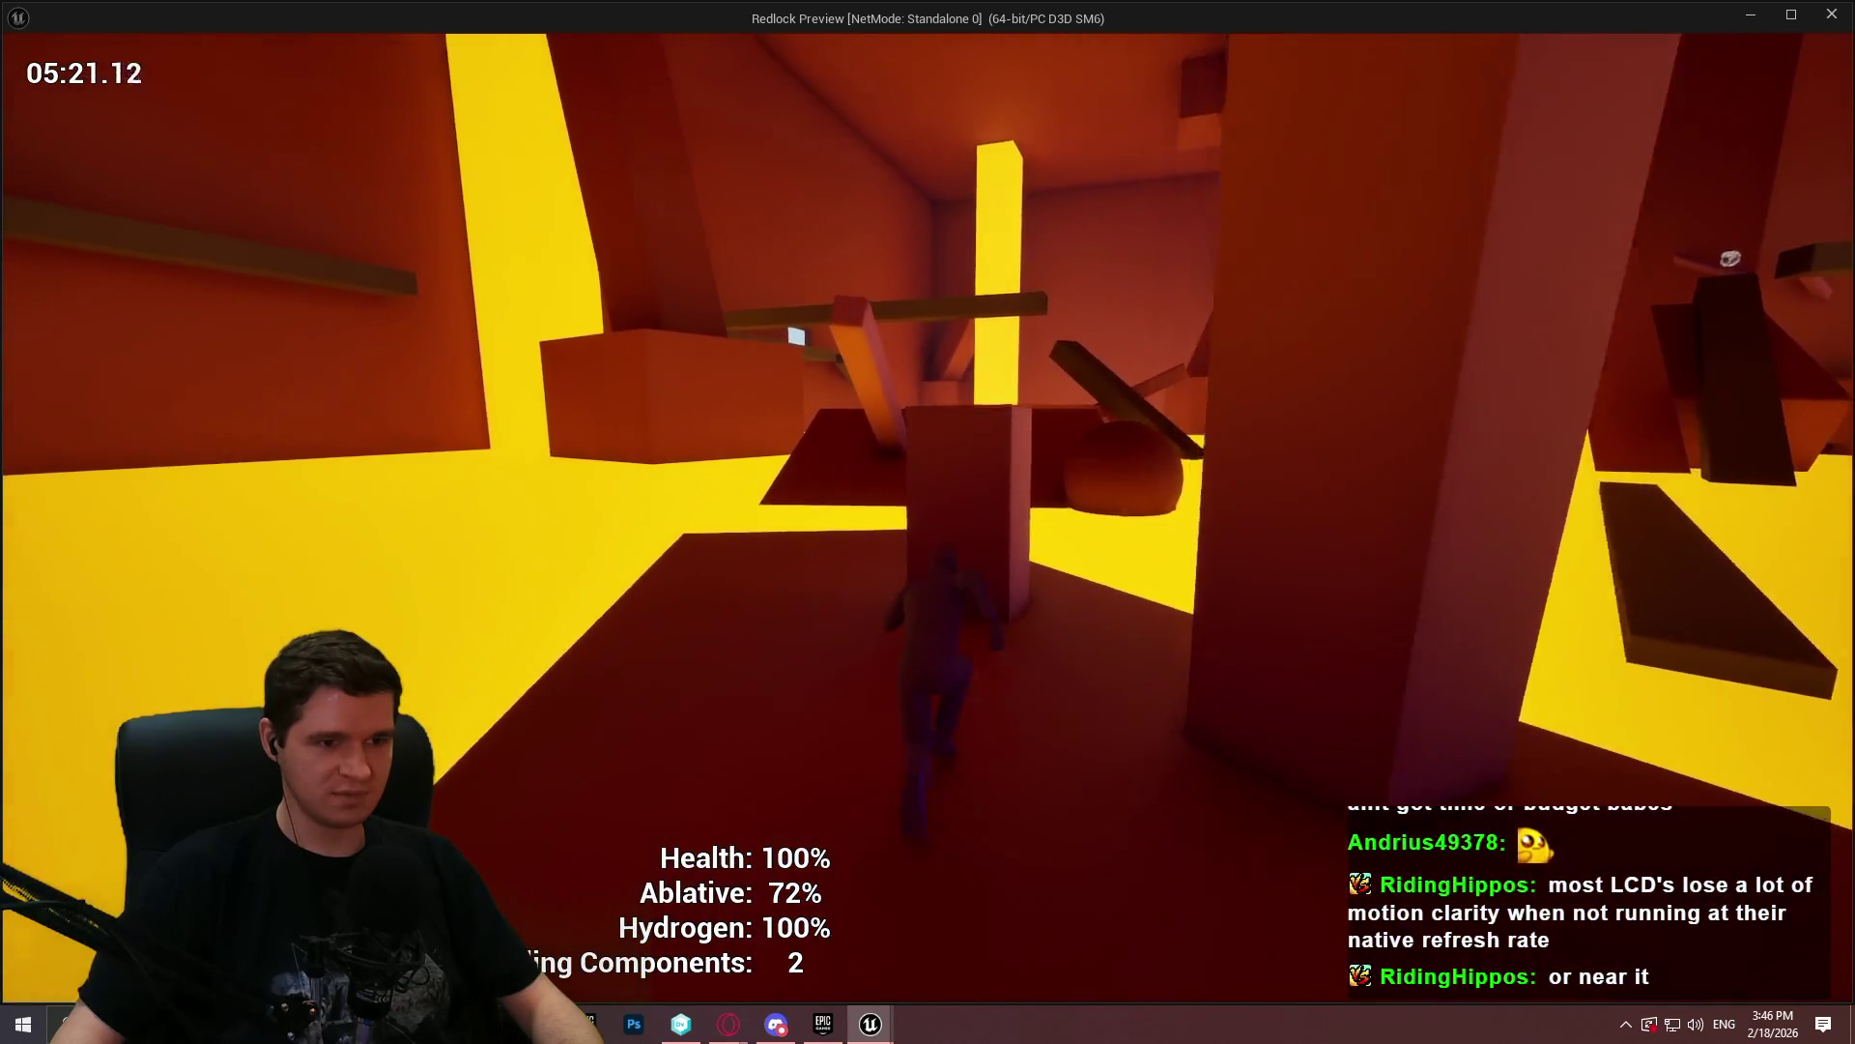
{"action": "key", "text": "w"}
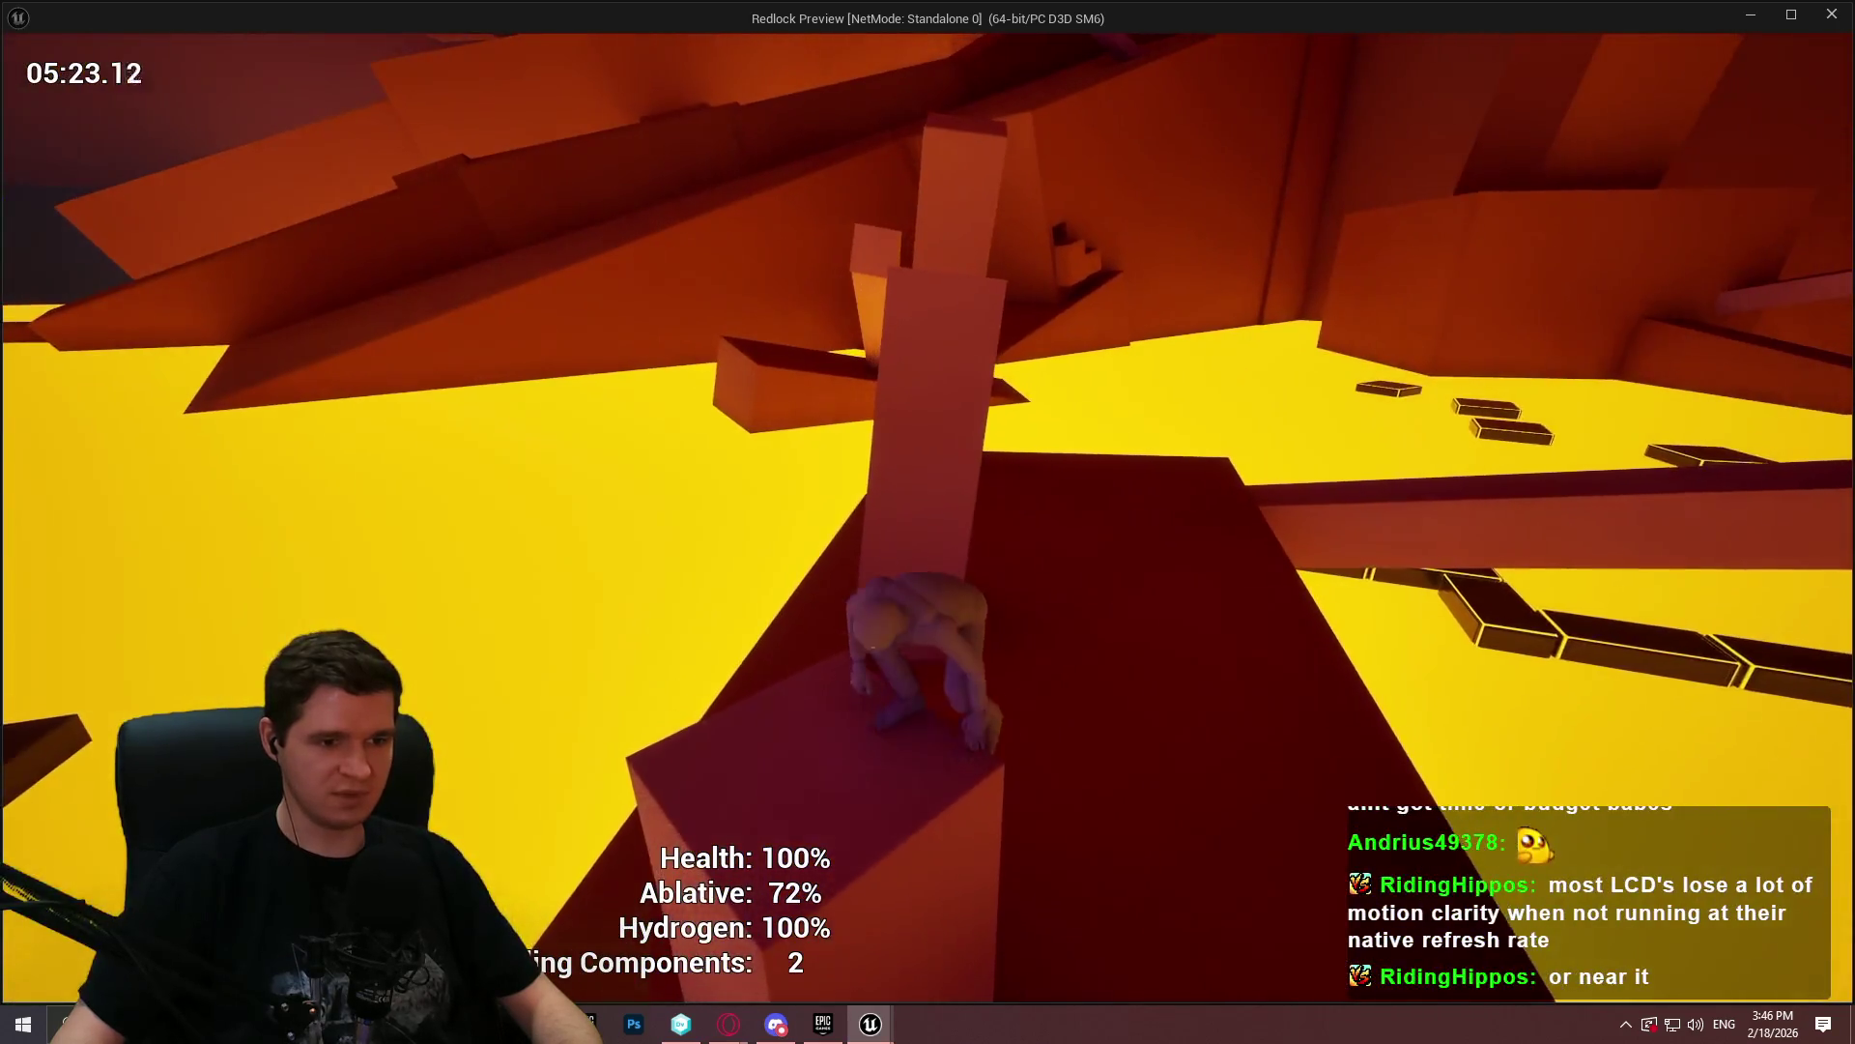
- Jump across the blocks and dark ridge, run up the dark ramp, and reach the wall ledge
{"action": "key", "text": "space"}
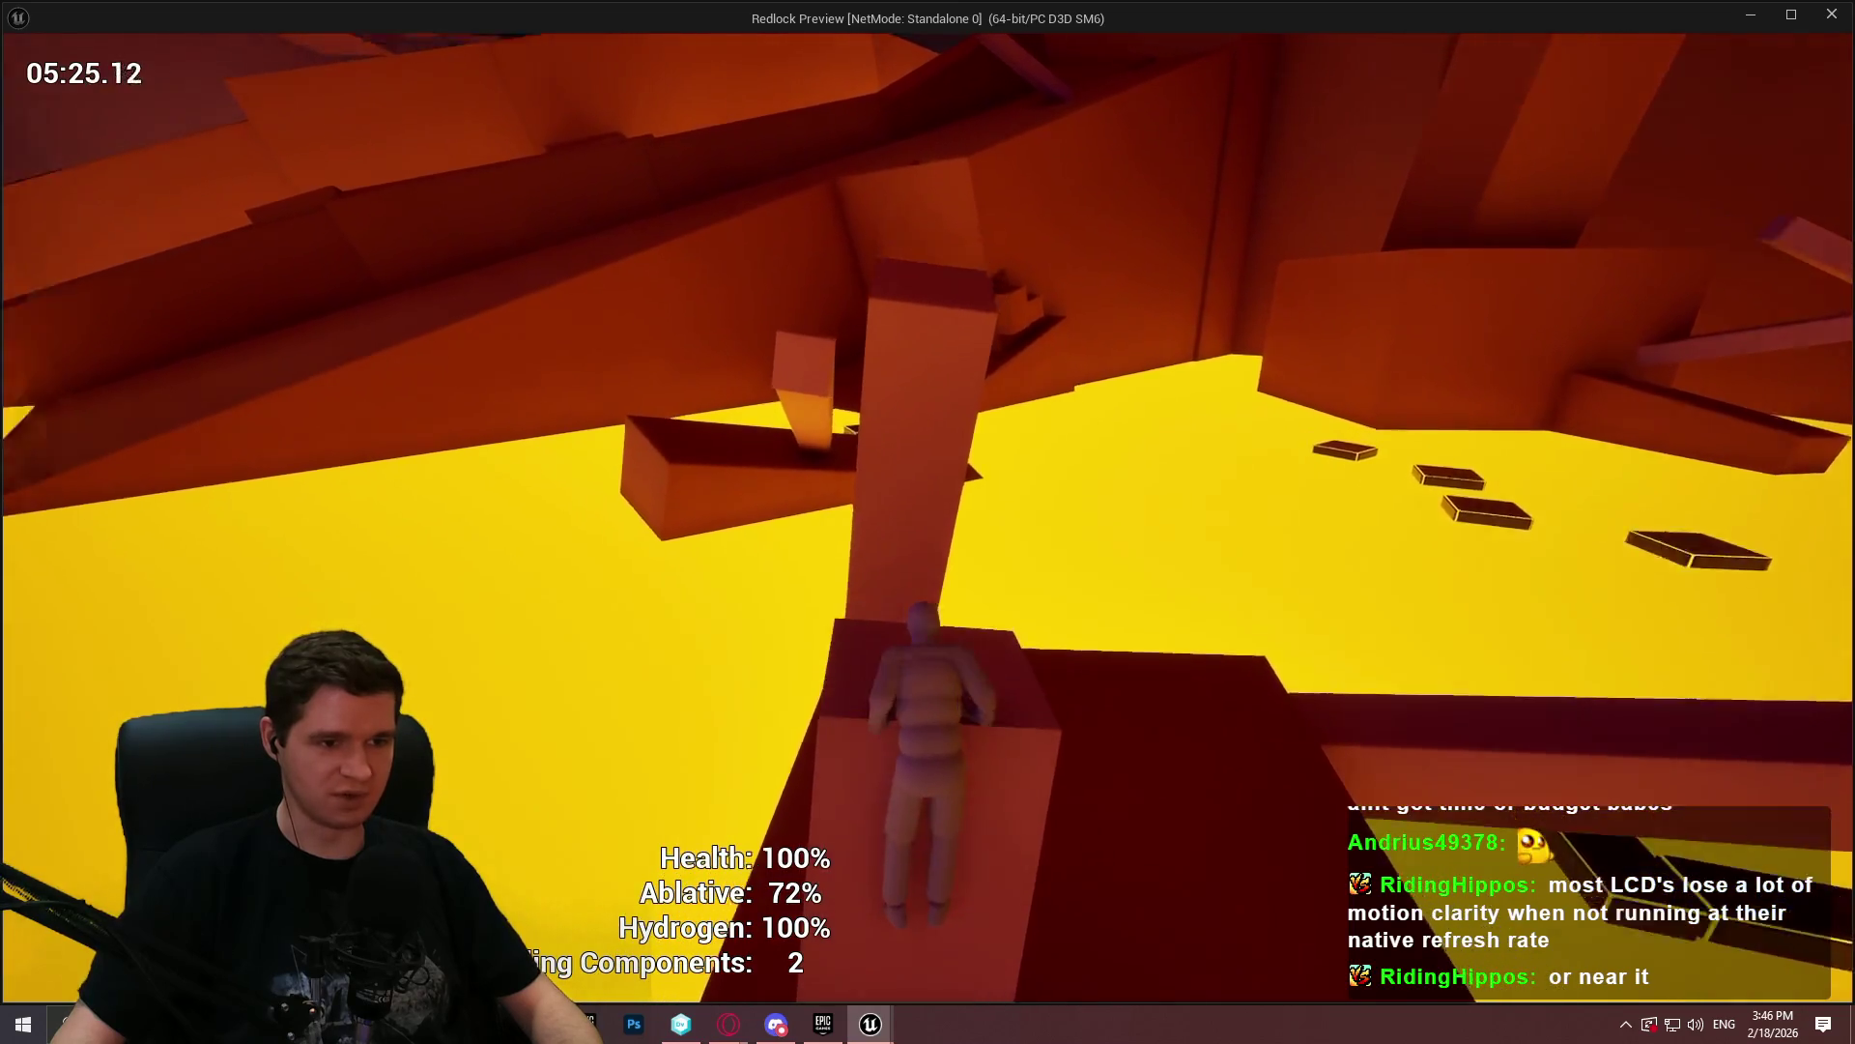
{"action": "key", "text": "w"}
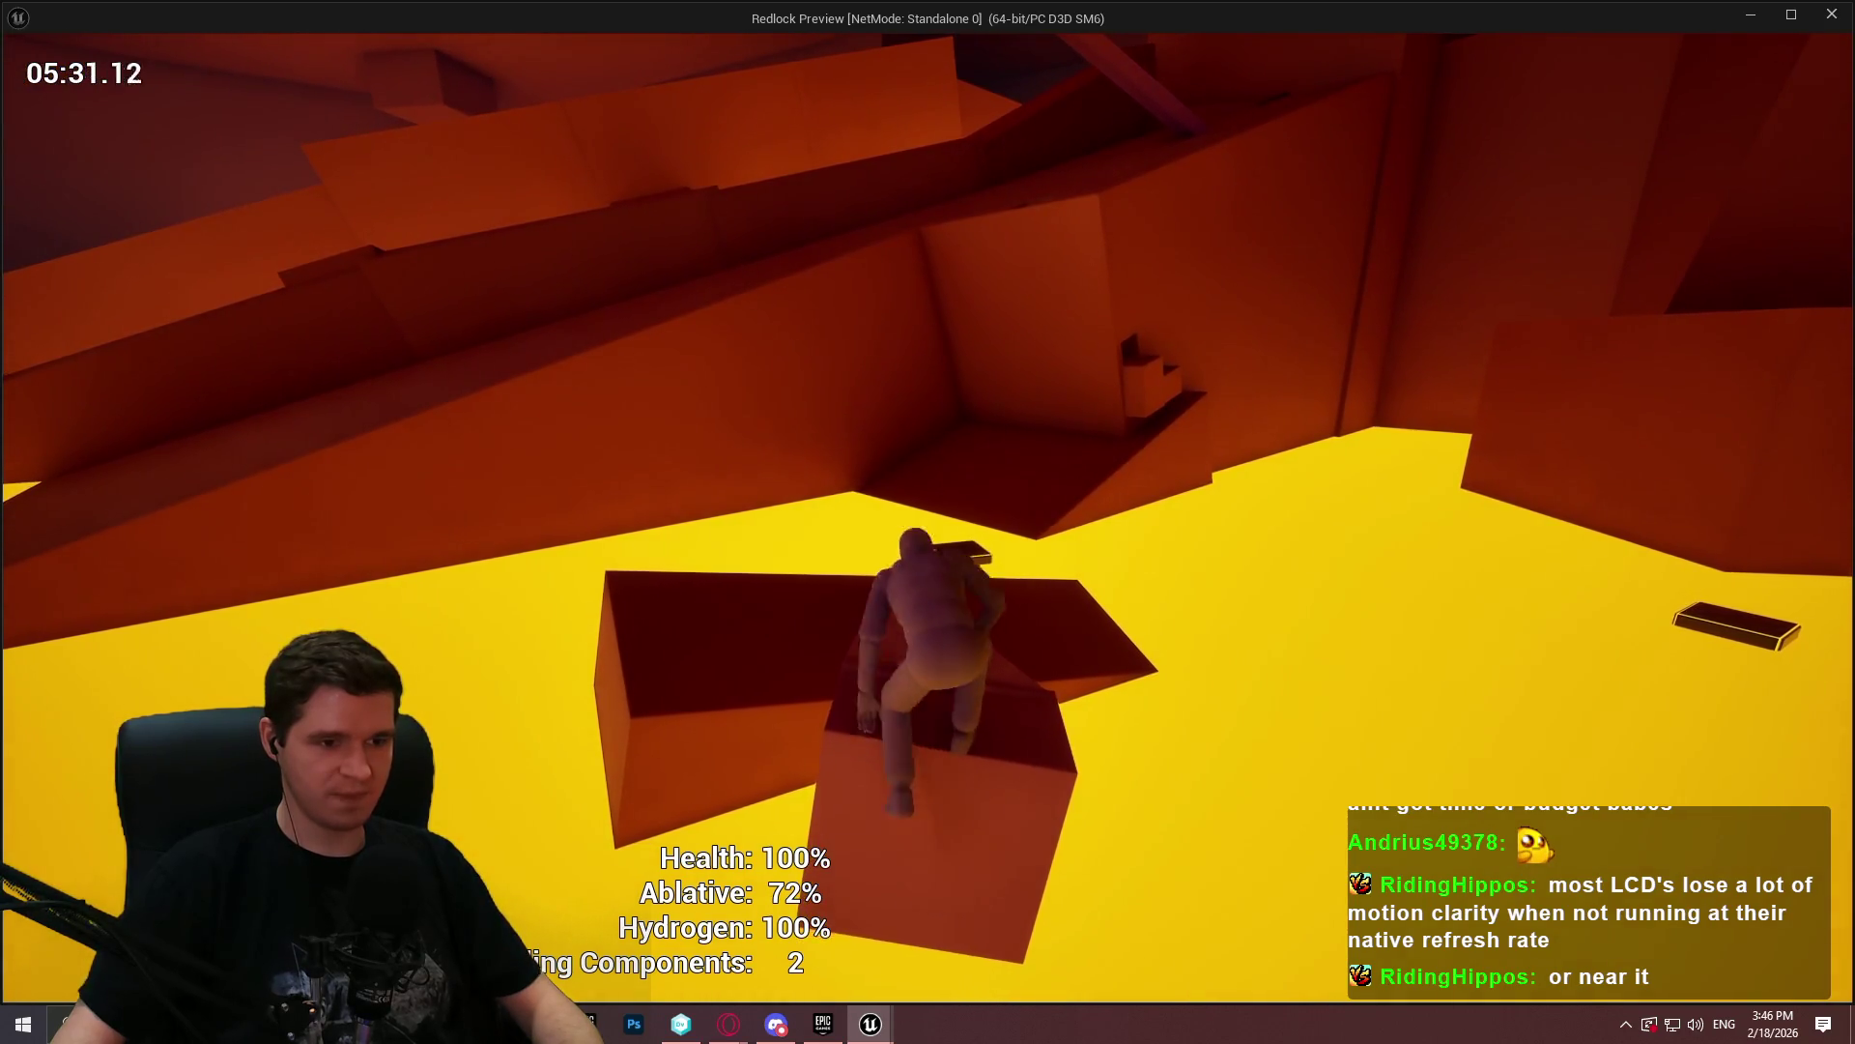
{"action": "key", "text": "w"}
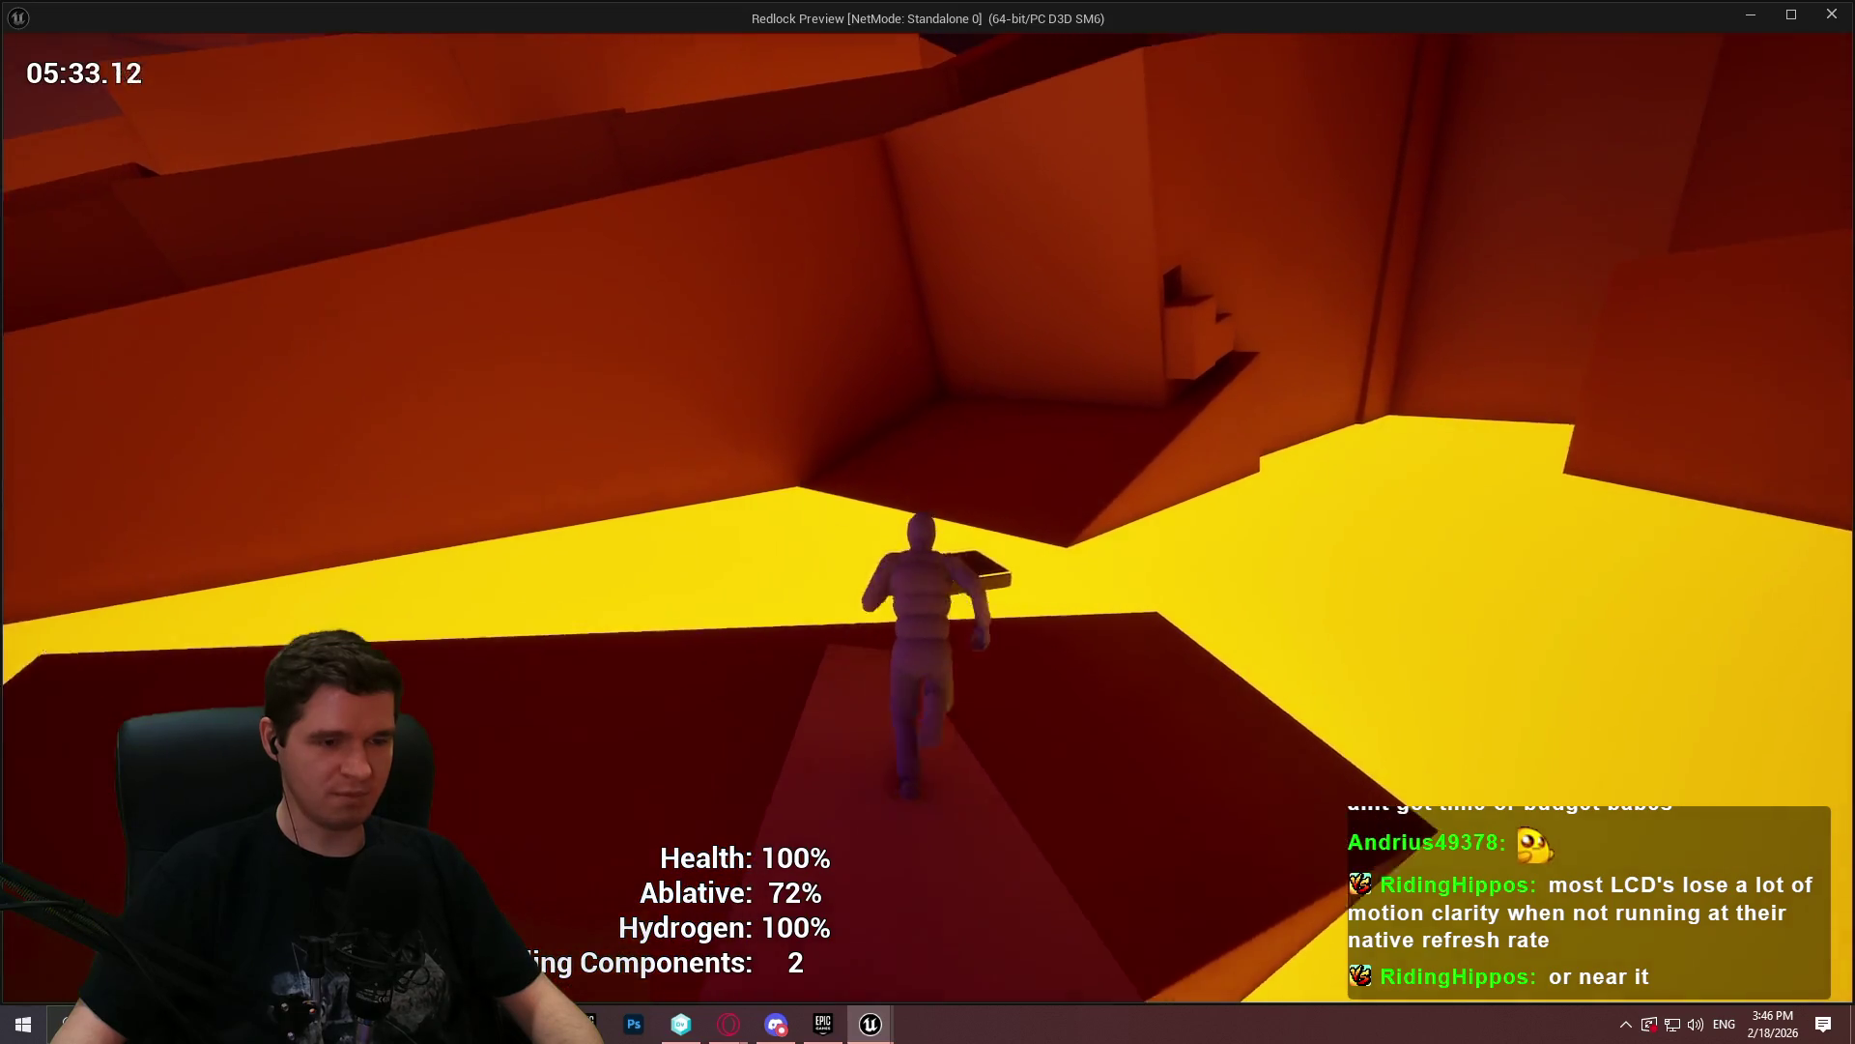
{"action": "key", "text": "space"}
{"action": "key", "text": "w"}
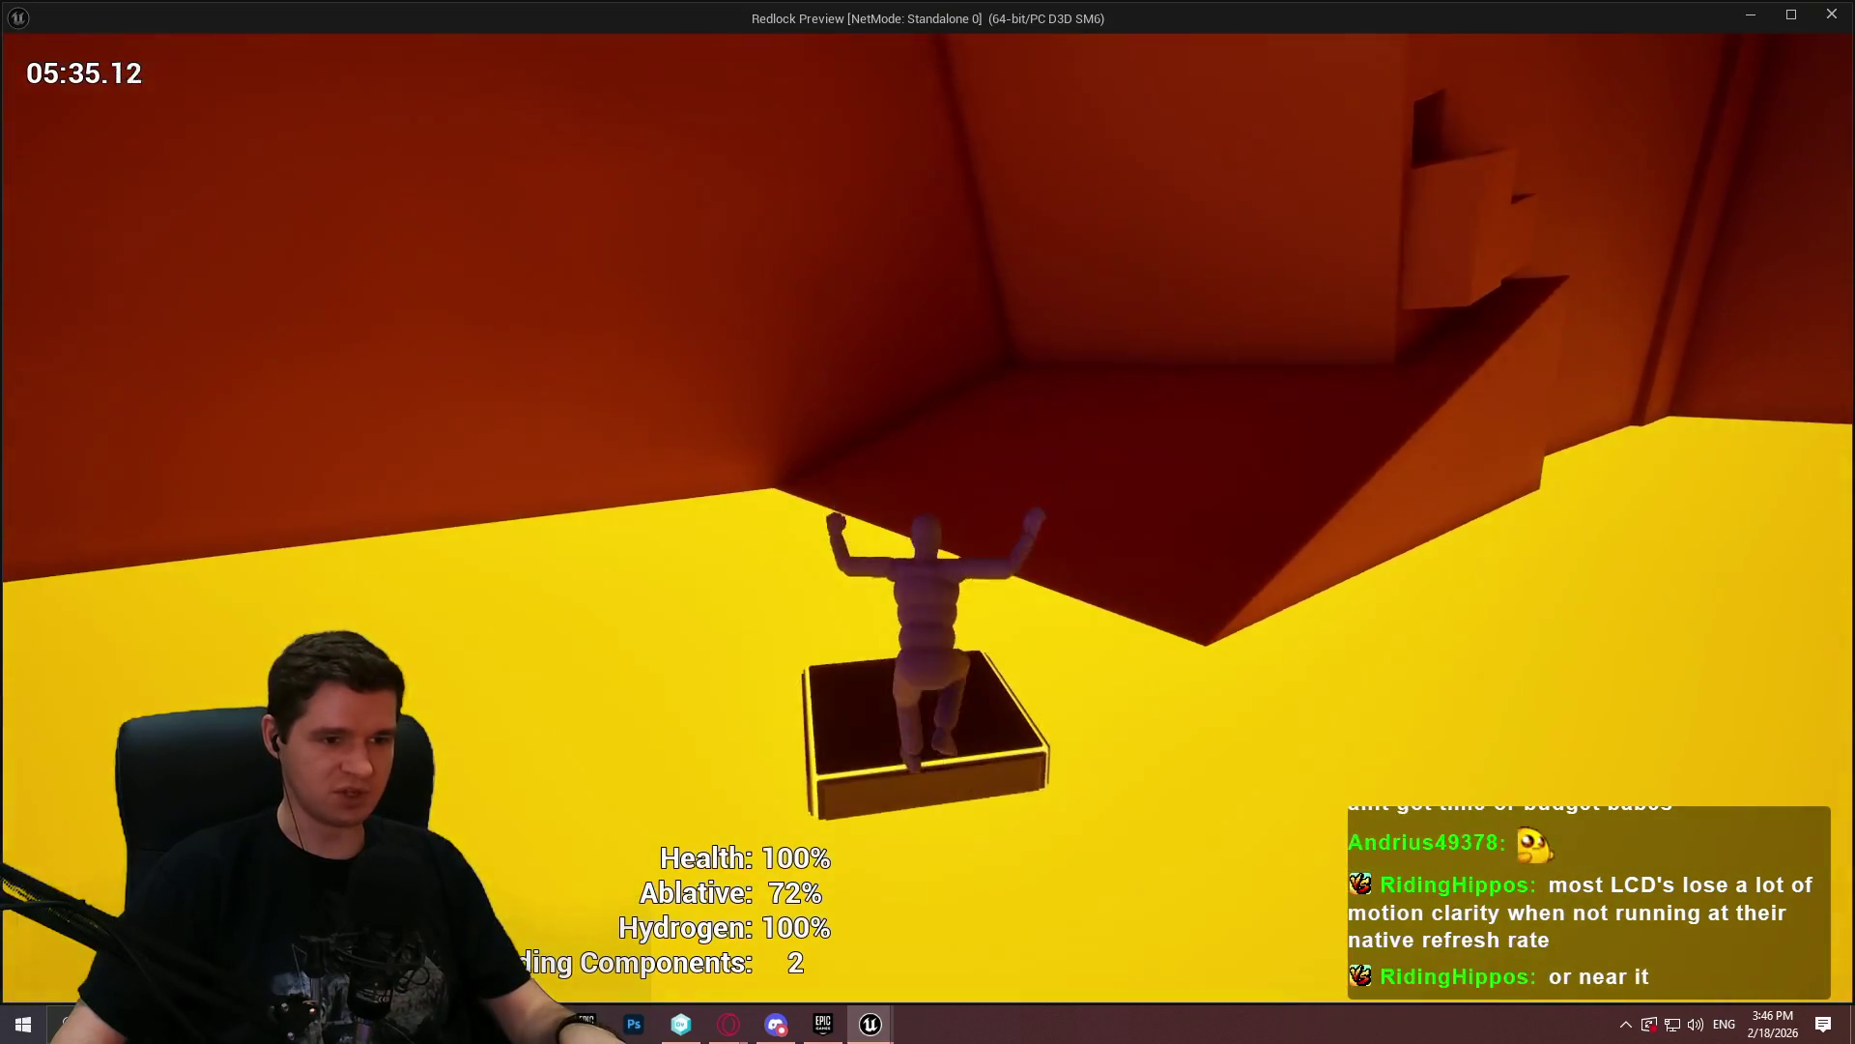
{"action": "key", "text": "w"}
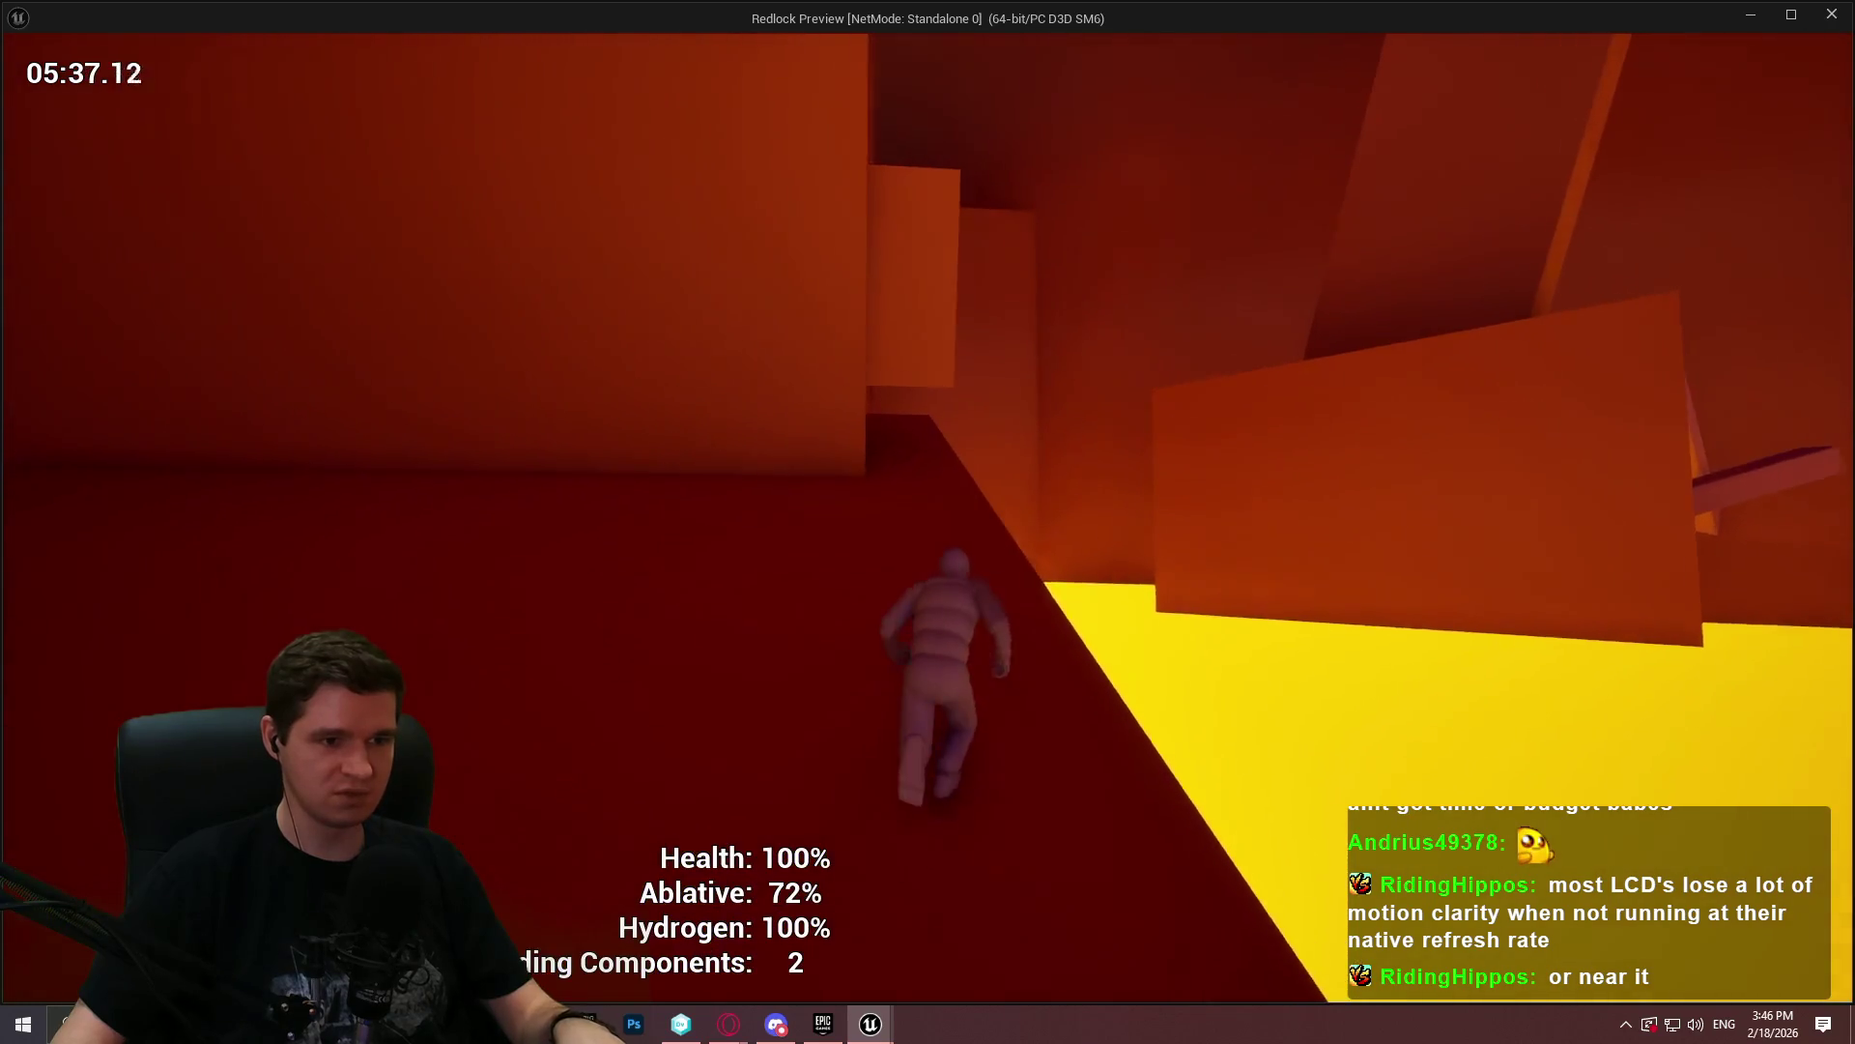
{"action": "key", "text": "w"}
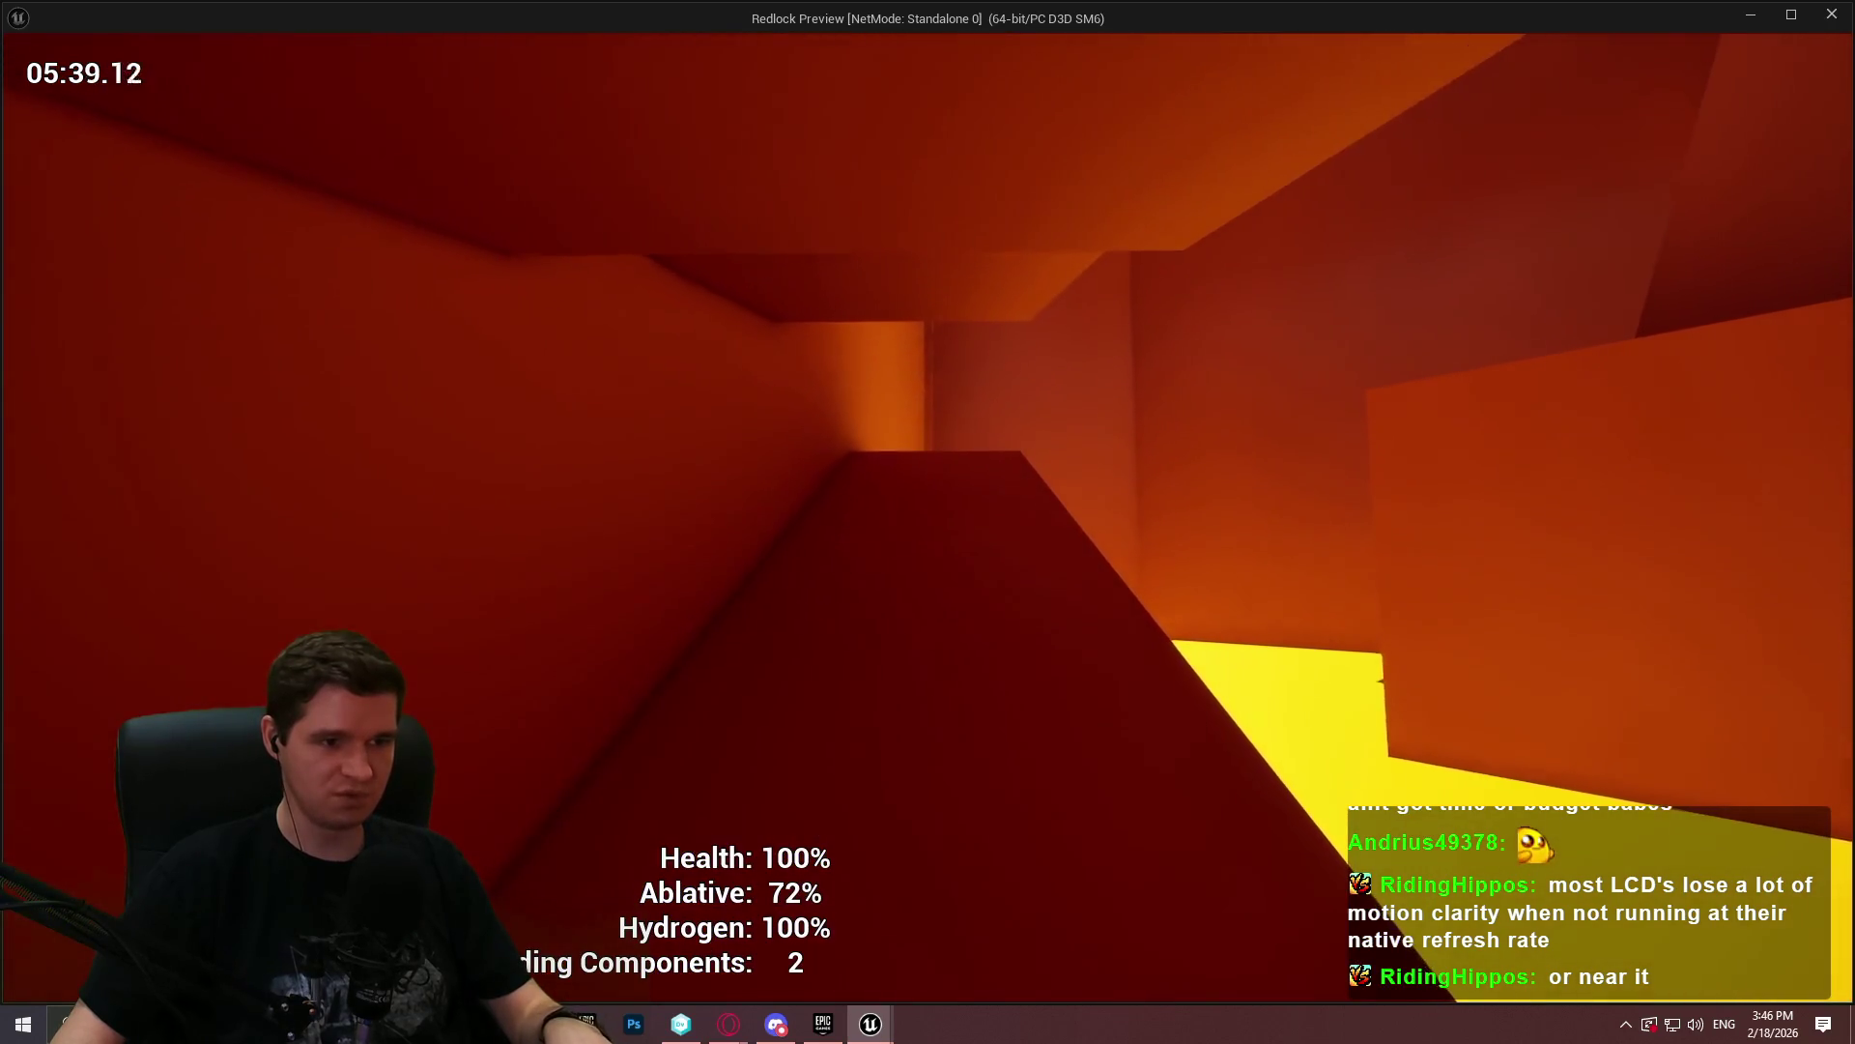
{"action": "key", "text": "w"}
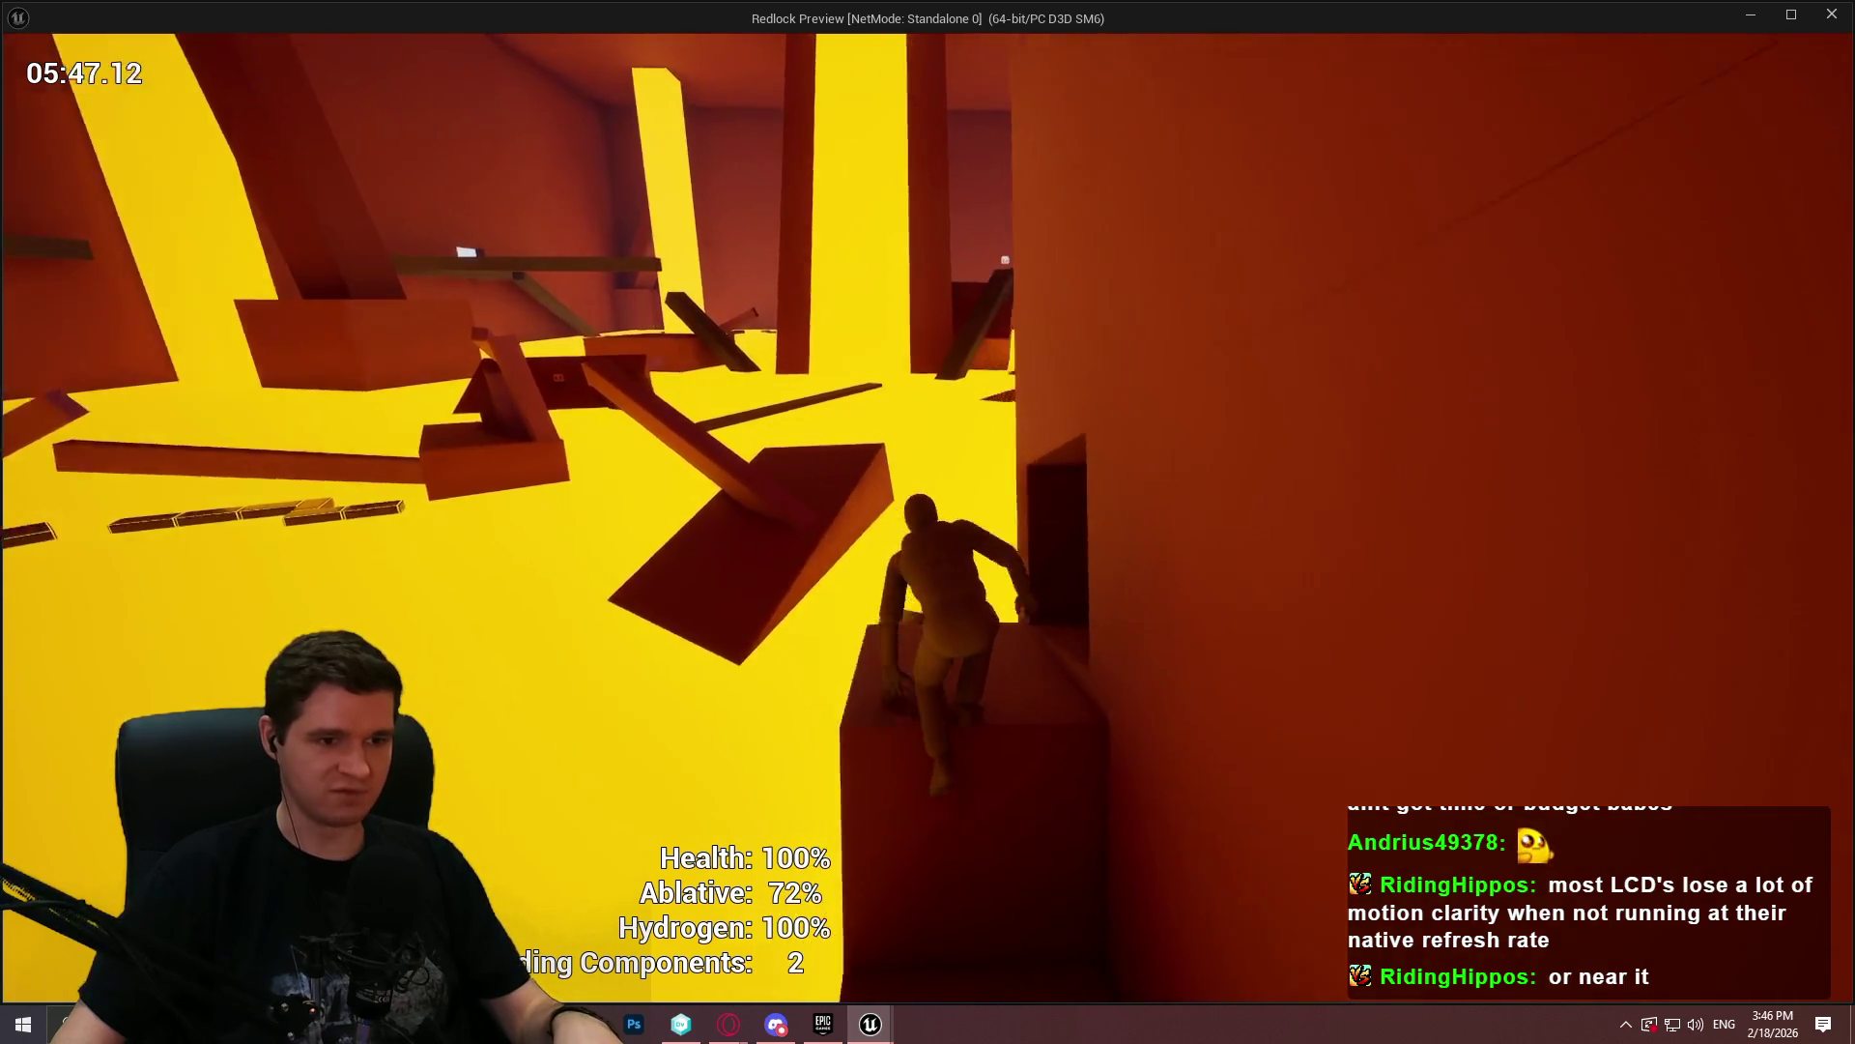
- Climb the ledge into the narrow passage leading into the dim red room
{"action": "key", "text": "w"}
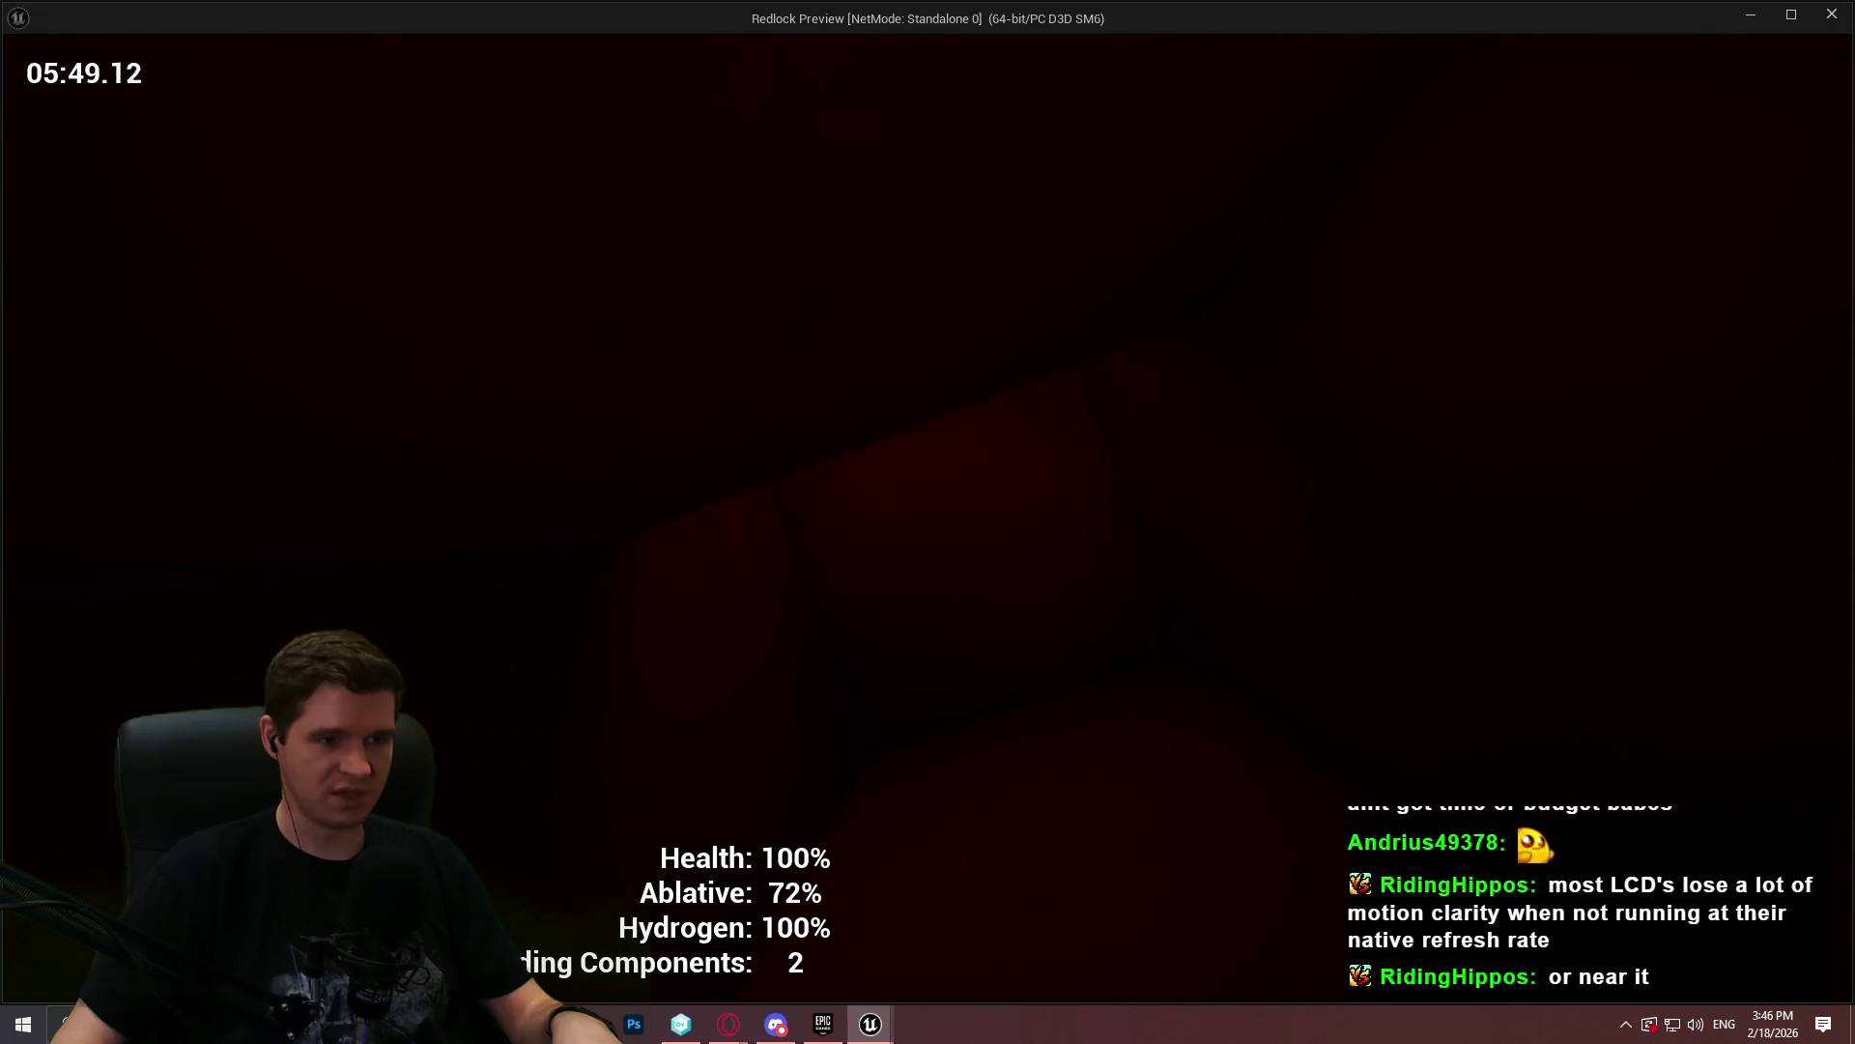
- Move through the red room, climb into its corner, then drop into the pit and out again
{"action": "key", "text": "w"}
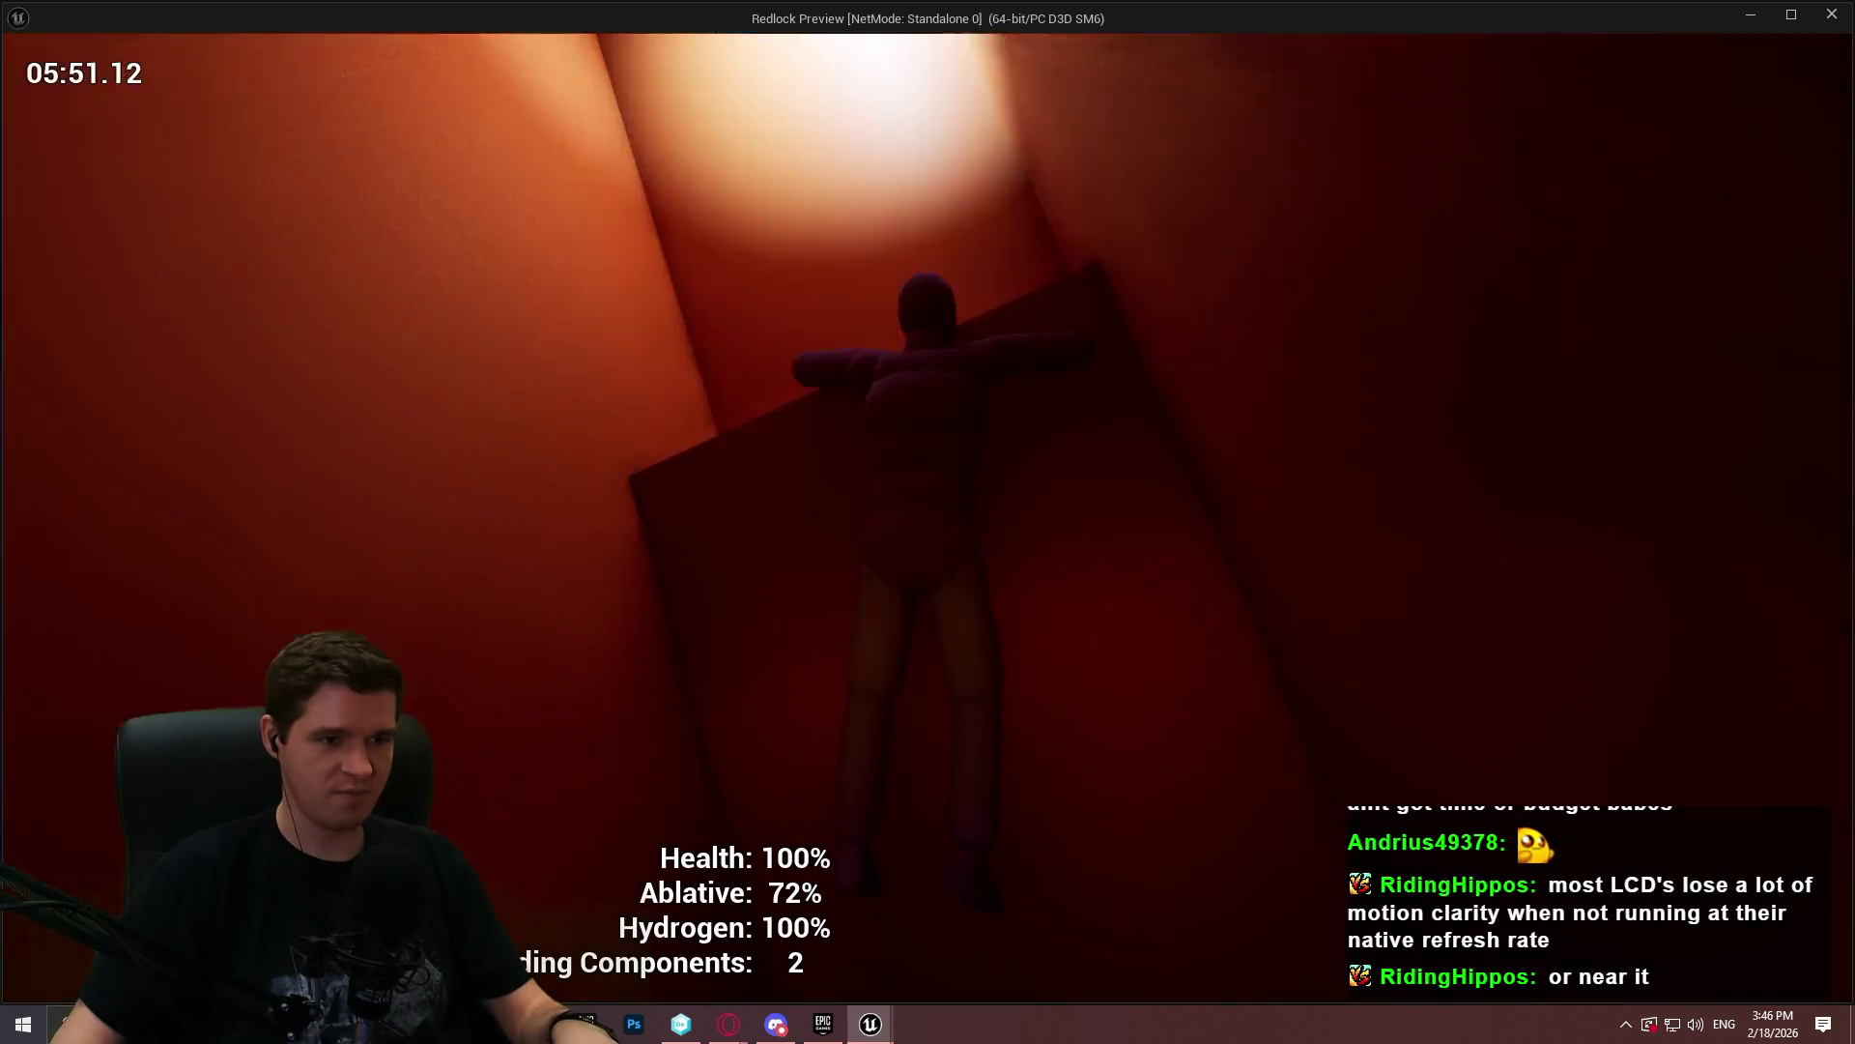
{"action": "key", "text": "w"}
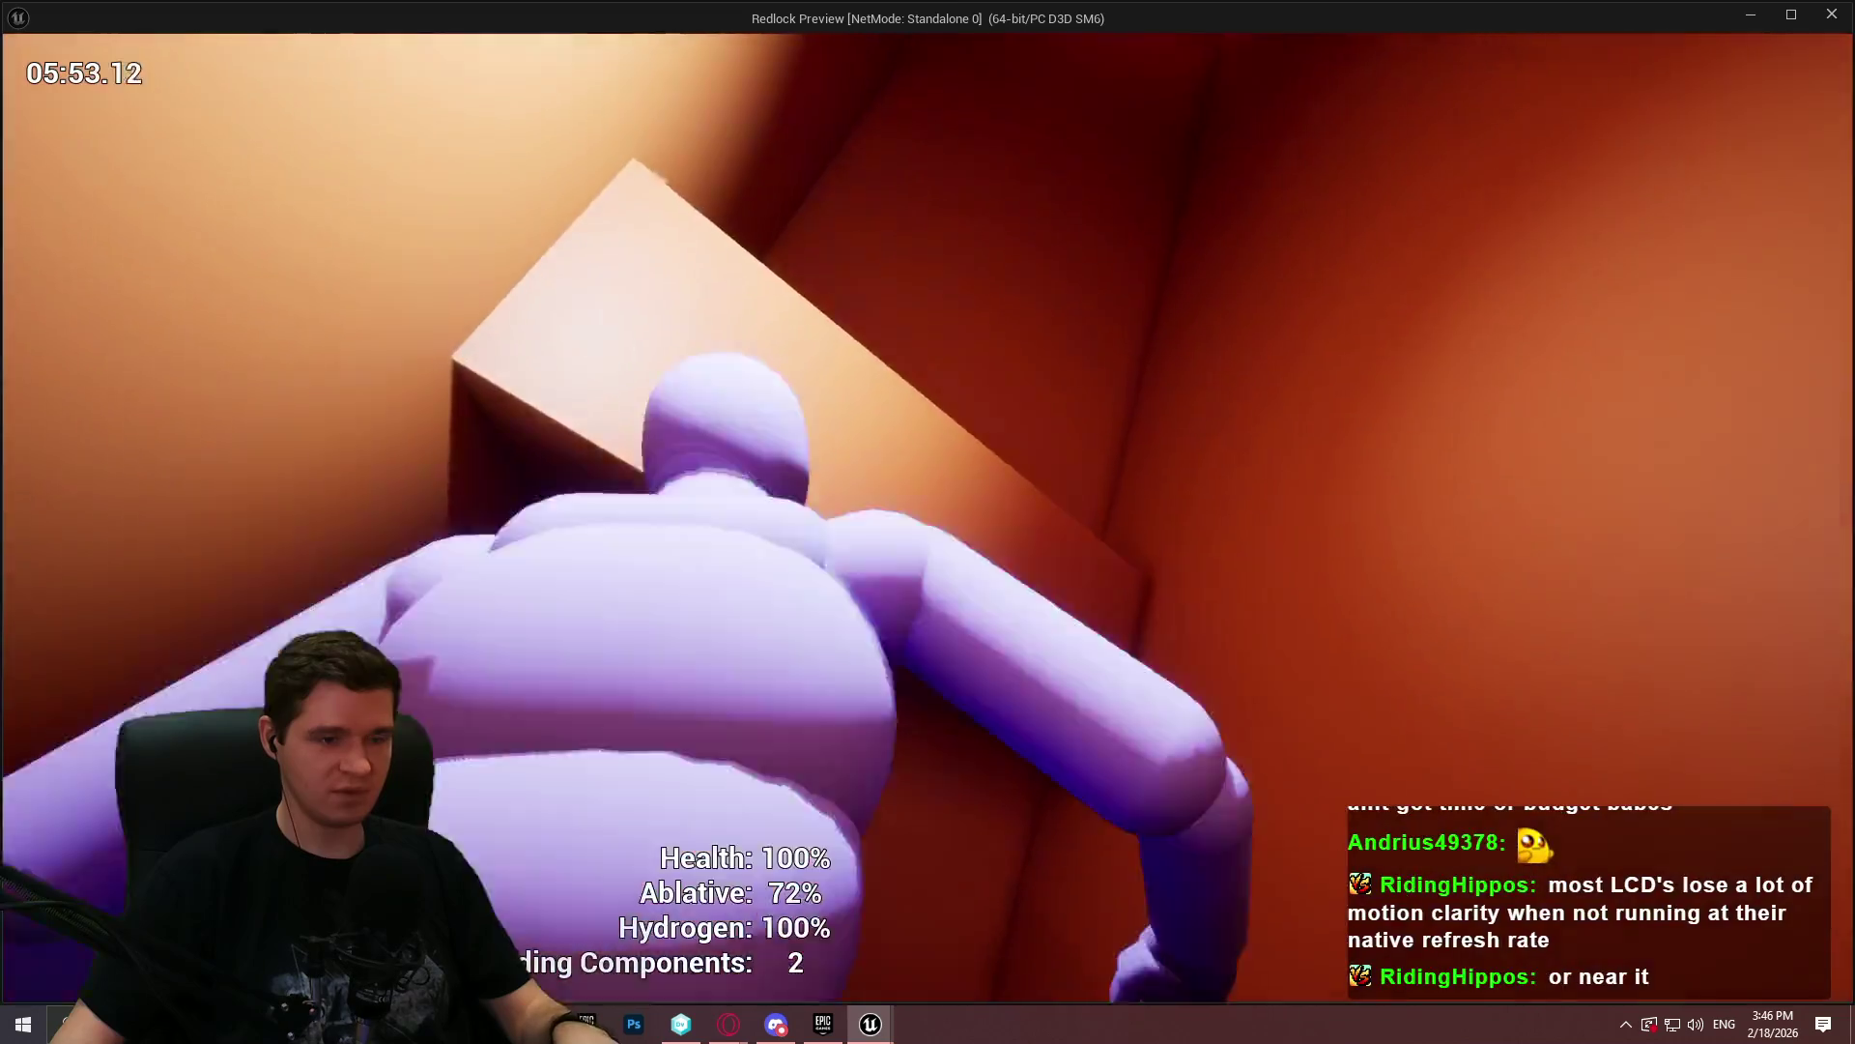
{"action": "key", "text": "w"}
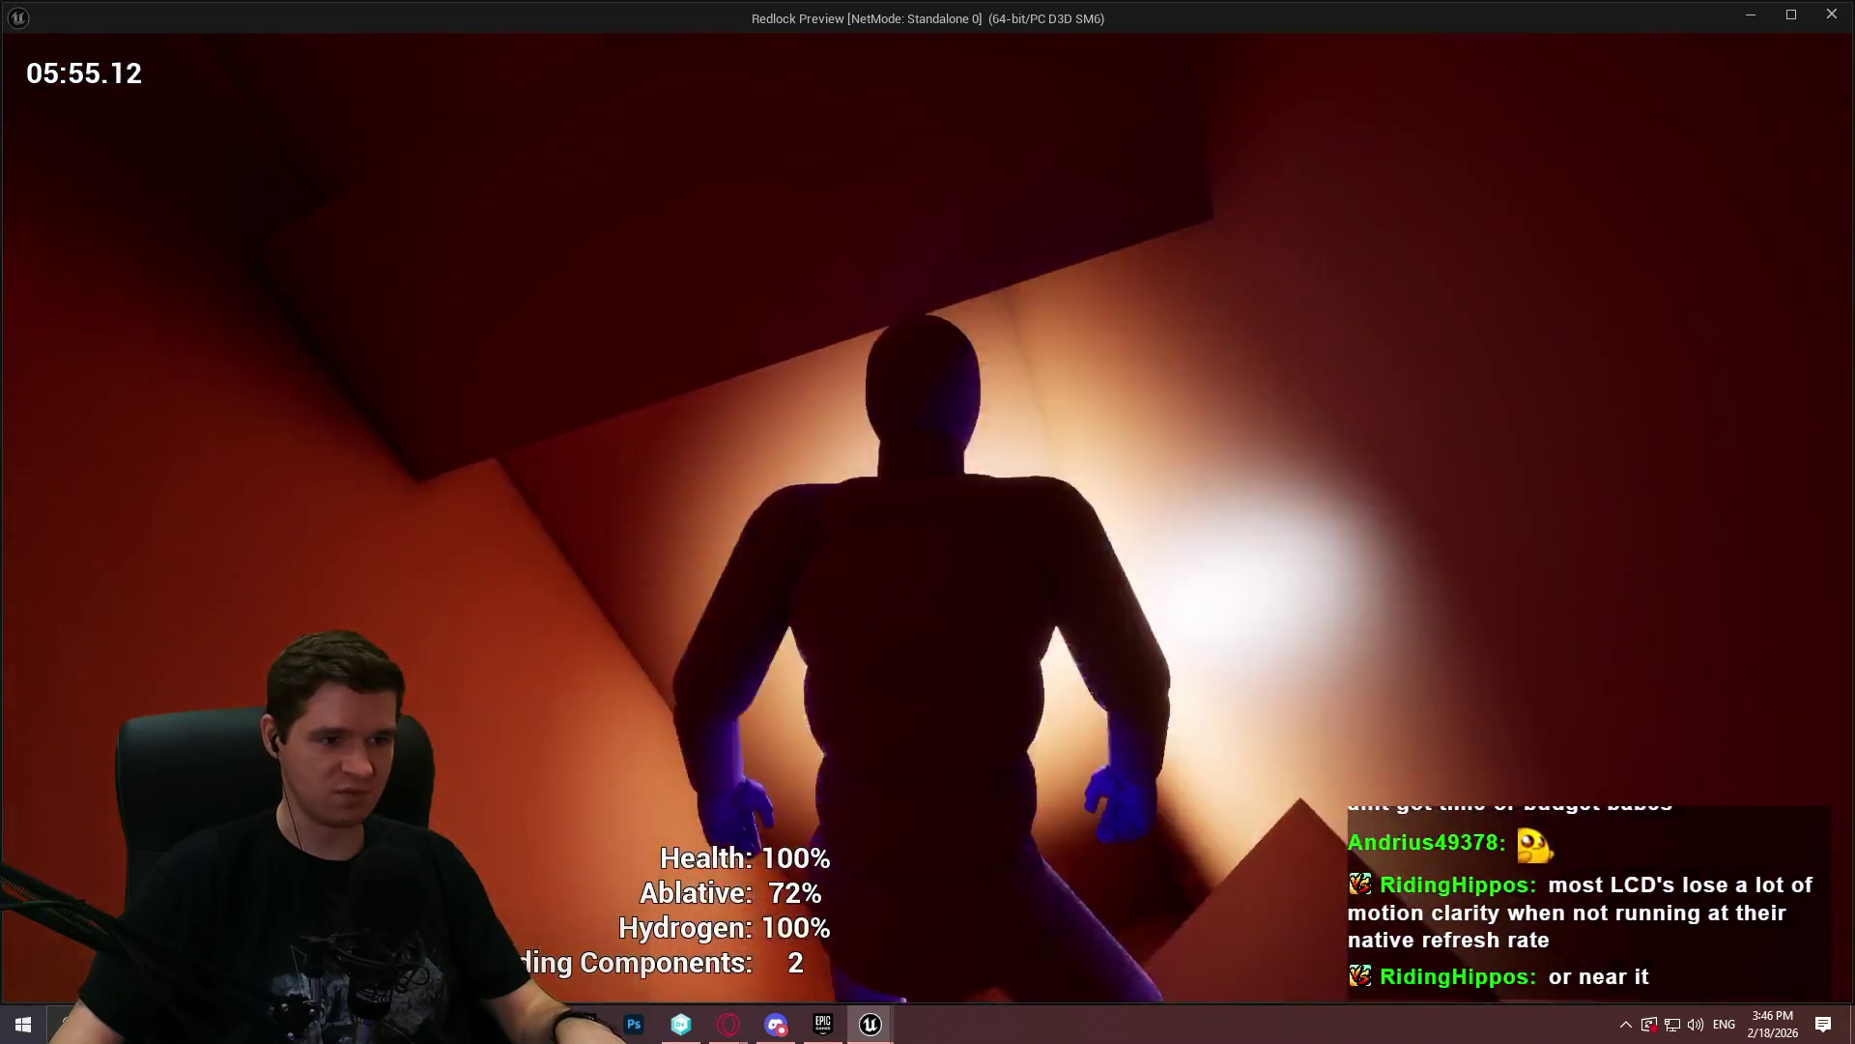
{"action": "key", "text": "w"}
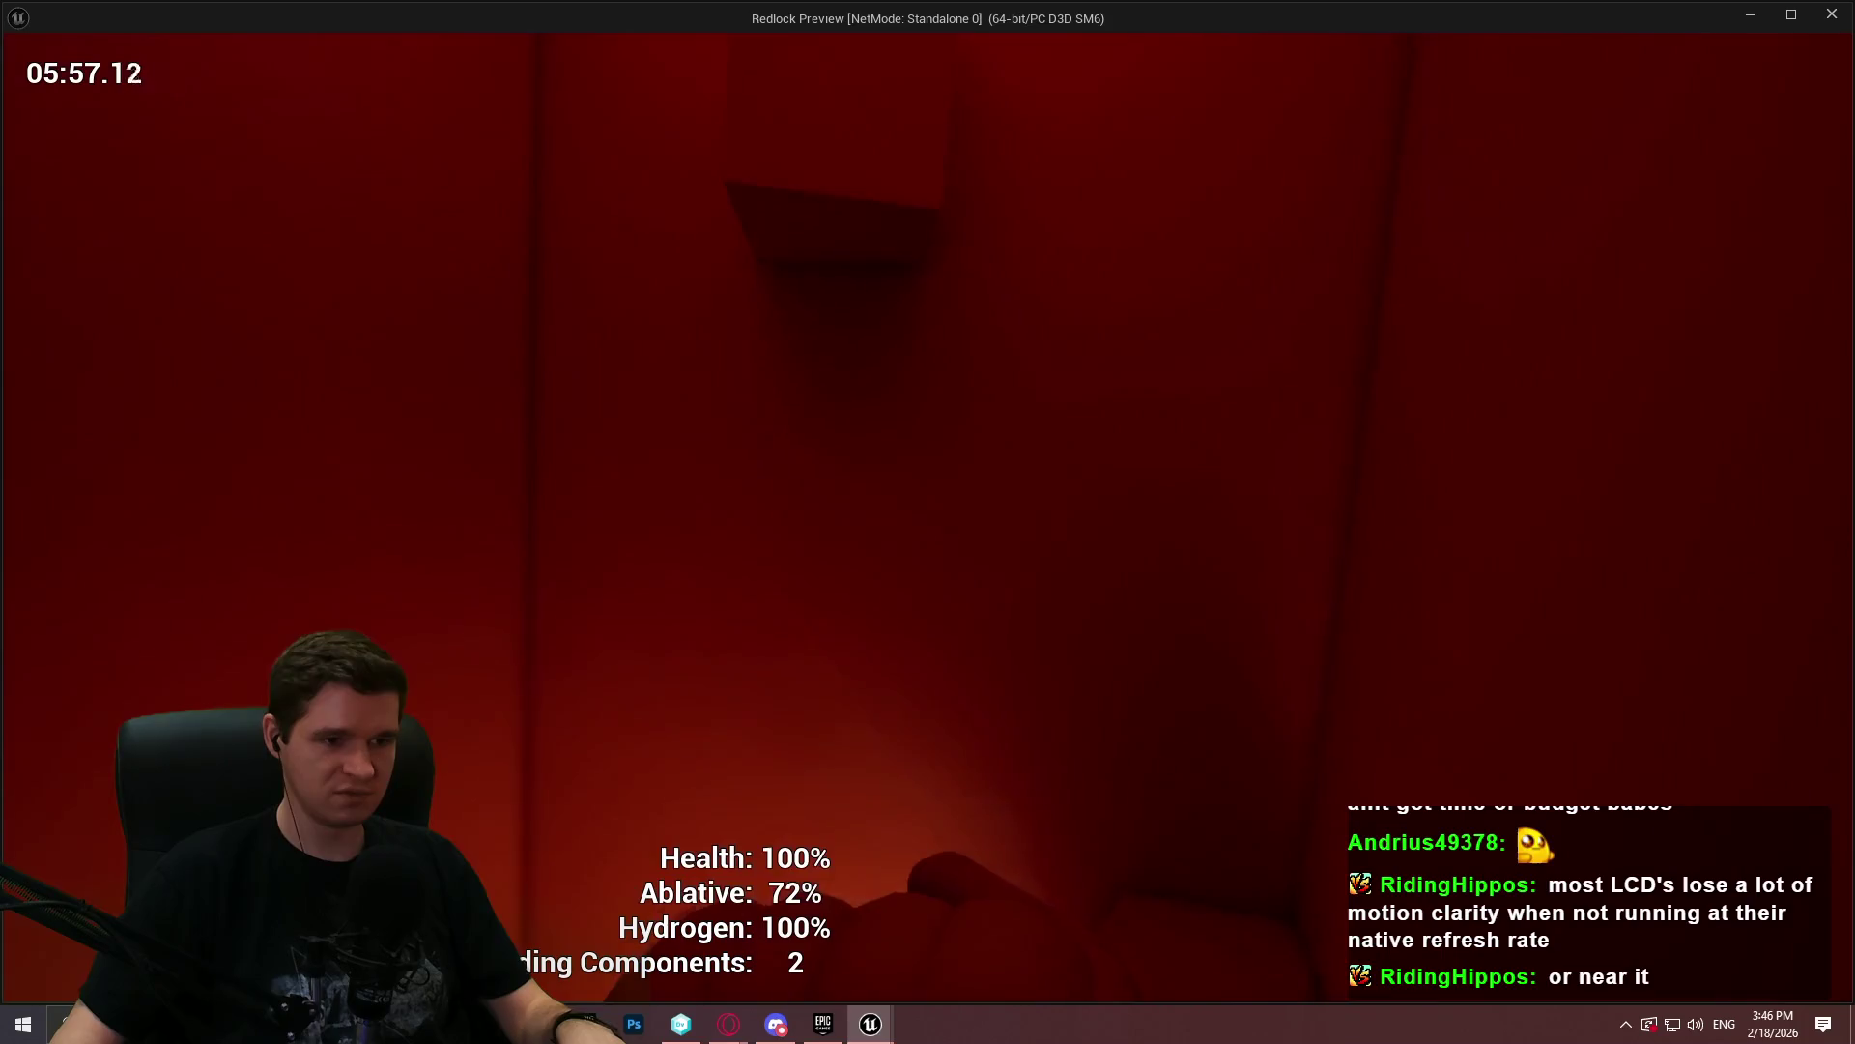
{"action": "key", "text": "w"}
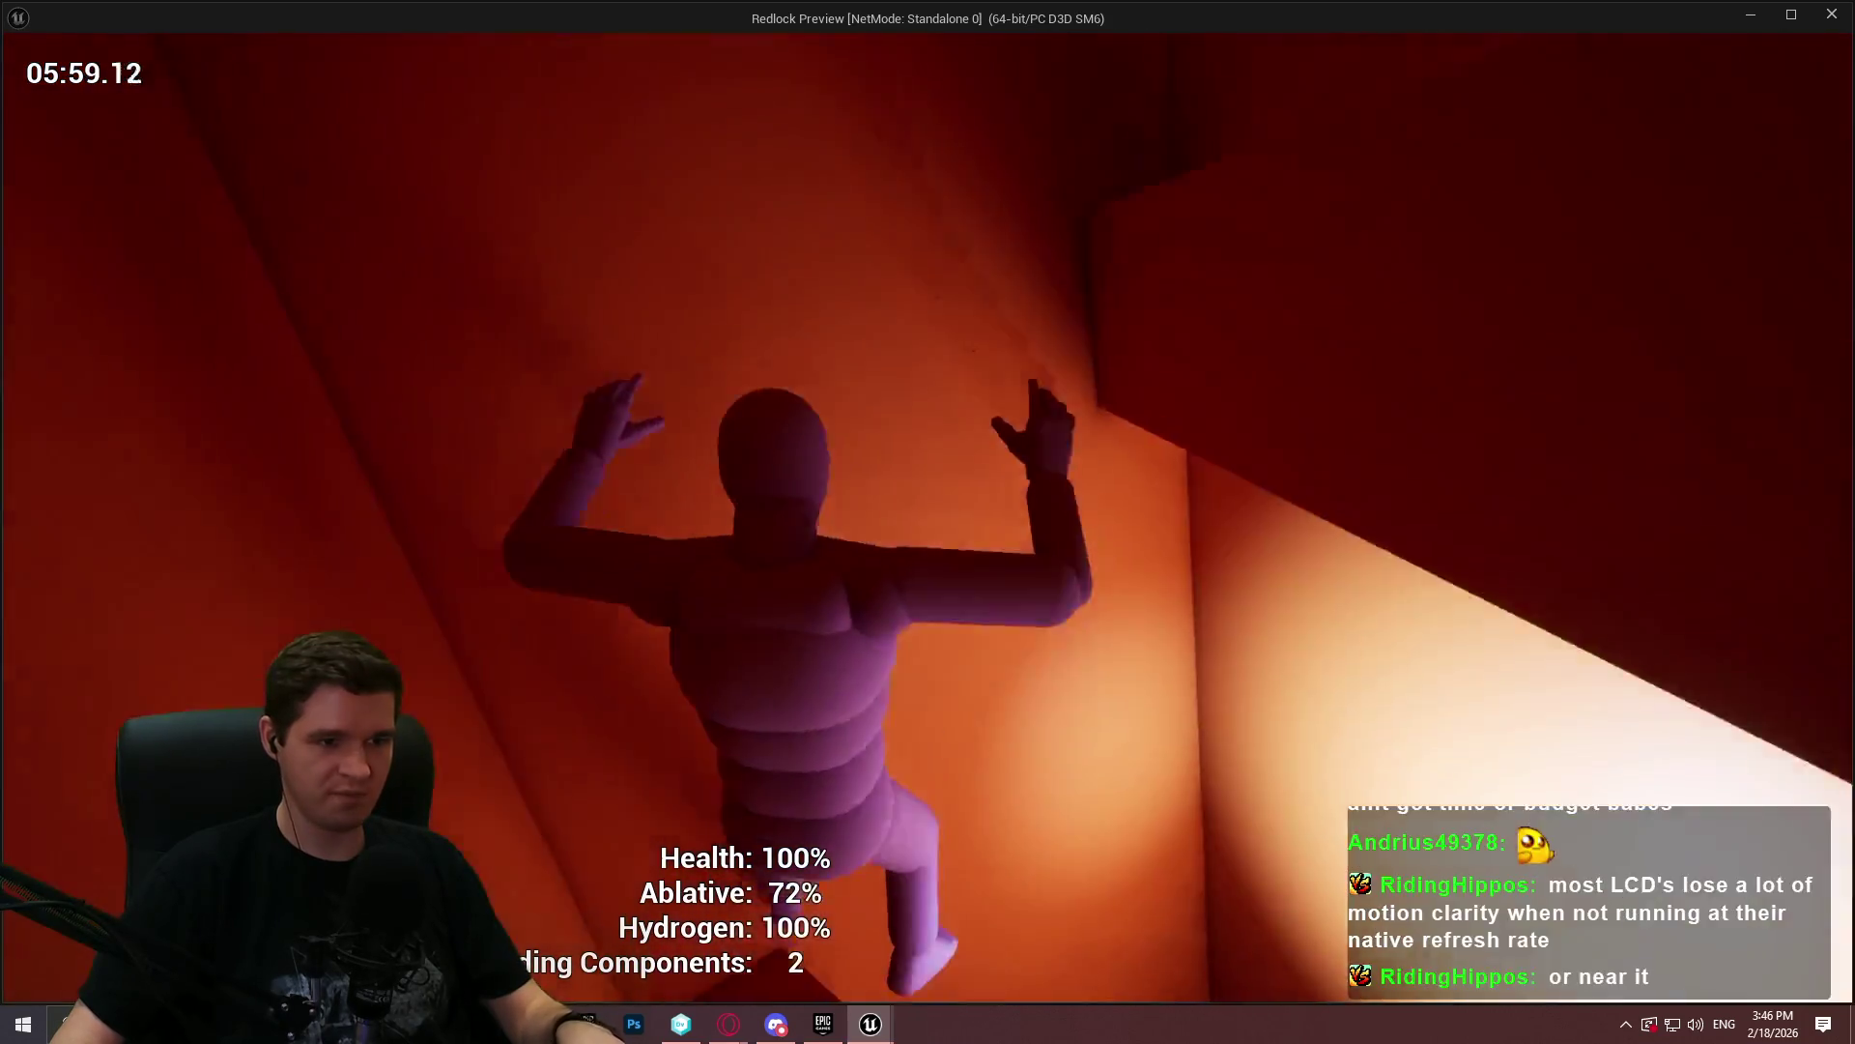
{"action": "key", "text": "w"}
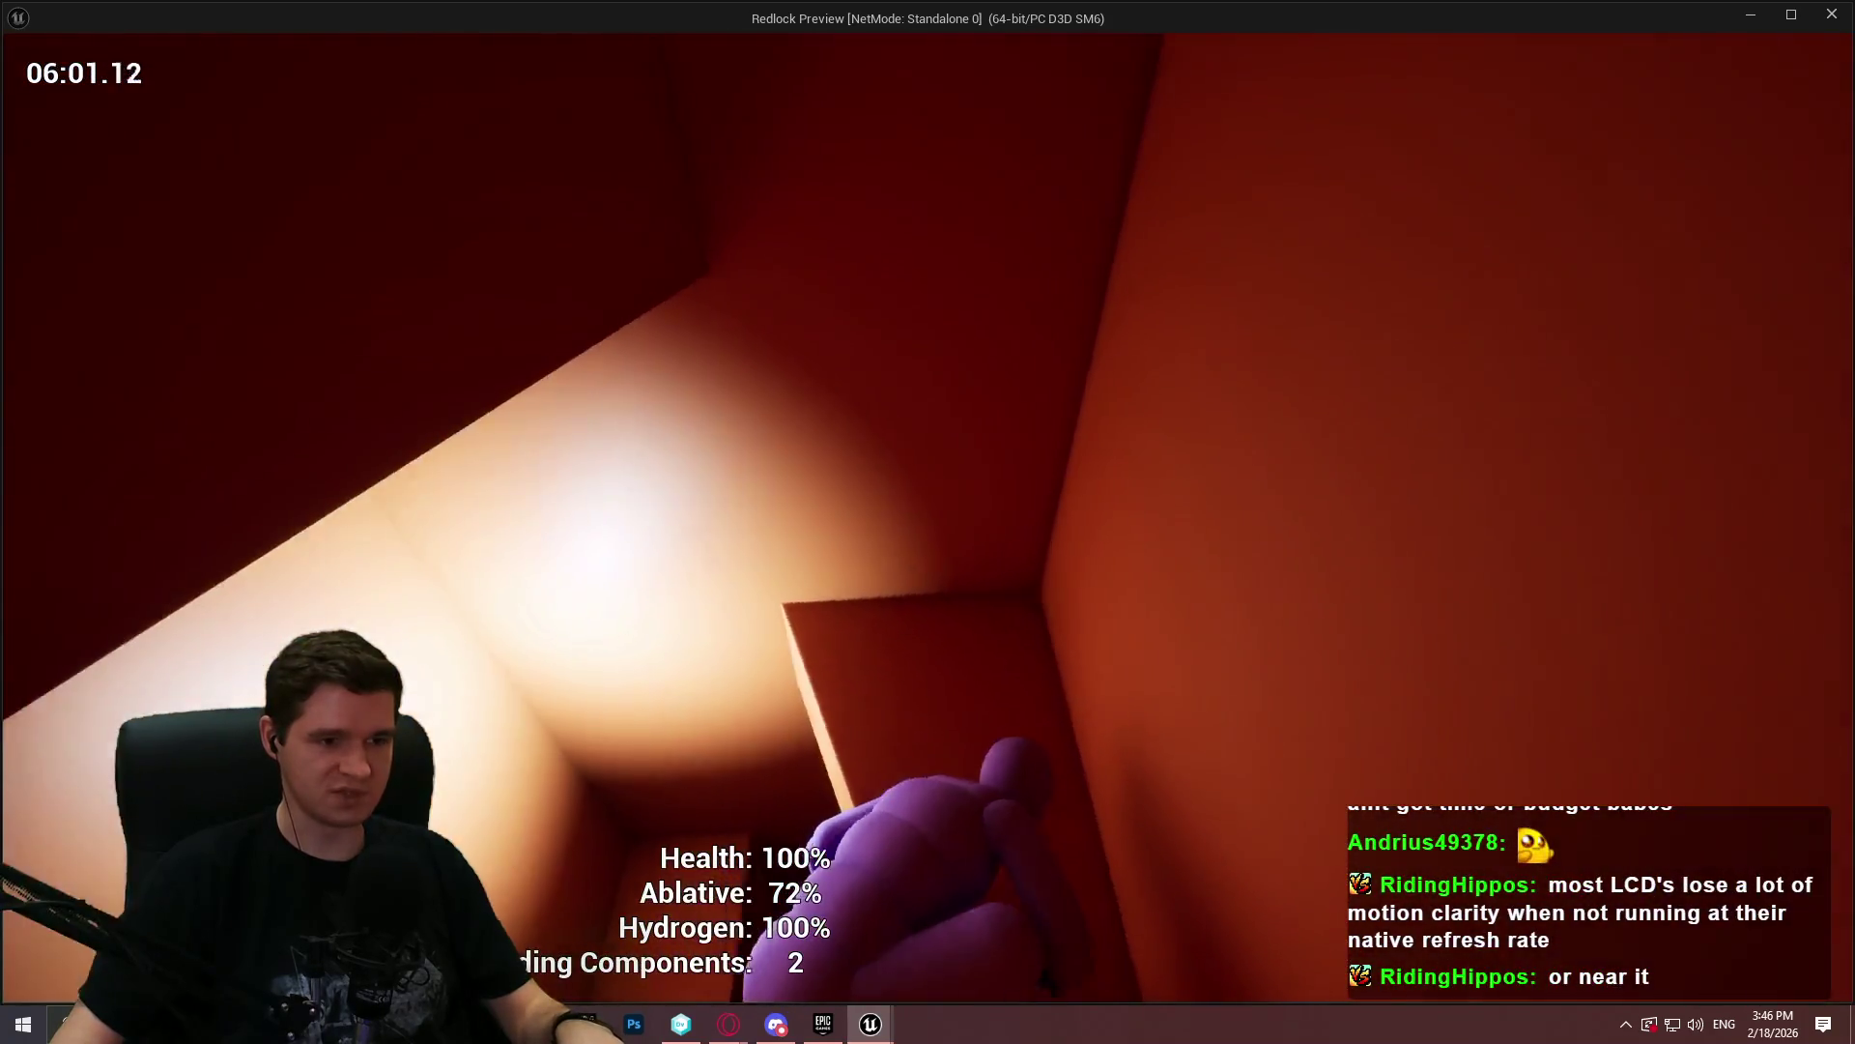
{"action": "key", "text": "w"}
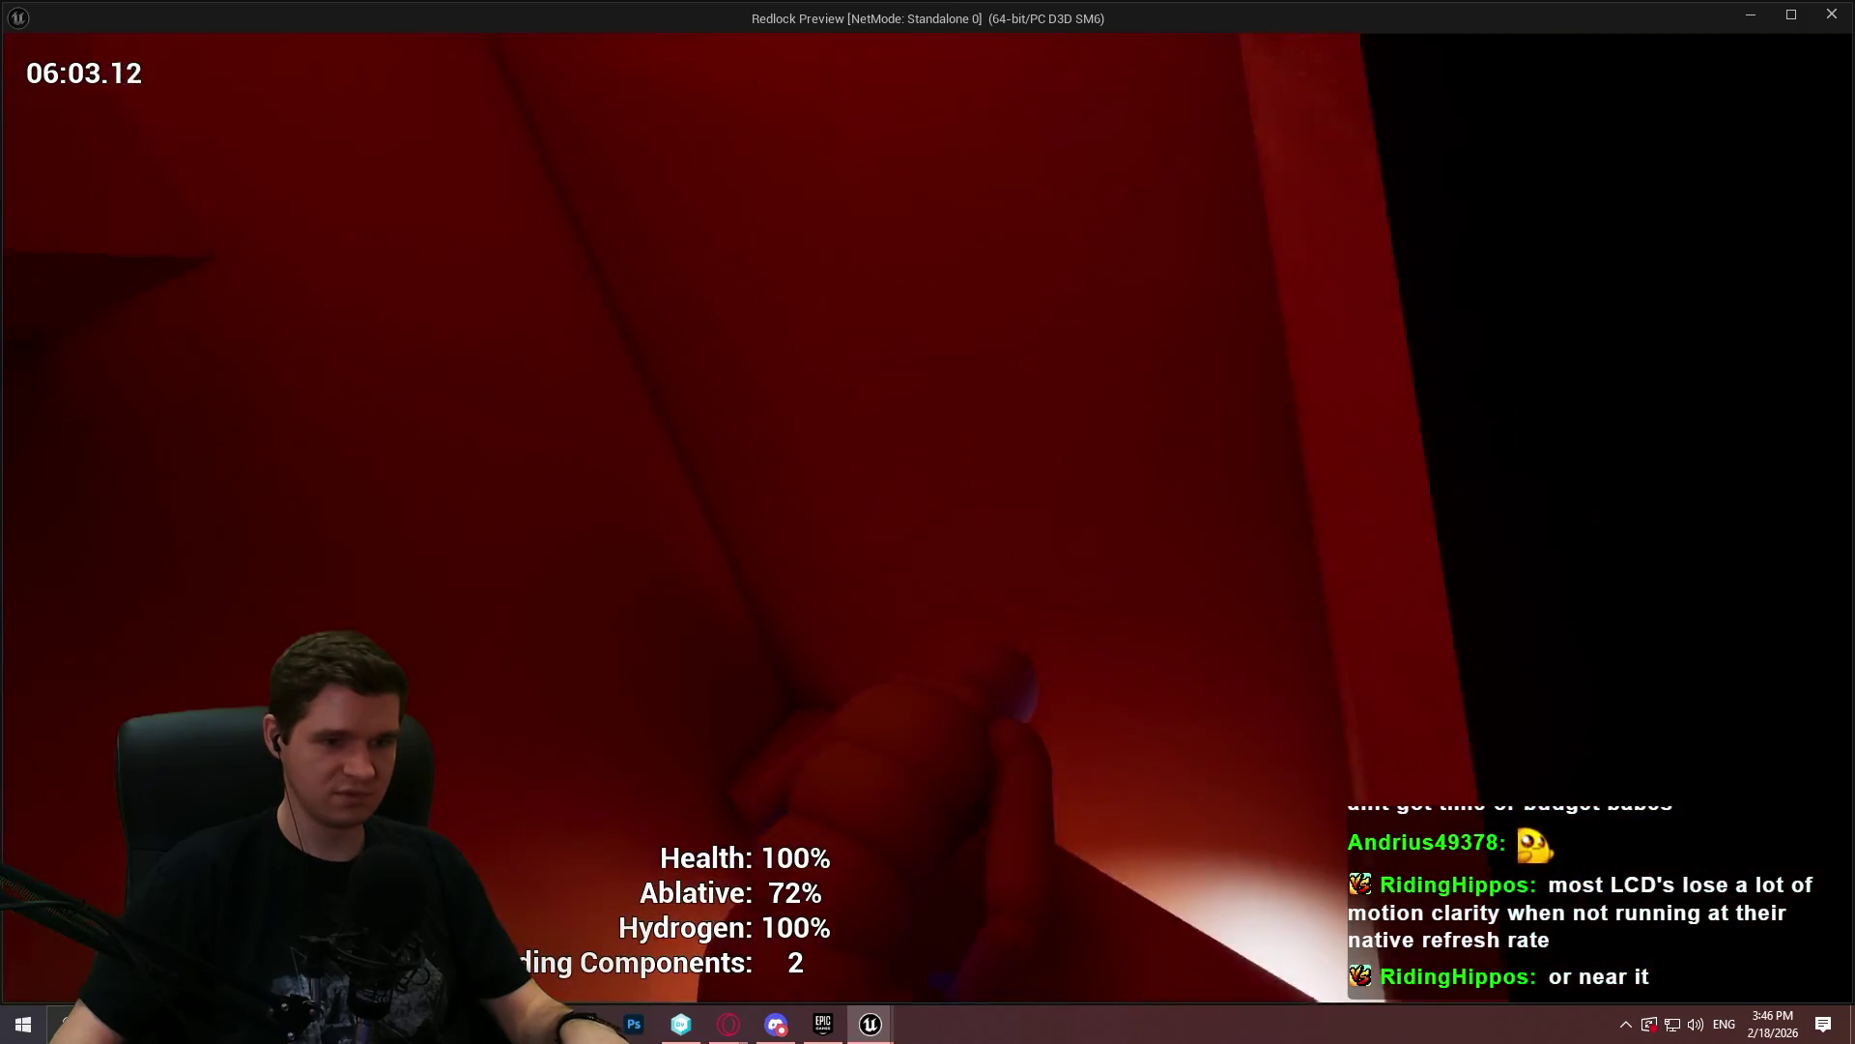
{"action": "key", "text": "w"}
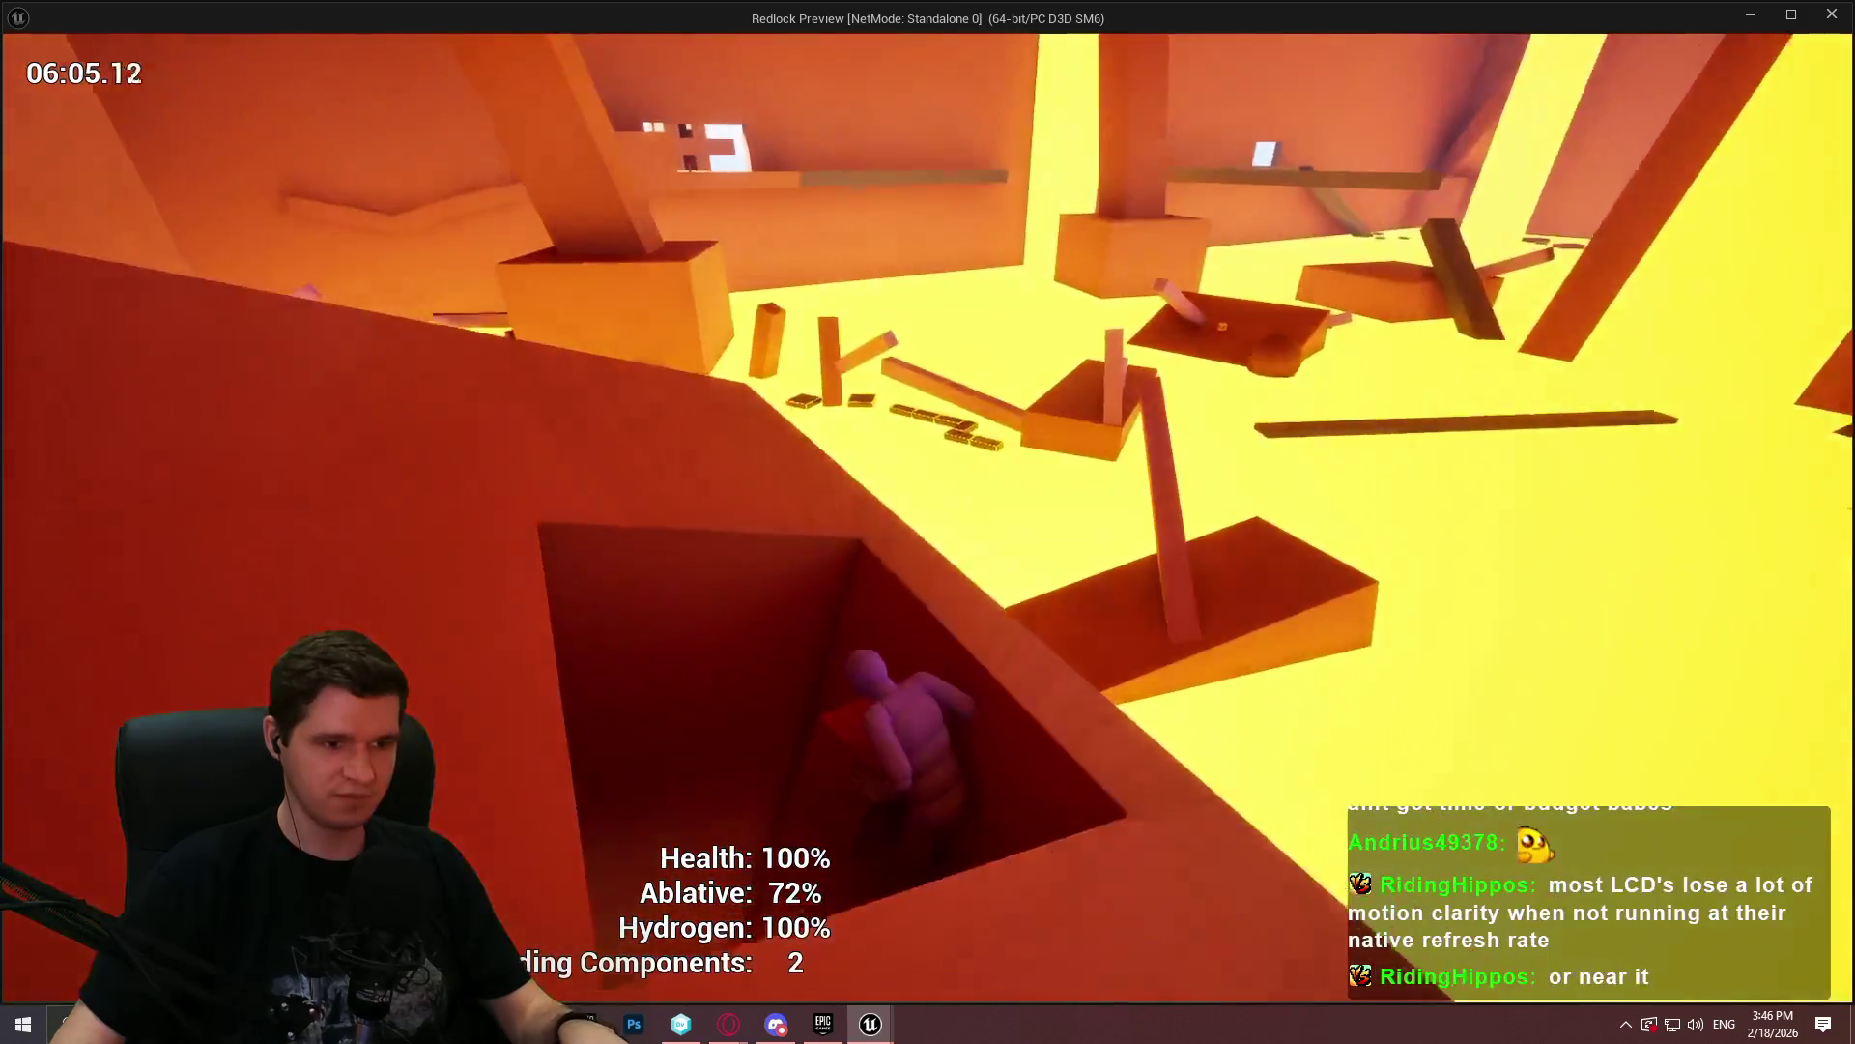
{"action": "key", "text": "w"}
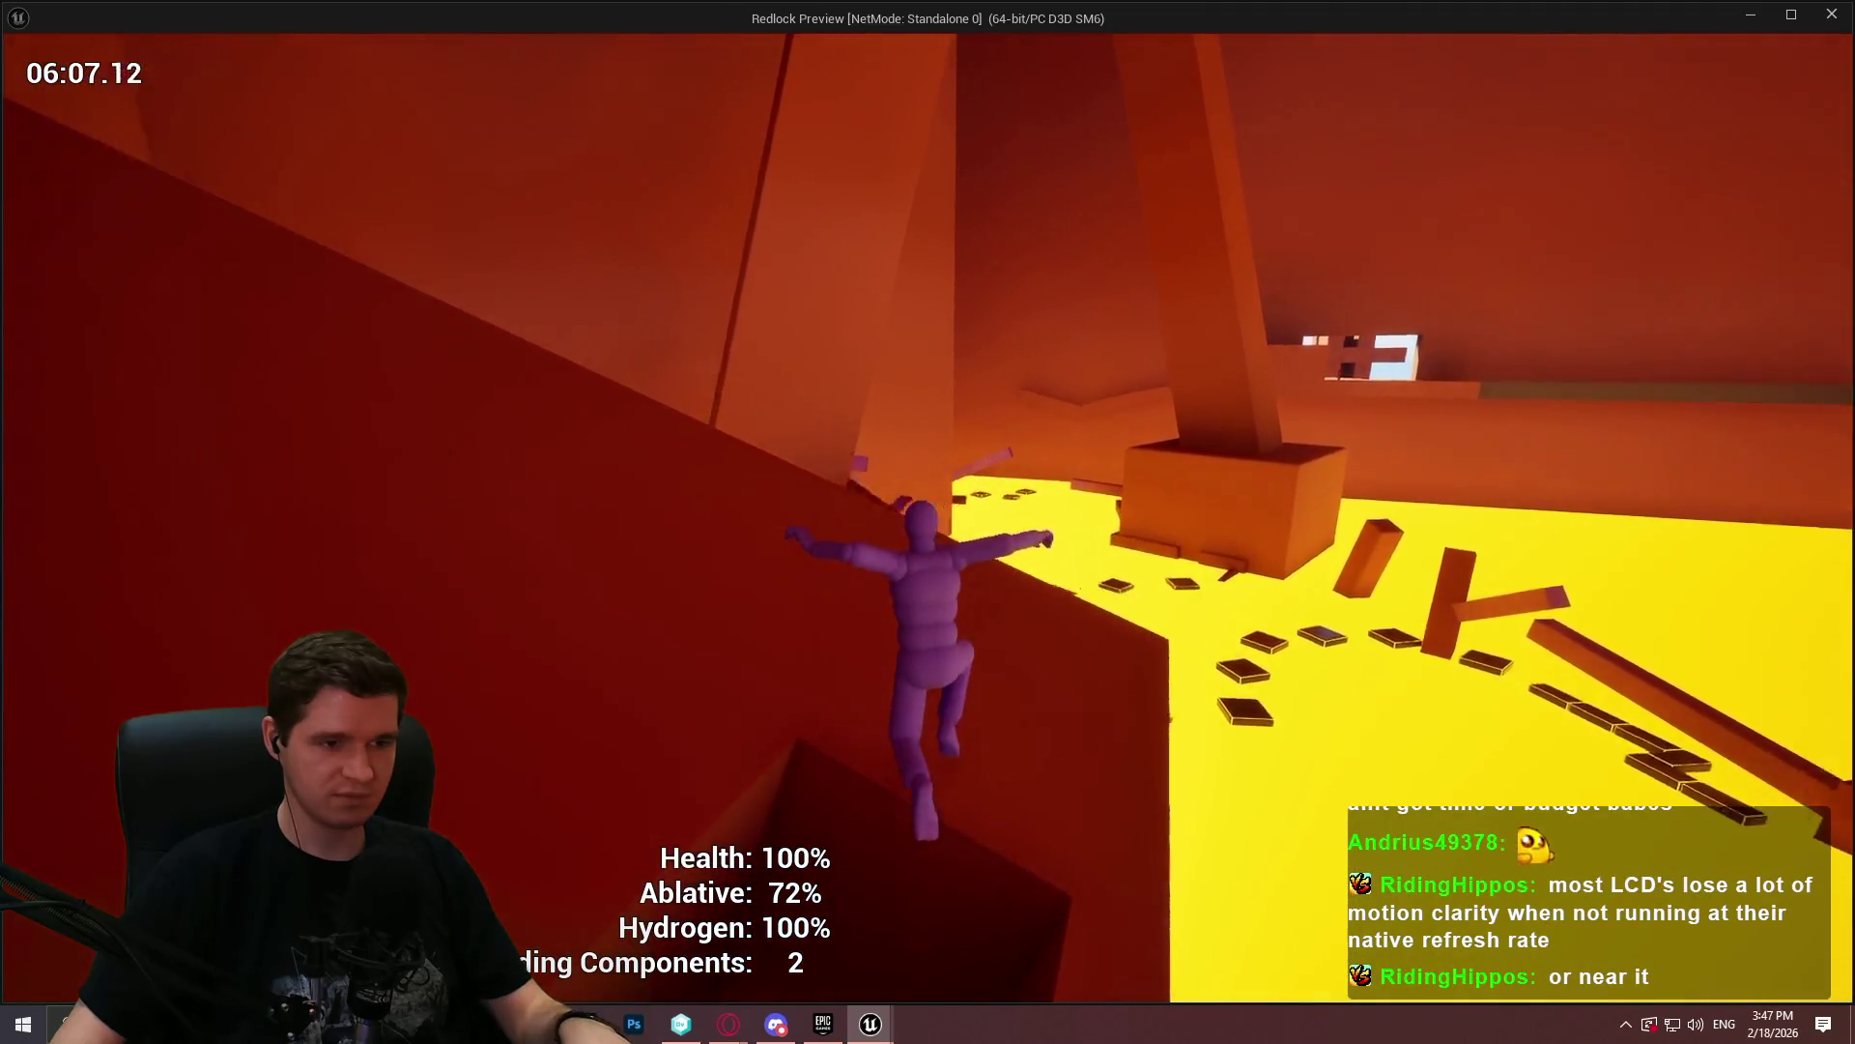
- Run past the diagonal beam onto the raised ledge and climb through the glowing ceiling opening
{"action": "key", "text": "w"}
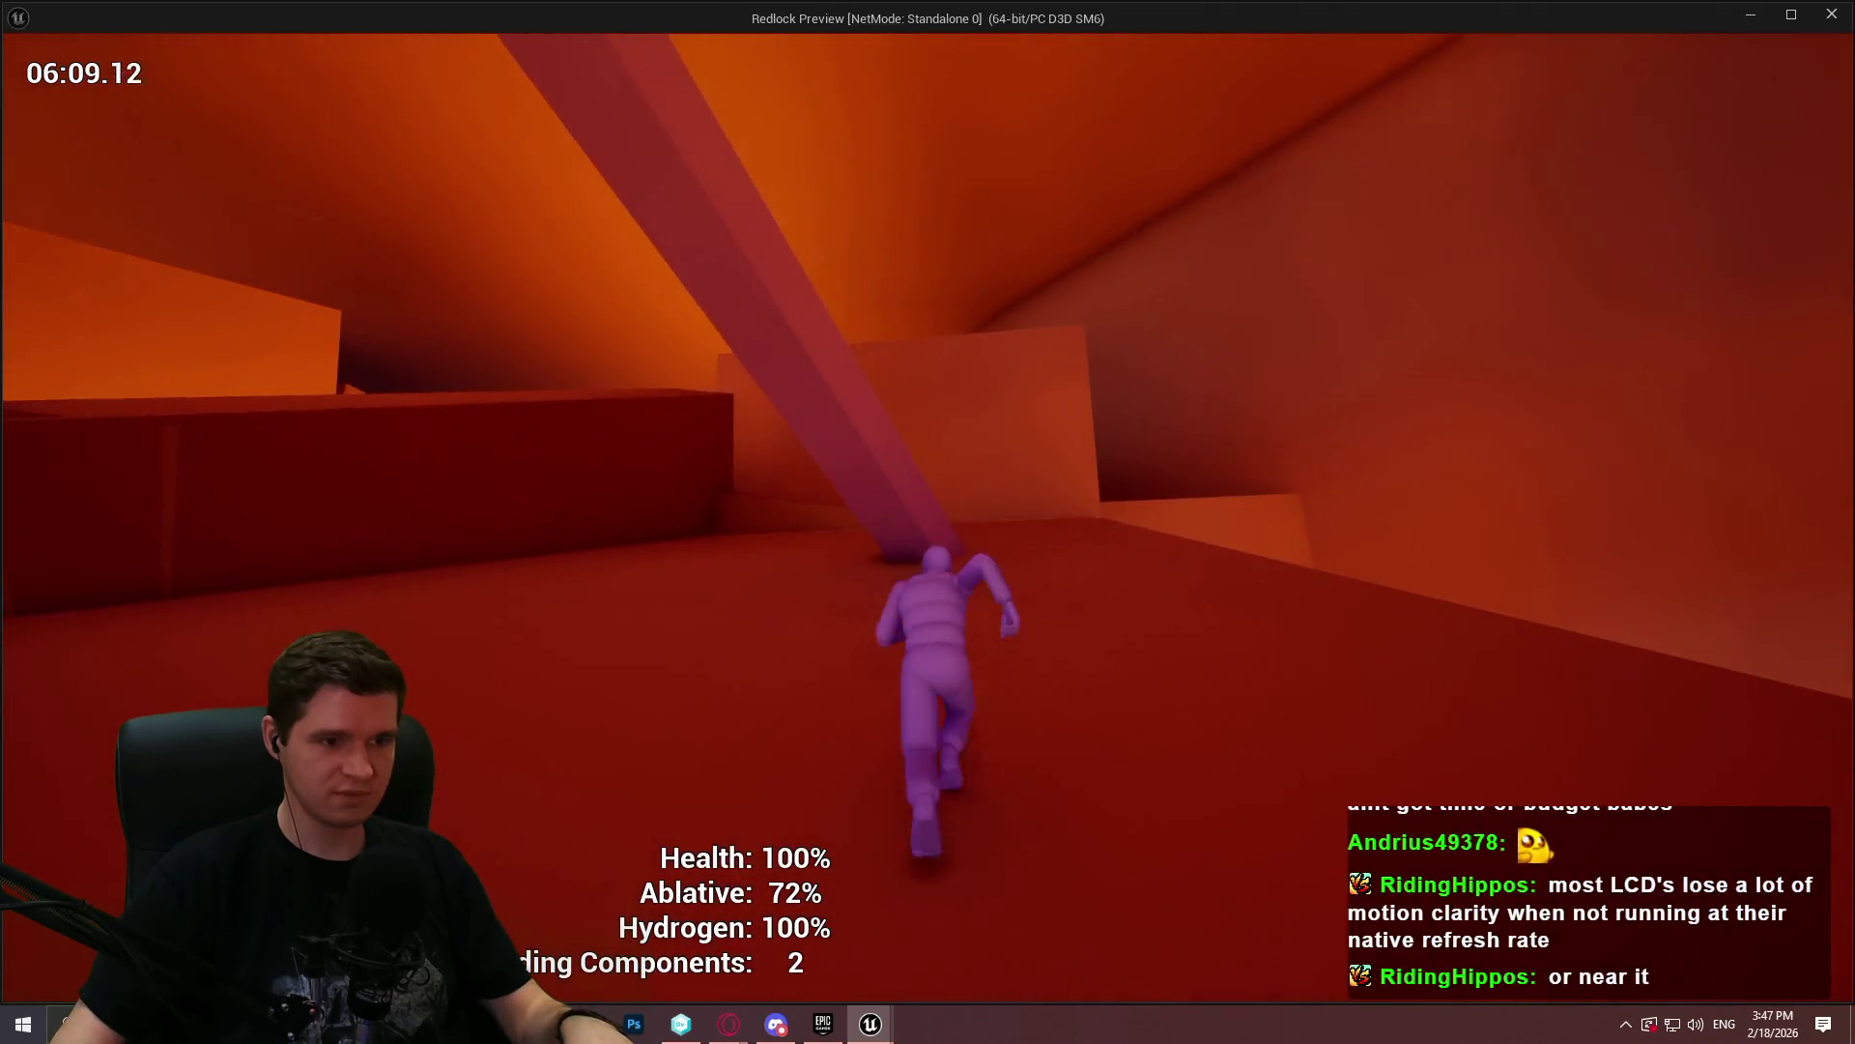
{"action": "key", "text": "w"}
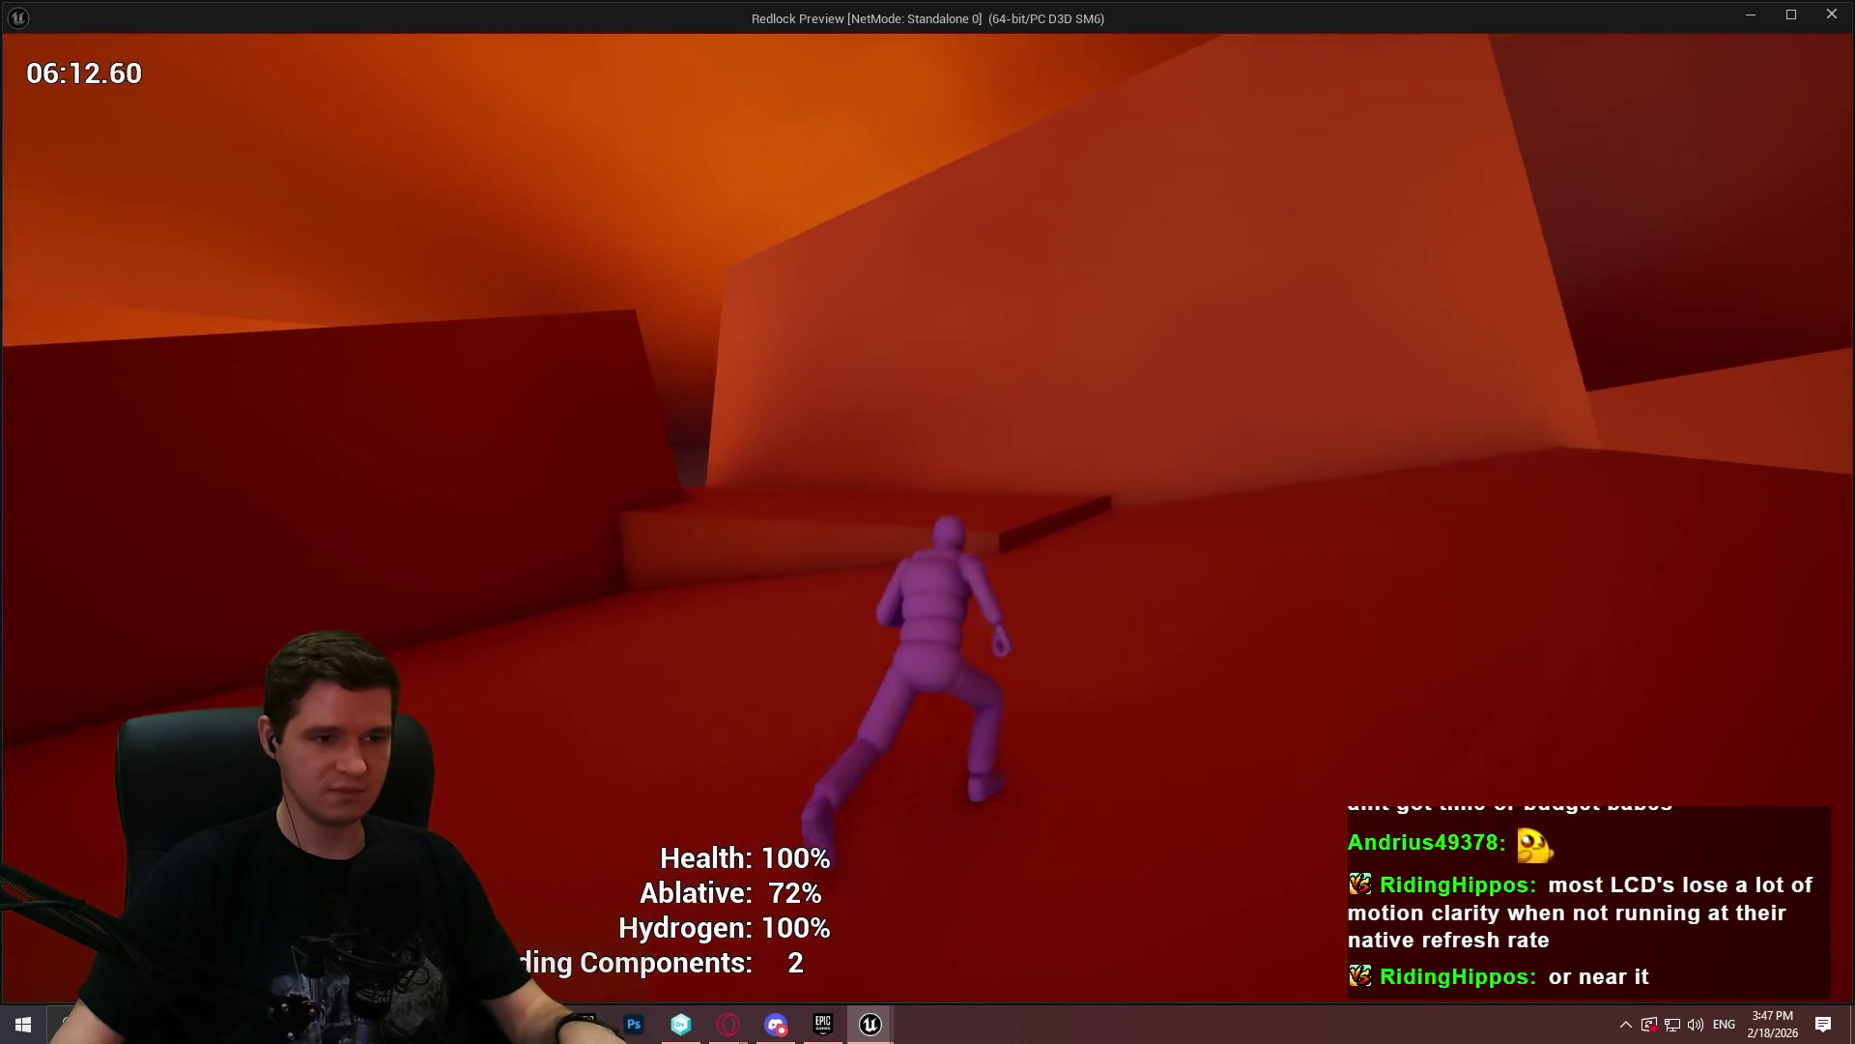
{"action": "key", "text": "w"}
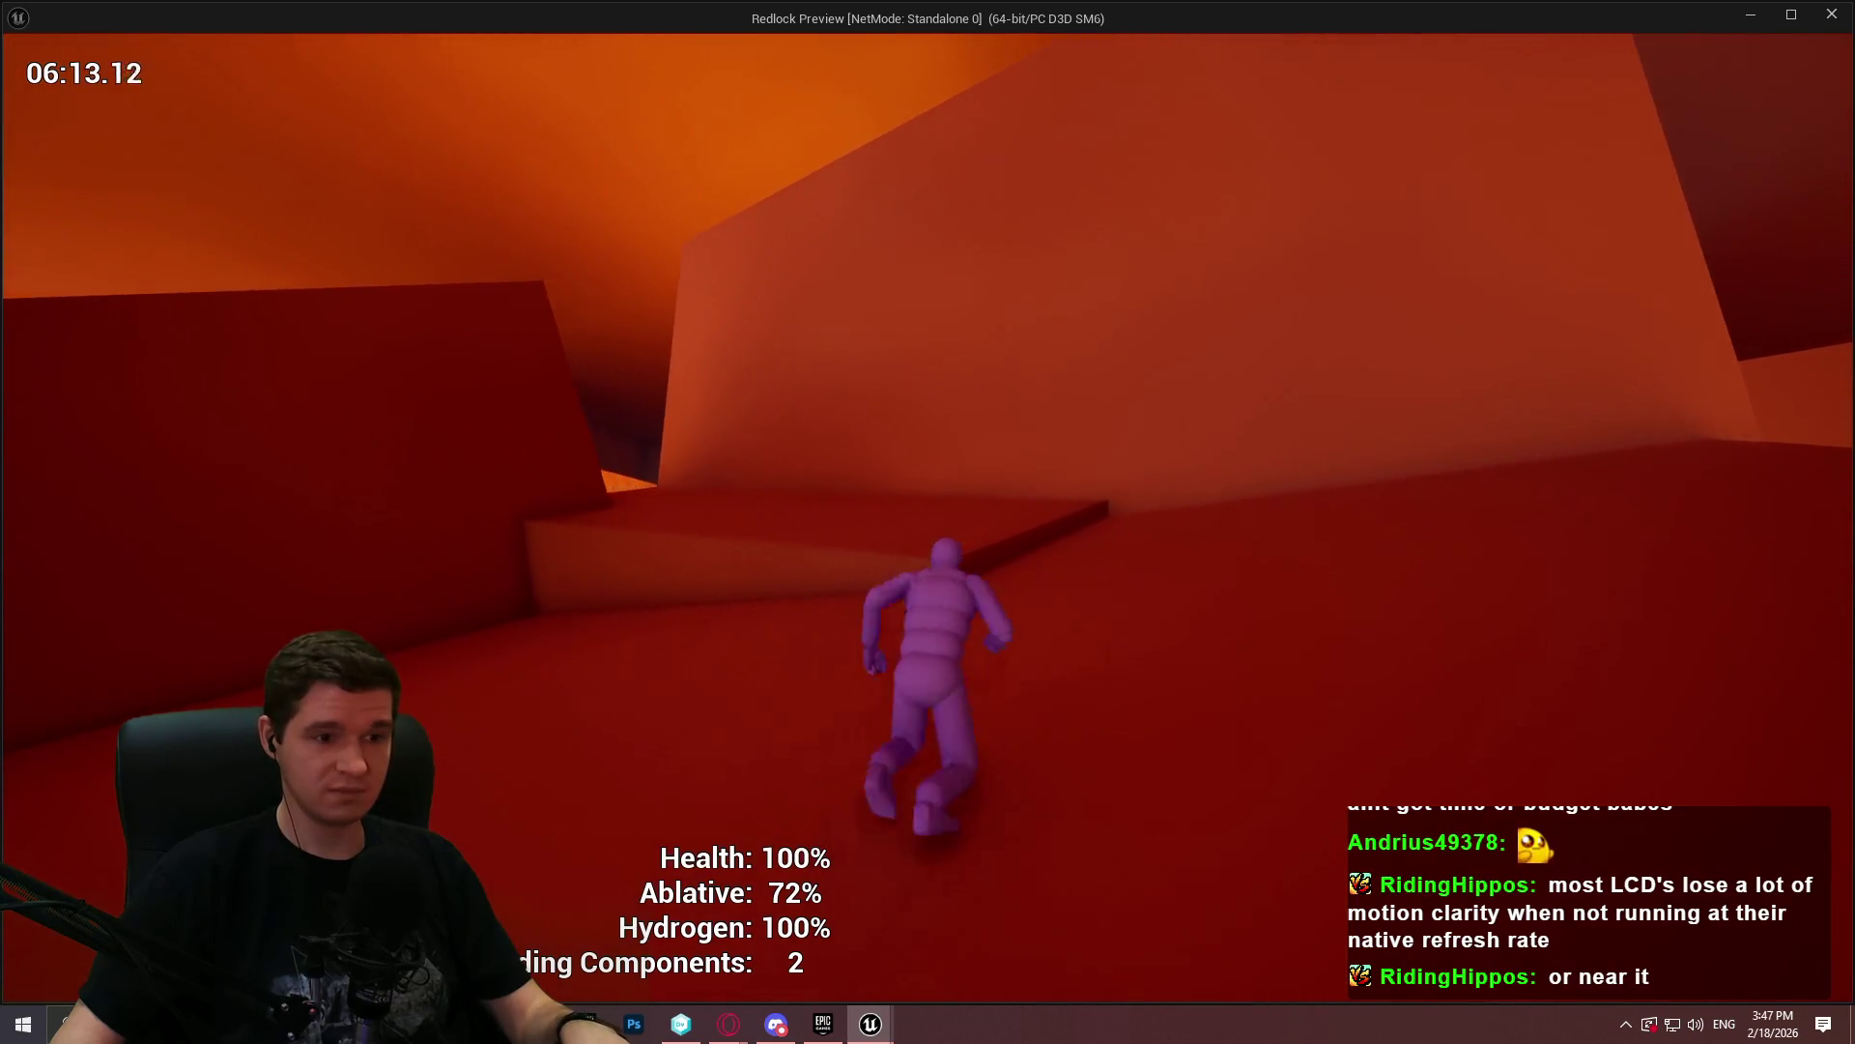
{"action": "key", "text": "w"}
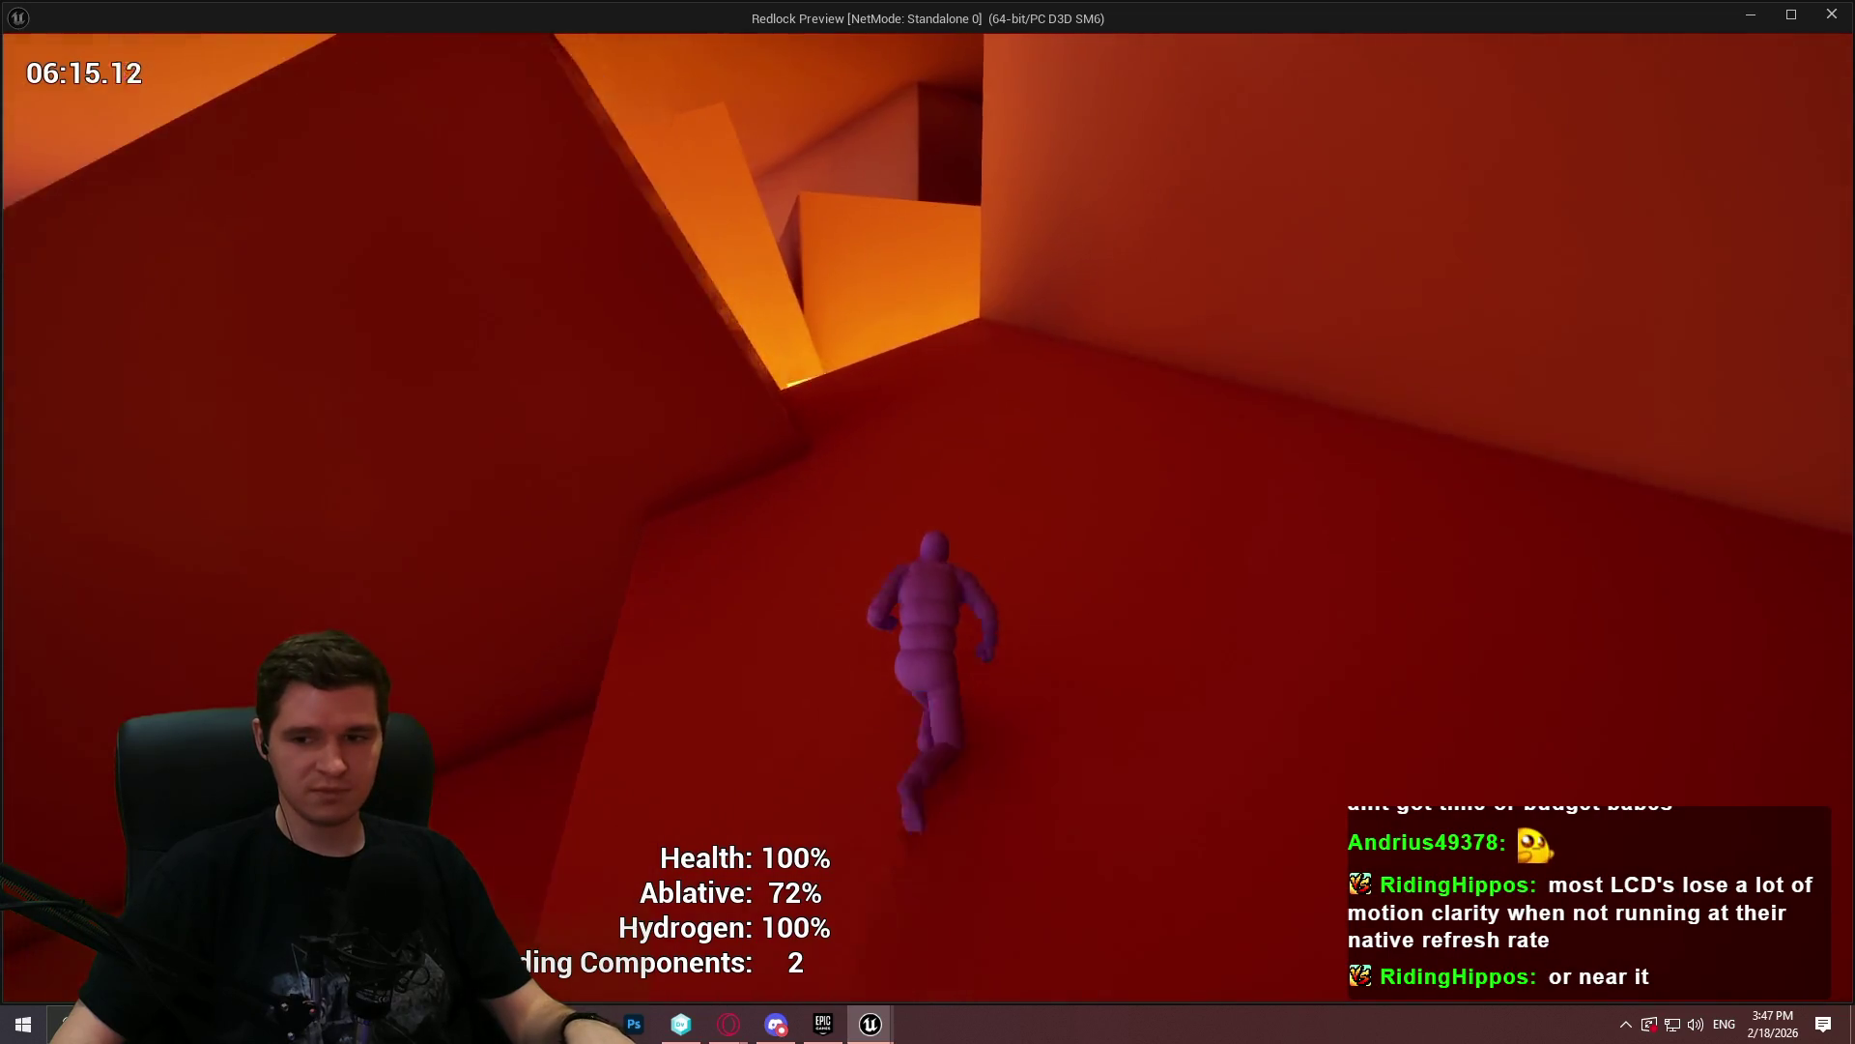
{"action": "key", "text": "w"}
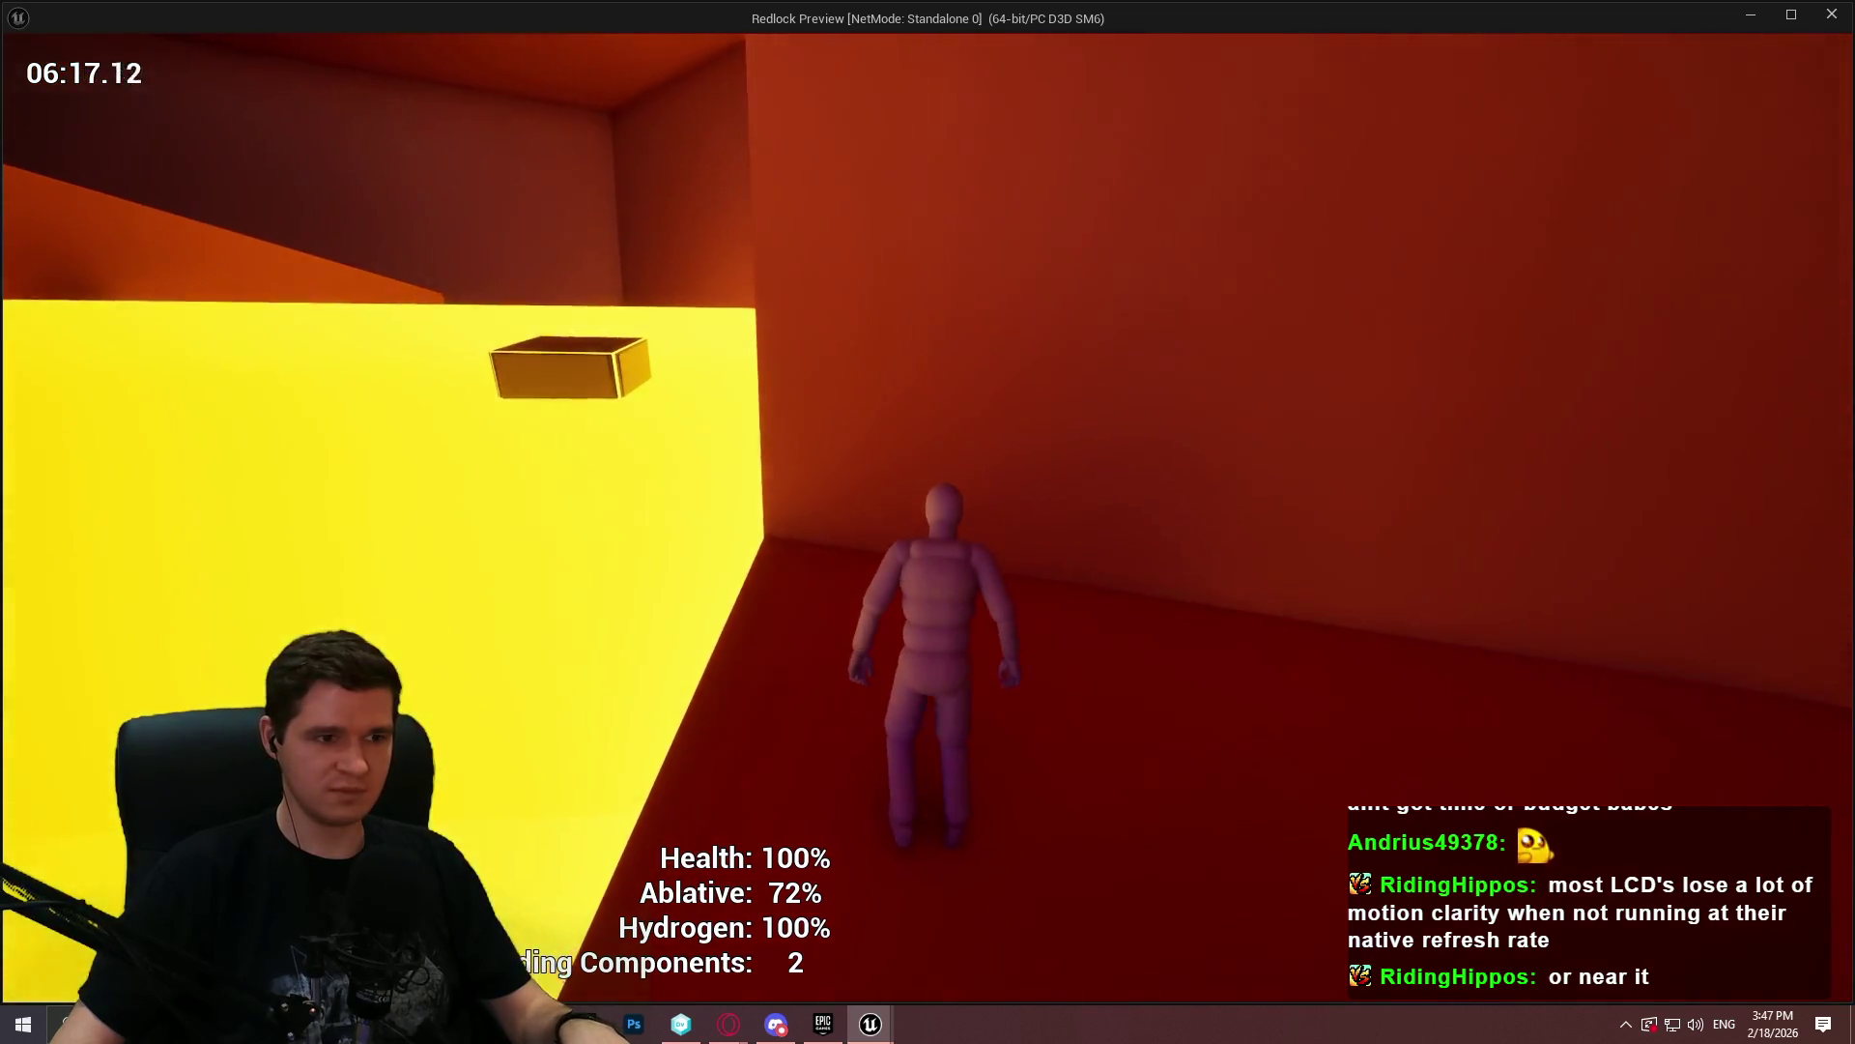
{"action": "key", "text": "w"}
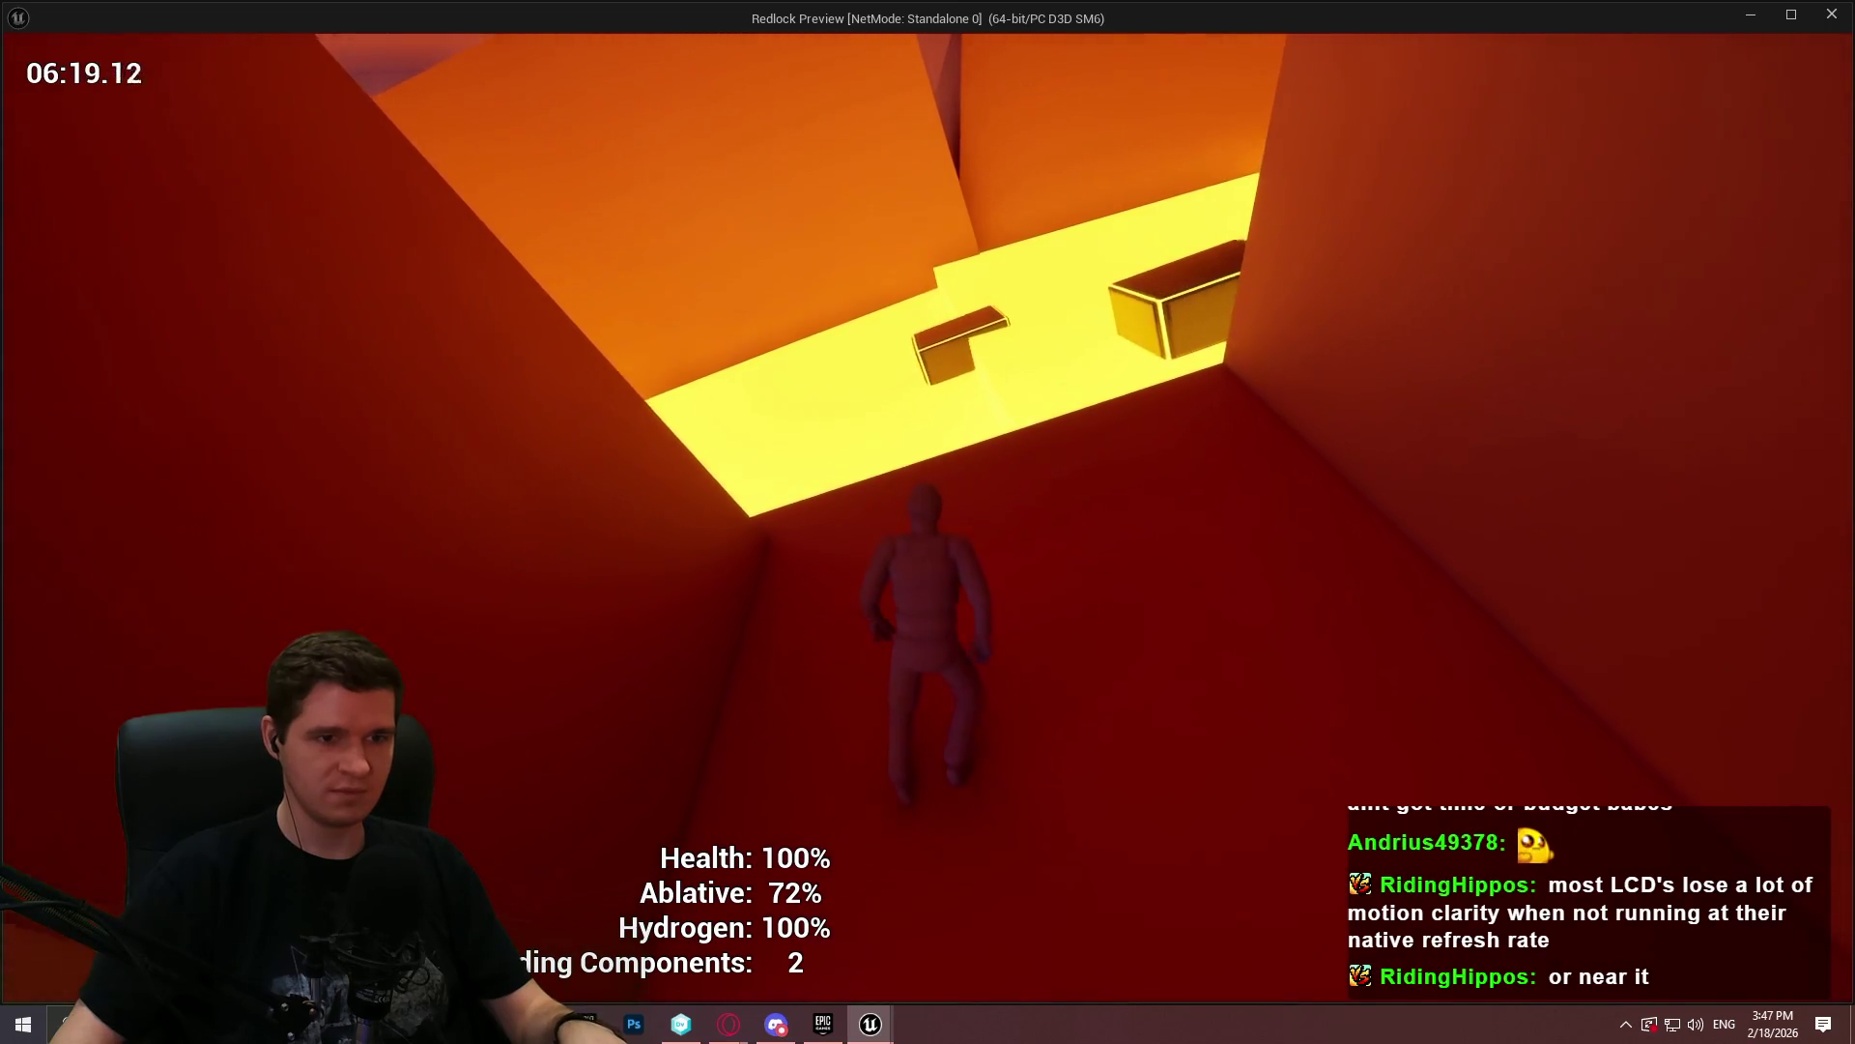
{"action": "key", "text": "space"}
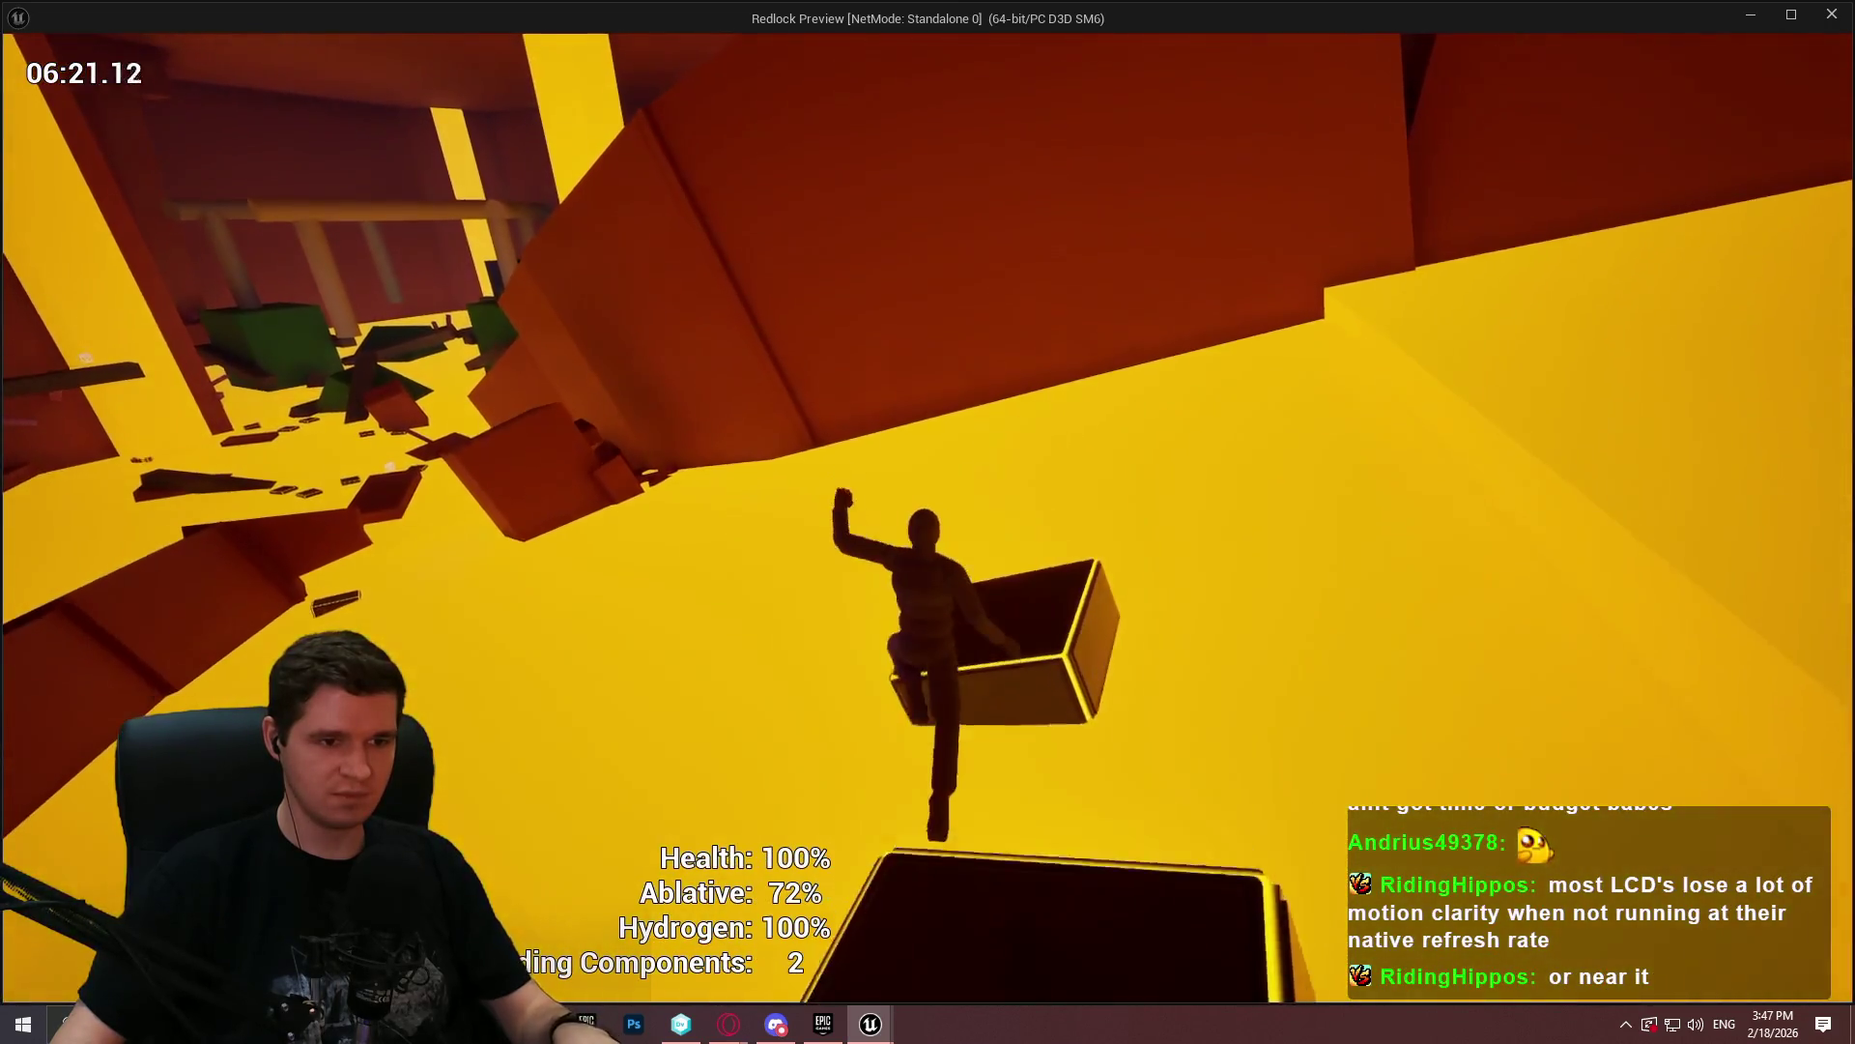
{"action": "key", "text": "w"}
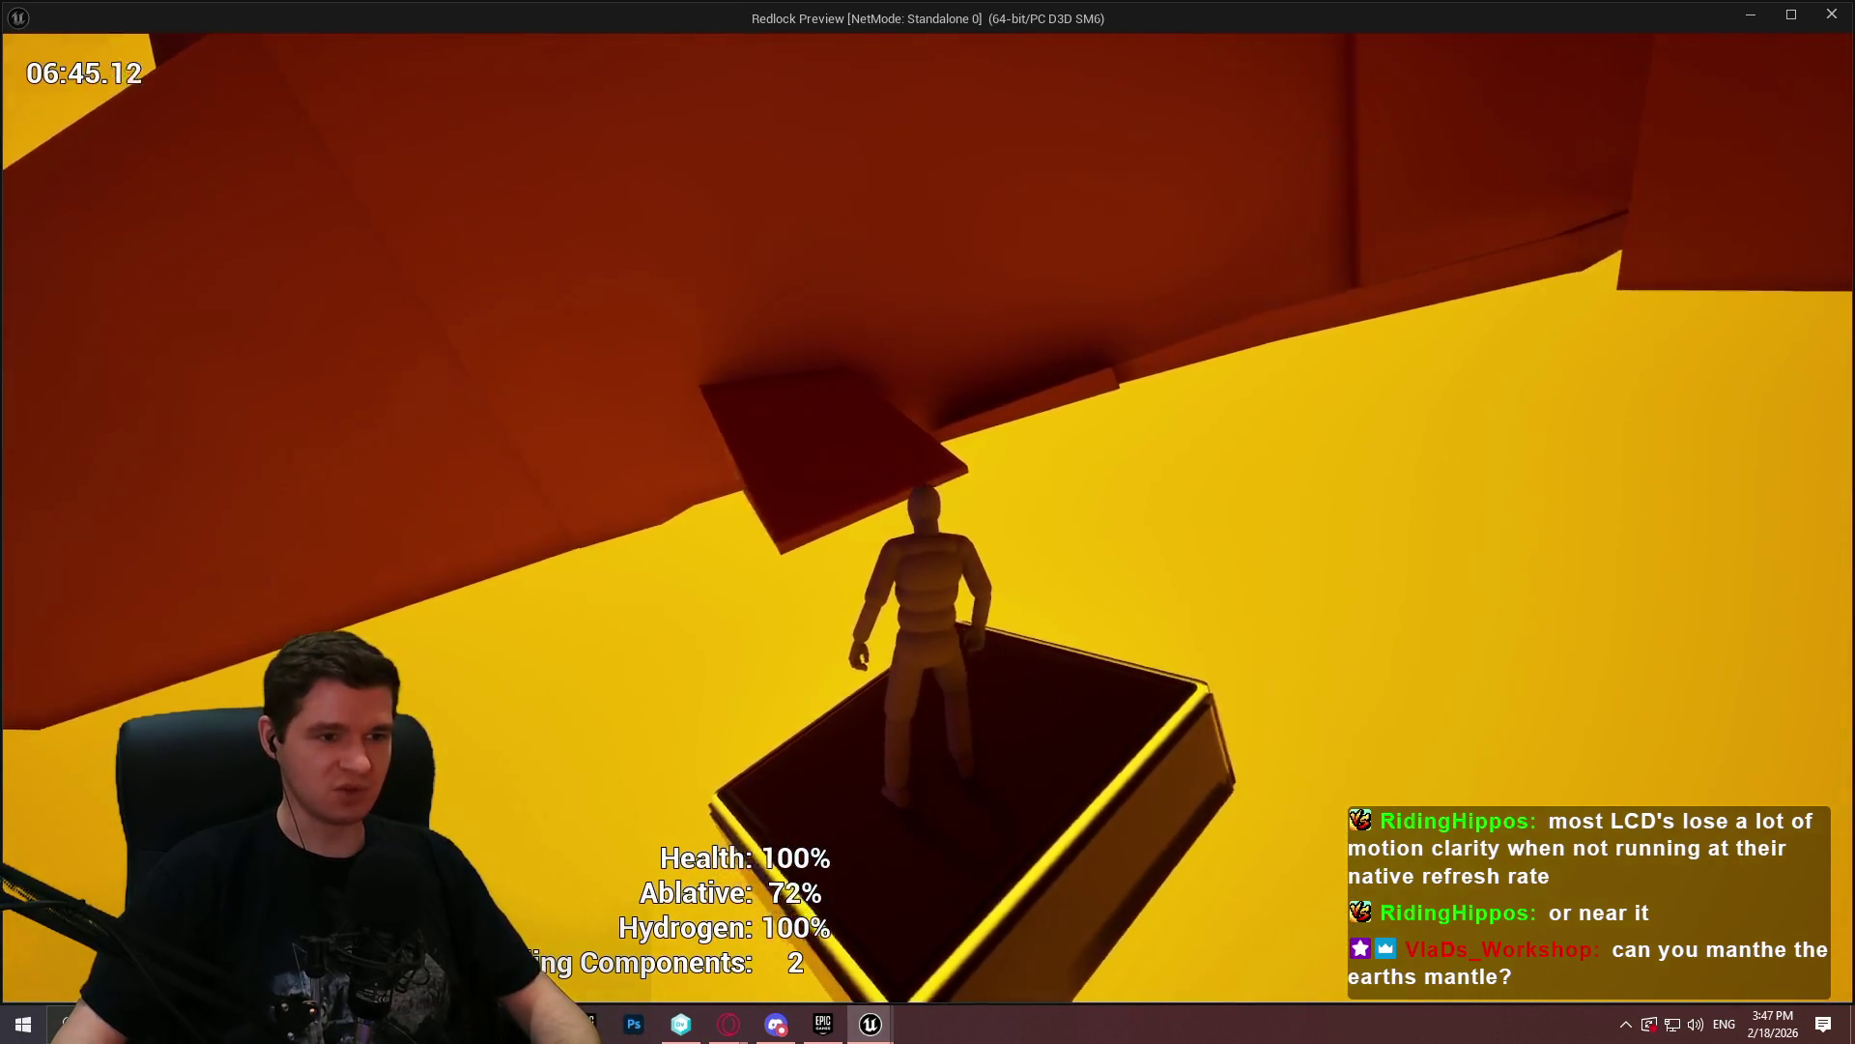
- Climb to the higher ledges along the narrow beam and run into the dim red corridor
{"action": "key", "text": "w"}
{"action": "key", "text": "space"}
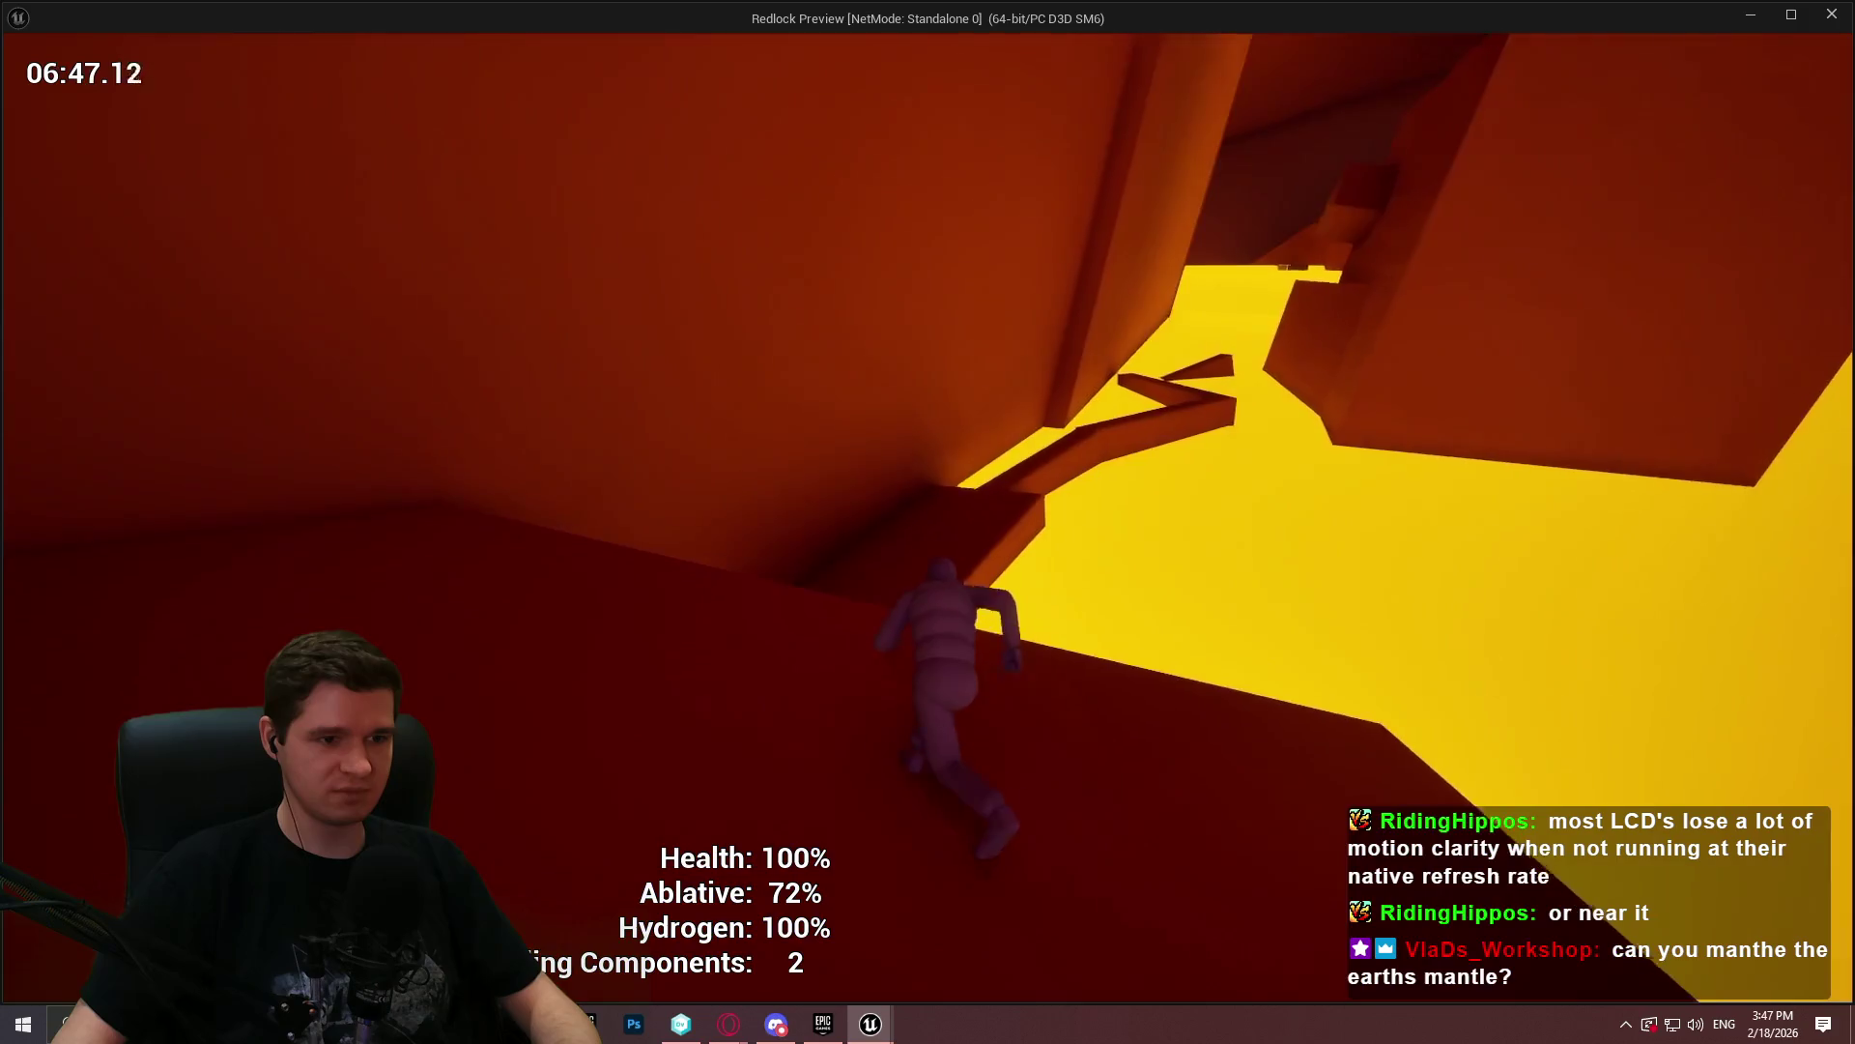
{"action": "key", "text": "w"}
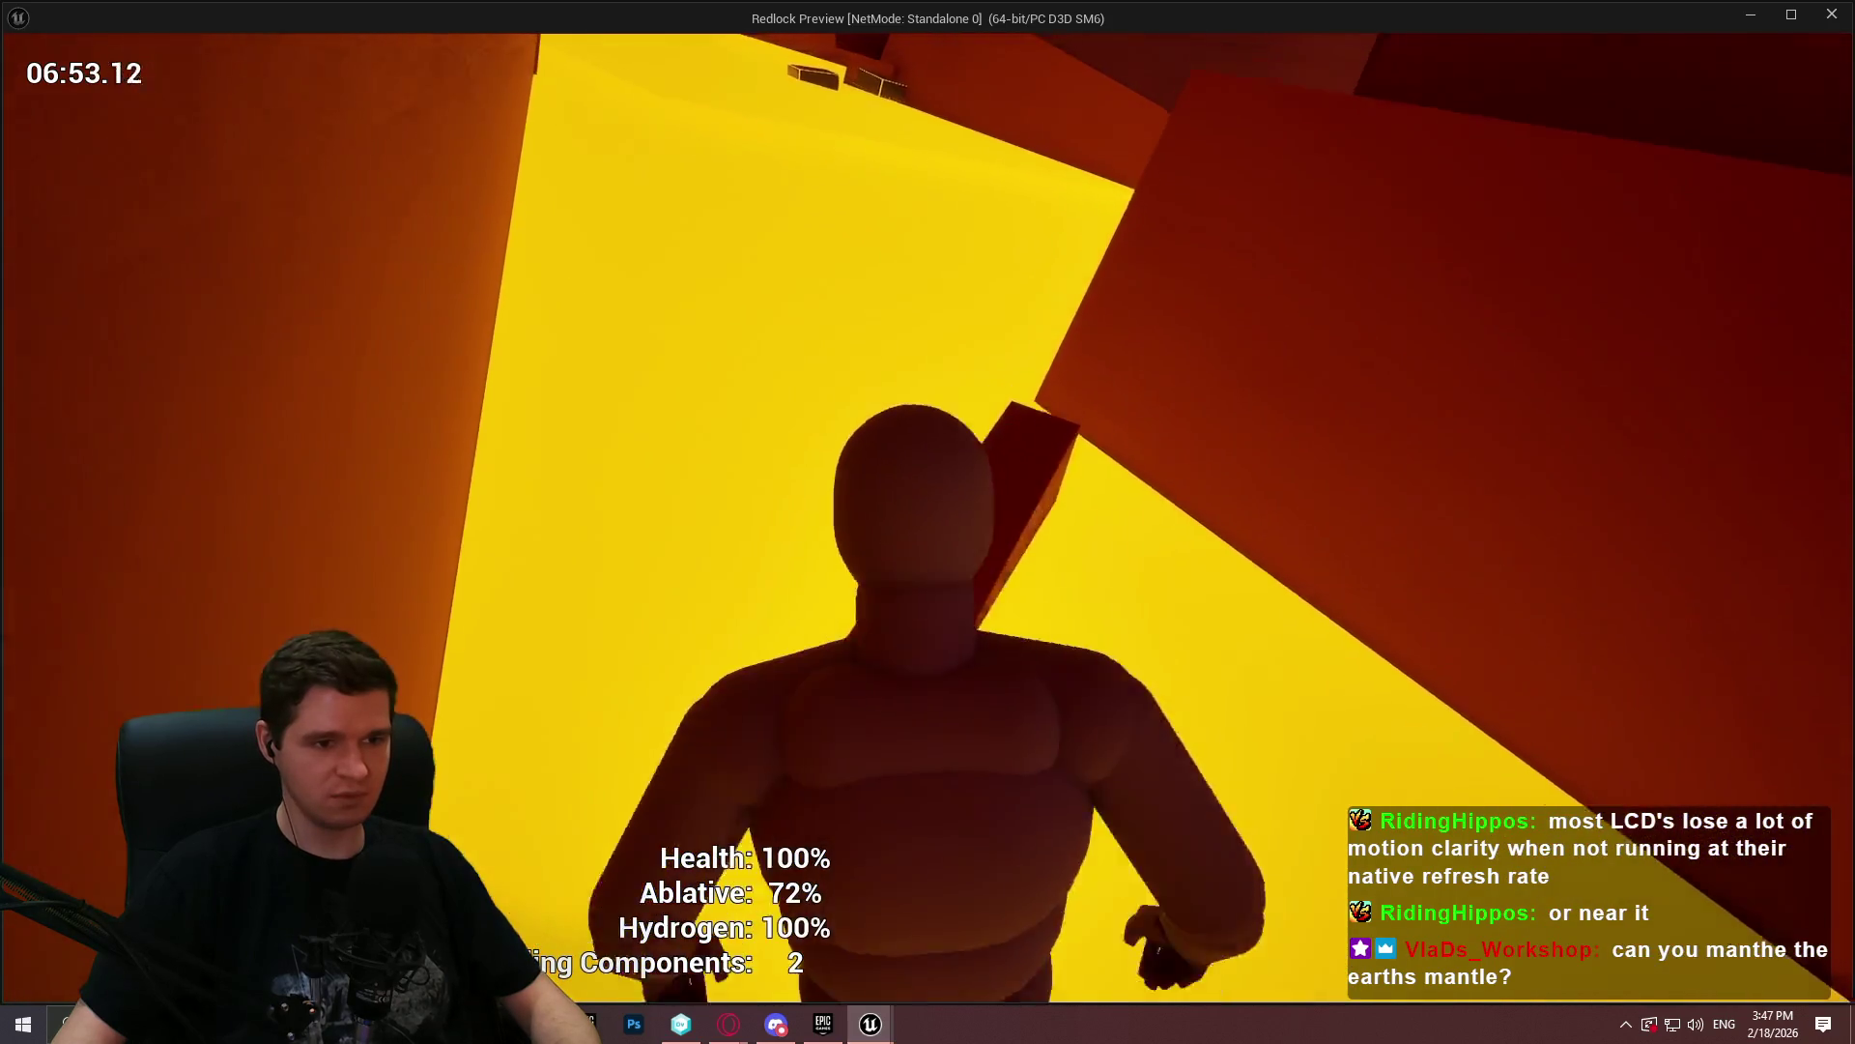
{"action": "key", "text": "space"}
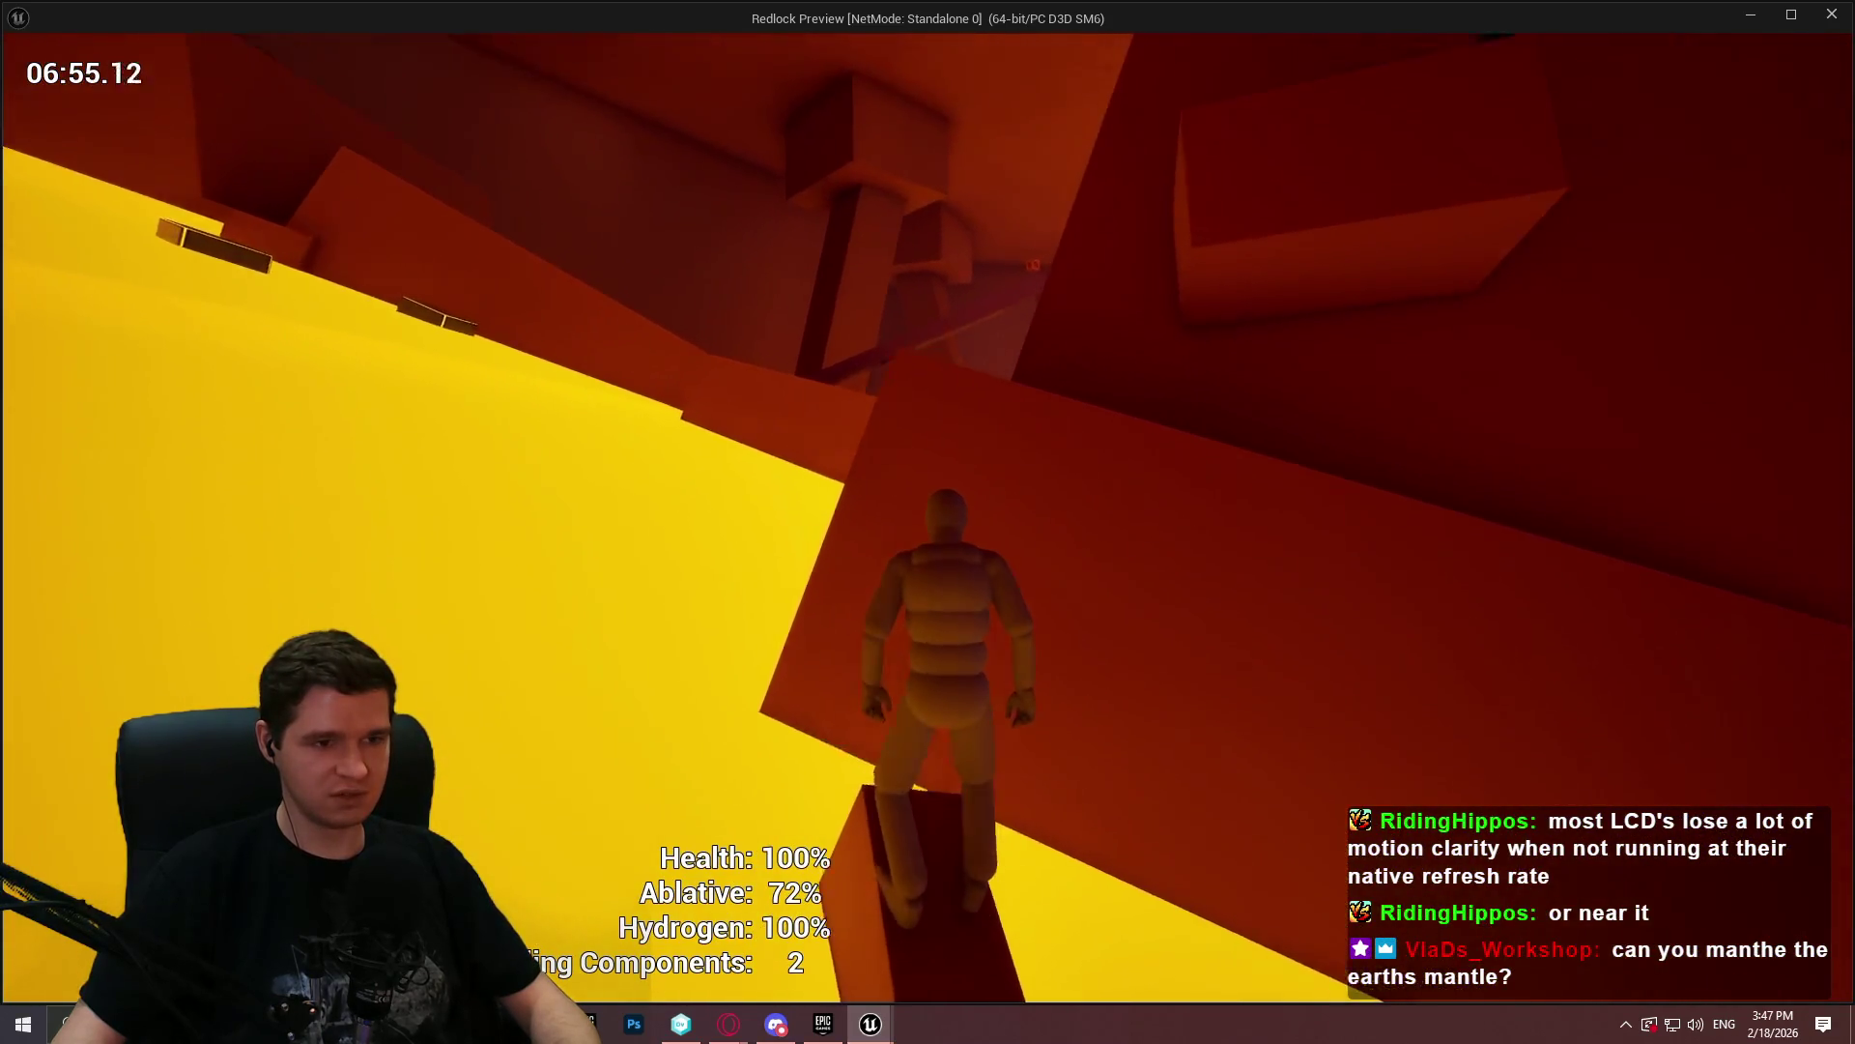
{"action": "key", "text": "space"}
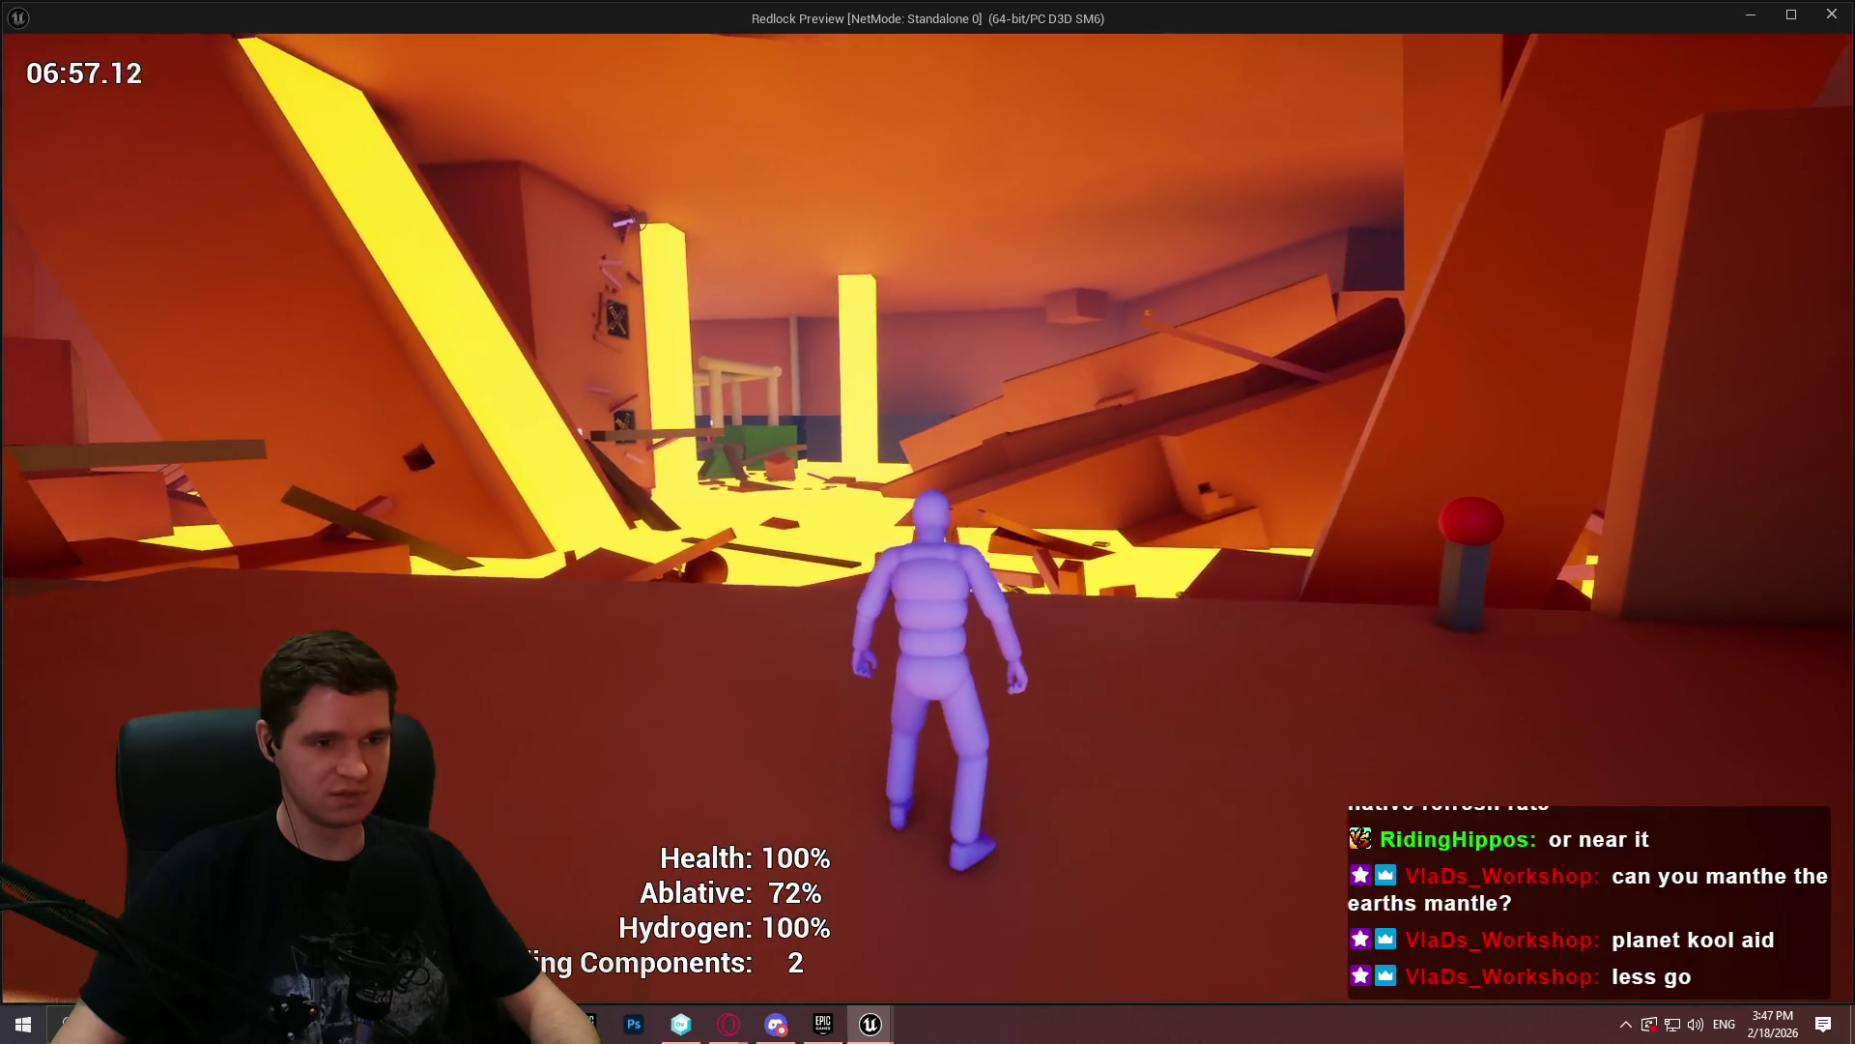
{"action": "key", "text": "w"}
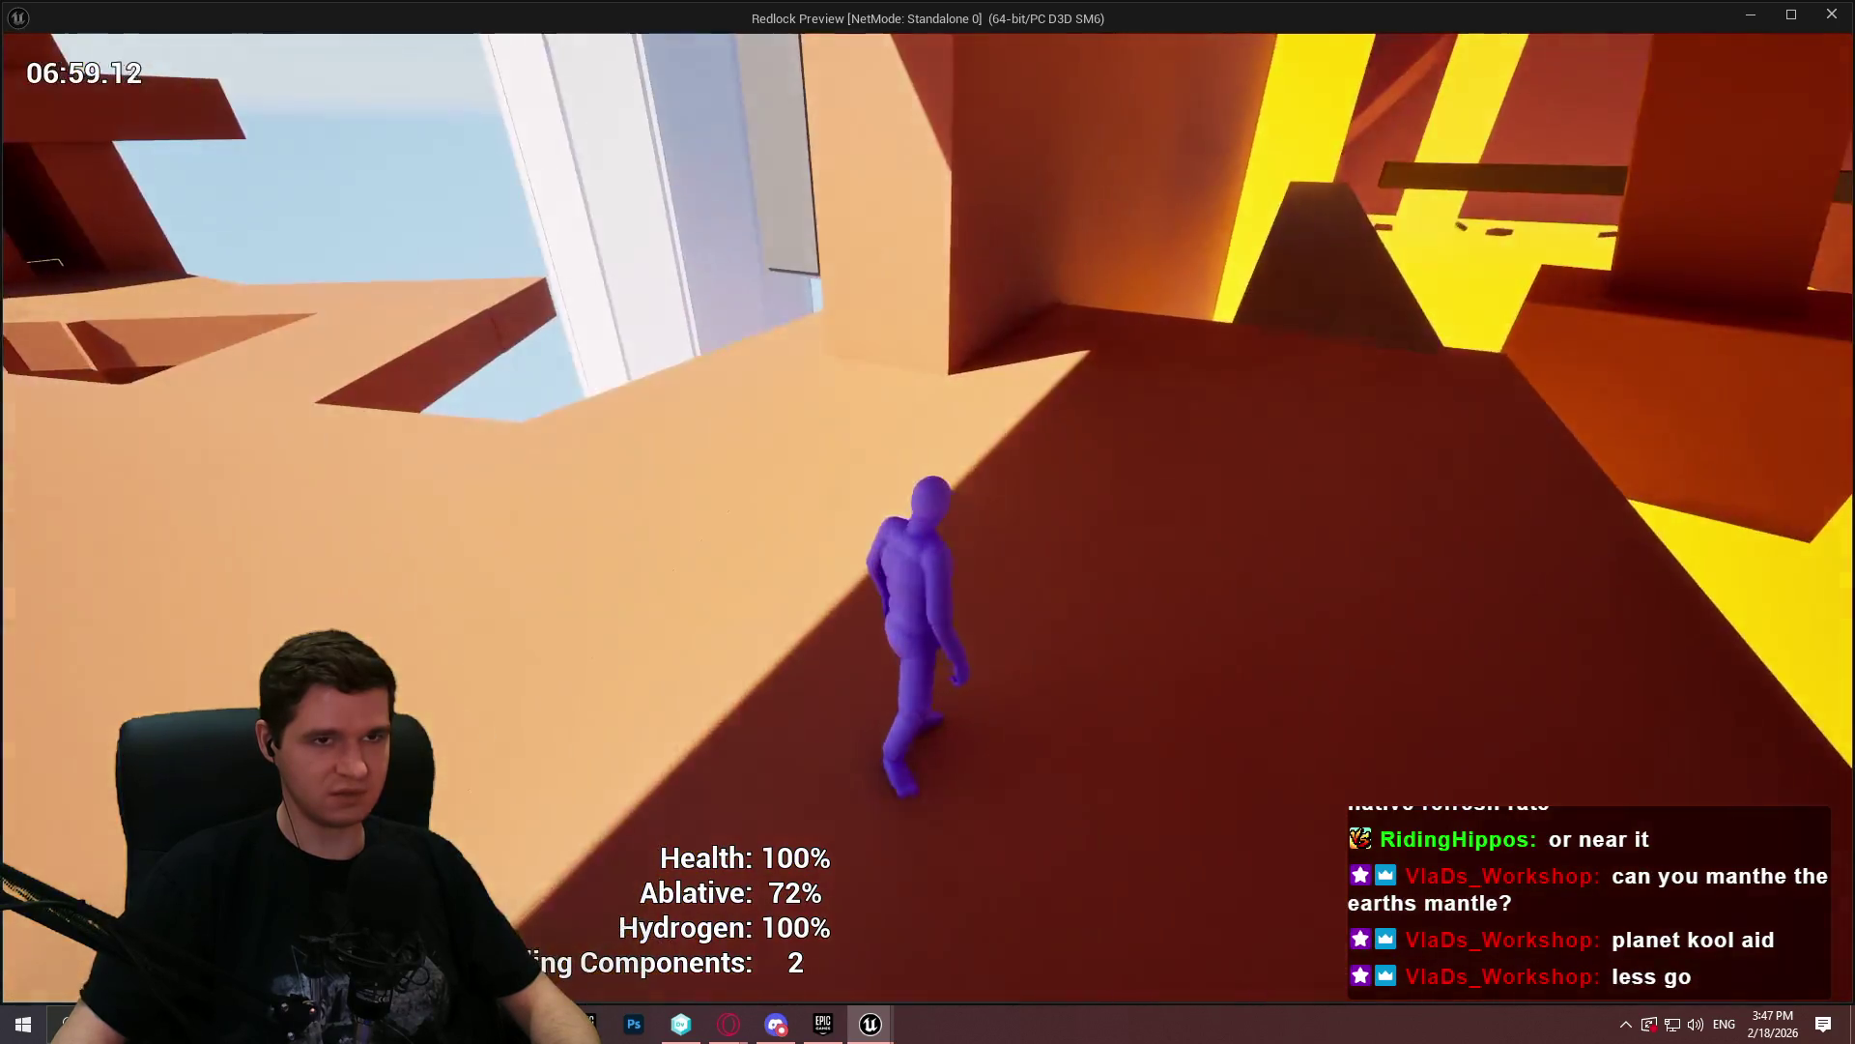
{"action": "key", "text": "w"}
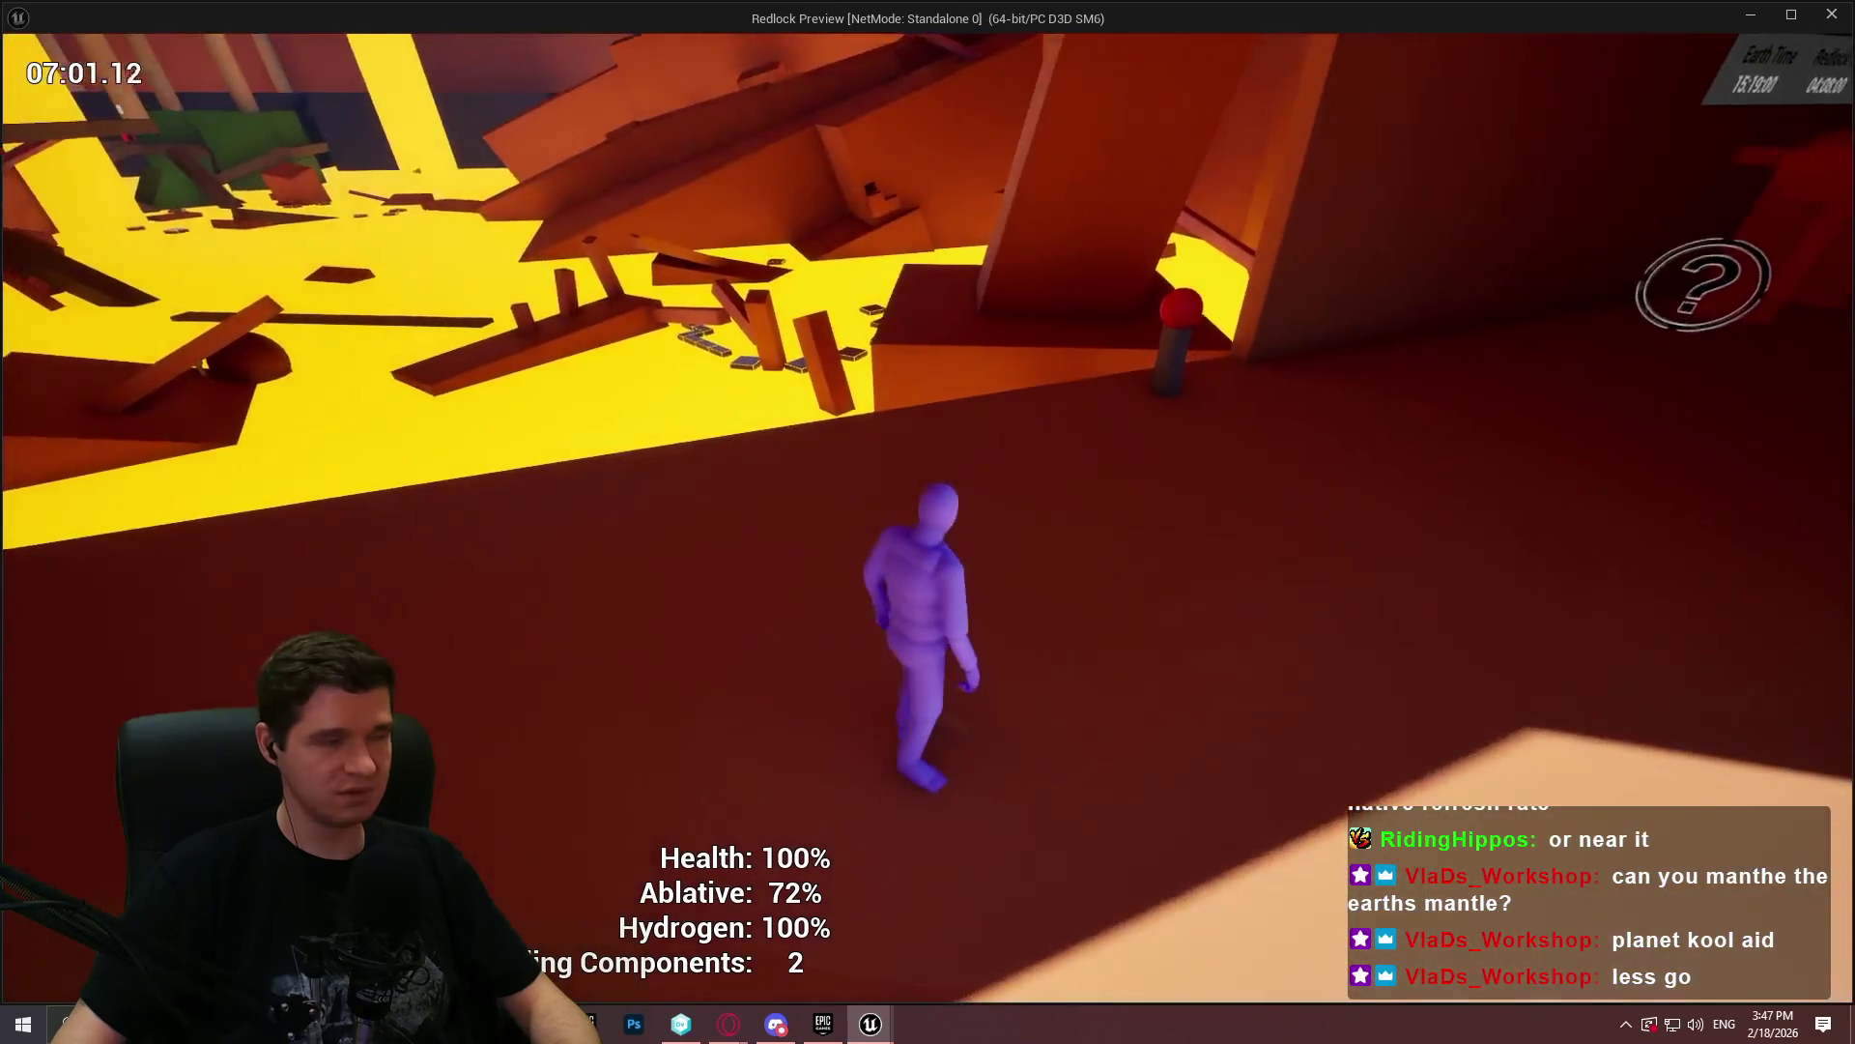
{"action": "key", "text": "w"}
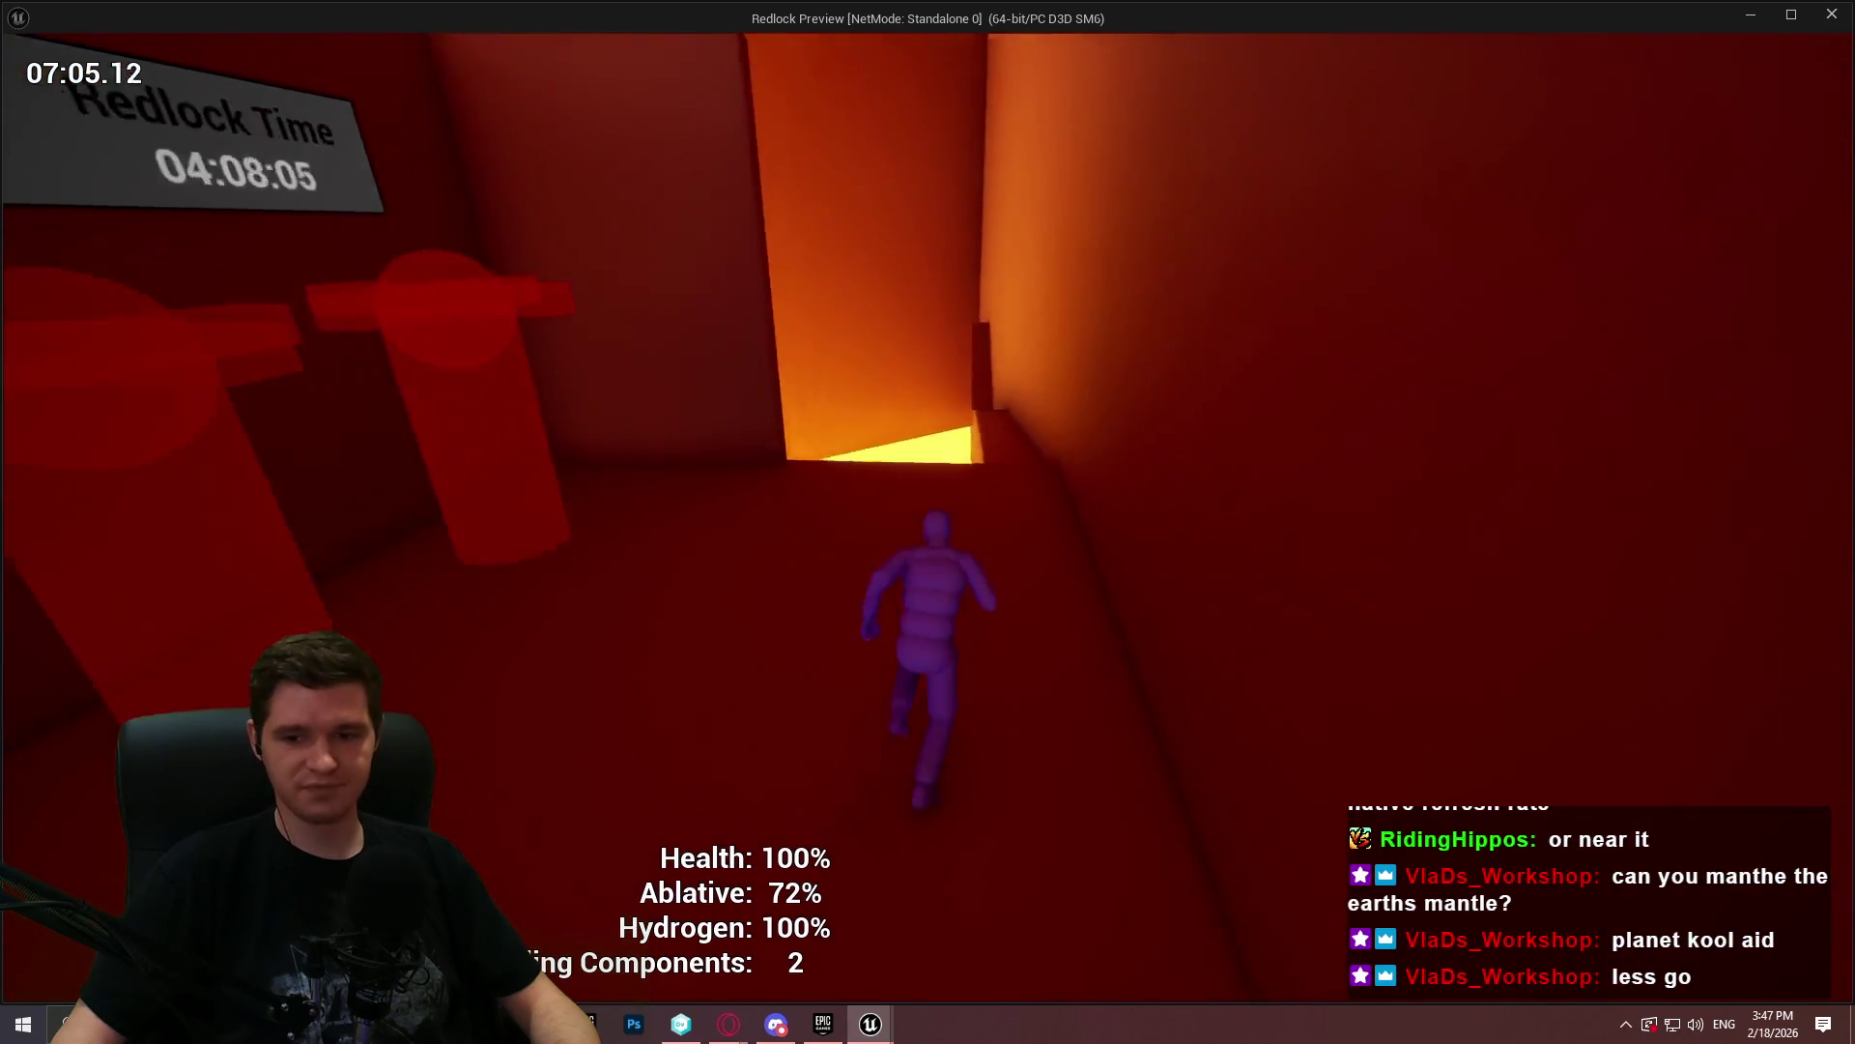
- End the playtest at 07:05 and move the editor view to the yellow ceiling area
{"action": "key", "text": "Escape"}
{"action": "left_click_drag", "start_coordinate": [870, 435], "coordinate": [868, 290]}
{"action": "scroll", "coordinate": [867, 379], "scroll_direction": "up", "scroll_amount": 2}
{"action": "scroll", "coordinate": [868, 379], "scroll_direction": "down", "scroll_amount": 1}
{"action": "mouse_move", "coordinate": [868, 378]}
{"action": "left_mouse_down"}
{"action": "mouse_move", "coordinate": [868, 348]}
{"action": "mouse_move", "coordinate": [868, 386]}
{"action": "mouse_move", "coordinate": [867, 357]}
{"action": "mouse_move", "coordinate": [868, 386]}
{"action": "mouse_move", "coordinate": [889, 387]}
{"action": "mouse_move", "coordinate": [908, 348]}
{"action": "left_mouse_up"}
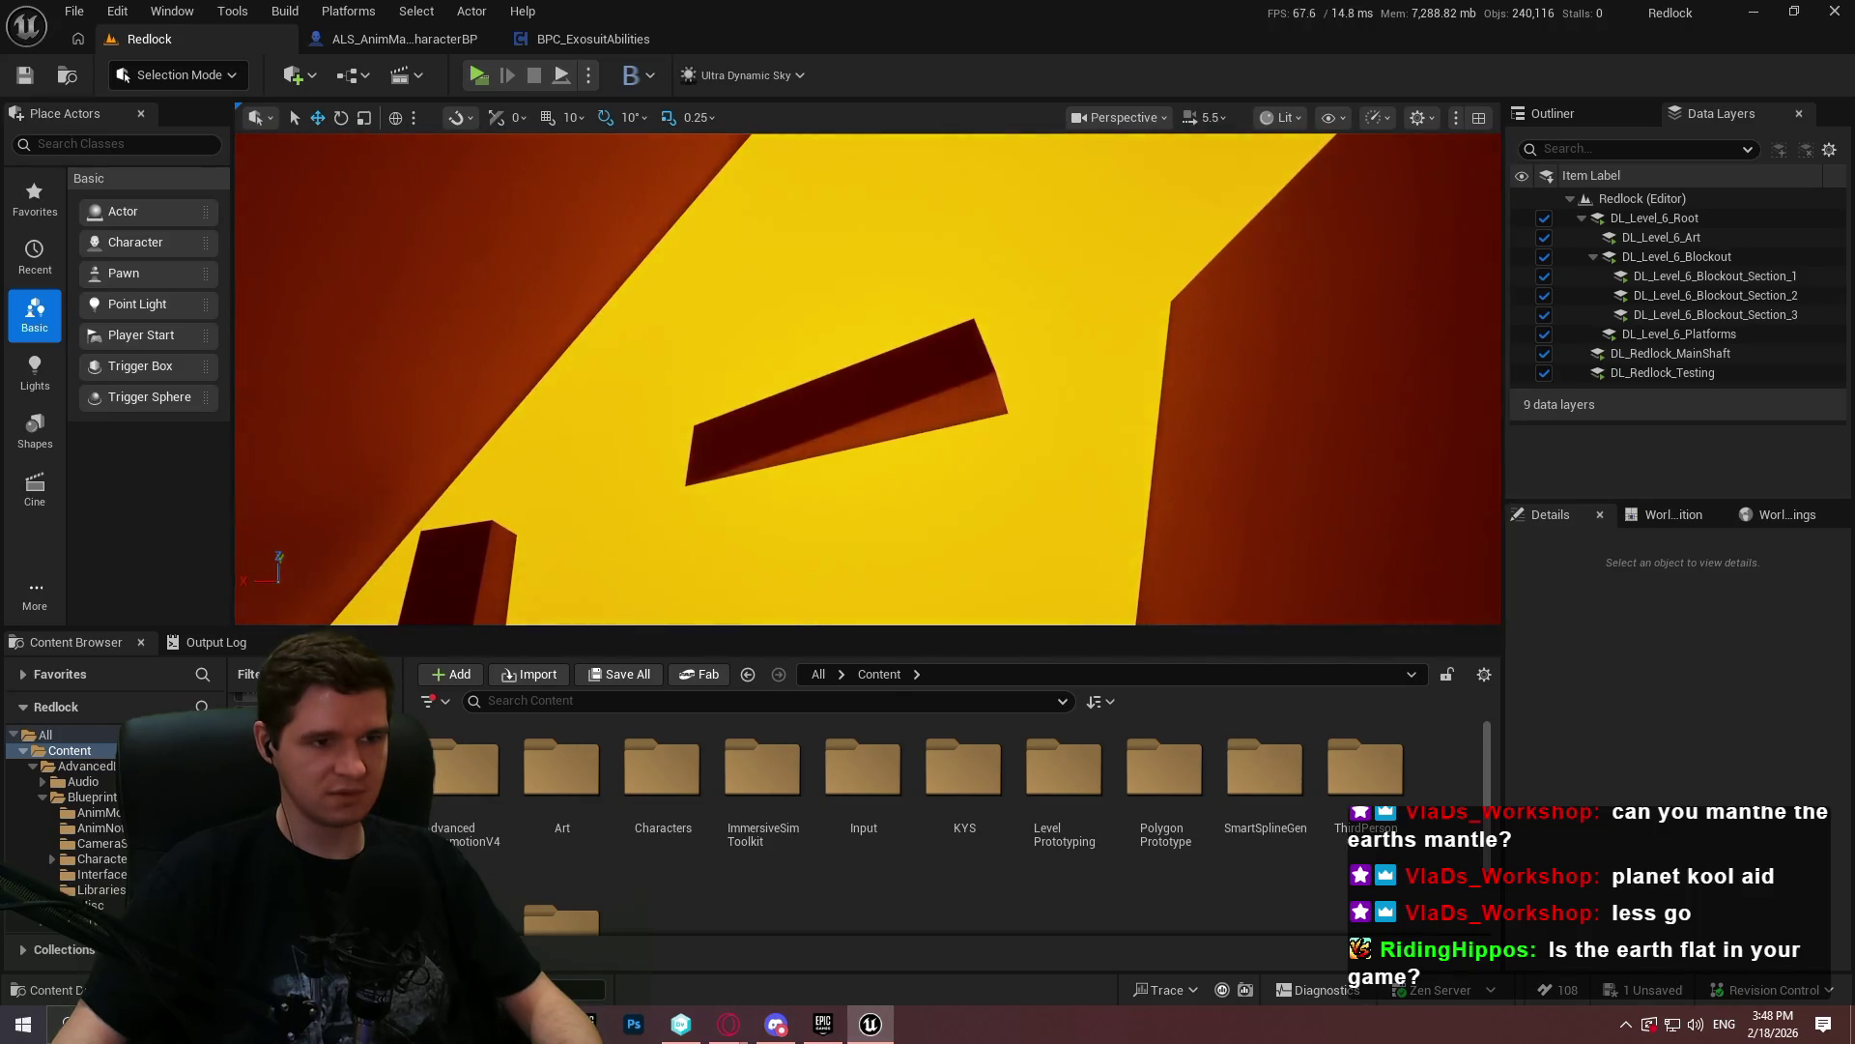
- Start a fullscreen Play From Here session from Cube283
{"action": "right_click", "coordinate": [904, 406]}
{"action": "left_click", "coordinate": [992, 1001]}
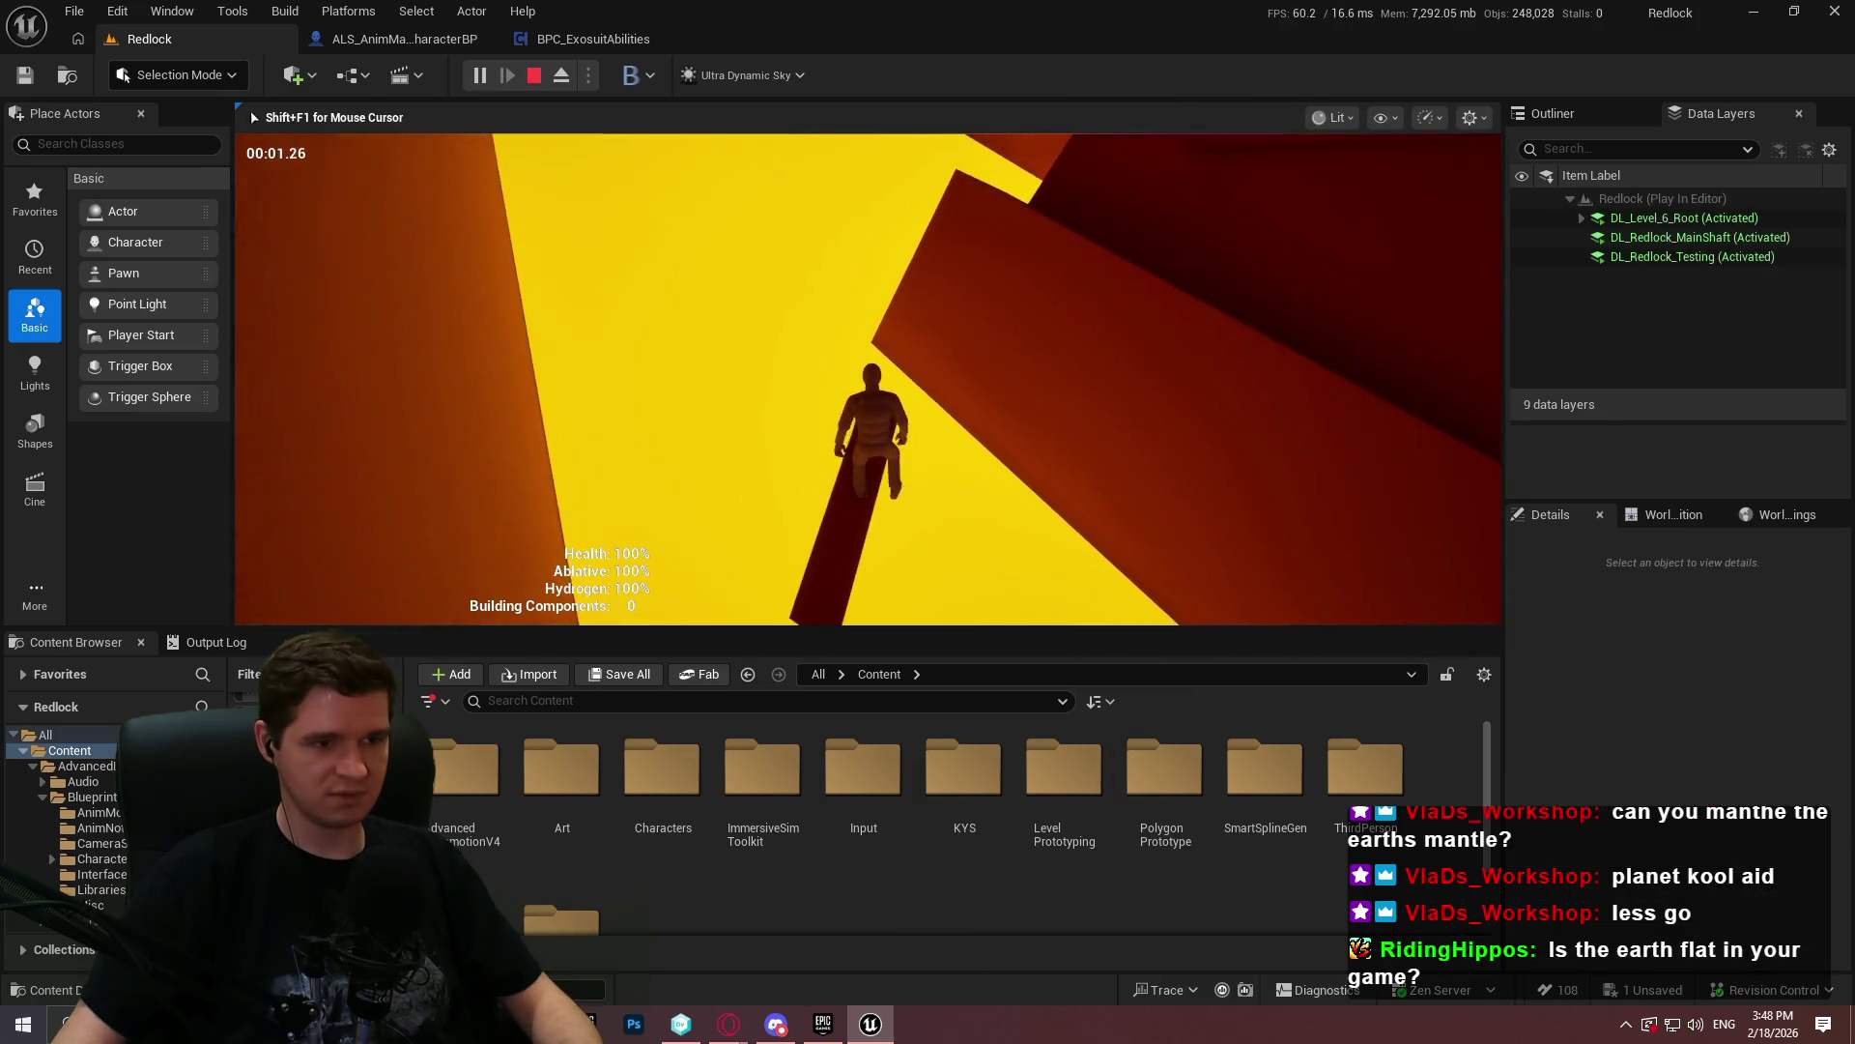
{"action": "key", "text": "F11"}
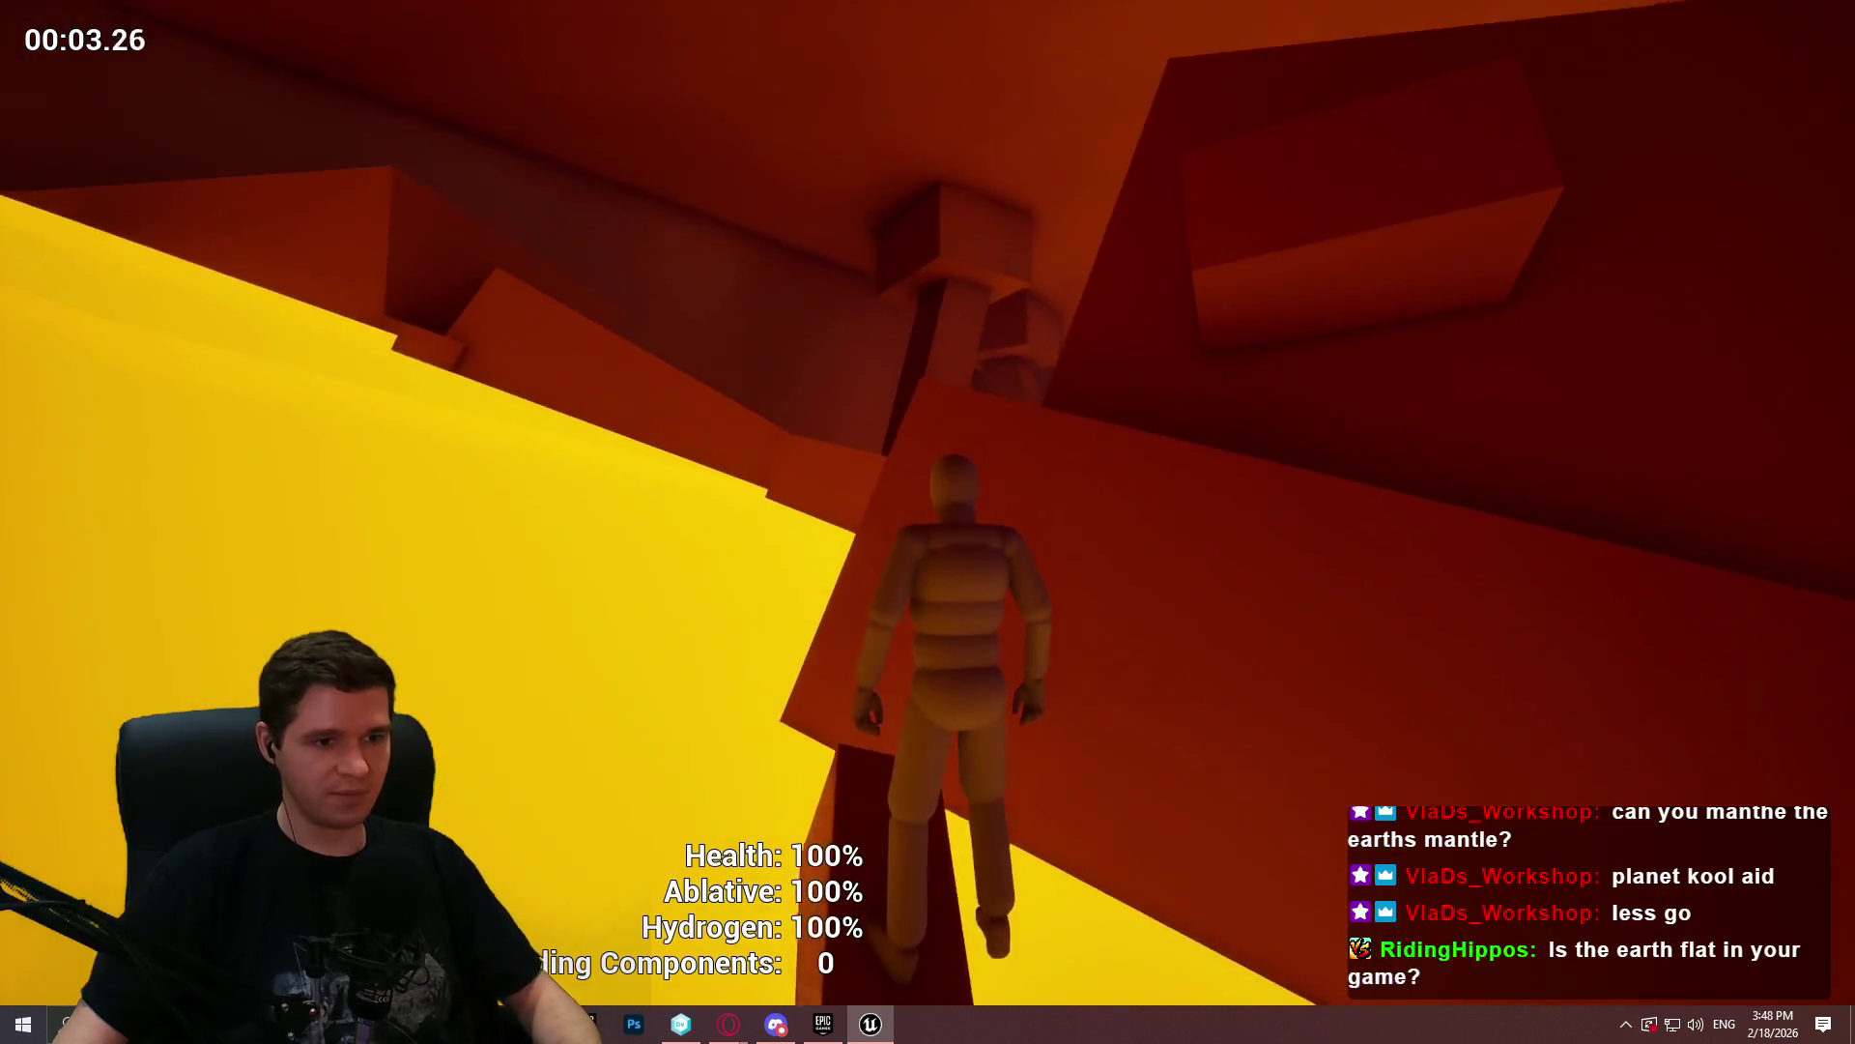
- Climb onto higher blocks, run the ledge by the lava room, then stop and return to YouTrack
{"action": "key", "text": "space"}
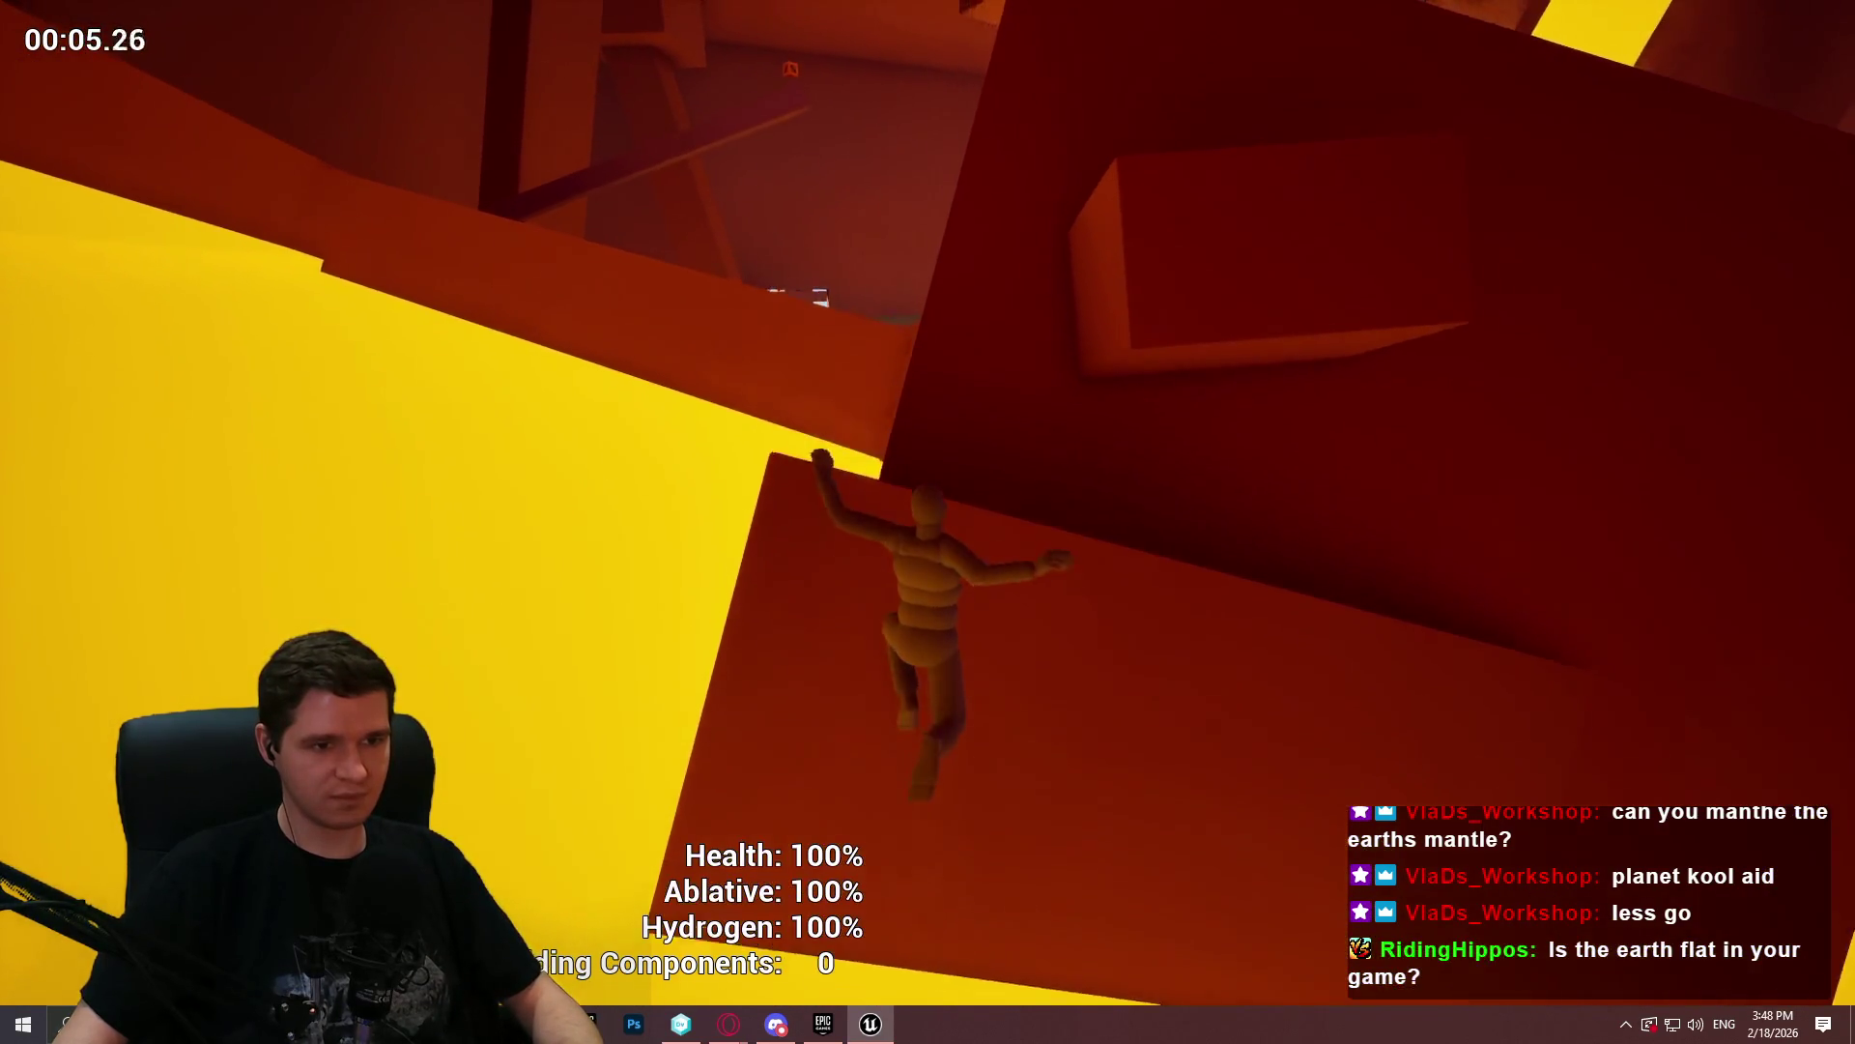
{"action": "key", "text": "space"}
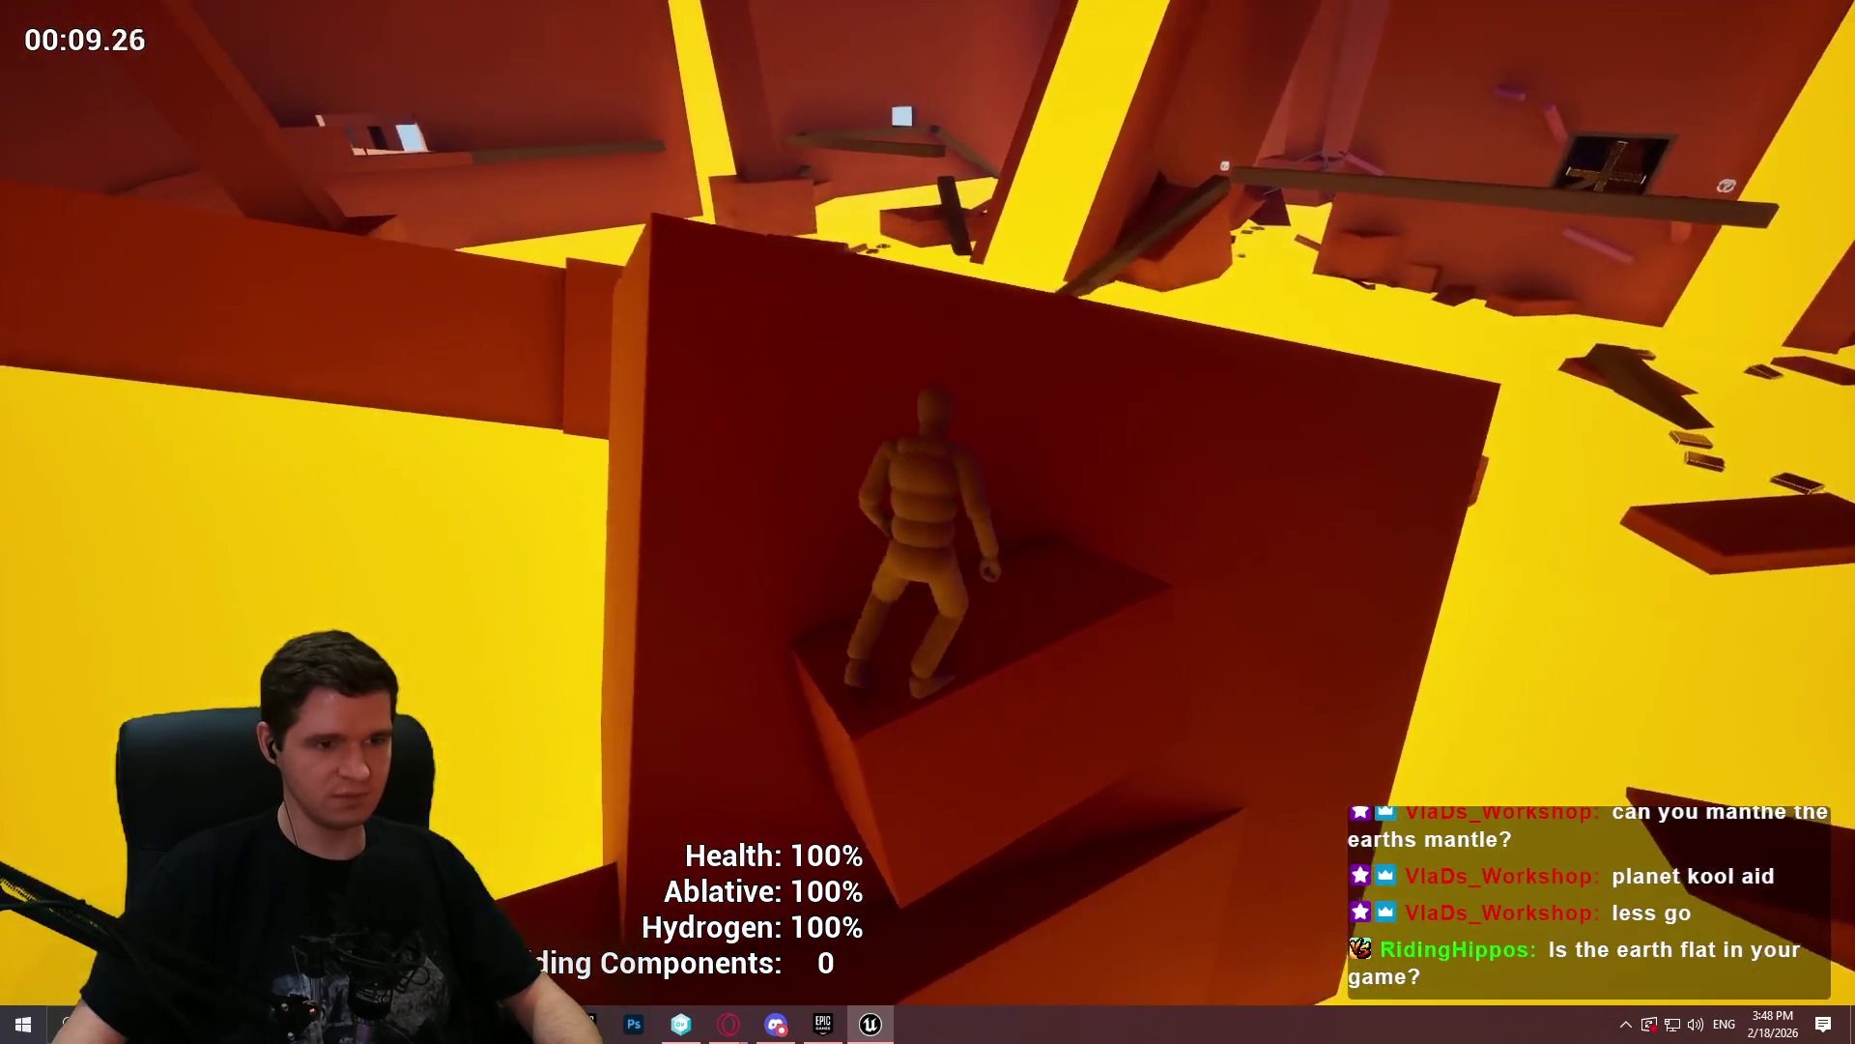
{"action": "key", "text": "space"}
{"action": "key", "text": "space"}
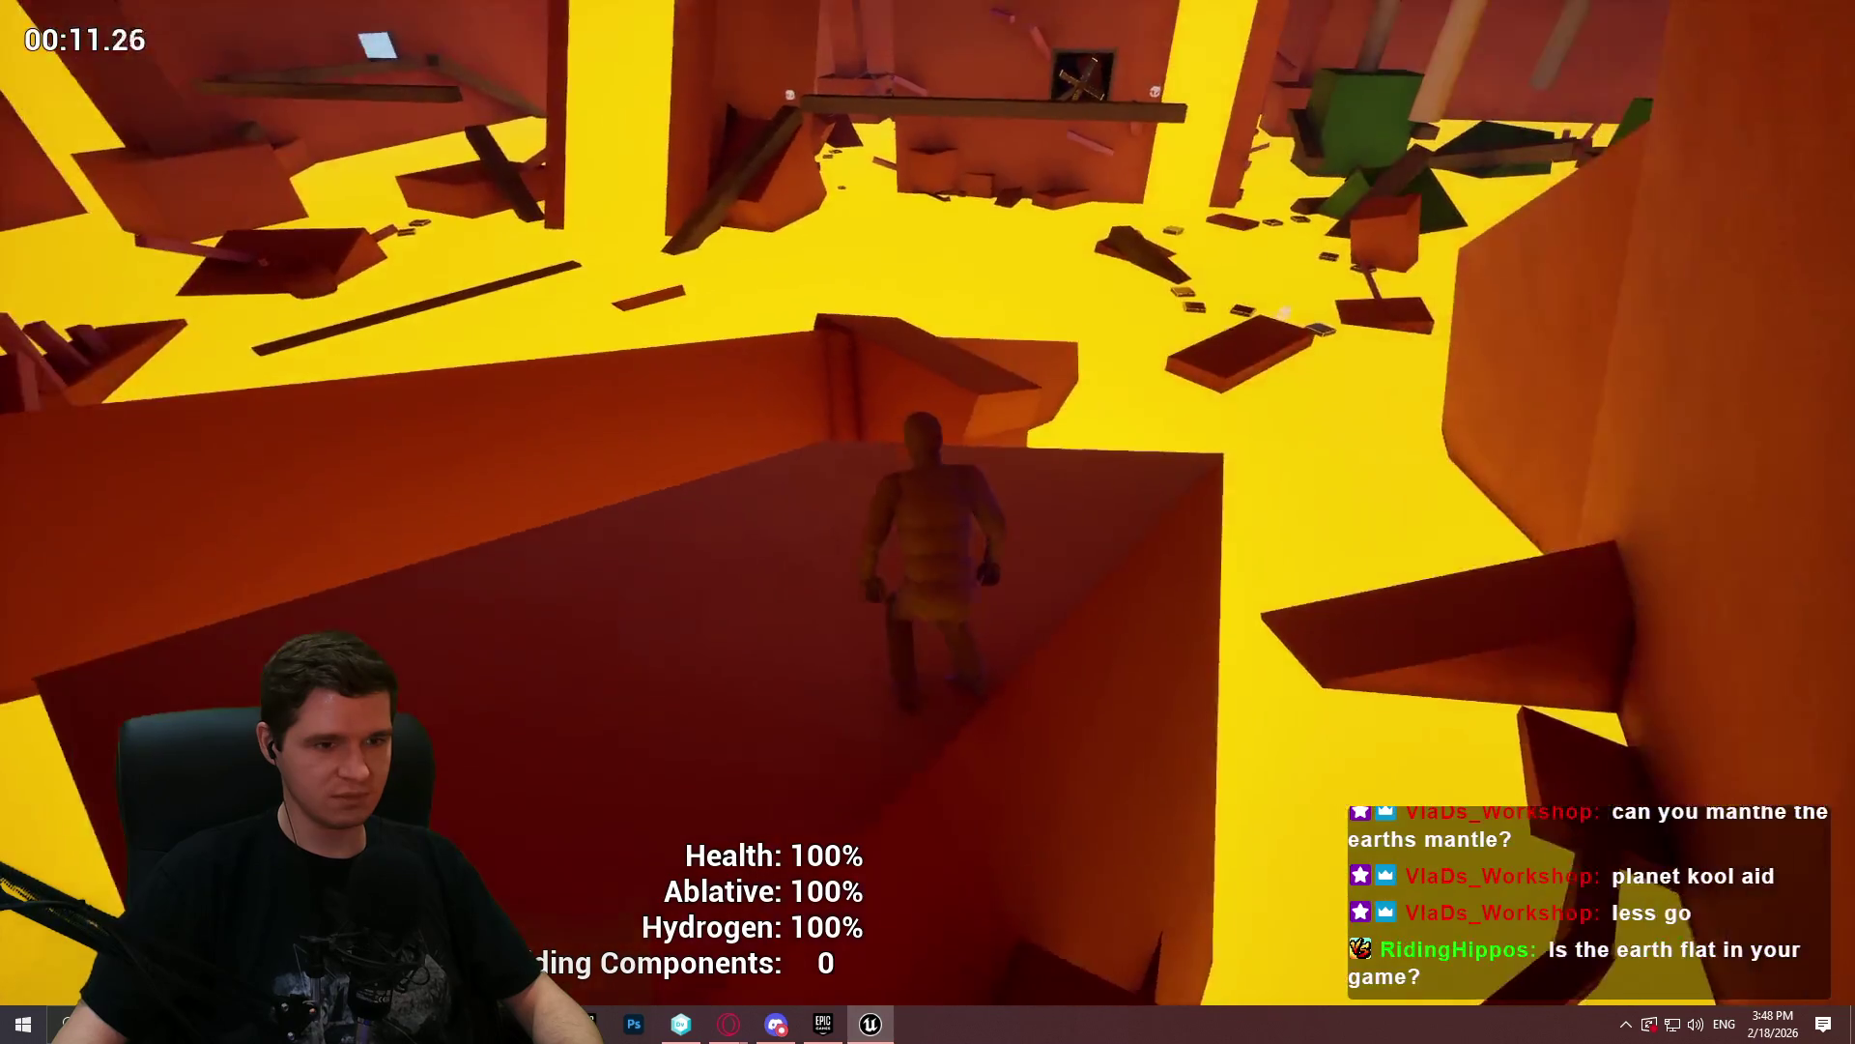
{"action": "key", "text": "w"}
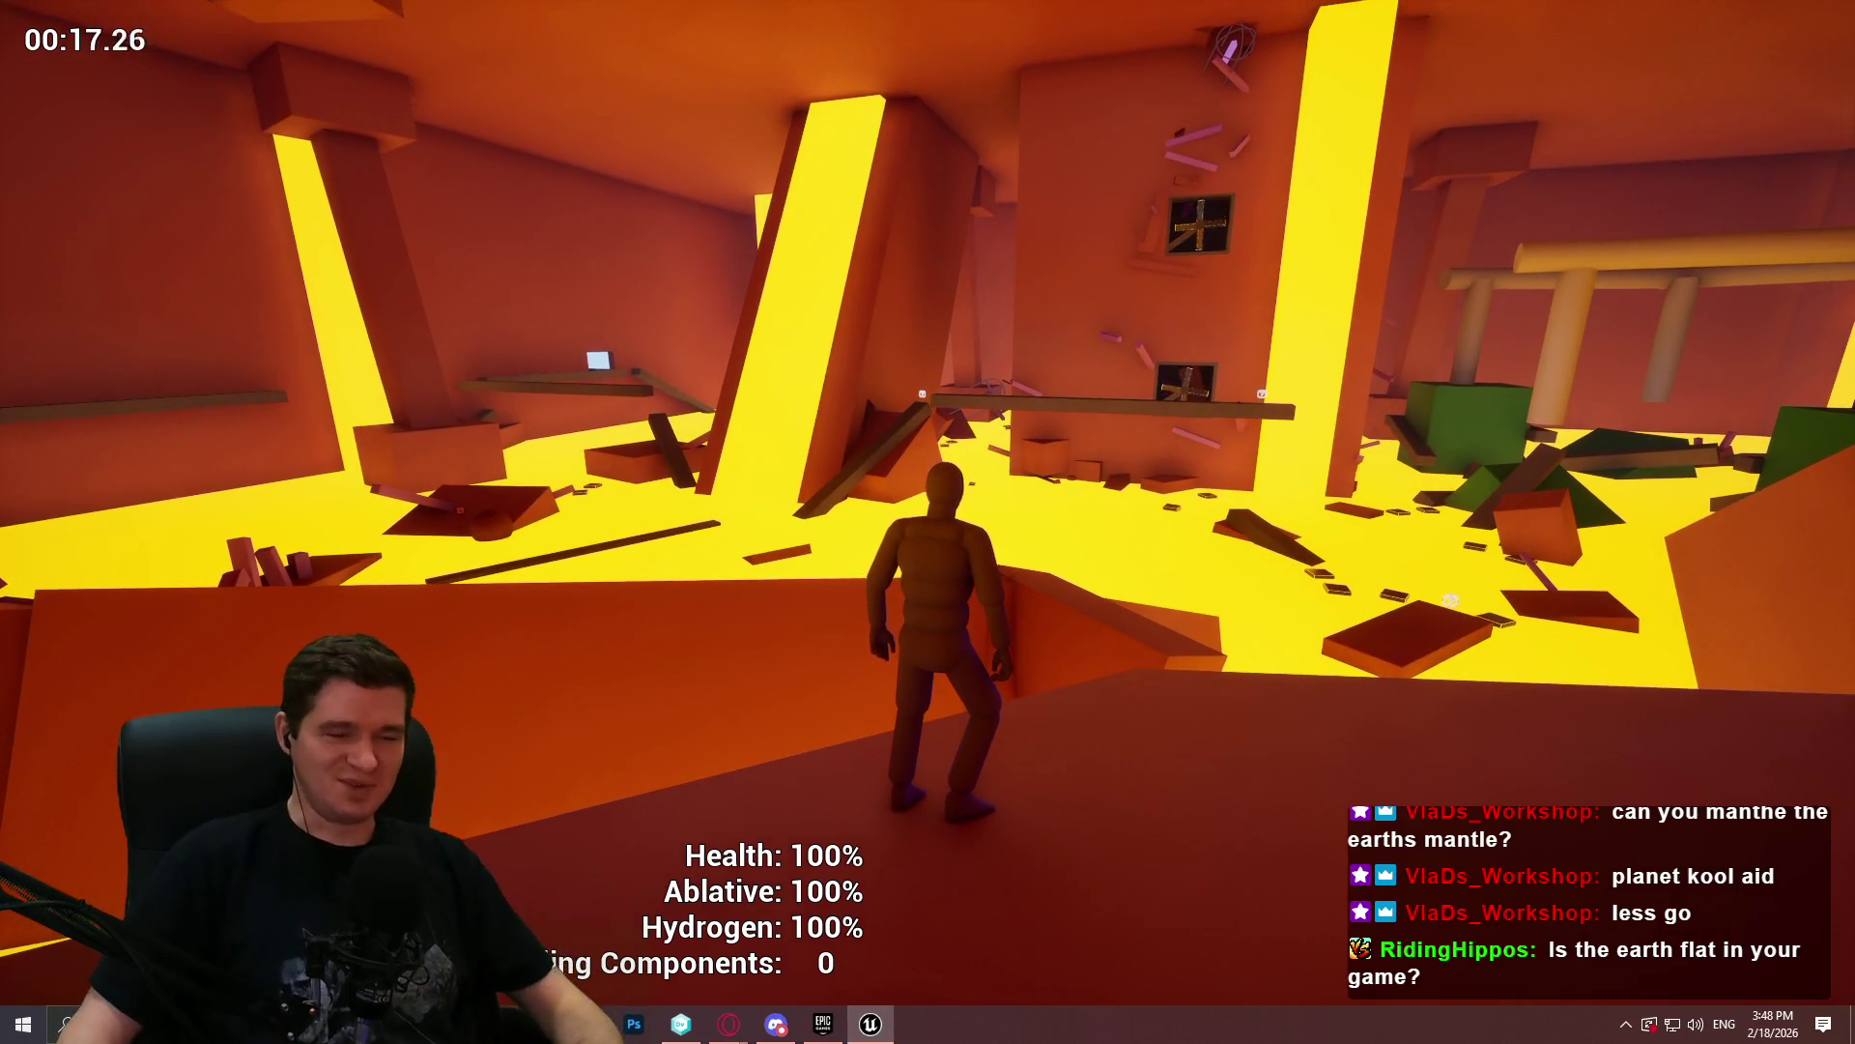
{"action": "key", "text": "w"}
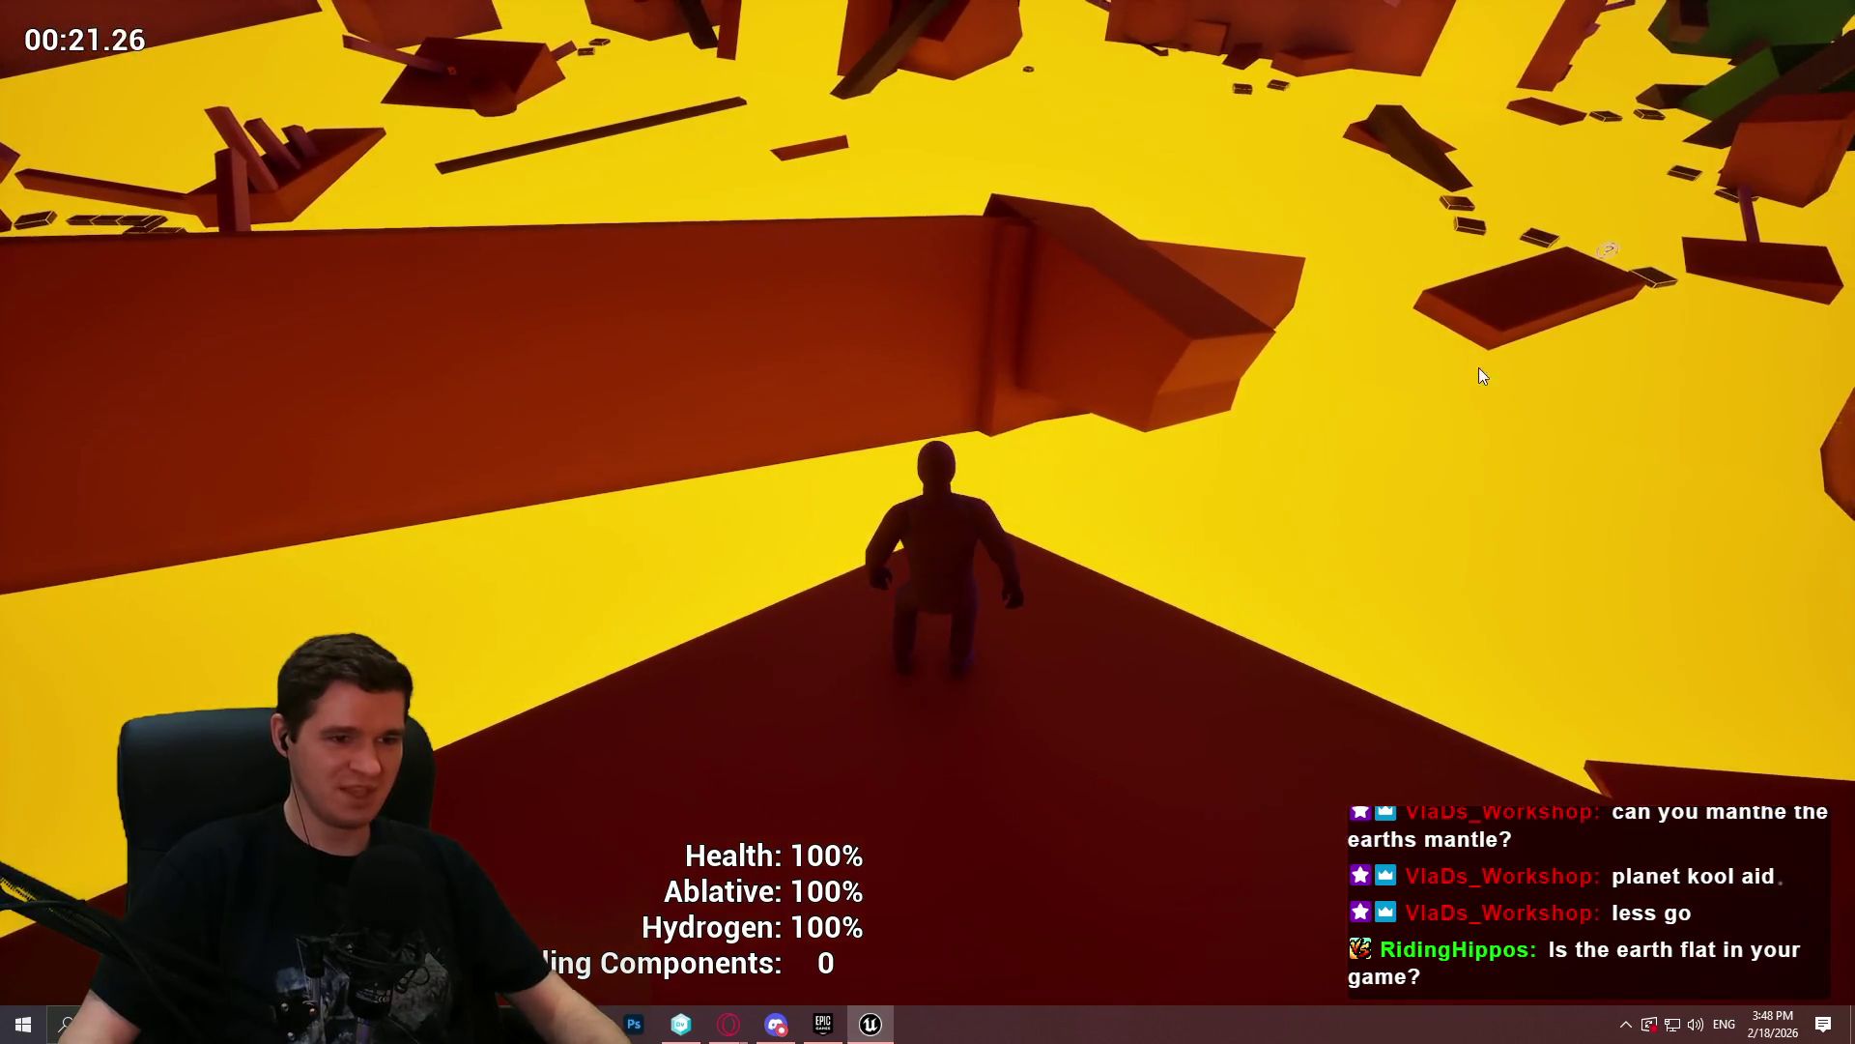
{"action": "key", "text": "Escape"}
{"action": "left_click", "coordinate": [831, 942]}
{"action": "scroll", "coordinate": [294, 456], "scroll_direction": "up", "scroll_amount": 8}
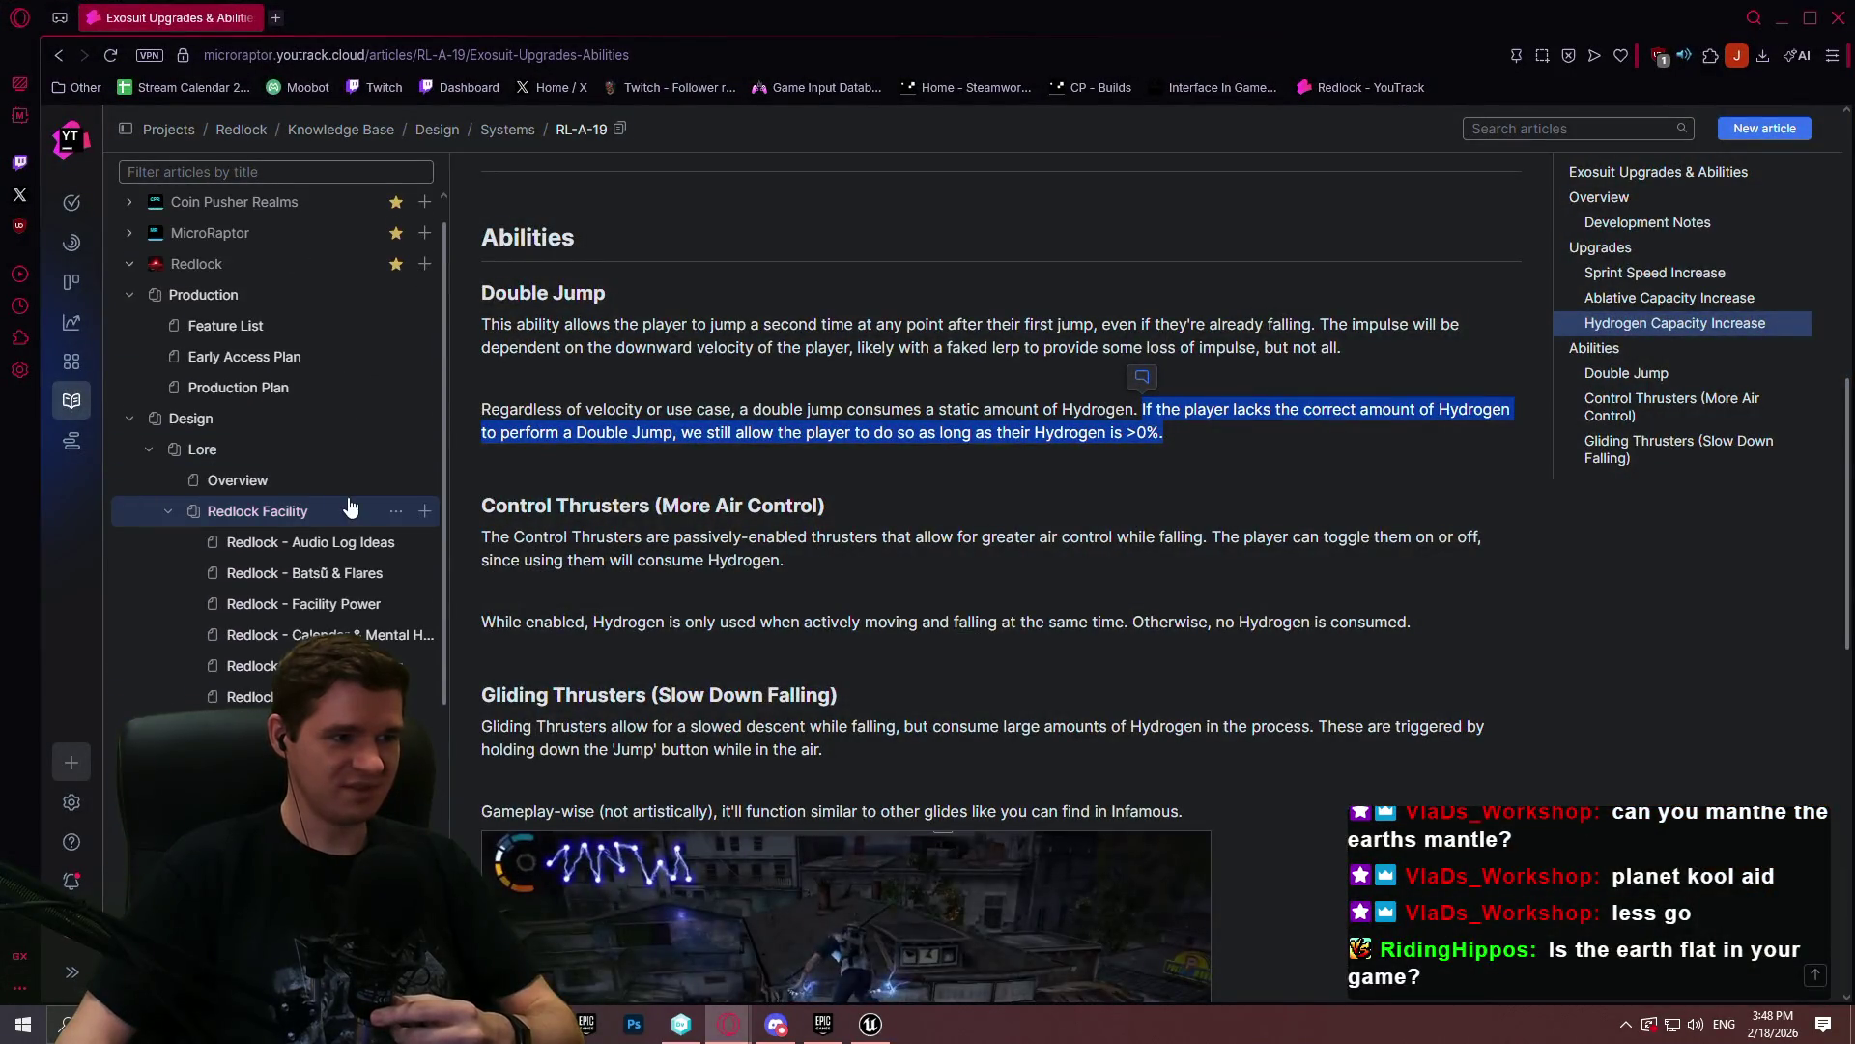
{"action": "left_click", "coordinate": [337, 574]}
{"action": "scroll", "coordinate": [1552, 495], "scroll_direction": "down", "scroll_amount": 7}
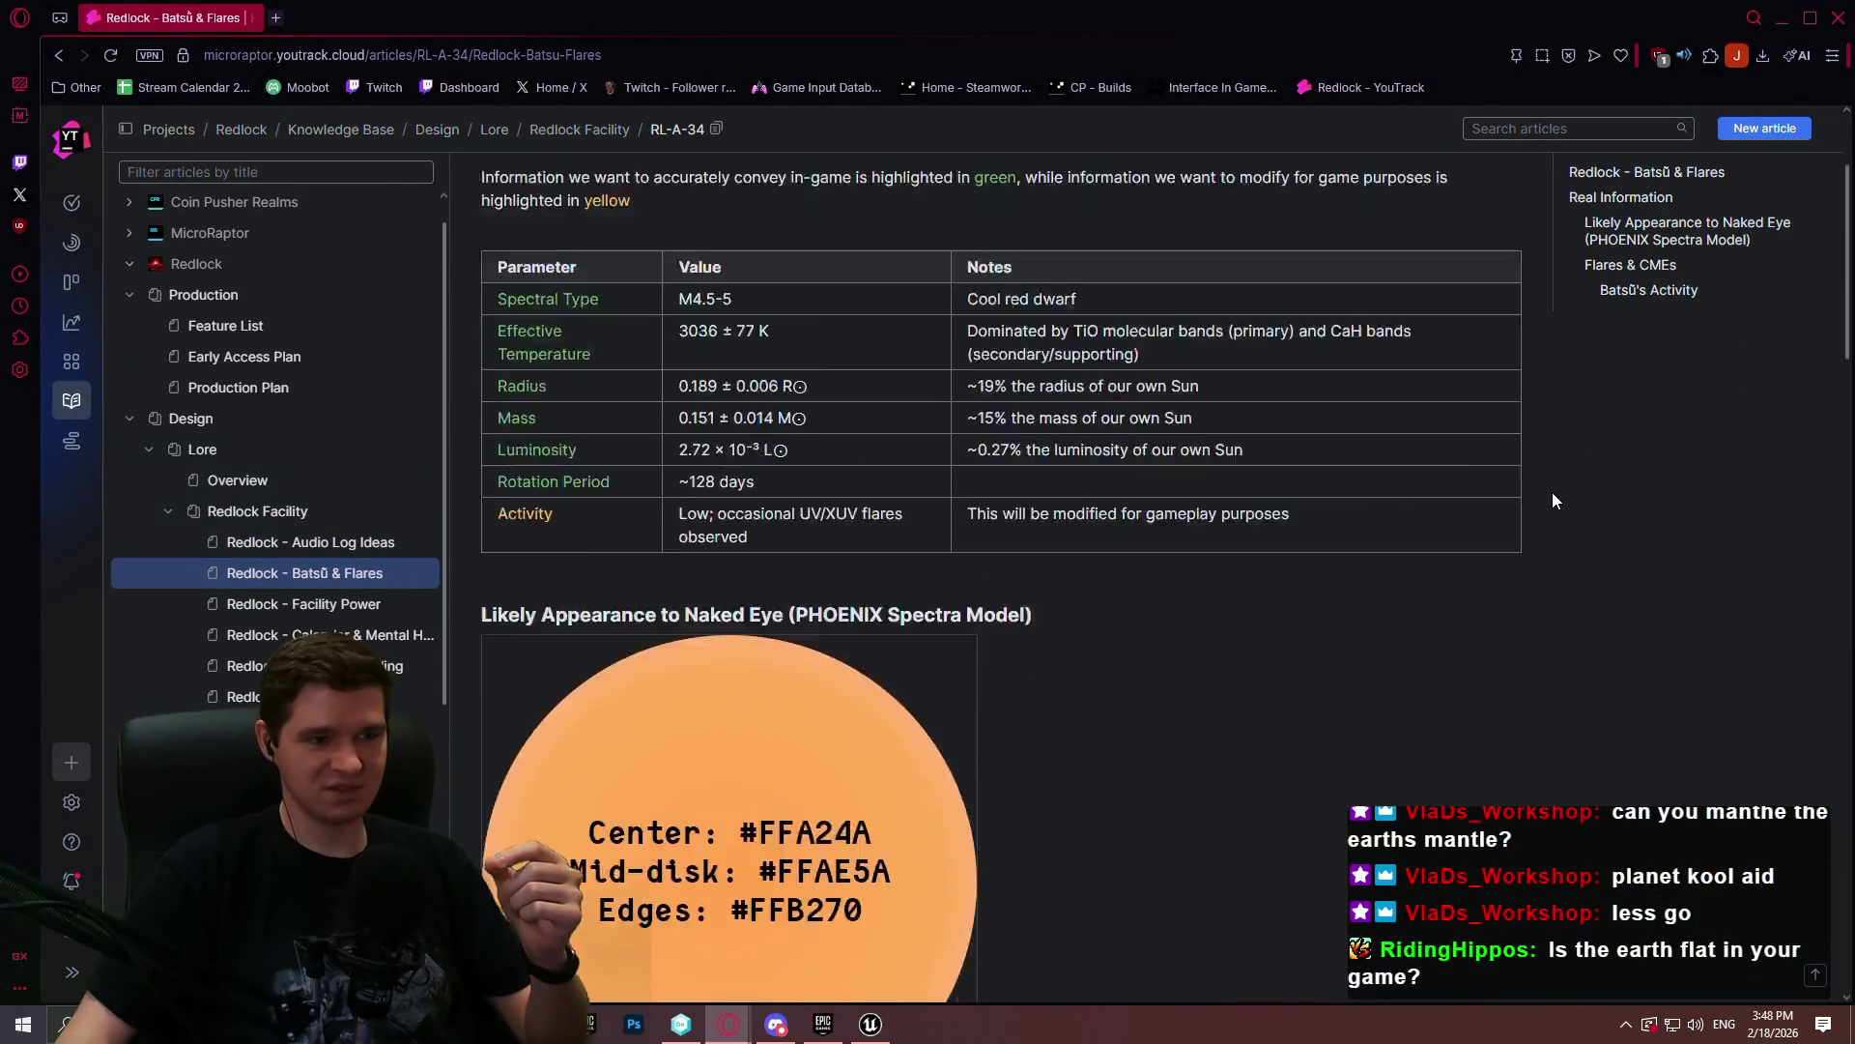
{"action": "scroll", "coordinate": [1131, 543], "scroll_direction": "up", "scroll_amount": 4}
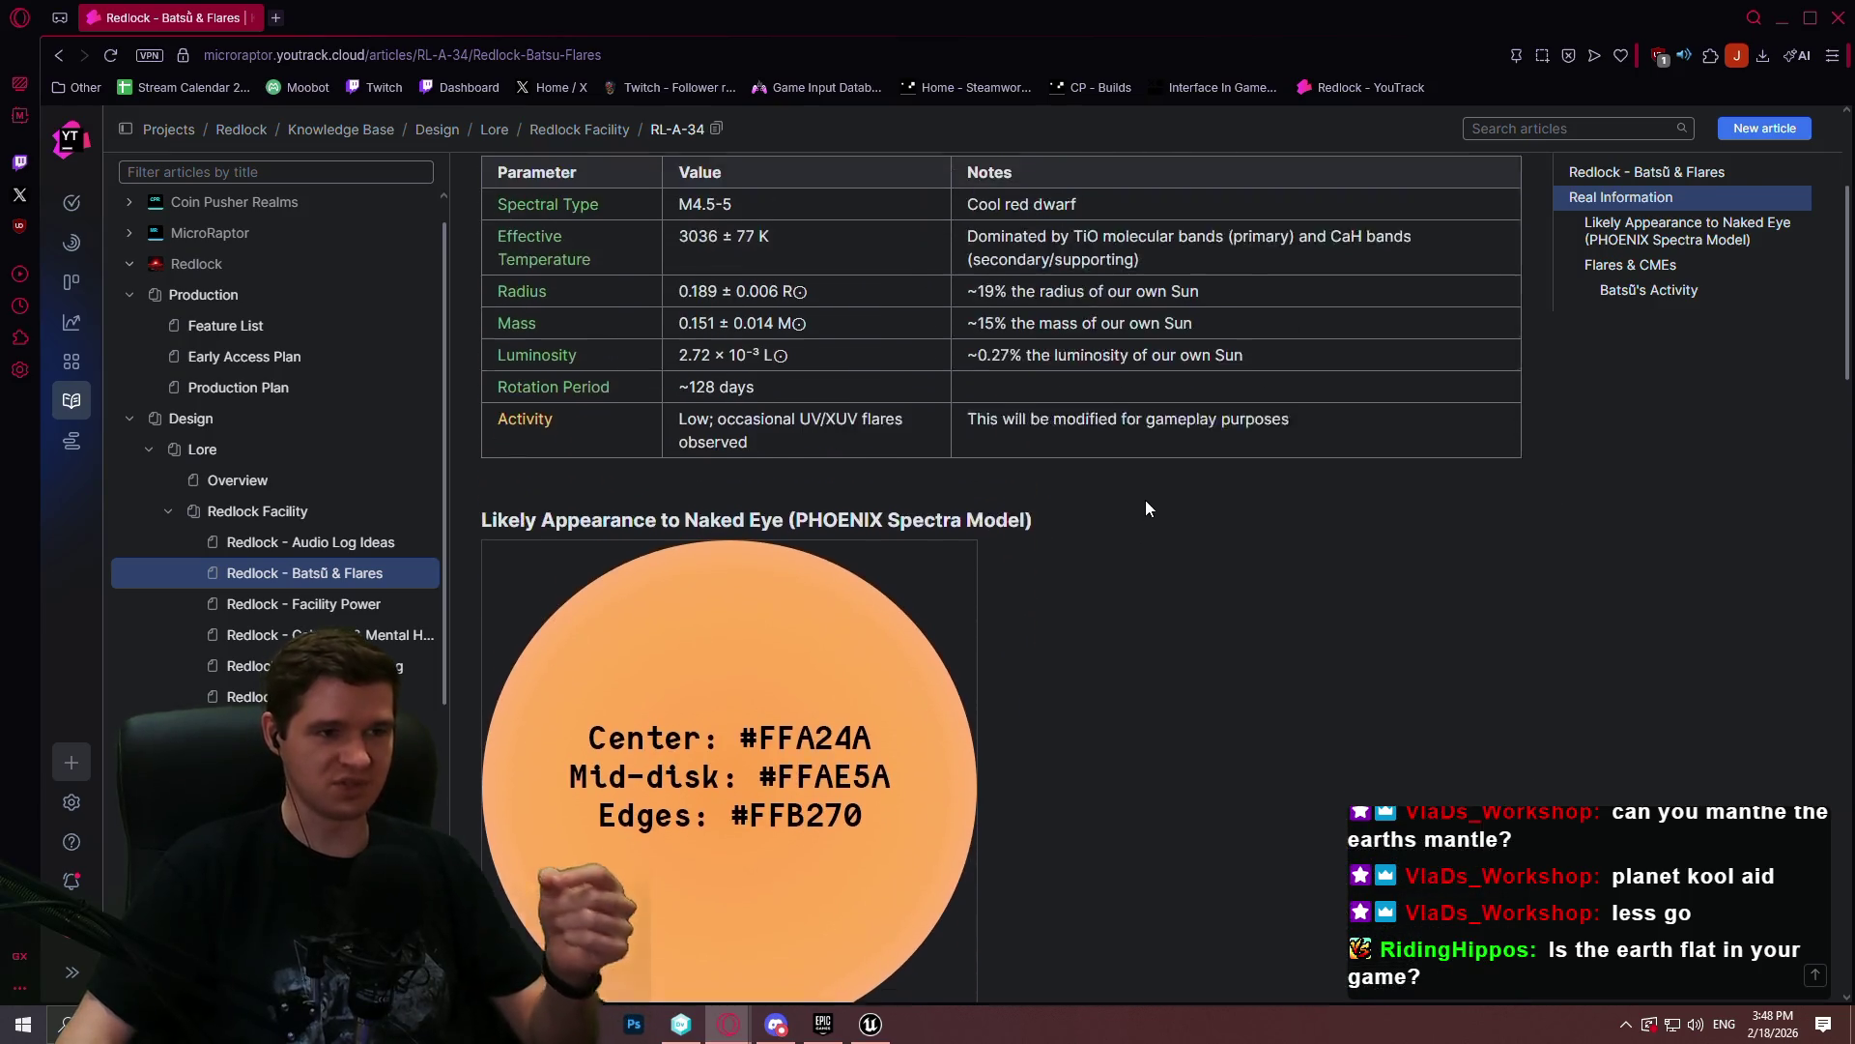
{"action": "mouse_move", "coordinate": [1849, 228]}
{"action": "left_mouse_down"}
{"action": "mouse_move", "coordinate": [1836, 411]}
{"action": "mouse_move", "coordinate": [1786, 641]}
{"action": "left_mouse_up"}
{"action": "scroll", "coordinate": [1784, 634], "scroll_direction": "down", "scroll_amount": 1}
{"action": "scroll", "coordinate": [1783, 634], "scroll_direction": "up", "scroll_amount": 1}
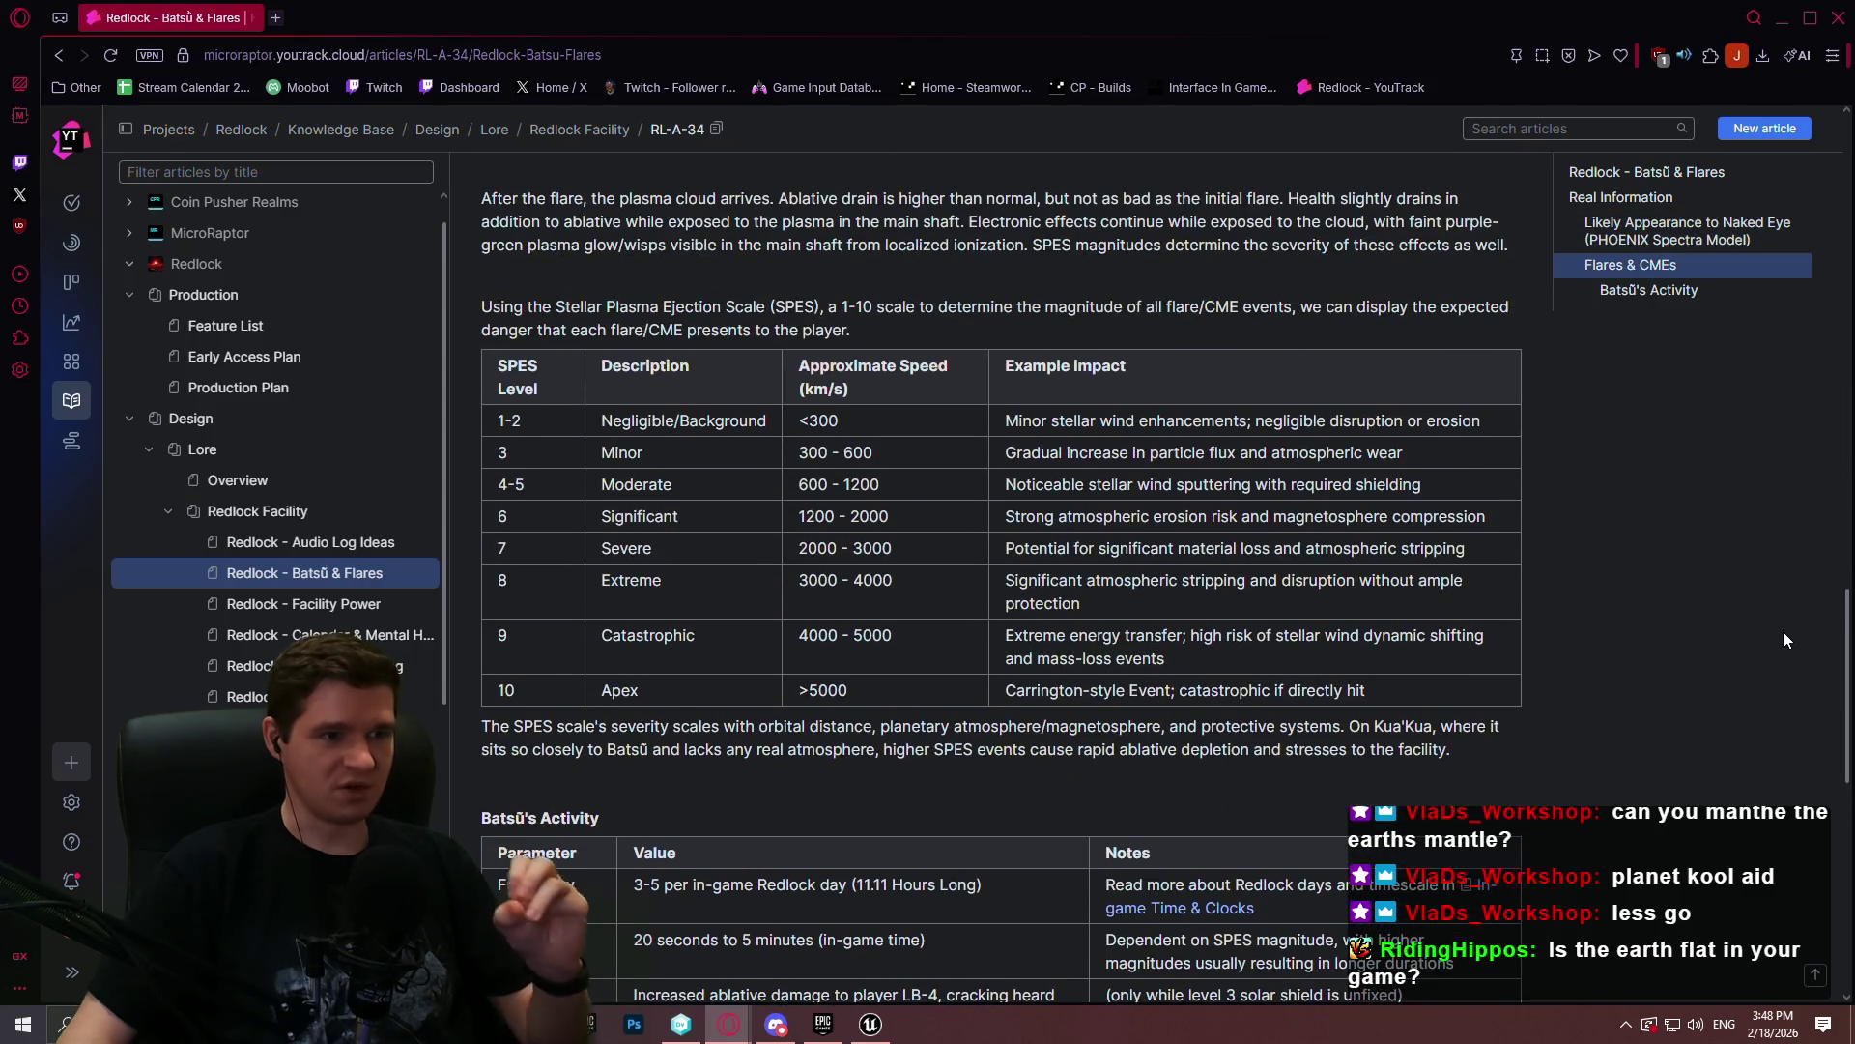
{"action": "scroll", "coordinate": [1783, 637], "scroll_direction": "down", "scroll_amount": 1}
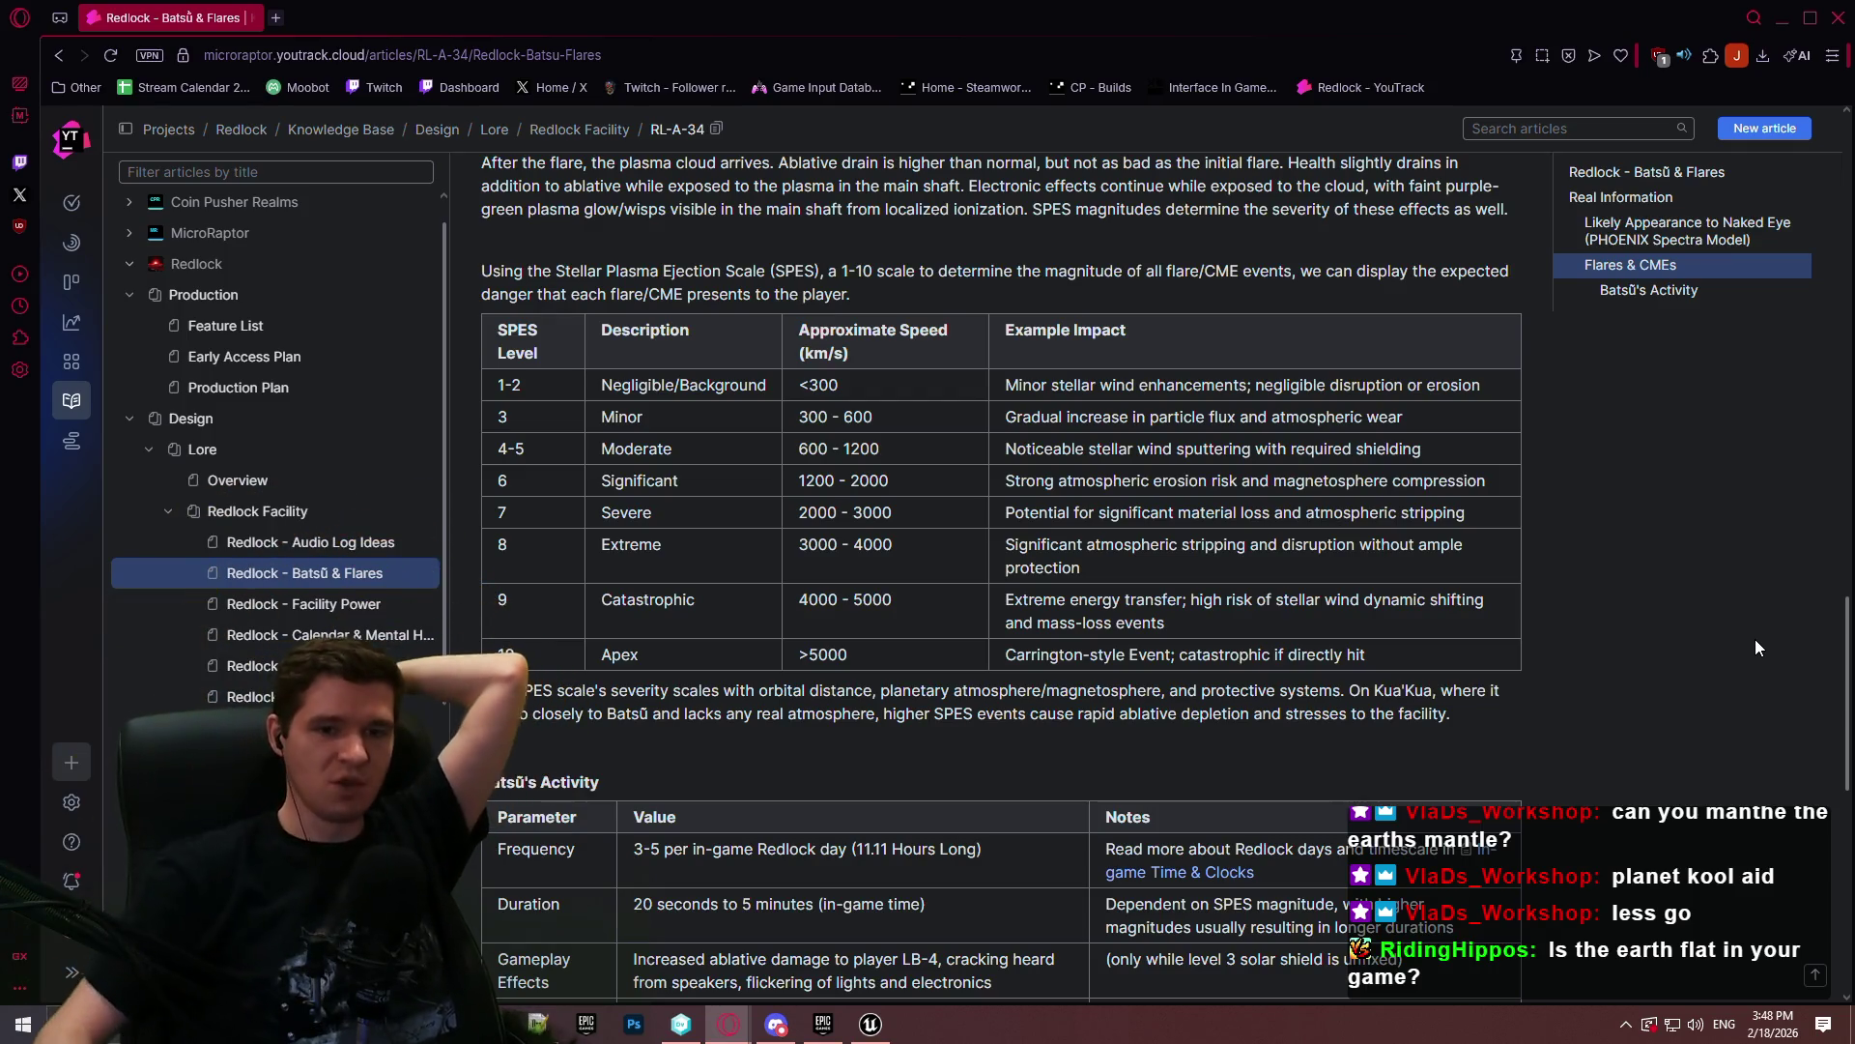
{"action": "scroll", "coordinate": [1706, 633], "scroll_direction": "up", "scroll_amount": 6}
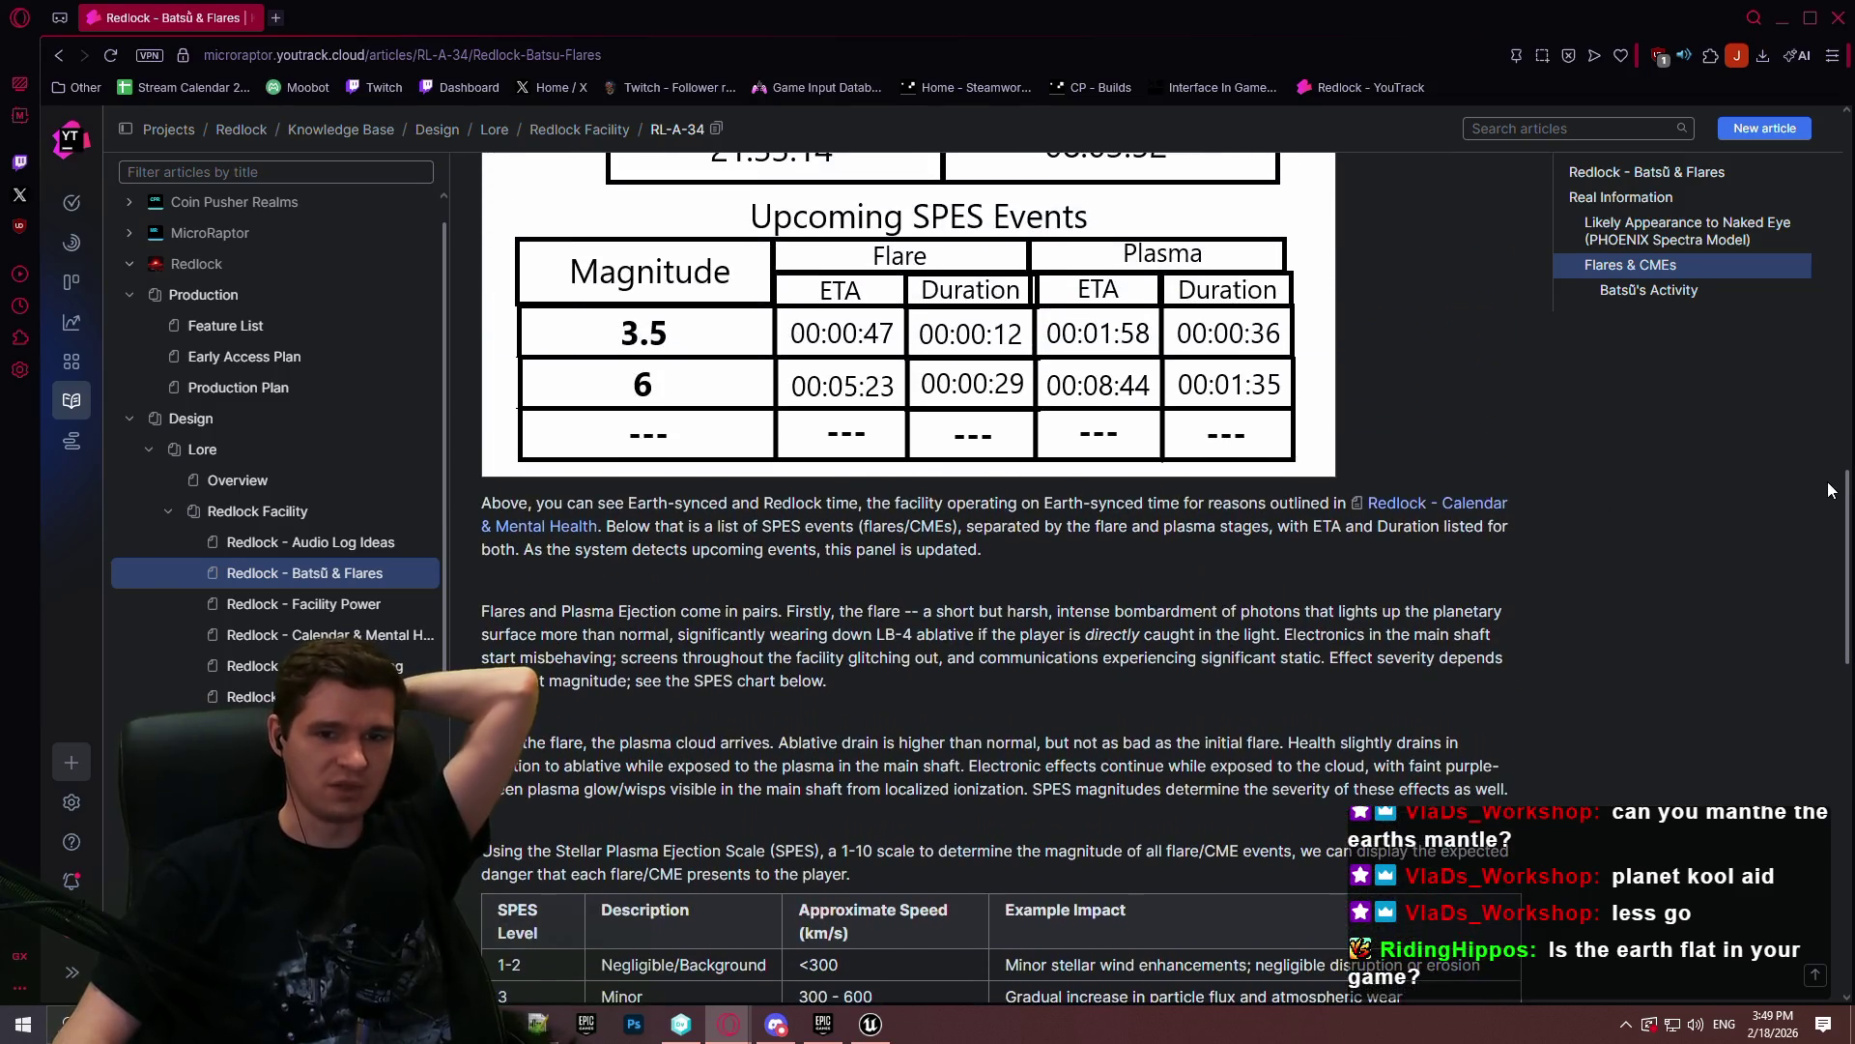
{"action": "left_click", "coordinate": [1621, 196]}
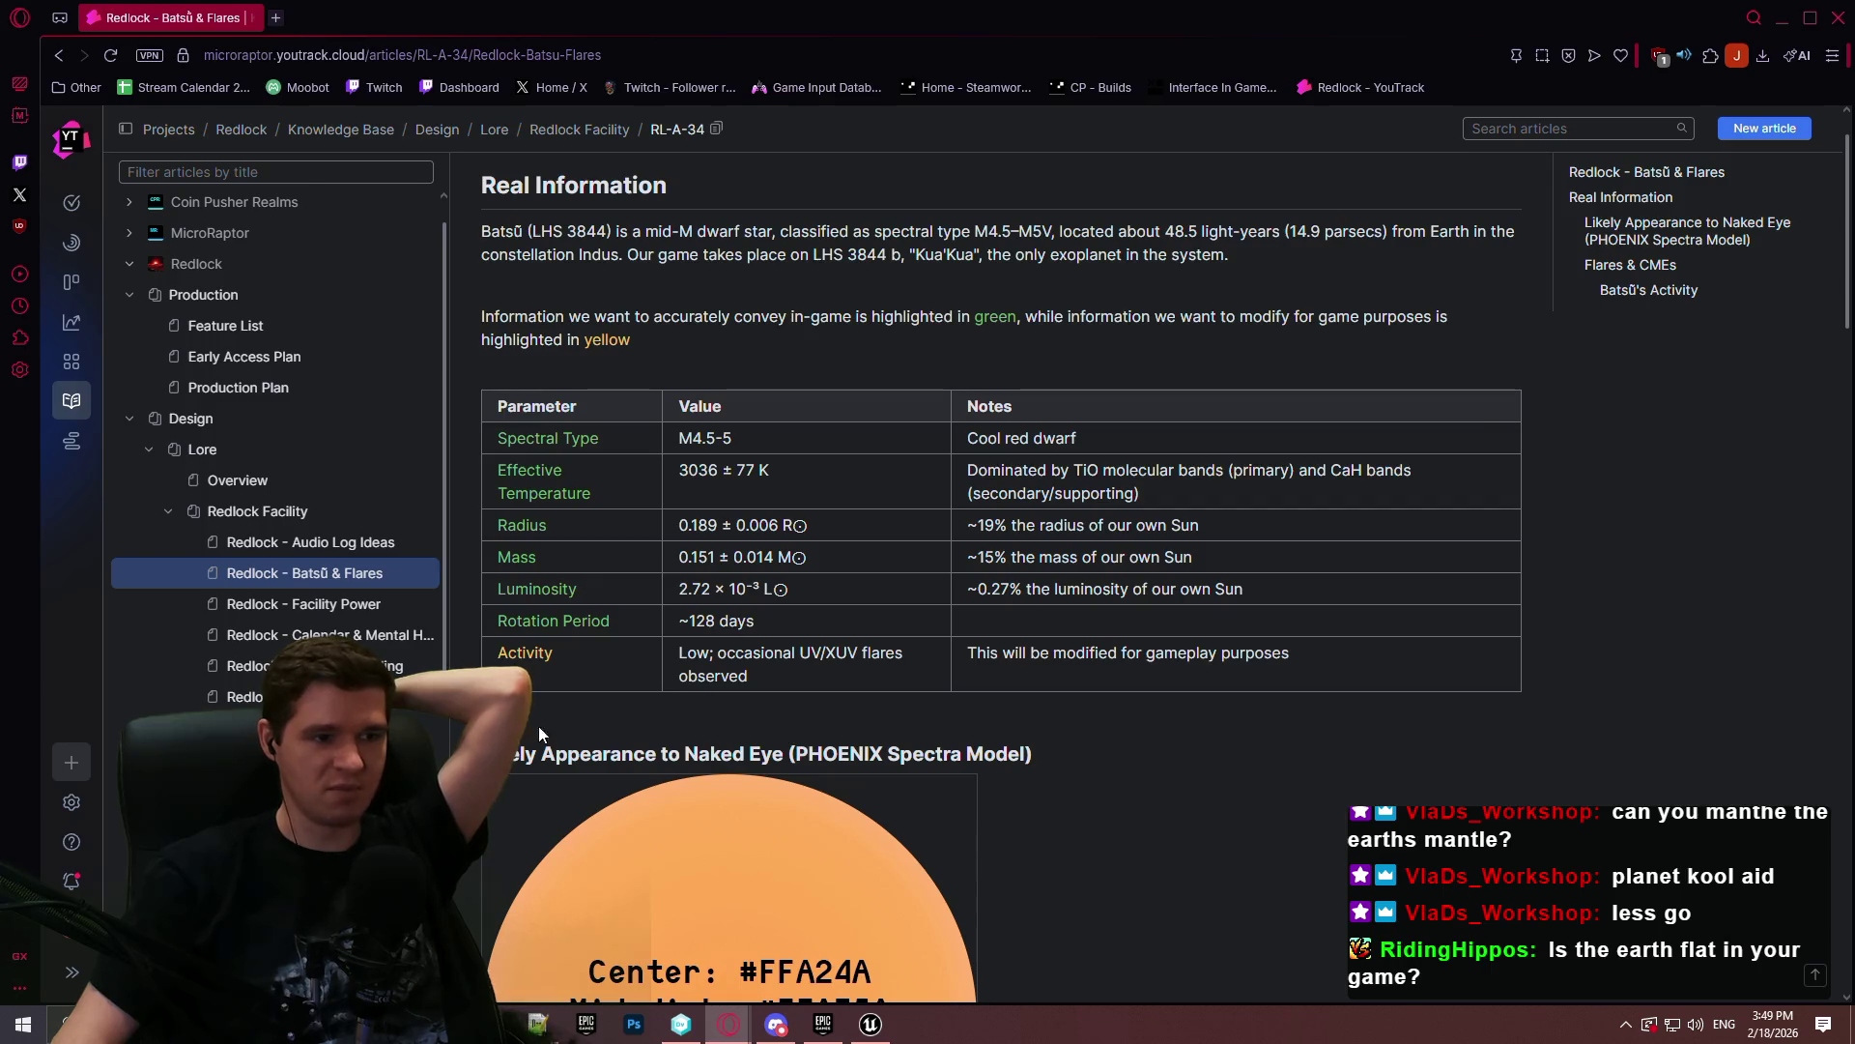
{"action": "left_click", "coordinate": [863, 684]}
{"action": "triple_click", "coordinate": [792, 683]}
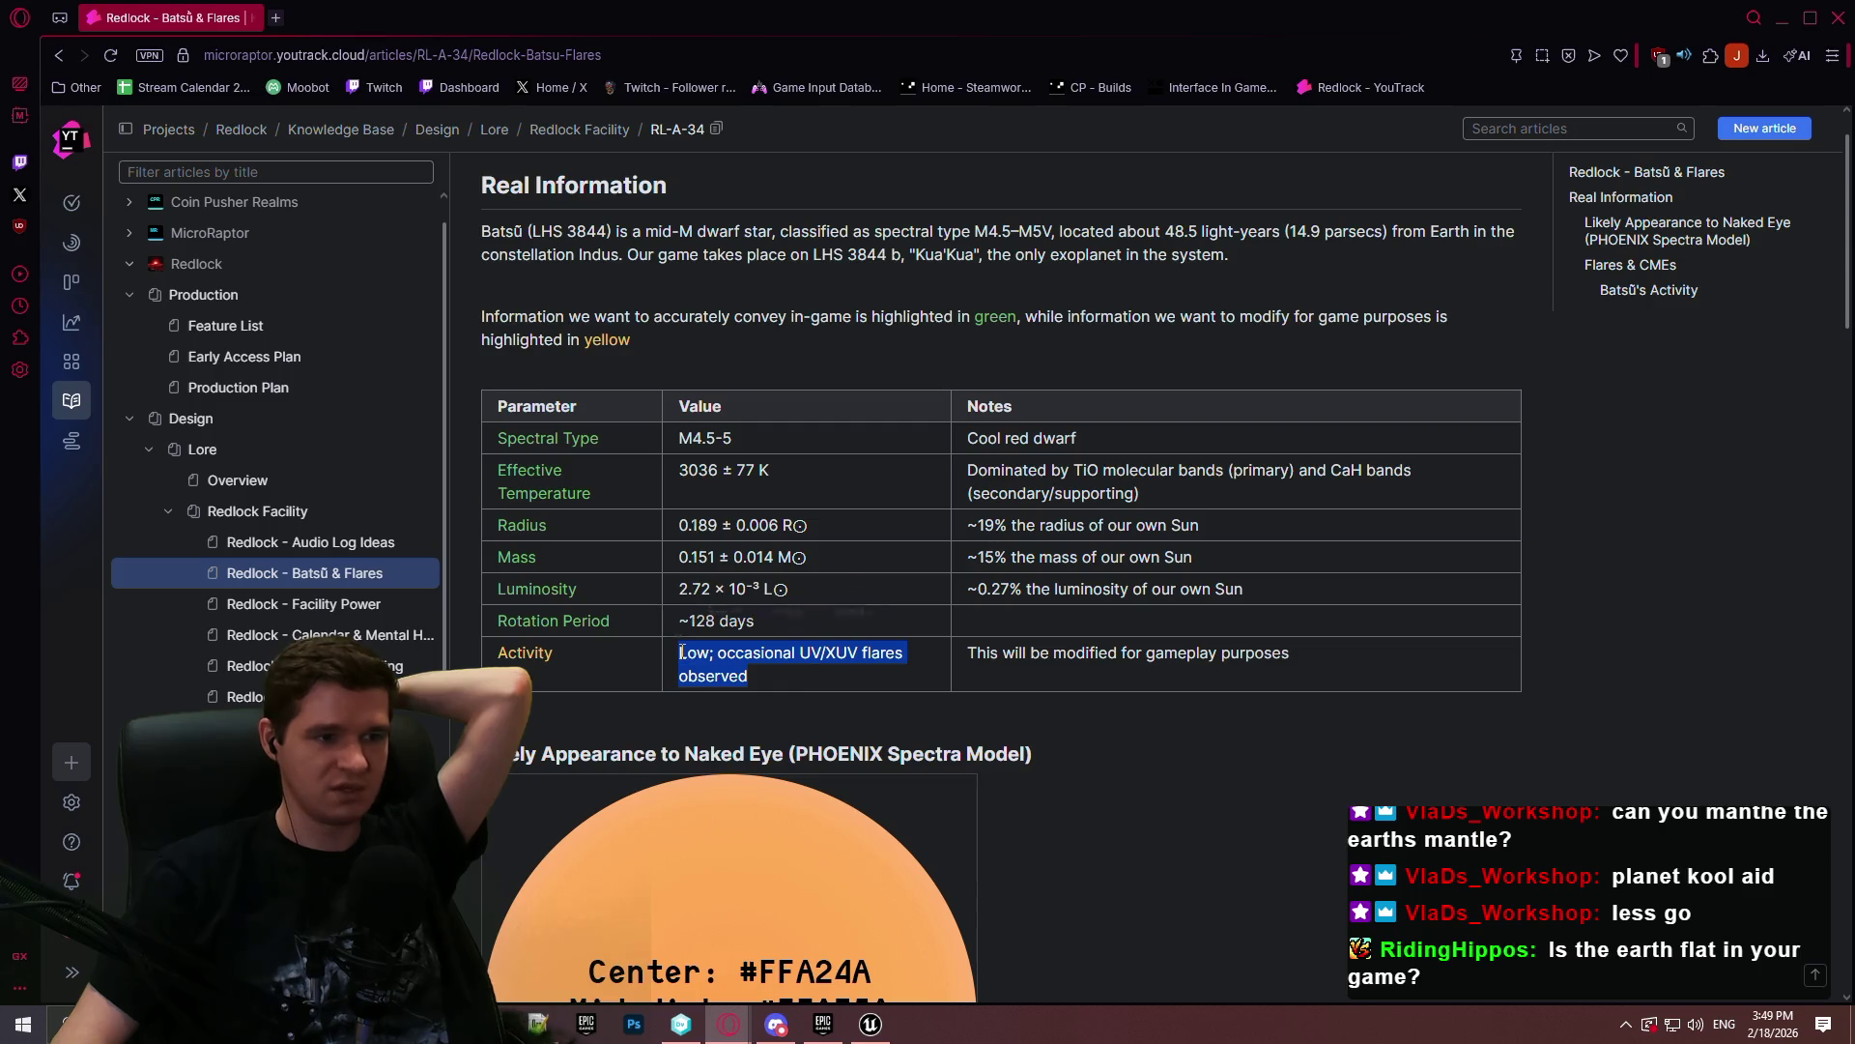
{"action": "left_click", "coordinate": [1061, 670]}
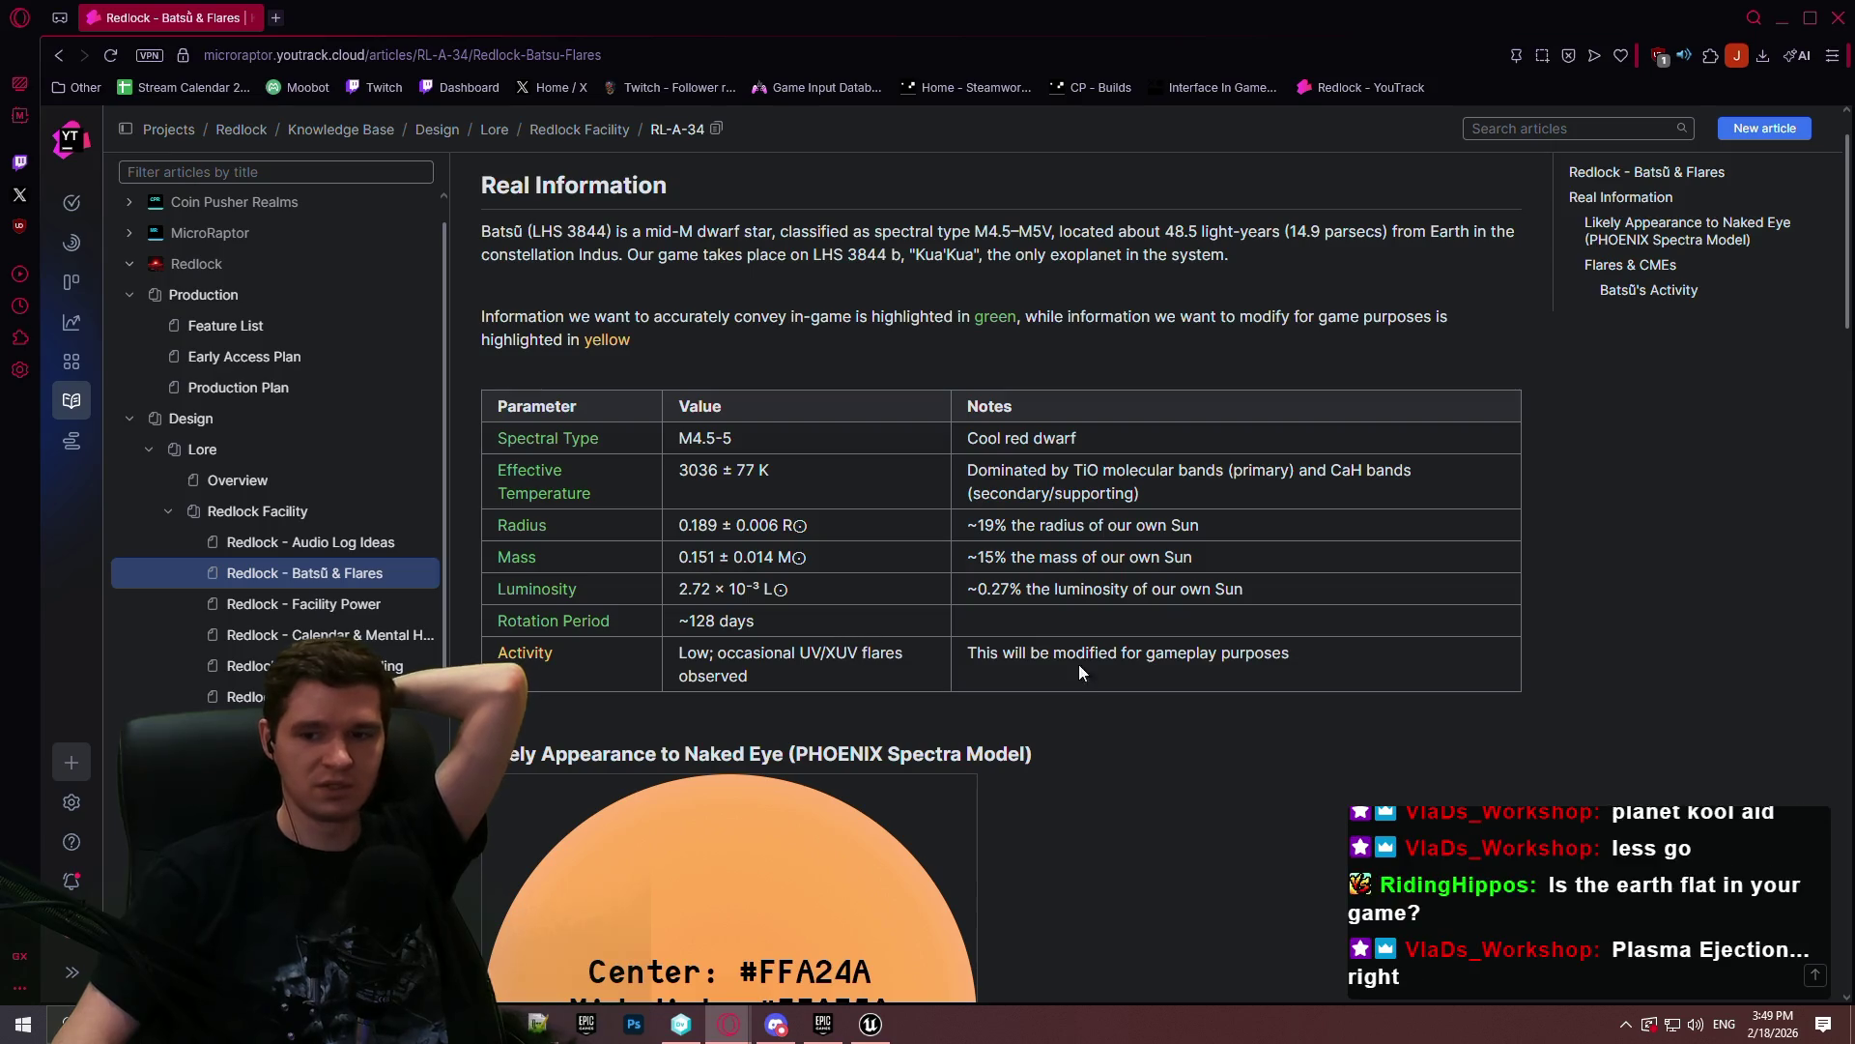
{"action": "mouse_move", "coordinate": [1841, 200]}
{"action": "left_mouse_down"}
{"action": "mouse_move", "coordinate": [1840, 606]}
{"action": "mouse_move", "coordinate": [1809, 686]}
{"action": "left_mouse_up"}
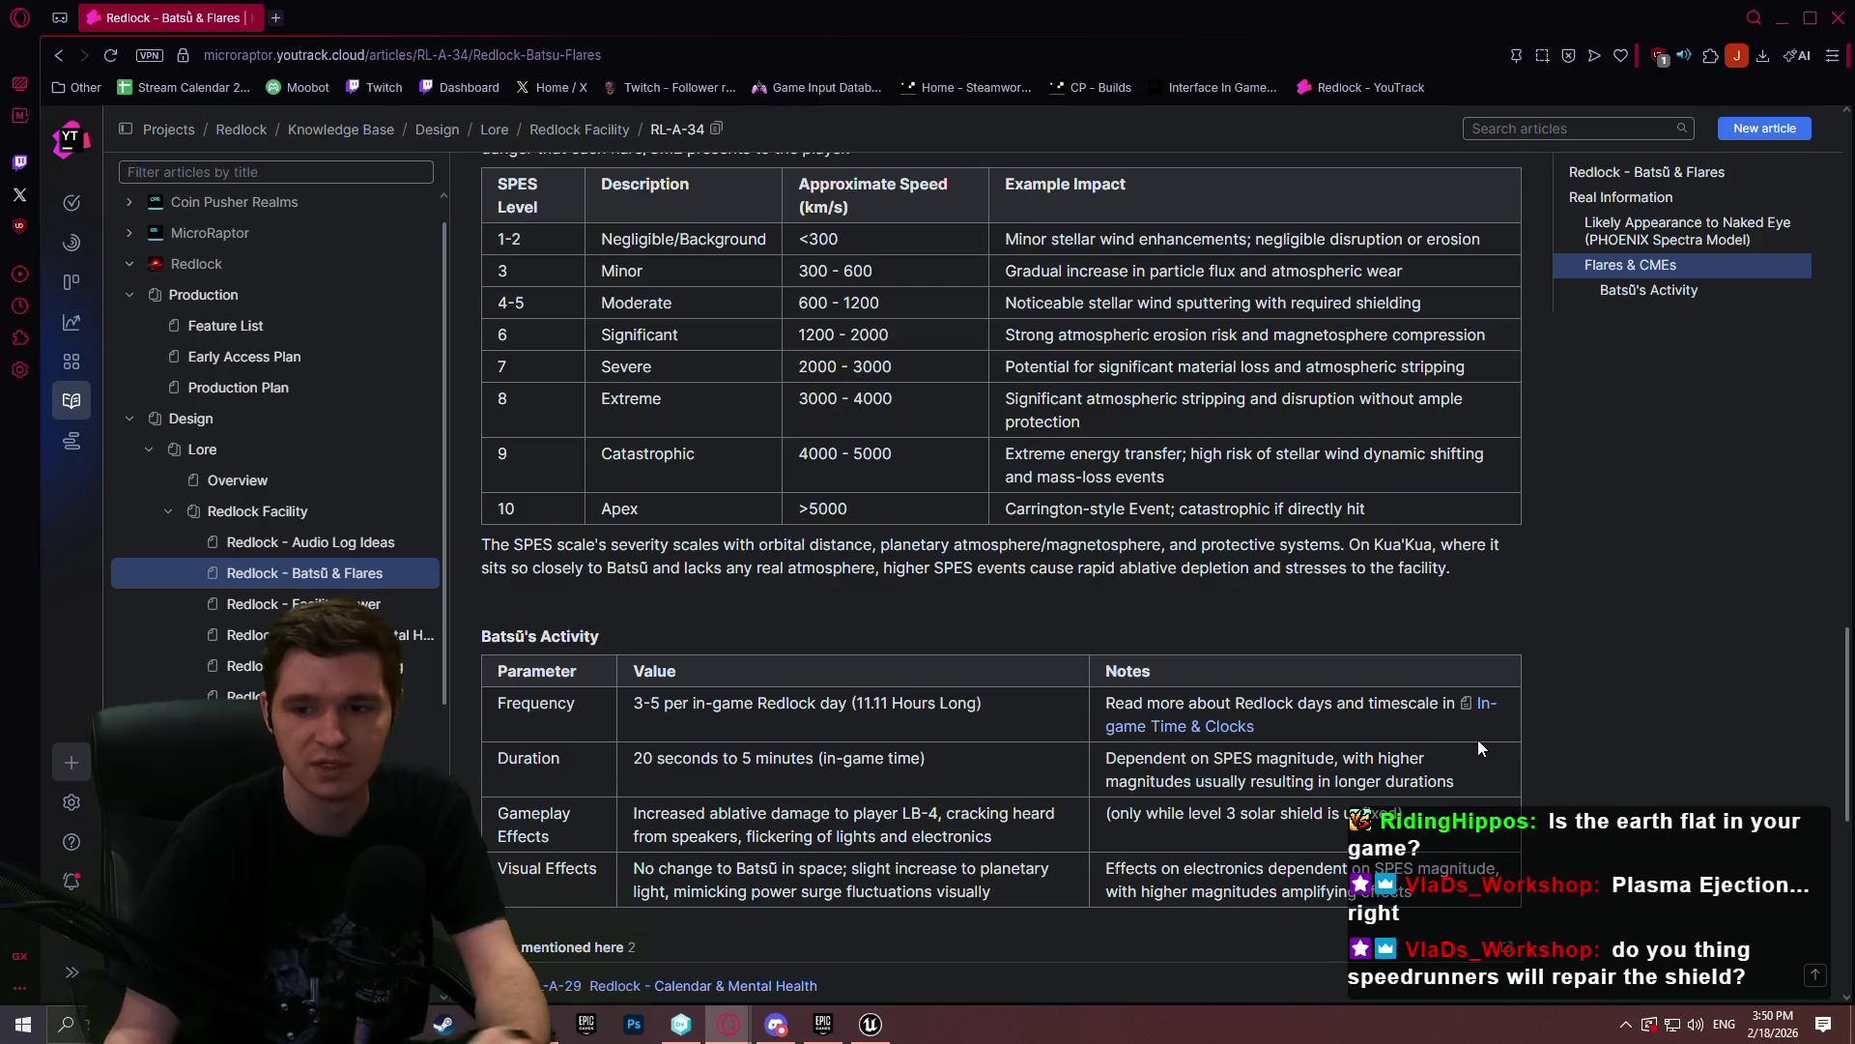
- Read the Redlock - Facility Power article in YouTrack, then close the browser
{"action": "scroll", "coordinate": [1577, 744], "scroll_direction": "down", "scroll_amount": 2}
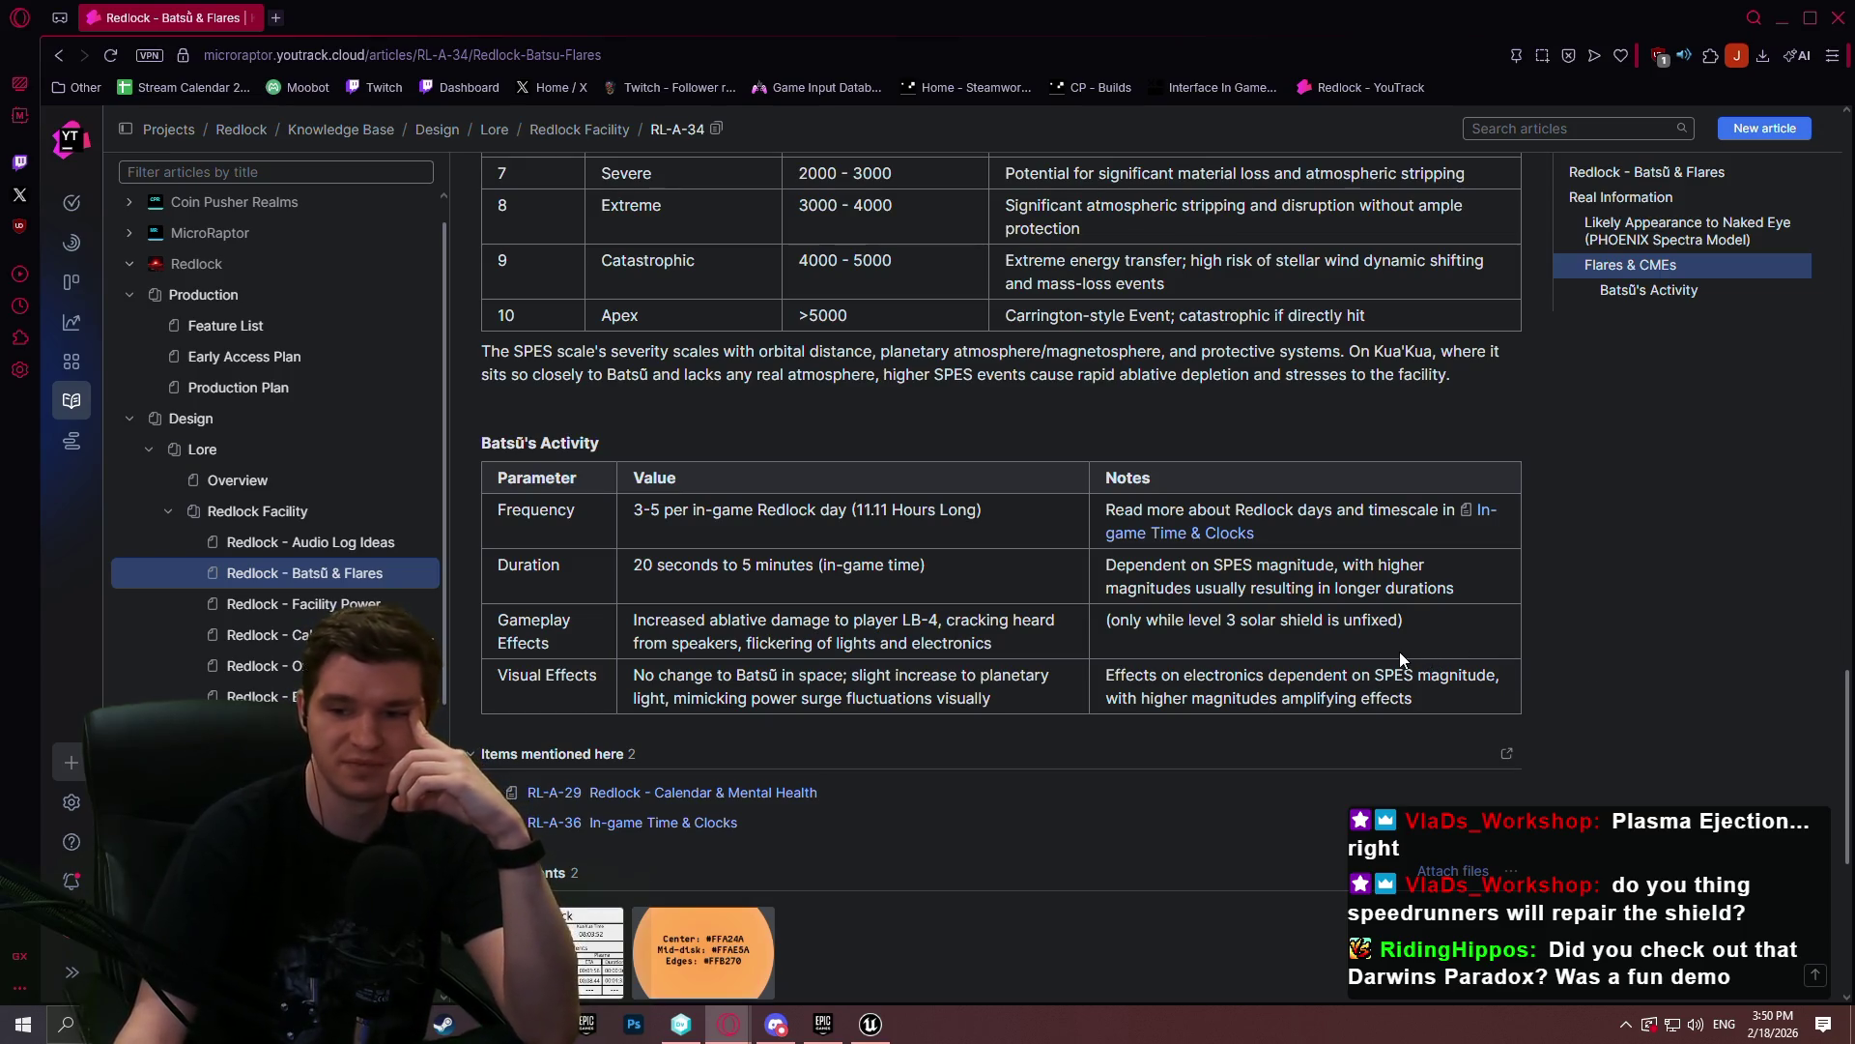
{"action": "left_click", "coordinate": [309, 603]}
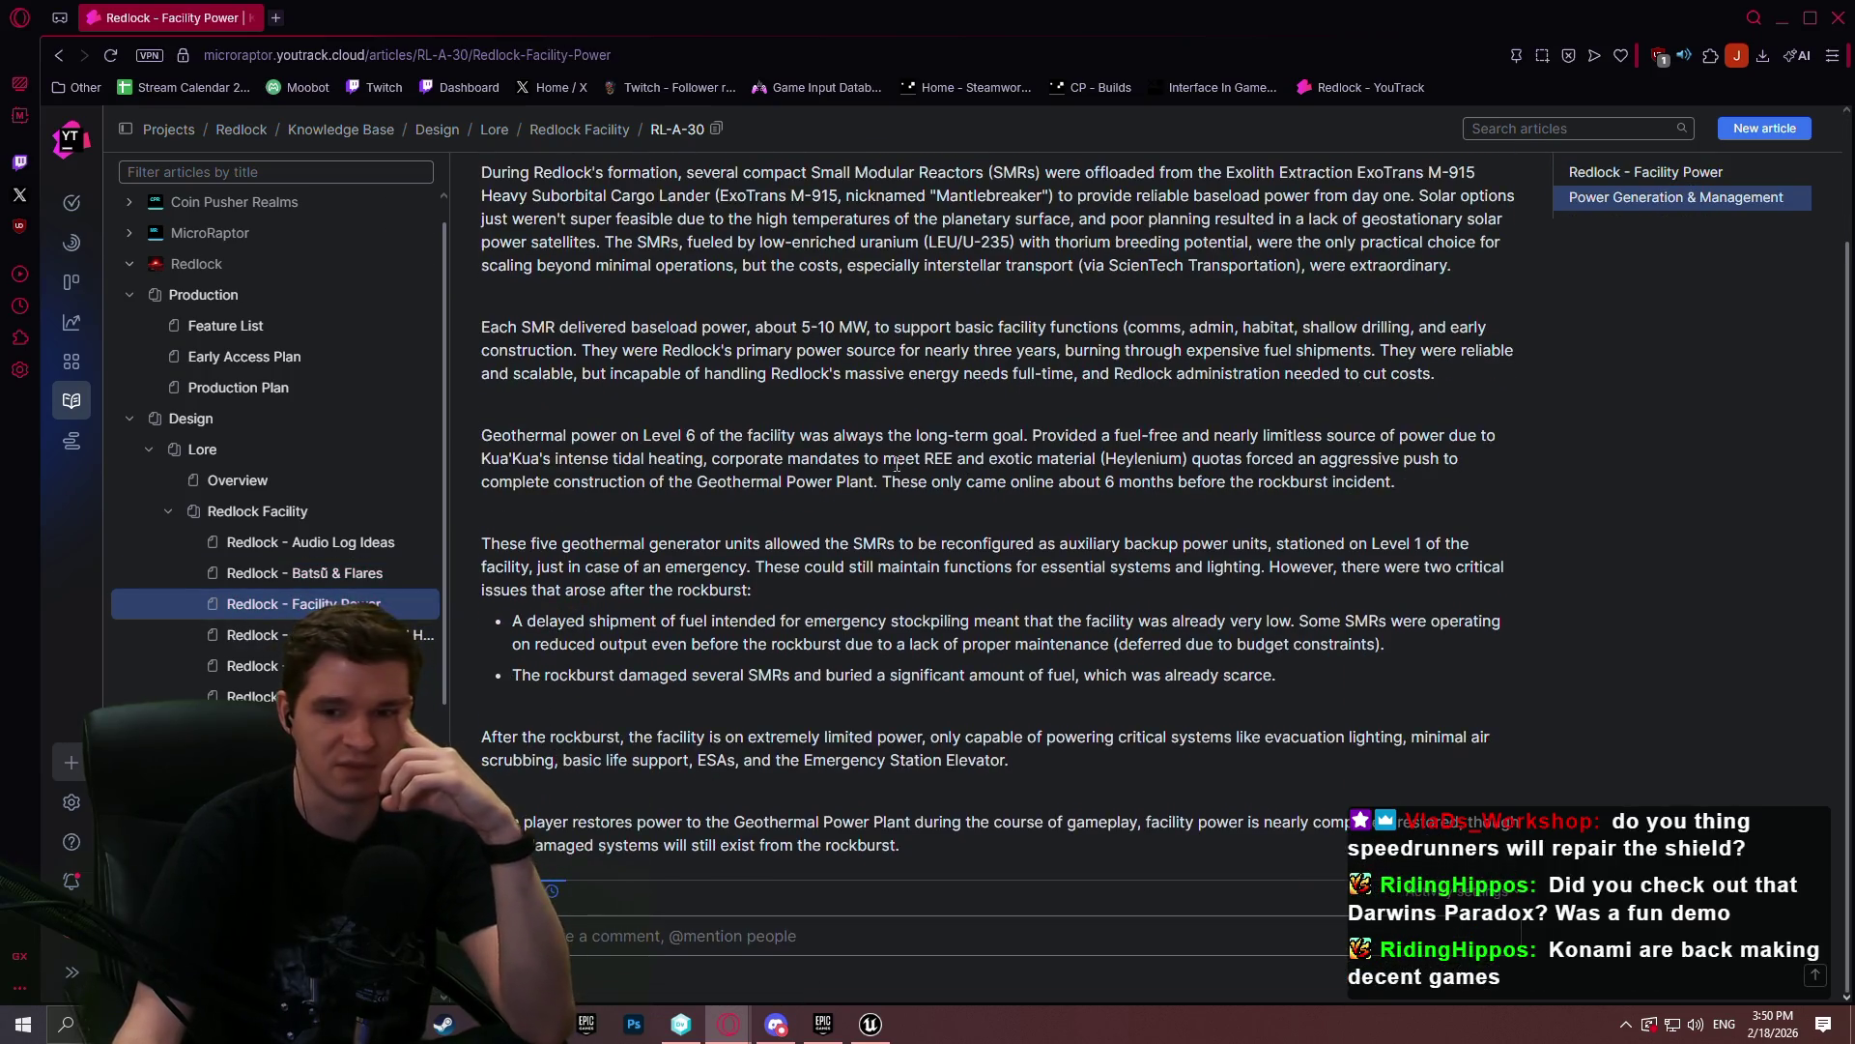
{"action": "scroll", "coordinate": [251, 609], "scroll_direction": "down", "scroll_amount": 5}
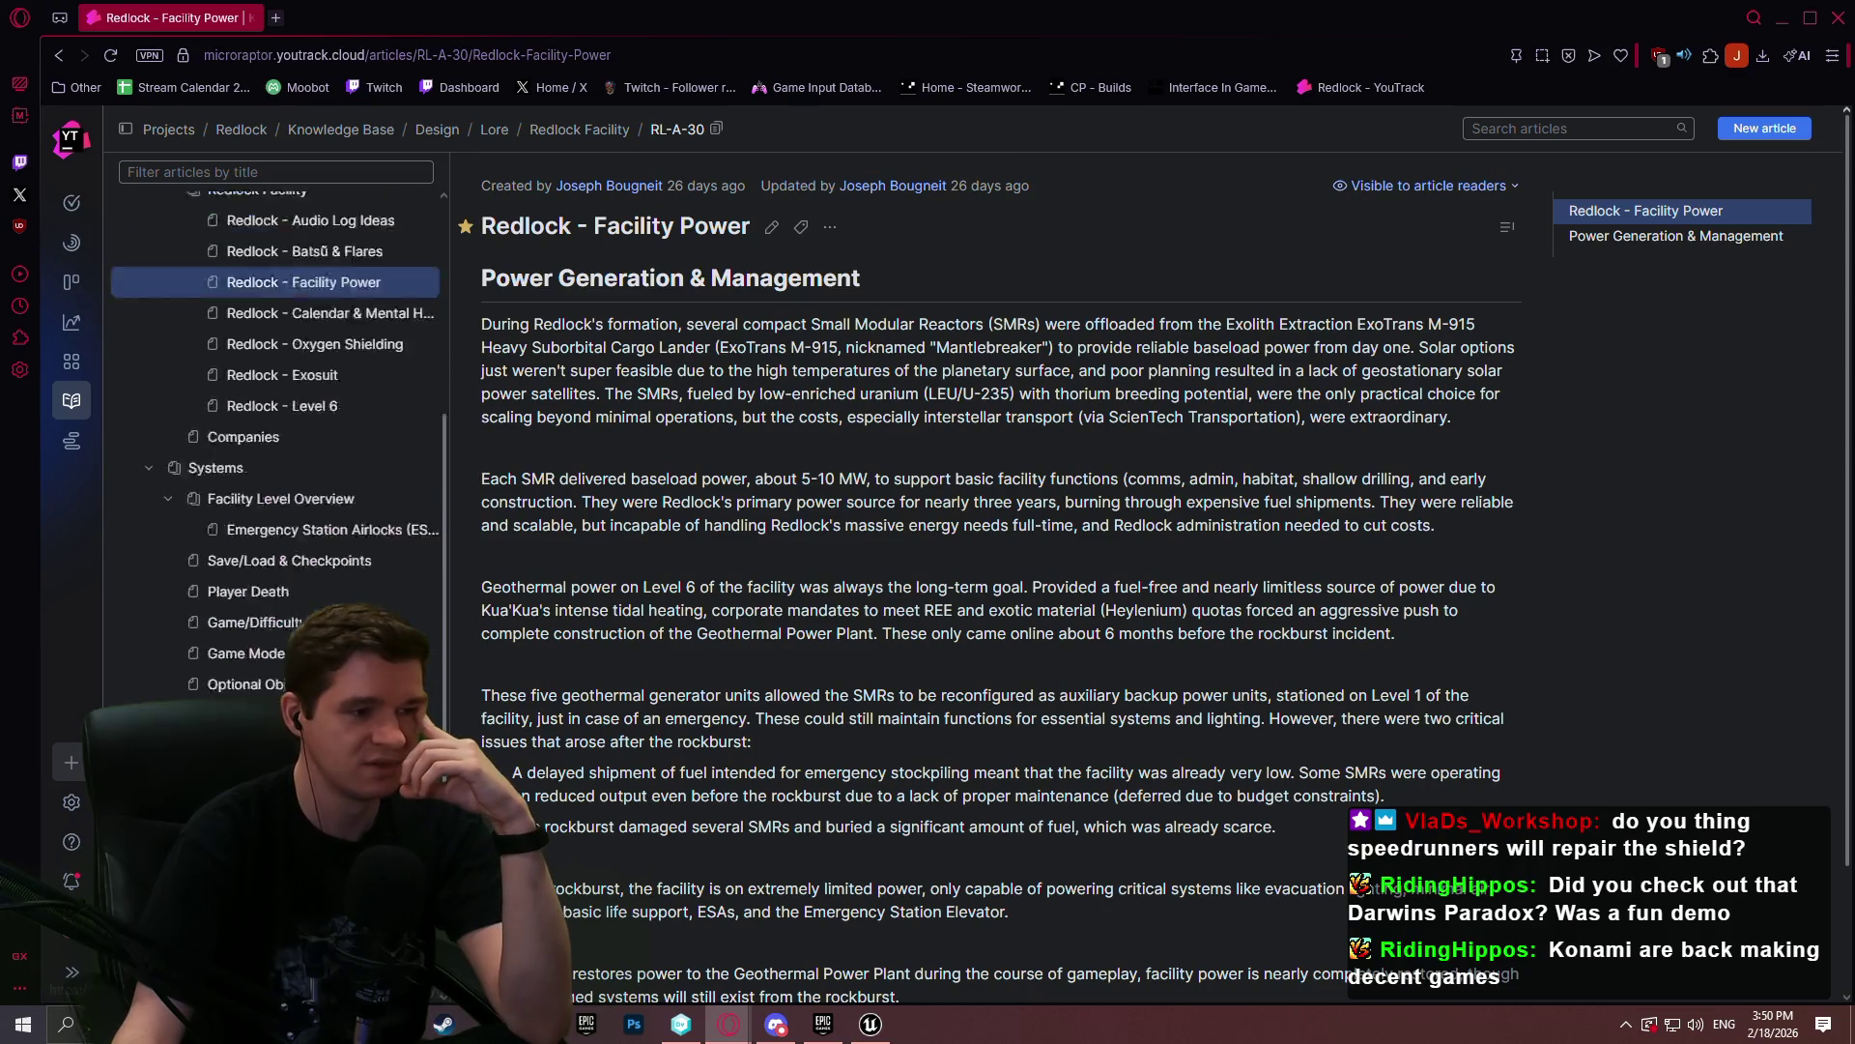
{"action": "left_click", "coordinate": [1829, 11]}
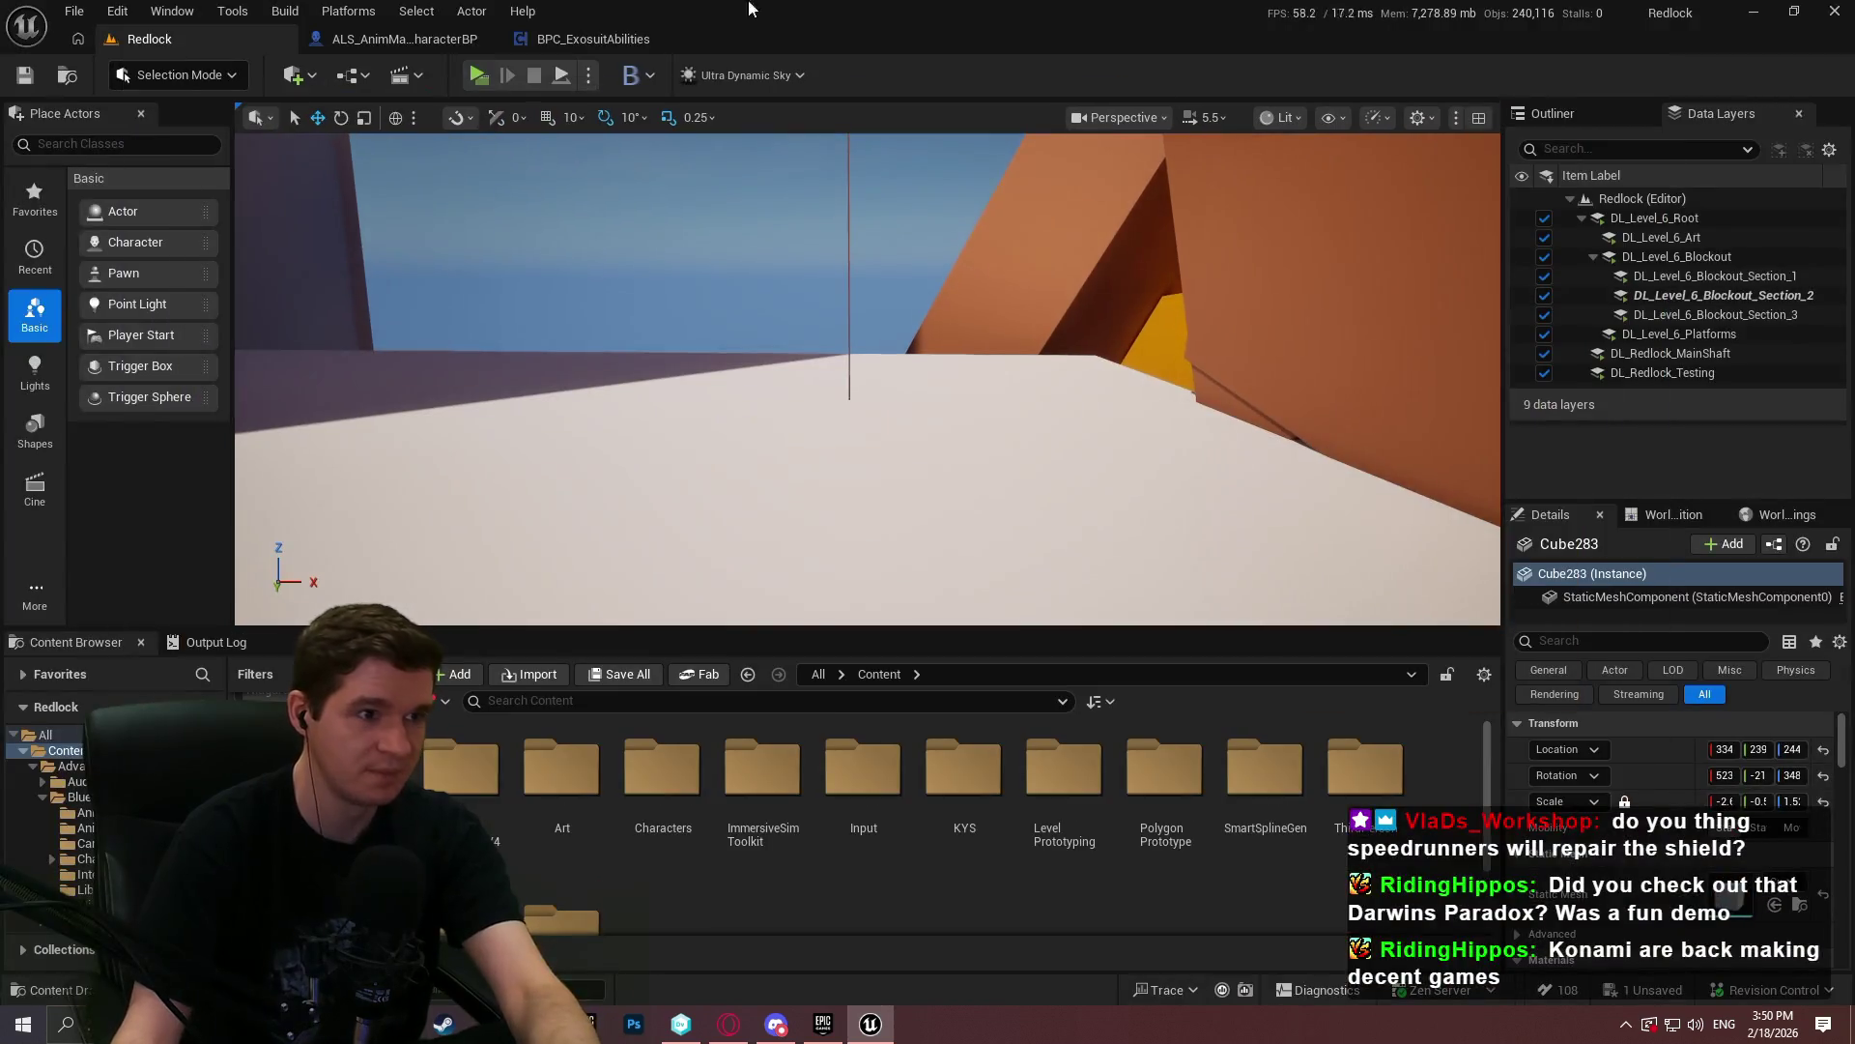
{"action": "left_click", "coordinate": [595, 38]}
{"action": "left_click", "coordinate": [396, 39]}
{"action": "left_click", "coordinate": [605, 39]}
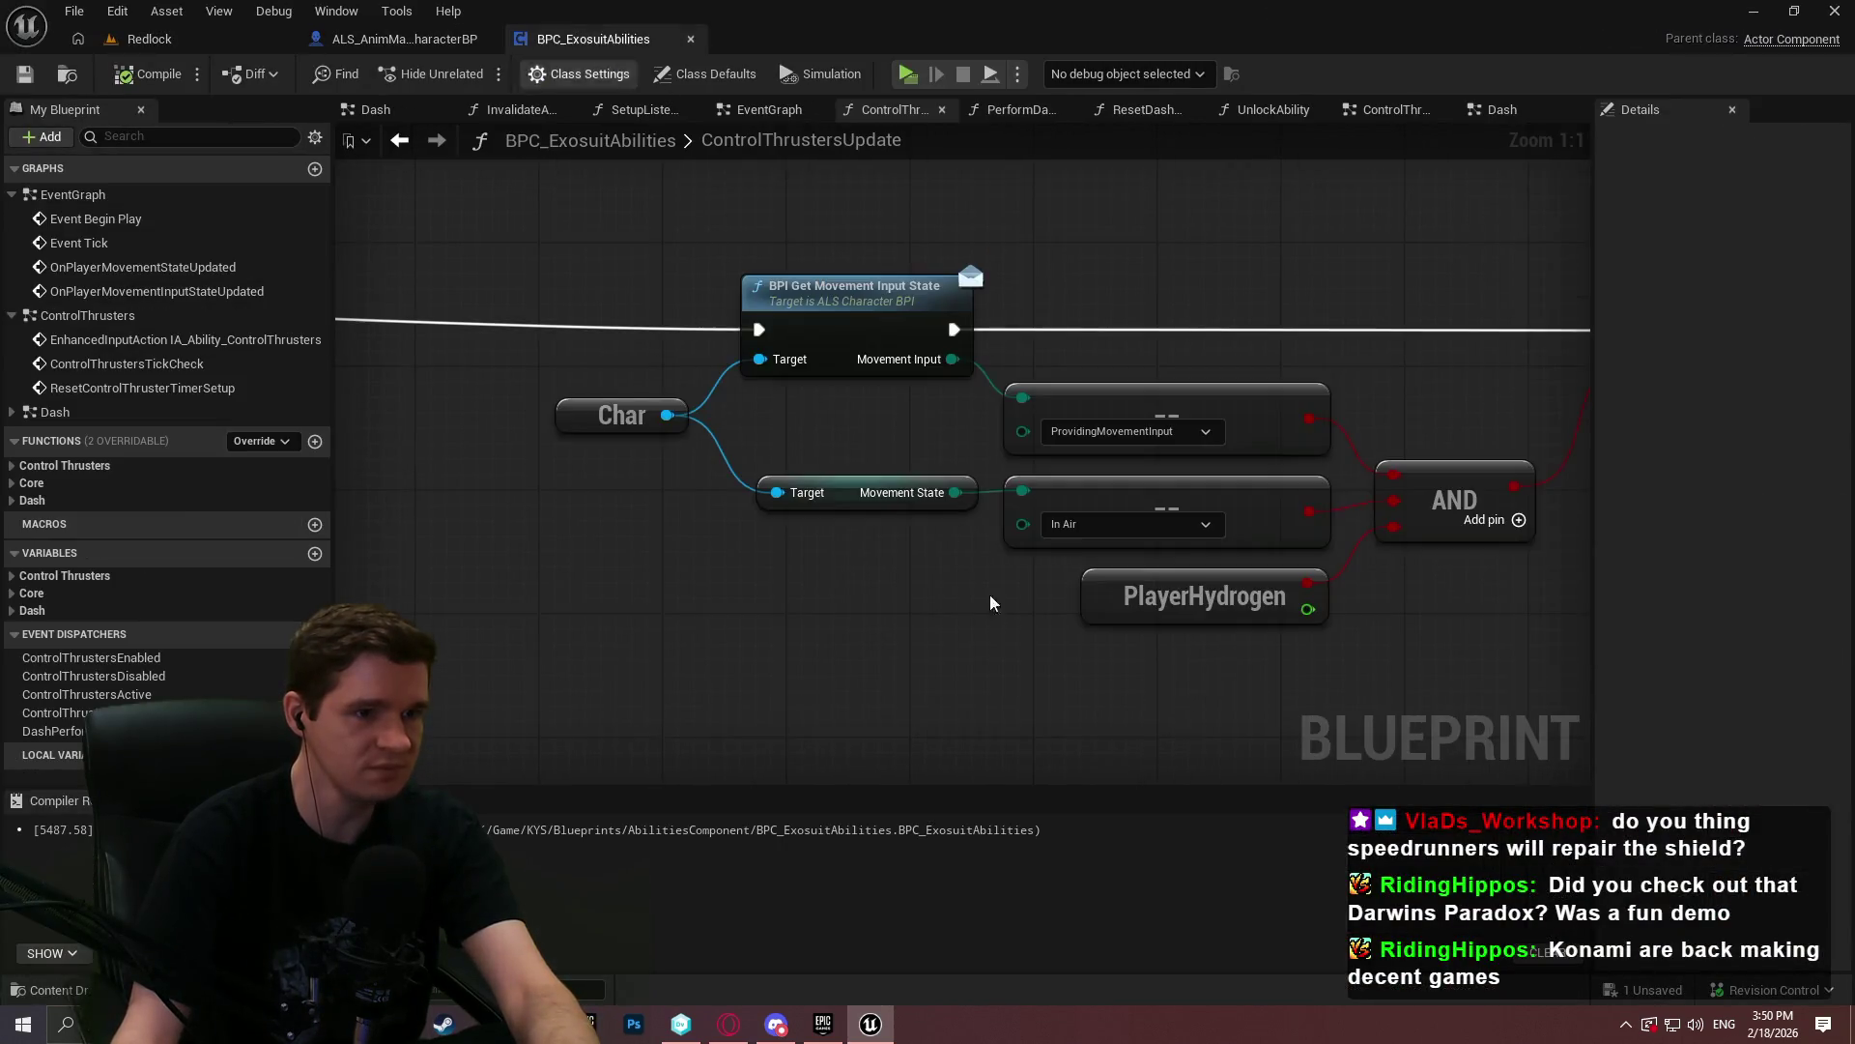
{"action": "scroll", "coordinate": [883, 593], "scroll_direction": "up", "scroll_amount": 2}
{"action": "mouse_move", "coordinate": [735, 527]}
{"action": "left_mouse_down"}
{"action": "mouse_move", "coordinate": [1604, 504]}
{"action": "mouse_move", "coordinate": [788, 544]}
{"action": "left_mouse_up"}
{"action": "left_click", "coordinate": [401, 39]}
{"action": "scroll", "coordinate": [826, 425], "scroll_direction": "down", "scroll_amount": 2}
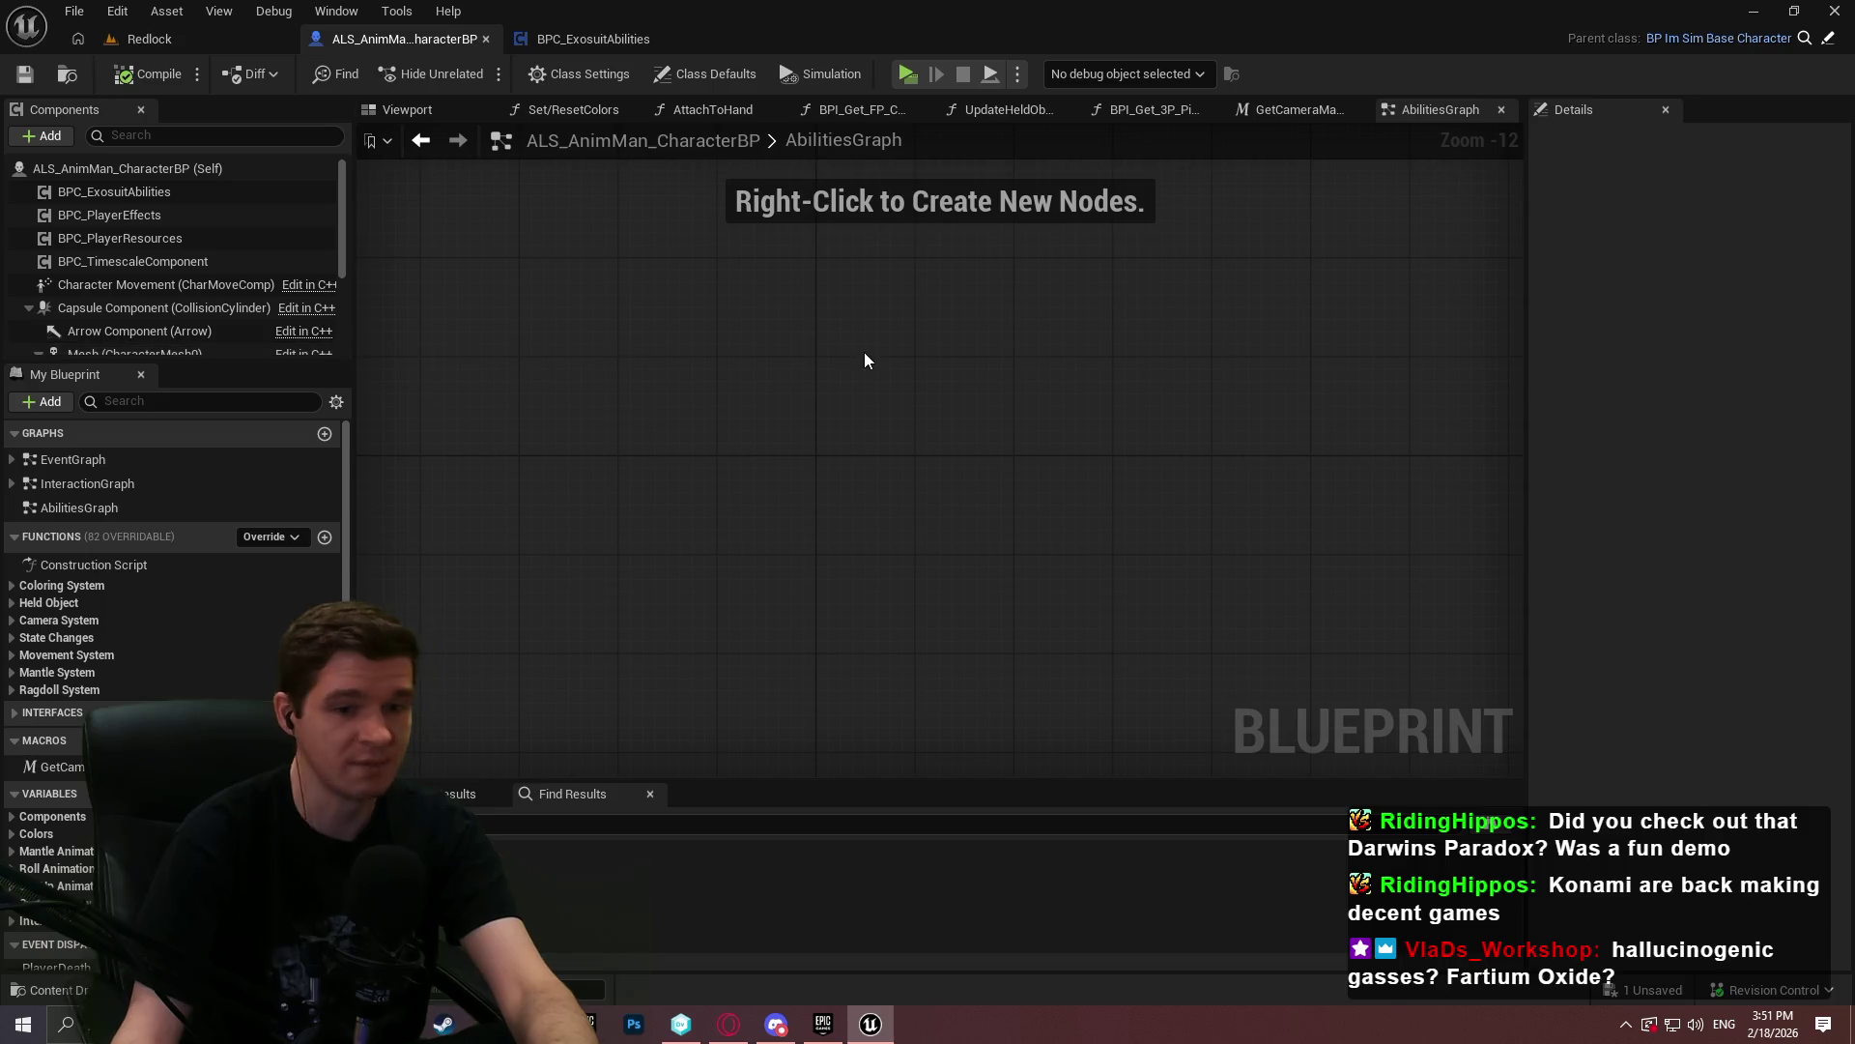
{"action": "left_click", "coordinate": [150, 39]}
{"action": "left_click", "coordinate": [484, 81]}
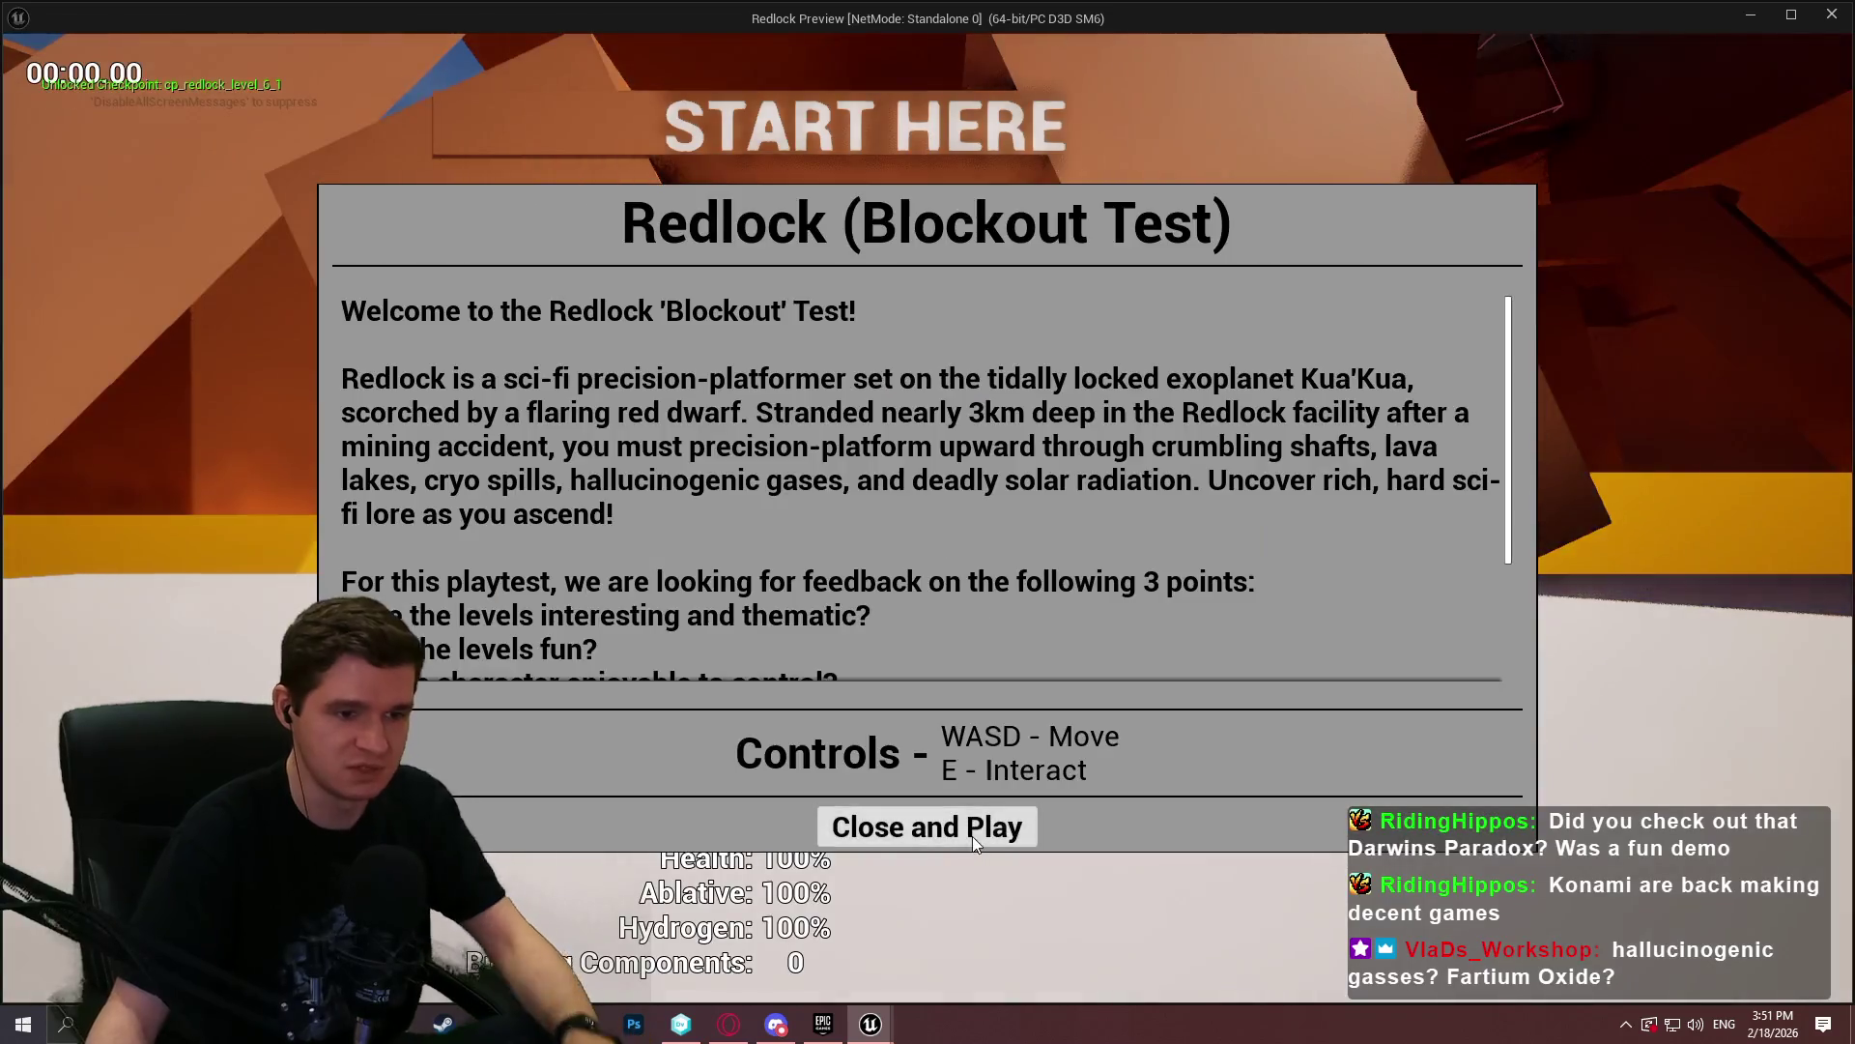
{"action": "left_click", "coordinate": [972, 837]}
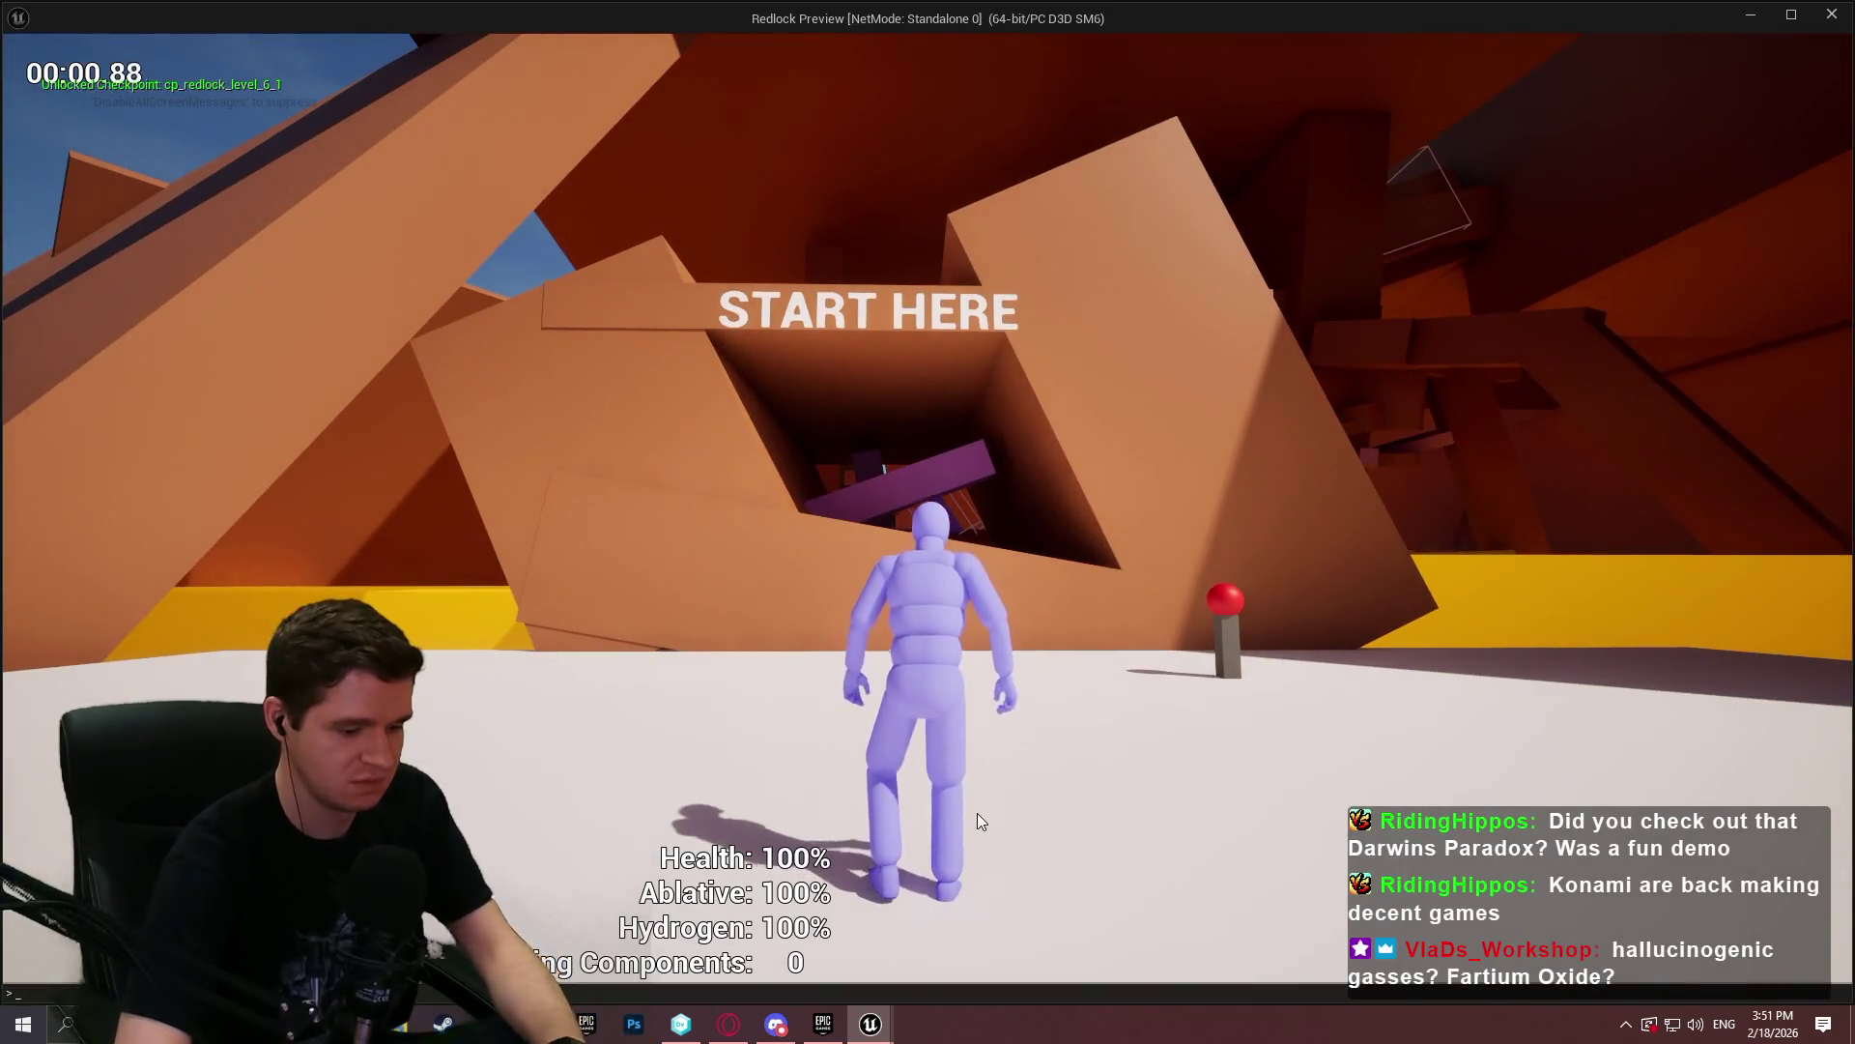
{"action": "key", "text": "F5"}
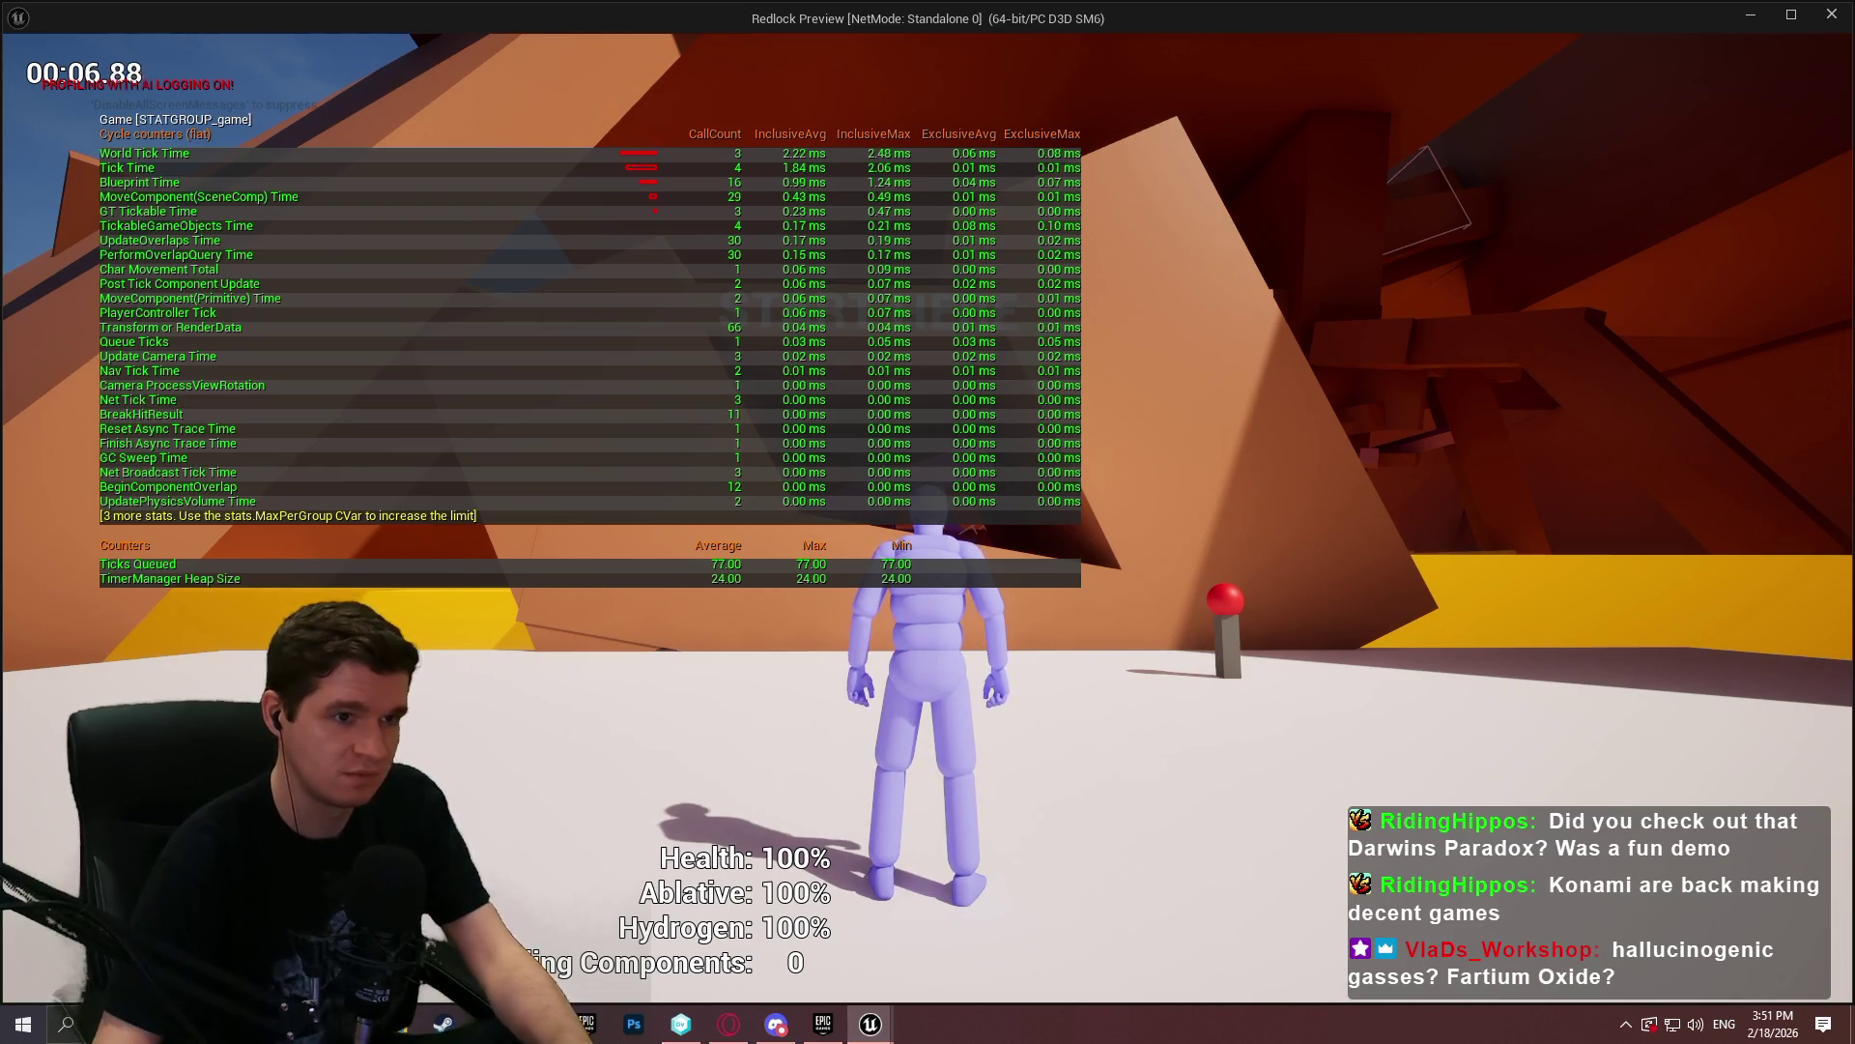
{"action": "key", "text": "grave"}
{"action": "type", "text": "stat game"}
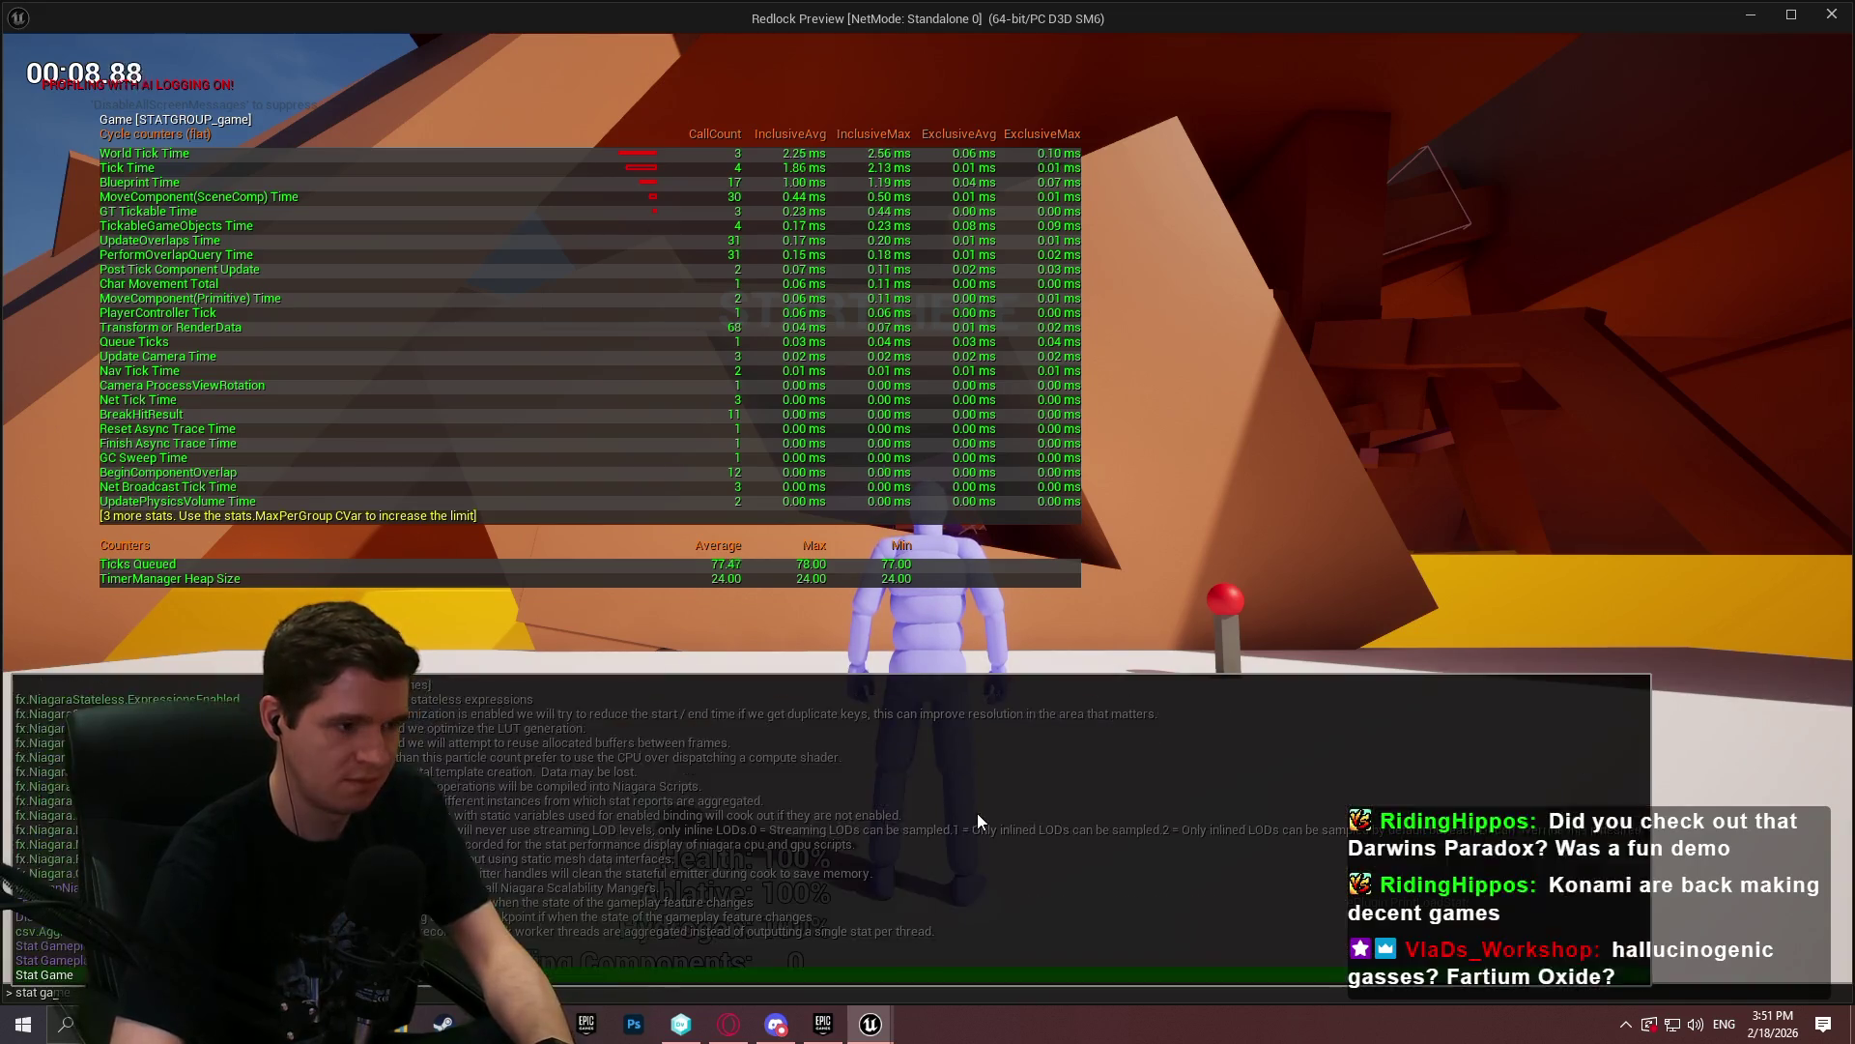
{"action": "key", "text": "Return"}
{"action": "key", "text": "Escape"}
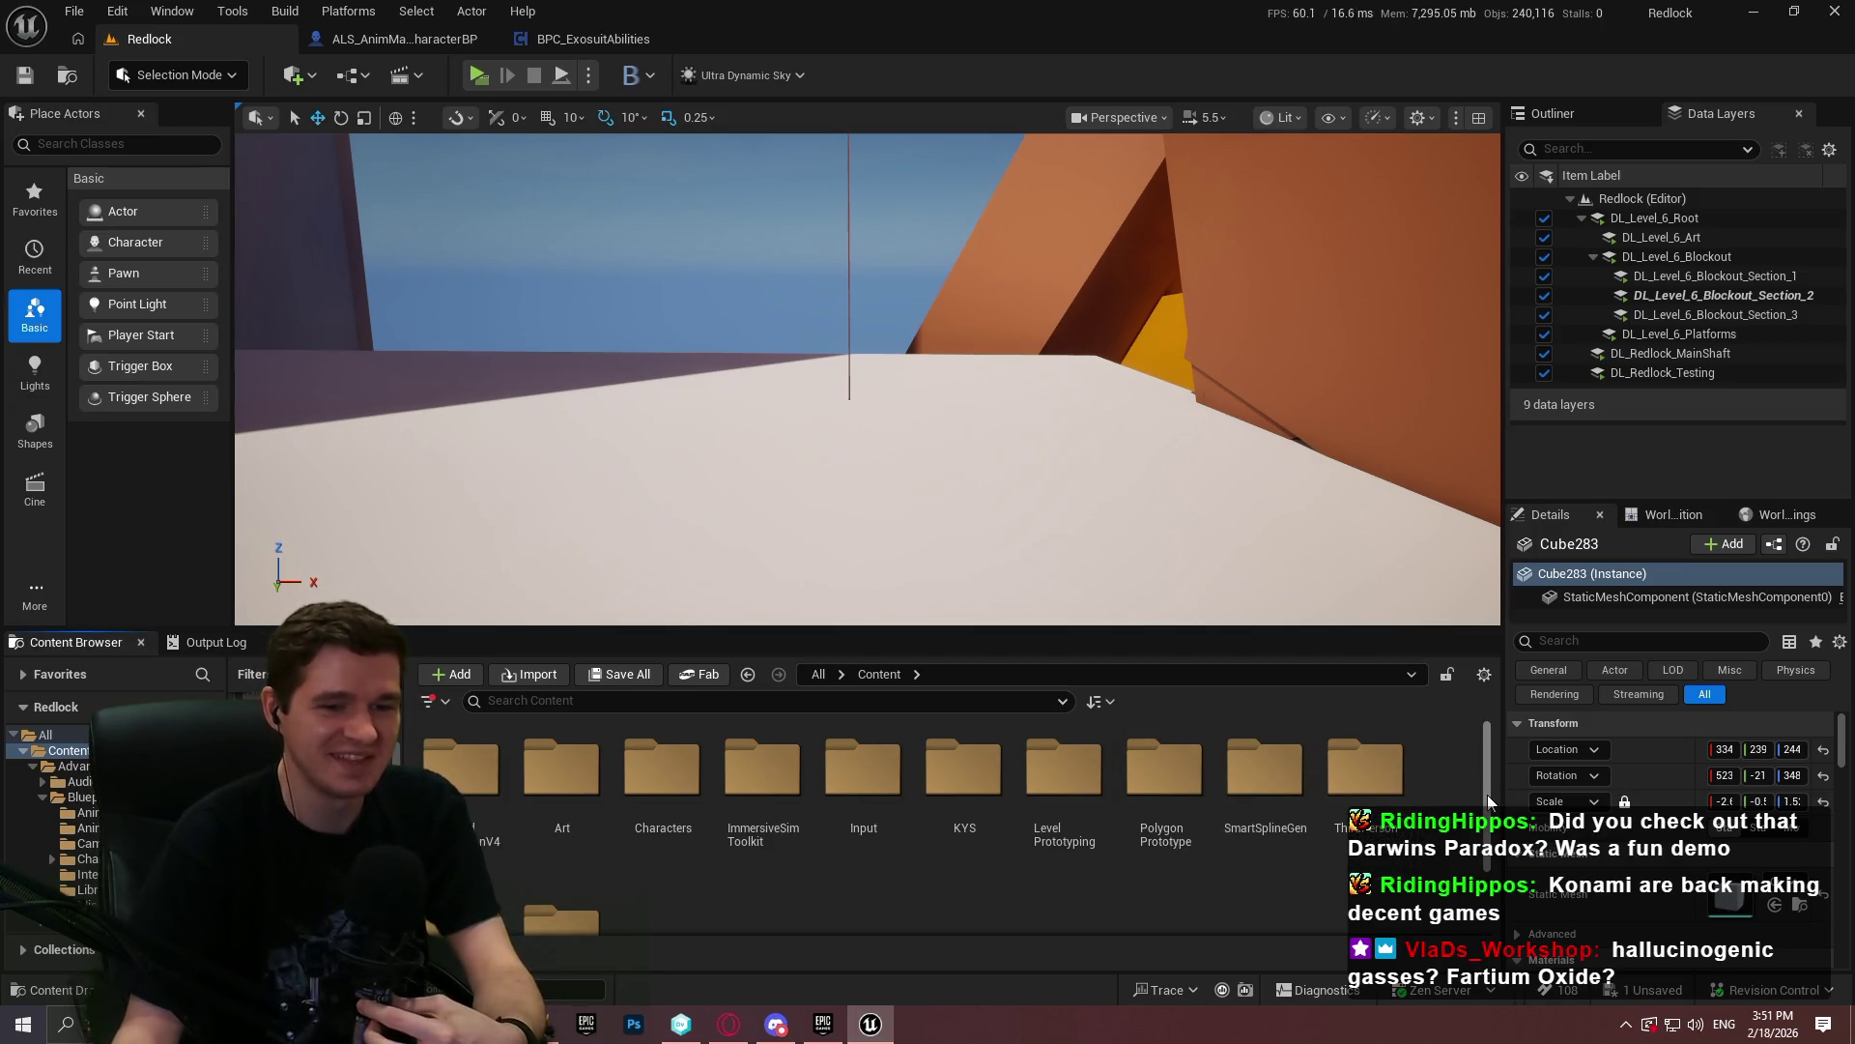
{"action": "scroll", "coordinate": [1488, 804], "scroll_direction": "down", "scroll_amount": 1}
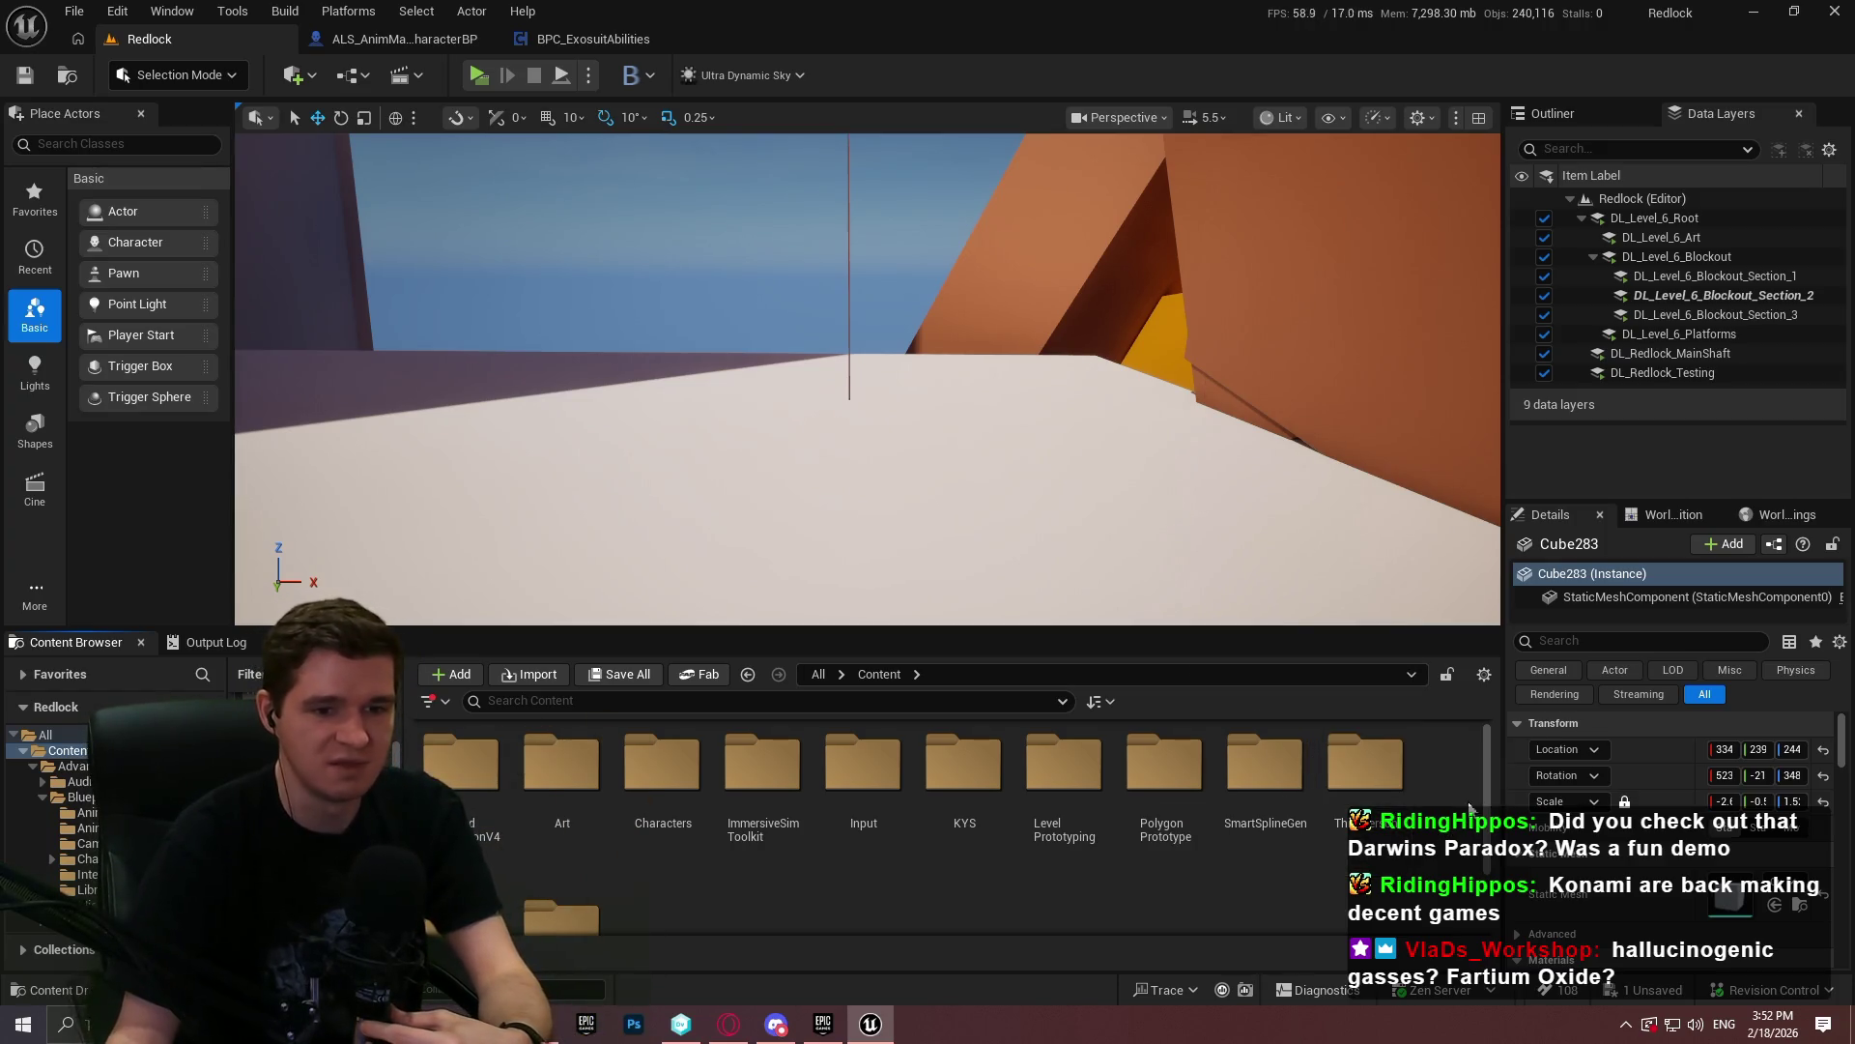
{"action": "scroll", "coordinate": [1449, 774], "scroll_direction": "down", "scroll_amount": 1}
{"action": "scroll", "coordinate": [1402, 754], "scroll_direction": "up", "scroll_amount": 2}
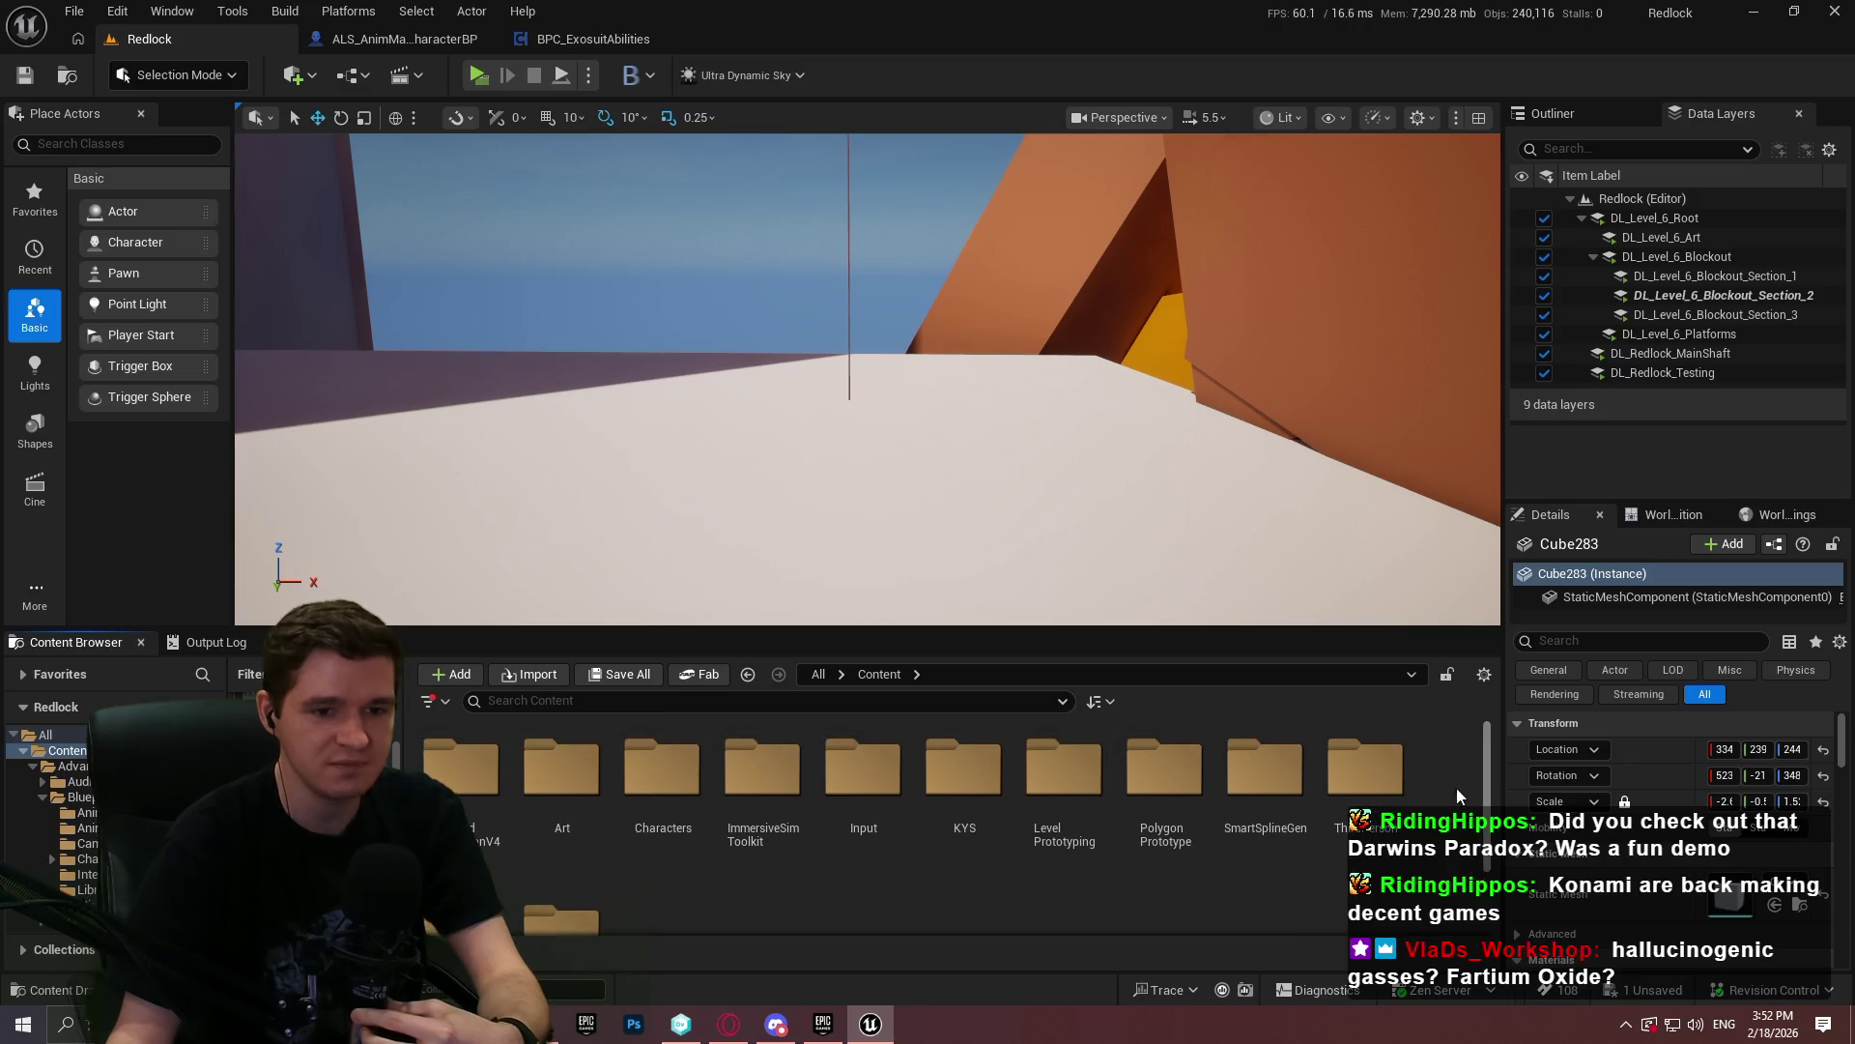
- Close the BPC_ExosuitAbilities tab and quit the editor, saving BP_AbilityPickup_Dash
{"action": "left_click", "coordinate": [638, 40]}
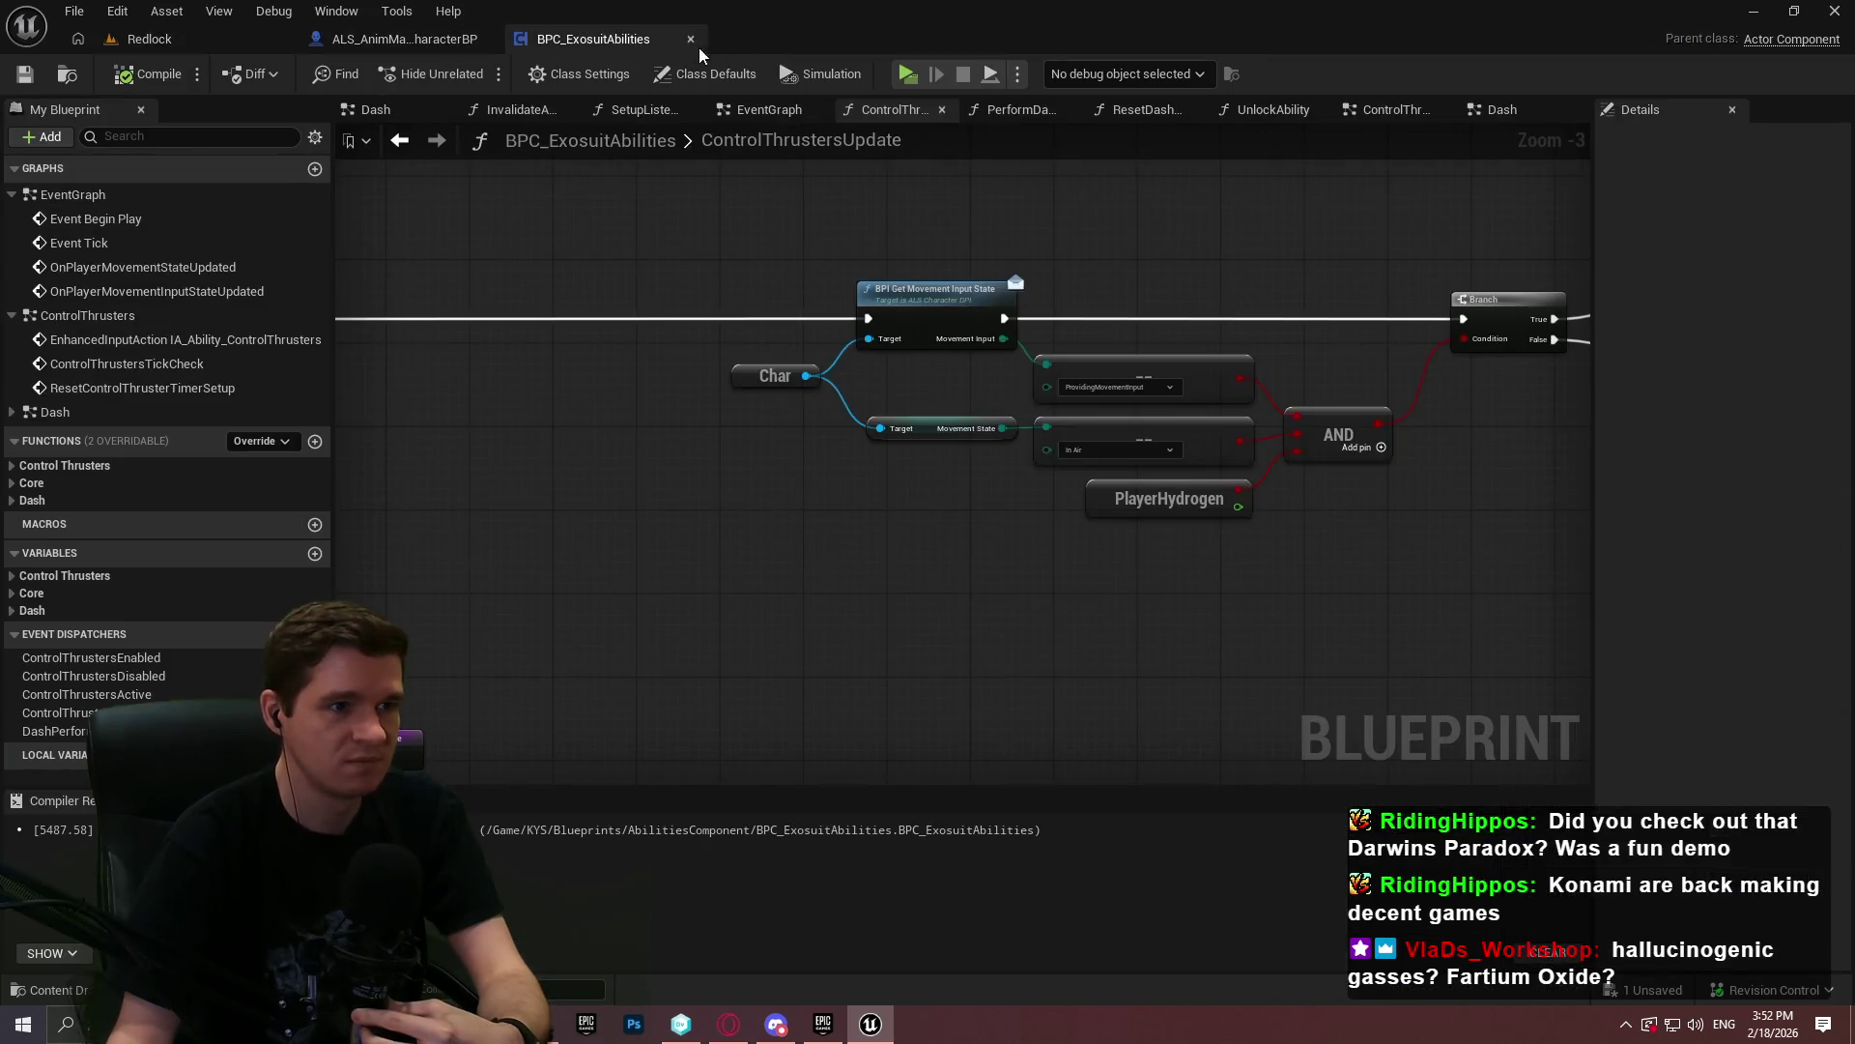
{"action": "left_click", "coordinate": [690, 40]}
{"action": "left_click", "coordinate": [1835, 11]}
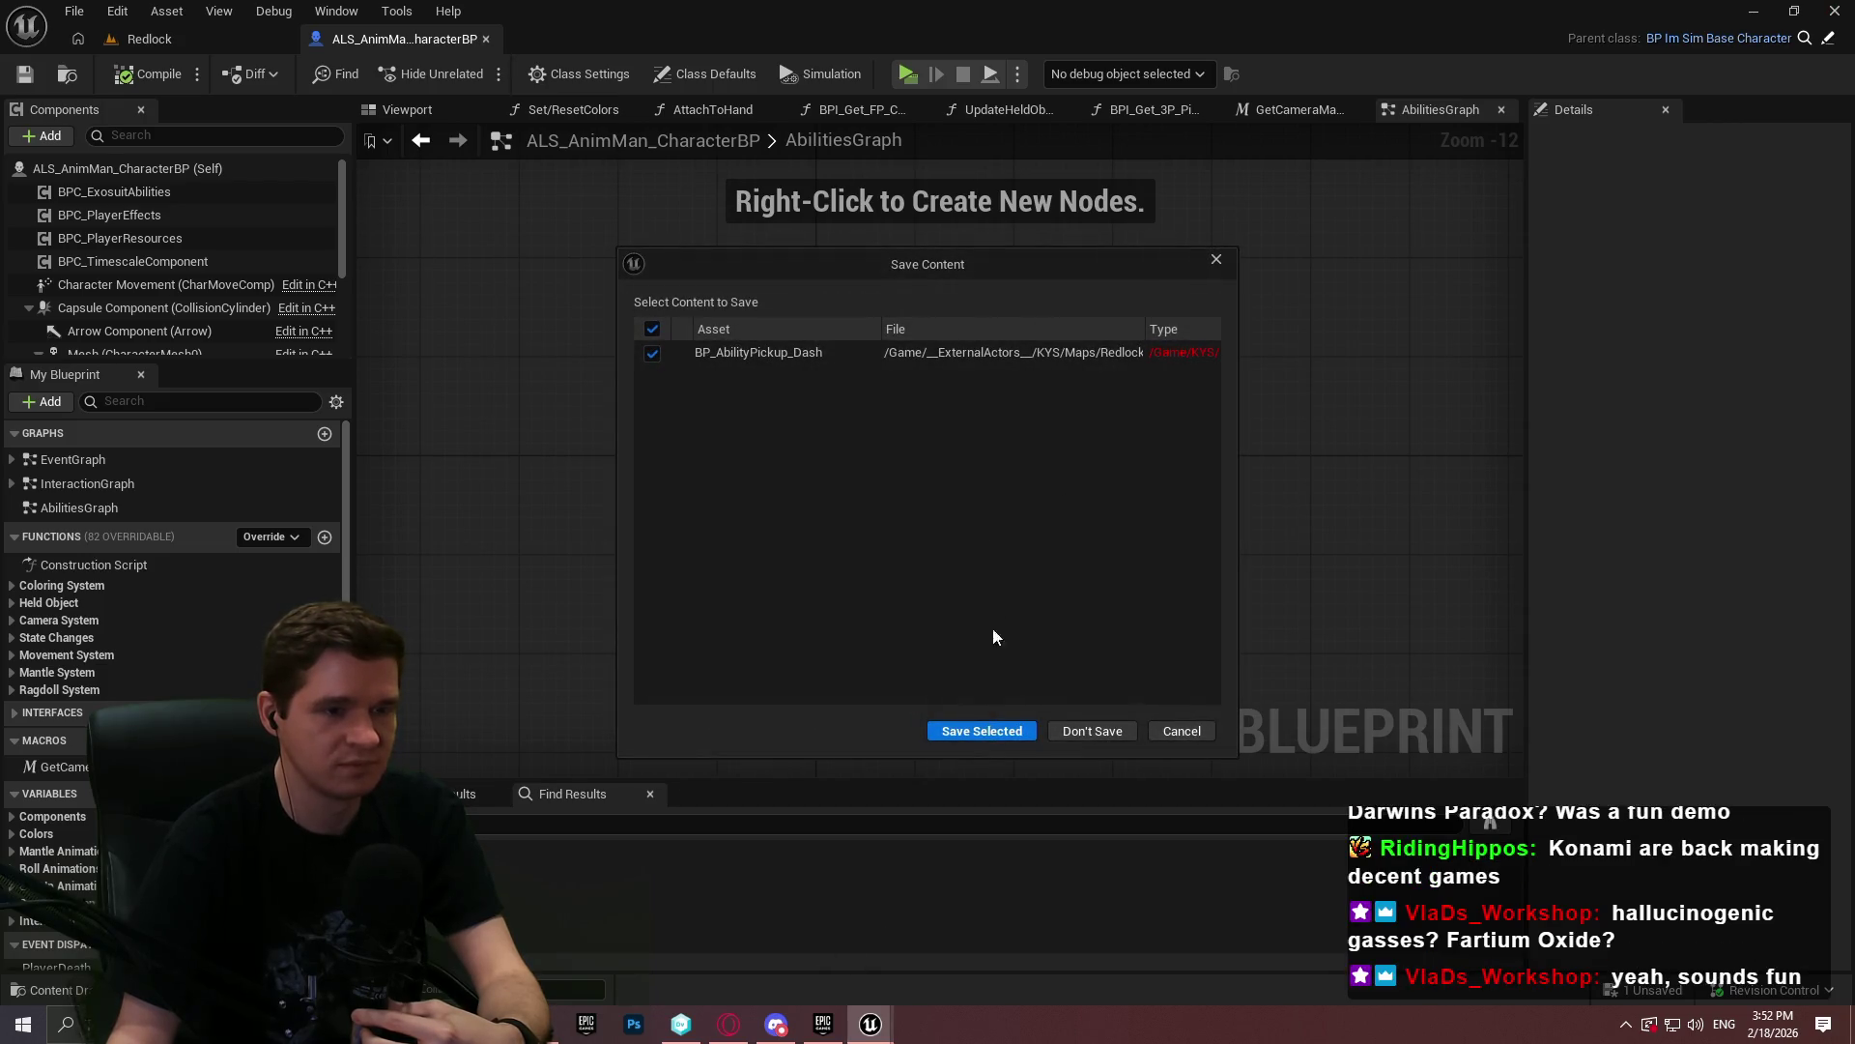
{"action": "left_click", "coordinate": [982, 727]}
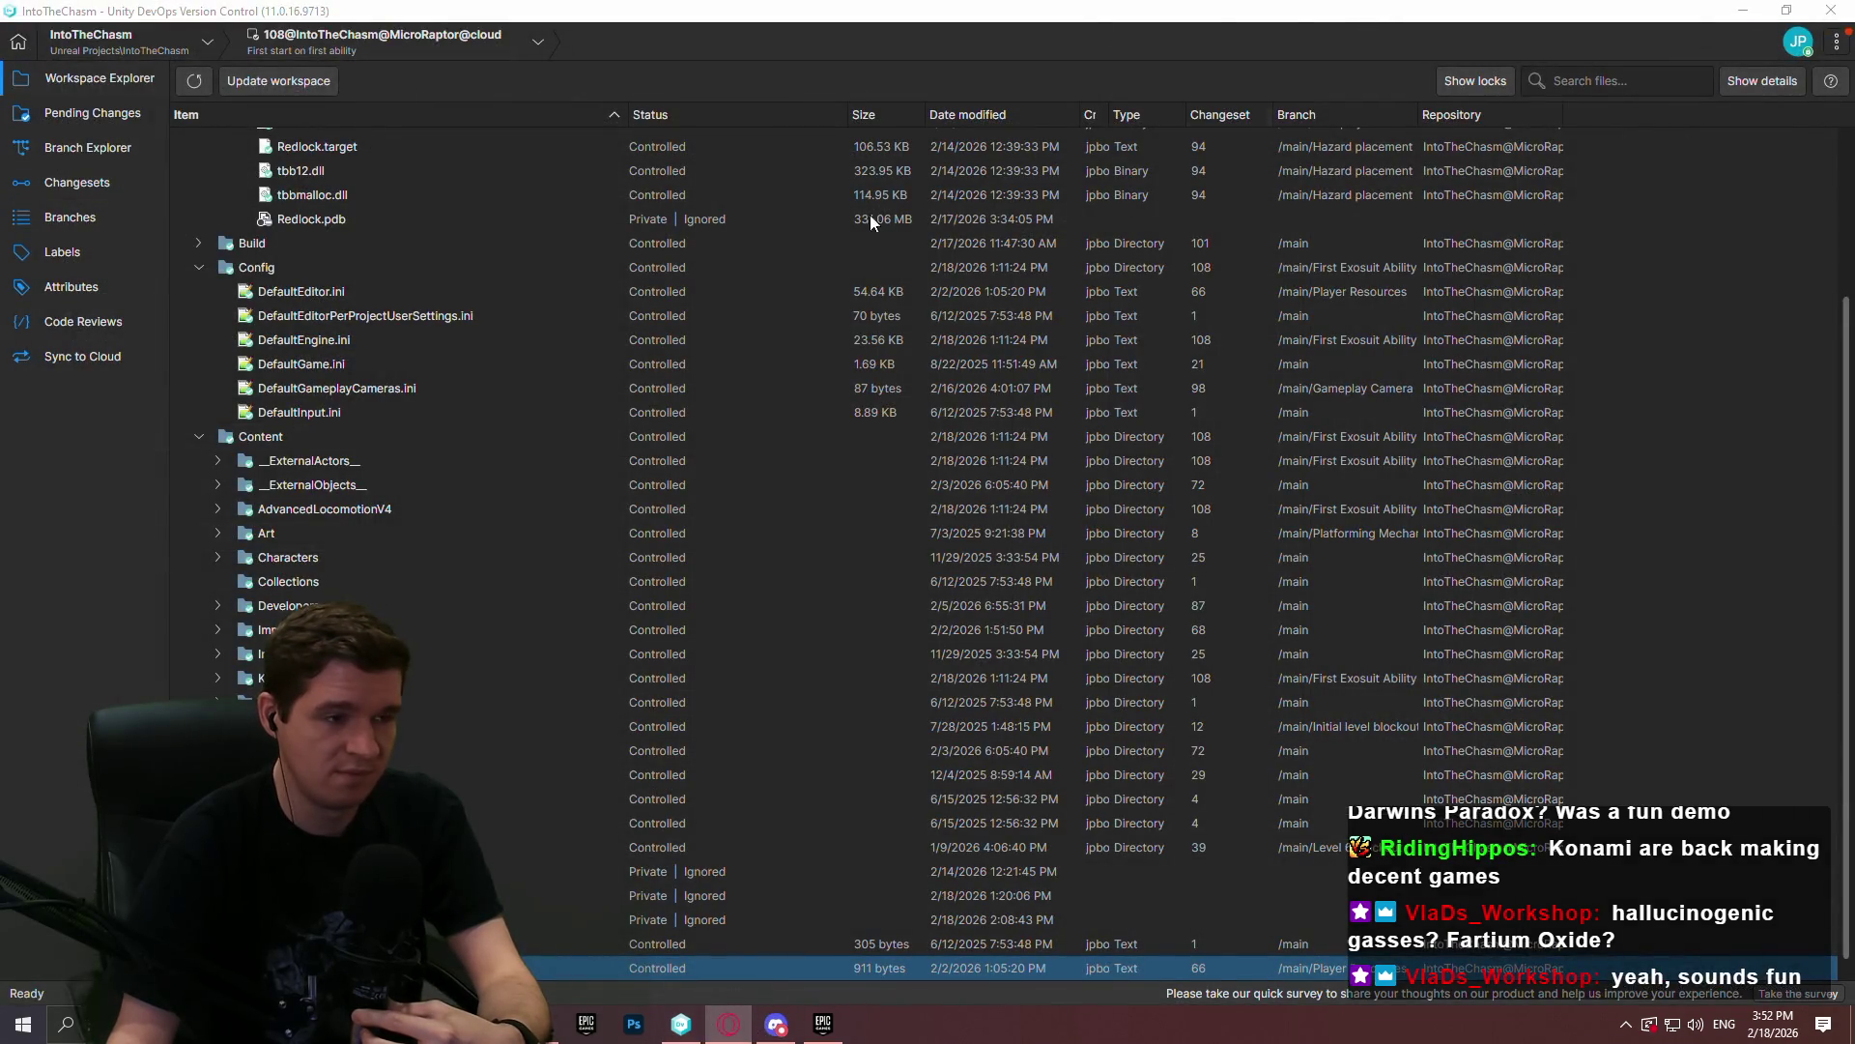
- Show Unity DevOps pending changes (5 changed, 3 deleted, 7 added) with an enlarged list
{"action": "left_click", "coordinate": [56, 606]}
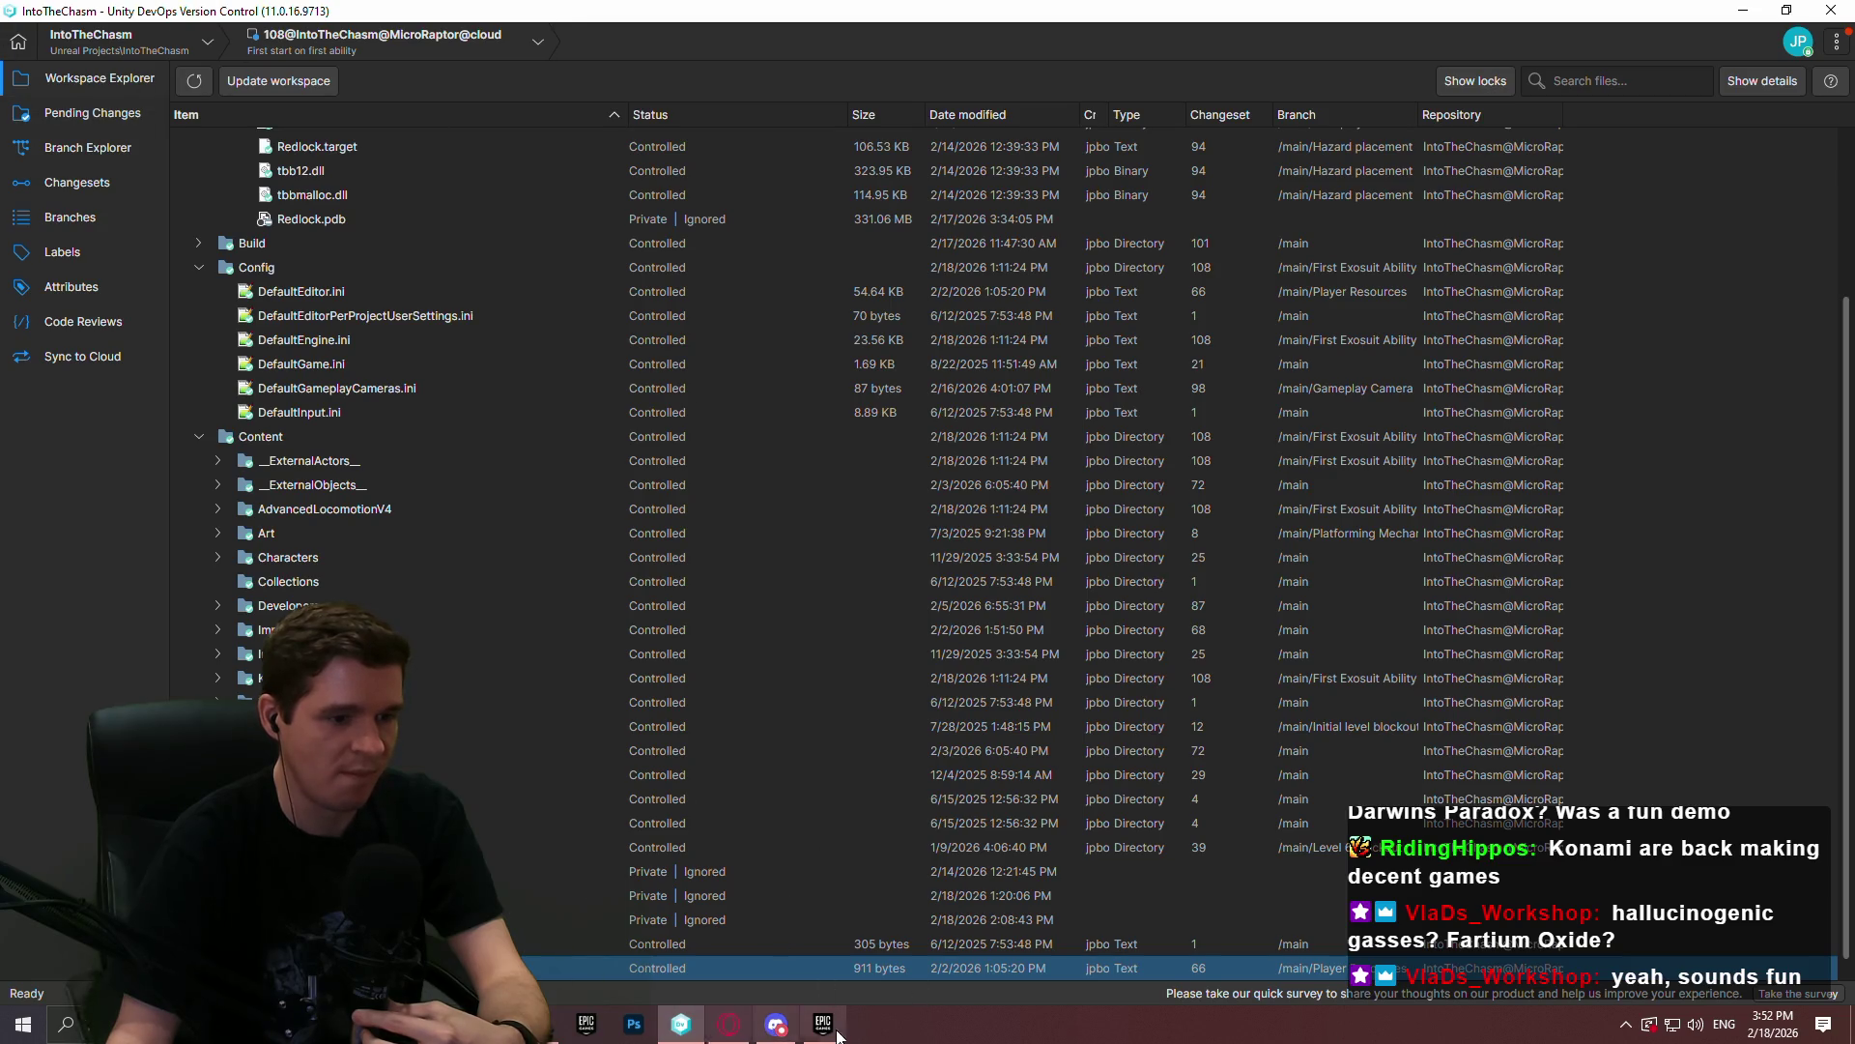
{"action": "left_click", "coordinate": [95, 113]}
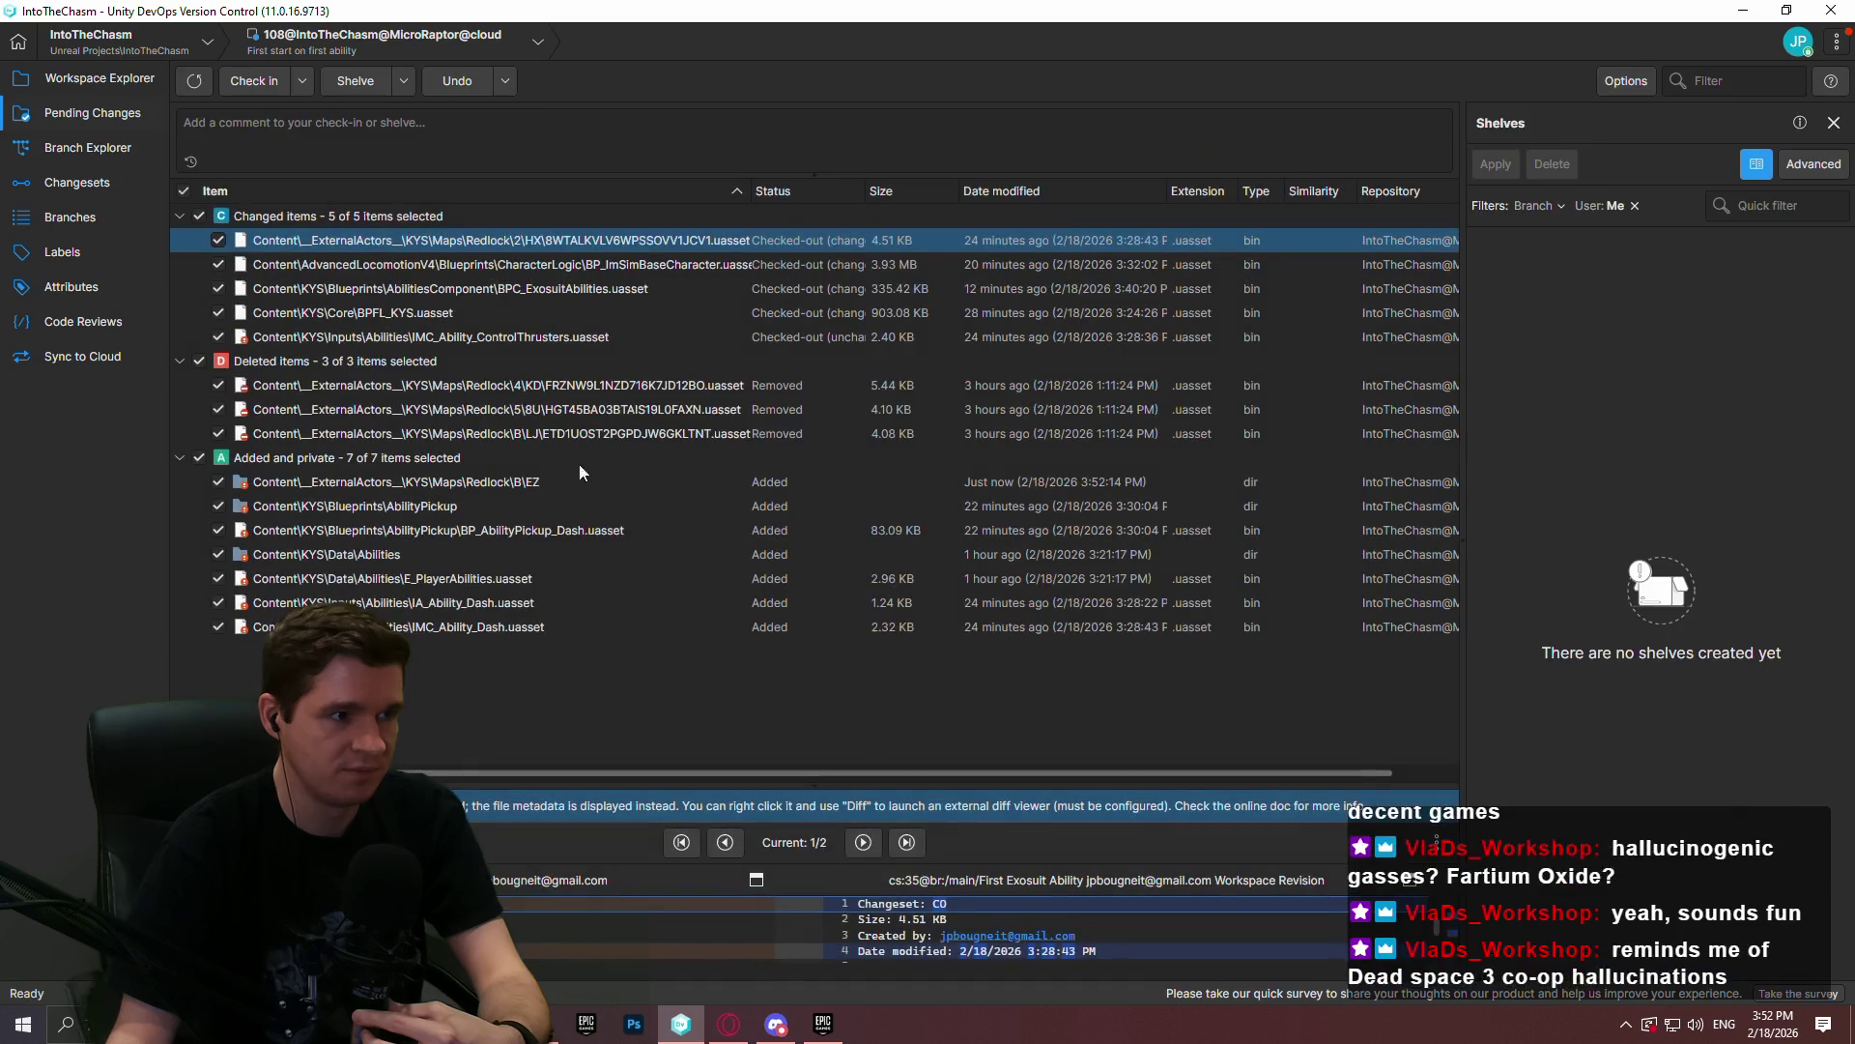
{"action": "left_click_drag", "start_coordinate": [536, 791], "coordinate": [499, 833]}
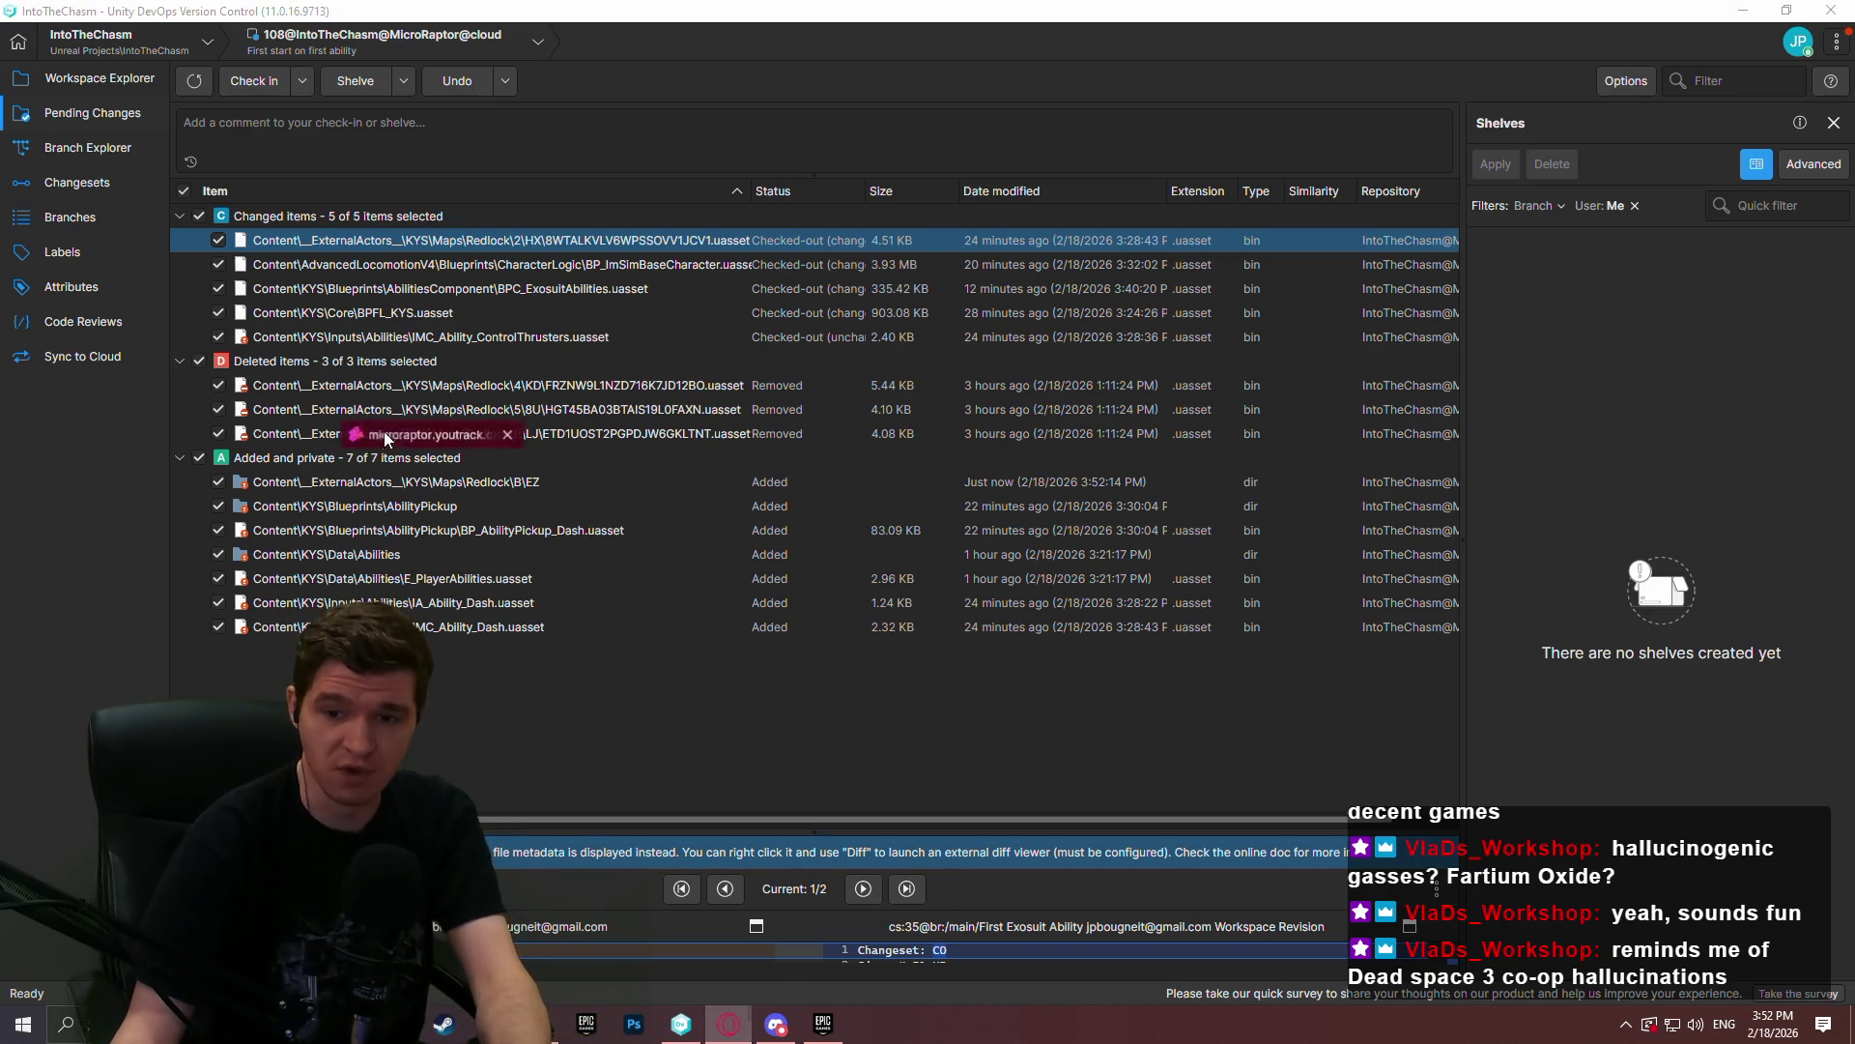
{"action": "key", "text": "alt+Tab"}
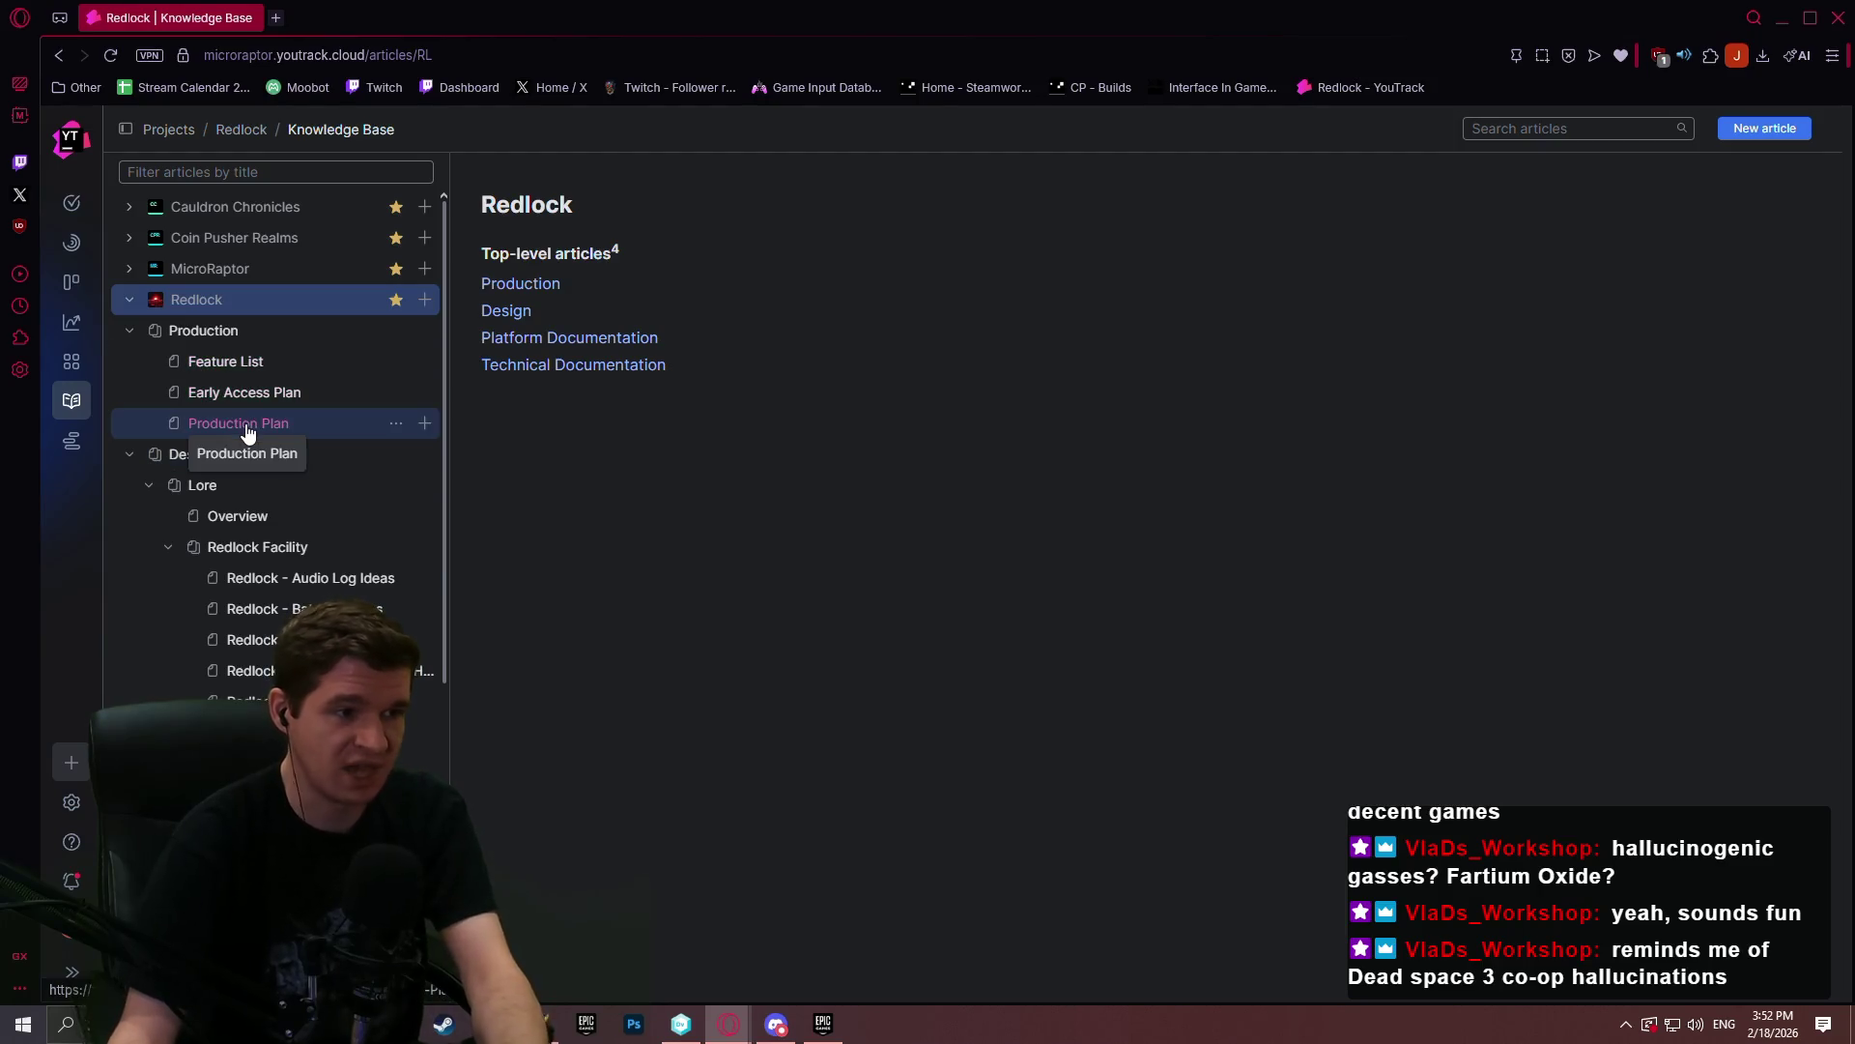
- In YouTrack, read the Failure to Repair Consequences section of the Redlock Game/Difficulty Options article
{"action": "scroll", "coordinate": [242, 696], "scroll_direction": "down", "scroll_amount": 2}
{"action": "left_click", "coordinate": [251, 725]}
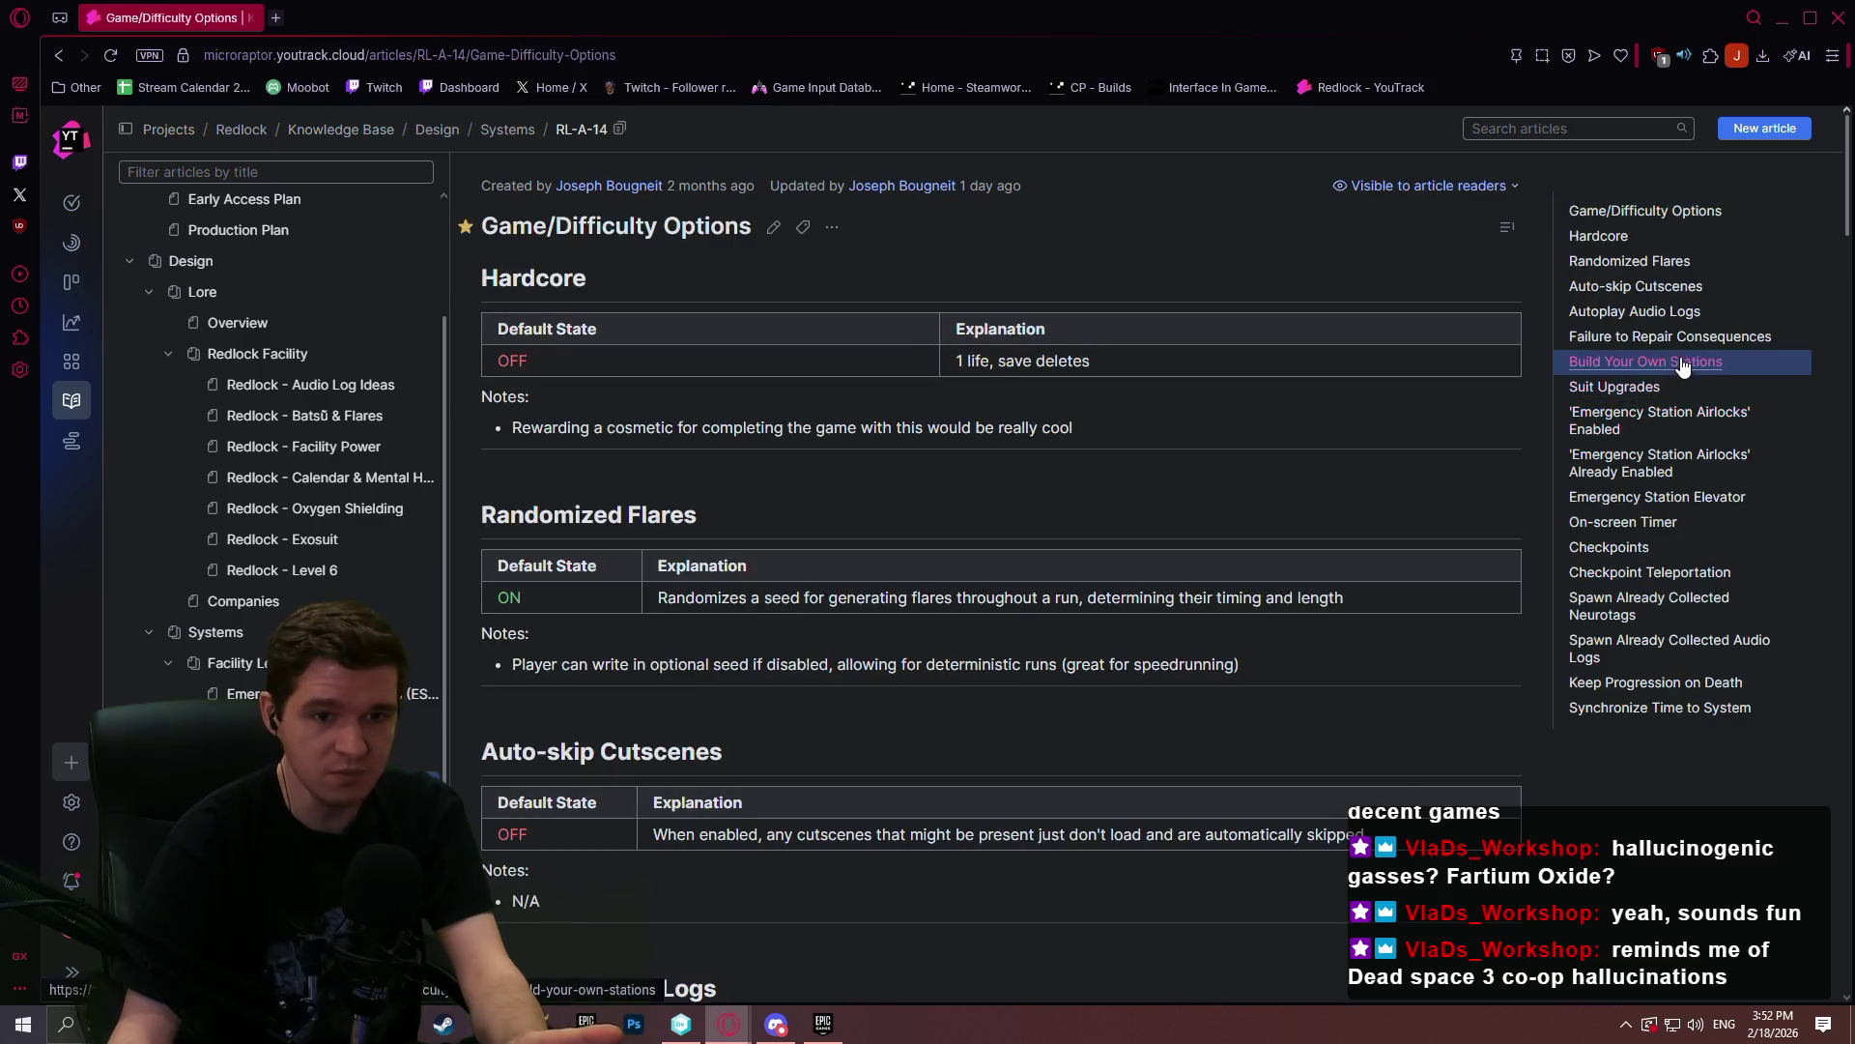
{"action": "left_click", "coordinate": [1671, 331]}
{"action": "scroll", "coordinate": [944, 320], "scroll_direction": "up", "scroll_amount": 2}
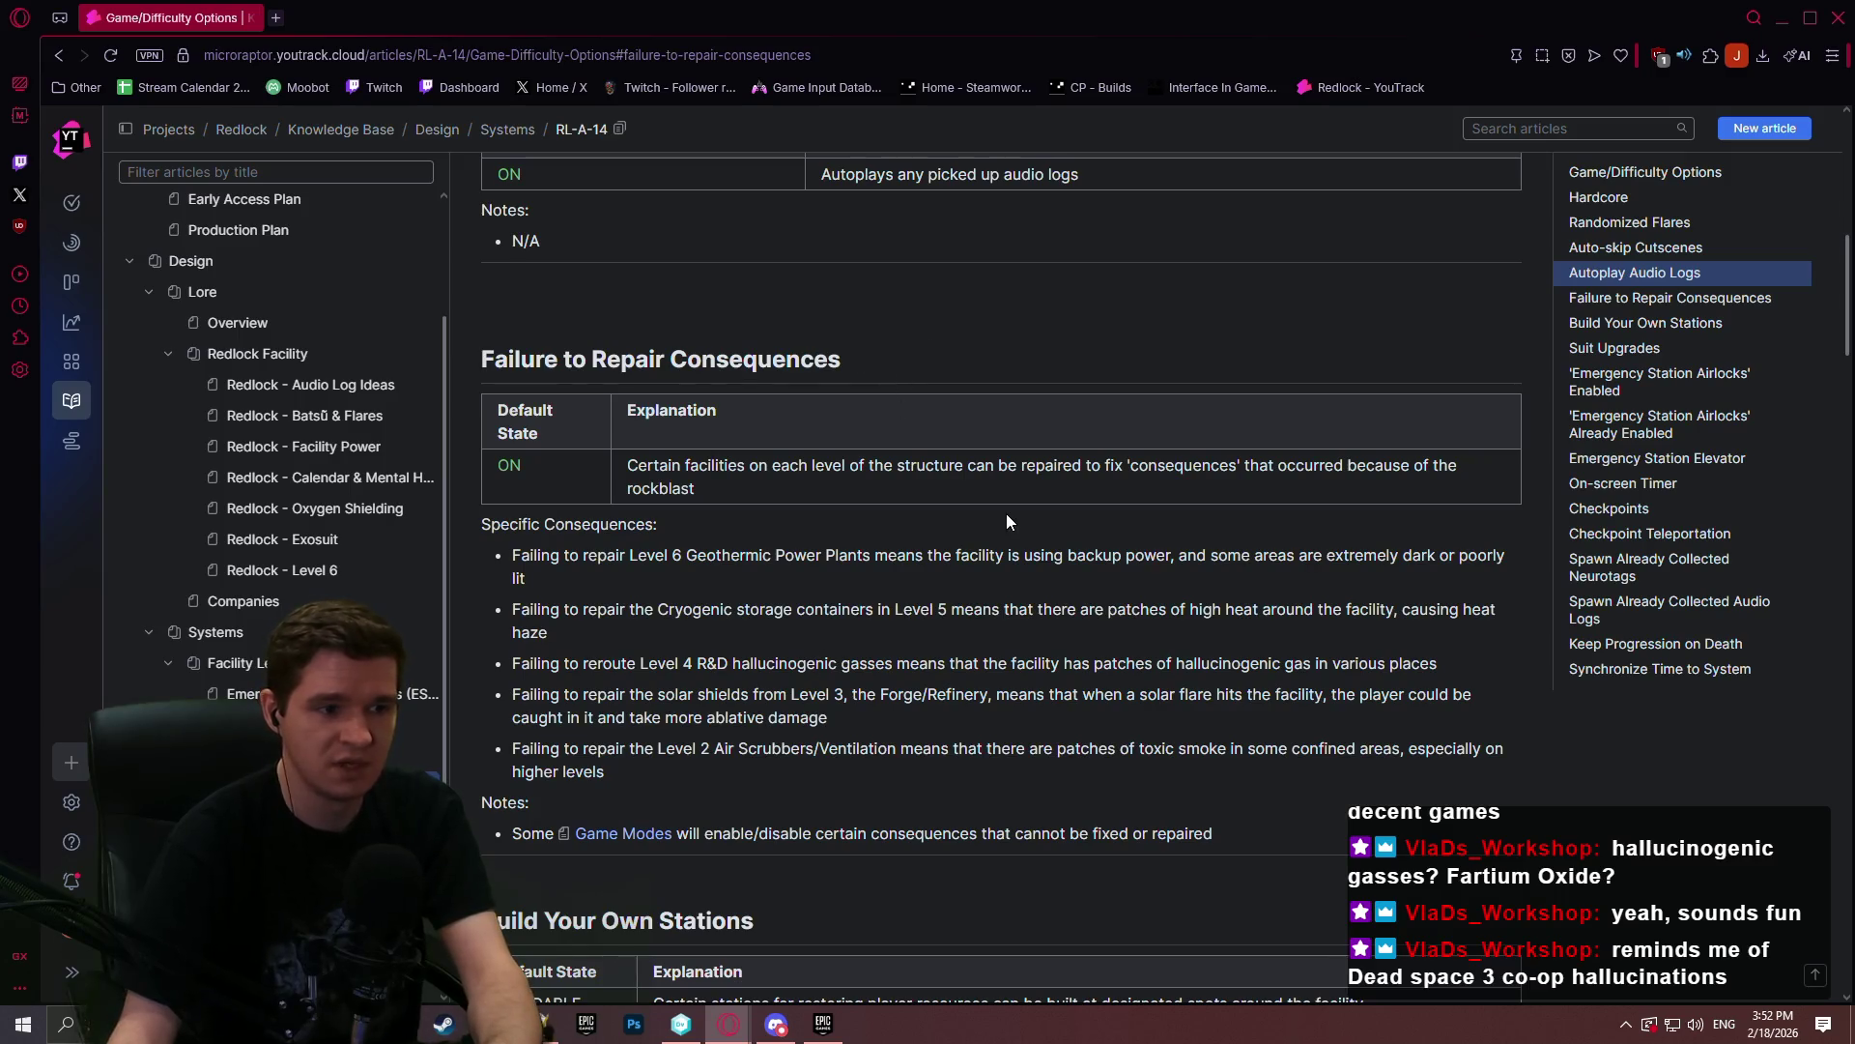
{"action": "scroll", "coordinate": [1010, 507], "scroll_direction": "down", "scroll_amount": 1}
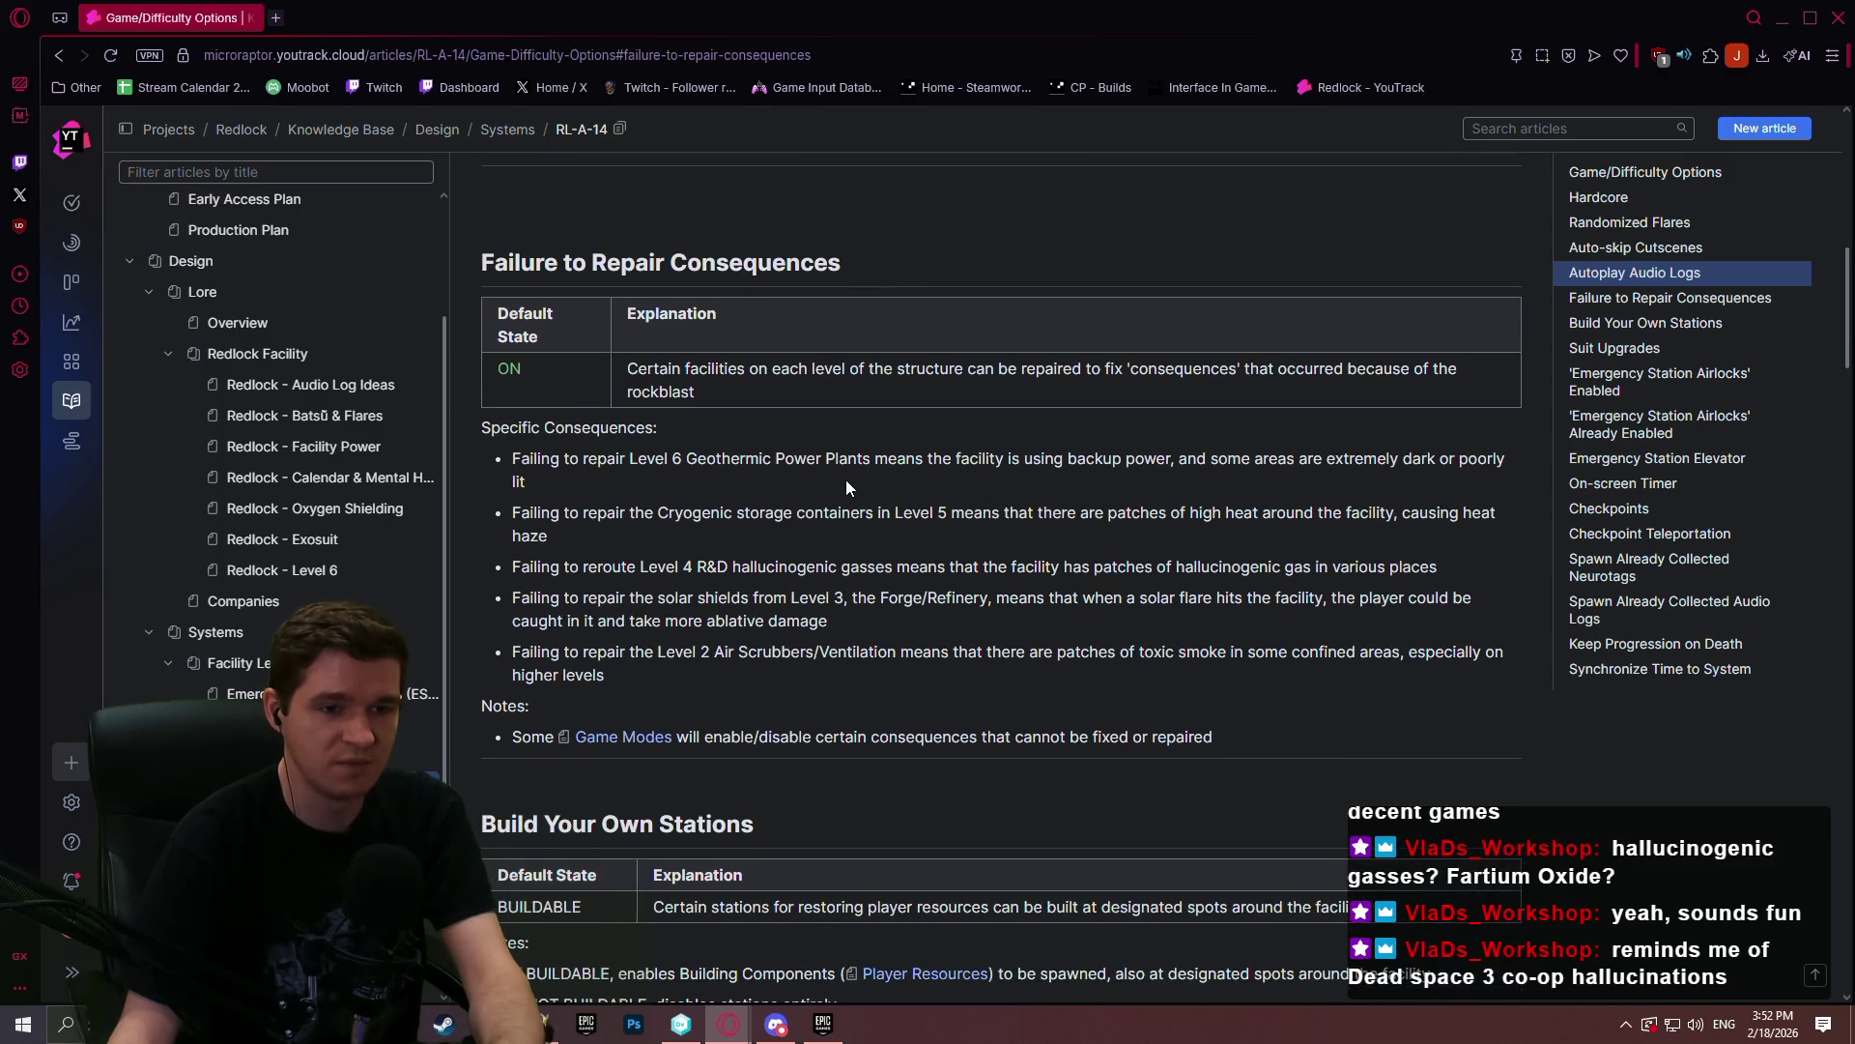
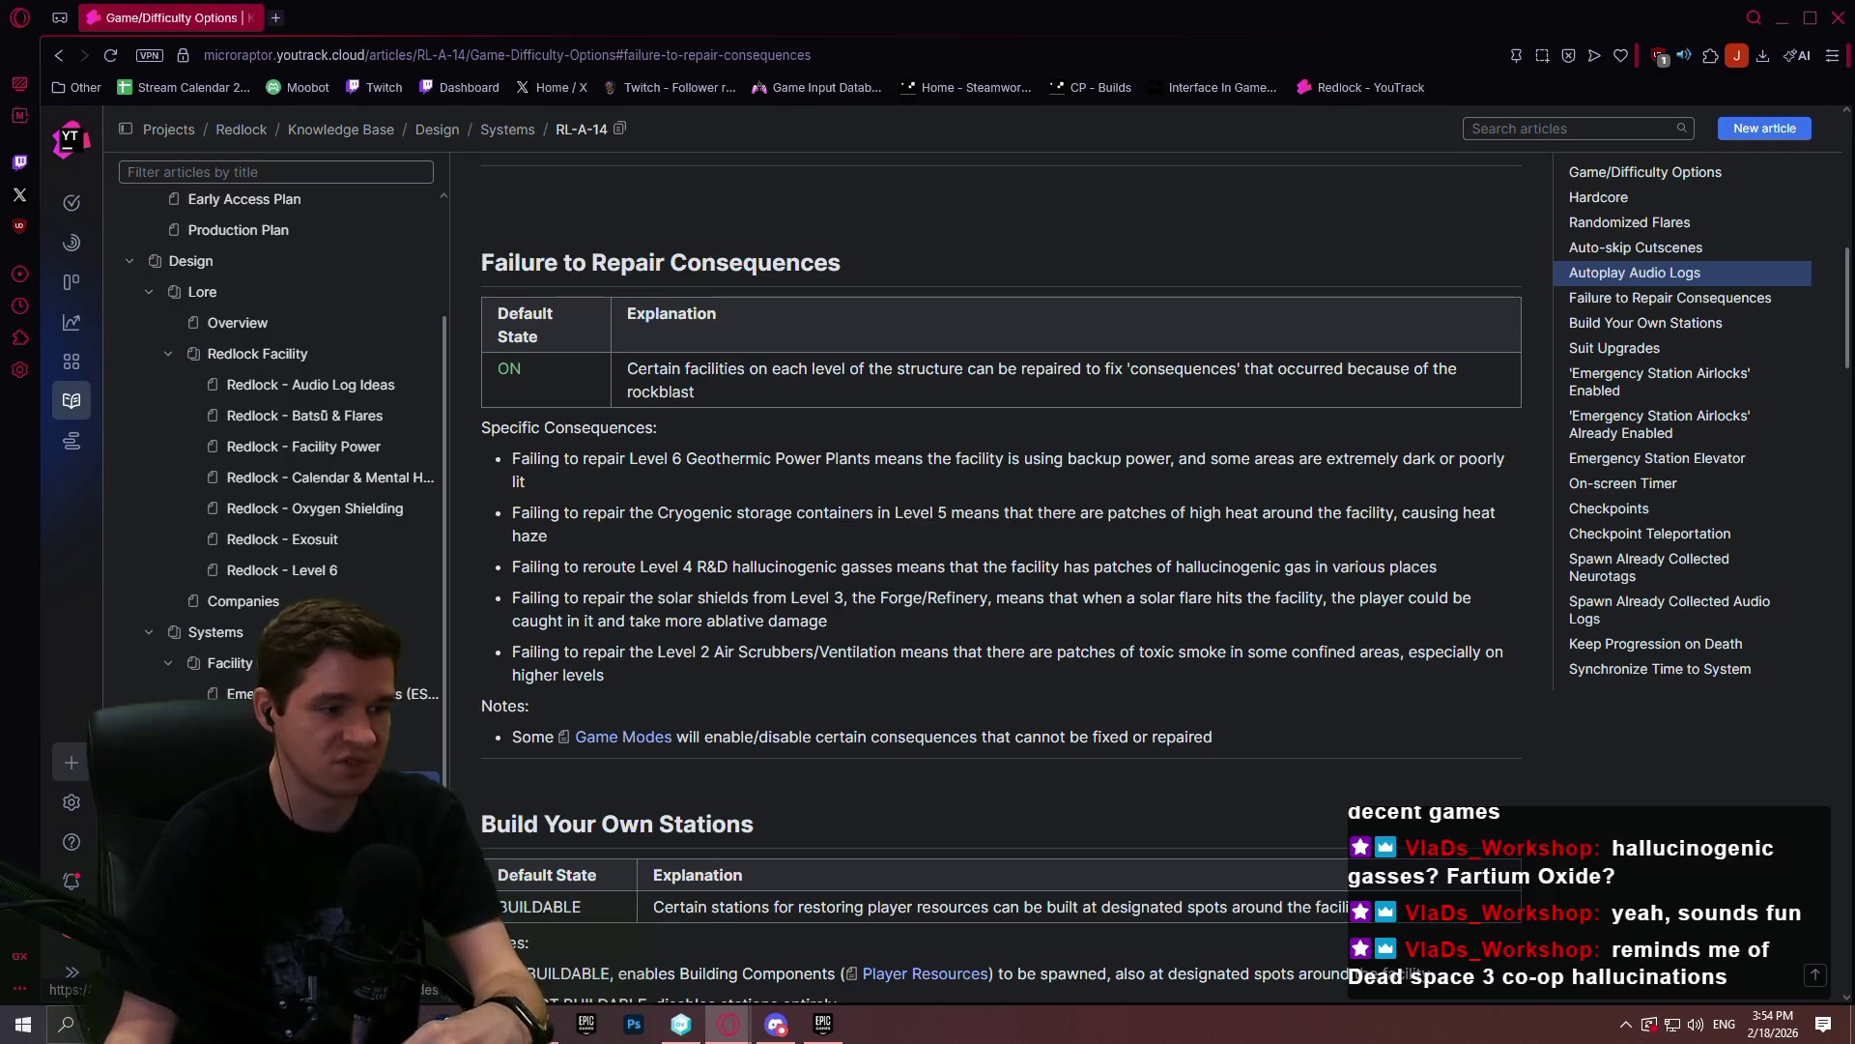
- Open the linked Game Modes article and jump to its Speedrunning option values
{"action": "left_click", "coordinate": [624, 737]}
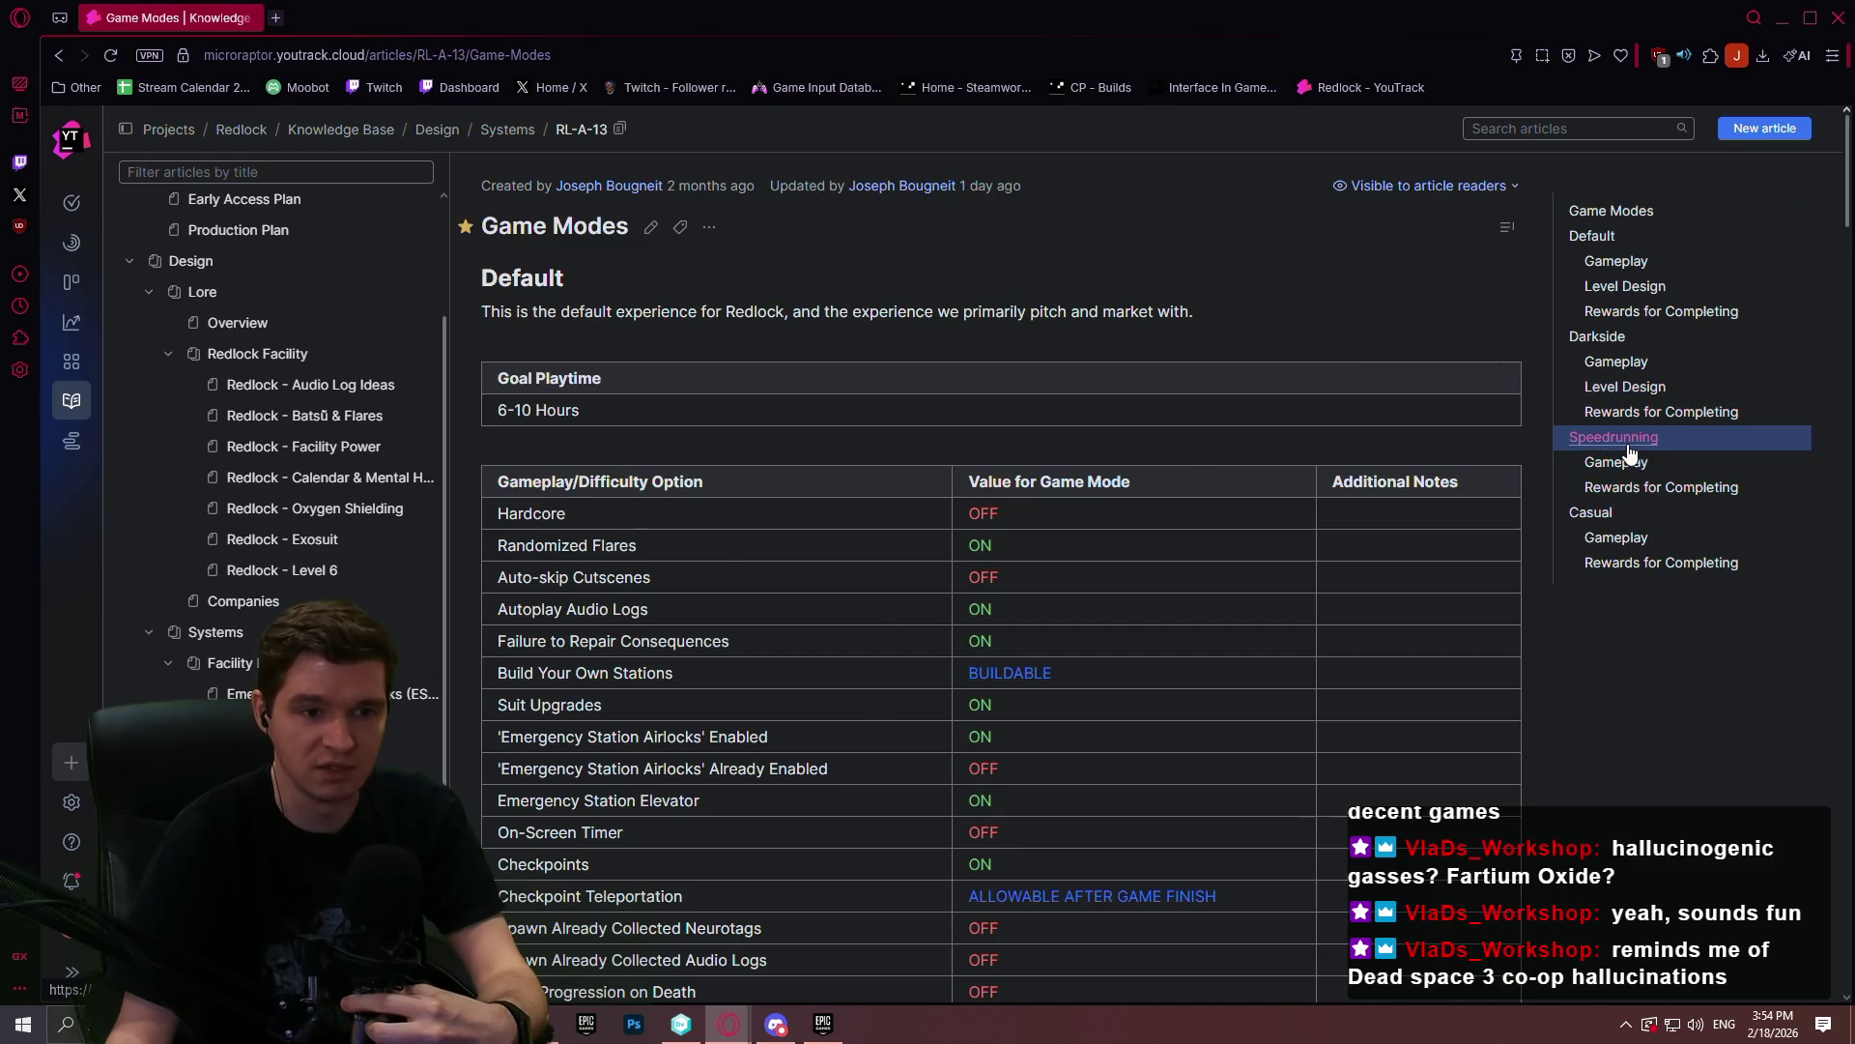
{"action": "left_click", "coordinate": [1618, 431]}
{"action": "scroll", "coordinate": [694, 362], "scroll_direction": "down", "scroll_amount": 1}
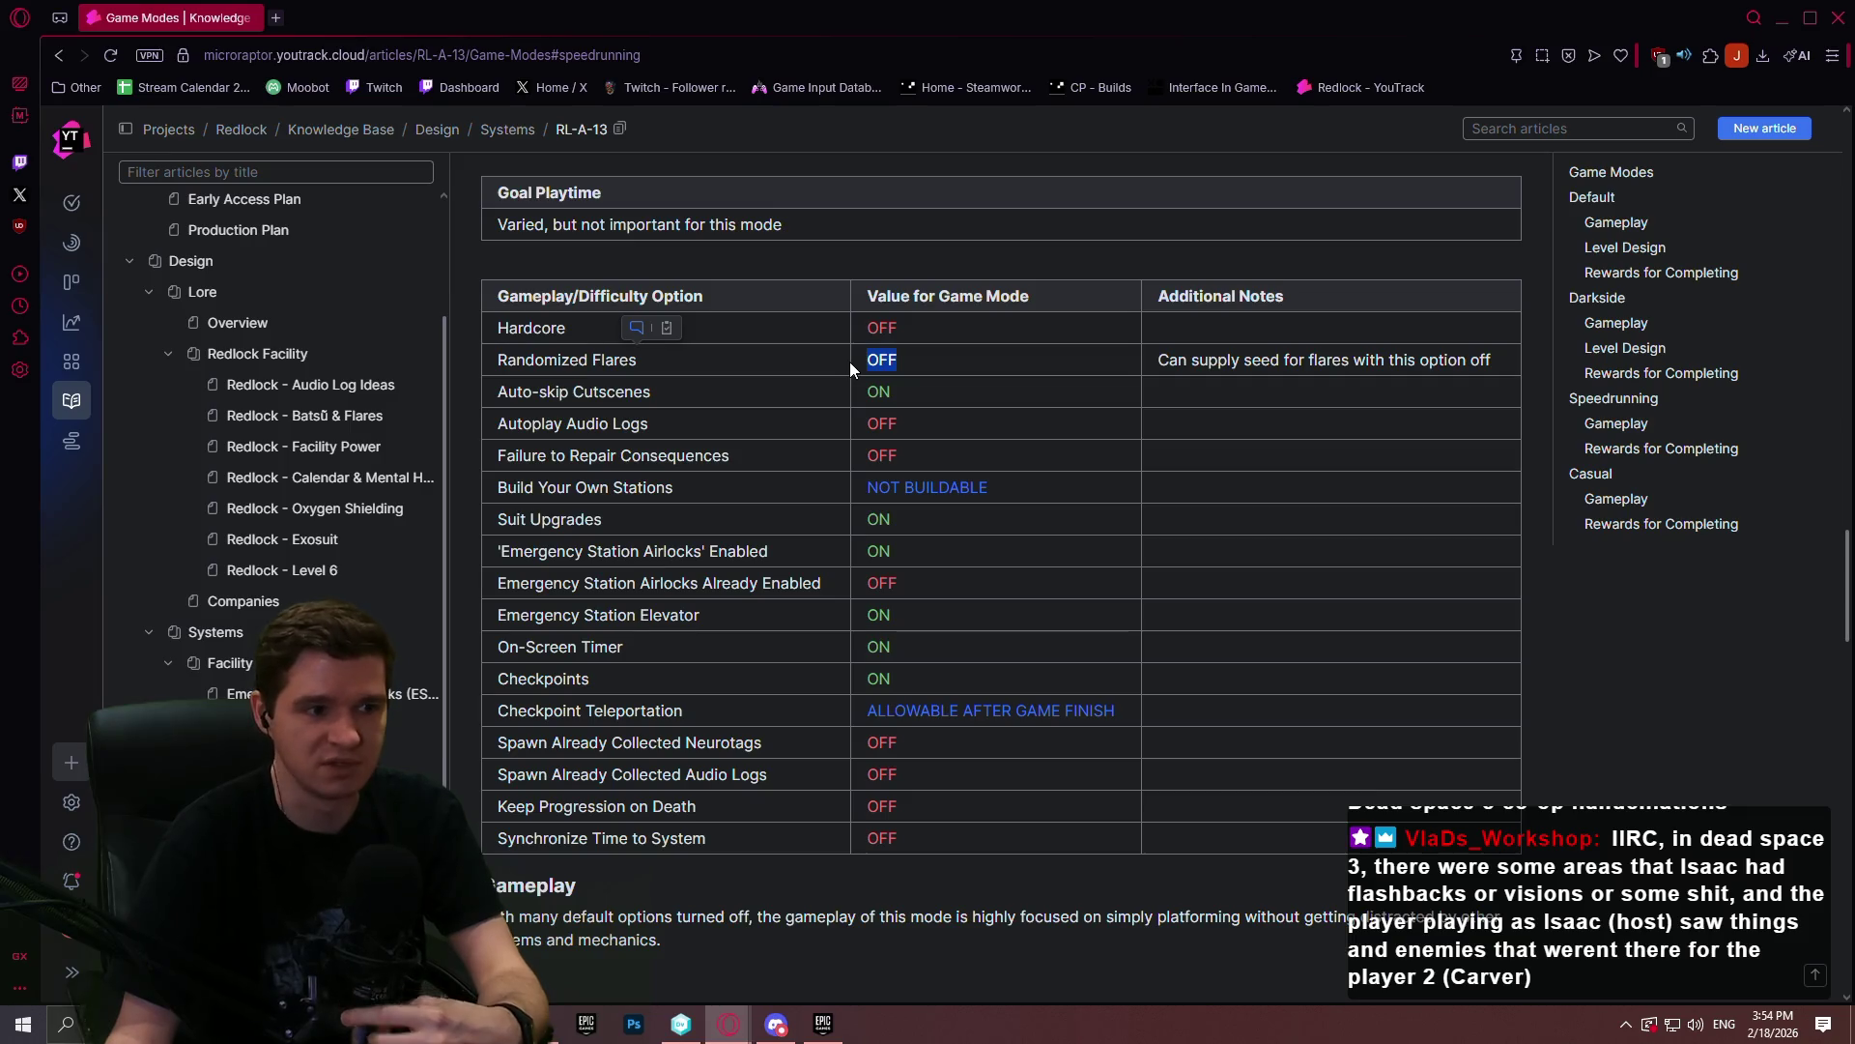
{"action": "left_click", "coordinate": [1038, 361]}
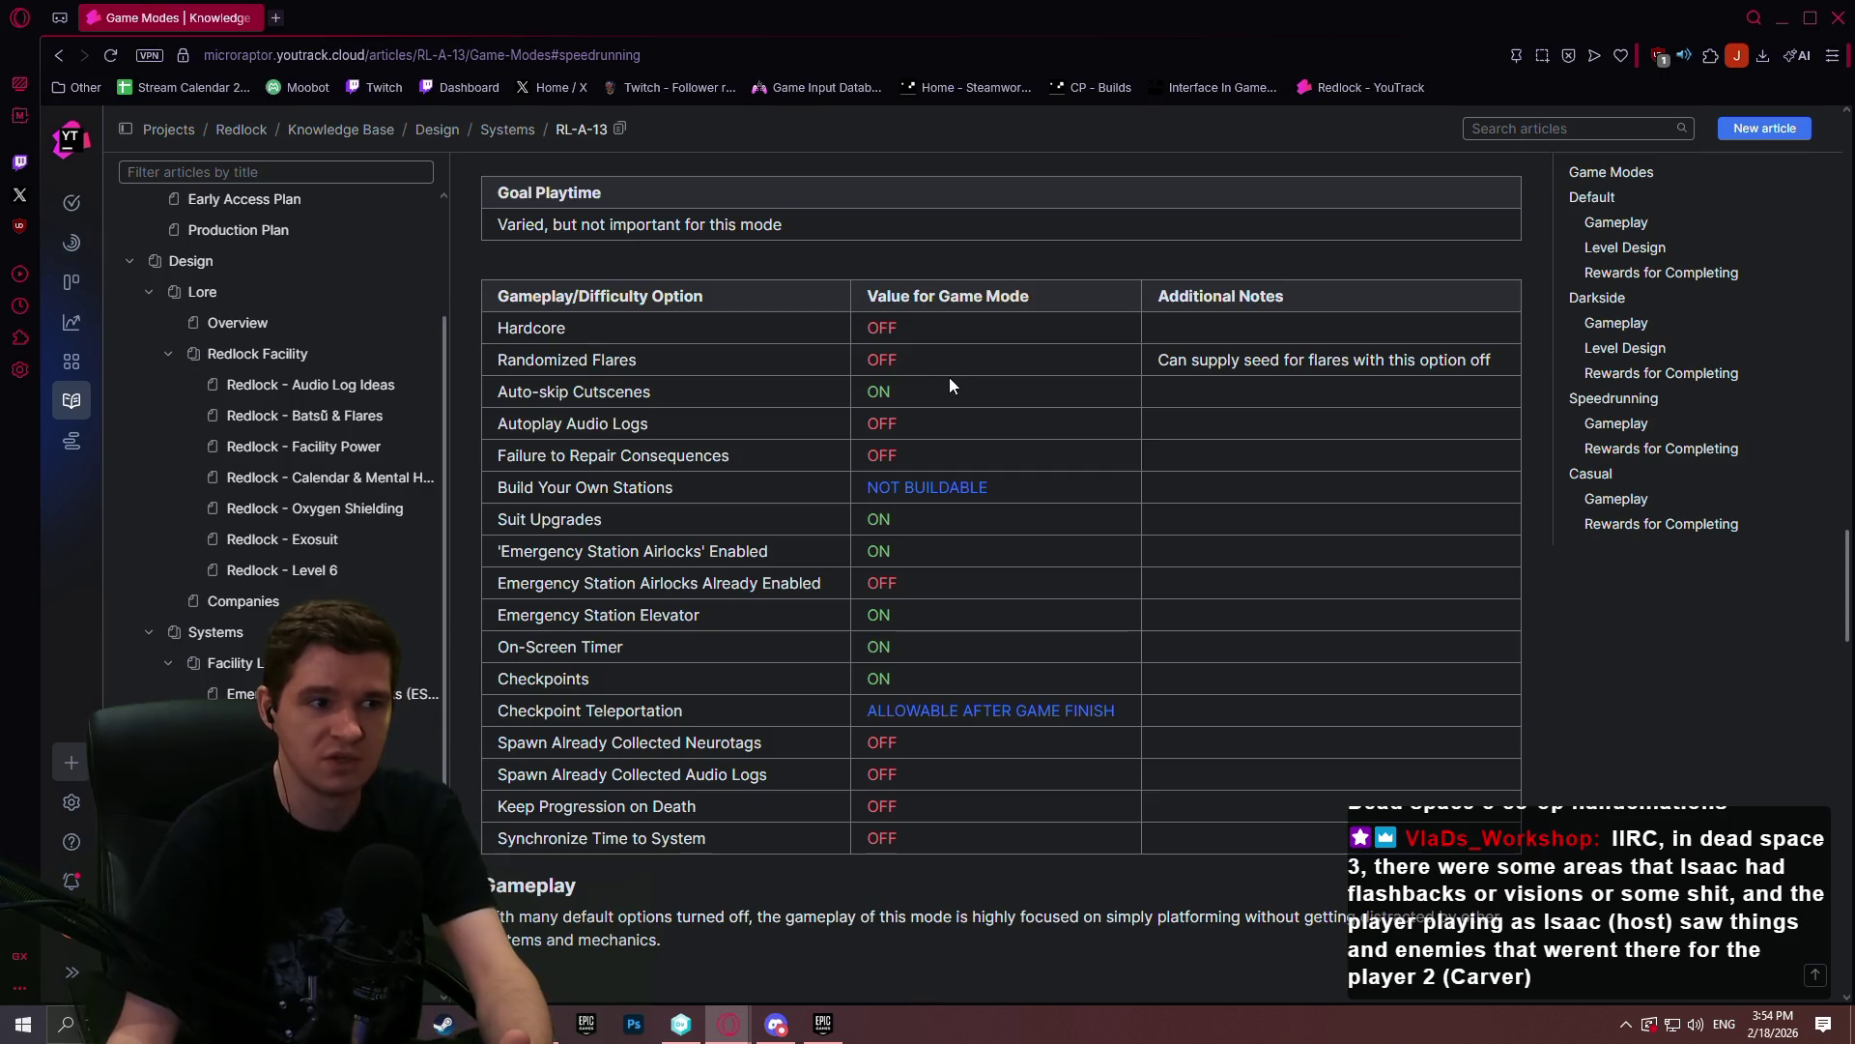
- Review the Speedrunning option values, then close the browser to return to version control
{"action": "left_click_drag", "start_coordinate": [1847, 556], "coordinate": [1841, 568]}
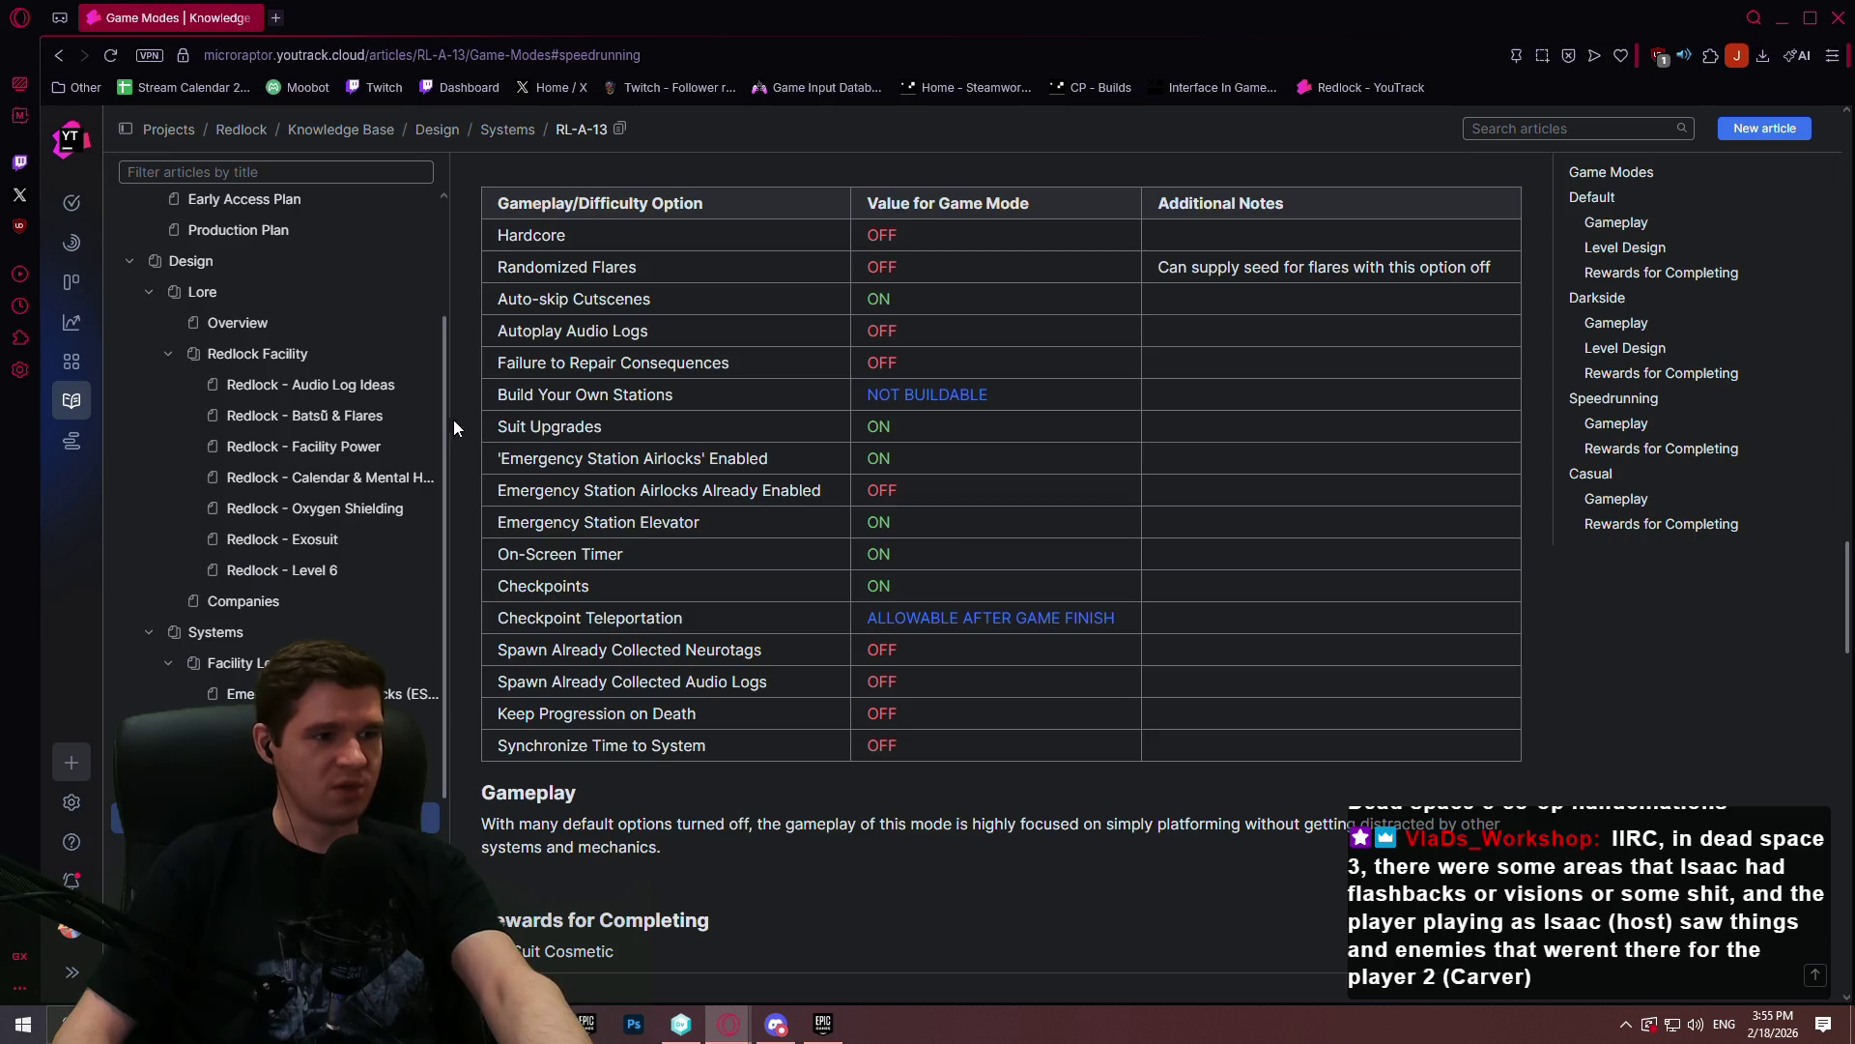
{"action": "left_click_drag", "start_coordinate": [441, 396], "coordinate": [452, 230]}
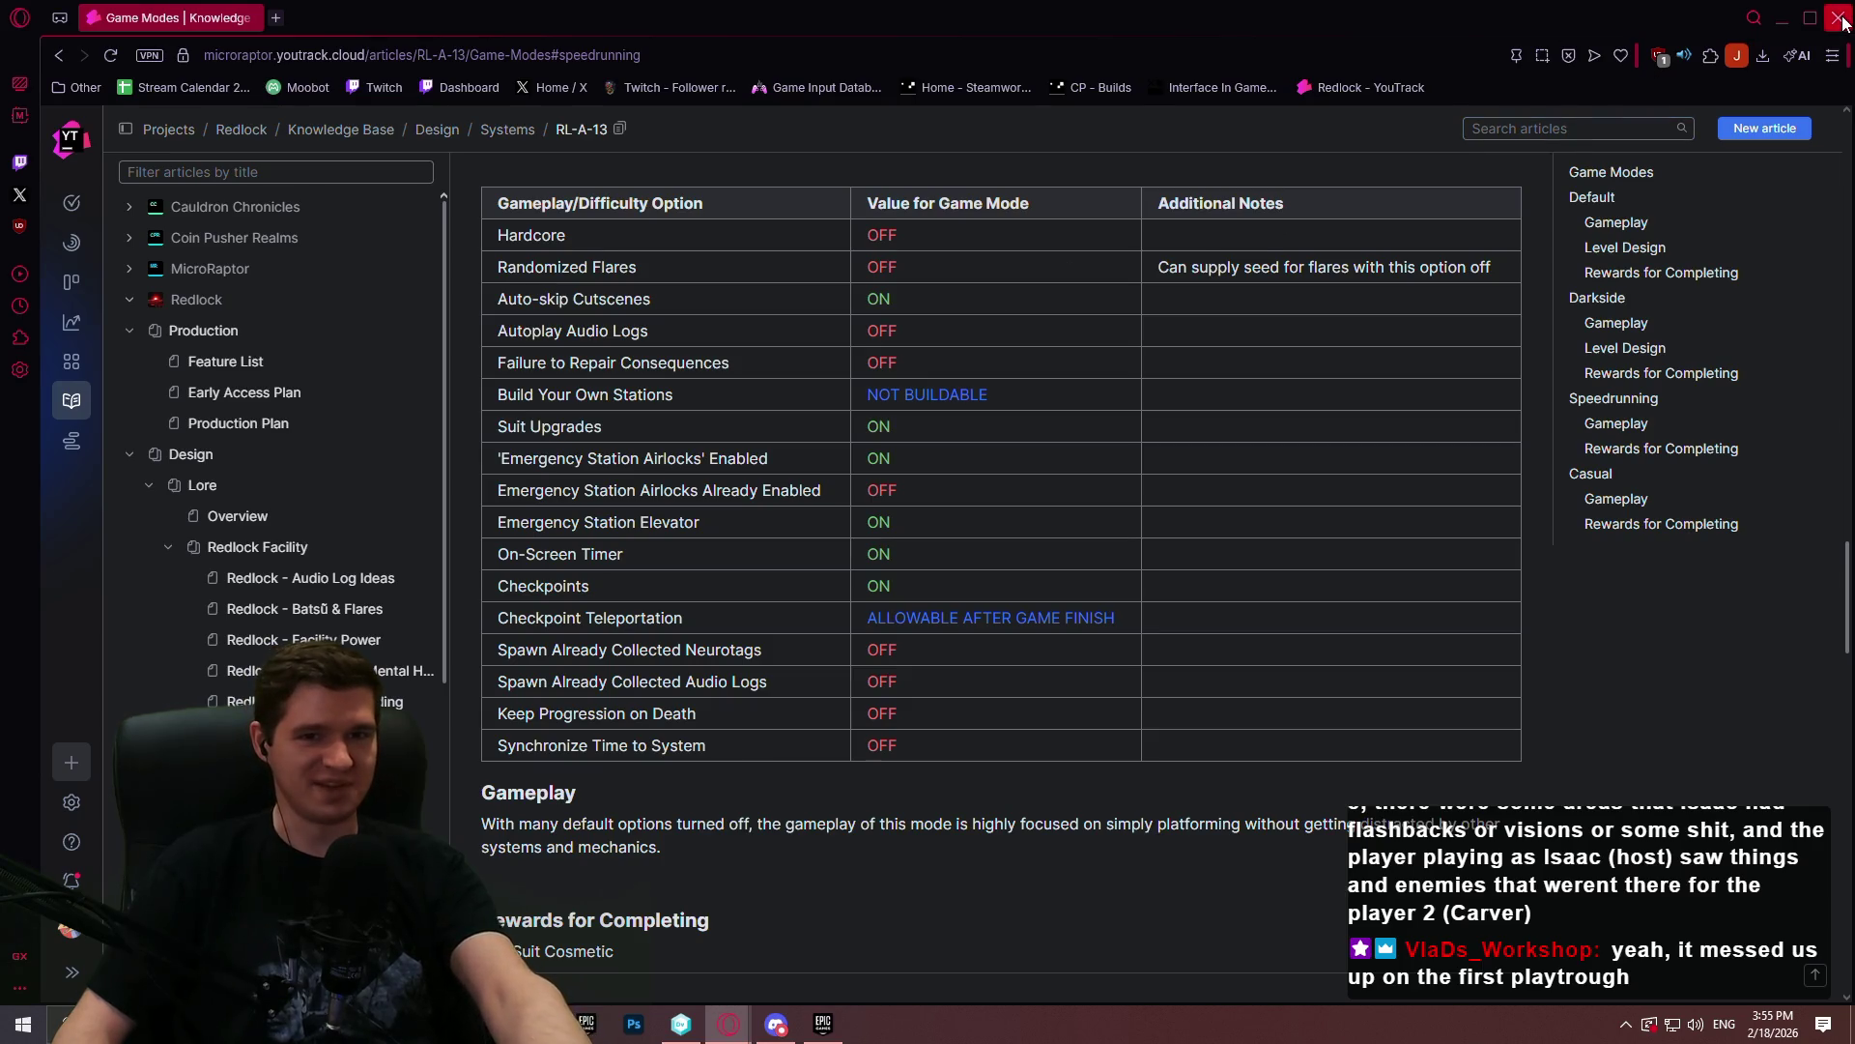
{"action": "left_click", "coordinate": [1781, 18]}
- Write the check-in comment: dash added, replacing control thrusters broken by walk speed affecting air control
{"action": "left_click", "coordinate": [338, 146]}
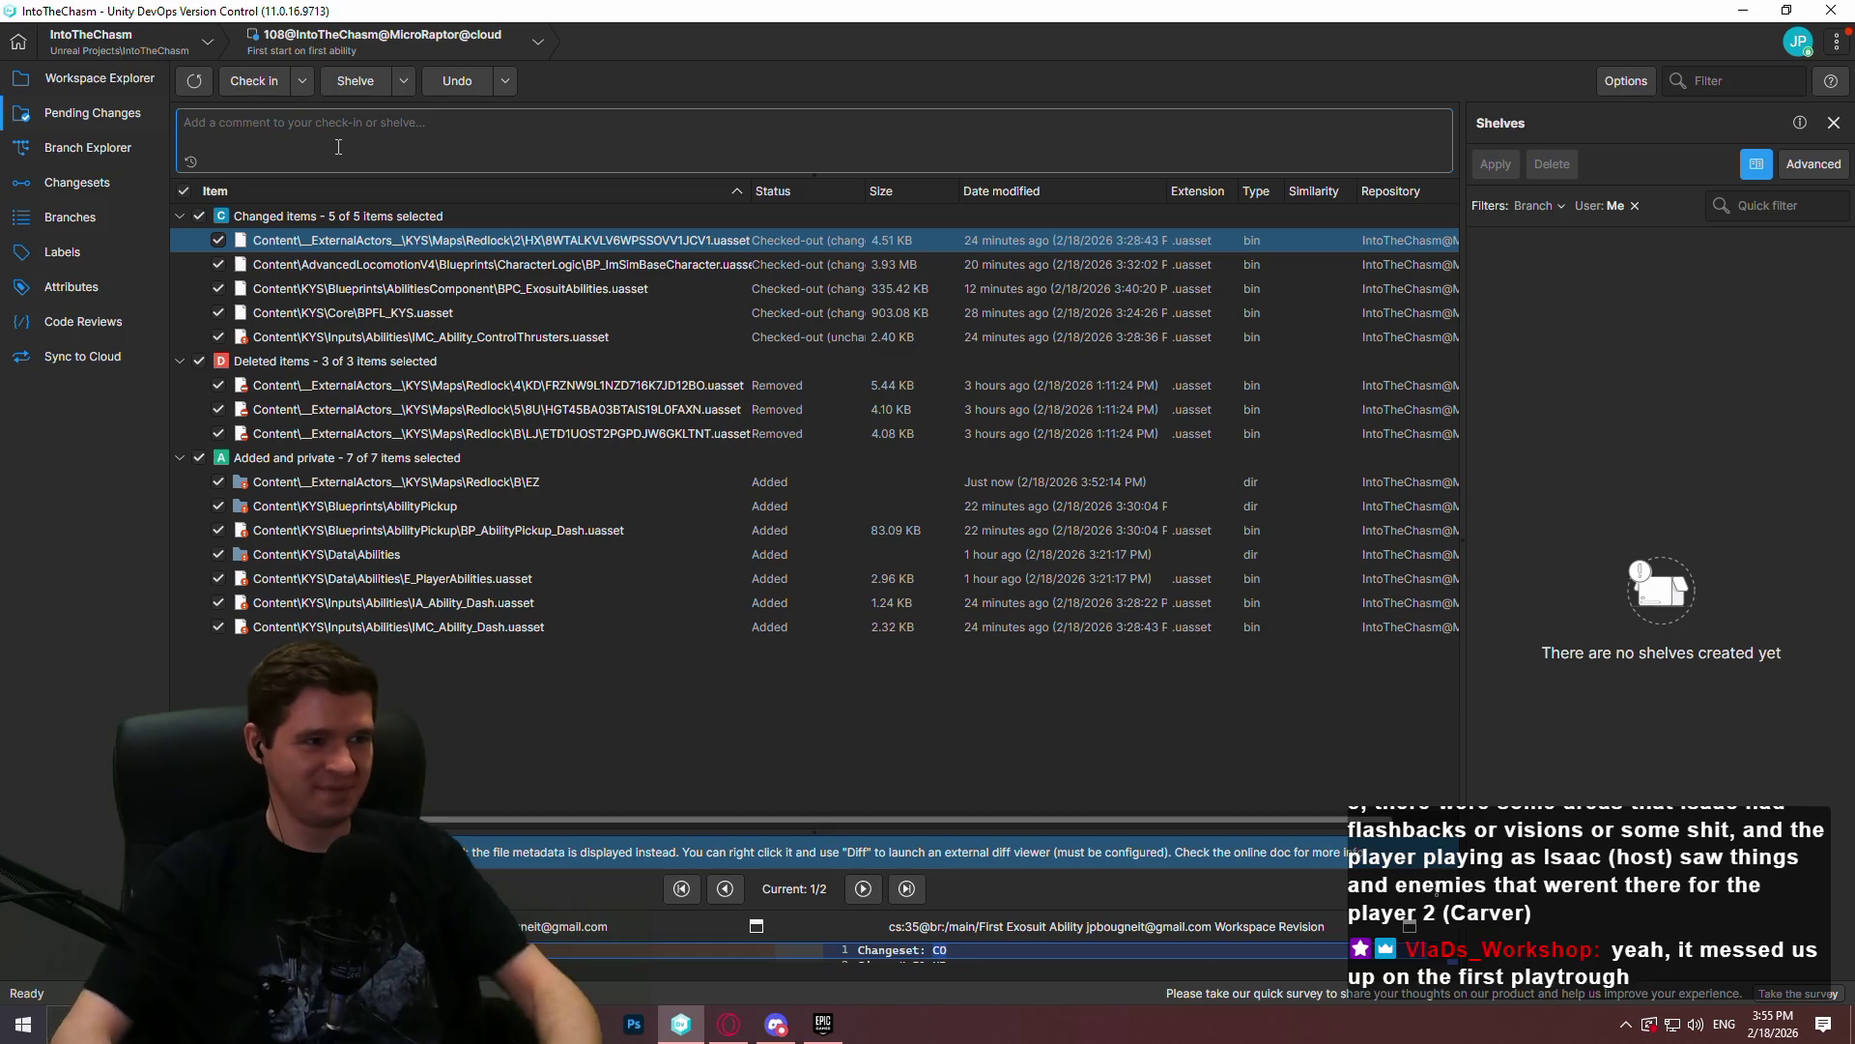
{"action": "type", "text": "Adde"}
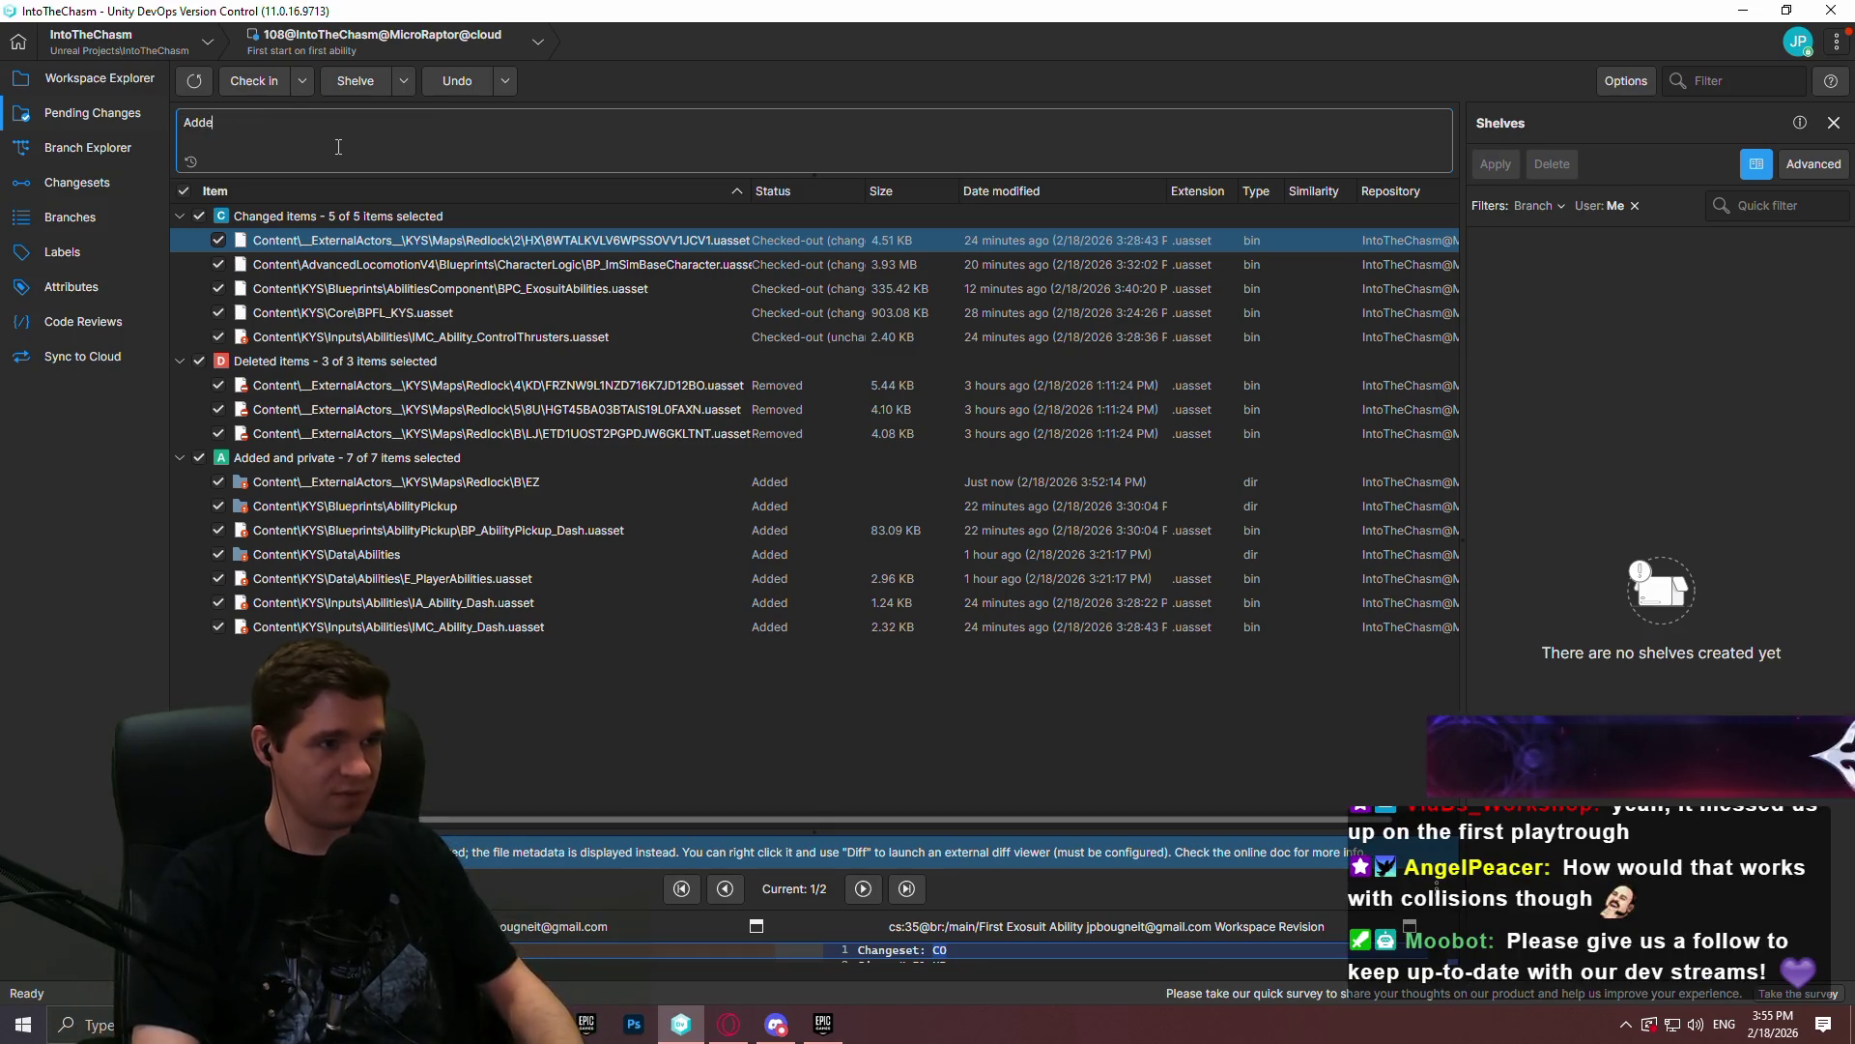
{"action": "type", "text": "d in first a"}
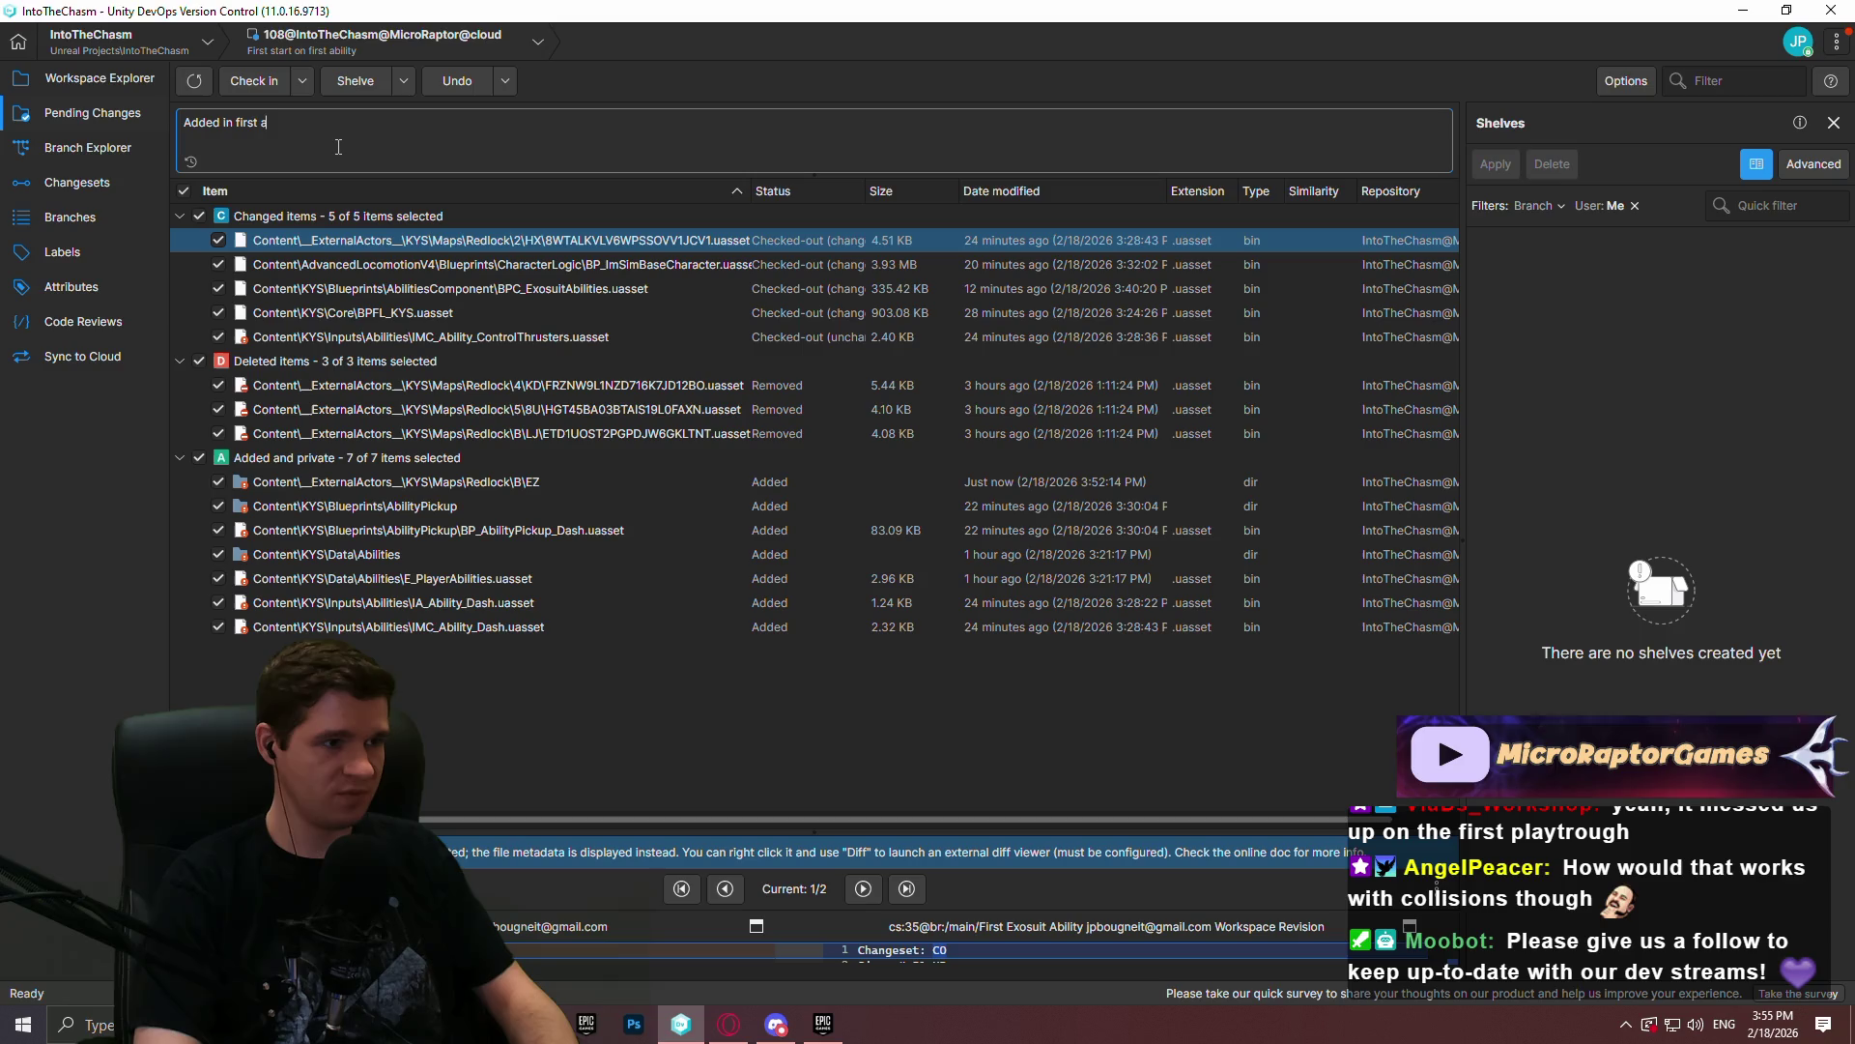
{"action": "type", "text": "bility, dash, rep"}
{"action": "type", "text": "laxin"}
{"action": "key", "text": "BackSpace"}
{"action": "key", "text": "BackSpace"}
{"action": "key", "text": "BackSpace"}
{"action": "type", "text": "cing the intended"}
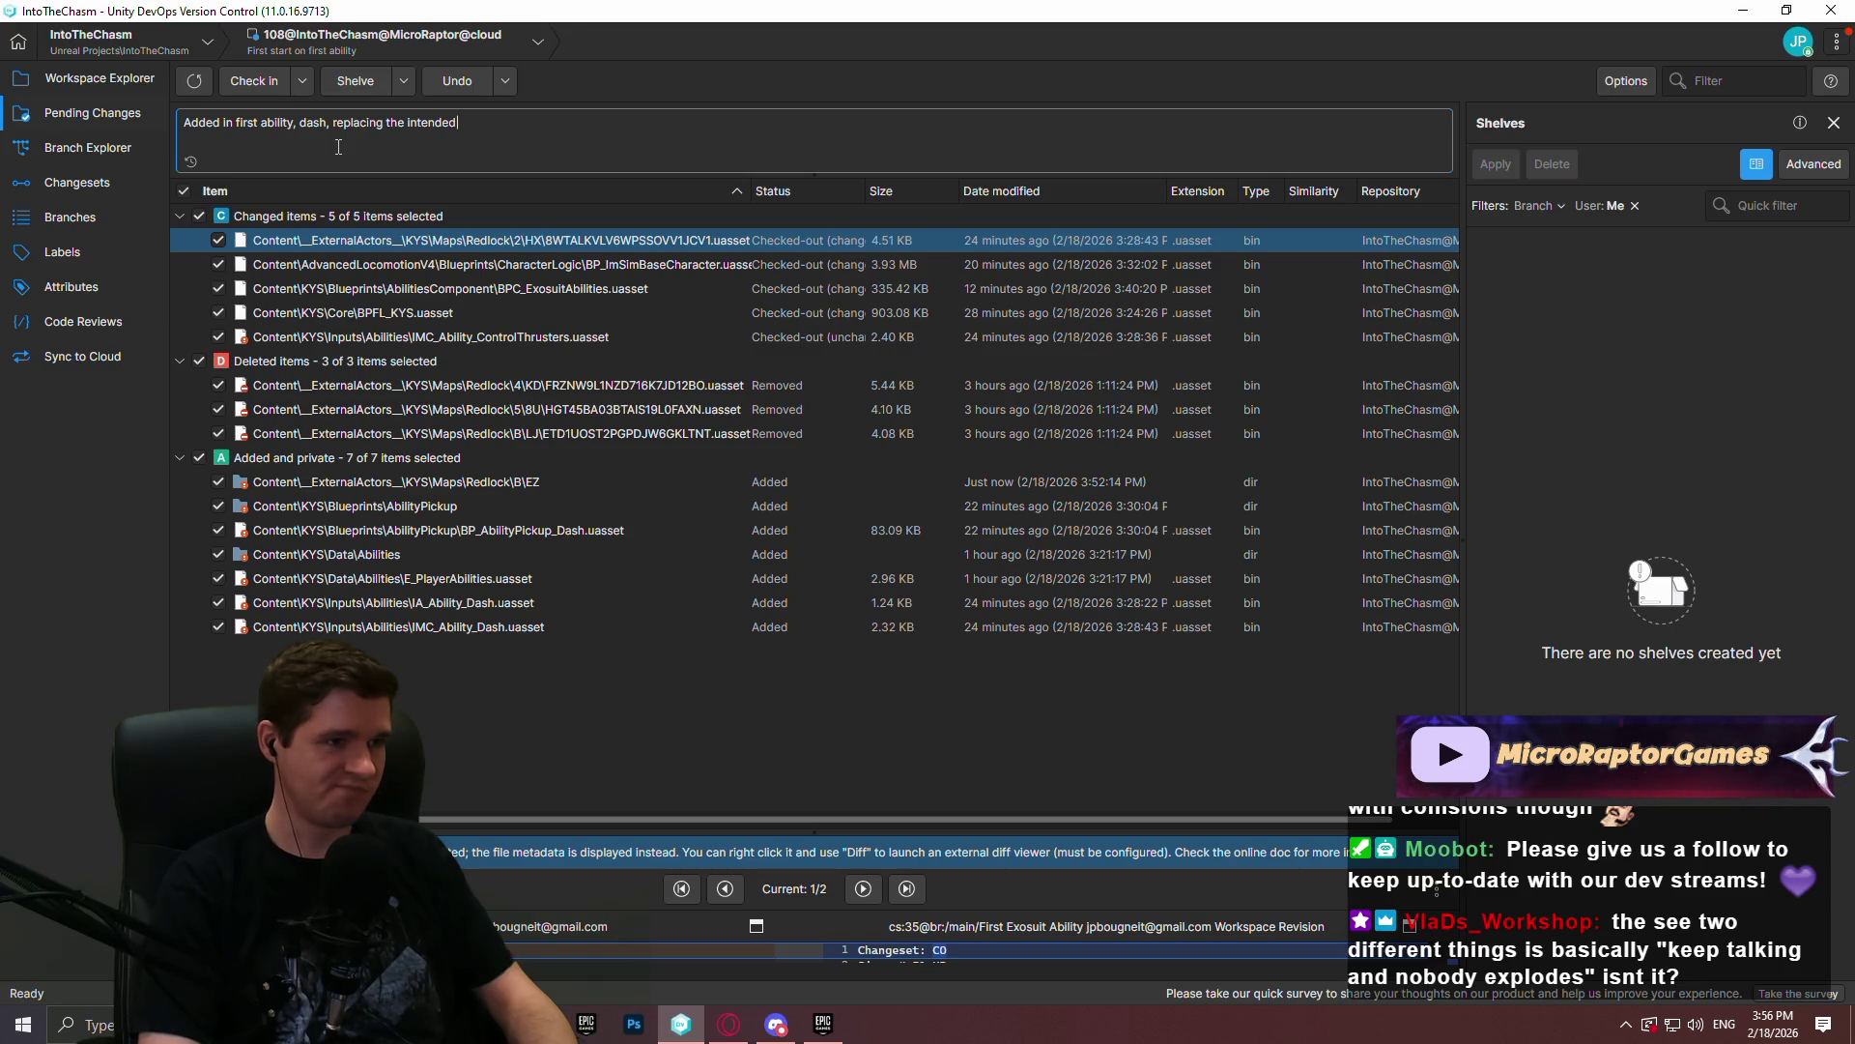
{"action": "type", "text": "control thrusters (not work"}
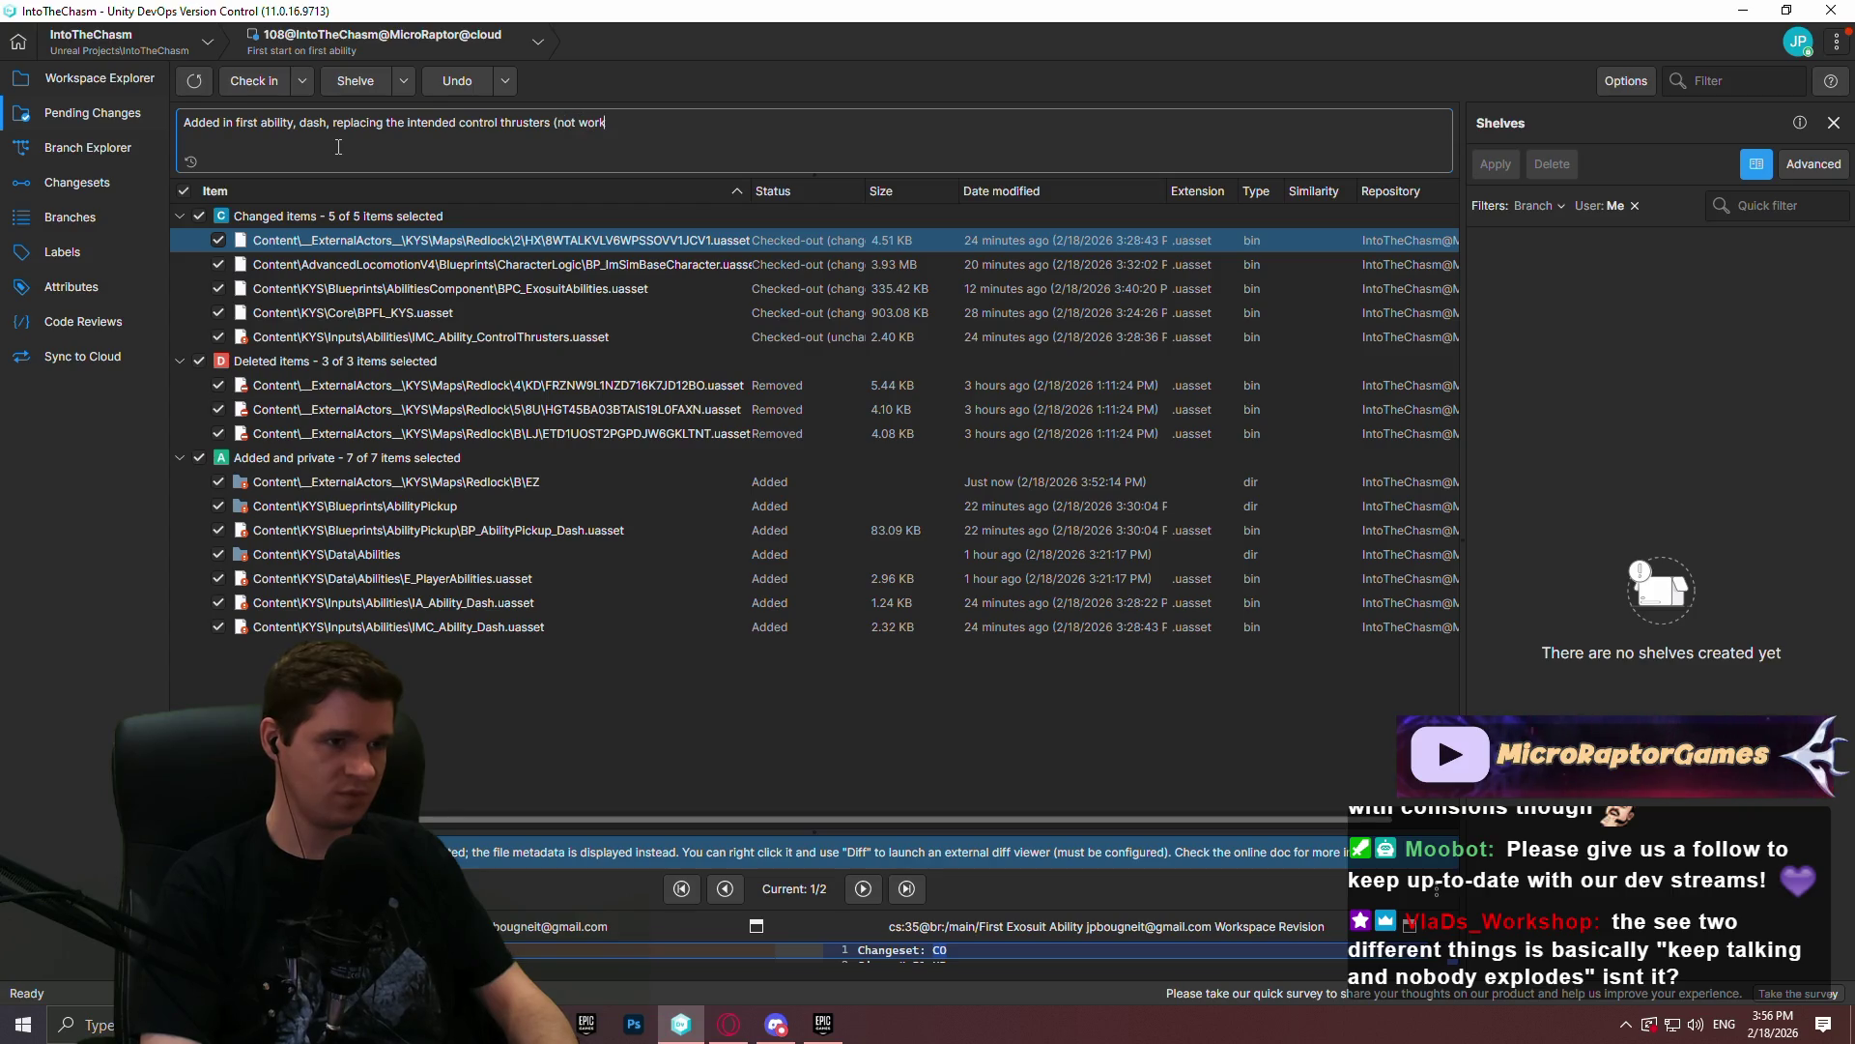
{"action": "type", "text": "ing due to"}
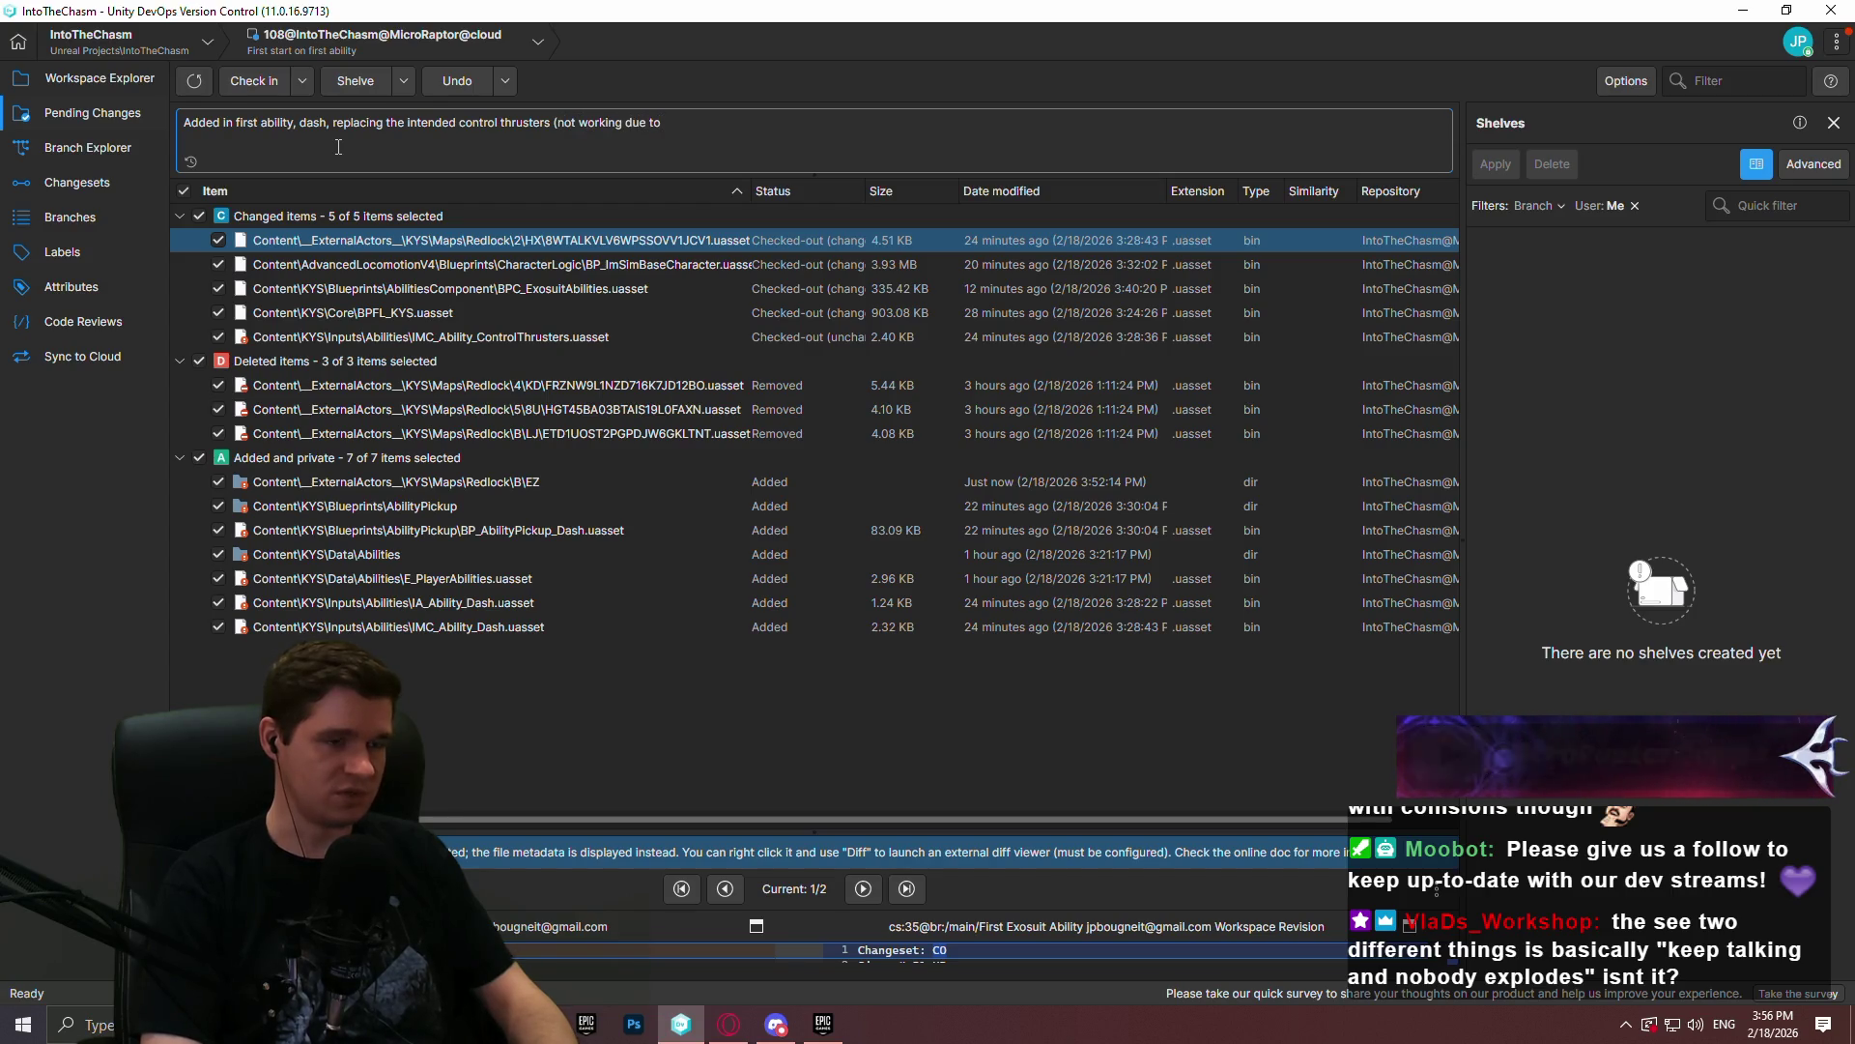
{"action": "type", "text": " issu"}
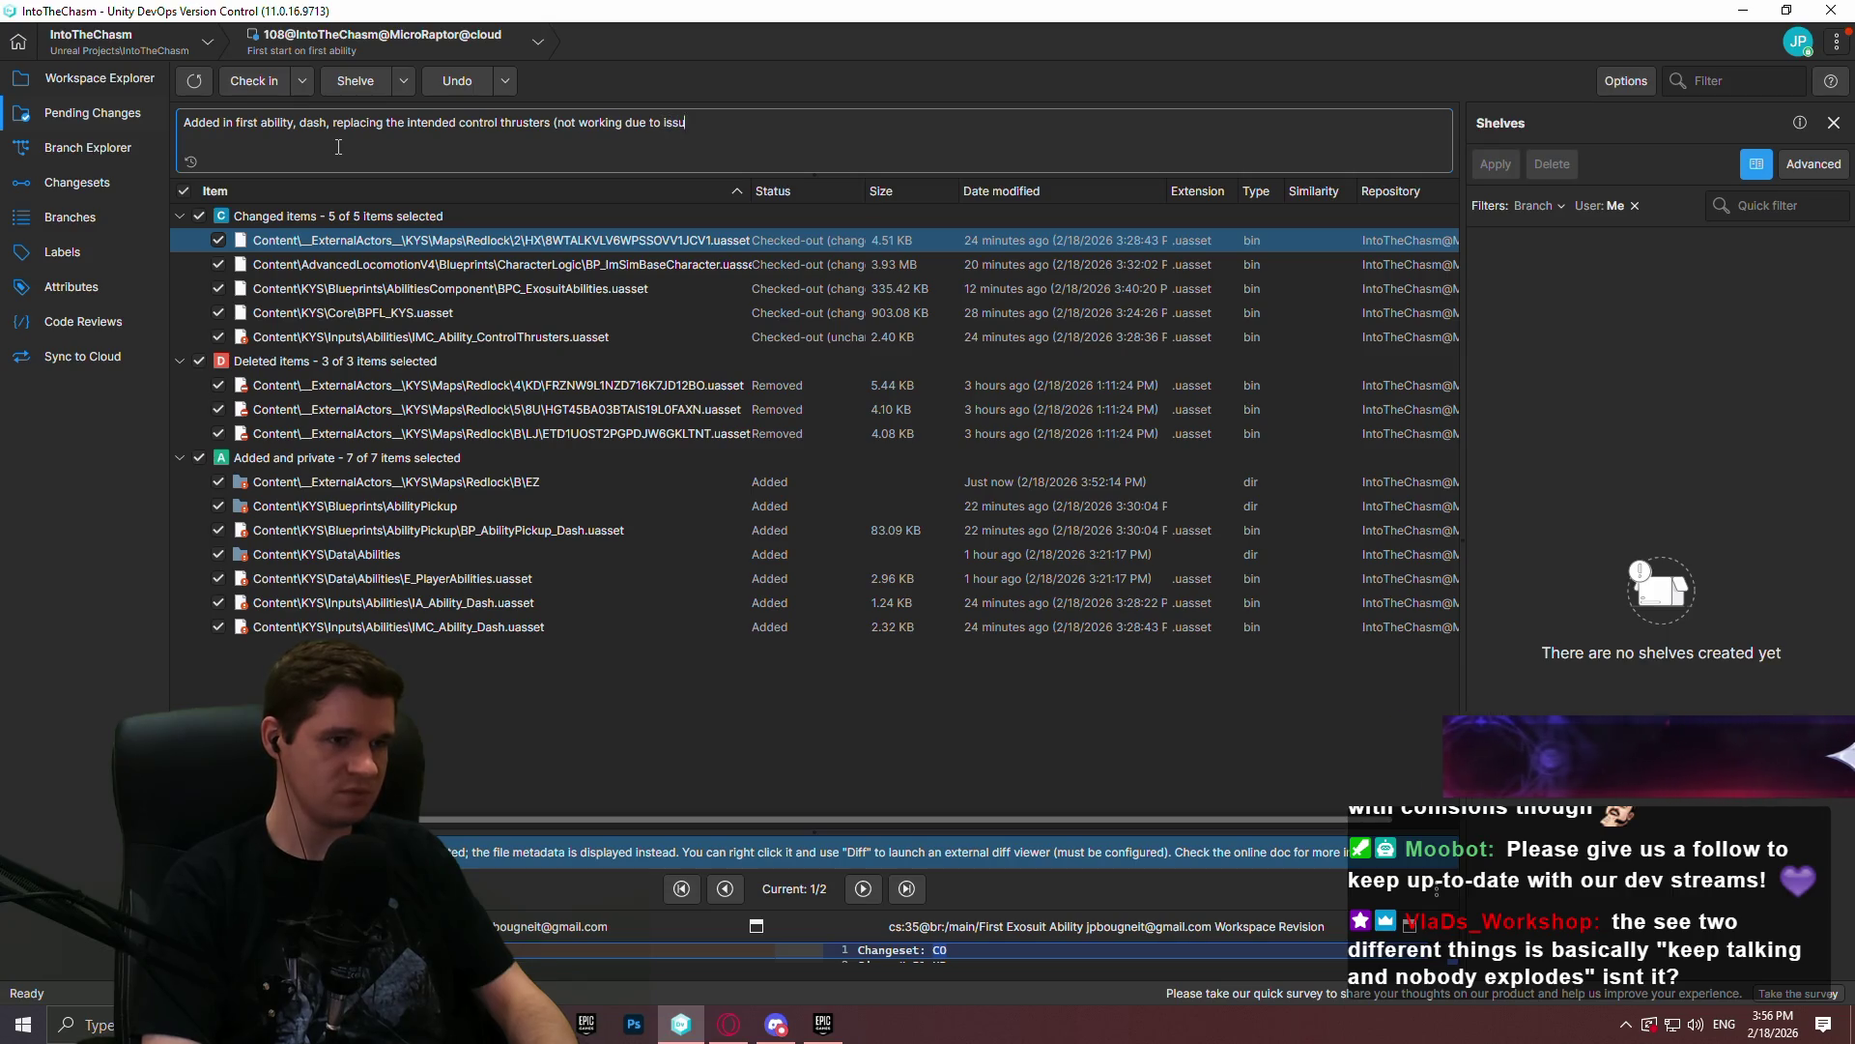
{"action": "type", "text": "e with walk sp"}
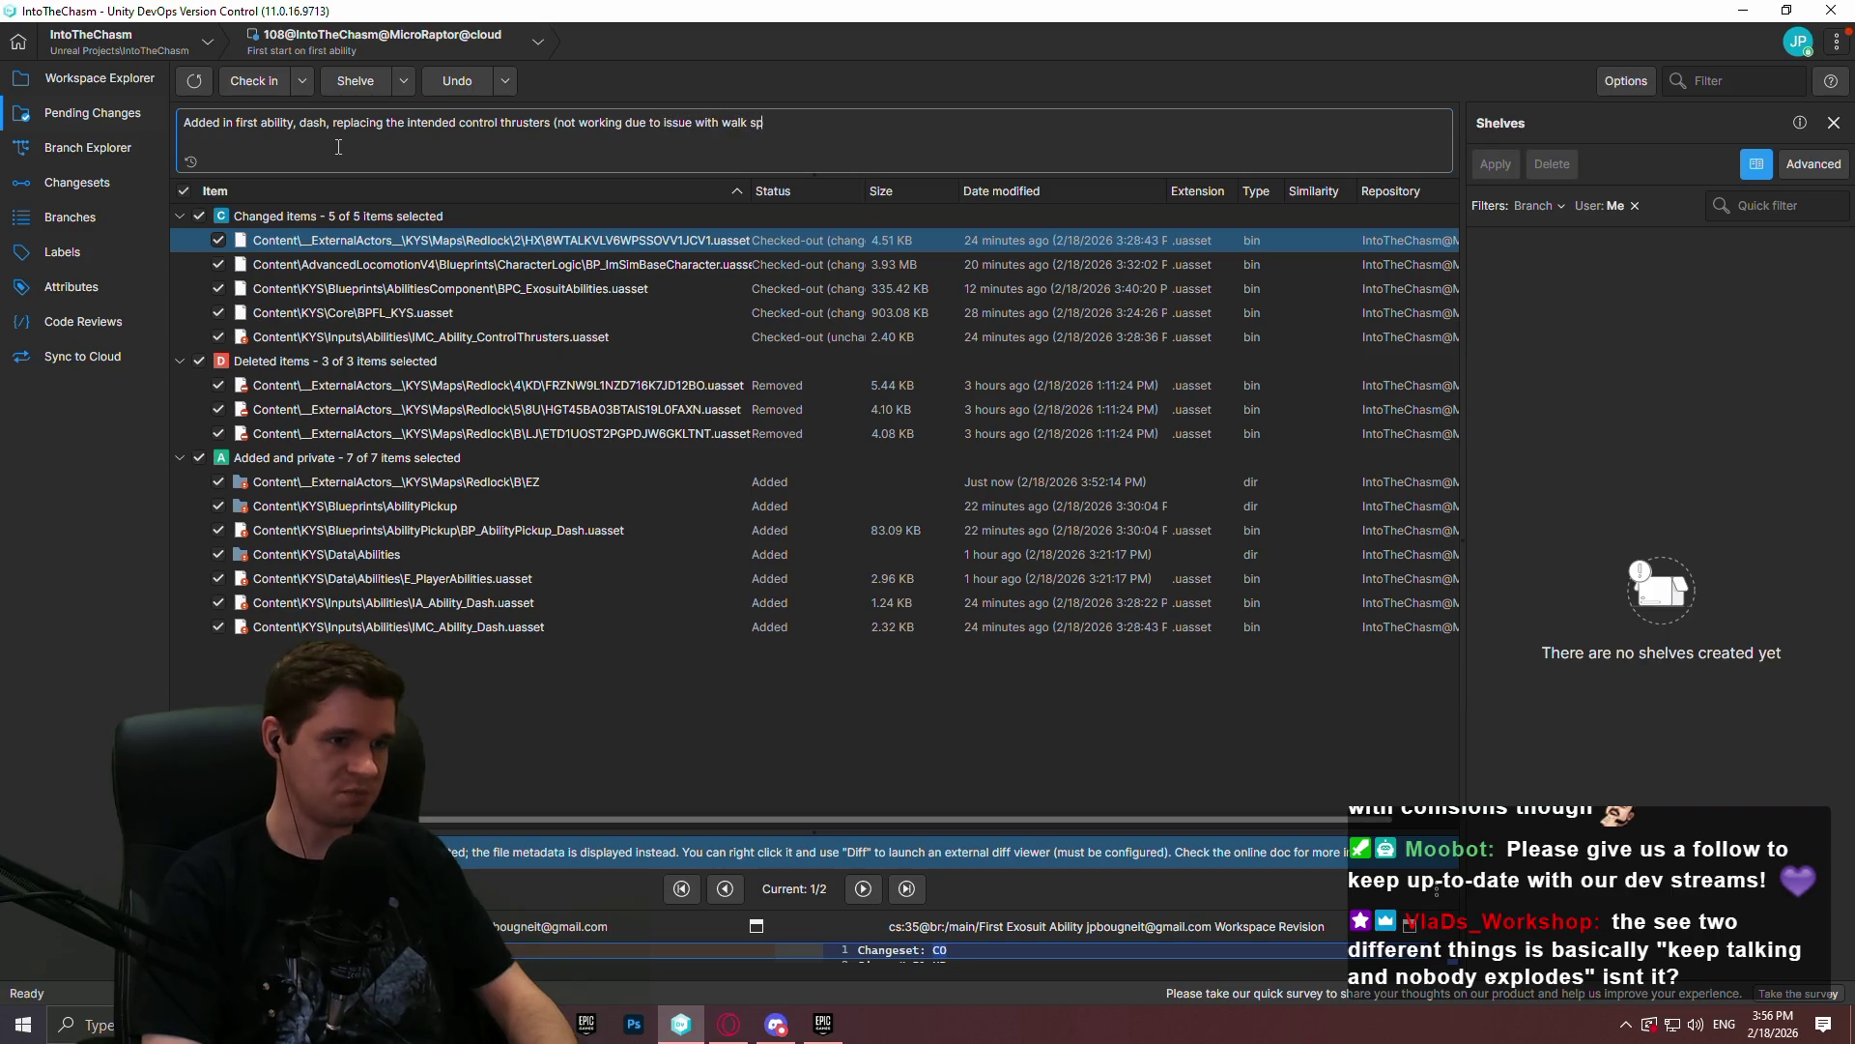
{"action": "type", "text": "eed affecting"}
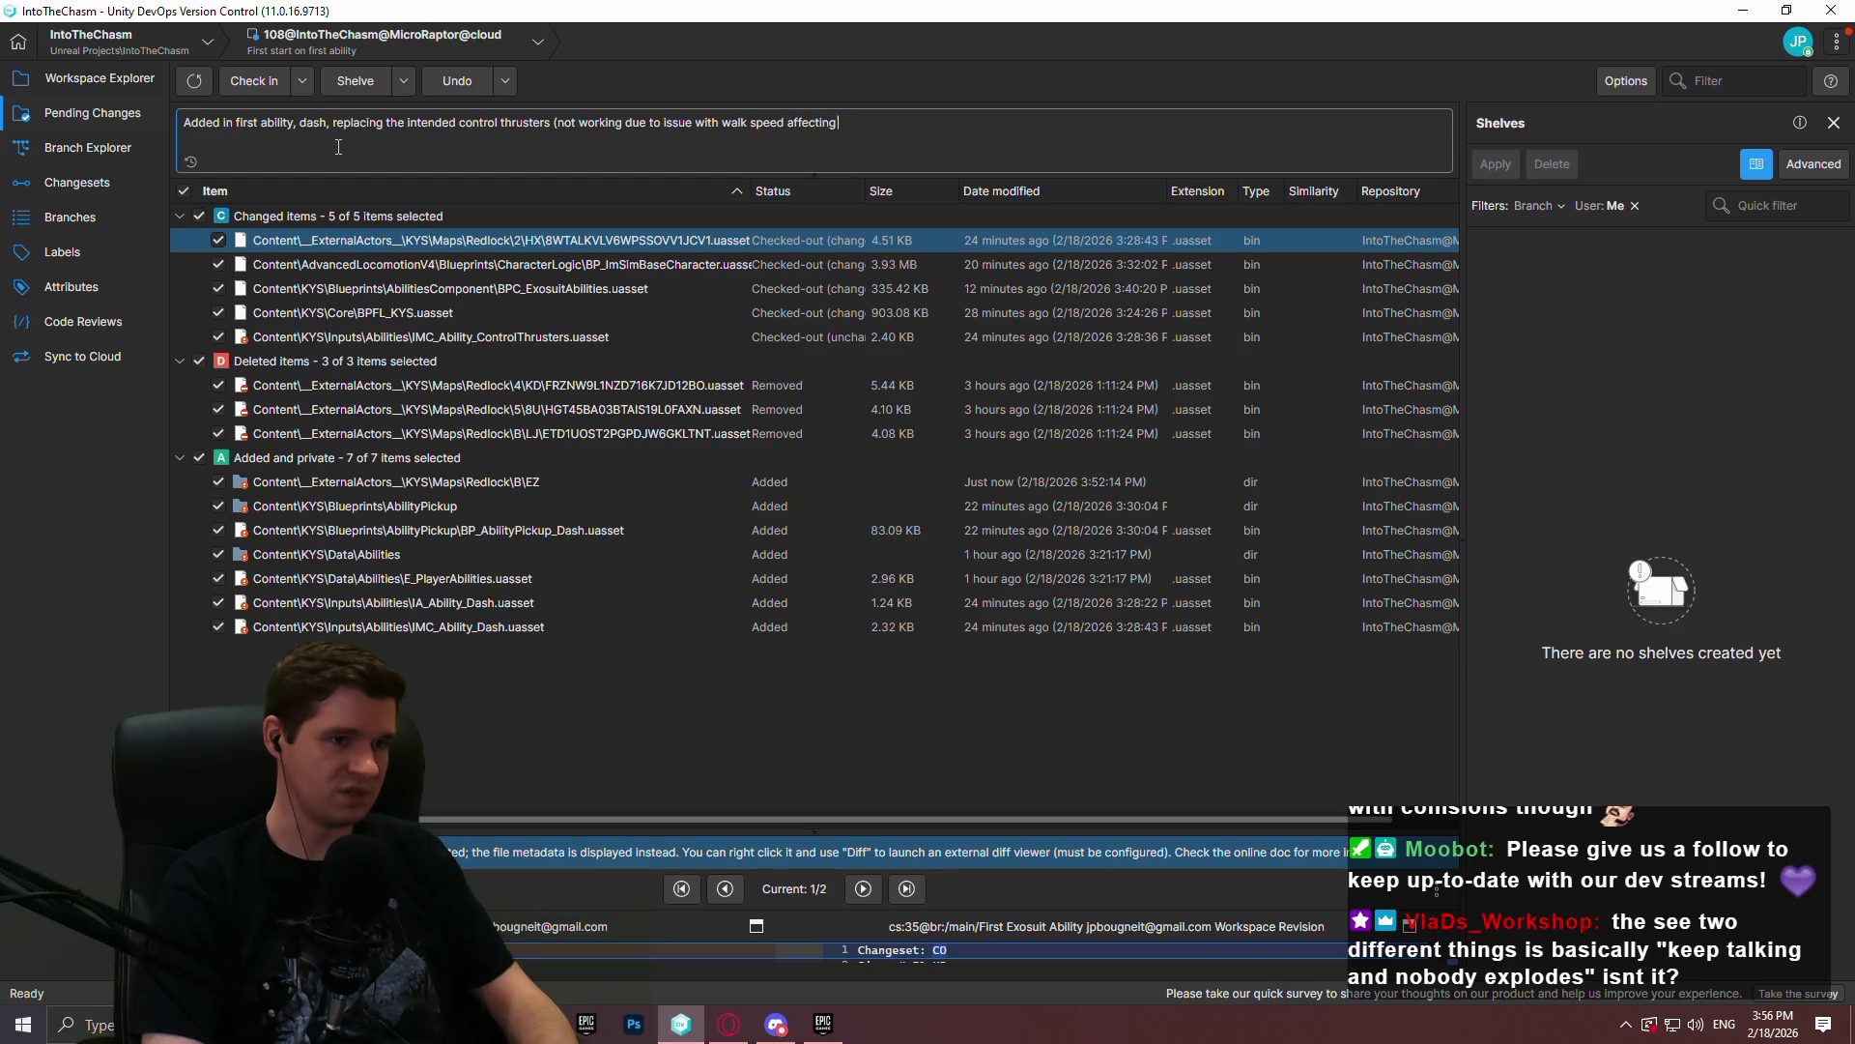
{"action": "type", "text": " air contr"}
- Add the line 'Also added in simple dash pickup for testing that enables the IMC'
{"action": "type", "text": "Also"}
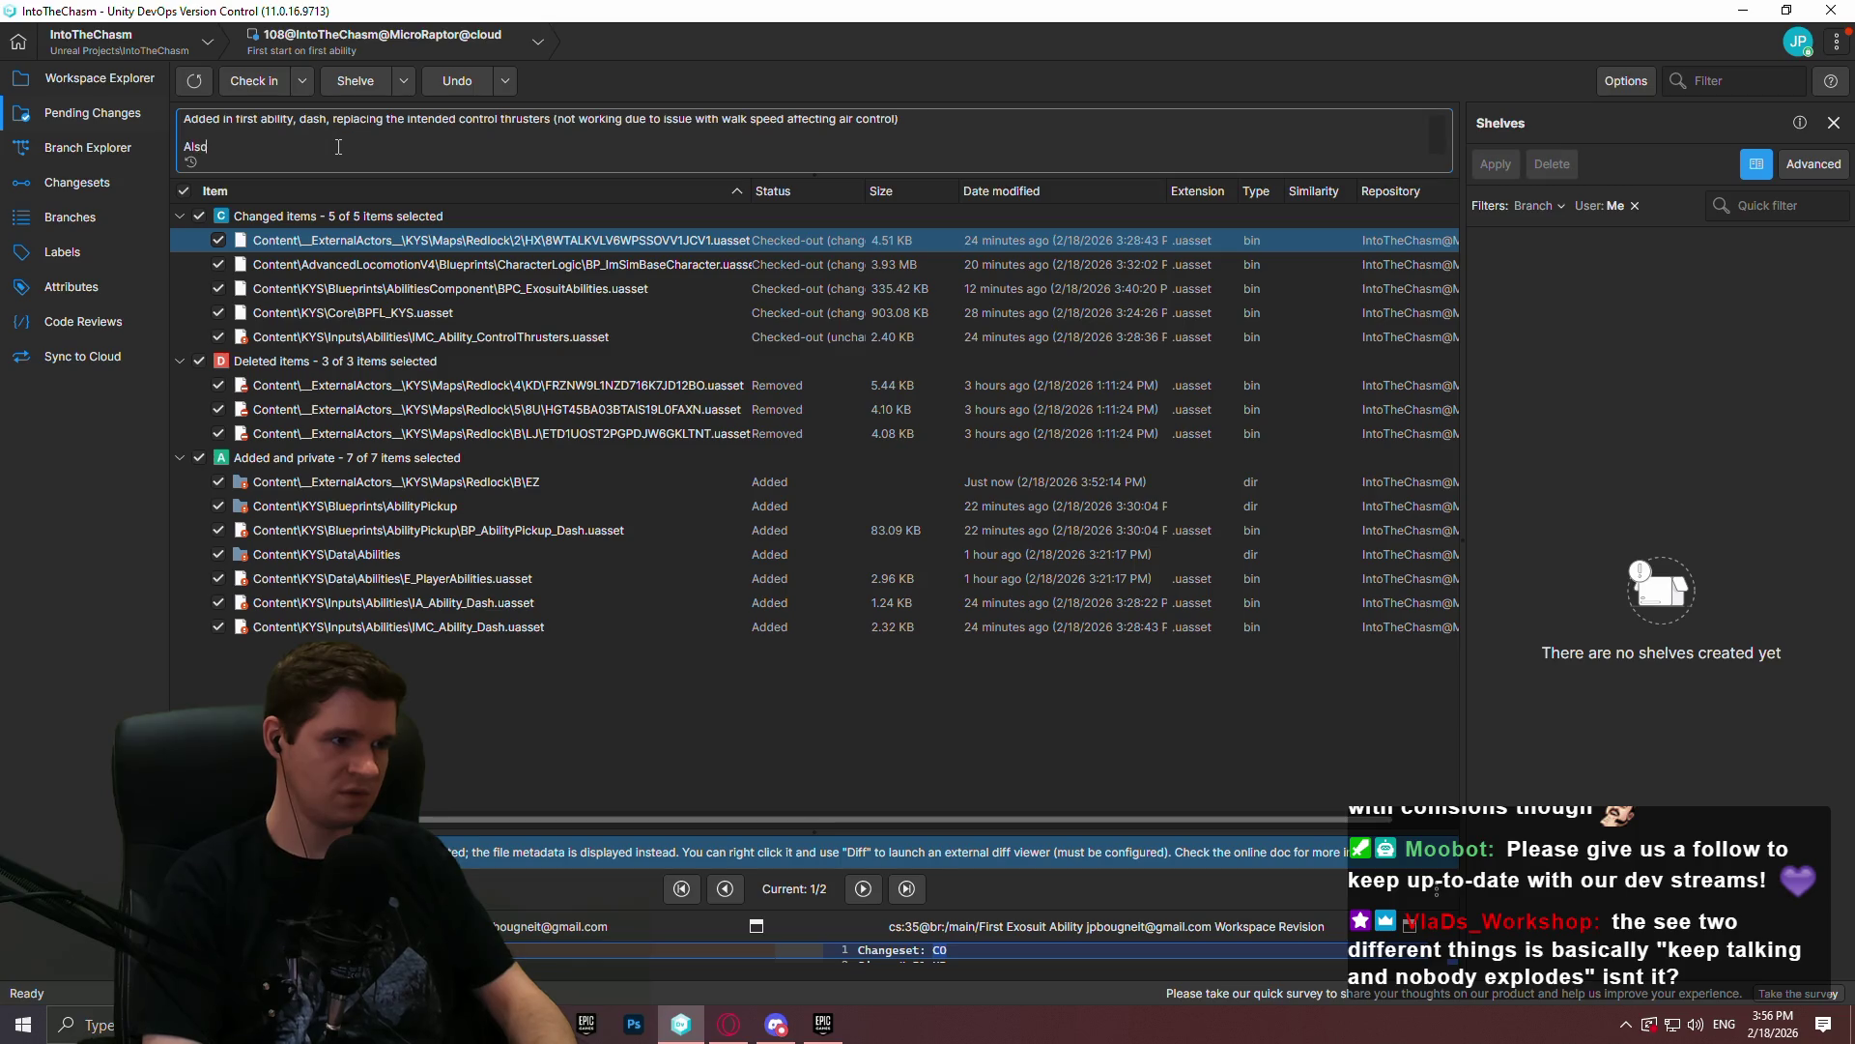
{"action": "type", "text": " added in simple"}
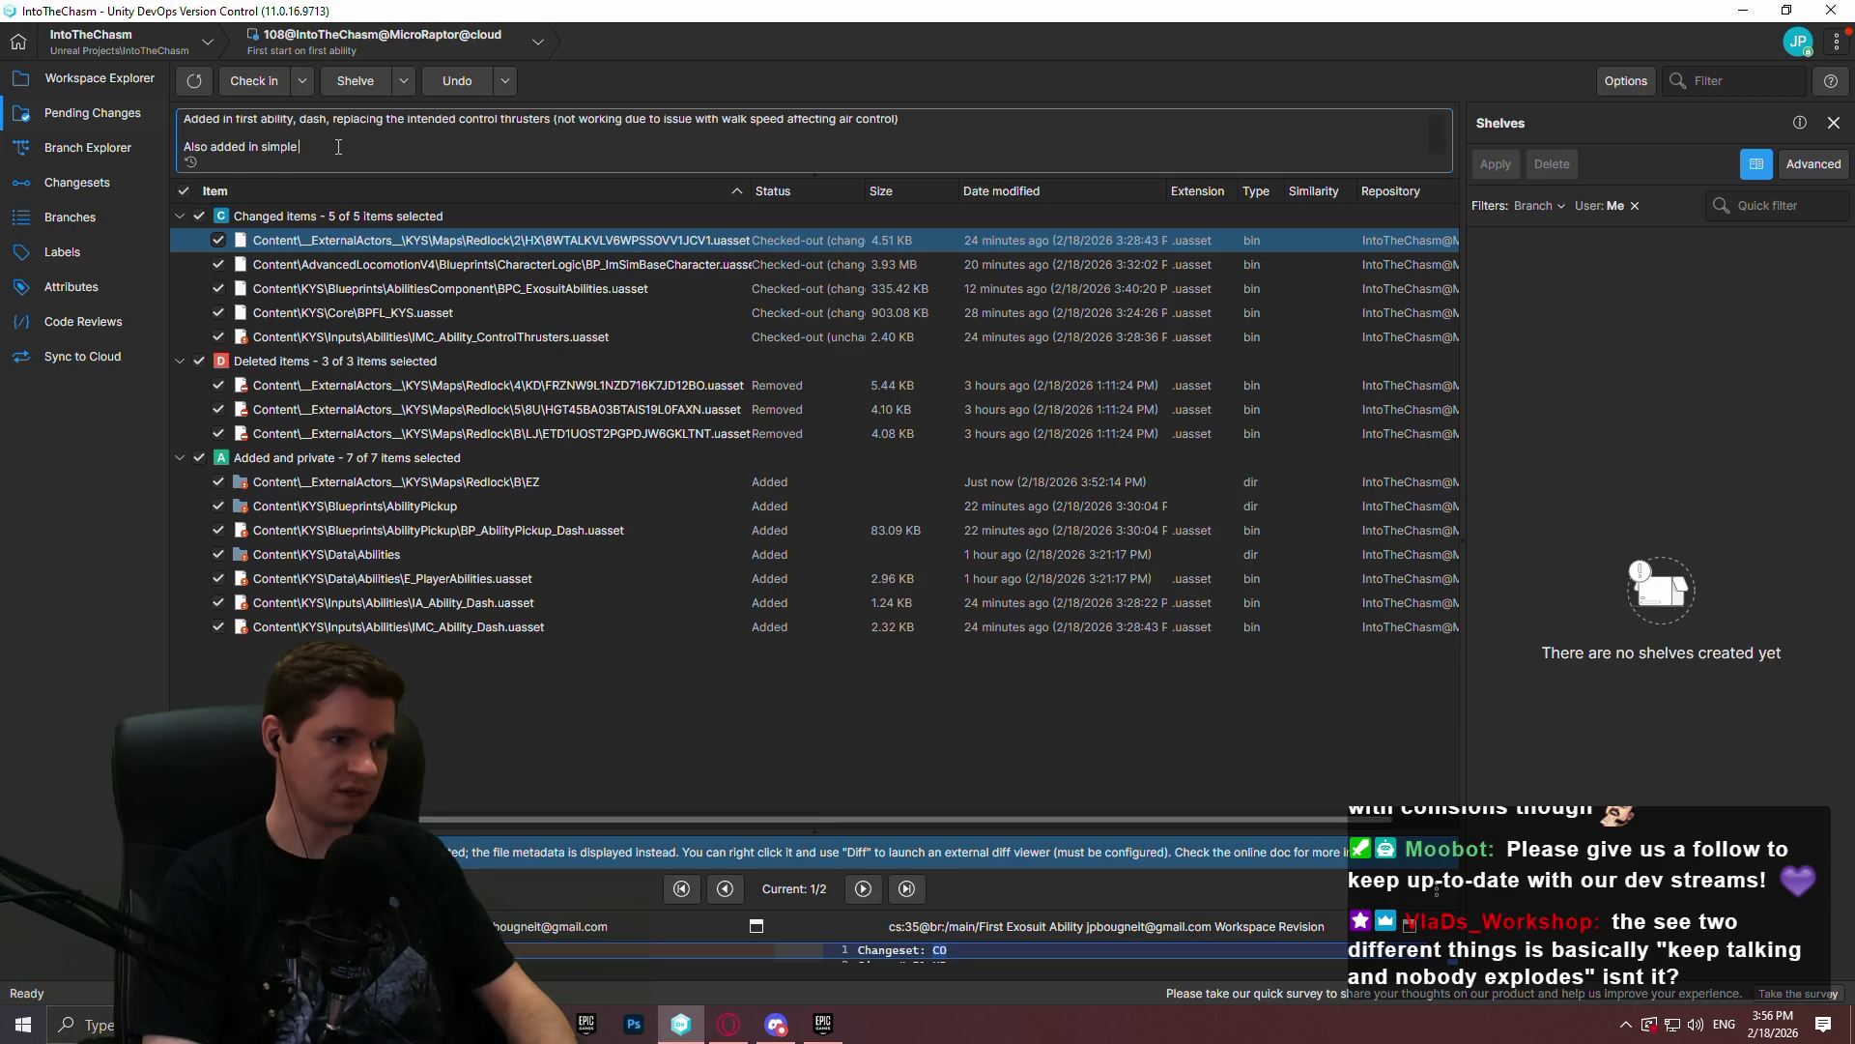
{"action": "type", "text": " dash pickup"}
{"action": "type", "text": " for testing "}
{"action": "type", "text": "that enables the"}
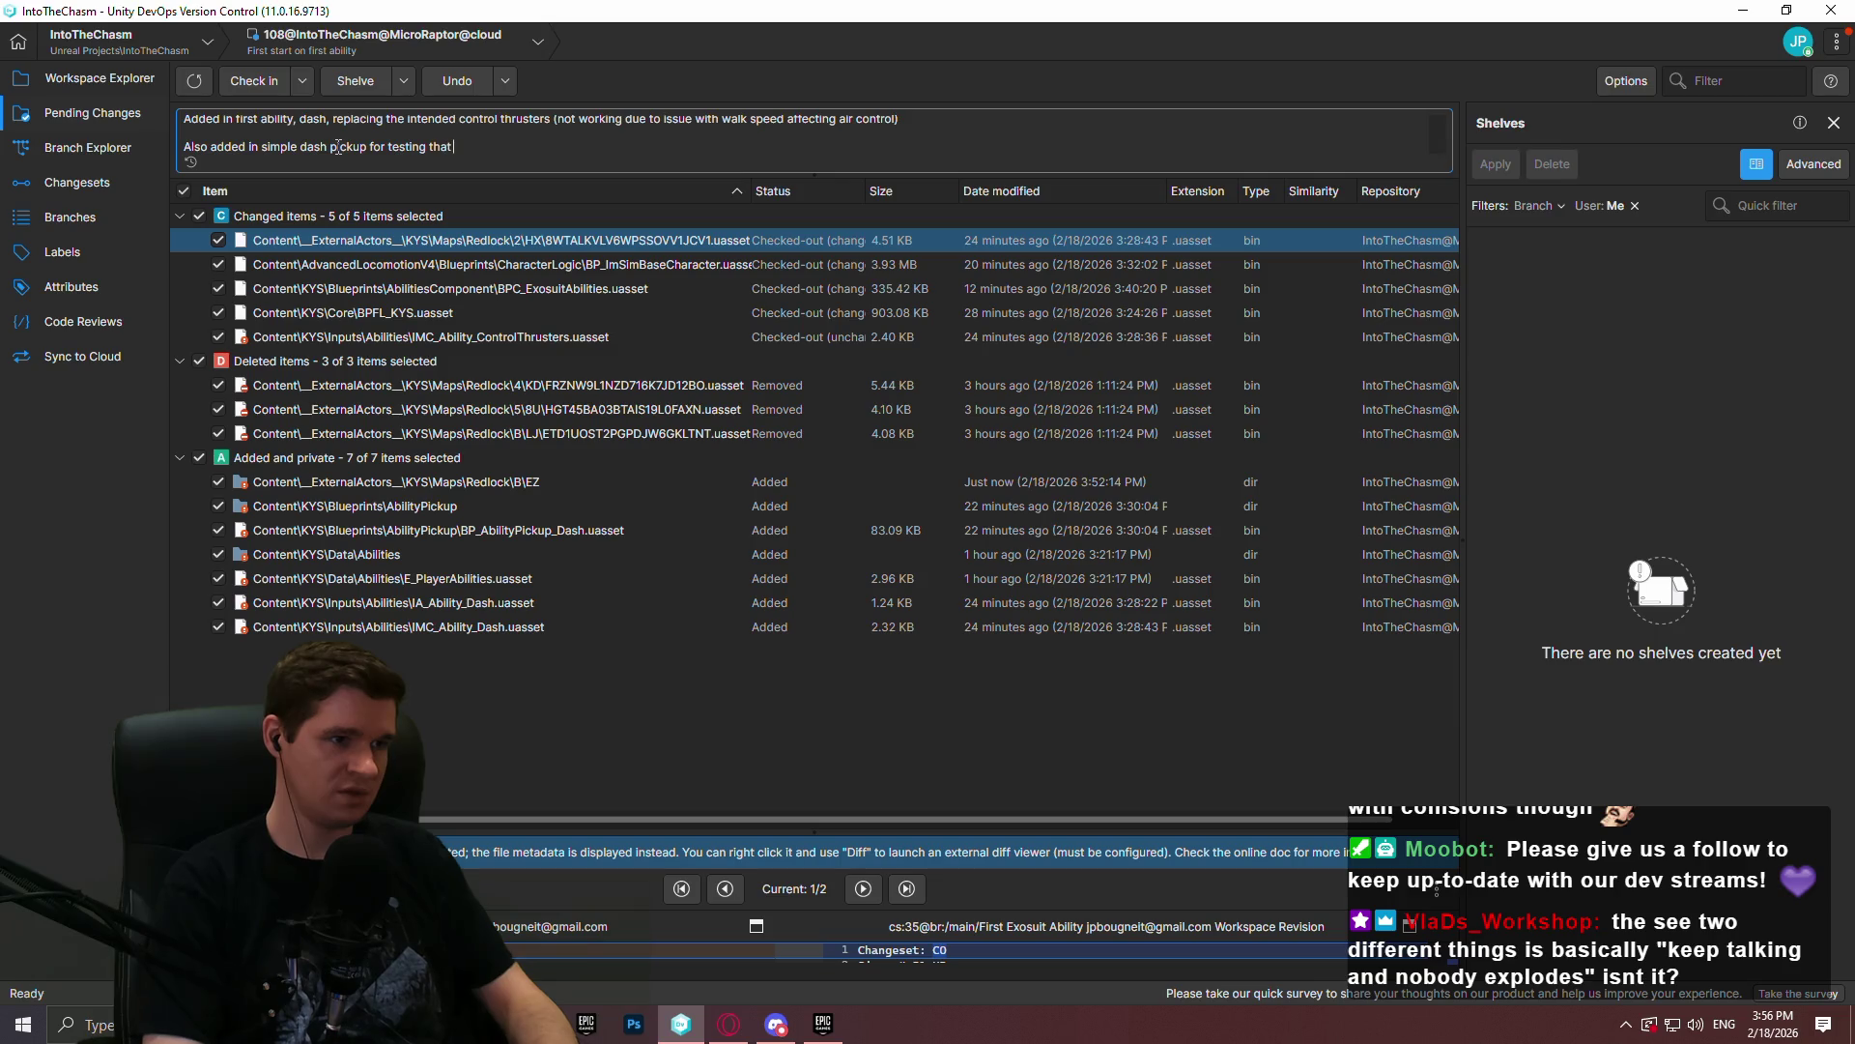